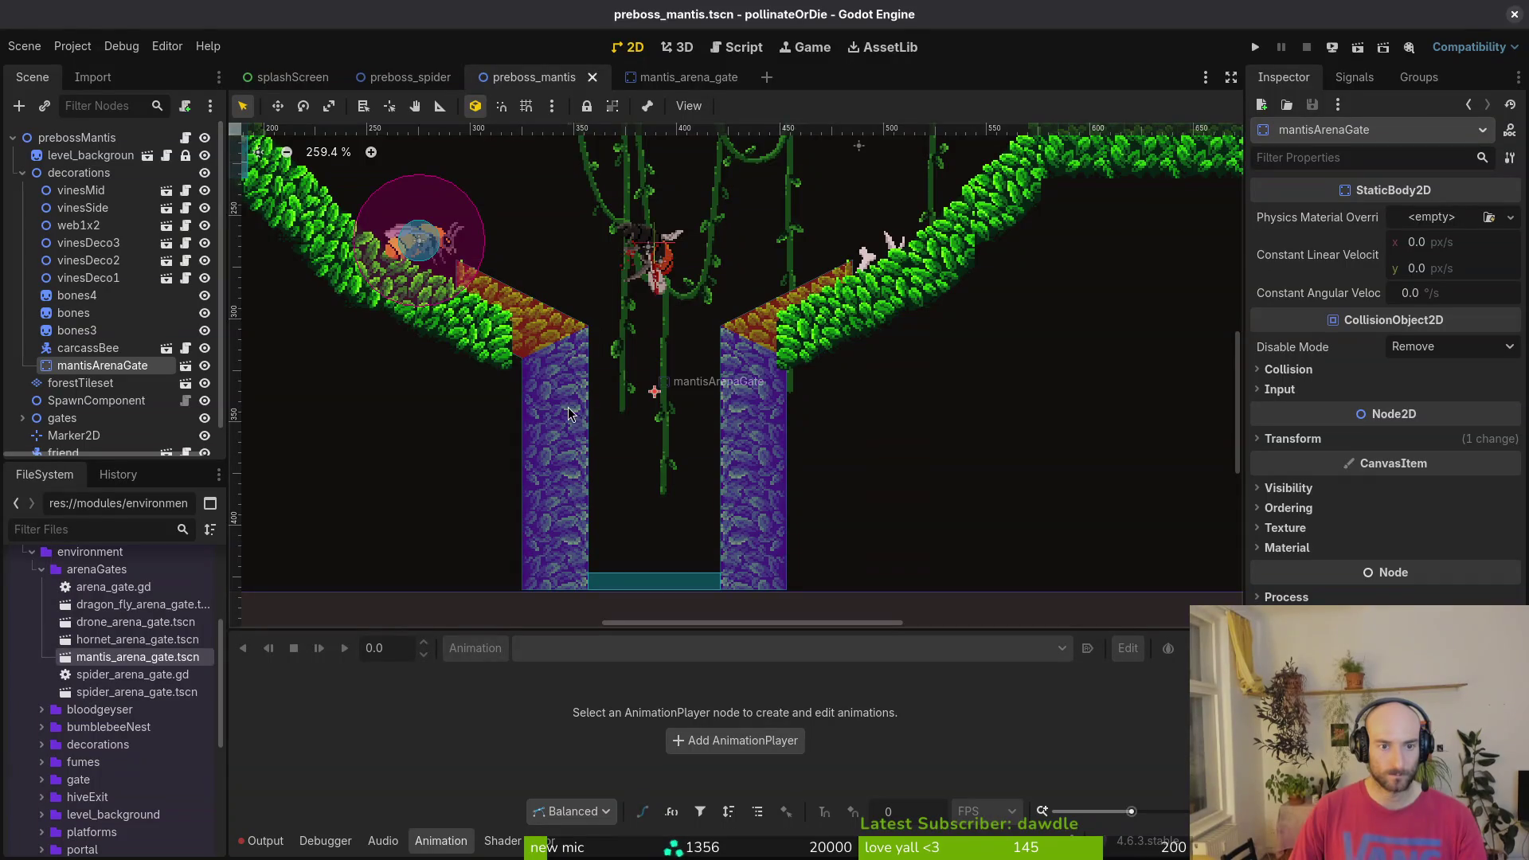
- Drag the mantisArenaGate pillars left and down into place with grid snapping enabled
{"action": "scroll", "coordinate": [722, 386], "scroll_direction": "up", "scroll_amount": 2}
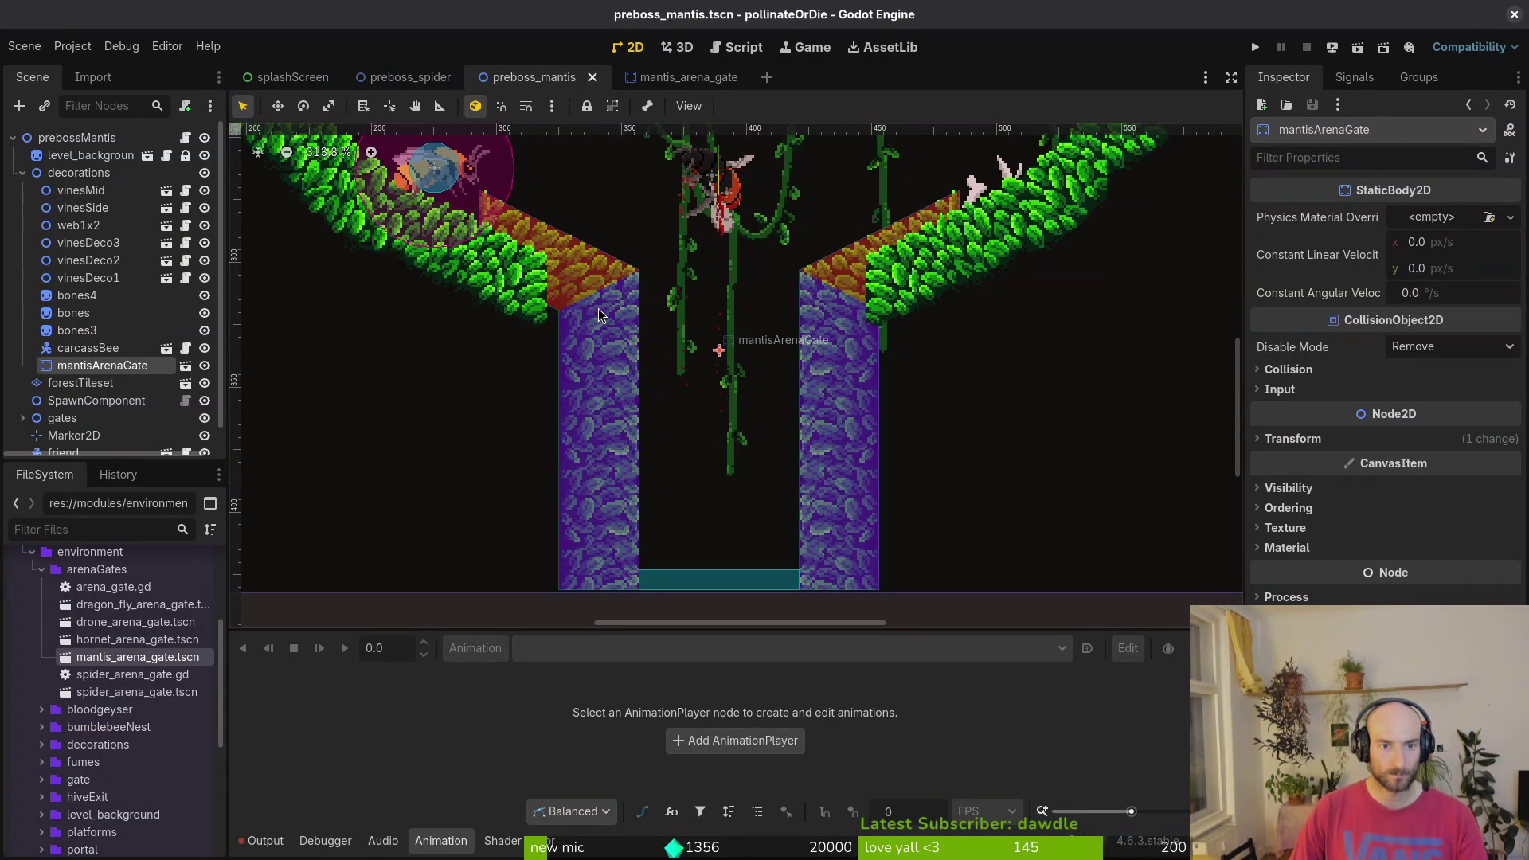
{"action": "left_click", "coordinate": [95, 350]}
{"action": "left_click", "coordinate": [106, 365]}
{"action": "scroll", "coordinate": [603, 434], "scroll_direction": "down", "scroll_amount": 2}
{"action": "mouse_move", "coordinate": [603, 434]}
{"action": "left_mouse_down"}
{"action": "mouse_move", "coordinate": [598, 399]}
{"action": "mouse_move", "coordinate": [582, 403]}
{"action": "mouse_move", "coordinate": [596, 410]}
{"action": "mouse_move", "coordinate": [595, 381]}
{"action": "left_mouse_up"}
{"action": "key", "text": "shift+g"}
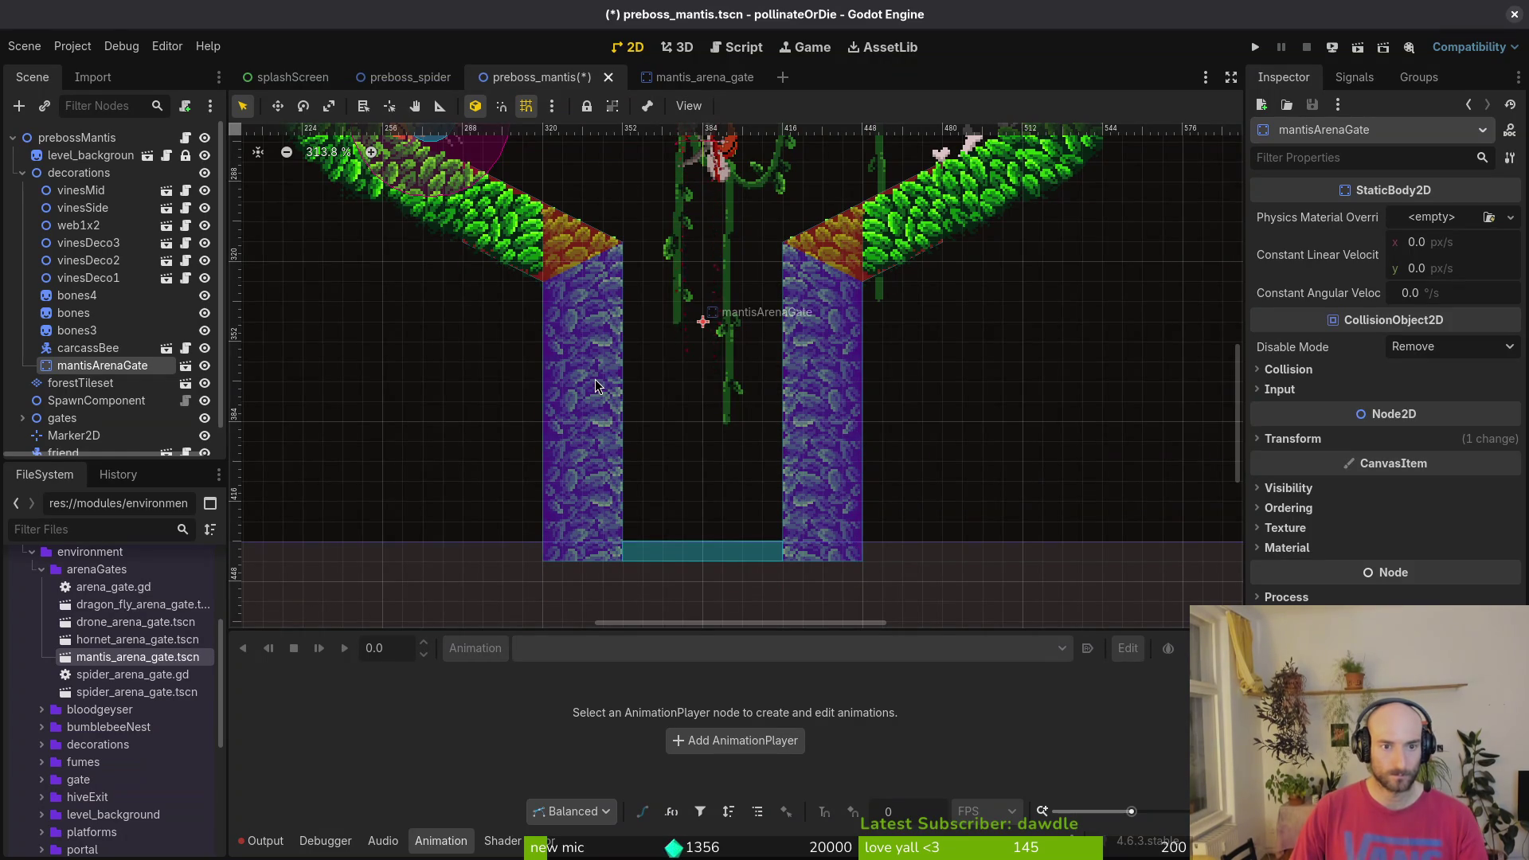
{"action": "left_click", "coordinate": [629, 474]}
- Open the mantis_arena_gate scene from the gate instance's Open in Editor icon
{"action": "scroll", "coordinate": [776, 512], "scroll_direction": "down", "scroll_amount": 2}
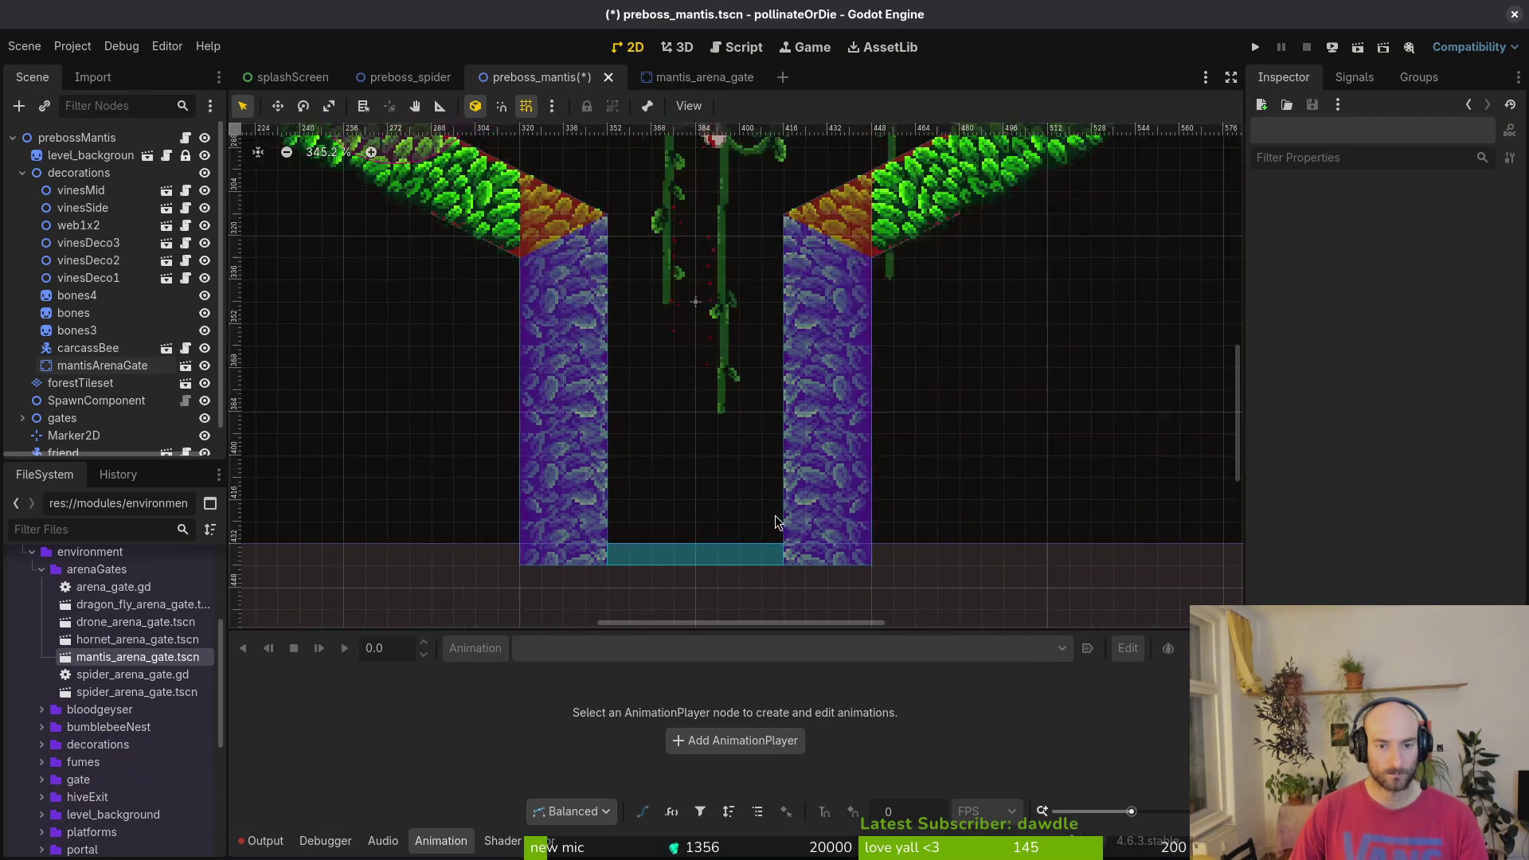
{"action": "scroll", "coordinate": [799, 534], "scroll_direction": "up", "scroll_amount": 4}
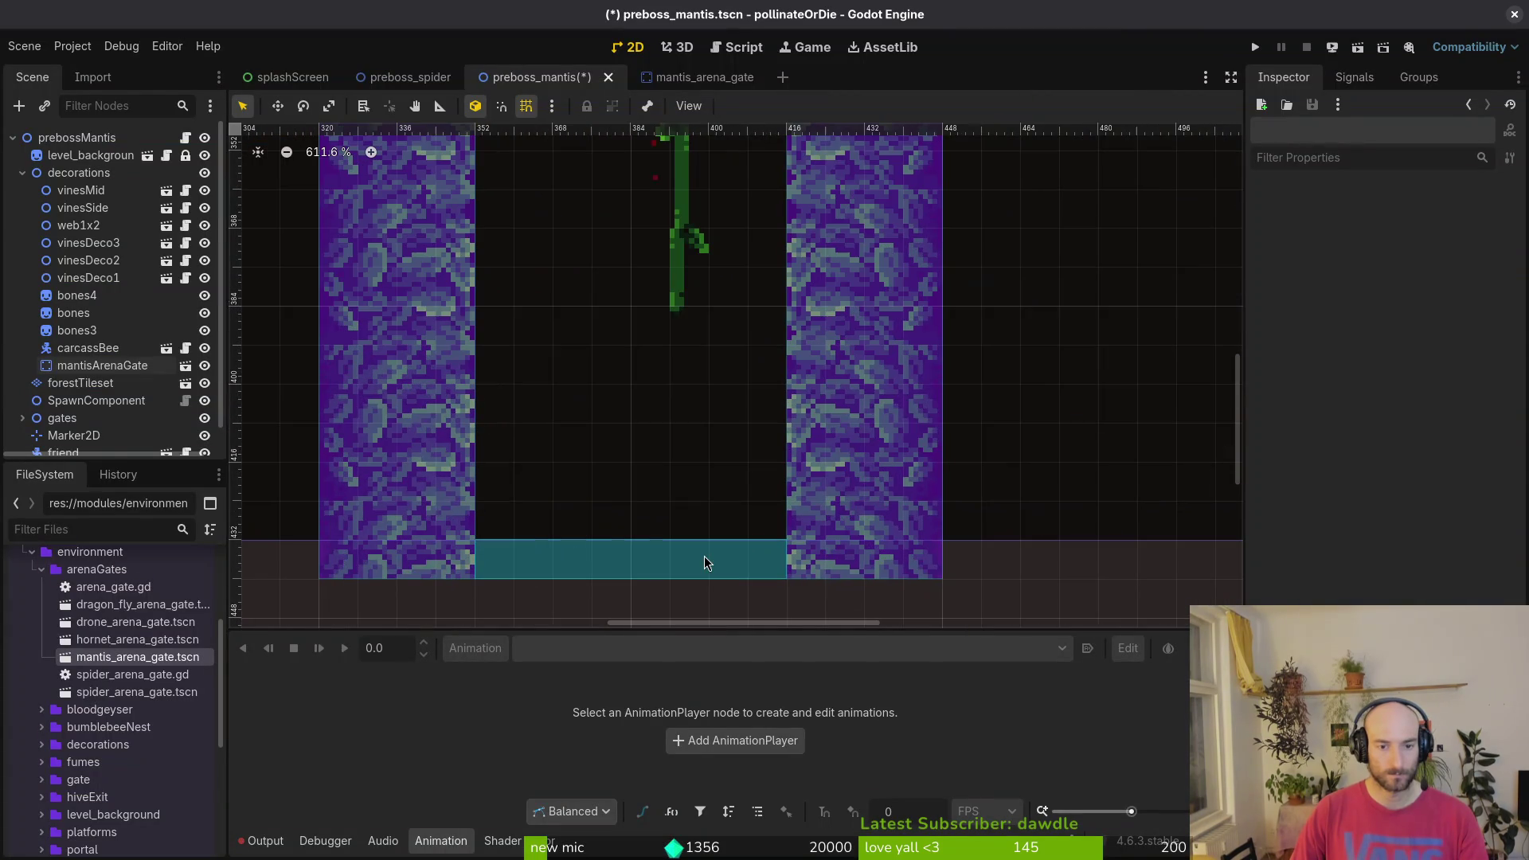
{"action": "left_click", "coordinate": [706, 558]}
{"action": "left_click", "coordinate": [691, 79]}
- Nudge the teleportHitbox collision rectangle up a few pixels
{"action": "scroll", "coordinate": [625, 471], "scroll_direction": "up", "scroll_amount": 4}
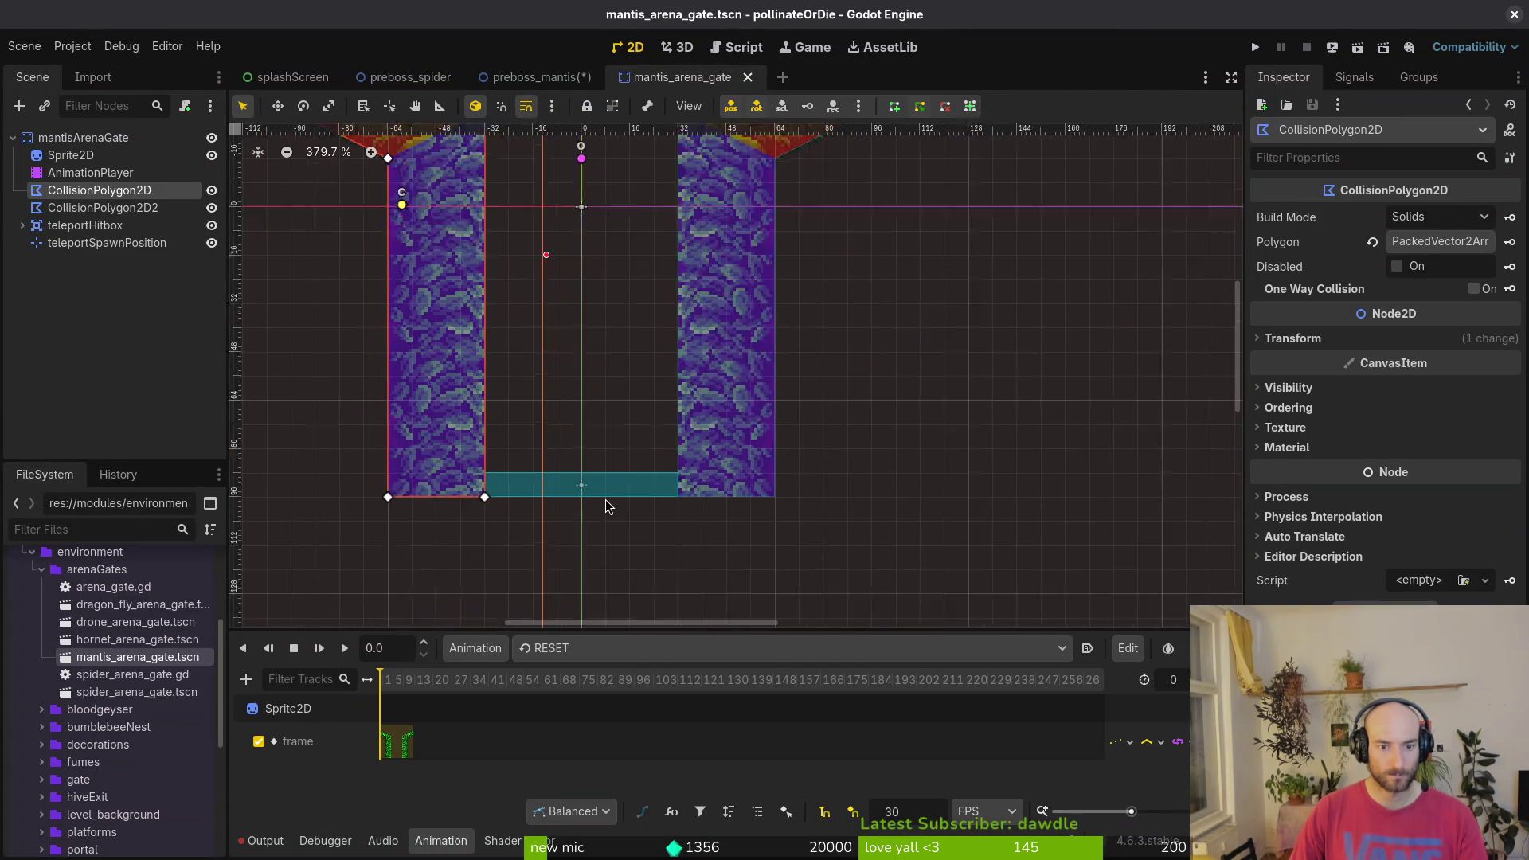
{"action": "mouse_move", "coordinate": [622, 487]}
{"action": "left_mouse_down"}
{"action": "mouse_move", "coordinate": [624, 456]}
{"action": "mouse_move", "coordinate": [629, 481]}
{"action": "left_mouse_up"}
{"action": "scroll", "coordinate": [629, 482], "scroll_direction": "up", "scroll_amount": 5}
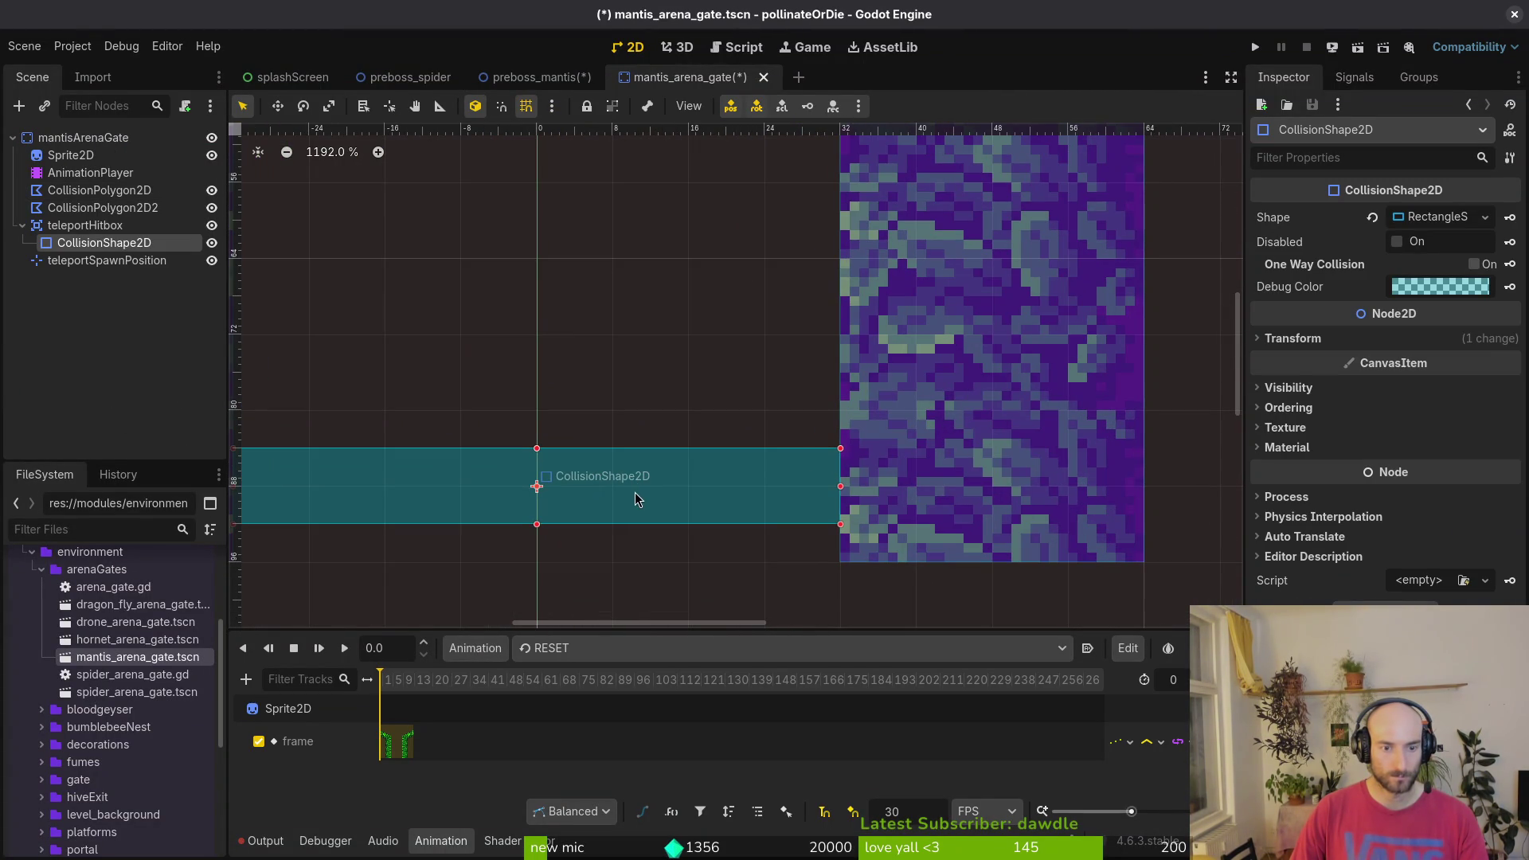
{"action": "left_click_drag", "start_coordinate": [637, 492], "coordinate": [633, 447]}
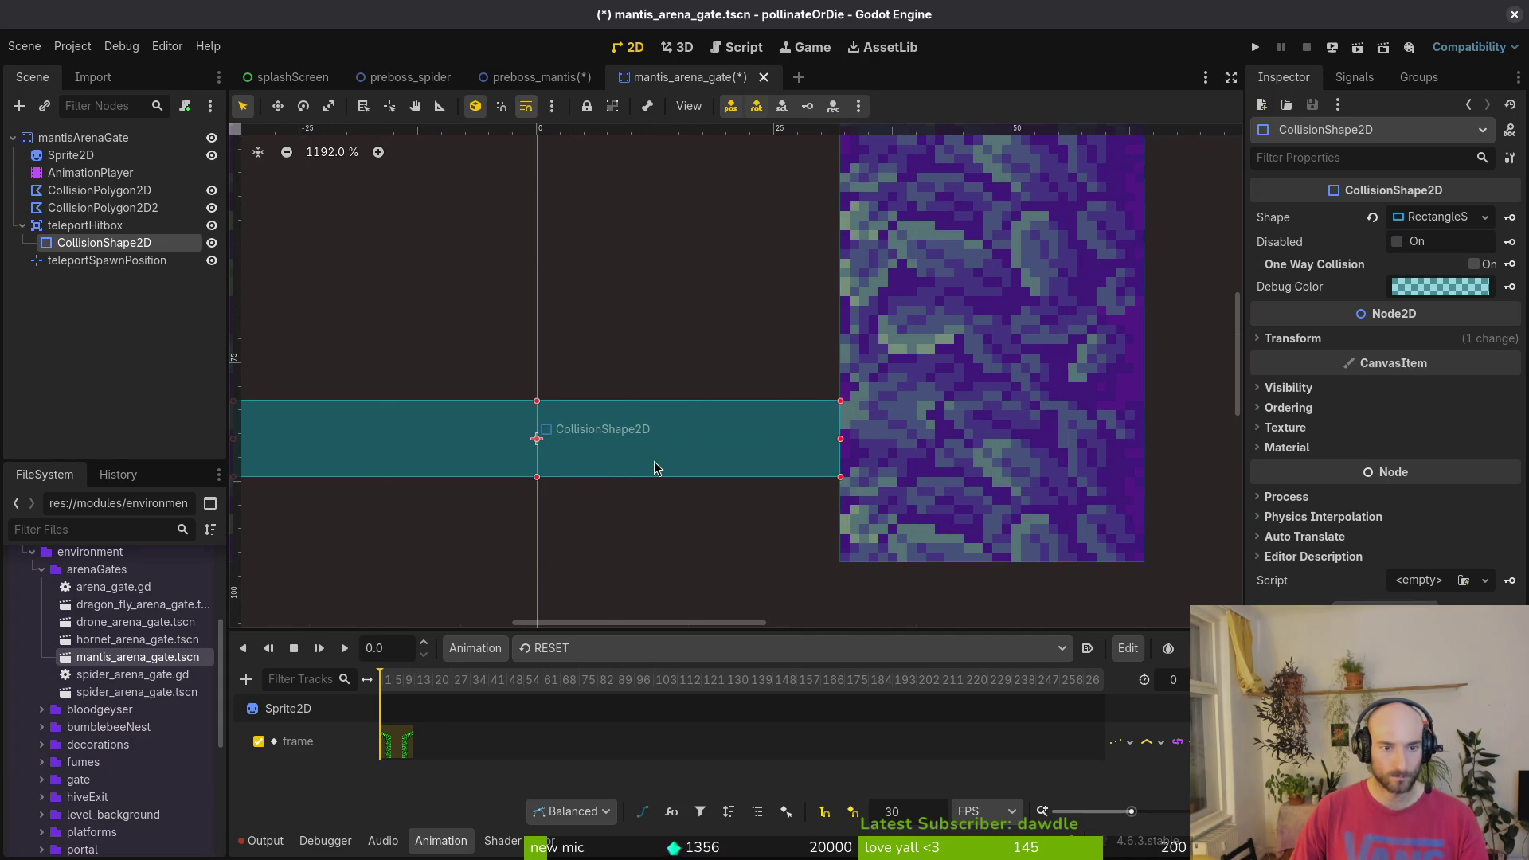
- Save mantis_arena_gate and return to the preboss_mantis level
{"action": "key", "text": "ctrl+s"}
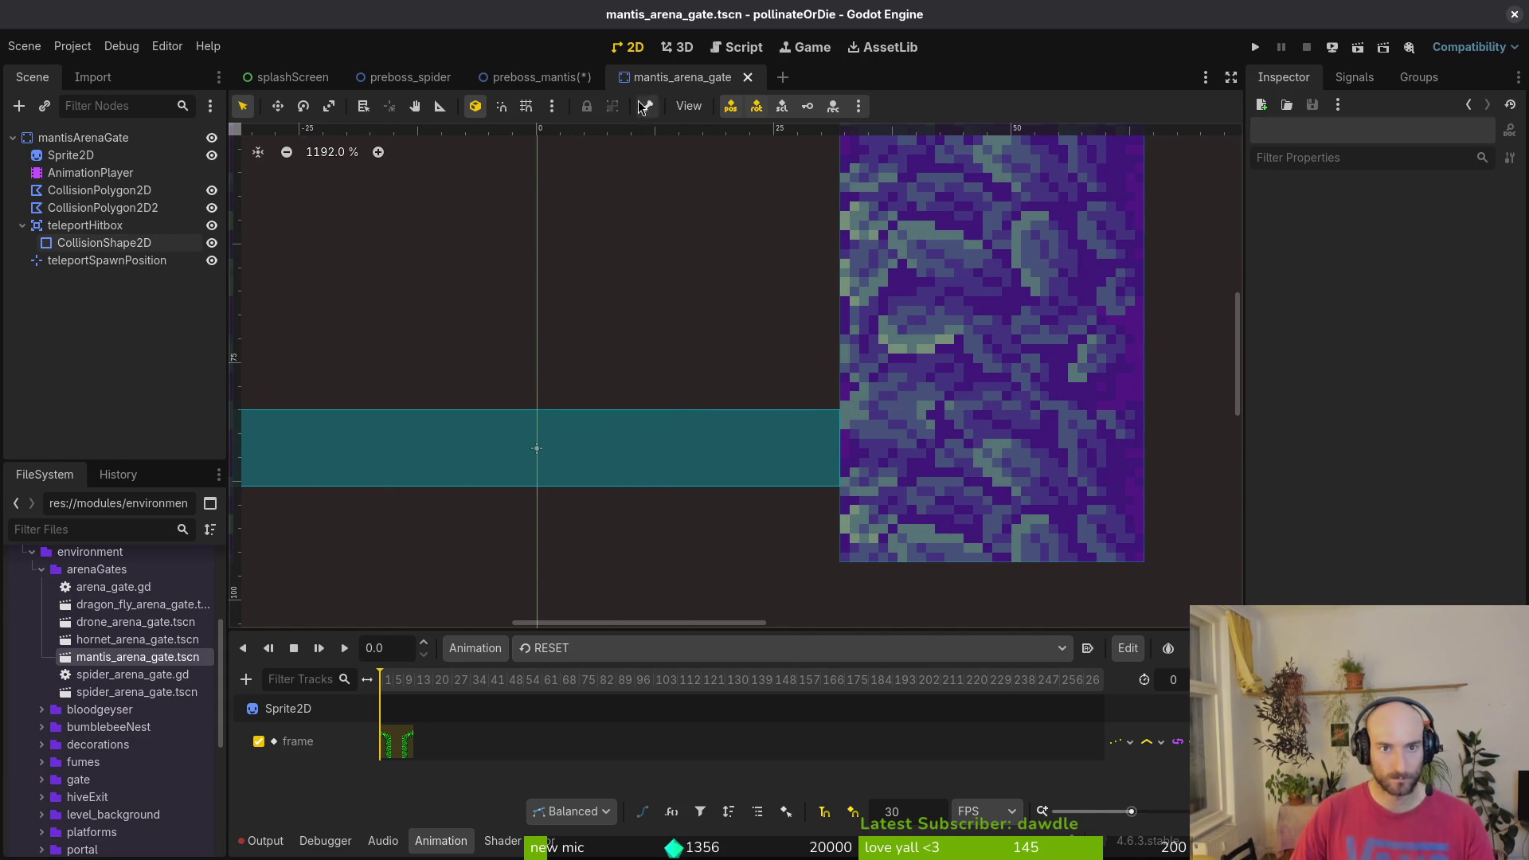
{"action": "left_click", "coordinate": [535, 78]}
{"action": "scroll", "coordinate": [643, 374], "scroll_direction": "down", "scroll_amount": 6}
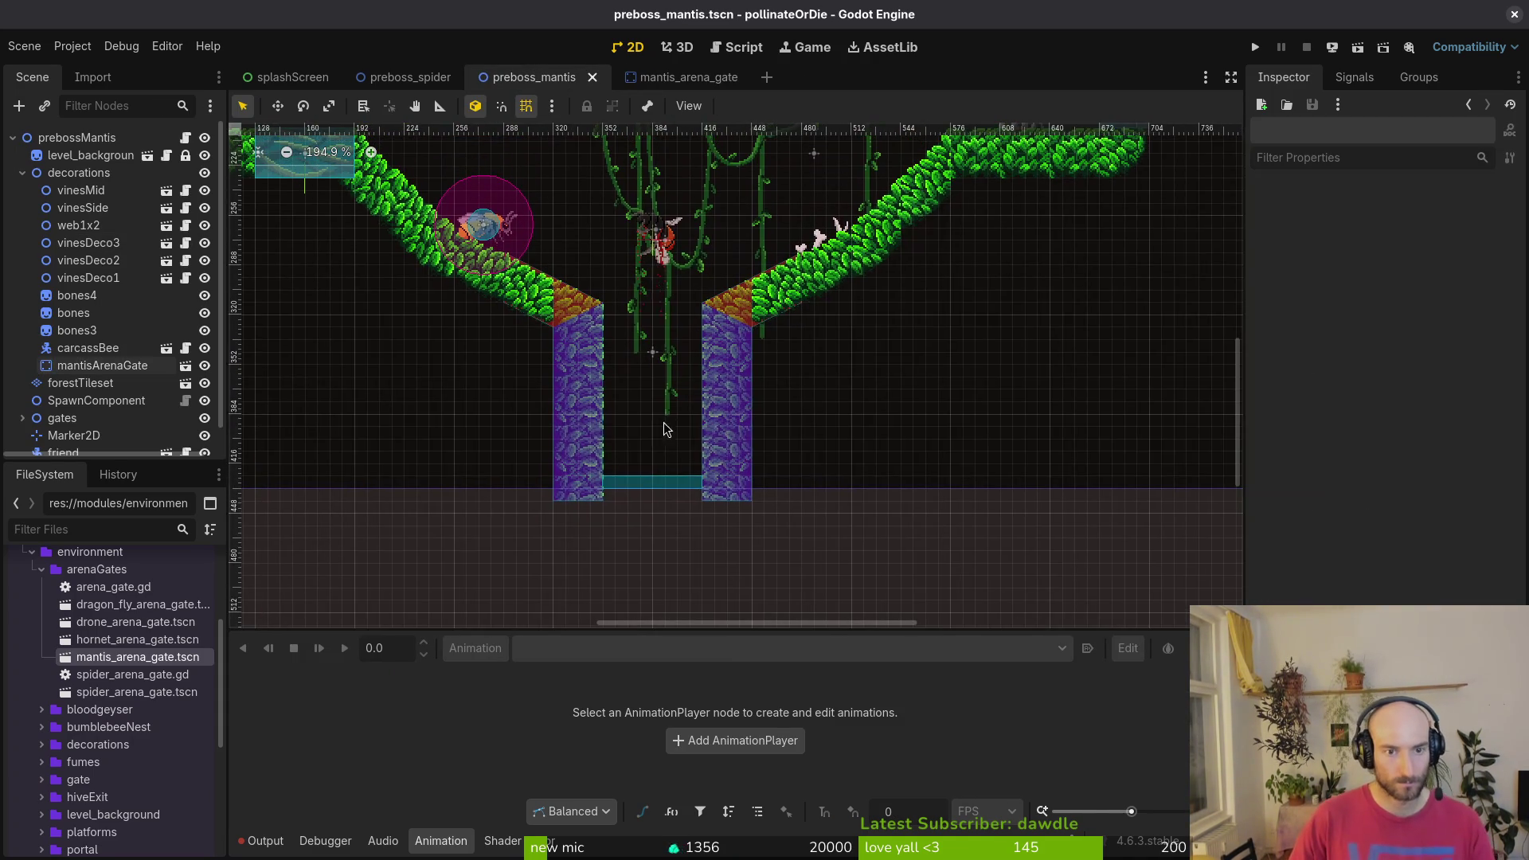
- Collapse the decorations group and select forestTileset to show the grasTileset.png atlas
{"action": "scroll", "coordinate": [635, 501], "scroll_direction": "down", "scroll_amount": 1}
{"action": "scroll", "coordinate": [661, 470], "scroll_direction": "up", "scroll_amount": 4}
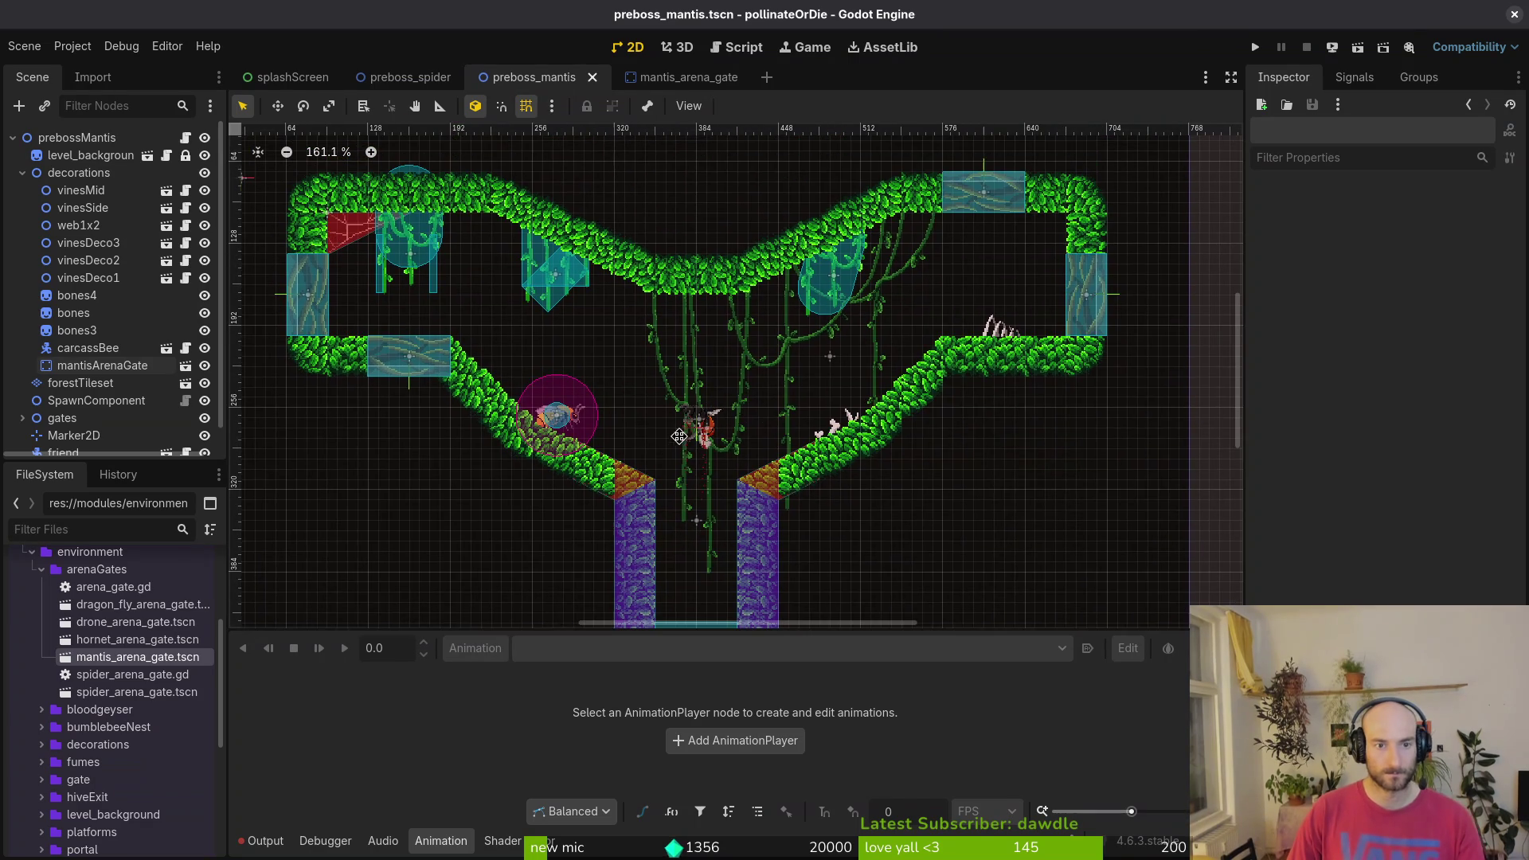
{"action": "scroll", "coordinate": [688, 394], "scroll_direction": "up", "scroll_amount": 1}
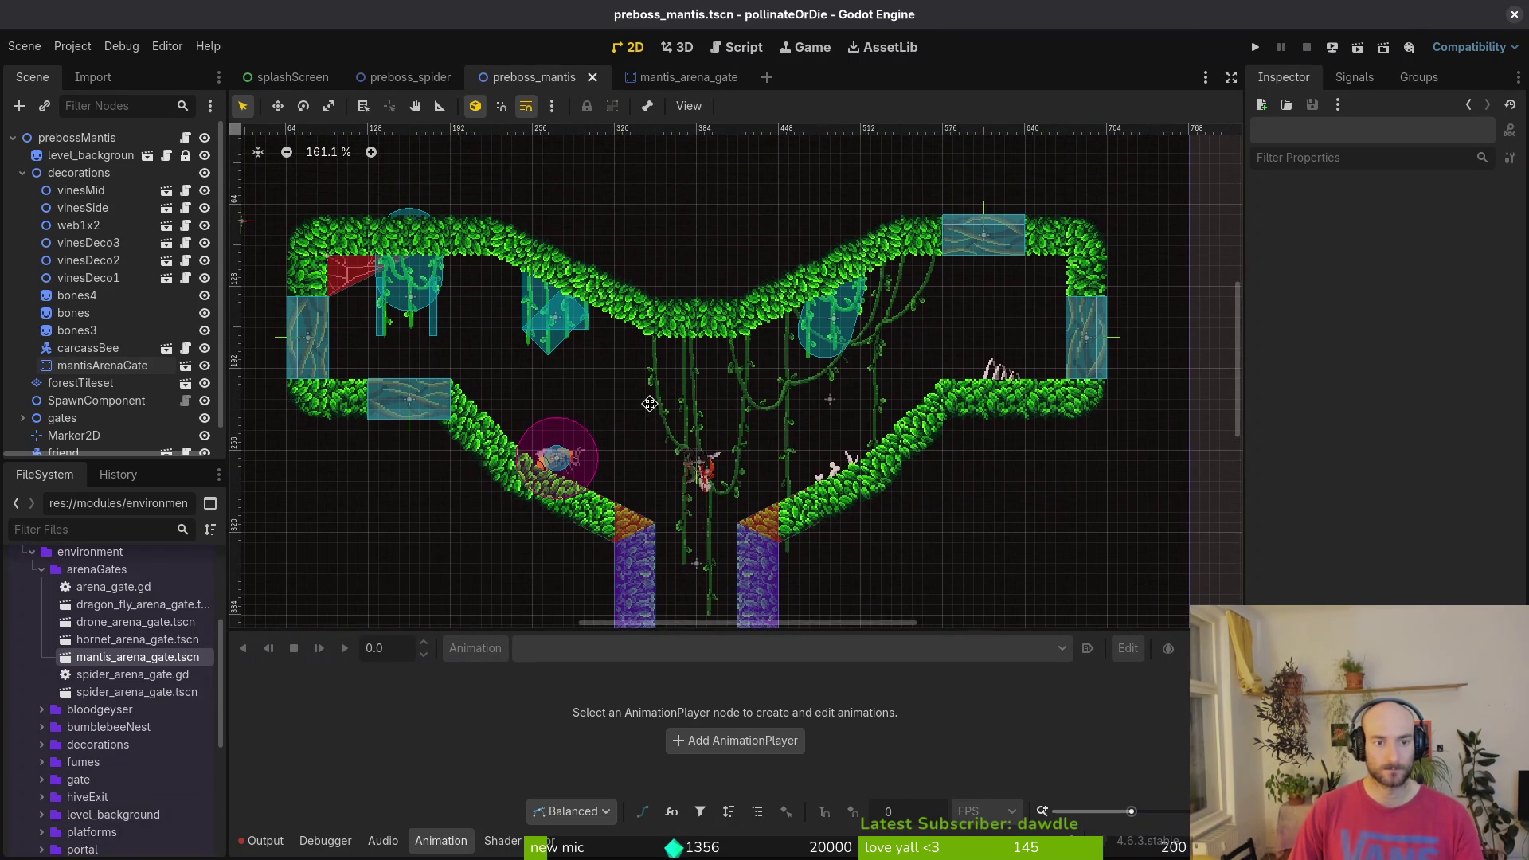
{"action": "scroll", "coordinate": [860, 445], "scroll_direction": "up", "scroll_amount": 5}
{"action": "scroll", "coordinate": [856, 447], "scroll_direction": "down", "scroll_amount": 4}
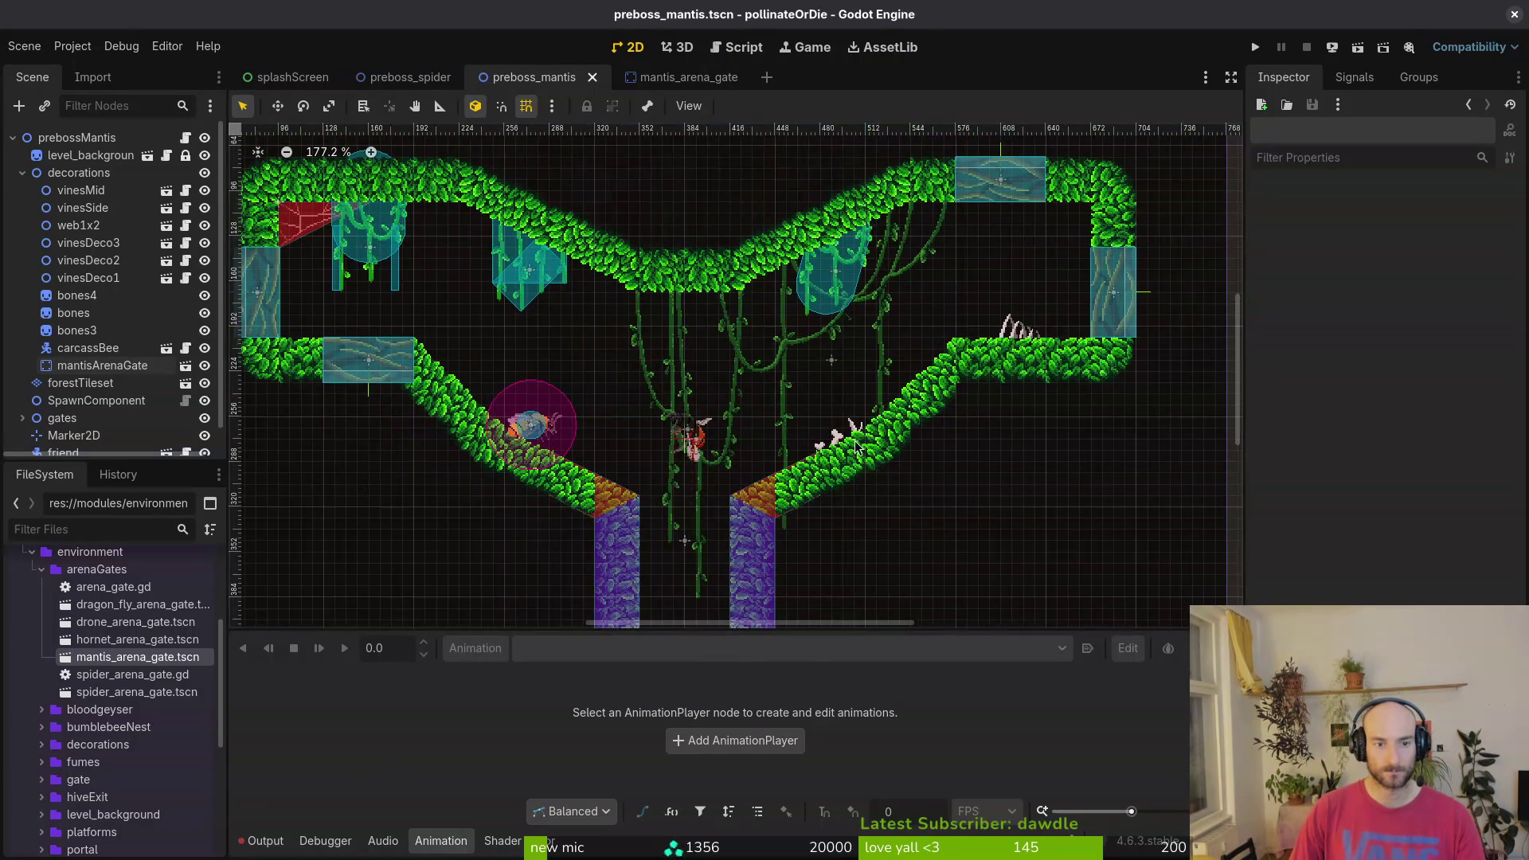
{"action": "scroll", "coordinate": [907, 462], "scroll_direction": "up", "scroll_amount": 9}
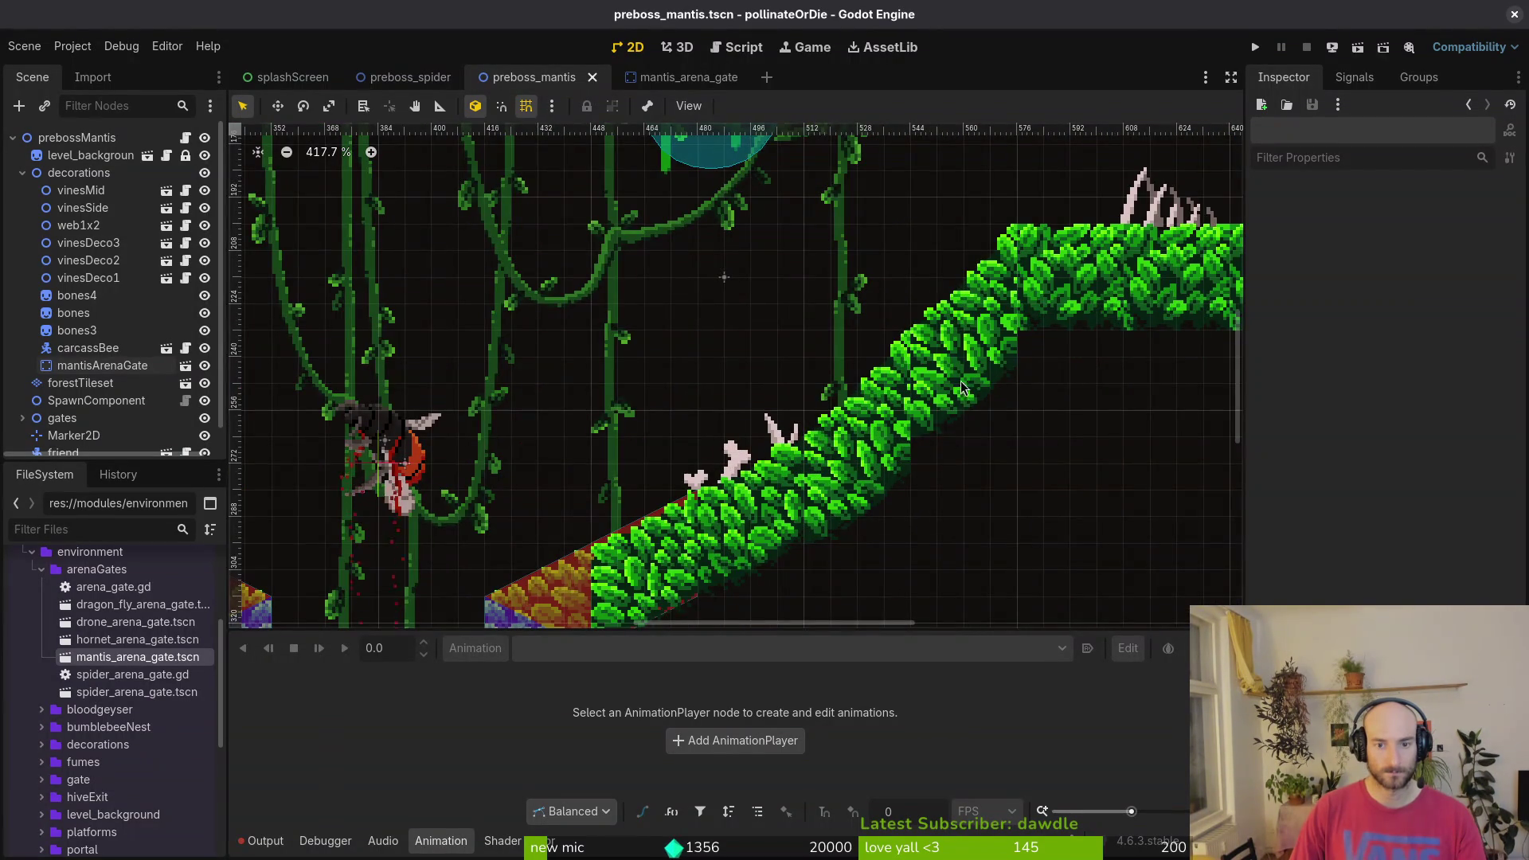
{"action": "scroll", "coordinate": [902, 458], "scroll_direction": "down", "scroll_amount": 2}
{"action": "scroll", "coordinate": [891, 446], "scroll_direction": "down", "scroll_amount": 4}
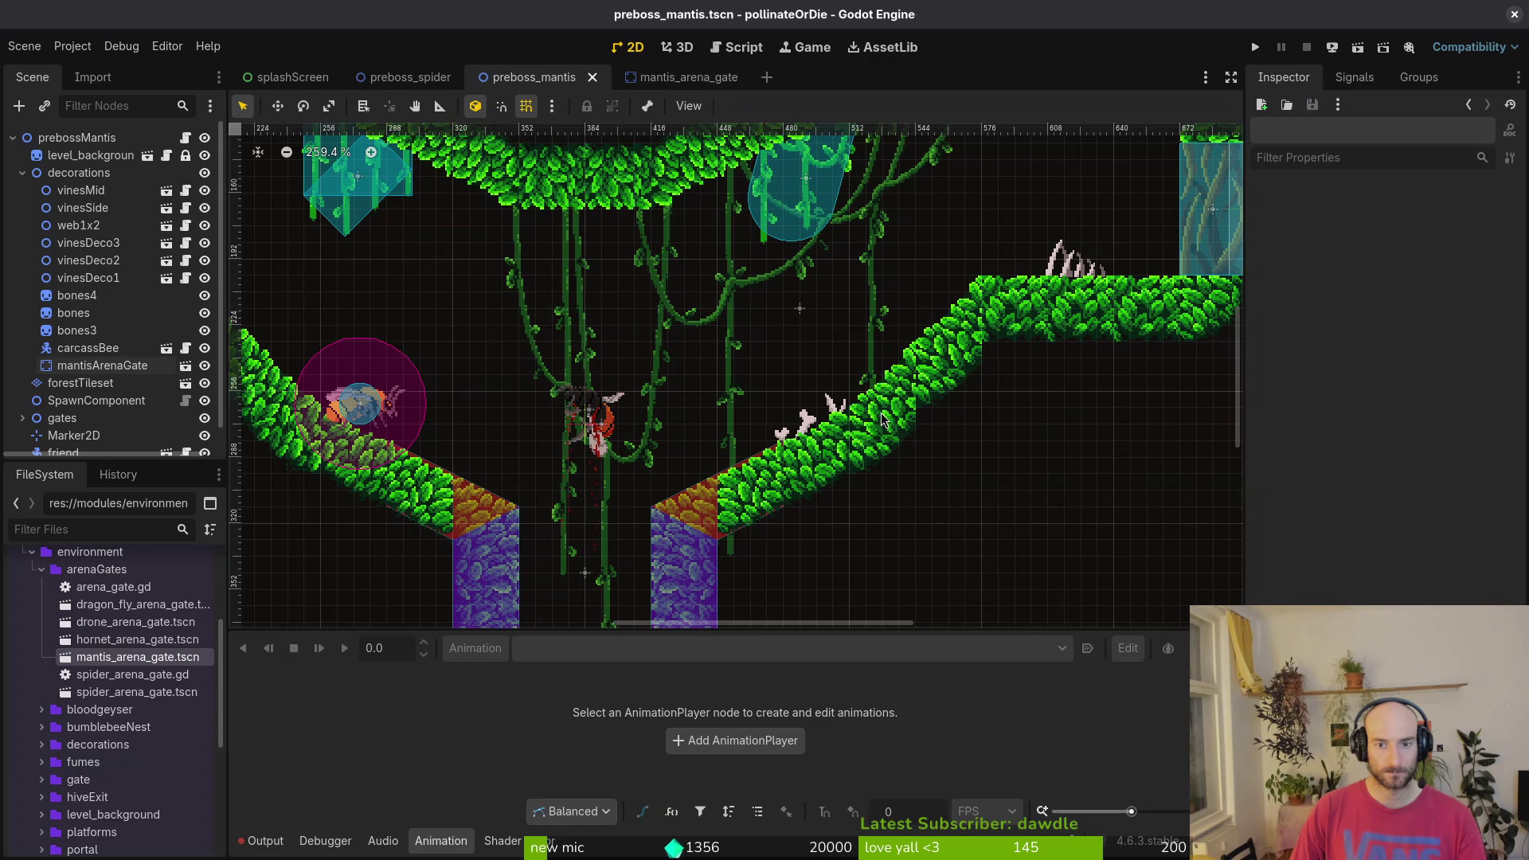
{"action": "scroll", "coordinate": [881, 420], "scroll_direction": "left", "scroll_amount": 5}
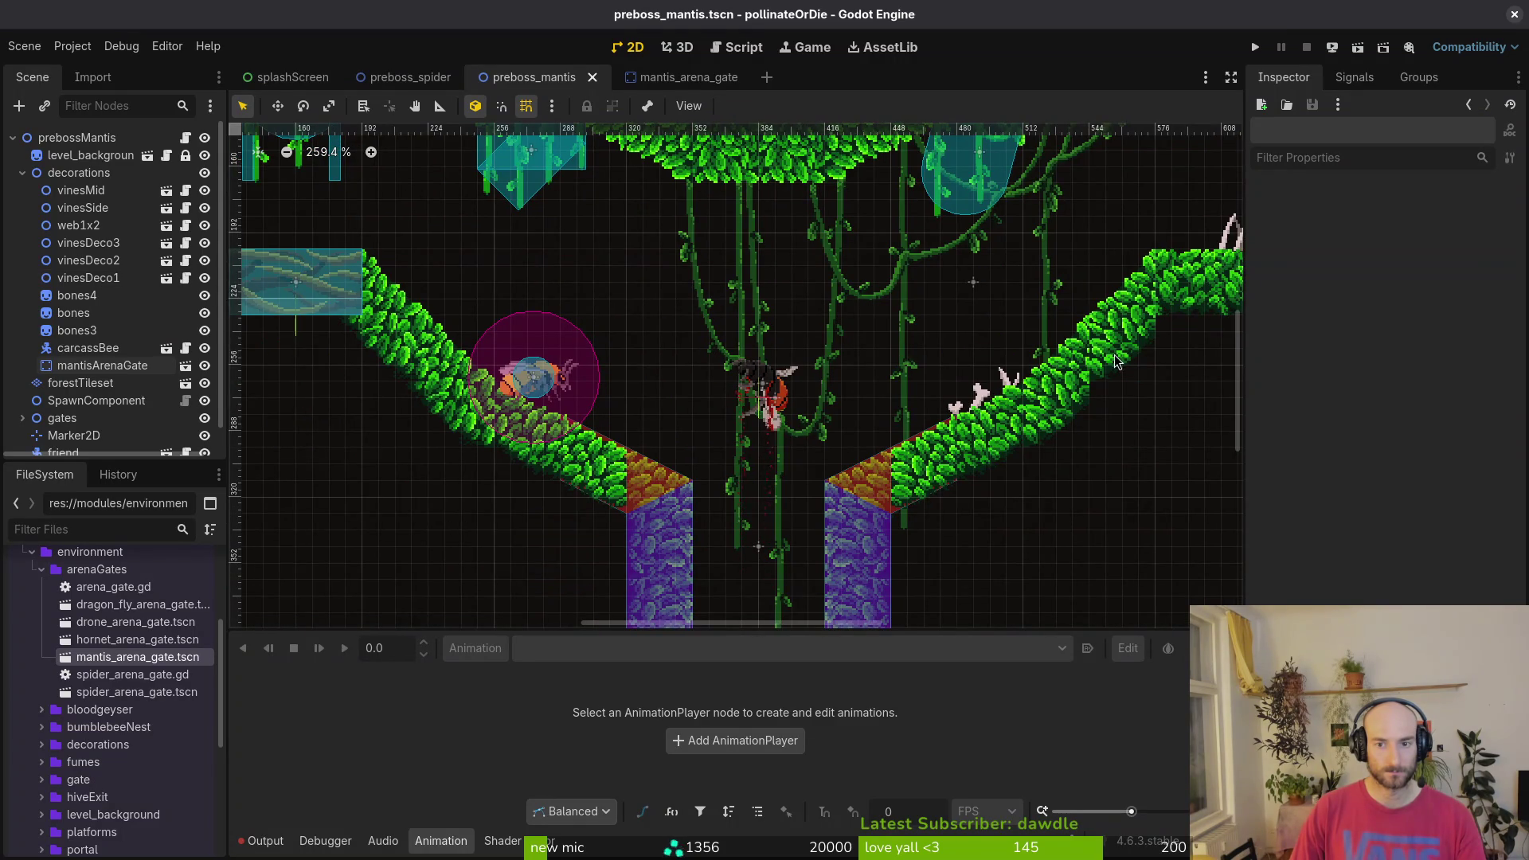
{"action": "scroll", "coordinate": [1115, 362], "scroll_direction": "right", "scroll_amount": 3}
{"action": "left_click", "coordinate": [22, 173]}
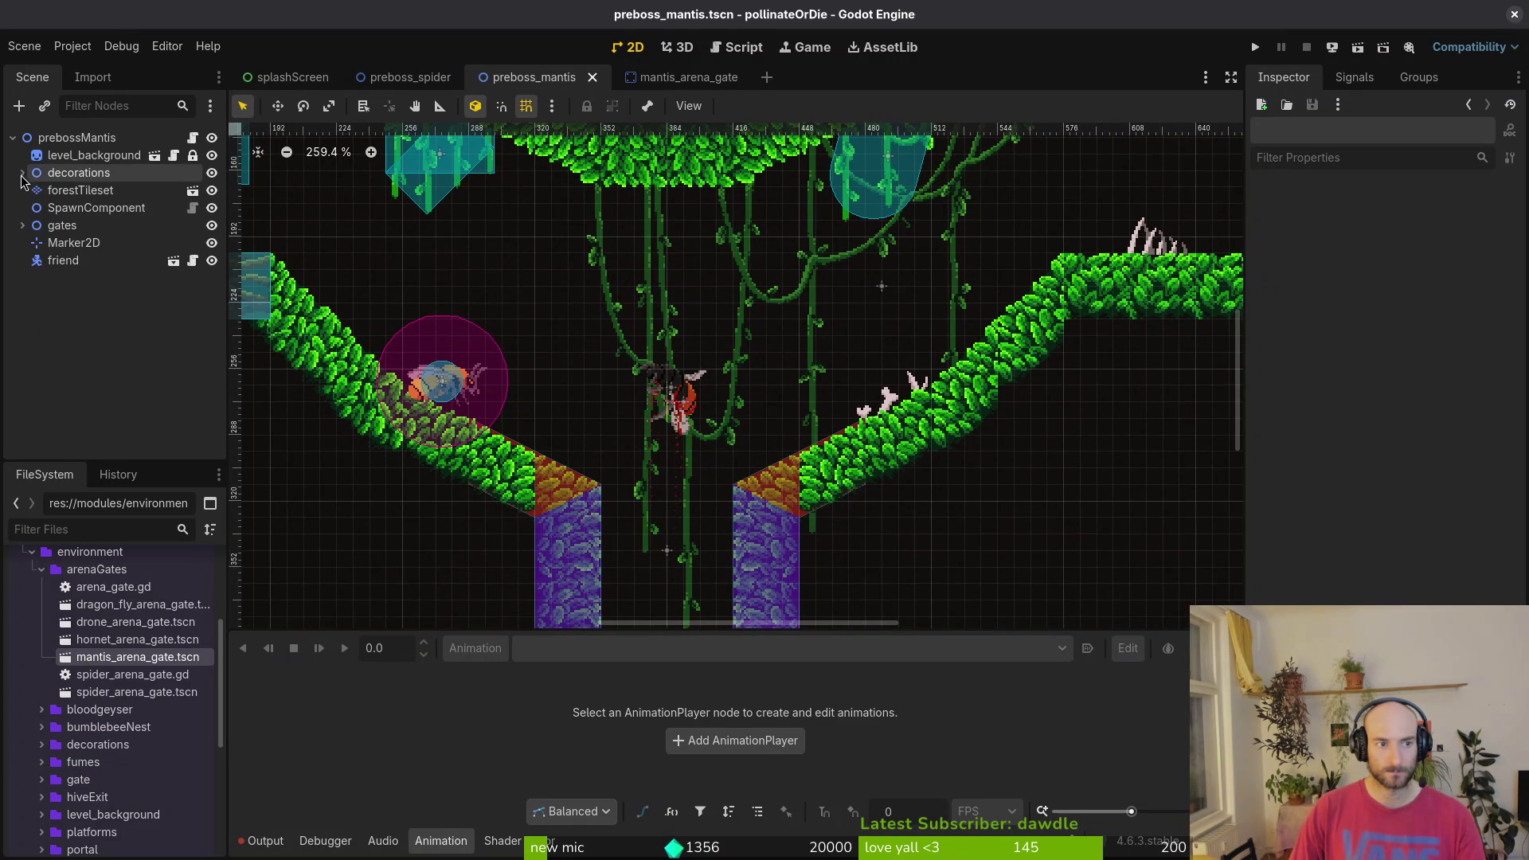
{"action": "left_click", "coordinate": [80, 191]}
{"action": "scroll", "coordinate": [557, 477], "scroll_direction": "down", "scroll_amount": 3}
{"action": "scroll", "coordinate": [558, 478], "scroll_direction": "right", "scroll_amount": 3}
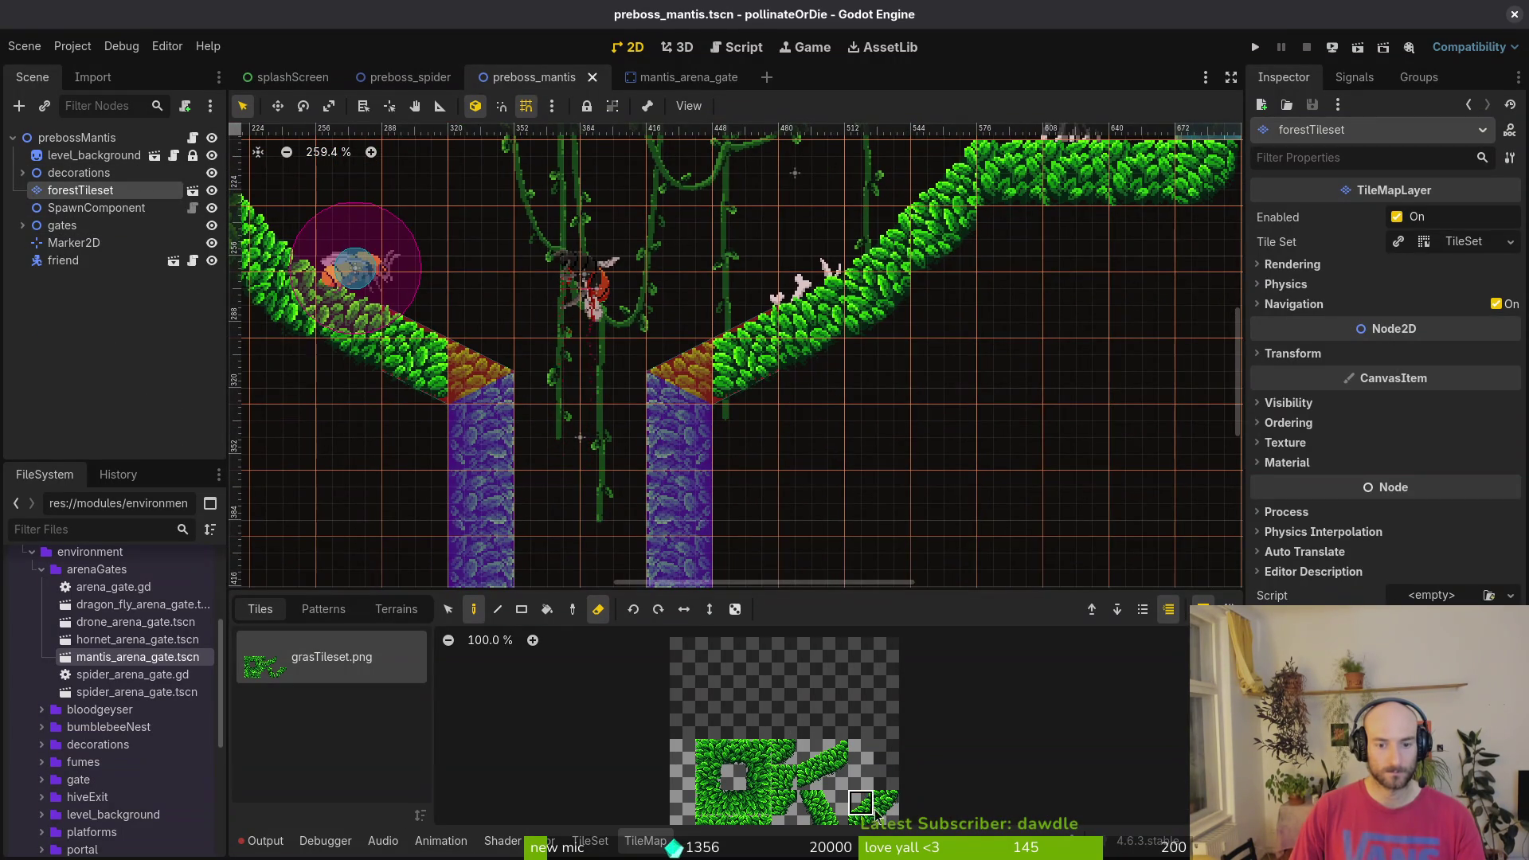
- Pick two adjacent grass tiles and repaint leaf tiles along the left slope under the bee
{"action": "left_click_drag", "start_coordinate": [876, 809], "coordinate": [861, 806]}
{"action": "scroll", "coordinate": [925, 247], "scroll_direction": "up", "scroll_amount": 3}
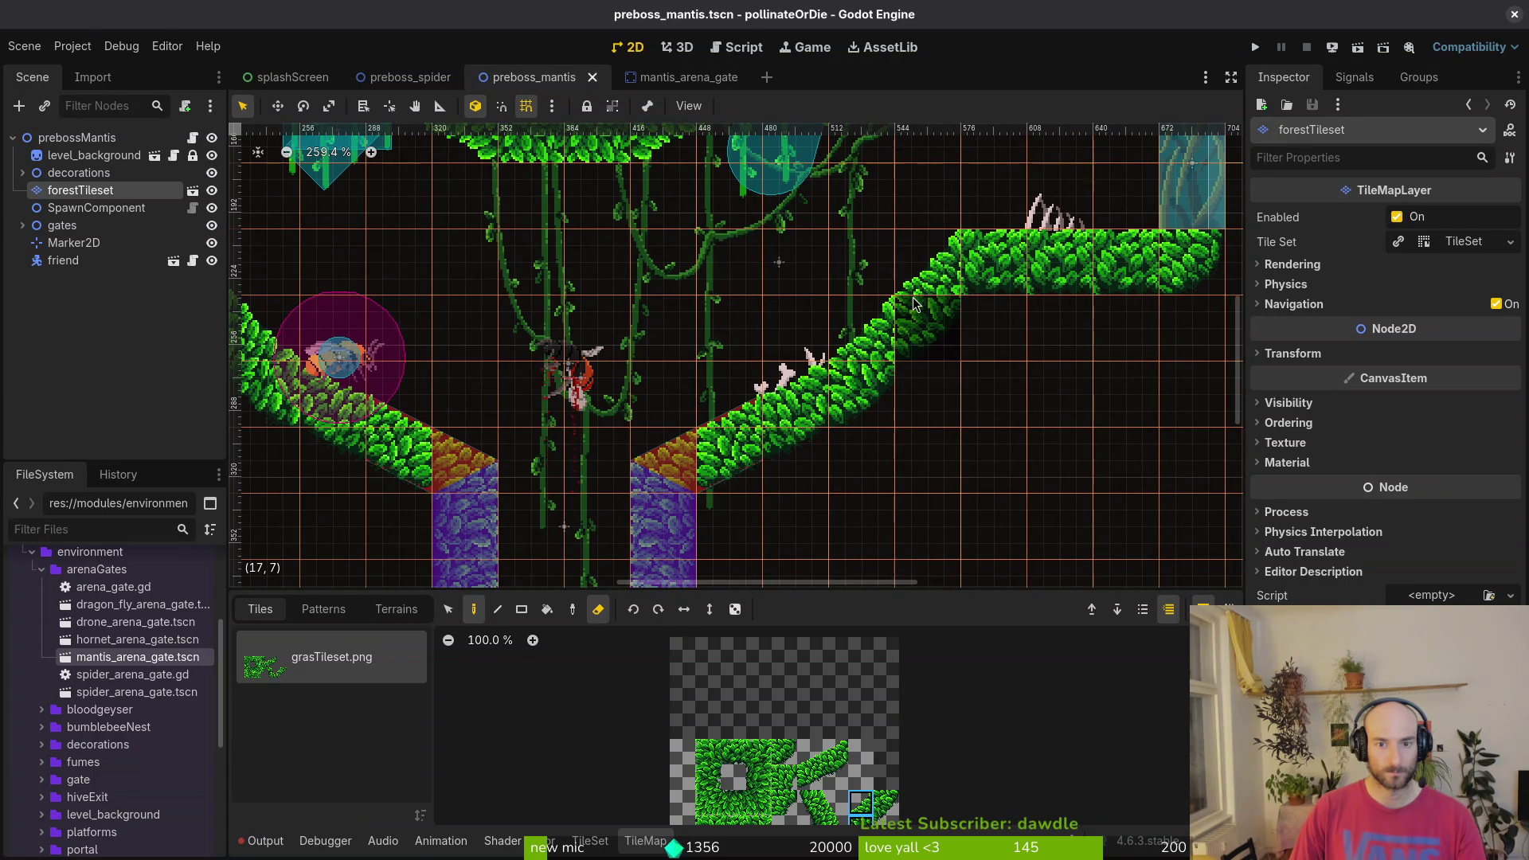
{"action": "key", "text": "r"}
{"action": "key", "text": "e"}
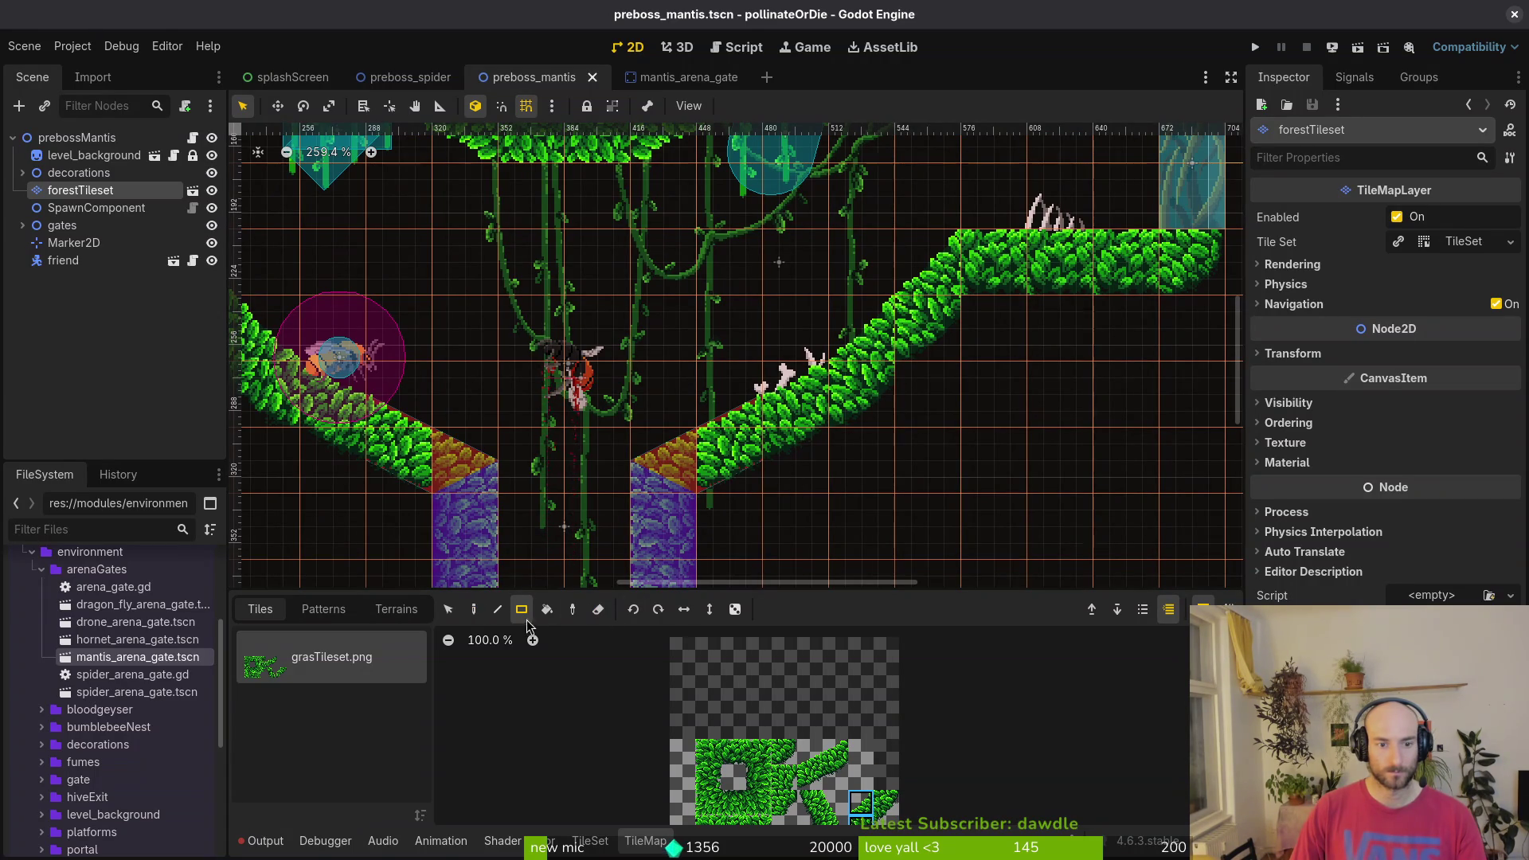
{"action": "left_click", "coordinate": [473, 610]}
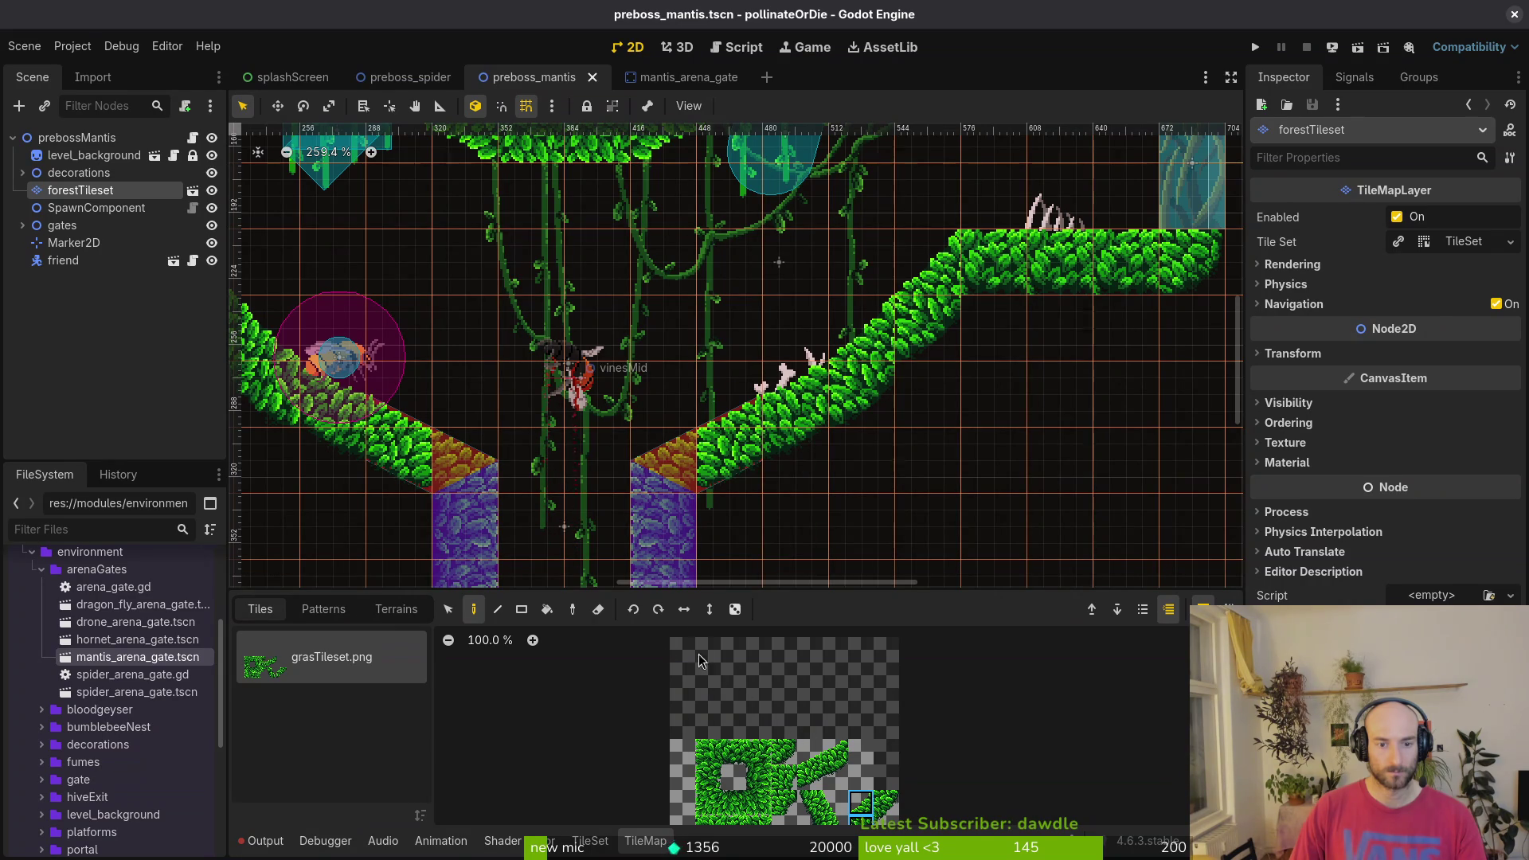
{"action": "scroll", "coordinate": [684, 557], "scroll_direction": "left", "scroll_amount": 8}
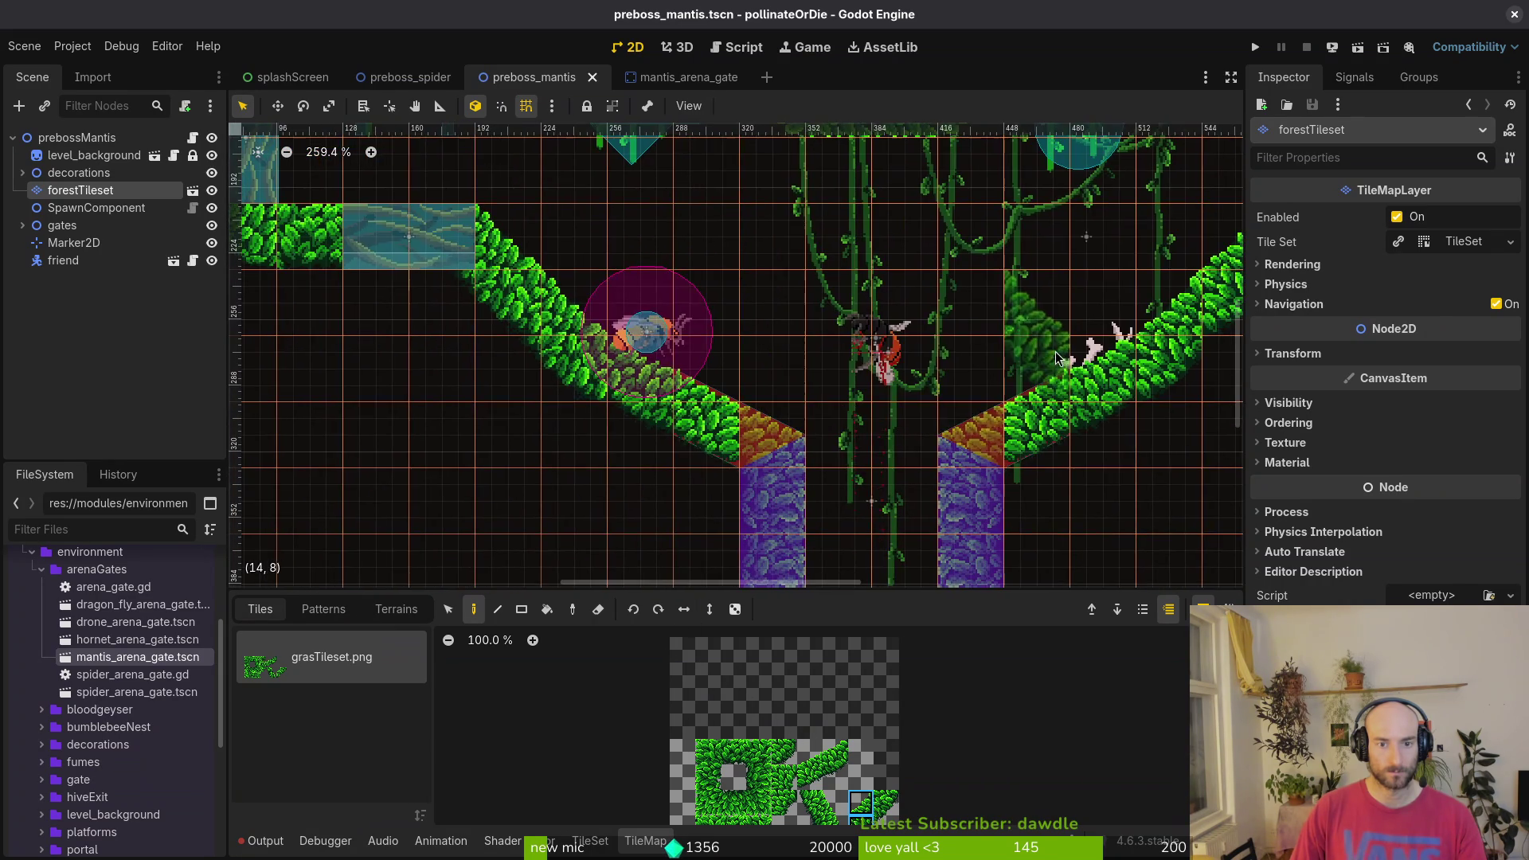
{"action": "left_click", "coordinate": [515, 304]}
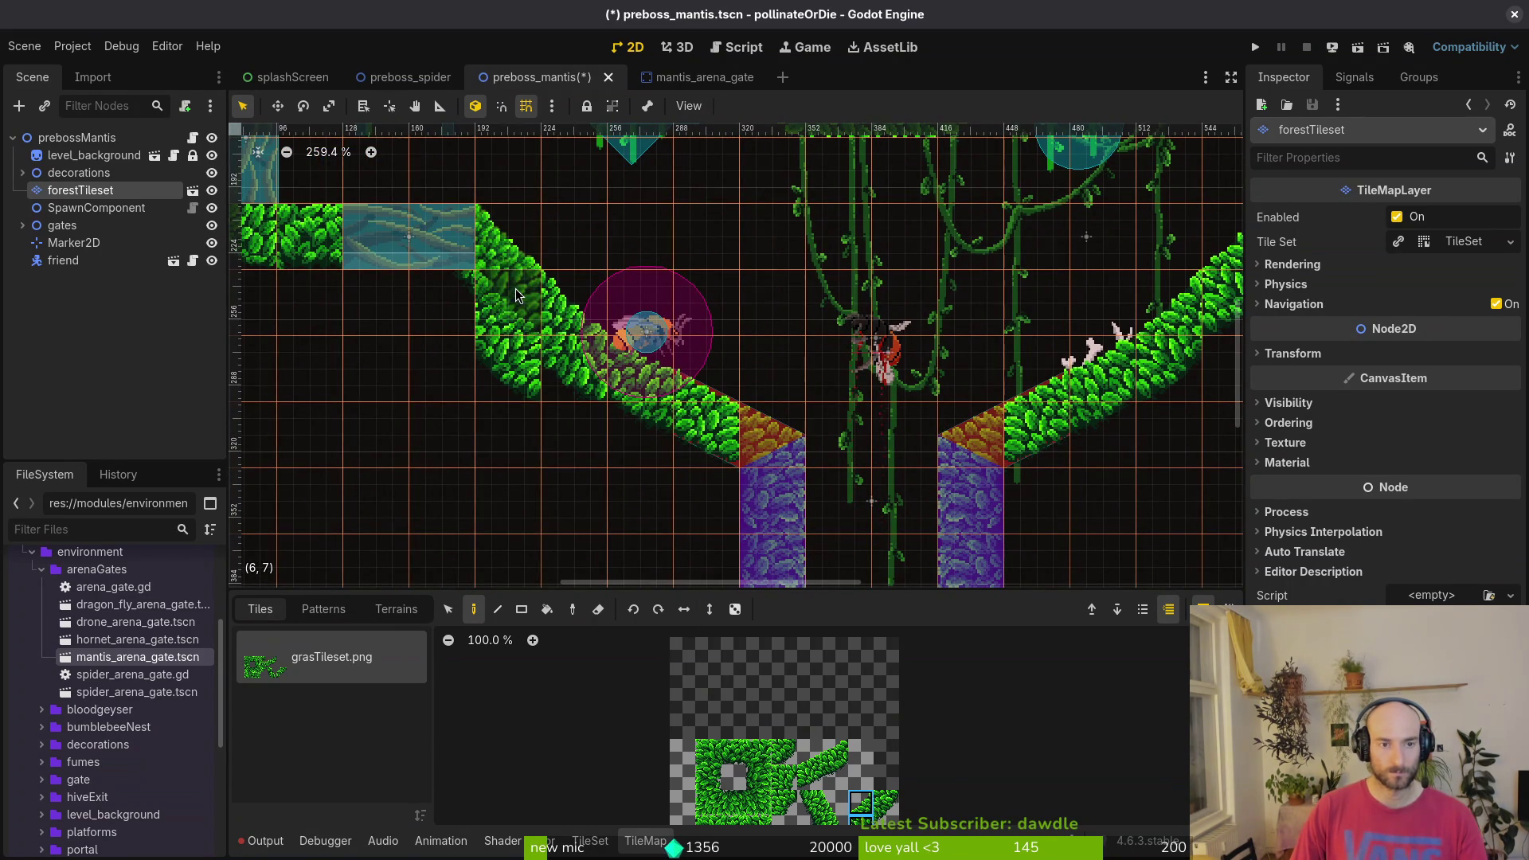
{"action": "left_click_drag", "start_coordinate": [514, 294], "coordinate": [586, 352]}
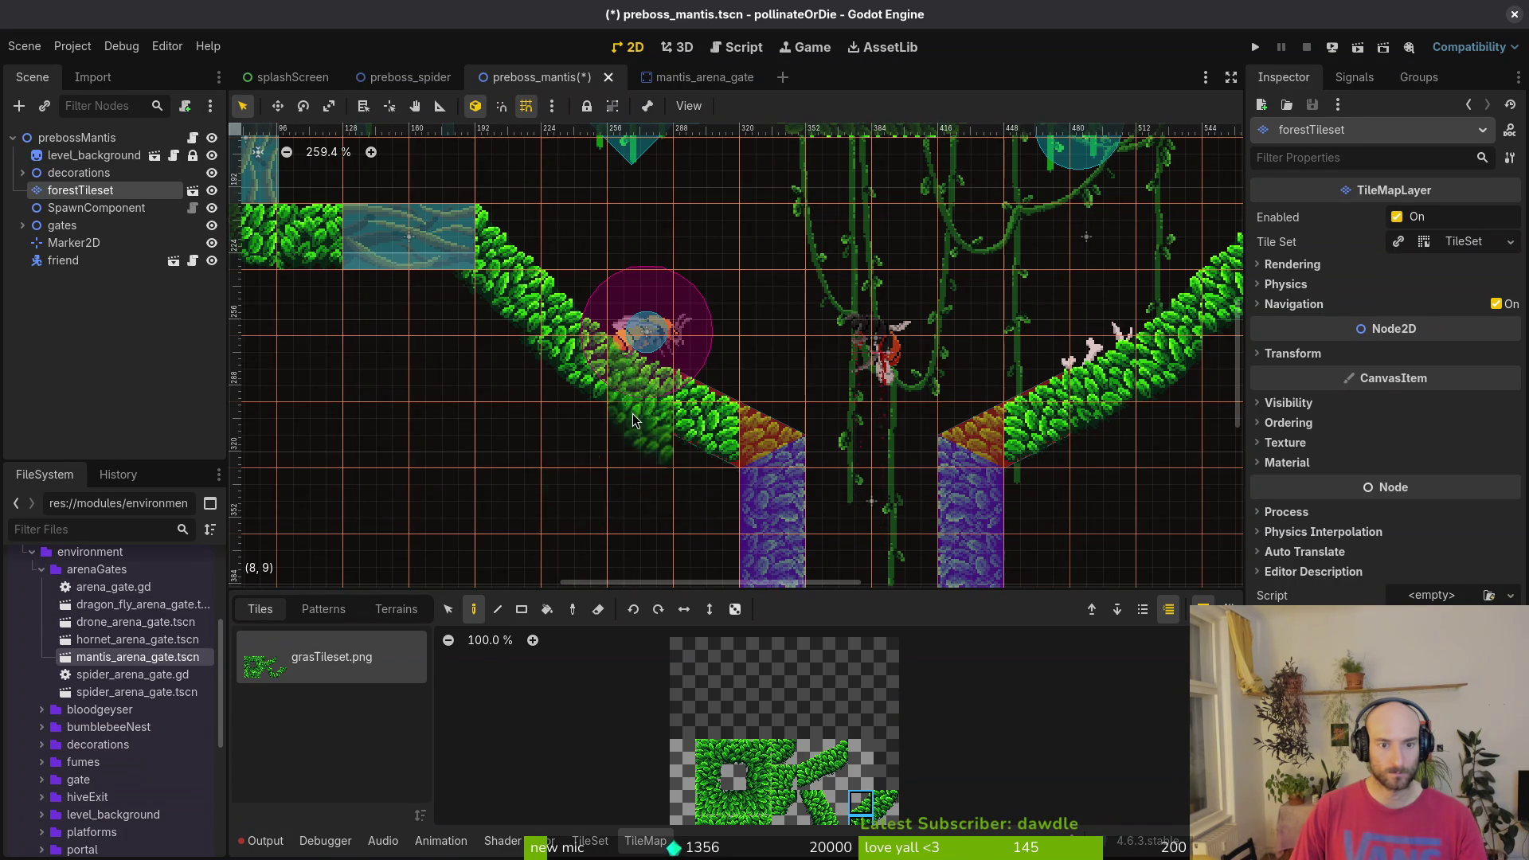
- Pan toward the mantis gate pillars and reselect the forestTileset layer
{"action": "key", "text": "Escape"}
{"action": "left_click_drag", "start_coordinate": [985, 426], "coordinate": [805, 409]}
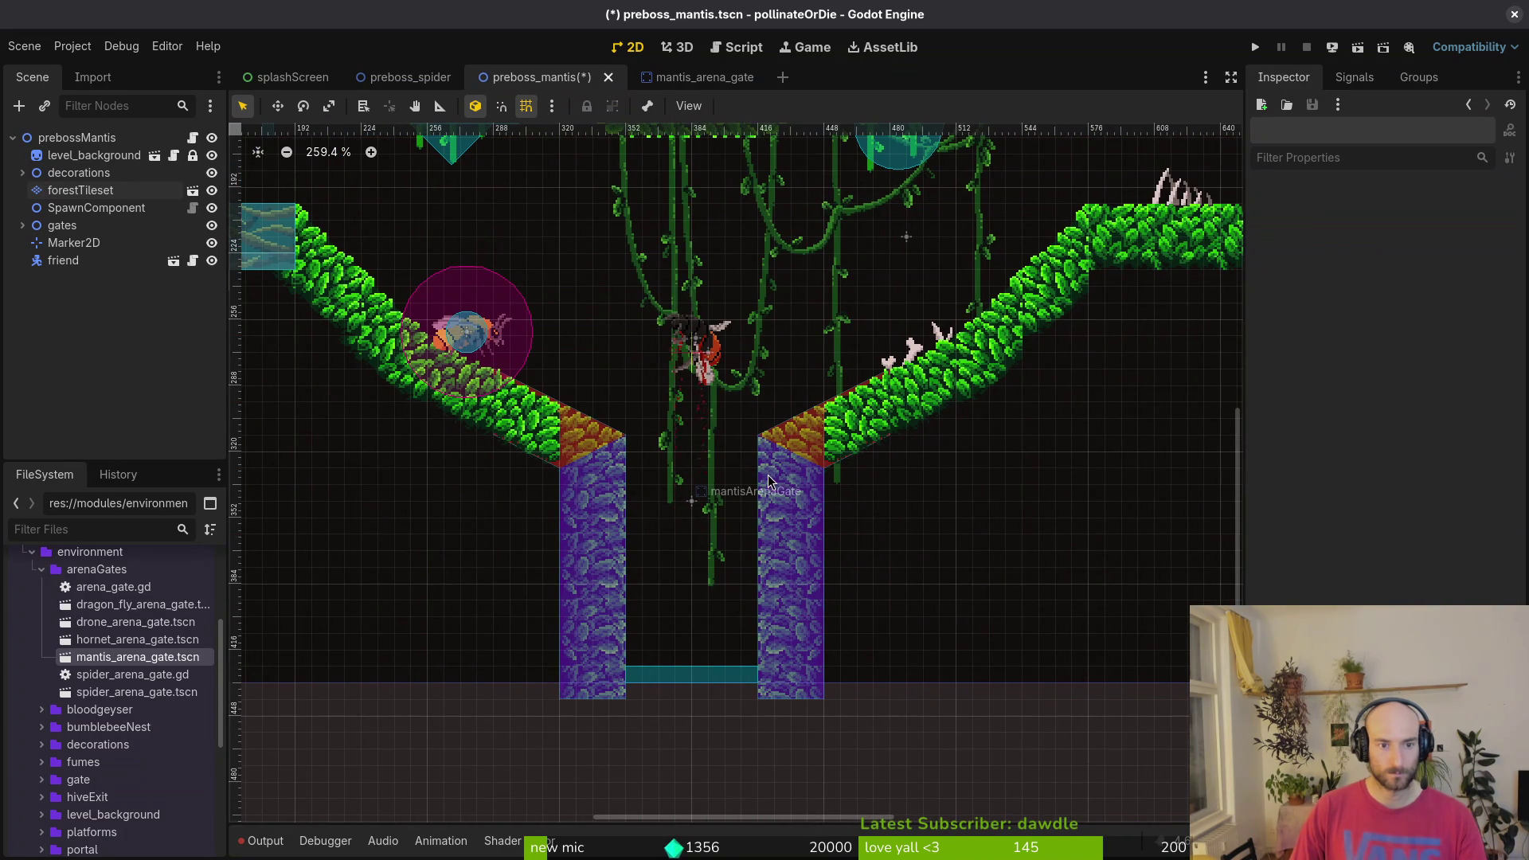
{"action": "scroll", "coordinate": [515, 476], "scroll_direction": "up", "scroll_amount": 5}
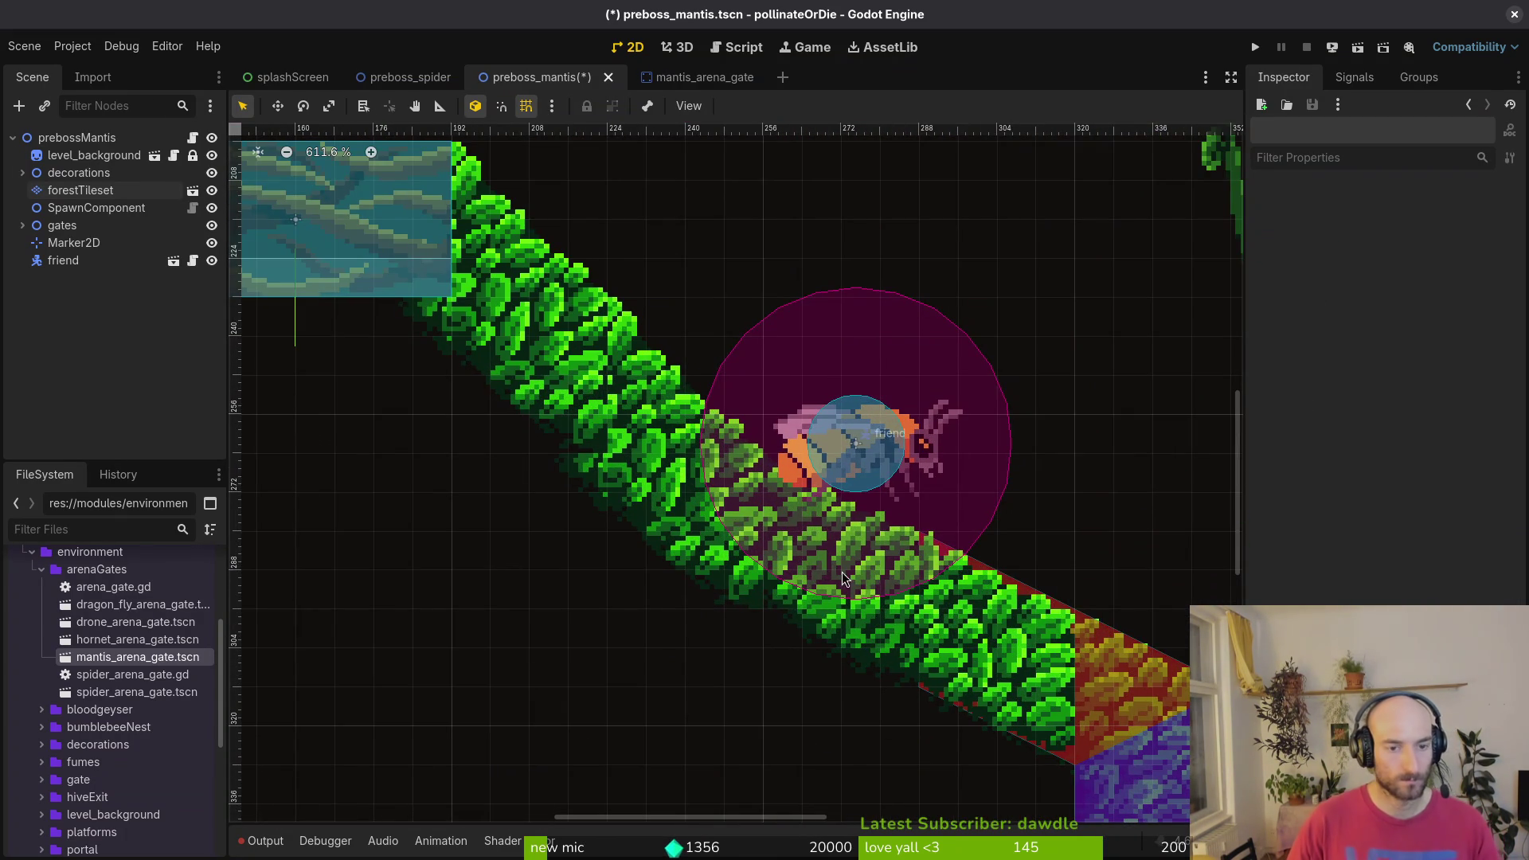
{"action": "scroll", "coordinate": [842, 572], "scroll_direction": "right", "scroll_amount": 10}
{"action": "scroll", "coordinate": [791, 558], "scroll_direction": "right", "scroll_amount": 4}
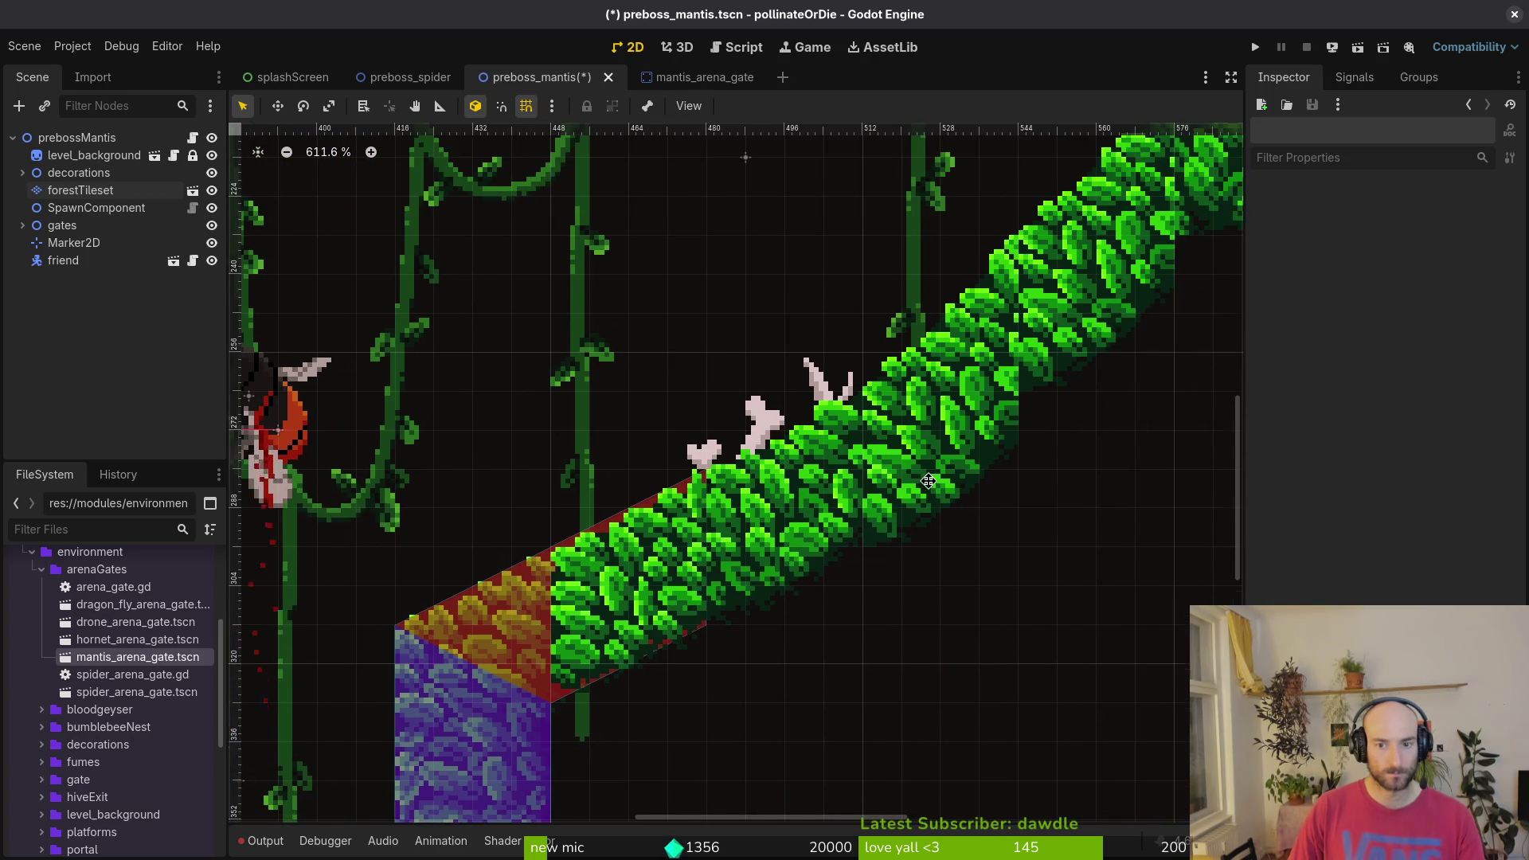
{"action": "scroll", "coordinate": [678, 556], "scroll_direction": "right", "scroll_amount": 4}
{"action": "left_click", "coordinate": [73, 192]}
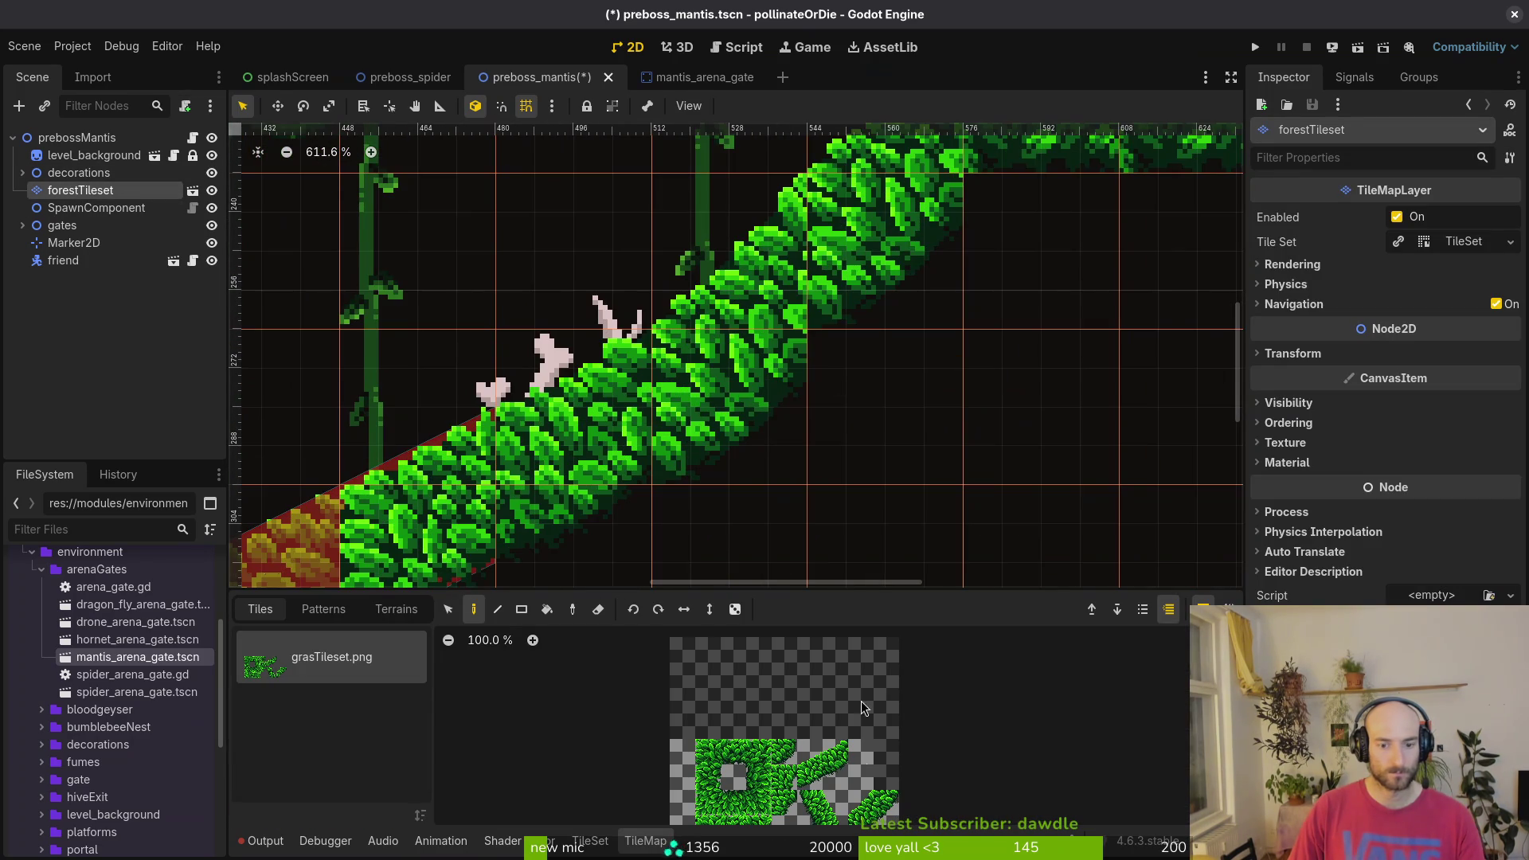
- Pick a 2x2 block of grass tiles and work up the right-hand slope toward the spiked ledge
{"action": "left_click", "coordinate": [861, 801]}
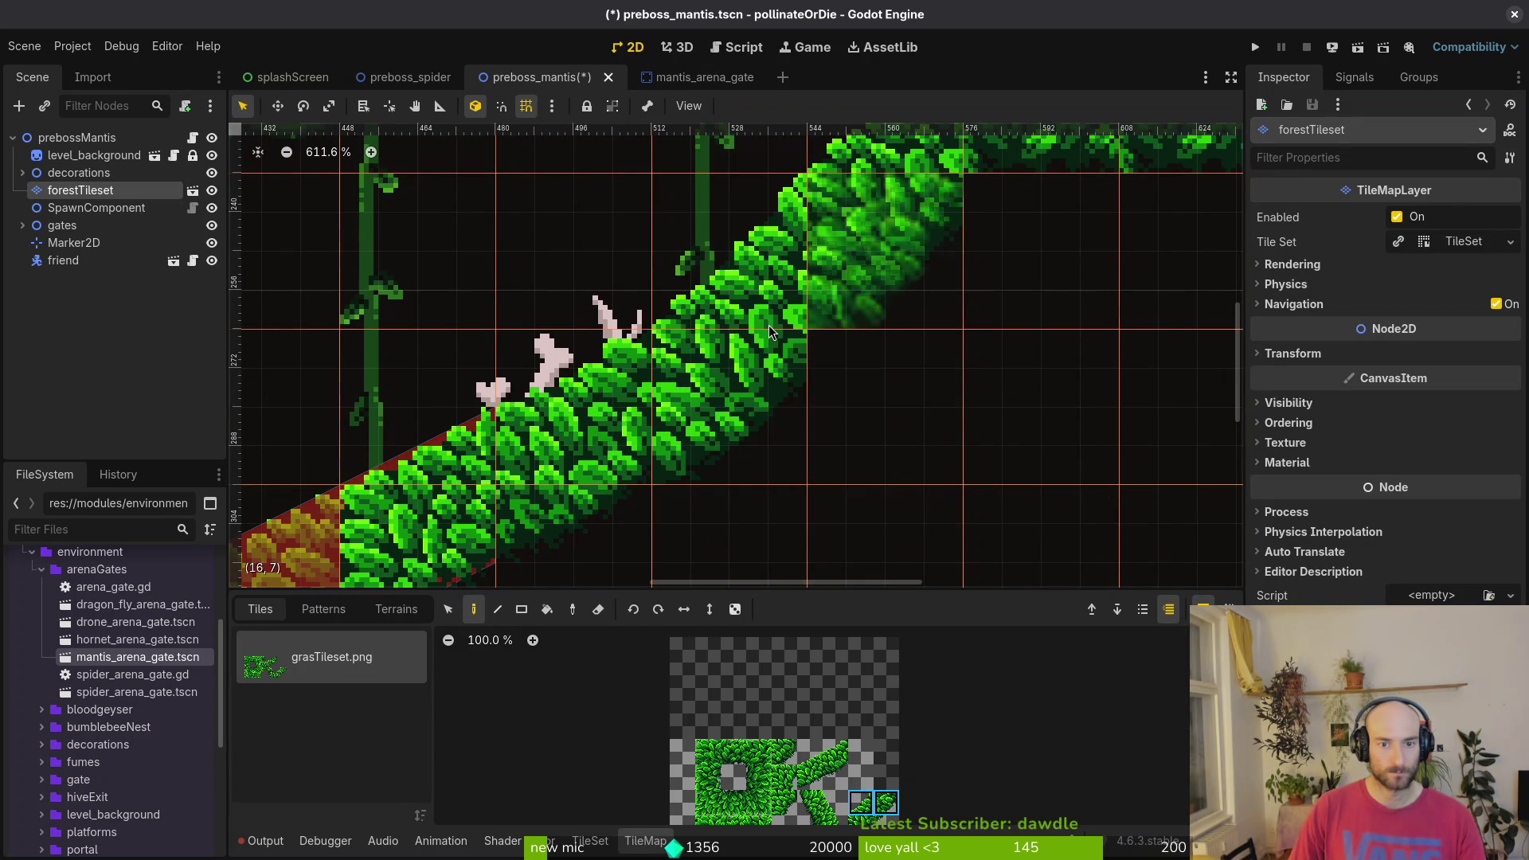
{"action": "scroll", "coordinate": [795, 330], "scroll_direction": "down", "scroll_amount": 1}
{"action": "scroll", "coordinate": [798, 338], "scroll_direction": "down", "scroll_amount": 3}
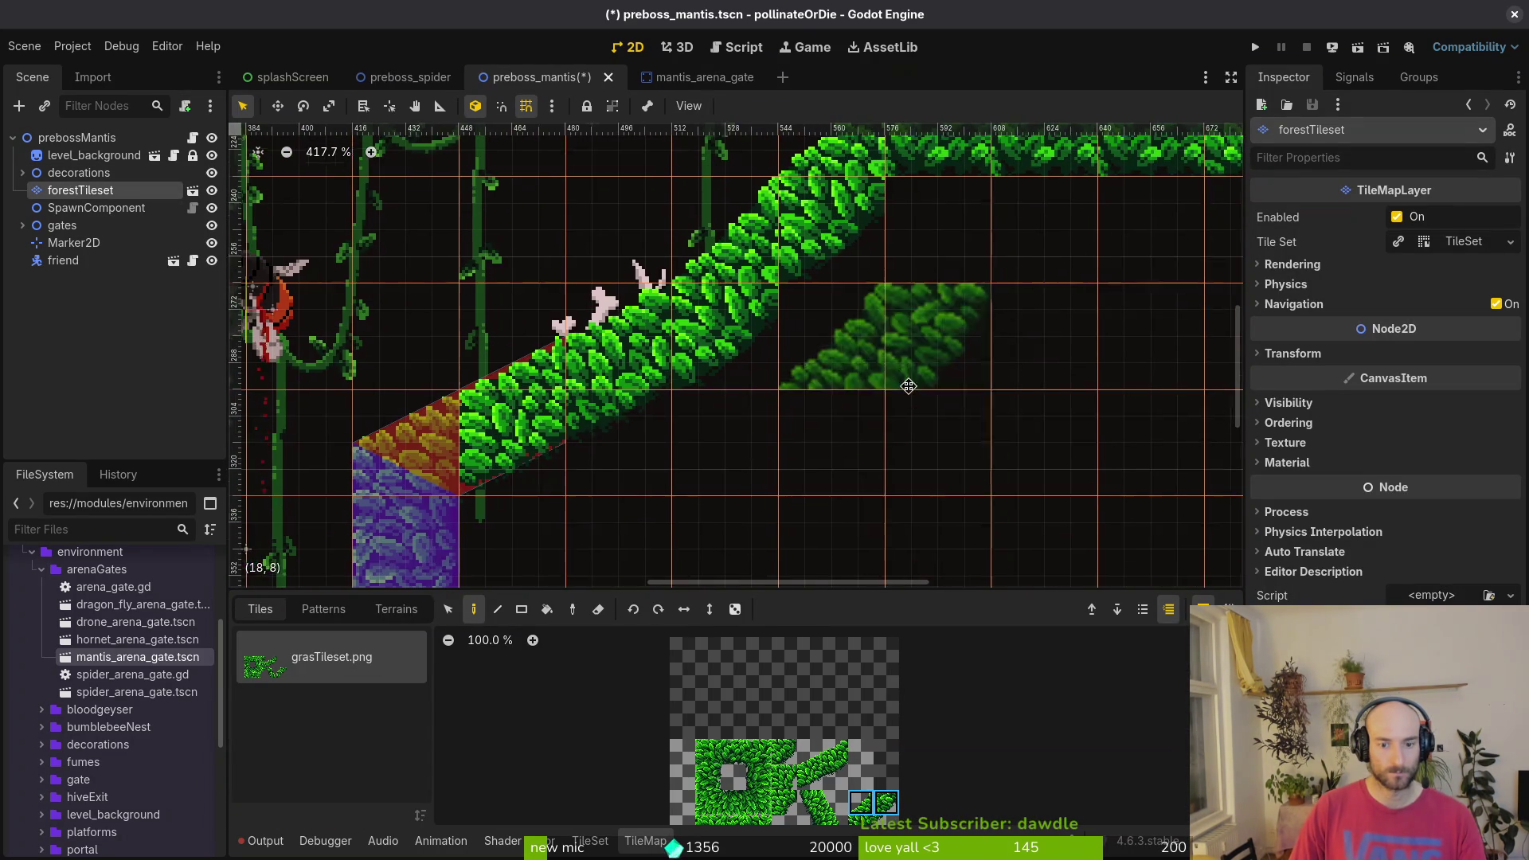
{"action": "scroll", "coordinate": [837, 784], "scroll_direction": "down", "scroll_amount": 2}
{"action": "left_click_drag", "start_coordinate": [838, 785], "coordinate": [827, 756]}
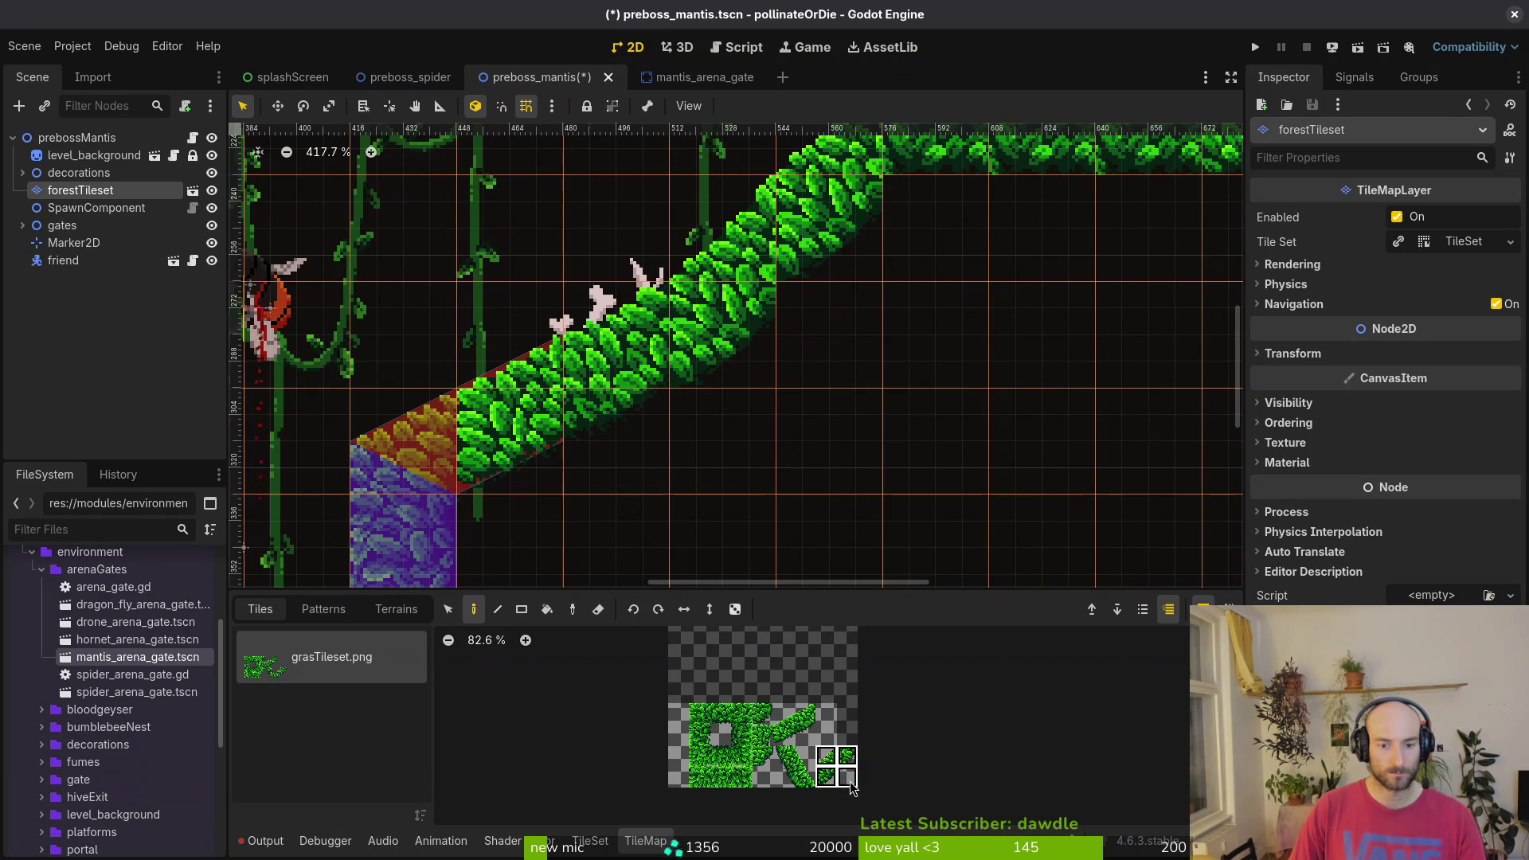
{"action": "mouse_move", "coordinate": [724, 340]}
{"action": "left_mouse_down"}
{"action": "mouse_move", "coordinate": [708, 490]}
{"action": "mouse_move", "coordinate": [705, 452]}
{"action": "left_mouse_up"}
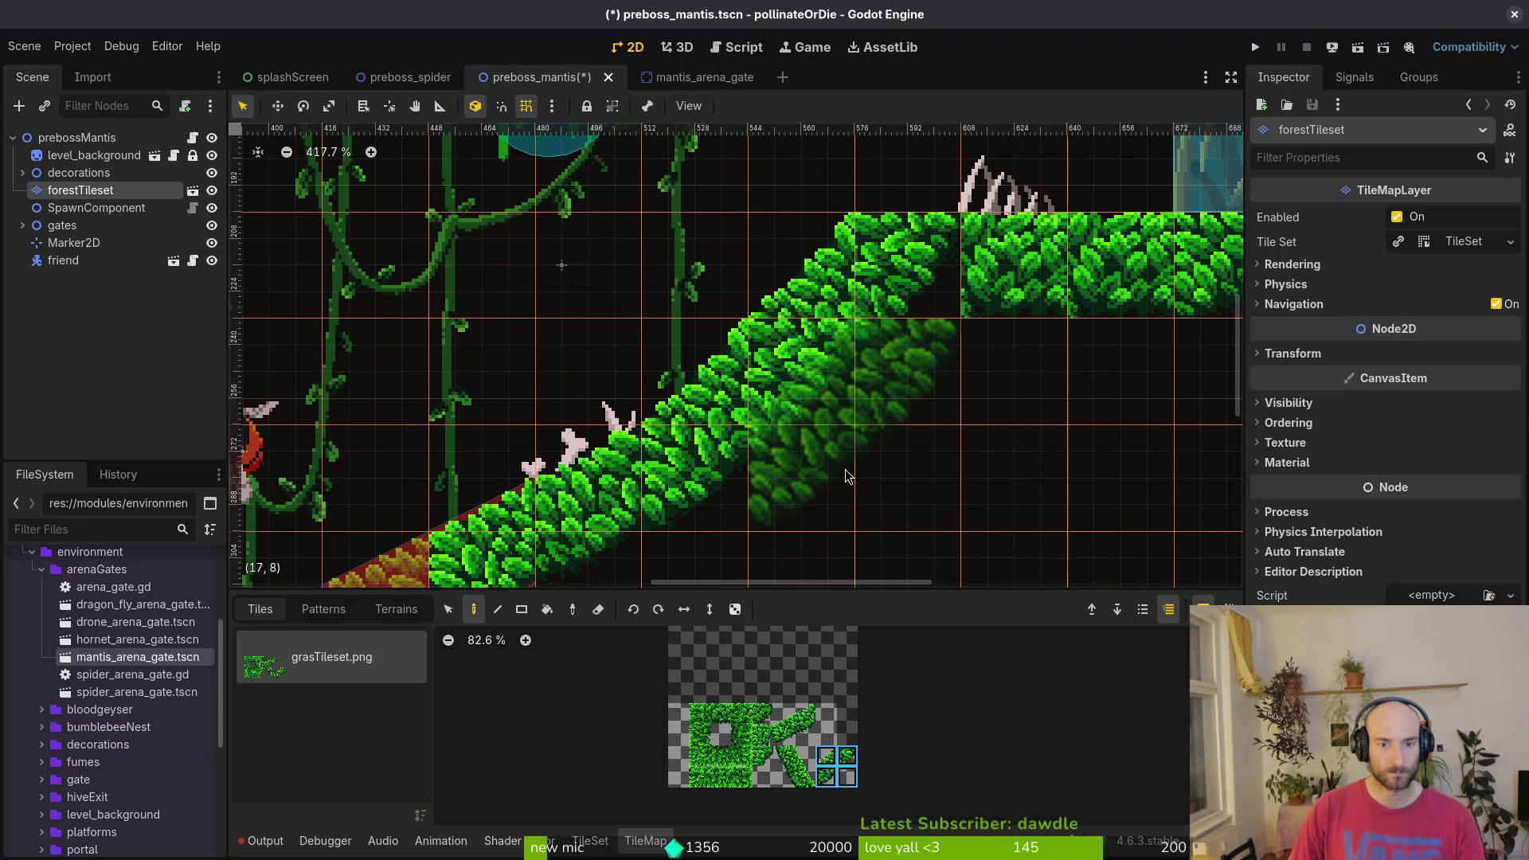
- Deselect, then reselect forestTileset and bring another part of the level into view
{"action": "key", "text": "Escape"}
{"action": "scroll", "coordinate": [871, 461], "scroll_direction": "down", "scroll_amount": 4}
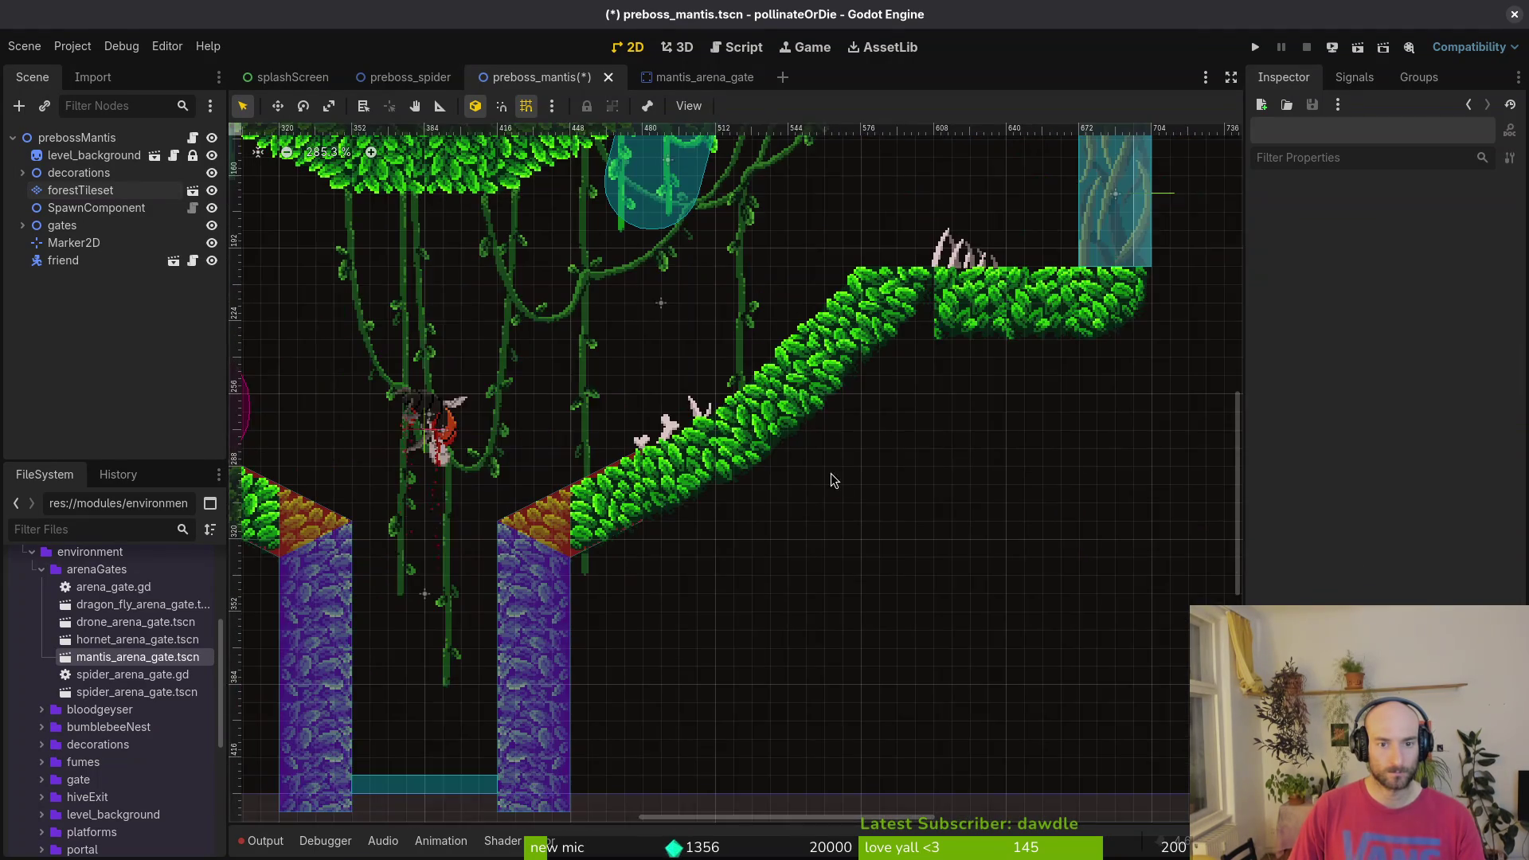
{"action": "left_click", "coordinate": [83, 191]}
{"action": "mouse_move", "coordinate": [316, 489]}
{"action": "left_mouse_down"}
{"action": "mouse_move", "coordinate": [554, 439]}
{"action": "mouse_move", "coordinate": [706, 463]}
{"action": "left_mouse_up"}
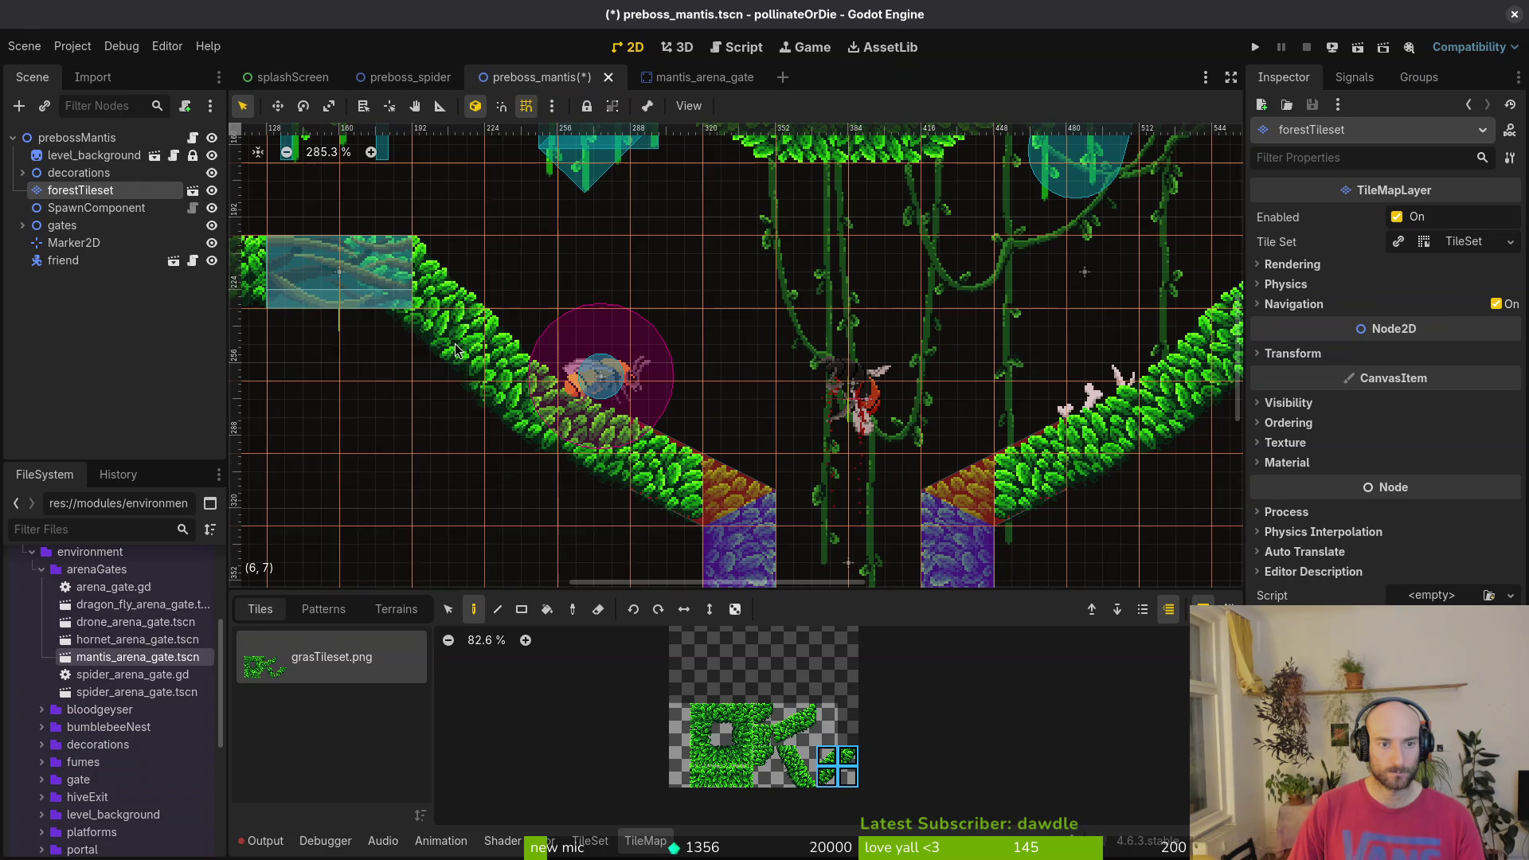
- Erase the slope tiles below the upper platform, then undo the erasure
{"action": "key", "text": "Escape"}
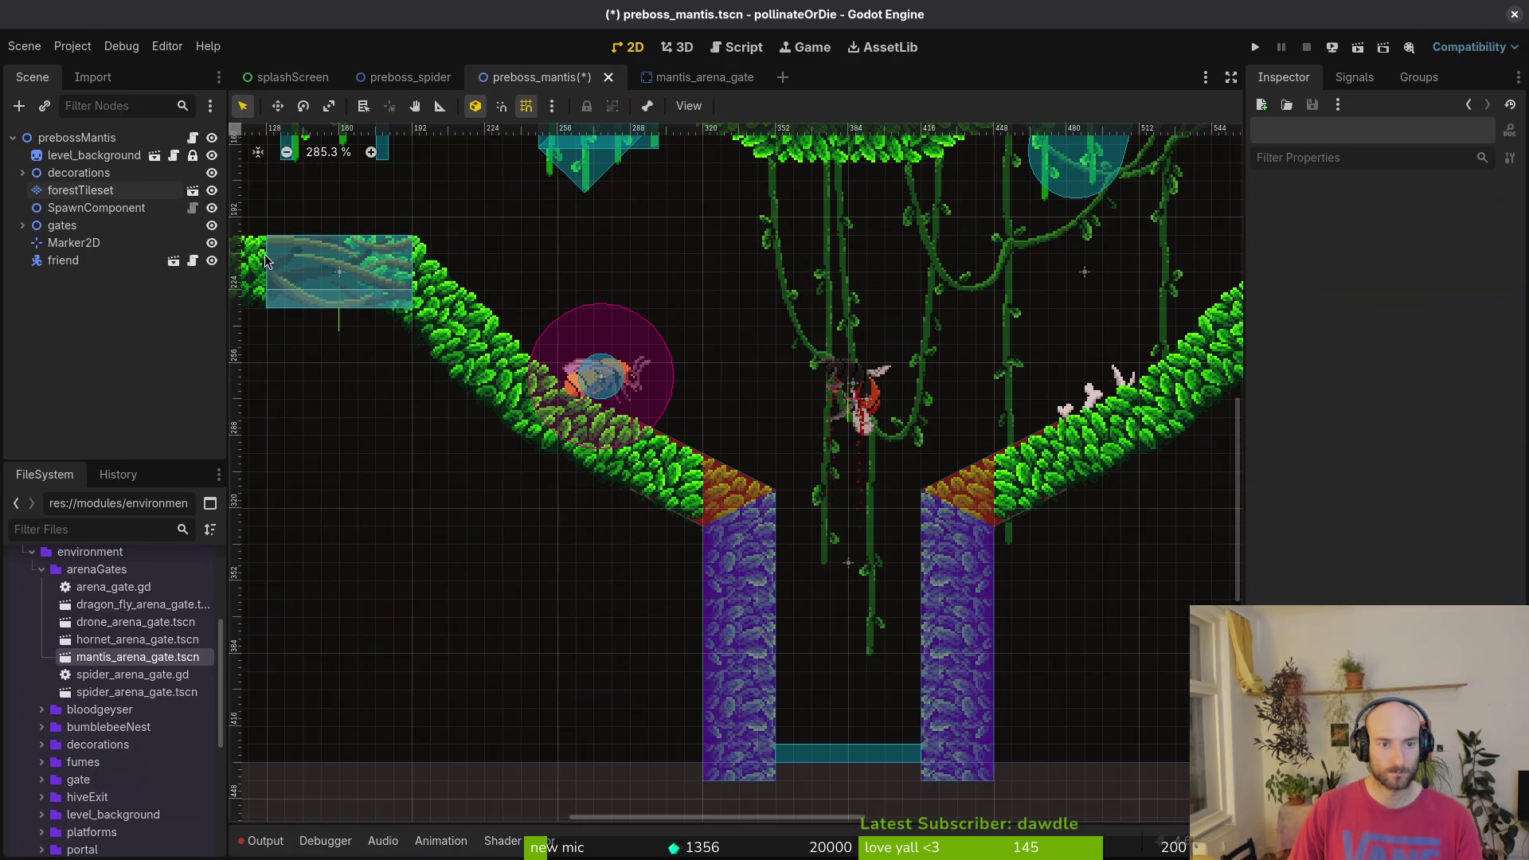
{"action": "scroll", "coordinate": [479, 368], "scroll_direction": "up", "scroll_amount": 1}
{"action": "left_click", "coordinate": [427, 368]}
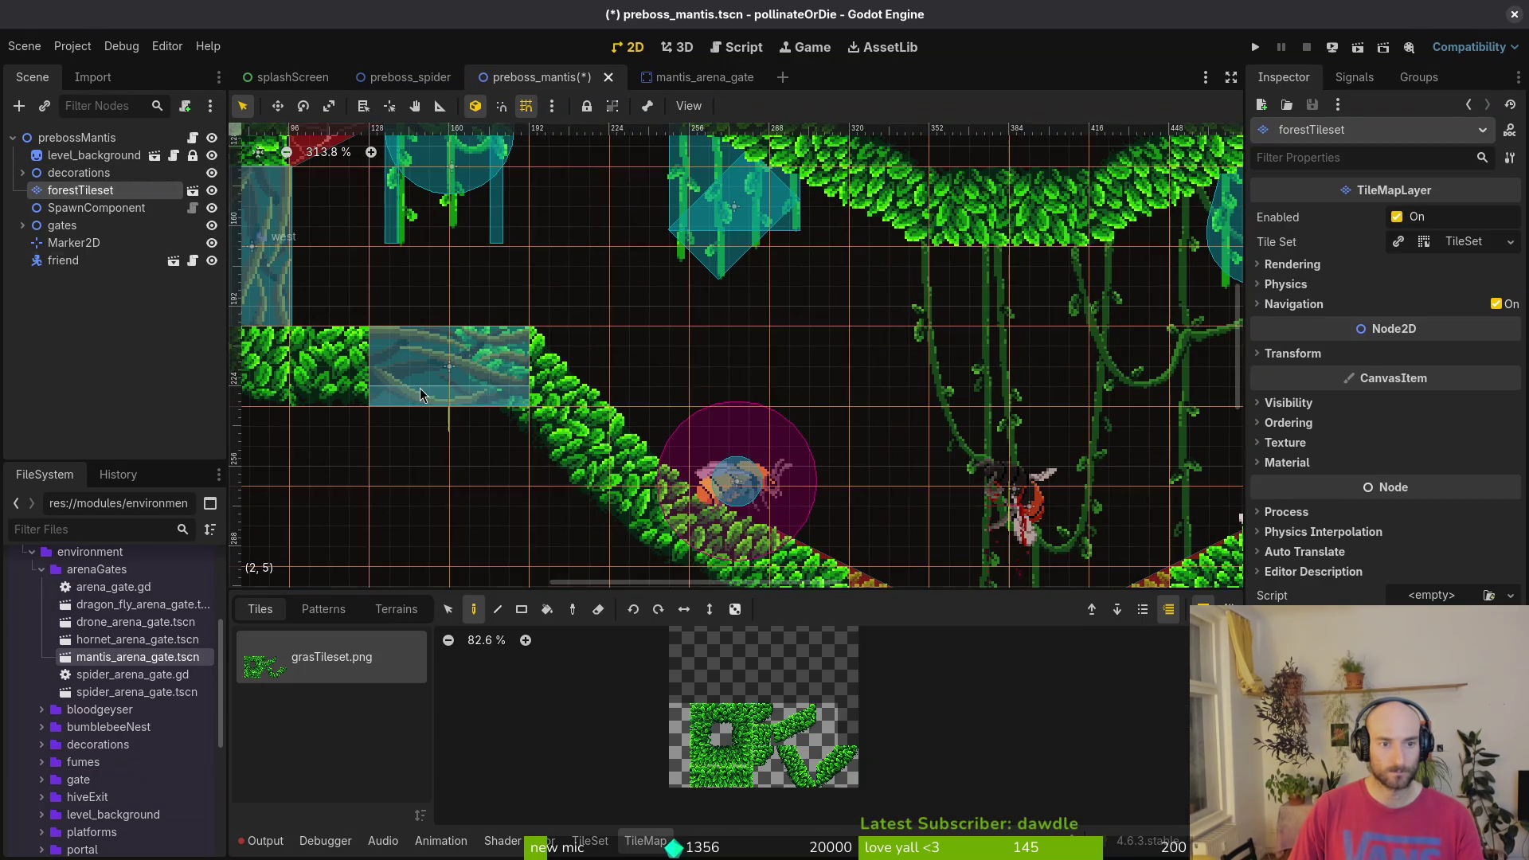
{"action": "left_click_drag", "start_coordinate": [1194, 458], "coordinate": [713, 411]}
{"action": "left_click_drag", "start_coordinate": [803, 378], "coordinate": [803, 307]}
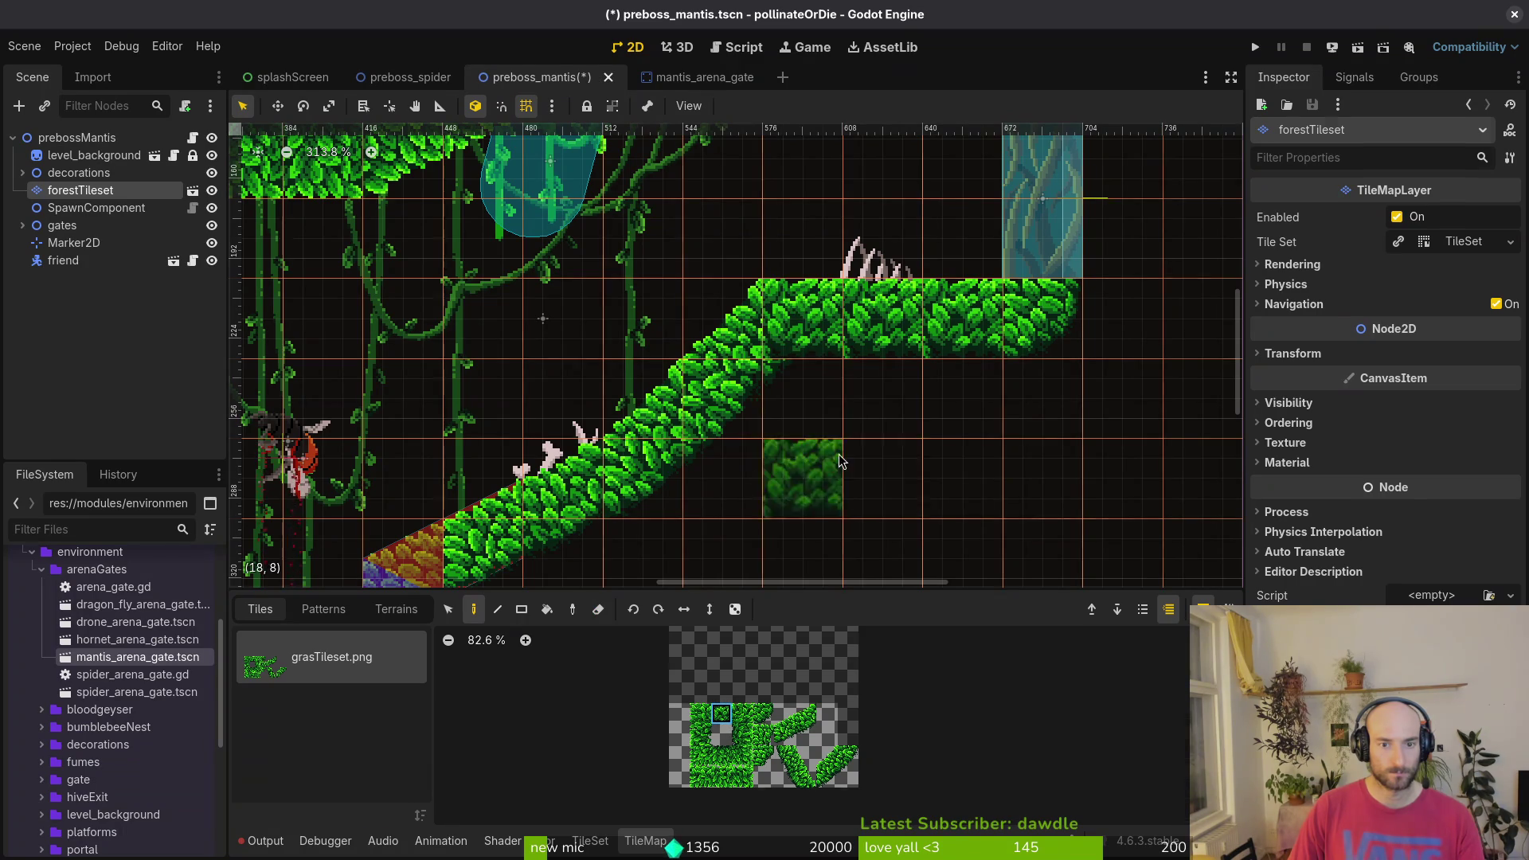
{"action": "key", "text": "ctrl+z"}
- Review the enclosed leafy arena outline and save the preboss_mantis scene with Ctrl+S
{"action": "scroll", "coordinate": [681, 436], "scroll_direction": "down", "scroll_amount": 3}
{"action": "scroll", "coordinate": [681, 436], "scroll_direction": "left", "scroll_amount": 5}
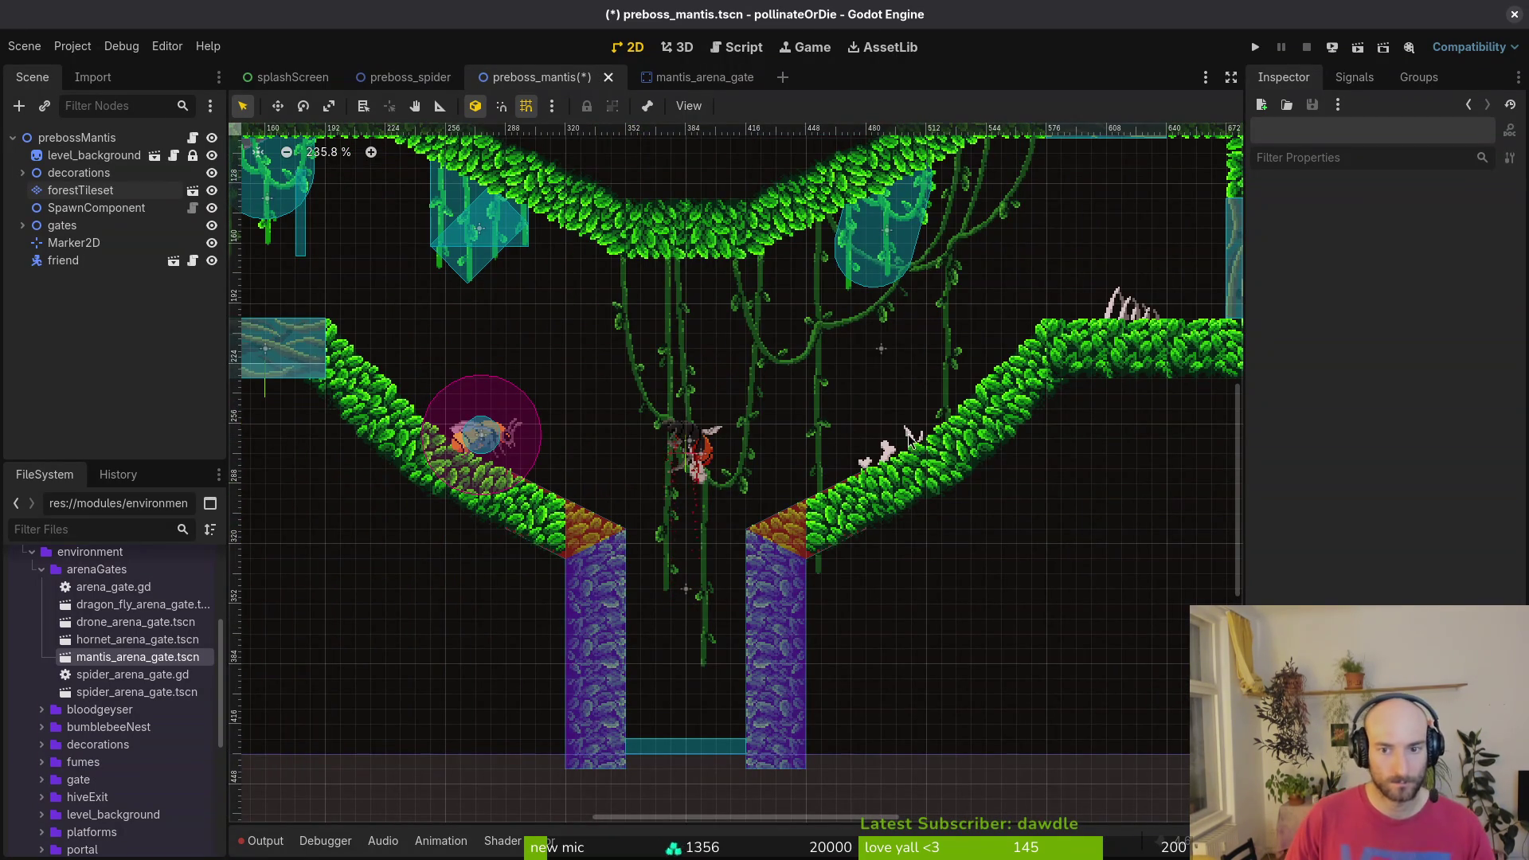
{"action": "scroll", "coordinate": [858, 452], "scroll_direction": "up", "scroll_amount": 1}
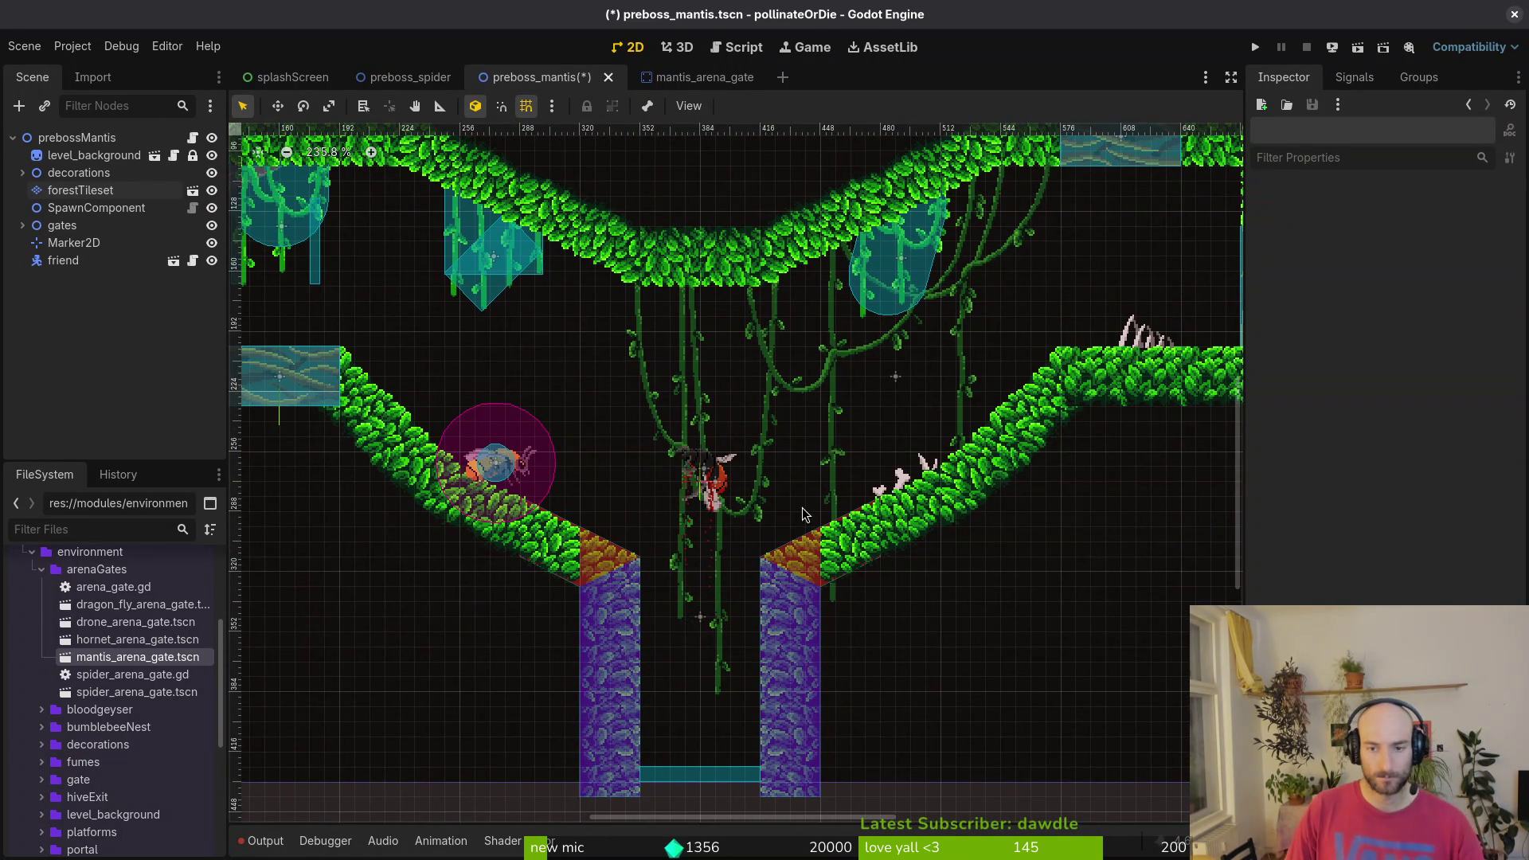
{"action": "scroll", "coordinate": [551, 529], "scroll_direction": "left", "scroll_amount": 2}
{"action": "scroll", "coordinate": [550, 529], "scroll_direction": "left", "scroll_amount": 1}
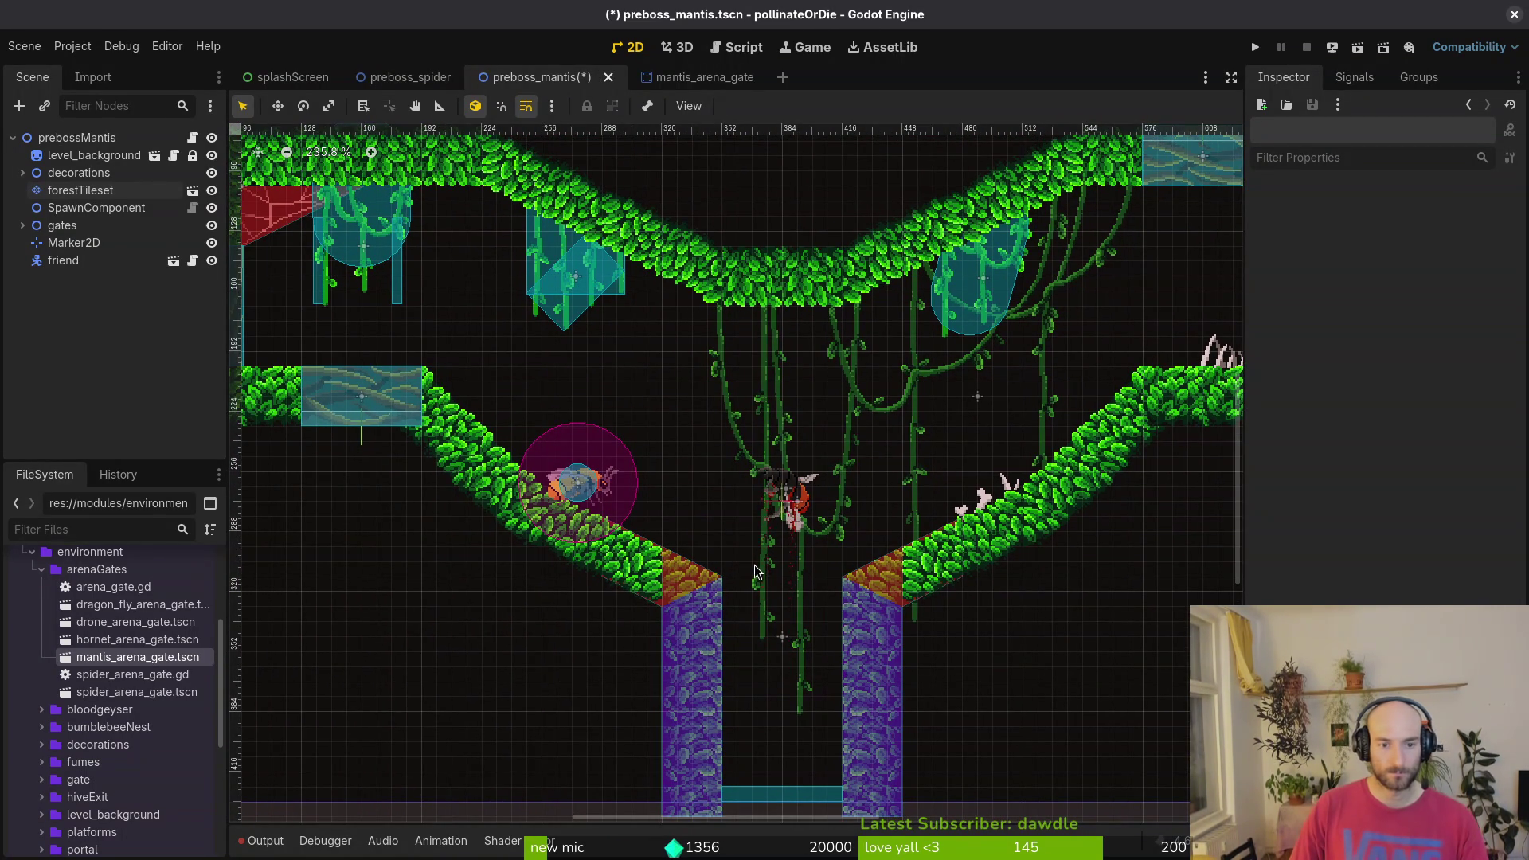
{"action": "scroll", "coordinate": [747, 561], "scroll_direction": "down", "scroll_amount": 1}
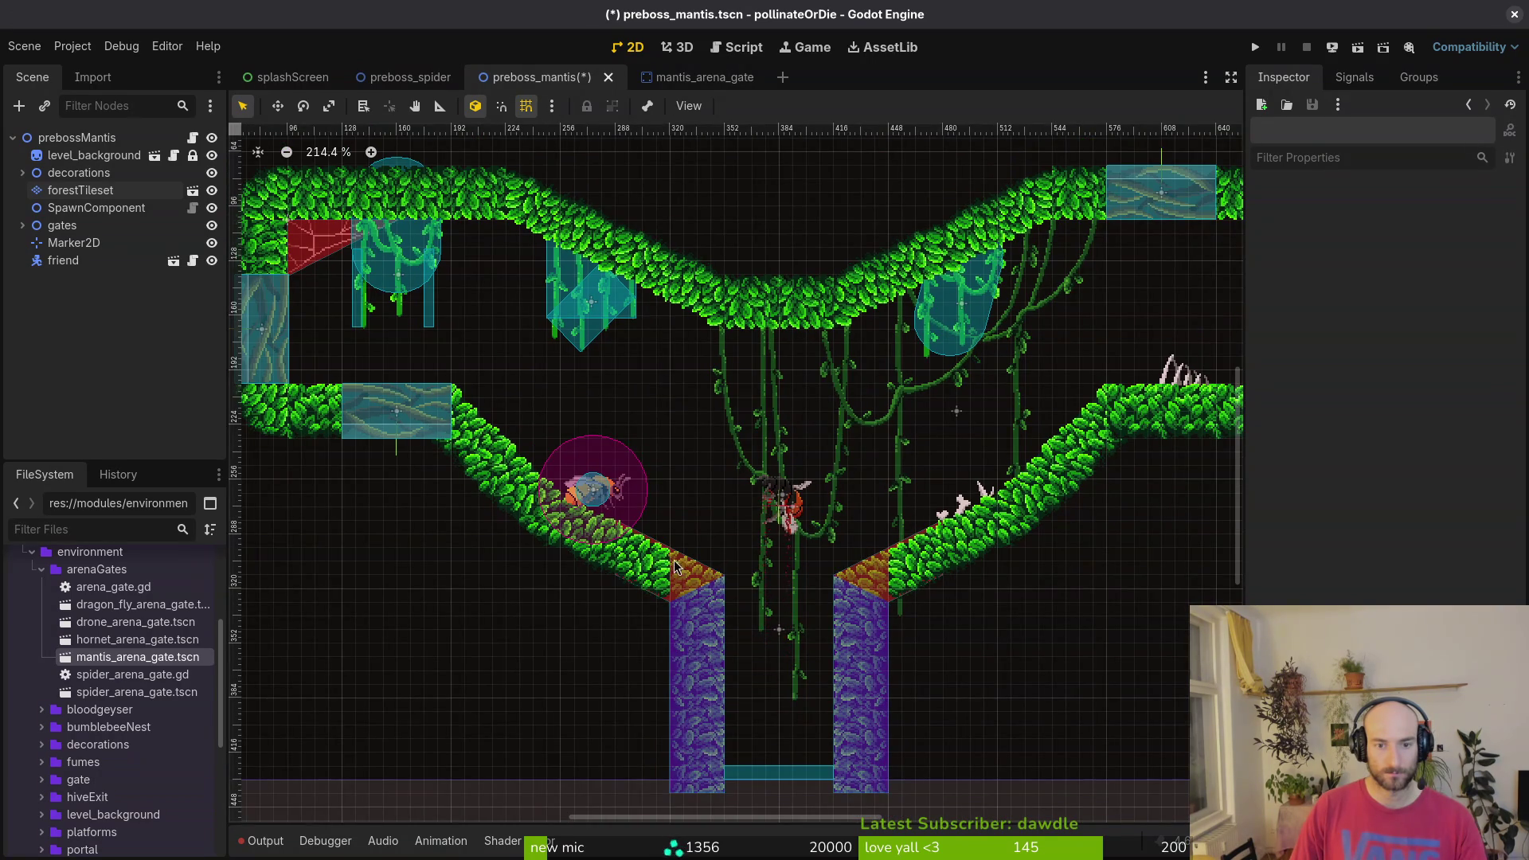
{"action": "scroll", "coordinate": [559, 562], "scroll_direction": "up", "scroll_amount": 10}
{"action": "scroll", "coordinate": [666, 567], "scroll_direction": "down", "scroll_amount": 5}
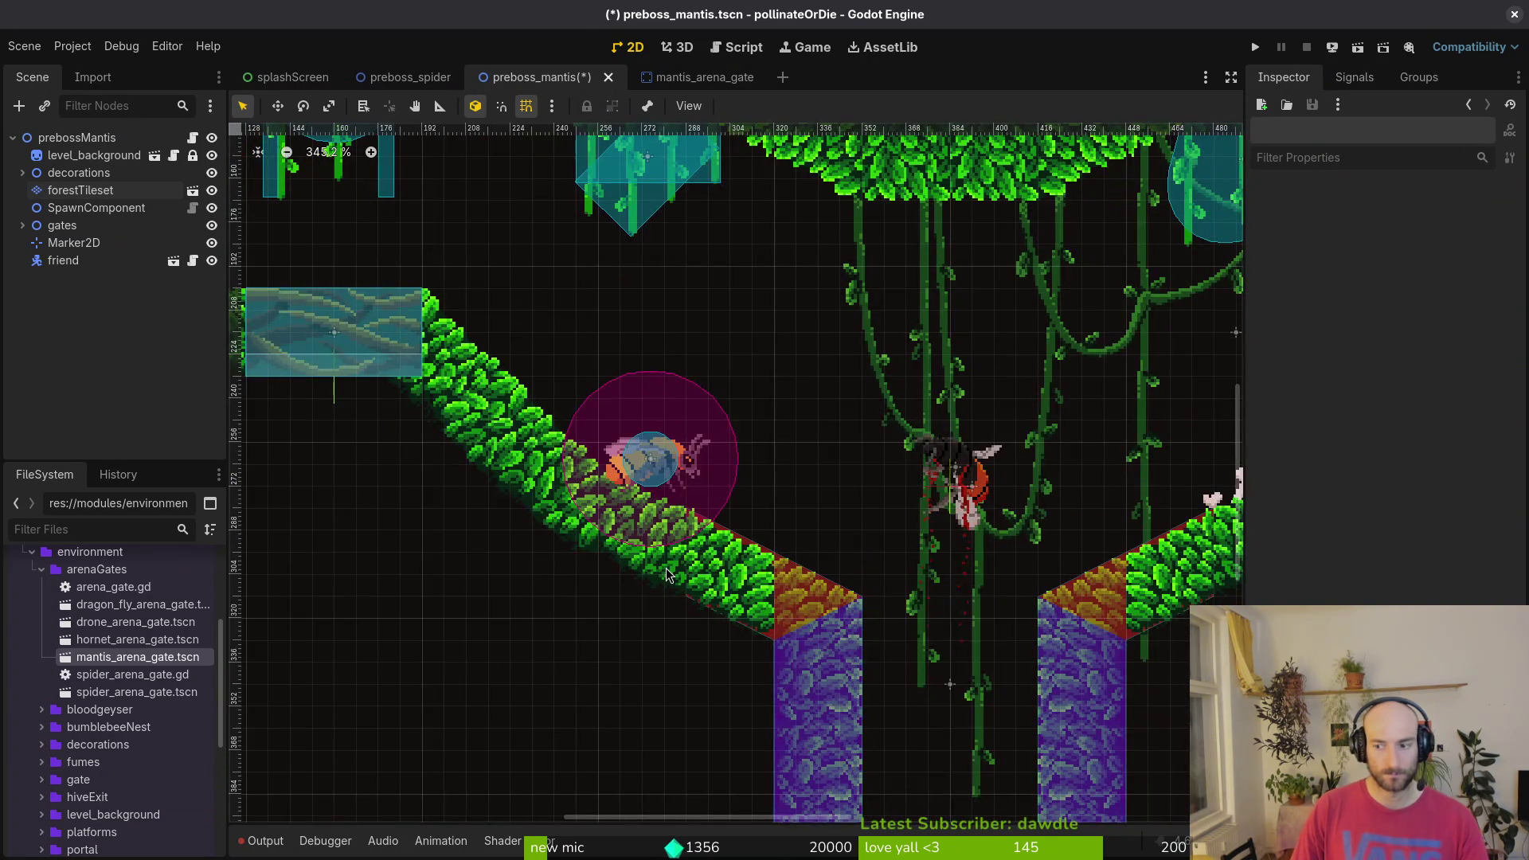
{"action": "key", "text": "ctrl+s"}
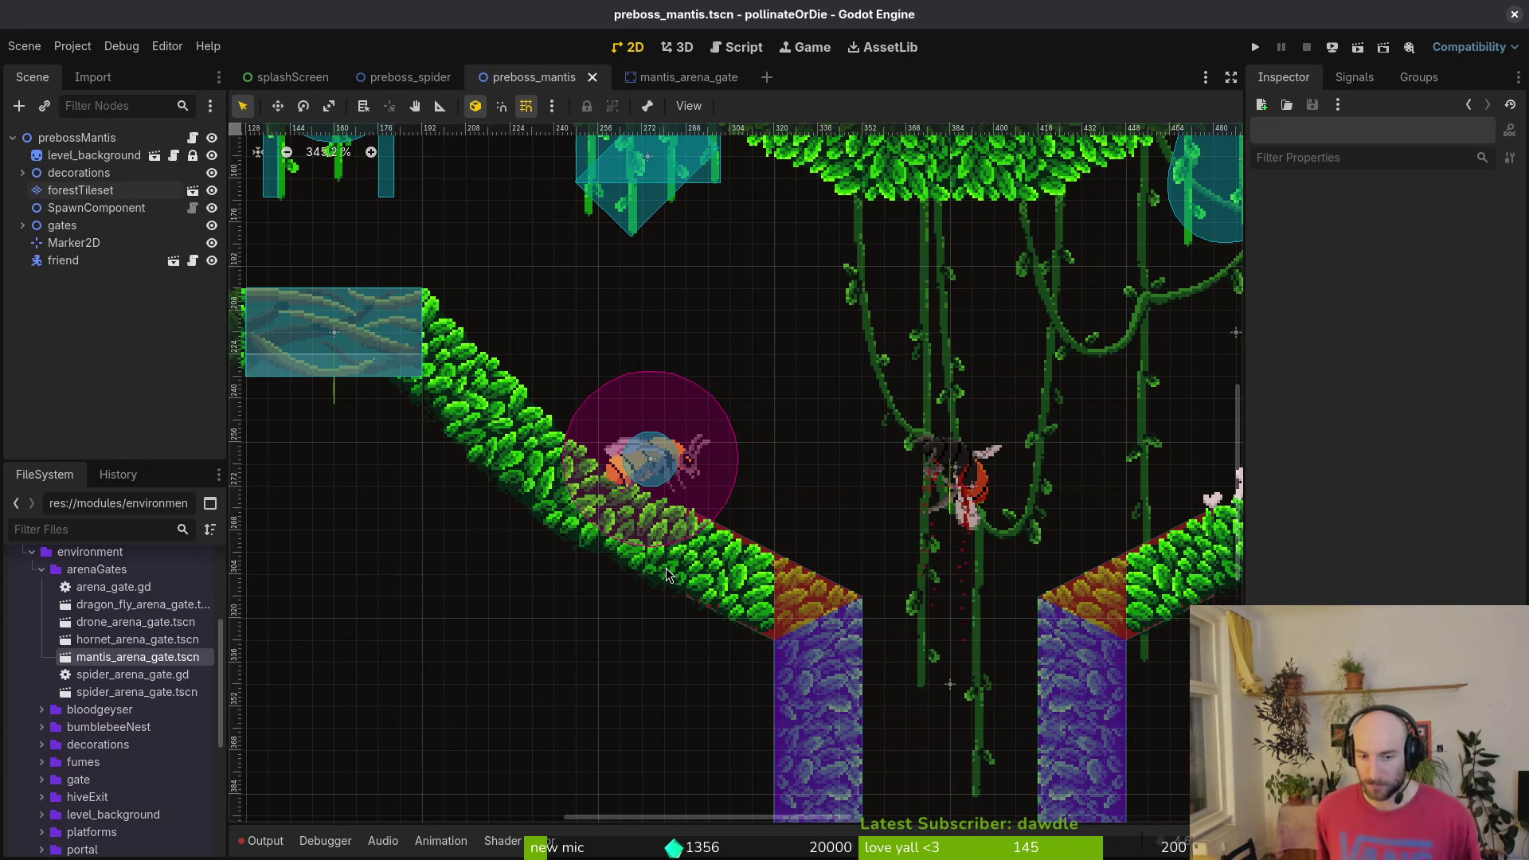
{"action": "scroll", "coordinate": [990, 374], "scroll_direction": "down", "scroll_amount": 6}
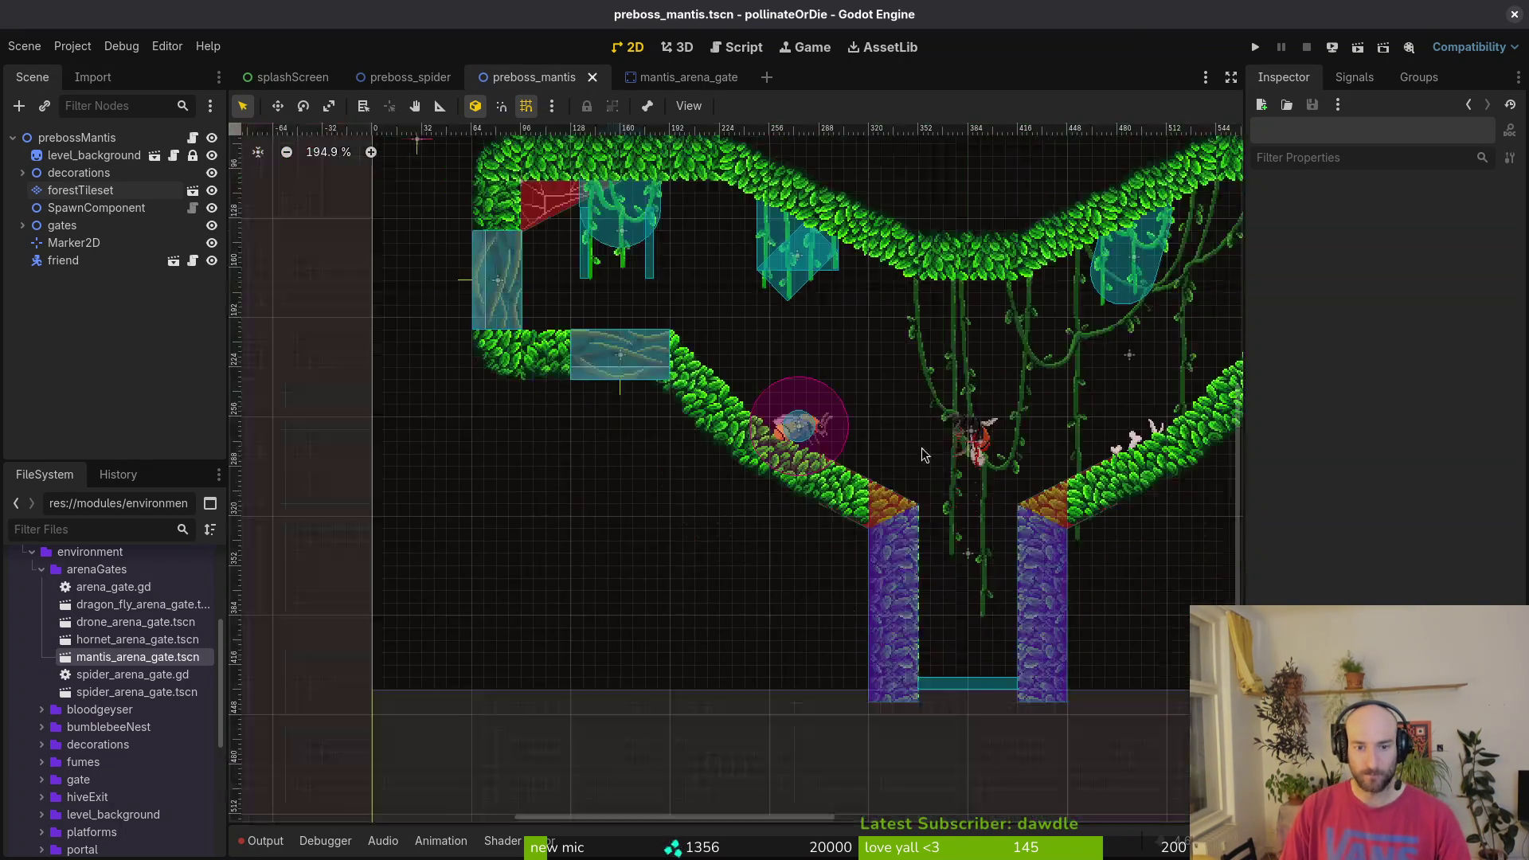
{"action": "scroll", "coordinate": [917, 422], "scroll_direction": "down", "scroll_amount": 1}
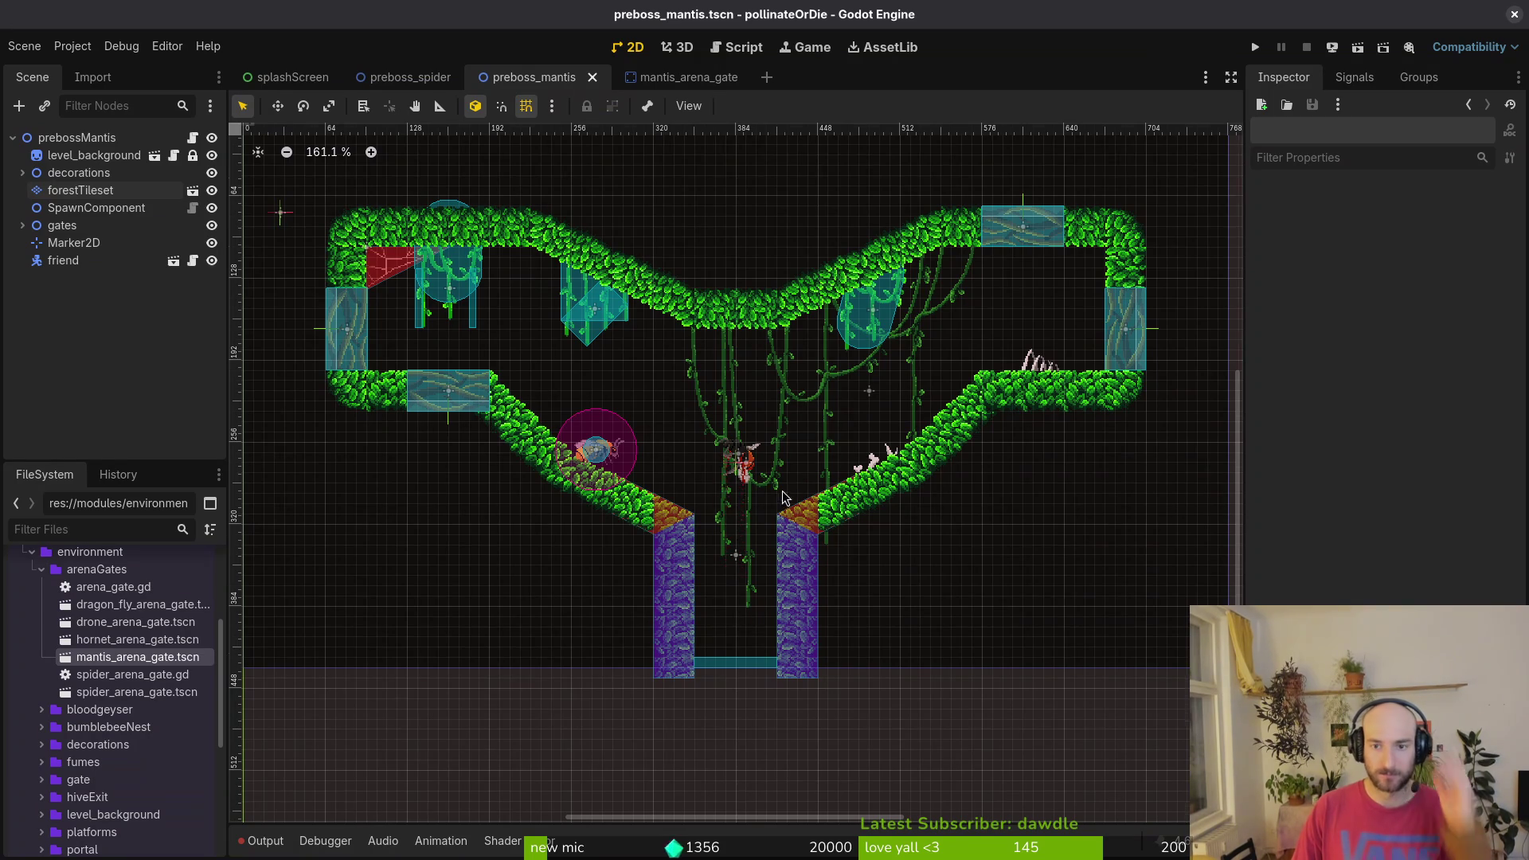
{"action": "scroll", "coordinate": [785, 498], "scroll_direction": "down", "scroll_amount": 1}
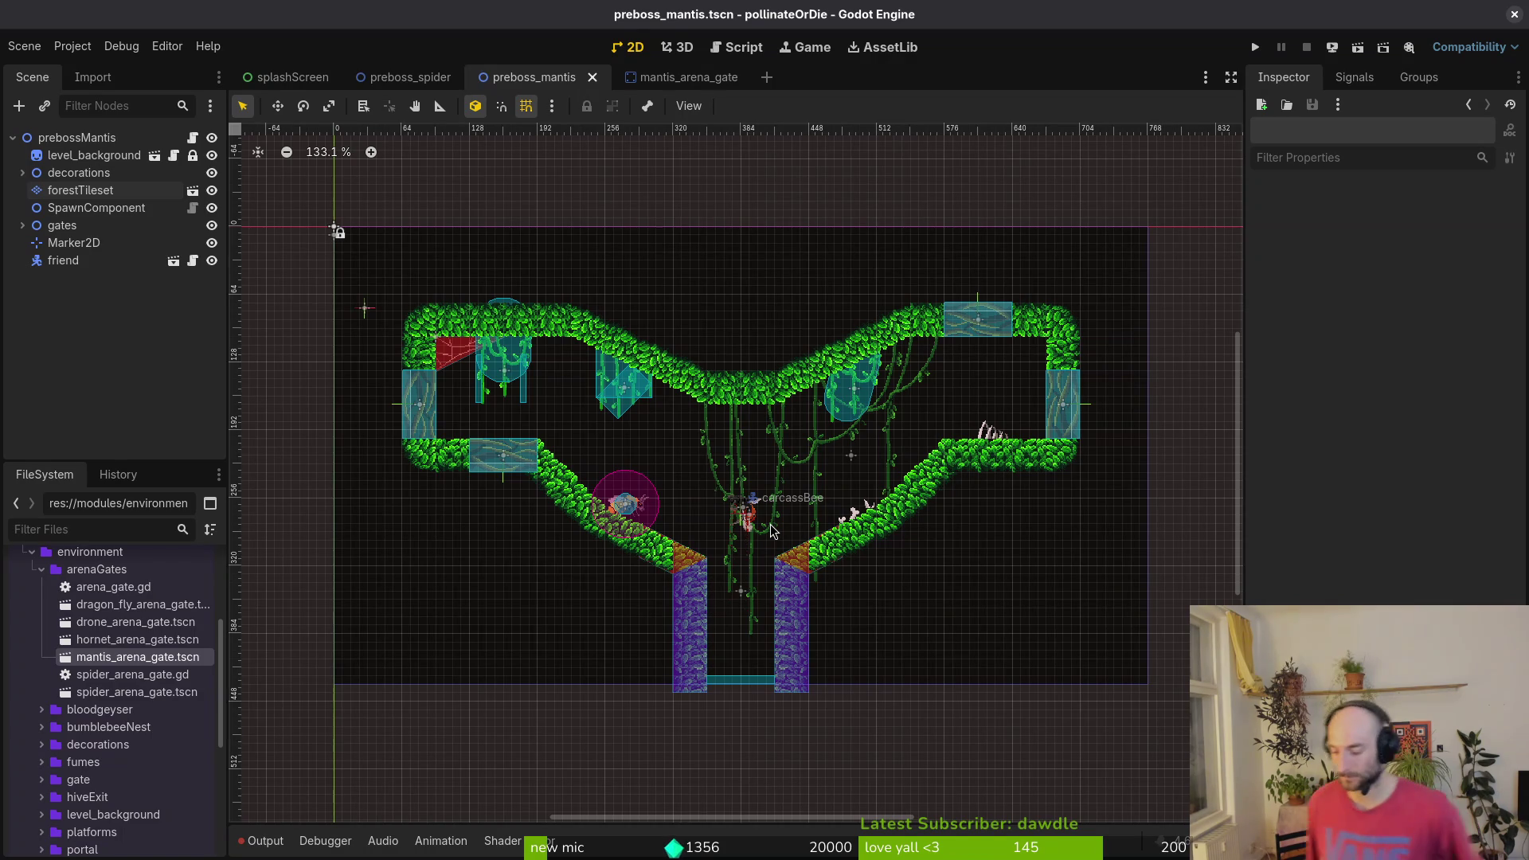
- Run the project and advance past the title screen
{"action": "scroll", "coordinate": [1102, 327], "scroll_direction": "down", "scroll_amount": 3}
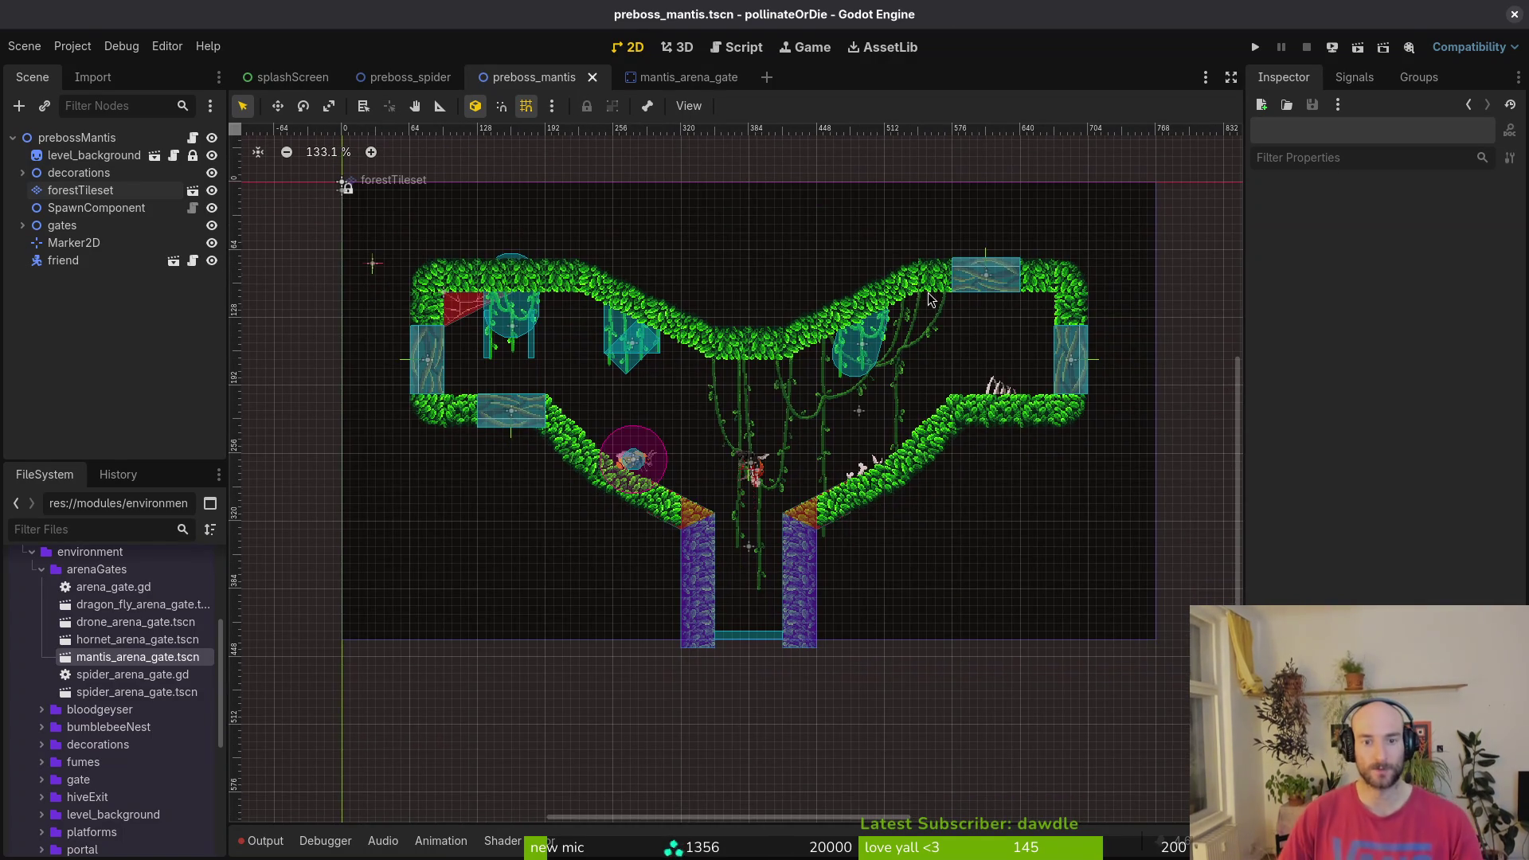
{"action": "scroll", "coordinate": [713, 351], "scroll_direction": "up", "scroll_amount": 2}
{"action": "scroll", "coordinate": [713, 351], "scroll_direction": "right", "scroll_amount": 2}
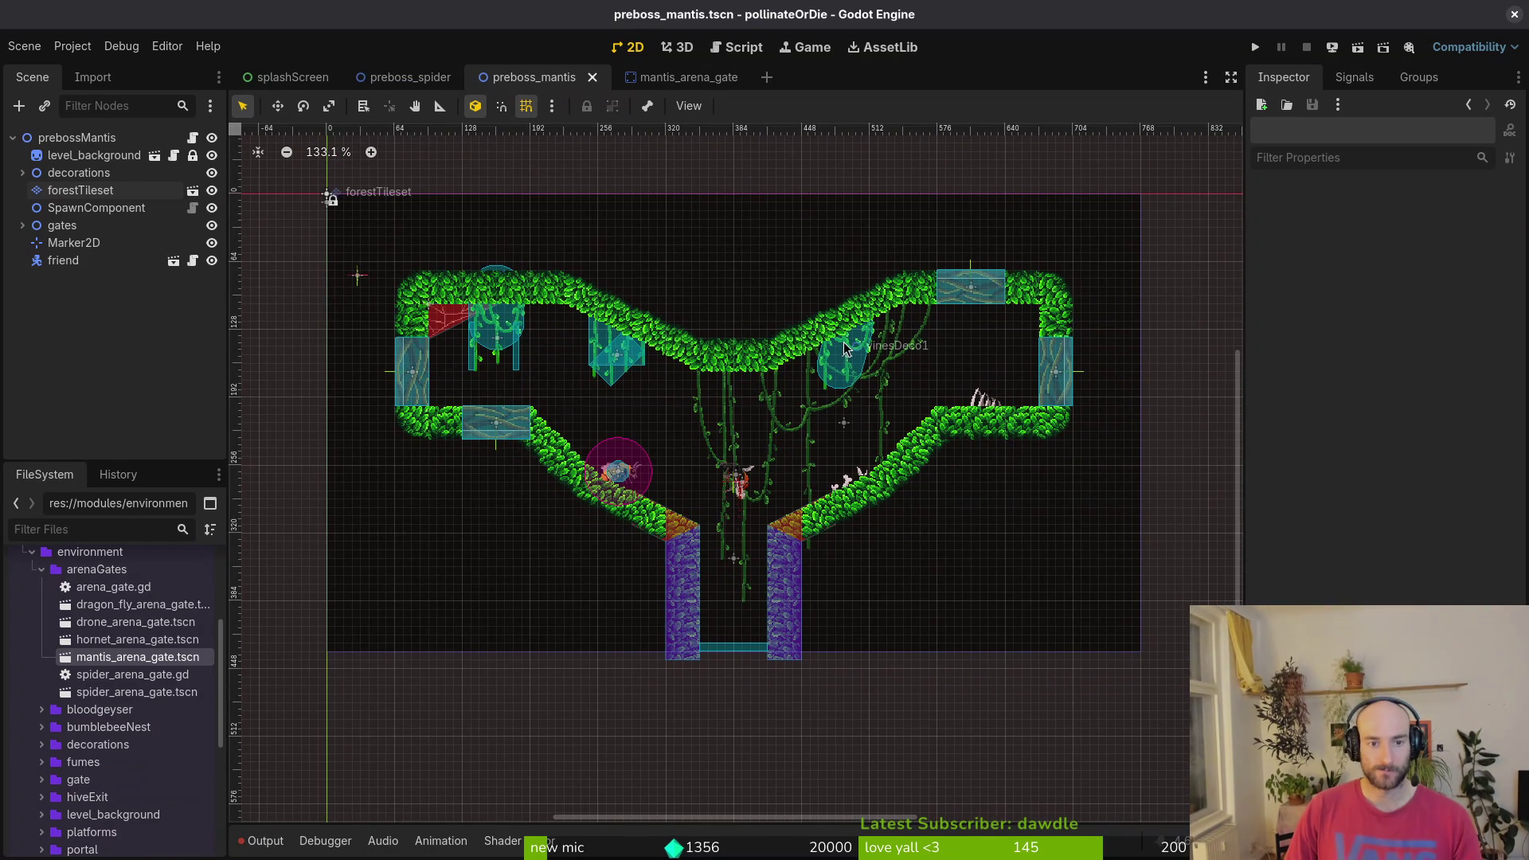
{"action": "left_click", "coordinate": [1255, 47]}
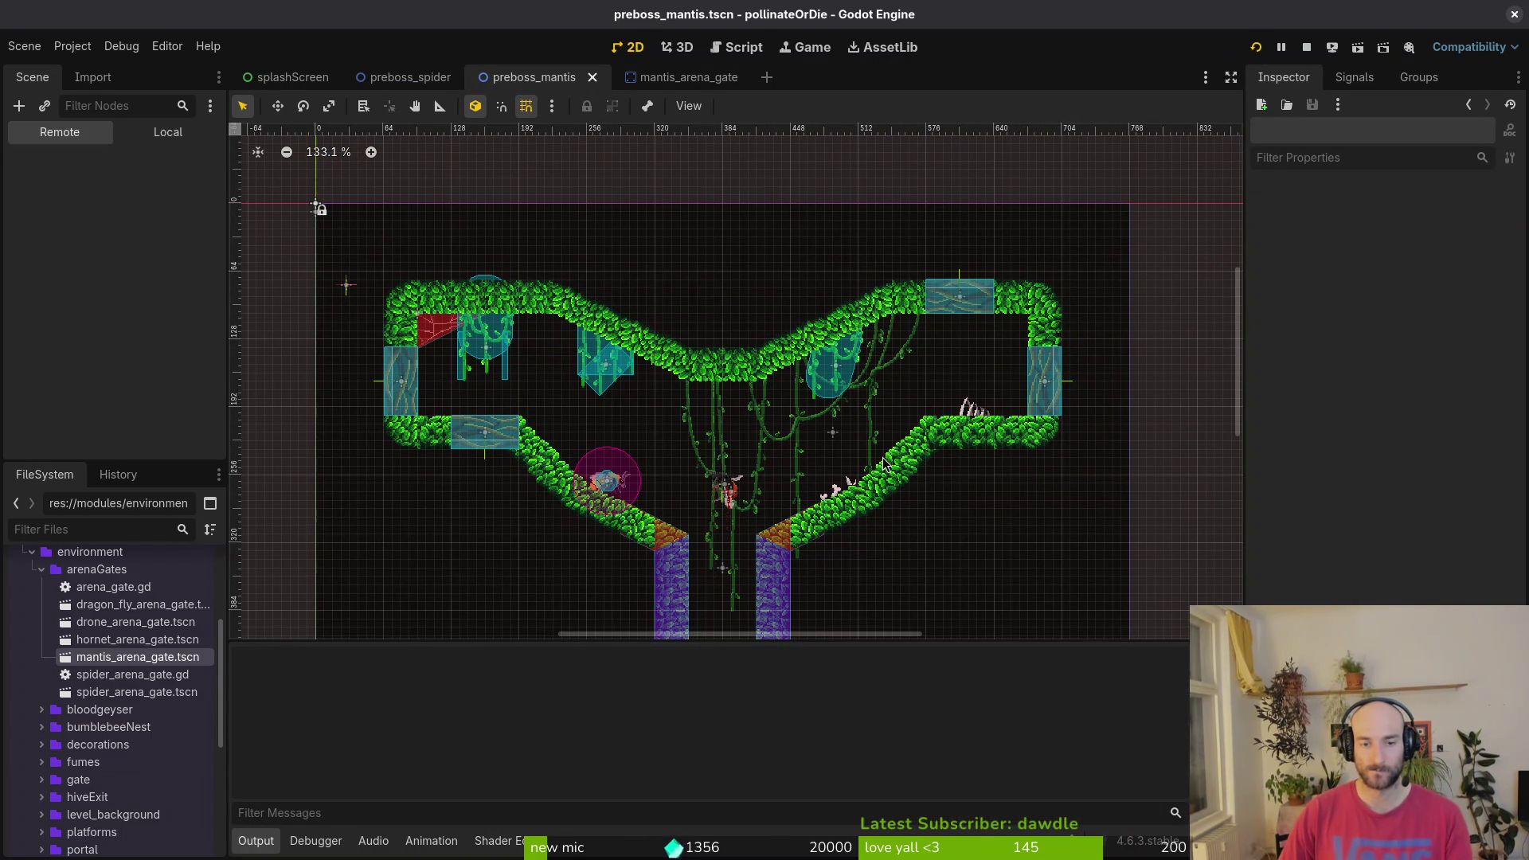
{"action": "key", "text": "Return"}
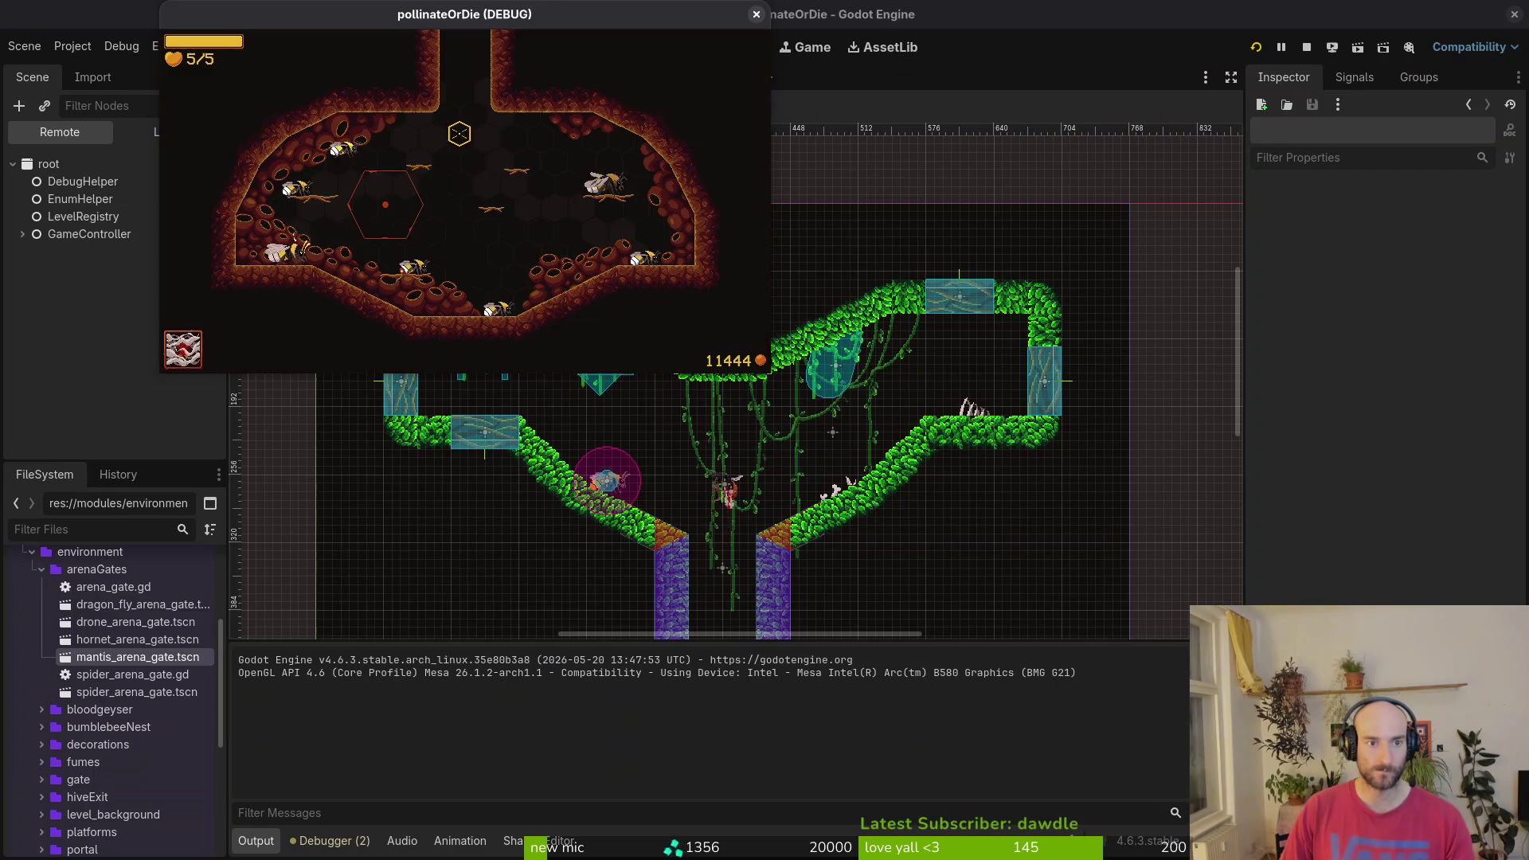
- Step through p_mantis and p_spider in the F1 debug level select, then close the game
{"action": "key", "text": "F1"}
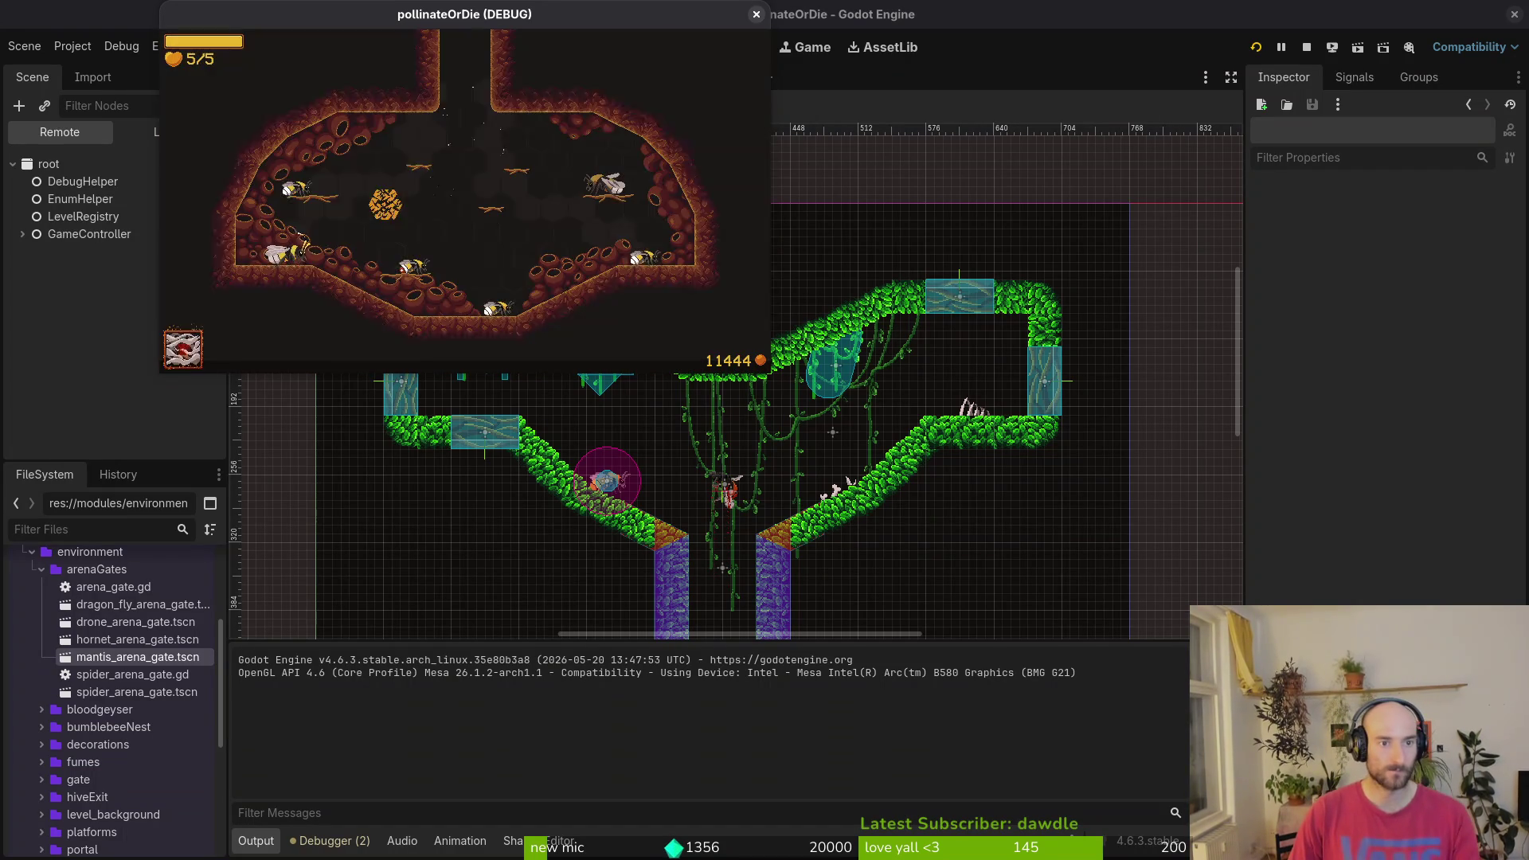
{"action": "key", "text": "Right"}
{"action": "key", "text": "Right"}
{"action": "key", "text": "Down"}
{"action": "key", "text": "Down"}
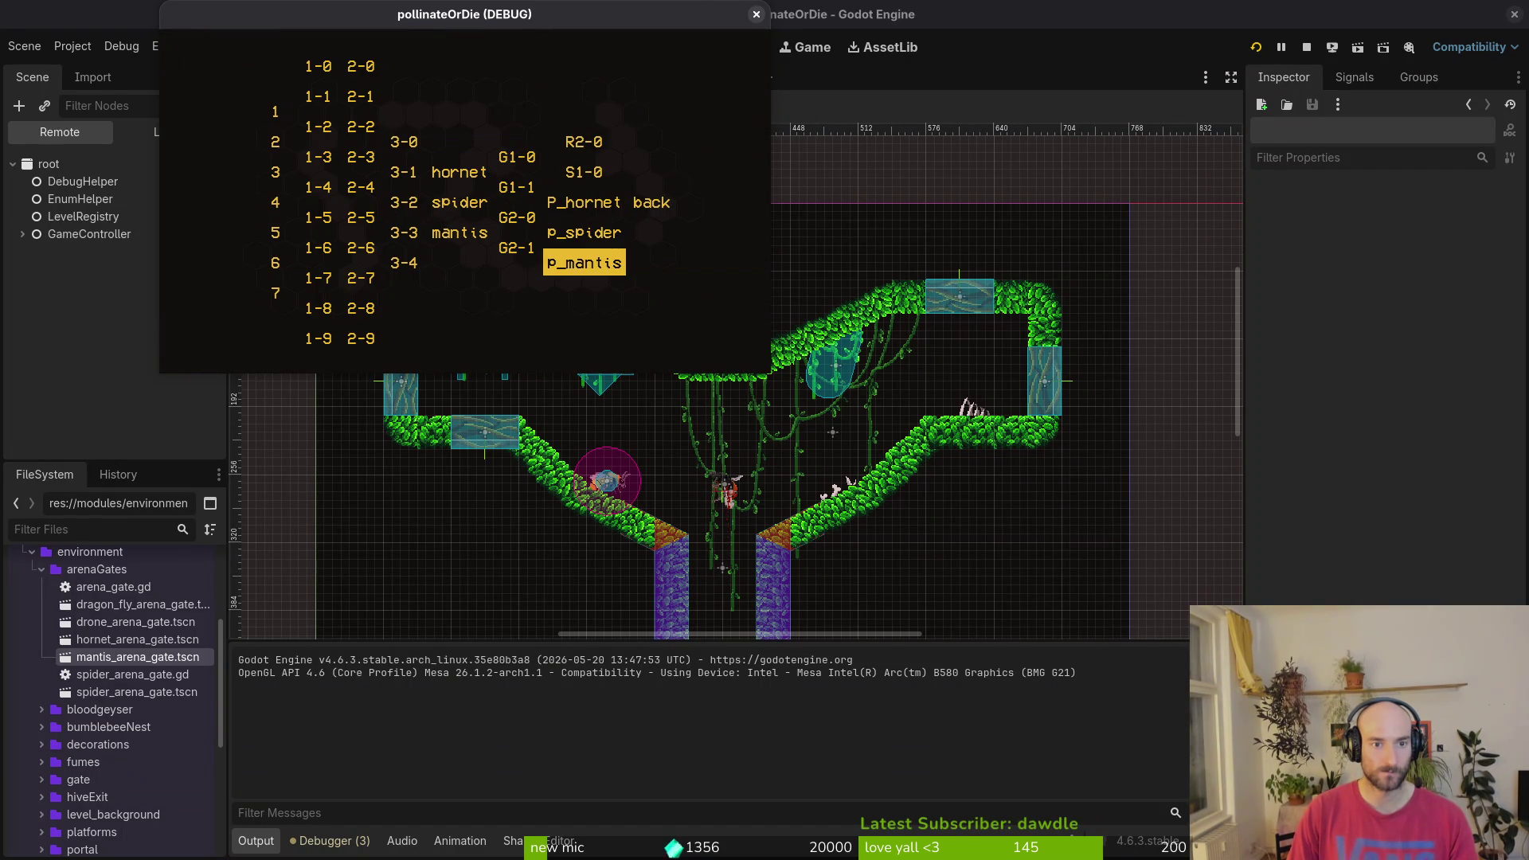
{"action": "key", "text": "Right"}
{"action": "key", "text": "Up"}
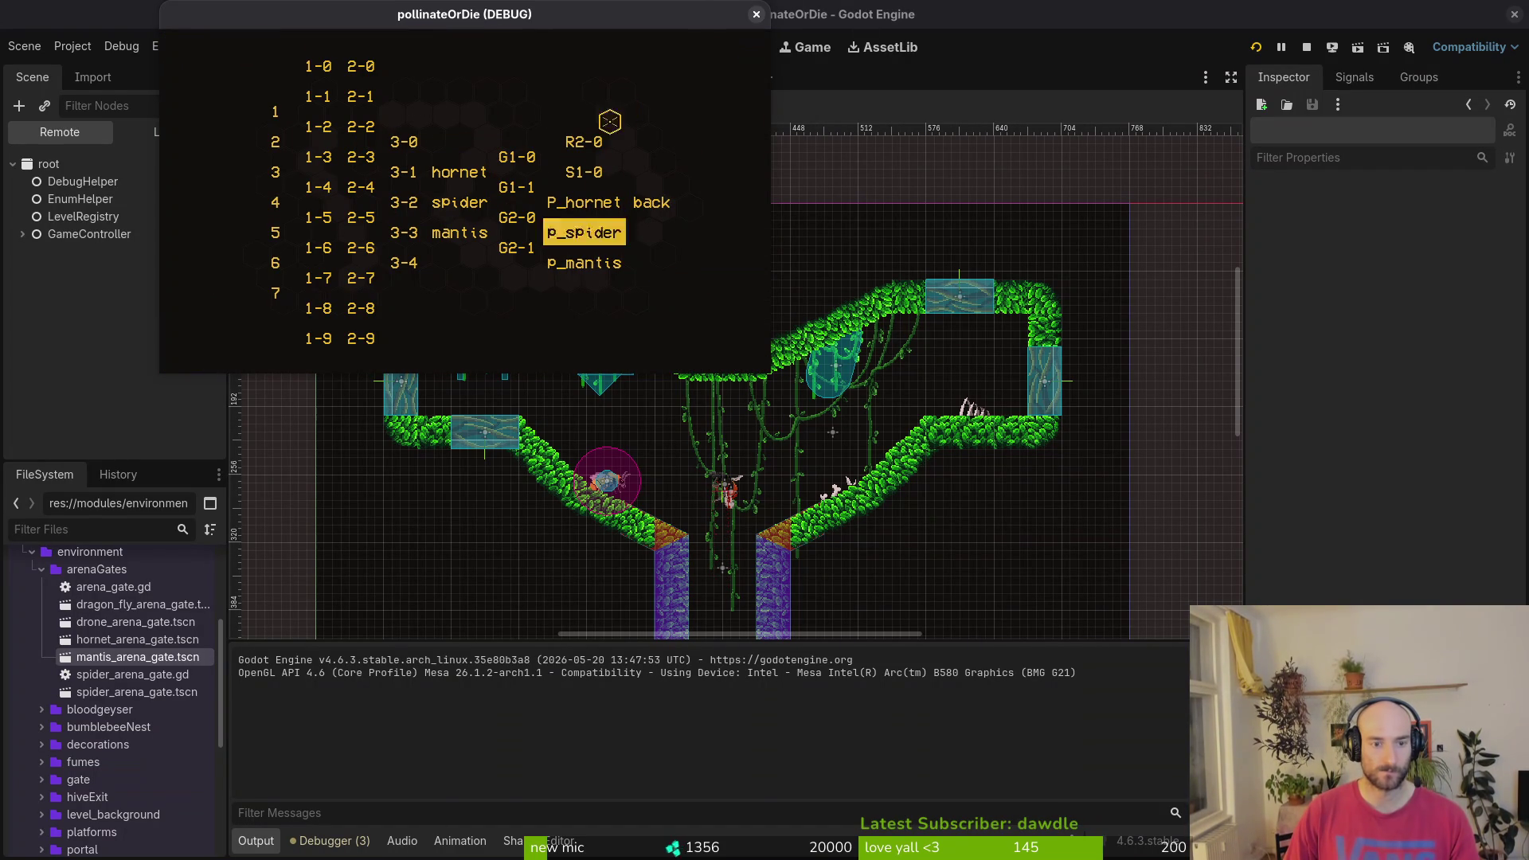
{"action": "left_click", "coordinate": [756, 14]}
- Switch to Vim and open levelselector.gd through a 'levsel' file search
{"action": "key", "text": "alt+Tab"}
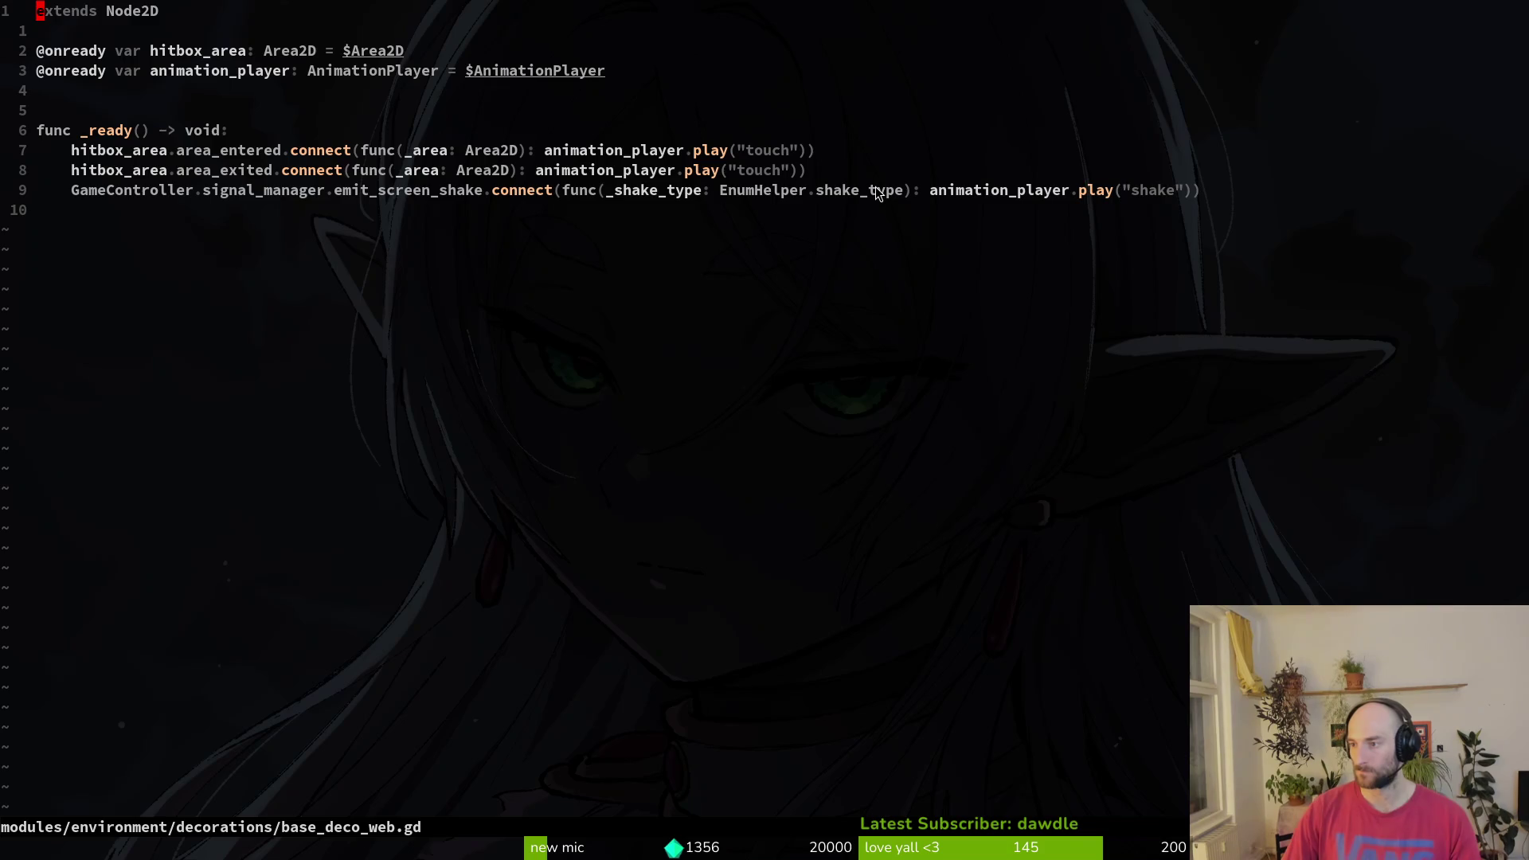
{"action": "key", "text": "space"}
{"action": "key", "text": "f"}
{"action": "key", "text": "f"}
{"action": "type", "text": "levsel"}
{"action": "key", "text": "Return"}
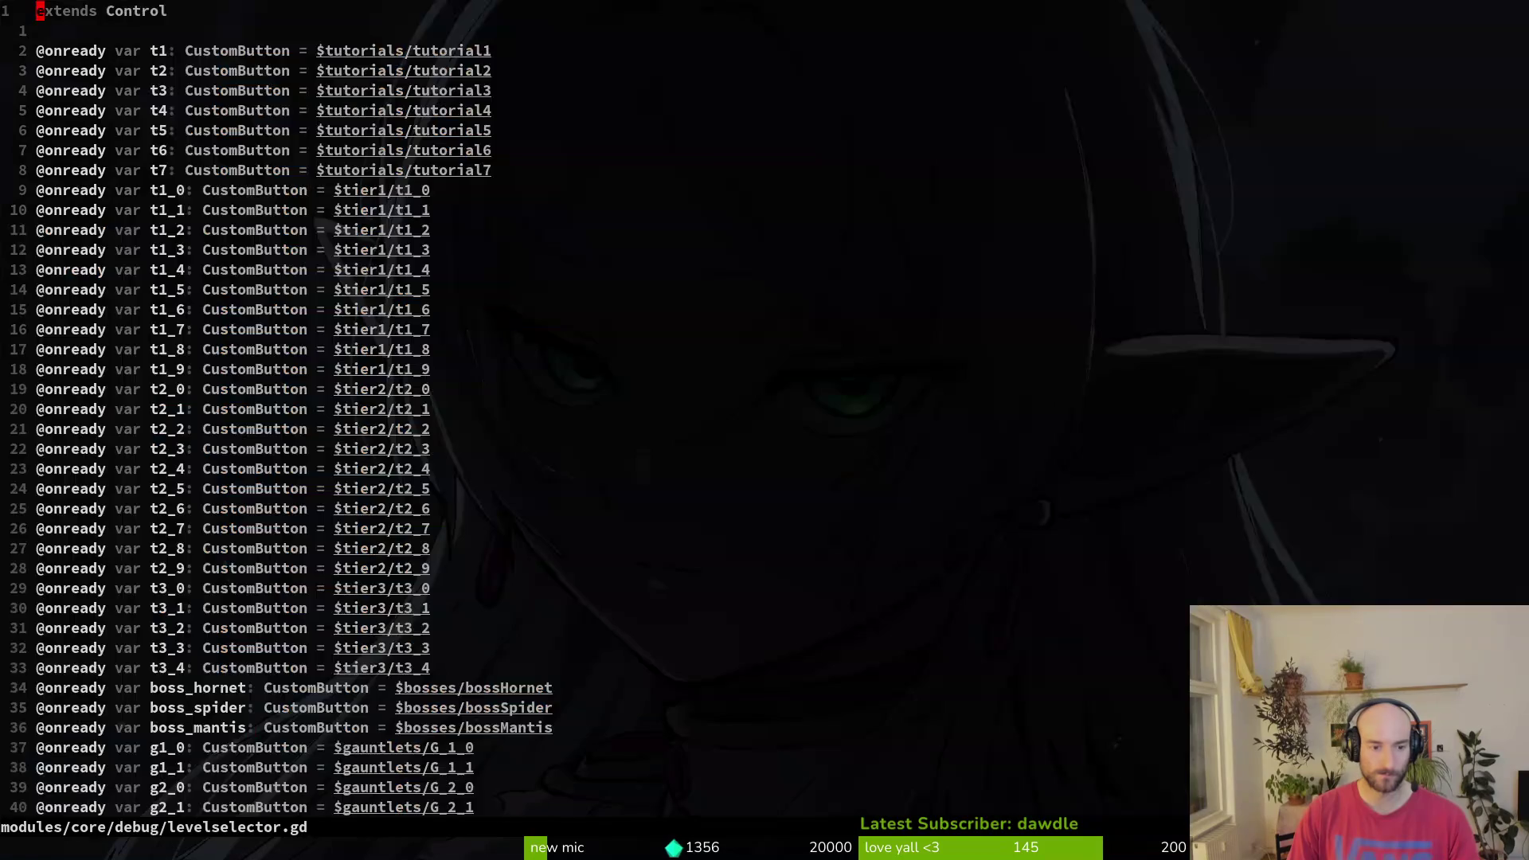
- Open level.registry.gd in a side split and move to the preboss_drone_path constant
{"action": "key", "text": "space"}
{"action": "key", "text": "f"}
{"action": "key", "text": "f"}
{"action": "type", "text": "le"}
{"action": "type", "text": "greg"}
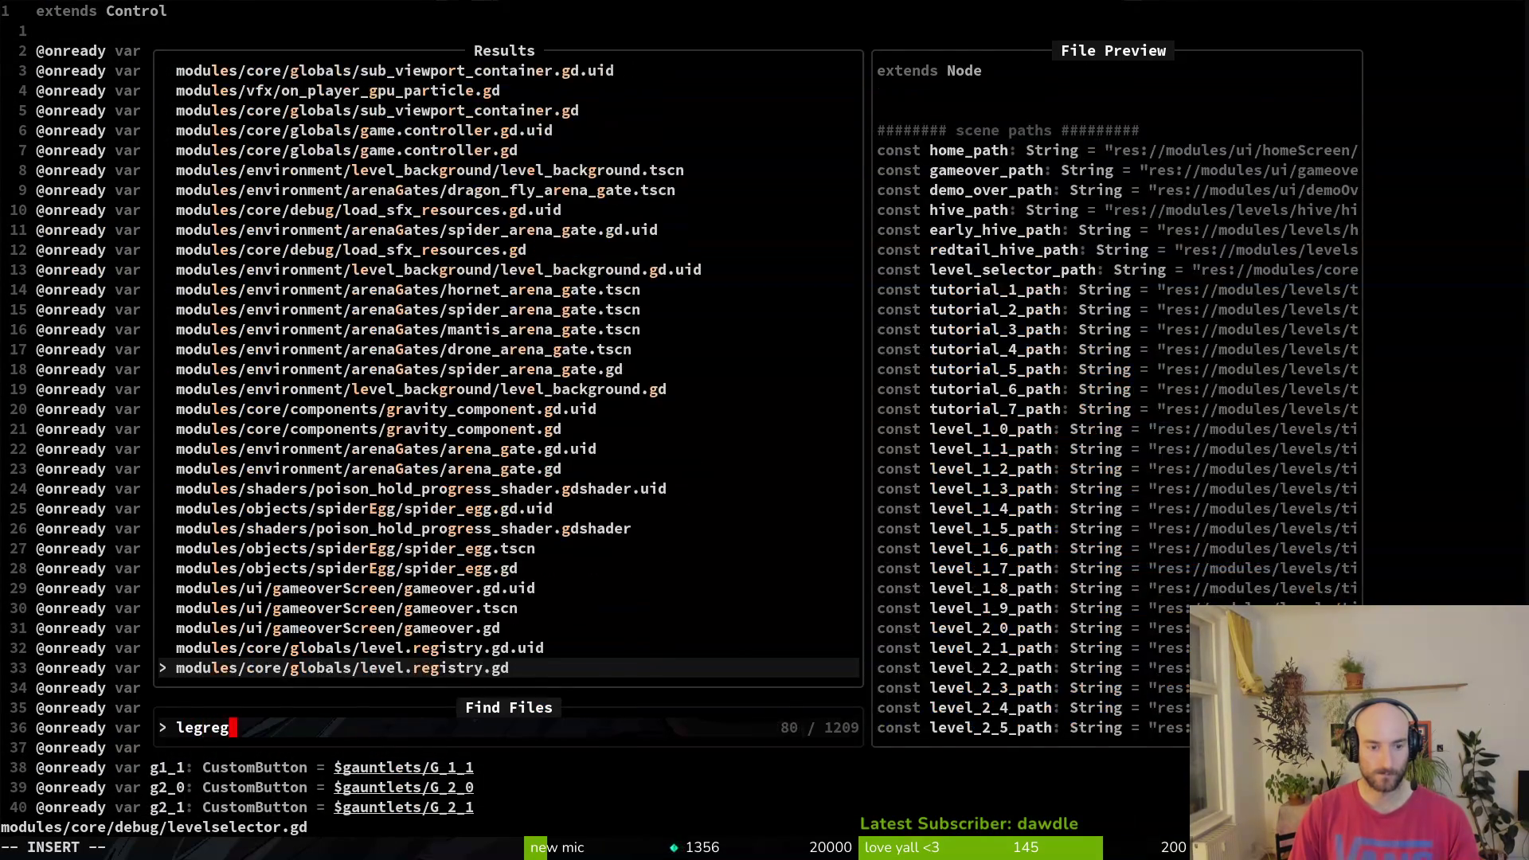
{"action": "key", "text": "ctrl+v"}
{"action": "key", "text": "j"}
{"action": "key", "text": "j"}
{"action": "key", "text": "j"}
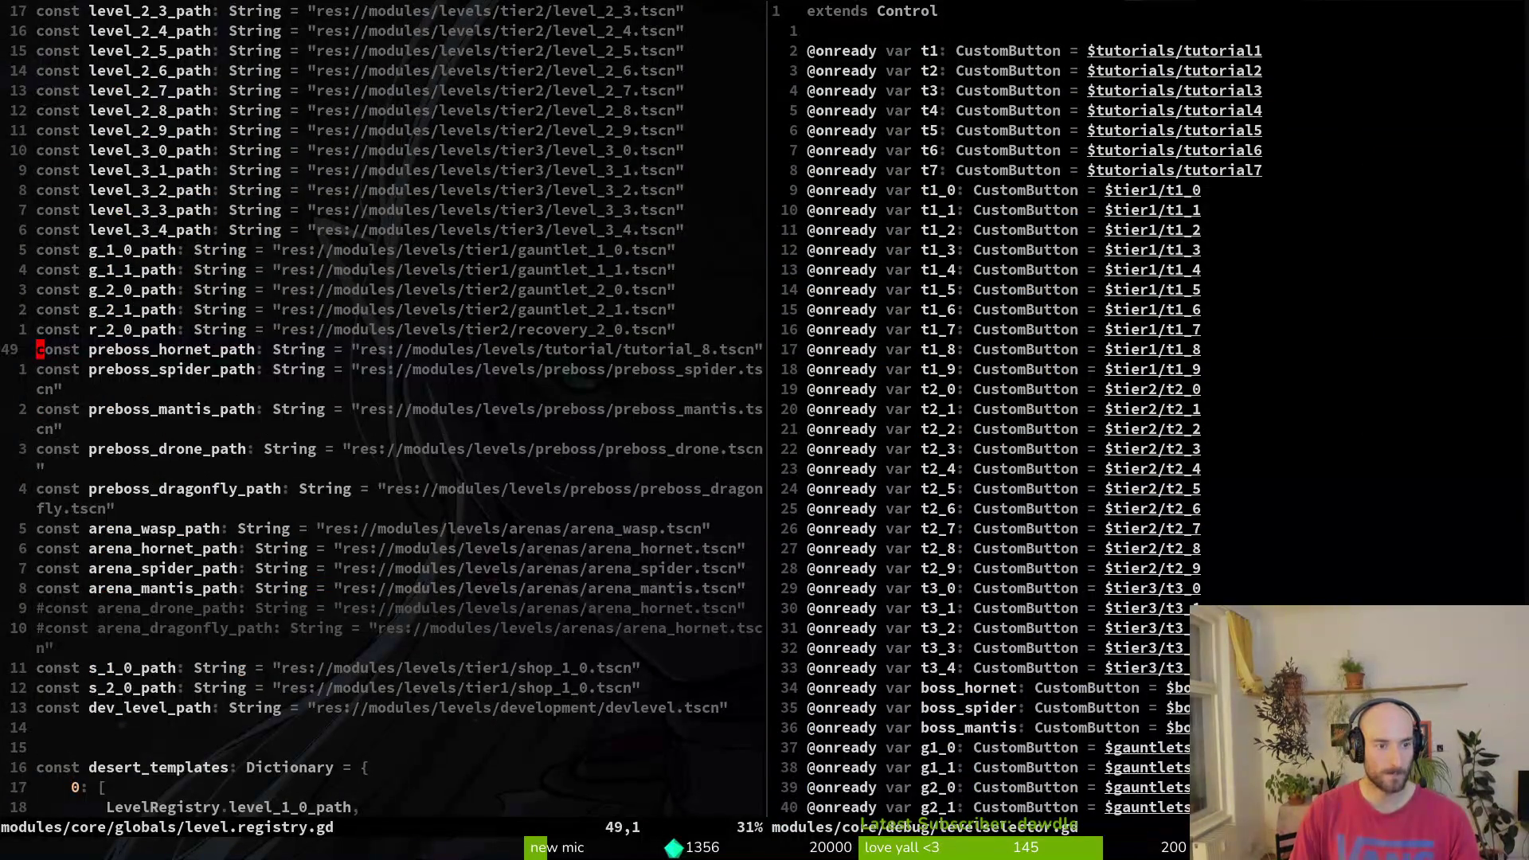
{"action": "key", "text": "j"}
{"action": "key", "text": "j"}
{"action": "key", "text": "j"}
- Move to the levelselector.gd pane and scroll to the boss_spider button connection line
{"action": "key", "text": "ctrl+w"}
{"action": "key", "text": "l"}
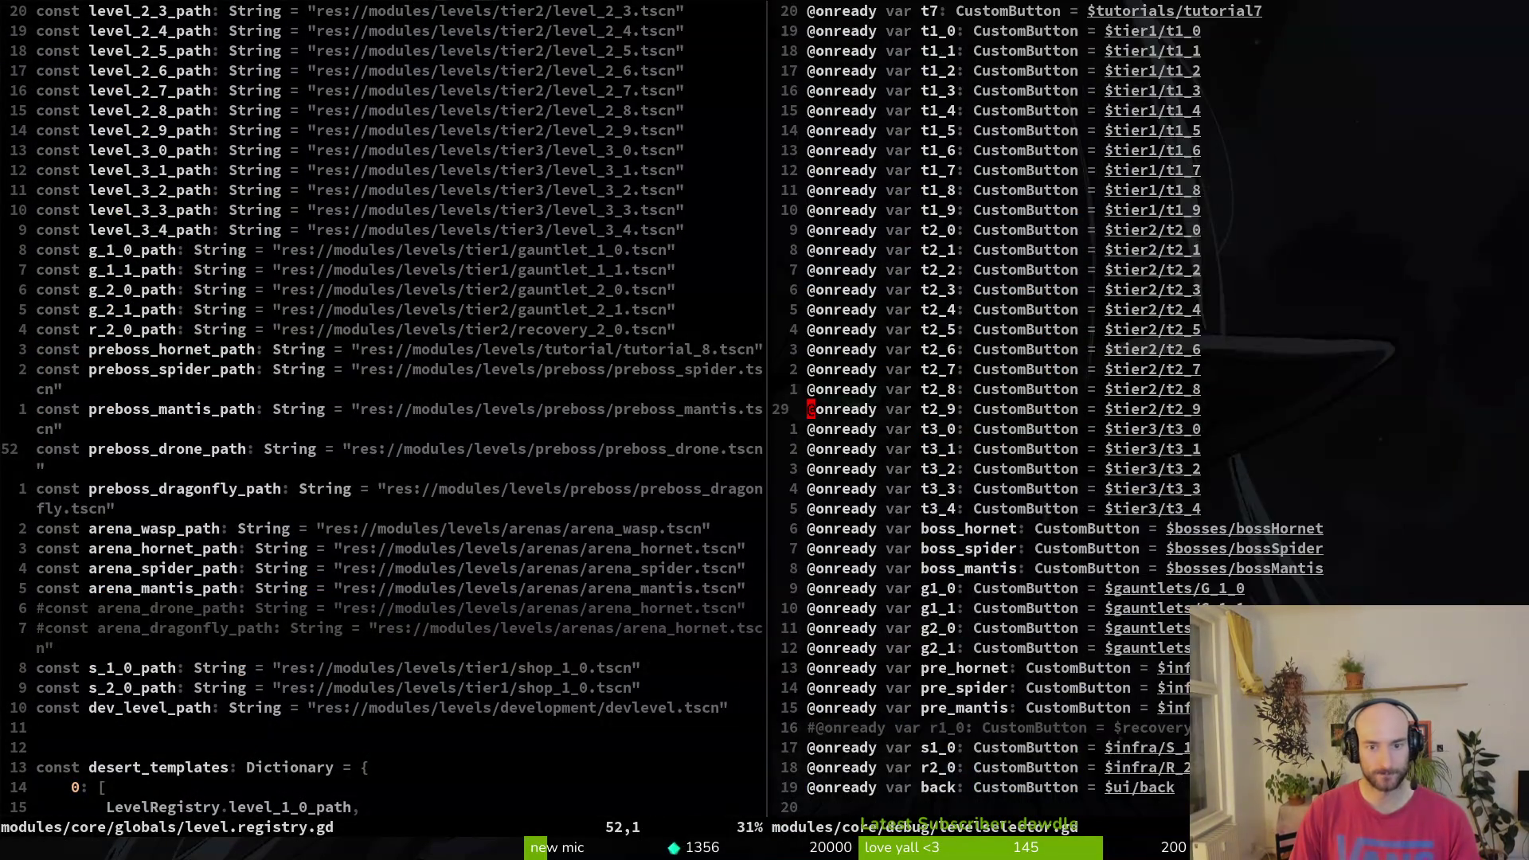
{"action": "key", "text": "ctrl+d"}
{"action": "key", "text": "ctrl+u"}
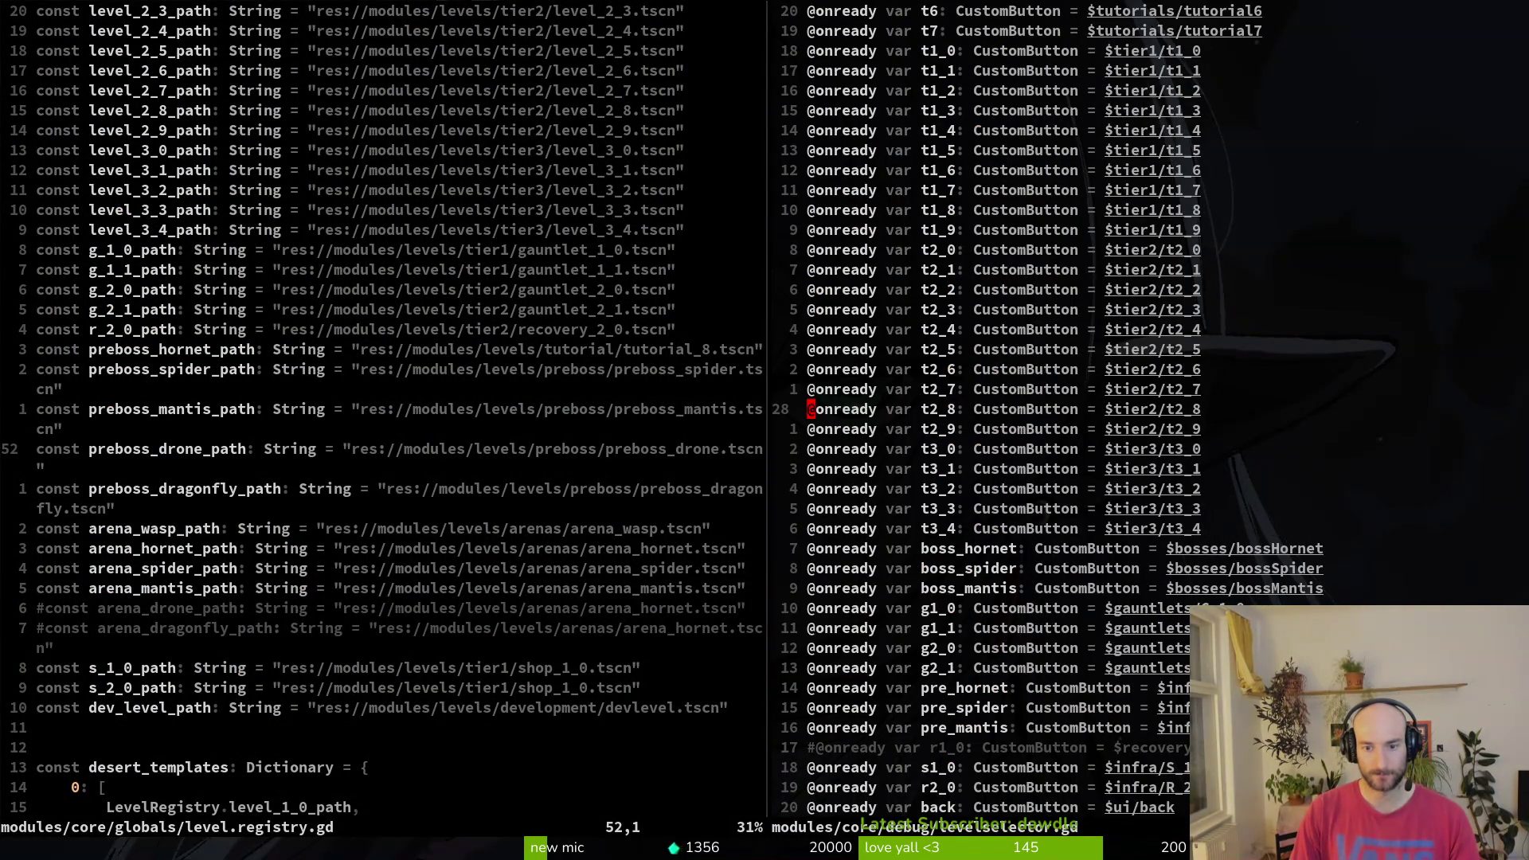
{"action": "key", "text": "ctrl+d"}
{"action": "key", "text": "ctrl+d"}
{"action": "key", "text": "ctrl+d"}
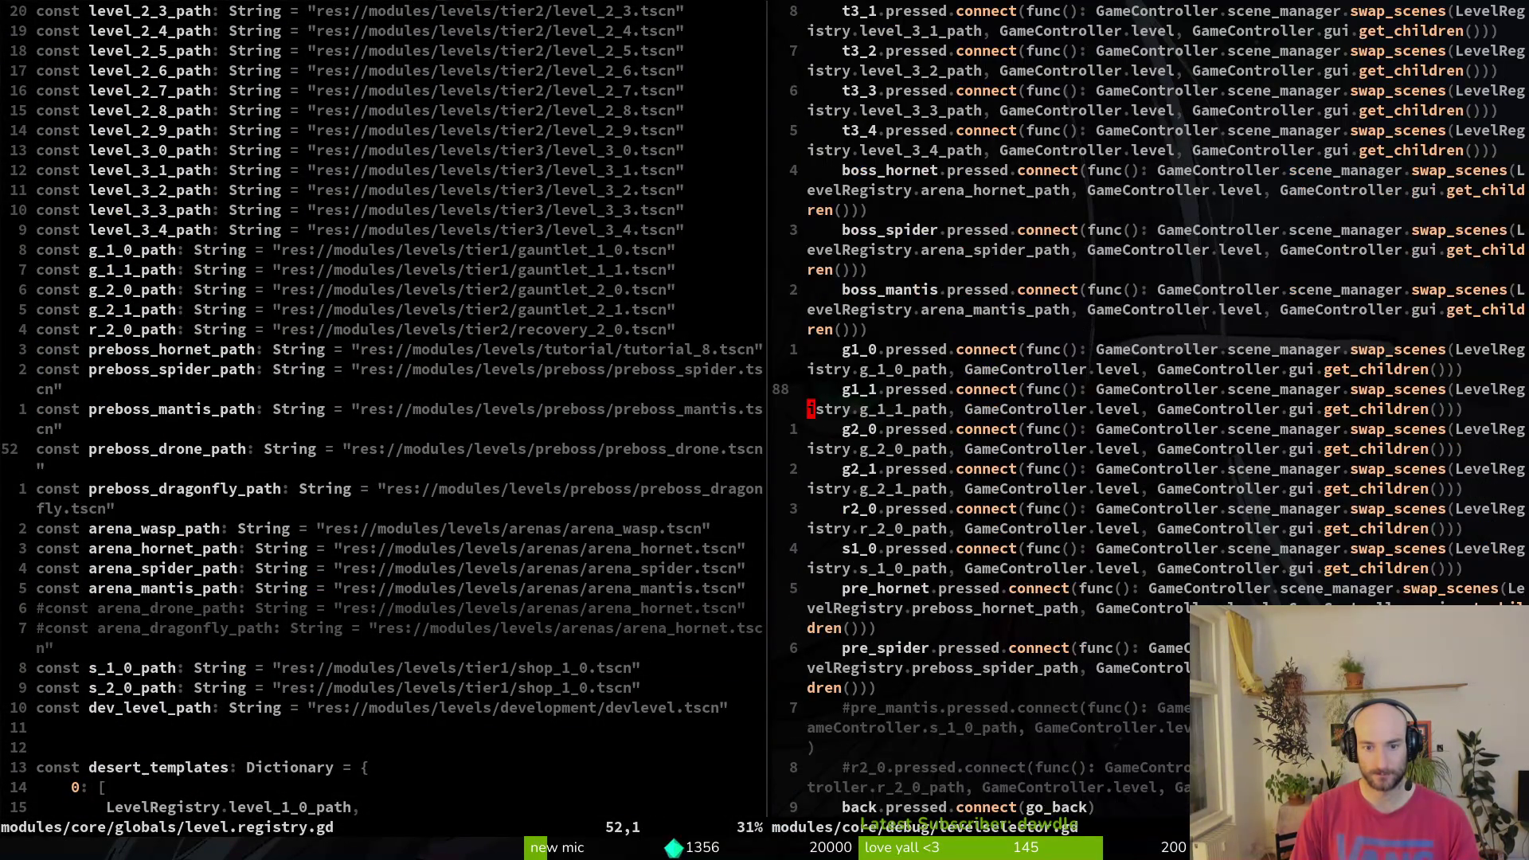
{"action": "key", "text": "k"}
{"action": "key", "text": "k"}
{"action": "key", "text": "k"}
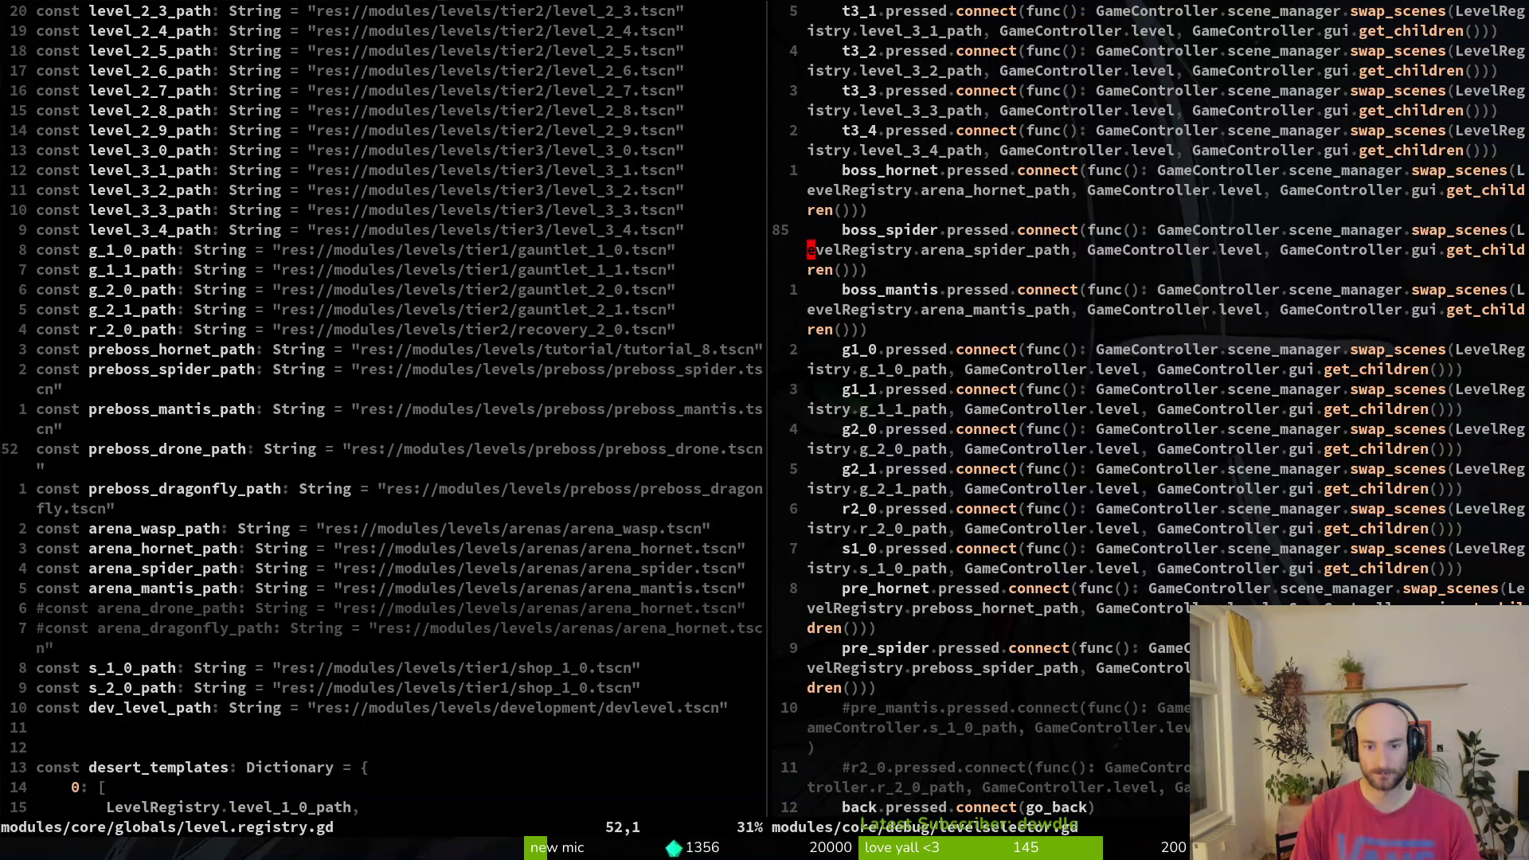
- Jump down to the commented pre_mantis connection line and uncomment it
{"action": "key", "text": "1"}
{"action": "key", "text": "0"}
{"action": "key", "text": "j"}
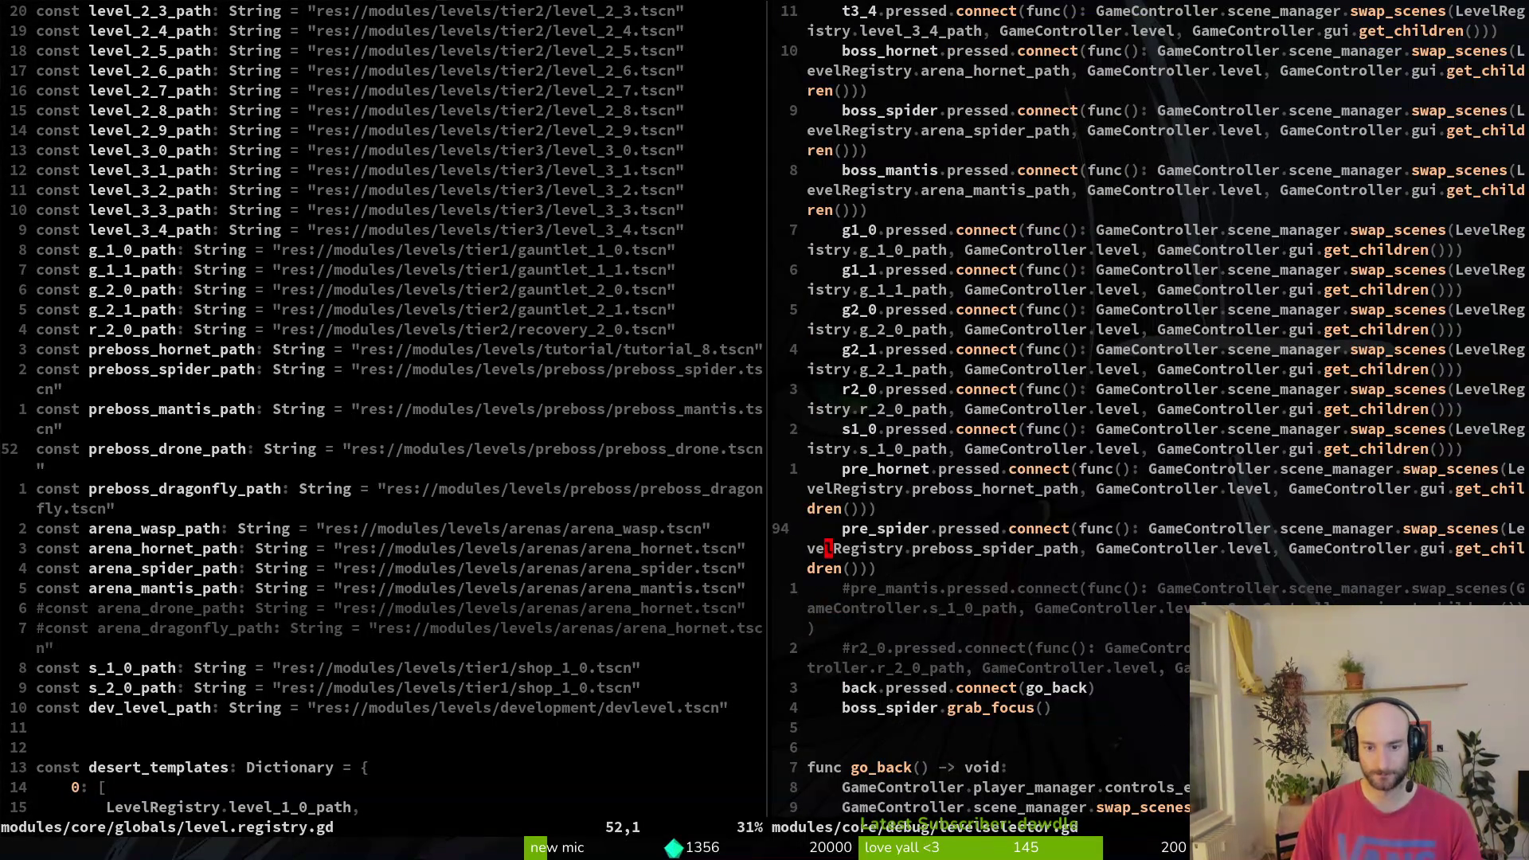
{"action": "key", "text": "l"}
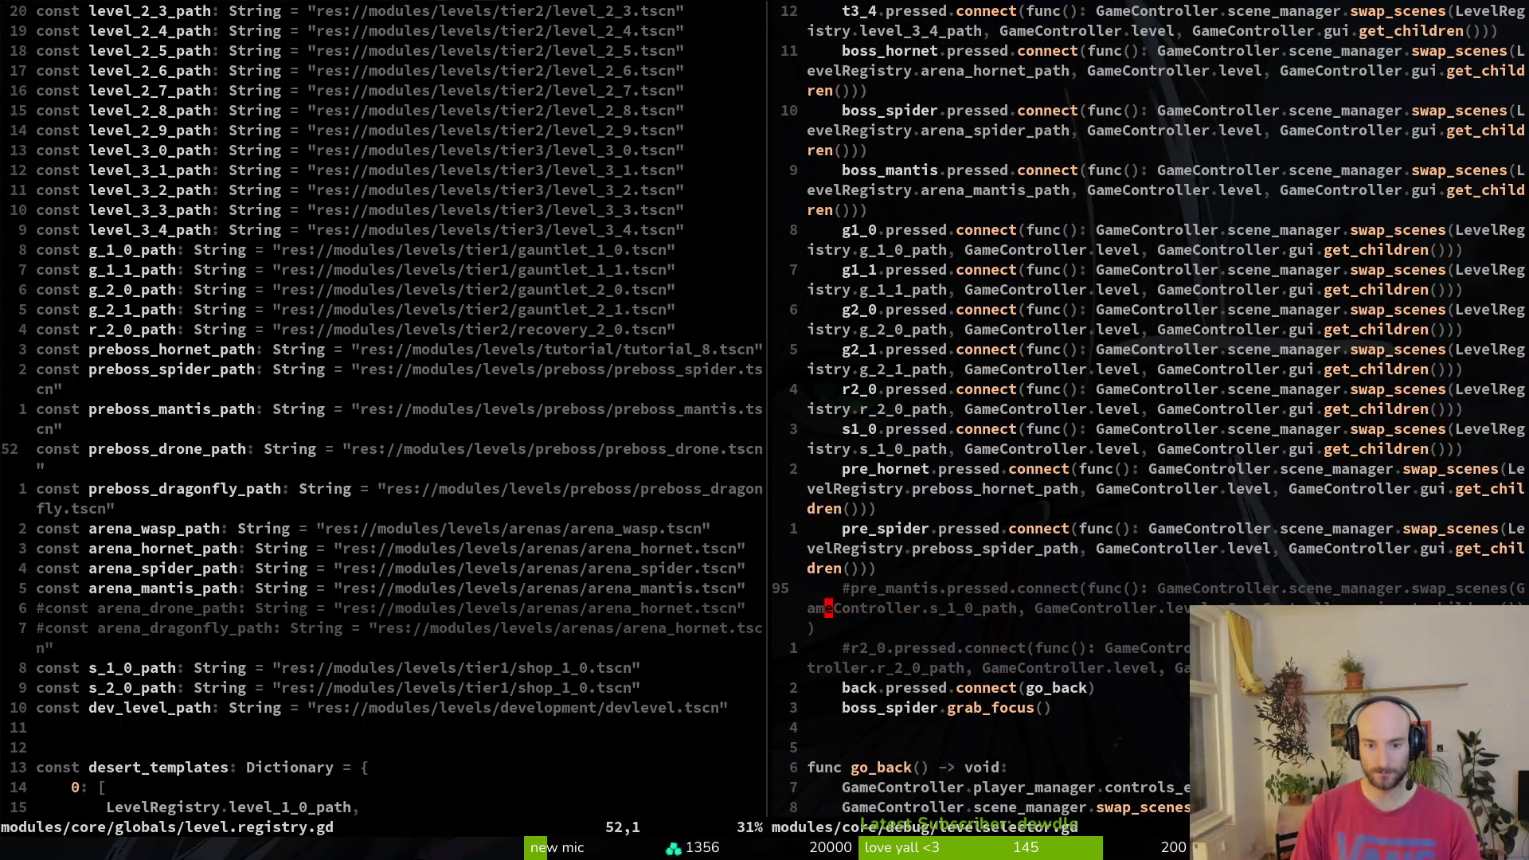
{"action": "key", "text": "s"}
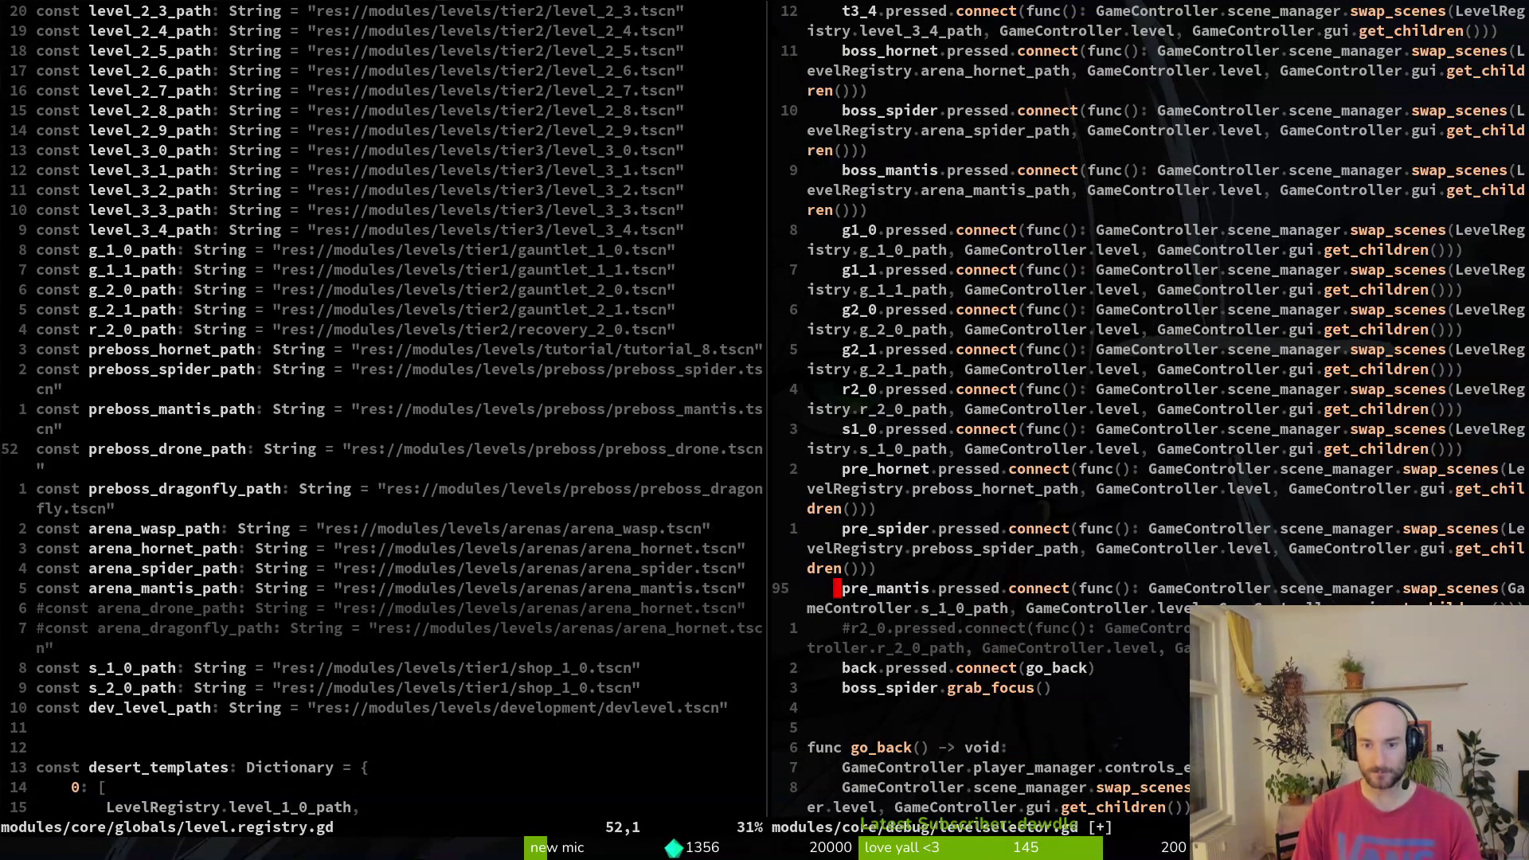
{"action": "key", "text": "Return"}
{"action": "key", "text": "j"}
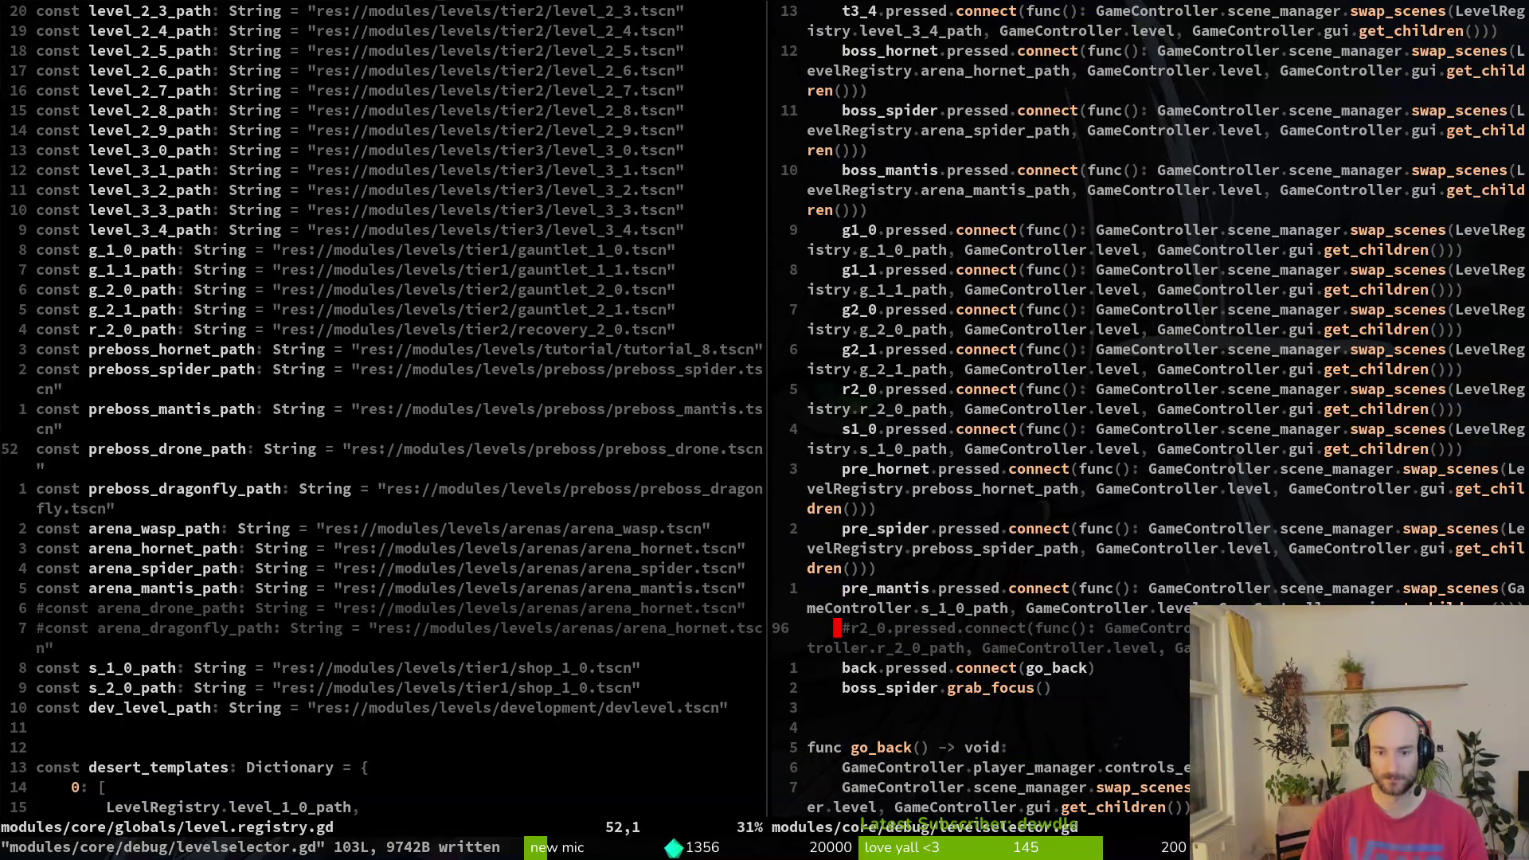
{"action": "key", "text": "k"}
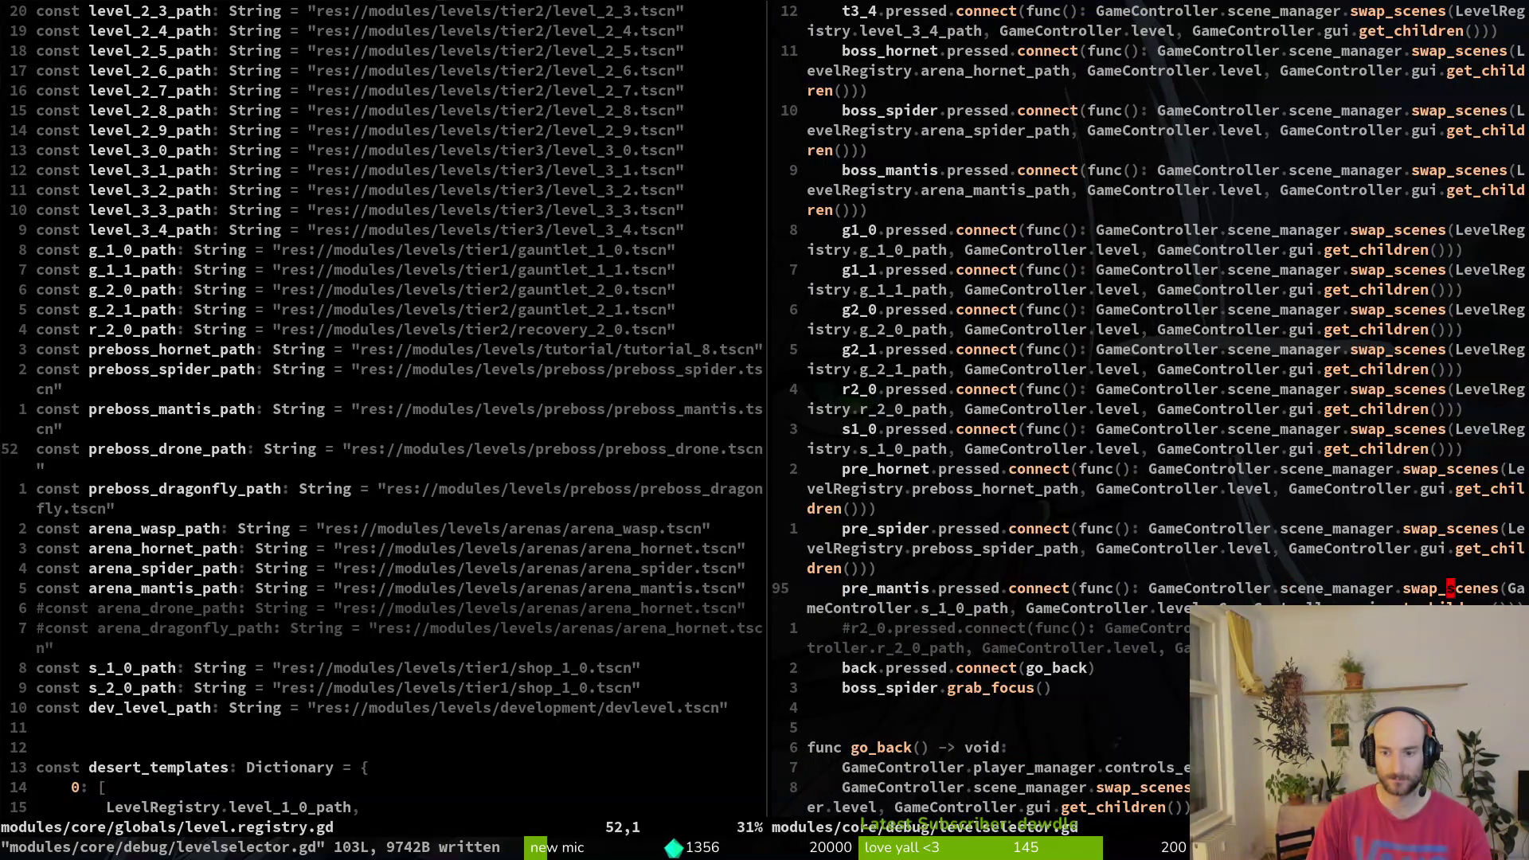
- Replace s_1_0_path on the pre_mantis line with preboss_mantis_path and save with :w
{"action": "type", "text": "cwprema"}
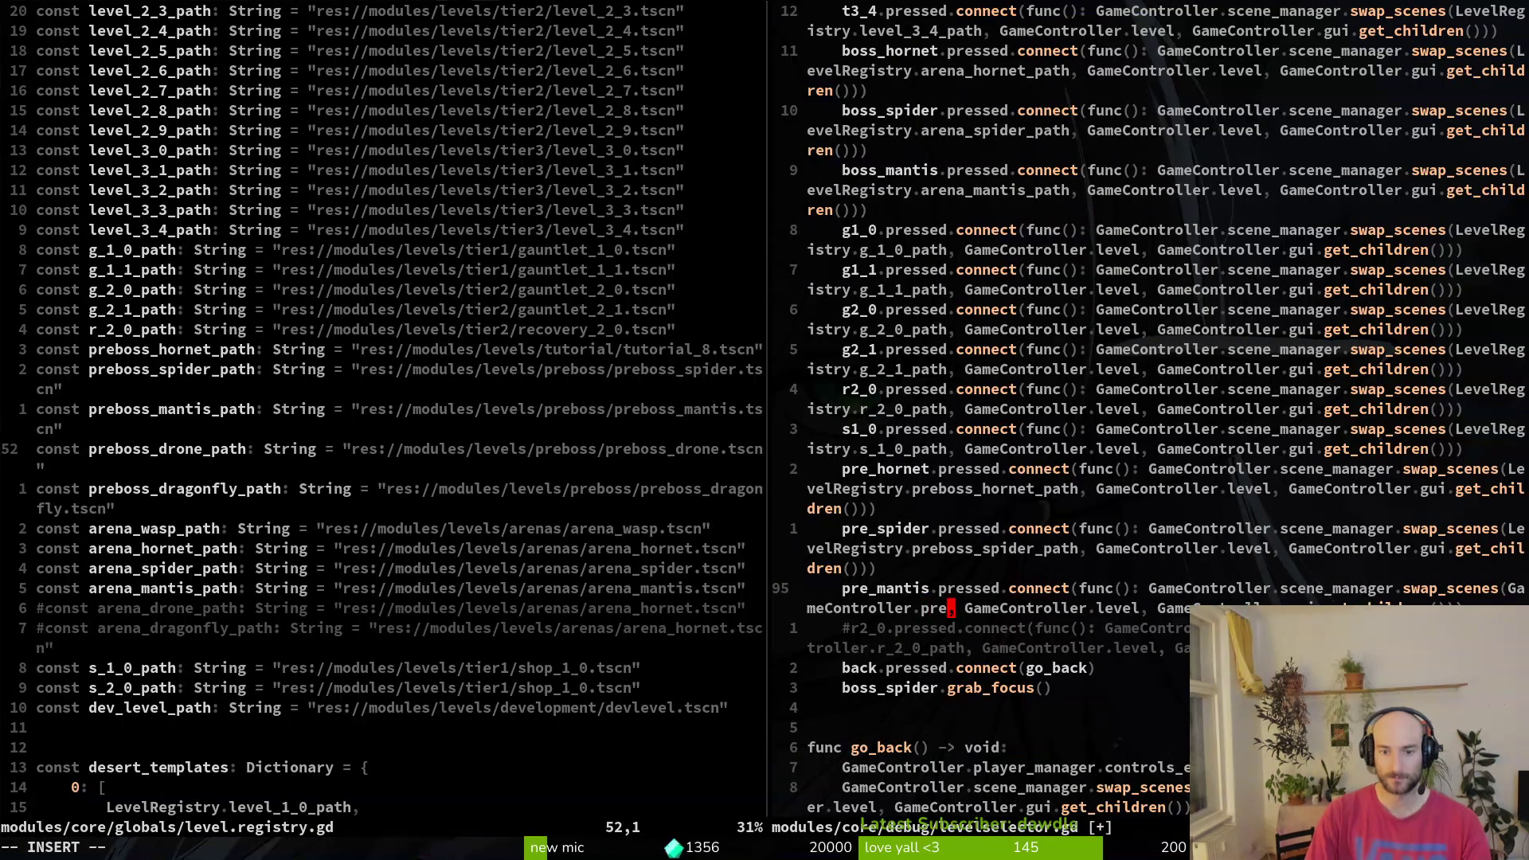
{"action": "key", "text": "BackSpace"}
{"action": "key", "text": "BackSpace"}
{"action": "key", "text": "BackSpace"}
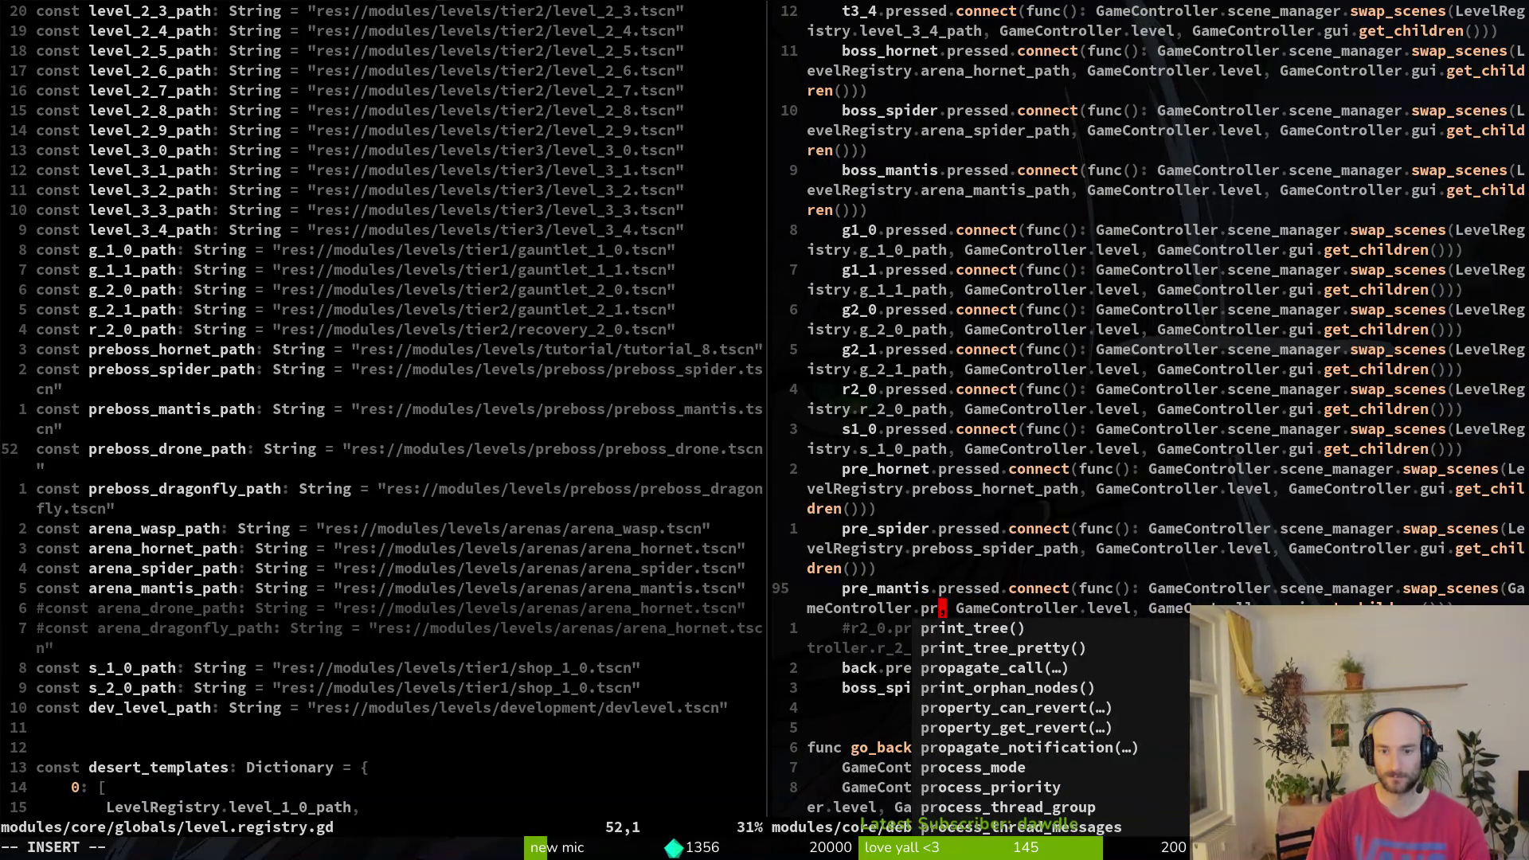
{"action": "type", "text": "ebos"}
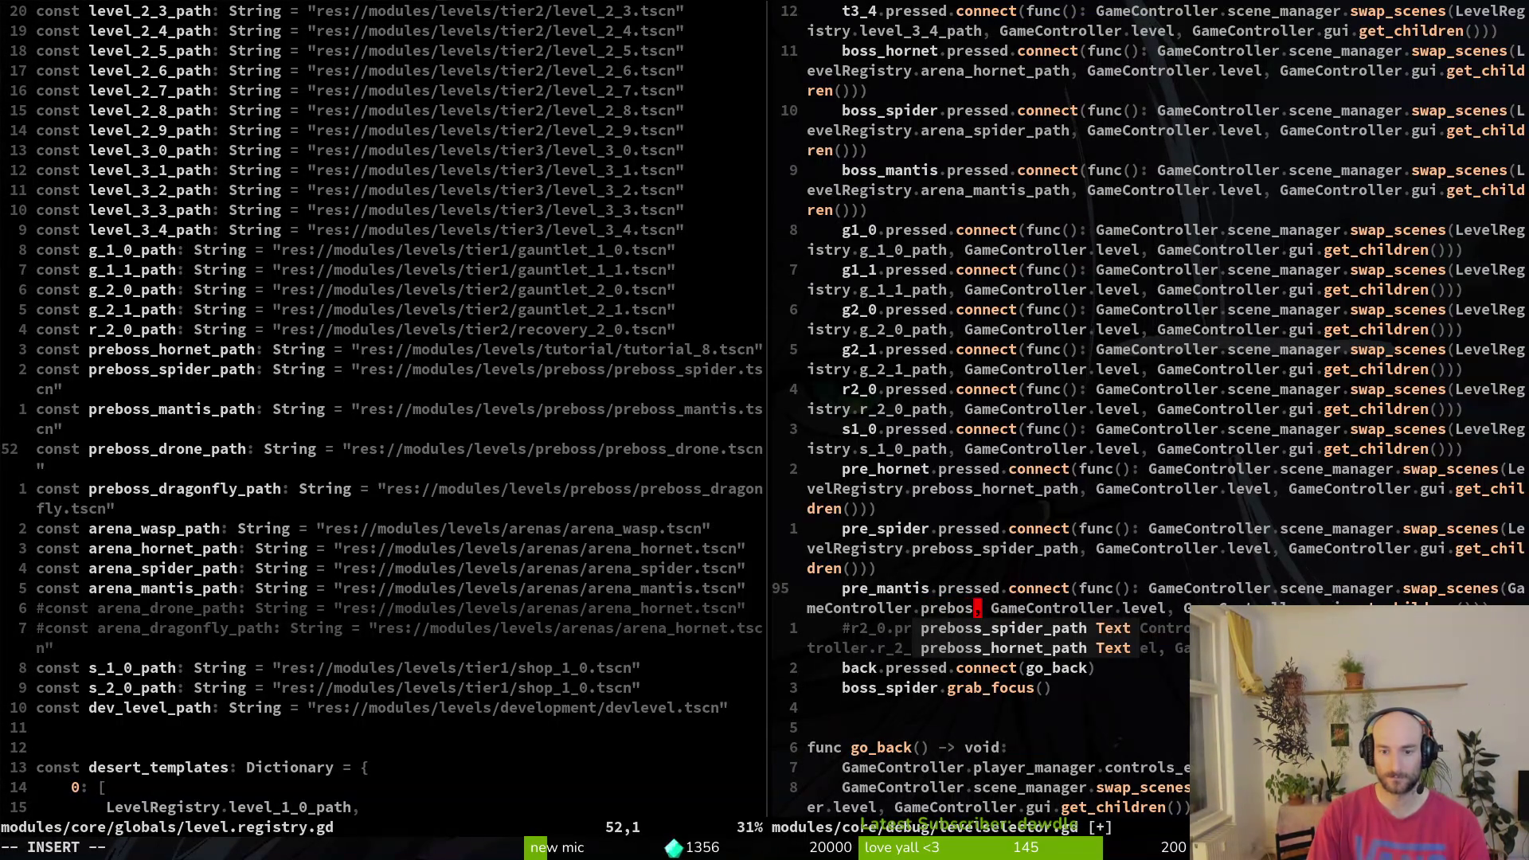
{"action": "key", "text": "ctrl+n"}
{"action": "key", "text": "BackSpace"}
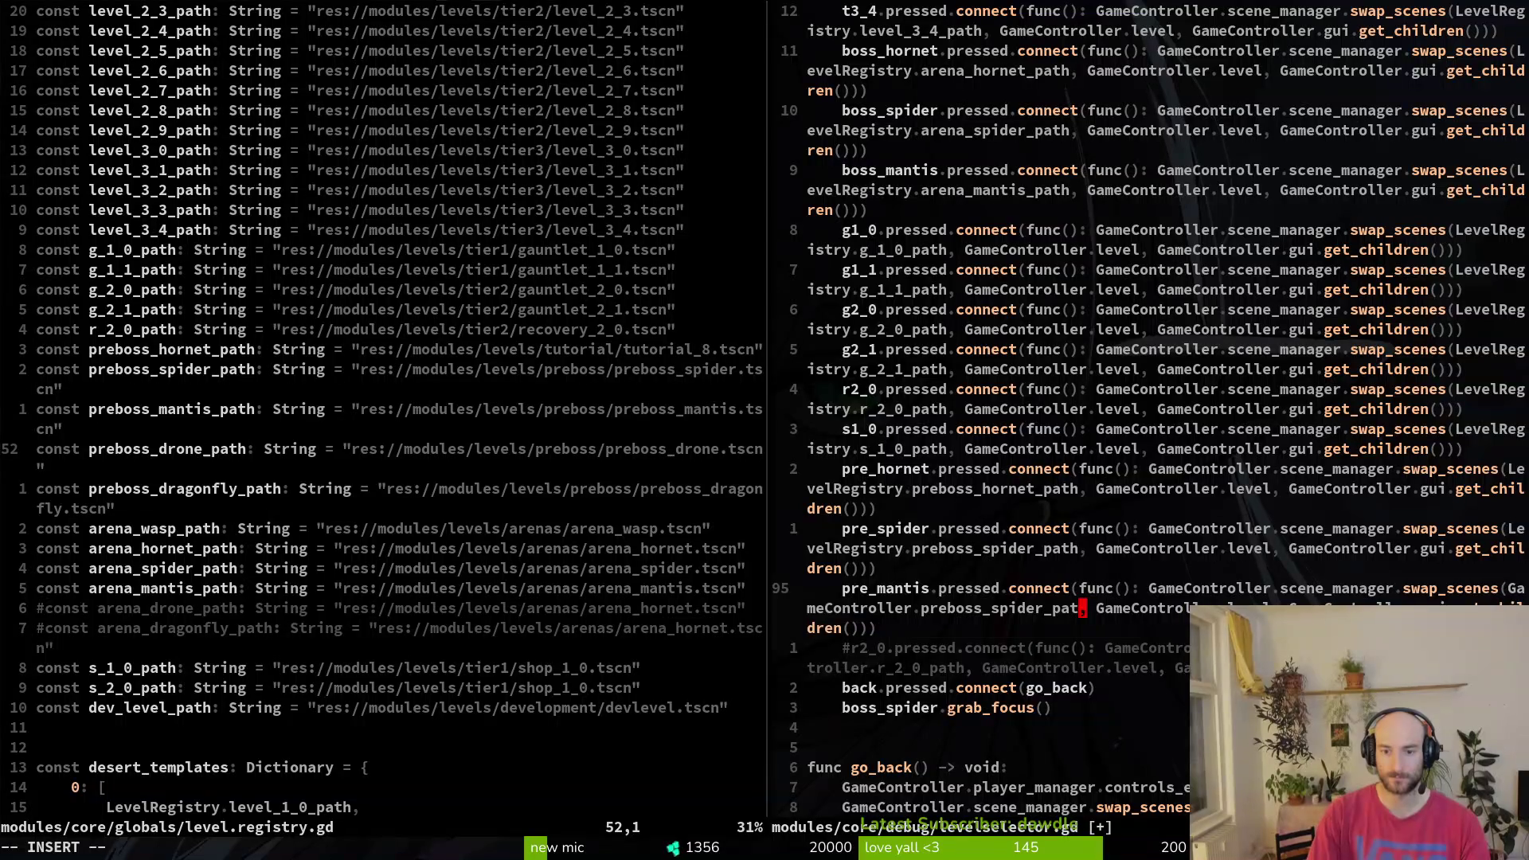
{"action": "type", "text": "s"}
{"action": "type", "text": "s_mantis_p"}
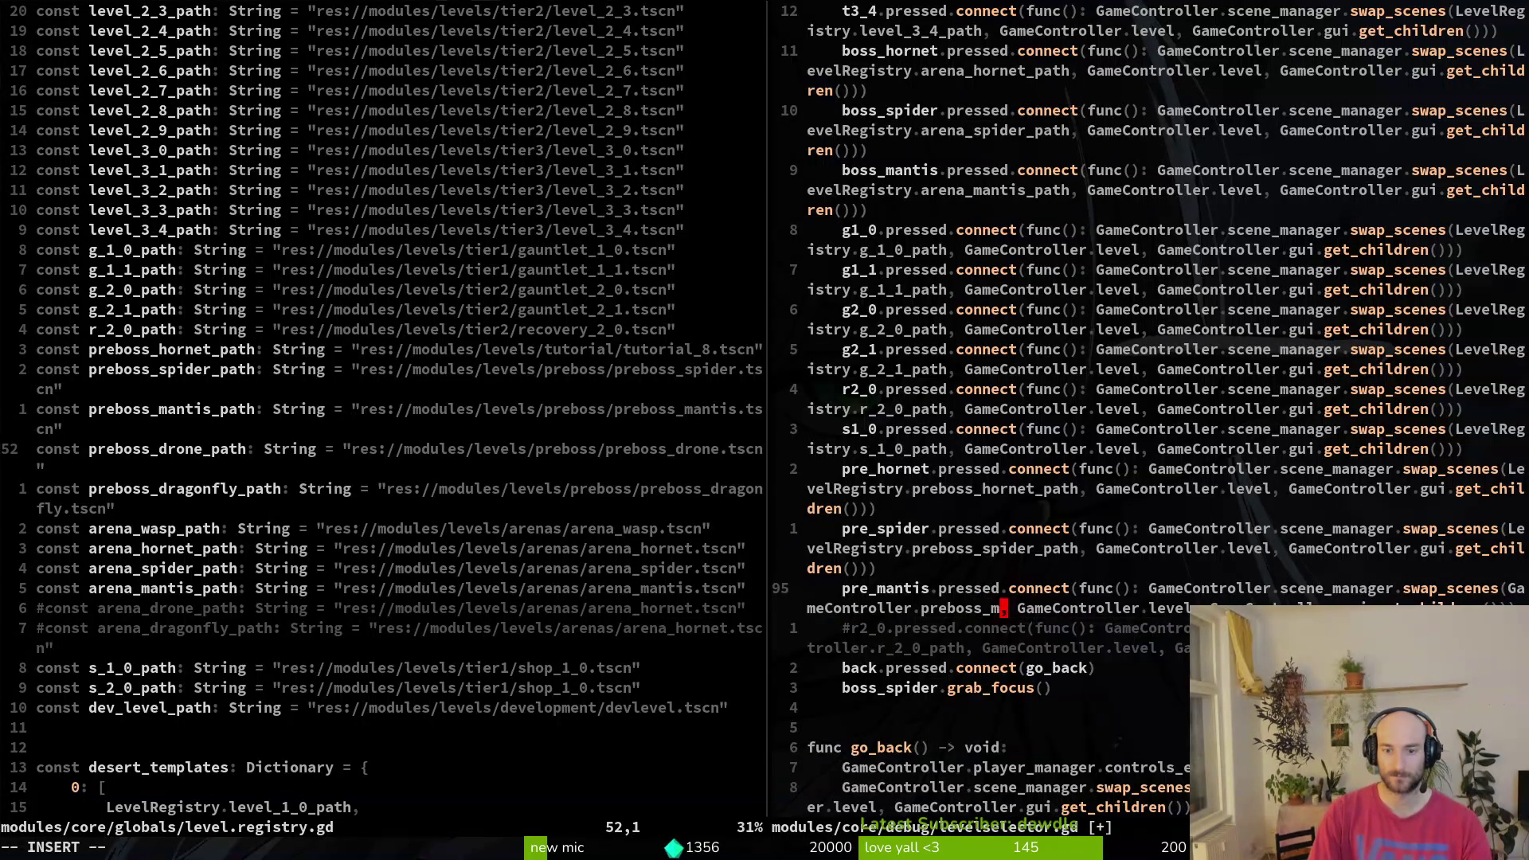
{"action": "type", "text": "ath"}
{"action": "key", "text": "Escape"}
{"action": "type", "text": ":w"}
{"action": "key", "text": "Return"}
- Check the pre_mantis button declaration, then save level.registry.gd with :write
{"action": "key", "text": "ctrl+u"}
{"action": "key", "text": "ctrl+u"}
{"action": "key", "text": "ctrl+u"}
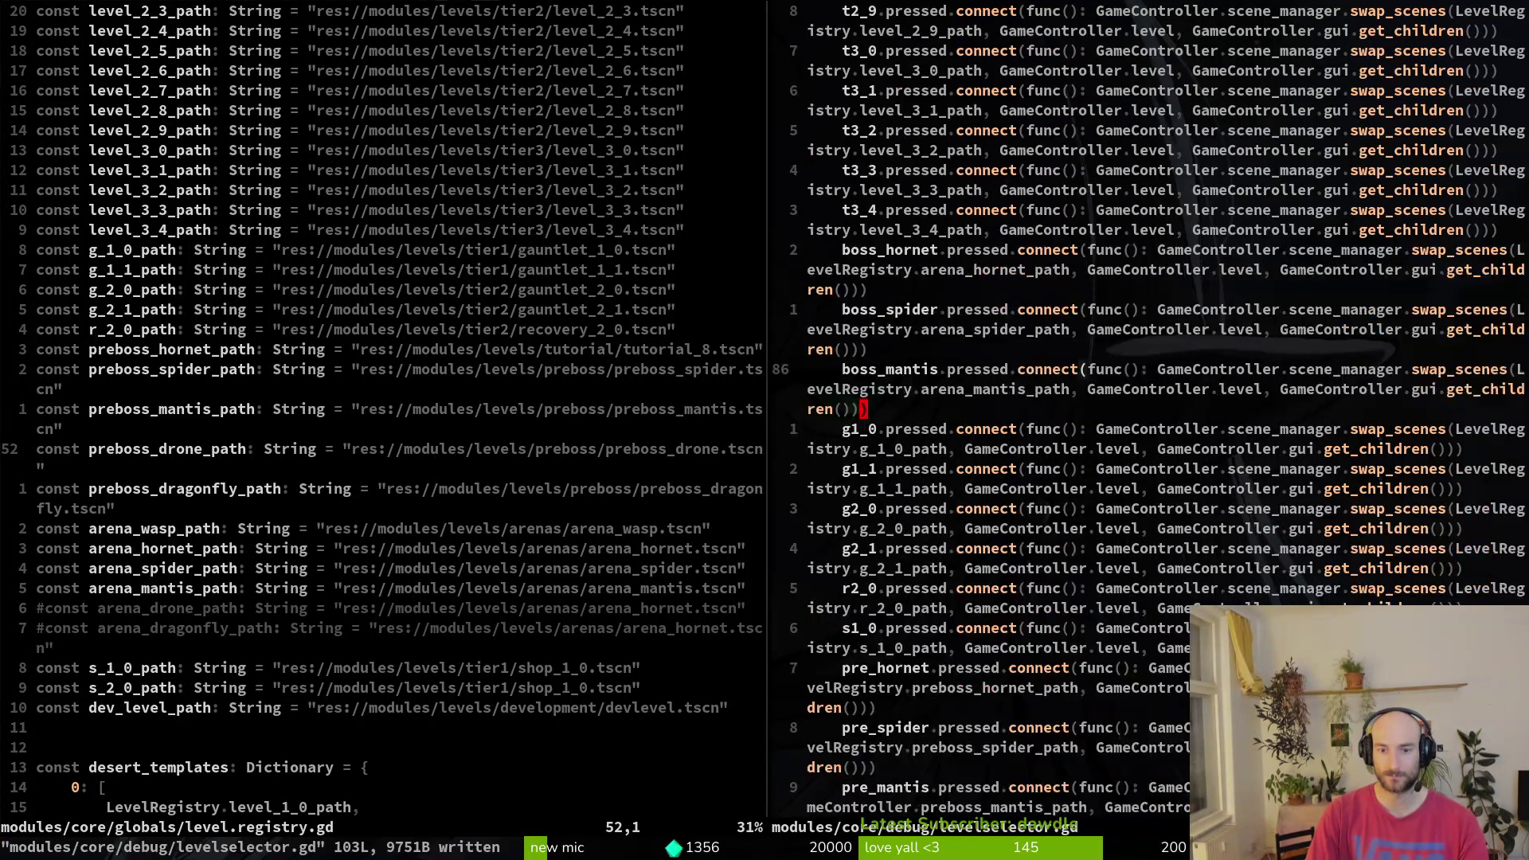
{"action": "key", "text": "ctrl+d"}
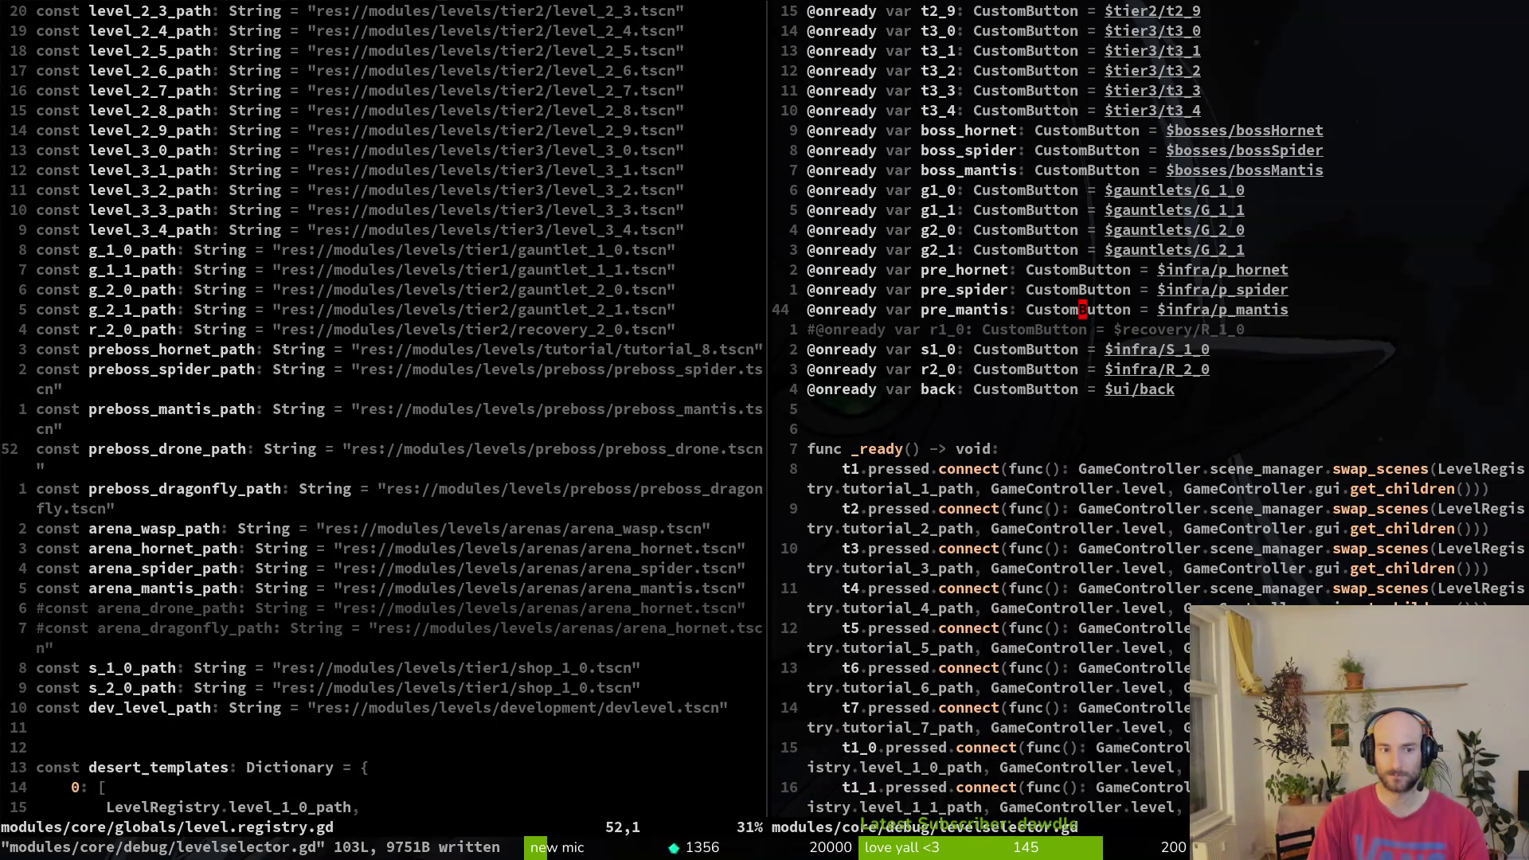
{"action": "key", "text": "ctrl+w"}
{"action": "type", "text": "h:write"}
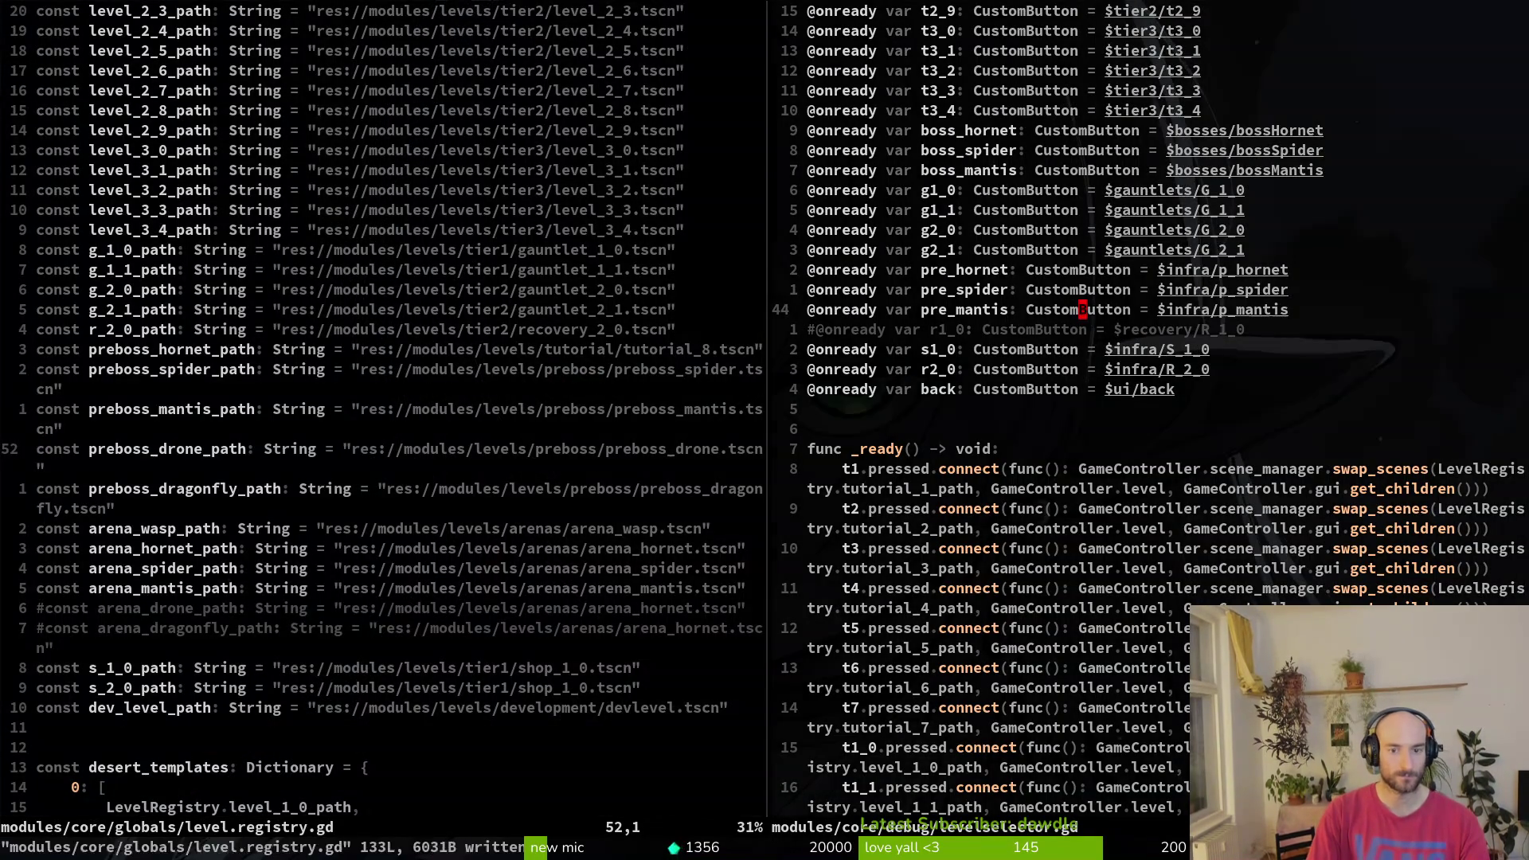
{"action": "key", "text": "Return"}
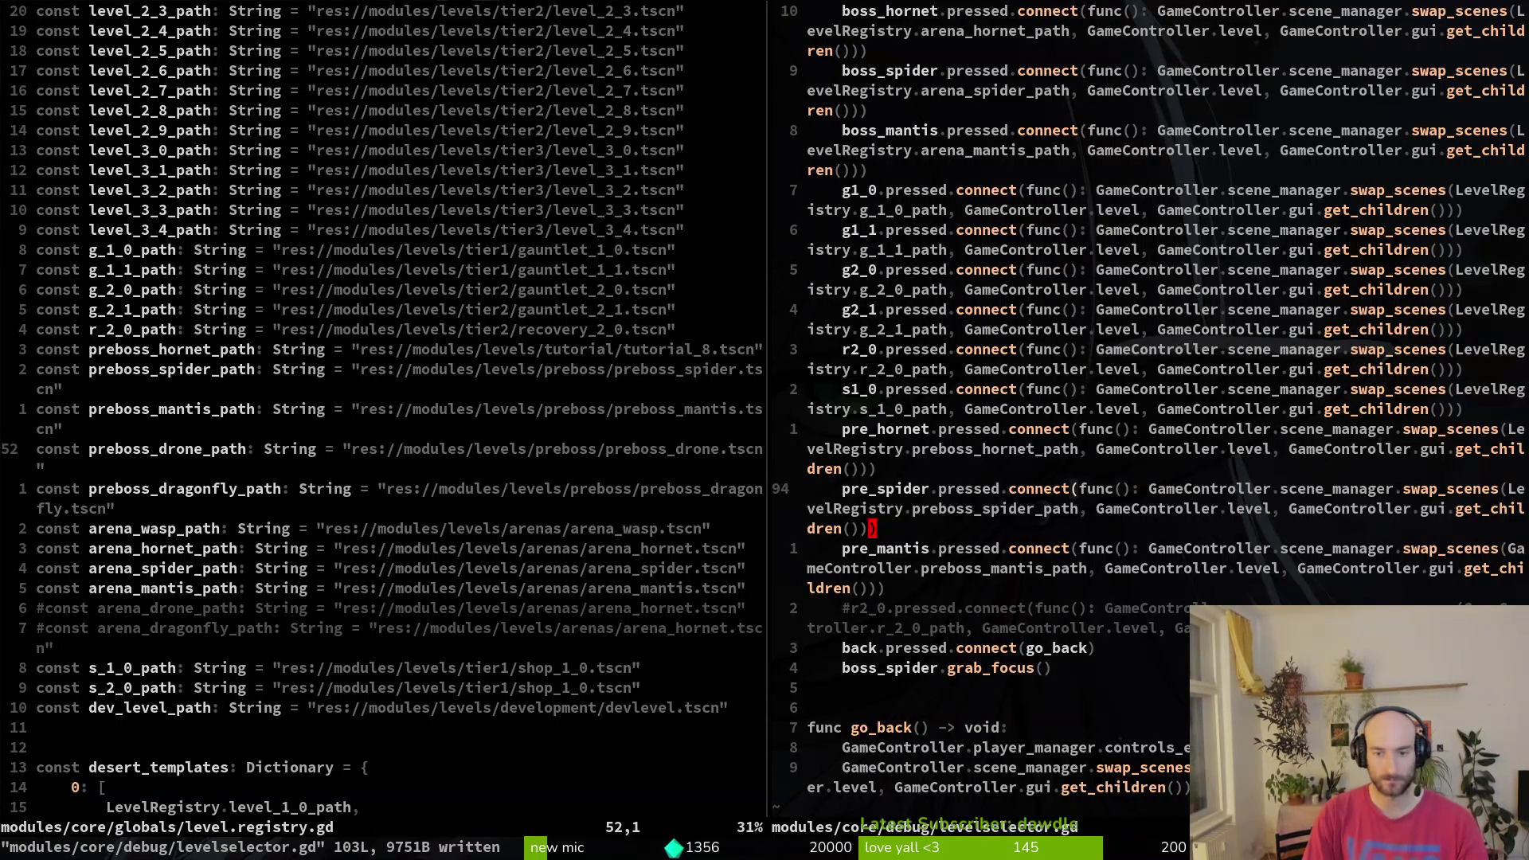
- Save and close the levelselector split with :wq
{"action": "type", "text": ":wq"}
{"action": "key", "text": "Return"}
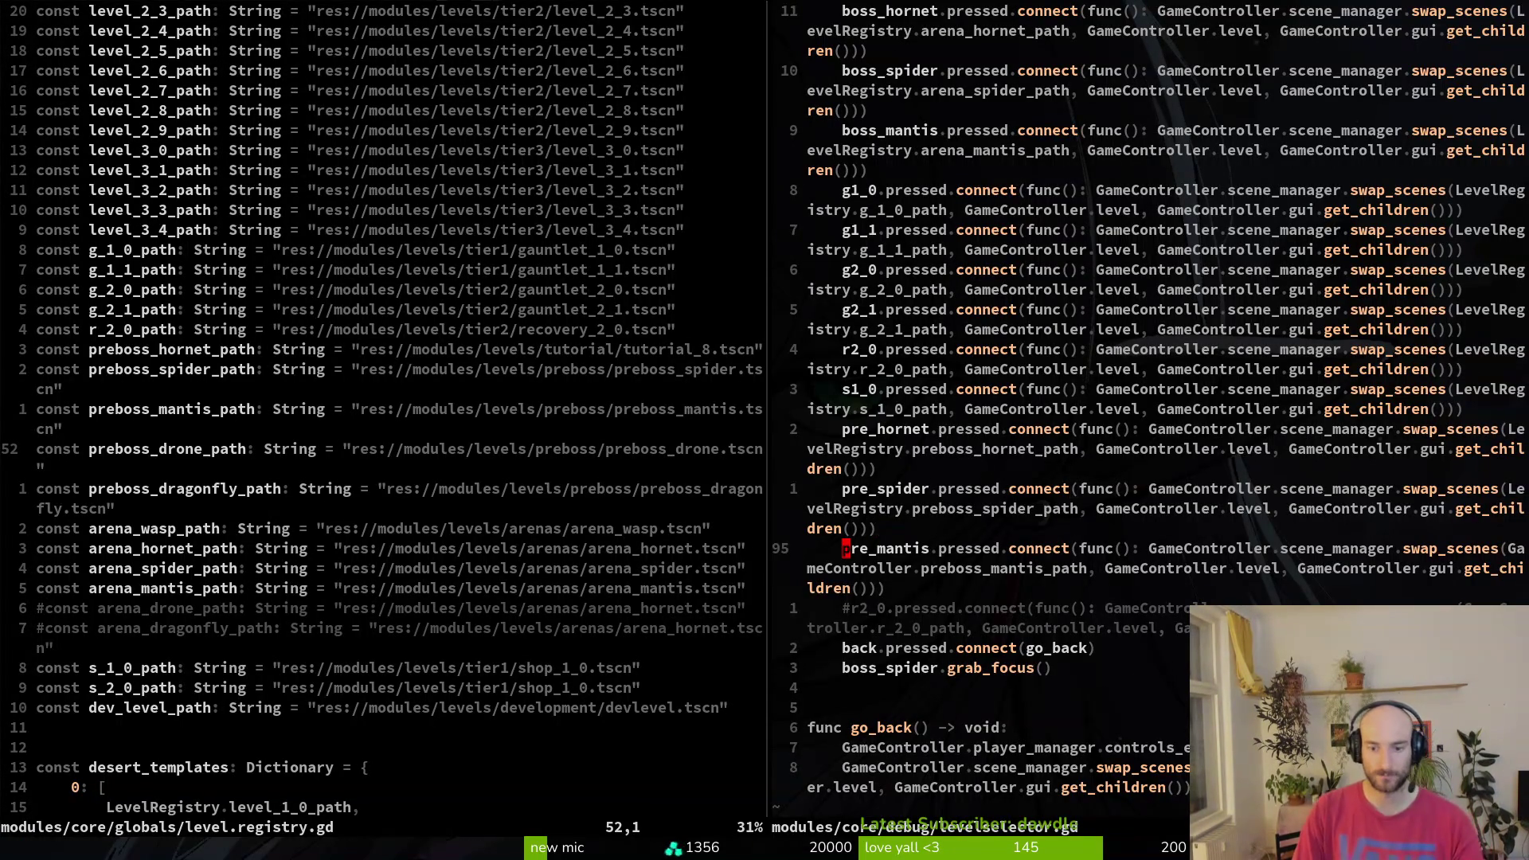
{"action": "type", "text": ":wq"}
{"action": "key", "text": "Return"}
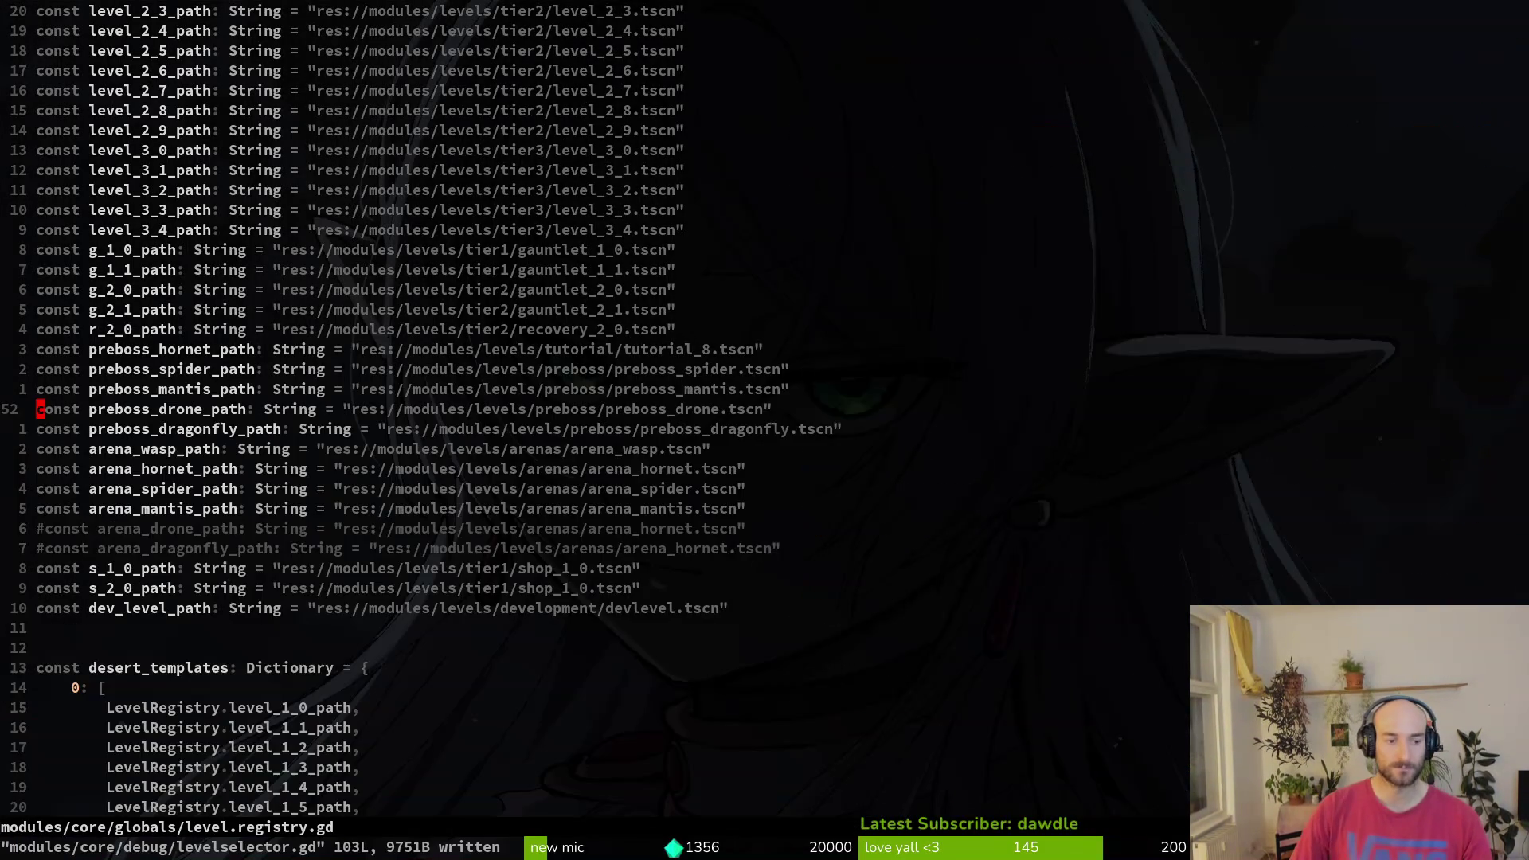
- Quit Vim, switch to Godot and launch the game with F5
{"action": "type", "text": ":wq"}
{"action": "key", "text": "Return"}
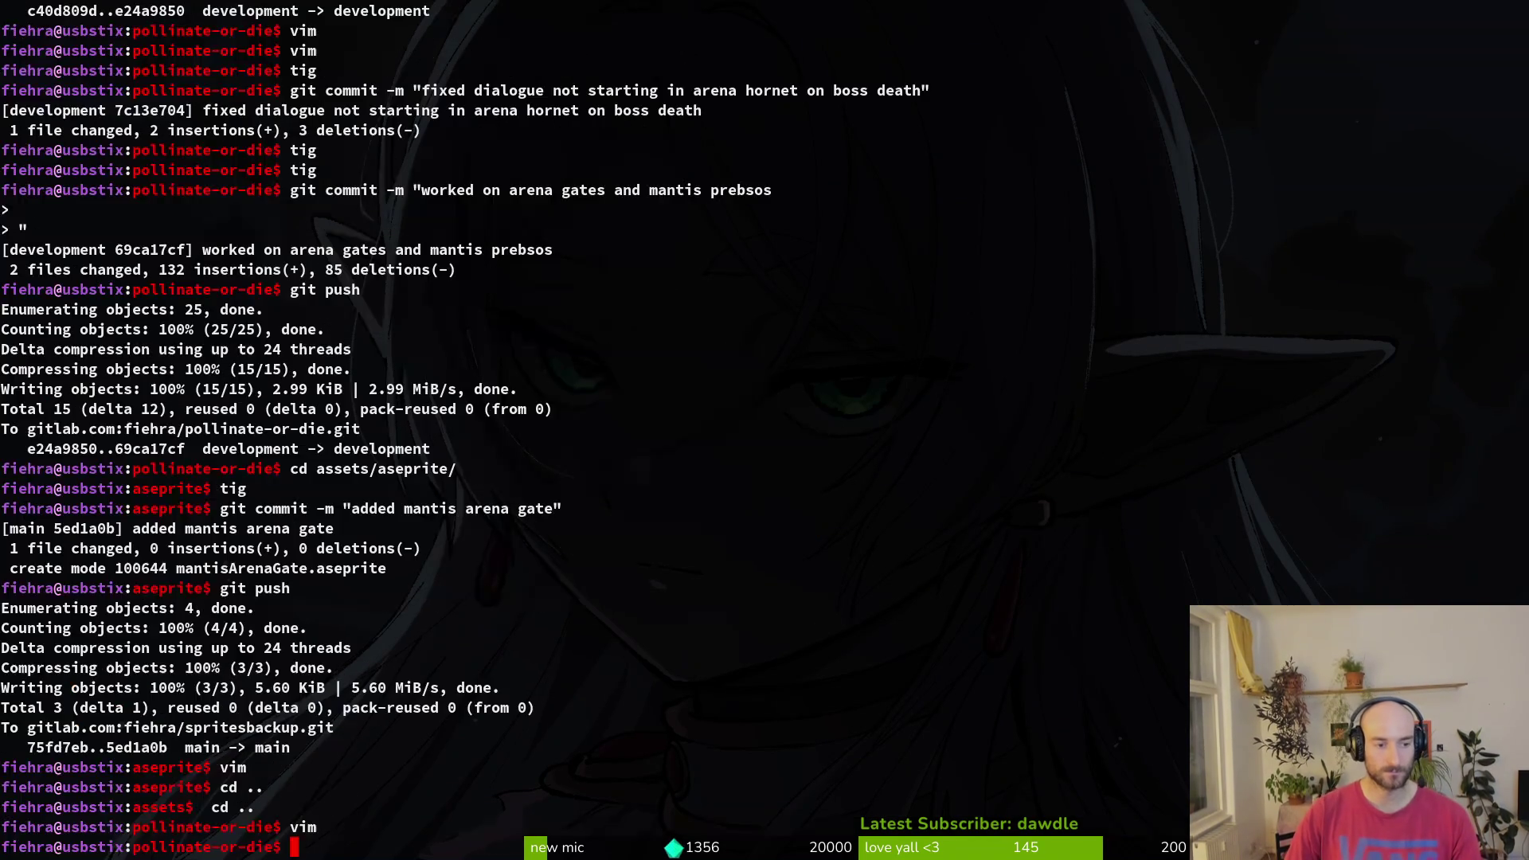
{"action": "key", "text": "alt+Tab"}
{"action": "key", "text": "F5"}
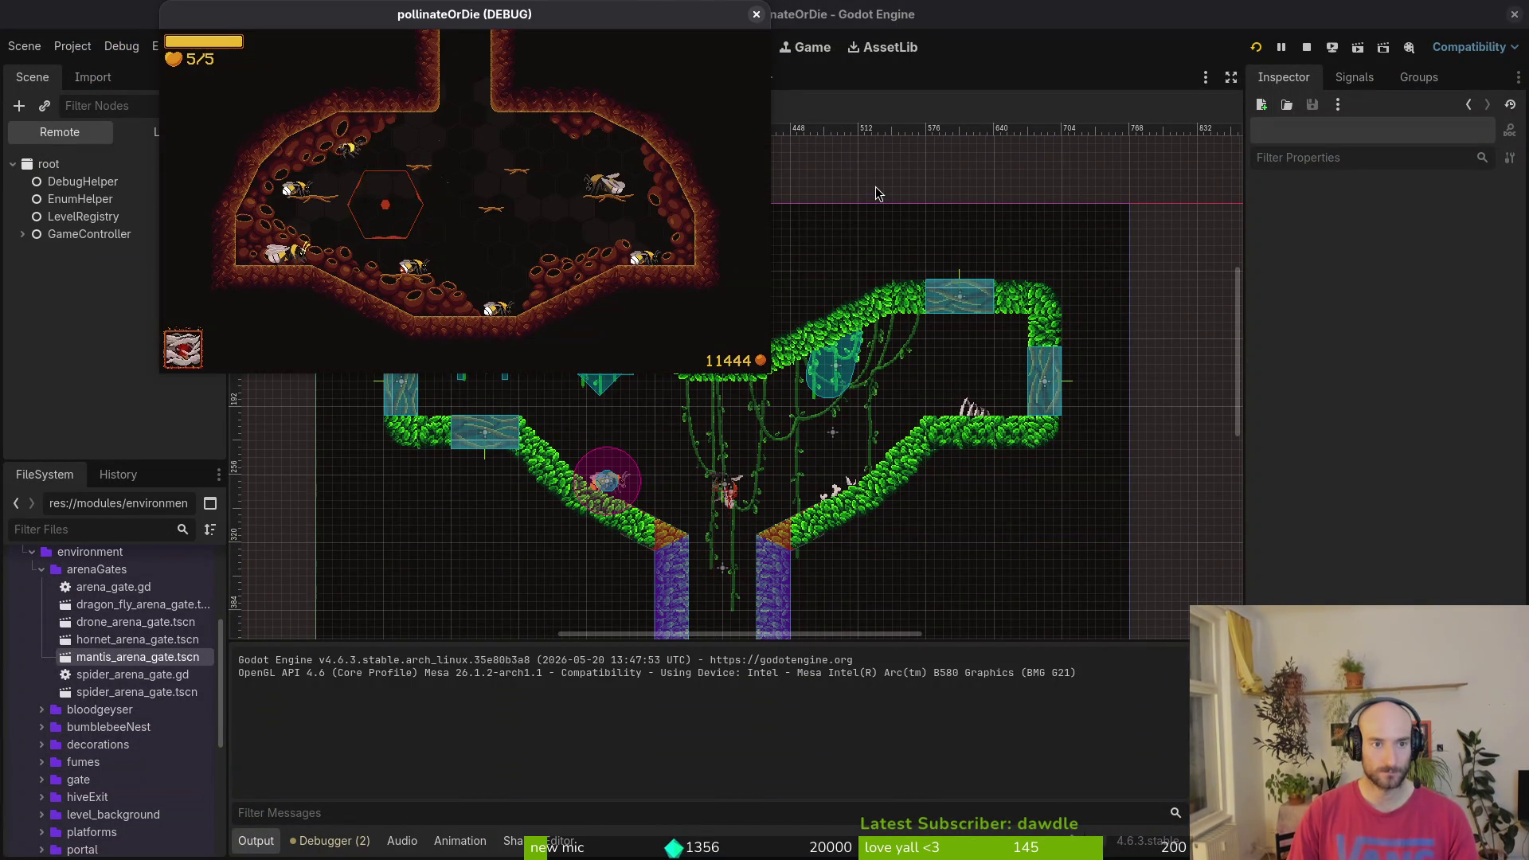
- Start p_mantis from the F1 debug level select, read the preboss_mantis_path error, return to the terminal
{"action": "key", "text": "F1"}
{"action": "key", "text": "Right"}
{"action": "key", "text": "Down"}
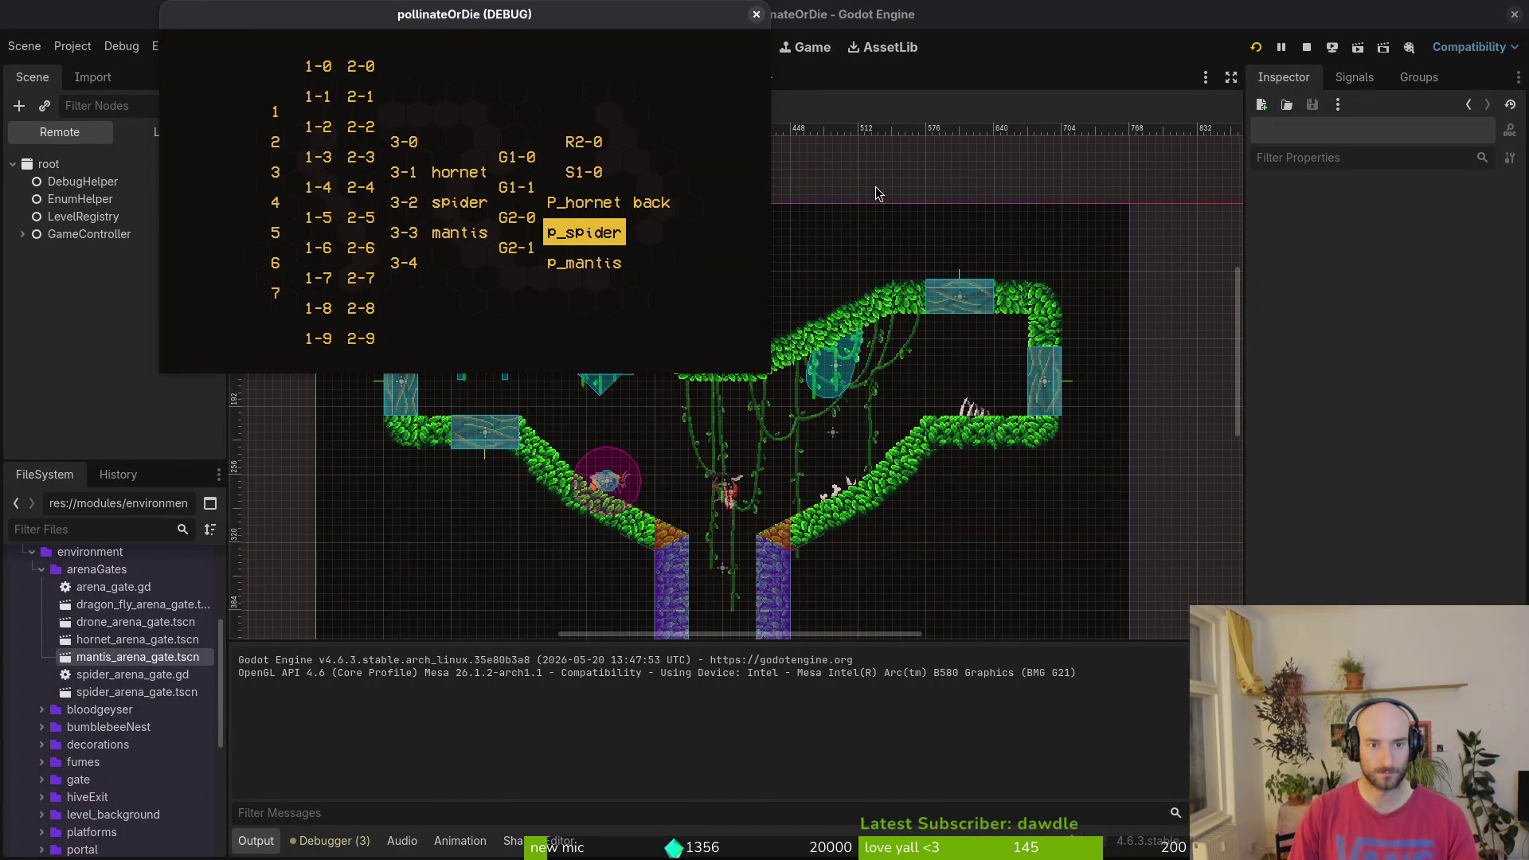
{"action": "key", "text": "Down"}
{"action": "key", "text": "Return"}
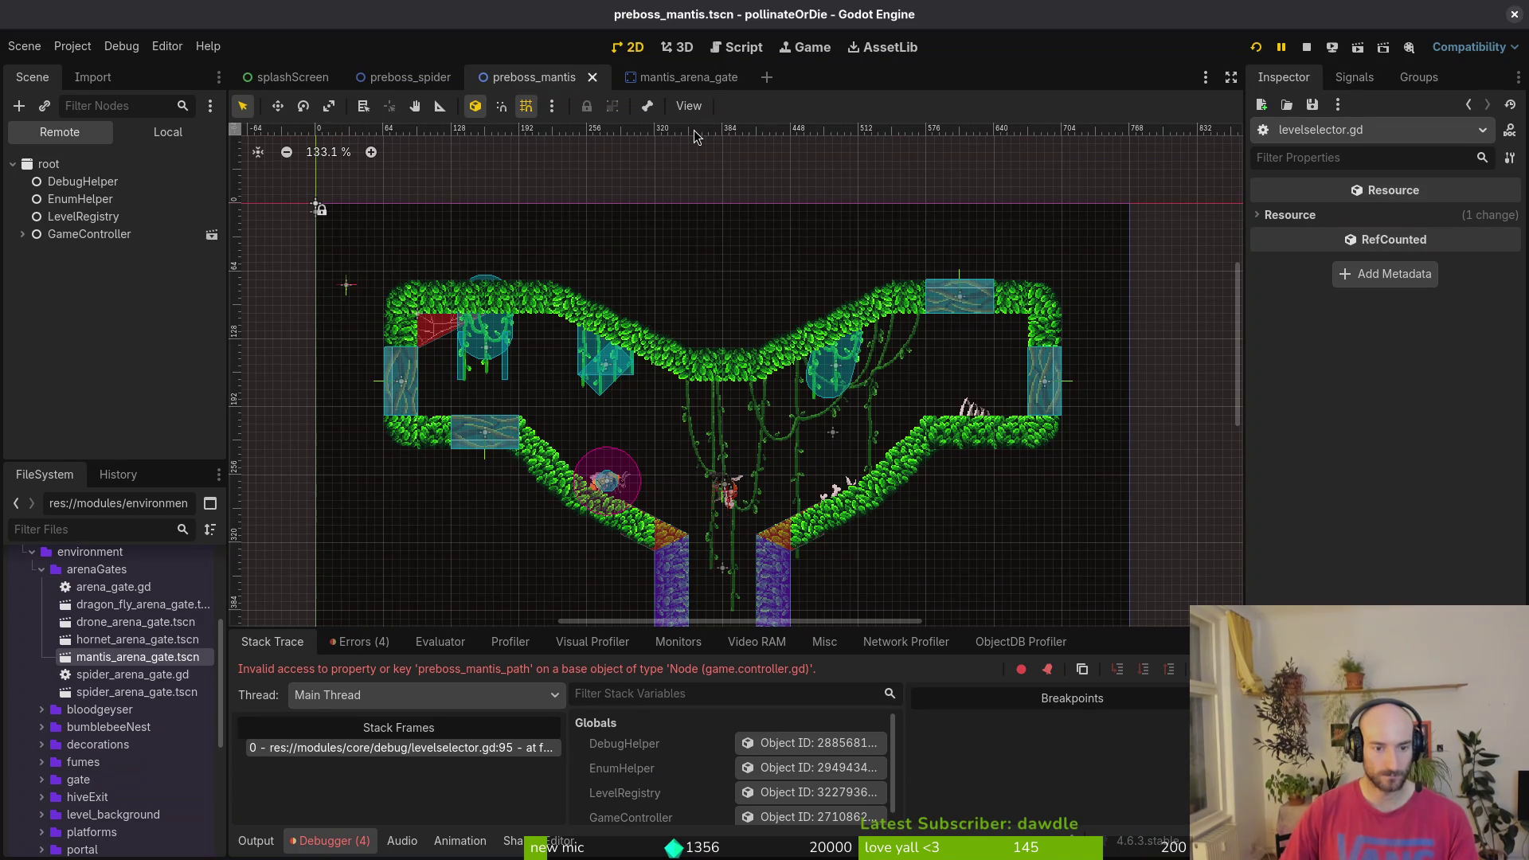
{"action": "key", "text": "alt+Tab"}
{"action": "key", "text": "alt+Tab"}
{"action": "key", "text": "alt+Tab"}
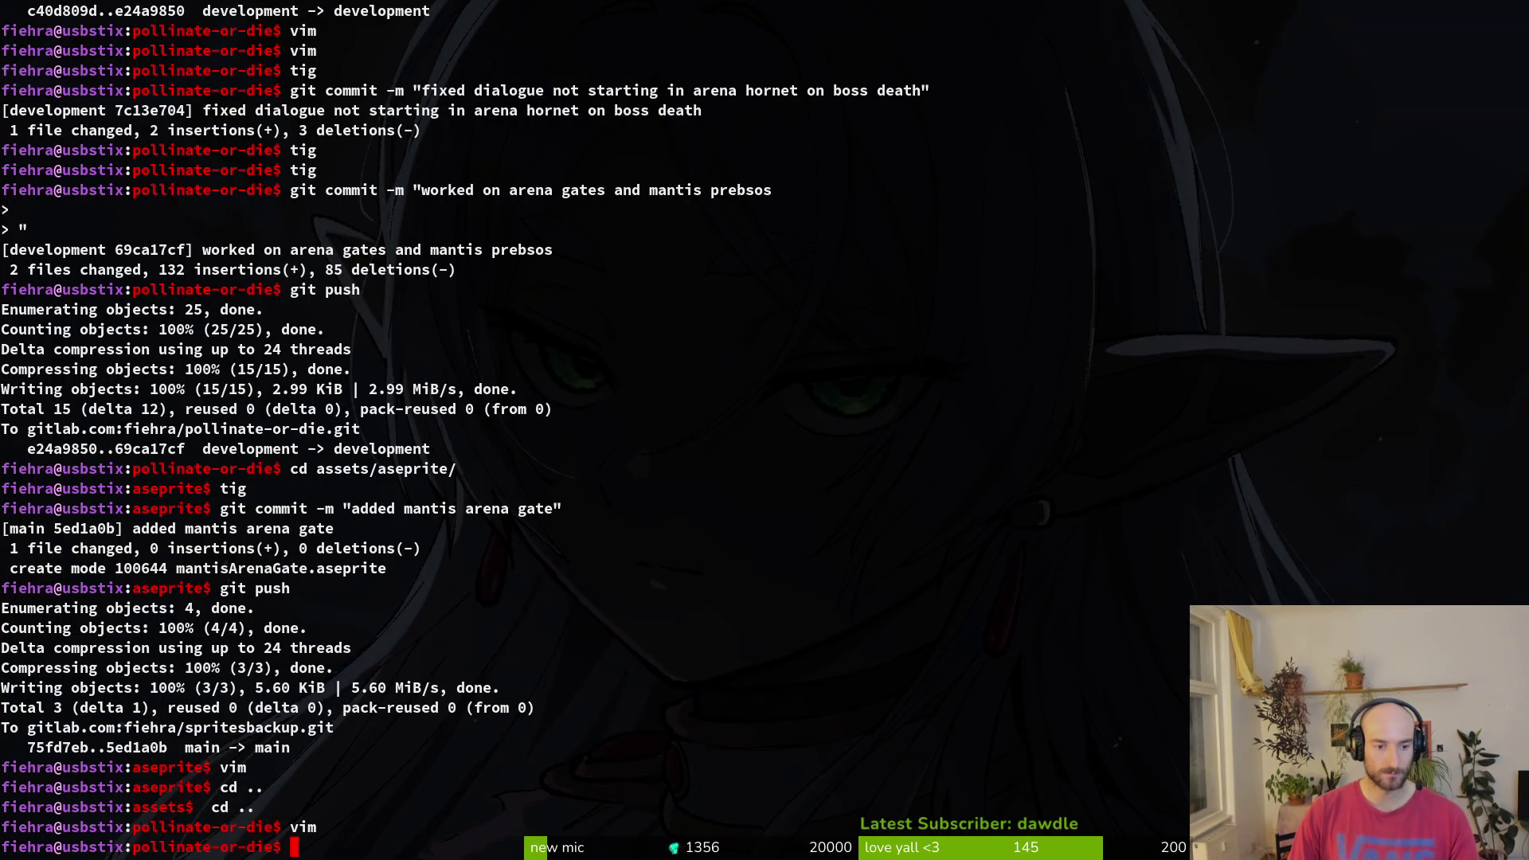
- Launch Vim in the project folder and open levelselector.gd with the fuzzy file finder
{"action": "key", "text": "Return"}
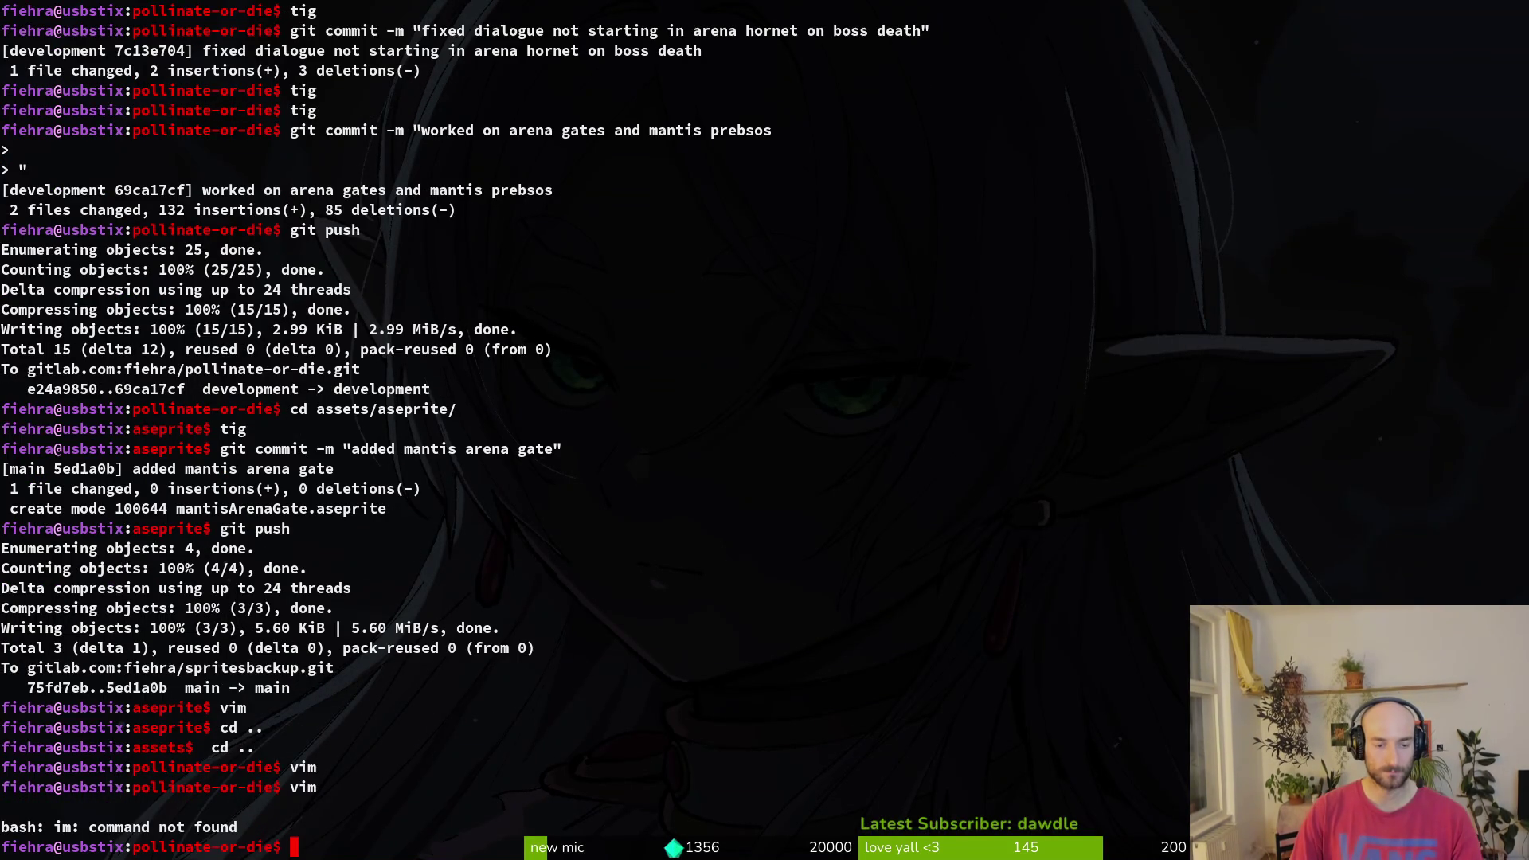
{"action": "type", "text": "vim"}
{"action": "key", "text": "Return"}
{"action": "key", "text": "space"}
{"action": "key", "text": "f"}
{"action": "key", "text": "f"}
{"action": "type", "text": "levse"}
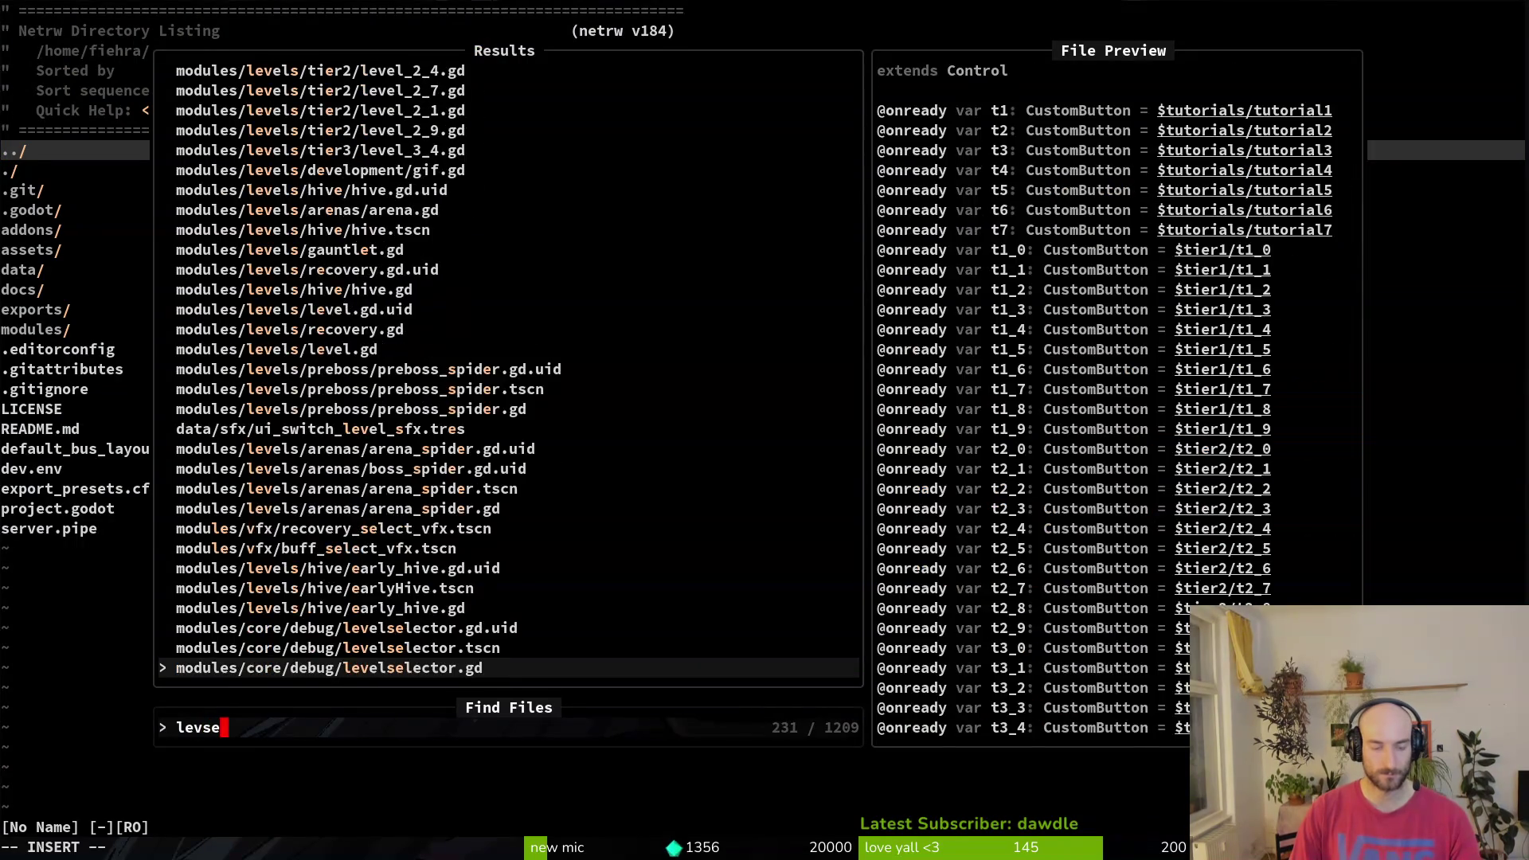
{"action": "key", "text": "Return"}
- Change GameController to LevelRegistry on the pre_mantis line and save the script
{"action": "key", "text": "ctrl+d"}
{"action": "key", "text": "ctrl+d"}
{"action": "key", "text": "ctrl+d"}
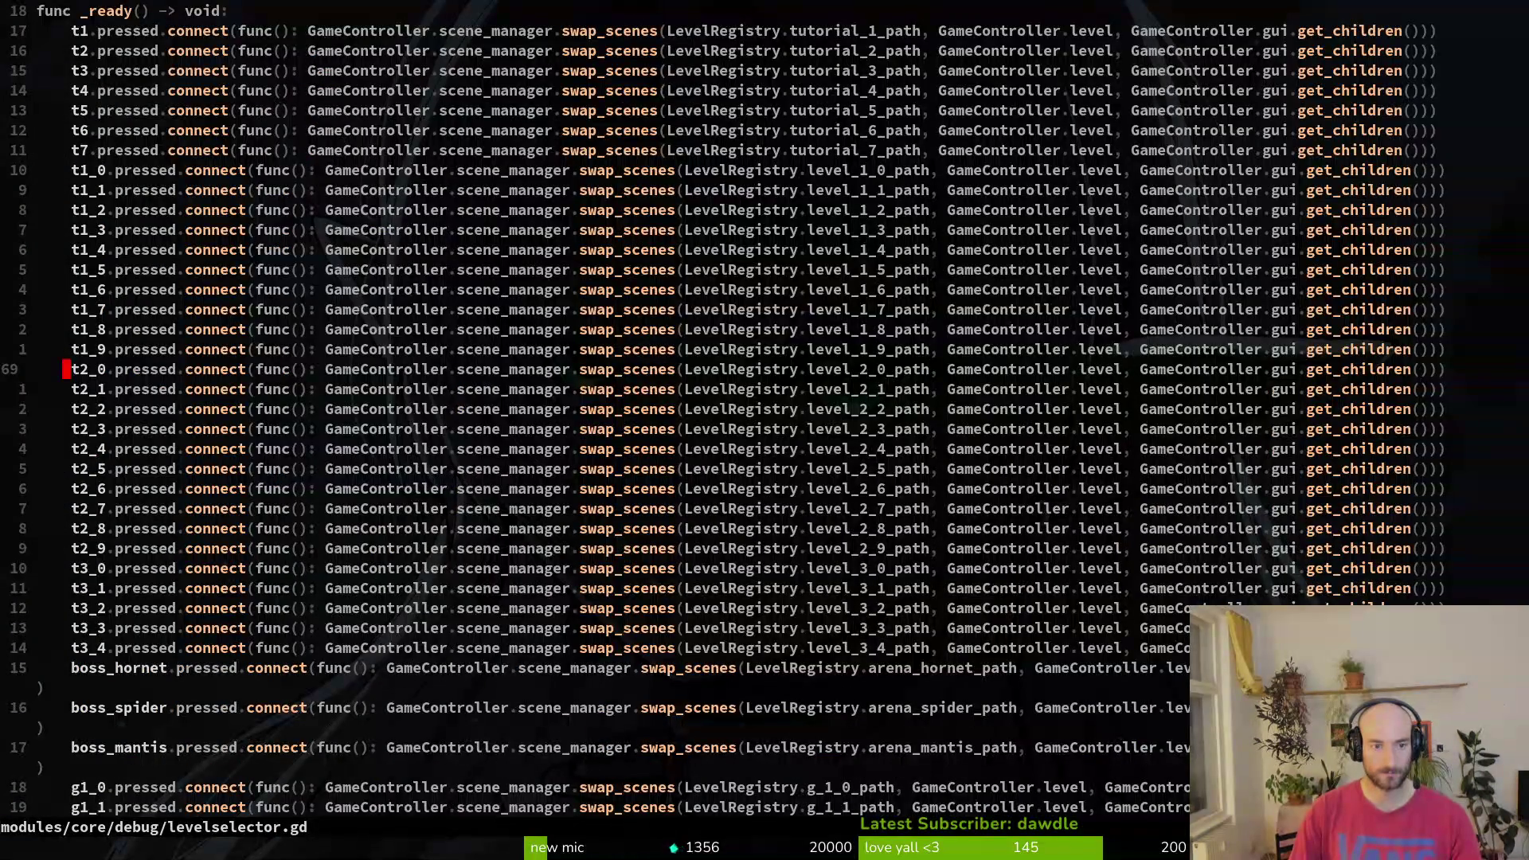
{"action": "key", "text": "ctrl+d"}
{"action": "key", "text": "j"}
{"action": "key", "text": "j"}
{"action": "key", "text": "j"}
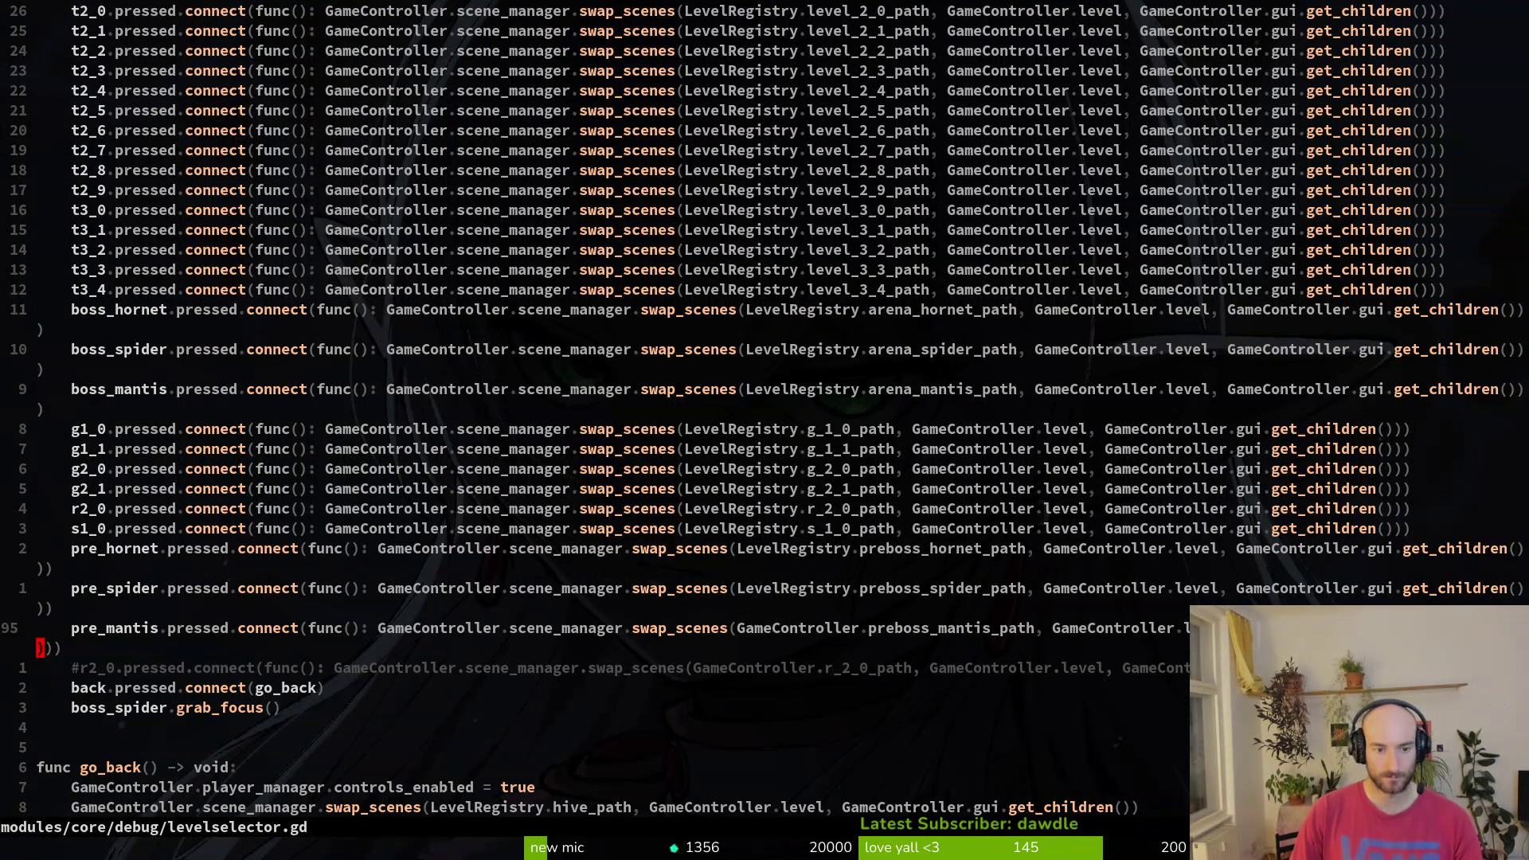
{"action": "key", "text": "k"}
{"action": "key", "text": "j"}
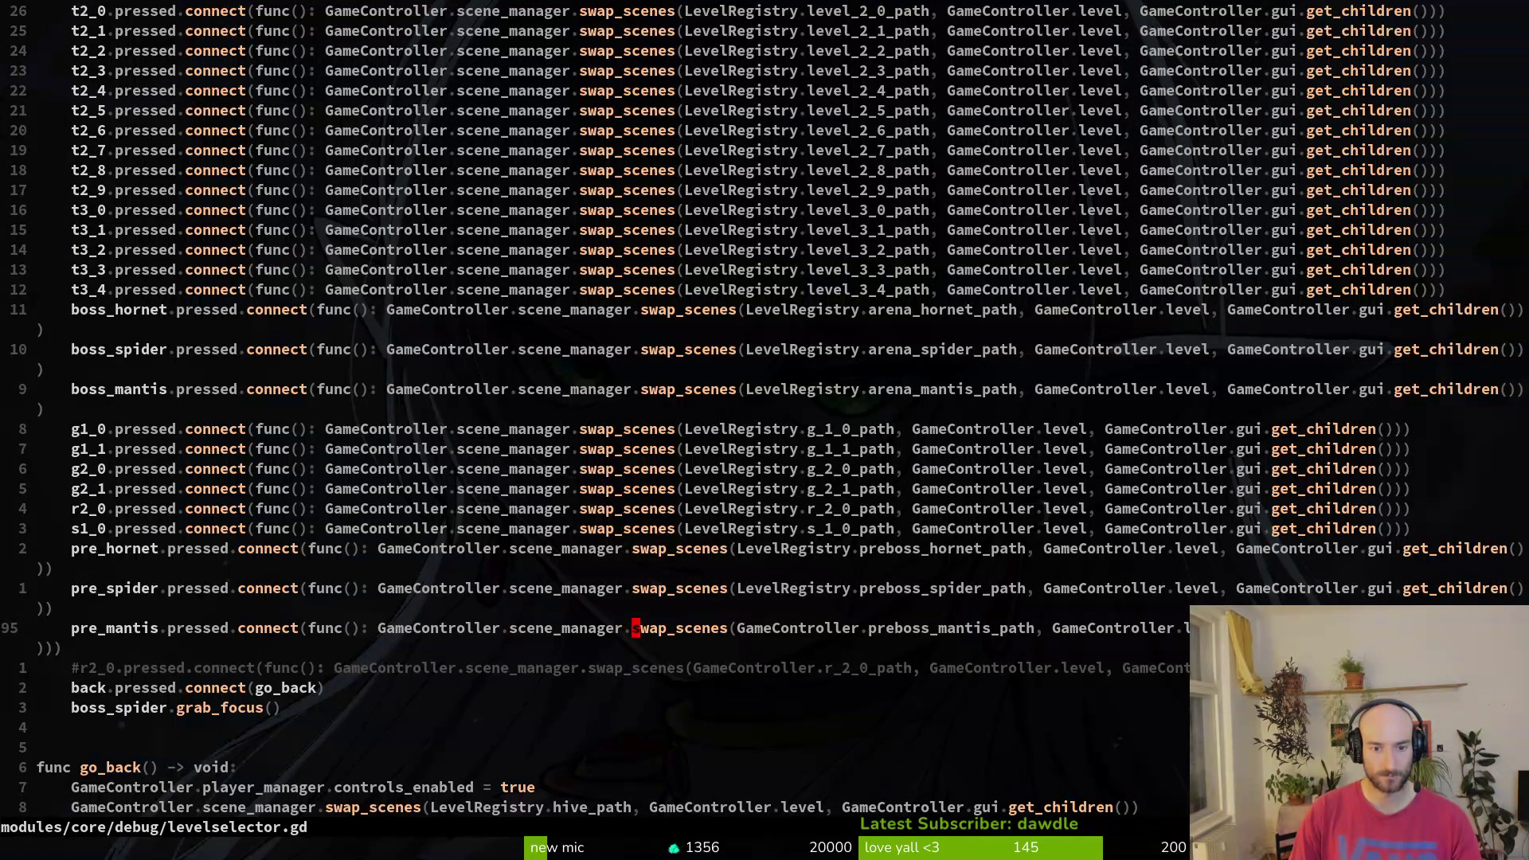
{"action": "type", "text": "cwLevelRegistry"}
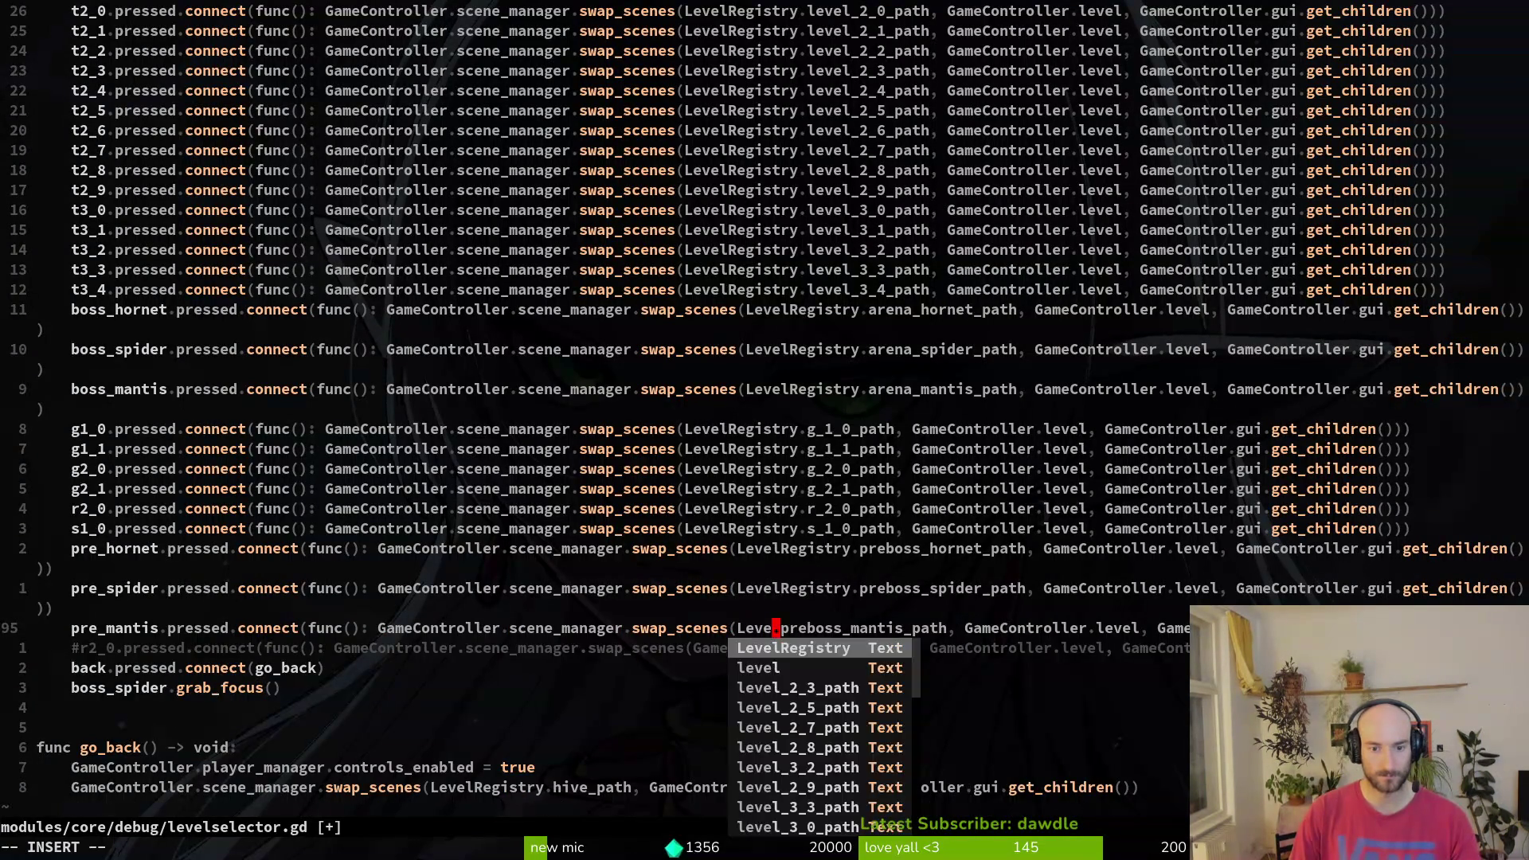
{"action": "key", "text": "Escape"}
{"action": "type", "text": ":w"}
{"action": "key", "text": "Return"}
- Change the commented r2_0 line to use LevelRegistry as well
{"action": "key", "text": "j"}
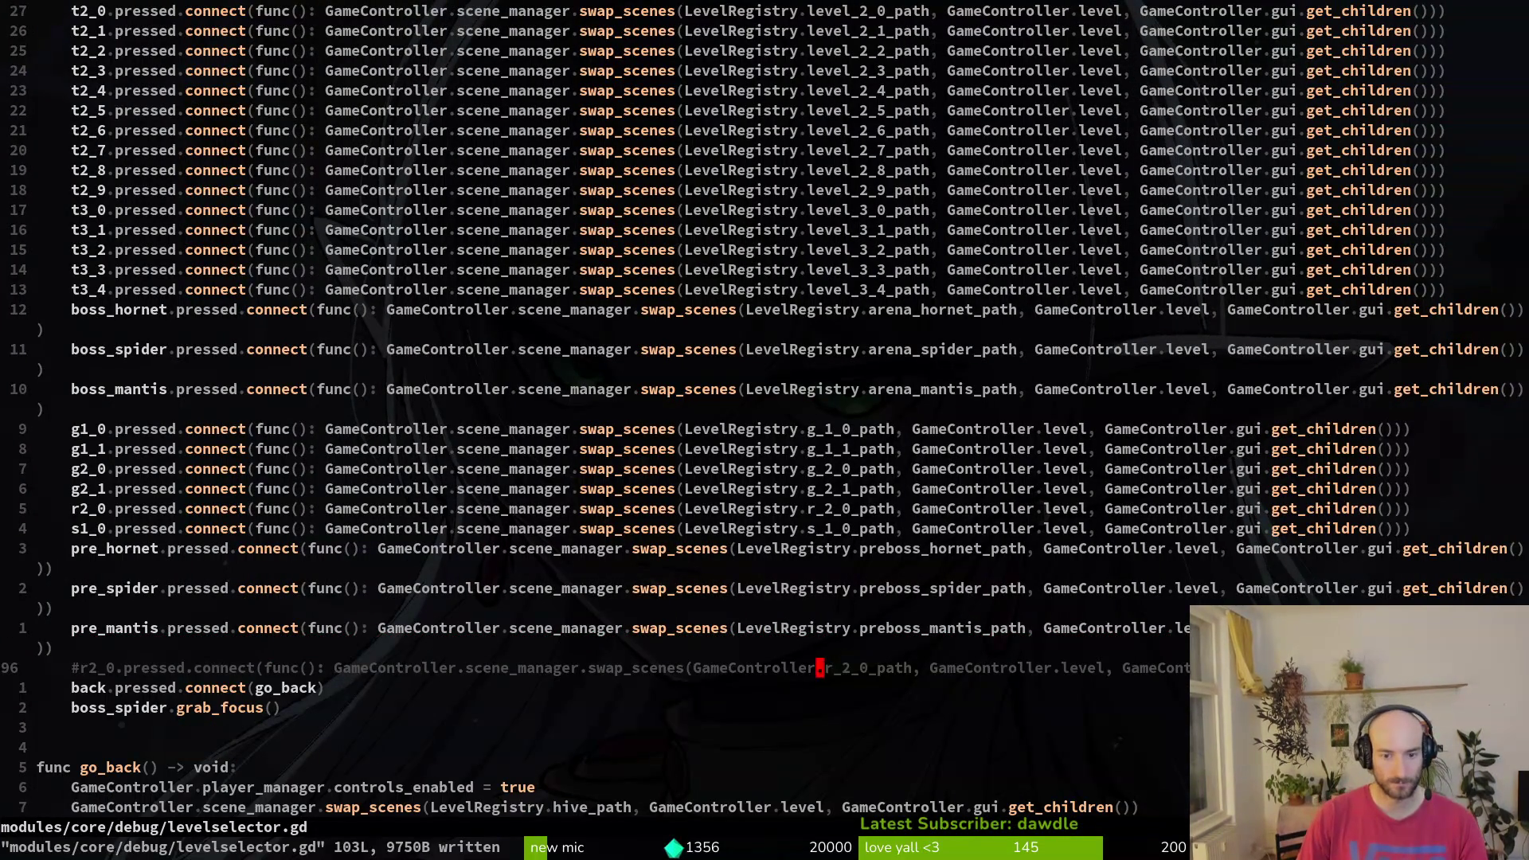
{"action": "type", "text": "cwLeve"}
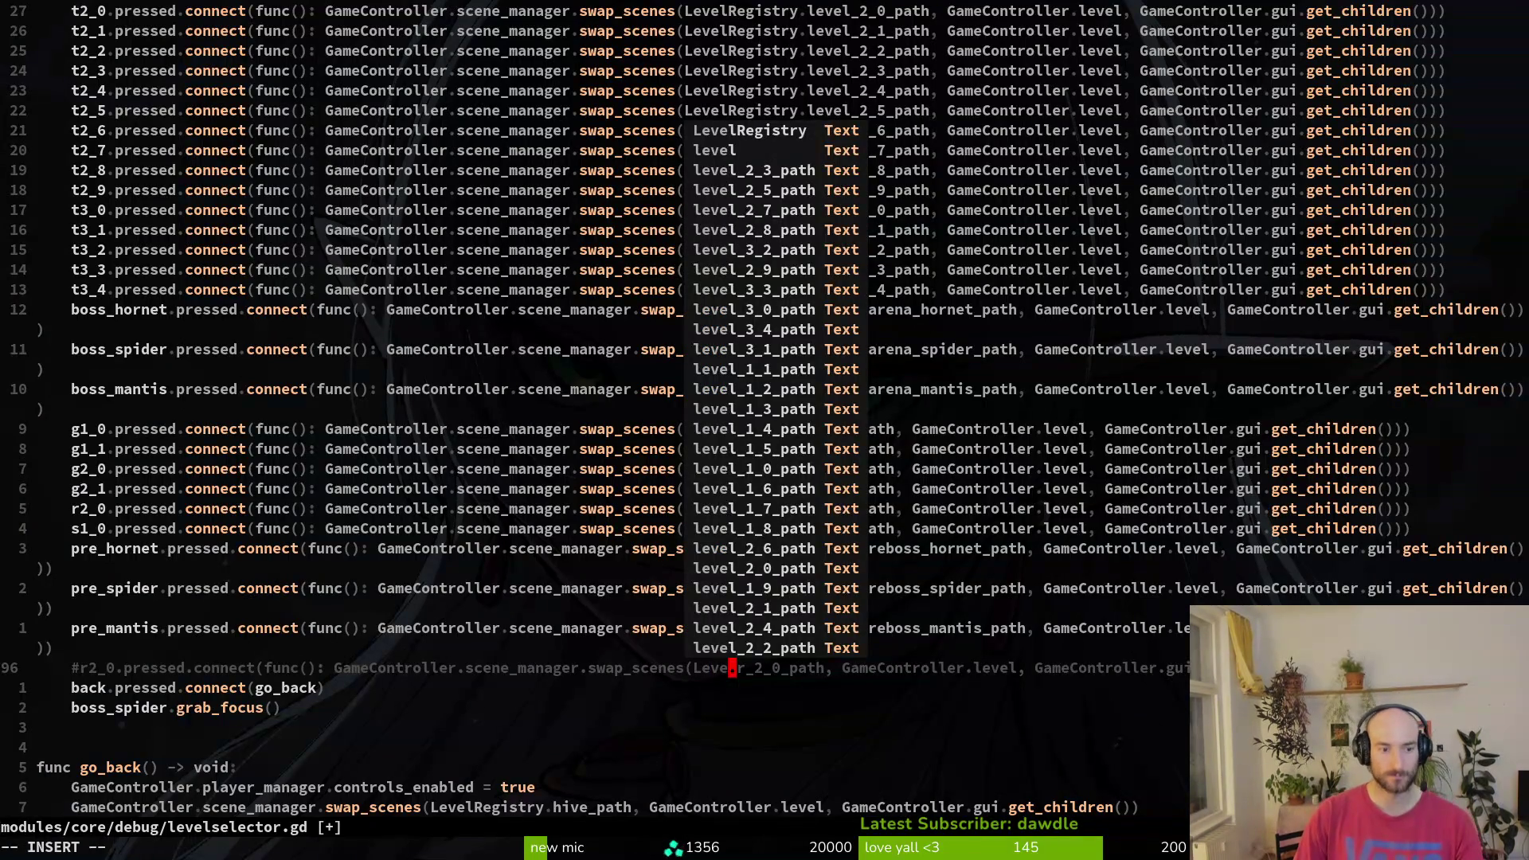
{"action": "type", "text": "lRegistry."}
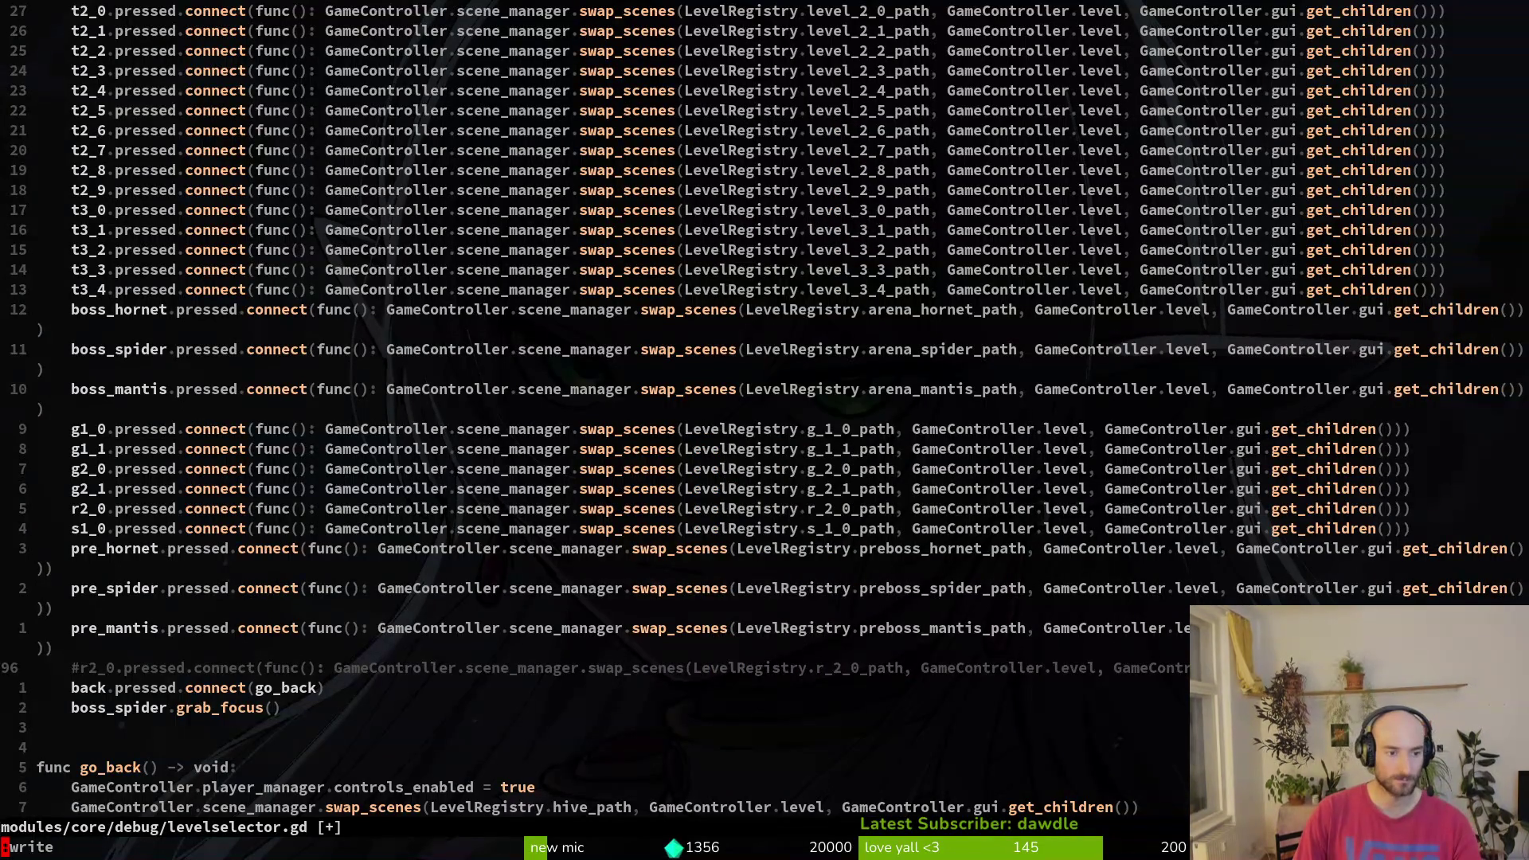
{"action": "key", "text": "alt+Tab"}
- Relaunch the game, load P_mantis from the debug level select, and maximize the game window
{"action": "key", "text": "F5"}
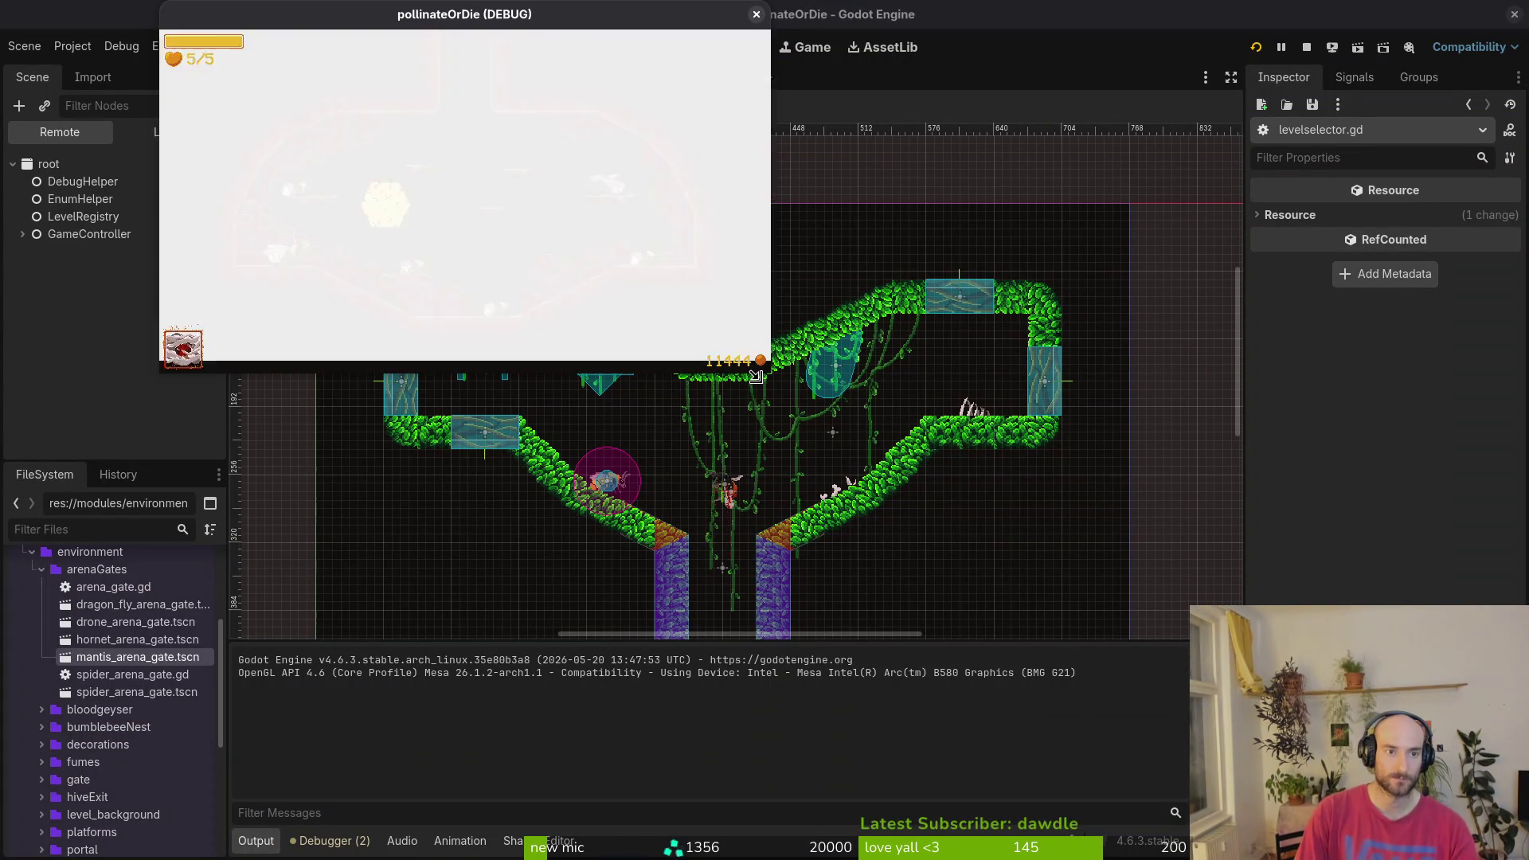
{"action": "key", "text": "F1"}
{"action": "key", "text": "Down"}
{"action": "key", "text": "Return"}
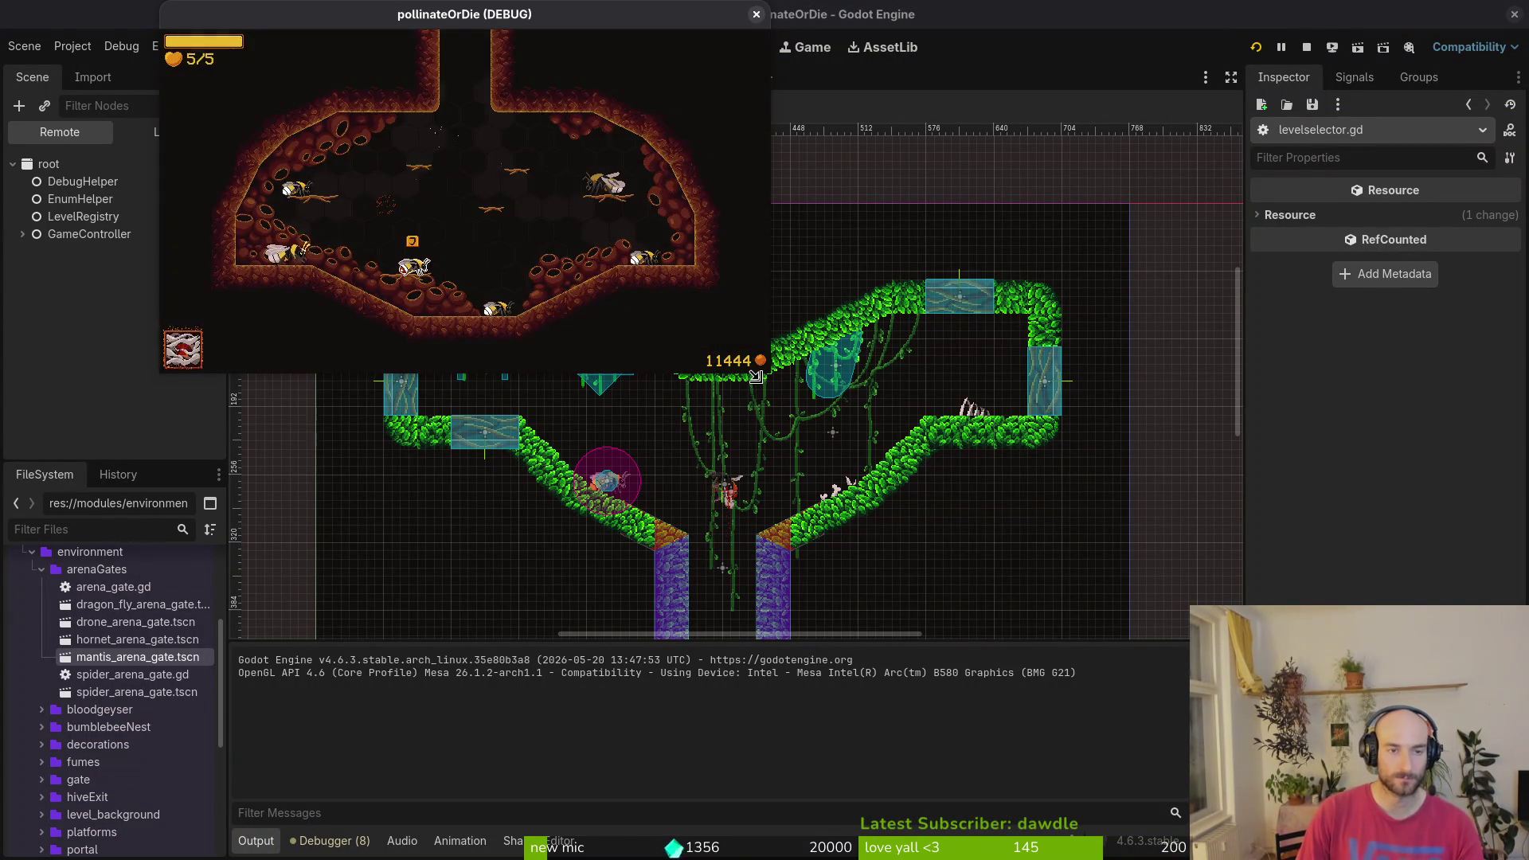
{"action": "key", "text": "F1"}
{"action": "key", "text": "Down"}
{"action": "key", "text": "Return"}
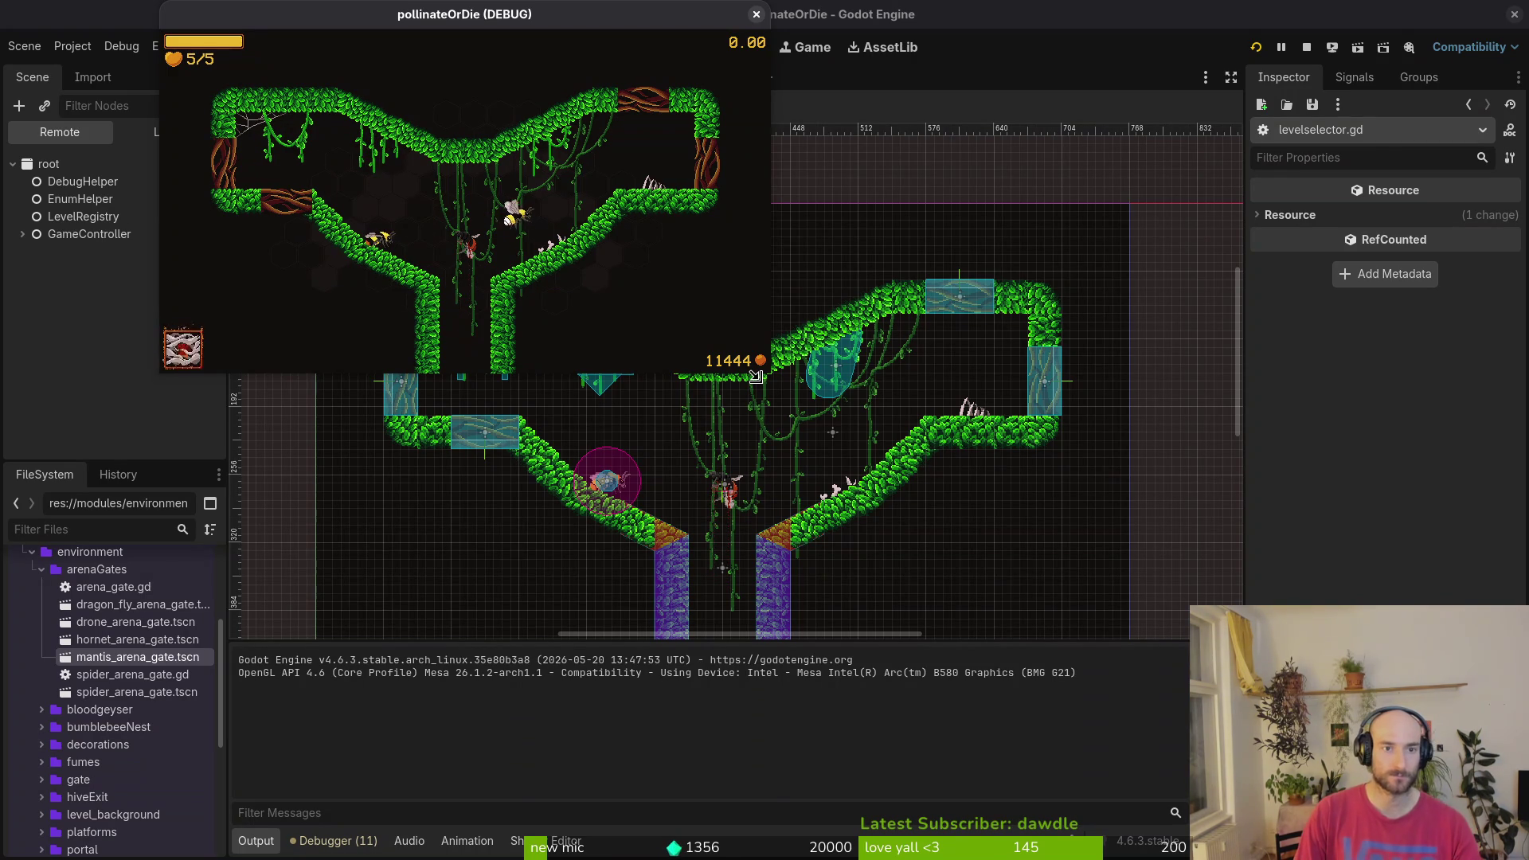
{"action": "double_click", "coordinate": [489, 16]}
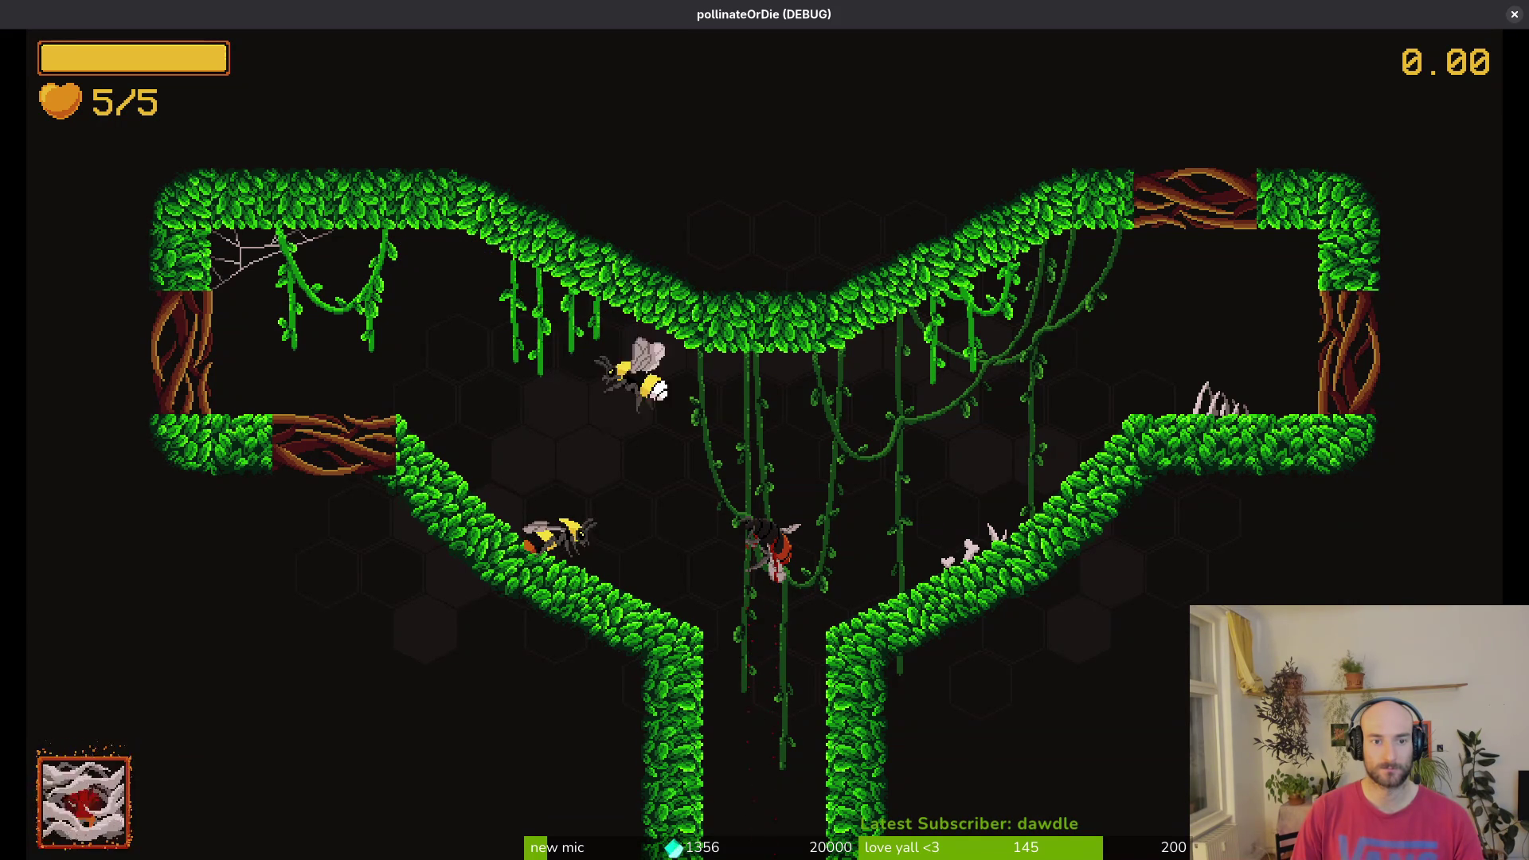
- Close the game and open vinesDeco2's scene file, vines_deco_2.tscn, from the FileSystem
{"action": "left_click", "coordinate": [1512, 15]}
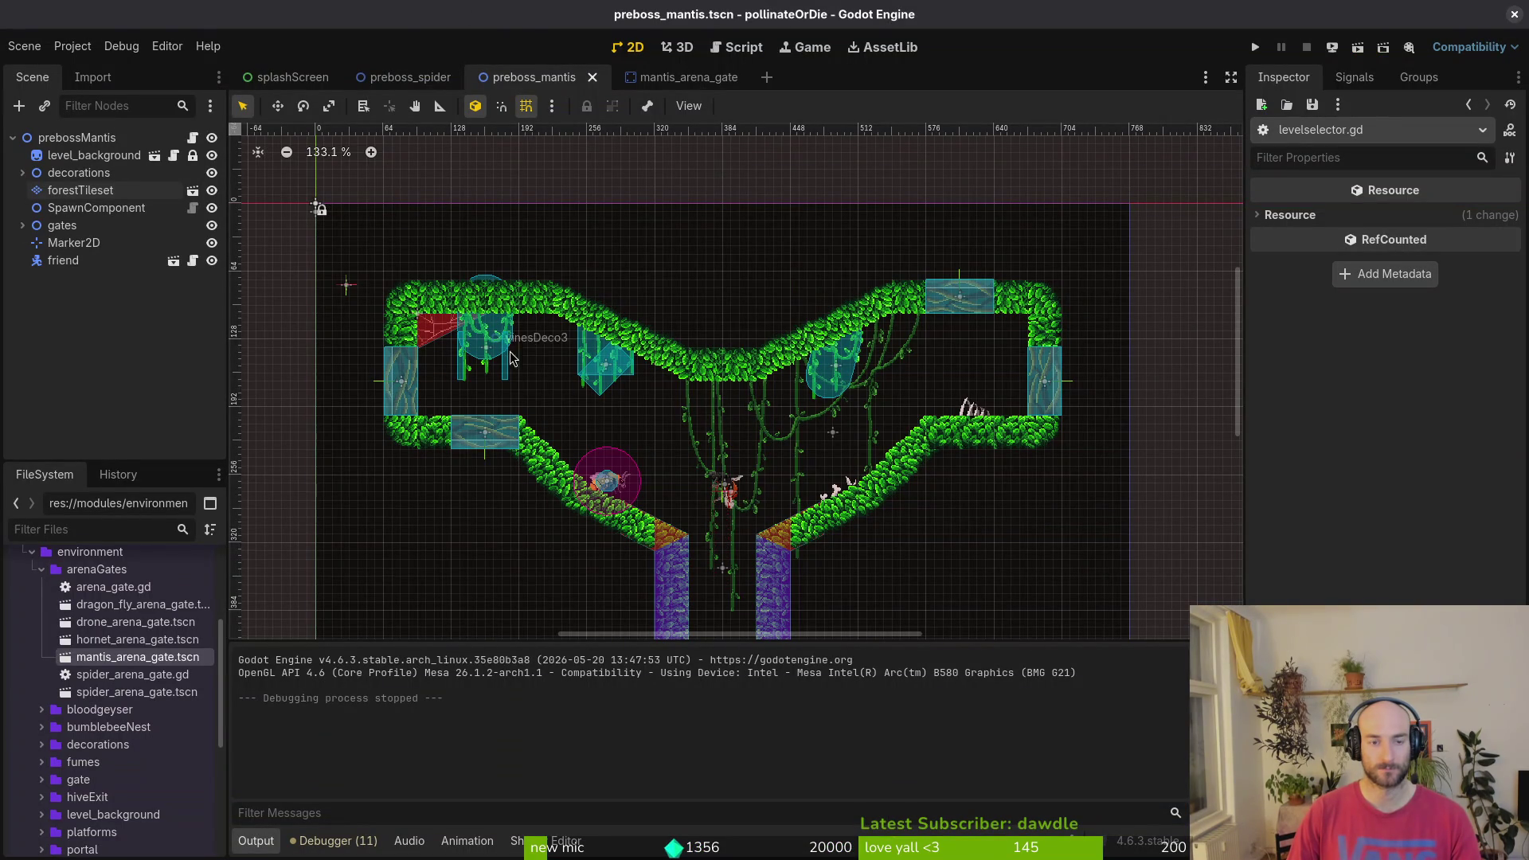
{"action": "scroll", "coordinate": [589, 362], "scroll_direction": "up", "scroll_amount": 5}
{"action": "left_click", "coordinate": [601, 334]}
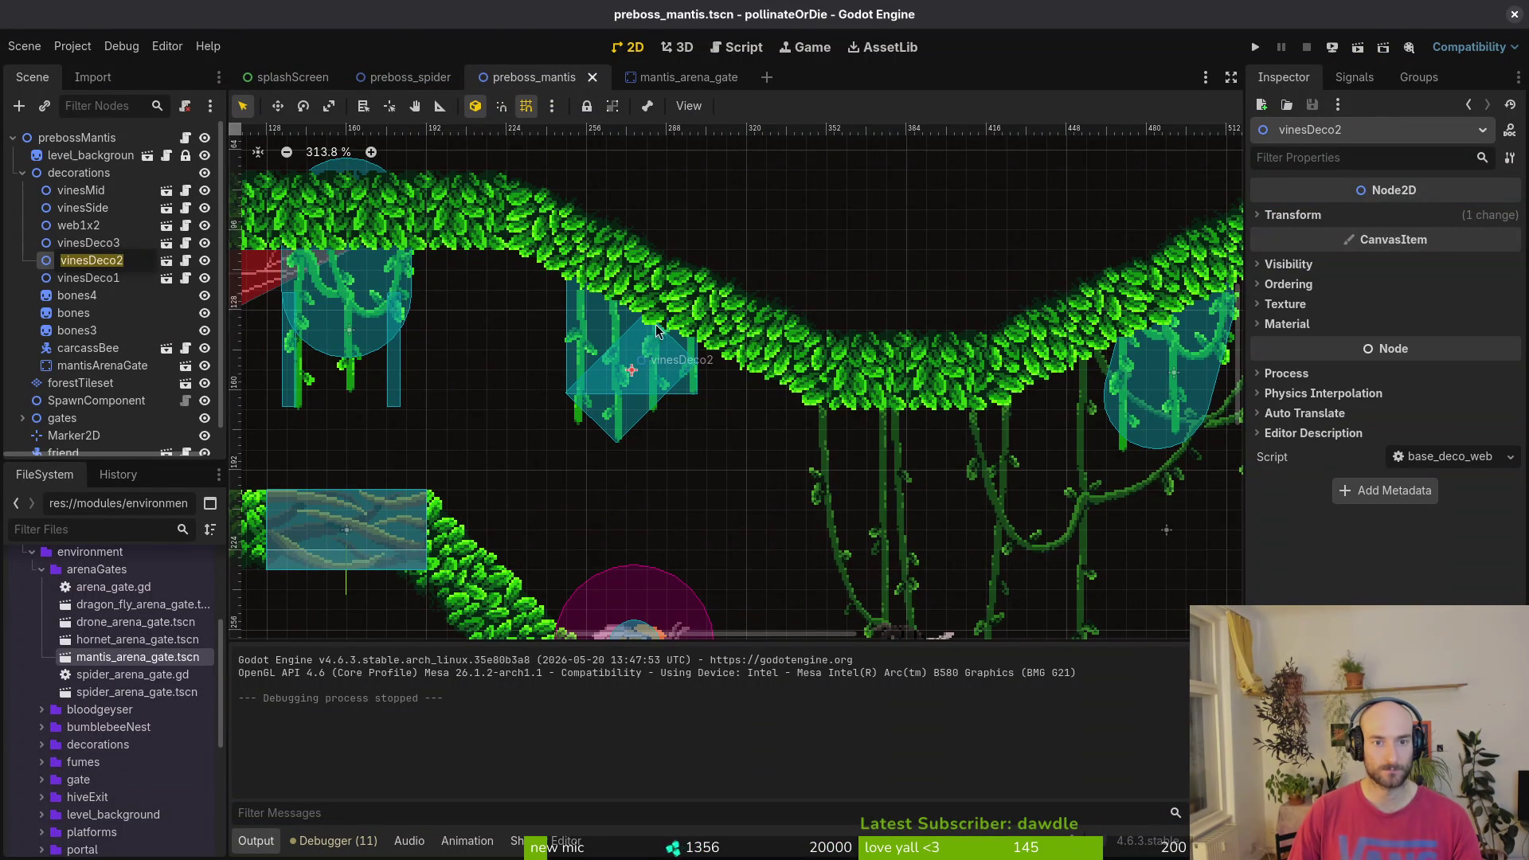
{"action": "right_click", "coordinate": [120, 264]}
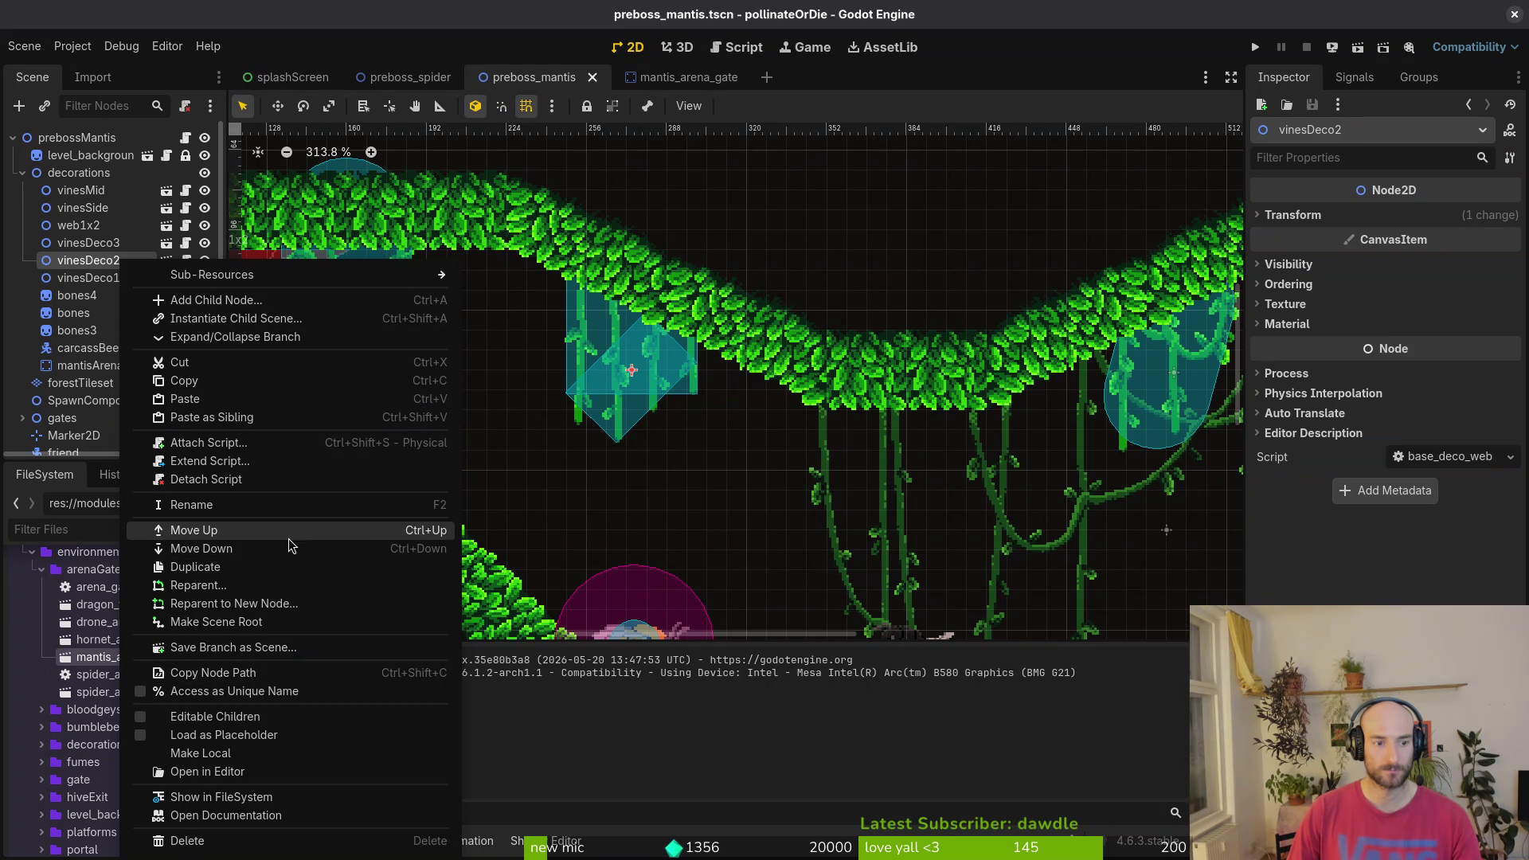
{"action": "left_click", "coordinate": [290, 796]}
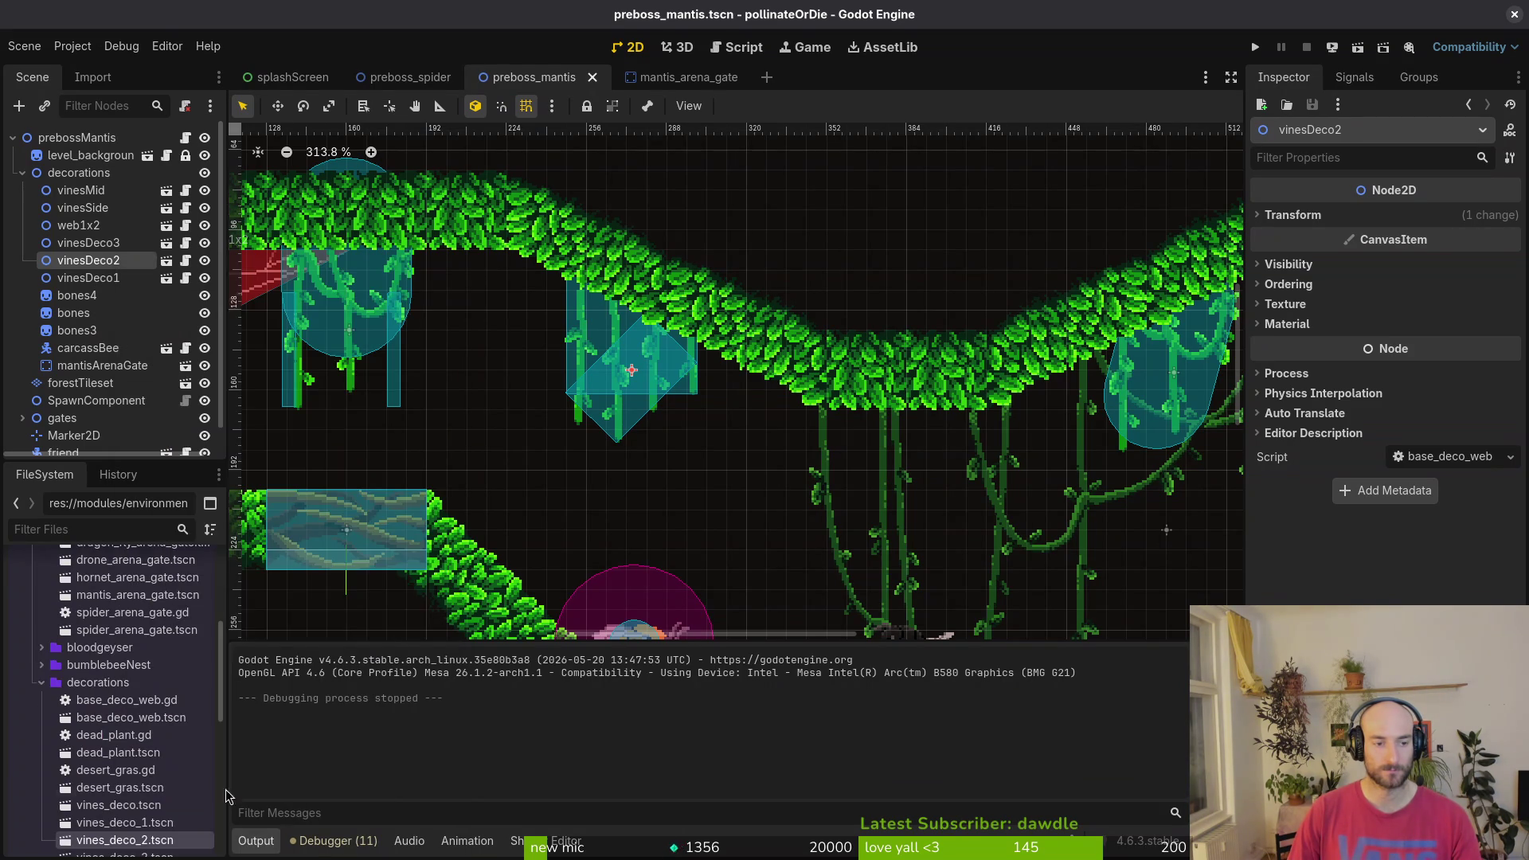
{"action": "double_click", "coordinate": [125, 840]}
- Resize the rectangular CollisionShape2D to fit the vines, centered at (0, -15)
{"action": "left_click", "coordinate": [663, 248]}
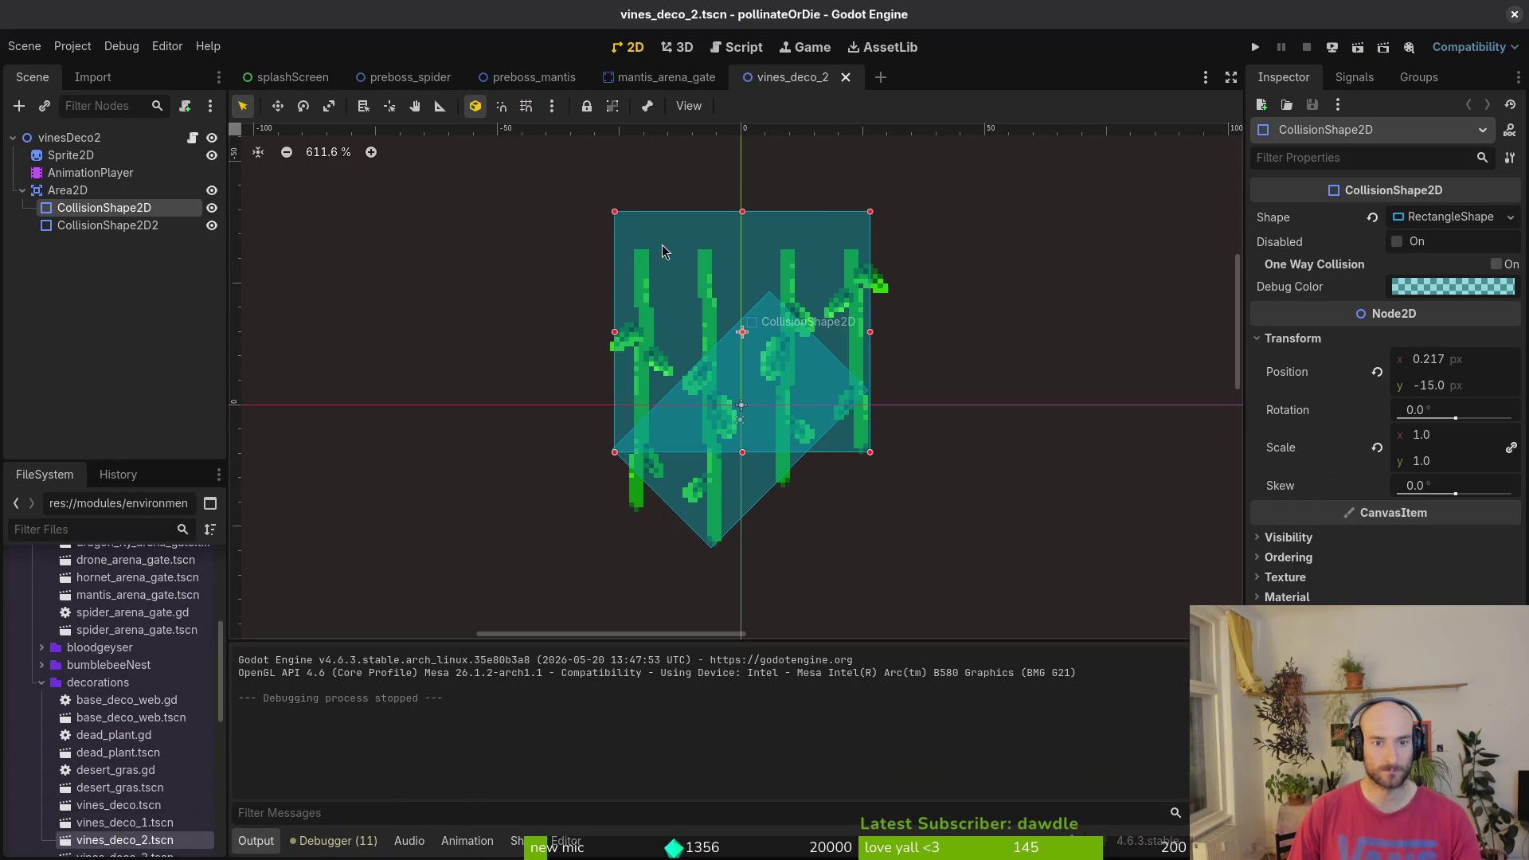
{"action": "left_click_drag", "start_coordinate": [862, 328], "coordinate": [829, 331]}
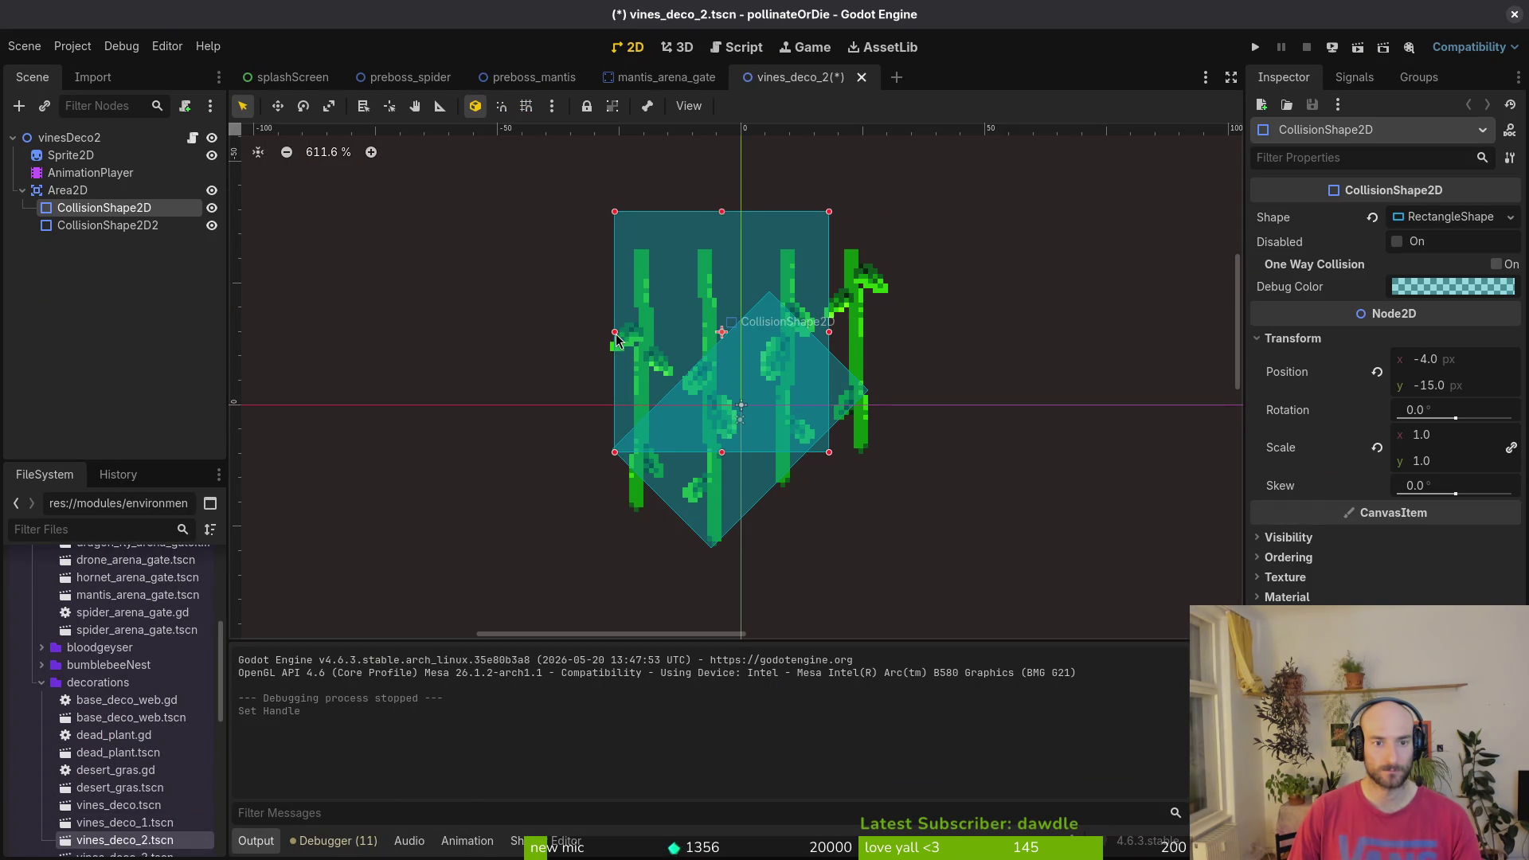
{"action": "left_click_drag", "start_coordinate": [617, 339], "coordinate": [643, 333]}
{"action": "left_click_drag", "start_coordinate": [830, 335], "coordinate": [928, 336]}
{"action": "scroll", "coordinate": [643, 343], "scroll_direction": "up", "scroll_amount": 3}
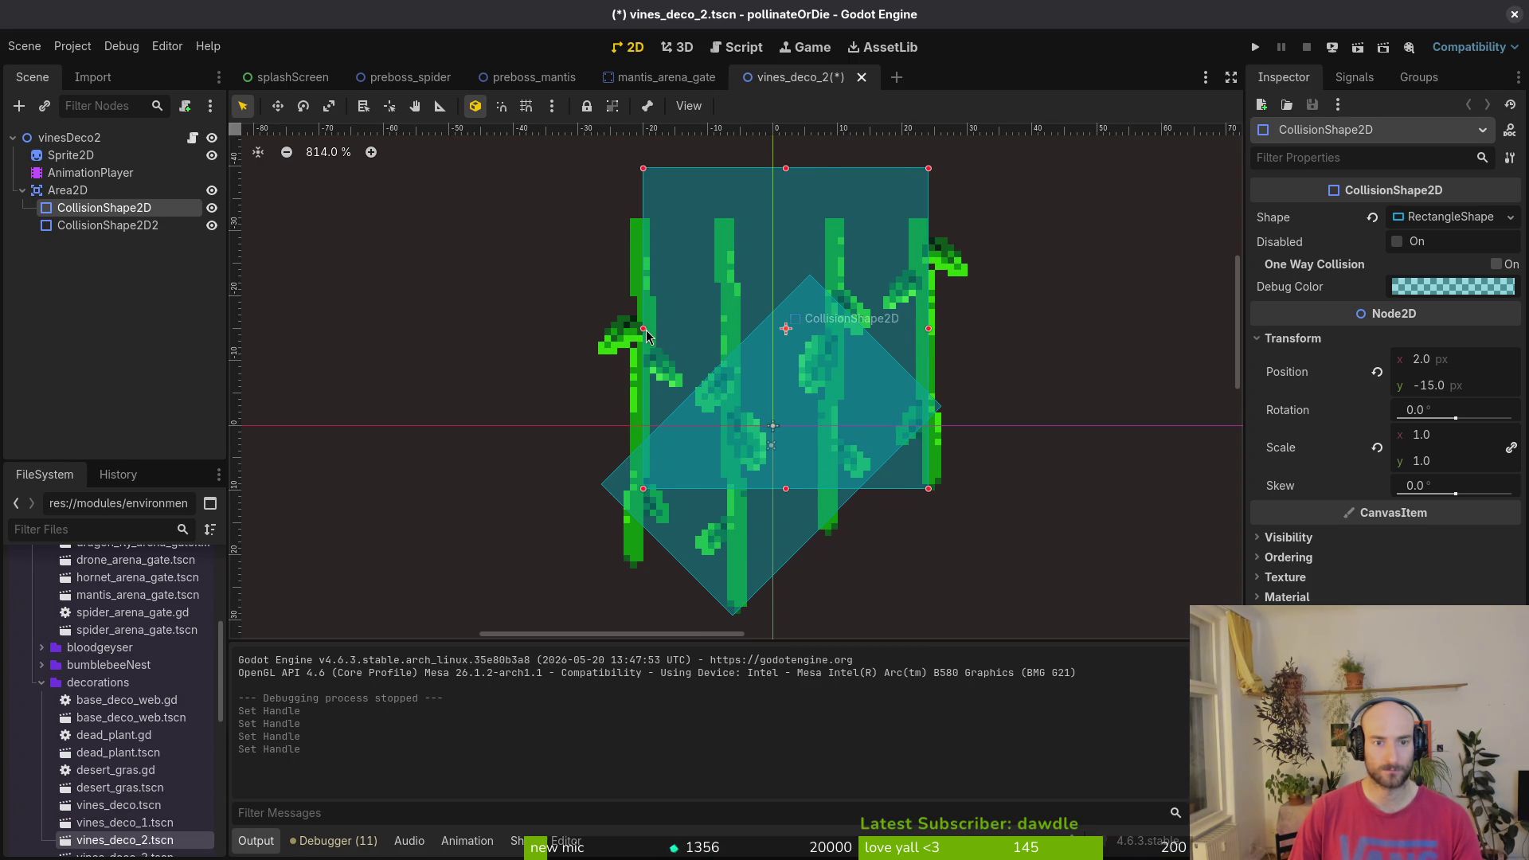
{"action": "left_click_drag", "start_coordinate": [642, 332], "coordinate": [634, 335]}
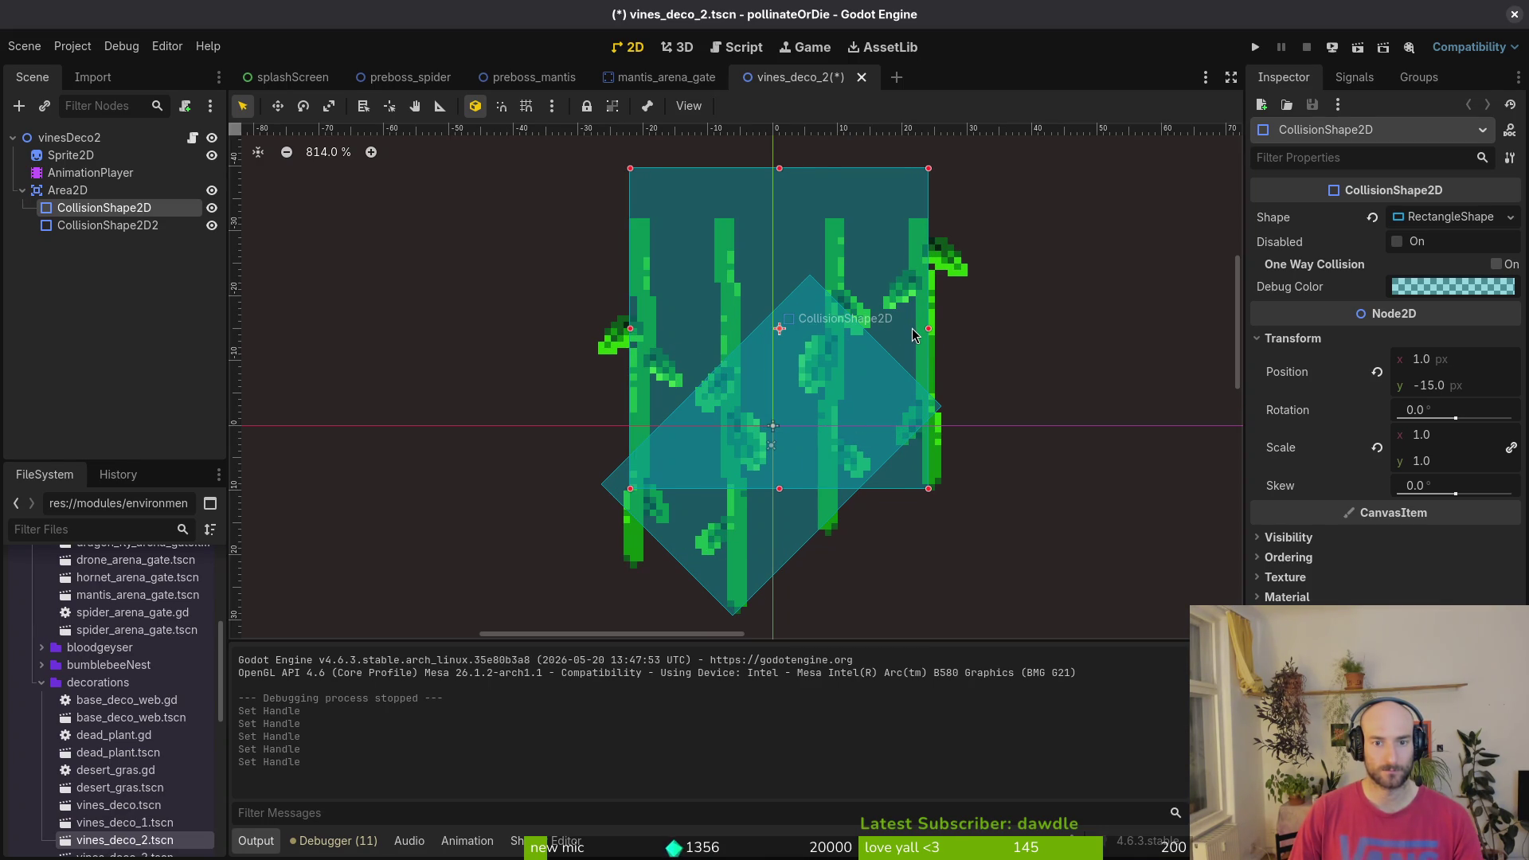
{"action": "left_click_drag", "start_coordinate": [908, 337], "coordinate": [901, 338]}
{"action": "left_click", "coordinate": [909, 376]}
- Save vines_deco_2, then close it and the mantis_arena_gate scene
{"action": "key", "text": "ctrl+s"}
{"action": "scroll", "coordinate": [732, 337], "scroll_direction": "down", "scroll_amount": 5}
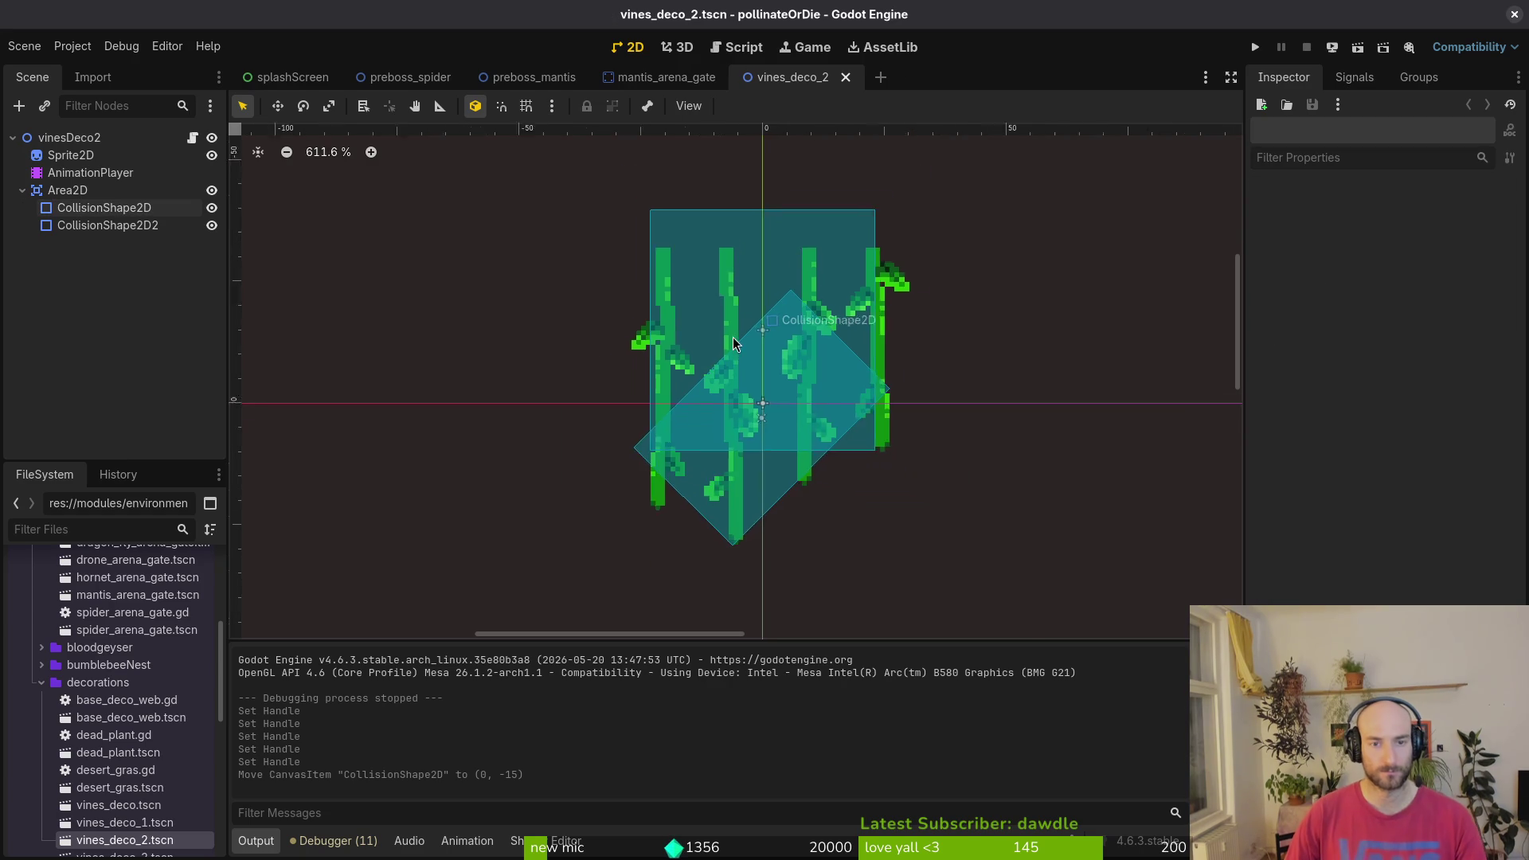
{"action": "key", "text": "ctrl+shift+w"}
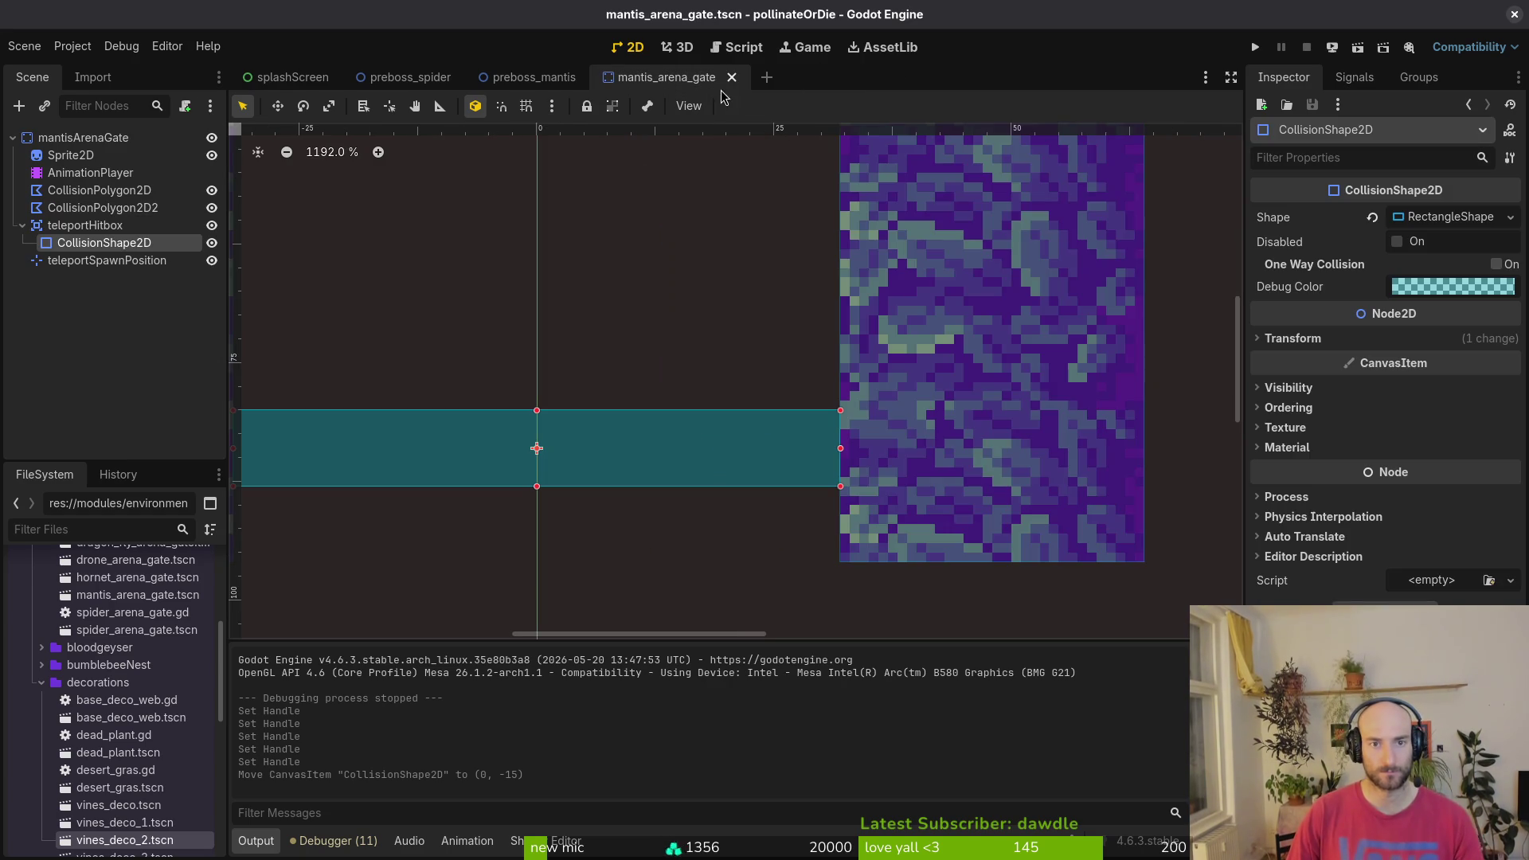
{"action": "scroll", "coordinate": [748, 281], "scroll_direction": "down", "scroll_amount": 6}
{"action": "key", "text": "ctrl+shift+w"}
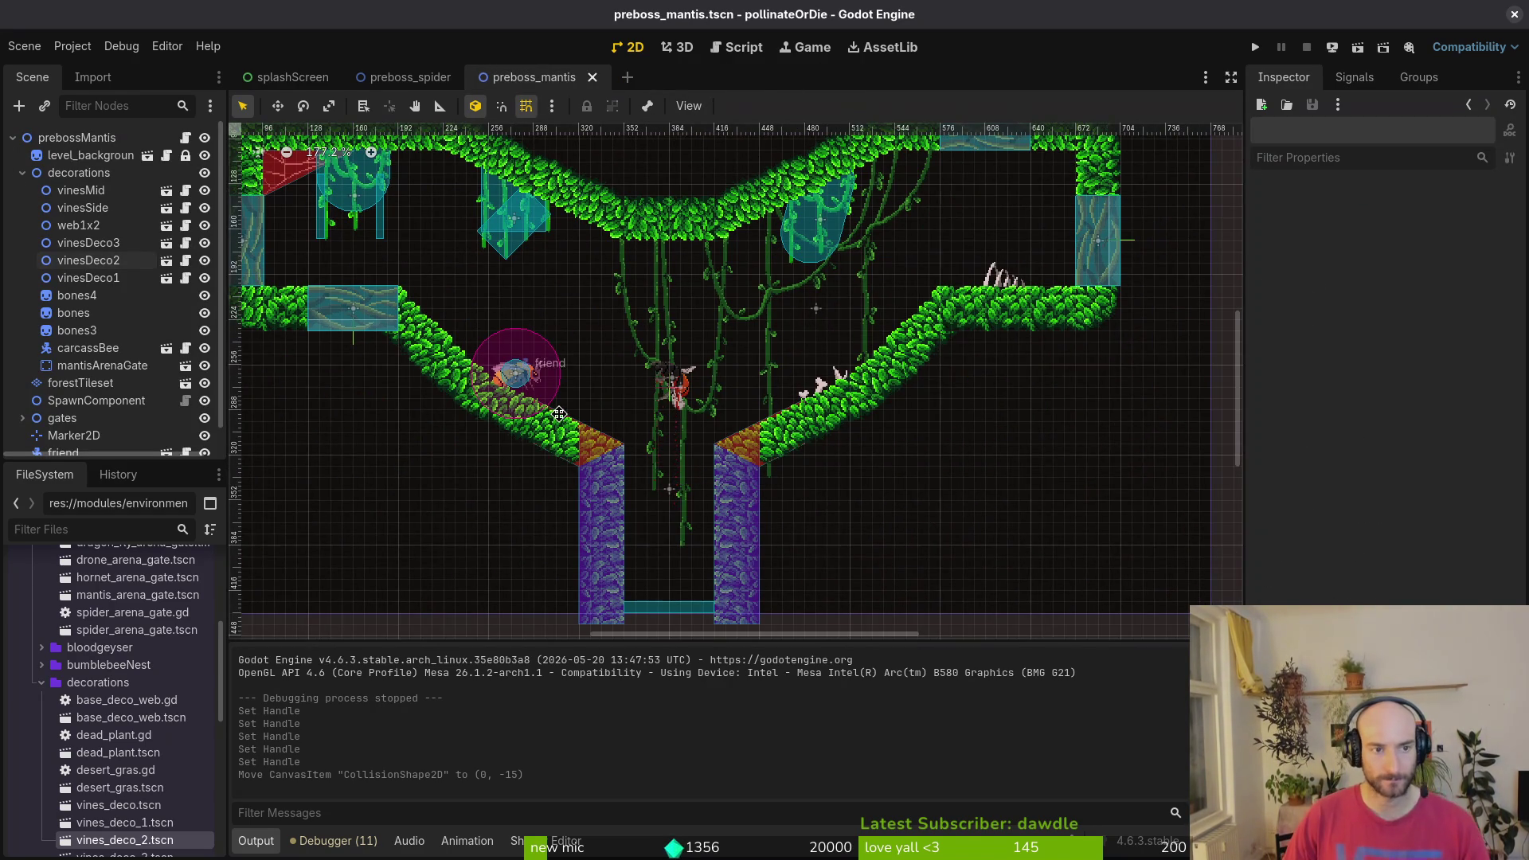
- Open vines_deco_1 and review its shake animation keyframes
{"action": "key", "text": "shift+alt+o"}
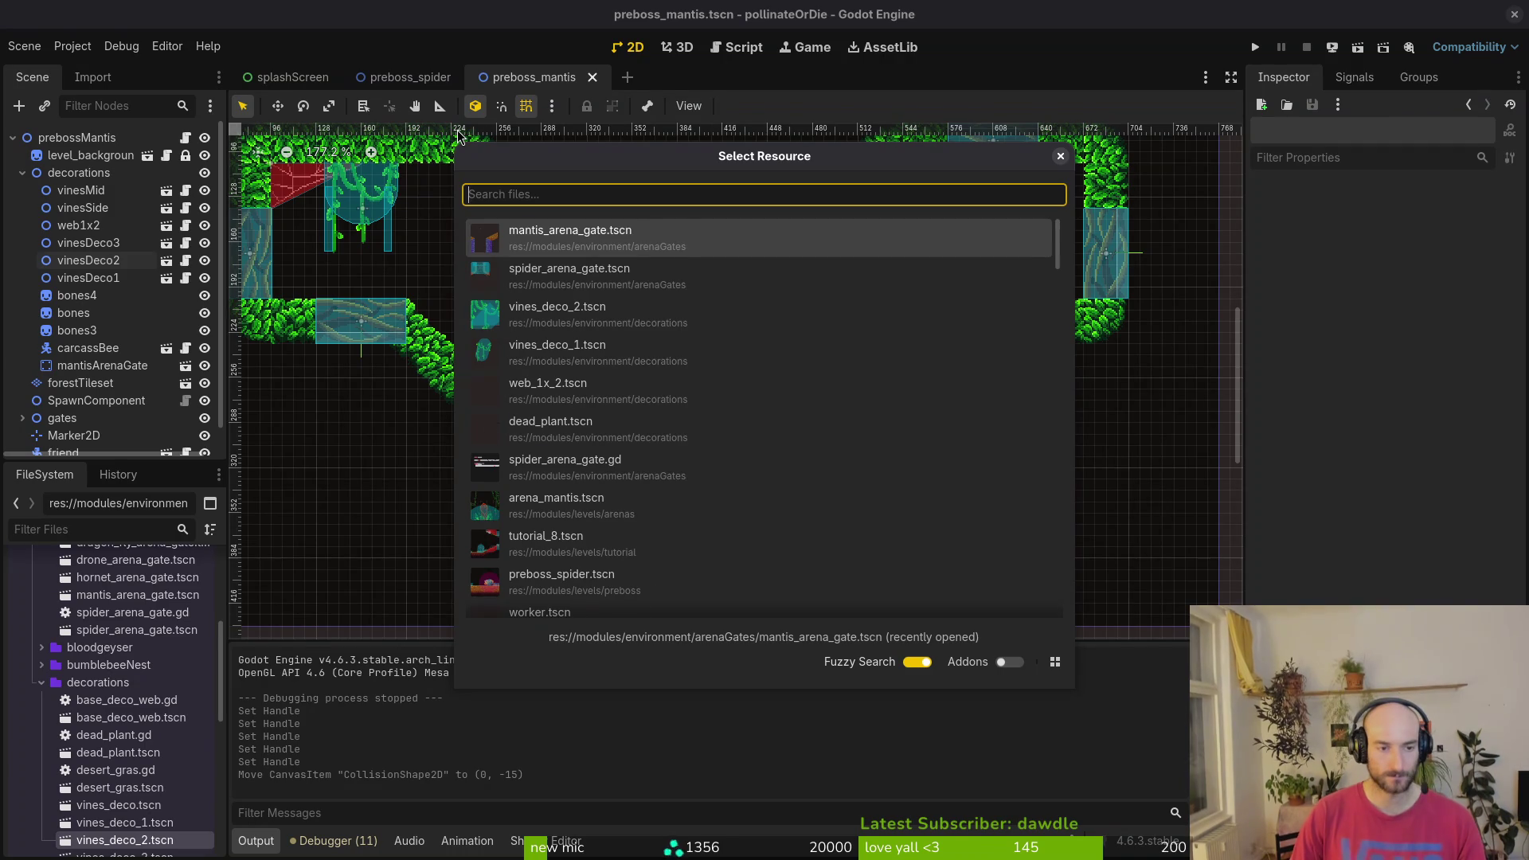
{"action": "type", "text": "vindeco1"}
{"action": "key", "text": "Return"}
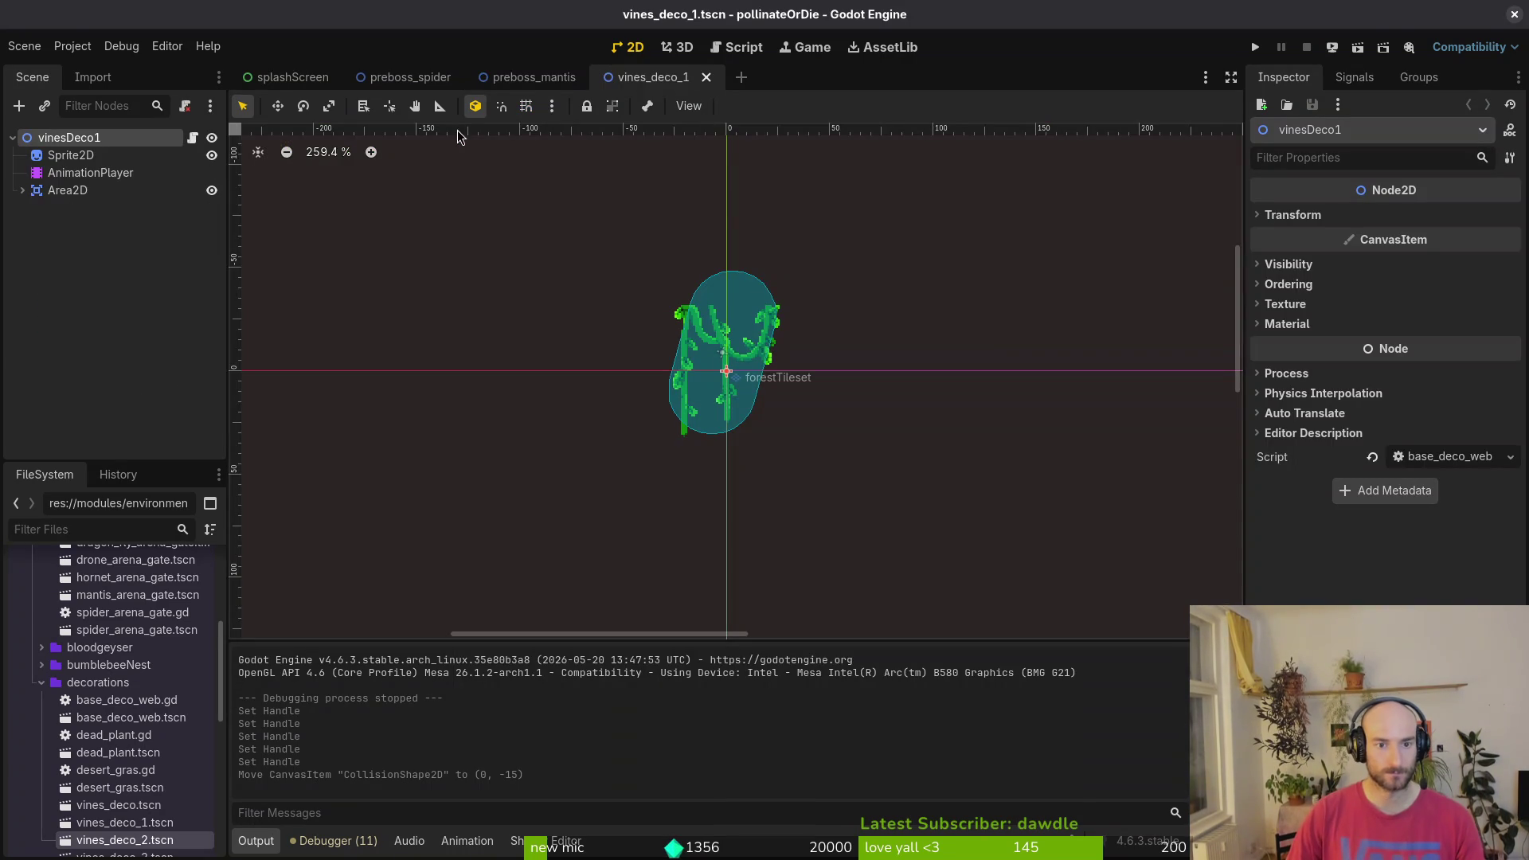
{"action": "left_click", "coordinate": [57, 157]}
{"action": "left_click", "coordinate": [90, 172]}
{"action": "left_click", "coordinate": [573, 647]}
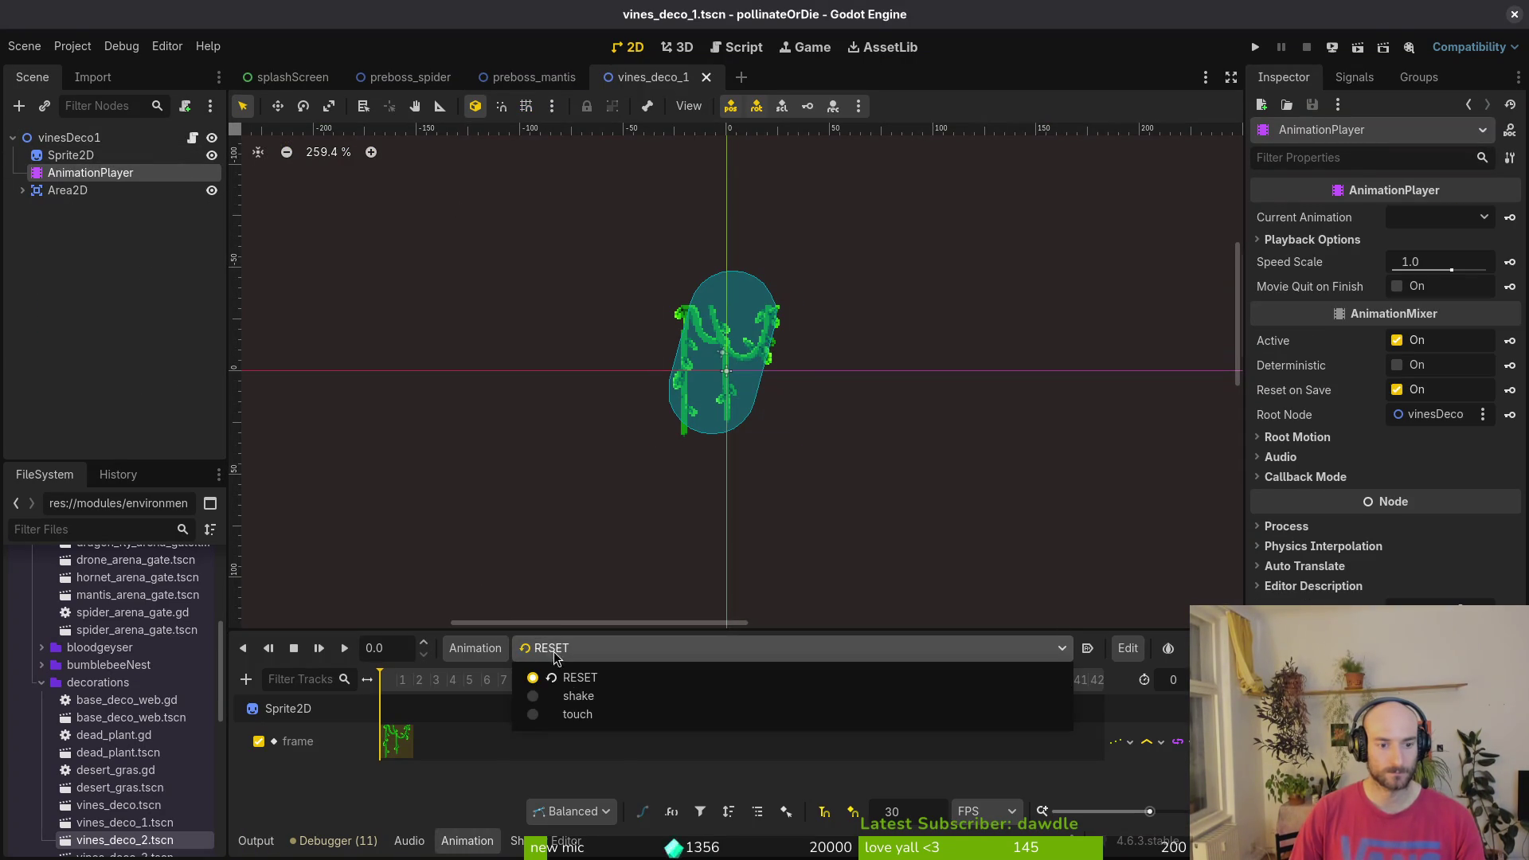
{"action": "left_click", "coordinate": [578, 696]}
- Open vines_deco_2 and vines_deco_3, check vines_deco_3's shake animation, then return to RESET
{"action": "key", "text": "shift+alt+o"}
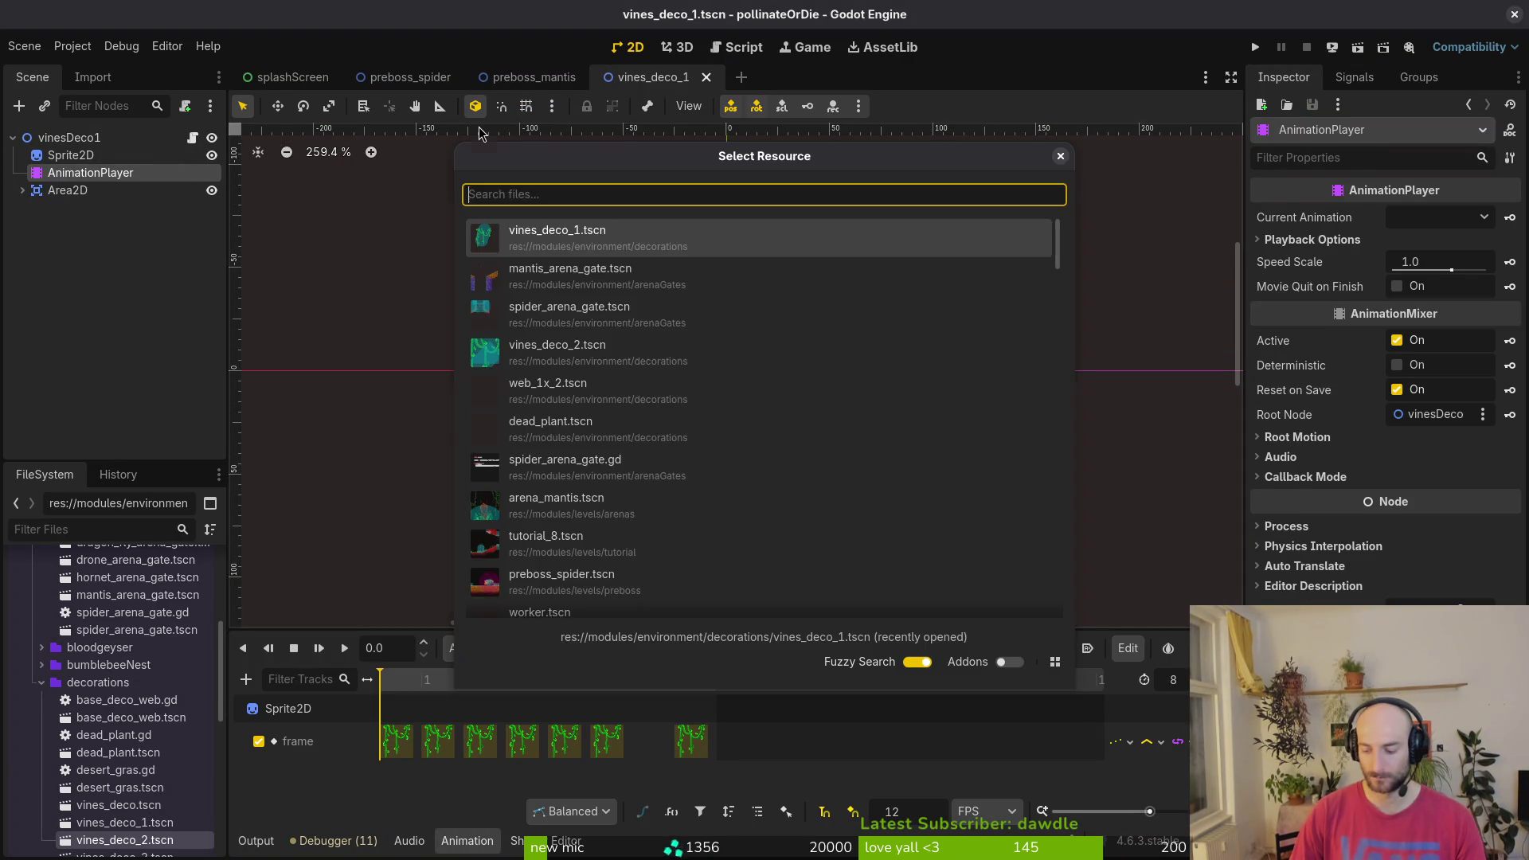
{"action": "type", "text": "videco2"}
{"action": "key", "text": "Return"}
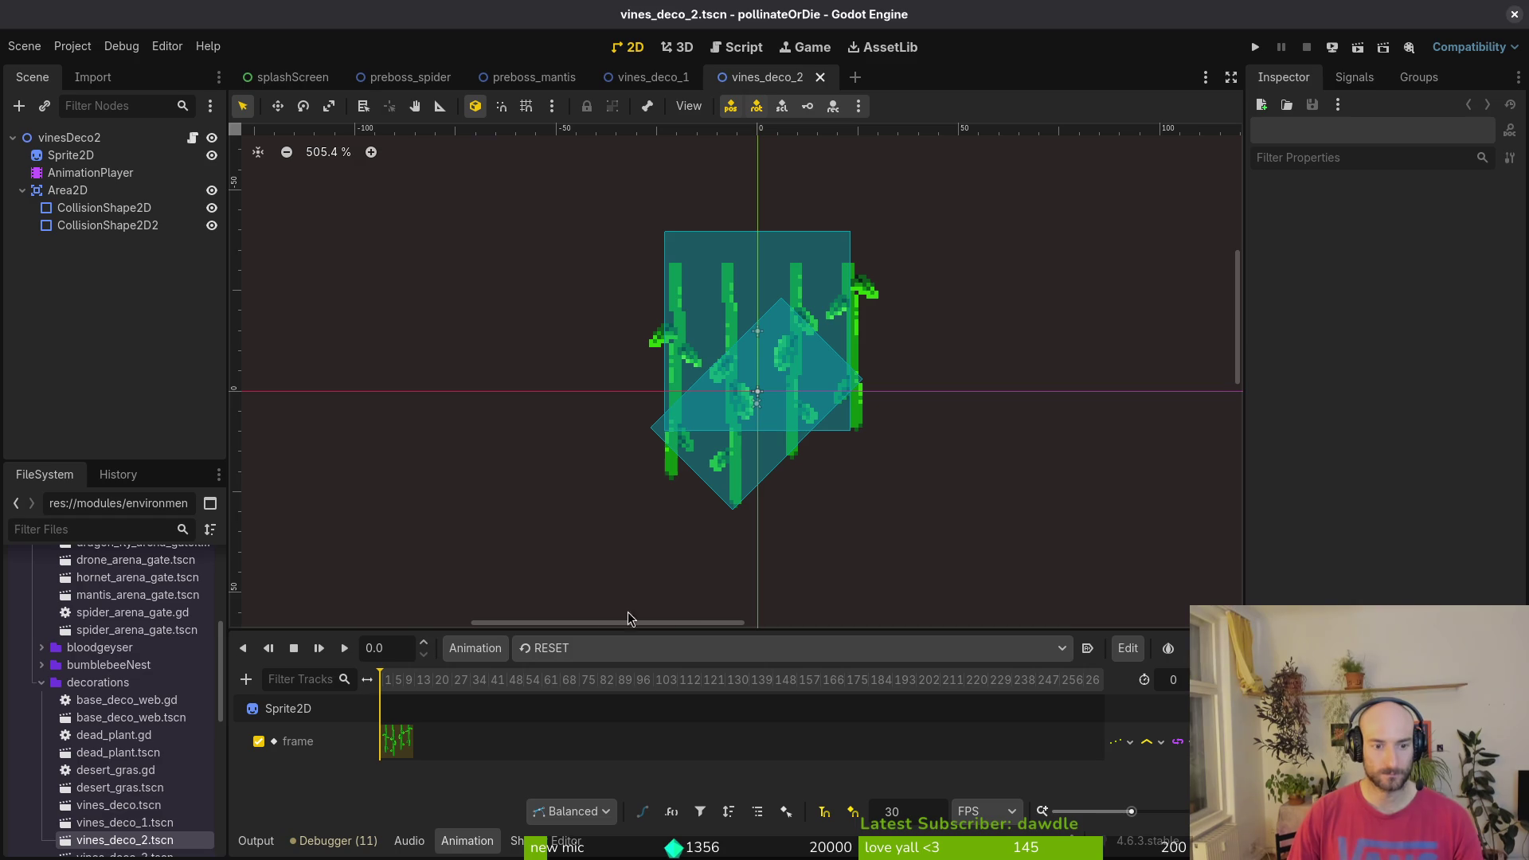
{"action": "key", "text": "shift+alt+o"}
{"action": "type", "text": "deco3"}
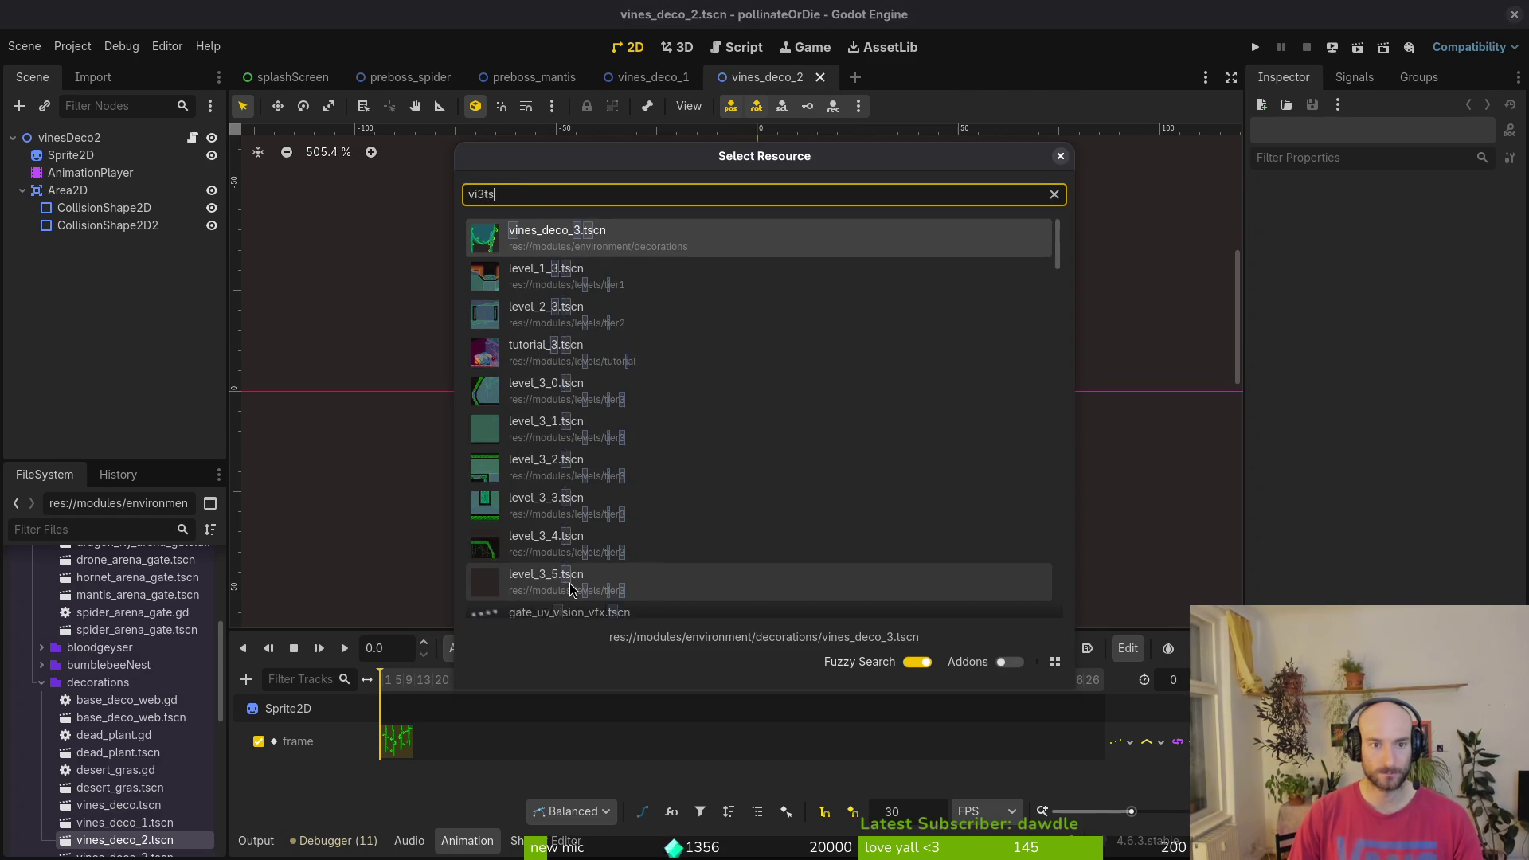
{"action": "key", "text": "Return"}
{"action": "left_click", "coordinate": [548, 648]}
{"action": "left_click", "coordinate": [548, 699]}
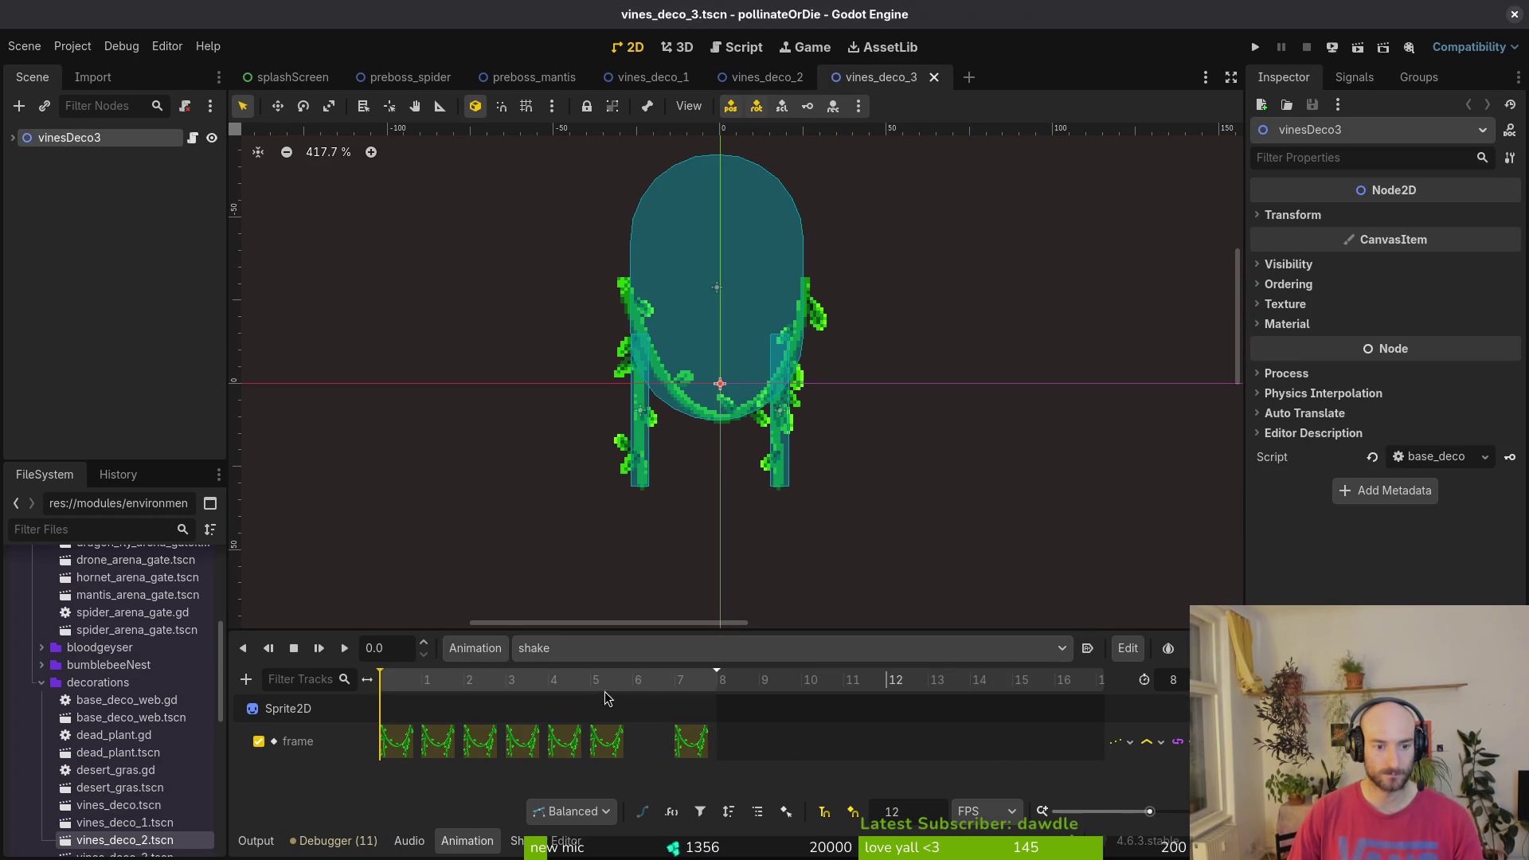
{"action": "left_click", "coordinate": [548, 652]}
{"action": "left_click", "coordinate": [548, 677]}
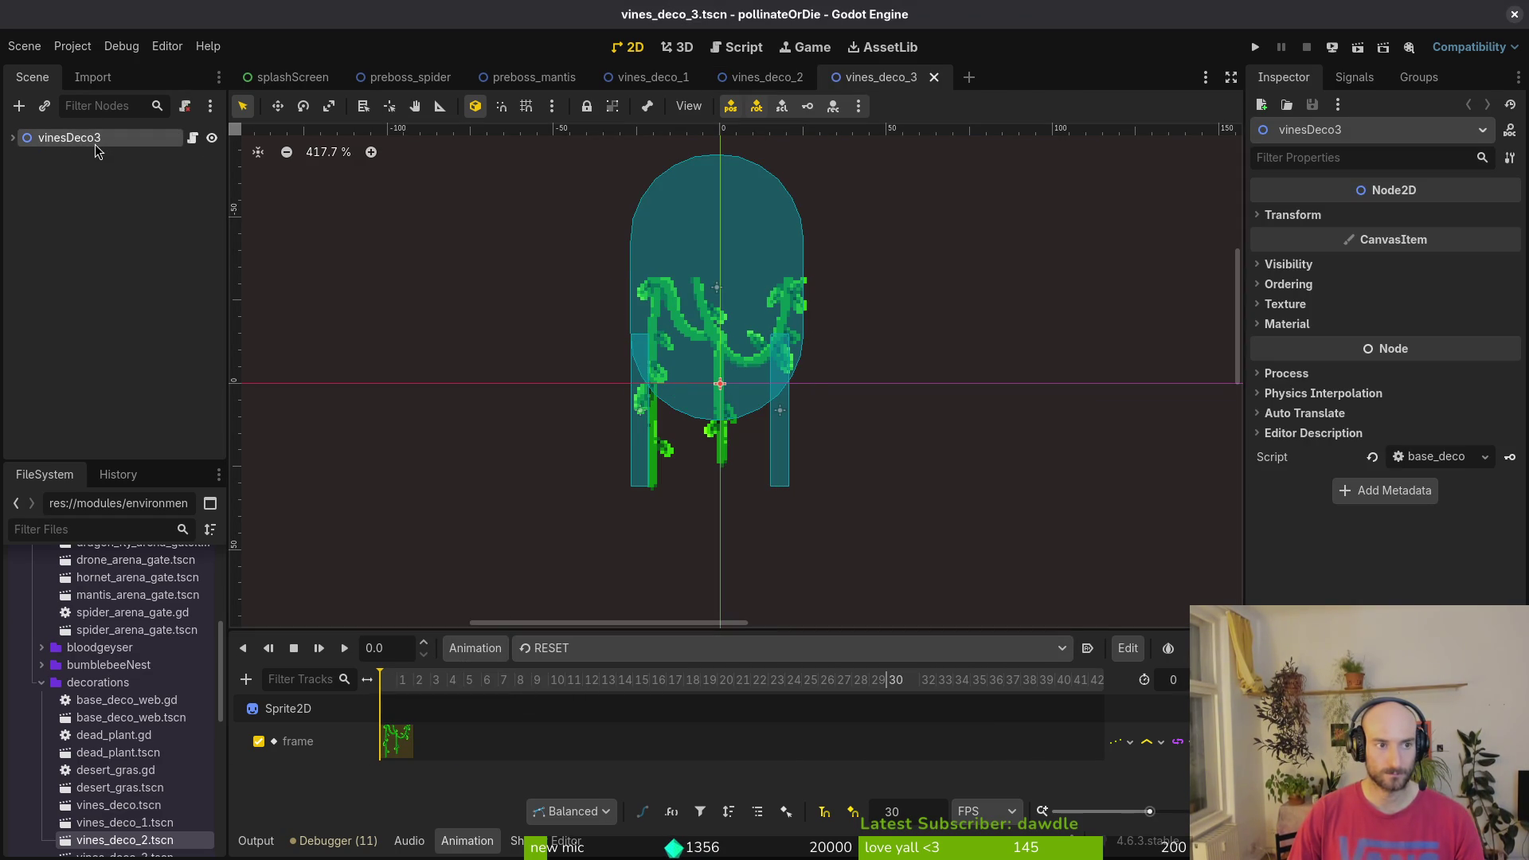
- Set vines_deco_3's Sprite2D frame row to 2 (frame 9), key it in RESET, and save
{"action": "left_click", "coordinate": [13, 138]}
{"action": "left_click", "coordinate": [70, 156]}
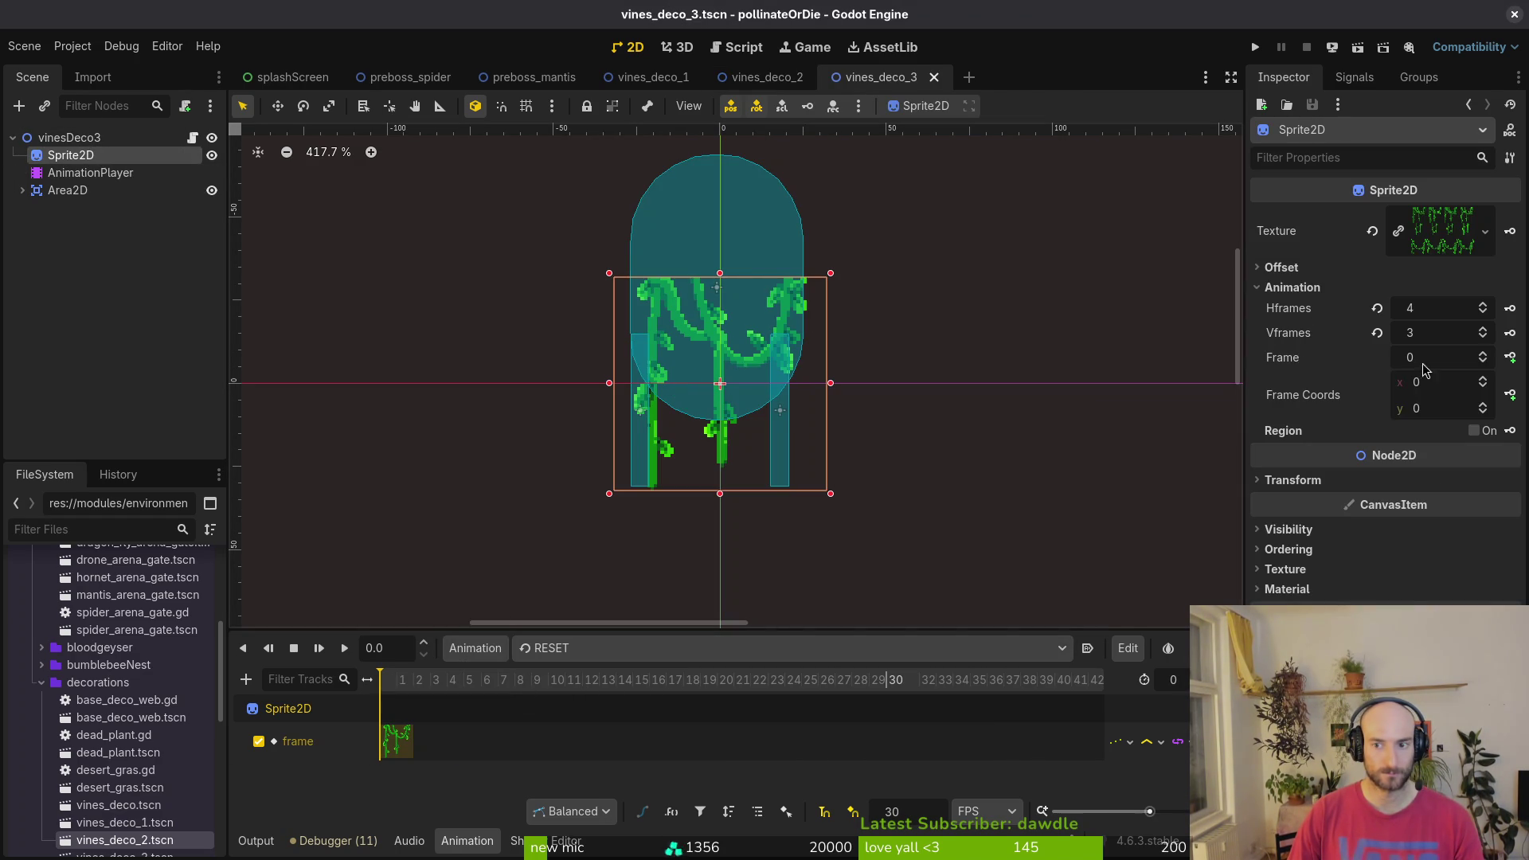
{"action": "left_click", "coordinate": [1483, 406]}
{"action": "left_click", "coordinate": [1483, 406]}
{"action": "left_click", "coordinate": [1512, 368]}
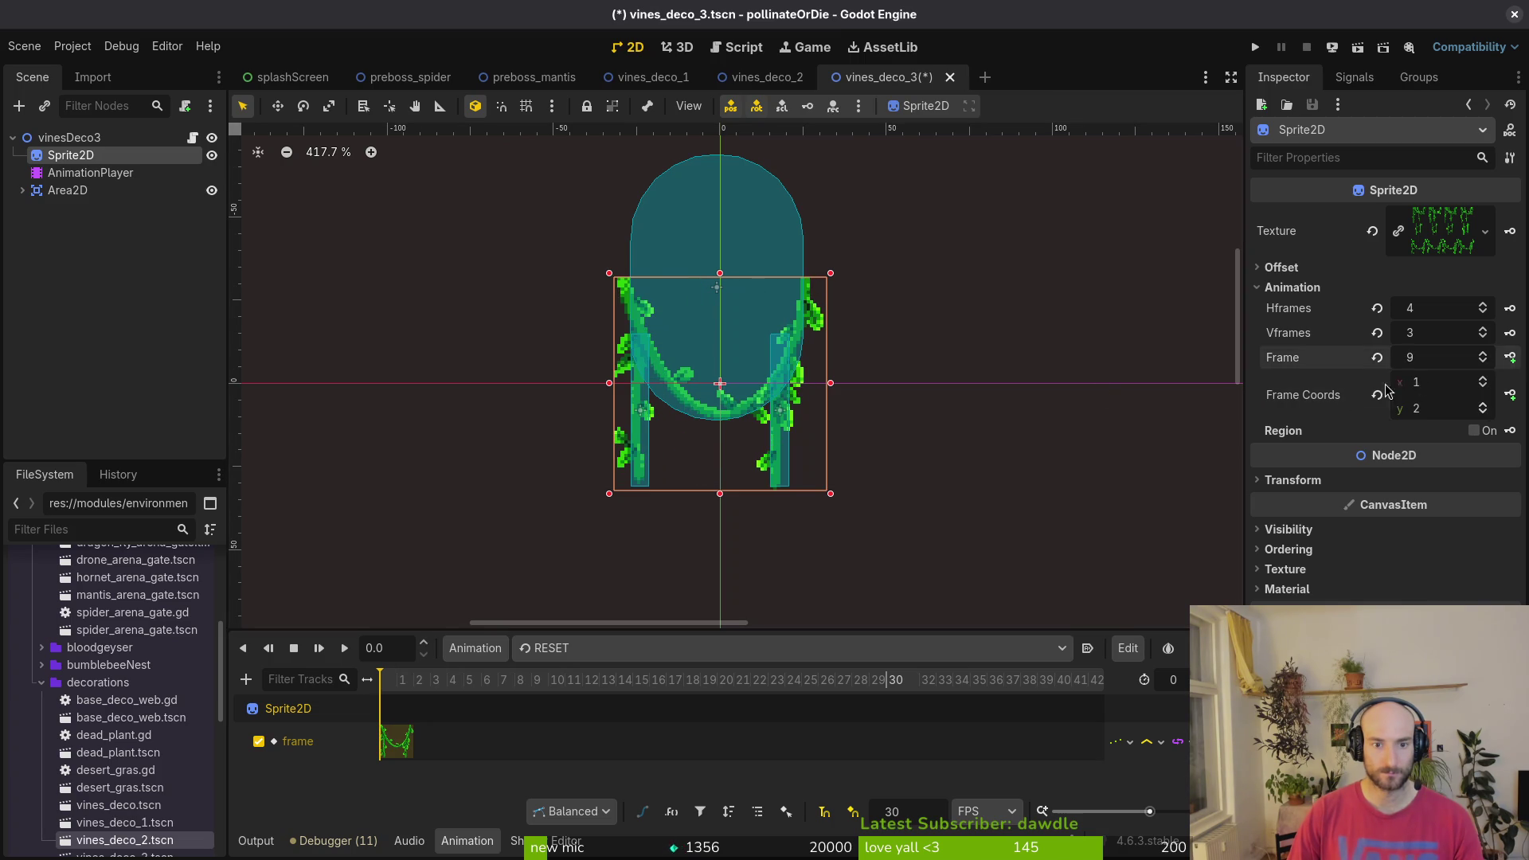
{"action": "left_click", "coordinate": [971, 210]}
{"action": "key", "text": "ctrl+s"}
- Run the game and load the p_mantis level from the debug level select
{"action": "left_click", "coordinate": [1256, 48]}
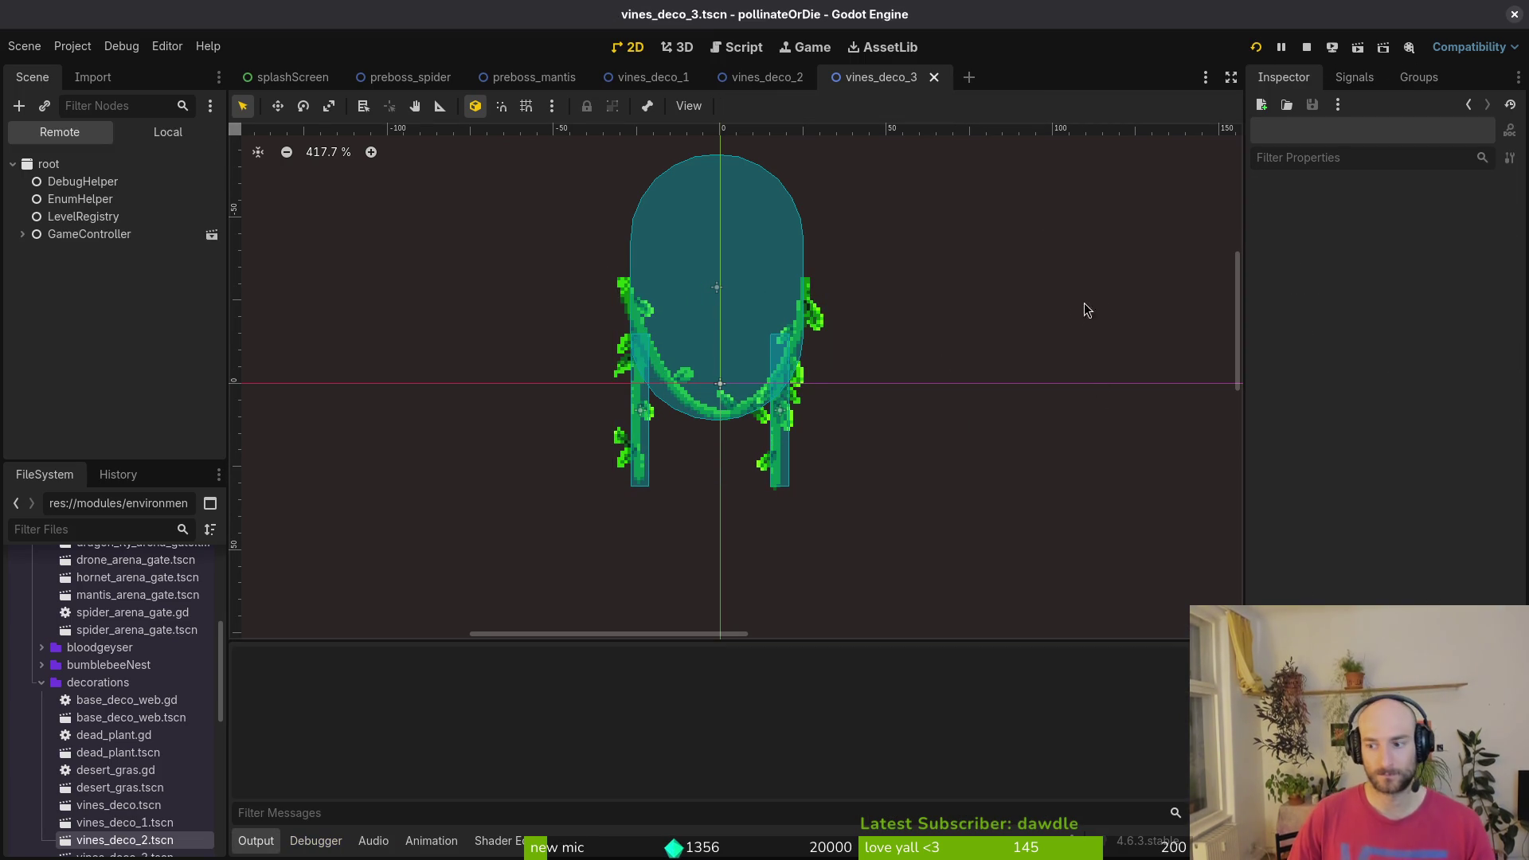
{"action": "key", "text": "Return"}
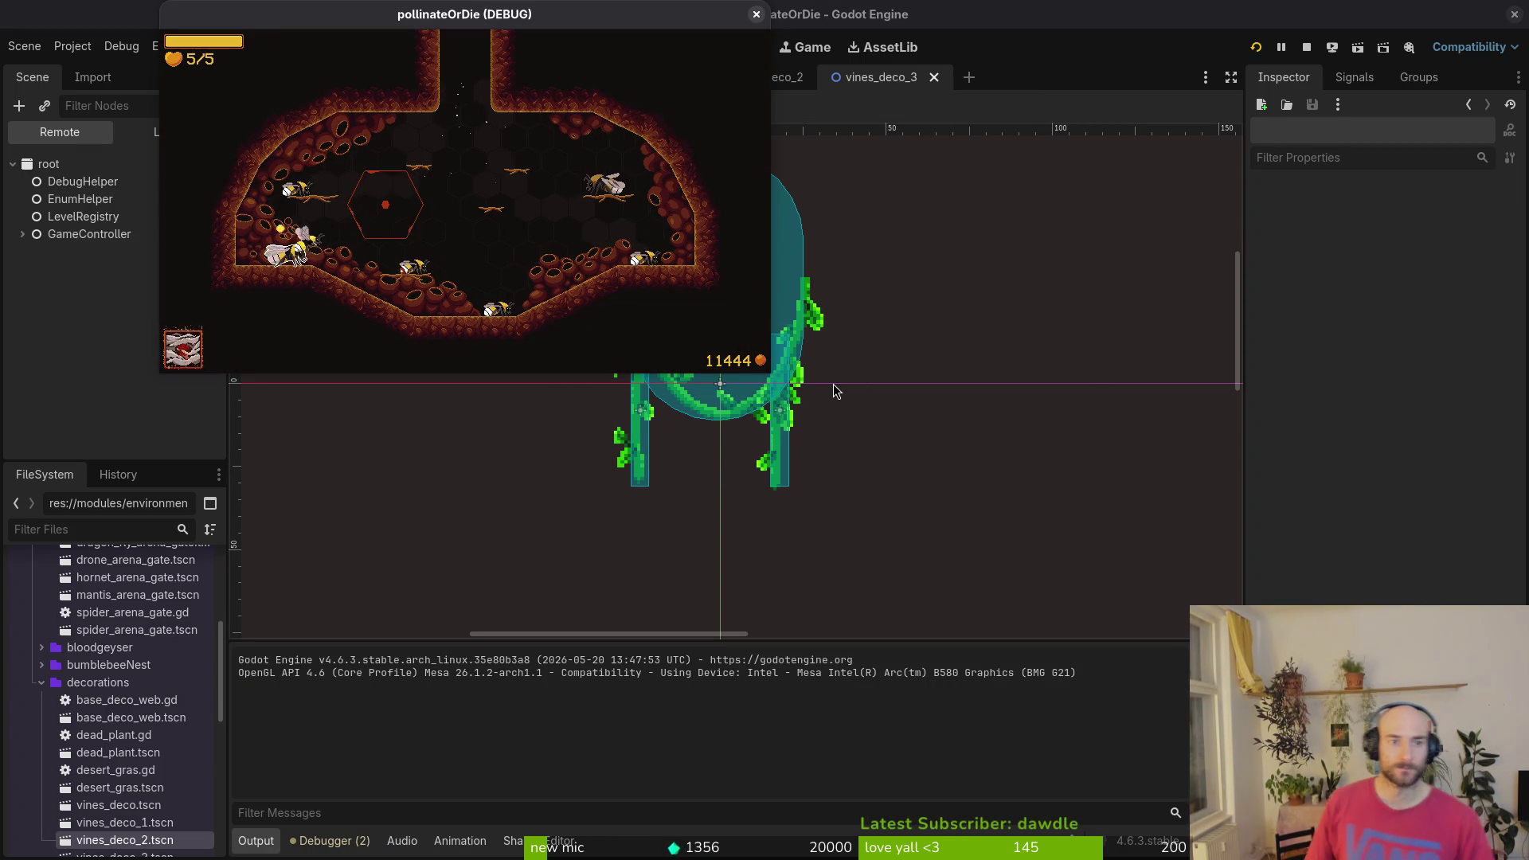
{"action": "key", "text": "Escape"}
{"action": "key", "text": "Right"}
{"action": "key", "text": "Down"}
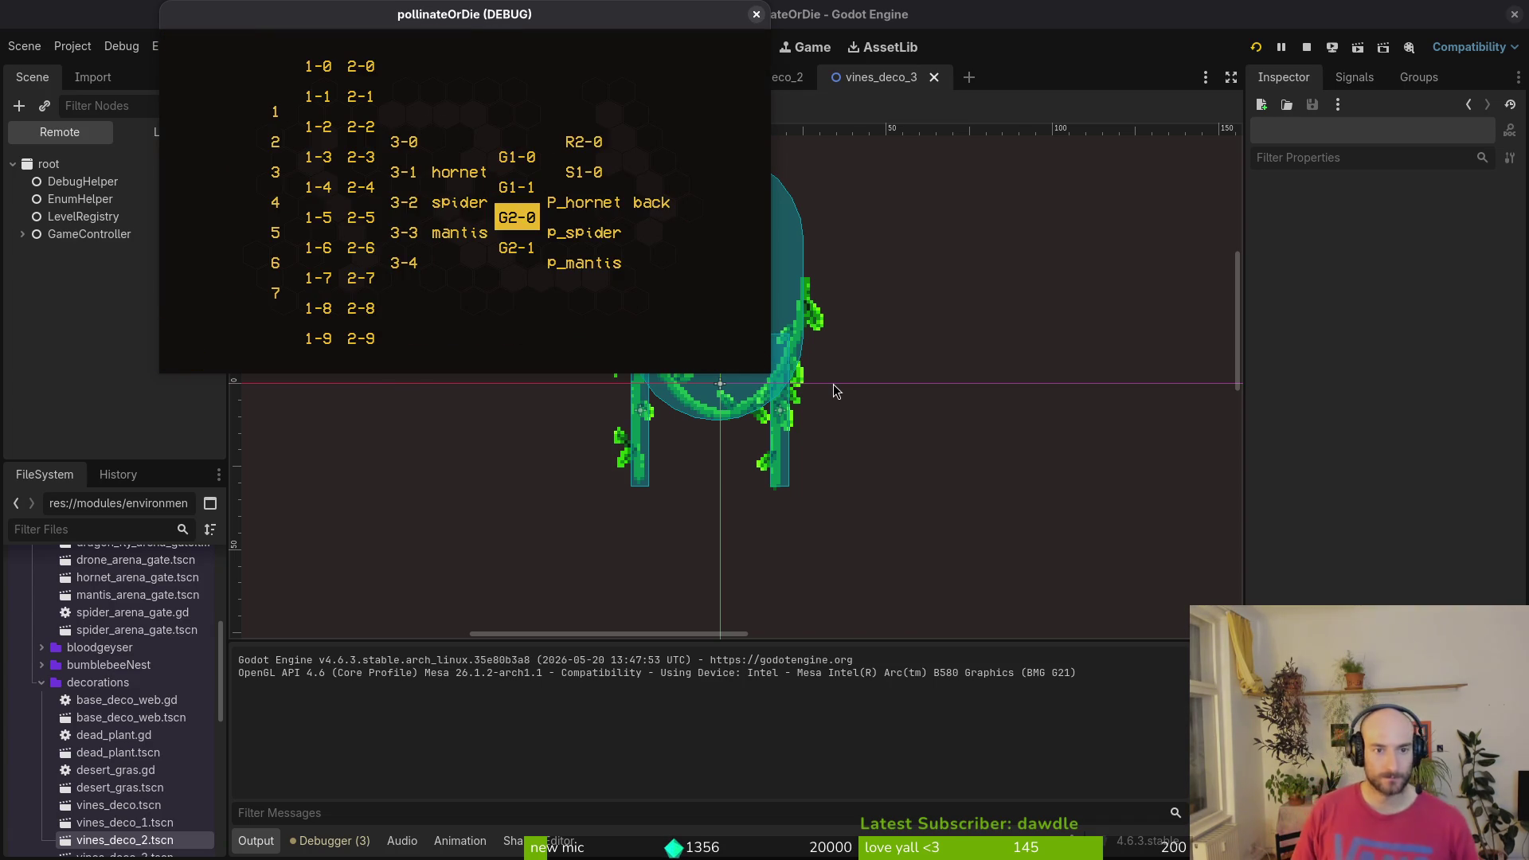
{"action": "key", "text": "Right"}
{"action": "key", "text": "Down"}
{"action": "key", "text": "Down"}
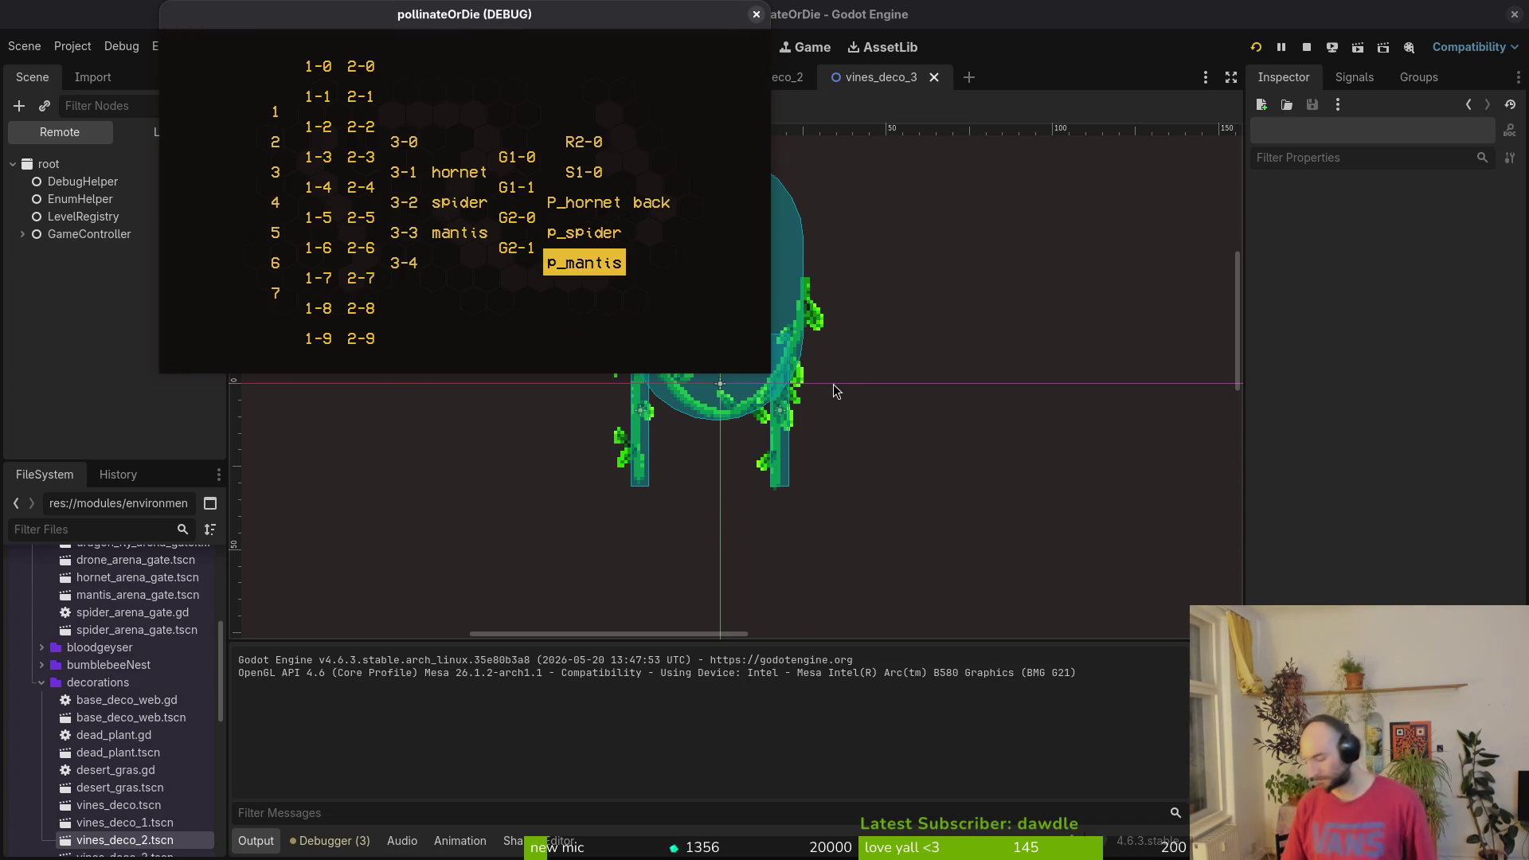
{"action": "key", "text": "Return"}
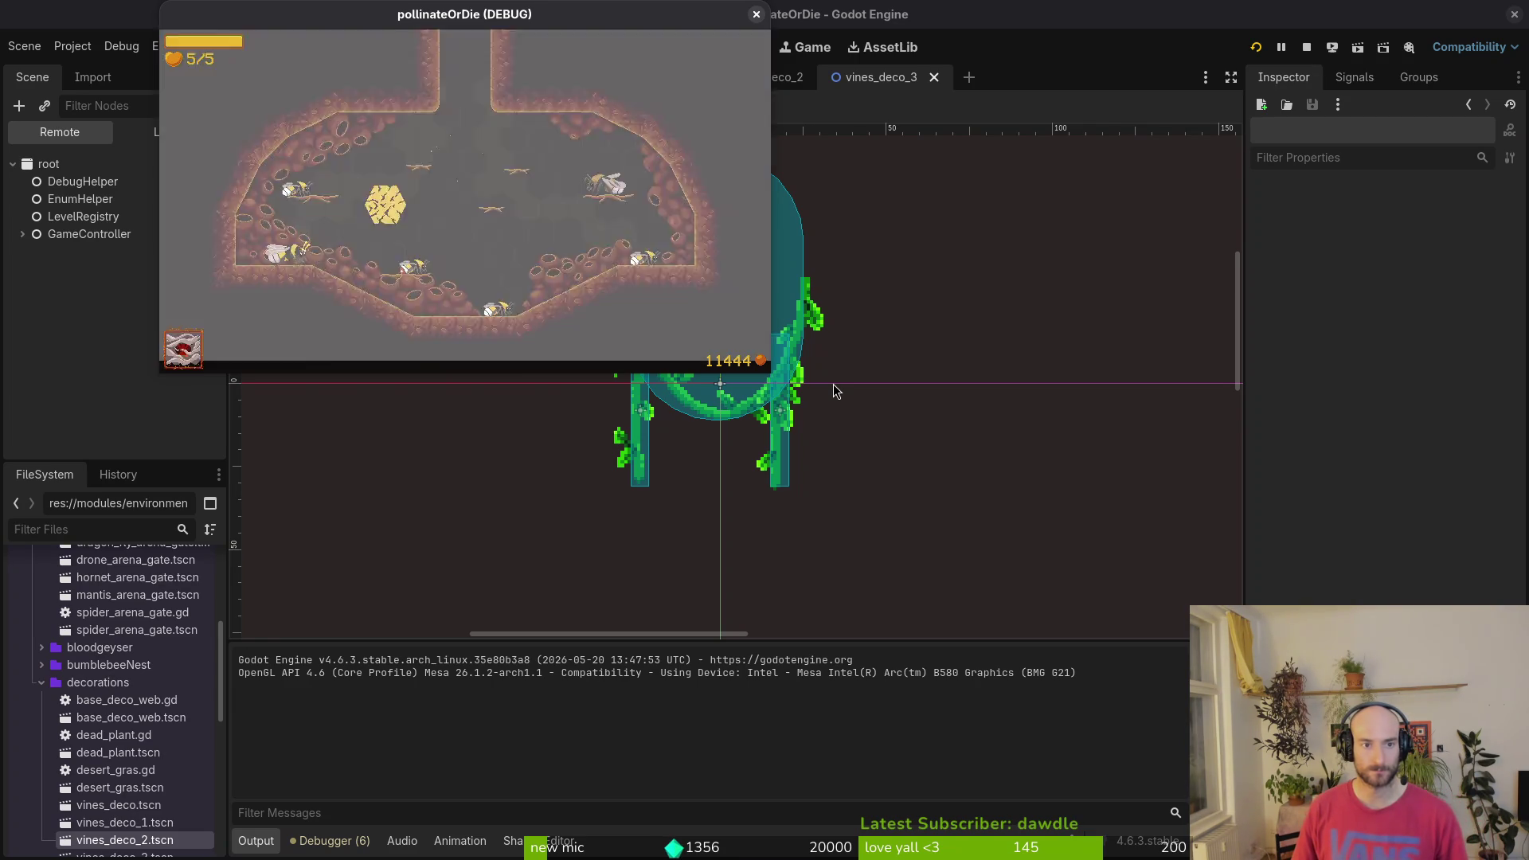
- Go back to the hive and buy the shockwave upgrade in the upgrade shop
{"action": "key", "text": "Escape"}
{"action": "key", "text": "Down"}
{"action": "key", "text": "Right"}
{"action": "key", "text": "Right"}
{"action": "key", "text": "Right"}
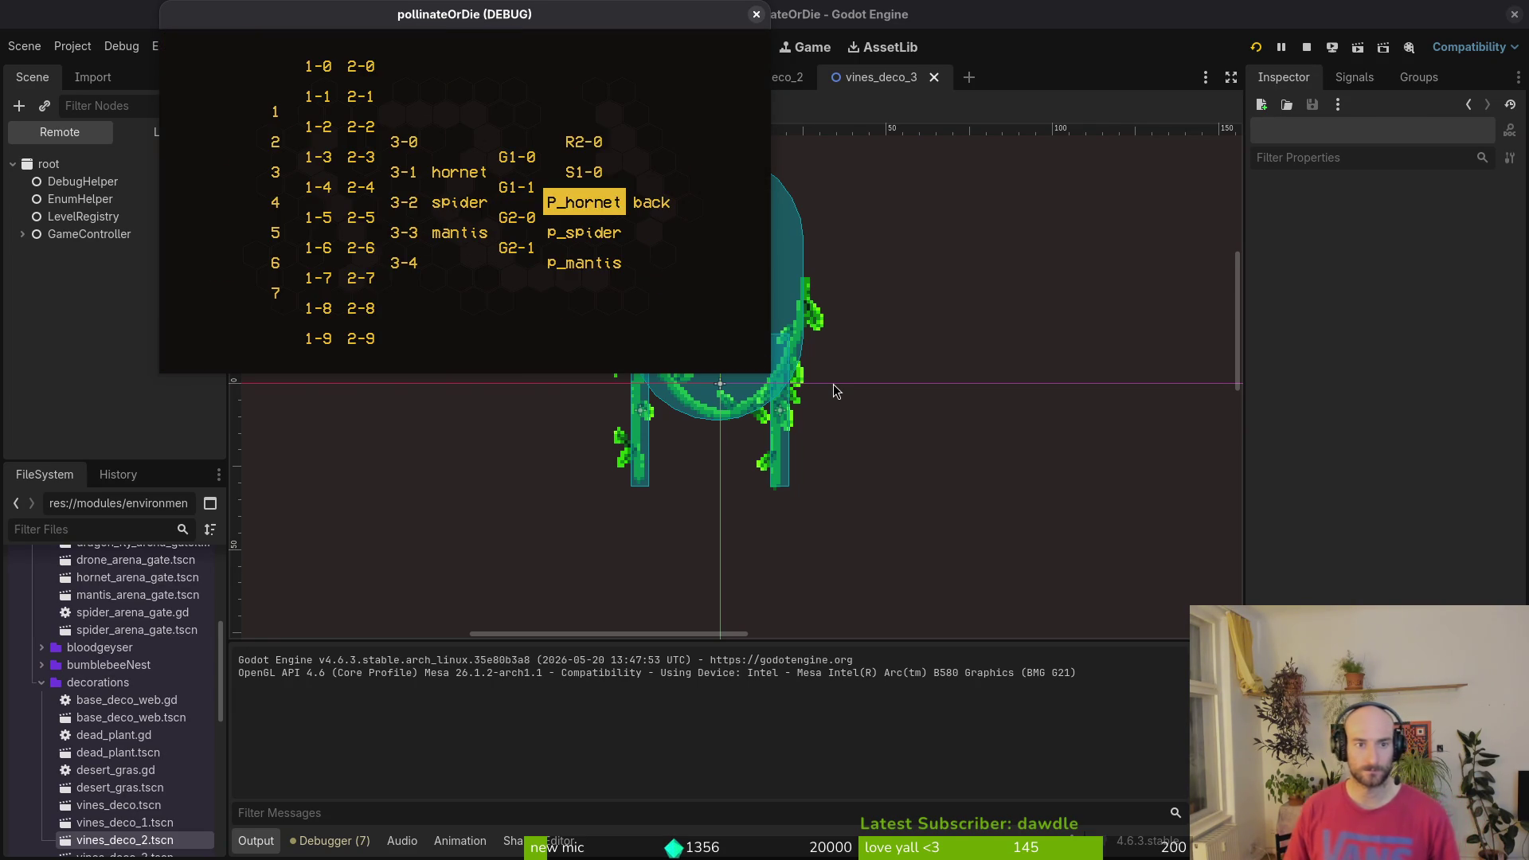
{"action": "key", "text": "Return"}
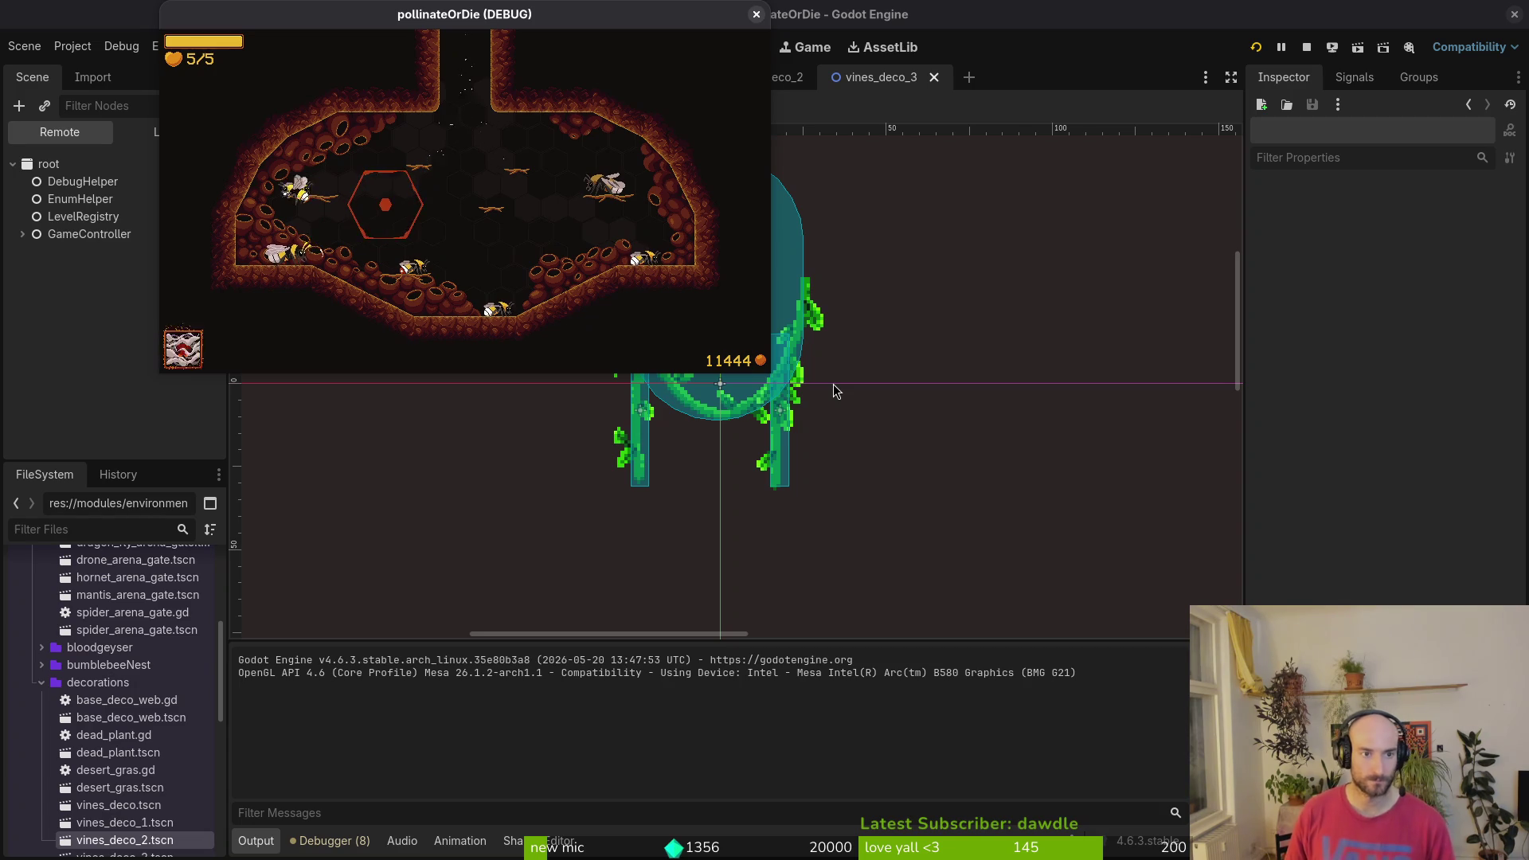
{"action": "key", "text": "Tab"}
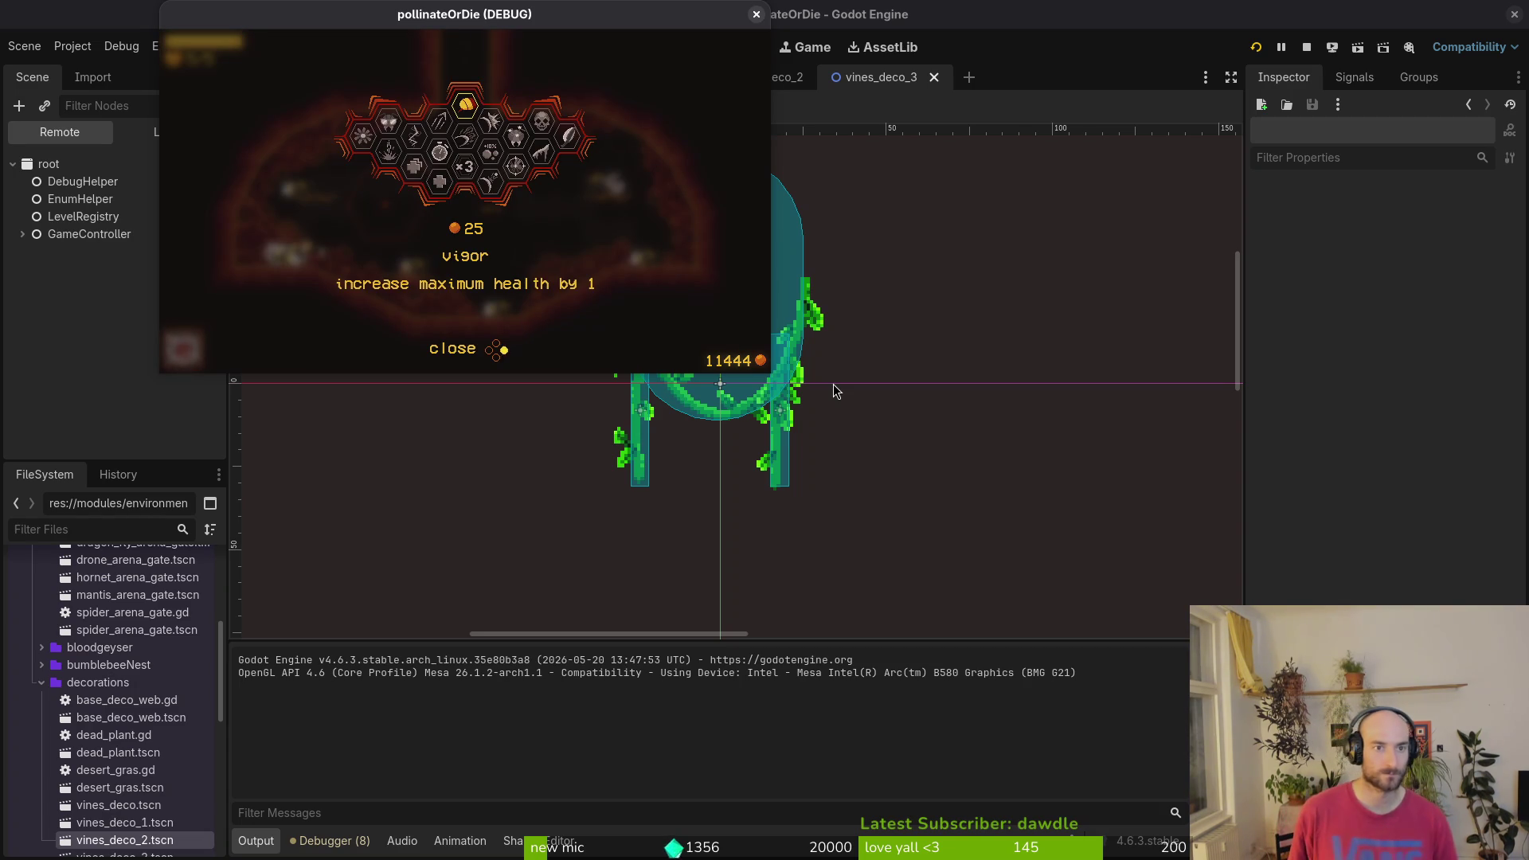
{"action": "key", "text": "Up"}
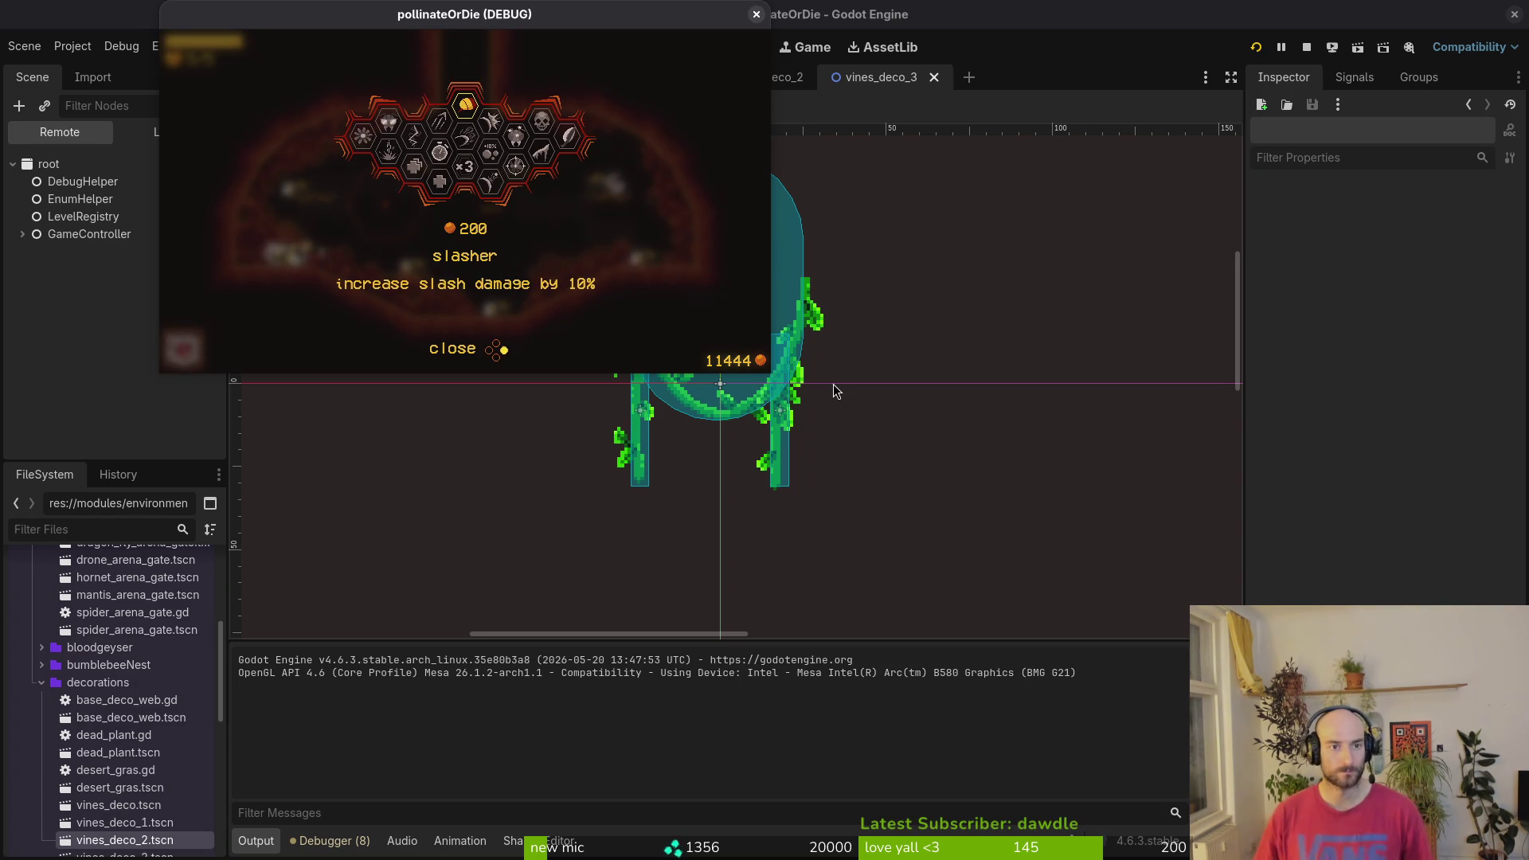
{"action": "key", "text": "Right"}
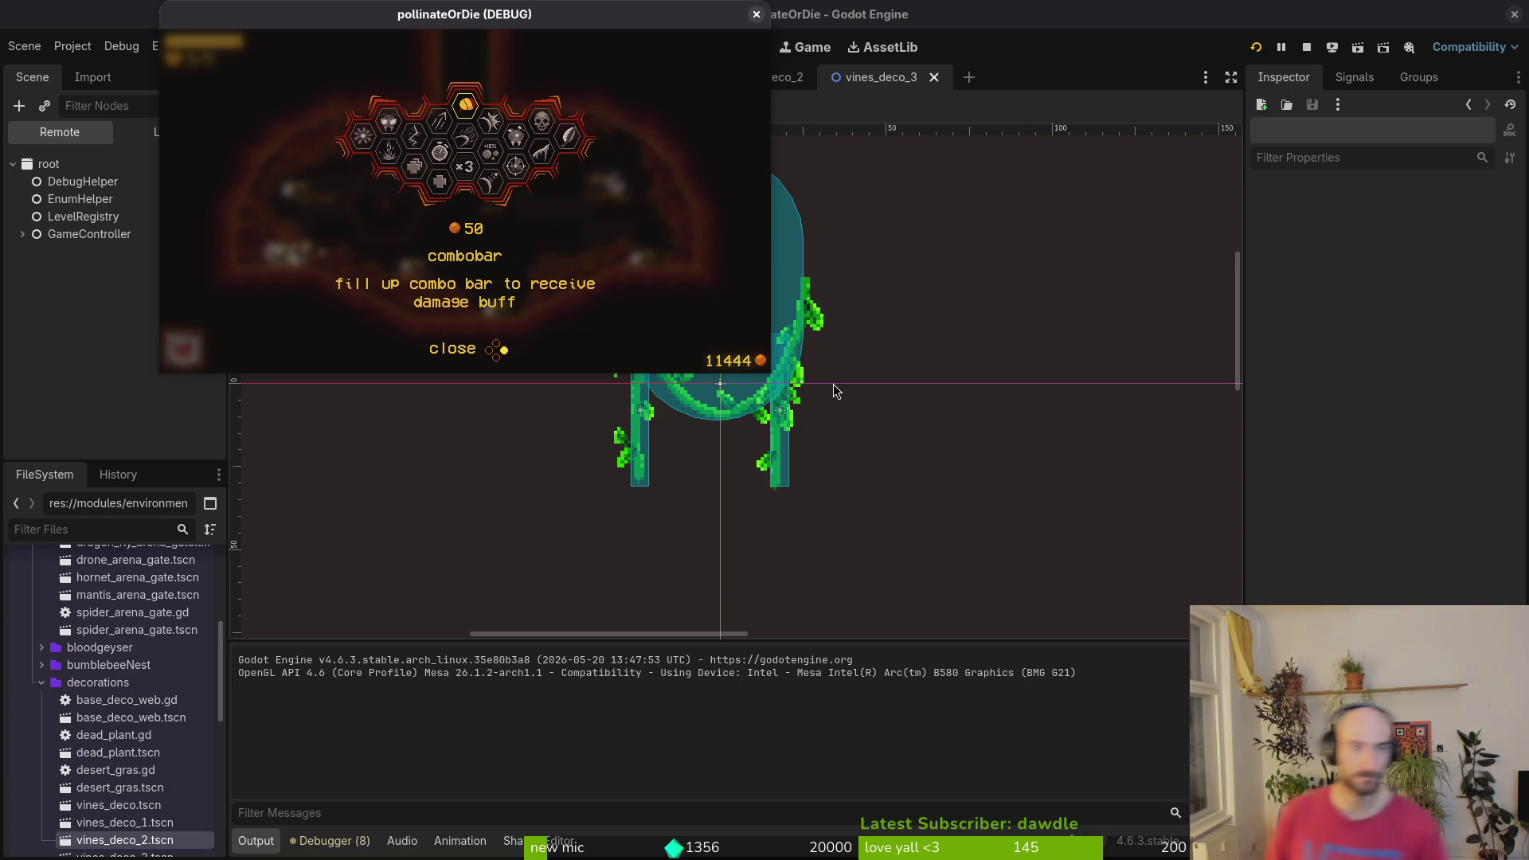
{"action": "key", "text": "Down"}
{"action": "key", "text": "Left"}
{"action": "key", "text": "Left"}
{"action": "key", "text": "Return"}
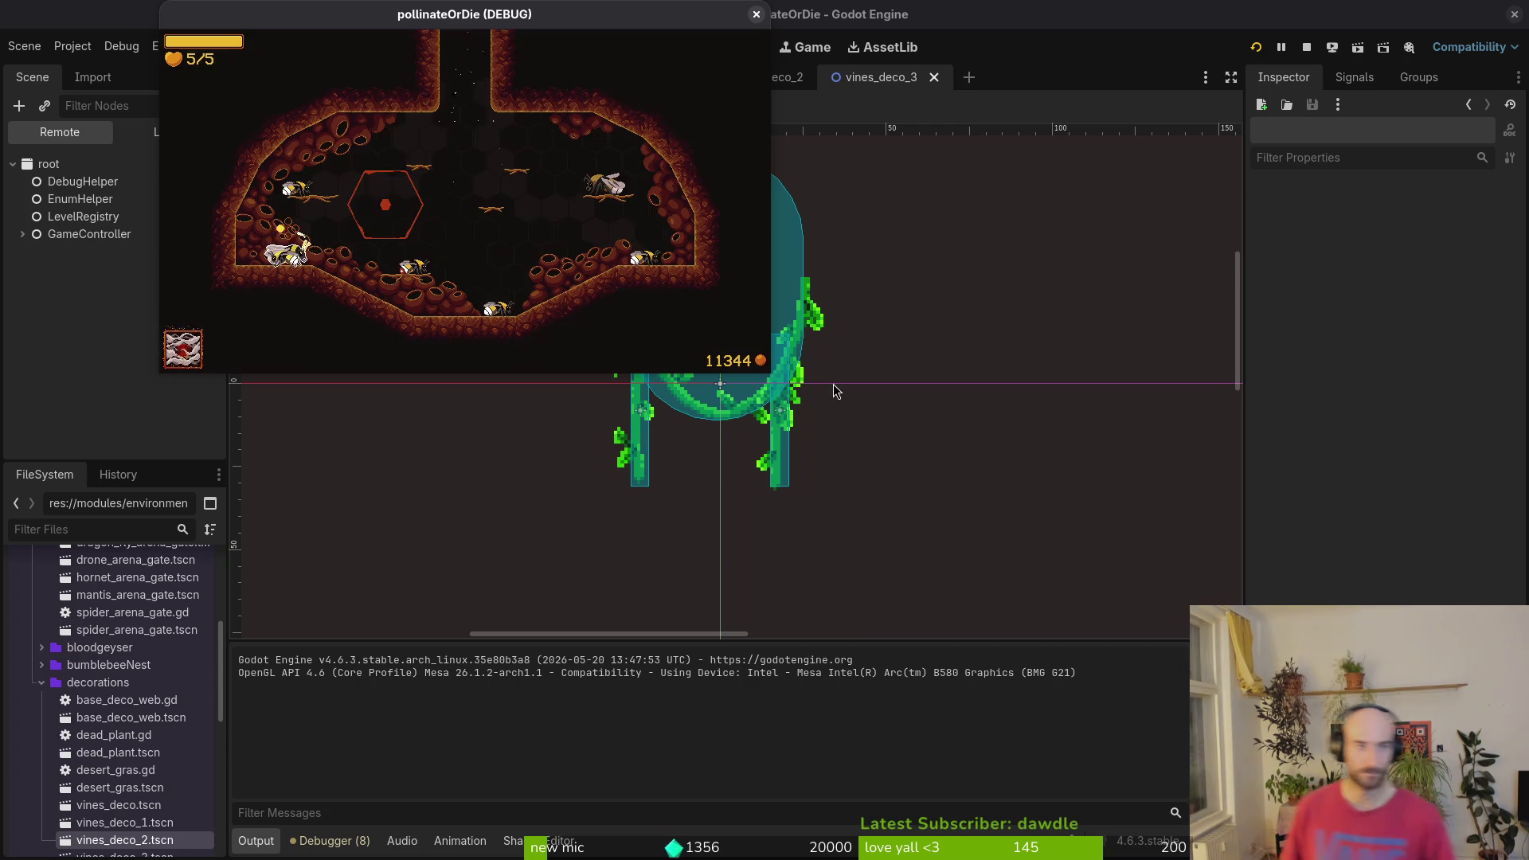
- Reload p_mantis via the F1 debug menu, play it, then close the game
{"action": "key", "text": "F1"}
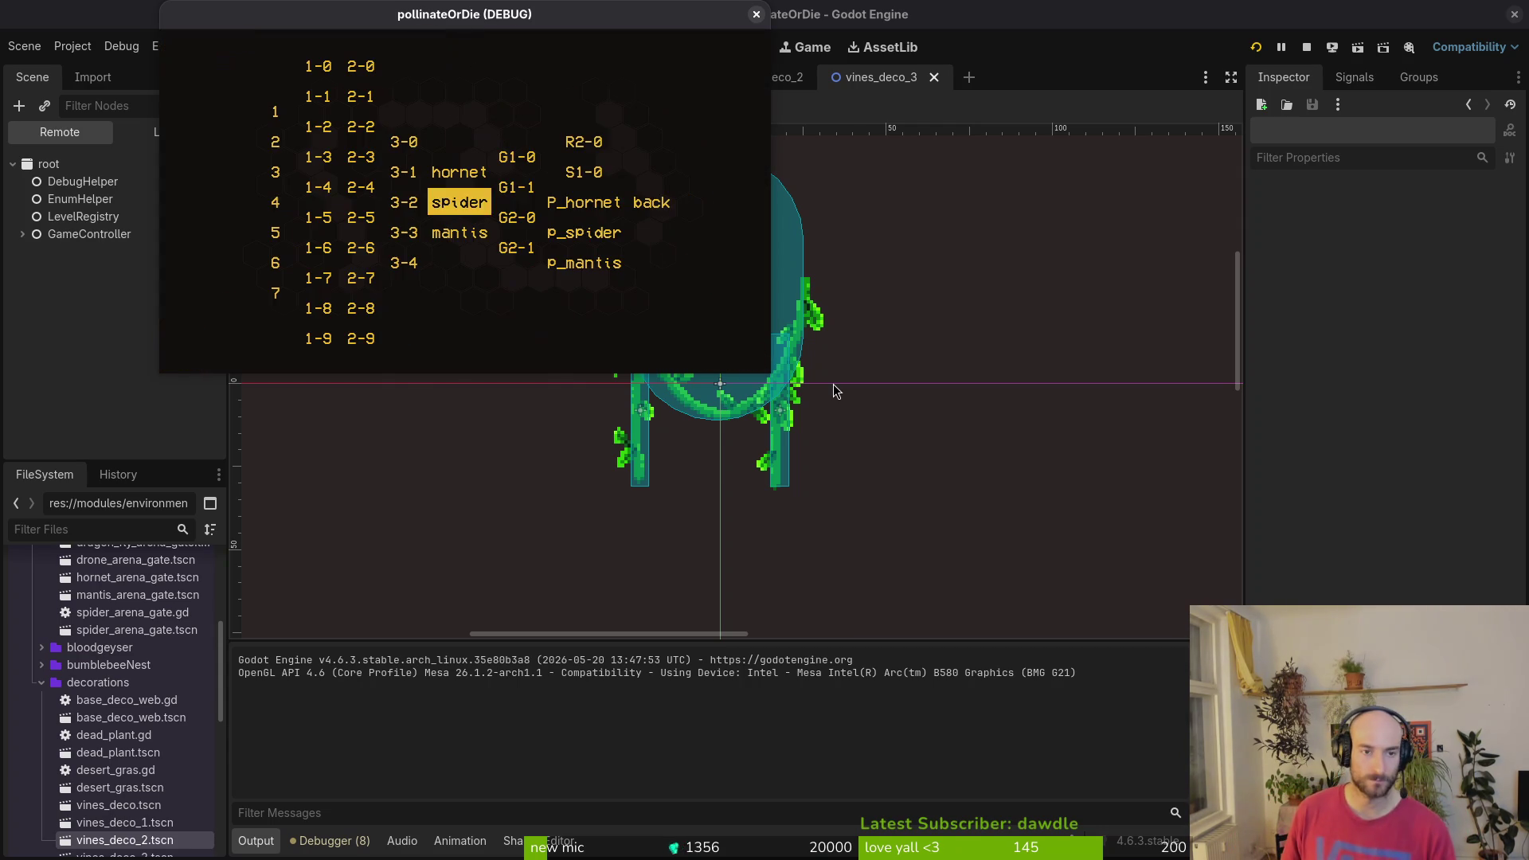
{"action": "key", "text": "Right"}
{"action": "key", "text": "Right"}
{"action": "key", "text": "Down"}
{"action": "key", "text": "Left"}
{"action": "key", "text": "Down"}
{"action": "key", "text": "Right"}
{"action": "key", "text": "Down"}
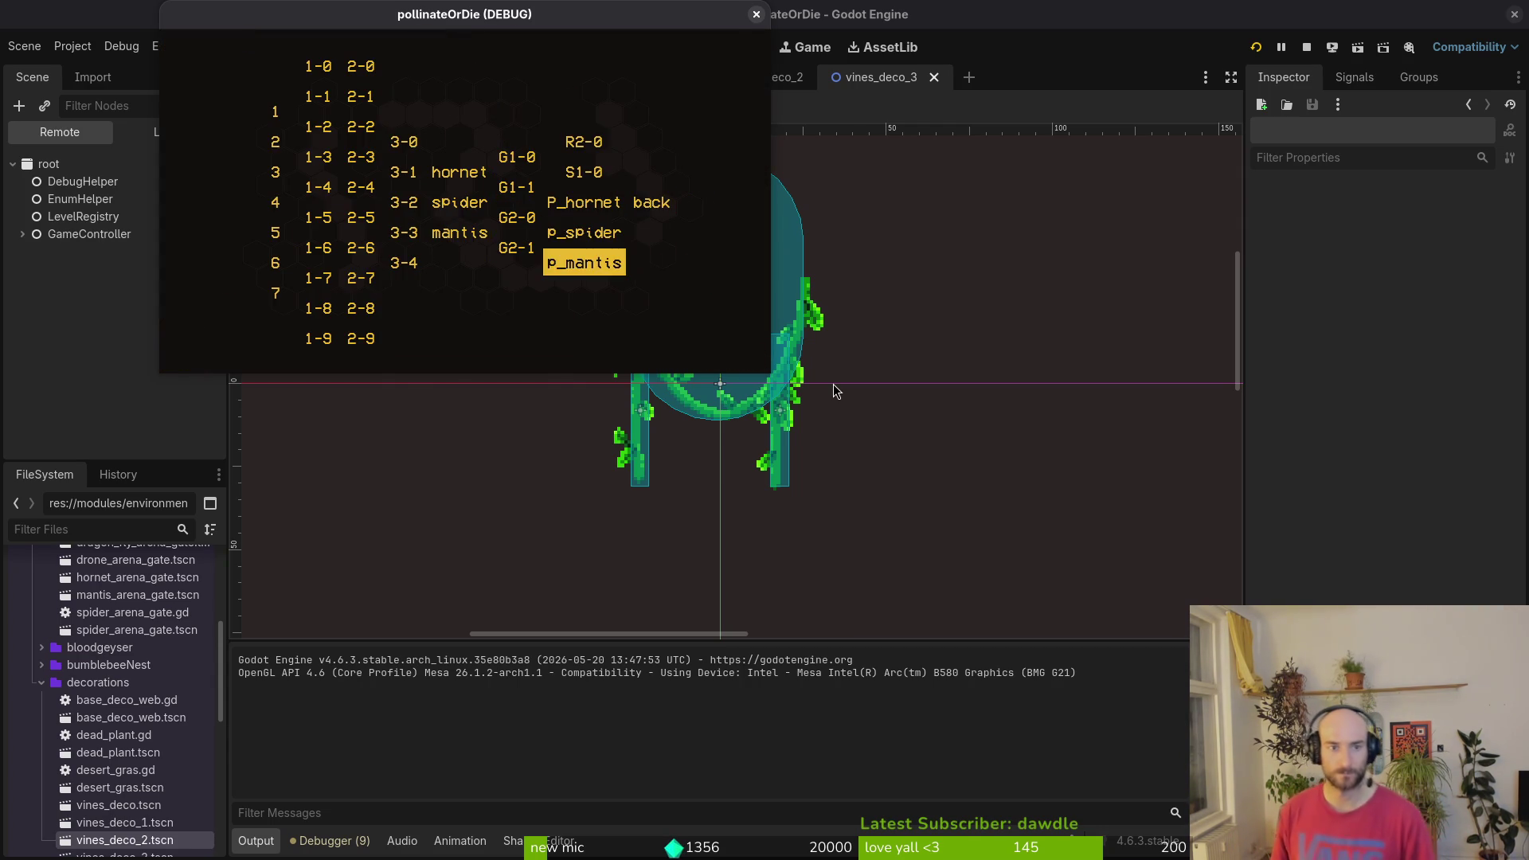
{"action": "key", "text": "Return"}
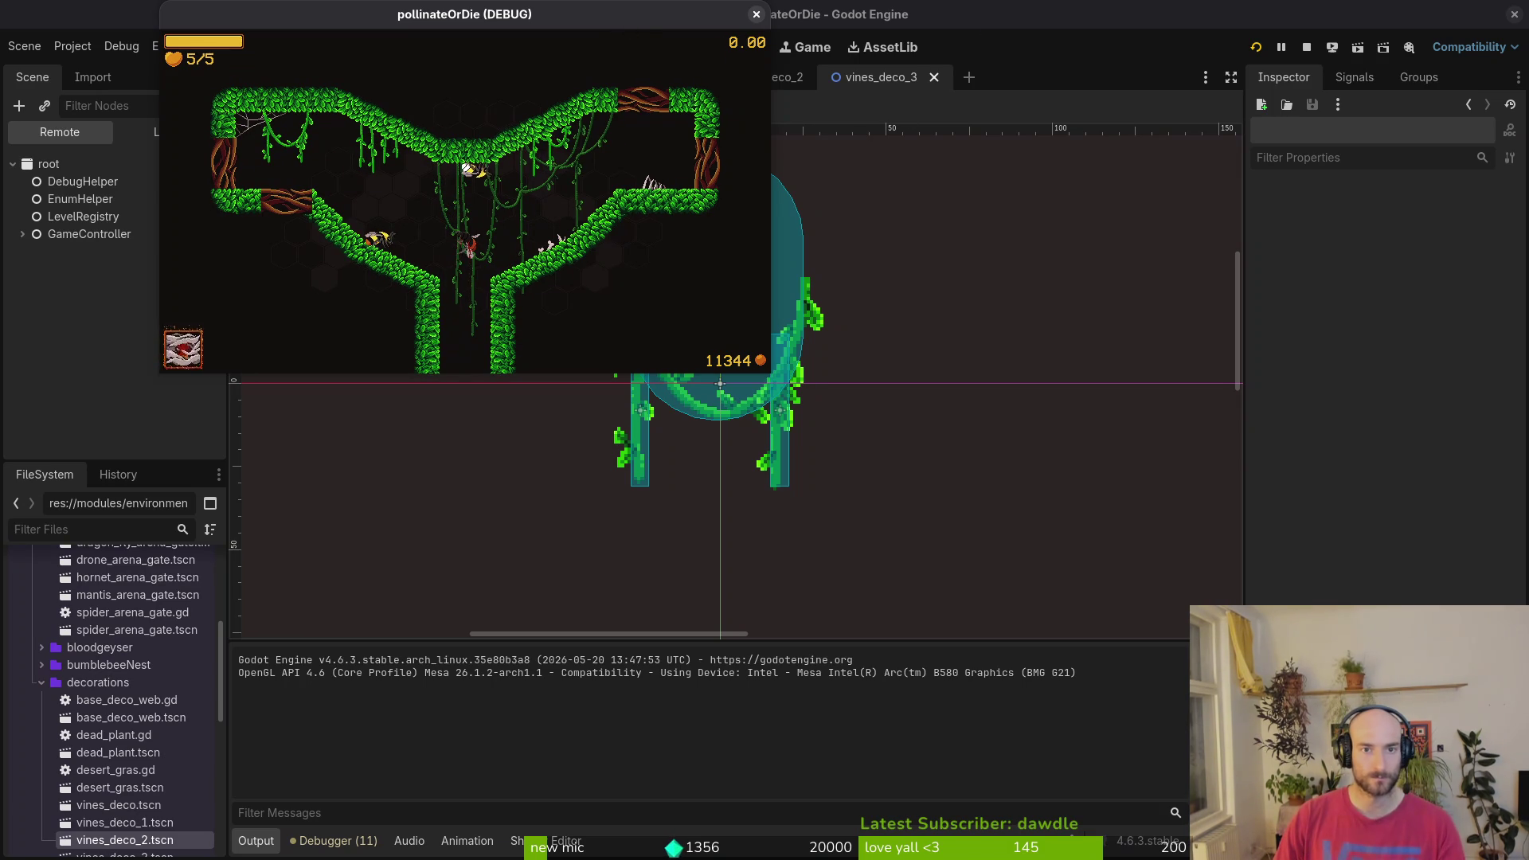
{"action": "left_click", "coordinate": [756, 15]}
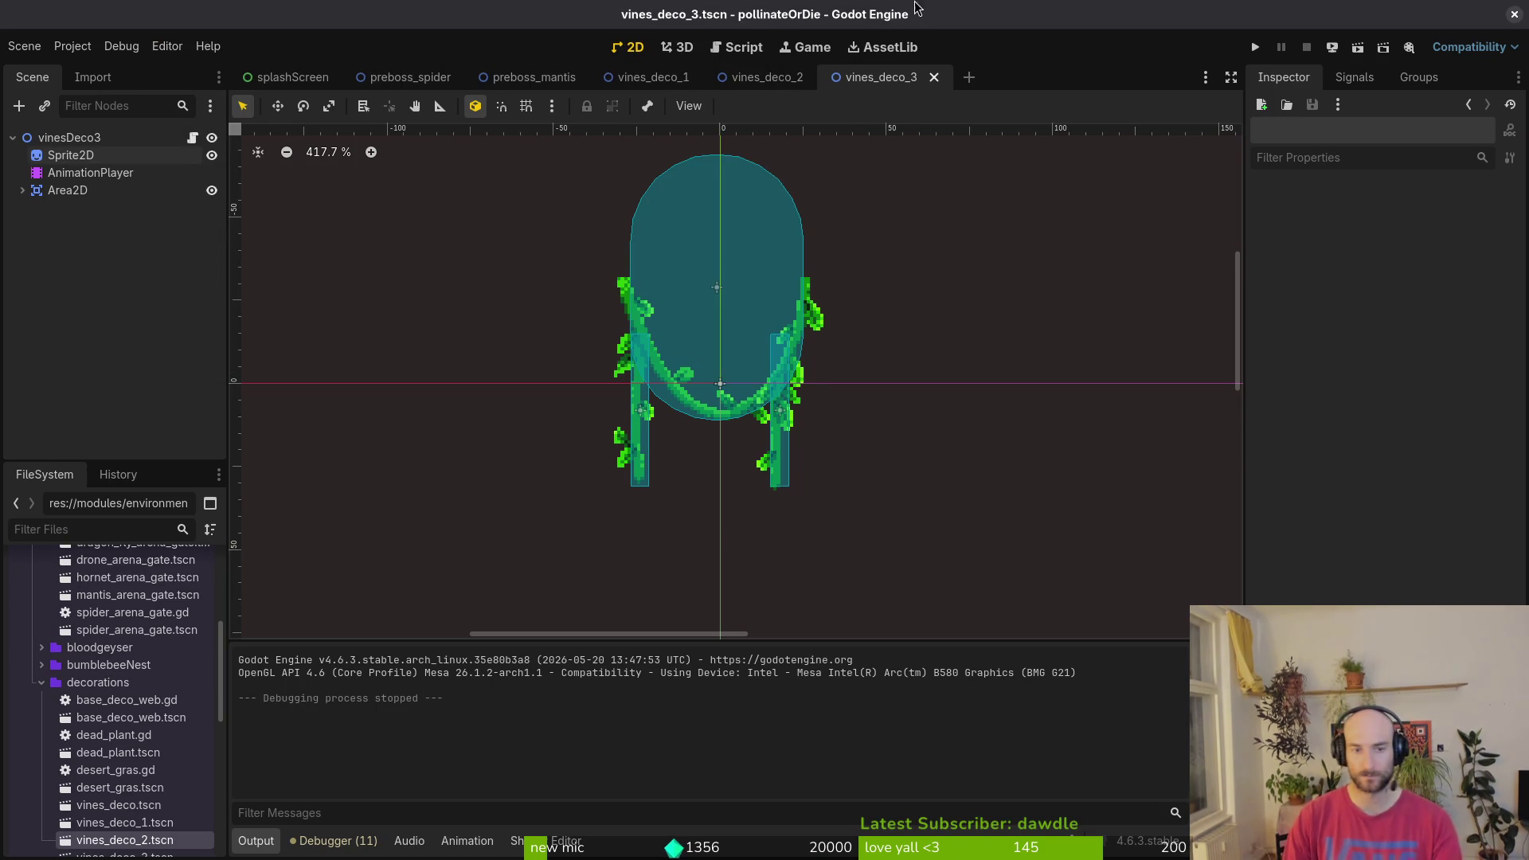
- Switch to preboss_mantis, inspect carcassBee, and browse the FileSystem to npc/carcass
{"action": "left_click", "coordinate": [530, 77]}
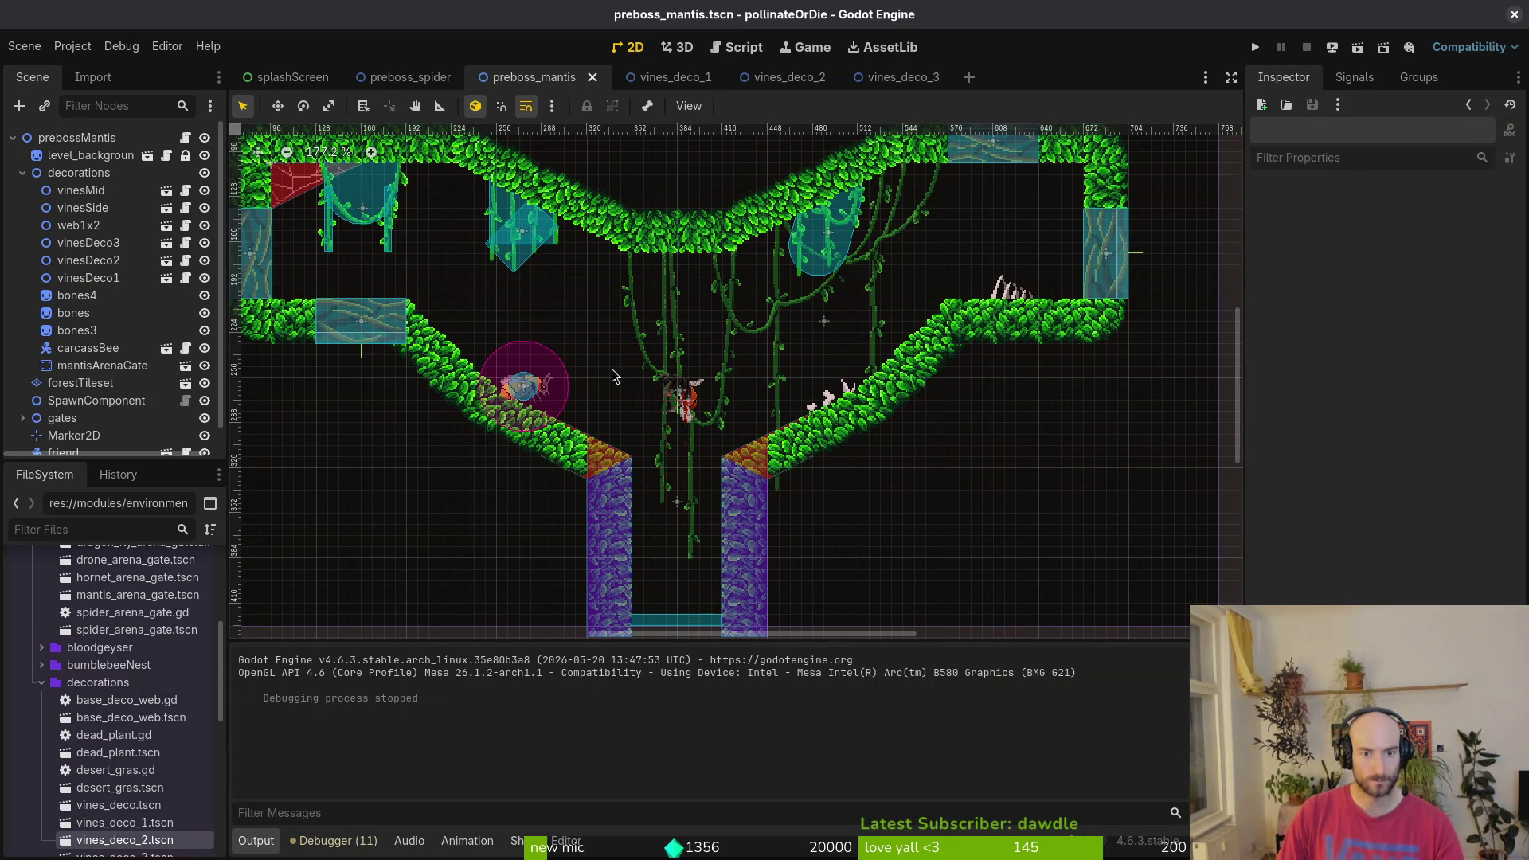
{"action": "left_click", "coordinate": [69, 355]}
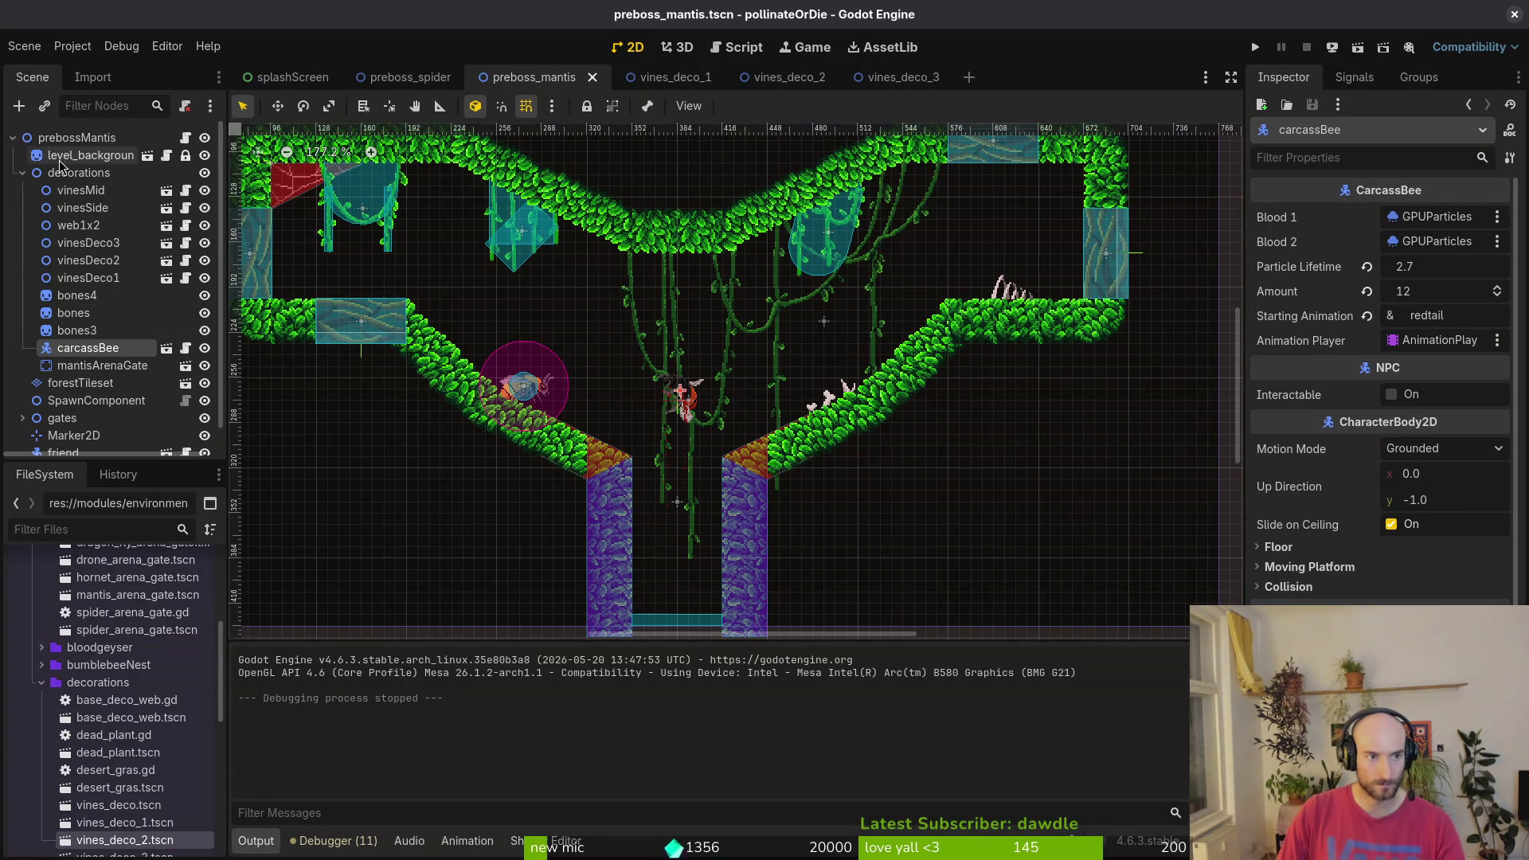
{"action": "scroll", "coordinate": [80, 685], "scroll_direction": "up", "scroll_amount": 5}
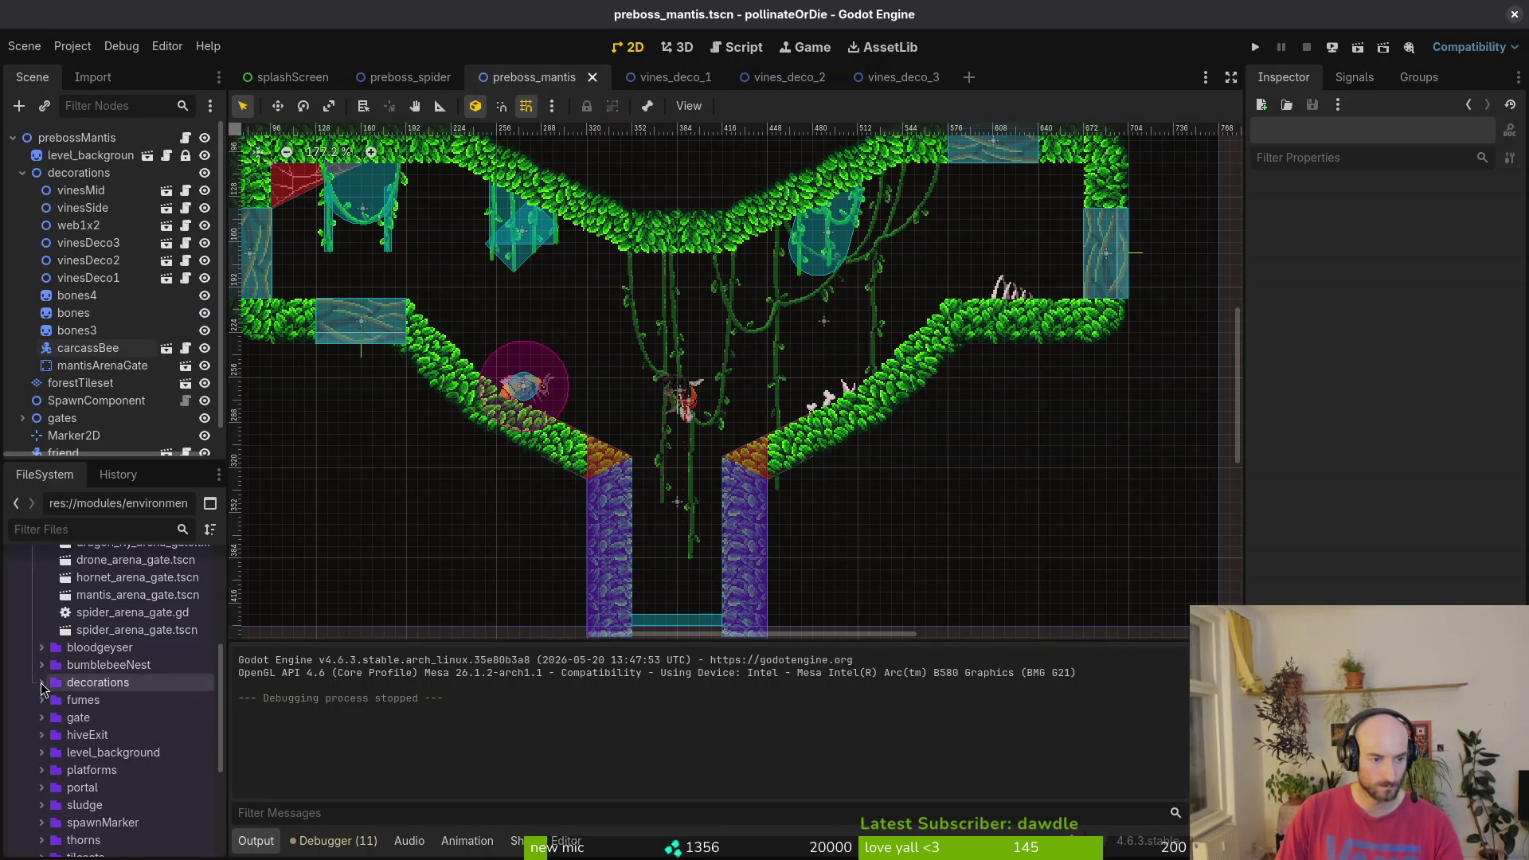
{"action": "left_click", "coordinate": [42, 729]}
{"action": "left_click", "coordinate": [32, 711]}
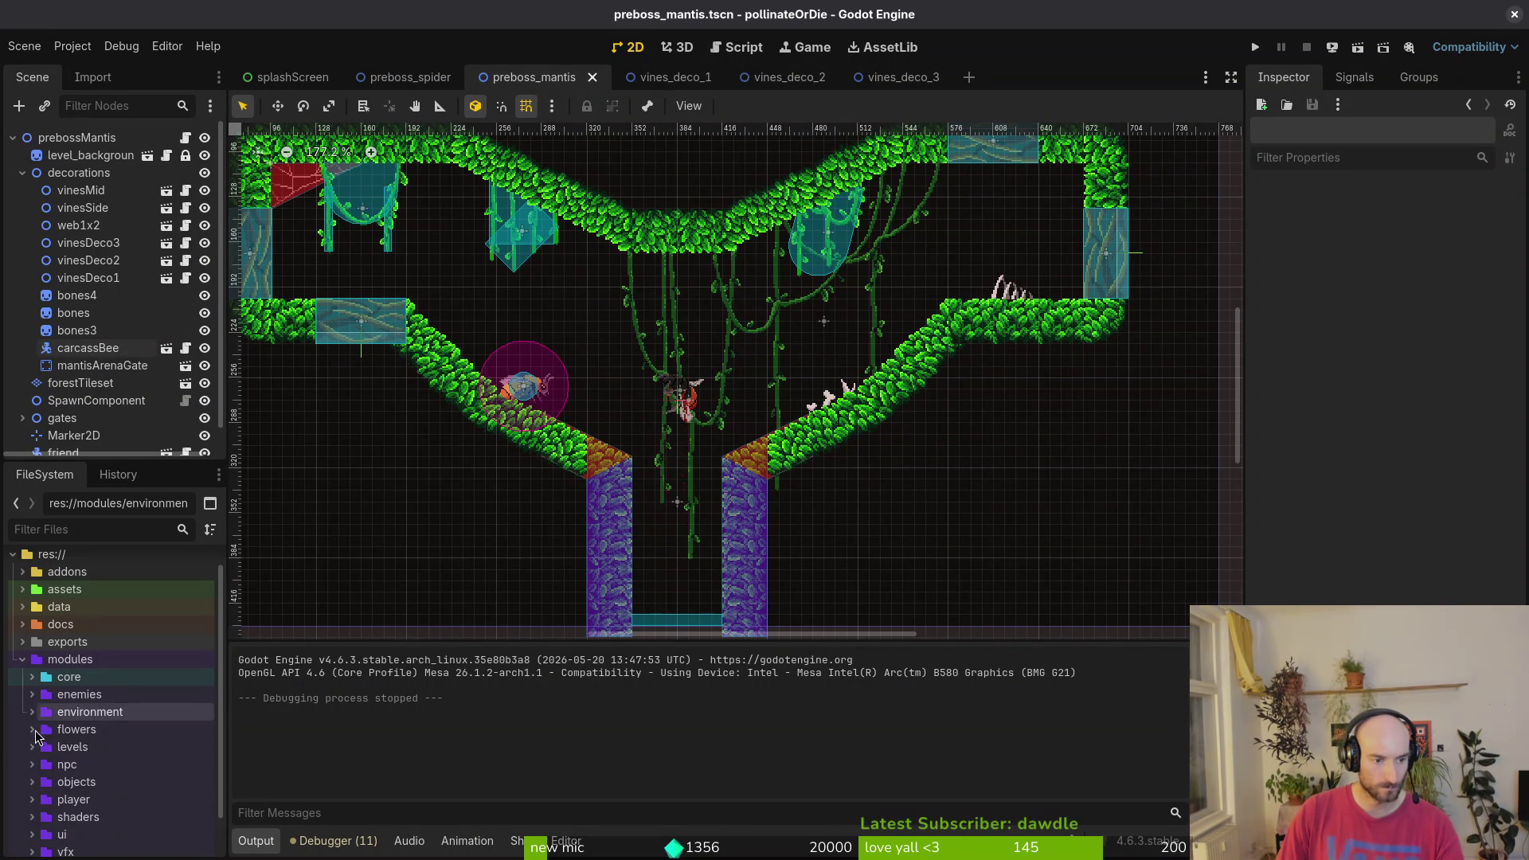
{"action": "left_click", "coordinate": [32, 763]}
{"action": "scroll", "coordinate": [36, 764], "scroll_direction": "down", "scroll_amount": 3}
{"action": "left_click", "coordinate": [41, 578]}
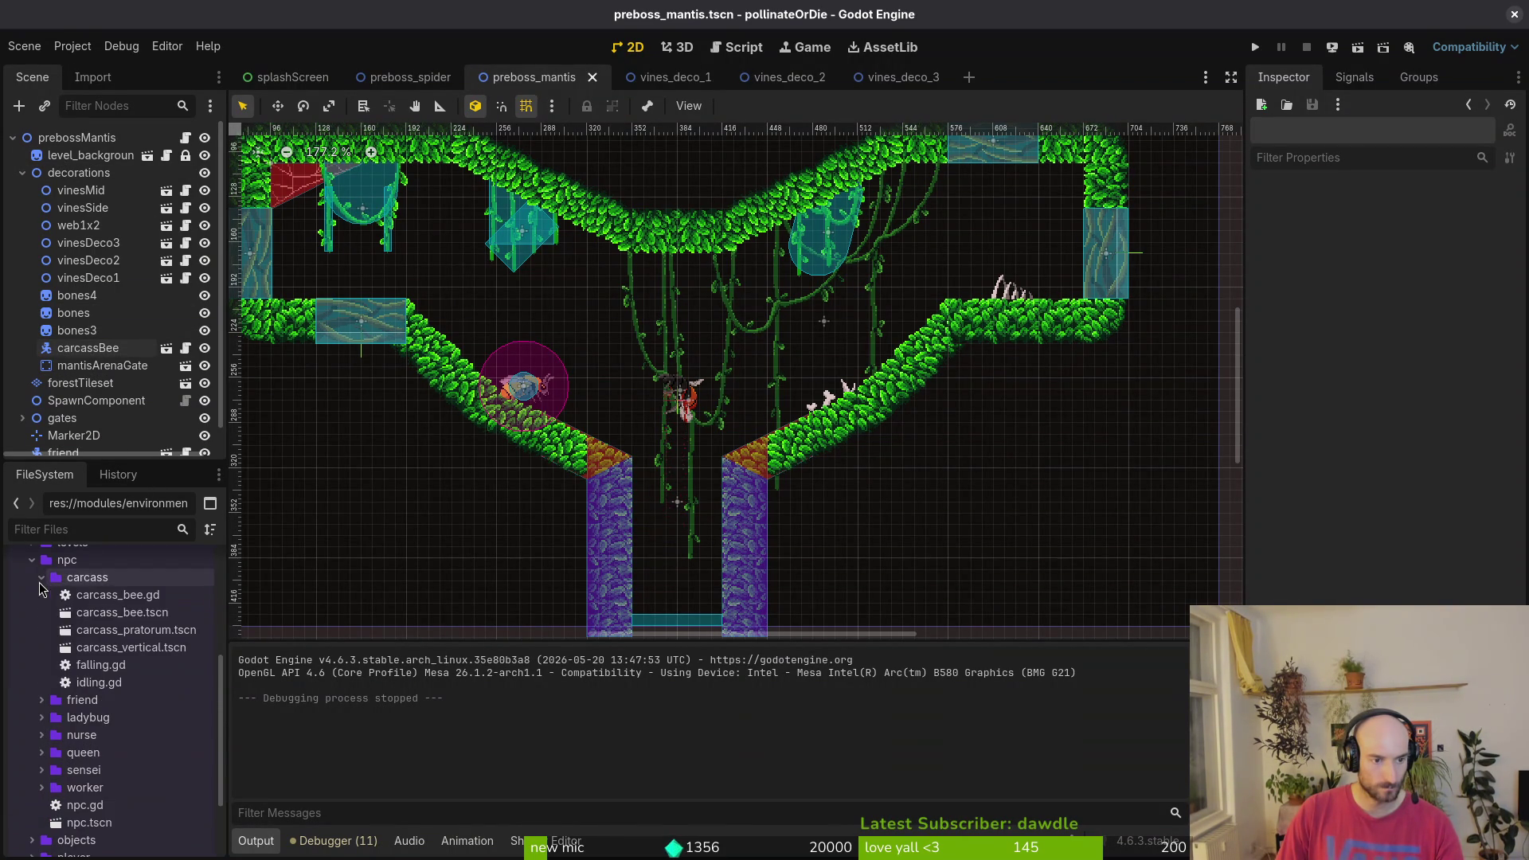
- Try placing carcass_vertical, carcass_bee and carcass_pratorum in the level, undoing each
{"action": "left_click", "coordinate": [132, 648]}
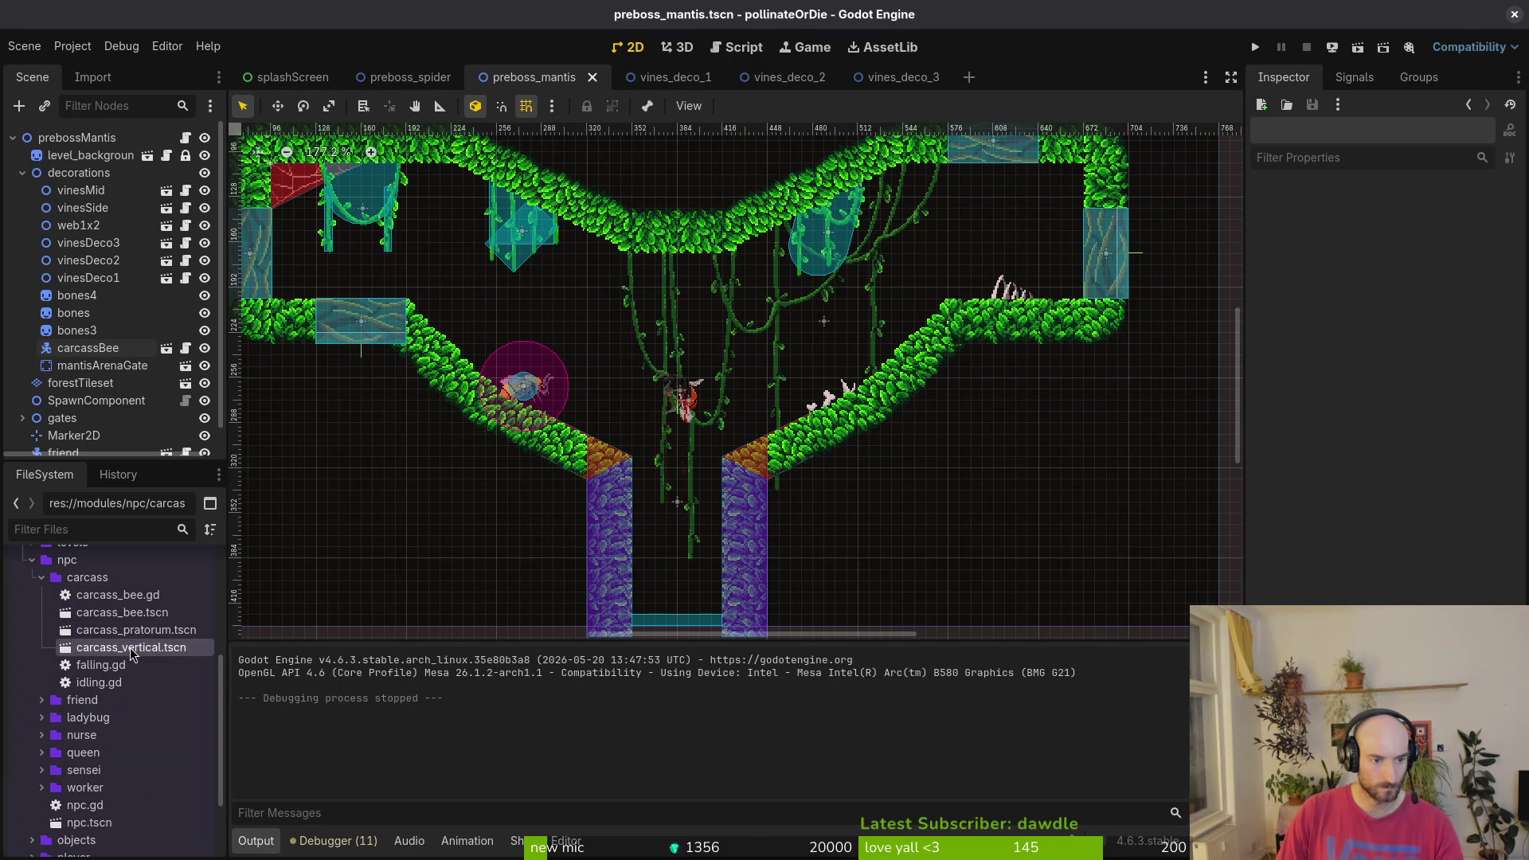
{"action": "left_click_drag", "start_coordinate": [131, 653], "coordinate": [645, 338]}
{"action": "key", "text": "ctrl+z"}
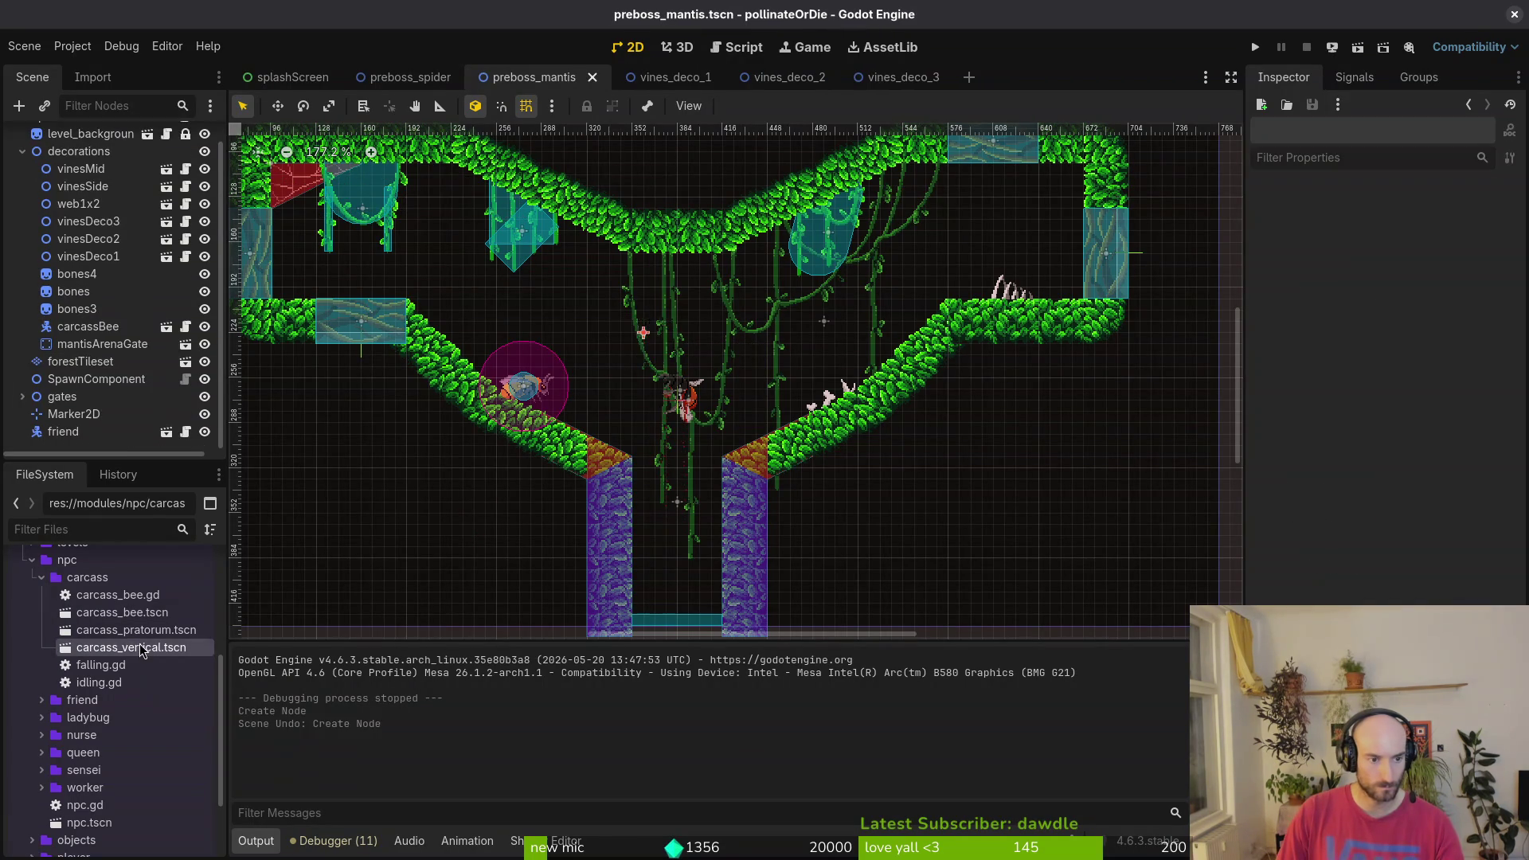
{"action": "left_click", "coordinate": [147, 617]}
{"action": "left_click_drag", "start_coordinate": [147, 618], "coordinate": [525, 342]}
{"action": "key", "text": "ctrl+z"}
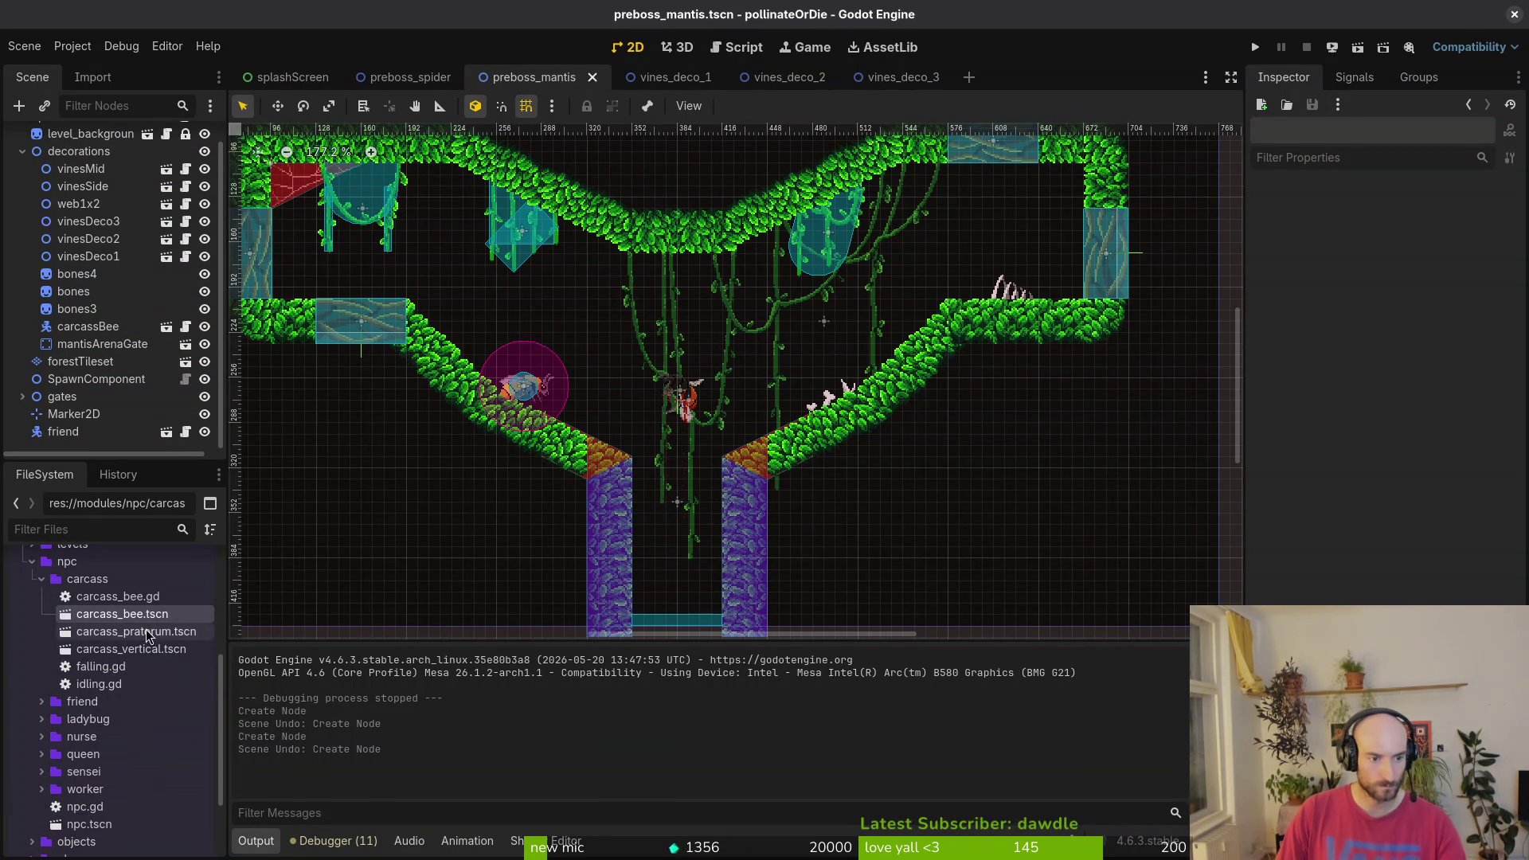
{"action": "left_click_drag", "start_coordinate": [136, 632], "coordinate": [620, 324]}
{"action": "key", "text": "ctrl+z"}
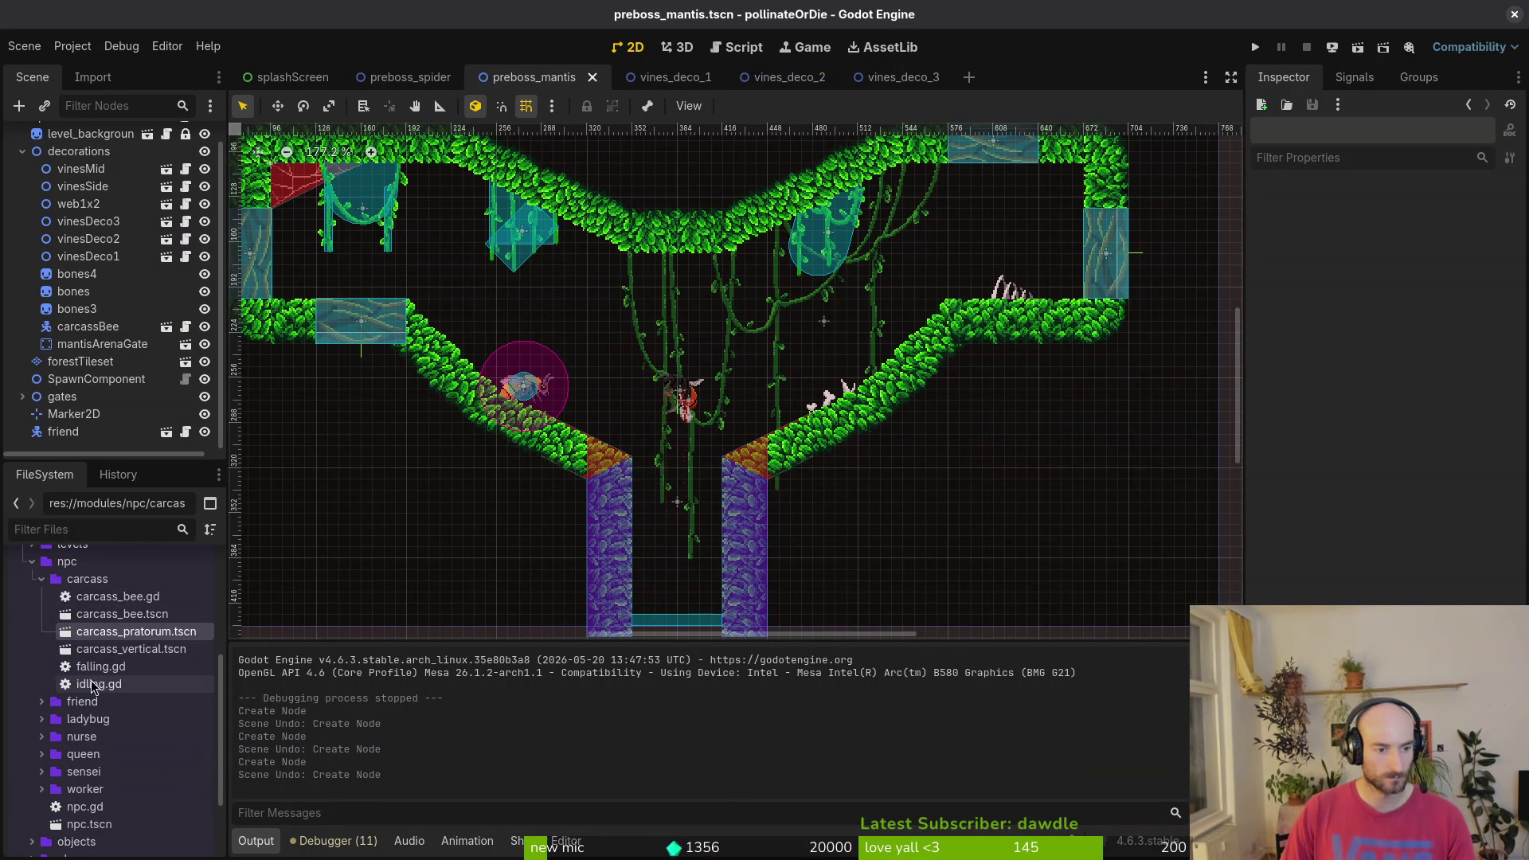
- Collapse the carcass folder and select the vinesSide node in the level
{"action": "left_click", "coordinate": [42, 578]}
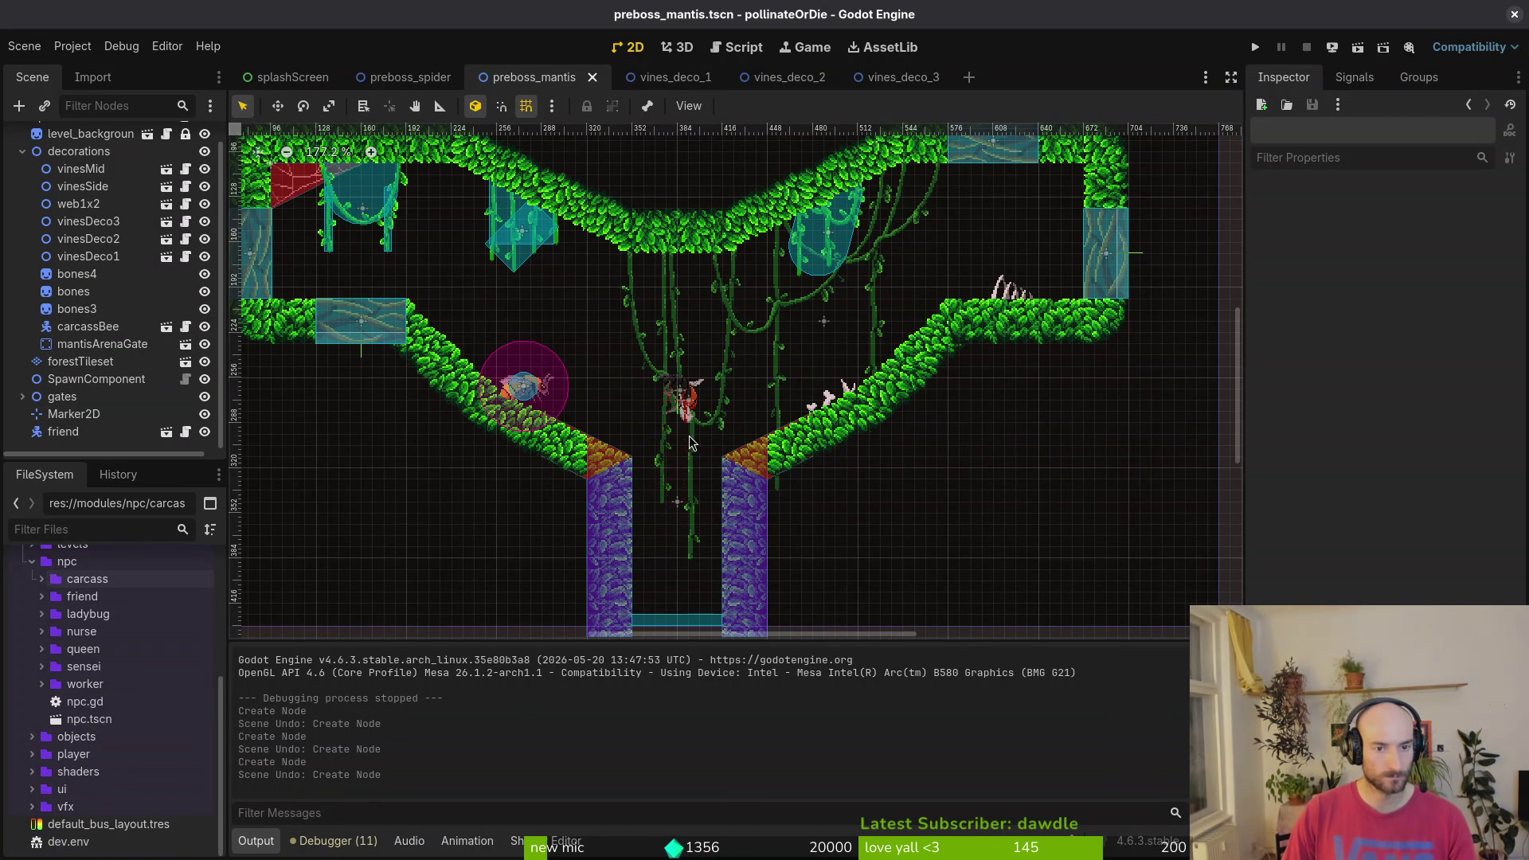
{"action": "scroll", "coordinate": [777, 428], "scroll_direction": "up", "scroll_amount": 1}
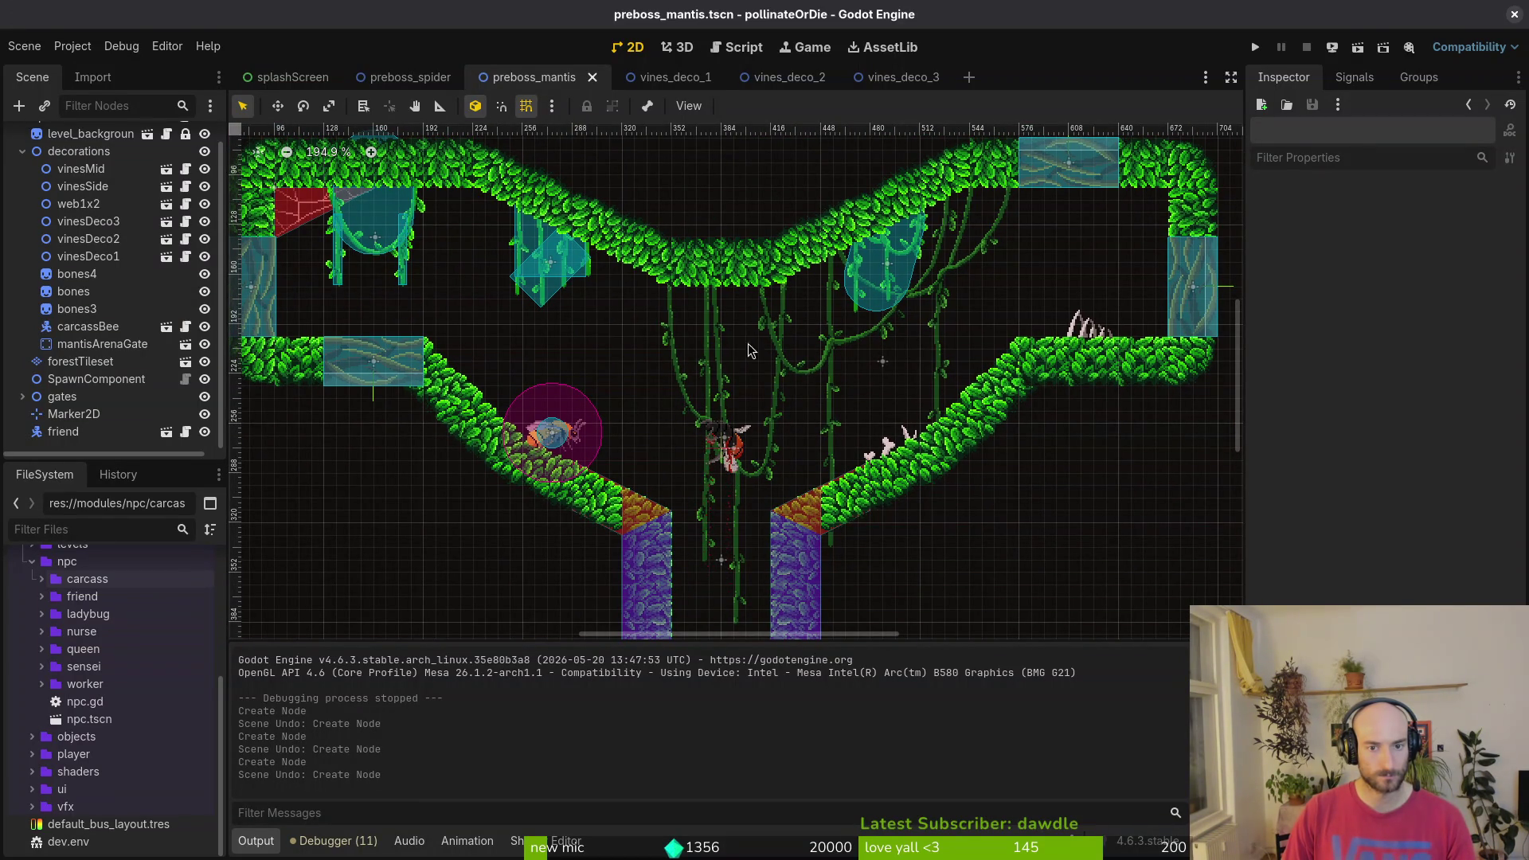
{"action": "left_click", "coordinate": [835, 349]}
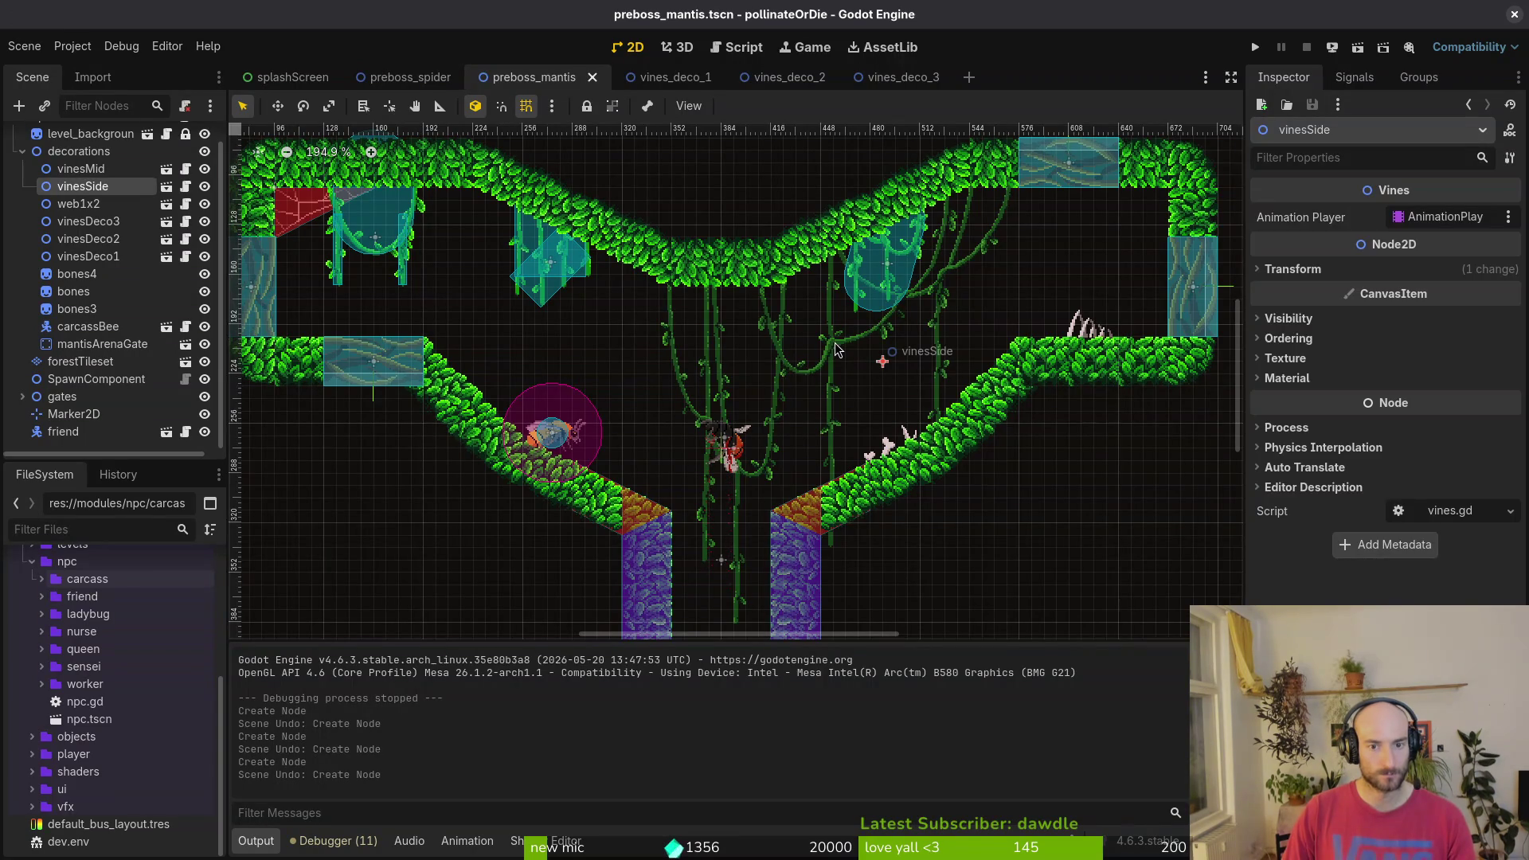
- Duplicate vinesSide as vinesSide2, mirror it with scale x -1, and place it at x 280
{"action": "key", "text": "Up"}
{"action": "key", "text": "Up"}
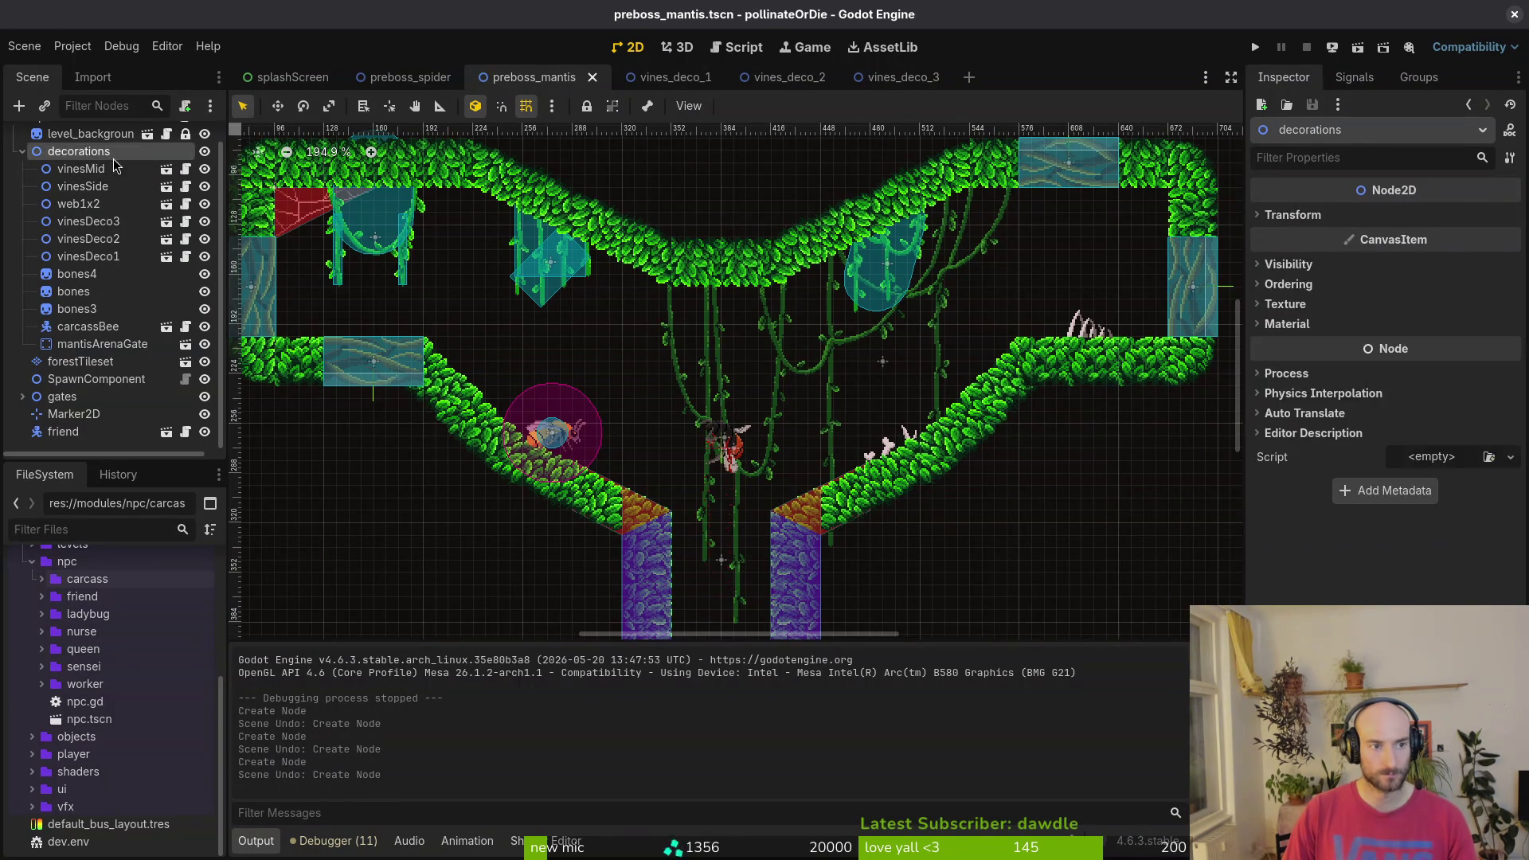
{"action": "key", "text": "ctrl+v"}
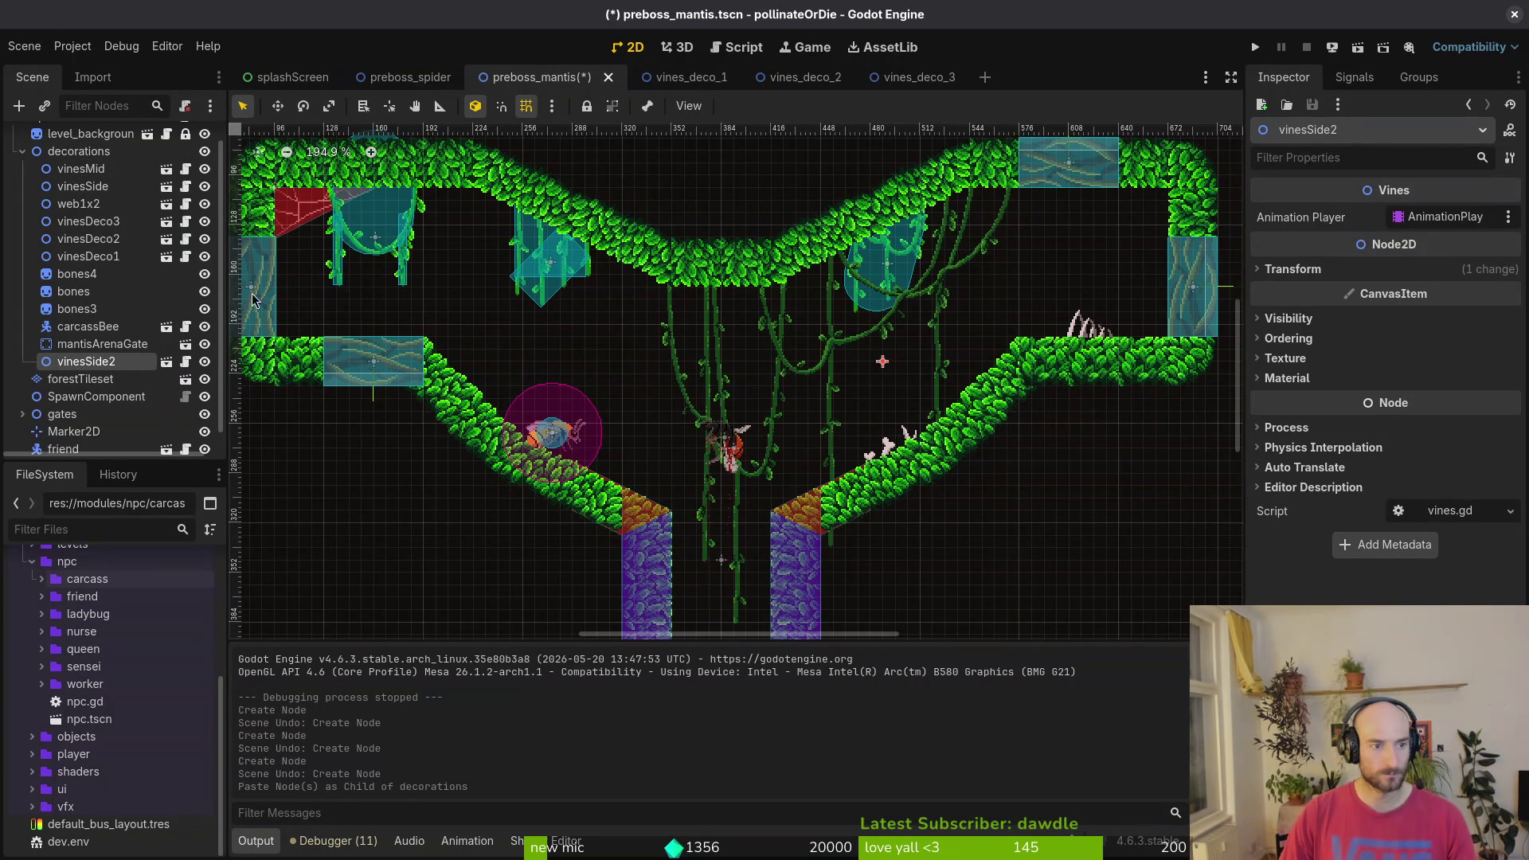
{"action": "left_click", "coordinate": [1306, 268]}
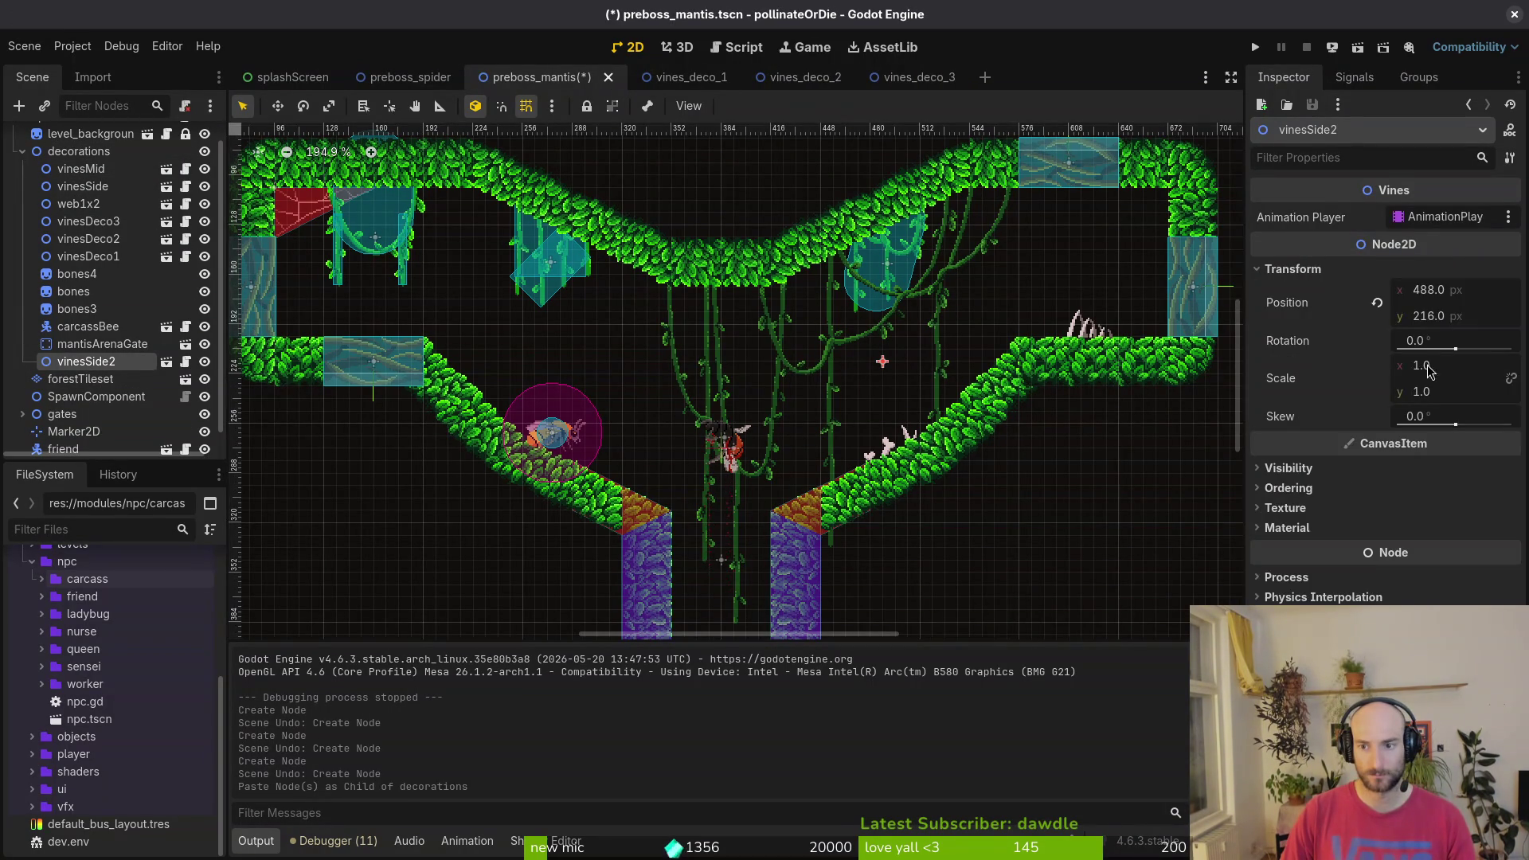
{"action": "left_click", "coordinate": [1418, 369]}
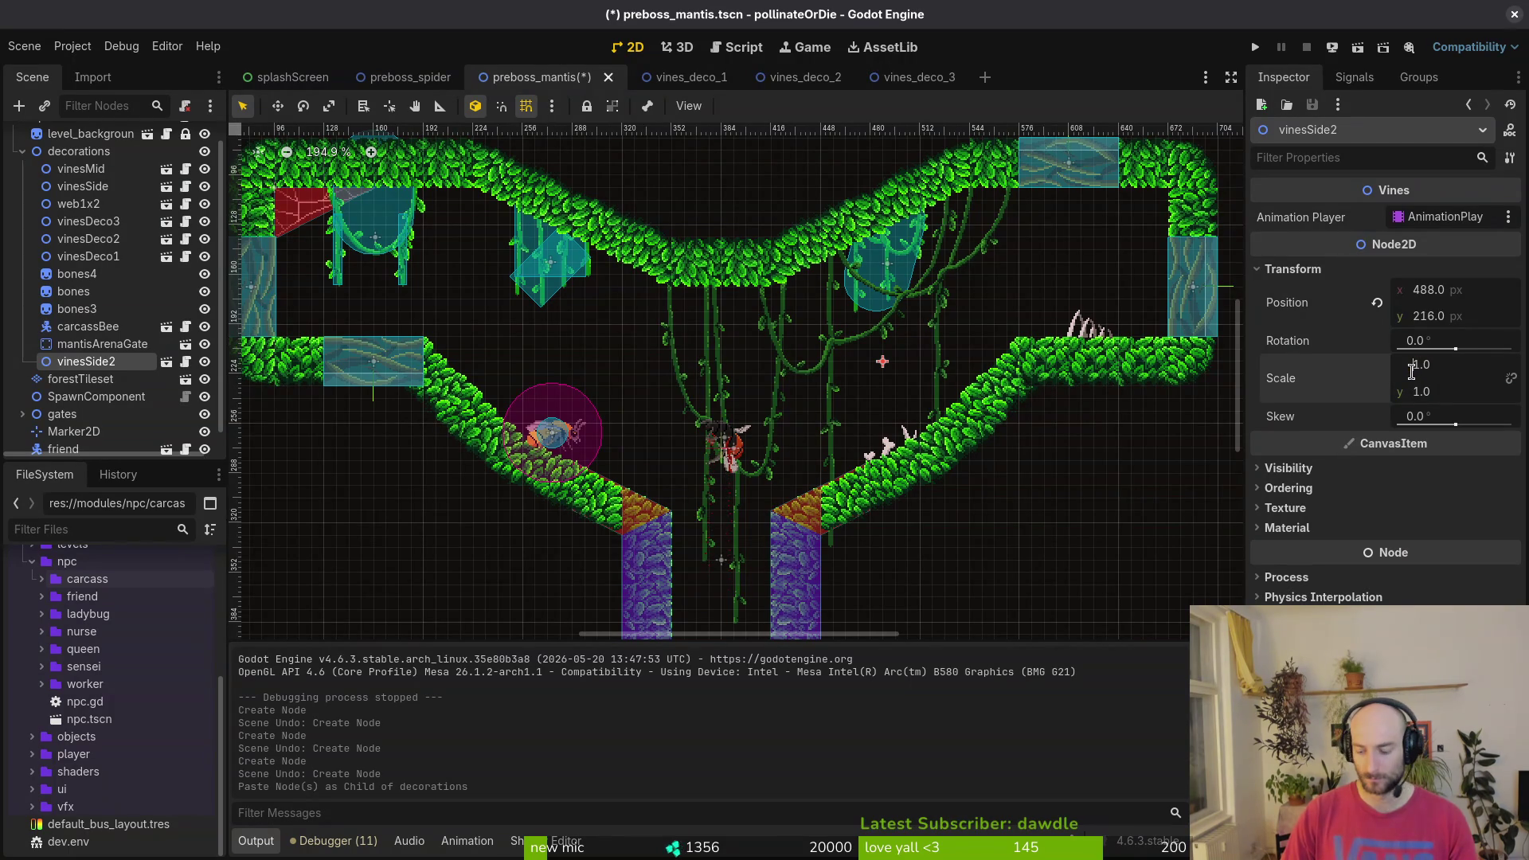
{"action": "type", "text": "2"}
{"action": "key", "text": "Return"}
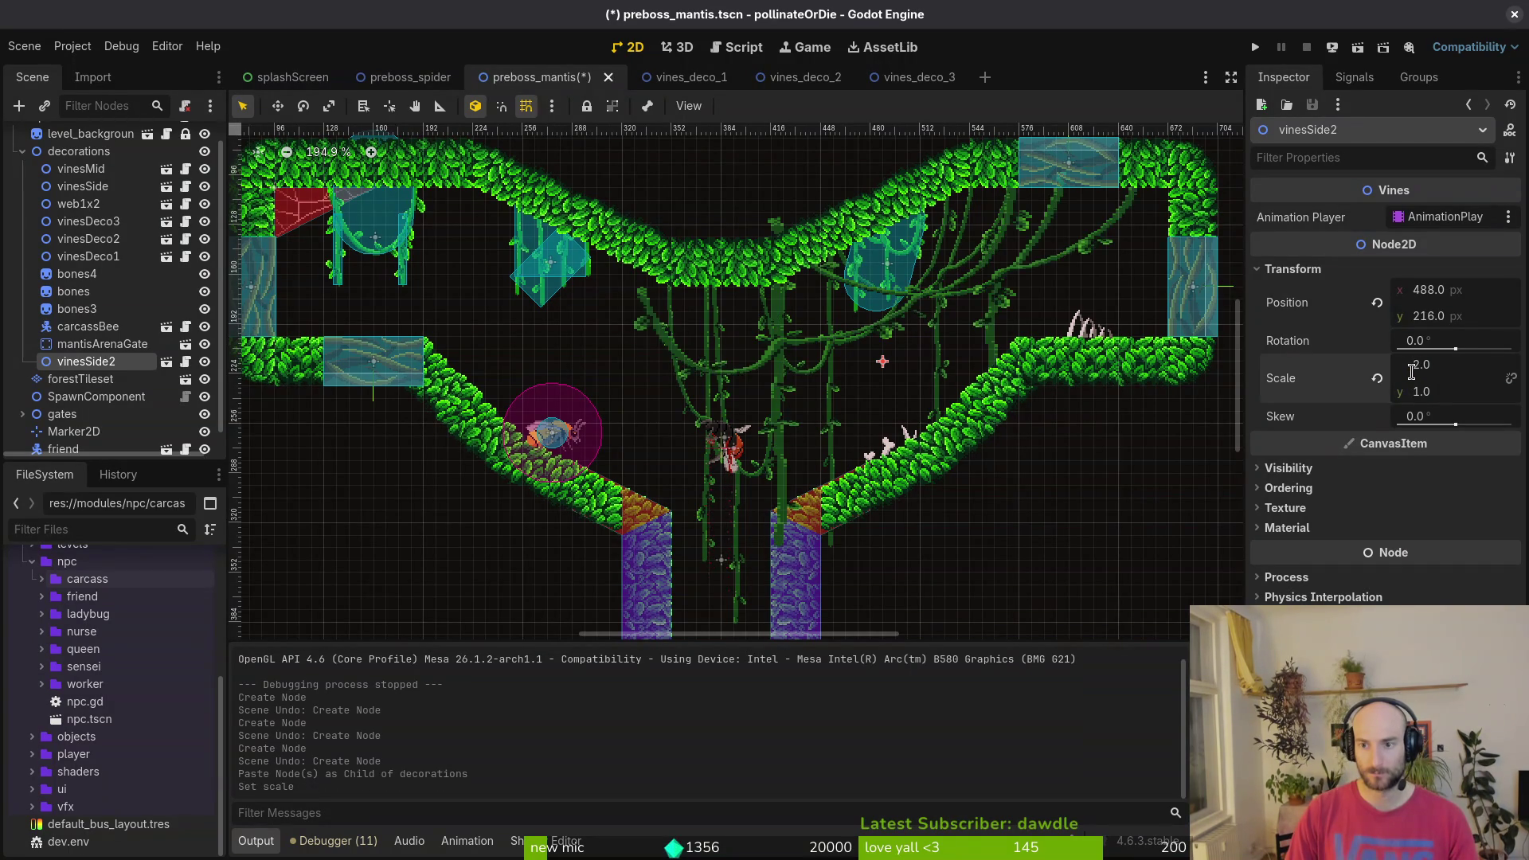
{"action": "key", "text": "ctrl+z"}
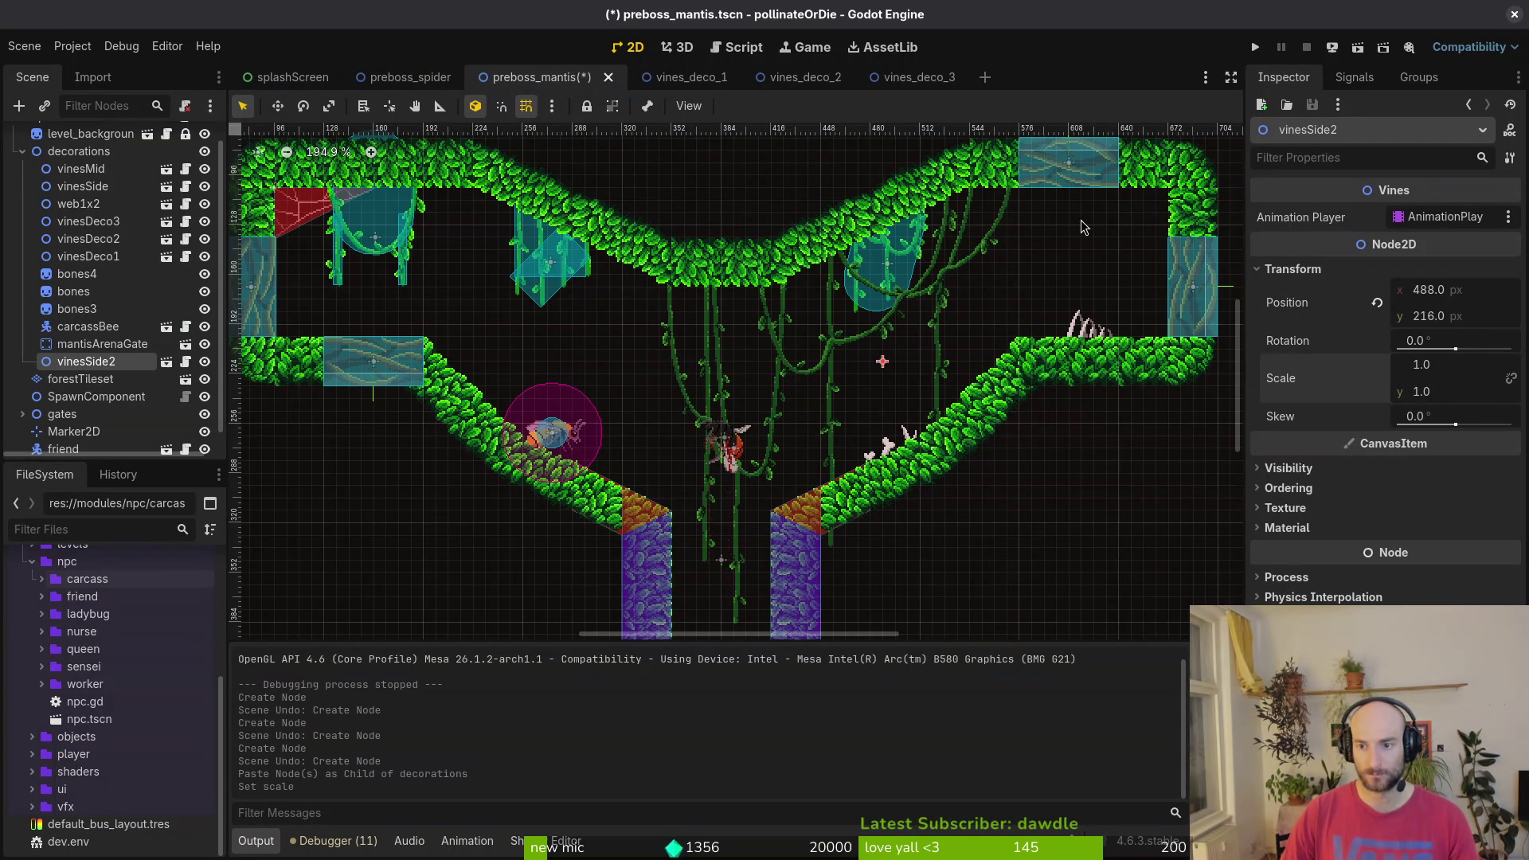
{"action": "key", "text": "Return"}
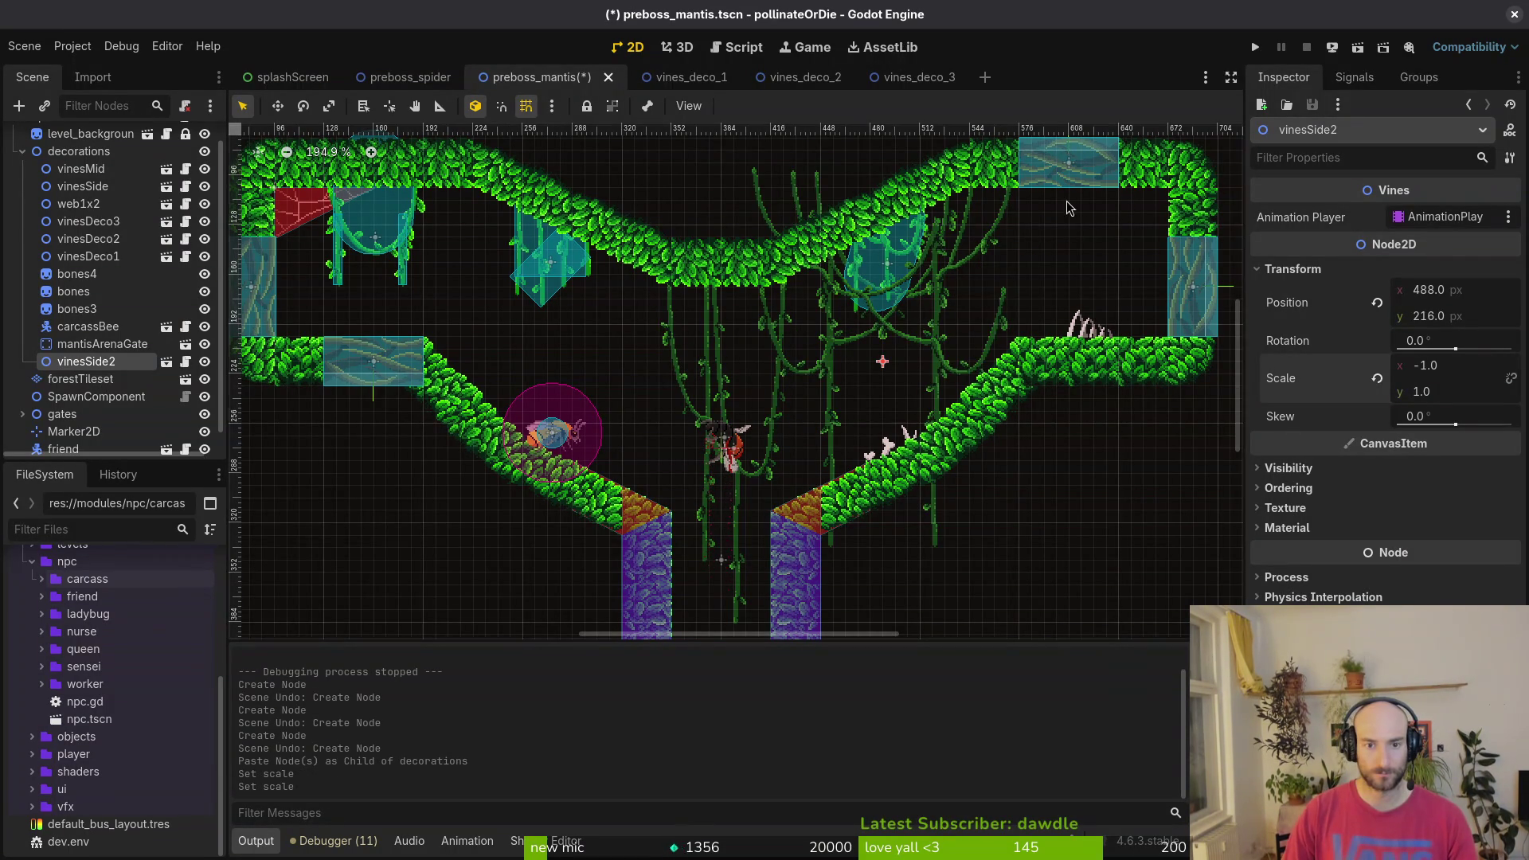
{"action": "left_click", "coordinate": [1477, 295]}
{"action": "type", "text": "768-"}
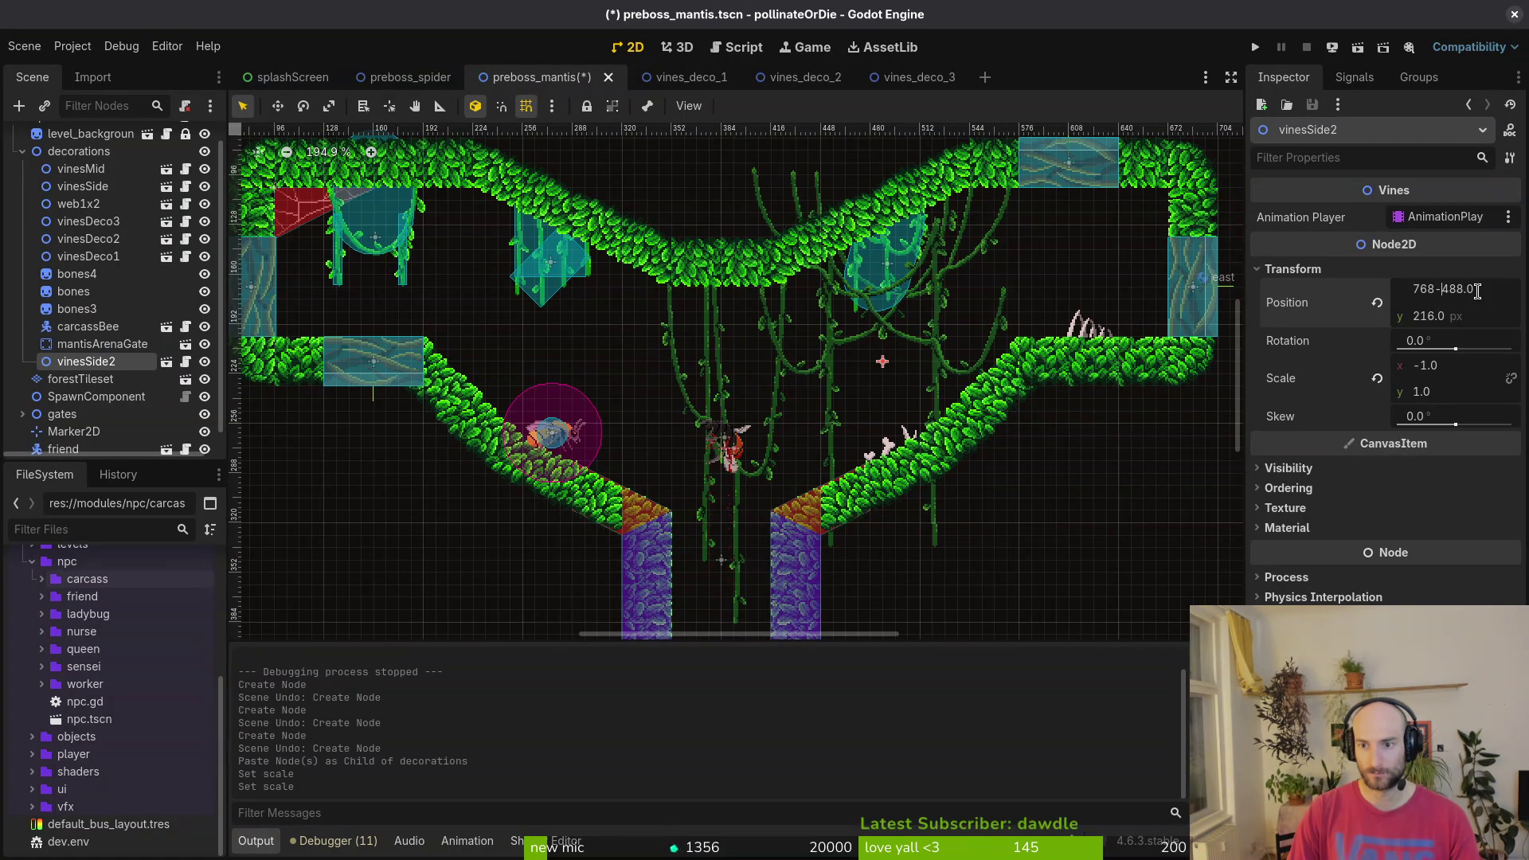
{"action": "key", "text": "Return"}
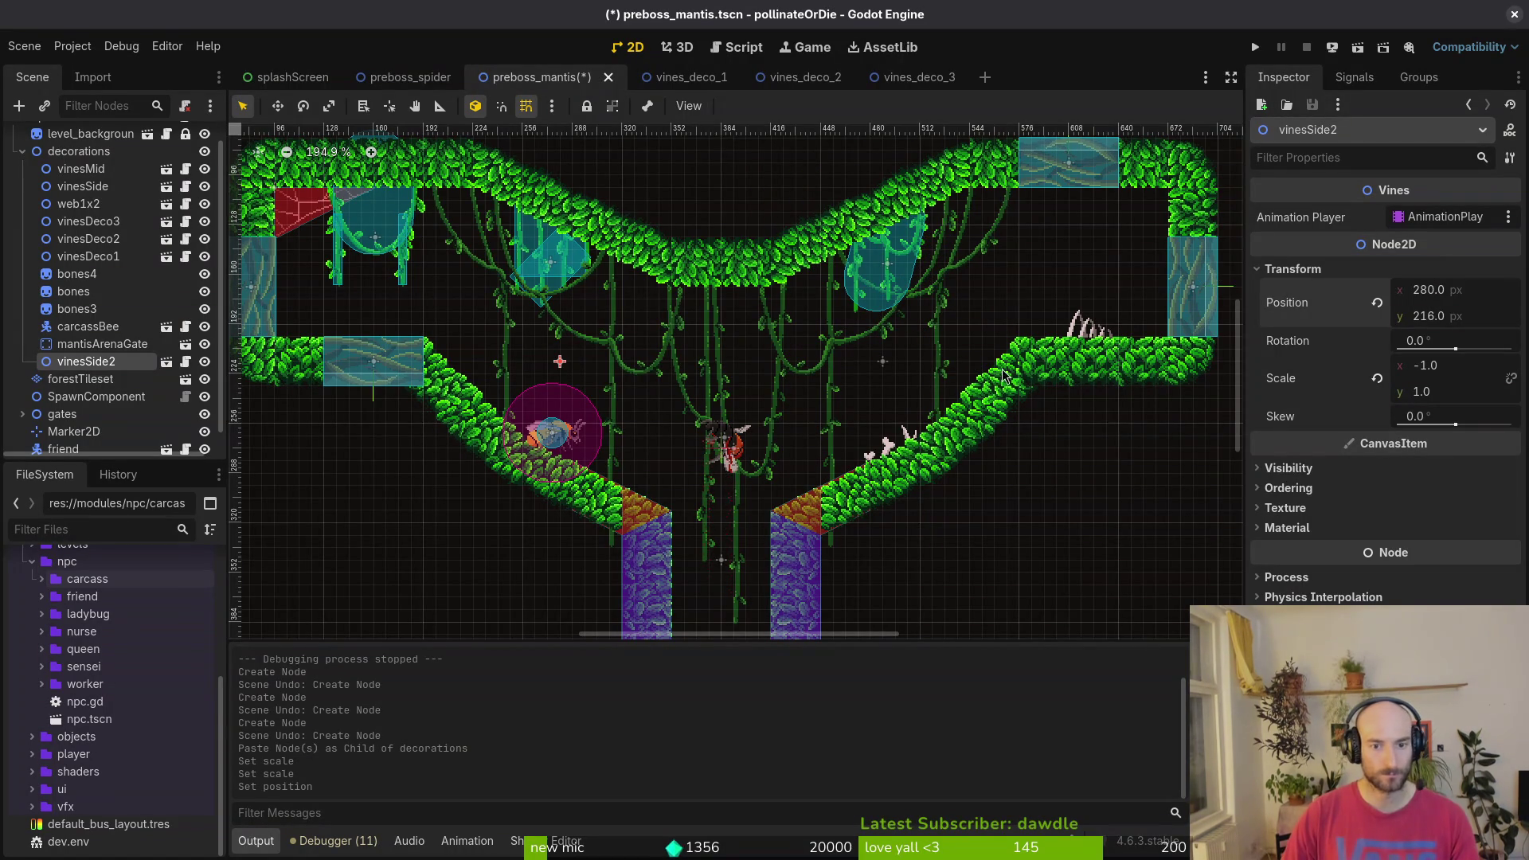
{"action": "key", "text": "ctrl+s"}
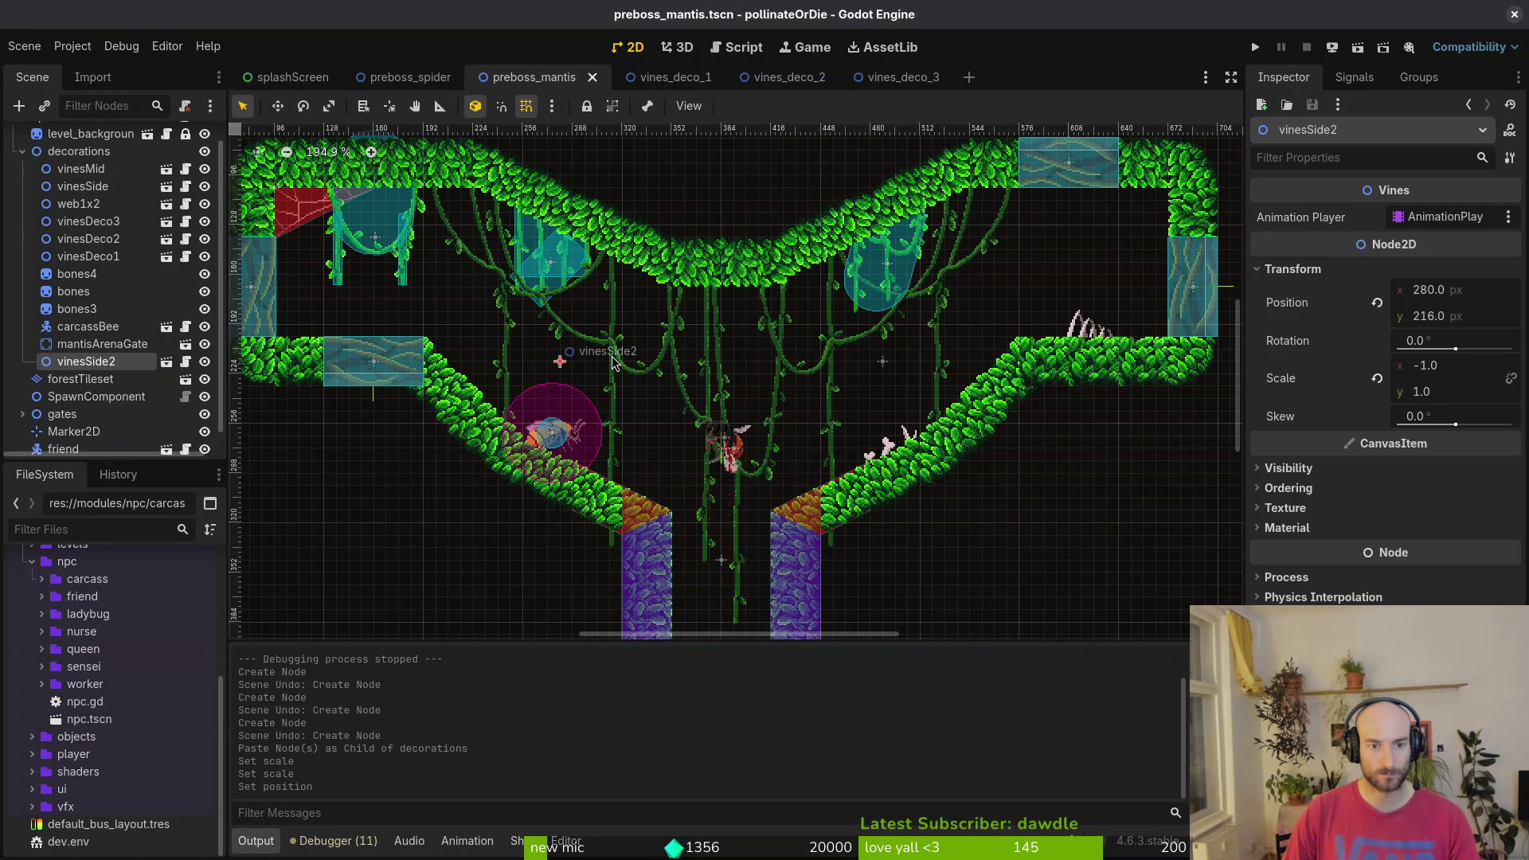
- Raise vinesSide2 and vinesSide 8 px to y 208 and save preboss_mantis
{"action": "scroll", "coordinate": [613, 362], "scroll_direction": "up", "scroll_amount": 2}
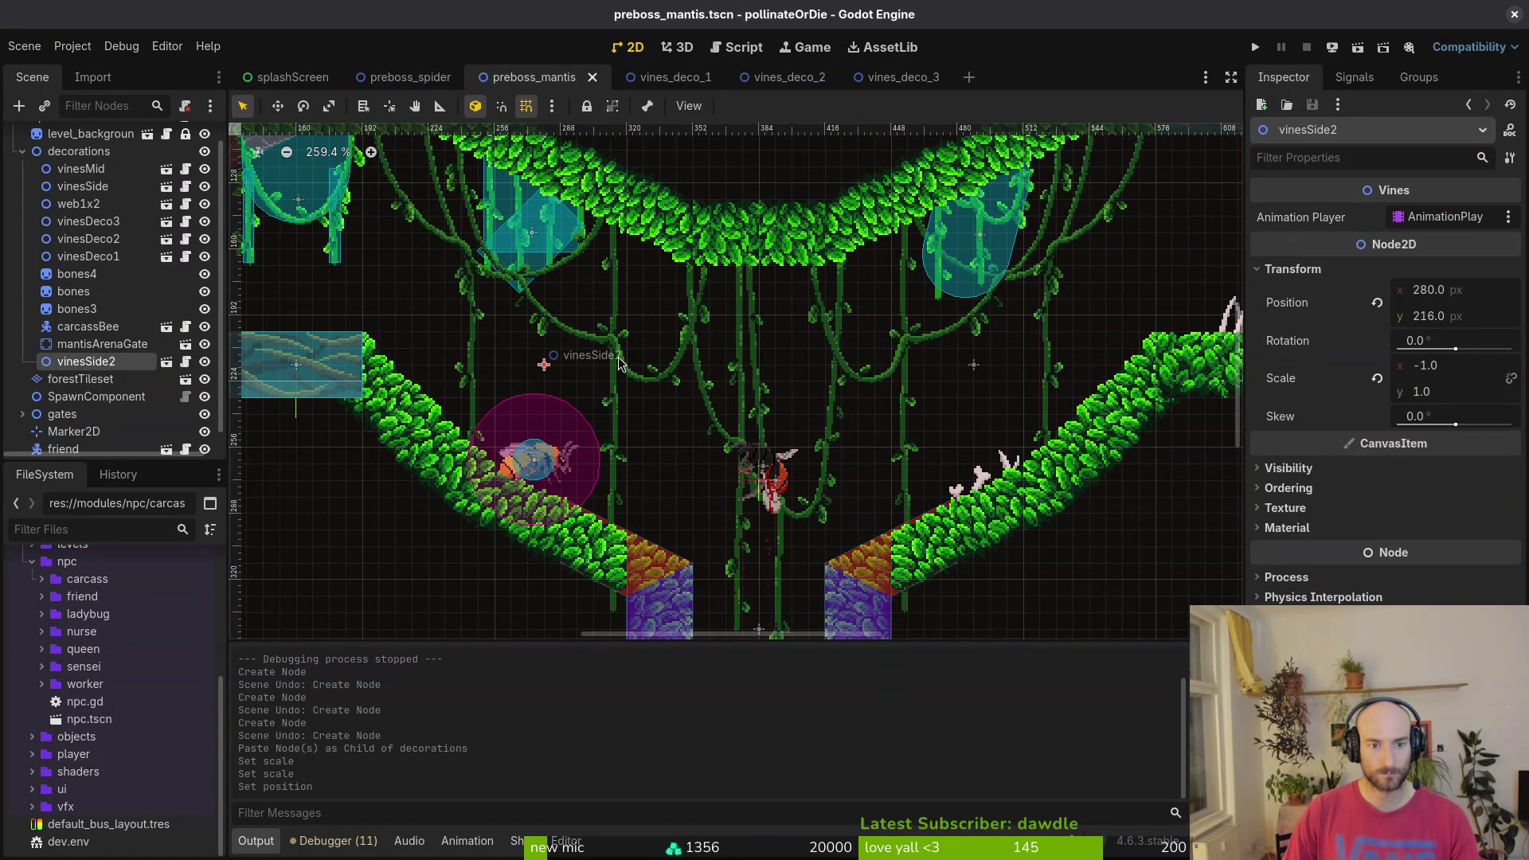
{"action": "key", "text": "shift+Up"}
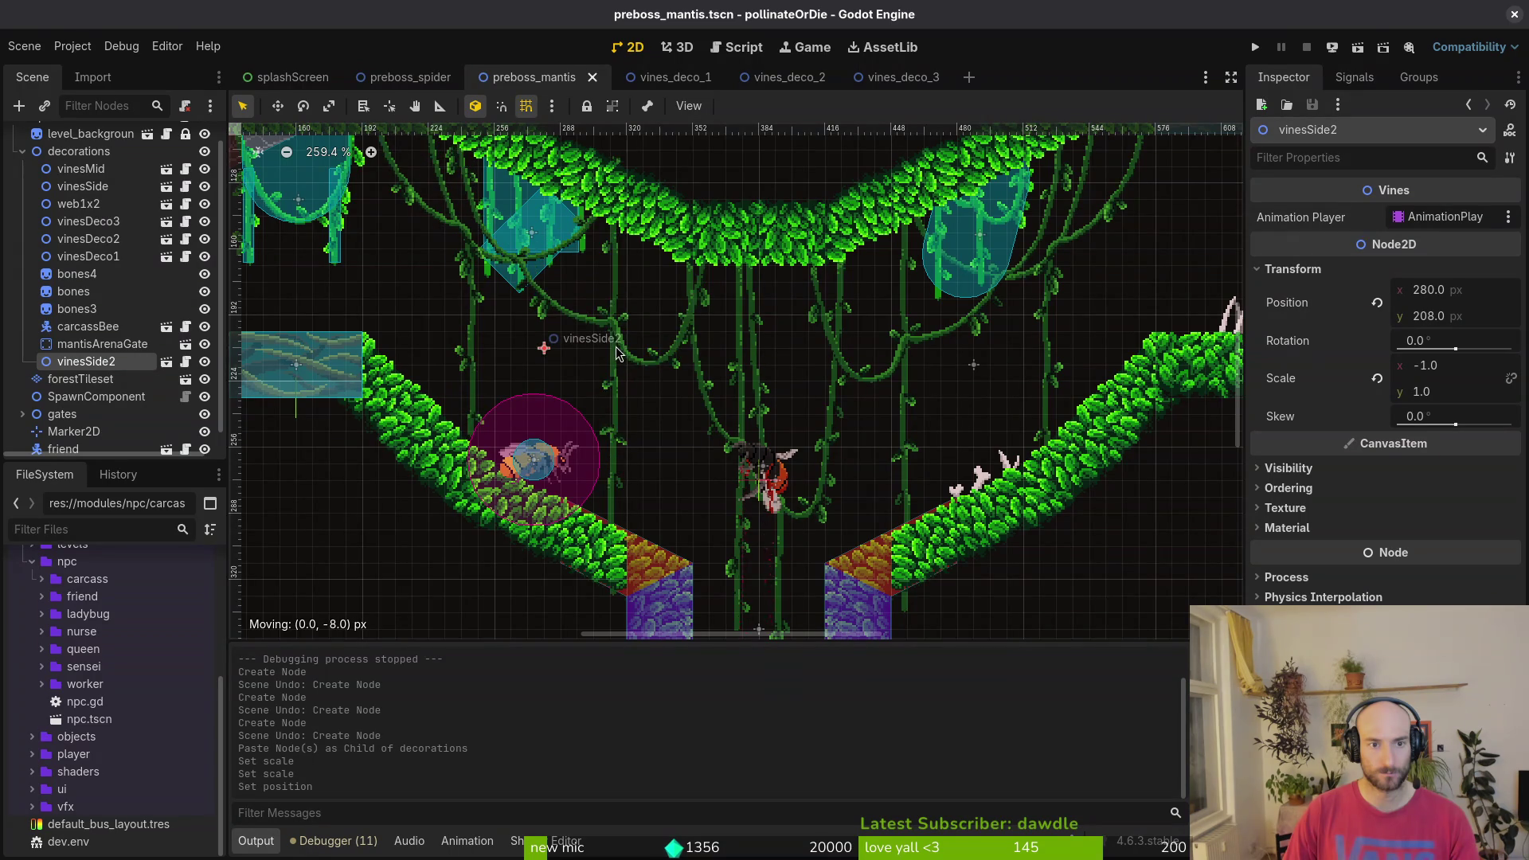
{"action": "scroll", "coordinate": [614, 356], "scroll_direction": "down", "scroll_amount": 3}
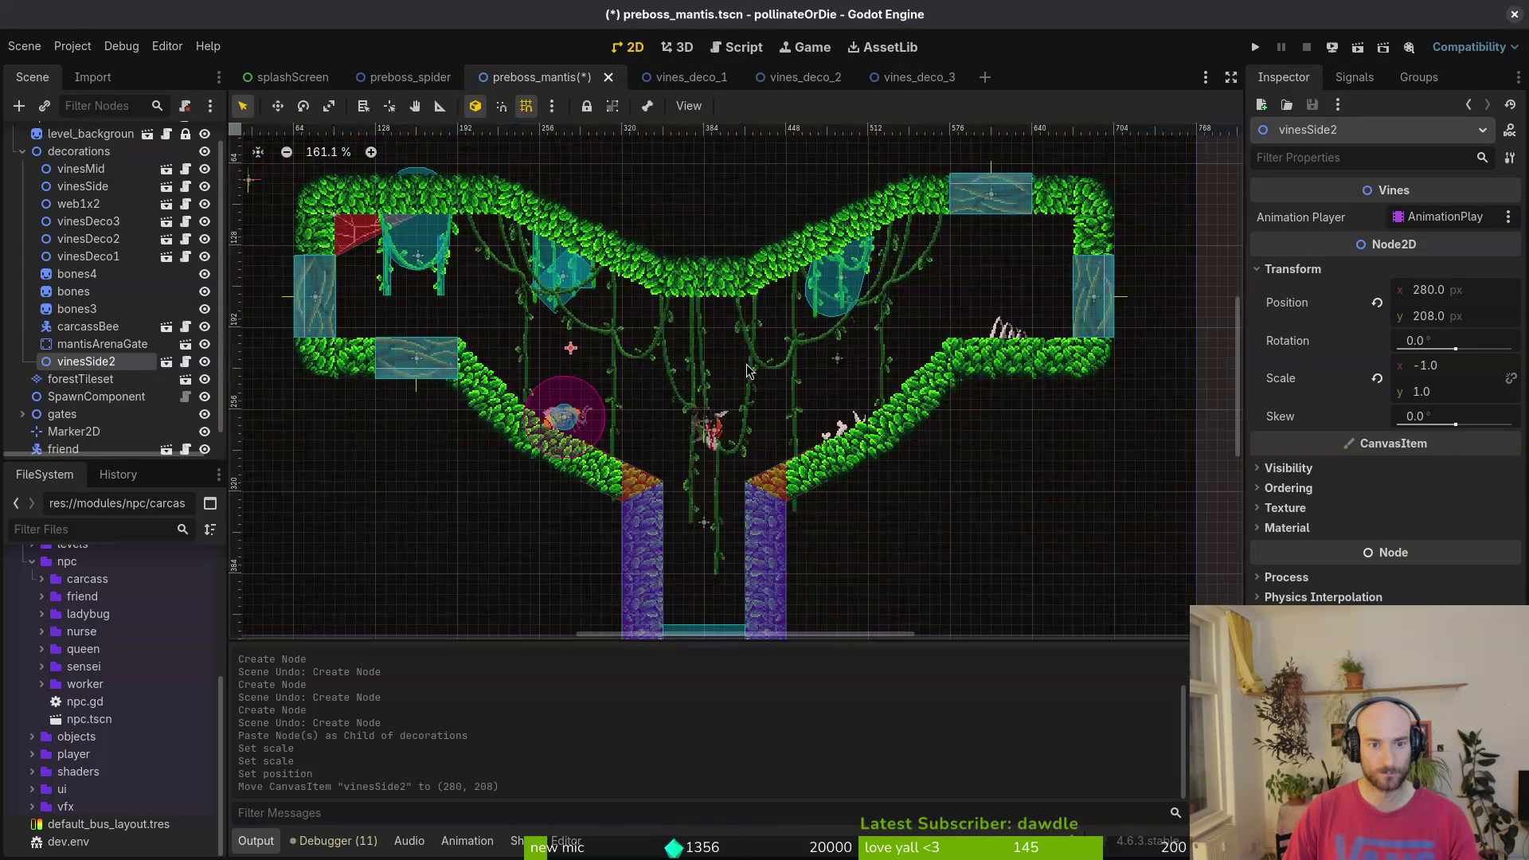
{"action": "left_click", "coordinate": [796, 351]}
{"action": "key", "text": "shift+Up"}
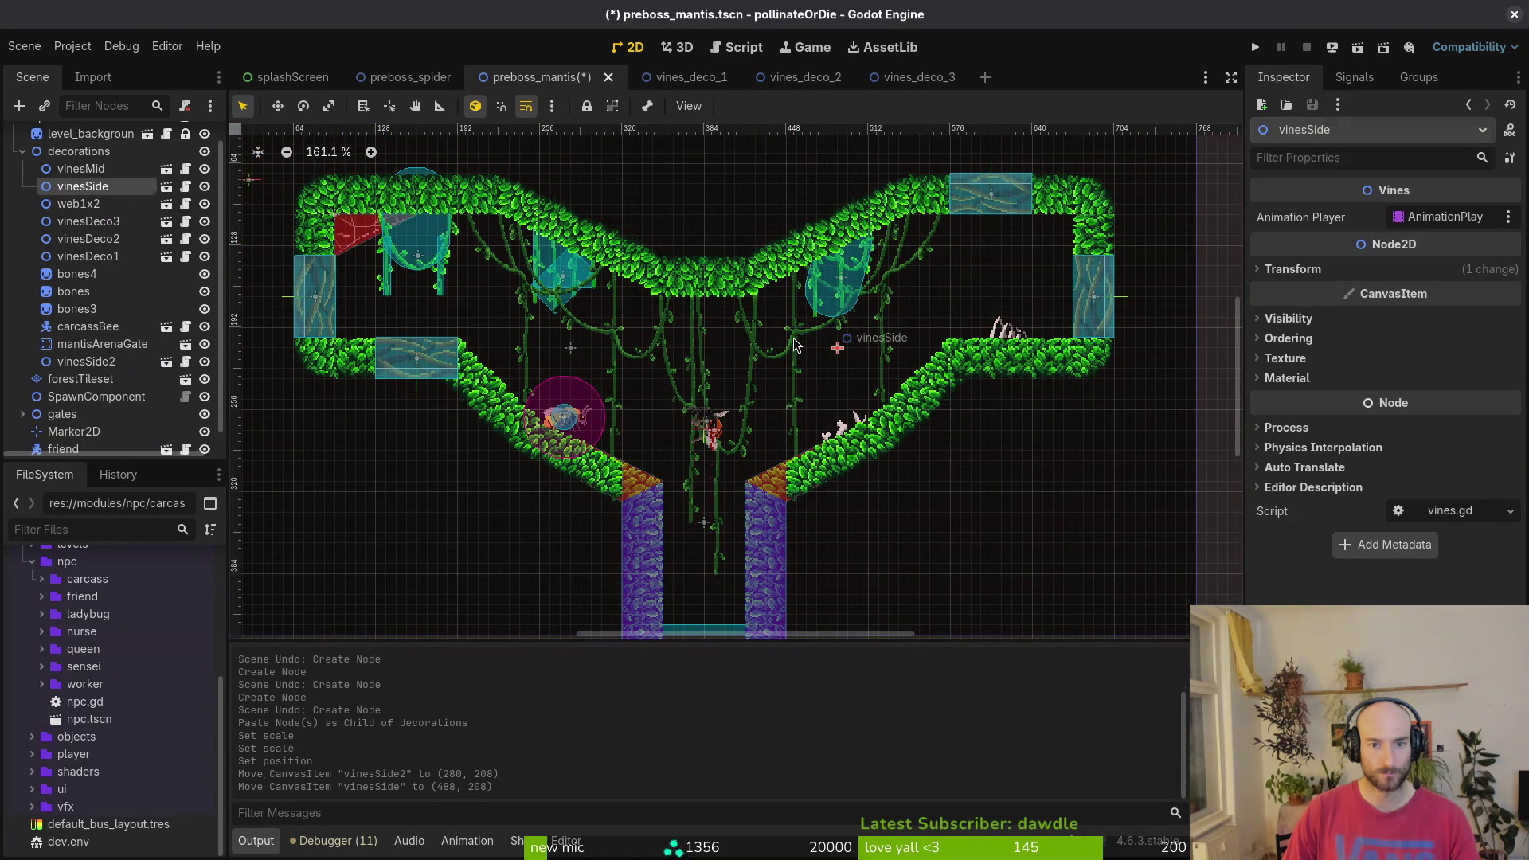
{"action": "key", "text": "Escape"}
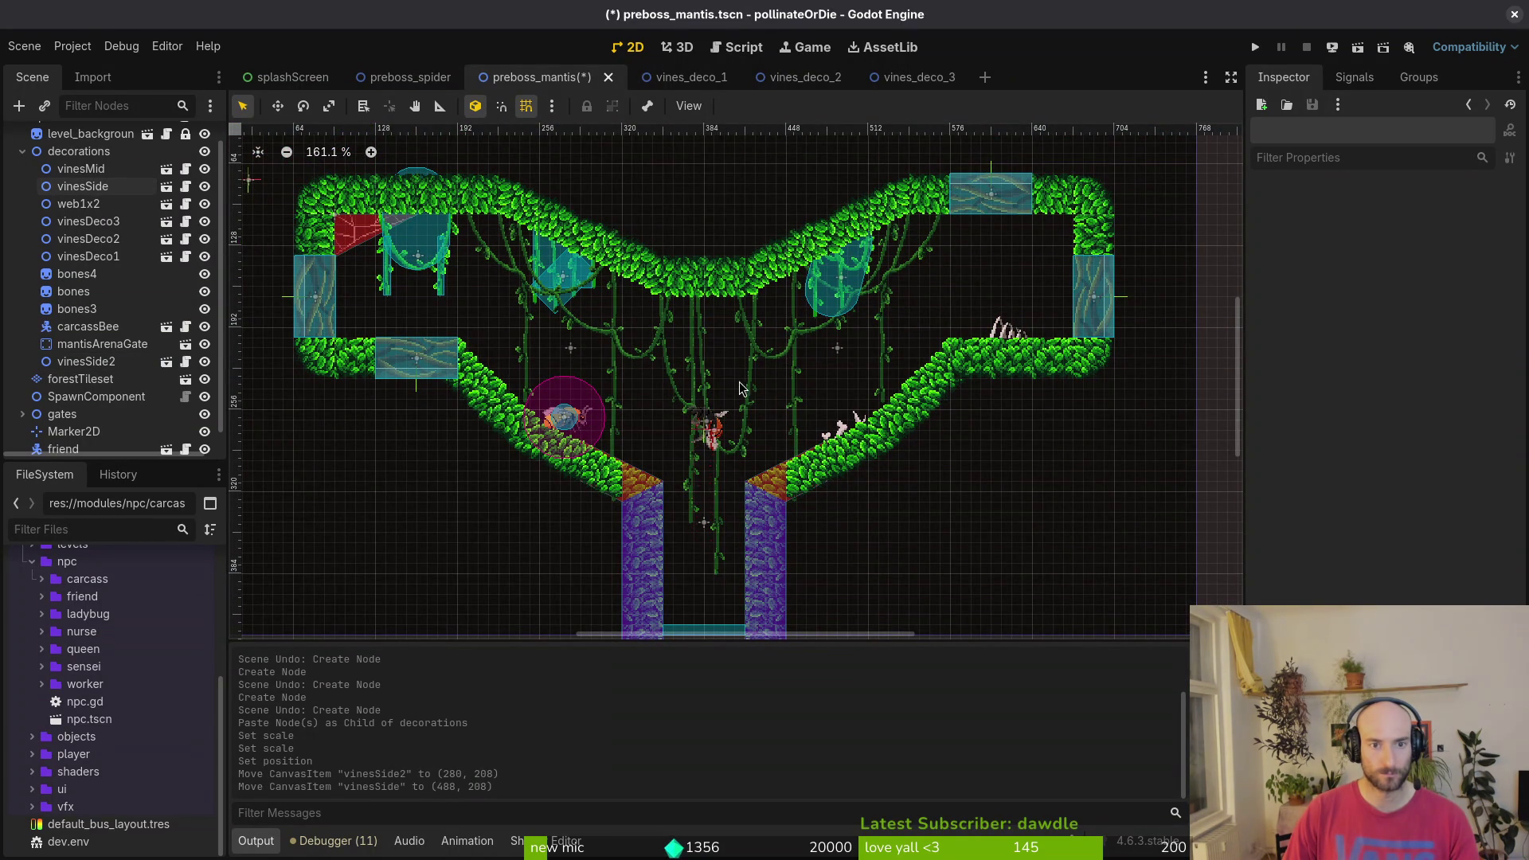
{"action": "key", "text": "ctrl+s"}
{"action": "scroll", "coordinate": [875, 279], "scroll_direction": "up", "scroll_amount": 6}
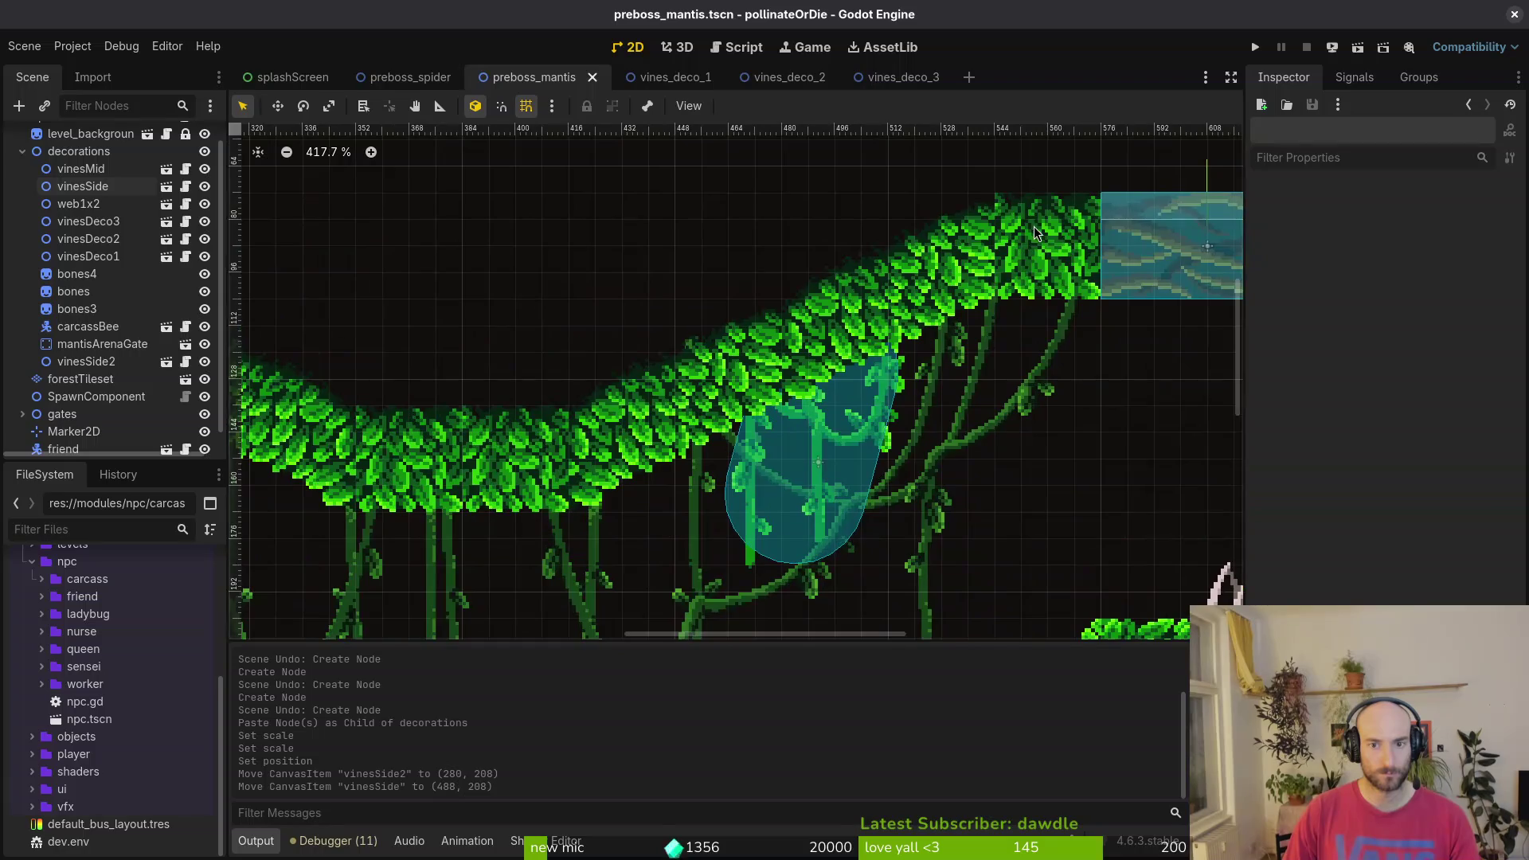
{"action": "scroll", "coordinate": [1035, 233], "scroll_direction": "down", "scroll_amount": 5}
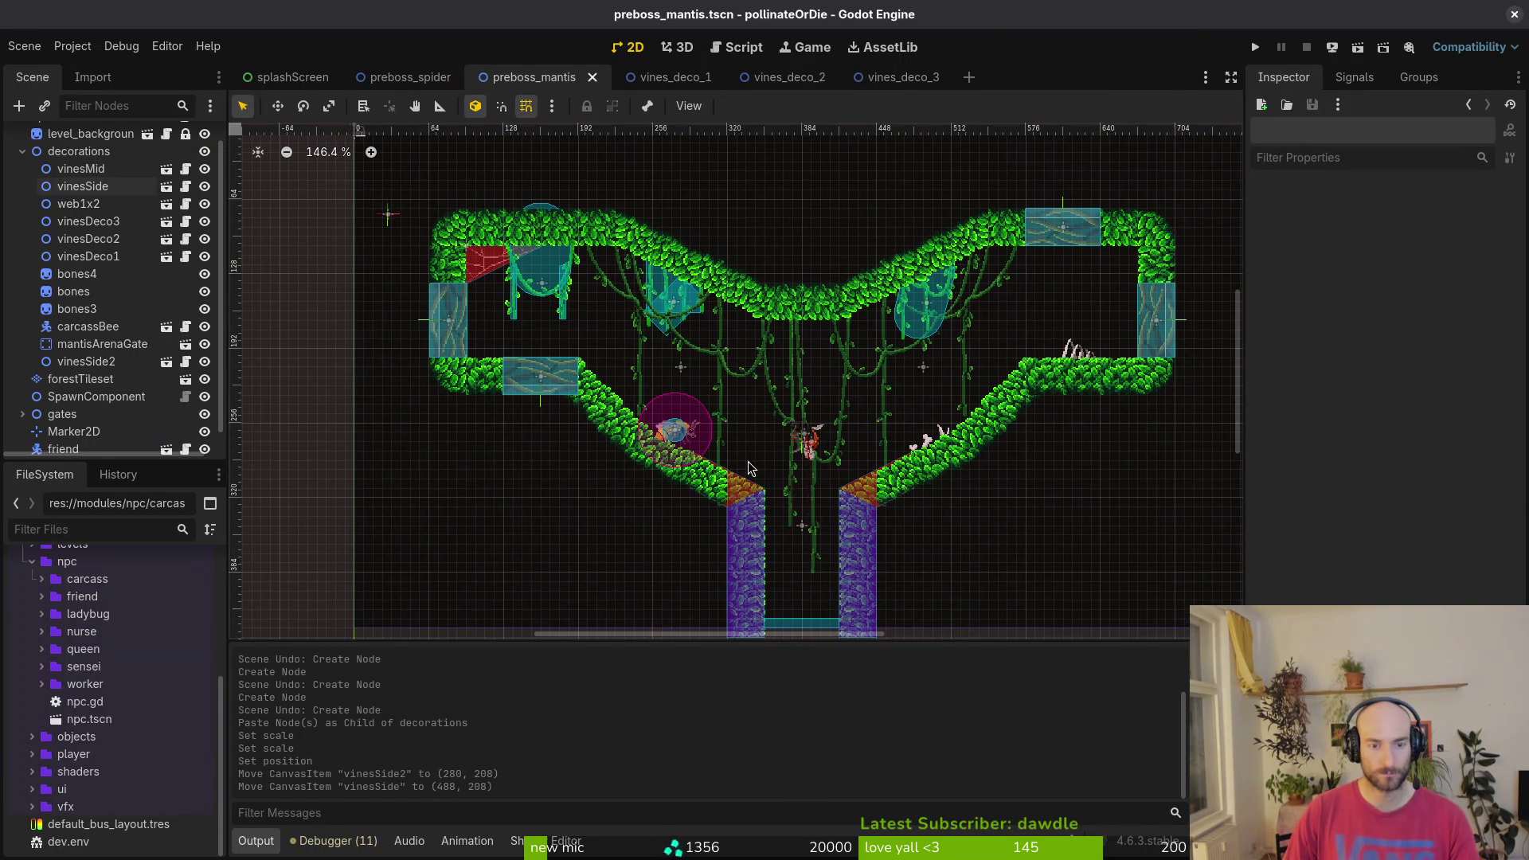
{"action": "left_click", "coordinate": [1256, 48]}
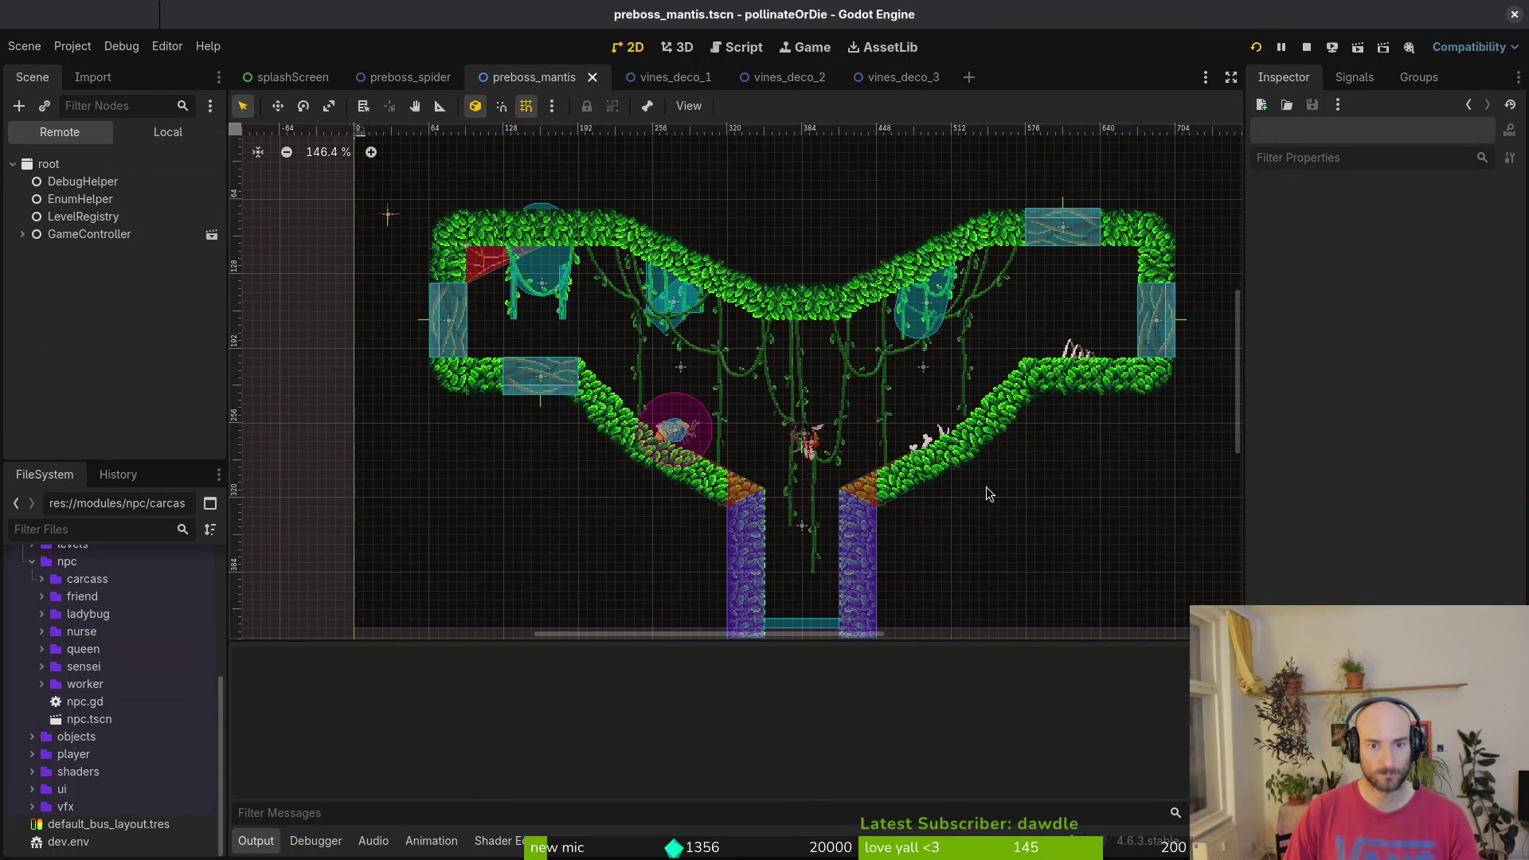
{"action": "double_click", "coordinate": [517, 17]}
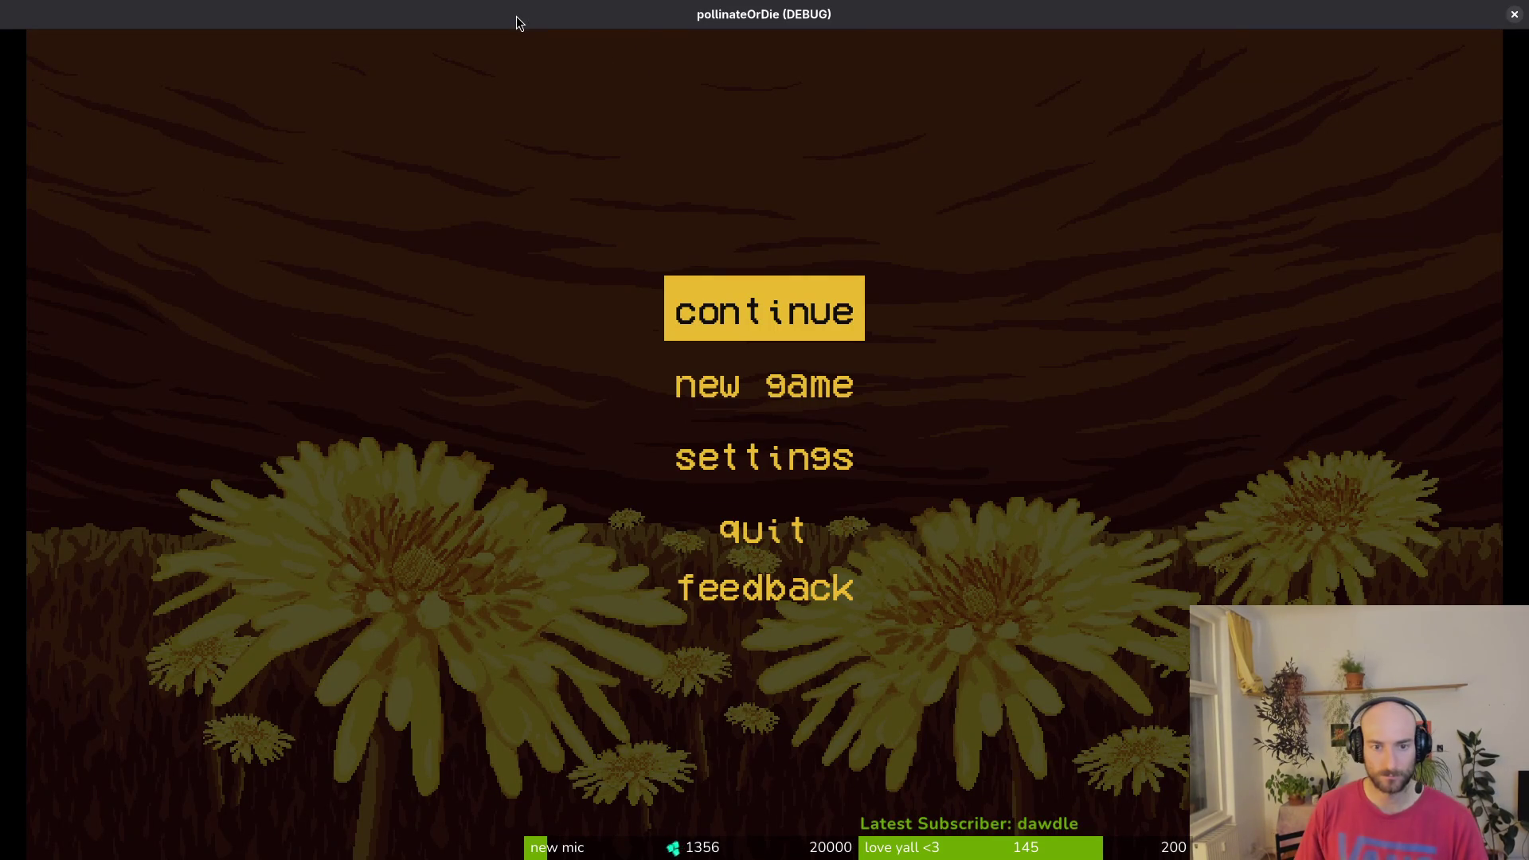
{"action": "key", "text": "Return"}
{"action": "key", "text": "Tab"}
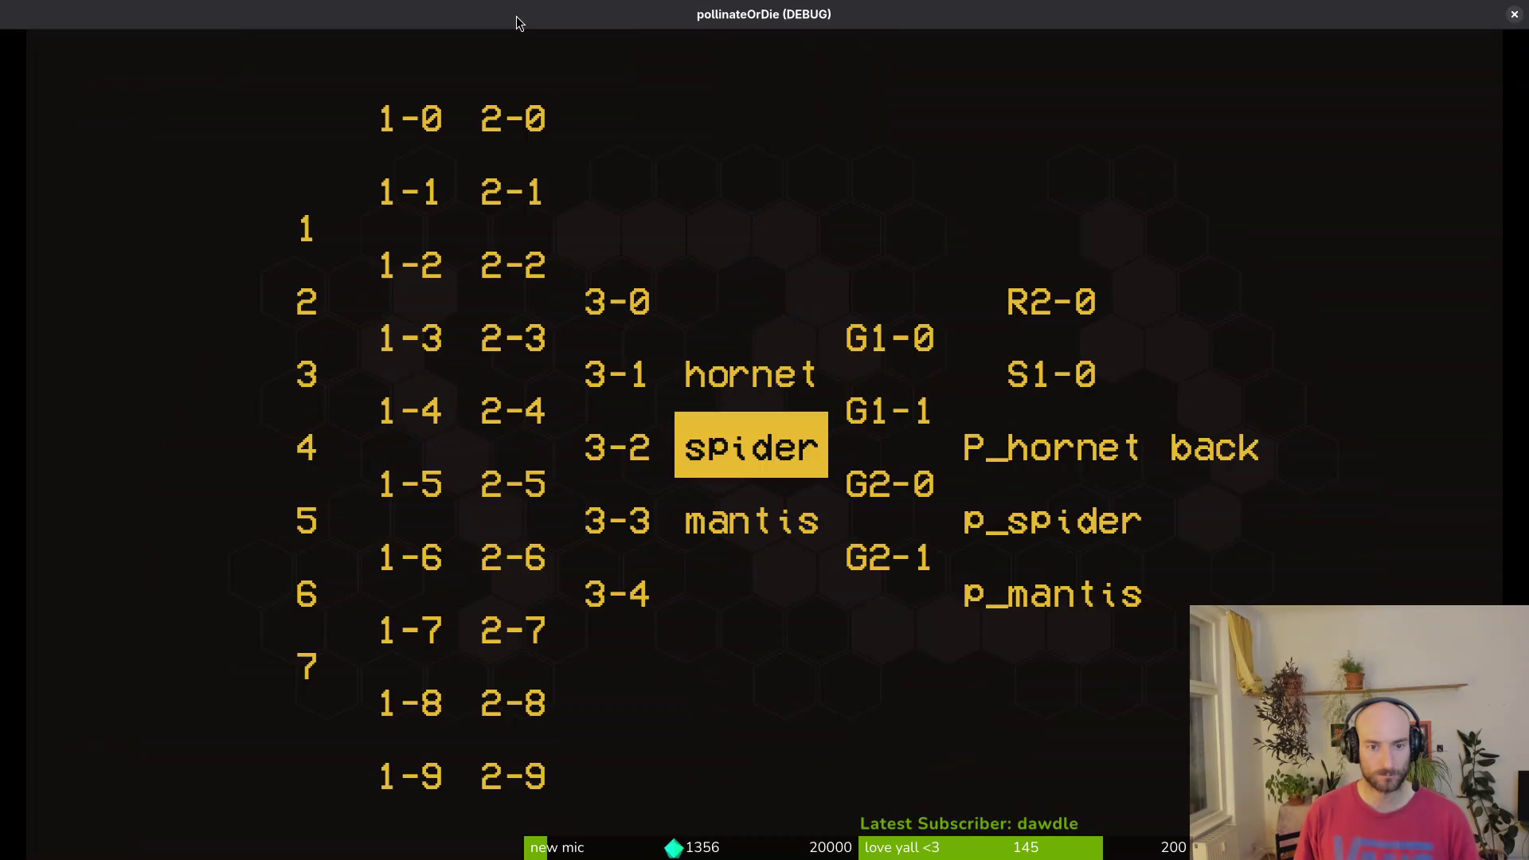
{"action": "key", "text": "Right"}
{"action": "key", "text": "Right"}
{"action": "key", "text": "Down"}
{"action": "key", "text": "Down"}
{"action": "key", "text": "Return"}
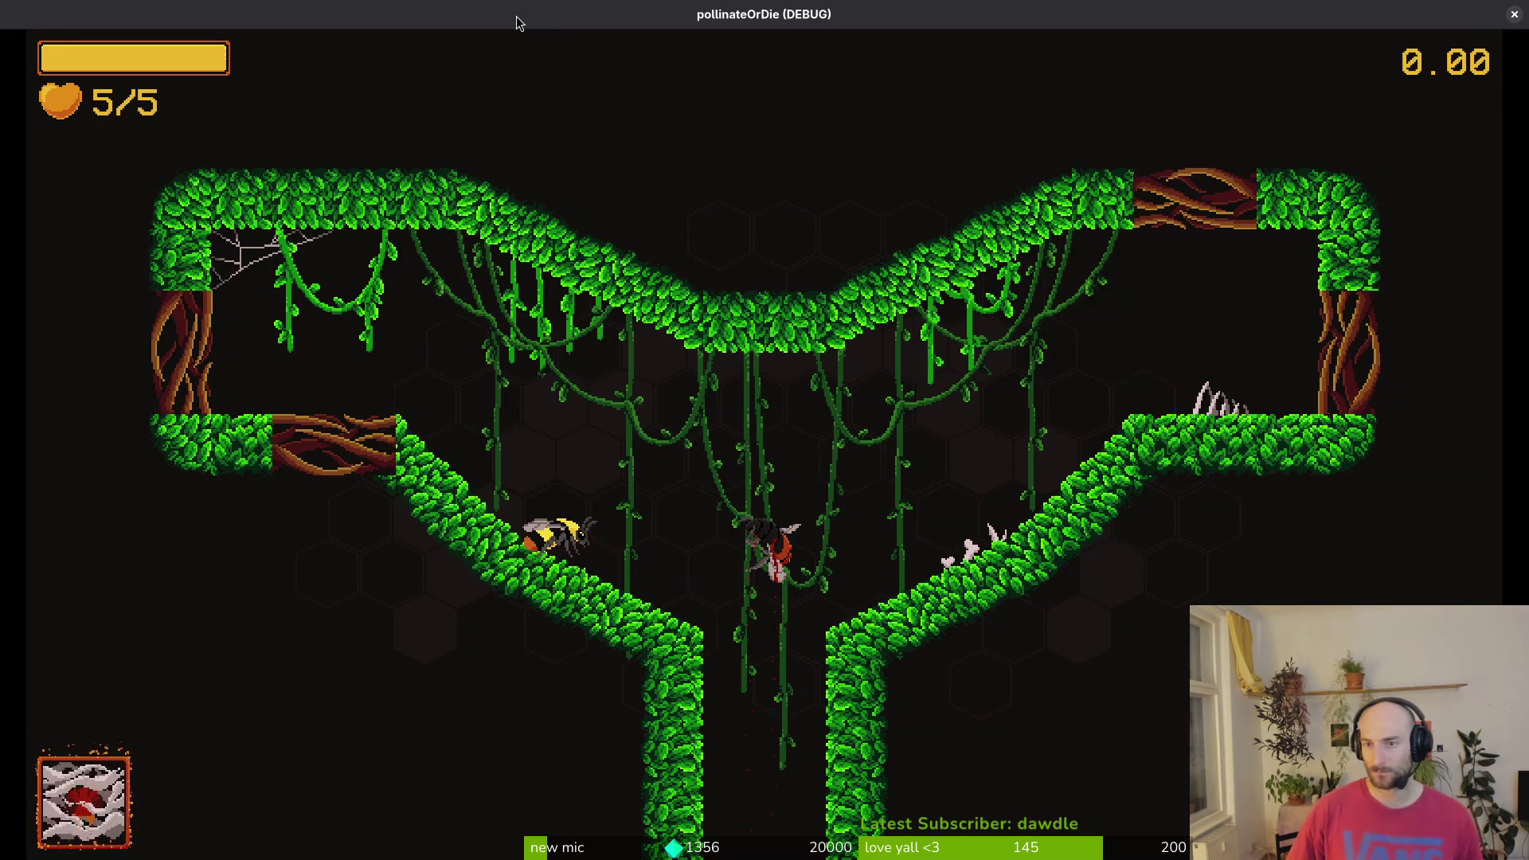
{"action": "left_click", "coordinate": [1511, 16]}
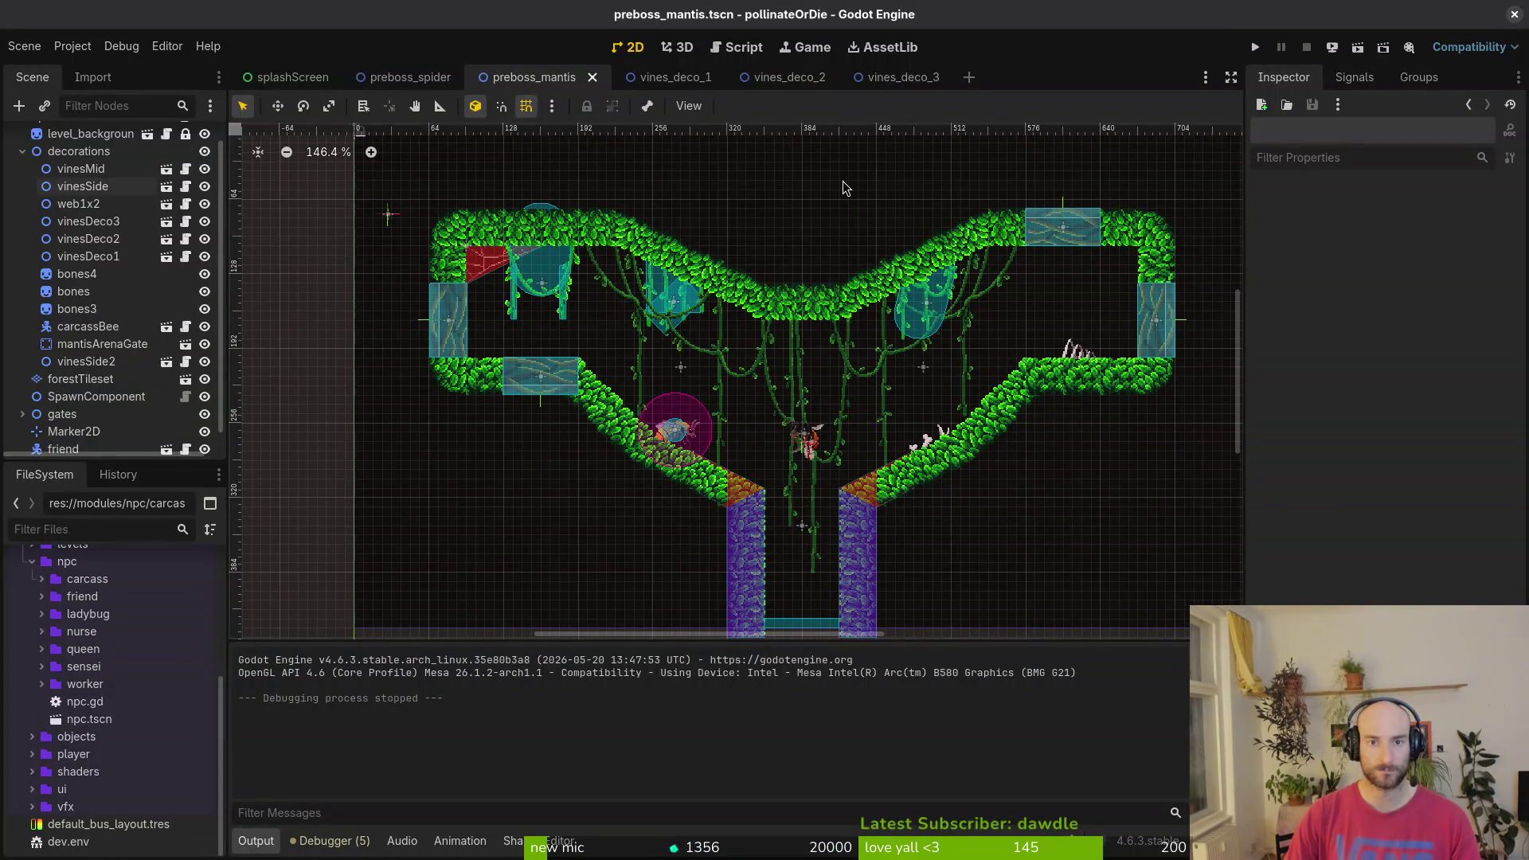
- Quick-open the mantis_arena_gate.tscn scene
{"action": "key", "text": "shift+alt+o"}
{"action": "type", "text": "aremangate"}
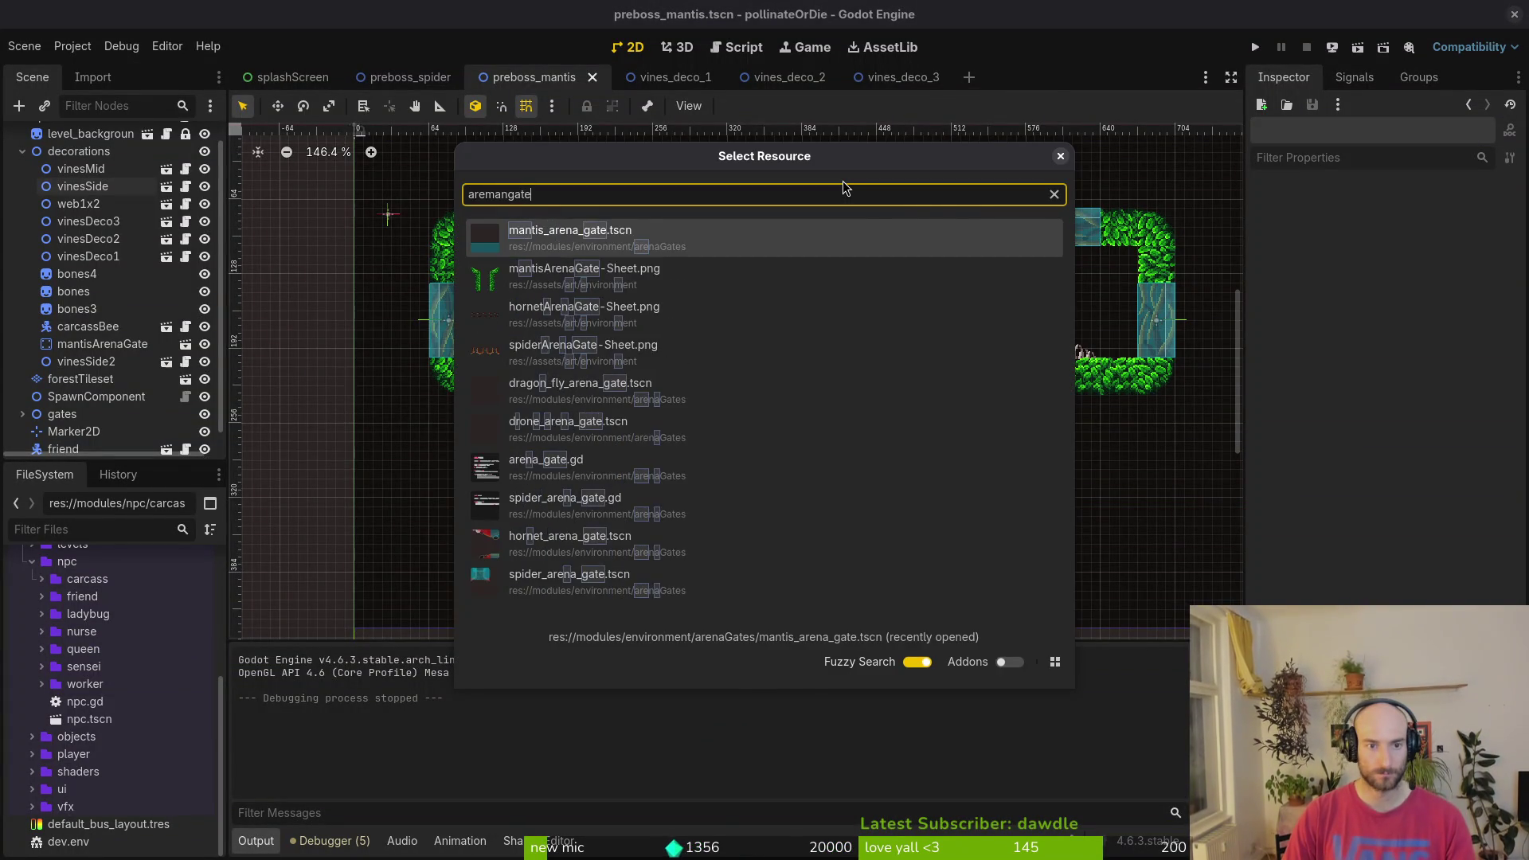
{"action": "key", "text": "Return"}
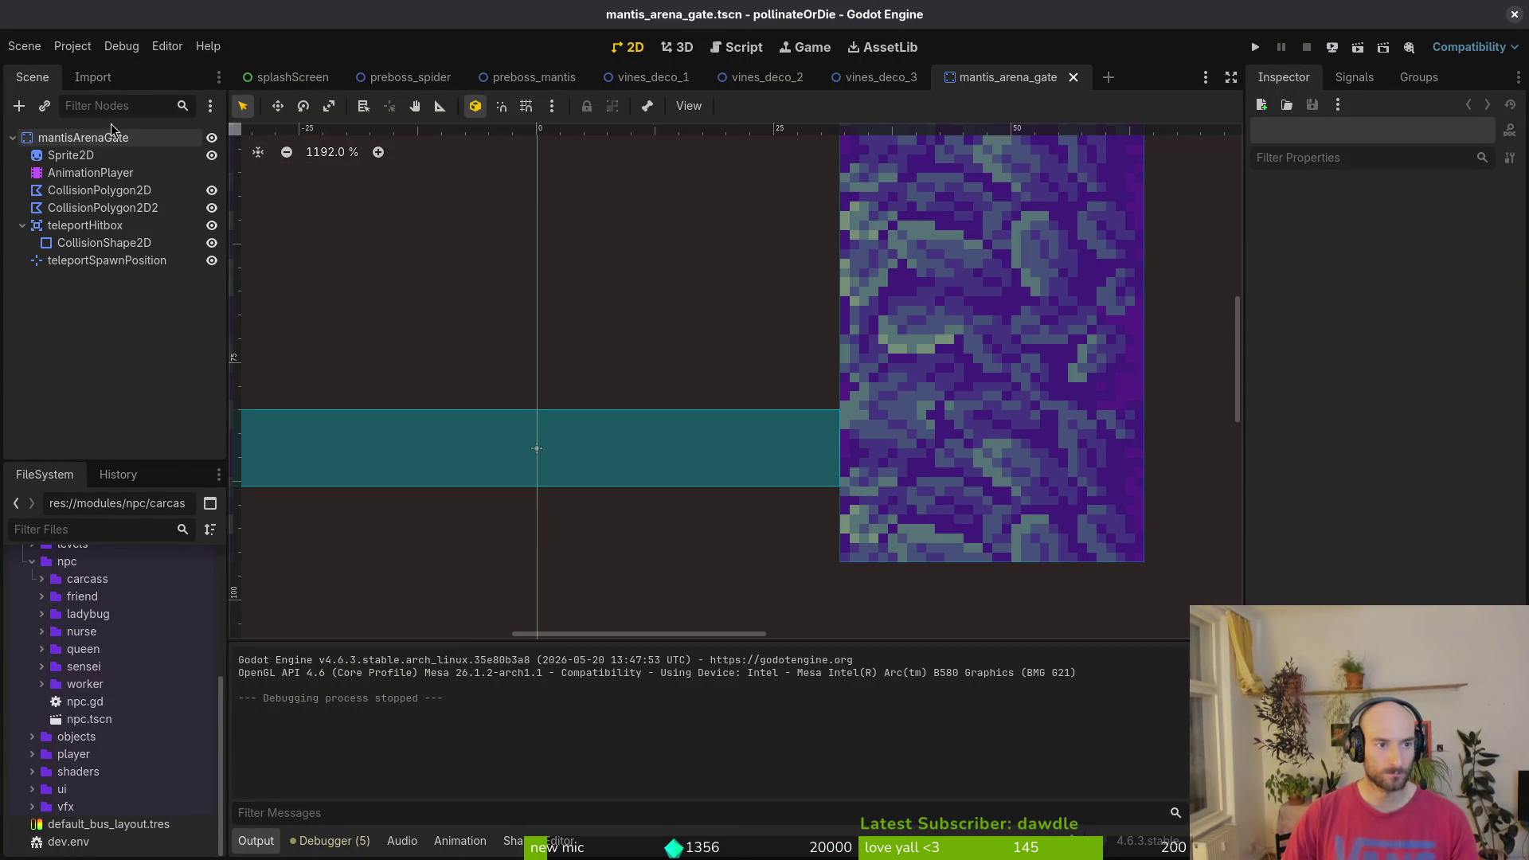
- Attach the existing arena_gate.gd script to the mantisArenaGate root node
{"action": "left_click", "coordinate": [80, 137]}
{"action": "left_click", "coordinate": [184, 113]}
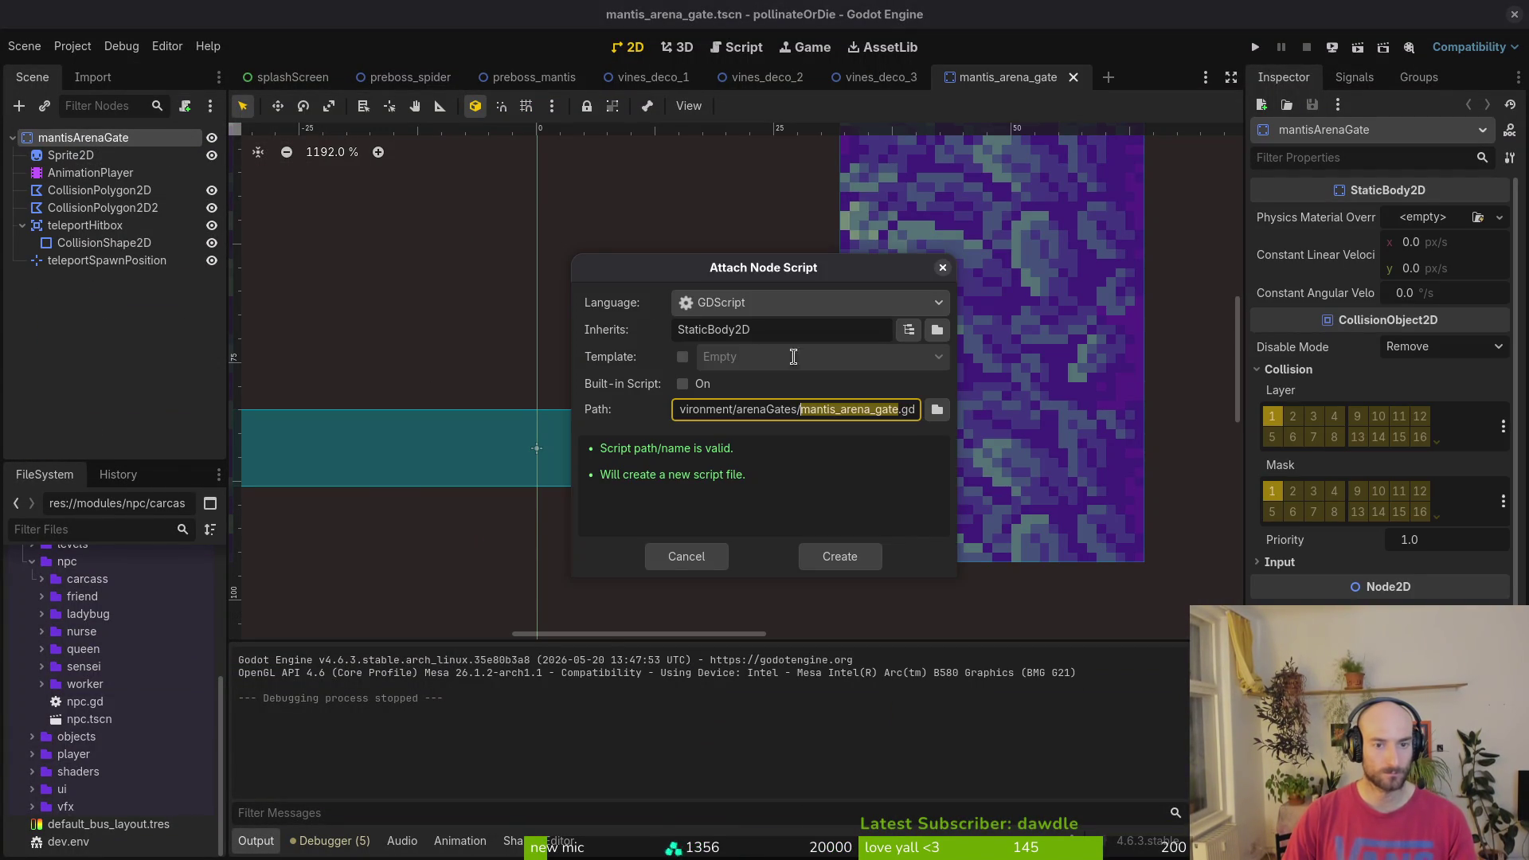
{"action": "left_click", "coordinate": [939, 411]}
{"action": "left_click", "coordinate": [518, 247]}
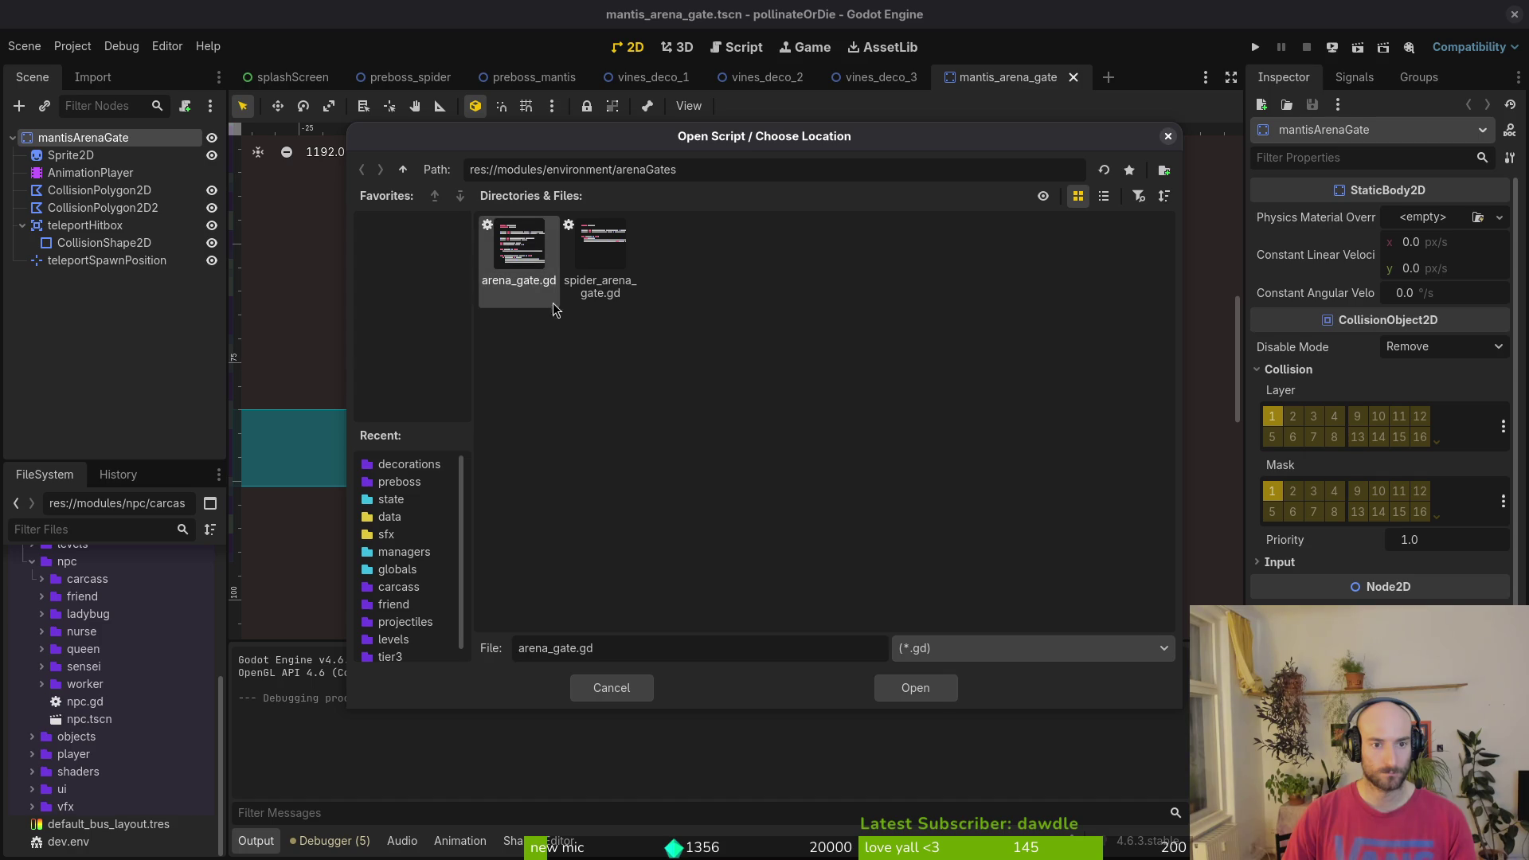
{"action": "left_click", "coordinate": [915, 687]}
{"action": "left_click", "coordinate": [841, 556]}
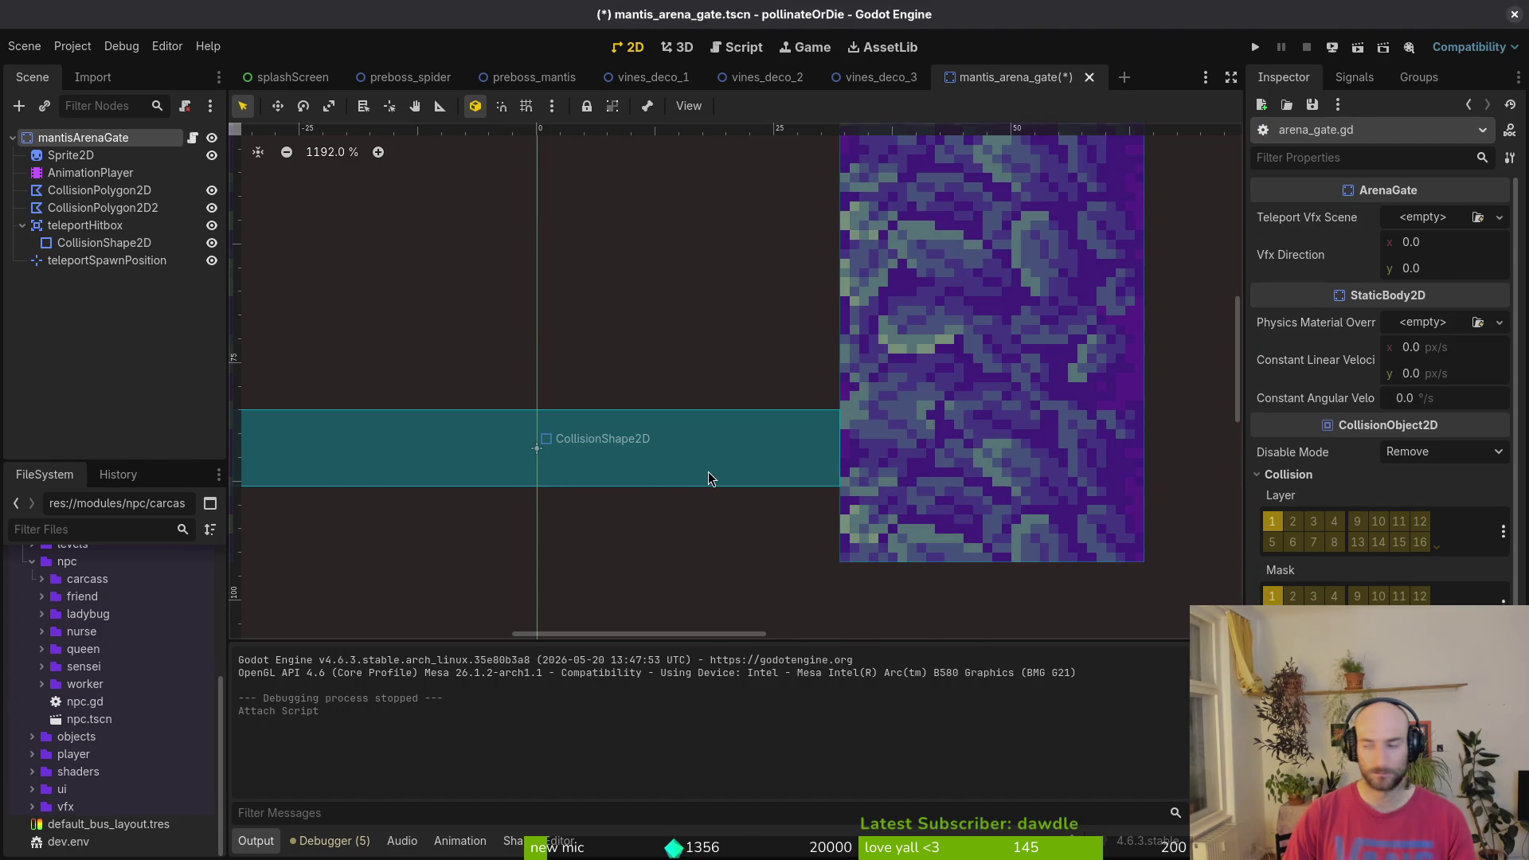
{"action": "key", "text": "alt+Tab"}
- Open arena_gate.gd from Neovim's file finder
{"action": "type", "text": "raegate"}
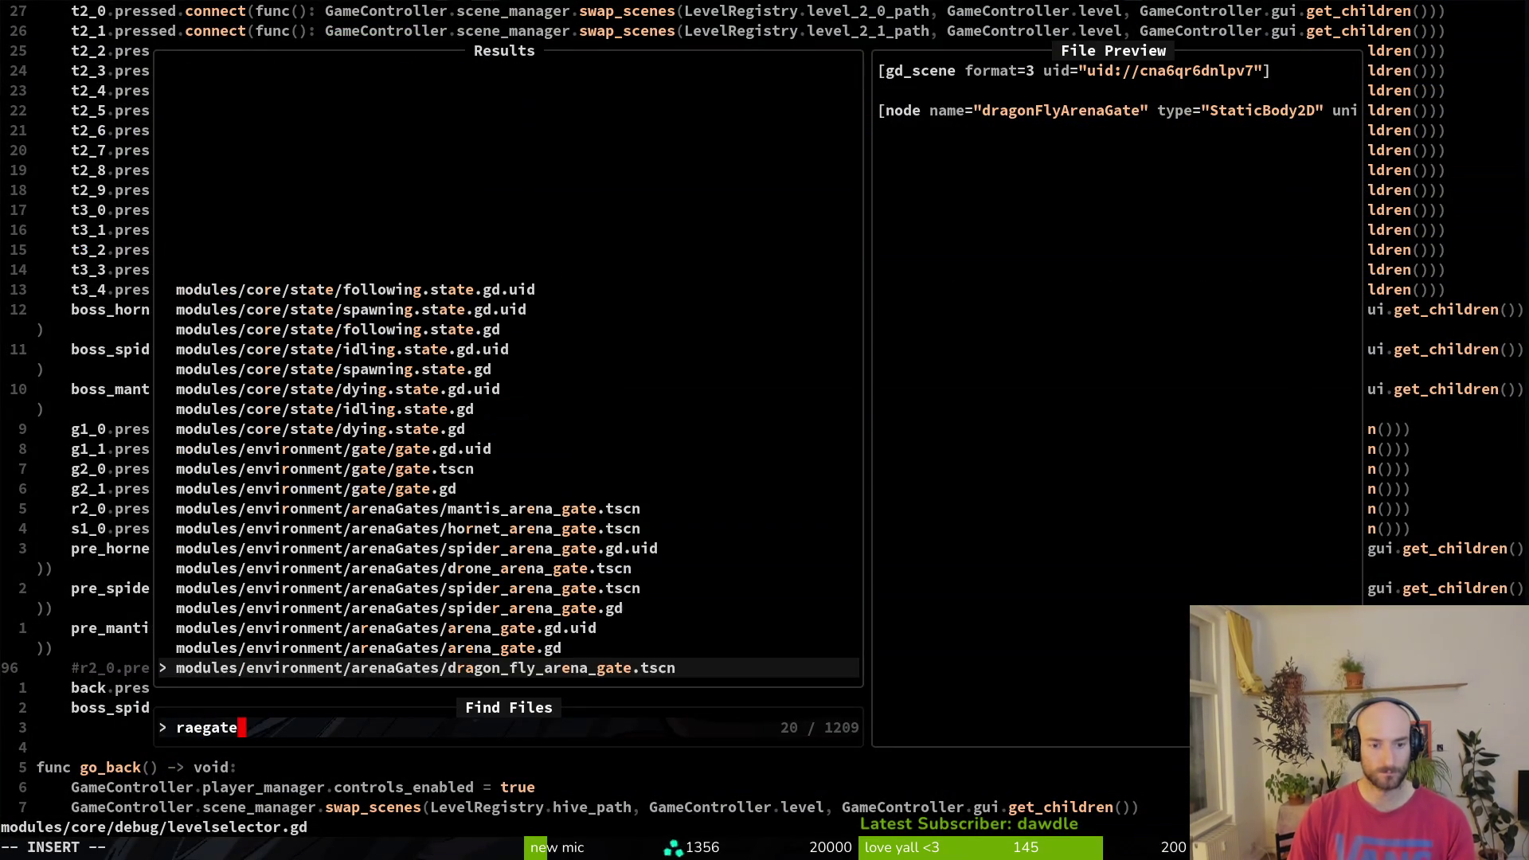
{"action": "key", "text": "Up"}
{"action": "key", "text": "Return"}
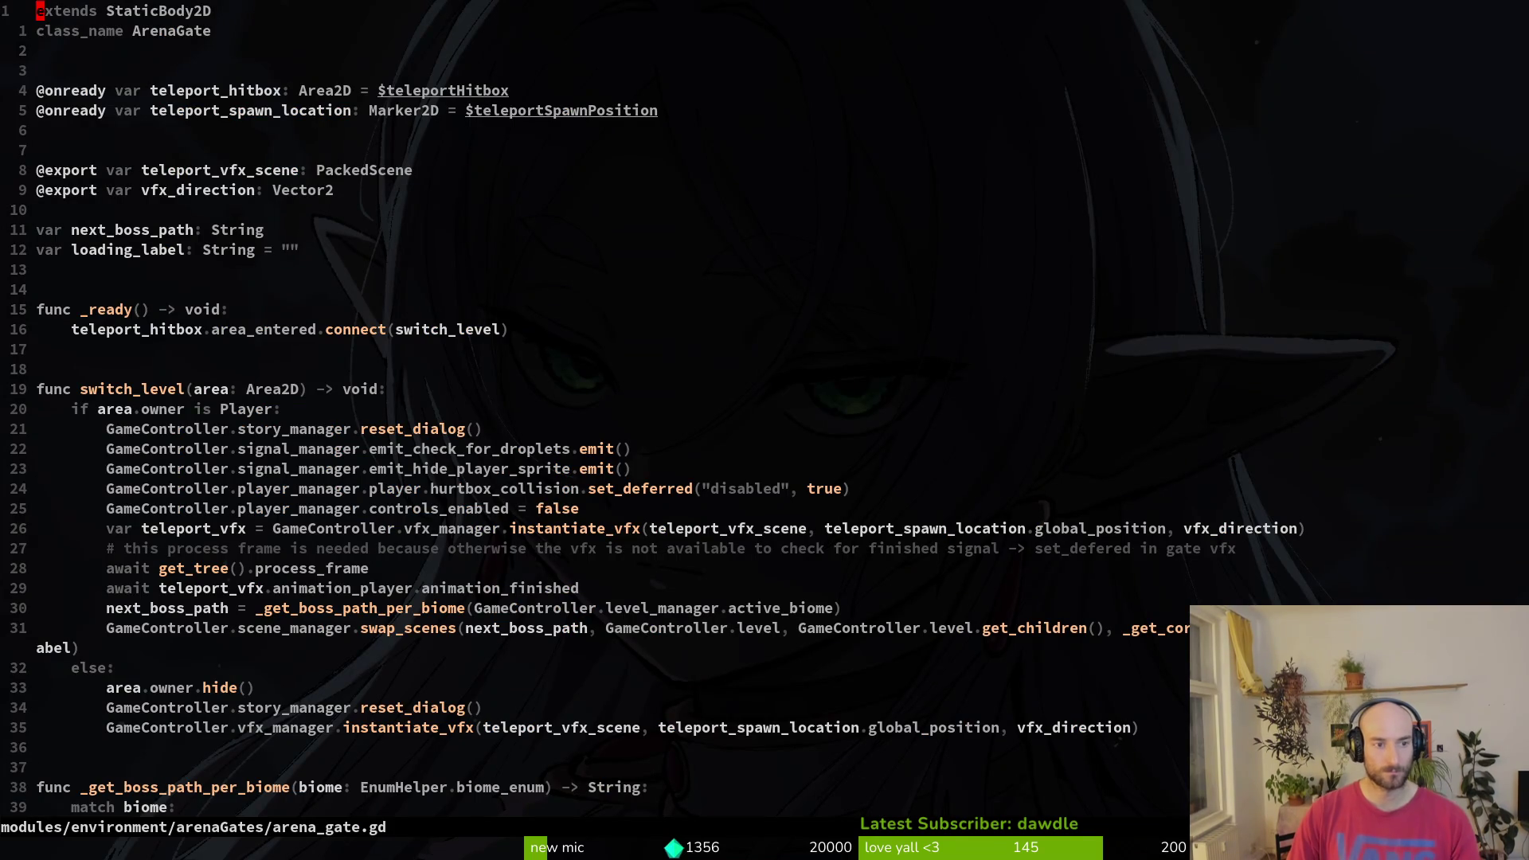
- Open spider_arena_gate.gd in a vertical split and compare it with arena_gate.gd
{"action": "key", "text": "space"}
{"action": "key", "text": "f"}
{"action": "key", "text": "f"}
{"action": "type", "text": "ares"}
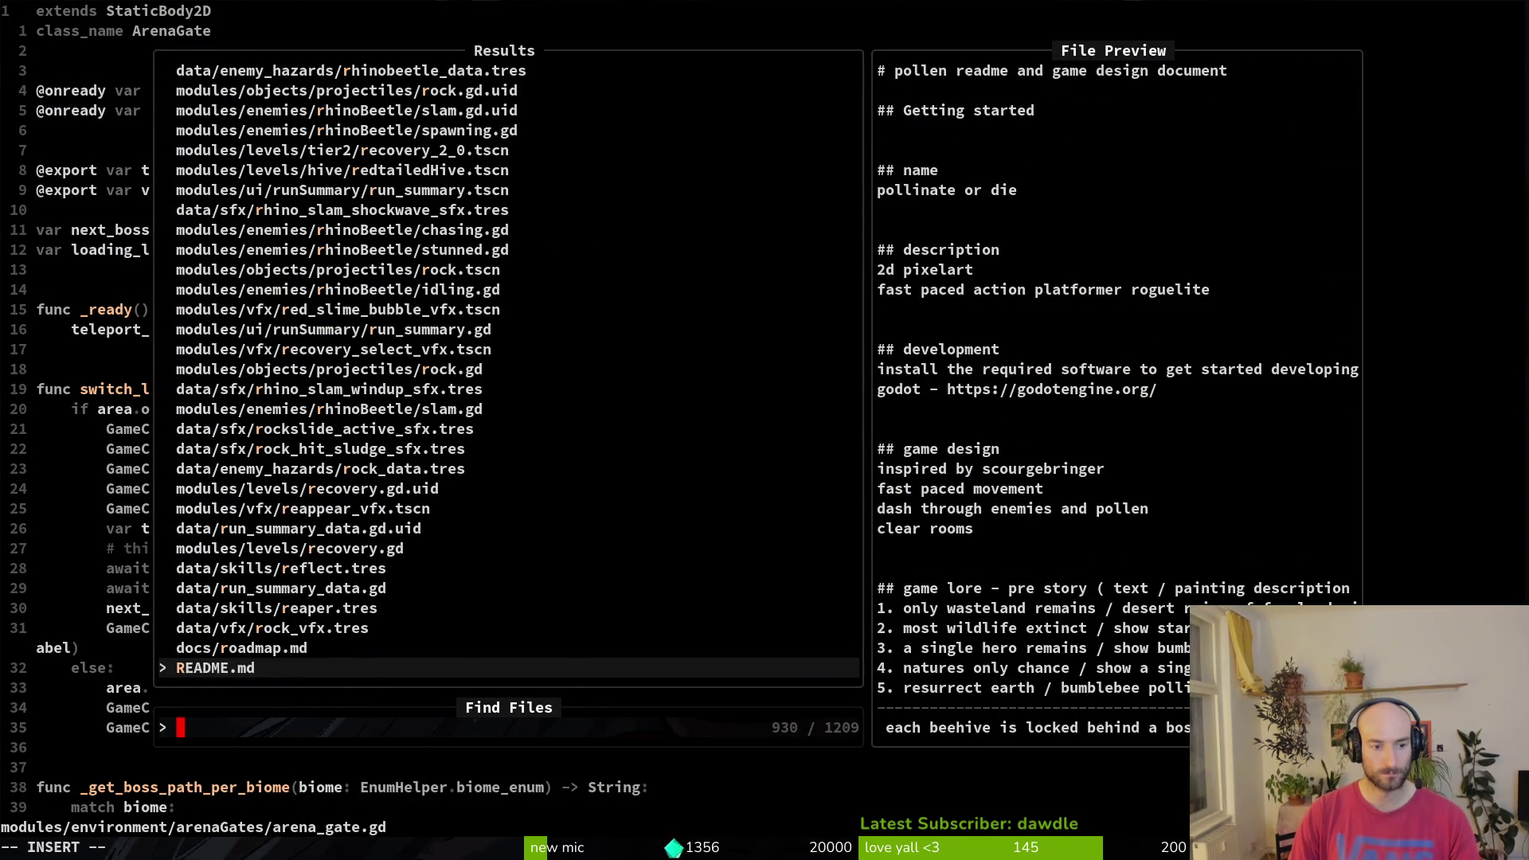
{"action": "type", "text": "pi"}
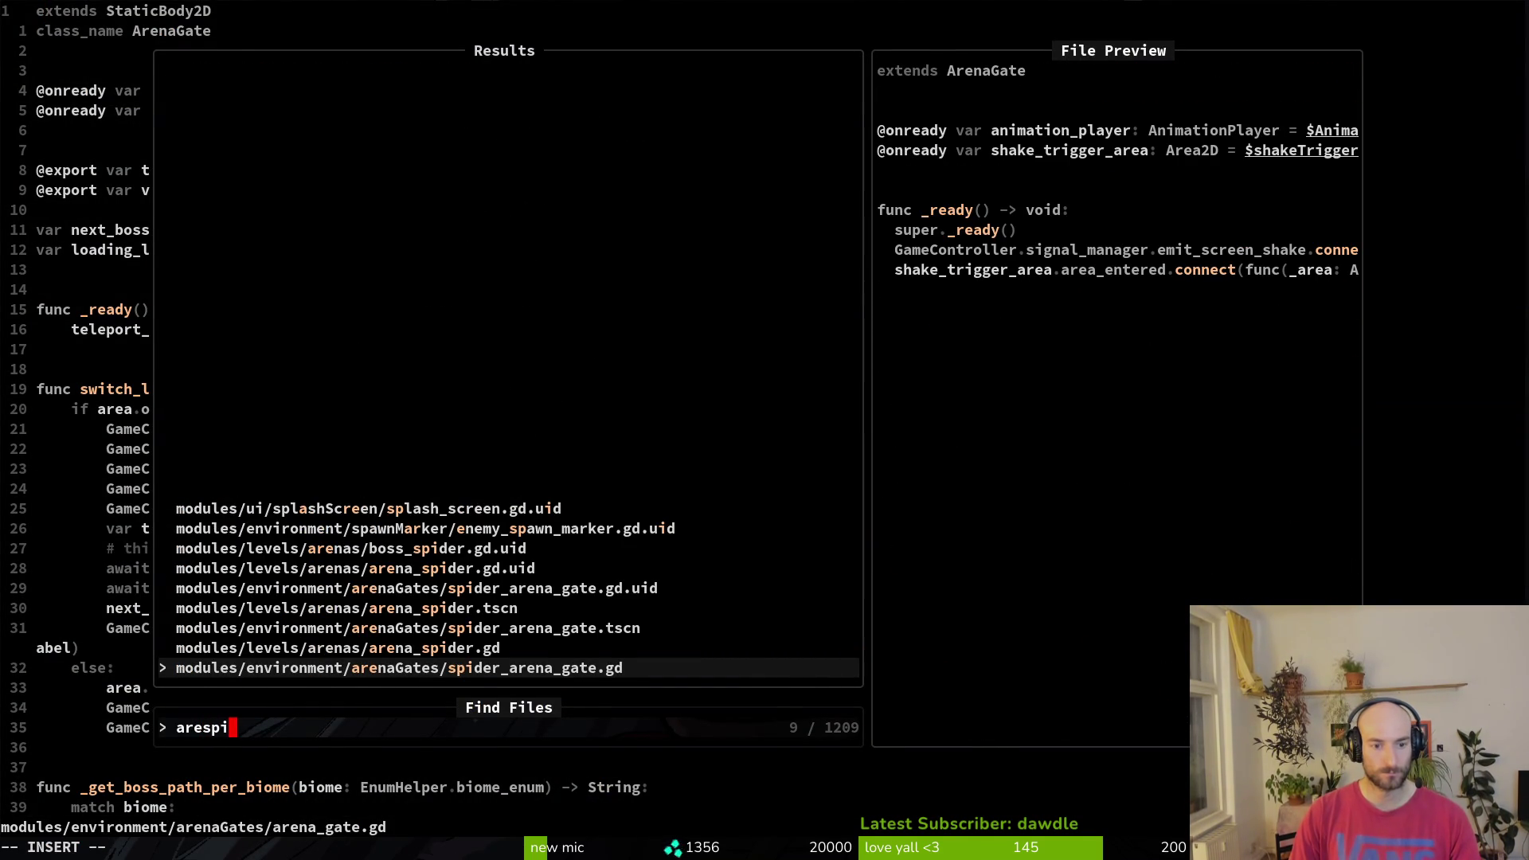
{"action": "key", "text": "ctrl+v"}
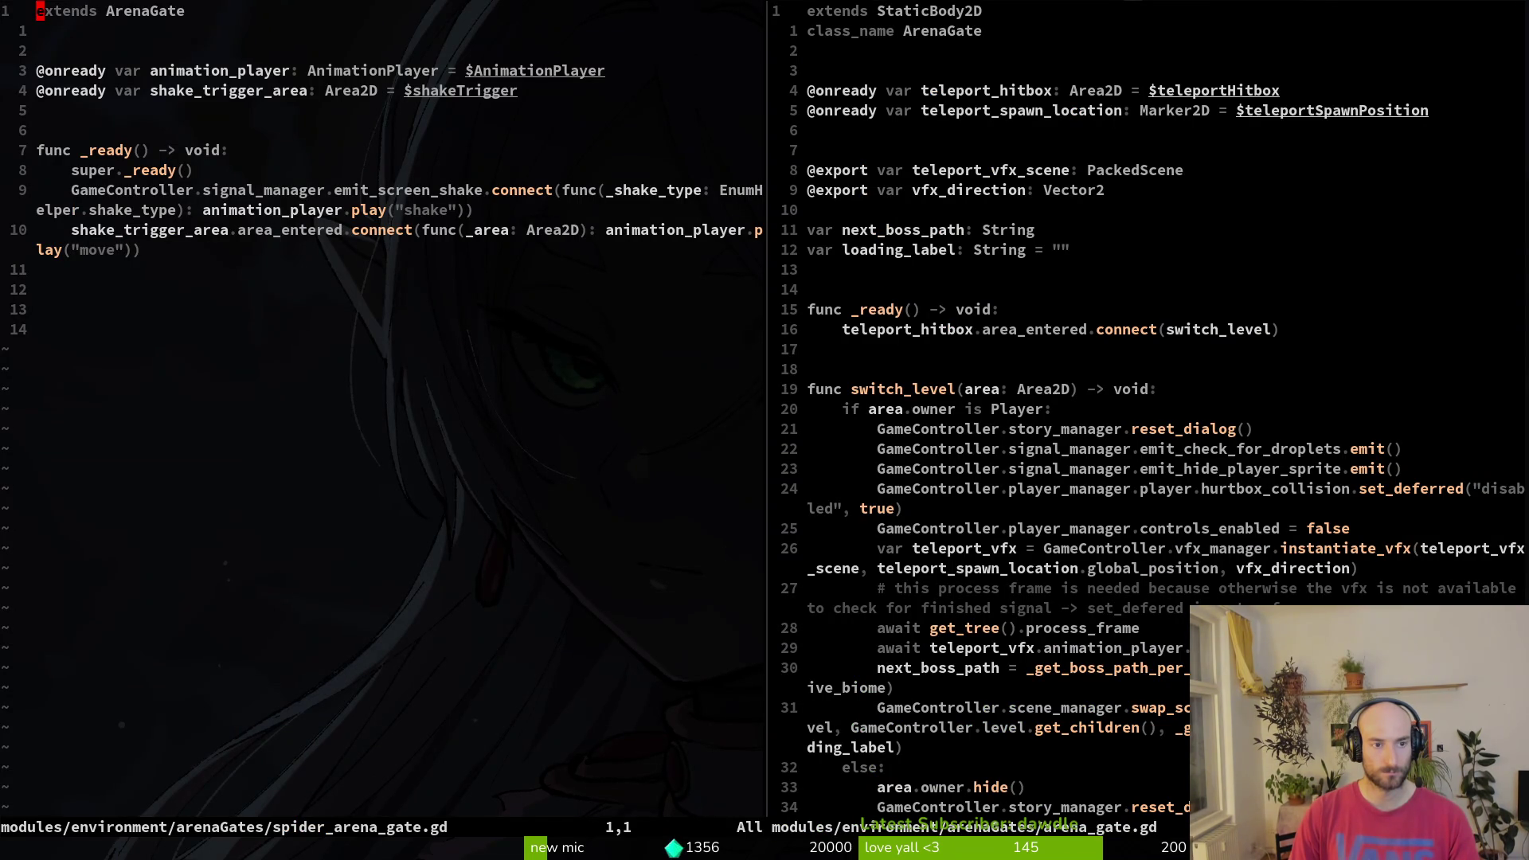
{"action": "key", "text": "ctrl+w"}
{"action": "key", "text": "l"}
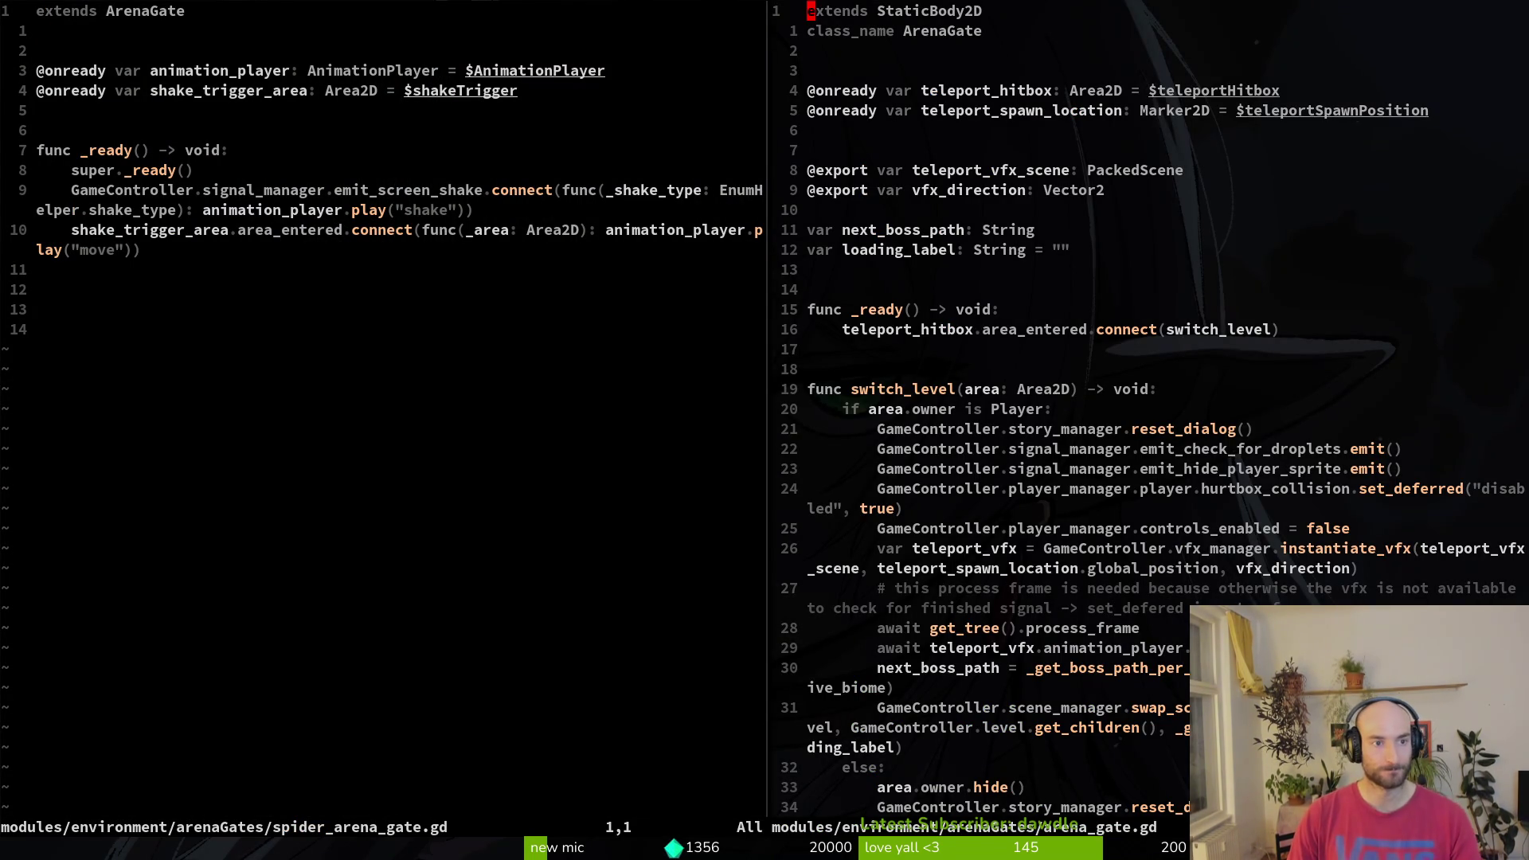
{"action": "key", "text": "ctrl+w"}
{"action": "key", "text": "h"}
{"action": "type", "text": ":"}
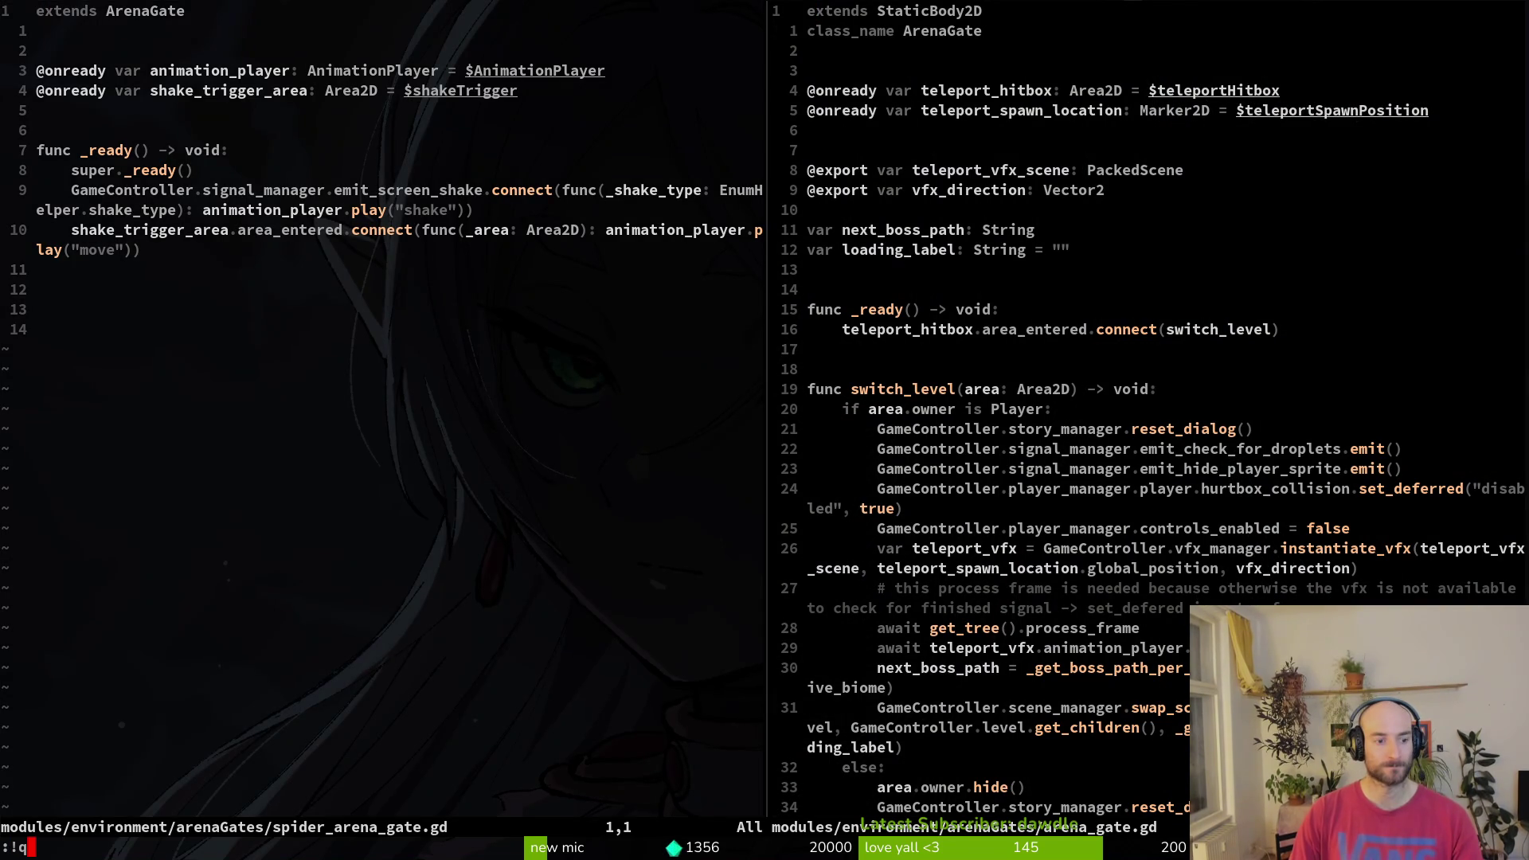
- Close the spider_arena_gate.gd split and save arena_gate.gd
{"action": "type", "text": "q"}
{"action": "key", "text": "Return"}
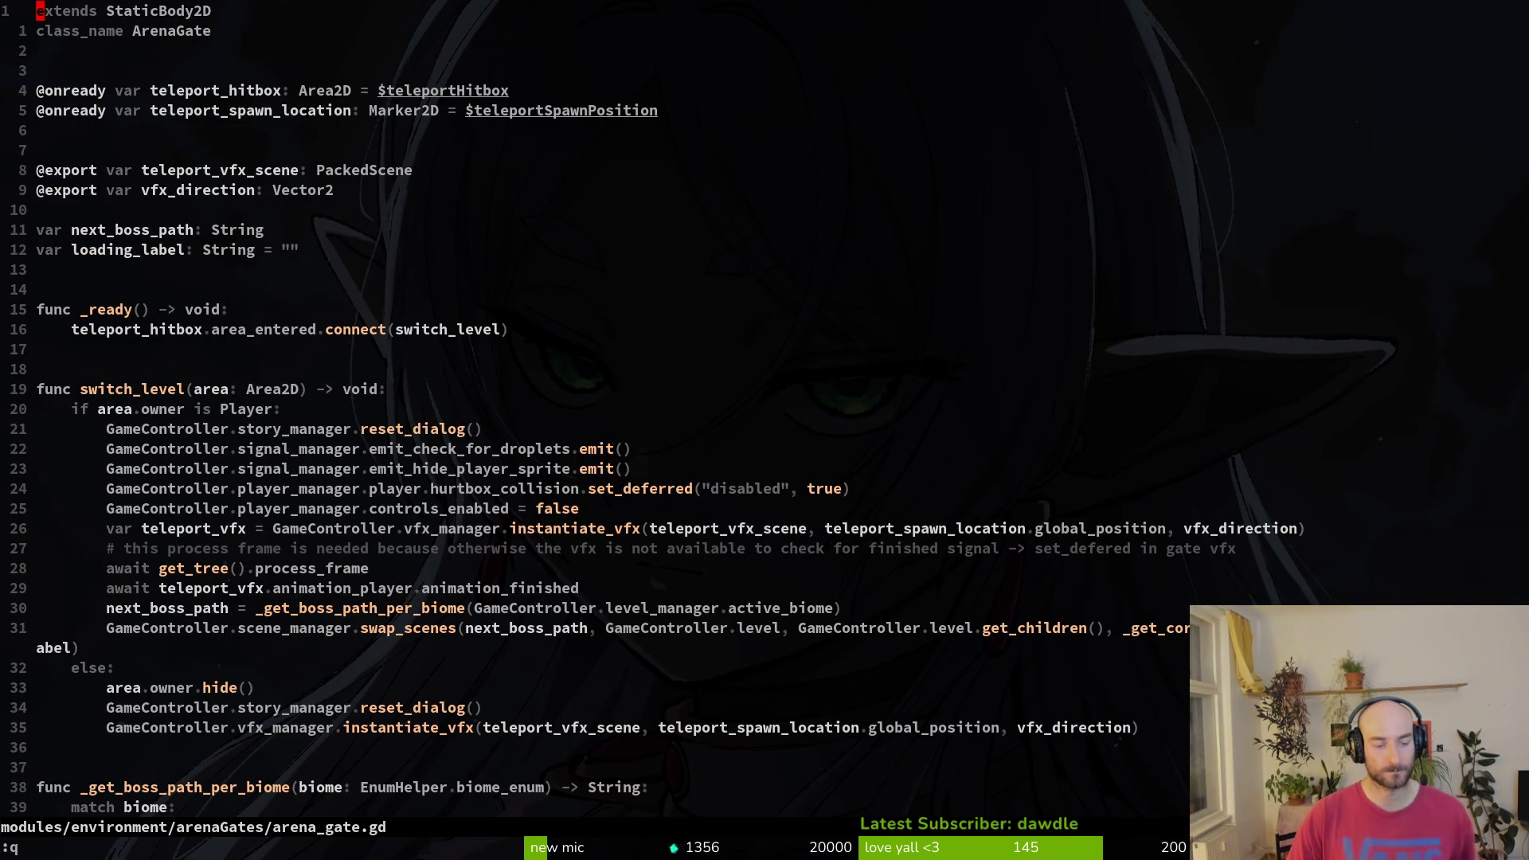
{"action": "type", "text": ":w"}
{"action": "key", "text": "Return"}
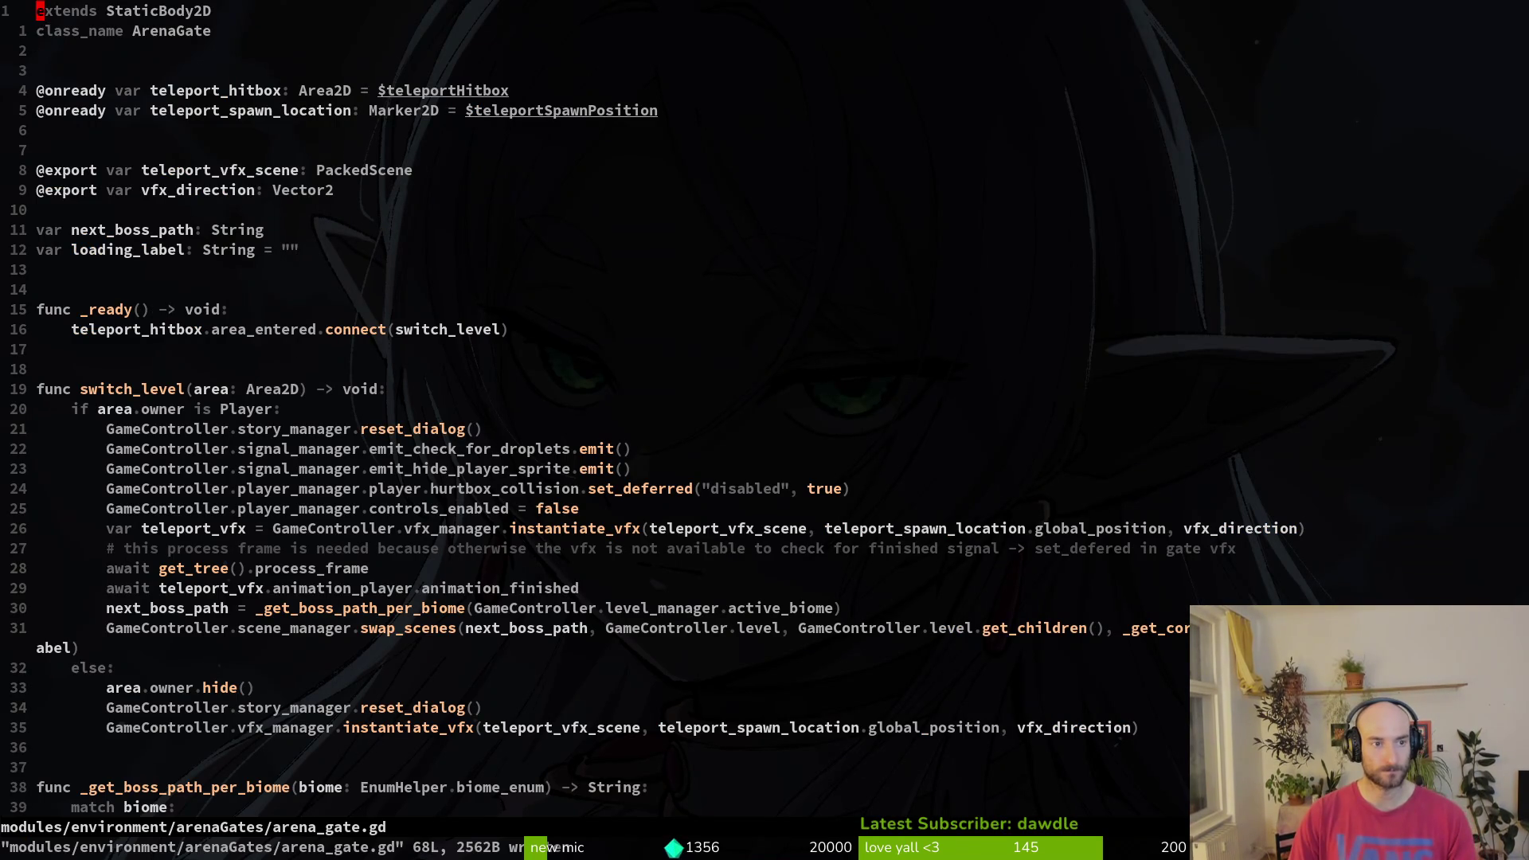
{"action": "key", "text": "alt+Tab"}
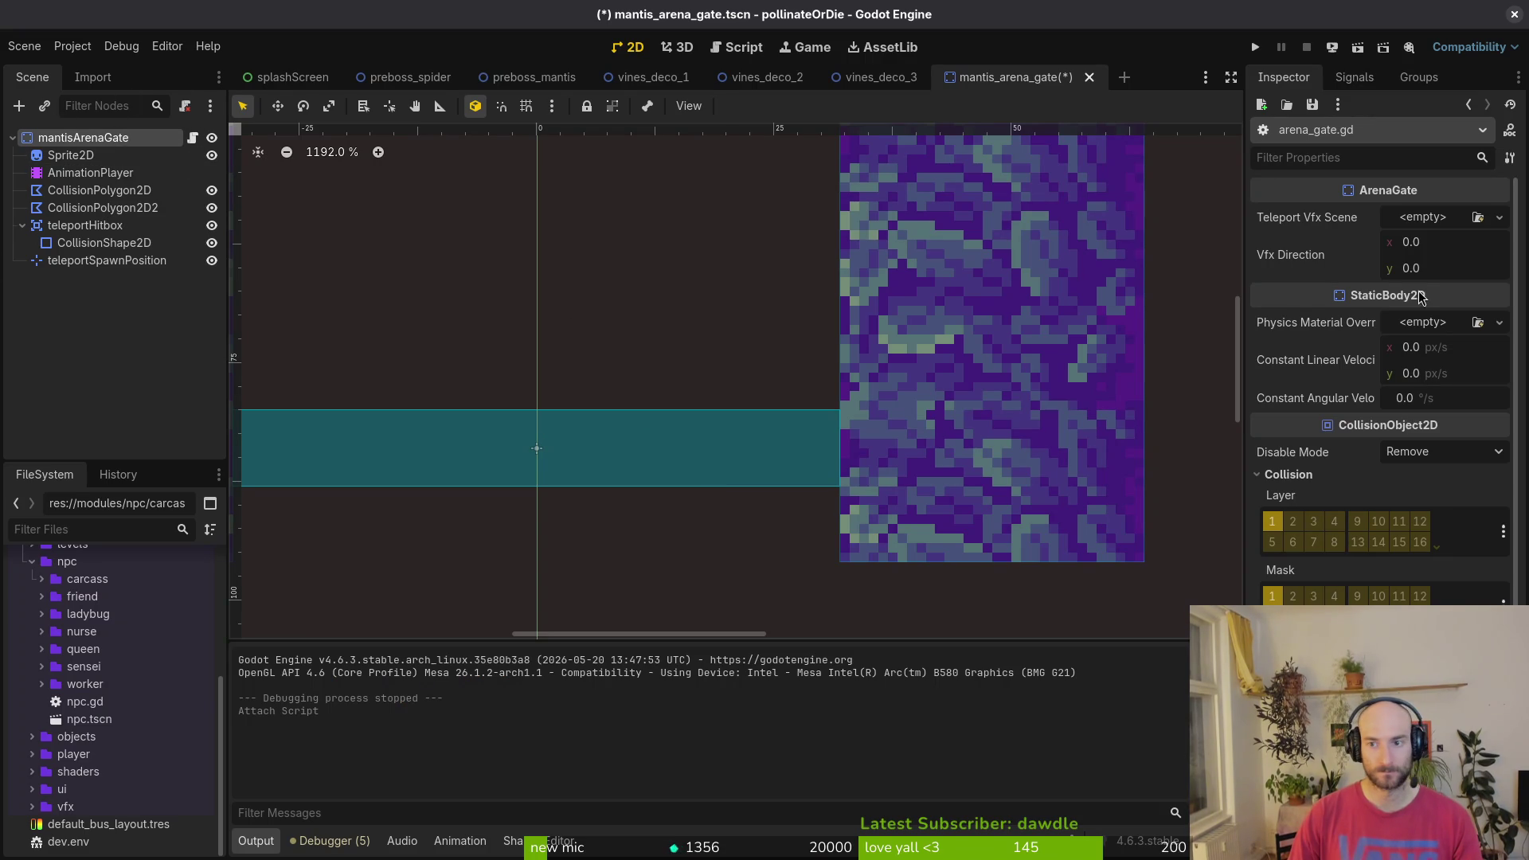
- Set the gate's Teleport Vfx Scene to teleport_vfx.tscn and save the gate scene
{"action": "left_click", "coordinate": [1436, 224]}
{"action": "left_click", "coordinate": [1440, 290]}
{"action": "type", "text": "telepo"}
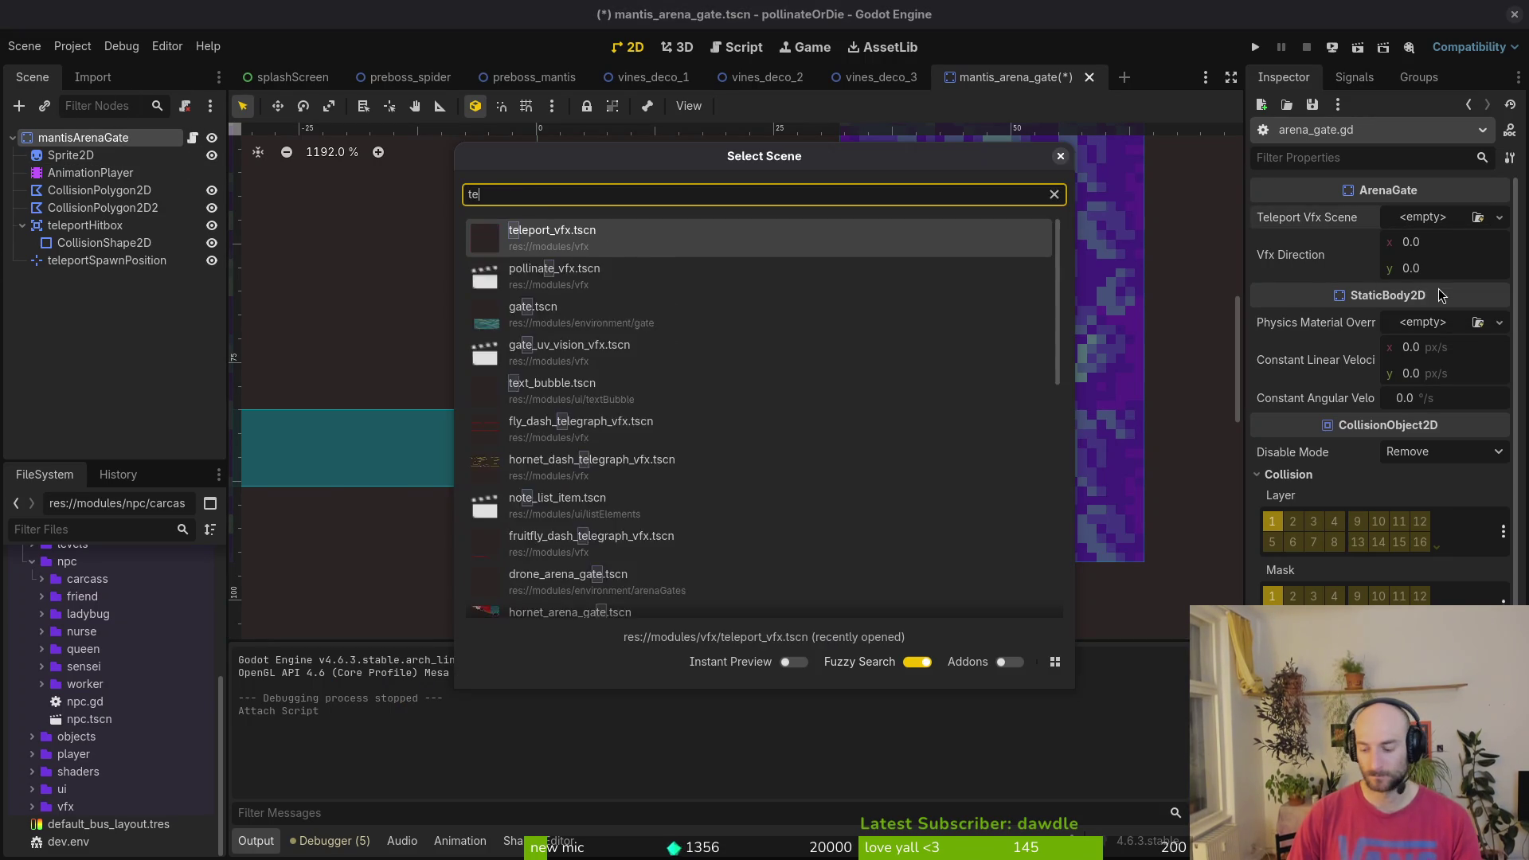
{"action": "key", "text": "Return"}
{"action": "key", "text": "ctrl+s"}
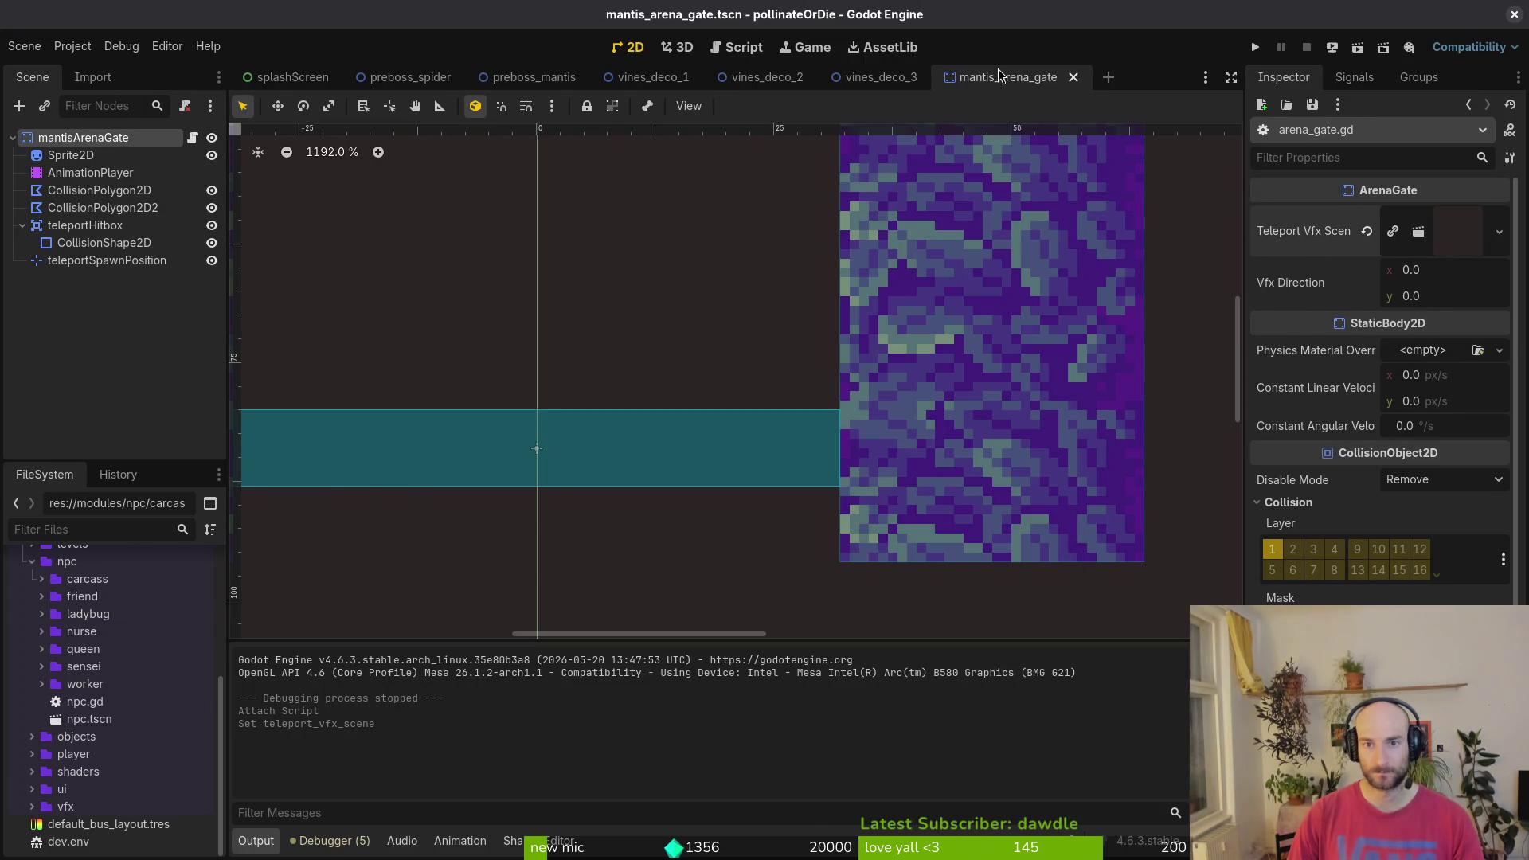
{"action": "middle_click", "coordinate": [970, 77]}
- Move mantisArenaGate out of the decorations group in preboss_mantis
{"action": "left_click", "coordinate": [503, 77]}
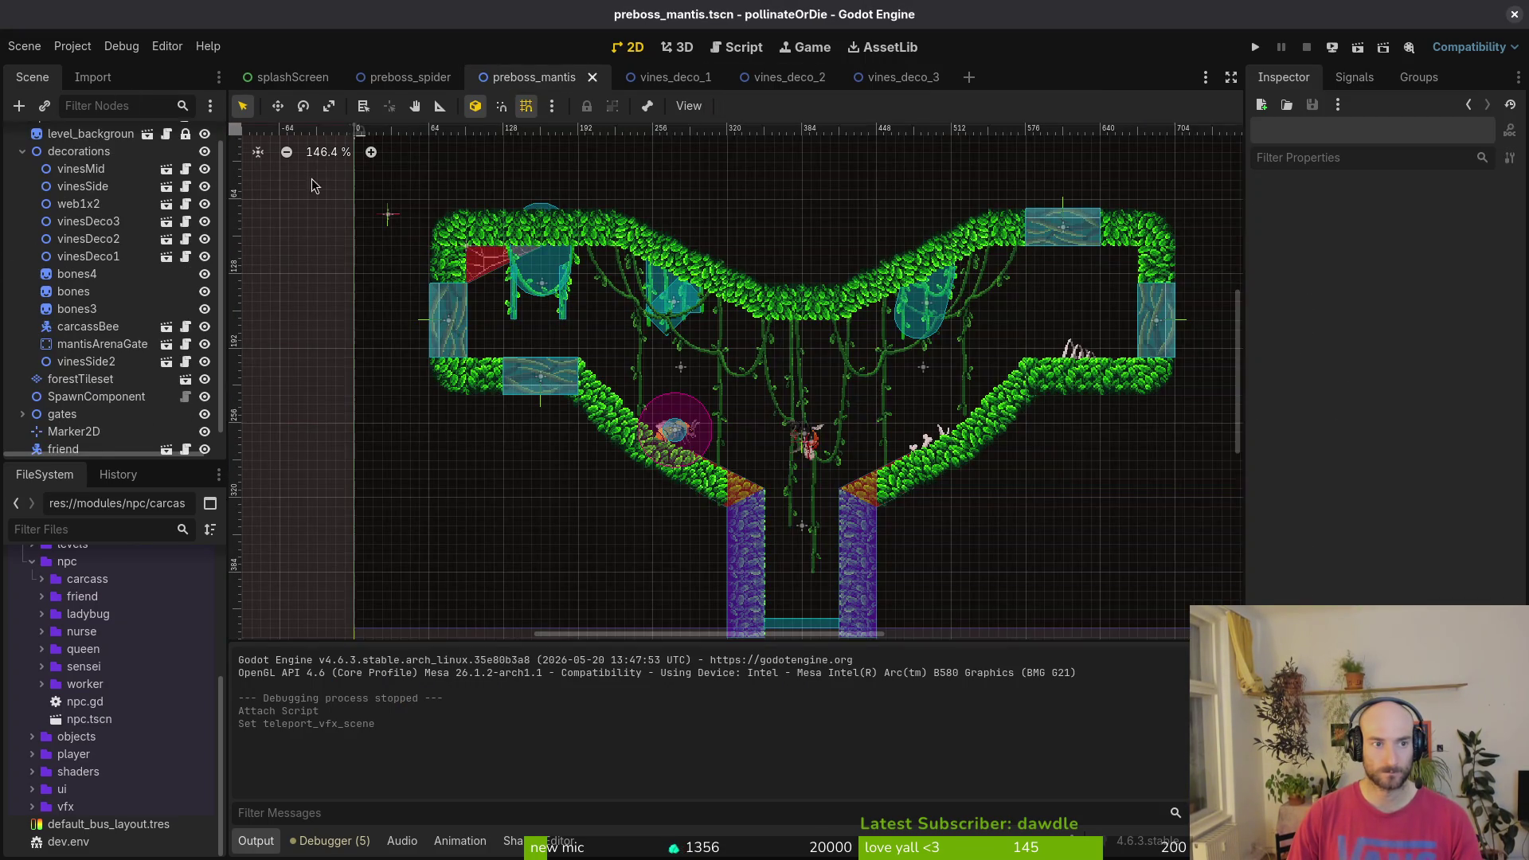
{"action": "scroll", "coordinate": [55, 183], "scroll_direction": "up", "scroll_amount": 1}
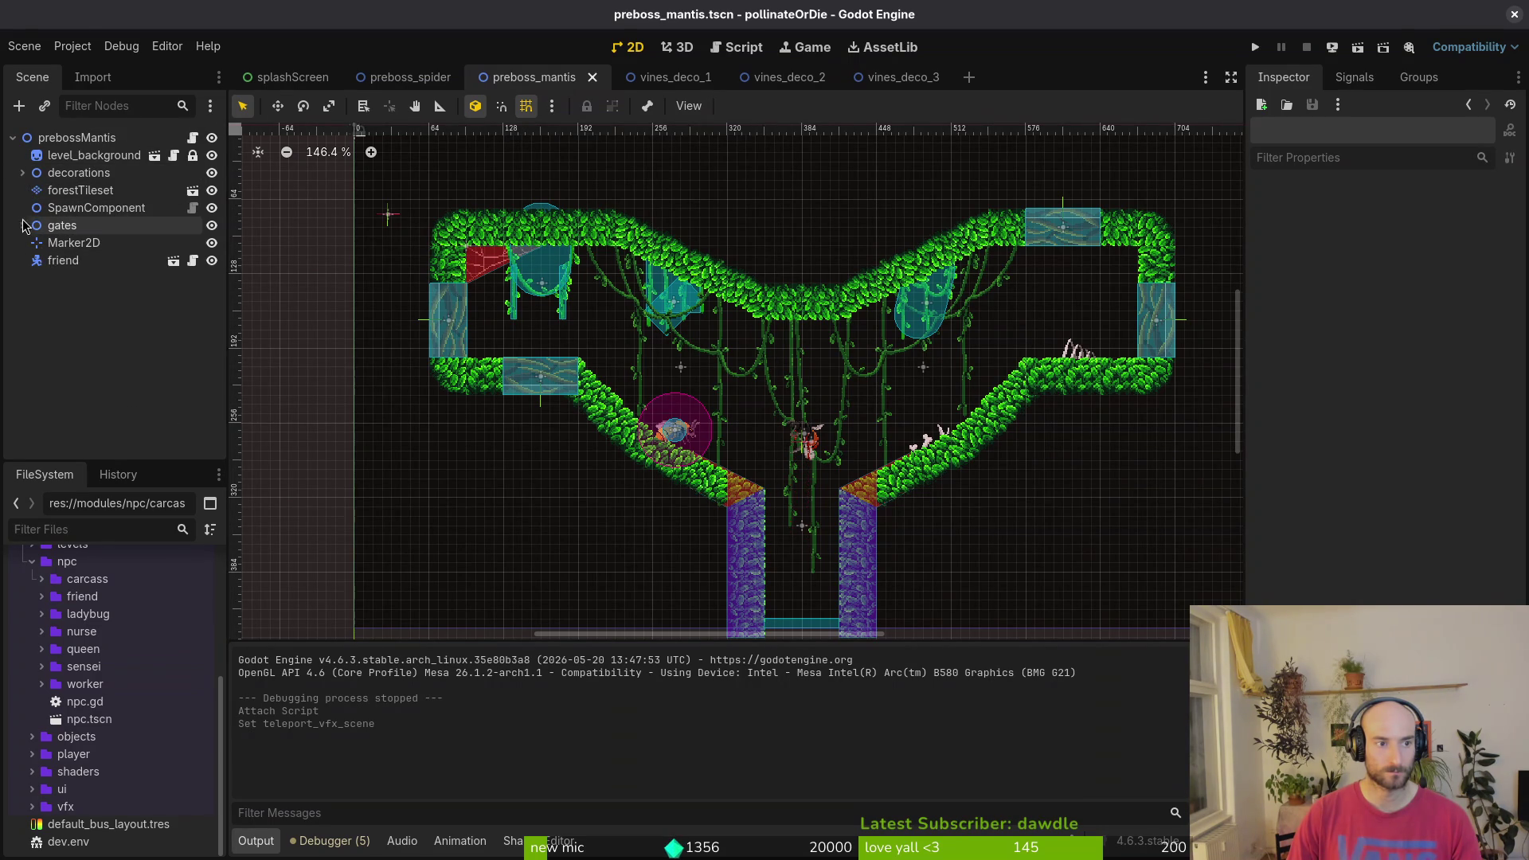
{"action": "left_click", "coordinate": [22, 172]}
{"action": "mouse_move", "coordinate": [94, 366]}
{"action": "left_mouse_down"}
{"action": "mouse_move", "coordinate": [100, 422]}
{"action": "mouse_move", "coordinate": [101, 400]}
{"action": "mouse_move", "coordinate": [94, 411]}
{"action": "left_mouse_up"}
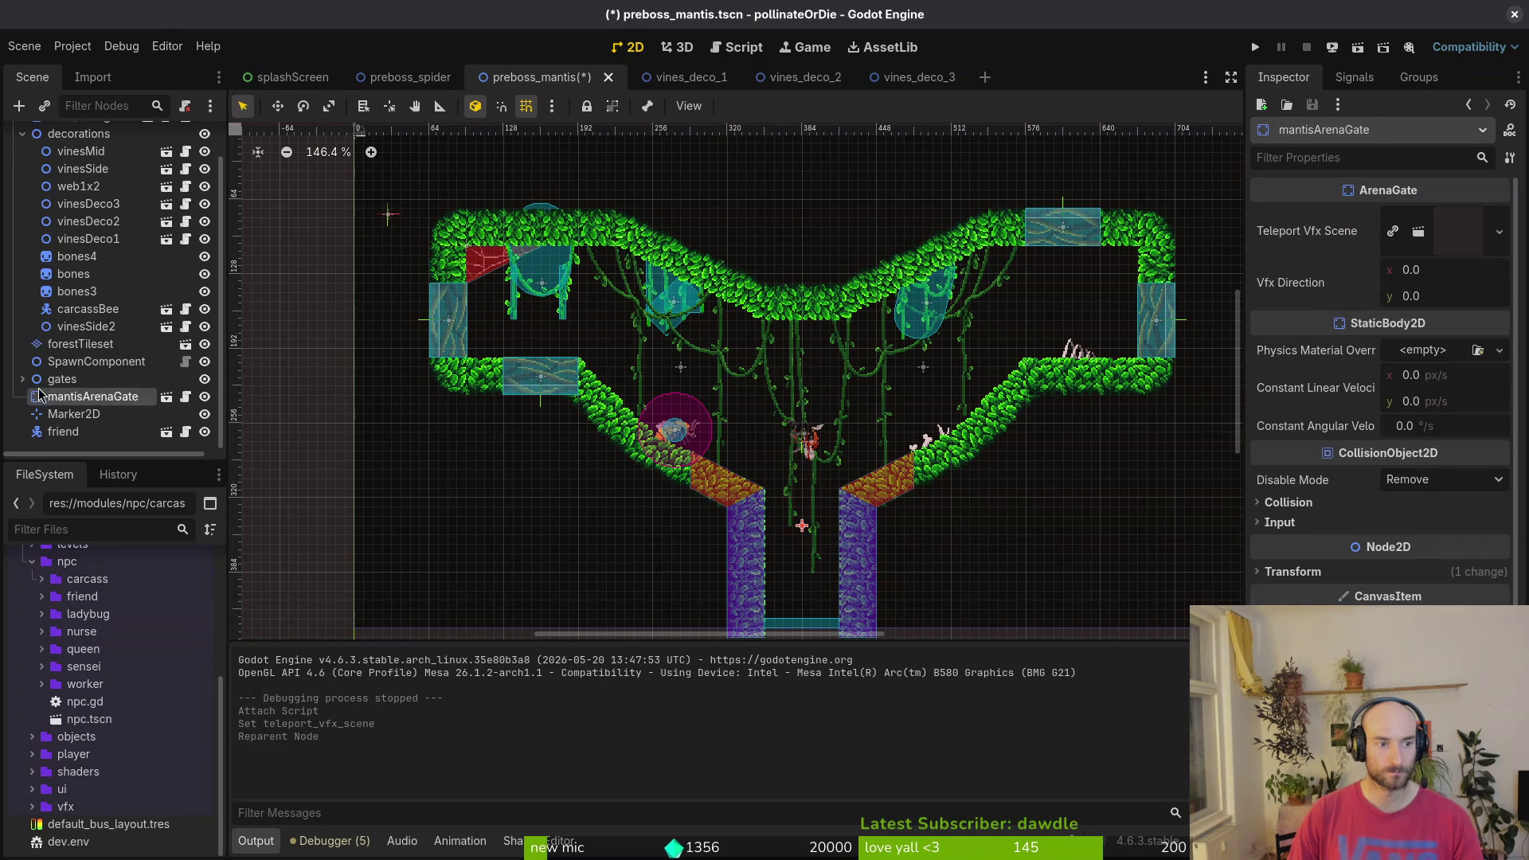
- Close the three vines_deco tabs, place mantisArenaGate after SpawnComponent, and save preboss_mantis
{"action": "left_click", "coordinate": [413, 83]}
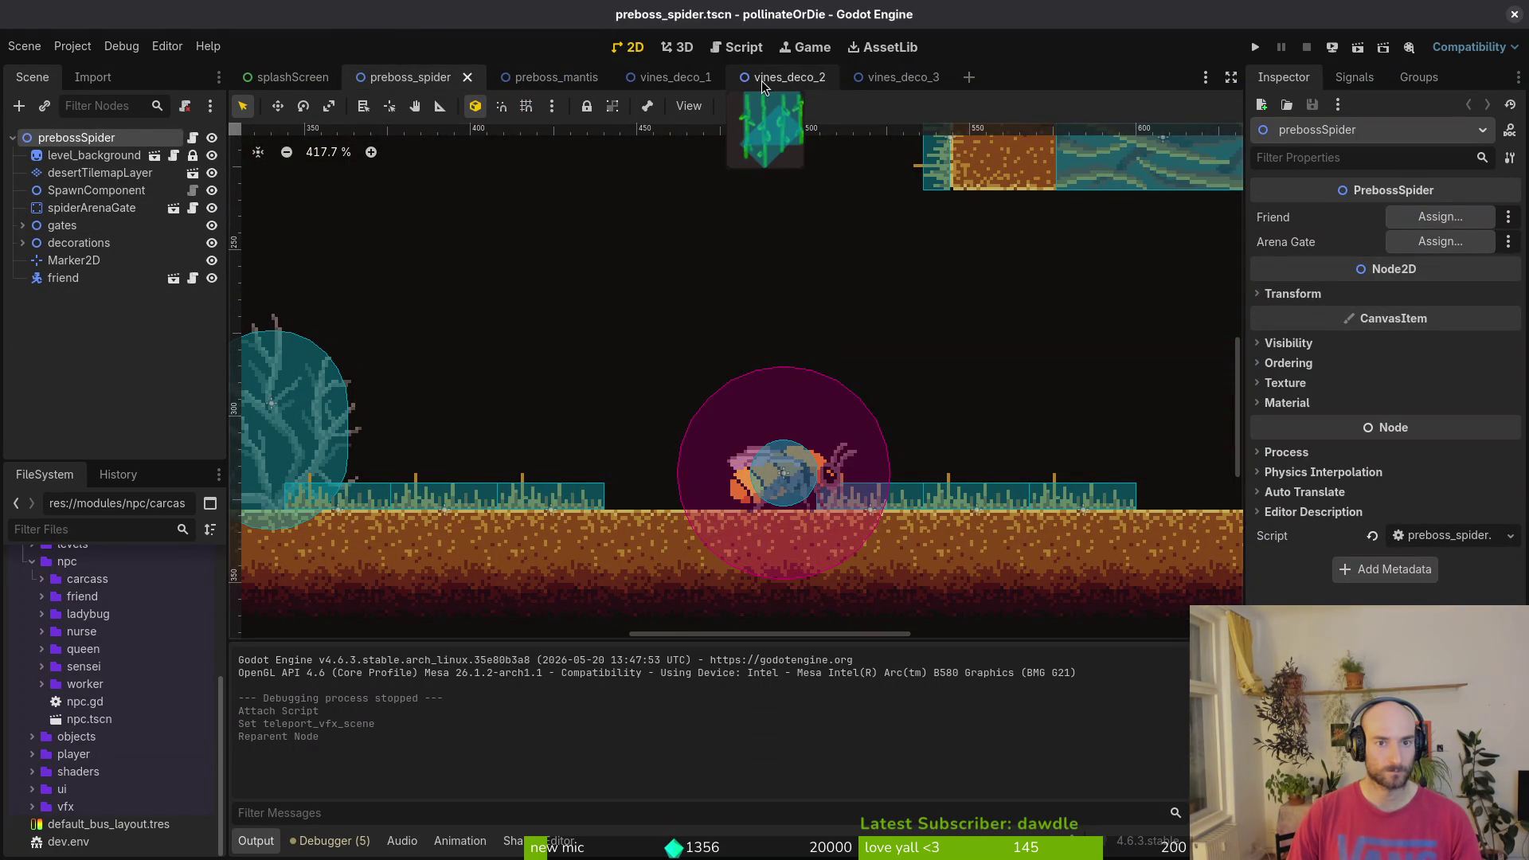
{"action": "middle_click", "coordinate": [668, 88]}
{"action": "middle_click", "coordinate": [668, 88]}
{"action": "middle_click", "coordinate": [668, 88]}
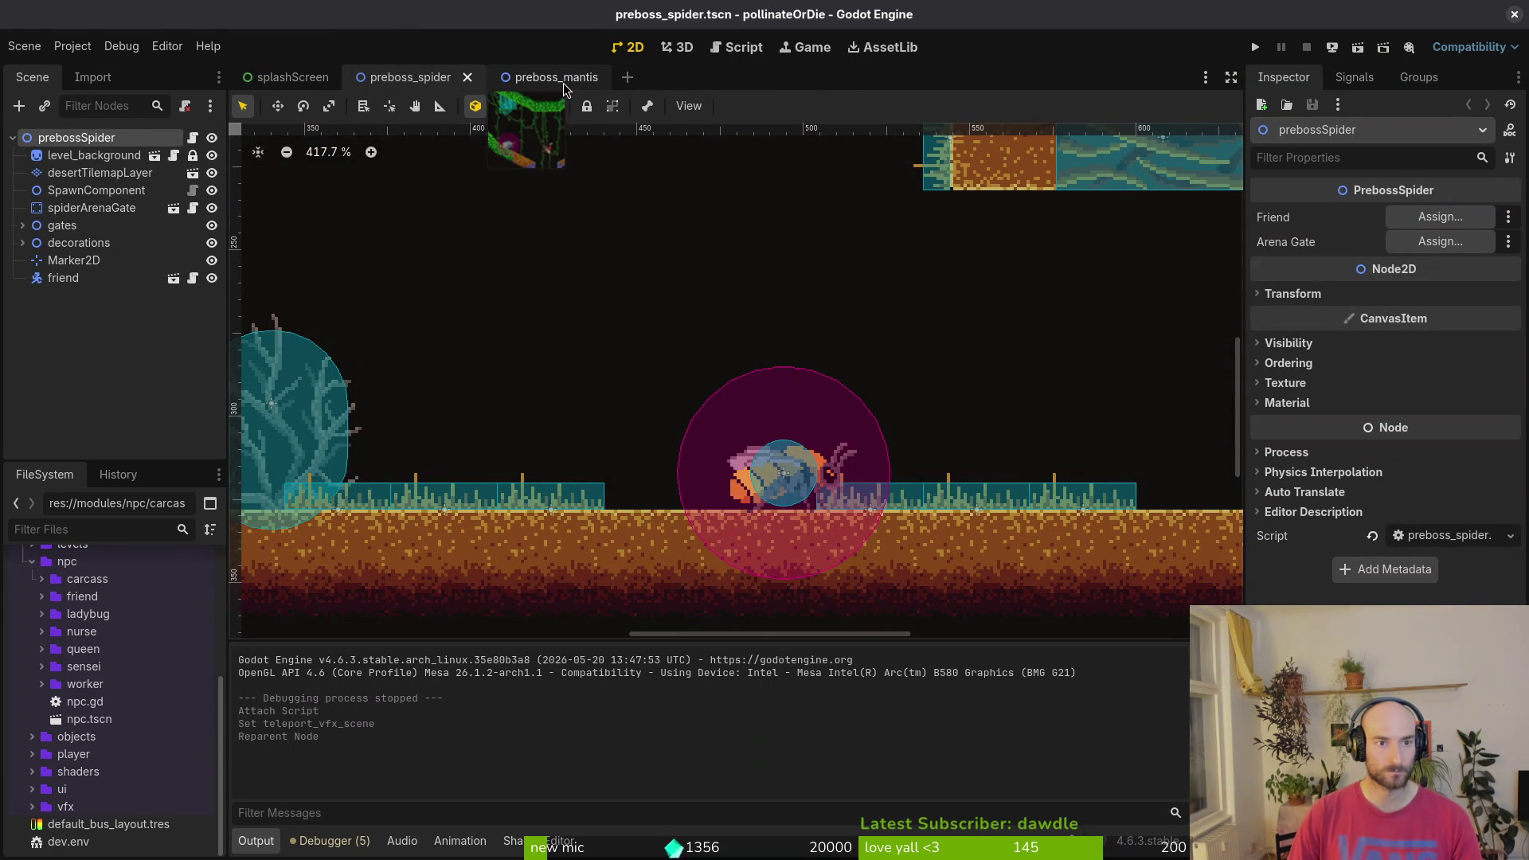
{"action": "left_click", "coordinate": [542, 78]}
{"action": "left_click_drag", "start_coordinate": [64, 403], "coordinate": [77, 236]}
{"action": "key", "text": "ctrl+s"}
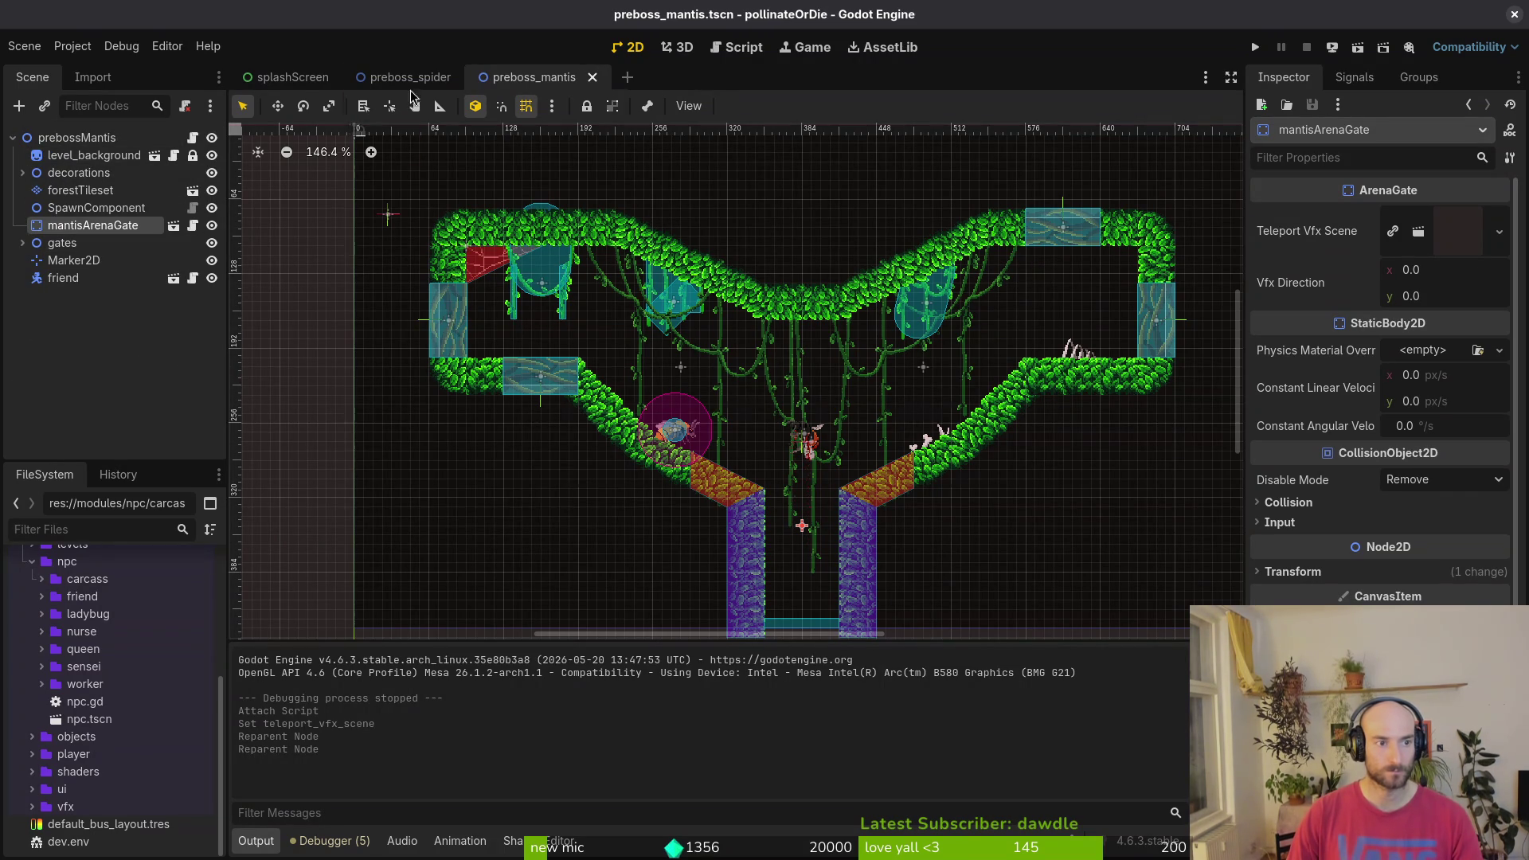
- Compare the preboss_spider and preboss_mantis scenes, ending on preboss_mantis
{"action": "left_click", "coordinate": [448, 80]}
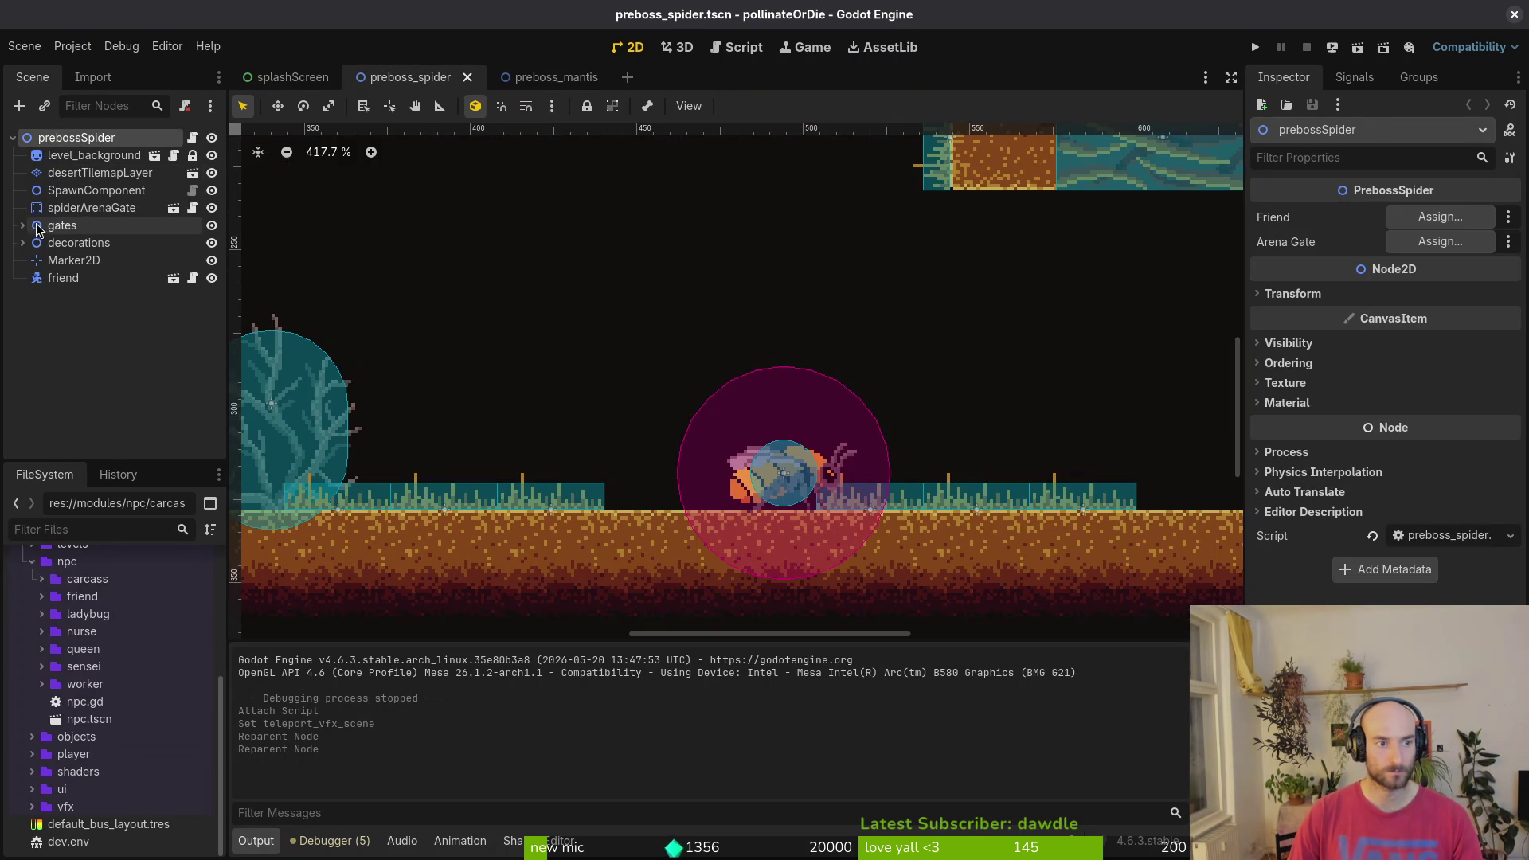
{"action": "left_click", "coordinate": [553, 79]}
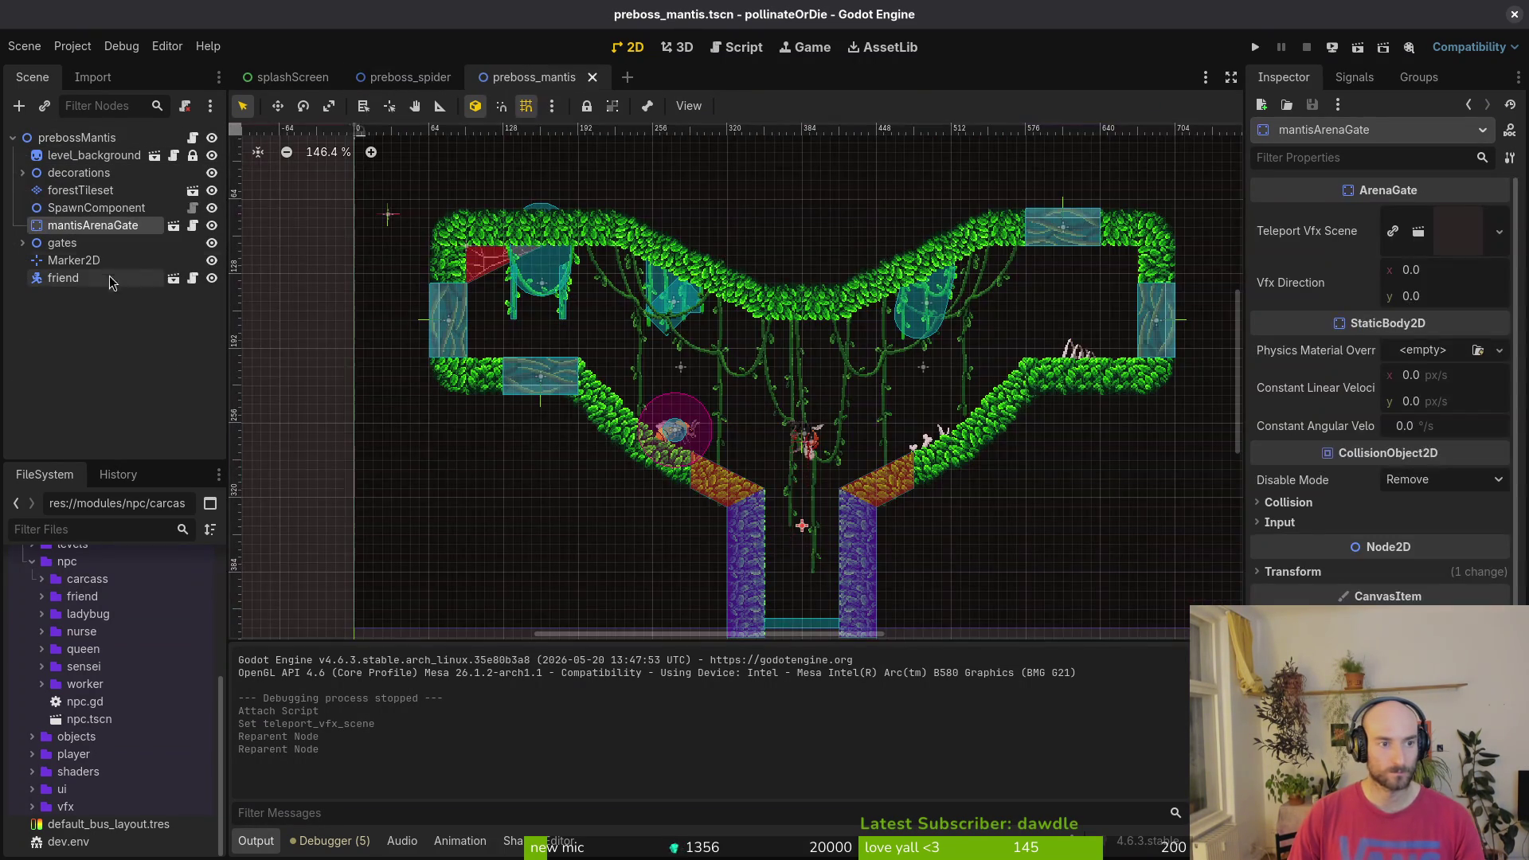
{"action": "left_click", "coordinate": [408, 80]}
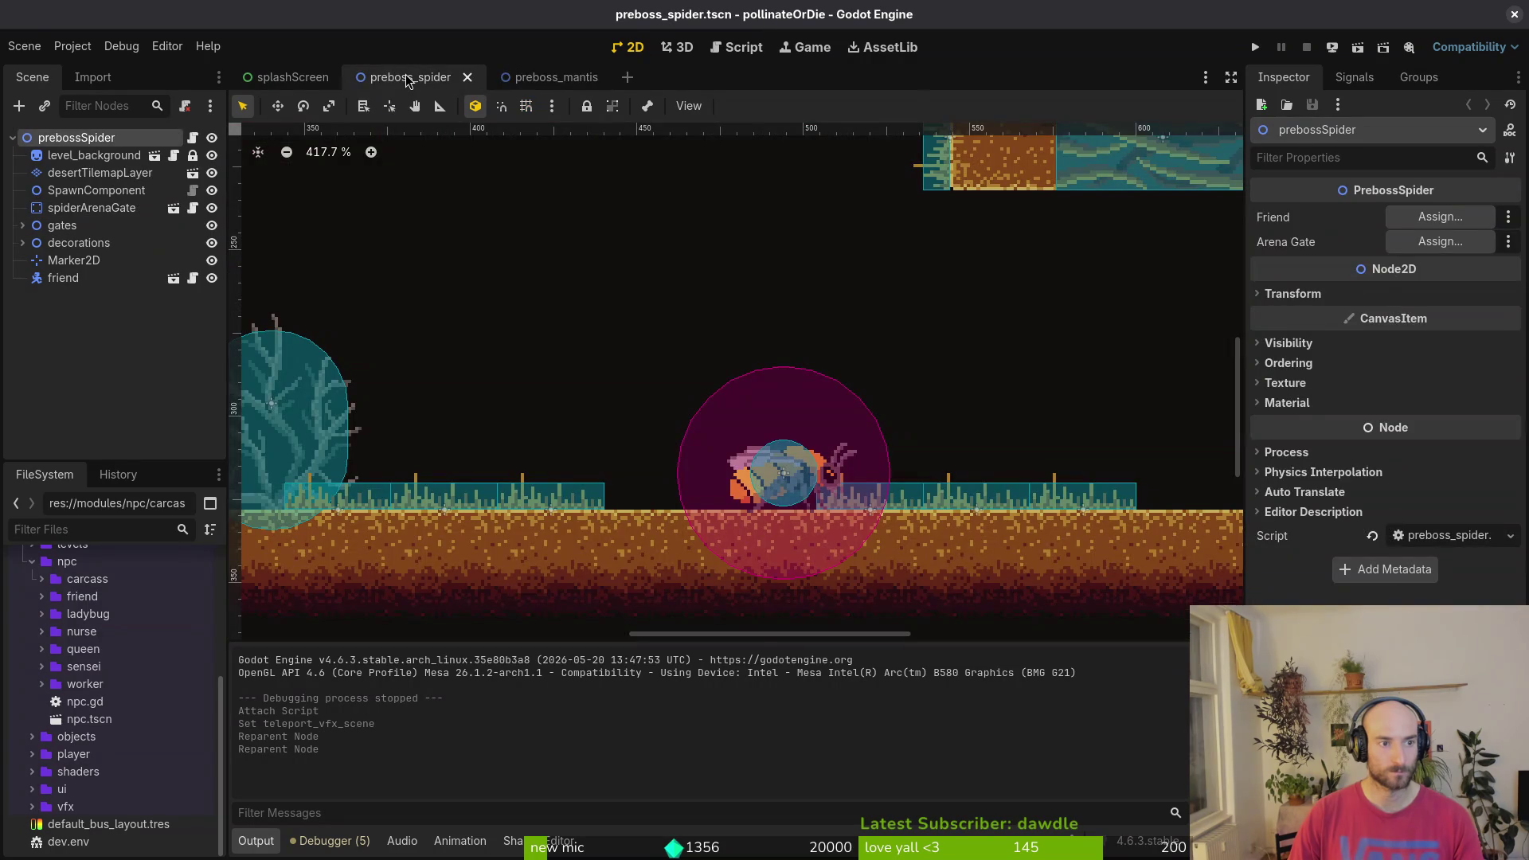
{"action": "left_click", "coordinate": [557, 79]}
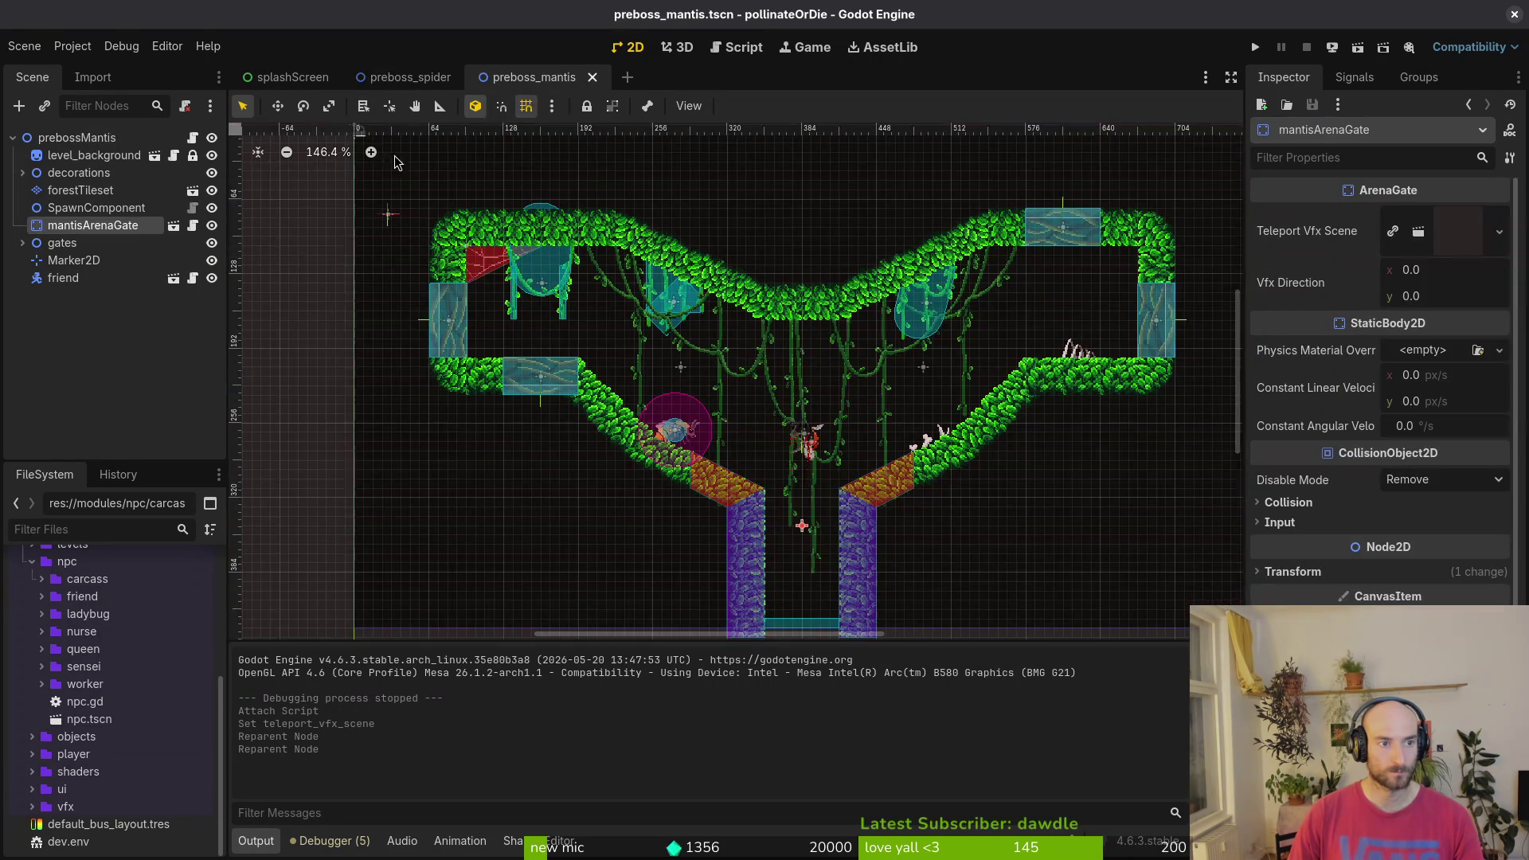
{"action": "left_click", "coordinate": [386, 76]}
{"action": "left_click", "coordinate": [532, 77]}
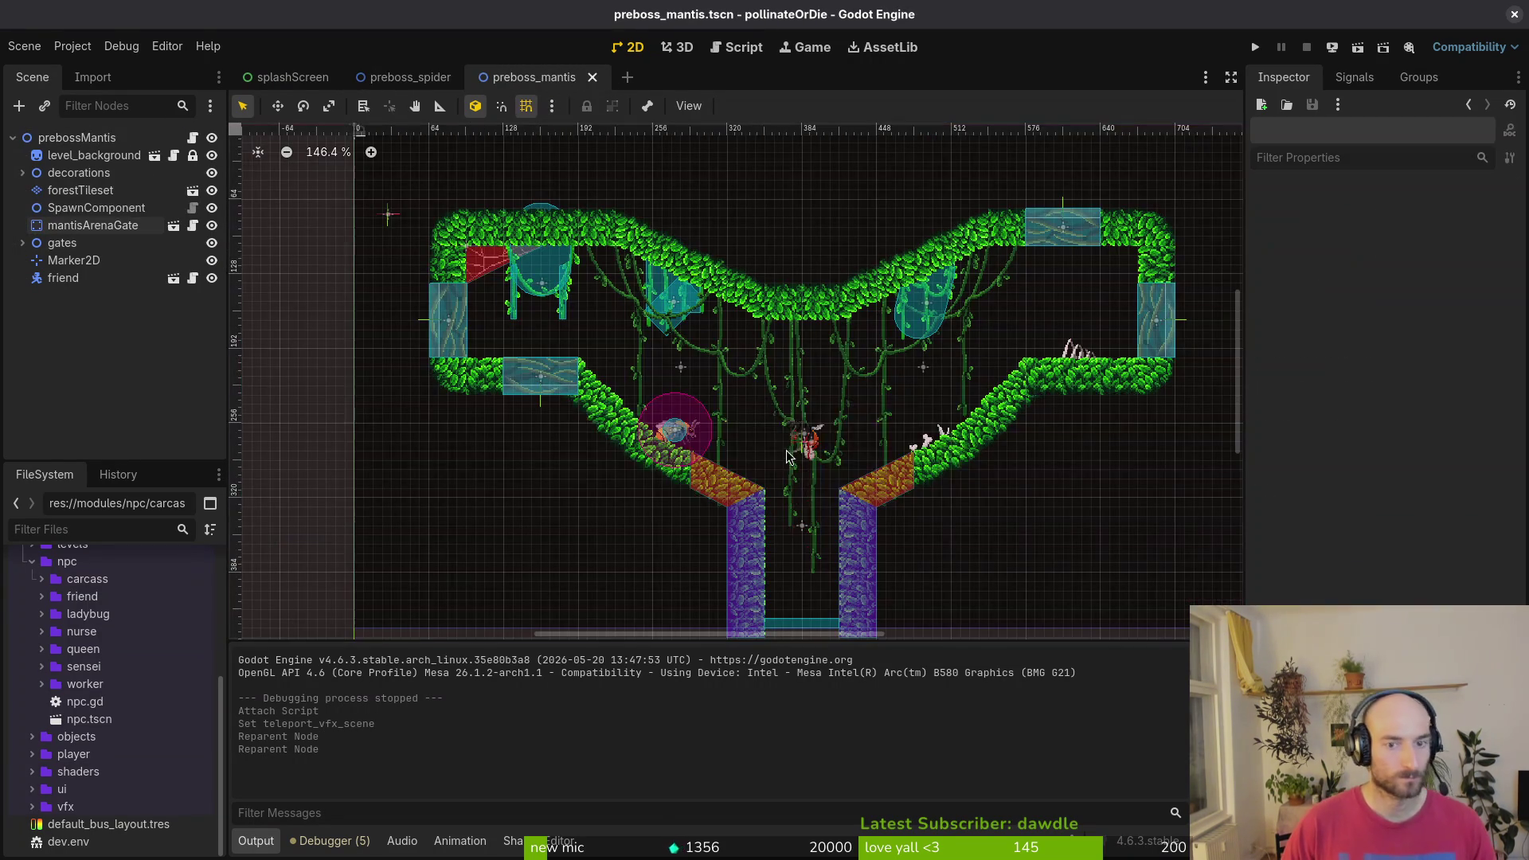
{"action": "scroll", "coordinate": [757, 454], "scroll_direction": "down", "scroll_amount": 5}
- Save the preboss_mantis scene with Ctrl+S
{"action": "key", "text": "ctrl+s"}
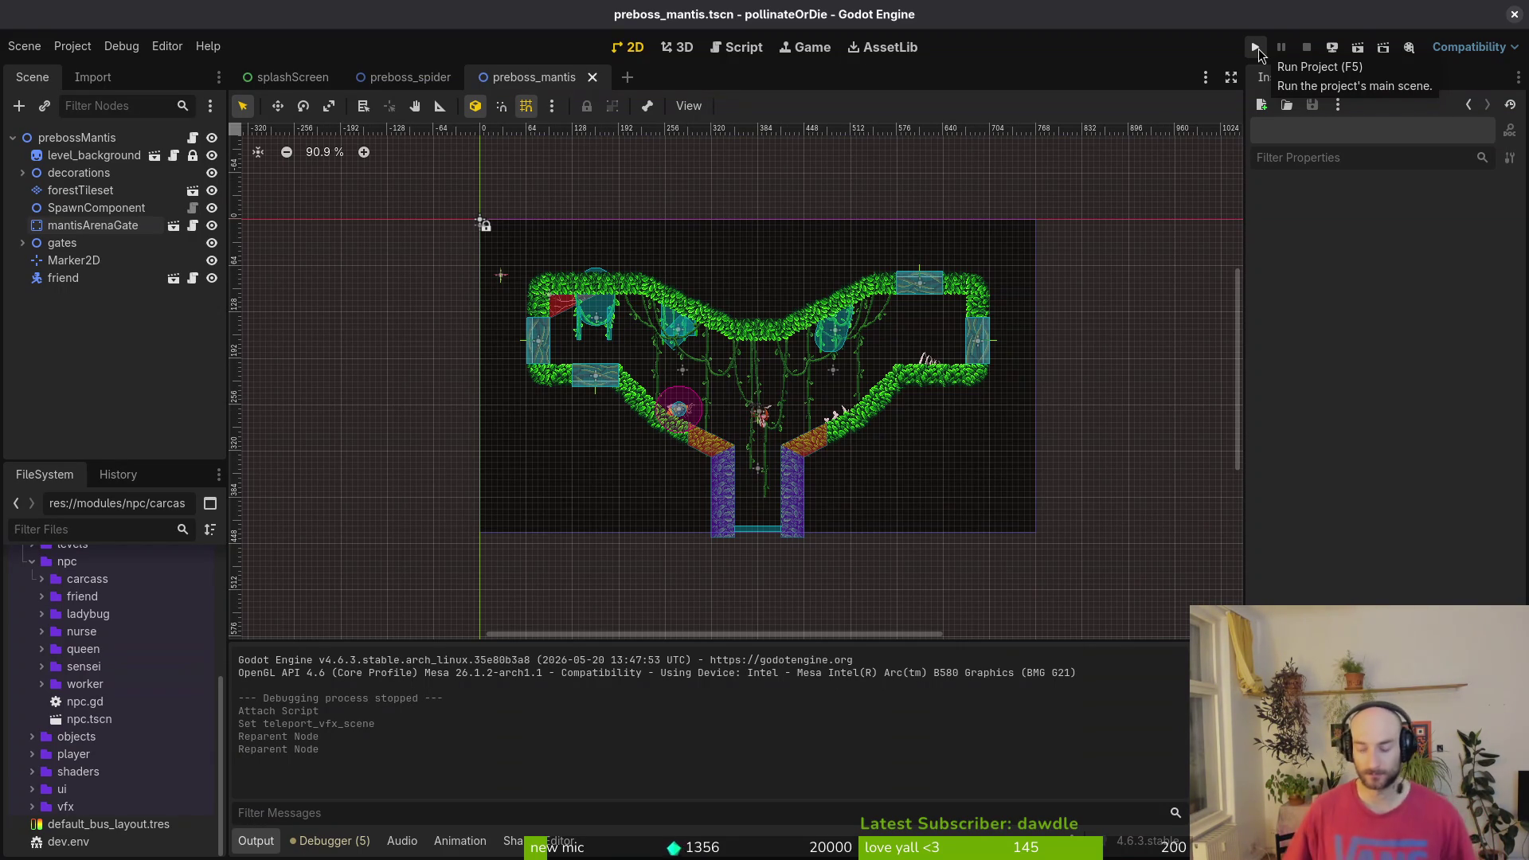
- Set prebossMantis's Friend export to the friend node and choose mantisArenaGate for Arena Gate
{"action": "scroll", "coordinate": [493, 199], "scroll_direction": "down", "scroll_amount": 2}
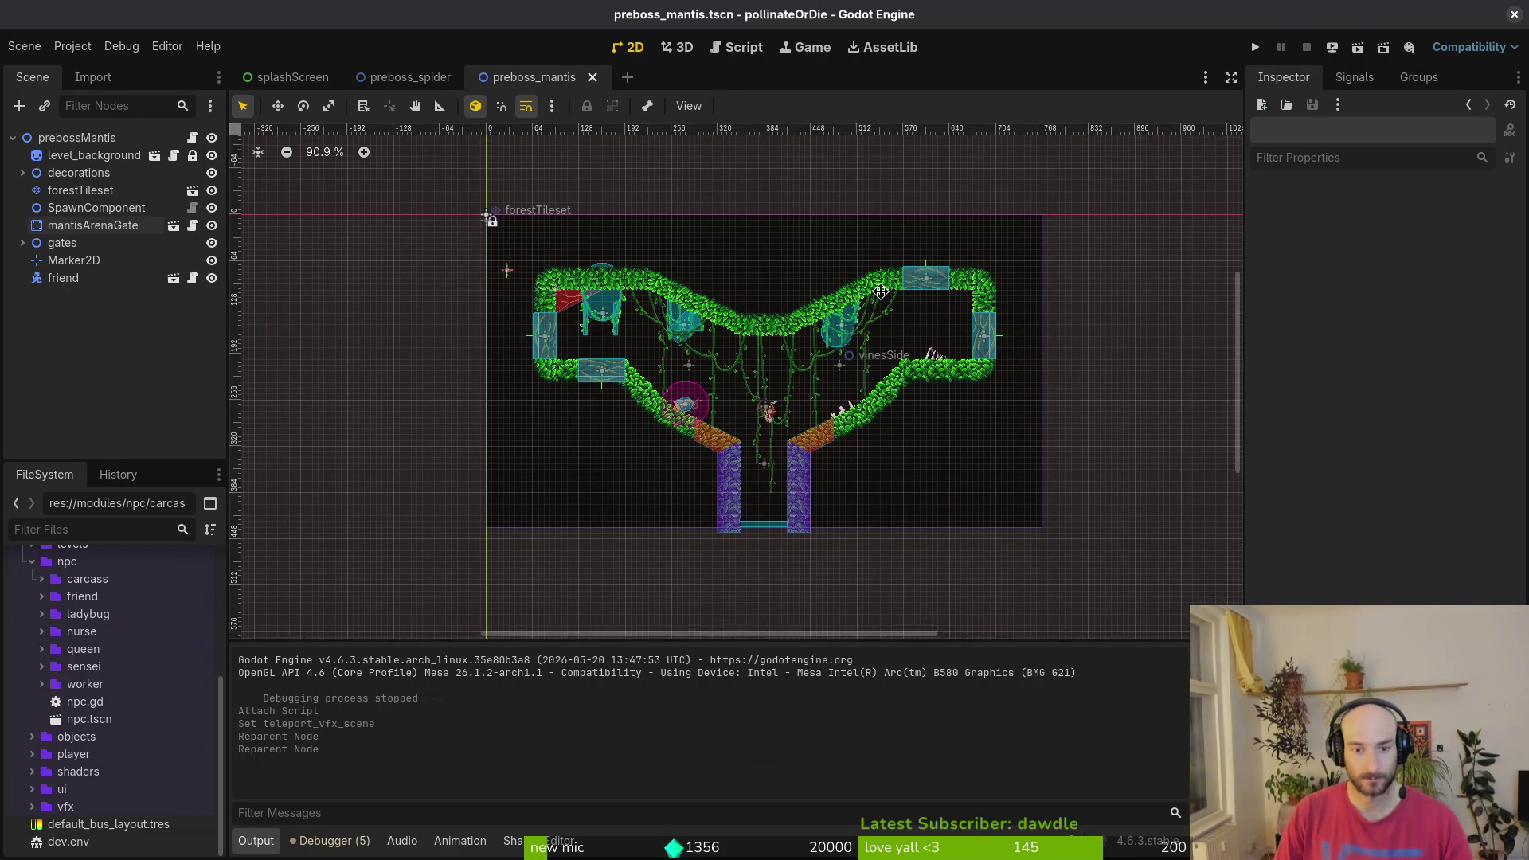
{"action": "left_click", "coordinate": [89, 141]}
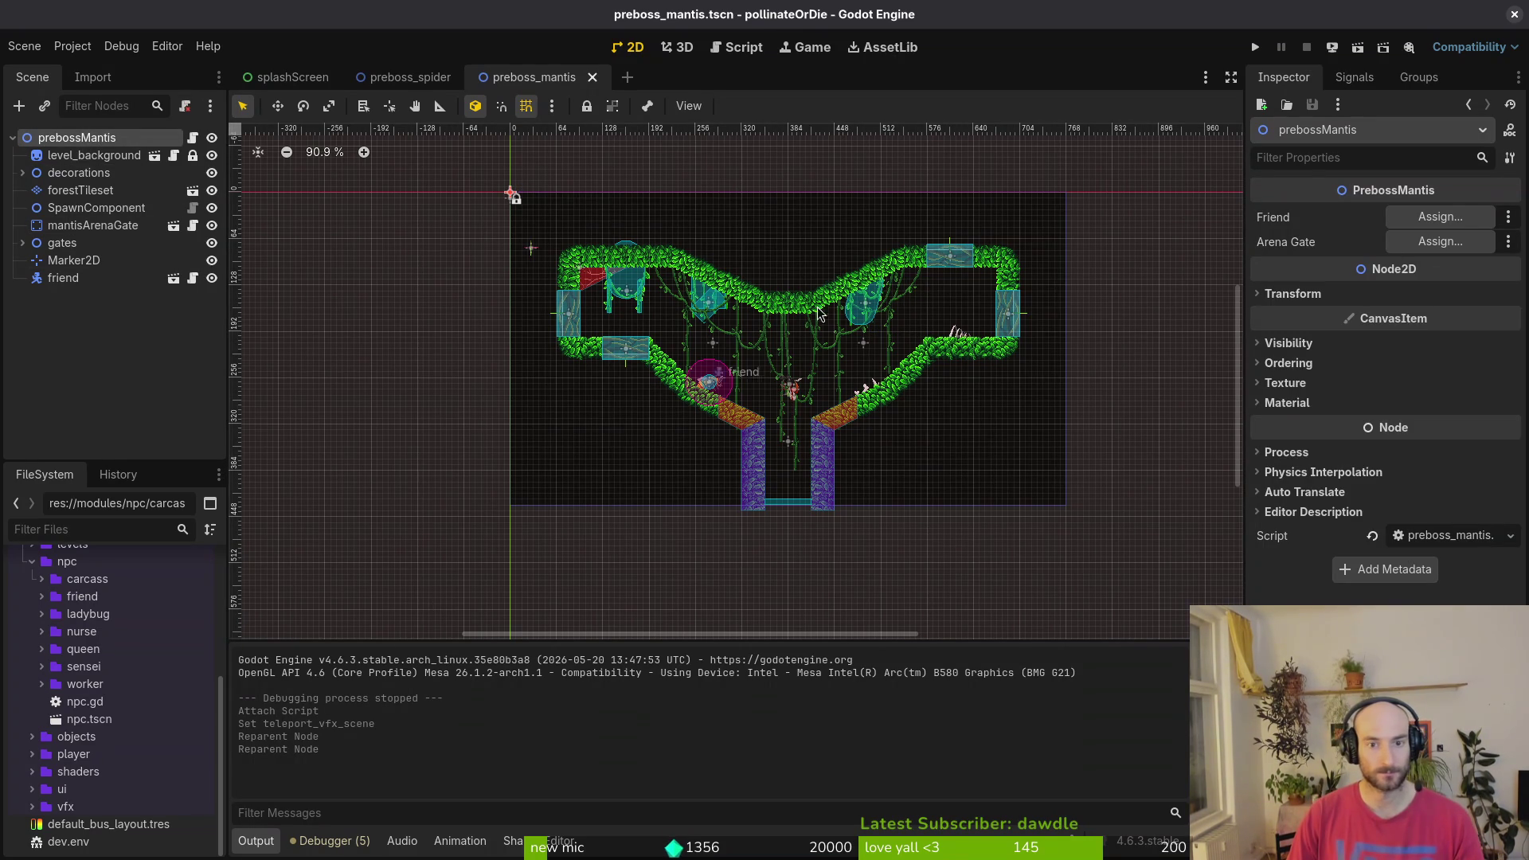
{"action": "scroll", "coordinate": [855, 292], "scroll_direction": "up", "scroll_amount": 4}
{"action": "left_click", "coordinate": [1423, 215]}
{"action": "left_click", "coordinate": [724, 256]}
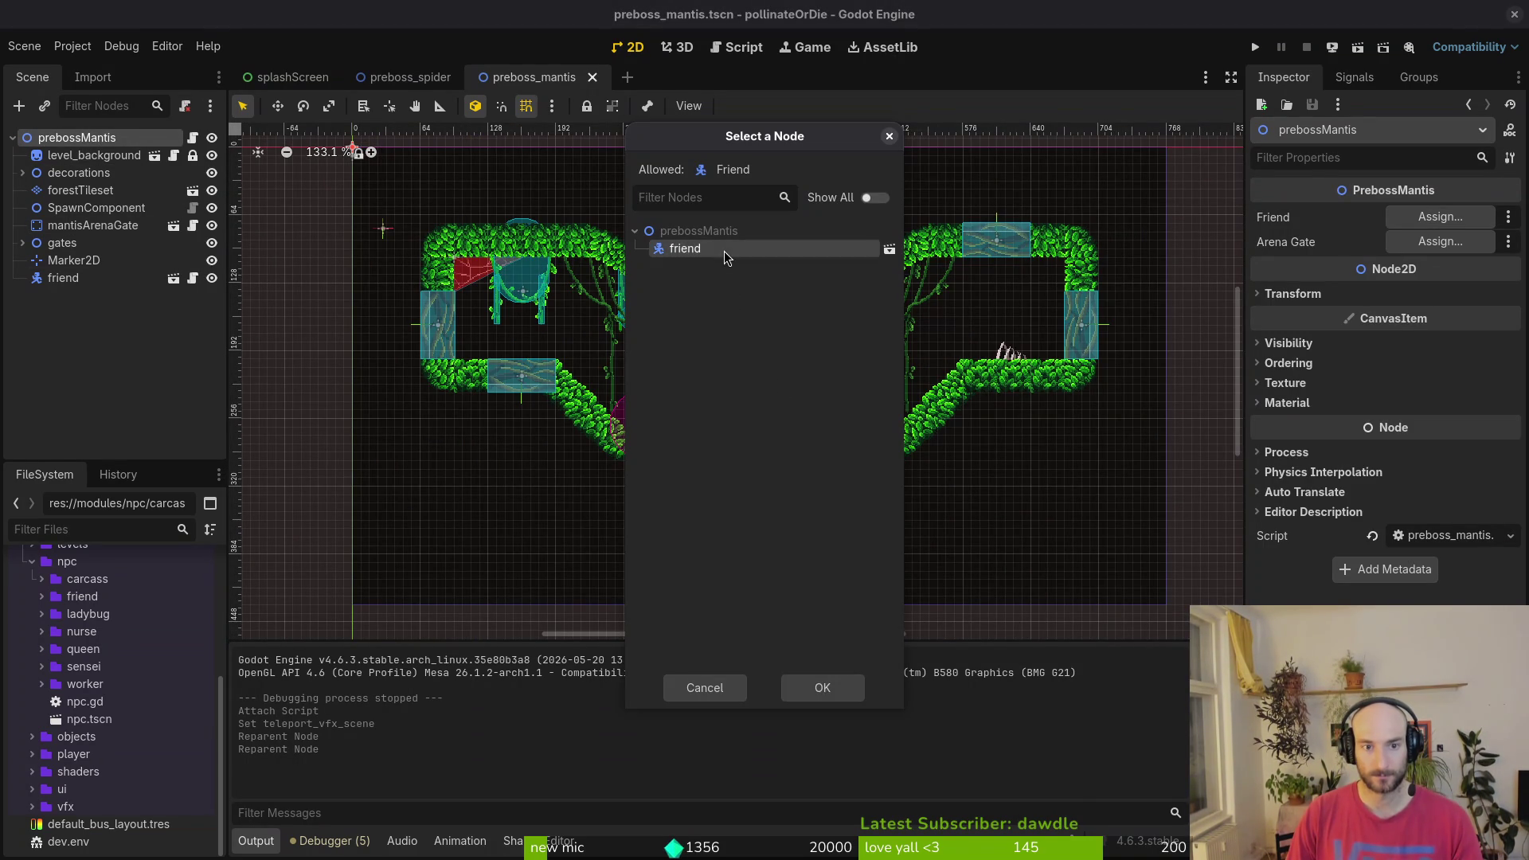
{"action": "left_click", "coordinate": [822, 688]}
{"action": "left_click", "coordinate": [1439, 241]}
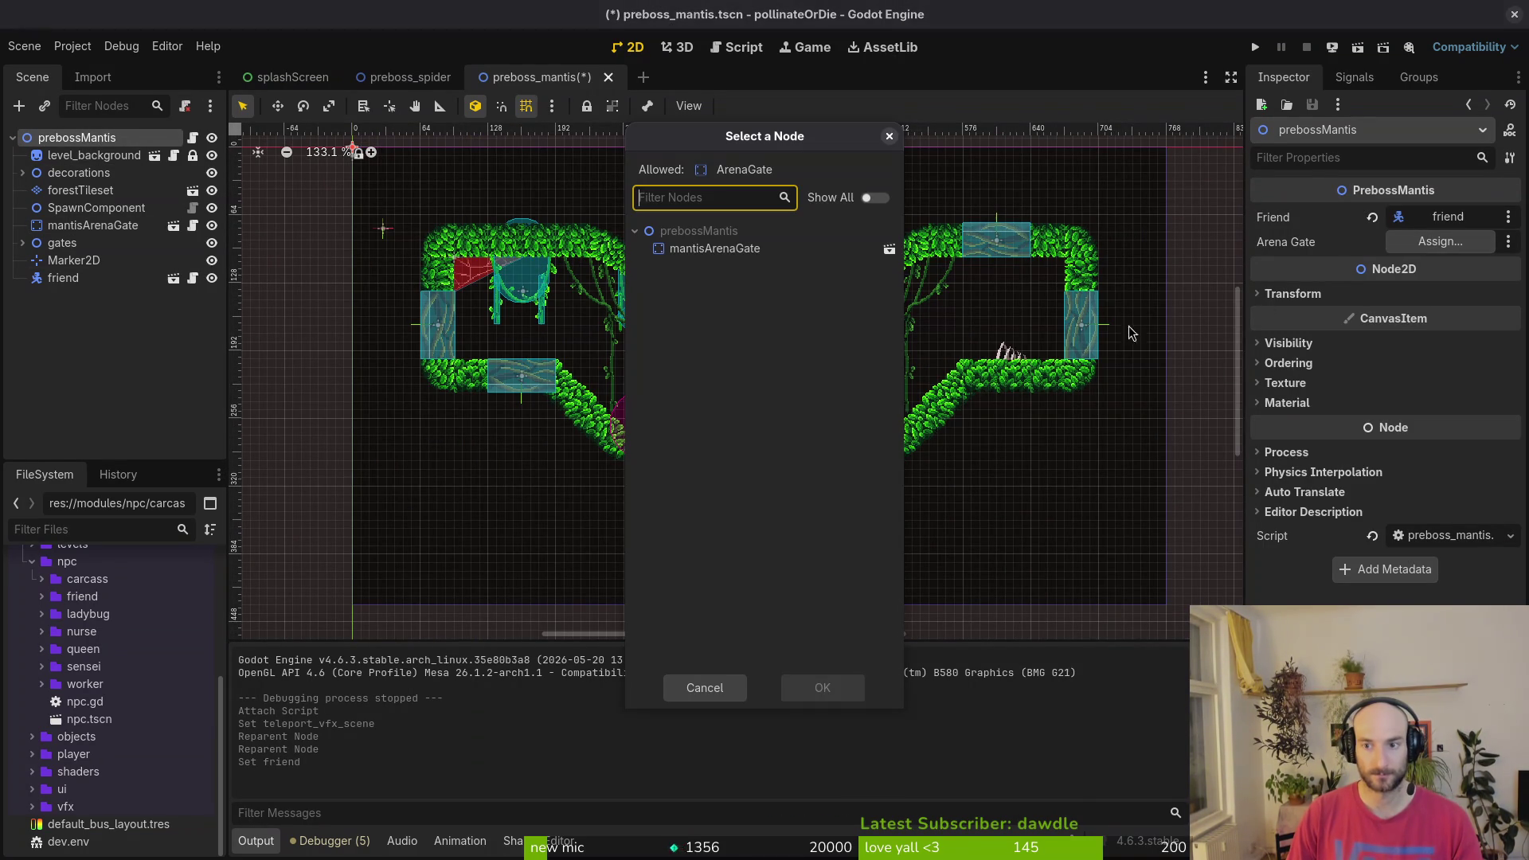
{"action": "left_click", "coordinate": [702, 251]}
- Review the exports in arena.gd and arena_mantis.gd
{"action": "key", "text": "alt+Tab"}
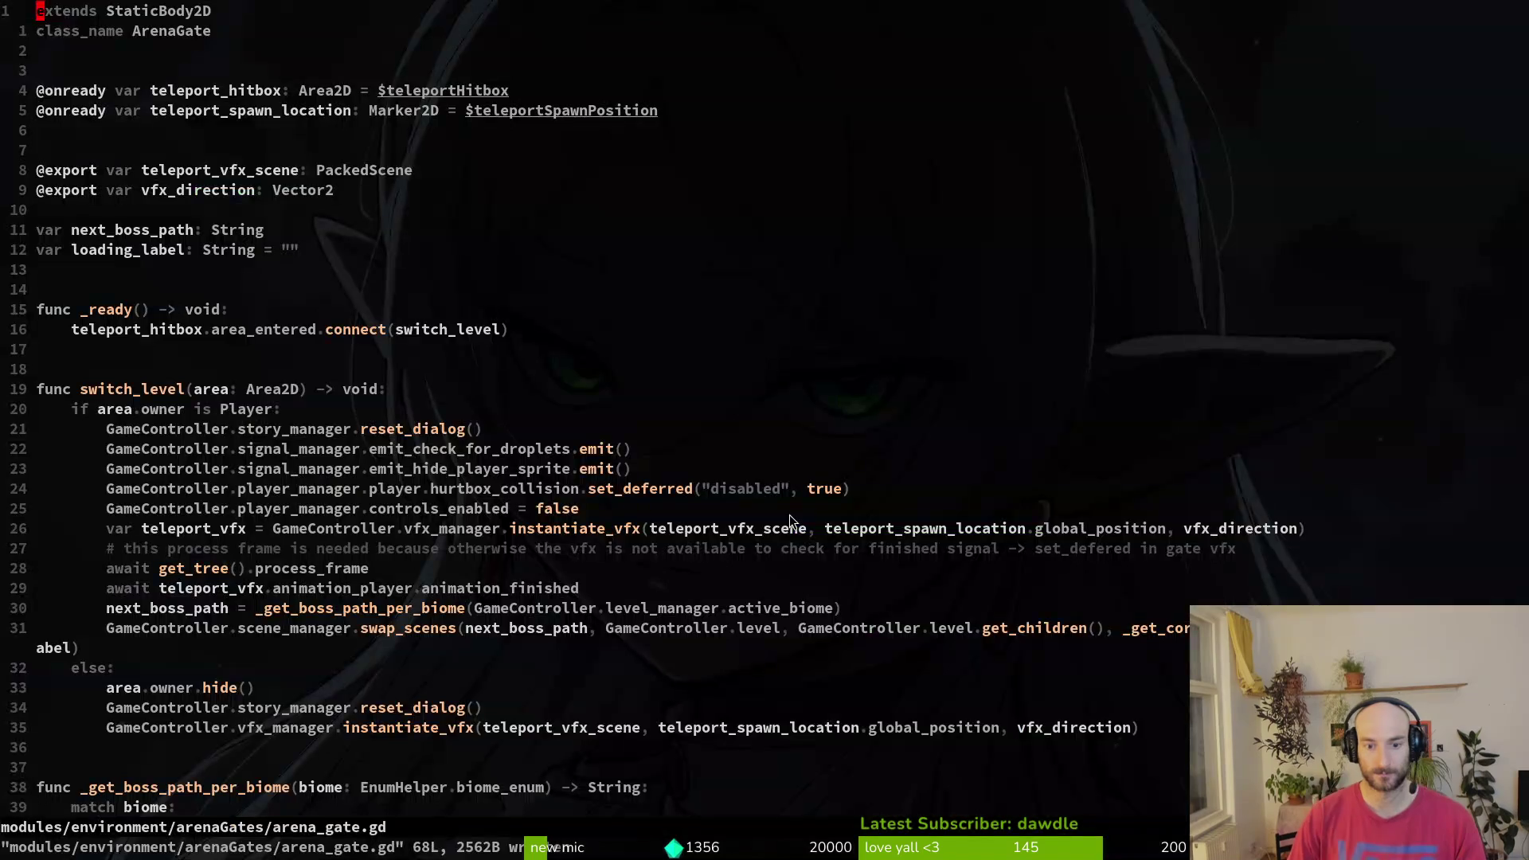
{"action": "key", "text": "space"}
{"action": "key", "text": "f"}
{"action": "key", "text": "f"}
{"action": "type", "text": "areagate"}
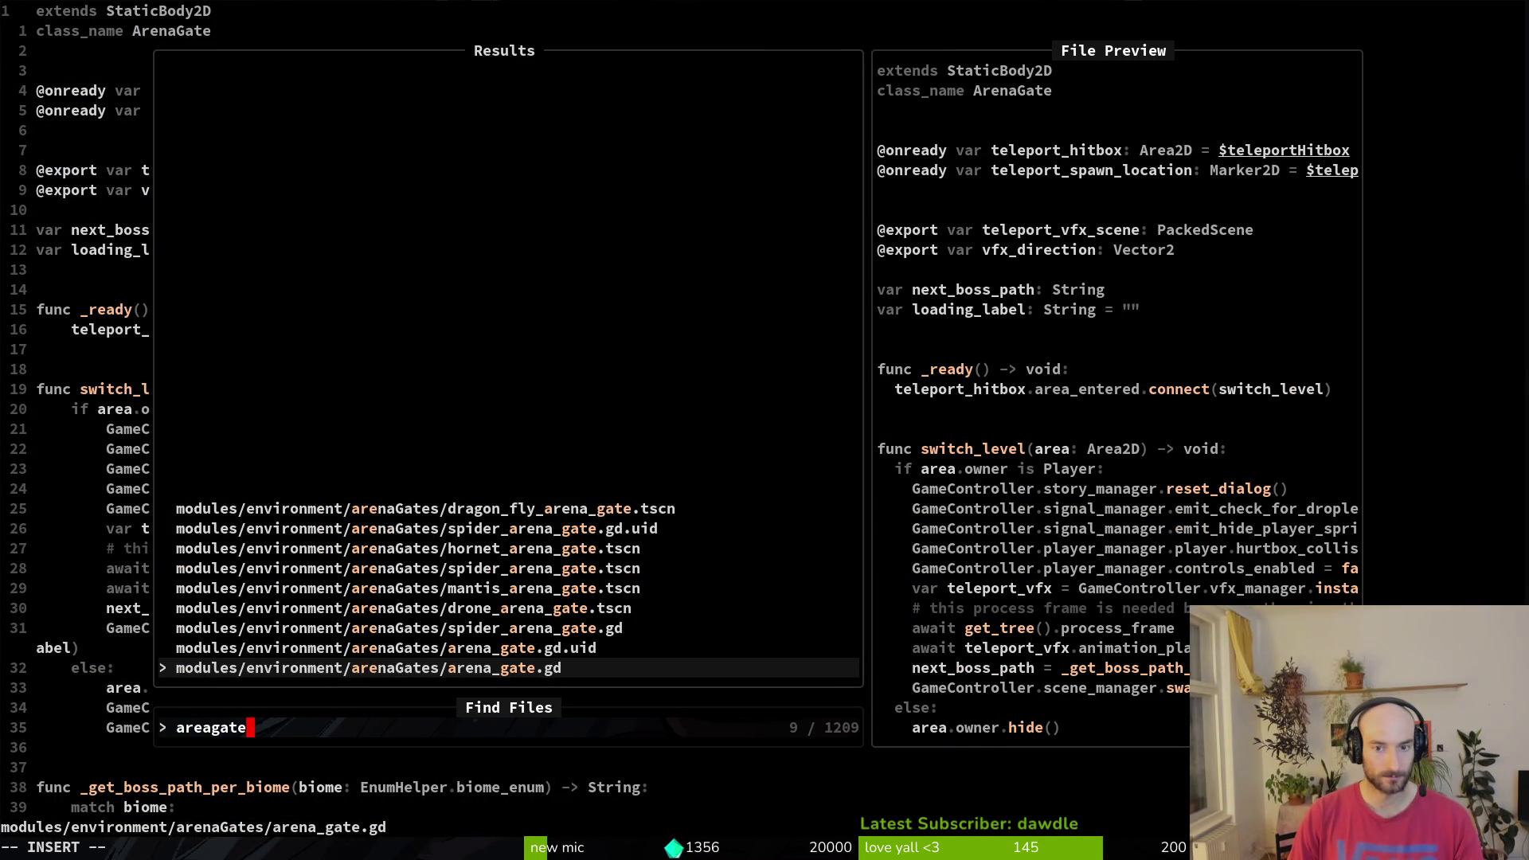
{"action": "key", "text": "BackSpace"}
{"action": "key", "text": "BackSpace"}
{"action": "key", "text": "BackSpace"}
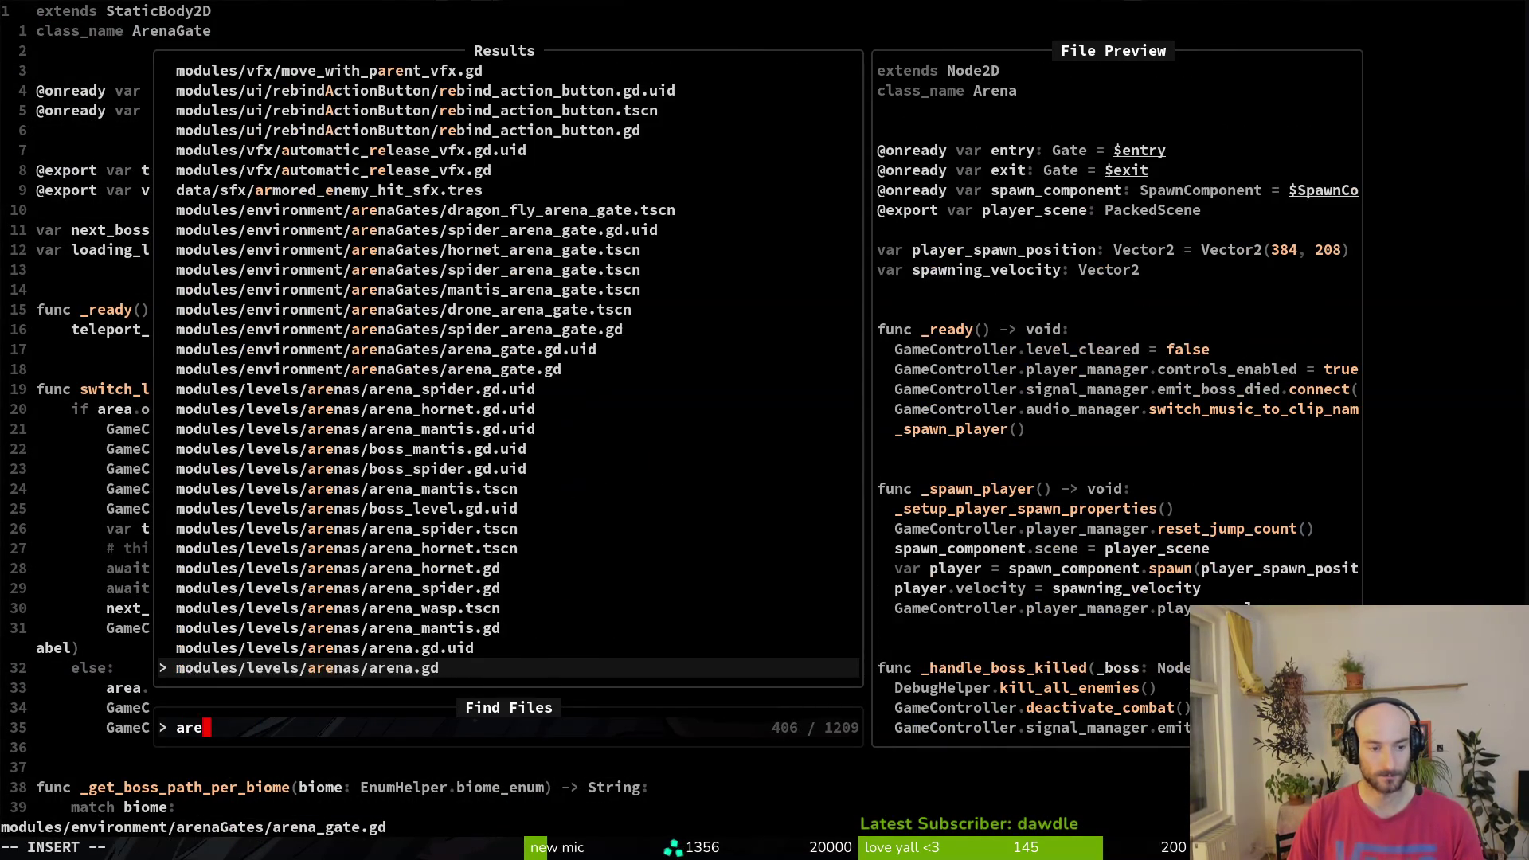
{"action": "key", "text": "Return"}
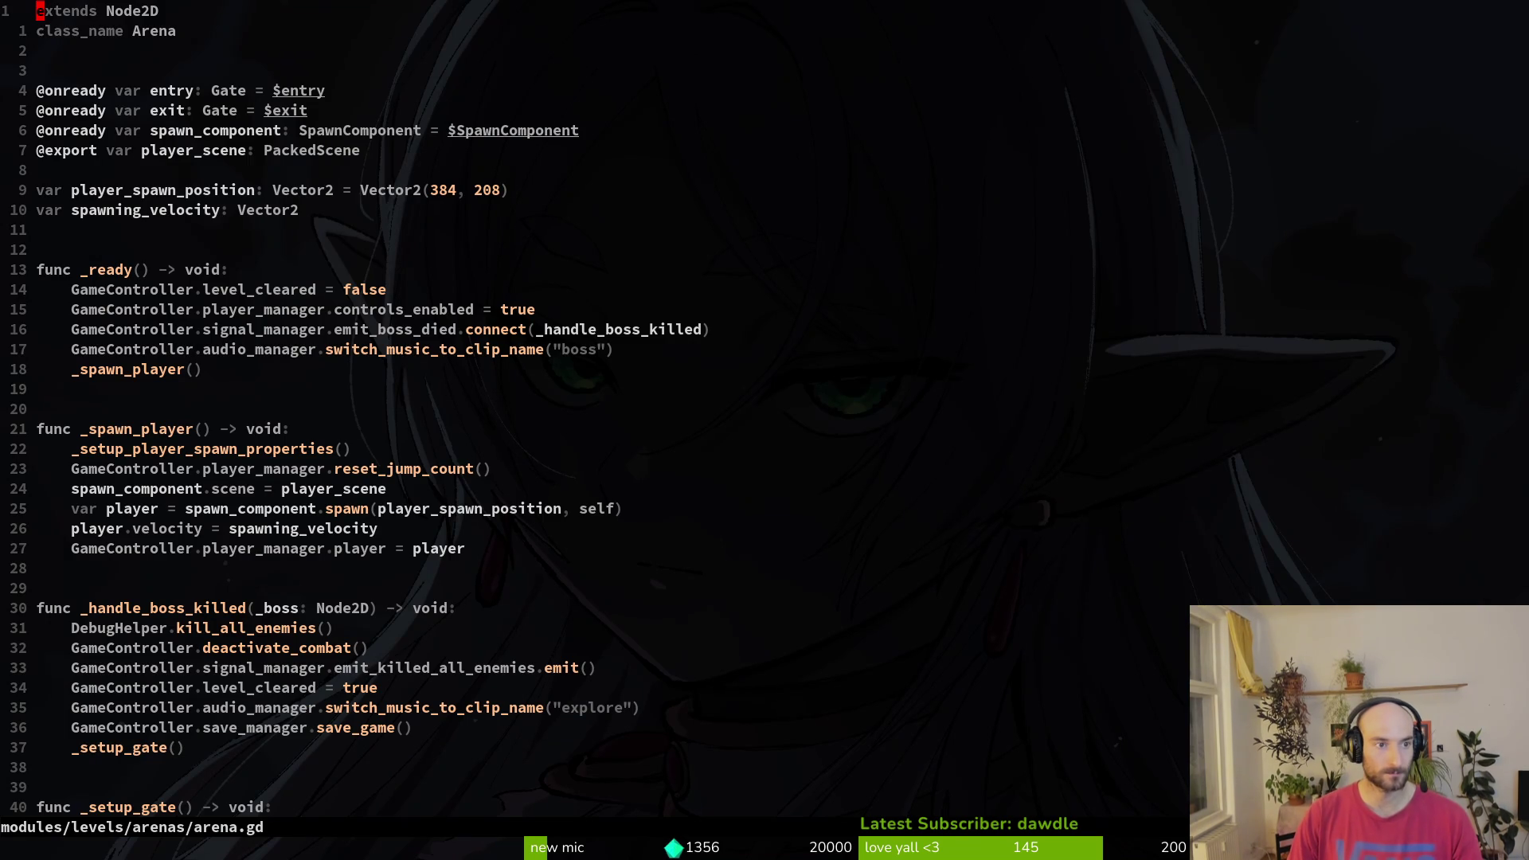
{"action": "key", "text": "j"}
{"action": "key", "text": "j"}
{"action": "key", "text": "j"}
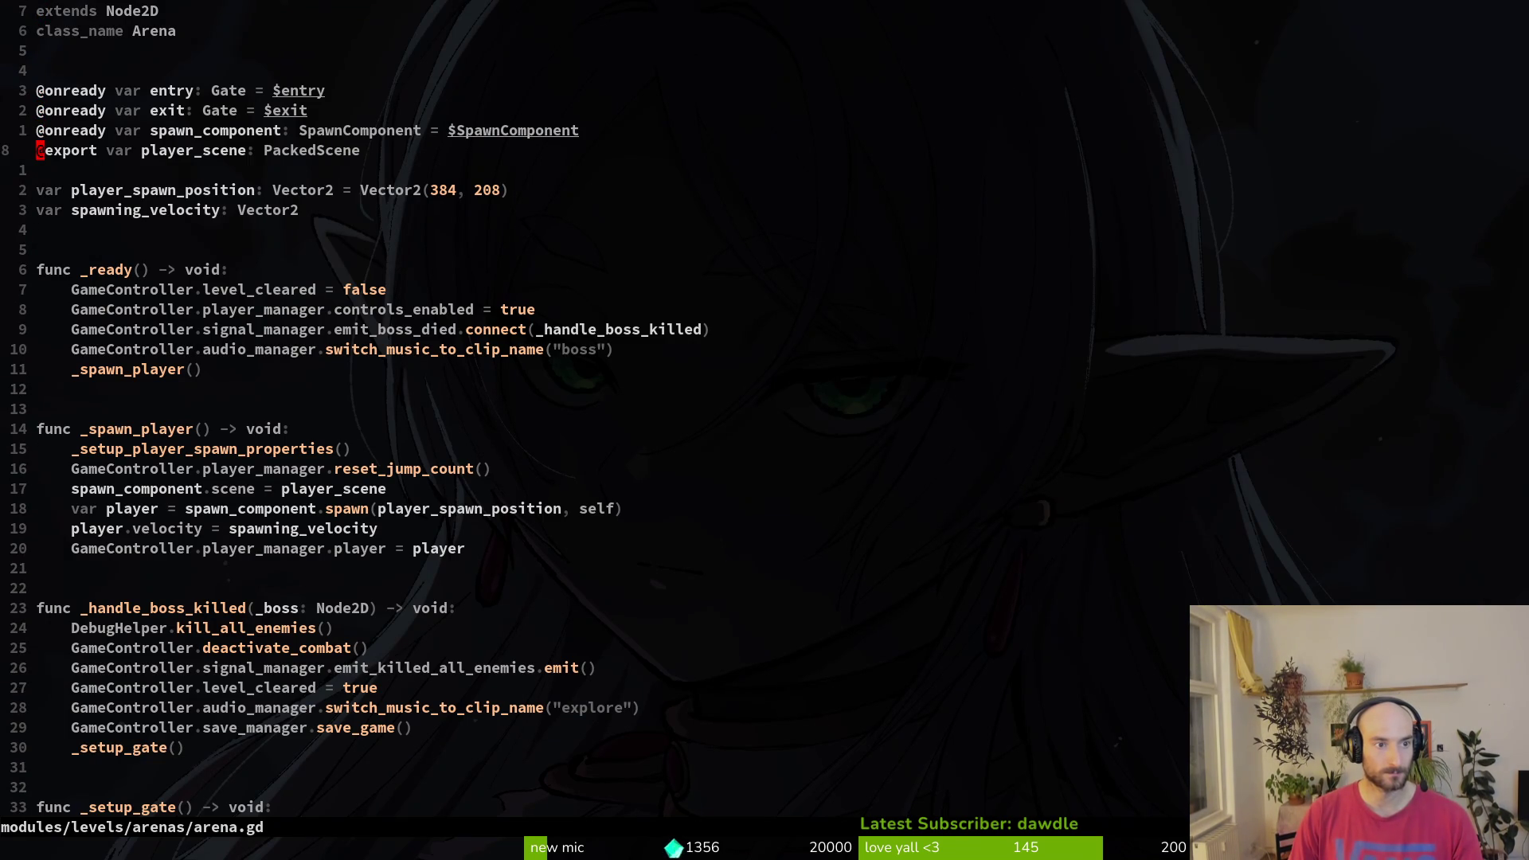
{"action": "key", "text": "space"}
{"action": "key", "text": "f"}
{"action": "key", "text": "f"}
{"action": "type", "text": "aremant"}
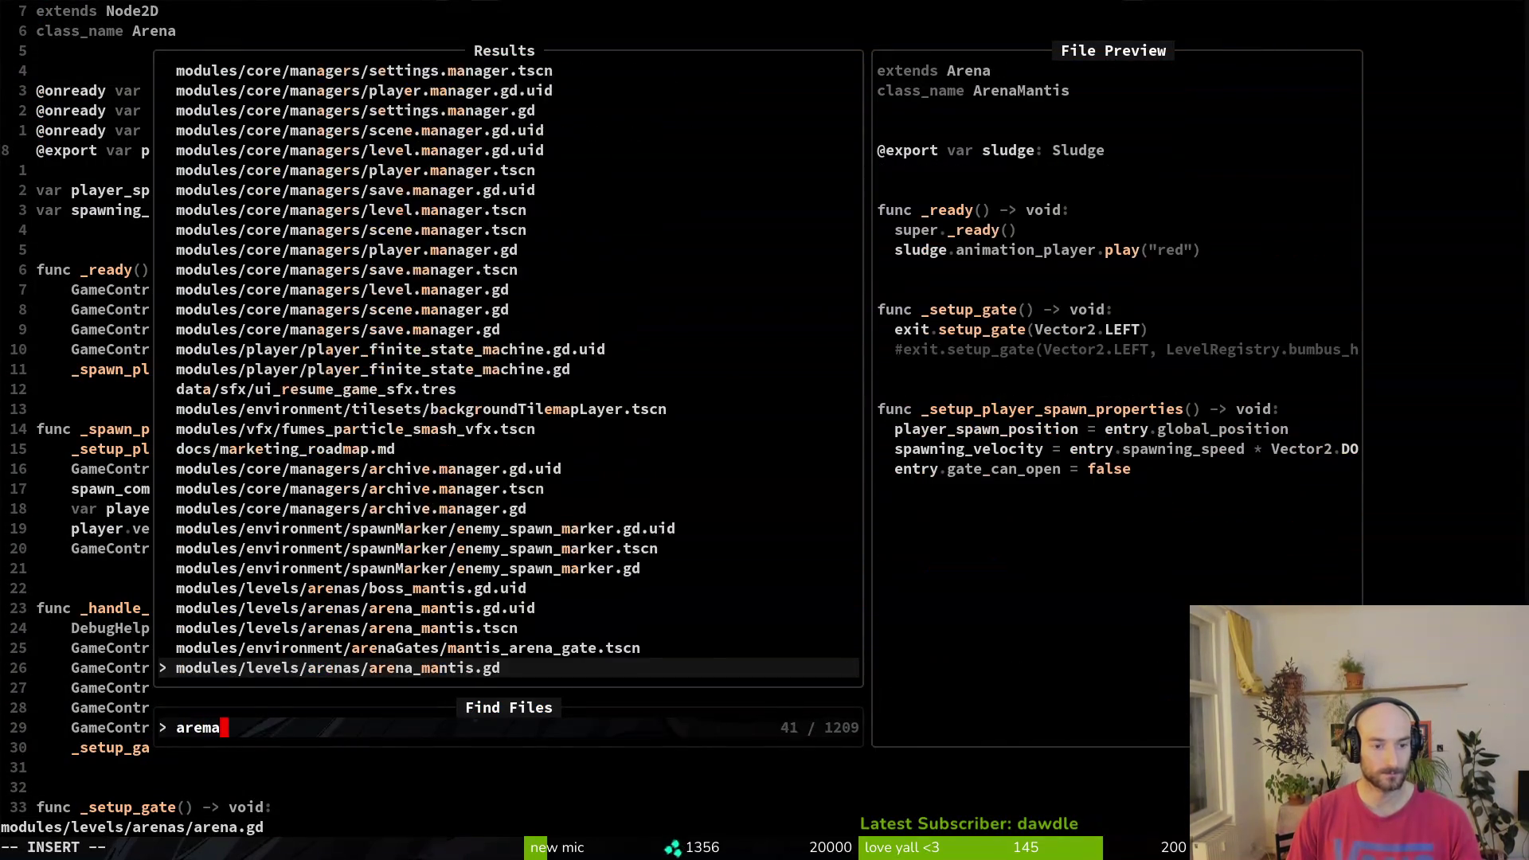
{"action": "key", "text": "Return"}
{"action": "key", "text": "j"}
{"action": "key", "text": "j"}
{"action": "key", "text": "j"}
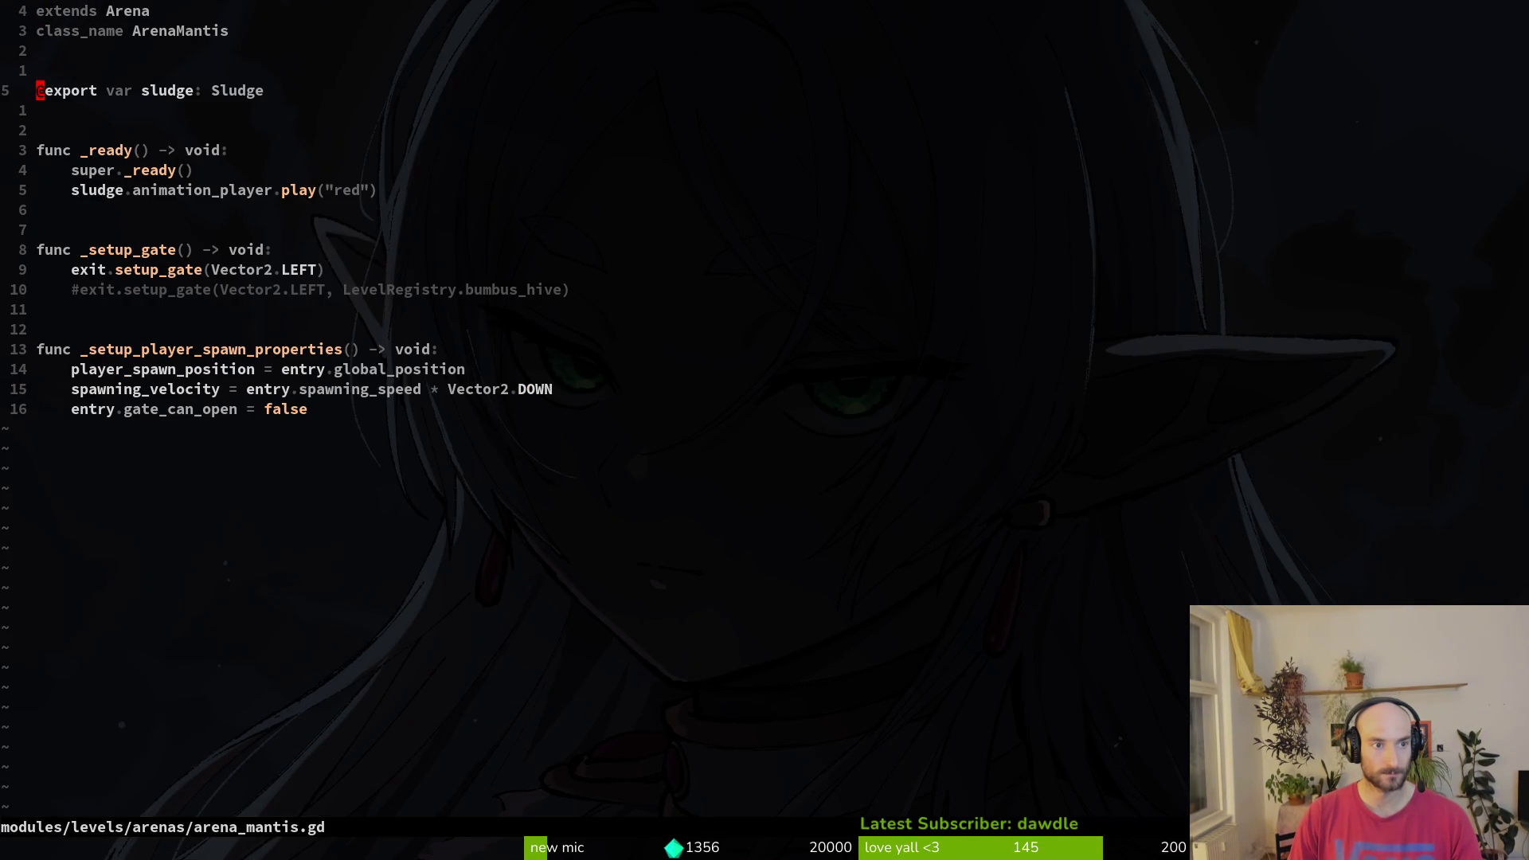
- Delete the arena_gate export line from preboss_mantis.gd and save it
{"action": "key", "text": "space"}
{"action": "key", "text": "f"}
{"action": "key", "text": "f"}
{"action": "type", "text": "prebos"}
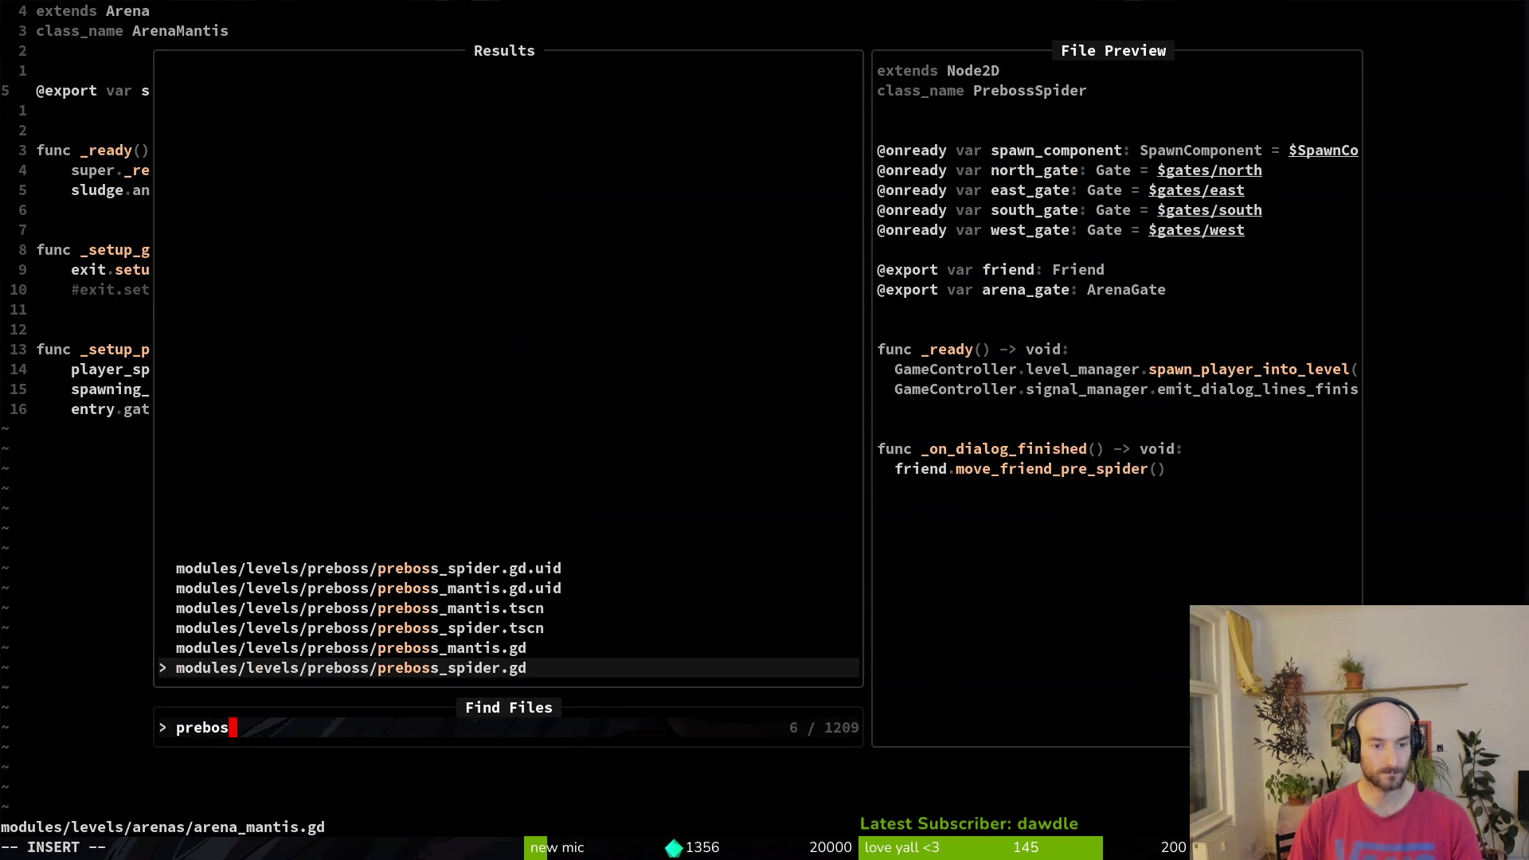
{"action": "key", "text": "ctrl+p"}
{"action": "key", "text": "Return"}
{"action": "key", "text": "j"}
{"action": "key", "text": "j"}
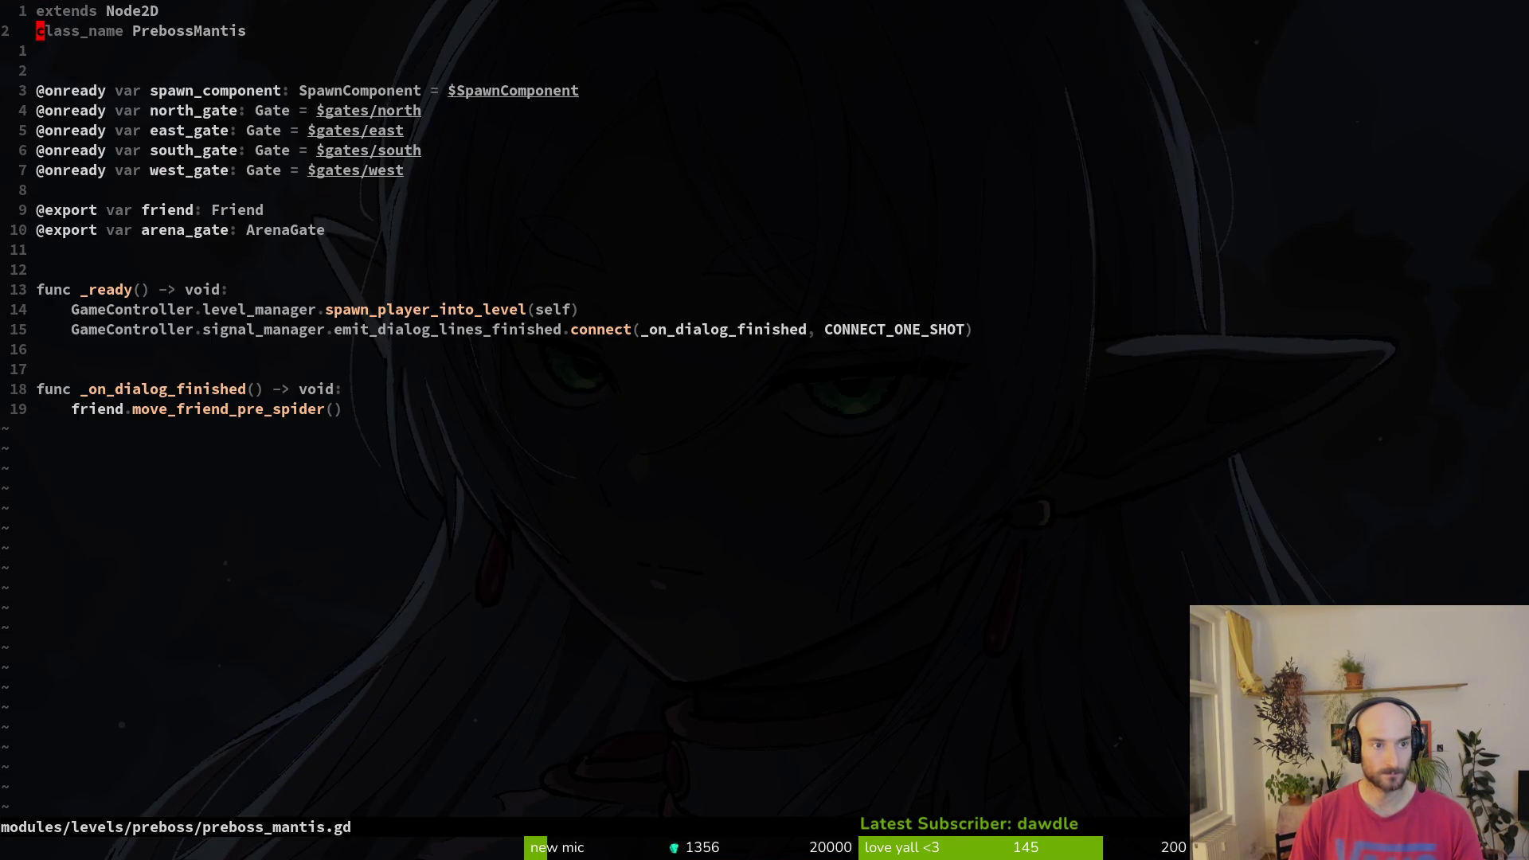
{"action": "key", "text": "braceright"}
{"action": "key", "text": "j"}
{"action": "key", "text": "j"}
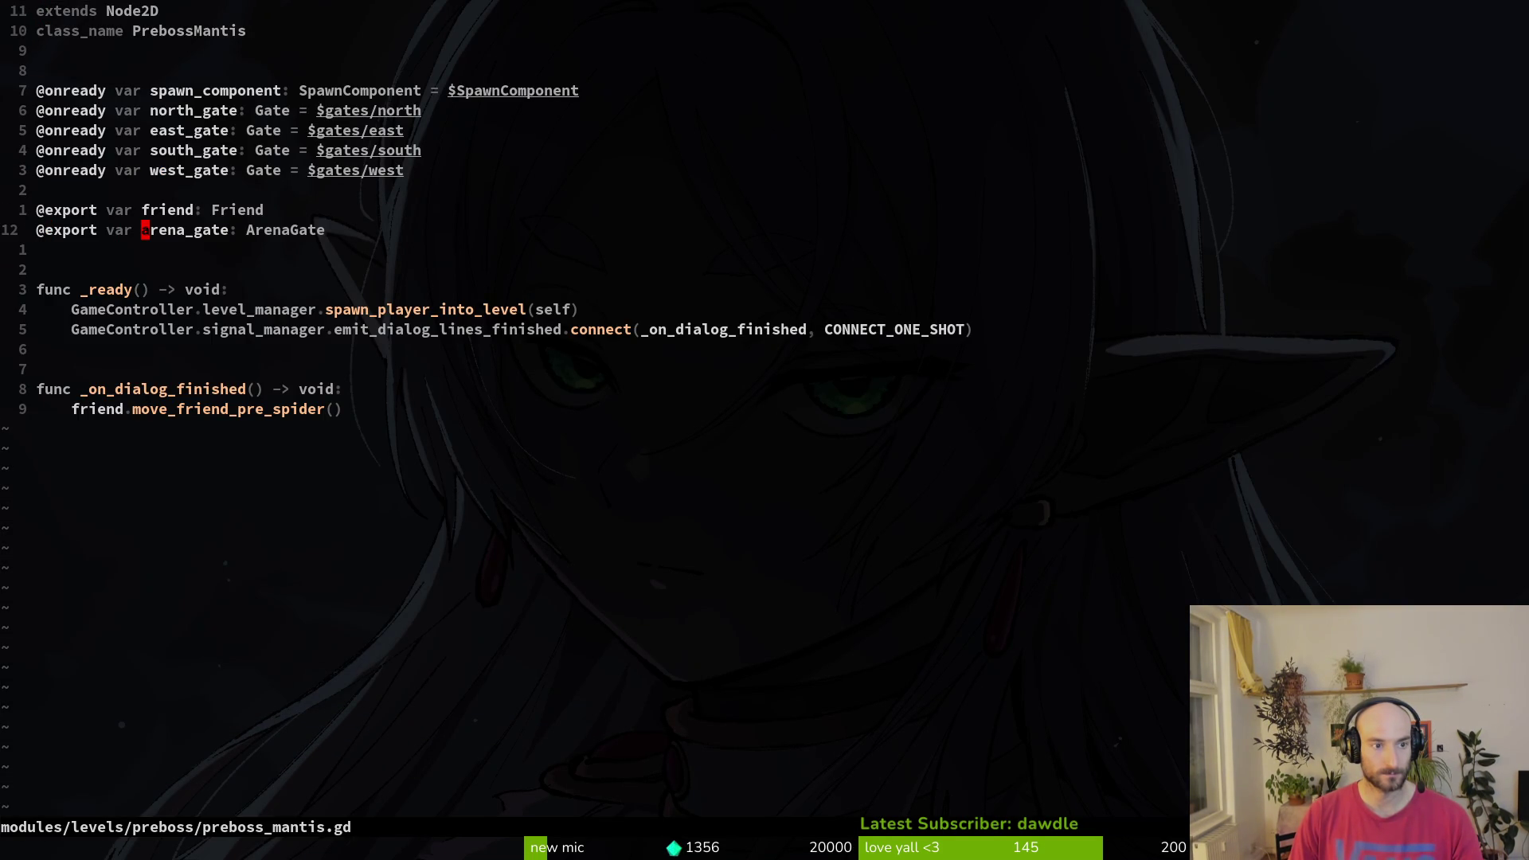
{"action": "type", "text": "dj"}
{"action": "type", "text": ":write"}
{"action": "key", "text": "Return"}
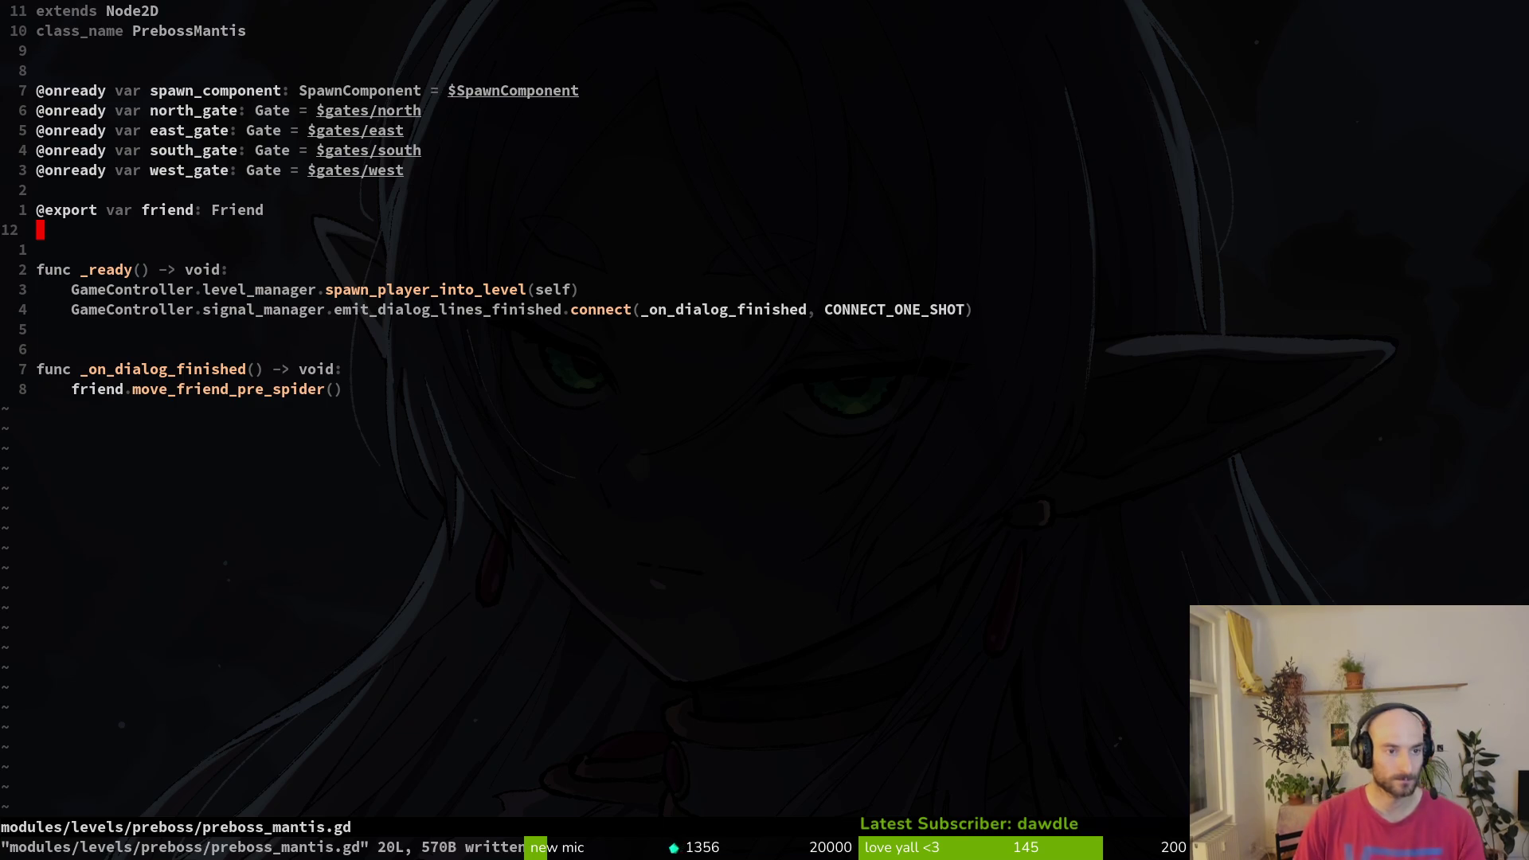
- In preboss_spider.gd, try deleting export lines, then undo the friend line deletion
{"action": "key", "text": "space"}
{"action": "key", "text": "f"}
{"action": "key", "text": "f"}
{"action": "type", "text": "prebospi"}
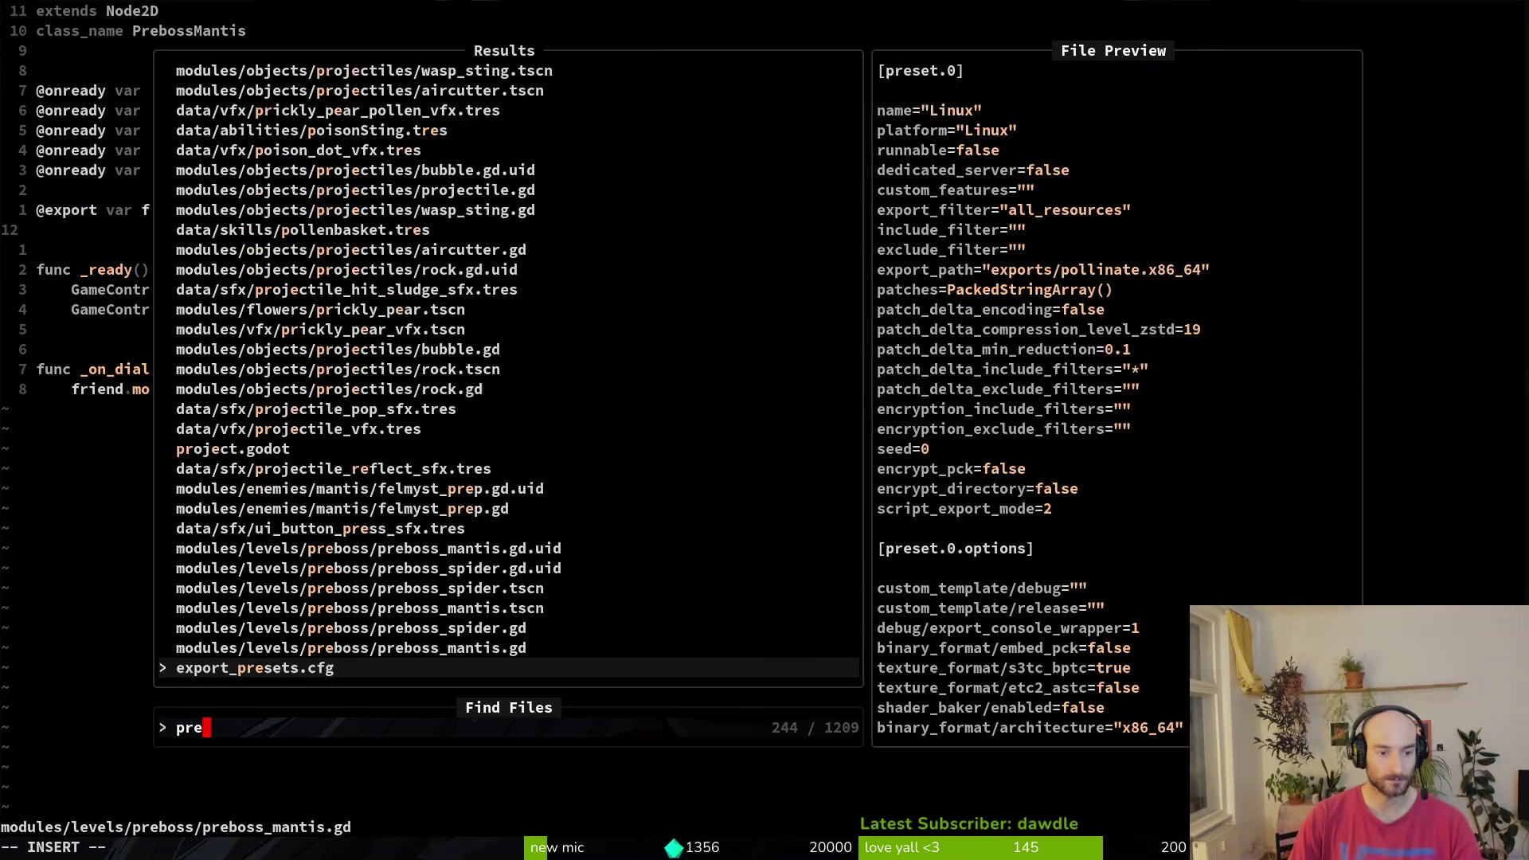
{"action": "key", "text": "Return"}
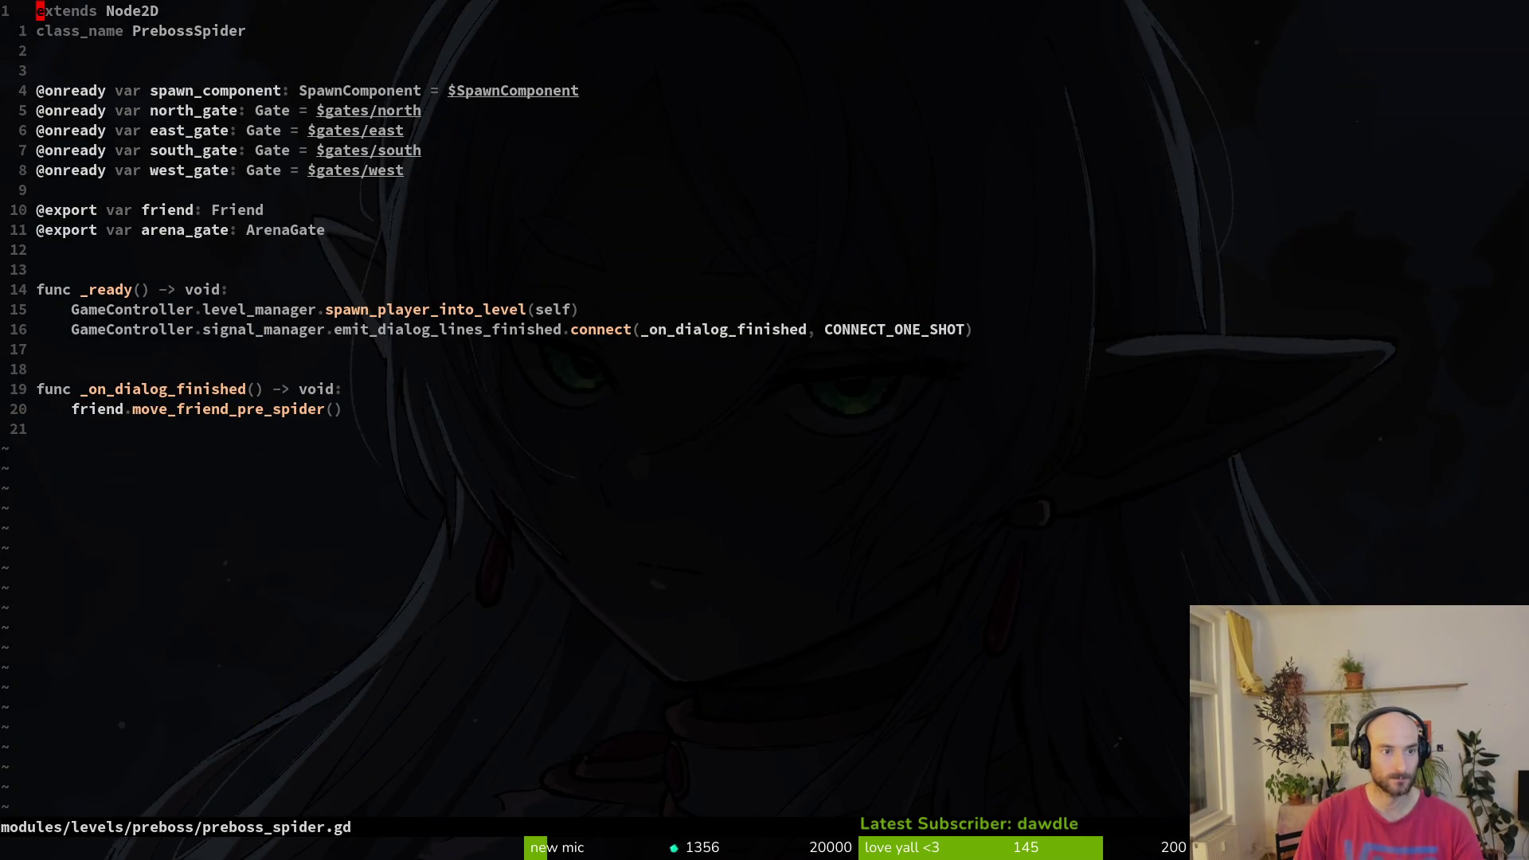
{"action": "key", "text": "1"}
{"action": "key", "text": "1"}
{"action": "key", "text": "j"}
{"action": "key", "text": "d"}
{"action": "key", "text": "d"}
{"action": "type", "text": ":w"}
{"action": "key", "text": "Return"}
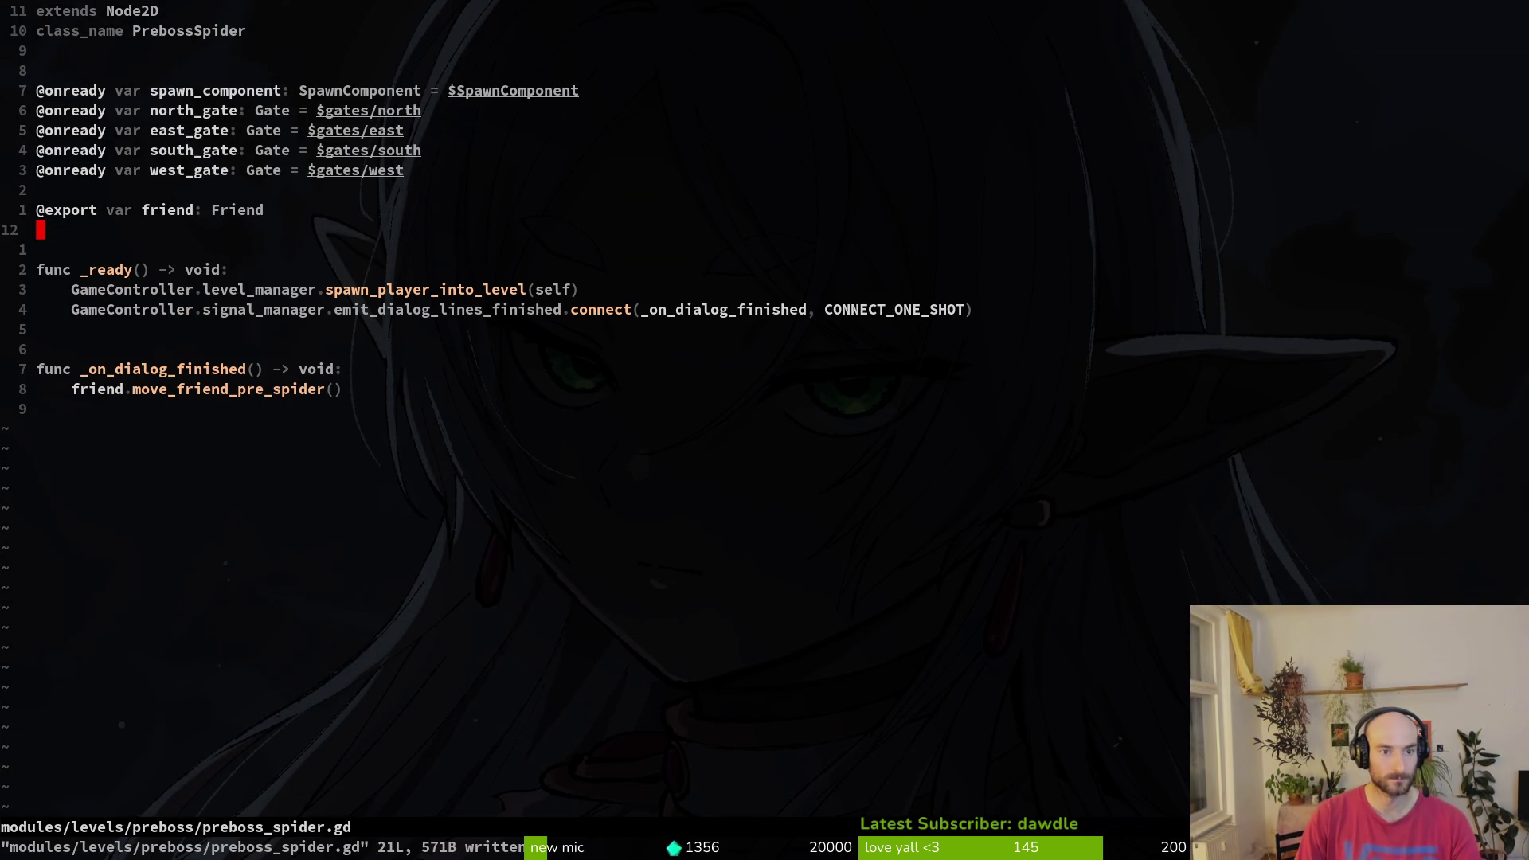
{"action": "key", "text": "k"}
{"action": "key", "text": "d"}
{"action": "key", "text": "d"}
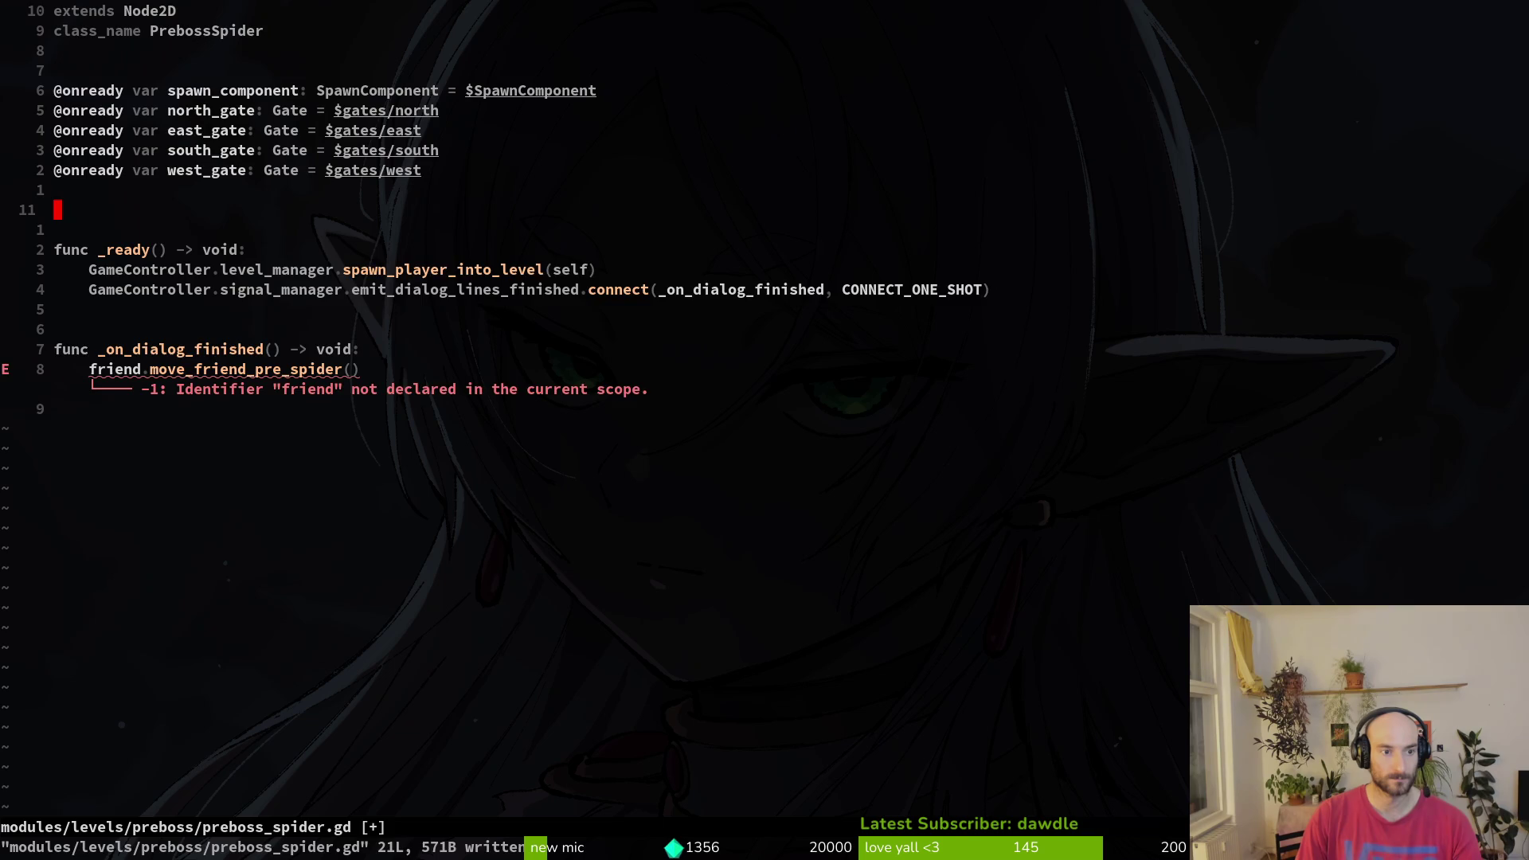
{"action": "key", "text": "u"}
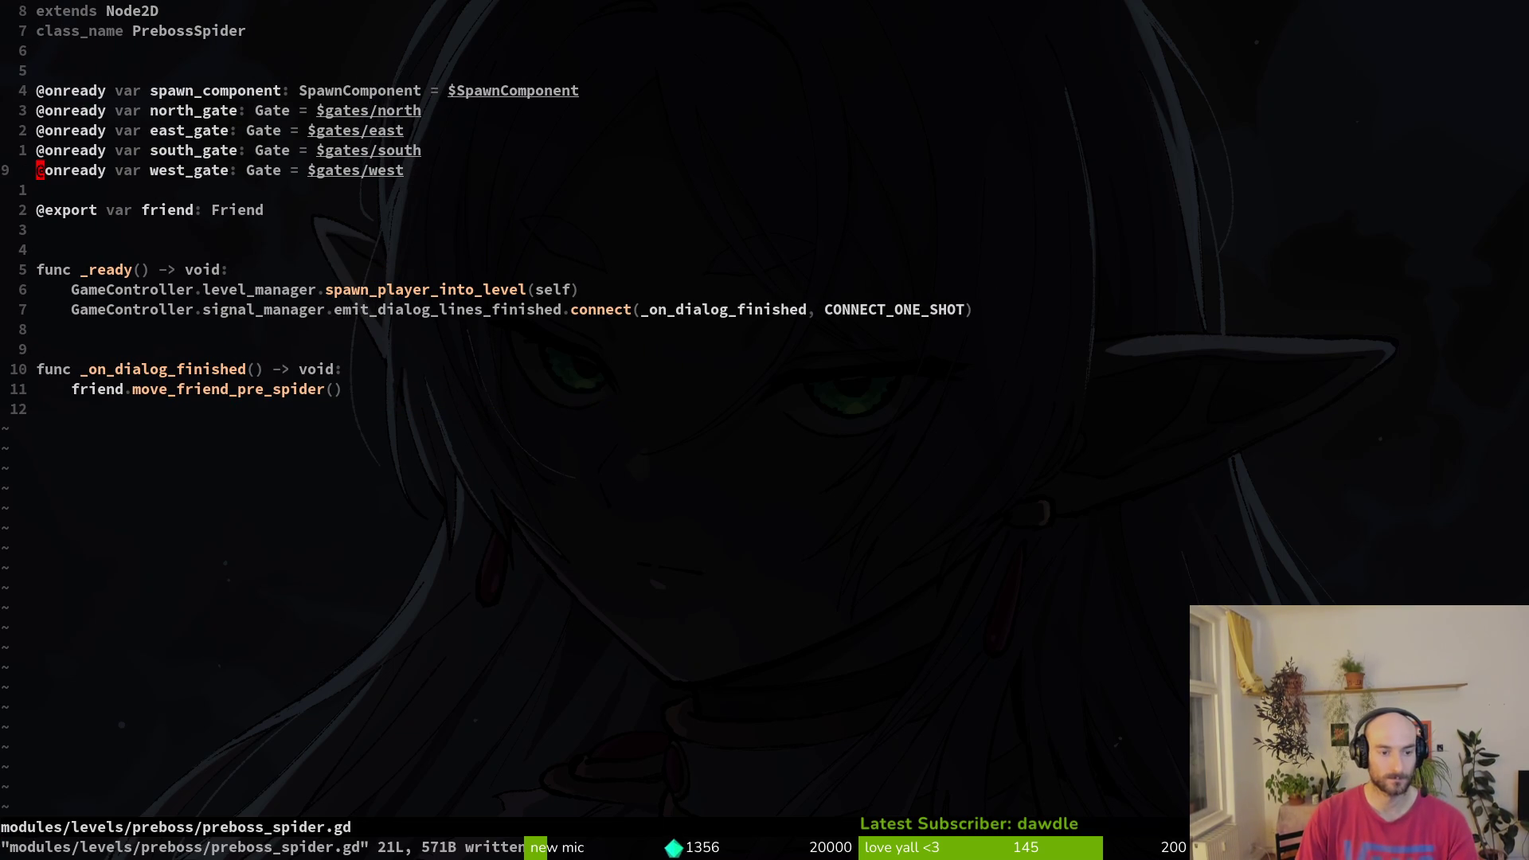
- Test removing the gate declarations, undo it, and save preboss_spider.gd with its exports intact
{"action": "key", "text": "D"}
{"action": "key", "text": "k"}
{"action": "key", "text": "k"}
{"action": "key", "text": "k"}
{"action": "key", "text": "V"}
{"action": "key", "text": "j"}
{"action": "key", "text": "j"}
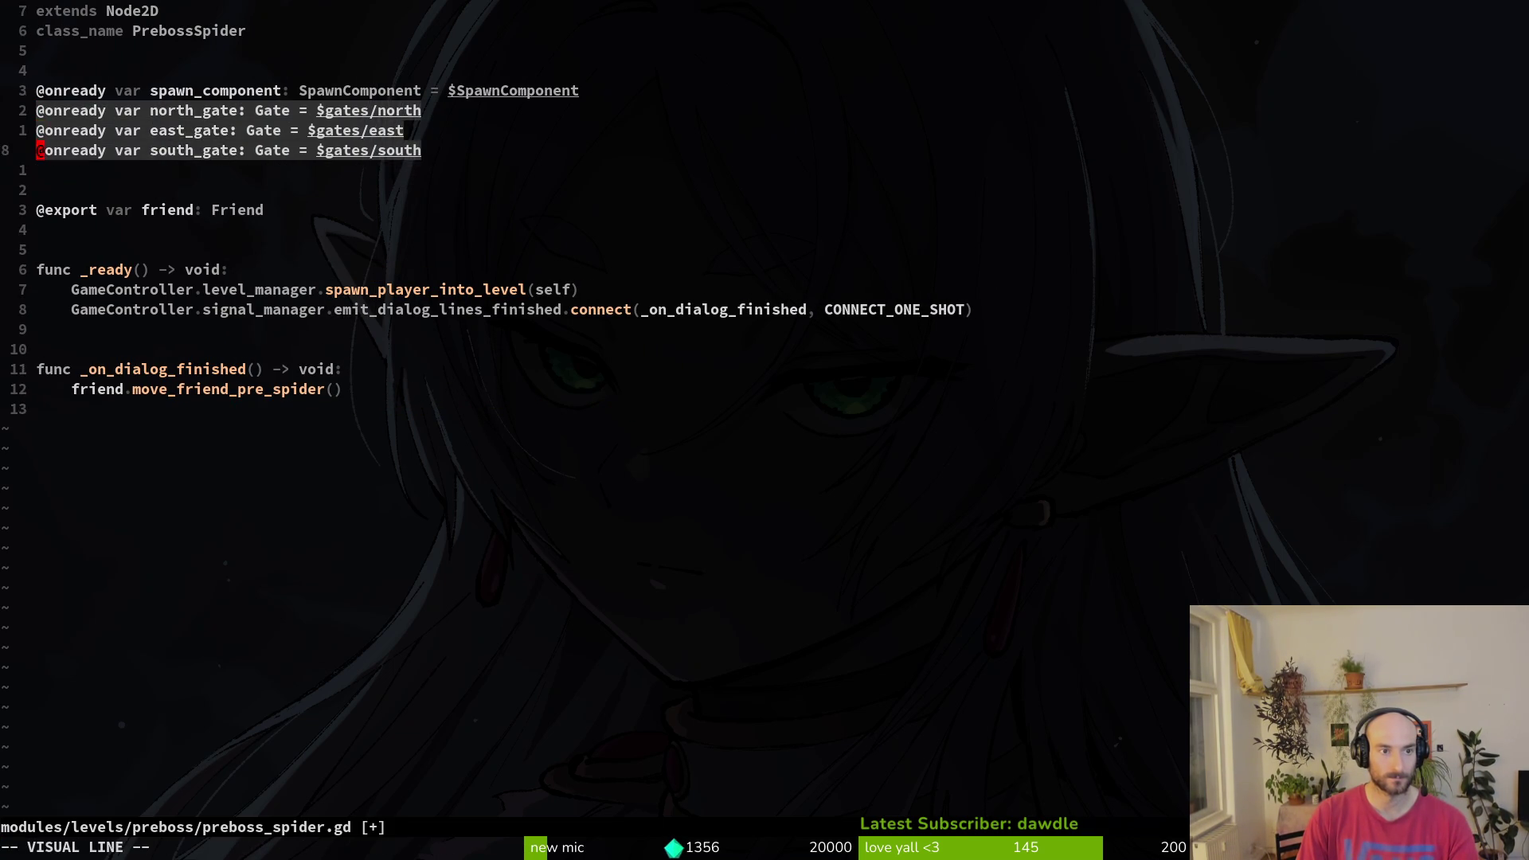
{"action": "type", "text": "d"}
{"action": "type", "text": ":write"}
{"action": "key", "text": "Return"}
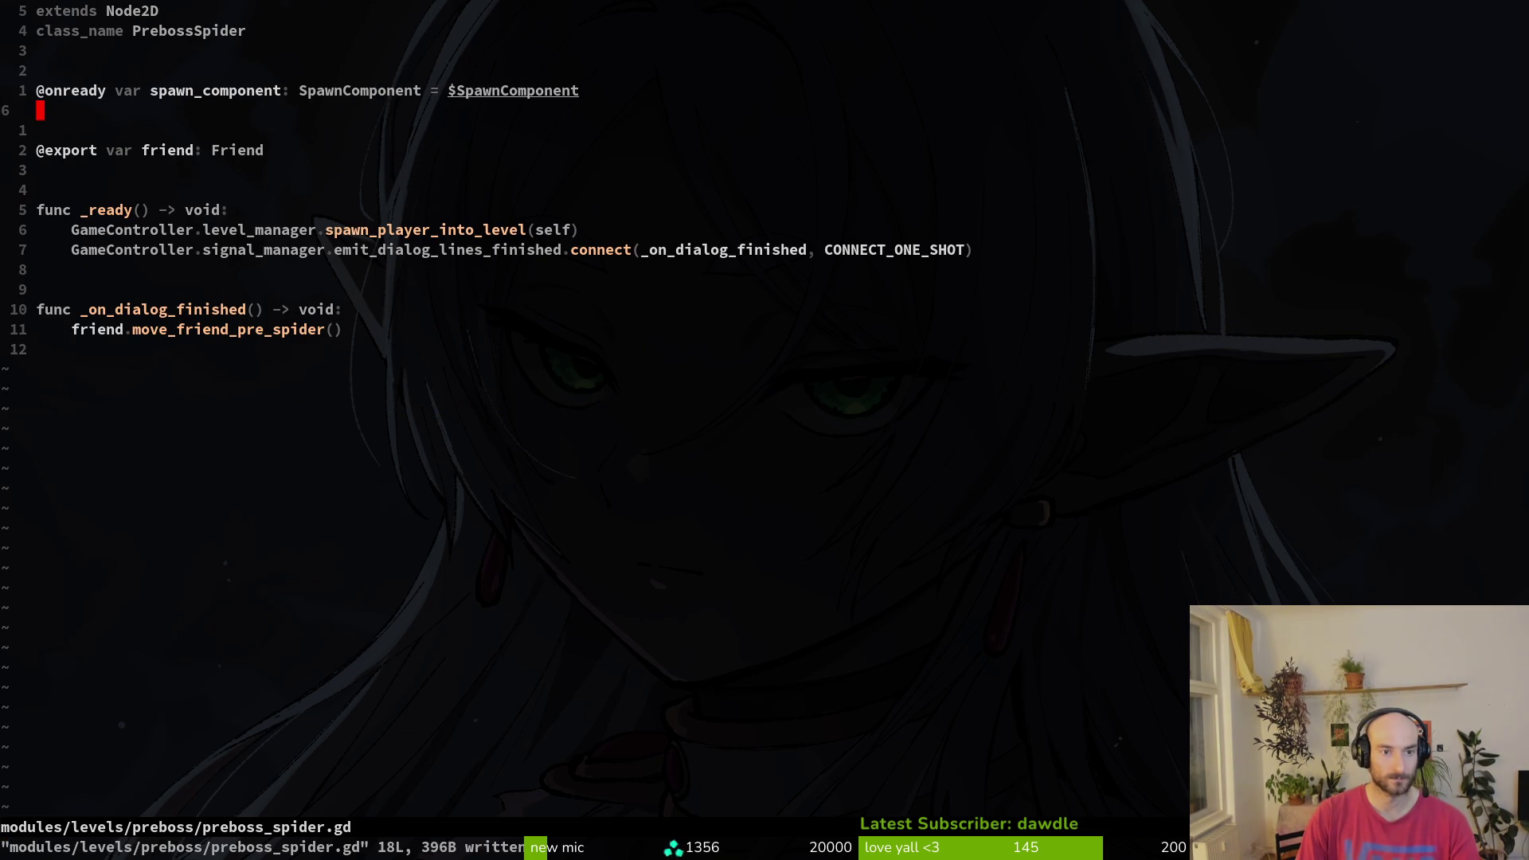
{"action": "key", "text": "u"}
{"action": "key", "text": "u"}
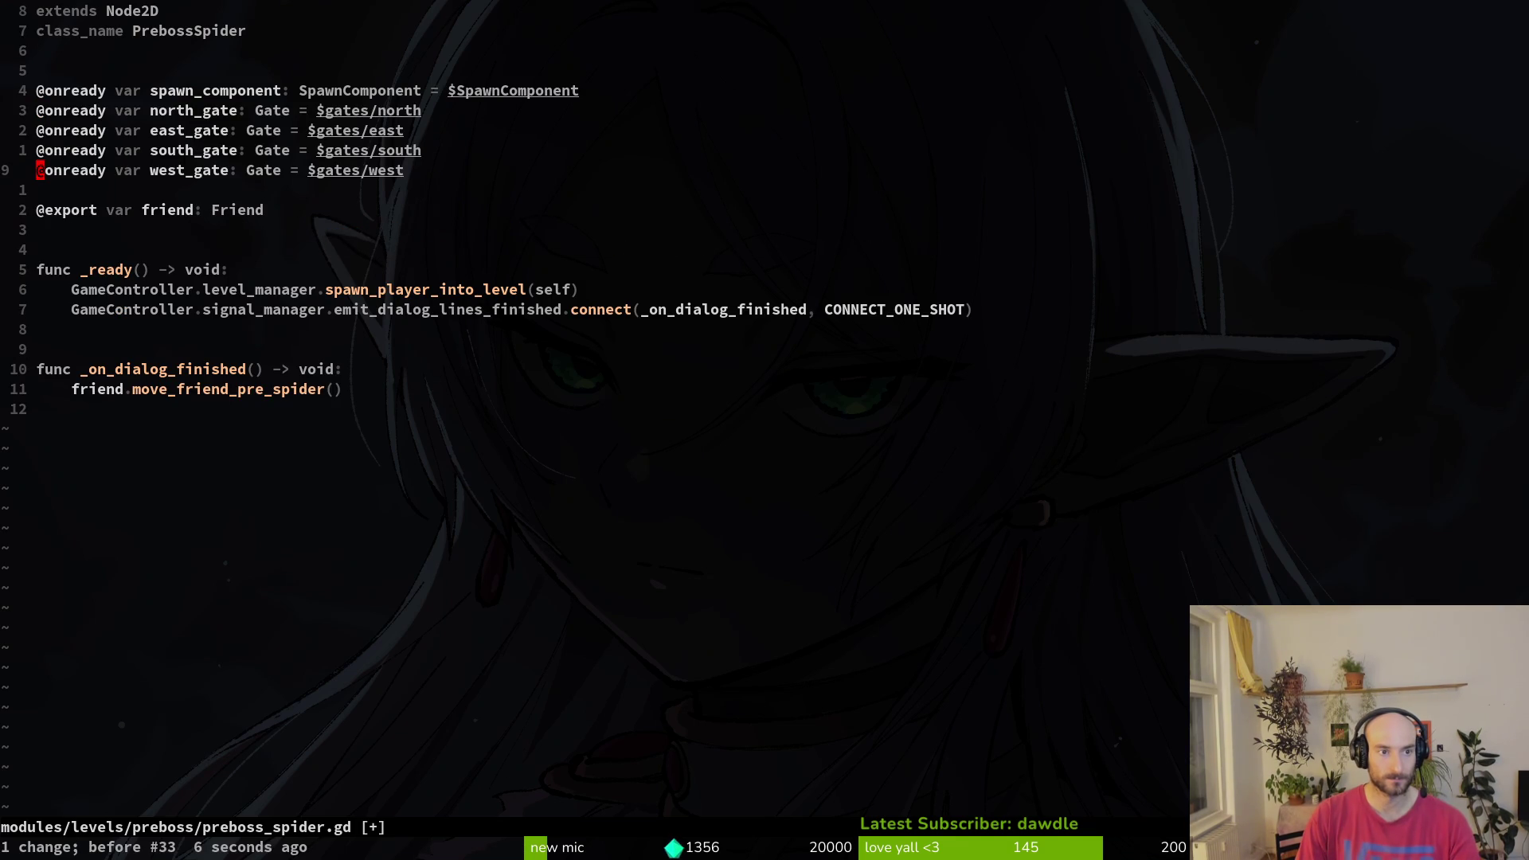
{"action": "key", "text": "u"}
{"action": "key", "text": "u"}
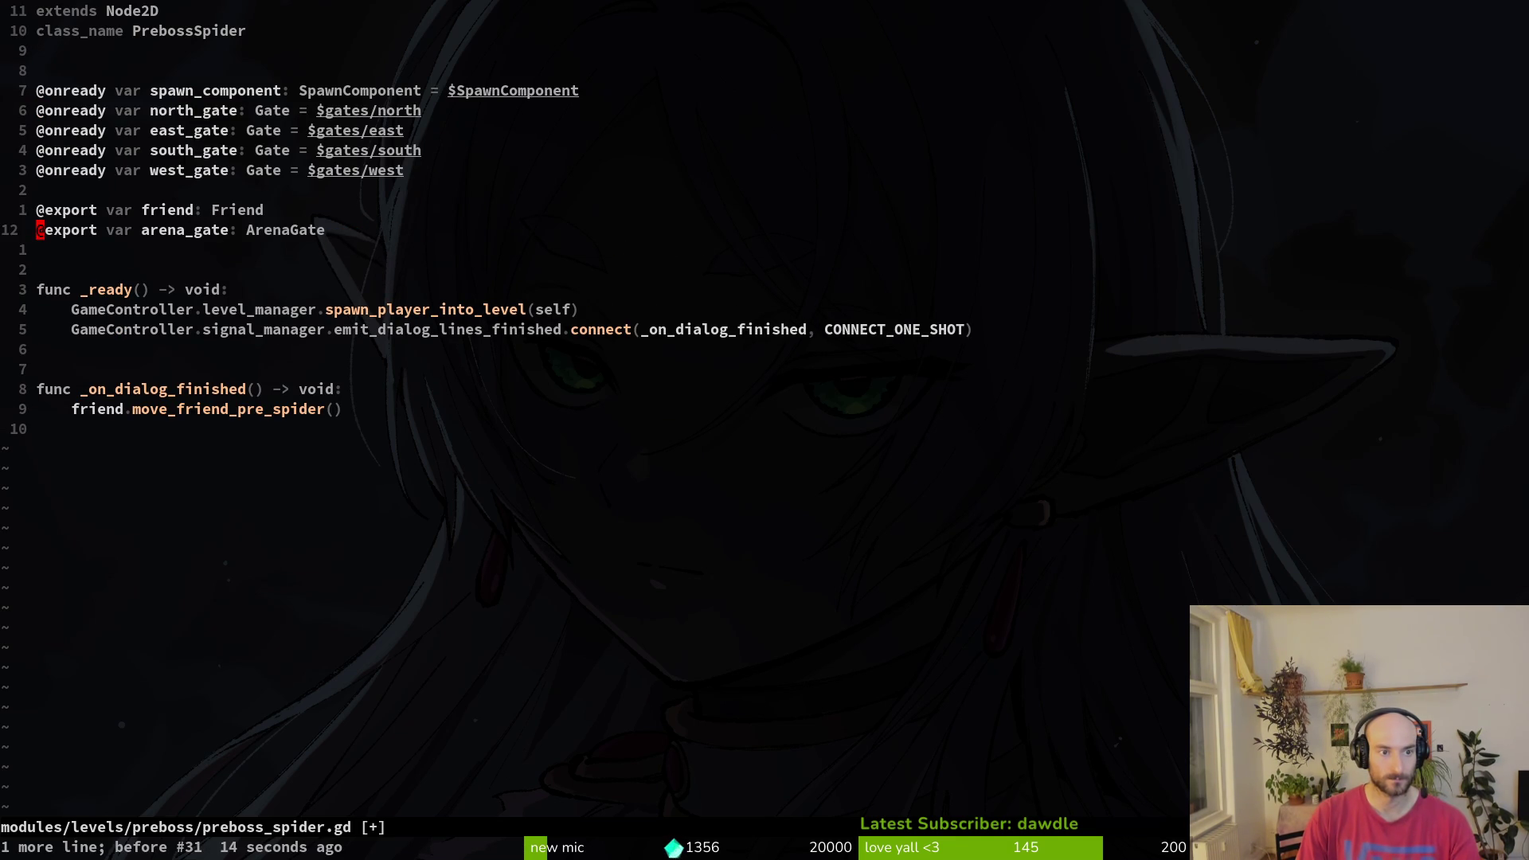
{"action": "type", "text": ":write"}
{"action": "key", "text": "Return"}
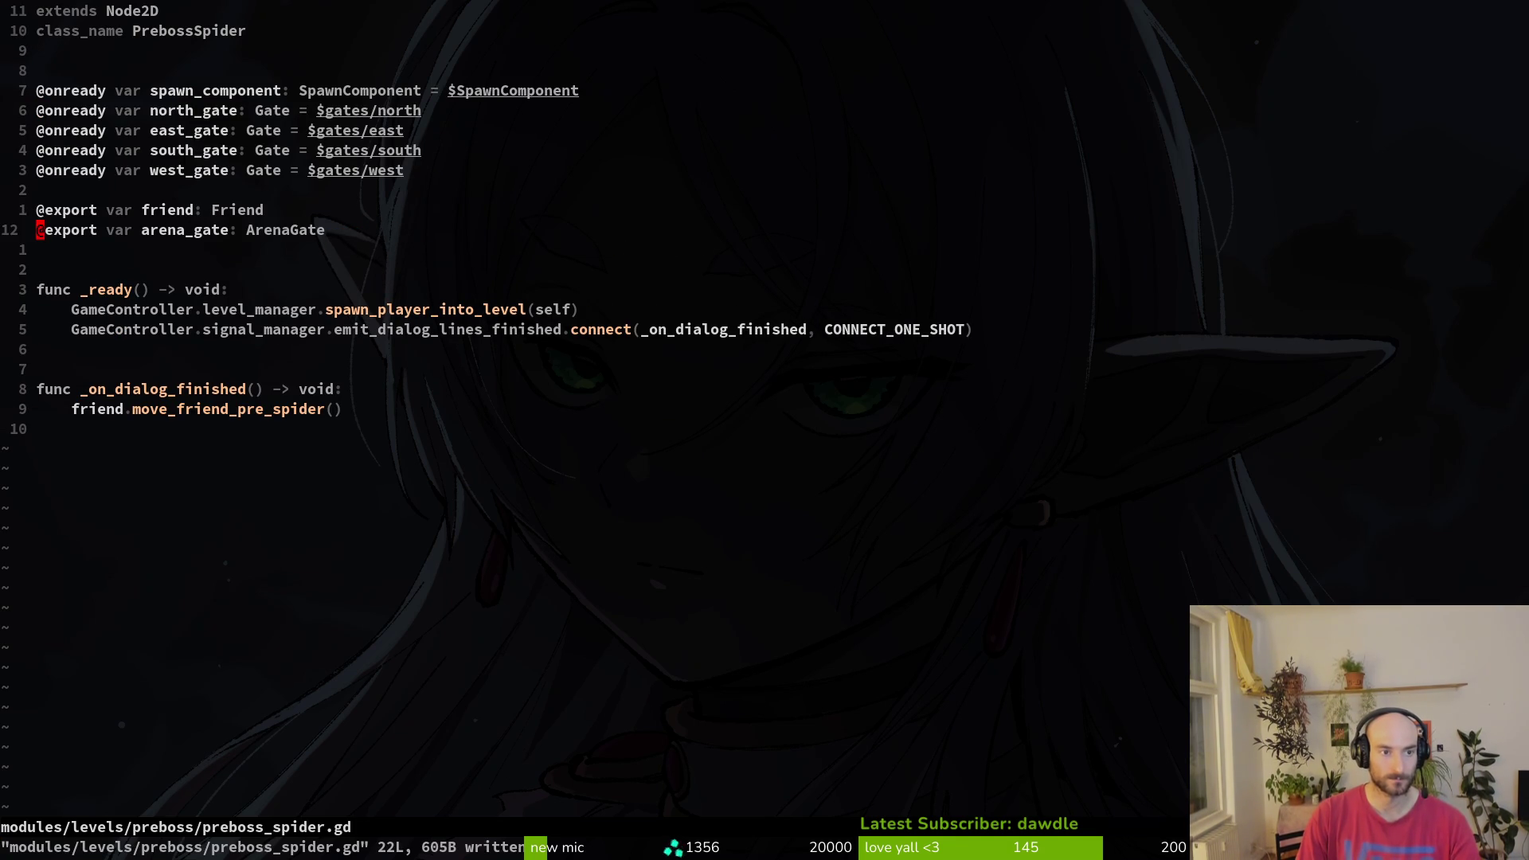
{"action": "key", "text": "space"}
- Open level.manager.gd in a side split and read through its gate and tier functions
{"action": "key", "text": "p"}
{"action": "key", "text": "s"}
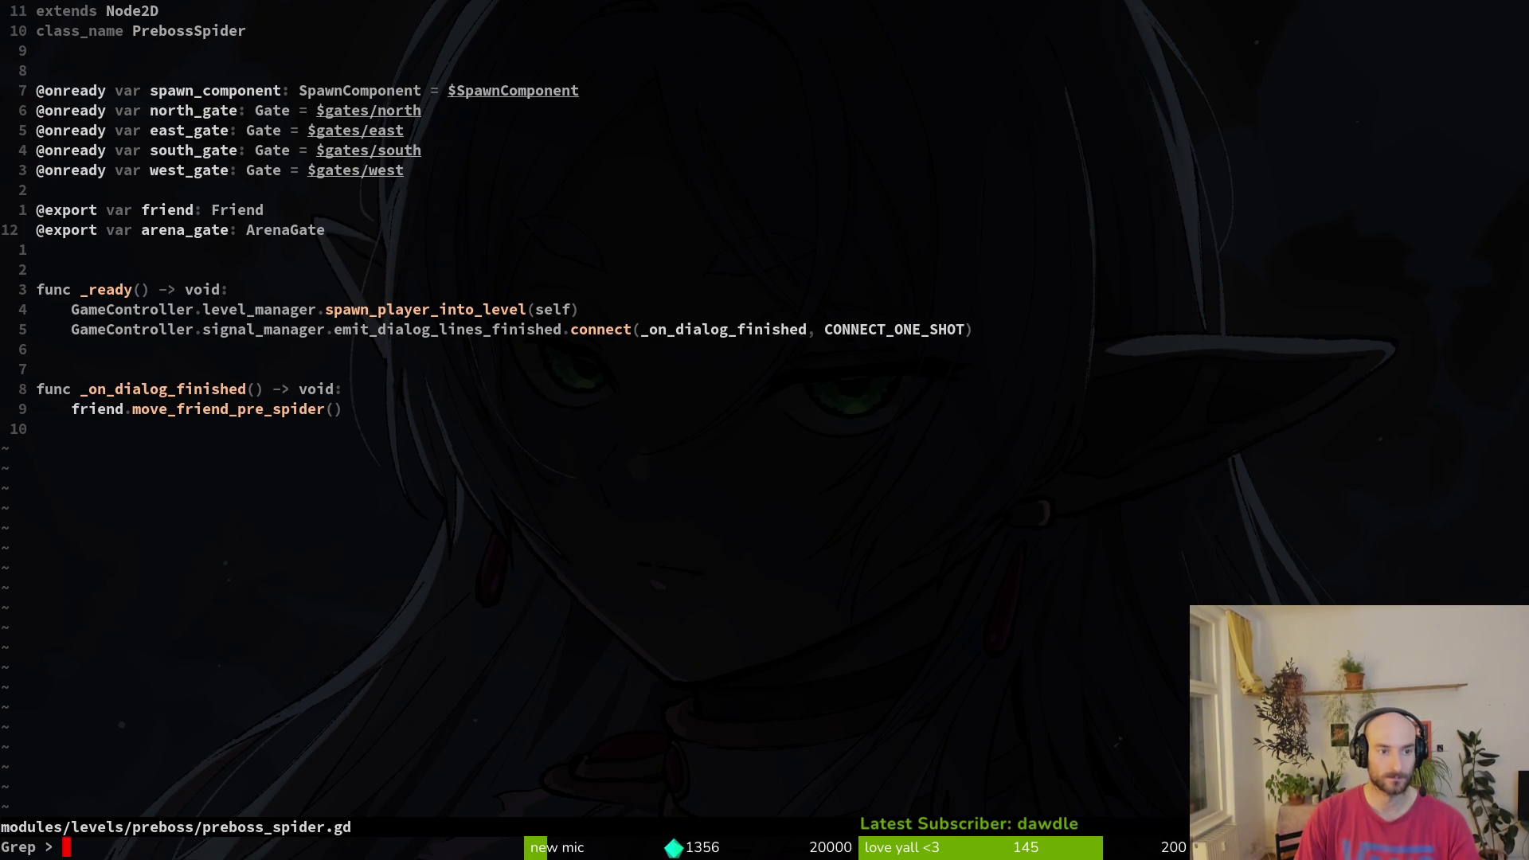
{"action": "key", "text": "Return"}
{"action": "key", "text": "Escape"}
{"action": "key", "text": "space"}
{"action": "type", "text": "pflevem"}
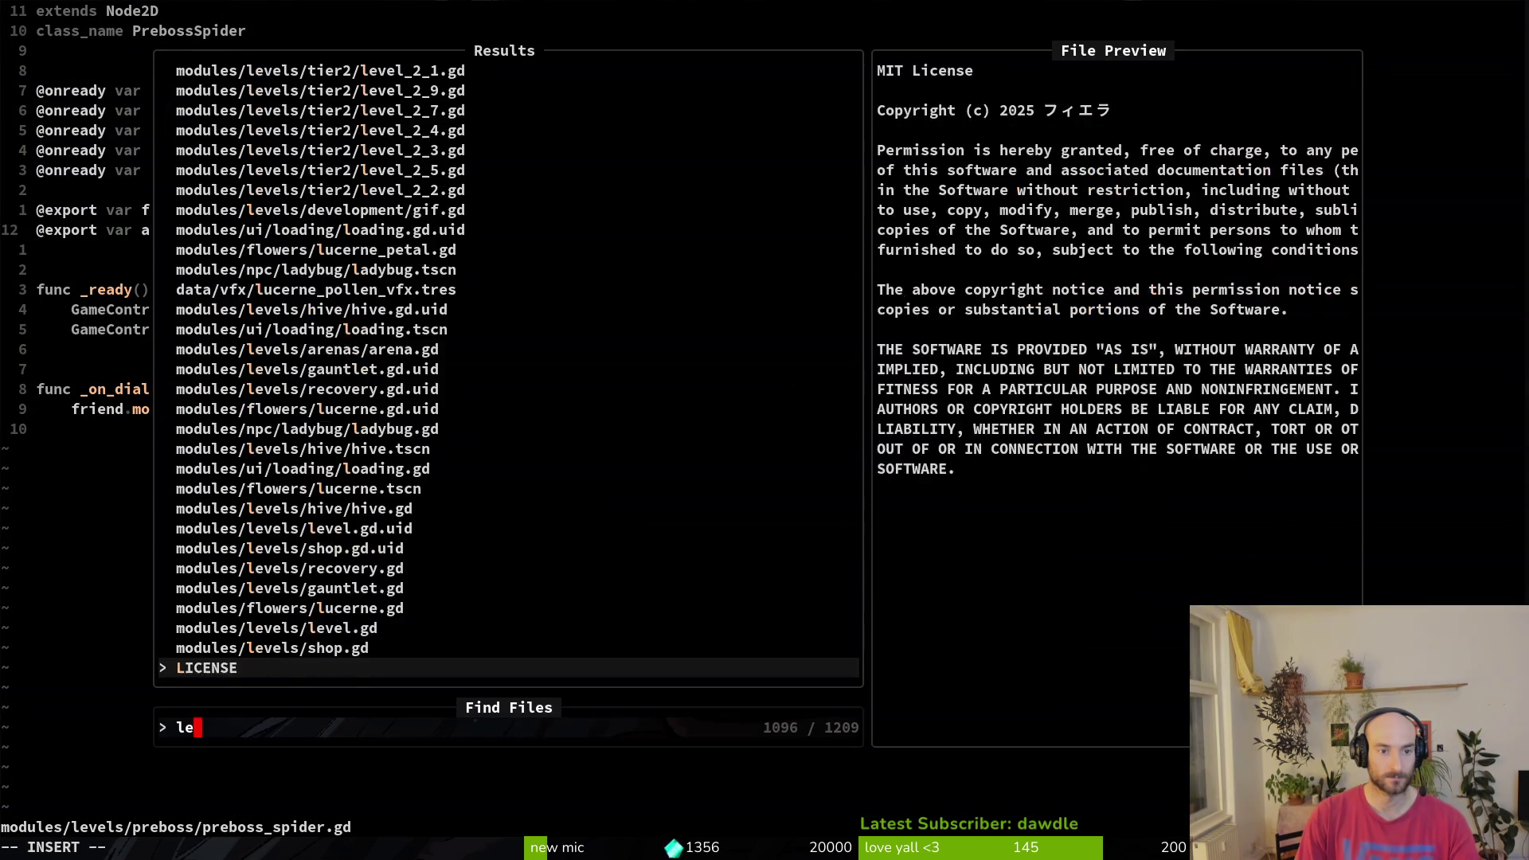
{"action": "type", "text": "ana"}
{"action": "key", "text": "ctrl+v"}
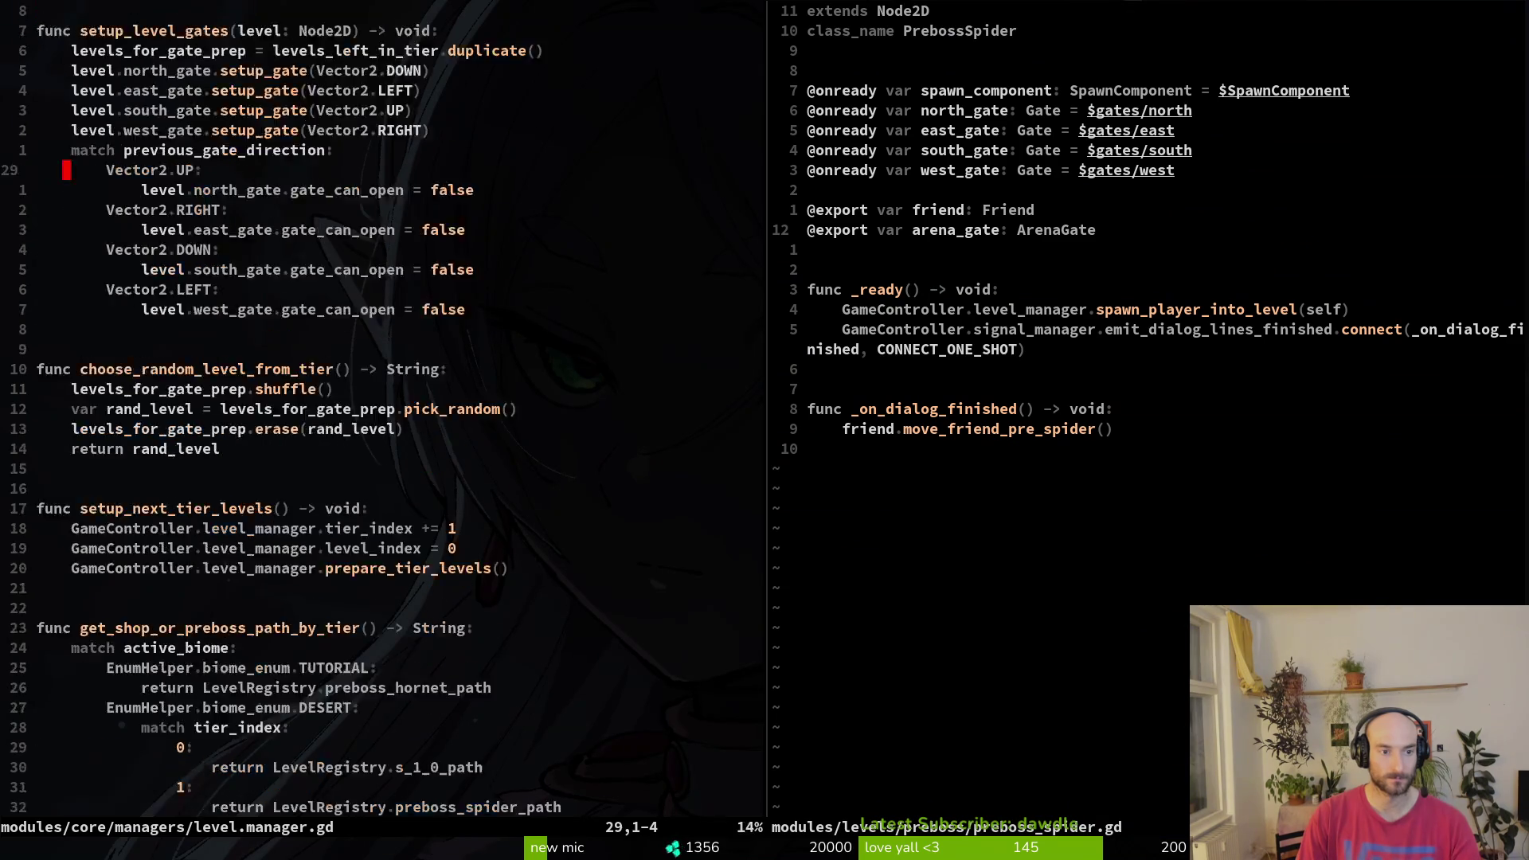
{"action": "key", "text": "ctrl+d"}
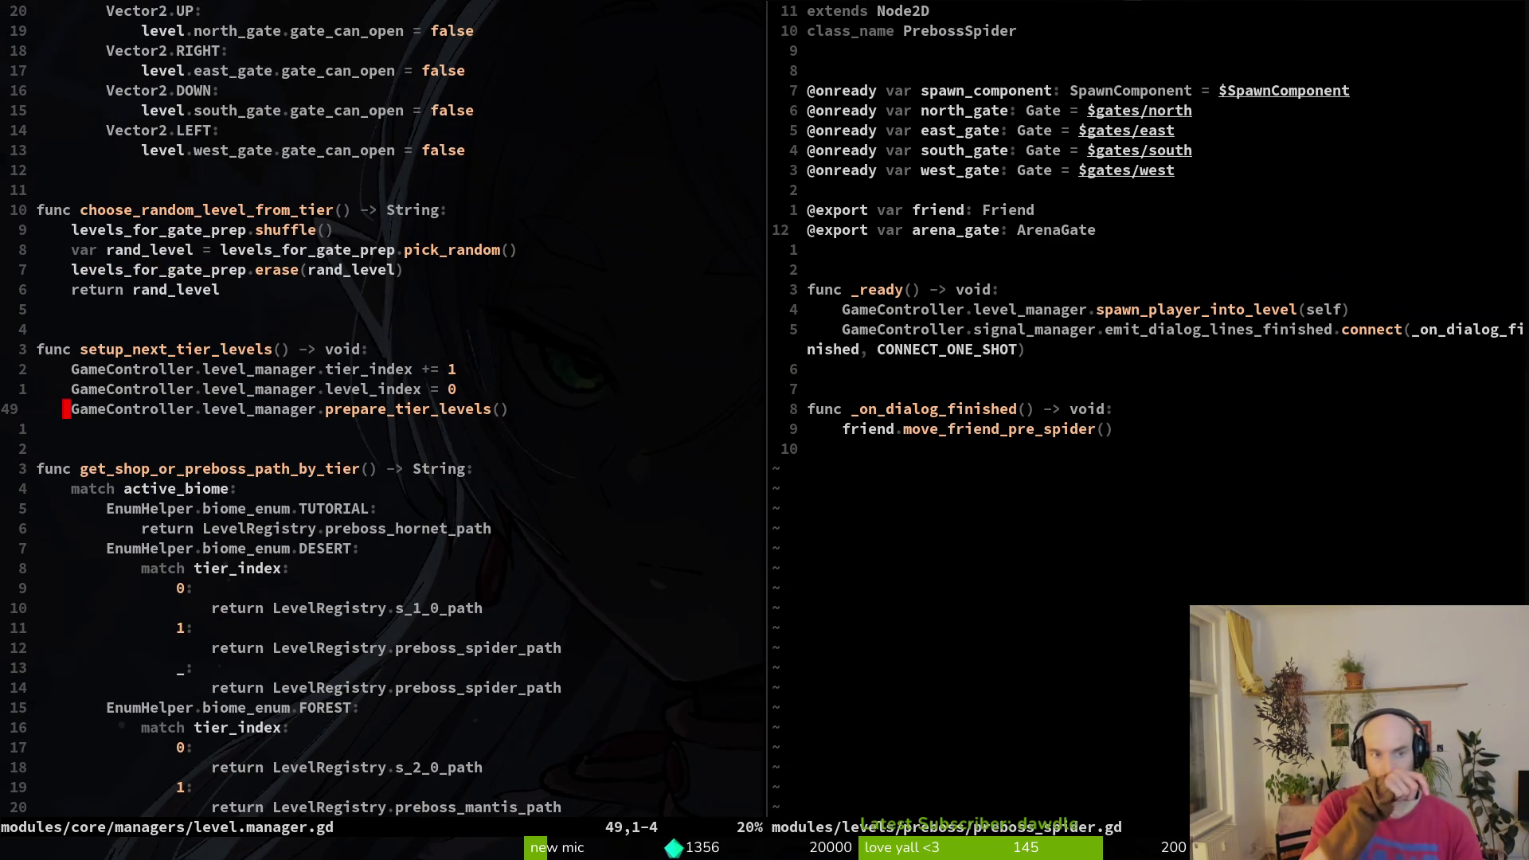
{"action": "key", "text": "ctrl+u"}
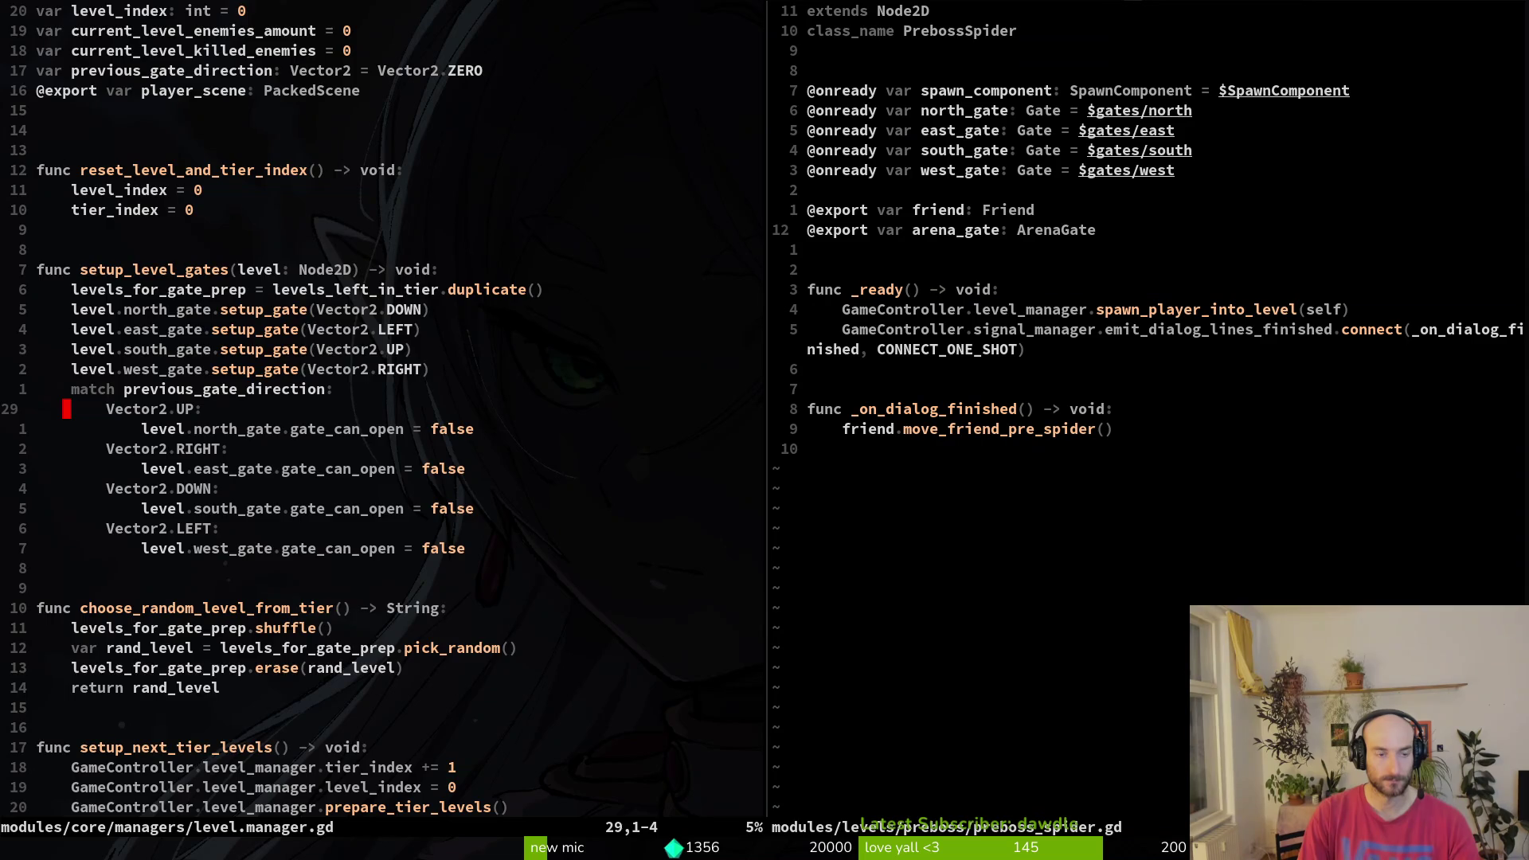
{"action": "key", "text": "ctrl+u"}
{"action": "key", "text": "ctrl+d"}
{"action": "key", "text": "ctrl+d"}
{"action": "key", "text": "ctrl+d"}
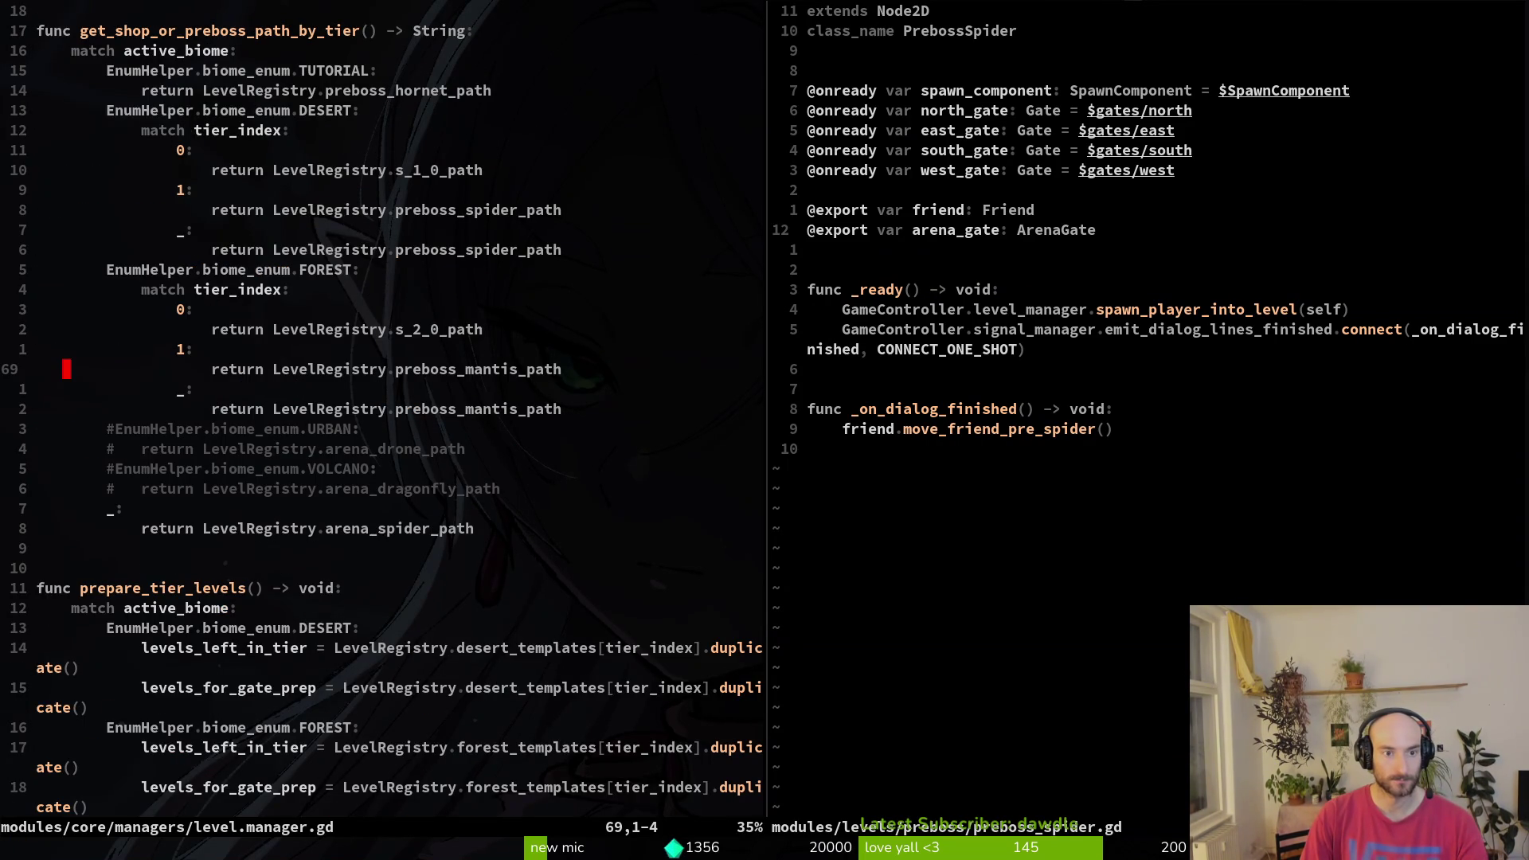
- Search the project files for 'shop' and highlight the shop_1_0 scene file
{"action": "key", "text": "space"}
{"action": "key", "text": "f"}
{"action": "key", "text": "f"}
{"action": "type", "text": "s"}
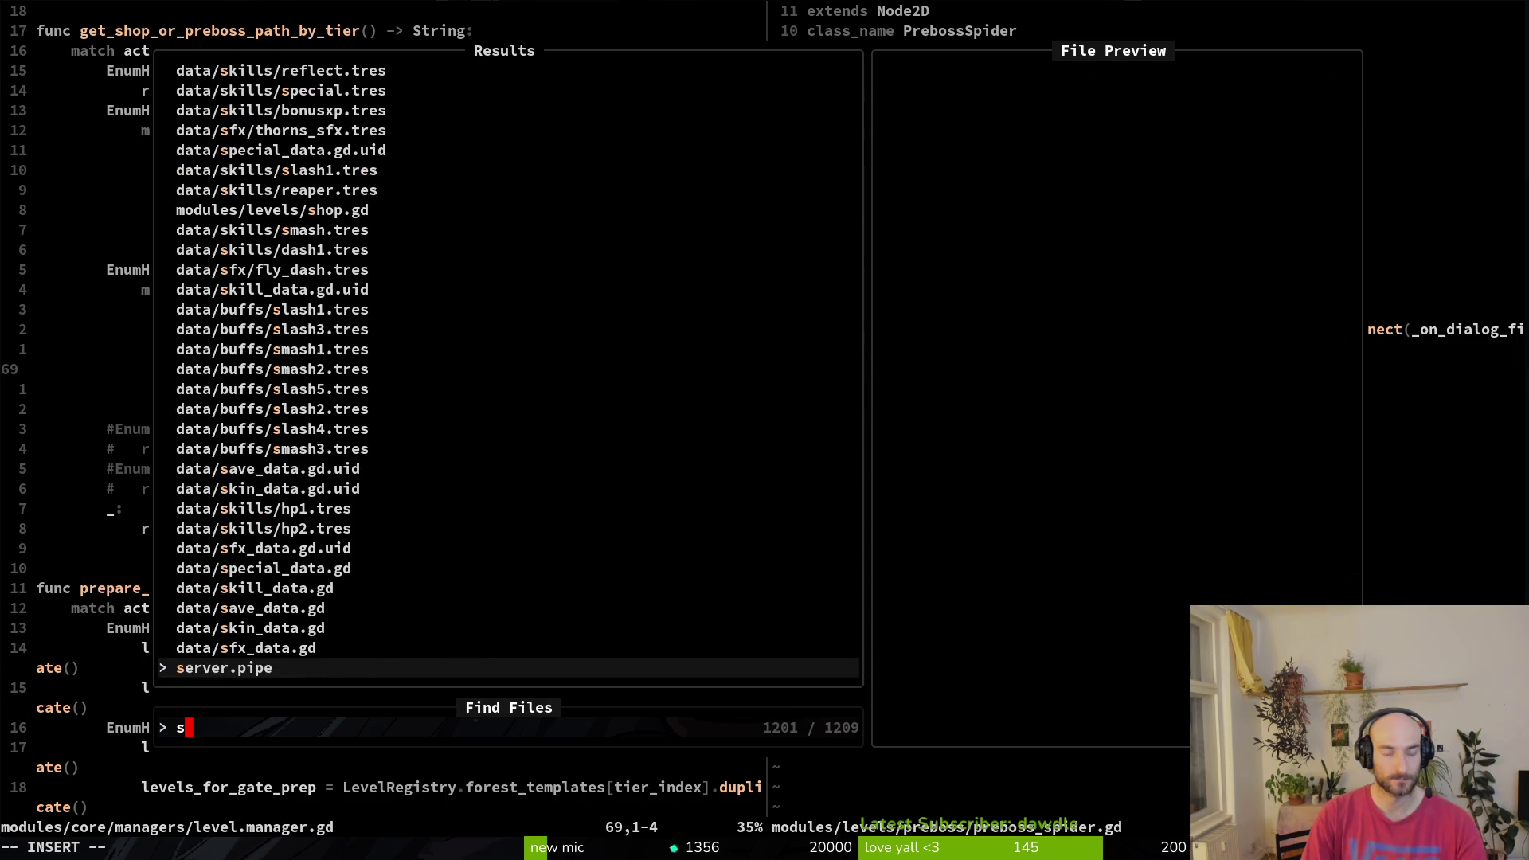
{"action": "type", "text": "2"}
{"action": "key", "text": "BackSpace"}
{"action": "type", "text": "hop"}
{"action": "key", "text": "Up"}
{"action": "key", "text": "Up"}
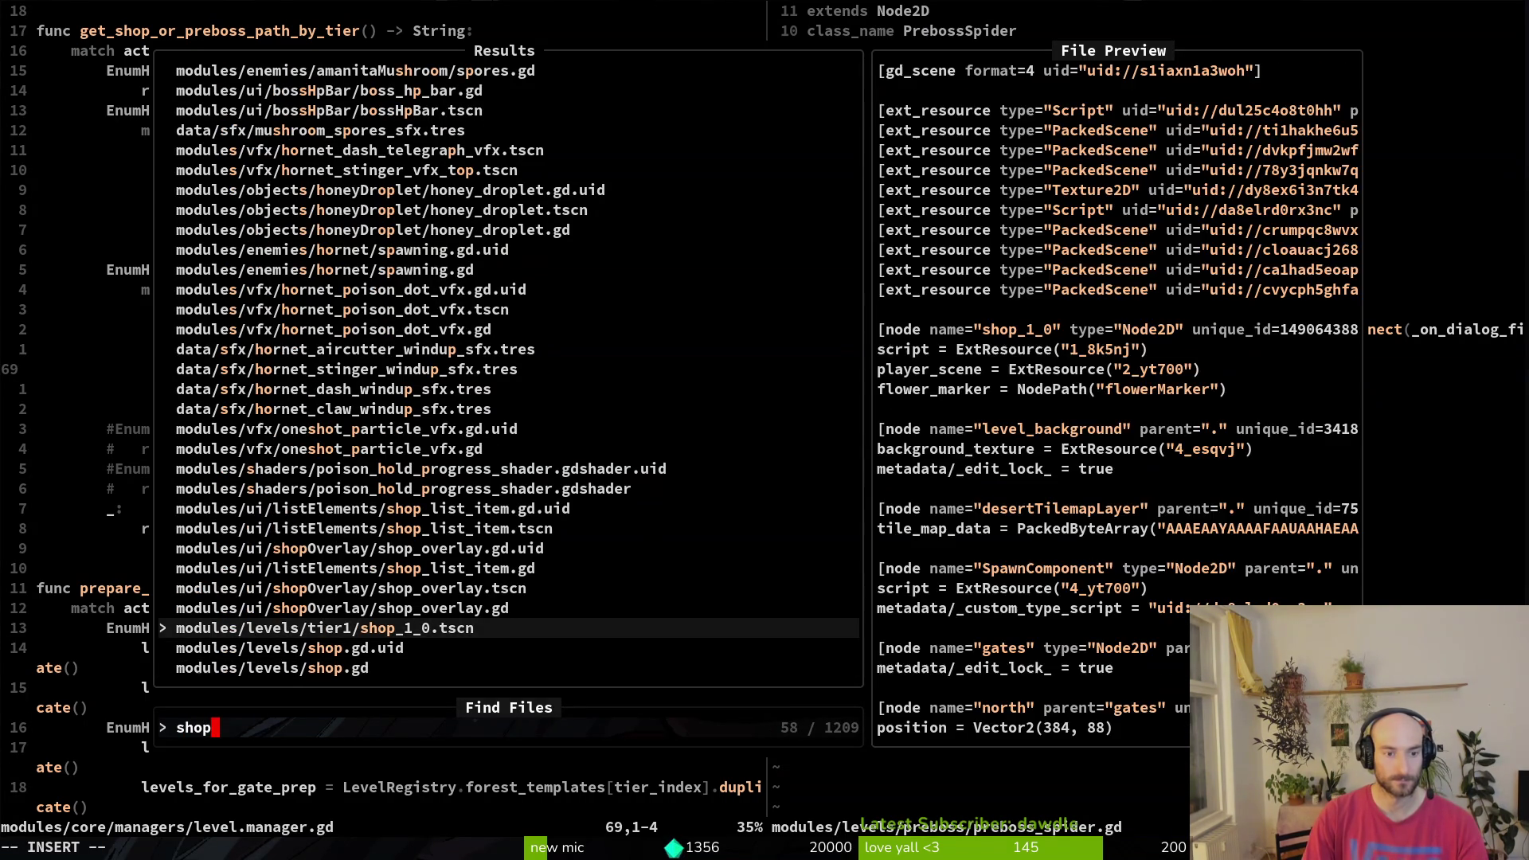
{"action": "key", "text": "Escape"}
{"action": "key", "text": "alt+Tab"}
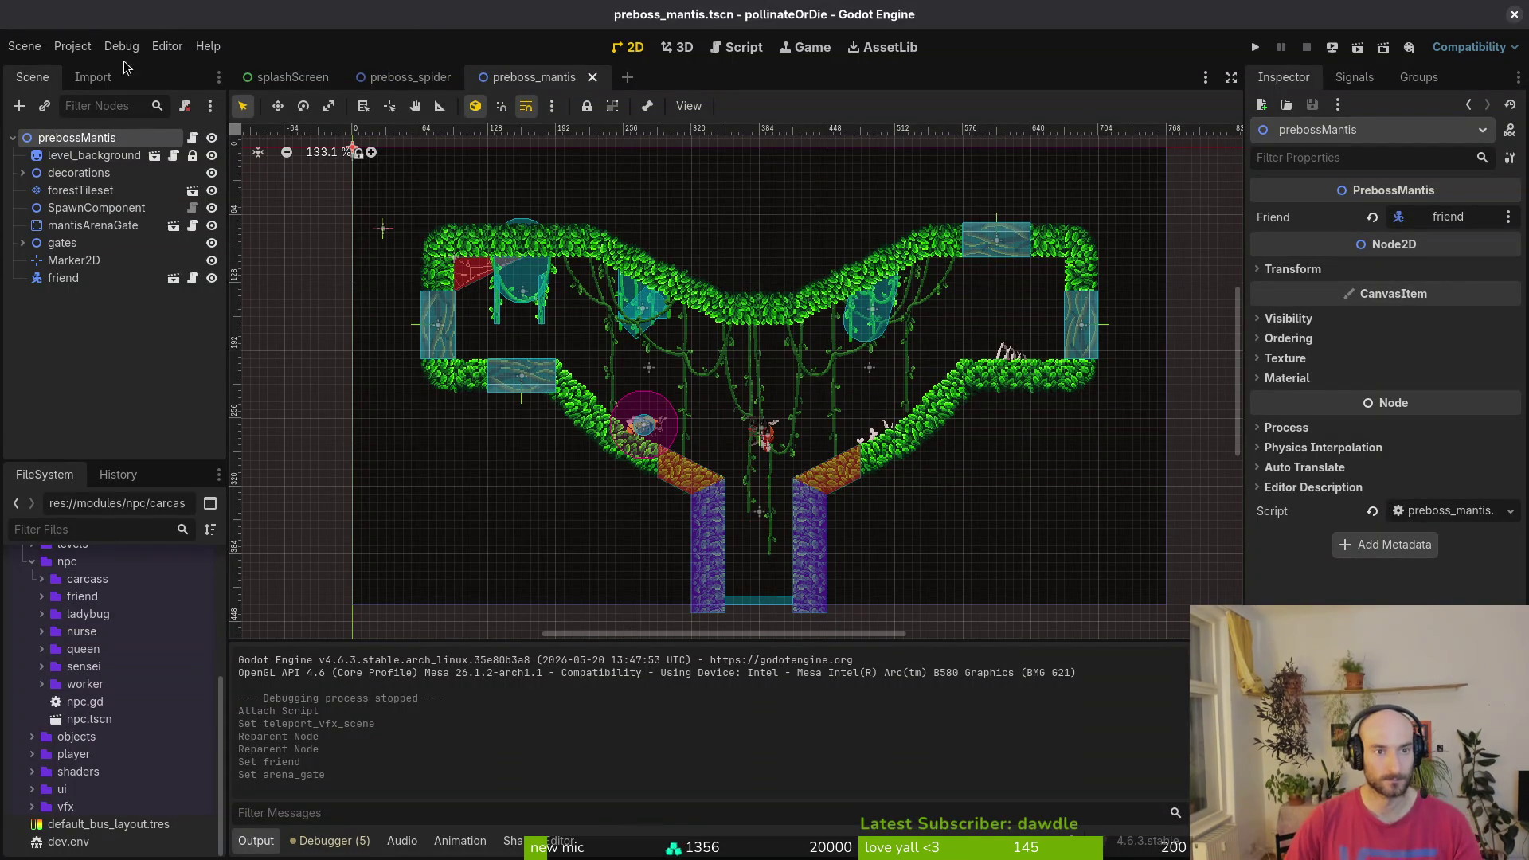
- Quick-open the shop_1_0.tscn scene by searching 'shop1'
{"action": "left_click", "coordinate": [24, 46]}
{"action": "key", "text": "Escape"}
{"action": "key", "text": "alt+shift+o"}
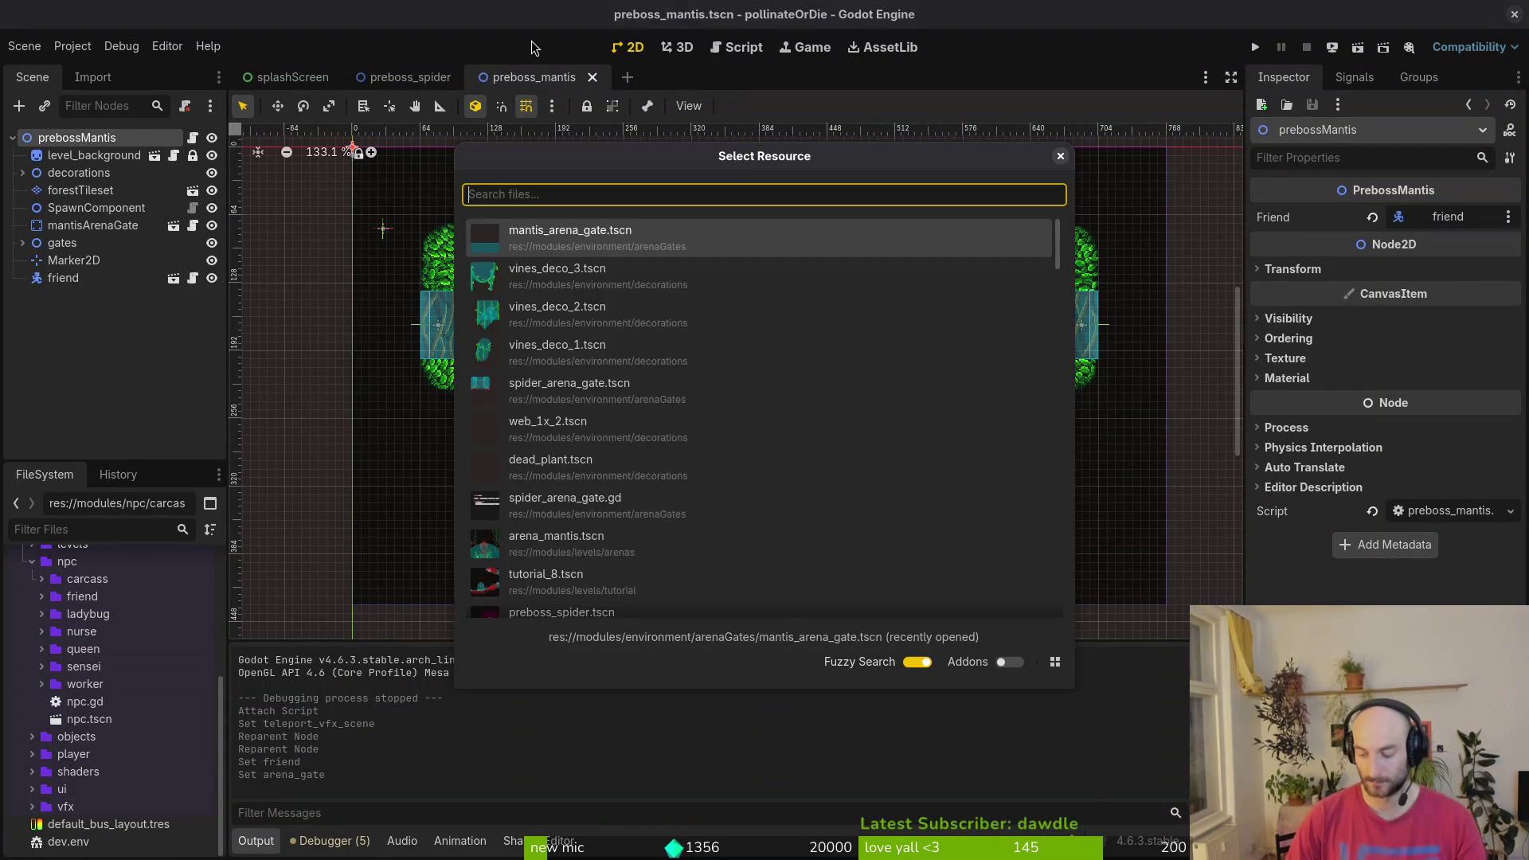
{"action": "type", "text": "shpots"}
{"action": "key", "text": "BackSpace"}
{"action": "key", "text": "BackSpace"}
{"action": "key", "text": "BackSpace"}
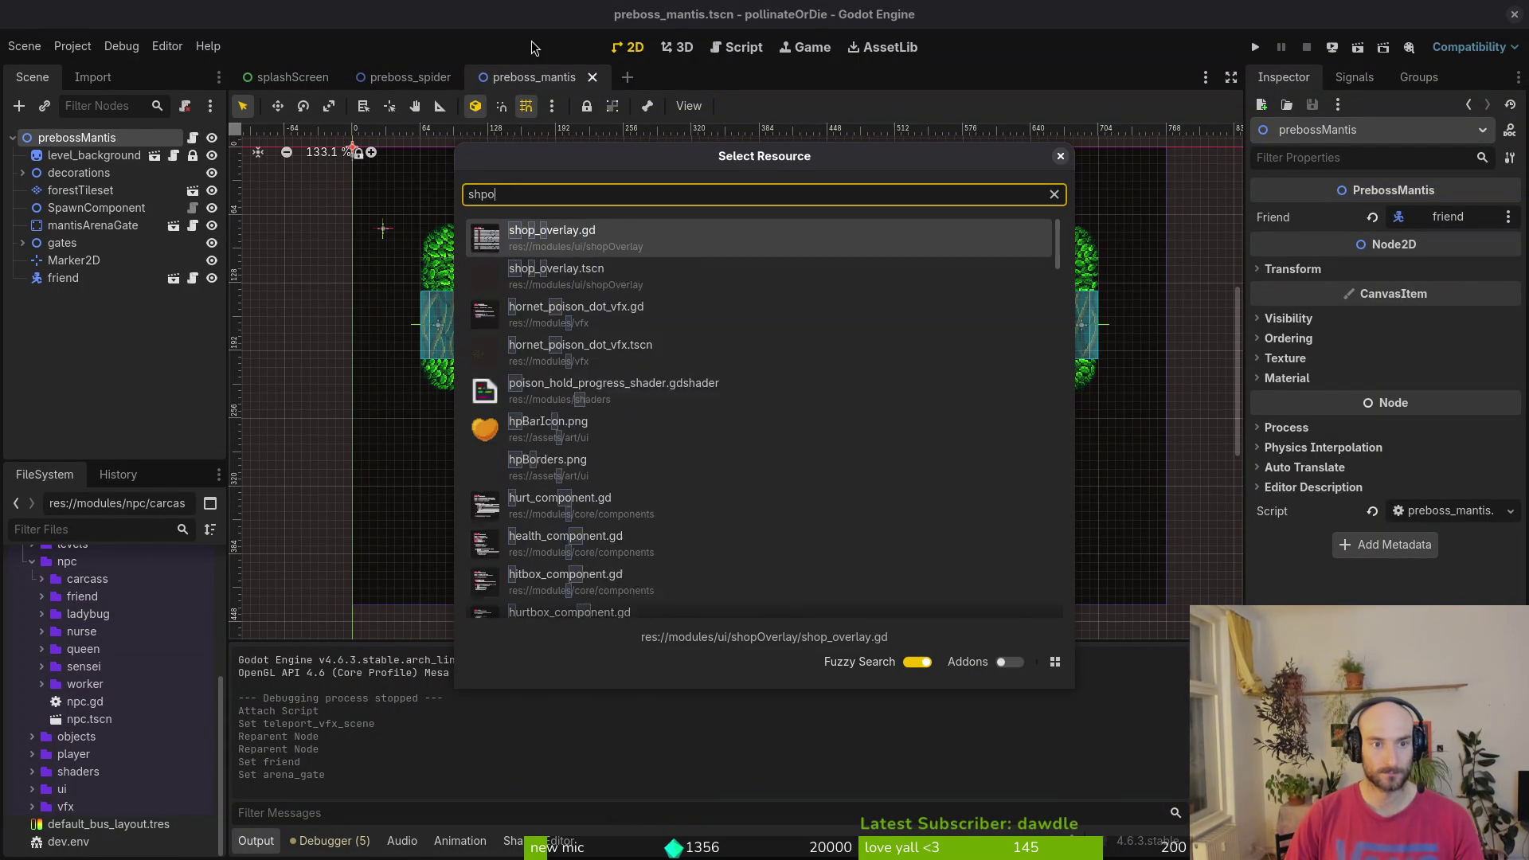
{"action": "type", "text": "1ts"}
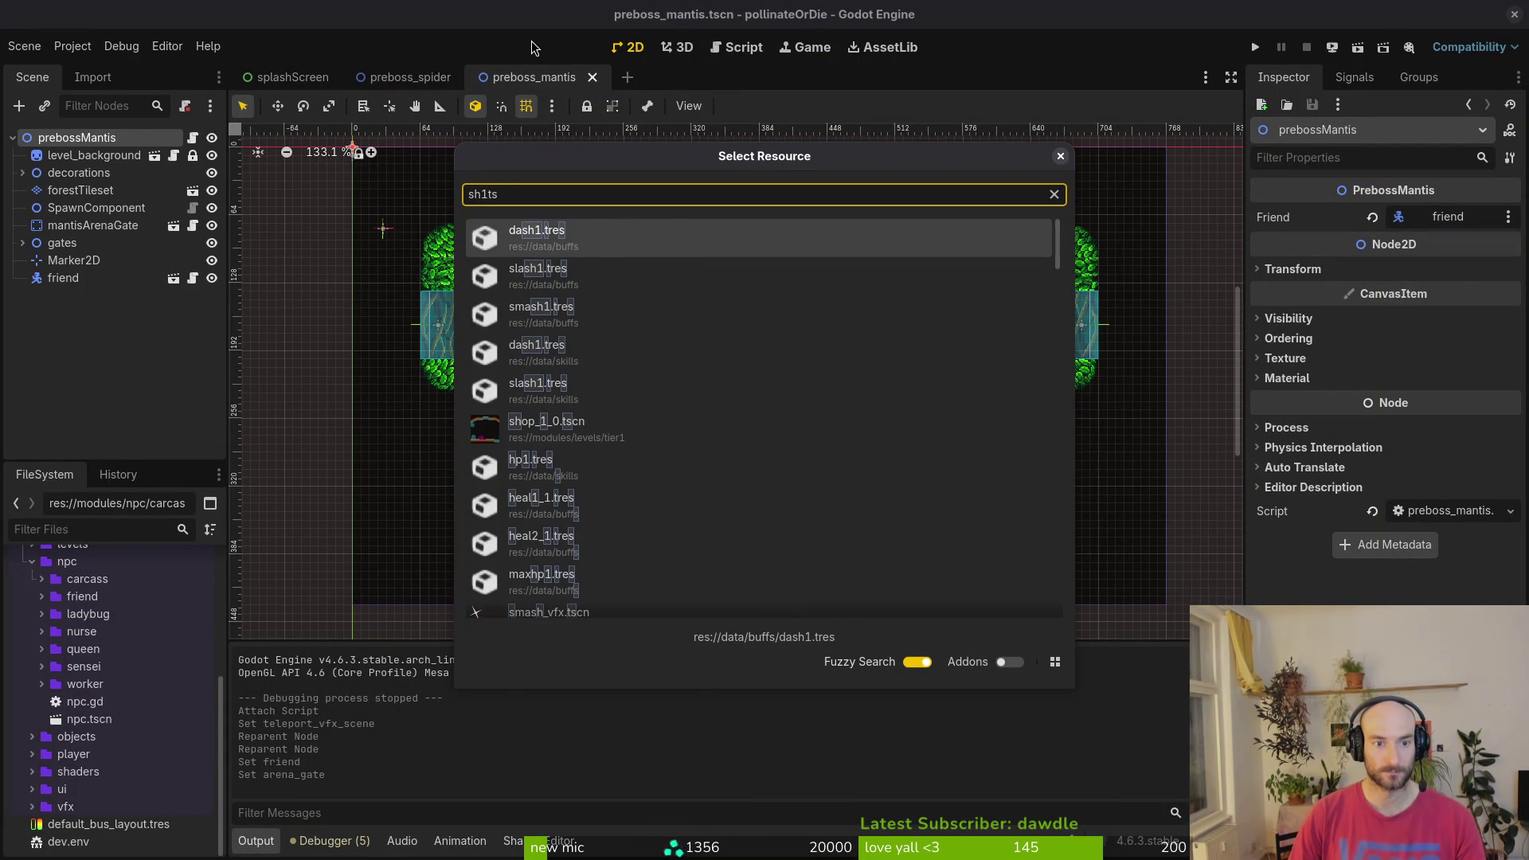
{"action": "key", "text": "BackSpace"}
{"action": "key", "text": "BackSpace"}
{"action": "key", "text": "BackSpace"}
{"action": "type", "text": "op1"}
{"action": "key", "text": "Return"}
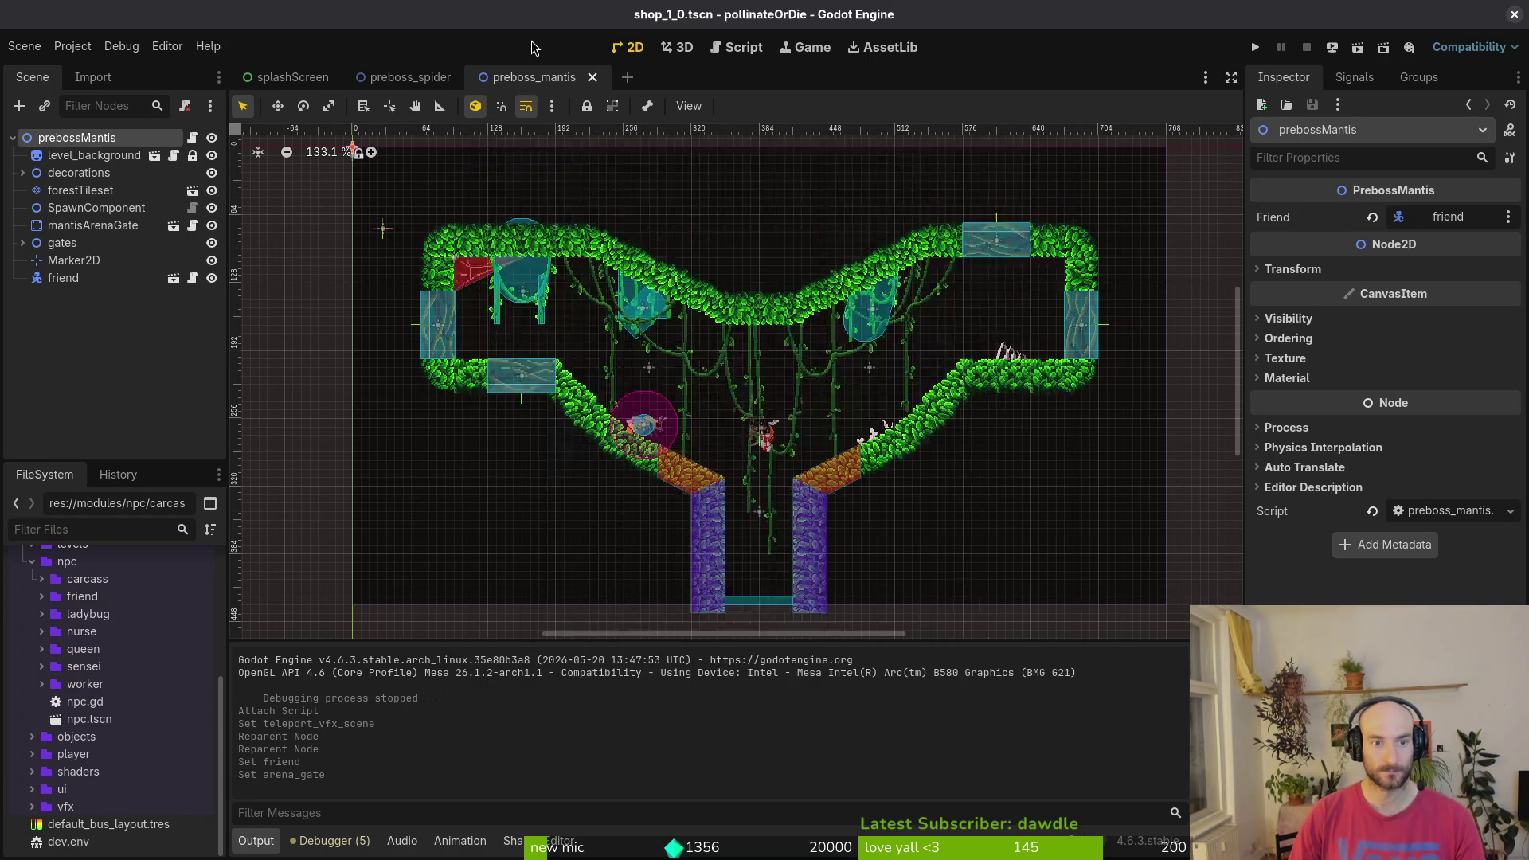
- Collapse the gates and decorations nodes and inspect the level_background and thorns nodes
{"action": "left_click", "coordinate": [22, 208]}
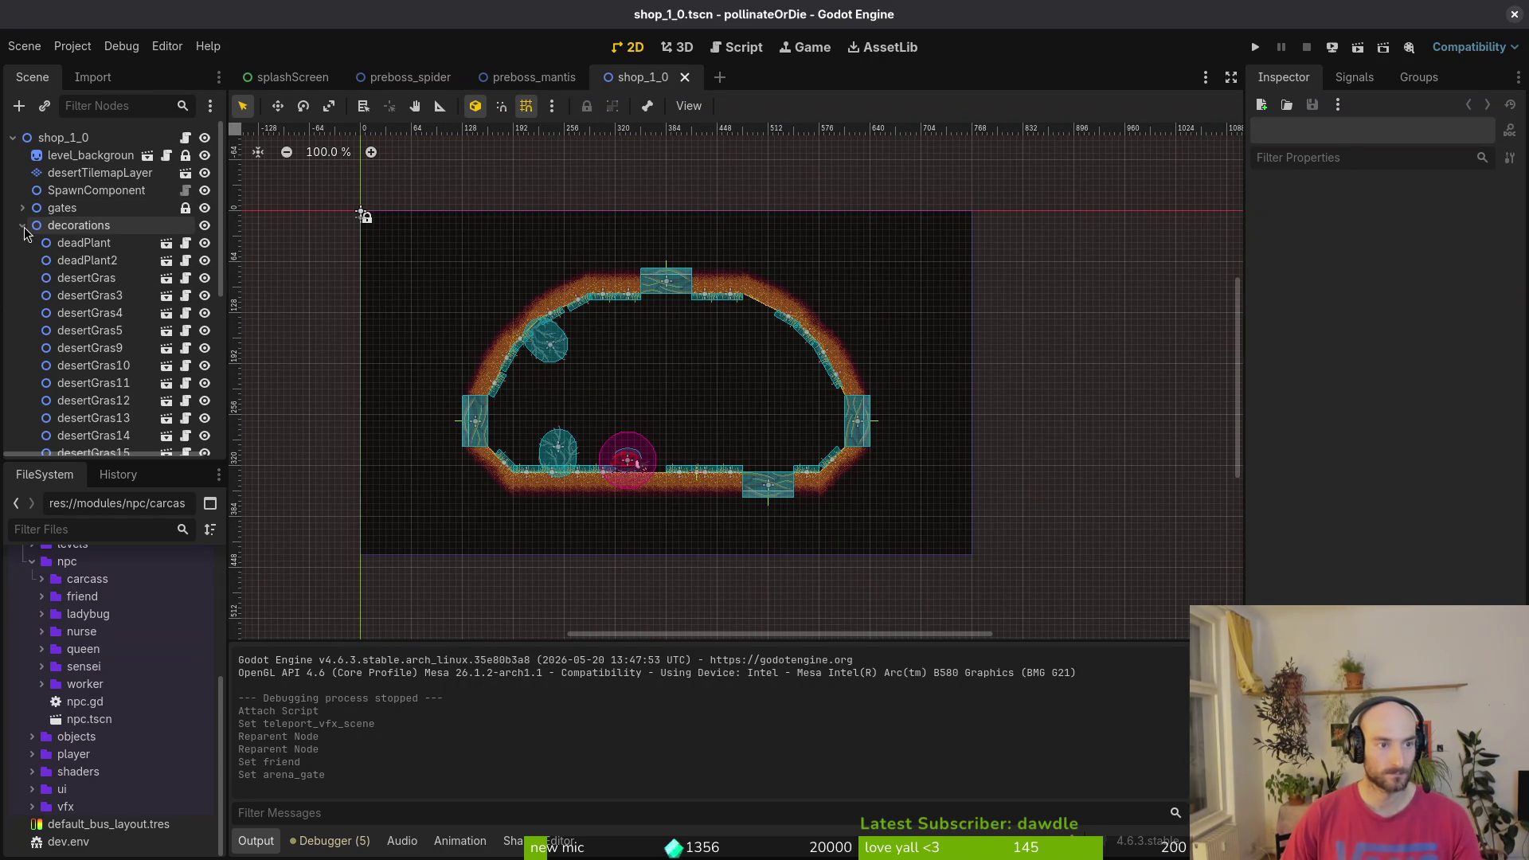
{"action": "left_click", "coordinate": [22, 226]}
{"action": "left_click", "coordinate": [87, 155]}
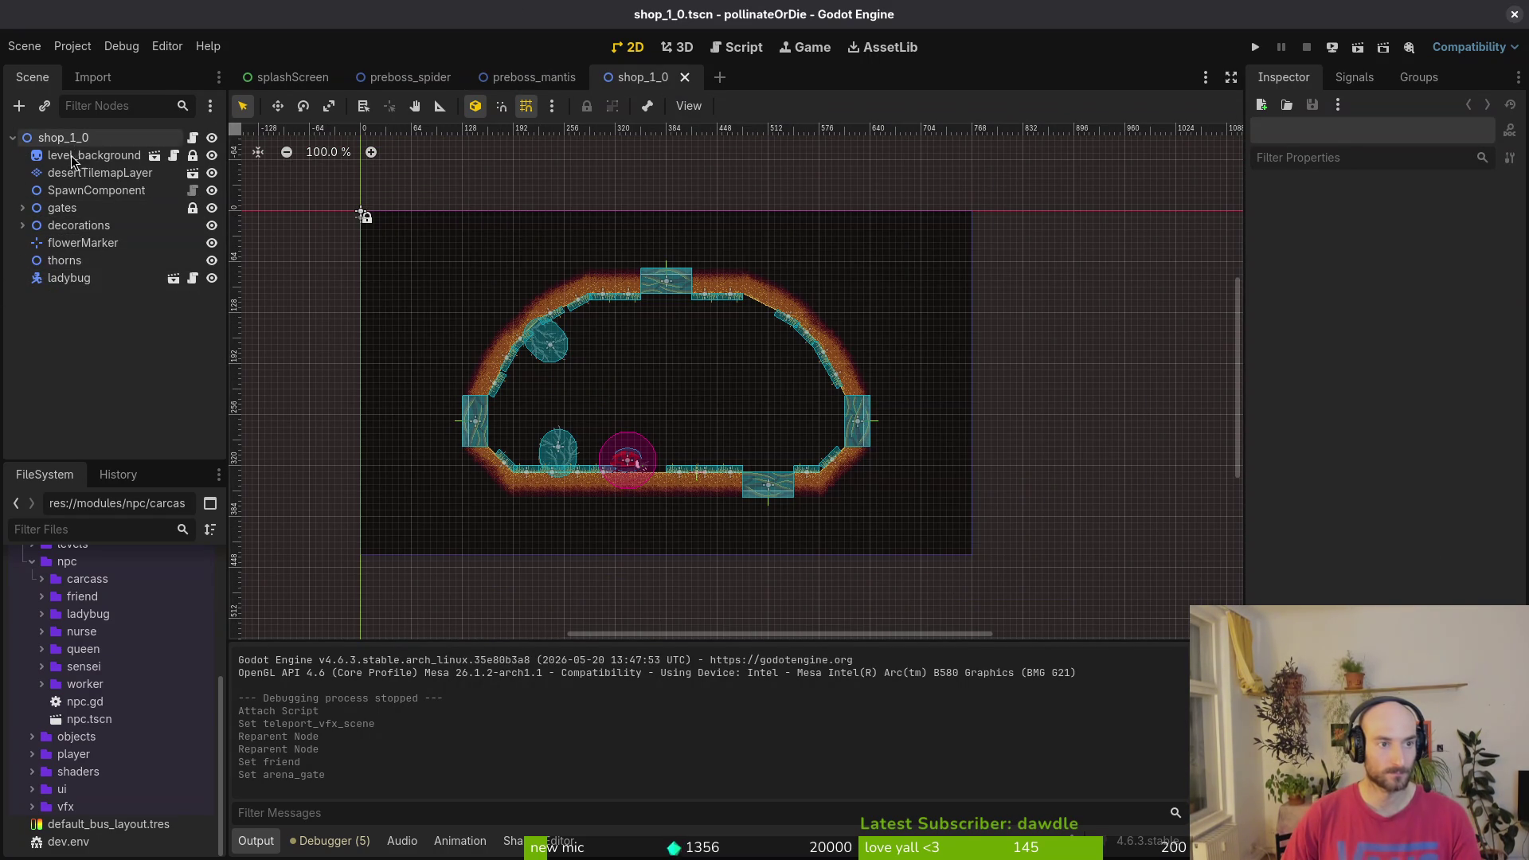
{"action": "left_click", "coordinate": [88, 267]}
{"action": "left_click", "coordinate": [481, 194]}
- Create a new scene with a 2D root node and name the root shop2
{"action": "left_click", "coordinate": [24, 45]}
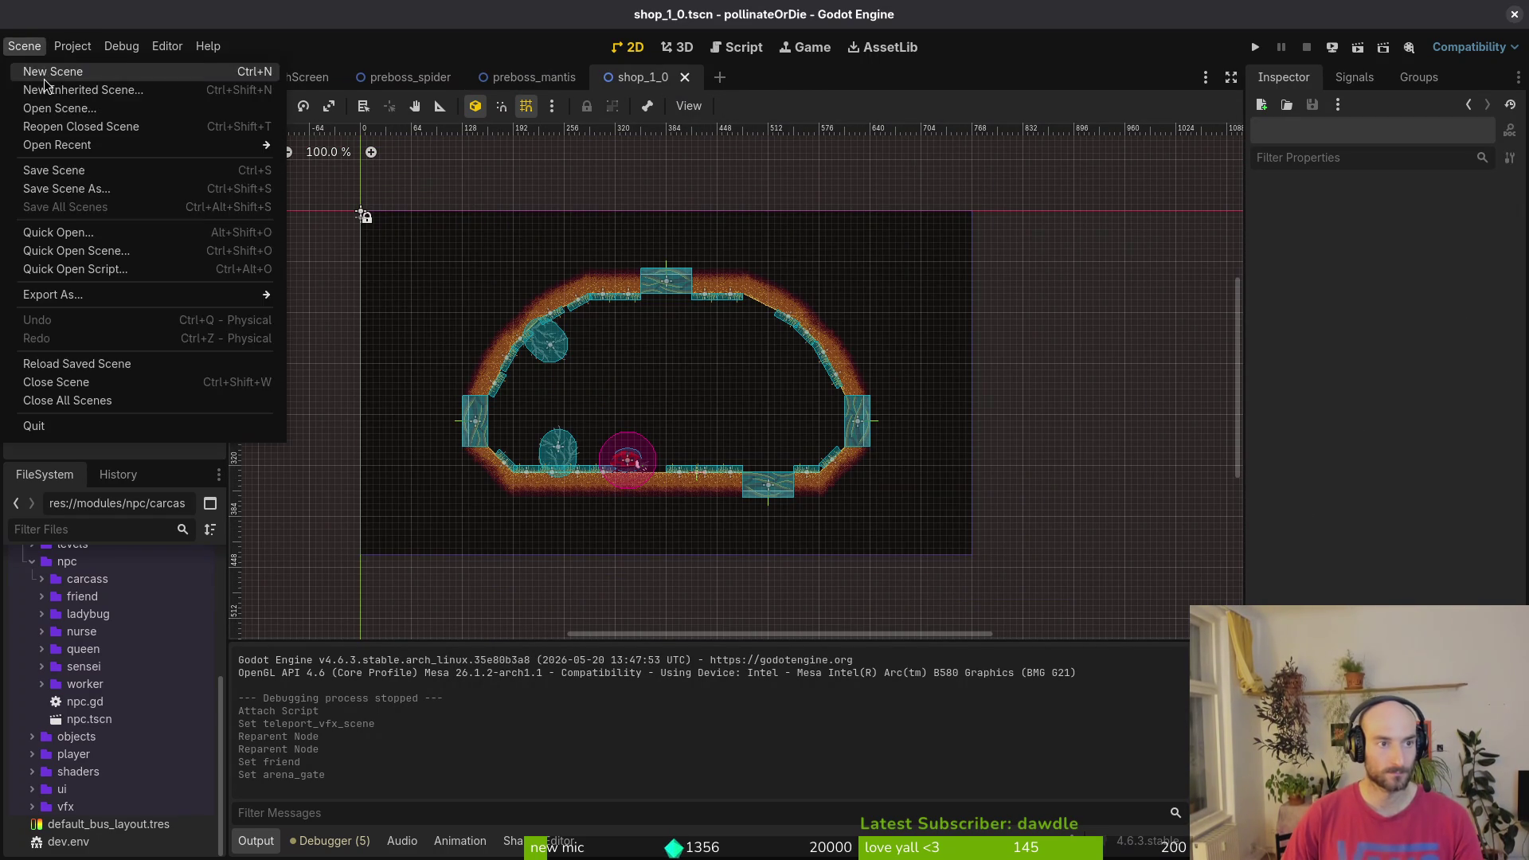
{"action": "left_click", "coordinate": [45, 76]}
{"action": "left_click", "coordinate": [142, 162]}
{"action": "double_click", "coordinate": [138, 140]}
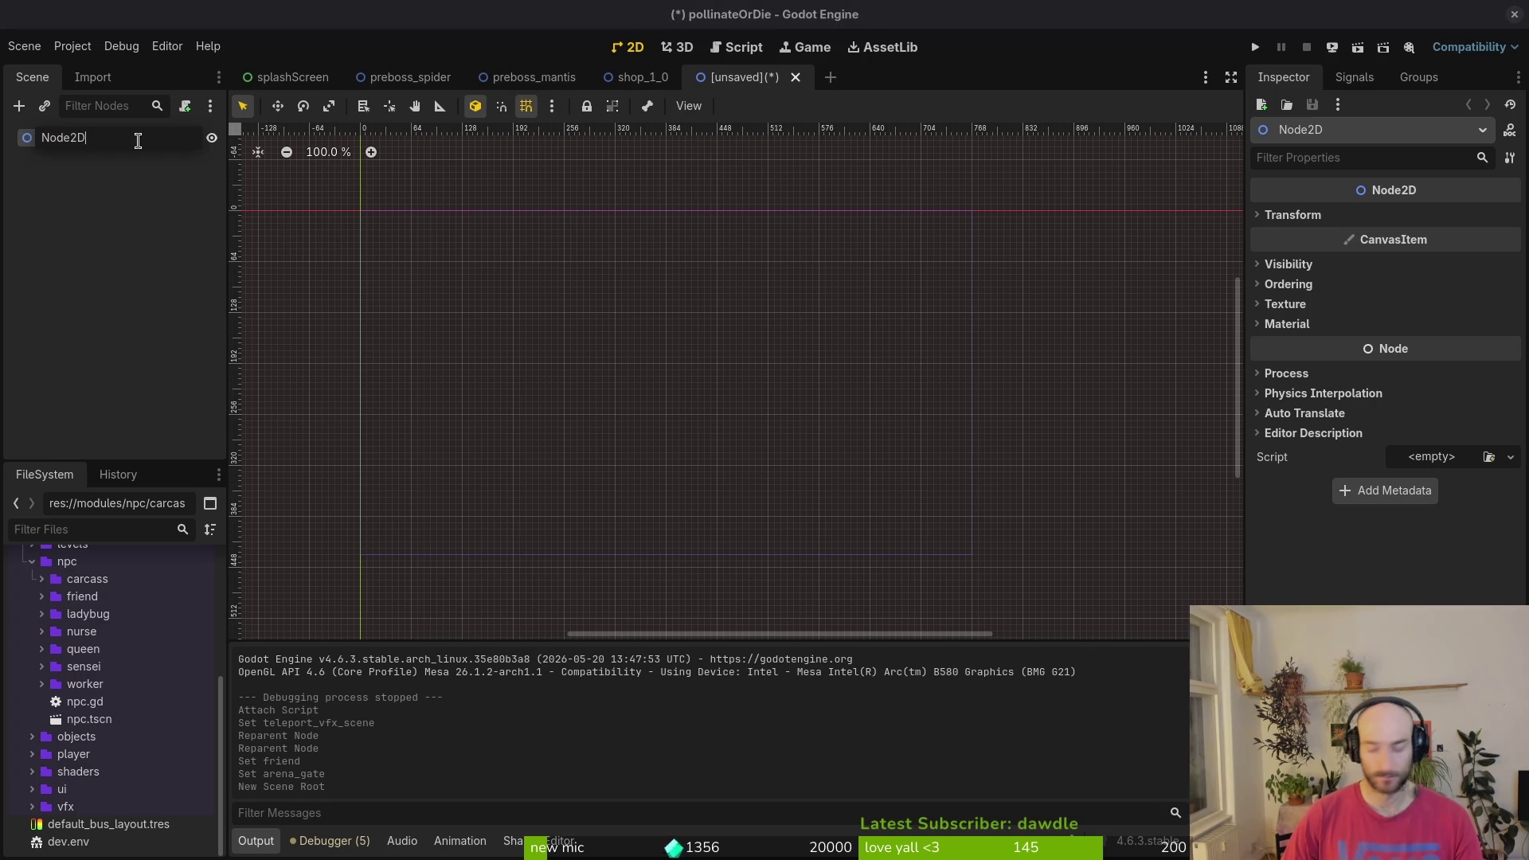
{"action": "type", "text": "shop2"}
{"action": "key", "text": "Return"}
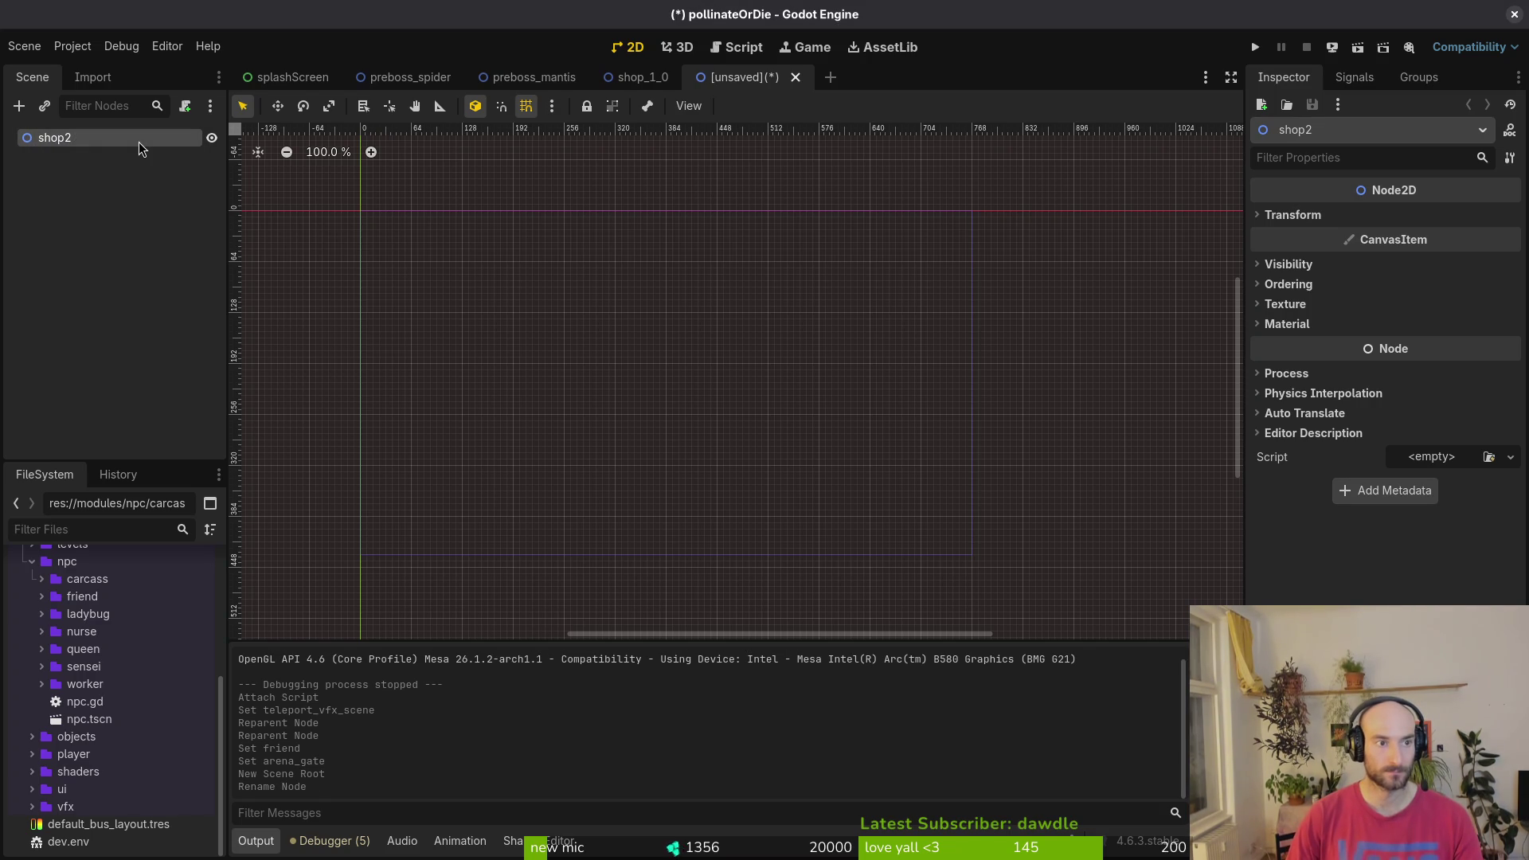
- Check the shop_1_0 scene for reference, then rename the new root to shop_2_0
{"action": "left_click", "coordinate": [641, 77]}
{"action": "left_click", "coordinate": [740, 77]}
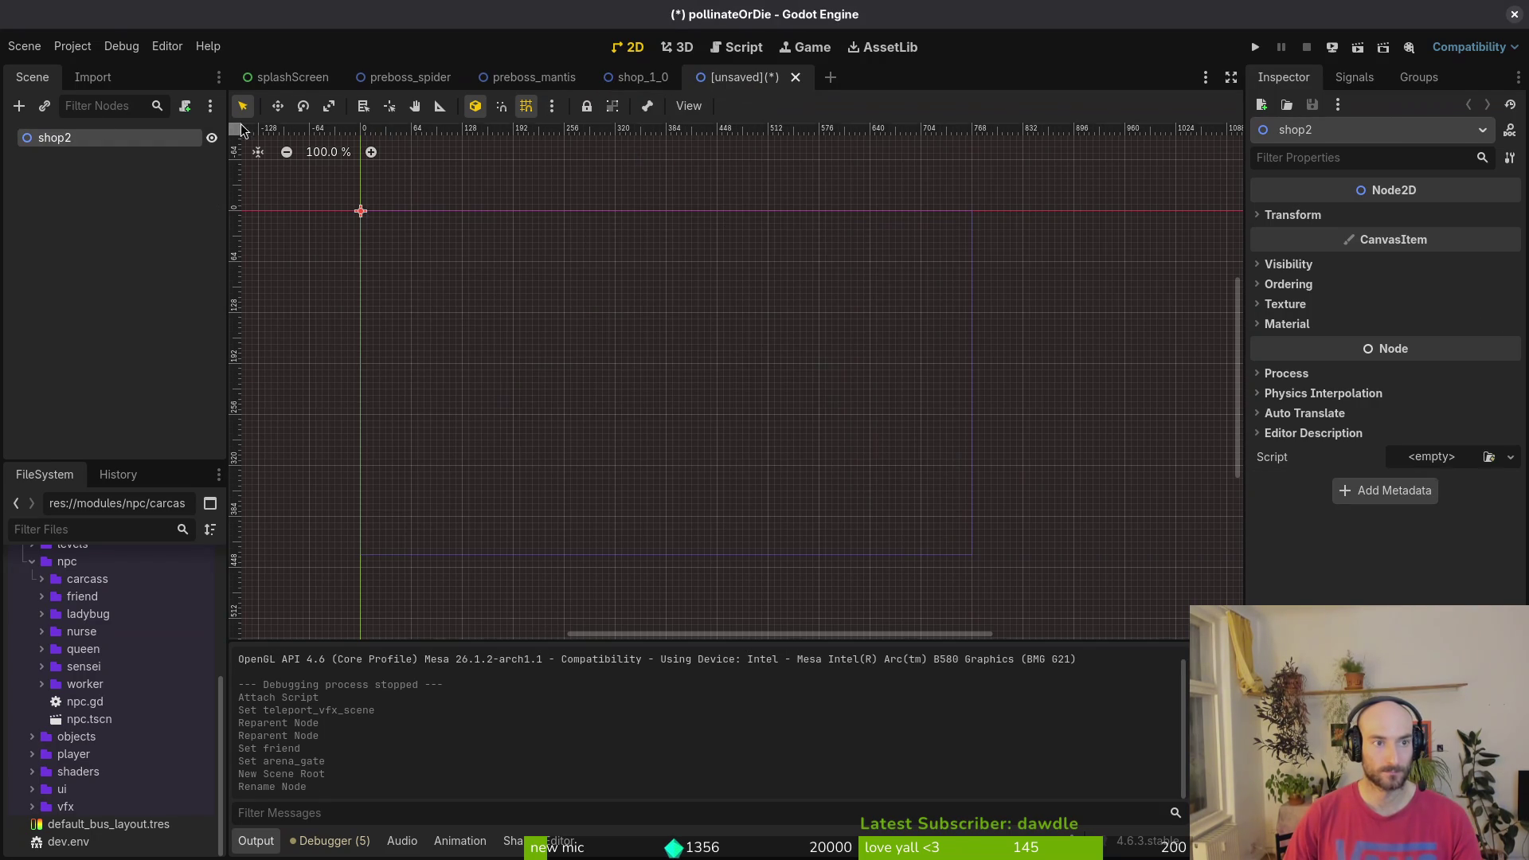
{"action": "double_click", "coordinate": [90, 142]}
{"action": "left_click", "coordinate": [96, 139]}
{"action": "key", "text": "BackSpace"}
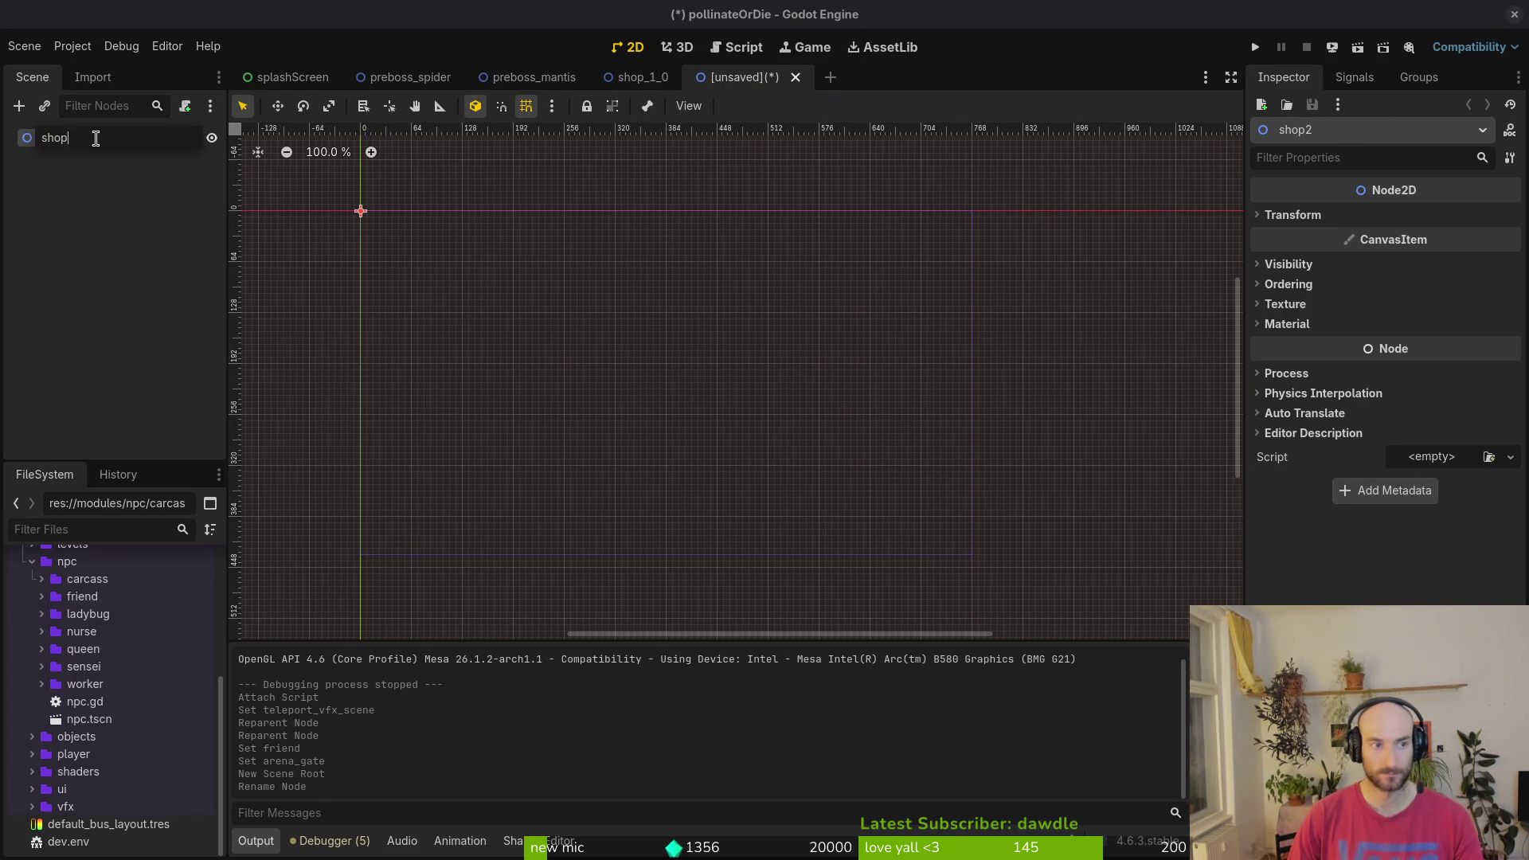
{"action": "type", "text": "-"}
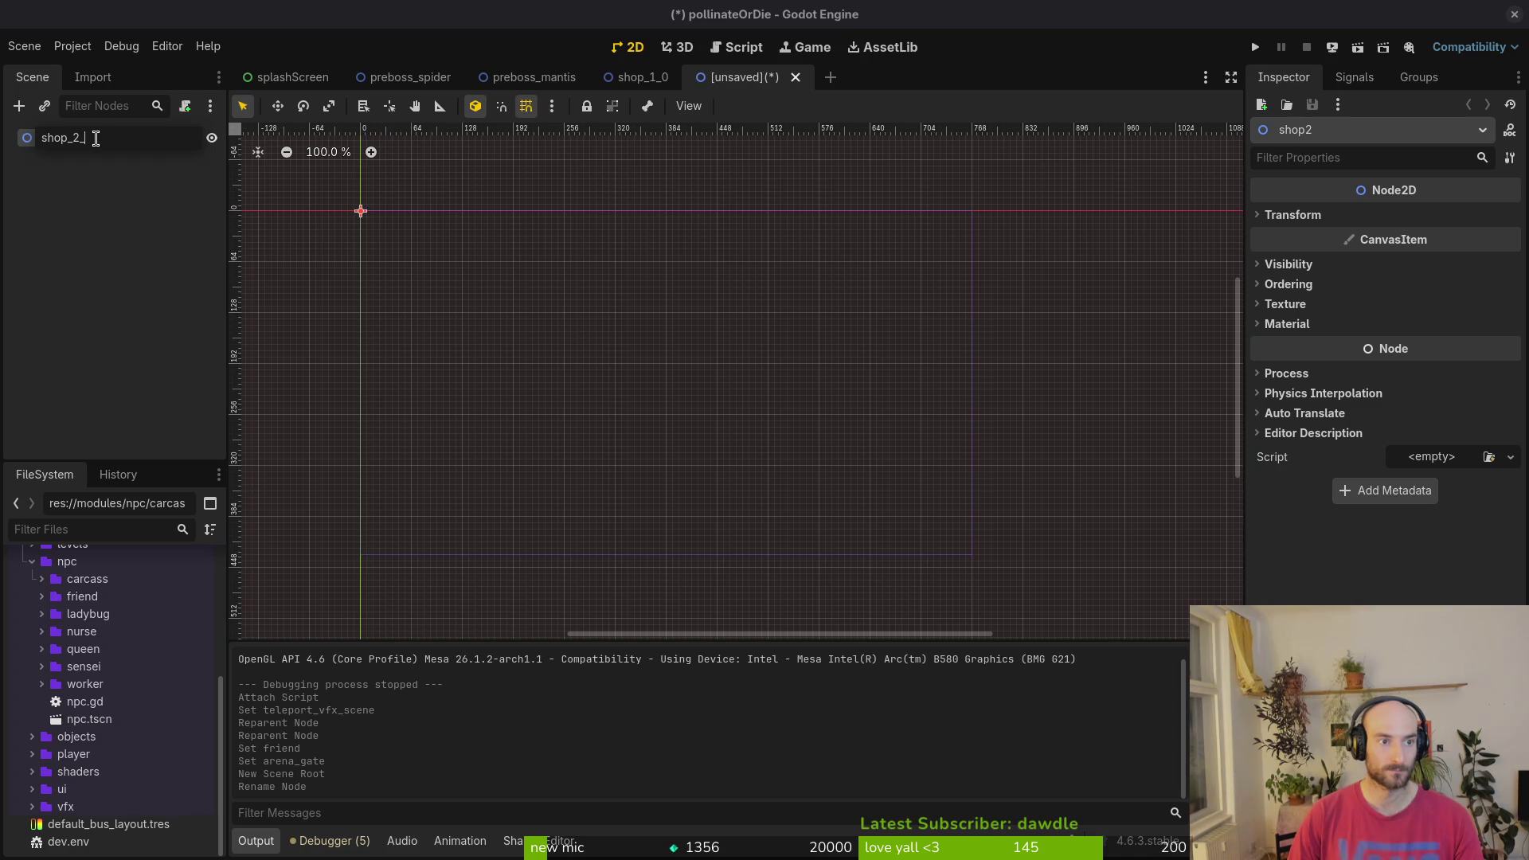
{"action": "type", "text": "0"}
{"action": "key", "text": "Return"}
- Rename the root to shop_3_0 and dismiss the save dialog without saving
{"action": "double_click", "coordinate": [76, 144]}
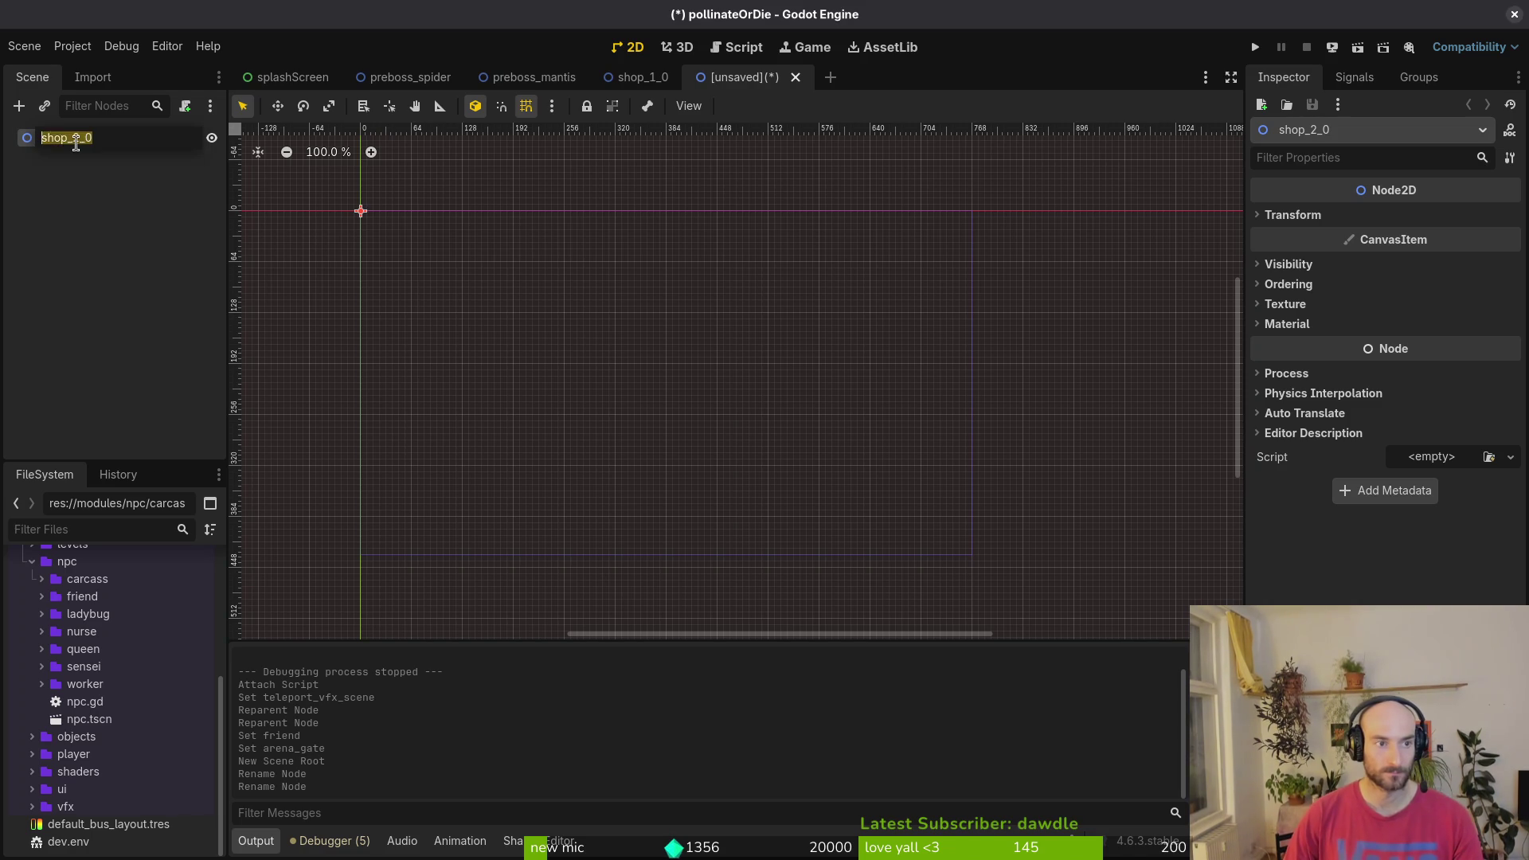
{"action": "left_click", "coordinate": [78, 141]}
{"action": "type", "text": "3"}
{"action": "key", "text": "Return"}
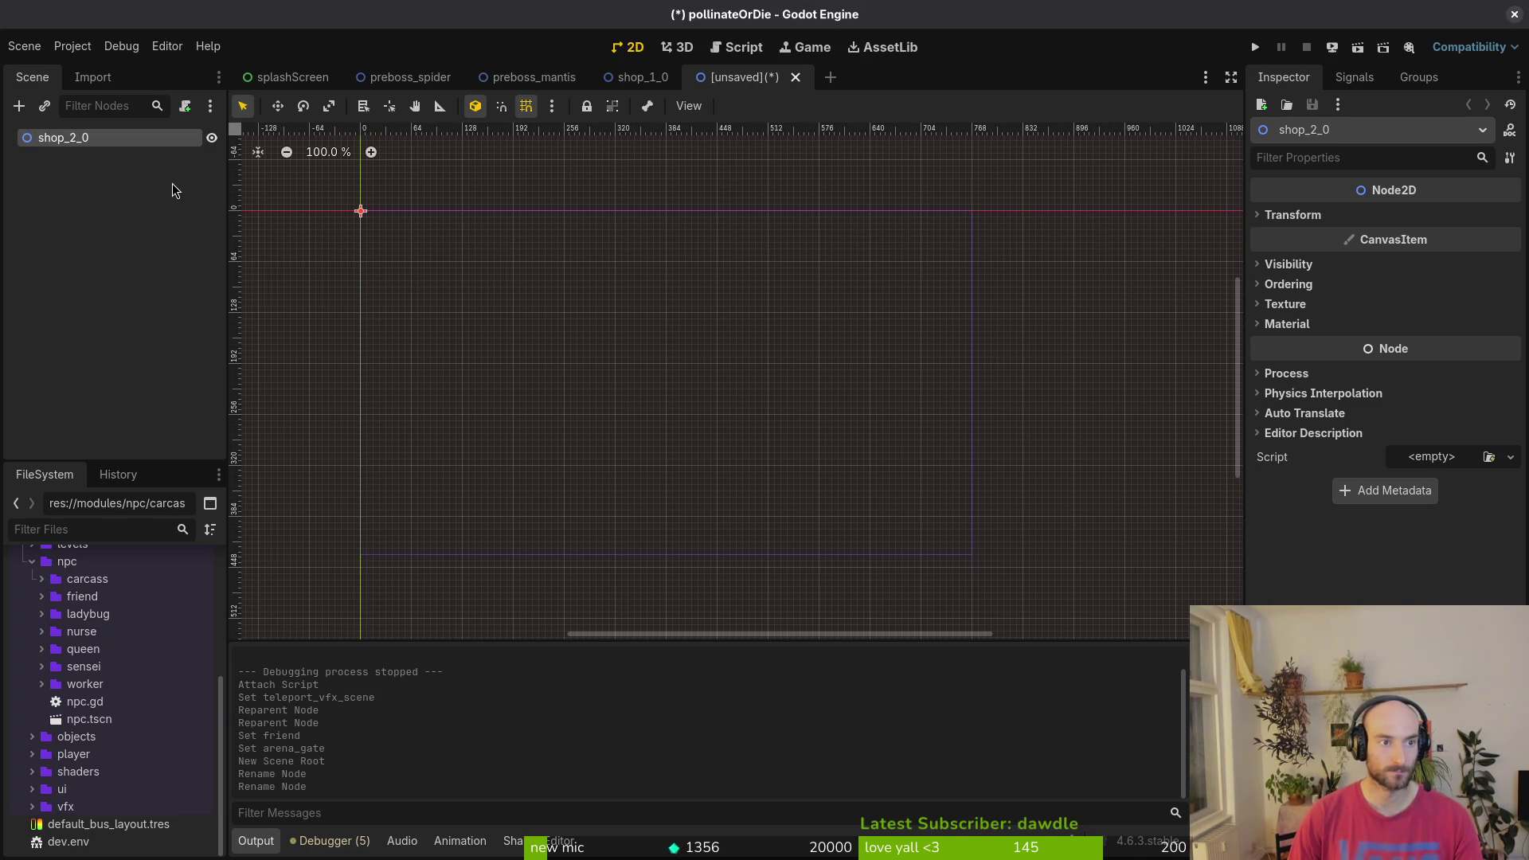
{"action": "key", "text": "ctrl+s"}
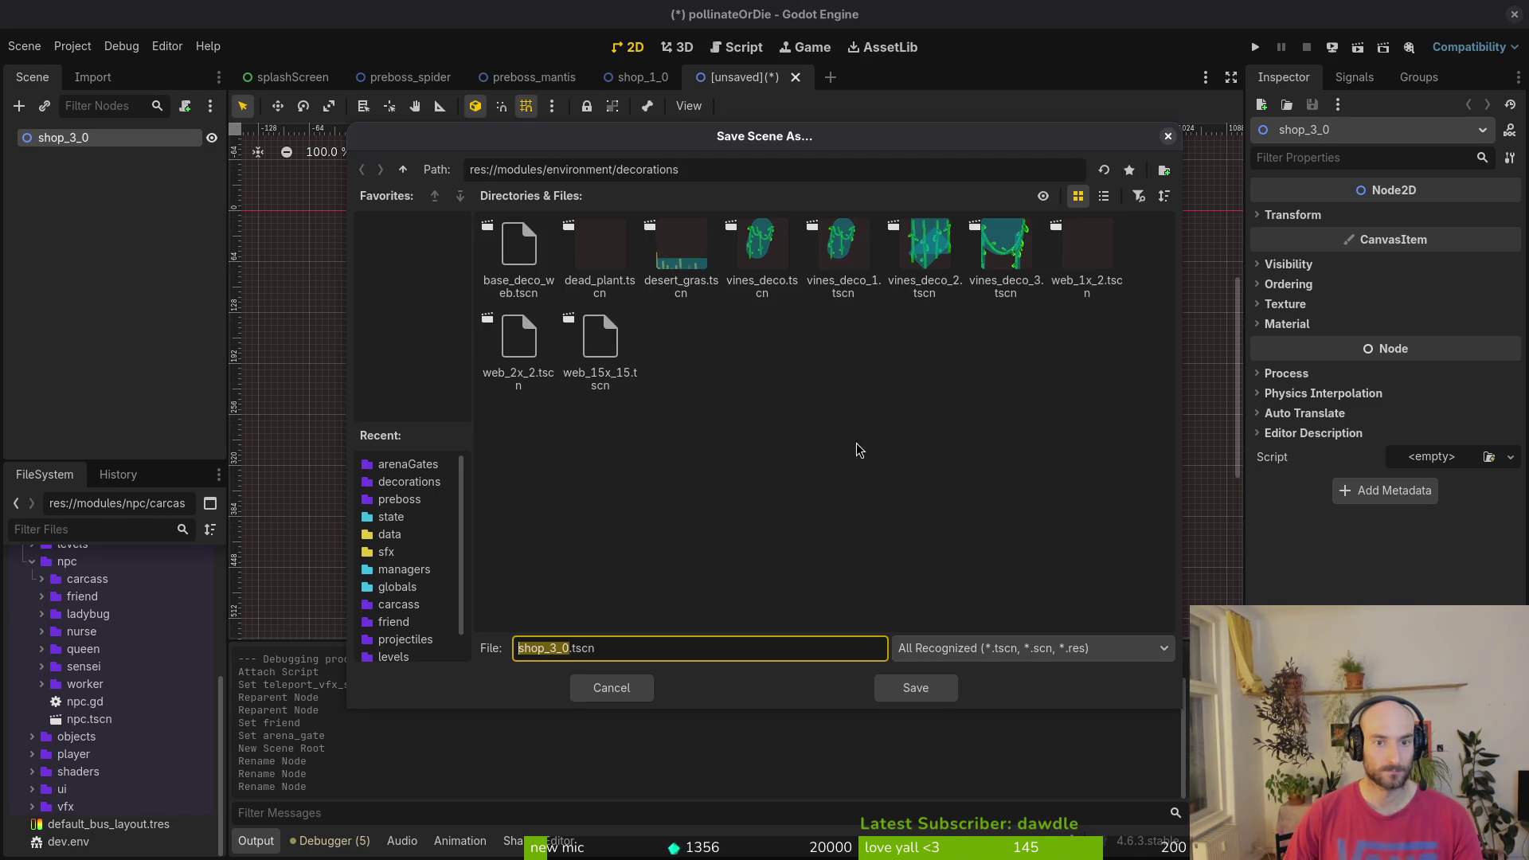
{"action": "key", "text": "Escape"}
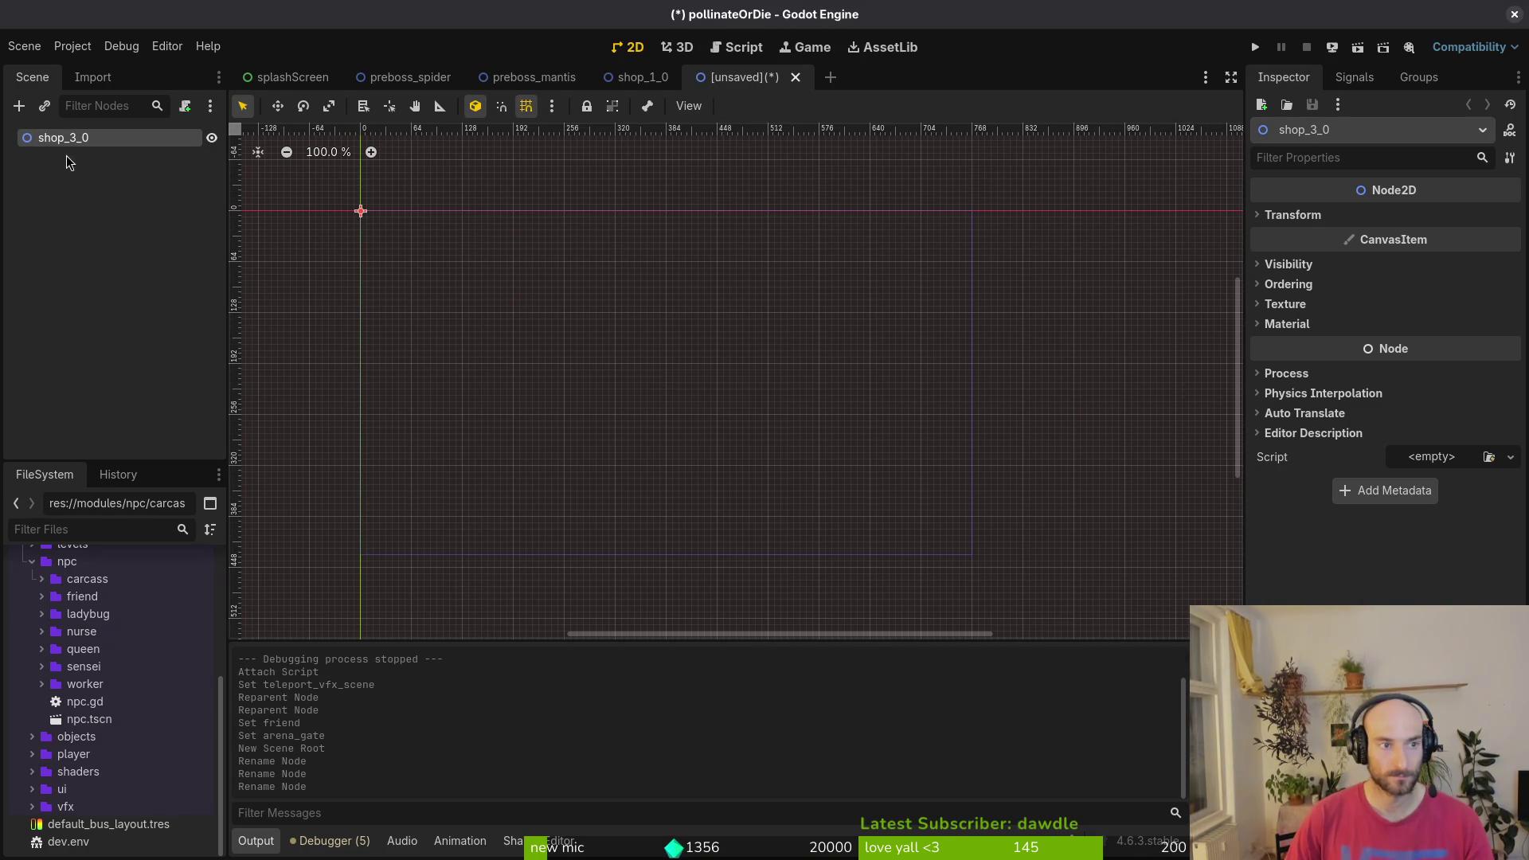
- Rename the root node to shop_forest
{"action": "double_click", "coordinate": [108, 139]}
{"action": "left_click", "coordinate": [109, 139]}
{"action": "key", "text": "BackSpace"}
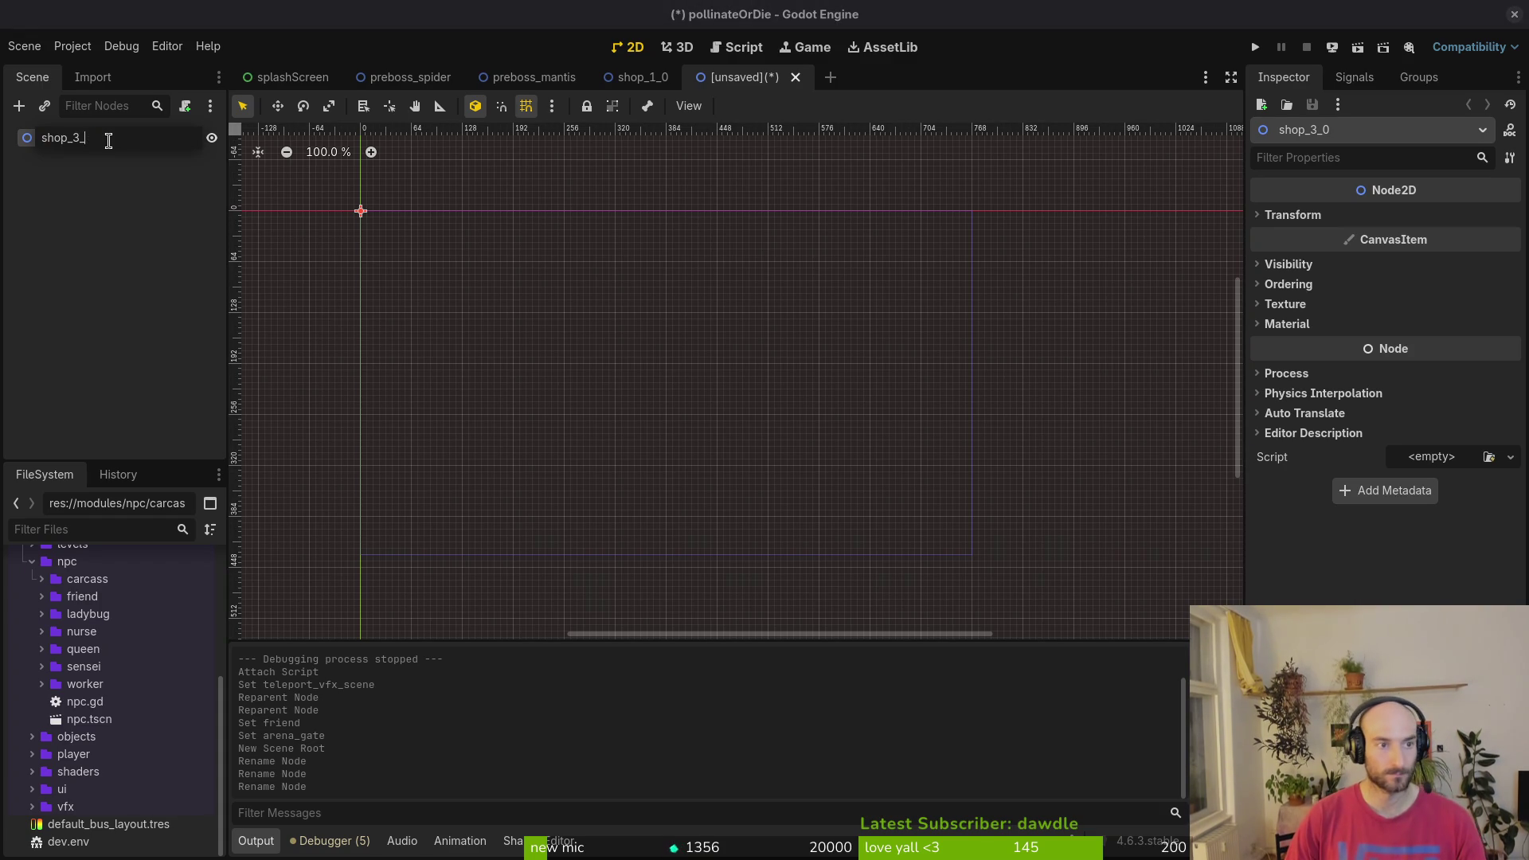
{"action": "type", "text": "forest"}
{"action": "key", "text": "Return"}
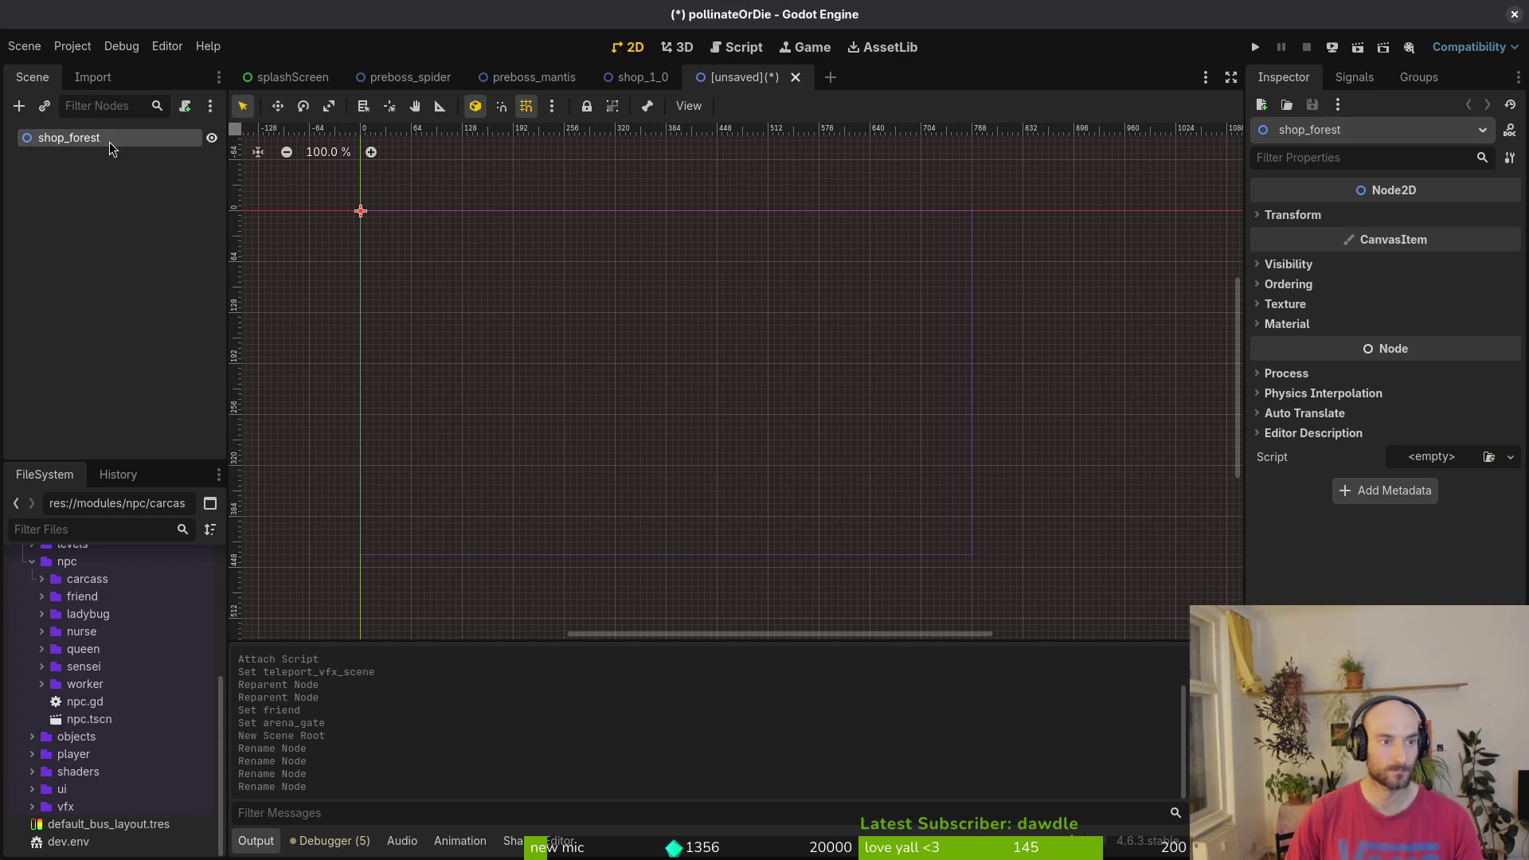
- Open Save Scene As and browse from decorations up to modules, then into levels/tier1
{"action": "key", "text": "ctrl+s"}
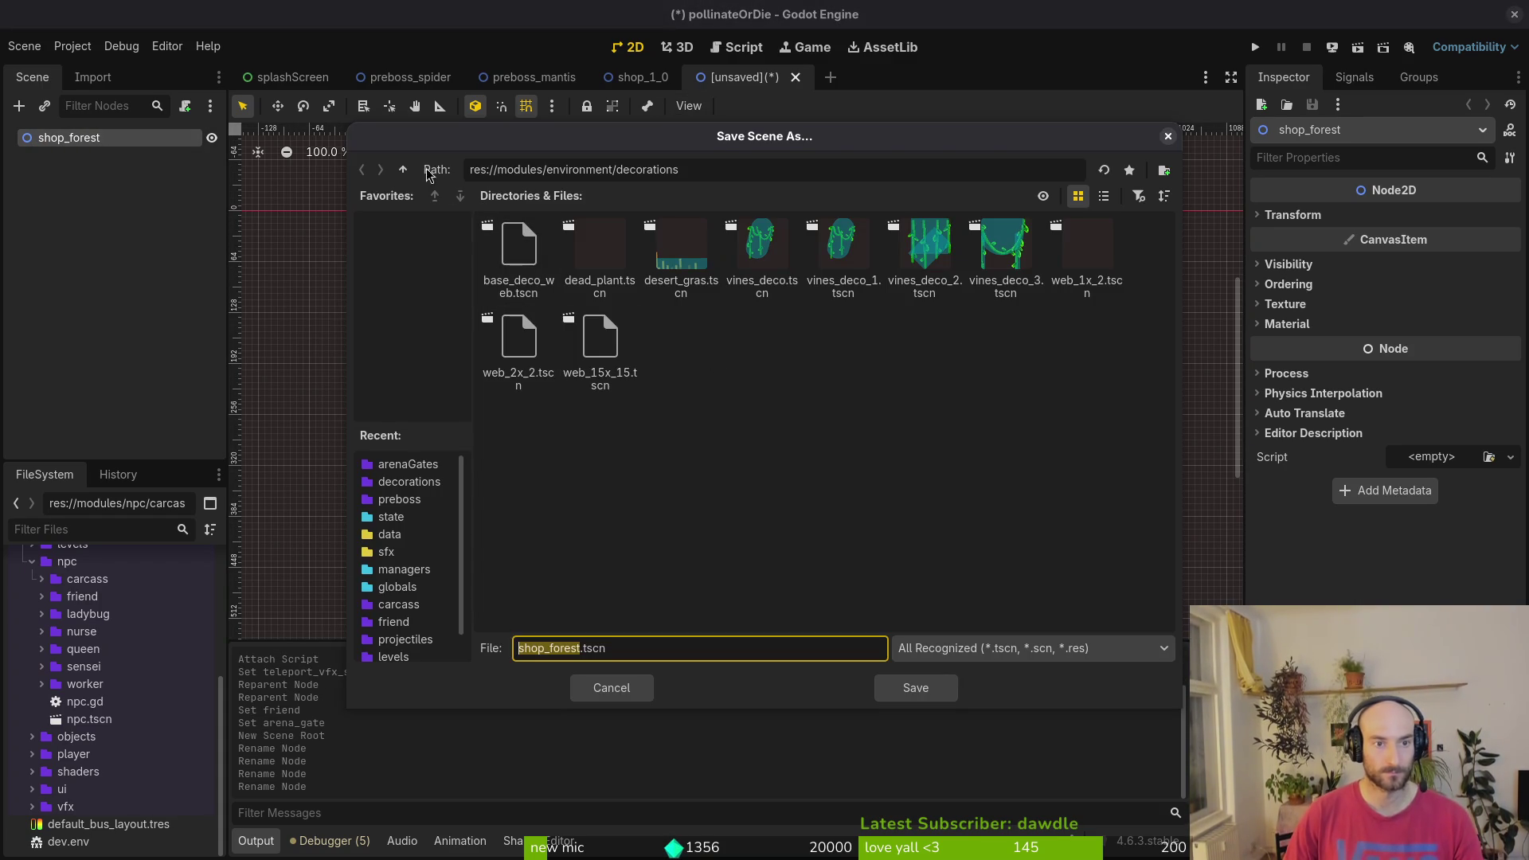
{"action": "left_click", "coordinate": [404, 171]}
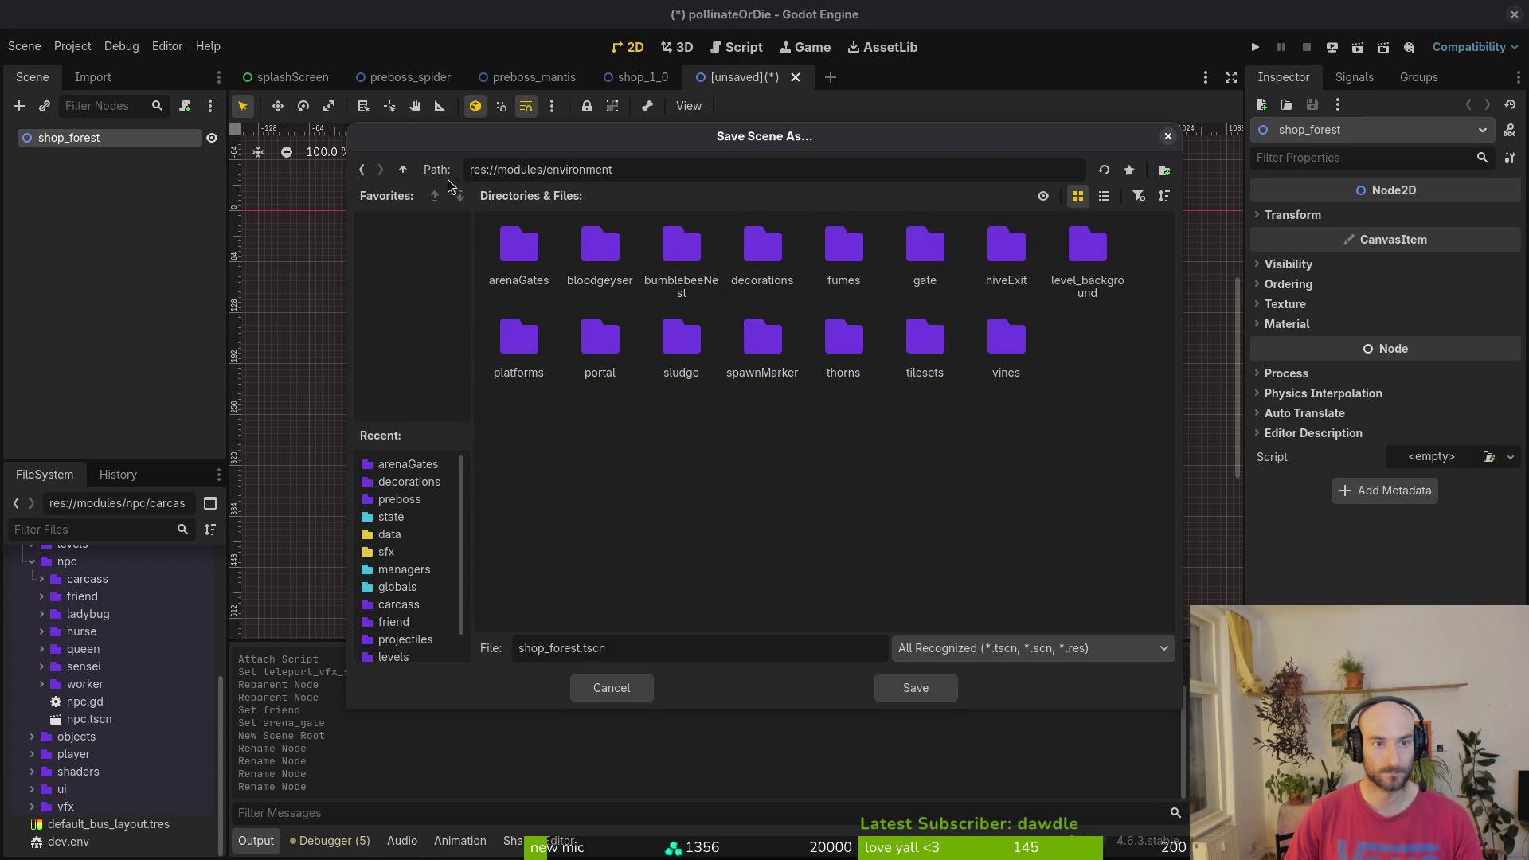
{"action": "left_click", "coordinate": [396, 172]}
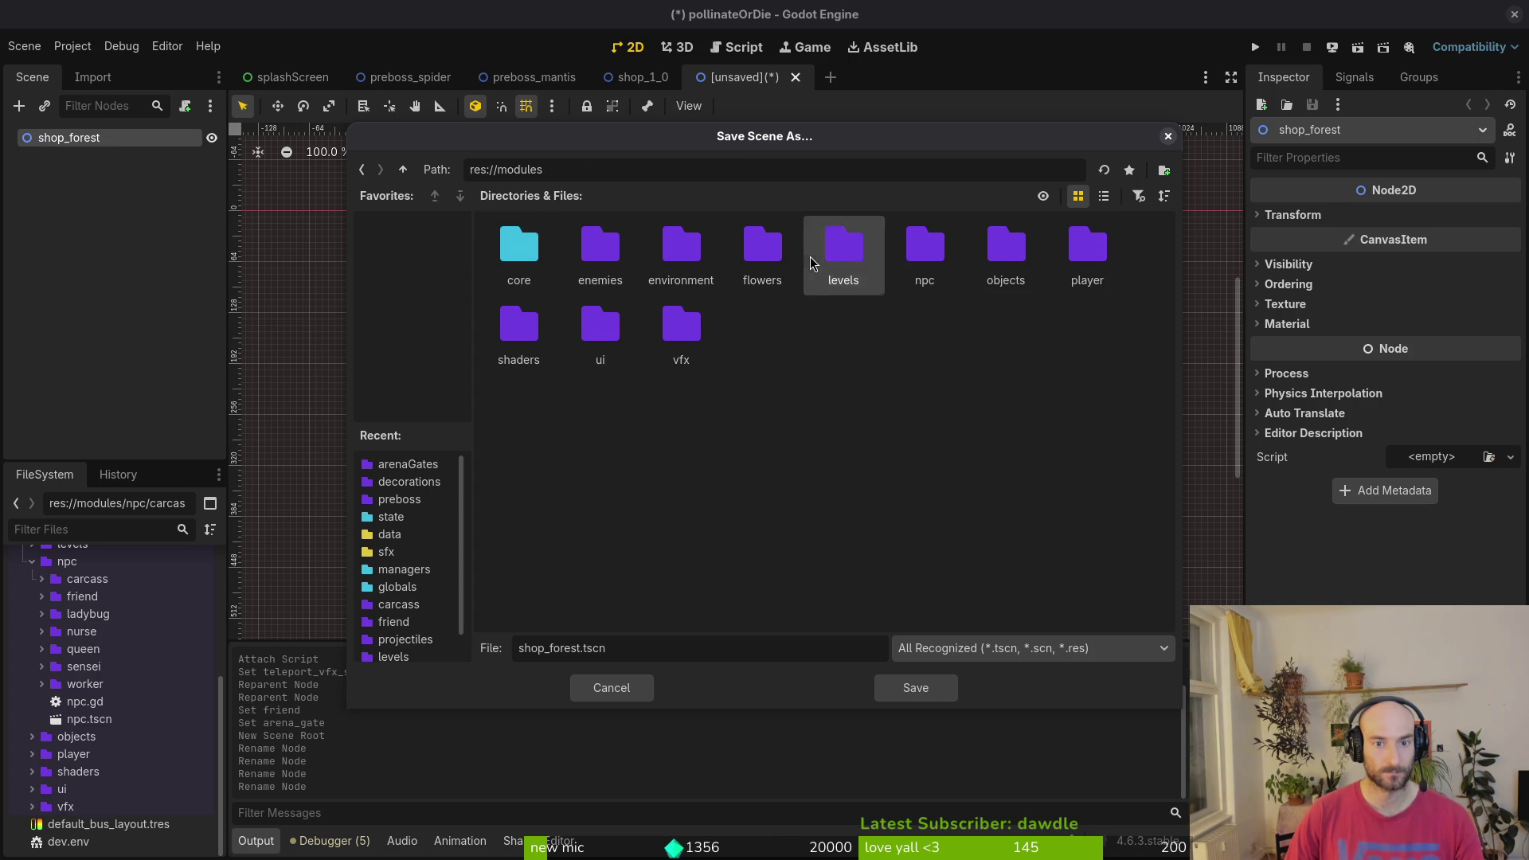
{"action": "double_click", "coordinate": [844, 248]}
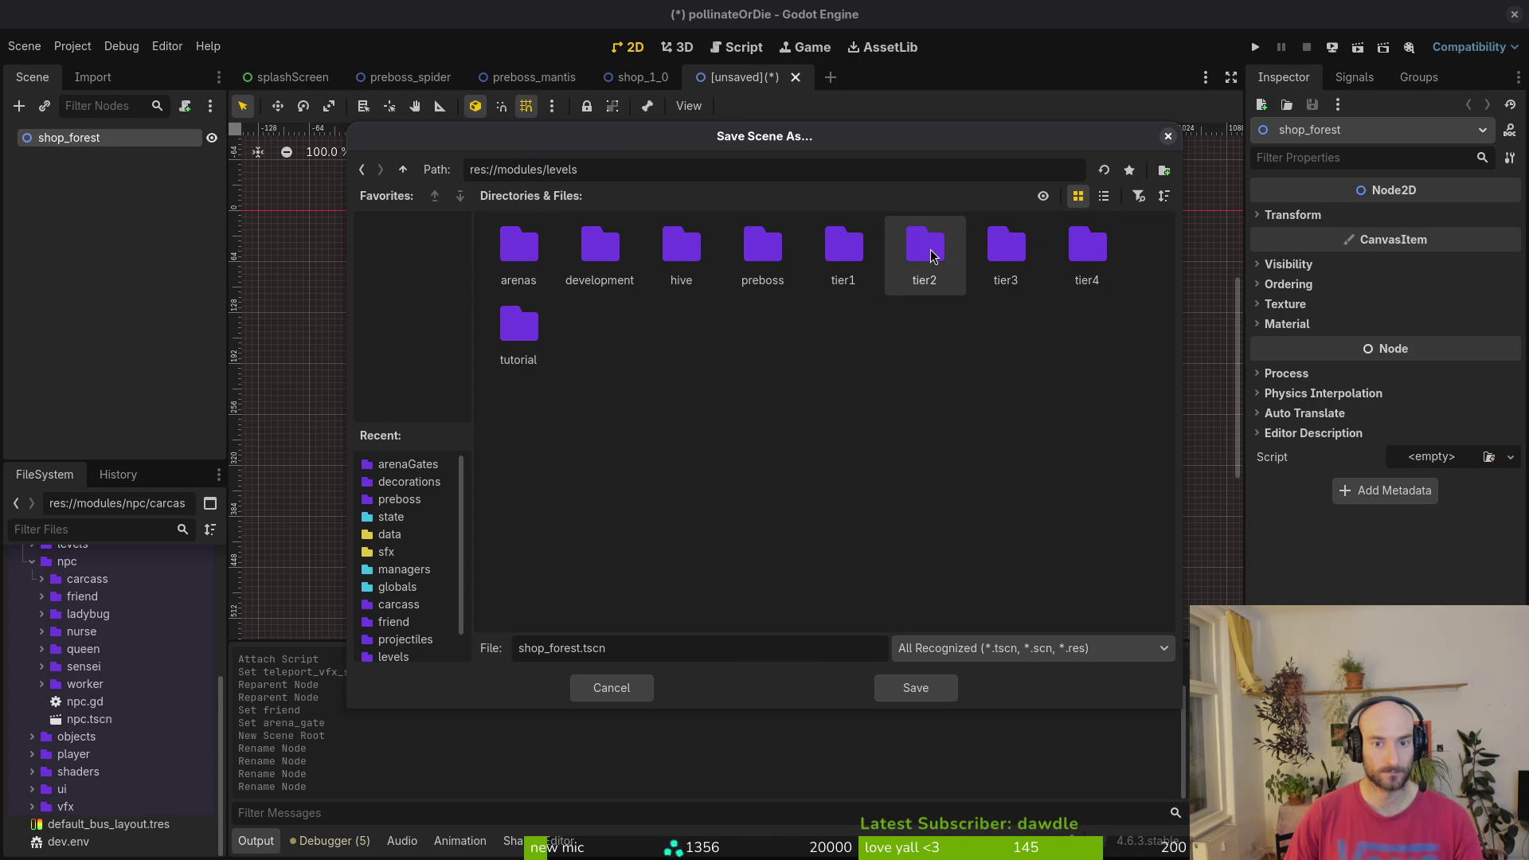
{"action": "double_click", "coordinate": [812, 253]}
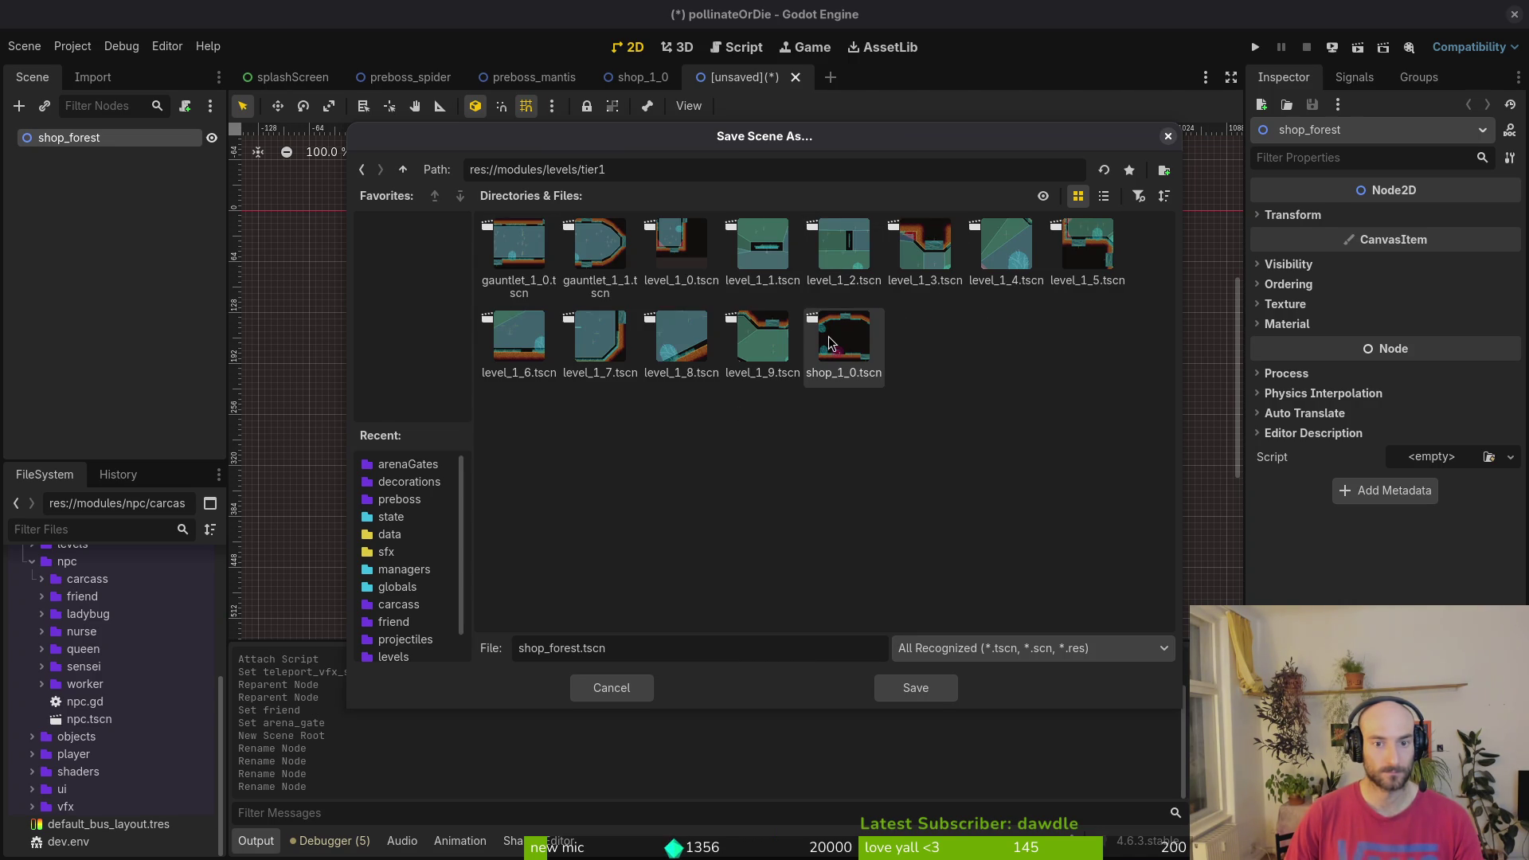
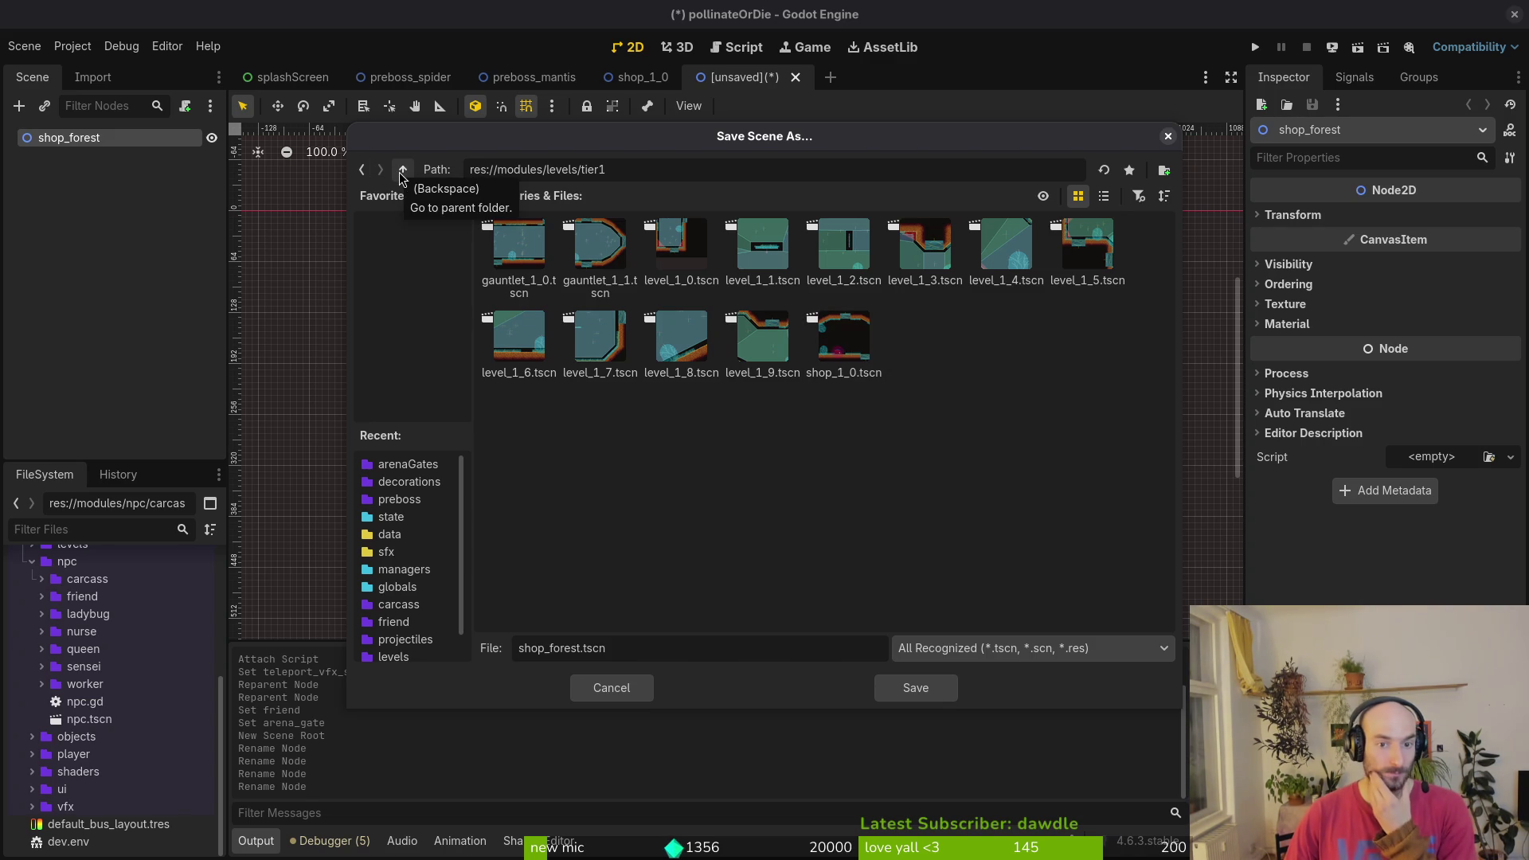
- Save the new scene as shop_forest.tscn in the levels/shop folder
{"action": "left_click", "coordinate": [403, 169]}
{"action": "key", "text": "Return"}
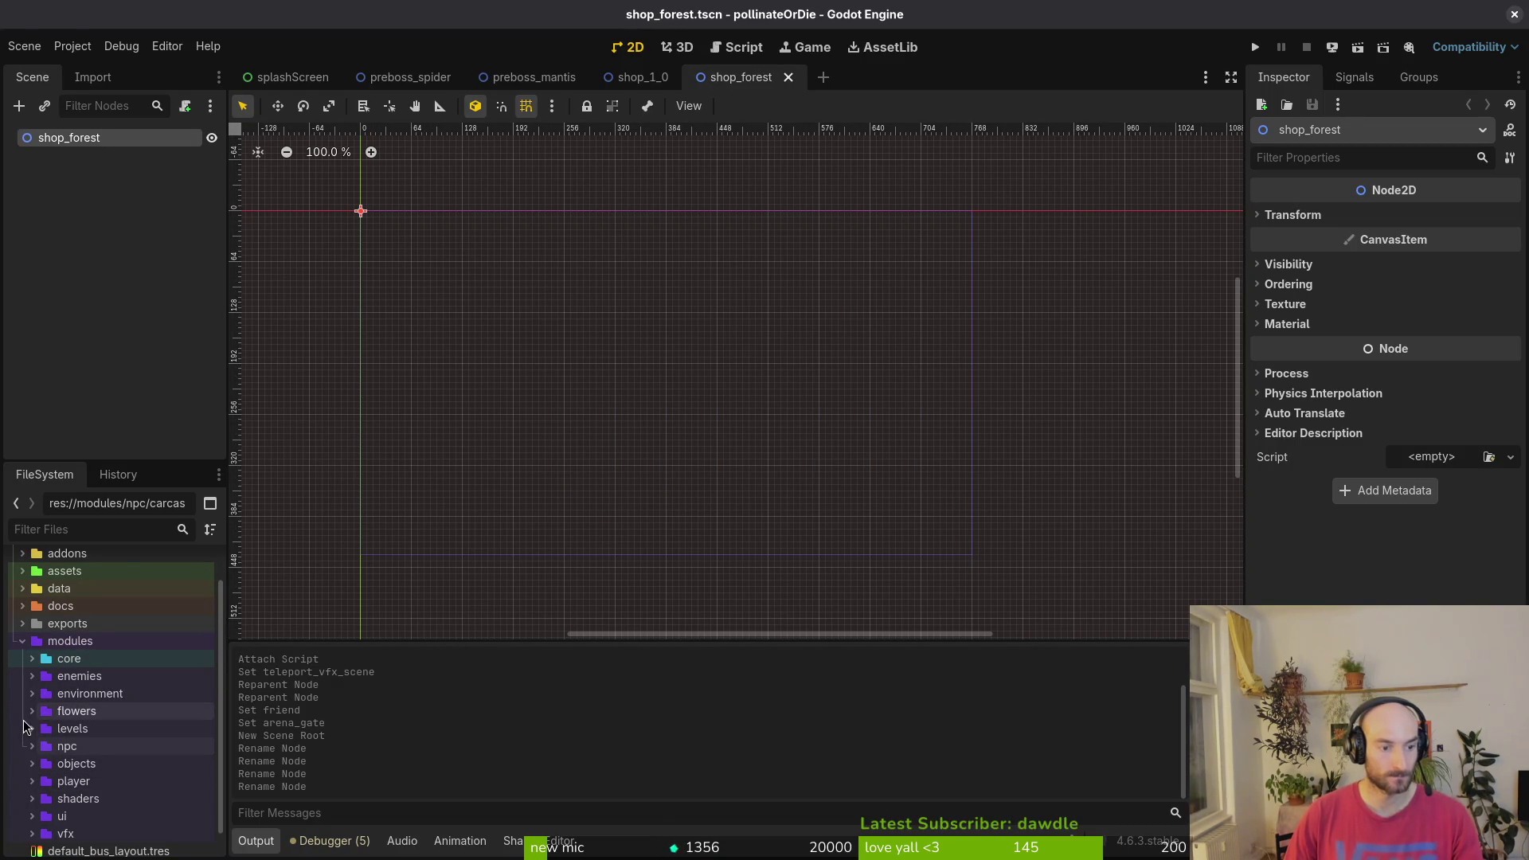
{"action": "left_click", "coordinate": [31, 728]}
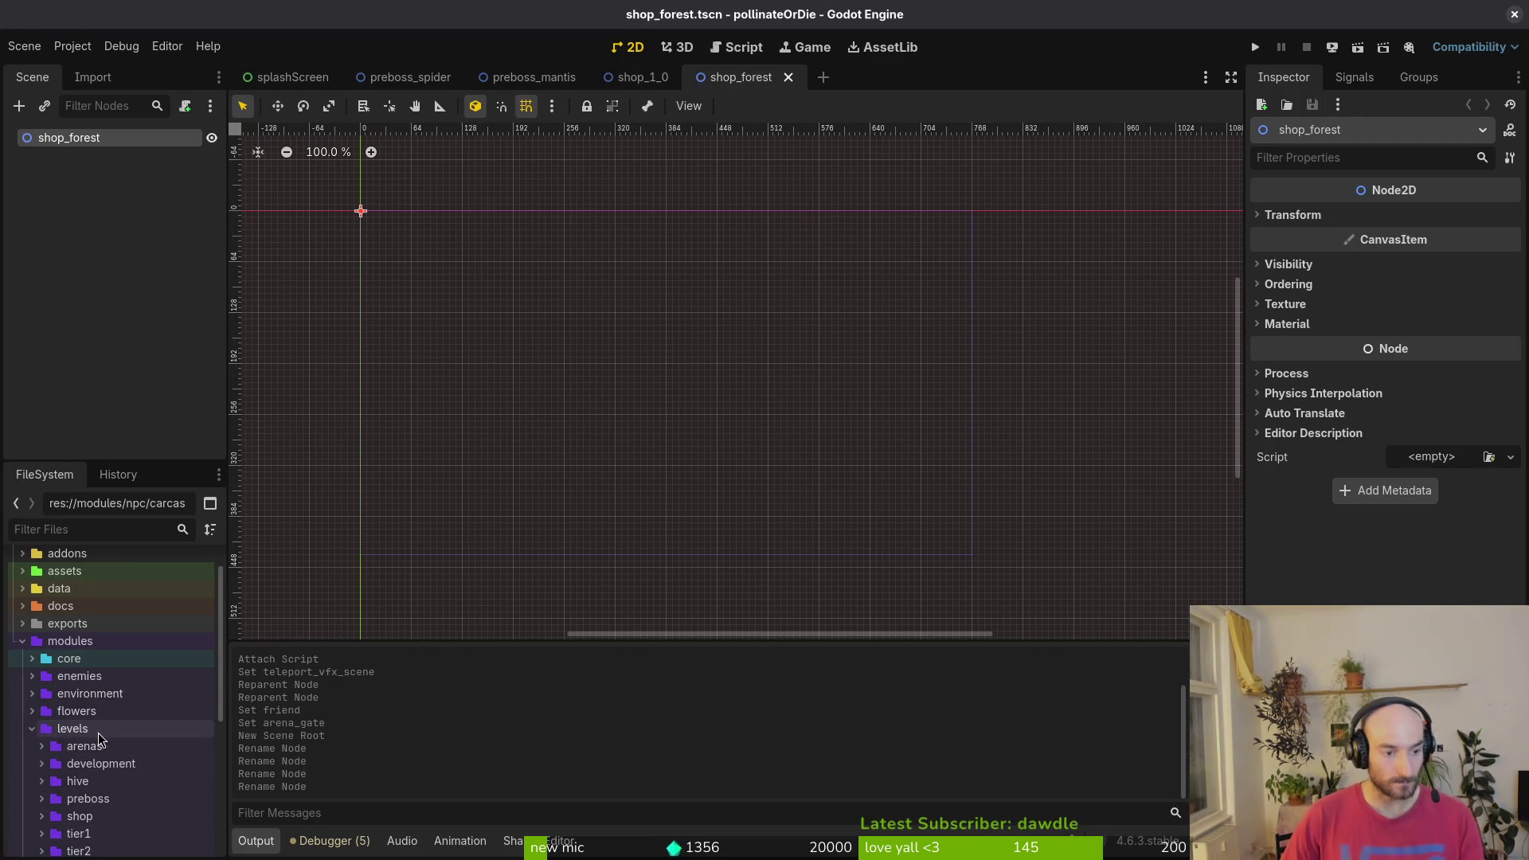
{"action": "scroll", "coordinate": [95, 733], "scroll_direction": "down", "scroll_amount": 3}
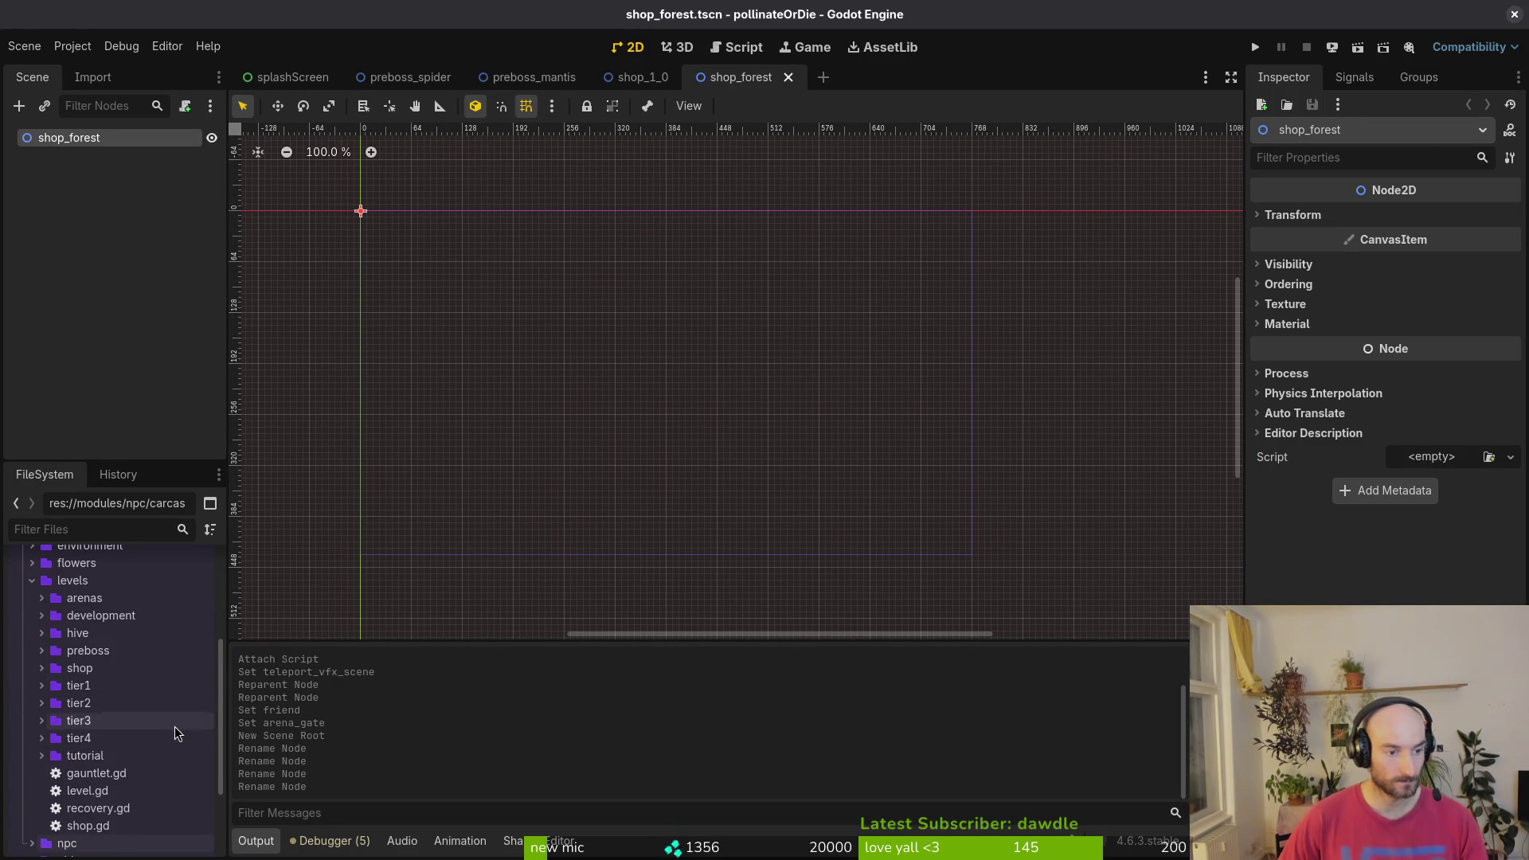
{"action": "left_click", "coordinate": [43, 669]}
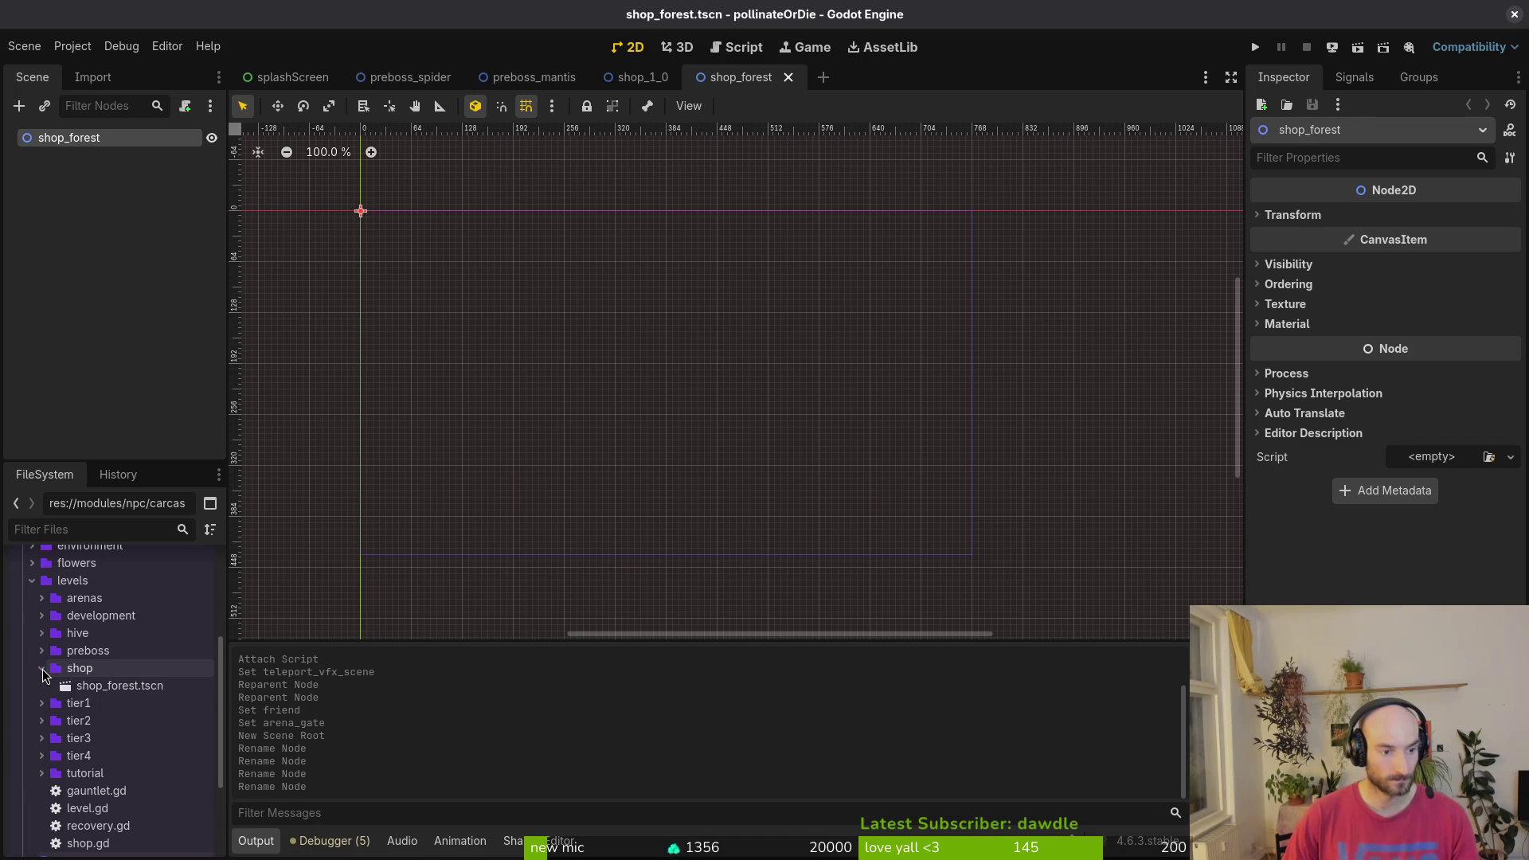
- Move tier1/shop_1_0.tscn into the shop folder and open it for editing
{"action": "left_click", "coordinate": [42, 703]}
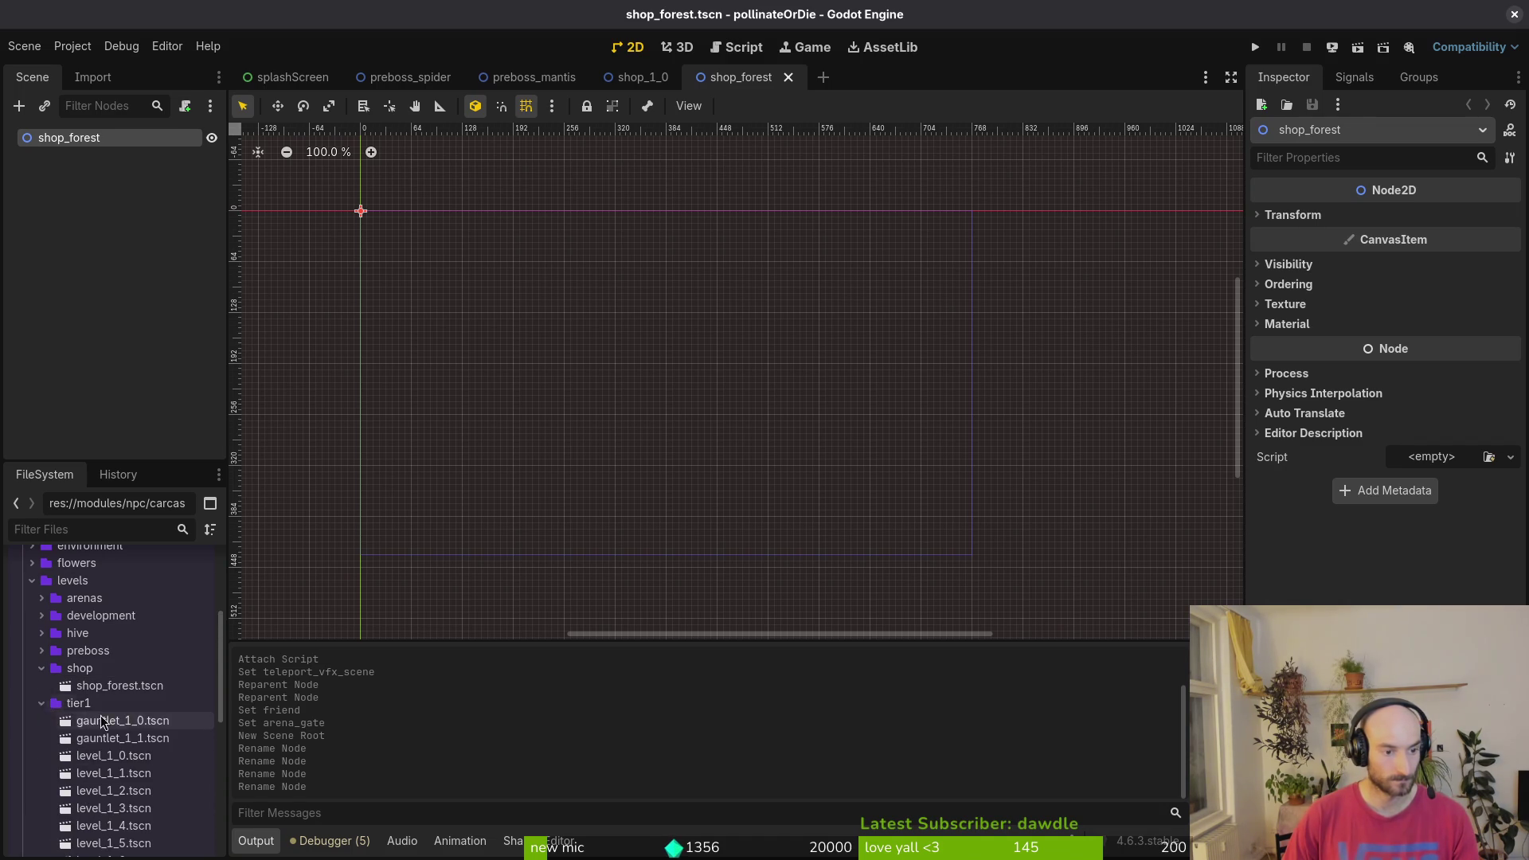
{"action": "scroll", "coordinate": [100, 721], "scroll_direction": "down", "scroll_amount": 3}
{"action": "mouse_move", "coordinate": [112, 808]}
{"action": "left_mouse_down"}
{"action": "mouse_move", "coordinate": [127, 585]}
{"action": "mouse_move", "coordinate": [130, 621]}
{"action": "left_mouse_up"}
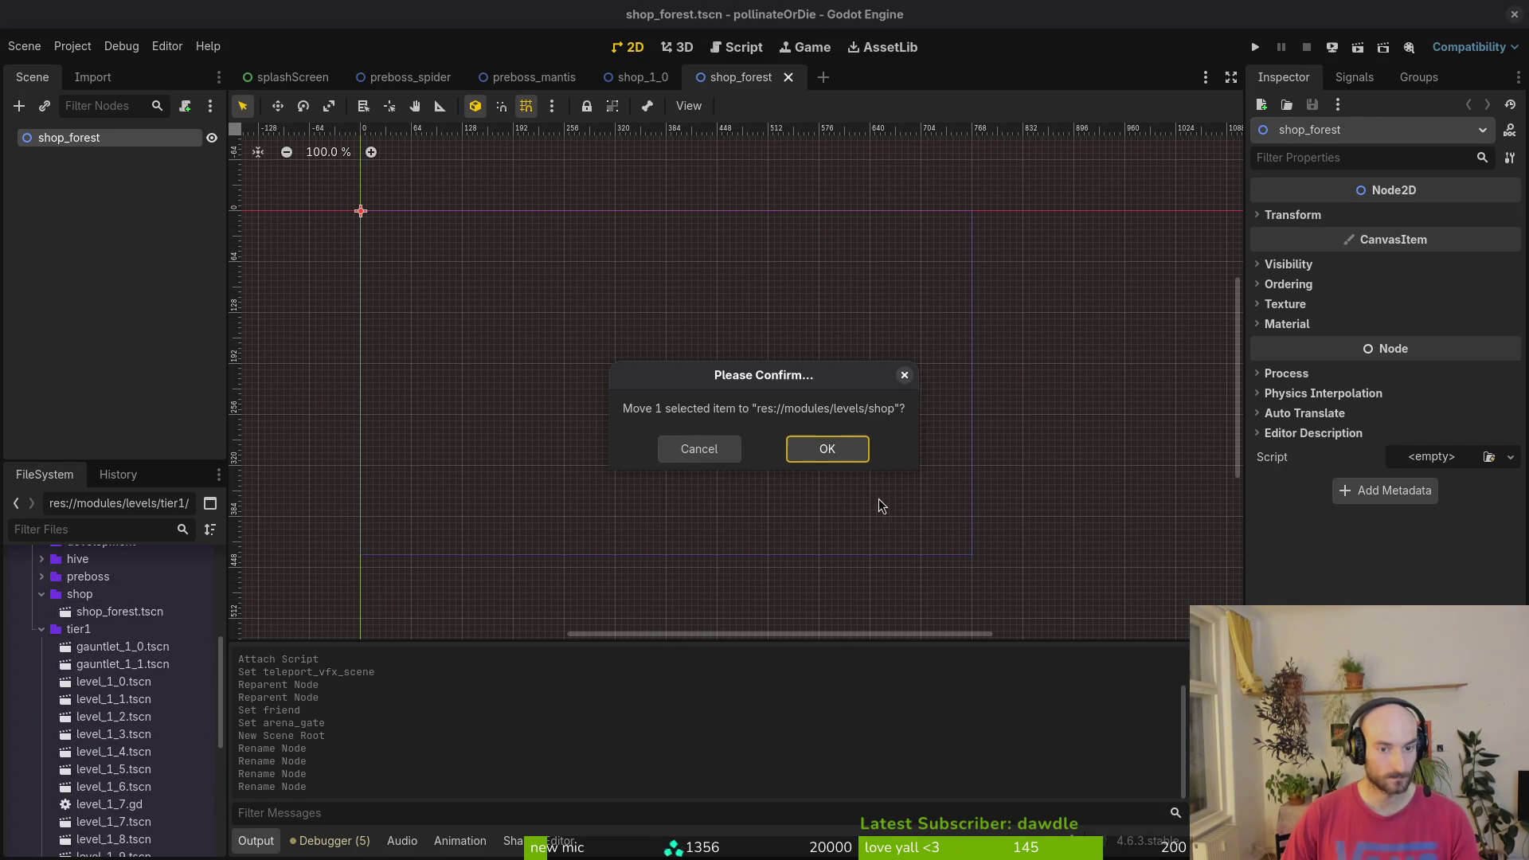
{"action": "left_click", "coordinate": [828, 448]}
{"action": "double_click", "coordinate": [125, 612]}
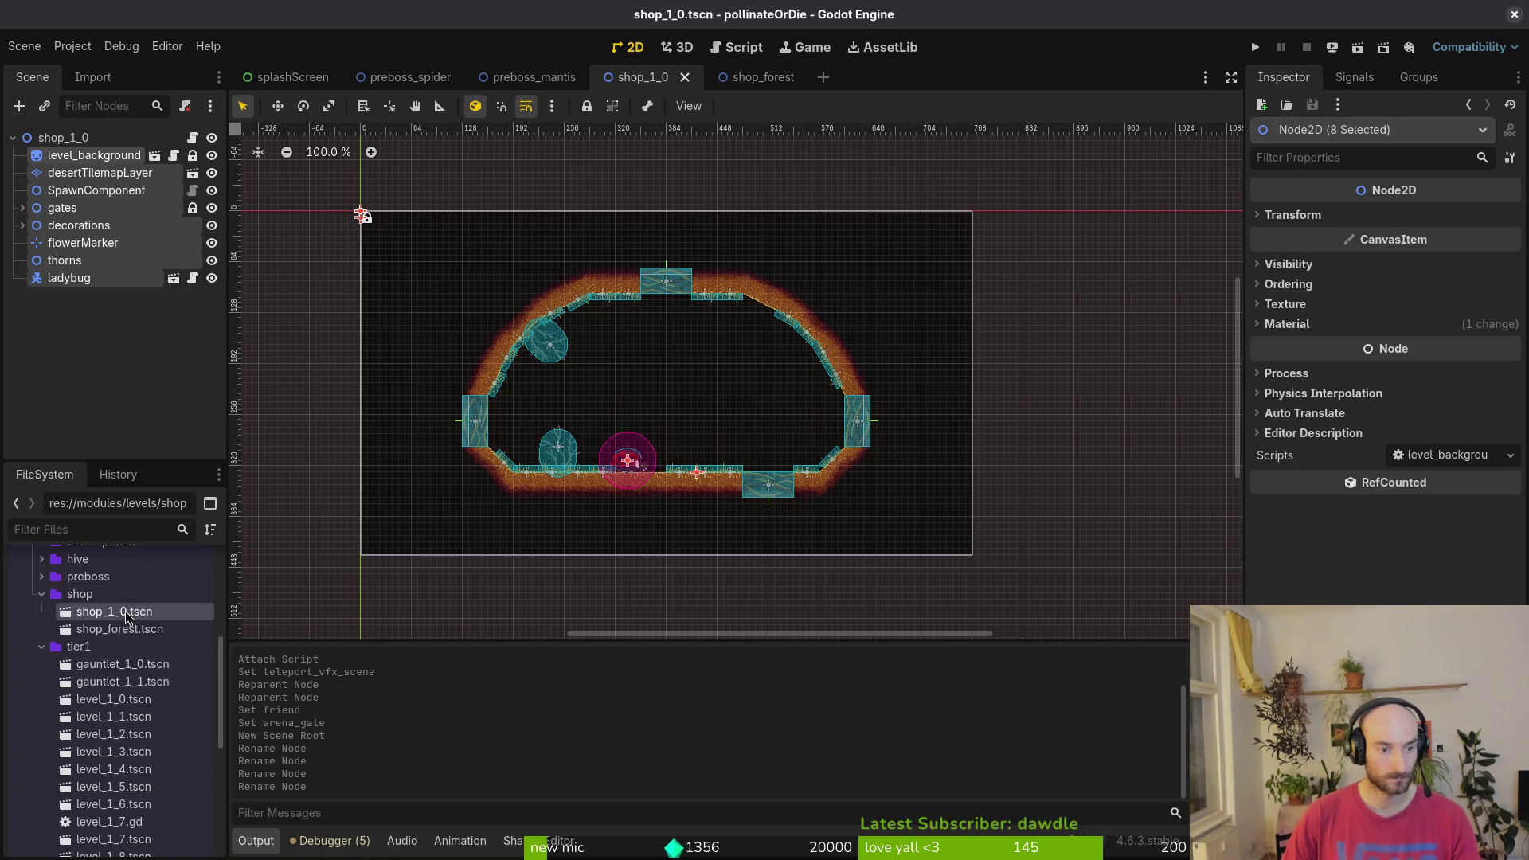
- Rename shop_1_0.tscn to shop_desert.tscn
{"action": "right_click", "coordinate": [126, 614]}
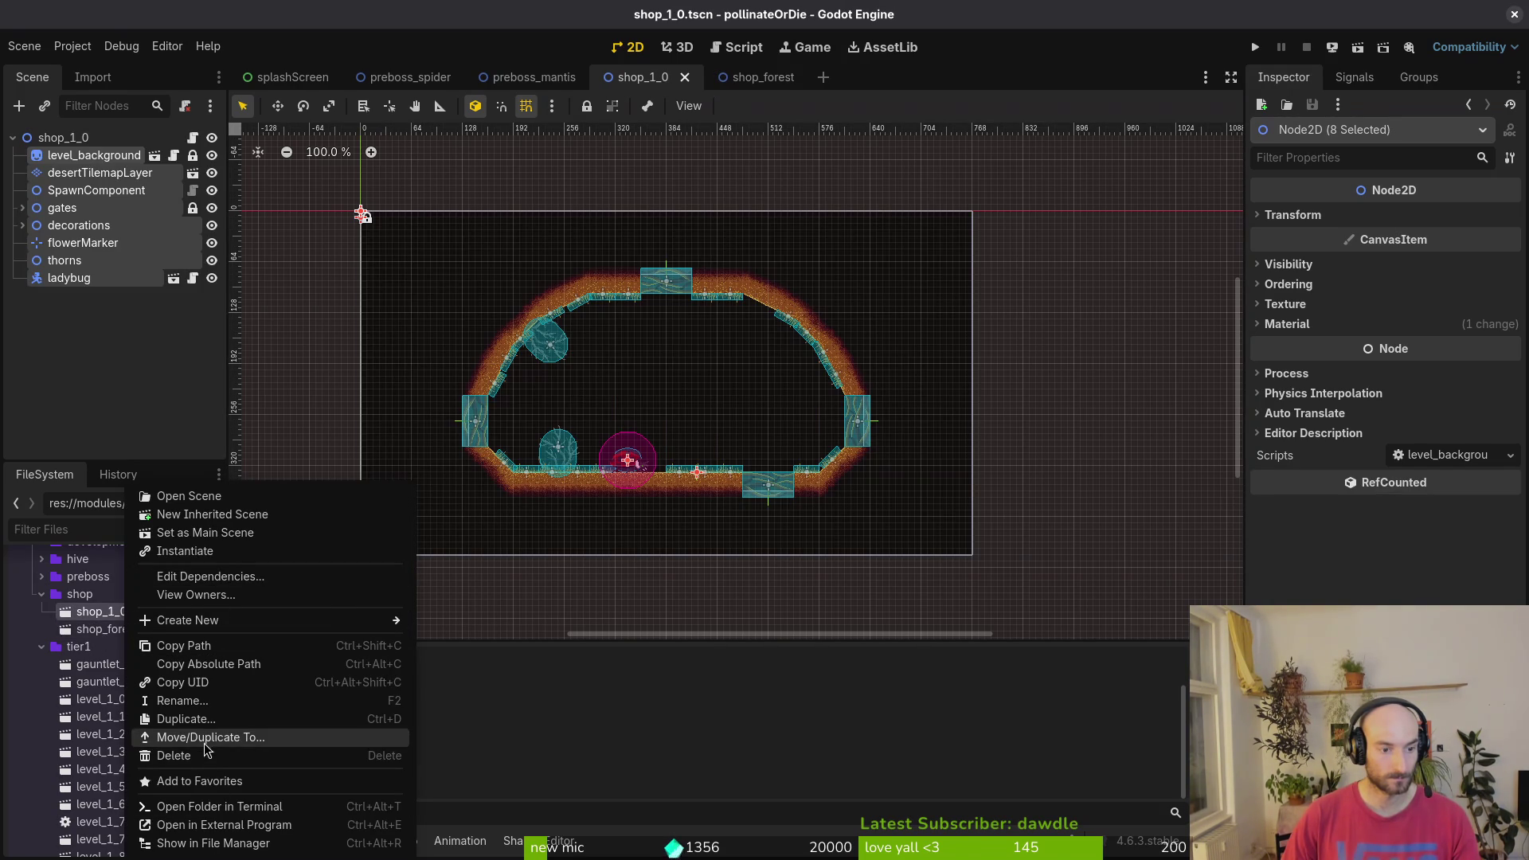
{"action": "left_click", "coordinate": [191, 700]}
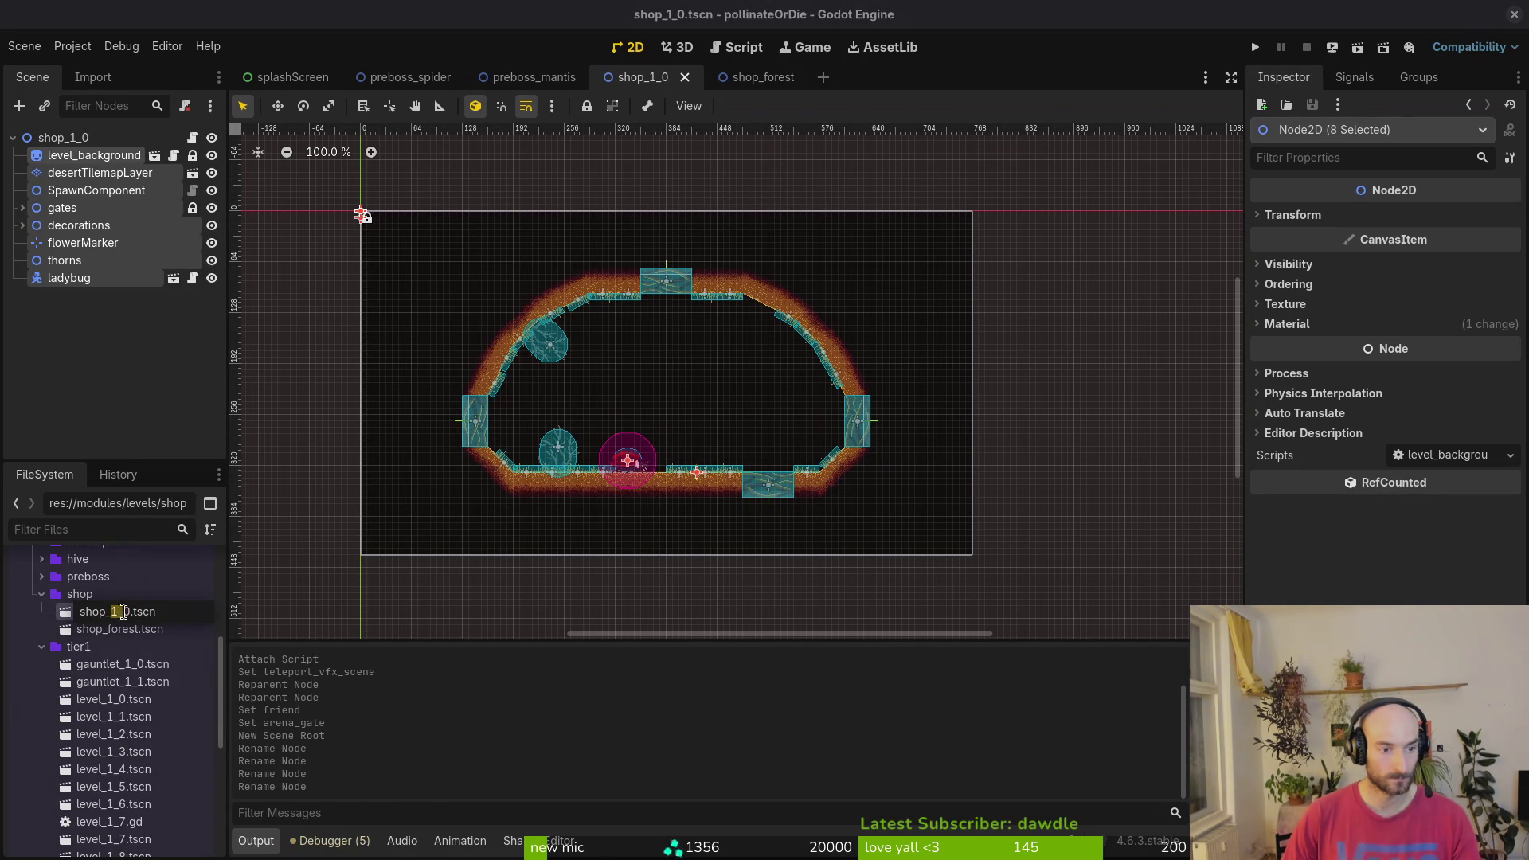
{"action": "left_click_drag", "start_coordinate": [123, 611], "coordinate": [132, 611]}
{"action": "key", "text": "BackSpace"}
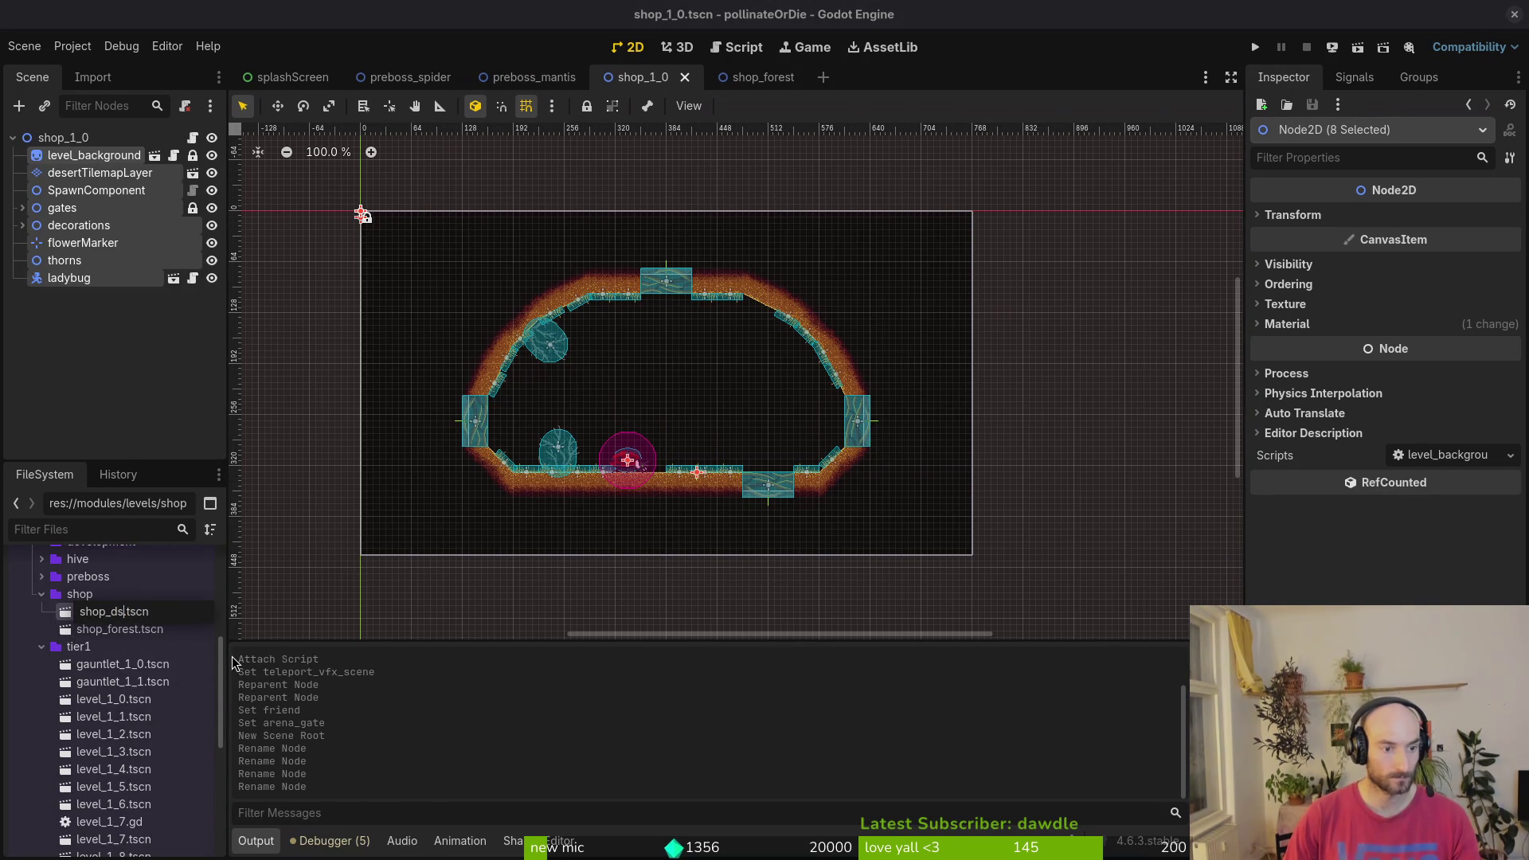
{"action": "type", "text": "rt"}
{"action": "key", "text": "Return"}
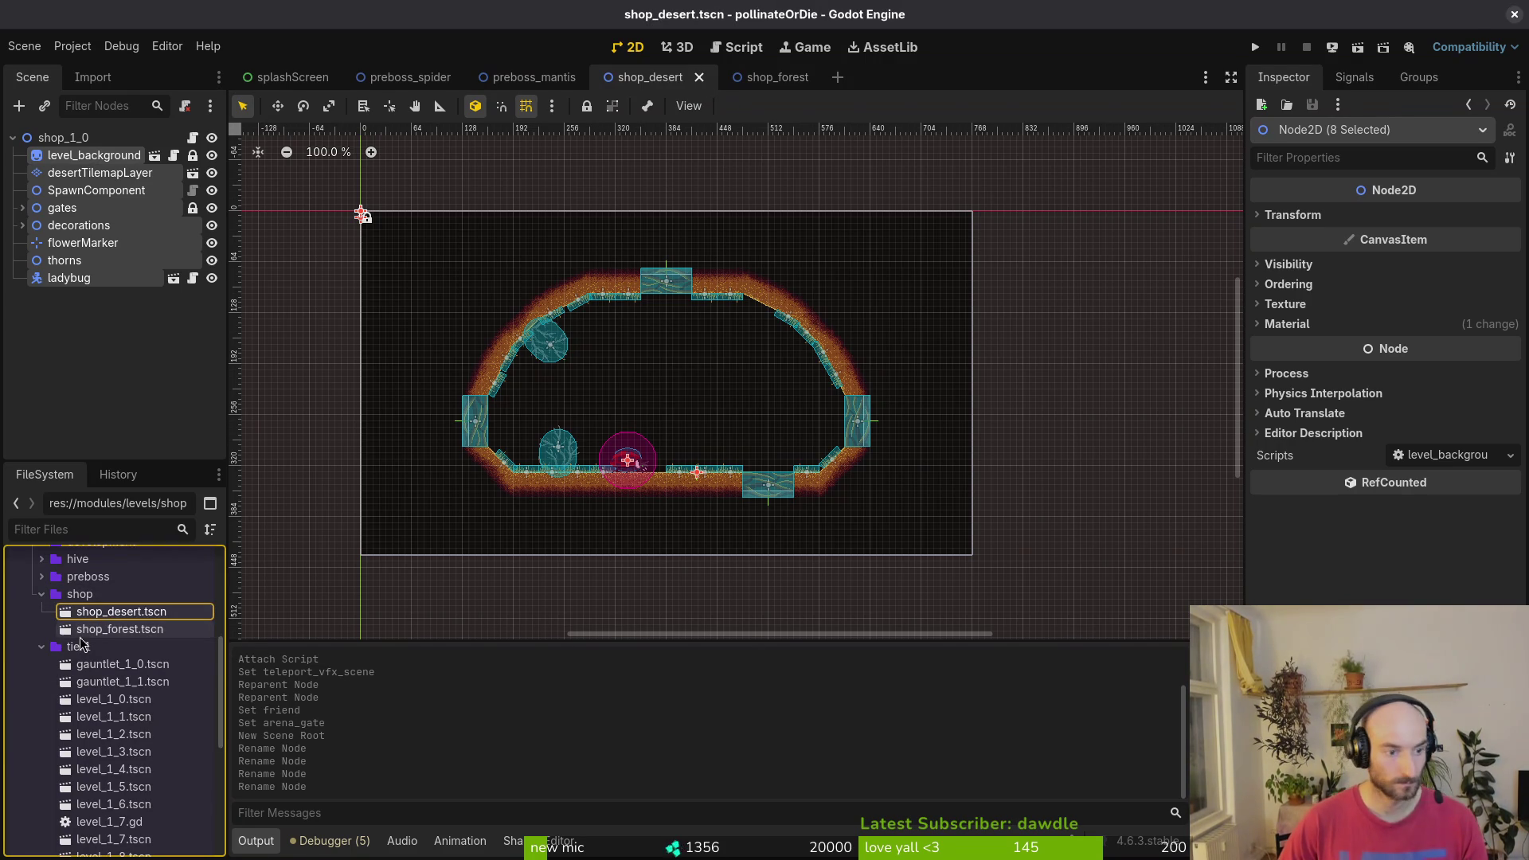
- Move gauntlet_1_0.tscn and gauntlet_1_1.tscn from tier1 into the tier2 folder
{"action": "left_click", "coordinate": [41, 595]}
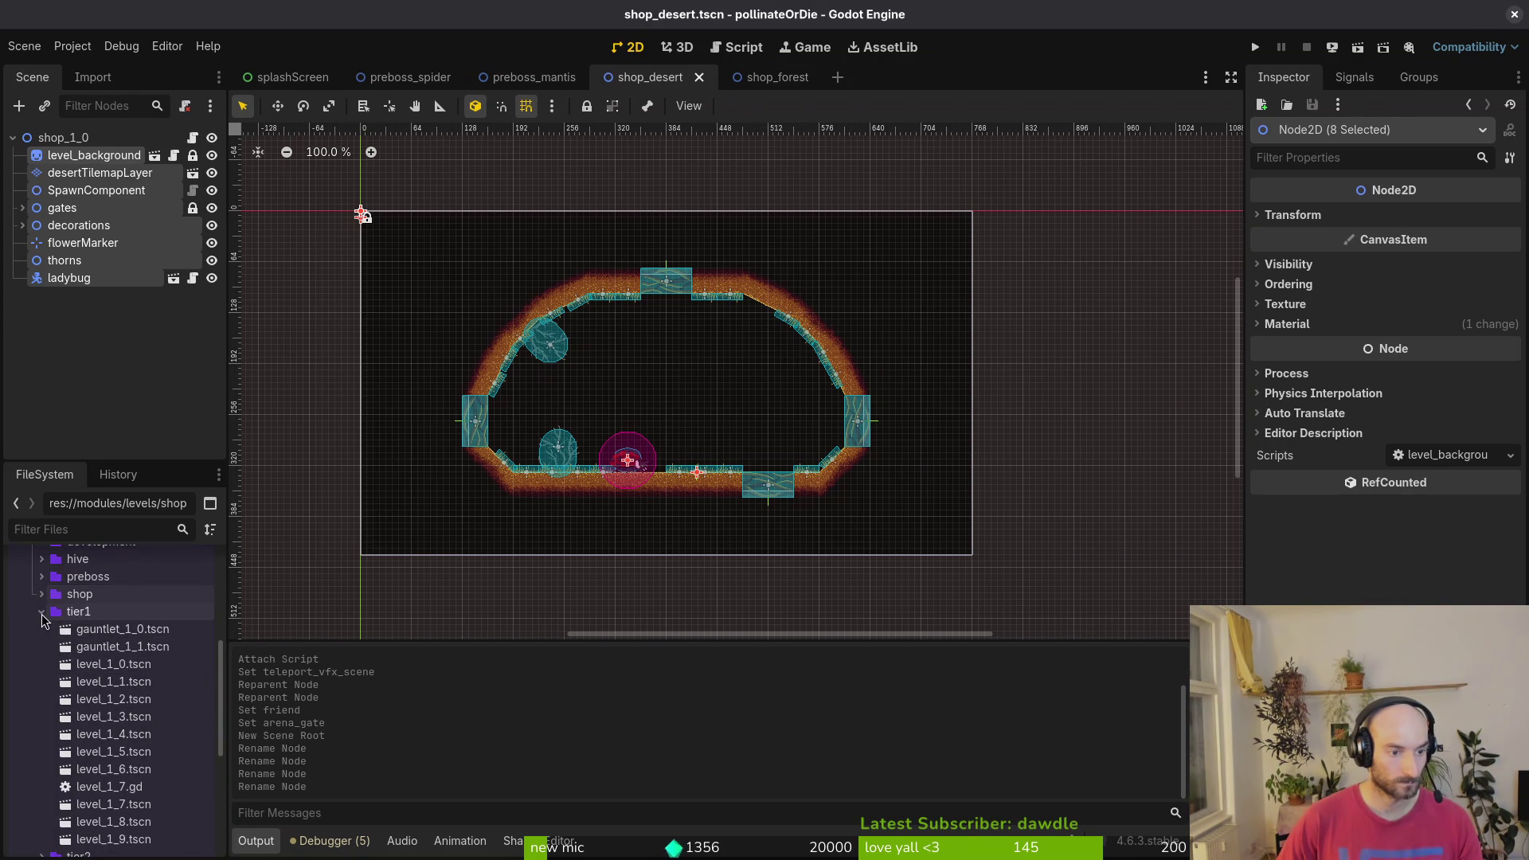
{"action": "scroll", "coordinate": [80, 629], "scroll_direction": "down", "scroll_amount": 3}
{"action": "scroll", "coordinate": [95, 633], "scroll_direction": "up", "scroll_amount": 3}
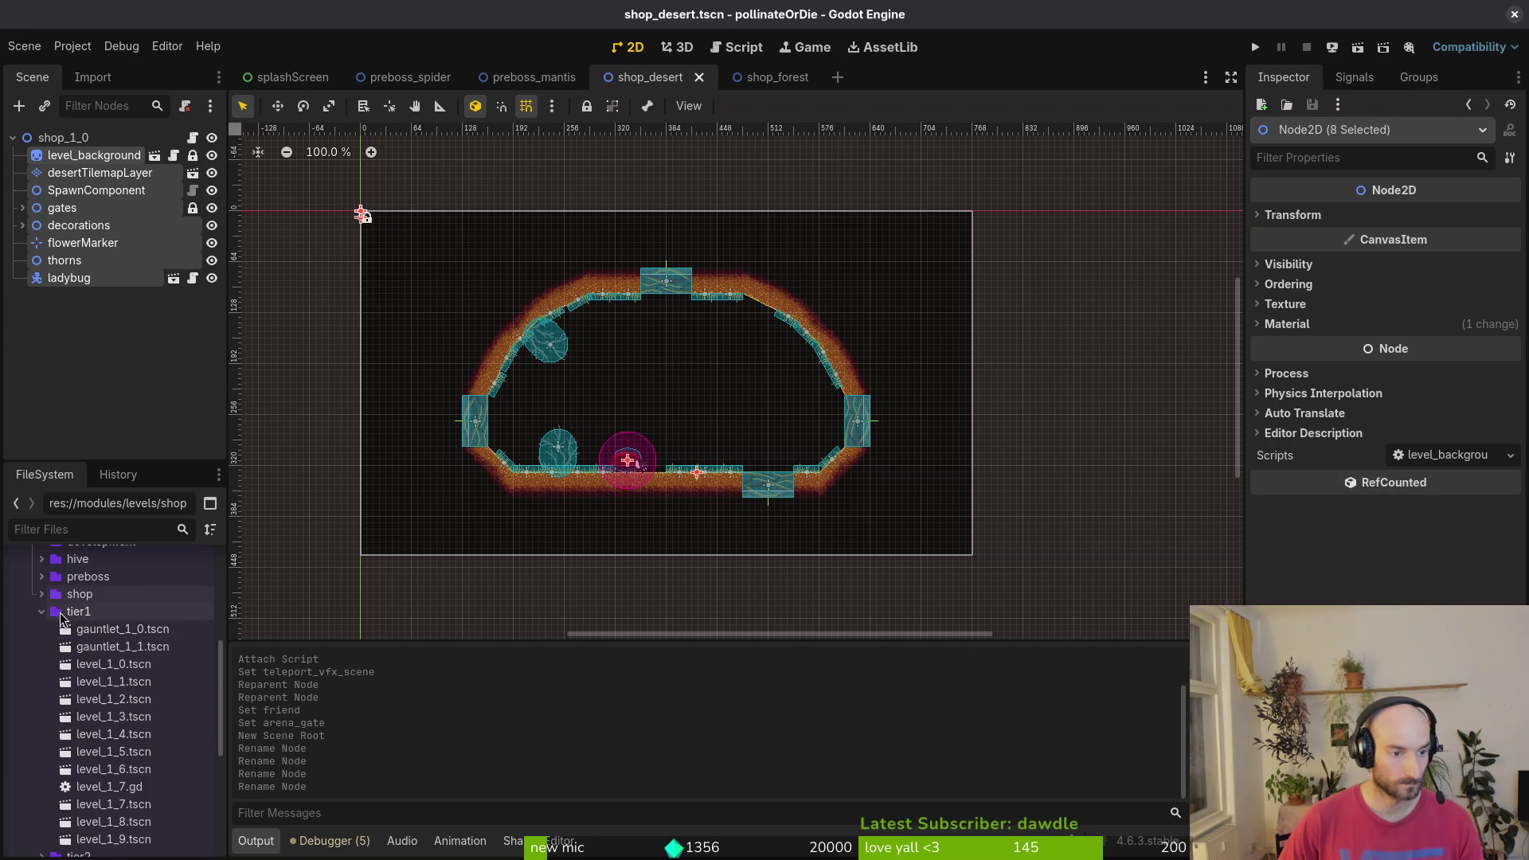
{"action": "left_click", "coordinate": [121, 629]}
{"action": "left_click", "coordinate": [124, 646], "text": "shift"}
{"action": "mouse_move", "coordinate": [144, 637]}
{"action": "left_mouse_down"}
{"action": "mouse_move", "coordinate": [119, 780]}
{"action": "mouse_move", "coordinate": [102, 790]}
{"action": "left_mouse_up"}
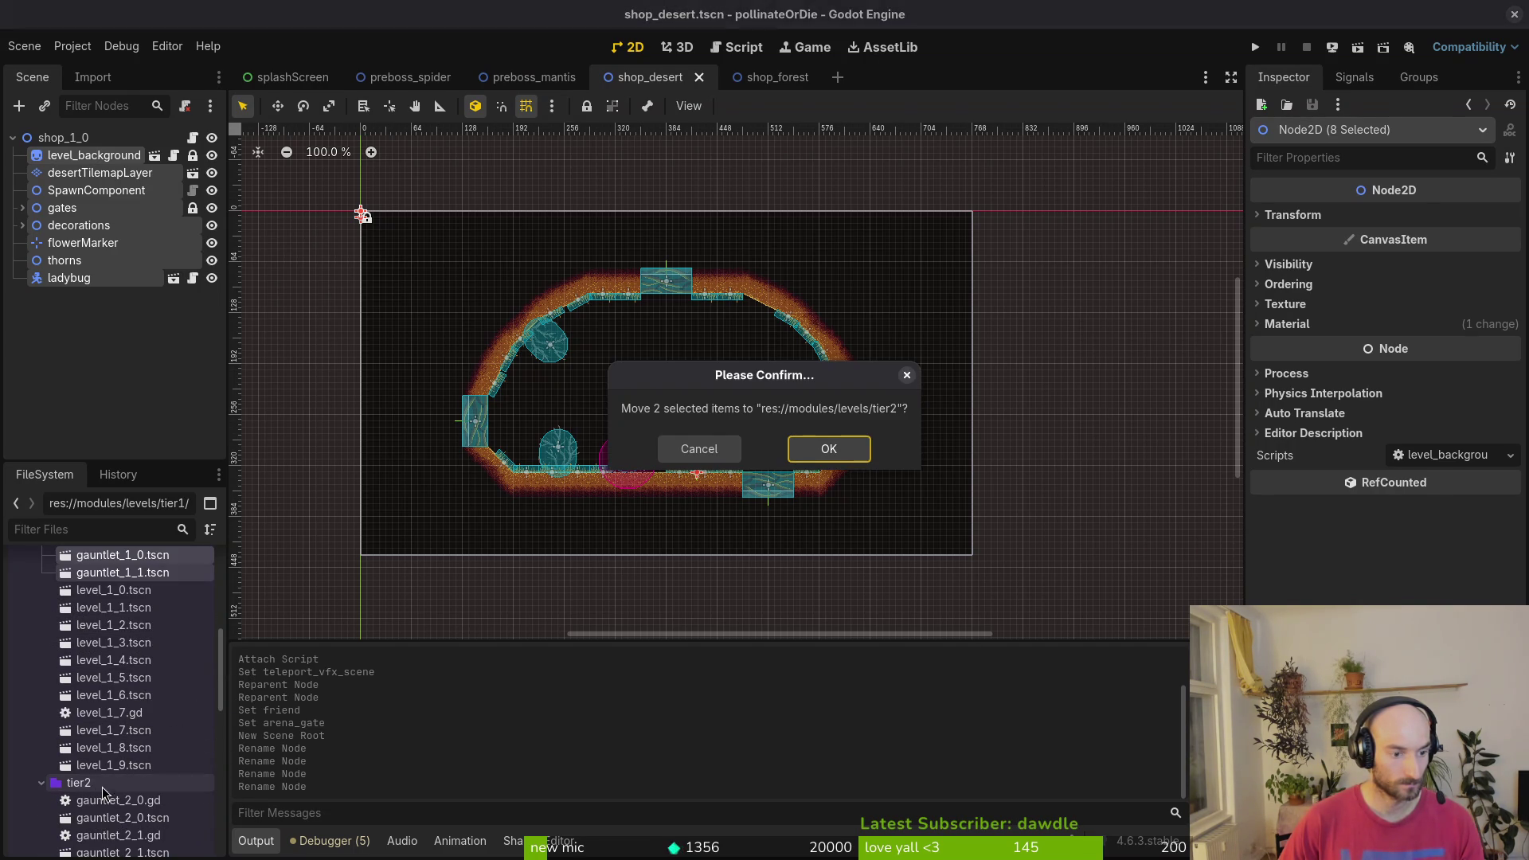
{"action": "left_click", "coordinate": [820, 451]}
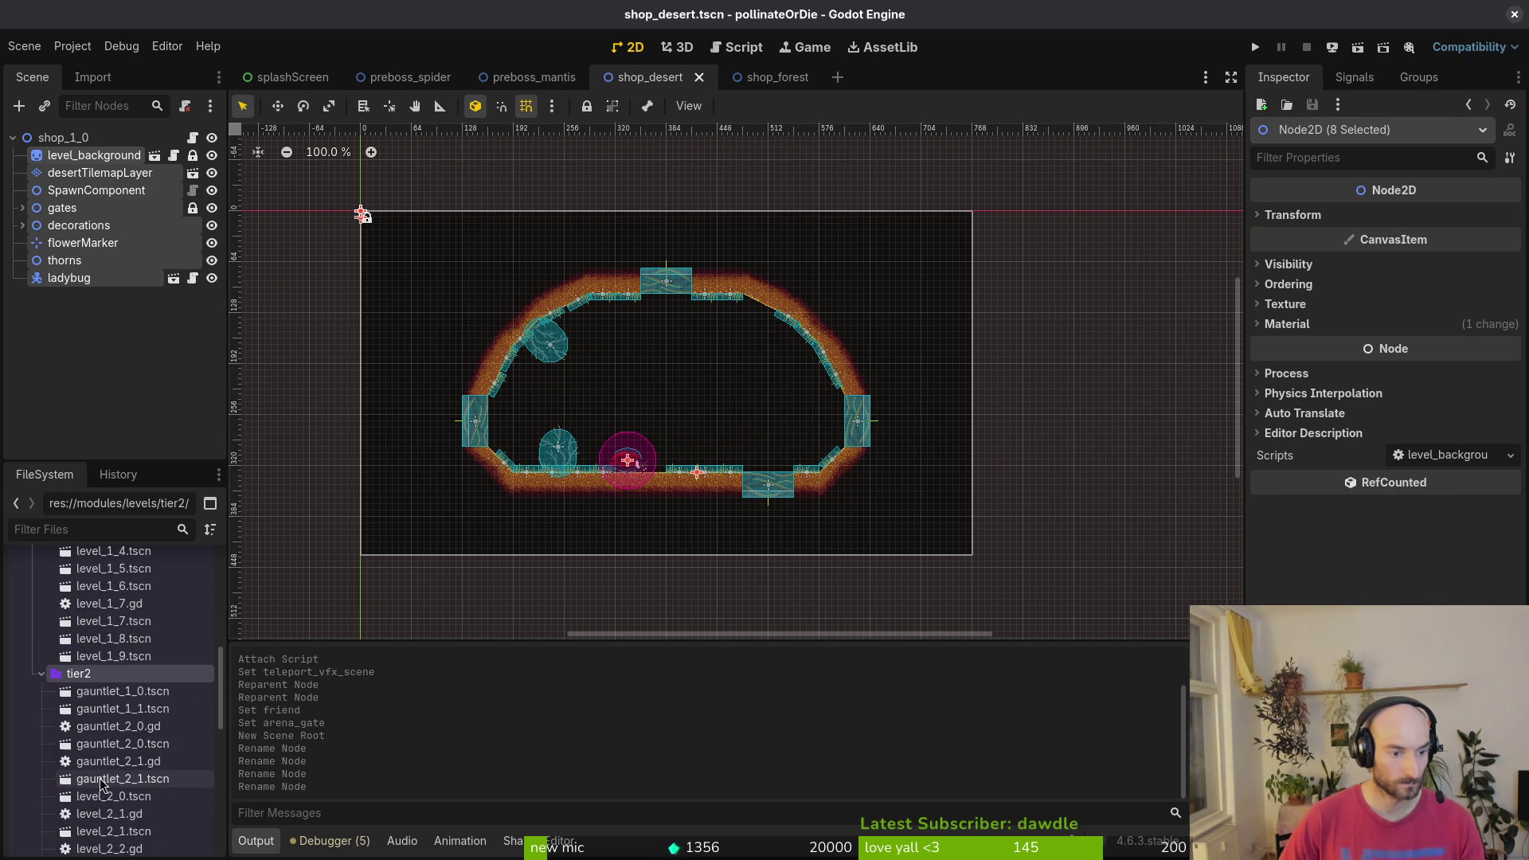
- Open gauntlet_1_0.tscn and rename it to gauntlet_2_2.tscn
{"action": "left_click", "coordinate": [134, 691]}
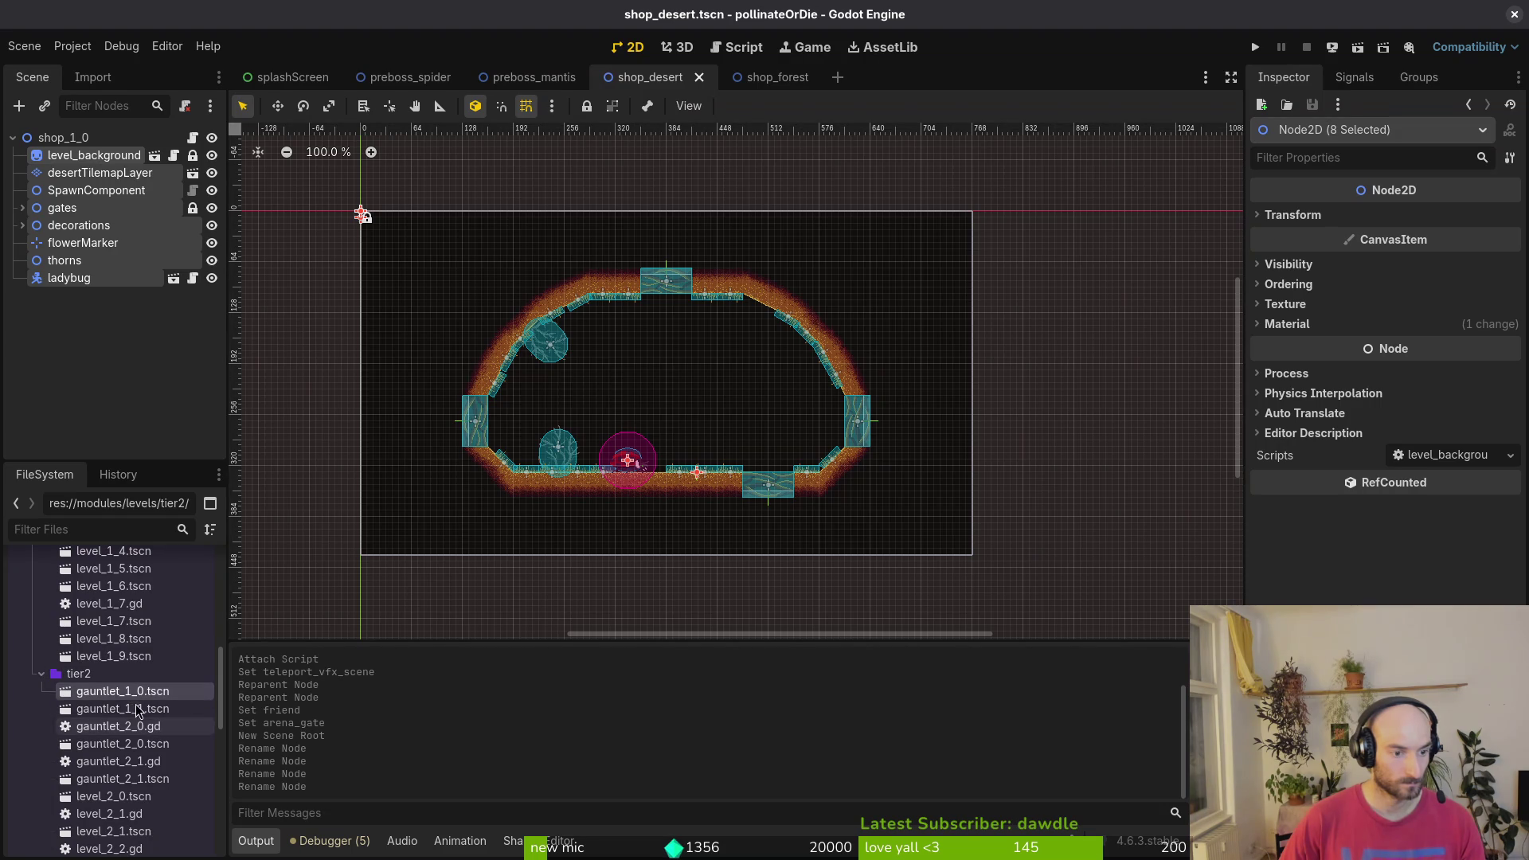
{"action": "double_click", "coordinate": [131, 693]}
{"action": "right_click", "coordinate": [131, 696]}
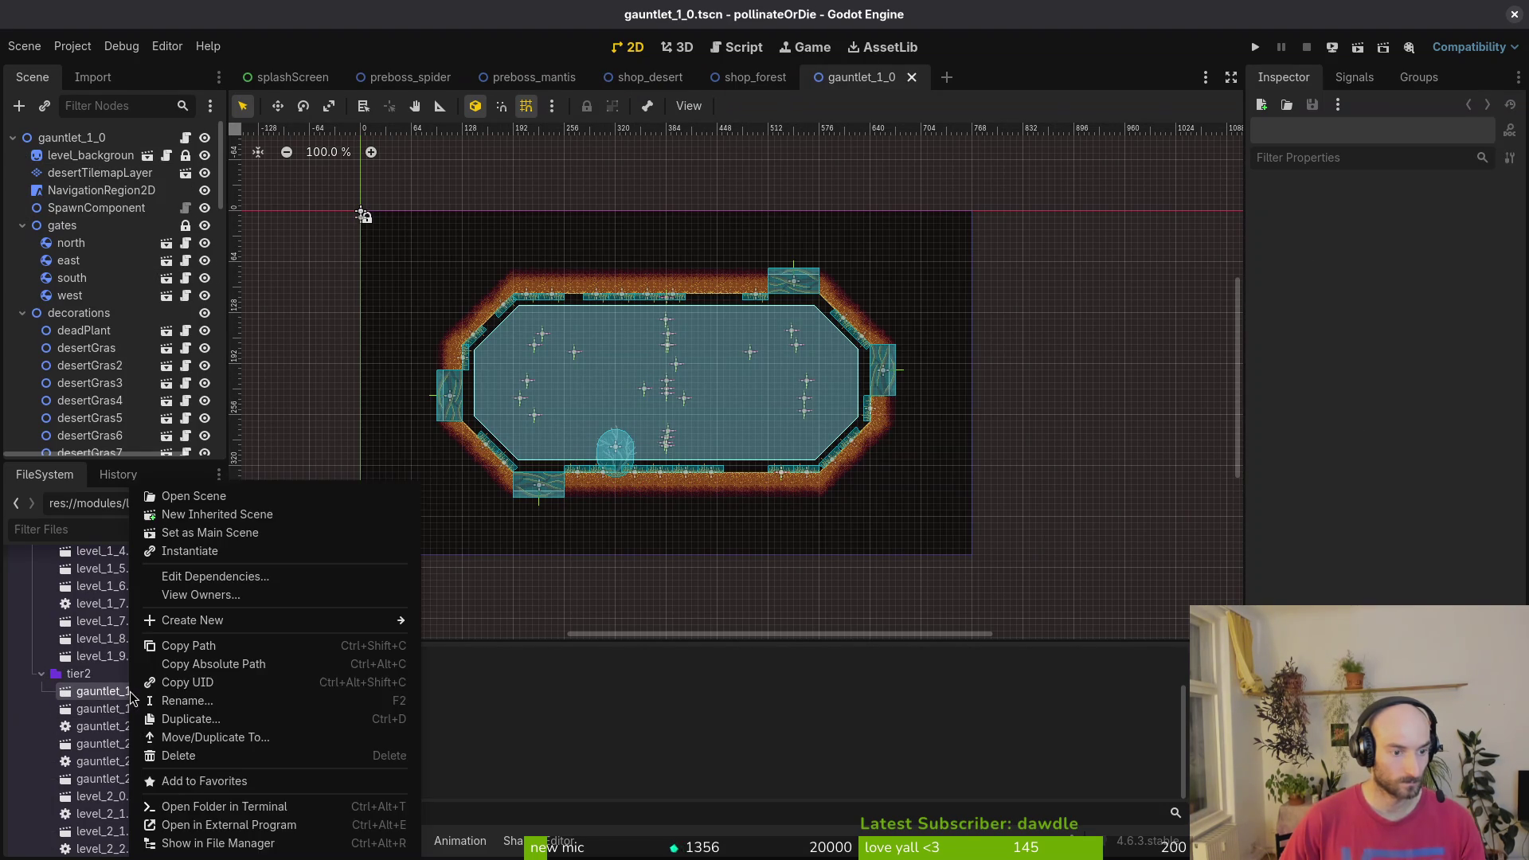
{"action": "left_click", "coordinate": [236, 699]}
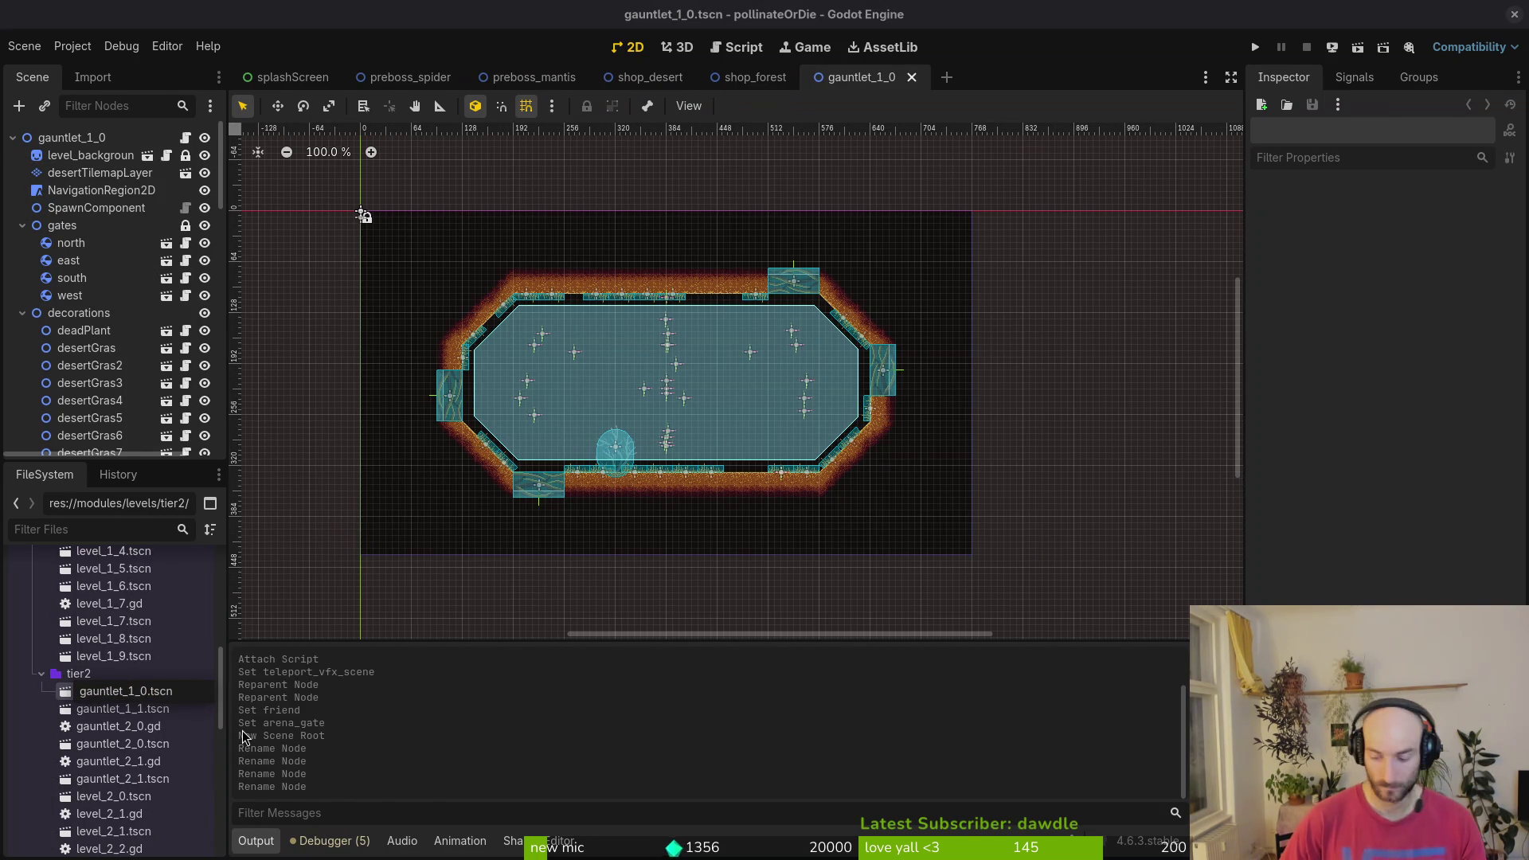
{"action": "type", "text": "1"}
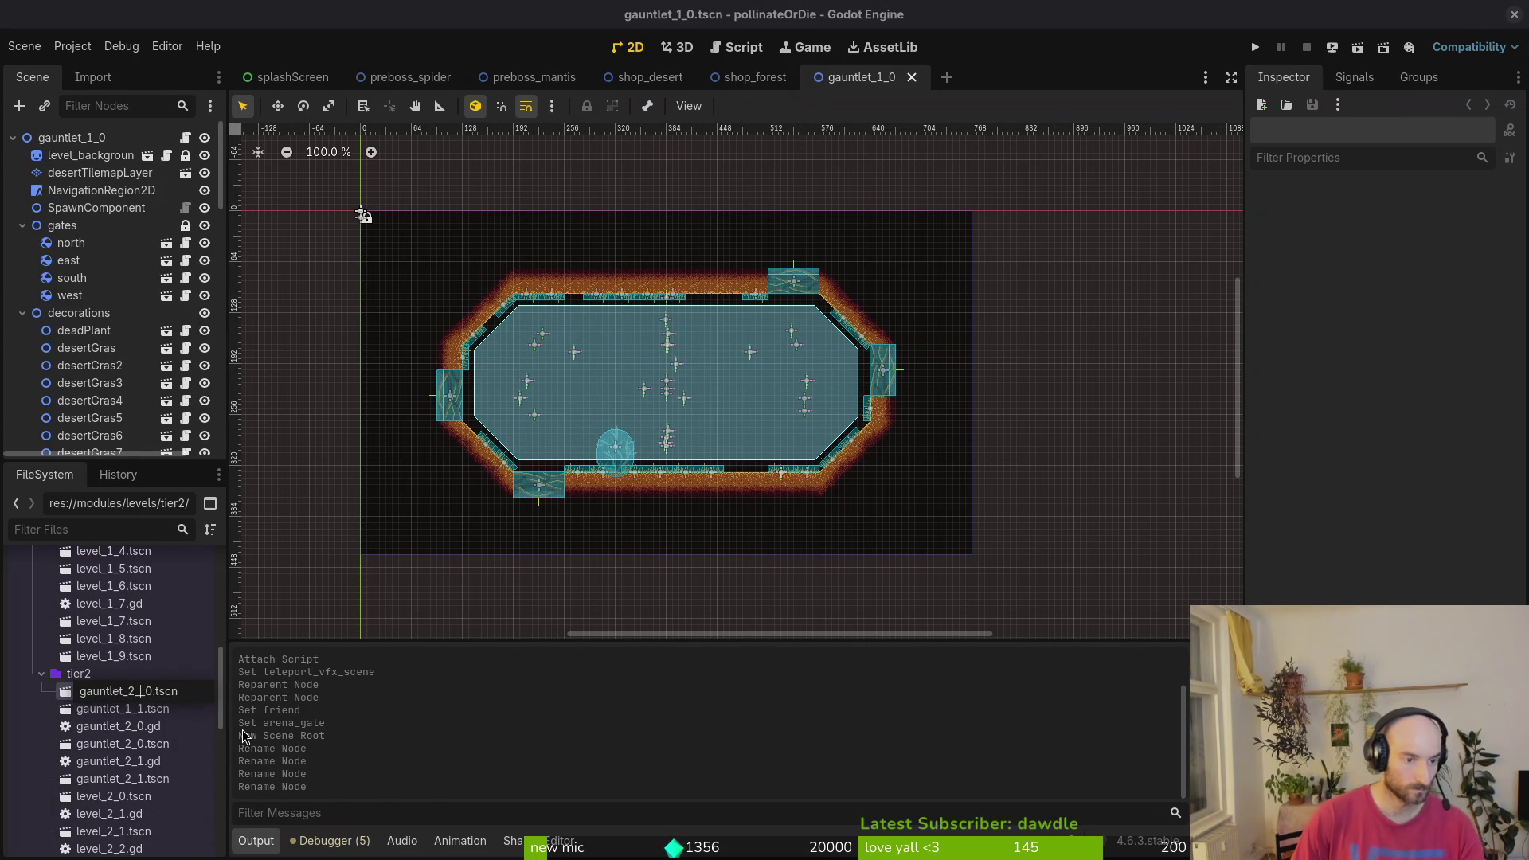
{"action": "key", "text": "Delete"}
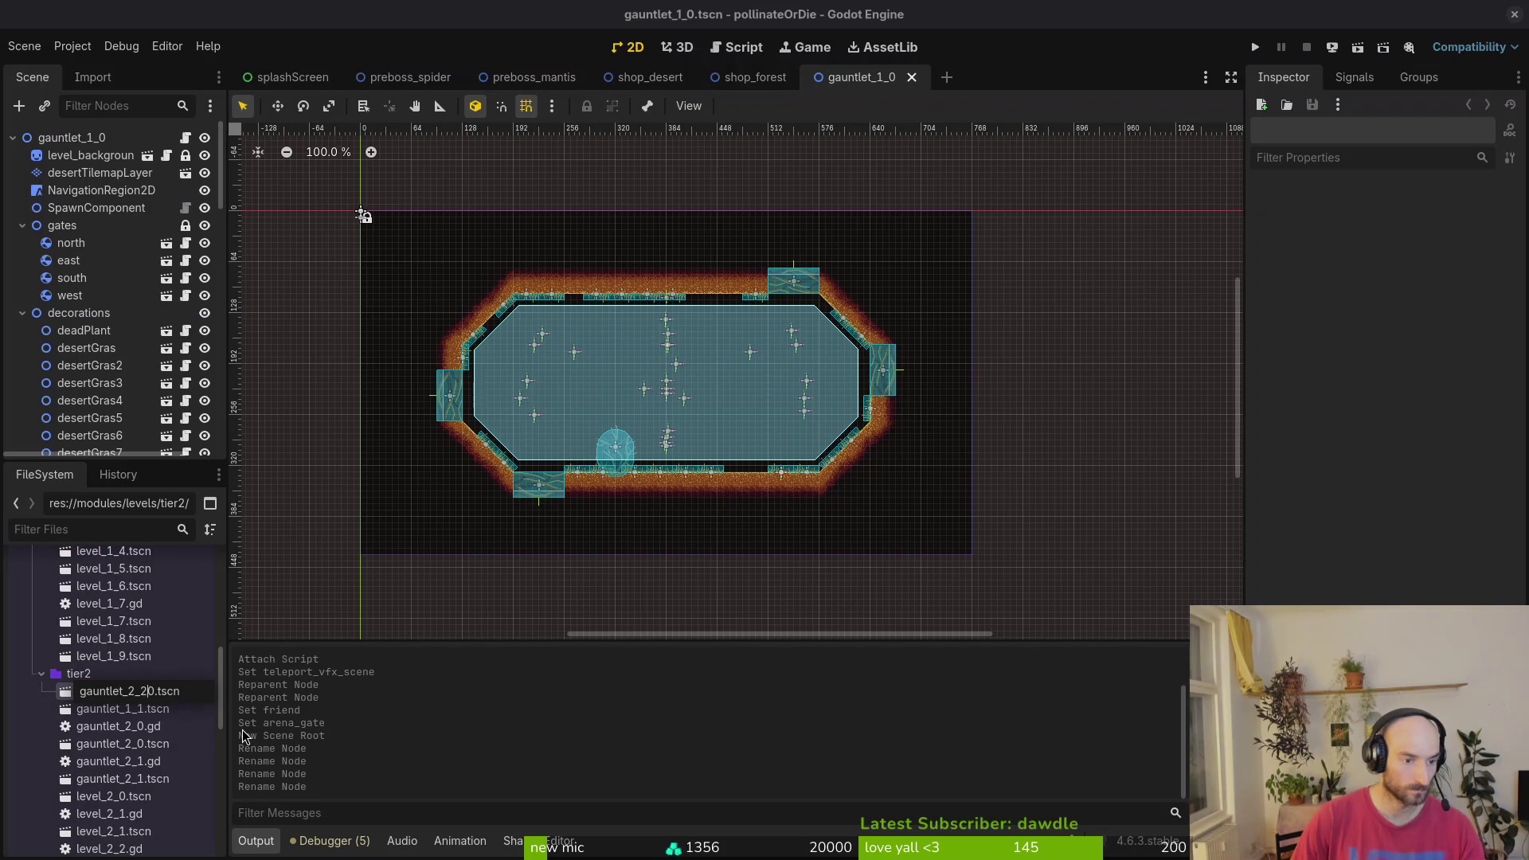
{"action": "key", "text": "Return"}
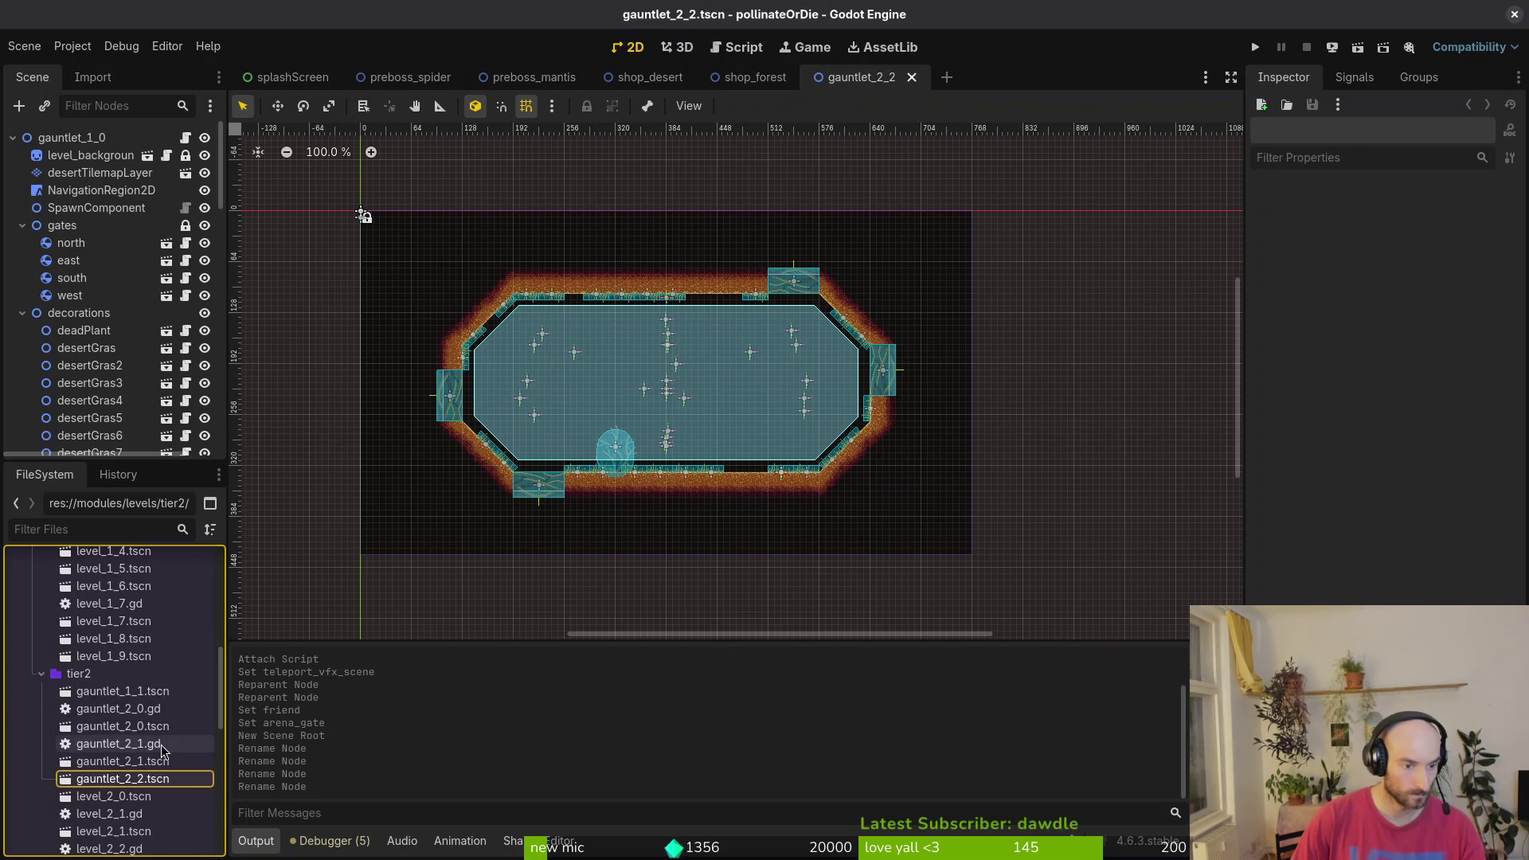
- Open gauntlet_1_1.tscn and rename it to gauntlet_2_3.tscn
{"action": "double_click", "coordinate": [135, 693]}
{"action": "right_click", "coordinate": [136, 693]}
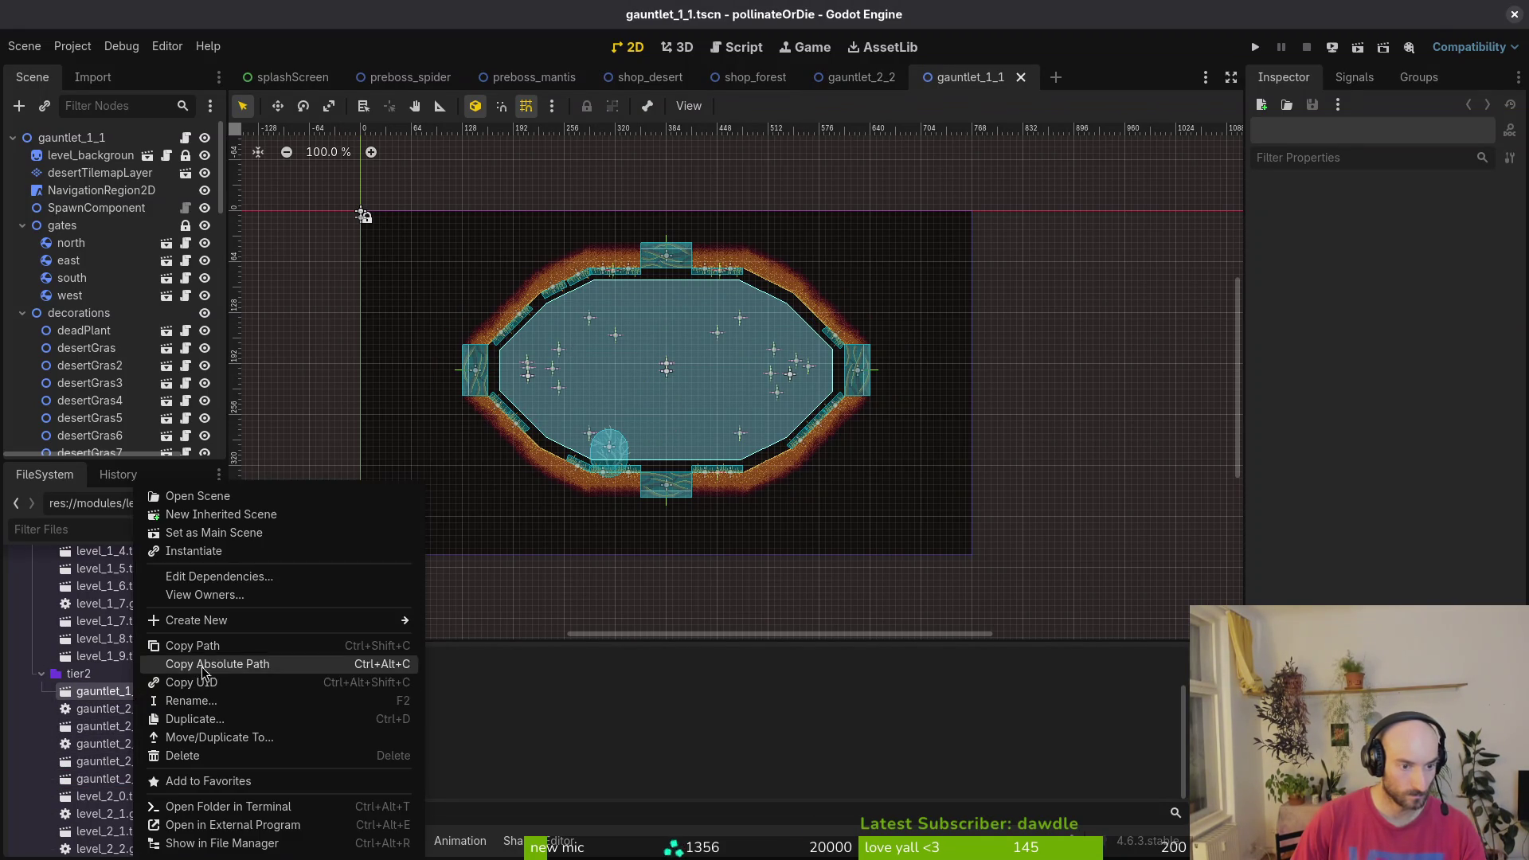
{"action": "left_click", "coordinate": [142, 696]}
{"action": "left_click", "coordinate": [142, 693]}
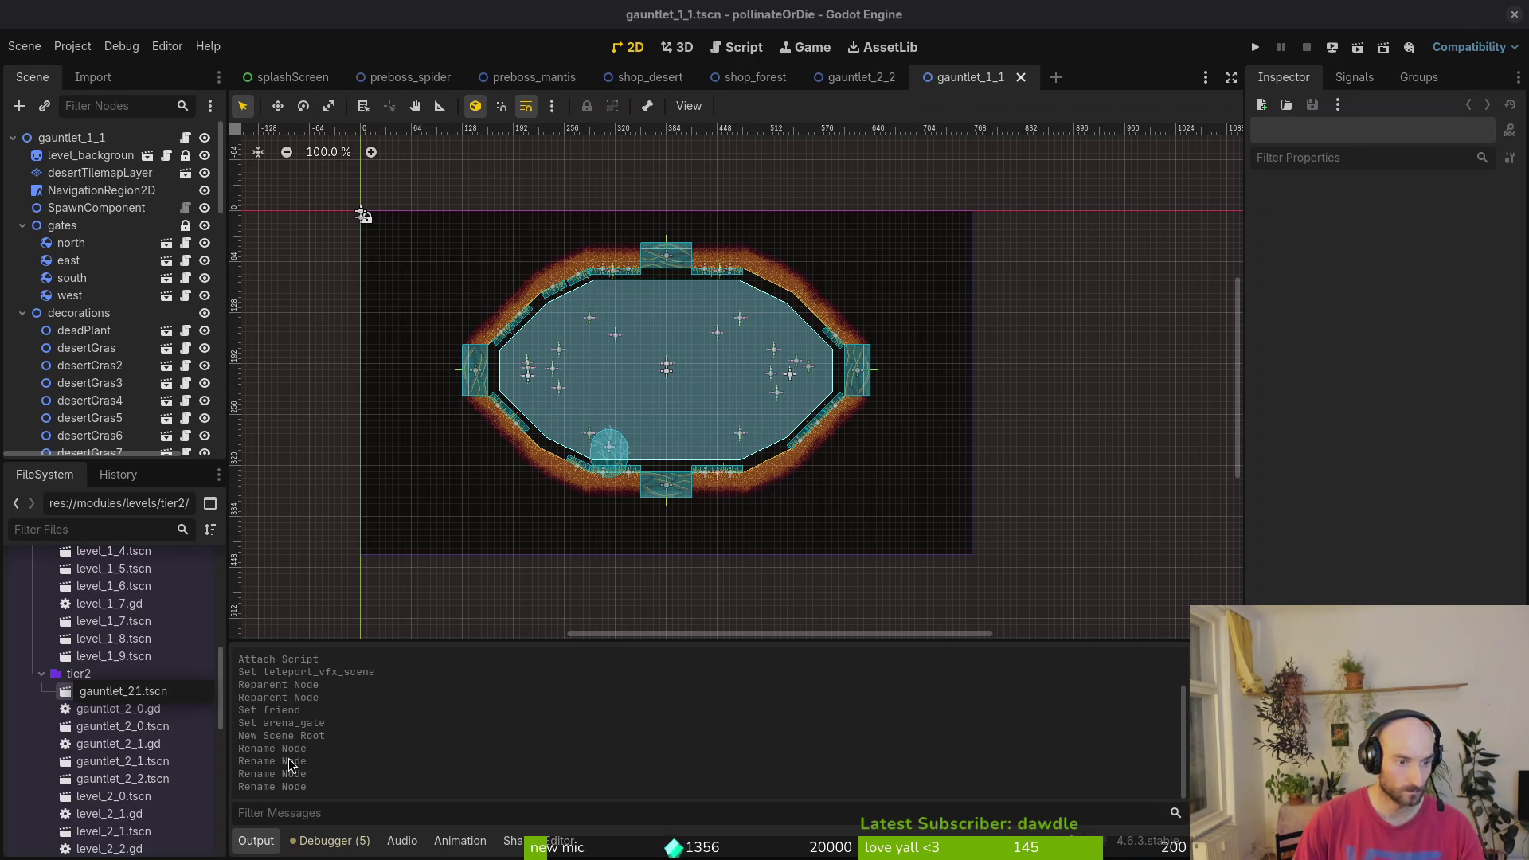
{"action": "key", "text": "Return"}
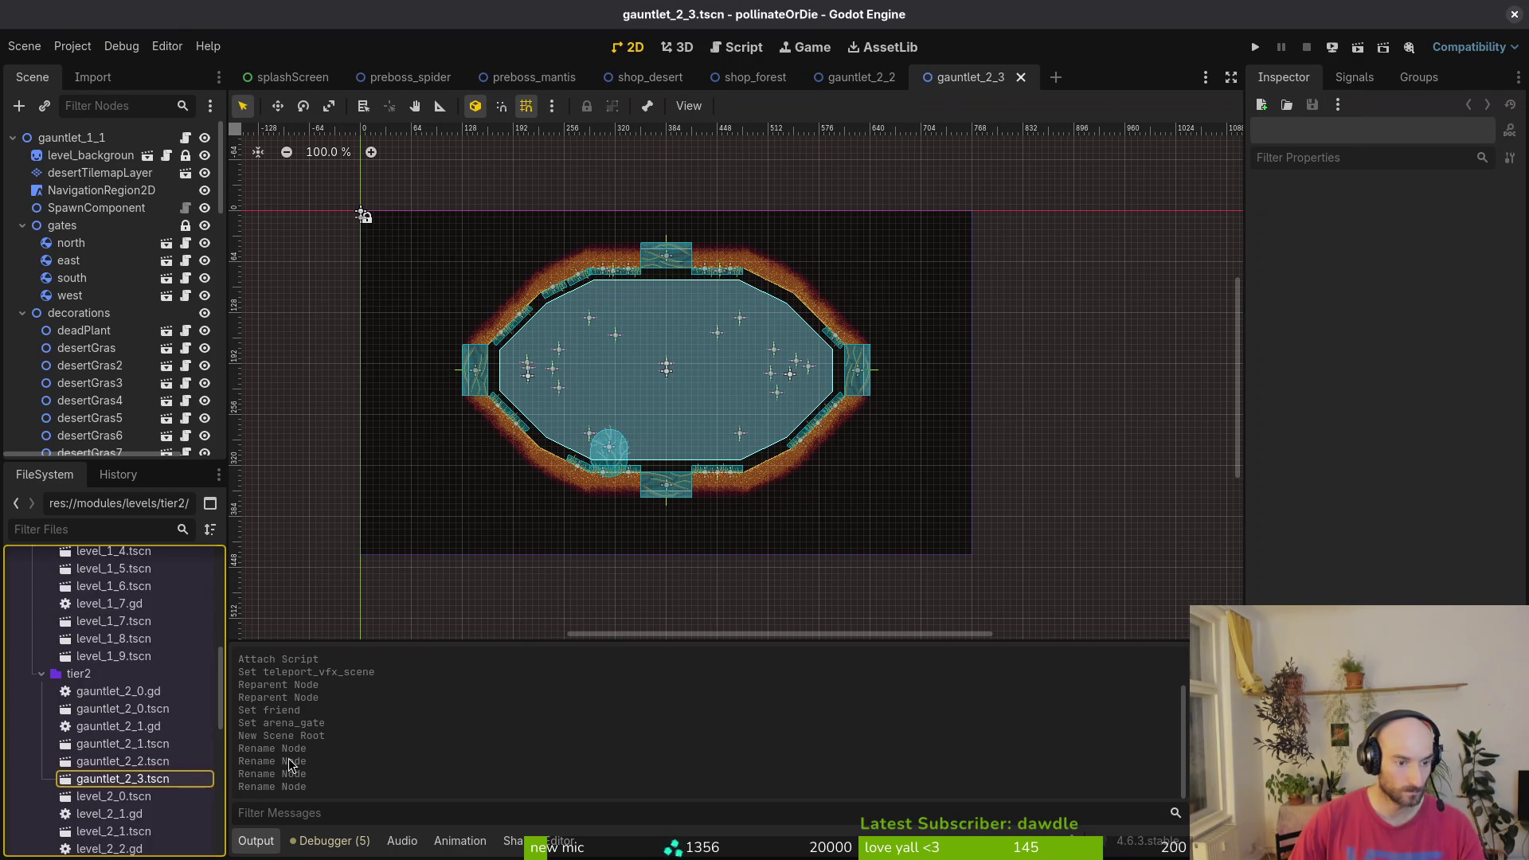
- Collapse the tier2 and tier1 folders and peek inside the shop folder
{"action": "scroll", "coordinate": [127, 709], "scroll_direction": "up", "scroll_amount": 1}
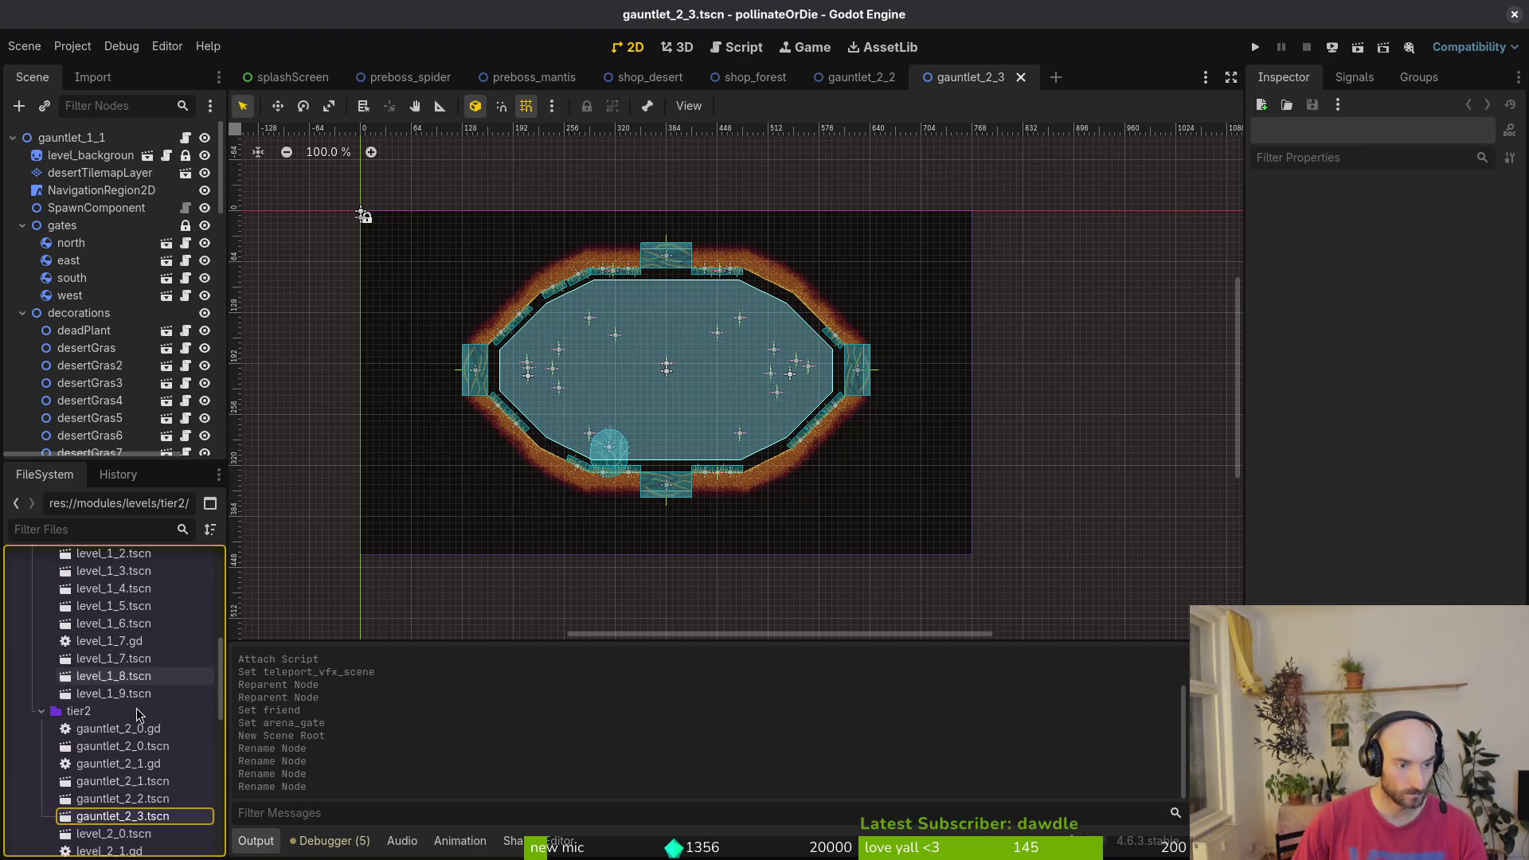
{"action": "scroll", "coordinate": [139, 784], "scroll_direction": "down", "scroll_amount": 3}
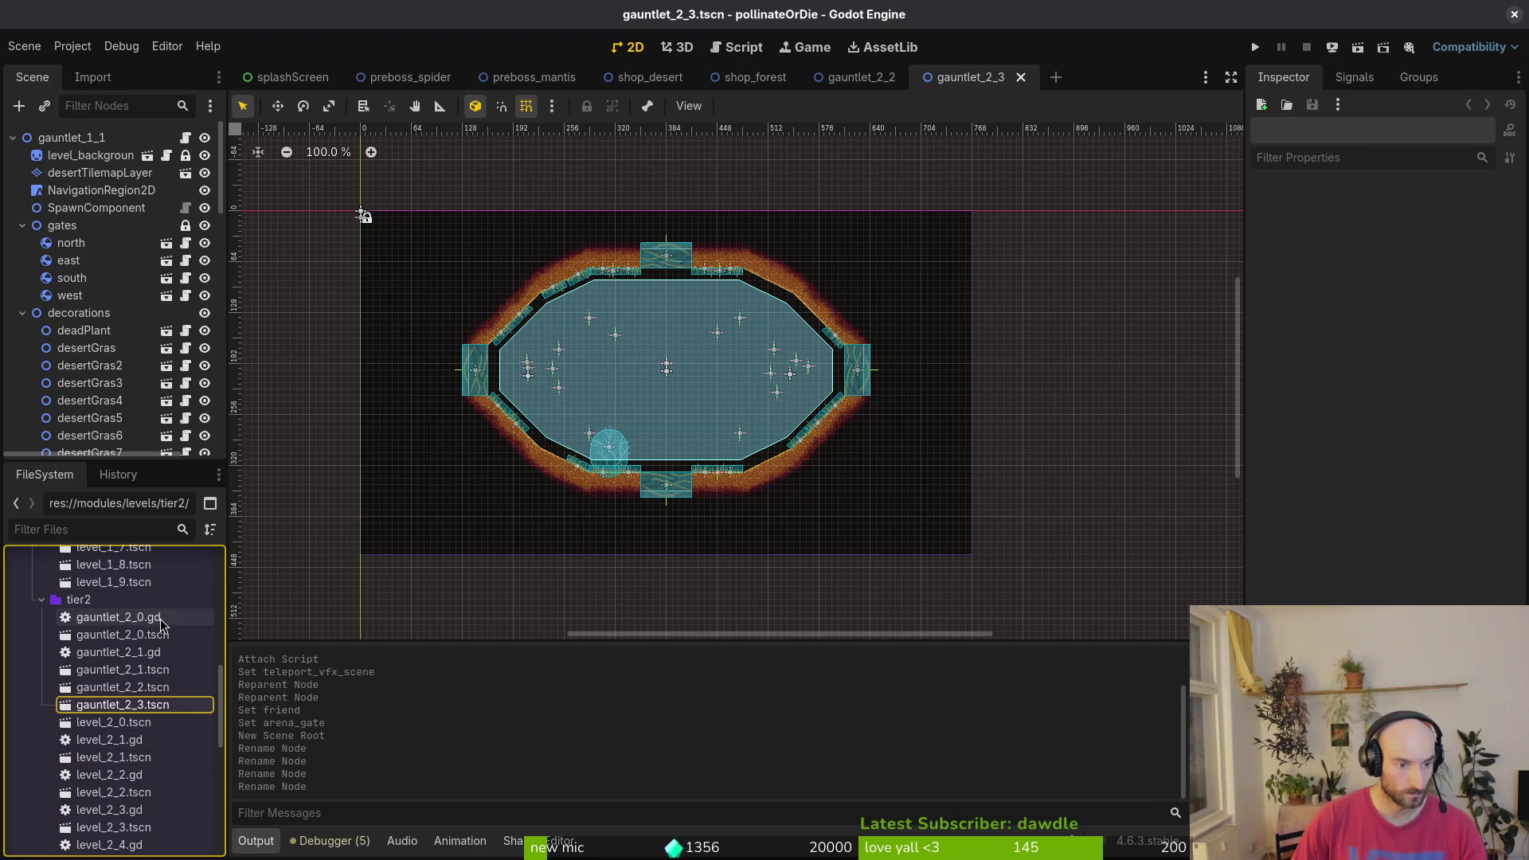
{"action": "scroll", "coordinate": [159, 717], "scroll_direction": "down", "scroll_amount": 6}
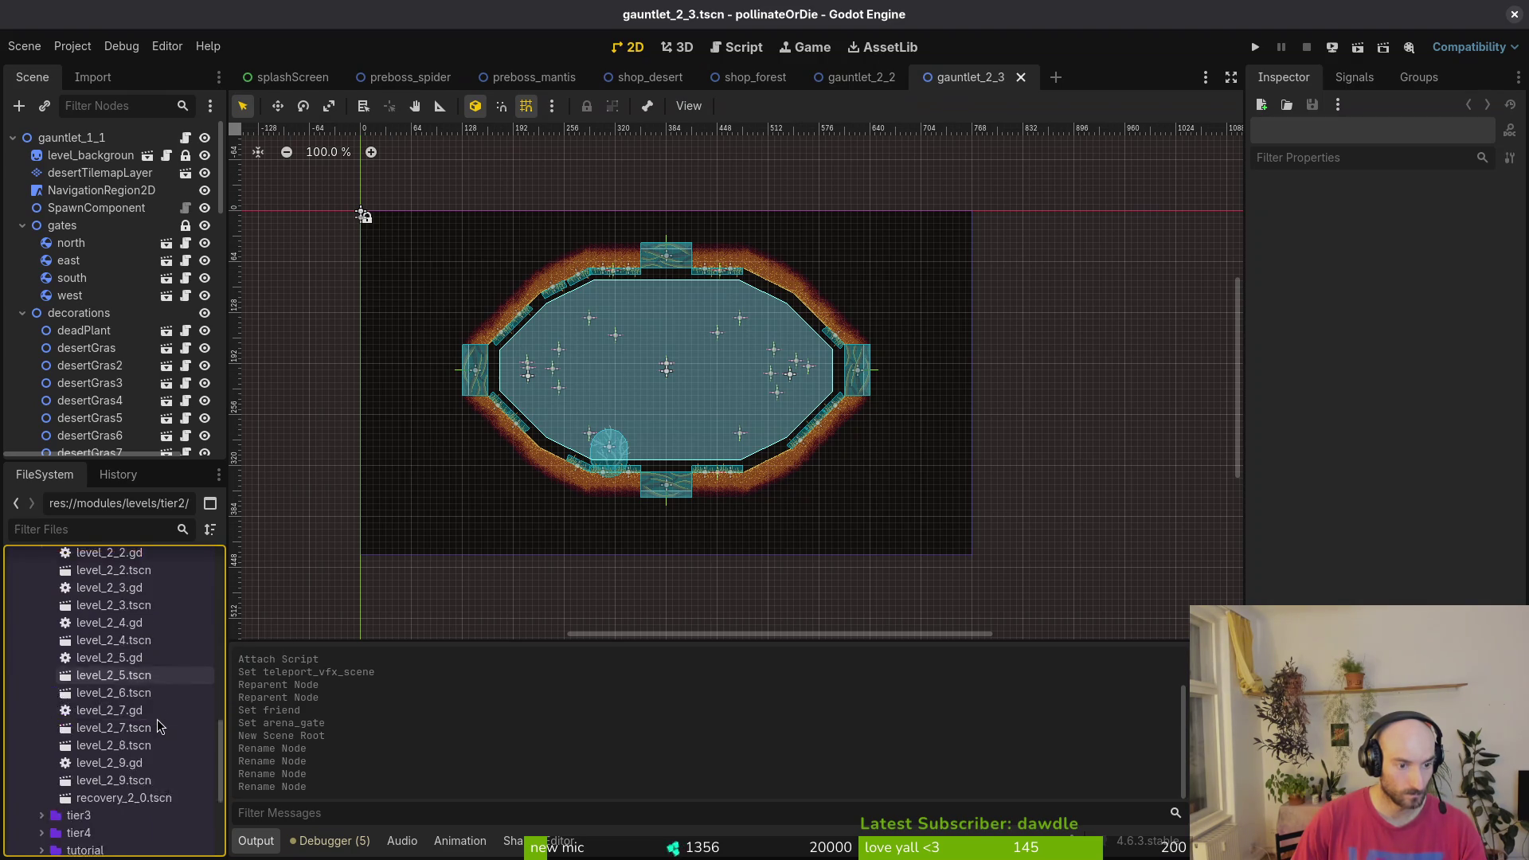
{"action": "scroll", "coordinate": [118, 721], "scroll_direction": "up", "scroll_amount": 6}
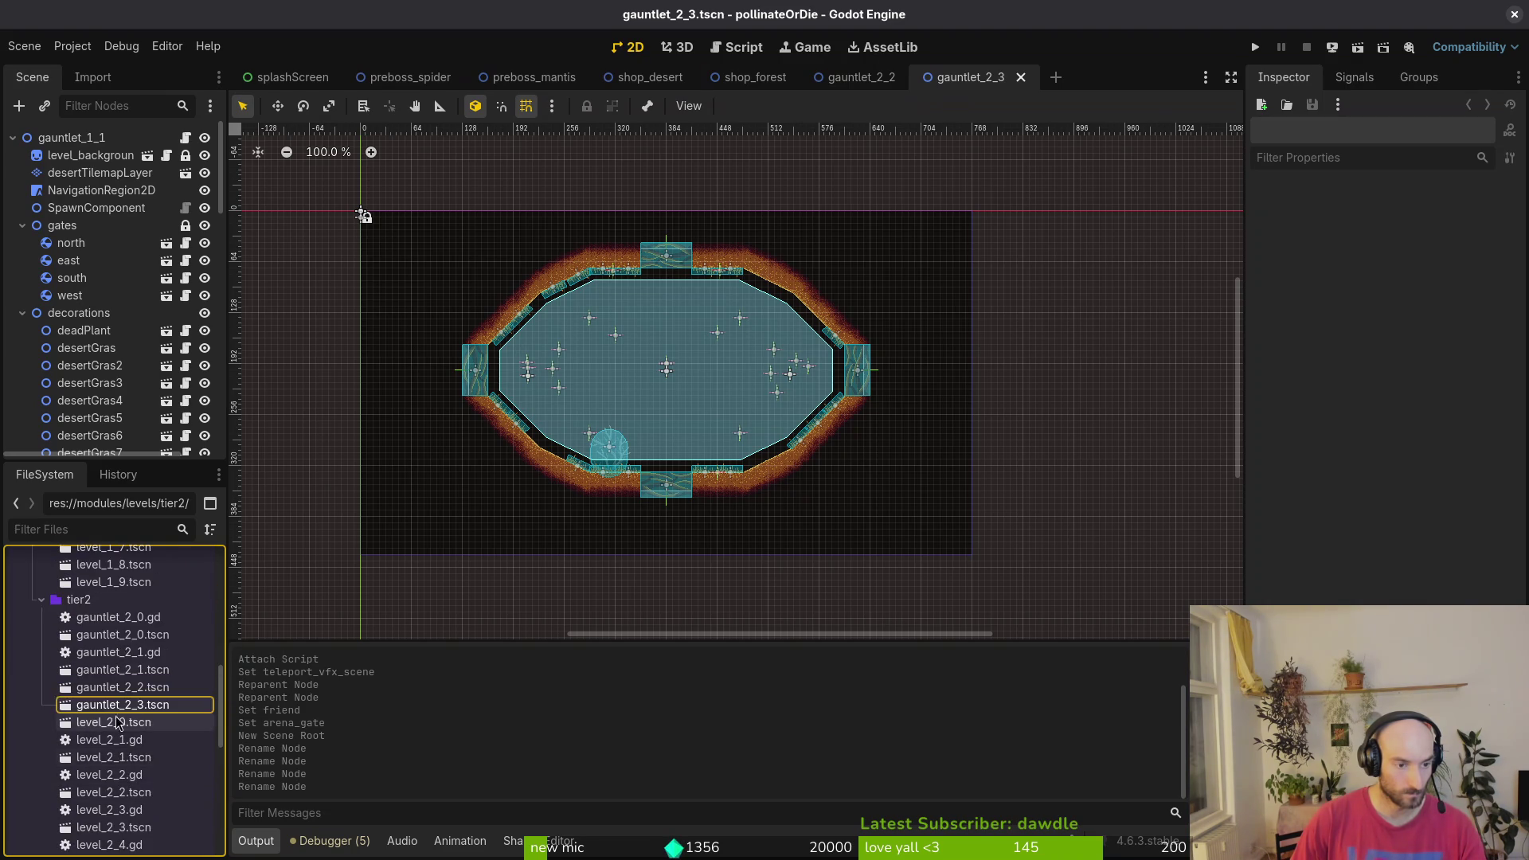
{"action": "key", "text": "Left"}
{"action": "key", "text": "Left"}
{"action": "scroll", "coordinate": [56, 633], "scroll_direction": "up", "scroll_amount": 3}
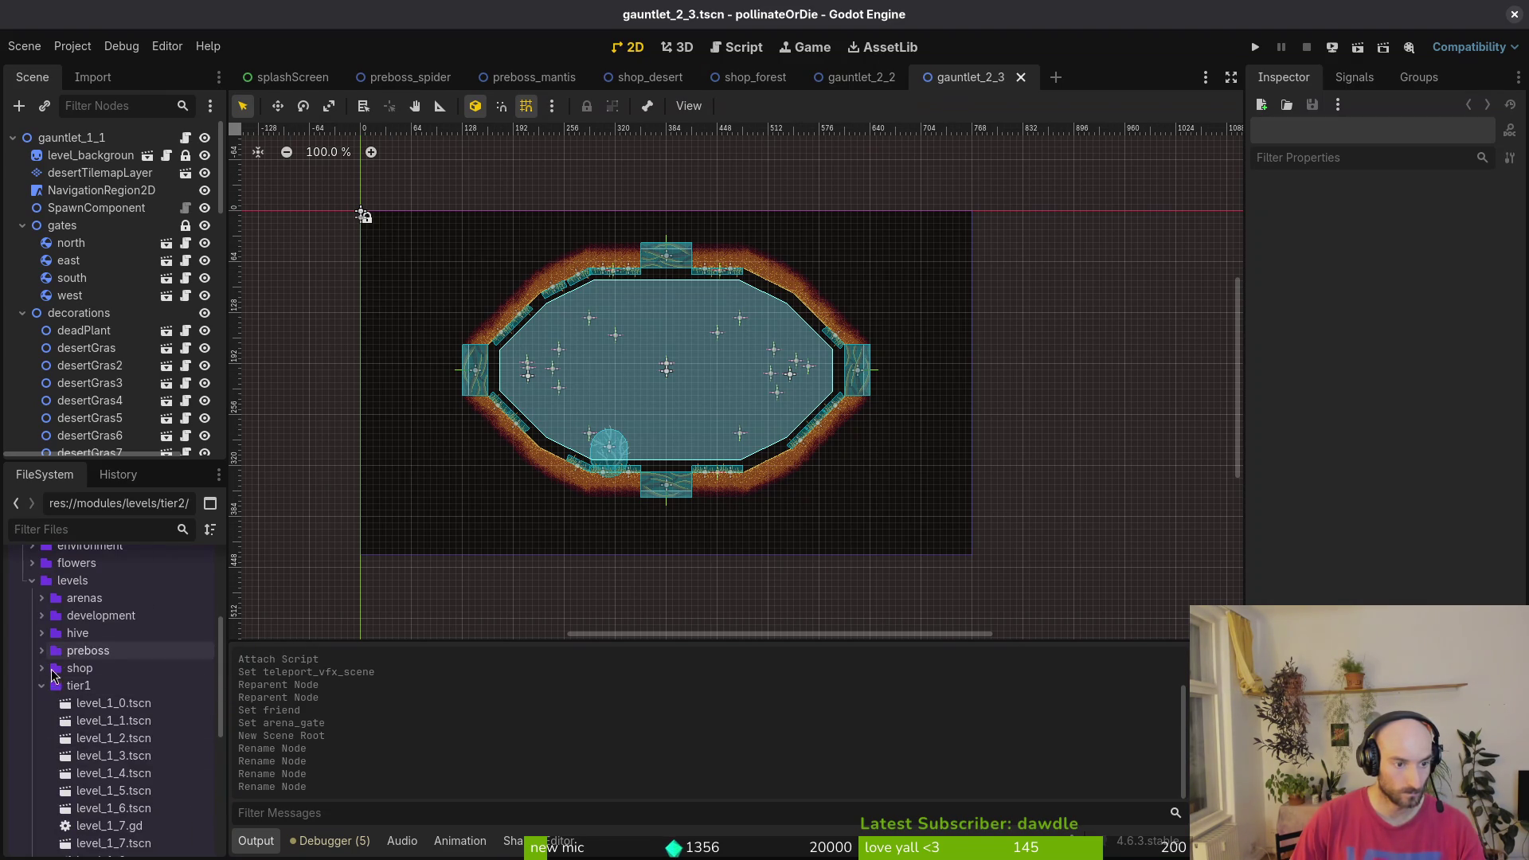
{"action": "left_click", "coordinate": [42, 686]}
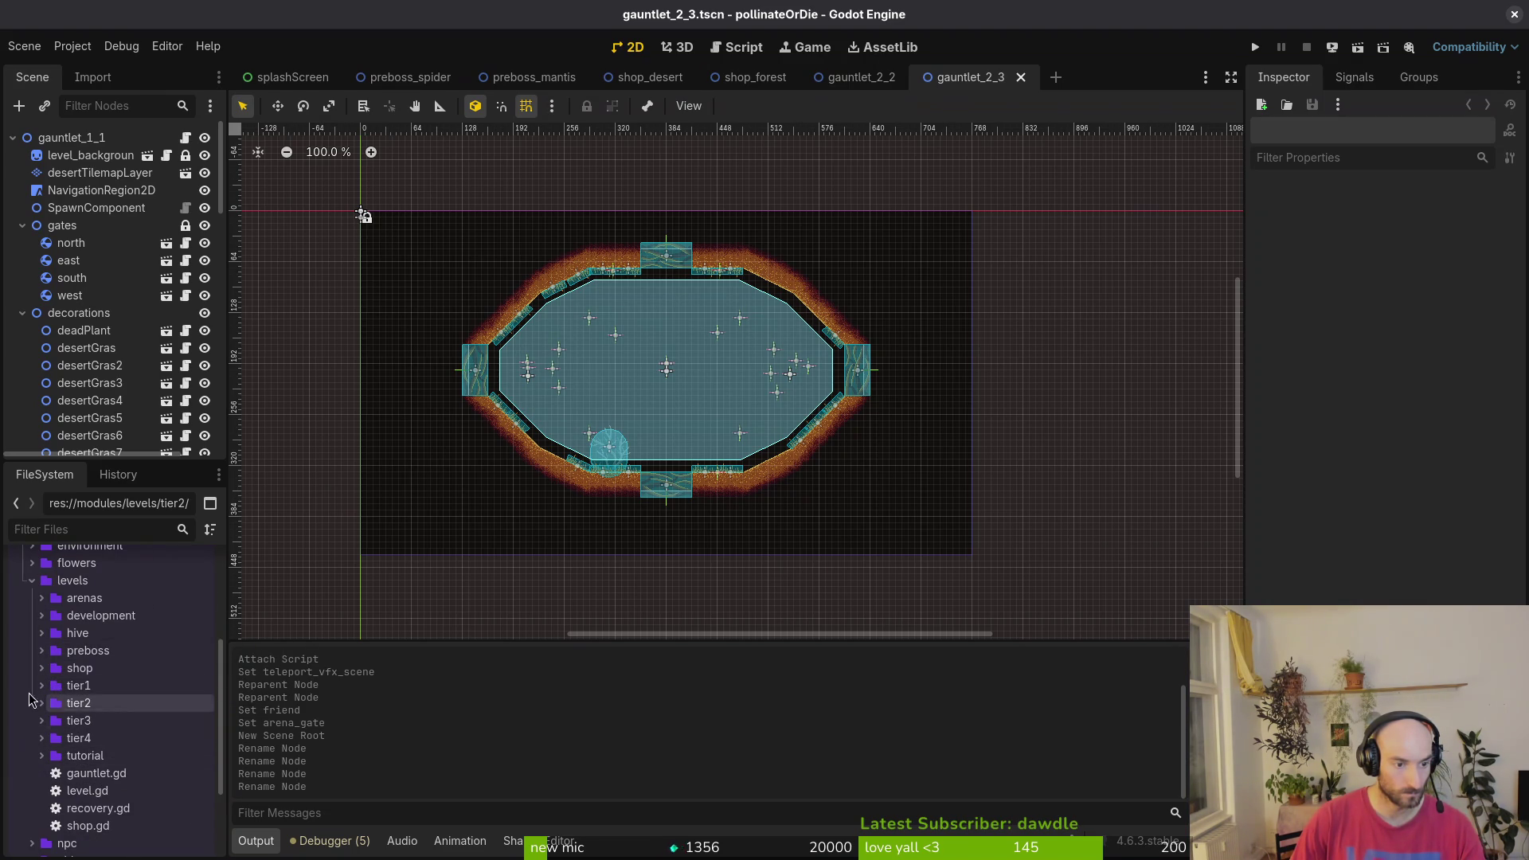
{"action": "left_click", "coordinate": [33, 668]}
{"action": "left_click", "coordinate": [32, 668]}
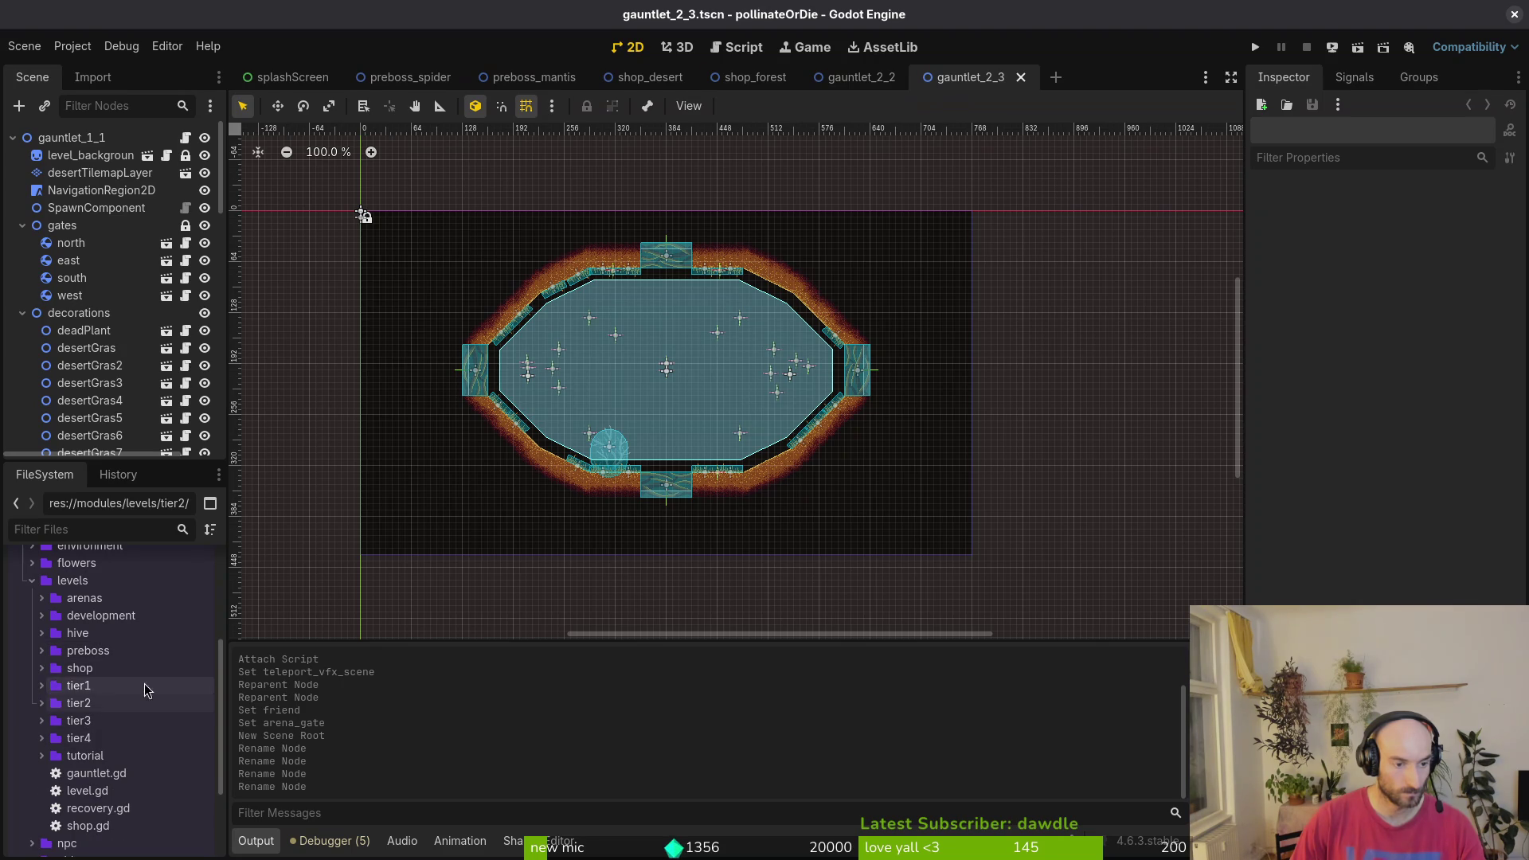
- In Neovim, open levelselector.gd and close the other split
{"action": "key", "text": "alt+Tab"}
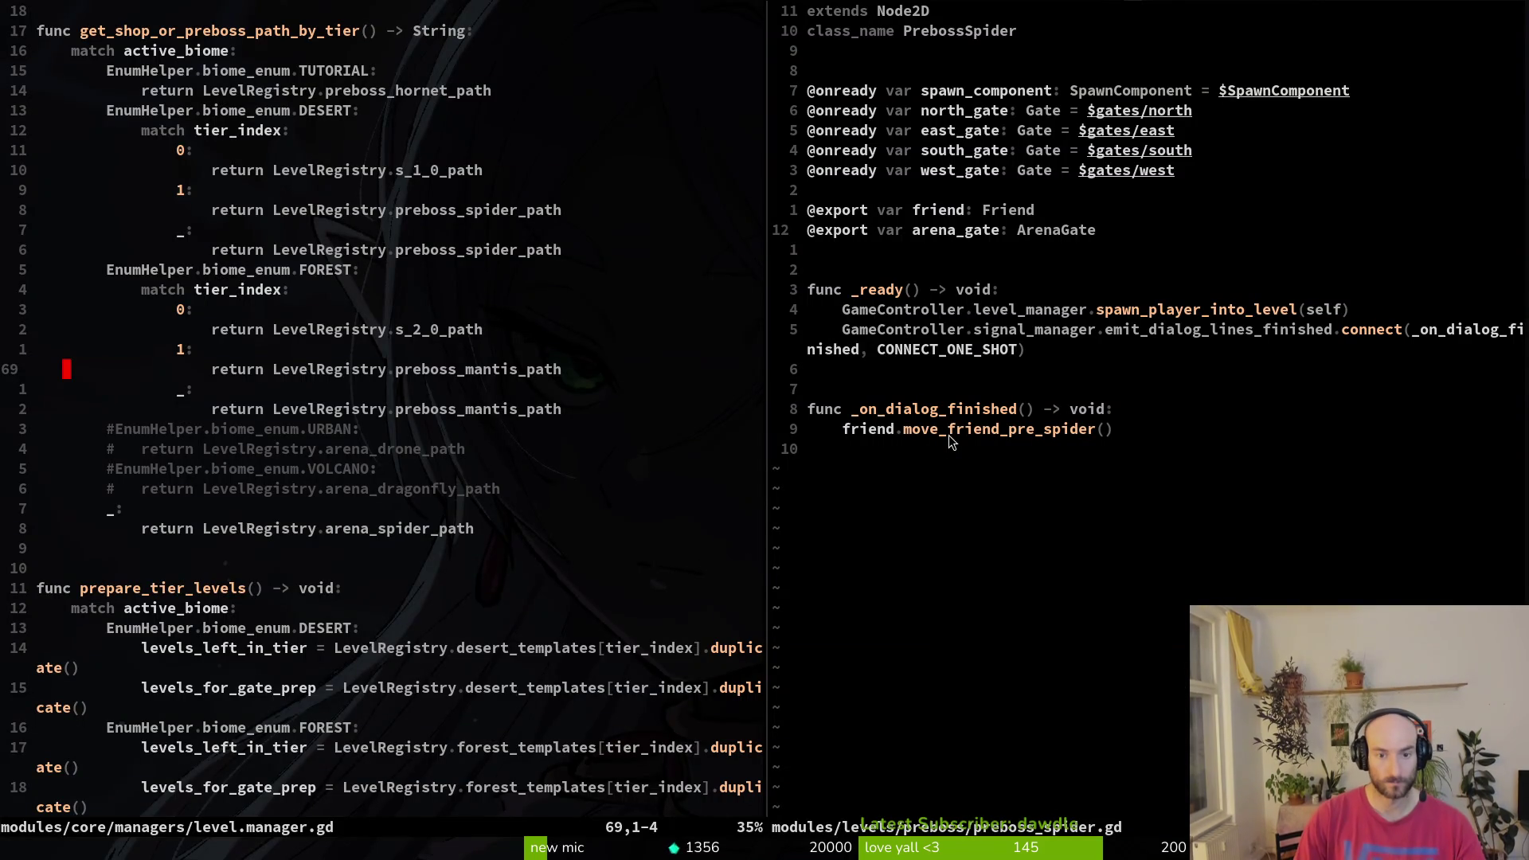
{"action": "key", "text": "space"}
{"action": "key", "text": "f"}
{"action": "key", "text": "f"}
{"action": "type", "text": "leveslee"}
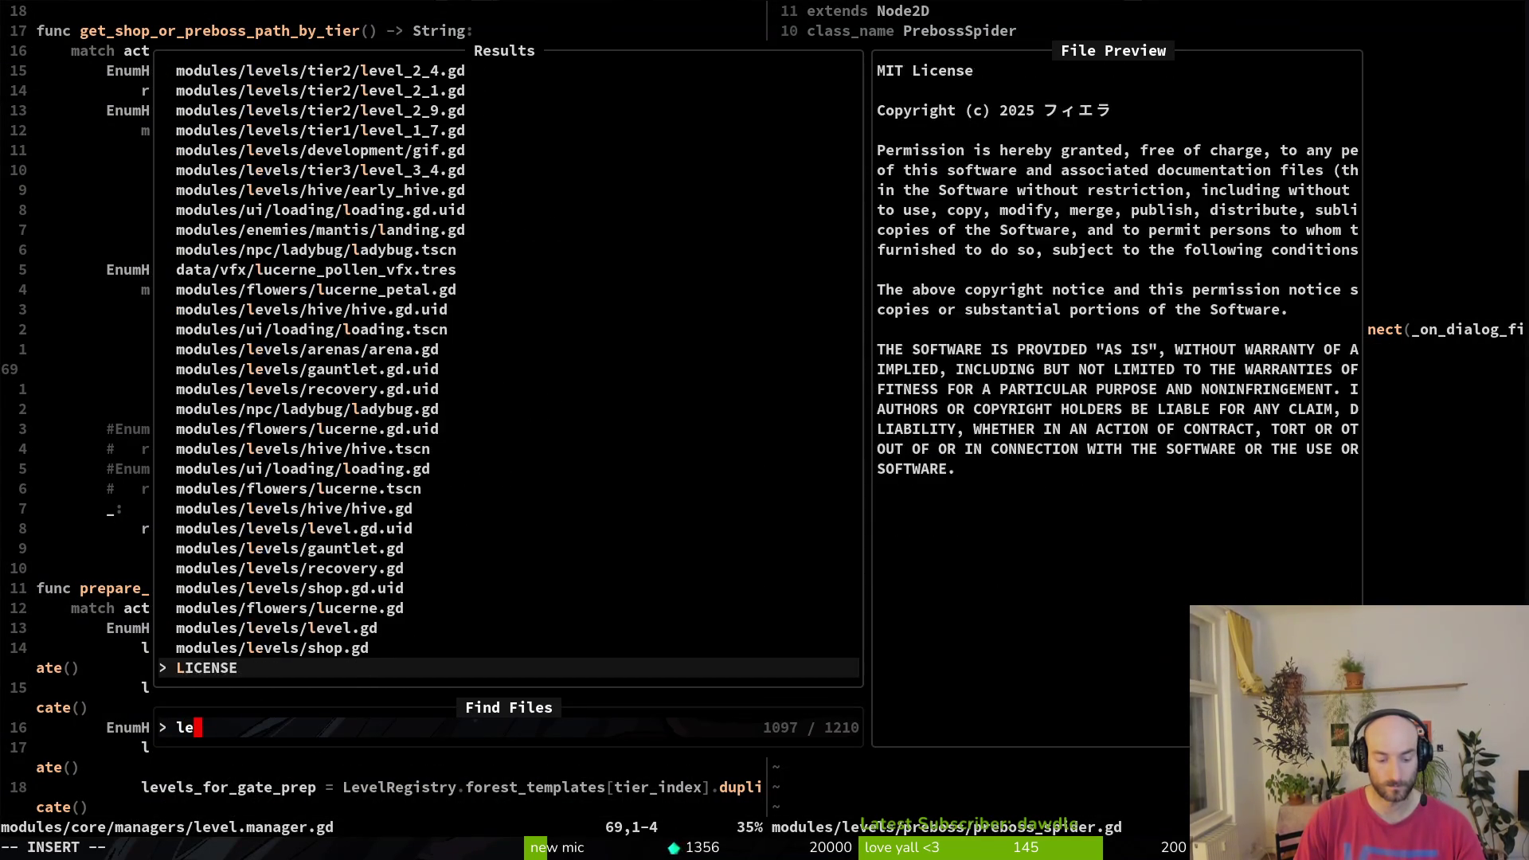
{"action": "key", "text": "BackSpace"}
{"action": "key", "text": "BackSpace"}
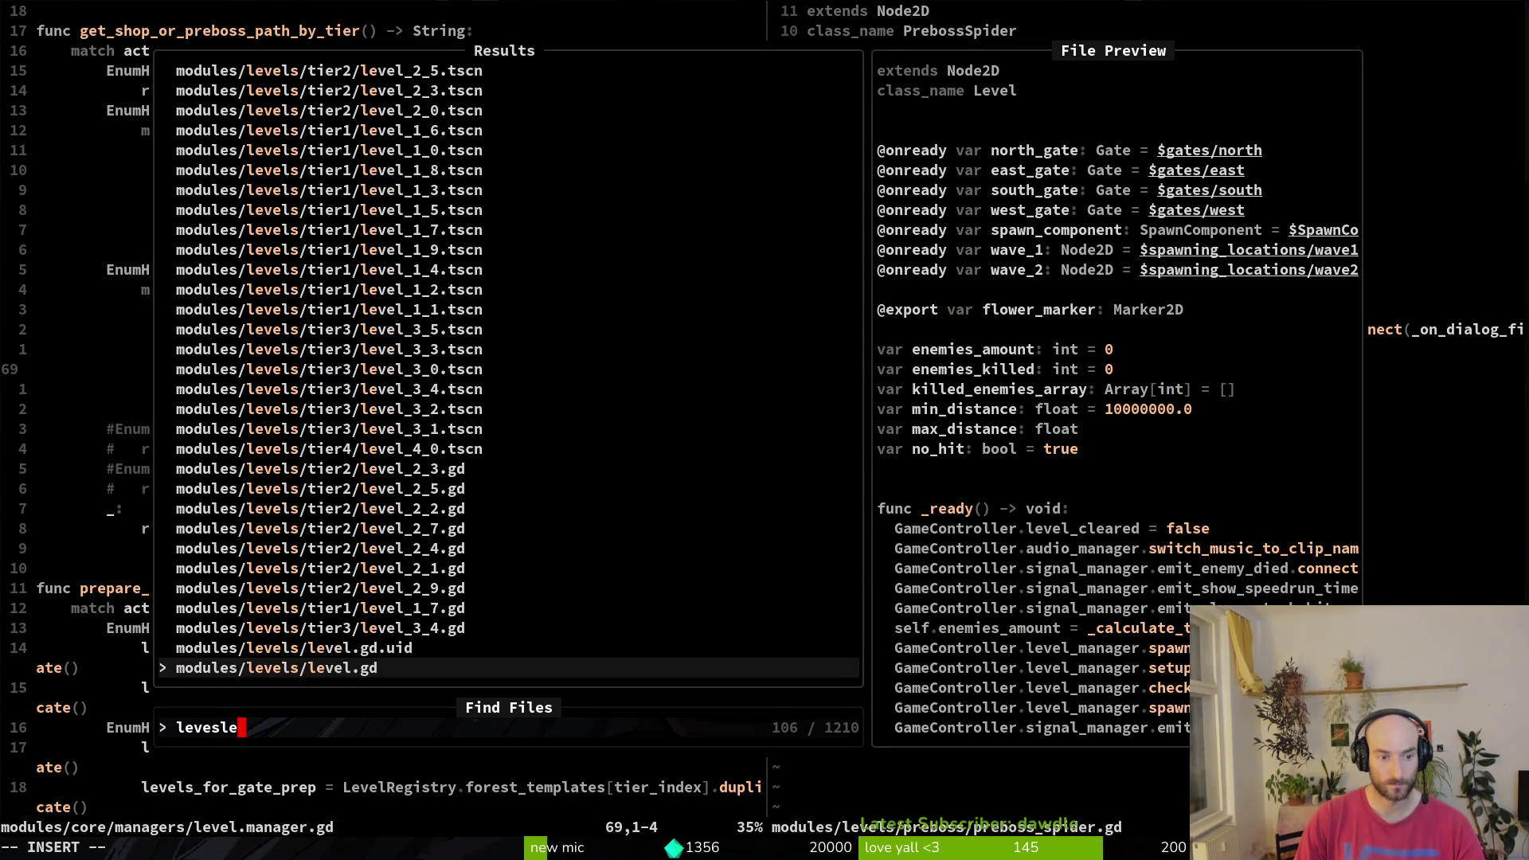
{"action": "key", "text": "Return"}
{"action": "key", "text": "ctrl+w"}
{"action": "type", "text": "h"}
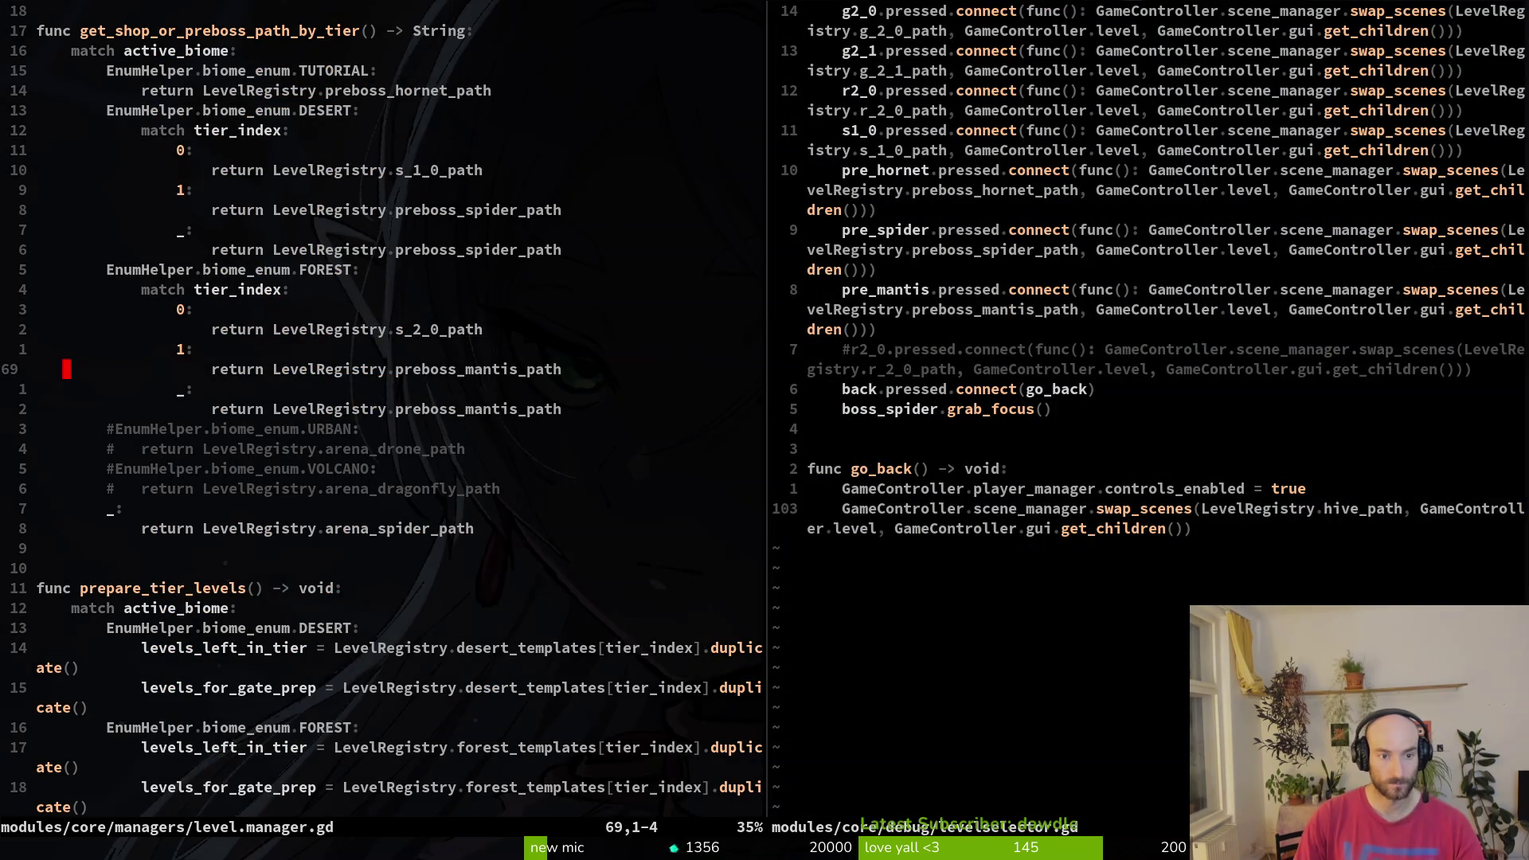
{"action": "type", "text": ":q"}
{"action": "key", "text": "Return"}
- Open level.registry.gd and locate the level path constants
{"action": "key", "text": "space"}
{"action": "key", "text": "f"}
{"action": "key", "text": "f"}
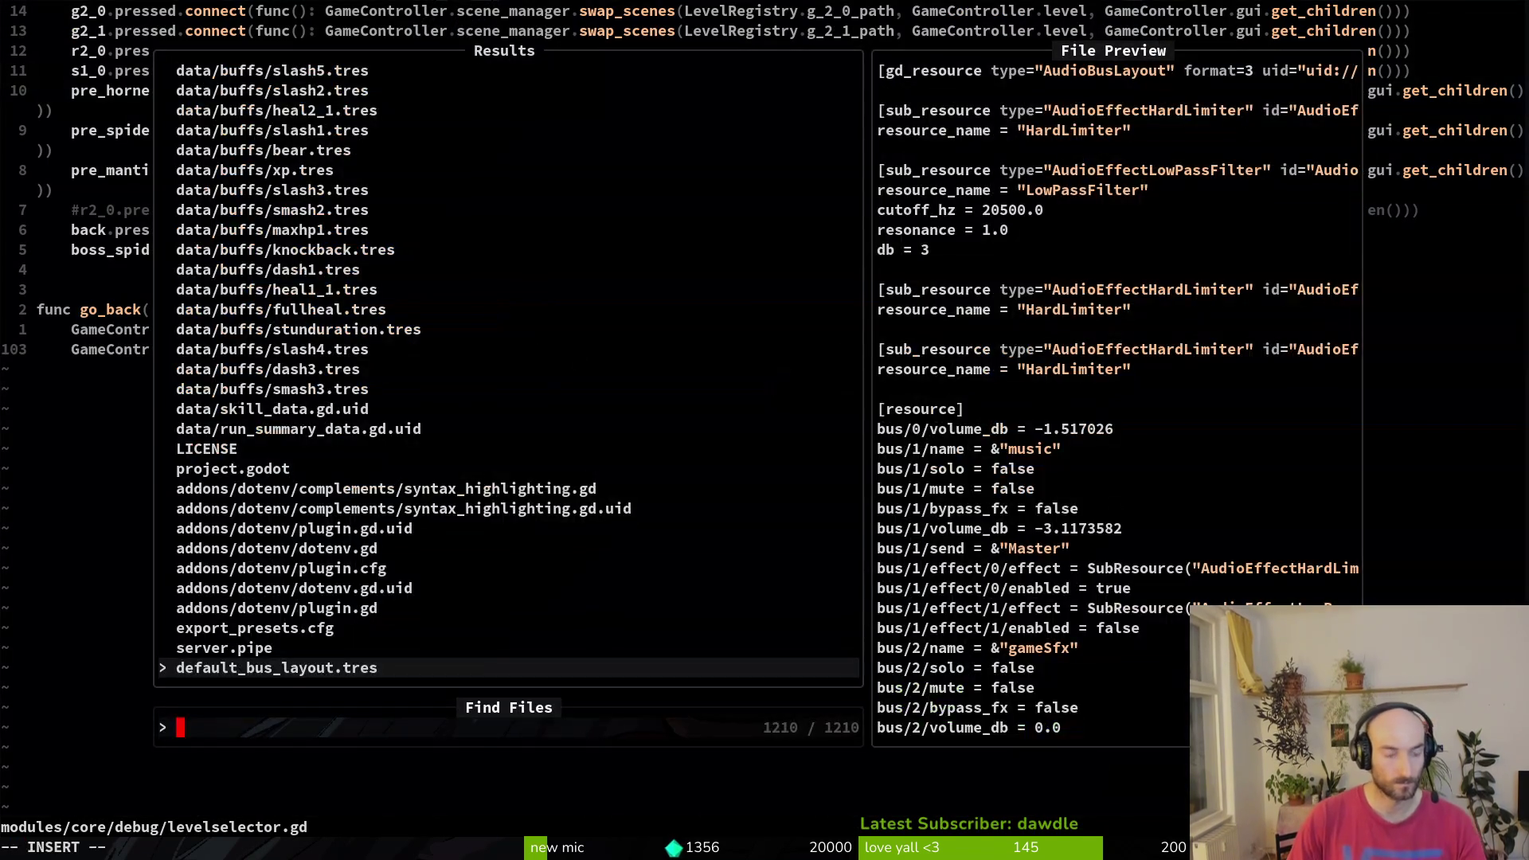
{"action": "type", "text": "levelreg"}
{"action": "key", "text": "Return"}
{"action": "key", "text": "ctrl+d"}
{"action": "key", "text": "ctrl+d"}
{"action": "key", "text": "ctrl+d"}
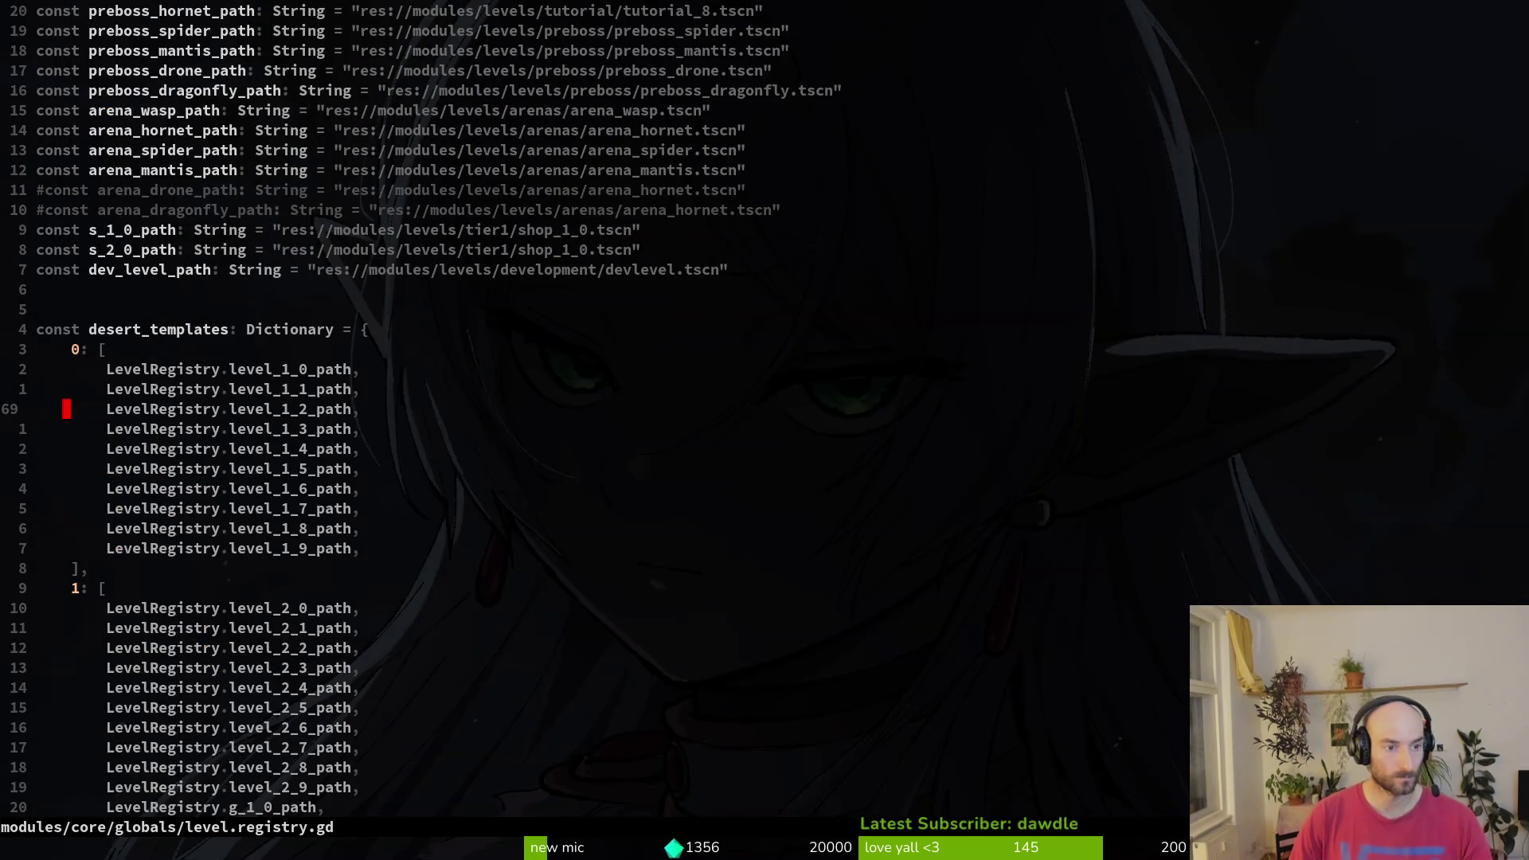
{"action": "key", "text": "ctrl+u"}
{"action": "key", "text": "k"}
{"action": "key", "text": "k"}
{"action": "key", "text": "j"}
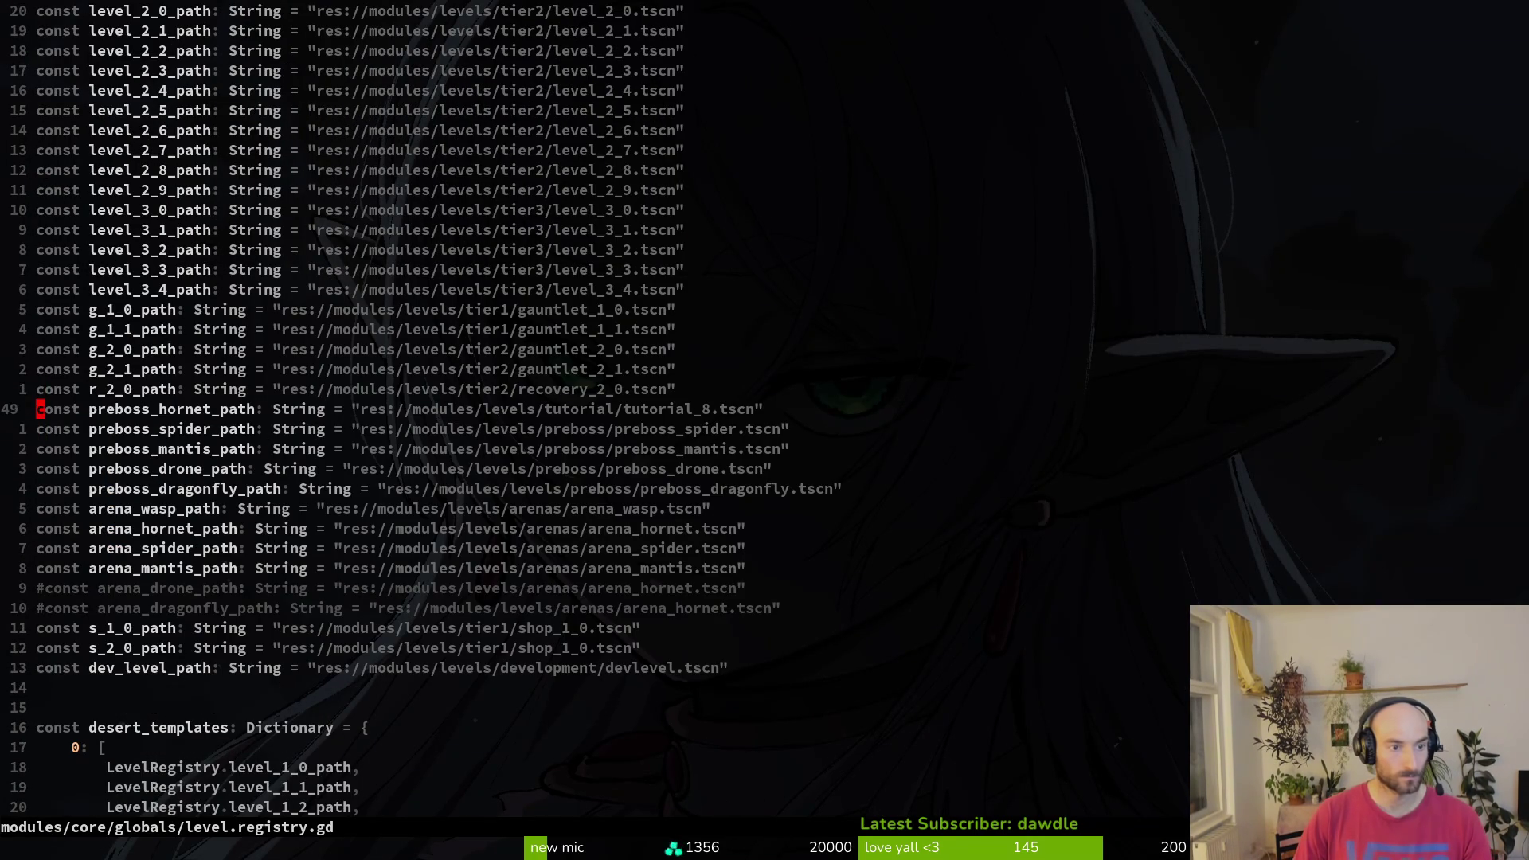
{"action": "key", "text": "j"}
{"action": "key", "text": "j"}
{"action": "key", "text": "k"}
{"action": "key", "text": "k"}
{"action": "key", "text": "k"}
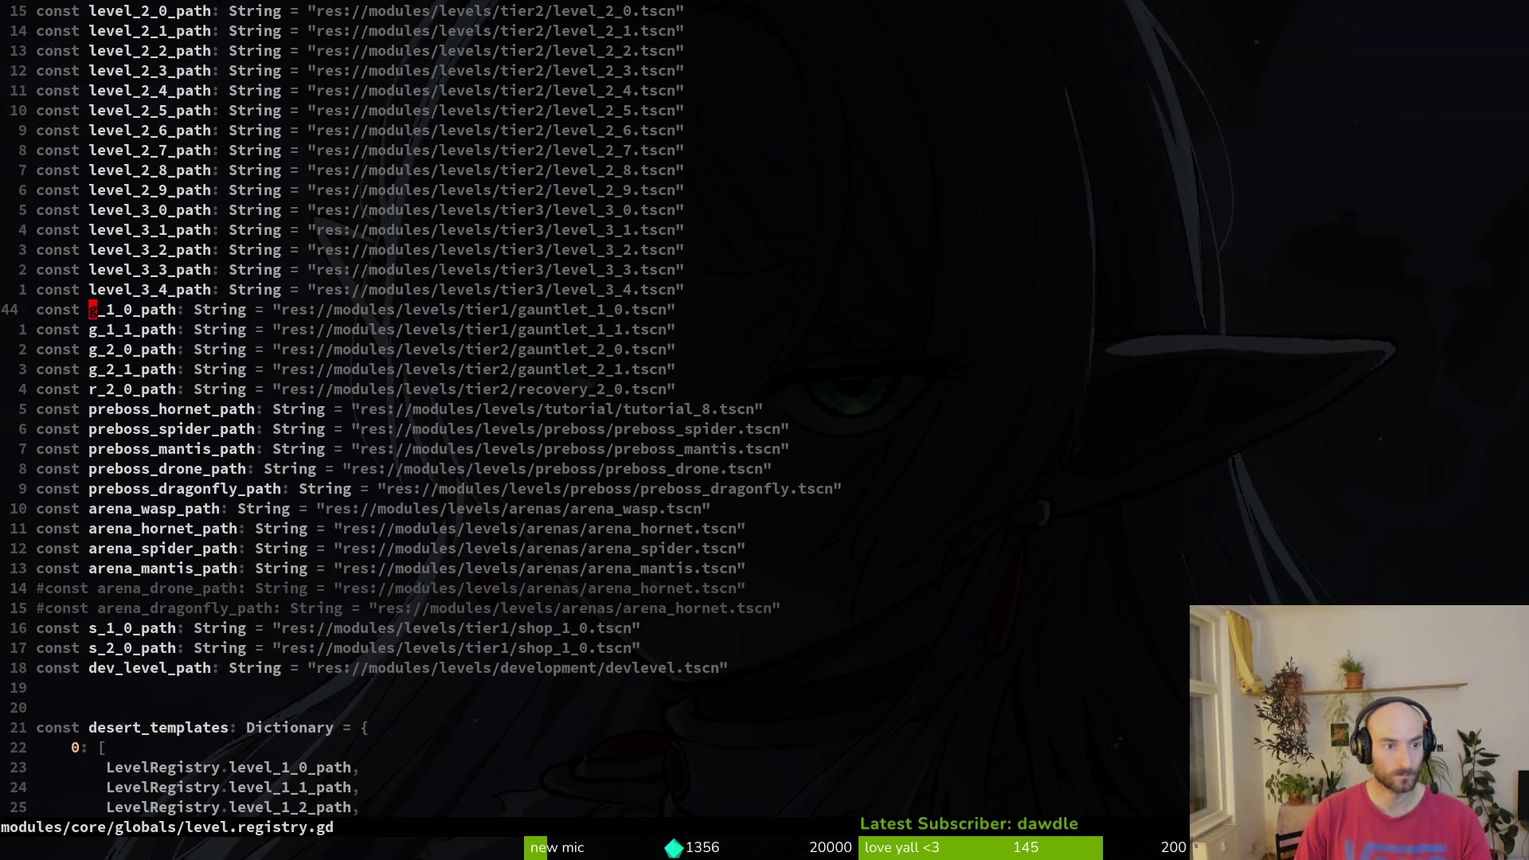
- Rename constants s_1_0_path to shop_desert_path and s_2_0_path to shop_forest_path
{"action": "key", "text": "j"}
{"action": "key", "text": "j"}
{"action": "key", "text": "j"}
{"action": "key", "text": "j"}
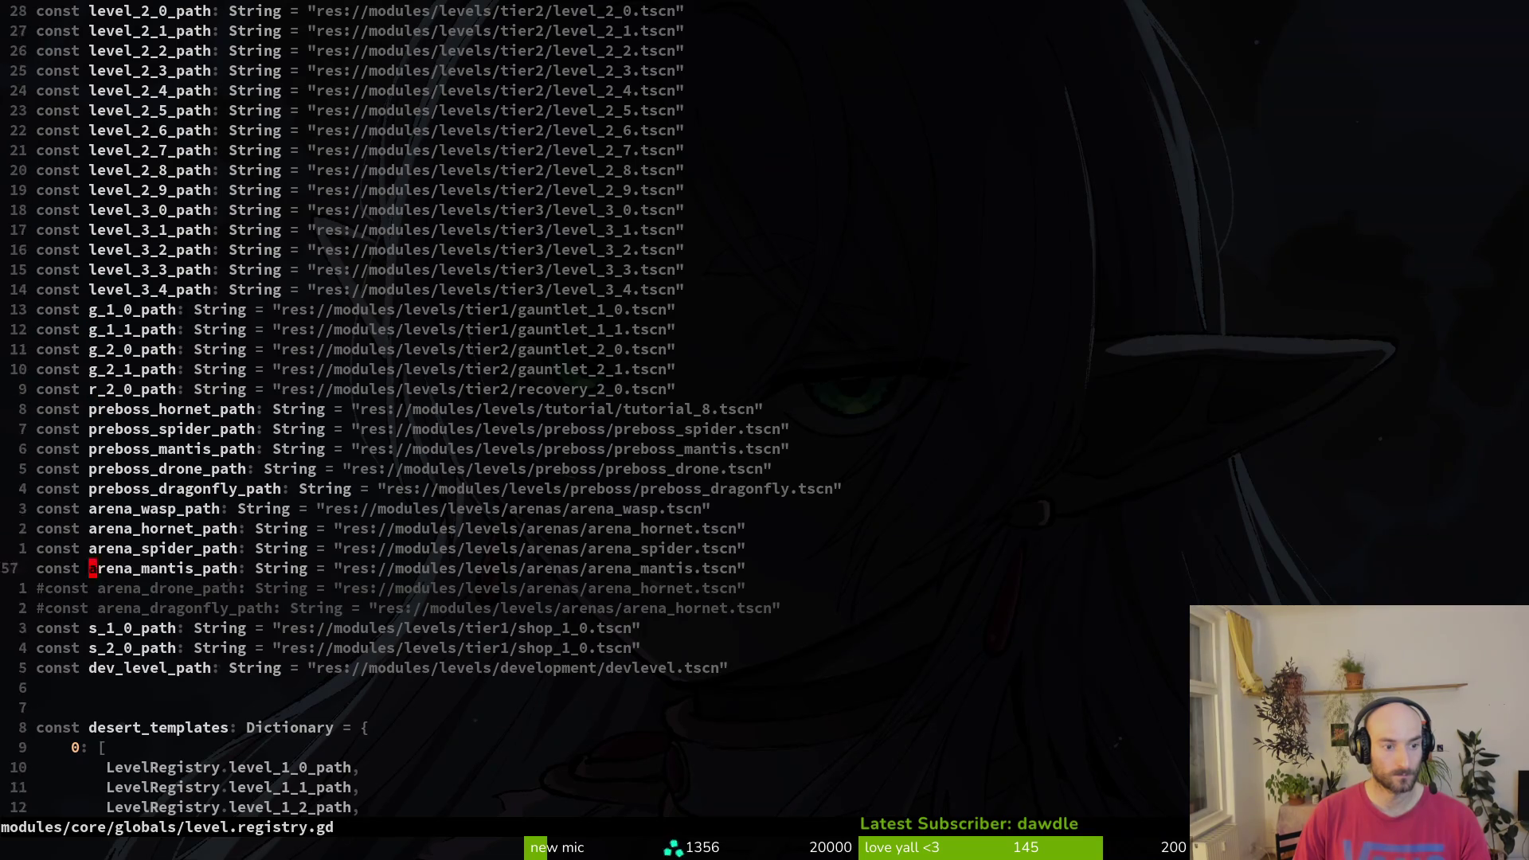
{"action": "key", "text": "j"}
{"action": "key", "text": "j"}
{"action": "key", "text": "j"}
{"action": "type", "text": "lkihop_desd"}
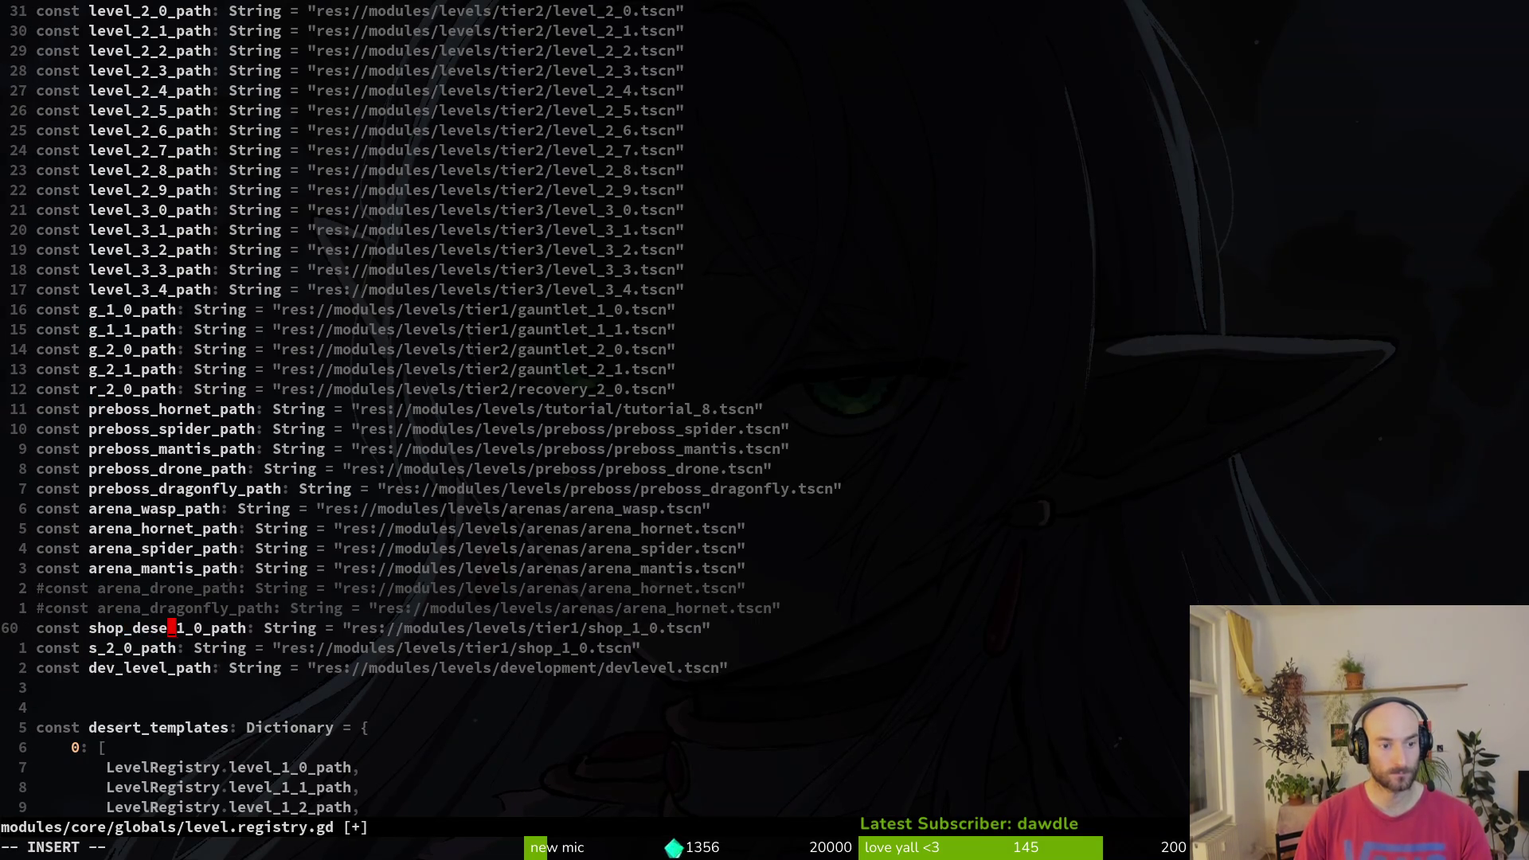
{"action": "type", "text": "rt"}
{"action": "key", "text": "Delete"}
{"action": "key", "text": "Delete"}
{"action": "key", "text": "Delete"}
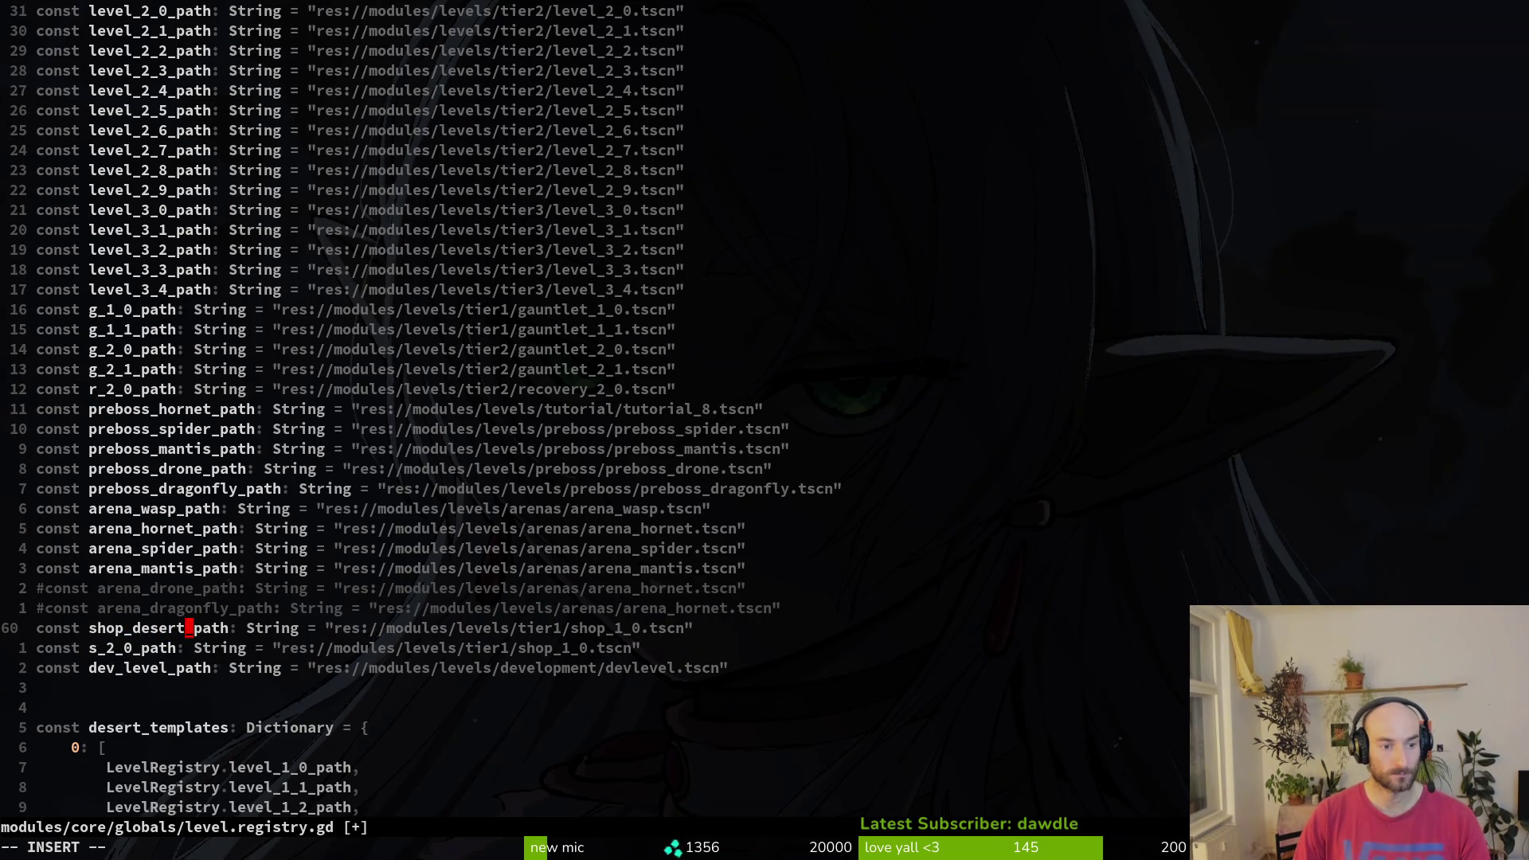
{"action": "key", "text": "Escape"}
{"action": "type", "text": "jciwshop_forest"}
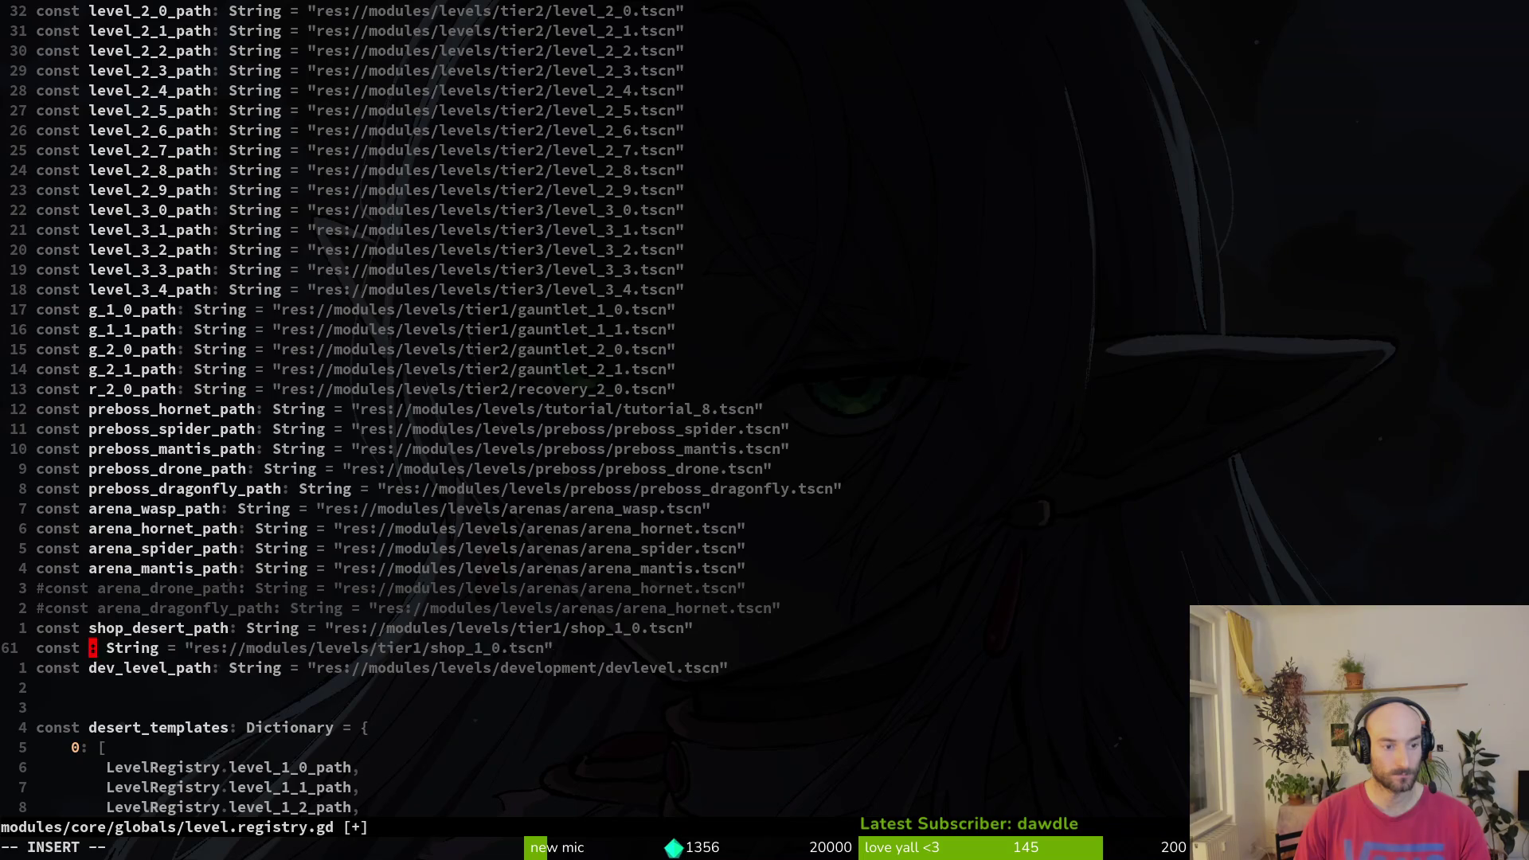
{"action": "type", "text": "_path"}
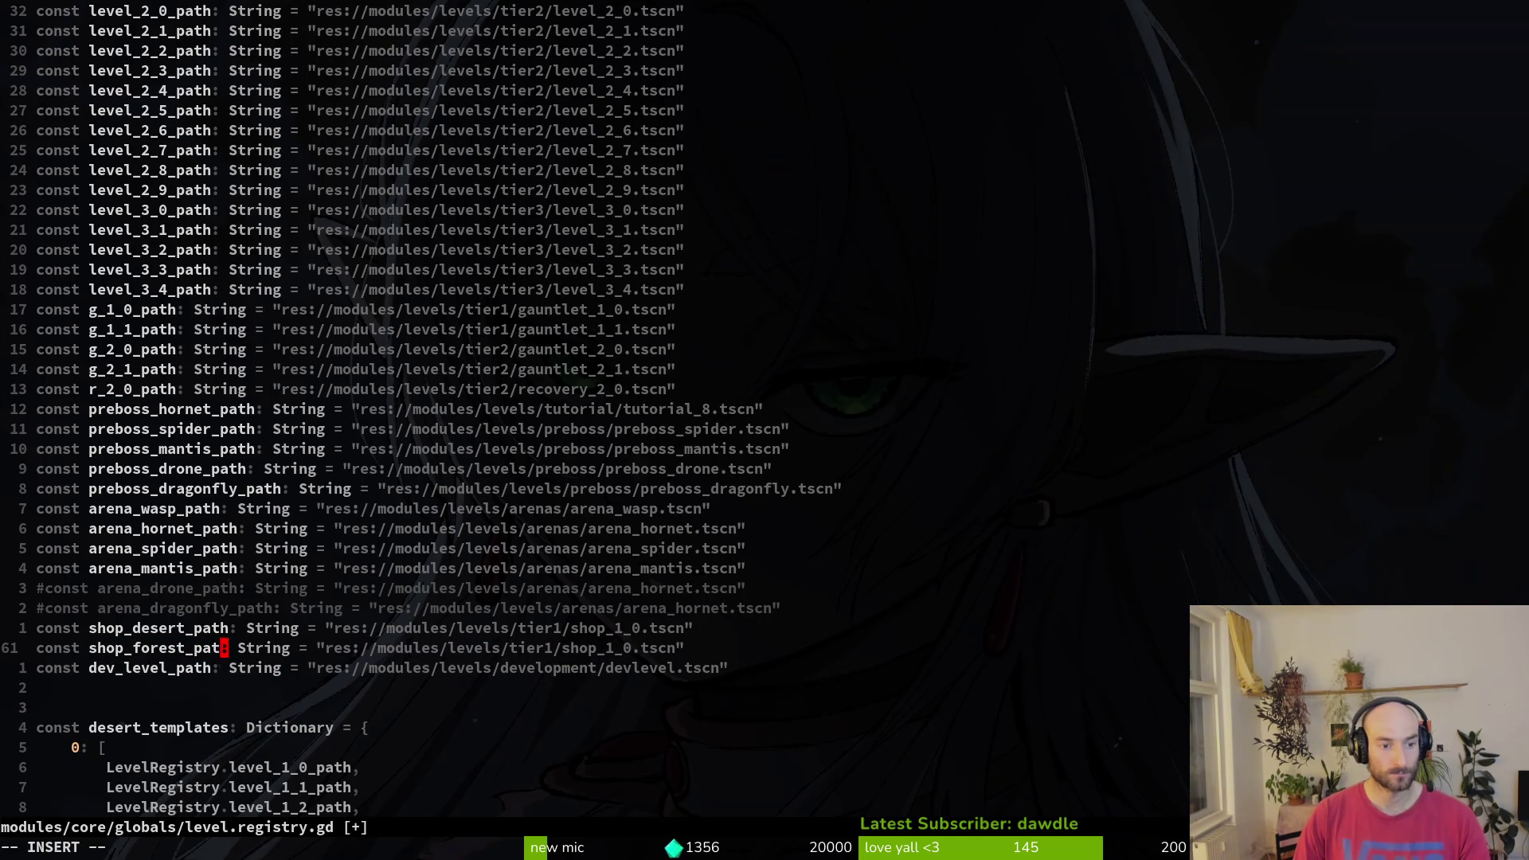
{"action": "key", "text": "Escape"}
- Change the shop path file names to shop_desert and shop_forest
{"action": "type", "text": "k"}
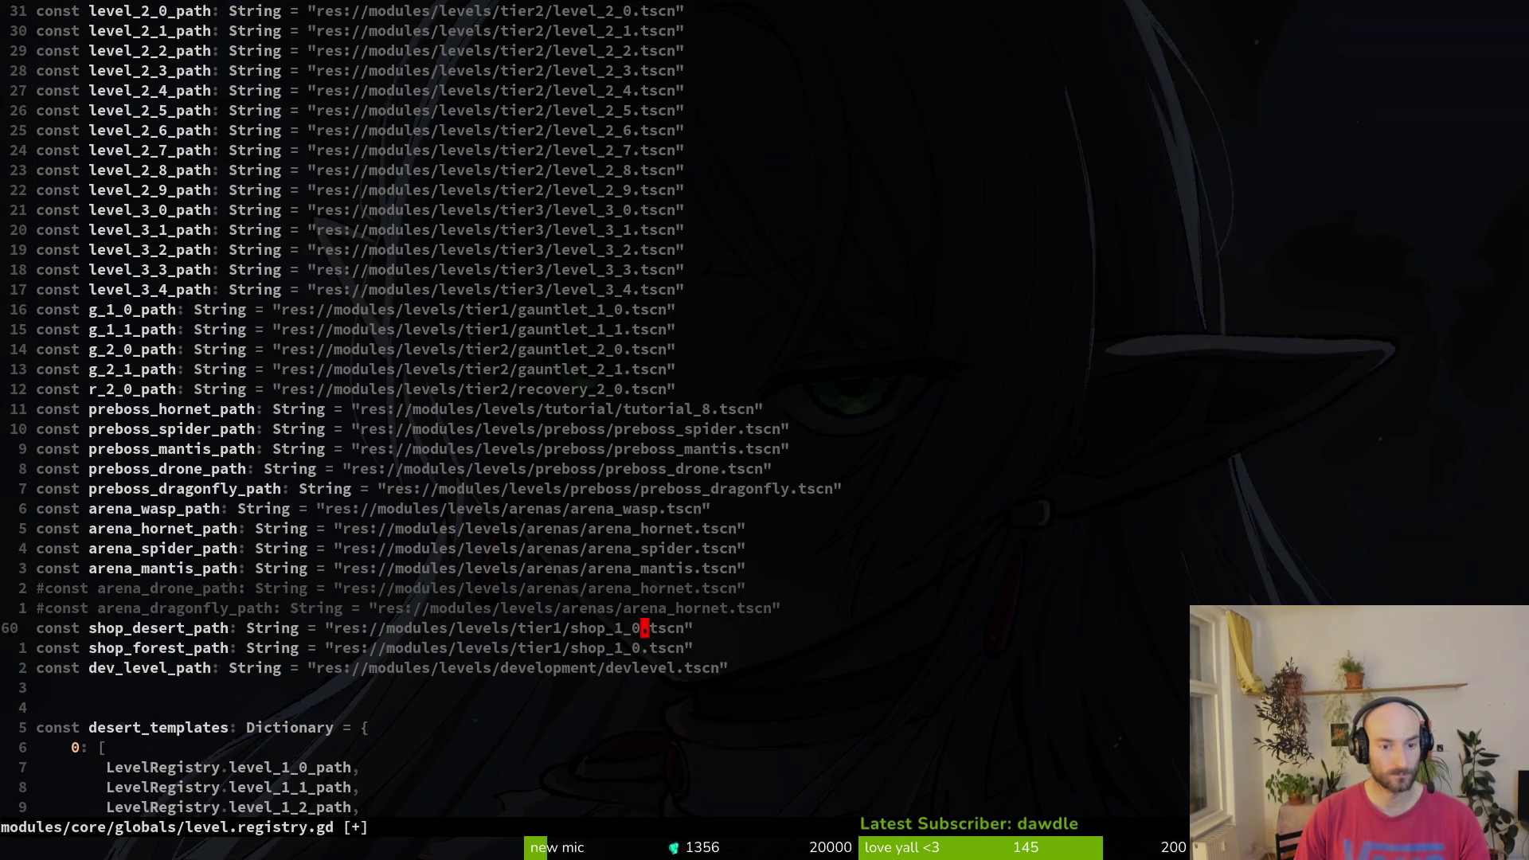
{"action": "type", "text": "cwshop_dse"}
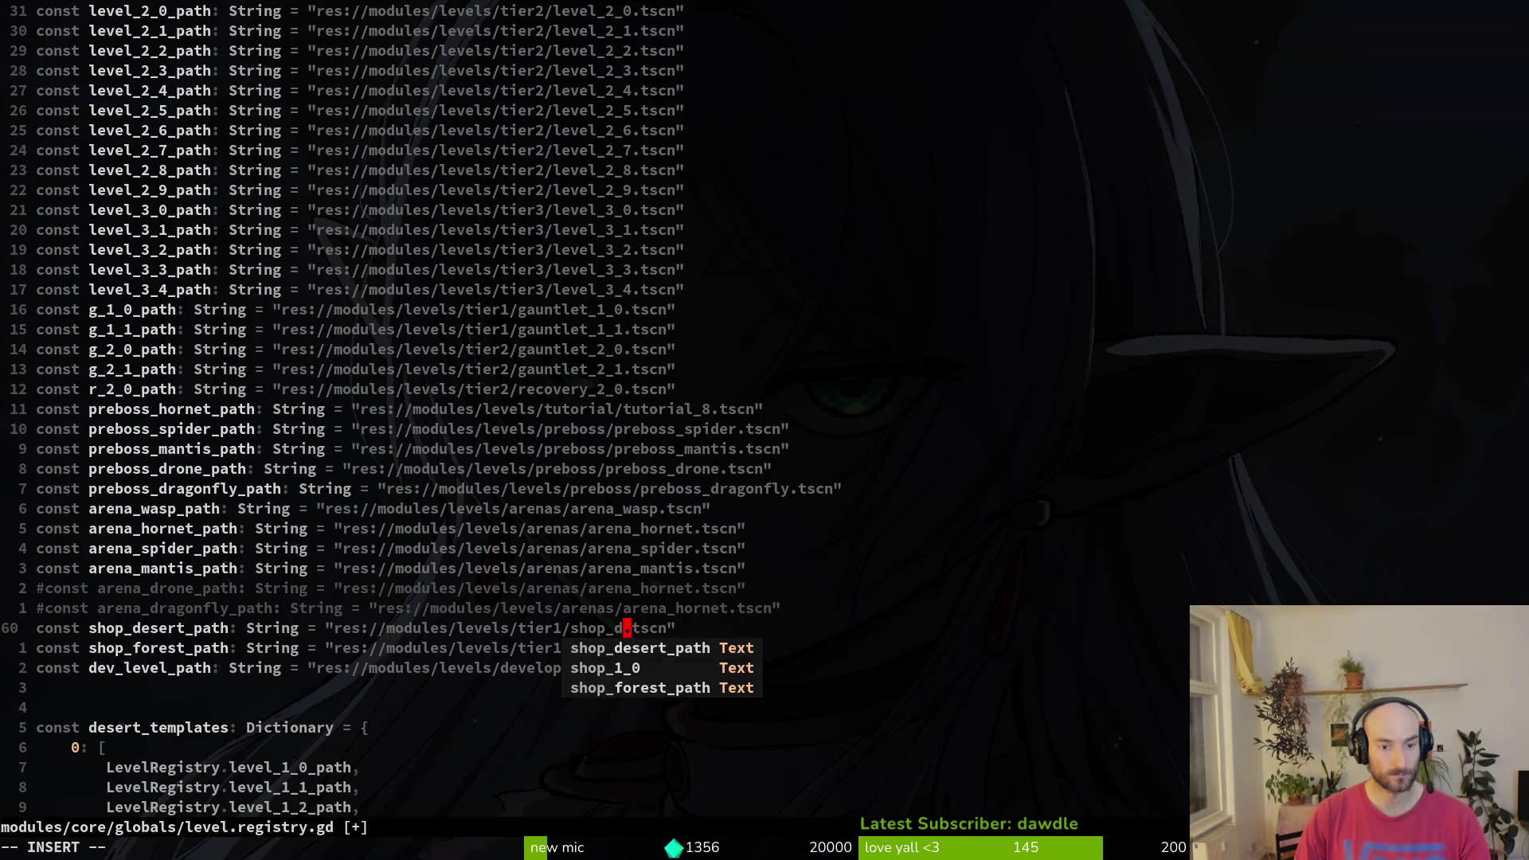
{"action": "key", "text": "BackSpace"}
{"action": "key", "text": "BackSpace"}
{"action": "type", "text": "esert"}
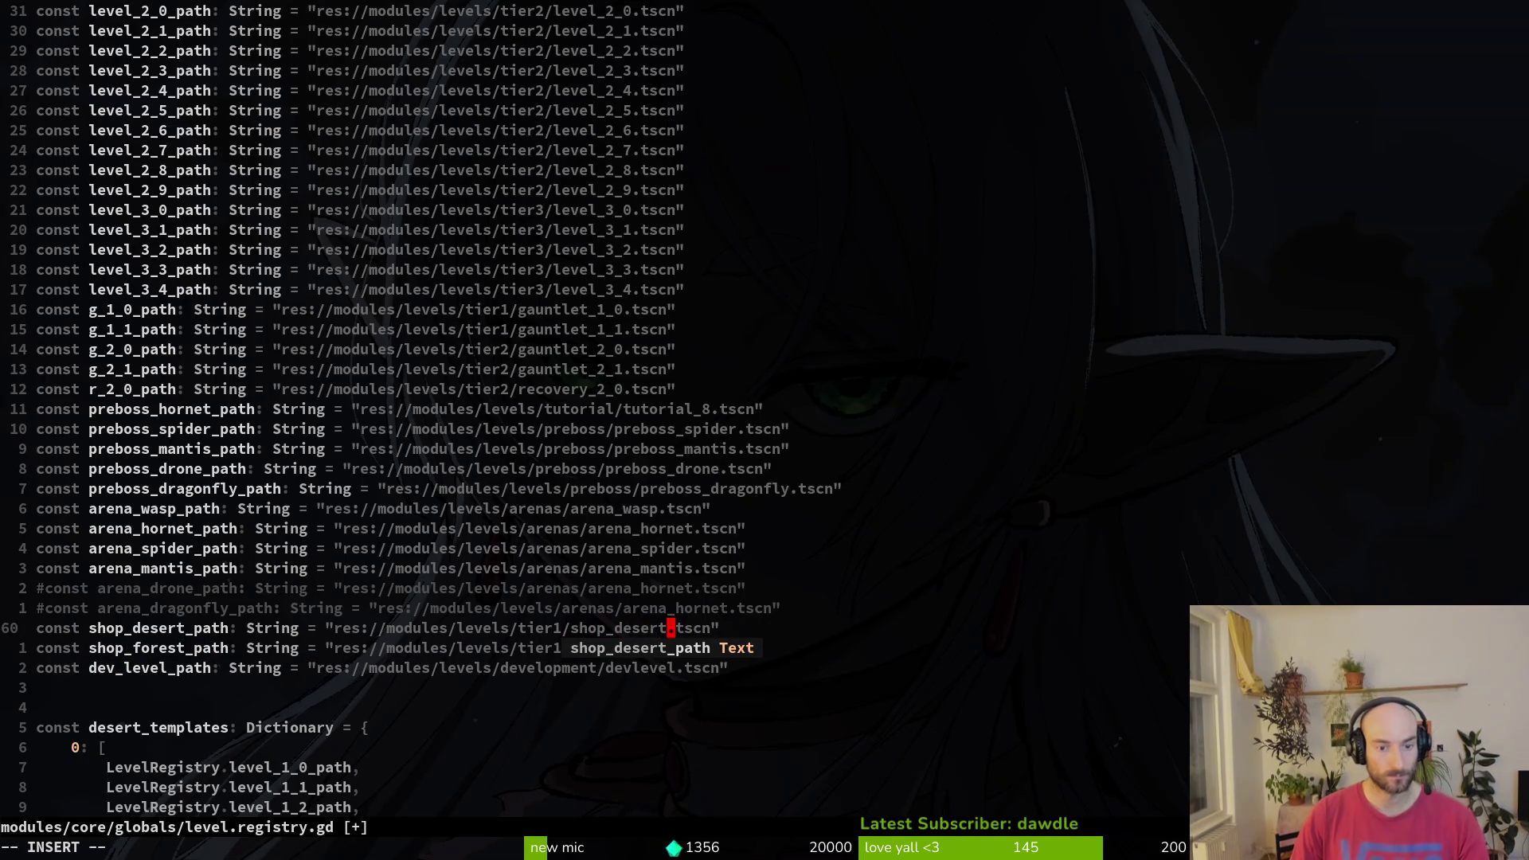
{"action": "key", "text": "Escape"}
{"action": "key", "text": "j"}
{"action": "key", "text": "b"}
{"action": "key", "text": "b"}
{"action": "key", "text": "b"}
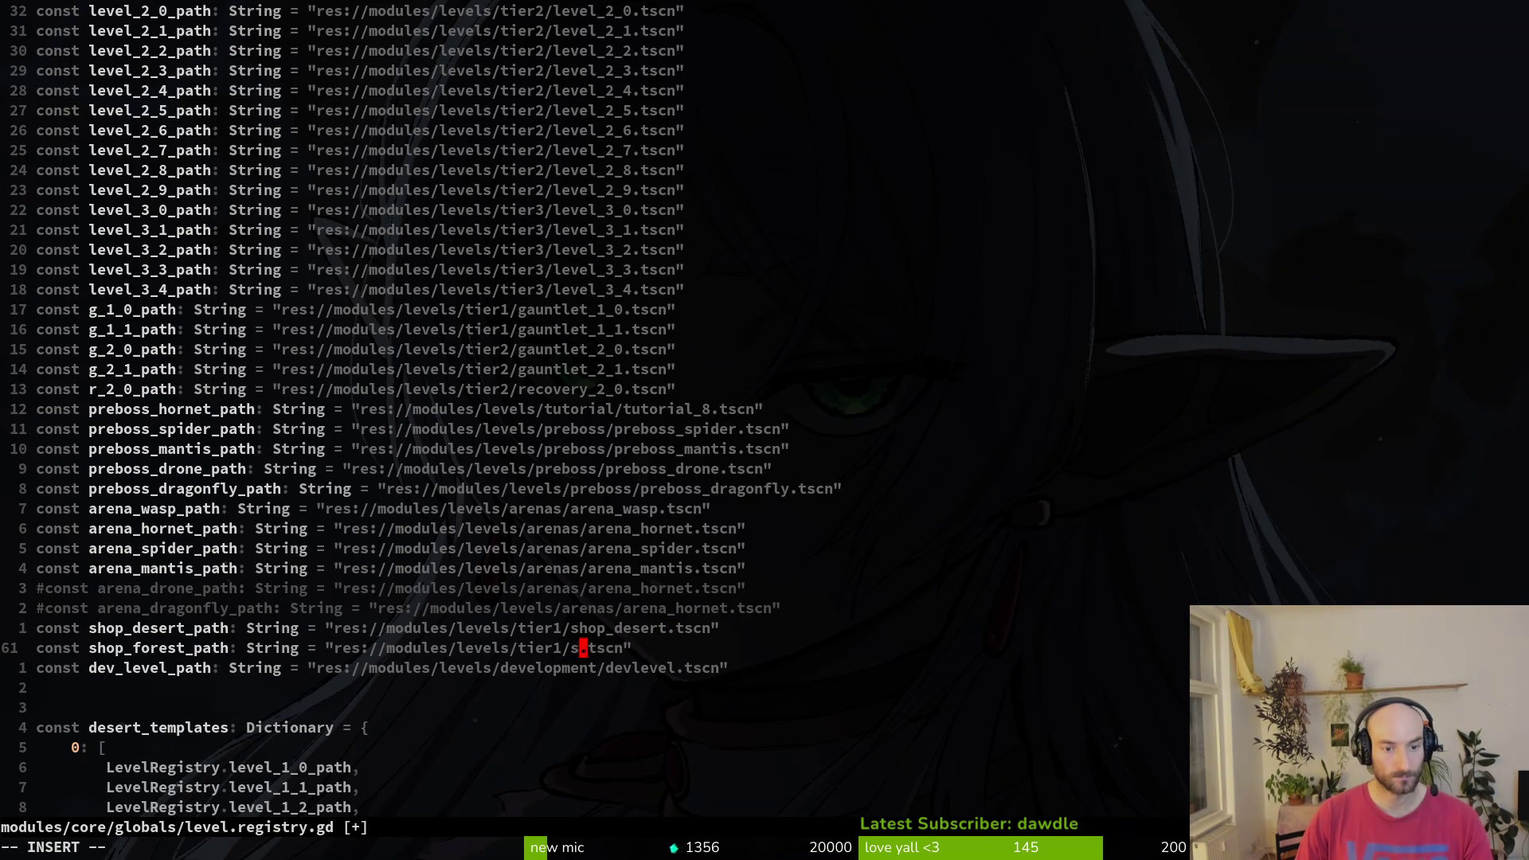
{"action": "type", "text": "cwshop_forest"}
{"action": "key", "text": "Escape"}
- Point both shop paths at the shop folder and save level.registry.gd
{"action": "key", "text": "b"}
{"action": "key", "text": "b"}
{"action": "key", "text": "b"}
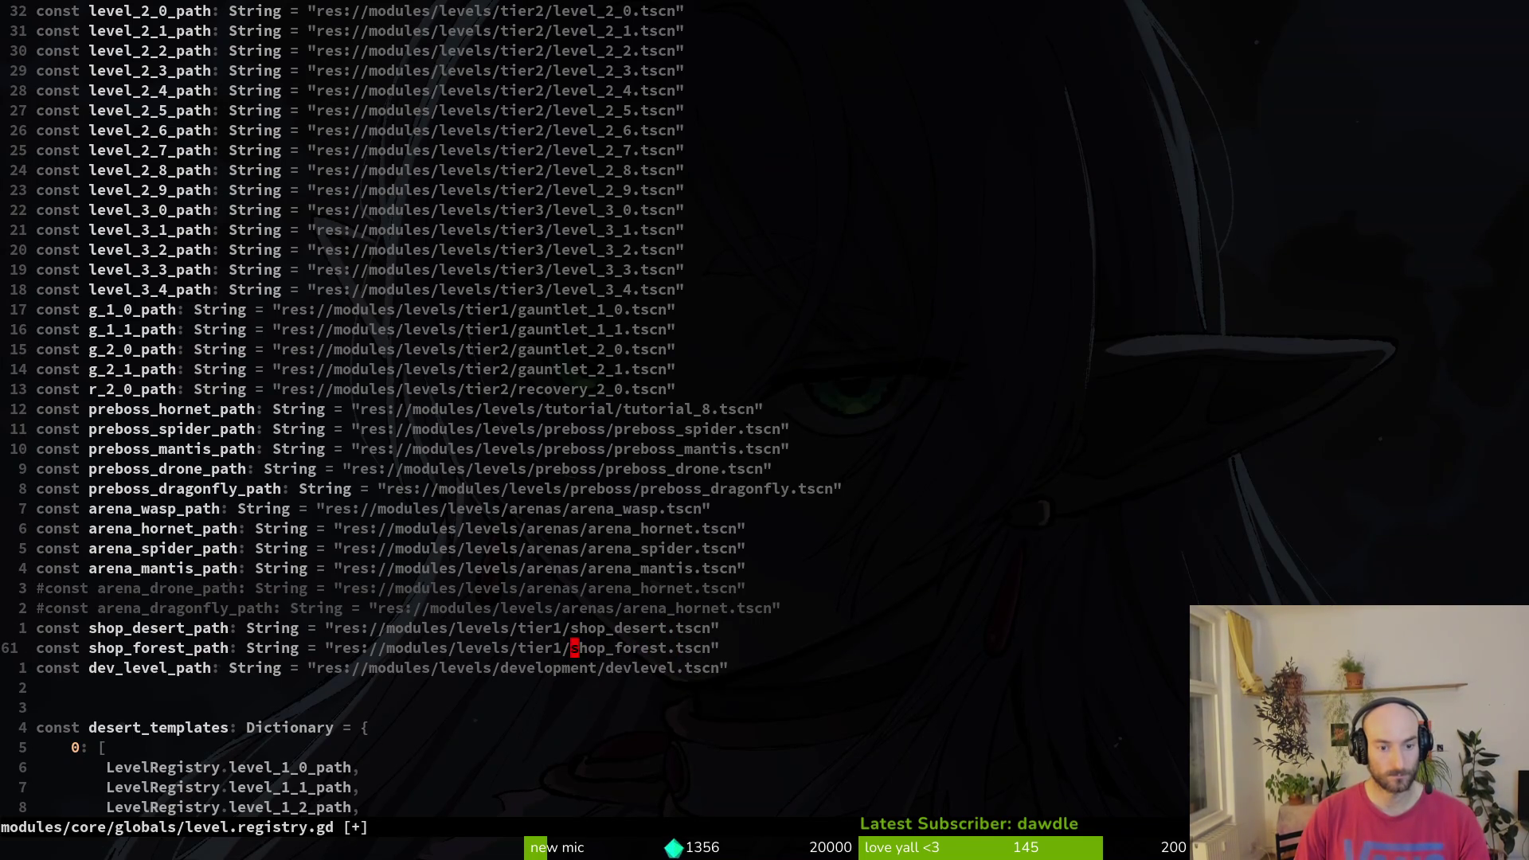
{"action": "type", "text": "cwshop"}
{"action": "key", "text": "Escape"}
{"action": "type", "text": "kbcw"}
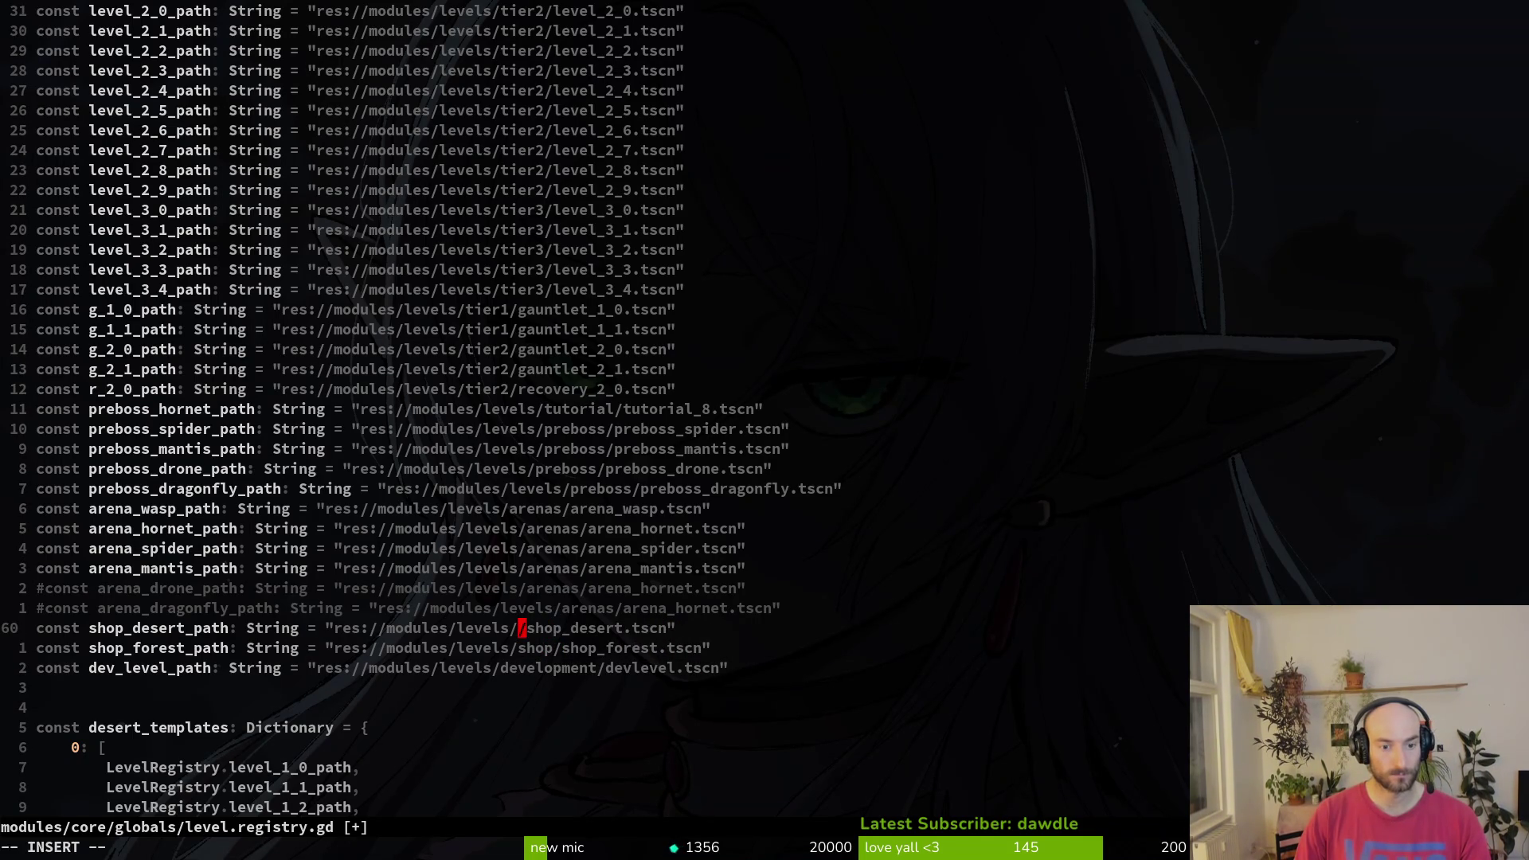
{"action": "type", "text": "cho"}
{"action": "key", "text": "BackSpace"}
{"action": "key", "text": "BackSpace"}
{"action": "key", "text": "BackSpace"}
{"action": "type", "text": "shop"}
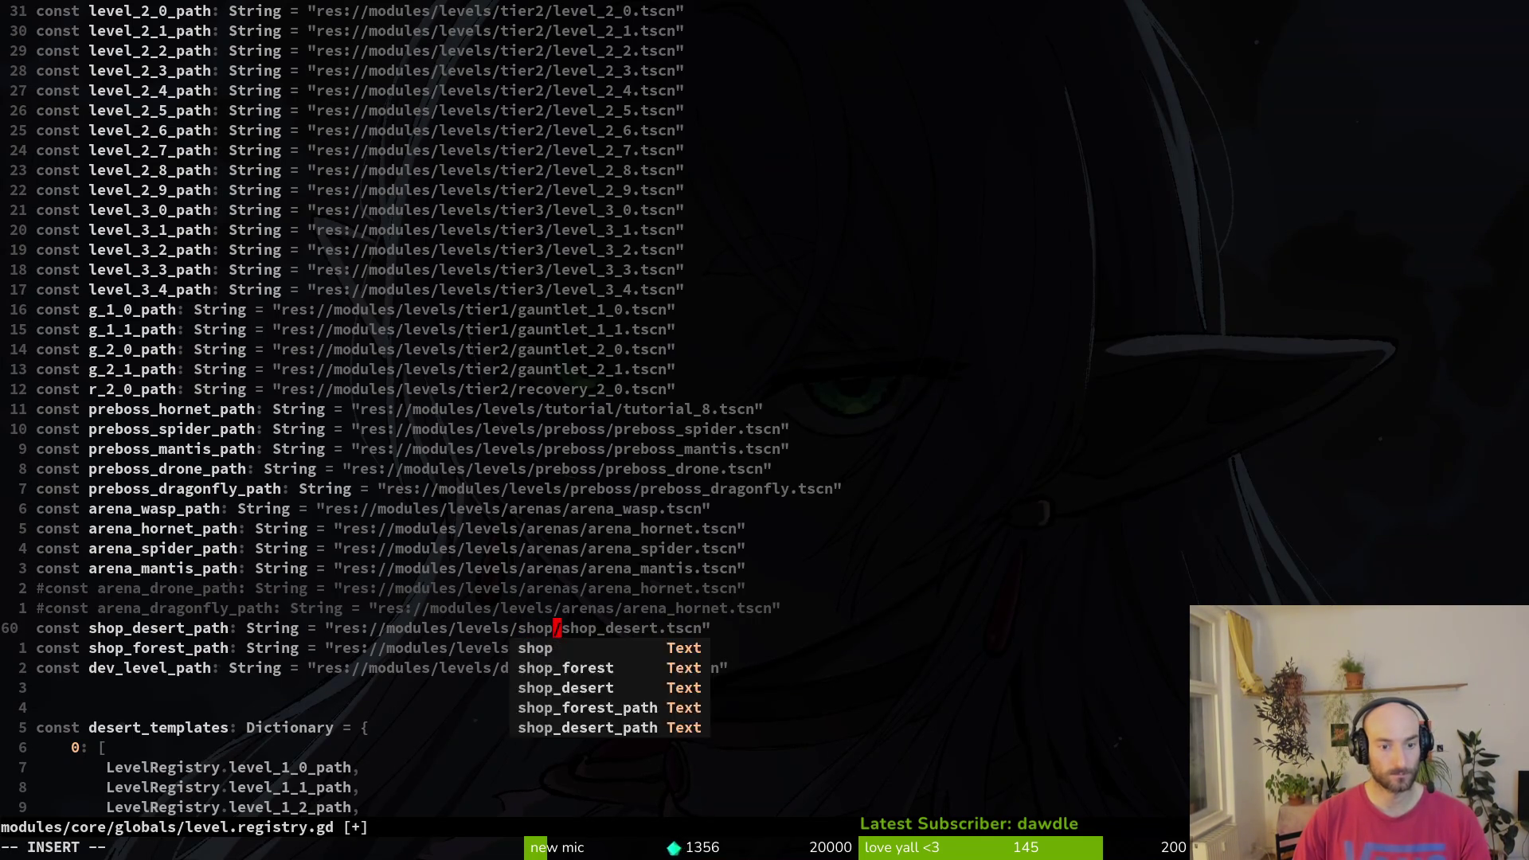
{"action": "key", "text": "Escape"}
{"action": "type", "text": ":write"}
{"action": "key", "text": "Return"}
- Change the g_1_1_path and g_1_0_path folders from tier1 to tier2 and save
{"action": "key", "text": "j"}
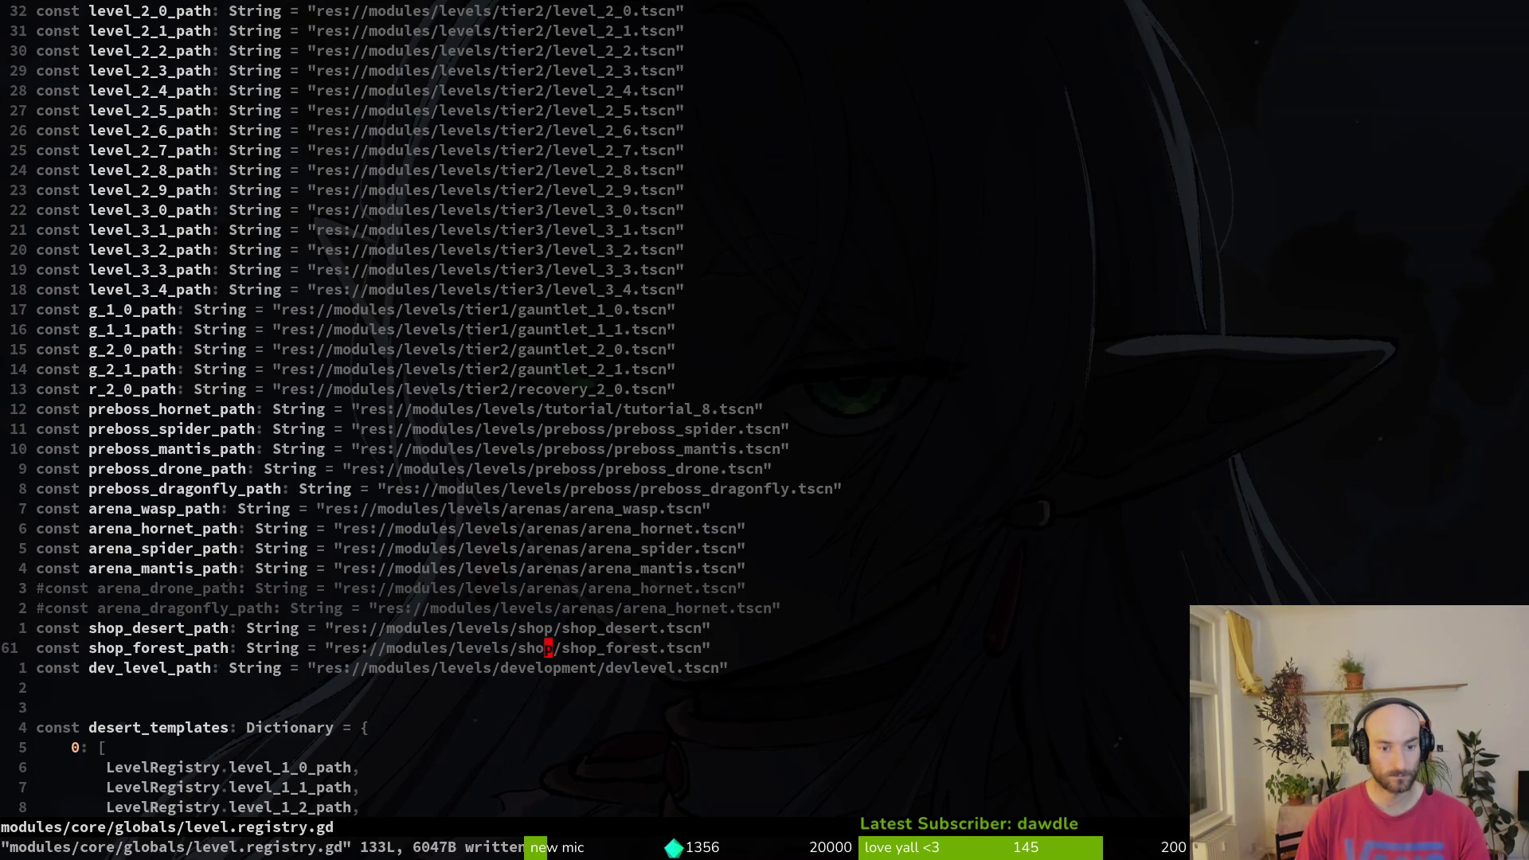
{"action": "key", "text": "k"}
{"action": "key", "text": "k"}
{"action": "key", "text": "k"}
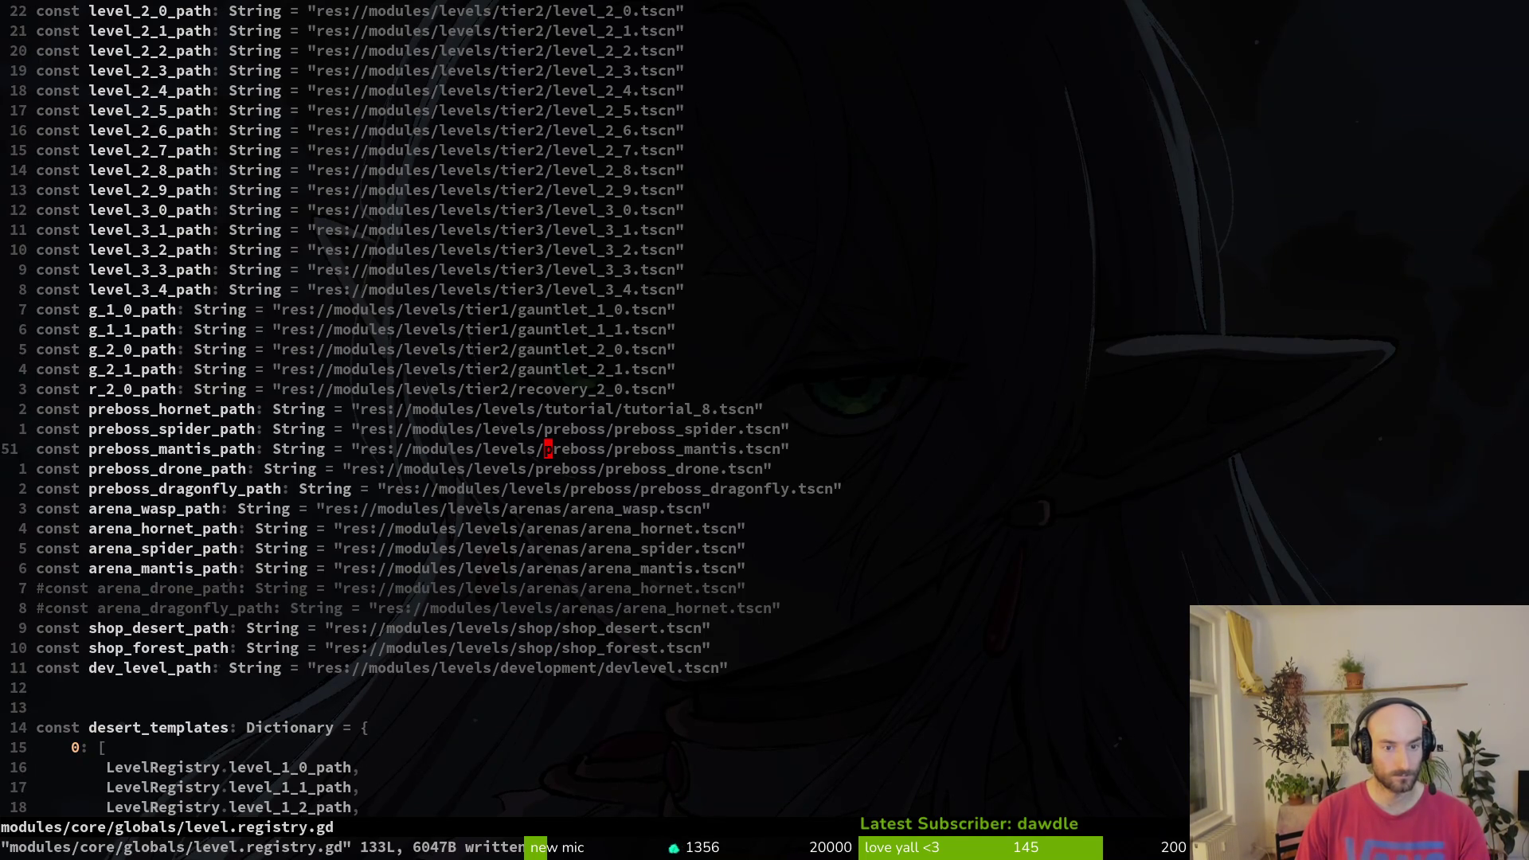
{"action": "key", "text": "k"}
{"action": "key", "text": "k"}
{"action": "key", "text": "k"}
{"action": "key", "text": "k"}
{"action": "key", "text": "k"}
{"action": "key", "text": "b"}
{"action": "key", "text": "h"}
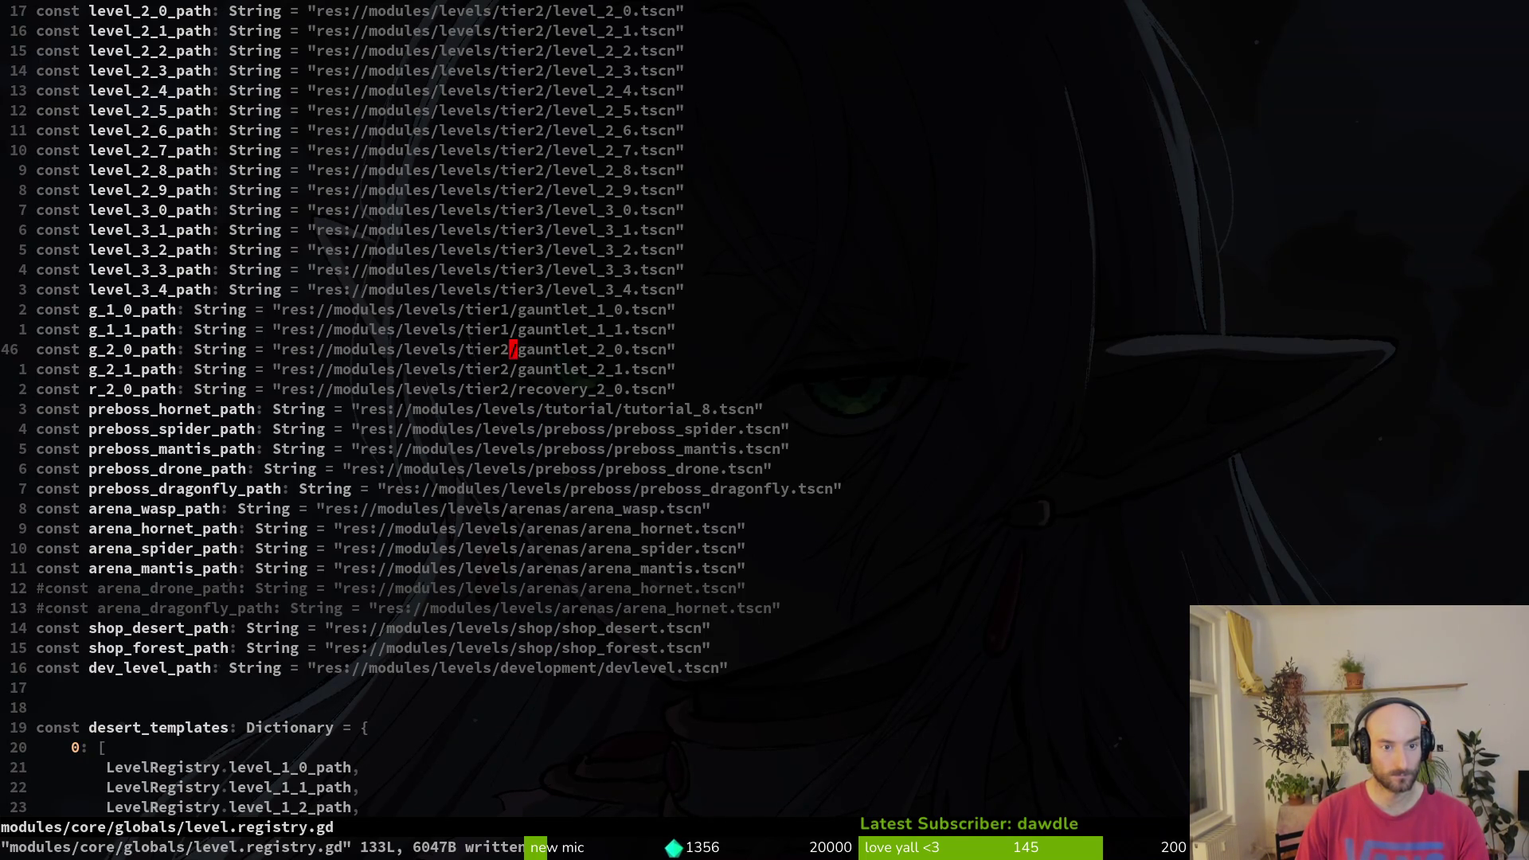
{"action": "key", "text": "j"}
{"action": "key", "text": "k"}
{"action": "key", "text": "k"}
{"action": "type", "text": "hciw"}
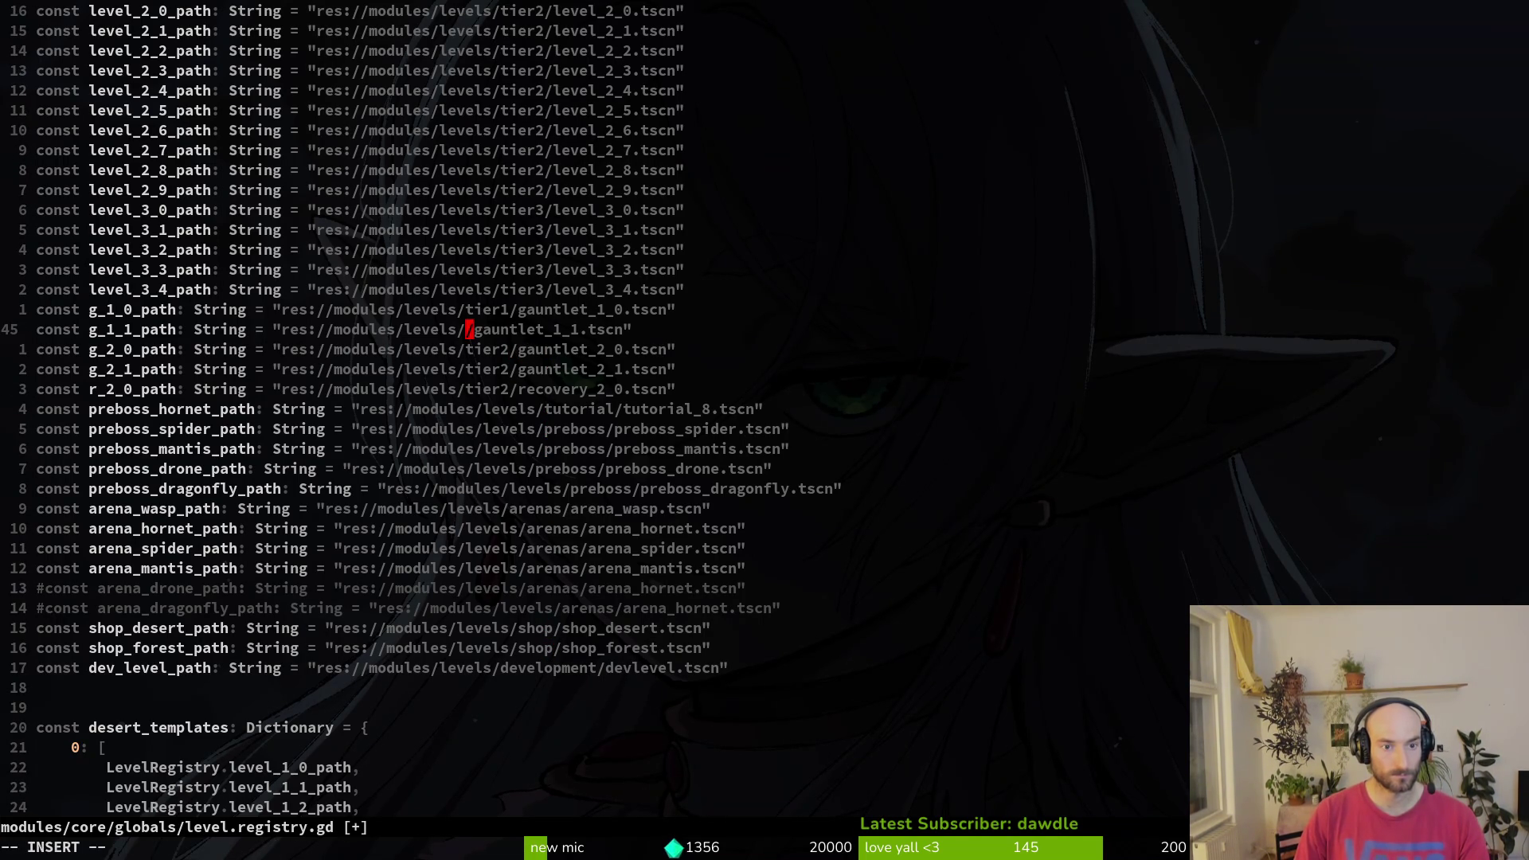
{"action": "type", "text": "tier2"}
{"action": "key", "text": "Escape"}
{"action": "key", "text": "k"}
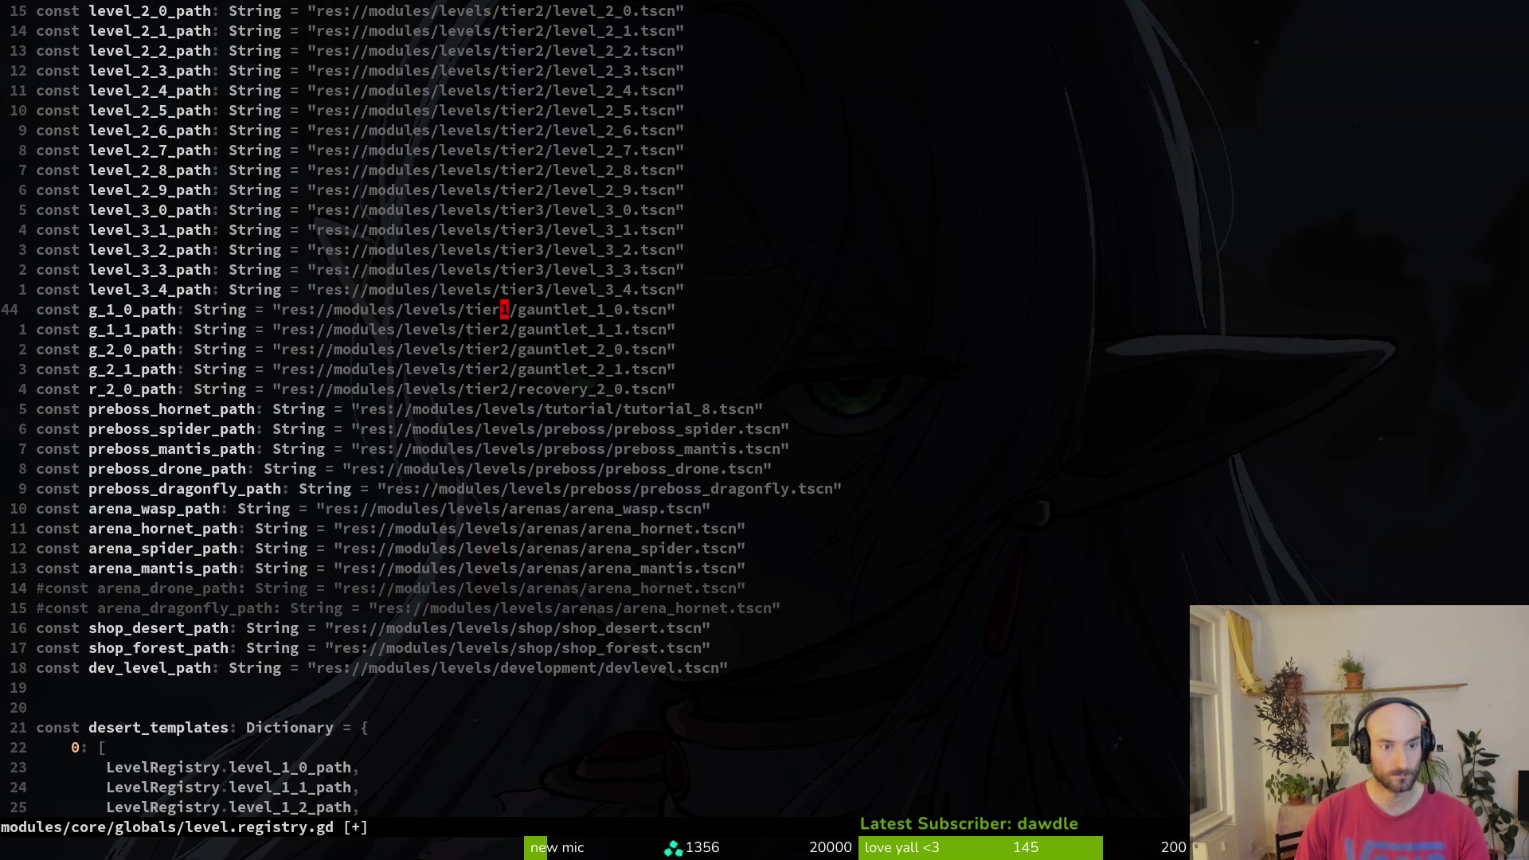
{"action": "key", "text": "s"}
{"action": "key", "text": "ctrl+n"}
{"action": "key", "text": "ctrl+n"}
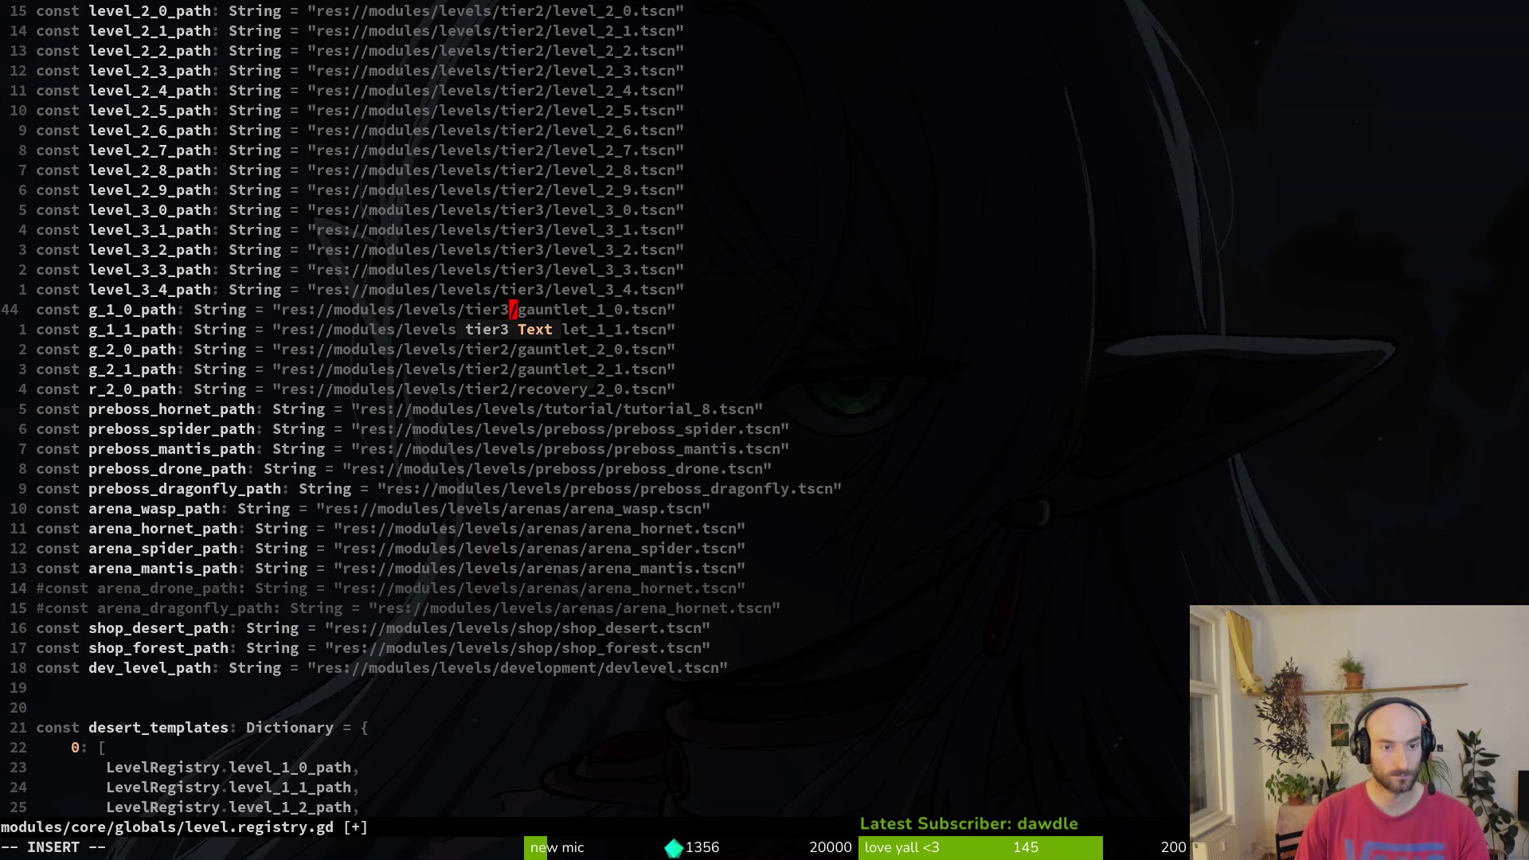
{"action": "key", "text": "Escape"}
{"action": "type", "text": ":w"}
{"action": "key", "text": "Return"}
- Change the g_1_0_path file name from gauntlet_1_0 to gauntlet_2_2
{"action": "key", "text": "e"}
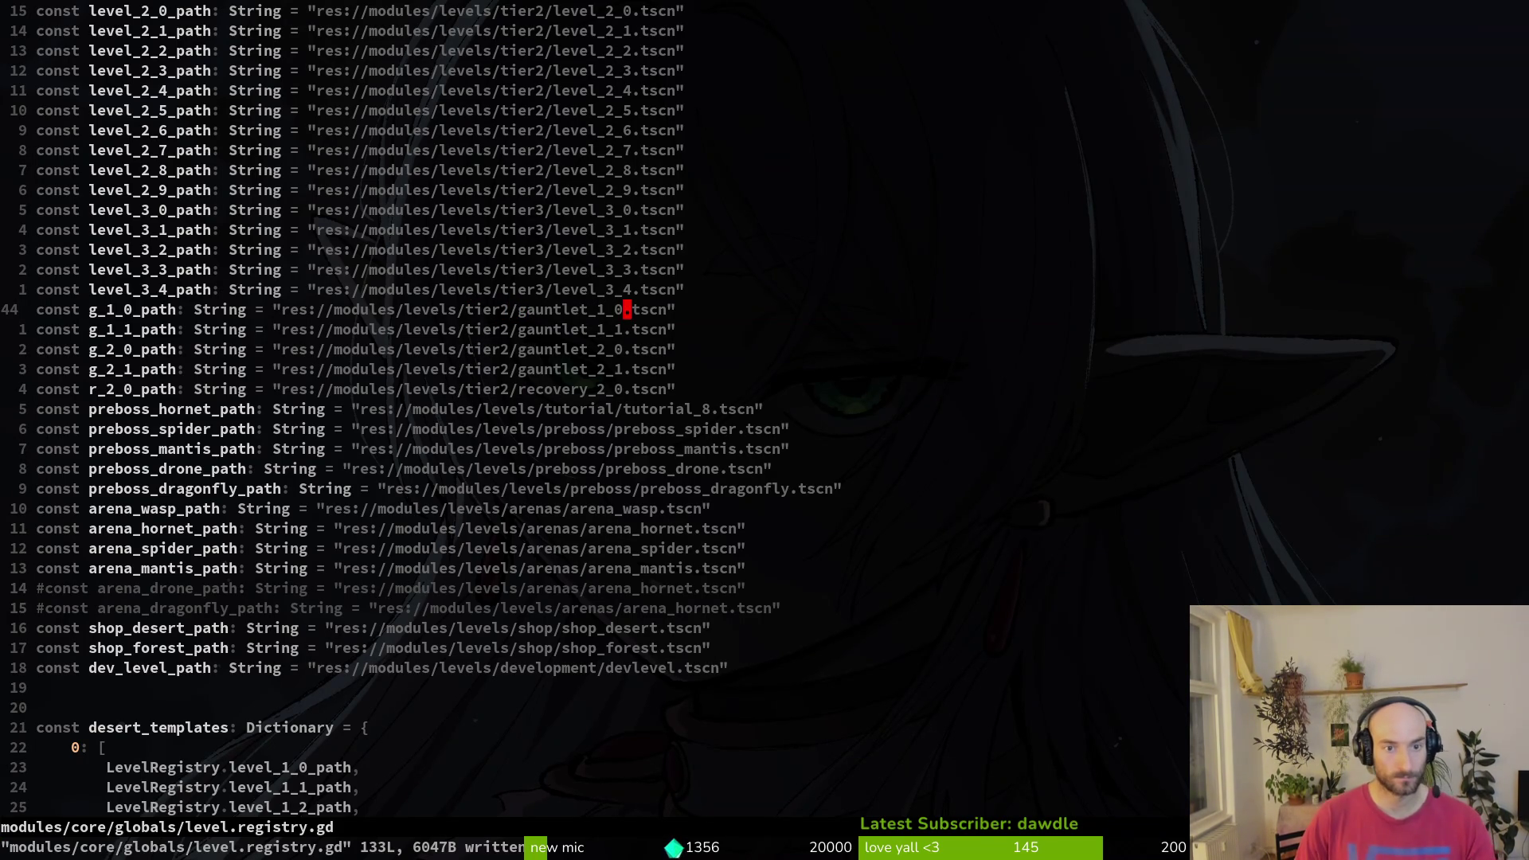
{"action": "key", "text": "s"}
{"action": "key", "text": "BackSpace"}
{"action": "key", "text": "BackSpace"}
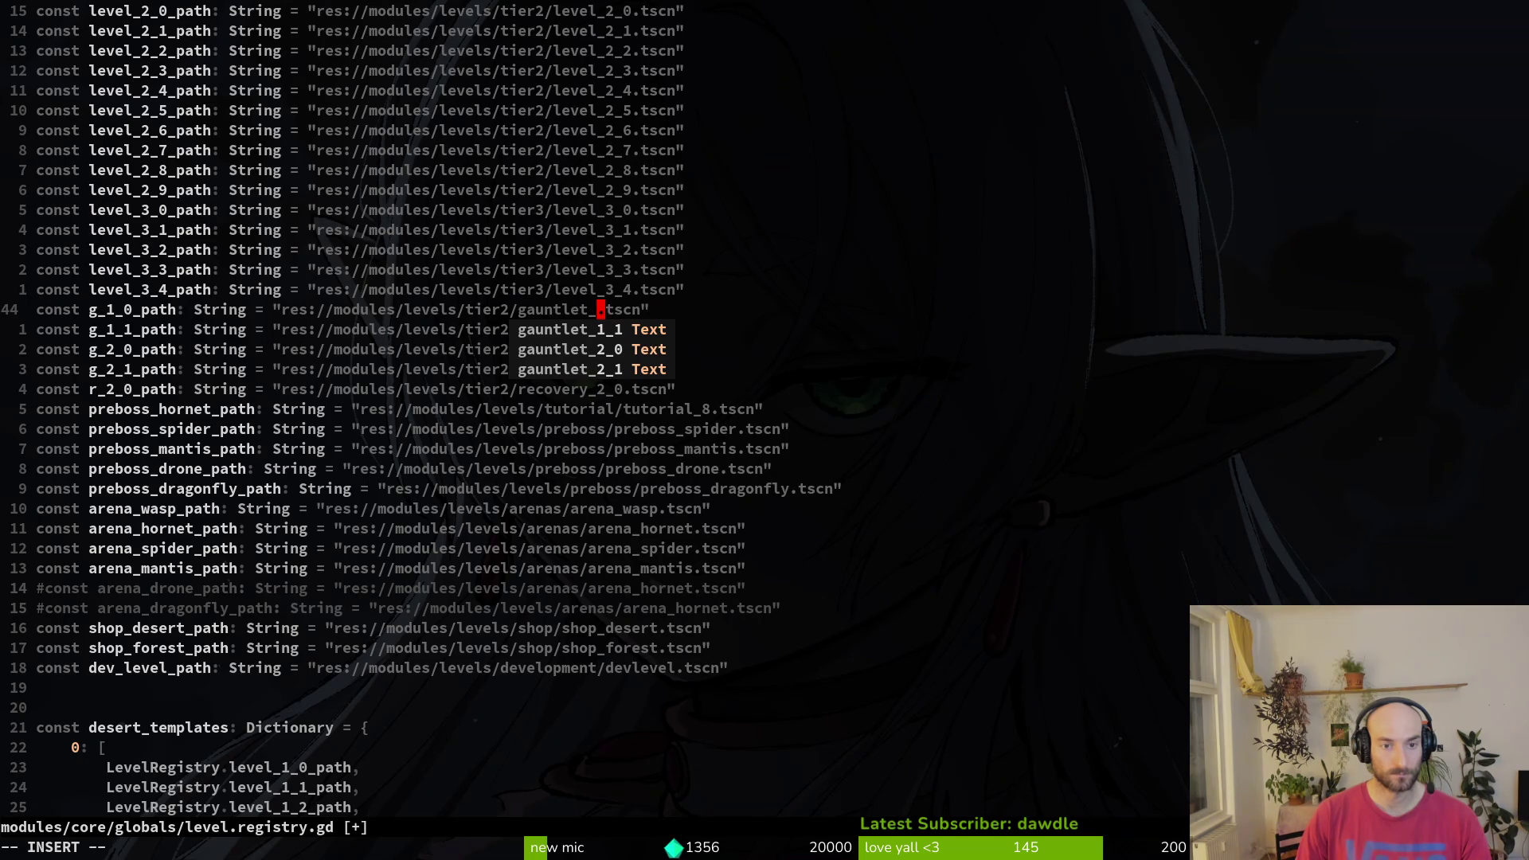
{"action": "type", "text": "2"}
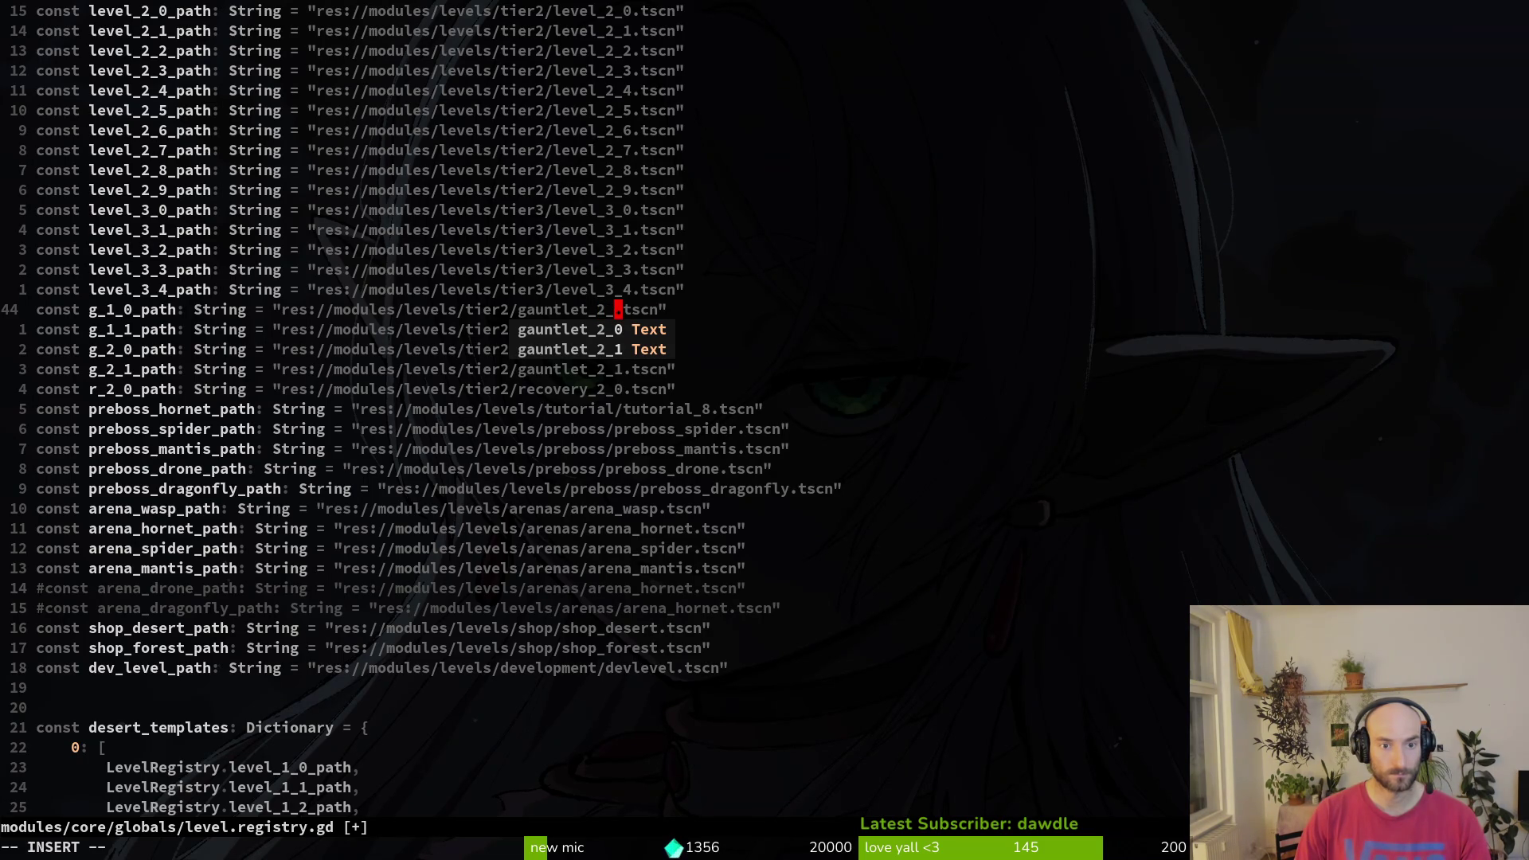
{"action": "type", "text": "_2"}
{"action": "key", "text": "Return"}
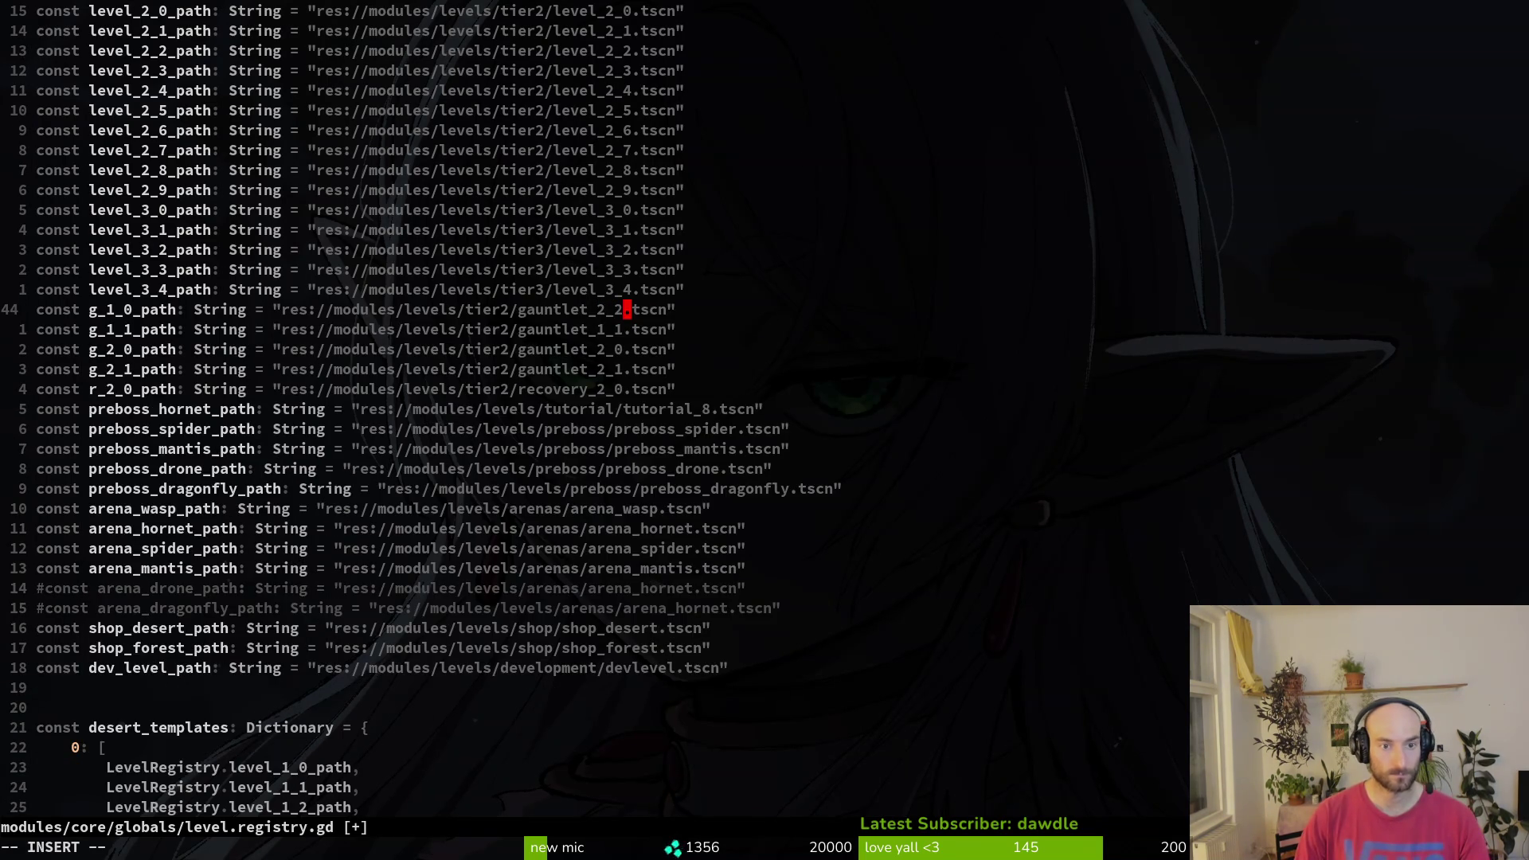
{"action": "key", "text": "BackSpace"}
{"action": "key", "text": "Escape"}
{"action": "key", "text": "alt+Tab"}
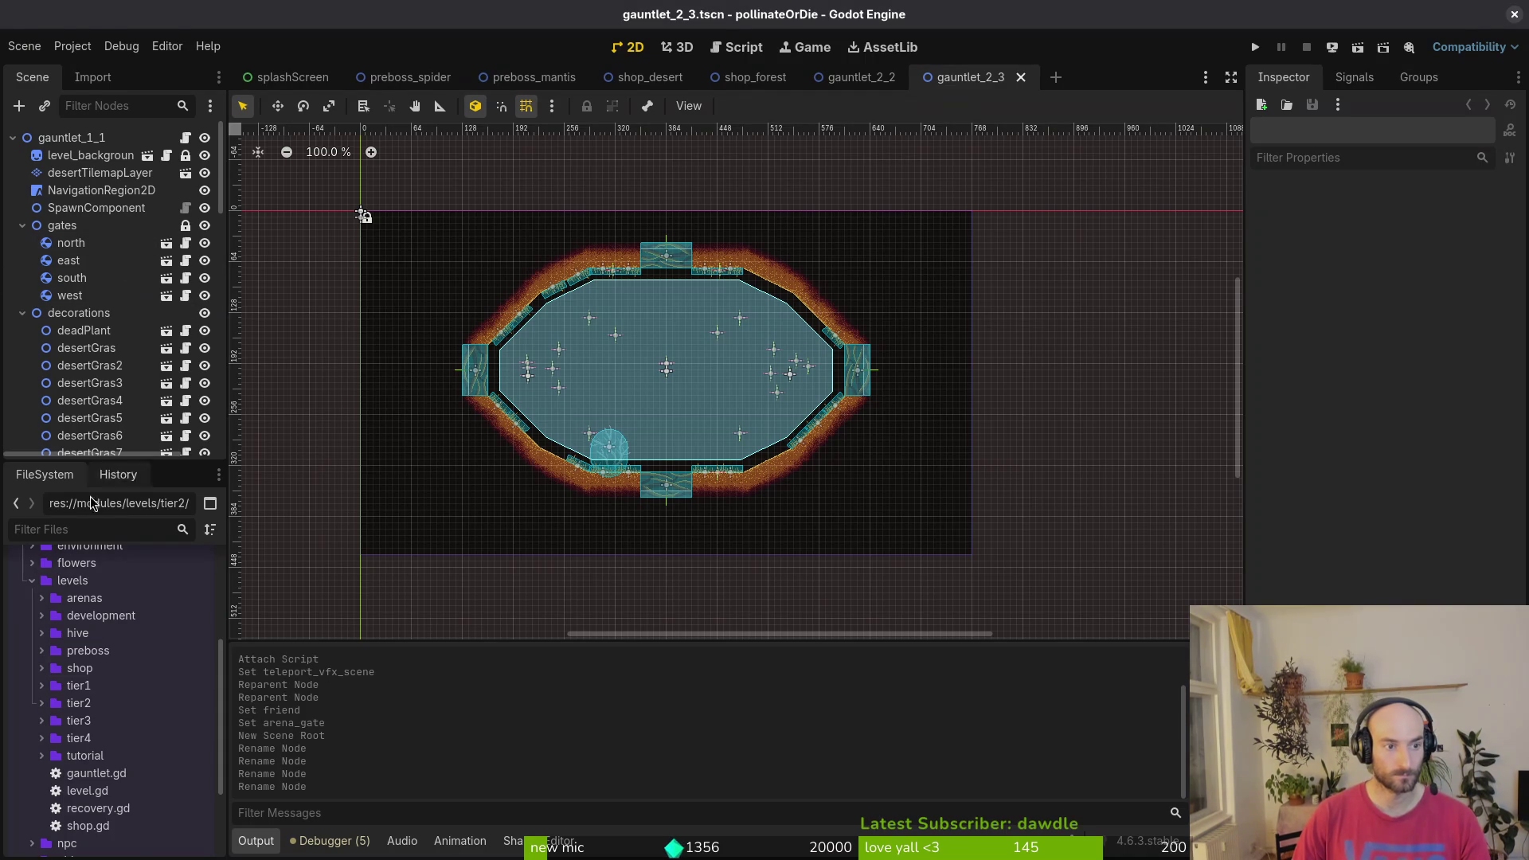
- Reveal gauntlet_2_3.tscn in the FileSystem and reopen the gauntlet_2_2 and gauntlet_2_3 scenes
{"action": "right_click", "coordinate": [970, 82]}
{"action": "left_click", "coordinate": [1098, 169]}
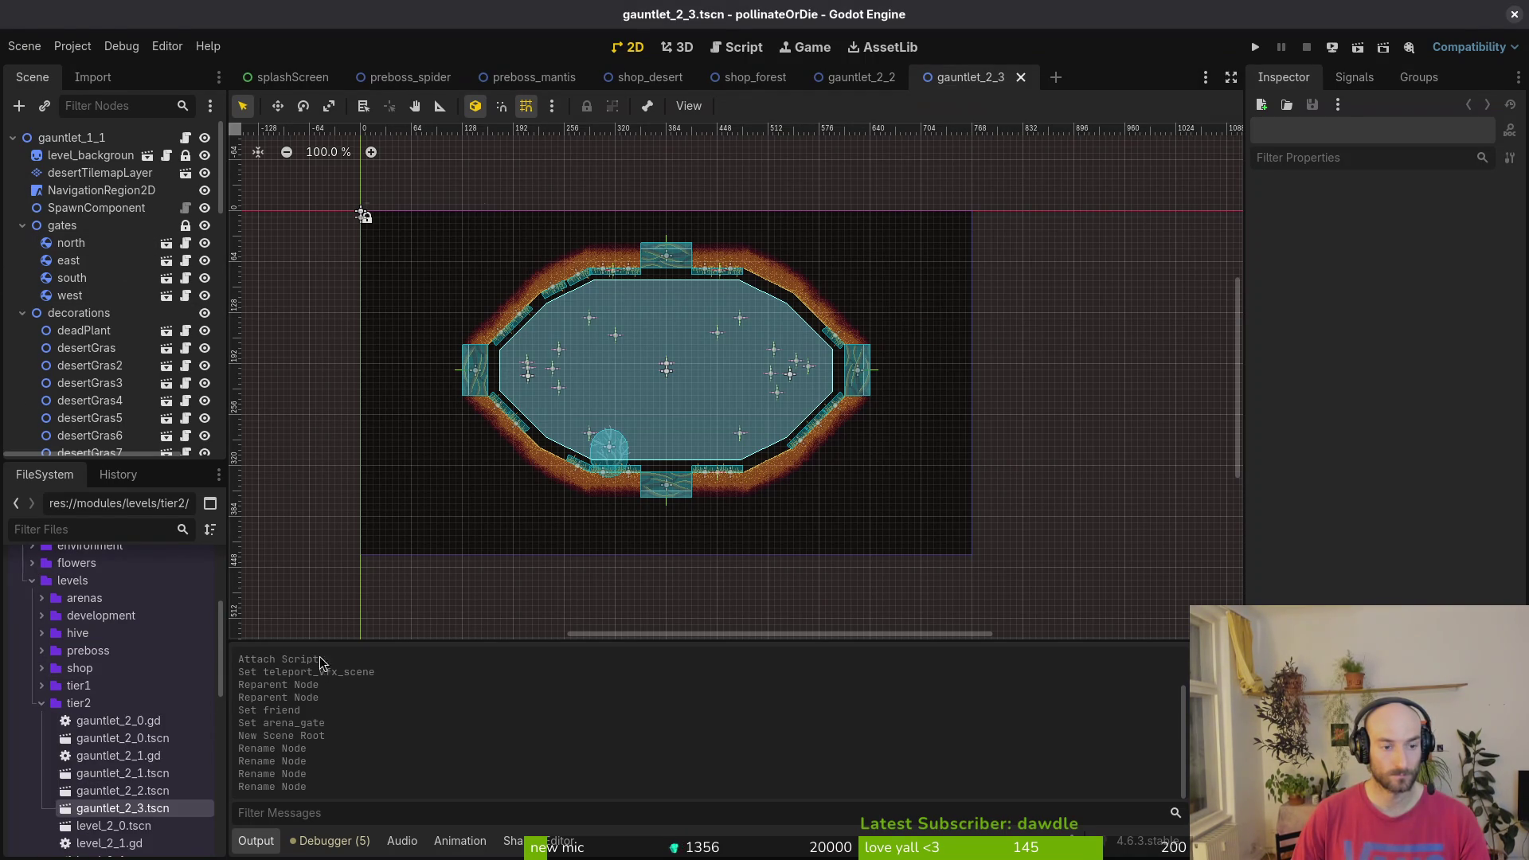
{"action": "double_click", "coordinate": [121, 792]}
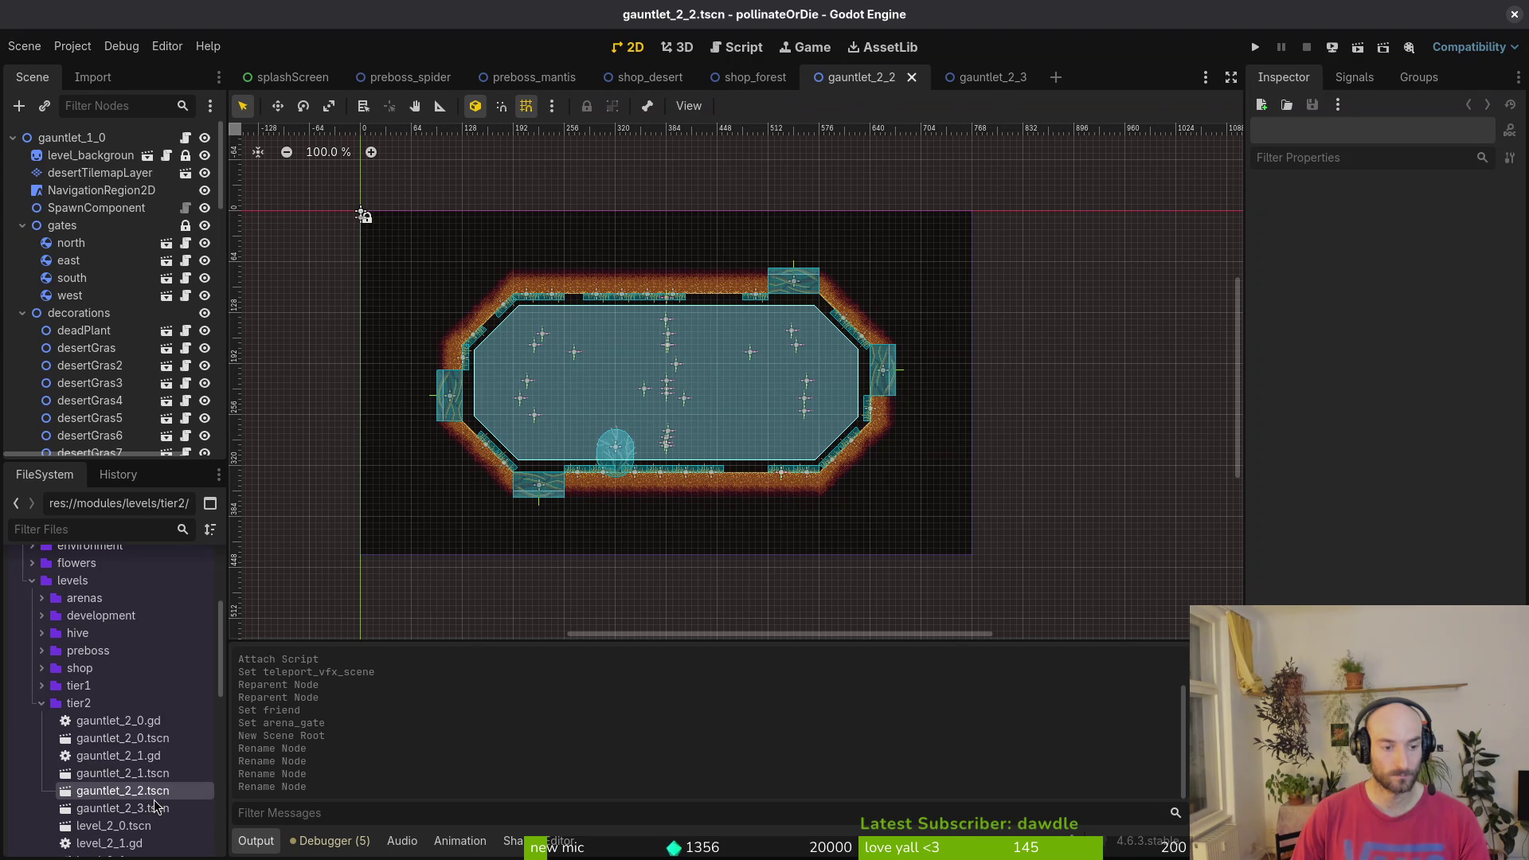
{"action": "double_click", "coordinate": [145, 810]}
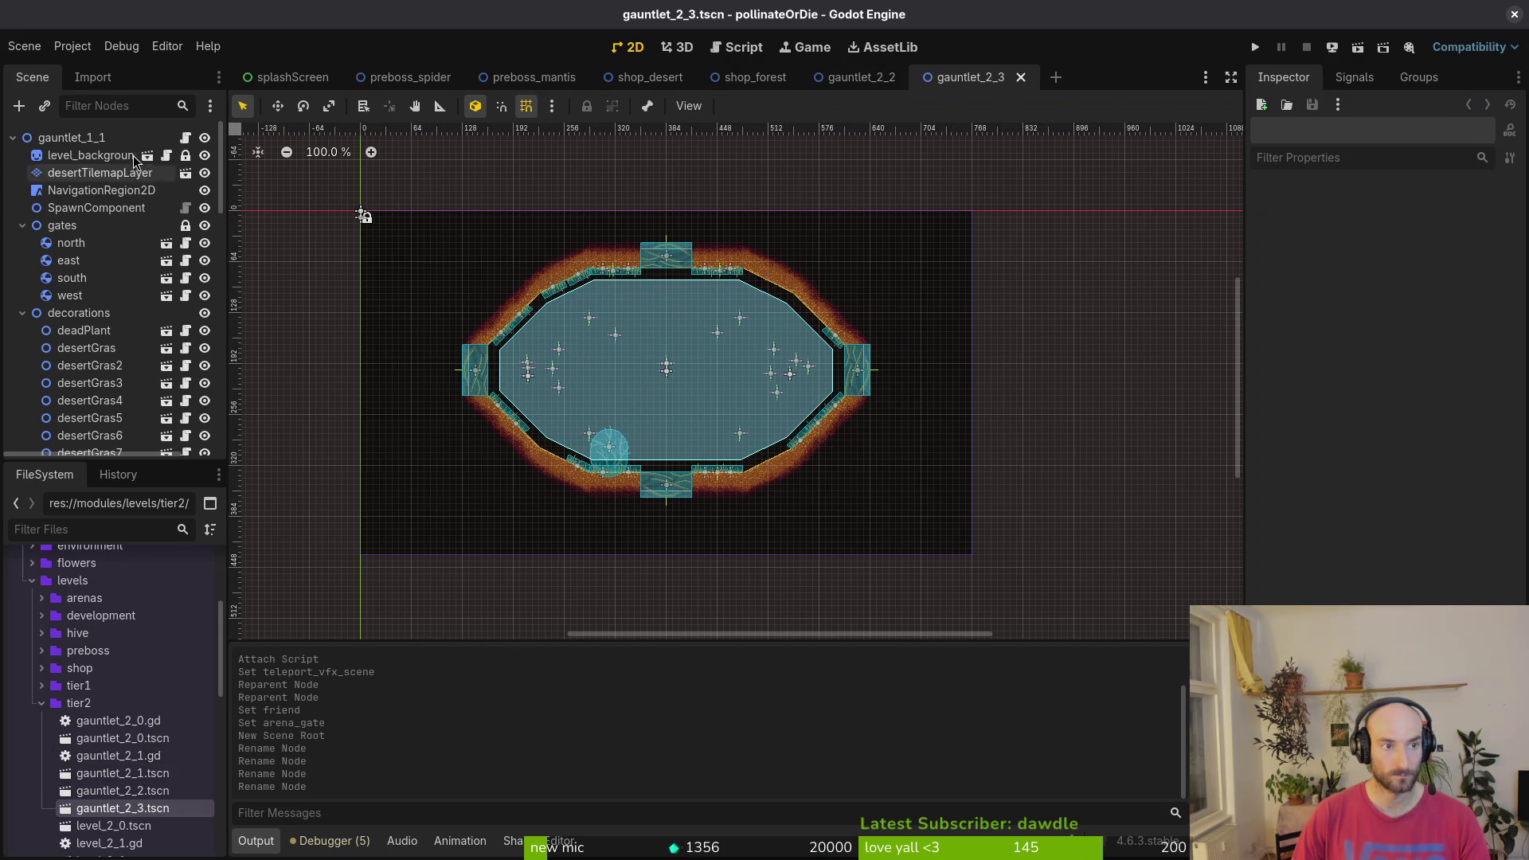
- Rename the root node from gauntlet_1_1 to gauntlet_2_3
{"action": "left_click", "coordinate": [96, 137]}
{"action": "left_click", "coordinate": [96, 137]}
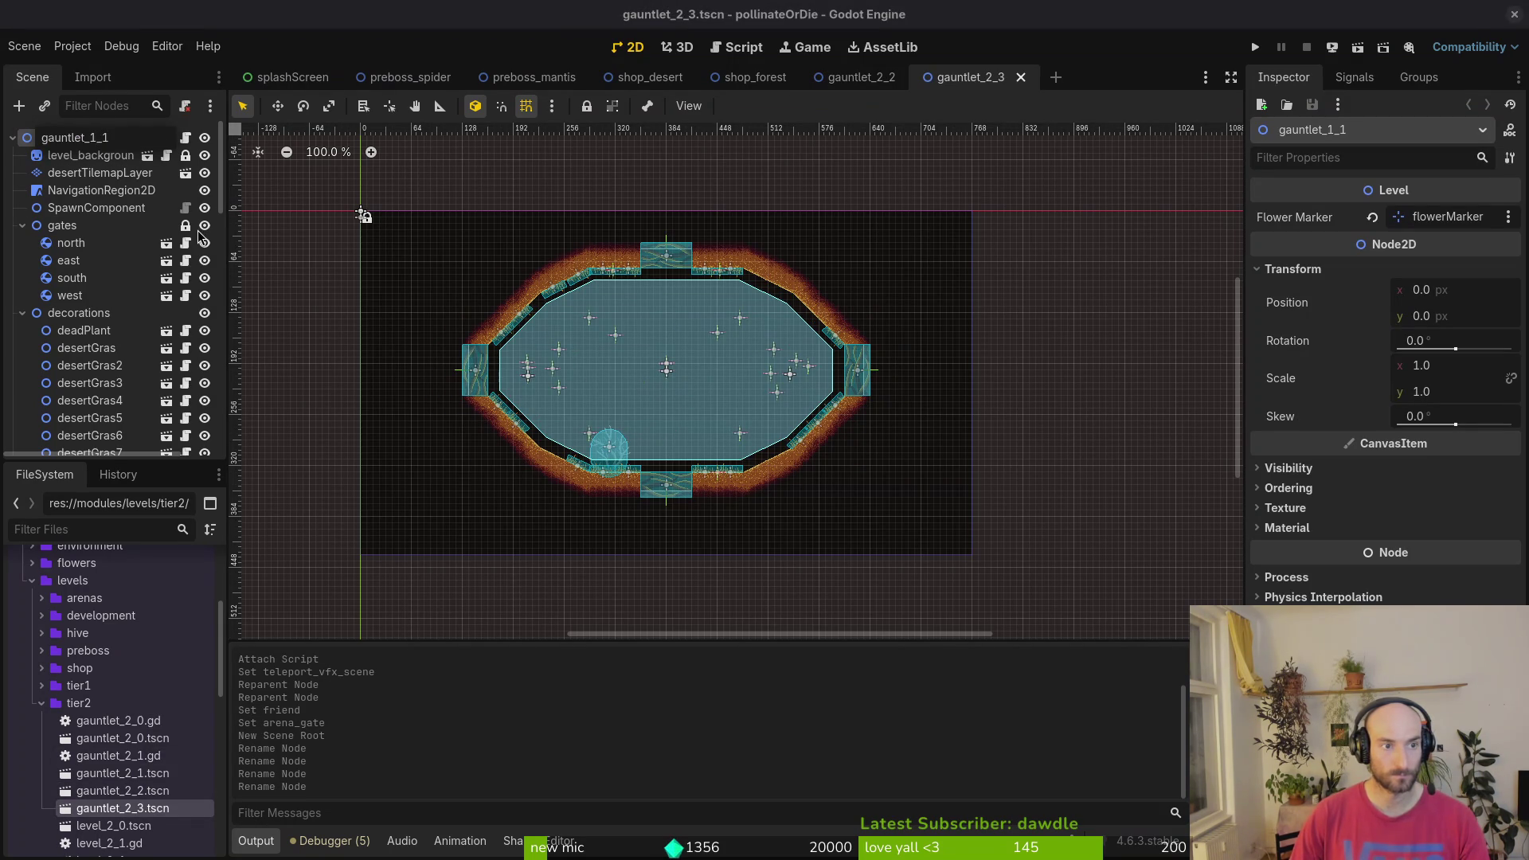
{"action": "type", "text": "2"}
{"action": "key", "text": "BackSpace"}
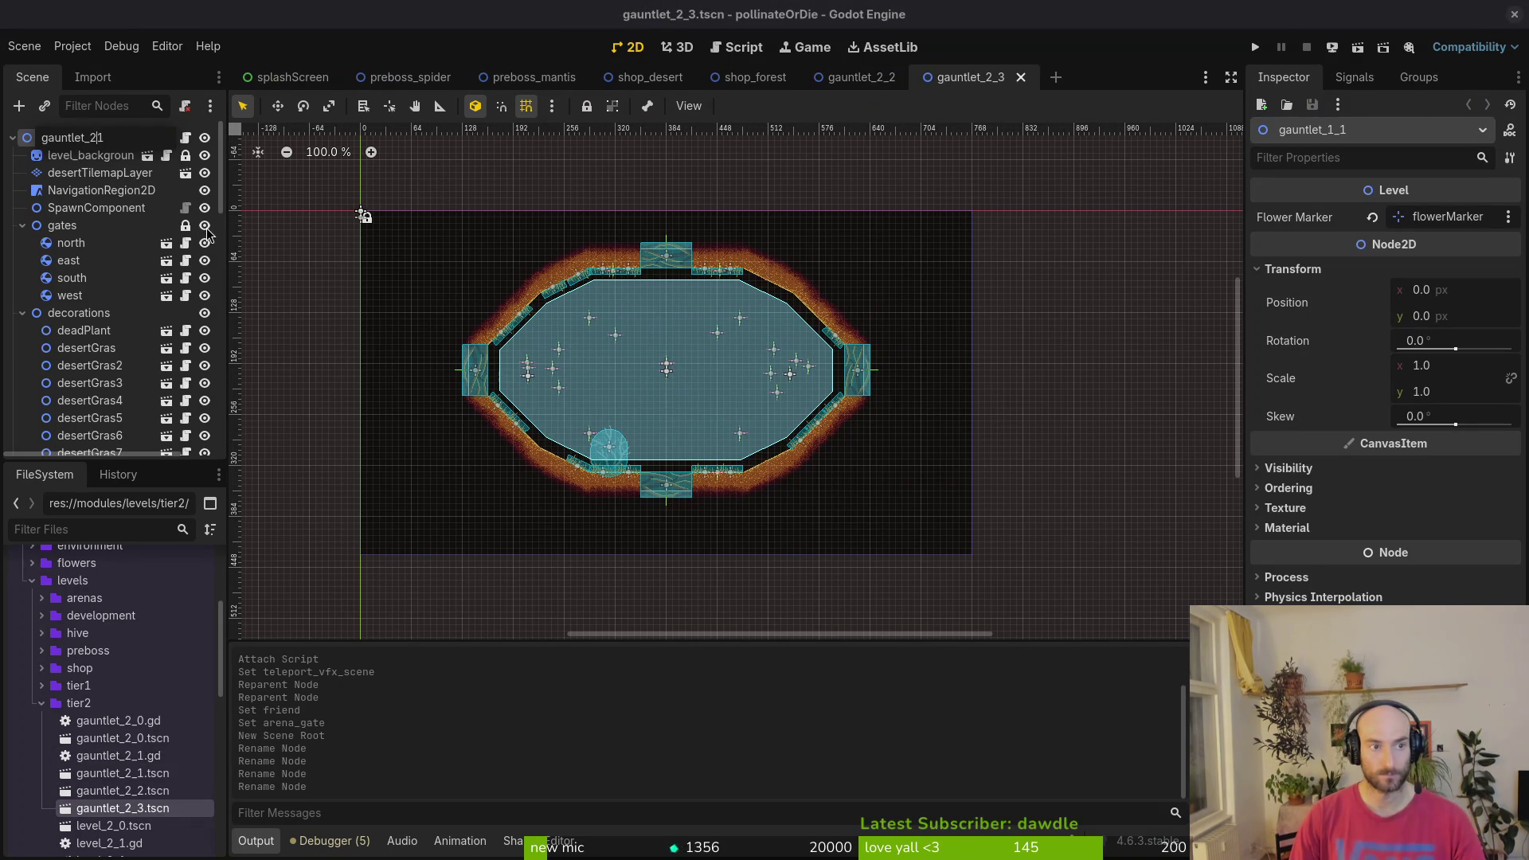
{"action": "type", "text": "3"}
{"action": "key", "text": "Return"}
{"action": "key", "text": "alt+Tab"}
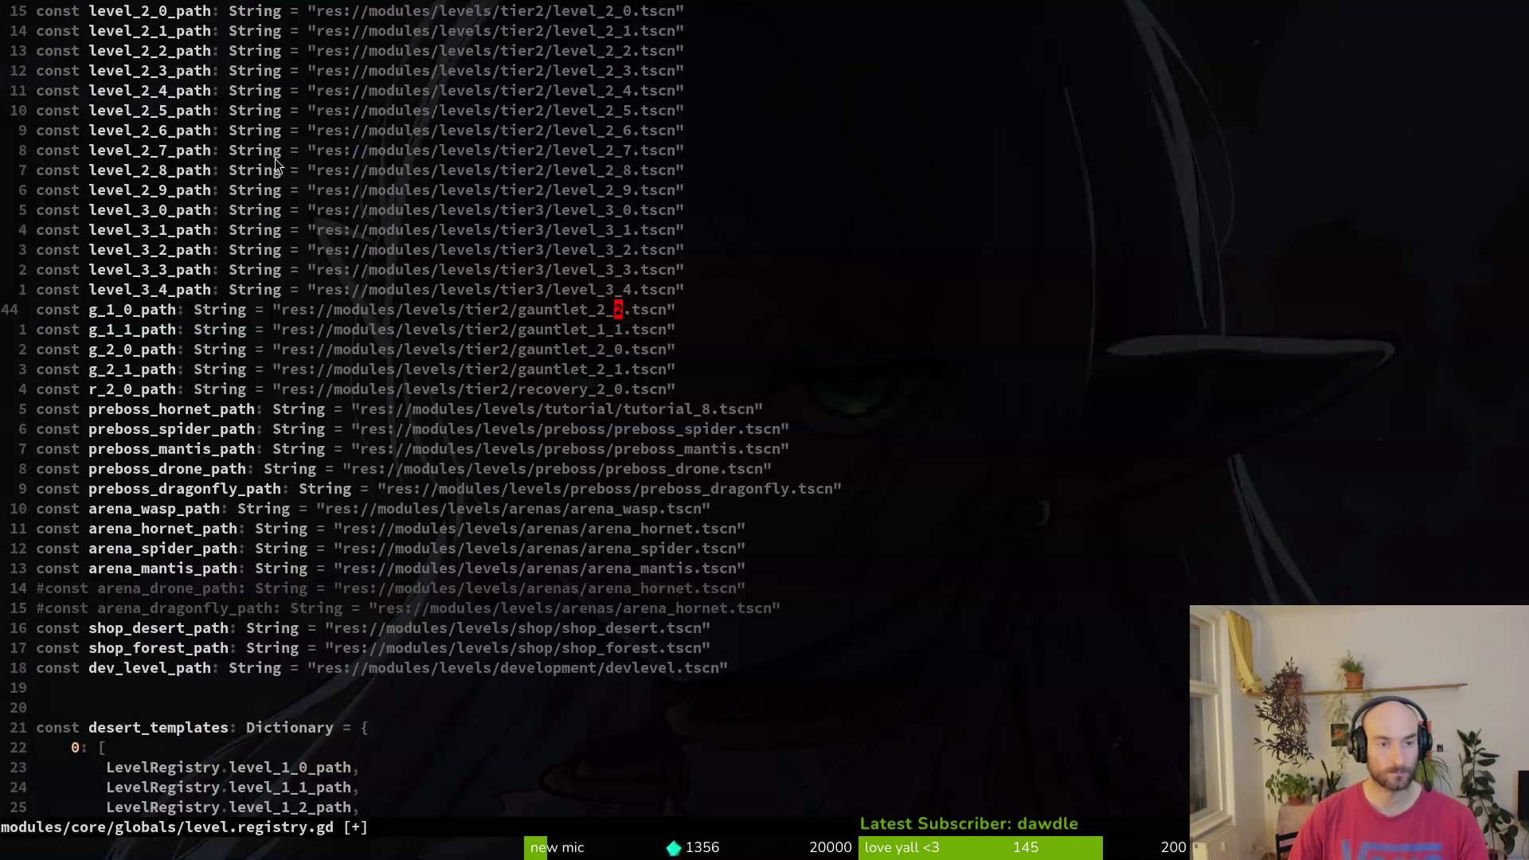
- Rename the g_1_1_path constant to g_2_3_path, pointing it to gauntlet_2_3.tscn
{"action": "left_click", "coordinate": [122, 331]}
{"action": "type", "text": "st g_"}
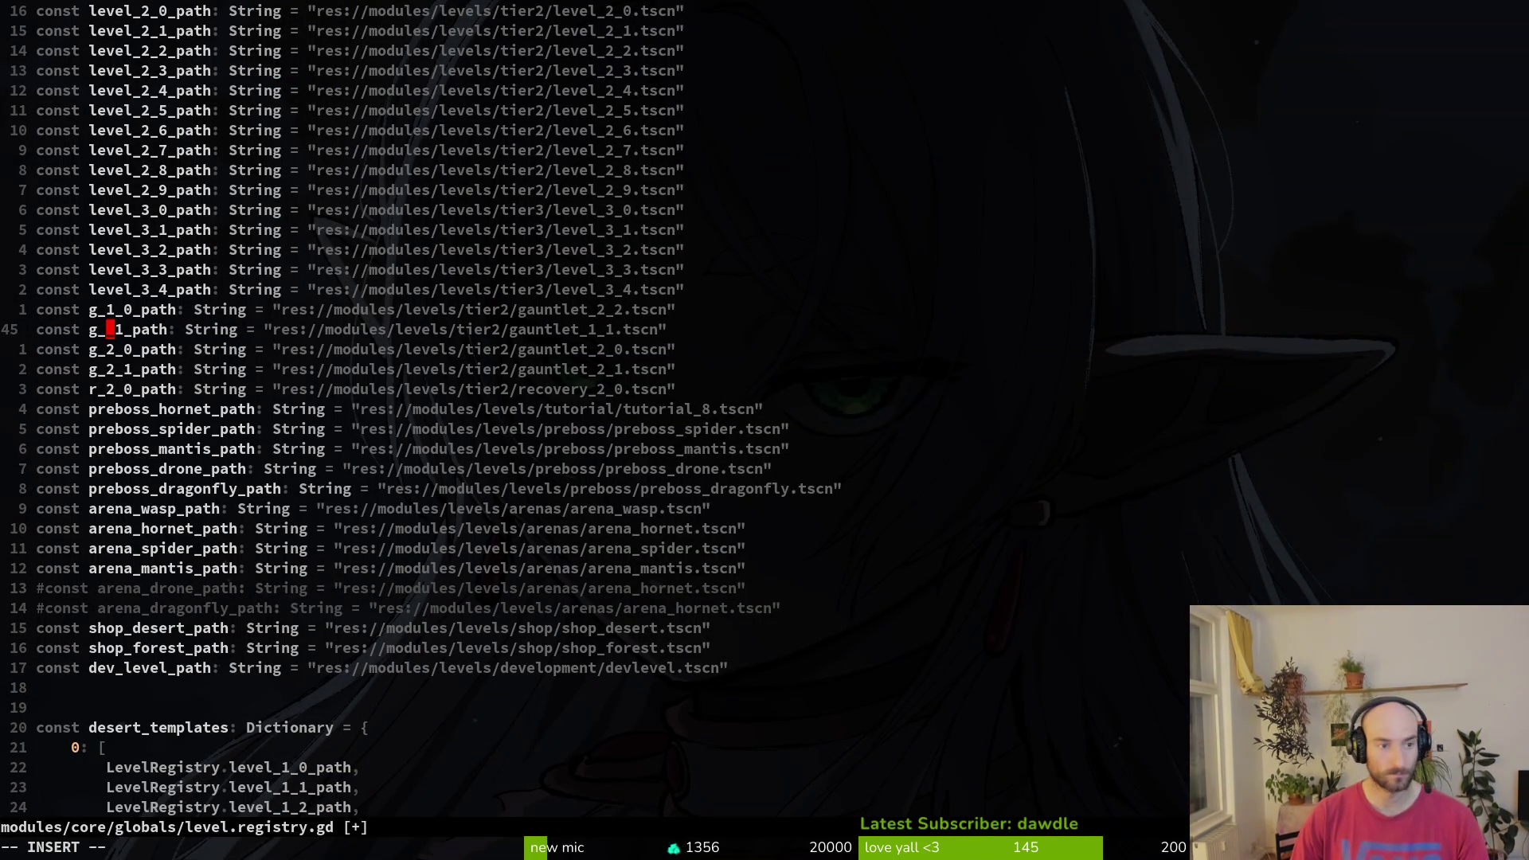
{"action": "type", "text": "2"}
{"action": "key", "text": "Right"}
{"action": "key", "text": "Delete"}
{"action": "type", "text": "3"}
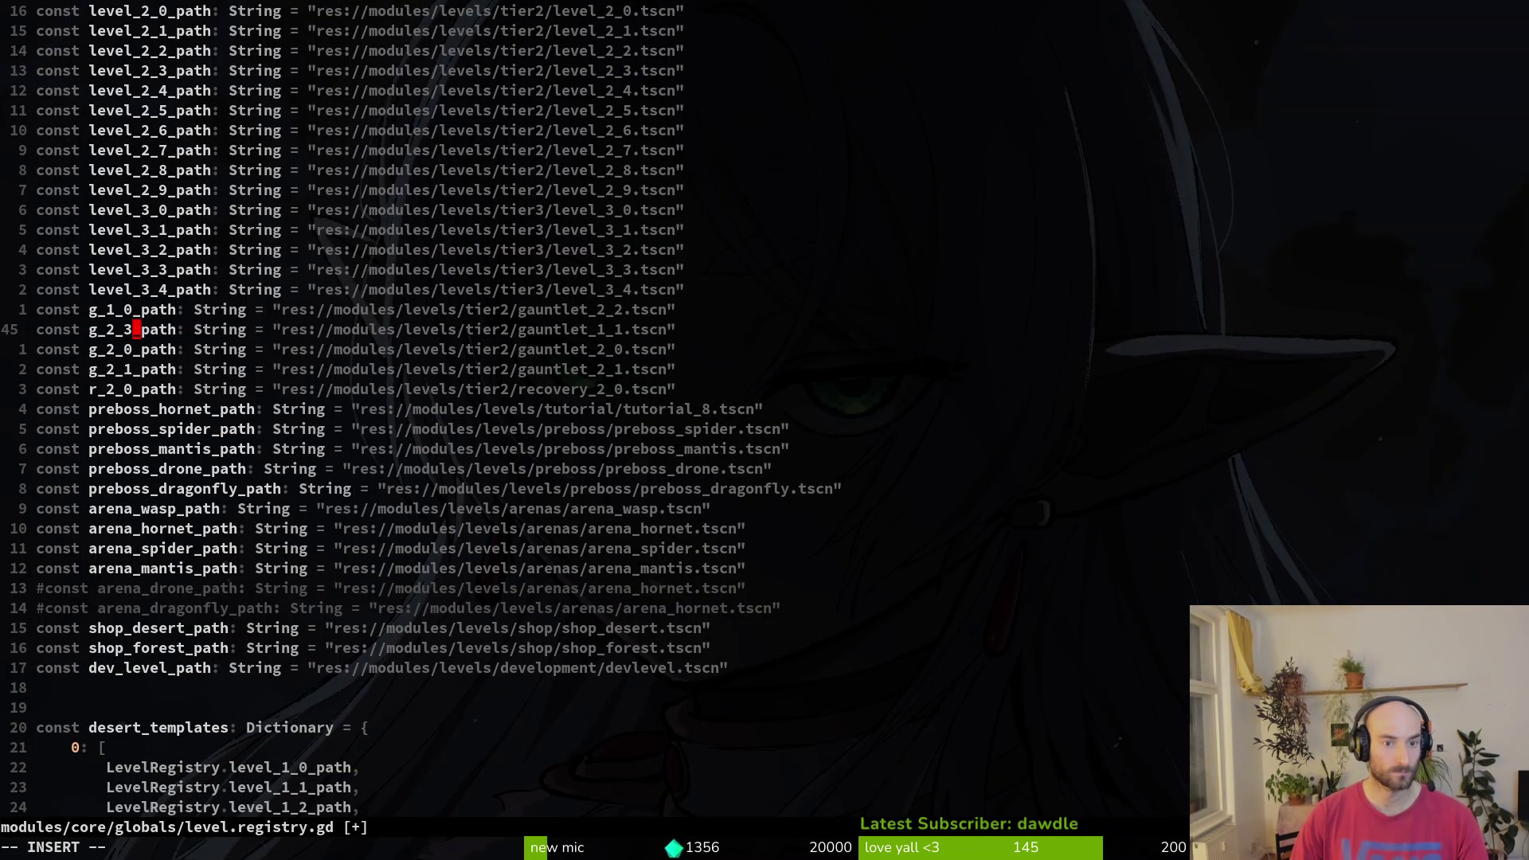
{"action": "left_click", "coordinate": [600, 329]}
{"action": "key", "text": "BackSpace"}
{"action": "type", "text": "_"}
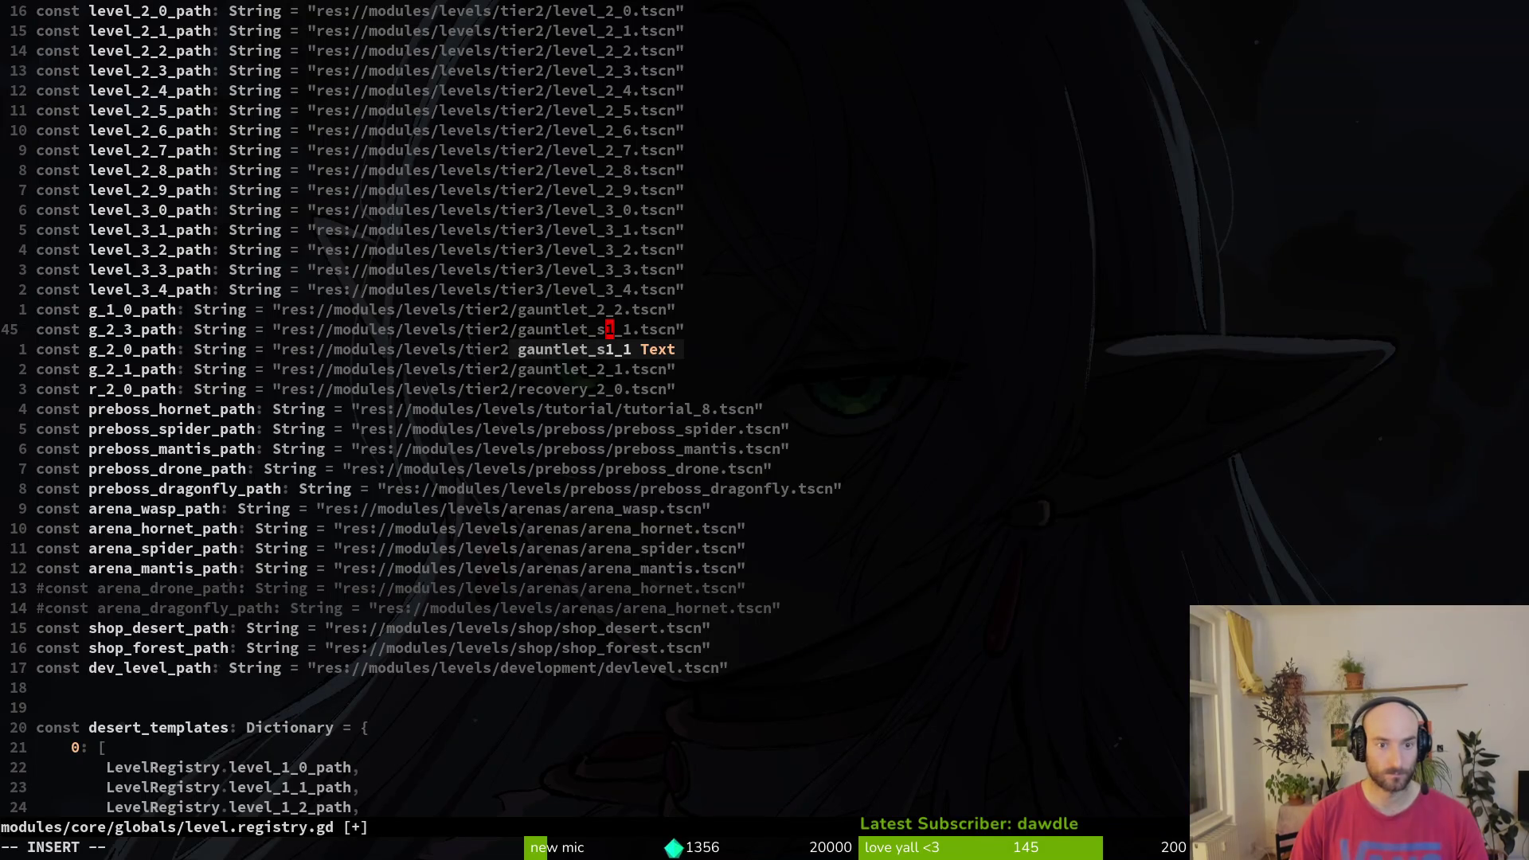
{"action": "key", "text": "Delete"}
{"action": "key", "text": "Delete"}
{"action": "type", "text": "2_3"}
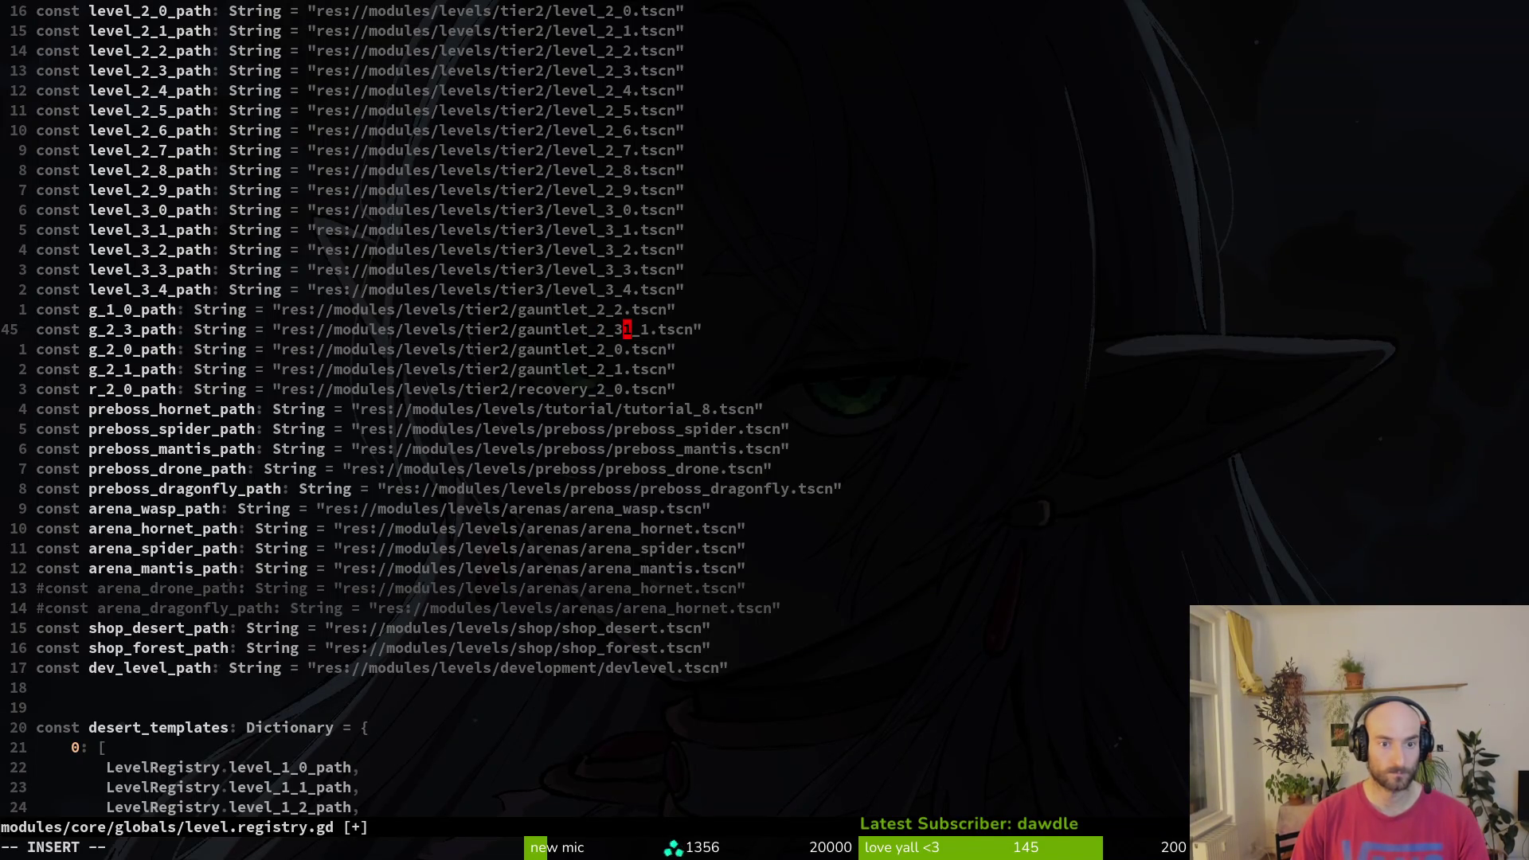
{"action": "key", "text": "Delete"}
{"action": "key", "text": "Escape"}
- Move the g_2_3_path line down to sit below g_2_1_path
{"action": "key", "text": "k"}
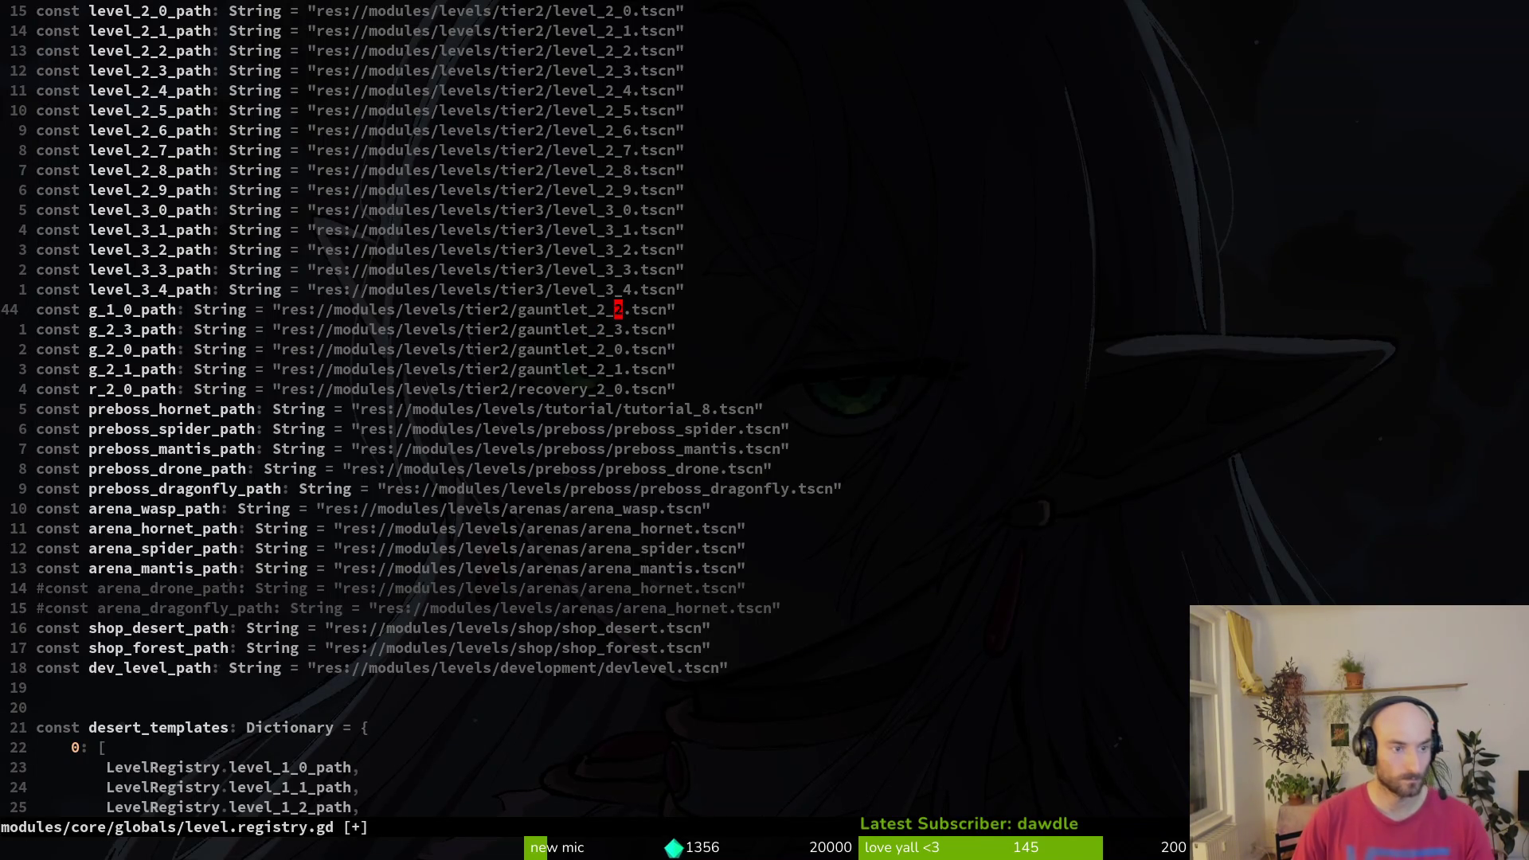
{"action": "key", "text": "b"}
{"action": "key", "text": "b"}
{"action": "key", "text": "b"}
{"action": "key", "text": "j"}
{"action": "key", "text": "shift+v"}
{"action": "key", "text": "shift+j"}
{"action": "key", "text": "shift+j"}
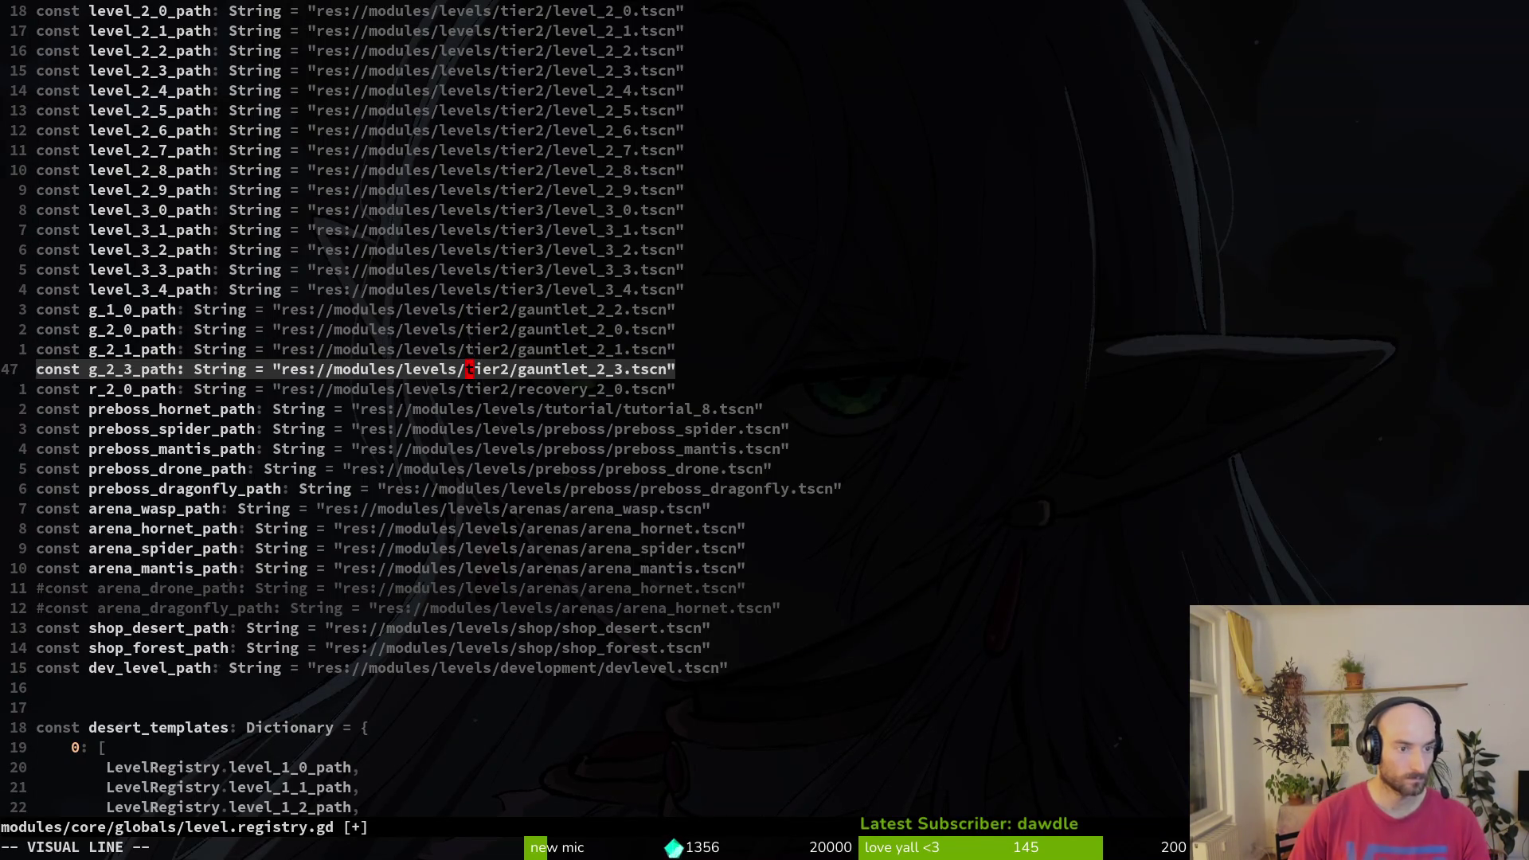
{"action": "key", "text": "Escape"}
{"action": "key", "text": "k"}
{"action": "key", "text": "k"}
{"action": "key", "text": "k"}
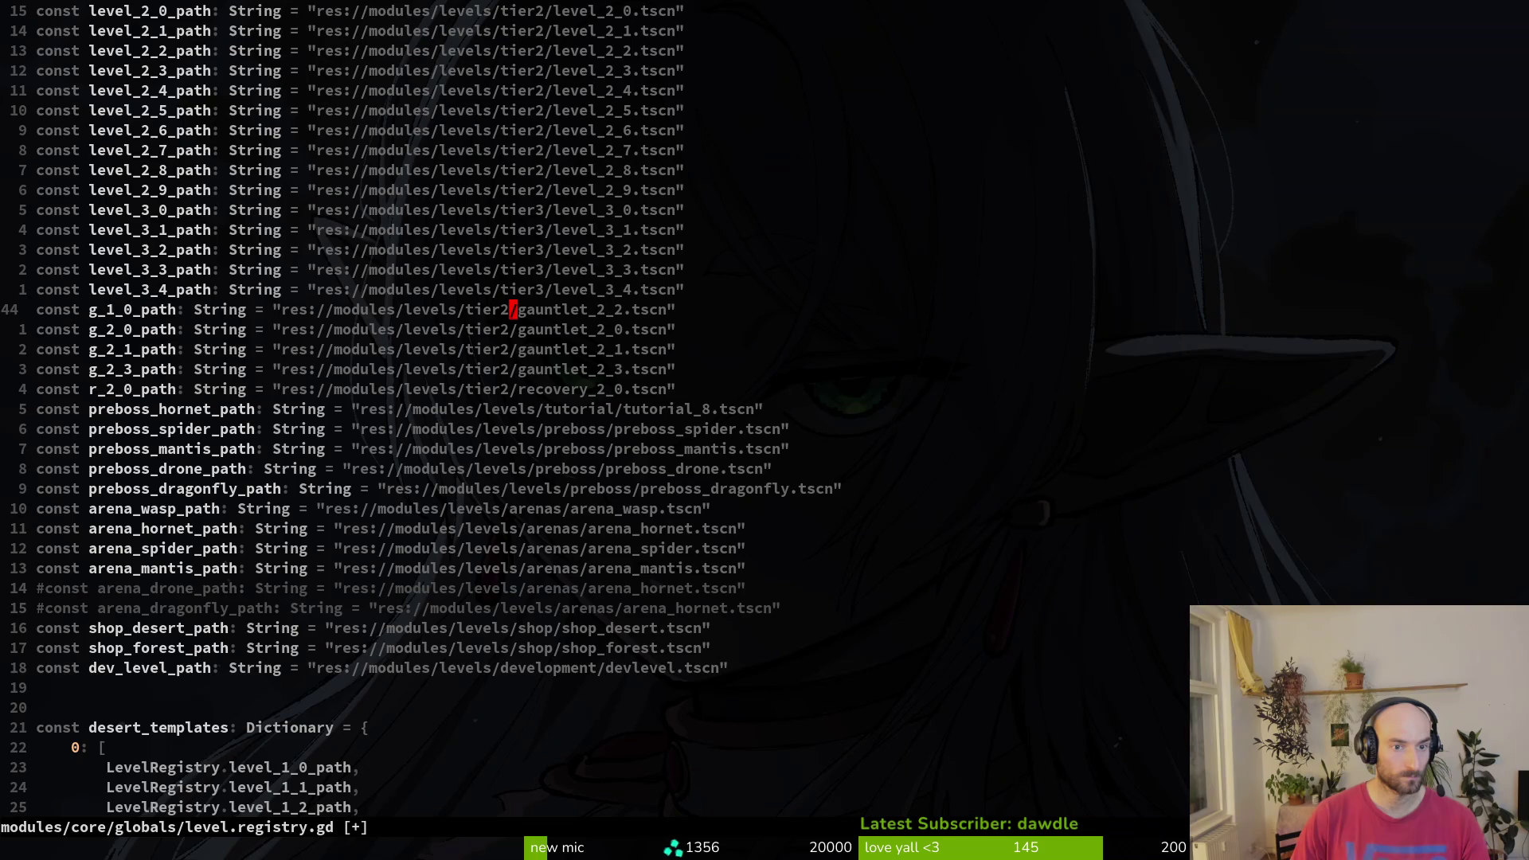
- Reposition the g_2_2_path line below g_2_1_path so the tier2 constants run in order
{"action": "key", "text": "w"}
{"action": "key", "text": "w"}
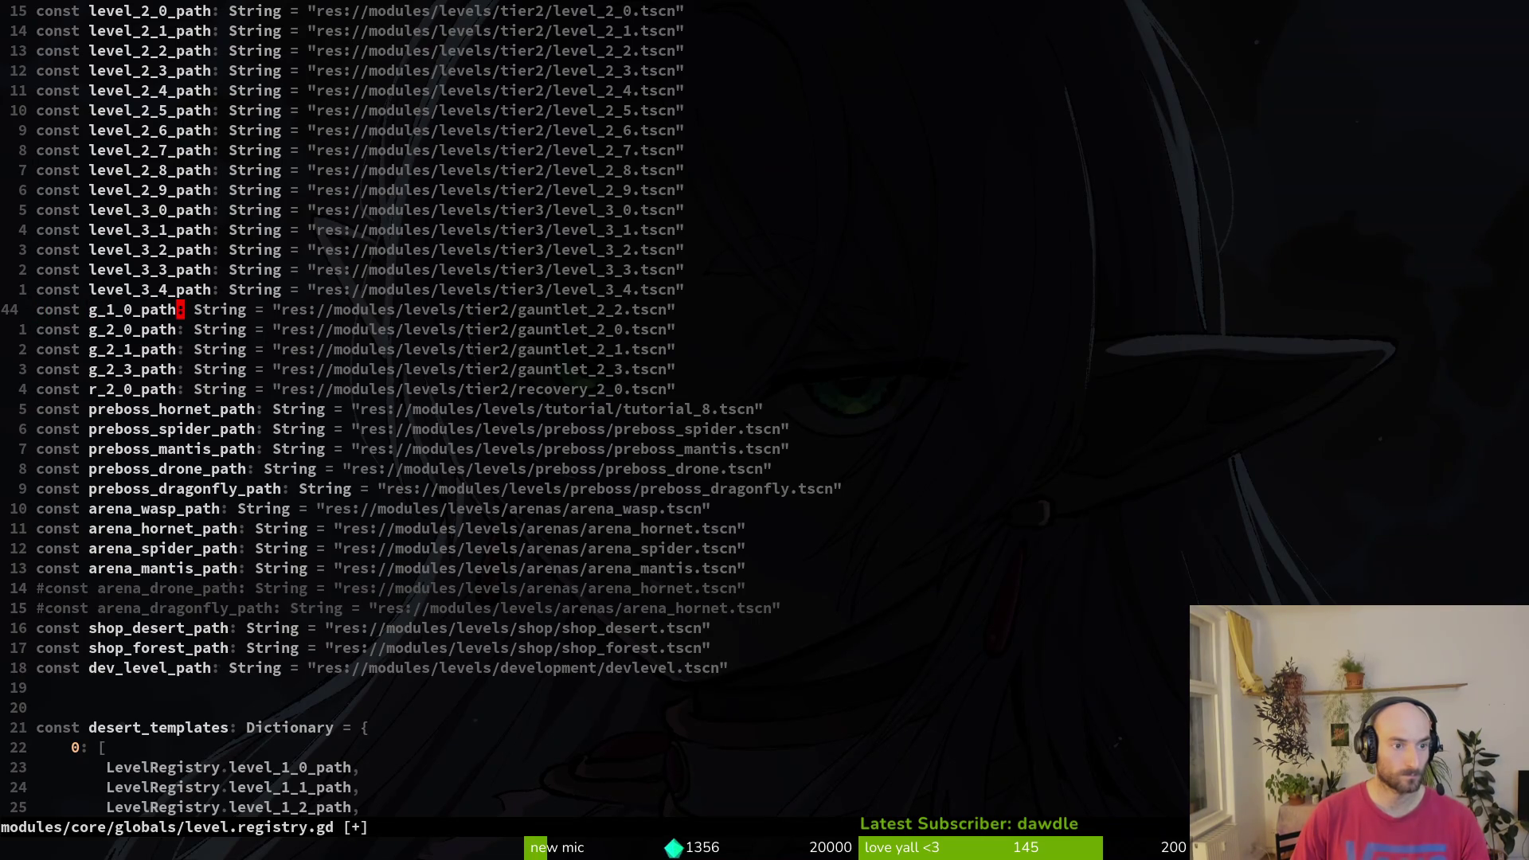
{"action": "key", "text": "Right"}
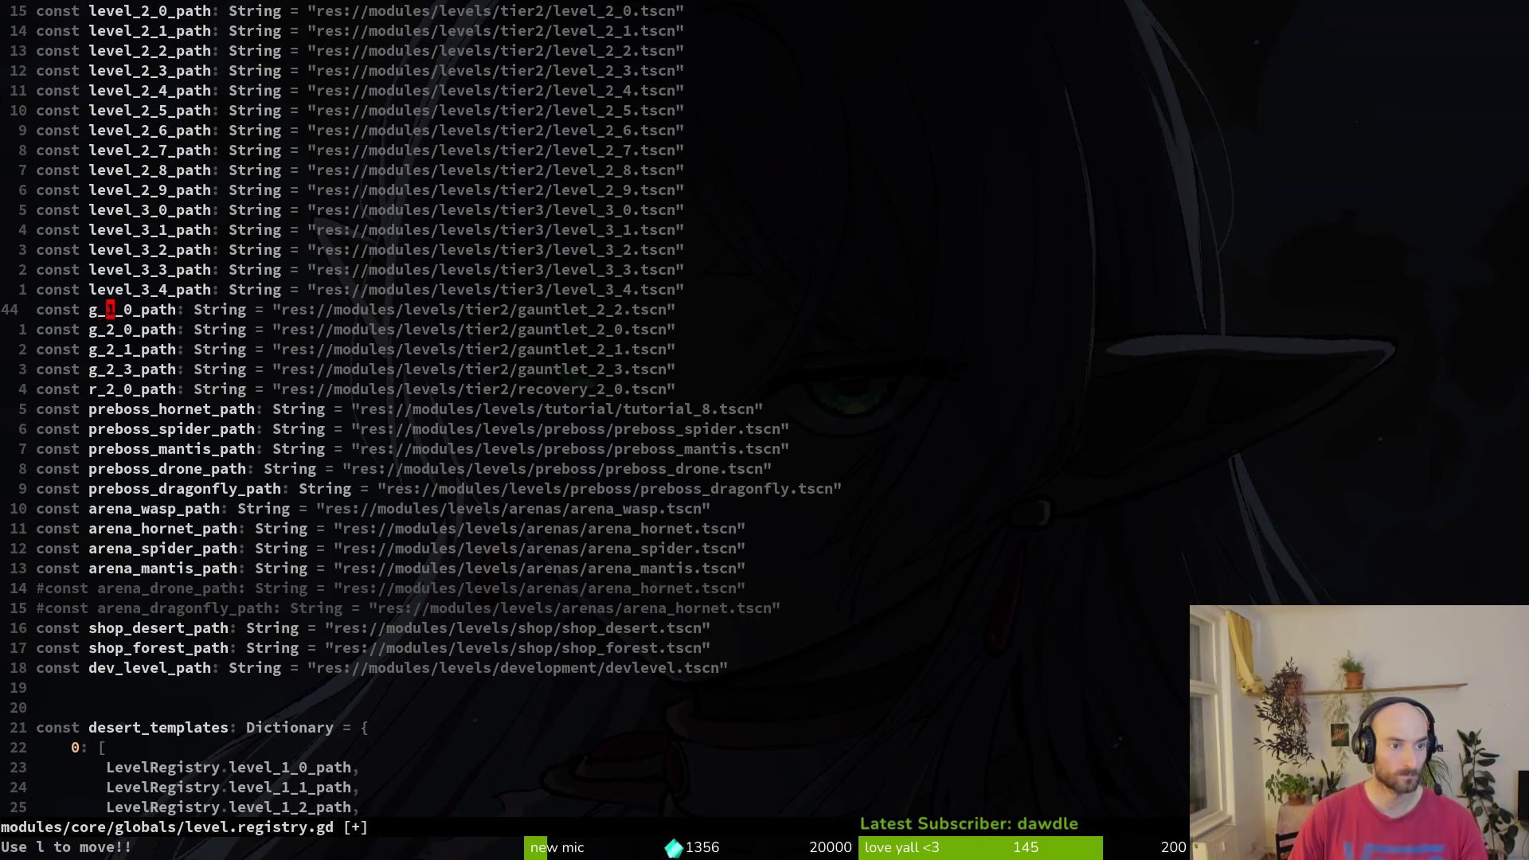
{"action": "key", "text": "V"}
{"action": "key", "text": "J"}
{"action": "key", "text": "J"}
{"action": "key", "text": "J"}
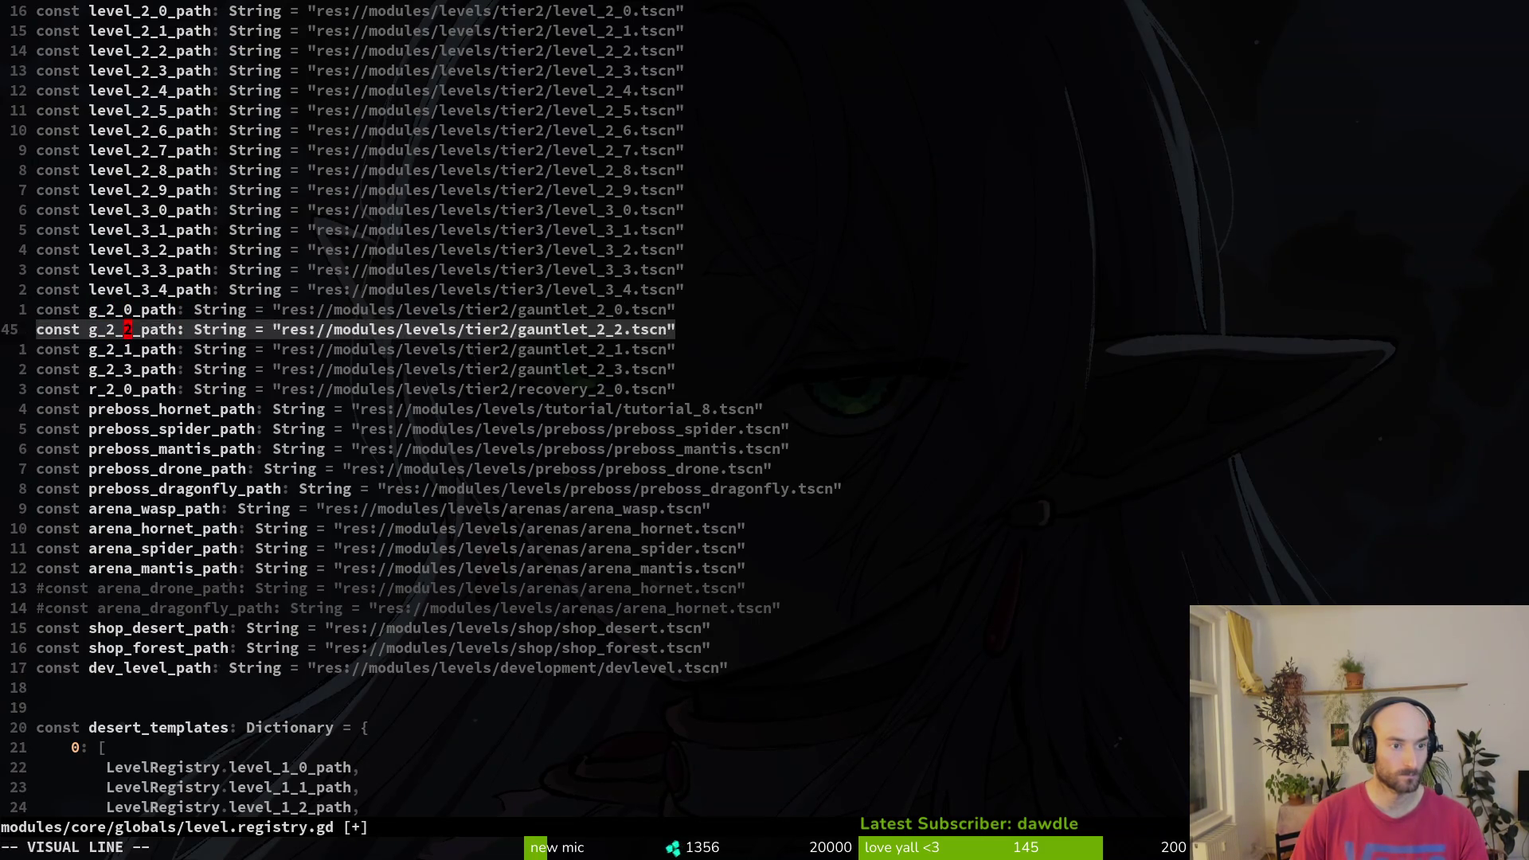
{"action": "key", "text": "Escape"}
{"action": "key", "text": "V"}
{"action": "key", "text": "K"}
{"action": "key", "text": "Escape"}
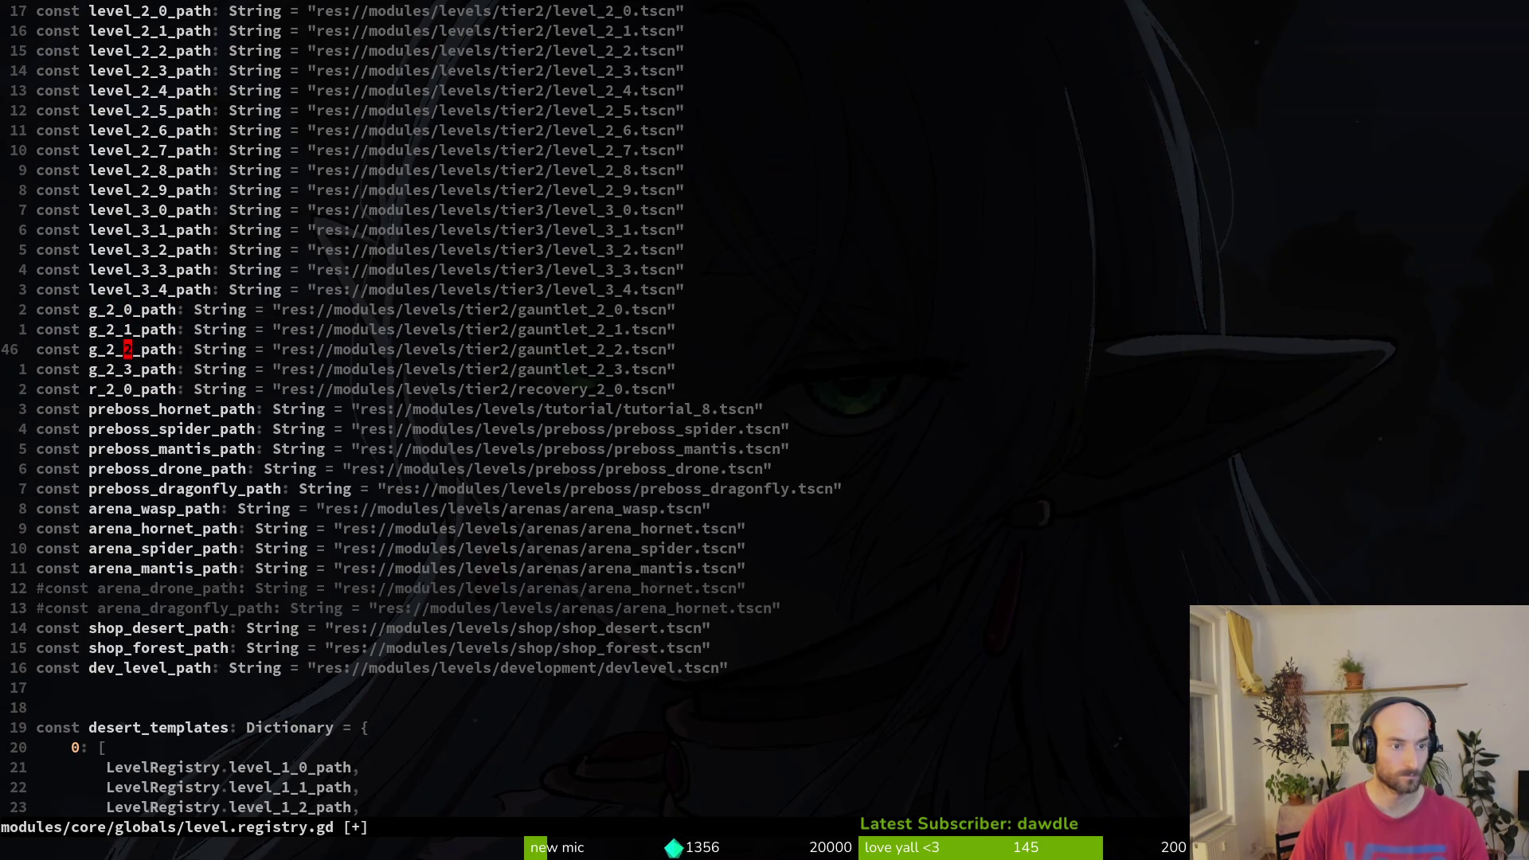
- Save level.registry.gd with :write and check the script in Godot for errors
{"action": "type", "text": ":write"}
{"action": "key", "text": "Return"}
{"action": "key", "text": "alt+Tab"}
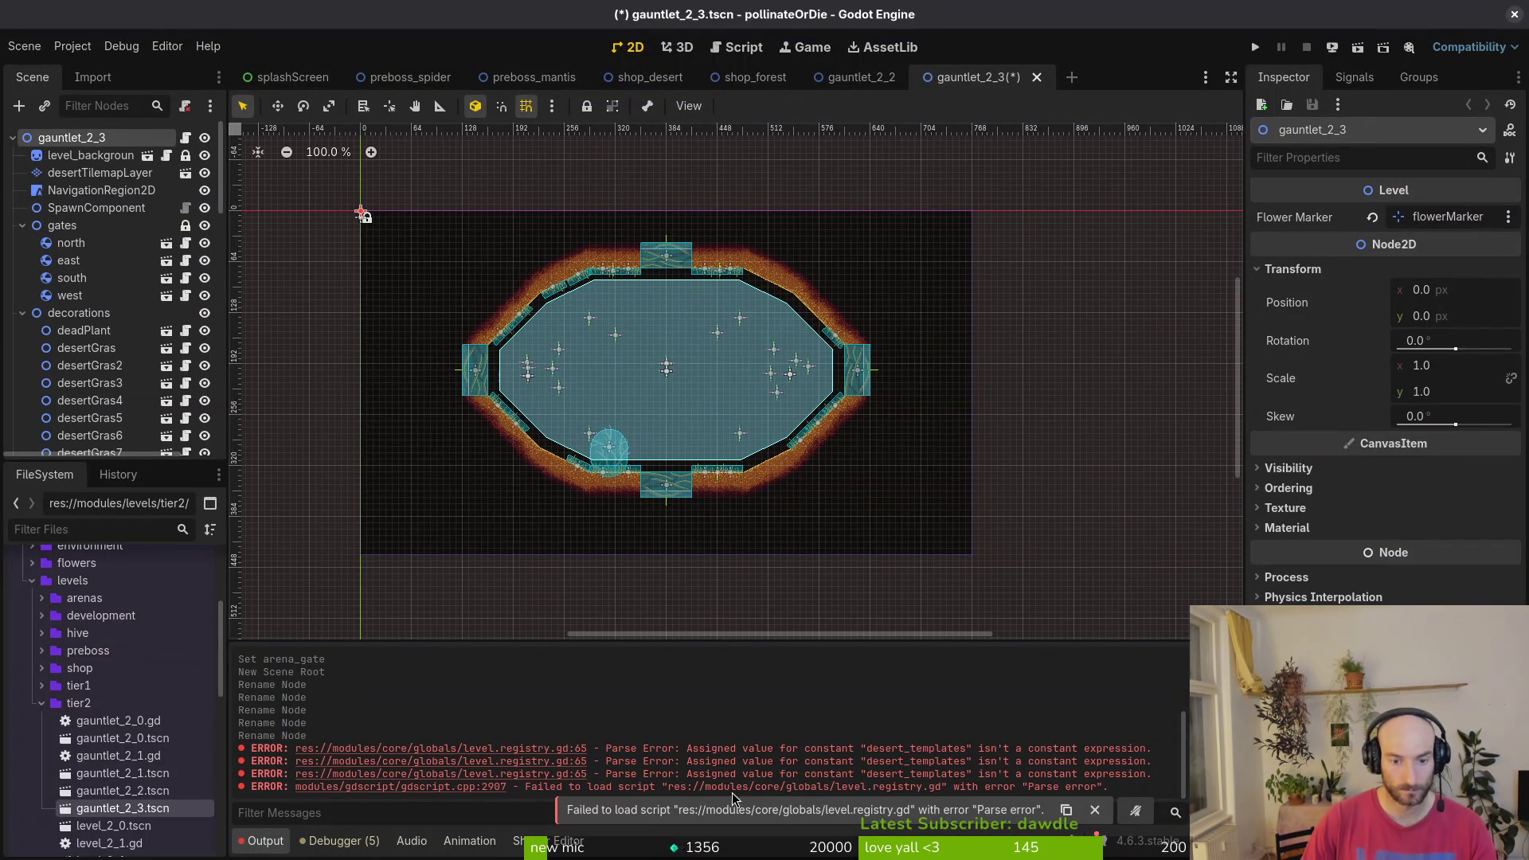
{"action": "key", "text": "alt+Tab"}
{"action": "scroll", "coordinate": [443, 451], "scroll_direction": "down", "scroll_amount": 20}
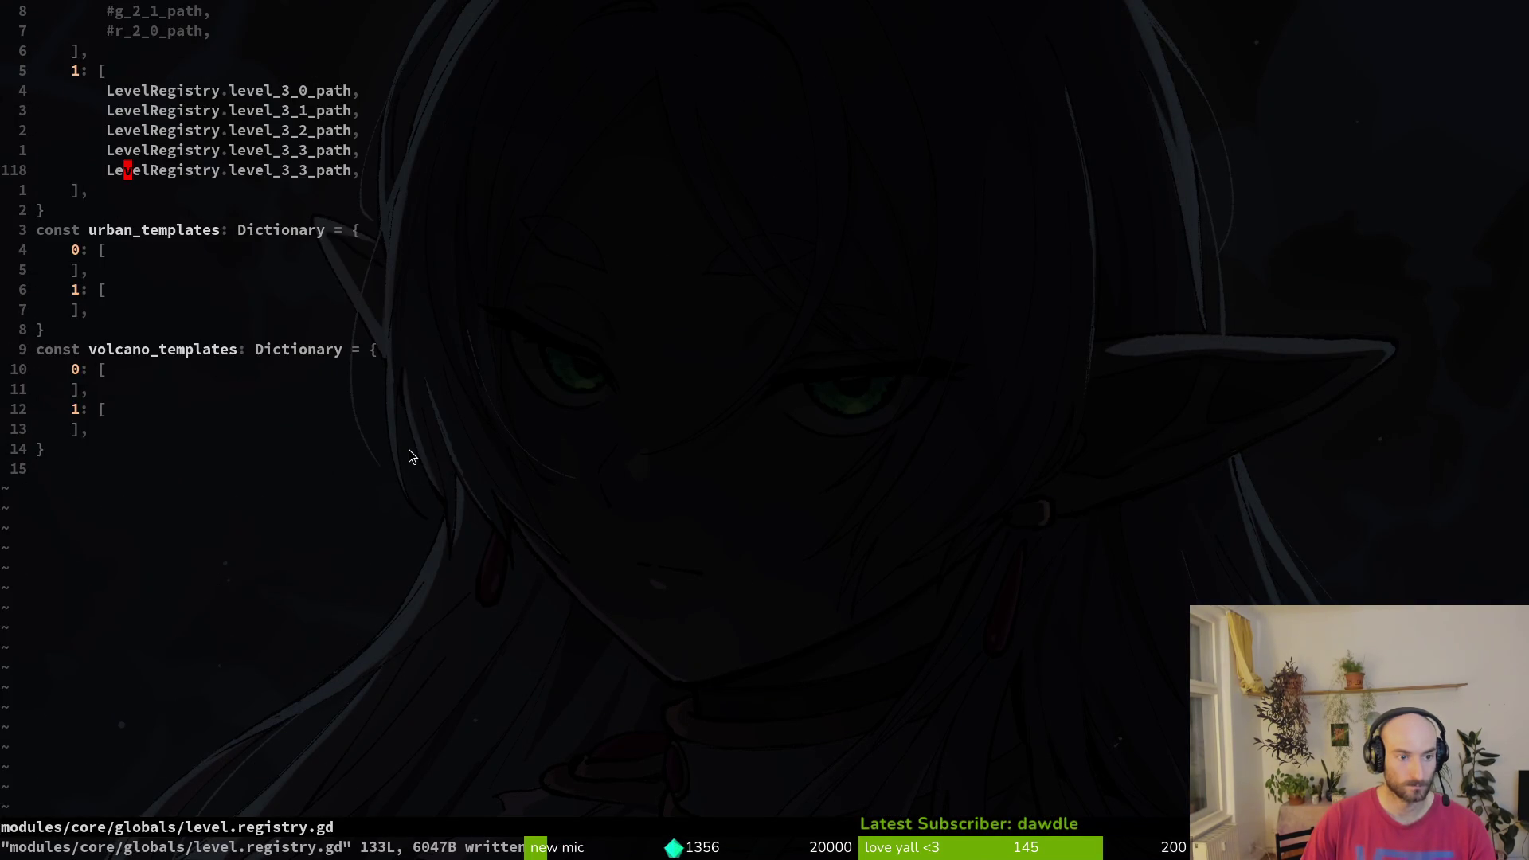
- Change the g_1_0 reference in desert_templates to g_2_2_path
{"action": "scroll", "coordinate": [408, 449], "scroll_direction": "up", "scroll_amount": 12}
{"action": "scroll", "coordinate": [271, 455], "scroll_direction": "up", "scroll_amount": 3}
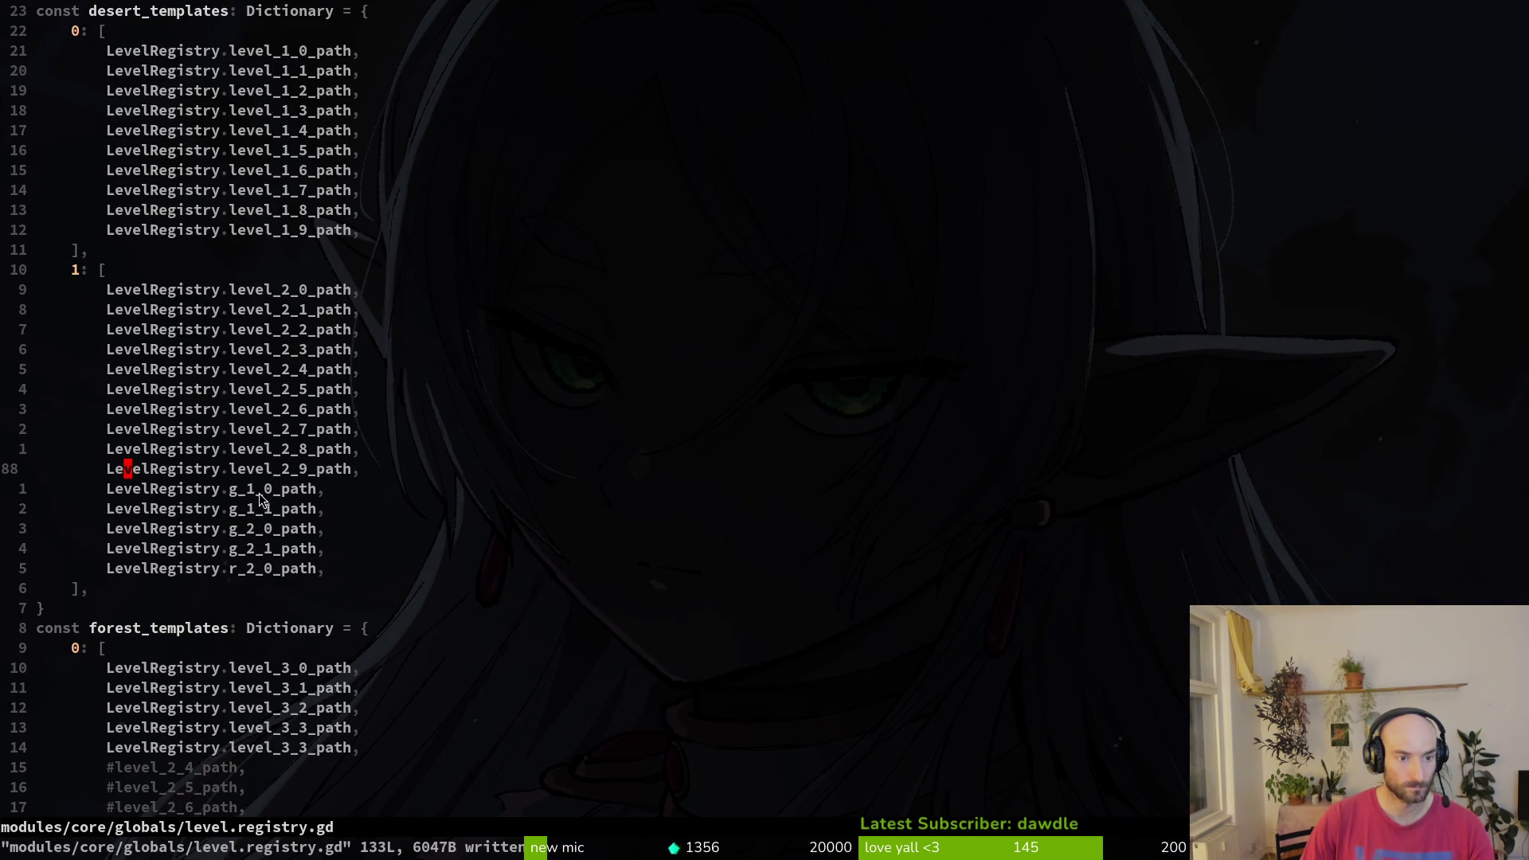
{"action": "left_click", "coordinate": [253, 491]}
{"action": "type", "text": "s"}
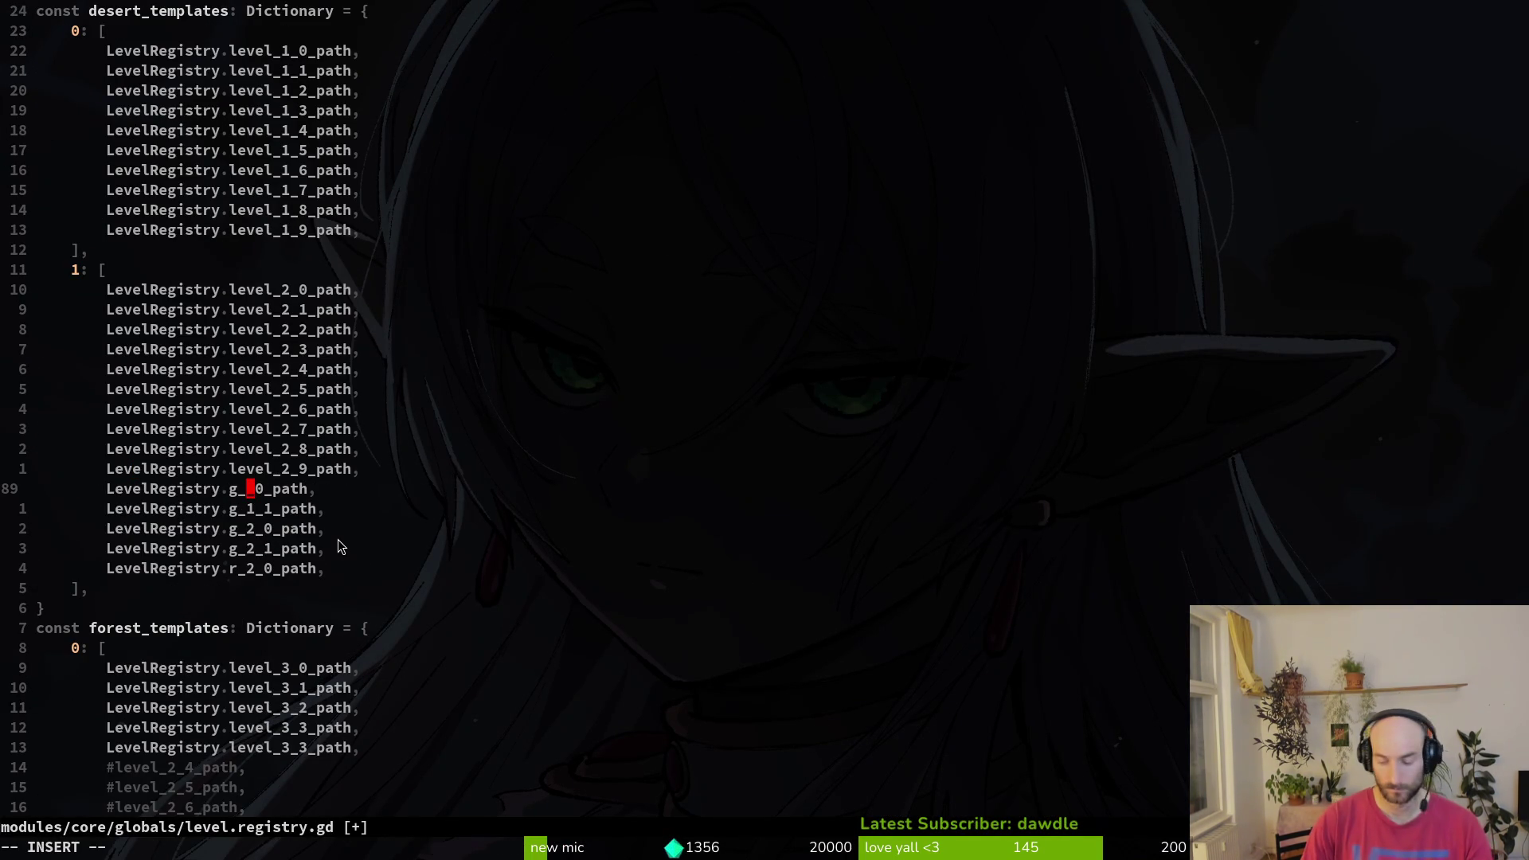
{"action": "type", "text": "2_"}
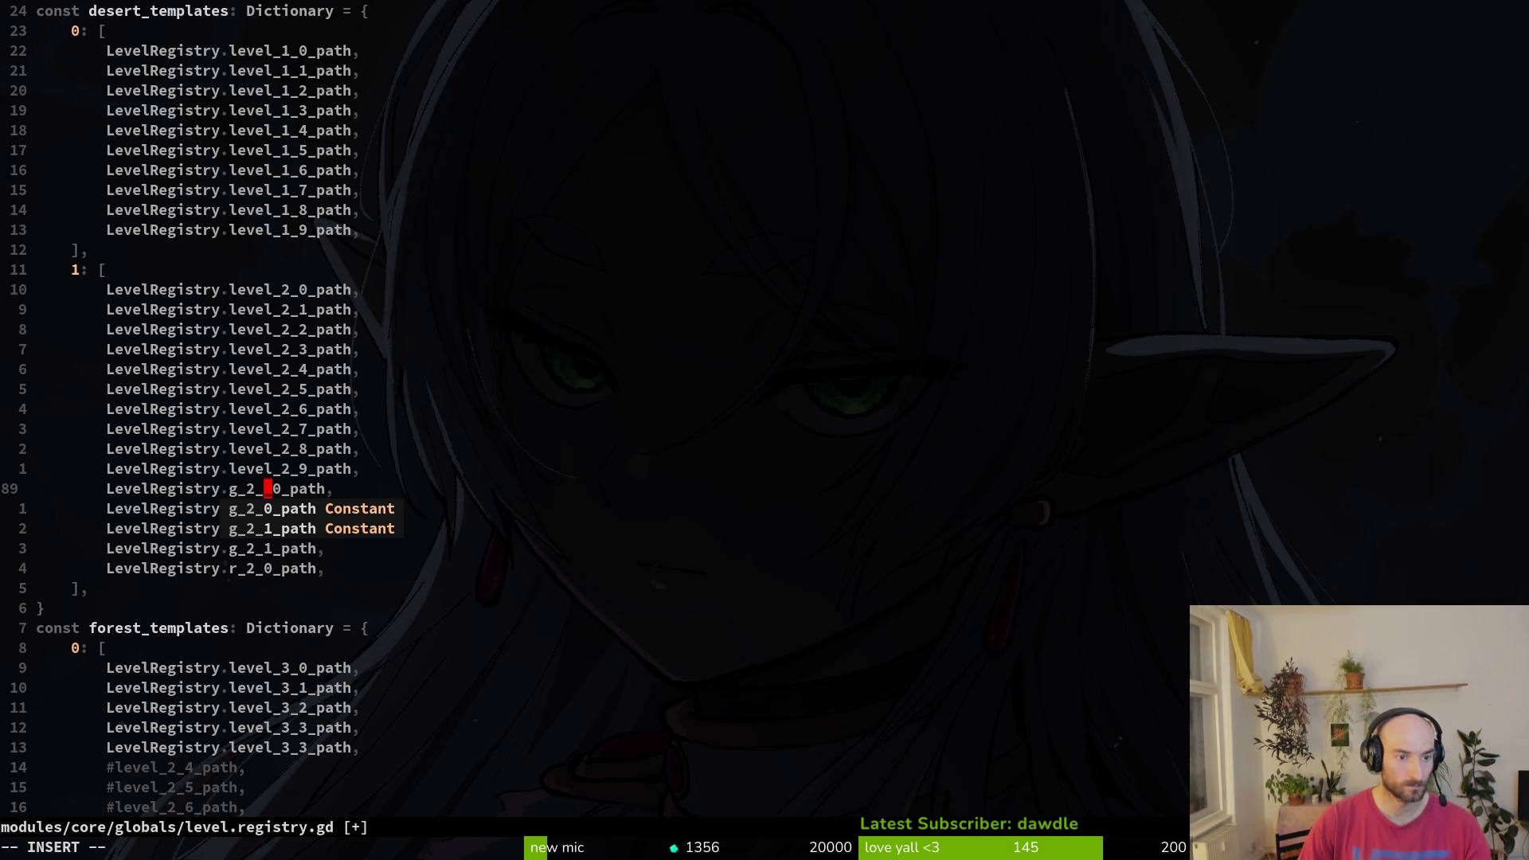
{"action": "type", "text": "2"}
{"action": "key", "text": "Delete"}
{"action": "key", "text": "Delete"}
{"action": "key", "text": "Escape"}
- Reorder the desert_templates entries so g_2_2_path follows g_2_1_path, with g_1_1_path after it
{"action": "key", "text": "shift+v"}
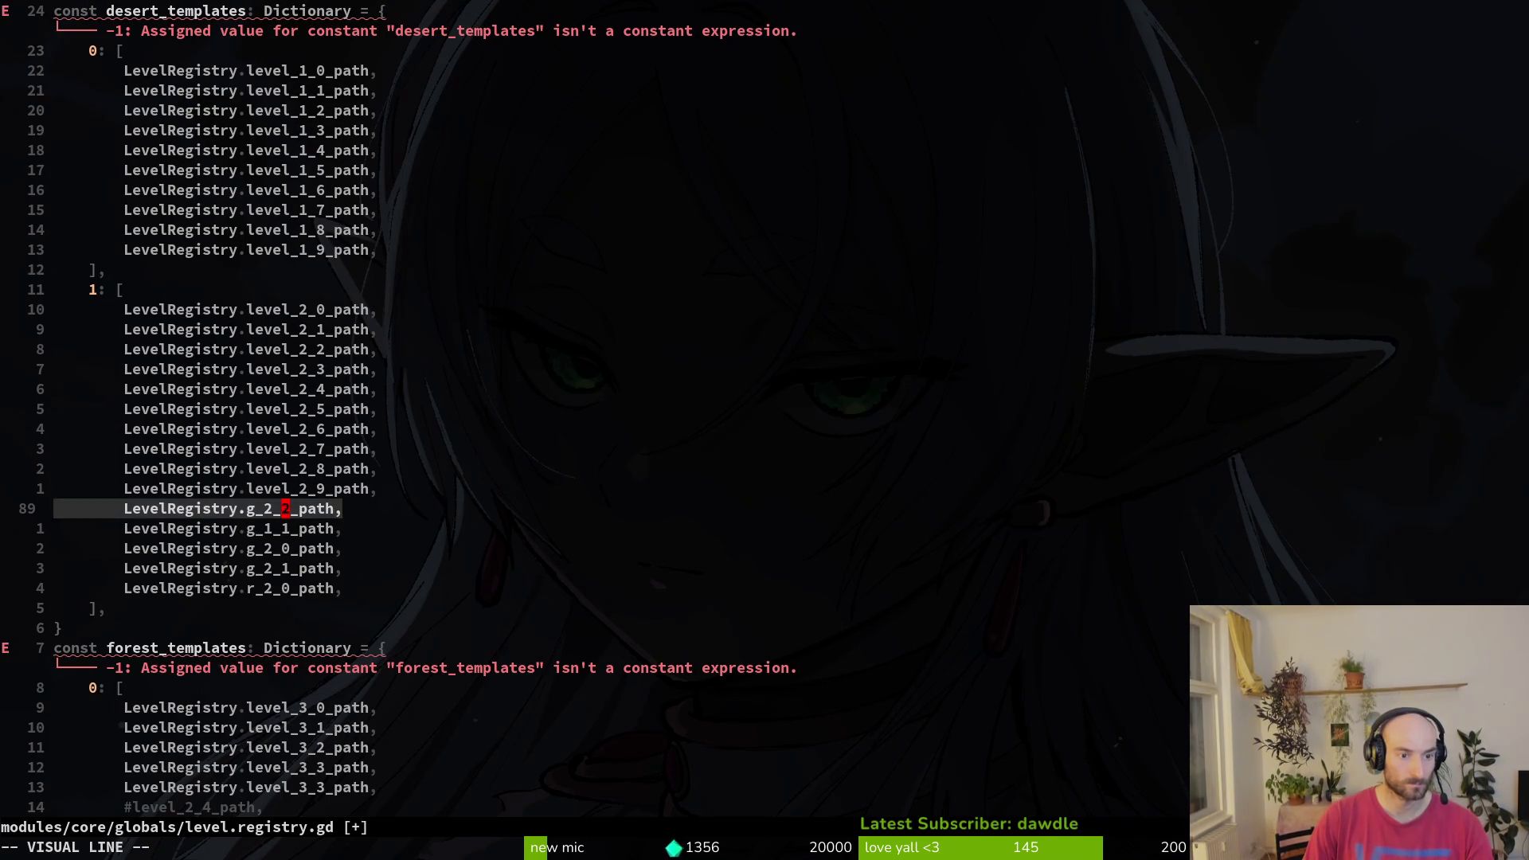
{"action": "key", "text": "shift+j"}
{"action": "key", "text": "shift+j"}
{"action": "key", "text": "shift+j"}
{"action": "key", "text": "Escape"}
{"action": "key", "text": "k"}
{"action": "key", "text": "k"}
{"action": "key", "text": "k"}
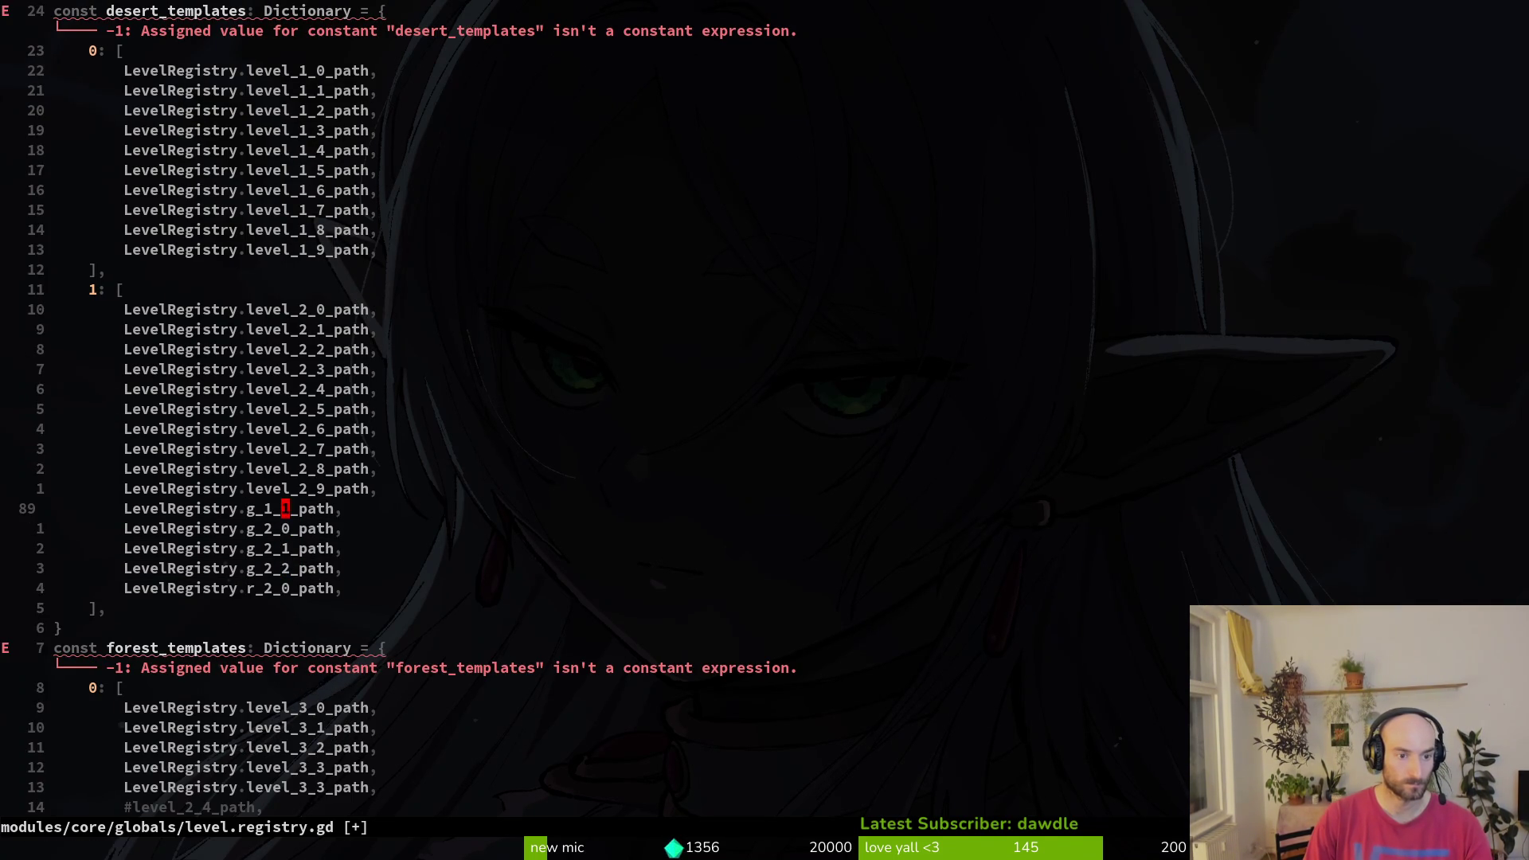
{"action": "key", "text": "shift+v"}
{"action": "key", "text": "shift+j"}
{"action": "key", "text": "shift+j"}
{"action": "key", "text": "shift+j"}
{"action": "key", "text": "Escape"}
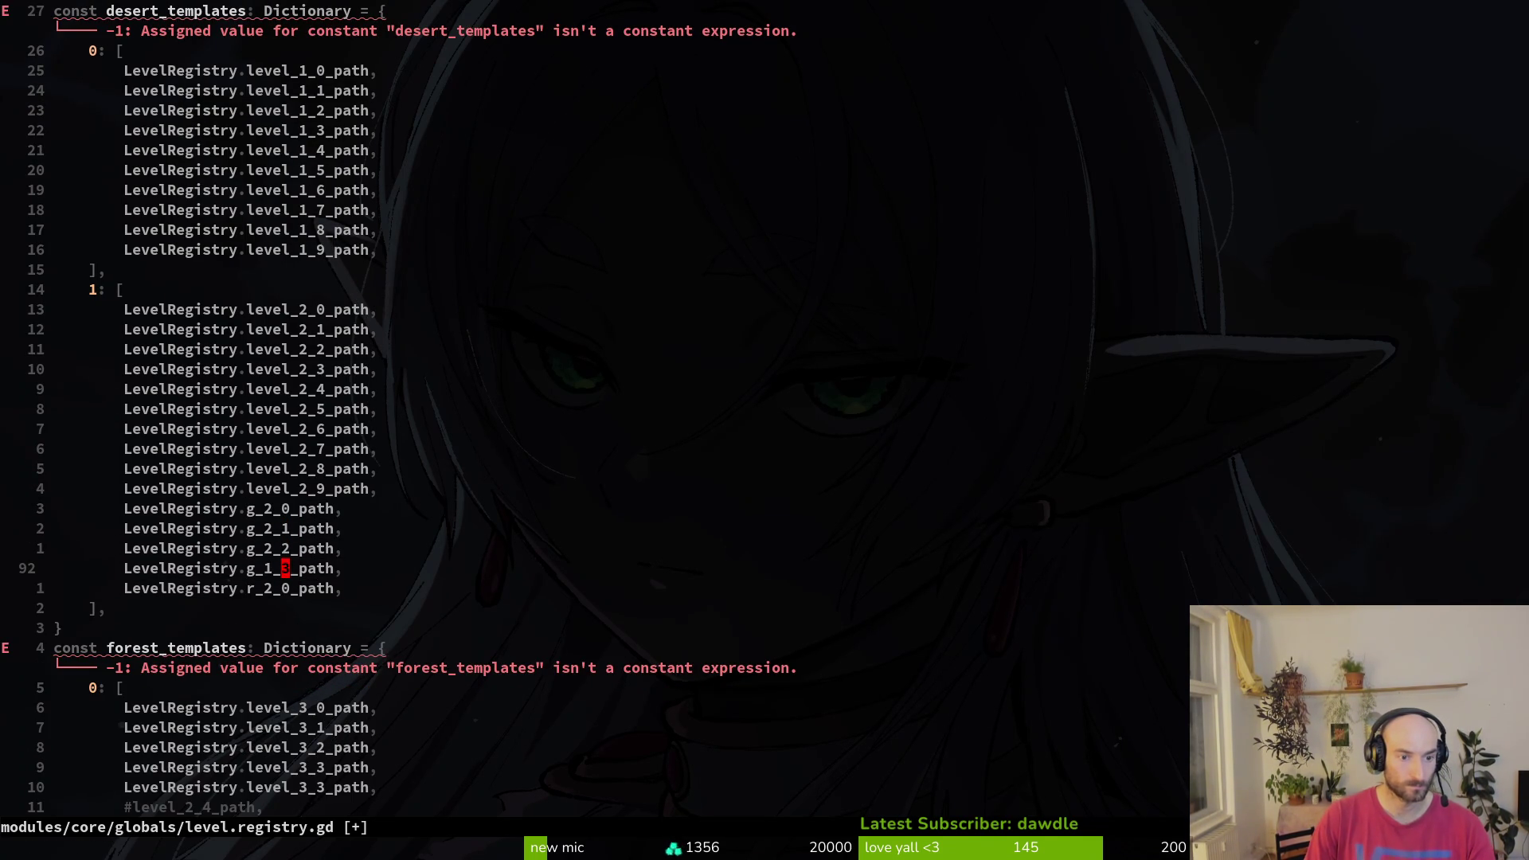
- Review the desert_templates block and the commented gauntlet entries in forest_templates
{"action": "key", "text": "j"}
{"action": "key", "text": "j"}
{"action": "key", "text": "j"}
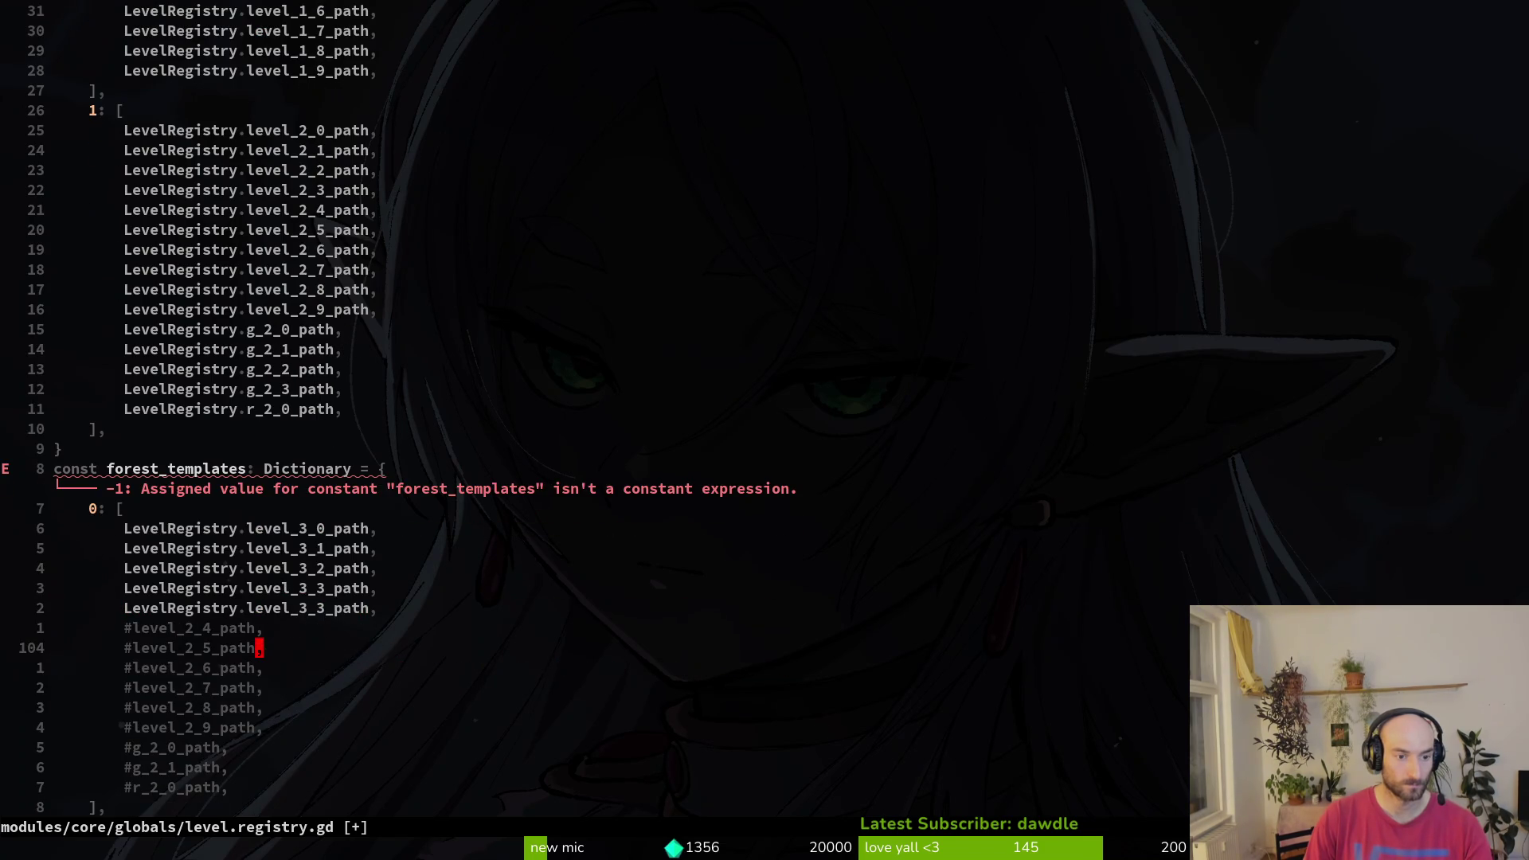
{"action": "key", "text": "j"}
{"action": "key", "text": "j"}
{"action": "key", "text": "j"}
{"action": "key", "text": "ctrl+u"}
{"action": "key", "text": "ctrl+u"}
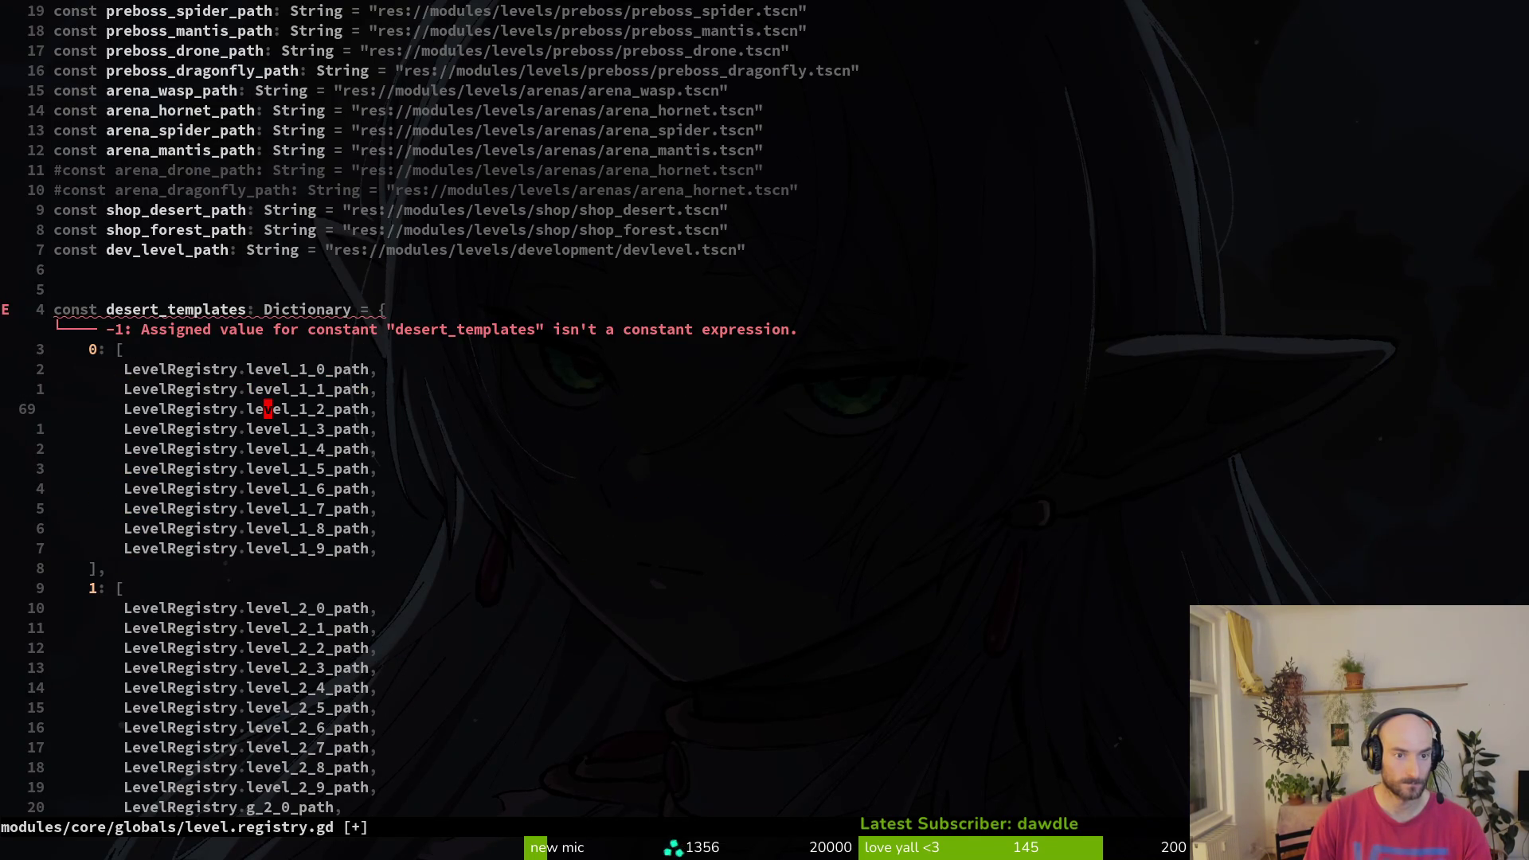
{"action": "key", "text": "g"}
{"action": "key", "text": "g"}
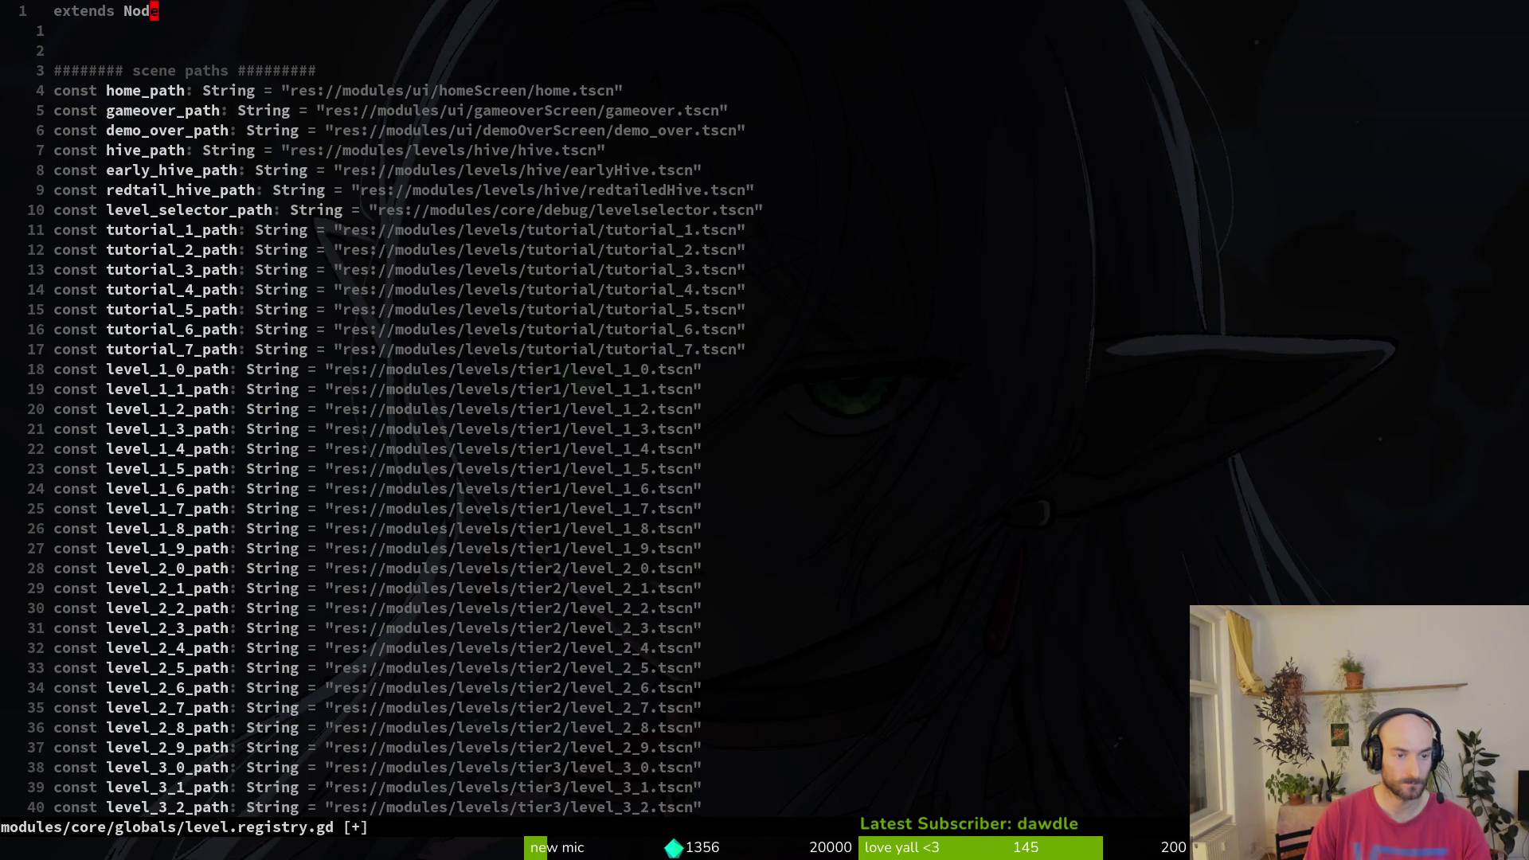
{"action": "key", "text": "ctrl+o"}
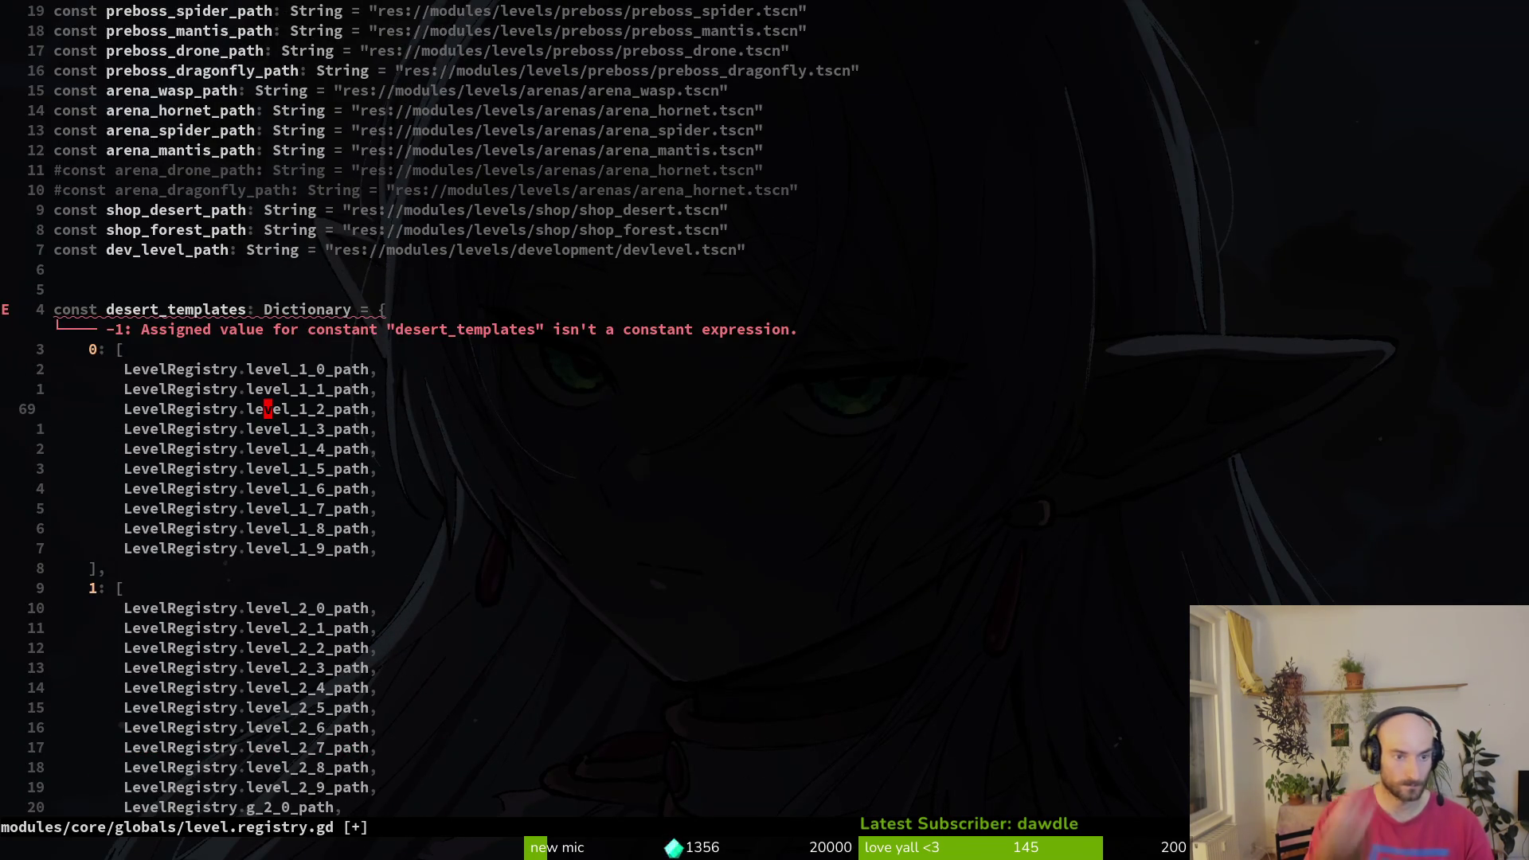
{"action": "key", "text": "ctrl+o"}
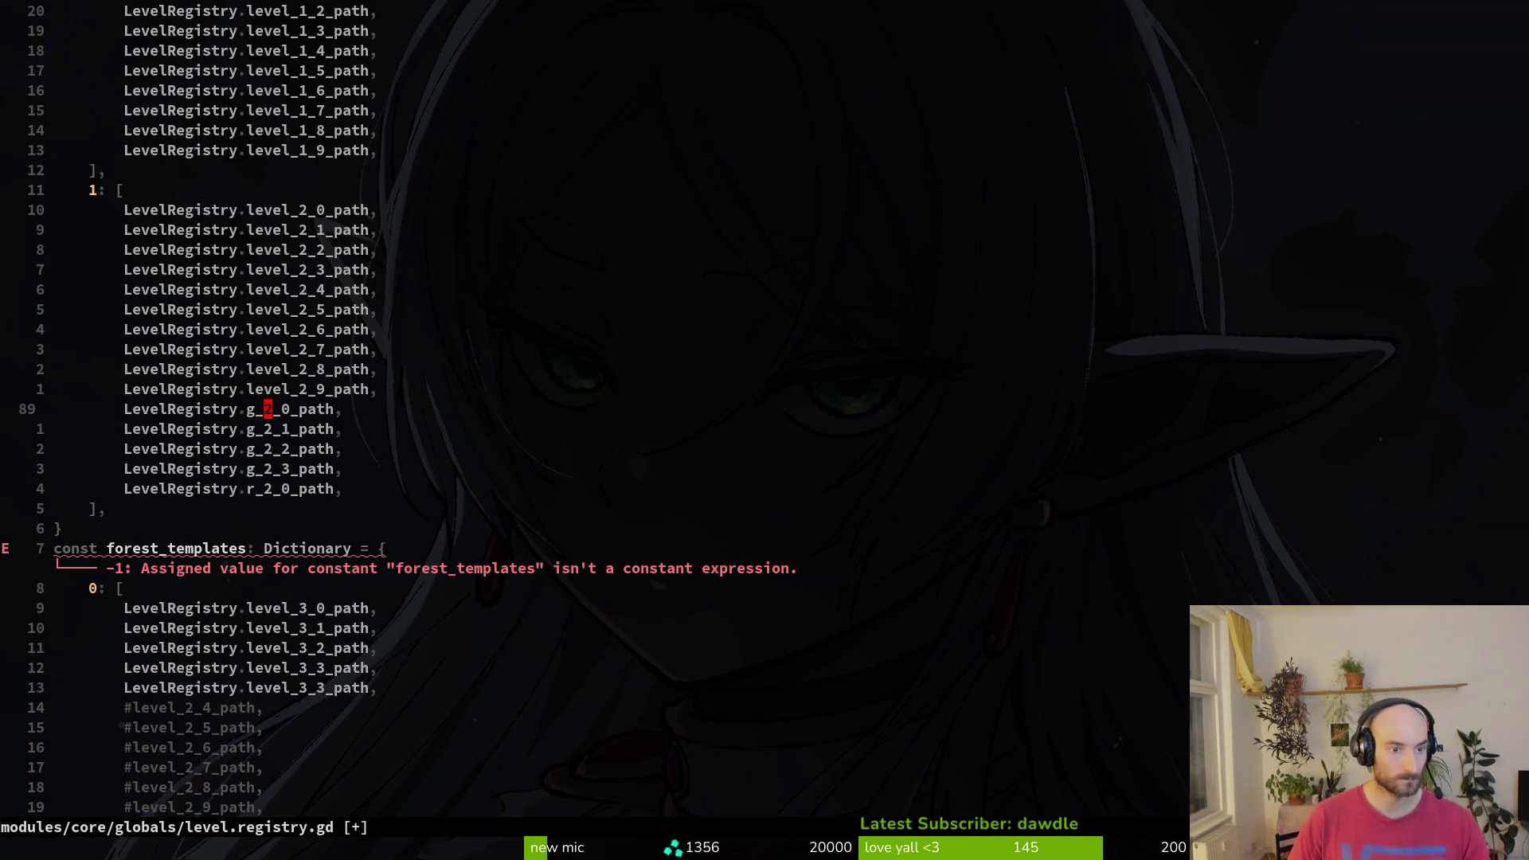
{"action": "key", "text": "ctrl+o"}
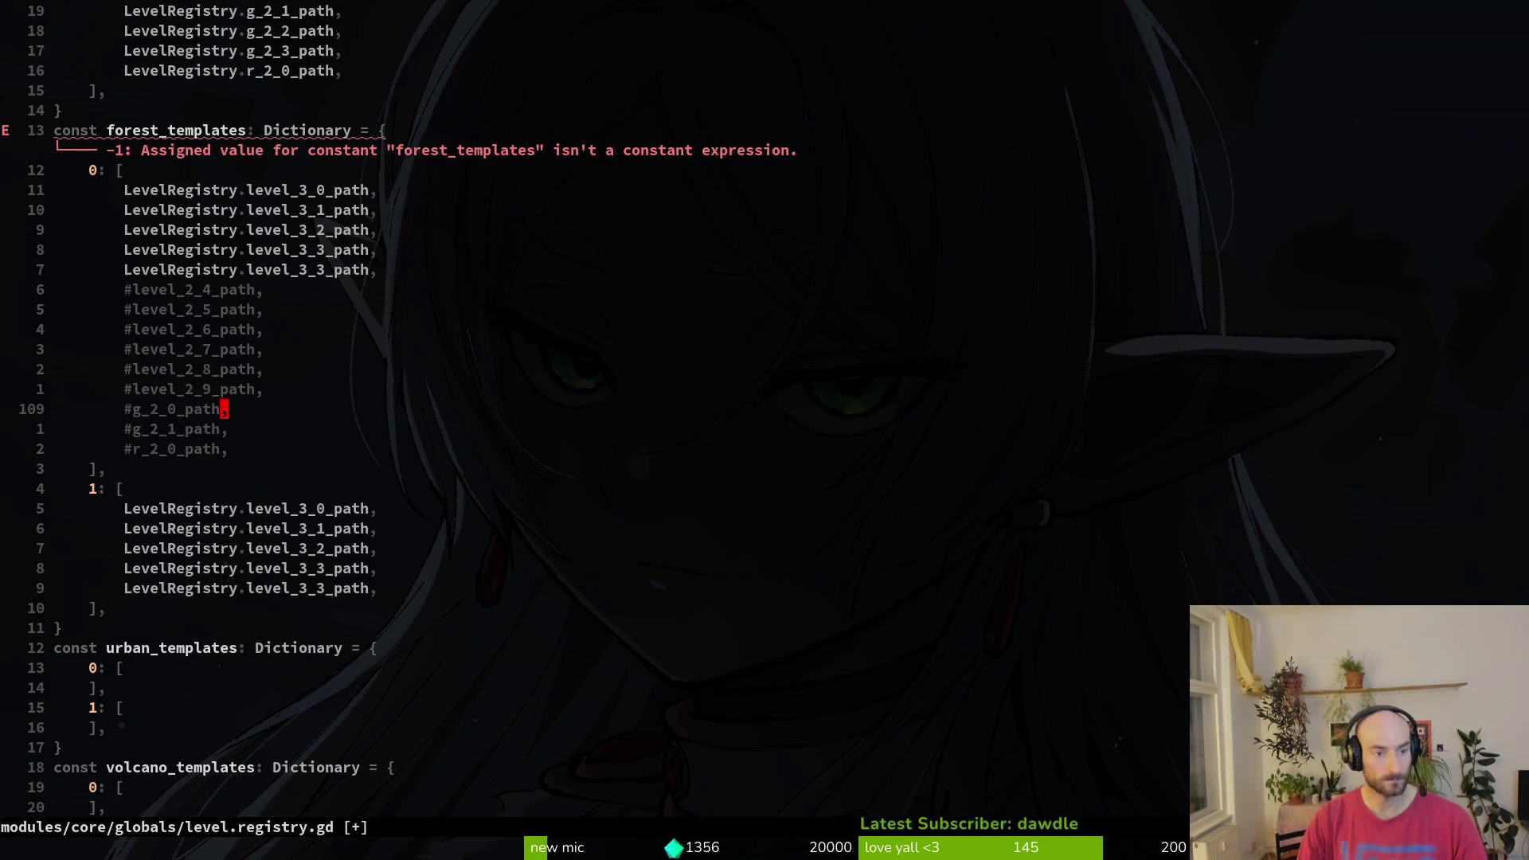
{"action": "key", "text": "ctrl+o"}
{"action": "key", "text": "ctrl+i"}
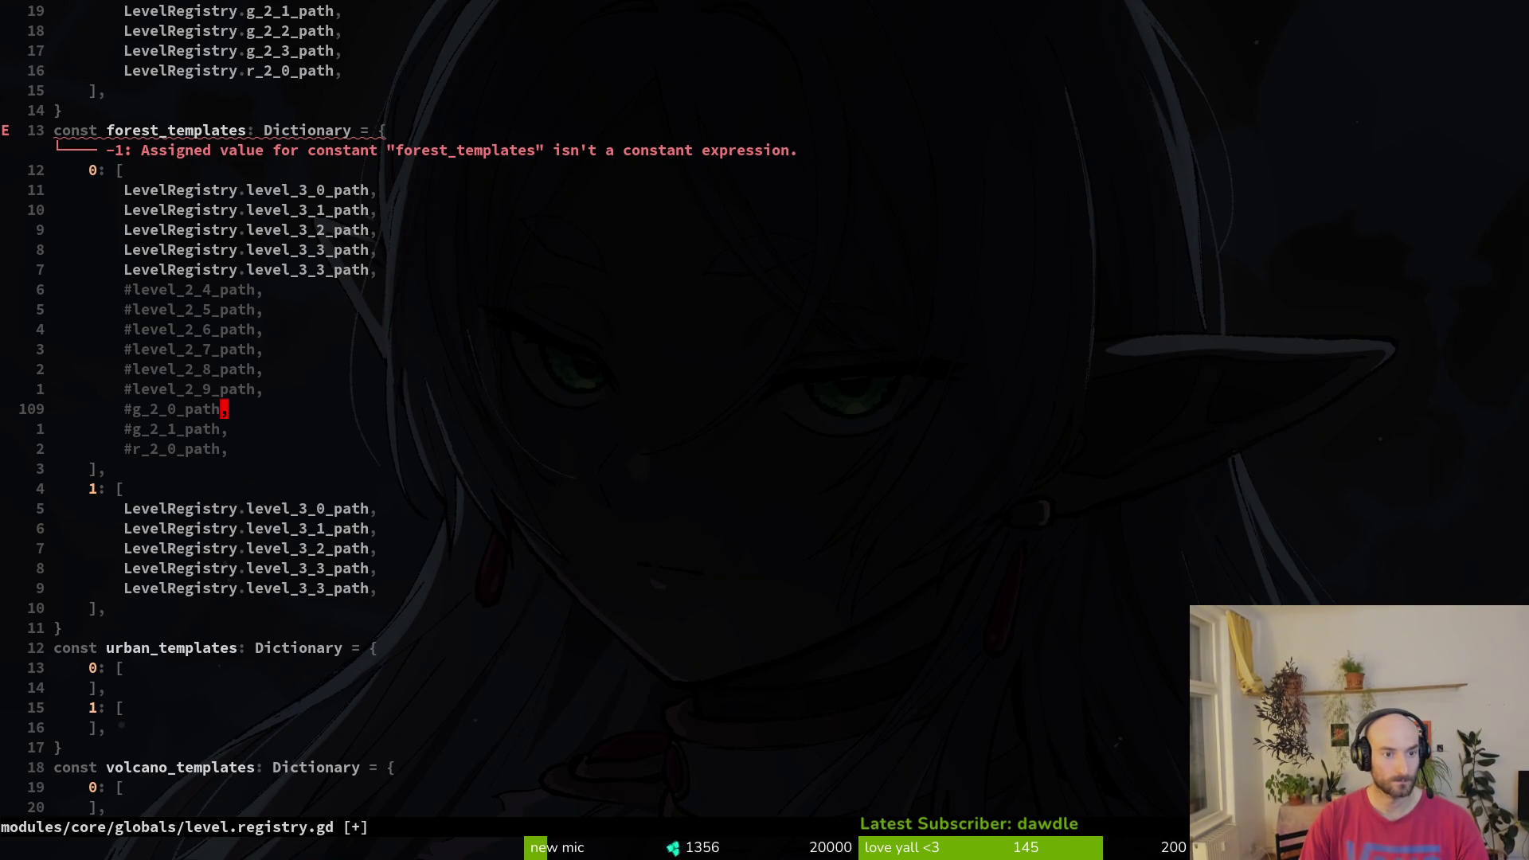
- Undo the recent edits back toward the original constant order, then redo to the newest state
{"action": "key", "text": "u"}
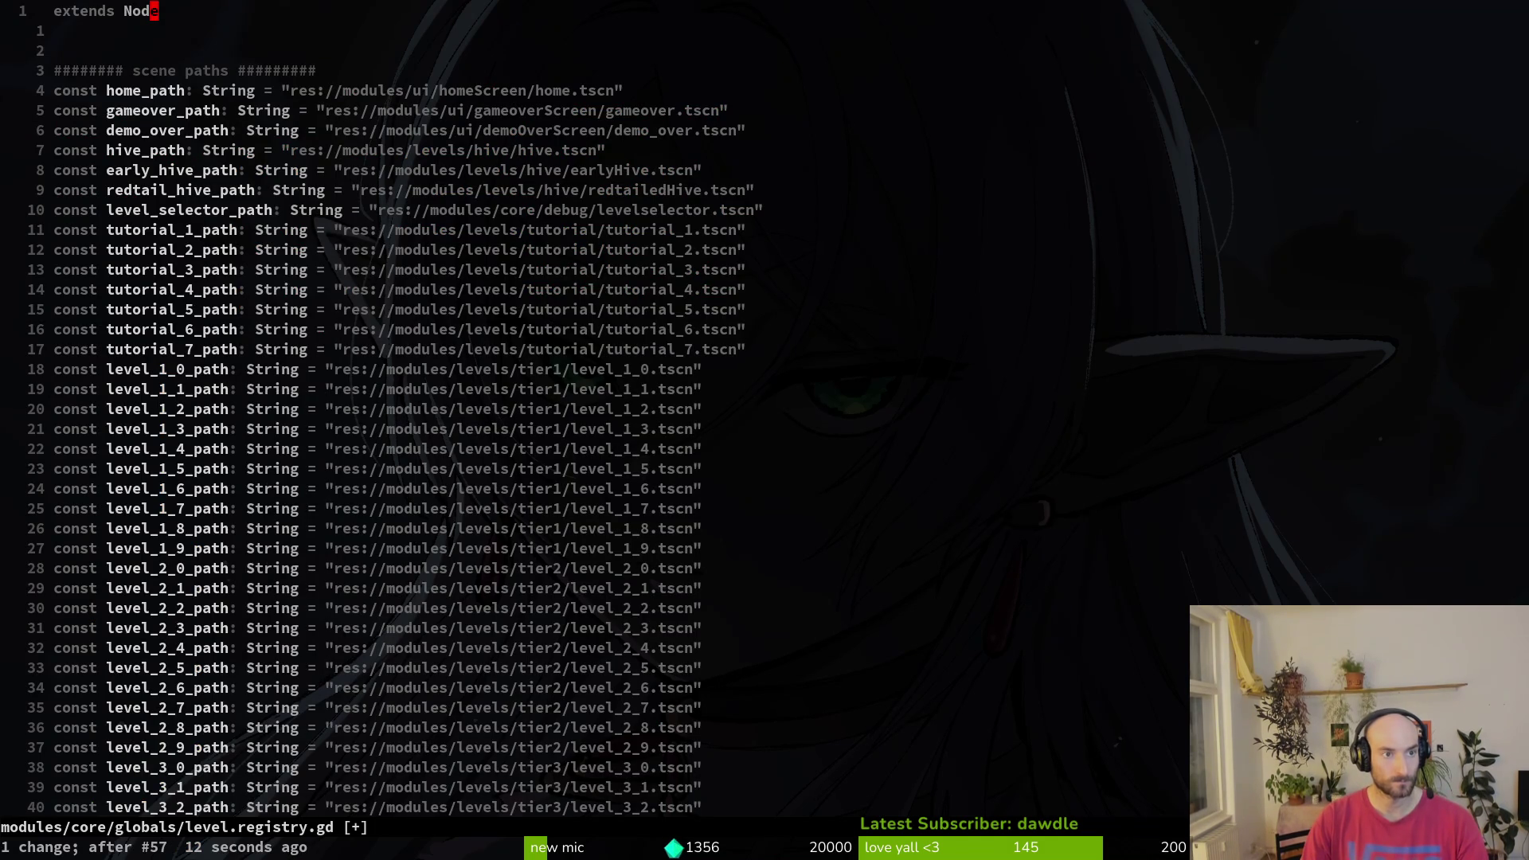
{"action": "key", "text": "u"}
{"action": "key", "text": "u"}
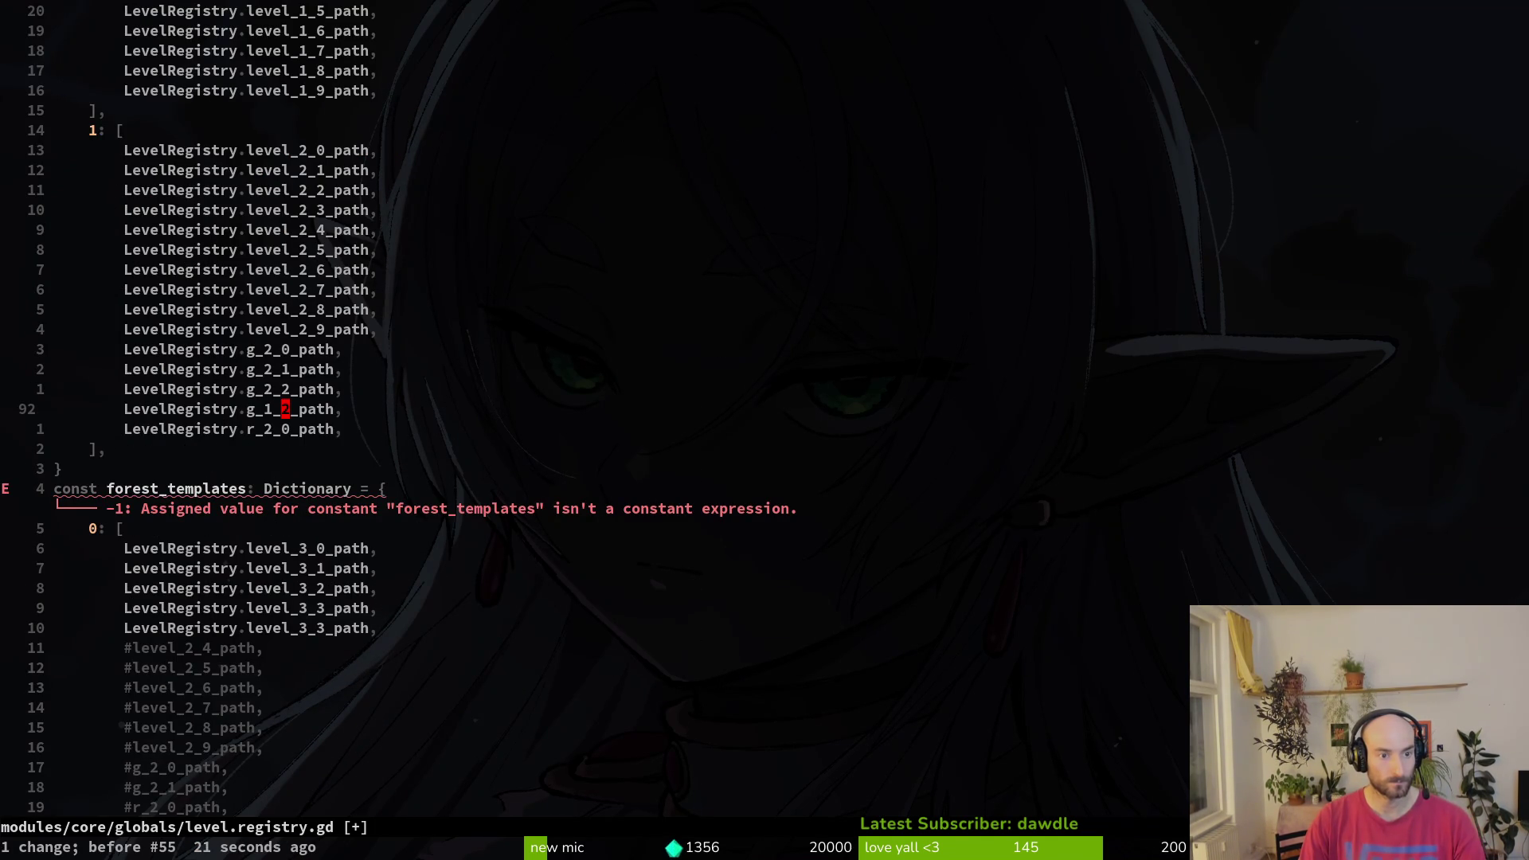
{"action": "key", "text": "ctrl+r"}
{"action": "key", "text": "u"}
{"action": "key", "text": "u"}
{"action": "key", "text": "k"}
{"action": "key", "text": "k"}
{"action": "key", "text": "j"}
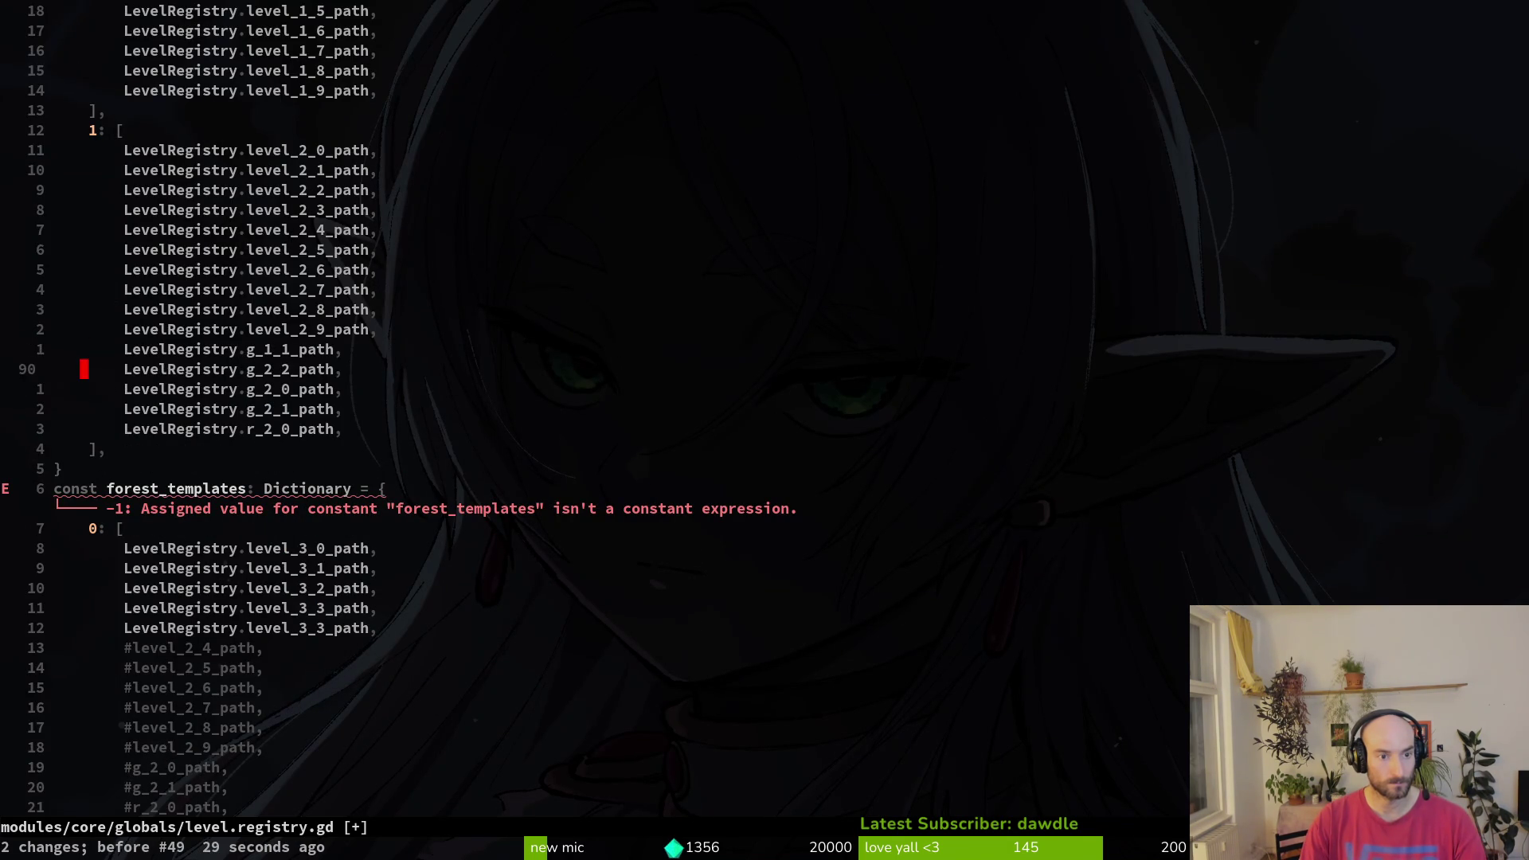
{"action": "key", "text": "u"}
{"action": "key", "text": "u"}
{"action": "key", "text": "u"}
{"action": "key", "text": "u"}
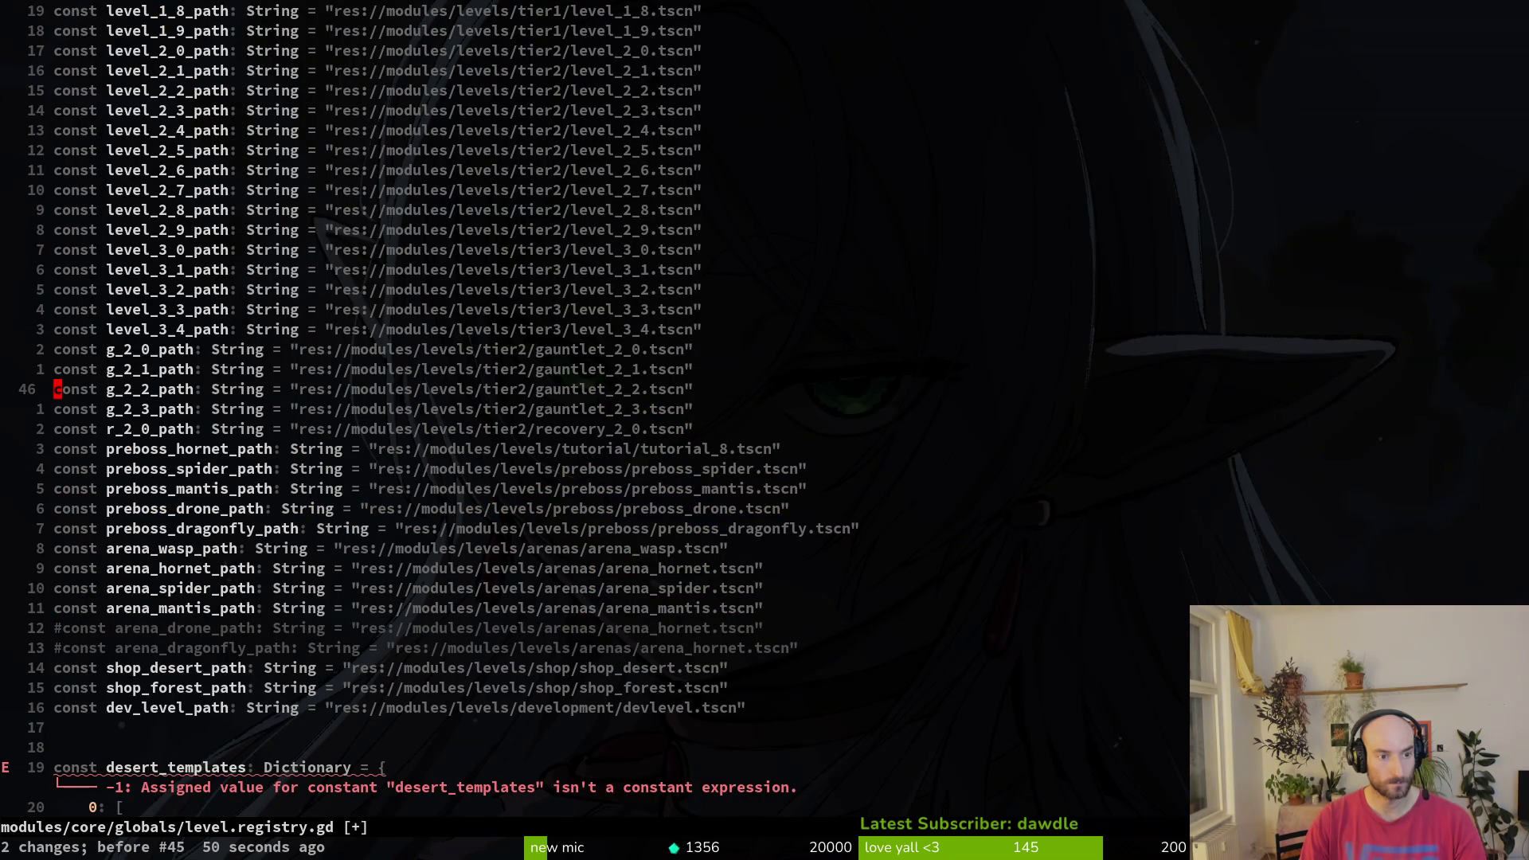
{"action": "key", "text": "u"}
{"action": "key", "text": "u"}
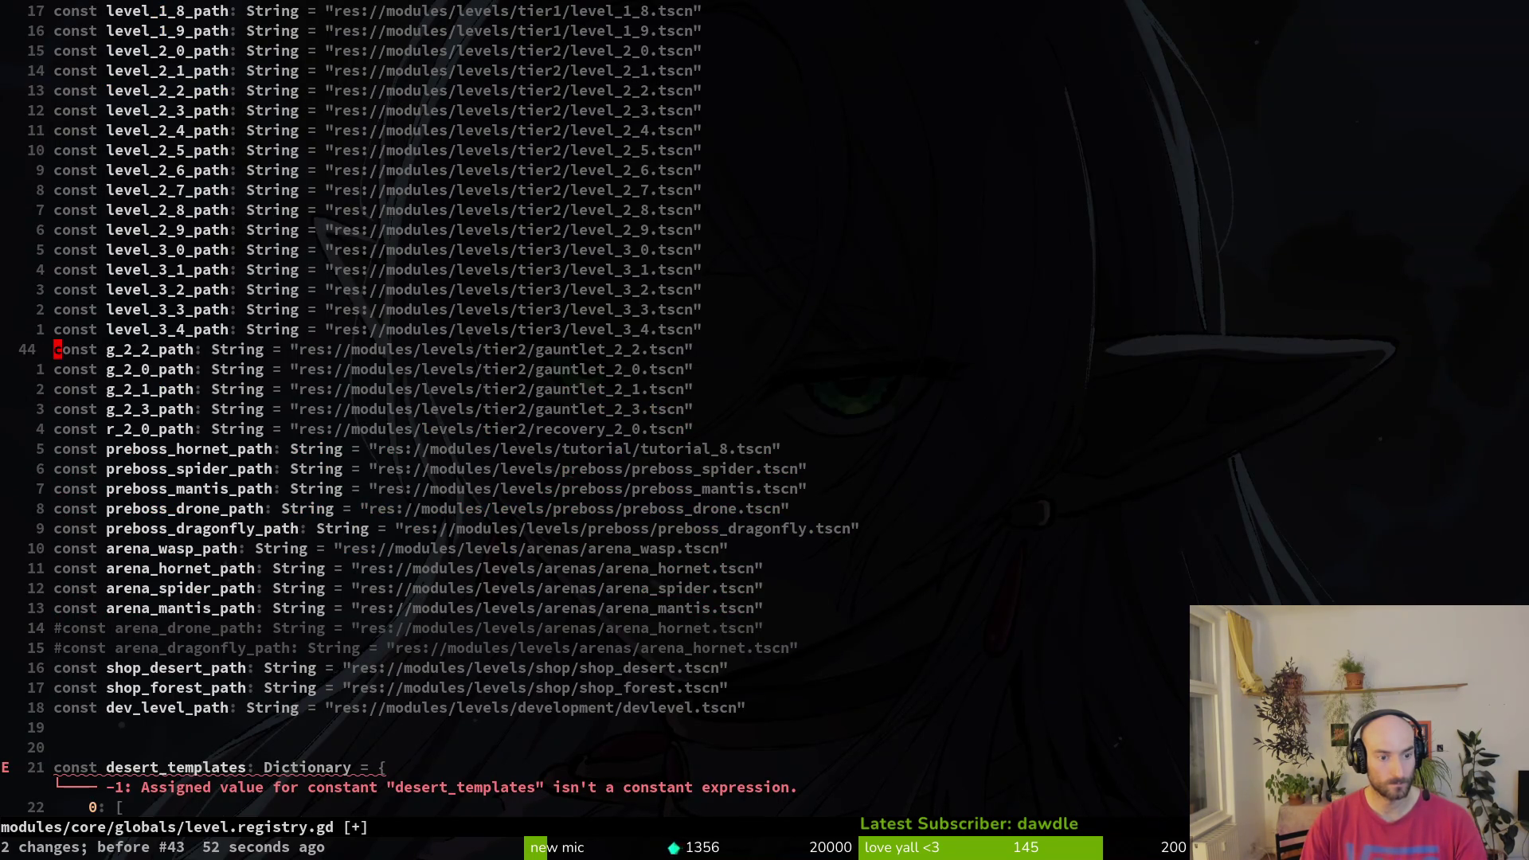
{"action": "key", "text": "ctrl+r"}
{"action": "key", "text": "ctrl+r"}
{"action": "key", "text": "ctrl+r"}
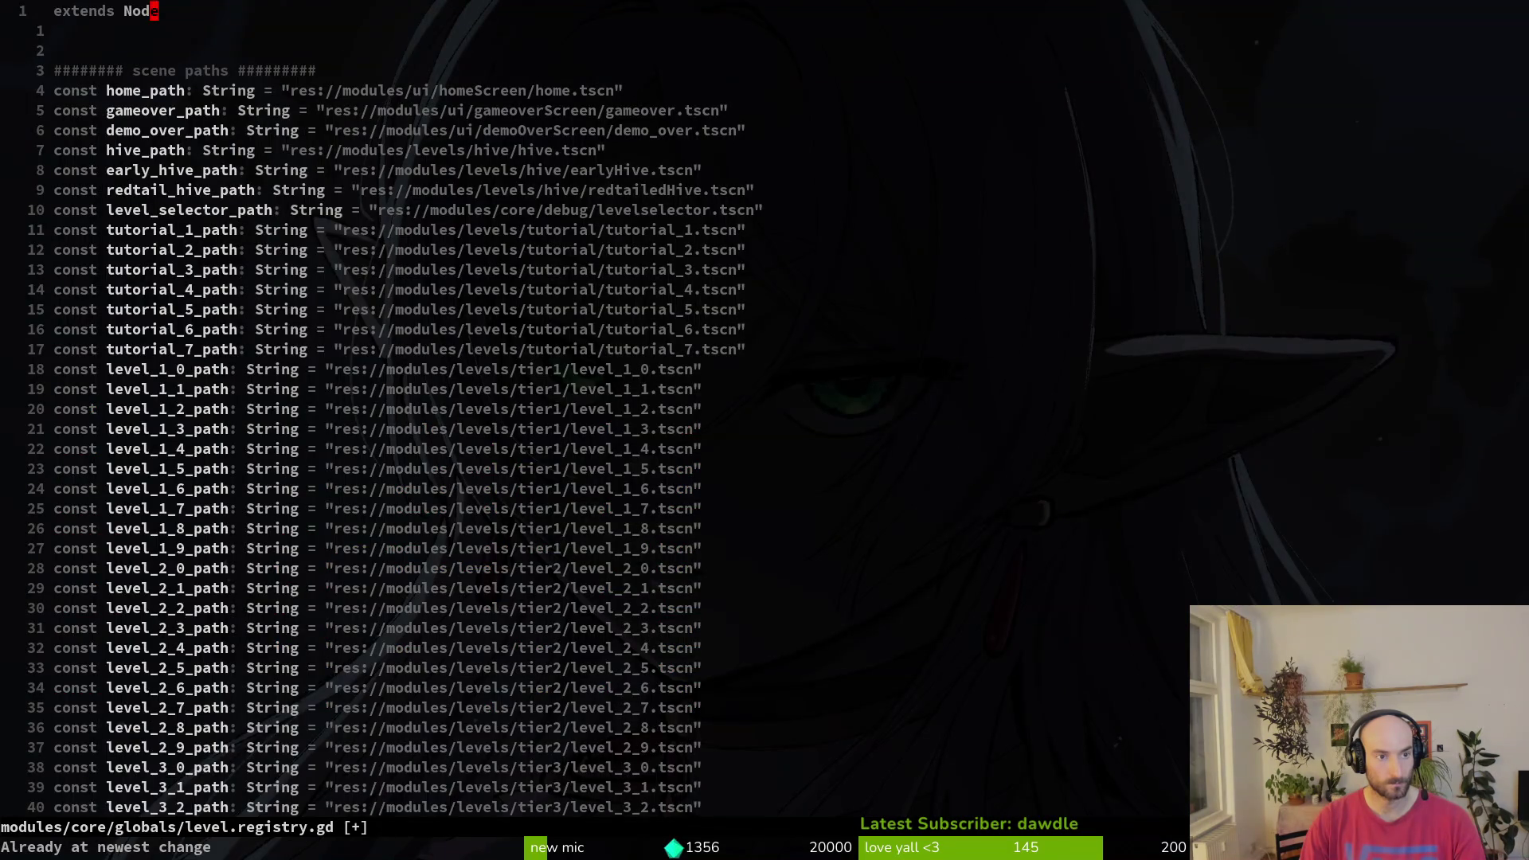
- Save the level registry with :w and review the gauntlet and preboss constants
{"action": "type", "text": ":w"}
{"action": "key", "text": "Return"}
{"action": "key", "text": "ctrl+o"}
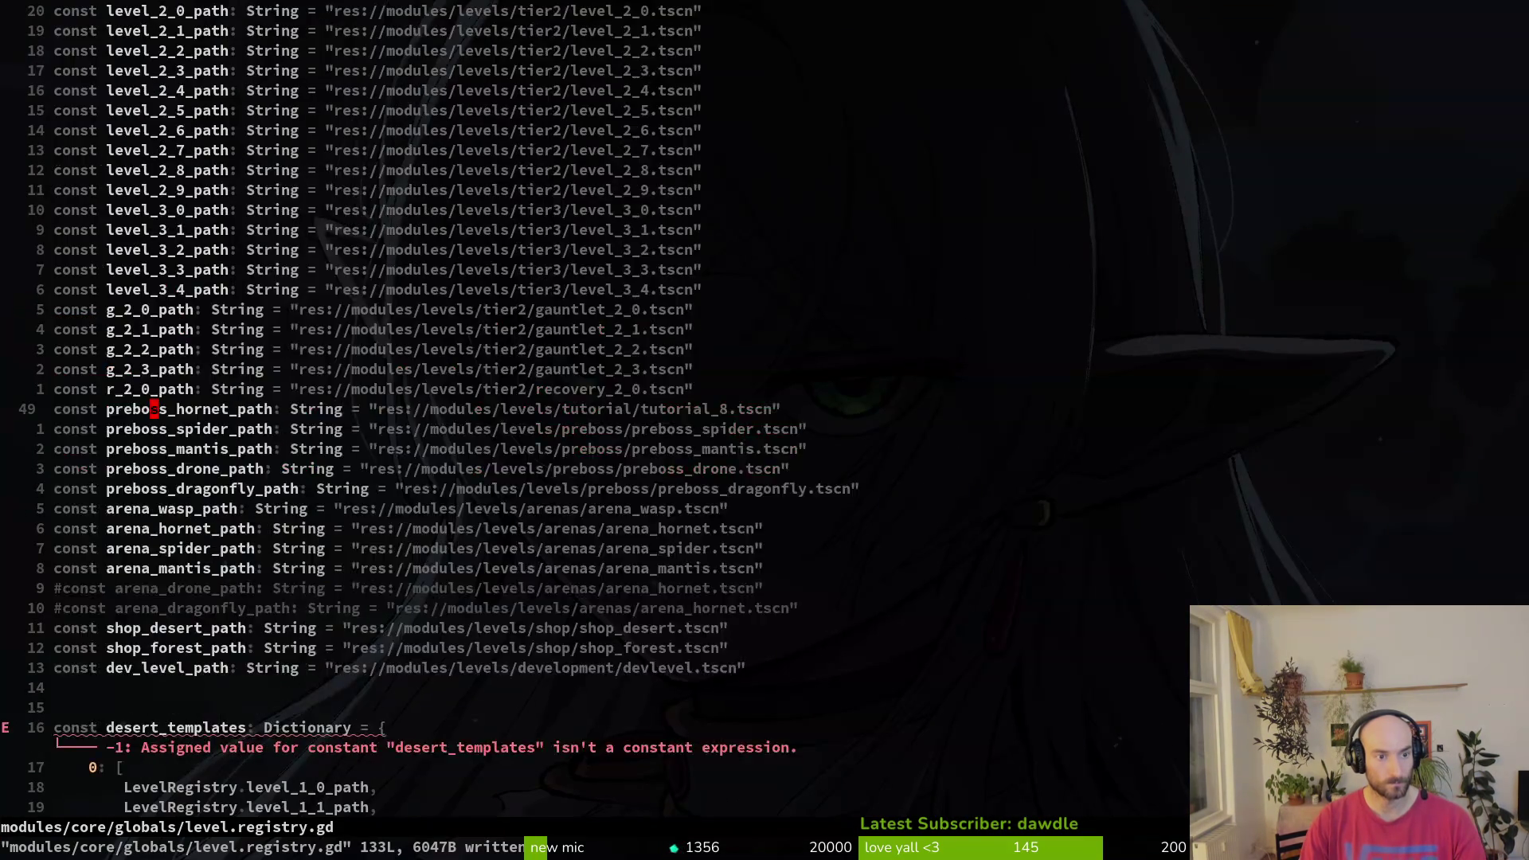
{"action": "key", "text": "ctrl+d"}
{"action": "key", "text": "ctrl+d"}
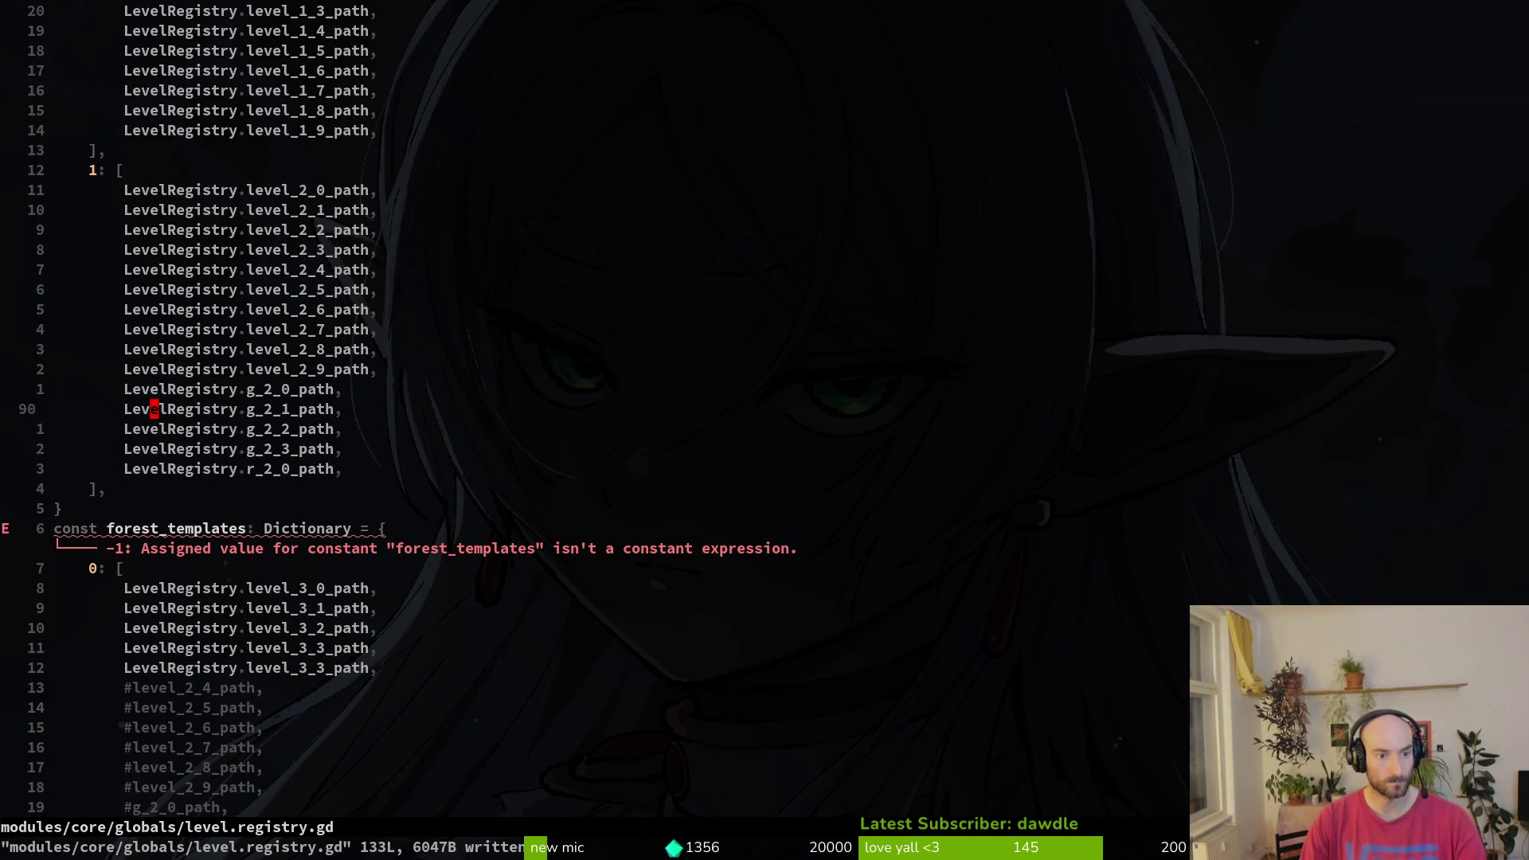
{"action": "key", "text": "k"}
{"action": "key", "text": "k"}
{"action": "key", "text": "k"}
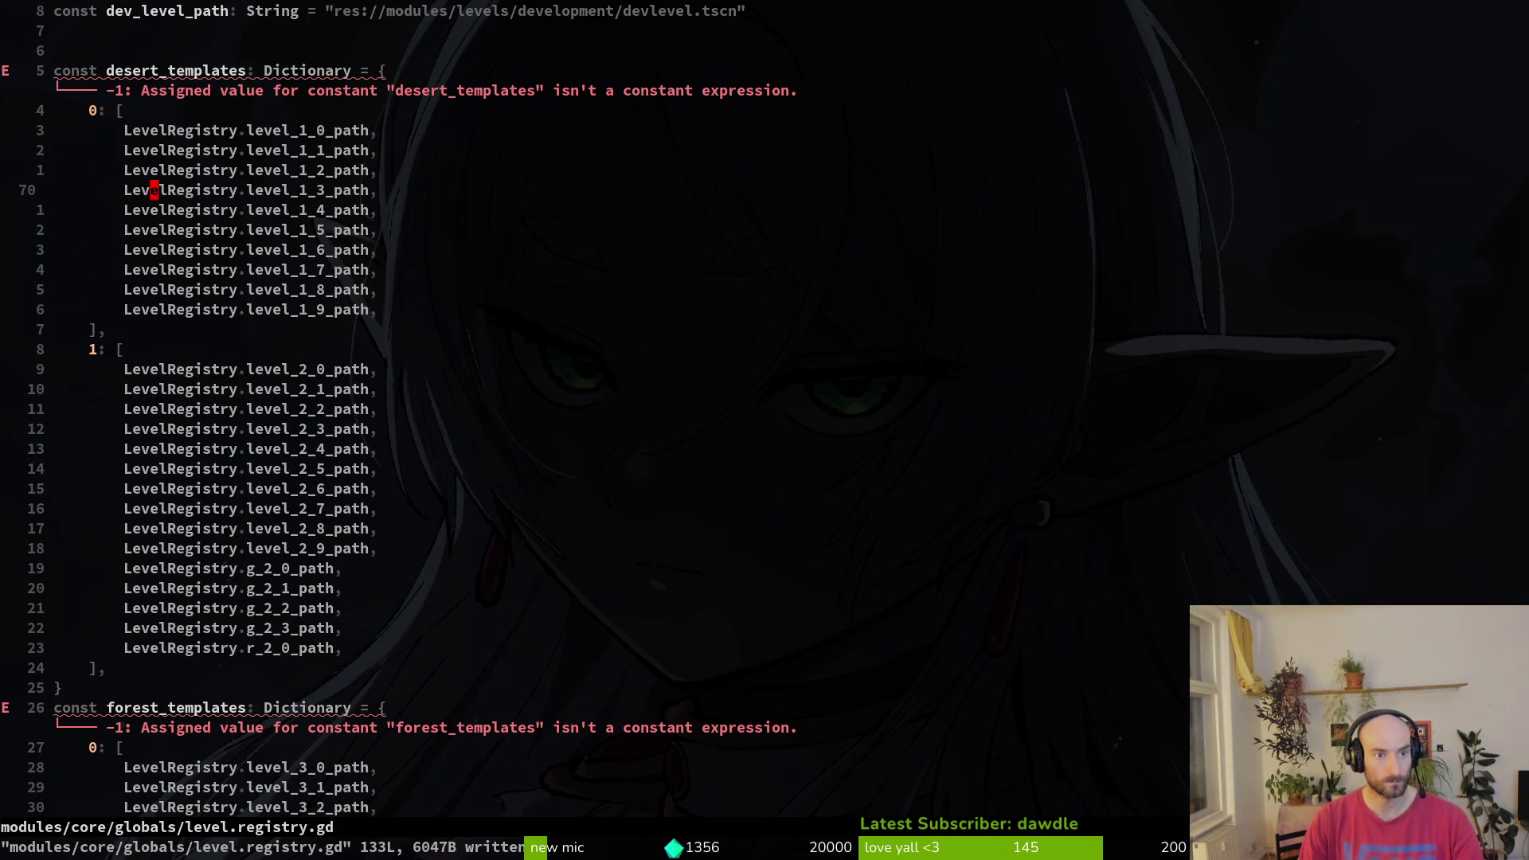
{"action": "key", "text": "j"}
{"action": "key", "text": "j"}
{"action": "key", "text": "j"}
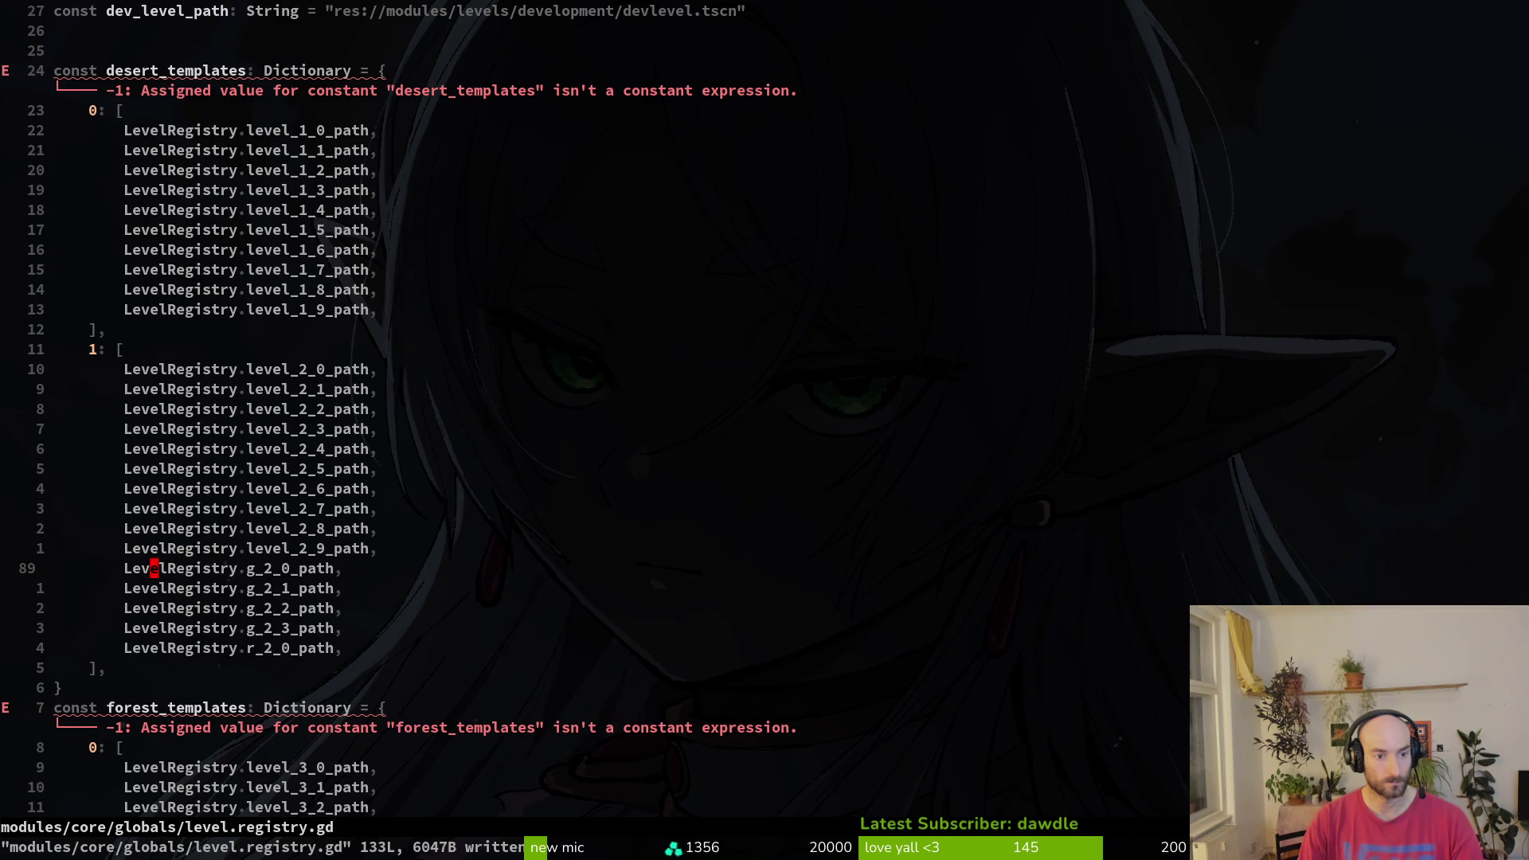
{"action": "key", "text": "ctrl+u"}
{"action": "key", "text": "ctrl+u"}
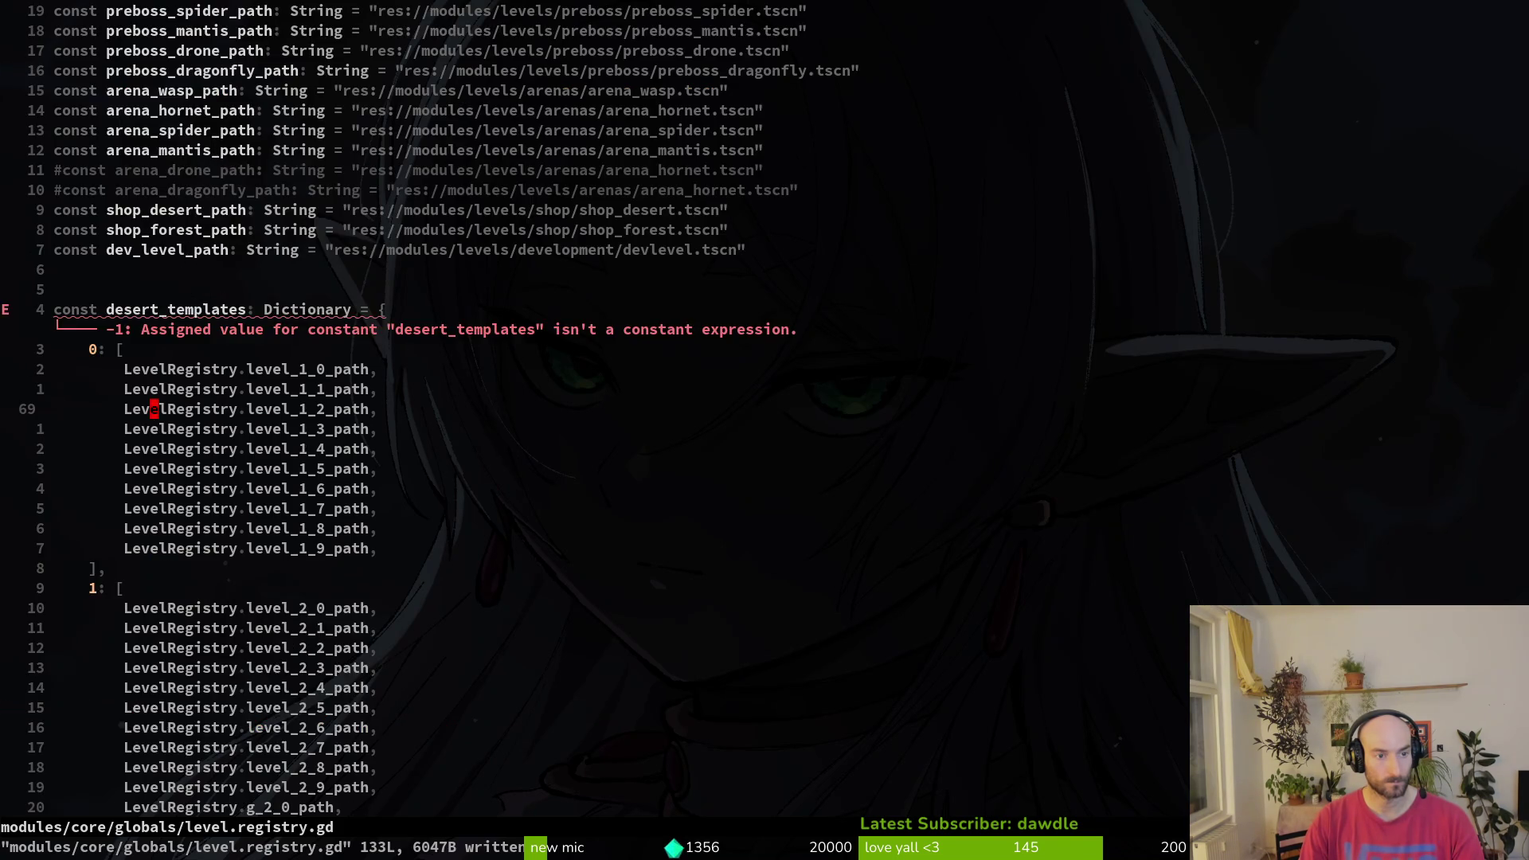
{"action": "key", "text": "k"}
{"action": "key", "text": "k"}
{"action": "key", "text": "k"}
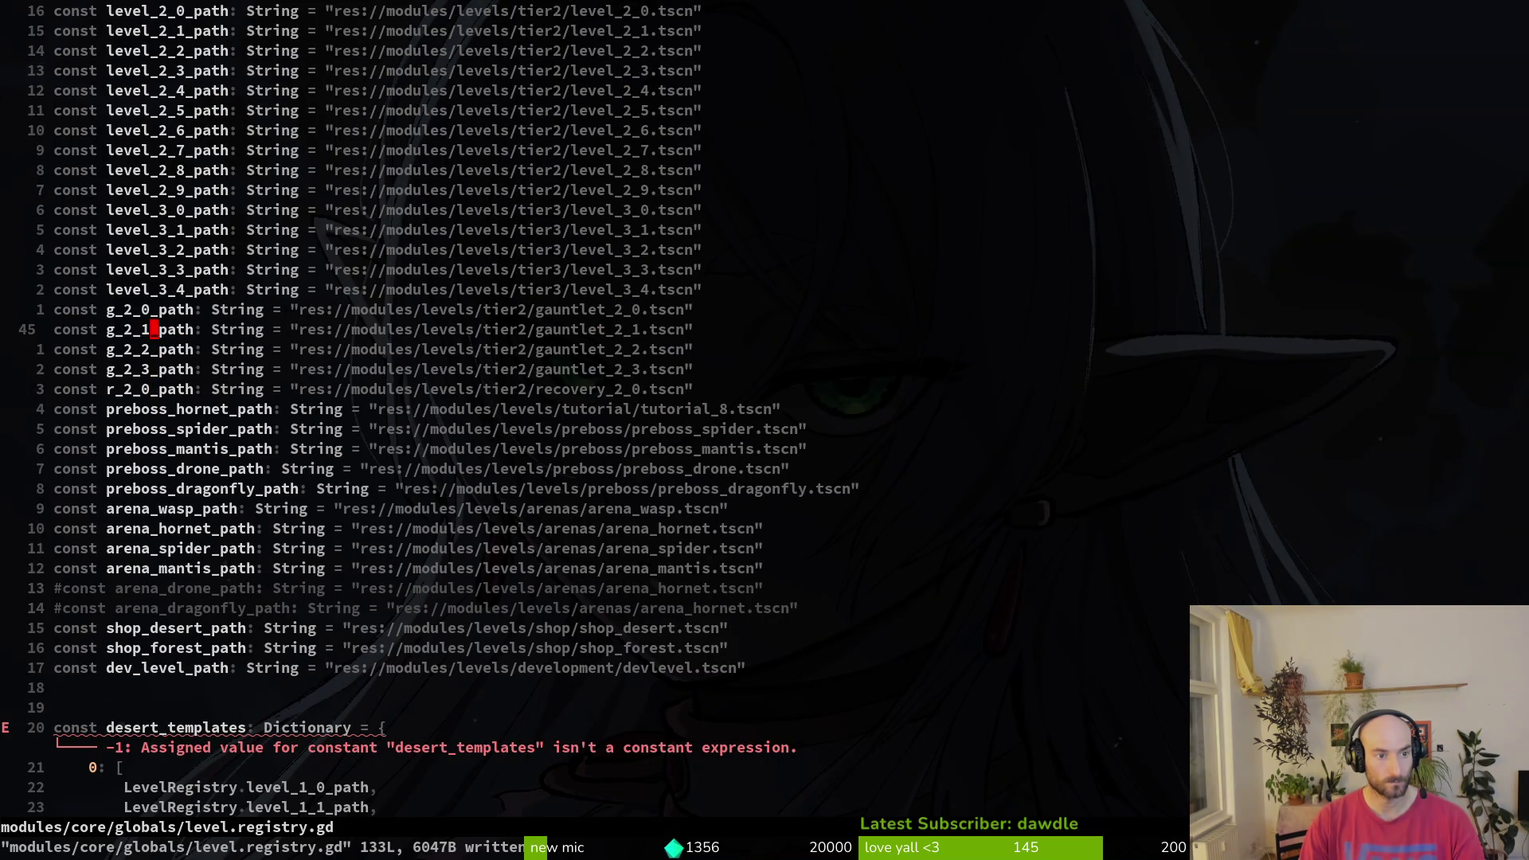
{"action": "key", "text": "j"}
{"action": "key", "text": "j"}
{"action": "key", "text": "j"}
{"action": "key", "text": "j"}
{"action": "key", "text": "j"}
{"action": "key", "text": "j"}
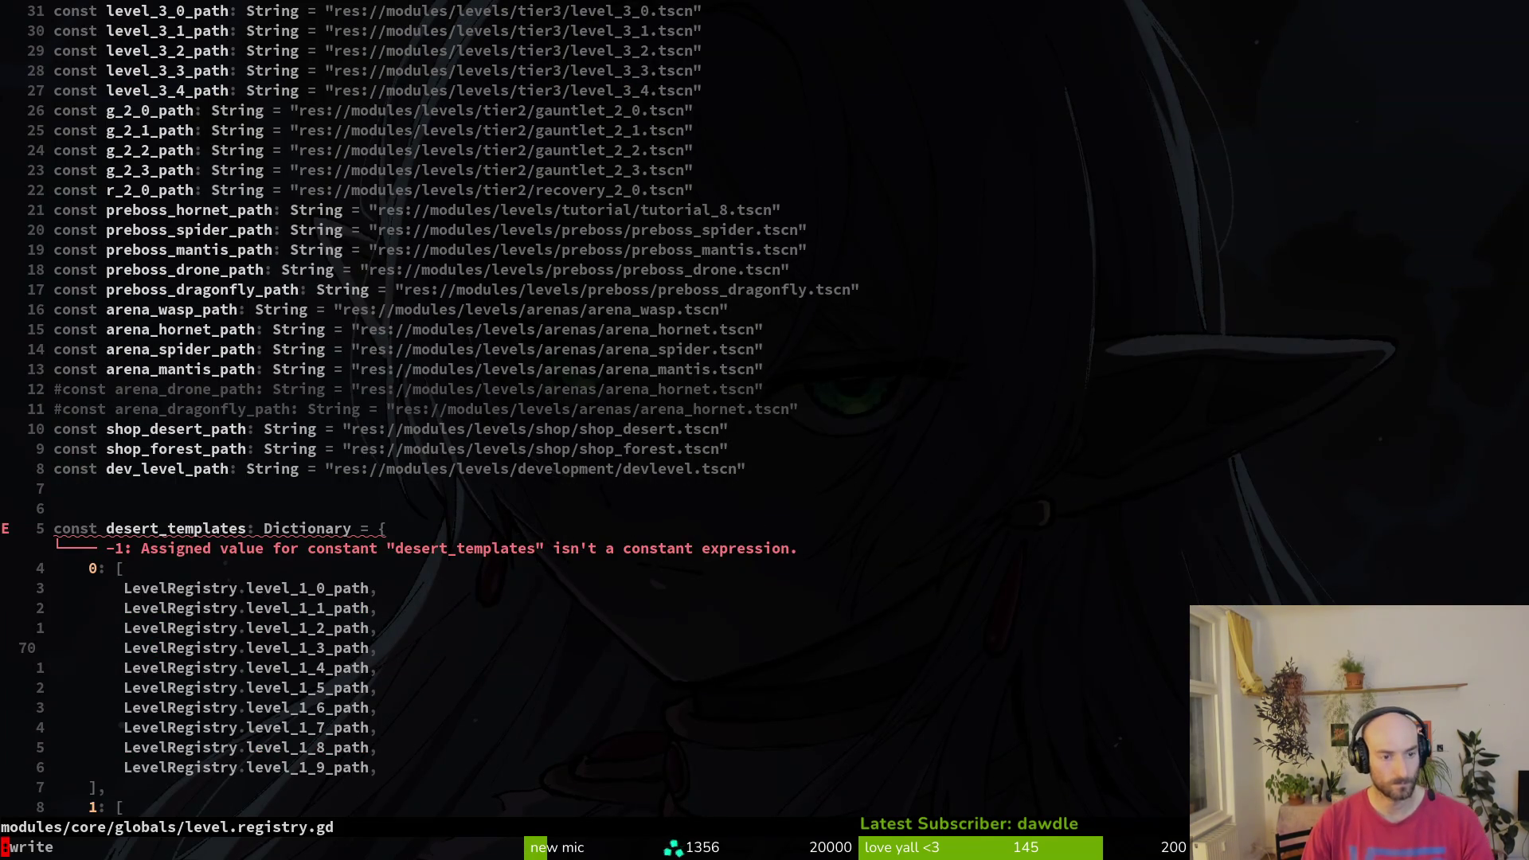
{"action": "key", "text": "j"}
{"action": "key", "text": "j"}
{"action": "key", "text": "j"}
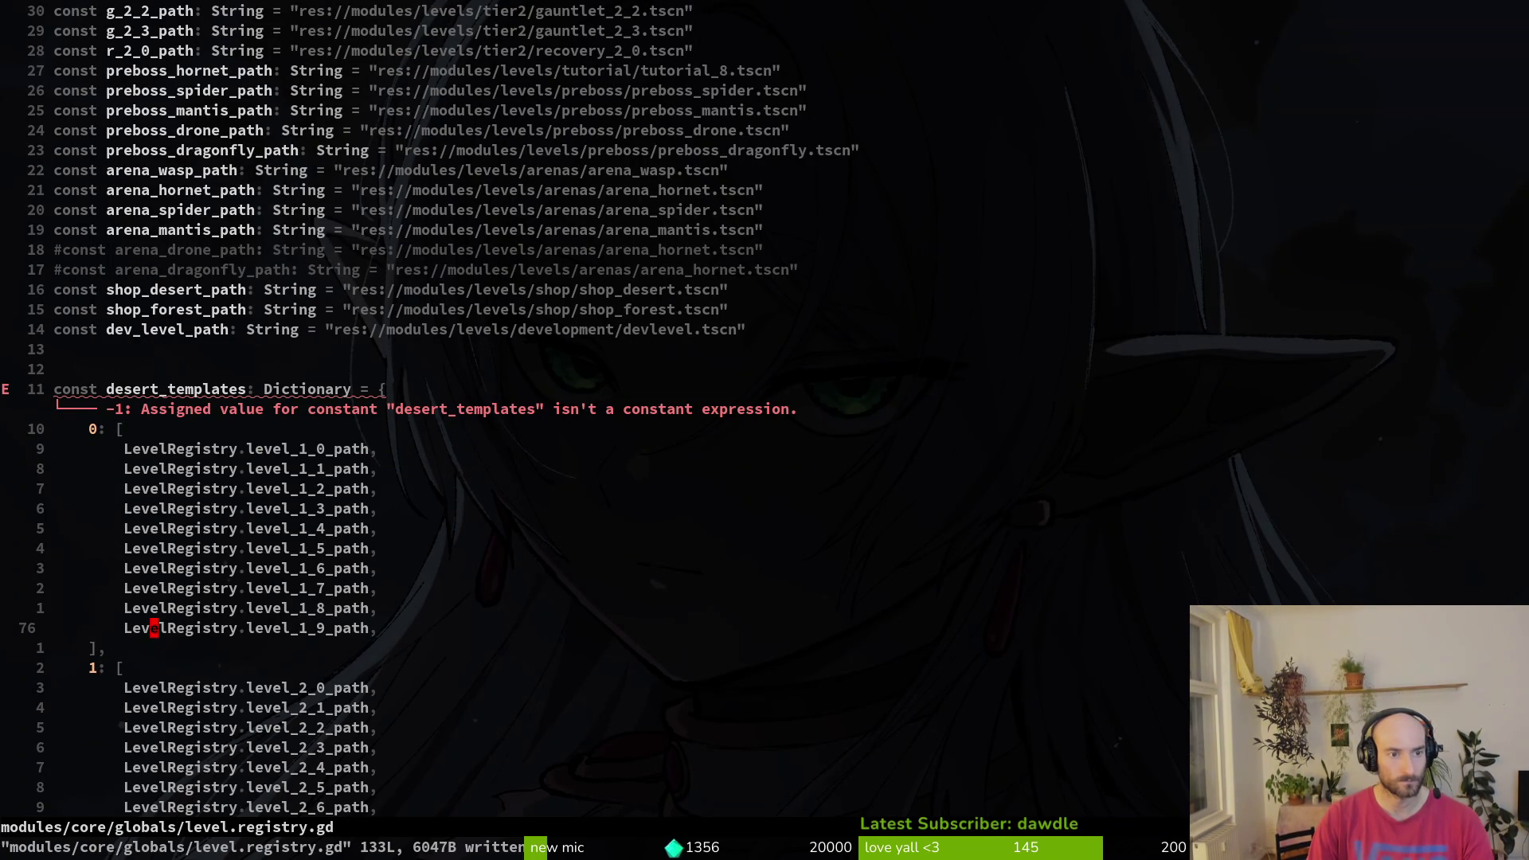
- Review forest_templates, undo the latest gauntlet entry edit, and save the file
{"action": "key", "text": "ctrl+d"}
{"action": "key", "text": "ctrl+d"}
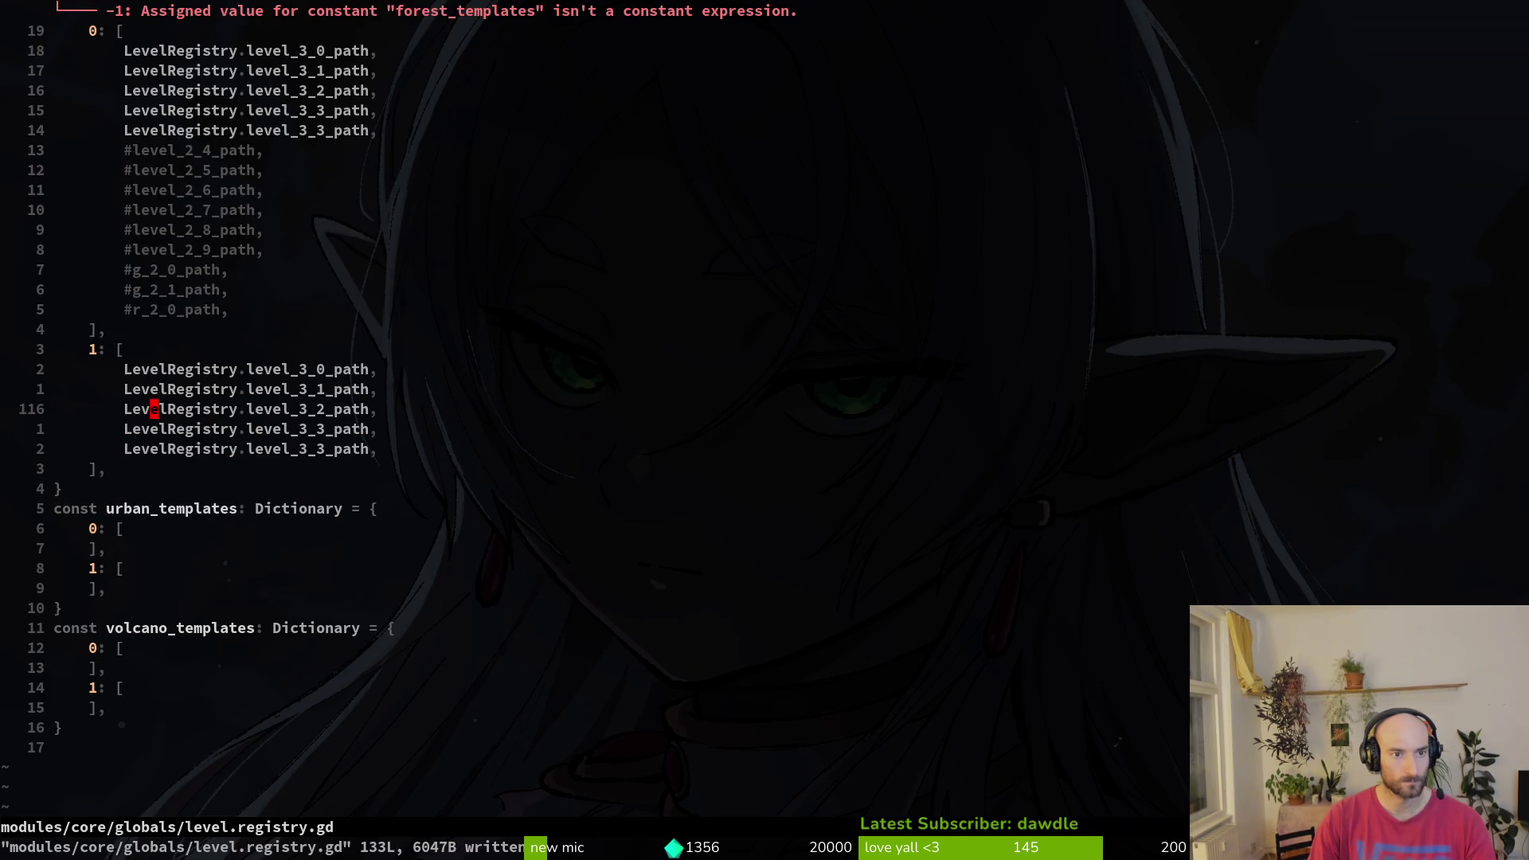
{"action": "key", "text": "ctrl+u"}
{"action": "type", "text": ":write"}
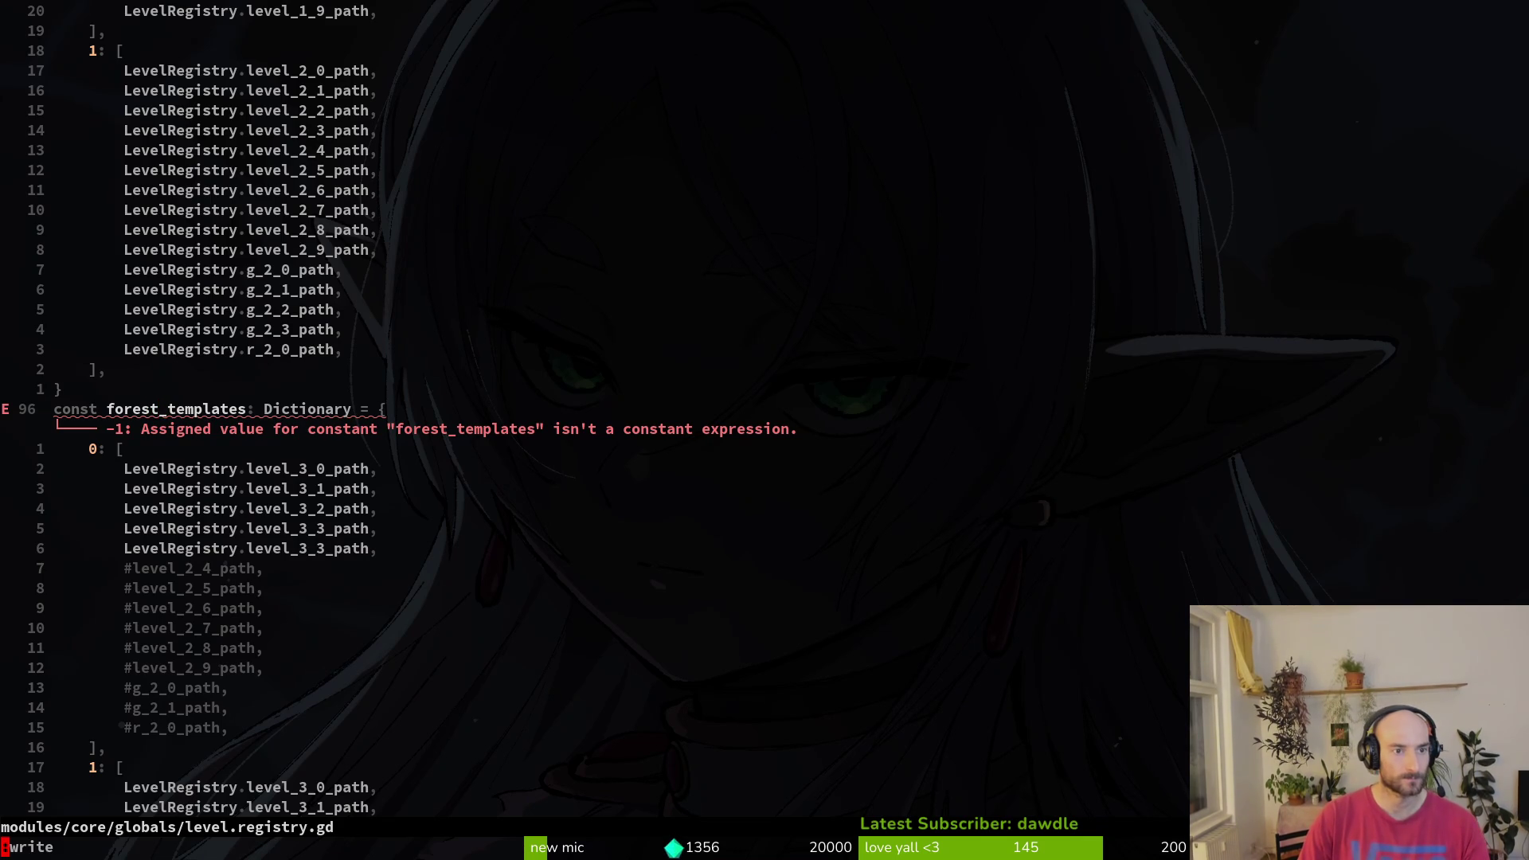
{"action": "key", "text": "ctrl+u"}
{"action": "key", "text": "ctrl+u"}
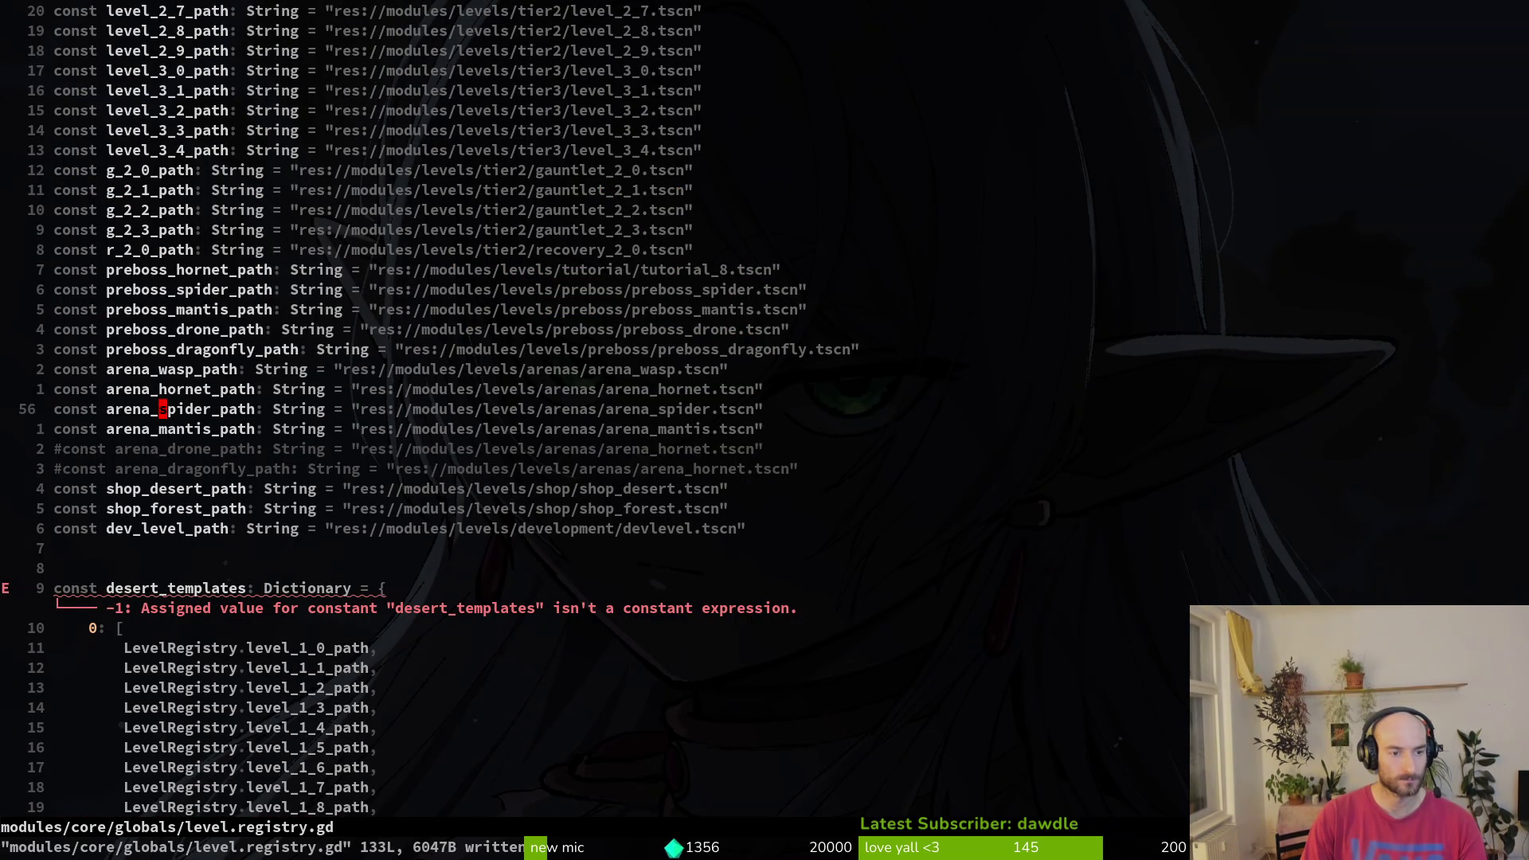
{"action": "key", "text": "ctrl+d"}
{"action": "key", "text": "ctrl+d"}
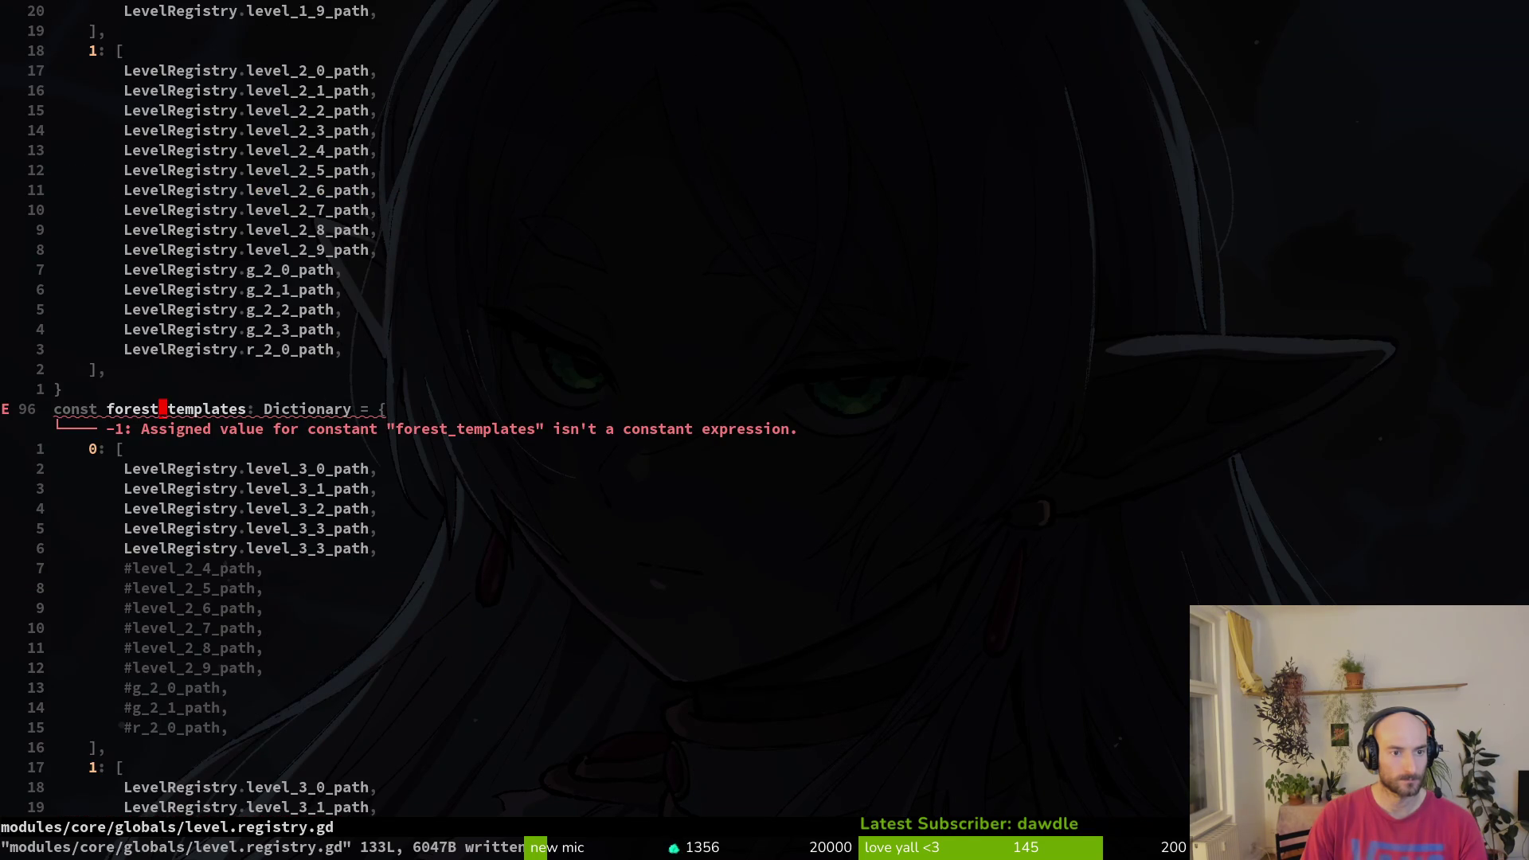
{"action": "key", "text": "u"}
{"action": "key", "text": "u"}
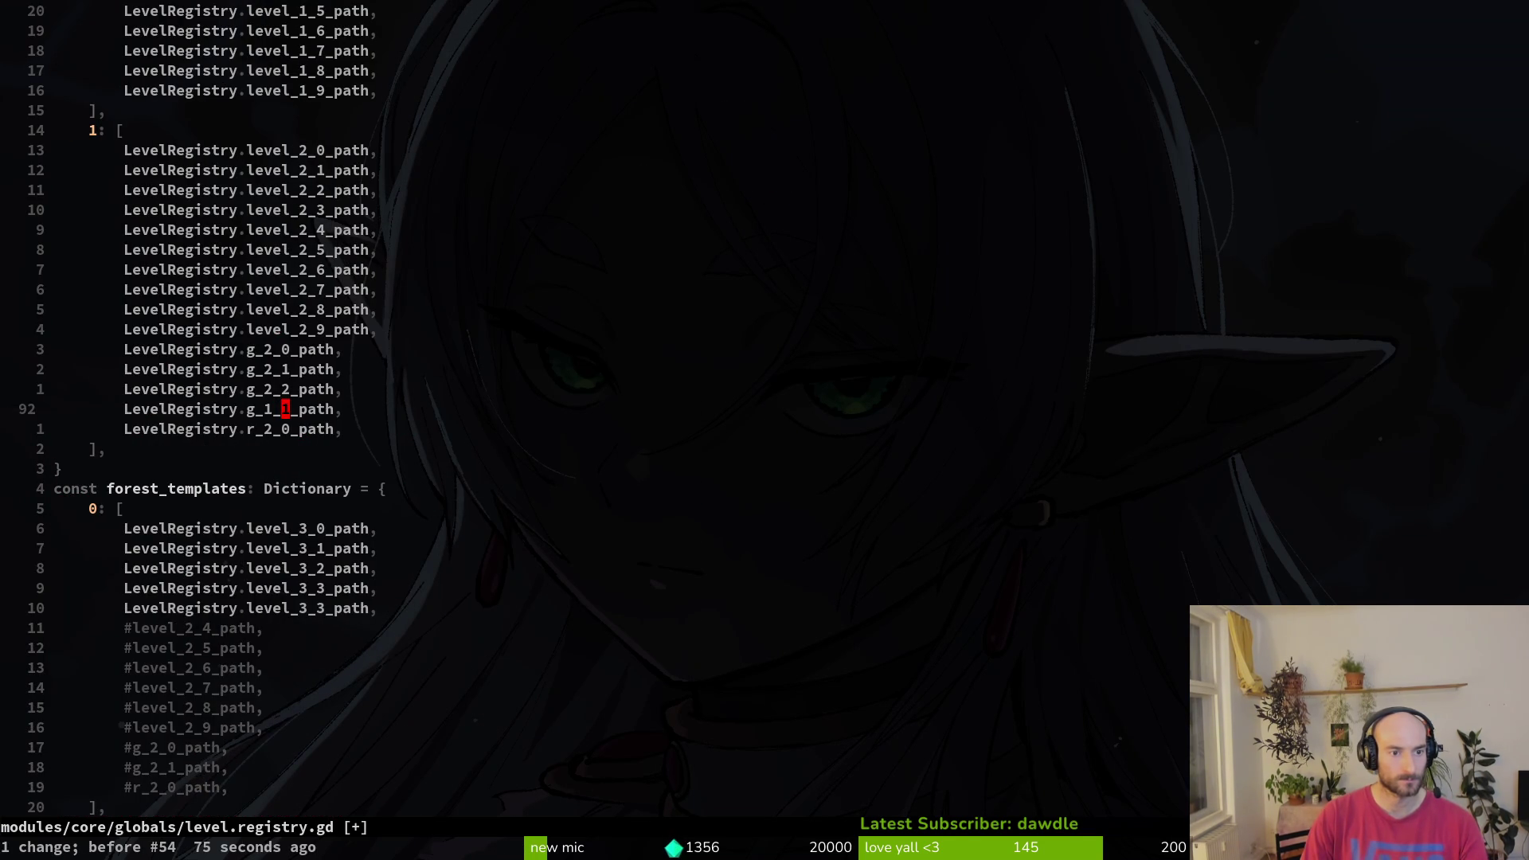
{"action": "type", "text": ":w"}
{"action": "key", "text": "Return"}
{"action": "key", "text": "ctrl+u"}
{"action": "key", "text": "ctrl+u"}
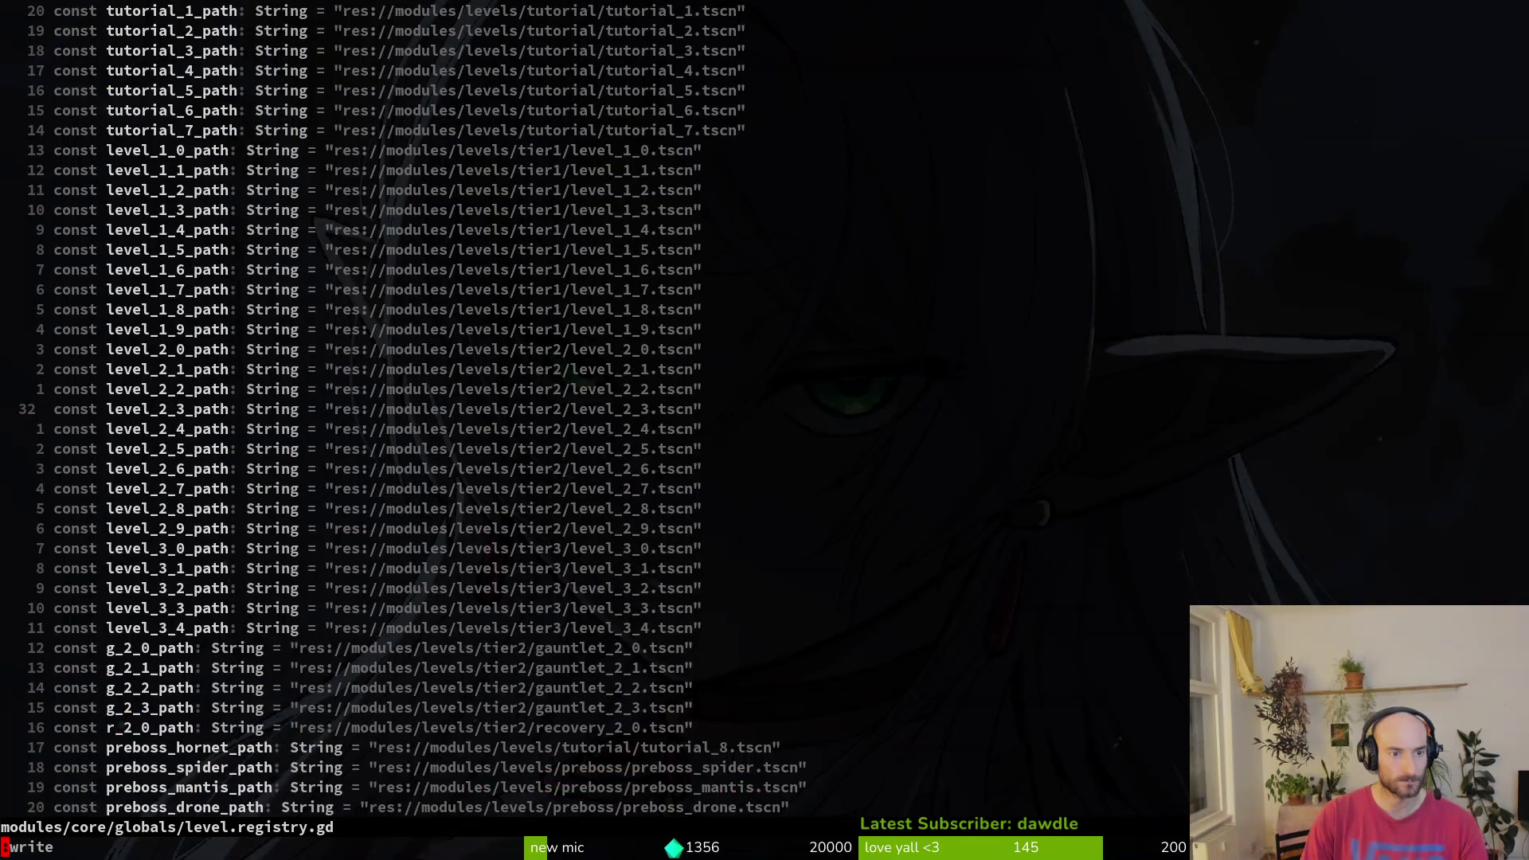
- Undo and redo the latest edit, save again, and quit Vim with :q
{"action": "key", "text": "ctrl+d"}
{"action": "key", "text": "u"}
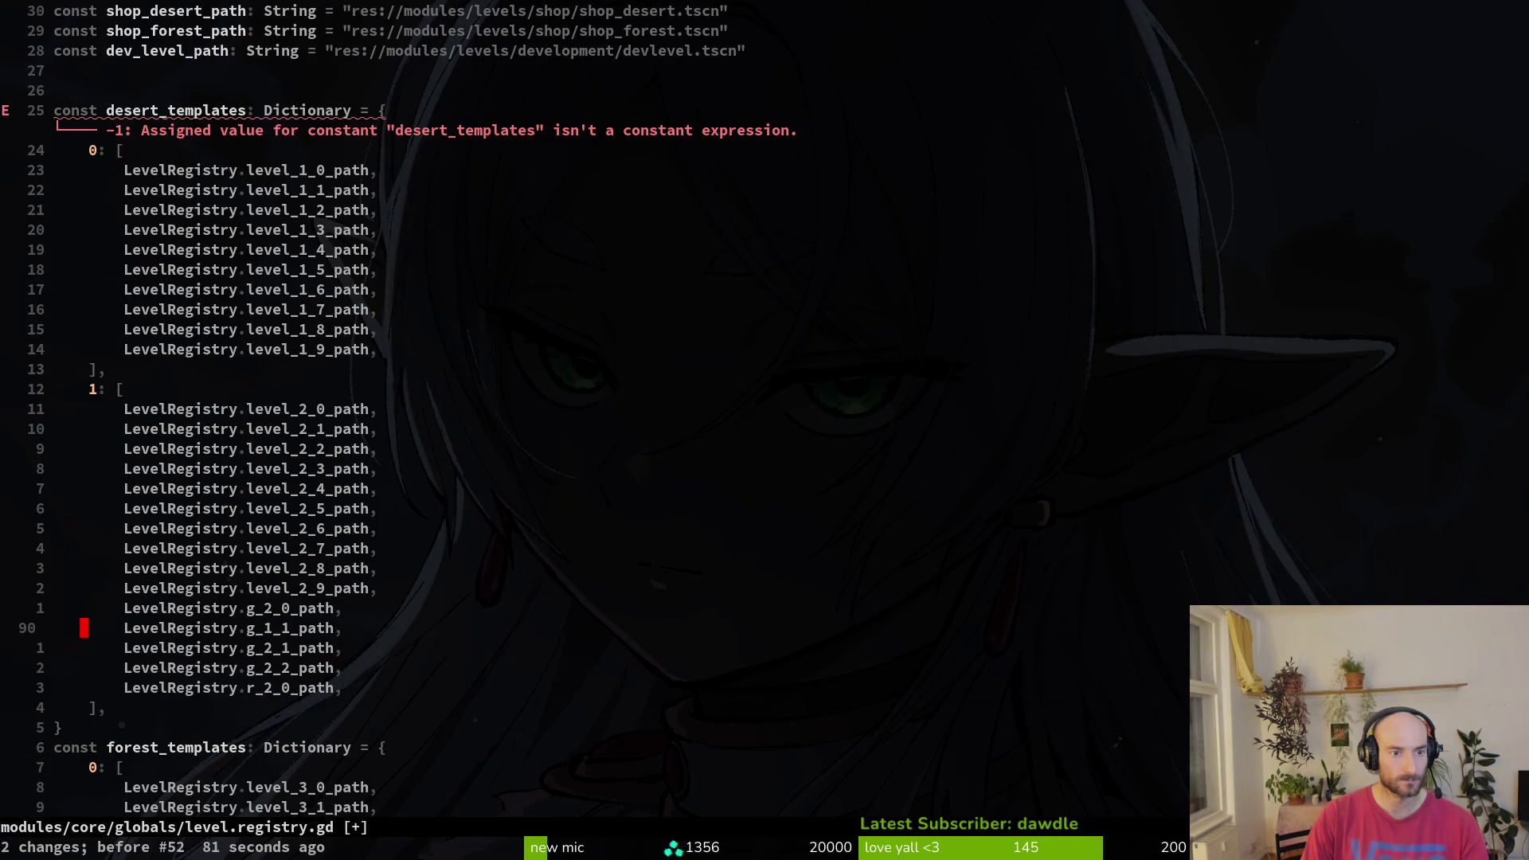
{"action": "key", "text": "ctrl+r"}
{"action": "key", "text": "ctrl+r"}
{"action": "key", "text": "ctrl+r"}
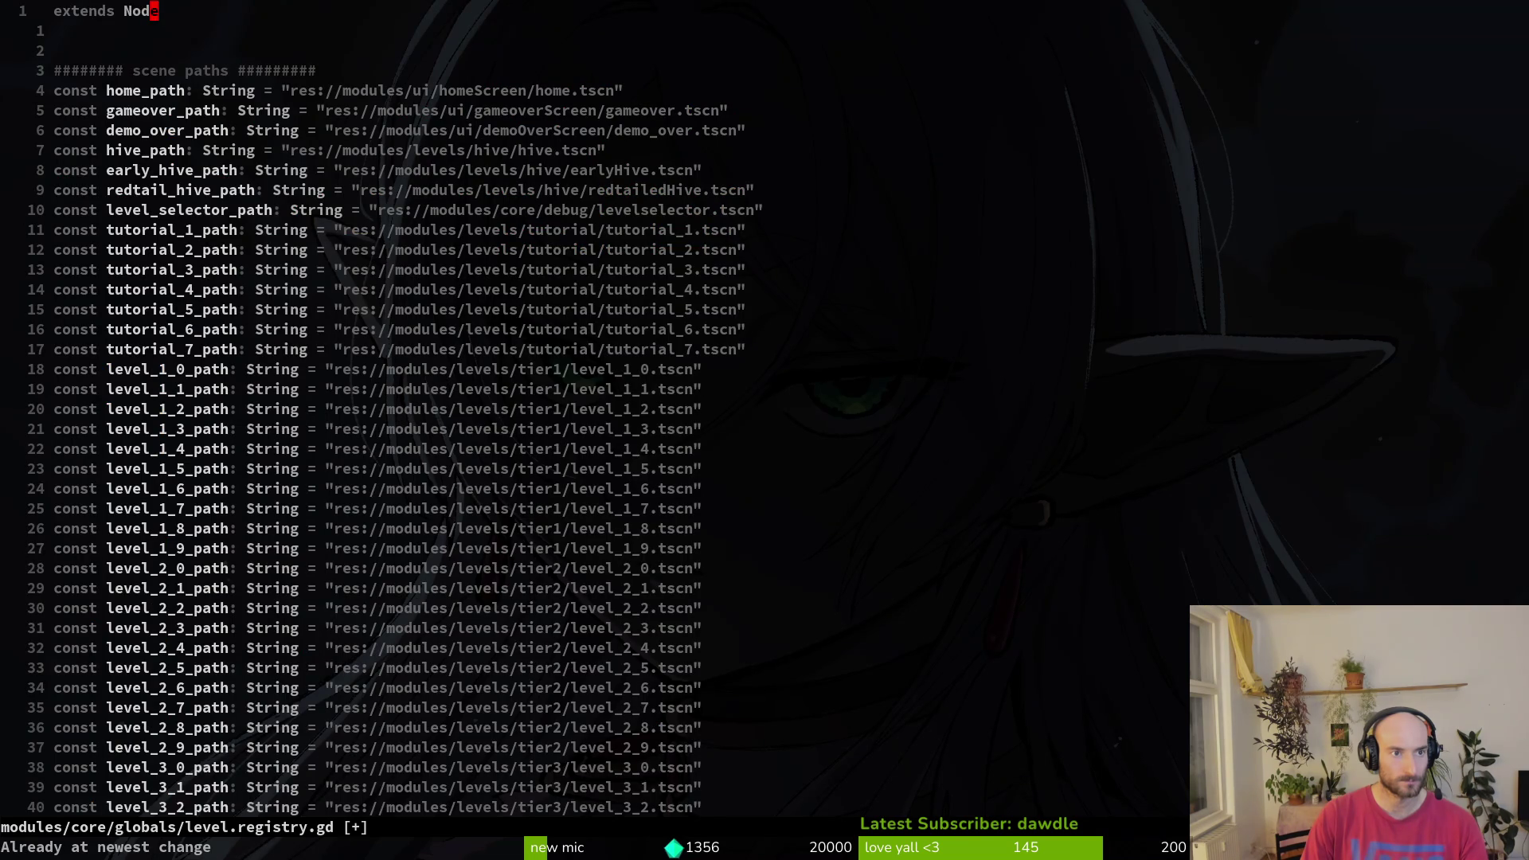
{"action": "type", "text": ":w"}
{"action": "key", "text": "Return"}
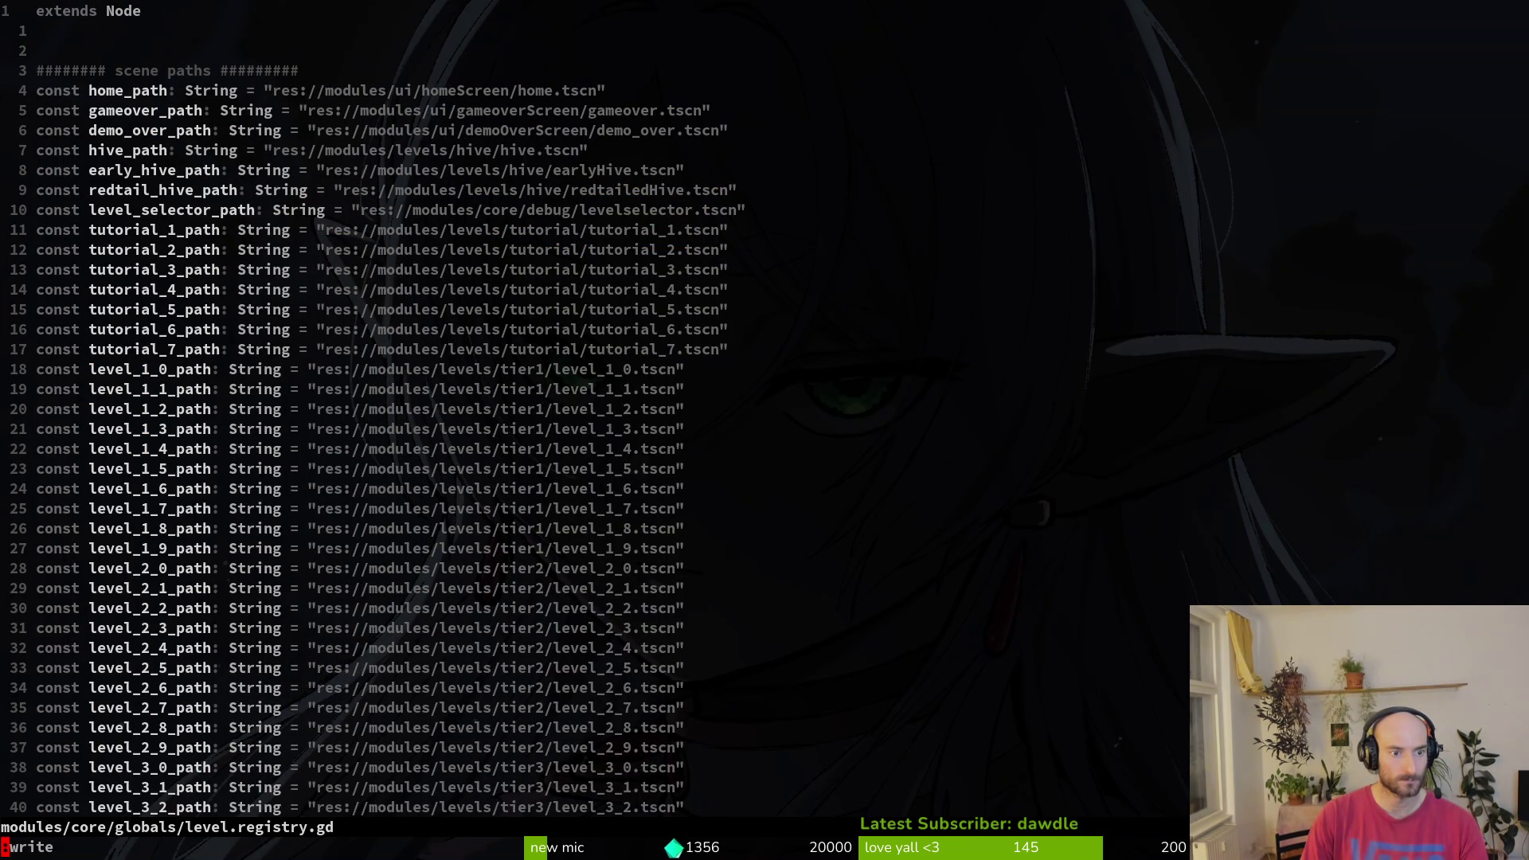
{"action": "key", "text": "Return"}
{"action": "key", "text": "G"}
{"action": "type", "text": "73G"}
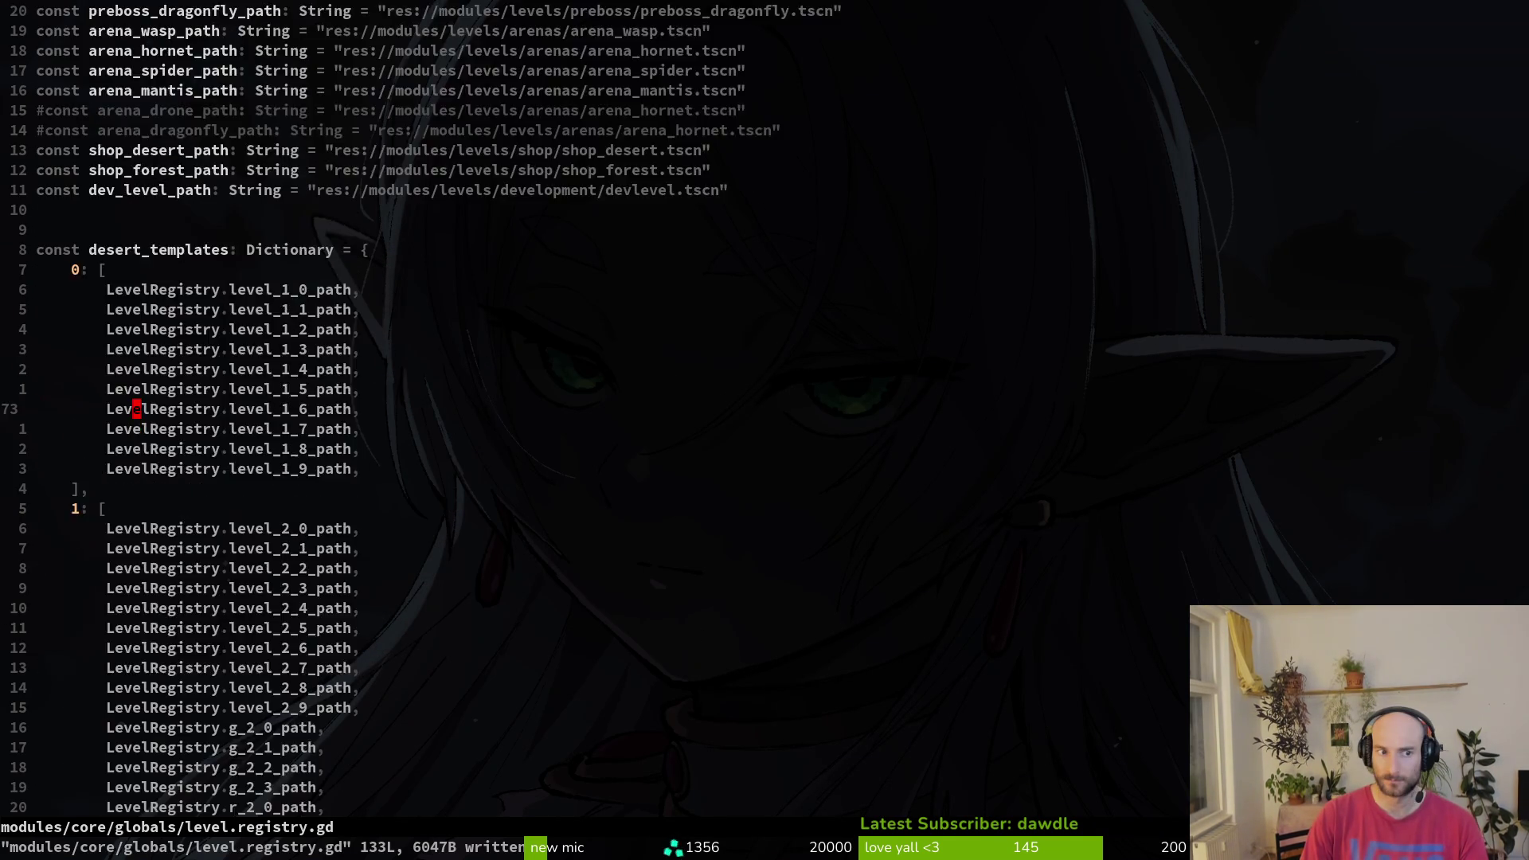
{"action": "type", "text": ":q"}
{"action": "key", "text": "Return"}
- Reopen level.registry.gd in Vim through the file finder using 'lever'
{"action": "type", "text": "vim"}
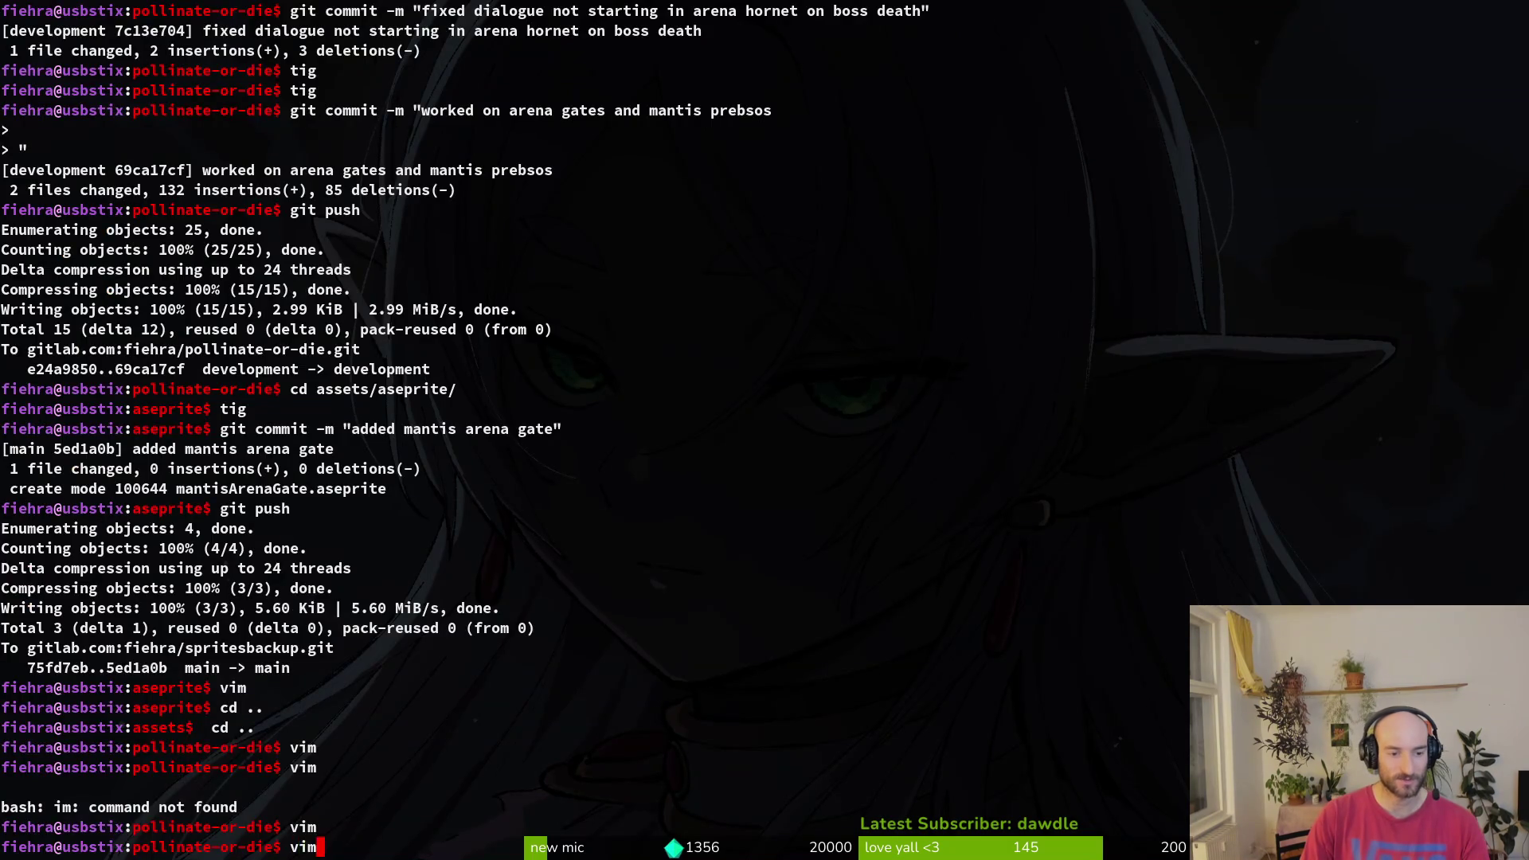
{"action": "key", "text": "Return"}
{"action": "key", "text": "ctrl+p"}
{"action": "type", "text": "levere"}
{"action": "key", "text": "Return"}
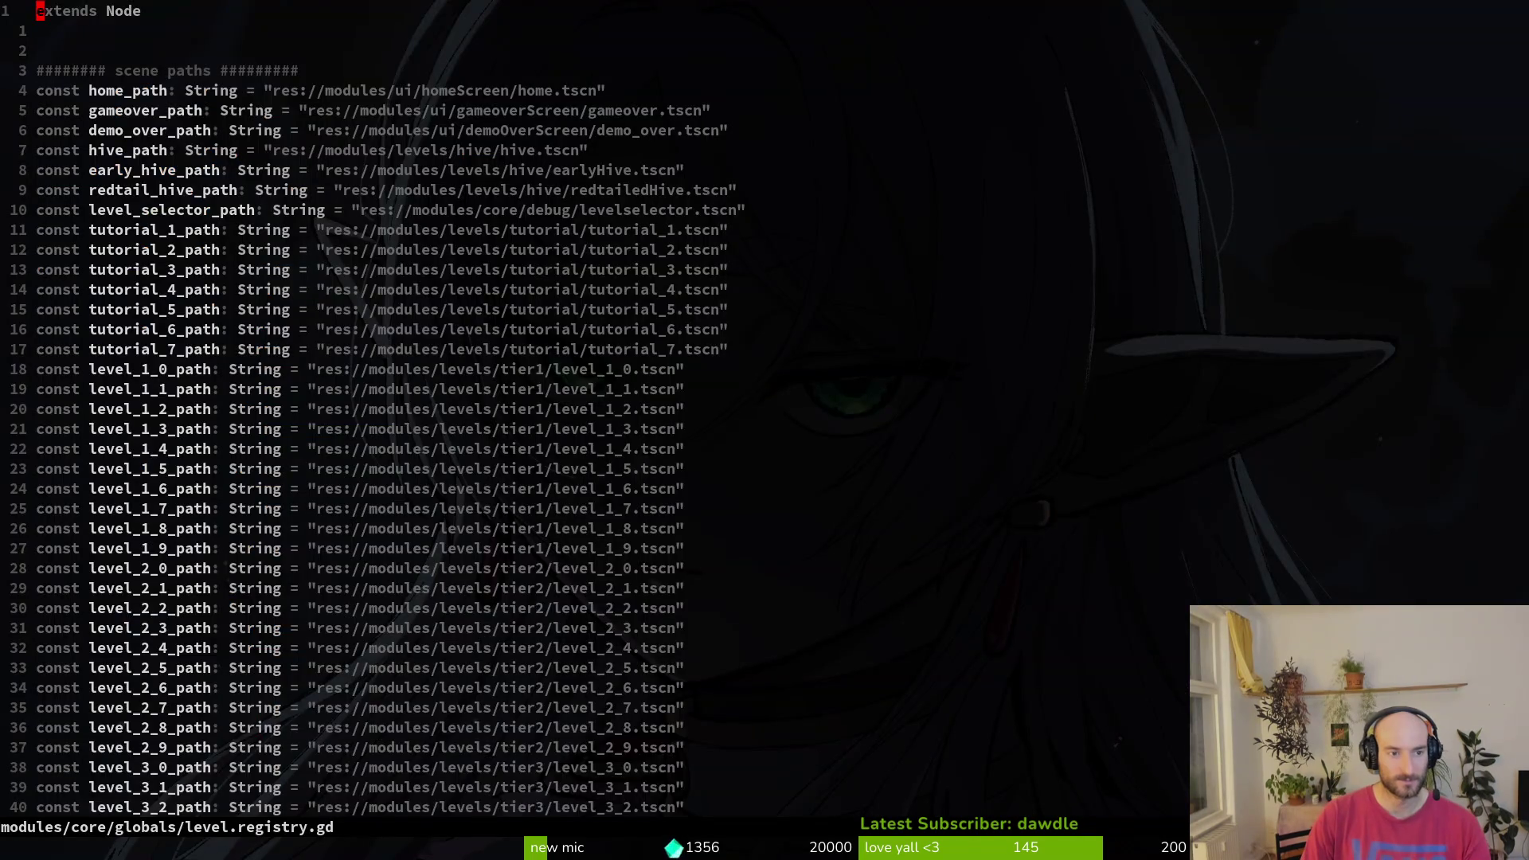
- Strip the LevelRegistry. prefix from the desert tier 0 entries with a block selection and save
{"action": "key", "text": "6"}
{"action": "key", "text": "9"}
{"action": "key", "text": "G"}
{"action": "key", "text": "k"}
{"action": "key", "text": "k"}
{"action": "key", "text": "w"}
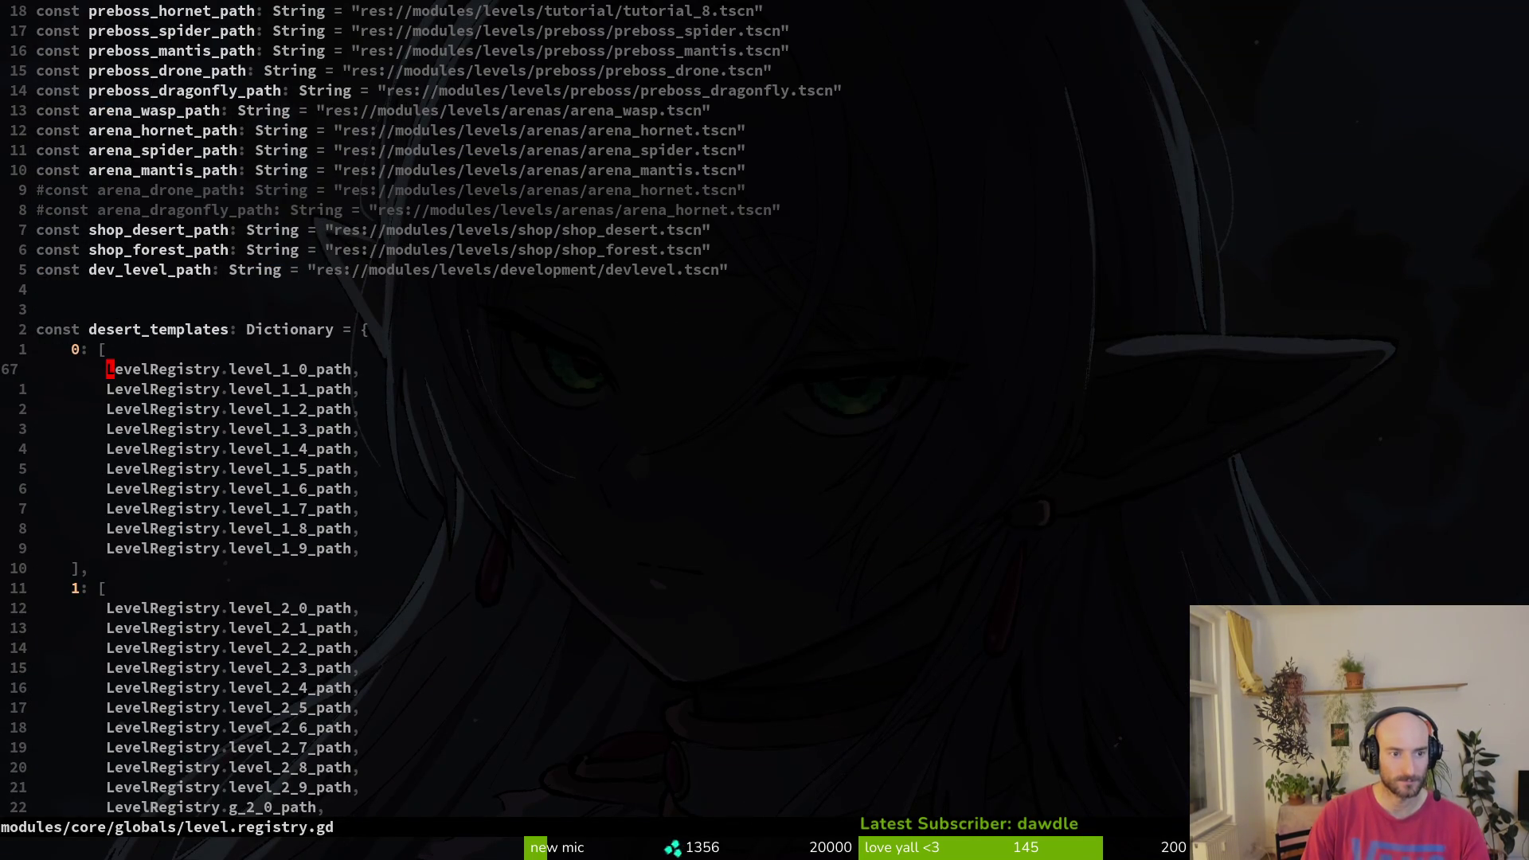
{"action": "key", "text": "ctrl+v"}
{"action": "key", "text": "j"}
{"action": "key", "text": "j"}
{"action": "key", "text": "j"}
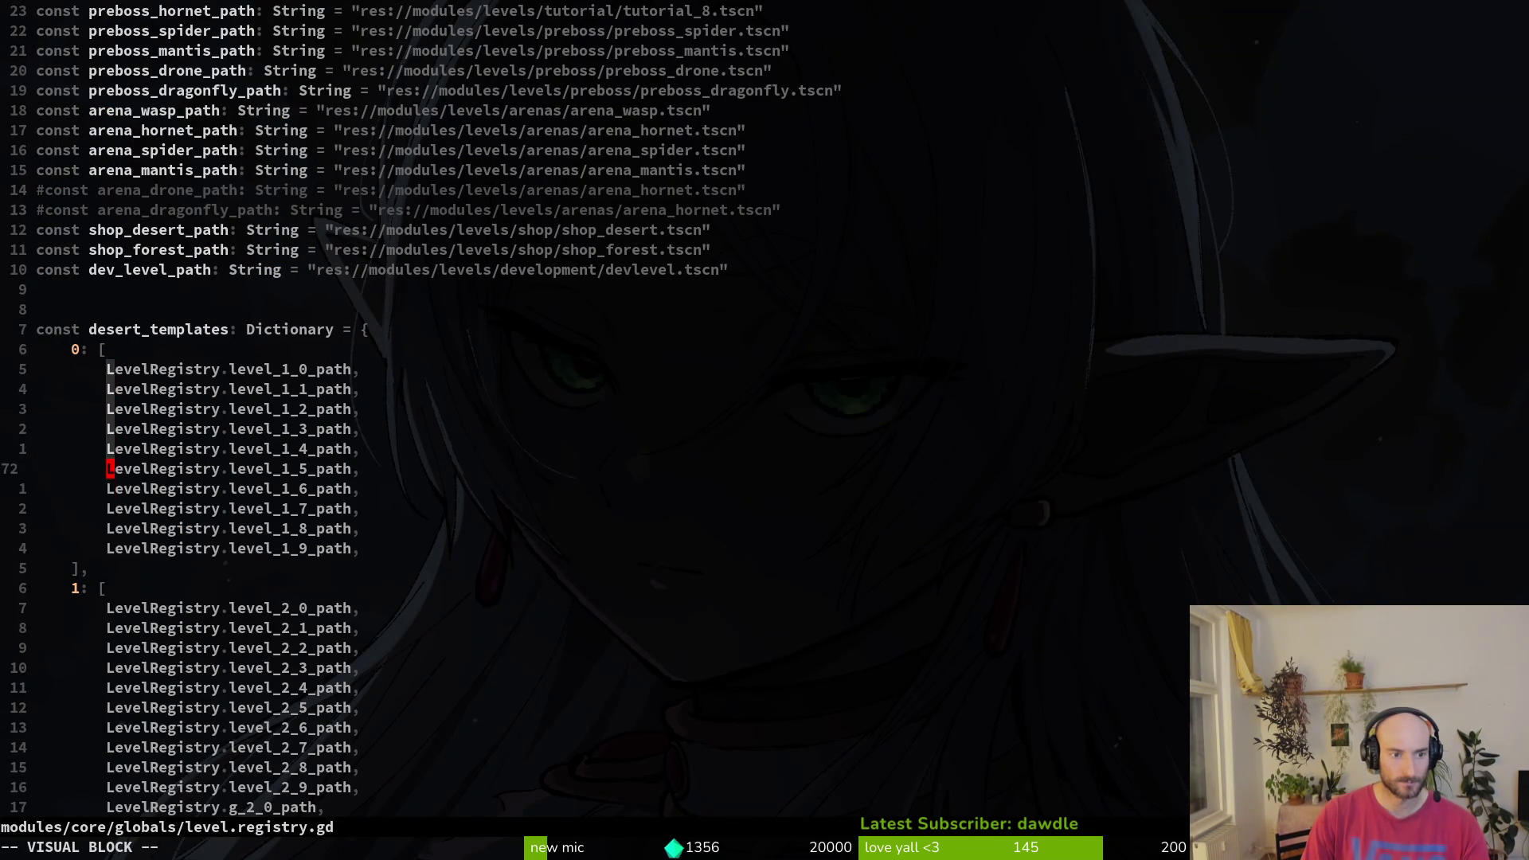
{"action": "key", "text": "j"}
{"action": "key", "text": "f"}
{"action": "key", "text": "period"}
{"action": "type", "text": "d"}
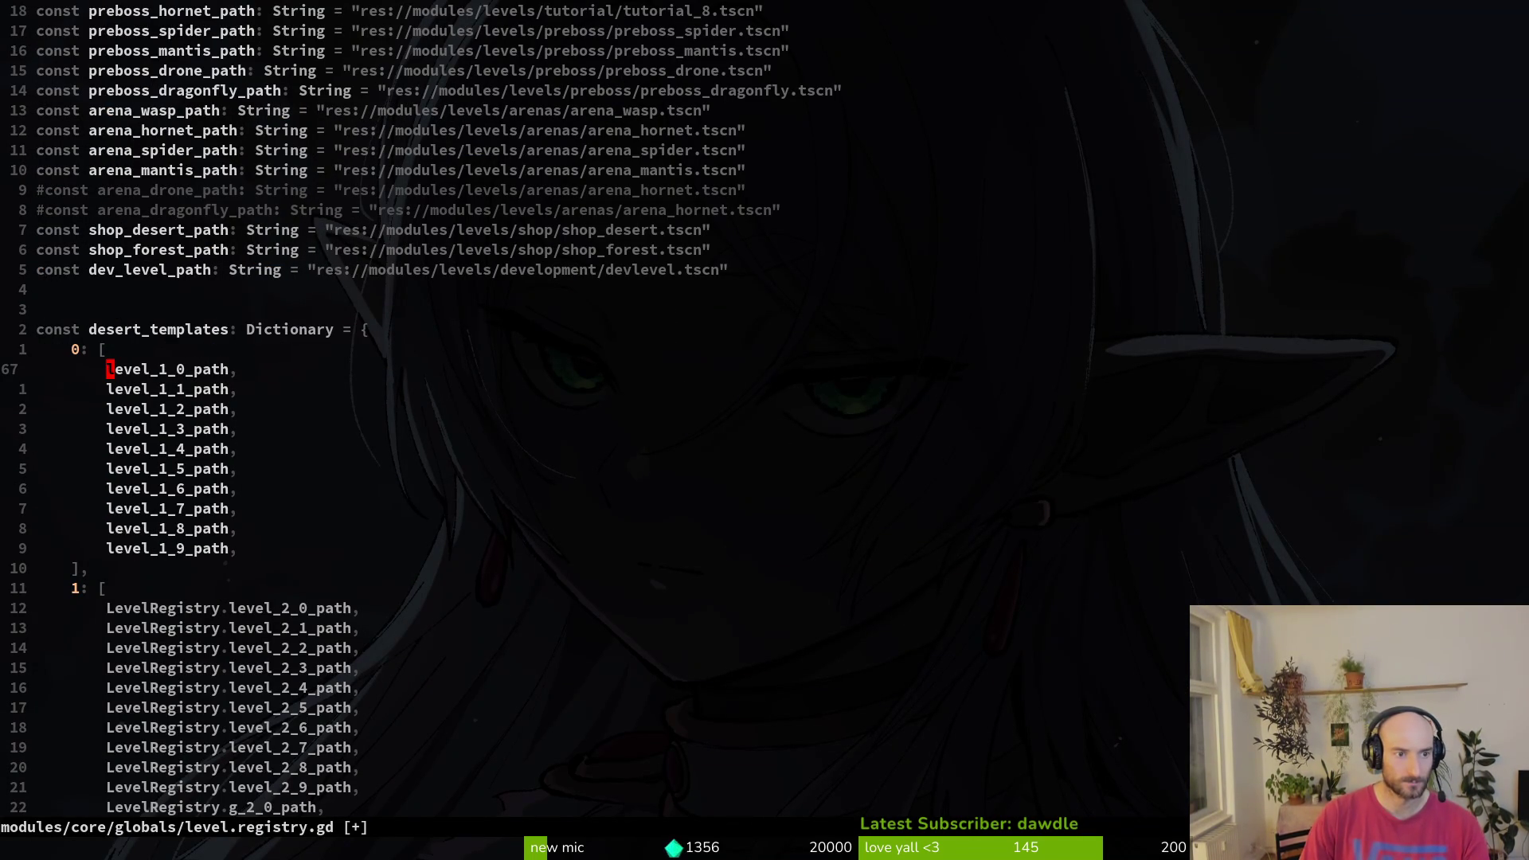
{"action": "type", "text": ":w"}
{"action": "key", "text": "Return"}
- Remove the LevelRegistry. prefix from the desert tier 1 entries down to r_2_0_path and save
{"action": "key", "text": "j"}
{"action": "key", "text": "j"}
{"action": "key", "text": "j"}
{"action": "key", "text": "ctrl+v"}
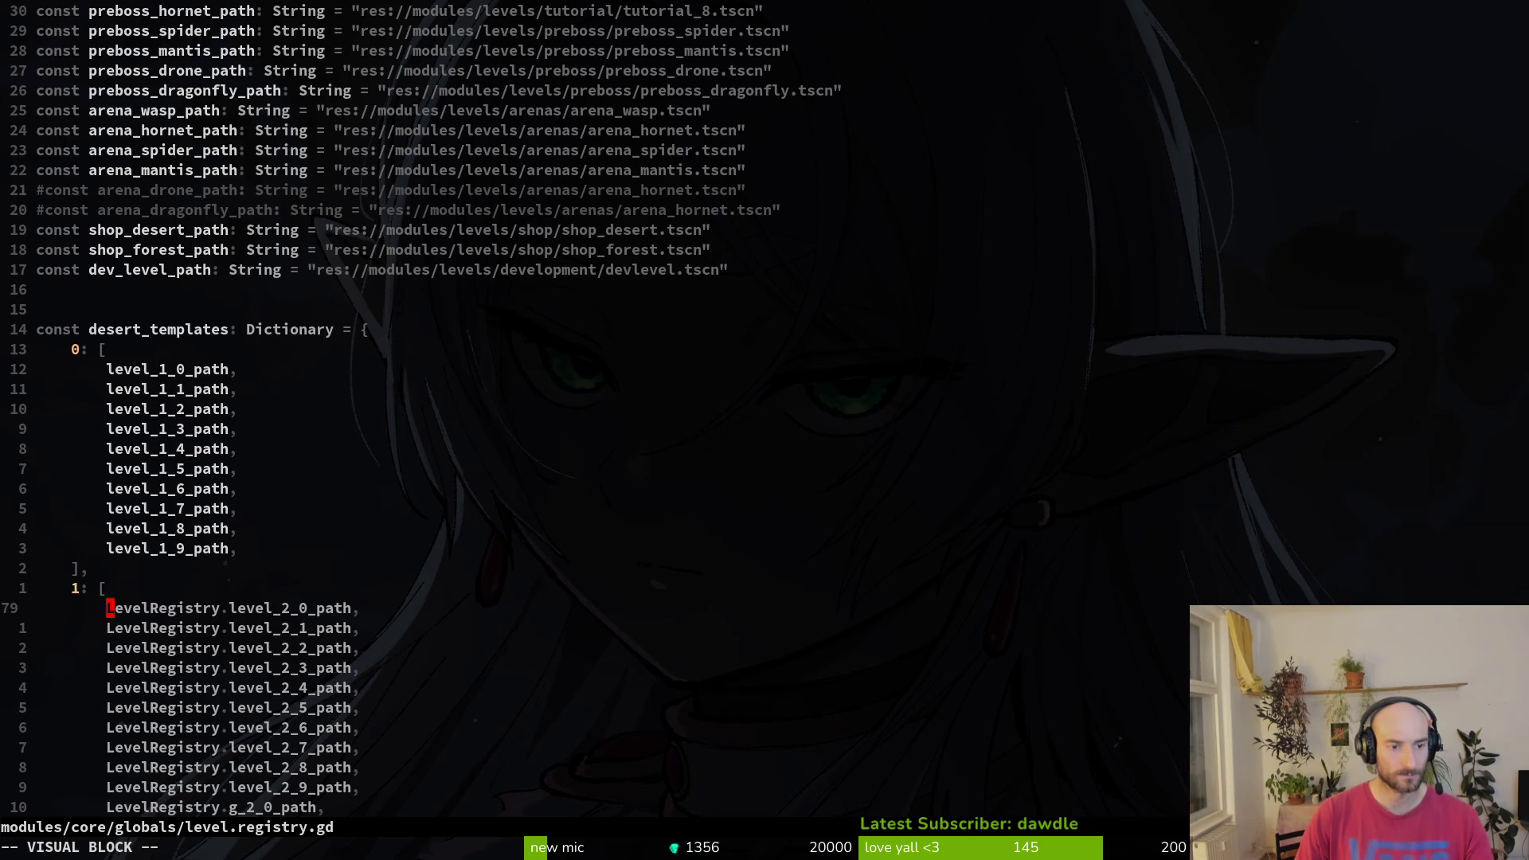
{"action": "key", "text": "j"}
{"action": "key", "text": "j"}
{"action": "key", "text": "j"}
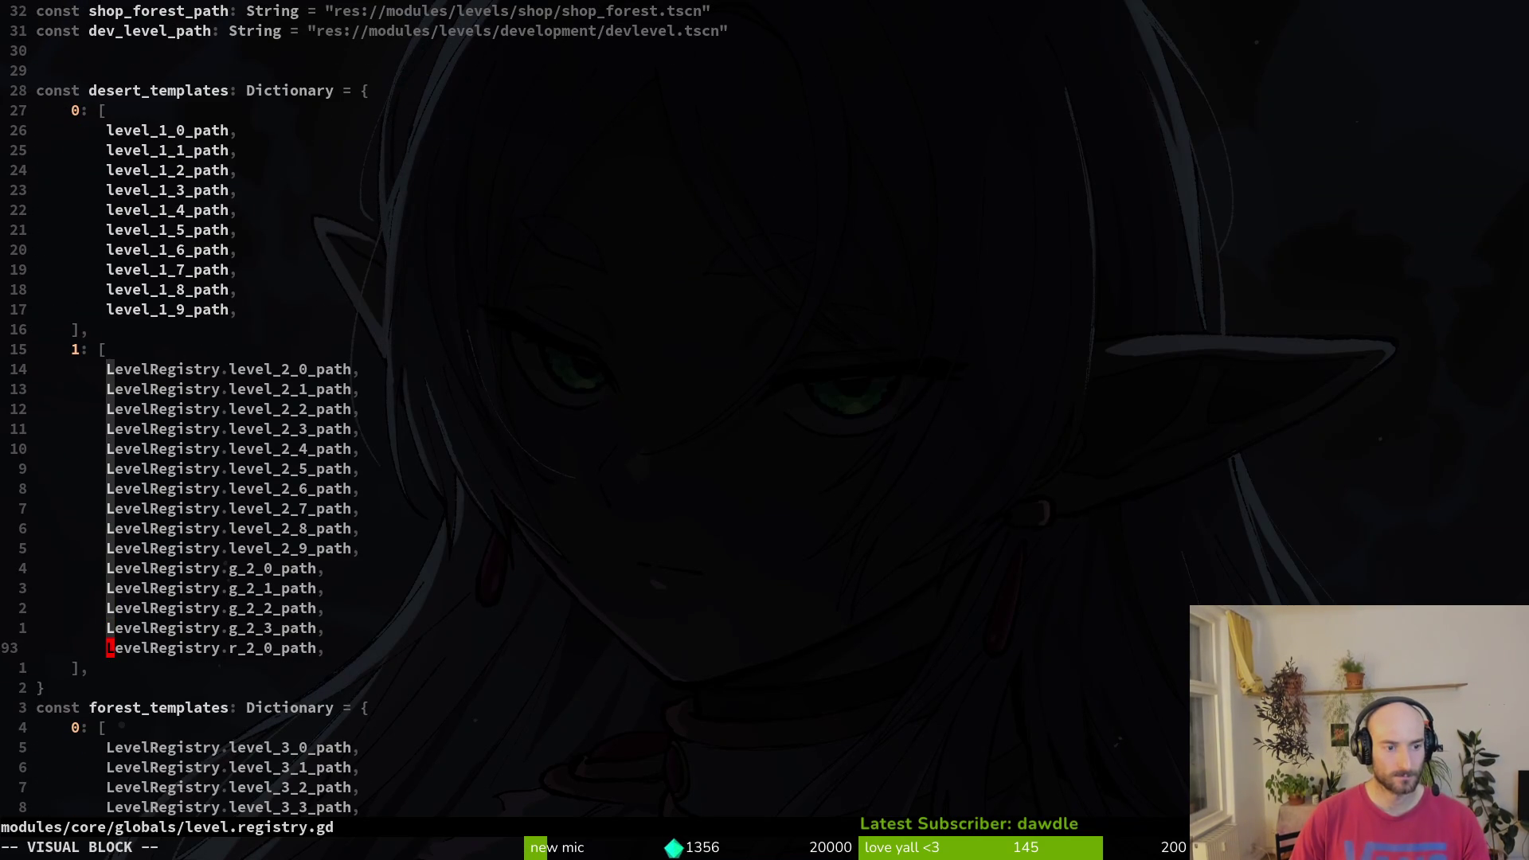
{"action": "key", "text": "f"}
{"action": "key", "text": "period"}
{"action": "type", "text": "d:w"}
{"action": "key", "text": "Return"}
- Delete the LevelRegistry. prefix from the four forest tier 0 entries starting at level_3_0_path
{"action": "key", "text": "j"}
{"action": "key", "text": "j"}
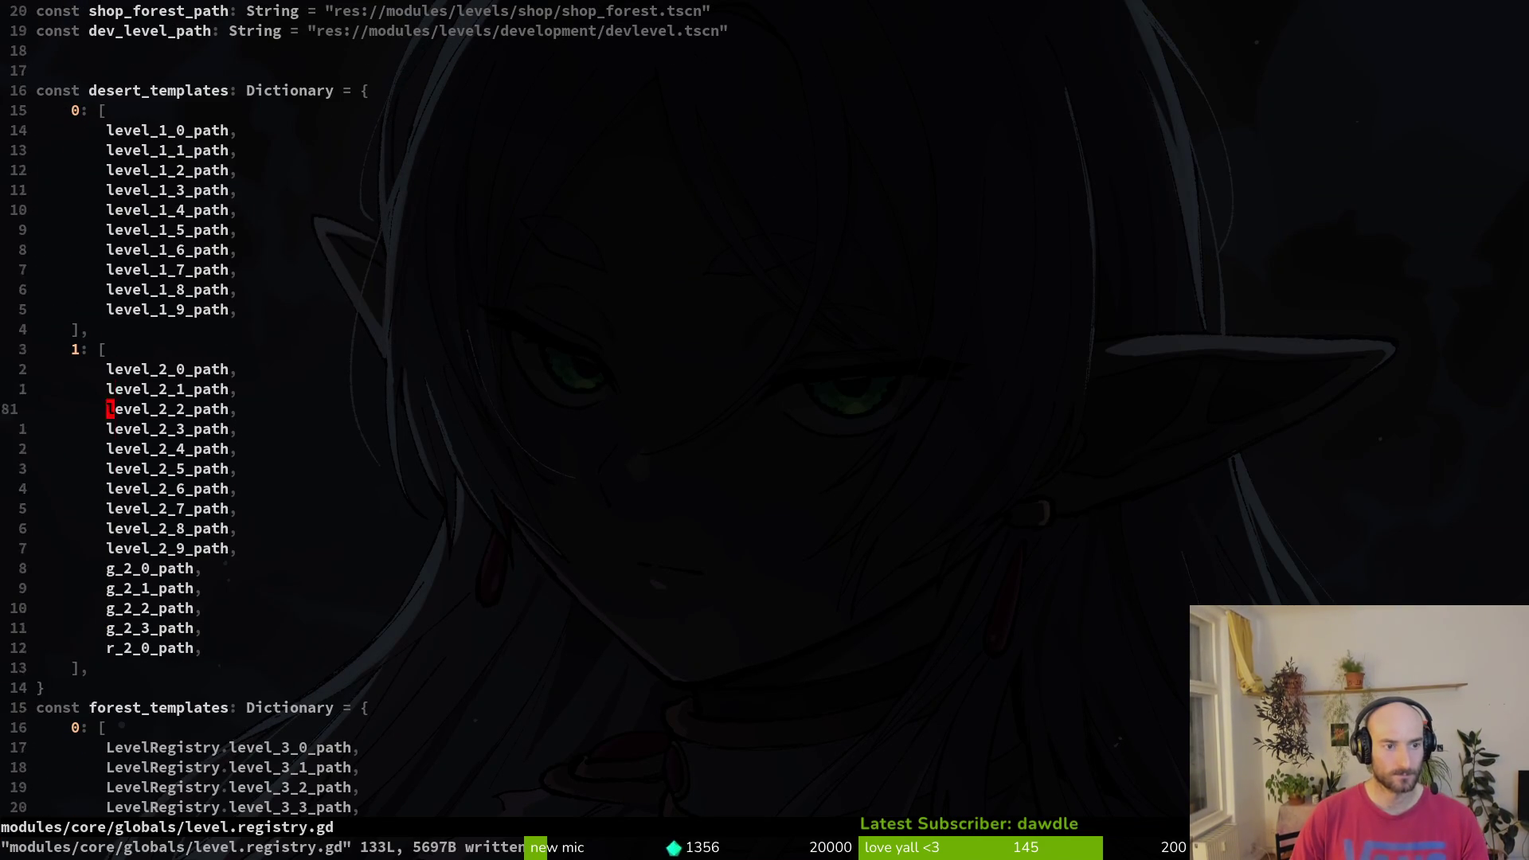
{"action": "key", "text": "j"}
{"action": "key", "text": "j"}
{"action": "key", "text": "j"}
{"action": "key", "text": "k"}
{"action": "key", "text": "k"}
{"action": "key", "text": "k"}
{"action": "key", "text": "ctrl+v"}
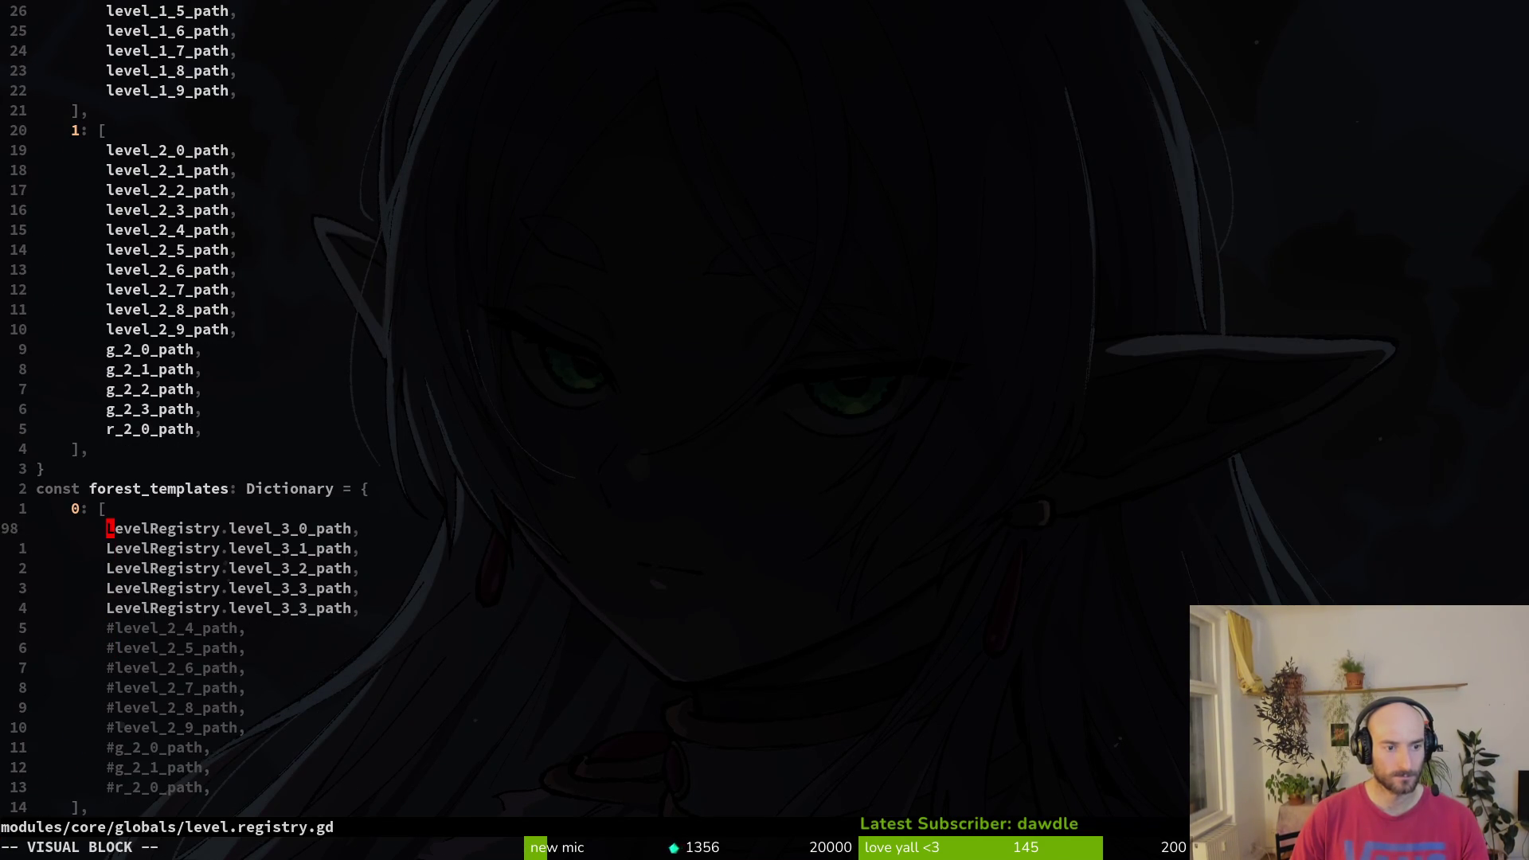
{"action": "key", "text": "j"}
{"action": "key", "text": "j"}
{"action": "key", "text": "j"}
{"action": "key", "text": "j"}
{"action": "key", "text": "j"}
{"action": "key", "text": "k"}
{"action": "key", "text": "f"}
{"action": "key", "text": "period"}
{"action": "type", "text": "d"}
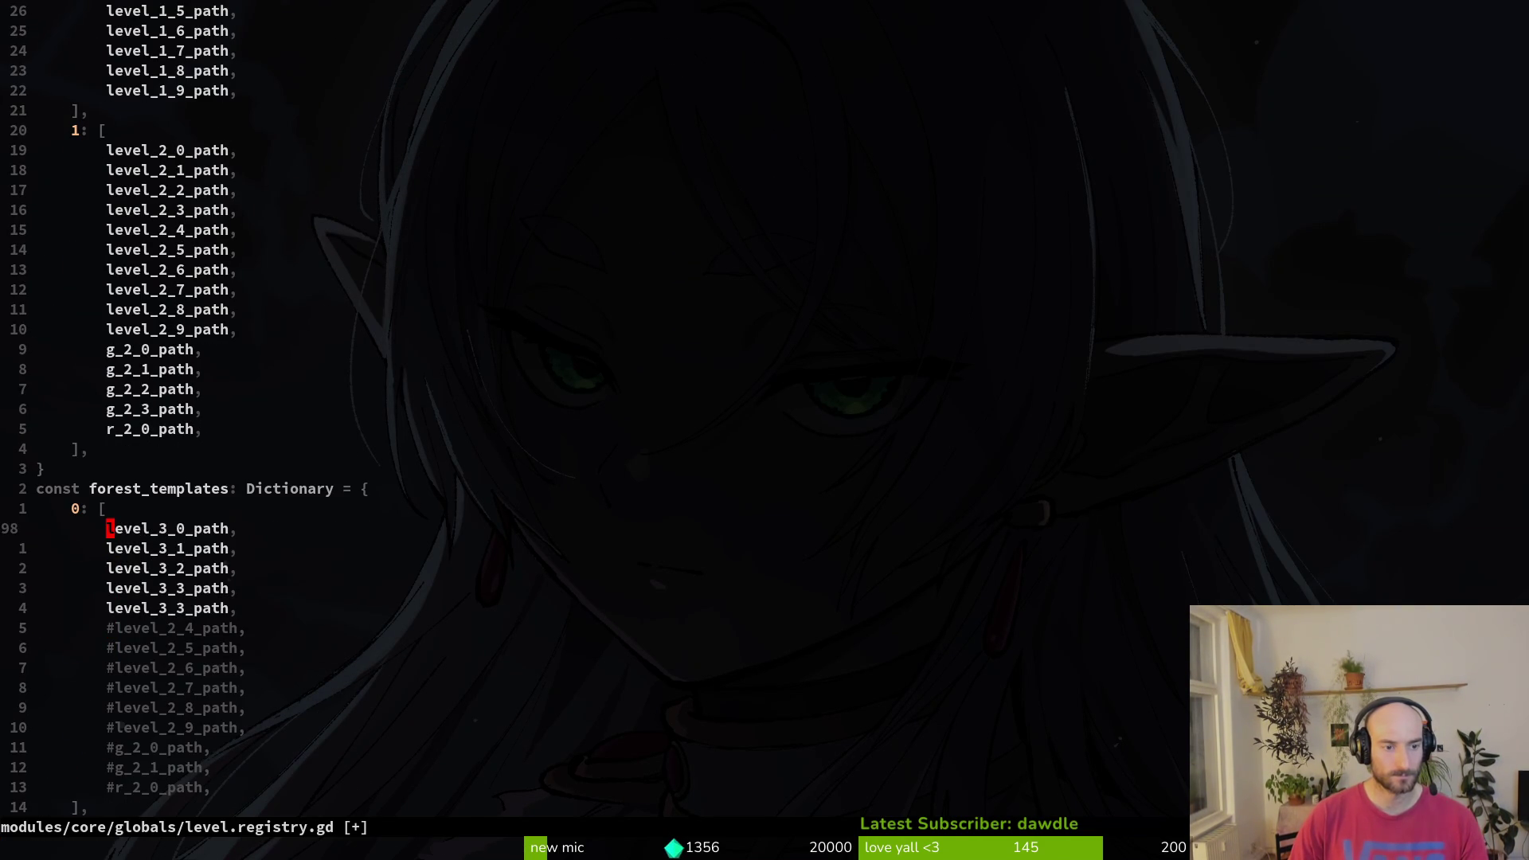
{"action": "type", "text": "20j"}
- Strip the prefix from the five forest tier 1 entries, then save and quit with :wq
{"action": "key", "text": "k"}
{"action": "key", "text": "k"}
{"action": "key", "text": "k"}
{"action": "key", "text": "k"}
{"action": "key", "text": "ctrl+v"}
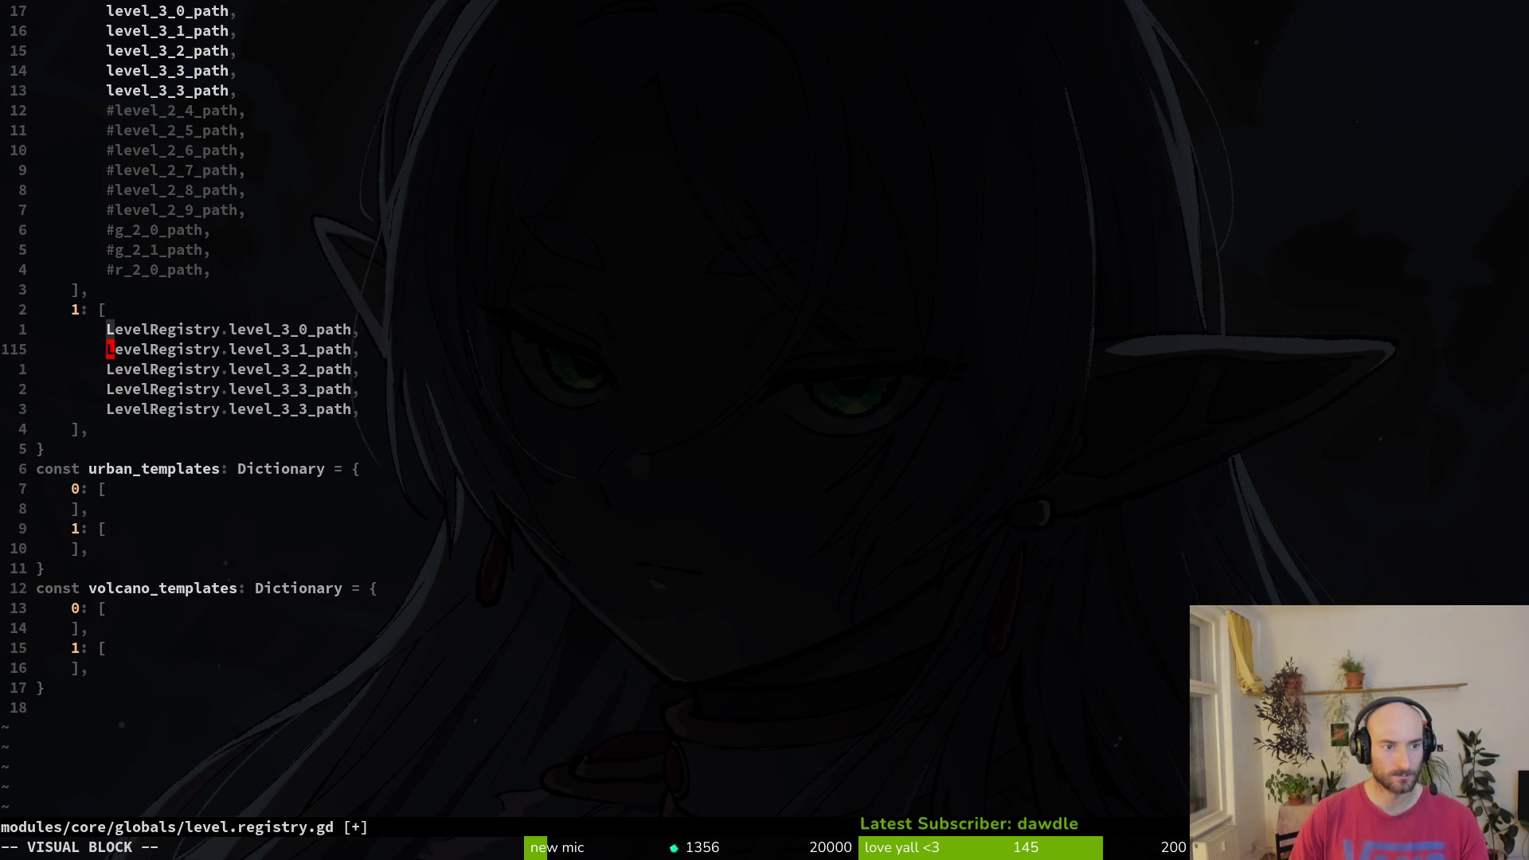
{"action": "key", "text": "j"}
{"action": "key", "text": "j"}
{"action": "key", "text": "j"}
{"action": "key", "text": "f"}
{"action": "key", "text": "period"}
{"action": "type", "text": "d: Wq"}
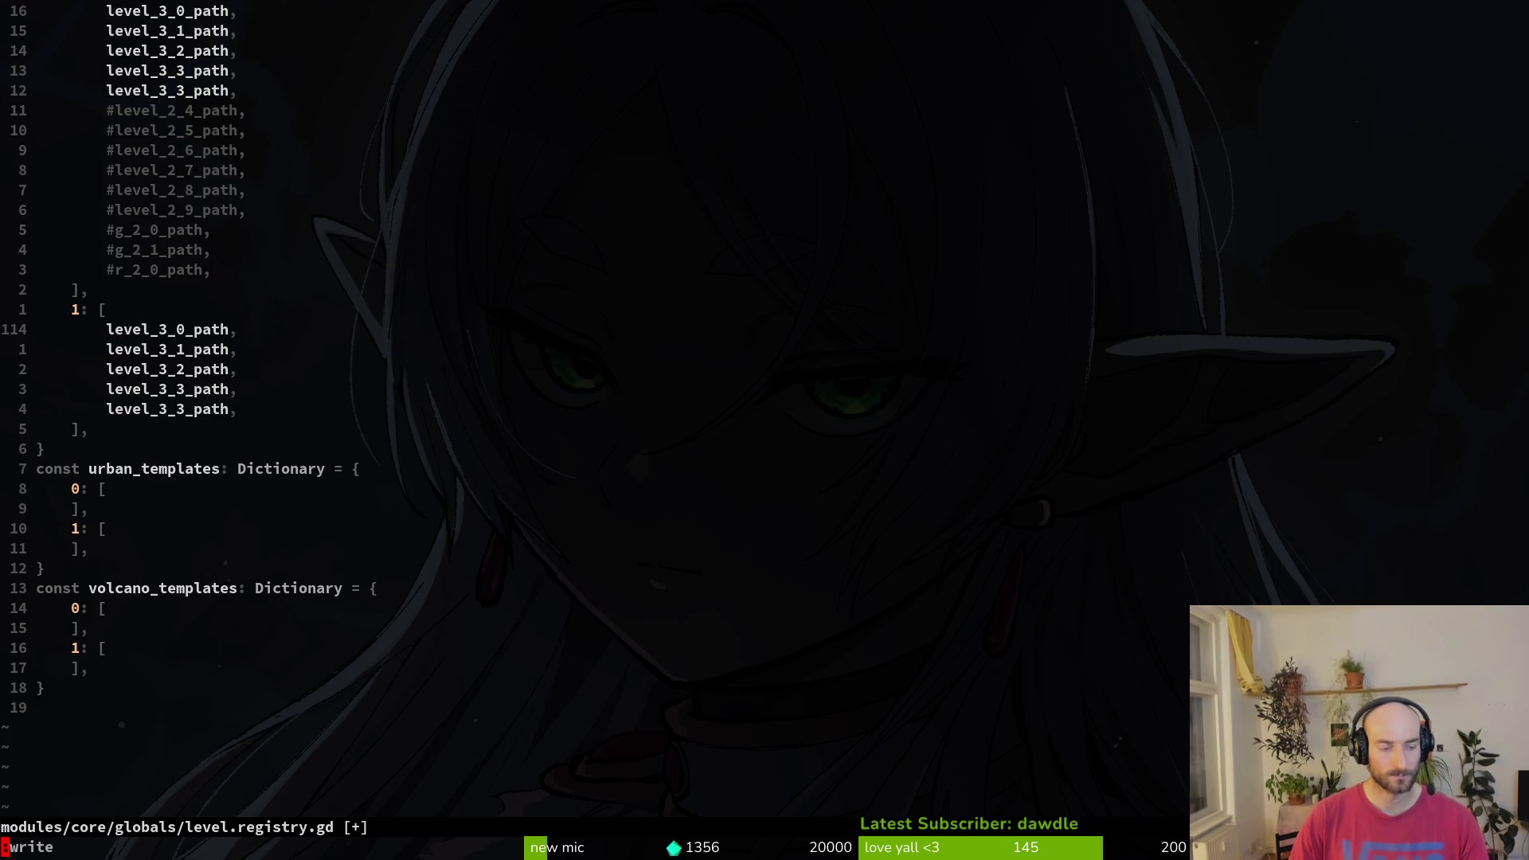
{"action": "key", "text": "Return"}
{"action": "type", "text": ":wq"}
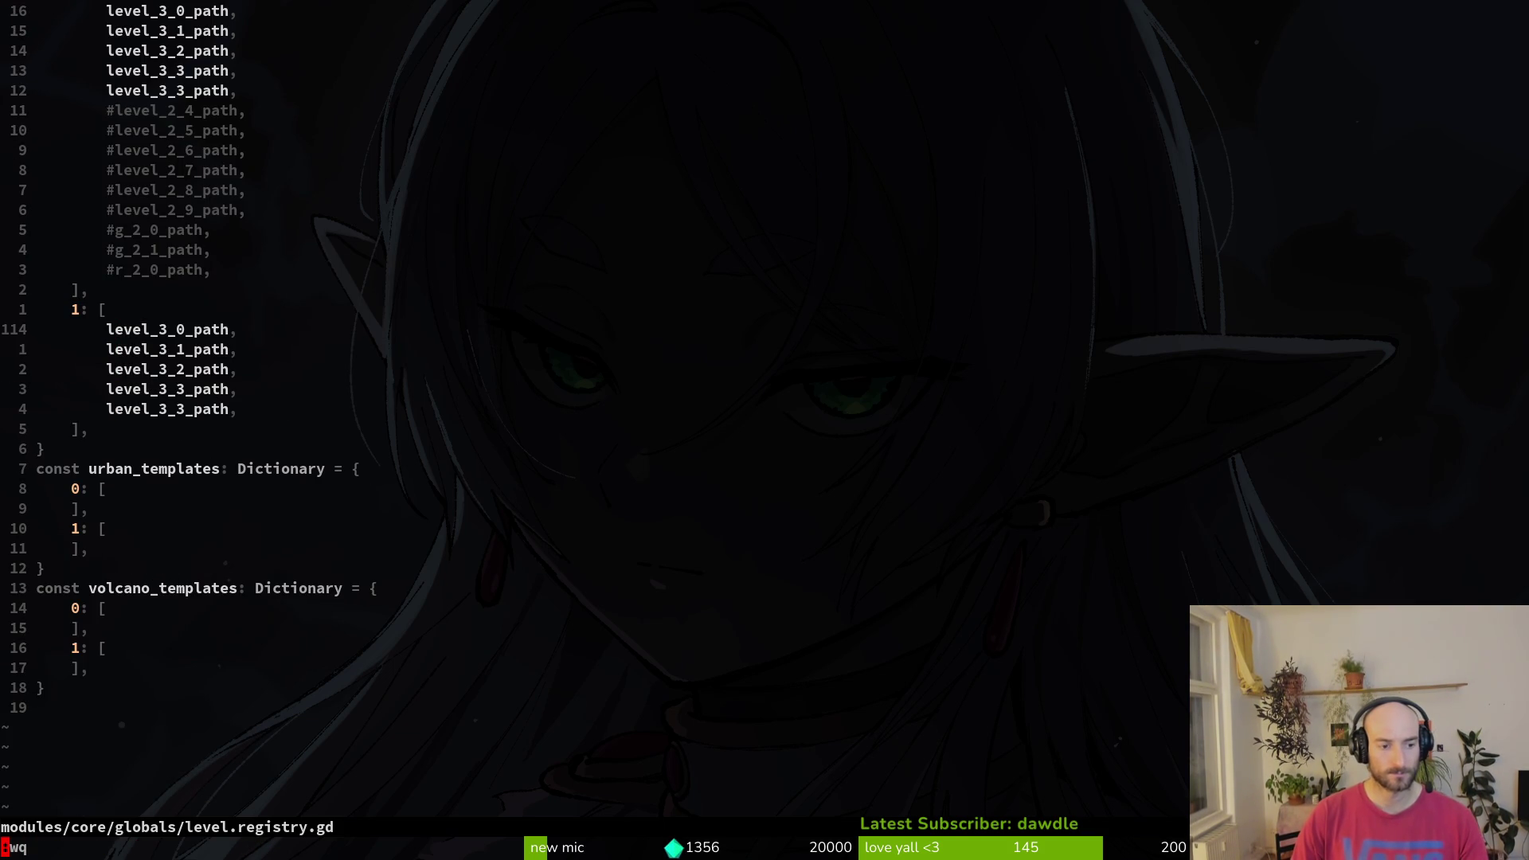
{"action": "key", "text": "Return"}
{"action": "key", "text": "alt+Tab"}
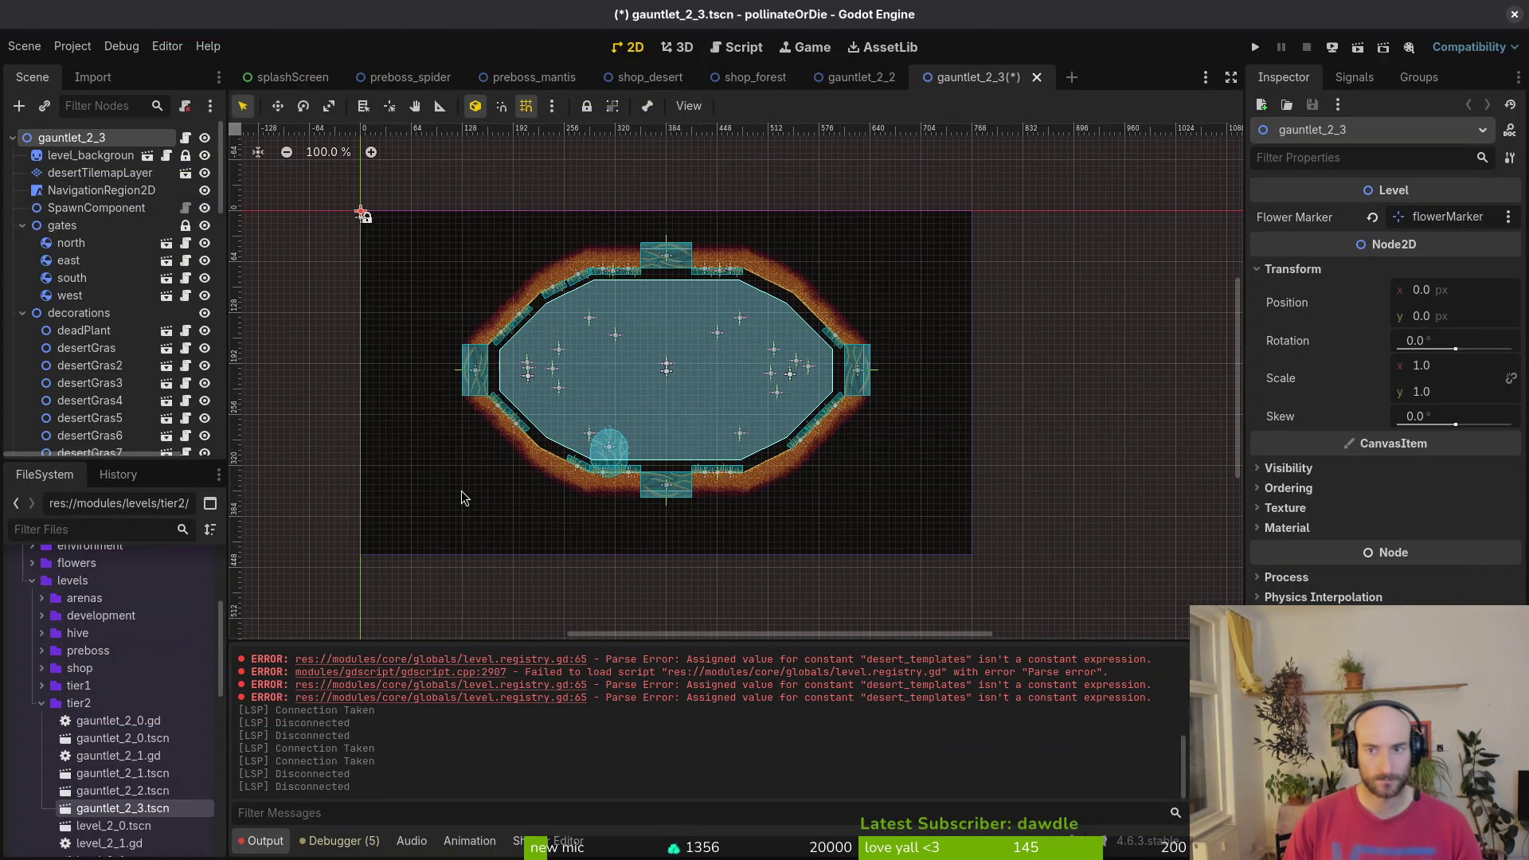
- Open level.manager.gd in Vim through the project file finder
{"action": "key", "text": "alt+Tab"}
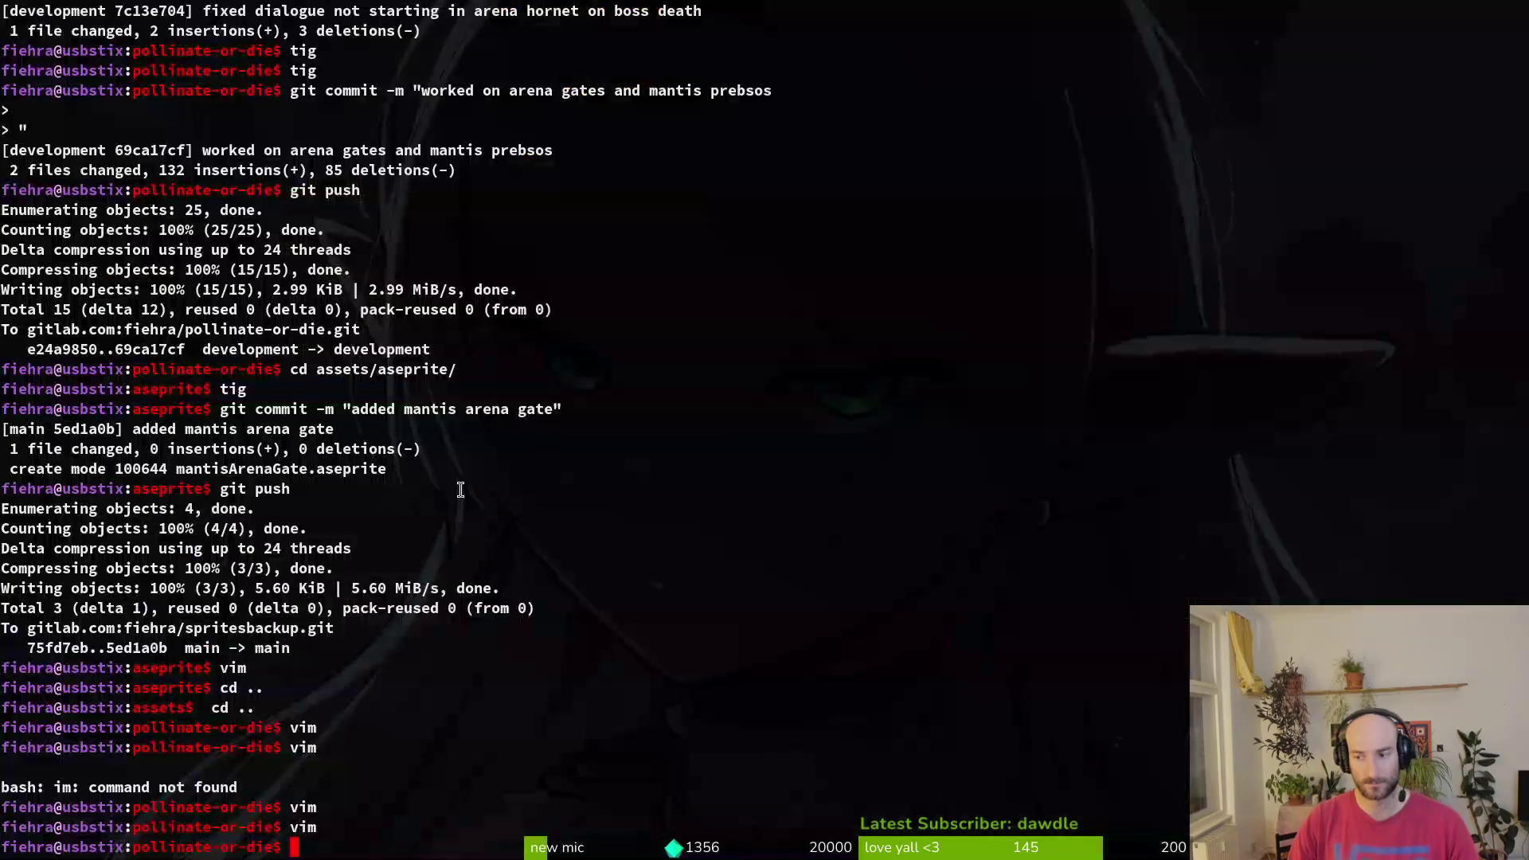
{"action": "type", "text": "vim"}
{"action": "key", "text": "Return"}
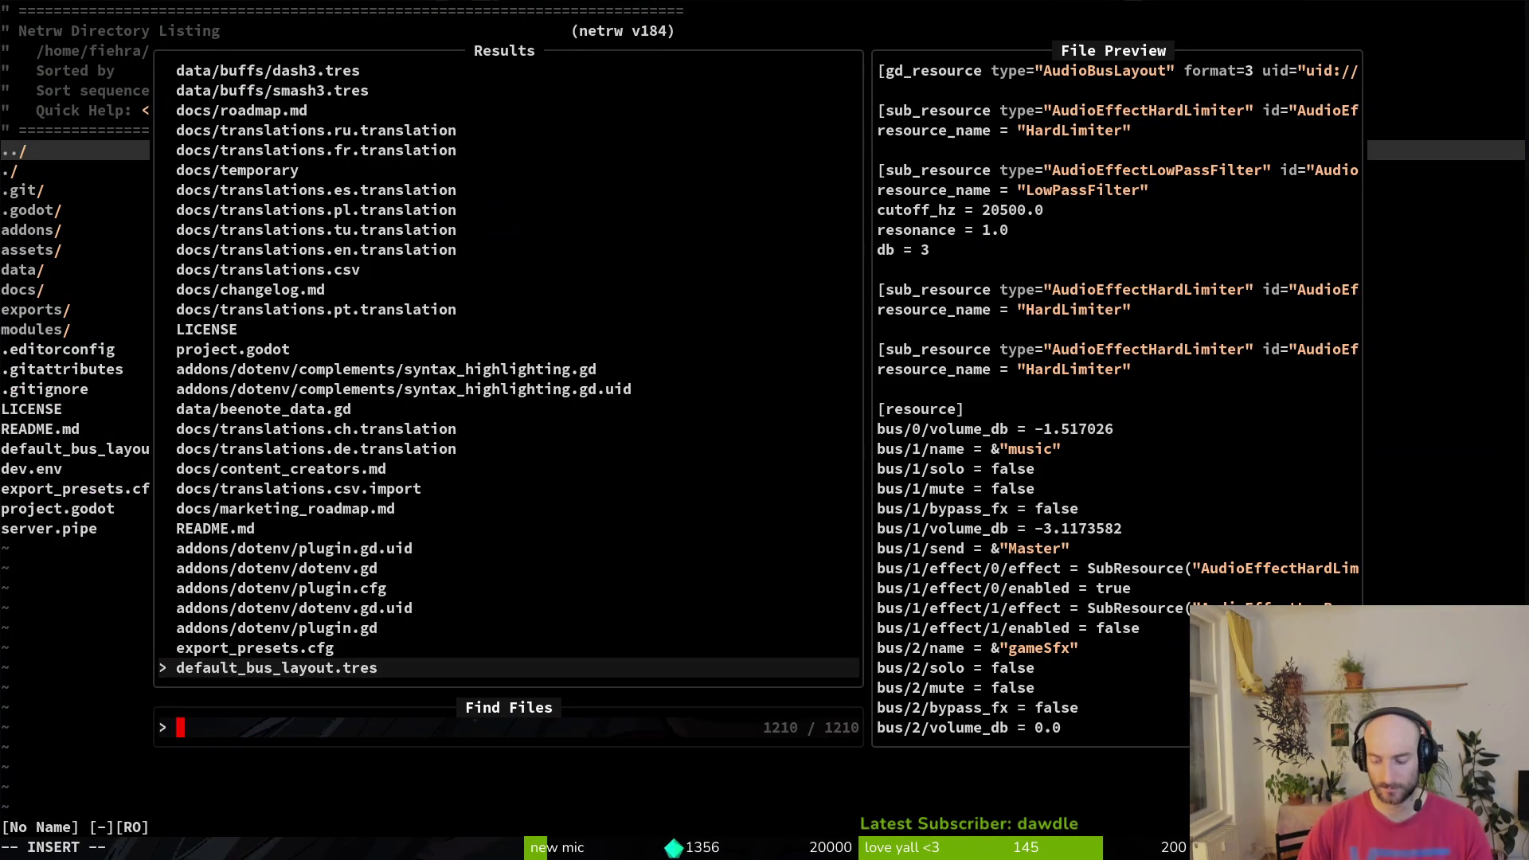
{"action": "type", "text": "lema"}
{"action": "key", "text": "Return"}
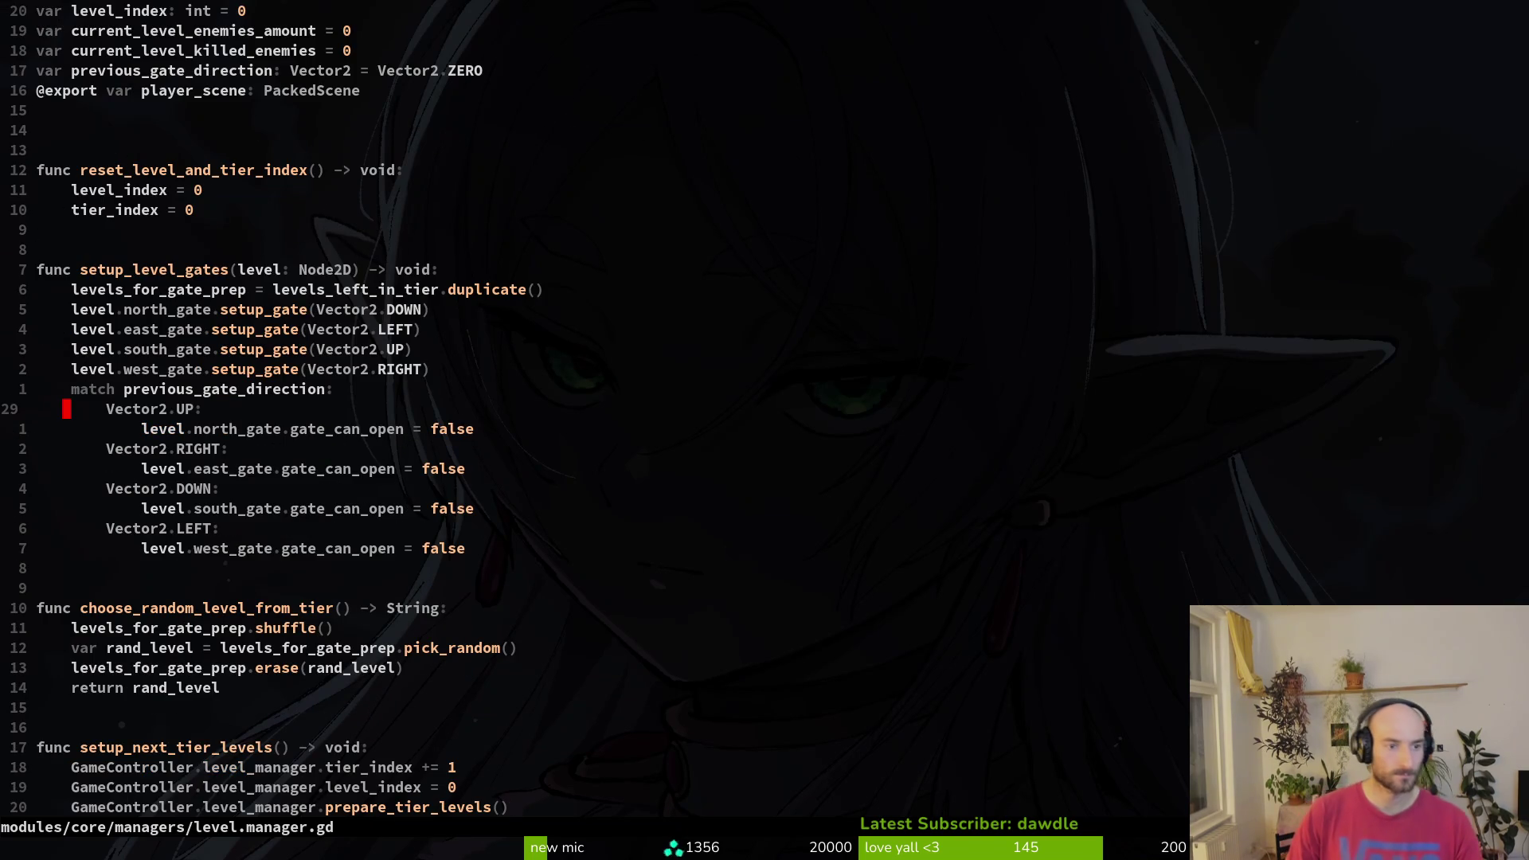
- Make forest and desert tier 0 return shop_forest_path and shop_desert_path, then save
{"action": "key", "text": "ctrl+d"}
{"action": "key", "text": "ctrl+d"}
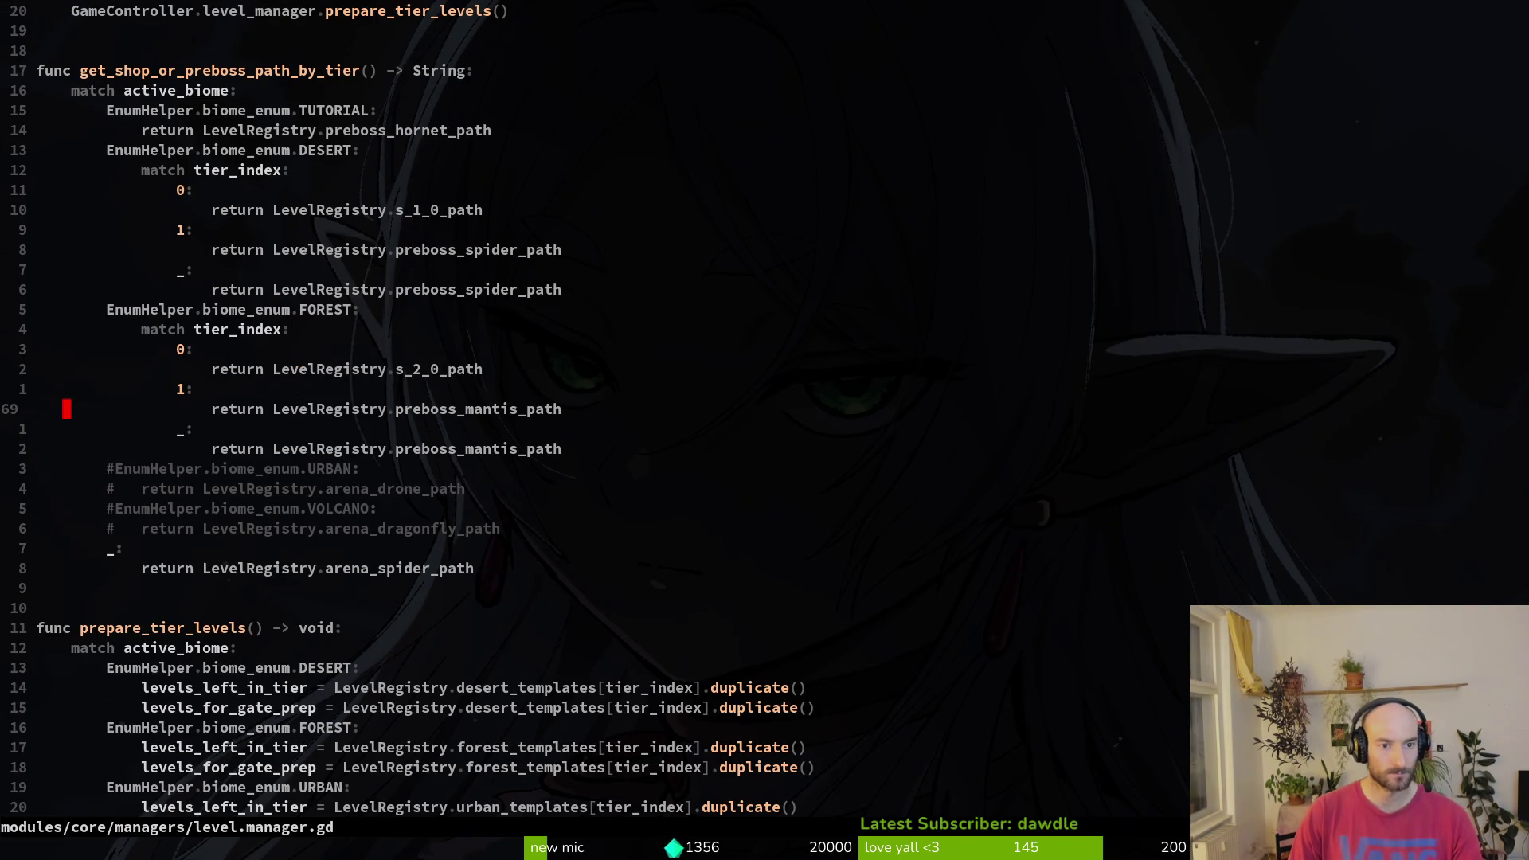
{"action": "key", "text": "k"}
{"action": "key", "text": "k"}
{"action": "type", "text": "$ciwshof"}
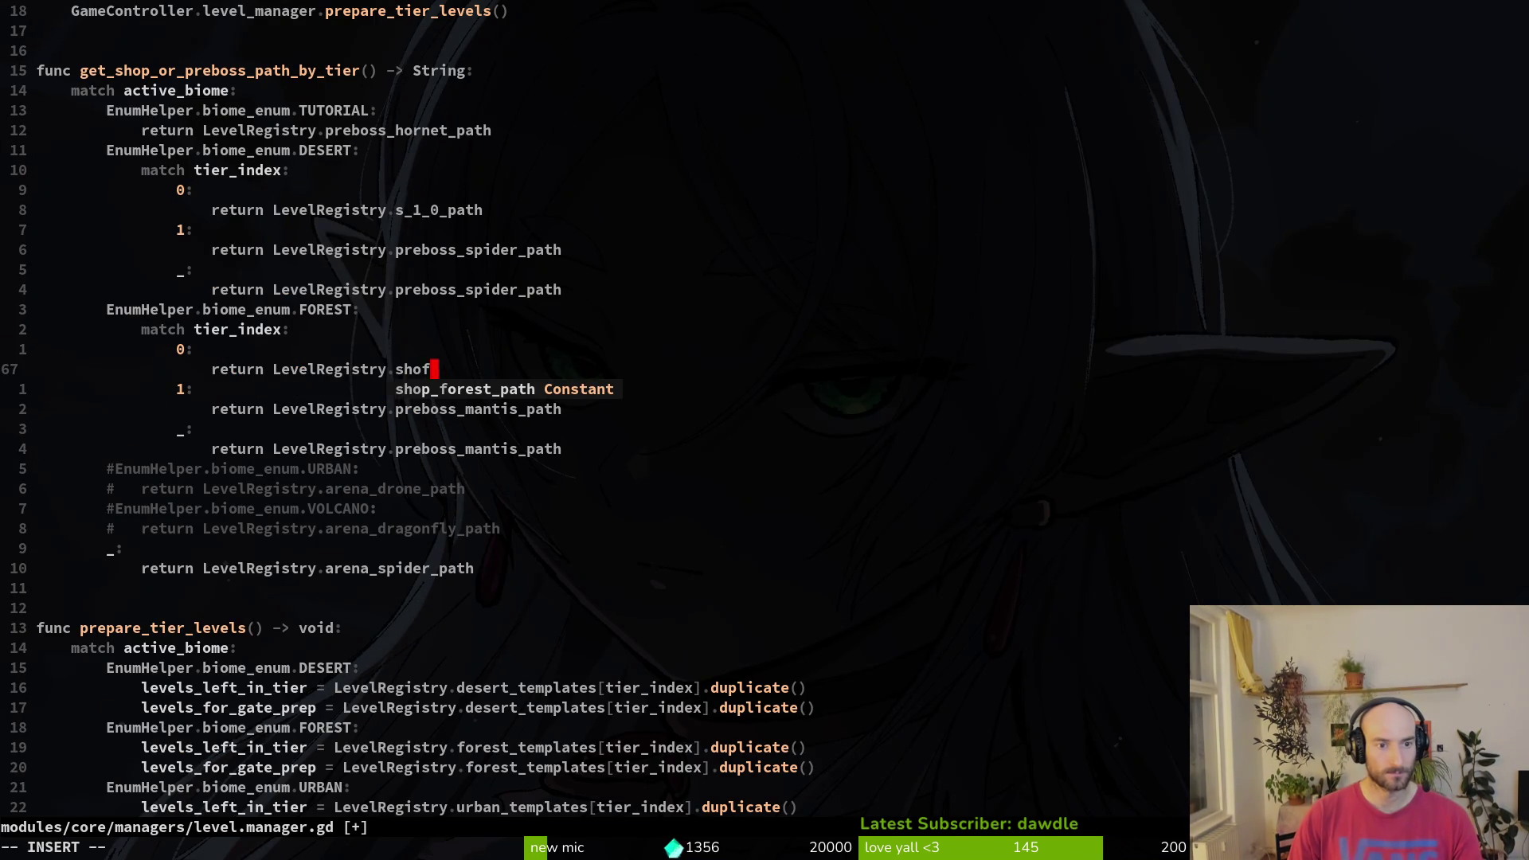
{"action": "key", "text": "Tab"}
{"action": "key", "text": "Escape"}
{"action": "key", "text": "k"}
{"action": "key", "text": "k"}
{"action": "key", "text": "k"}
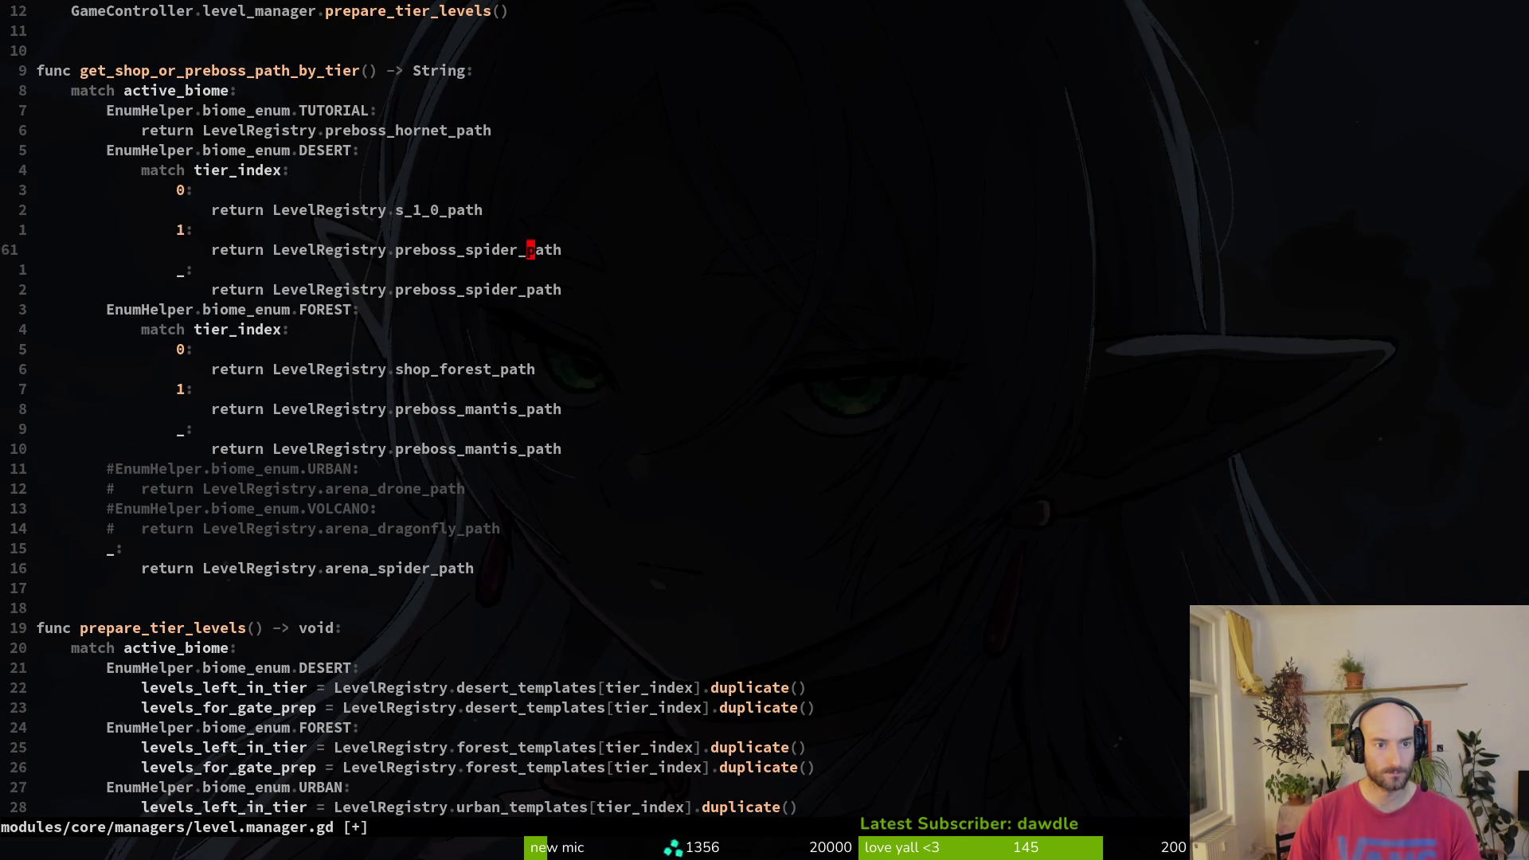
{"action": "type", "text": "ciwshop"}
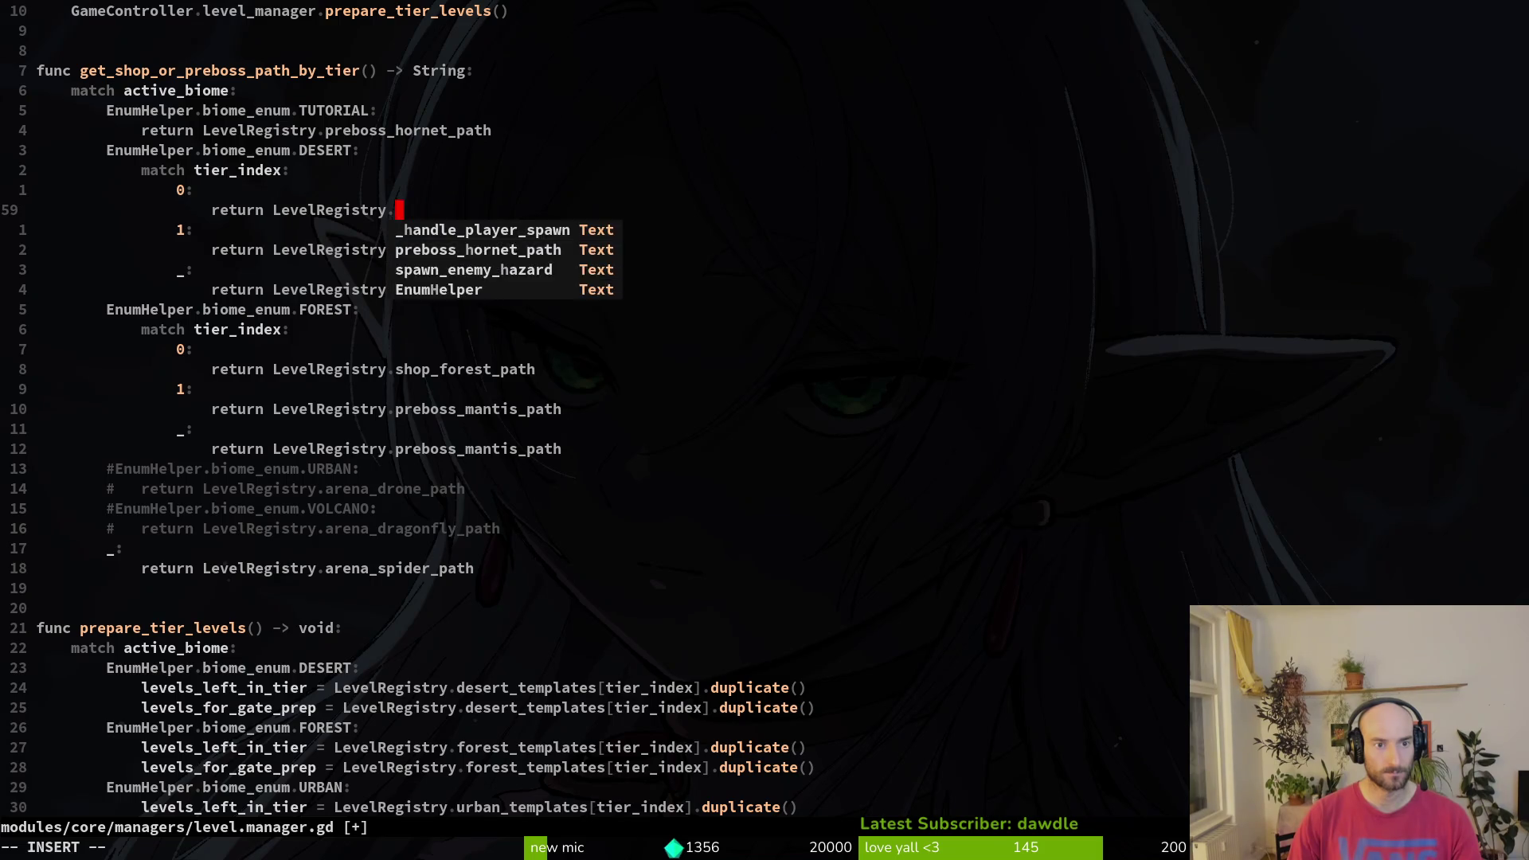
{"action": "type", "text": "_d"}
{"action": "key", "text": "Tab"}
{"action": "key", "text": "Escape"}
{"action": "type", "text": ":write"}
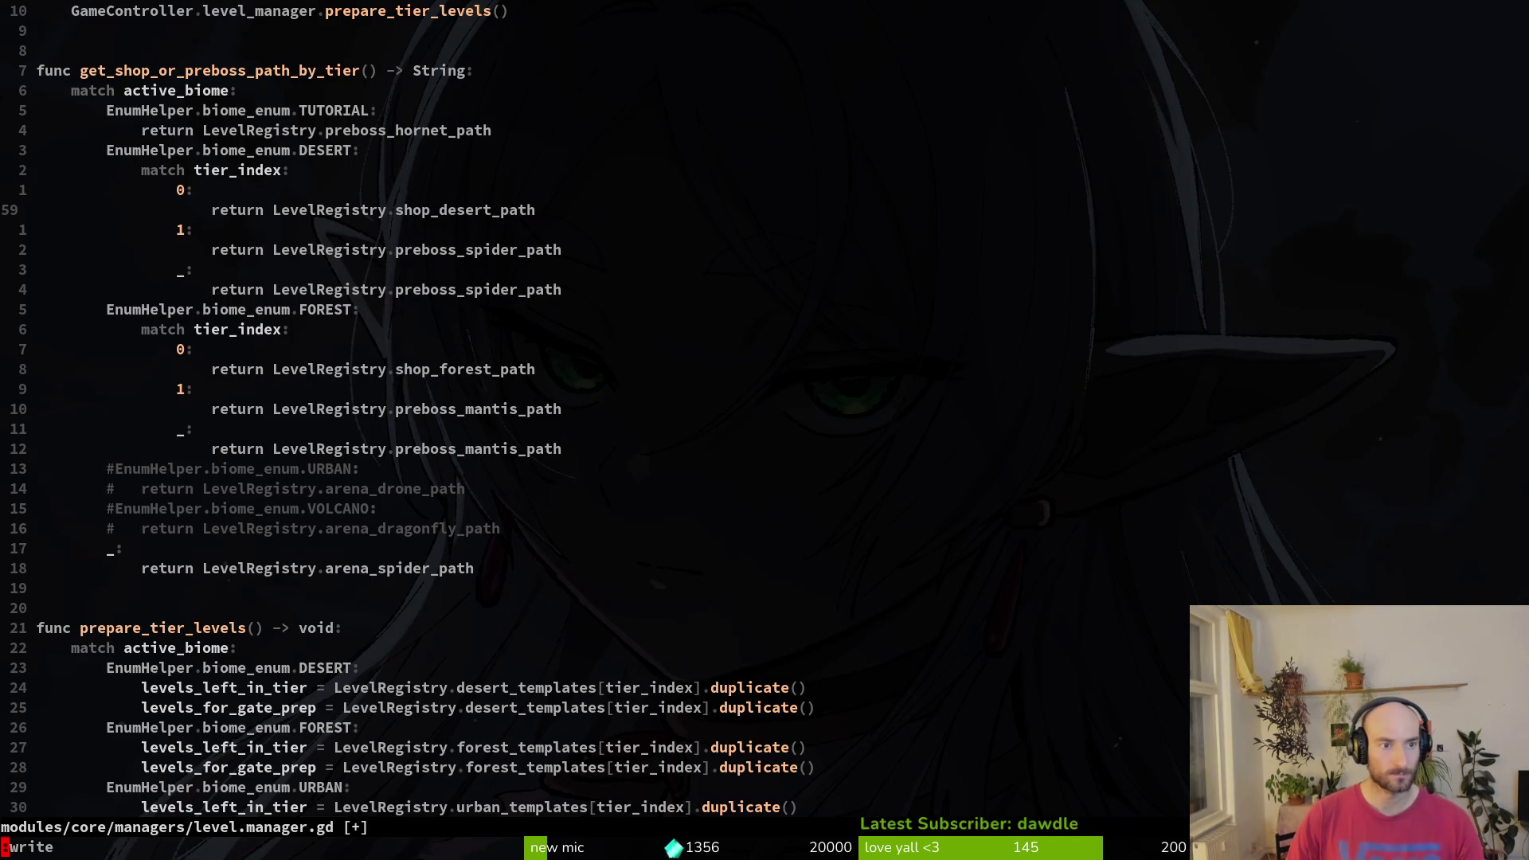
{"action": "key", "text": "Return"}
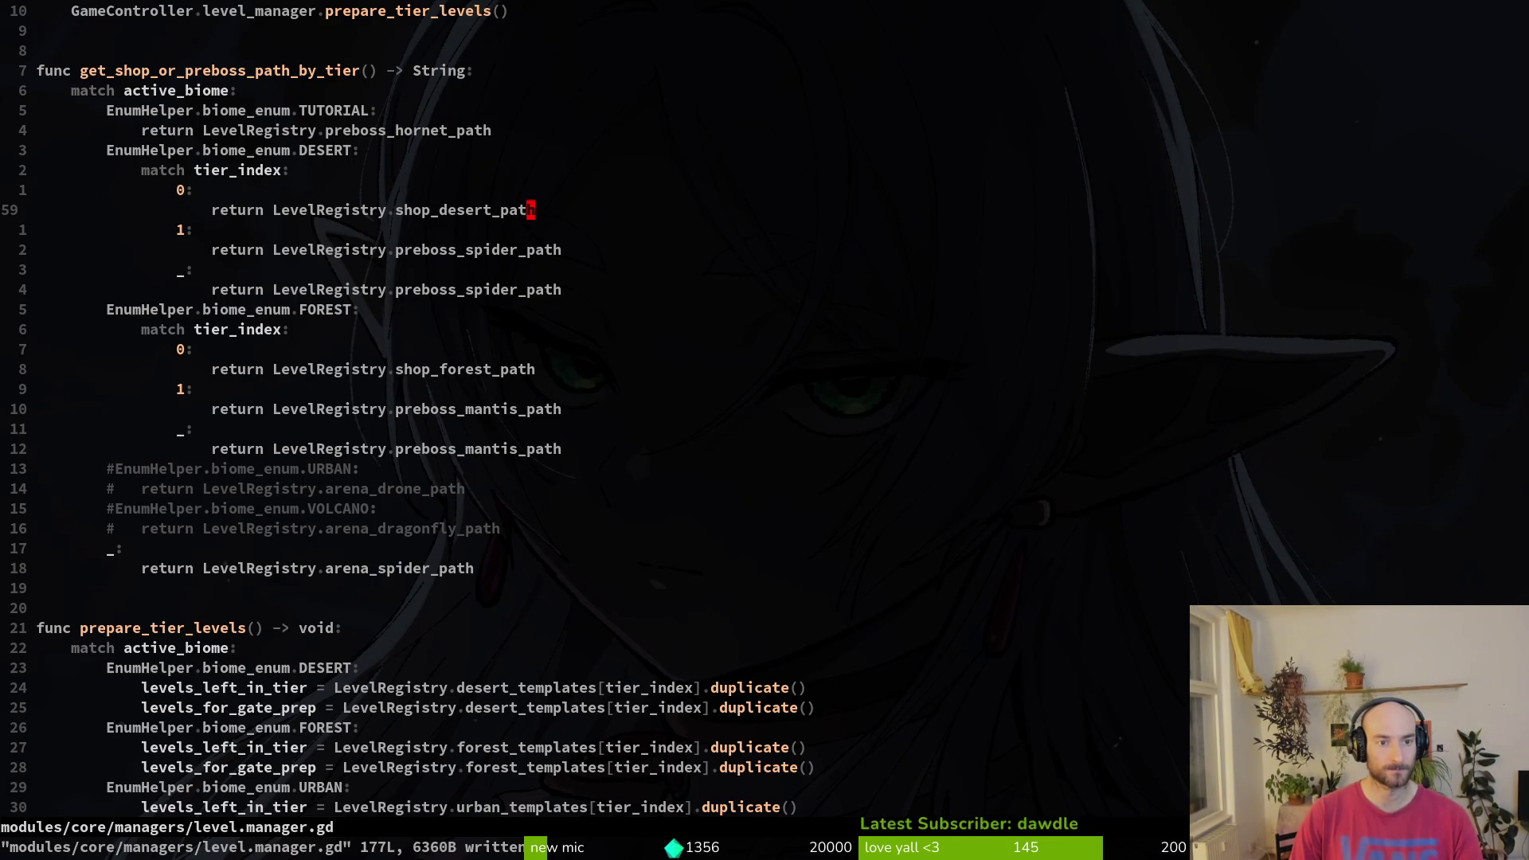
- Review the rest of level.manager.gd and the shop_desert_path edit, then save and quit Vim
{"action": "key", "text": "4"}
{"action": "key", "text": "0"}
{"action": "key", "text": "j"}
{"action": "key", "text": "4"}
{"action": "key", "text": "0"}
{"action": "key", "text": "j"}
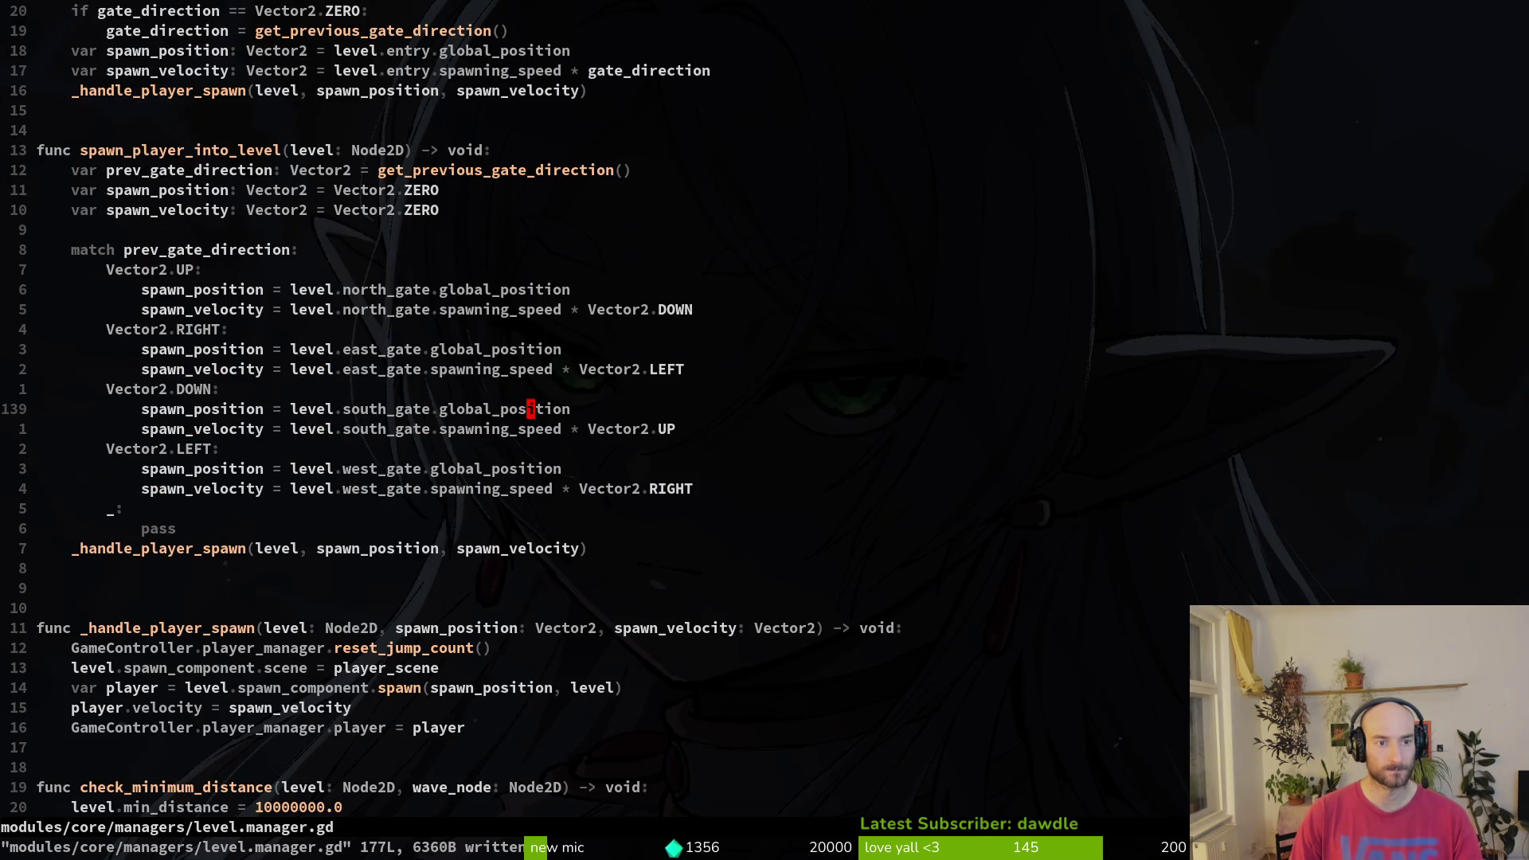
{"action": "key", "text": "6"}
{"action": "key", "text": "0"}
{"action": "key", "text": "k"}
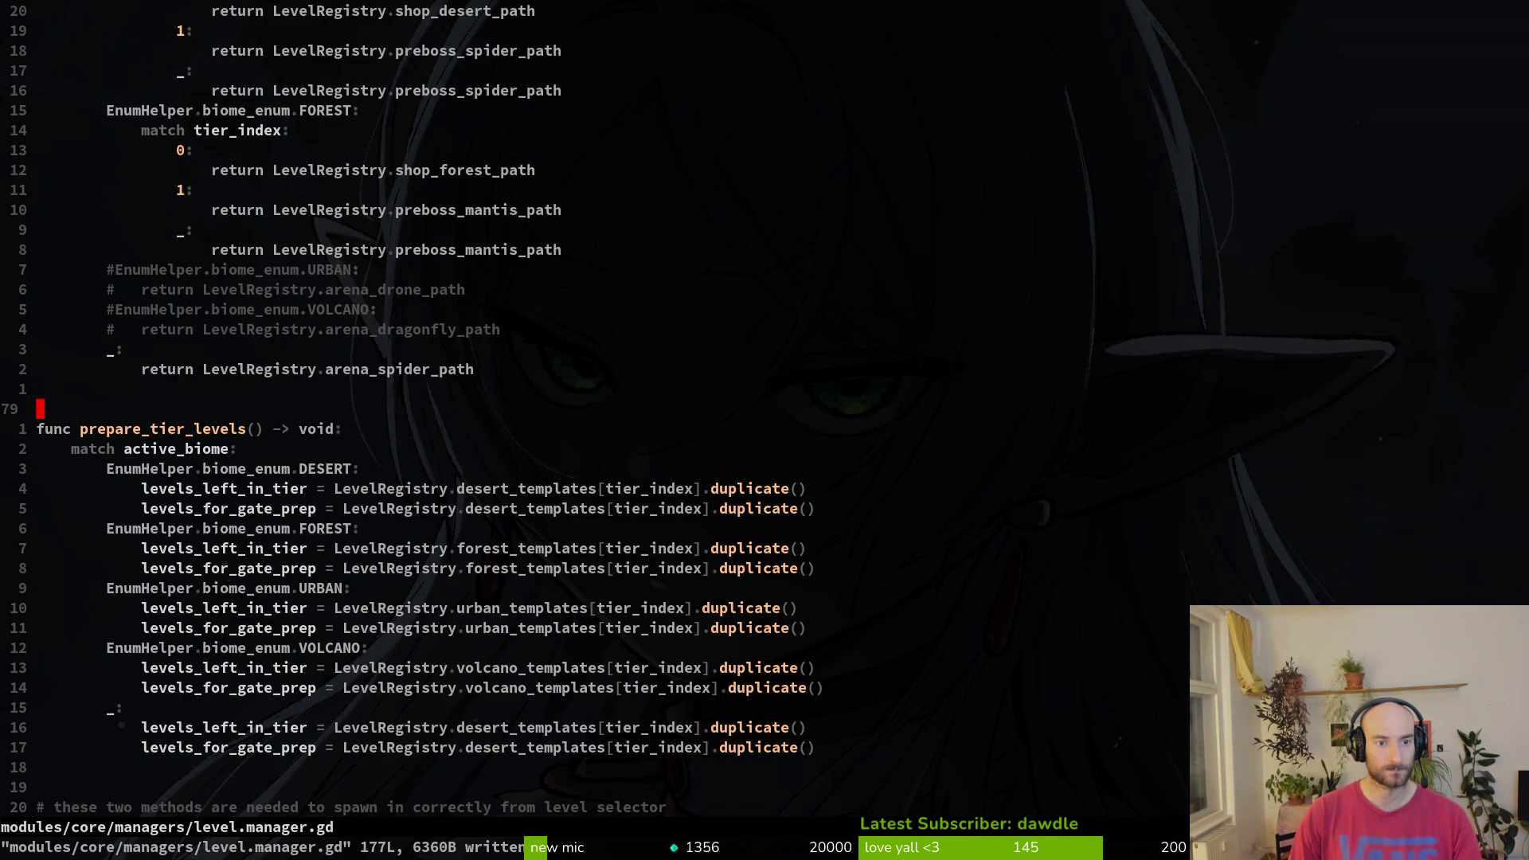
{"action": "key", "text": "ctrl+o"}
{"action": "key", "text": "ctrl+i"}
{"action": "type", "text": ":wq"}
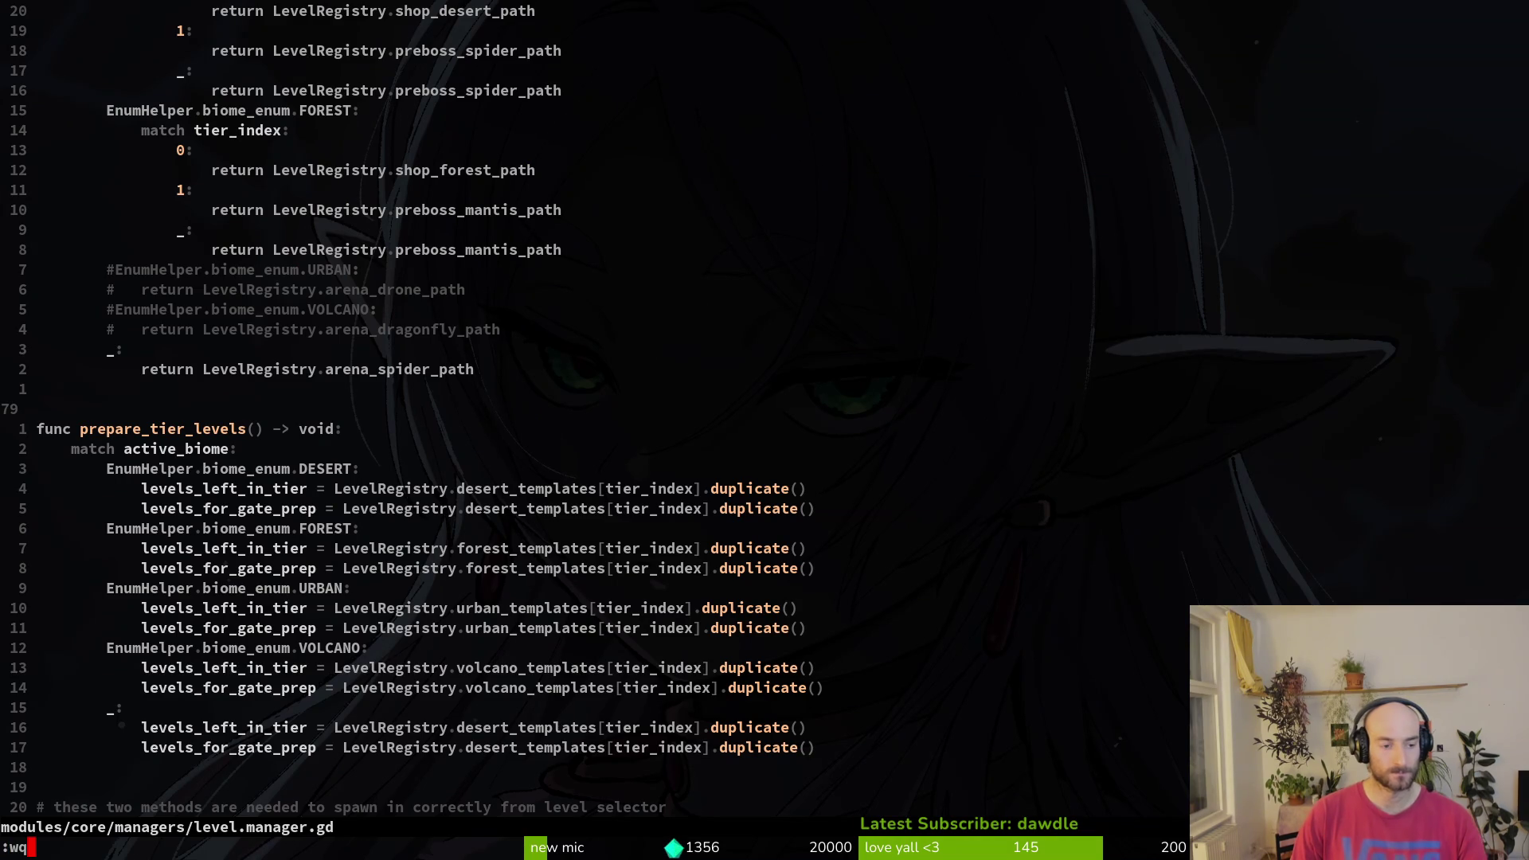
{"action": "key", "text": "Return"}
- Run the game and load S1-0 from the debug level selector, then return to the terminal
{"action": "key", "text": "F5"}
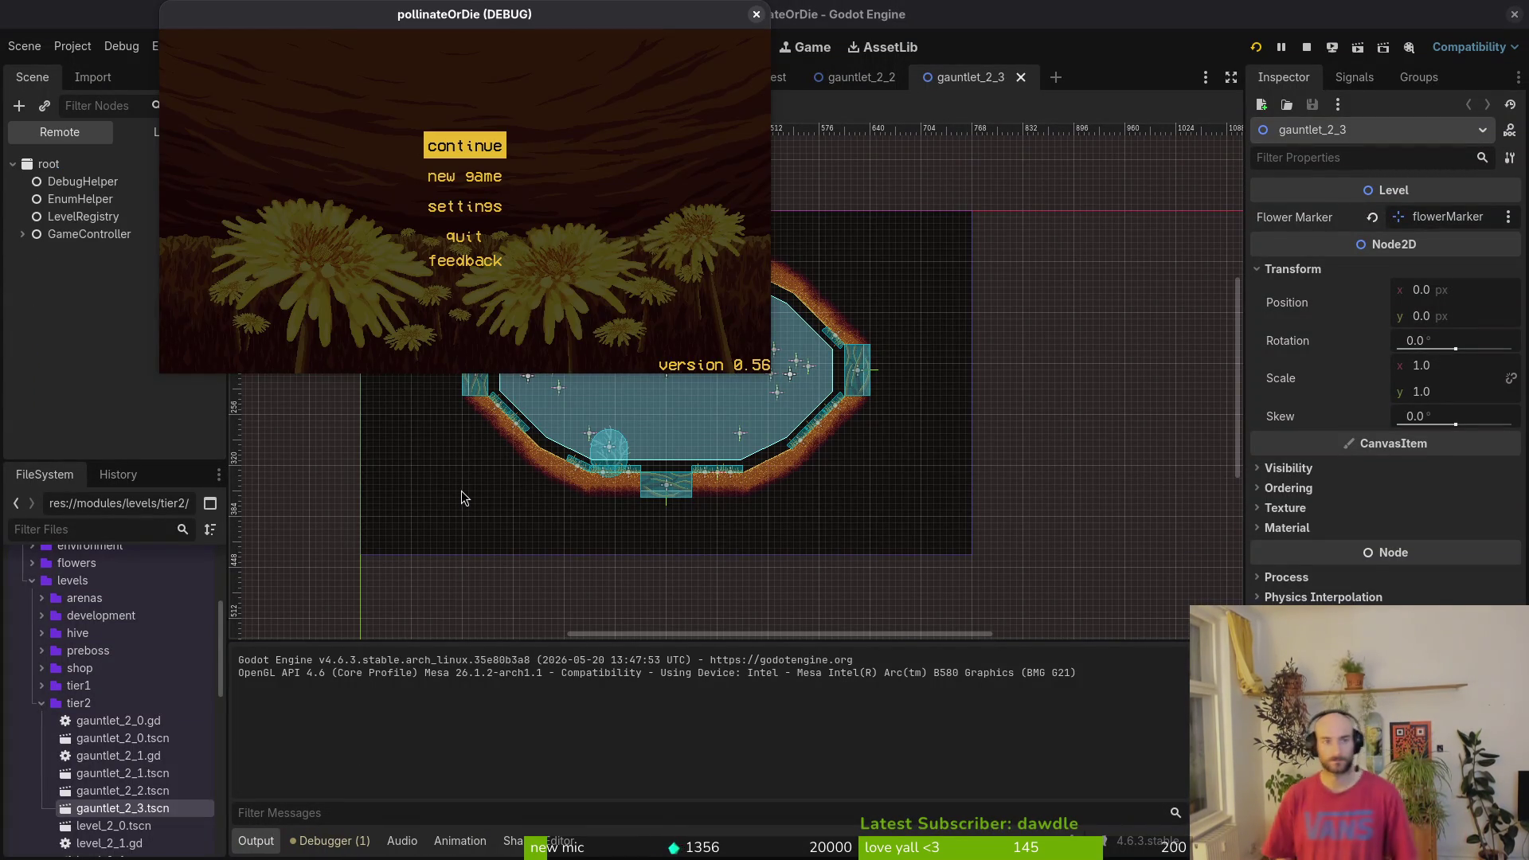
{"action": "key", "text": "Return"}
{"action": "key", "text": "Escape"}
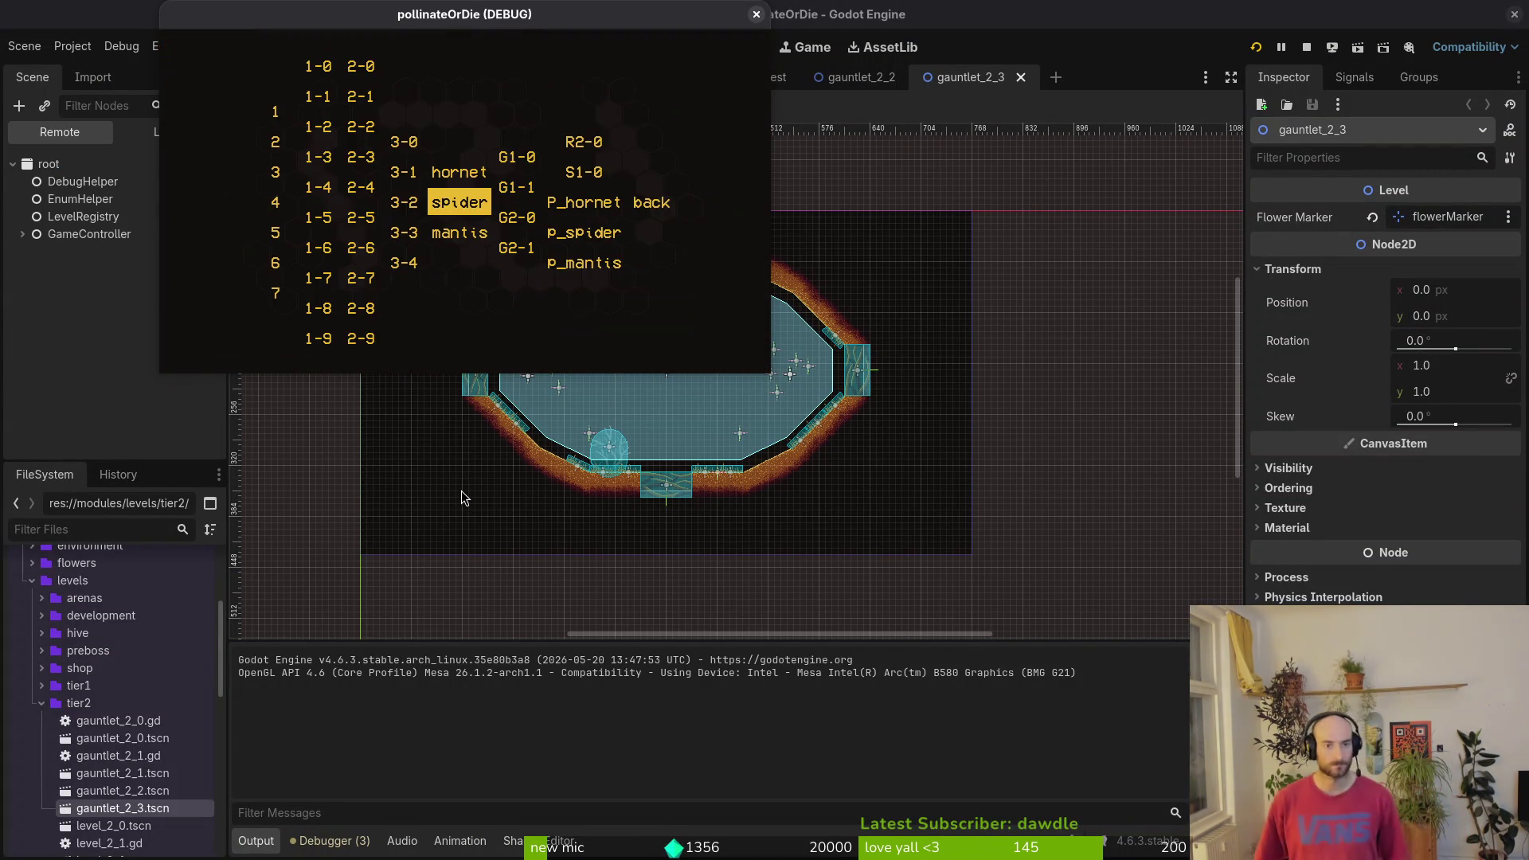
{"action": "key", "text": "Right"}
{"action": "key", "text": "Up"}
{"action": "key", "text": "Return"}
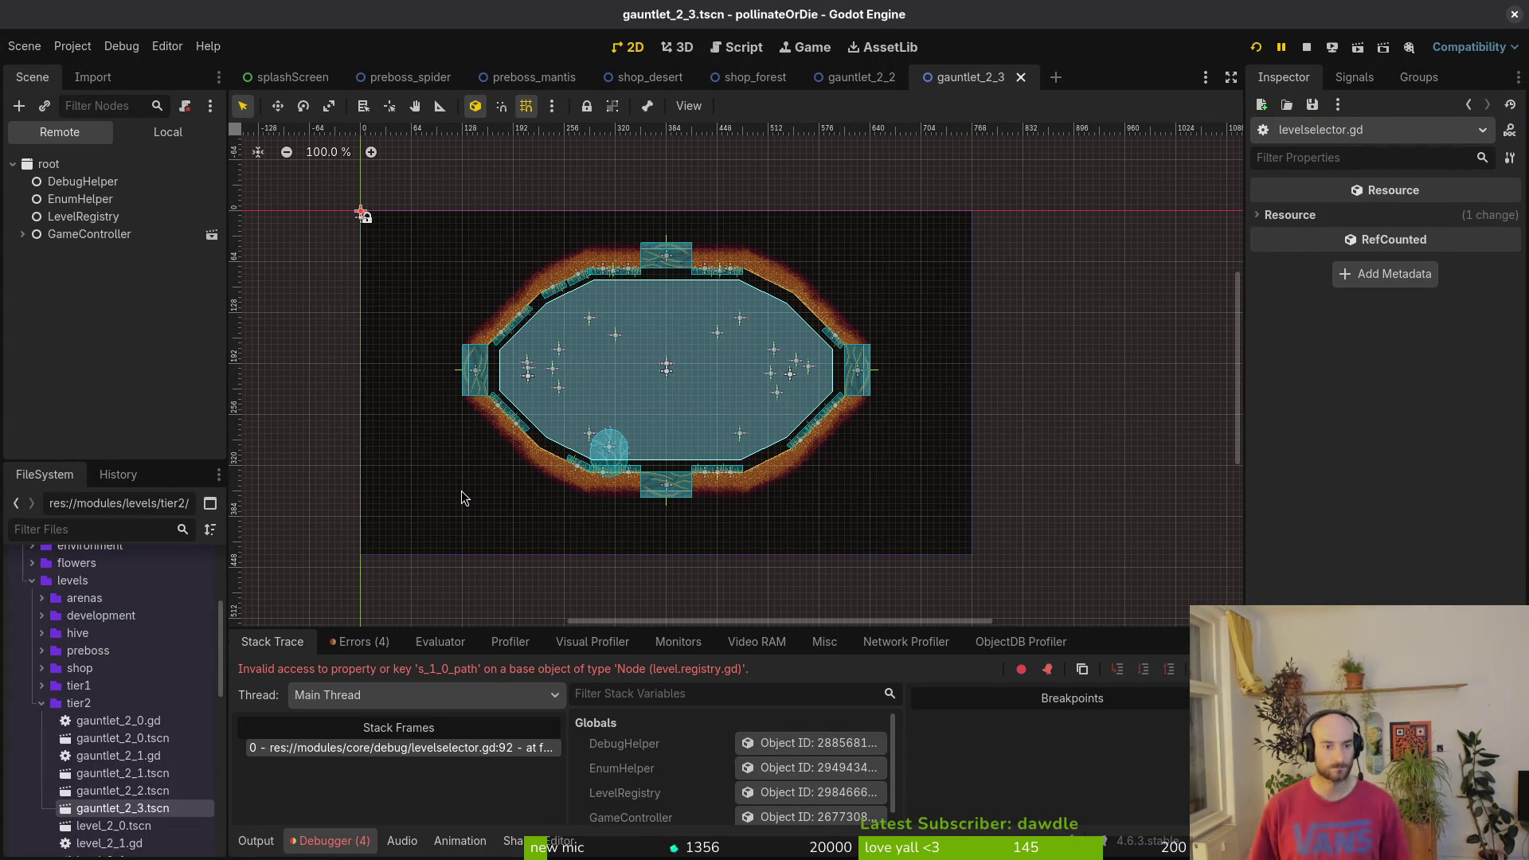
{"action": "key", "text": "alt+Tab"}
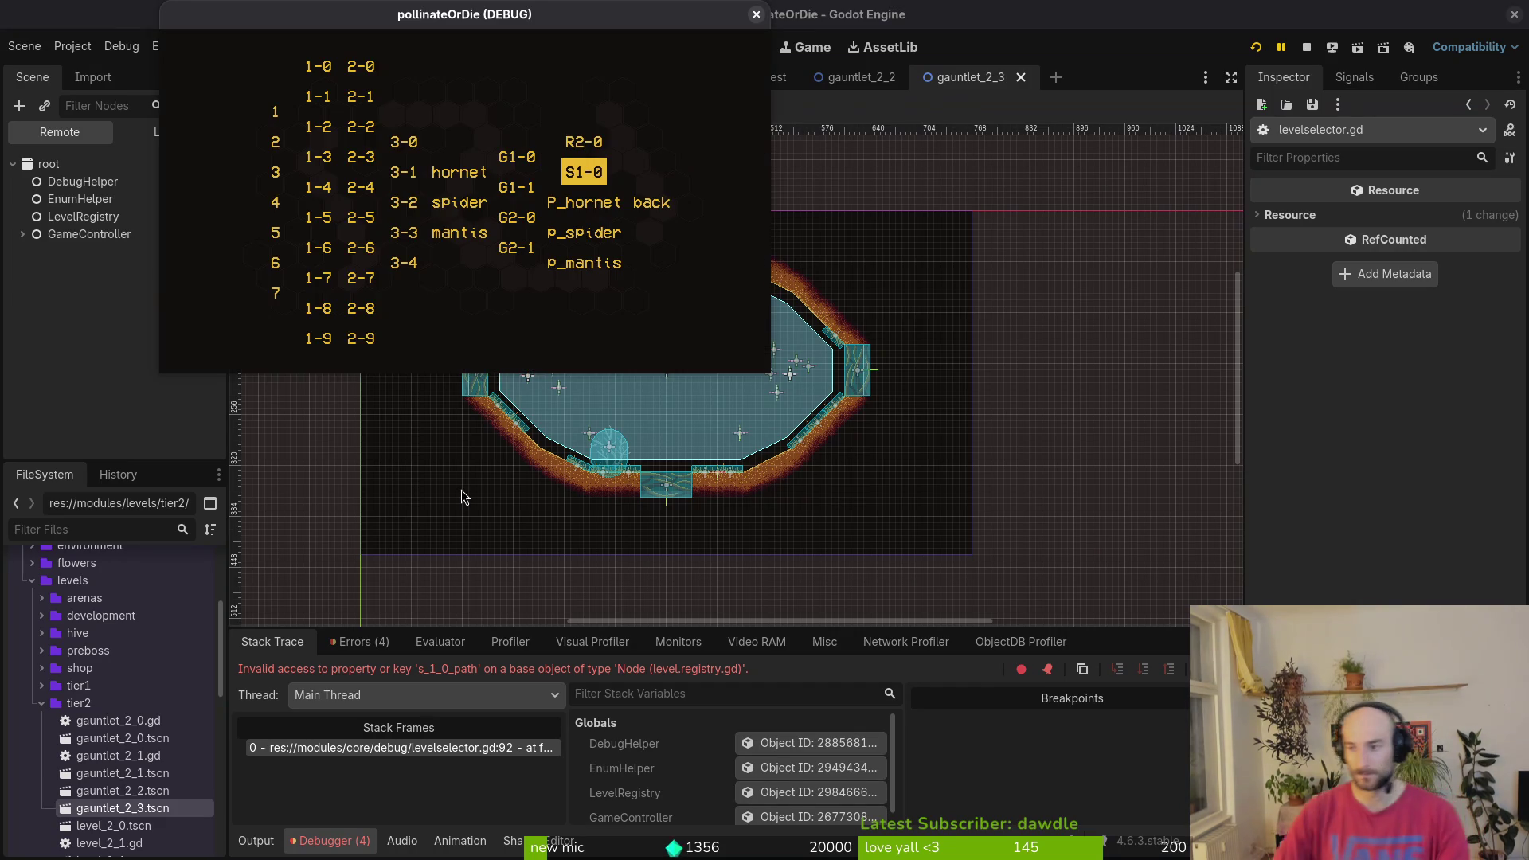
{"action": "key", "text": "alt+Tab"}
- Open the project in Vim and load levelselector.gd from the file search
{"action": "type", "text": "vim ."}
{"action": "key", "text": "Return"}
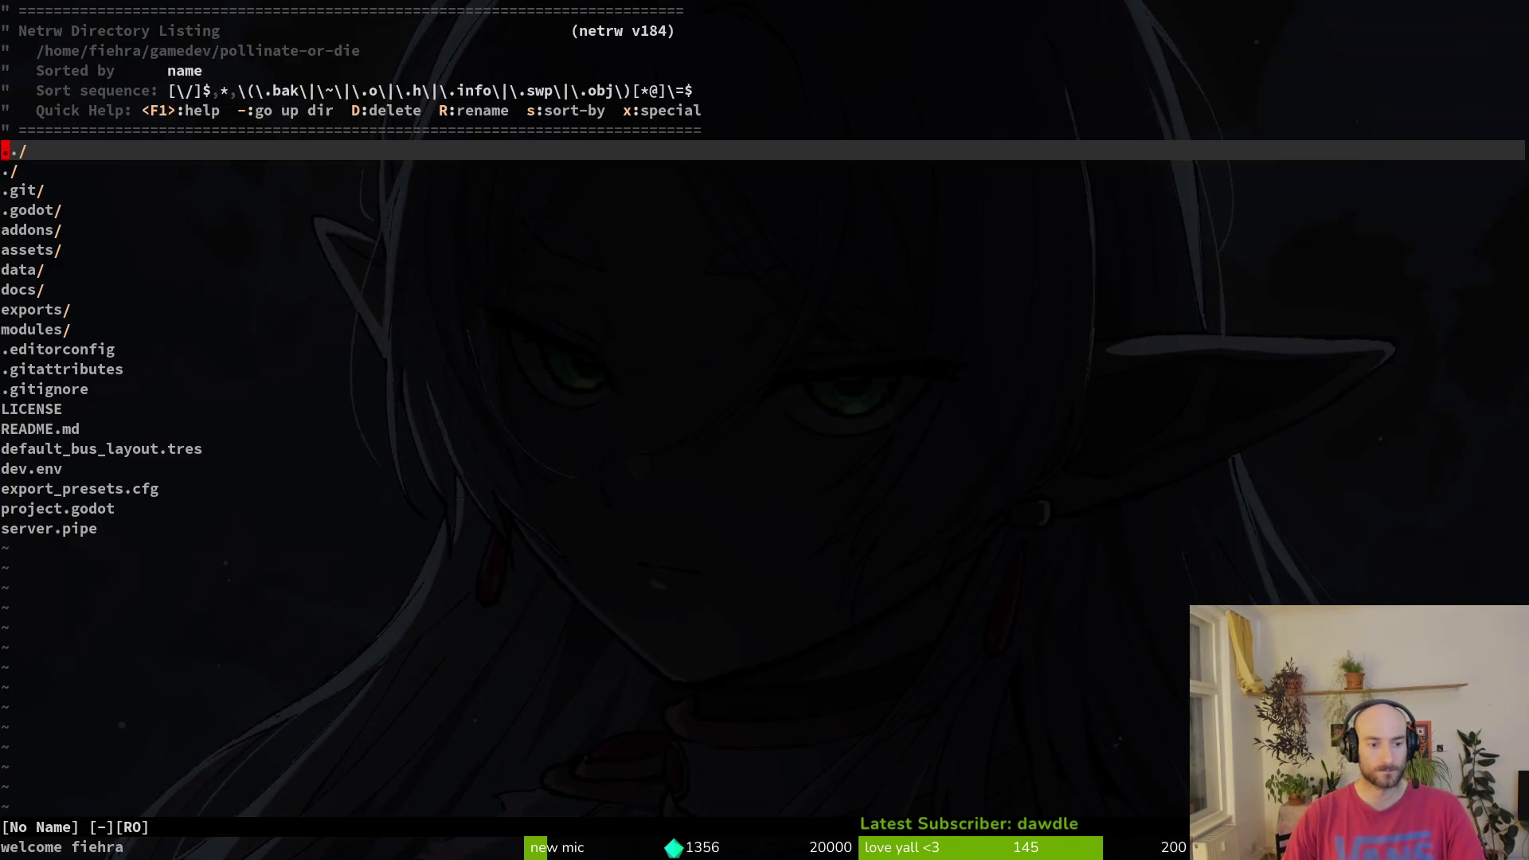
{"action": "key", "text": "ctrl+p"}
{"action": "type", "text": "levelsel"}
{"action": "key", "text": "Return"}
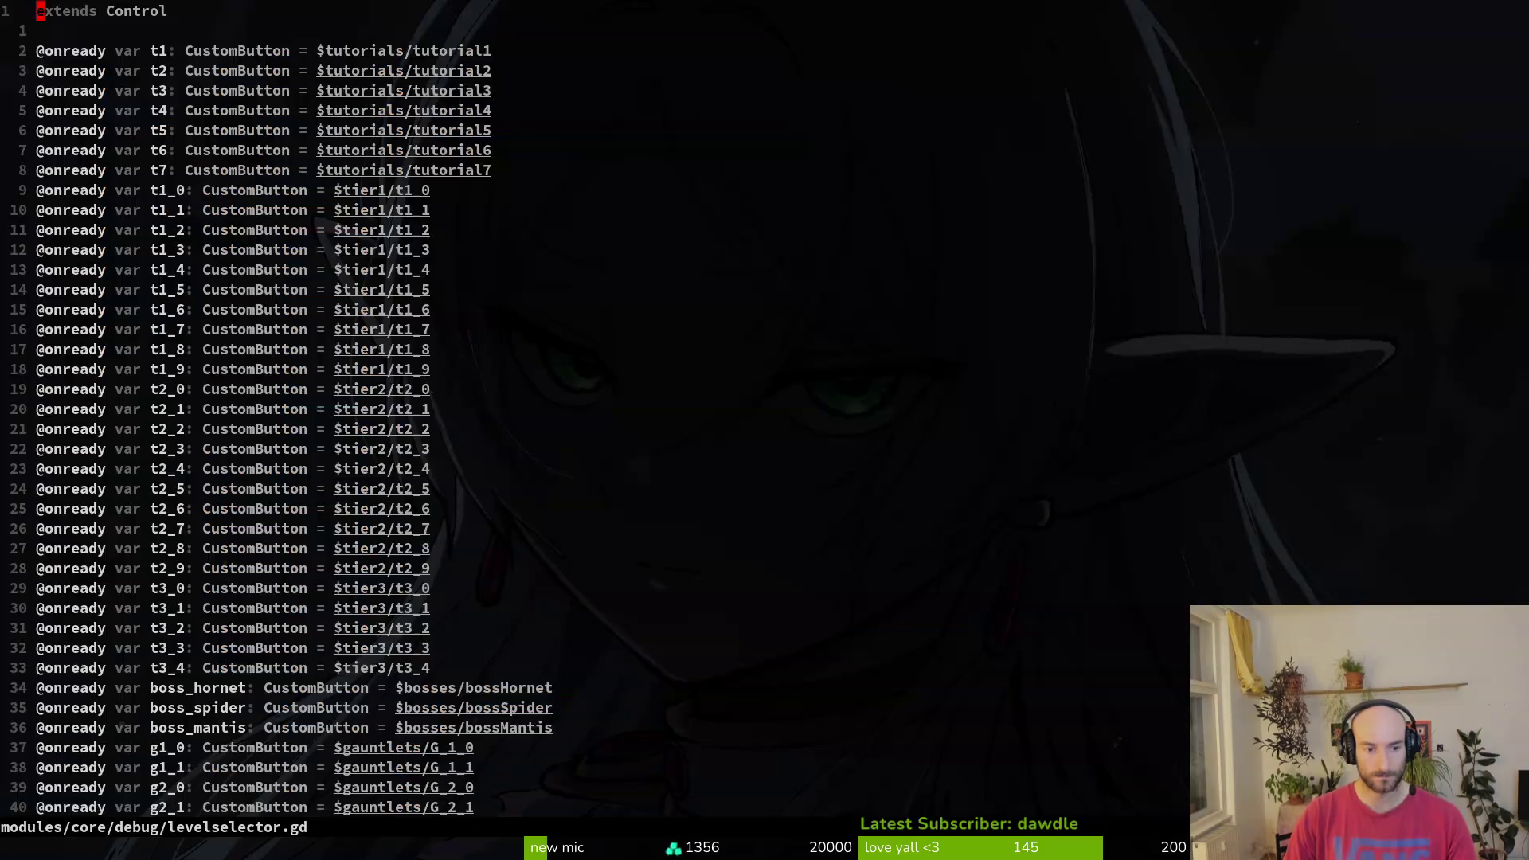
- Renumber the g1_0 and g1_1 button connections to g2_2 and g2_3
{"action": "key", "text": "ctrl+d"}
{"action": "key", "text": "ctrl+d"}
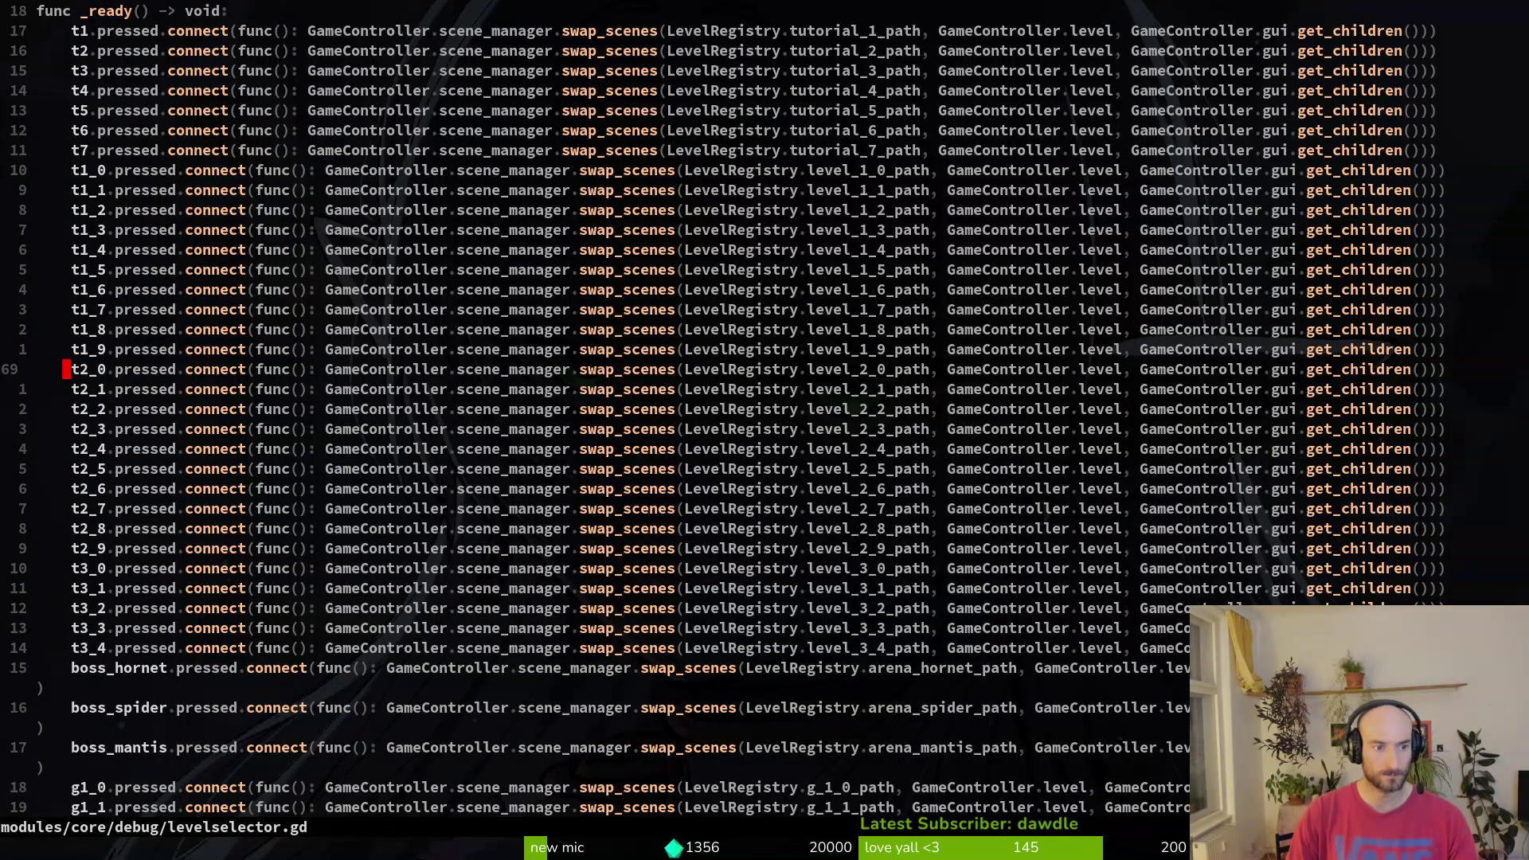
{"action": "key", "text": "ctrl+d"}
{"action": "key", "text": "j"}
{"action": "key", "text": "$"}
{"action": "key", "text": "j"}
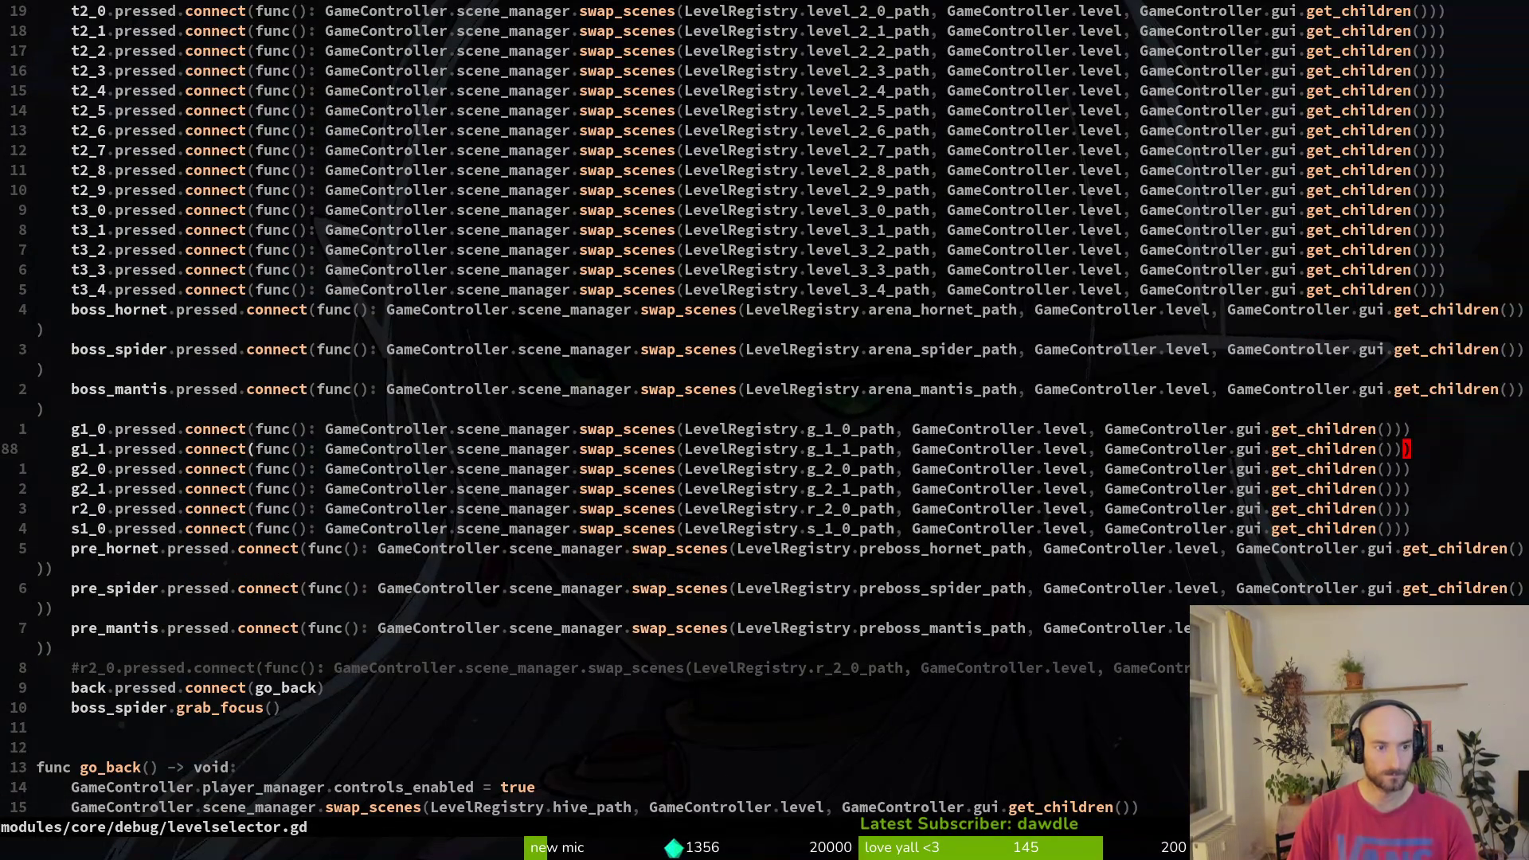
{"action": "key", "text": "0"}
{"action": "key", "text": "l"}
{"action": "key", "text": "l"}
{"action": "type", "text": "2"}
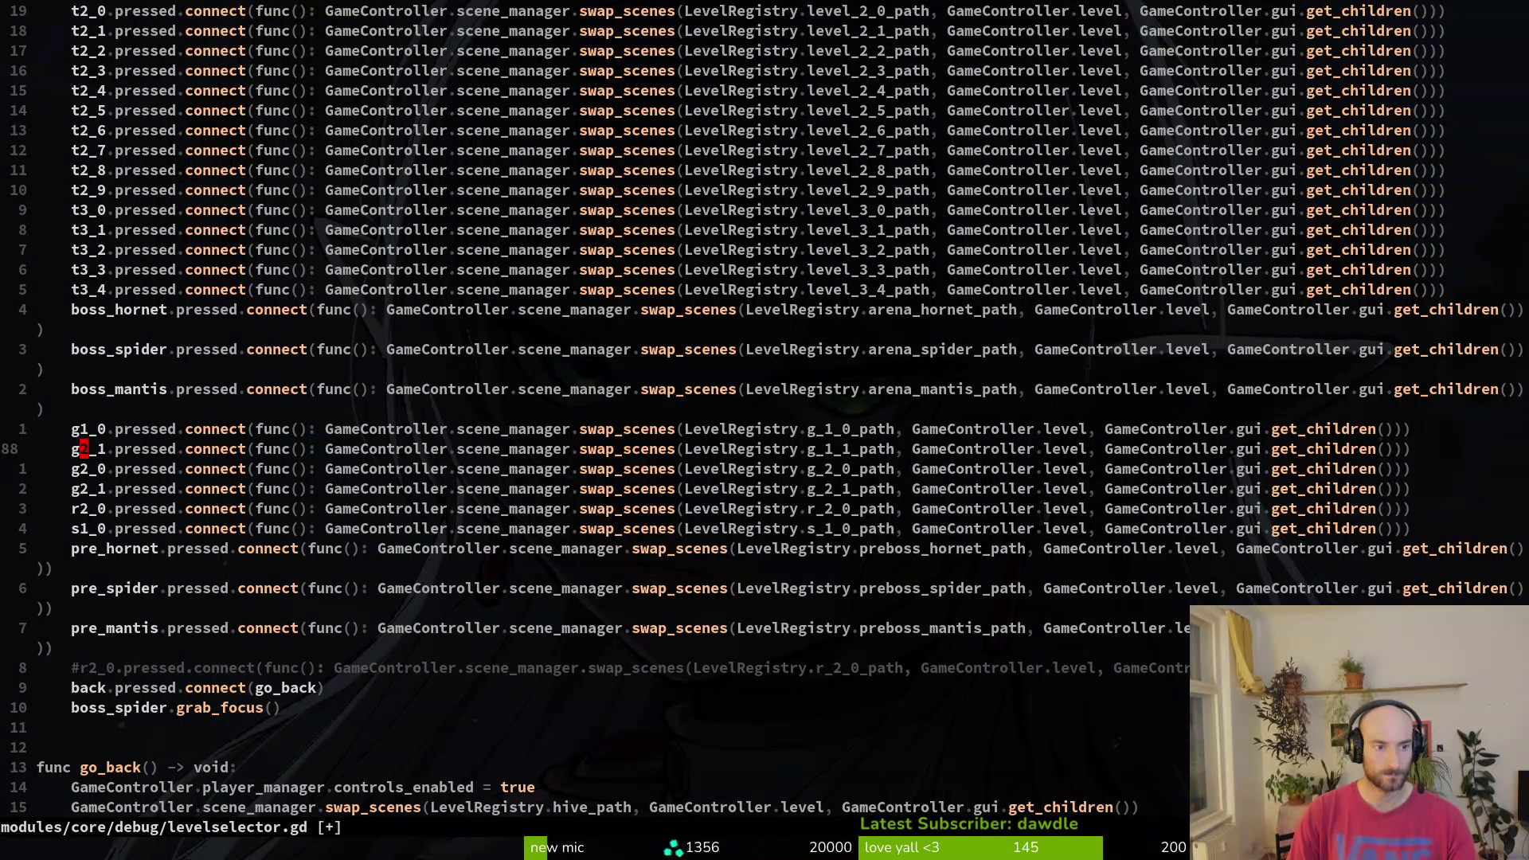
{"action": "key", "text": "ctrl+a"}
{"action": "key", "text": "k"}
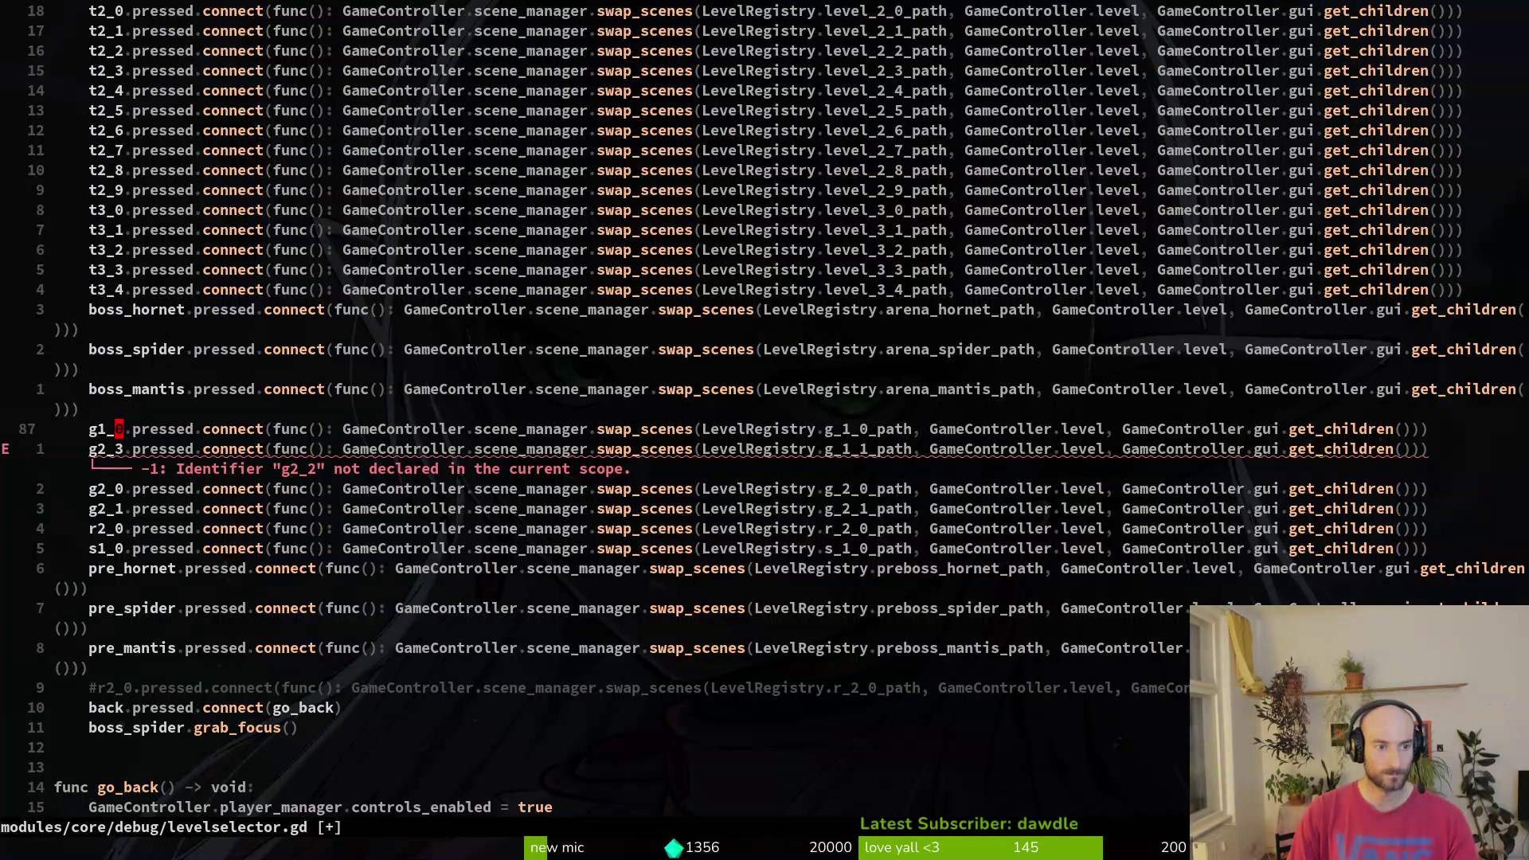
{"action": "key", "text": "h"}
{"action": "key", "text": "h"}
{"action": "key", "text": "ctrl+a"}
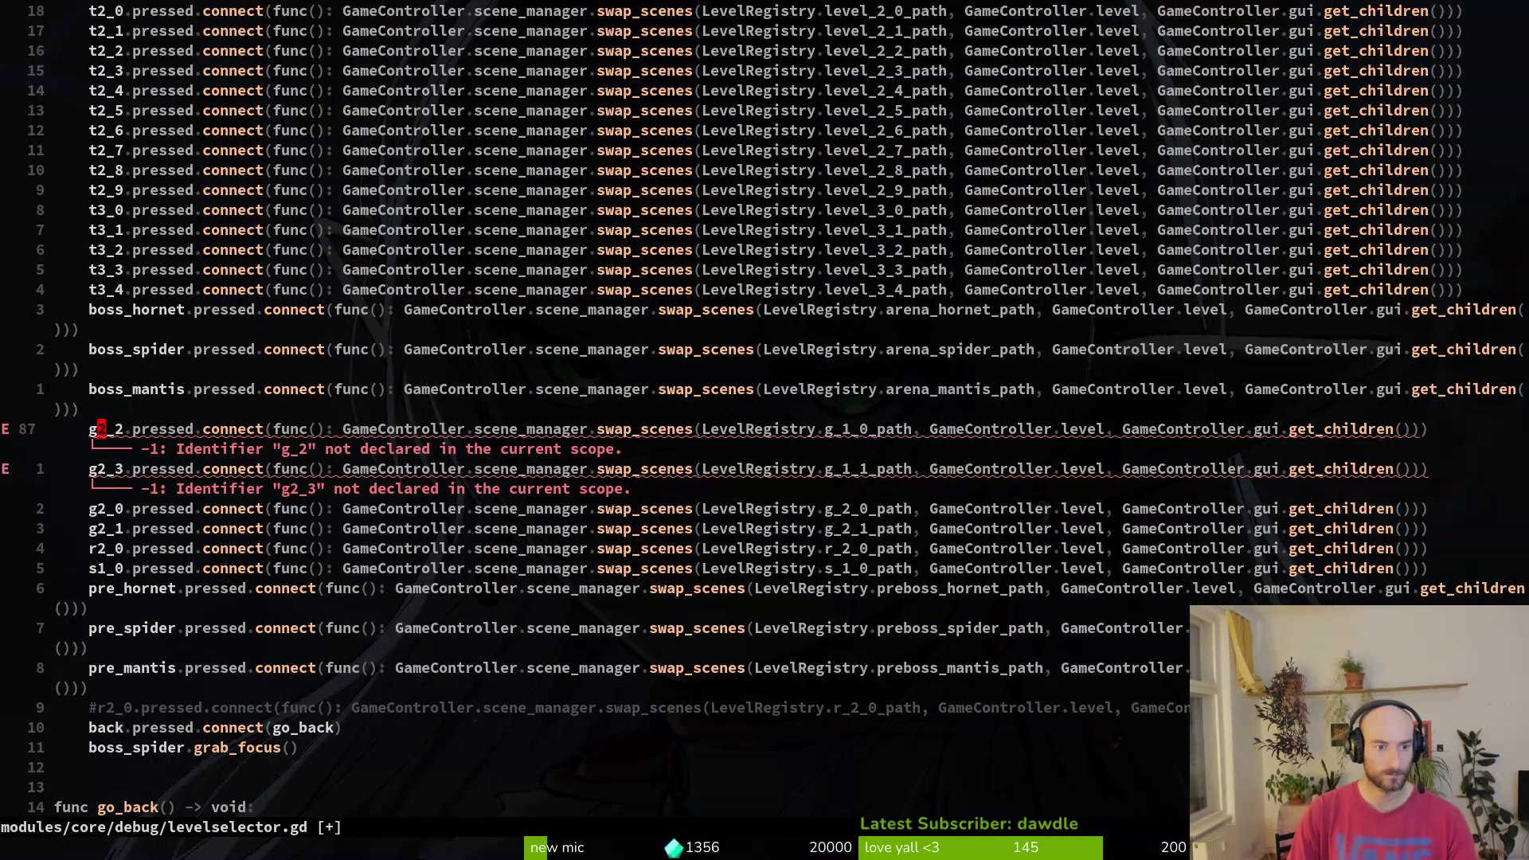
- Point the g2_2 and g2_3 buttons at g_2_2_path and g_2_3_path
{"action": "key", "text": "dollar"}
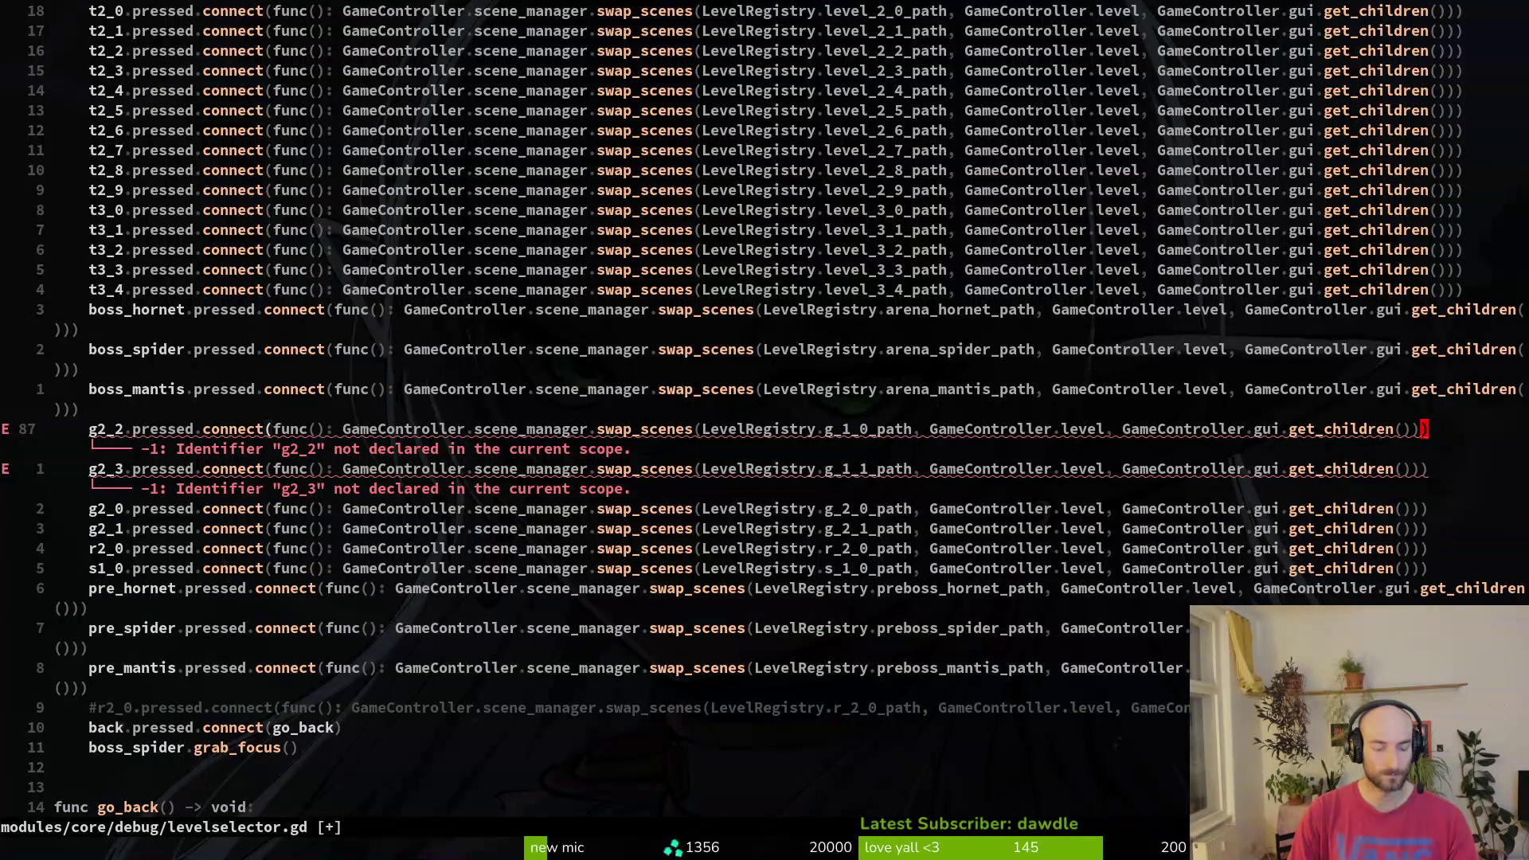
{"action": "key", "text": "b"}
{"action": "key", "text": "b"}
{"action": "type", "text": "lcw"}
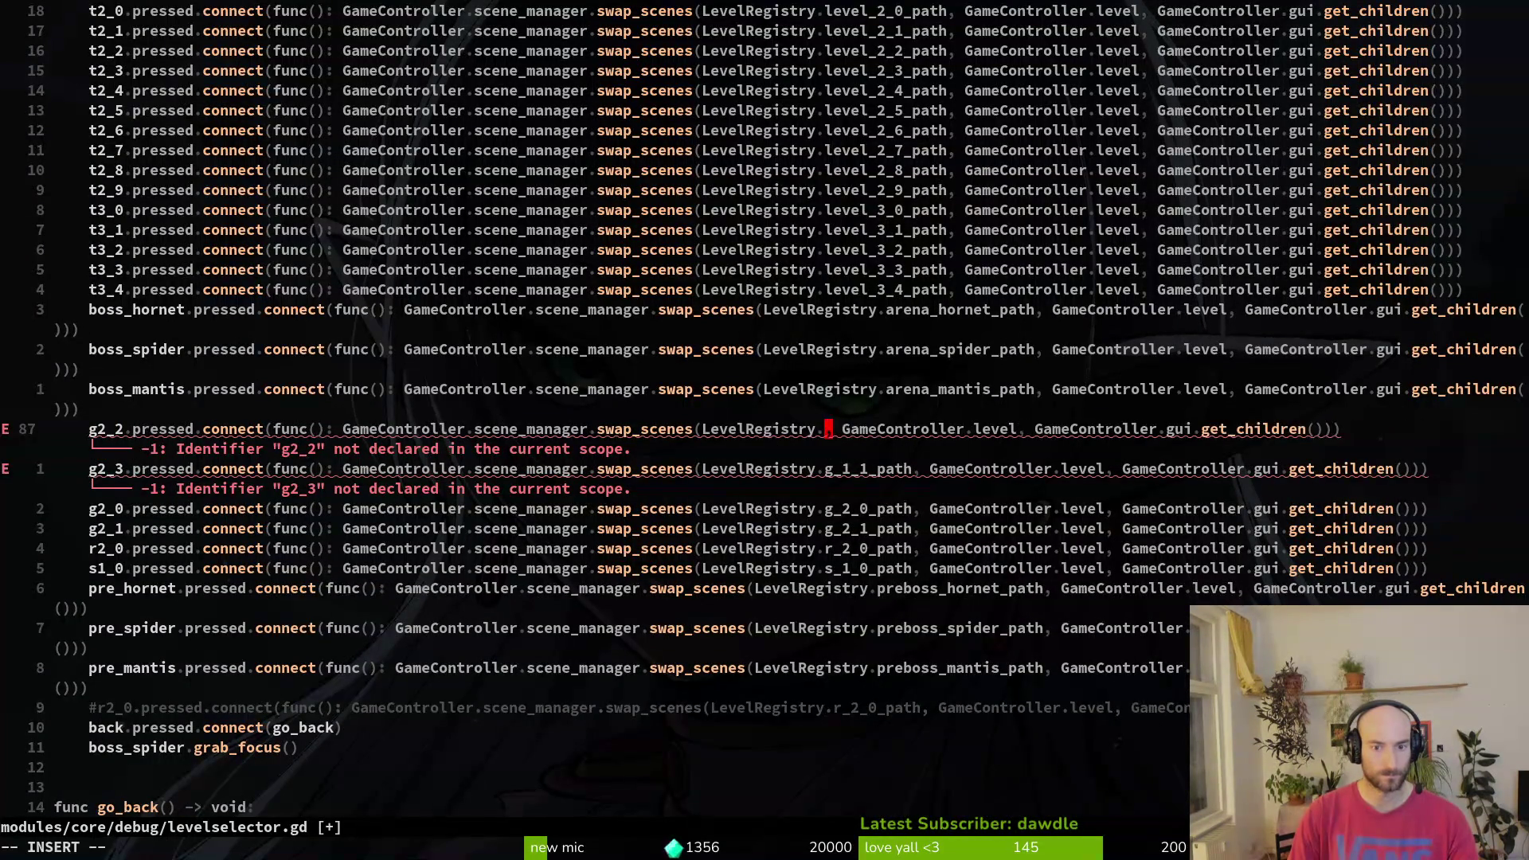
{"action": "type", "text": "g2"}
{"action": "key", "text": "ctrl+n"}
{"action": "key", "text": "ctrl+n"}
{"action": "key", "text": "ctrl+n"}
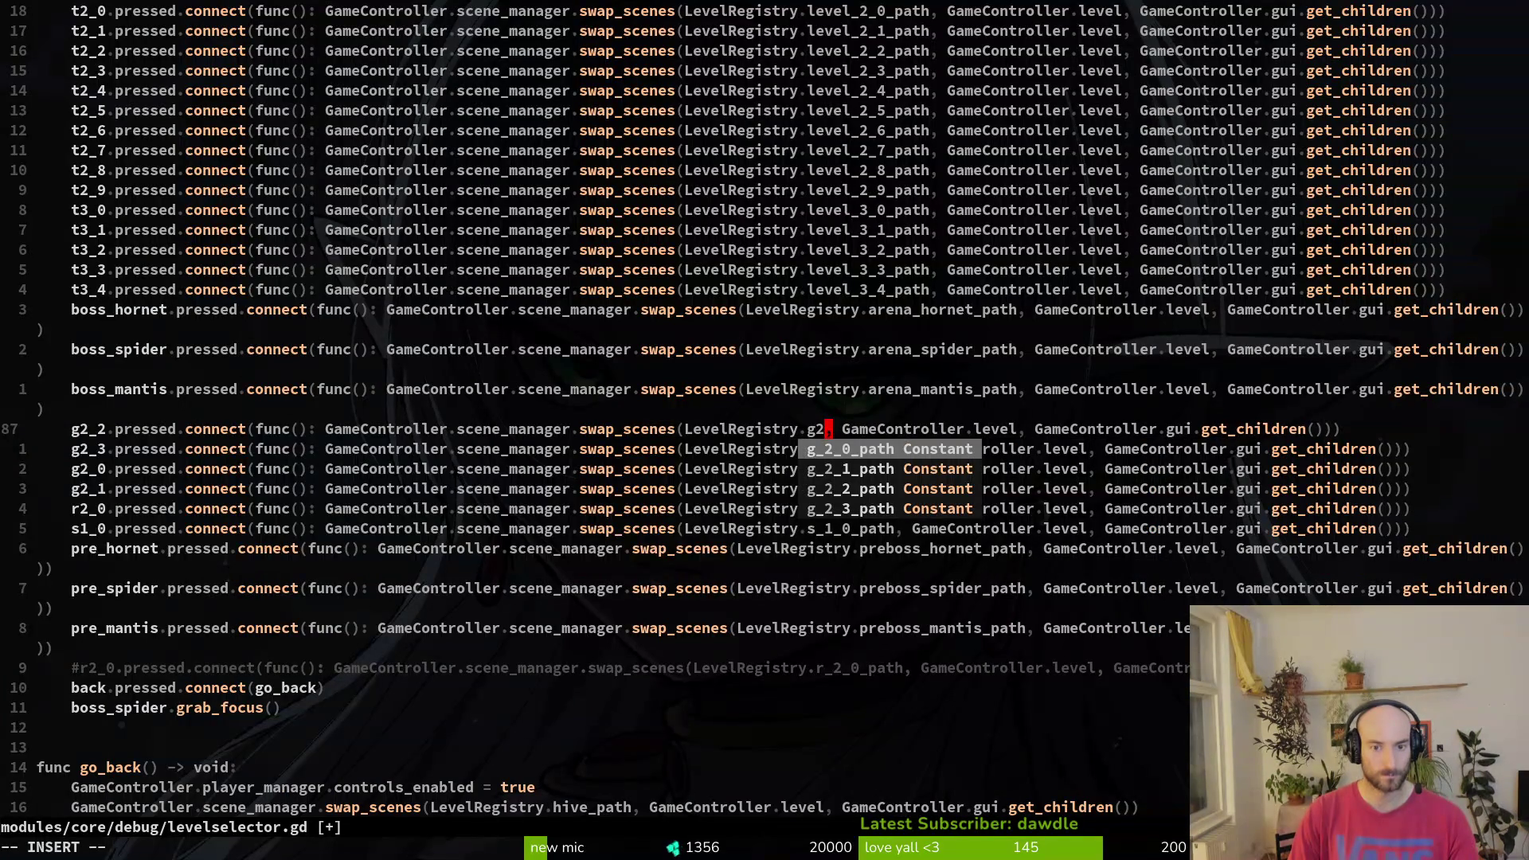
{"action": "key", "text": "Escape"}
{"action": "key", "text": "@"}
{"action": "key", "text": "q"}
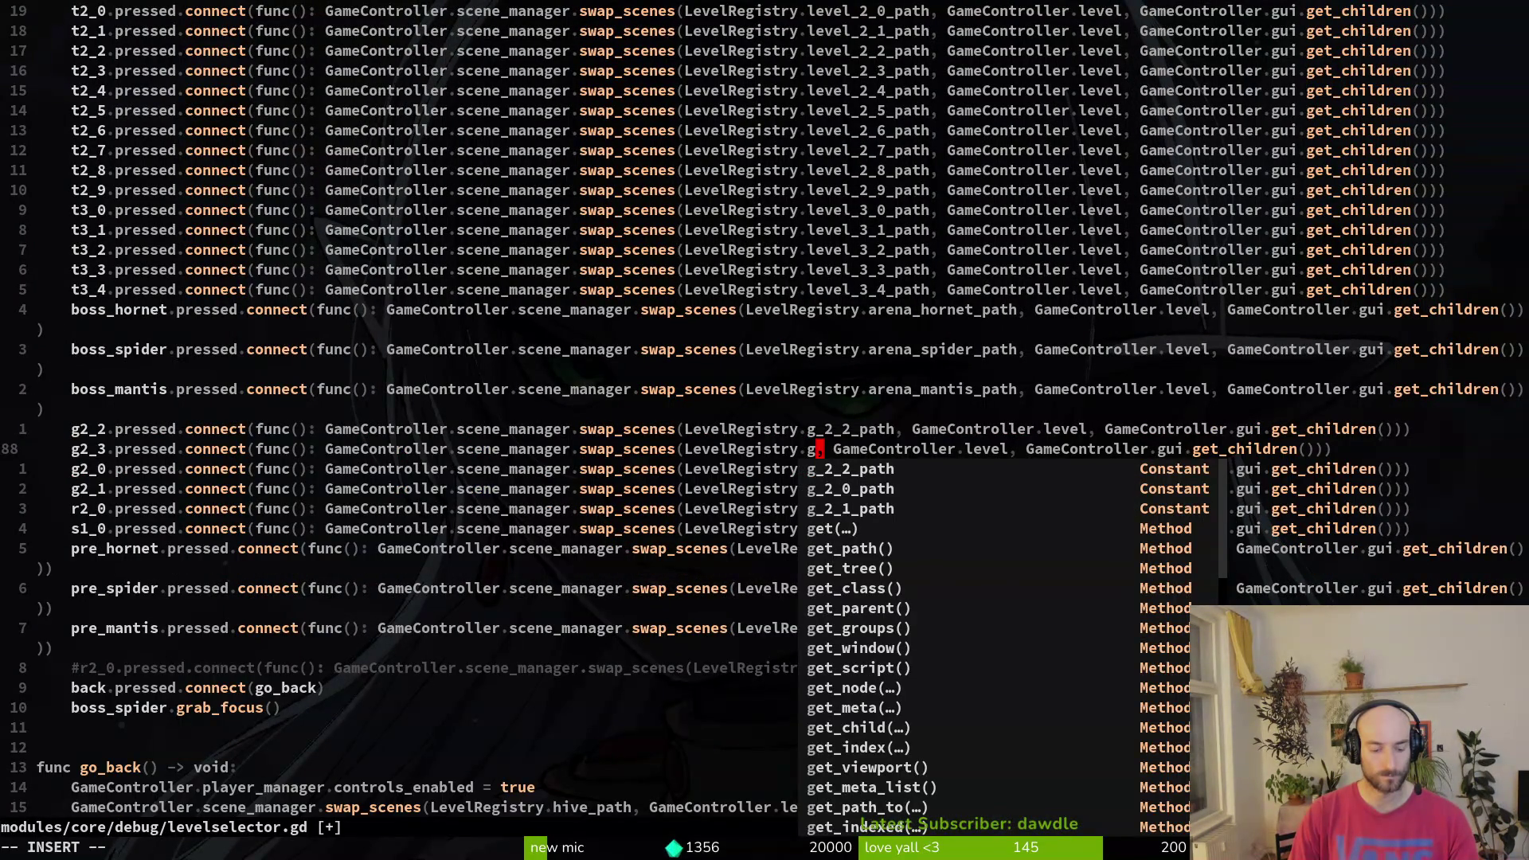
{"action": "type", "text": "_2_3_path"}
{"action": "key", "text": "Escape"}
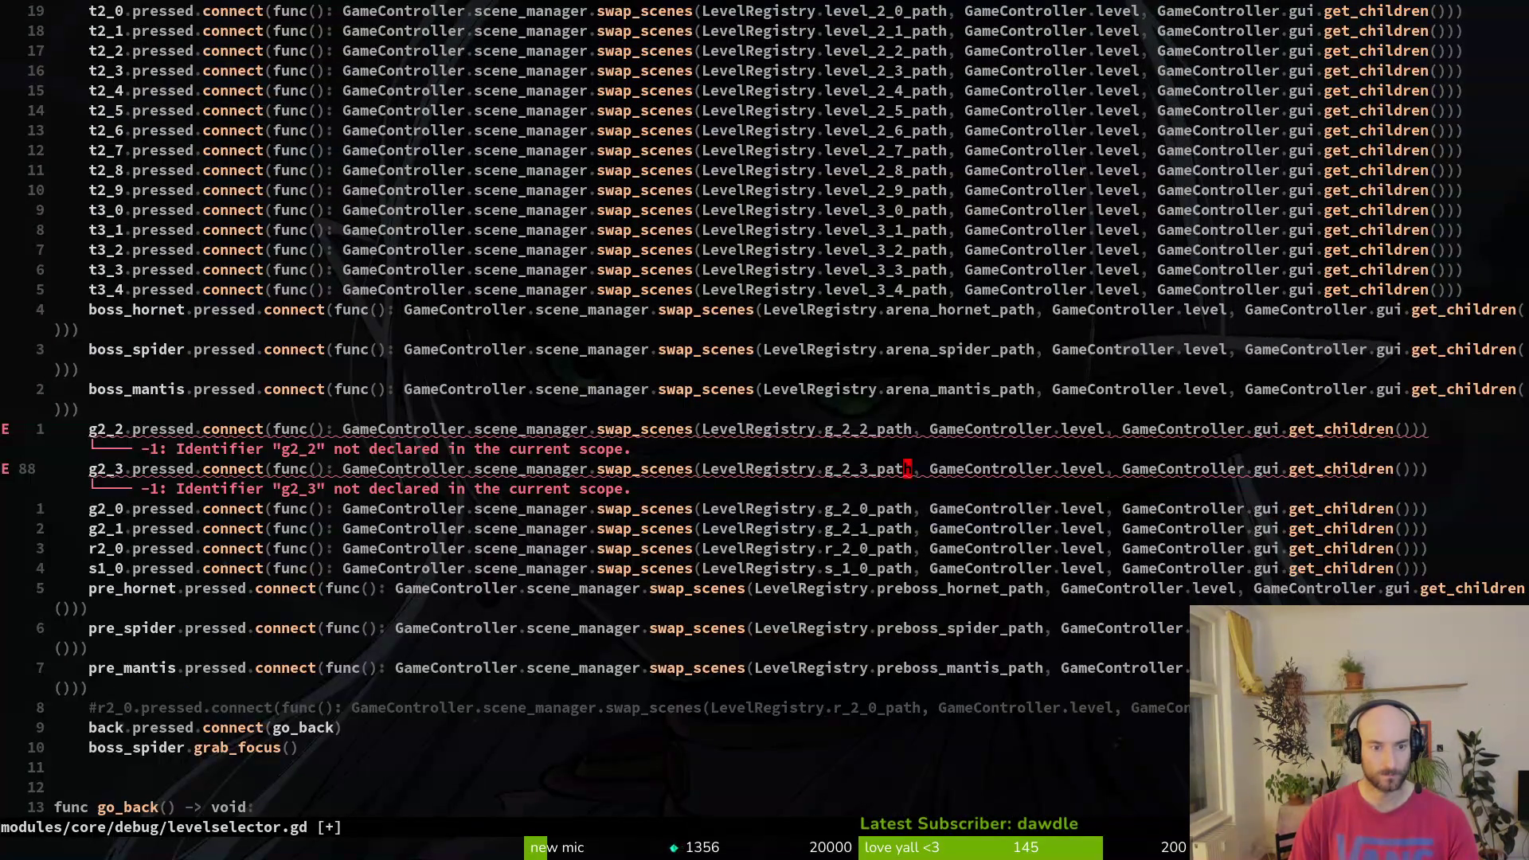
- Begin renaming the next button connection to a shop button name
{"action": "key", "text": "j"}
{"action": "key", "text": "j"}
{"action": "key", "text": "j"}
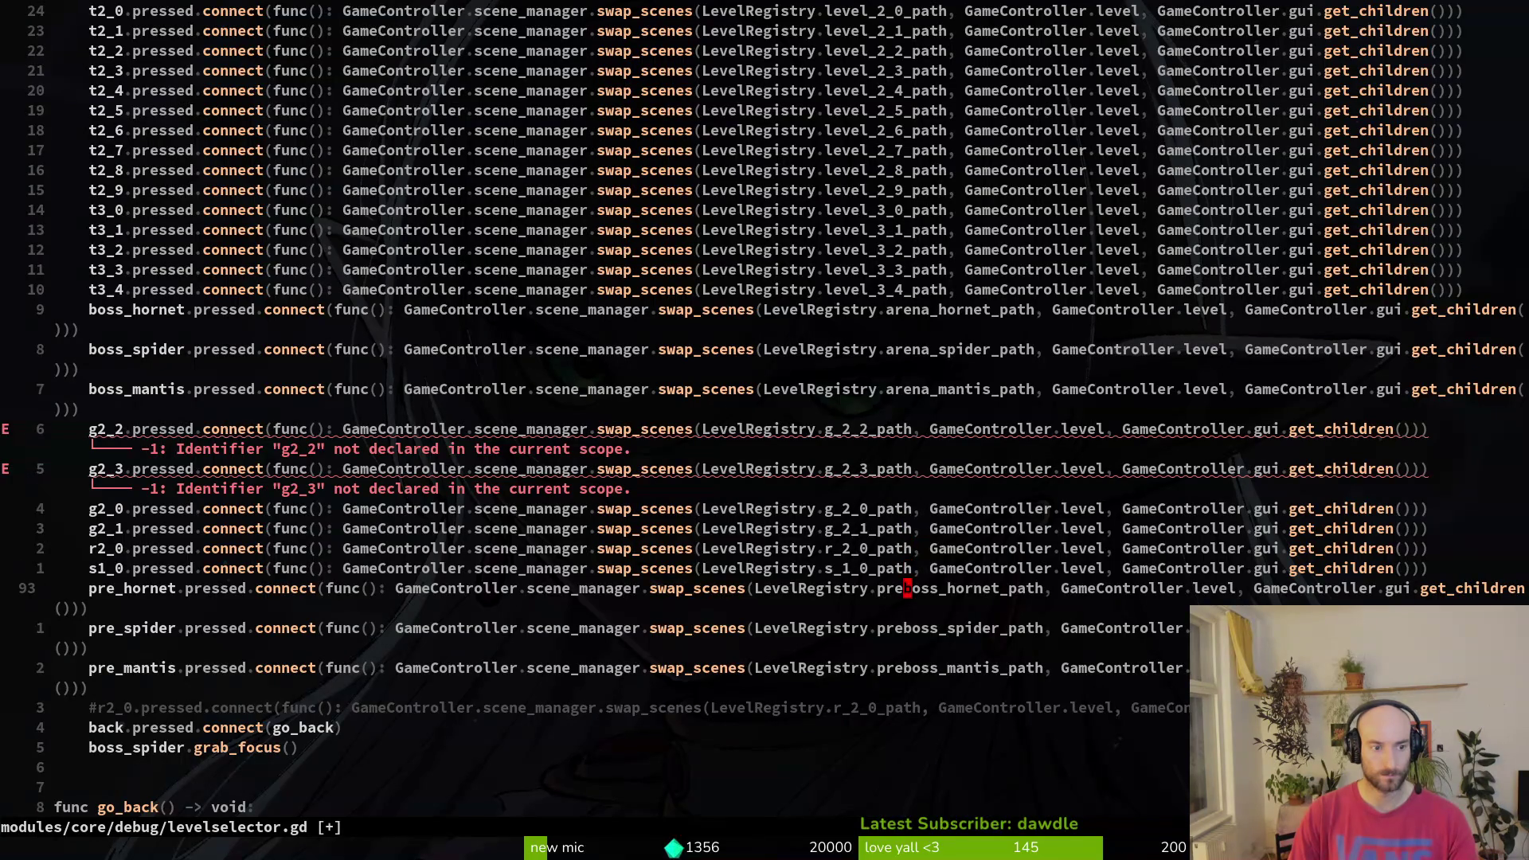
{"action": "type", "text": "k"}
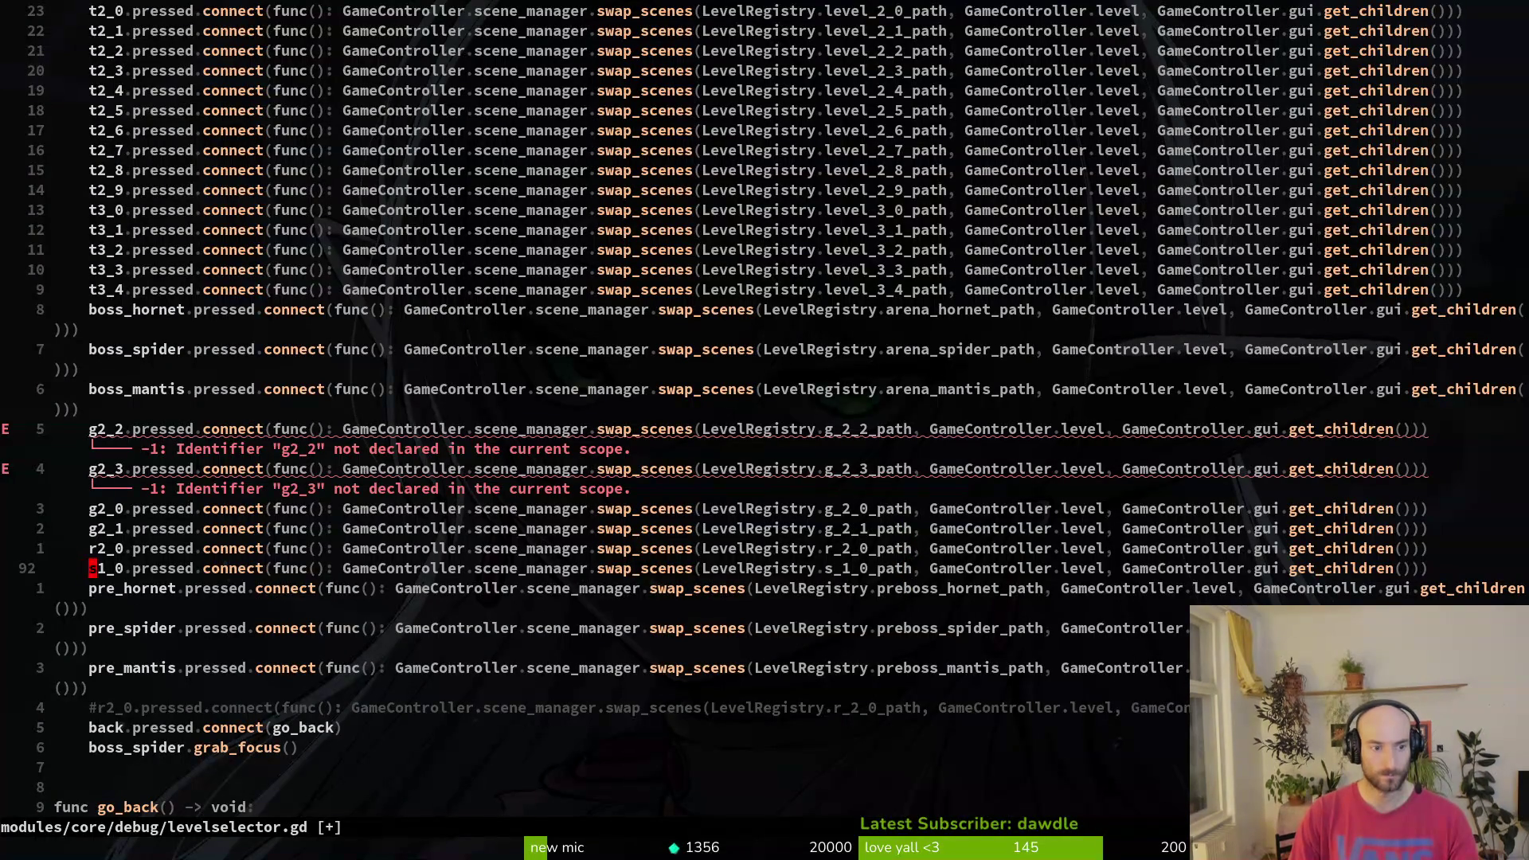
{"action": "type", "text": "cwshop_"}
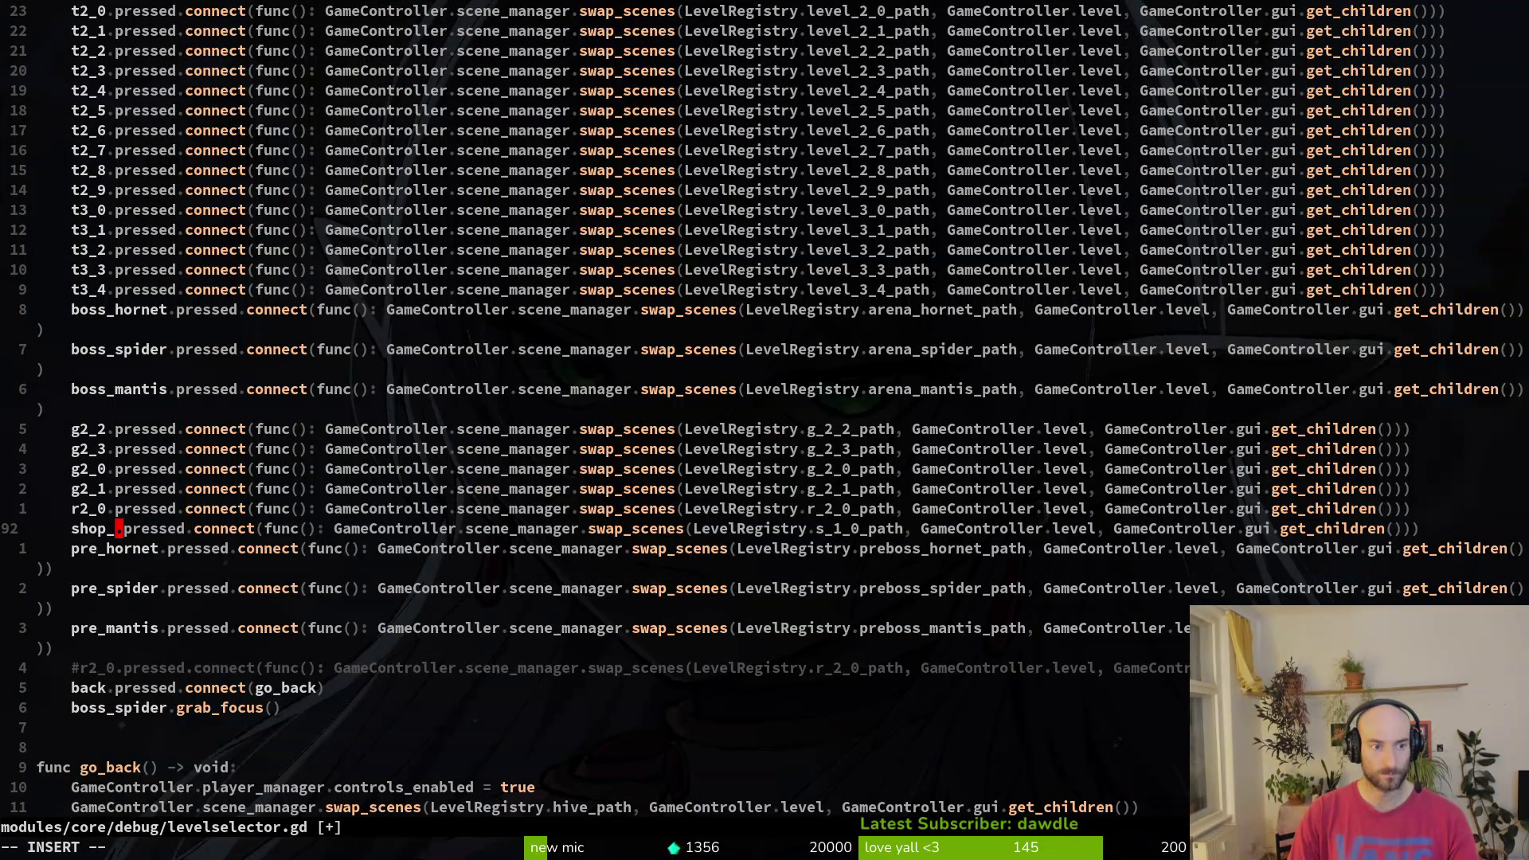
{"action": "key", "text": "BackSpace"}
{"action": "key", "text": "BackSpace"}
{"action": "key", "text": "BackSpace"}
{"action": "type", "text": "_f"}
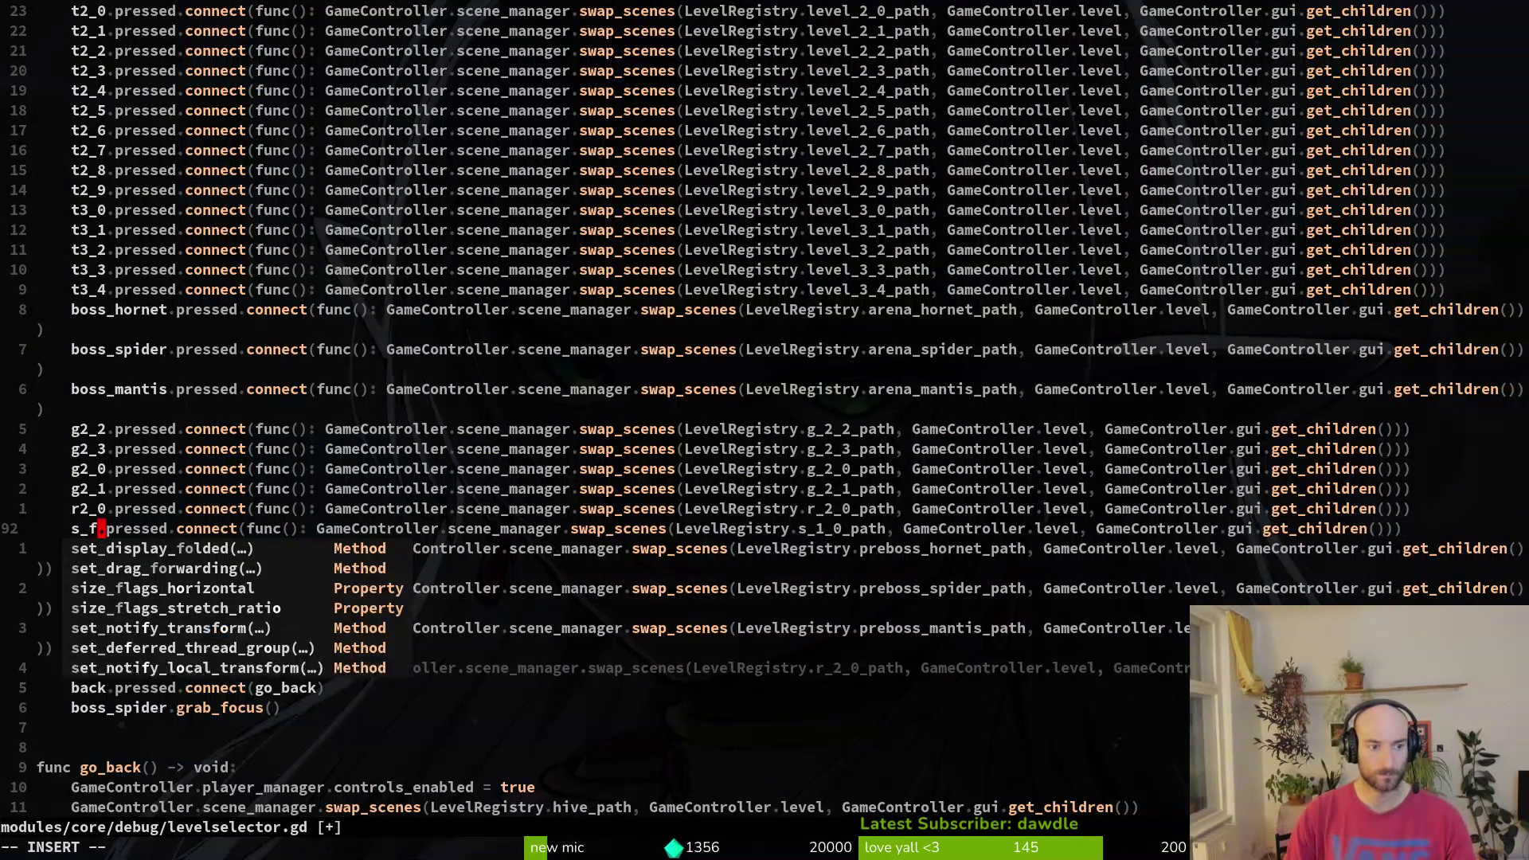
{"action": "key", "text": "BackSpace"}
- Finish naming the button s_desert and duplicate its line as s_forest
{"action": "type", "text": "desert"}
{"action": "key", "text": "Escape"}
{"action": "key", "text": "y"}
{"action": "key", "text": "y"}
{"action": "key", "text": "p"}
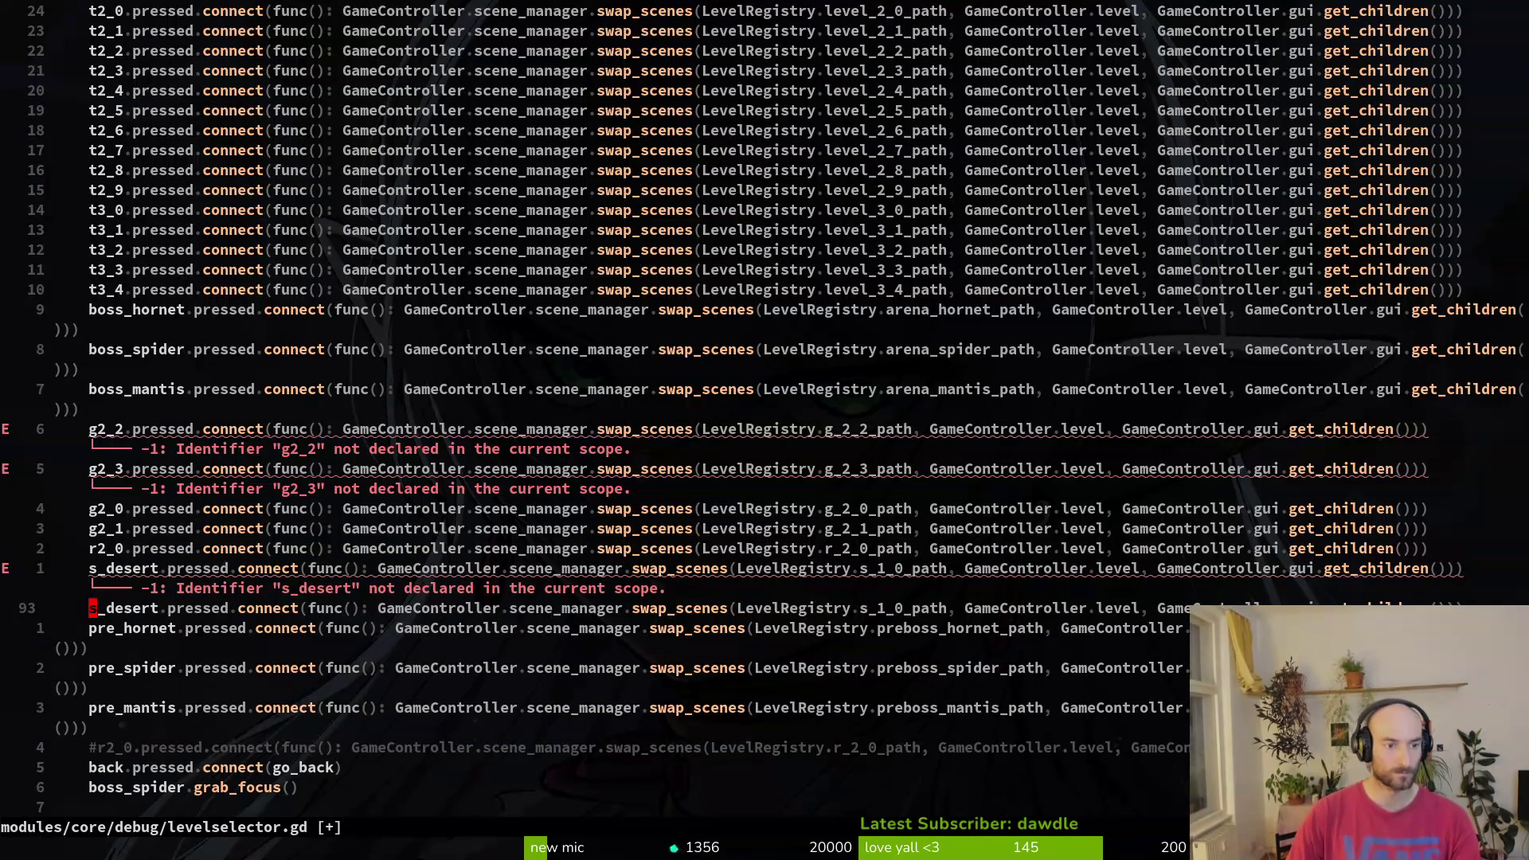
{"action": "key", "text": "x"}
{"action": "key", "text": "u"}
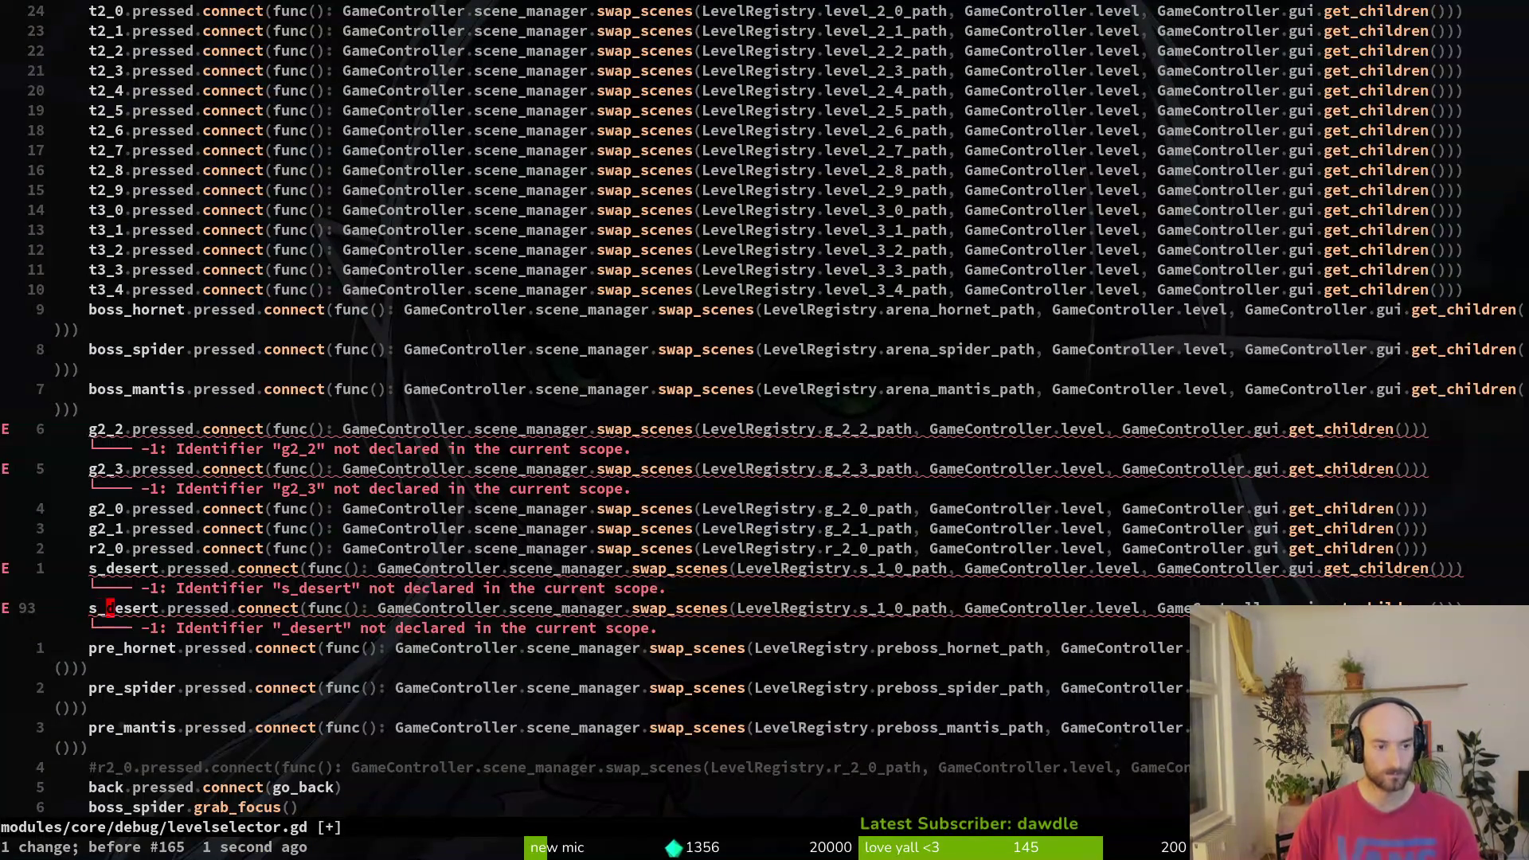
{"action": "key", "text": "x"}
{"action": "key", "text": "x"}
{"action": "key", "text": "x"}
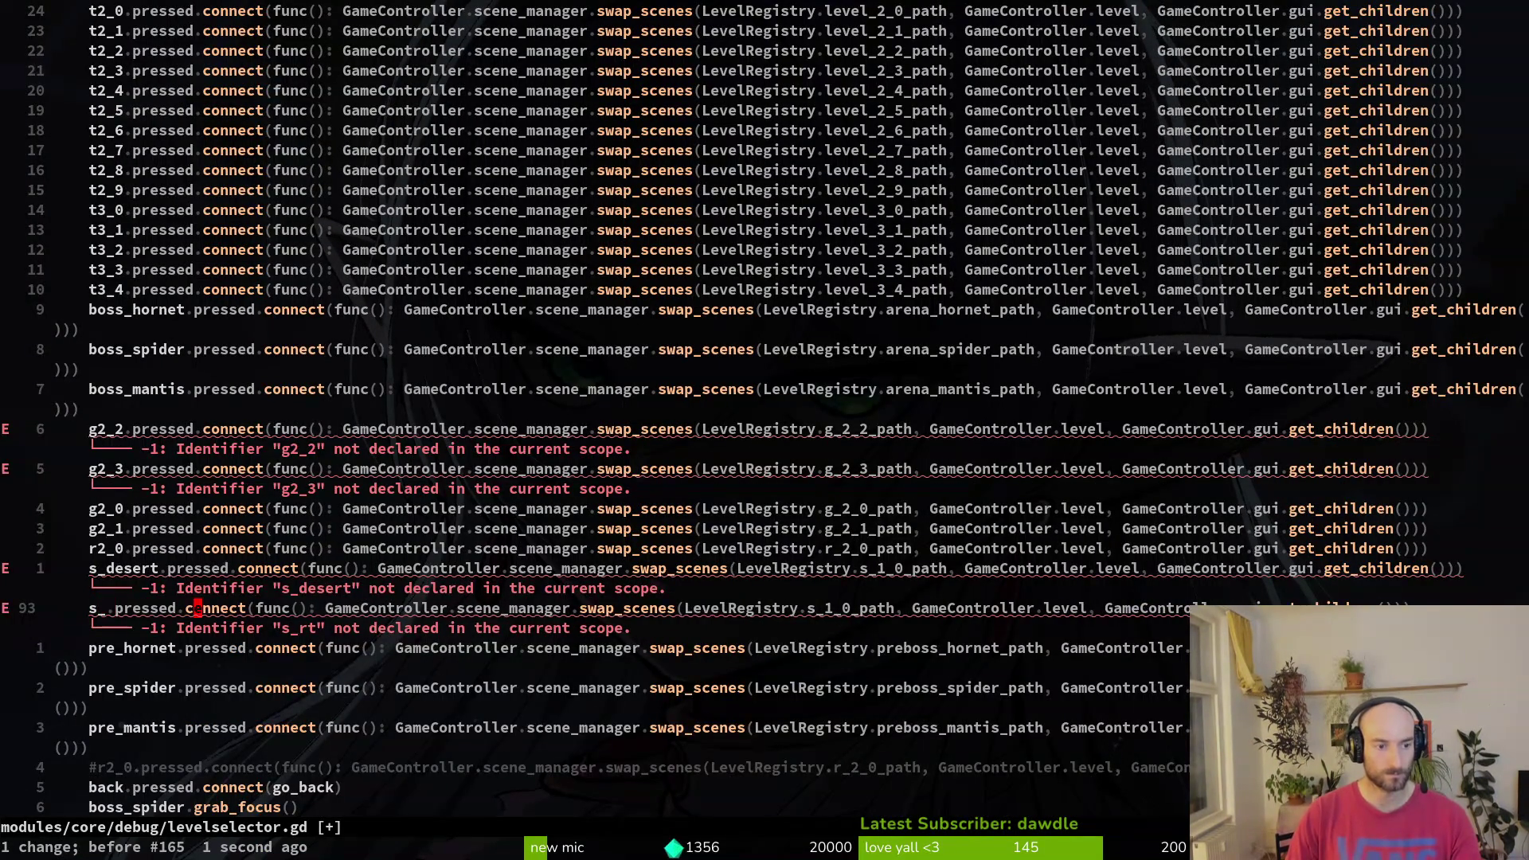
{"action": "key", "text": "u"}
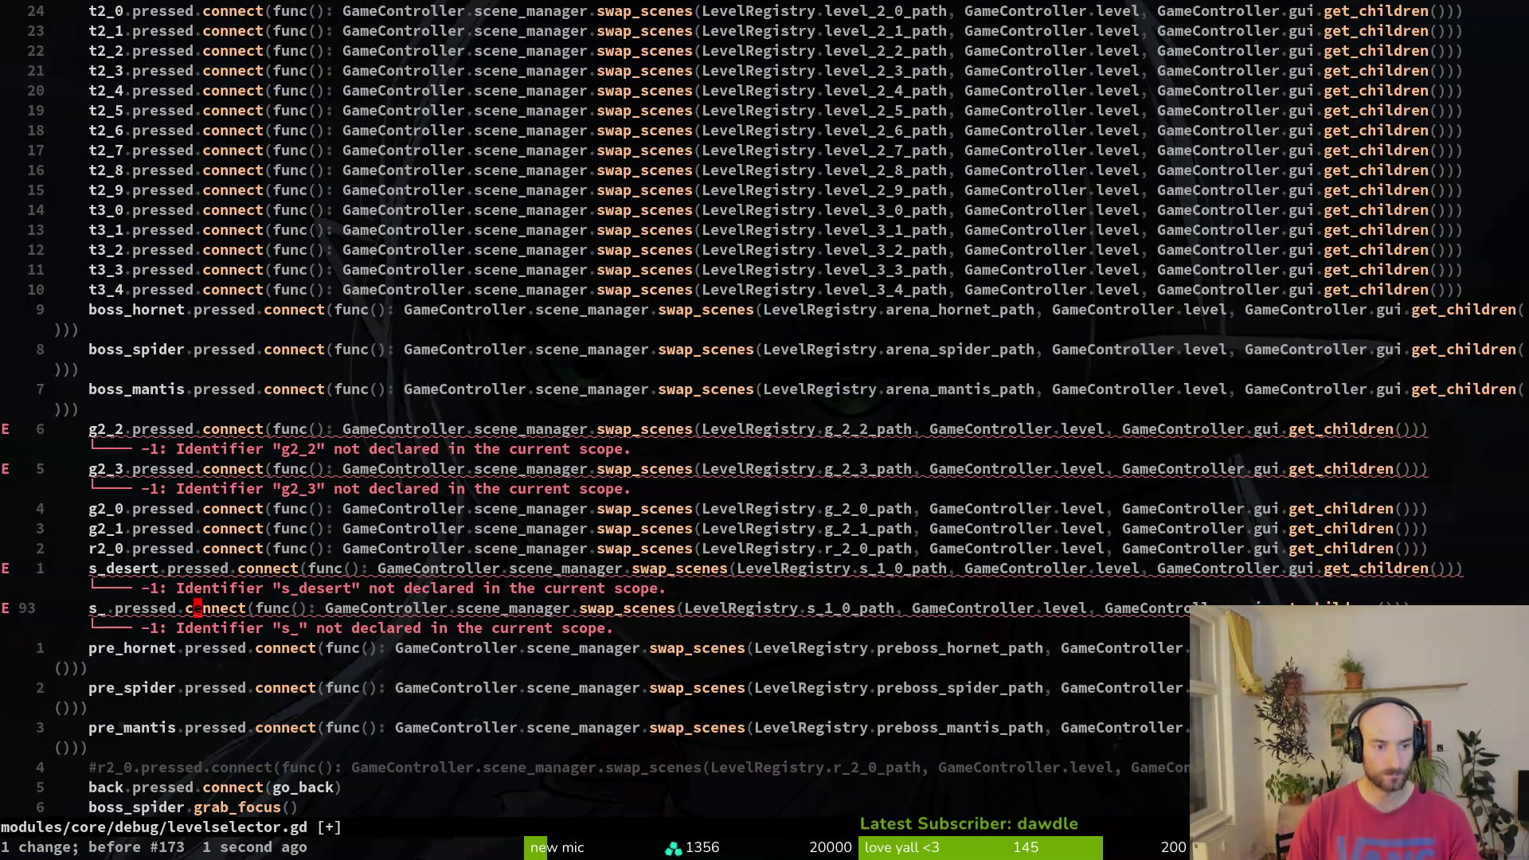
{"action": "type", "text": "bhi"}
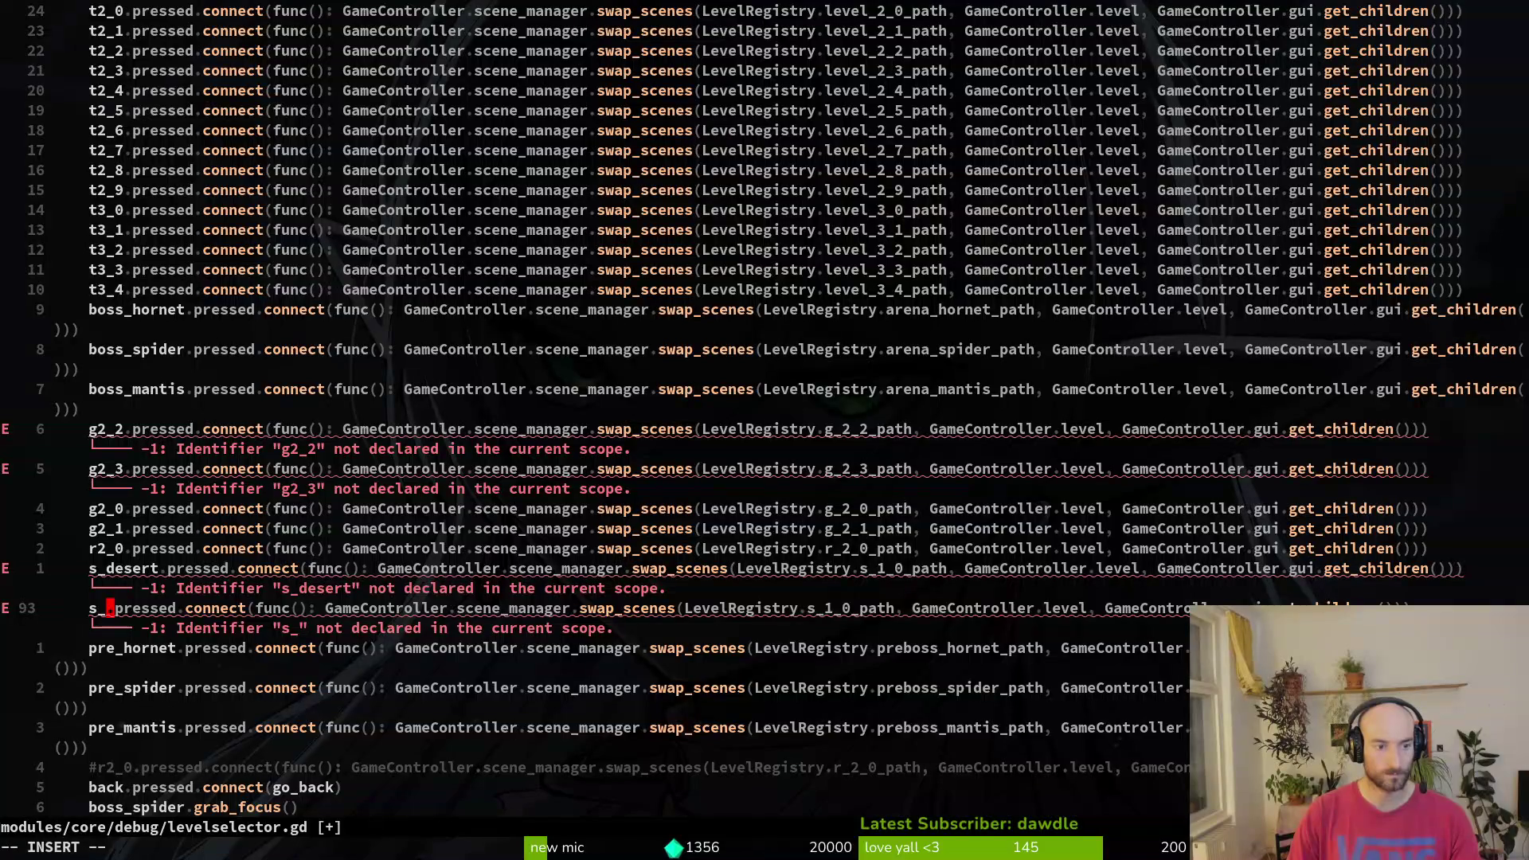
{"action": "type", "text": "forest"}
{"action": "key", "text": "Escape"}
- Connect s_forest to shop_forest_path and s_desert to shop_desert_path, then save
{"action": "key", "text": "$"}
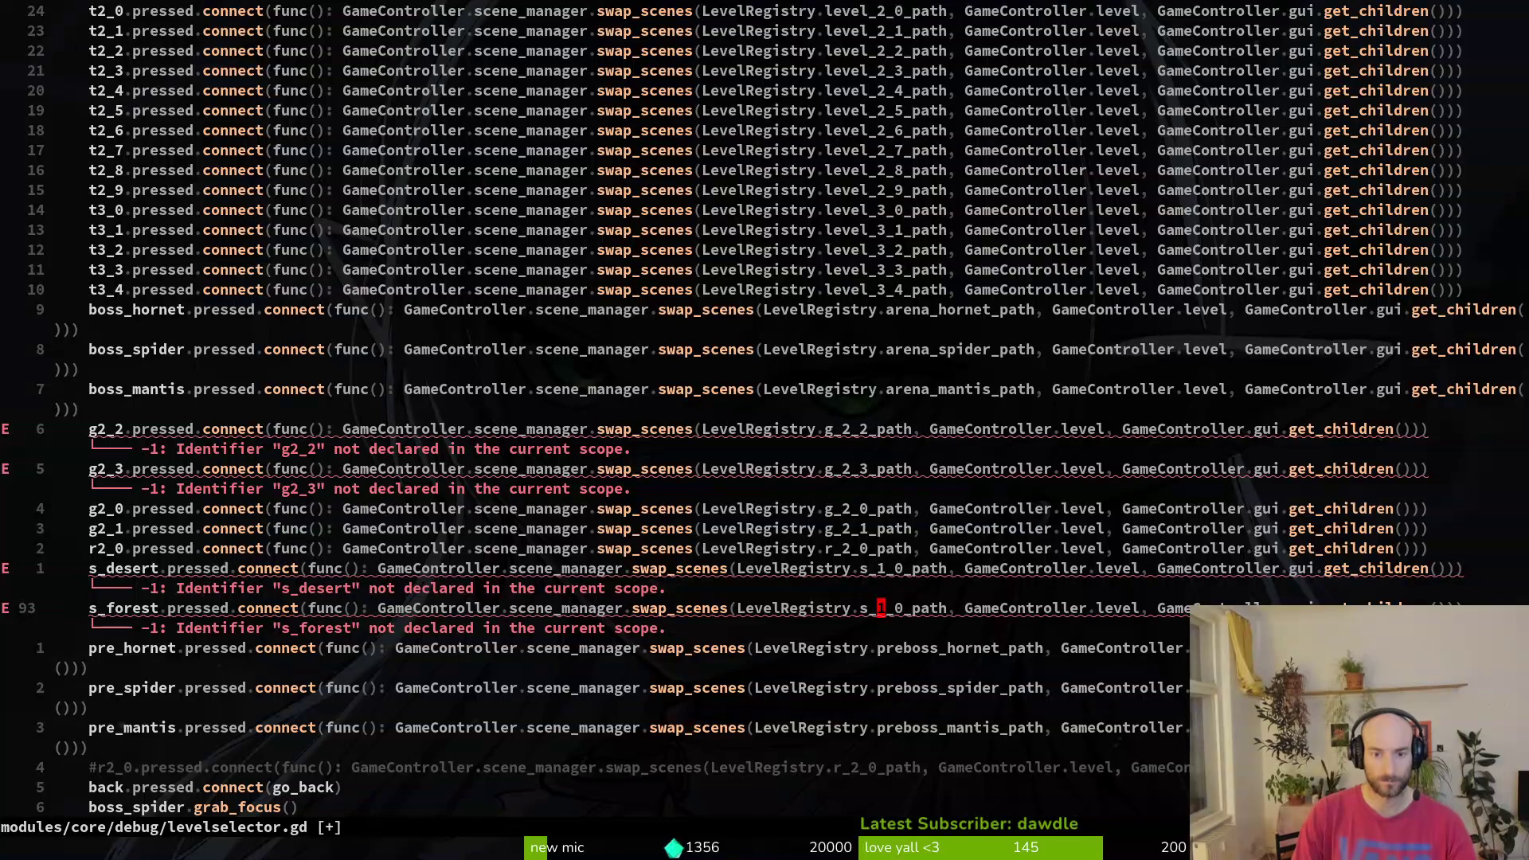
{"action": "type", "text": "ciwshfo"}
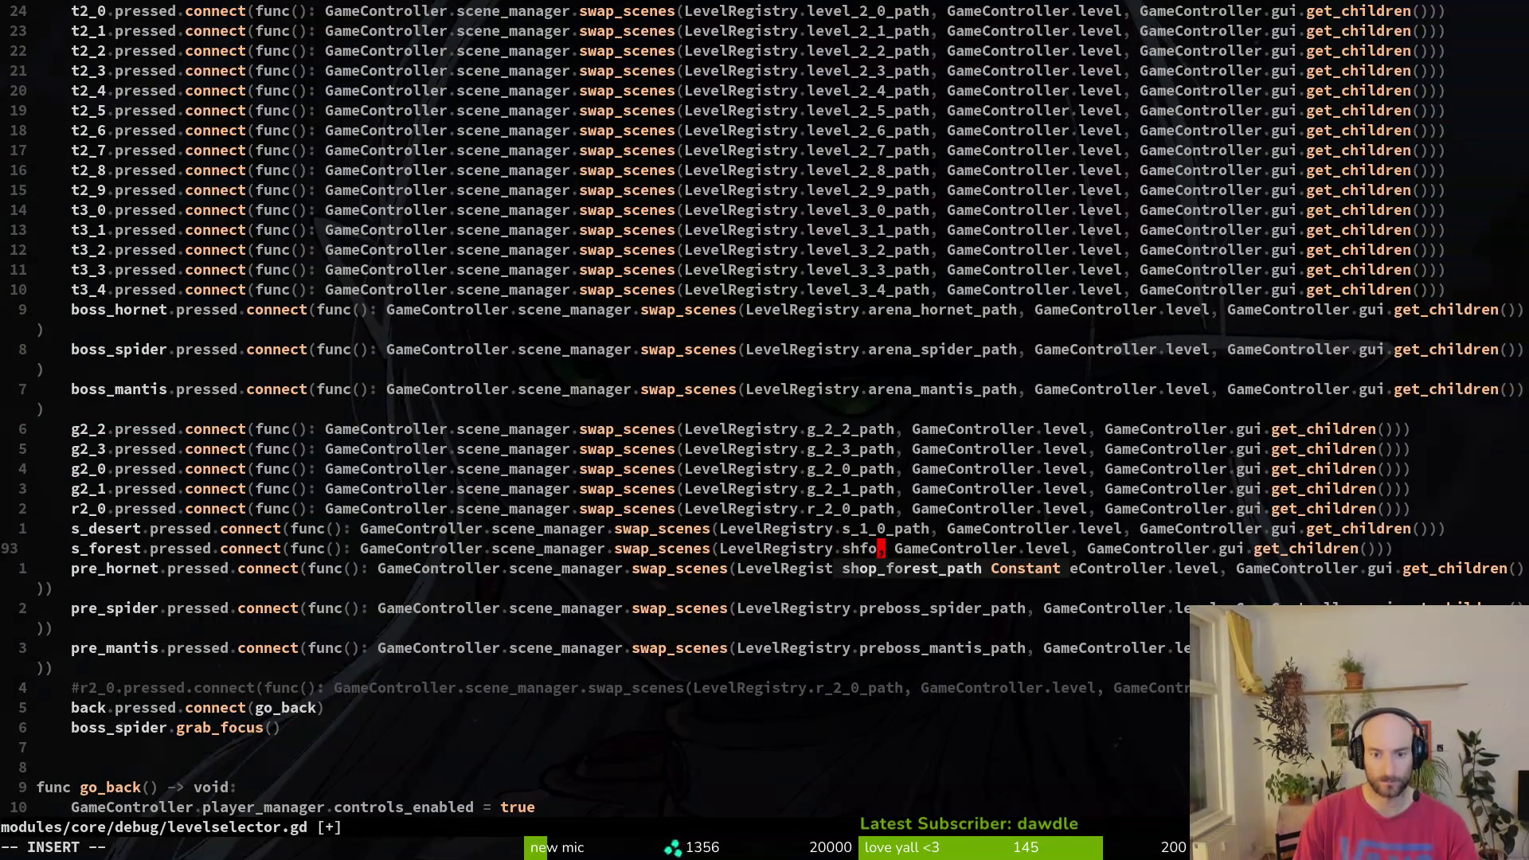
{"action": "key", "text": "Return"}
{"action": "key", "text": "Escape"}
{"action": "key", "text": "k"}
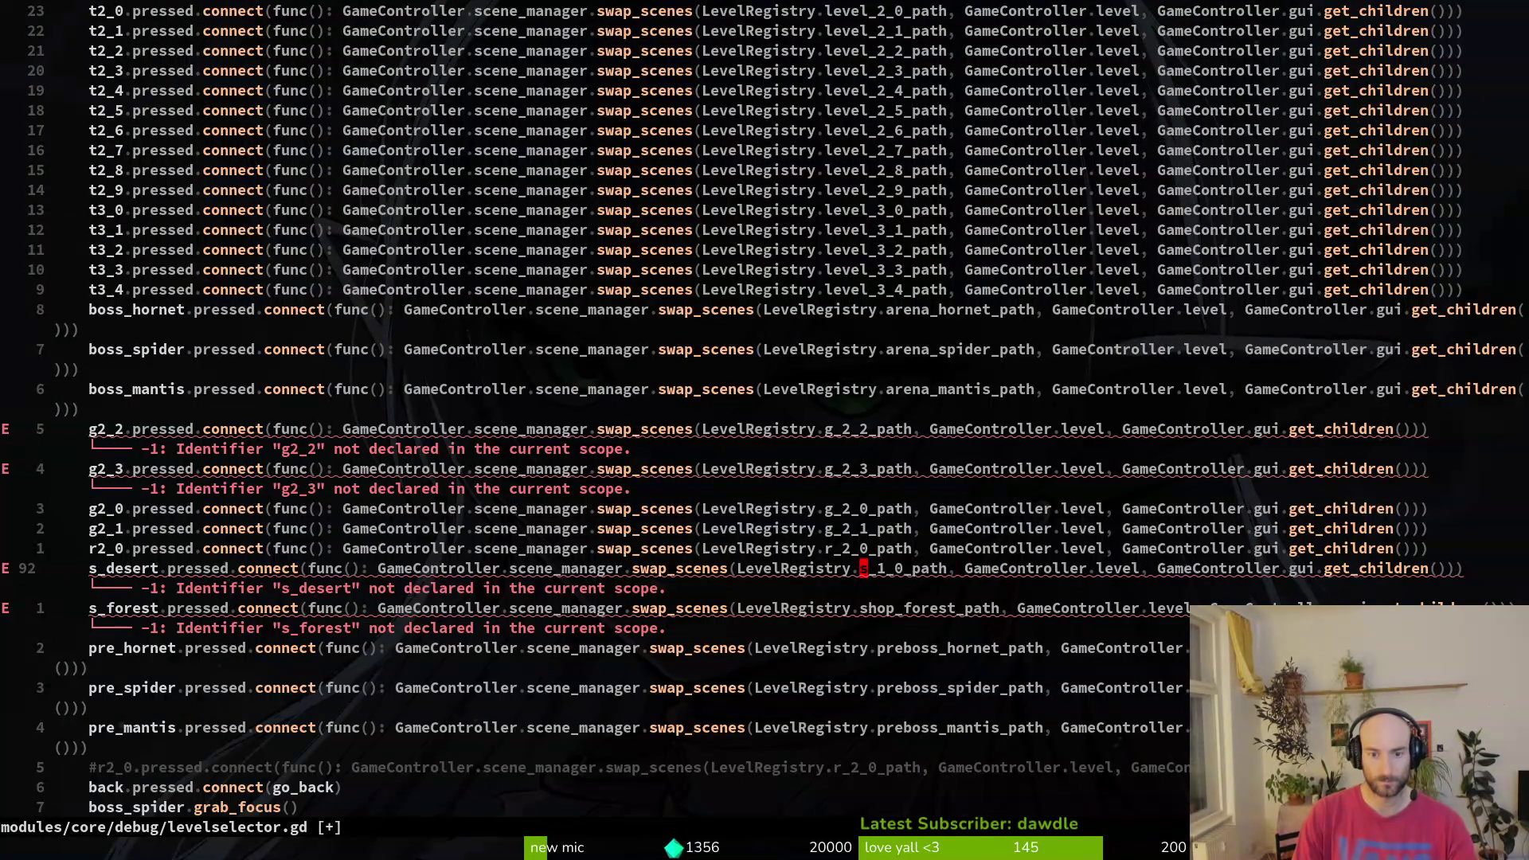
{"action": "key", "text": "b"}
{"action": "key", "text": "b"}
{"action": "type", "text": "ciwshdes"}
{"action": "key", "text": "Return"}
{"action": "key", "text": "Escape"}
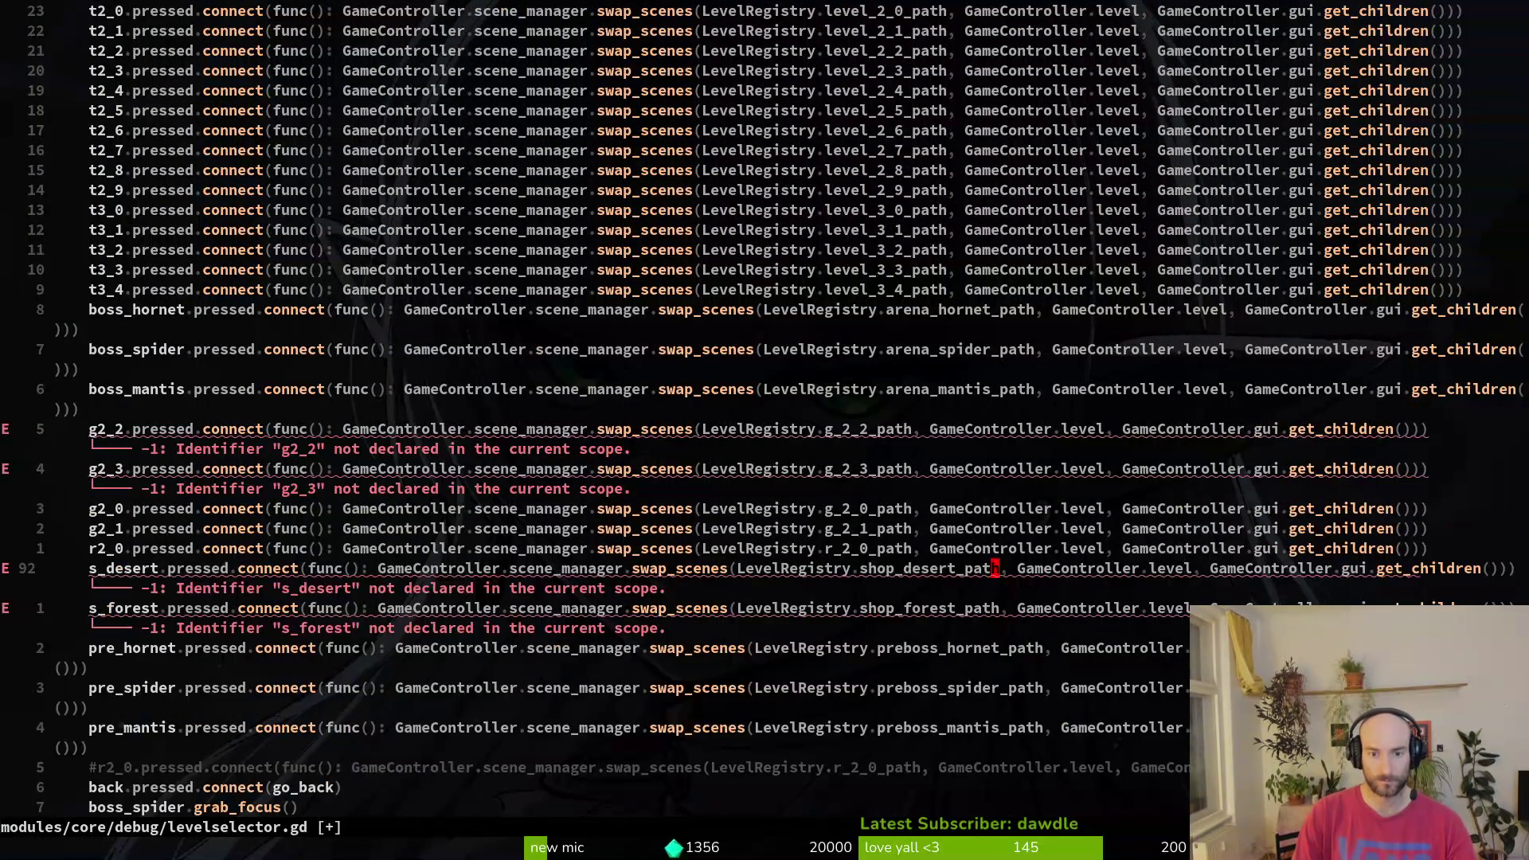
{"action": "type", "text": ":write"}
{"action": "key", "text": "Return"}
- Move the g2_2 and g2_3 connection lines down below g2_1
{"action": "key", "text": "k"}
{"action": "key", "text": "k"}
{"action": "key", "text": "k"}
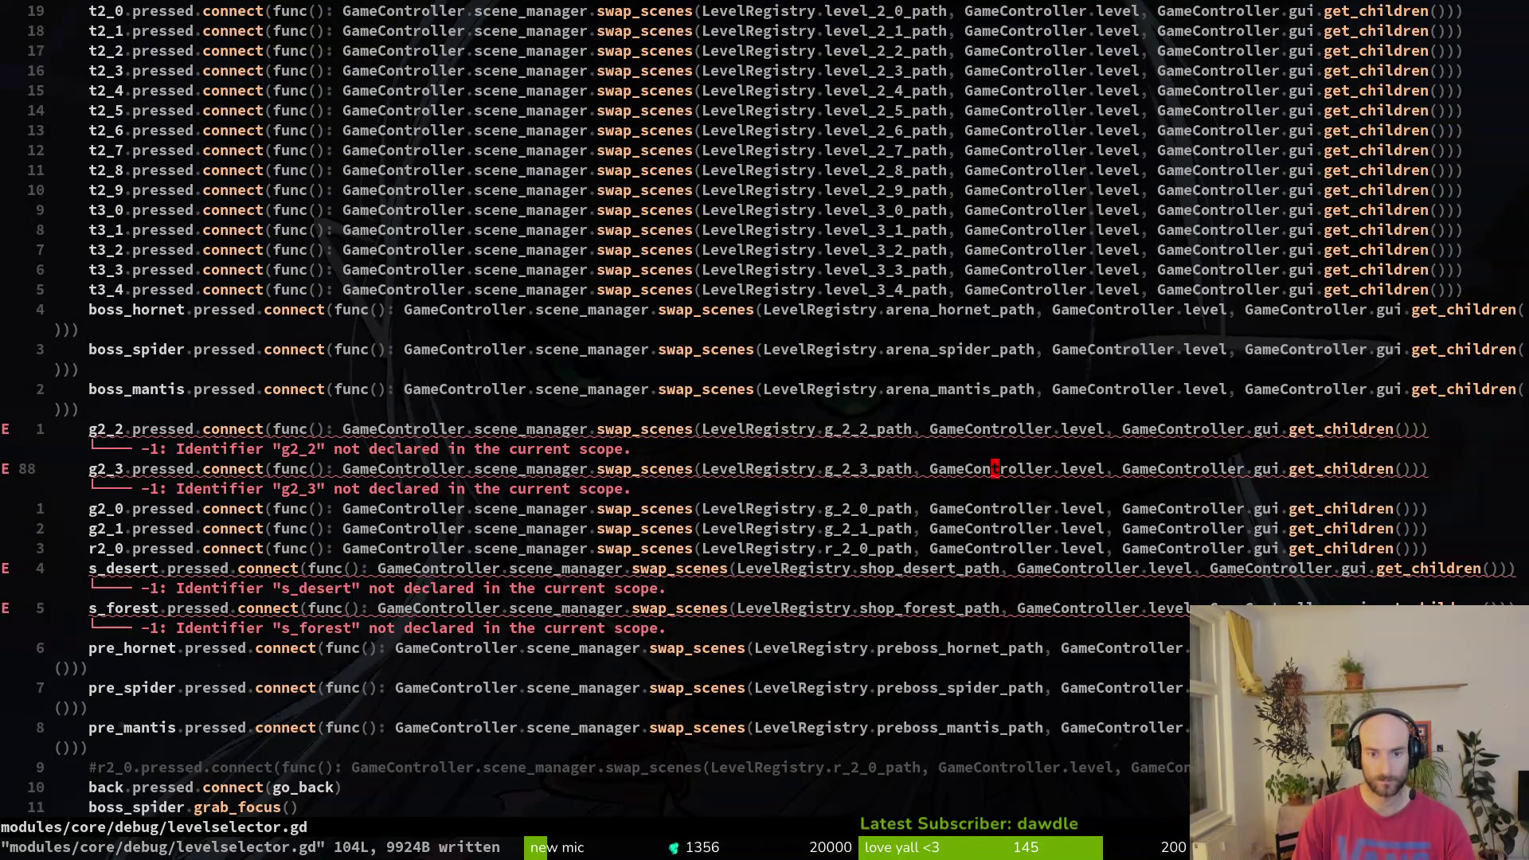
{"action": "key", "text": "shift+v"}
{"action": "key", "text": "j"}
{"action": "key", "text": "shift+j"}
{"action": "key", "text": "shift+j"}
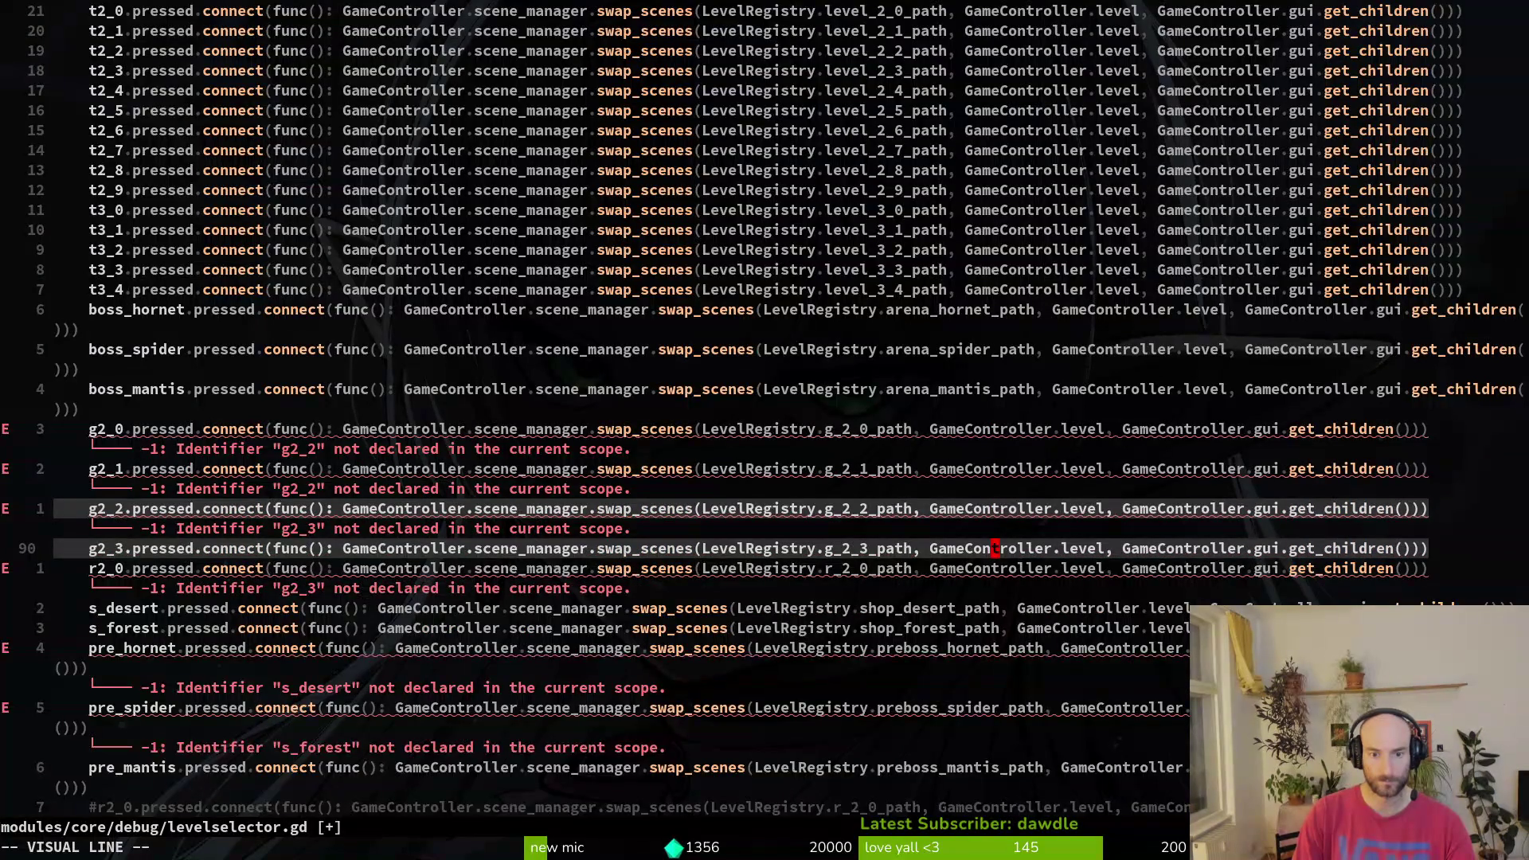
- Place the g2_2 and g2_3 lines right after g2_1, then return to the gauntlet button declarations
{"action": "key", "text": "shift+k"}
{"action": "key", "text": "Escape"}
{"action": "key", "text": "ctrl+u"}
{"action": "key", "text": "ctrl+u"}
{"action": "key", "text": "ctrl+u"}
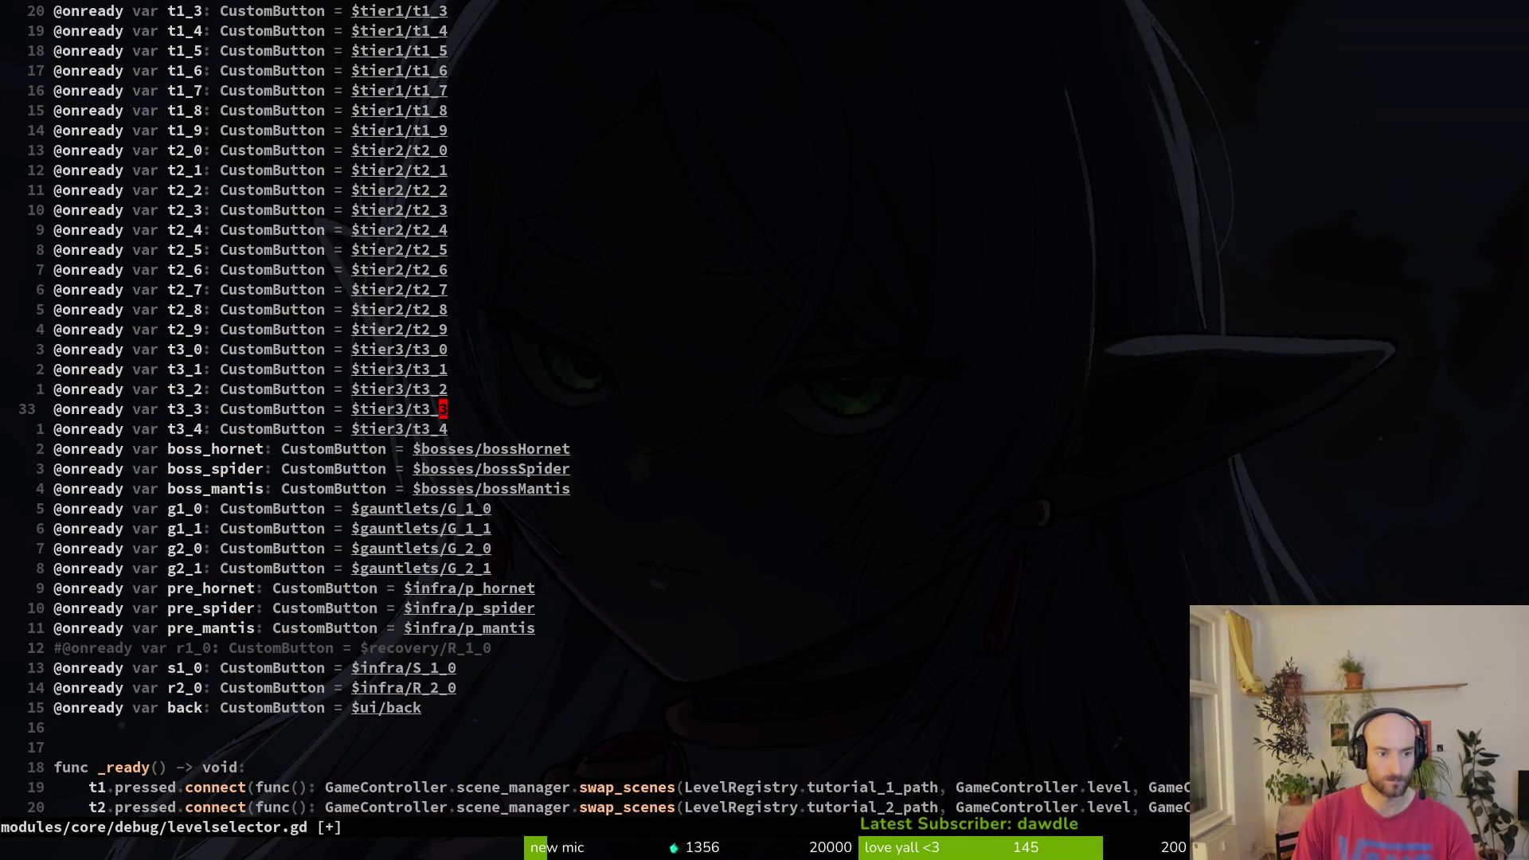
{"action": "key", "text": "5"}
{"action": "key", "text": "j"}
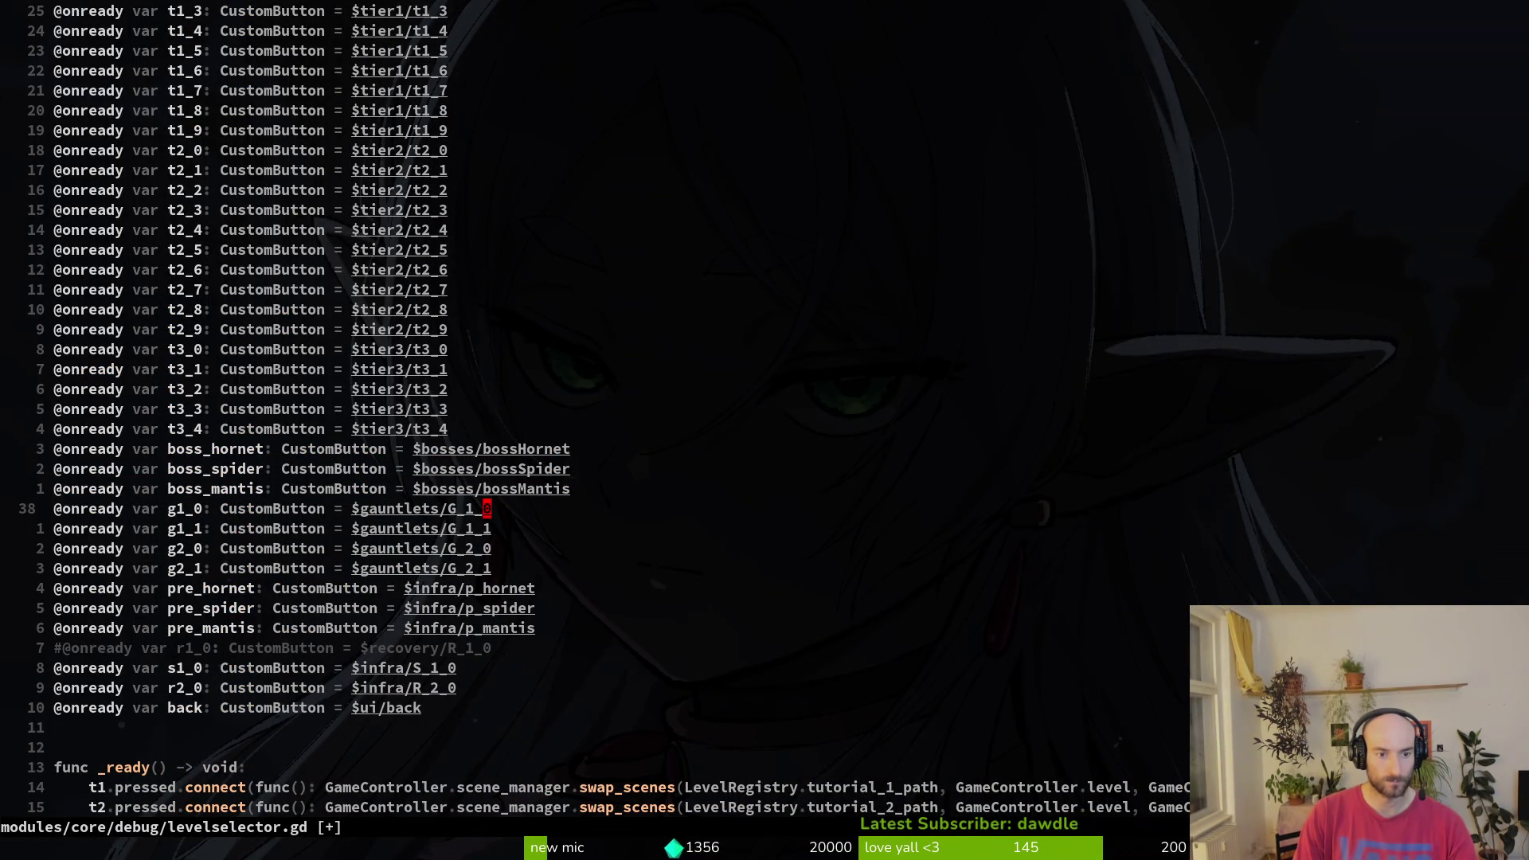
{"action": "key", "text": "0"}
{"action": "key", "text": "w"}
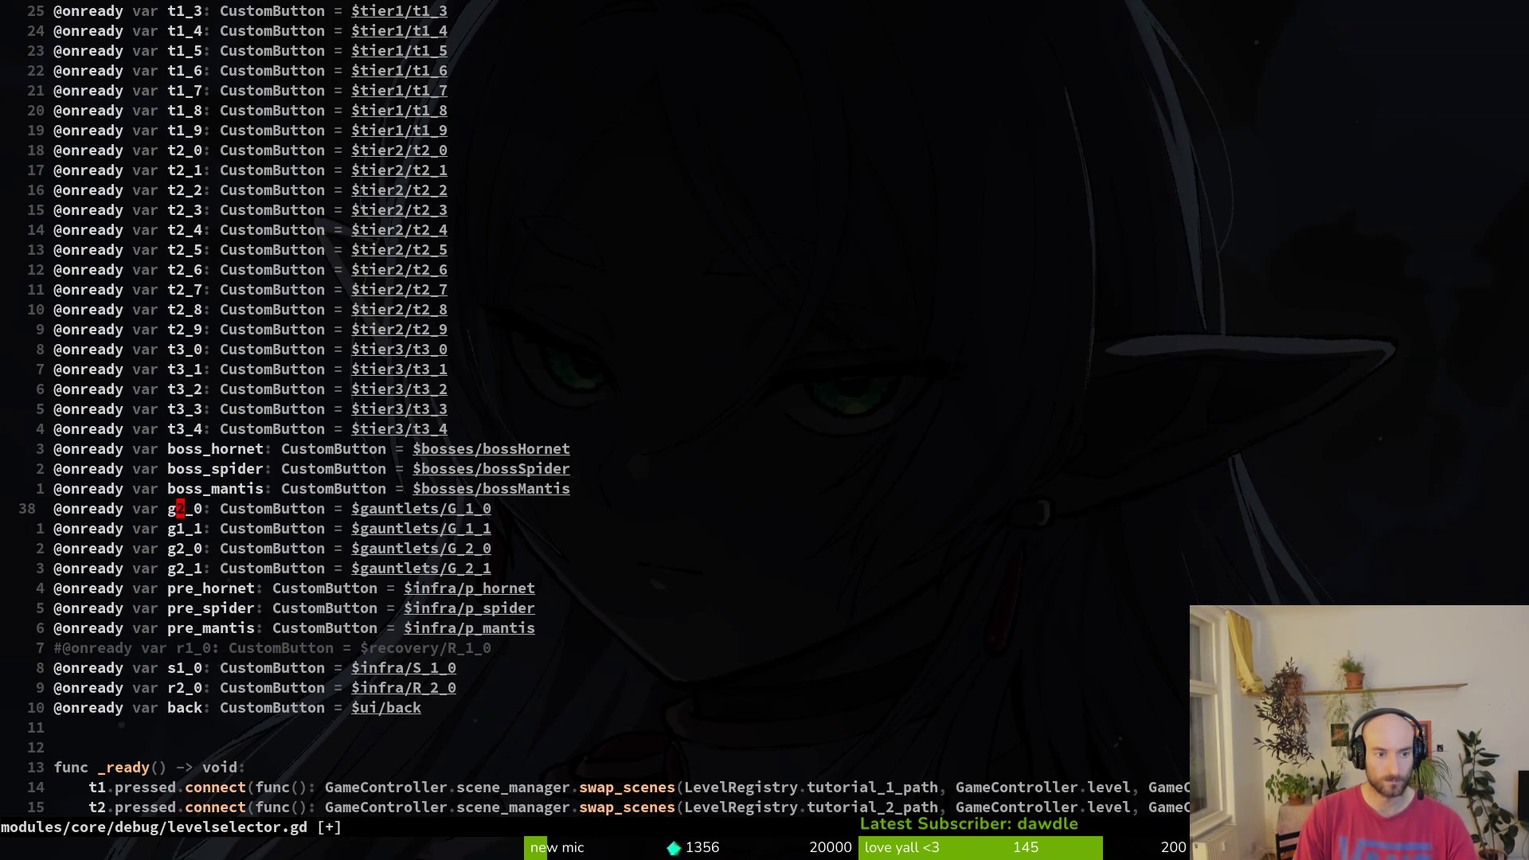
{"action": "key", "text": "e"}
- Renumber the gauntlet declarations to g2_2 and g2_3 and move them below g2_0 and g2_1
{"action": "key", "text": "j"}
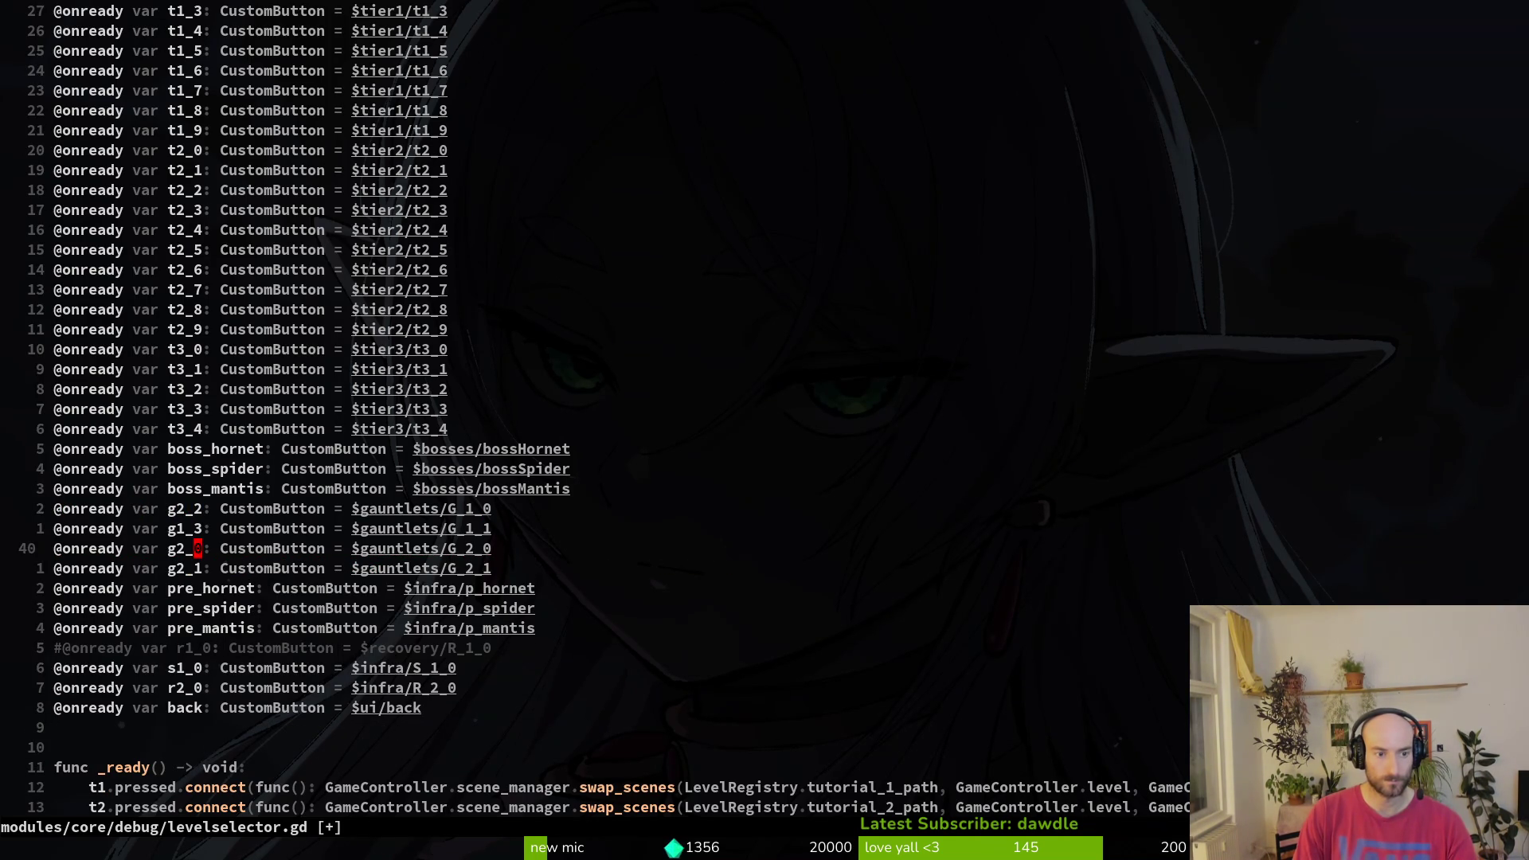
{"action": "key", "text": "r"}
{"action": "key", "text": "3"}
{"action": "key", "text": "h"}
{"action": "key", "text": "h"}
{"action": "key", "text": "r"}
{"action": "key", "text": "2"}
{"action": "key", "text": "k"}
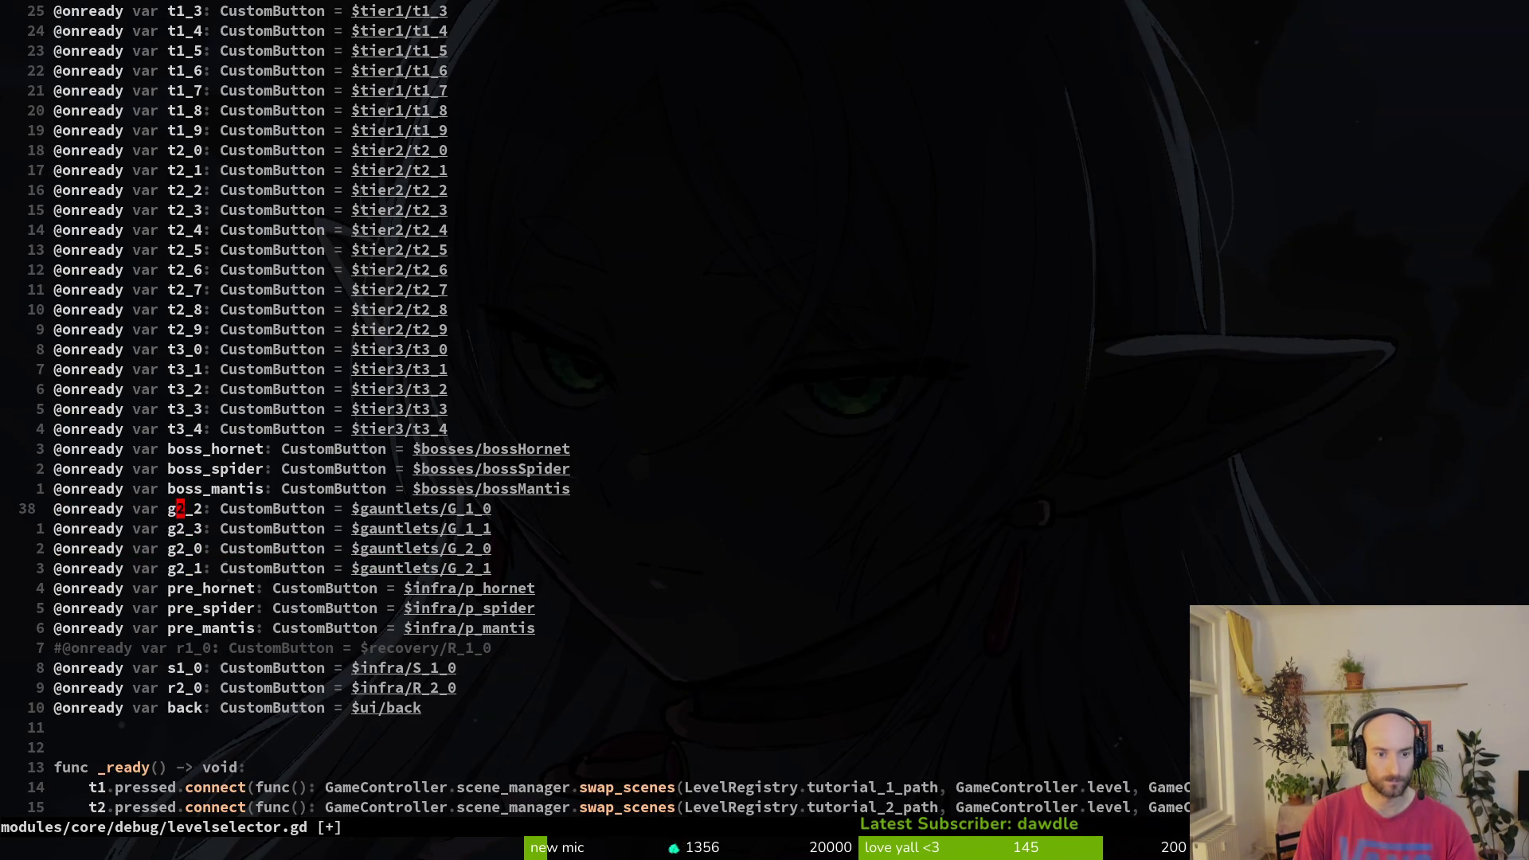
{"action": "key", "text": "V"}
{"action": "key", "text": "j"}
{"action": "key", "text": "J"}
{"action": "key", "text": "J"}
{"action": "key", "text": "Escape"}
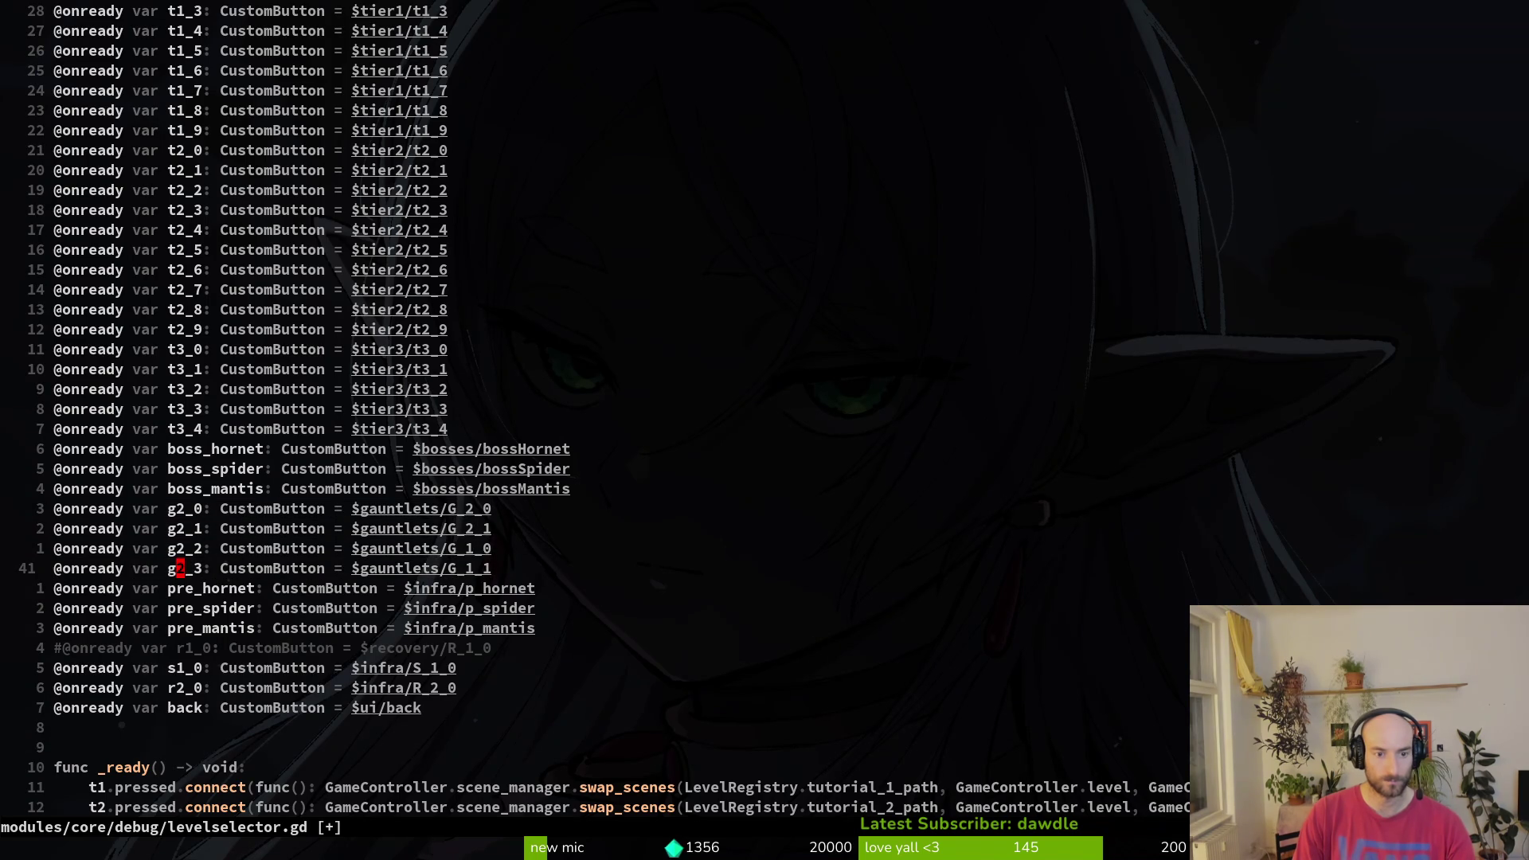
- Point the g2_2 declaration at the G_2_2 node and save the script with :w
{"action": "key", "text": "e"}
{"action": "key", "text": "l"}
{"action": "key", "text": "k"}
{"action": "key", "text": "f"}
{"action": "key", "text": "dollar"}
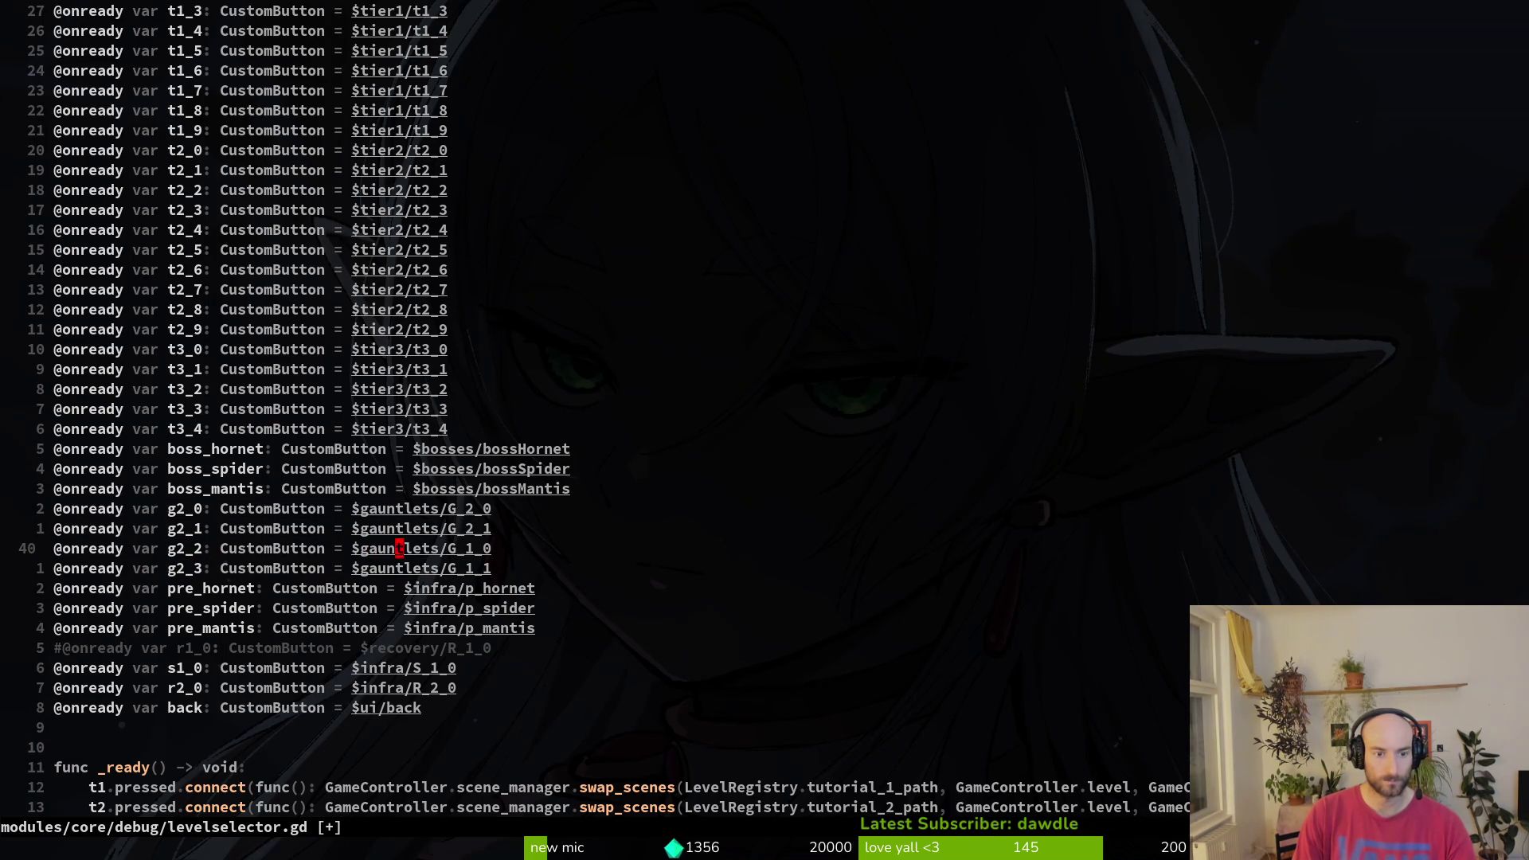
{"action": "key", "text": "l"}
{"action": "key", "text": "l"}
{"action": "key", "text": "l"}
{"action": "key", "text": "r"}
{"action": "key", "text": "2"}
{"action": "key", "text": "j"}
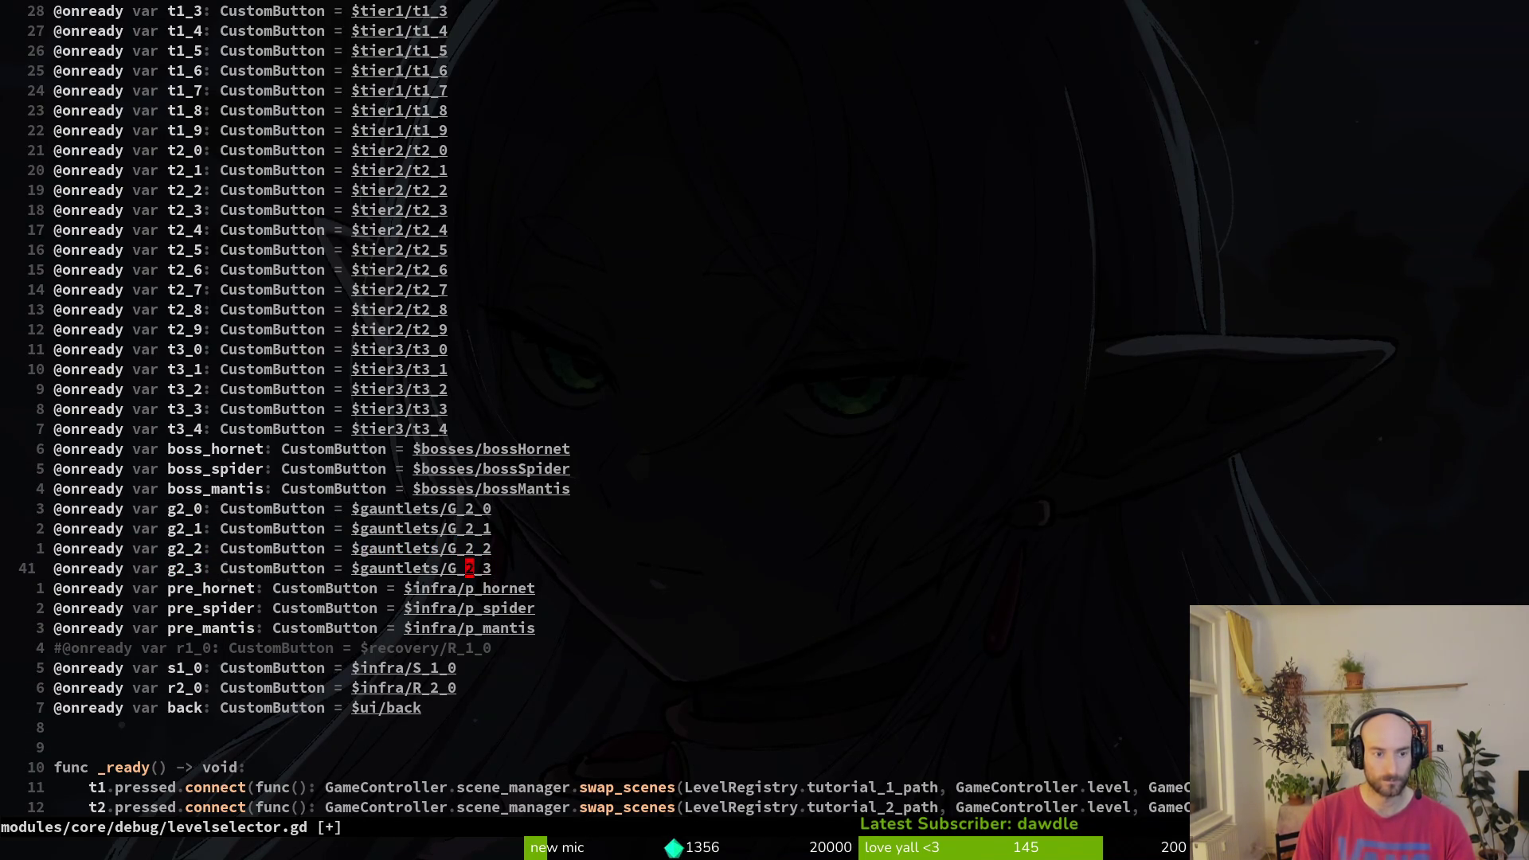
{"action": "type", "text": ":w"}
{"action": "key", "text": "Return"}
- Duplicate the s1_0 declaration and rename the two variables s_desert and s_forest
{"action": "key", "text": "j"}
{"action": "key", "text": "j"}
{"action": "key", "text": "j"}
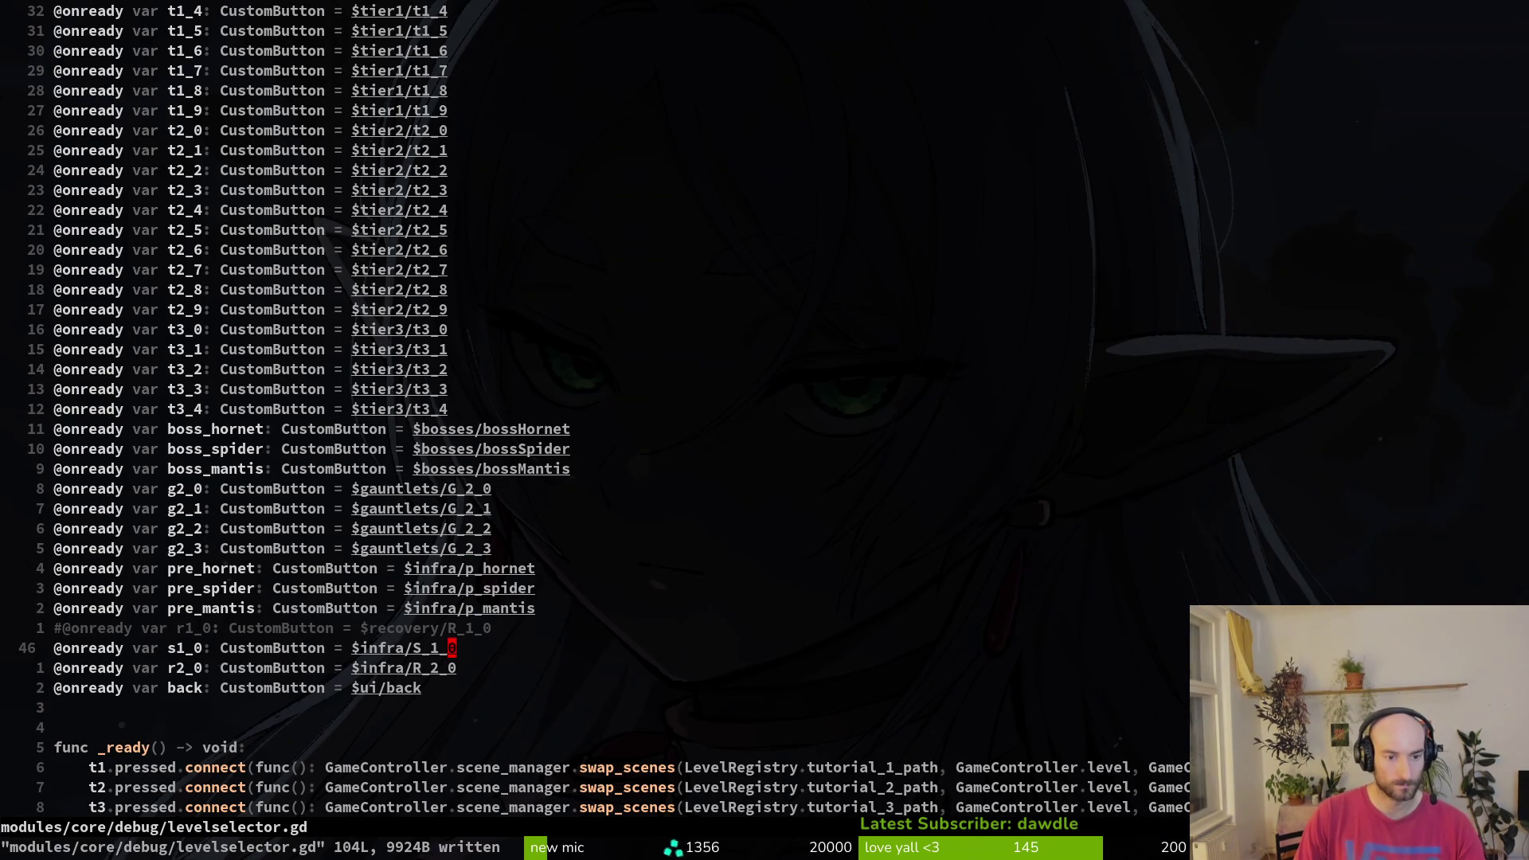
{"action": "key", "text": "y"}
{"action": "key", "text": "y"}
{"action": "key", "text": "p"}
{"action": "key", "text": "w"}
{"action": "key", "text": "w"}
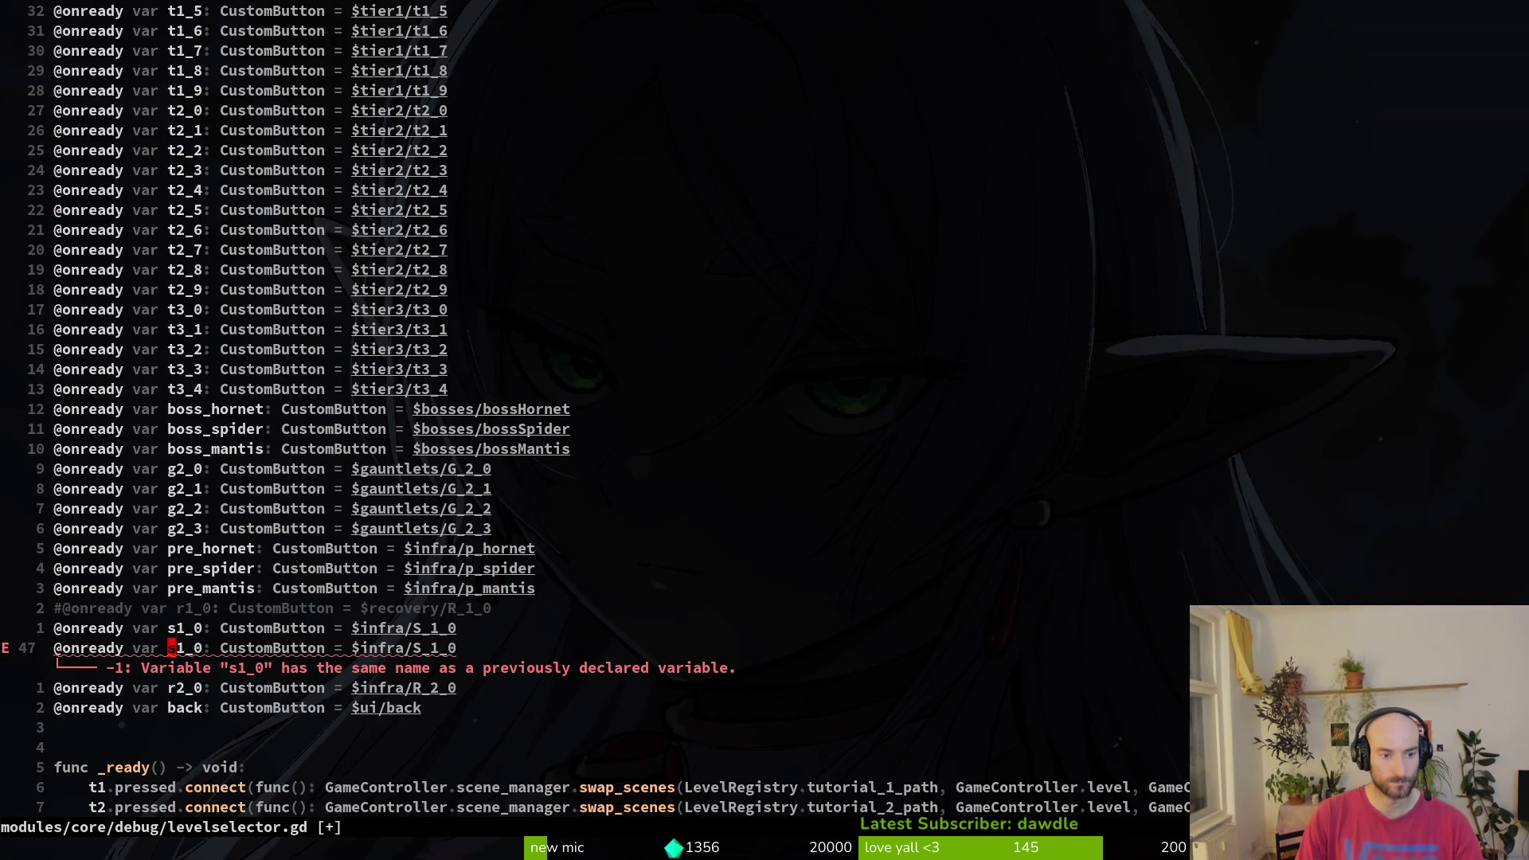
{"action": "type", "text": "kcw"}
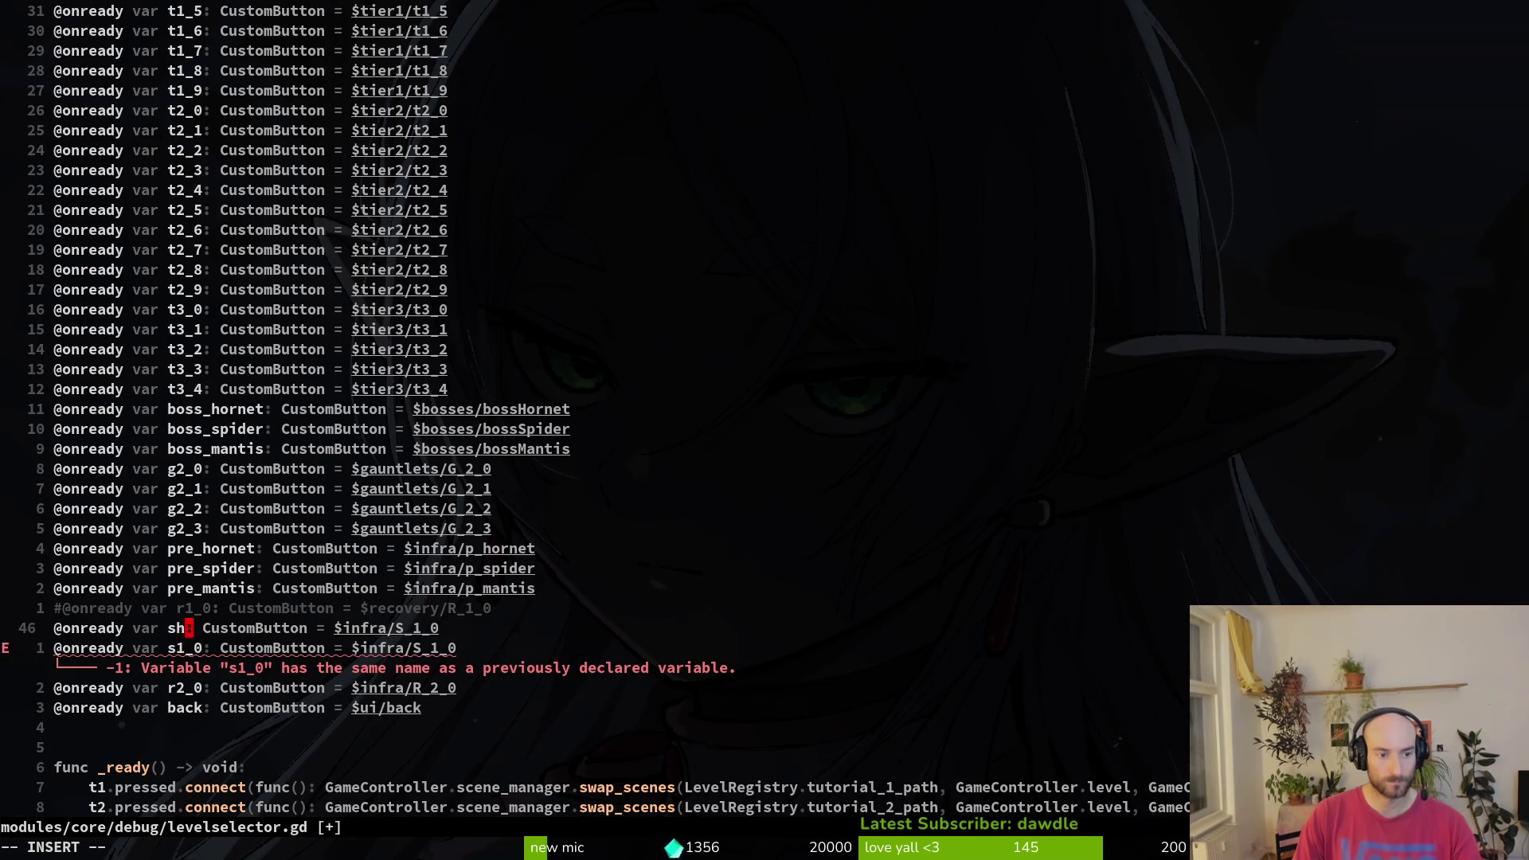
{"action": "type", "text": "_desert"}
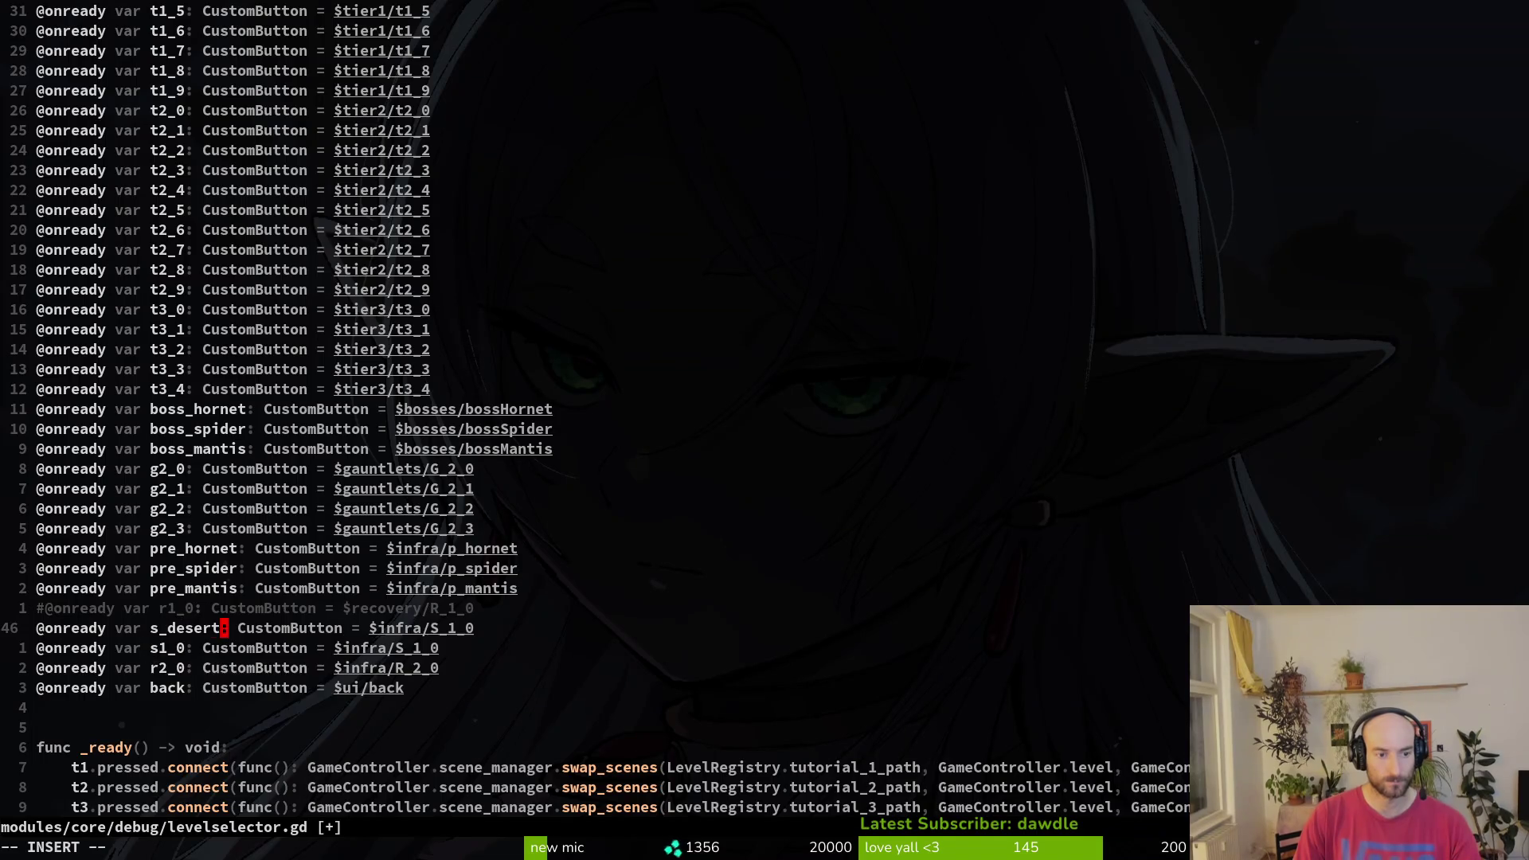
{"action": "key", "text": "Escape"}
{"action": "type", "text": "jcws_forest"}
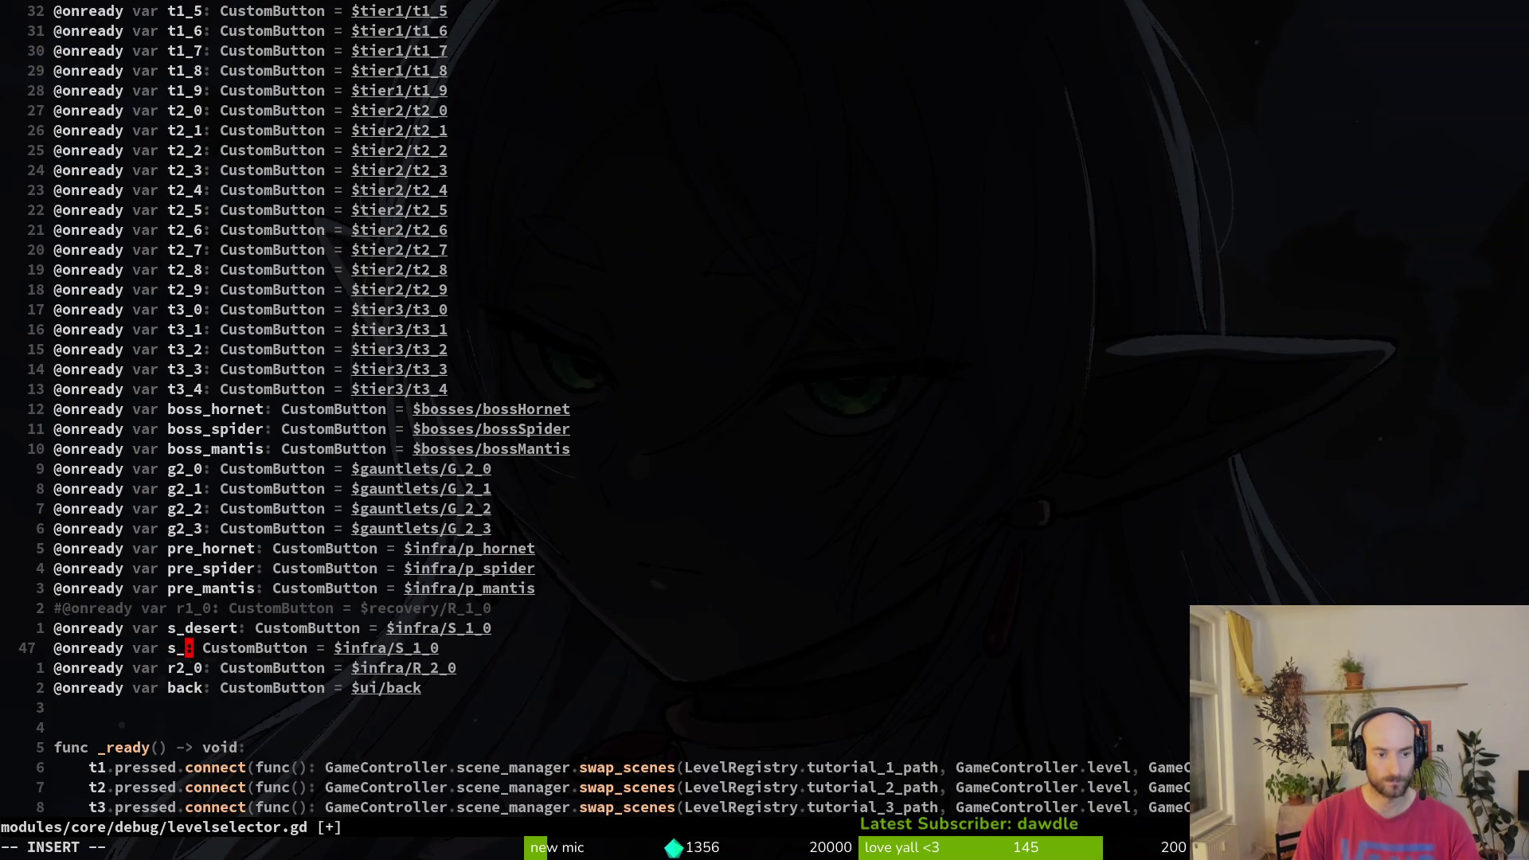
{"action": "key", "text": "Escape"}
- Change their node paths to $infra/S_desert and $infra/S_forest and save with :w
{"action": "key", "text": "dollar"}
{"action": "type", "text": "k"}
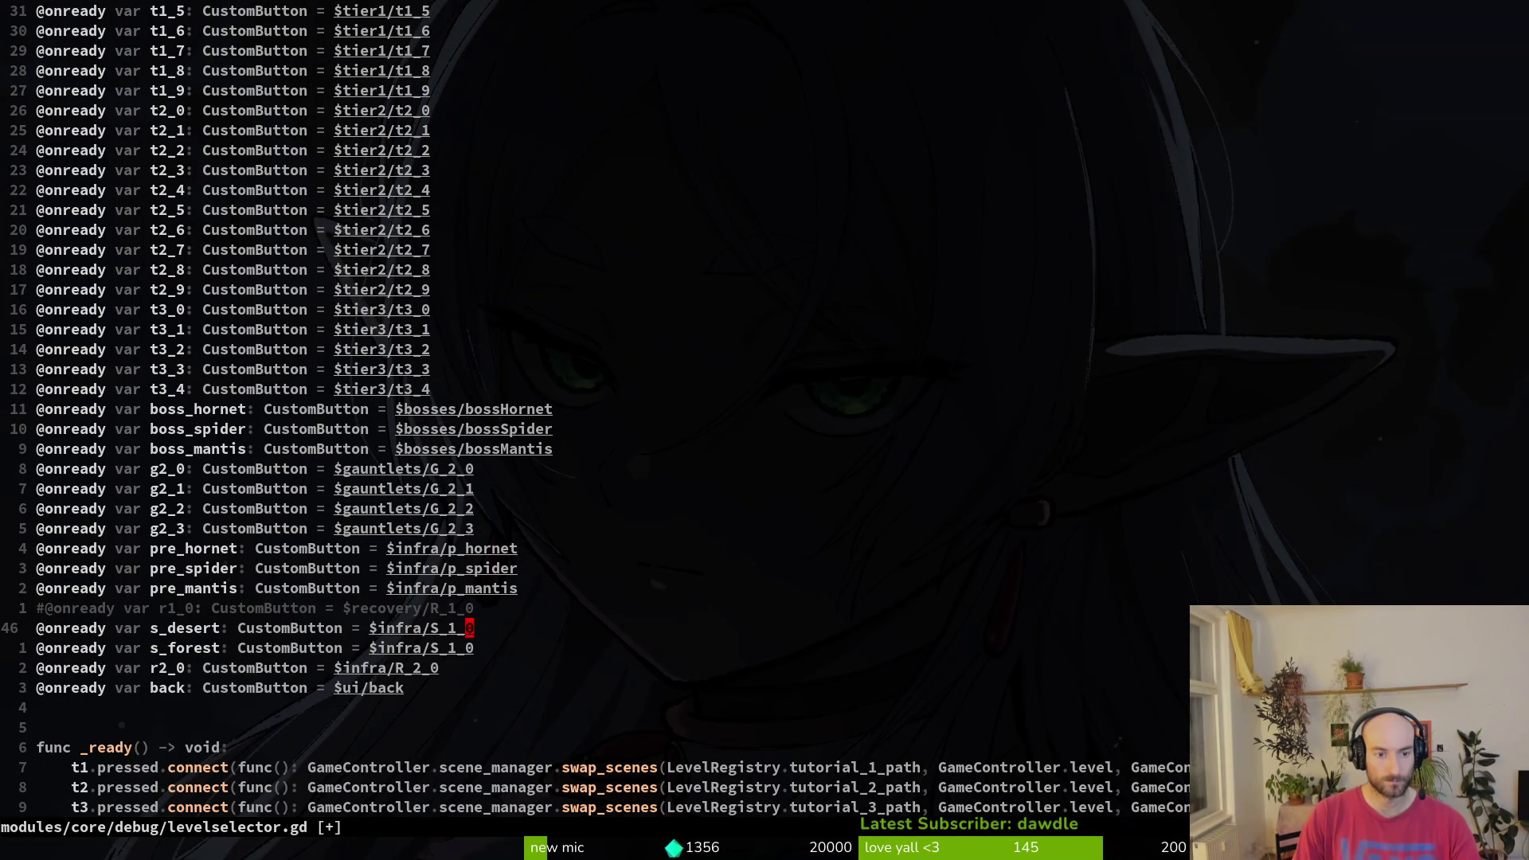
{"action": "type", "text": "i"}
{"action": "type", "text": "desrt"}
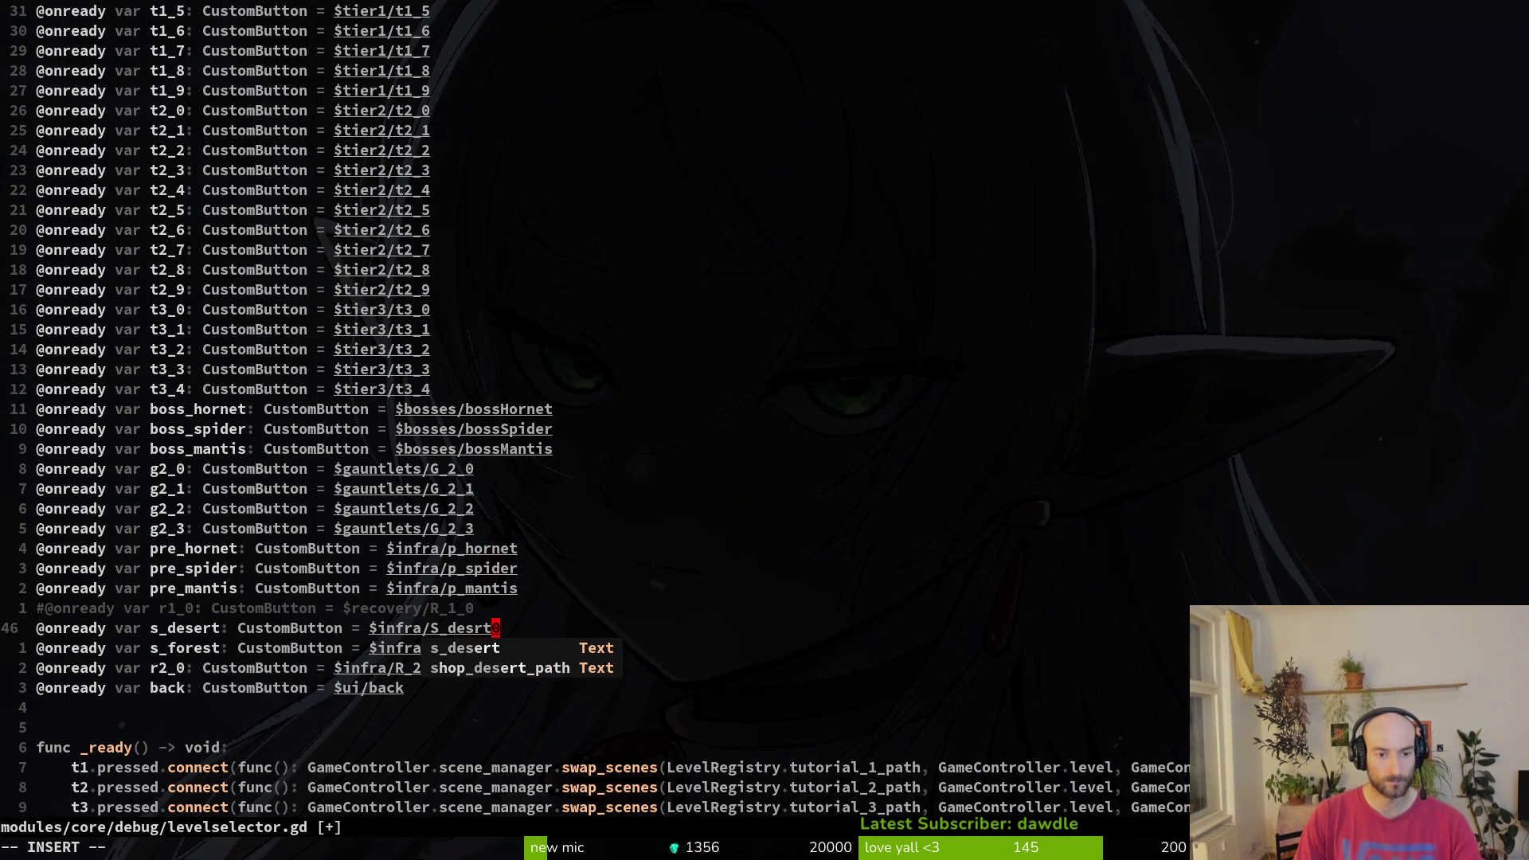
{"action": "key", "text": "BackSpace"}
{"action": "type", "text": "ert"}
{"action": "key", "text": "Escape"}
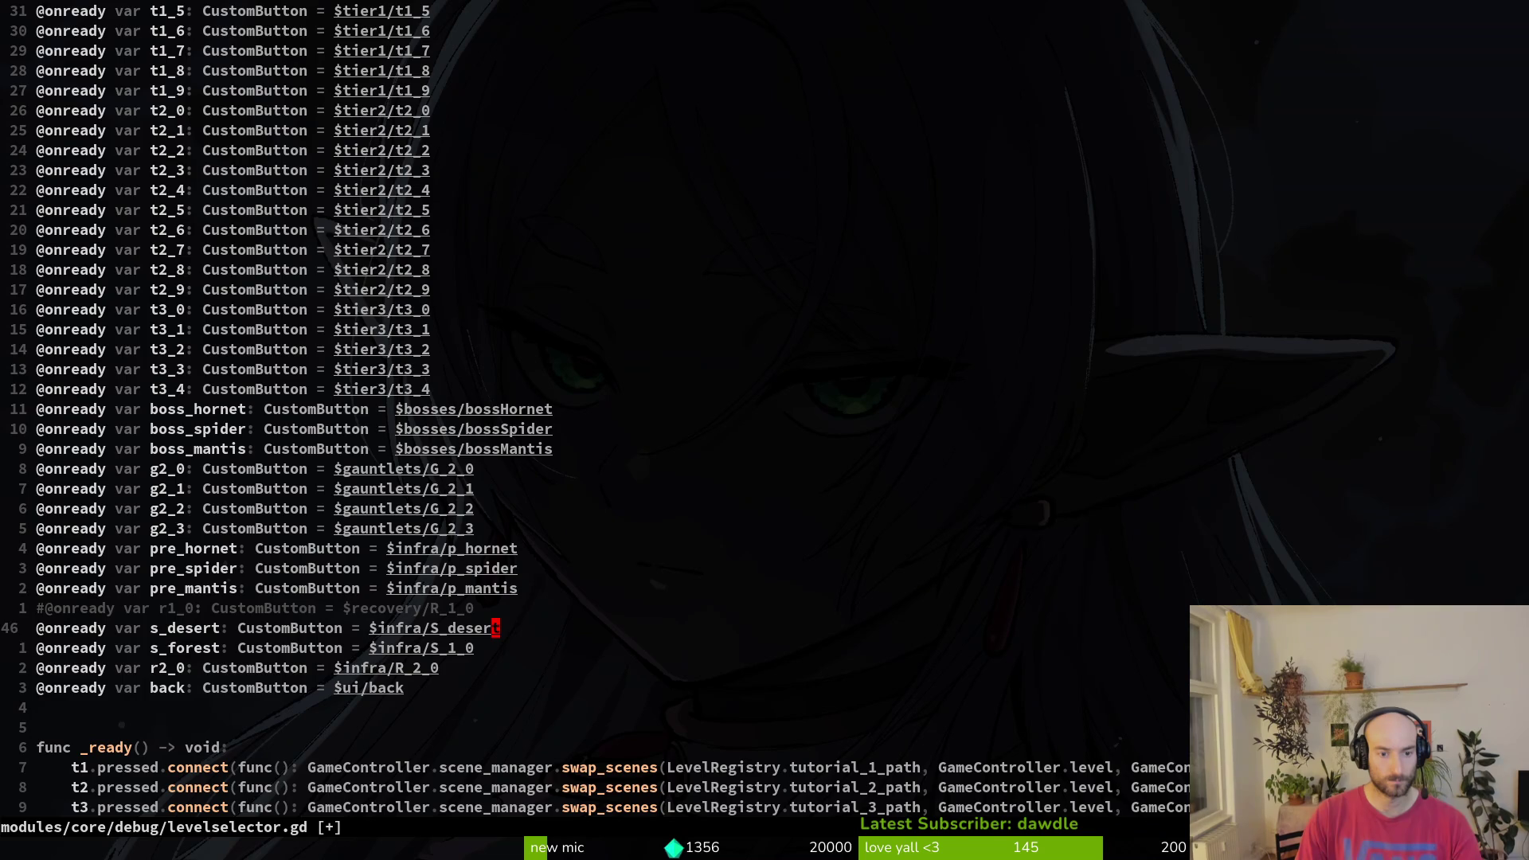
{"action": "key", "text": "j"}
{"action": "key", "text": "i"}
{"action": "key", "text": "BackSpace"}
{"action": "key", "text": "BackSpace"}
{"action": "type", "text": "forest"}
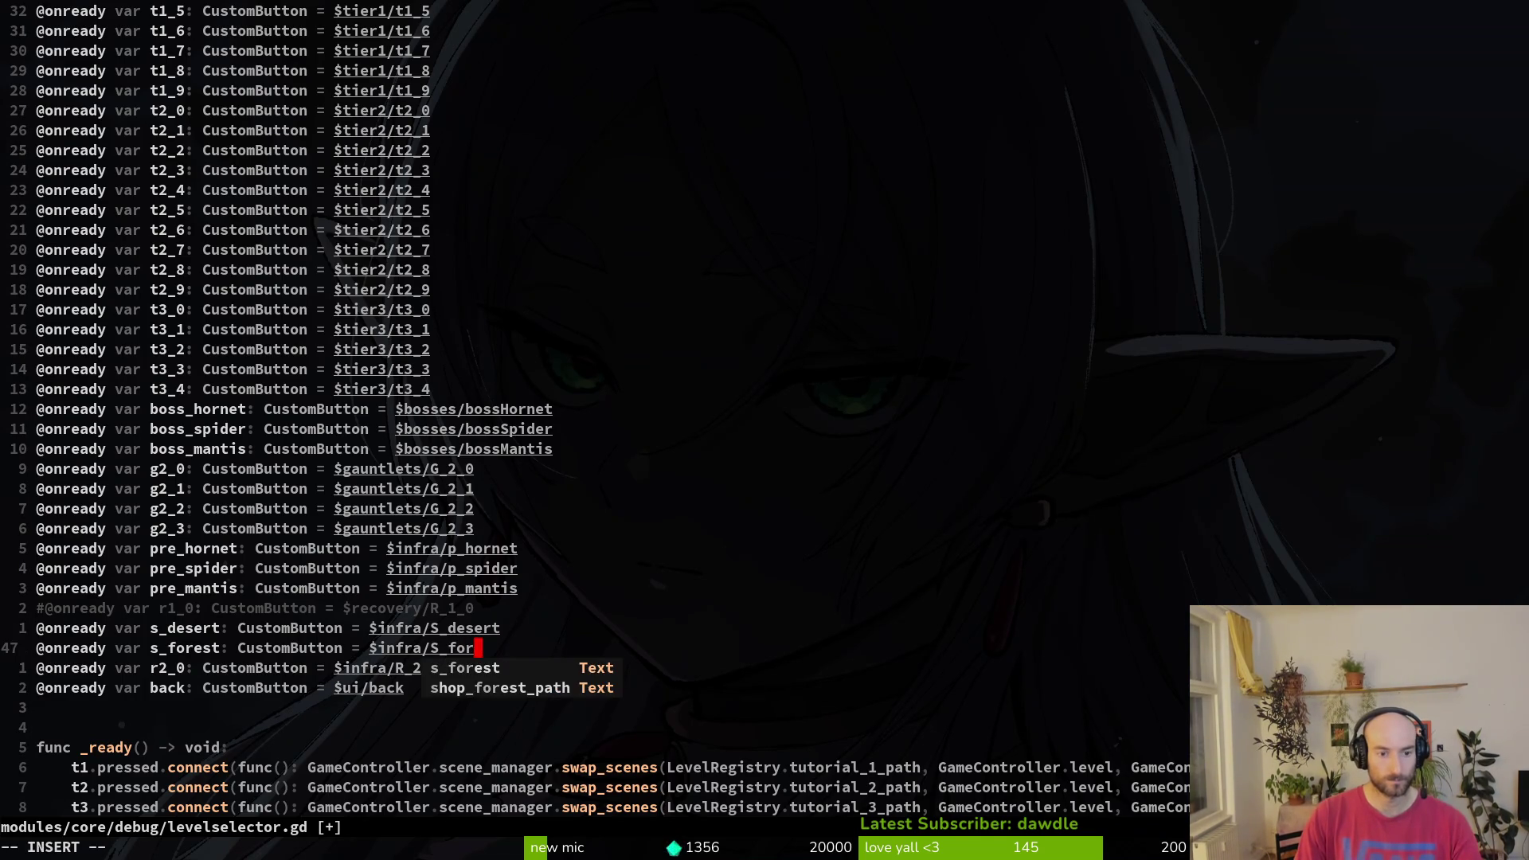
{"action": "key", "text": "Escape"}
{"action": "type", "text": ":w"}
{"action": "key", "text": "Return"}
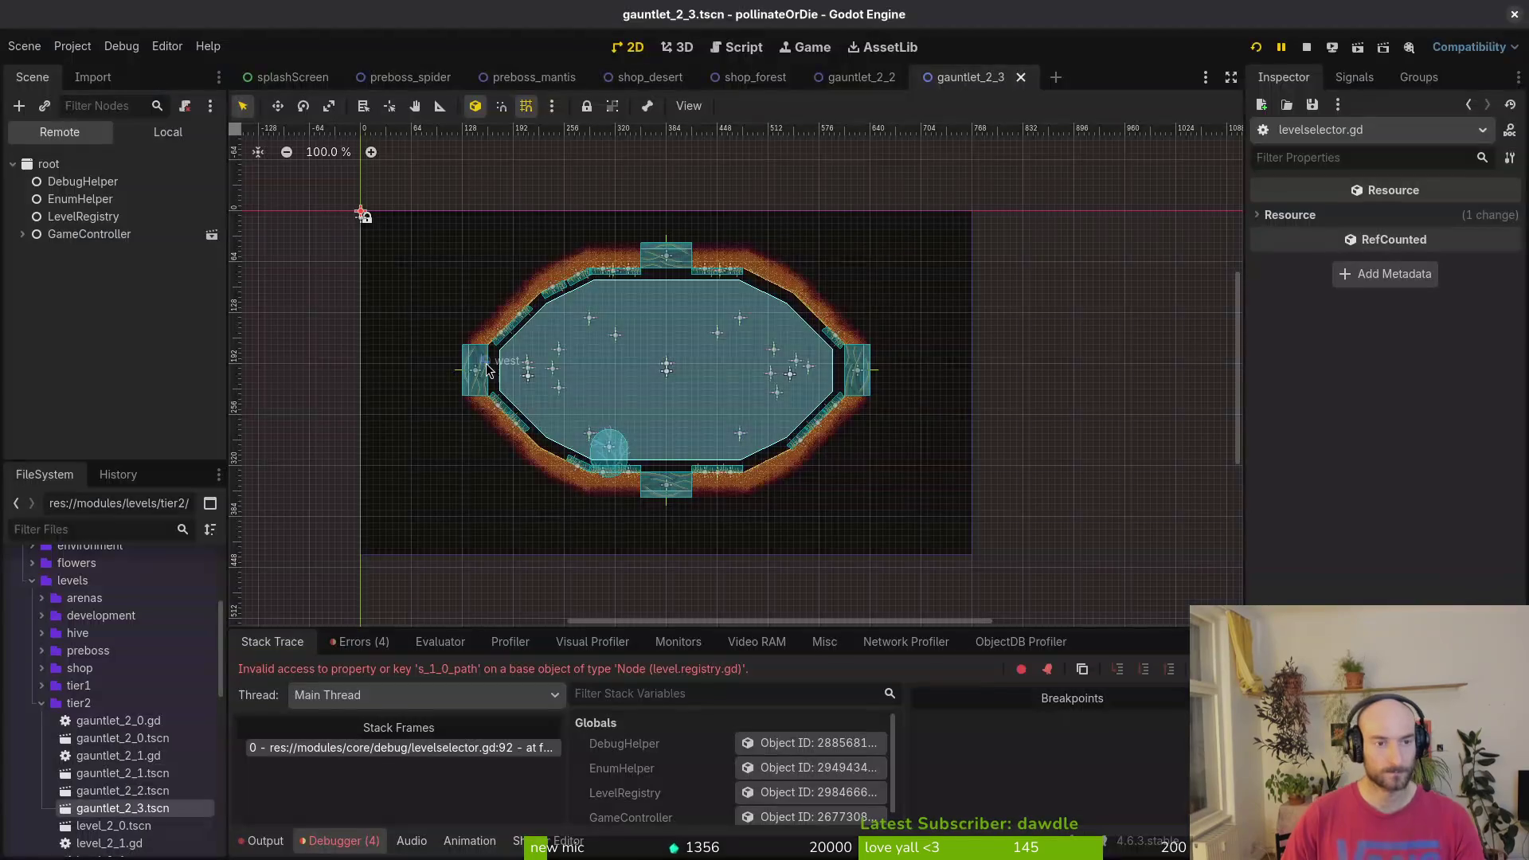
- Quick-open shield_consumable_vfx.tscn, then the levelselector.tscn scene
{"action": "key", "text": "alt+shift+o"}
{"action": "type", "text": "shieldcons"}
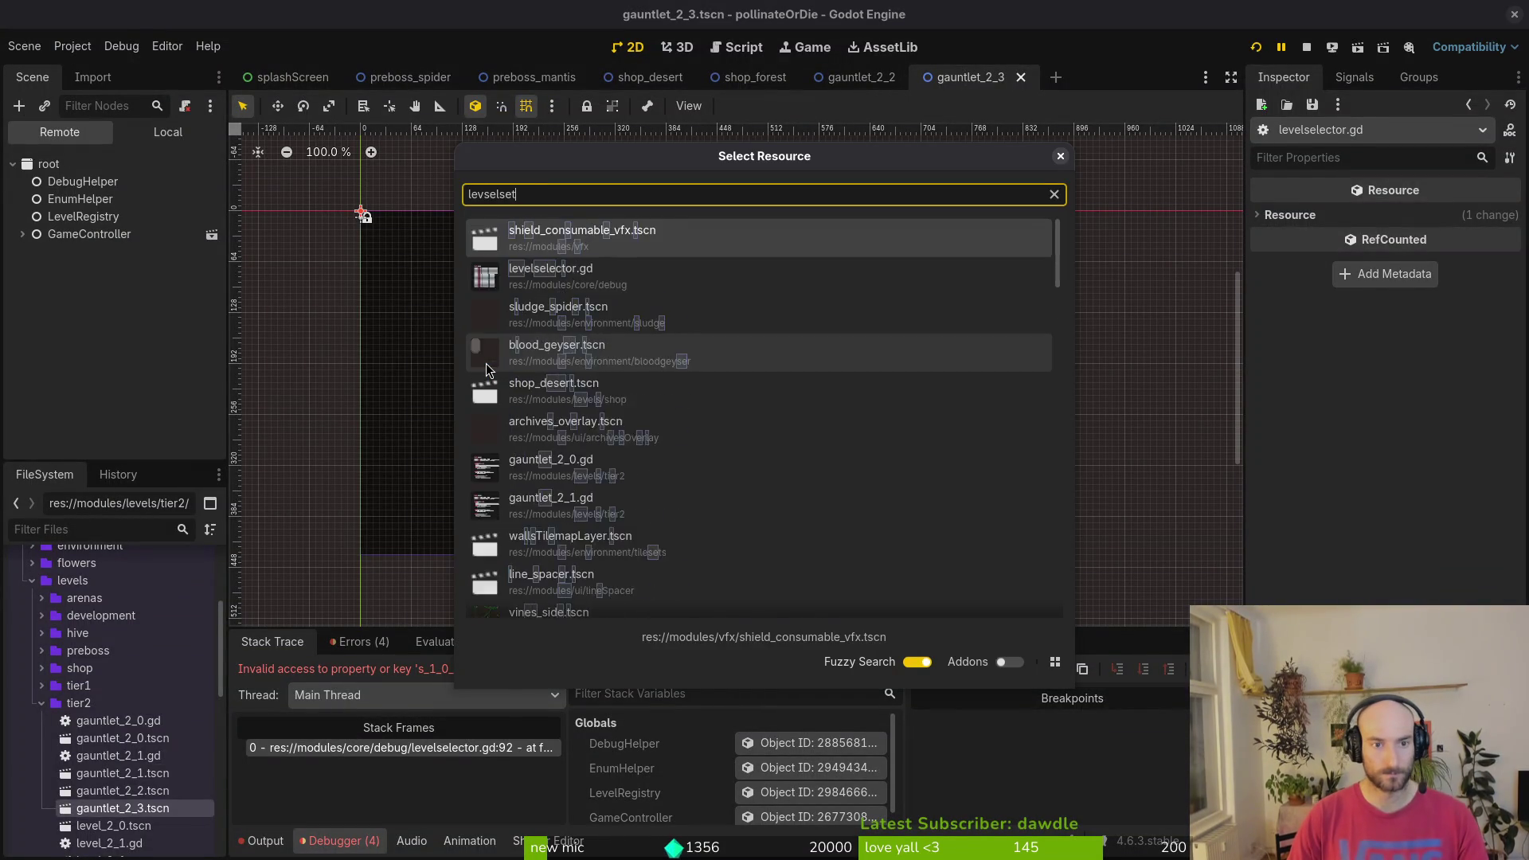
{"action": "key", "text": "Return"}
{"action": "key", "text": "alt+shift+o"}
{"action": "type", "text": "levelsel"}
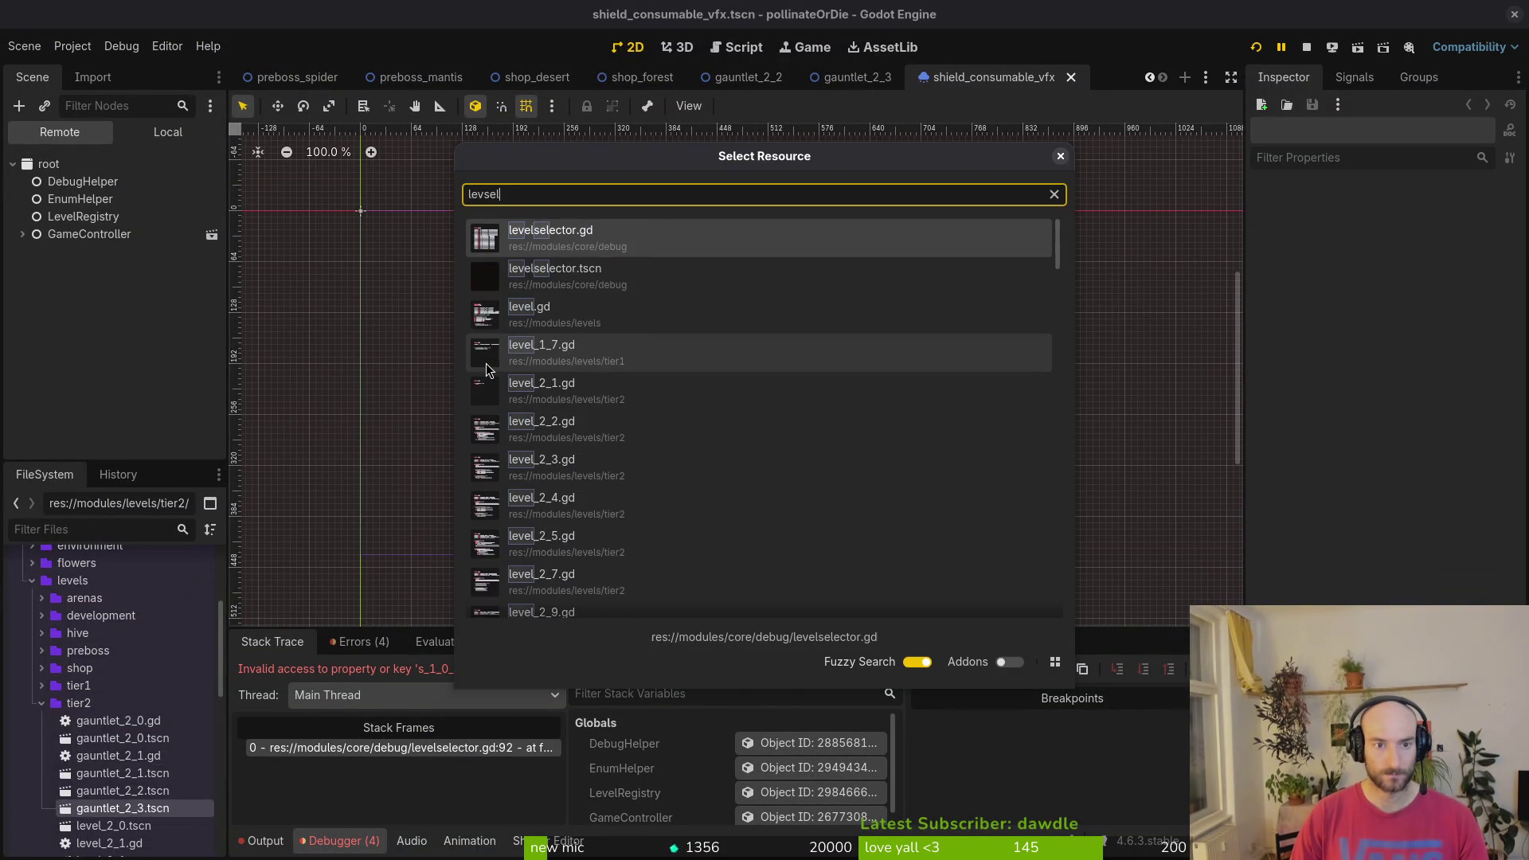
{"action": "key", "text": "Return"}
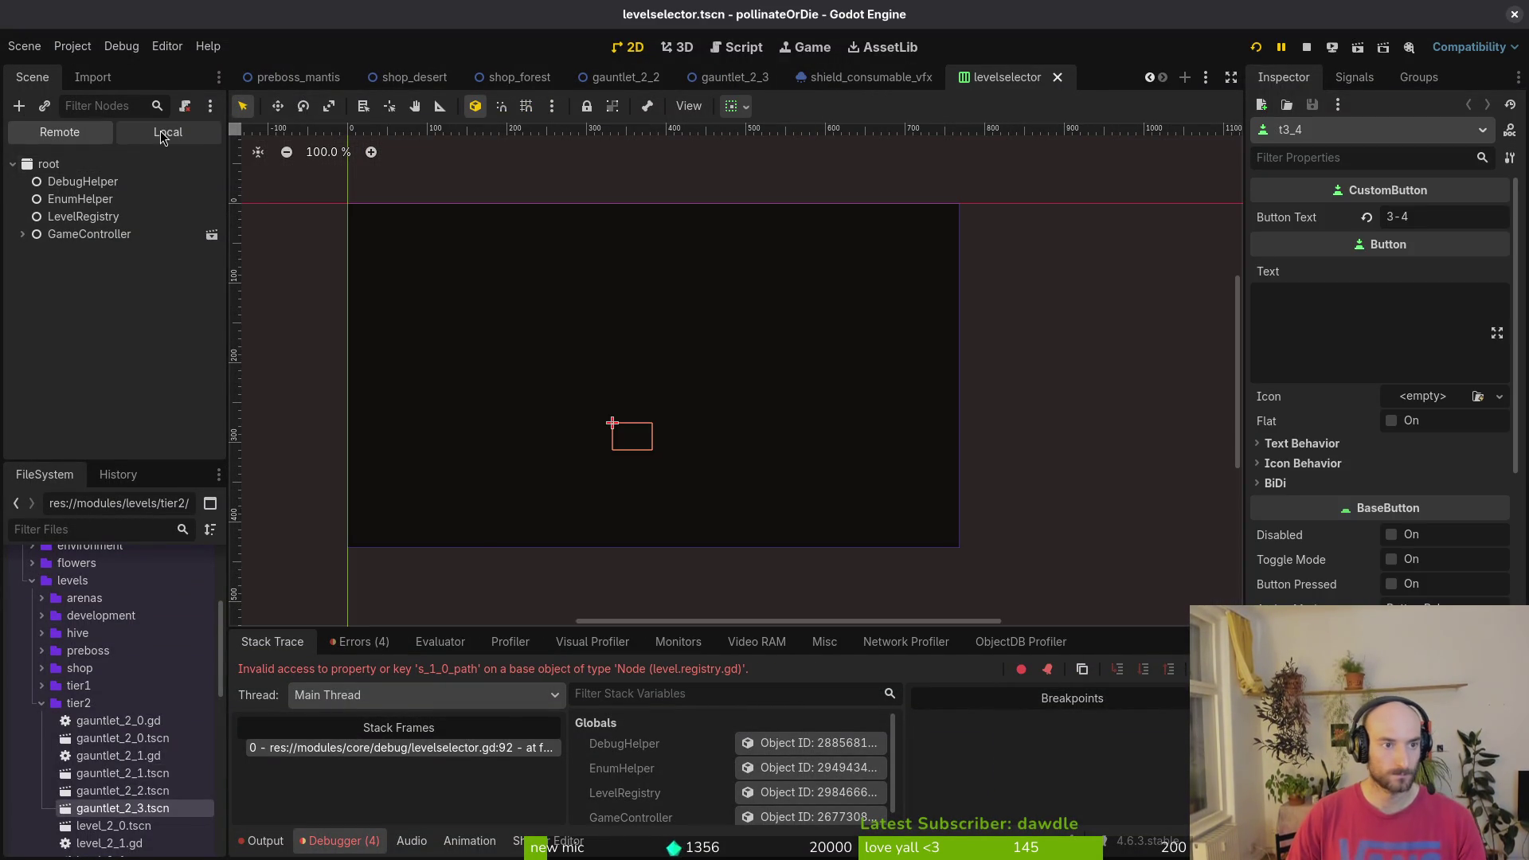
- Rename the infra/S_1_0 button node to S_desert
{"action": "left_click", "coordinate": [23, 216]}
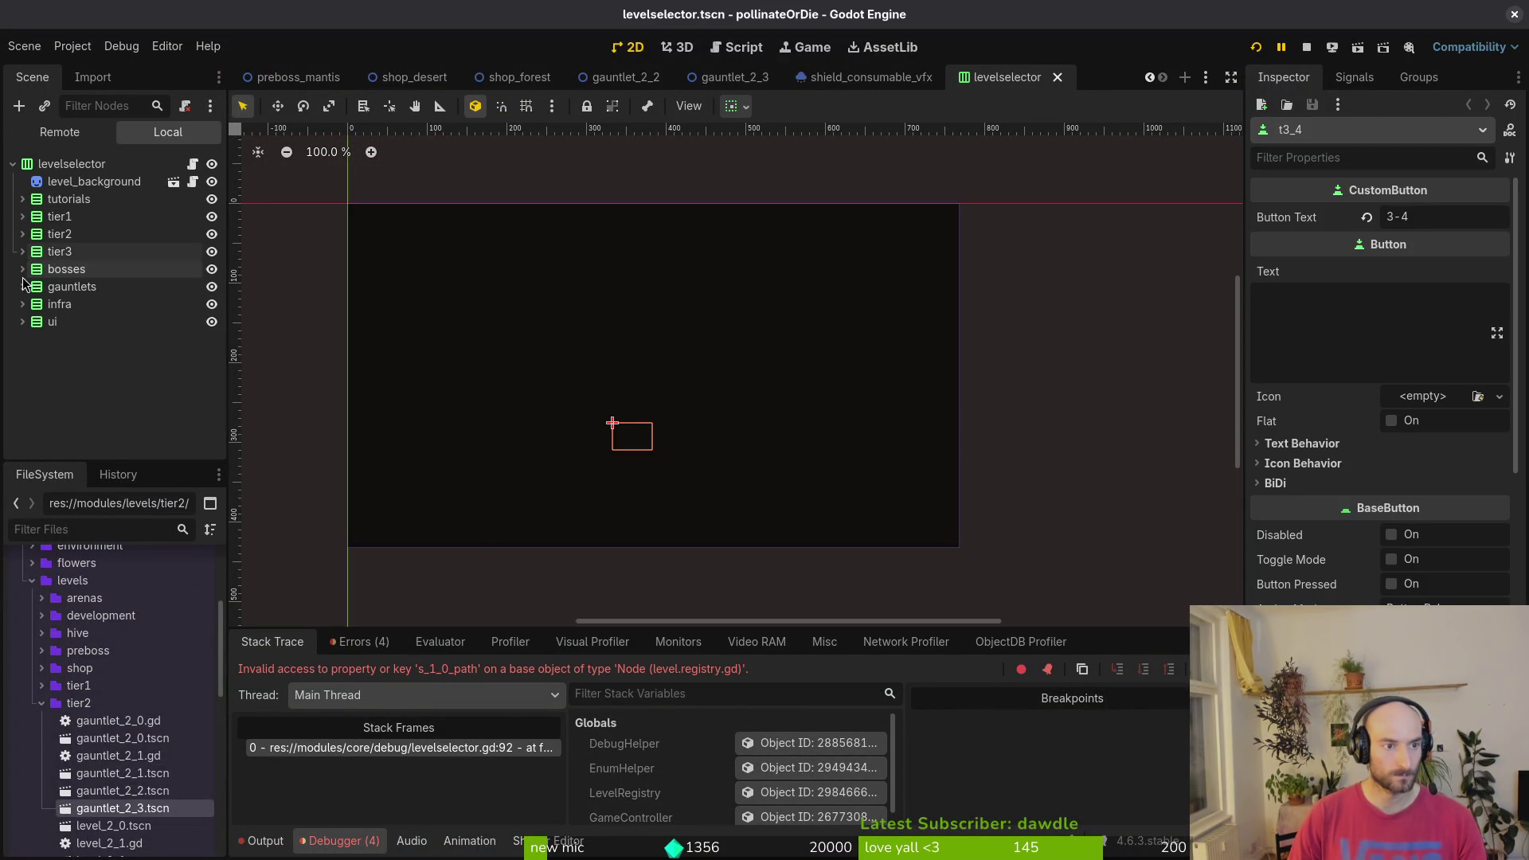
{"action": "left_click", "coordinate": [22, 304]}
{"action": "left_click", "coordinate": [72, 340]}
{"action": "type", "text": "s_desert"}
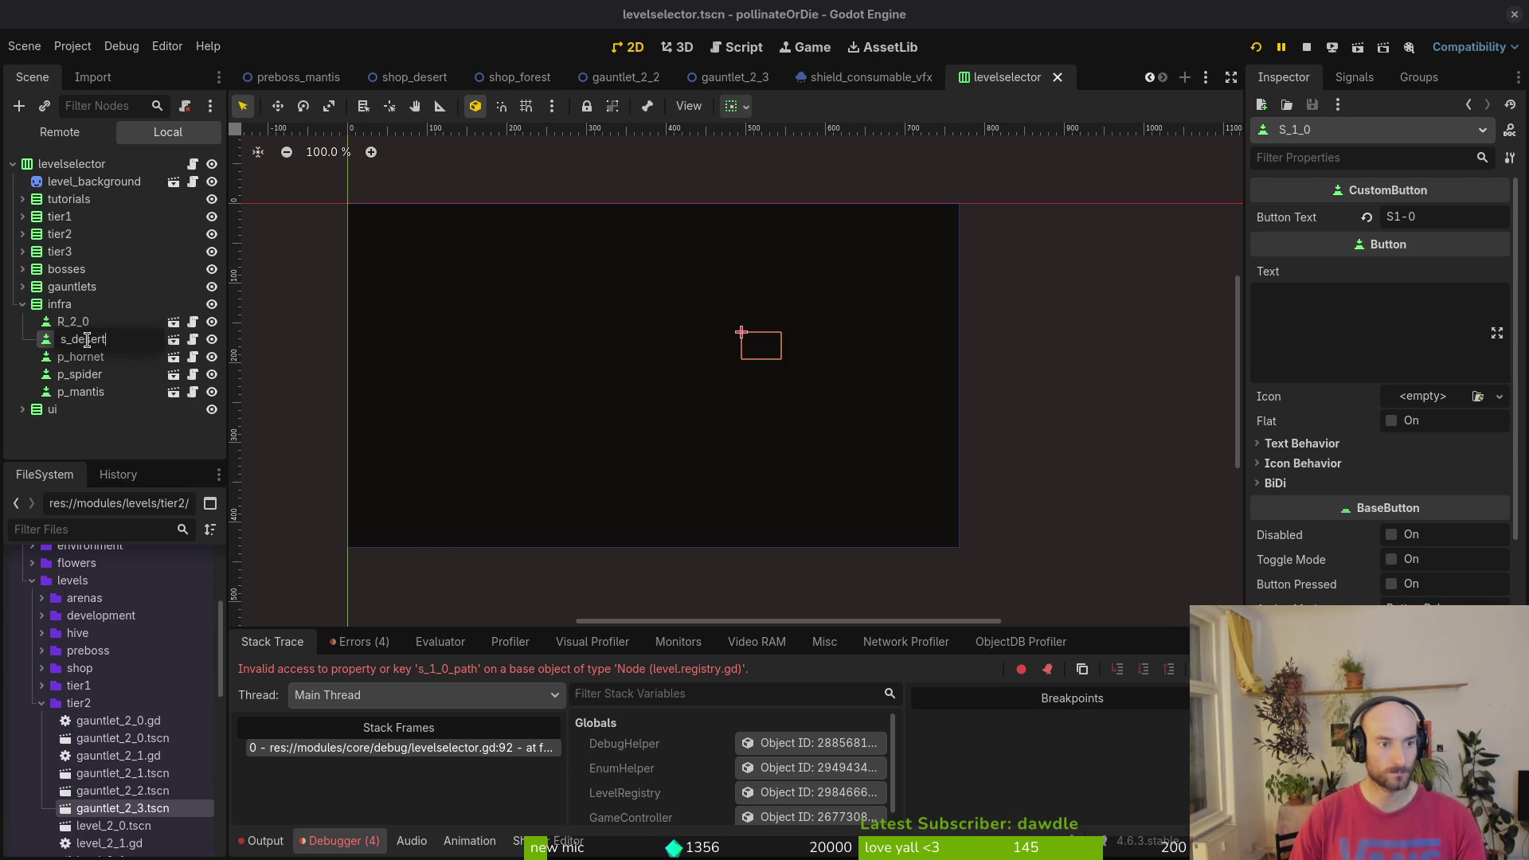
{"action": "key", "text": "Return"}
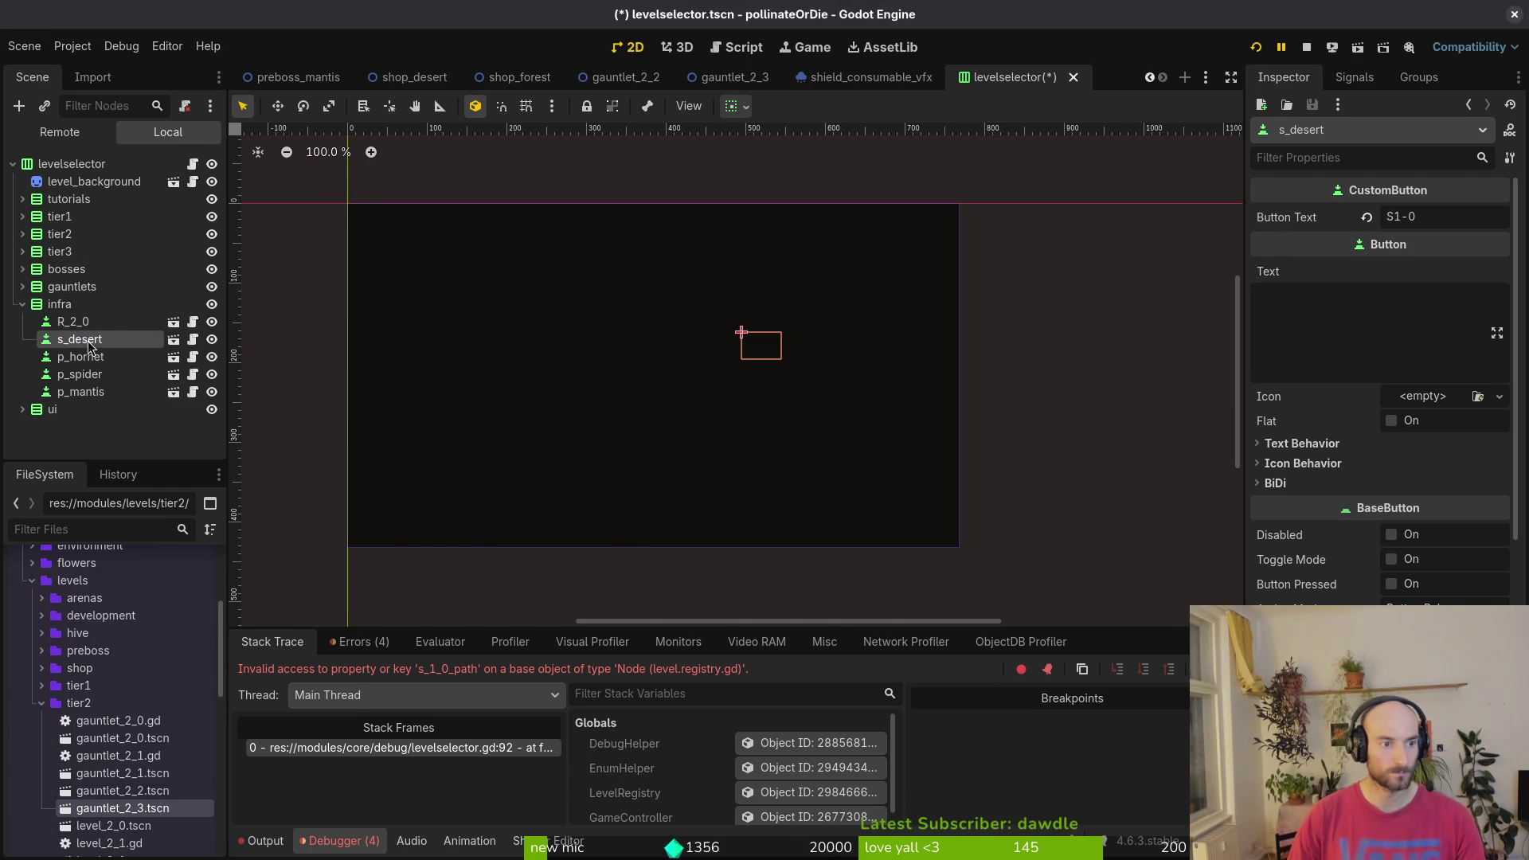
{"action": "key", "text": "alt+Tab"}
{"action": "key", "text": "alt+Tab"}
{"action": "double_click", "coordinate": [140, 341]}
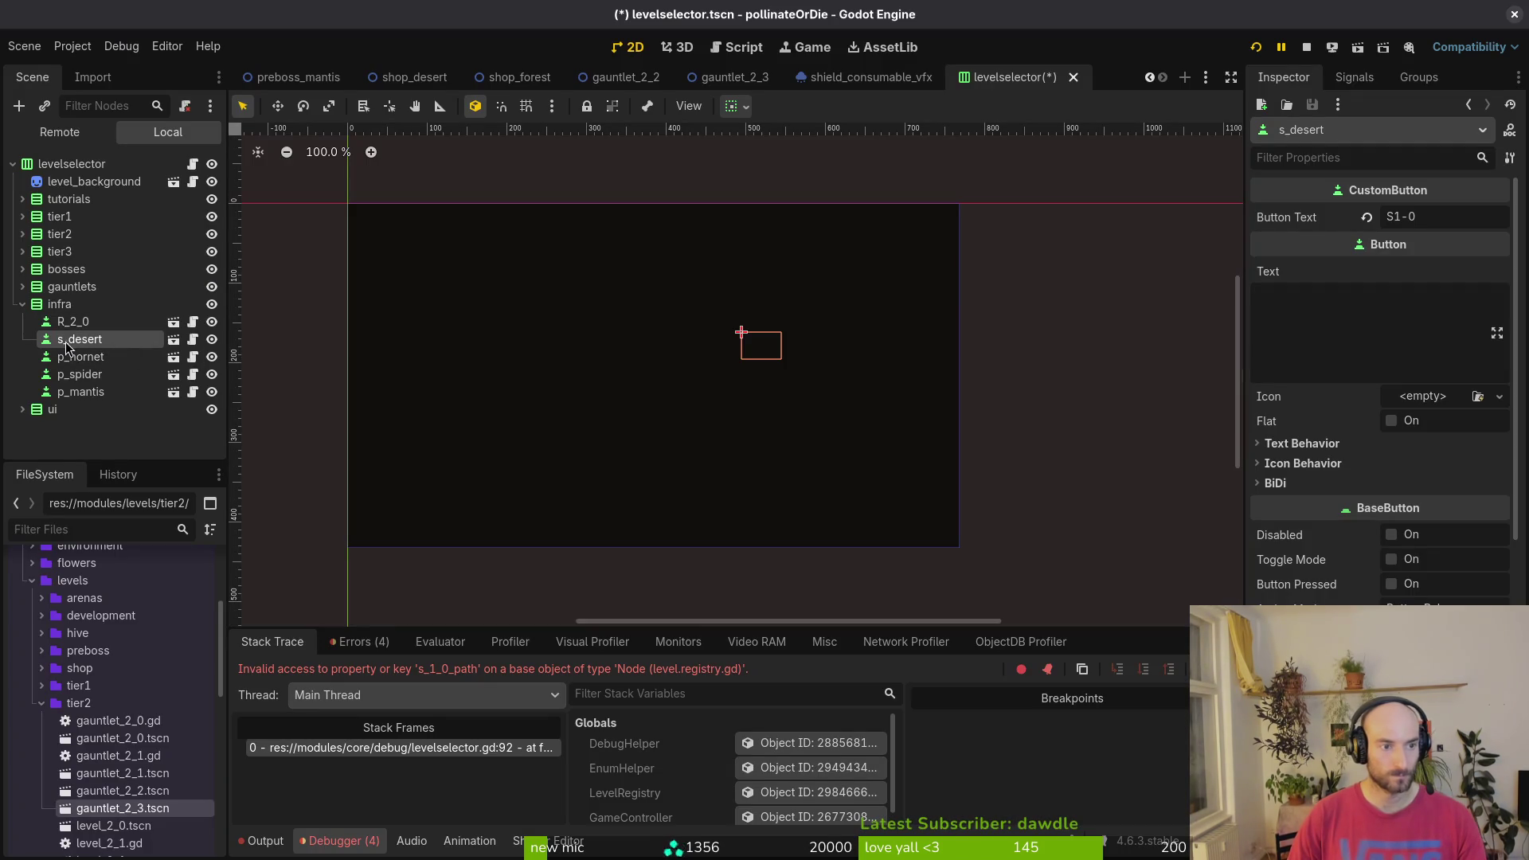
{"action": "key", "text": "Home"}
{"action": "type", "text": "S"}
{"action": "key", "text": "Delete"}
{"action": "key", "text": "Return"}
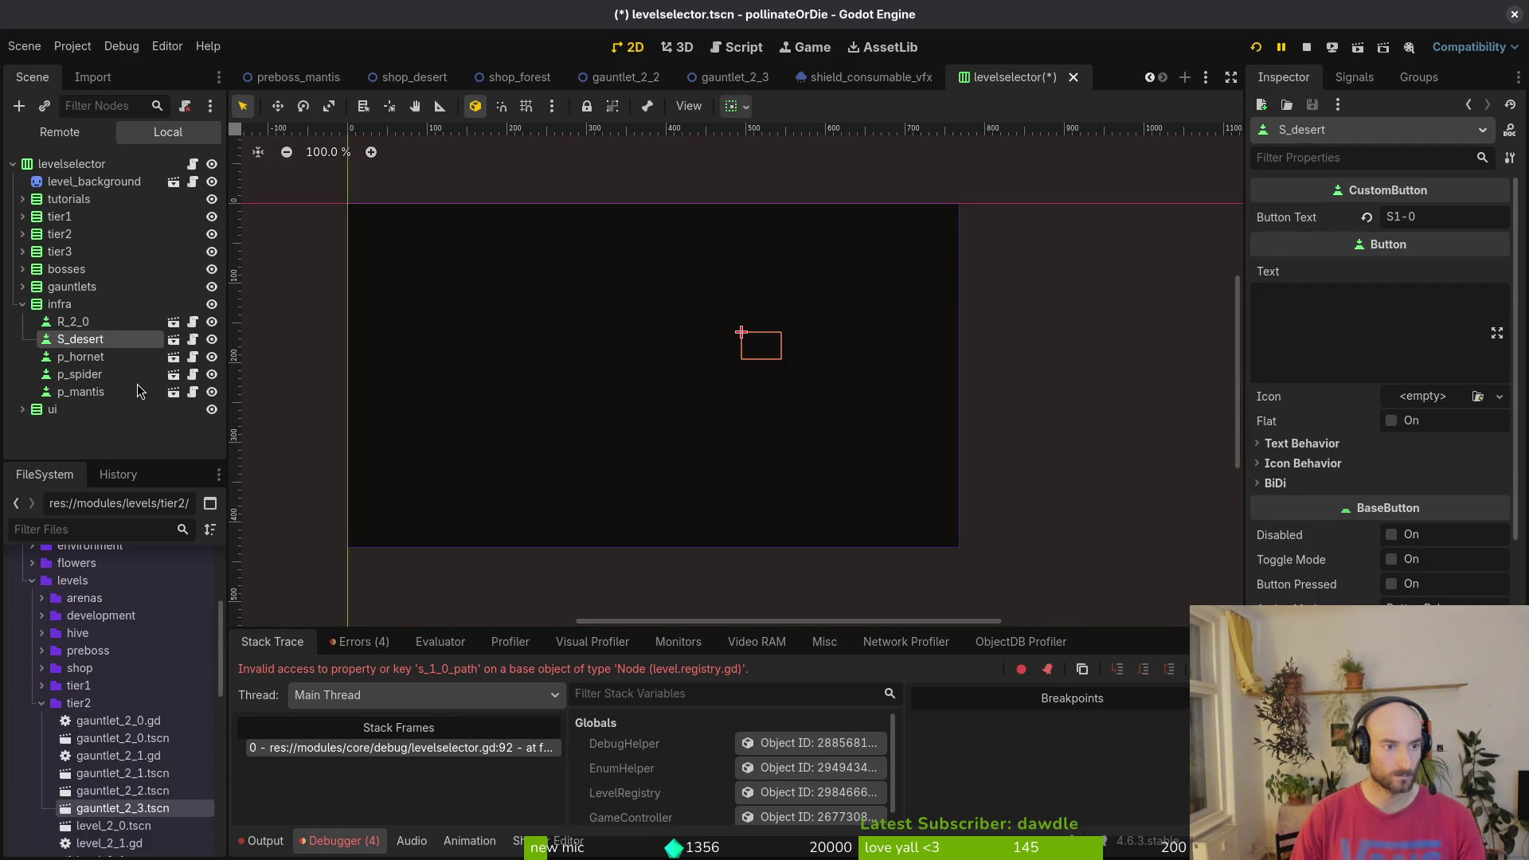
- Duplicate S_desert, name the copy S_forest, and save the scene
{"action": "key", "text": "ctrl+d"}
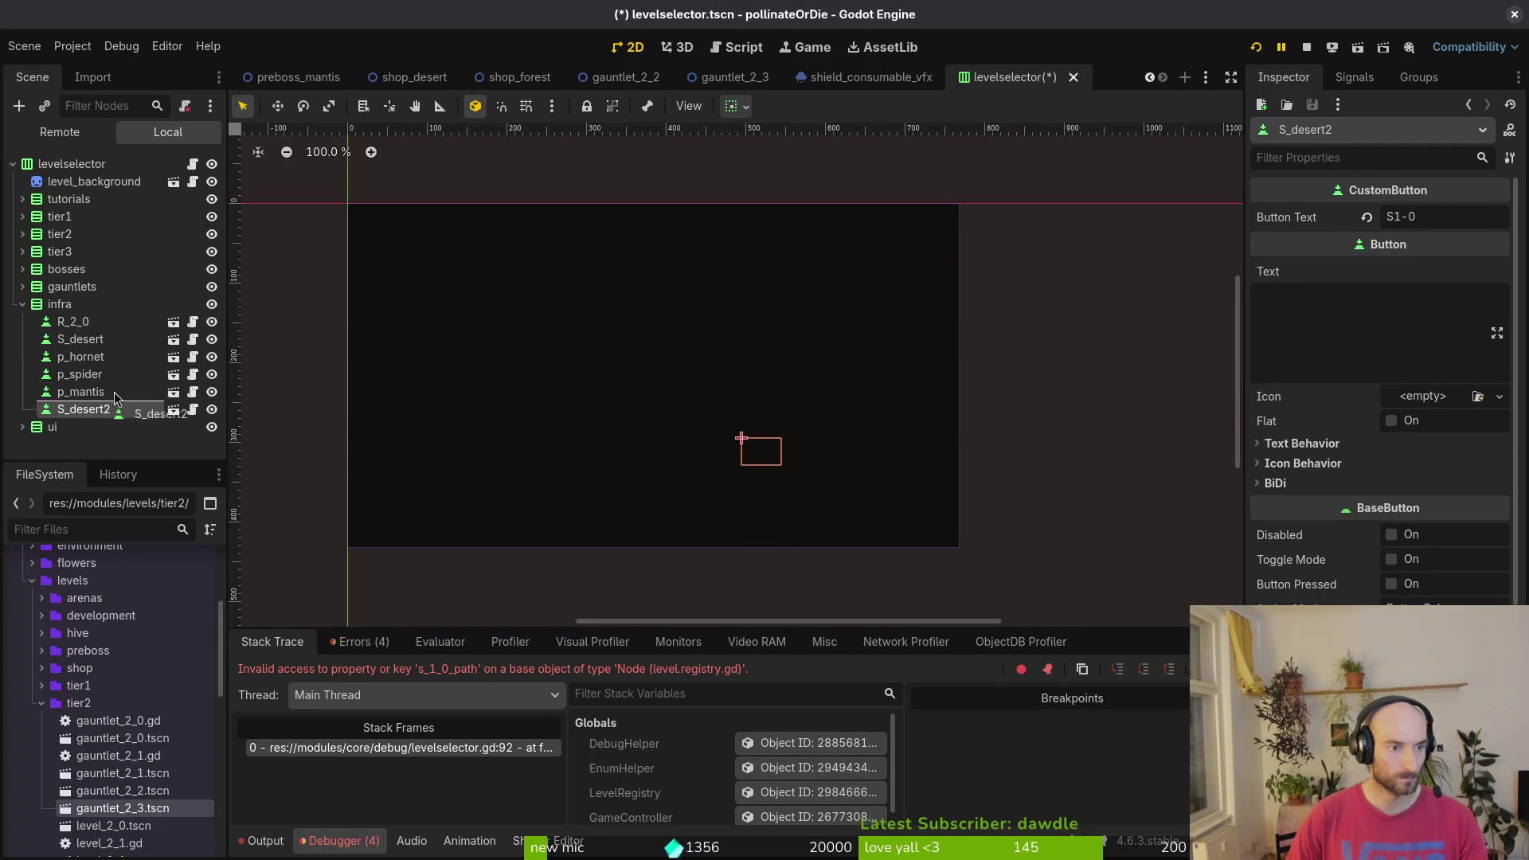
{"action": "double_click", "coordinate": [131, 356]}
{"action": "left_click", "coordinate": [130, 356]}
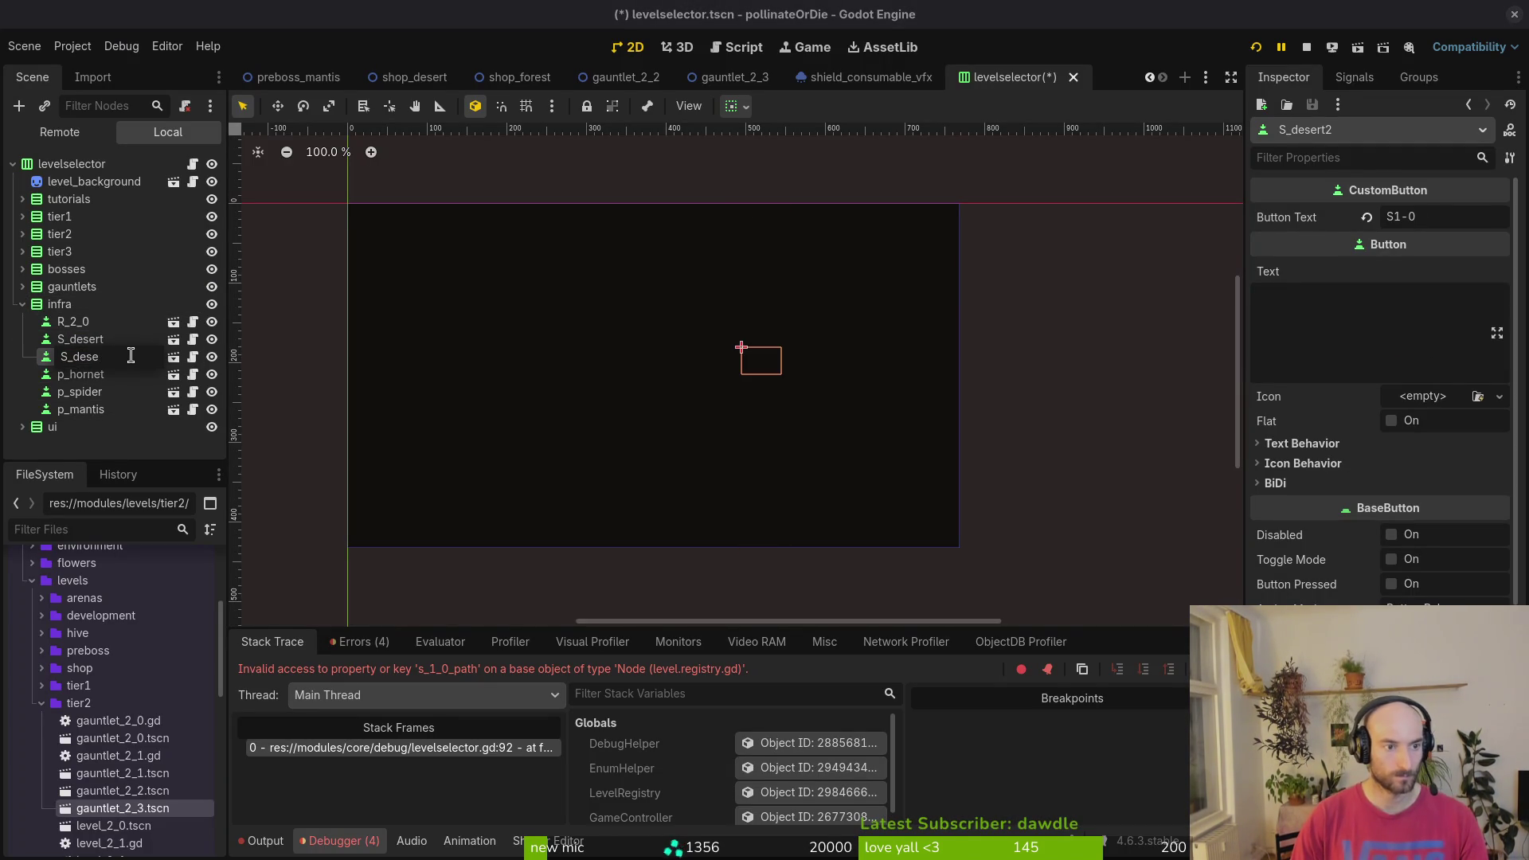
{"action": "type", "text": "est"}
{"action": "key", "text": "Return"}
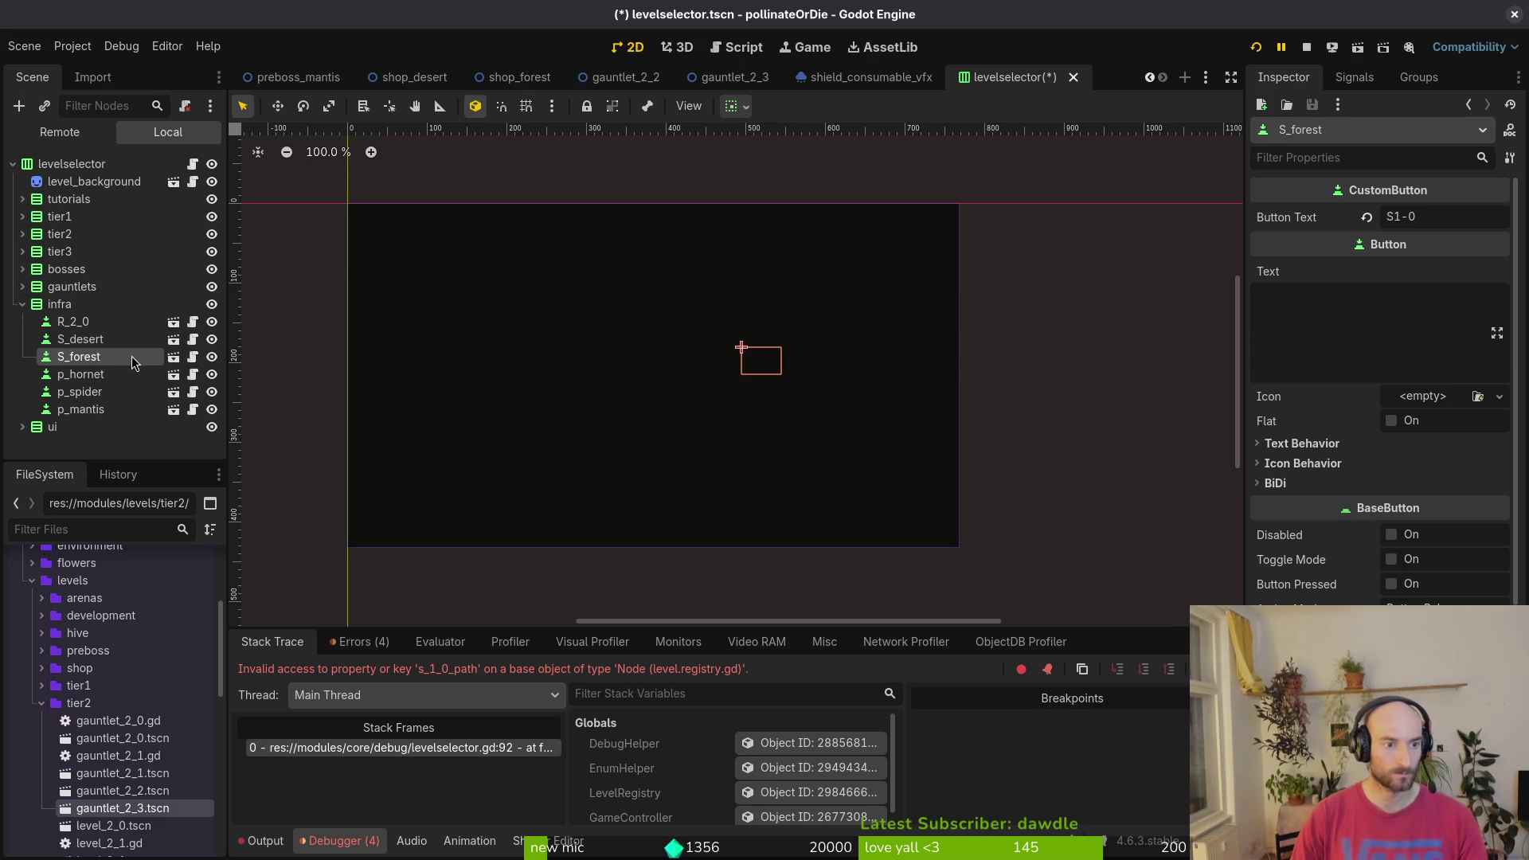
{"action": "left_click", "coordinate": [21, 309]}
{"action": "key", "text": "ctrl+s"}
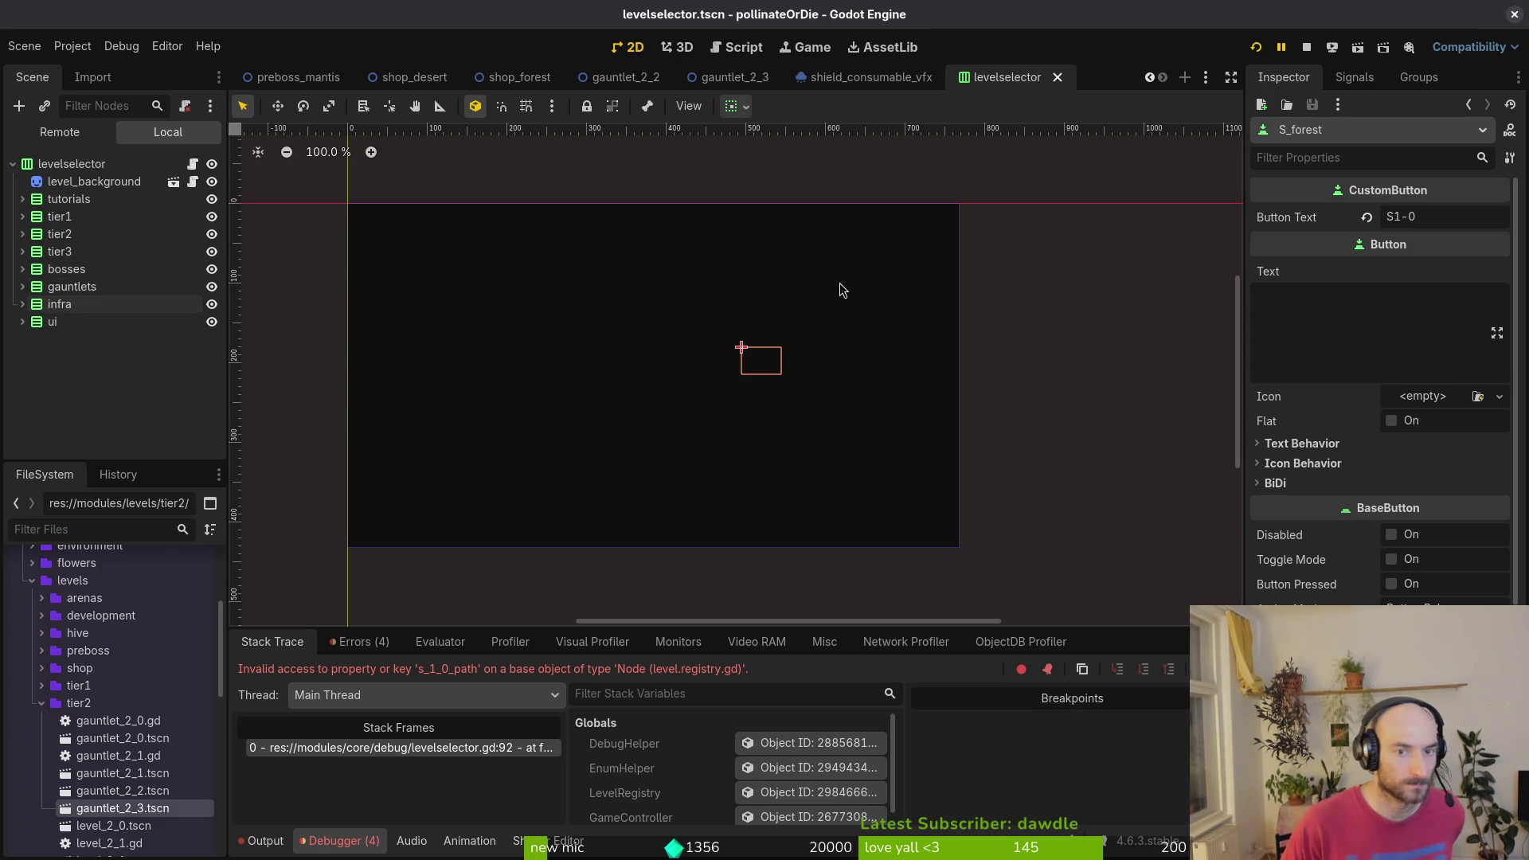
- Expand and collapse the ui, infra, bosses and gauntlets groups to inspect their buttons
{"action": "left_click", "coordinate": [21, 322]}
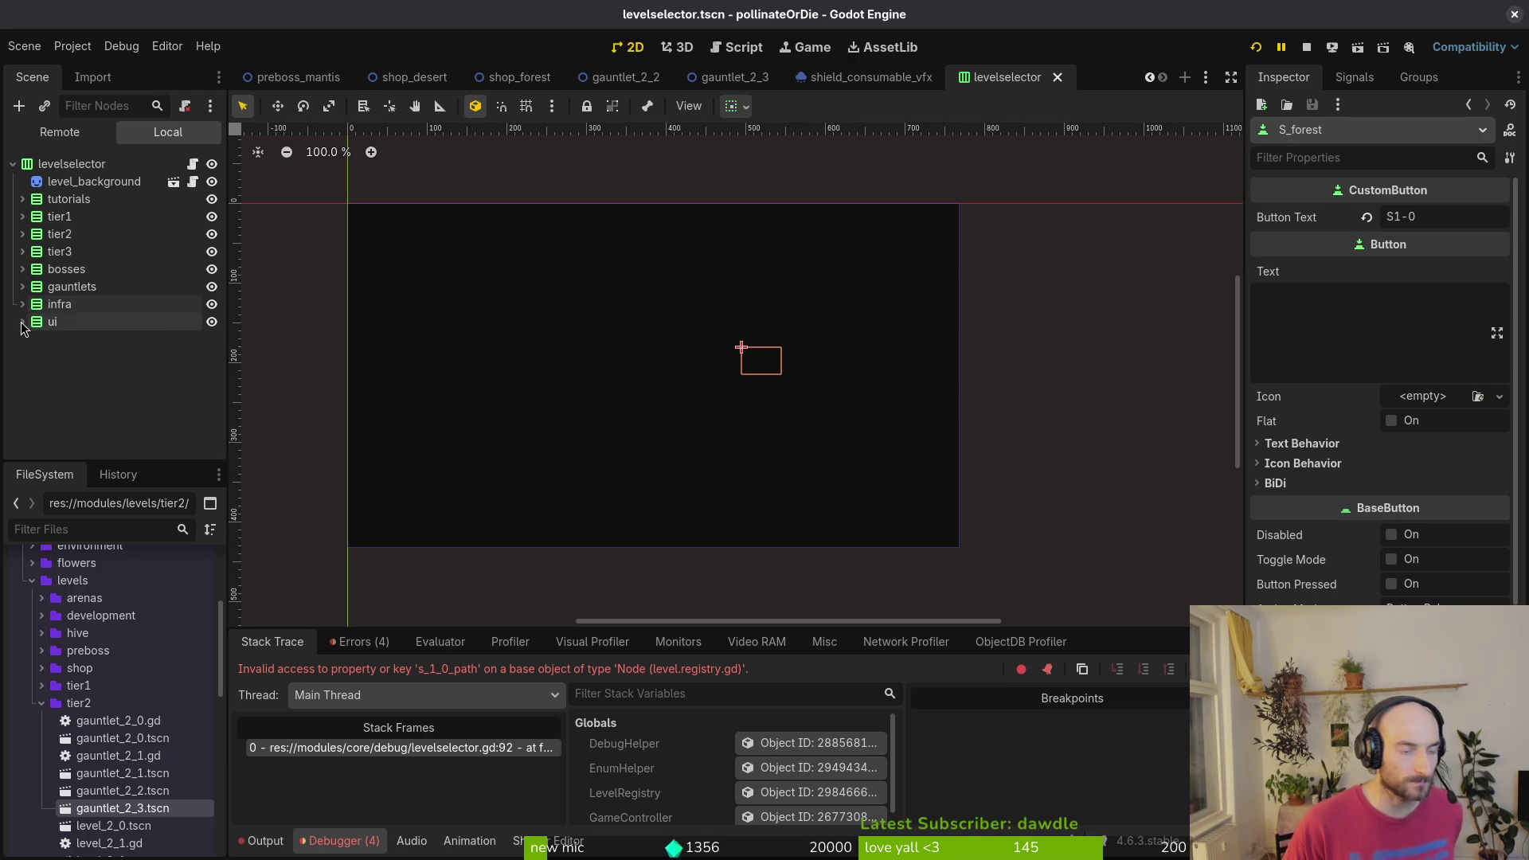
{"action": "left_click", "coordinate": [23, 321]}
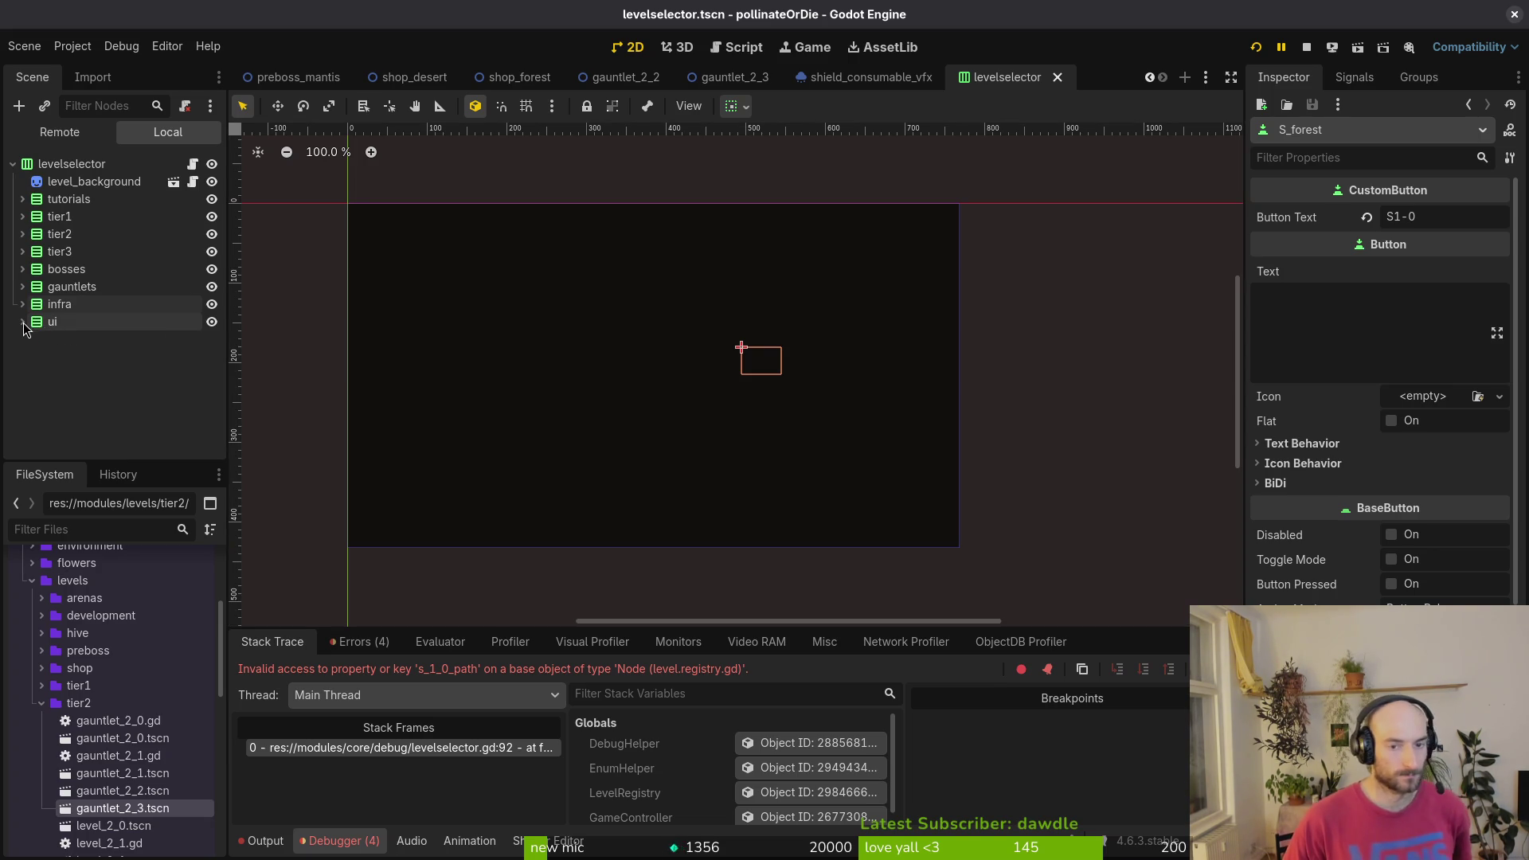
{"action": "left_click", "coordinate": [22, 304]}
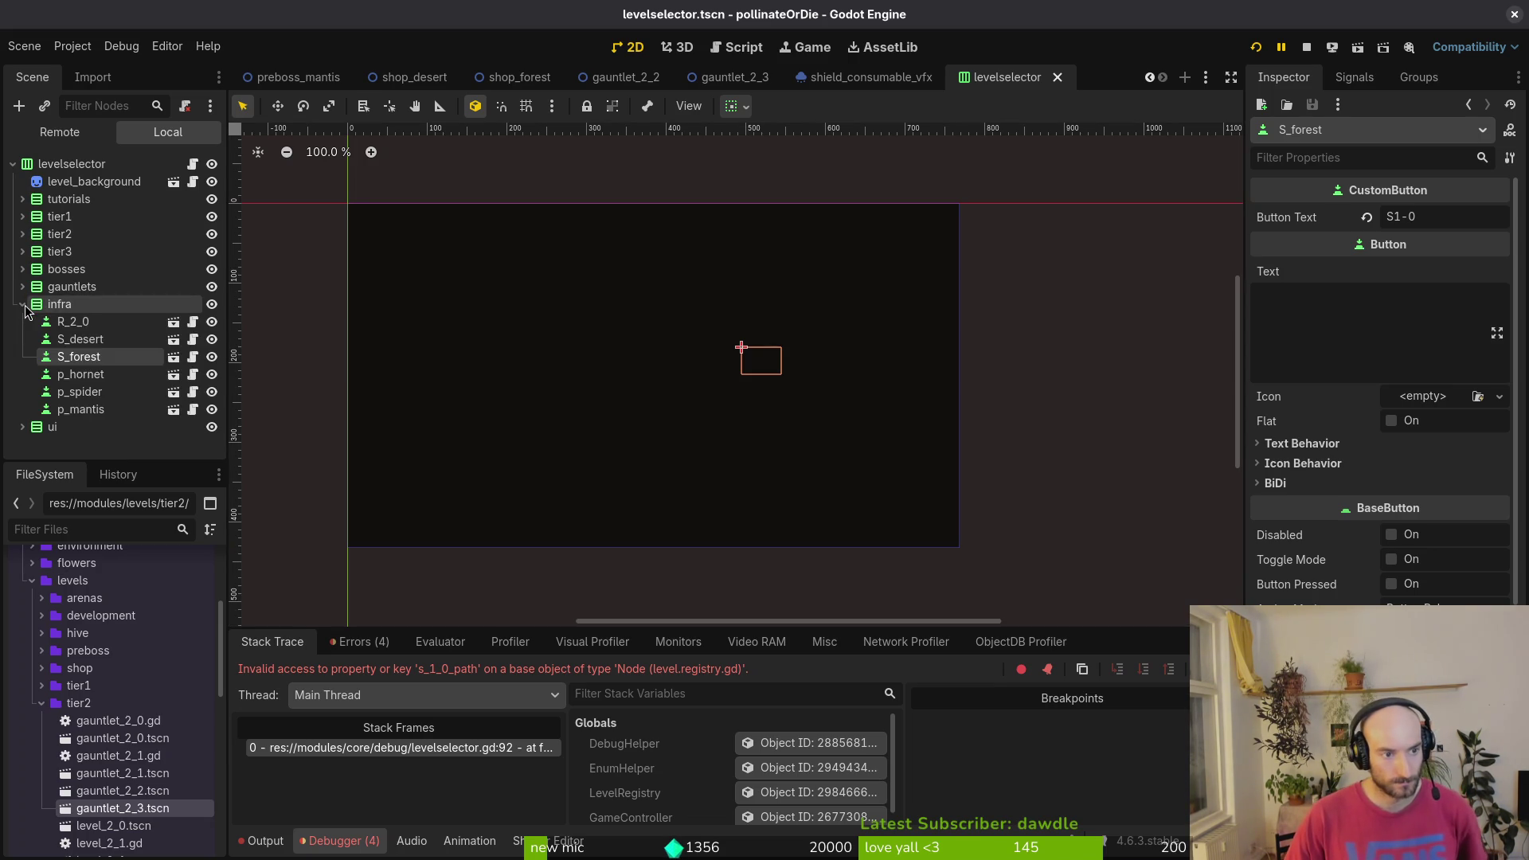
{"action": "left_click", "coordinate": [22, 305]}
{"action": "left_click", "coordinate": [22, 269]}
{"action": "left_click", "coordinate": [22, 269]}
{"action": "left_click", "coordinate": [22, 286]}
{"action": "left_click", "coordinate": [21, 286]}
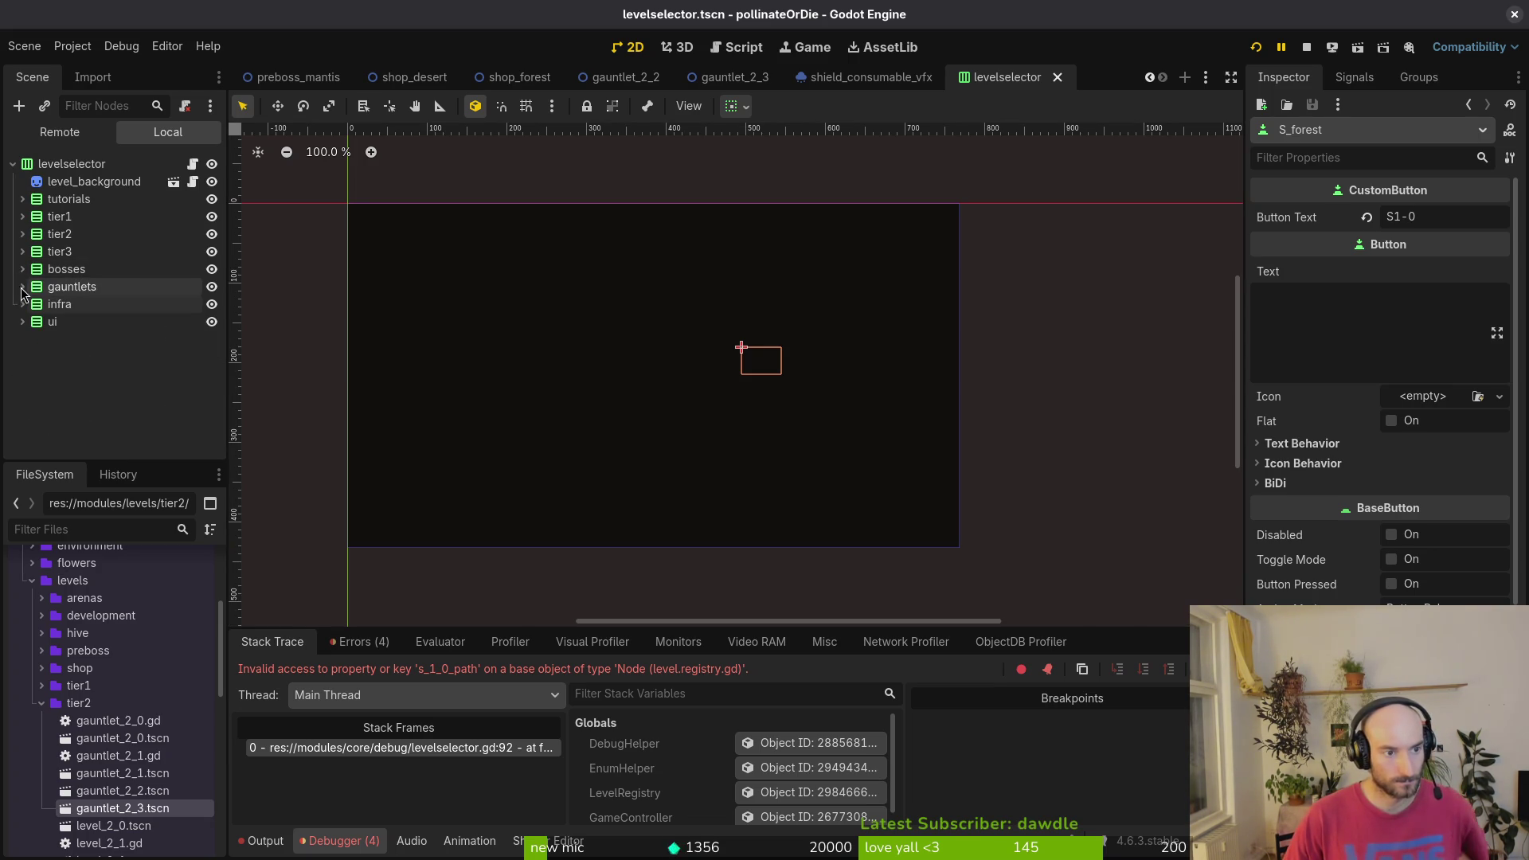
{"action": "left_click", "coordinate": [23, 288]}
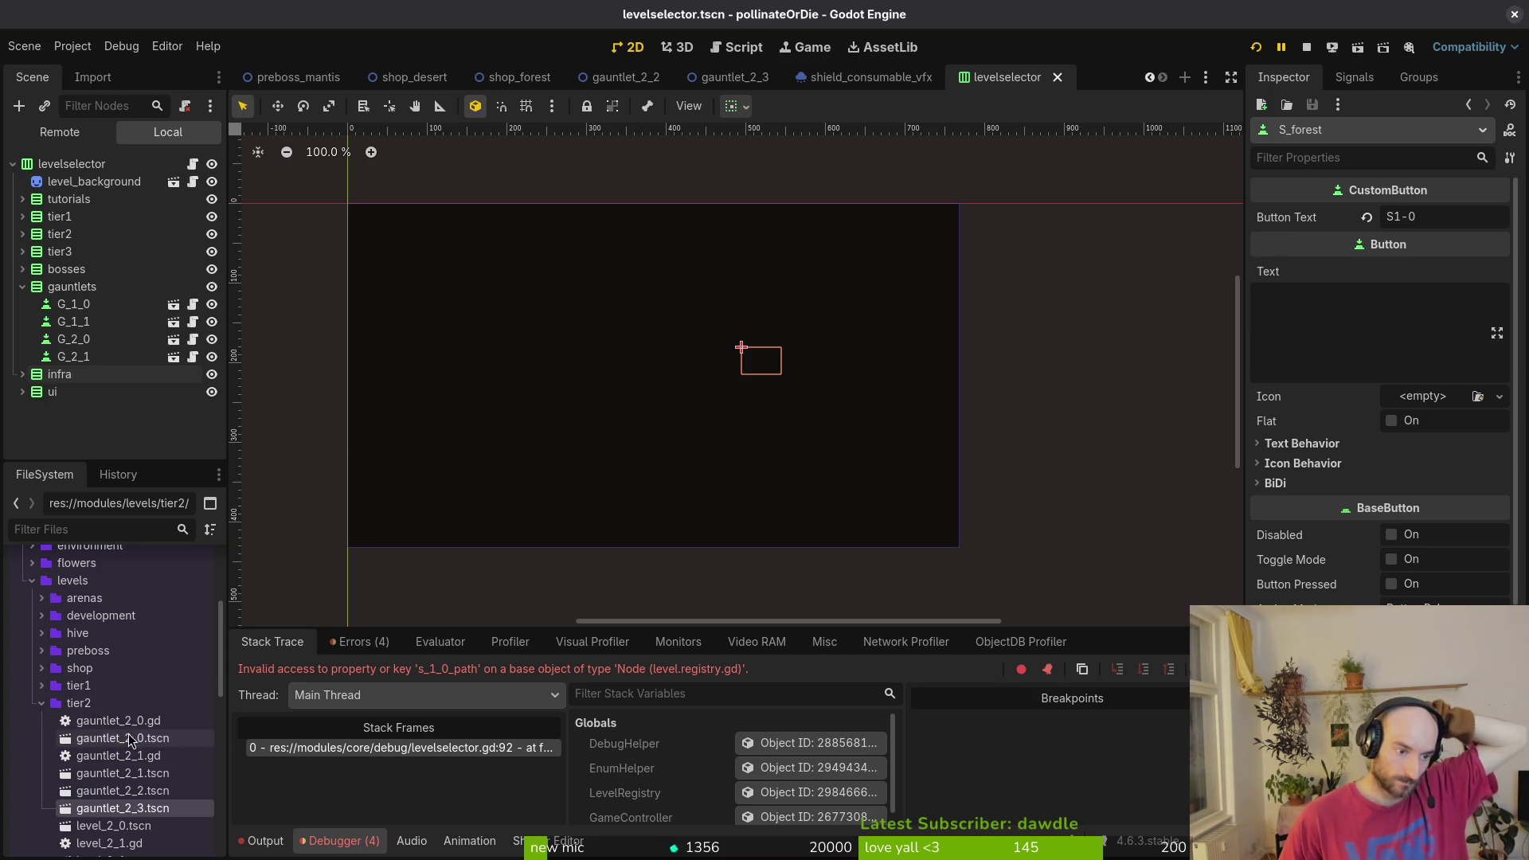
{"action": "left_click", "coordinate": [41, 703]}
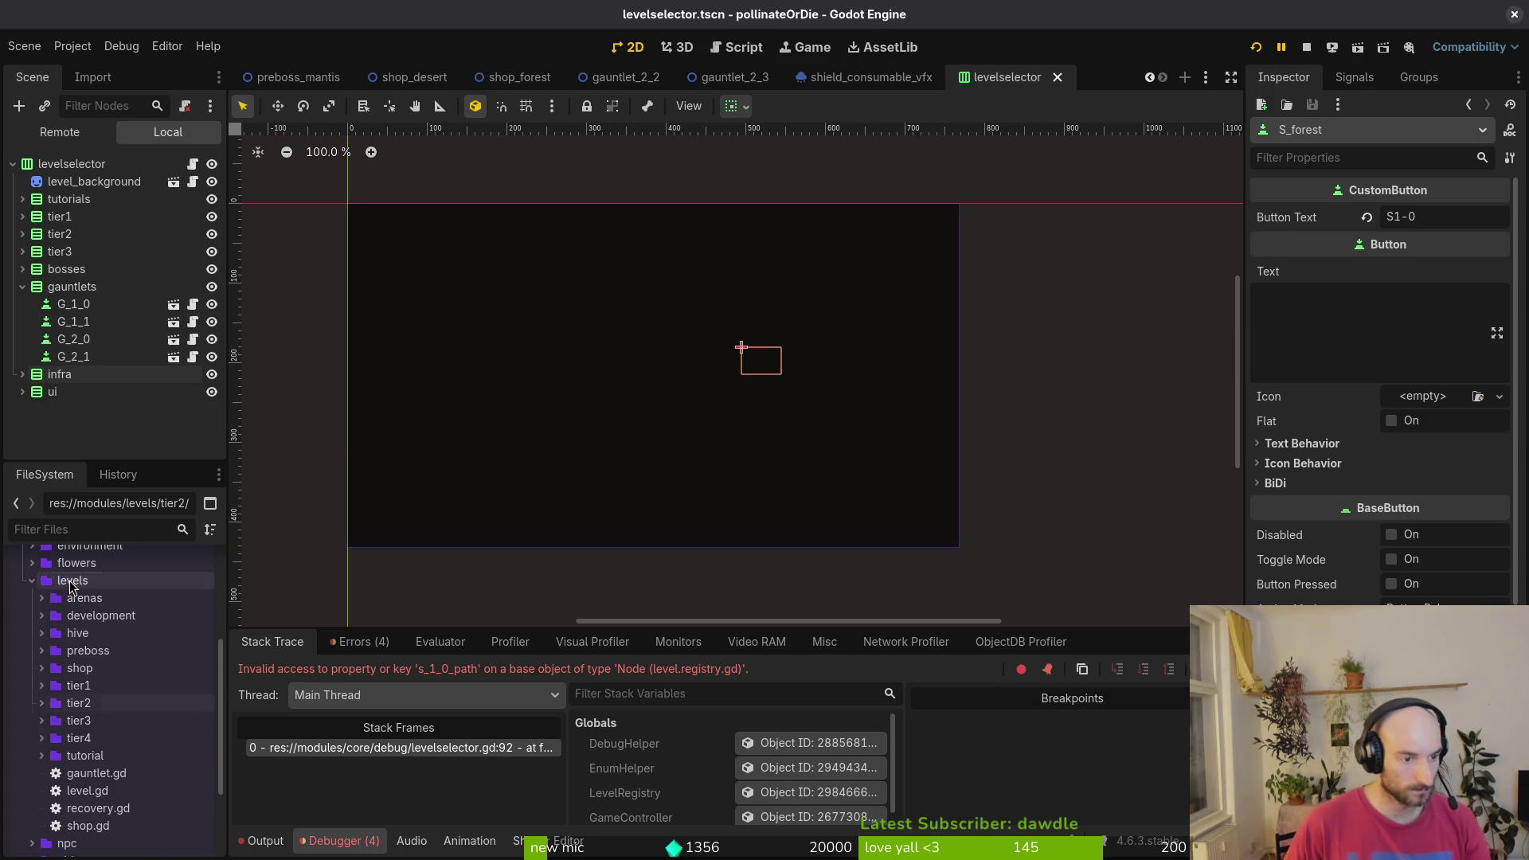
{"action": "left_click", "coordinate": [70, 587]}
{"action": "key", "text": "ctrl+a"}
{"action": "key", "text": "Escape"}
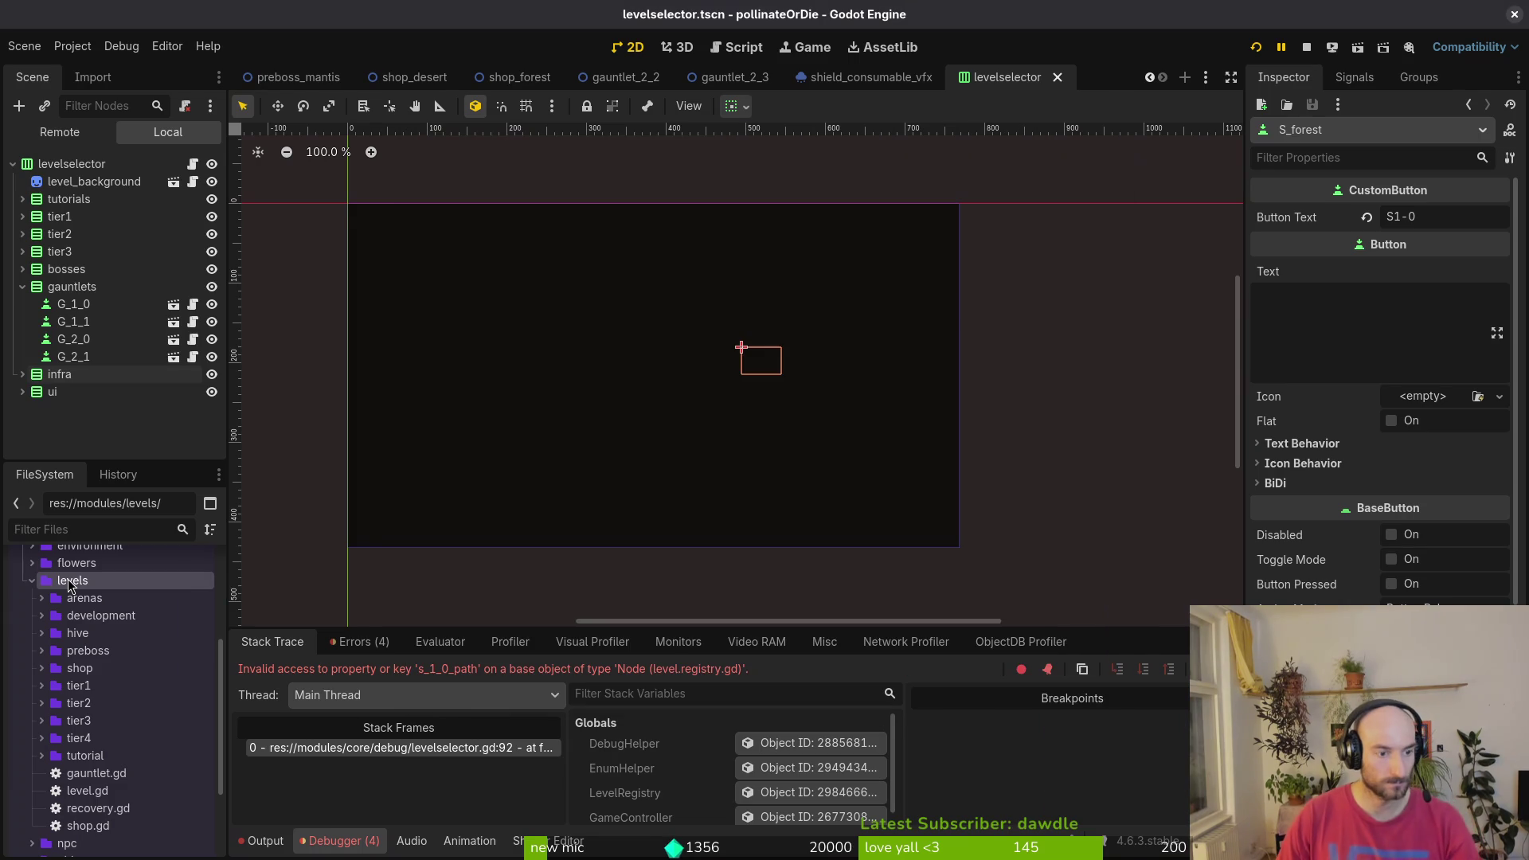
{"action": "right_click", "coordinate": [59, 587]}
{"action": "mouse_move", "coordinate": [263, 575]}
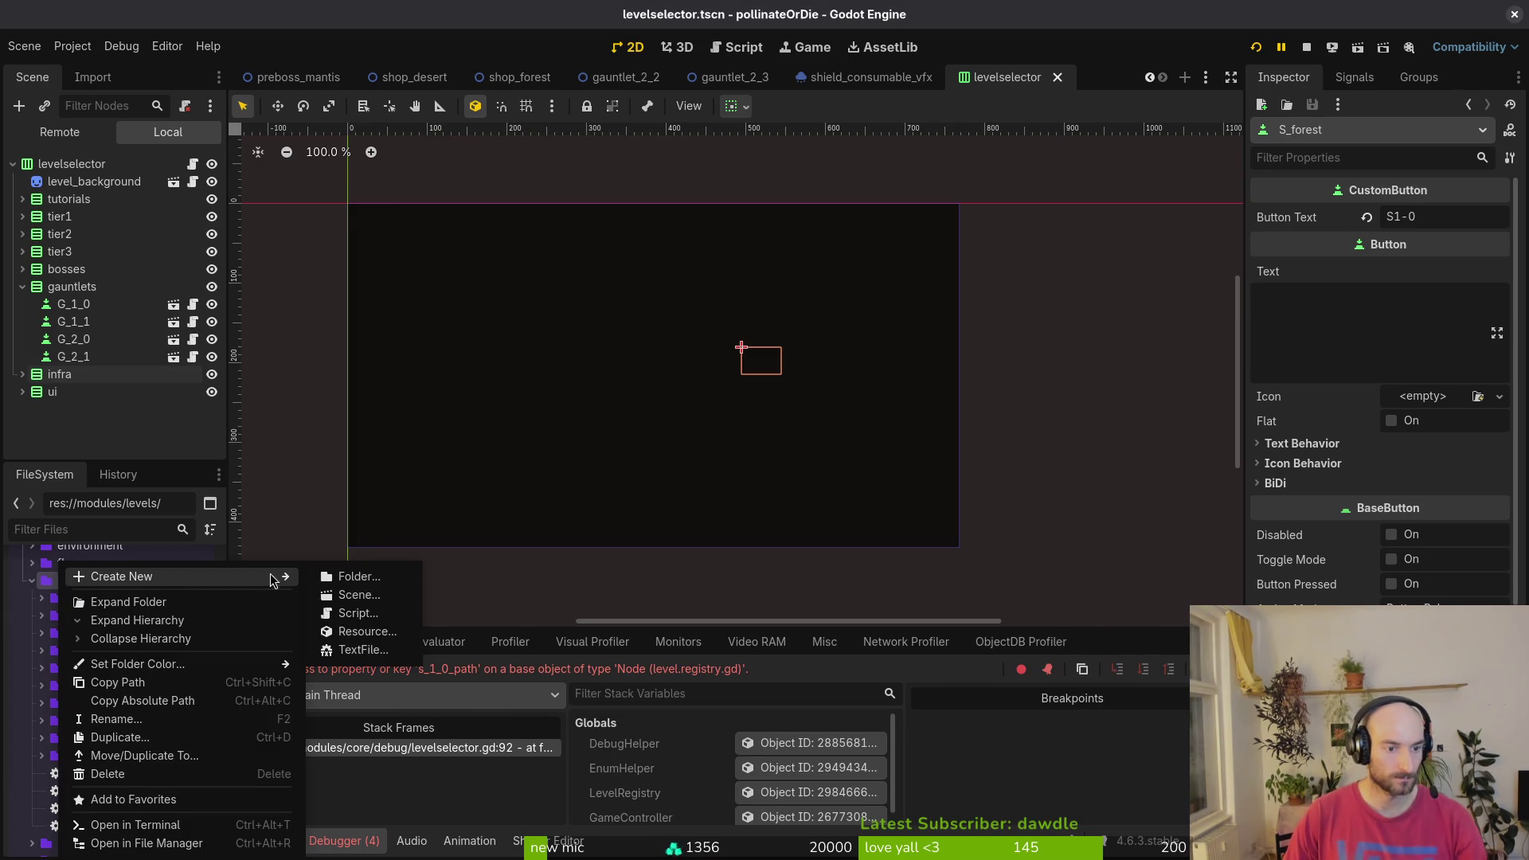
{"action": "left_click", "coordinate": [343, 578]}
{"action": "type", "text": "gauntle"}
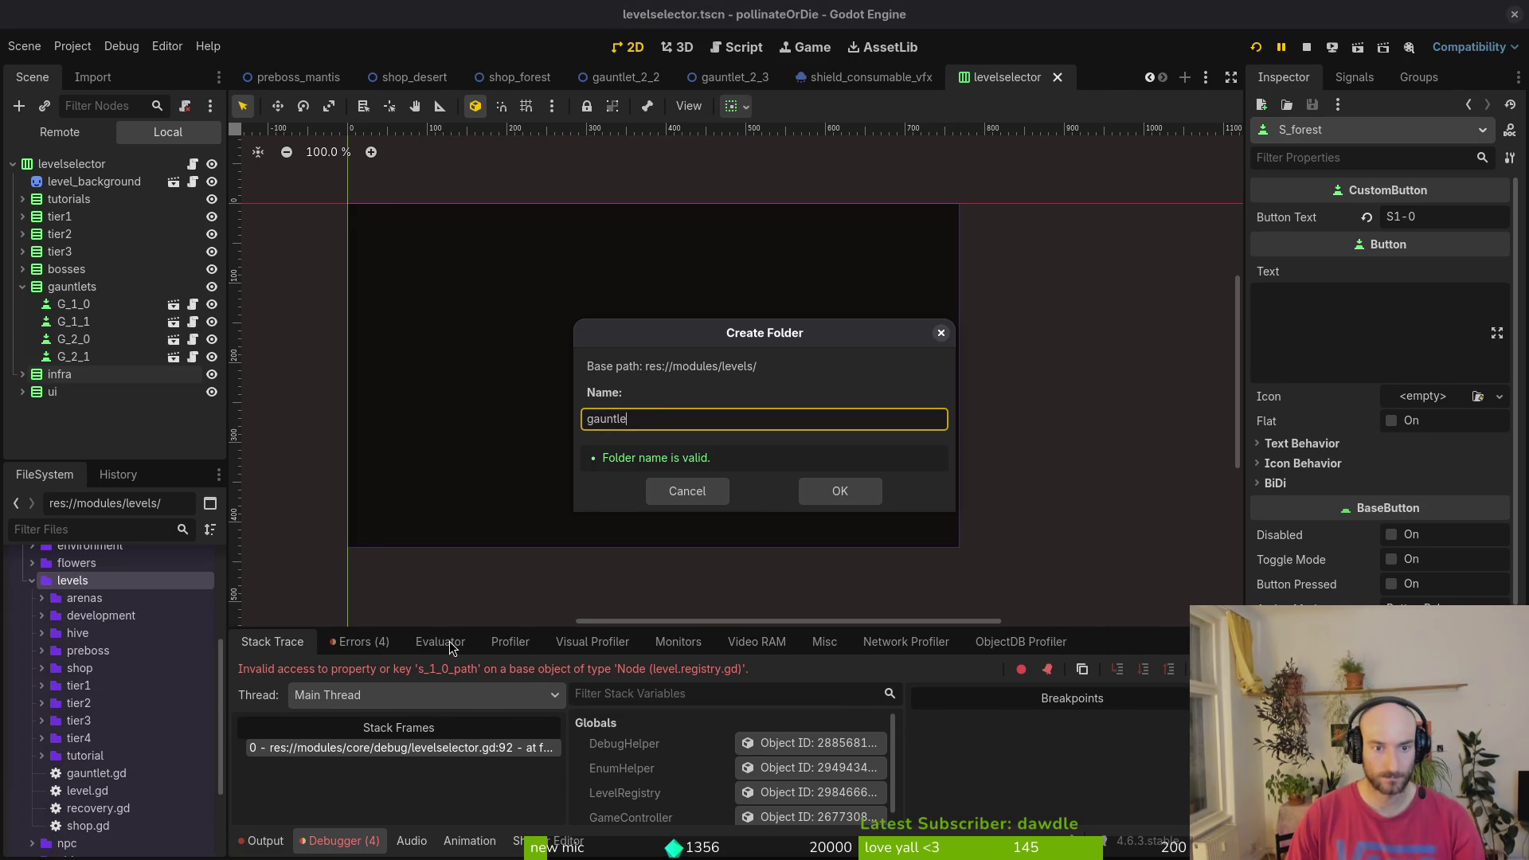
{"action": "type", "text": "ts"}
{"action": "key", "text": "Return"}
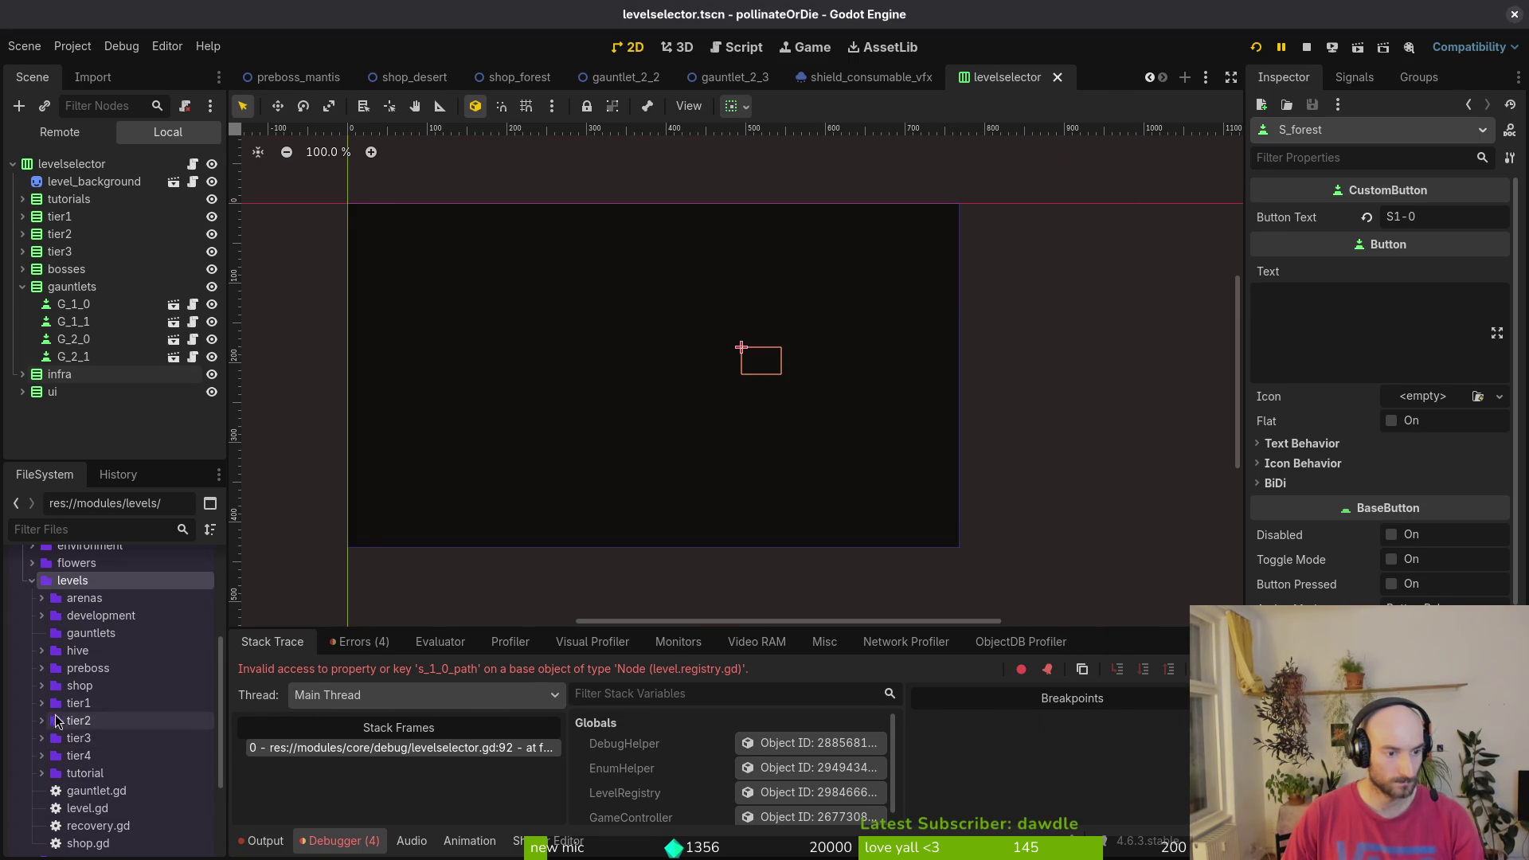
{"action": "left_click", "coordinate": [56, 721]}
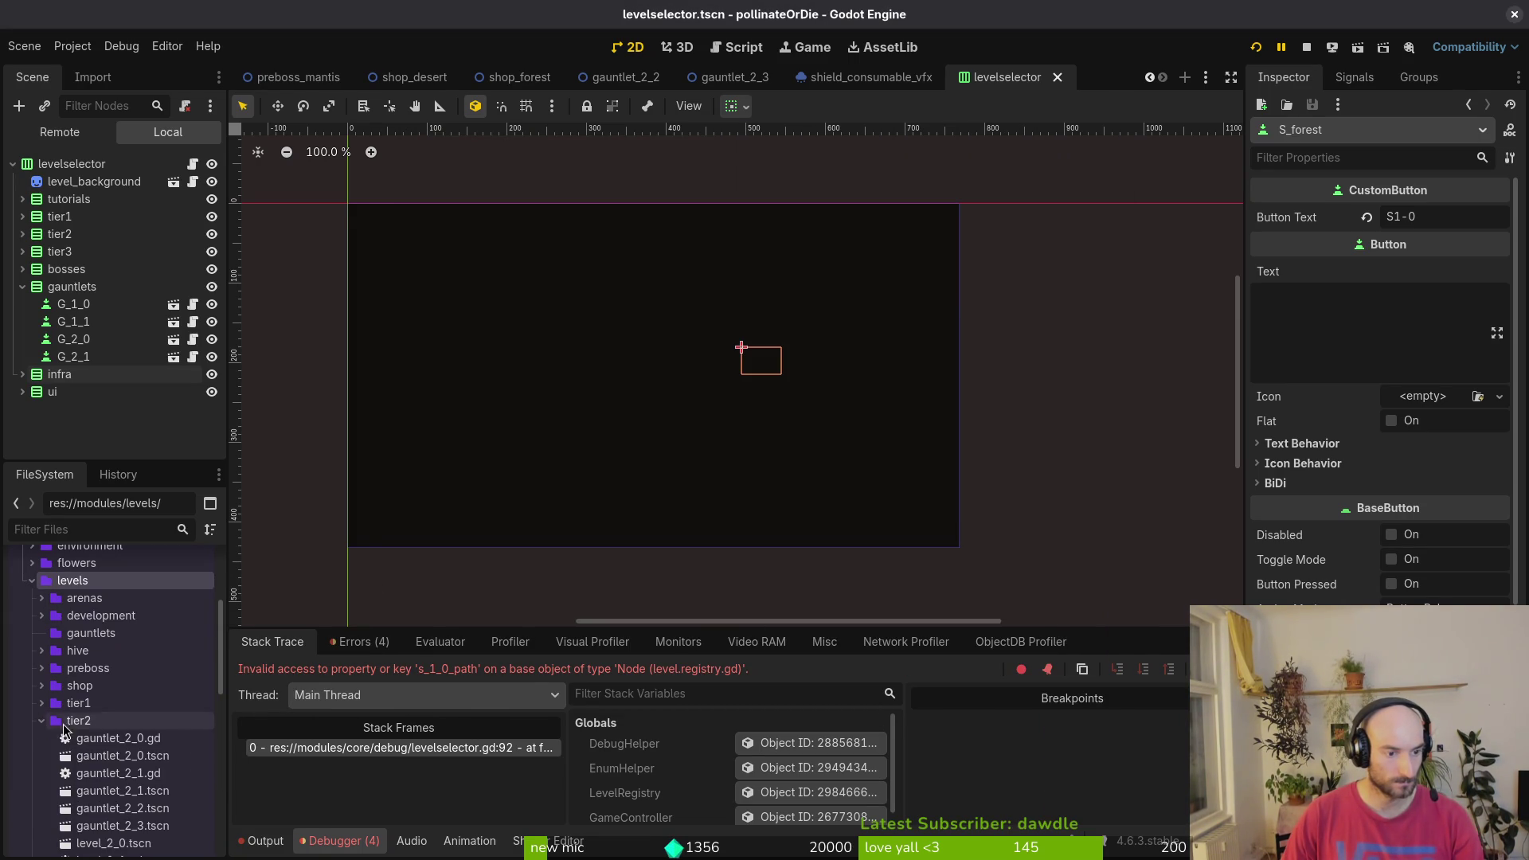
{"action": "left_click", "coordinate": [157, 827]}
{"action": "left_click", "coordinate": [117, 740], "text": "shift"}
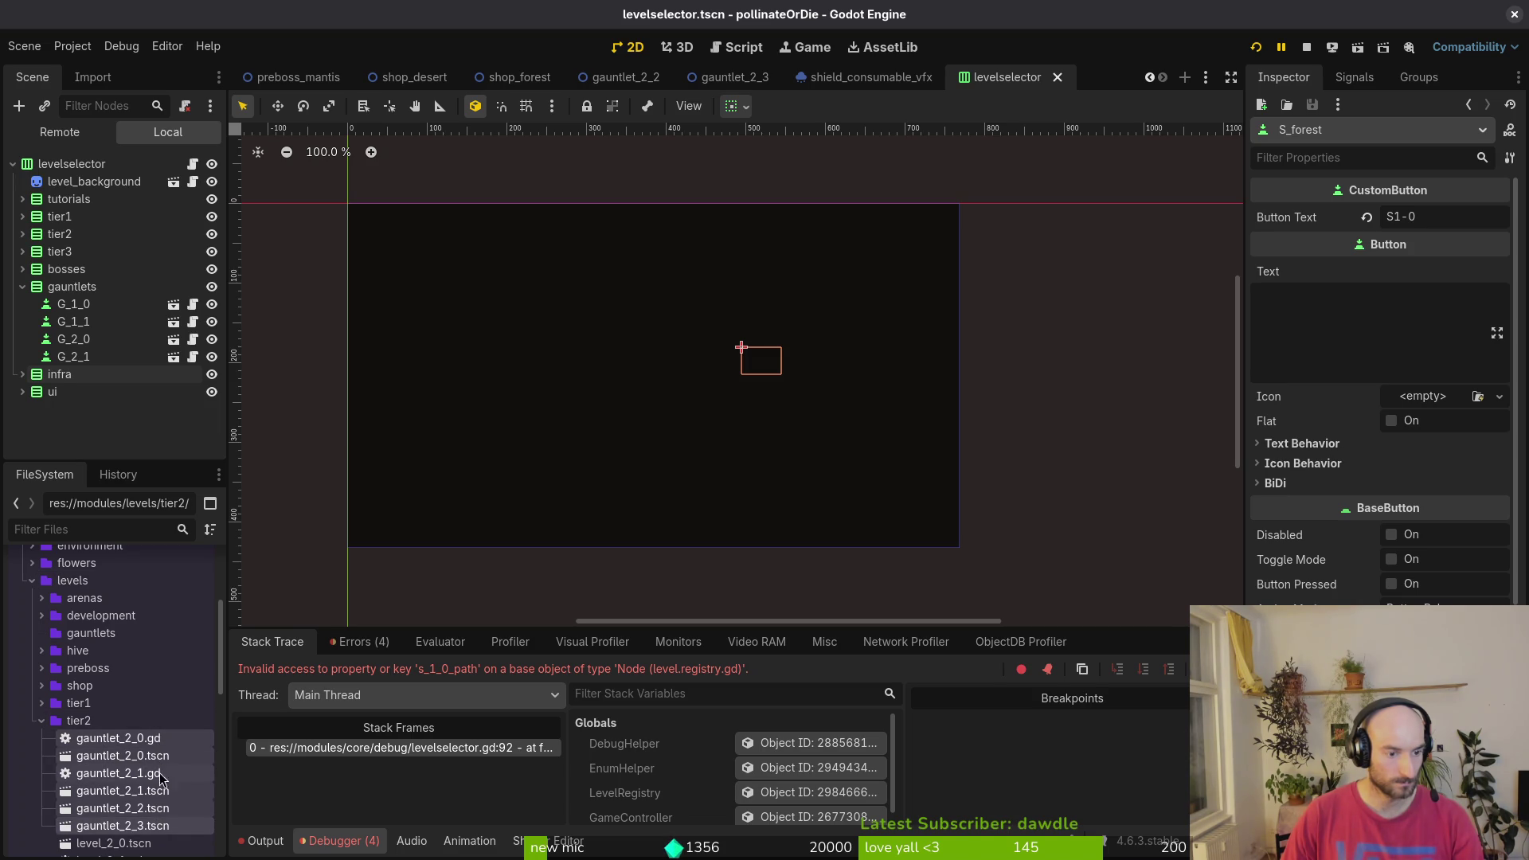
{"action": "mouse_move", "coordinate": [118, 744]}
{"action": "left_mouse_down"}
{"action": "mouse_move", "coordinate": [95, 671]}
{"action": "mouse_move", "coordinate": [108, 627]}
{"action": "mouse_move", "coordinate": [91, 633]}
{"action": "left_mouse_up"}
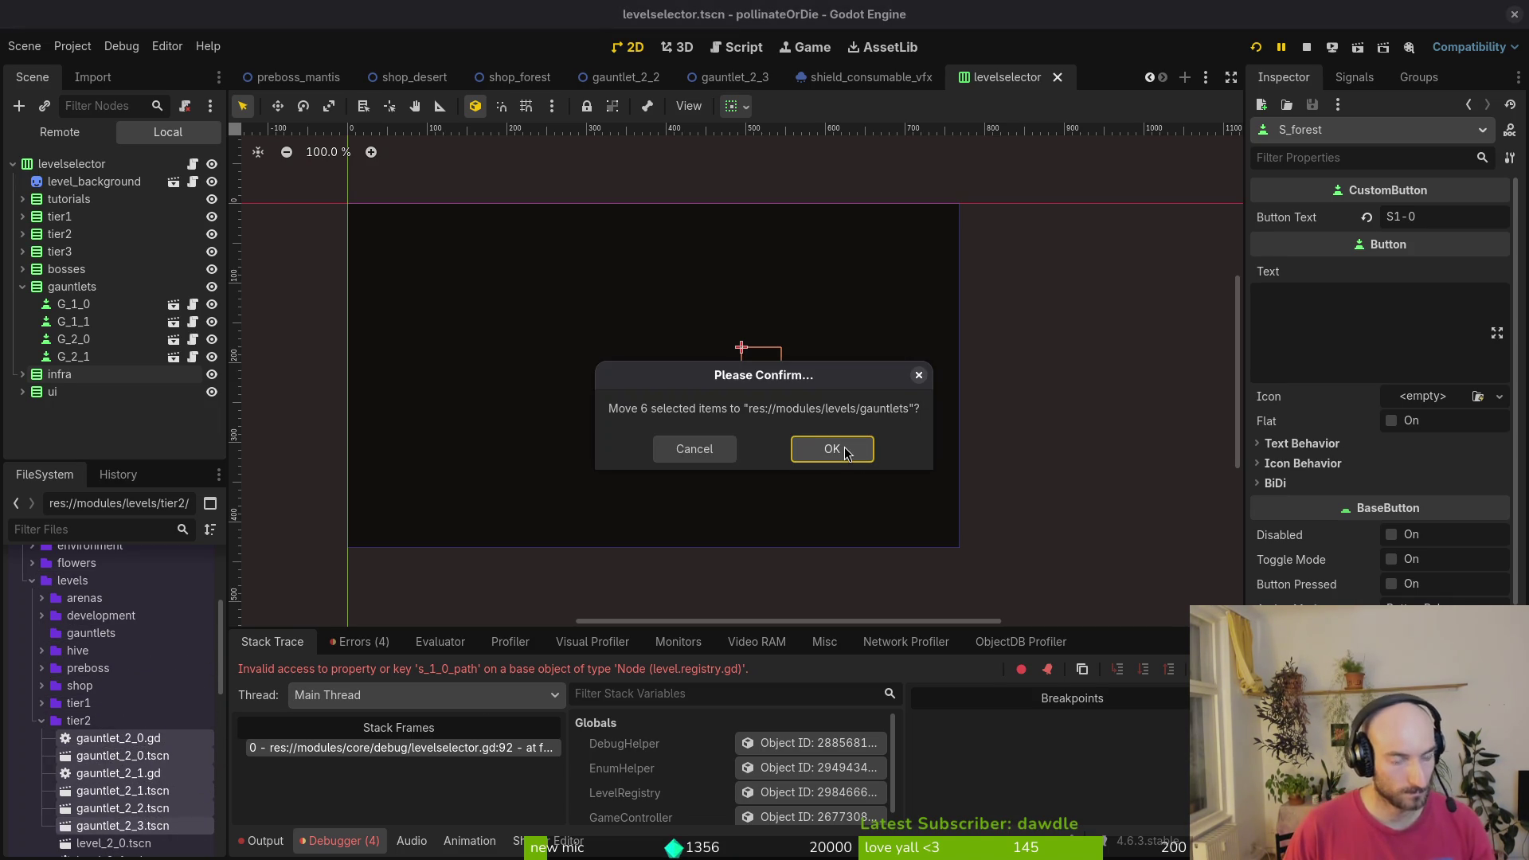
{"action": "left_click", "coordinate": [673, 449]}
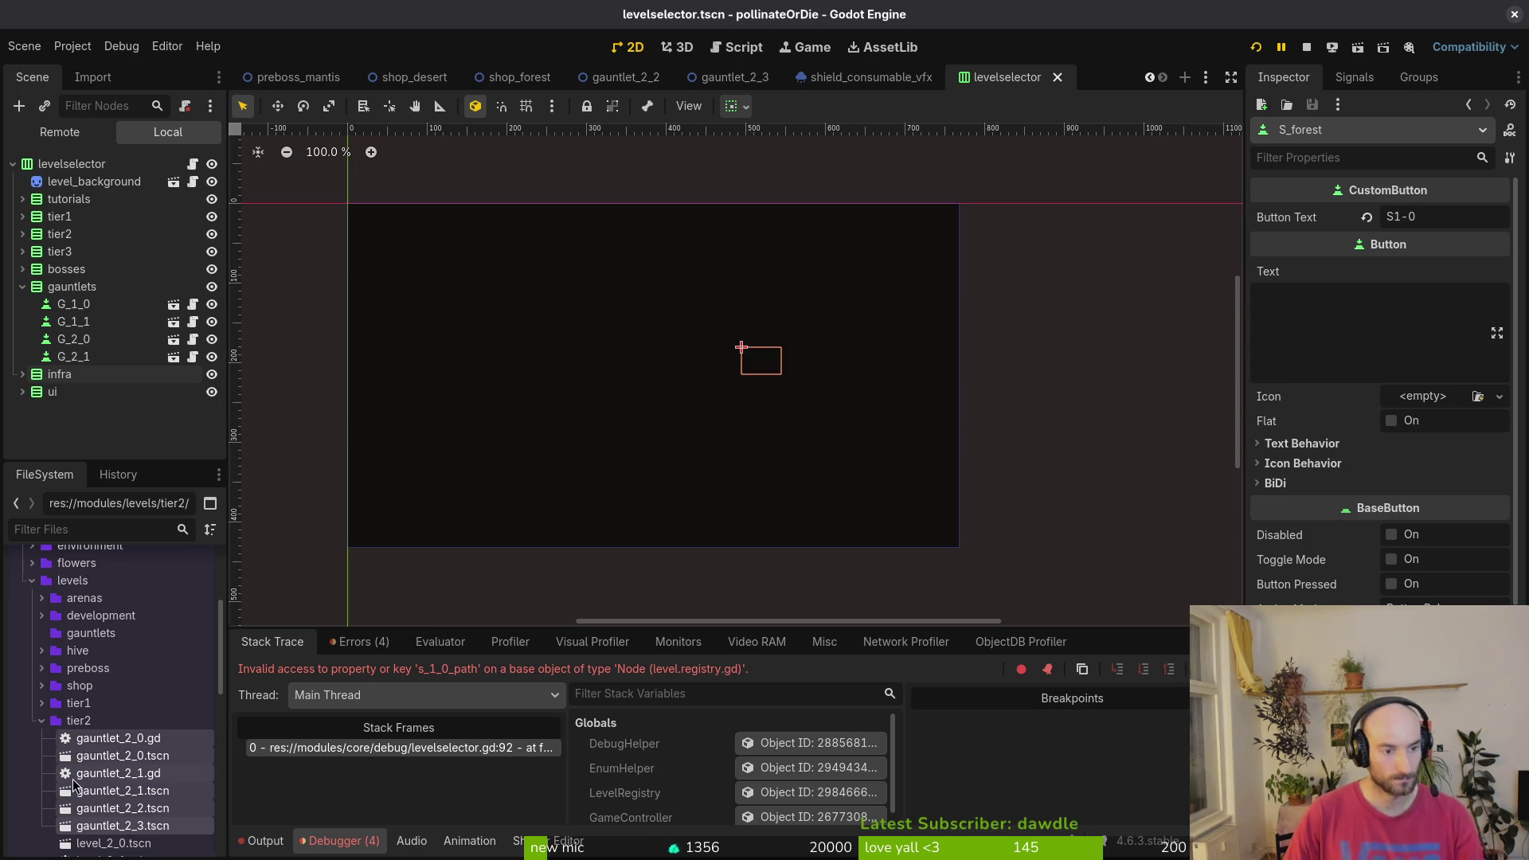
{"action": "left_click", "coordinate": [123, 742]}
{"action": "left_click", "coordinate": [71, 634]}
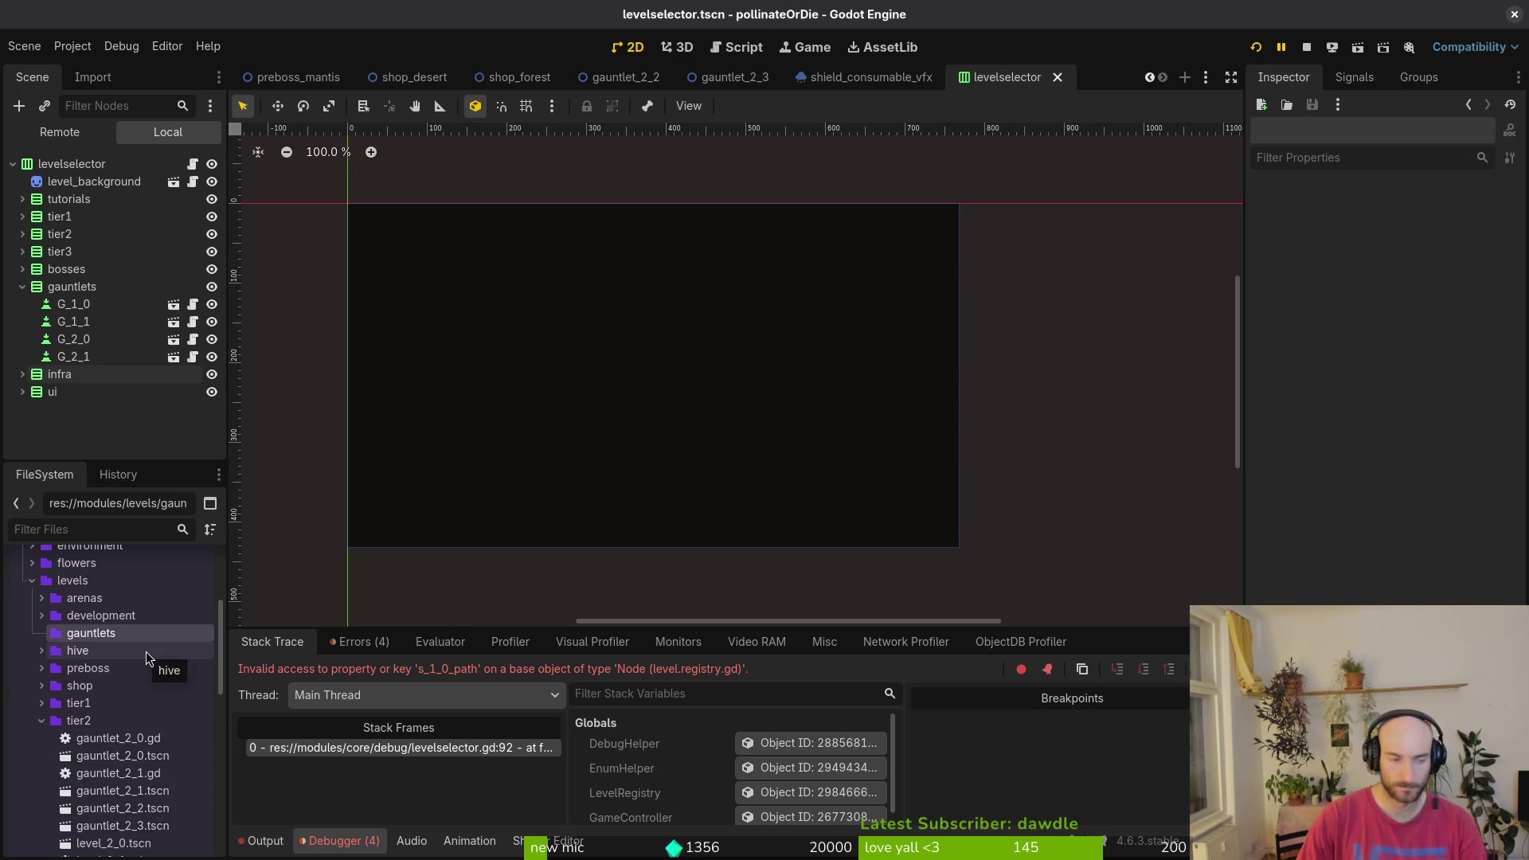
{"action": "key", "text": "Delete"}
{"action": "key", "text": "Return"}
{"action": "left_click", "coordinate": [40, 703]}
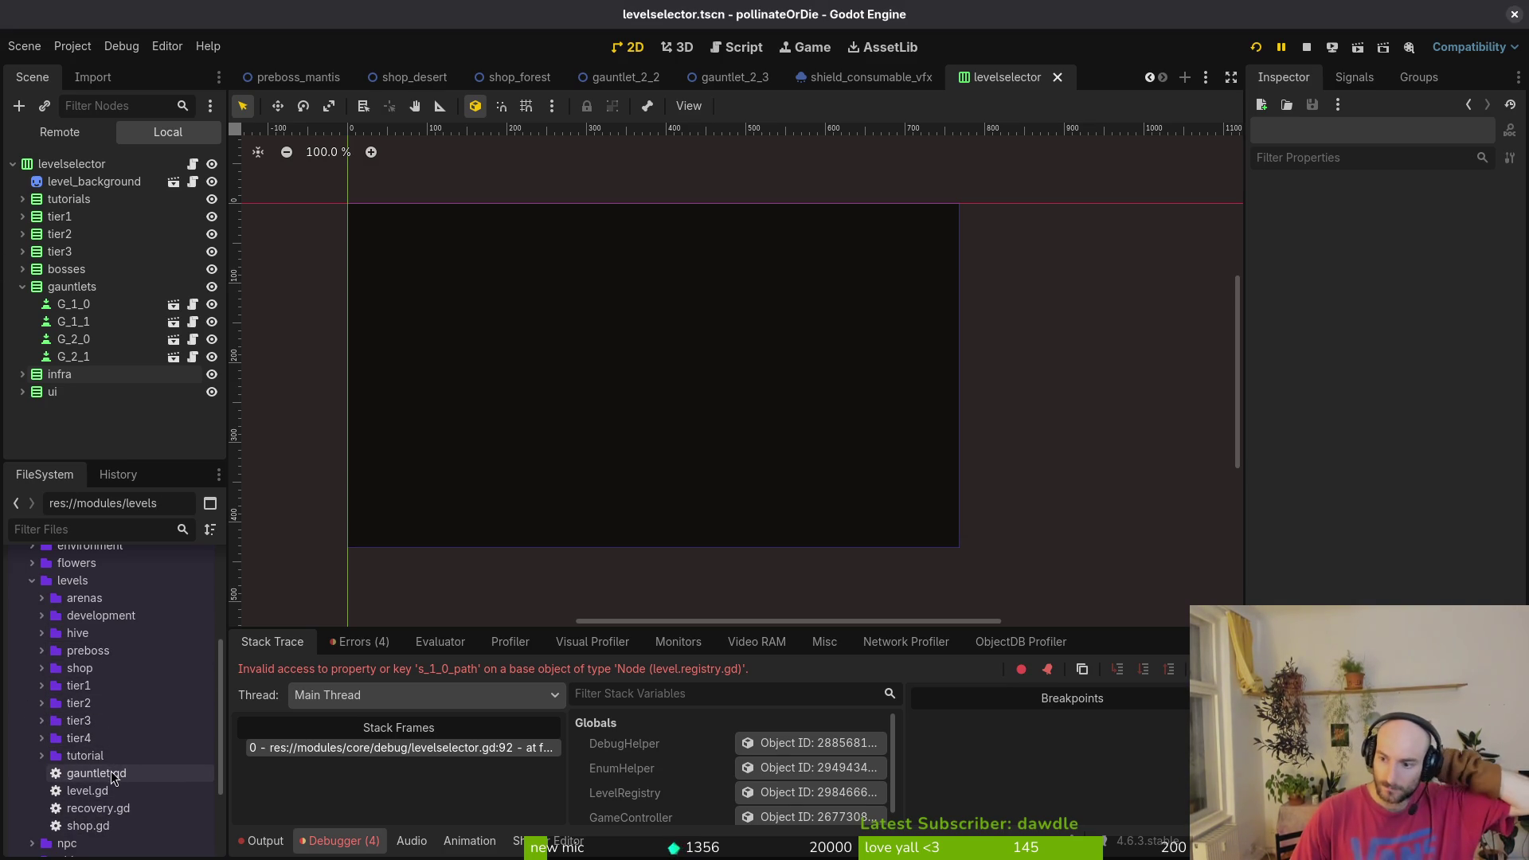
- Review the debugger errors, collapse levels, then run the game into gameplay and close it
{"action": "left_click", "coordinate": [360, 645]}
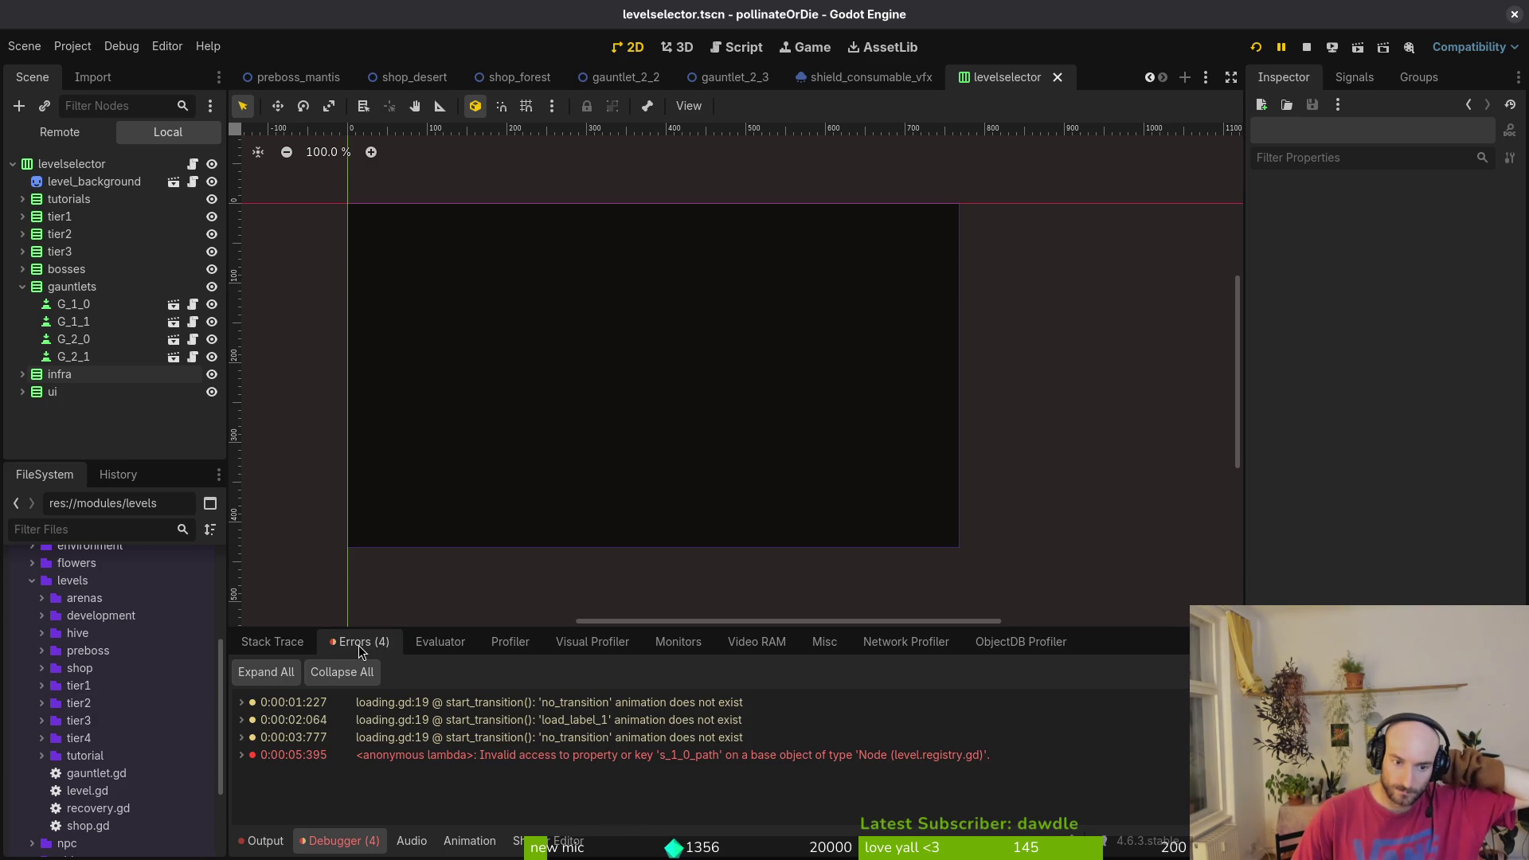
{"action": "left_click", "coordinate": [33, 583]}
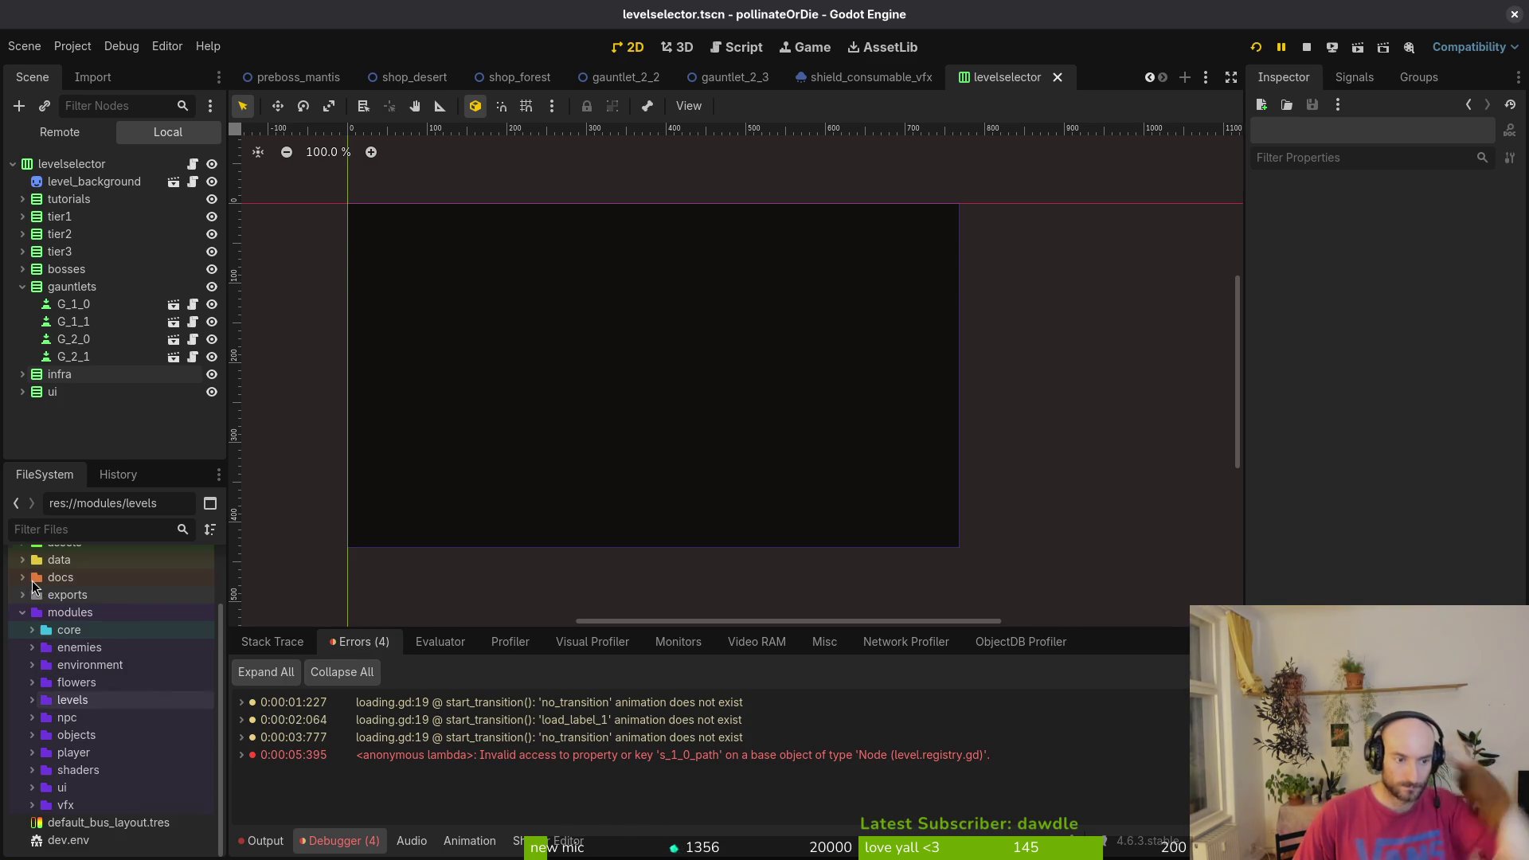
{"action": "left_click", "coordinate": [1256, 47]}
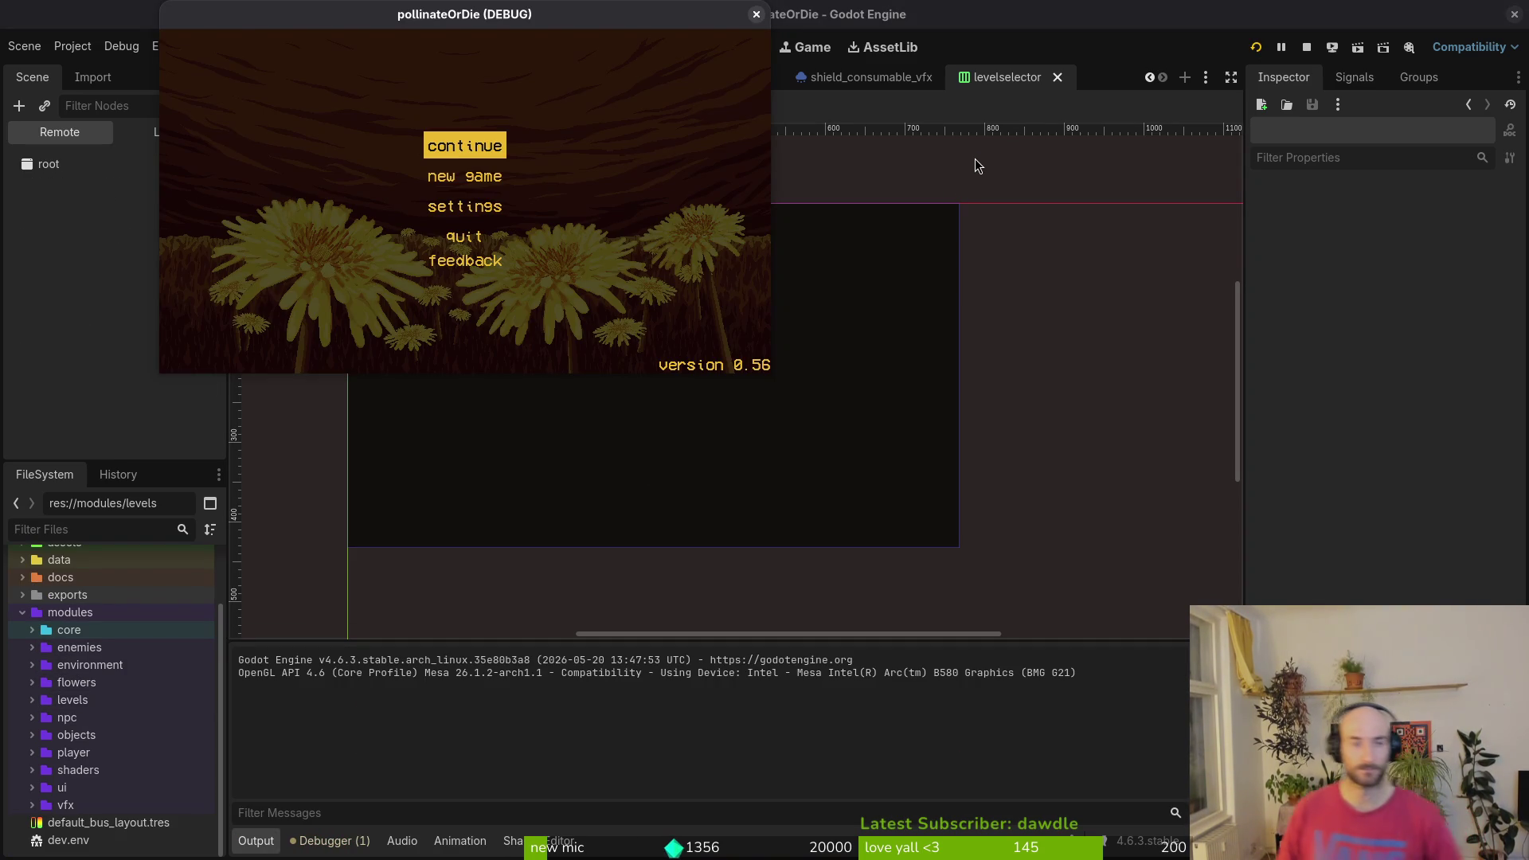
{"action": "key", "text": "Return"}
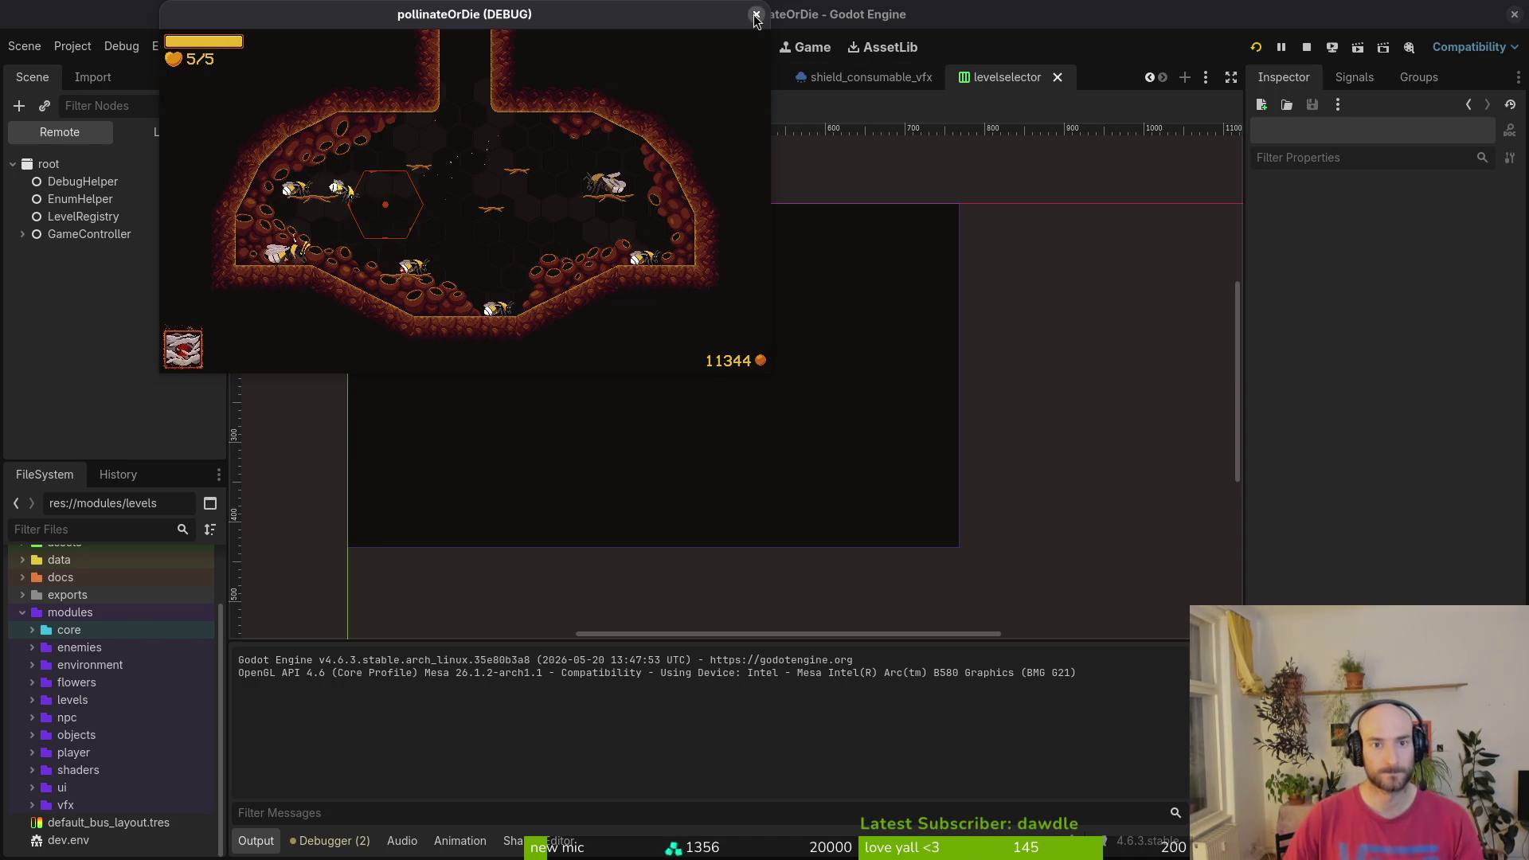
{"action": "left_click", "coordinate": [757, 16]}
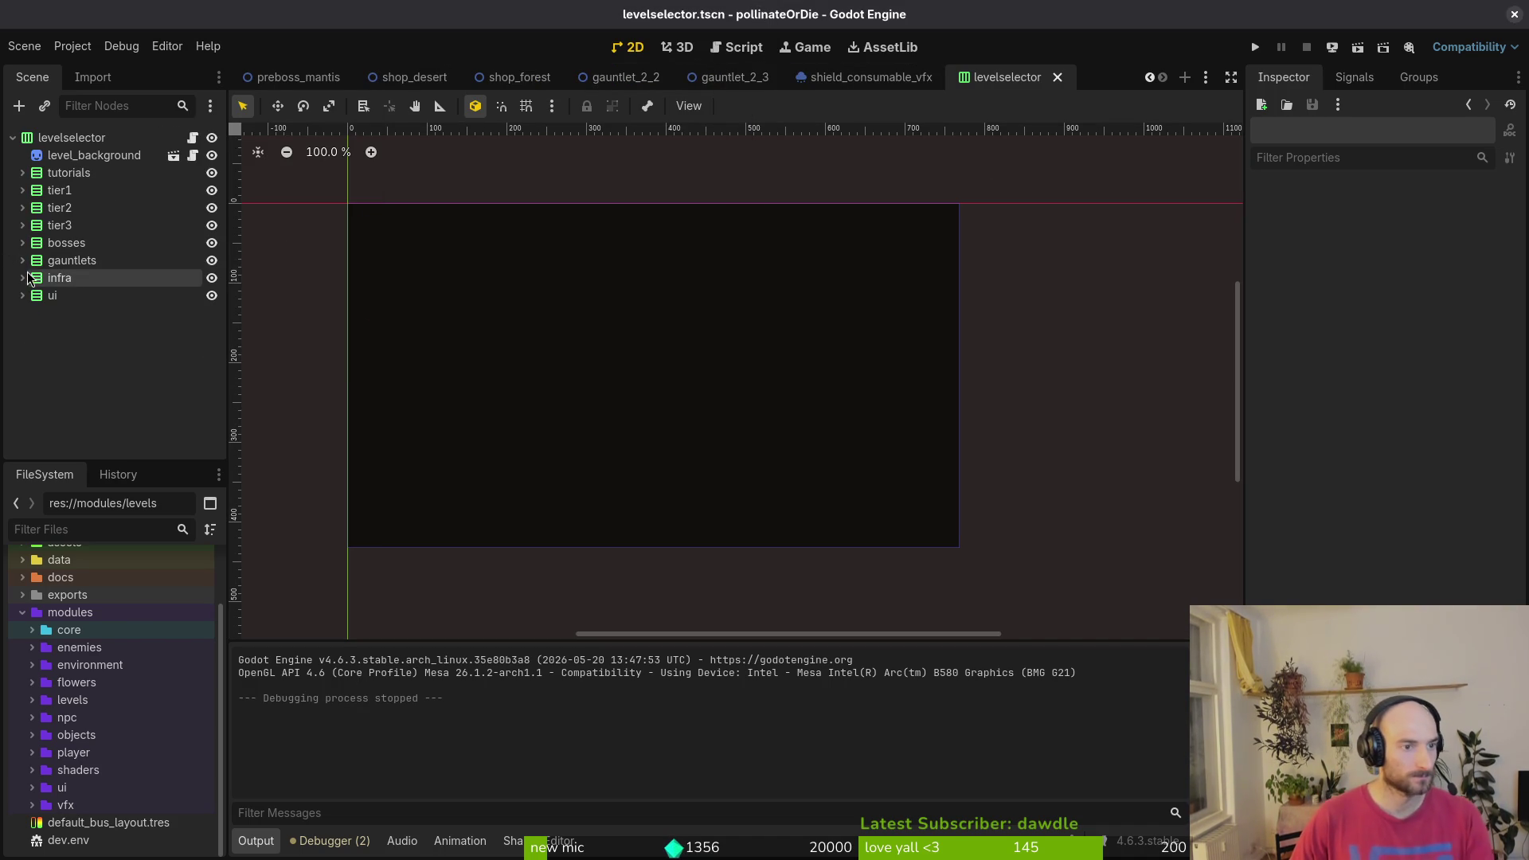
- Move the p_hornet, p_spider and p_mantis buttons from infra into the bosses group
{"action": "left_click", "coordinate": [77, 268]}
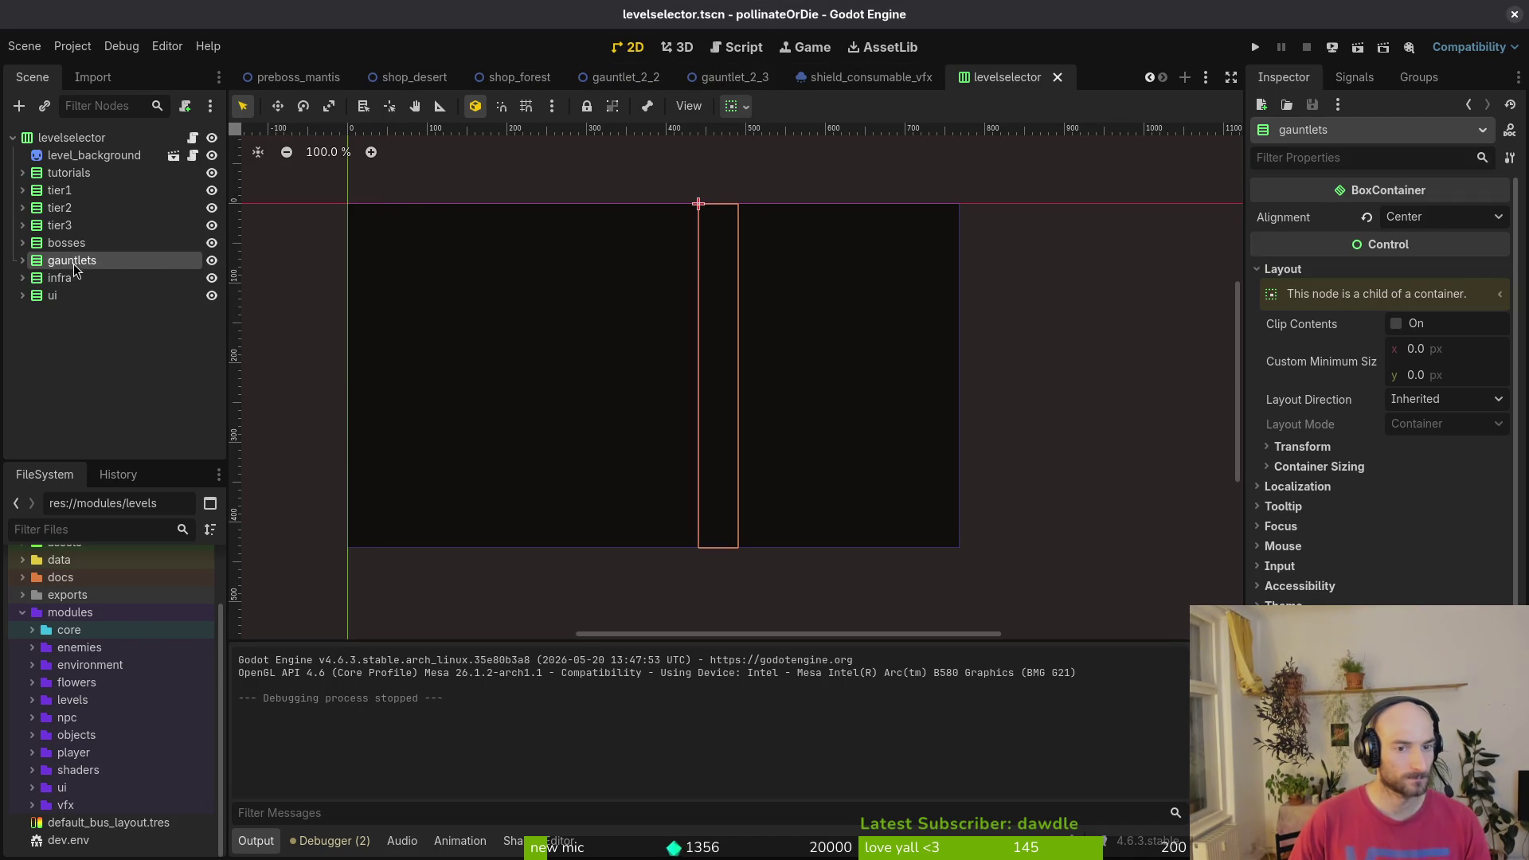
{"action": "left_click", "coordinate": [22, 260]}
{"action": "left_click", "coordinate": [22, 260]}
{"action": "left_click", "coordinate": [22, 278]}
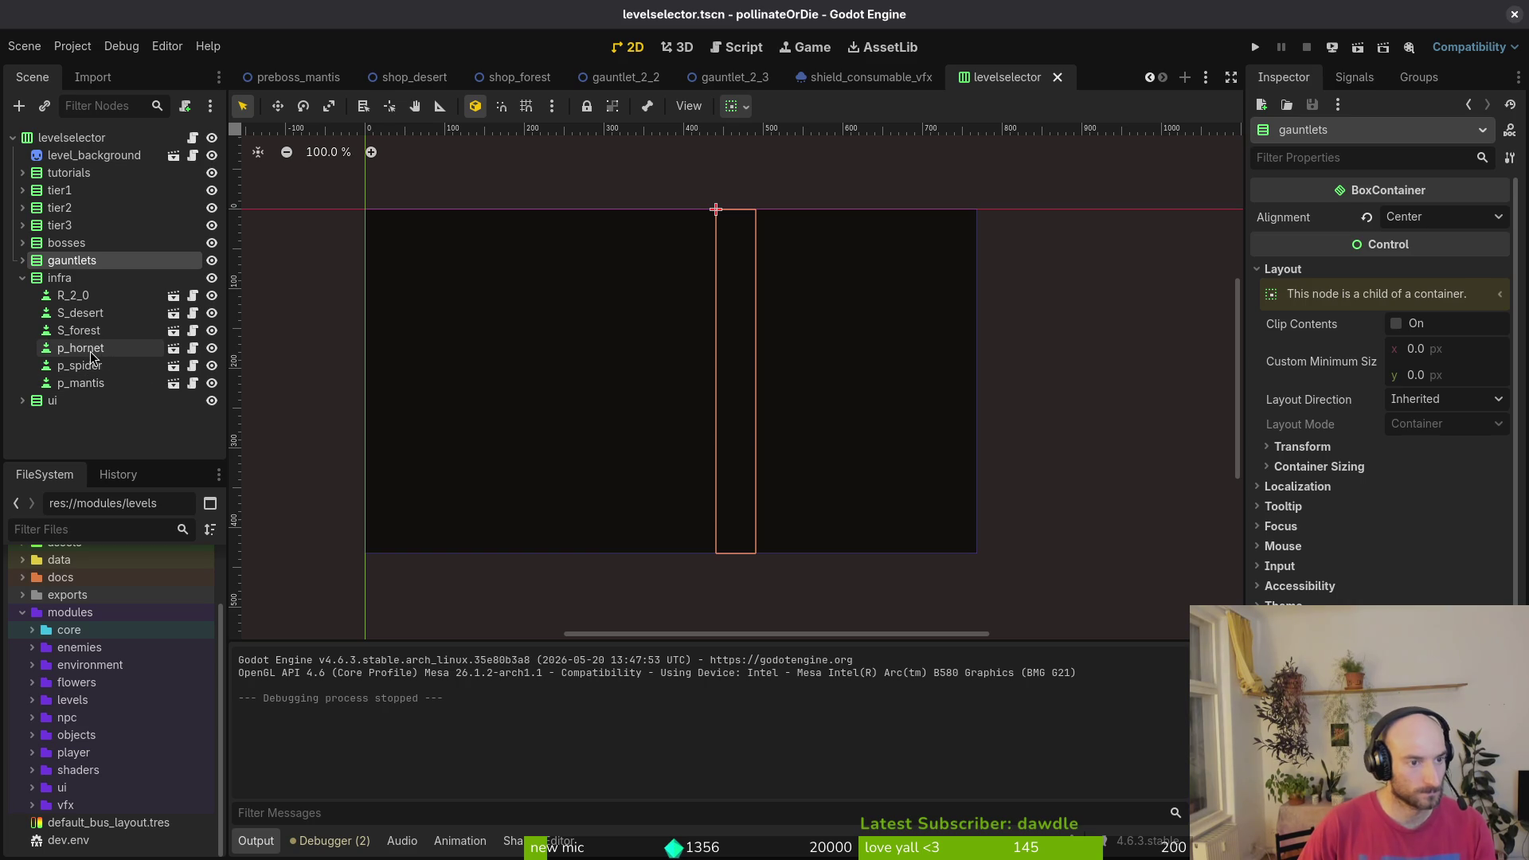
{"action": "left_click", "coordinate": [94, 351]}
{"action": "left_click", "coordinate": [90, 384], "text": "shift"}
{"action": "left_click_drag", "start_coordinate": [94, 352], "coordinate": [50, 253]}
- Place p_hornet above bossHornet and p_spider above bossSpider, then save the scene
{"action": "left_click", "coordinate": [93, 317]}
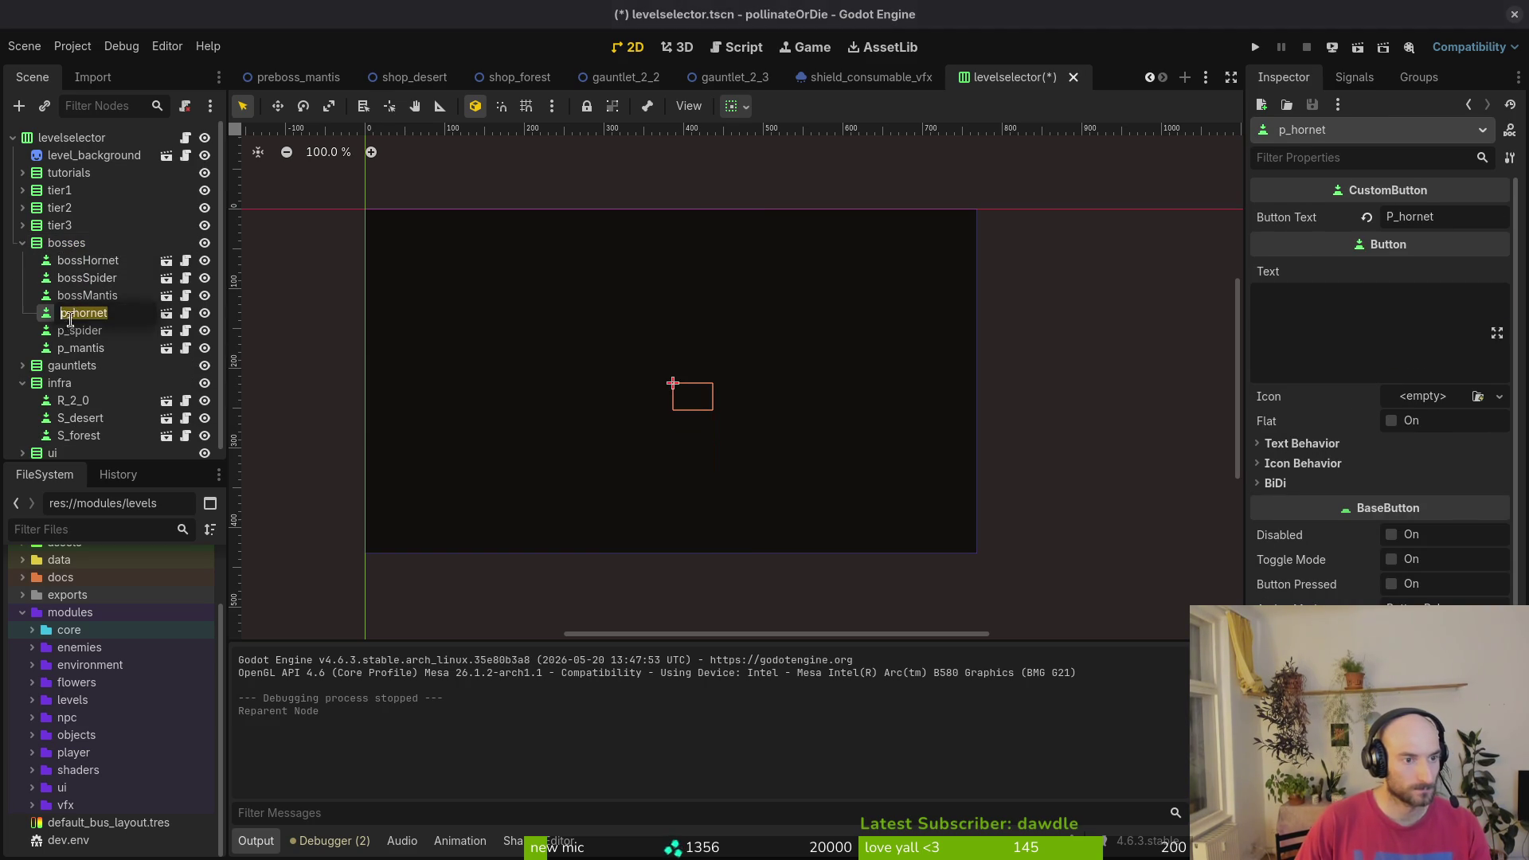
{"action": "mouse_move", "coordinate": [93, 320]}
{"action": "left_mouse_down"}
{"action": "mouse_move", "coordinate": [80, 257]}
{"action": "mouse_move", "coordinate": [95, 330]}
{"action": "mouse_move", "coordinate": [118, 297]}
{"action": "left_mouse_up"}
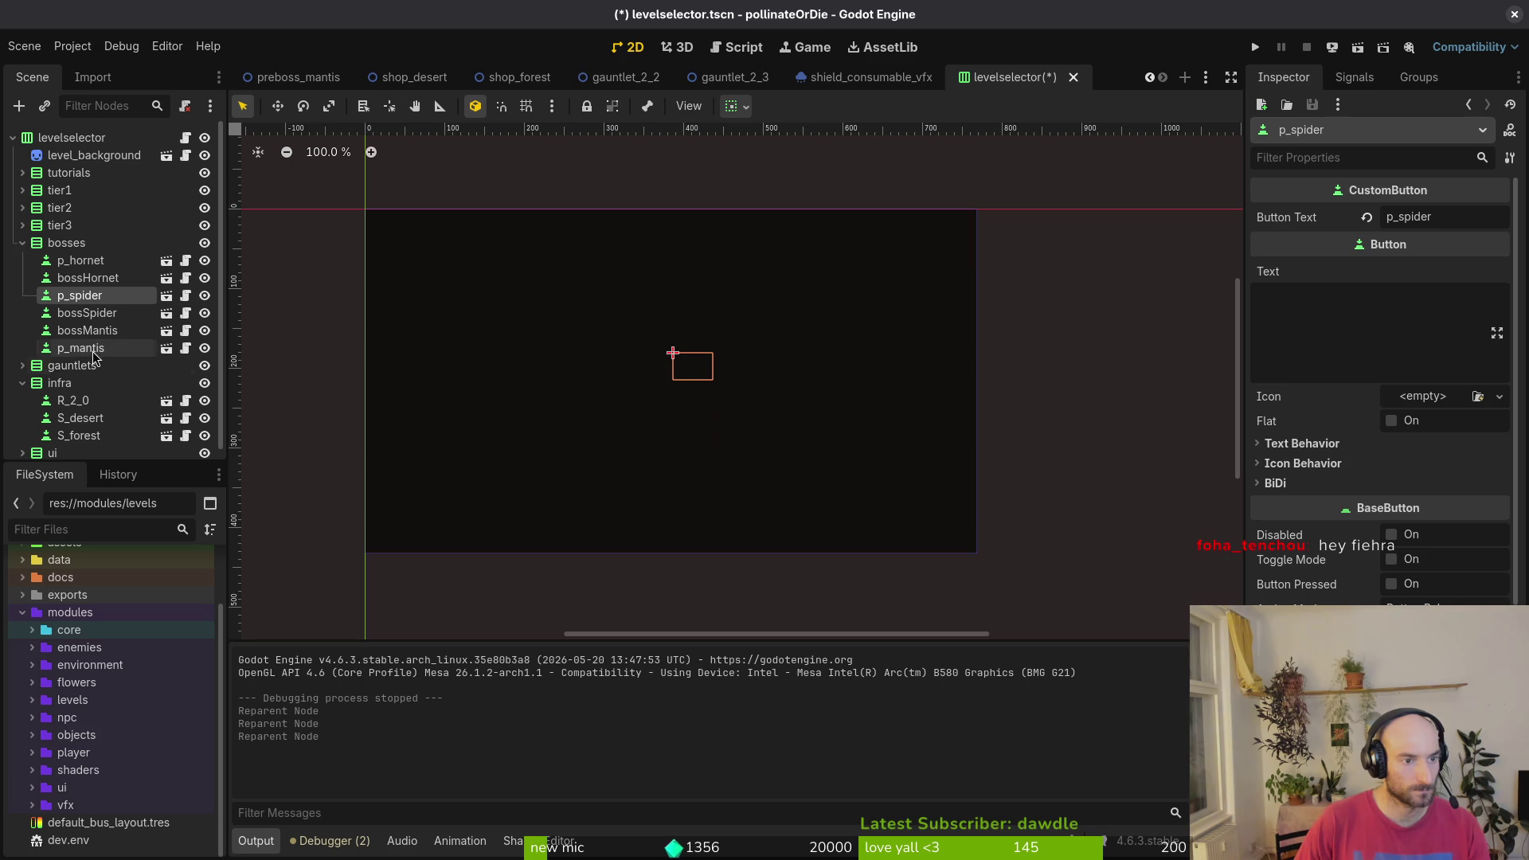
{"action": "left_click_drag", "start_coordinate": [99, 350], "coordinate": [100, 325]}
{"action": "left_click", "coordinate": [22, 243]}
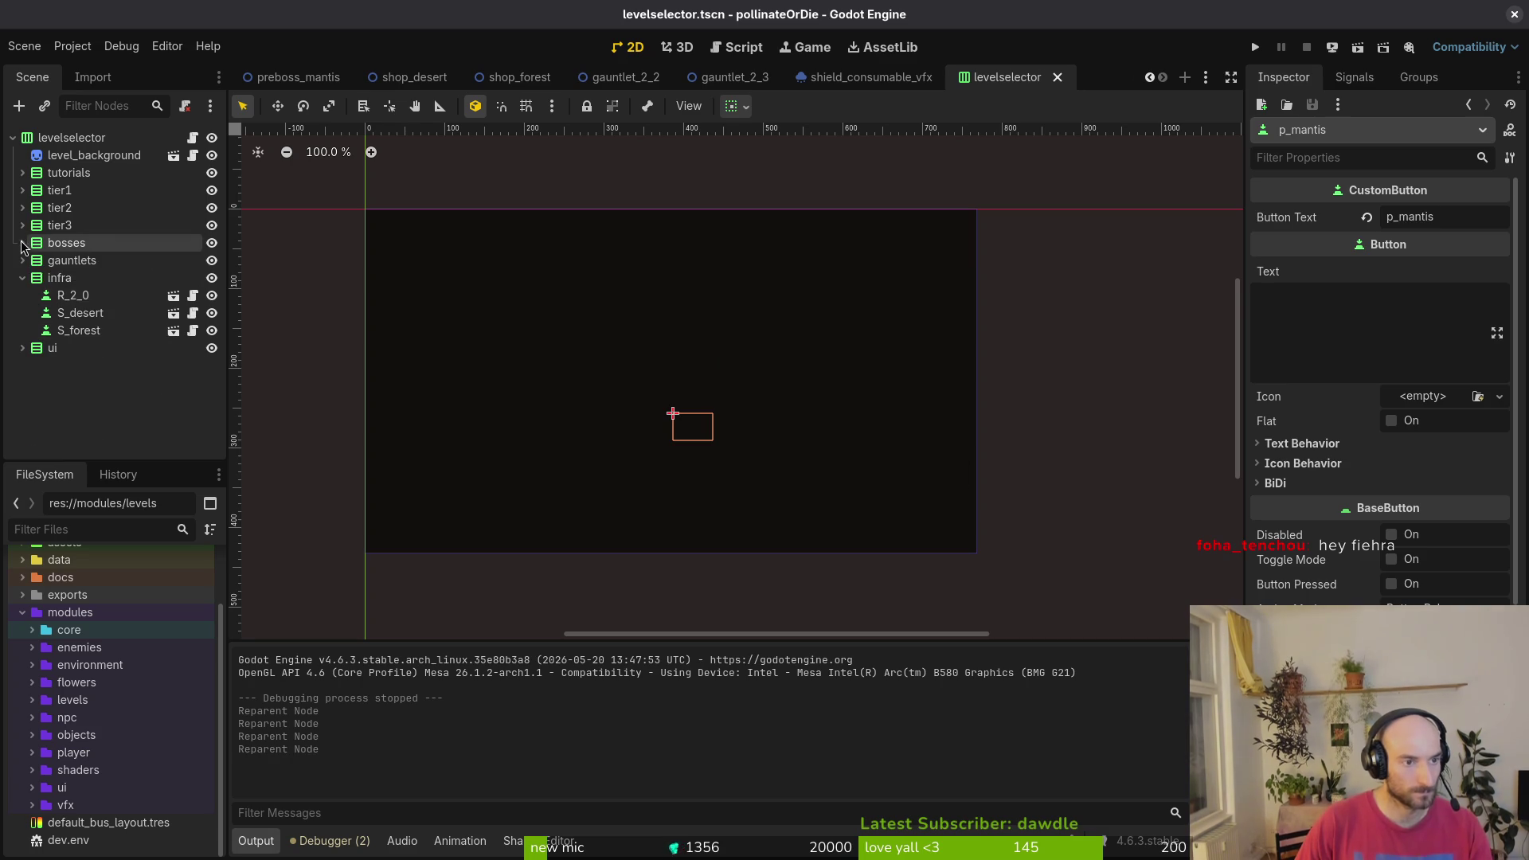
{"action": "left_click", "coordinate": [80, 278]}
{"action": "key", "text": "ctrl+s"}
- Copy S_forest, paste a second copy into infra, and begin renaming it
{"action": "left_click", "coordinate": [79, 330]}
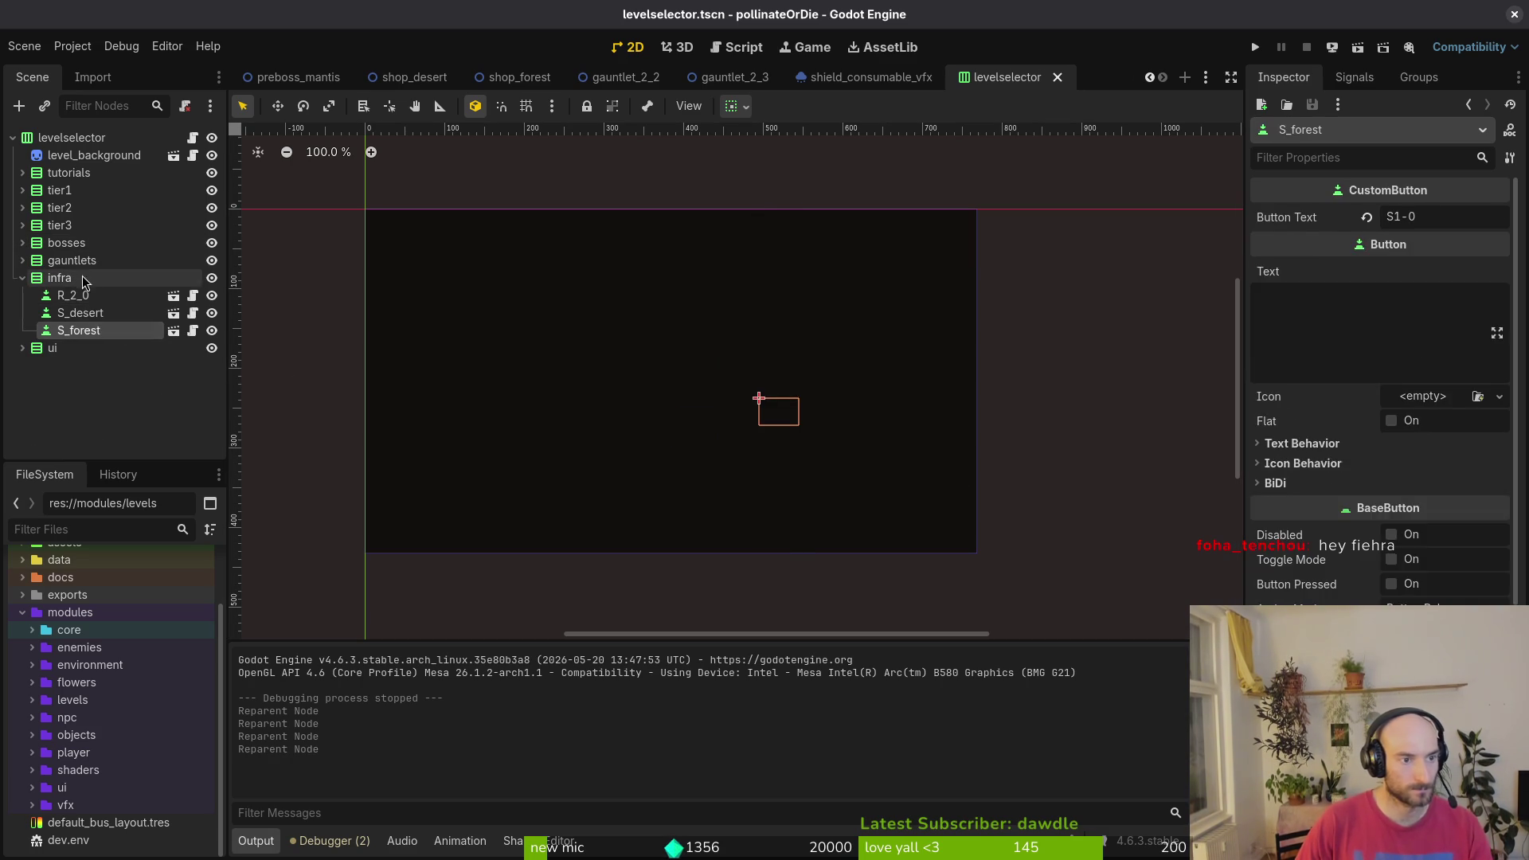
{"action": "key", "text": "ctrl+c"}
{"action": "left_click", "coordinate": [59, 278]}
{"action": "key", "text": "ctrl+v"}
{"action": "double_click", "coordinate": [126, 345]}
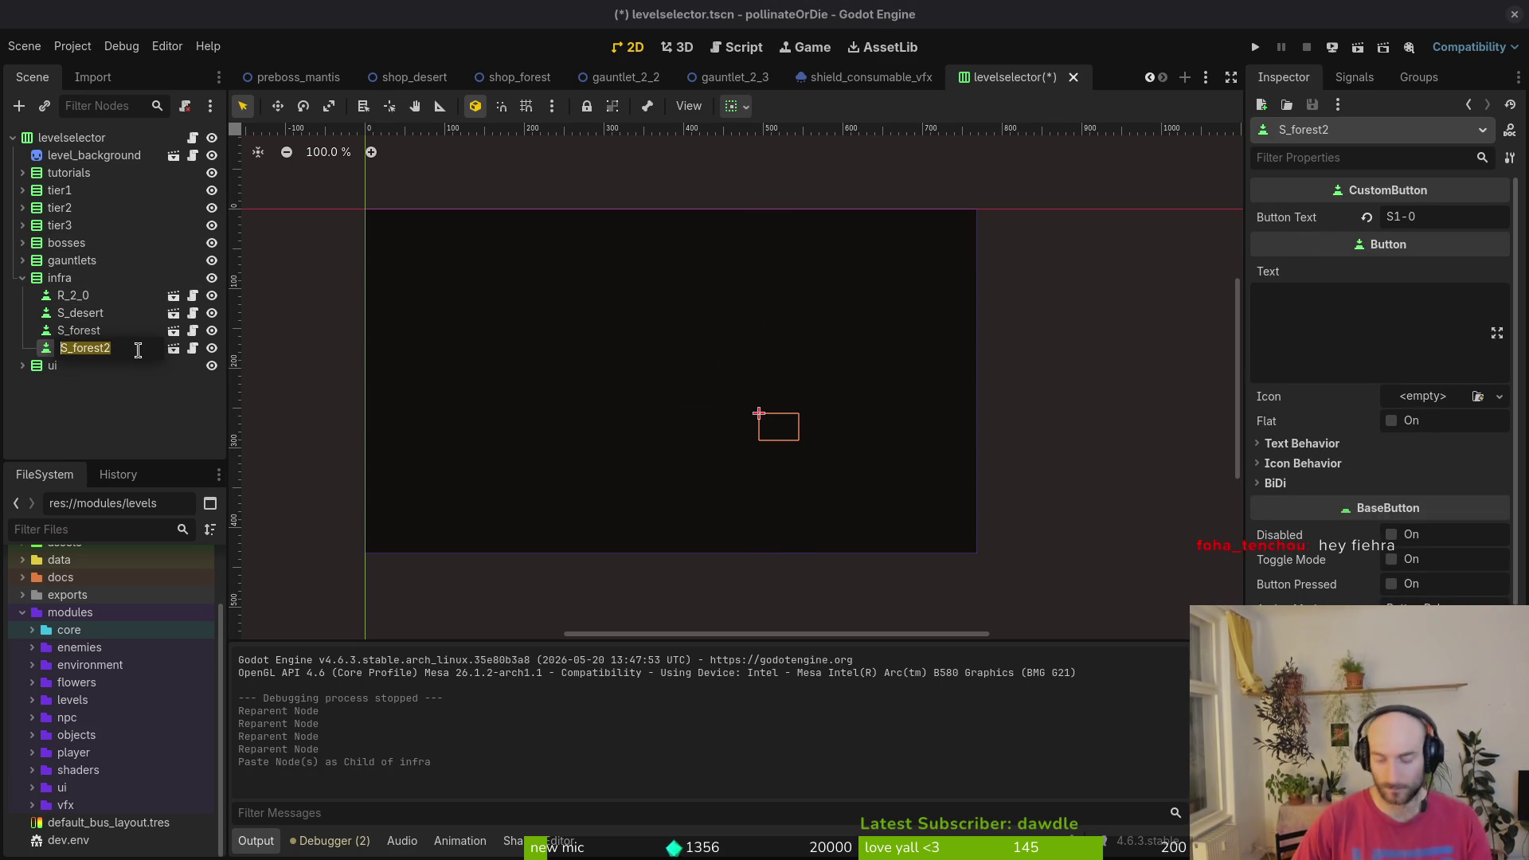
{"action": "type", "text": "hi"}
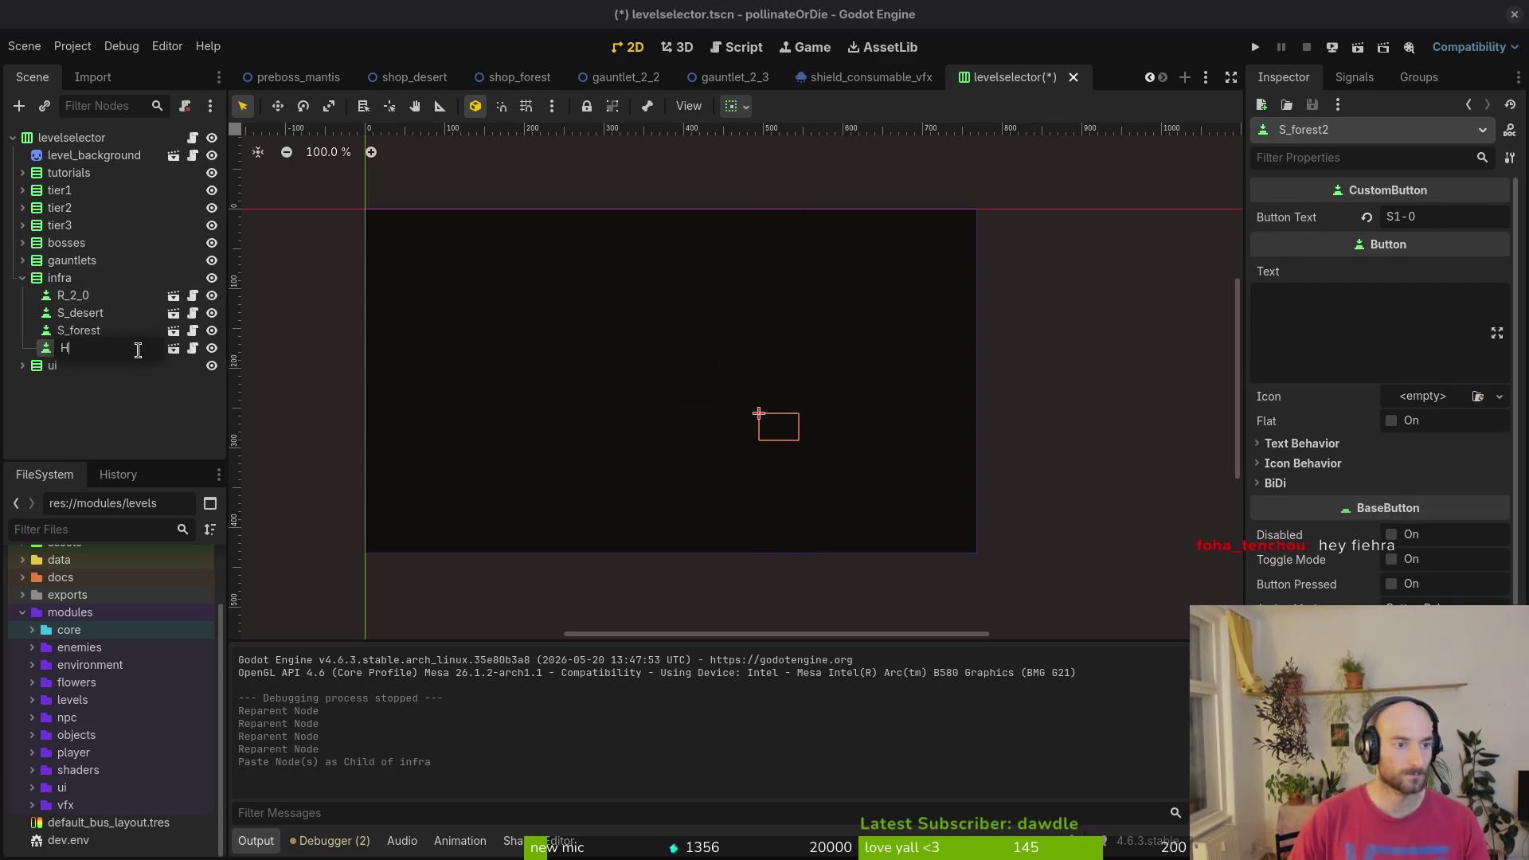
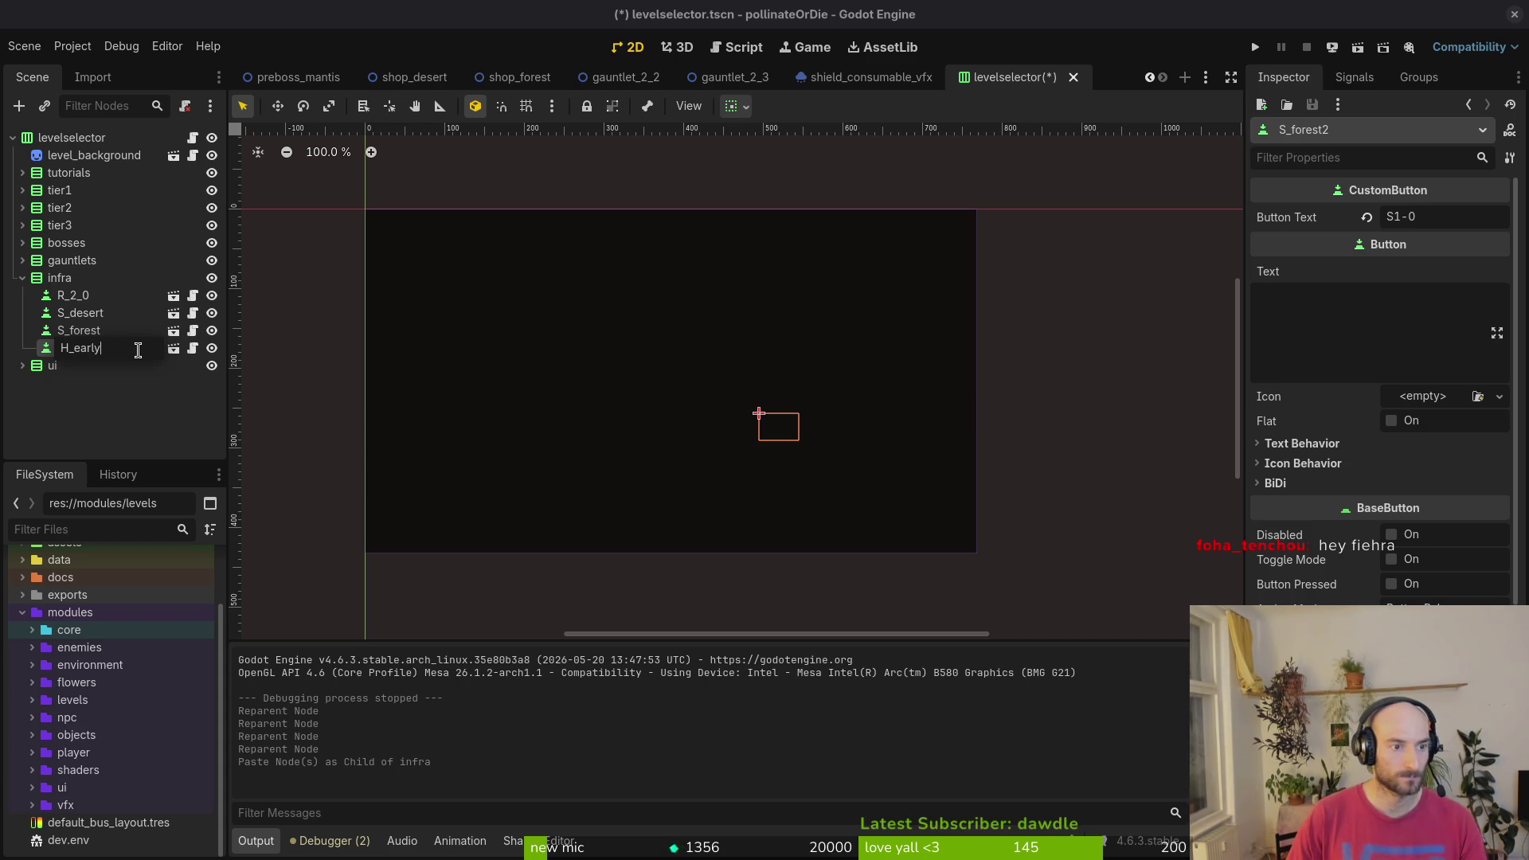
- Name the button H_early, then paste a copy into infra and rename it H_redtail
{"action": "key", "text": "Return"}
{"action": "key", "text": "ctrl+v"}
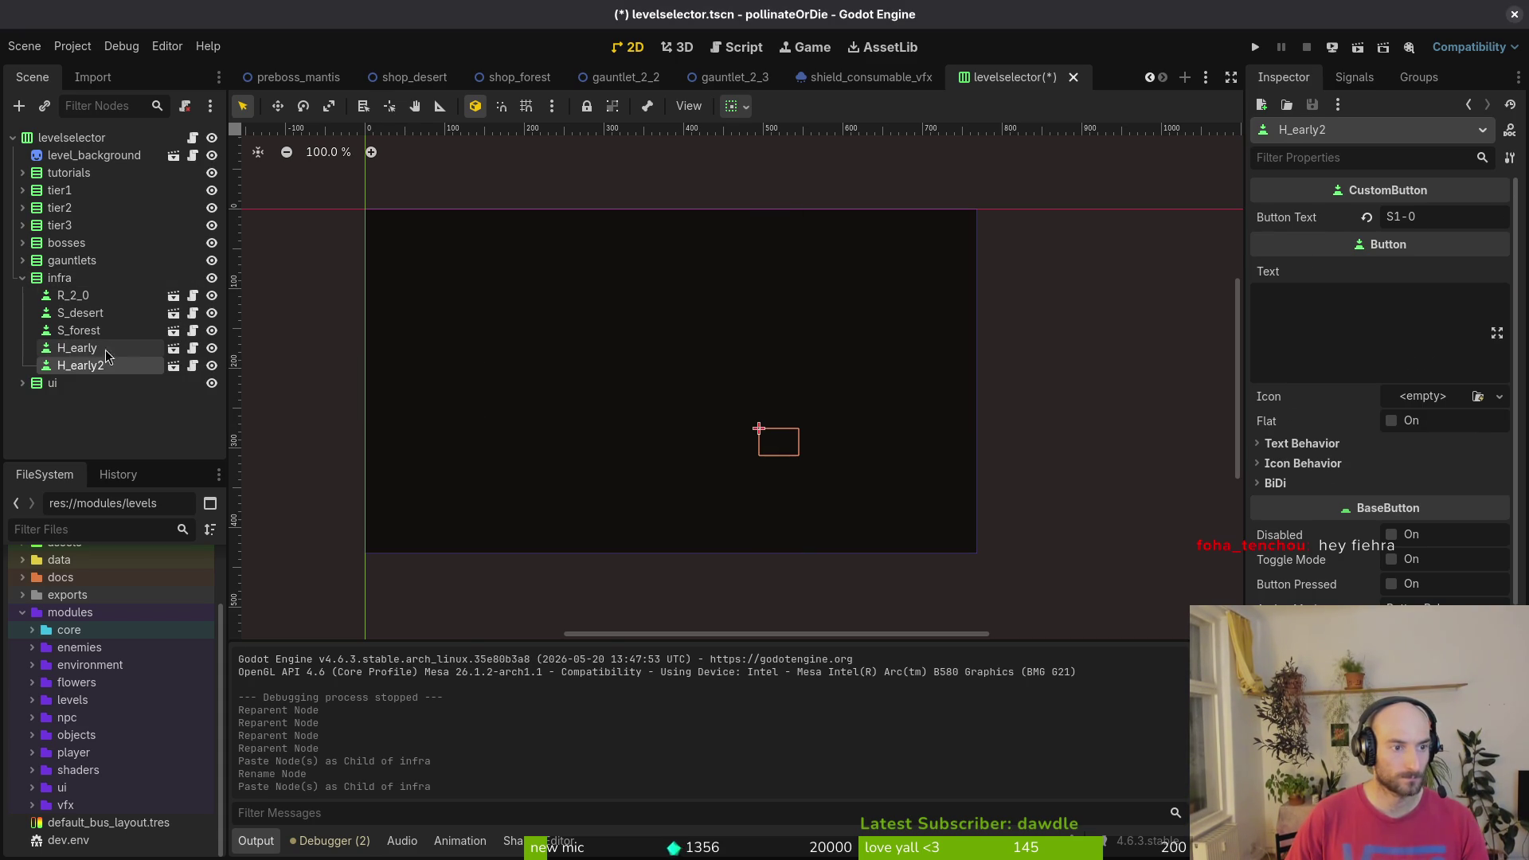
{"action": "double_click", "coordinate": [134, 368]}
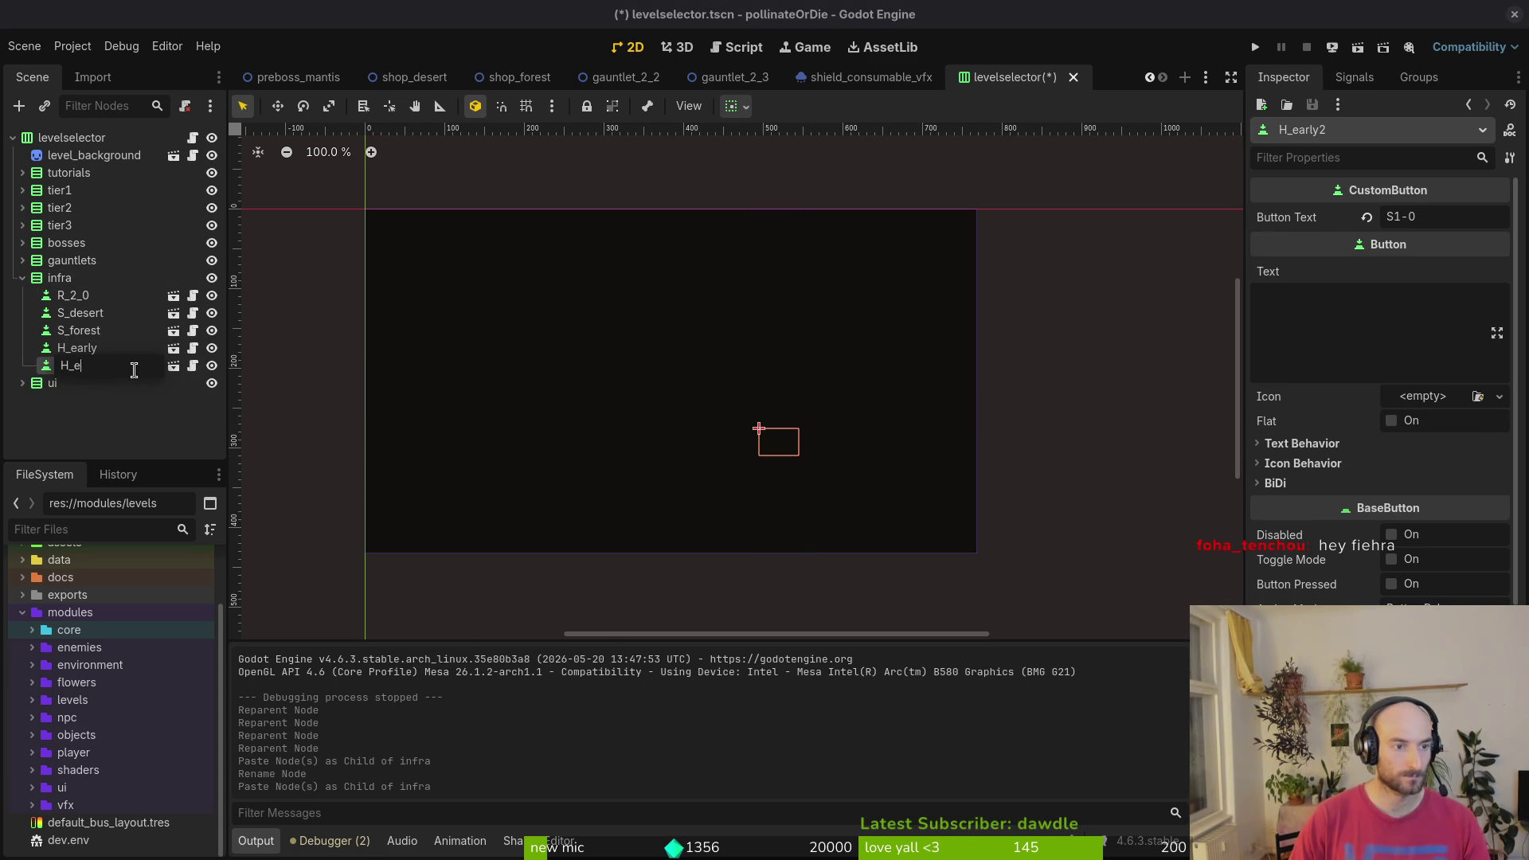
{"action": "type", "text": "redtail"}
{"action": "key", "text": "Return"}
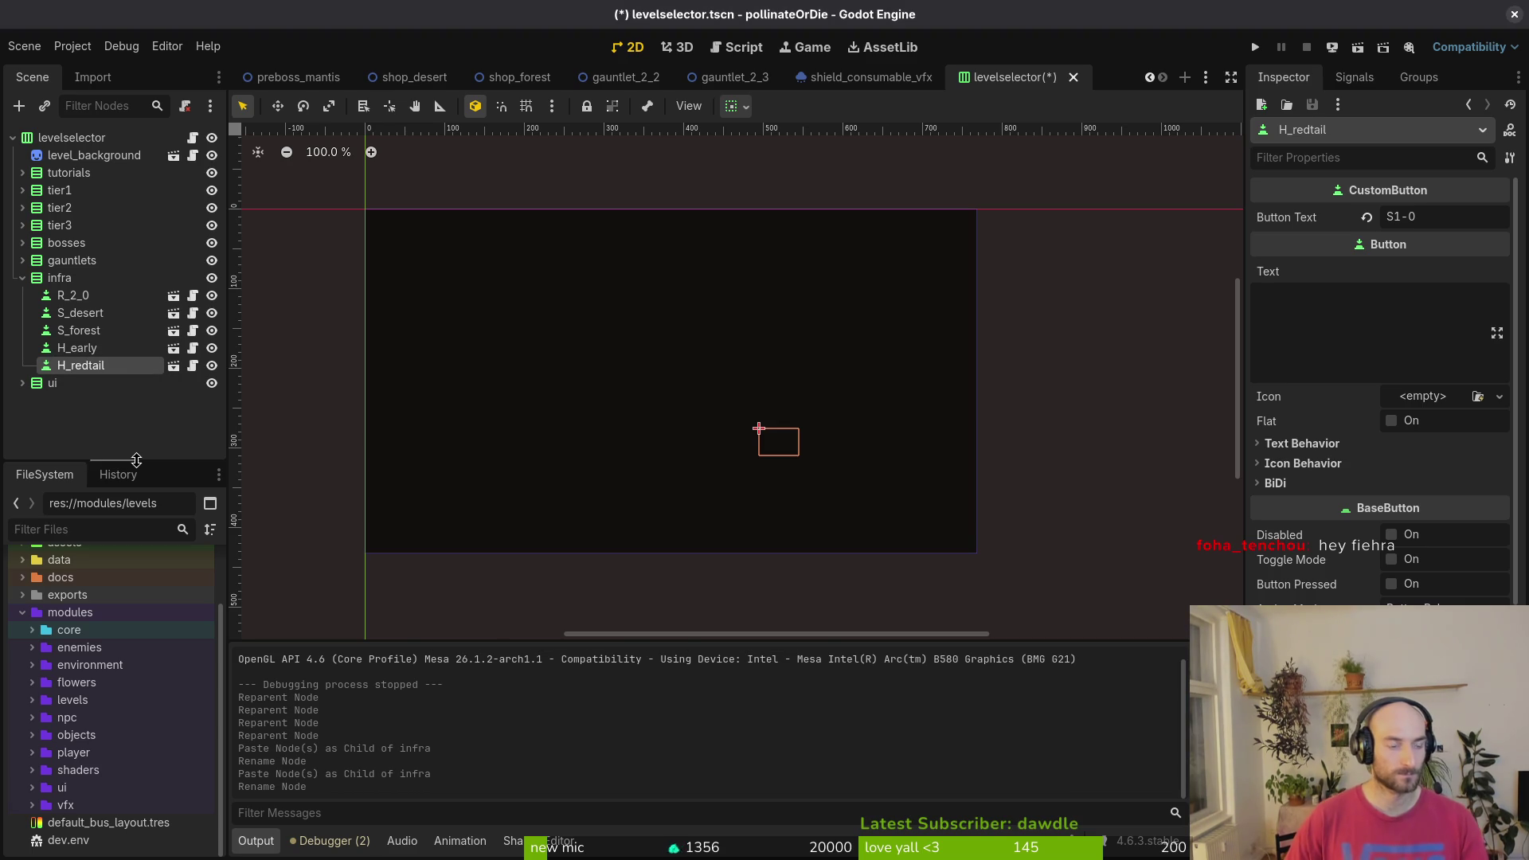
- Set the Button Text of H_early and H_redtail to match their node names
{"action": "left_click", "coordinate": [111, 348]}
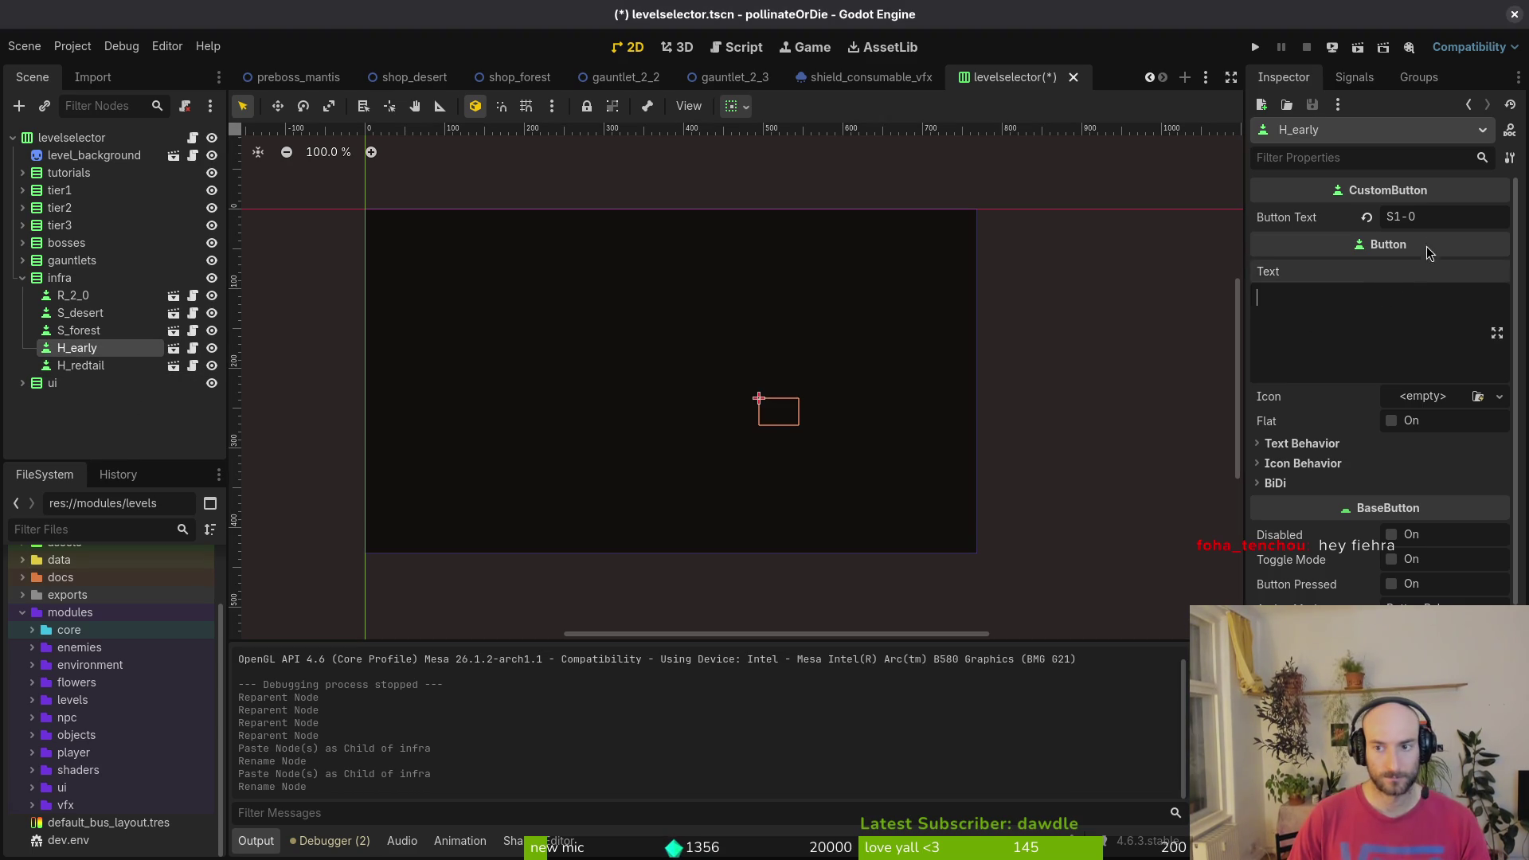
{"action": "left_click", "coordinate": [1439, 213]}
{"action": "type", "text": "H_"}
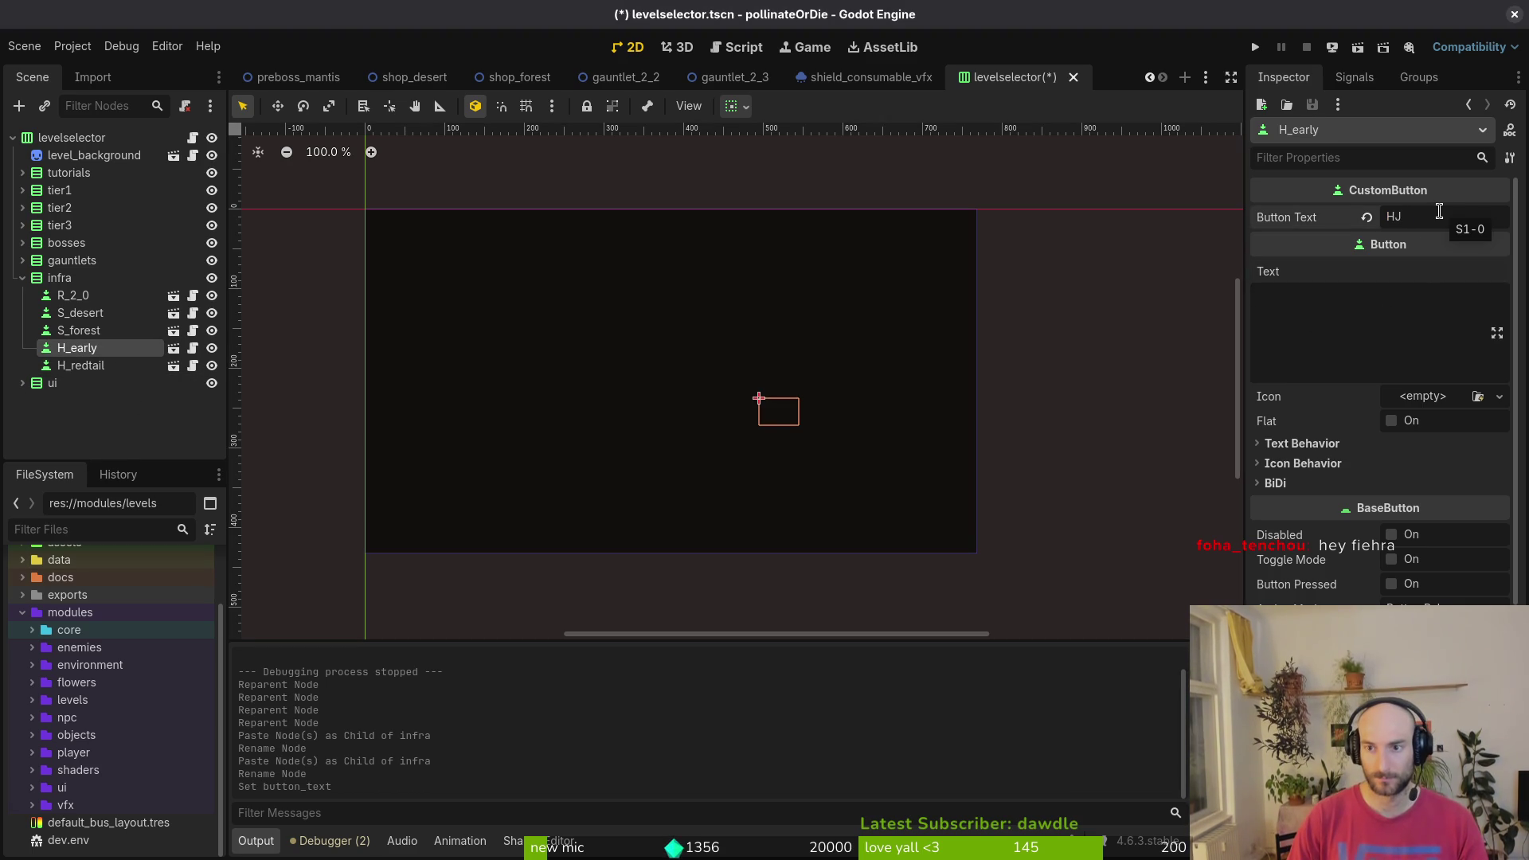
{"action": "type", "text": "desert"}
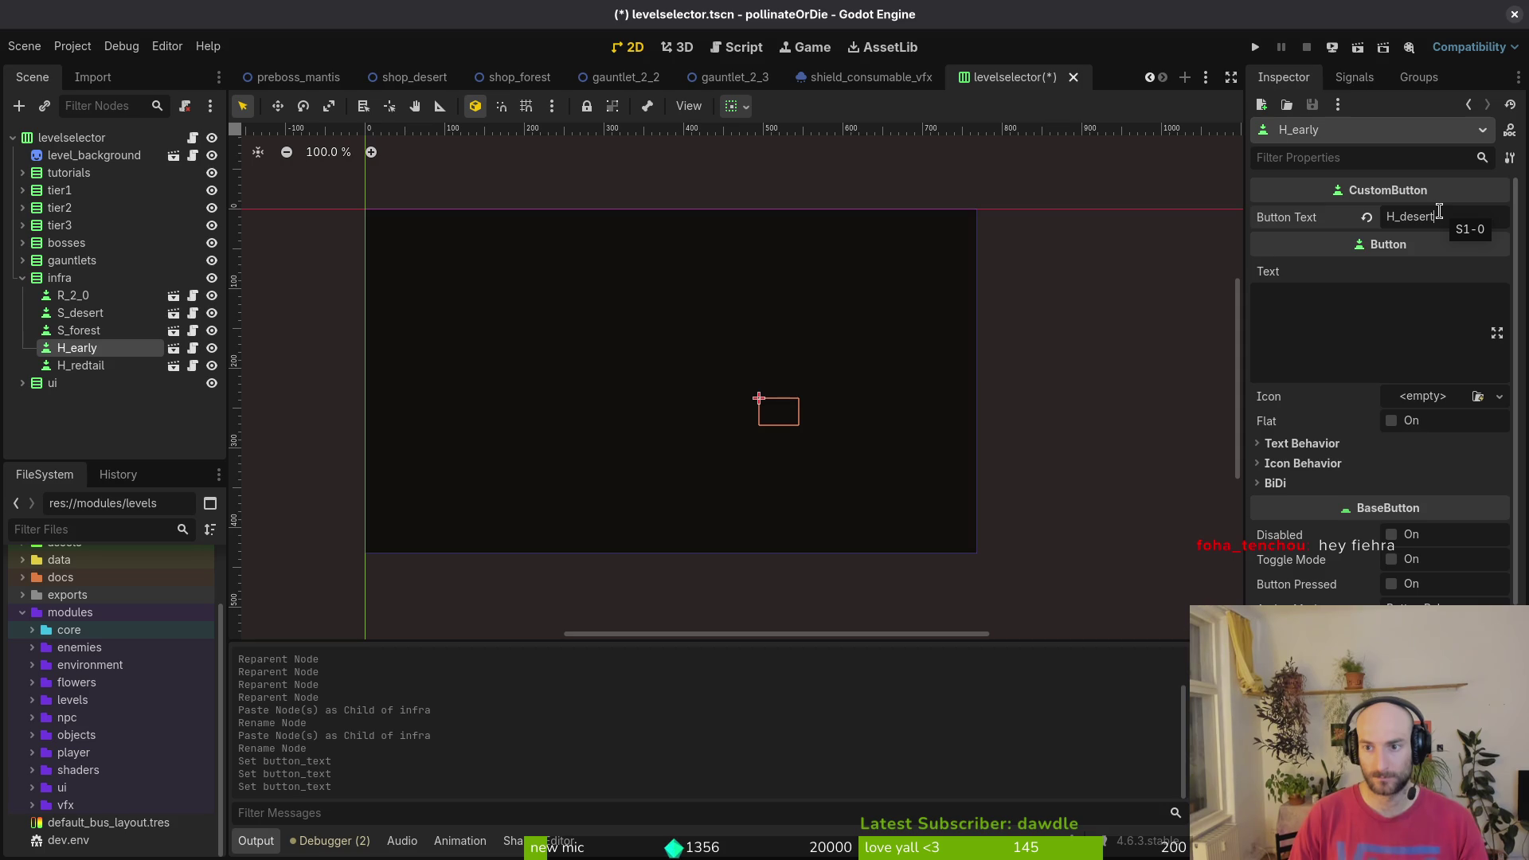
{"action": "key", "text": "BackSpace"}
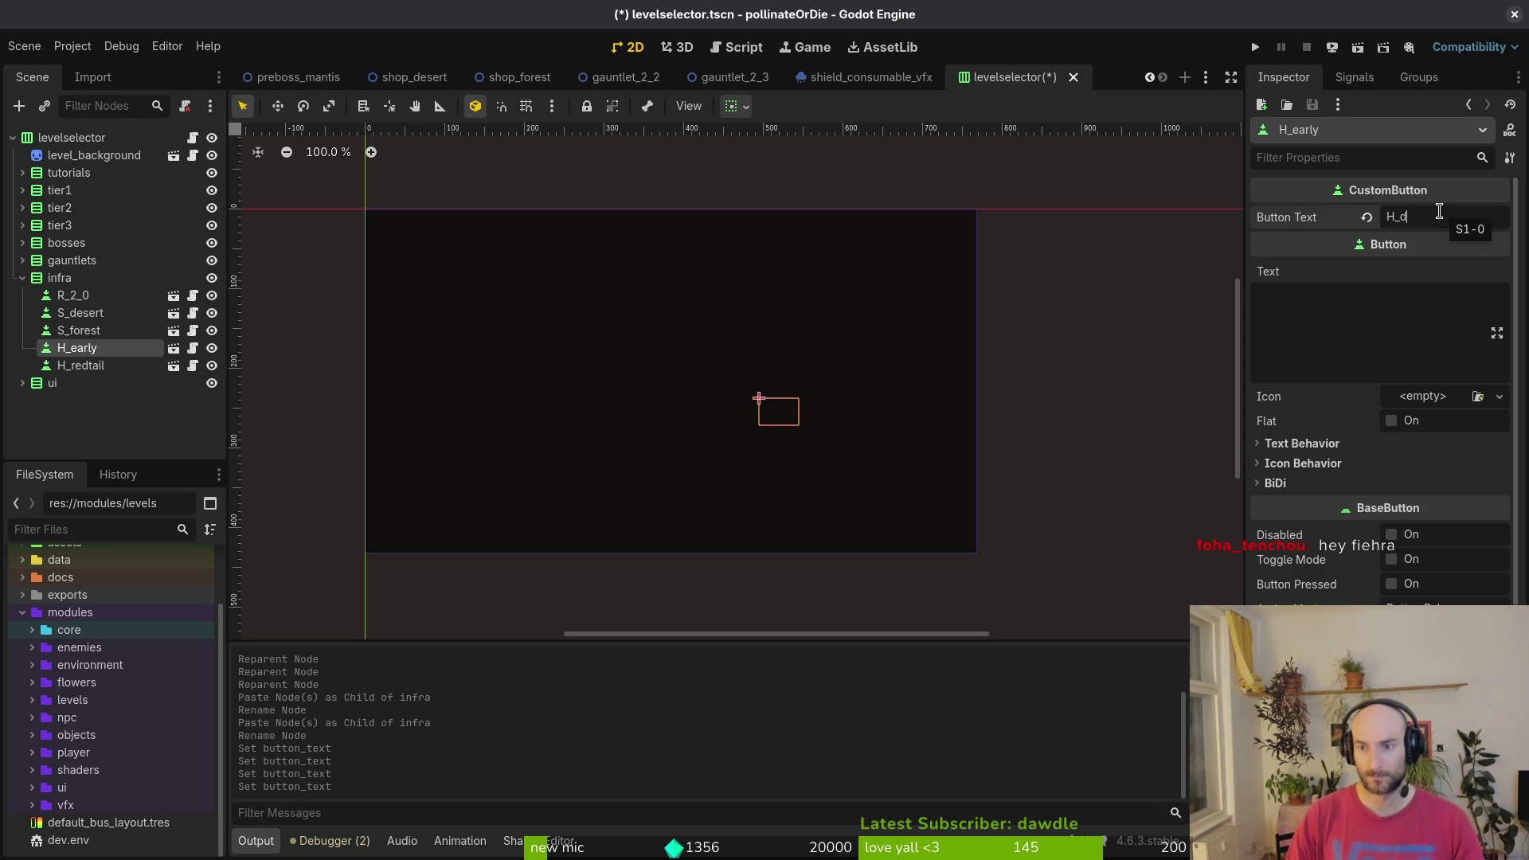
{"action": "left_click", "coordinate": [80, 366]}
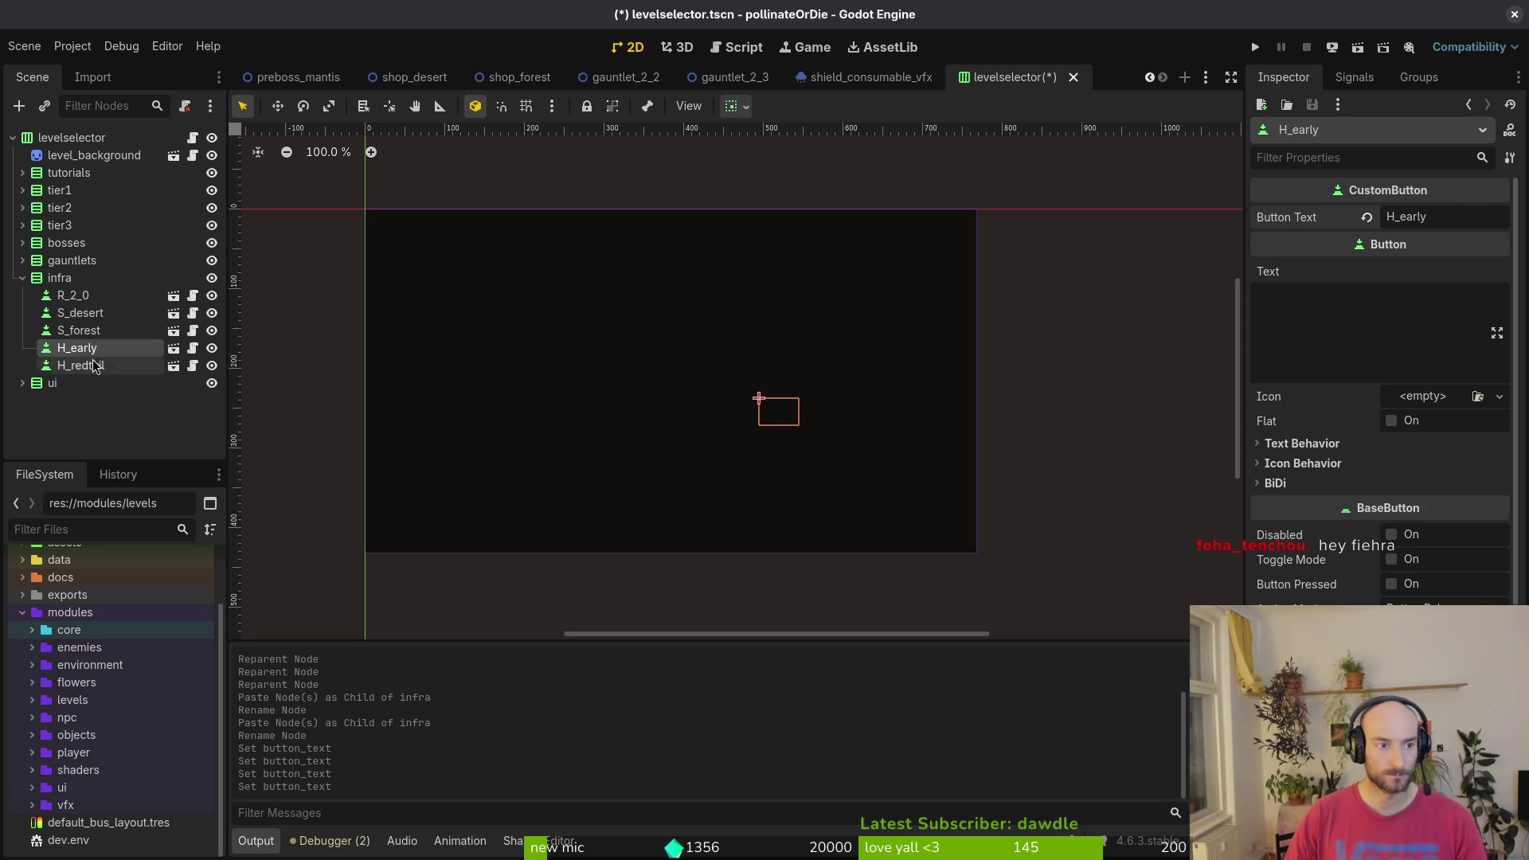
{"action": "left_click", "coordinate": [1461, 211]}
{"action": "type", "text": "H_"}
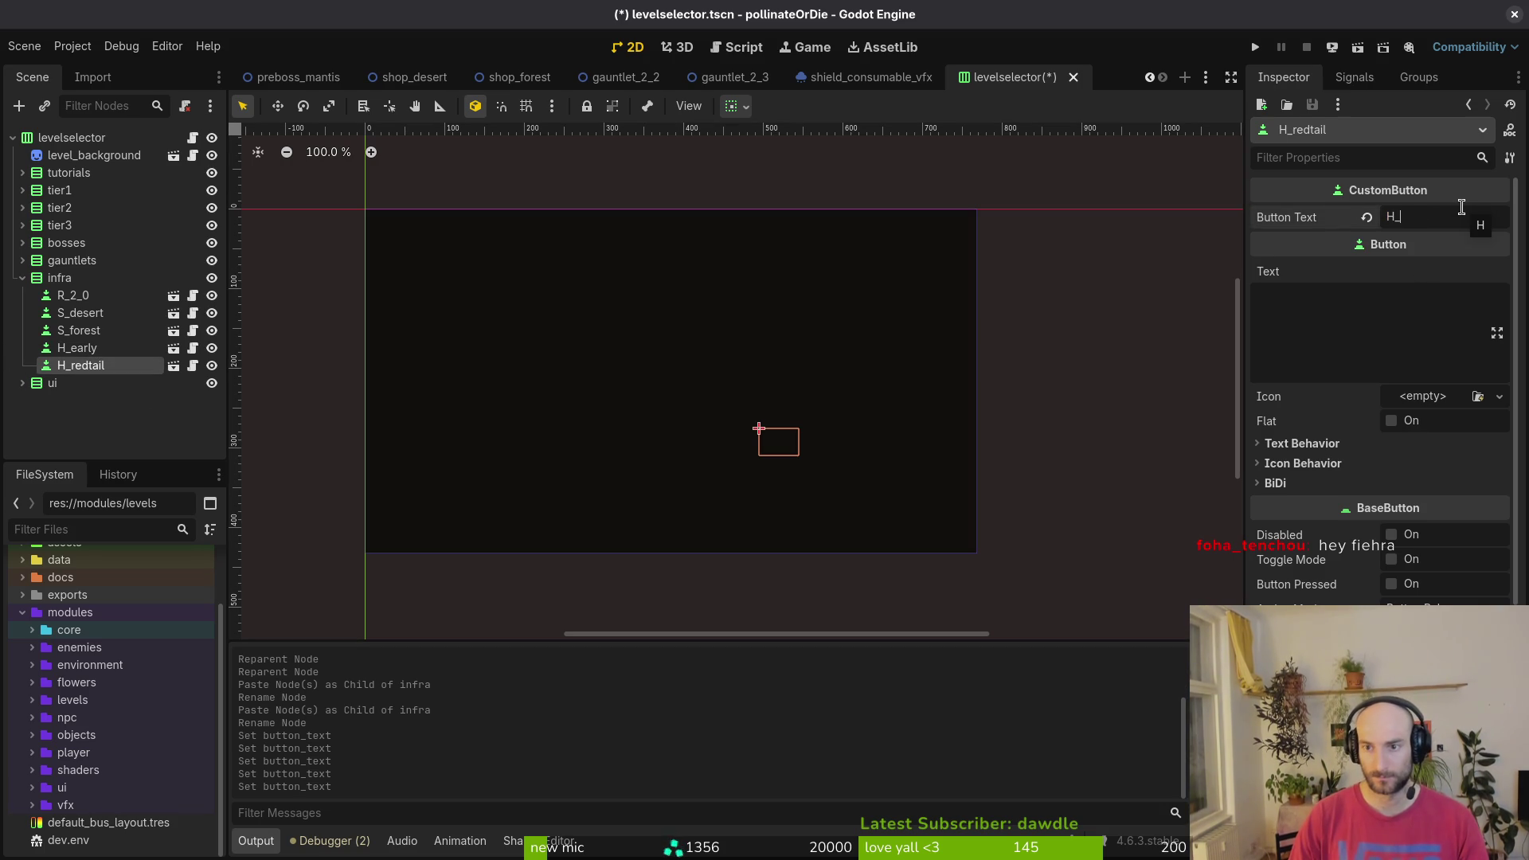
{"action": "type", "text": "redtail"}
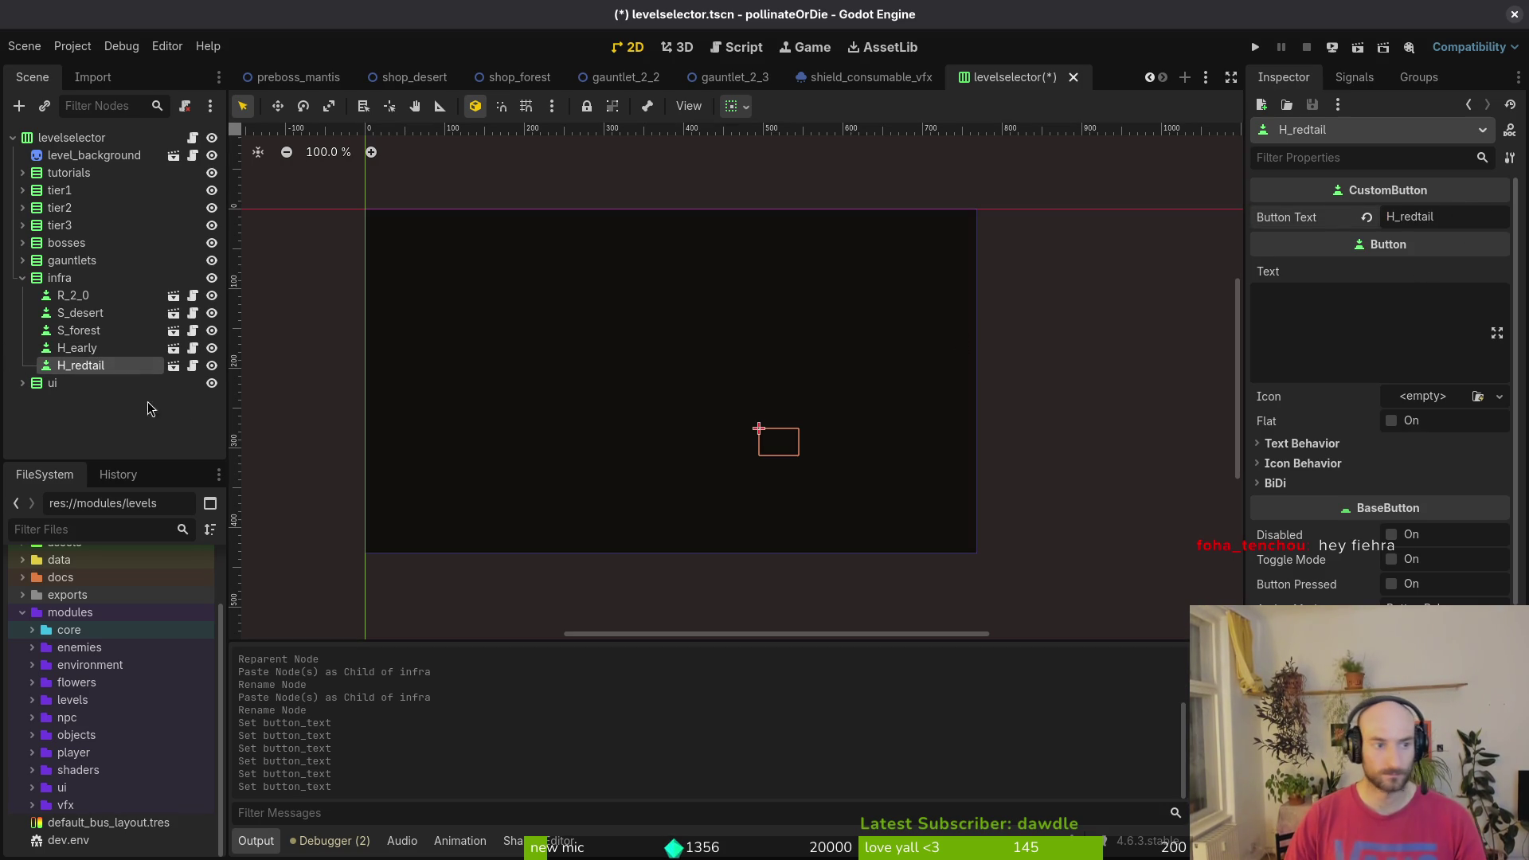
- Save the levelselector scene and switch over to levelselector.gd in Vim
{"action": "left_click", "coordinate": [22, 278]}
{"action": "key", "text": "ctrl+s"}
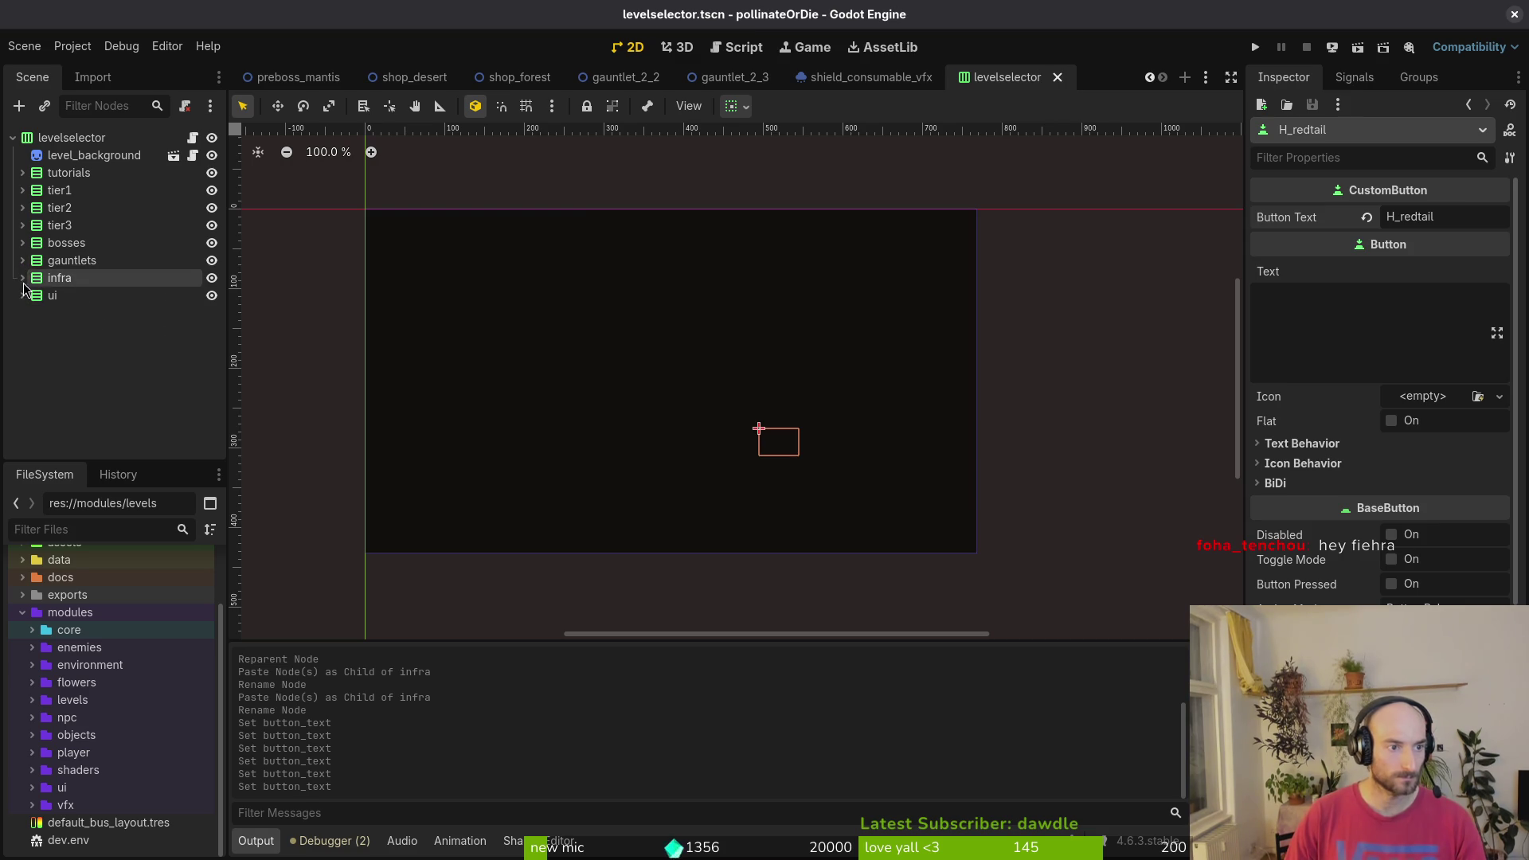
{"action": "left_click", "coordinate": [23, 278]}
{"action": "left_click", "coordinate": [22, 243]}
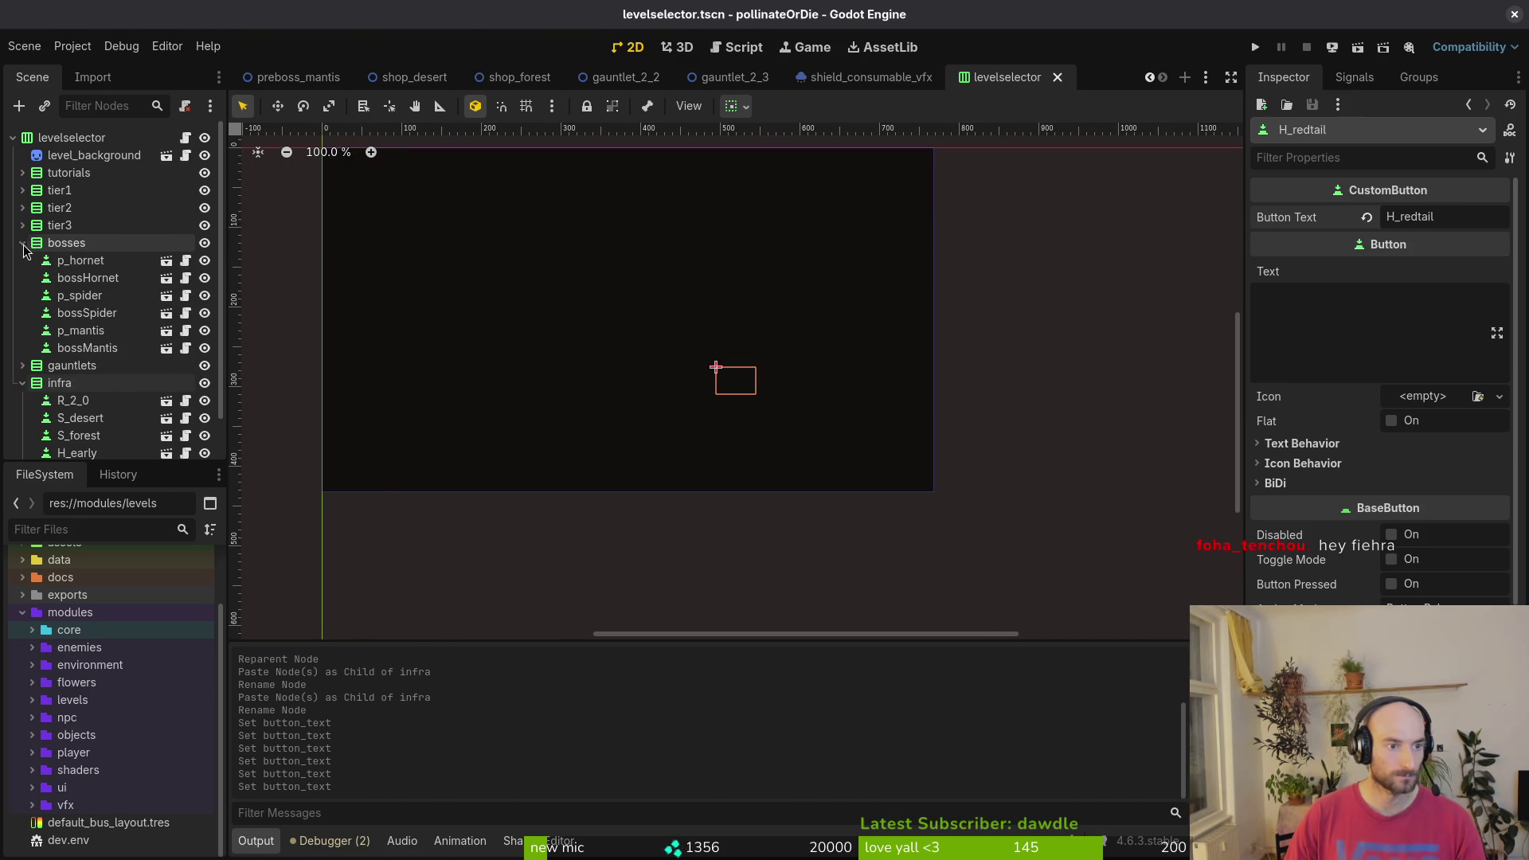
{"action": "key", "text": "alt+Tab"}
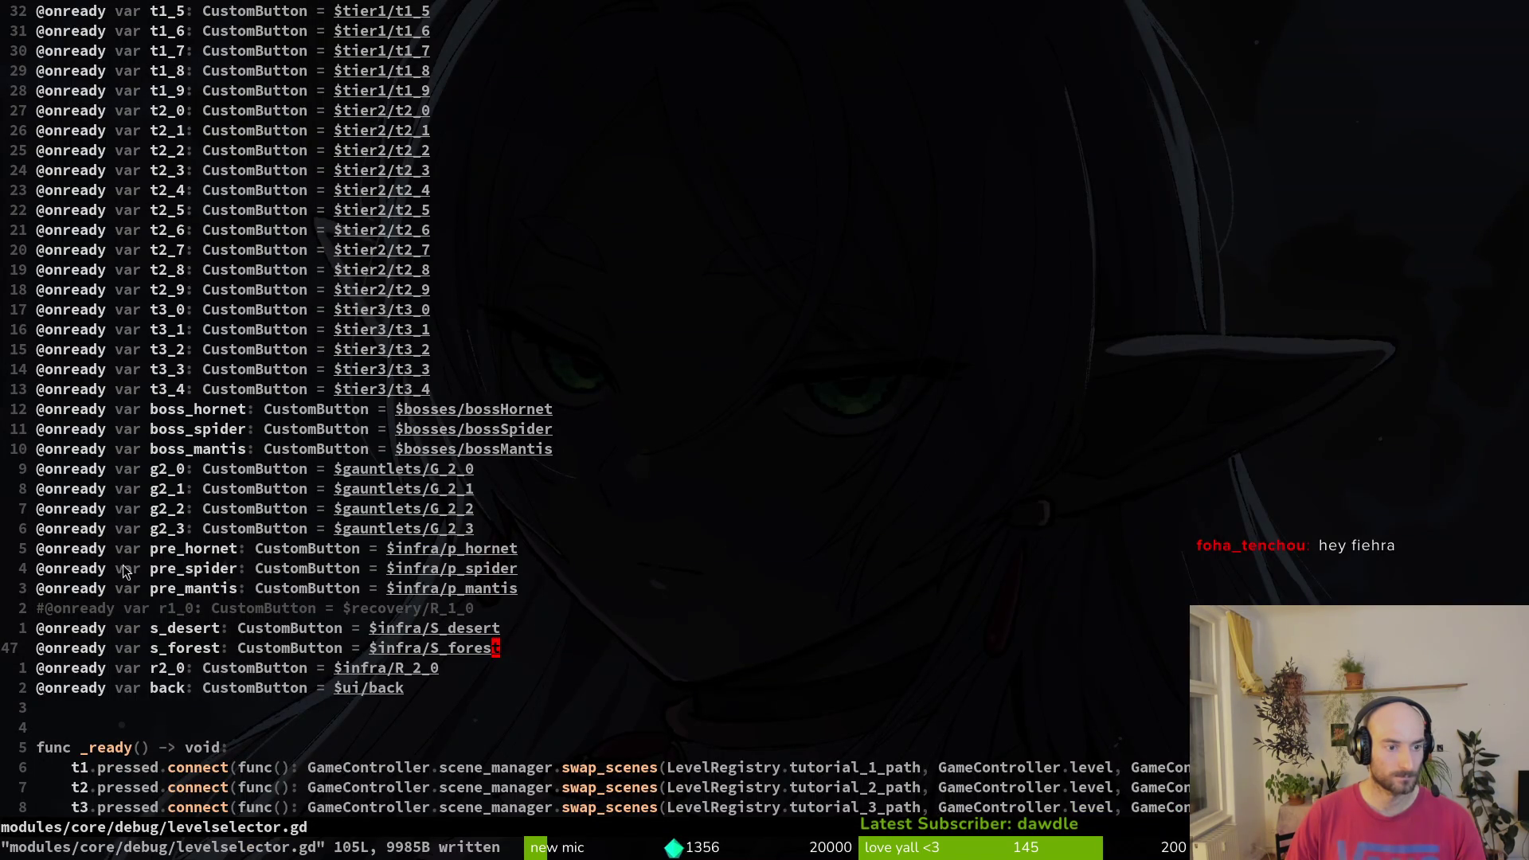
- Change infra to bosses in the three pre_ node paths with a block edit
{"action": "left_click", "coordinate": [434, 548]}
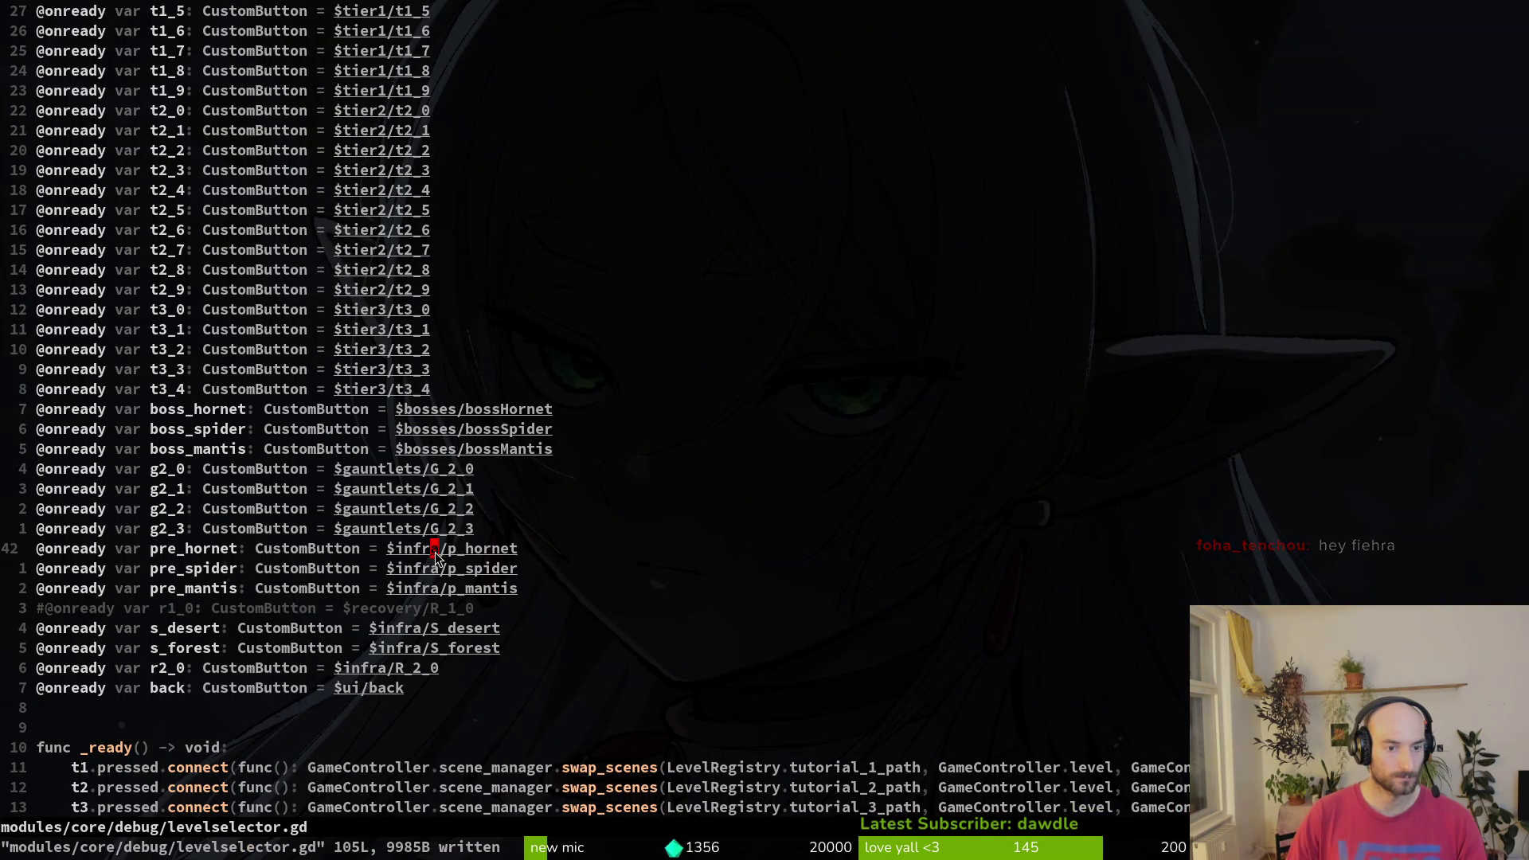
{"action": "key", "text": "l"}
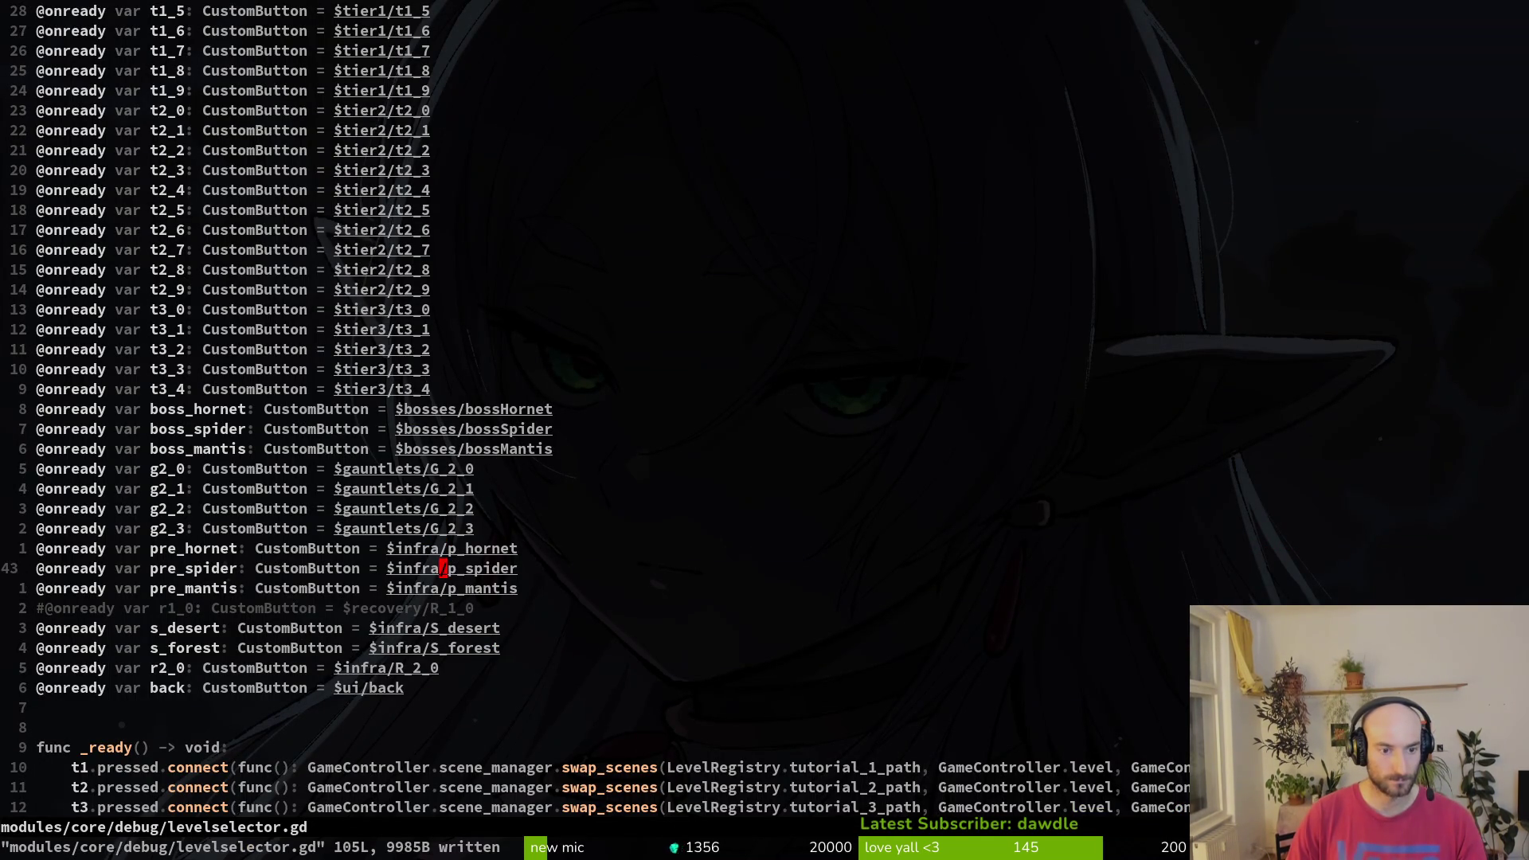
{"action": "scroll", "coordinate": [318, 398], "scroll_direction": "up", "scroll_amount": 5}
{"action": "key", "text": "ctrl+d"}
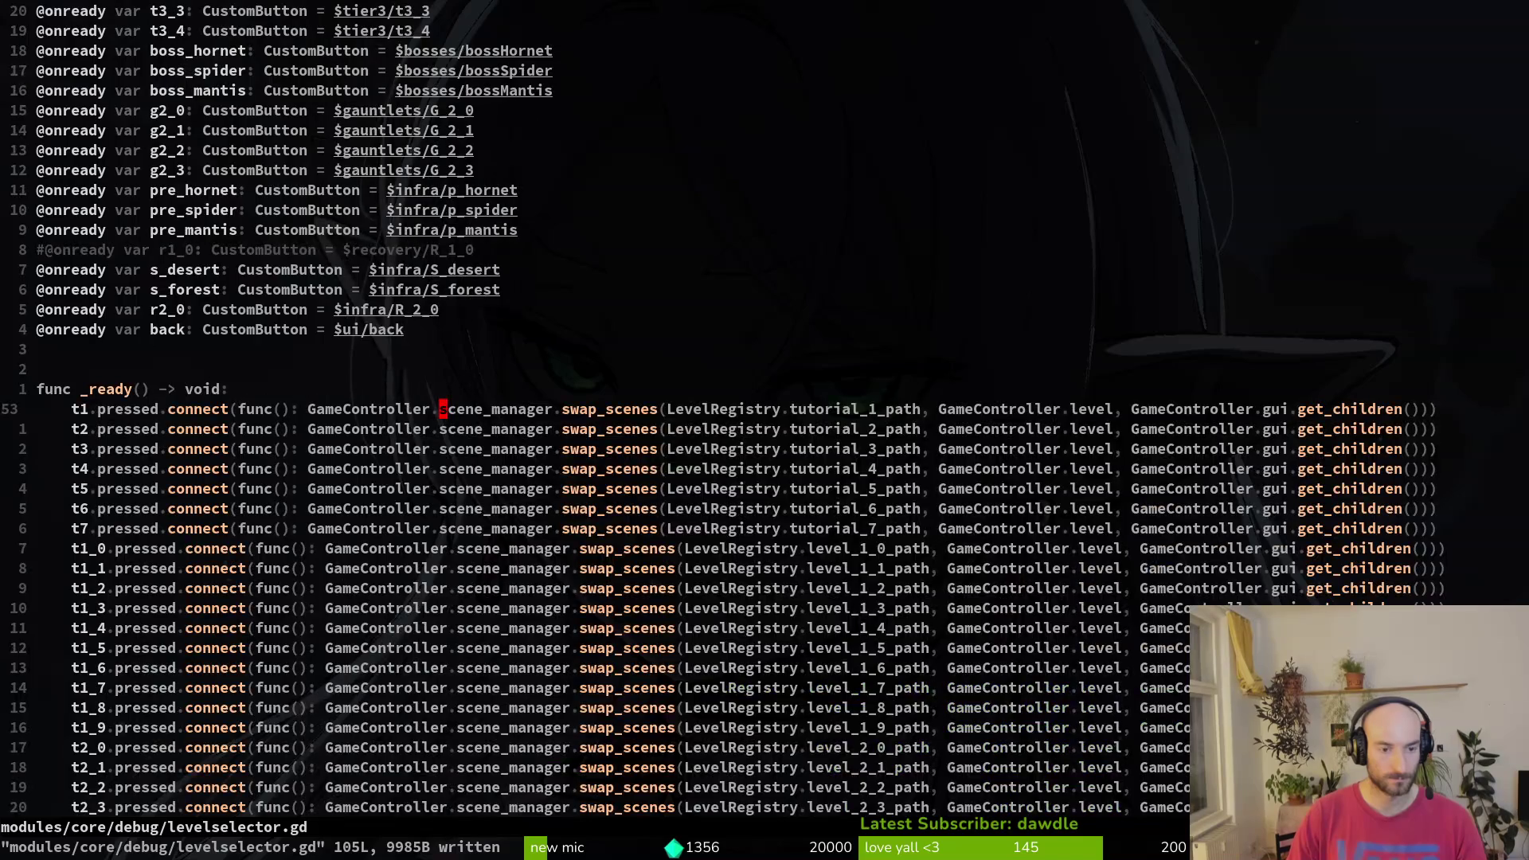
{"action": "key", "text": "k"}
{"action": "key", "text": "k"}
{"action": "key", "text": "k"}
{"action": "key", "text": "u"}
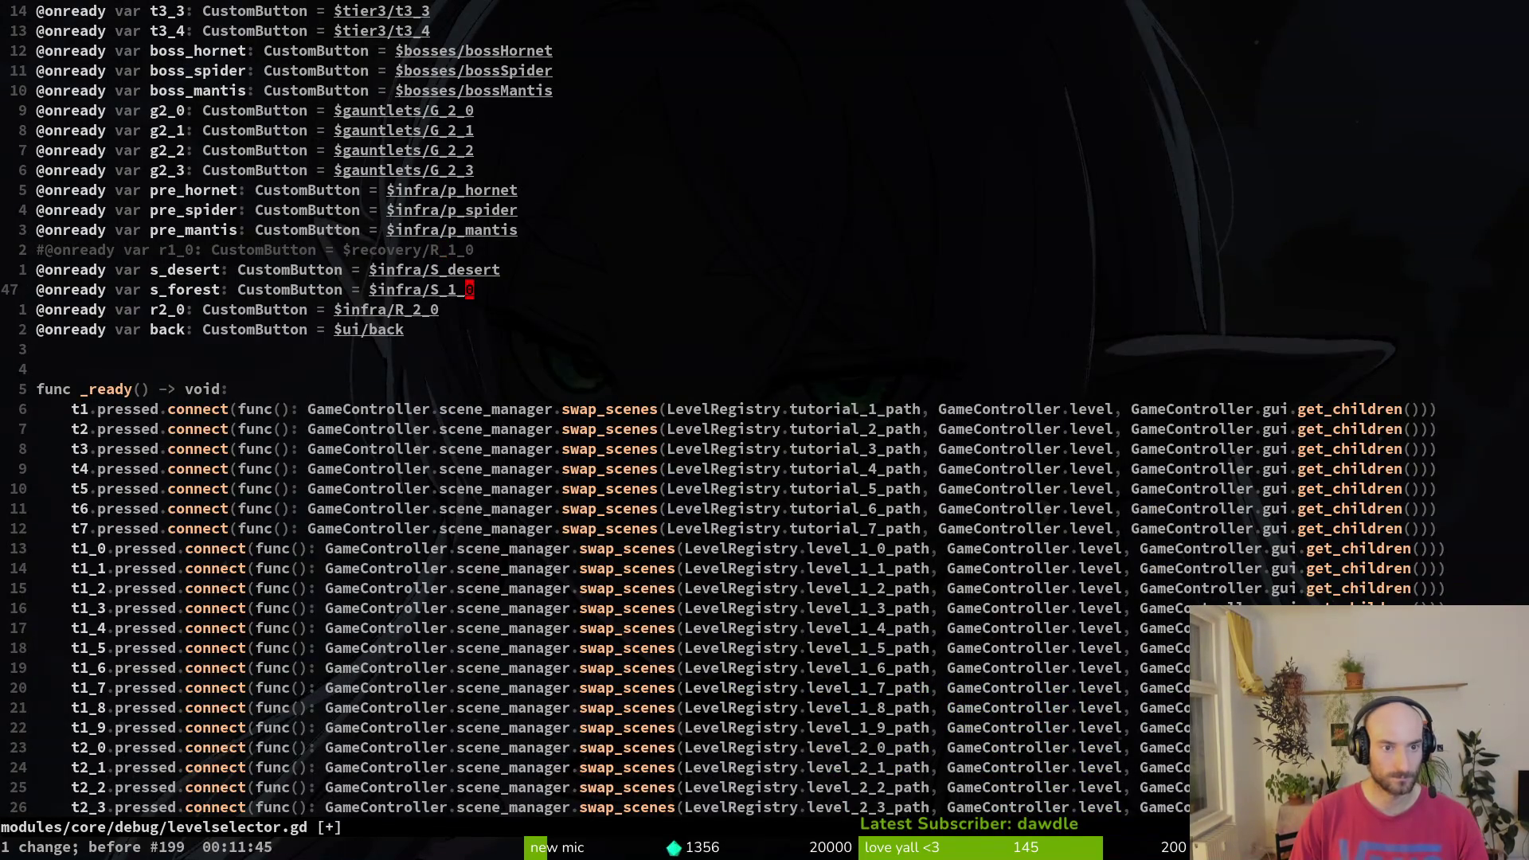
{"action": "key", "text": "ctrl+r"}
{"action": "key", "text": "ctrl+r"}
{"action": "key", "text": "k"}
{"action": "key", "text": "k"}
{"action": "key", "text": "k"}
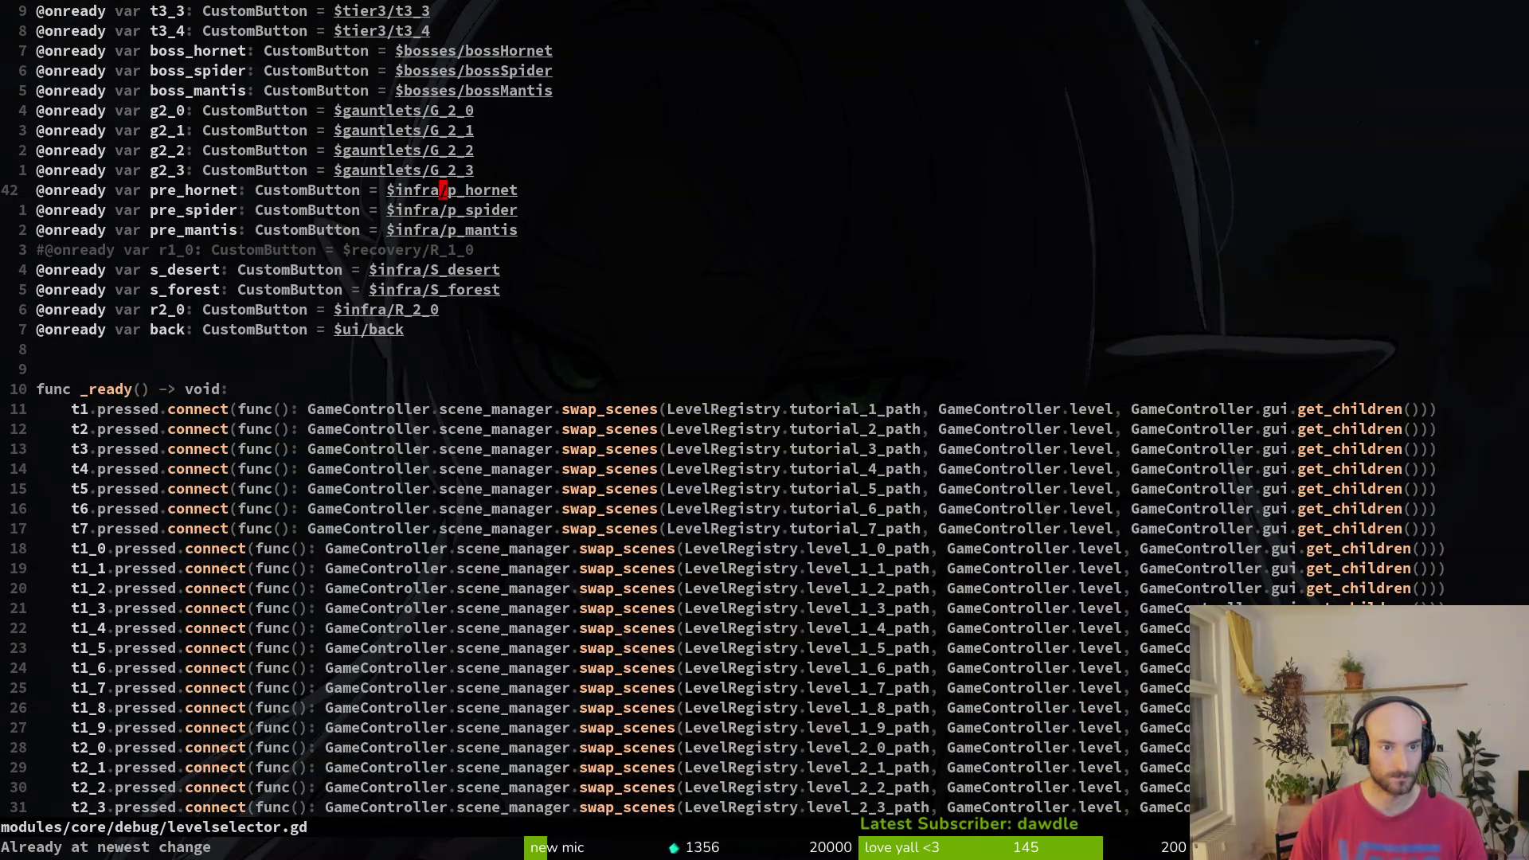
{"action": "key", "text": "ctrl+v"}
{"action": "key", "text": "j"}
{"action": "key", "text": "j"}
{"action": "key", "text": "l"}
{"action": "key", "text": "l"}
{"action": "key", "text": "l"}
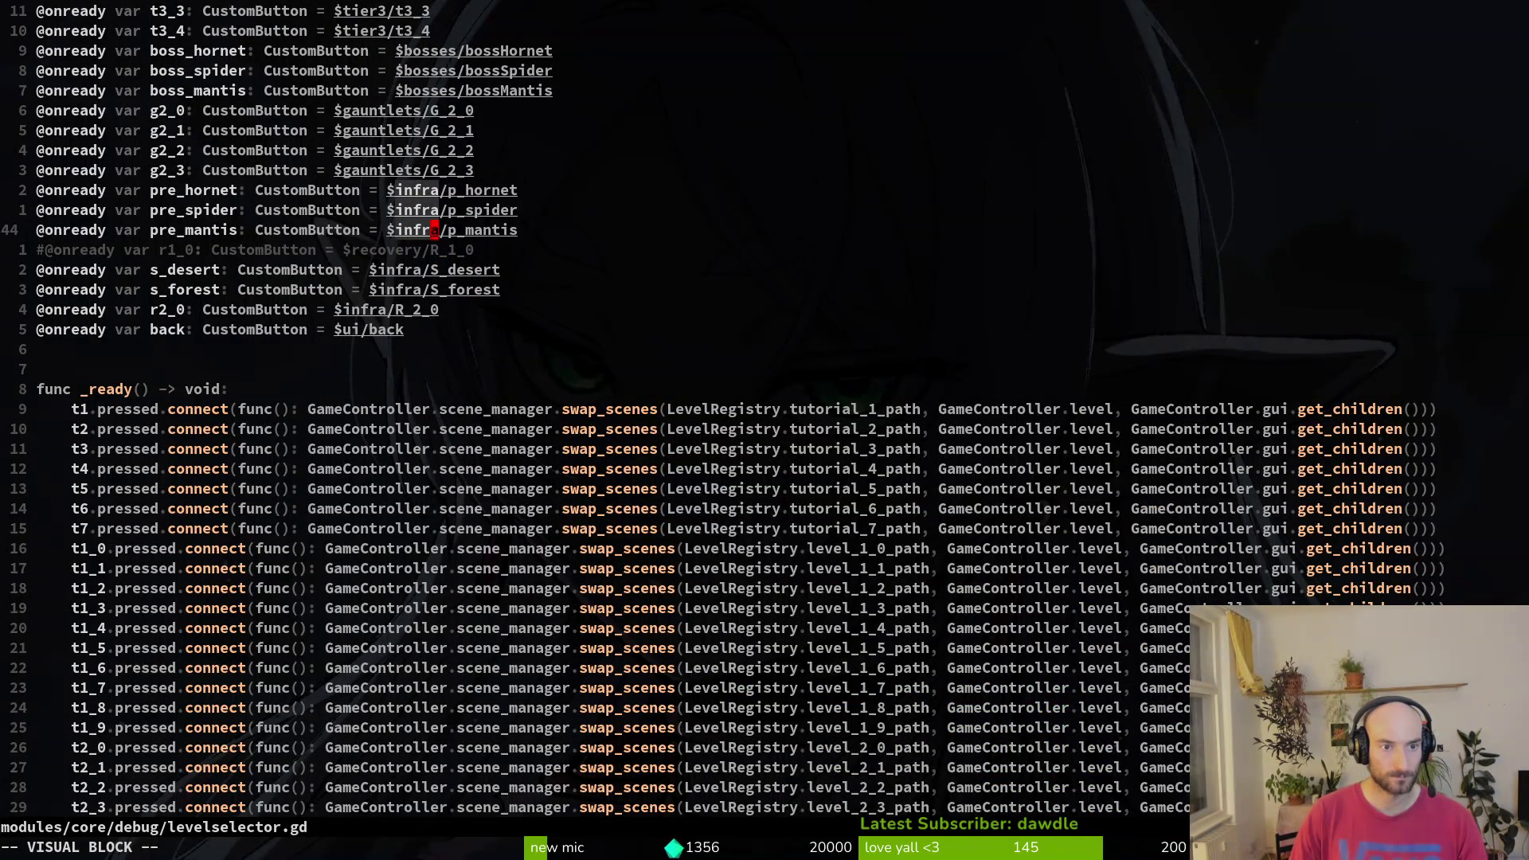
{"action": "key", "text": "c"}
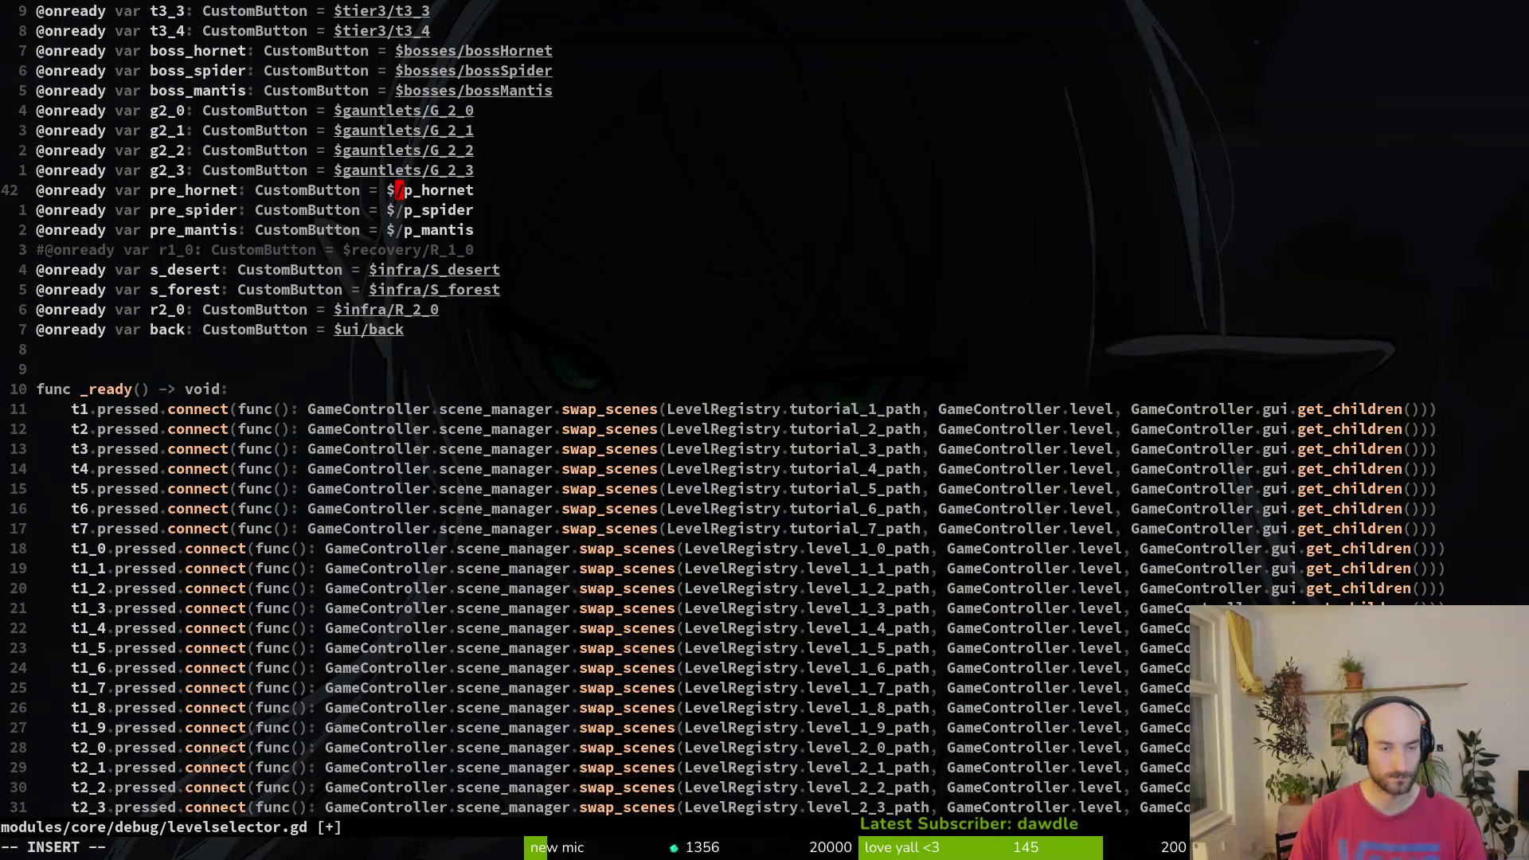
{"action": "type", "text": "bosses"}
{"action": "key", "text": "Escape"}
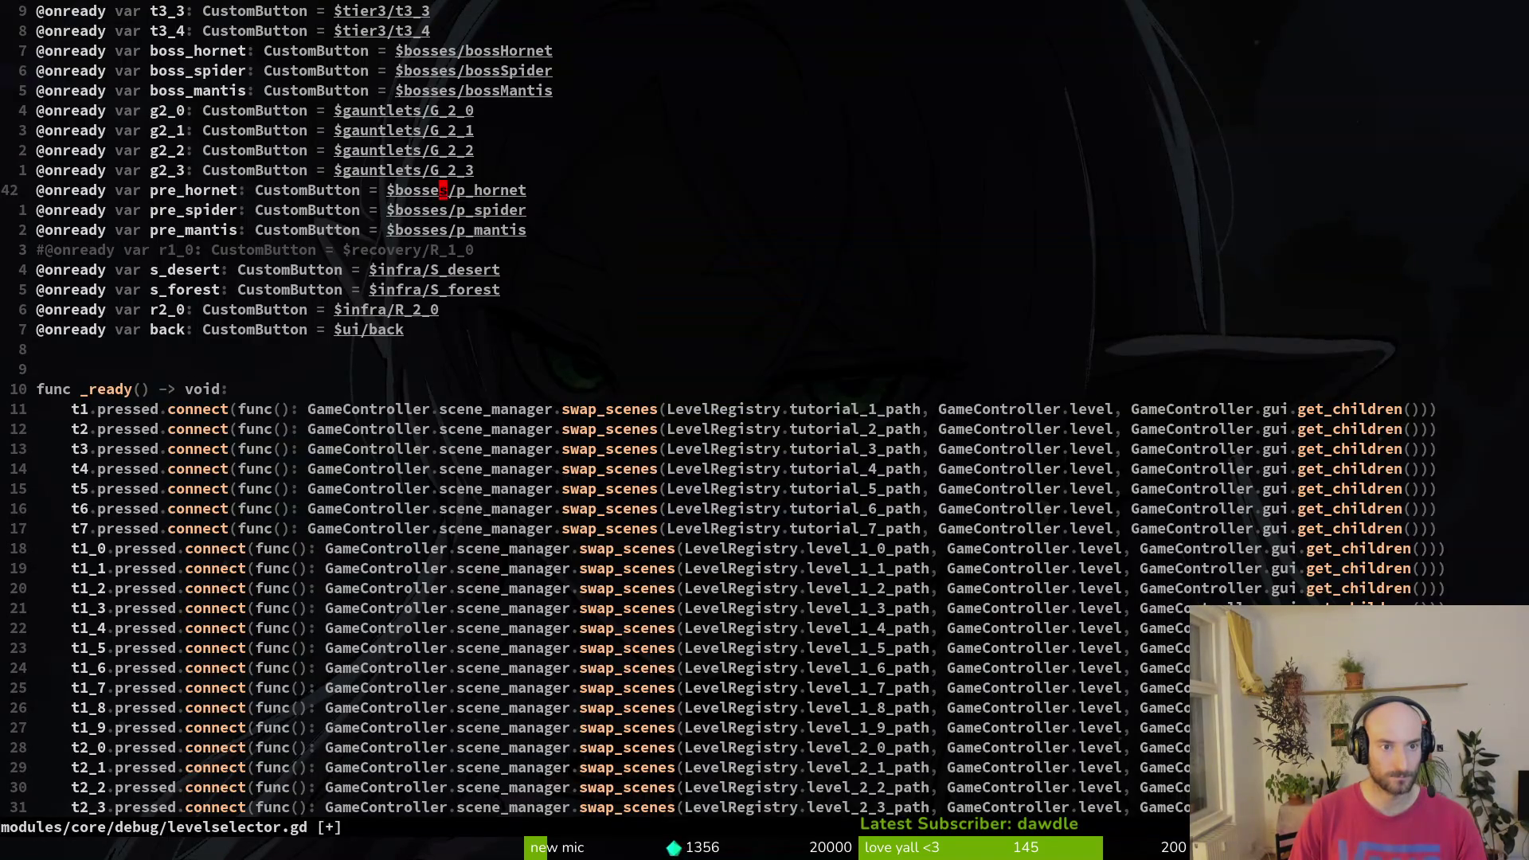
- Duplicate the r2_0 declaration twice as new h_early and h_redtail button variables
{"action": "key", "text": "j"}
{"action": "key", "text": "j"}
{"action": "key", "text": "j"}
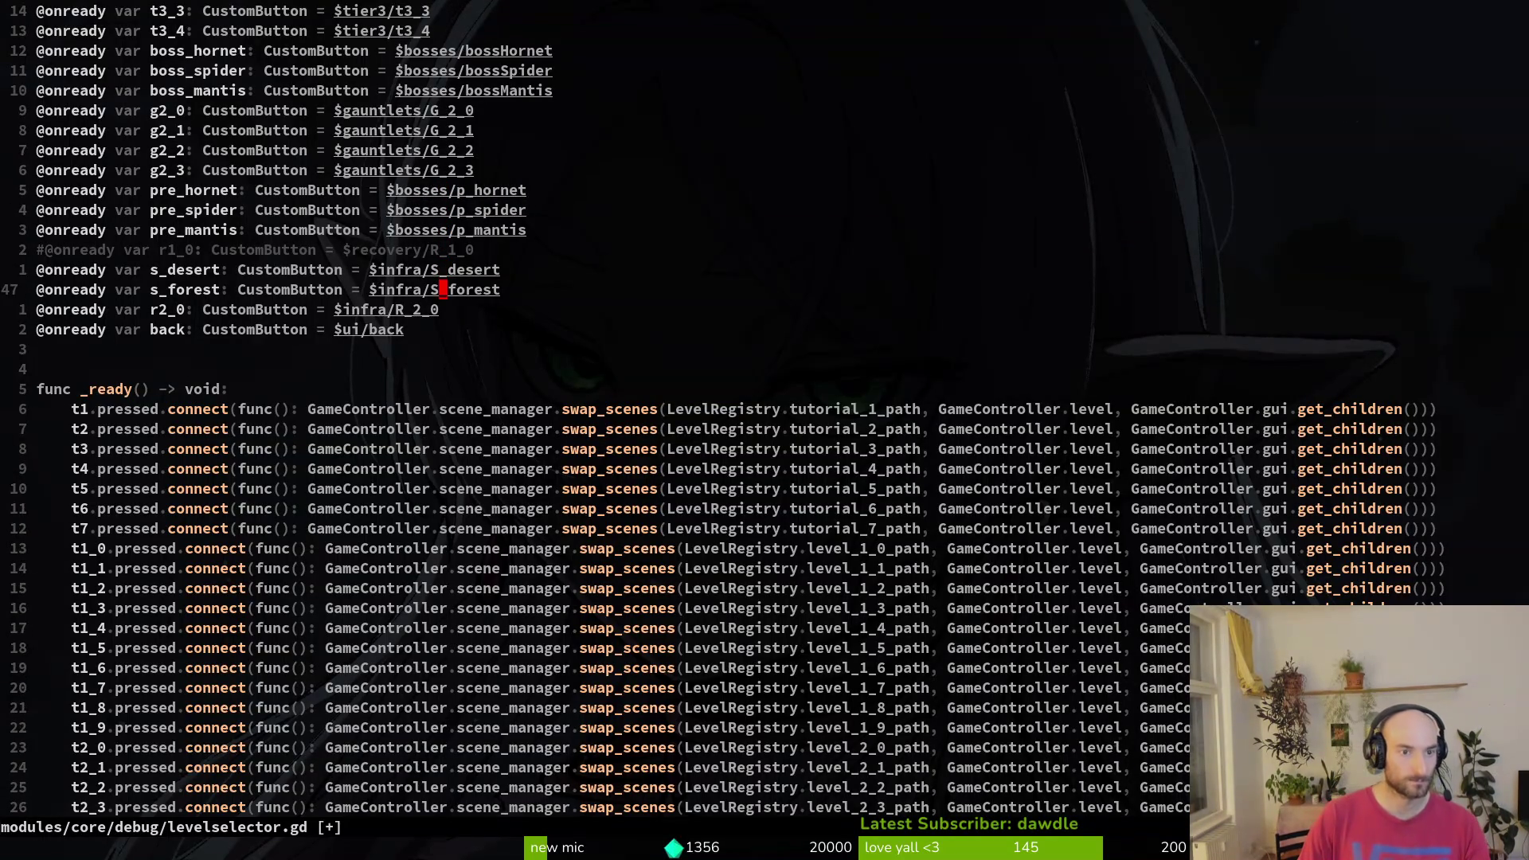
{"action": "key", "text": "k"}
{"action": "key", "text": "j"}
{"action": "key", "text": "j"}
{"action": "key", "text": "y"}
{"action": "key", "text": "y"}
{"action": "key", "text": "p"}
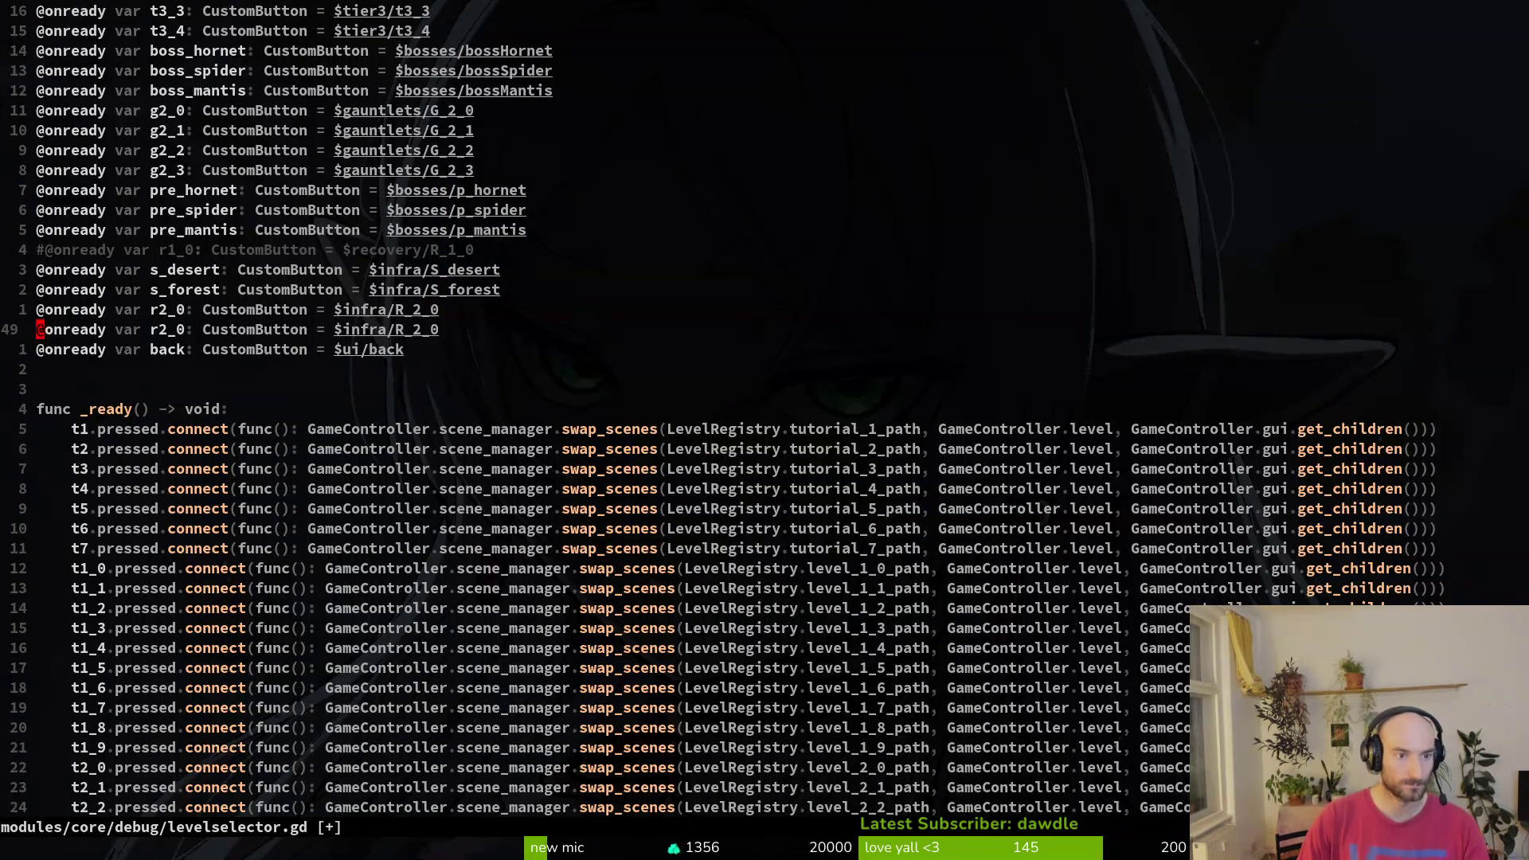
{"action": "key", "text": "w"}
{"action": "key", "text": "w"}
{"action": "type", "text": "cwh_"}
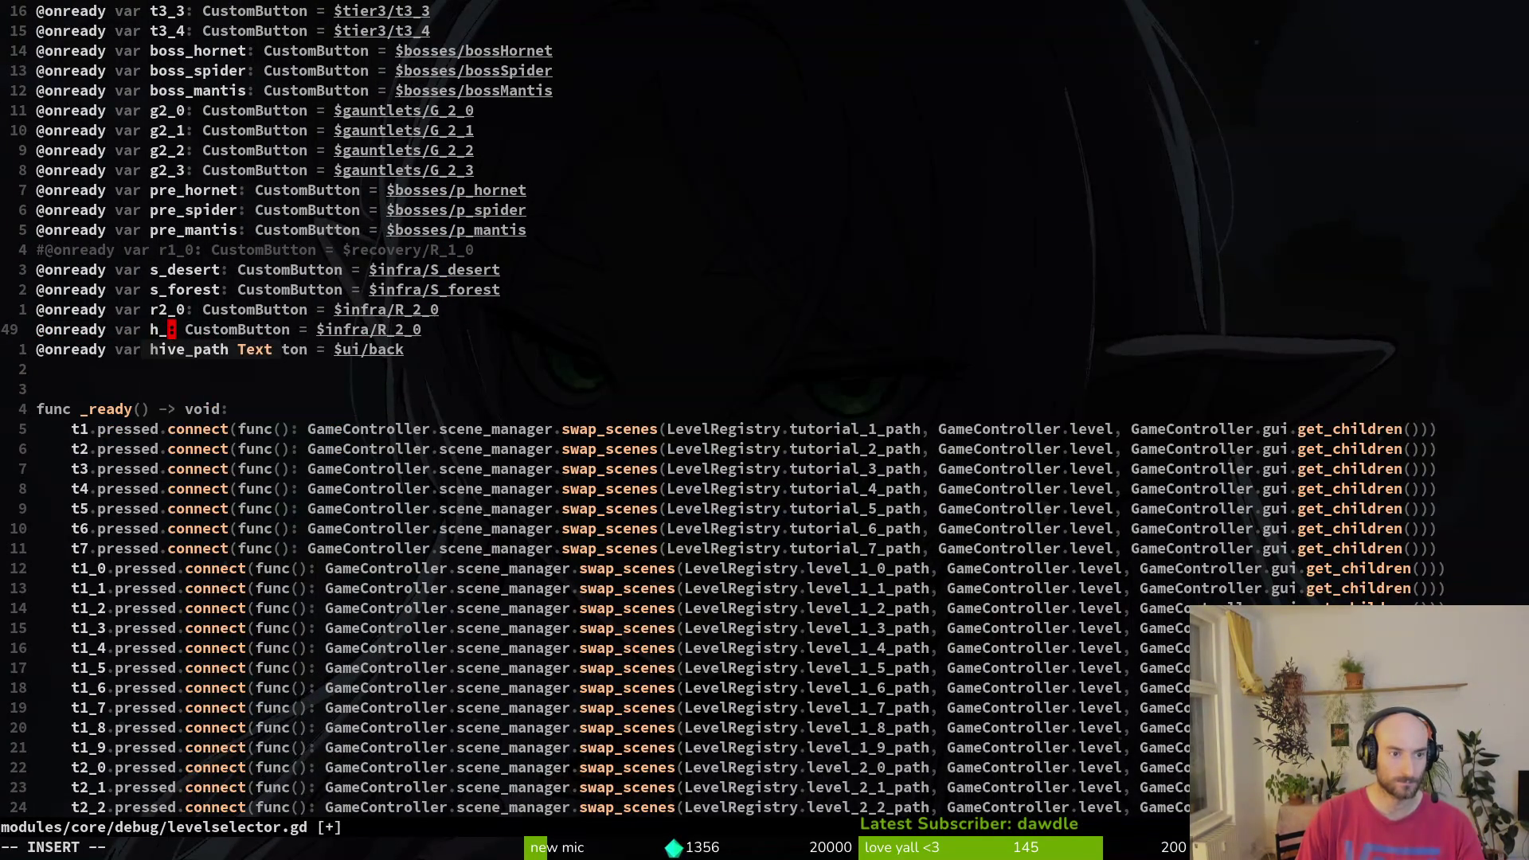
{"action": "type", "text": "early"}
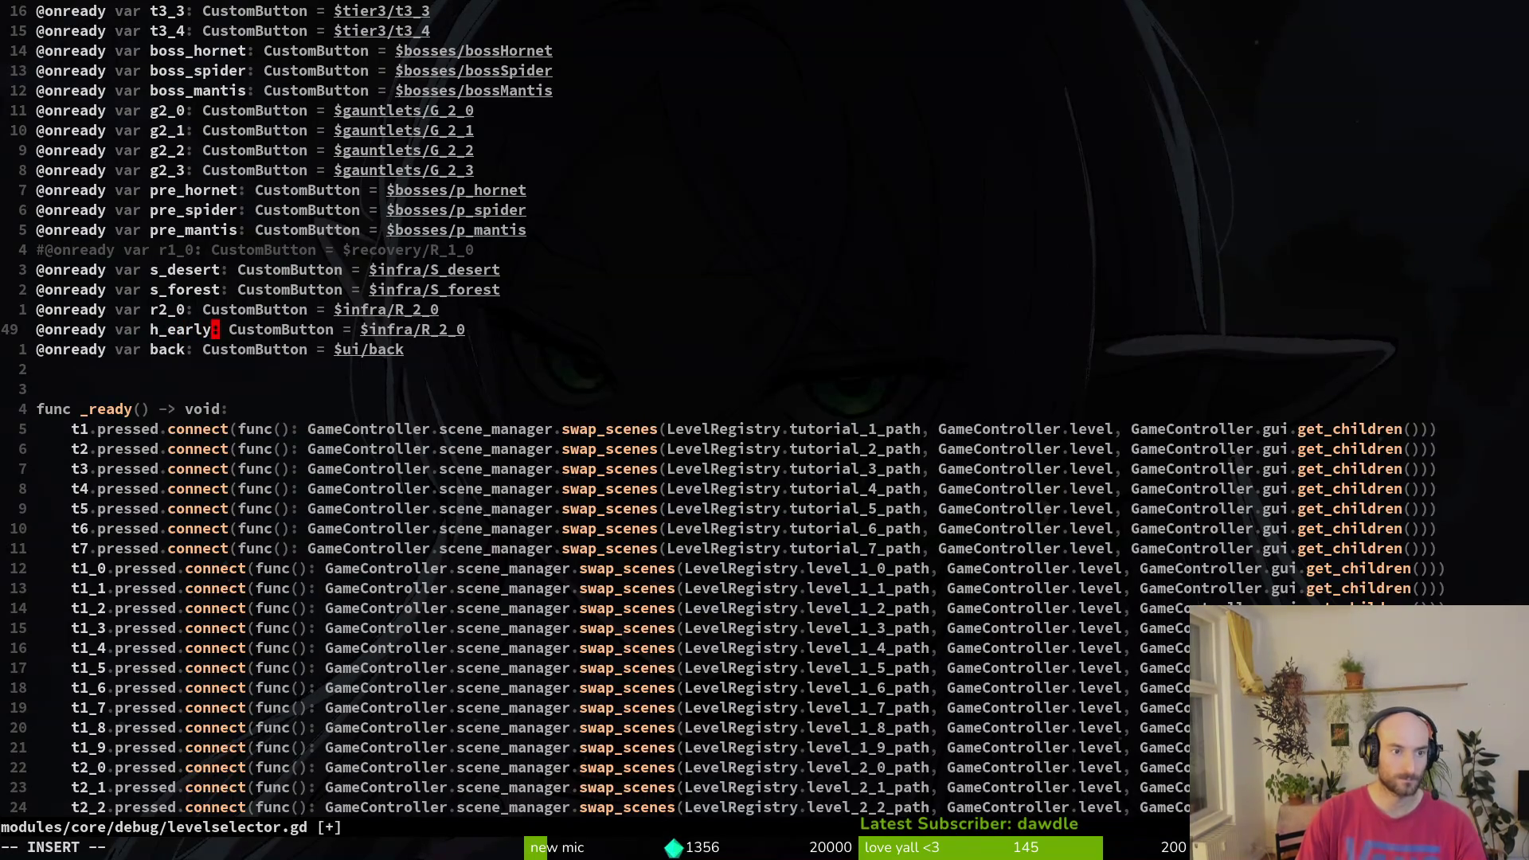
{"action": "key", "text": "Escape"}
{"action": "key", "text": "0"}
{"action": "key", "text": "y"}
{"action": "key", "text": "y"}
{"action": "key", "text": "p"}
{"action": "key", "text": "l"}
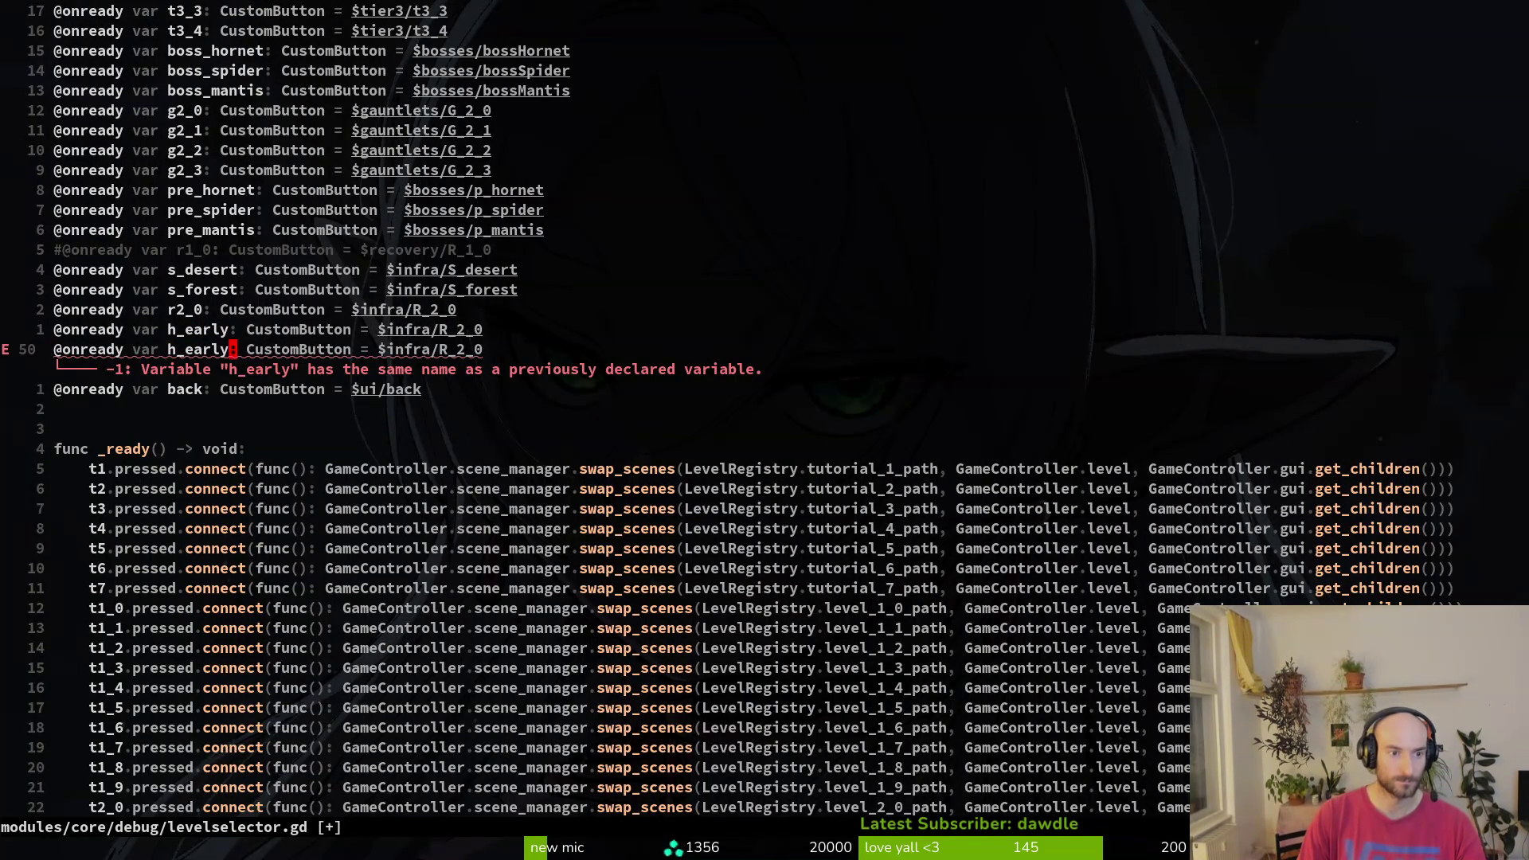
{"action": "type", "text": "cT_redtail"}
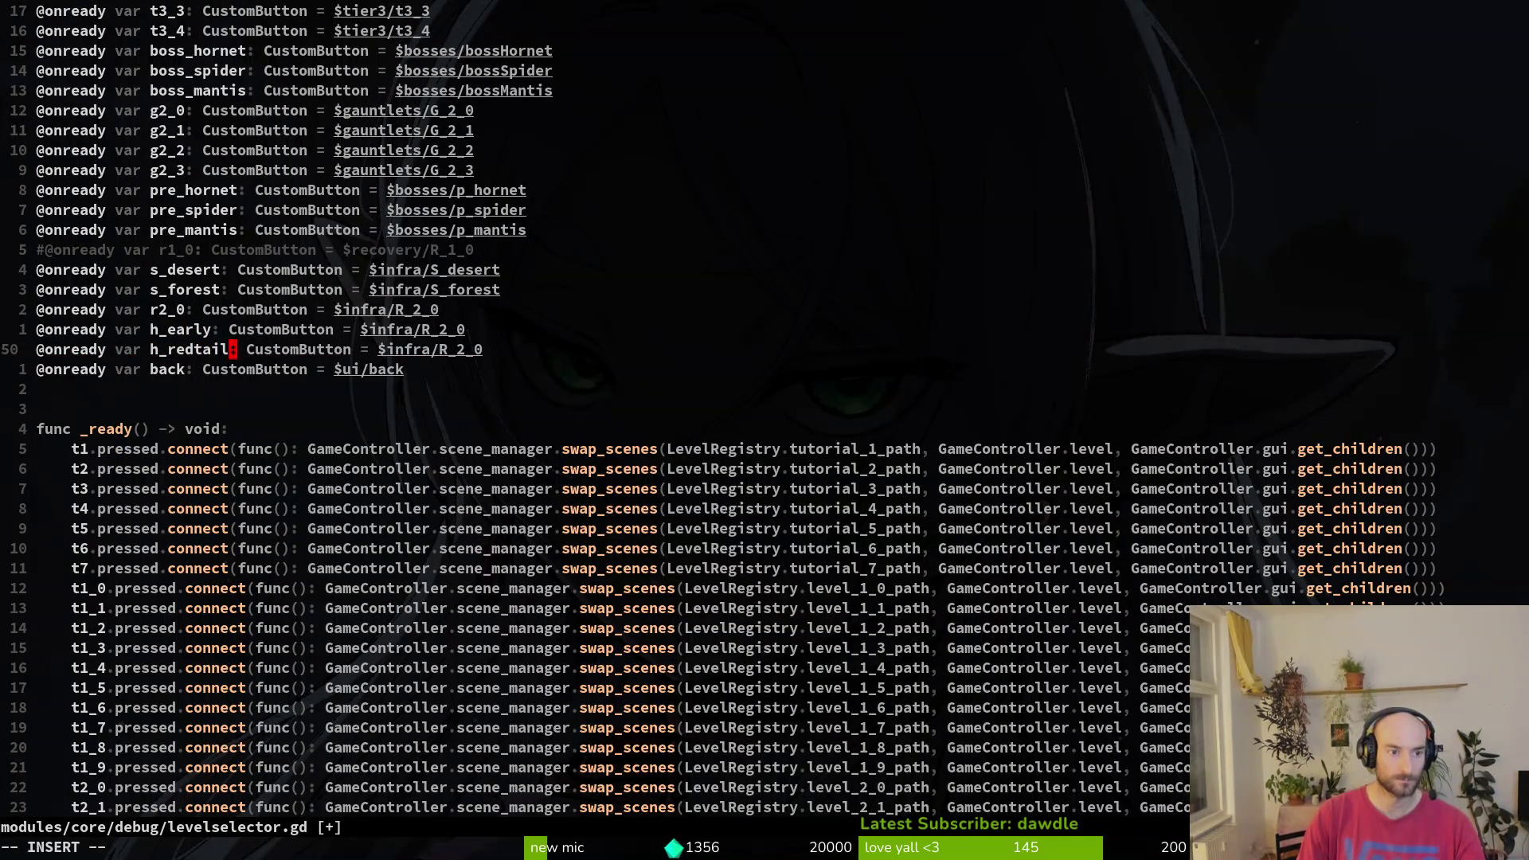
{"action": "key", "text": "Escape"}
- Point h_redtail to $infra/H_redtail and h_early to $infra/H_early, then save with :w
{"action": "key", "text": "W"}
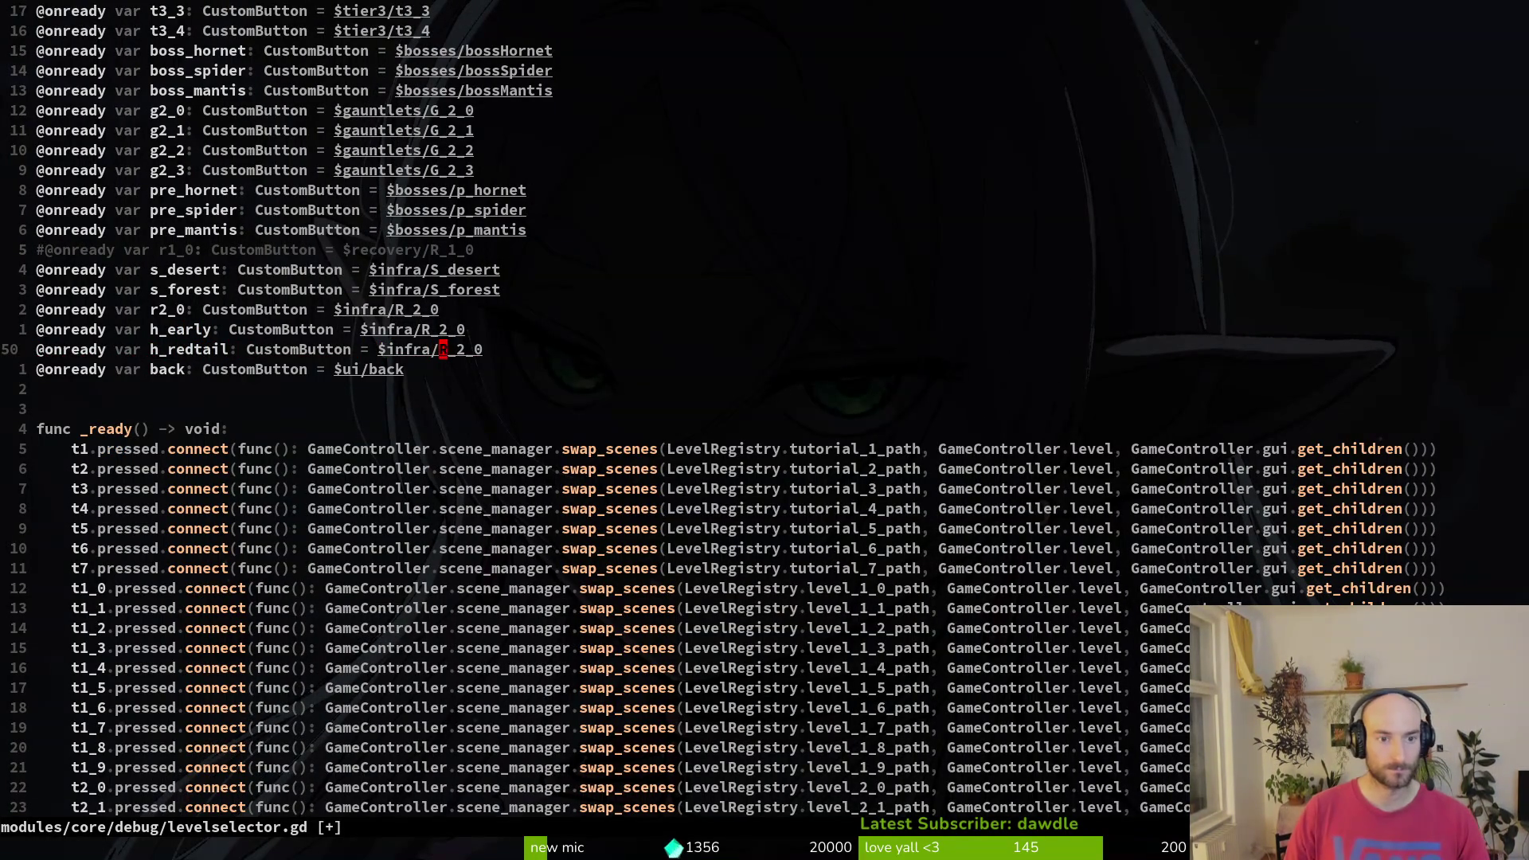
{"action": "key", "text": "C"}
{"action": "type", "text": "H"}
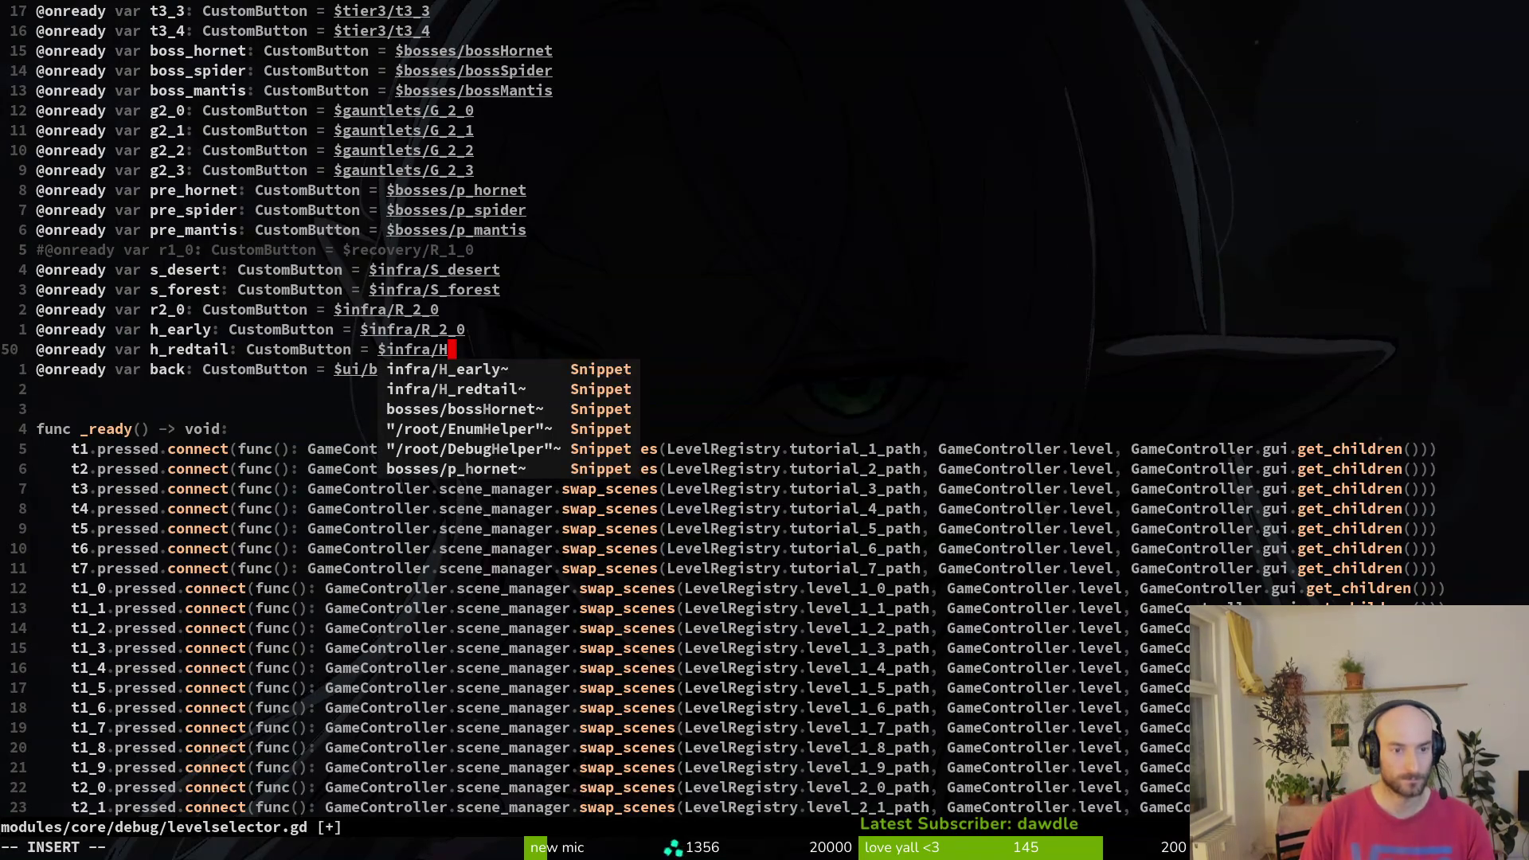
{"action": "key", "text": "Tab"}
{"action": "key", "text": "Tab"}
{"action": "key", "text": "Return"}
{"action": "key", "text": "Escape"}
{"action": "key", "text": "k"}
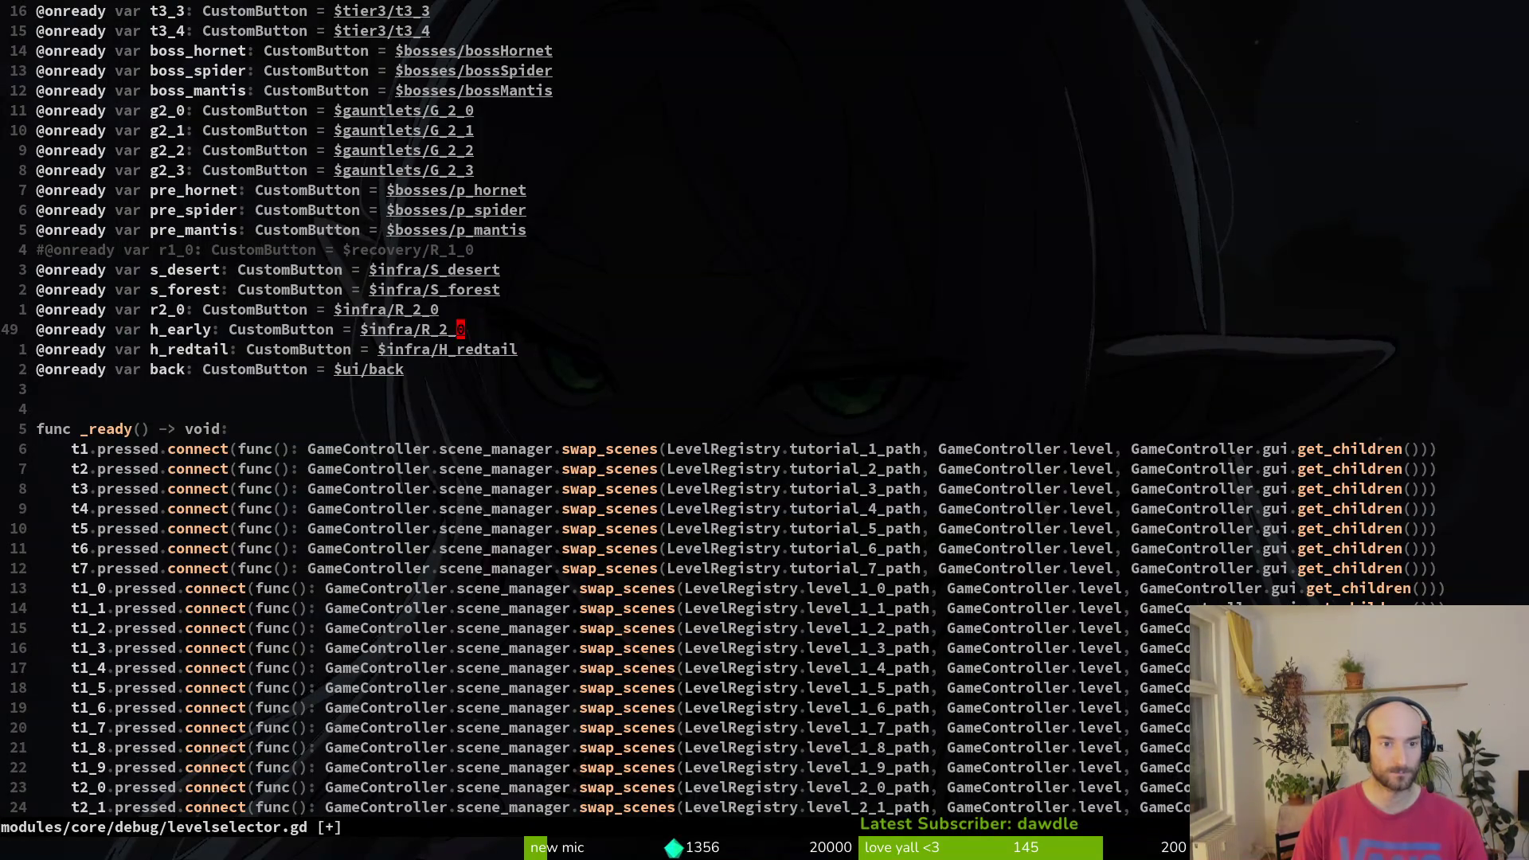
{"action": "key", "text": "b"}
{"action": "key", "text": "C"}
{"action": "key", "text": "Tab"}
{"action": "key", "text": "Return"}
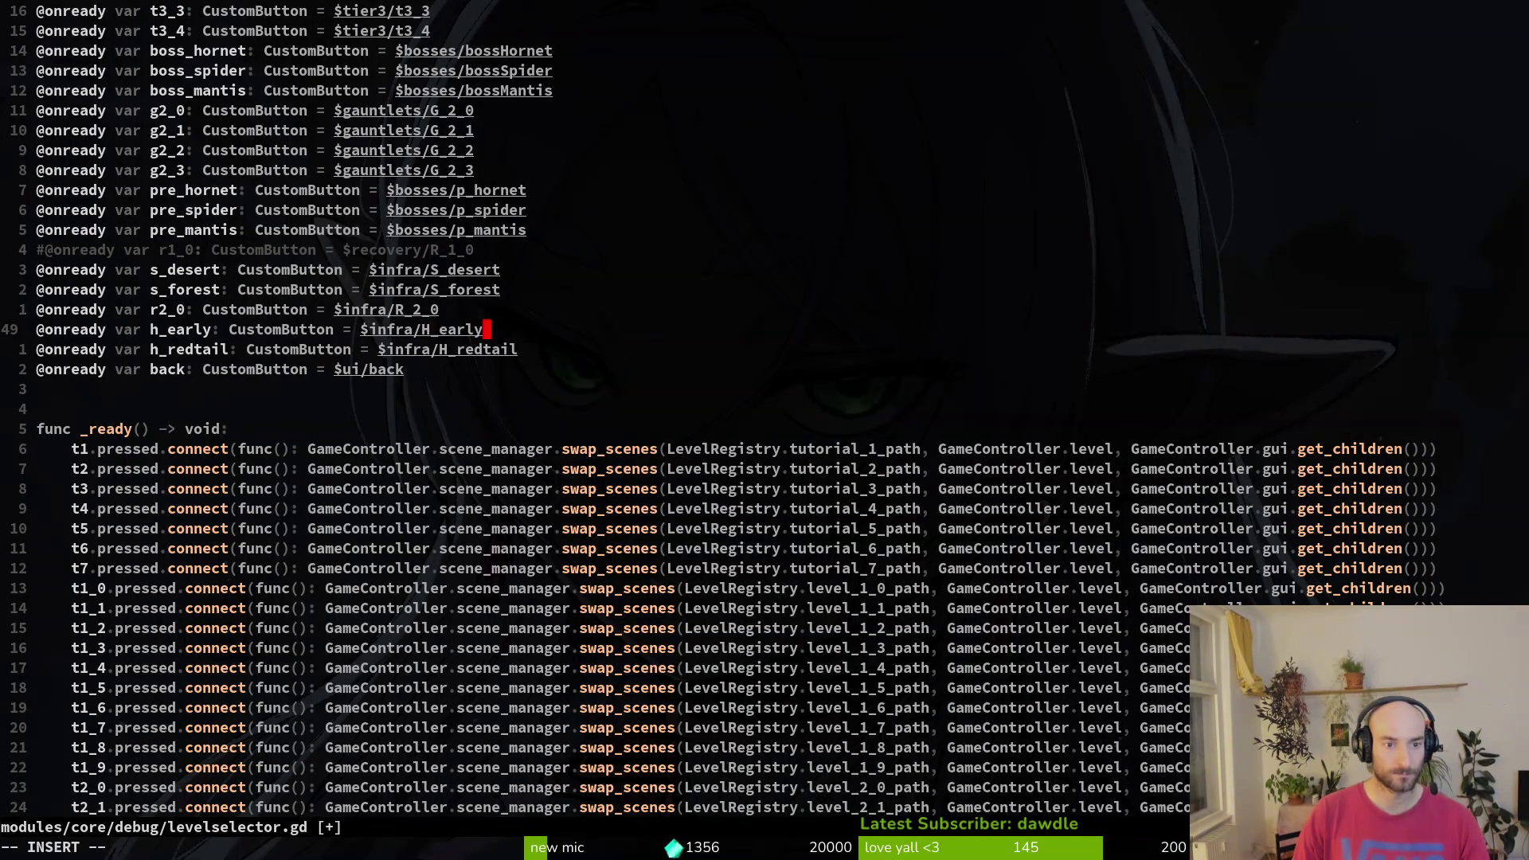
{"action": "key", "text": "Escape"}
{"action": "type", "text": ":w"}
{"action": "key", "text": "Return"}
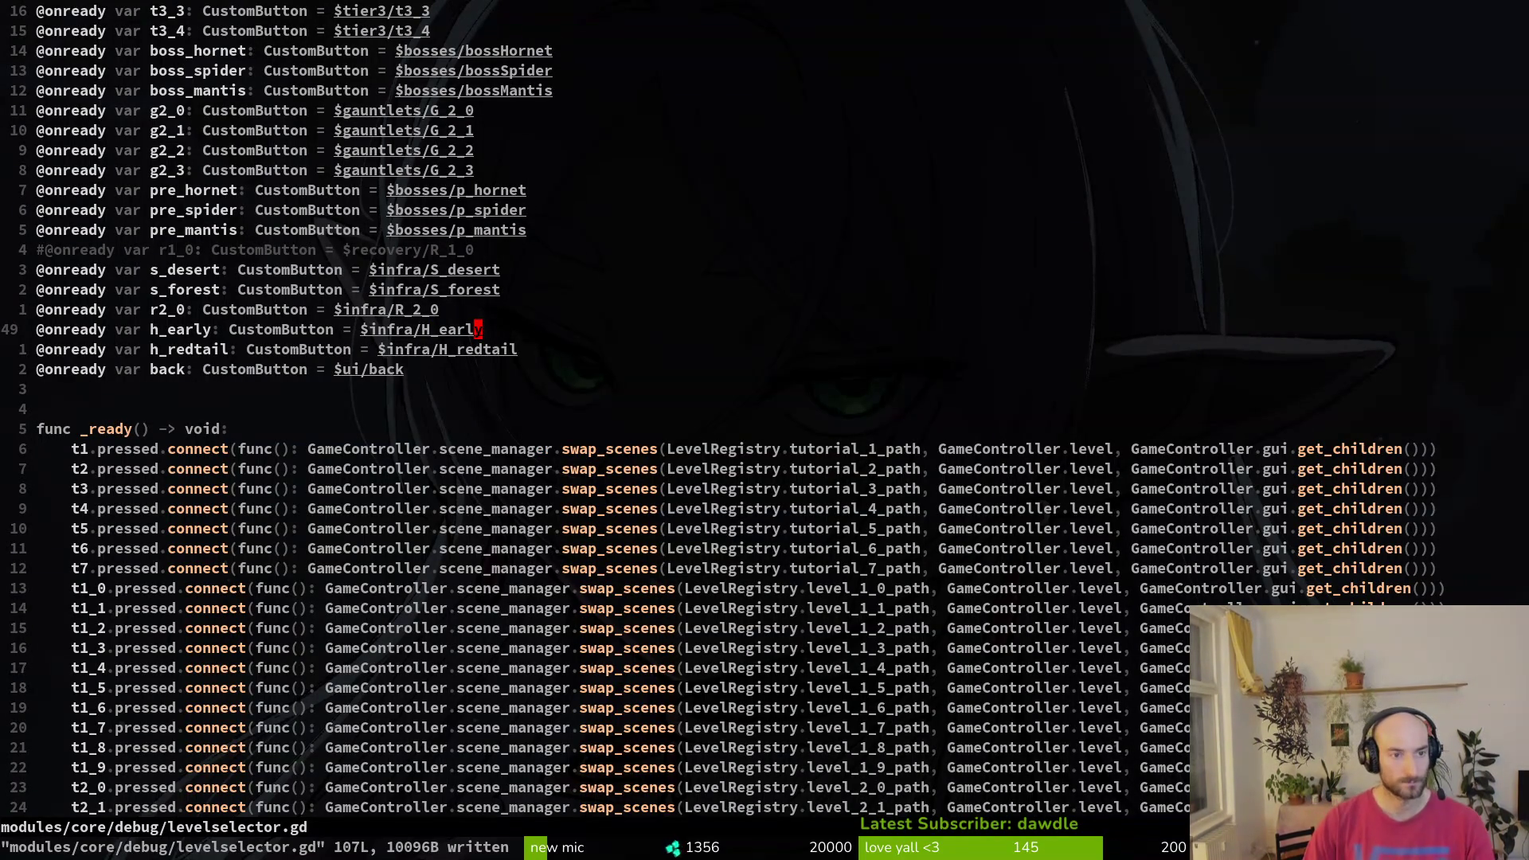
- Move the block of boss_ and pre_ declarations below the g2_3 line
{"action": "key", "text": "k"}
{"action": "key", "text": "k"}
{"action": "key", "text": "k"}
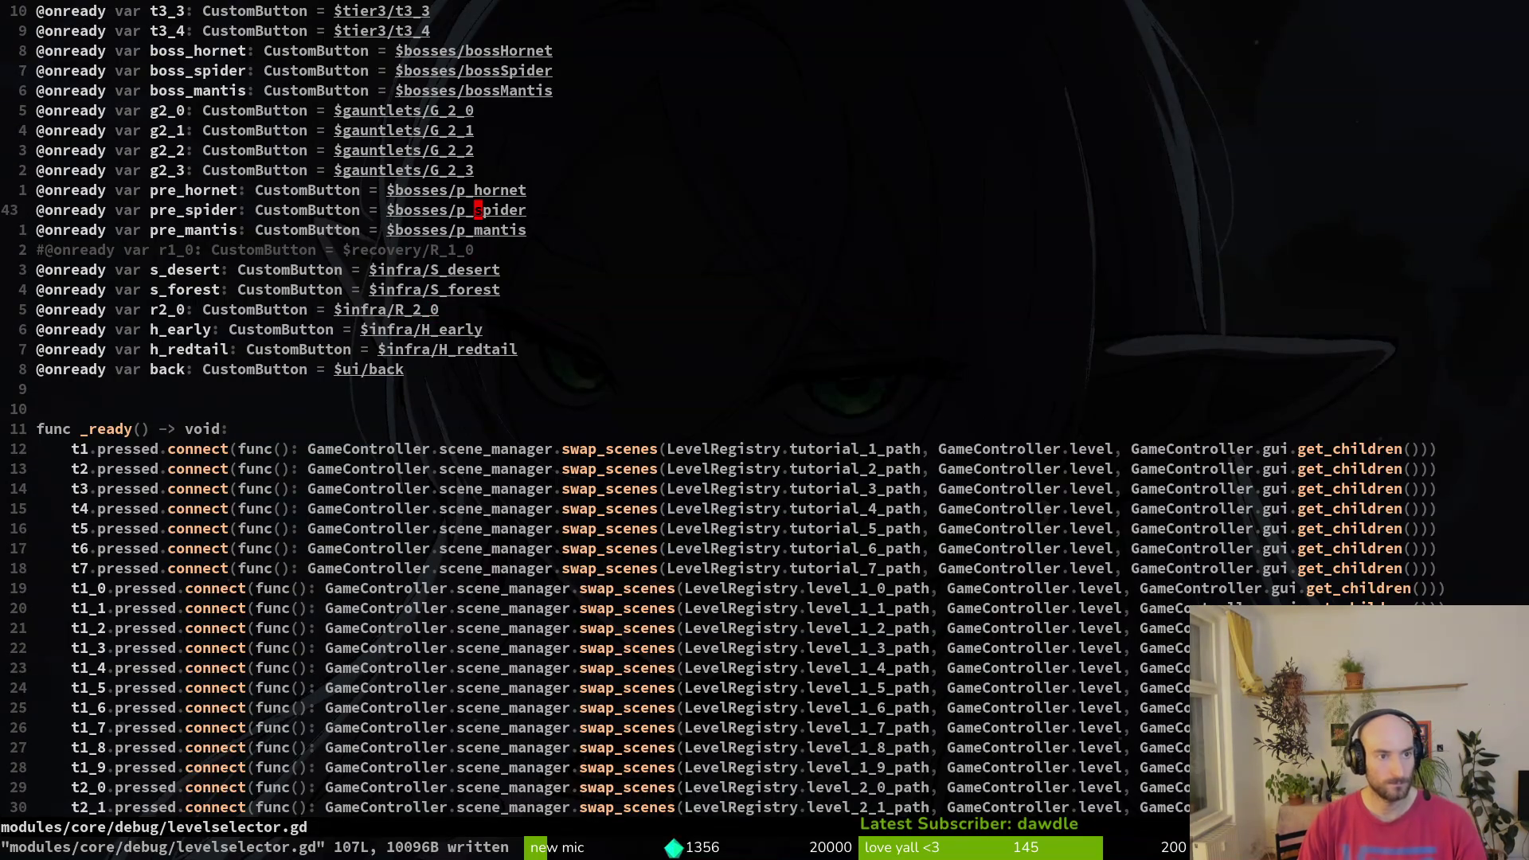
{"action": "key", "text": "k"}
{"action": "key", "text": "V"}
{"action": "key", "text": "j"}
{"action": "key", "text": "j"}
{"action": "key", "text": "K"}
{"action": "key", "text": "K"}
{"action": "key", "text": "K"}
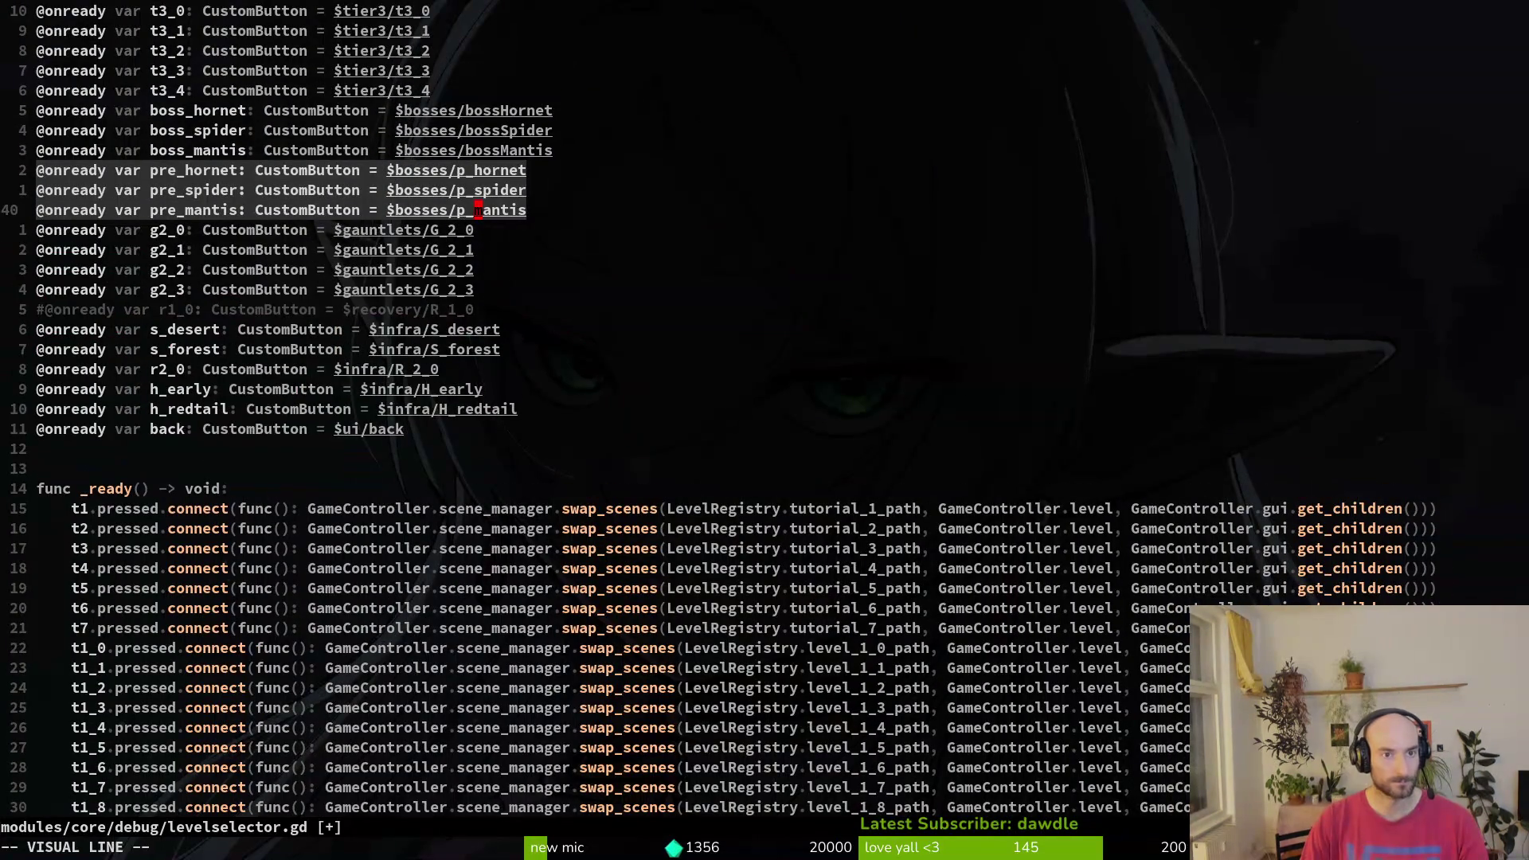
{"action": "key", "text": "Escape"}
{"action": "key", "text": "j"}
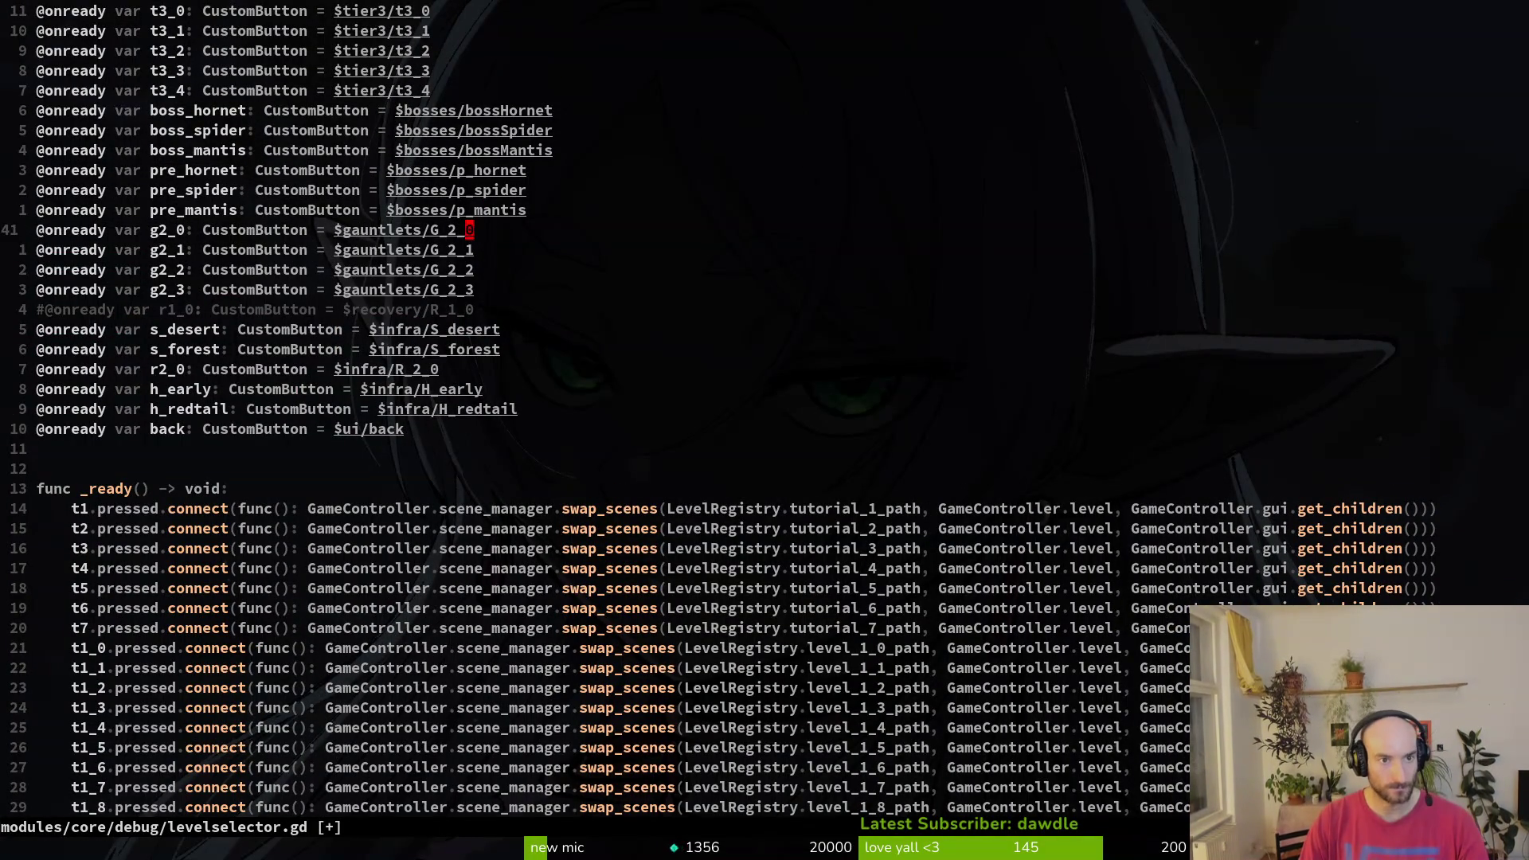
{"action": "key", "text": "k"}
{"action": "key", "text": "V"}
{"action": "key", "text": "k"}
{"action": "key", "text": "k"}
{"action": "key", "text": "k"}
{"action": "key", "text": "J"}
{"action": "key", "text": "J"}
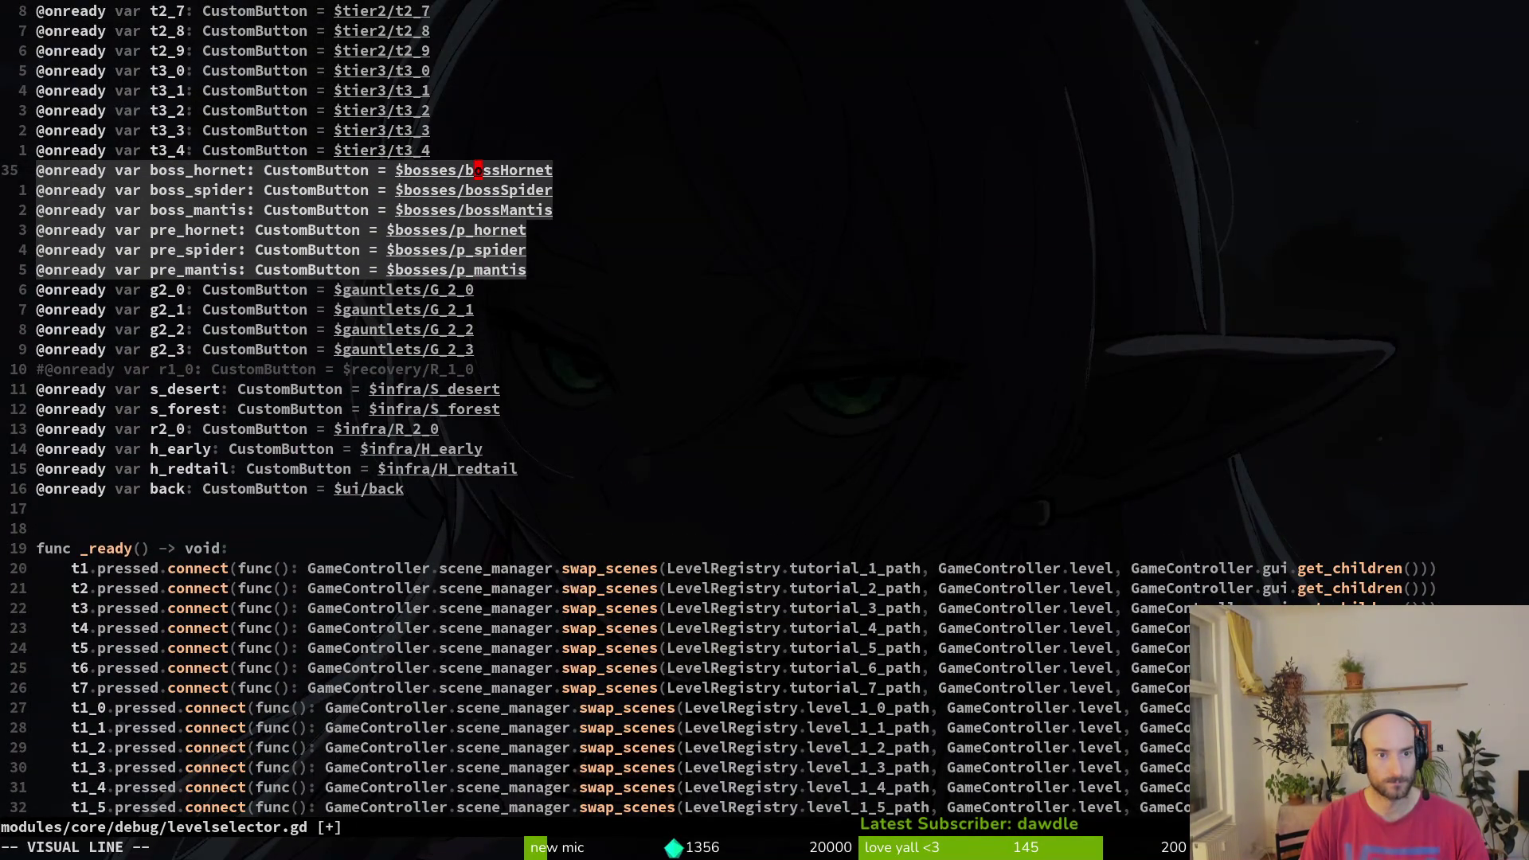
{"action": "key", "text": "J"}
{"action": "key", "text": "J"}
{"action": "key", "text": "Escape"}
- Place the three pre_ declarations above the boss_ lines and save the file
{"action": "key", "text": "j"}
{"action": "key", "text": "j"}
{"action": "key", "text": "j"}
{"action": "key", "text": "V"}
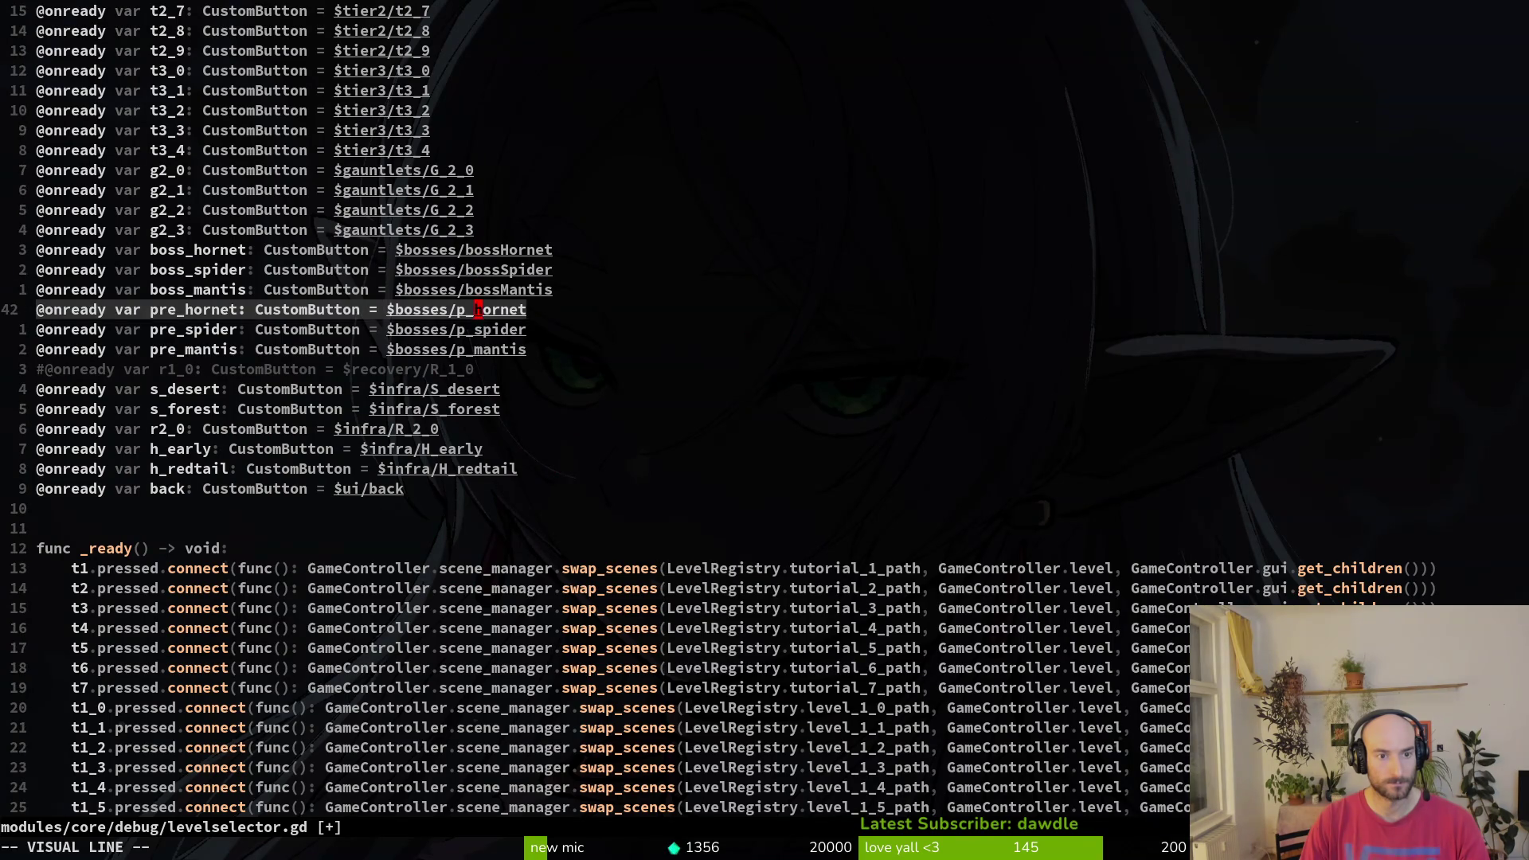
{"action": "key", "text": "j"}
{"action": "key", "text": "j"}
{"action": "key", "text": "K"}
{"action": "key", "text": "K"}
{"action": "key", "text": "K"}
{"action": "key", "text": "Escape"}
{"action": "type", "text": ":write"}
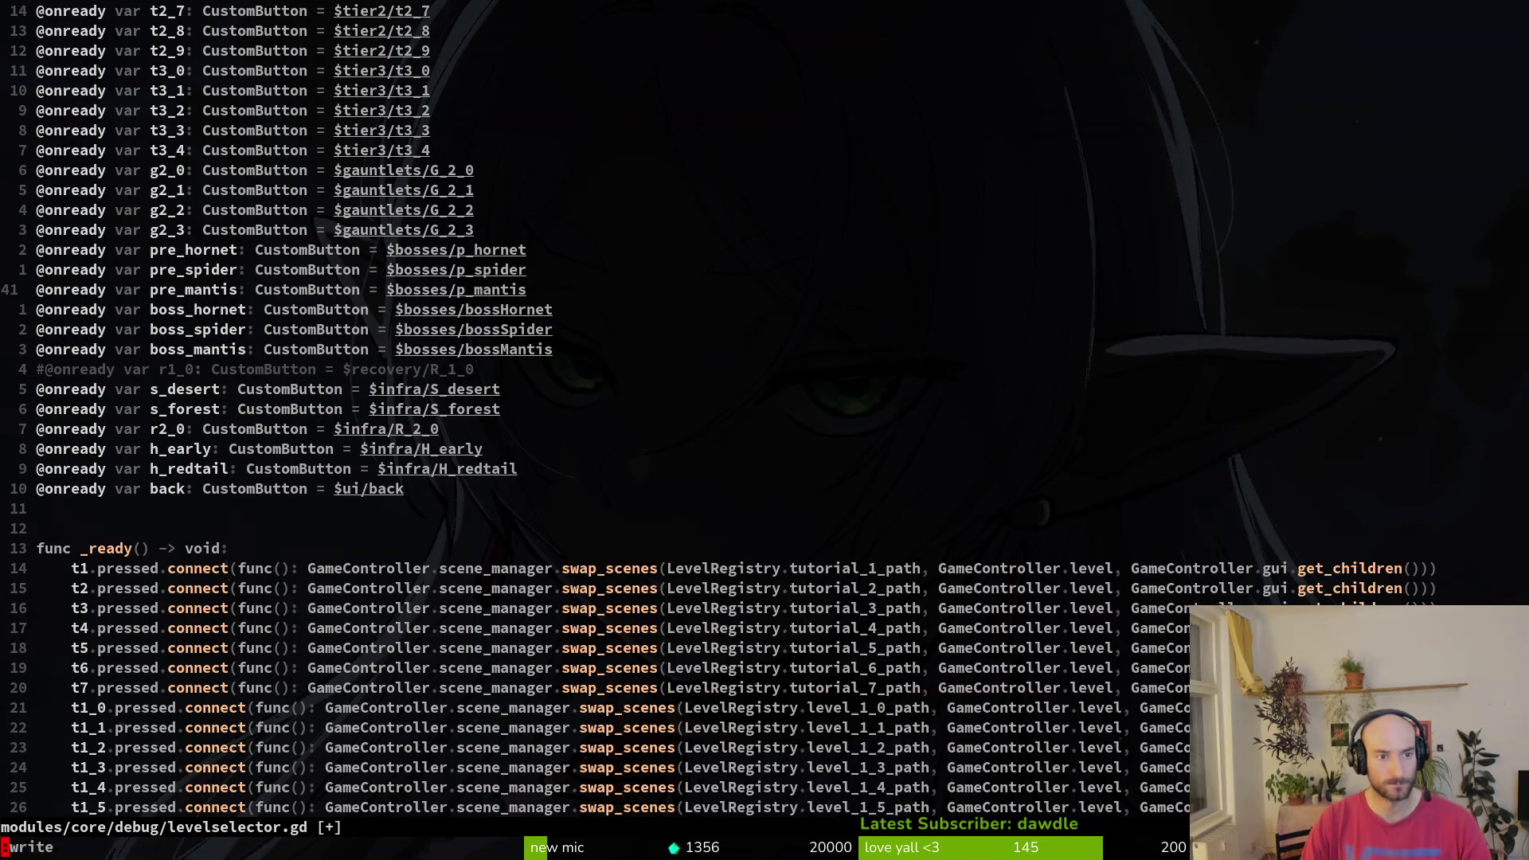
{"action": "key", "text": "Return"}
- Review the declarations, then save and quit Neovim with :wq
{"action": "key", "text": "k"}
{"action": "key", "text": "k"}
{"action": "key", "text": "k"}
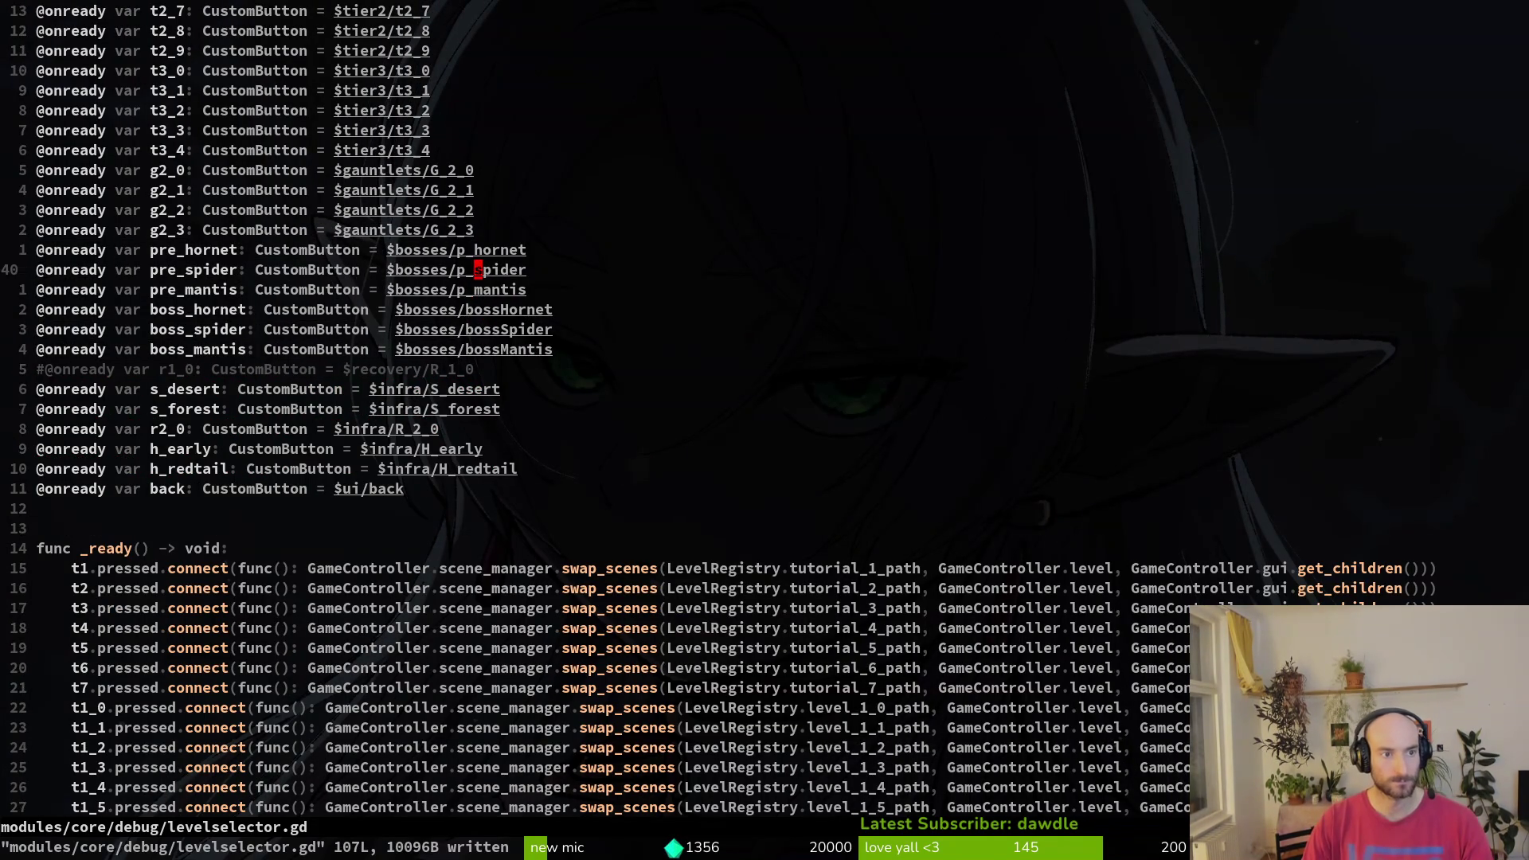
{"action": "key", "text": "j"}
{"action": "key", "text": "j"}
{"action": "key", "text": "j"}
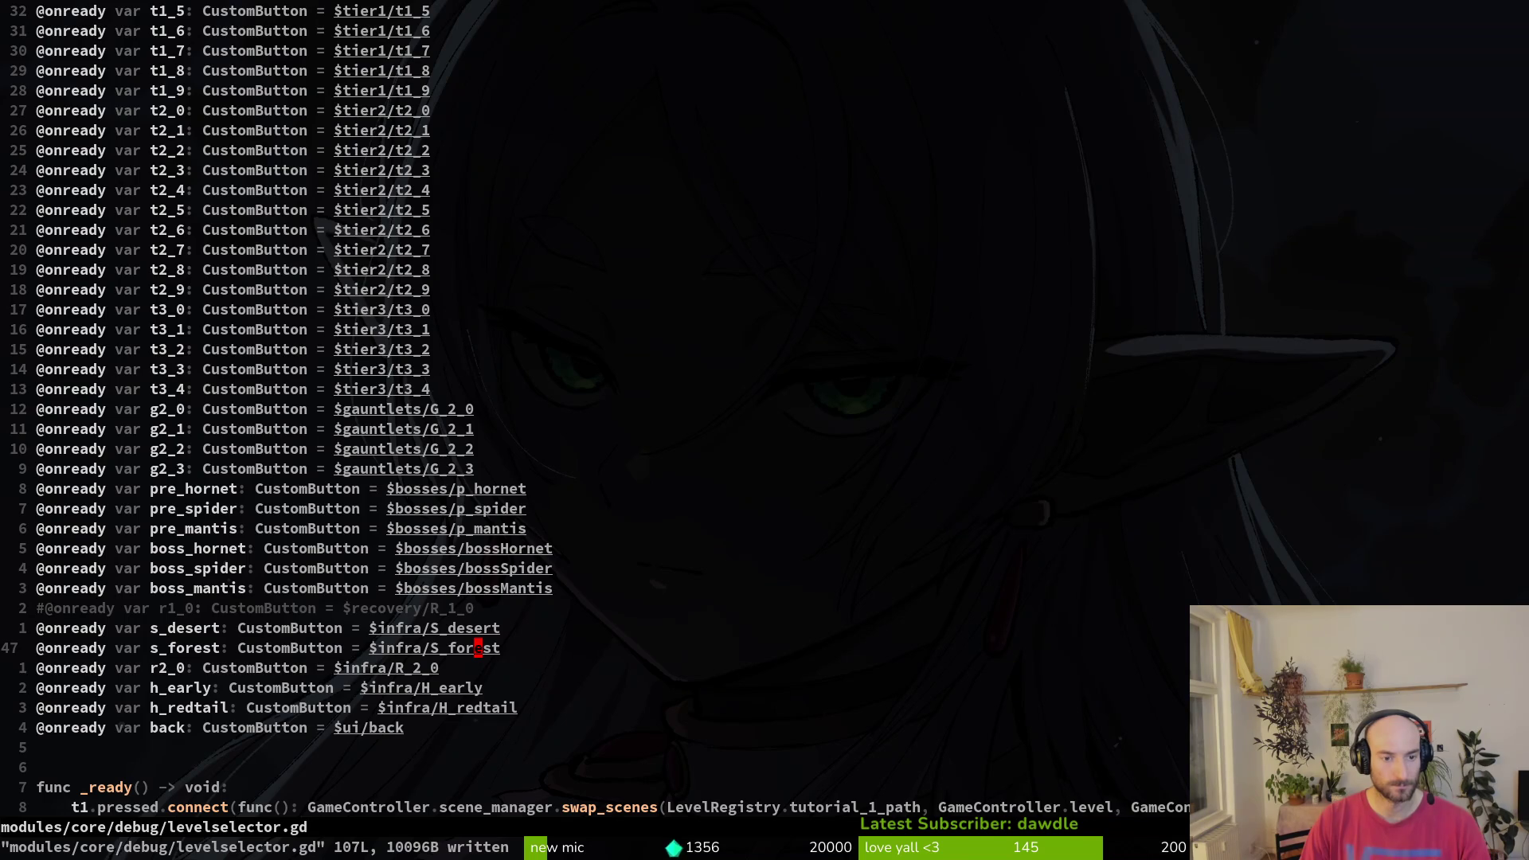
{"action": "key", "text": "k"}
{"action": "key", "text": "k"}
{"action": "key", "text": "k"}
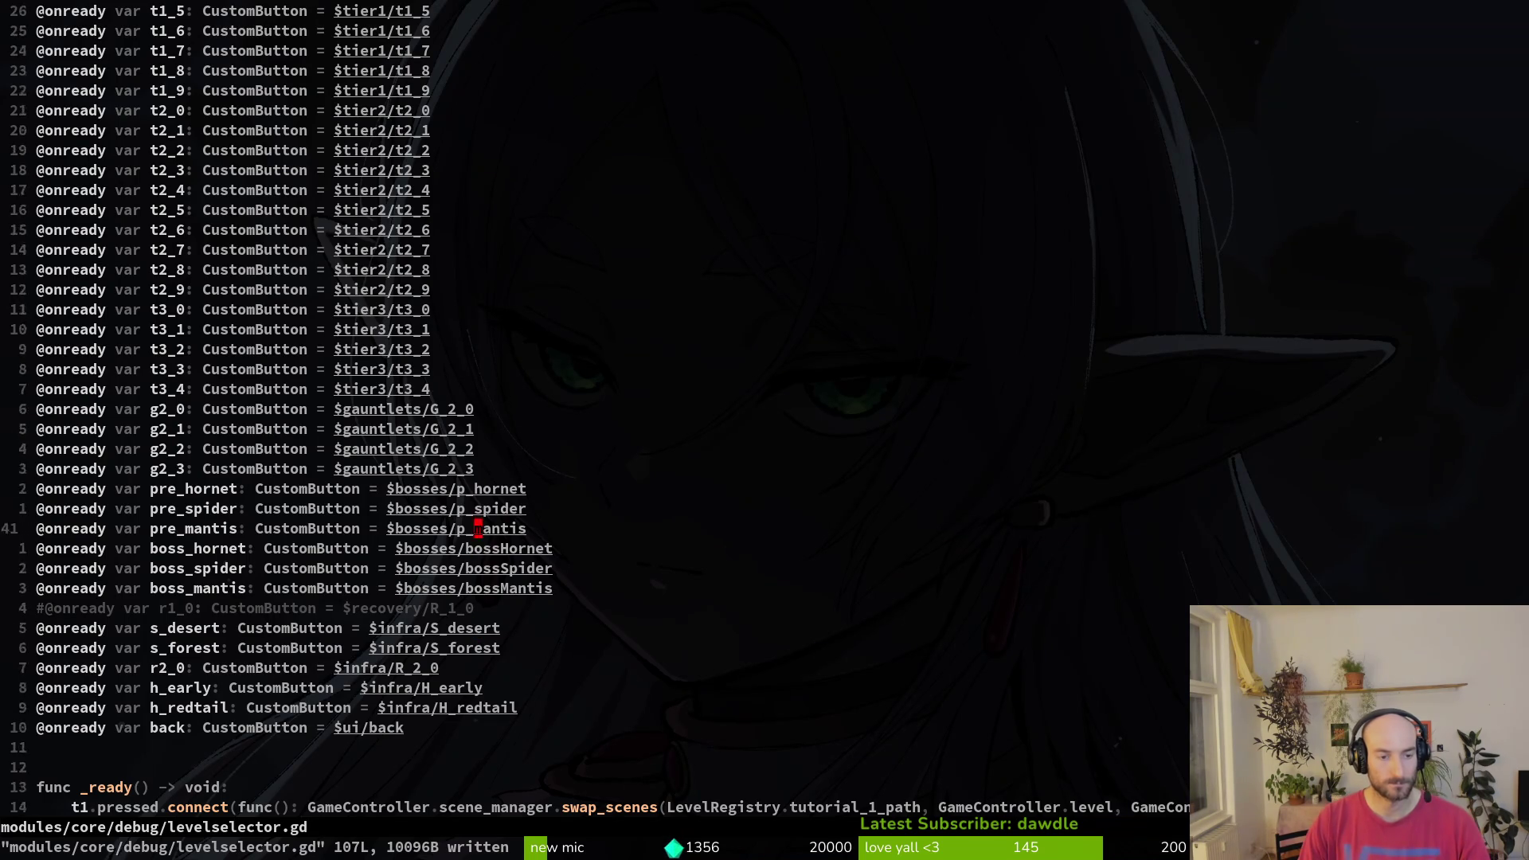
{"action": "type", "text": ":Wq"}
{"action": "key", "text": "Return"}
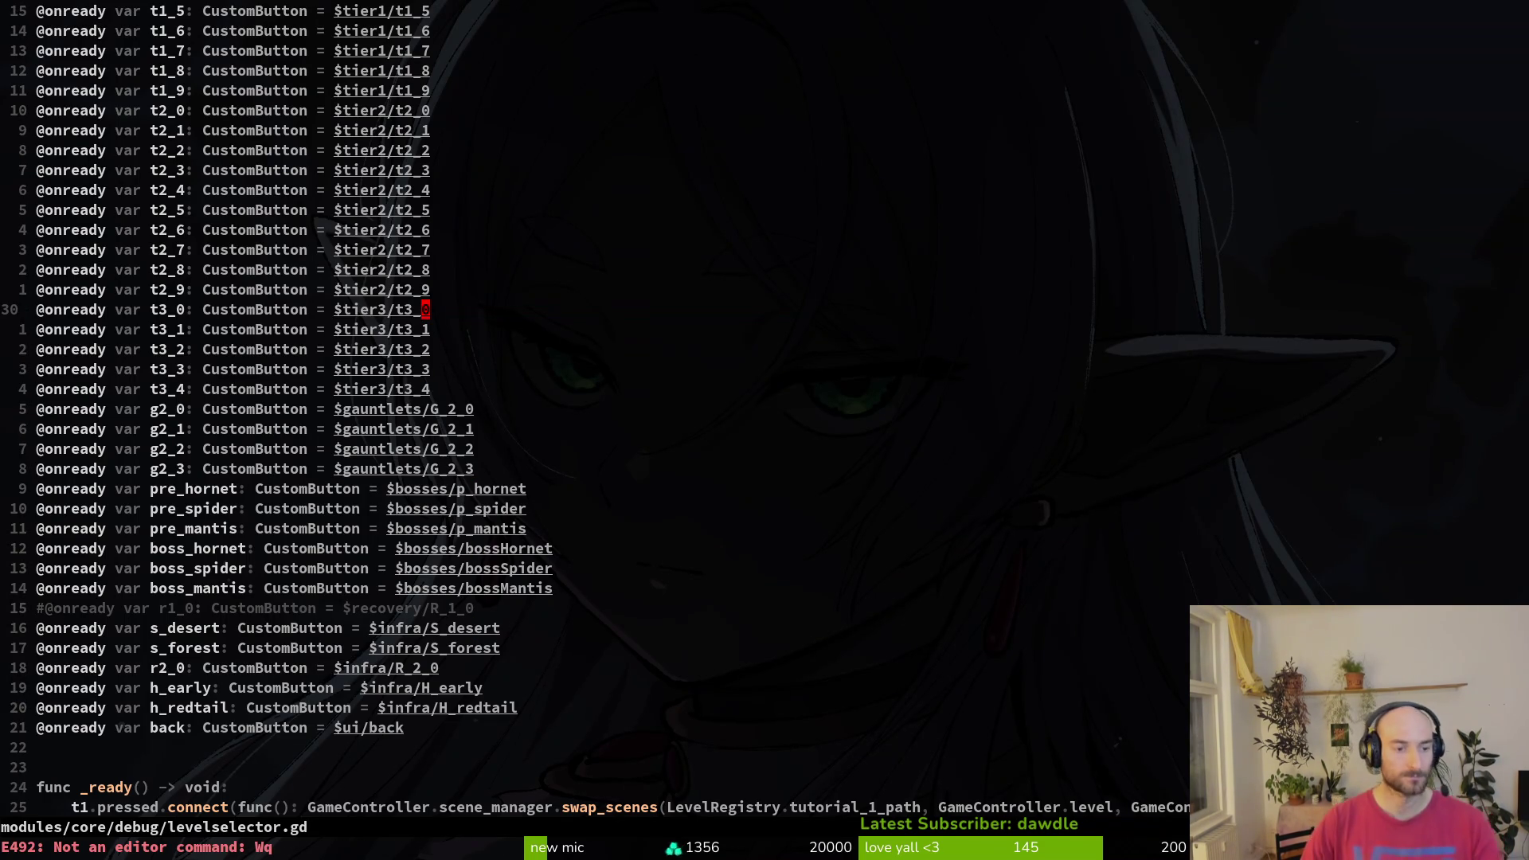
{"action": "type", "text": ":wq"}
{"action": "key", "text": "Return"}
- Back in Godot, check the infra children and collapse the infra node
{"action": "key", "text": "alt+Tab"}
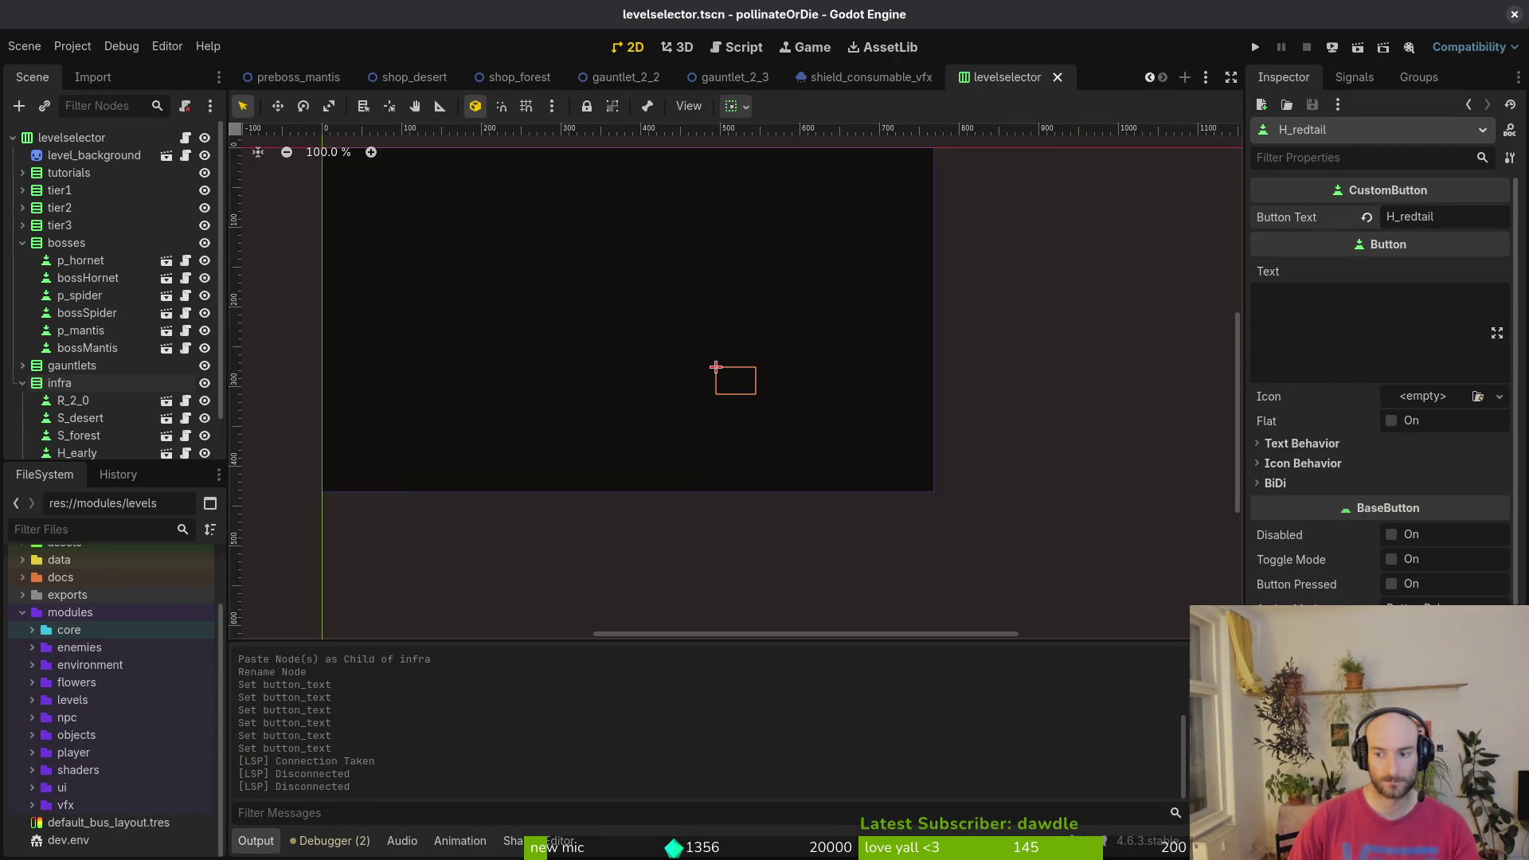
{"action": "scroll", "coordinate": [68, 391], "scroll_direction": "down", "scroll_amount": 2}
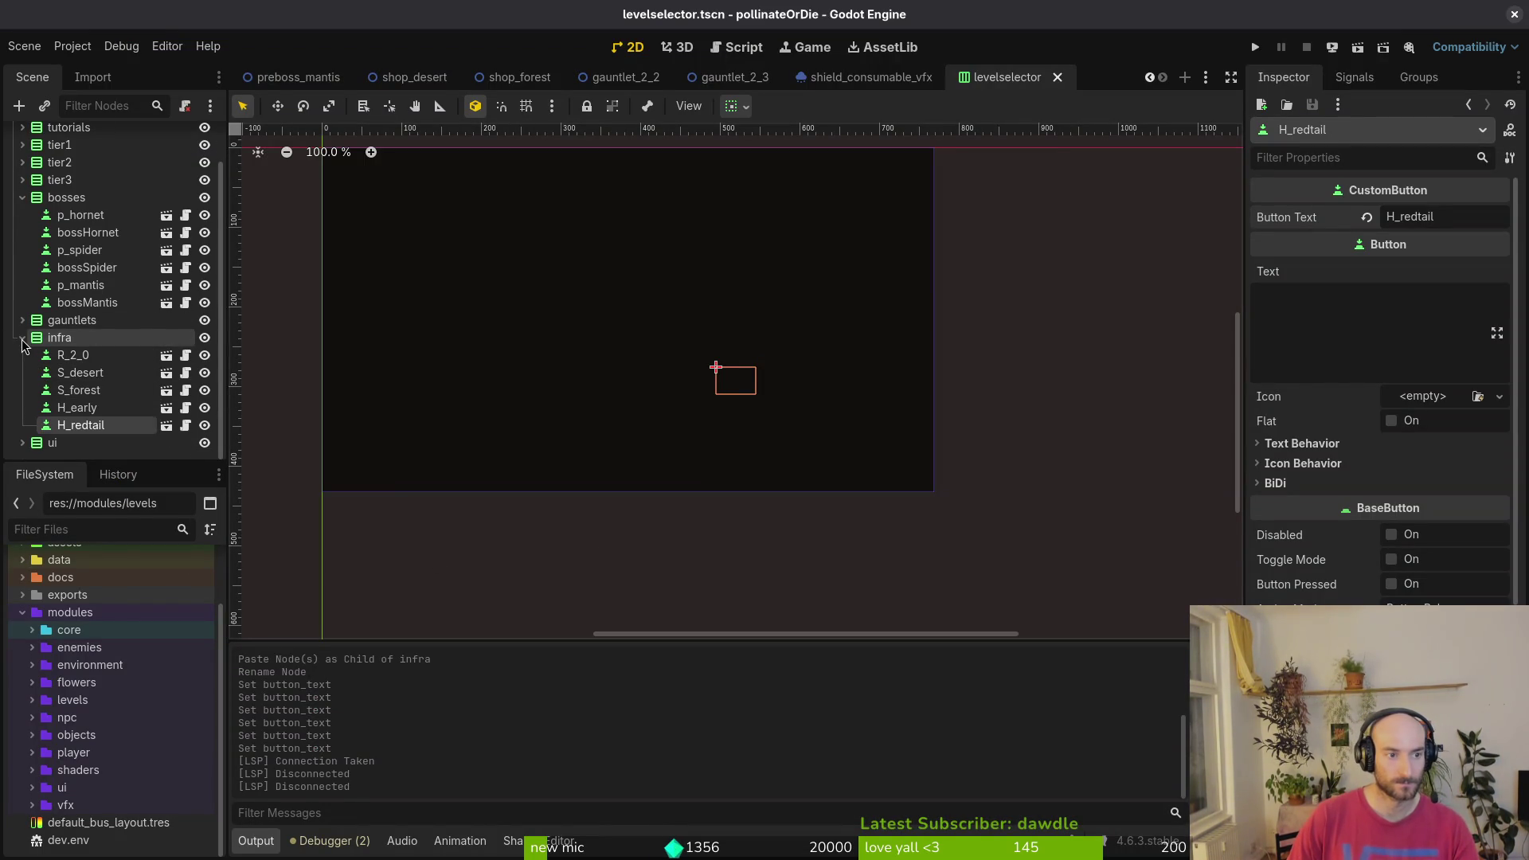
{"action": "left_click", "coordinate": [21, 338]}
- Launch vim in the terminal and open level.registry.gd through the file finder
{"action": "key", "text": "alt+Tab"}
{"action": "type", "text": "vim"}
{"action": "key", "text": "Return"}
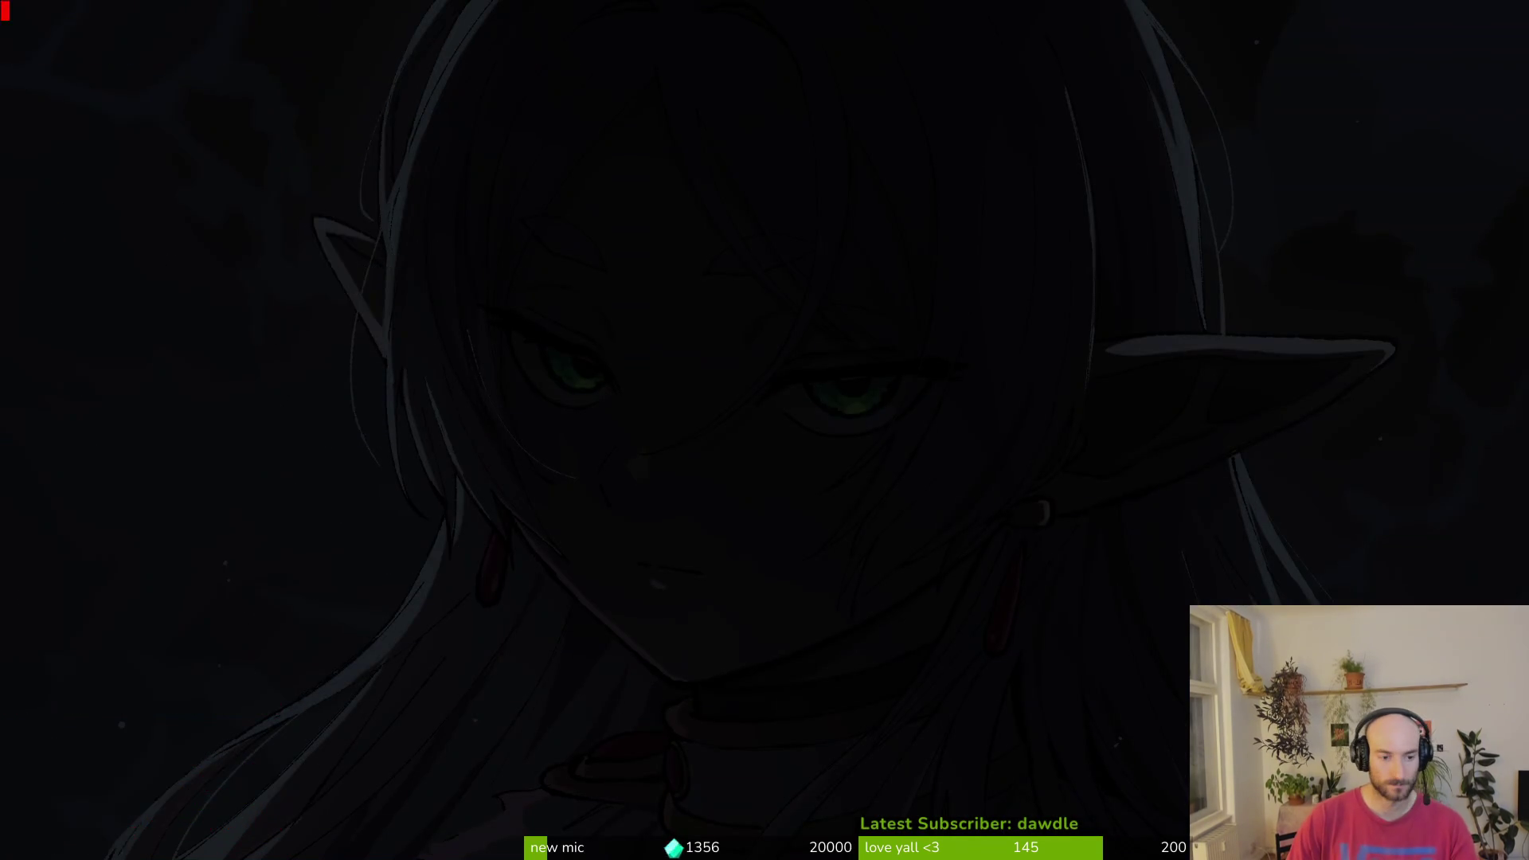
{"action": "key", "text": "space"}
{"action": "key", "text": "f"}
{"action": "key", "text": "f"}
{"action": "type", "text": "lear"}
{"action": "key", "text": "Return"}
- Check the hive path constants in level.registry.gd, then open levelselector.gd
{"action": "key", "text": "j"}
{"action": "key", "text": "j"}
{"action": "key", "text": "j"}
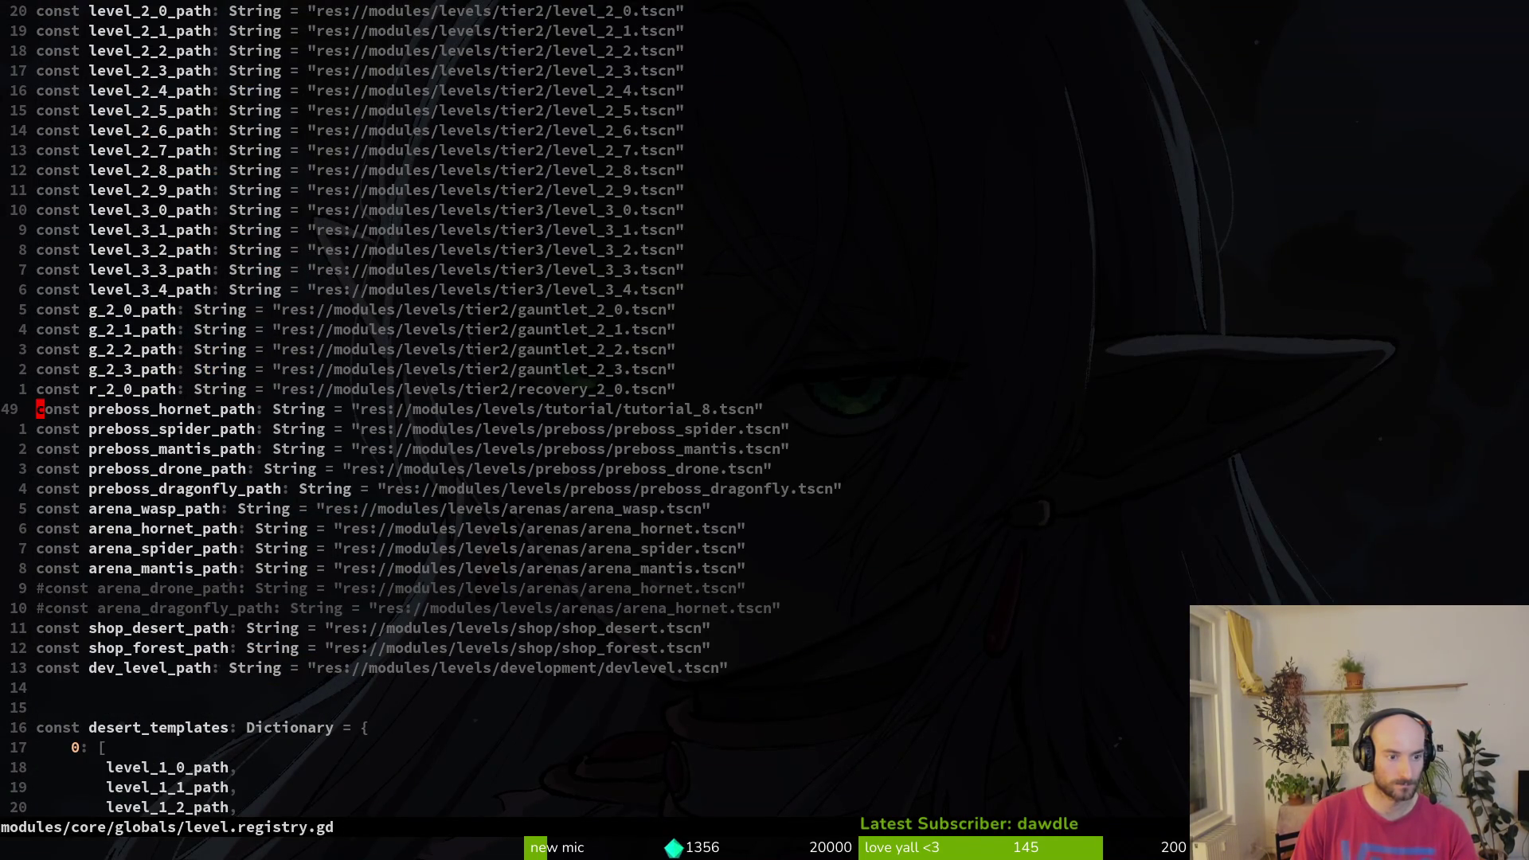
{"action": "key", "text": "ctrl+u"}
{"action": "key", "text": "ctrl+u"}
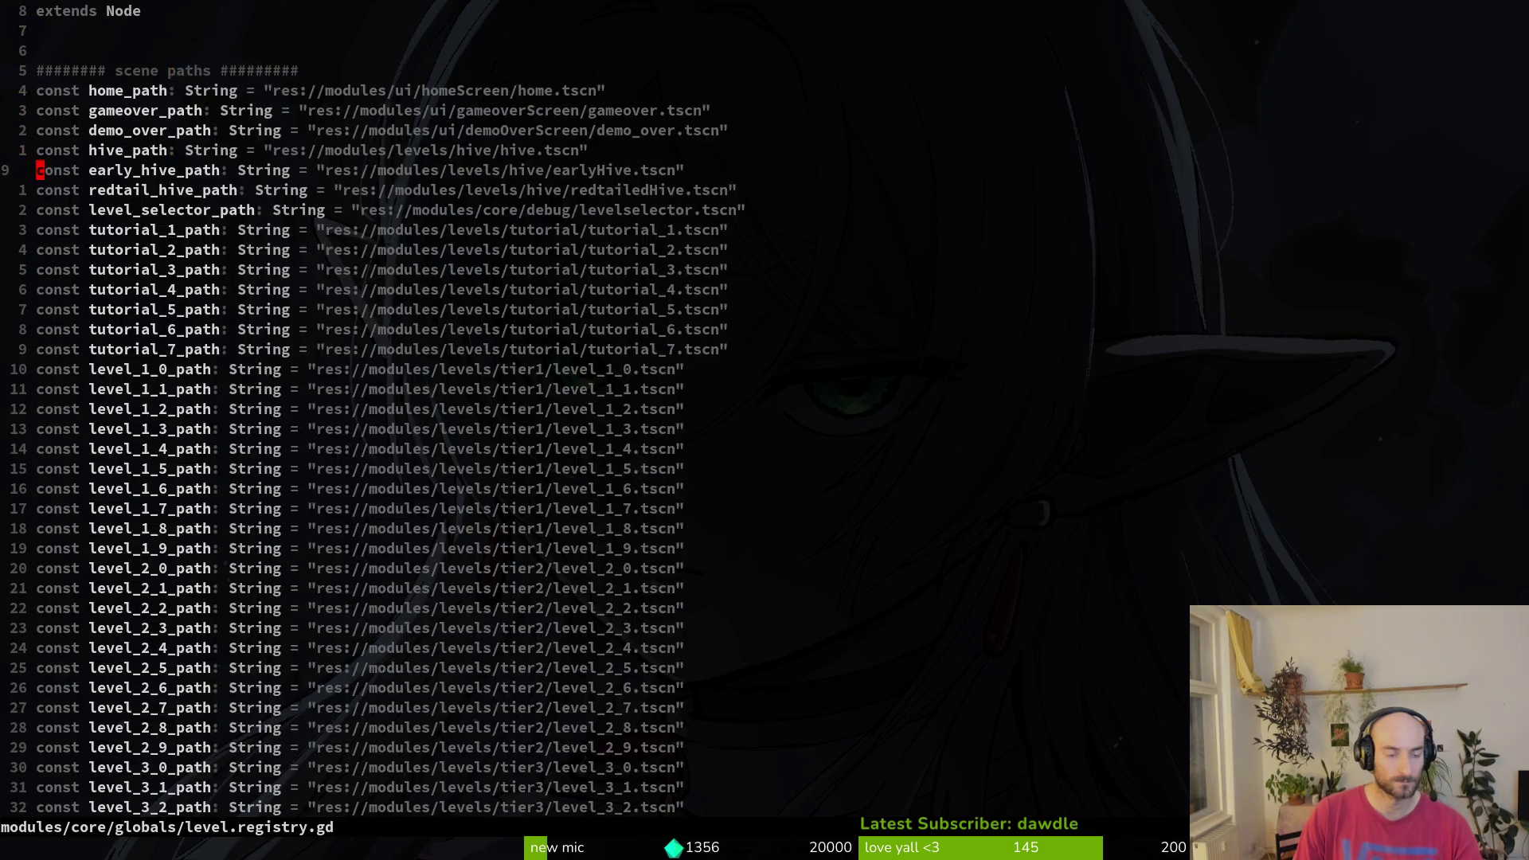
{"action": "key", "text": "space"}
{"action": "key", "text": "f"}
{"action": "key", "text": "f"}
{"action": "type", "text": "level"}
{"action": "key", "text": "Return"}
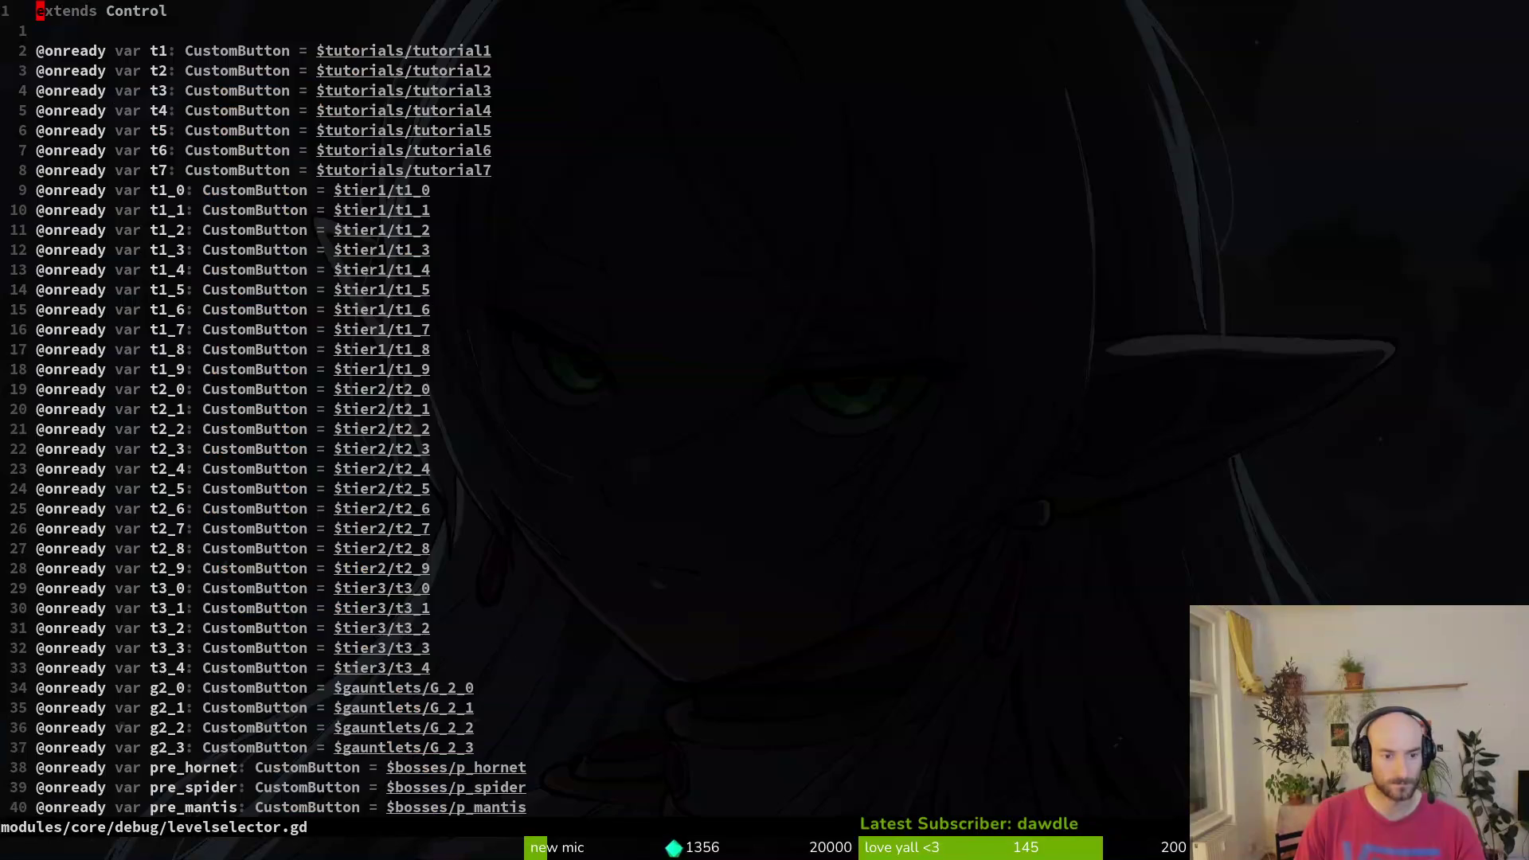
- Move the pre_hornet, pre_spider and pre_mantis connect lines above boss_hornet
{"action": "key", "text": "ctrl+d"}
{"action": "key", "text": "ctrl+d"}
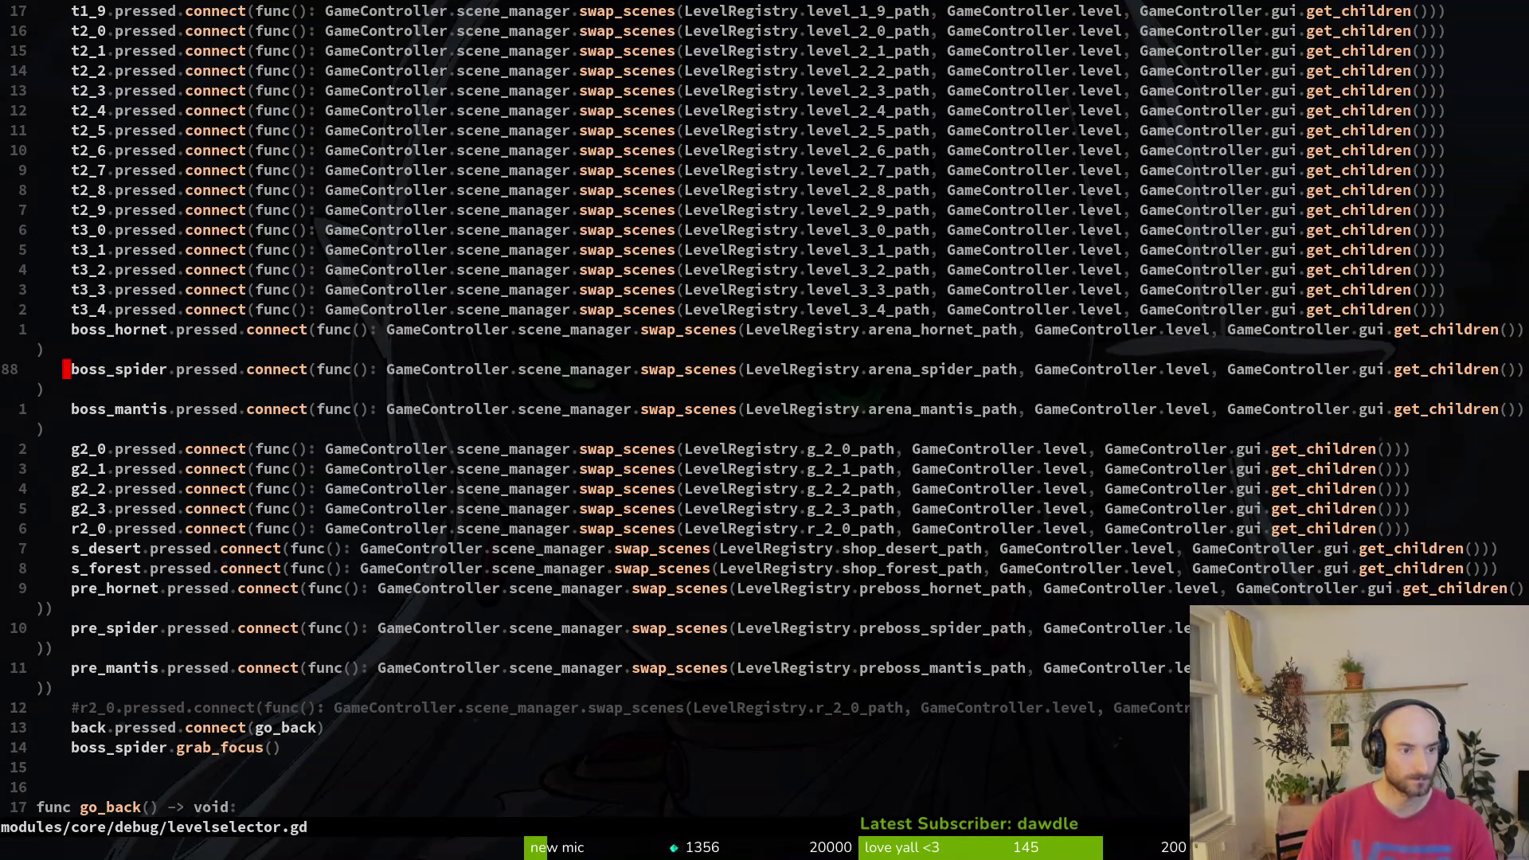
{"action": "key", "text": "7"}
{"action": "key", "text": "j"}
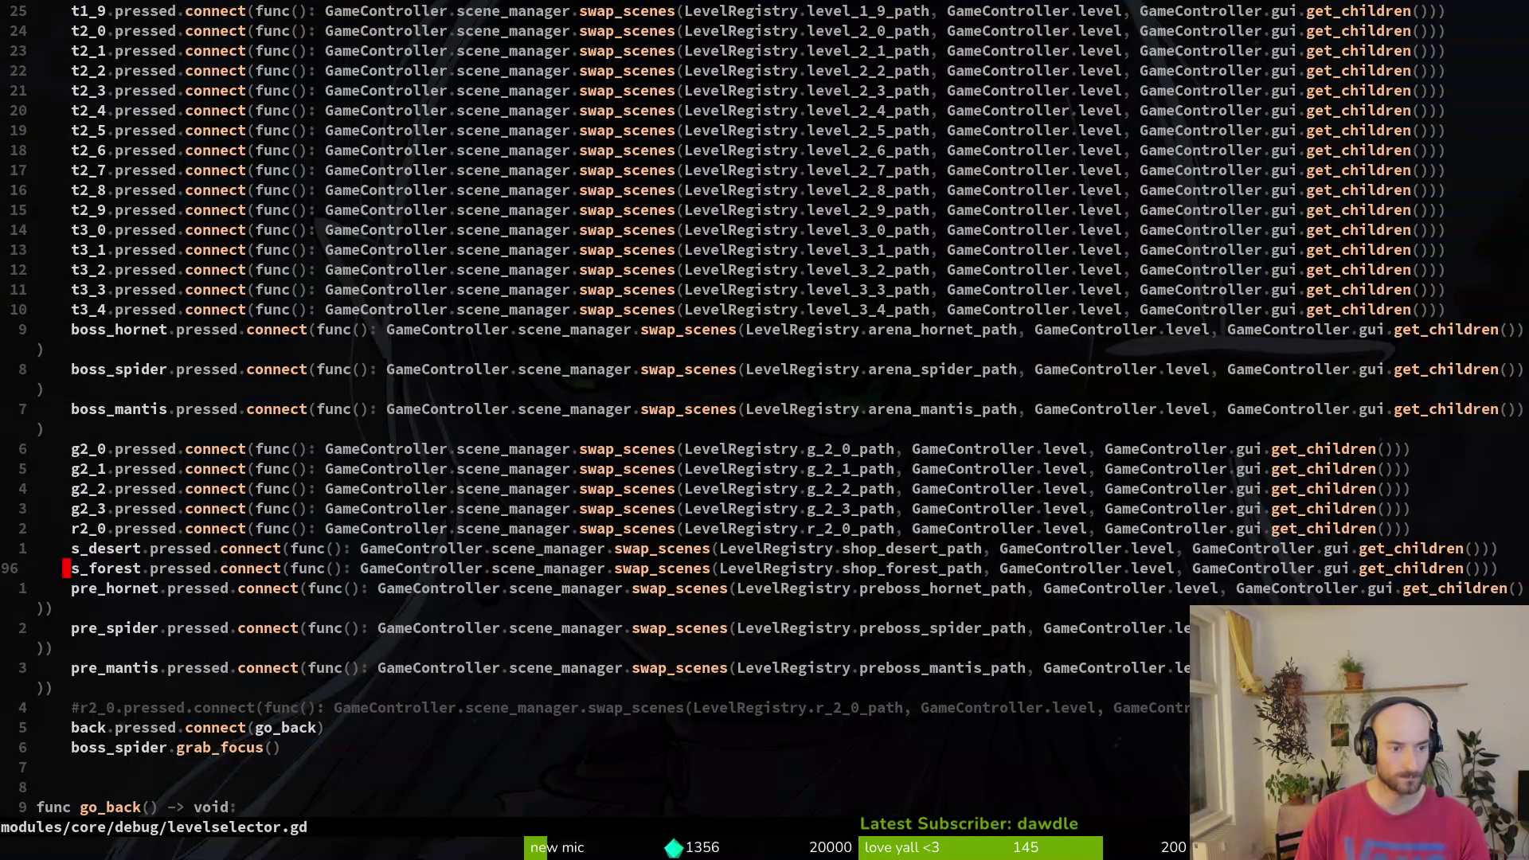
{"action": "key", "text": "j"}
{"action": "key", "text": "V"}
{"action": "key", "text": "j"}
{"action": "key", "text": "j"}
{"action": "key", "text": "K"}
{"action": "key", "text": "K"}
{"action": "key", "text": "K"}
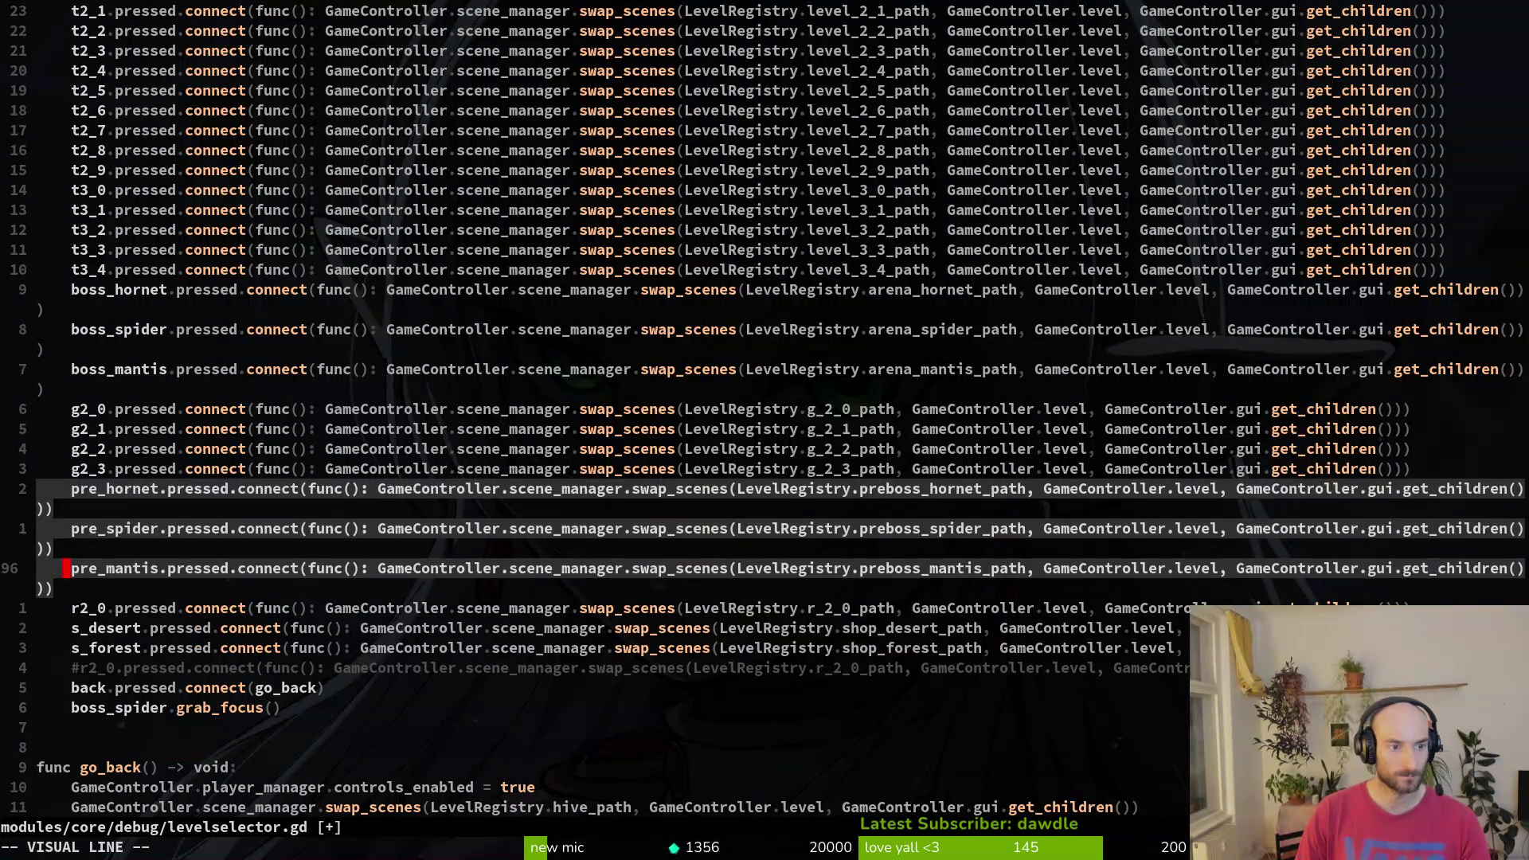
{"action": "key", "text": "Escape"}
- Duplicate the s_forest connect line into an h_early connection loading early_hive_path
{"action": "key", "text": "j"}
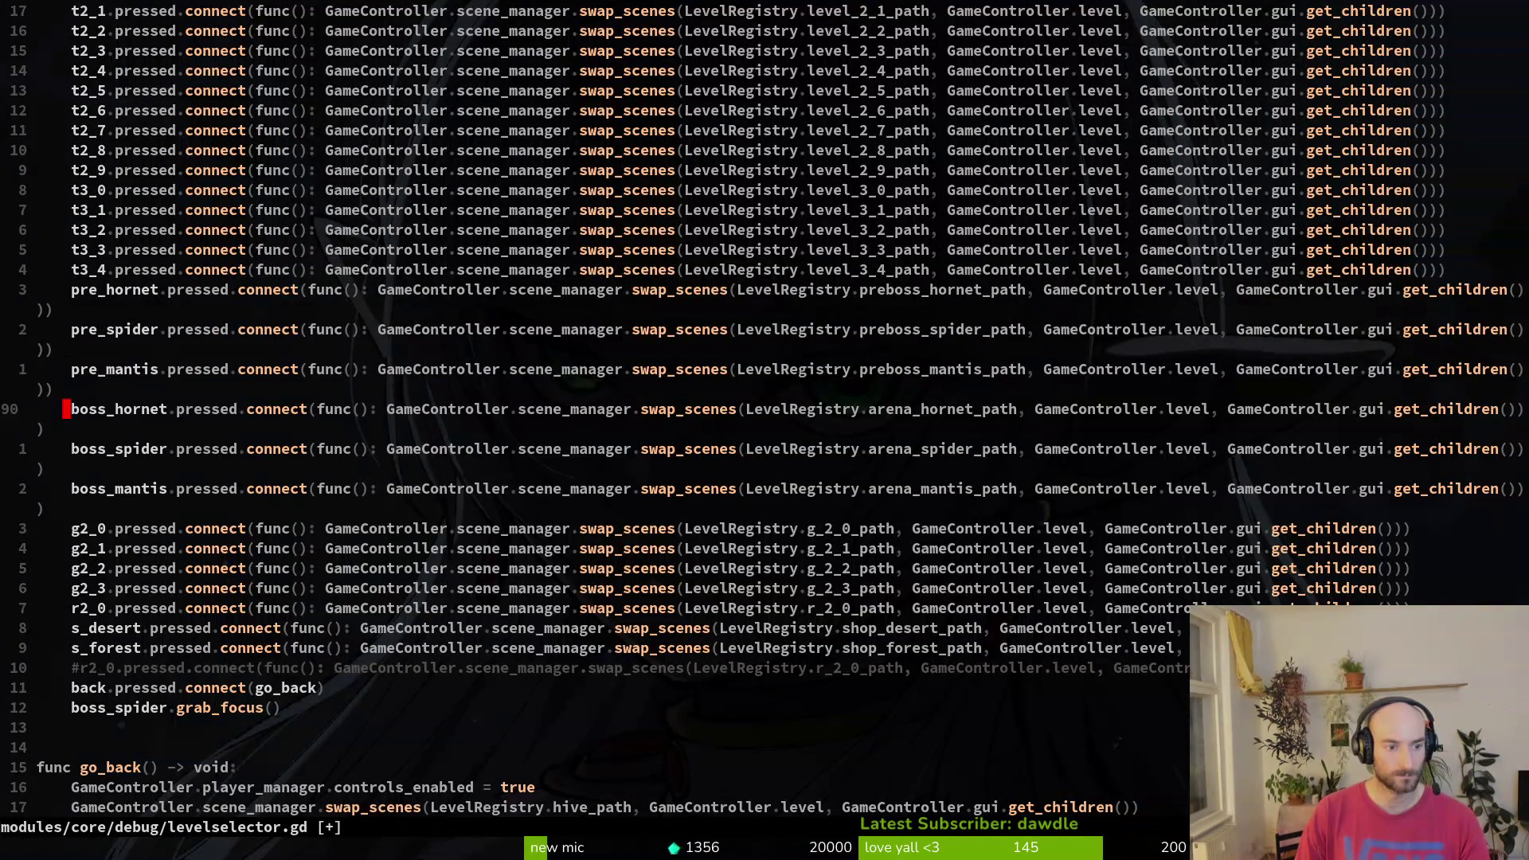
{"action": "key", "text": "9"}
{"action": "key", "text": "j"}
{"action": "key", "text": "y"}
{"action": "key", "text": "y"}
{"action": "type", "text": "pcw"}
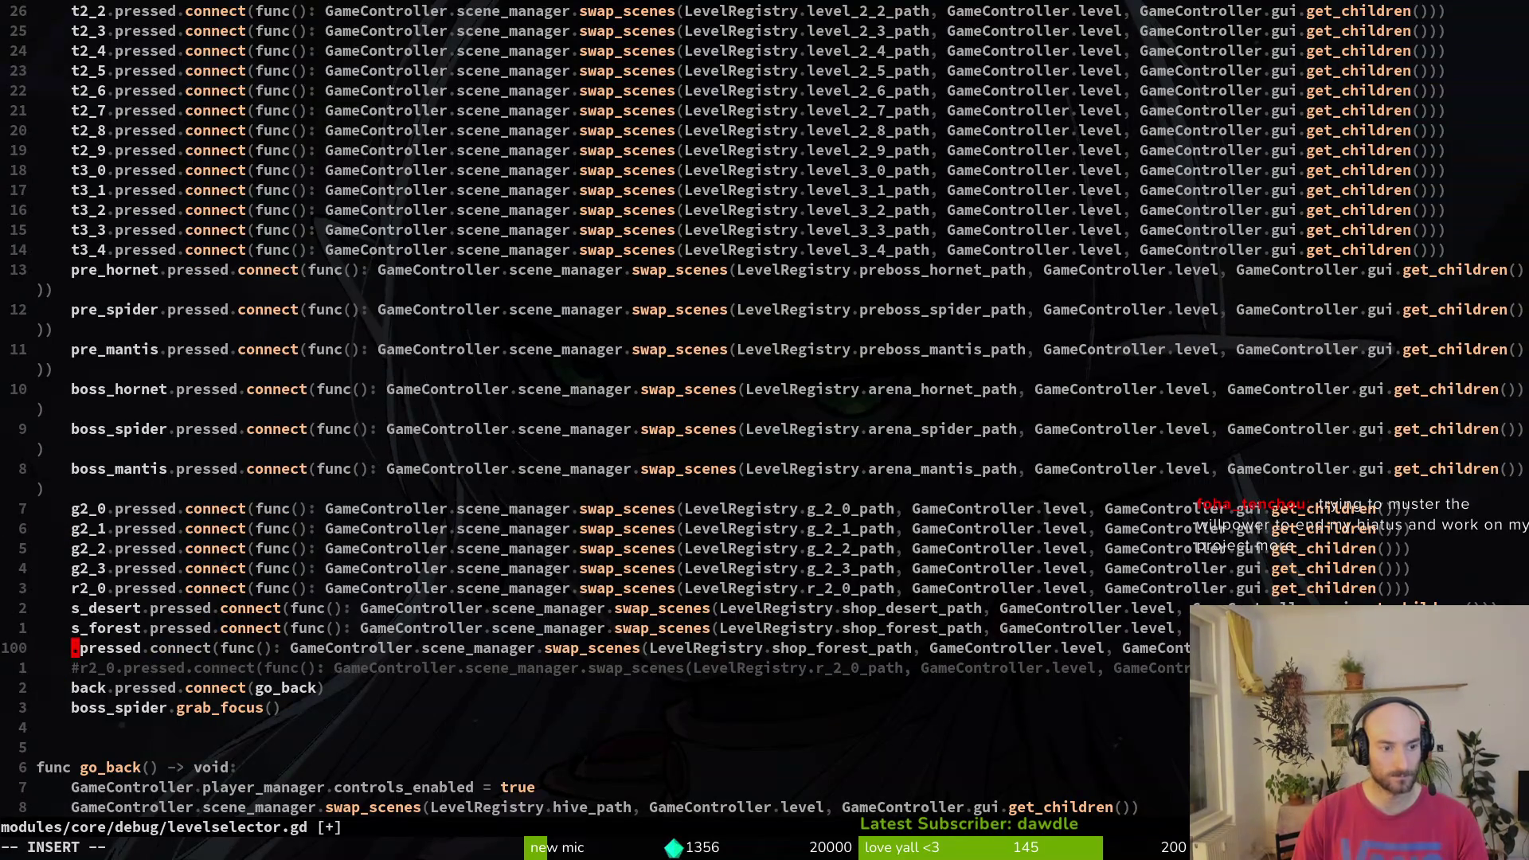
{"action": "type", "text": "h_e"}
{"action": "key", "text": "Tab"}
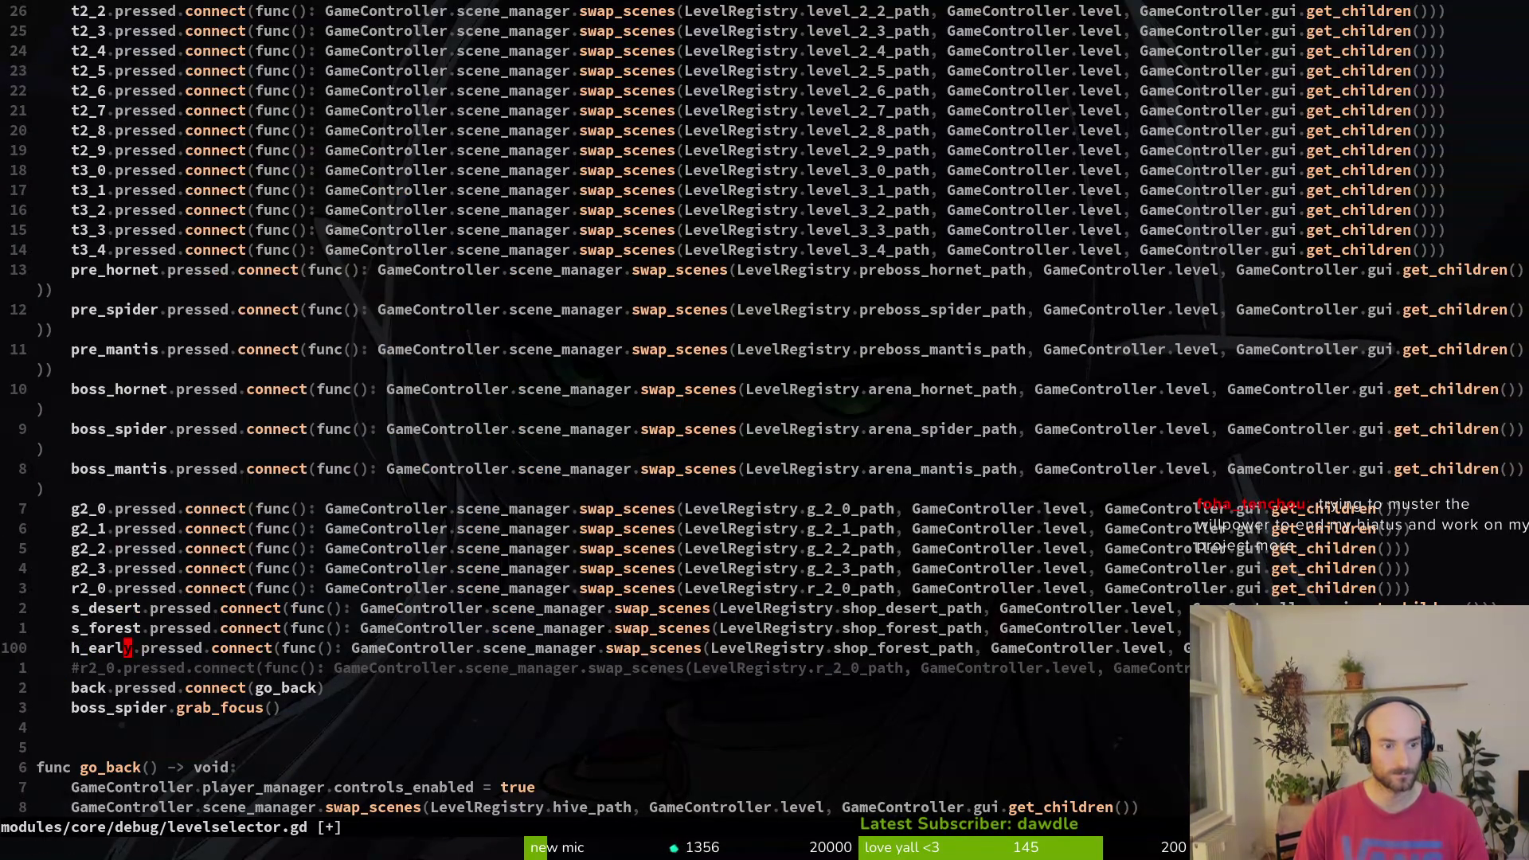
{"action": "key", "text": "Escape"}
{"action": "key", "text": "f"}
{"action": "key", "text": "("}
{"action": "key", "text": "w"}
{"action": "key", "text": "w"}
{"action": "key", "text": "w"}
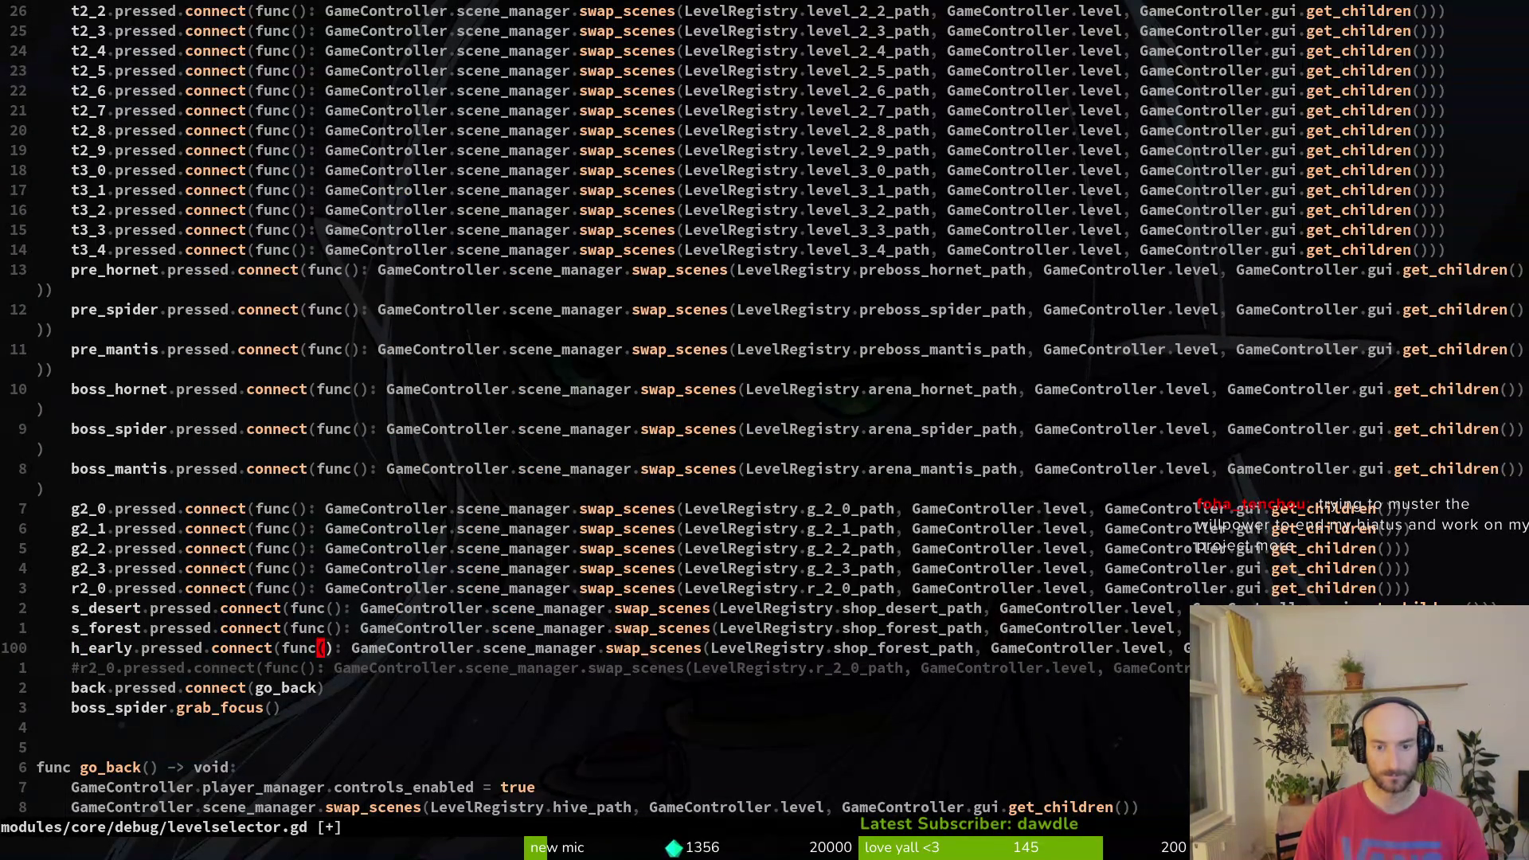
{"action": "type", "text": "wcw"}
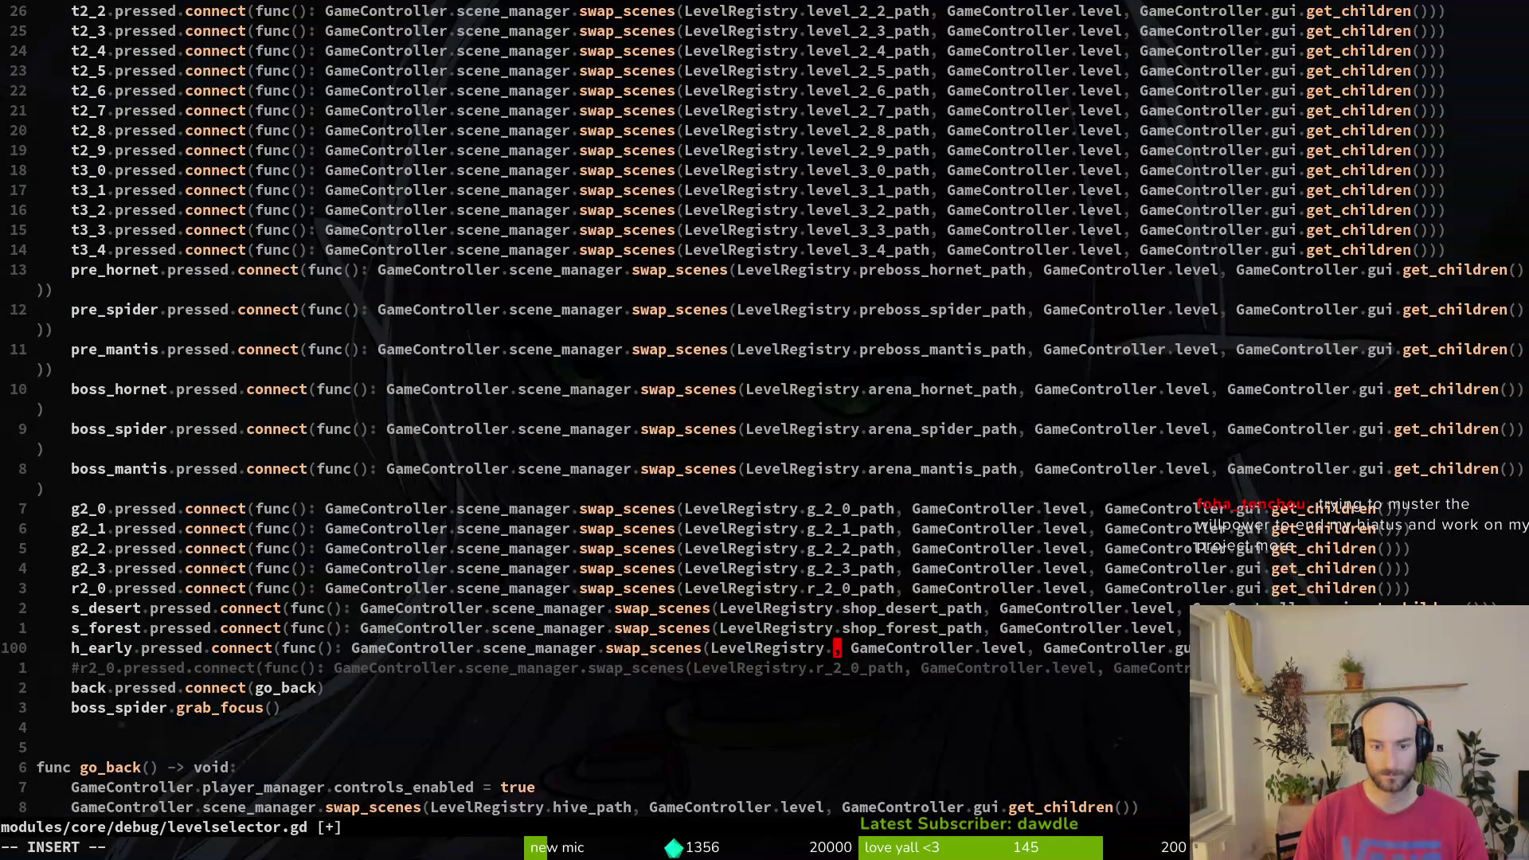
{"action": "type", "text": "hi"}
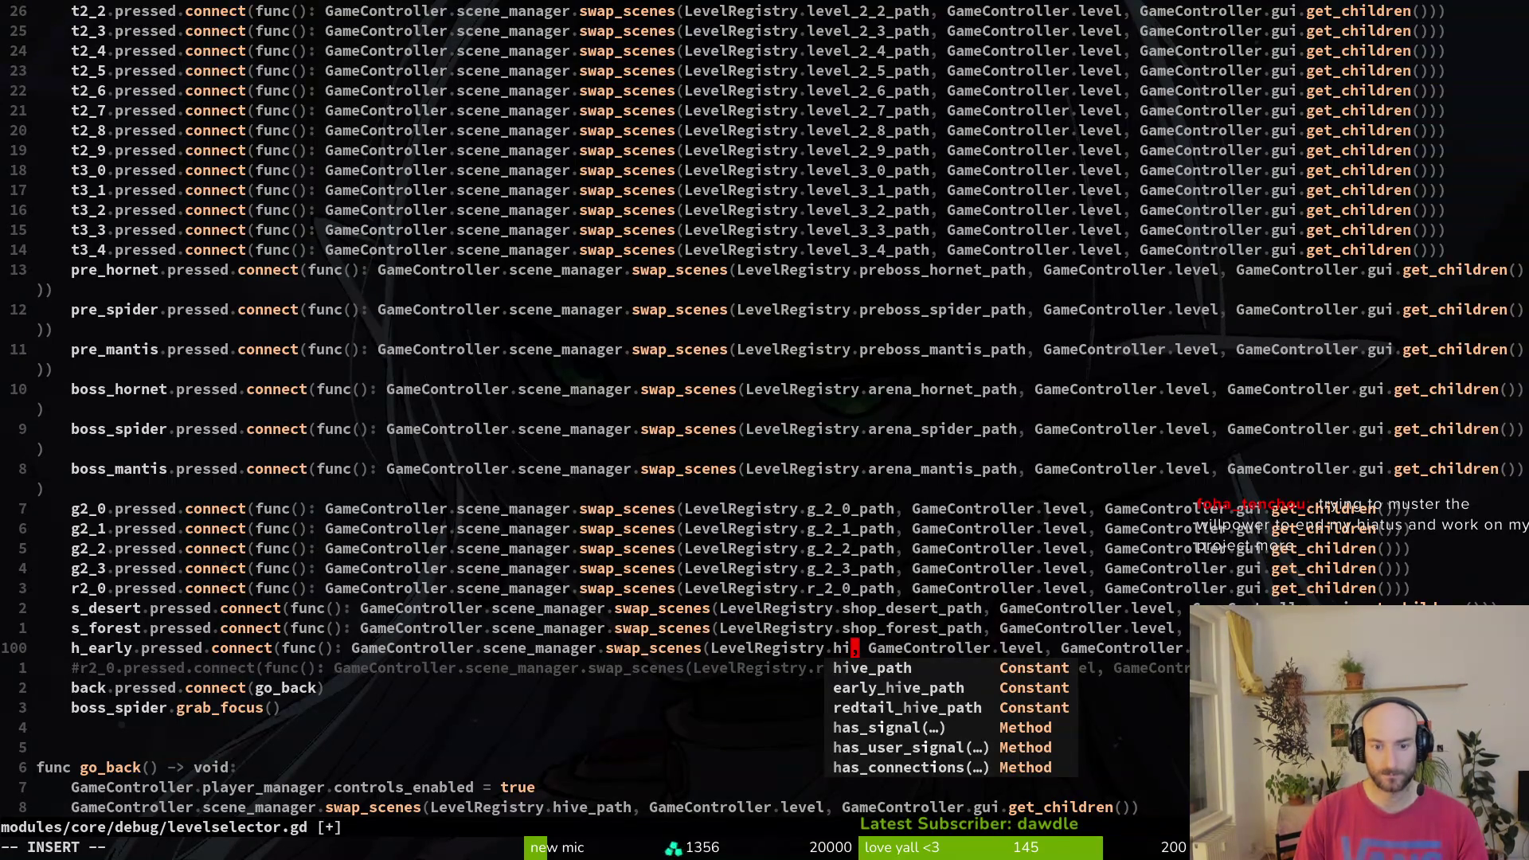
{"action": "key", "text": "Tab"}
{"action": "key", "text": "Escape"}
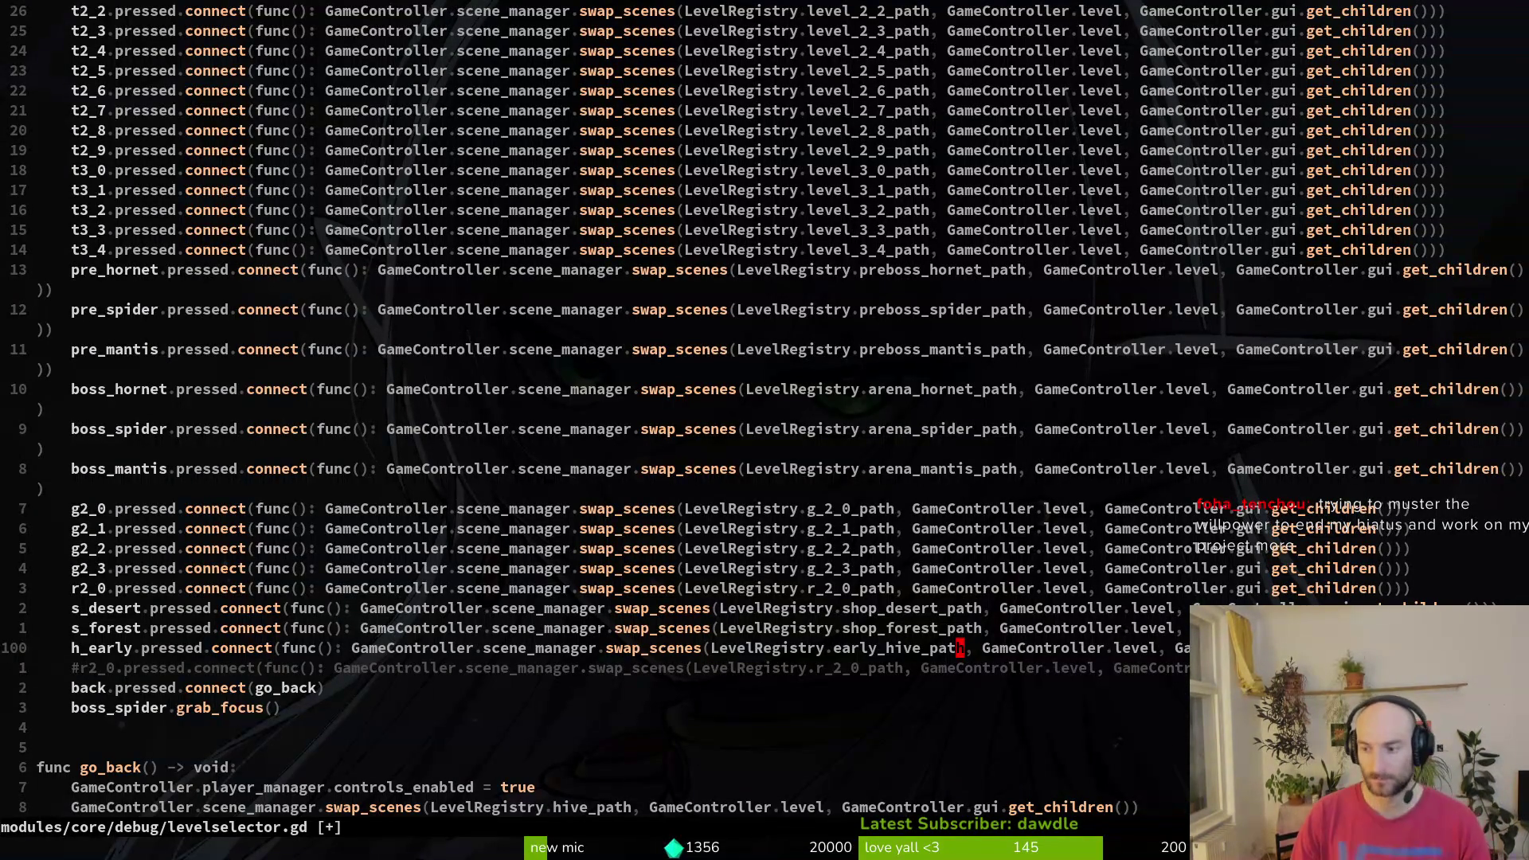
- Copy it as an h_redtail connection loading redtail_hive_path and save with :w
{"action": "key", "text": "V"}
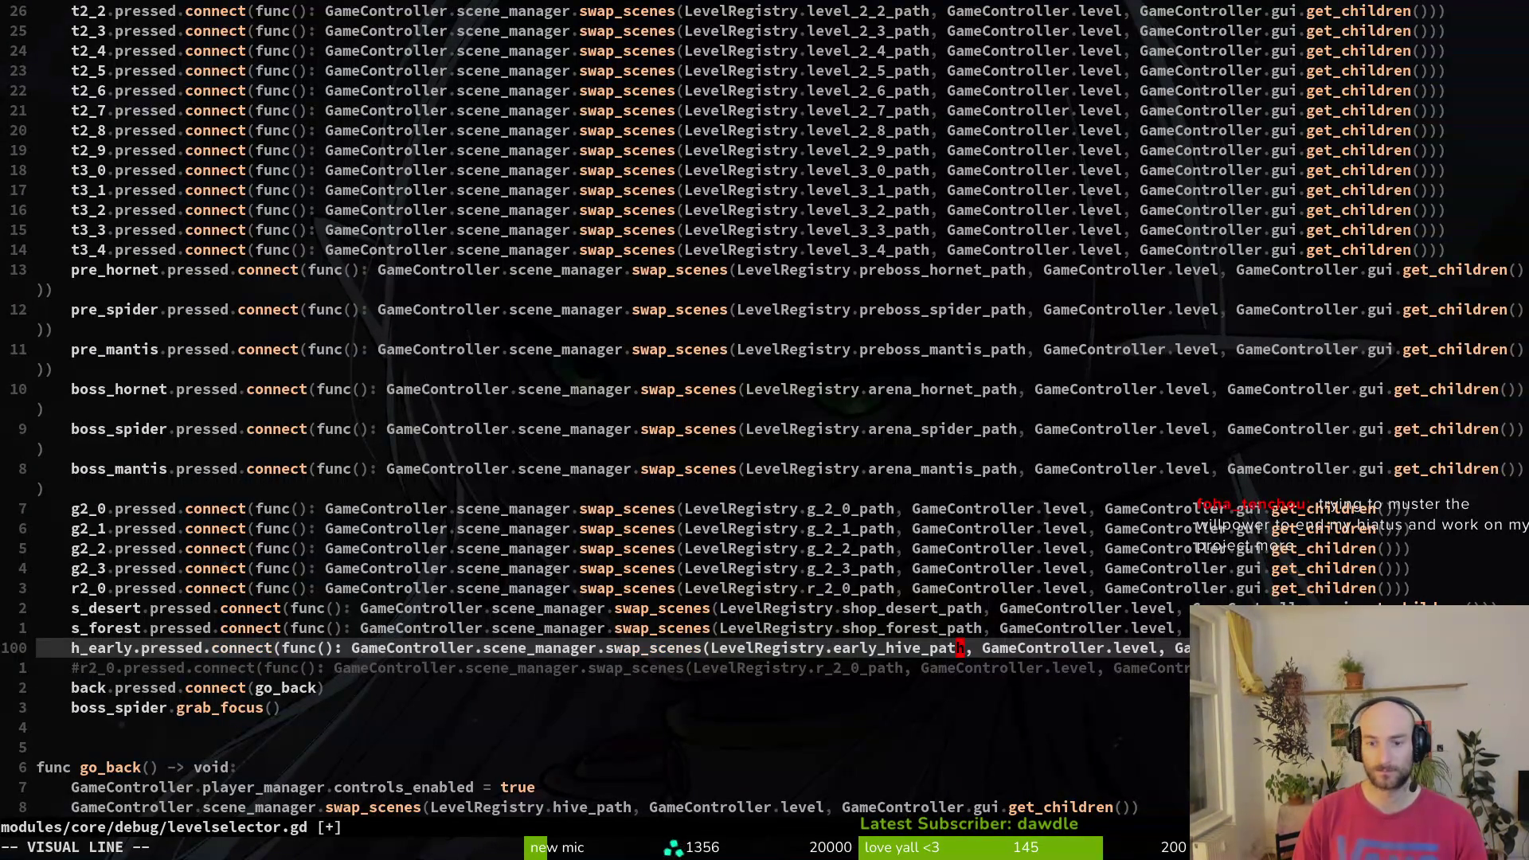
{"action": "type", "text": "ypcwh_"}
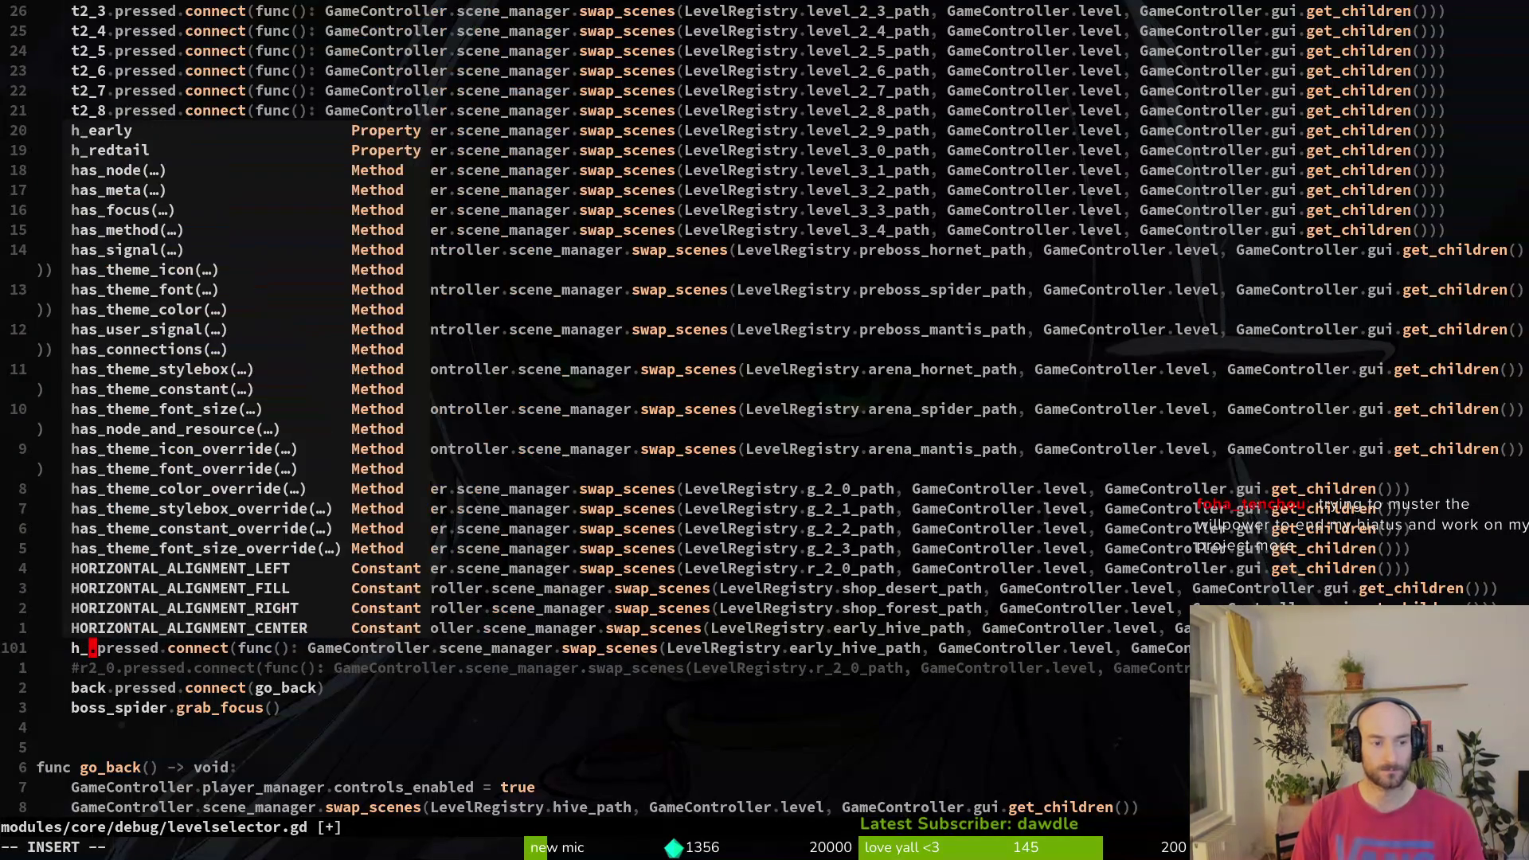
{"action": "type", "text": "redtail"}
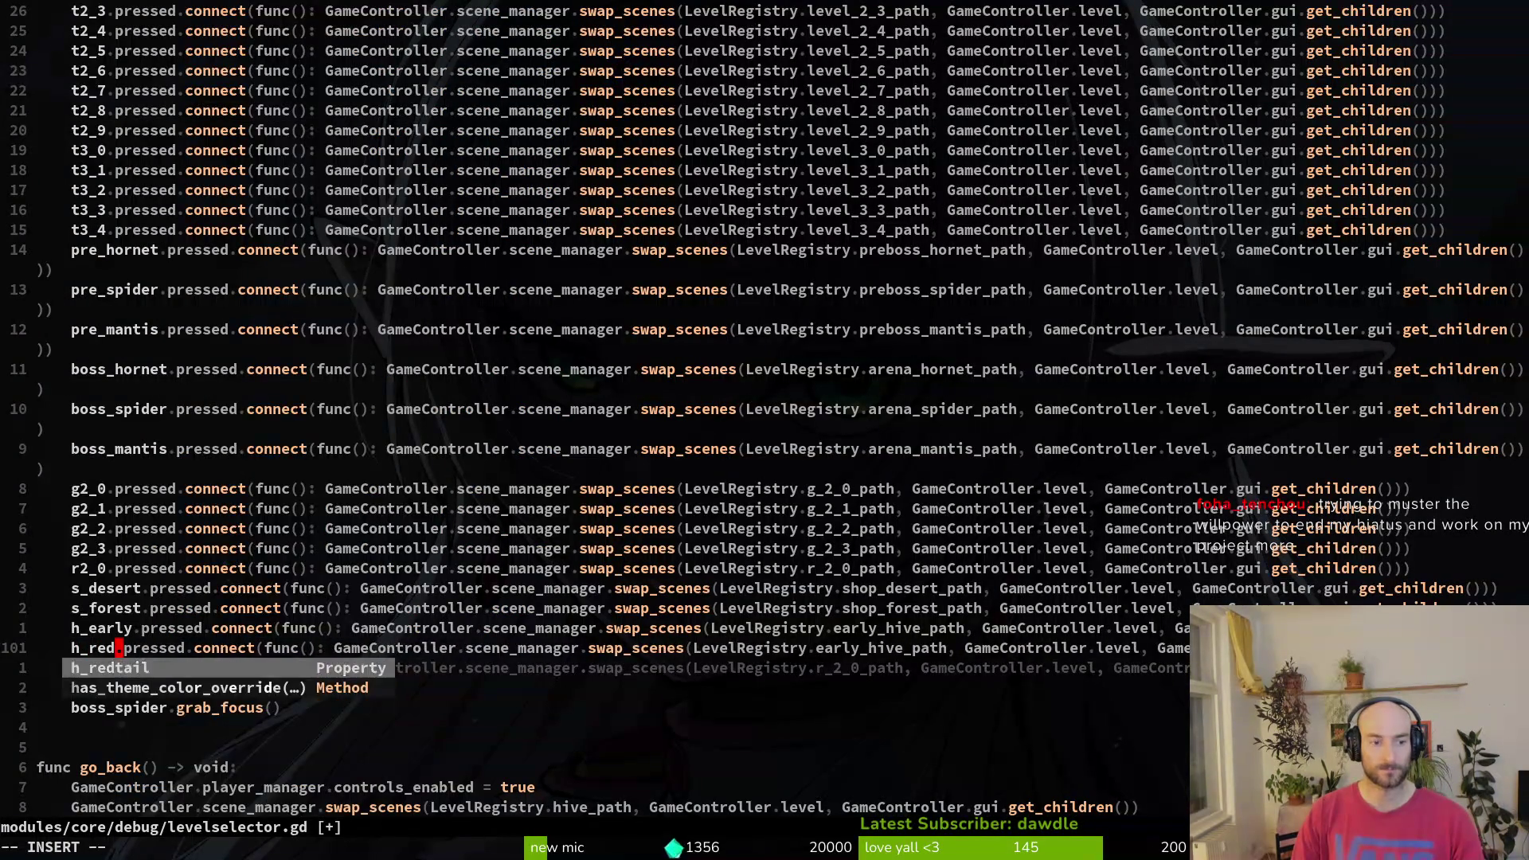
{"action": "key", "text": "Escape"}
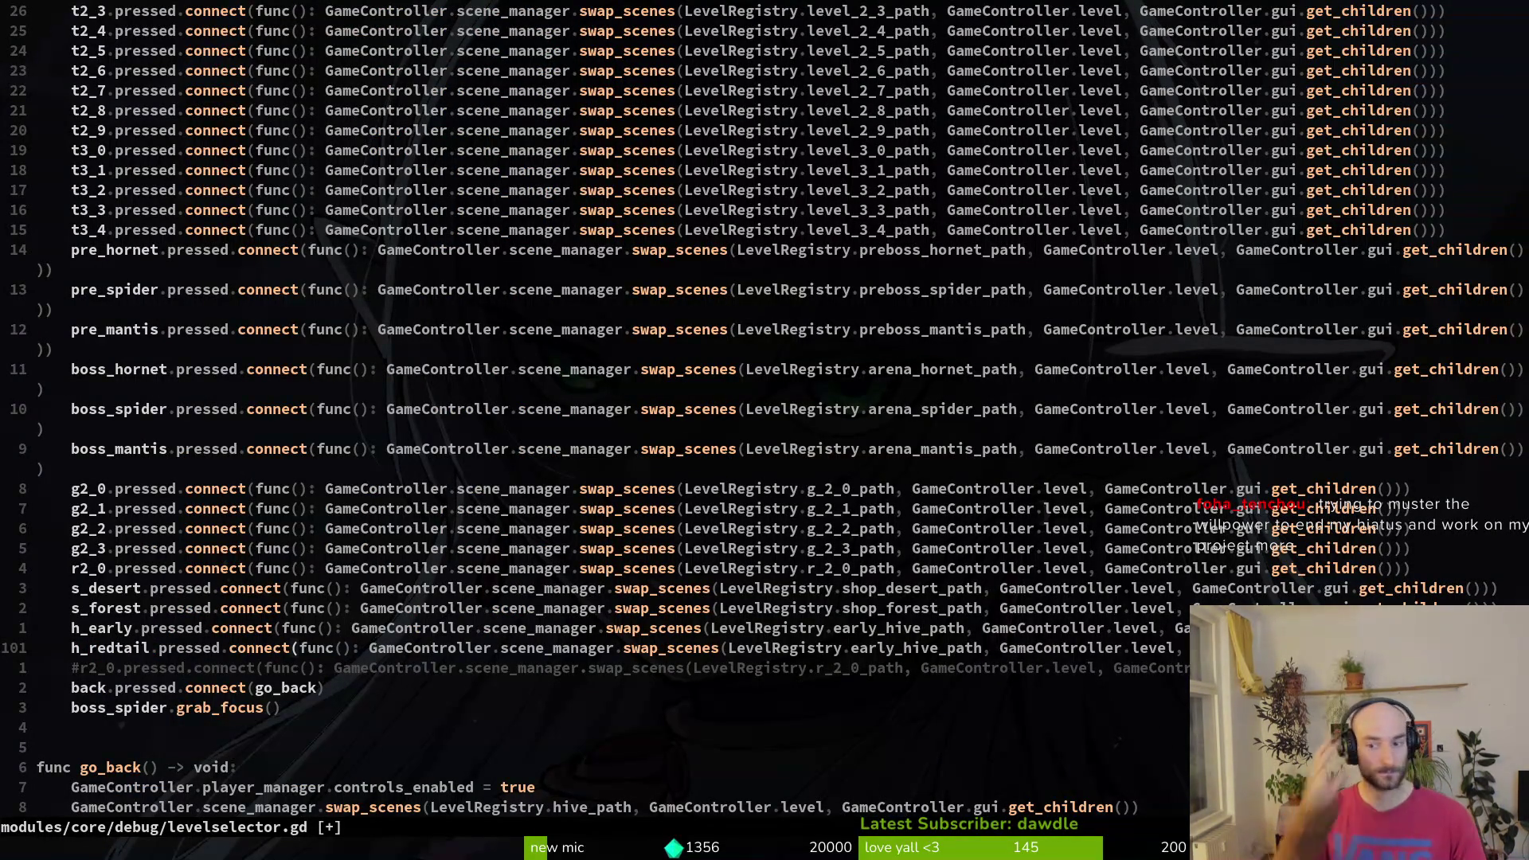
{"action": "key", "text": "0"}
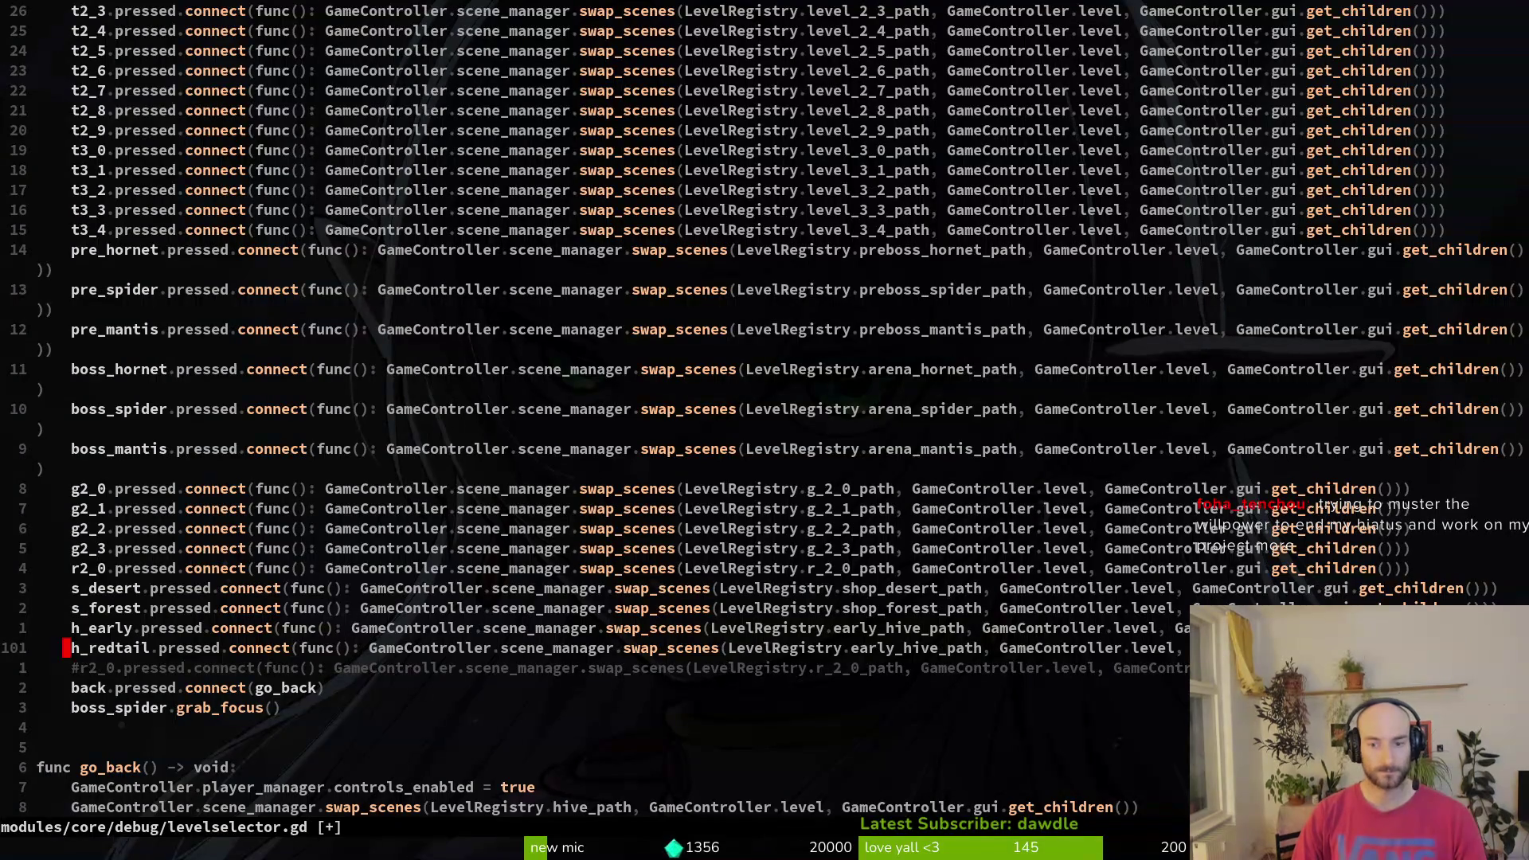
{"action": "key", "text": "f"}
{"action": "key", "text": "L"}
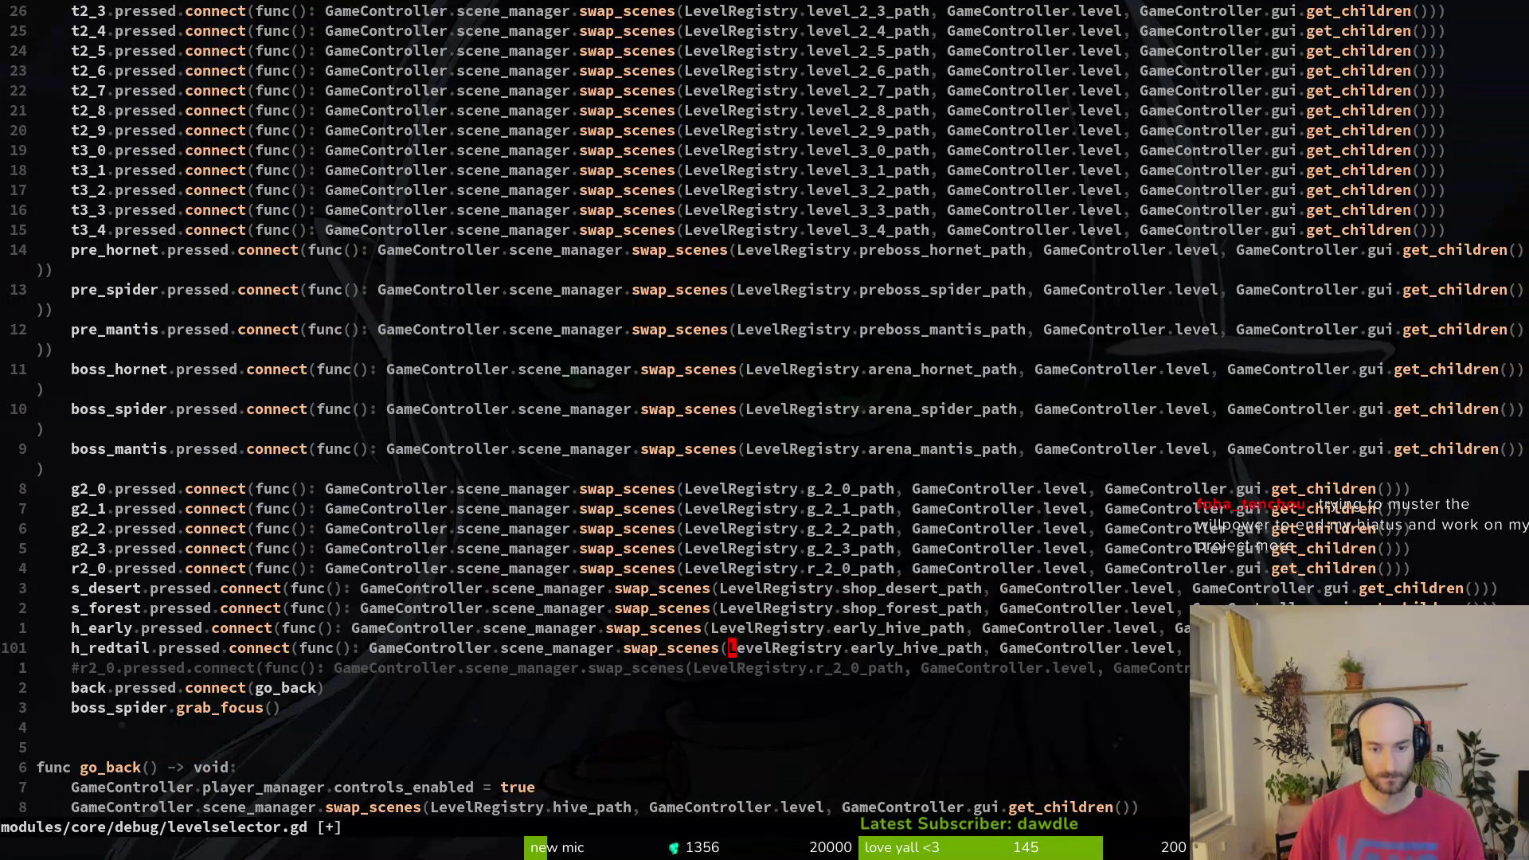
{"action": "key", "text": "f"}
{"action": "key", "text": "period"}
{"action": "key", "text": "l"}
{"action": "key", "text": "c"}
{"action": "key", "text": "t"}
{"action": "key", "text": "comma"}
{"action": "type", "text": "redtail_hive_path"}
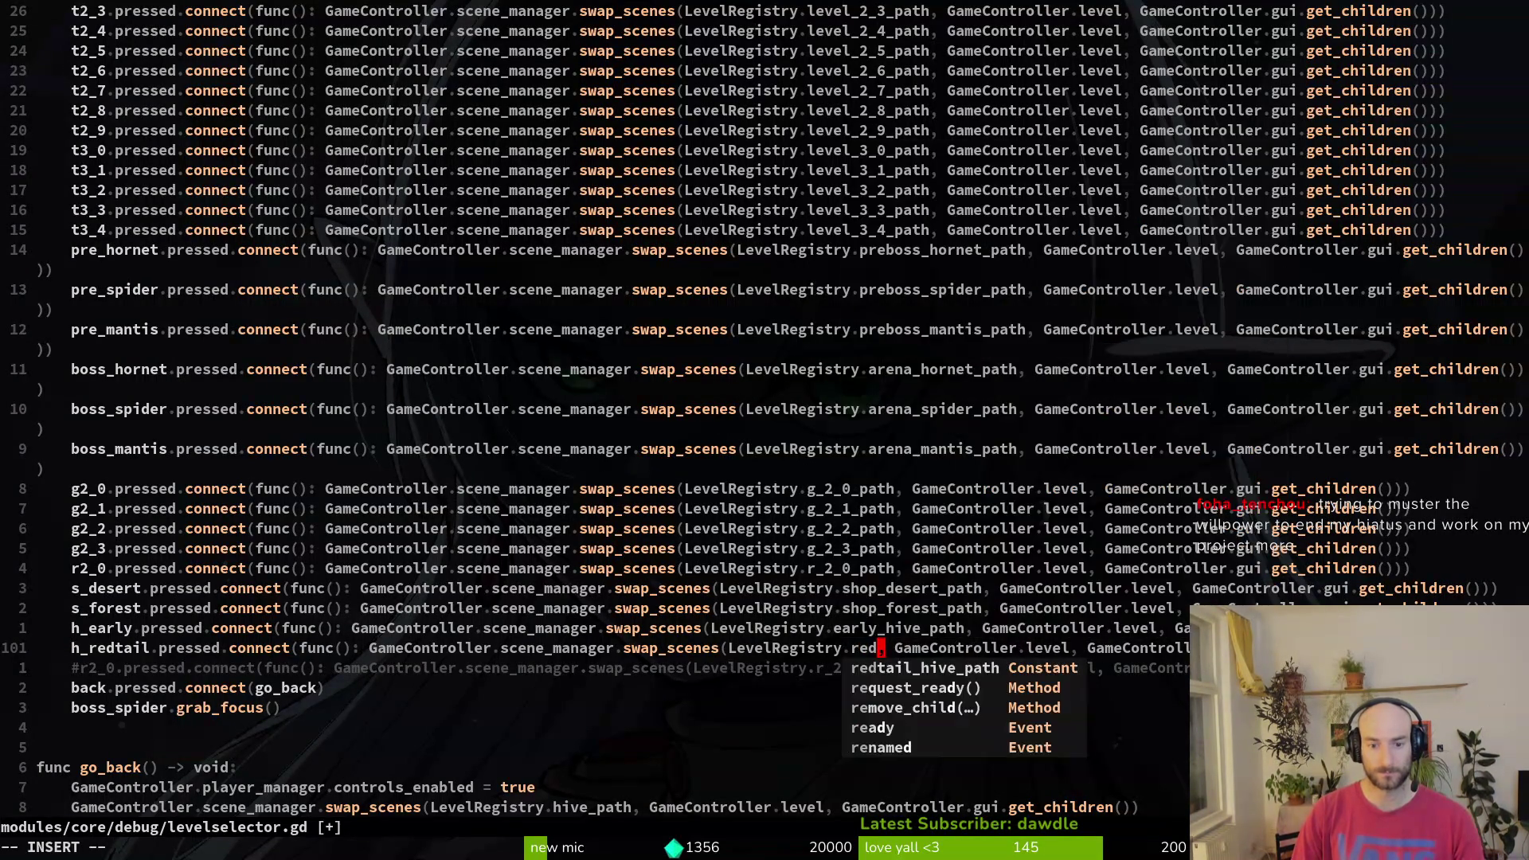
{"action": "key", "text": "Escape"}
{"action": "type", "text": ":w"}
{"action": "key", "text": "Return"}
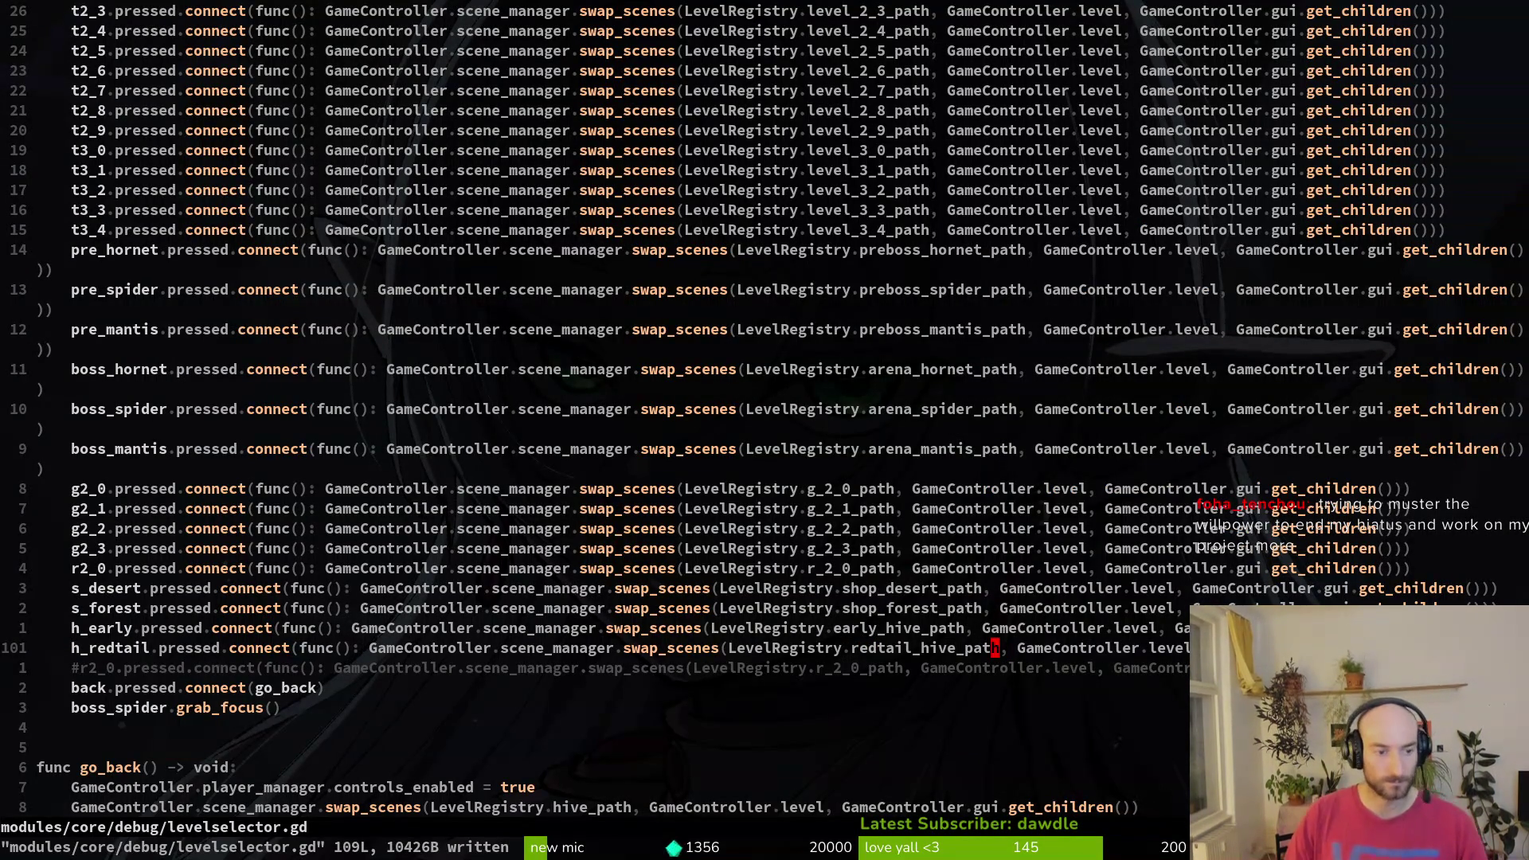
{"action": "key", "text": "ctrl+u"}
{"action": "key", "text": "ctrl+u"}
{"action": "key", "text": "ctrl+u"}
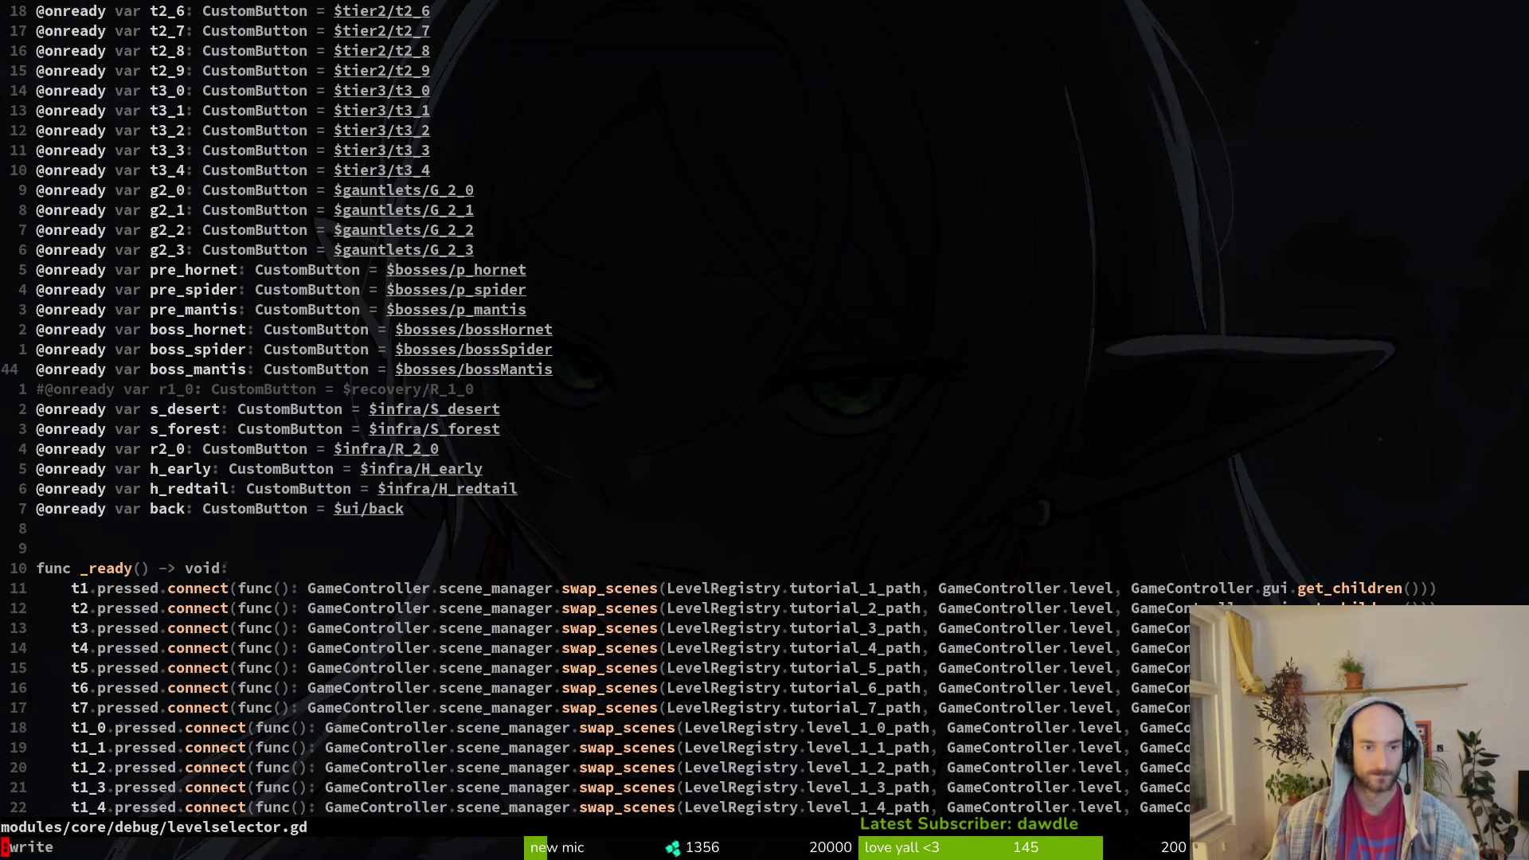
- Run the game, continue past the main menu, and maximise the game window
{"action": "key", "text": "alt+Tab"}
{"action": "left_click", "coordinate": [1255, 49]}
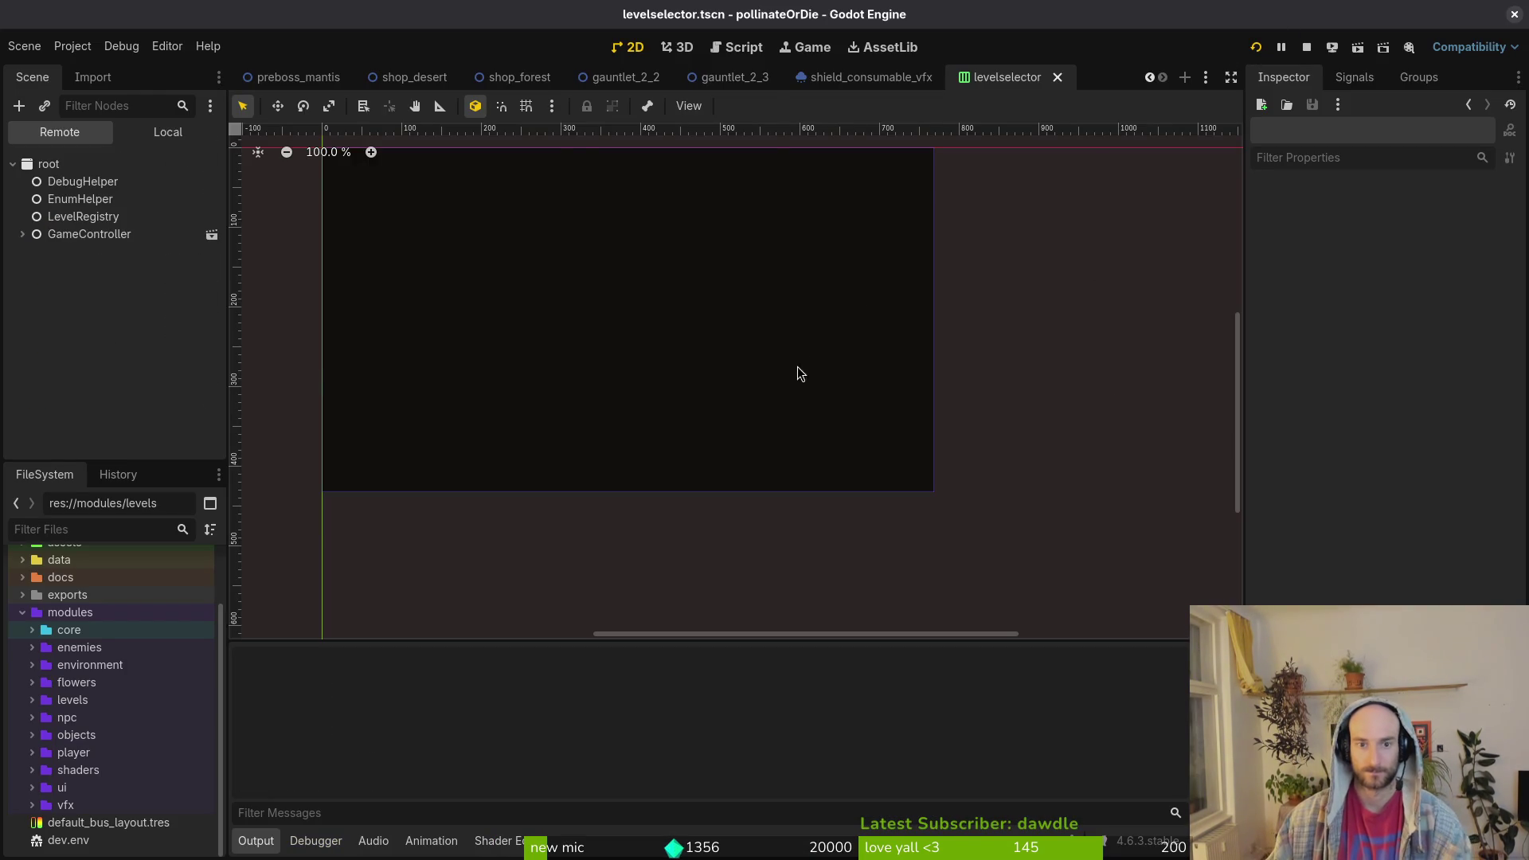
{"action": "left_click", "coordinate": [490, 137]}
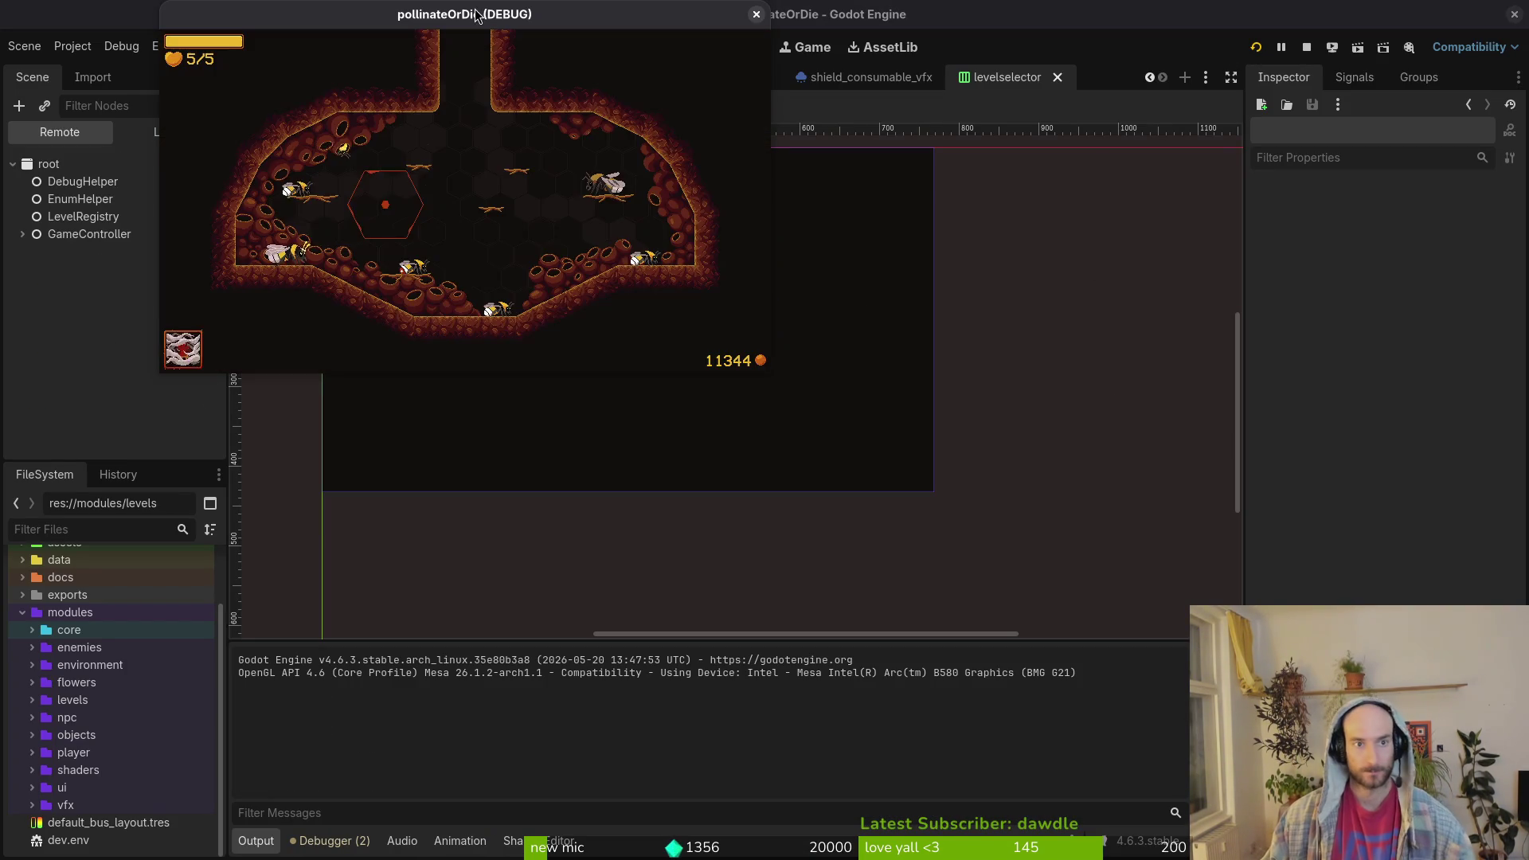
{"action": "double_click", "coordinate": [475, 15]}
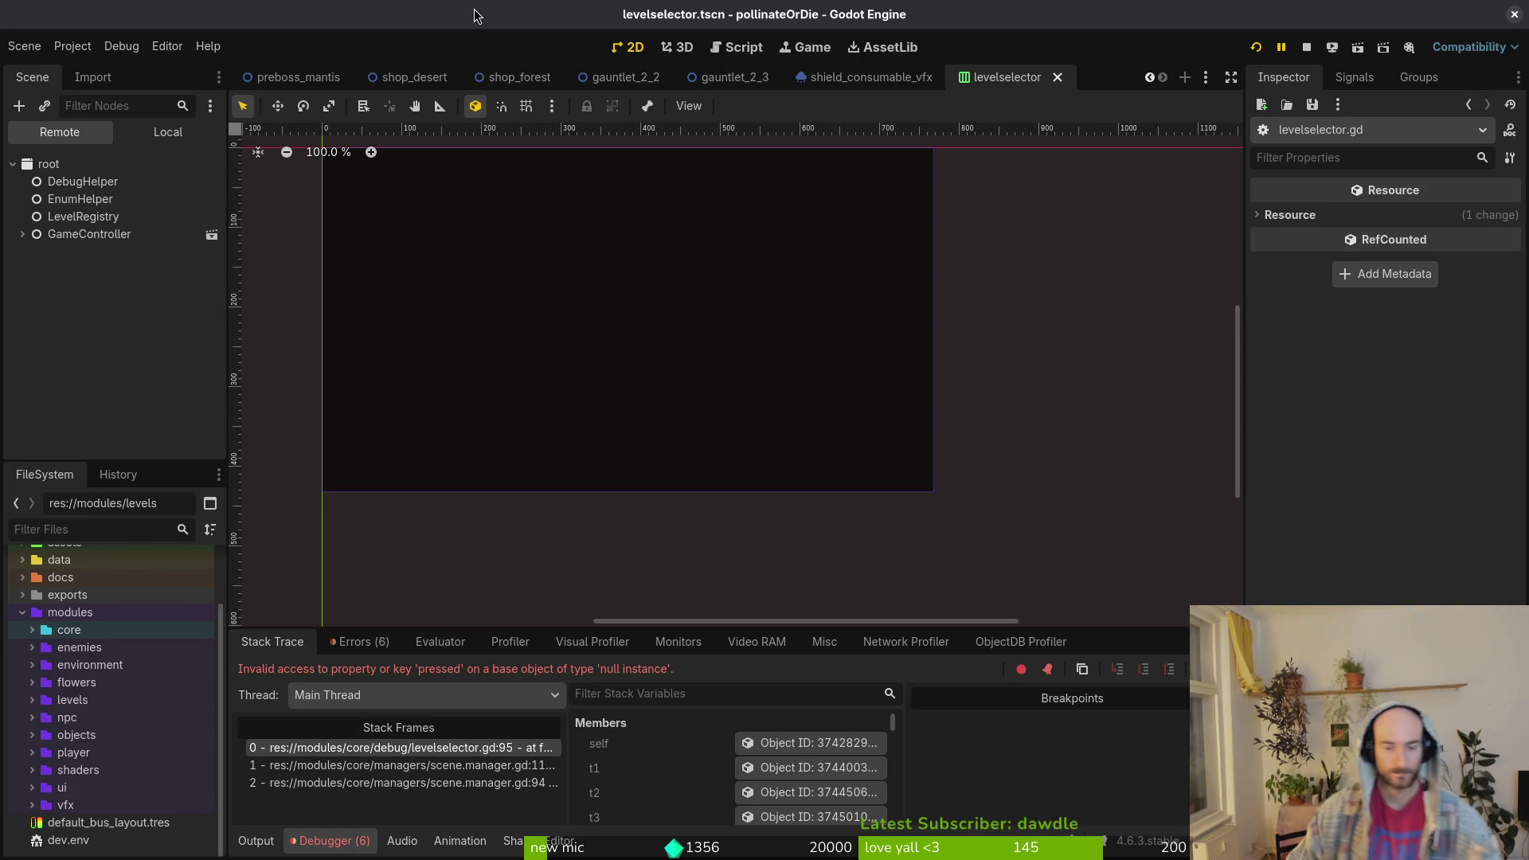
- Trace the null-instance 'pressed' error to the g2_2 connect line at levelselector.gd line 95
{"action": "key", "text": "alt+Tab"}
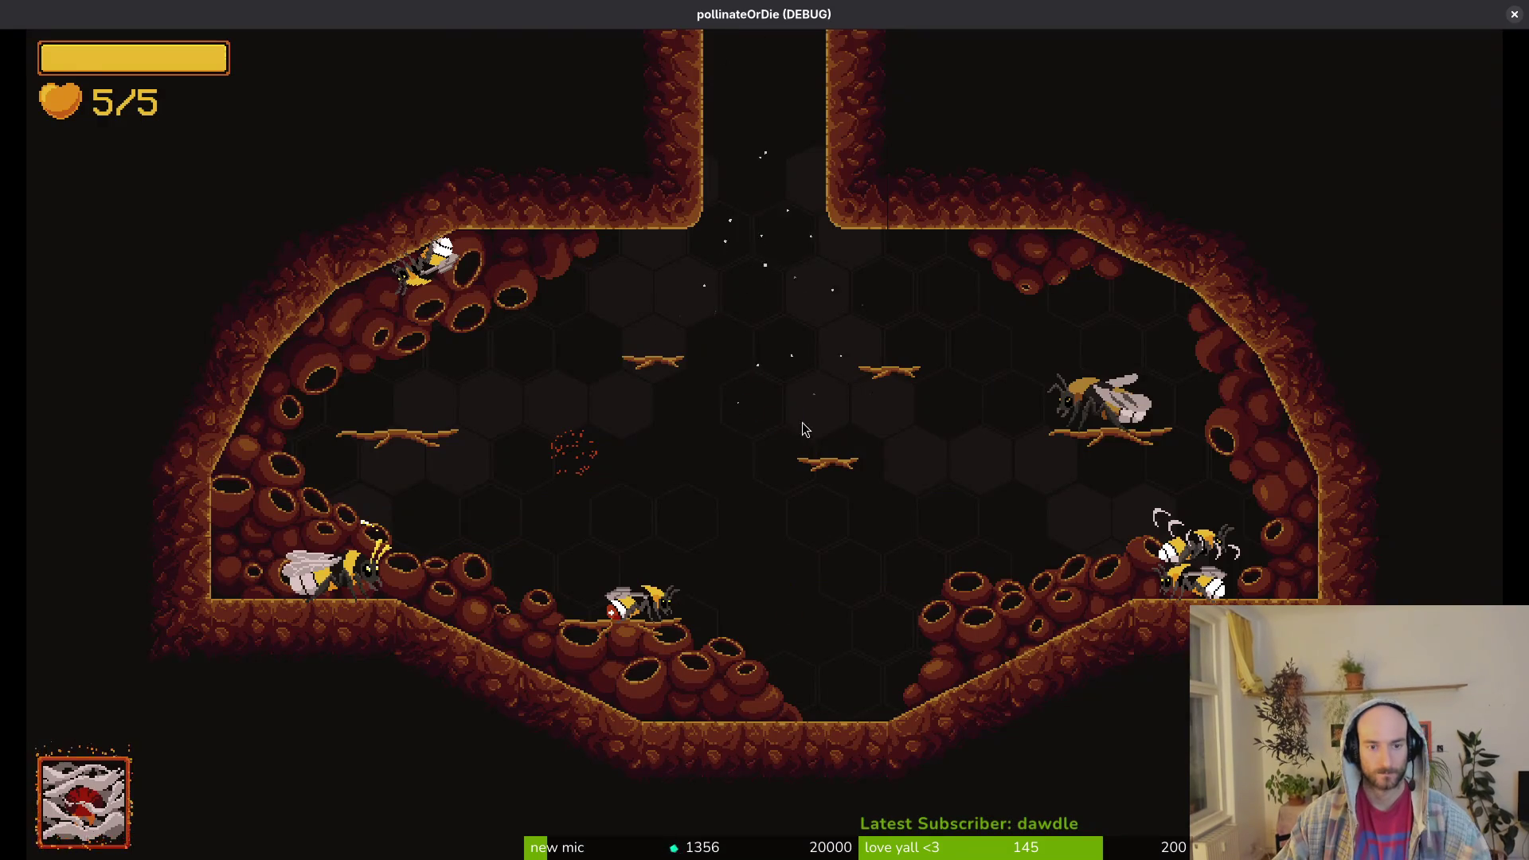
{"action": "key", "text": "alt+Tab"}
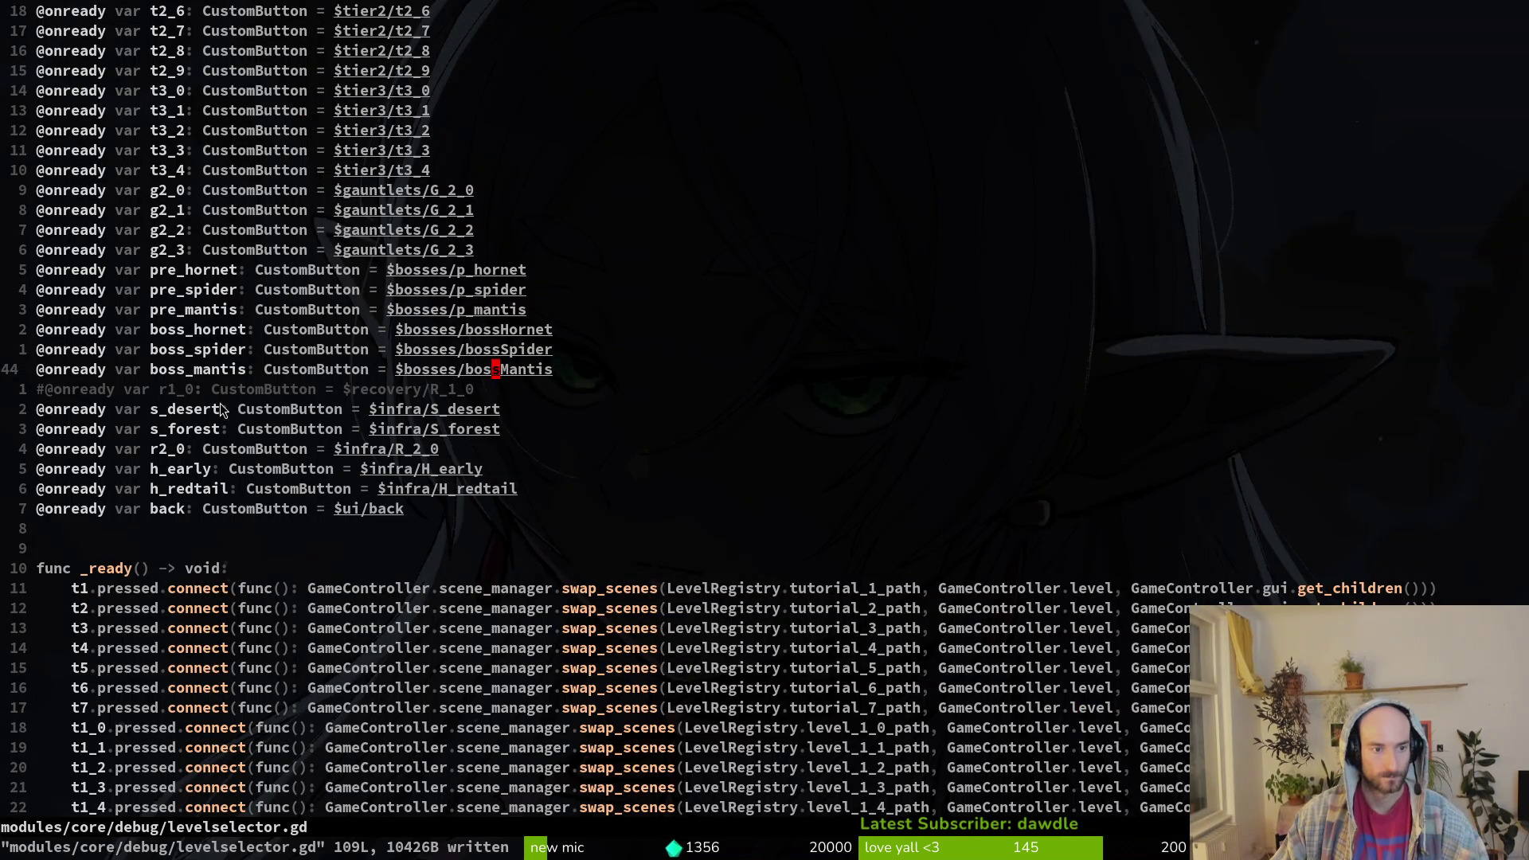
{"action": "left_click", "coordinate": [468, 487]}
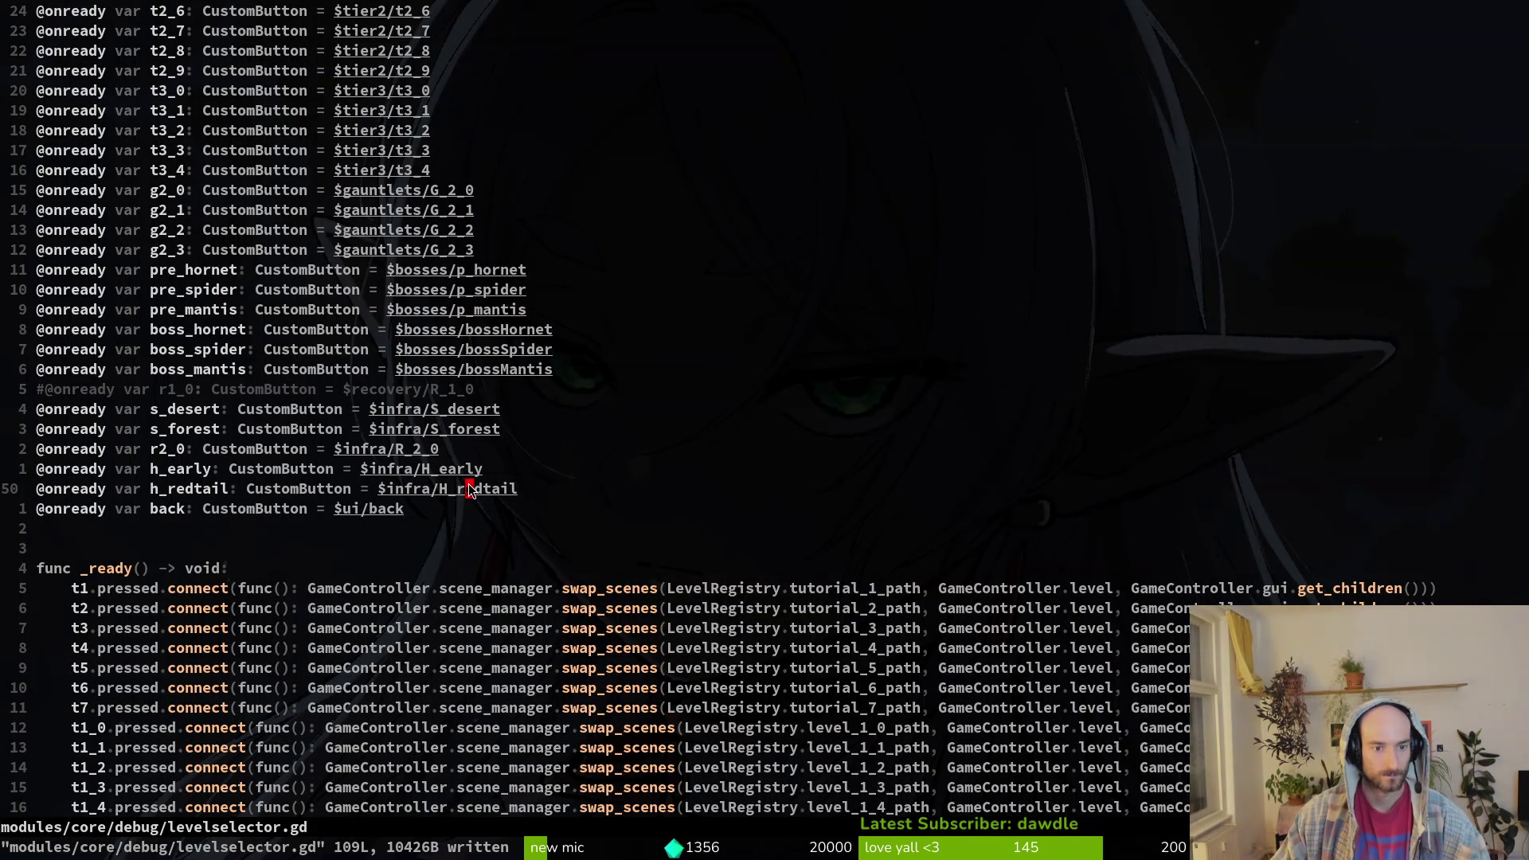
{"action": "key", "text": "alt+Tab"}
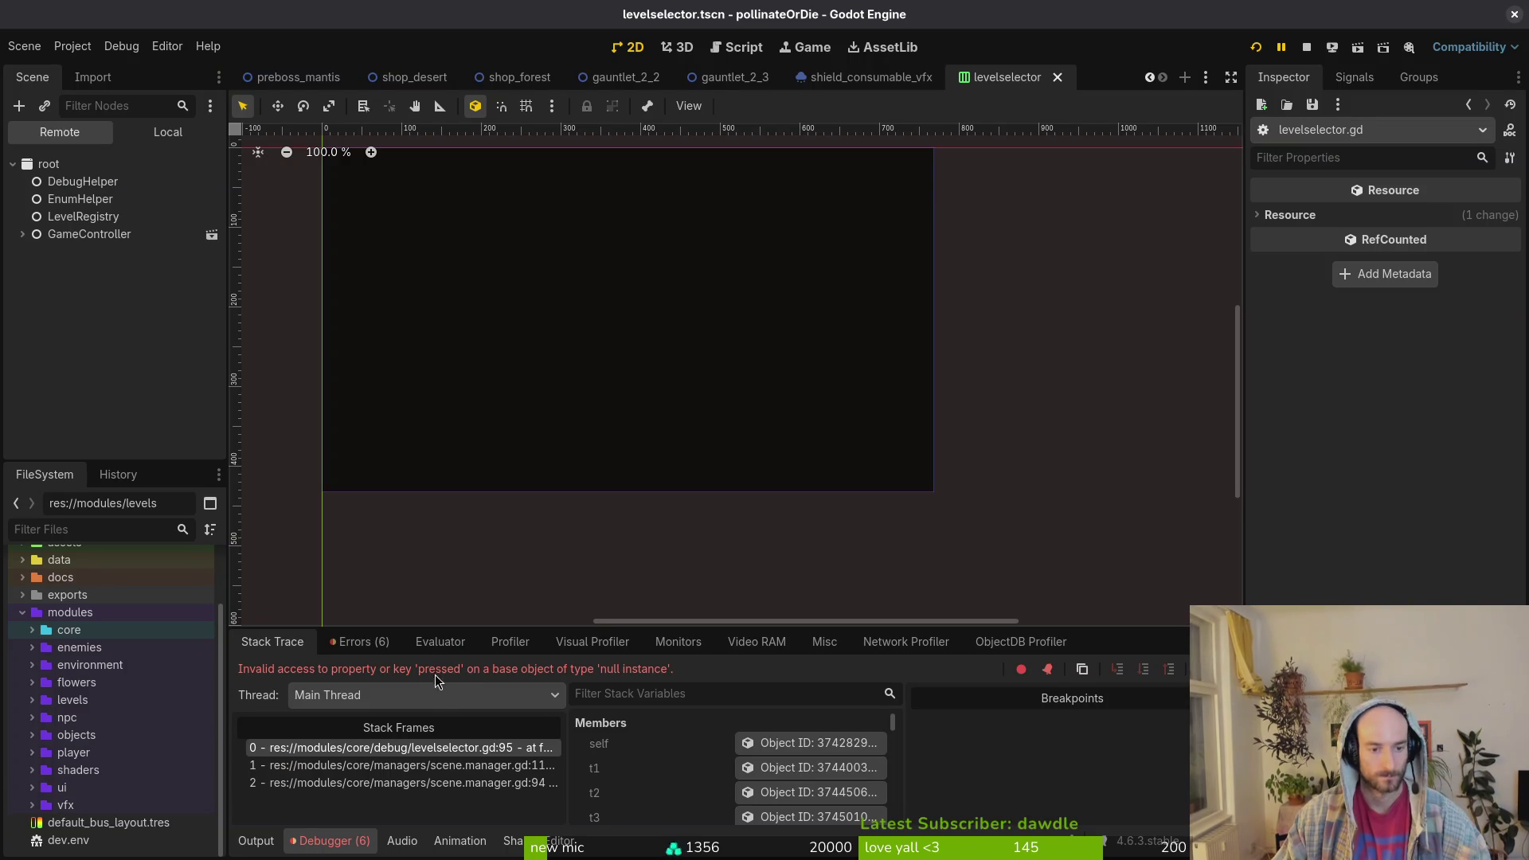
{"action": "key", "text": "alt+Tab"}
{"action": "left_click", "coordinate": [313, 413]}
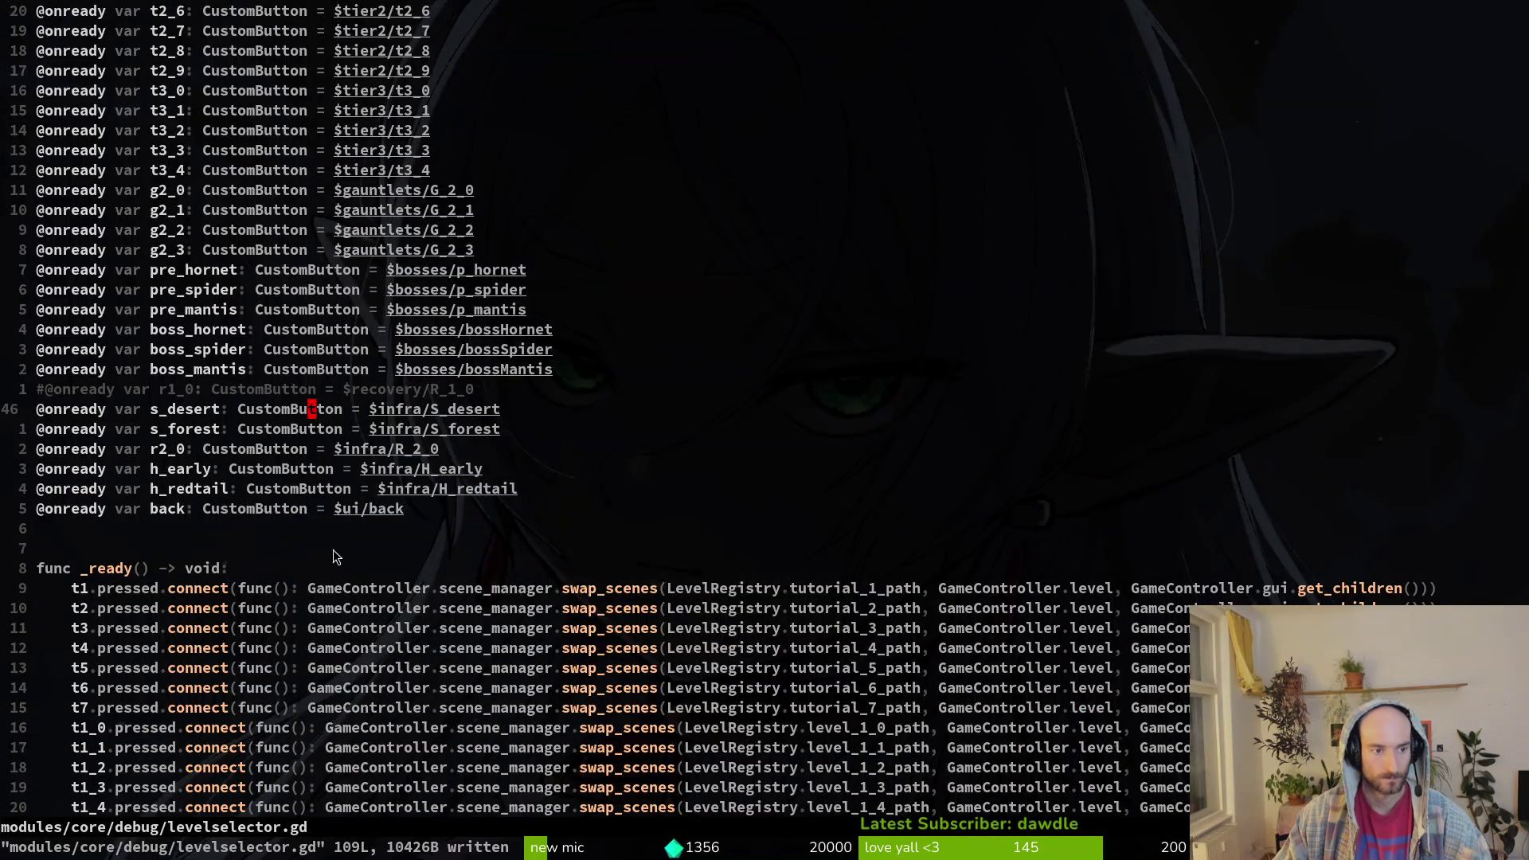
{"action": "scroll", "coordinate": [333, 549], "scroll_direction": "down", "scroll_amount": 6}
{"action": "left_click", "coordinate": [400, 508]}
{"action": "scroll", "coordinate": [400, 509], "scroll_direction": "down", "scroll_amount": 12}
{"action": "left_click", "coordinate": [274, 372]}
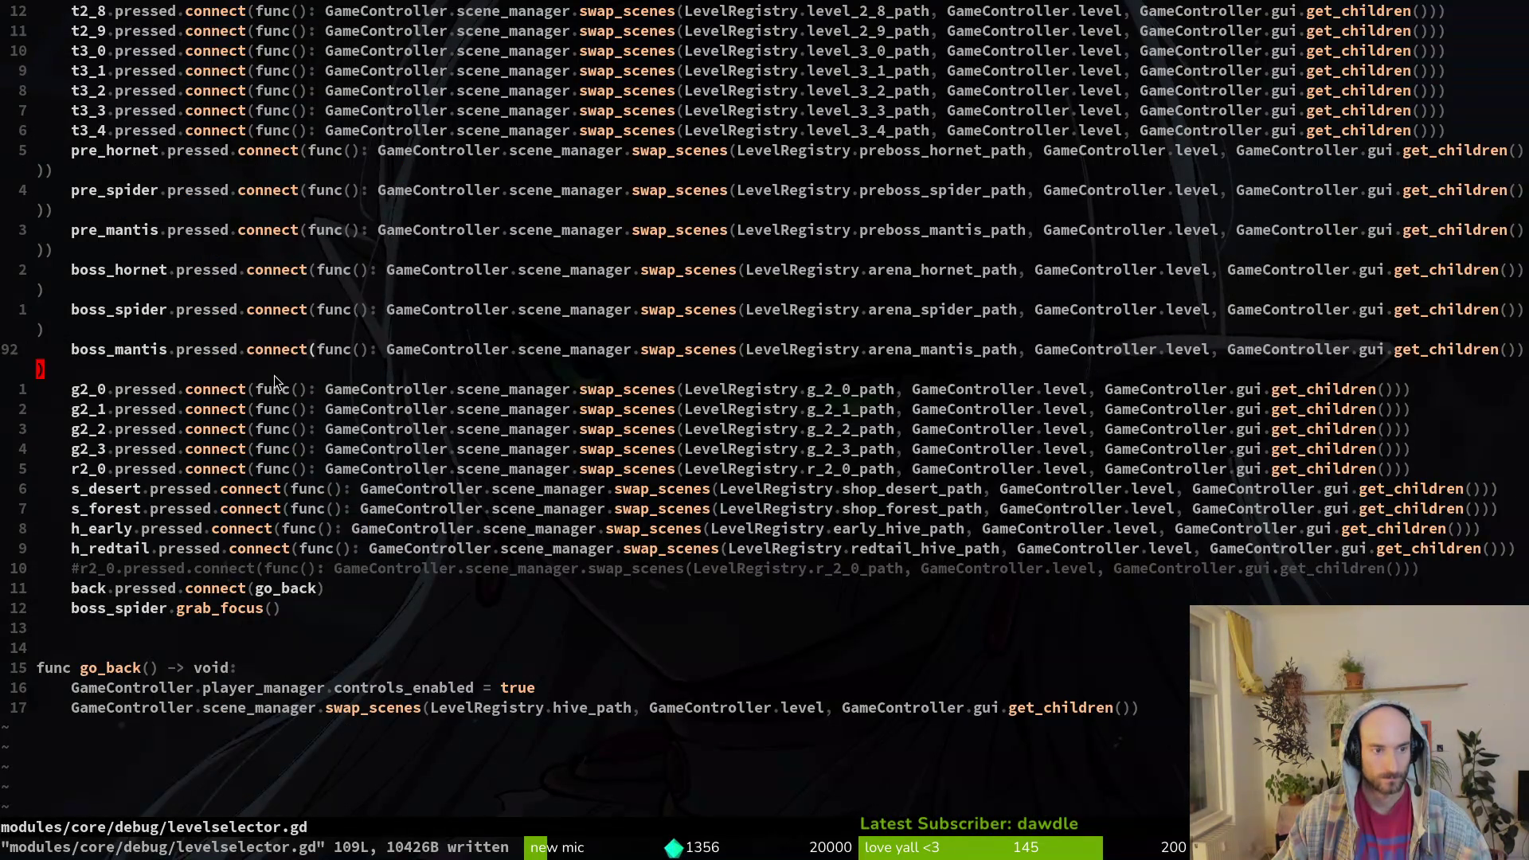
{"action": "left_click", "coordinate": [252, 434]}
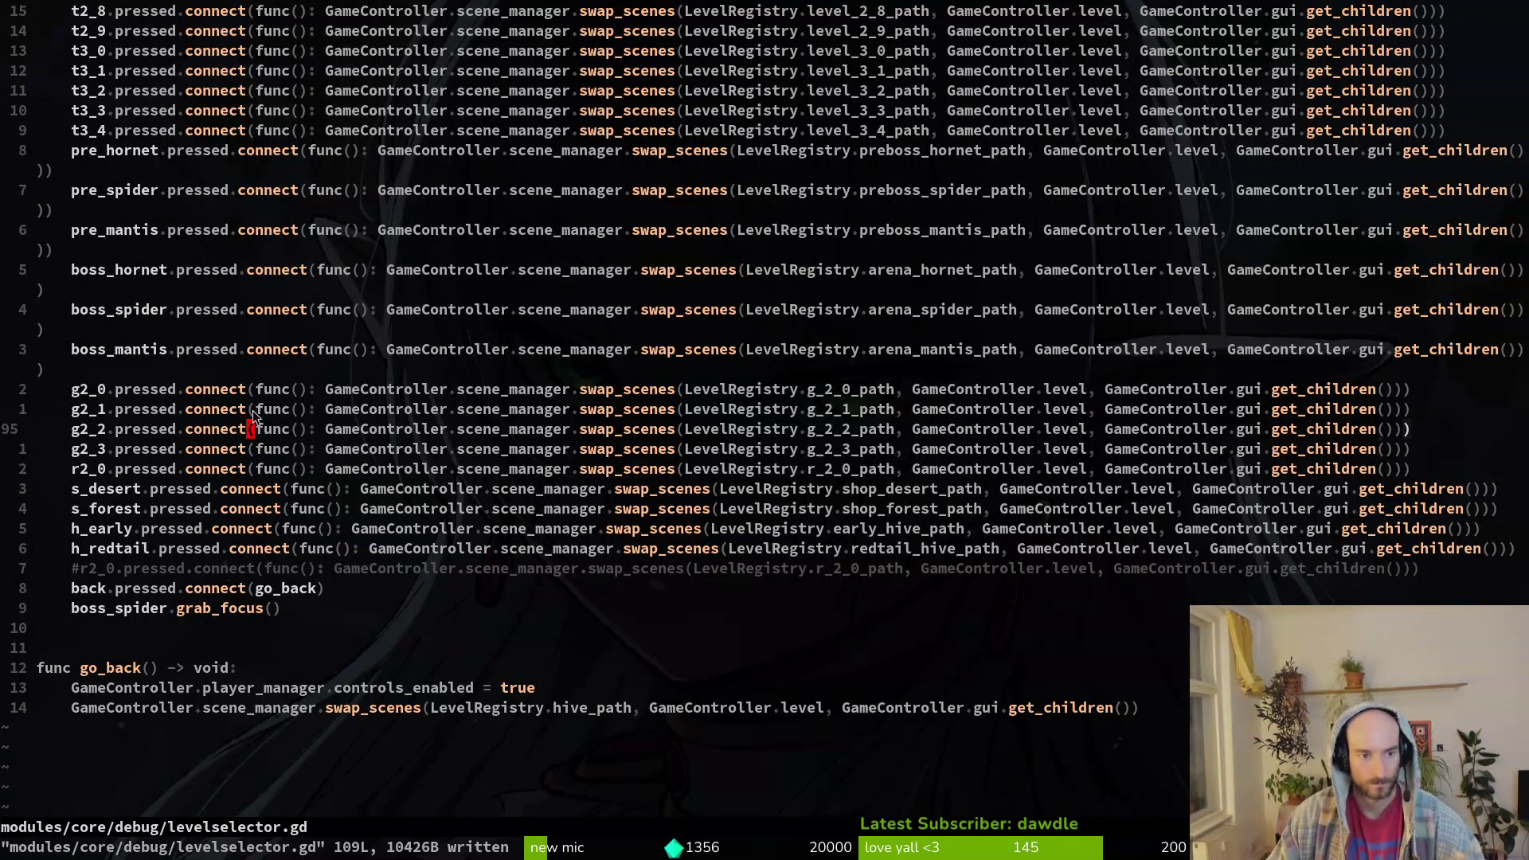
{"action": "key", "text": "alt+Tab"}
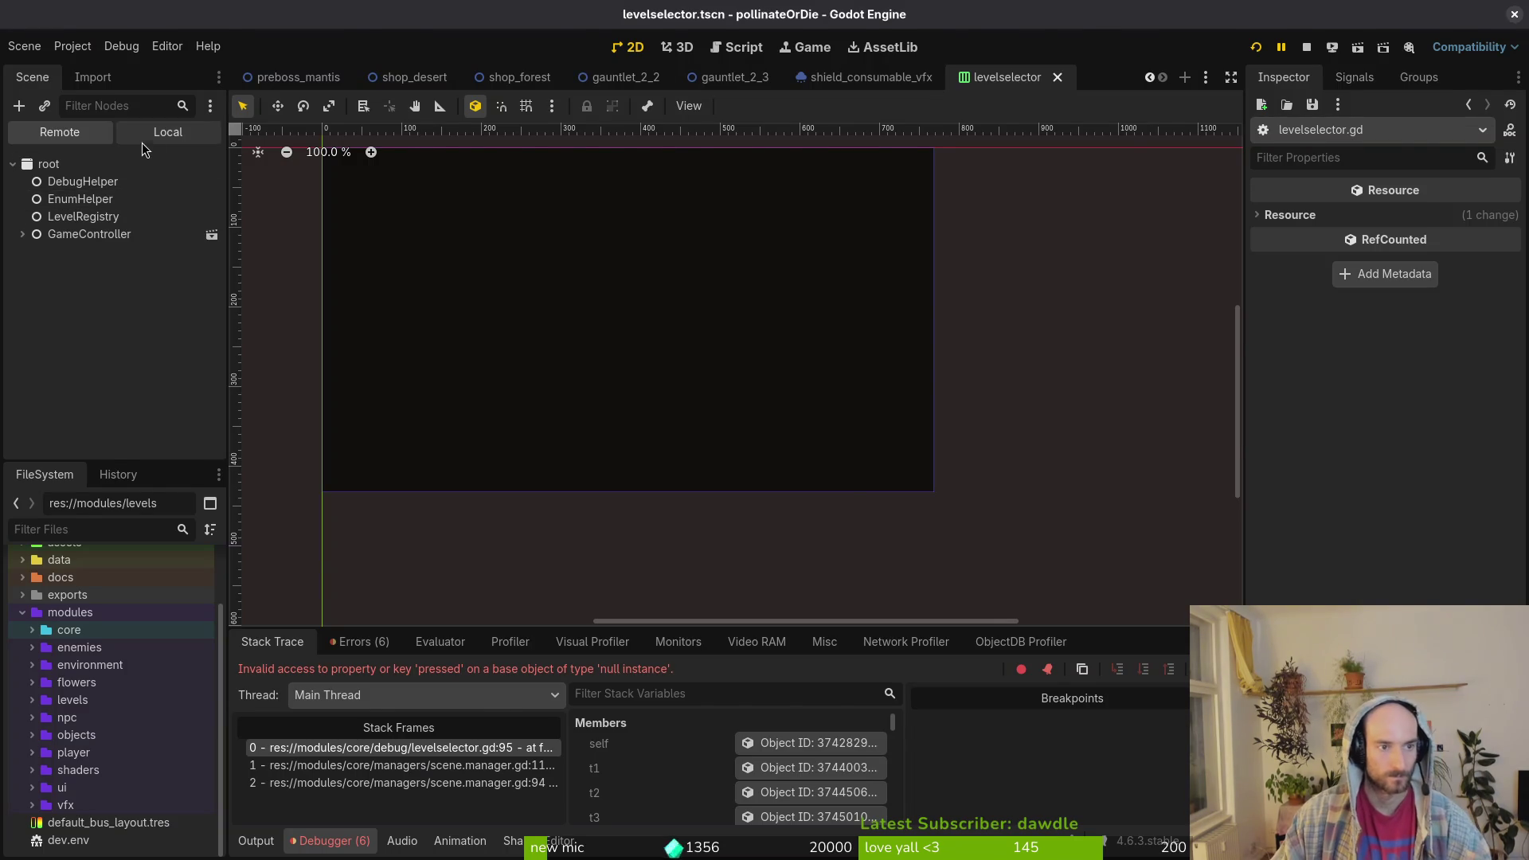
- Show the local levelselector scene tree and expand the gauntlets button group
{"action": "key", "text": "alt+Tab"}
{"action": "scroll", "coordinate": [671, 449], "scroll_direction": "up", "scroll_amount": 15}
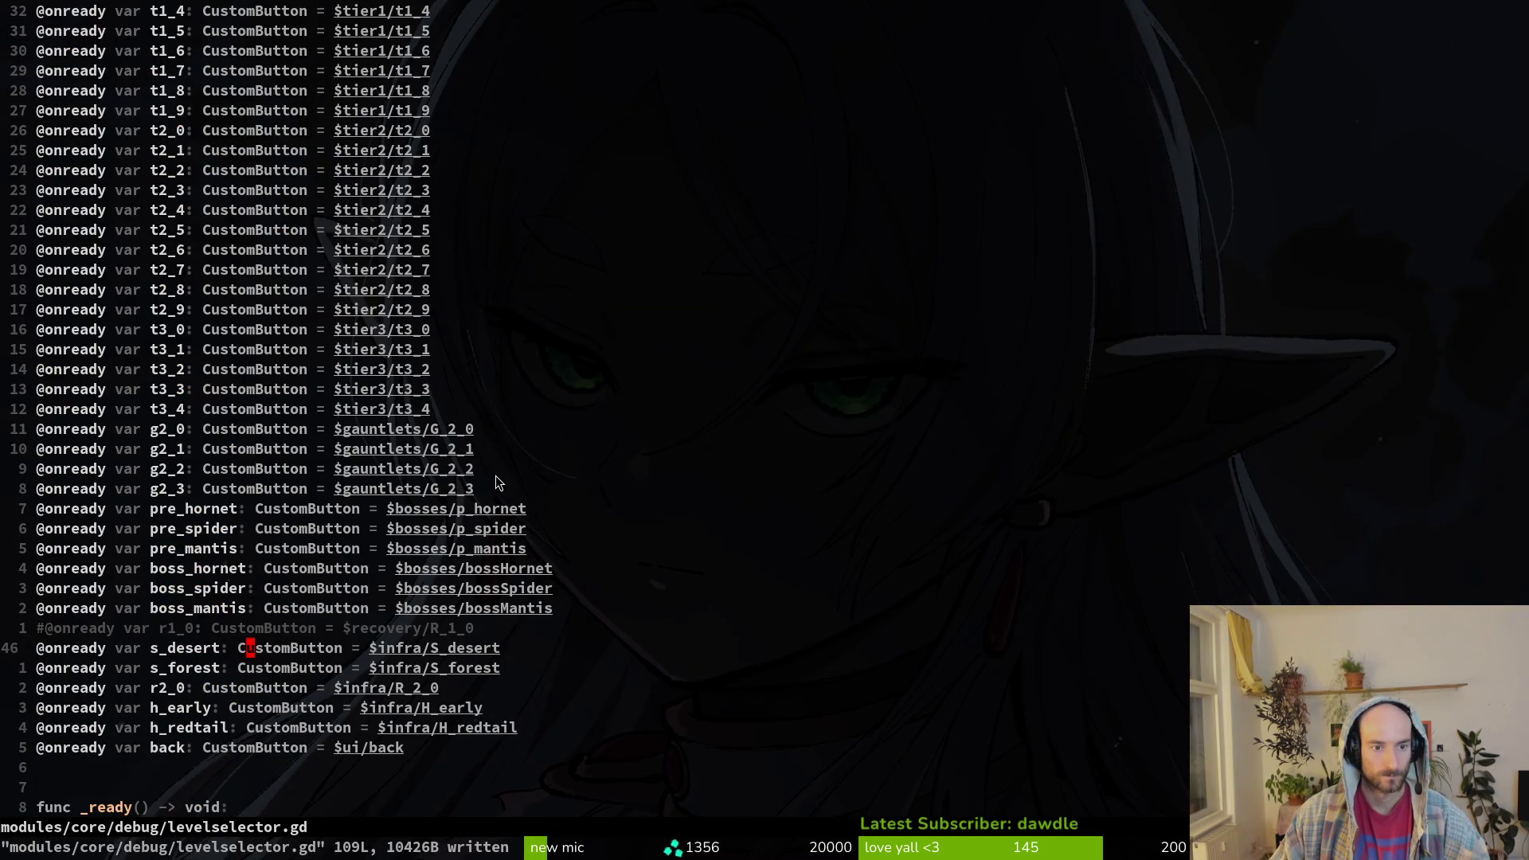
{"action": "key", "text": "alt+Tab"}
{"action": "left_click", "coordinate": [168, 131]}
{"action": "left_click", "coordinate": [23, 269]}
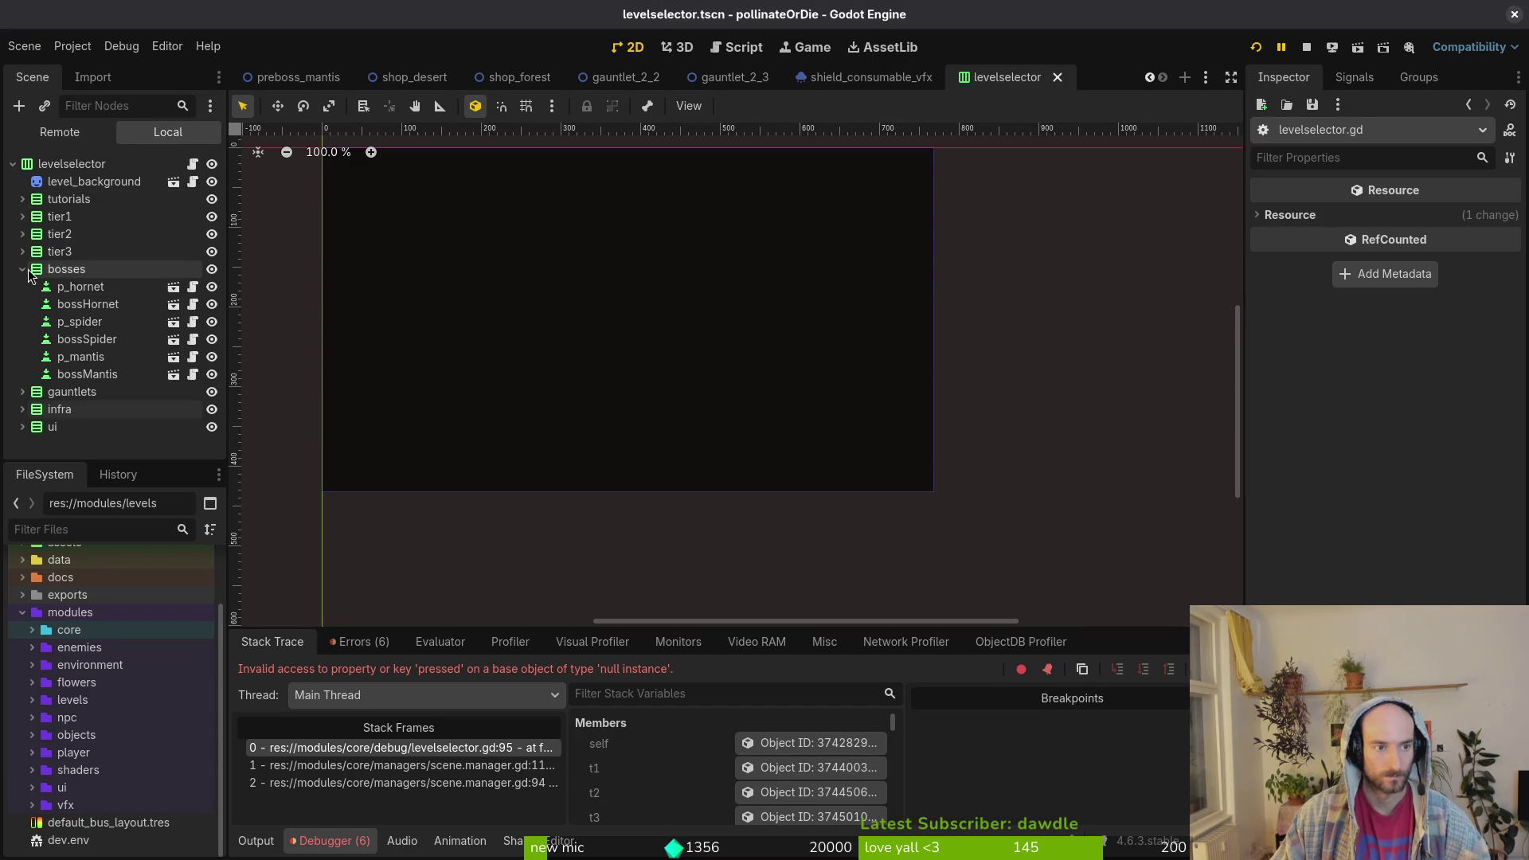
{"action": "left_click", "coordinate": [22, 269]}
{"action": "left_click", "coordinate": [22, 234]}
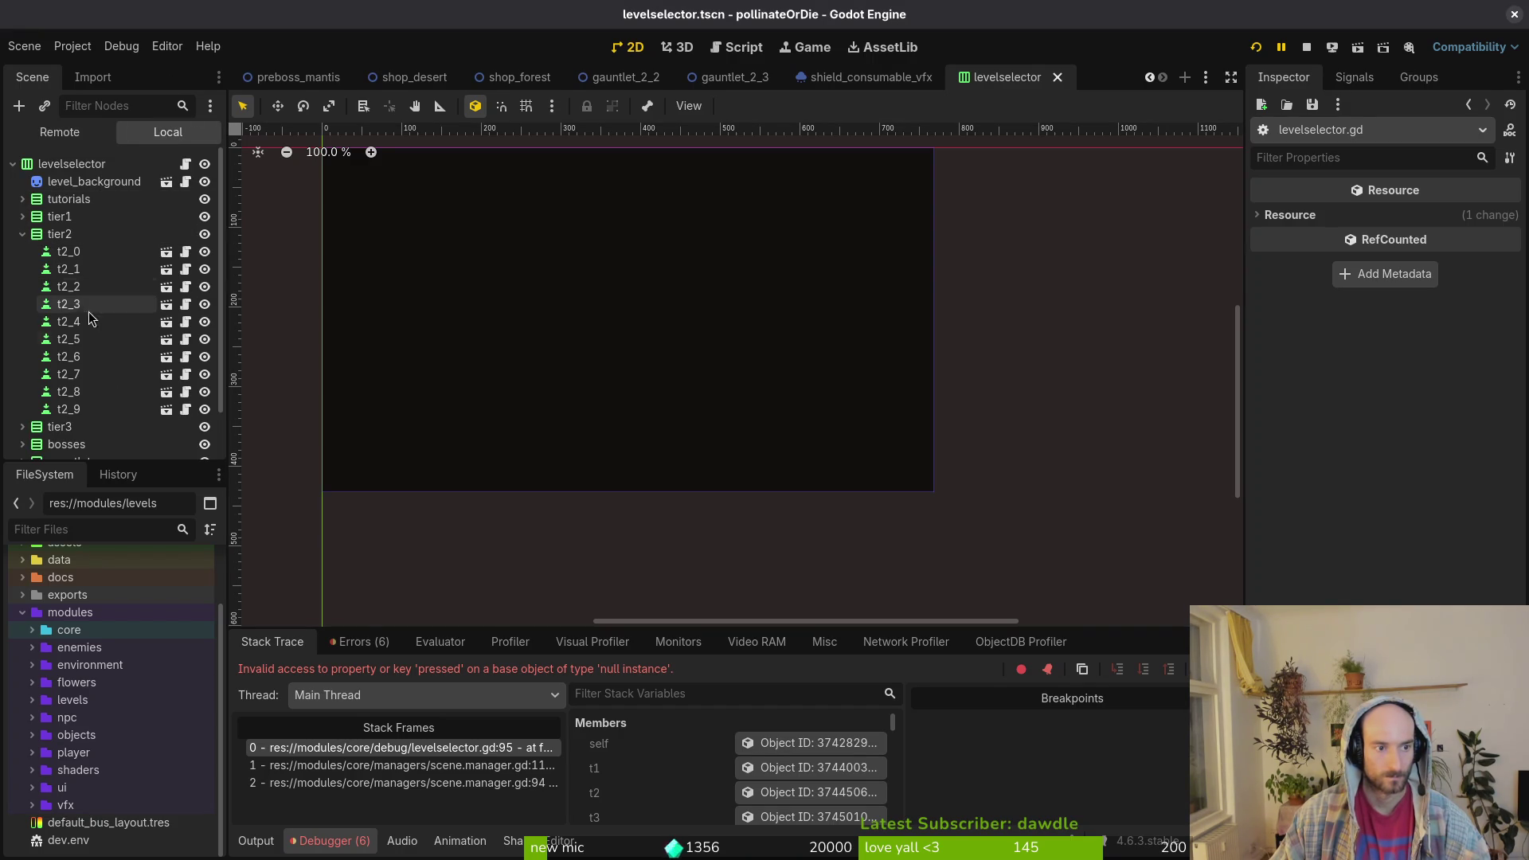
{"action": "left_click", "coordinate": [22, 234]}
{"action": "left_click", "coordinate": [22, 287]}
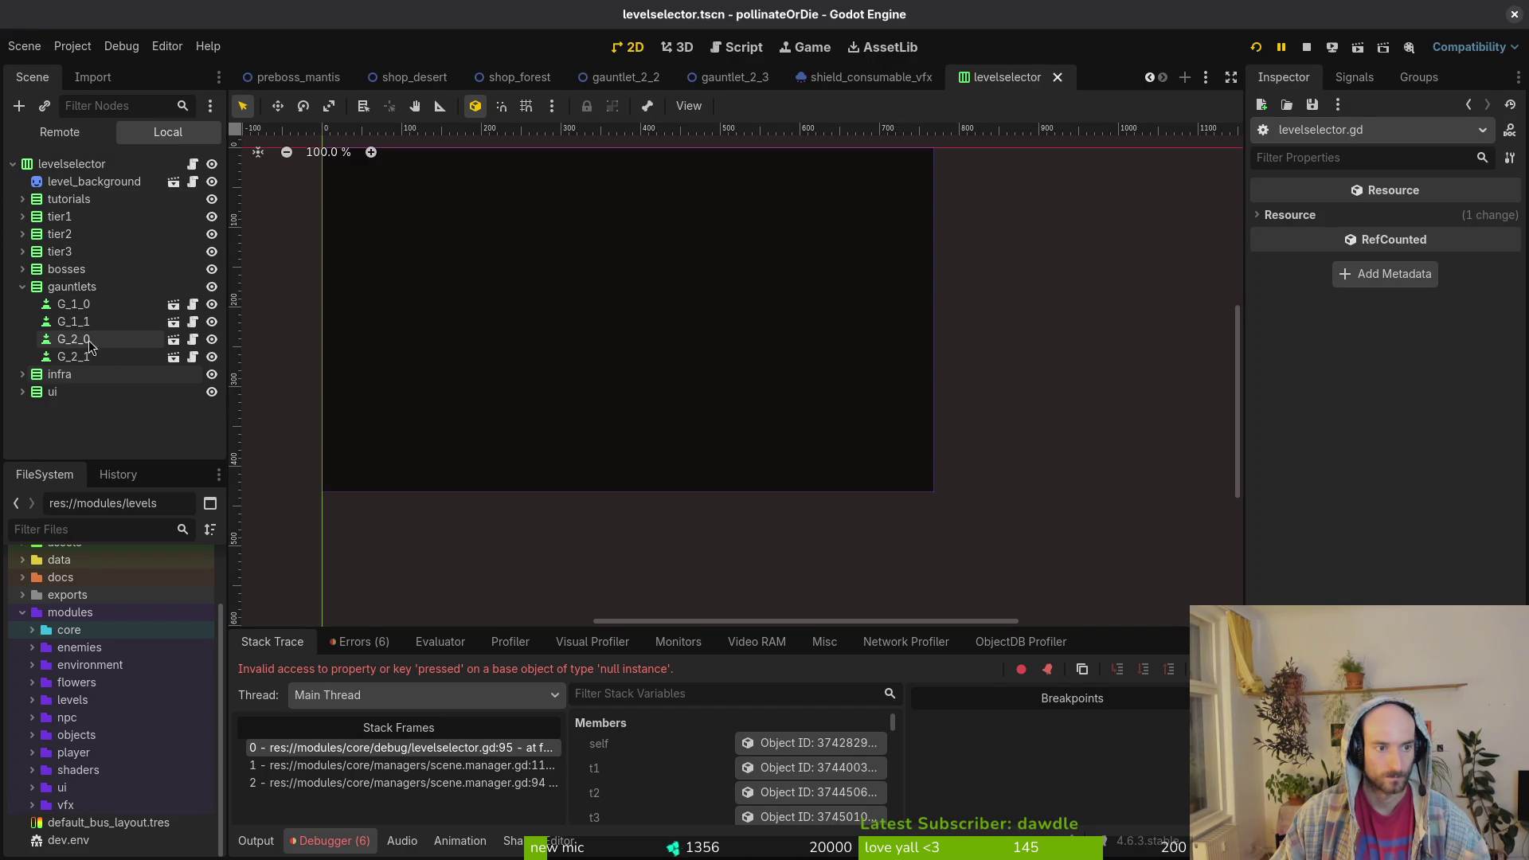
- Rename gauntlet buttons G_1_0 to G_2_2 and G_1_1 to G_2_3
{"action": "double_click", "coordinate": [68, 304]}
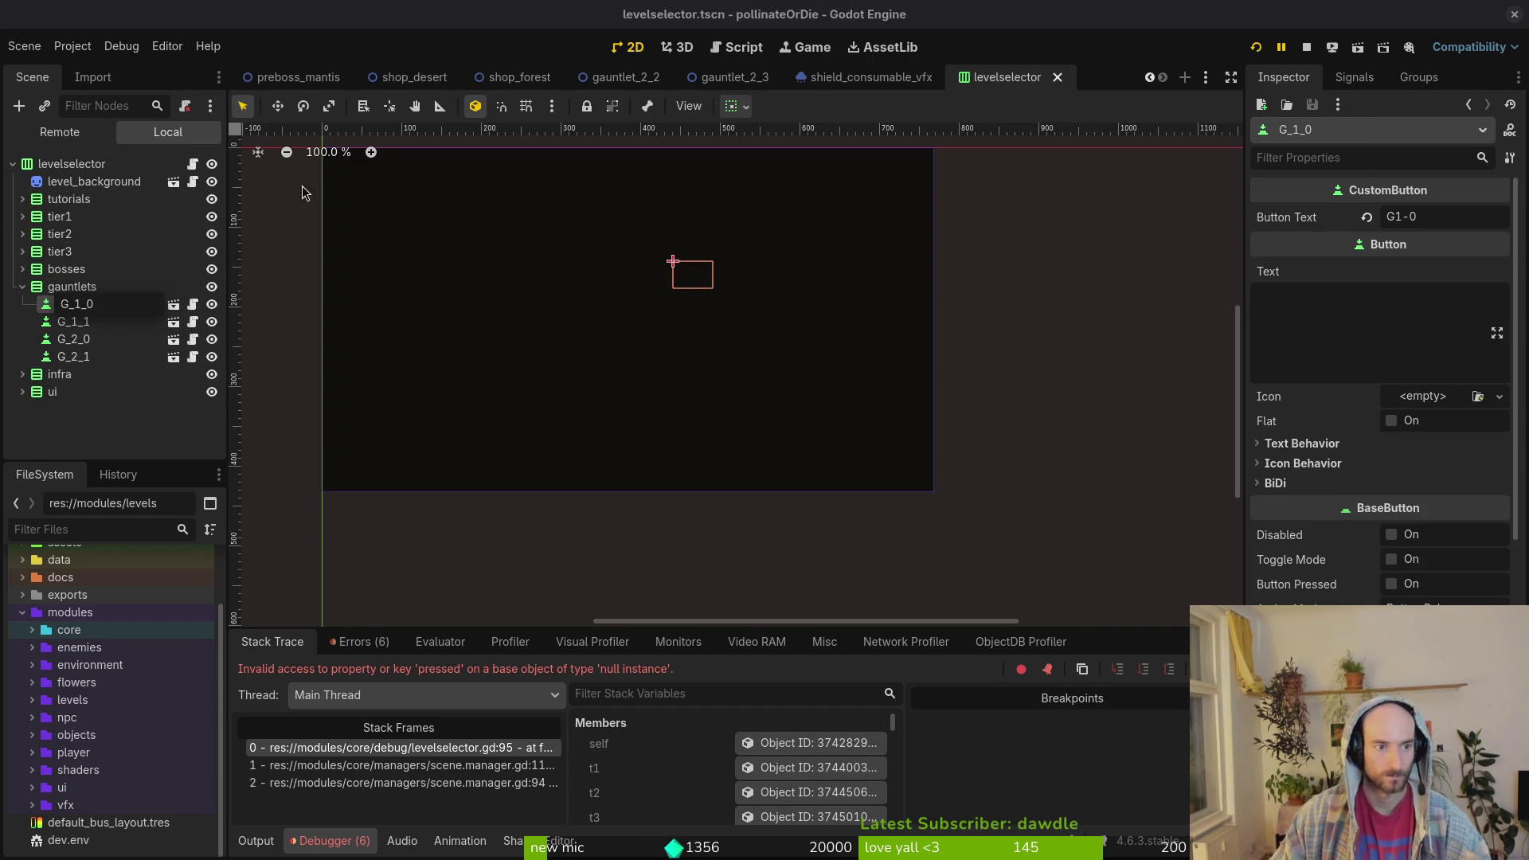
{"action": "key", "text": "BackSpace"}
{"action": "type", "text": "2_"}
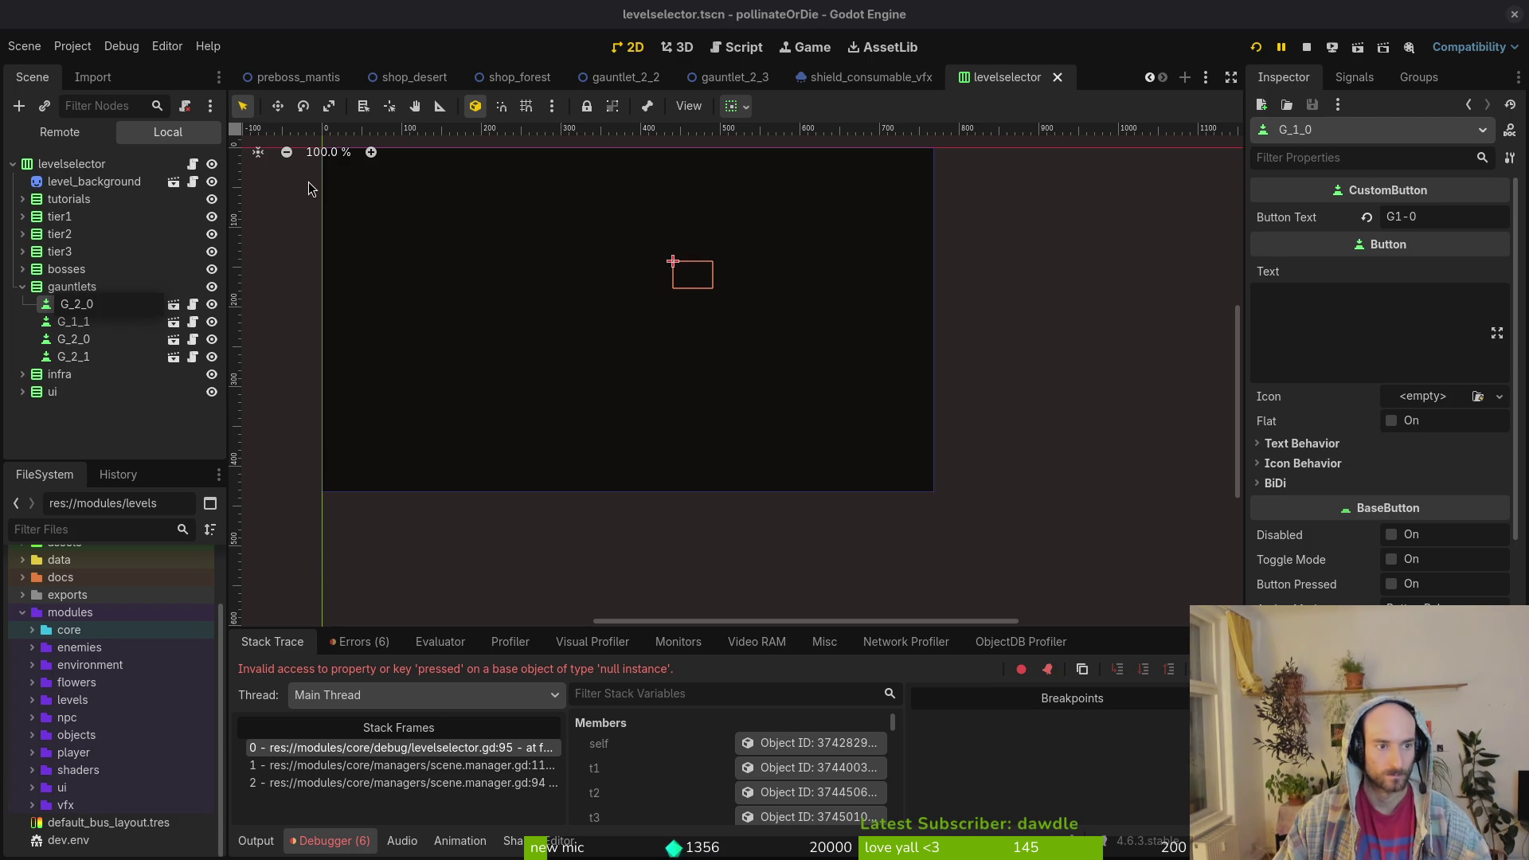
{"action": "type", "text": "2"}
{"action": "key", "text": "Return"}
{"action": "key", "text": "Down"}
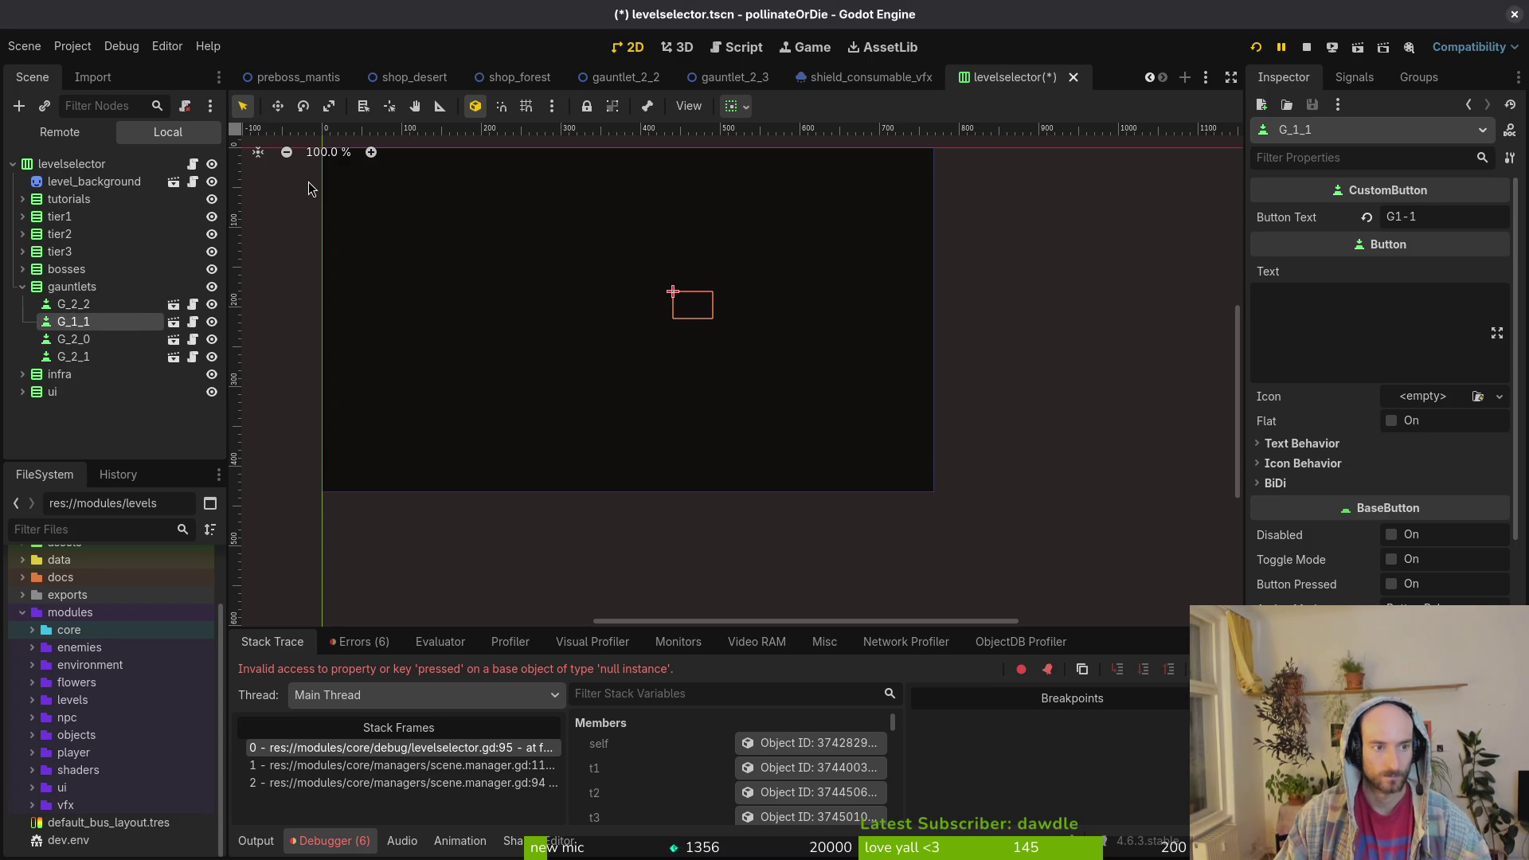
{"action": "key", "text": "F2"}
{"action": "key", "text": "Escape"}
{"action": "type", "text": "G_3"}
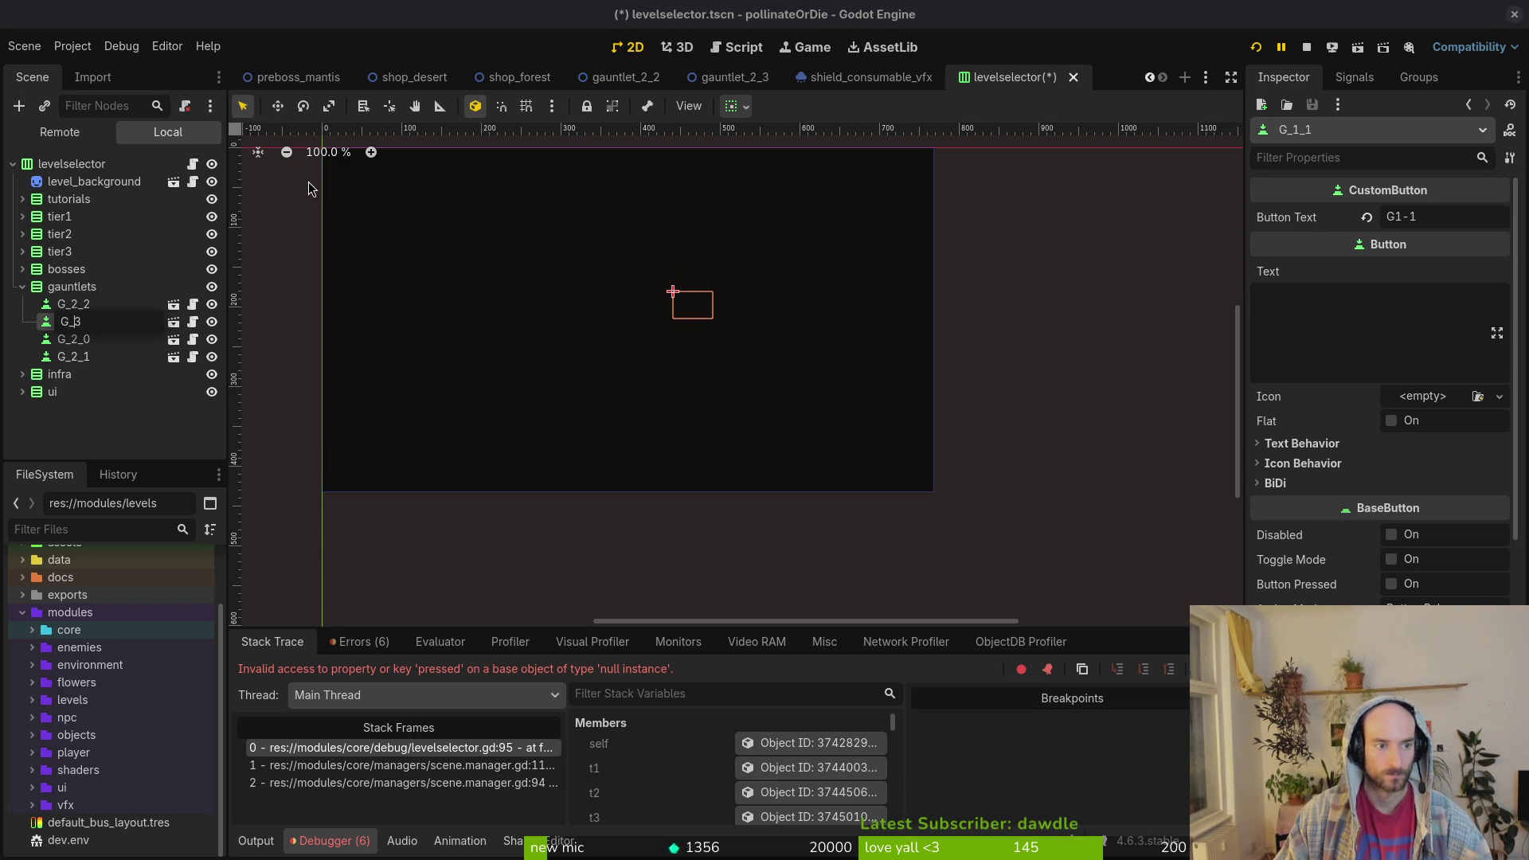
{"action": "type", "text": "2_"}
{"action": "key", "text": "Return"}
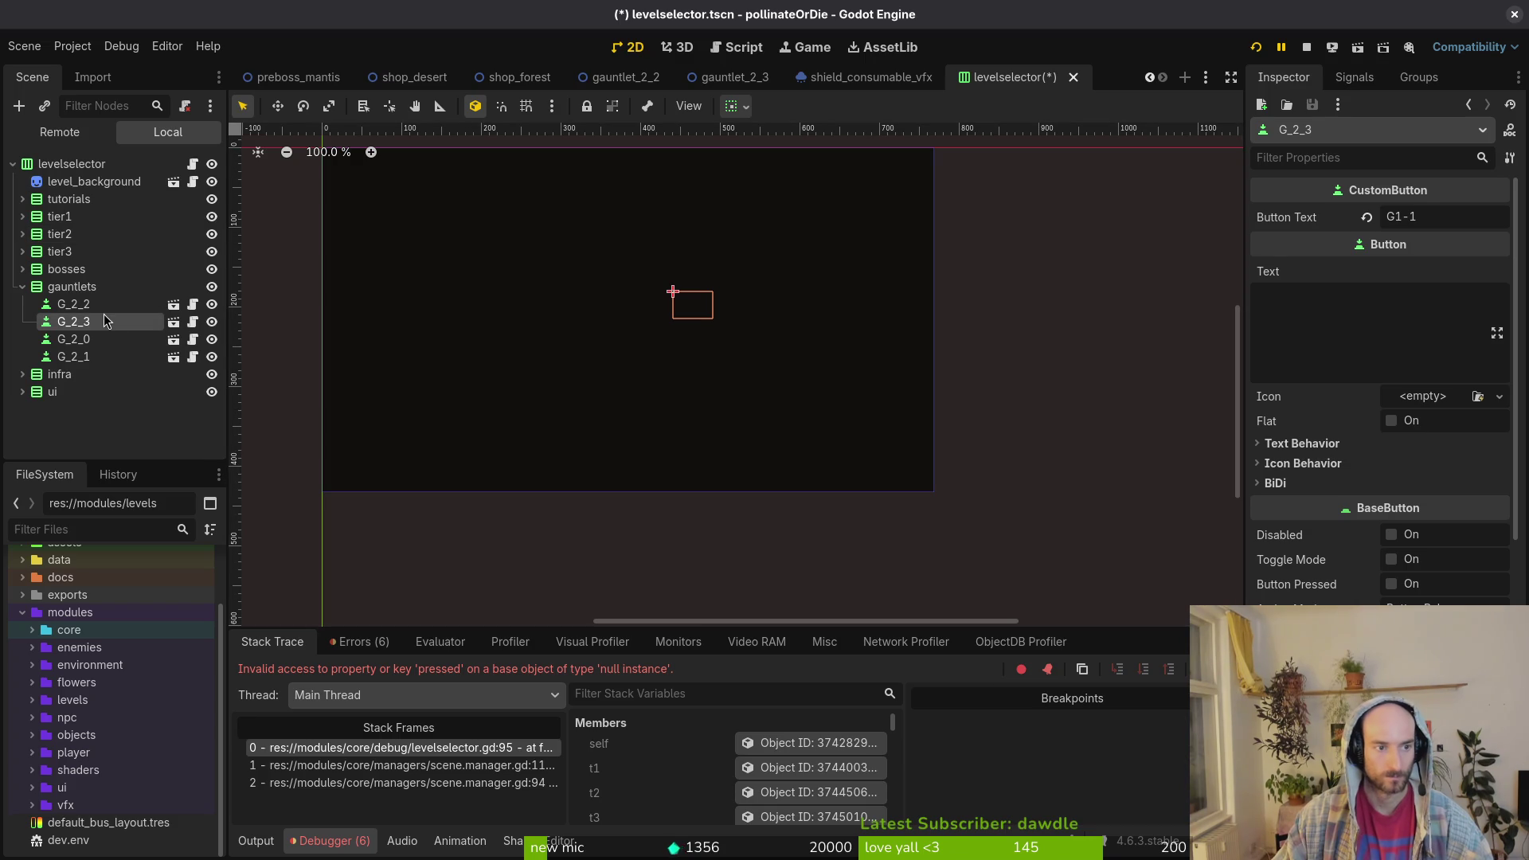
- Move G_2_2 and G_2_3 below G_2_1 and save the levelselector scene
{"action": "left_click", "coordinate": [105, 303], "text": "shift"}
{"action": "left_click_drag", "start_coordinate": [105, 312], "coordinate": [137, 391]}
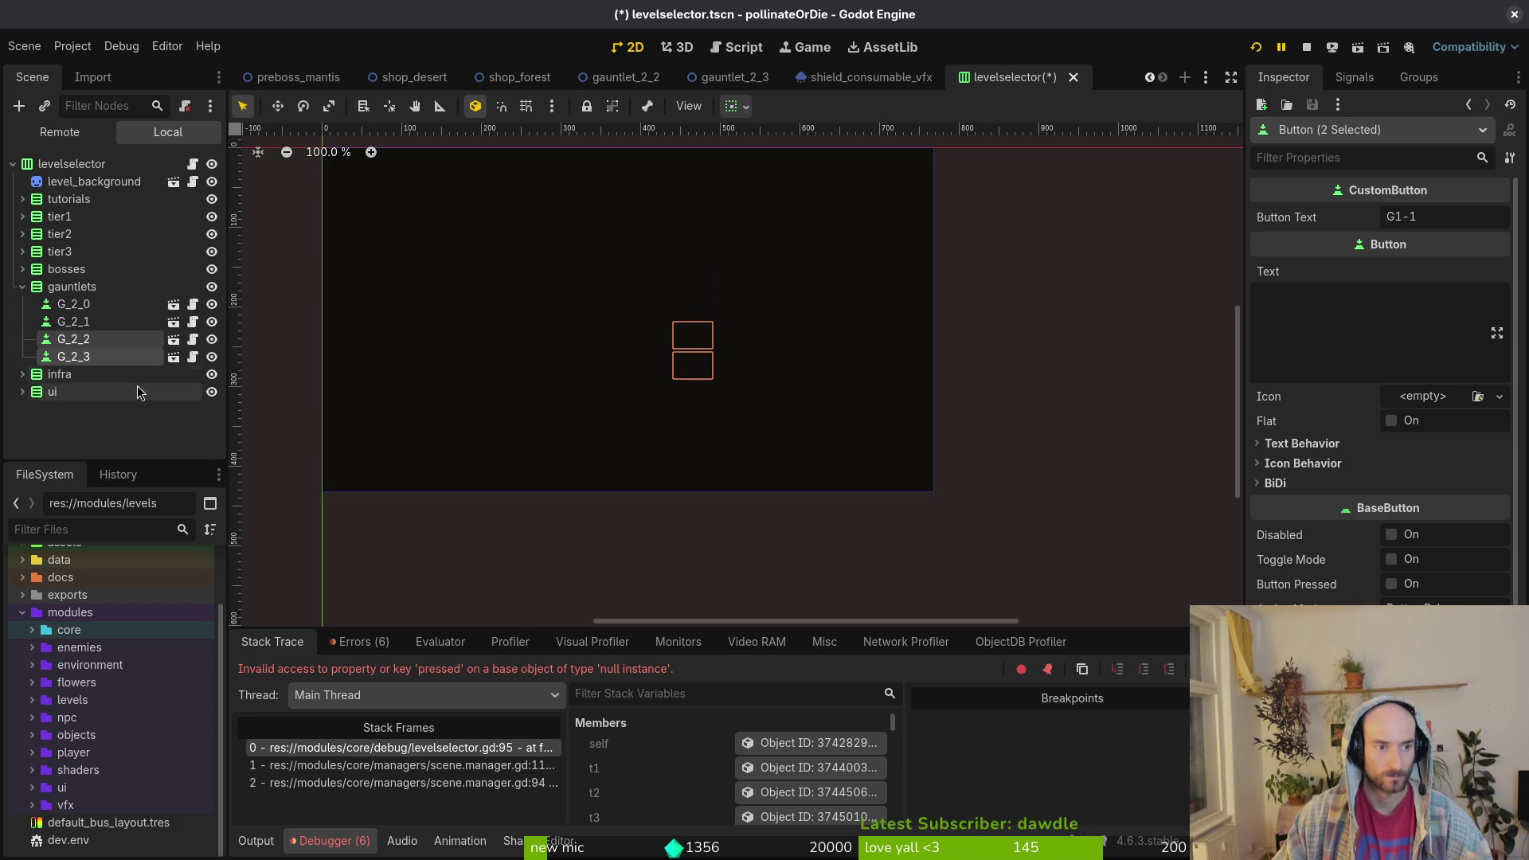
{"action": "key", "text": "ctrl+s"}
{"action": "key", "text": "alt+Tab"}
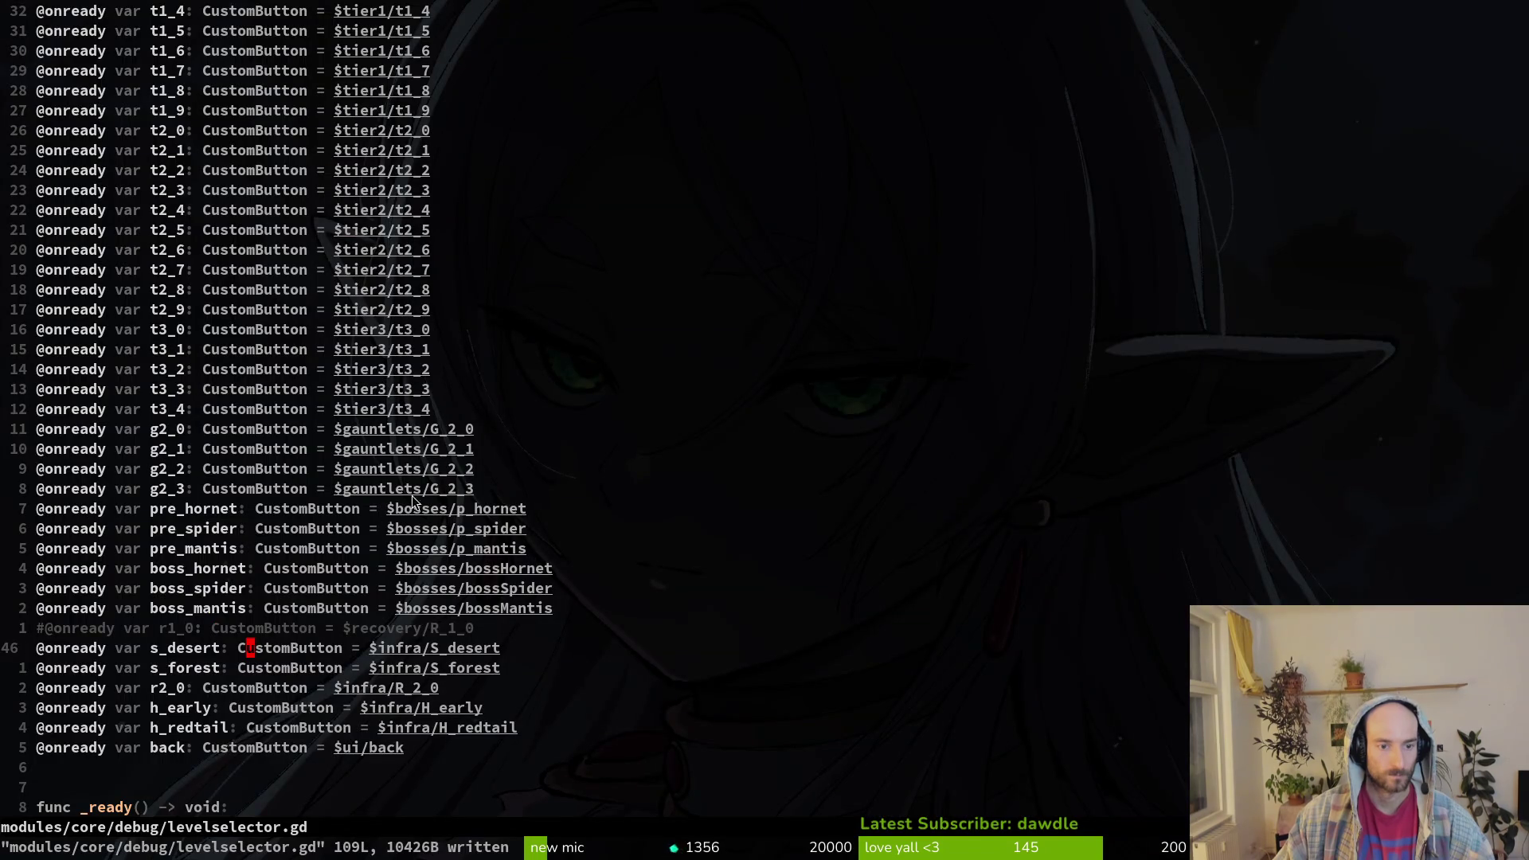
- Launch the game and arrow through the debug level-select buttons
{"action": "key", "text": "alt+Tab"}
{"action": "left_click", "coordinate": [1255, 48]}
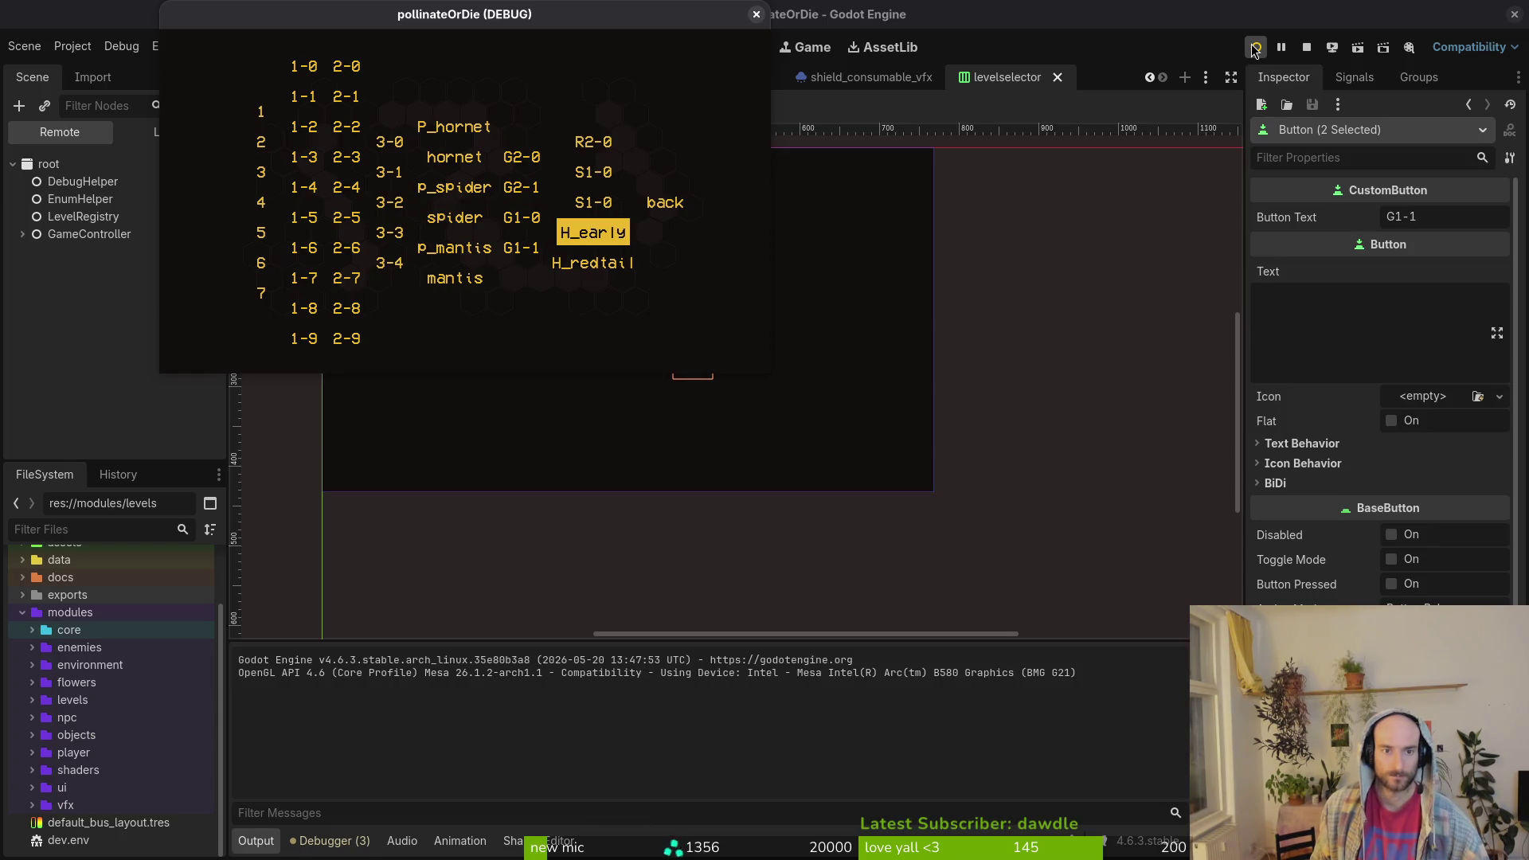
{"action": "key", "text": "Left"}
{"action": "key", "text": "Left"}
{"action": "key", "text": "Right"}
{"action": "key", "text": "Right"}
{"action": "key", "text": "Right"}
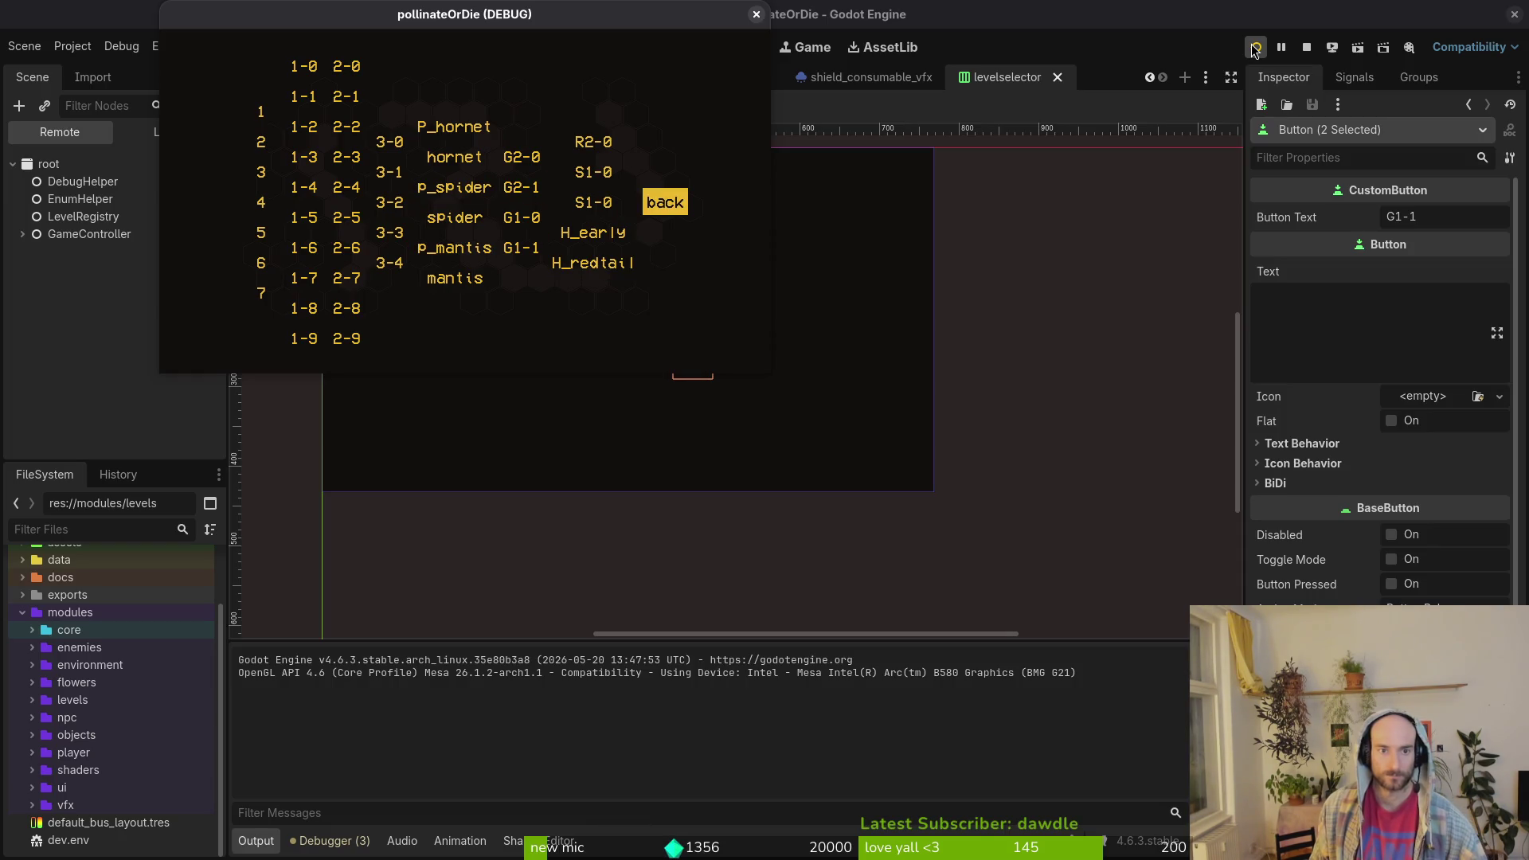
{"action": "key", "text": "Down"}
{"action": "key", "text": "Down"}
{"action": "key", "text": "Up"}
{"action": "key", "text": "Up"}
{"action": "key", "text": "Up"}
{"action": "key", "text": "Left"}
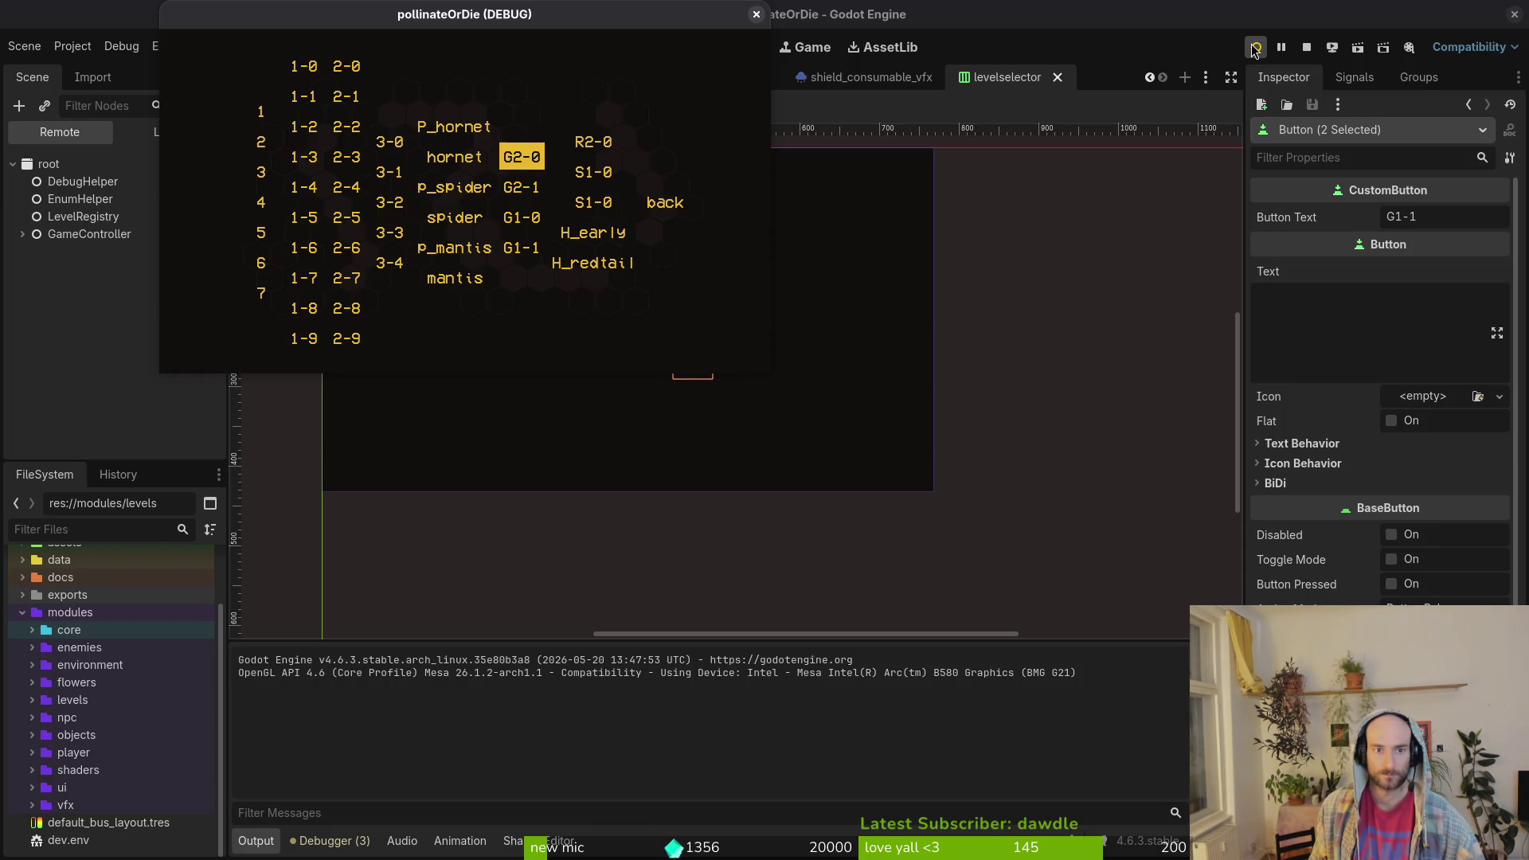
{"action": "key", "text": "Down"}
- Check that focus moves between the two S1-0 shop buttons, ending on the lower one
{"action": "key", "text": "Down"}
{"action": "key", "text": "Down"}
{"action": "key", "text": "Left"}
{"action": "key", "text": "Down"}
{"action": "key", "text": "Up"}
{"action": "key", "text": "Right"}
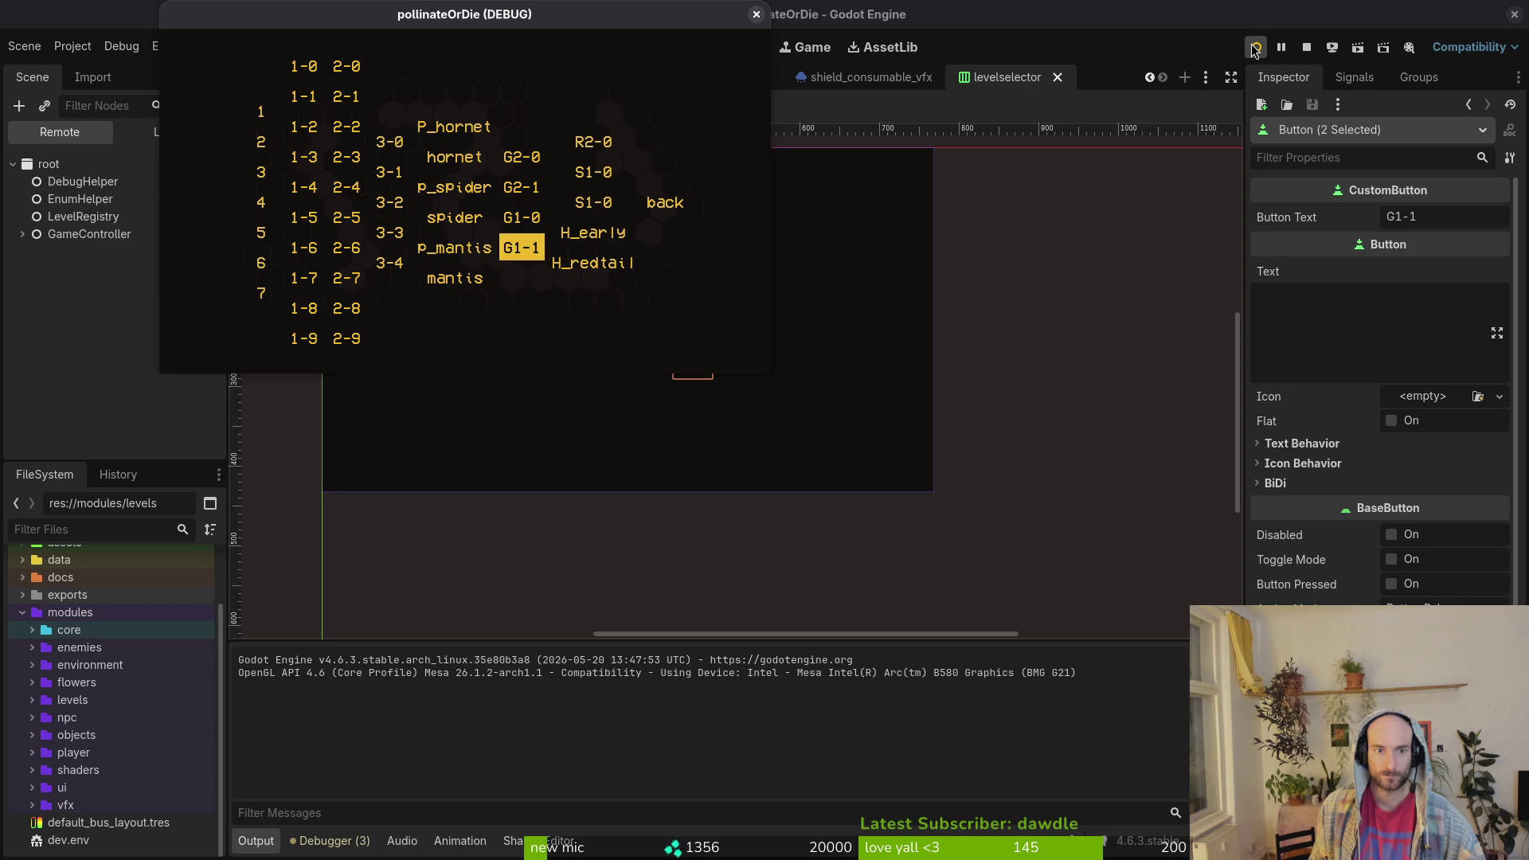
{"action": "key", "text": "Right"}
{"action": "key", "text": "Right"}
{"action": "key", "text": "Left"}
{"action": "key", "text": "Down"}
{"action": "key", "text": "Down"}
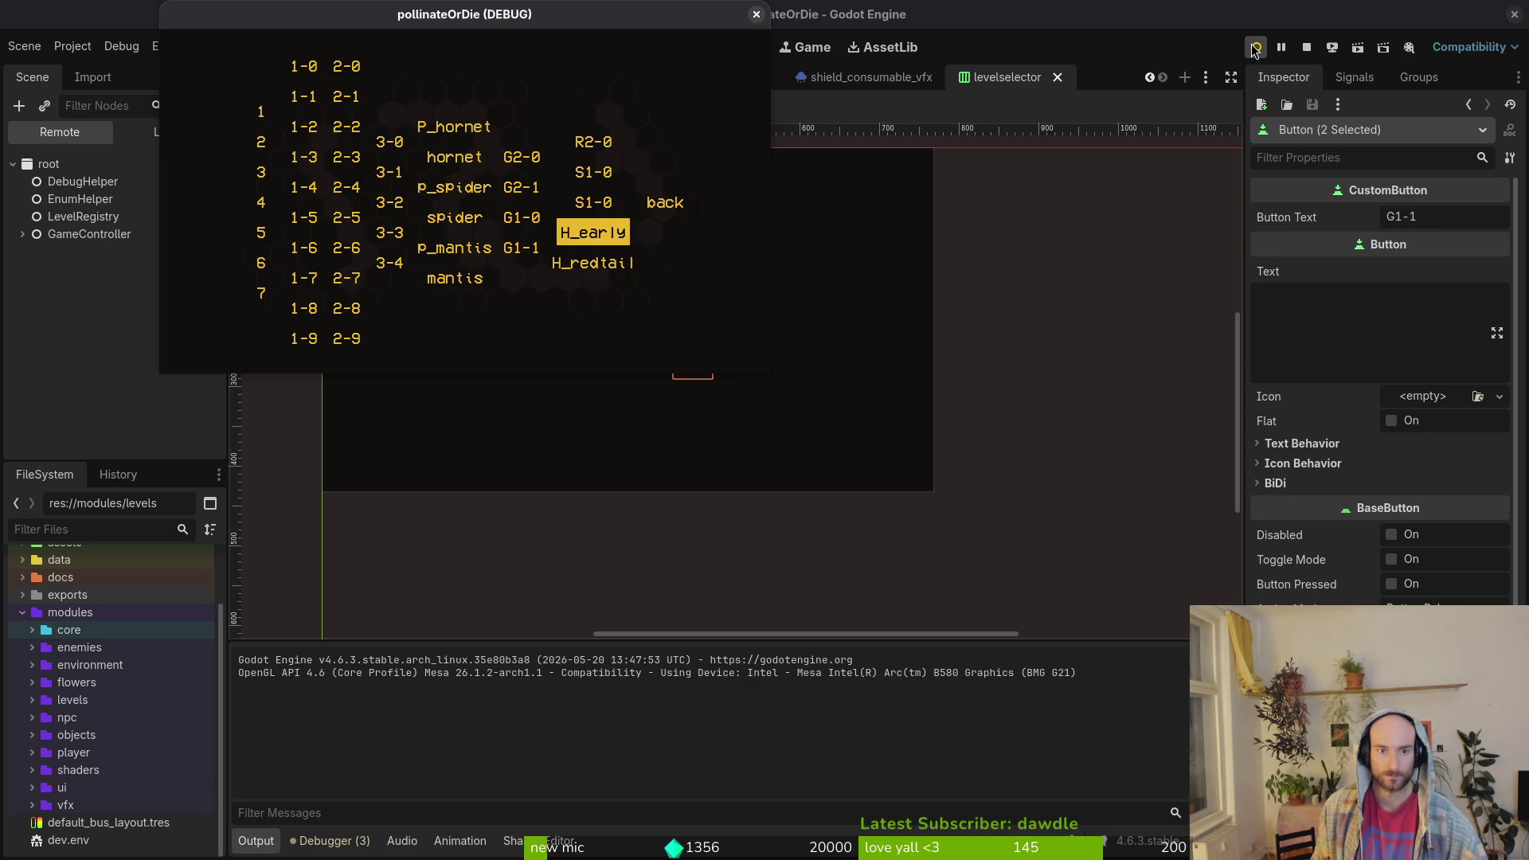
{"action": "key", "text": "Down"}
{"action": "key", "text": "Left"}
{"action": "key", "text": "Right"}
{"action": "key", "text": "Up"}
{"action": "key", "text": "Up"}
{"action": "key", "text": "Down"}
{"action": "key", "text": "Down"}
{"action": "key", "text": "Up"}
{"action": "key", "text": "Up"}
{"action": "key", "text": "Up"}
{"action": "key", "text": "Up"}
{"action": "key", "text": "Down"}
{"action": "key", "text": "Down"}
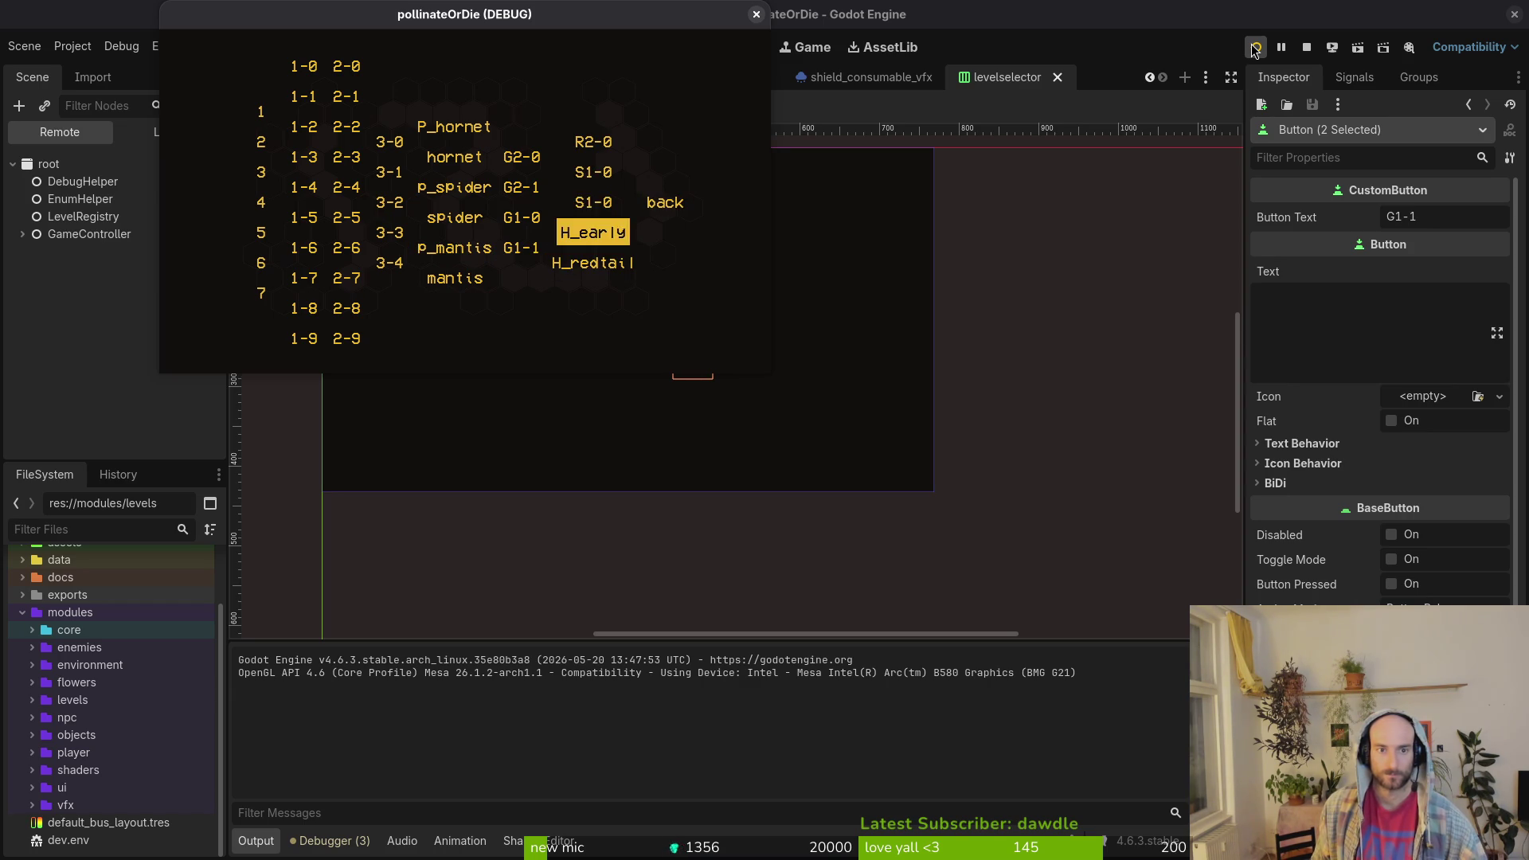
{"action": "key", "text": "Up"}
{"action": "key", "text": "Up"}
{"action": "key", "text": "Down"}
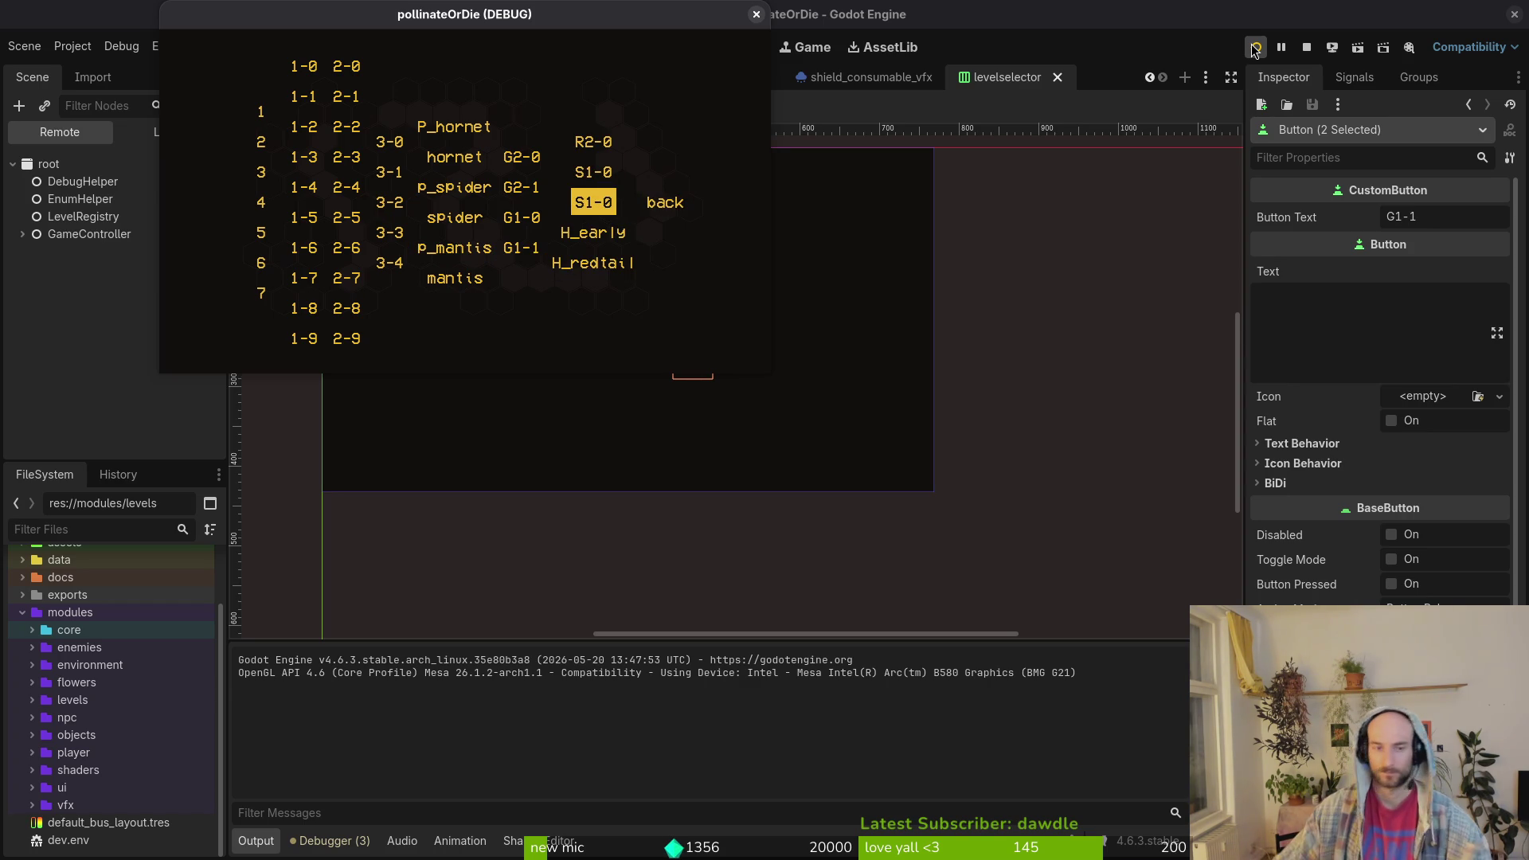
- Close the game and set the S_forest button's text to S_forest
{"action": "left_click", "coordinate": [1255, 50]}
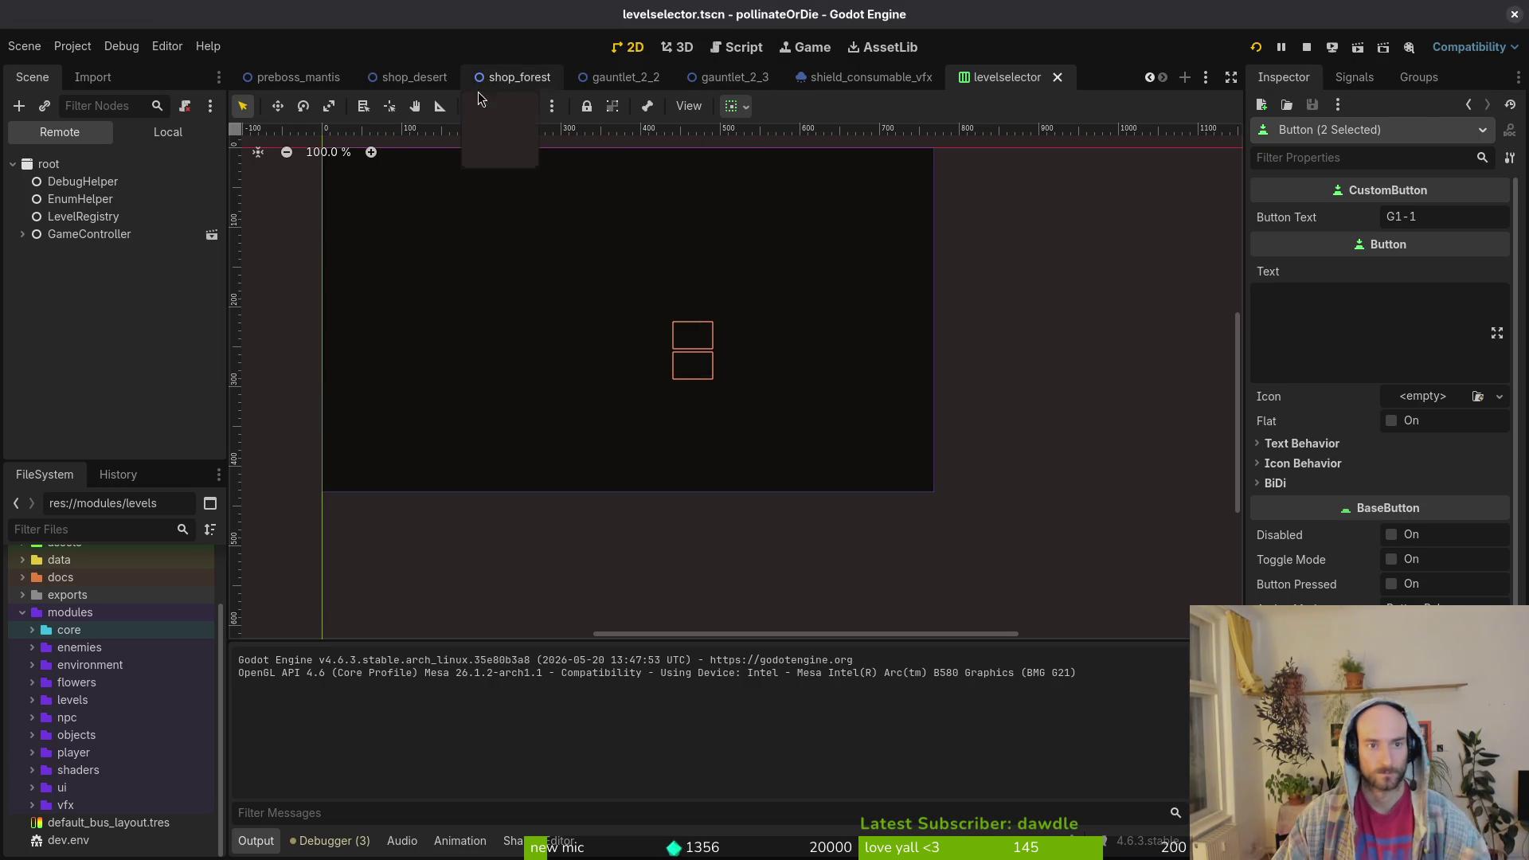
{"action": "left_click", "coordinate": [167, 132]}
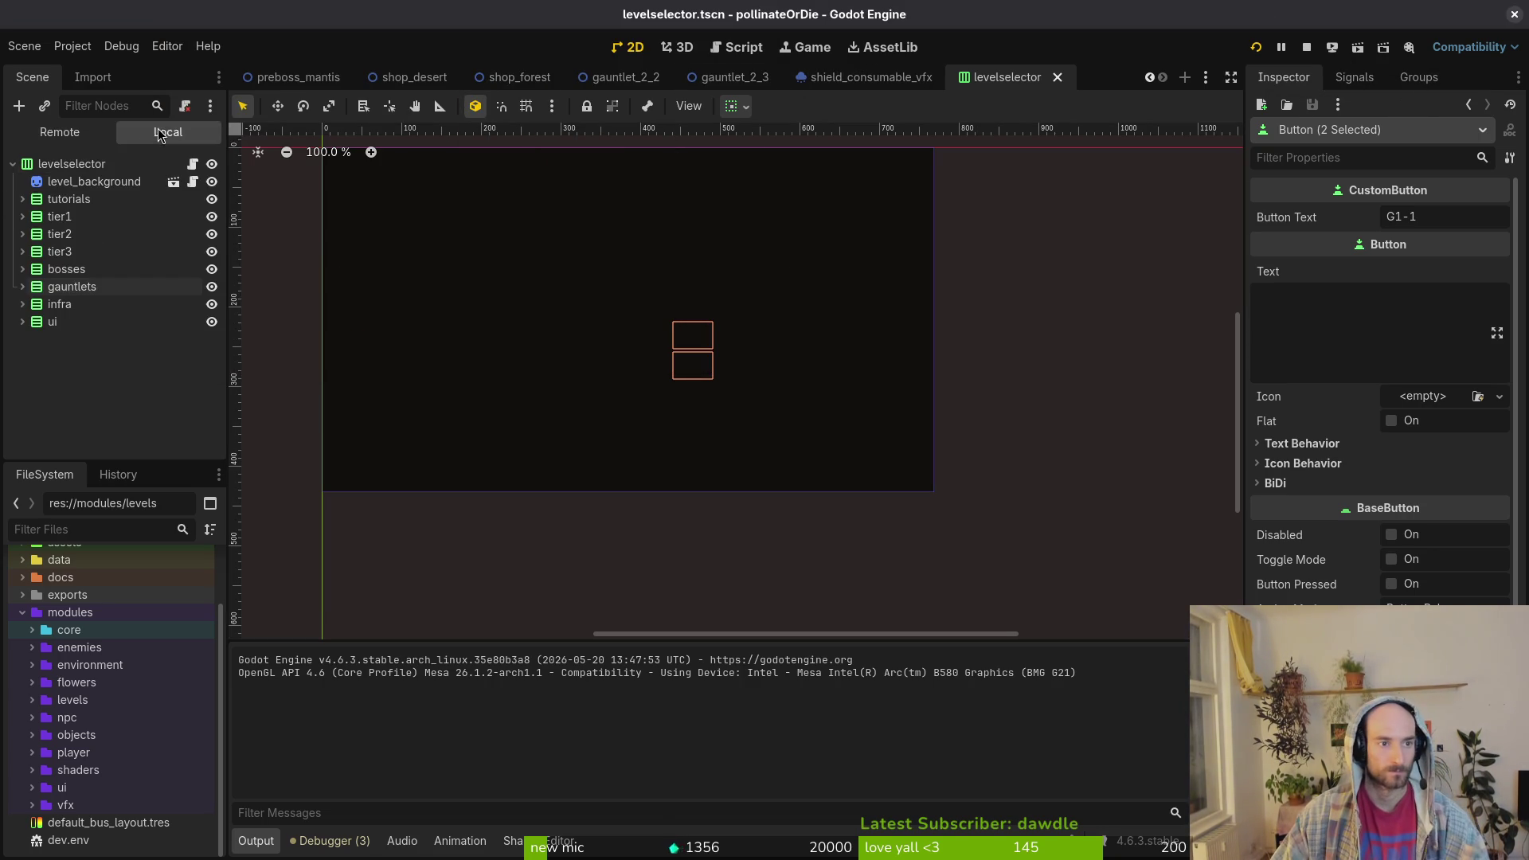
{"action": "left_click", "coordinate": [22, 304]}
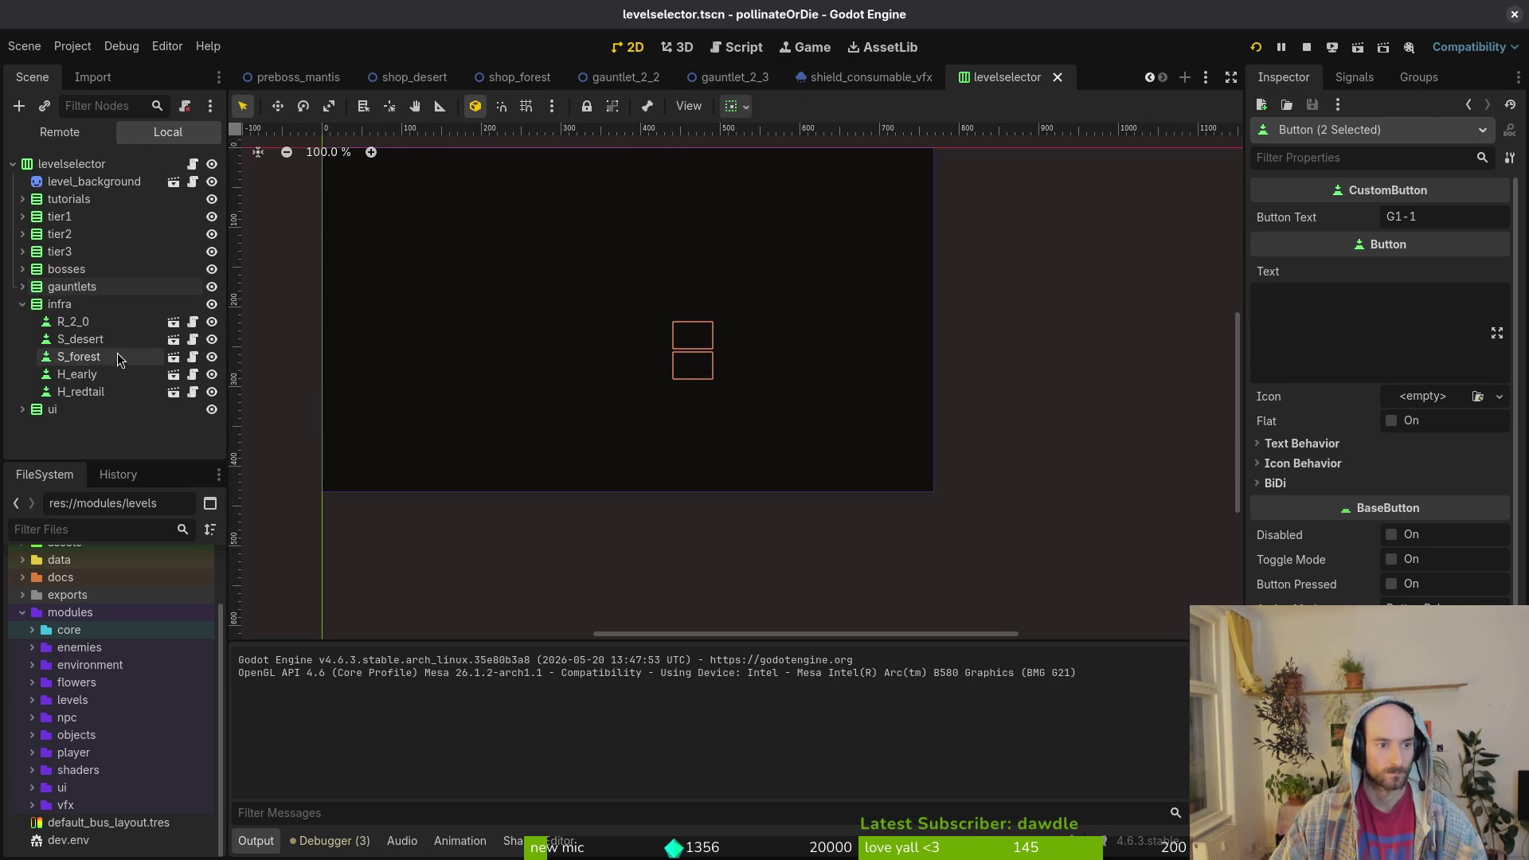
{"action": "left_click", "coordinate": [100, 359]}
{"action": "left_click_drag", "start_coordinate": [1416, 216], "coordinate": [1394, 217]}
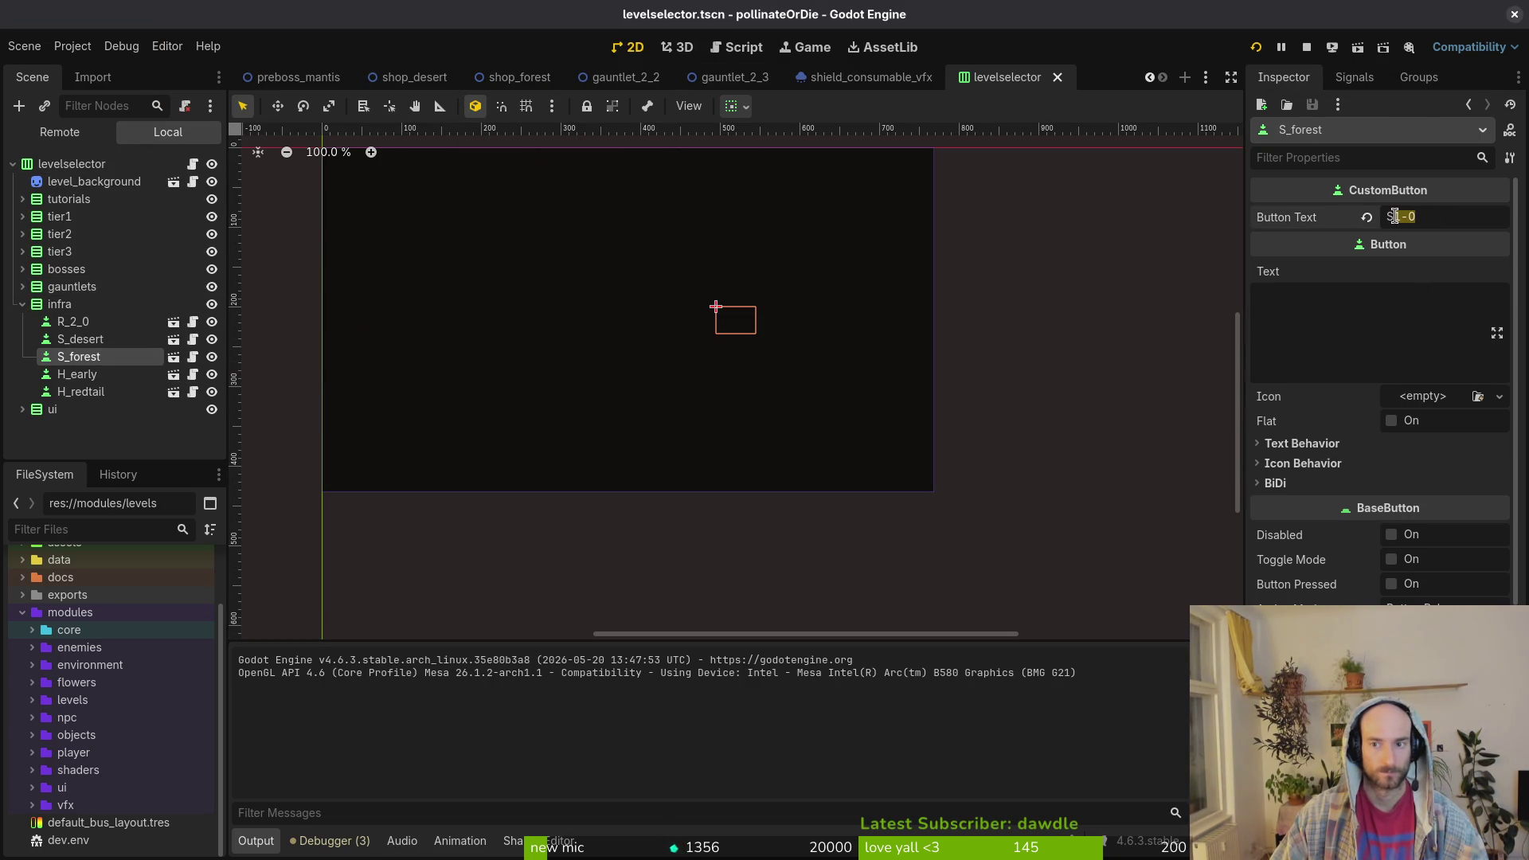
{"action": "type", "text": "forest"}
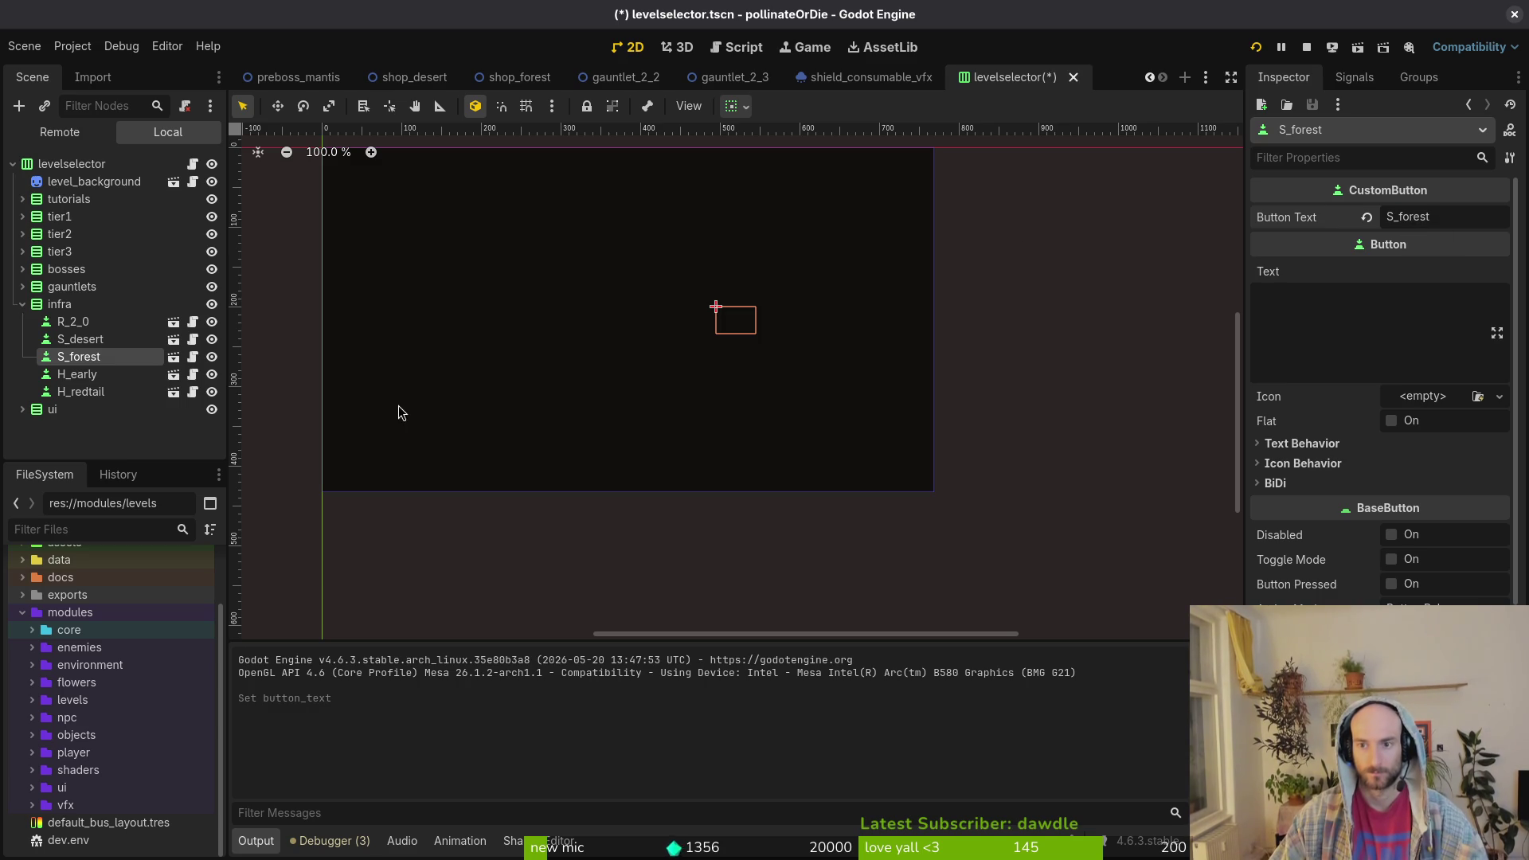
- Set the S_desert button's text to S_desert and save levelselector
{"action": "left_click", "coordinate": [118, 343]}
{"action": "left_click", "coordinate": [1441, 223]}
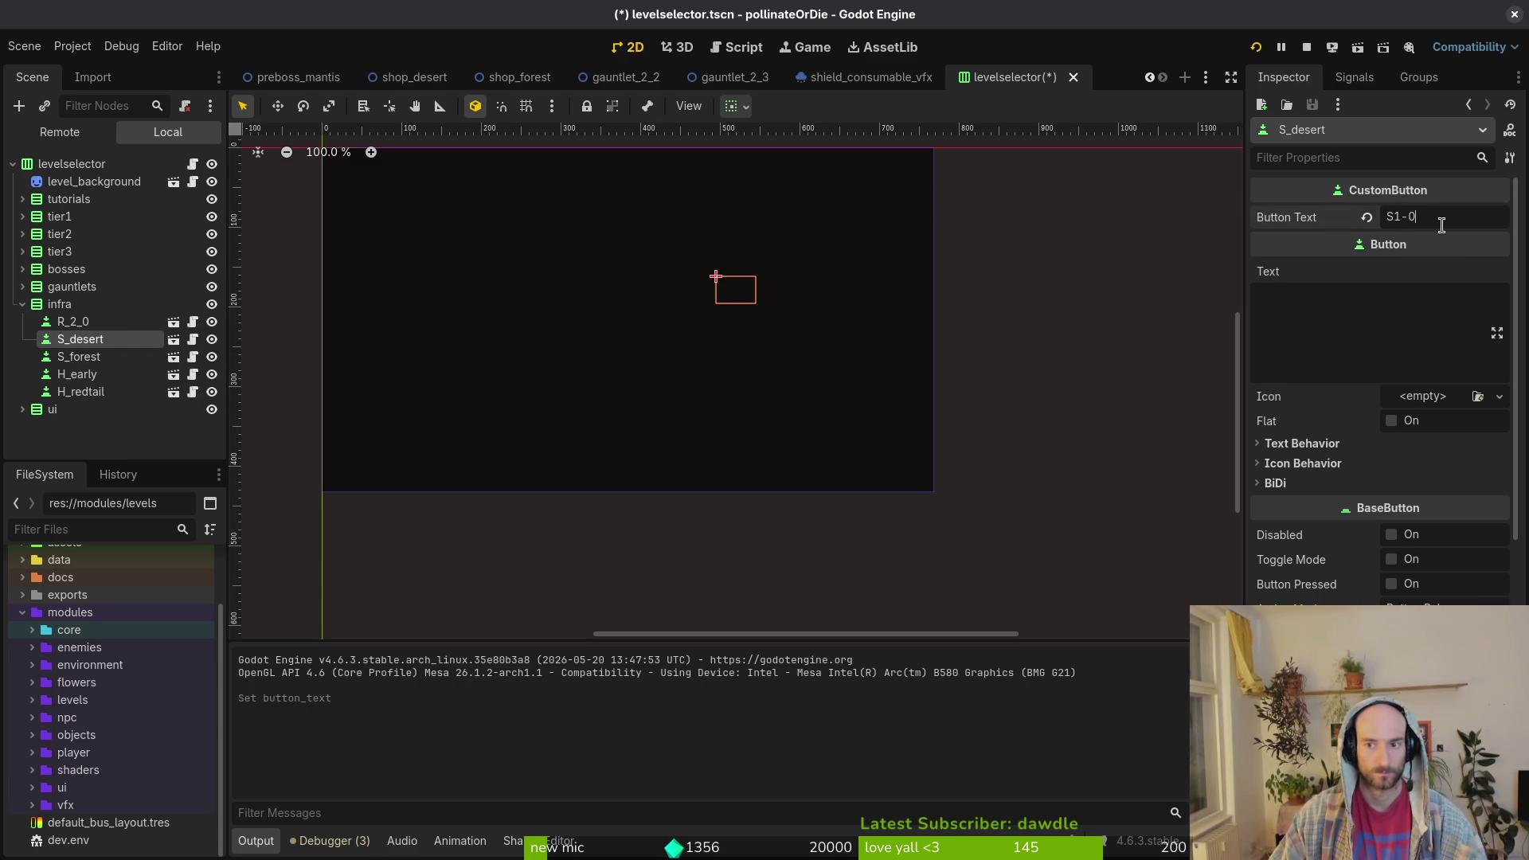
{"action": "key", "text": "BackSpace"}
{"action": "key", "text": "BackSpace"}
{"action": "key", "text": "BackSpace"}
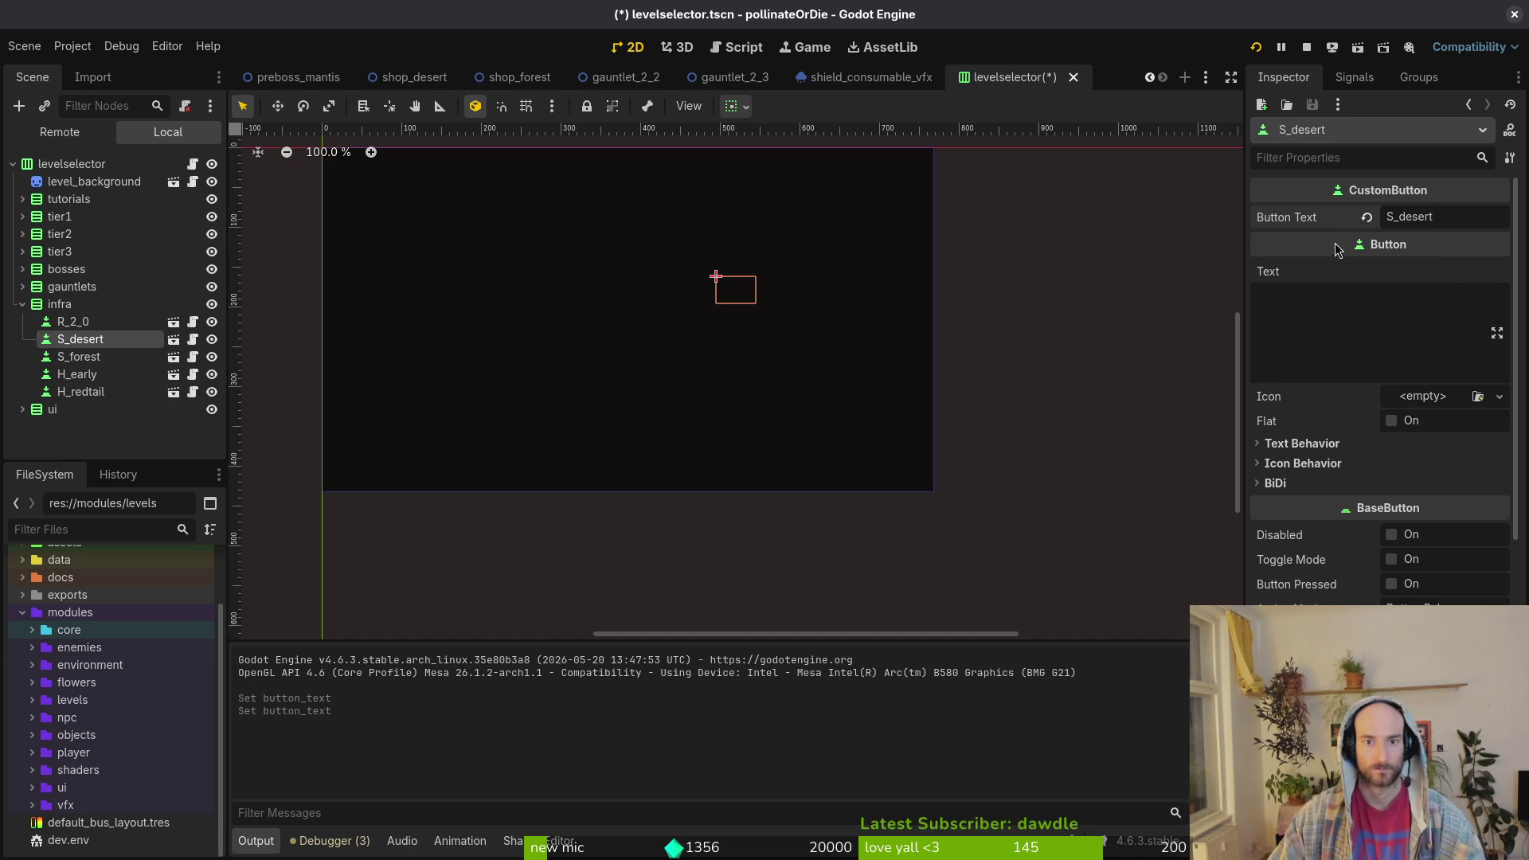
{"action": "key", "text": "ctrl+s"}
- Copy all shop_desert nodes and paste them into the shop_forest scene
{"action": "left_click", "coordinate": [489, 83]}
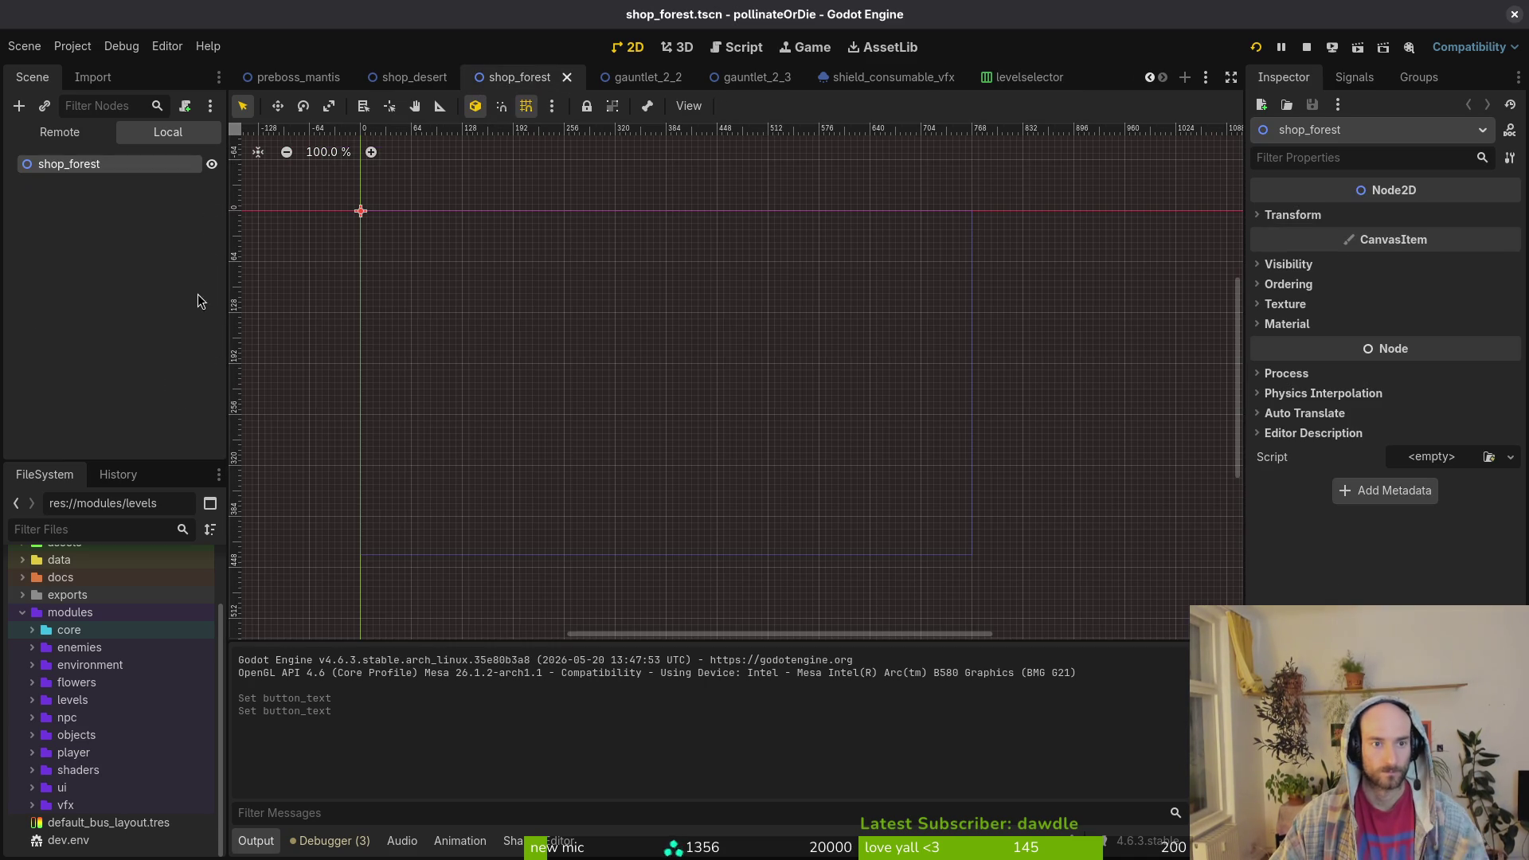
{"action": "left_click", "coordinate": [428, 84]}
{"action": "key", "text": "ctrl+c"}
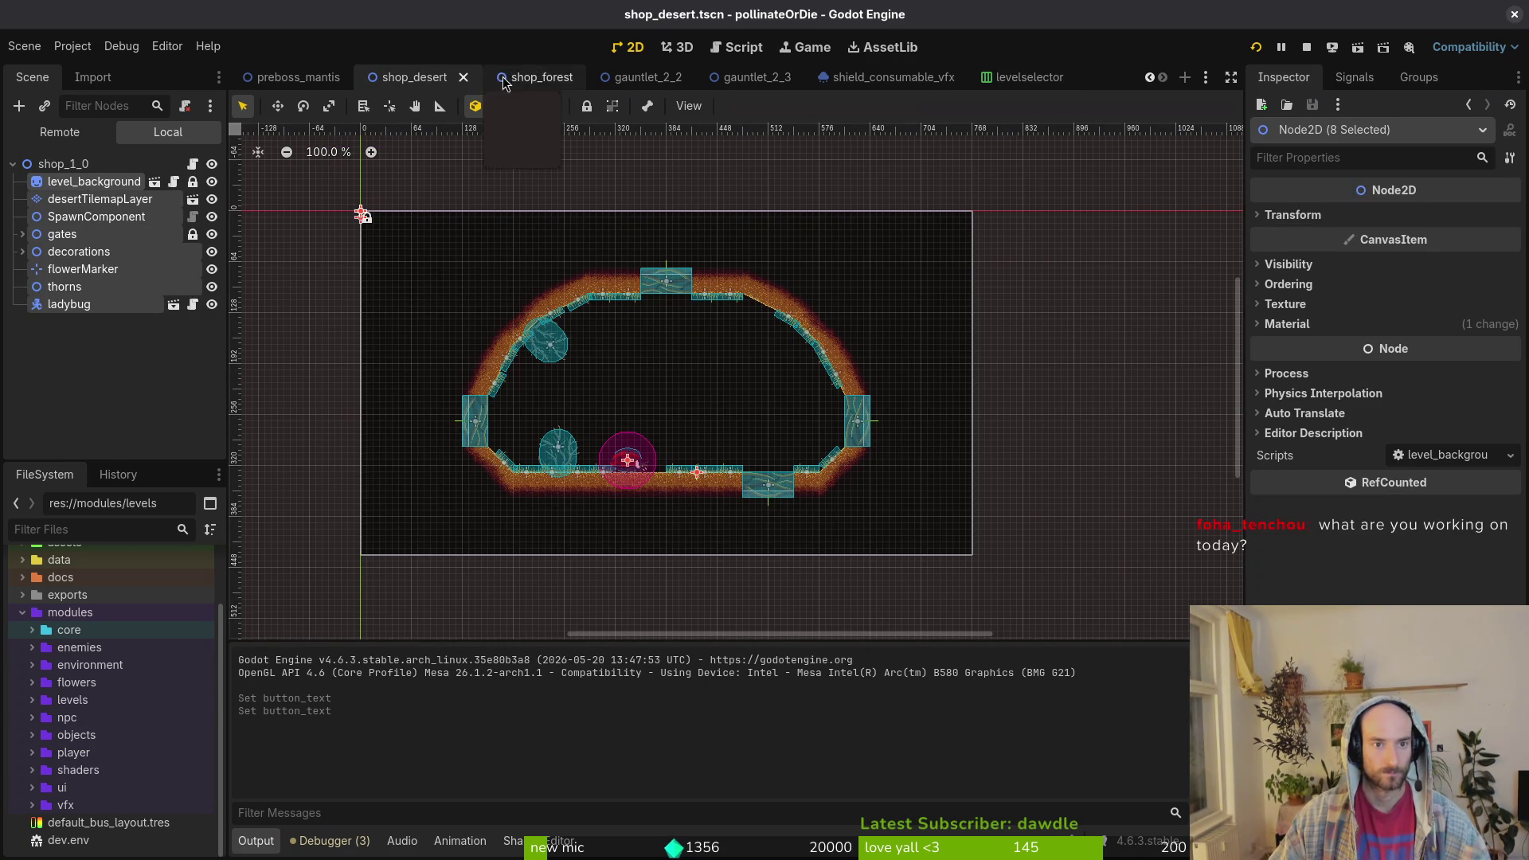
{"action": "left_click", "coordinate": [525, 80]}
{"action": "key", "text": "ctrl+v"}
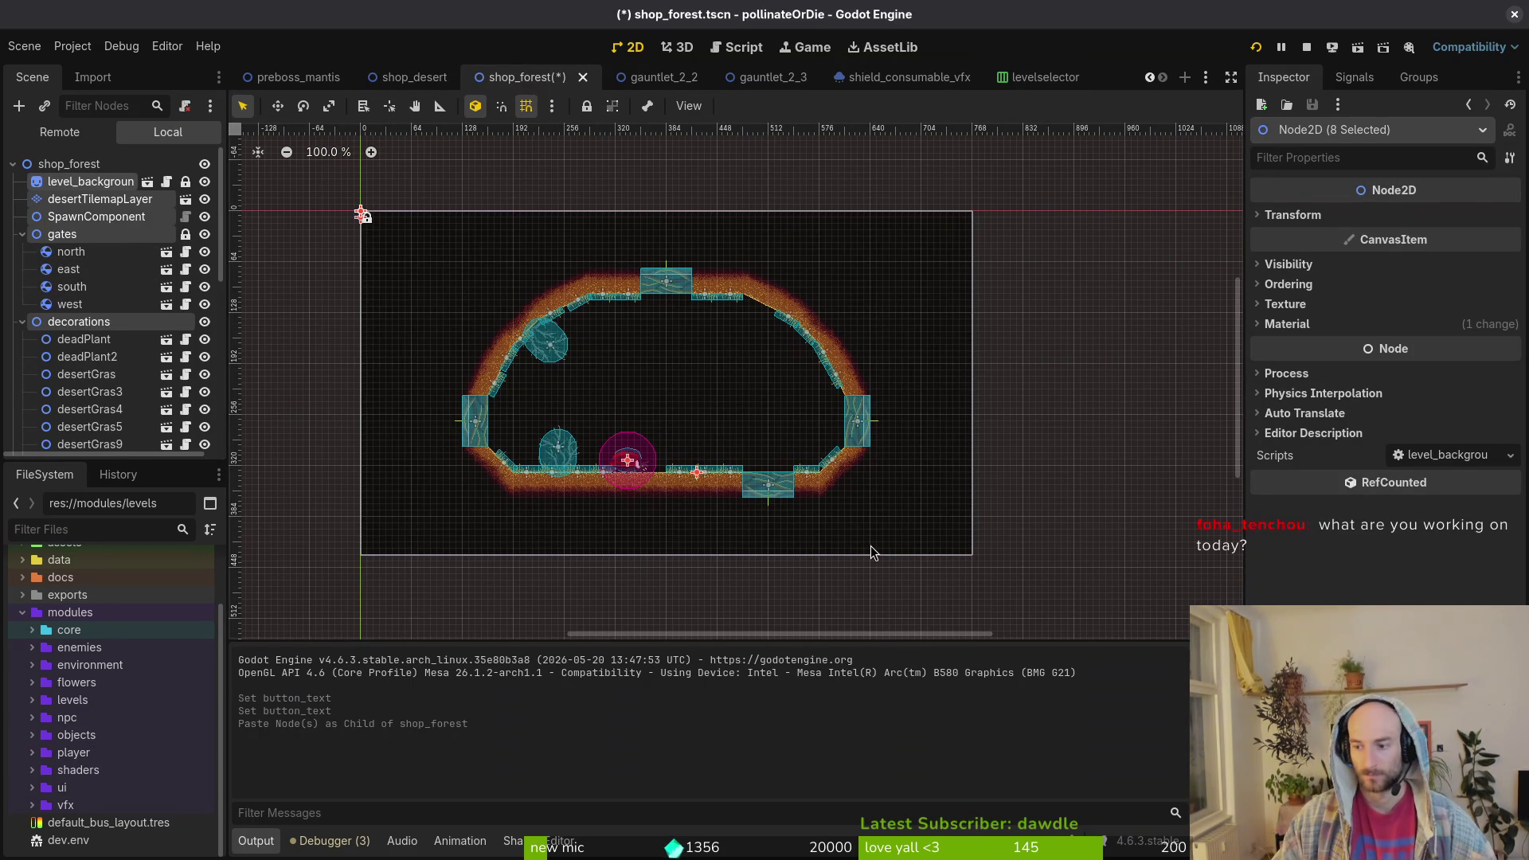
- Save shop_forest, then stop and relaunch the game
{"action": "left_click", "coordinate": [871, 547]}
{"action": "key", "text": "ctrl+s"}
{"action": "left_click", "coordinate": [1306, 48]}
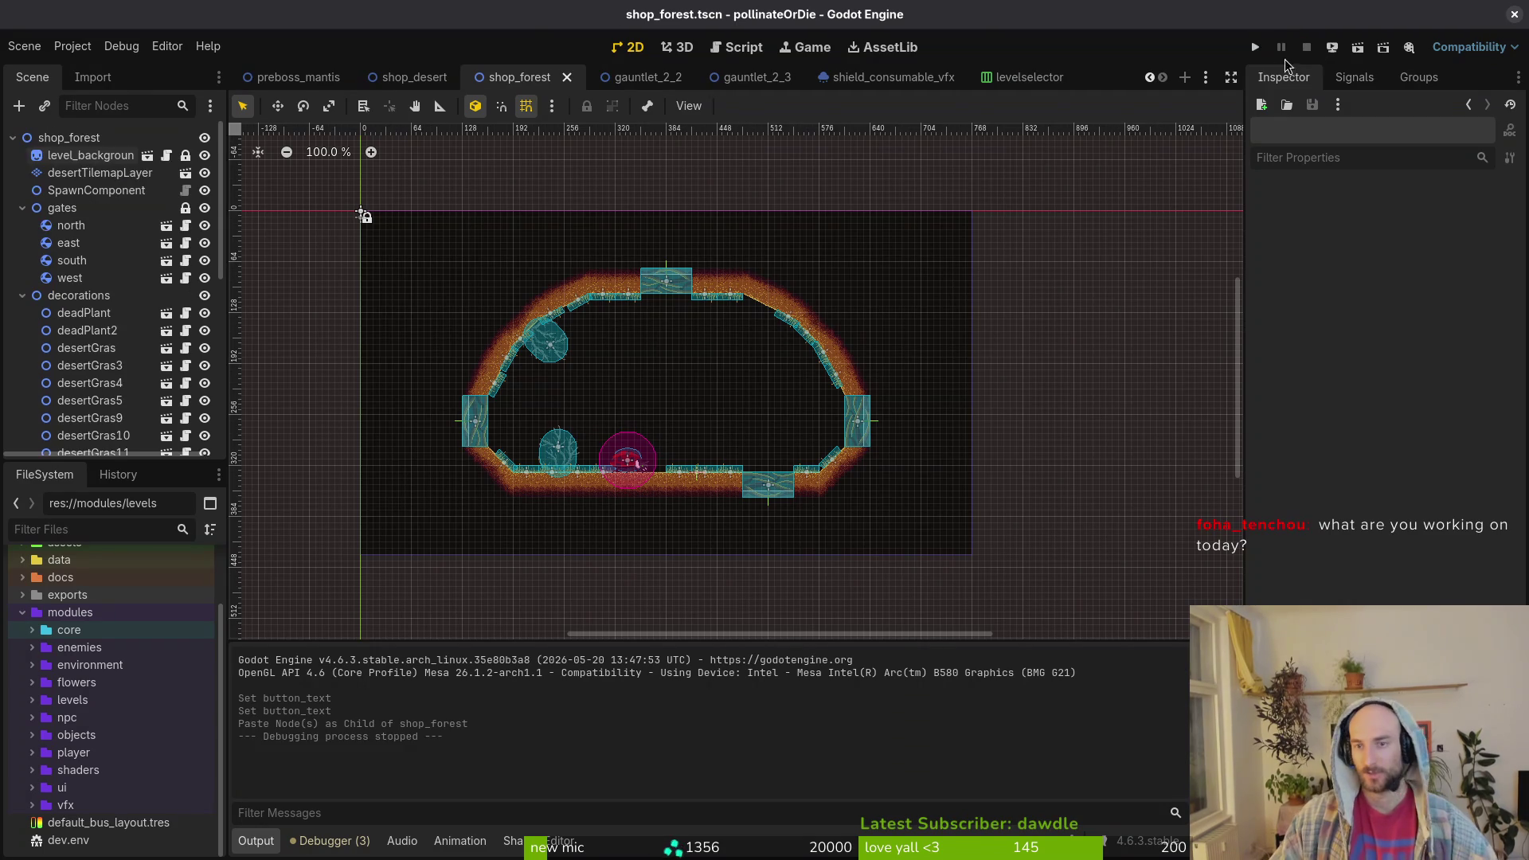
{"action": "left_click", "coordinate": [1254, 47]}
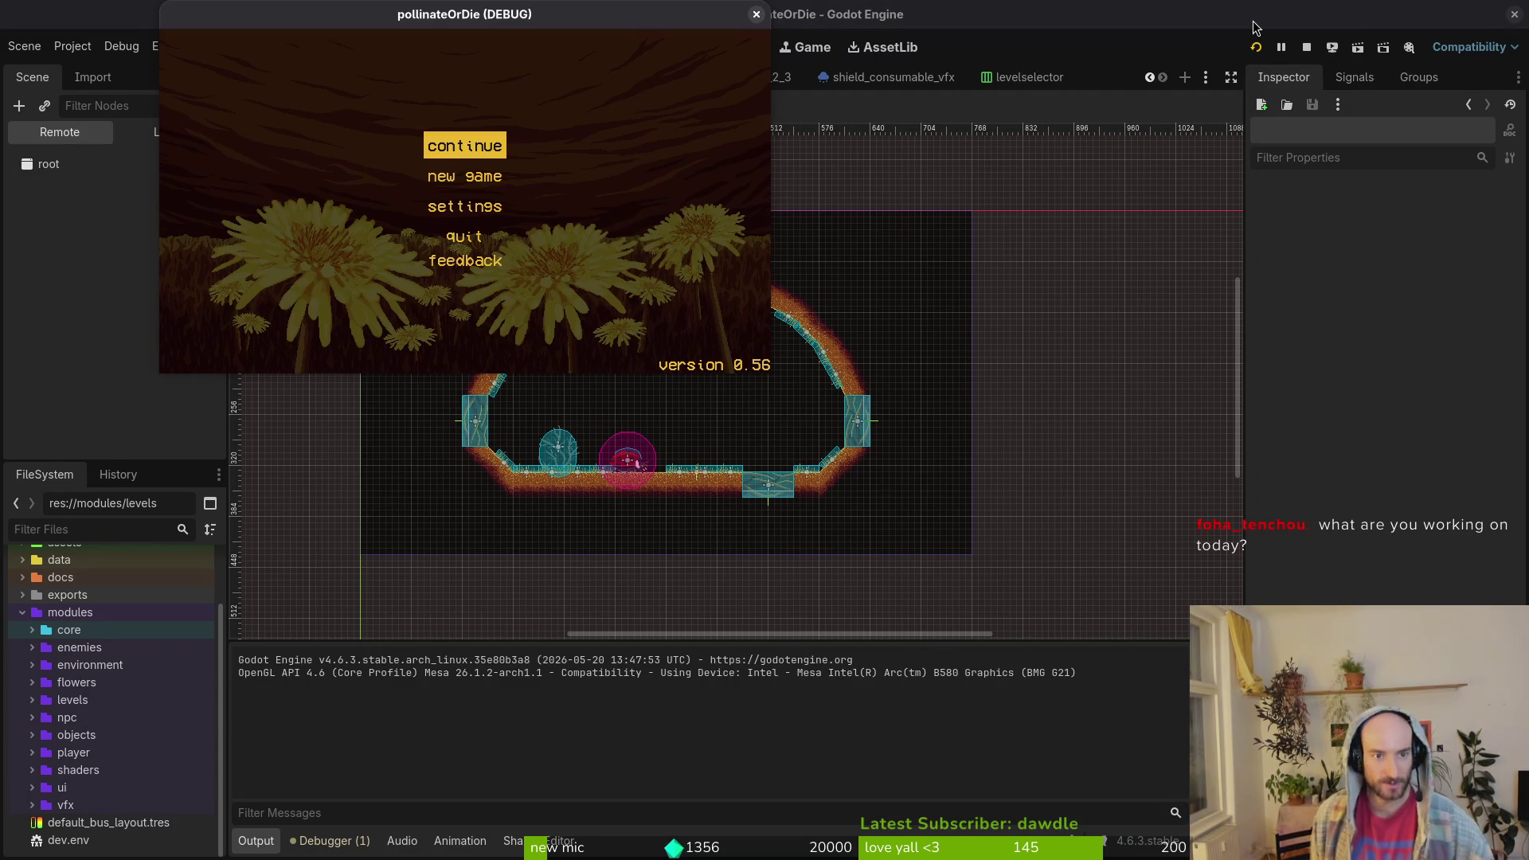
- Continue into the game, open the debug level select, and load a level
{"action": "key", "text": "Return"}
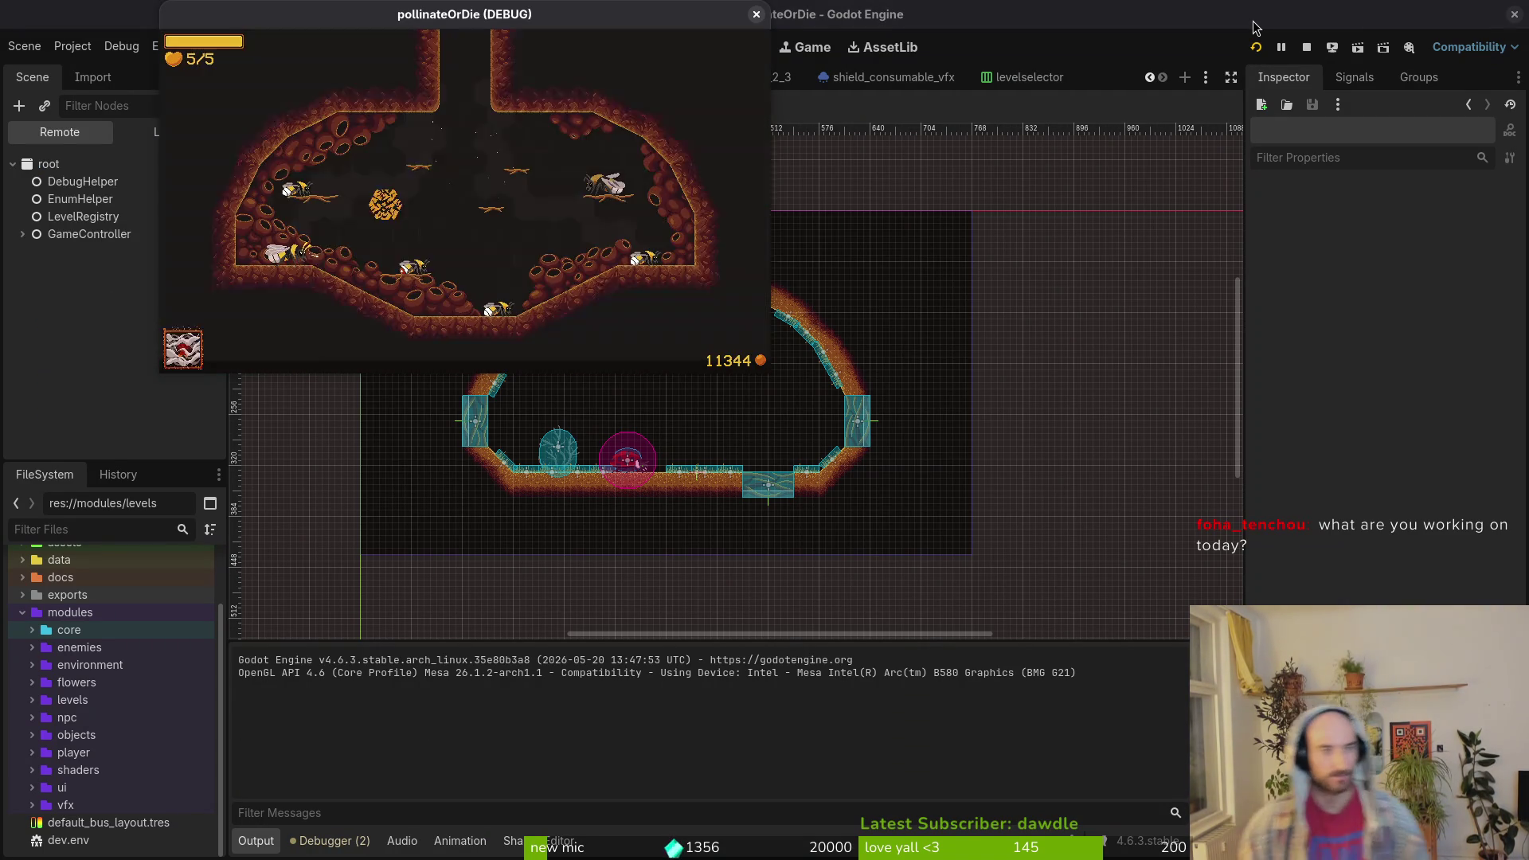
{"action": "key", "text": "Escape"}
{"action": "key", "text": "Up"}
{"action": "key", "text": "Right"}
{"action": "key", "text": "Right"}
{"action": "key", "text": "Left"}
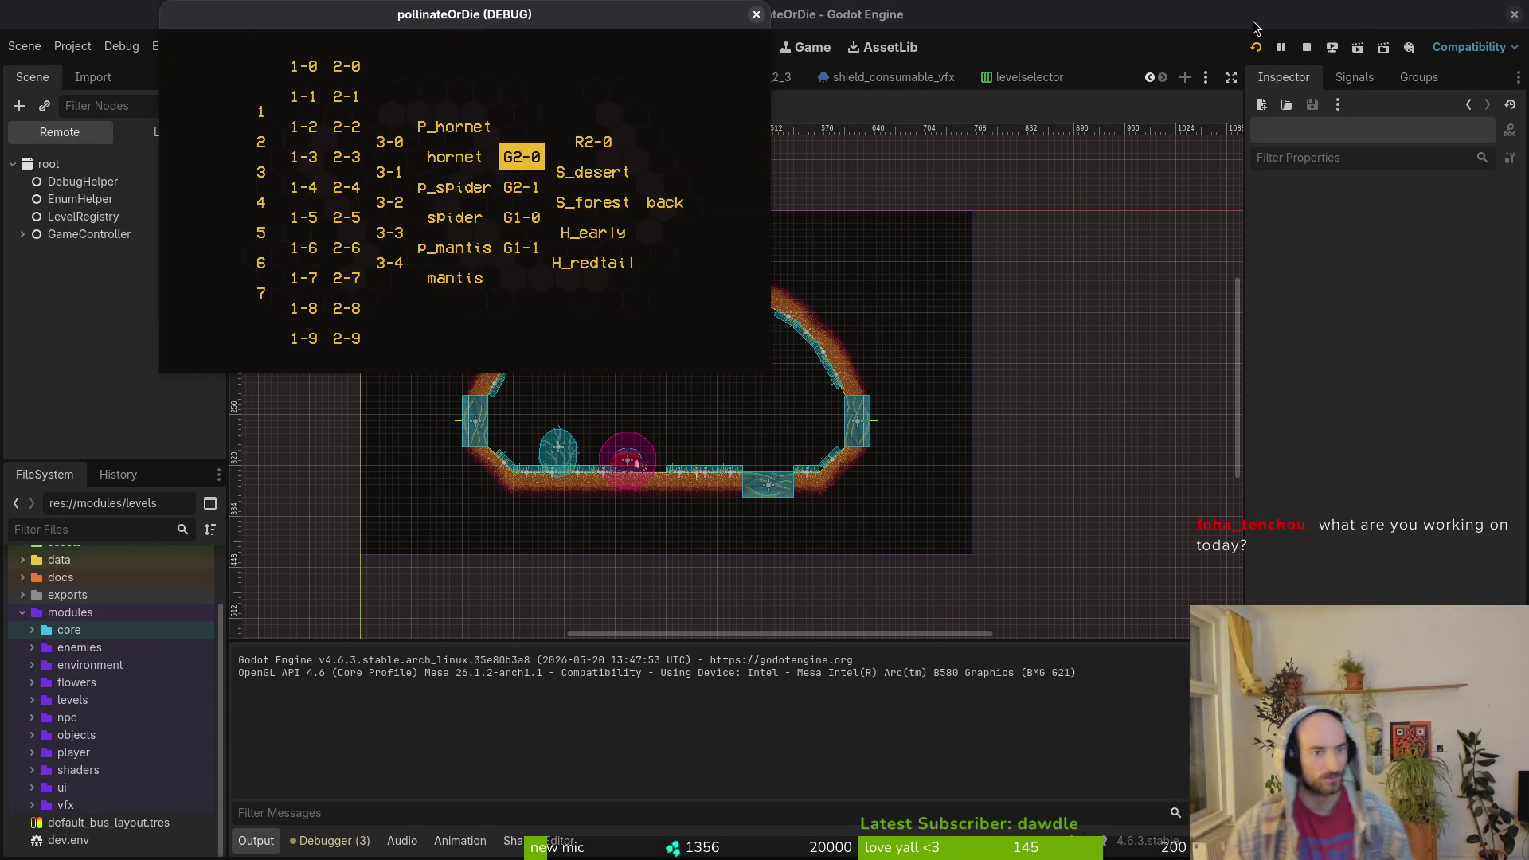
{"action": "key", "text": "Left"}
{"action": "key", "text": "Down"}
{"action": "key", "text": "Down"}
{"action": "key", "text": "Down"}
{"action": "key", "text": "Down"}
{"action": "key", "text": "Return"}
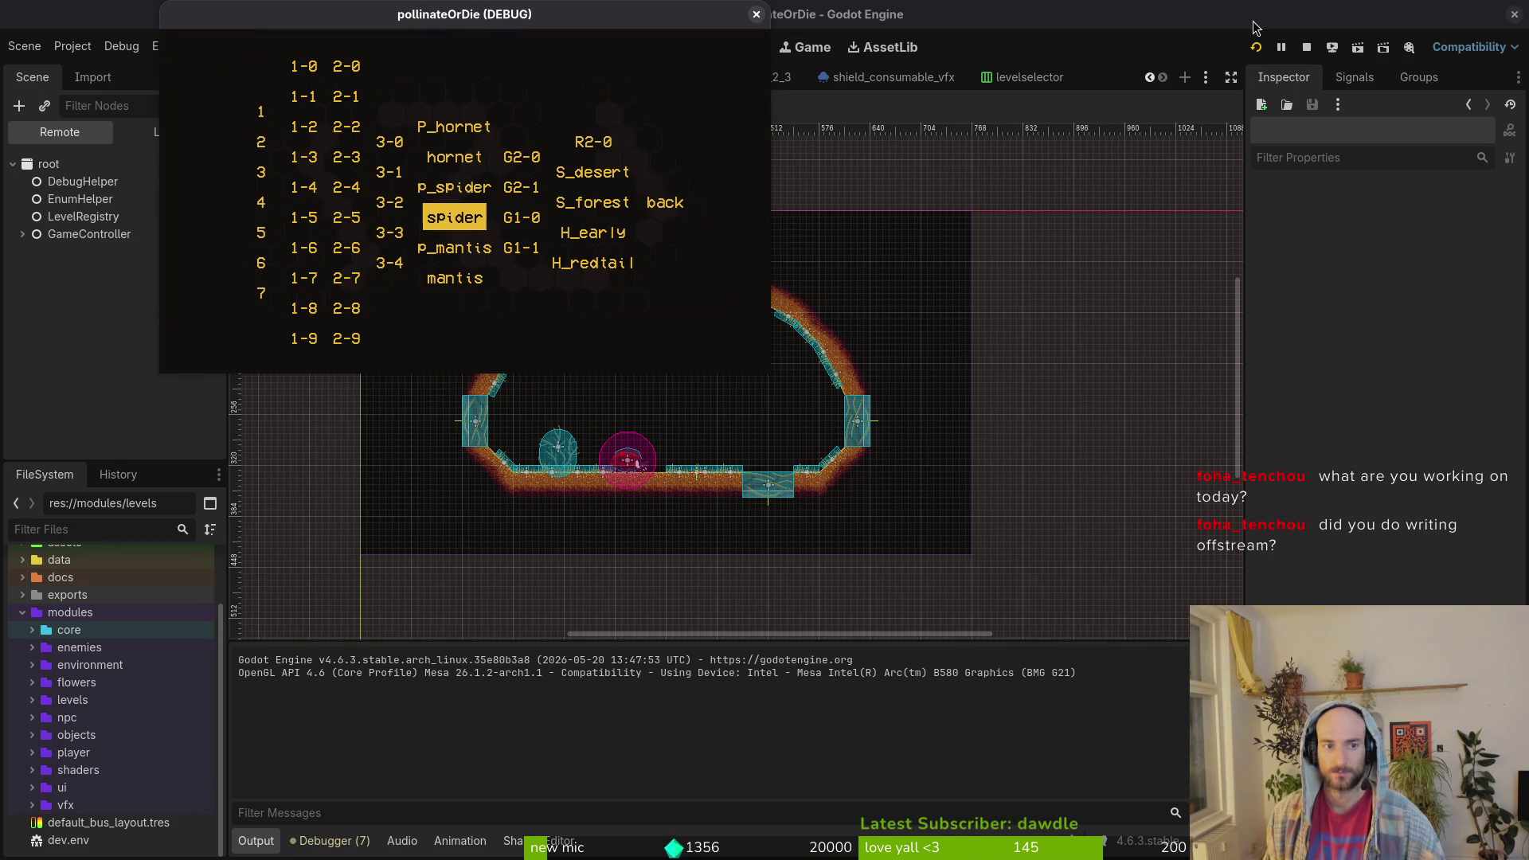
- Return to the level-select menu, move focus to G1-0, and close the game
{"action": "key", "text": "Up"}
{"action": "key", "text": "Down"}
{"action": "key", "text": "Up"}
{"action": "key", "text": "Right"}
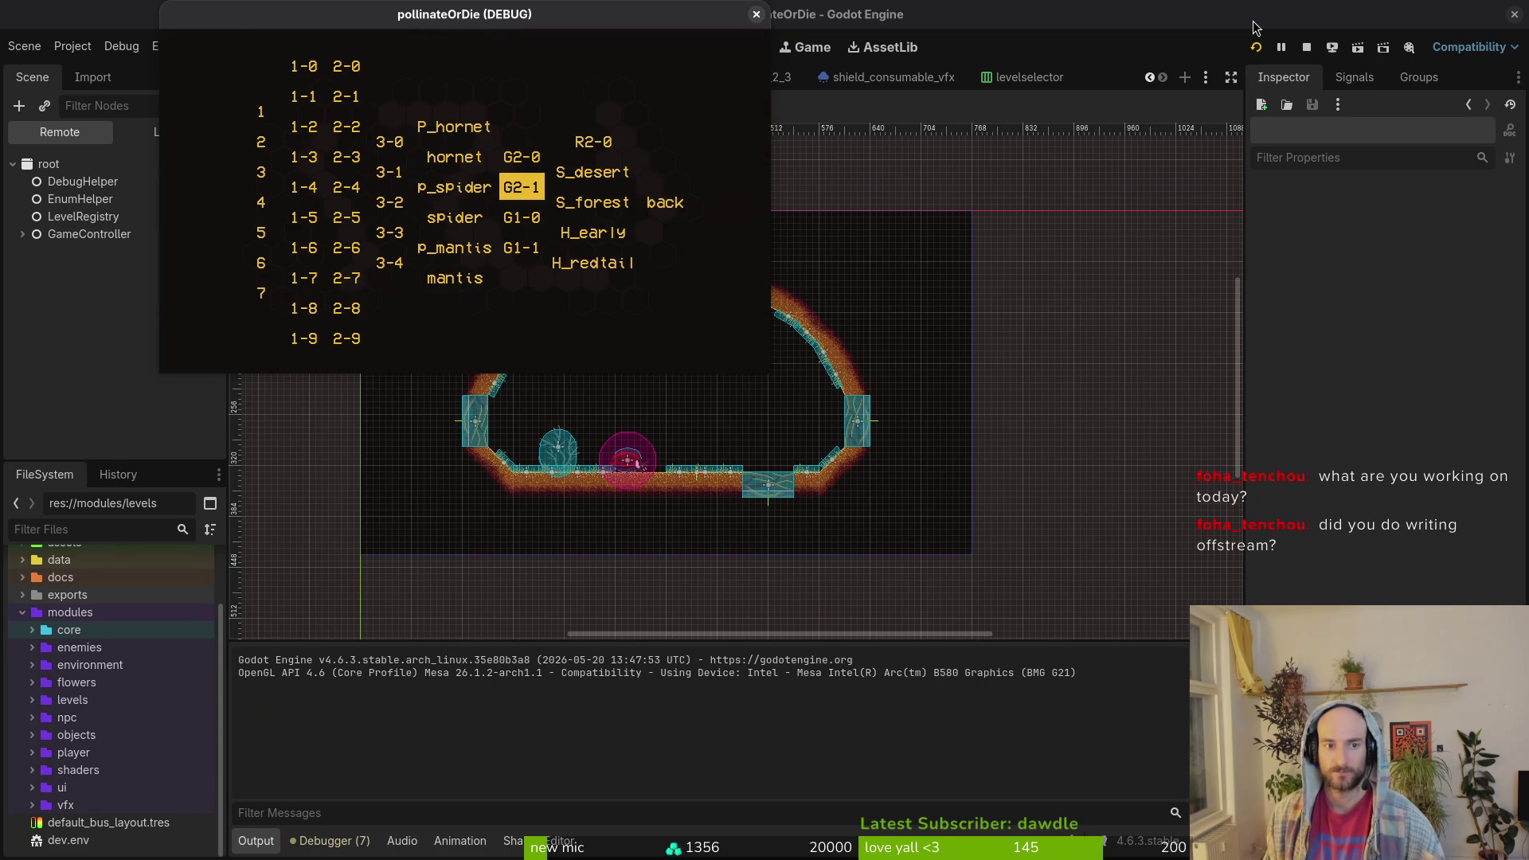
{"action": "key", "text": "Down"}
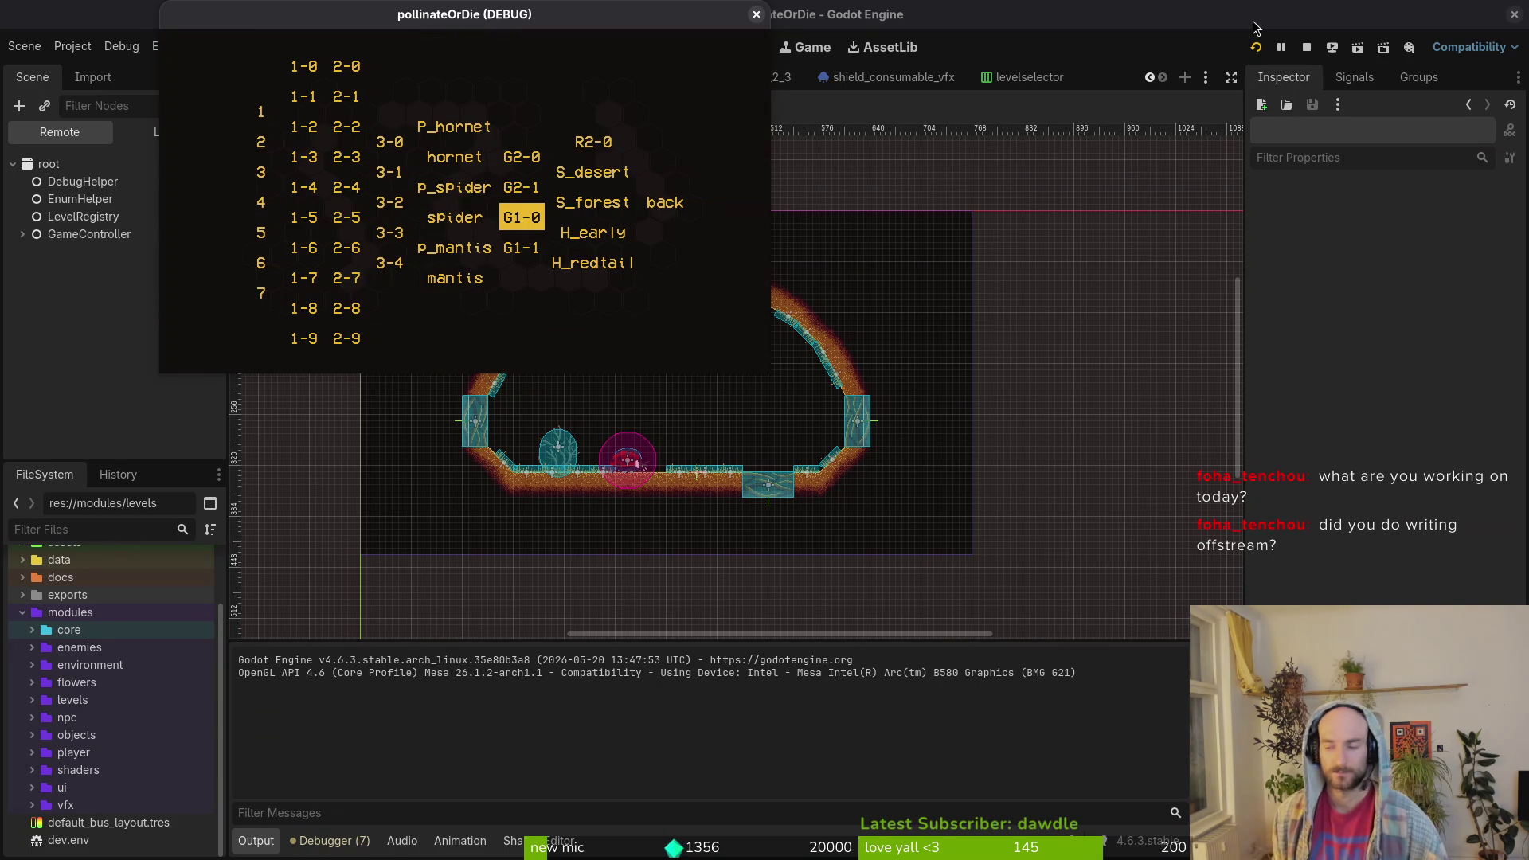
{"action": "left_click", "coordinate": [1306, 46]}
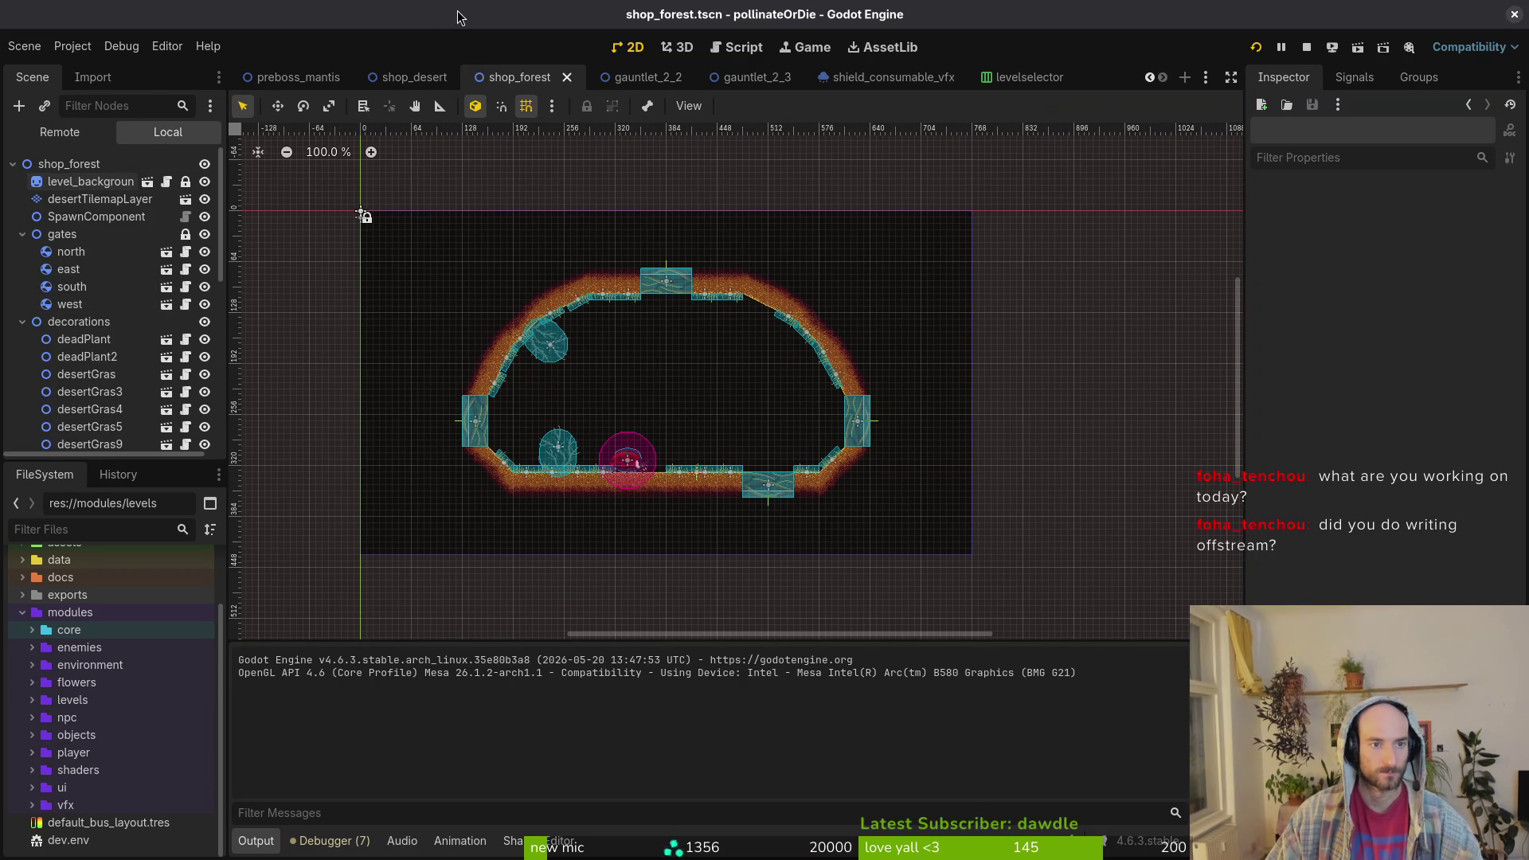
- Change the G_2_2 gauntlet button's text to G2_2
{"action": "left_click", "coordinate": [1027, 76]}
{"action": "left_click", "coordinate": [22, 304]}
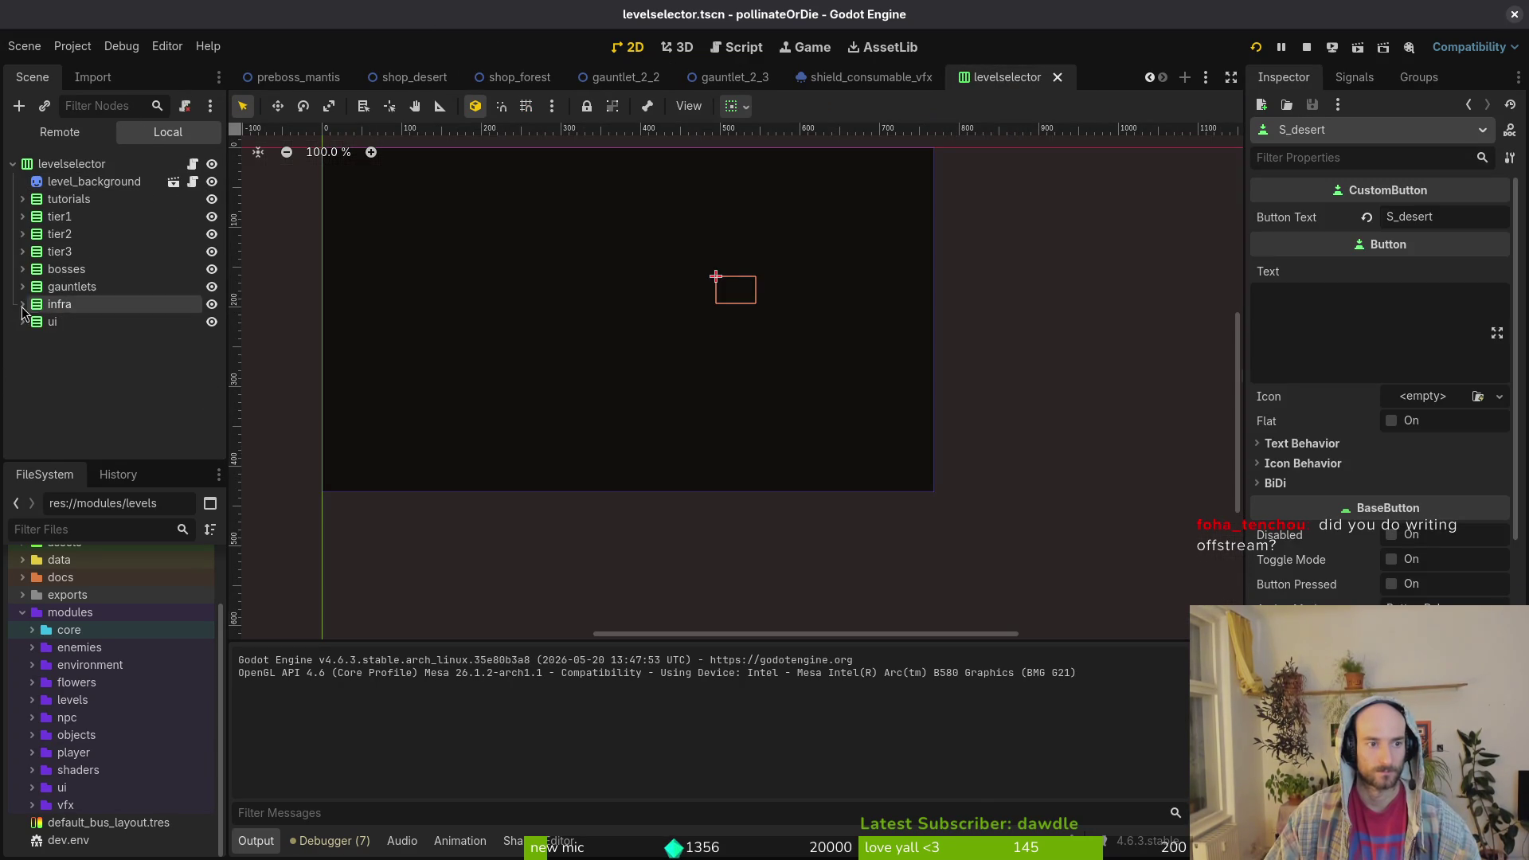
{"action": "left_click", "coordinate": [22, 287]}
{"action": "left_click", "coordinate": [113, 307]}
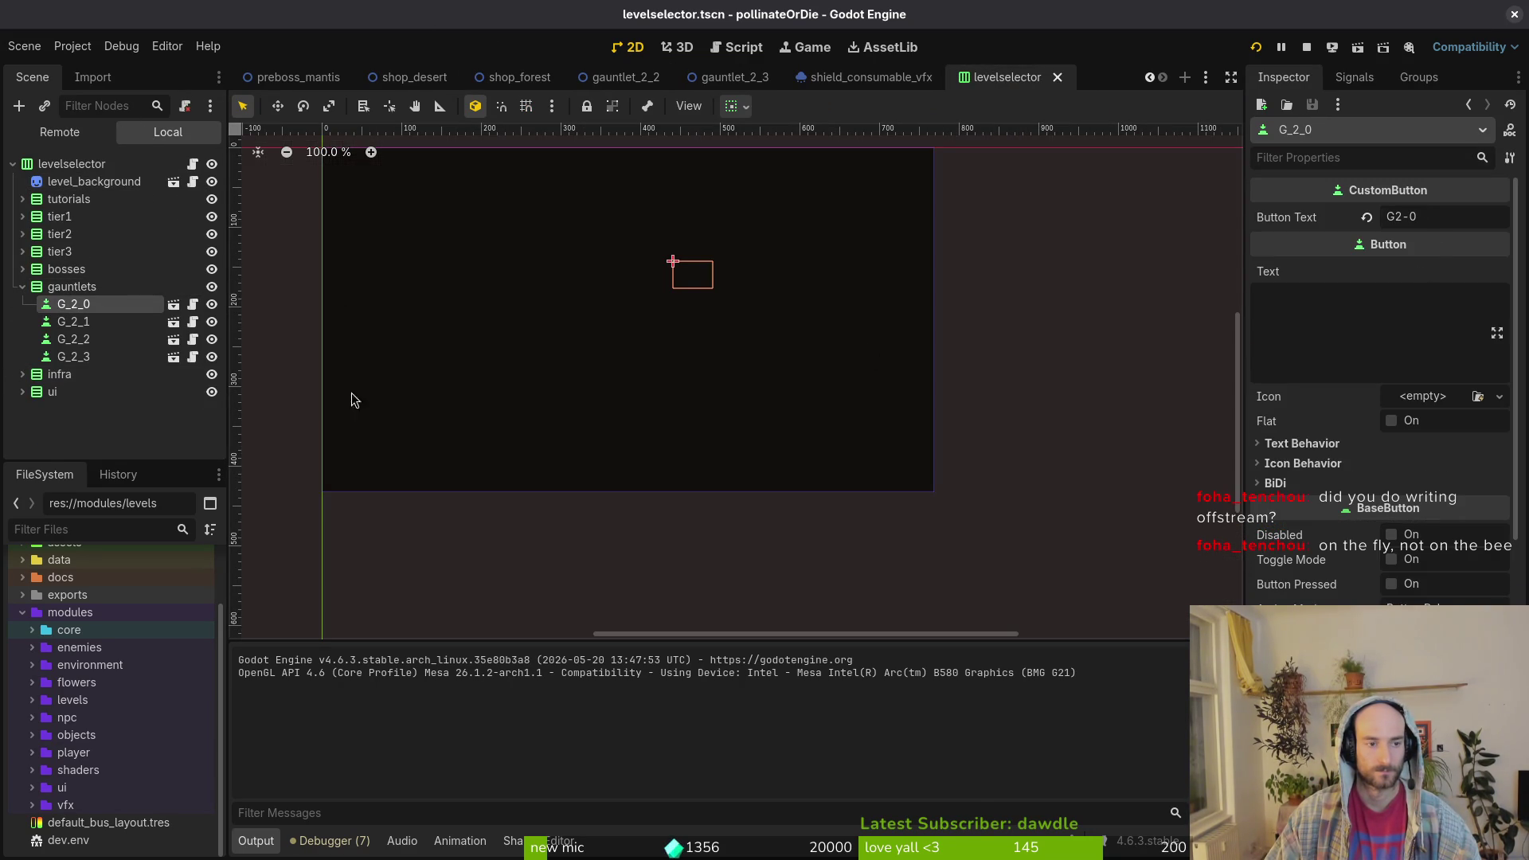
{"action": "key", "text": "Down"}
{"action": "key", "text": "Down"}
{"action": "left_click", "coordinate": [1408, 220]}
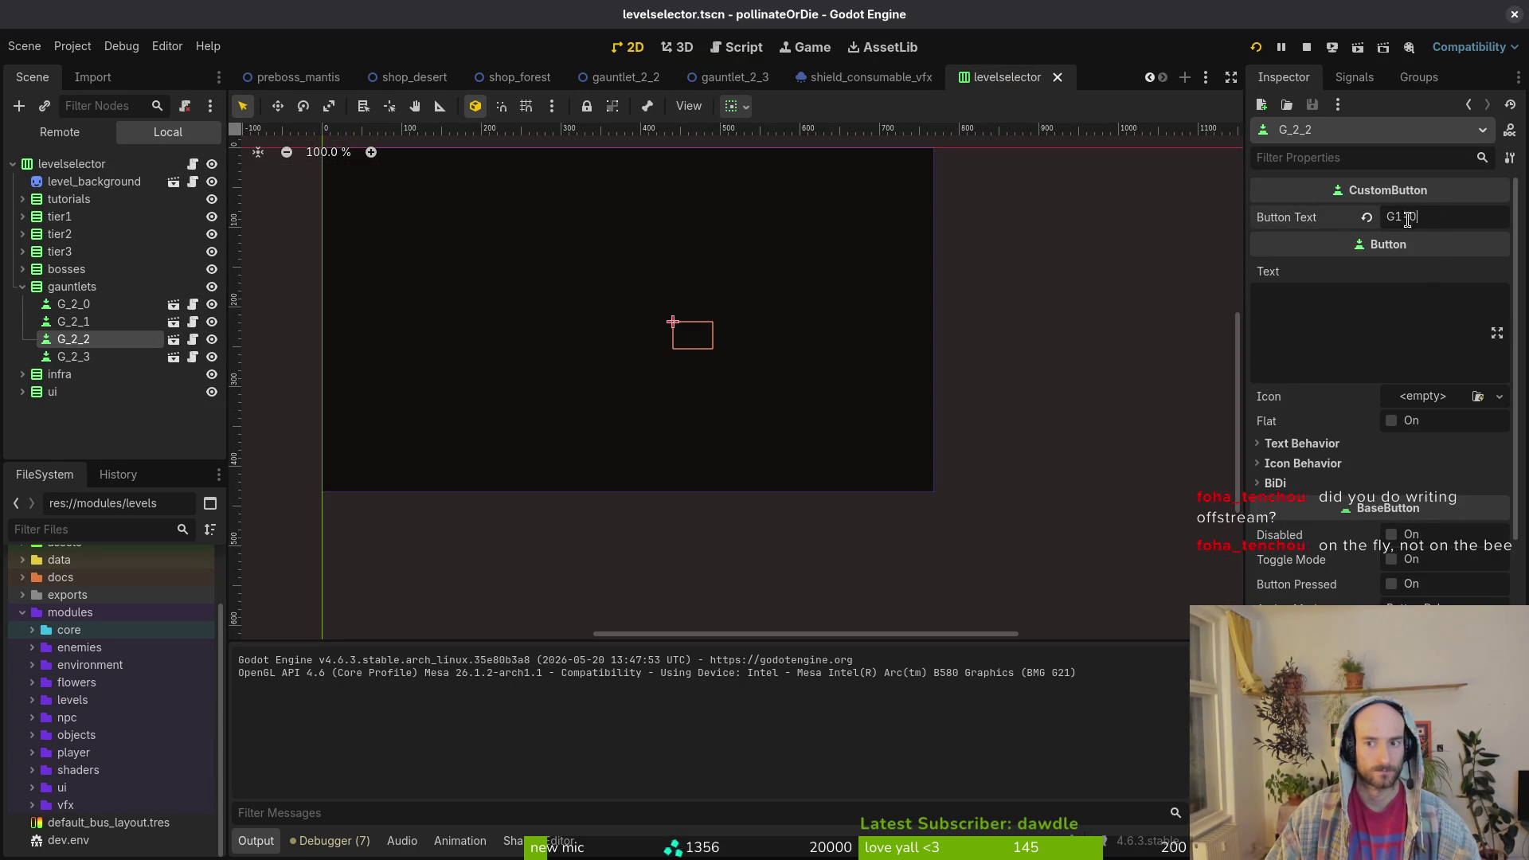
{"action": "key", "text": "BackSpace"}
{"action": "key", "text": "BackSpace"}
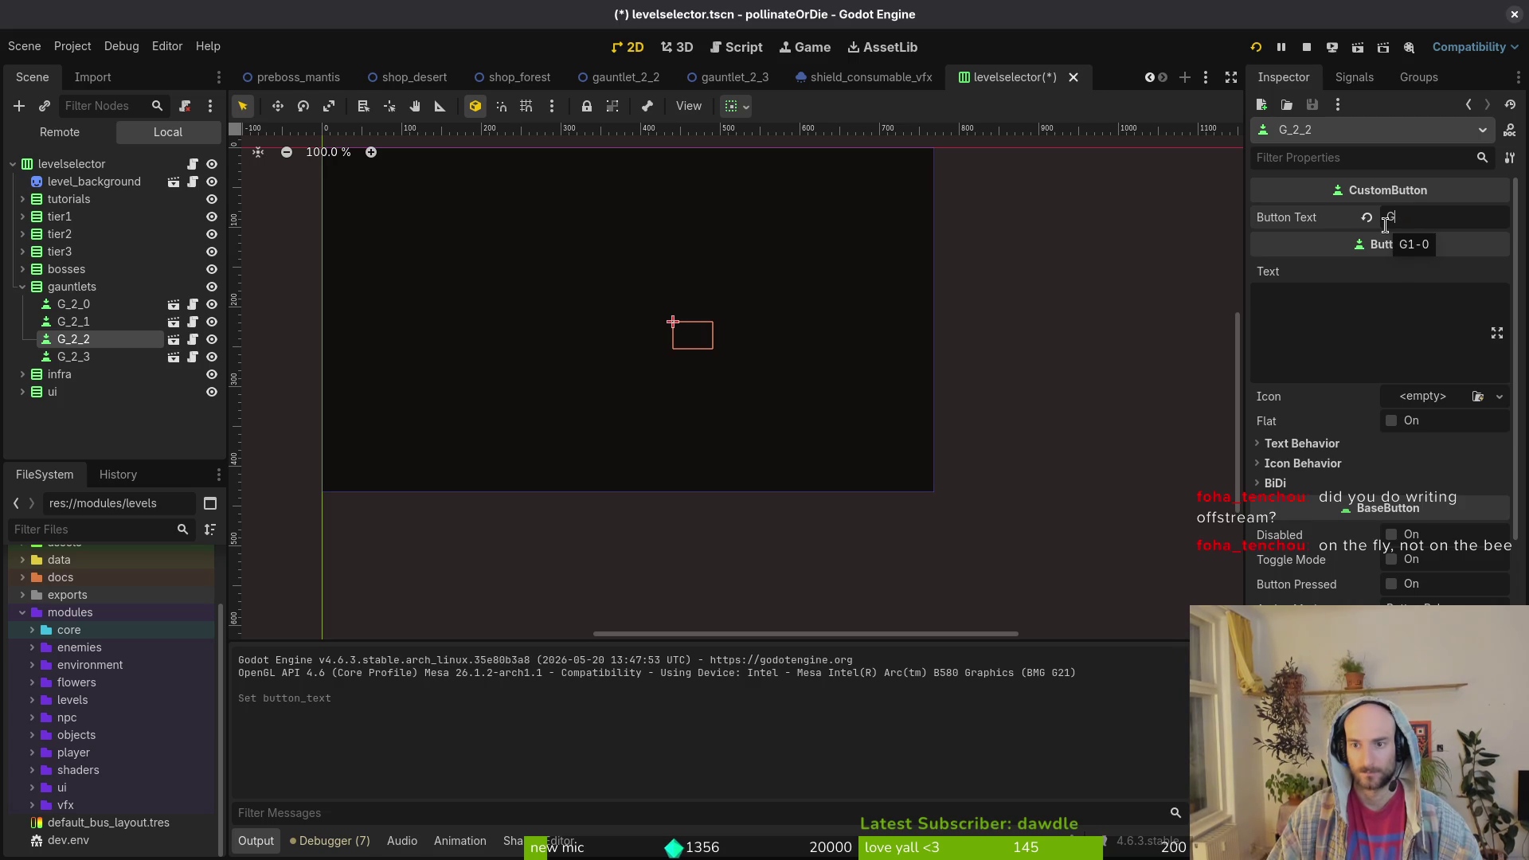
{"action": "type", "text": "2_2"}
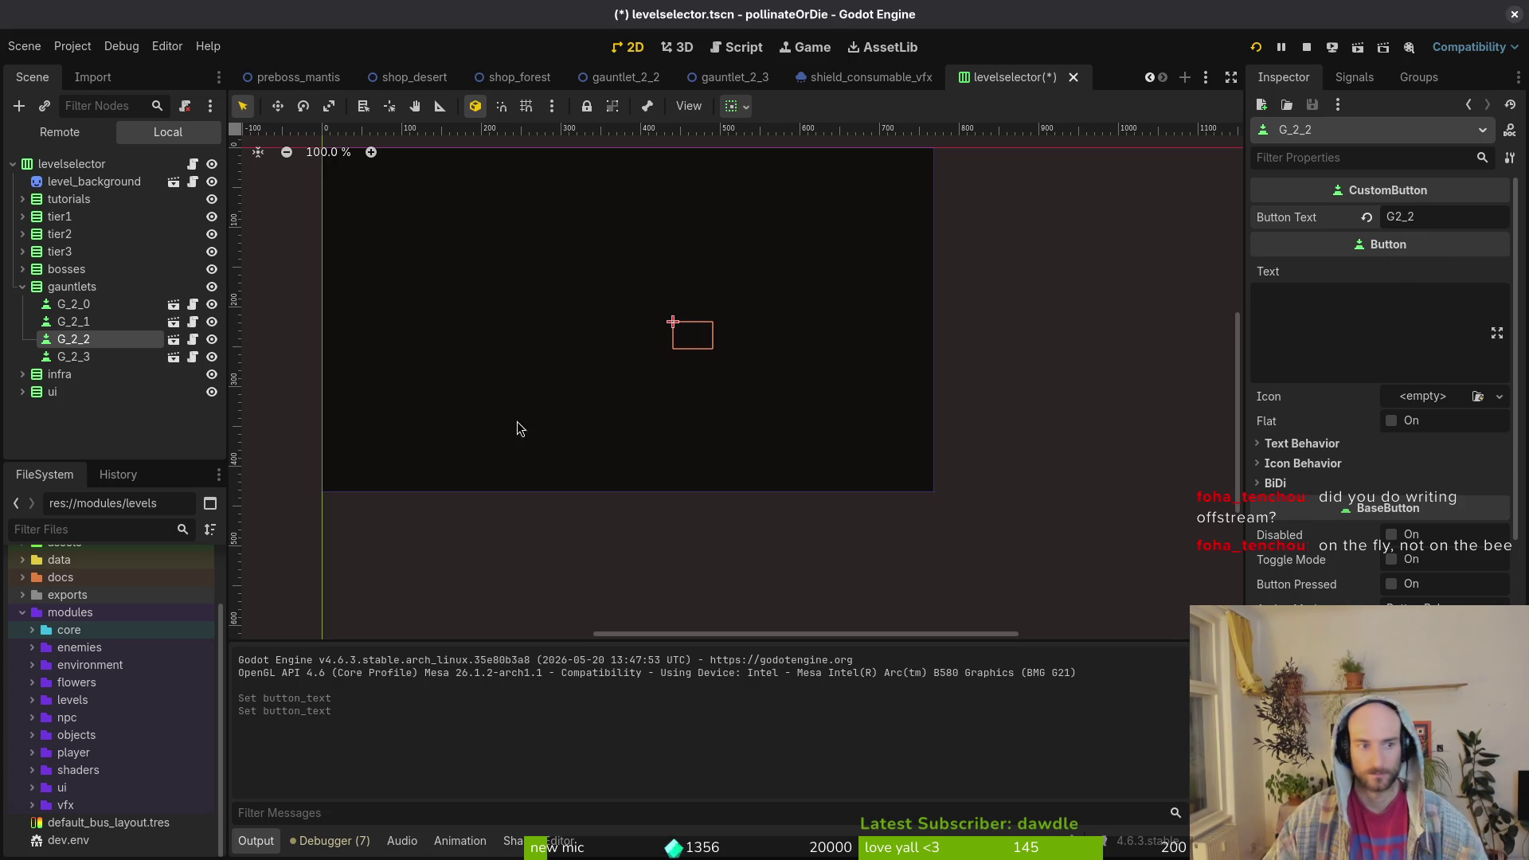
- Change the G_2_3 button's text to G2_3 and save levelselector
{"action": "left_click", "coordinate": [74, 356]}
{"action": "left_click", "coordinate": [1455, 219]}
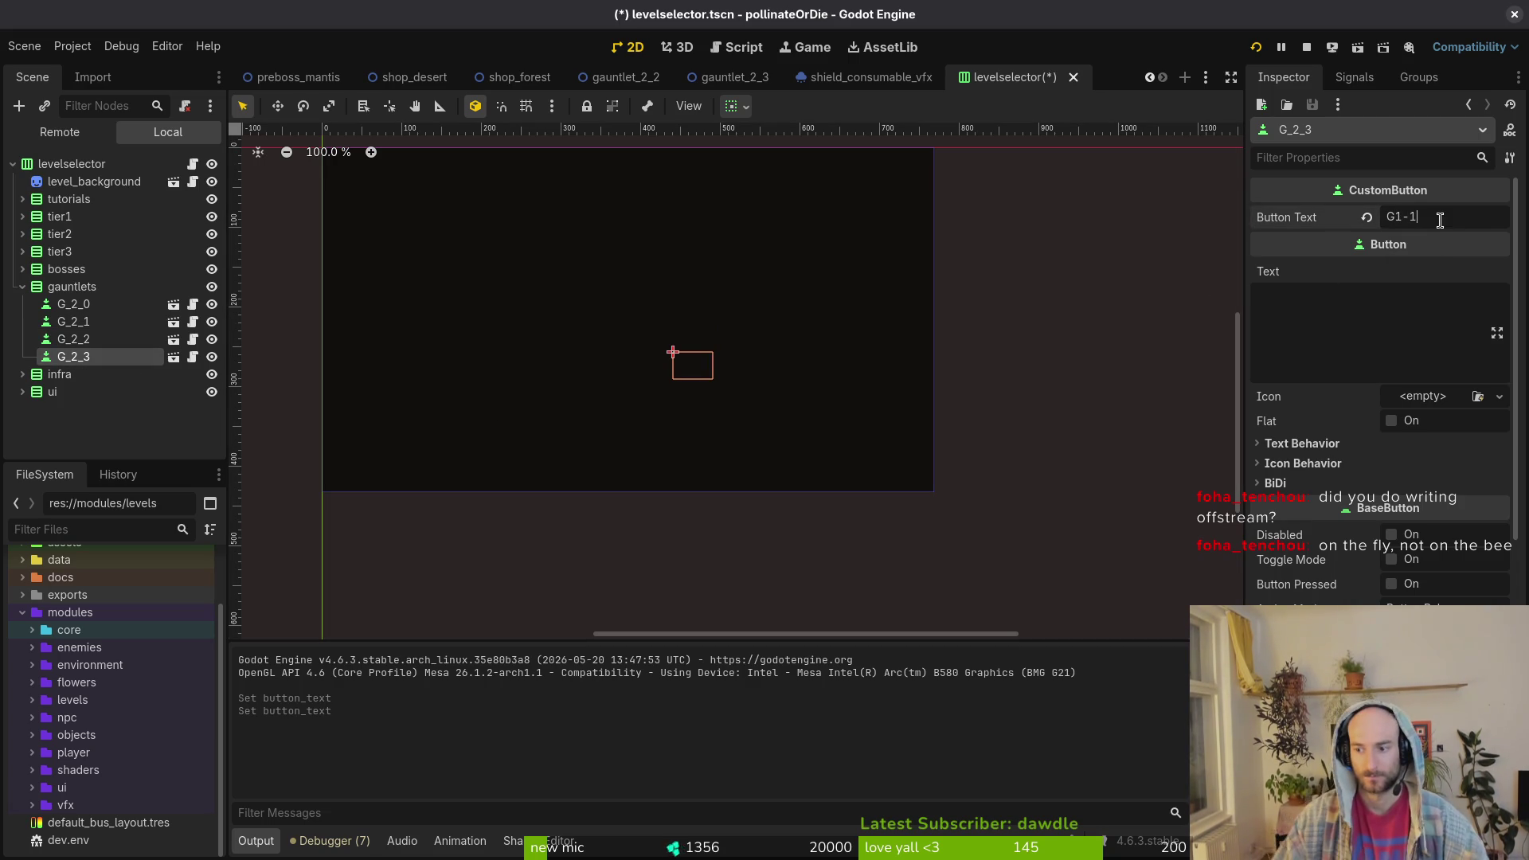
{"action": "key", "text": "BackSpace"}
{"action": "key", "text": "BackSpace"}
{"action": "key", "text": "BackSpace"}
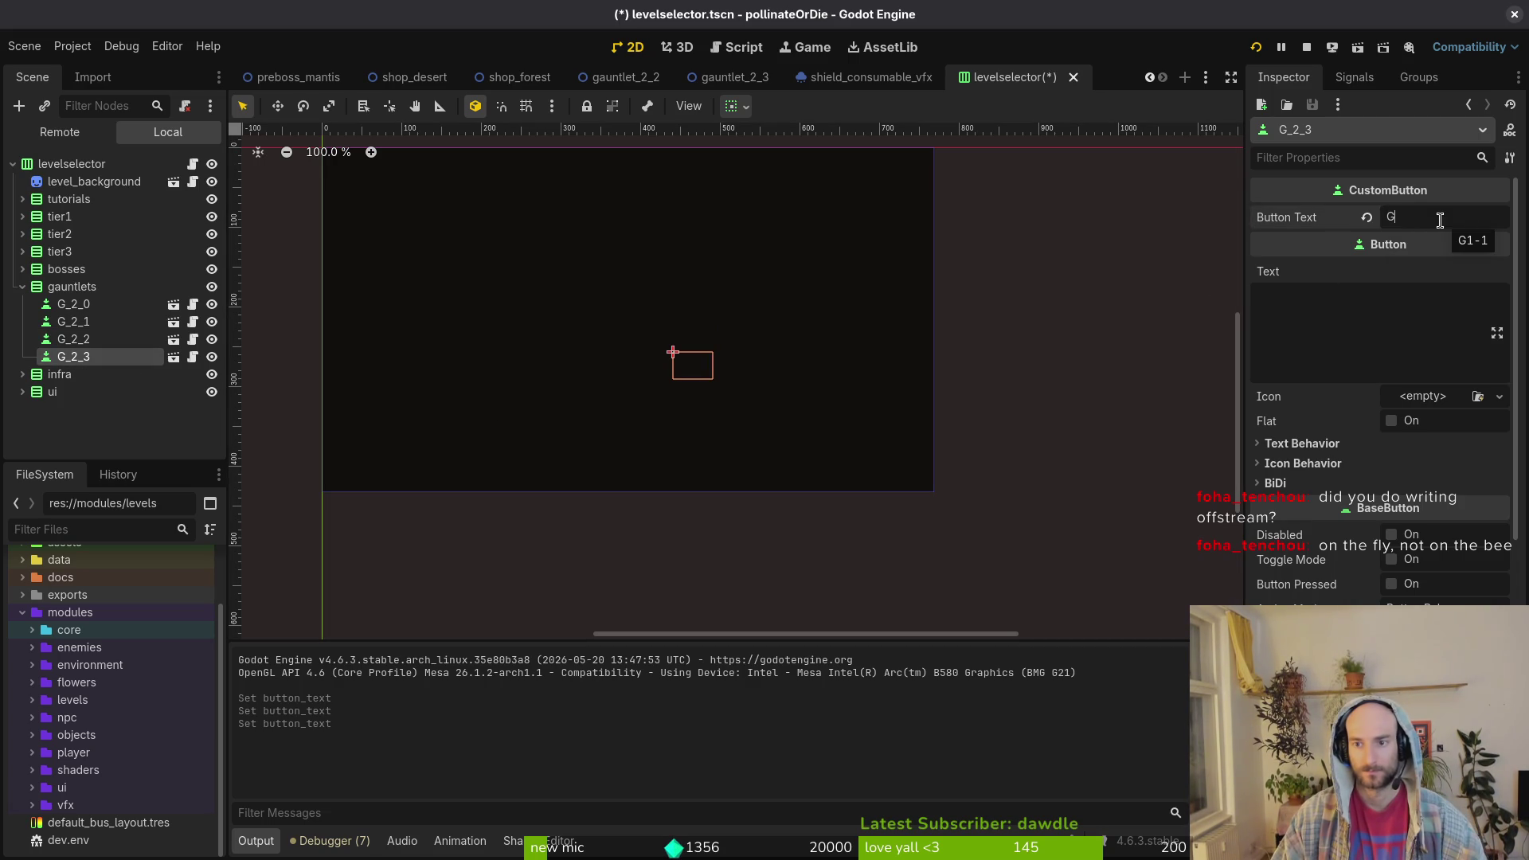
{"action": "type", "text": "2_3"}
{"action": "key", "text": "ctrl+s"}
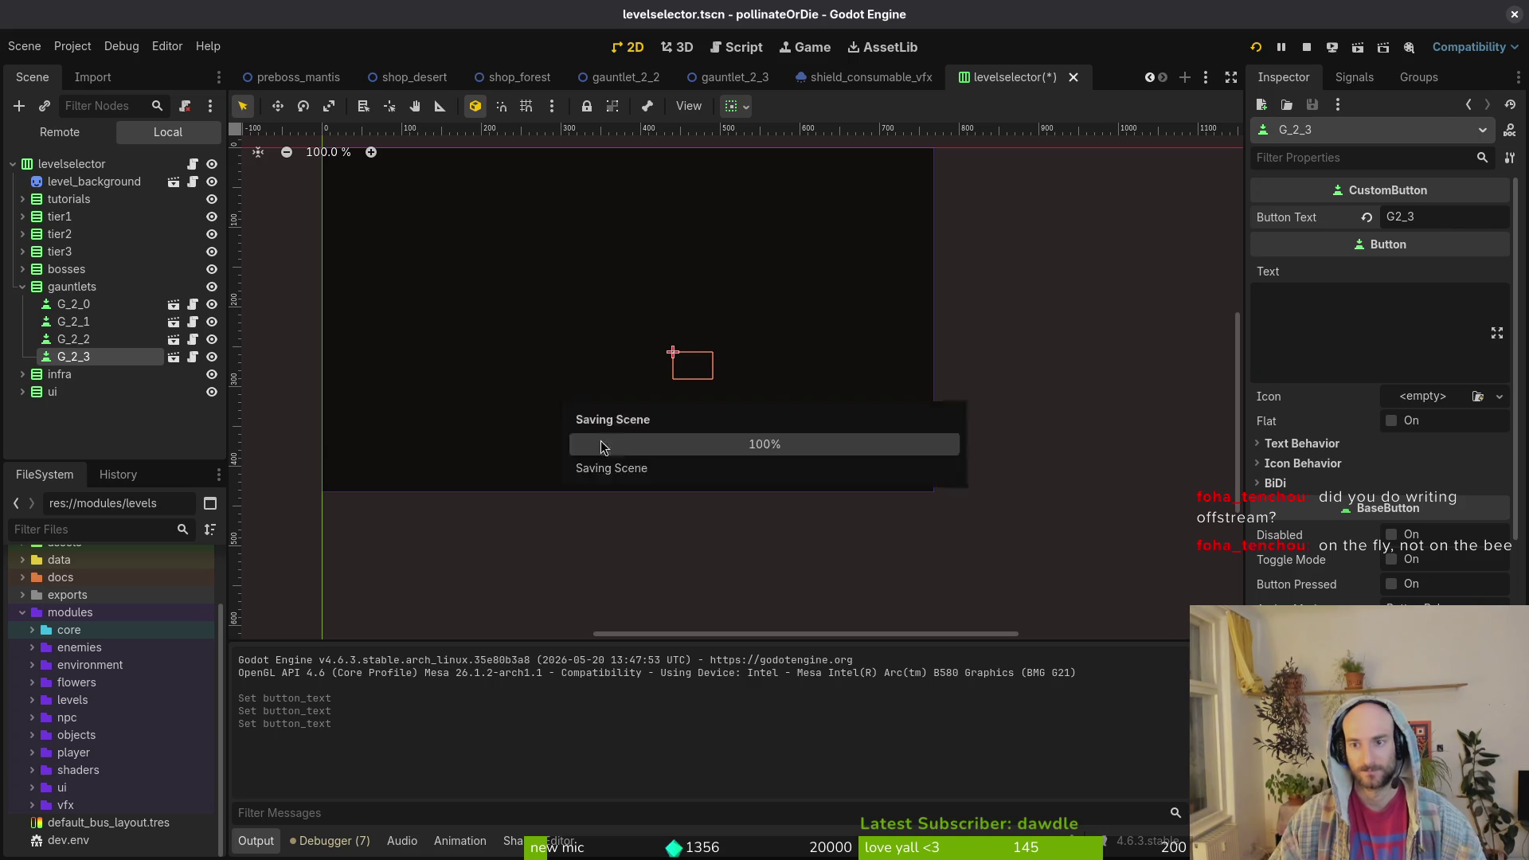
{"action": "left_click", "coordinate": [22, 288]}
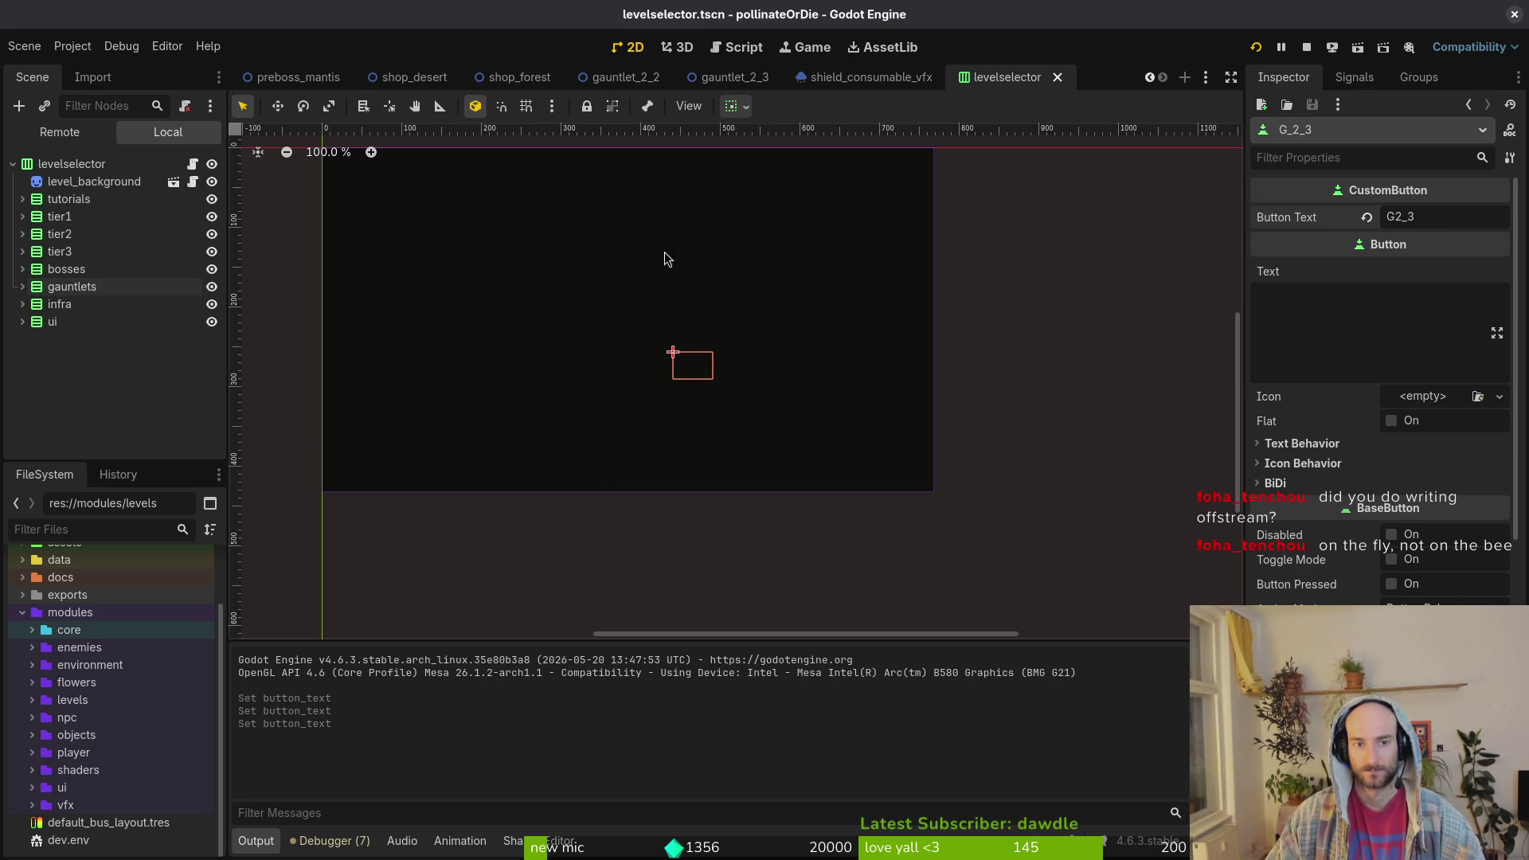
- Erase all desert tiles around the shop in shop_forest and save
{"action": "left_click", "coordinate": [414, 81]}
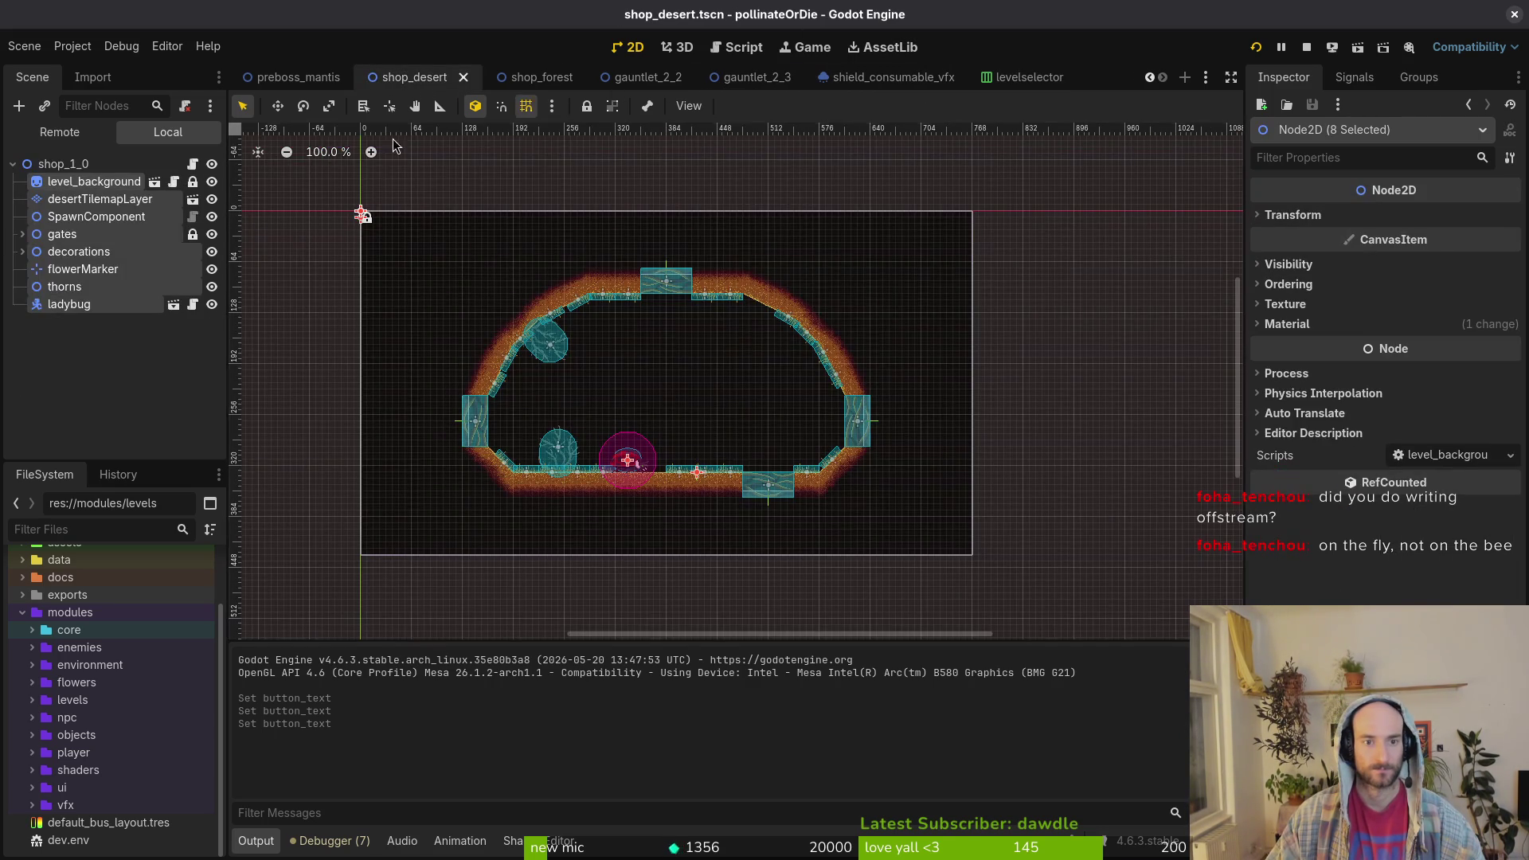
{"action": "left_click", "coordinate": [567, 85]}
{"action": "scroll", "coordinate": [112, 303], "scroll_direction": "up", "scroll_amount": 3}
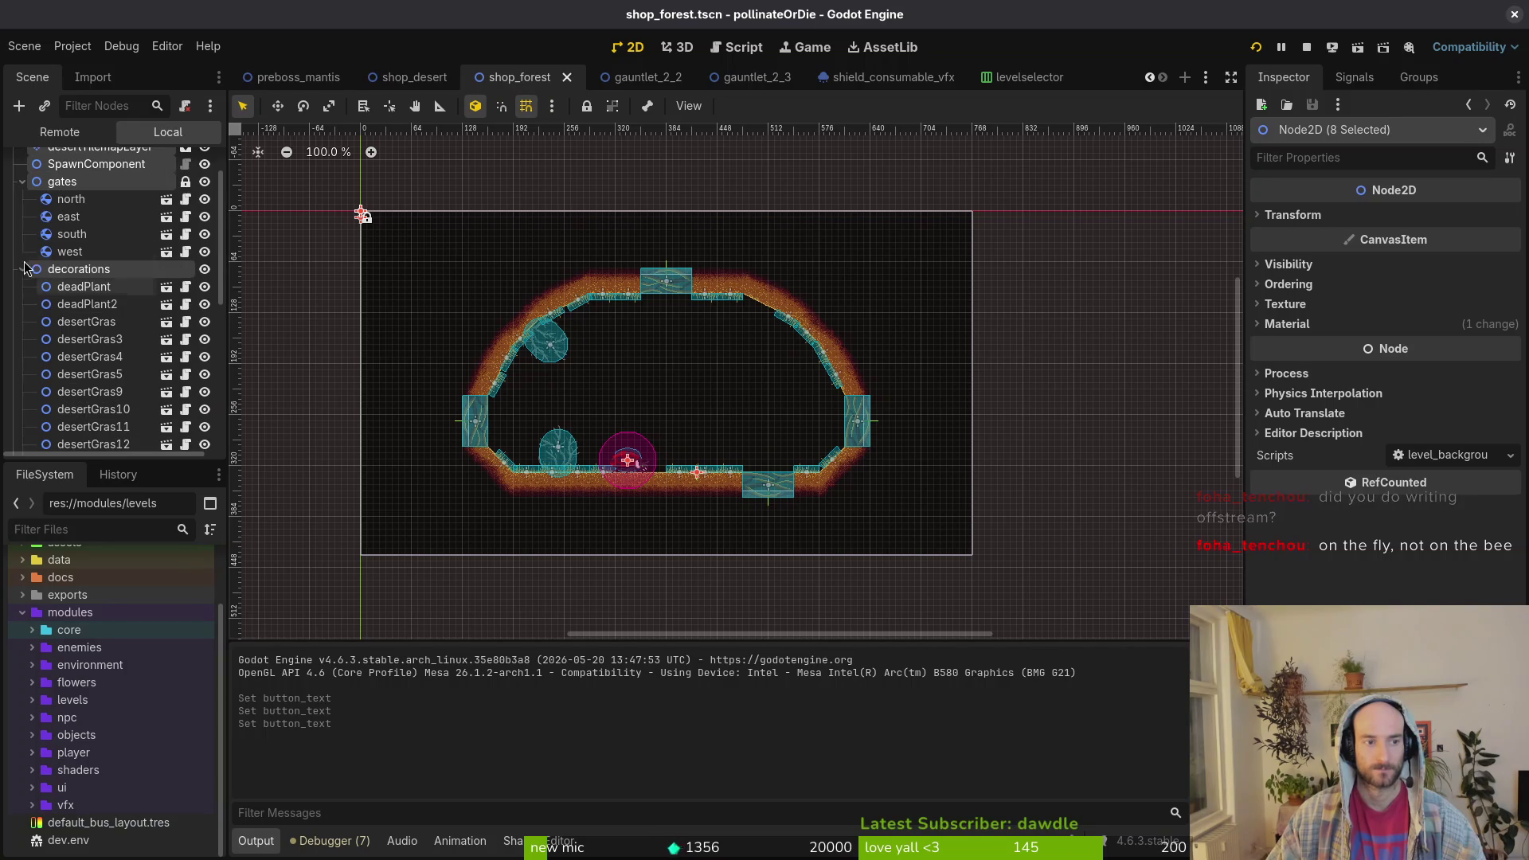
{"action": "left_click", "coordinate": [22, 181]}
{"action": "left_click", "coordinate": [22, 199]}
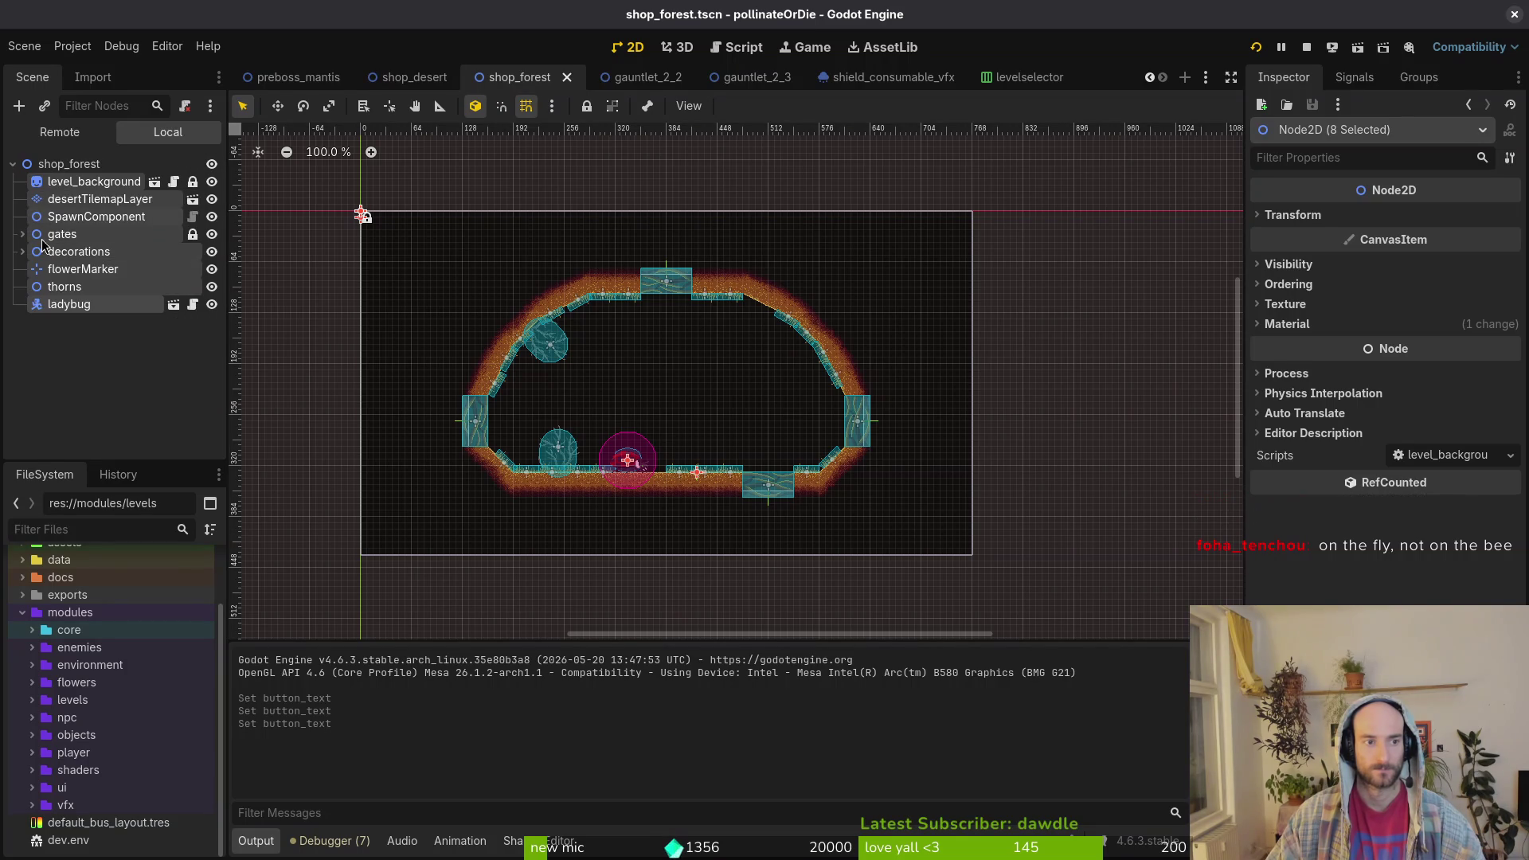
{"action": "left_click", "coordinate": [73, 201]}
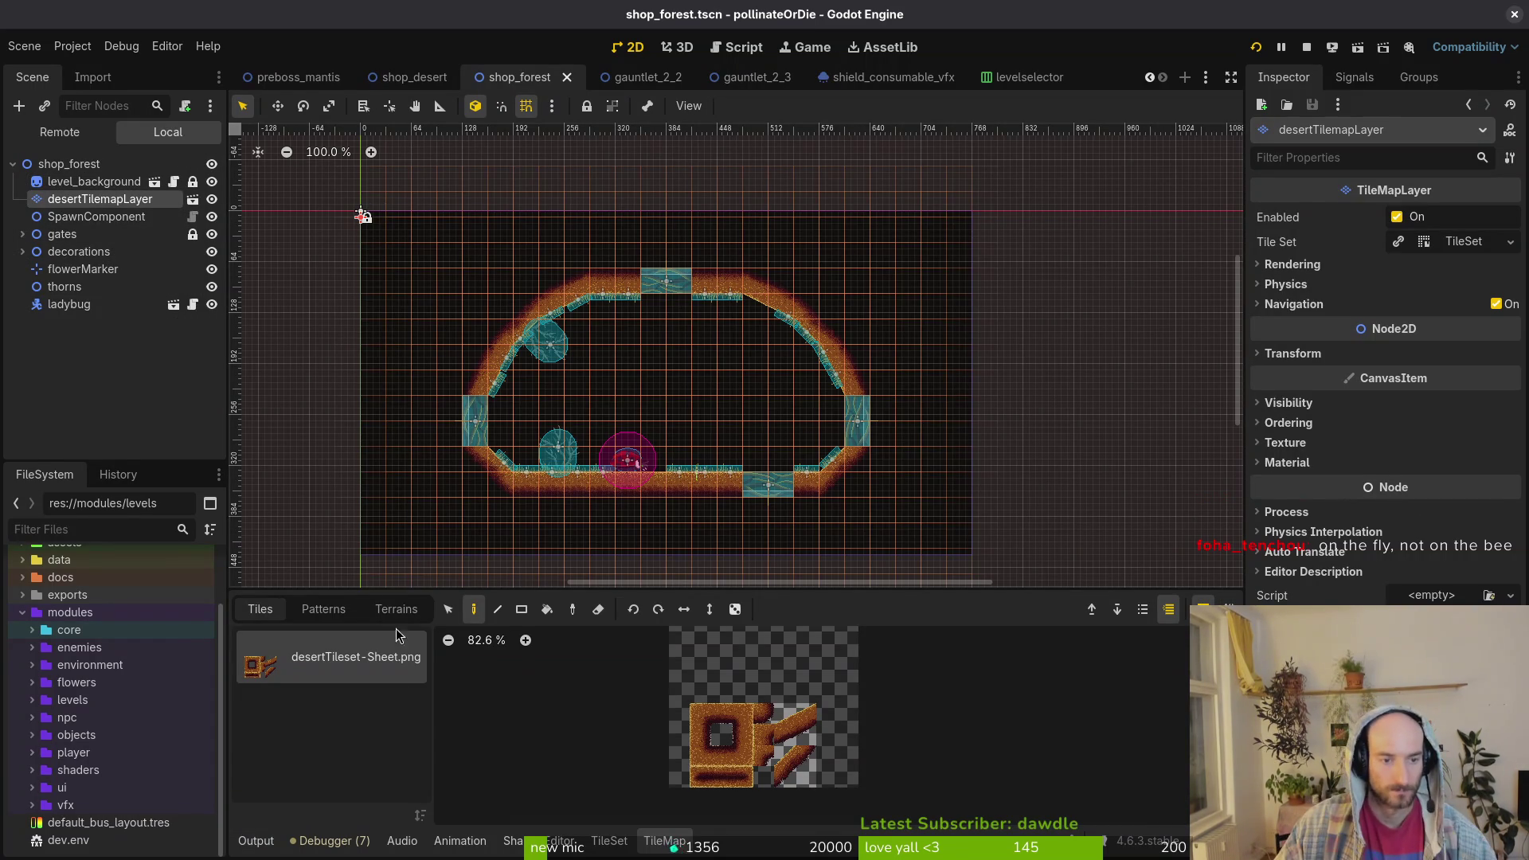
{"action": "left_click", "coordinate": [449, 610]}
{"action": "left_click_drag", "start_coordinate": [411, 235], "coordinate": [978, 508]}
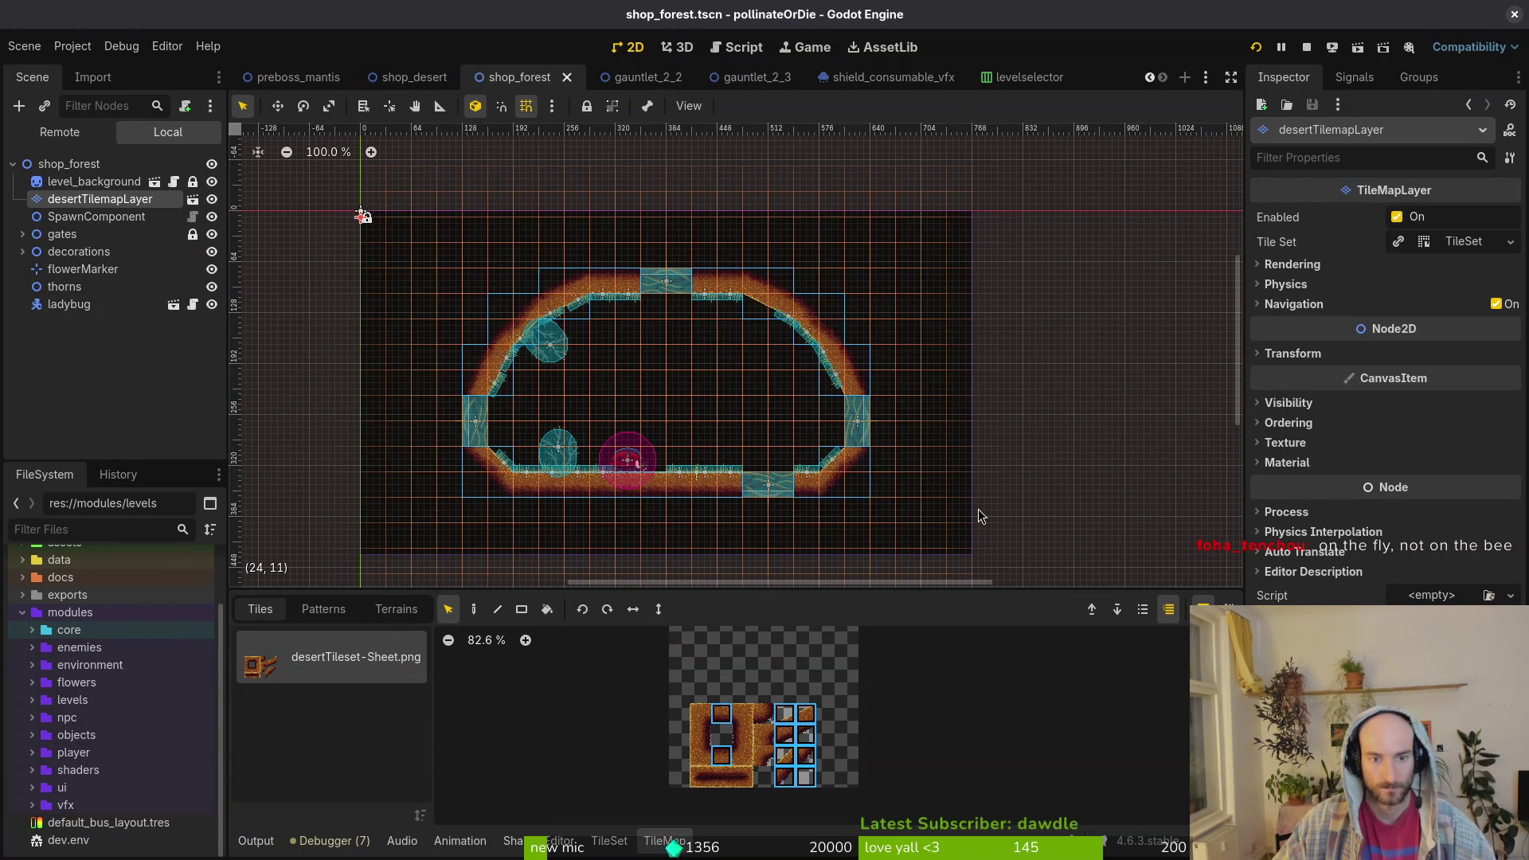
{"action": "key", "text": "Delete"}
{"action": "key", "text": "ctrl+s"}
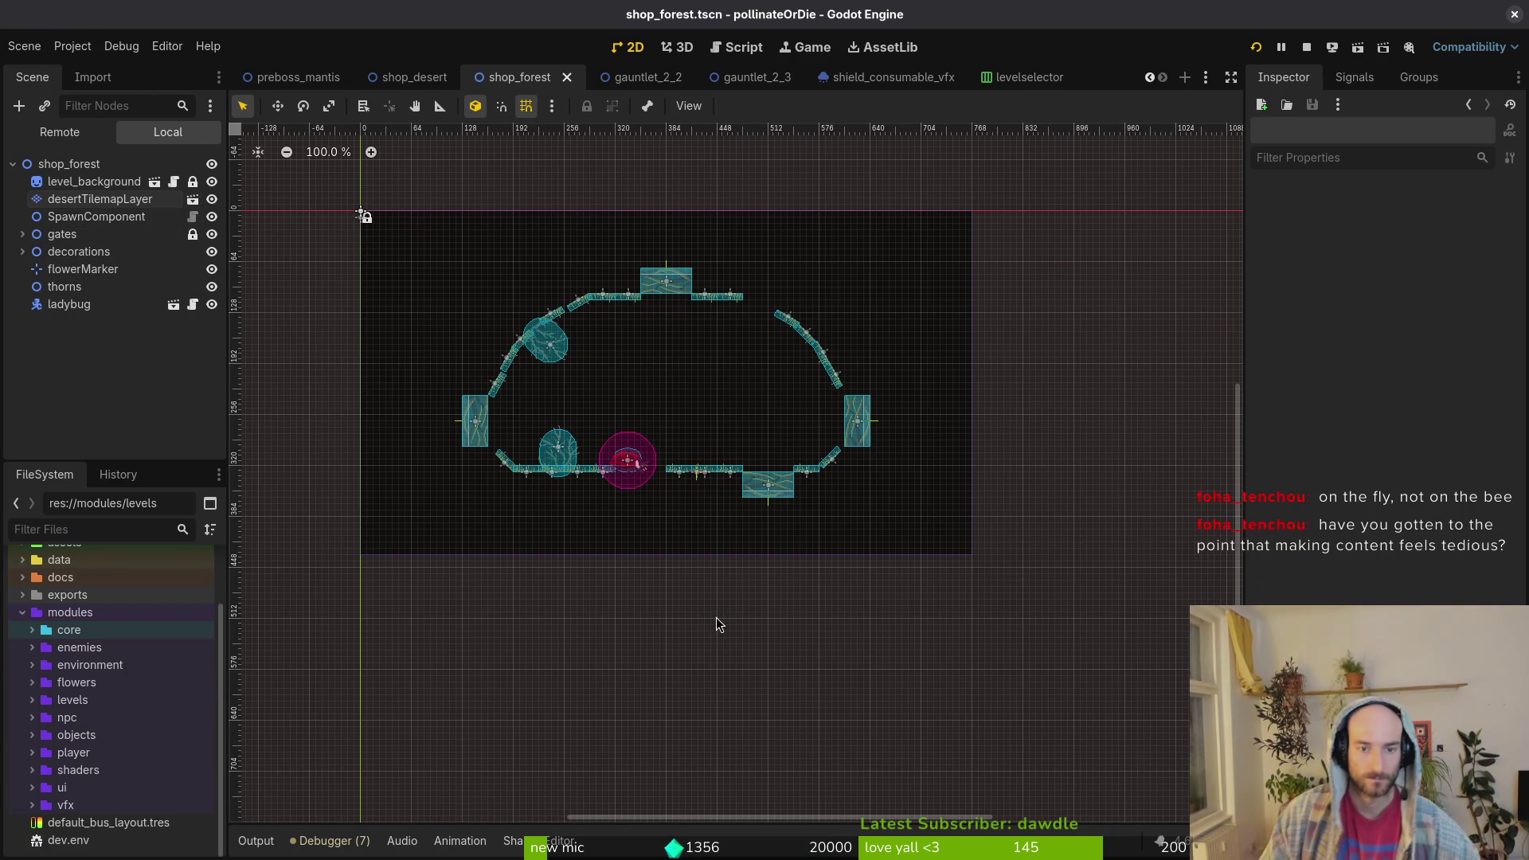
- Restore the tiles, remove them again, and delete the desertTilemapLayer node
{"action": "key", "text": "ctrl+z"}
{"action": "key", "text": "ctrl+s"}
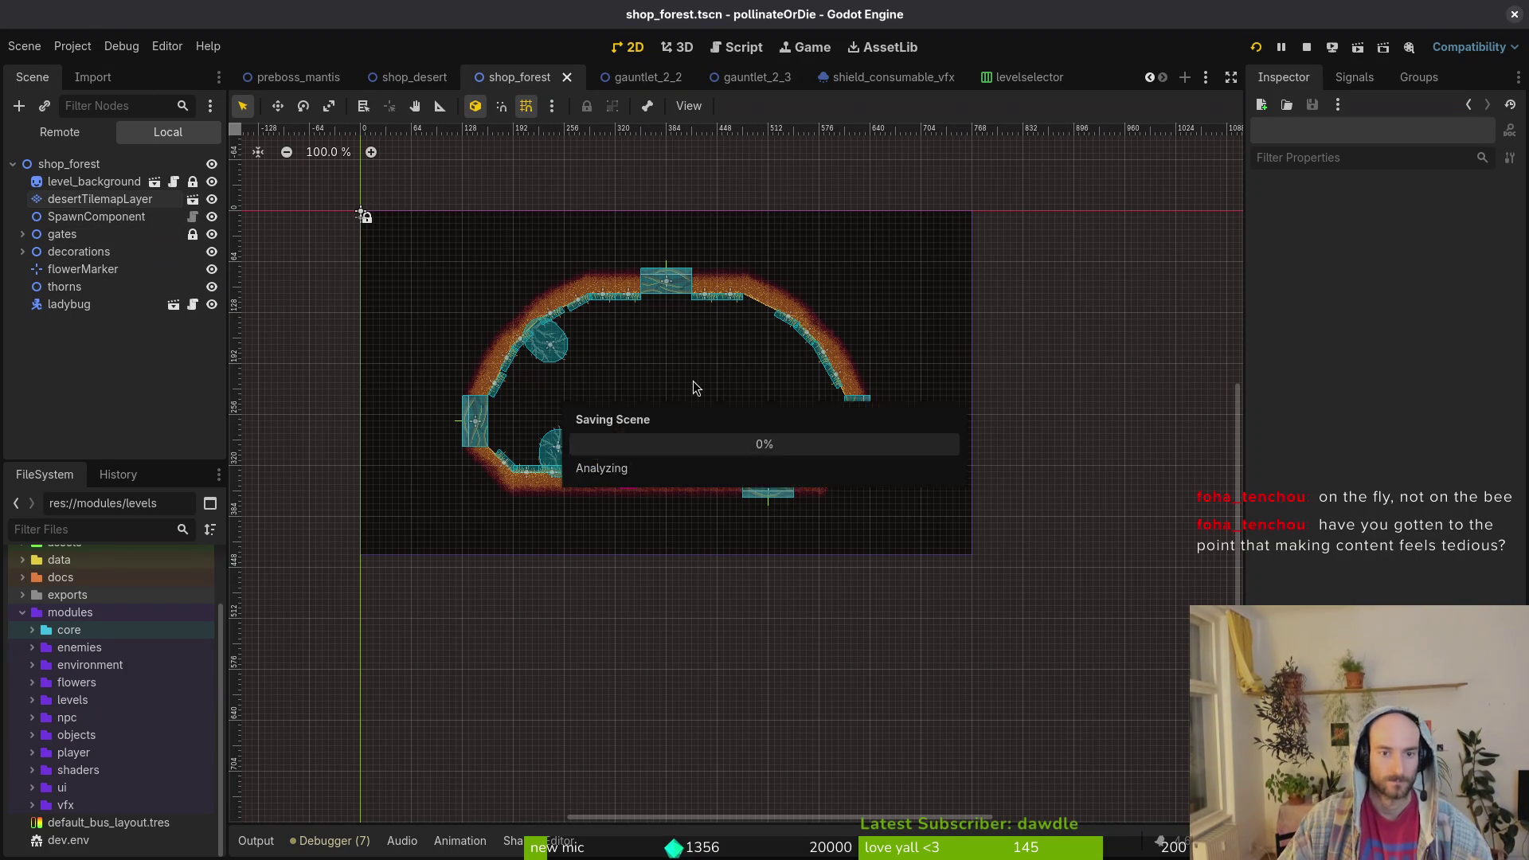
{"action": "key", "text": "ctrl+shift+z"}
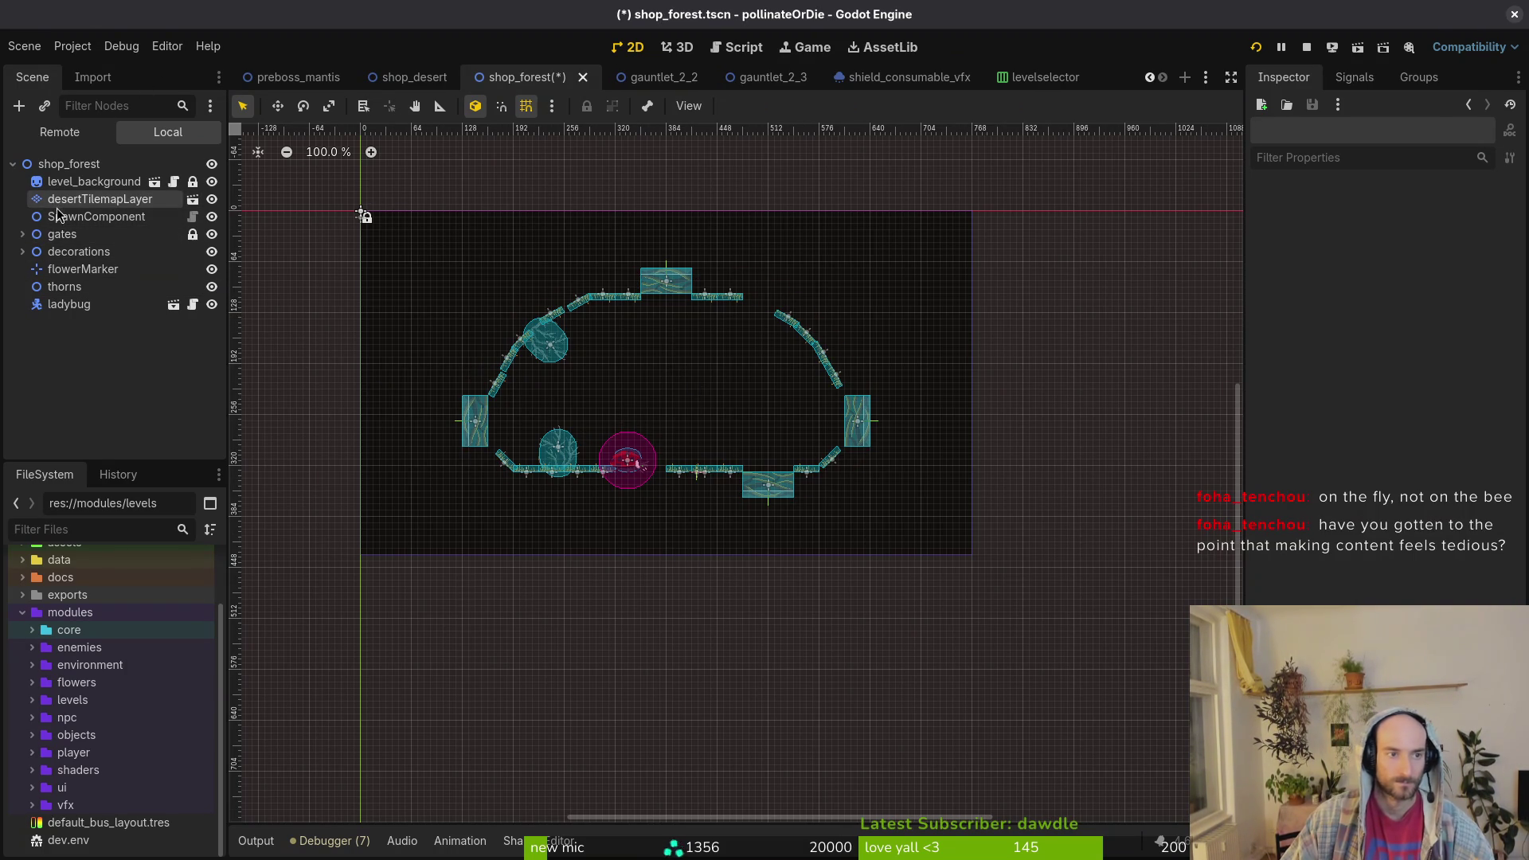
{"action": "left_click", "coordinate": [59, 205]}
{"action": "key", "text": "Delete"}
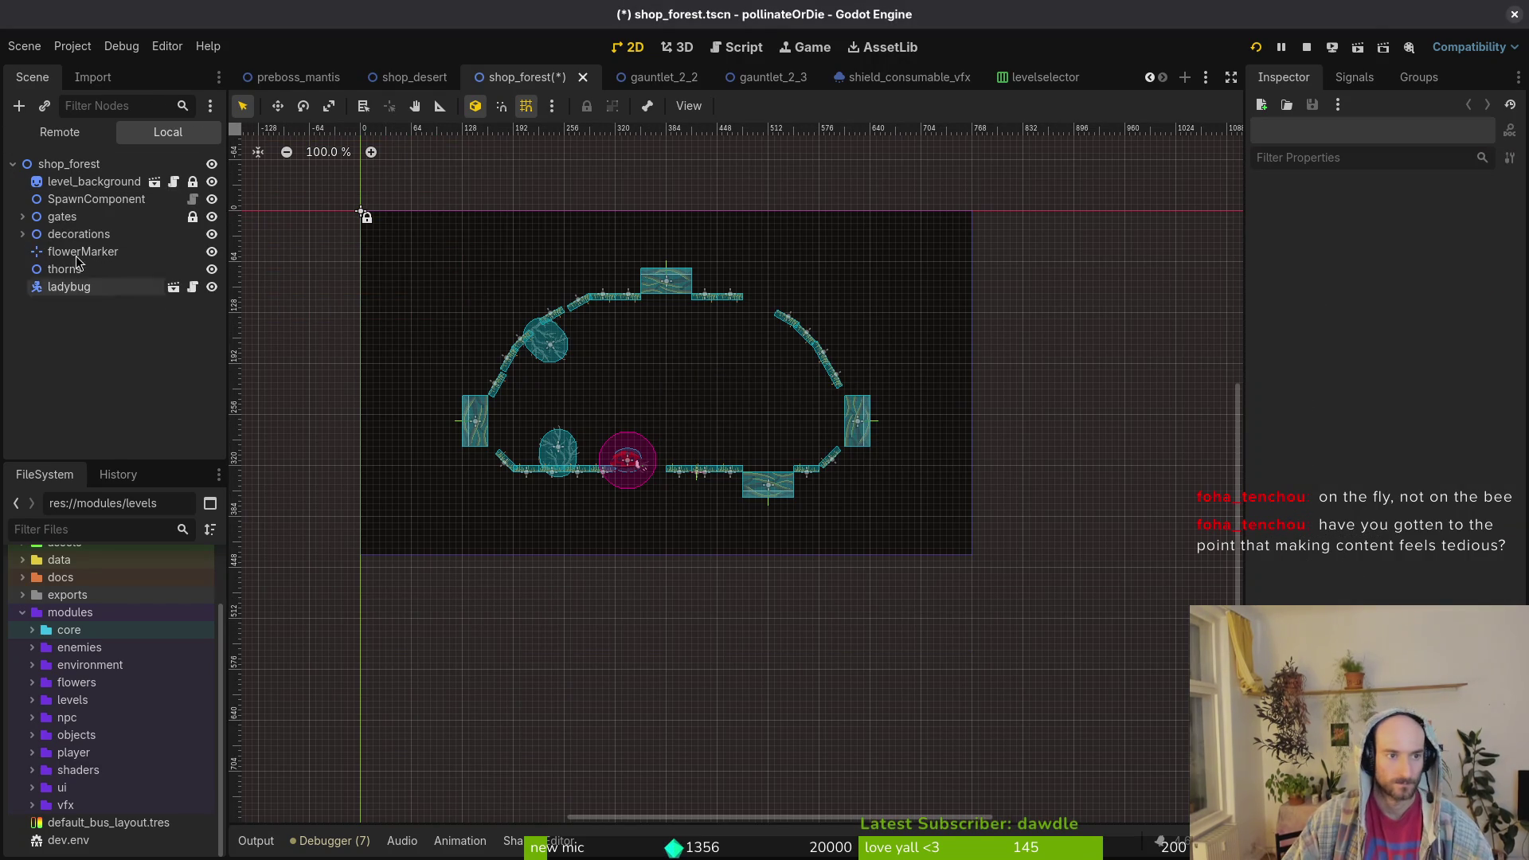
- Add the forestTileset tile layer from the environment tilesets folder to the scene
{"action": "left_click", "coordinate": [33, 665]}
{"action": "scroll", "coordinate": [79, 685], "scroll_direction": "down", "scroll_amount": 3}
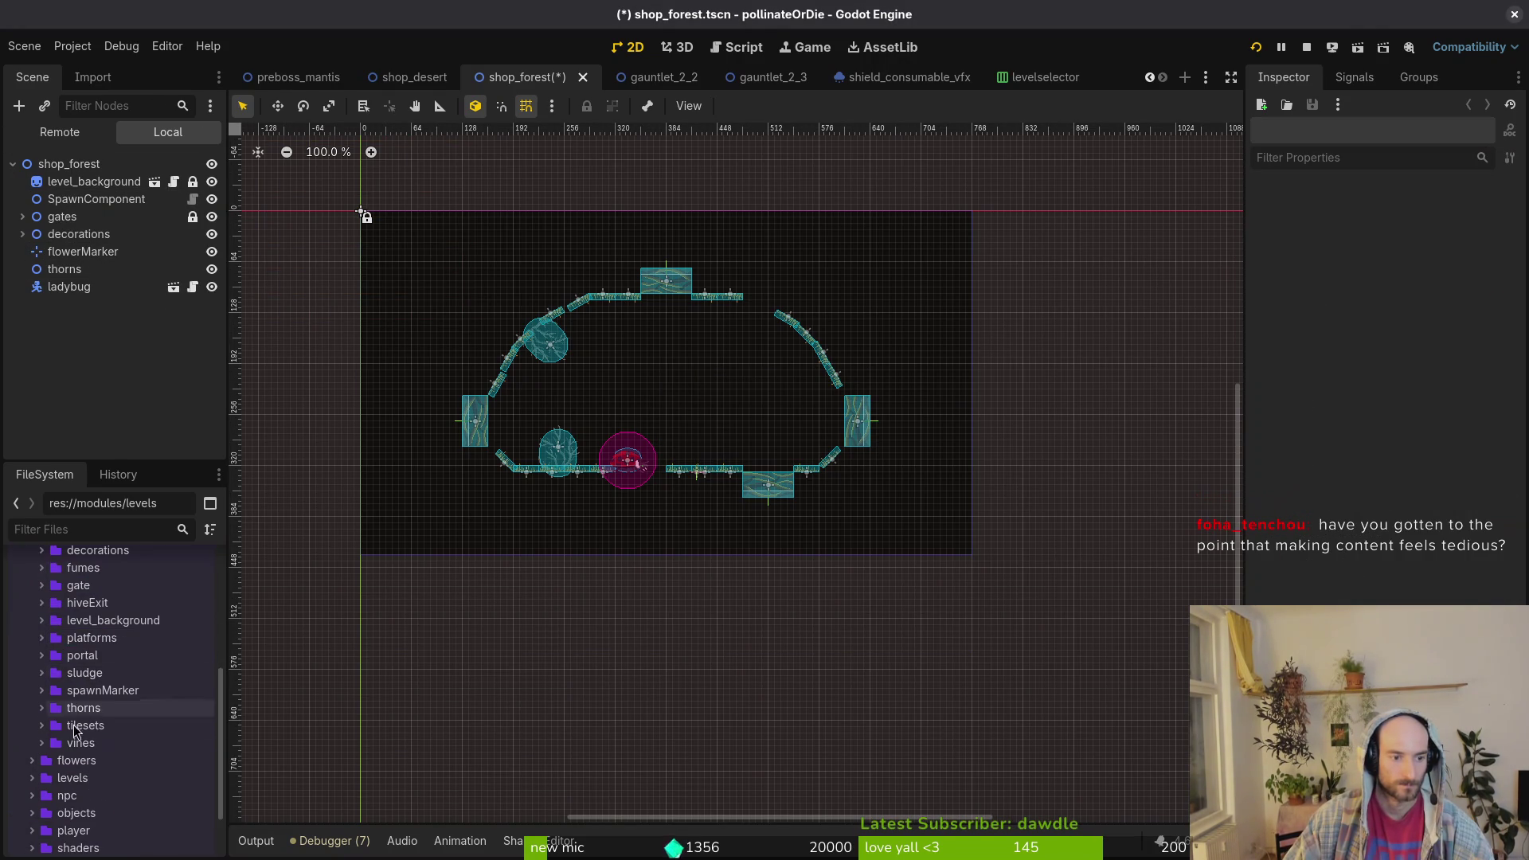
{"action": "left_click", "coordinate": [42, 725]}
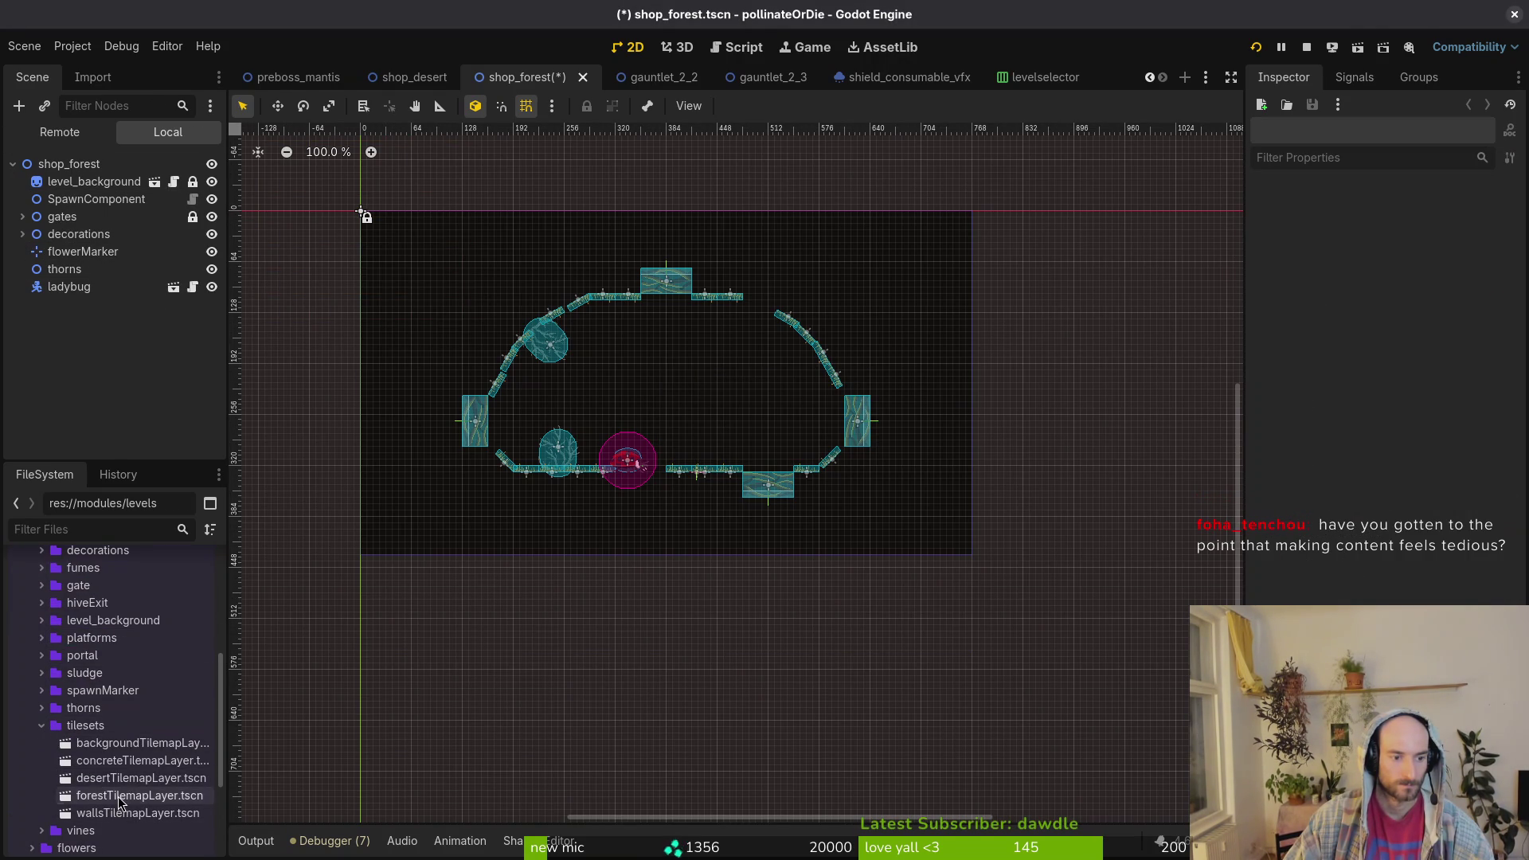
{"action": "mouse_move", "coordinate": [119, 802]}
{"action": "left_mouse_down"}
{"action": "mouse_move", "coordinate": [87, 159]}
{"action": "mouse_move", "coordinate": [104, 191]}
{"action": "left_mouse_up"}
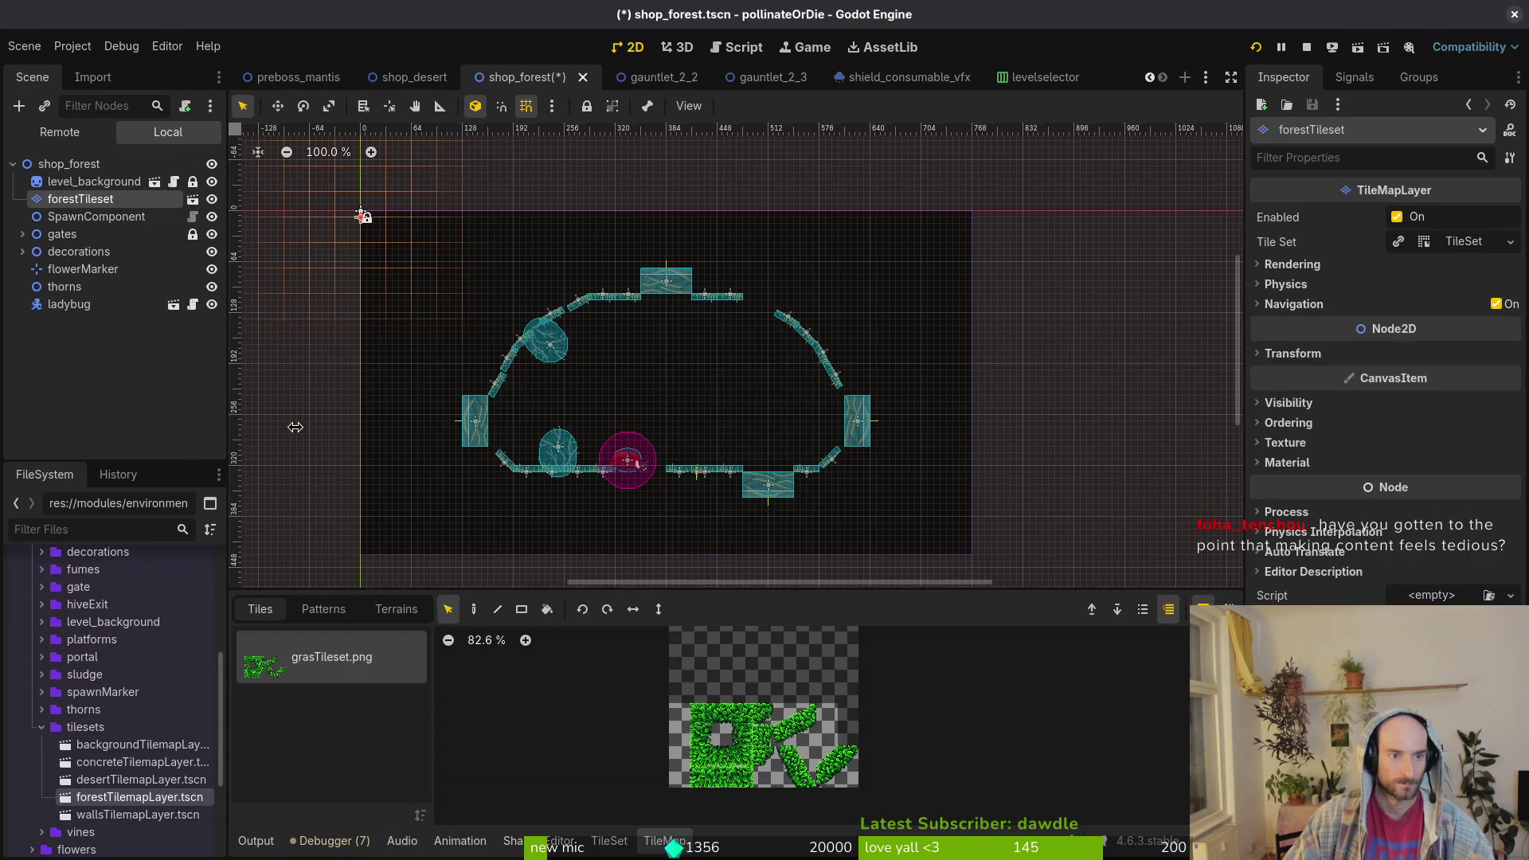
- Paint grass tiles along the bottom floor, its right end, the right slope and the bottom-left corner
{"action": "left_click", "coordinate": [723, 712]}
{"action": "scroll", "coordinate": [694, 504], "scroll_direction": "up", "scroll_amount": 4}
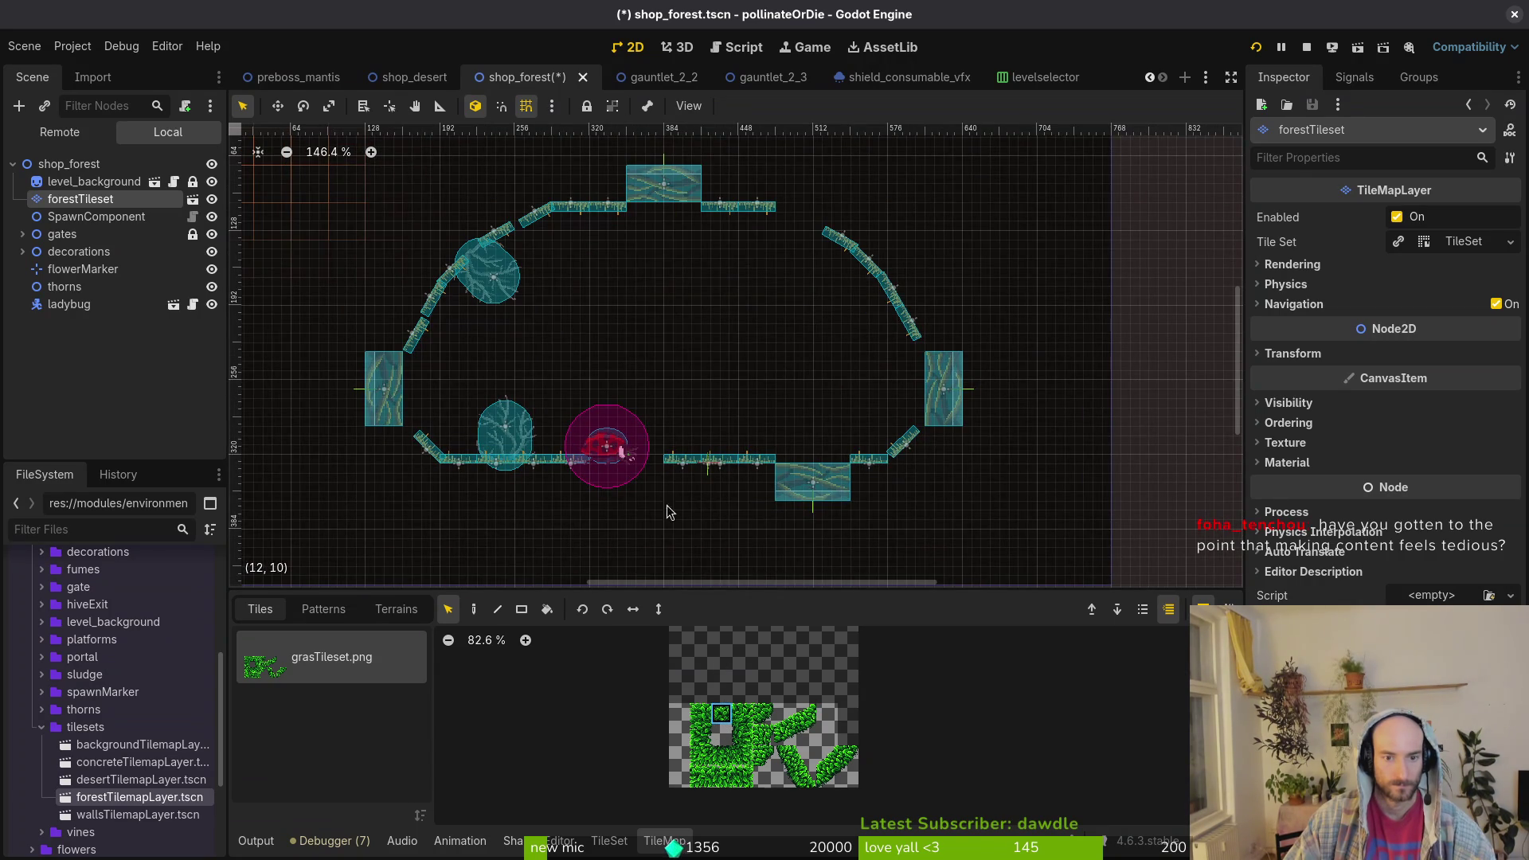
{"action": "key", "text": "d"}
{"action": "left_click_drag", "start_coordinate": [761, 493], "coordinate": [475, 486]}
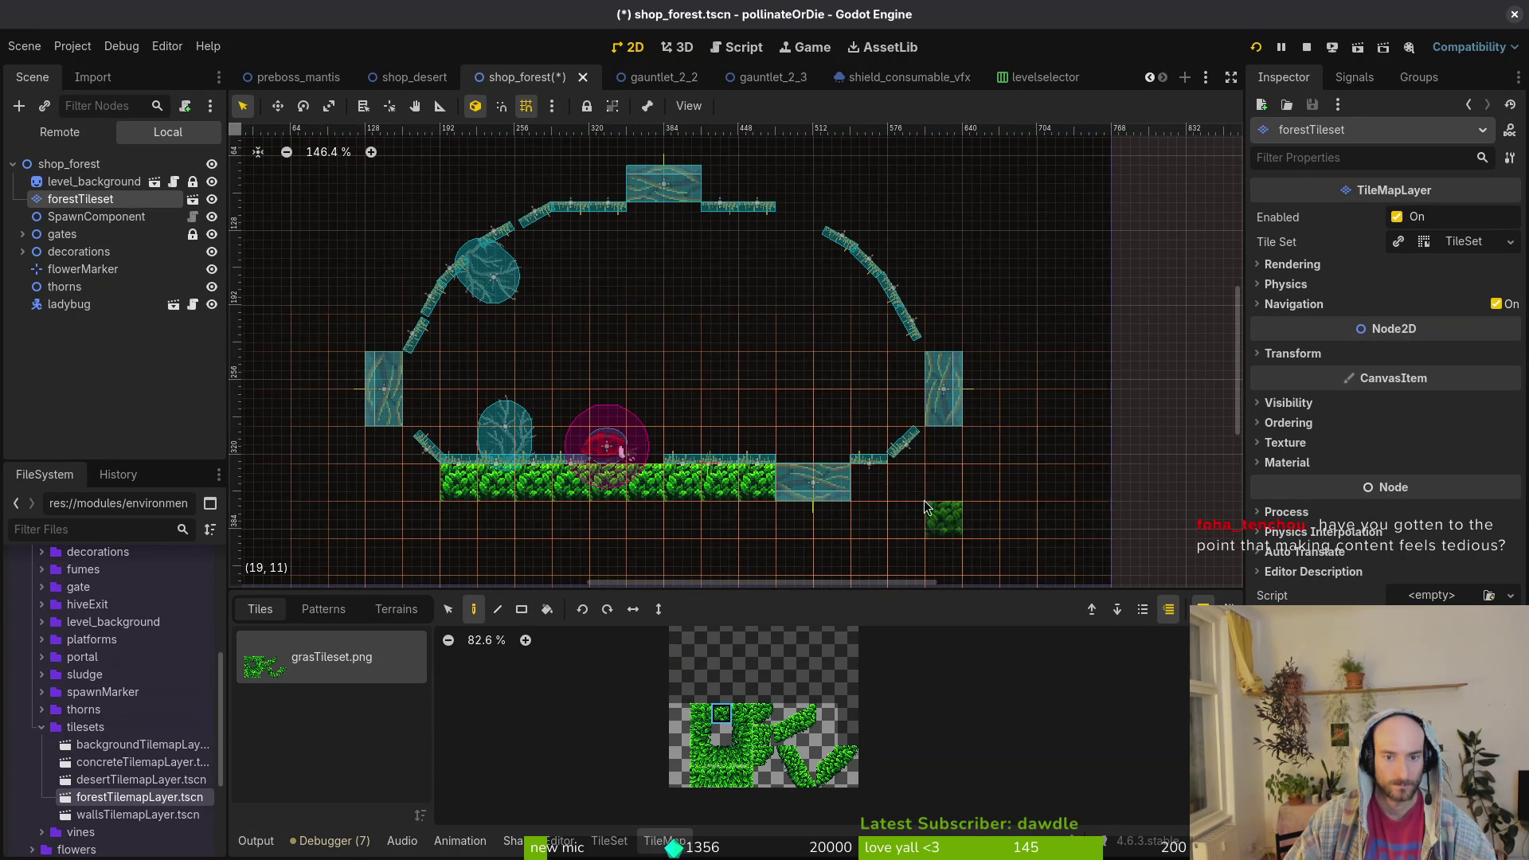
{"action": "left_click", "coordinate": [869, 483]}
{"action": "left_click_drag", "start_coordinate": [826, 755], "coordinate": [849, 778]}
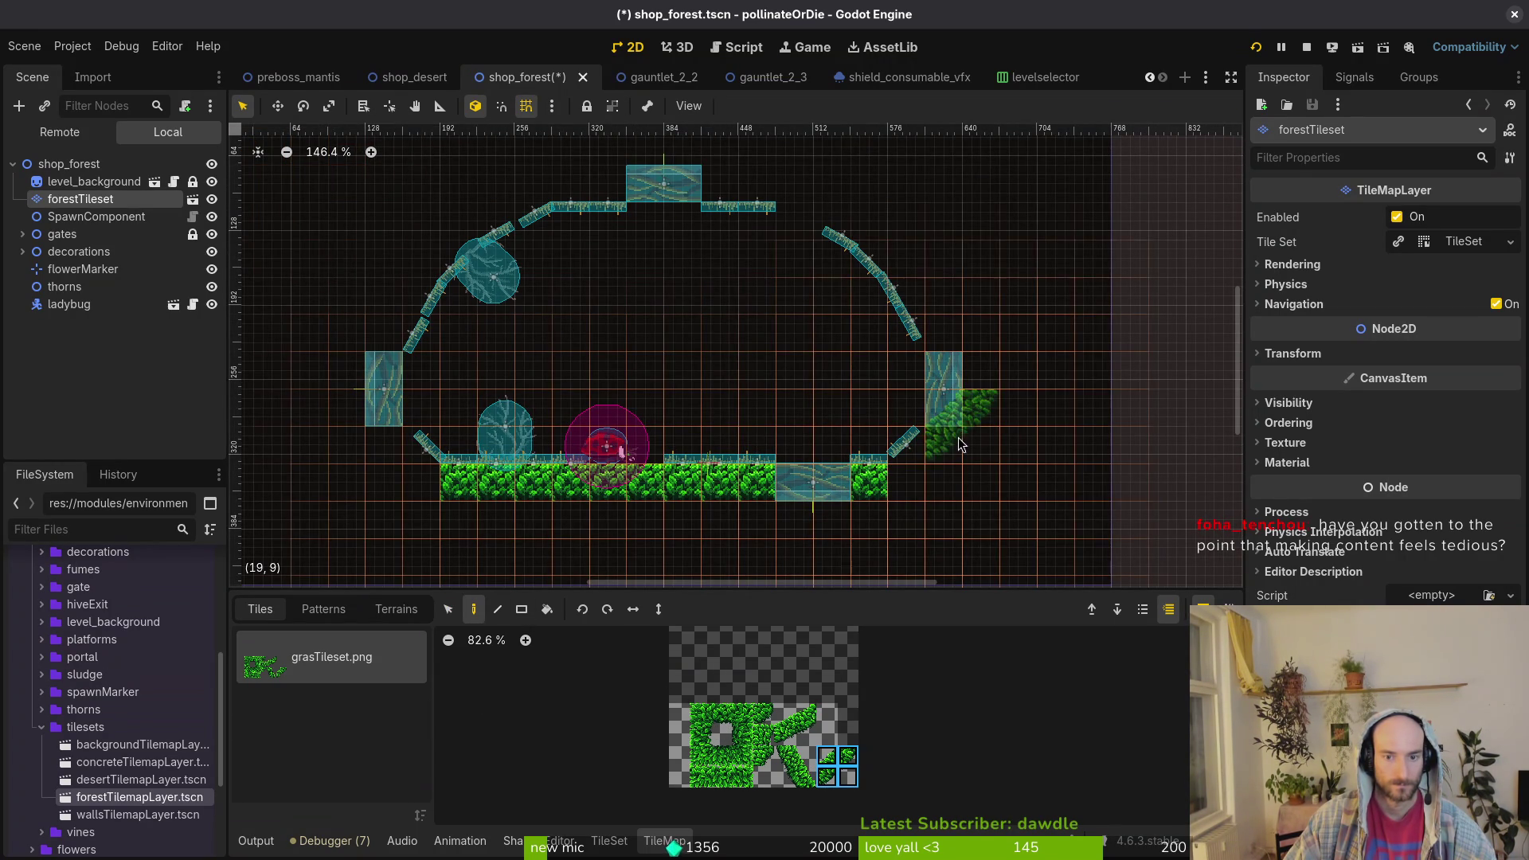
{"action": "left_click", "coordinate": [959, 494]}
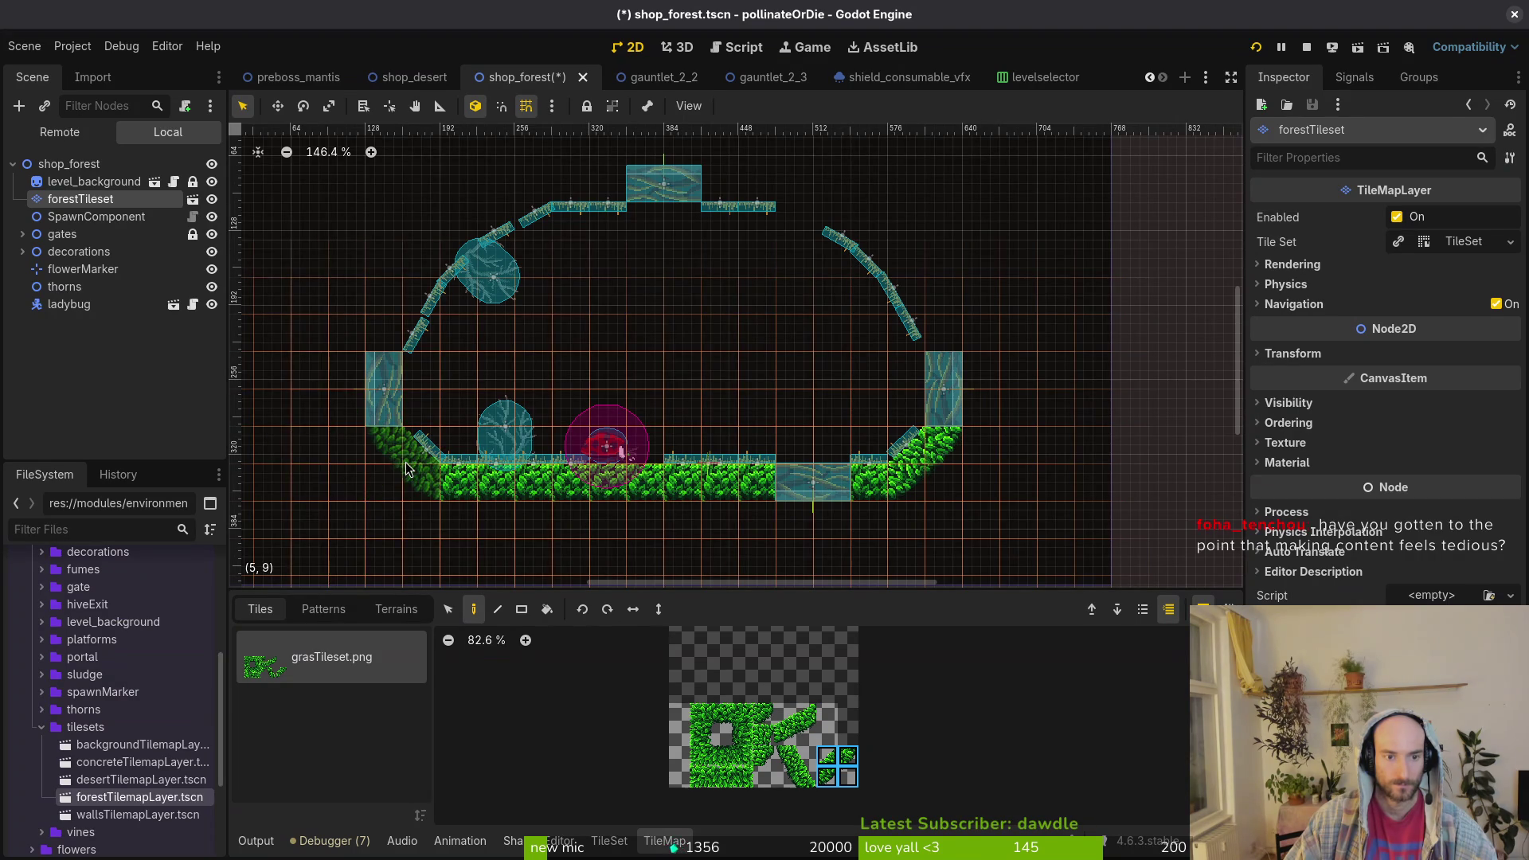
{"action": "left_click", "coordinate": [402, 465]}
- Paint grass along the upper-left, upper-right and right walls and the top corners
{"action": "left_click", "coordinate": [431, 252]}
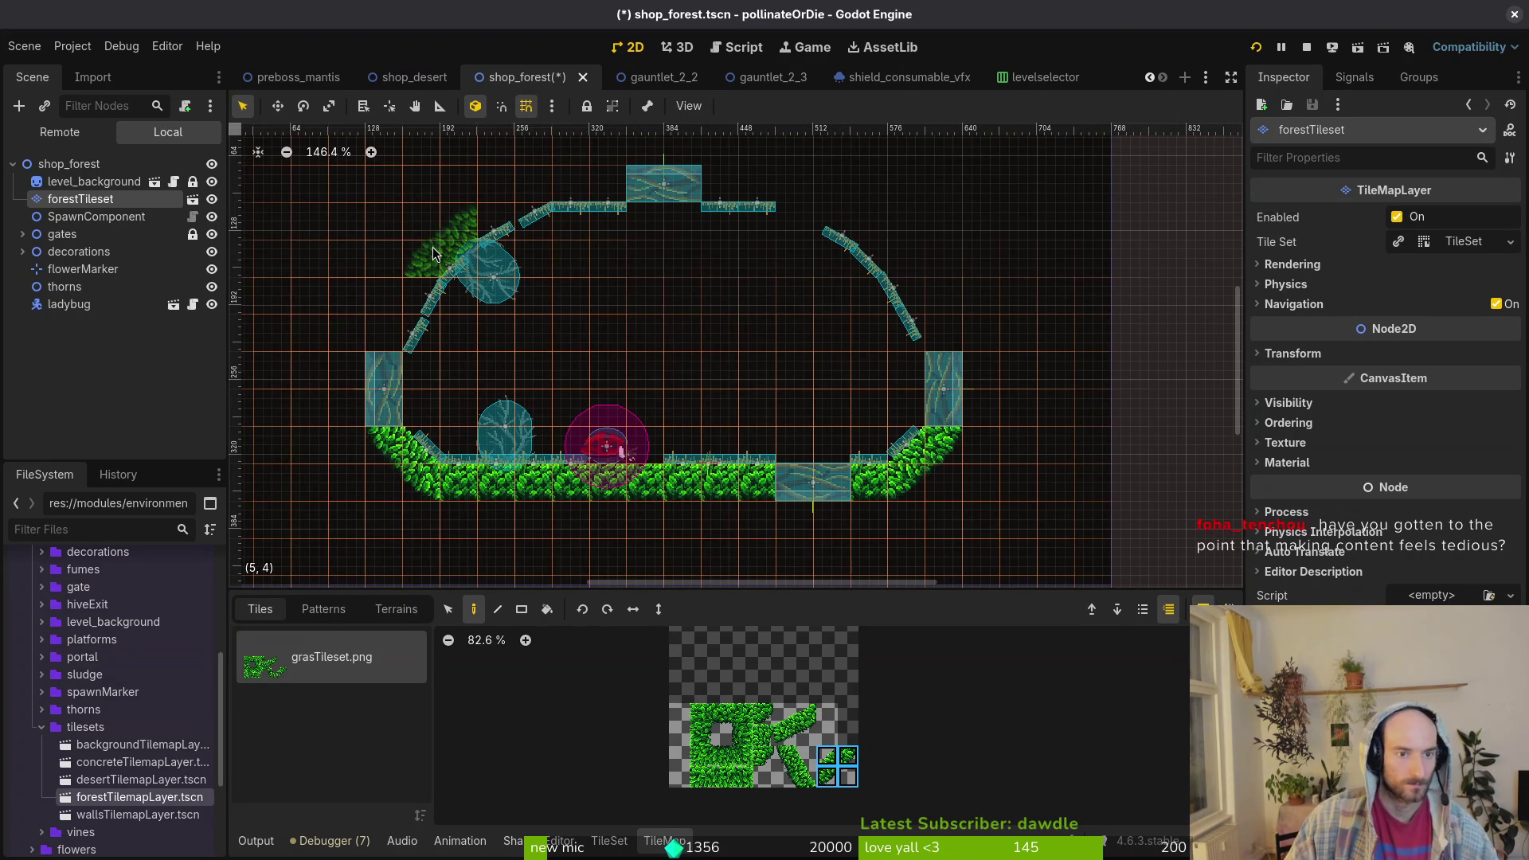
{"action": "left_click", "coordinate": [897, 252]}
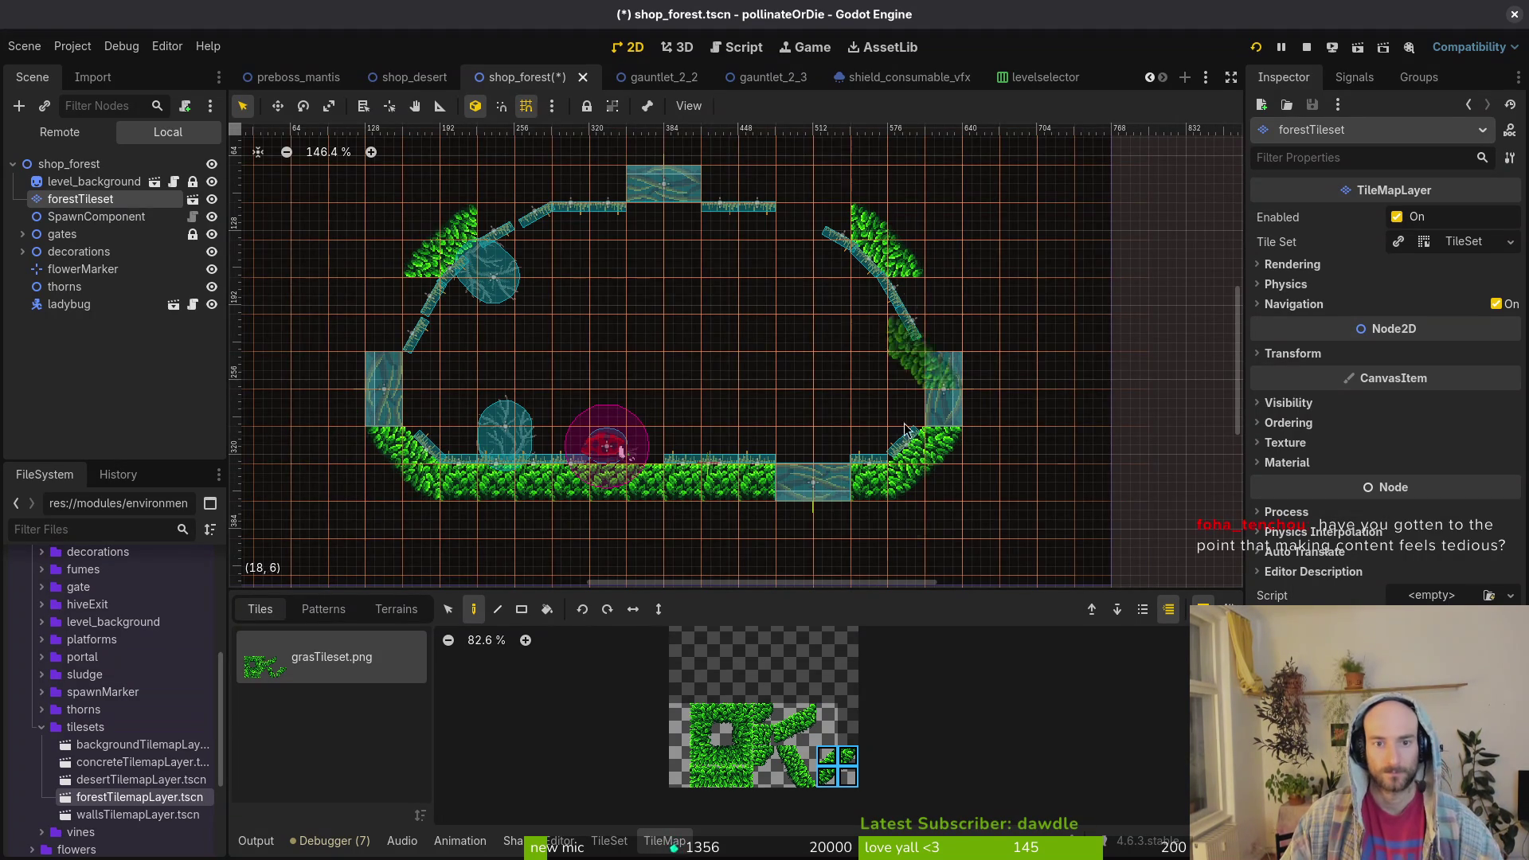
{"action": "left_click", "coordinate": [791, 723]}
{"action": "left_click_drag", "start_coordinate": [790, 723], "coordinate": [808, 736]}
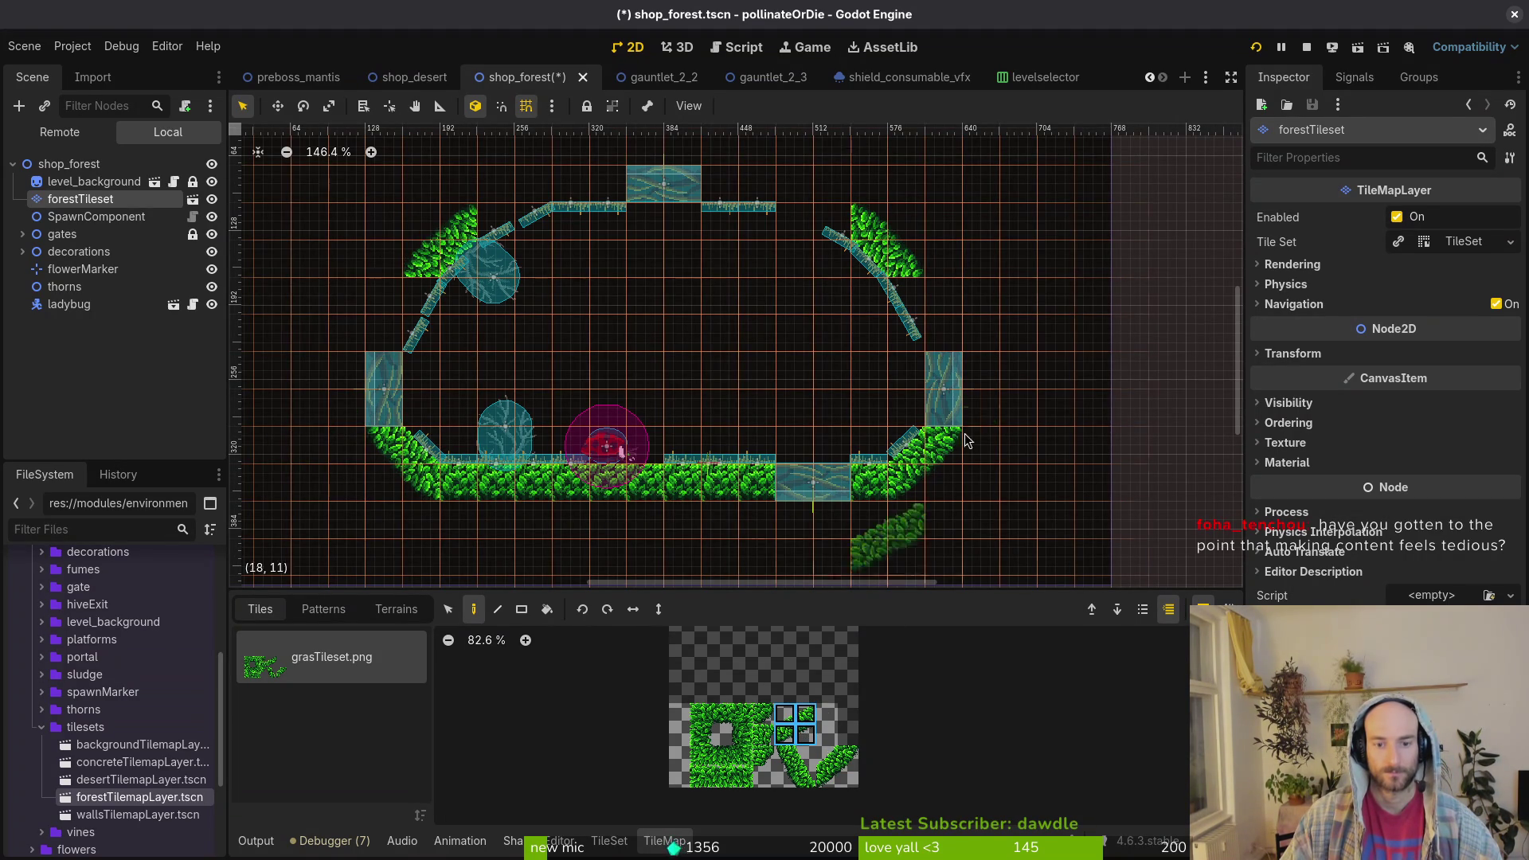
{"action": "left_click", "coordinate": [938, 327]}
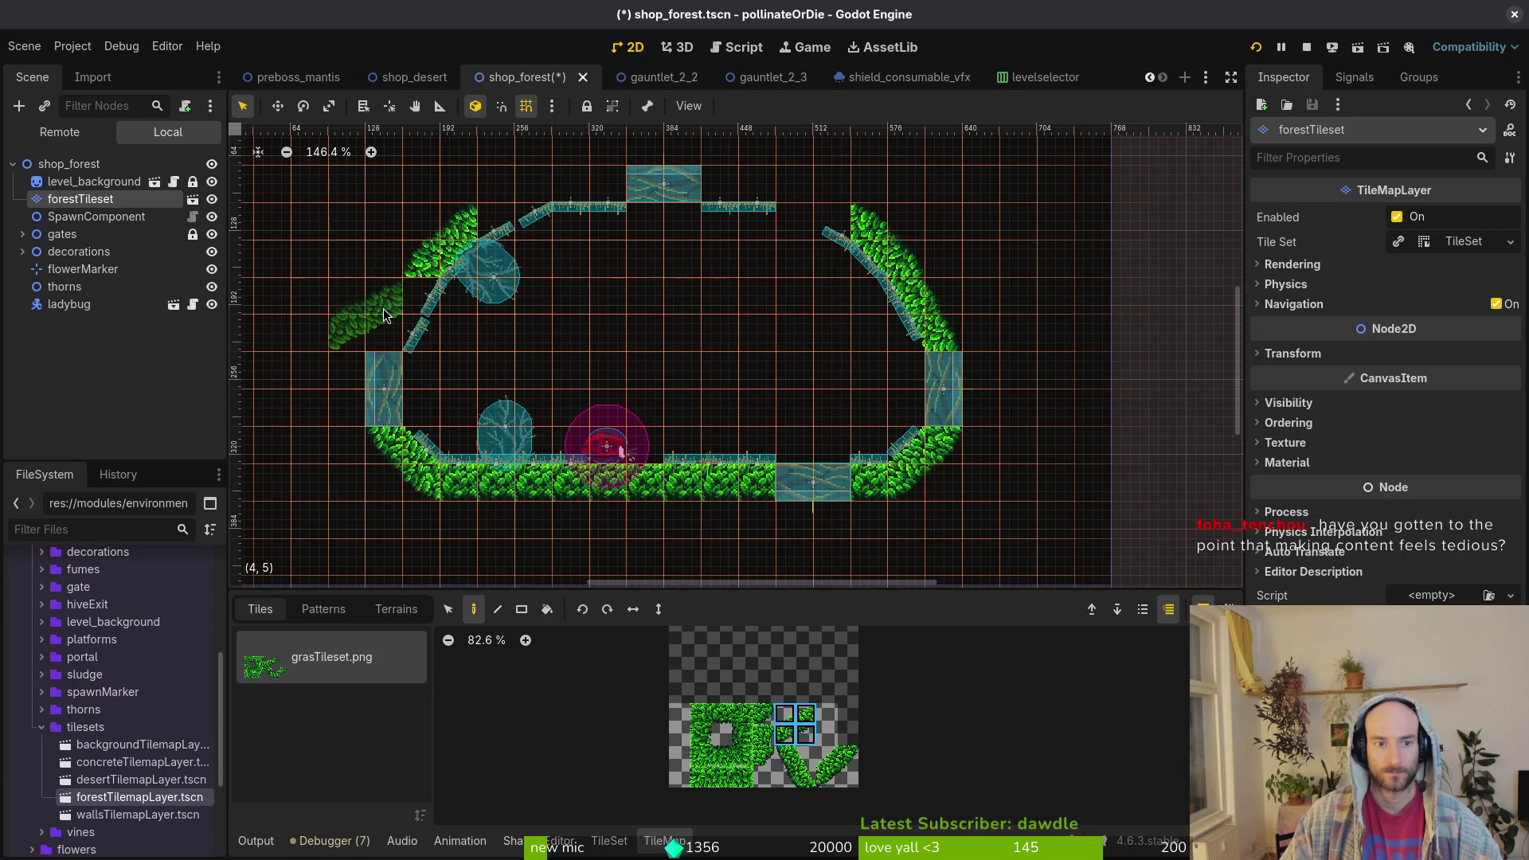
{"action": "left_click", "coordinate": [529, 205]}
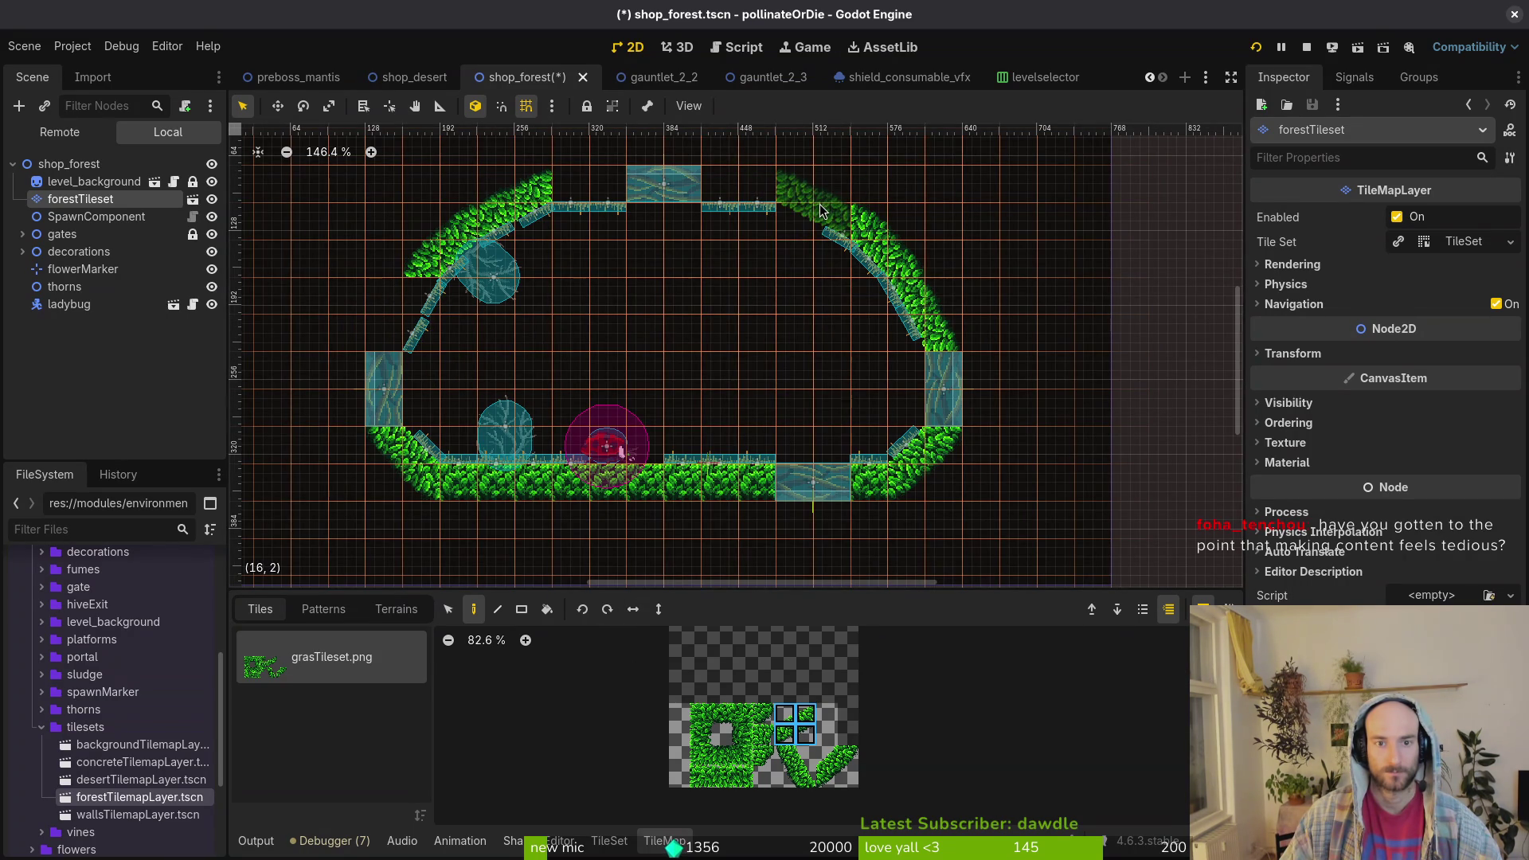
{"action": "left_click", "coordinate": [821, 207]}
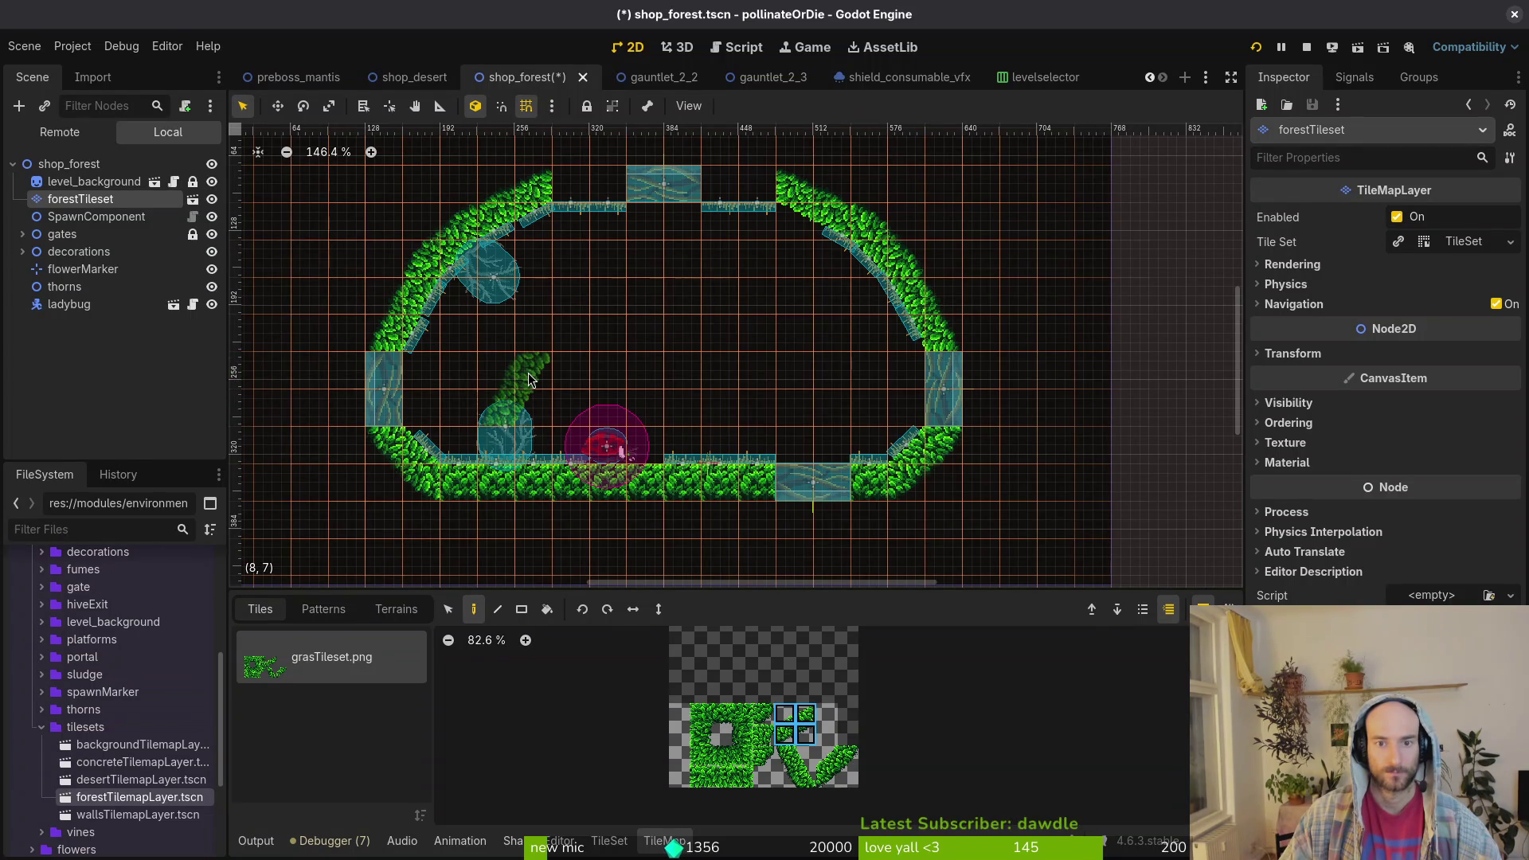
- Fill the top-wall gaps with a single grass tile and stop painting
{"action": "left_click", "coordinate": [720, 755]}
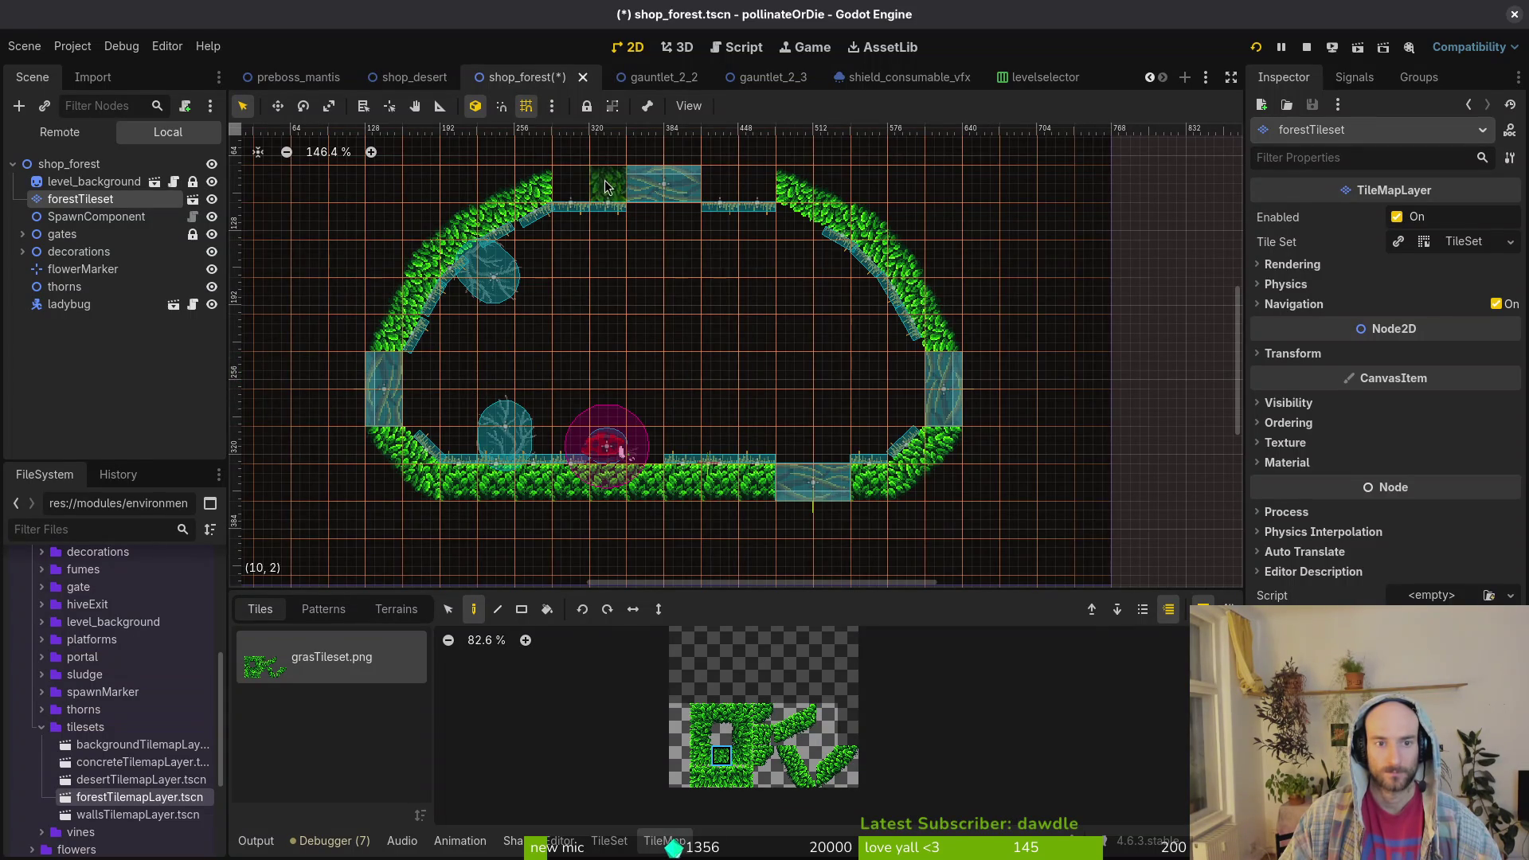
{"action": "mouse_move", "coordinate": [605, 185]}
{"action": "left_mouse_down"}
{"action": "mouse_move", "coordinate": [586, 184]}
{"action": "mouse_move", "coordinate": [760, 183]}
{"action": "left_mouse_up"}
{"action": "key", "text": "Escape"}
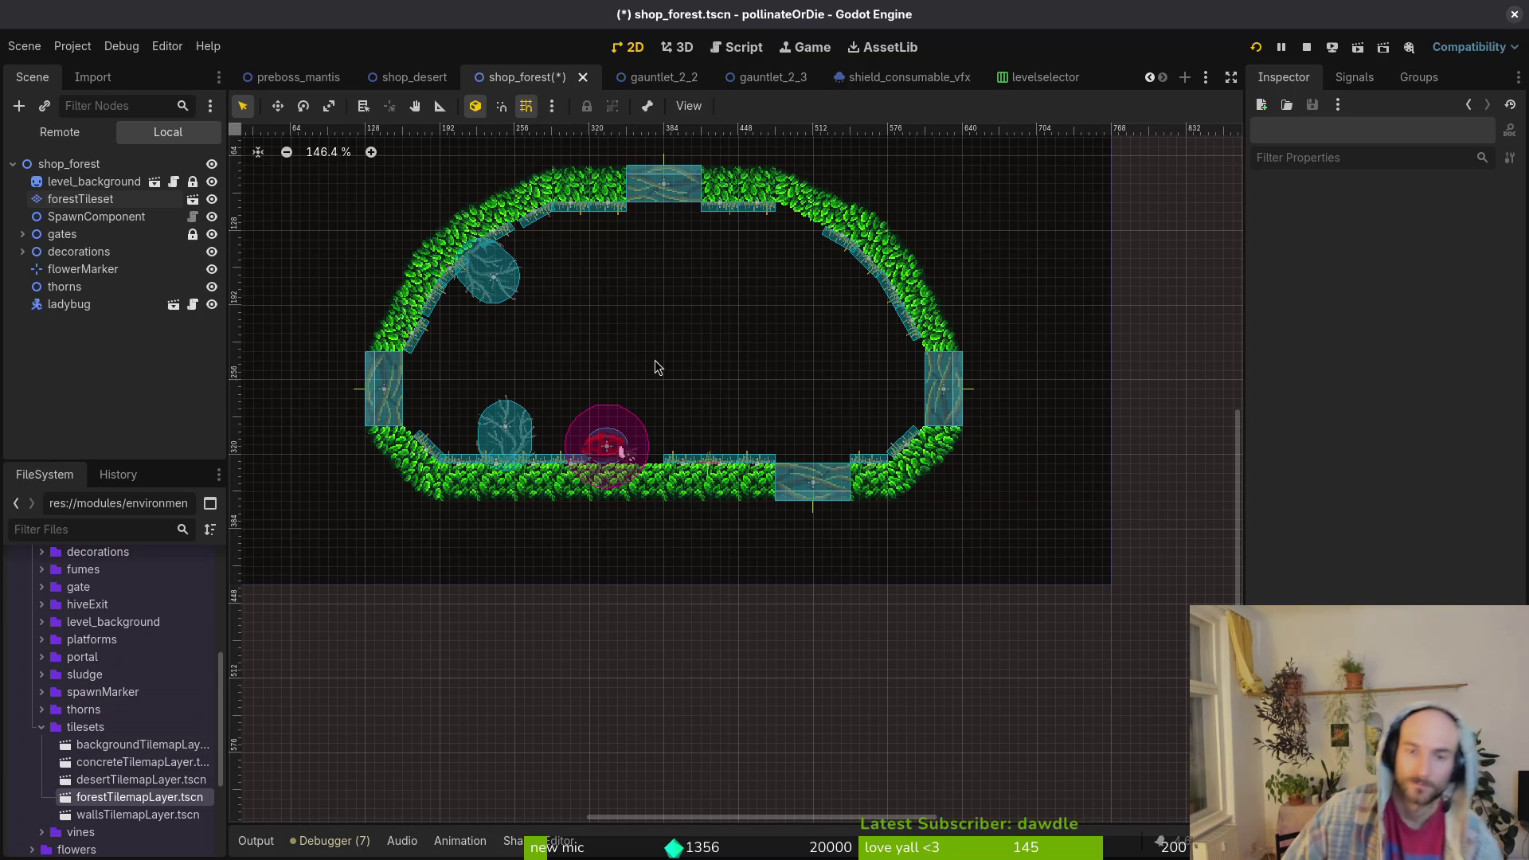
{"action": "scroll", "coordinate": [790, 358], "scroll_direction": "down", "scroll_amount": 2}
- Save shop_forest.tscn with Ctrl+S
{"action": "scroll", "coordinate": [662, 365], "scroll_direction": "up", "scroll_amount": 2}
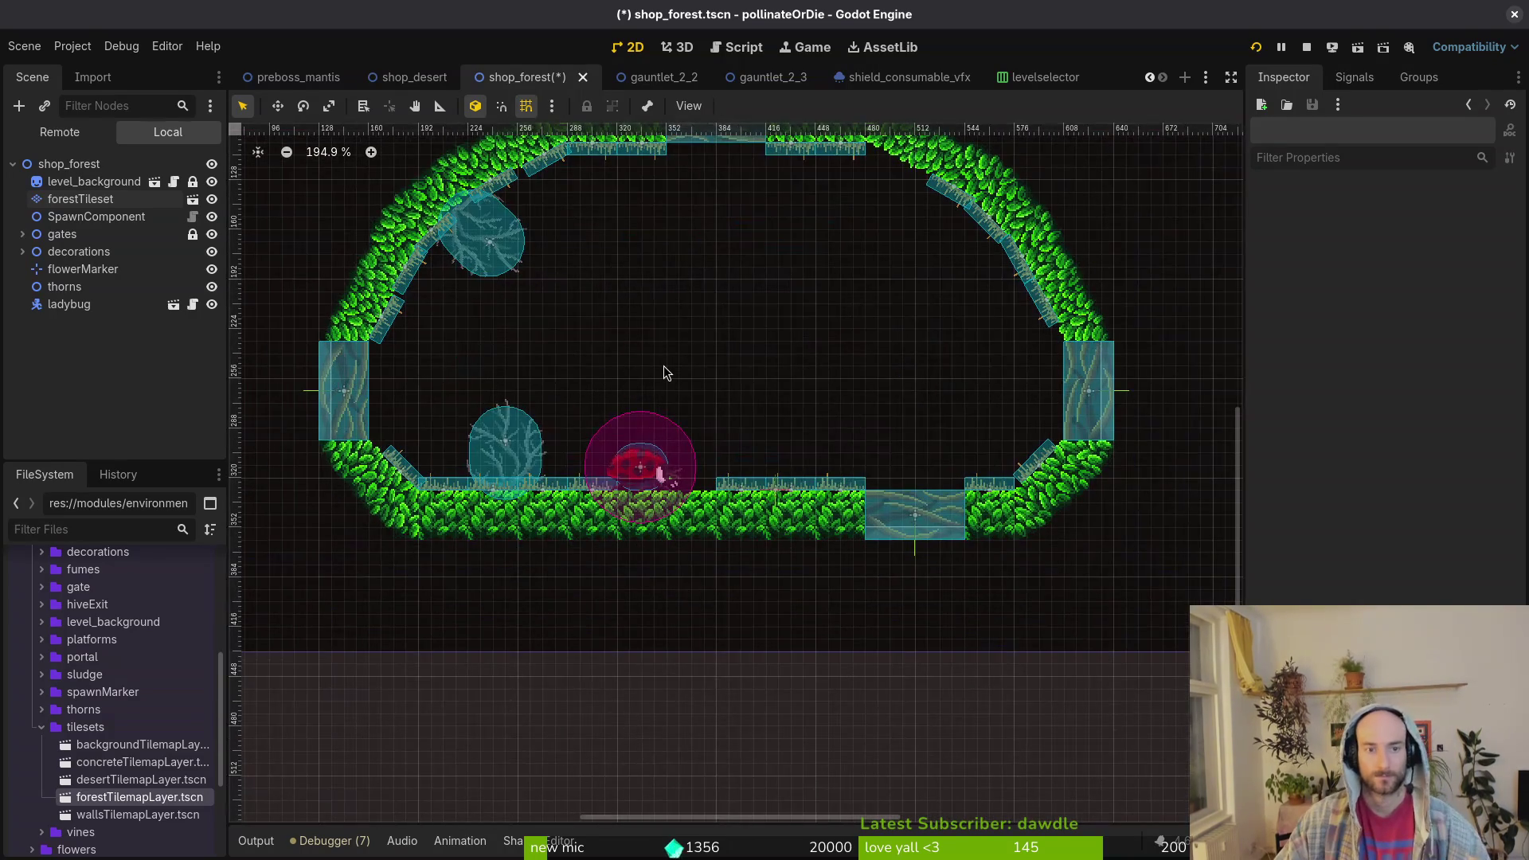
{"action": "key", "text": "ctrl+s"}
{"action": "scroll", "coordinate": [663, 366], "scroll_direction": "down", "scroll_amount": 1}
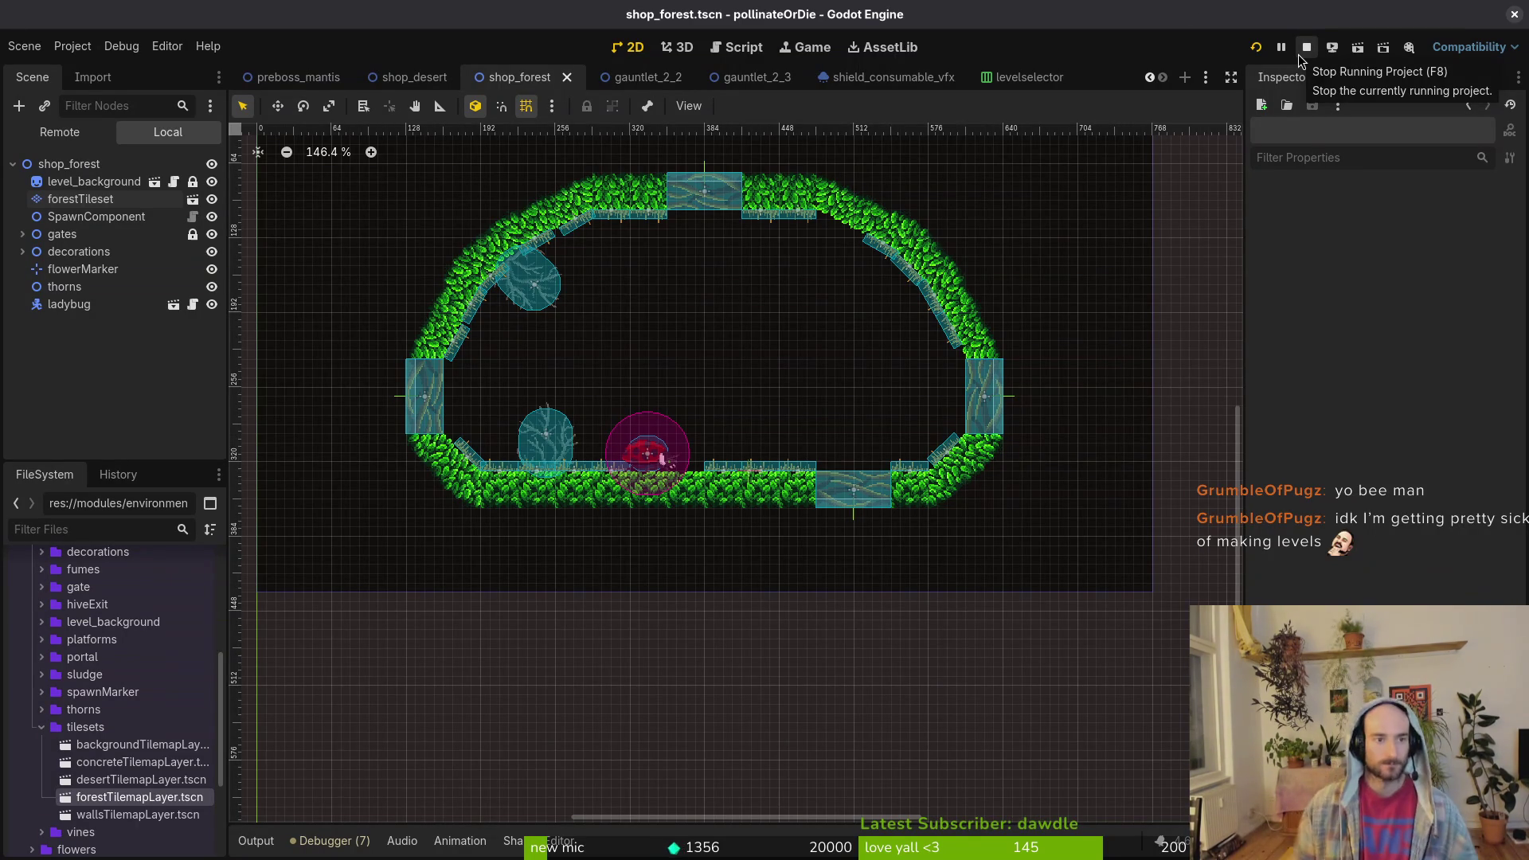
- Attach the existing res://modules/levels/shop.gd script to the shop_forest root node
{"action": "right_click", "coordinate": [160, 163]}
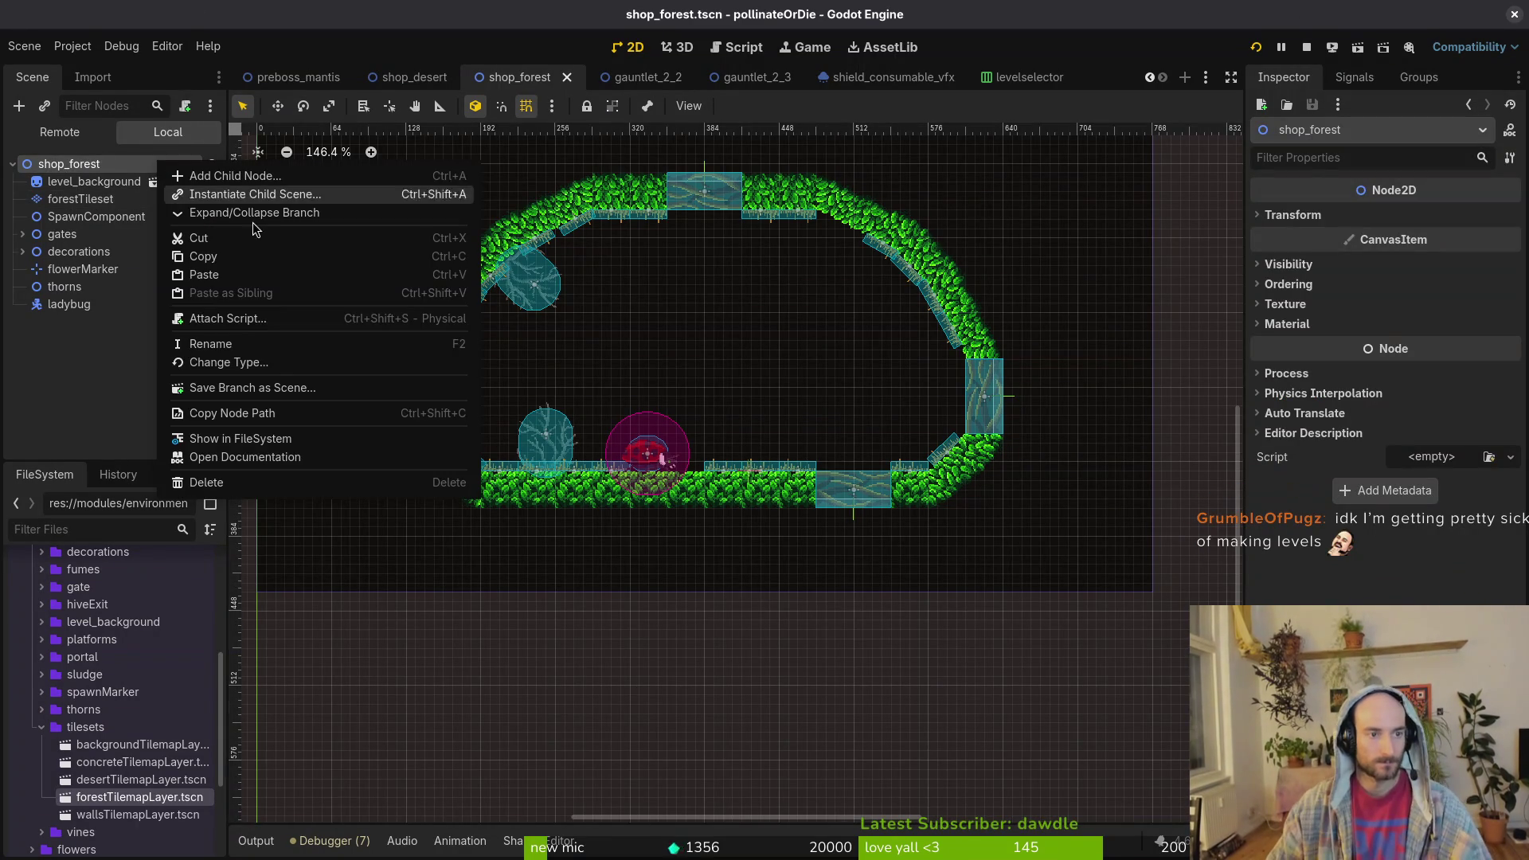
{"action": "left_click", "coordinate": [261, 316]}
{"action": "left_click", "coordinate": [936, 409]}
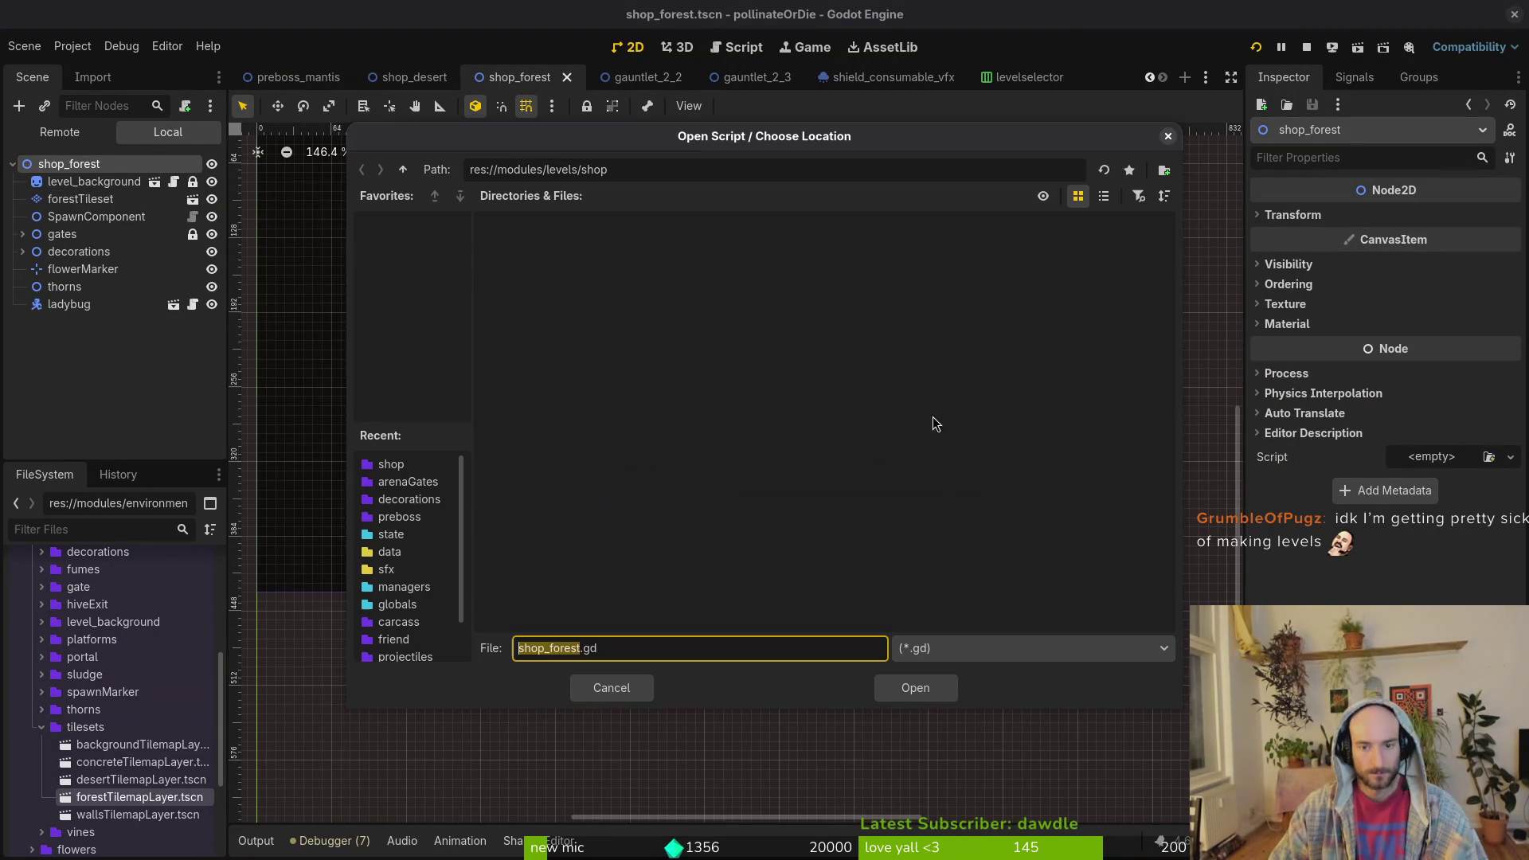
{"action": "left_click", "coordinate": [409, 173]}
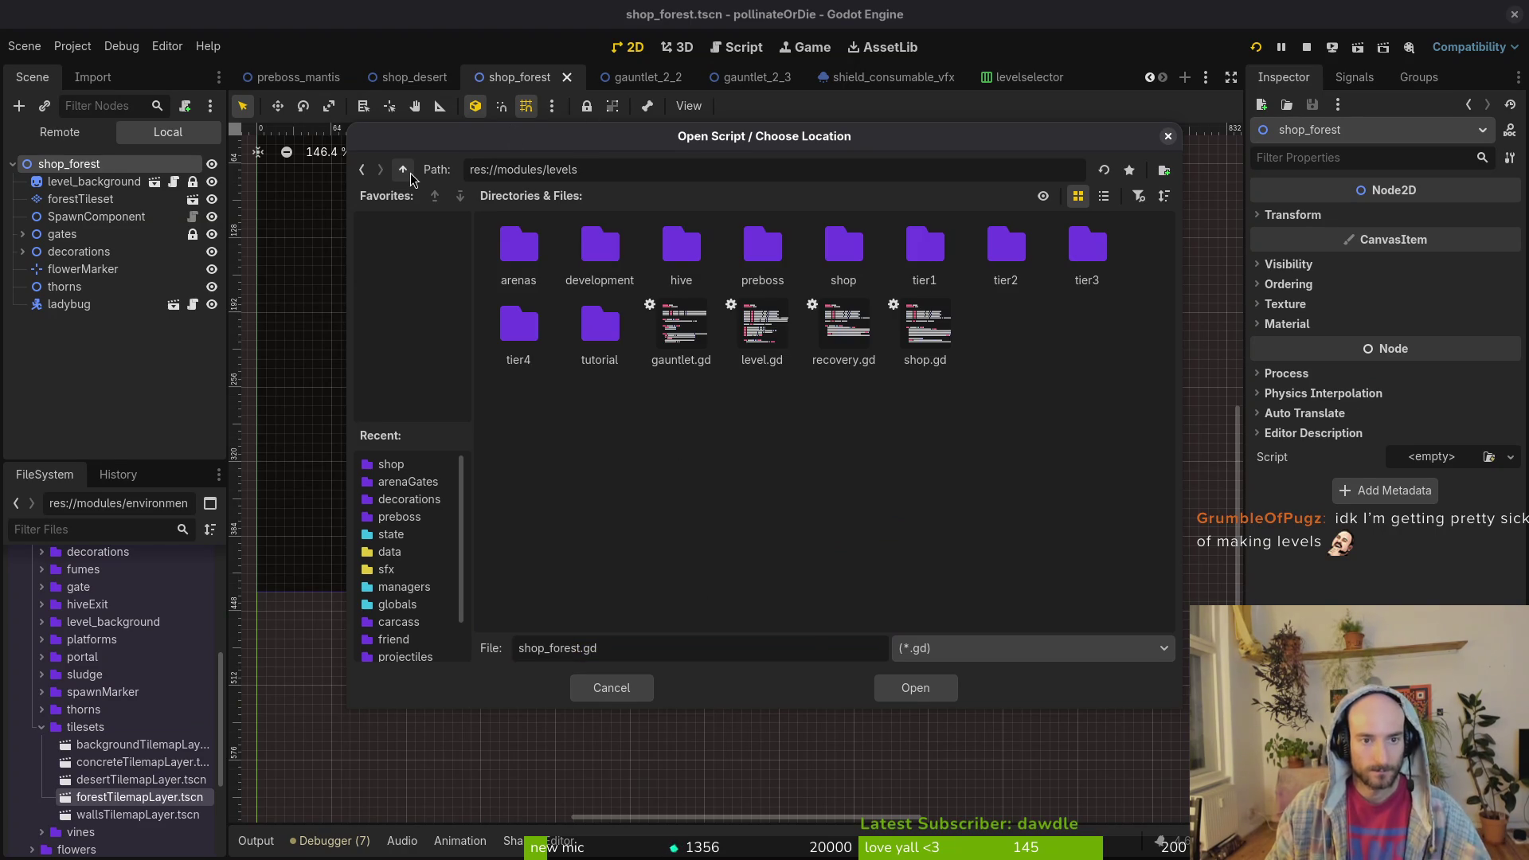
{"action": "left_click", "coordinate": [920, 688]}
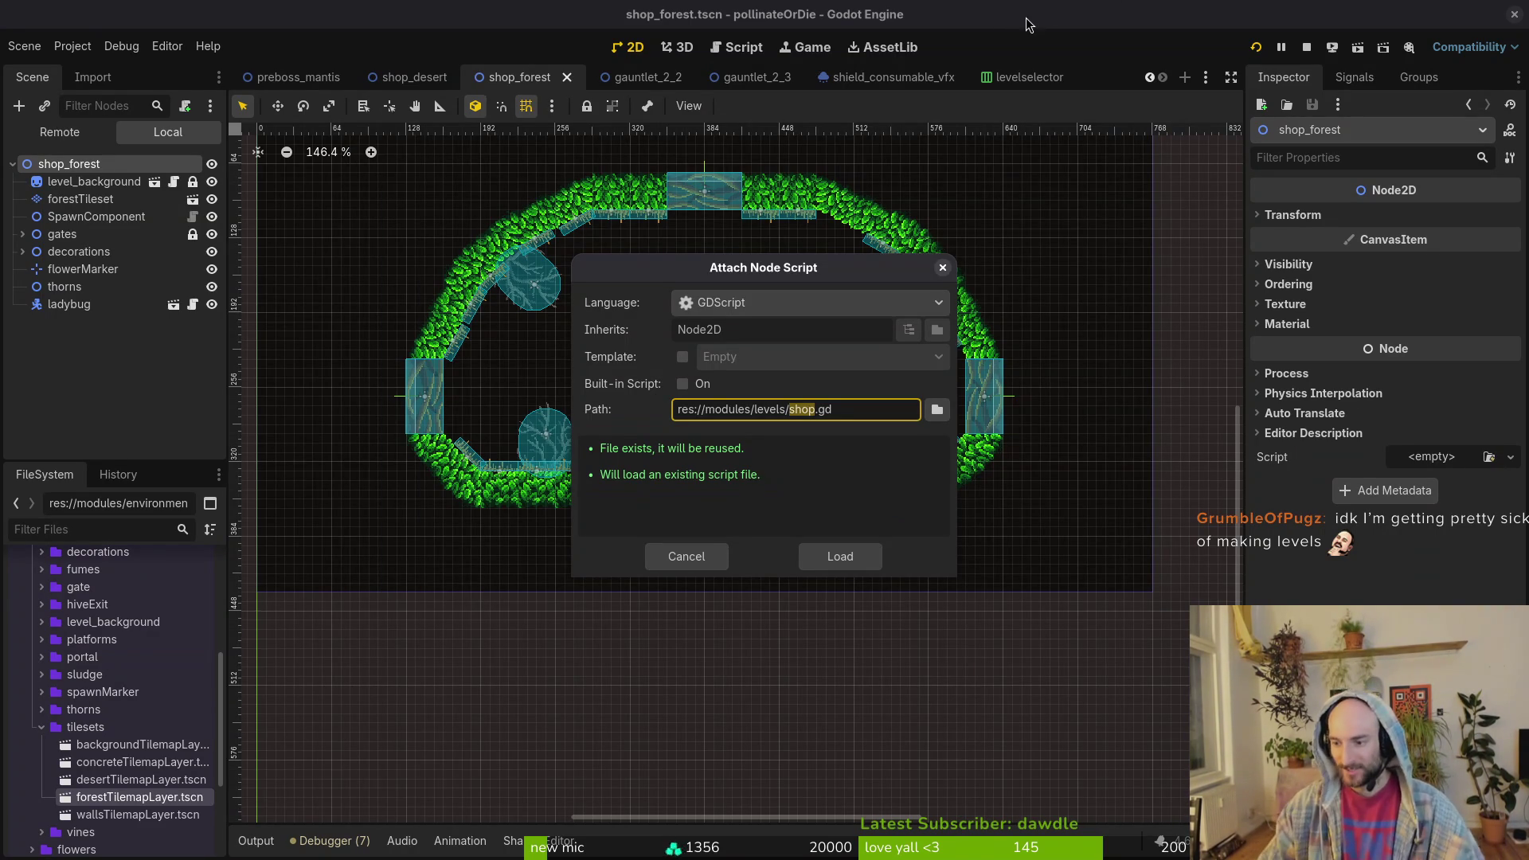
{"action": "left_click", "coordinate": [841, 556]}
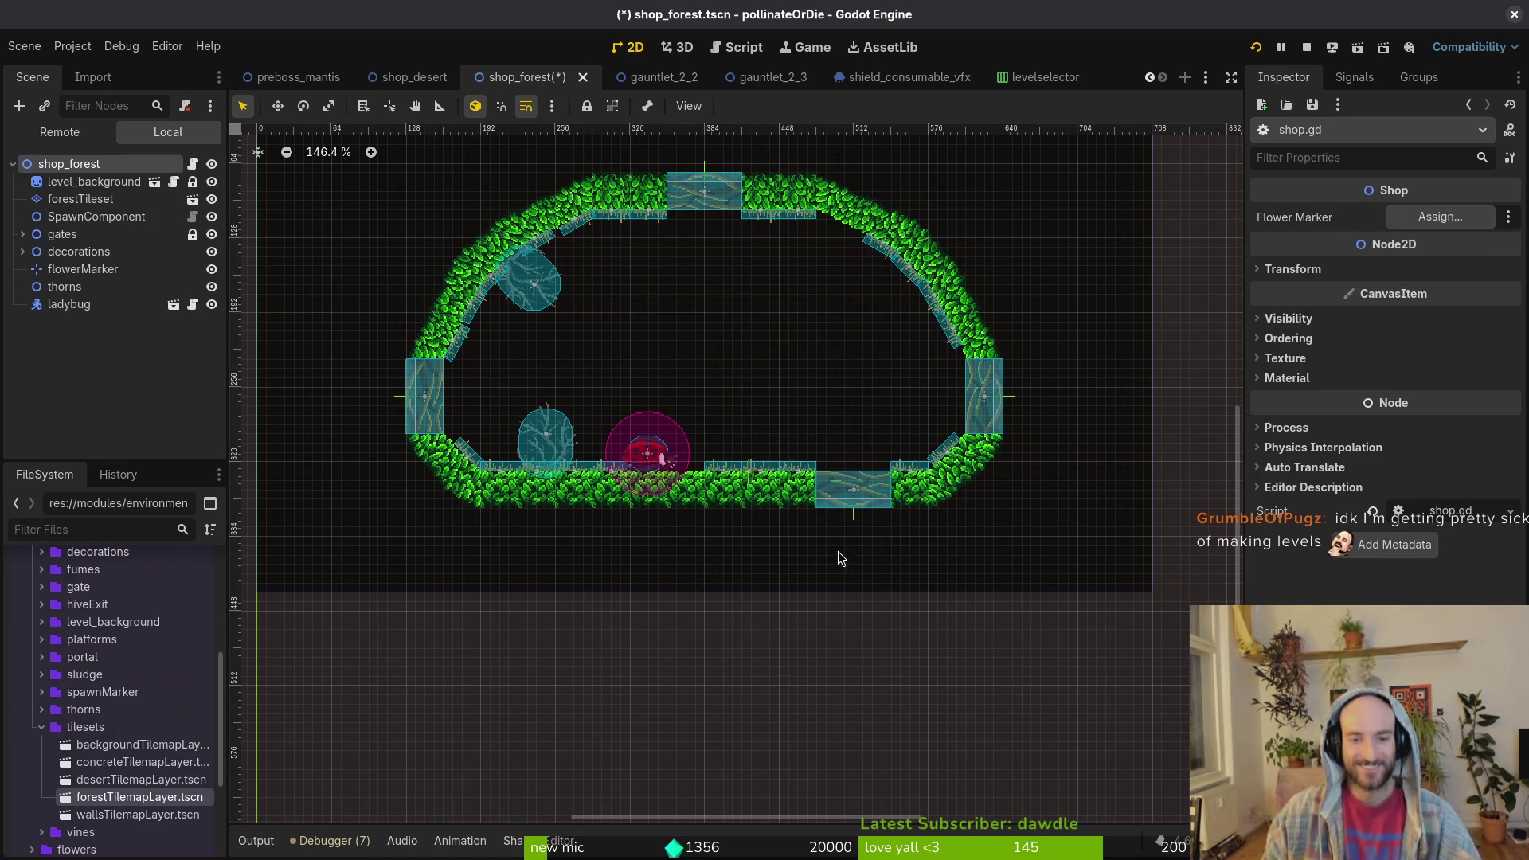
- Save the shop_forest scene
{"action": "scroll", "coordinate": [796, 374], "scroll_direction": "right", "scroll_amount": 2}
{"action": "key", "text": "ctrl+s"}
{"action": "scroll", "coordinate": [751, 374], "scroll_direction": "up", "scroll_amount": 3}
{"action": "scroll", "coordinate": [799, 428], "scroll_direction": "left", "scroll_amount": 3}
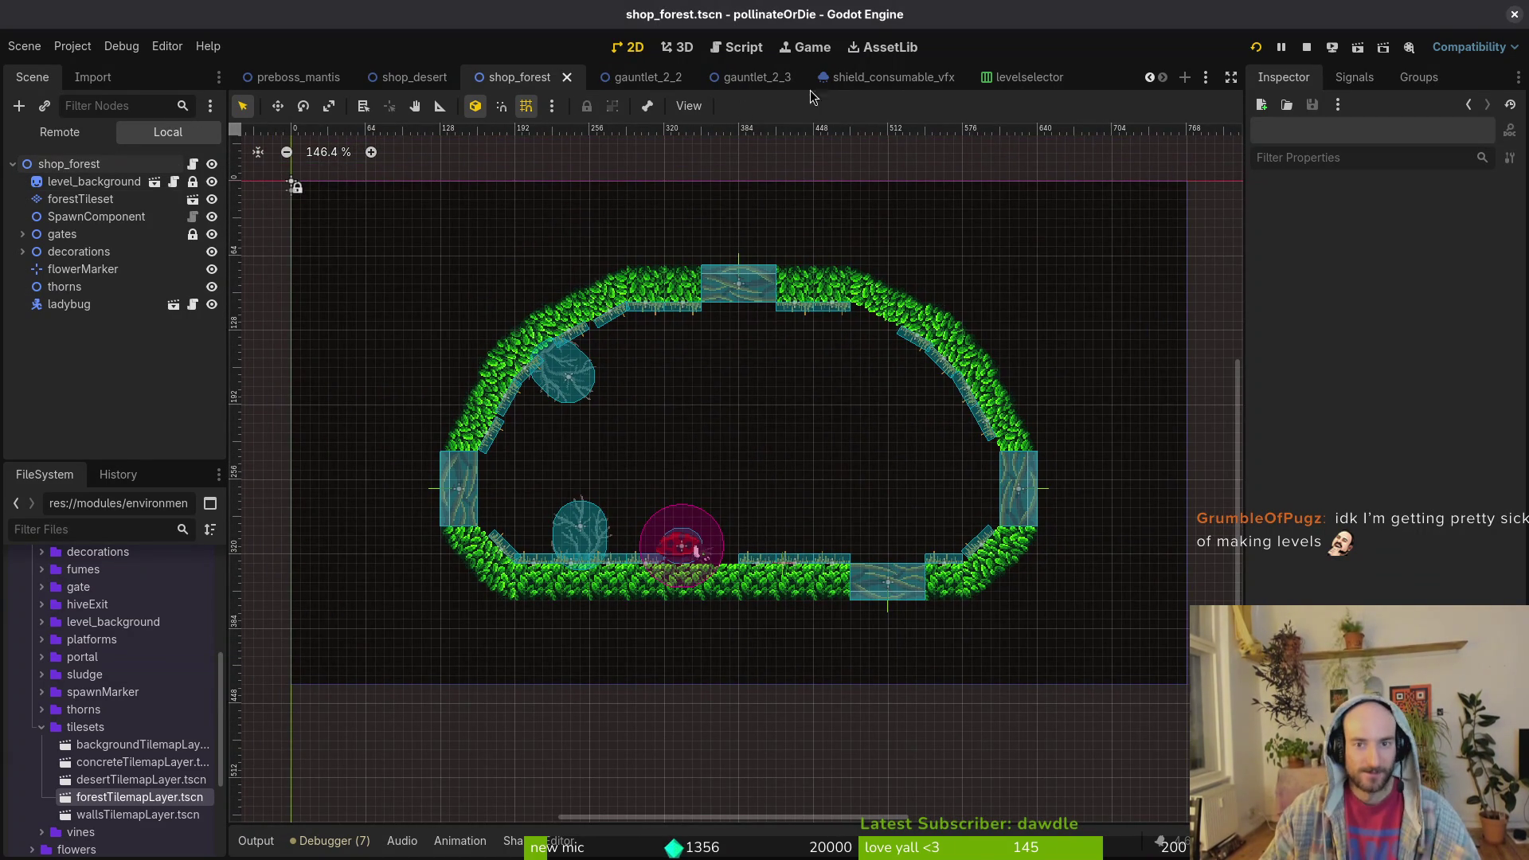
- In vim, find level.registry.gd by searching 'levregi', view the shop paths, then quit back to Godot
{"action": "key", "text": "alt+Tab"}
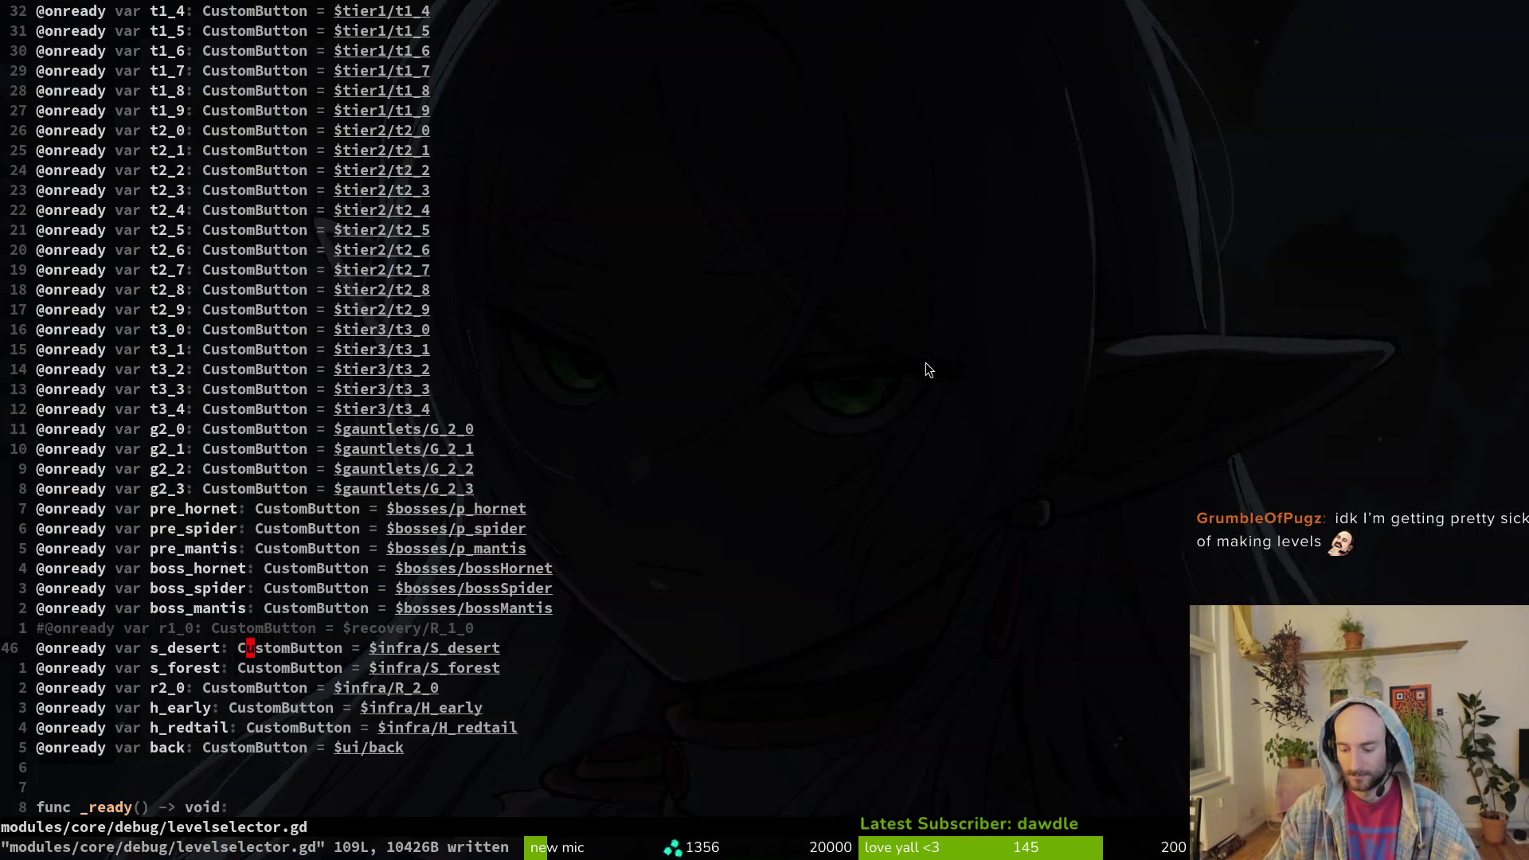
{"action": "key", "text": "space"}
{"action": "key", "text": "f"}
{"action": "key", "text": "f"}
{"action": "type", "text": "levregi"}
{"action": "key", "text": "Return"}
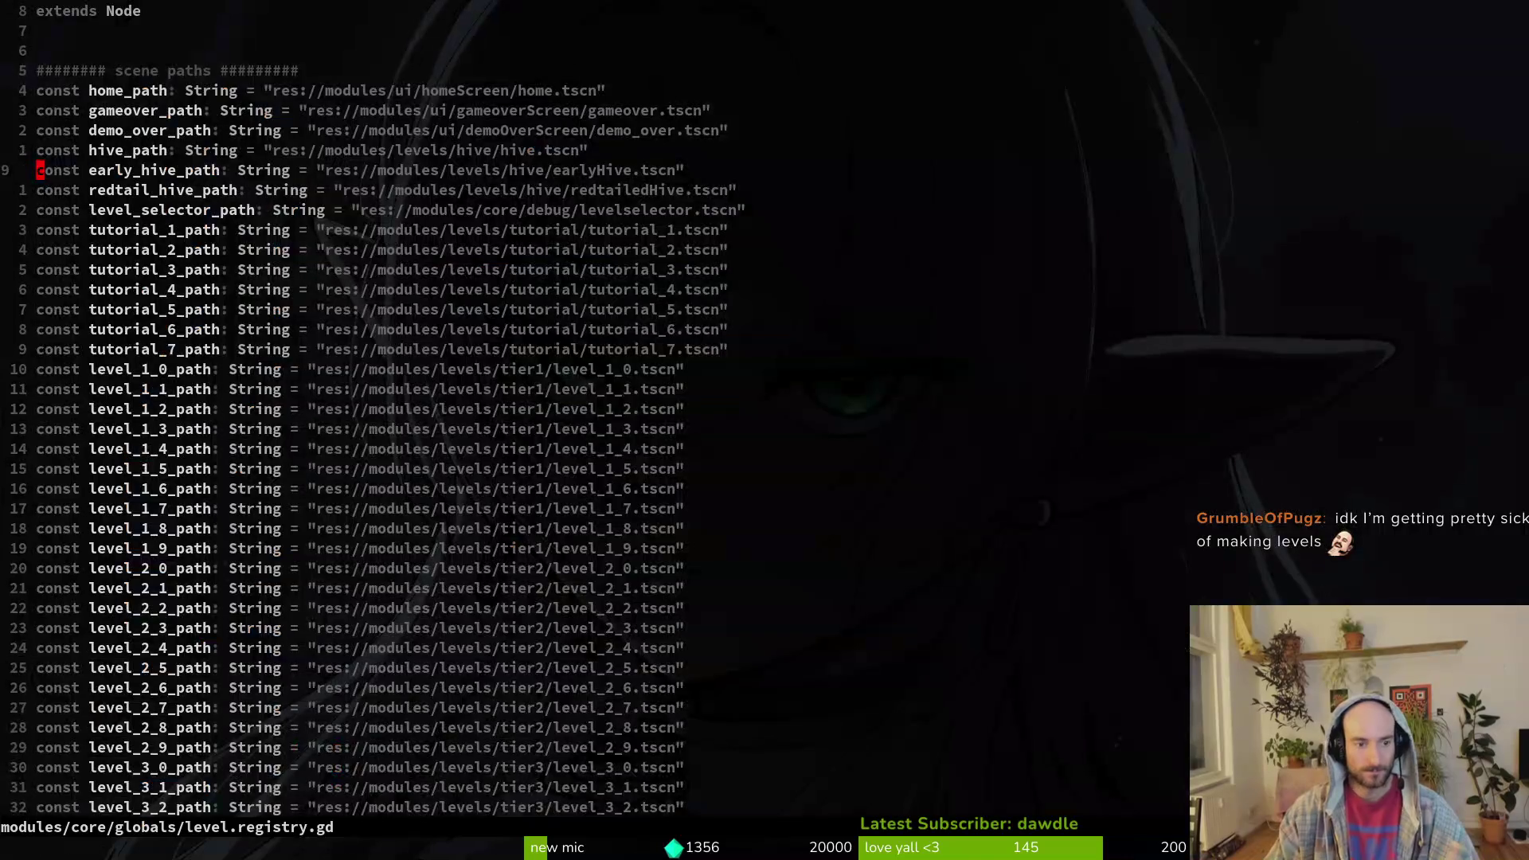
{"action": "key", "text": "ctrl+d"}
{"action": "key", "text": "ctrl+d"}
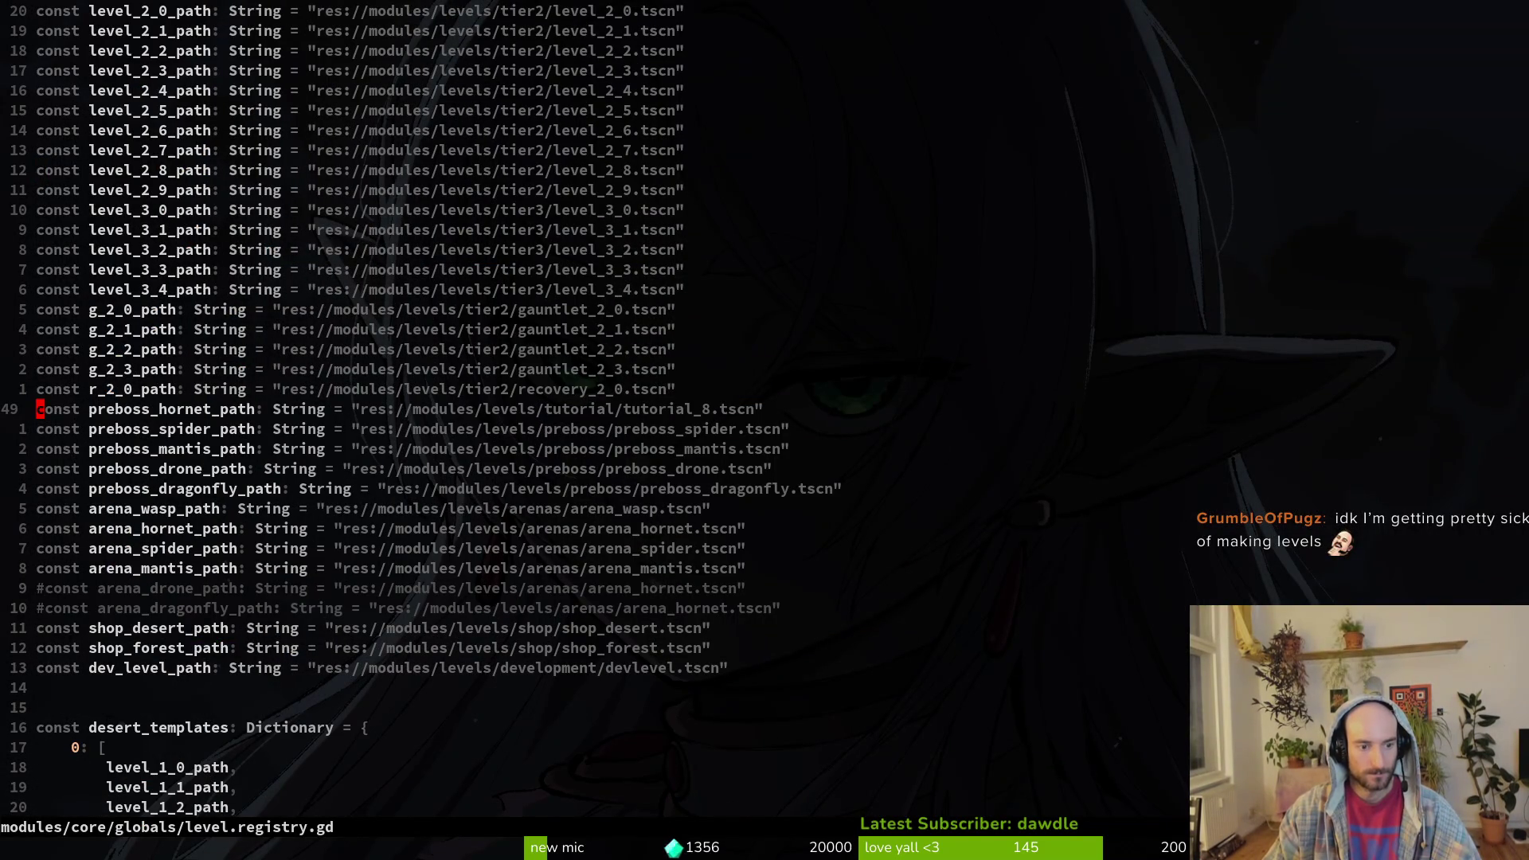
{"action": "key", "text": "Return"}
{"action": "key", "text": "alt+Tab"}
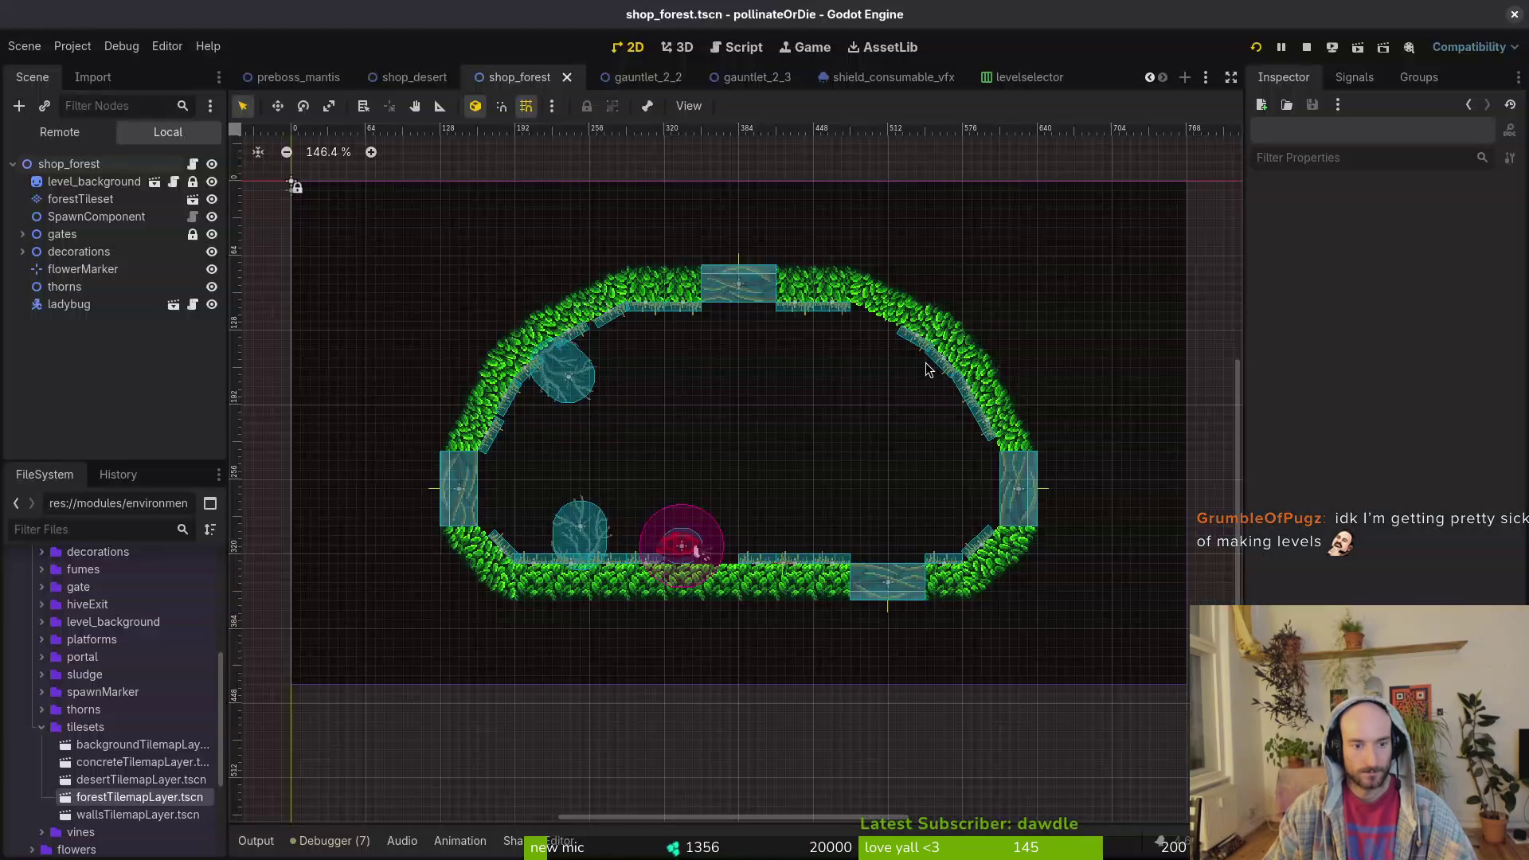
- Run the project with F5 and load the forest level from the debug level select
{"action": "key", "text": "F5"}
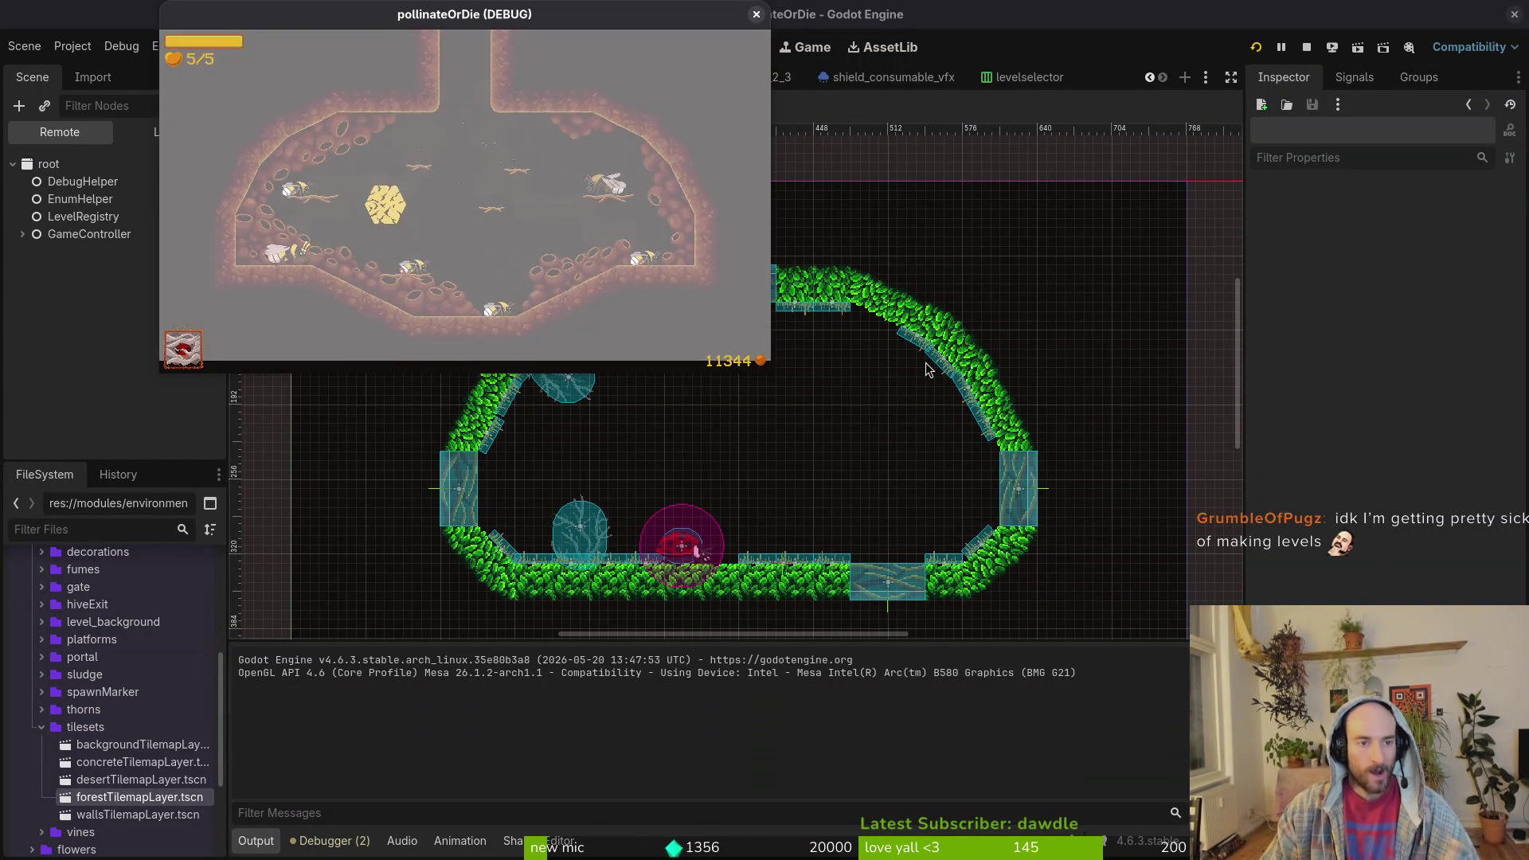
{"action": "key", "text": "l"}
{"action": "key", "text": "Right"}
{"action": "key", "text": "Down"}
{"action": "key", "text": "Return"}
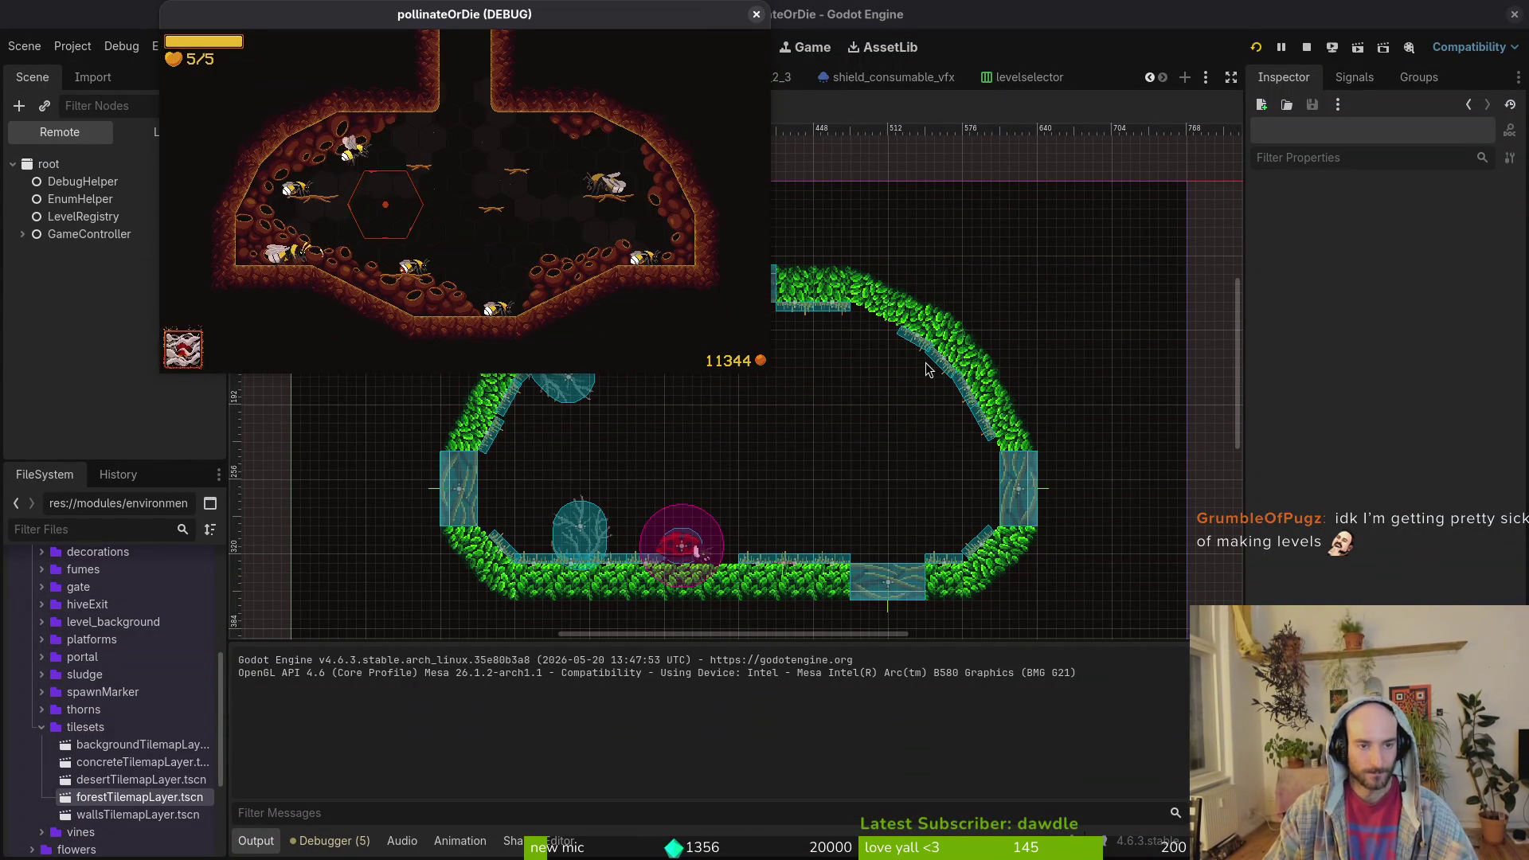
- Load the desert level from the debug level select
{"action": "key", "text": "l"}
{"action": "key", "text": "Up"}
{"action": "key", "text": "Down"}
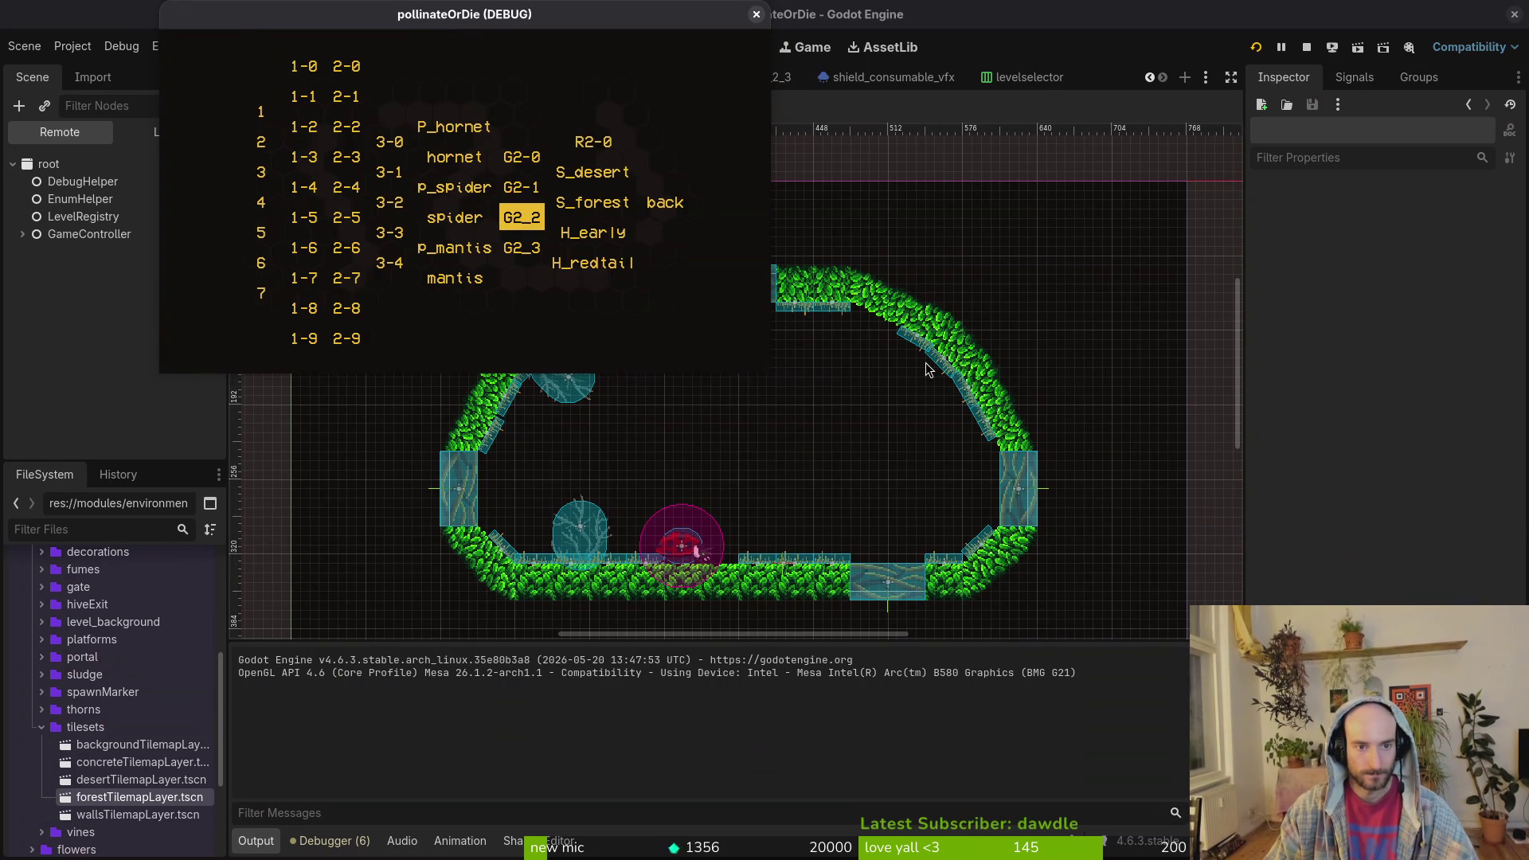
{"action": "key", "text": "Return"}
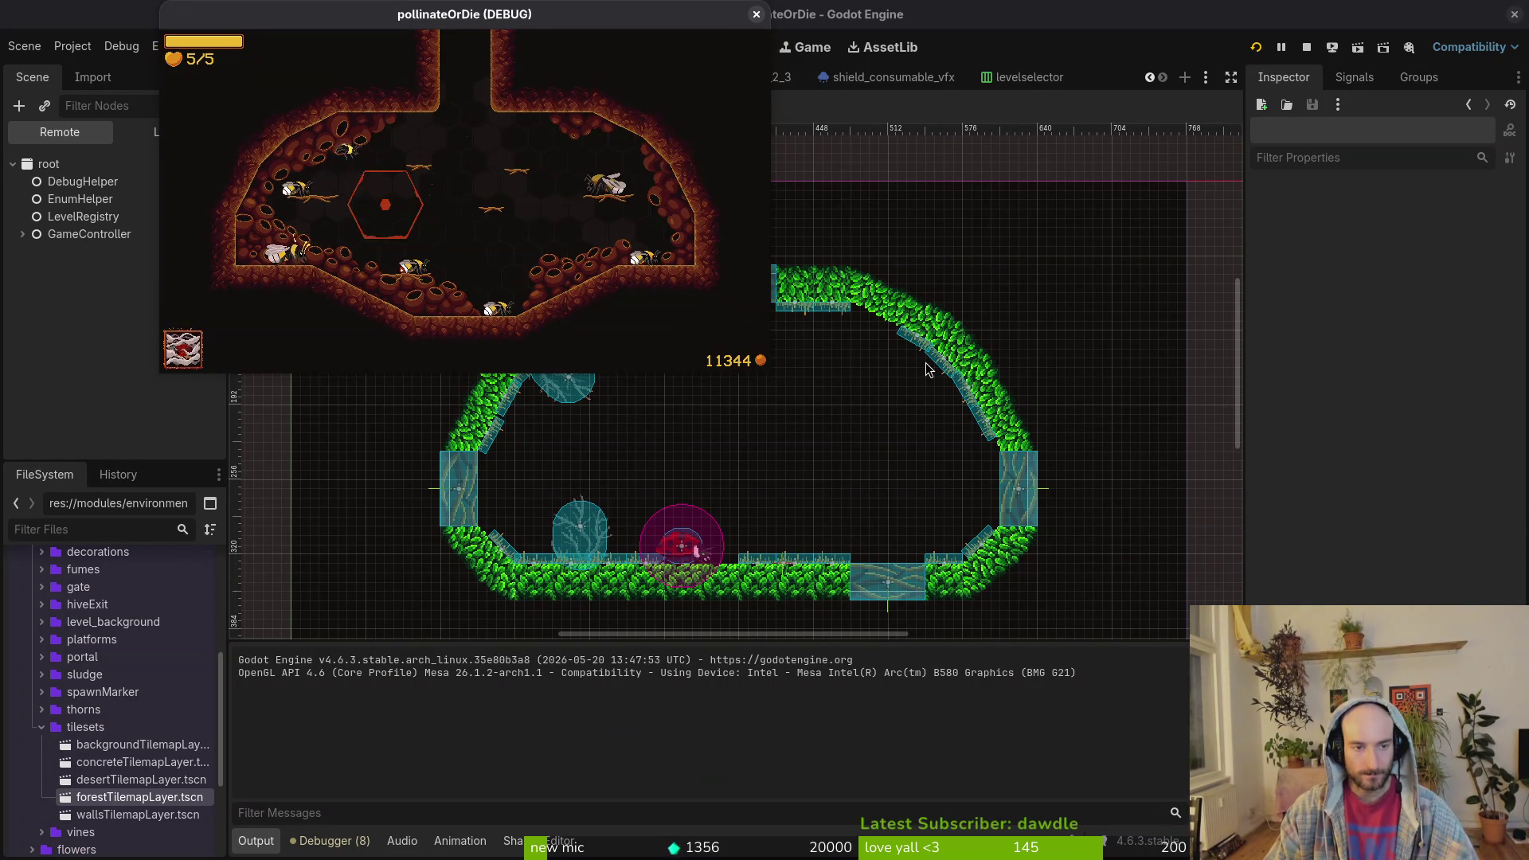
- Load the S_forest shop level, which halts on the add_child null error in shop.gd
{"action": "key", "text": "l"}
{"action": "key", "text": "Up"}
{"action": "key", "text": "Right"}
{"action": "key", "text": "Right"}
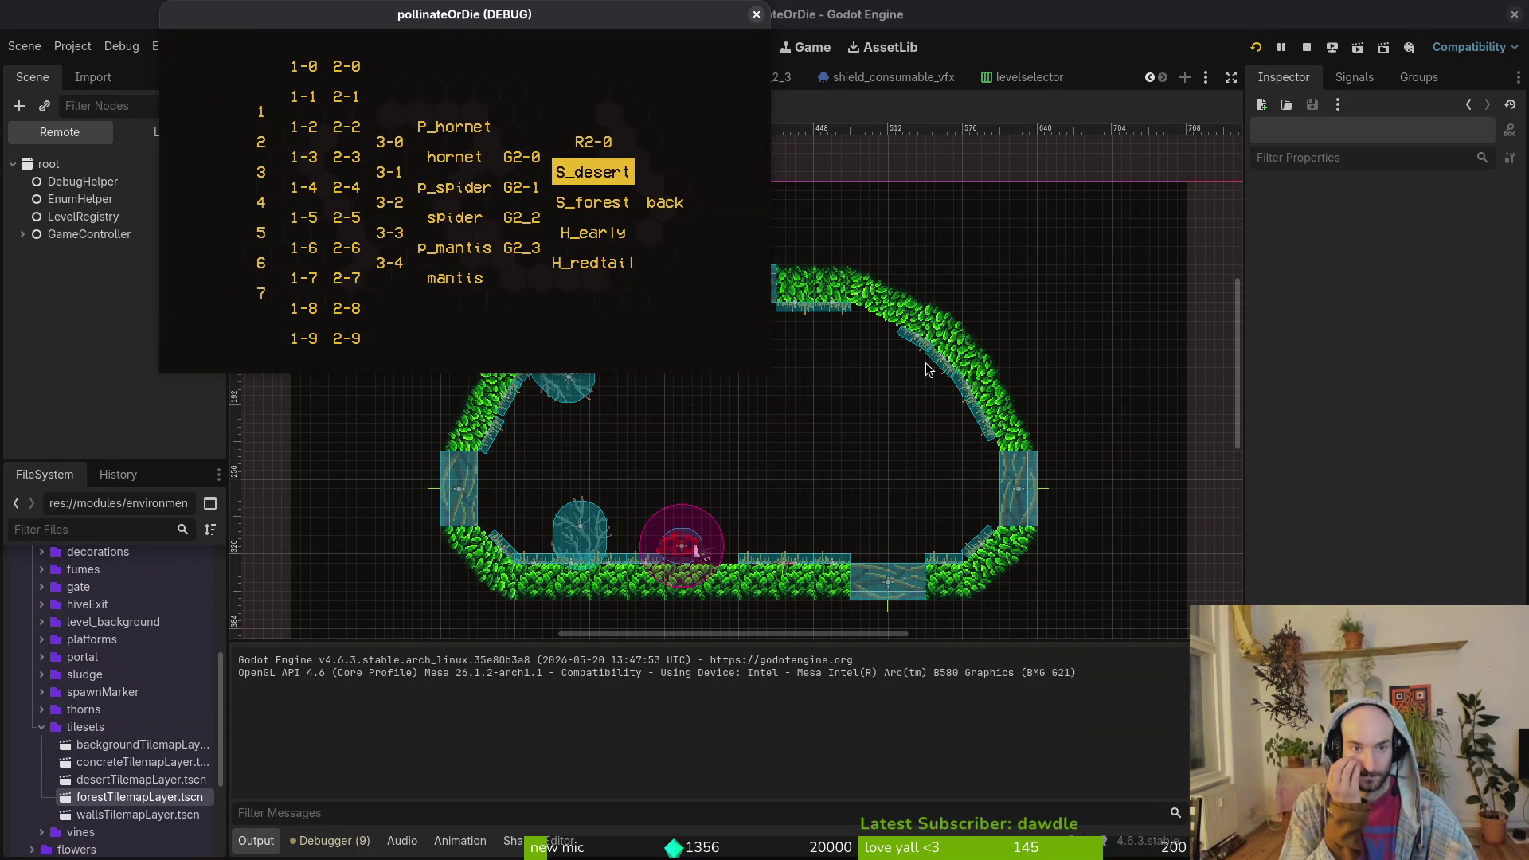
{"action": "key", "text": "Down"}
{"action": "key", "text": "Return"}
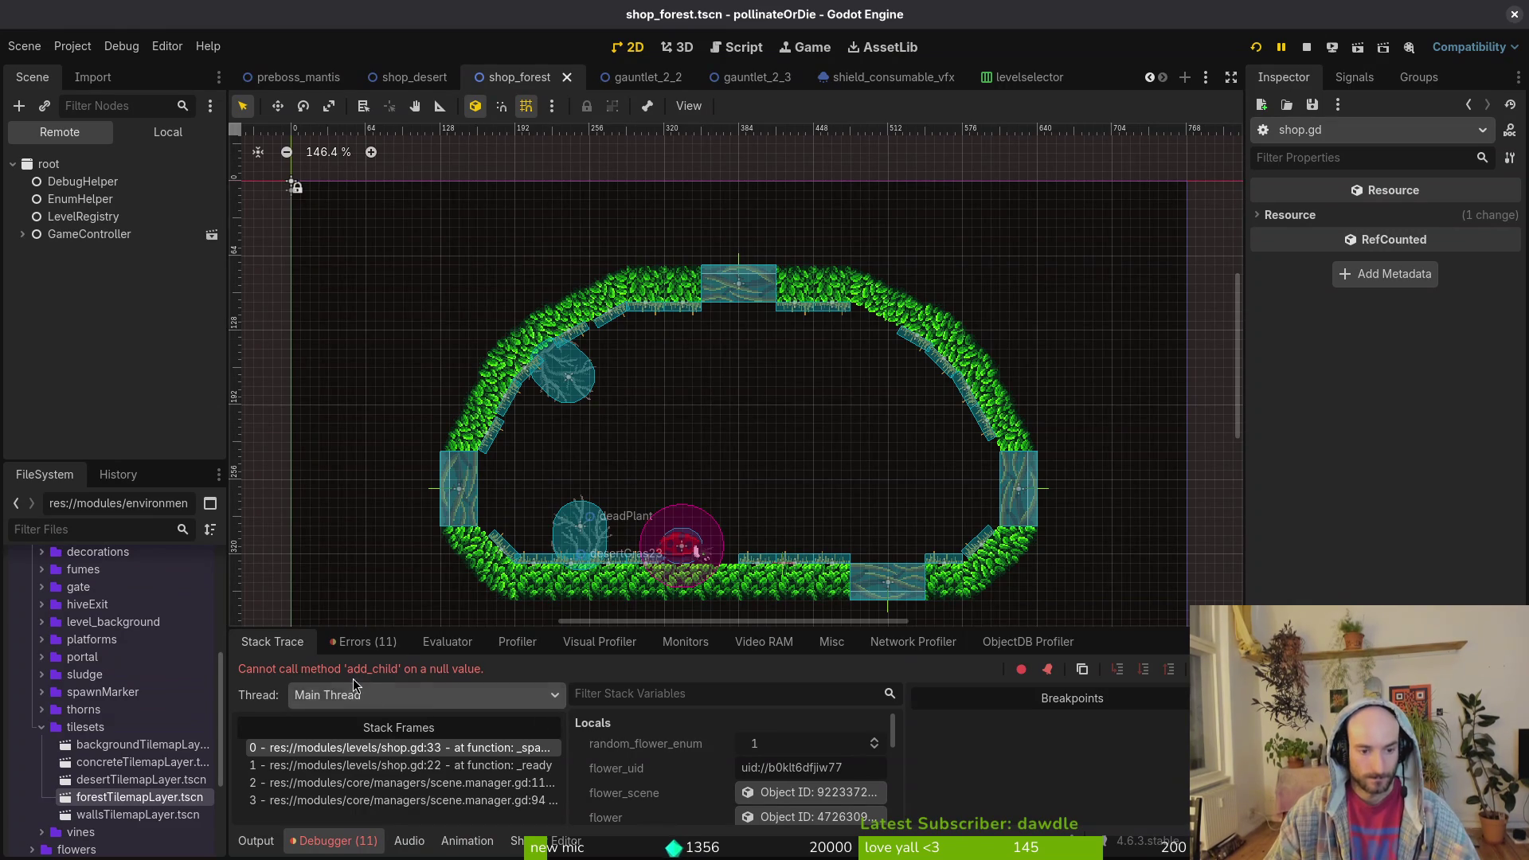
- Set shop_forest's Flower Marker property to flowerMarker, then save and rerun the game with F5
{"action": "left_click", "coordinate": [360, 642]}
{"action": "left_click", "coordinate": [273, 642]}
{"action": "left_click", "coordinate": [167, 131]}
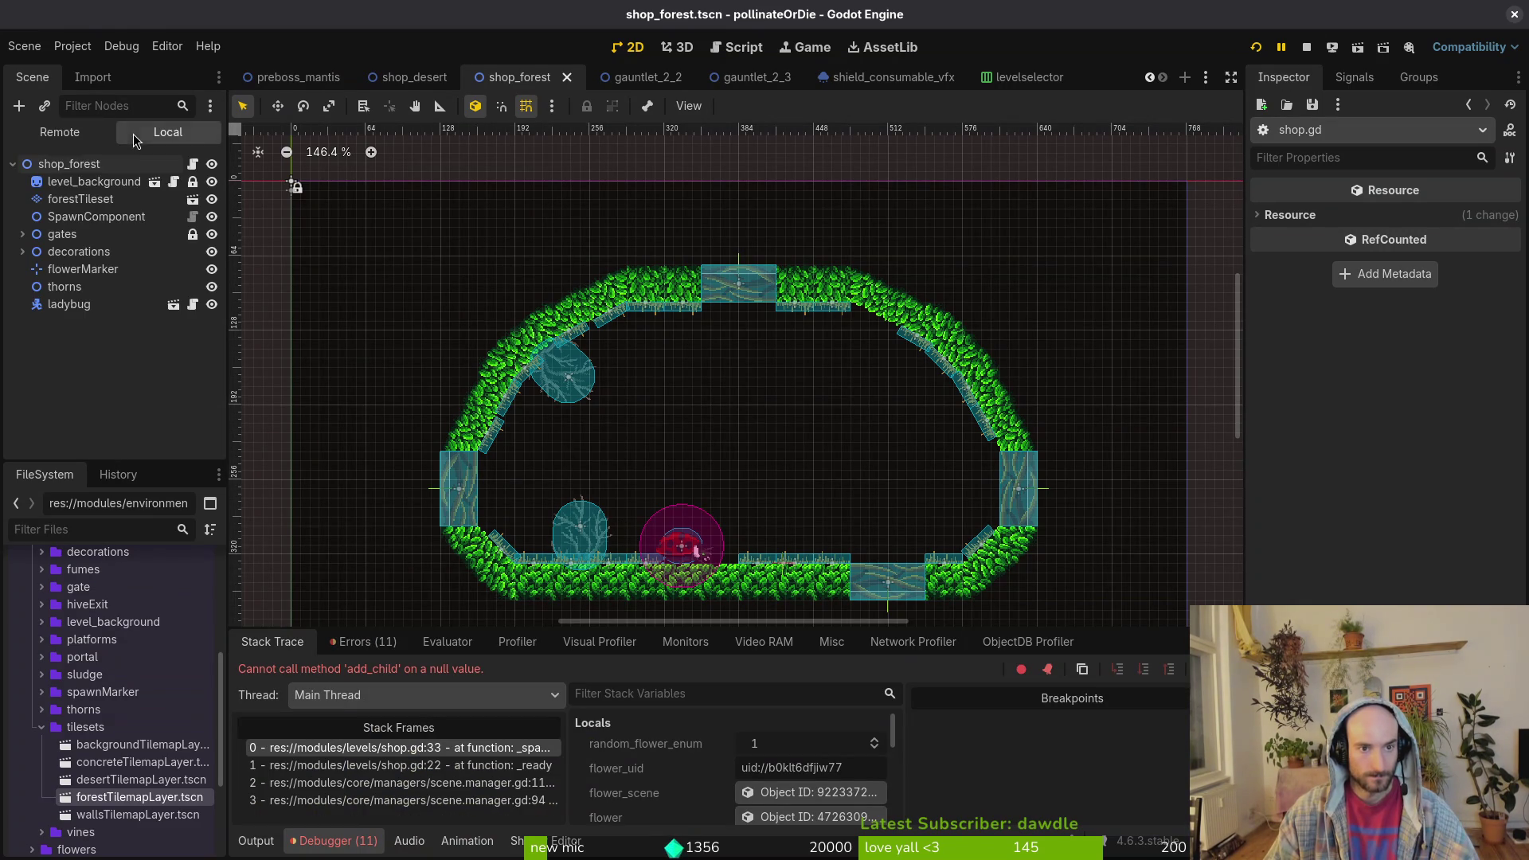
{"action": "left_click", "coordinate": [69, 163]}
{"action": "left_click", "coordinate": [1440, 216]}
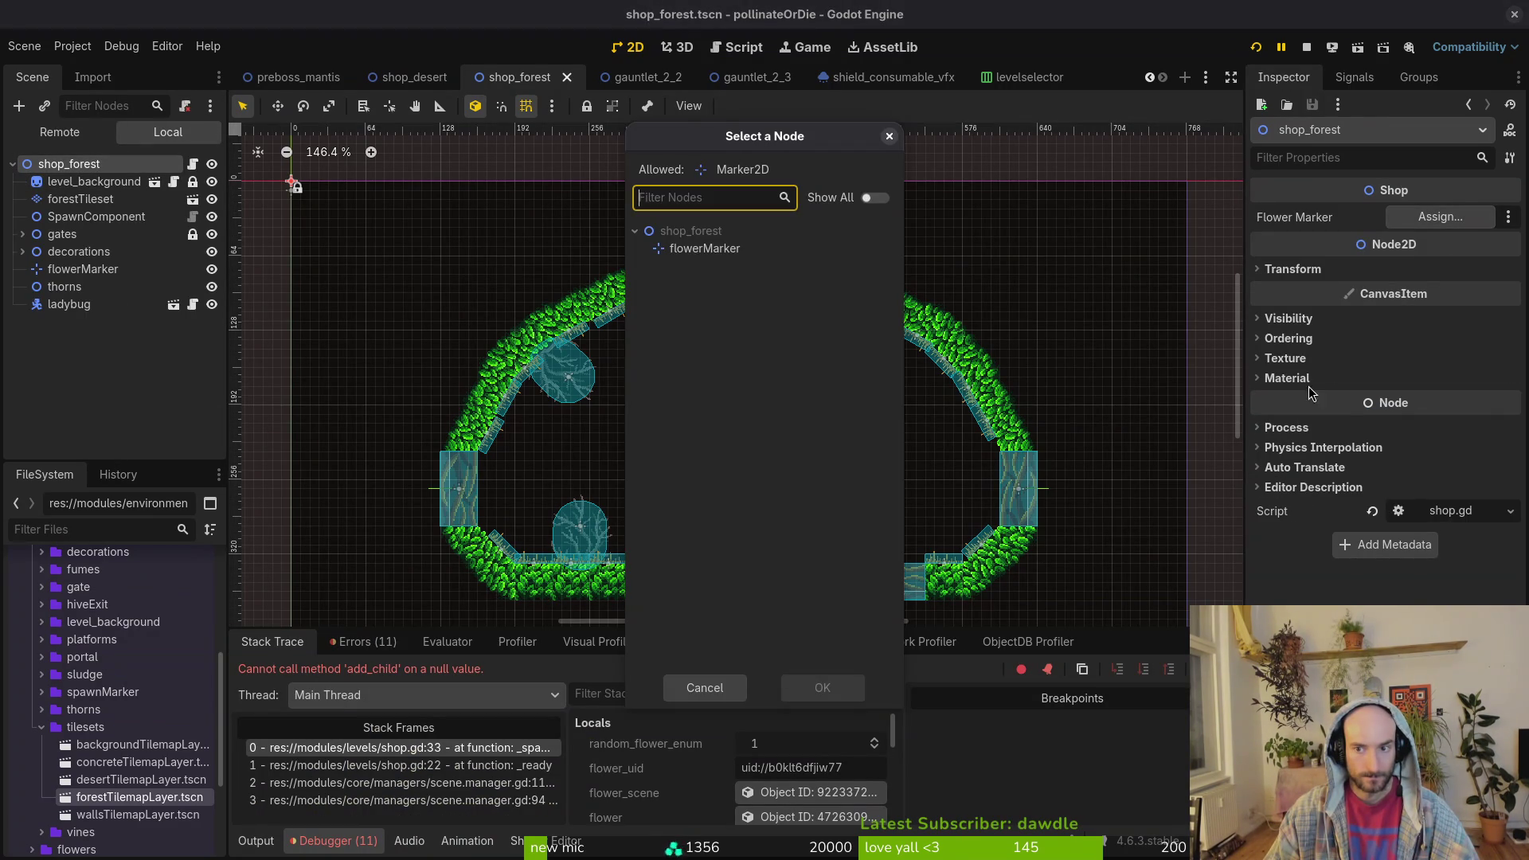
{"action": "left_click", "coordinate": [705, 248]}
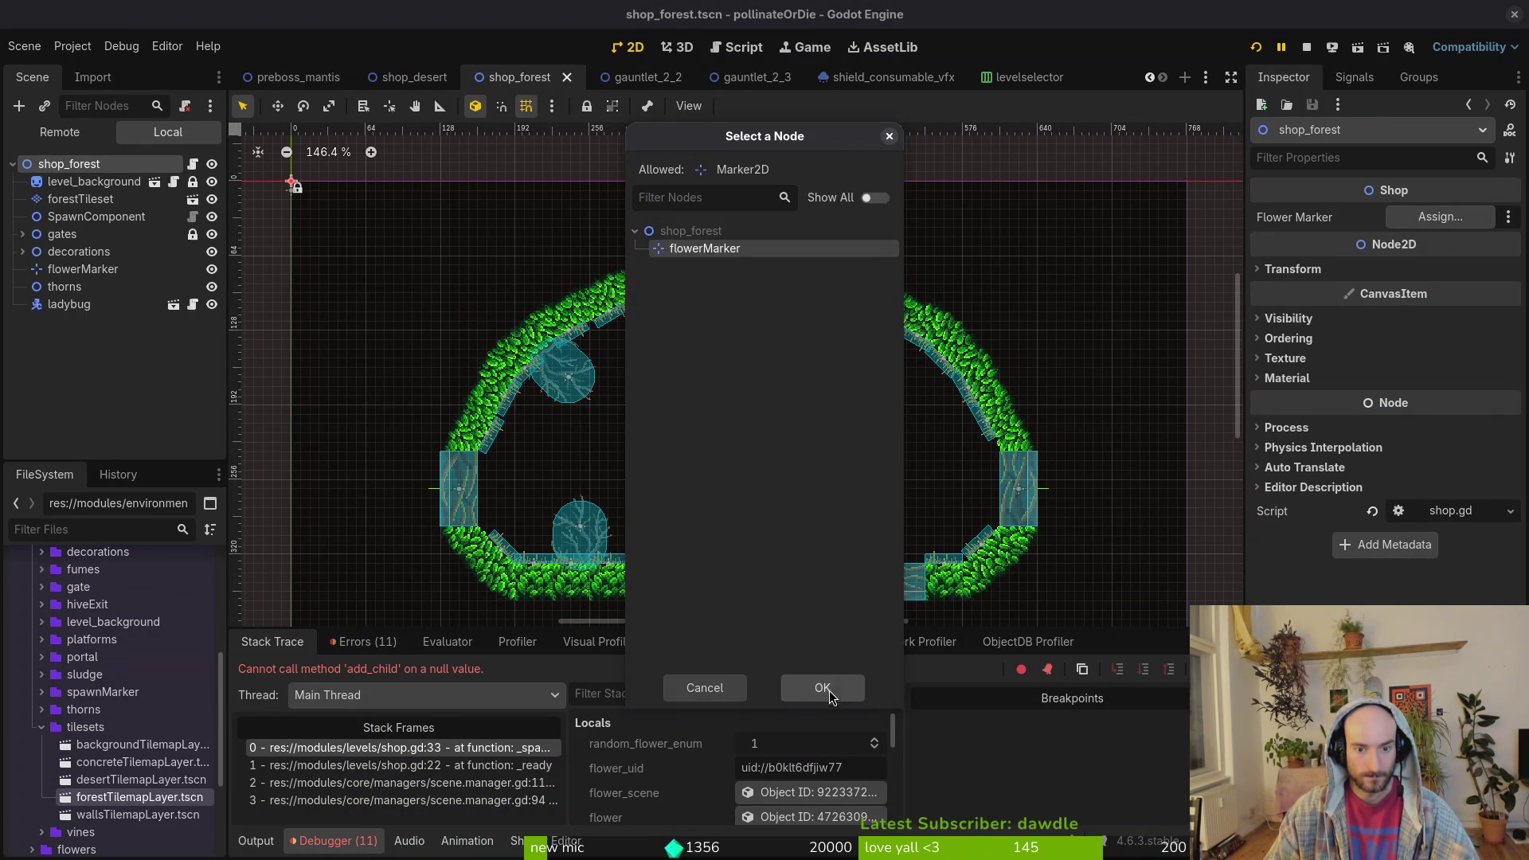
{"action": "left_click", "coordinate": [823, 687]}
{"action": "key", "text": "F5"}
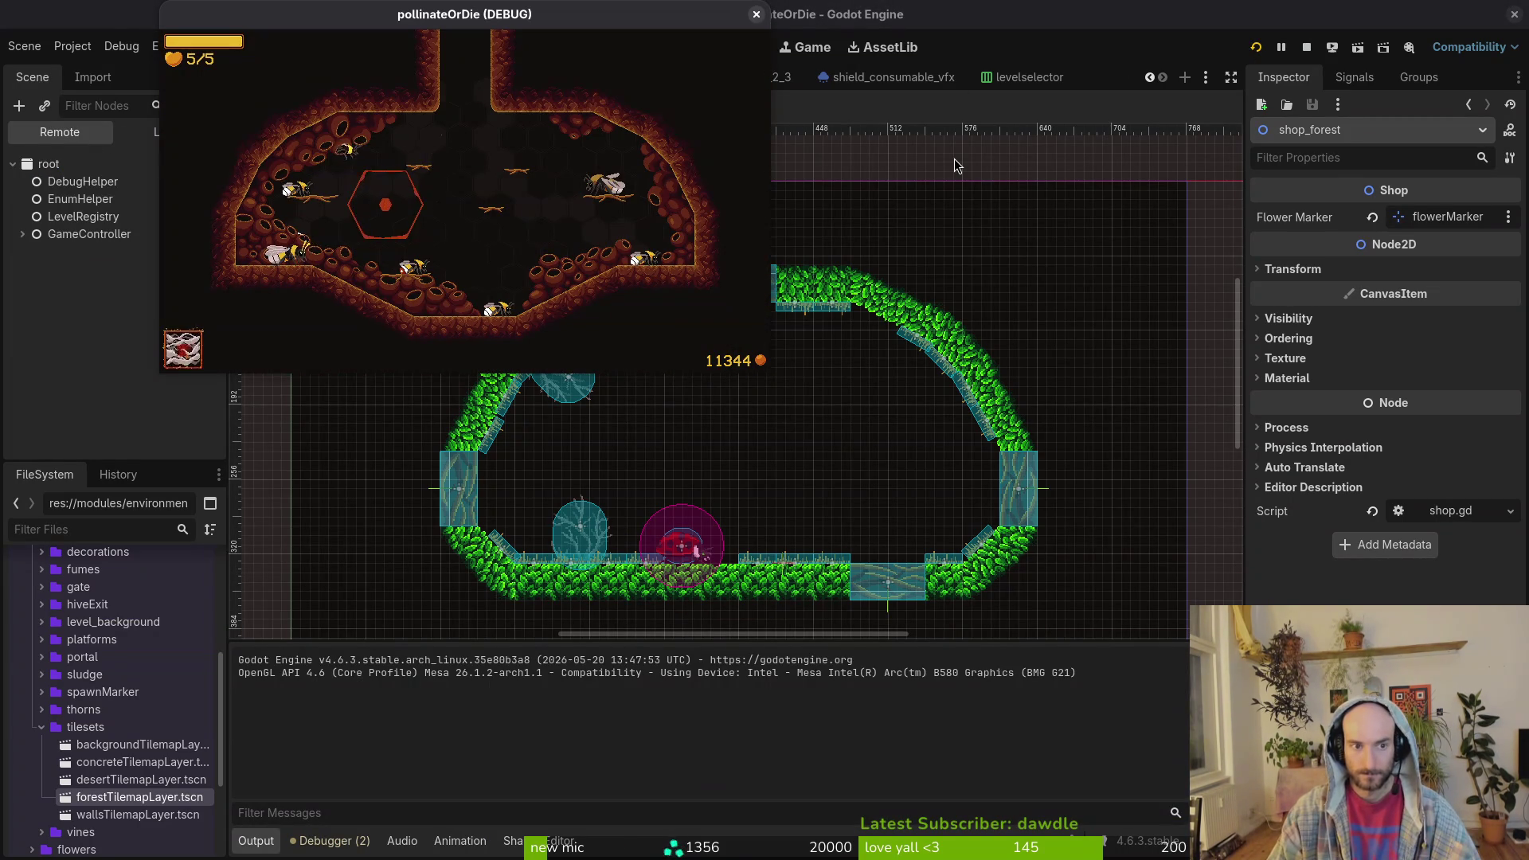
- Load S_forest, fly the bee to the ladybug shopkeeper, dismiss its message and leave the shop
{"action": "key", "text": "Up"}
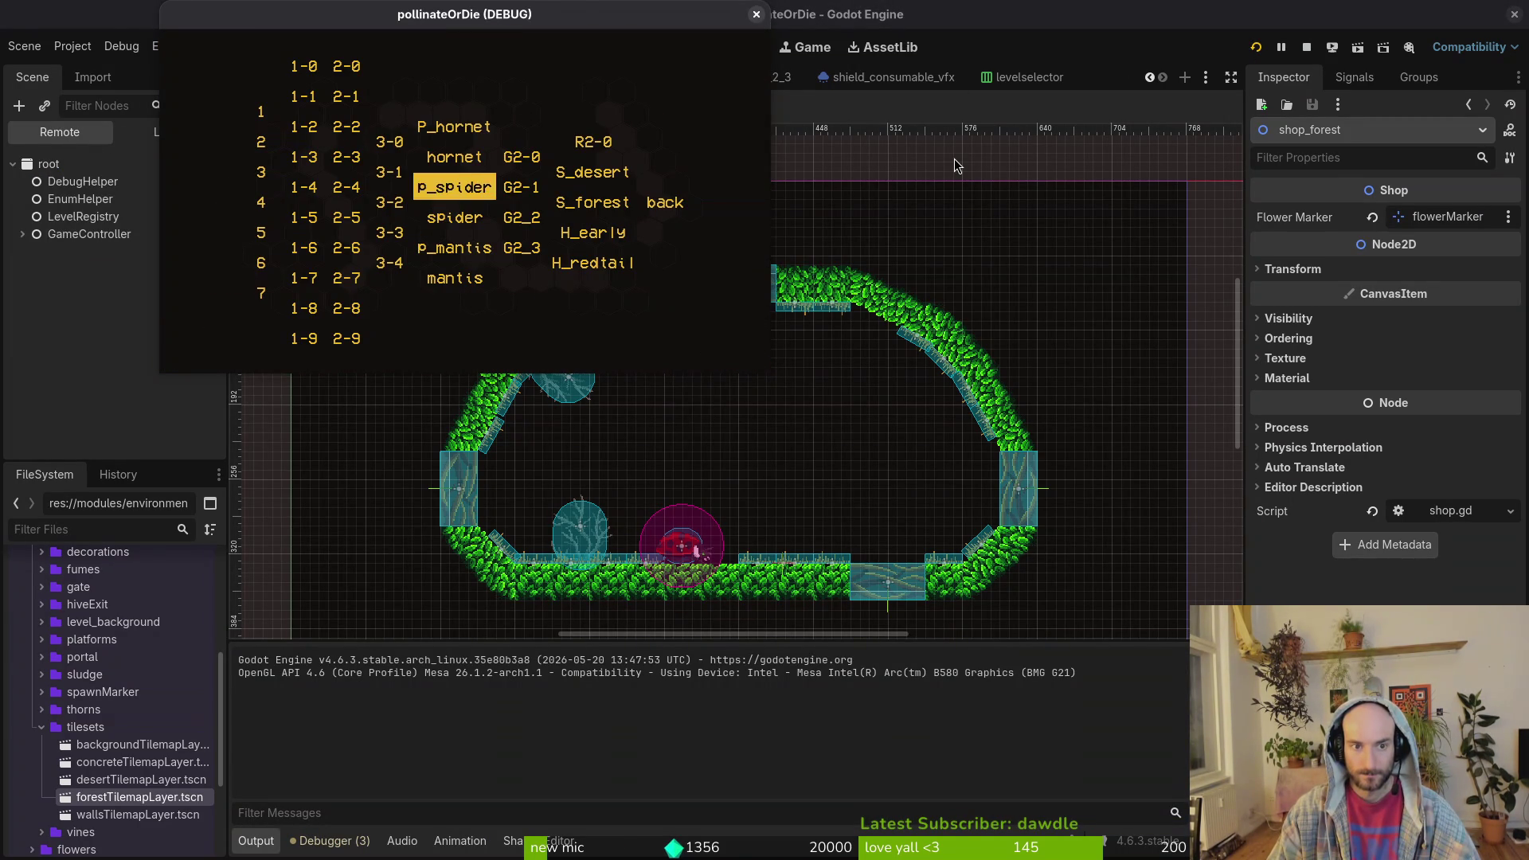
{"action": "key", "text": "Right"}
{"action": "key", "text": "Right"}
{"action": "key", "text": "Return"}
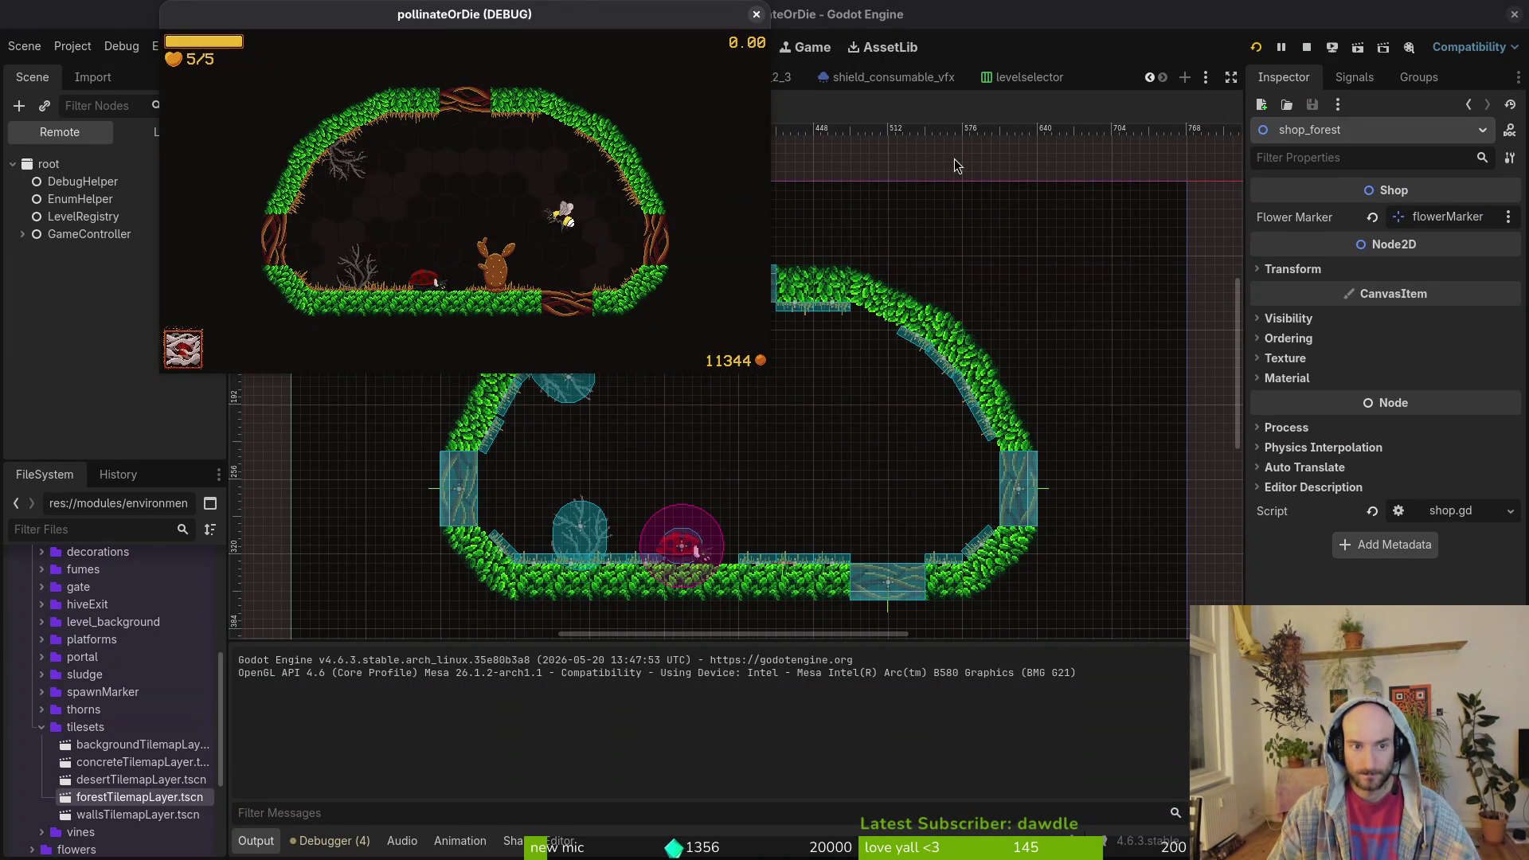
{"action": "key", "text": "Left"}
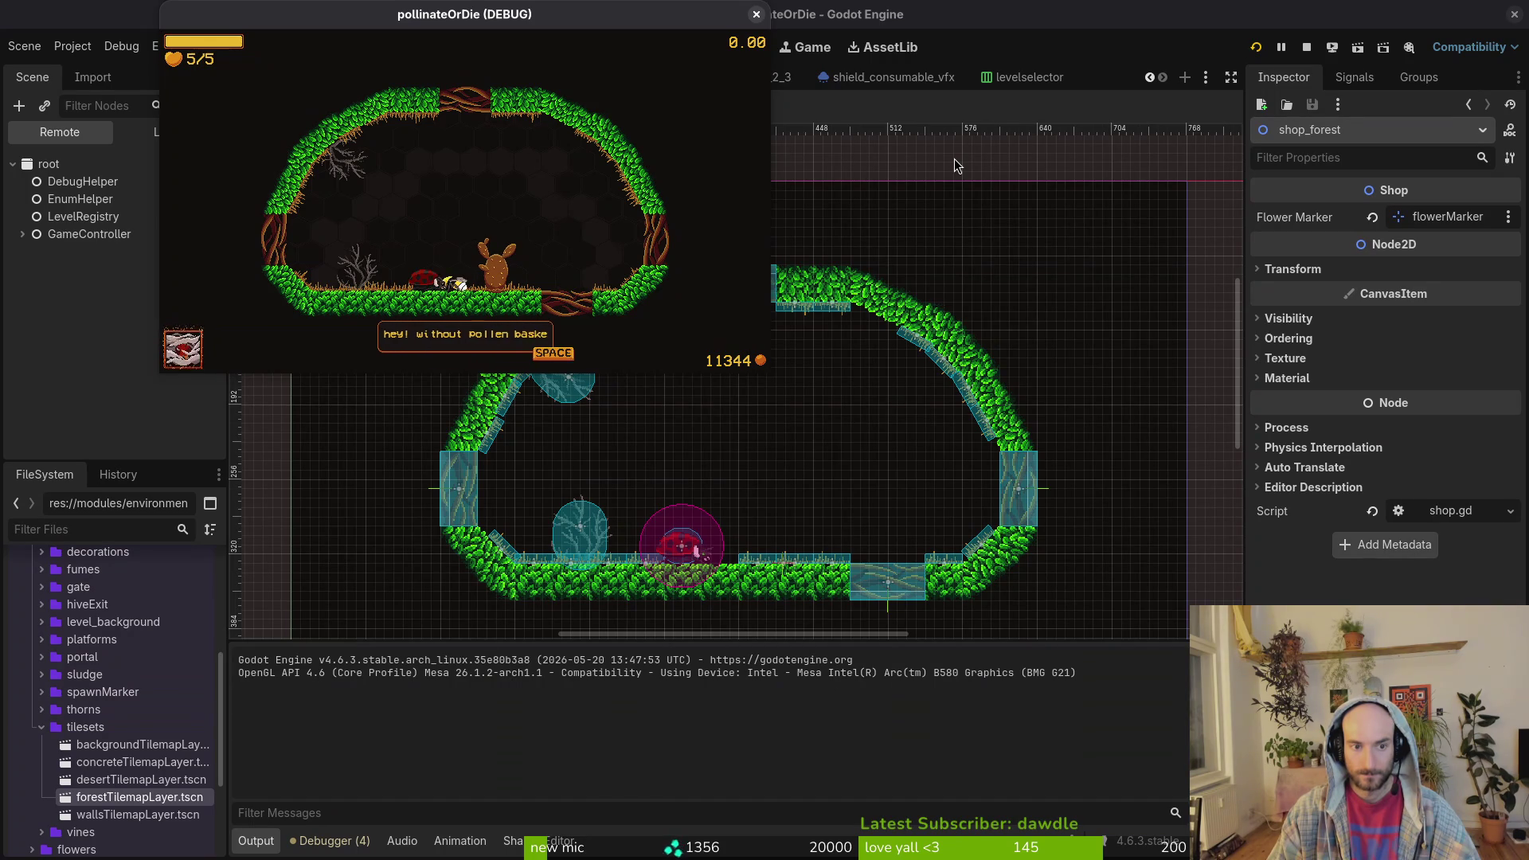
{"action": "key", "text": "space"}
{"action": "key", "text": "Up"}
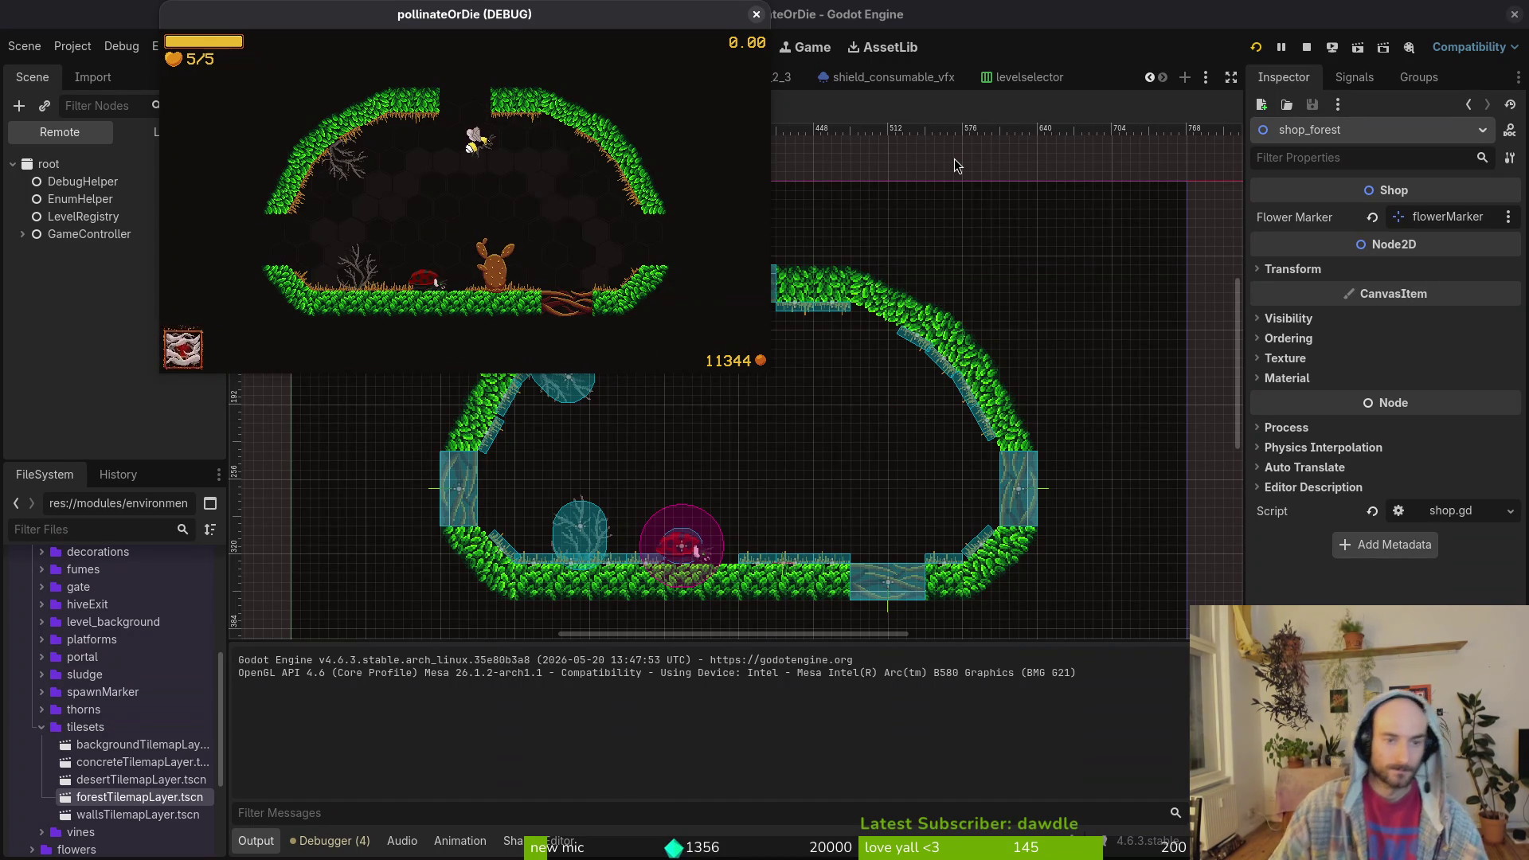
- Load the H_early hive level from the level select menu and dismiss its dialogue
{"action": "key", "text": "Escape"}
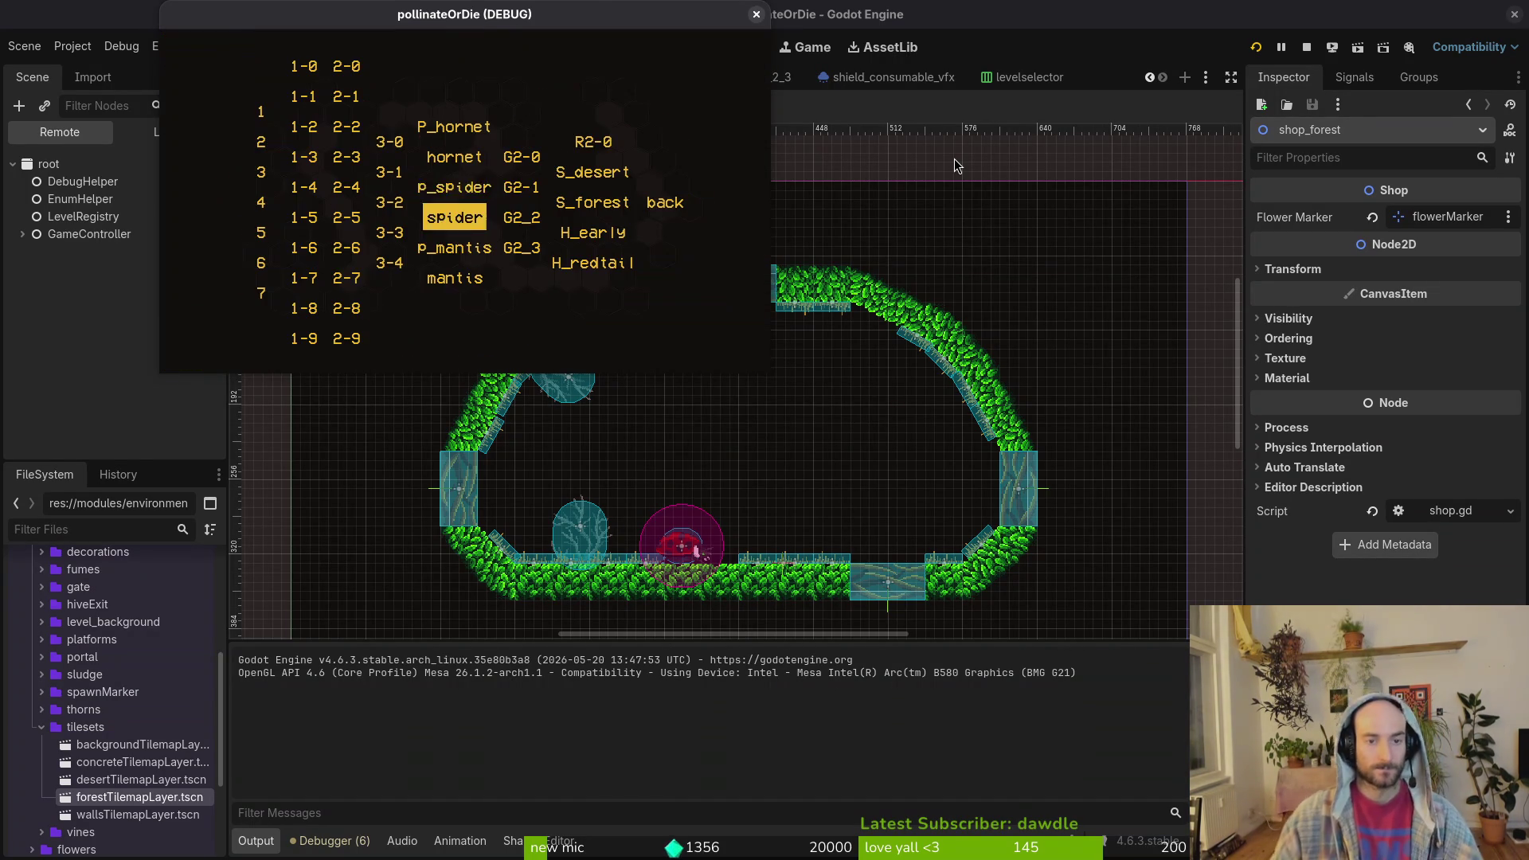
{"action": "key", "text": "Up"}
{"action": "key", "text": "Right"}
{"action": "key", "text": "Right"}
{"action": "key", "text": "Down"}
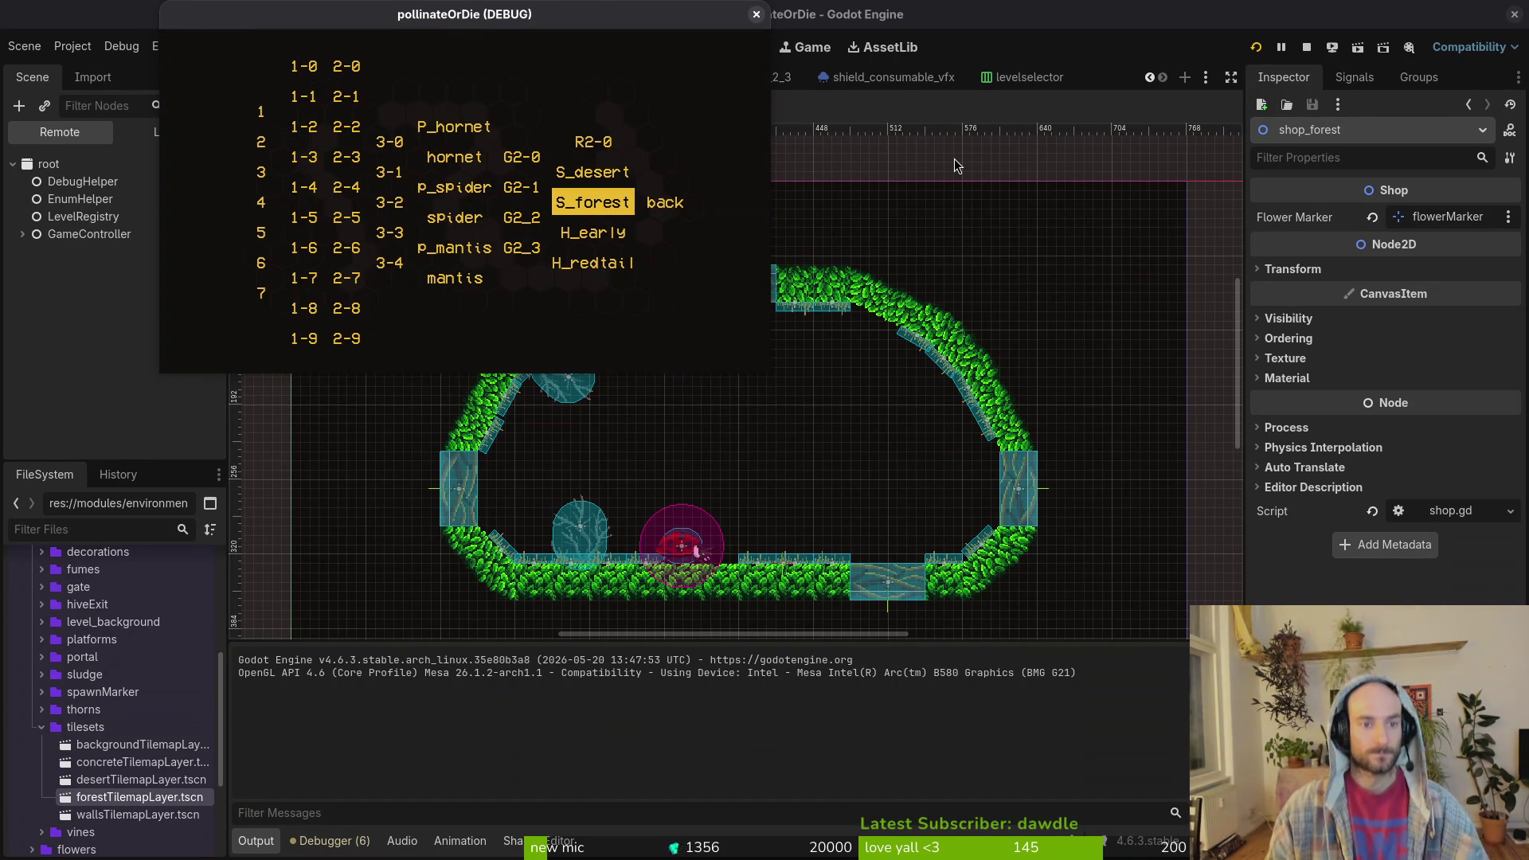
{"action": "key", "text": "Down"}
{"action": "key", "text": "space"}
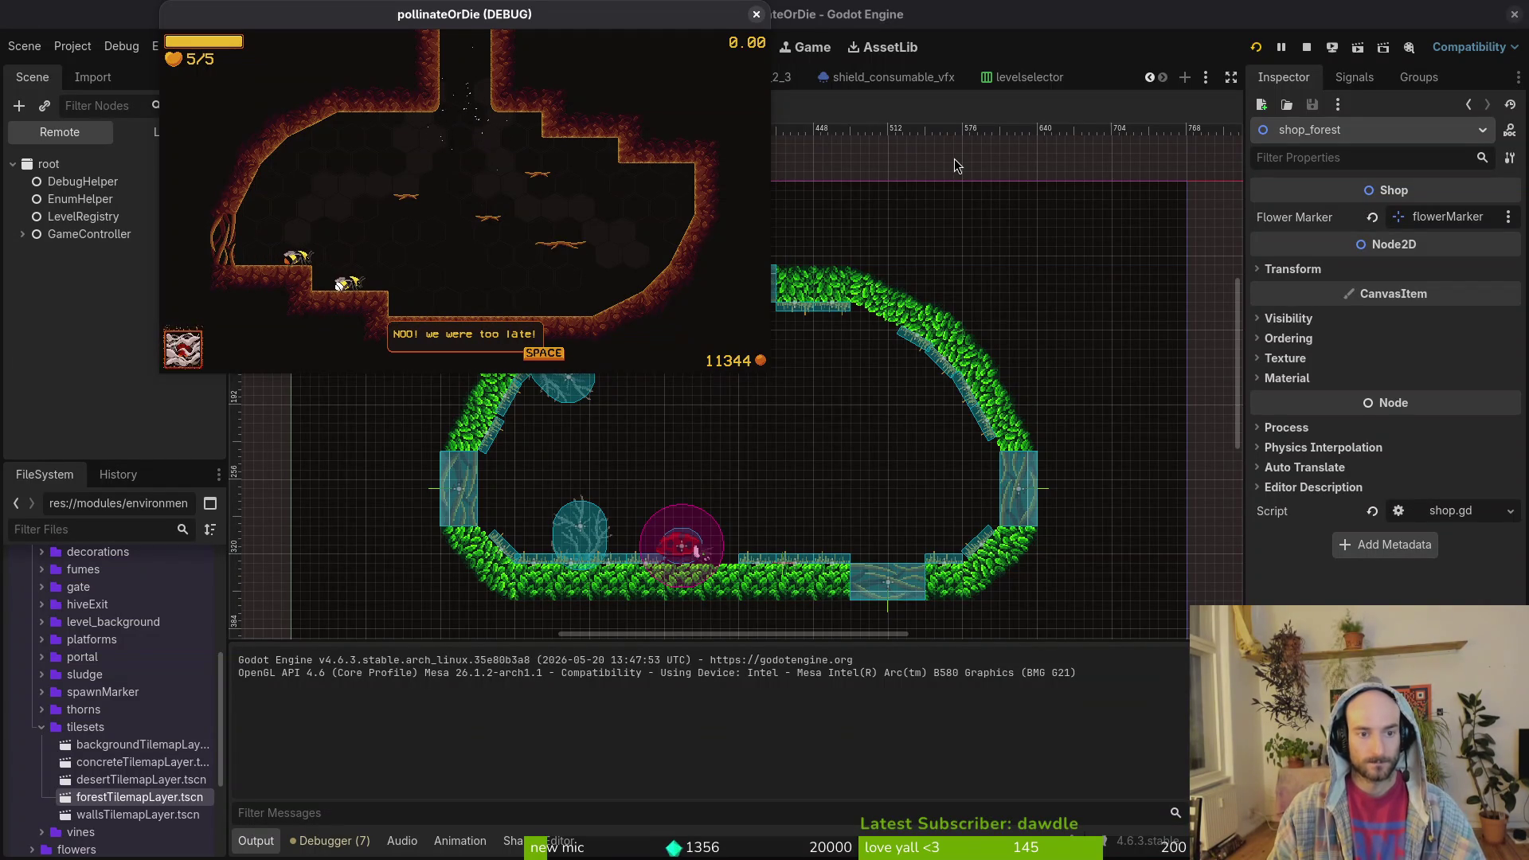
{"action": "key", "text": "space"}
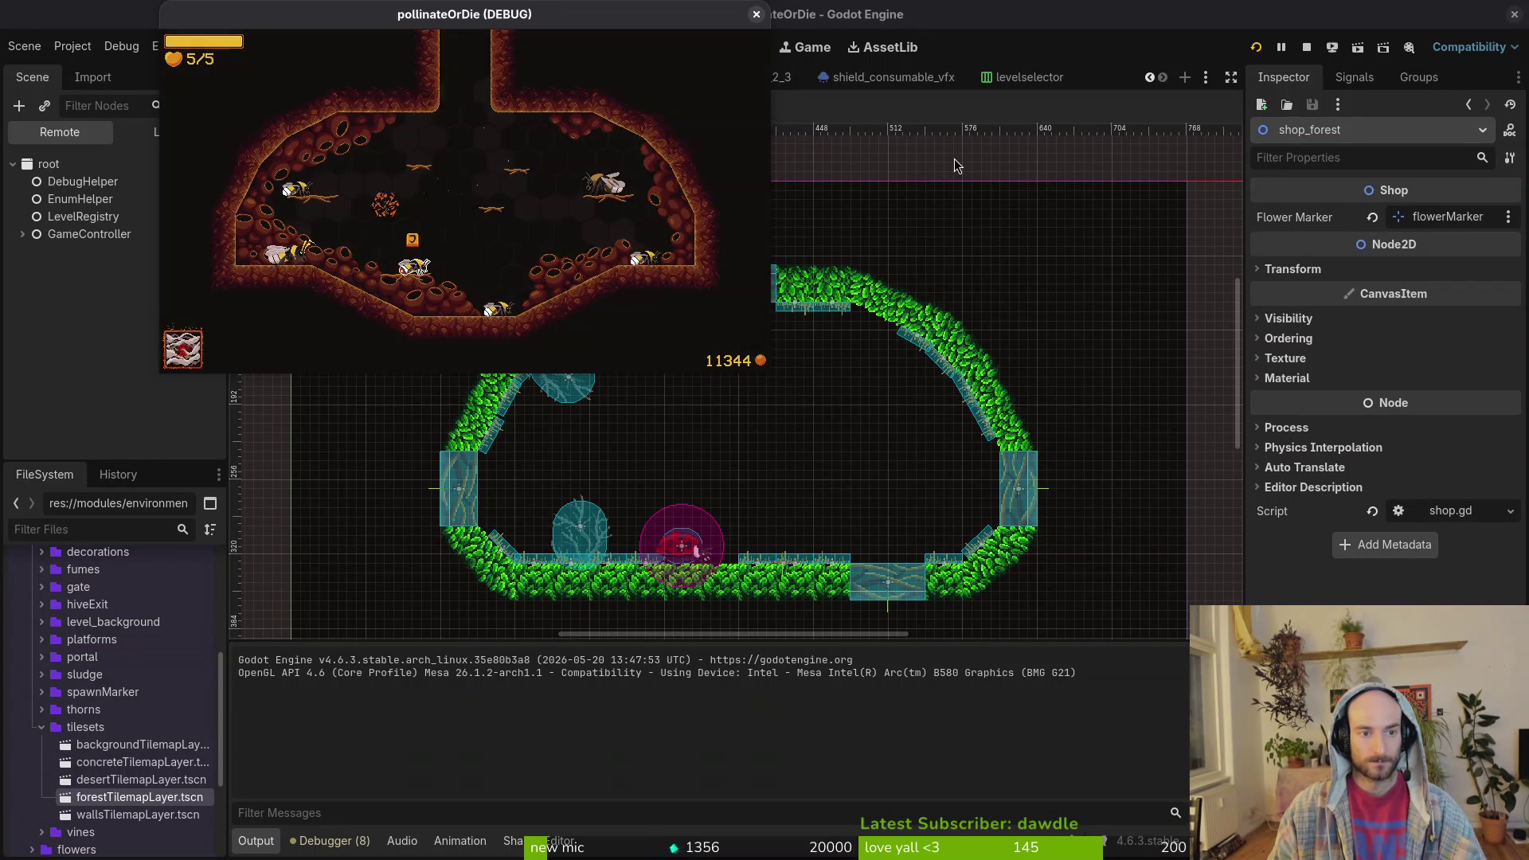
- Load the H_redtail hive level, which breaks on the region_get_random_point navigation error
{"action": "key", "text": "Escape"}
{"action": "key", "text": "Up"}
{"action": "key", "text": "Right"}
{"action": "key", "text": "Right"}
{"action": "key", "text": "Down"}
{"action": "key", "text": "Down"}
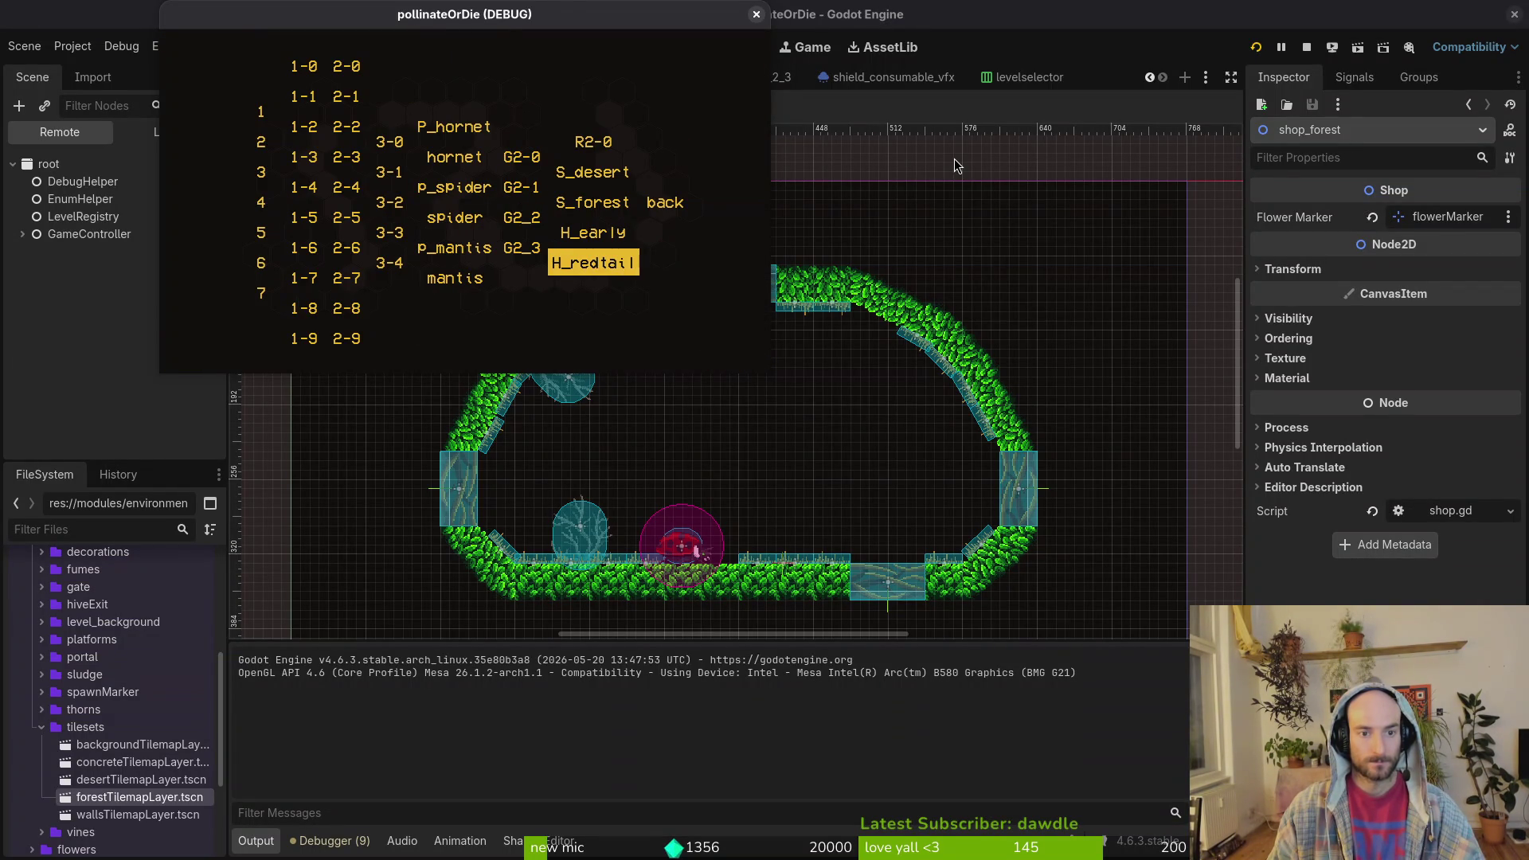
{"action": "key", "text": "space"}
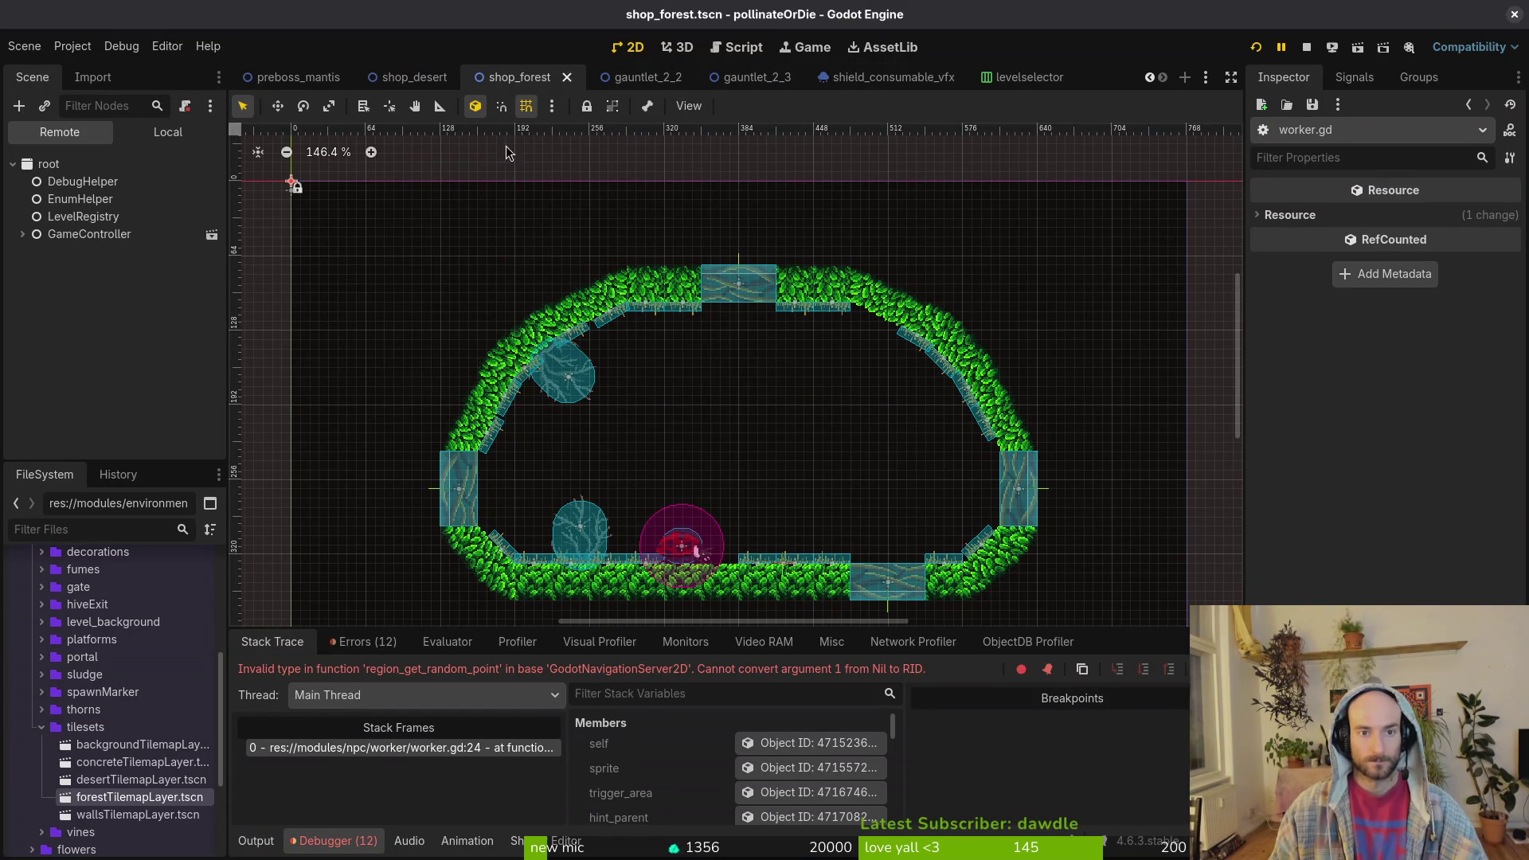
- Close the shop_forest tab and three other unneeded scene tabs
{"action": "middle_click", "coordinate": [537, 78]}
{"action": "middle_click", "coordinate": [536, 78]}
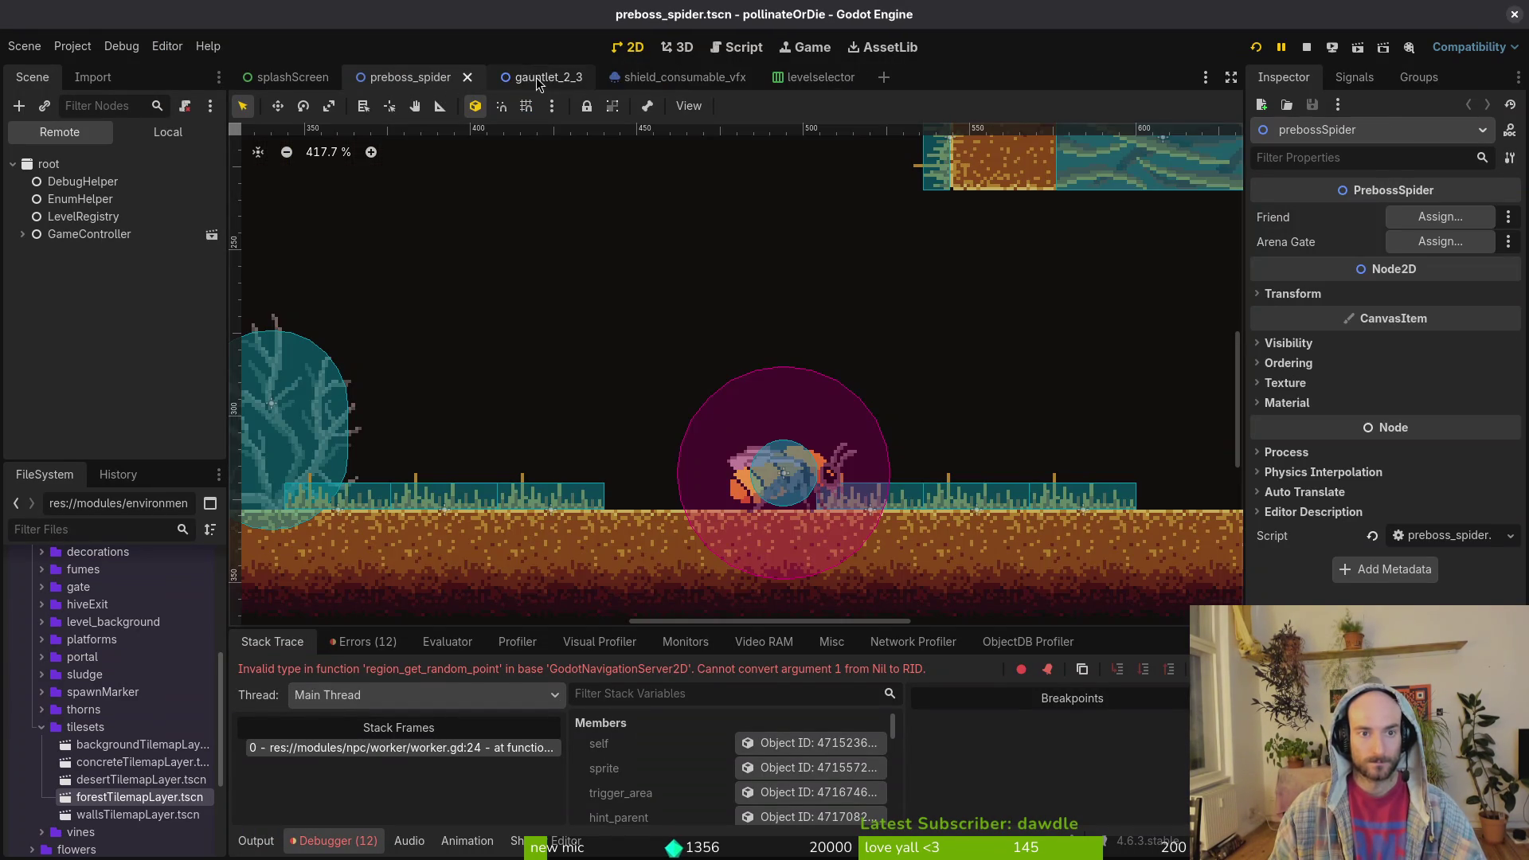
{"action": "middle_click", "coordinate": [509, 78]}
{"action": "middle_click", "coordinate": [510, 78]}
- Quick-open redtailedHive.tscn by searching 'hired'
{"action": "key", "text": "alt+shift+o"}
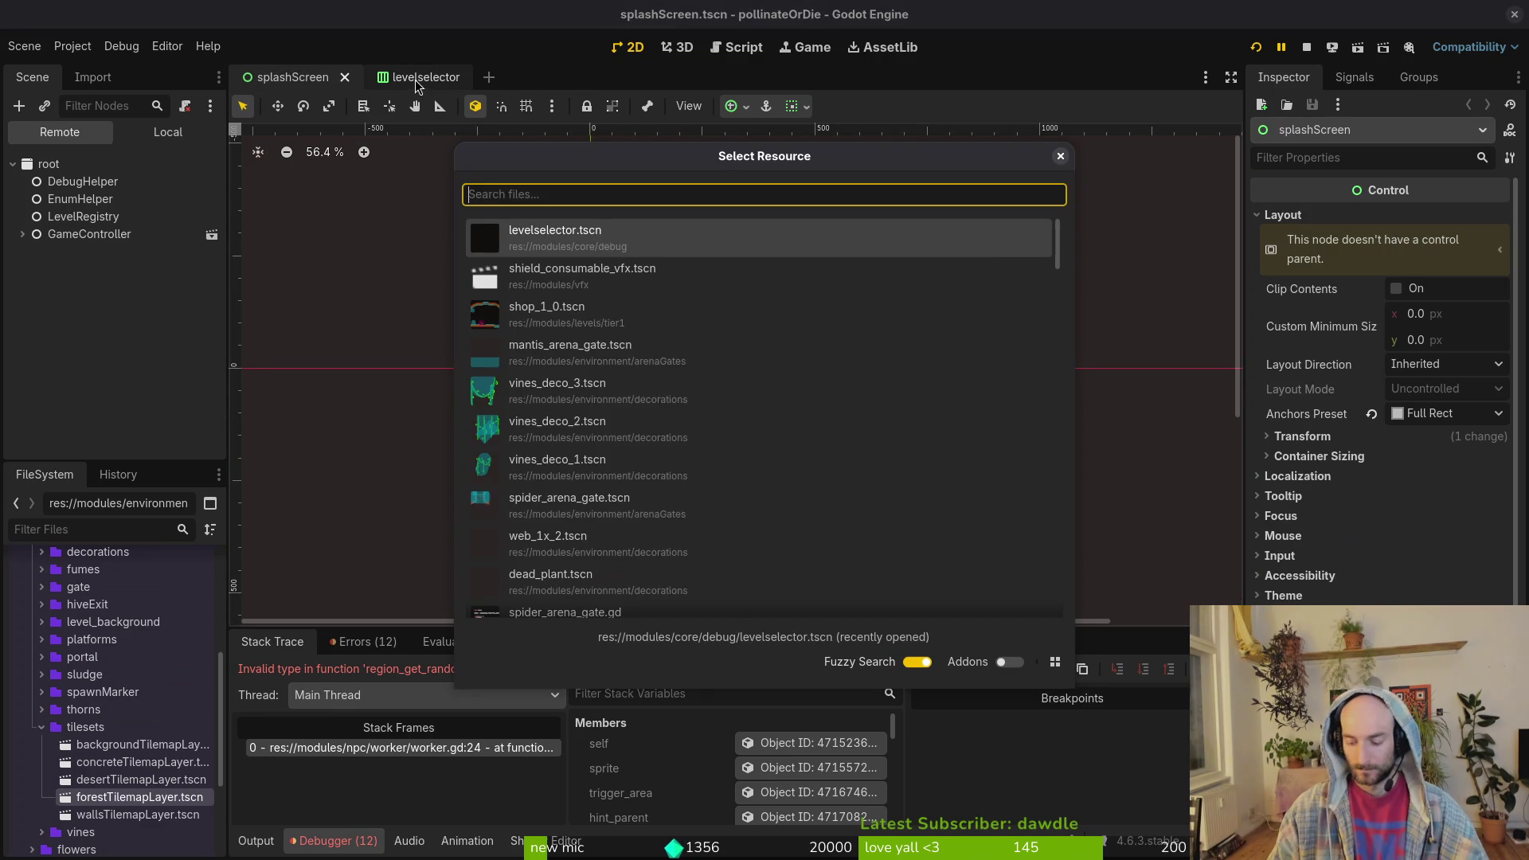
{"action": "type", "text": "hired"}
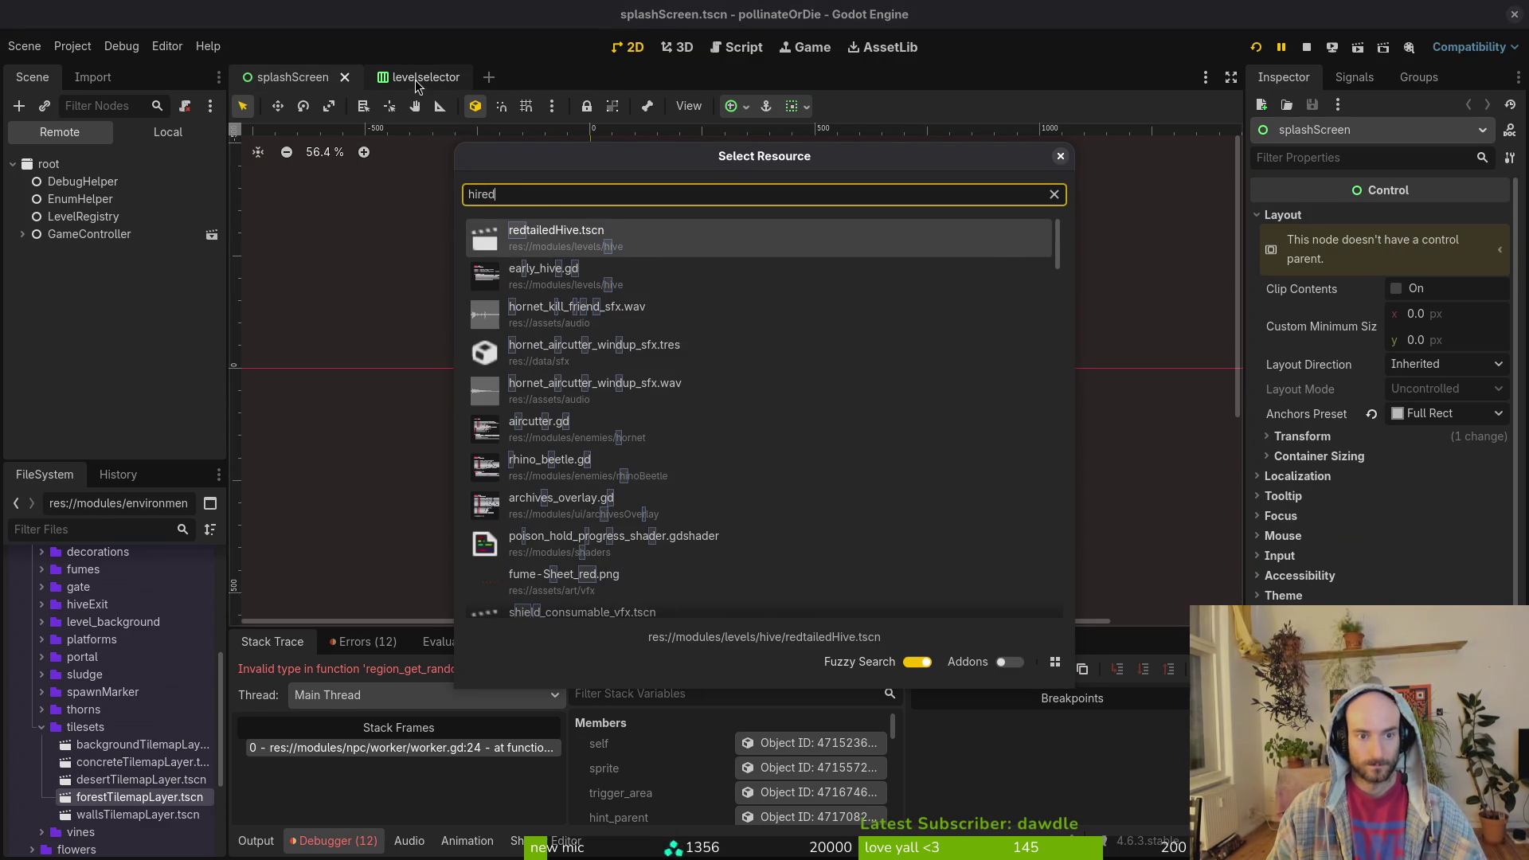
{"action": "key", "text": "Return"}
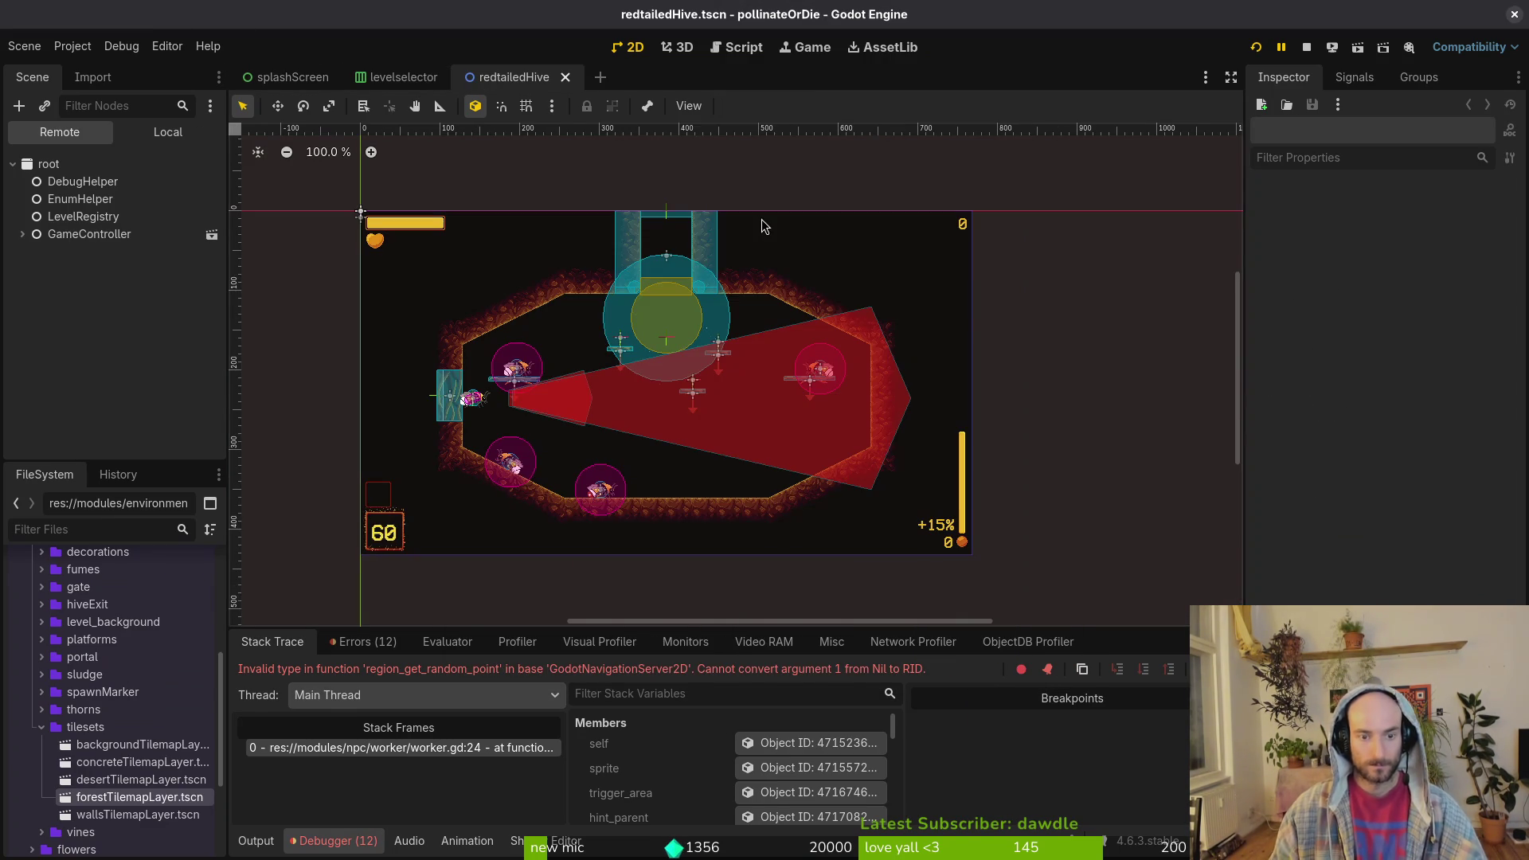
{"action": "key", "text": "alt+shift+o"}
- Open earlyHive.tscn, then collapse redtailedHive's platforms and bees groups
{"action": "type", "text": "earlyhive"}
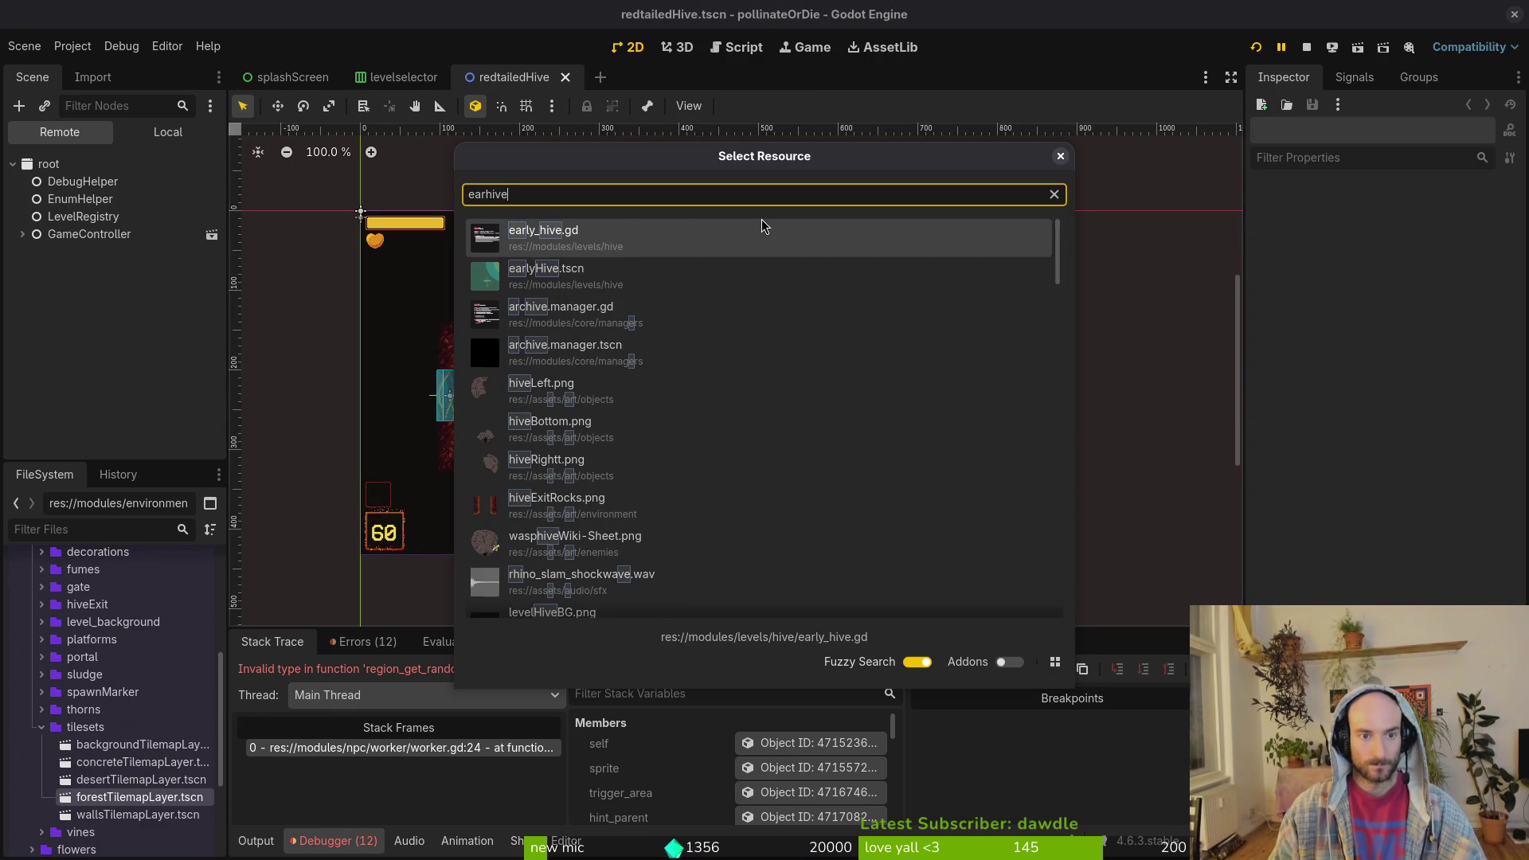
{"action": "key", "text": "Return"}
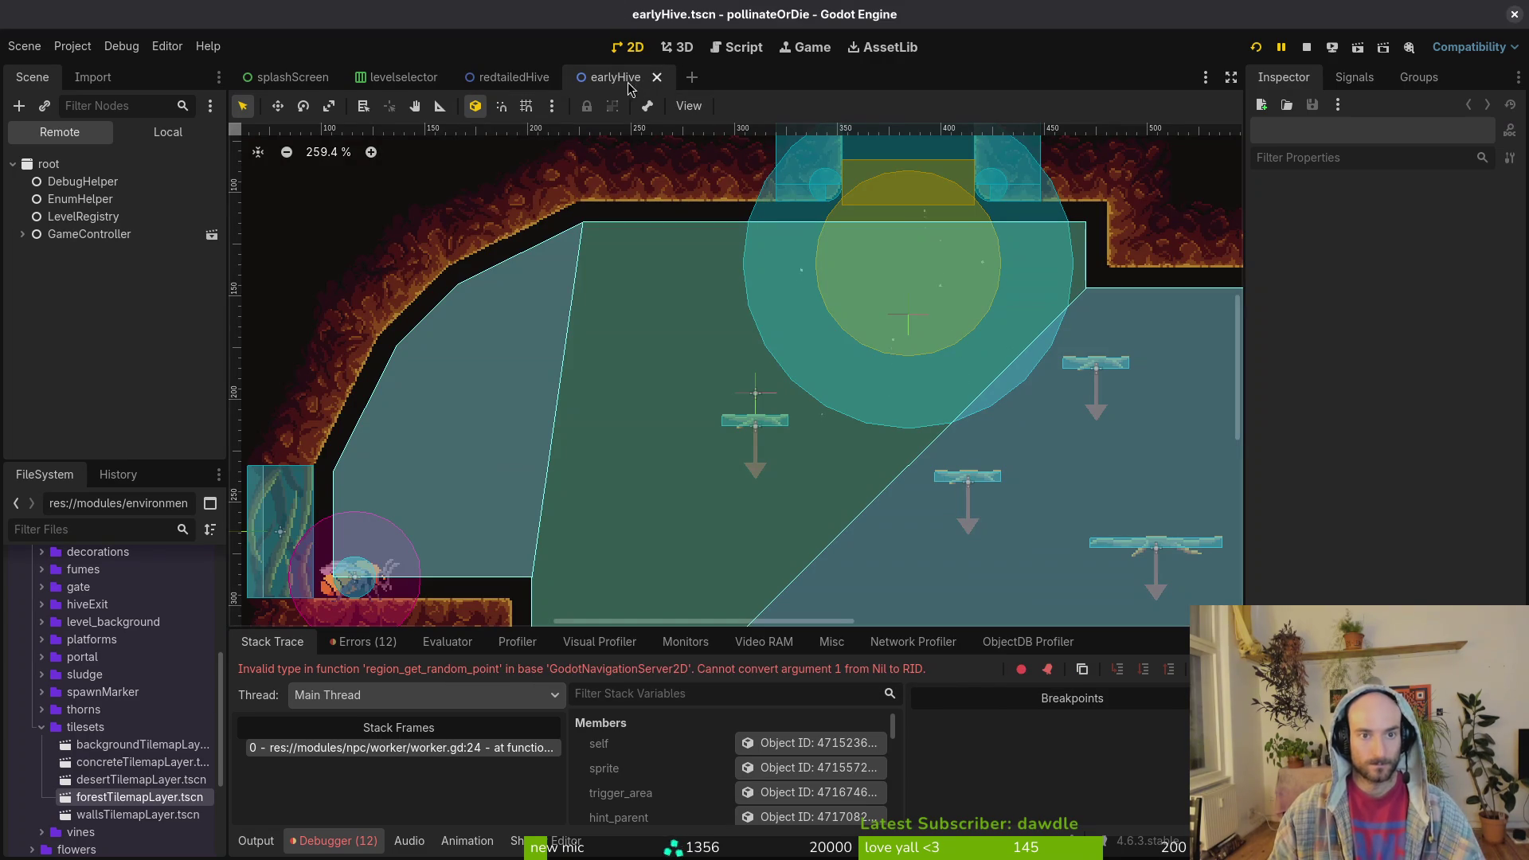
{"action": "left_click", "coordinate": [512, 82]}
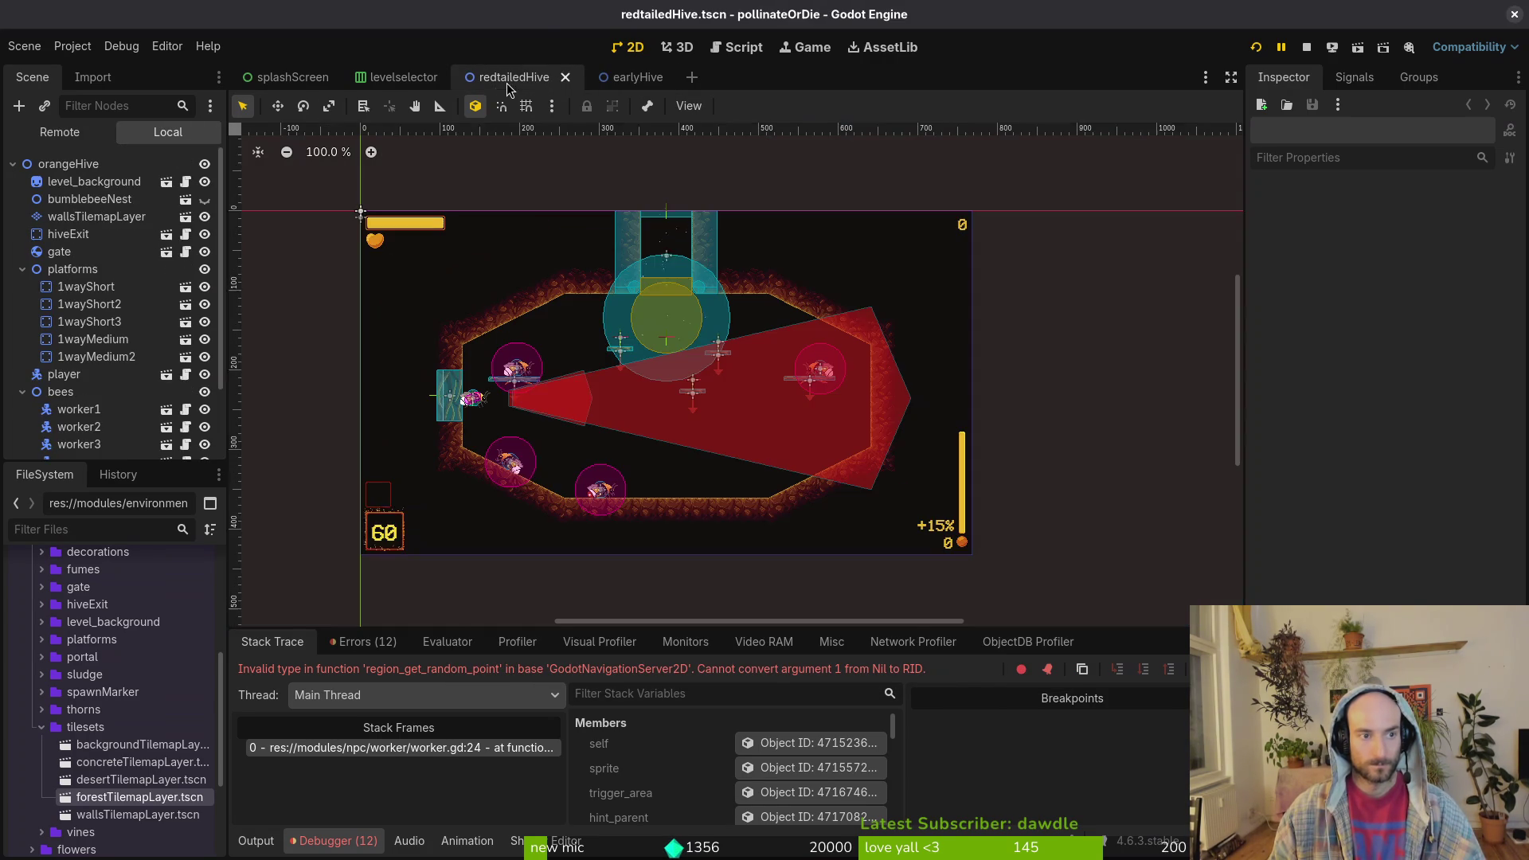
{"action": "left_click", "coordinate": [22, 269]}
{"action": "left_click", "coordinate": [22, 303]}
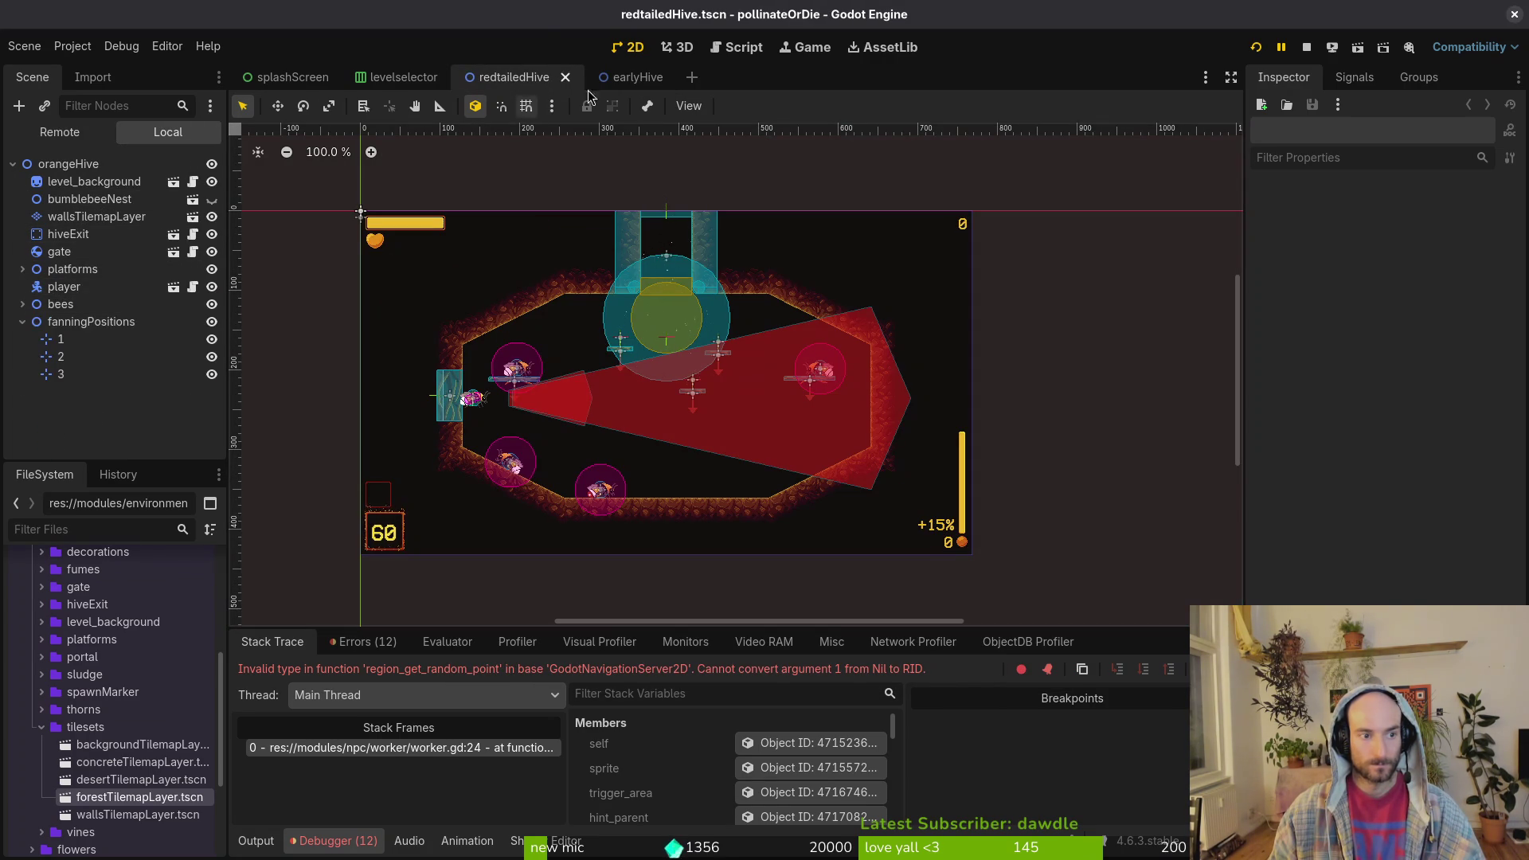
- Collapse earlyHive's tree branches and select its NavigationRegion2D node to bring into redtailedHive
{"action": "left_click", "coordinate": [619, 76]}
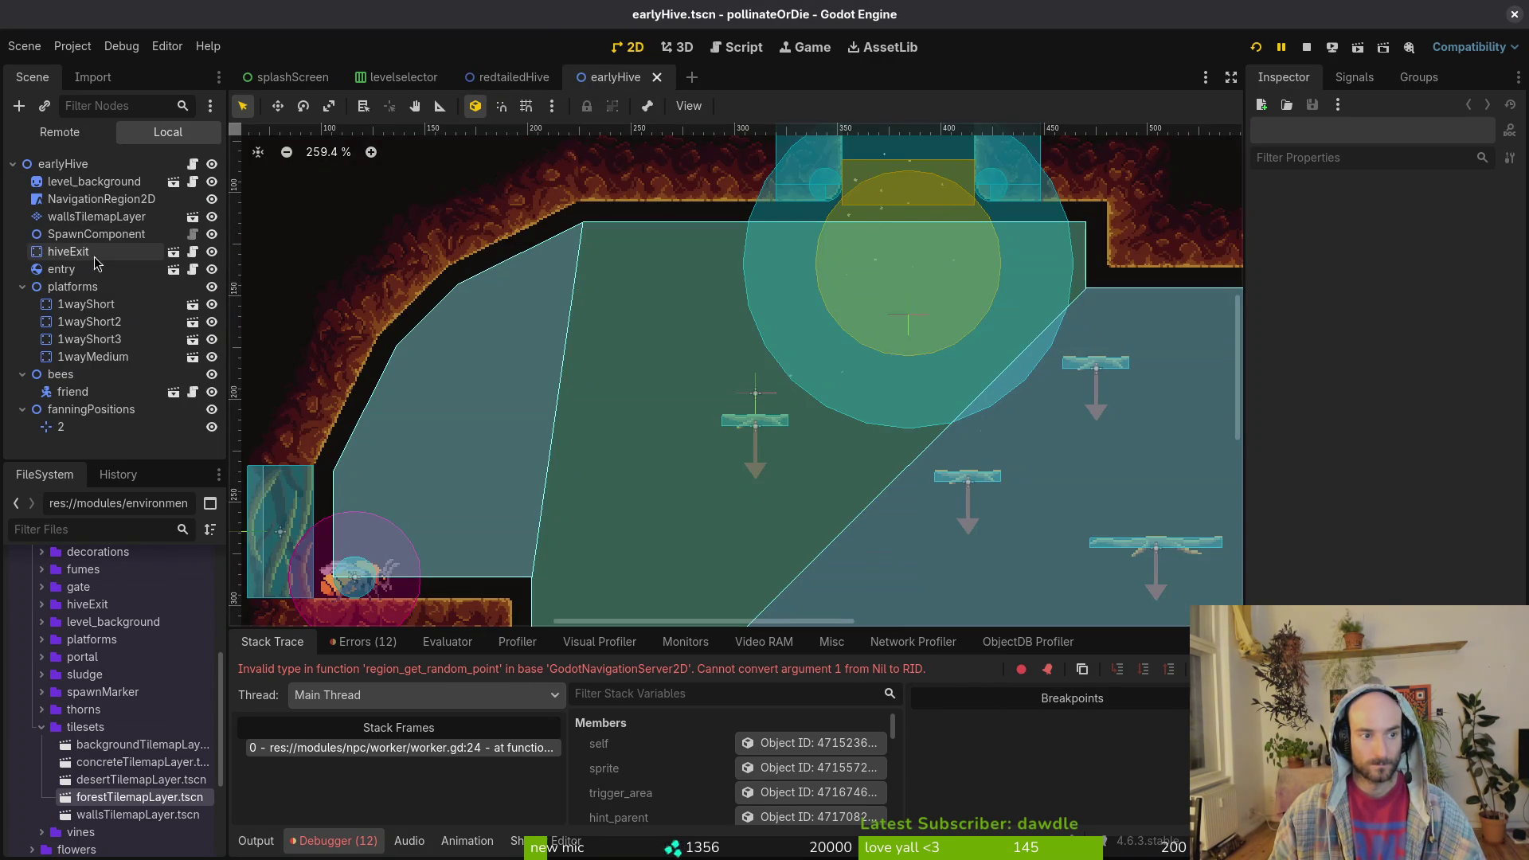
{"action": "left_click", "coordinate": [22, 286]}
{"action": "left_click", "coordinate": [22, 304]}
{"action": "left_click", "coordinate": [61, 339]}
{"action": "left_click", "coordinate": [22, 322]}
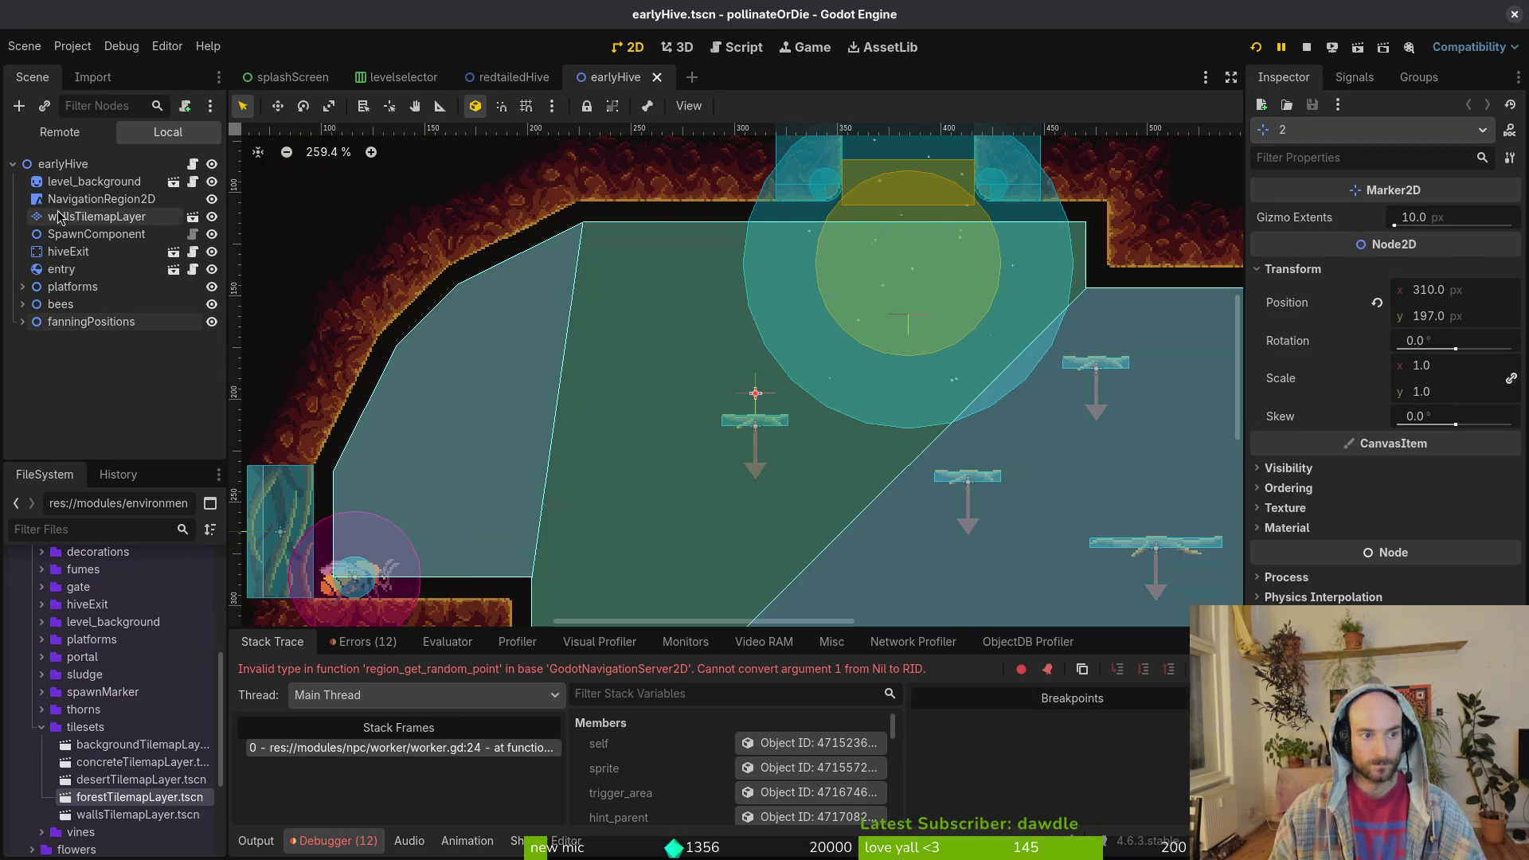
{"action": "left_click", "coordinate": [60, 217]}
{"action": "left_click", "coordinate": [79, 199]}
{"action": "left_click", "coordinate": [514, 76]}
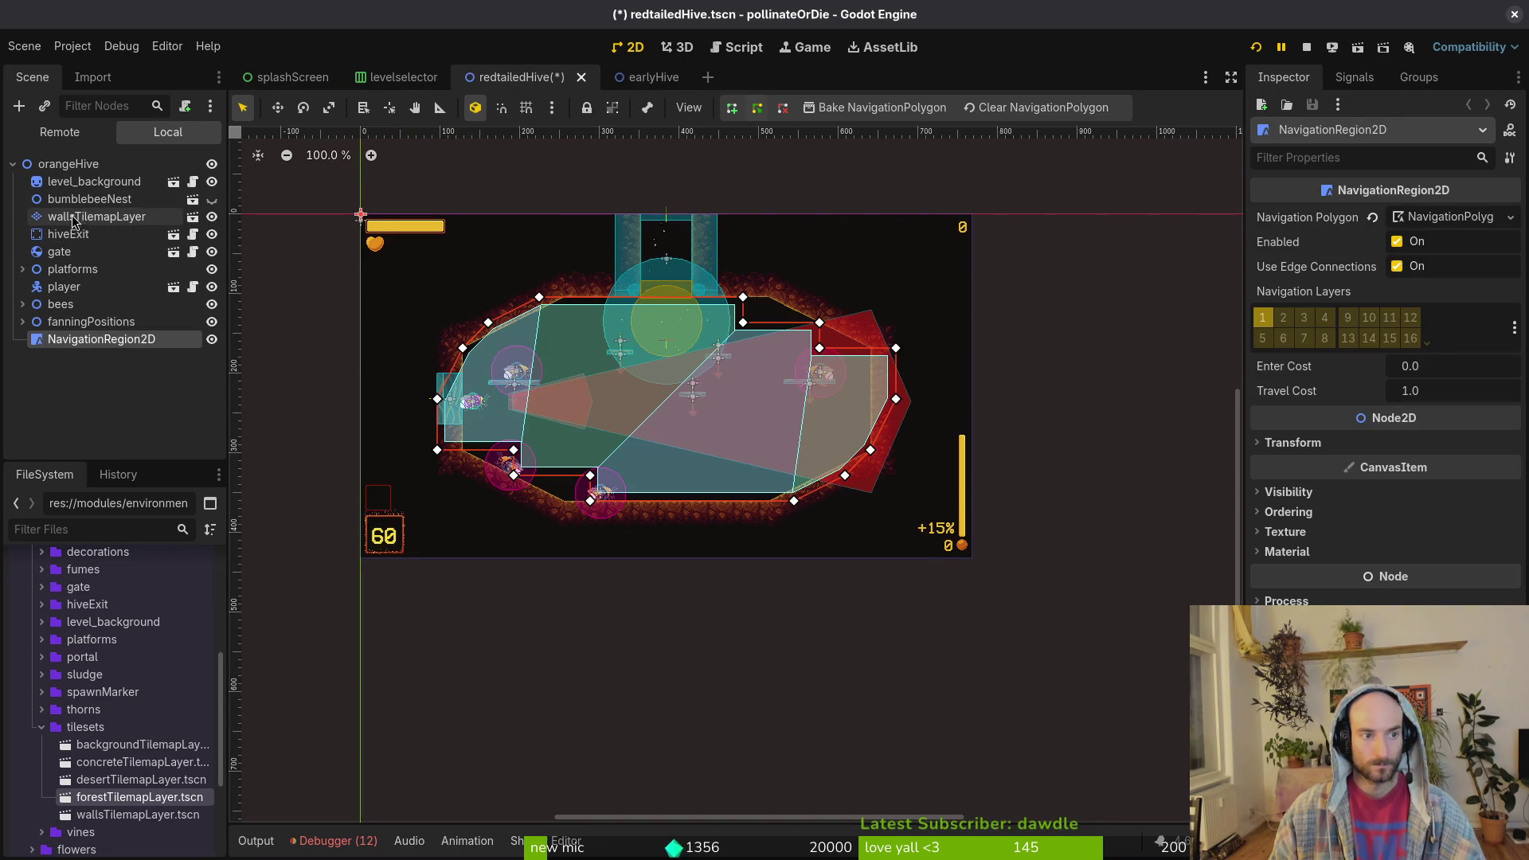
- Enable grid snap and fit the navigation polygon's left and floor points to the hive walls
{"action": "key", "text": "ctrl+z"}
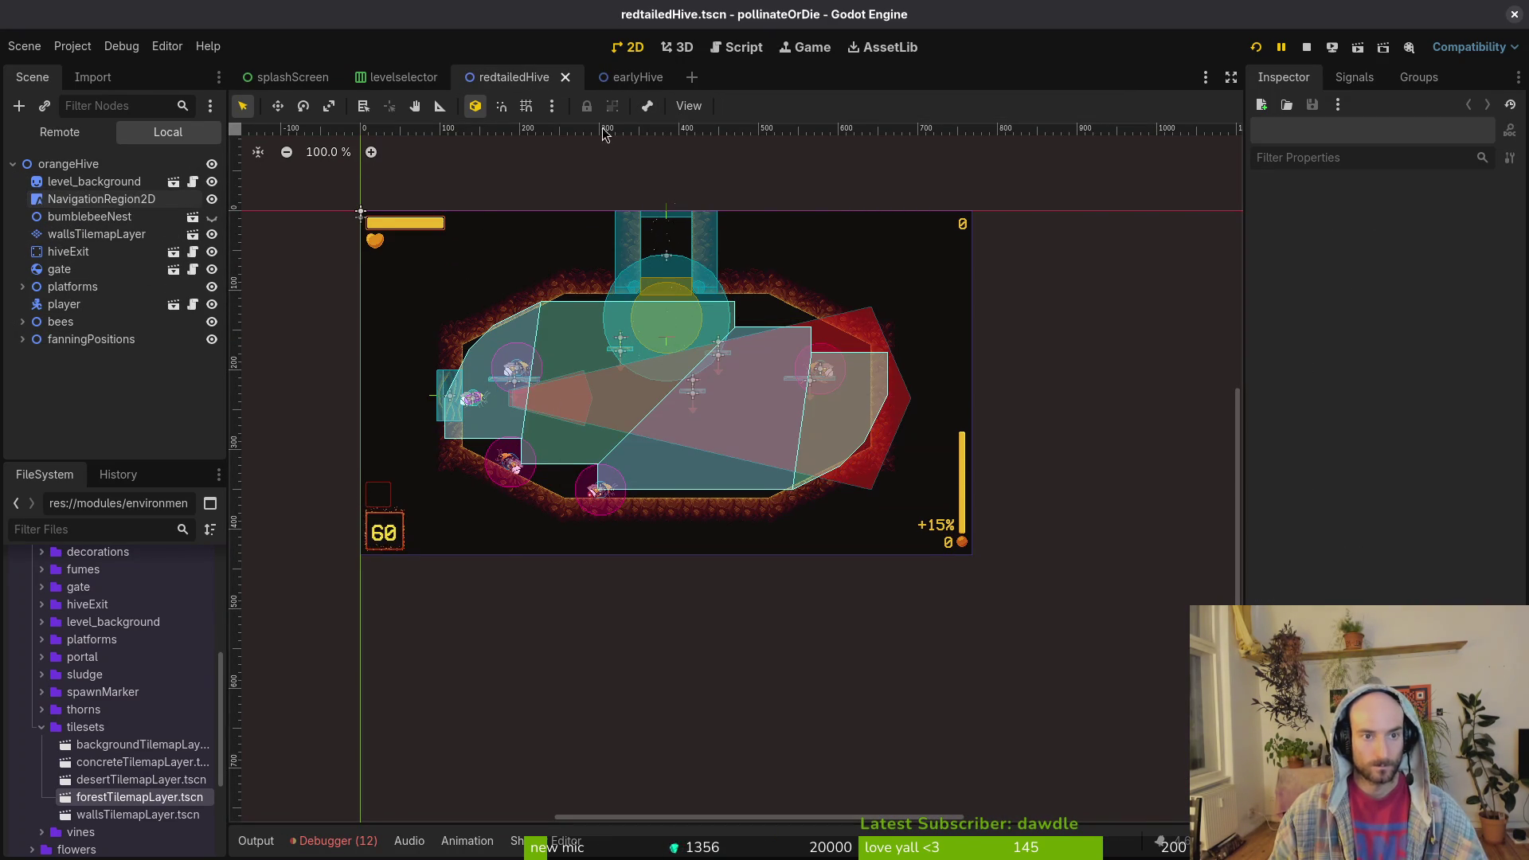
{"action": "scroll", "coordinate": [740, 392], "scroll_direction": "down", "scroll_amount": 5}
{"action": "left_click", "coordinate": [648, 366]}
{"action": "scroll", "coordinate": [648, 365], "scroll_direction": "up", "scroll_amount": 7}
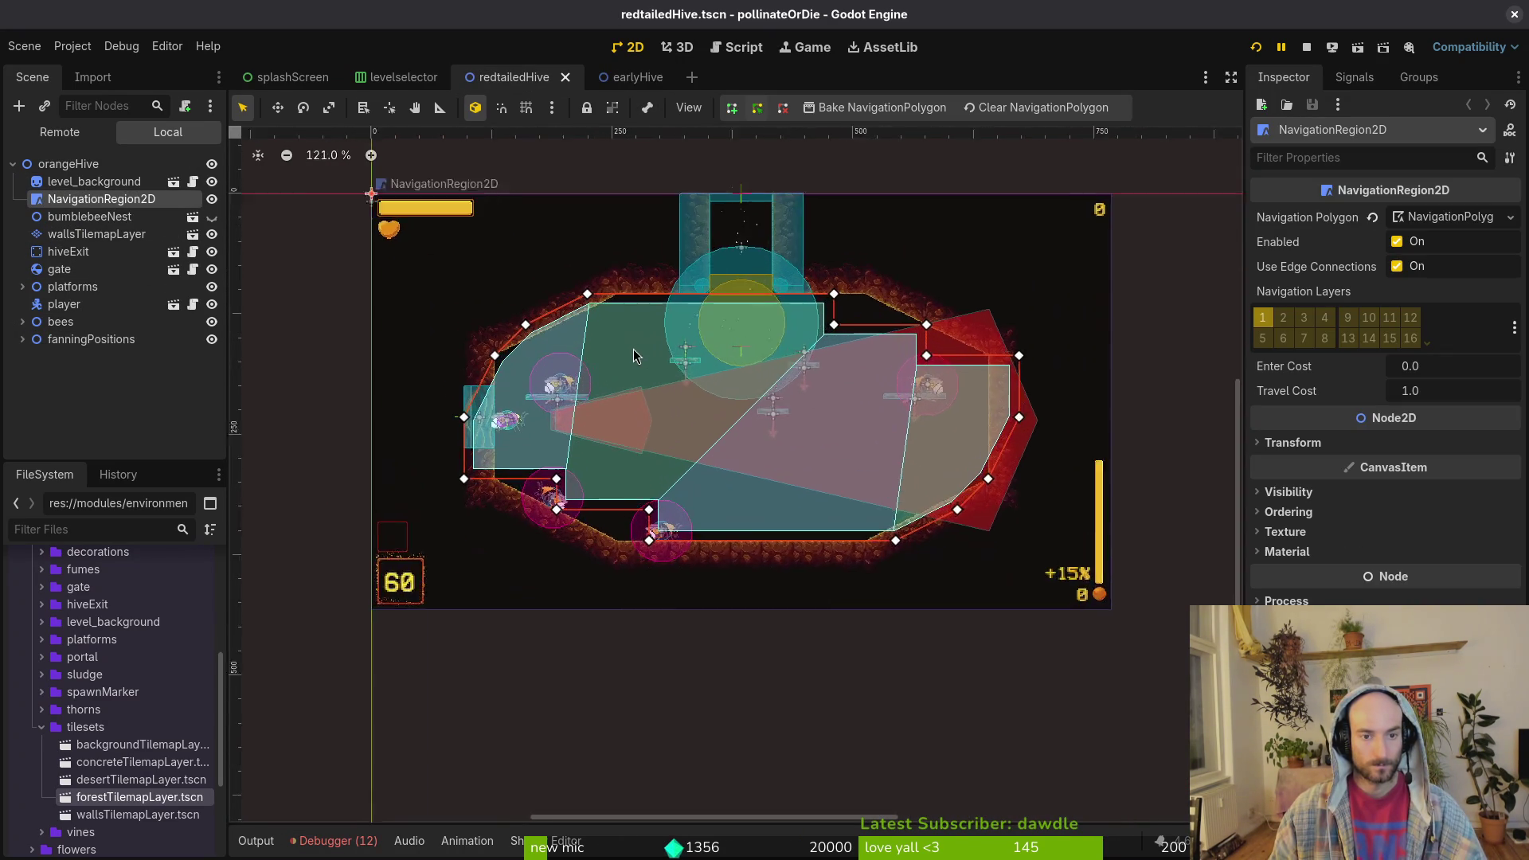
{"action": "scroll", "coordinate": [633, 348], "scroll_direction": "up", "scroll_amount": 4}
{"action": "scroll", "coordinate": [481, 430], "scroll_direction": "down", "scroll_amount": 3}
{"action": "right_click", "coordinate": [484, 395]}
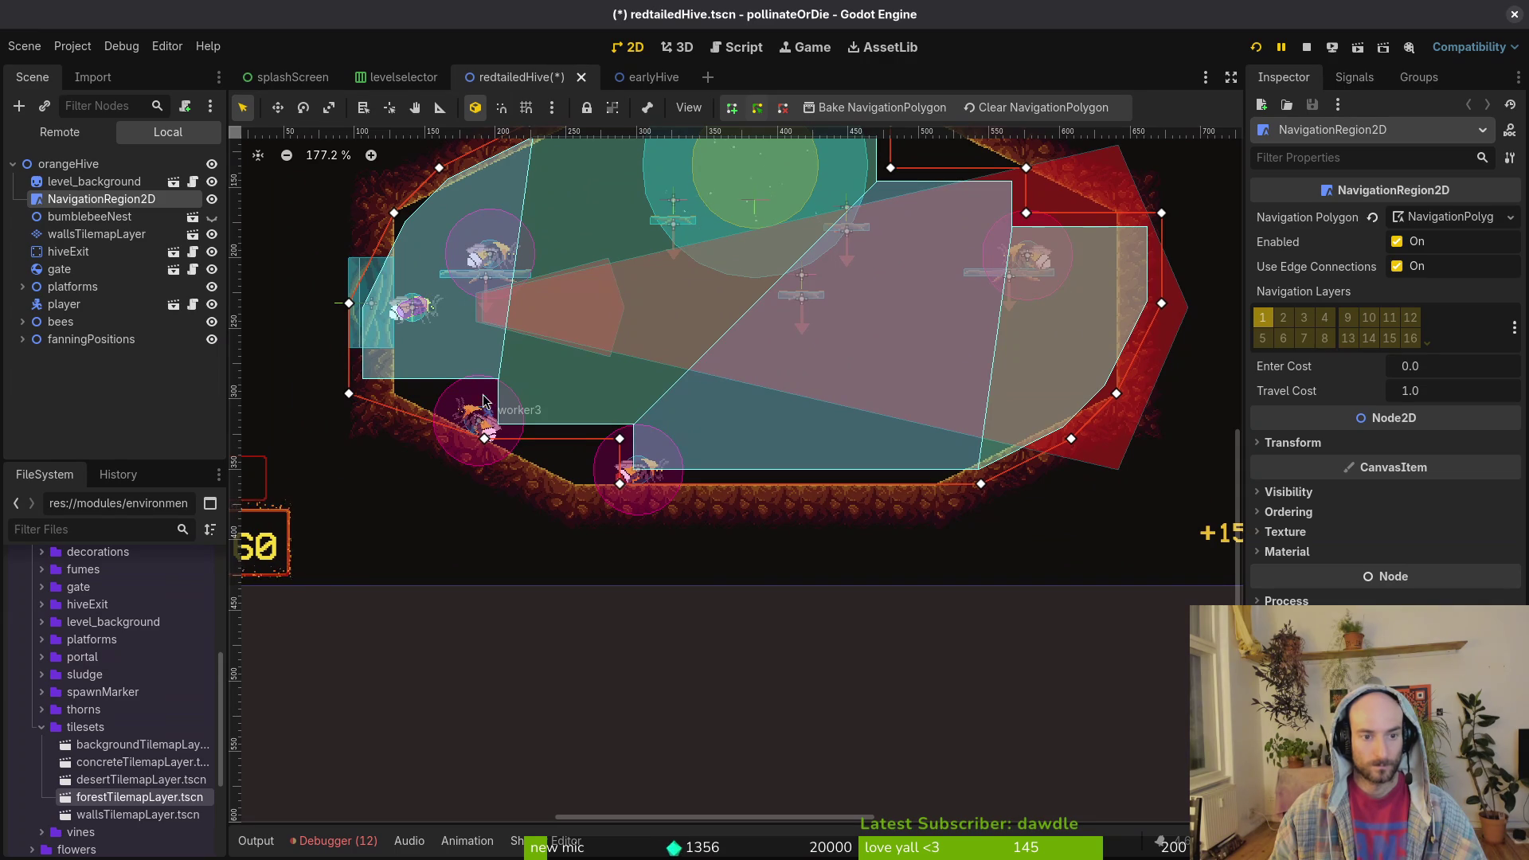
{"action": "mouse_move", "coordinate": [623, 445]}
{"action": "left_mouse_down"}
{"action": "mouse_move", "coordinate": [522, 434]}
{"action": "mouse_move", "coordinate": [576, 446]}
{"action": "mouse_move", "coordinate": [580, 496]}
{"action": "left_mouse_up"}
{"action": "key", "text": "shift+g"}
{"action": "mouse_move", "coordinate": [984, 493]}
{"action": "left_mouse_down"}
{"action": "mouse_move", "coordinate": [602, 491]}
{"action": "mouse_move", "coordinate": [988, 492]}
{"action": "mouse_move", "coordinate": [941, 495]}
{"action": "left_mouse_up"}
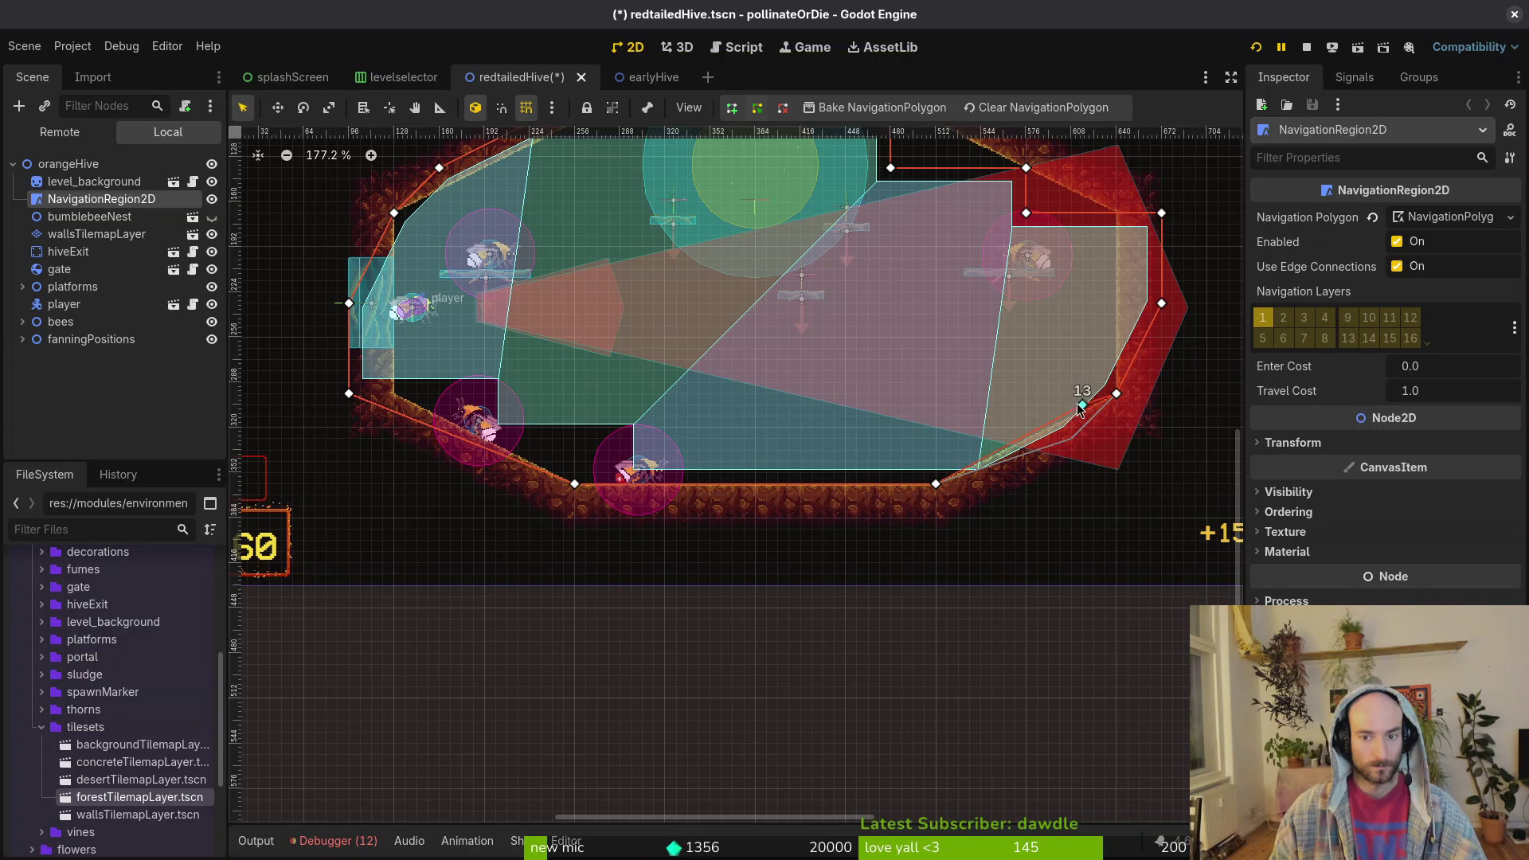
- Delete and move the right-side, ceiling and left polygon points to fit the walls, then save
{"action": "right_click", "coordinate": [1036, 416]}
{"action": "scroll", "coordinate": [1083, 374], "scroll_direction": "up", "scroll_amount": 3}
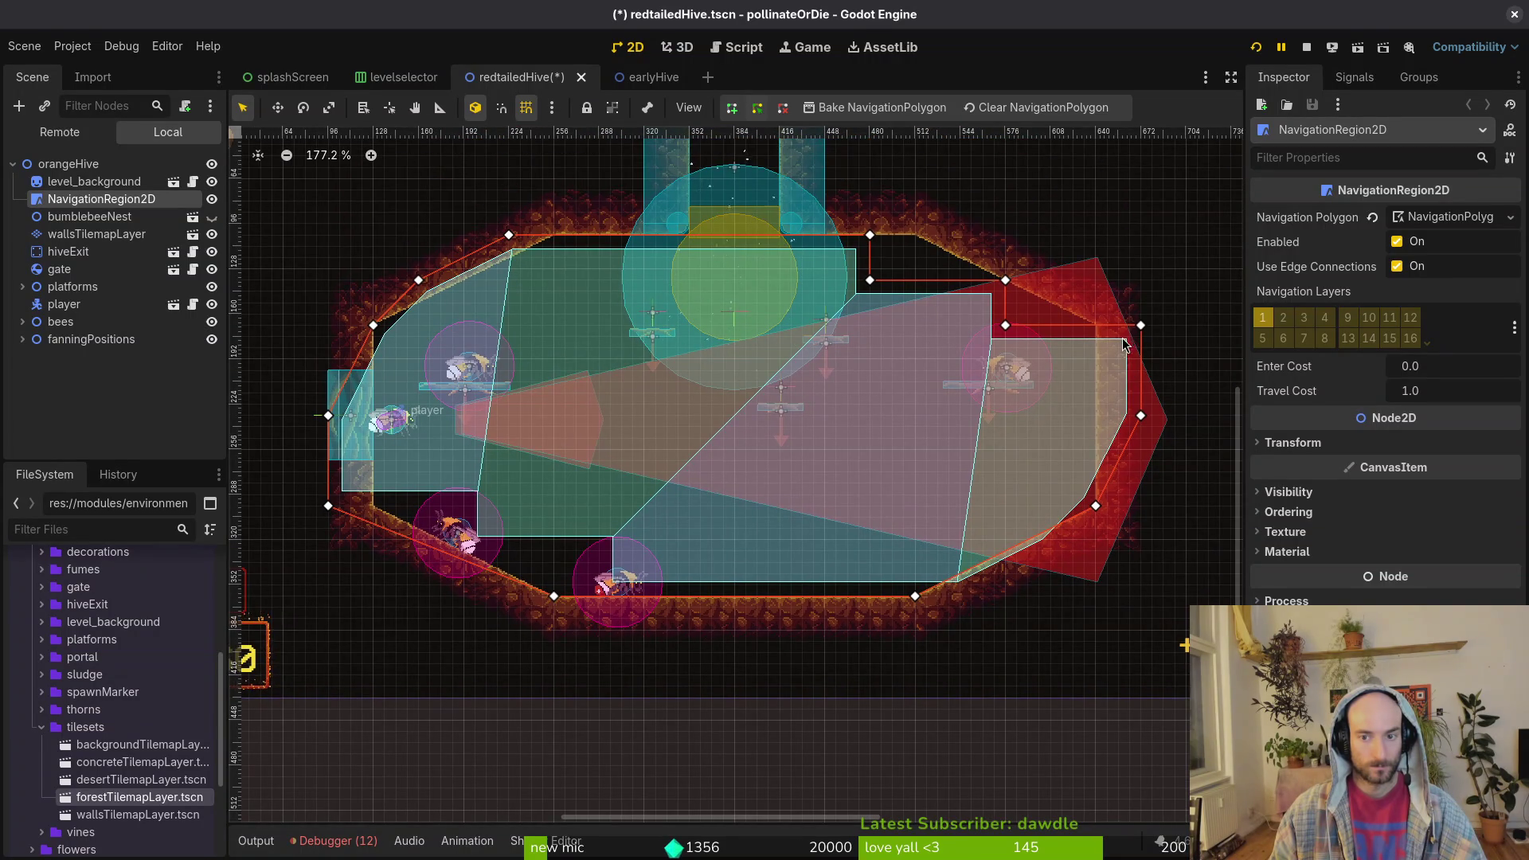
{"action": "left_click_drag", "start_coordinate": [1140, 327], "coordinate": [1096, 327]}
{"action": "right_click", "coordinate": [1140, 416]}
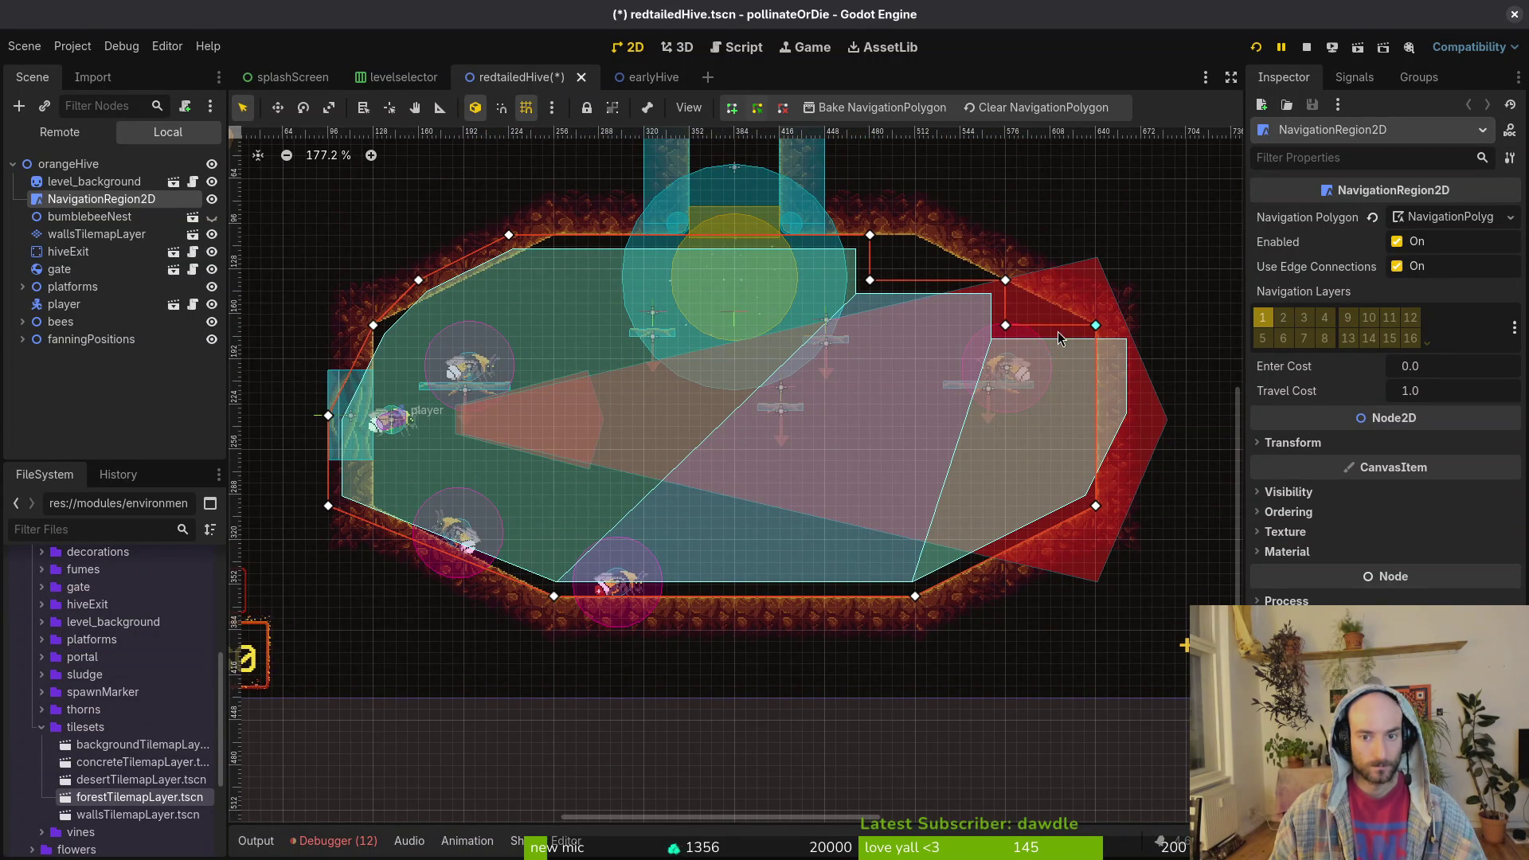
{"action": "left_click_drag", "start_coordinate": [1005, 280], "coordinate": [915, 234]}
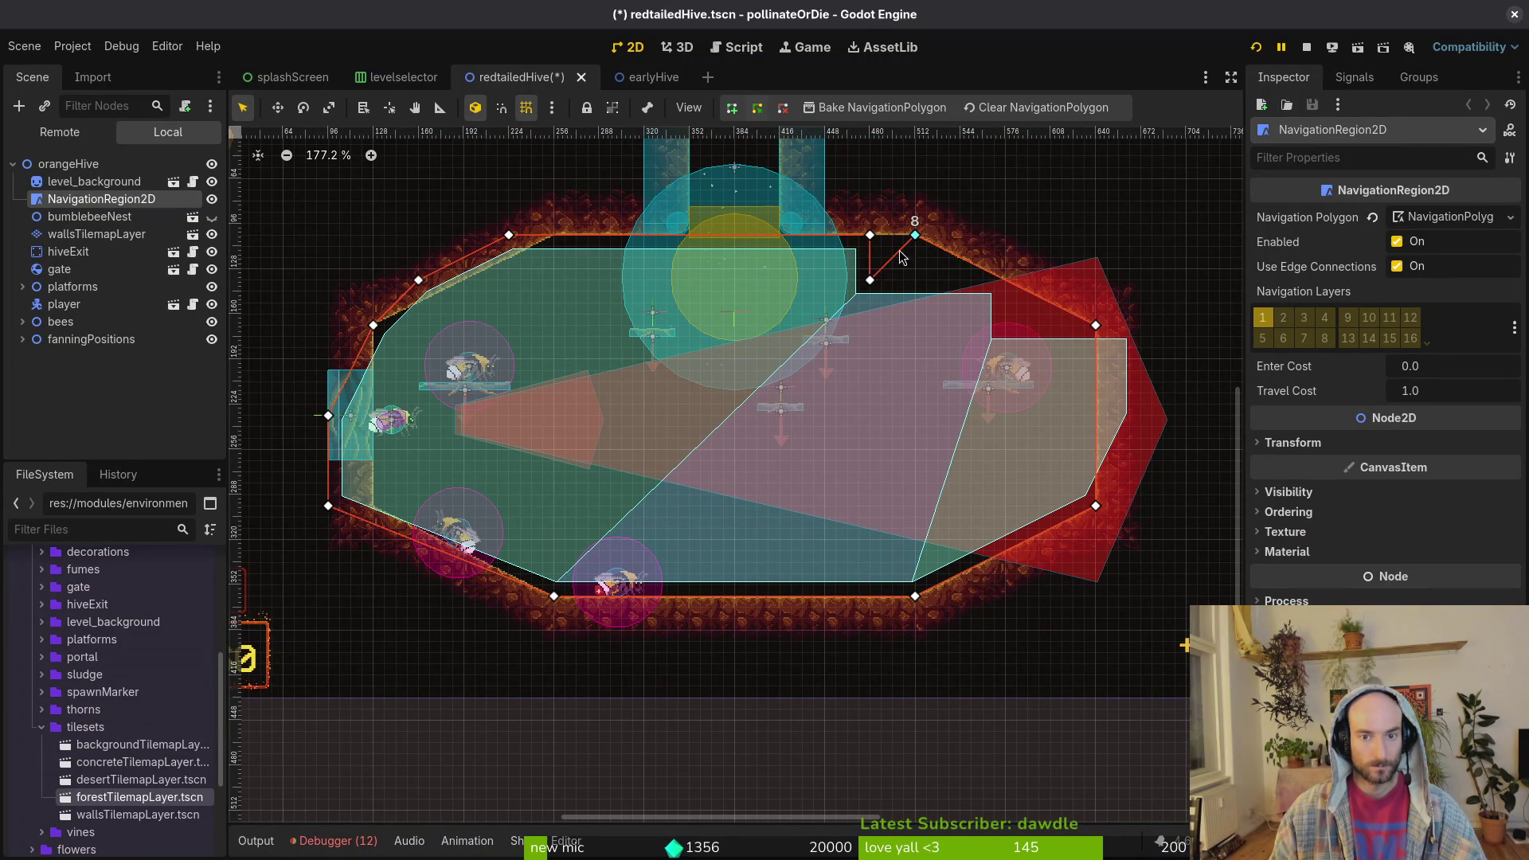
{"action": "right_click", "coordinate": [868, 237]}
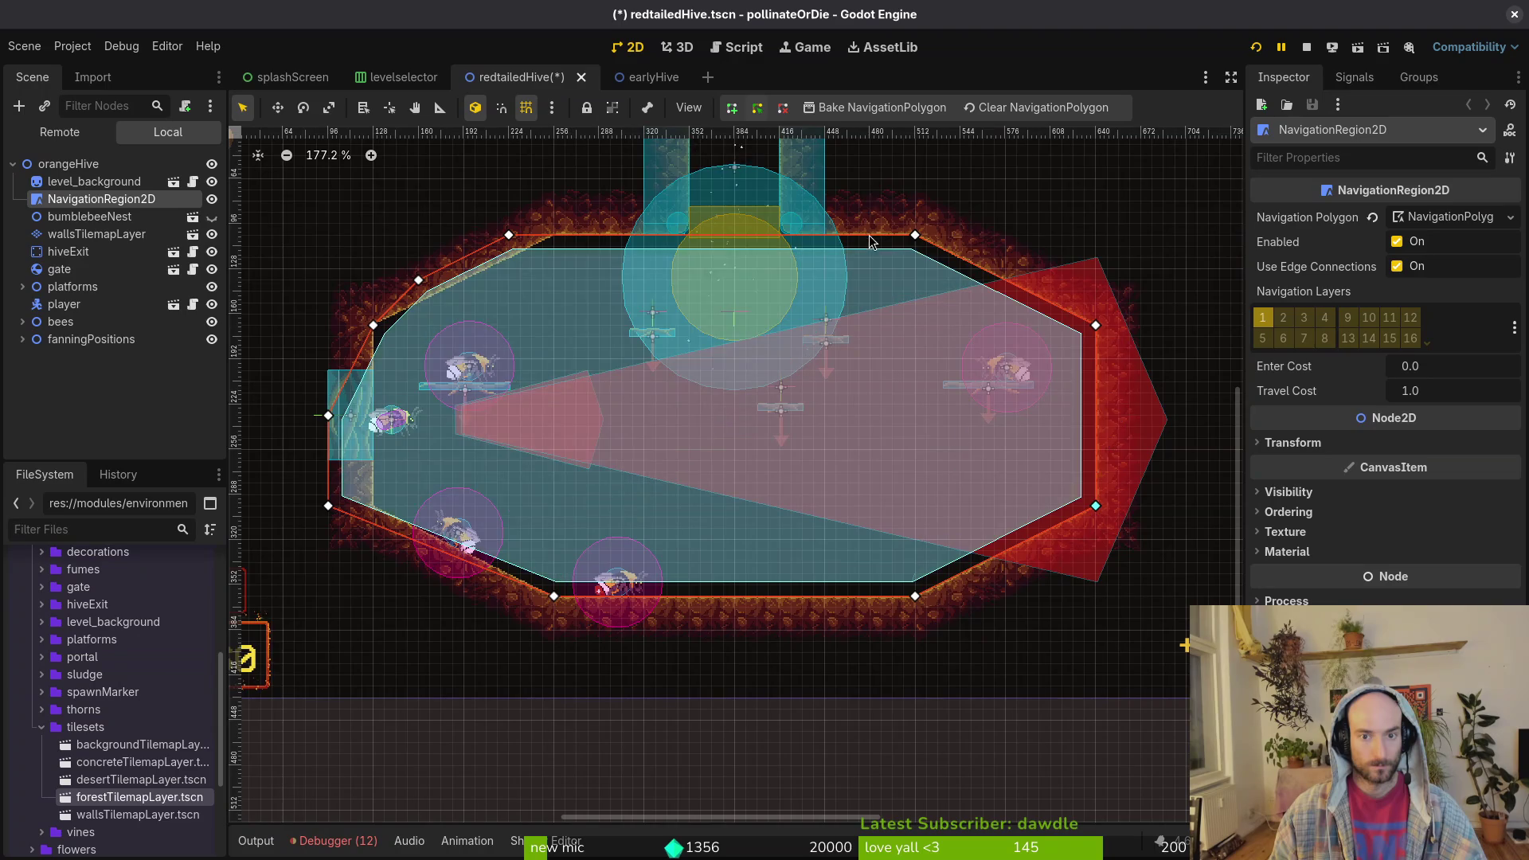
{"action": "scroll", "coordinate": [777, 273], "scroll_direction": "left", "scroll_amount": 8}
{"action": "left_click_drag", "start_coordinate": [794, 194], "coordinate": [835, 197]}
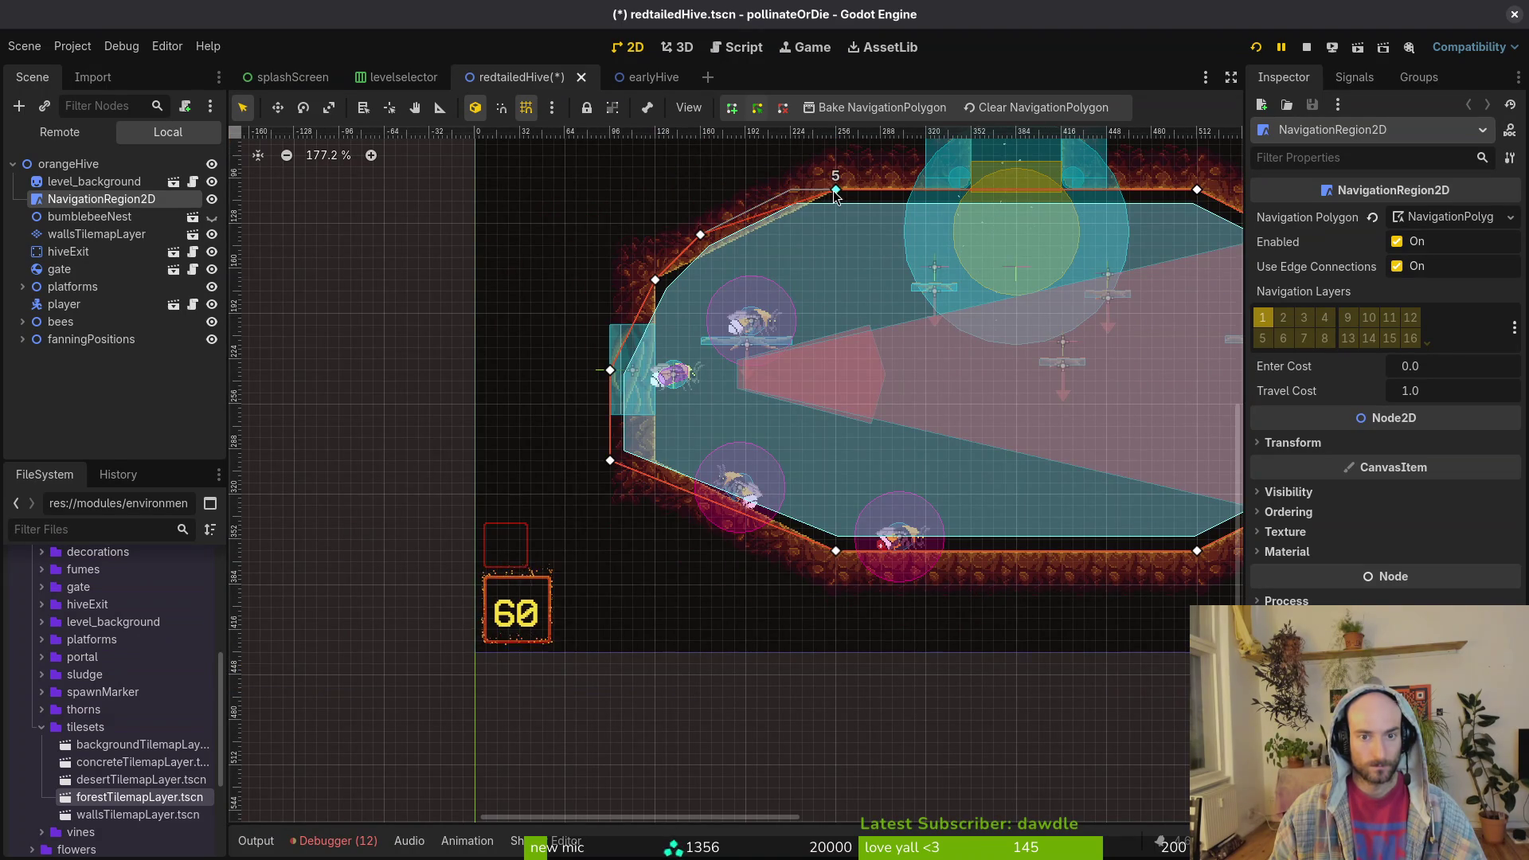
{"action": "right_click", "coordinate": [700, 234]}
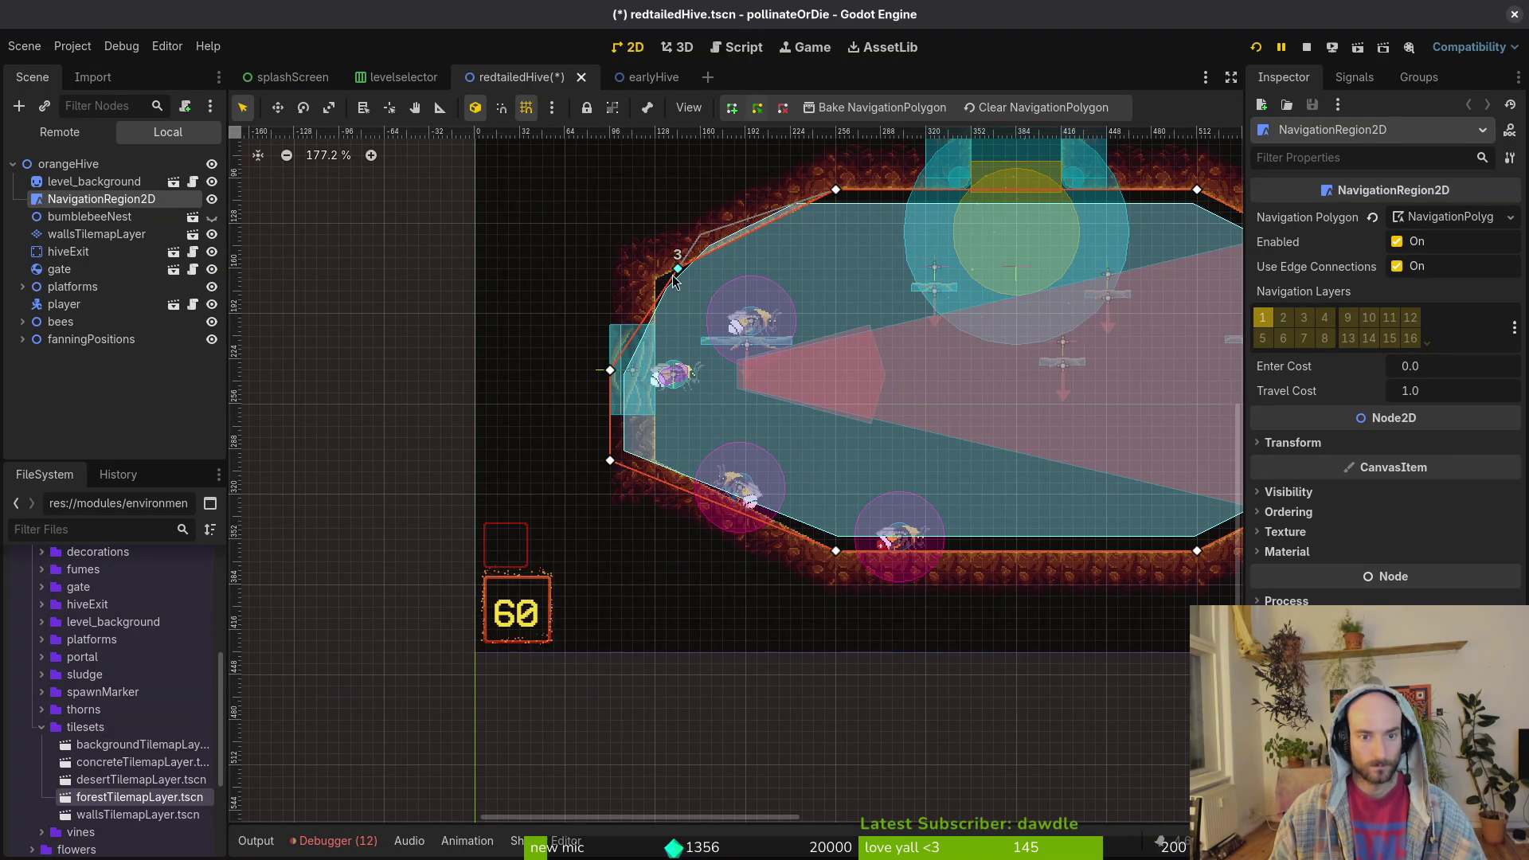
{"action": "right_click", "coordinate": [612, 373]}
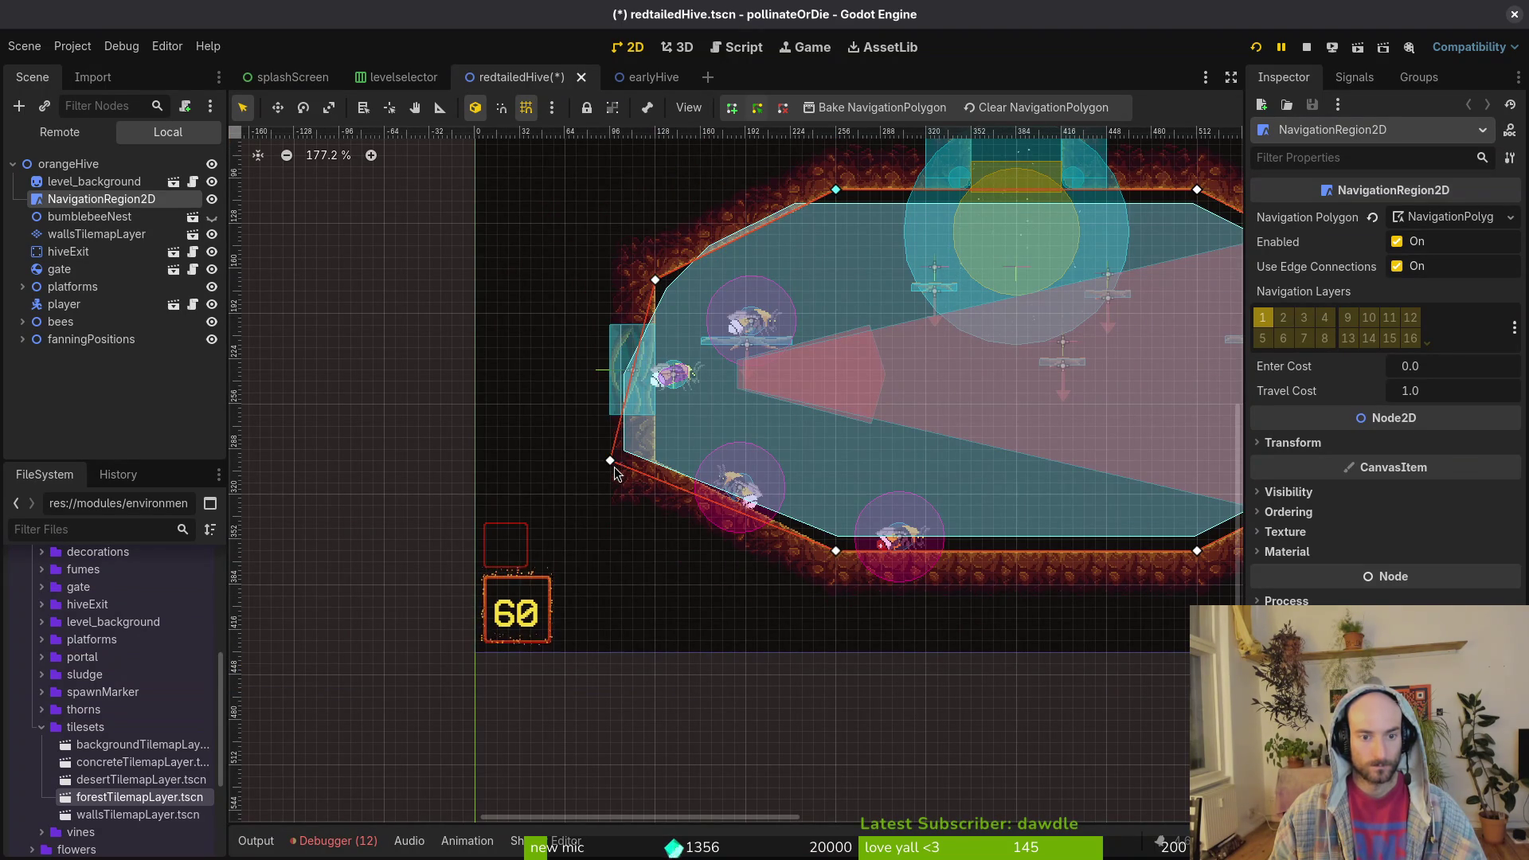
{"action": "scroll", "coordinate": [949, 390], "scroll_direction": "down", "scroll_amount": 4}
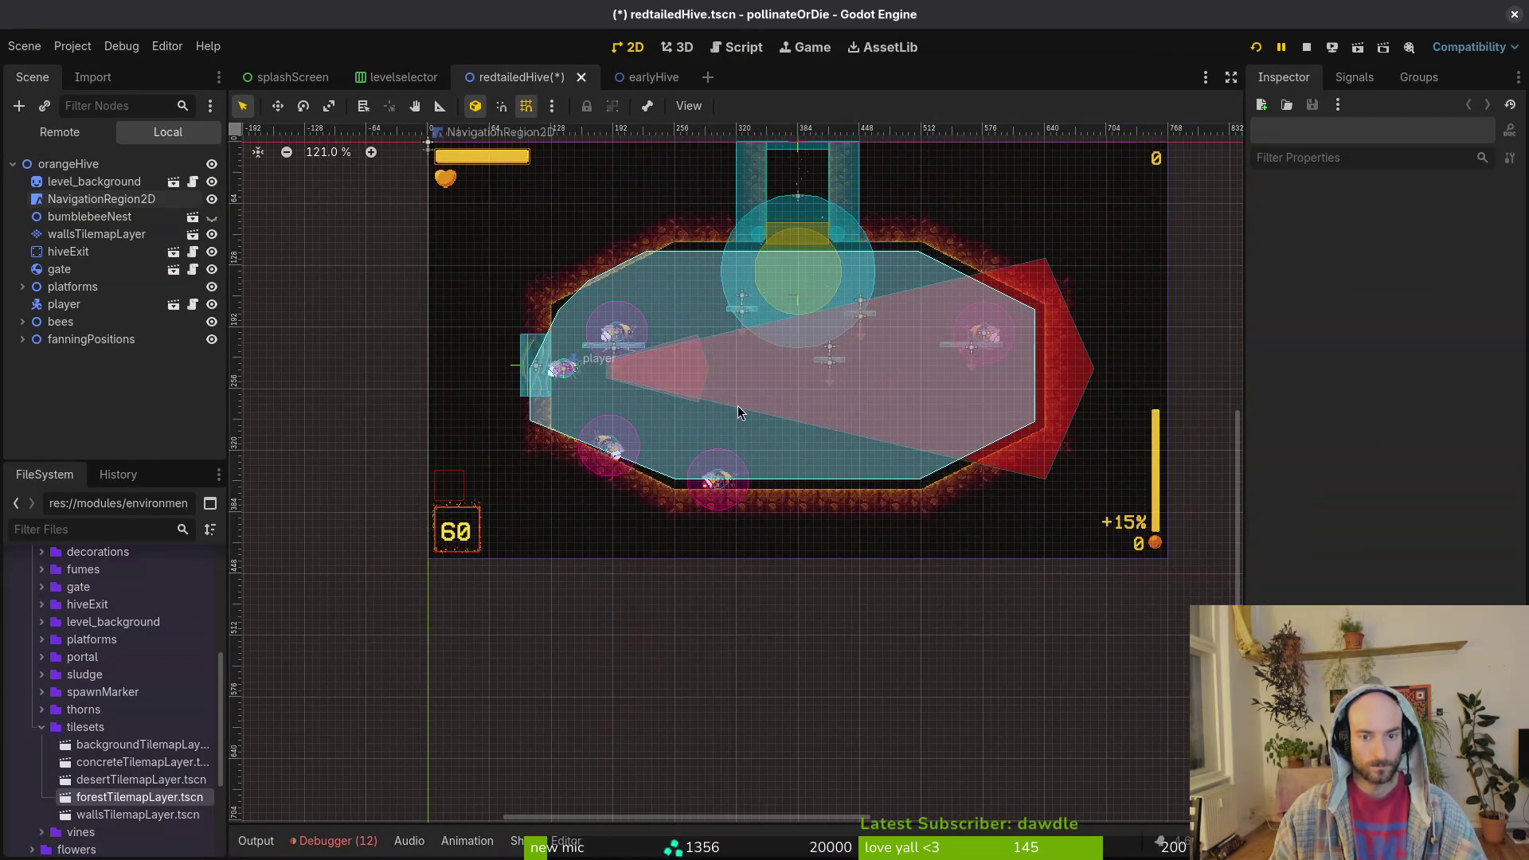
{"action": "key", "text": "ctrl+s"}
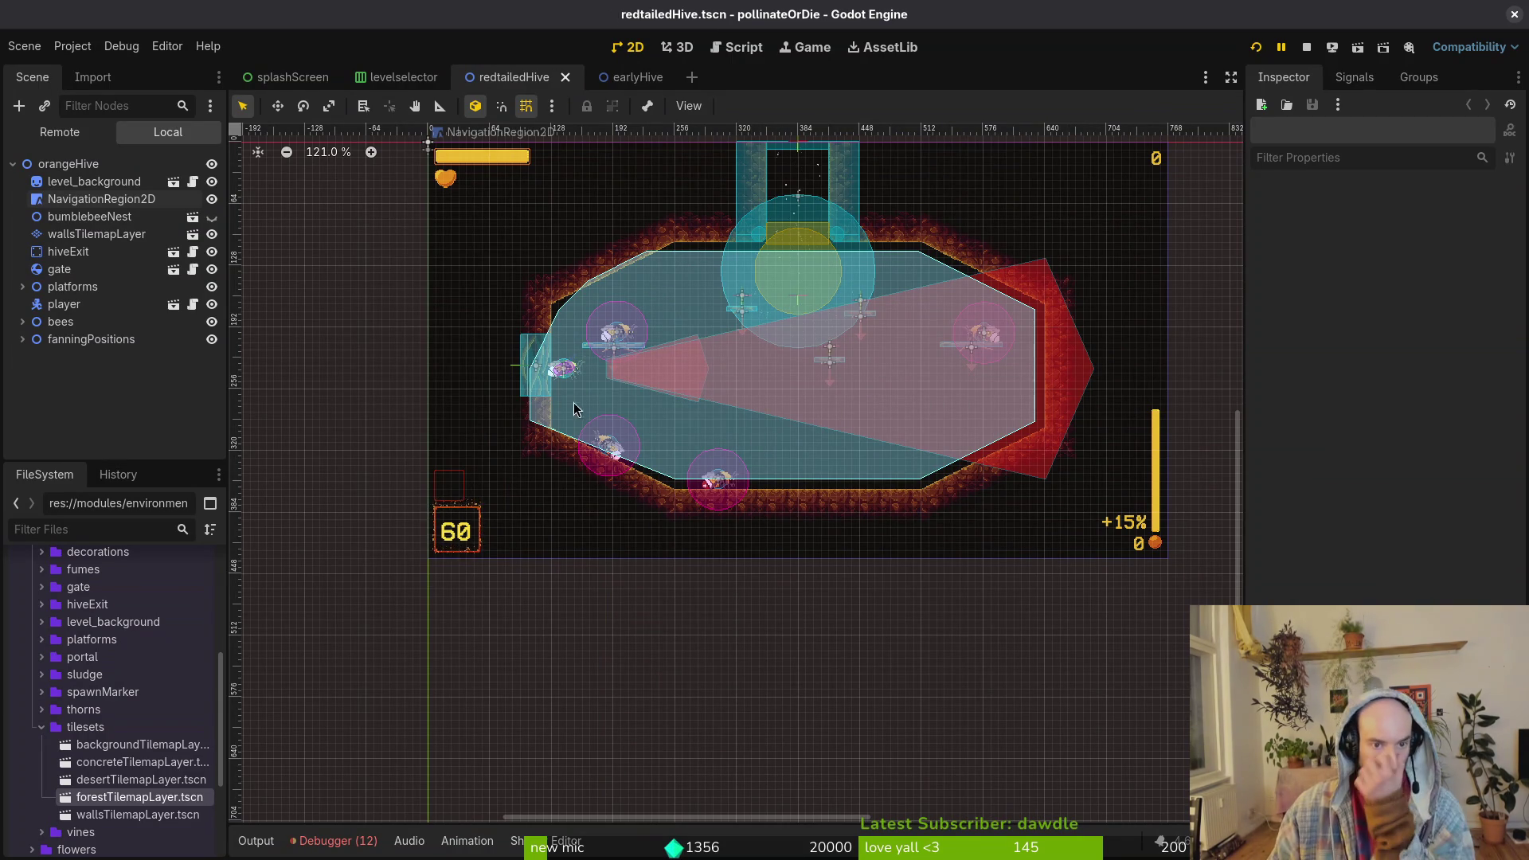
- Re-bake the NavigationRegion2D's navigation mesh to the new outline and review the debugger errors
{"action": "left_click", "coordinate": [576, 410]}
{"action": "left_click", "coordinate": [765, 106]}
{"action": "left_click", "coordinate": [729, 454]}
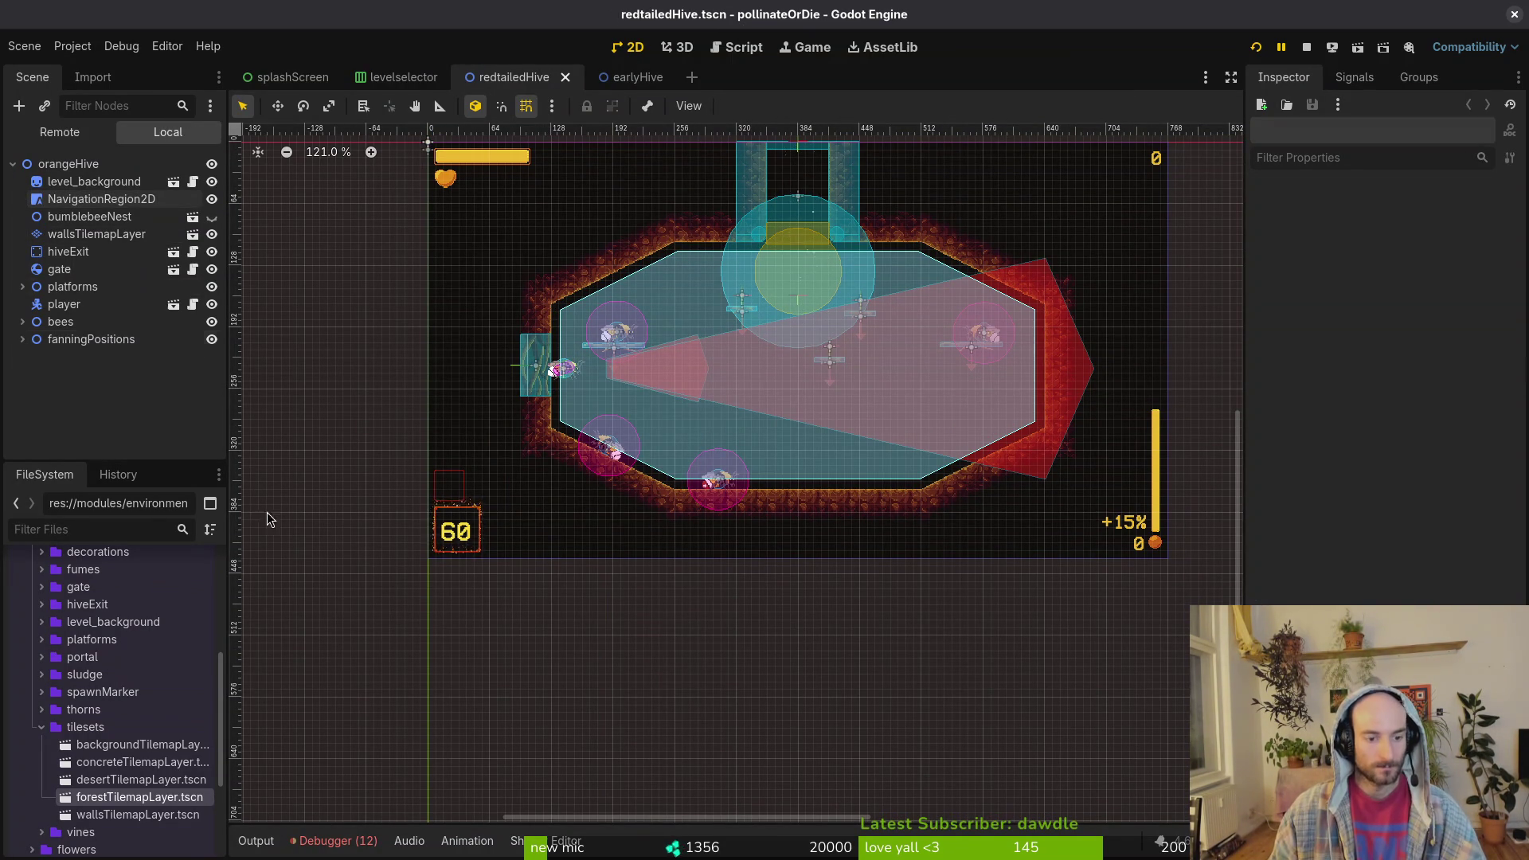
{"action": "left_click", "coordinate": [350, 843]}
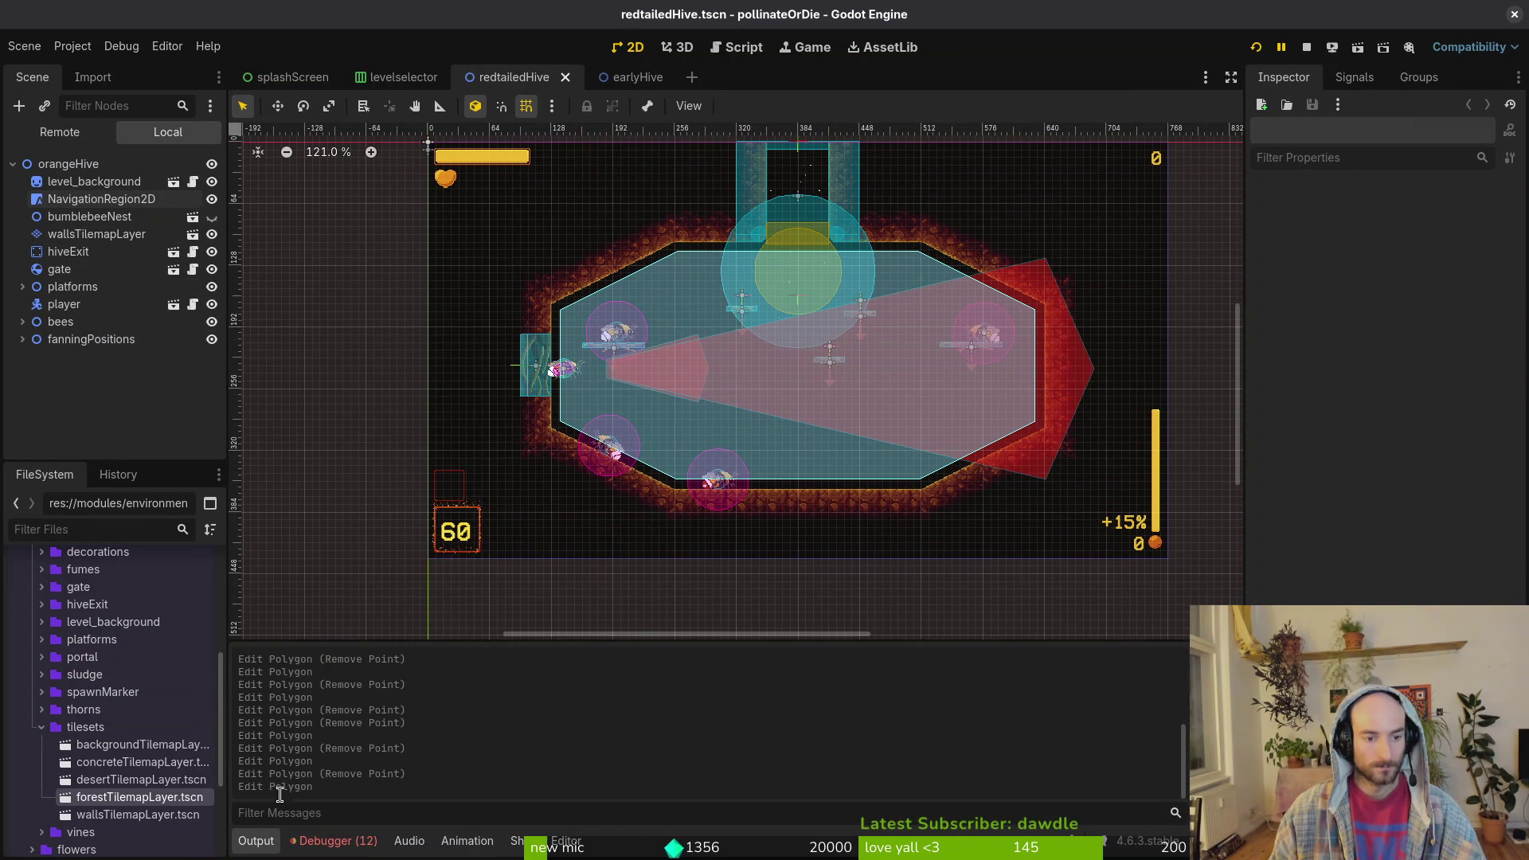
{"action": "left_click", "coordinate": [256, 841]}
- Compare against the earlyHive scene, then return to the redtailedHive scene
{"action": "left_click", "coordinate": [127, 198]}
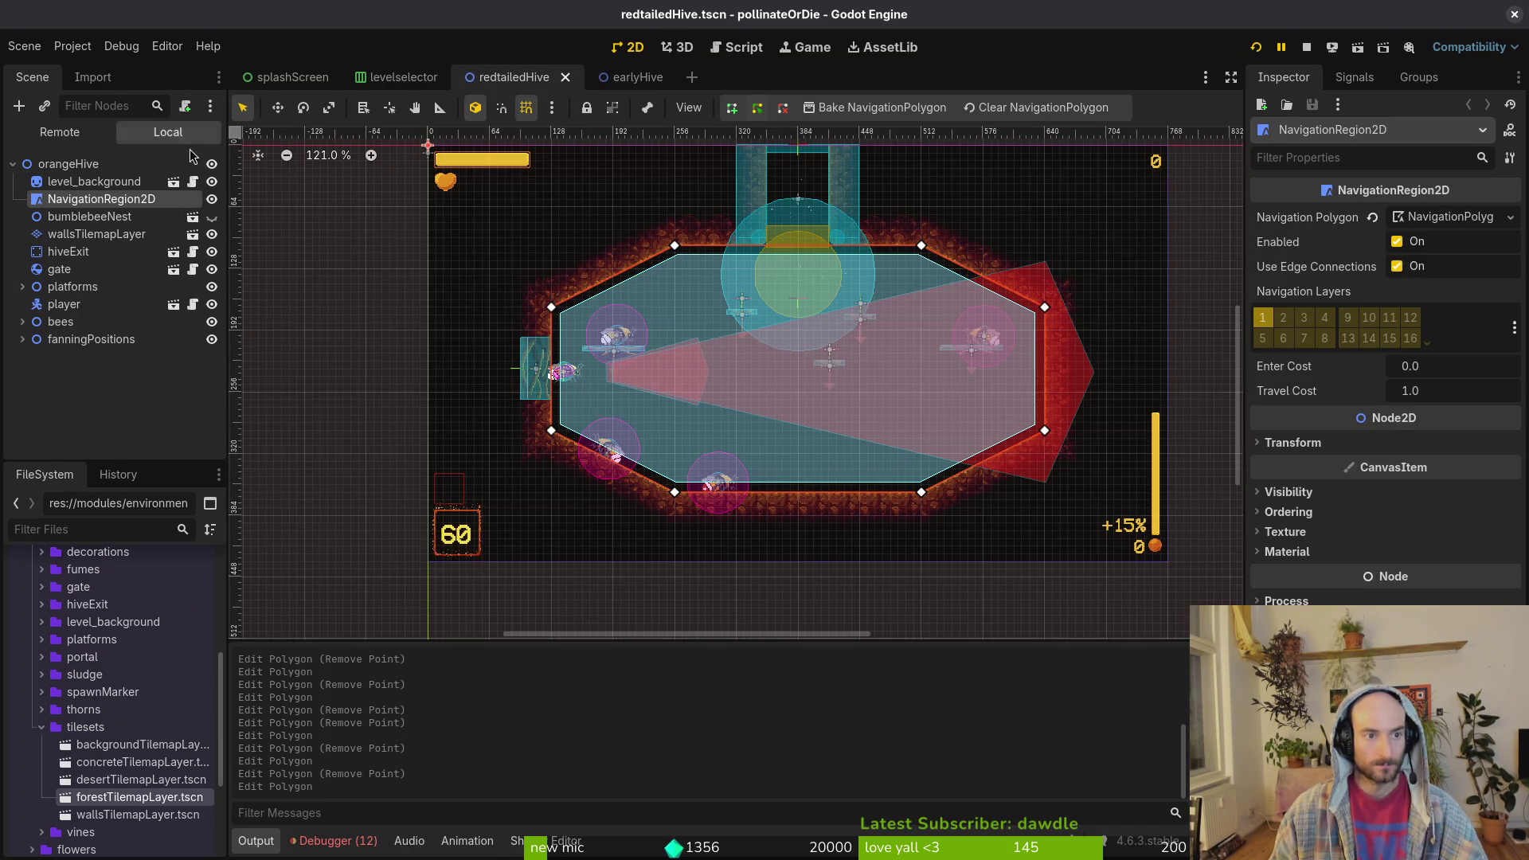
{"action": "right_click", "coordinate": [191, 163]}
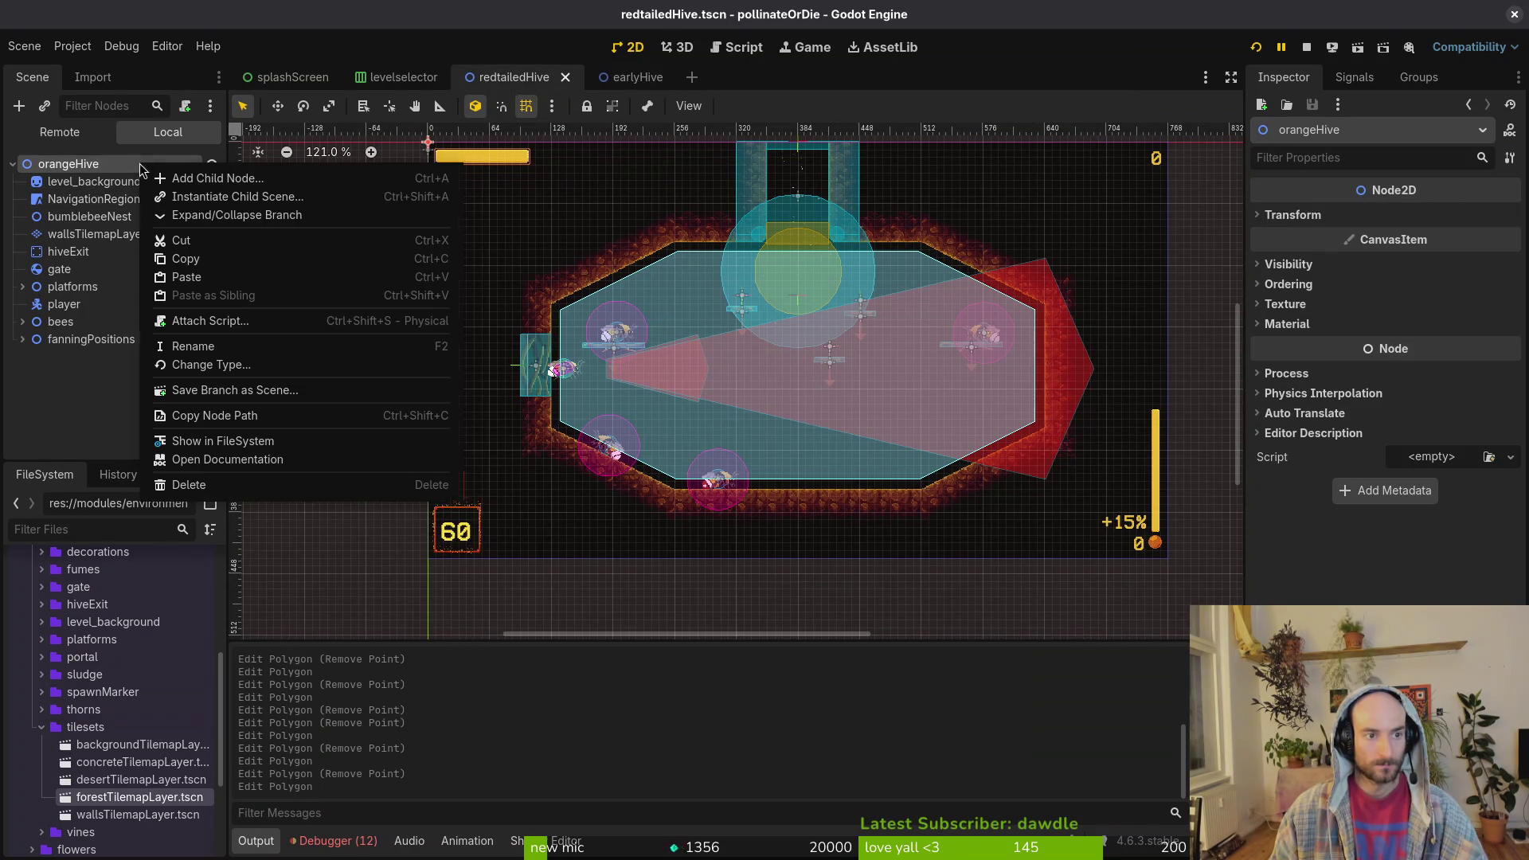
{"action": "left_click", "coordinate": [629, 76]}
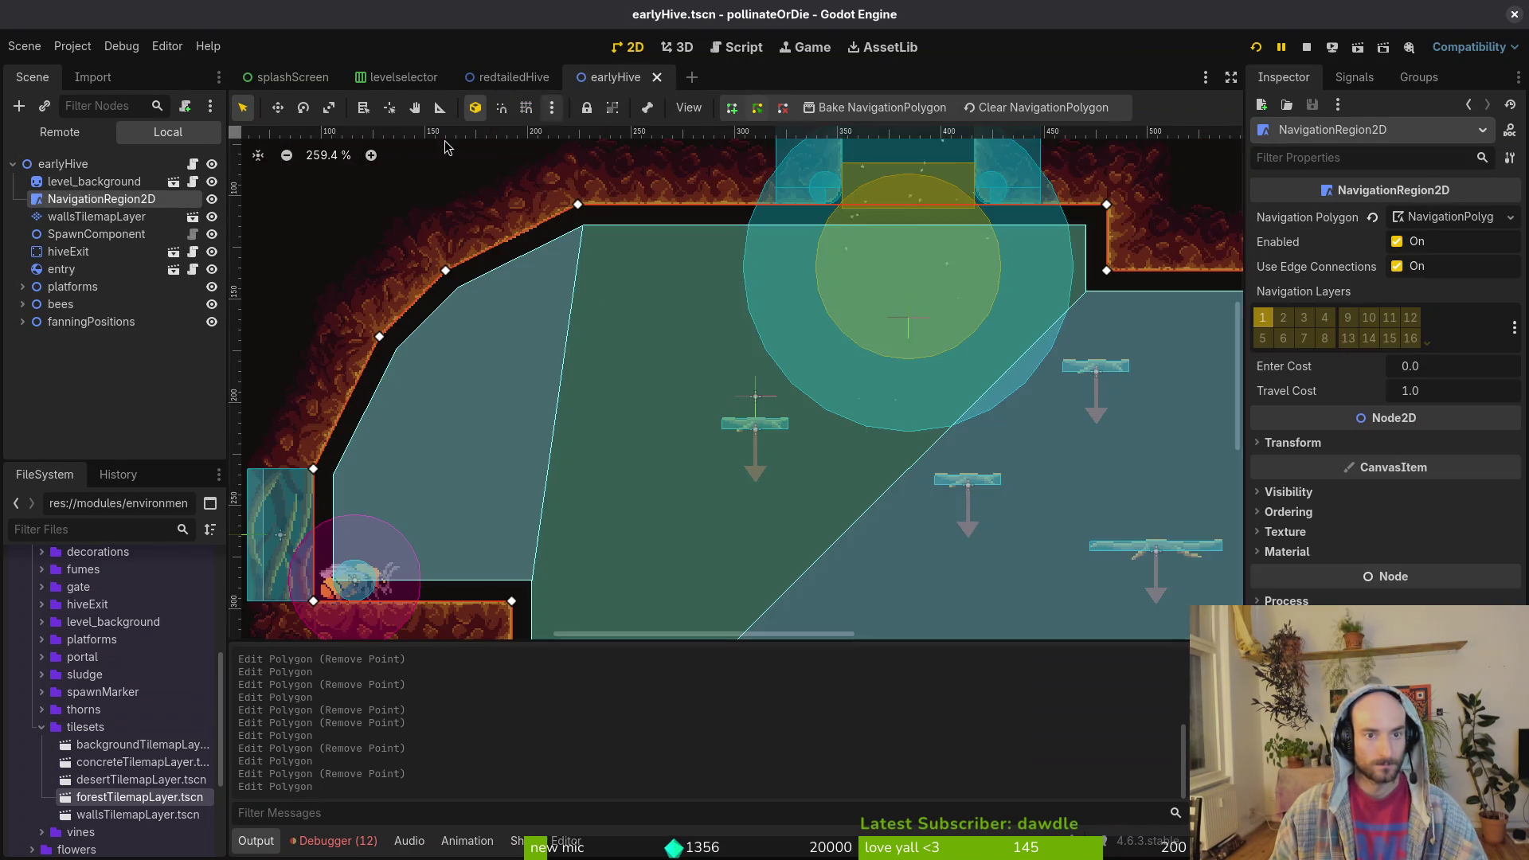
{"action": "key", "text": "ctrl+shift+Tab"}
- Attach a new script at res://modules/levels/hive/redtailed_hive.gd to the orangeHive root node
{"action": "right_click", "coordinate": [170, 161]}
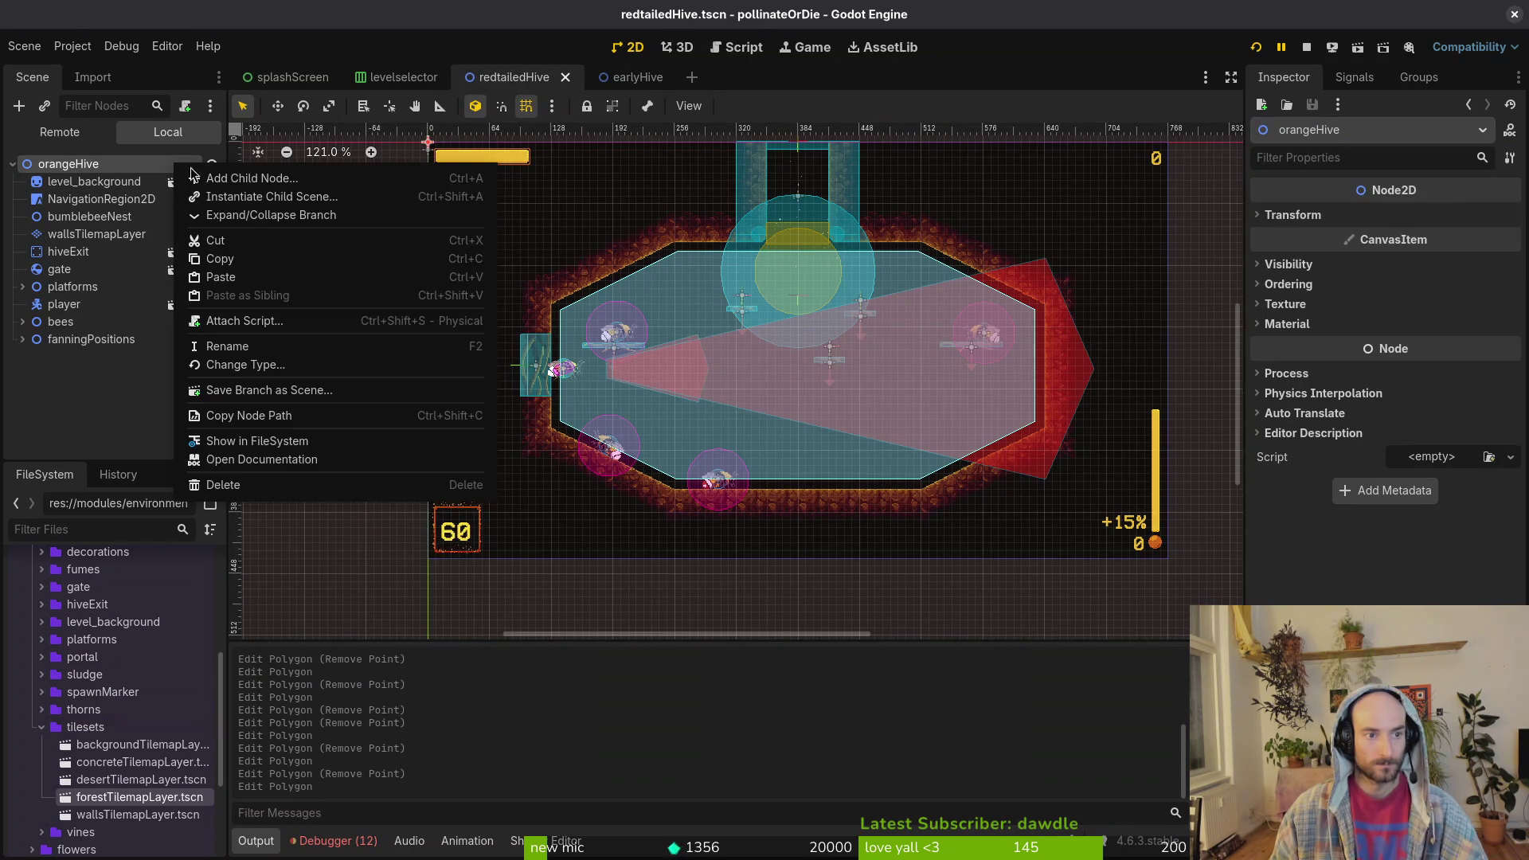
{"action": "left_click", "coordinate": [239, 326]}
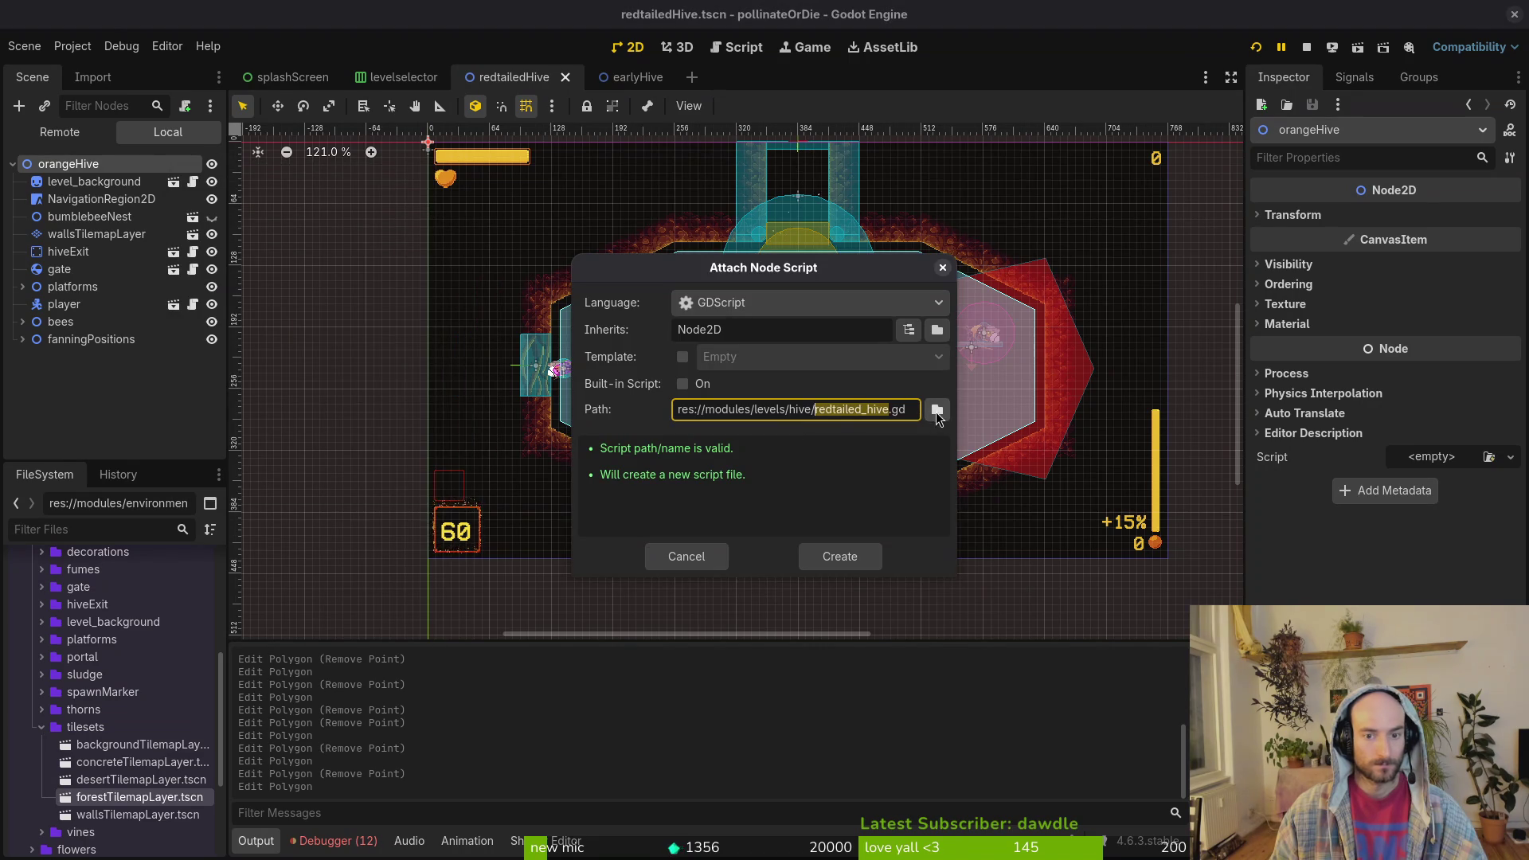
{"action": "left_click", "coordinate": [937, 411]}
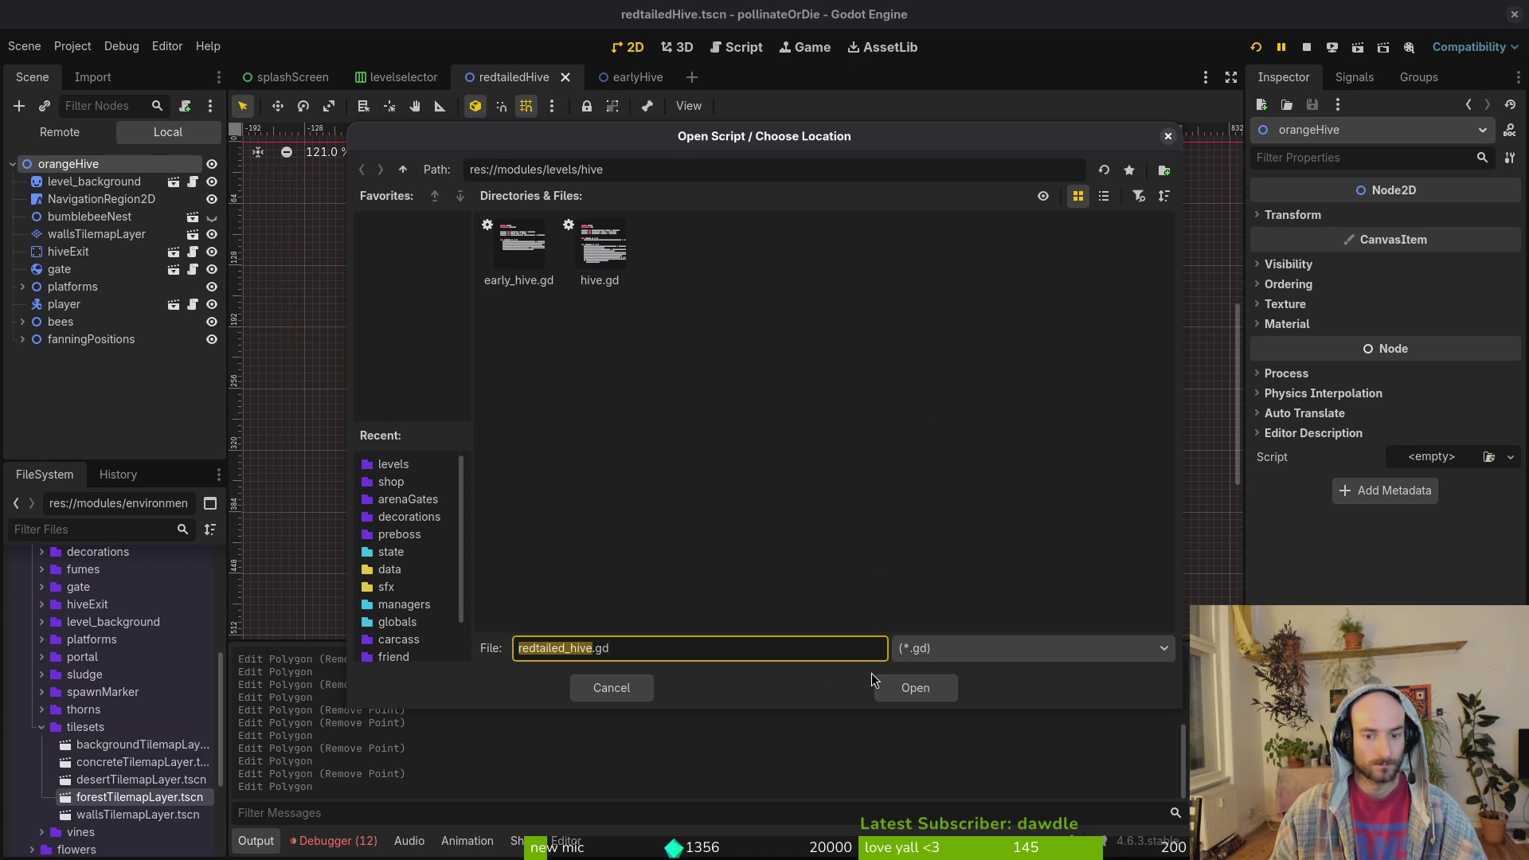
{"action": "left_click", "coordinate": [938, 687]}
{"action": "left_click", "coordinate": [830, 556]}
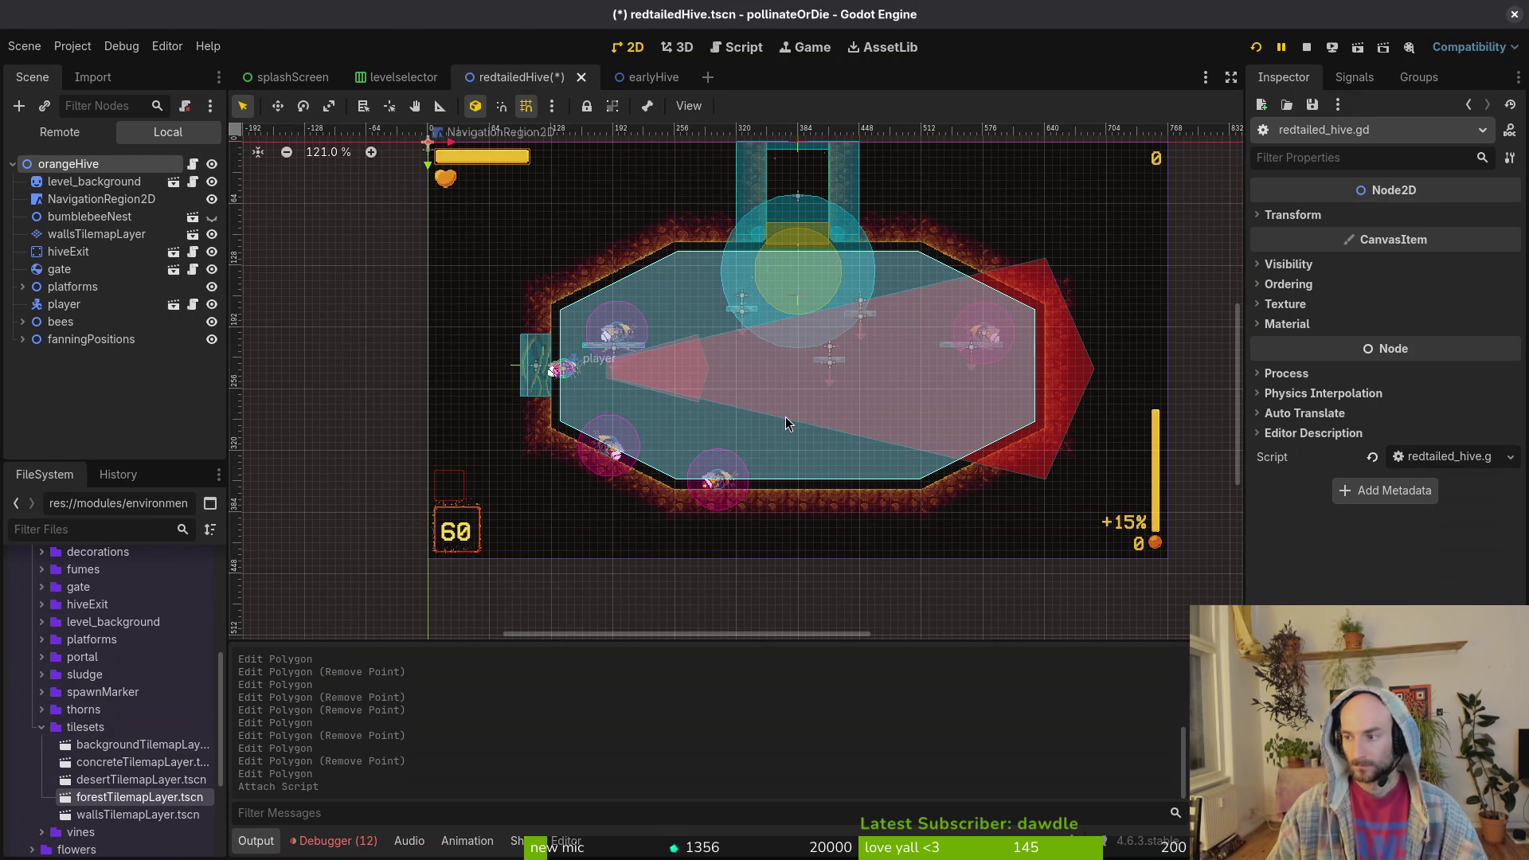
{"action": "key", "text": "alt+Tab"}
- Launch vim, open early_hive.gd and copy its entire contents
{"action": "type", "text": "vim"}
{"action": "key", "text": "Return"}
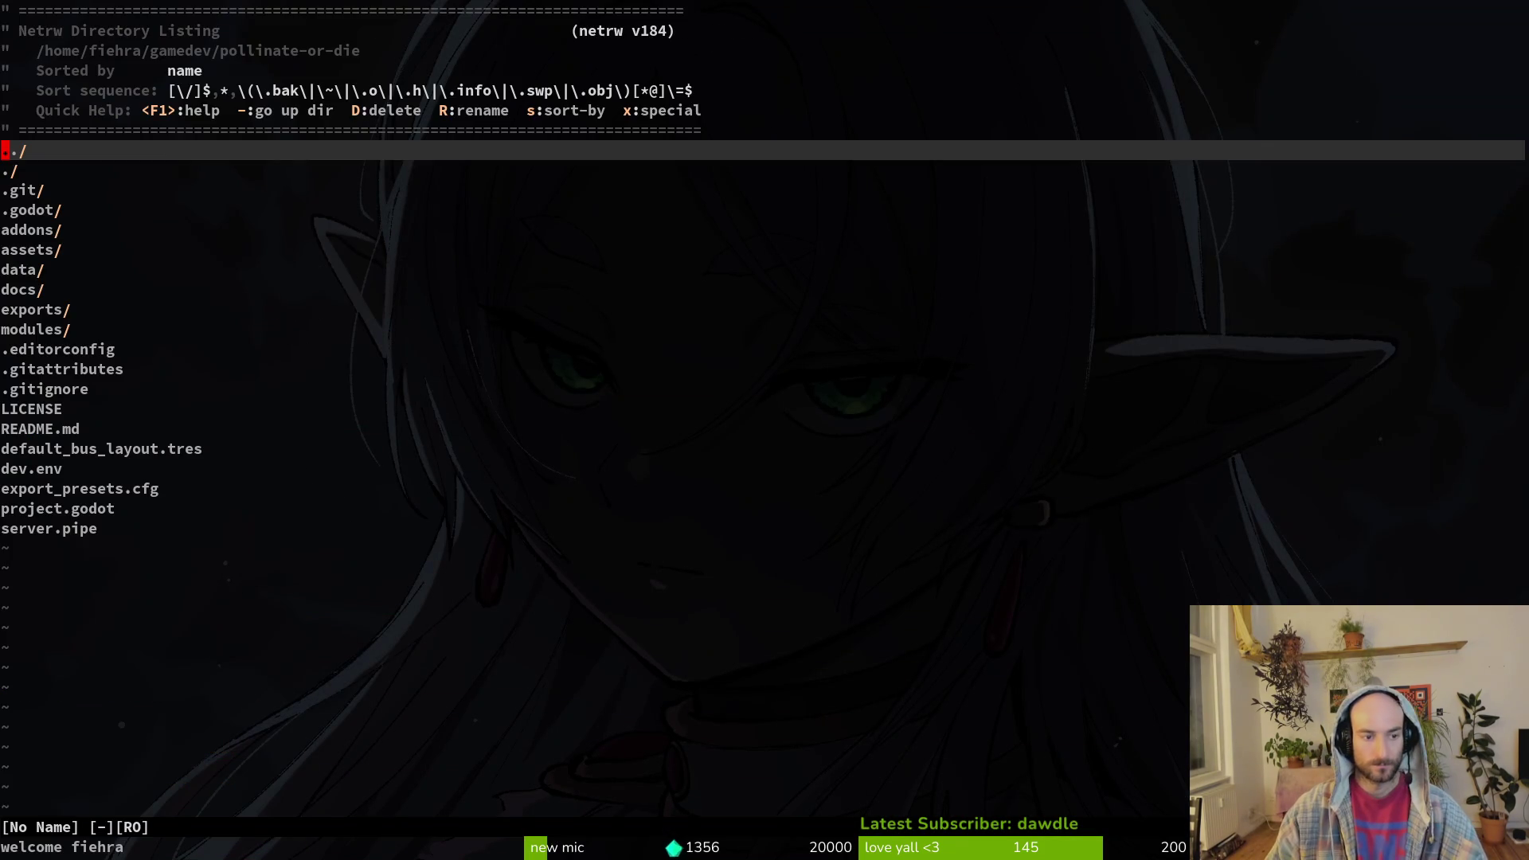
{"action": "key", "text": "space"}
{"action": "key", "text": "f"}
{"action": "key", "text": "f"}
{"action": "type", "text": "early"}
{"action": "key", "text": "Return"}
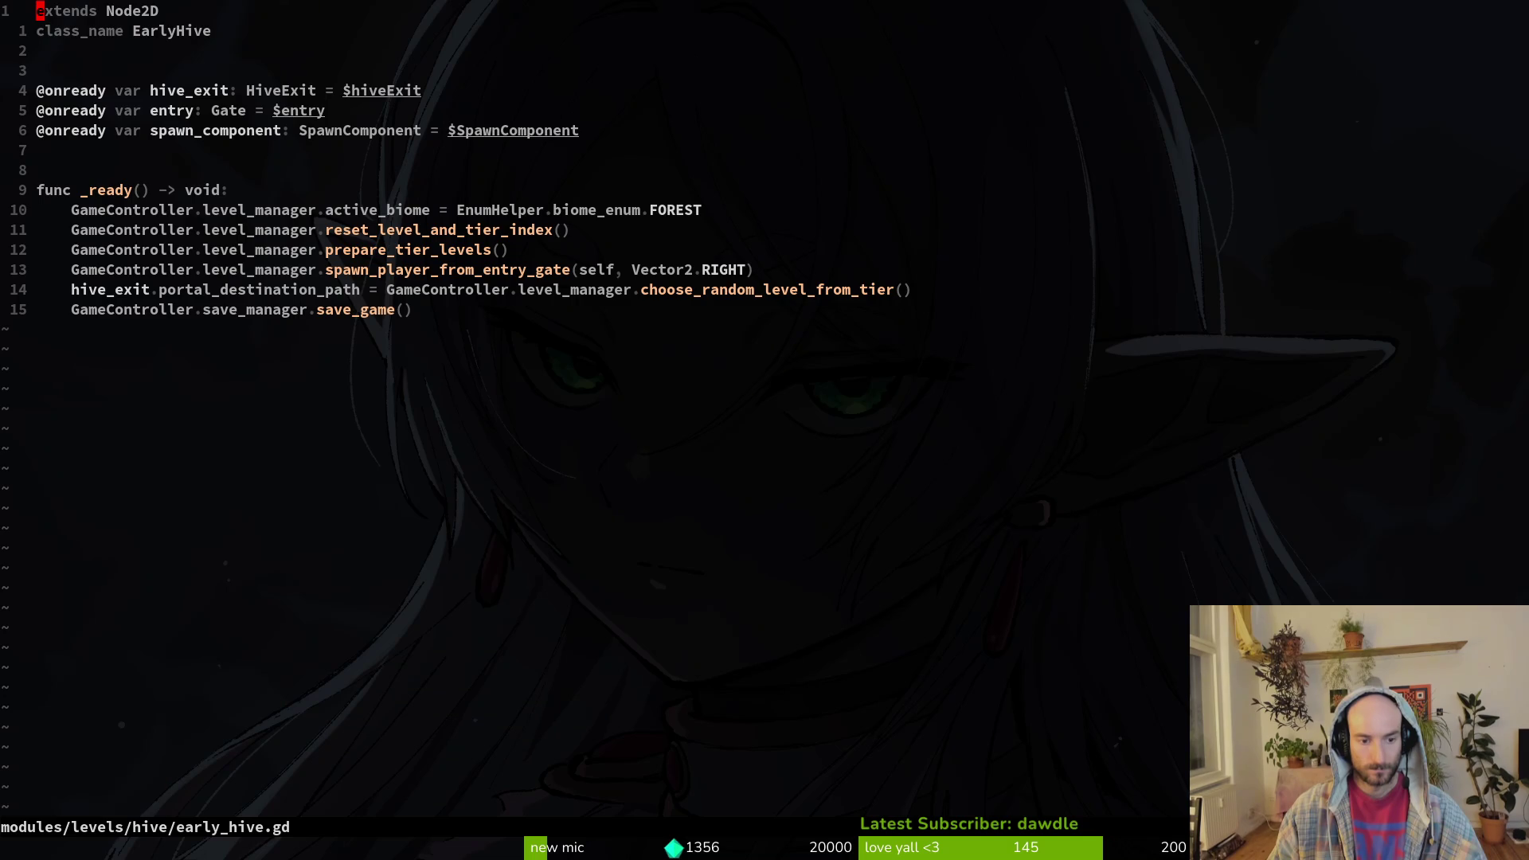
{"action": "key", "text": "y"}
{"action": "key", "text": "G"}
{"action": "key", "text": "space"}
{"action": "key", "text": "w"}
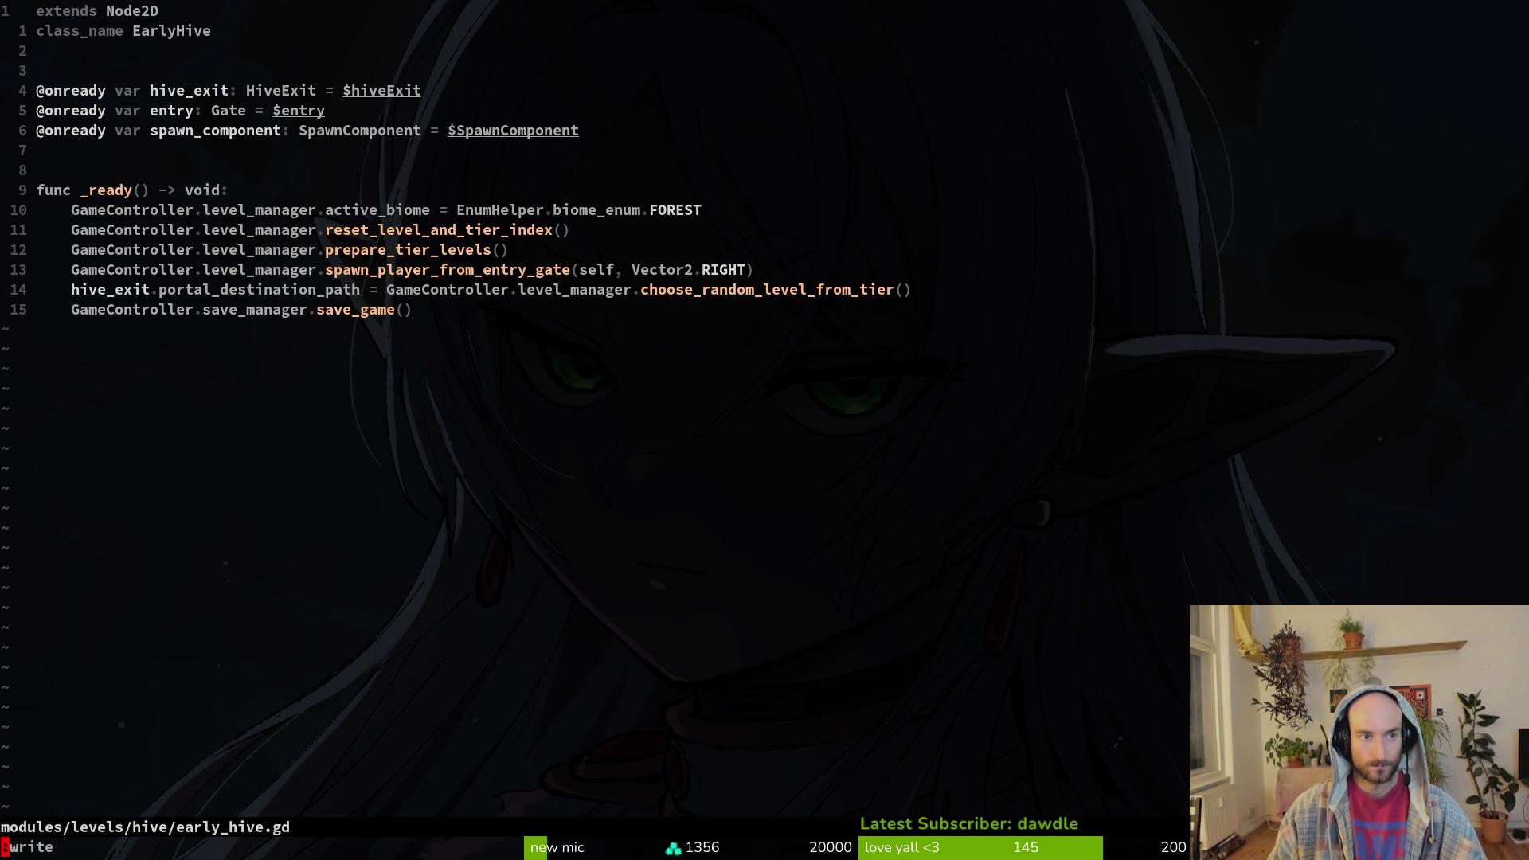
- Paste the early hive code into redtailed_hive.gd, dropping the duplicate extends line, and rename the class to RedtailHive
{"action": "key", "text": "space"}
{"action": "key", "text": "f"}
{"action": "key", "text": "f"}
{"action": "type", "text": "reti"}
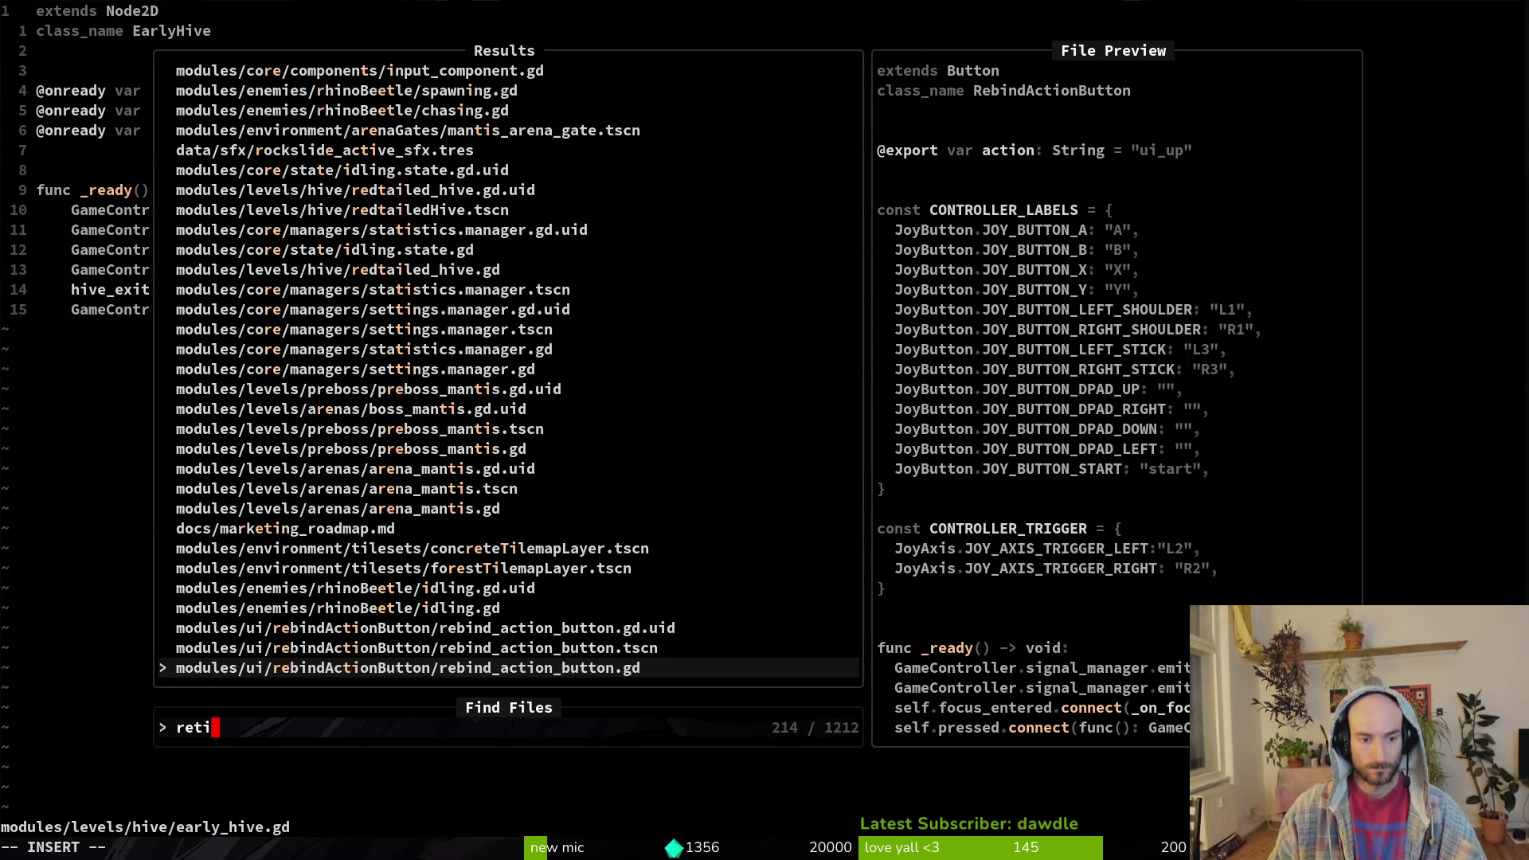
{"action": "key", "text": "BackSpace"}
{"action": "key", "text": "BackSpace"}
{"action": "key", "text": "BackSpace"}
{"action": "type", "text": "redhive"}
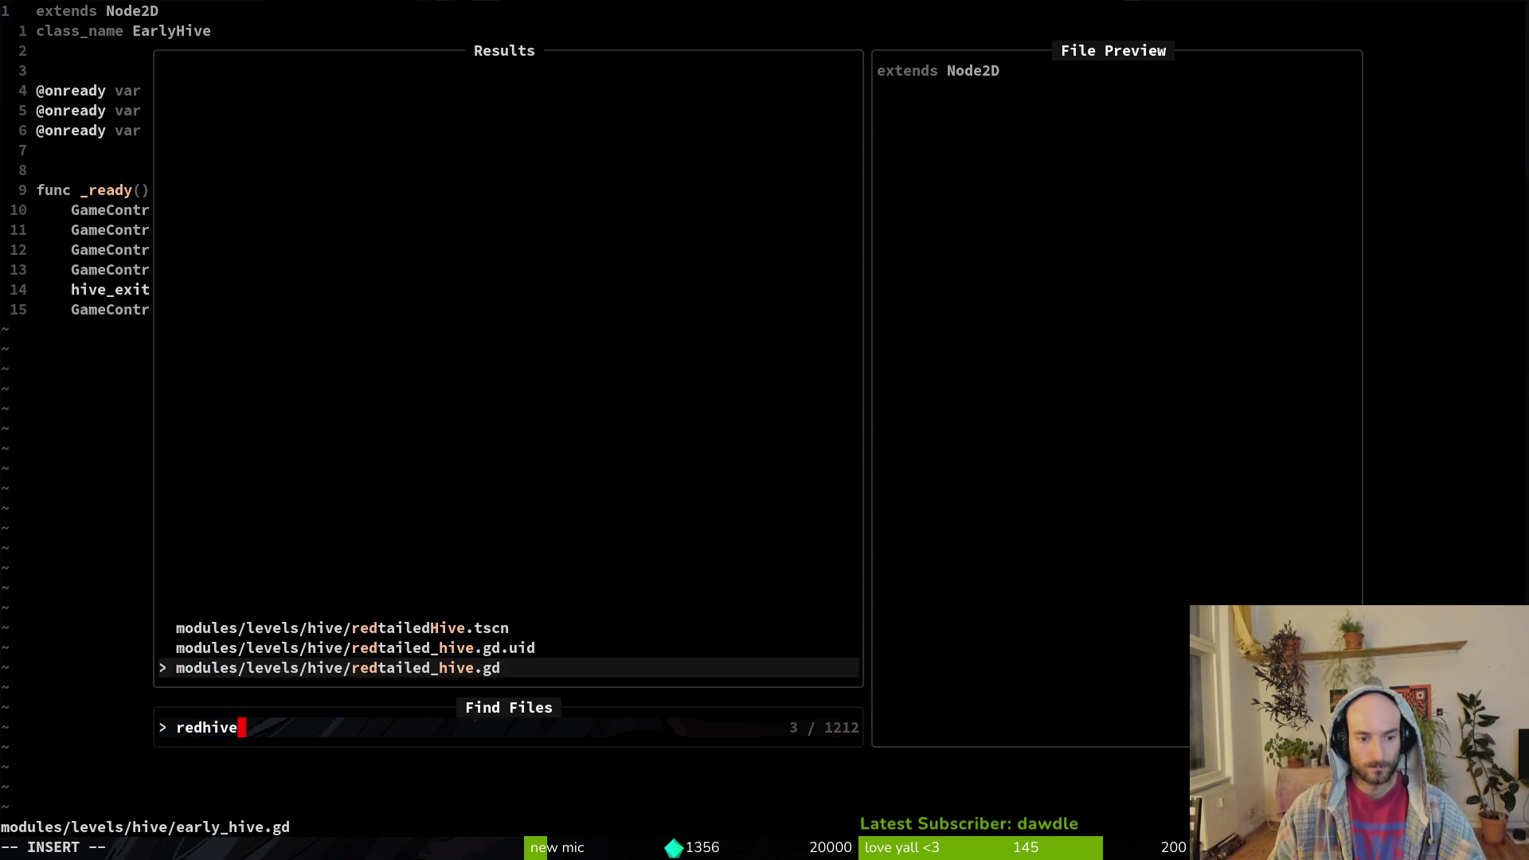
{"action": "key", "text": "Return"}
{"action": "key", "text": "p"}
{"action": "key", "text": "d"}
{"action": "key", "text": "d"}
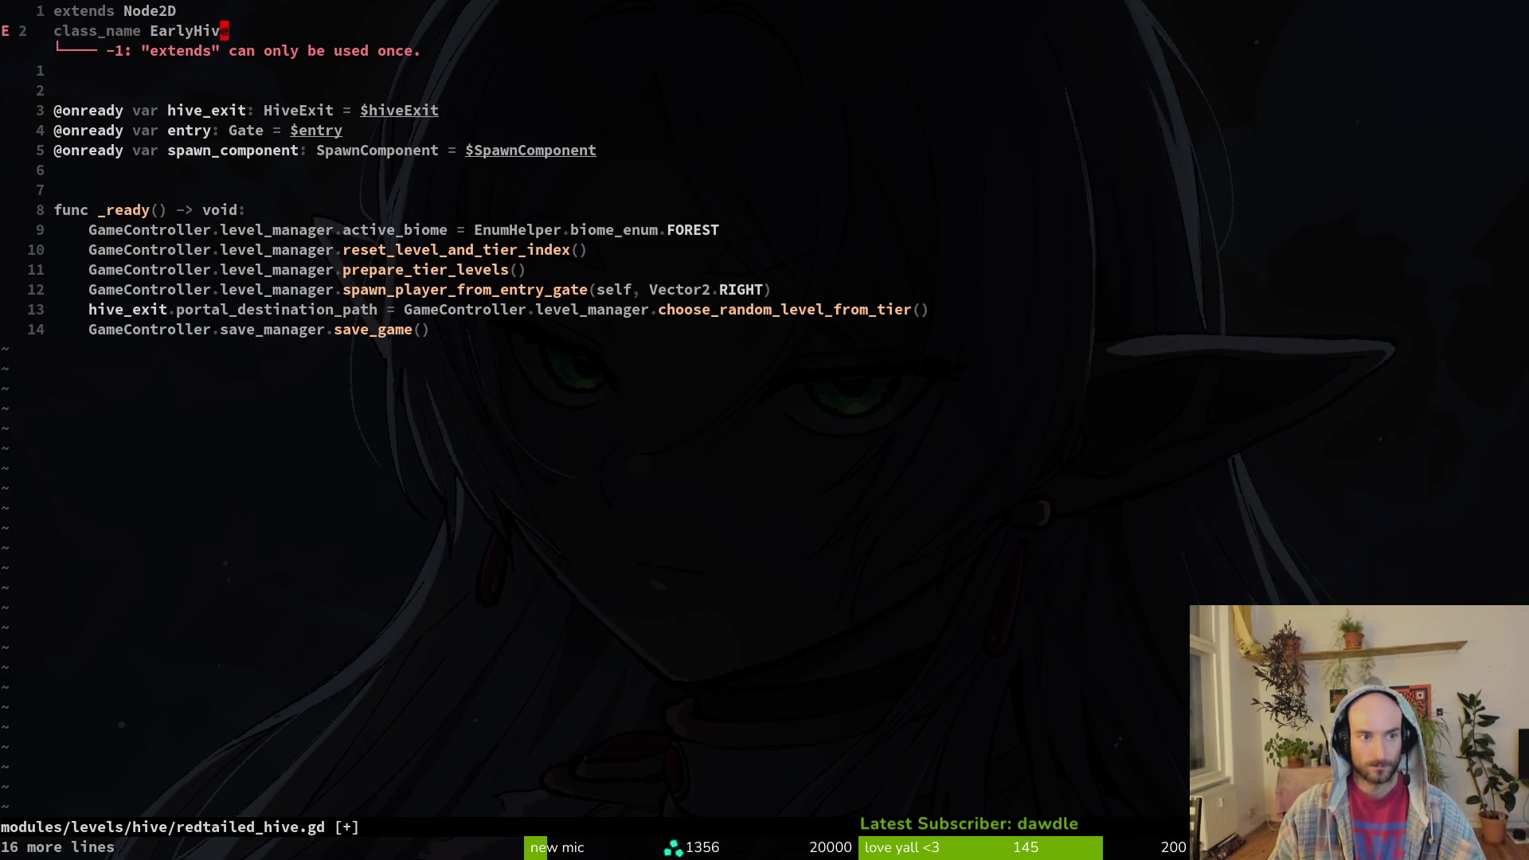
{"action": "type", "text": "ciwRedtail"}
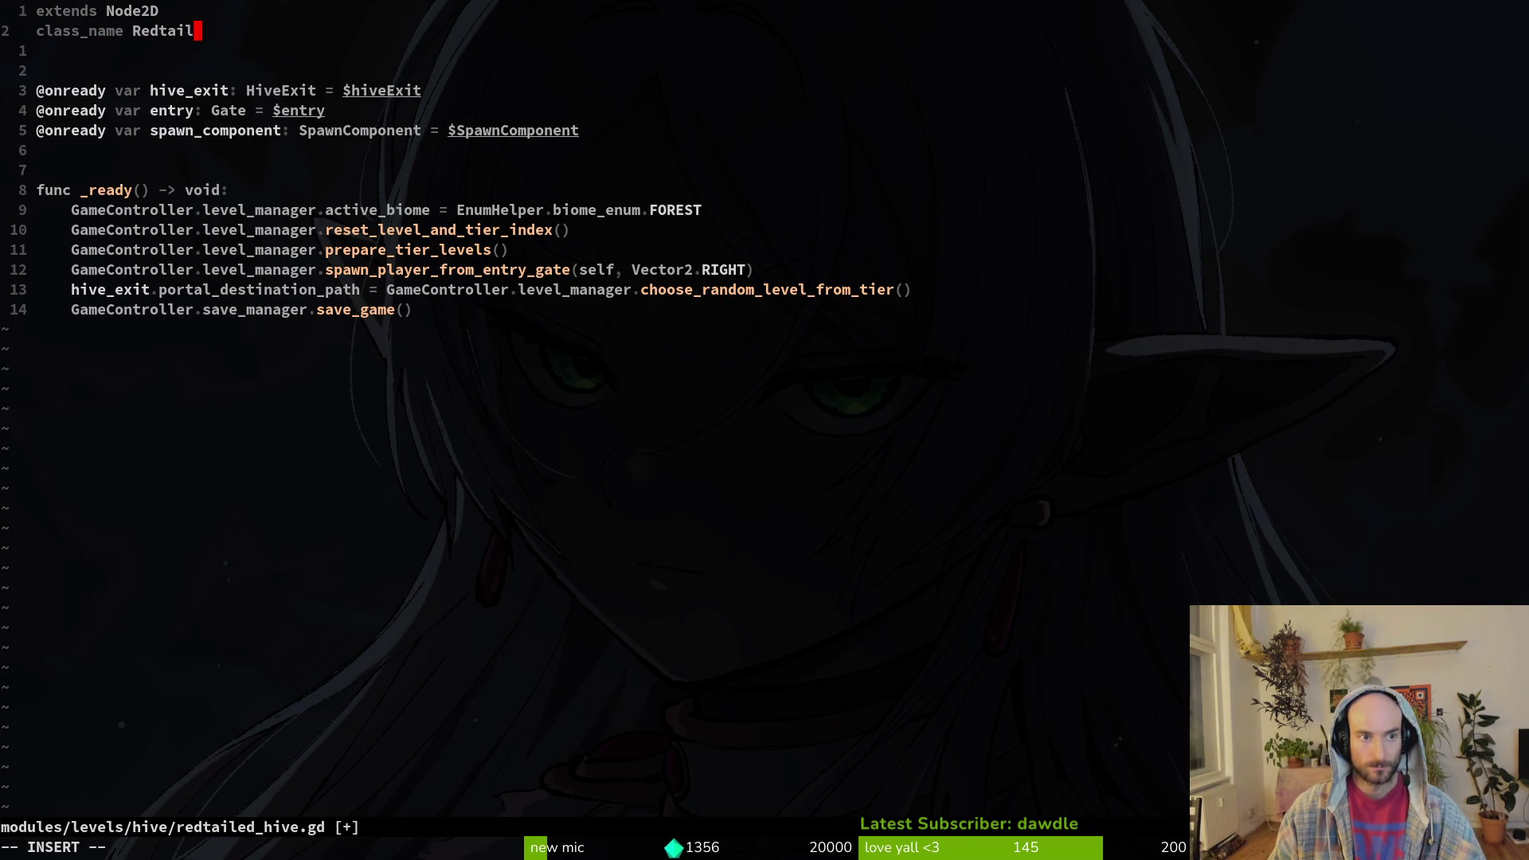
{"action": "key", "text": "Return"}
{"action": "left_click", "coordinate": [224, 90]}
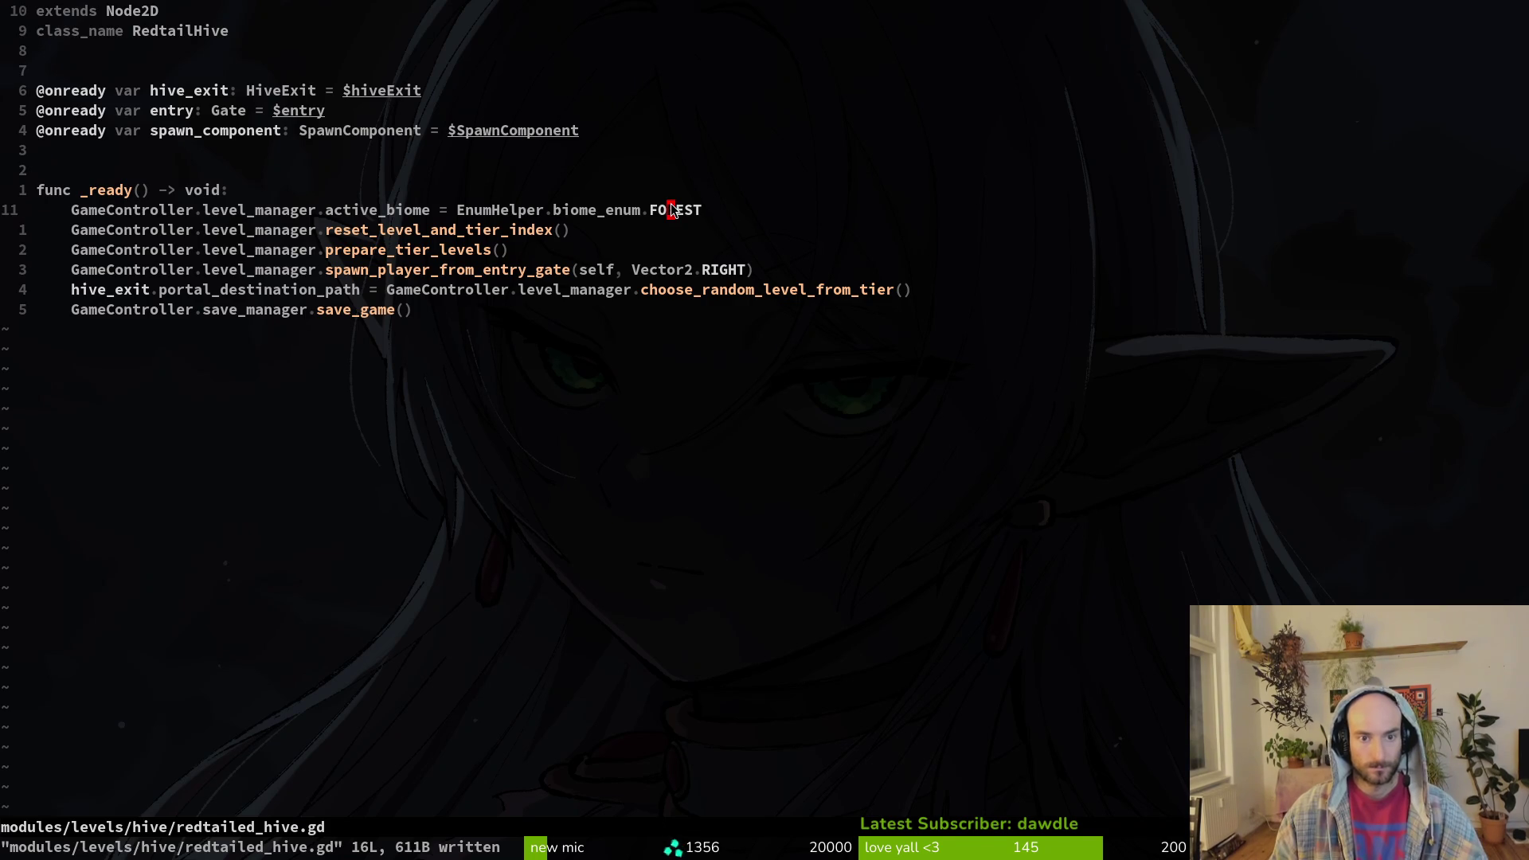
- Change the active biome from FOREST to URBAN and save the script
{"action": "type", "text": "ciw"}
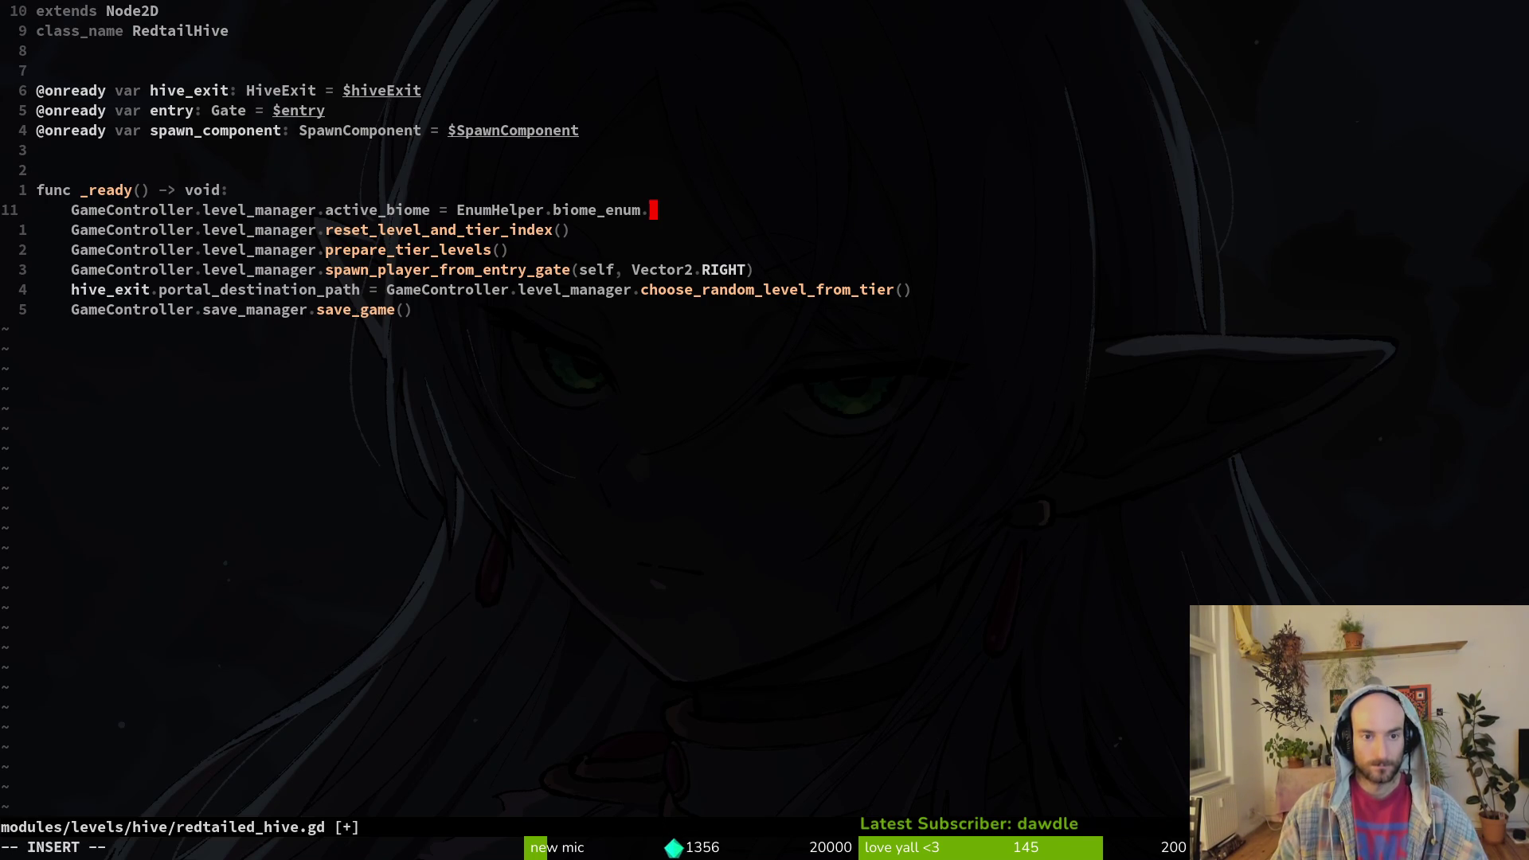
{"action": "type", "text": "URBA"}
{"action": "key", "text": "BackSpace"}
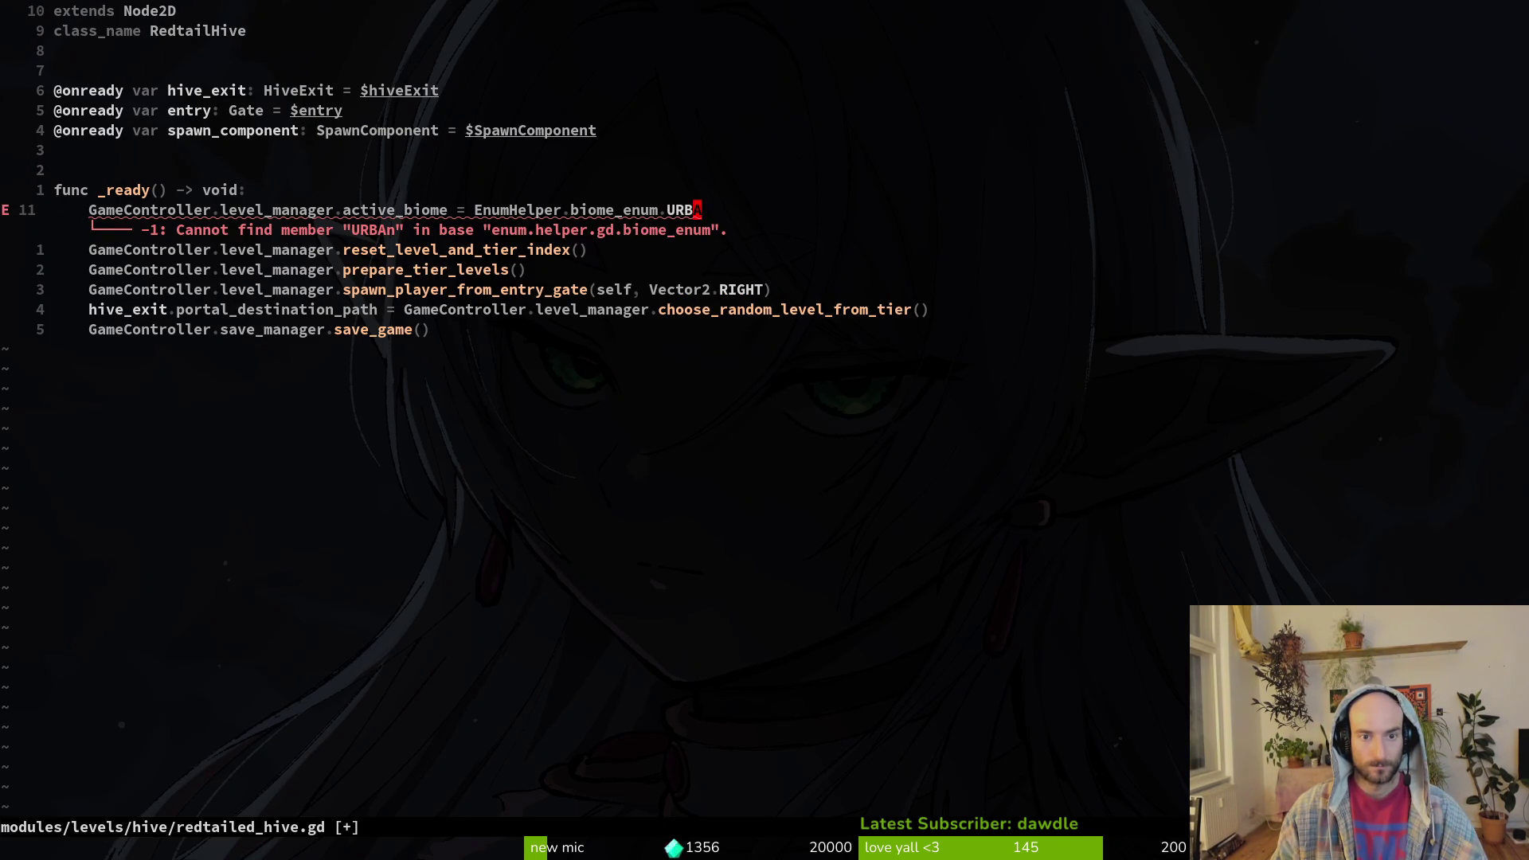
{"action": "type", "text": "u"}
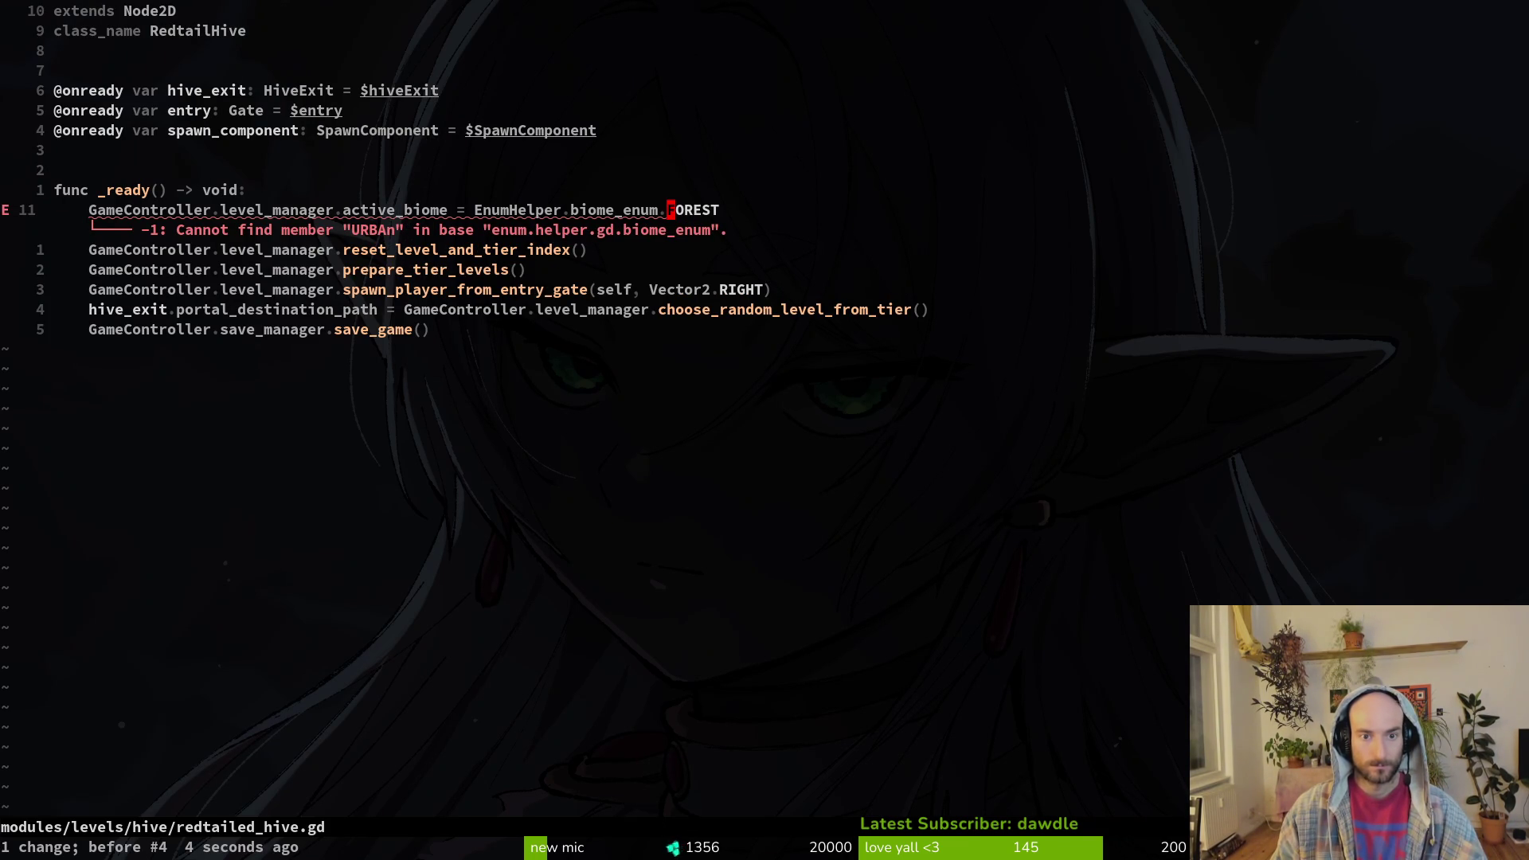
{"action": "type", "text": "iUciw"}
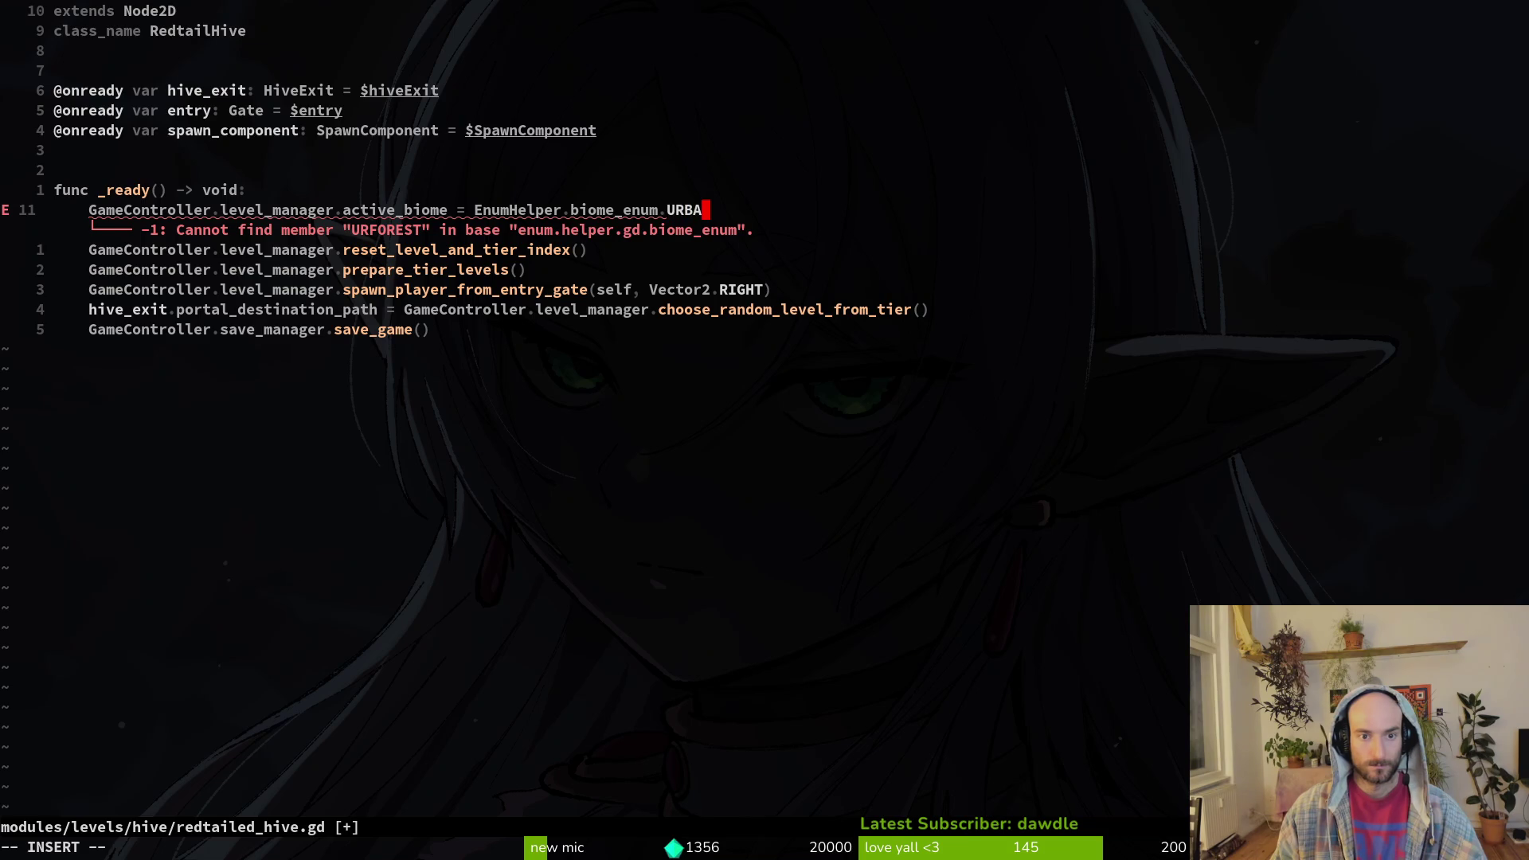
{"action": "type", "text": "N"}
{"action": "key", "text": "Escape"}
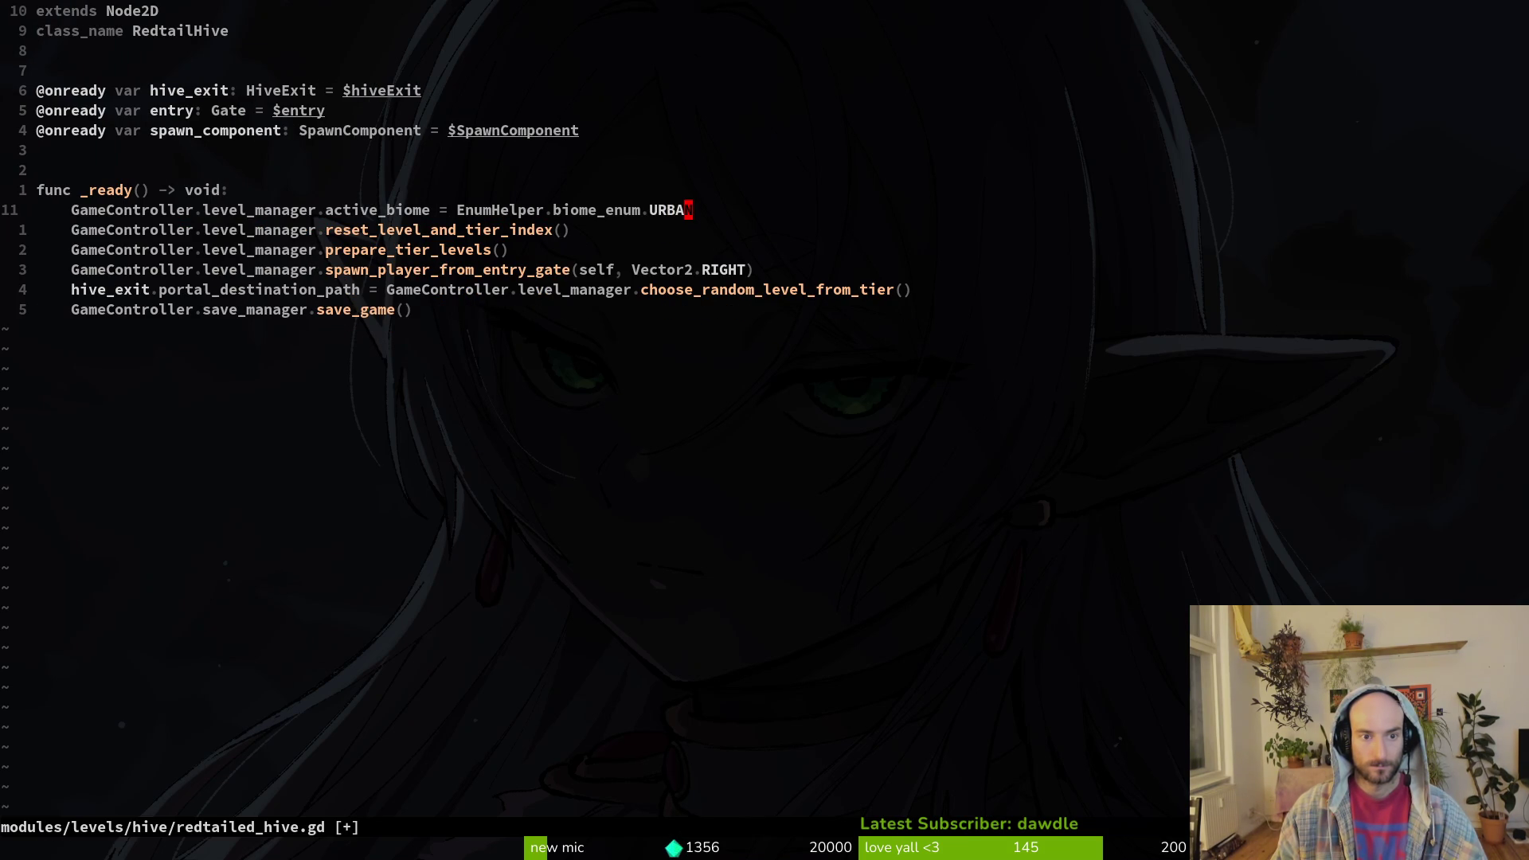
{"action": "key", "text": "Tab"}
{"action": "type", "text": "write"}
{"action": "key", "text": "Return"}
{"action": "key", "text": "j"}
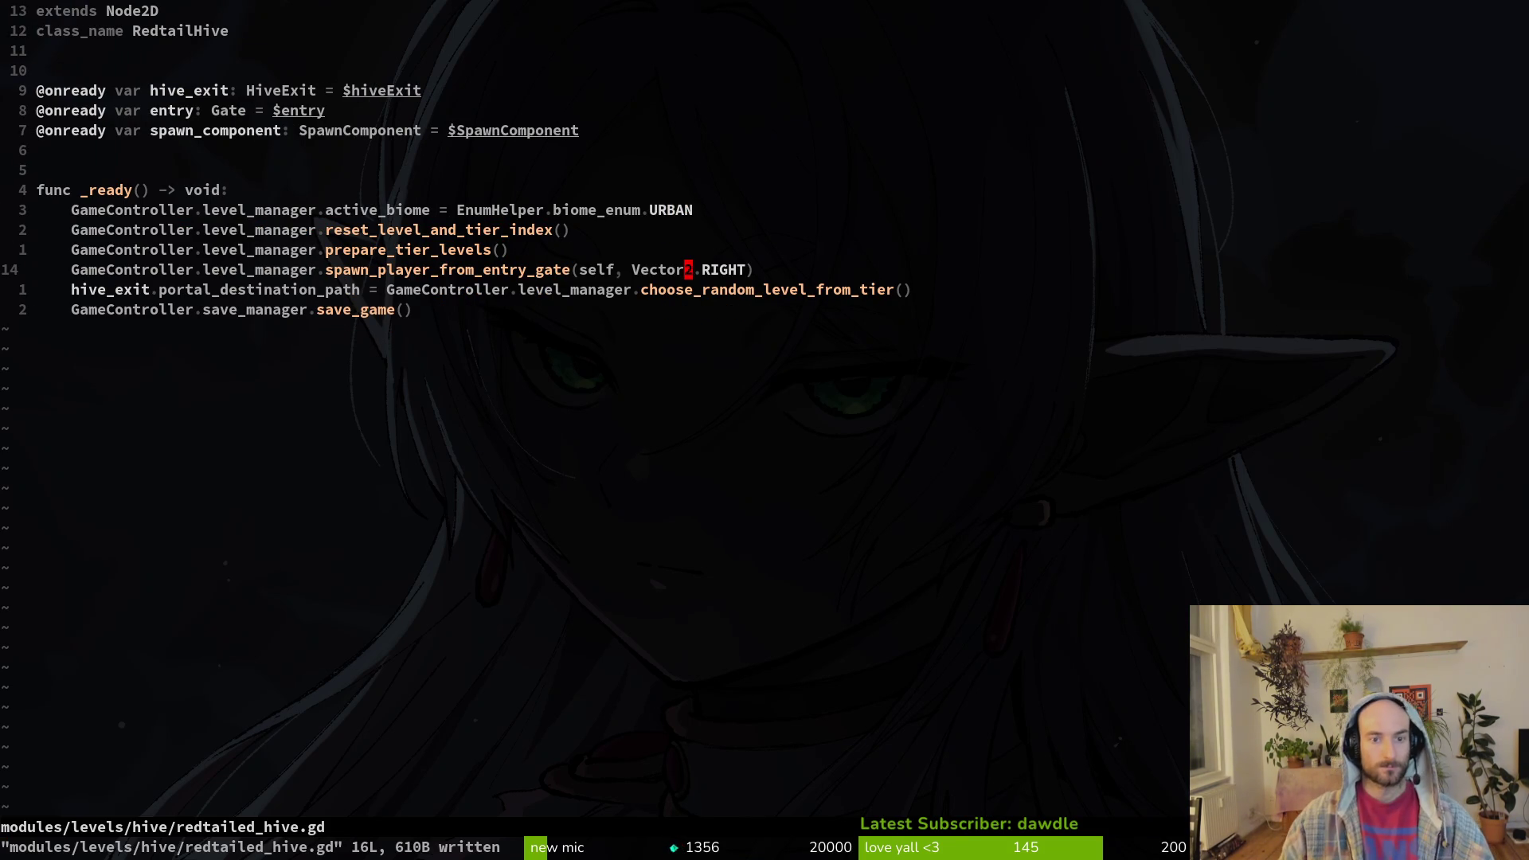
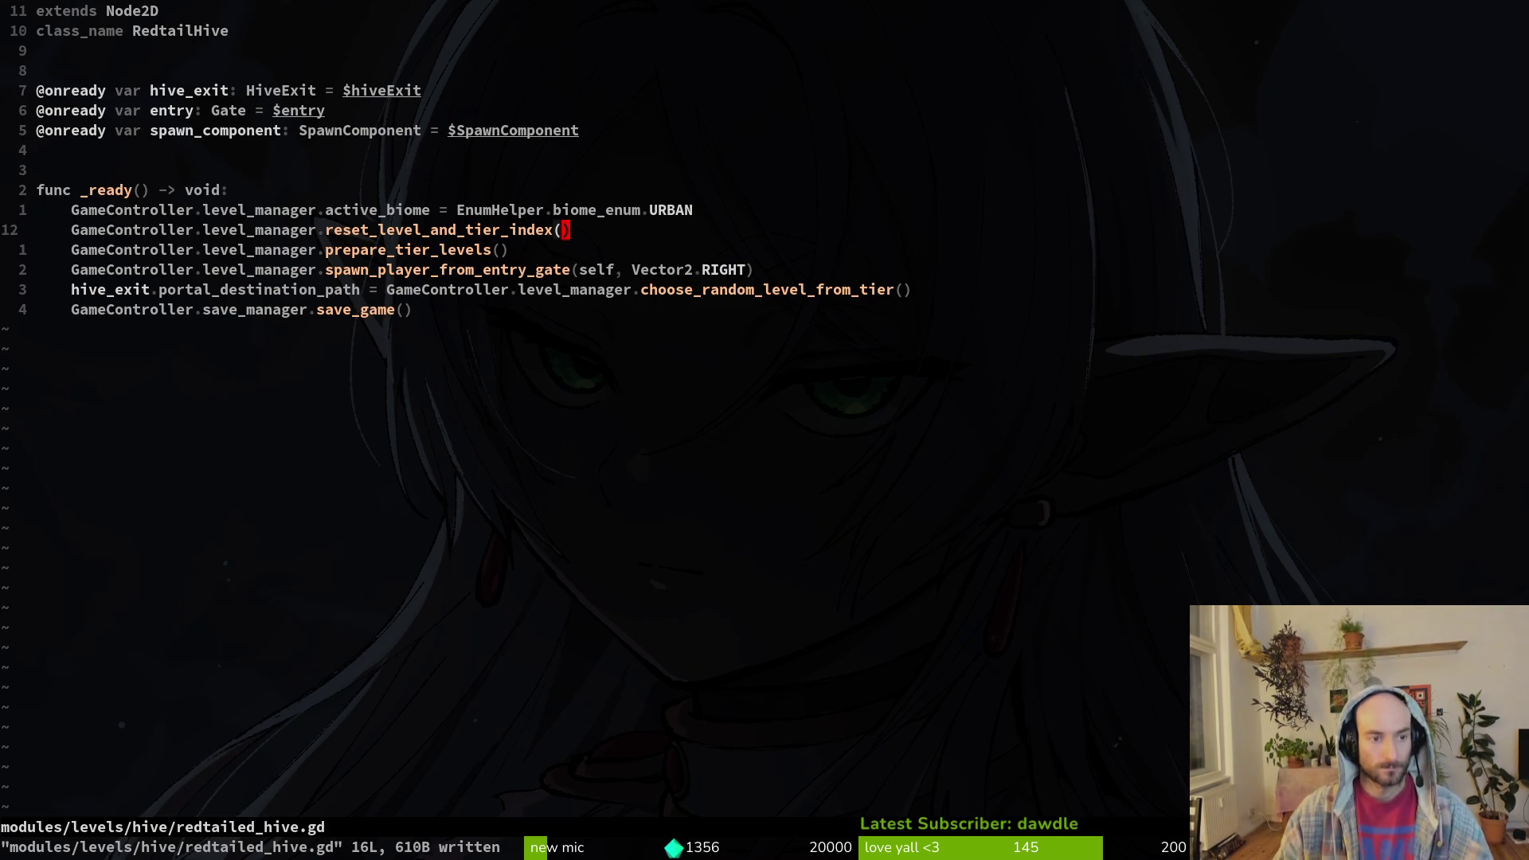
- Comment out the hive_exit portal_destination_path line and add an uncommented copy below it
{"action": "left_click", "coordinate": [688, 269]}
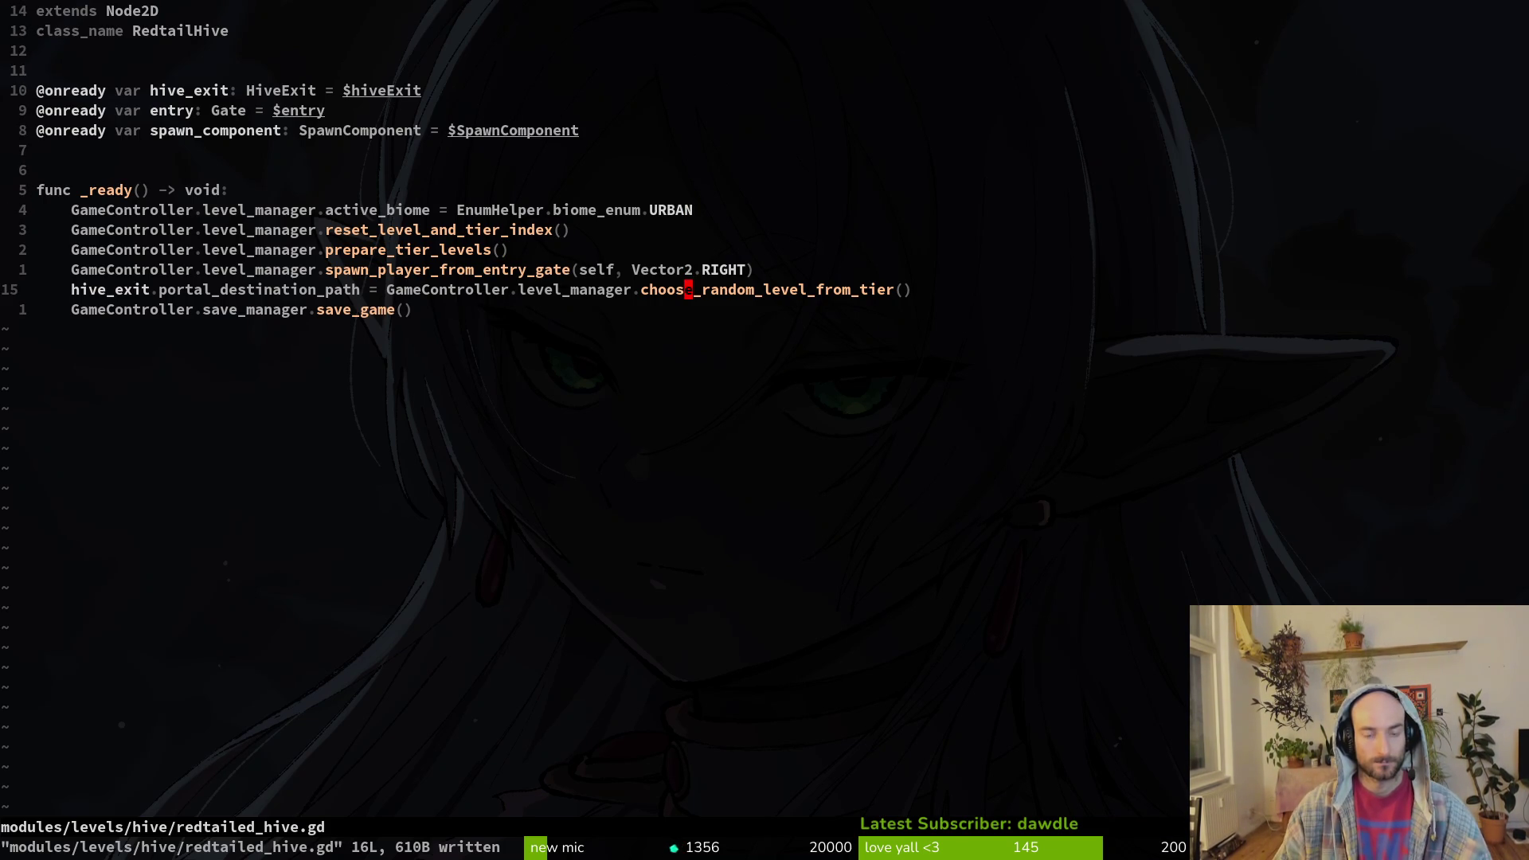
{"action": "key", "text": "V"}
{"action": "key", "text": "y"}
{"action": "type", "text": "#"}
{"action": "key", "text": "Escape"}
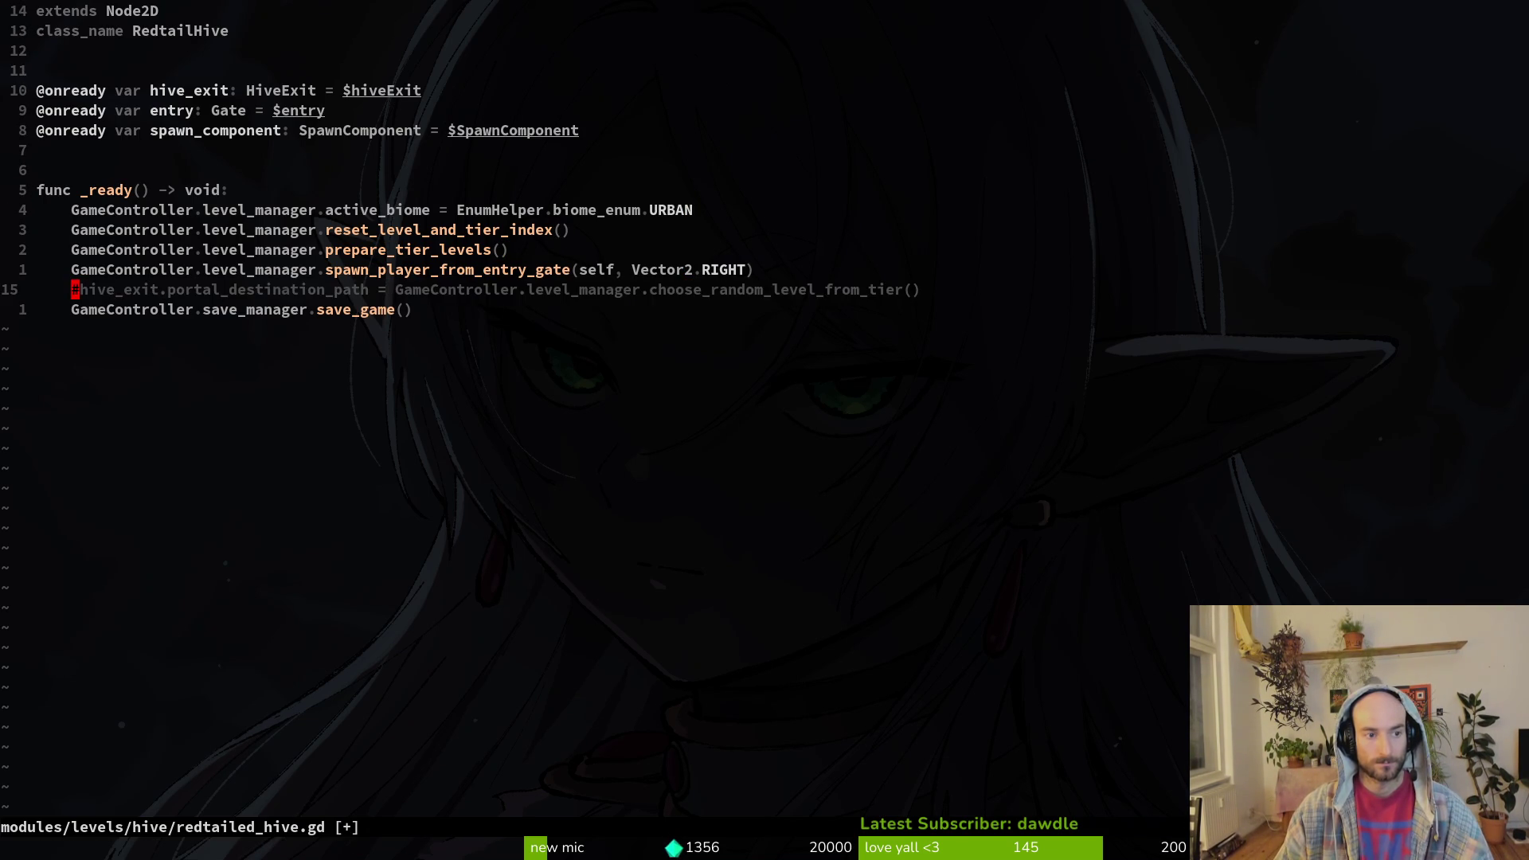
{"action": "key", "text": "y"}
{"action": "key", "text": "y"}
{"action": "key", "text": "p"}
{"action": "key", "text": "x"}
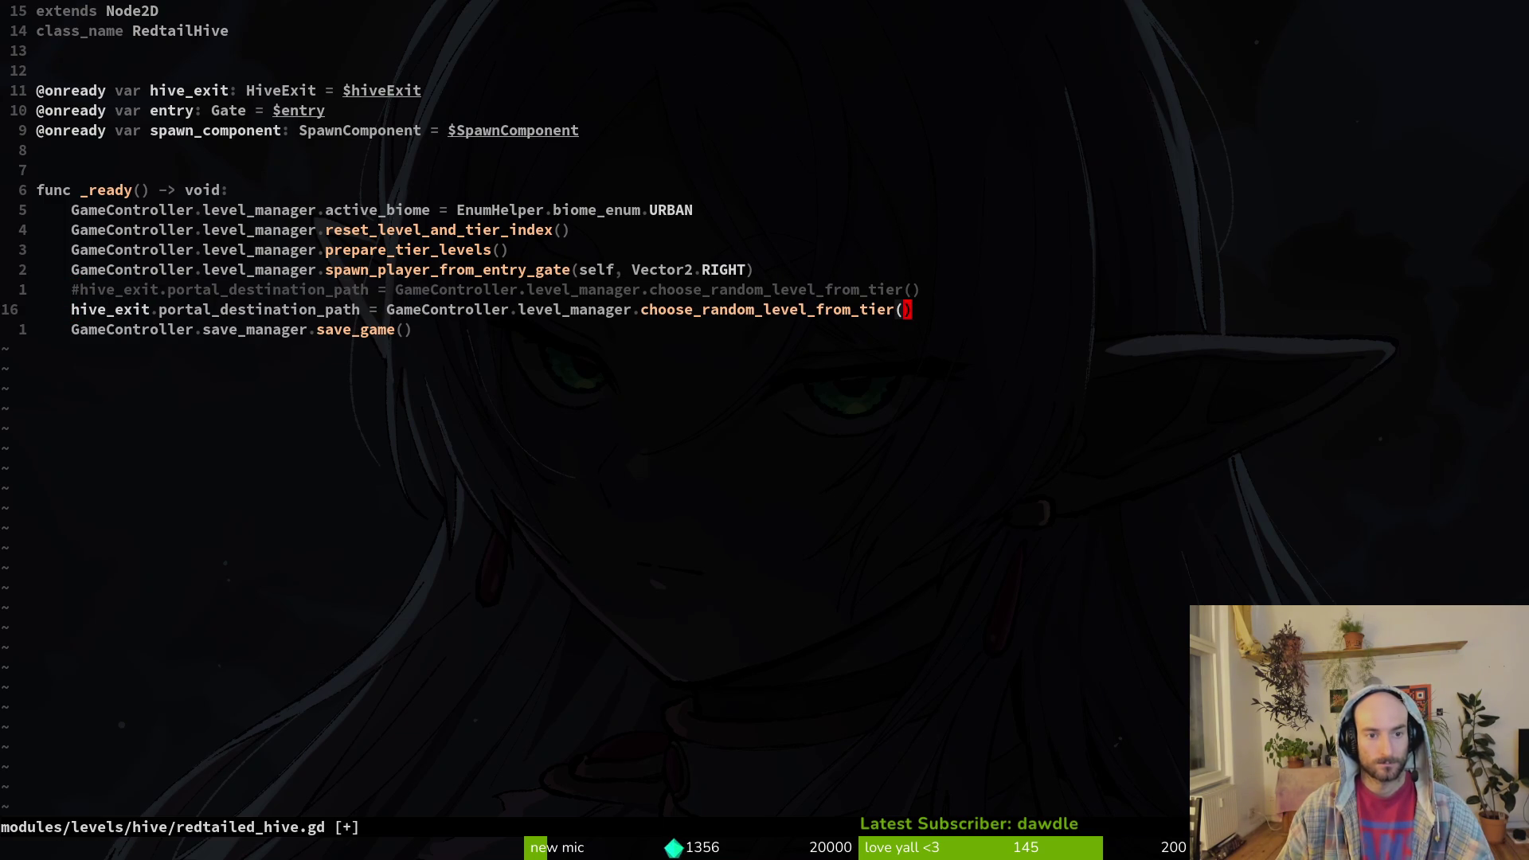
- Clear the copied line's random-level value and begin typing a new level reference
{"action": "key", "text": "c"}
{"action": "key", "text": "i"}
{"action": "key", "text": "w"}
{"action": "key", "text": "BackSpace"}
{"action": "key", "text": "BackSpace"}
{"action": "key", "text": "BackSpace"}
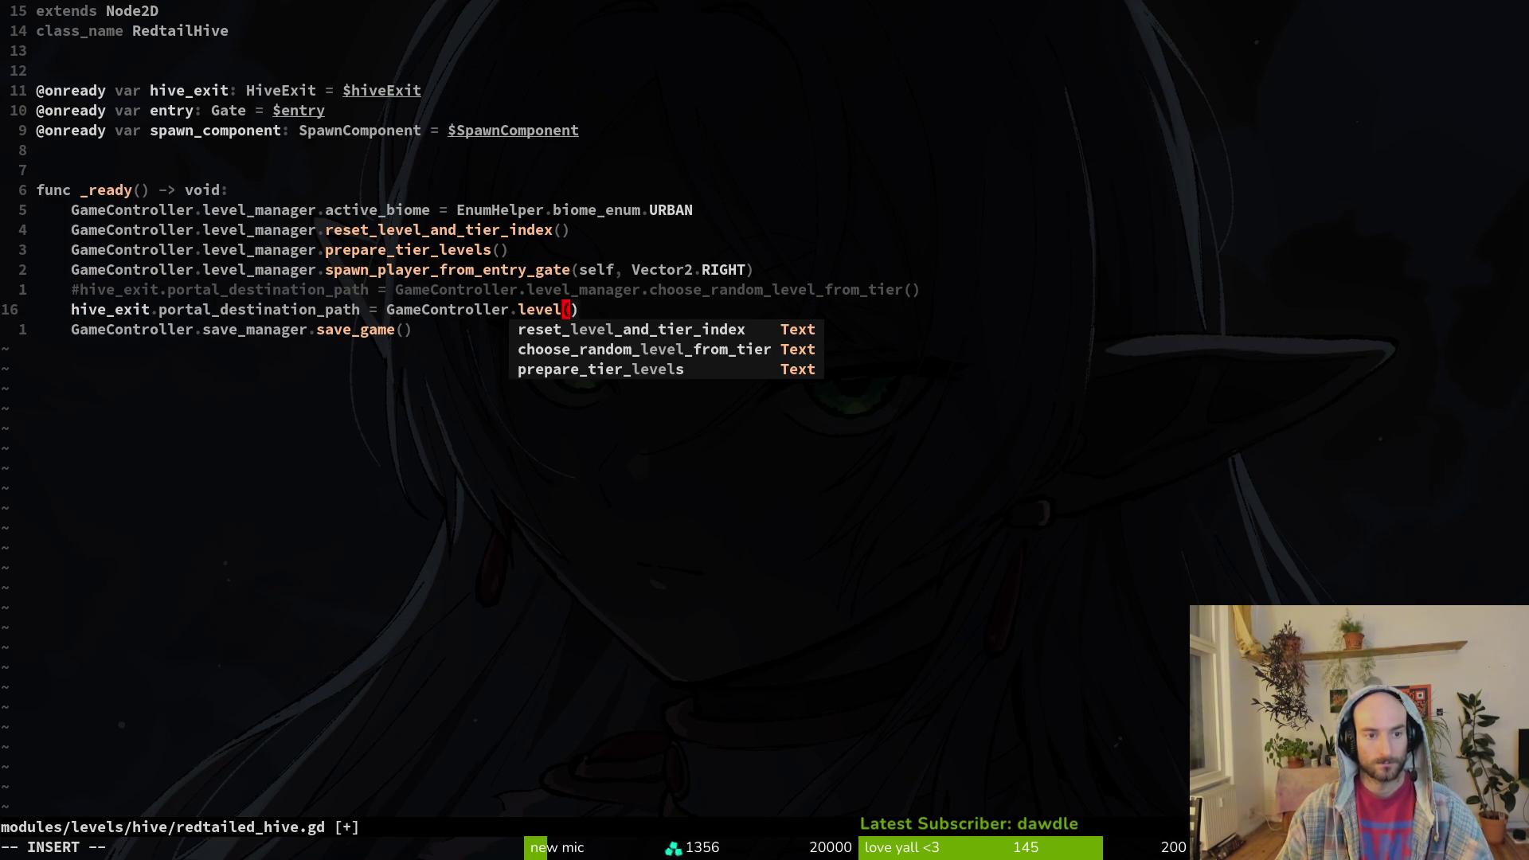
{"action": "key", "text": "BackSpace"}
{"action": "key", "text": "BackSpace"}
{"action": "key", "text": "BackSpace"}
{"action": "key", "text": "Delete"}
{"action": "key", "text": "Delete"}
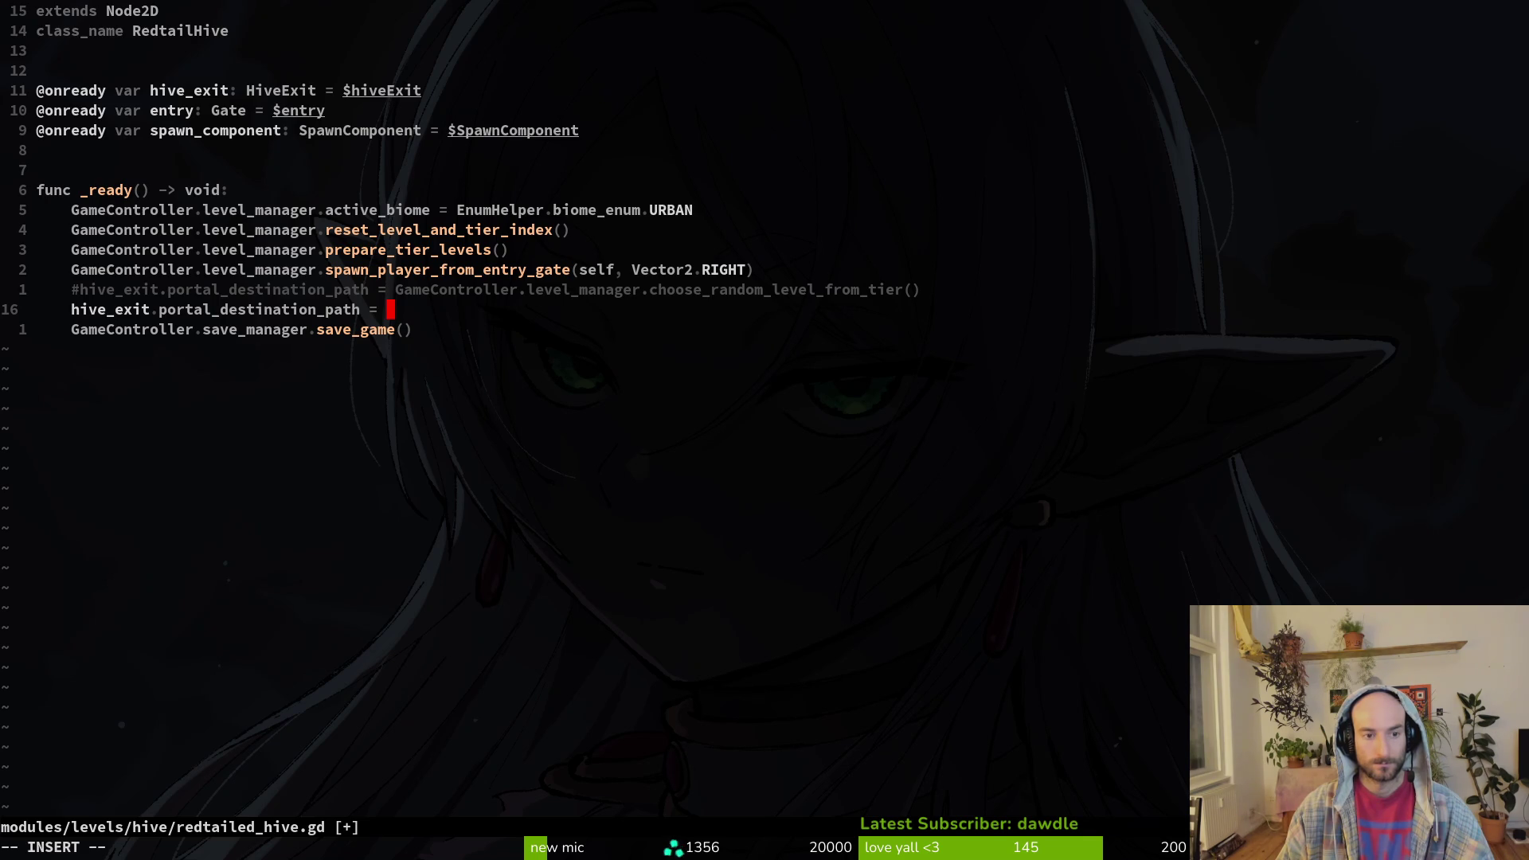
{"action": "type", "text": "d"}
{"action": "key", "text": "BackSpace"}
{"action": "key", "text": "BackSpace"}
{"action": "key", "text": "BackSpace"}
{"action": "type", "text": "leve"}
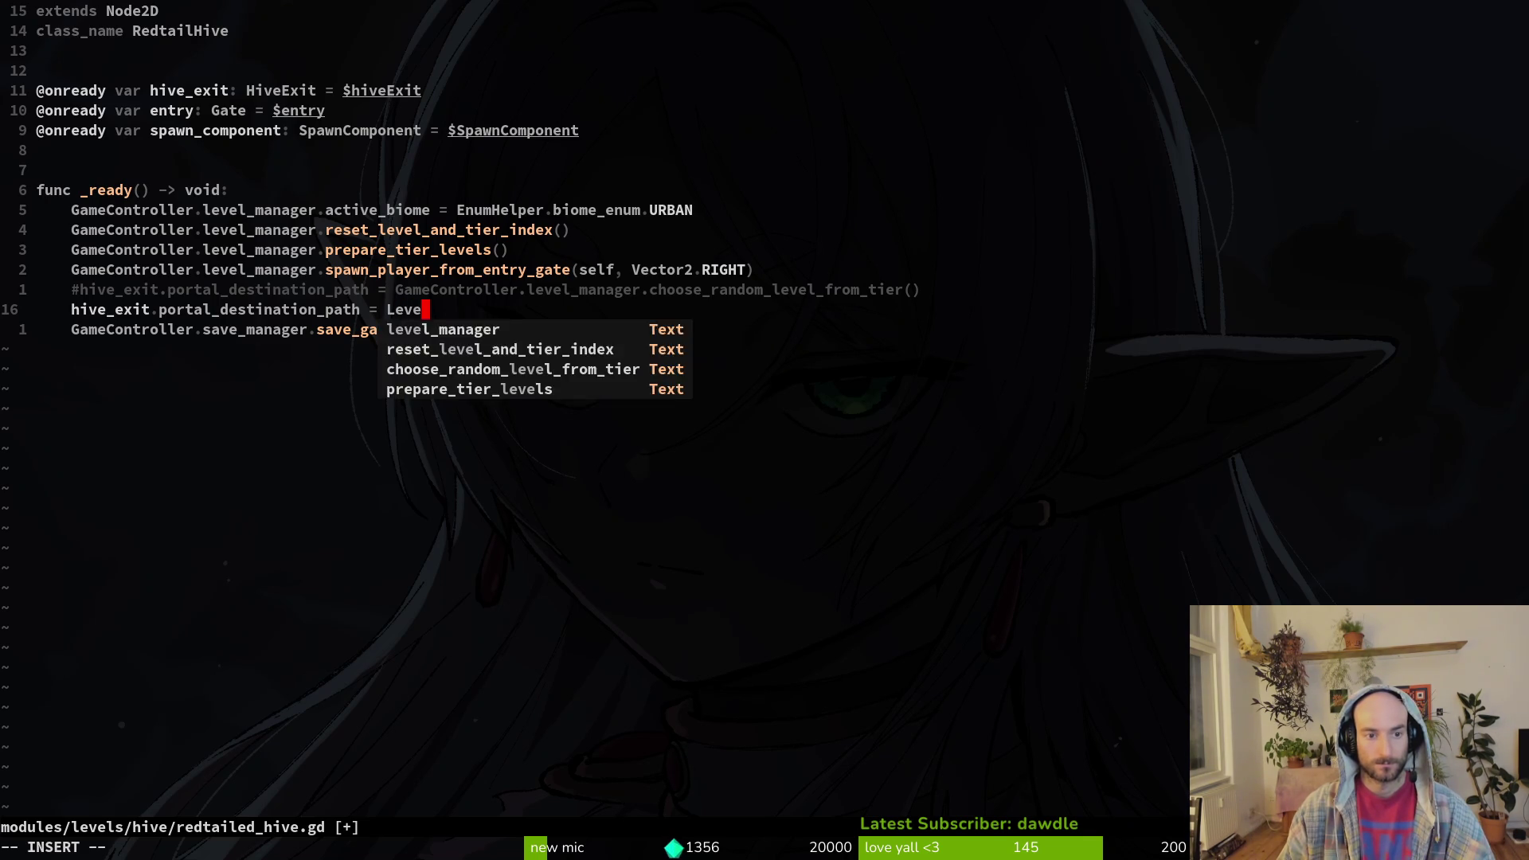
{"action": "key", "text": "Return"}
- Set the new line's value to LevelRegistry.demo_over_path
{"action": "key", "text": "BackSpace"}
{"action": "key", "text": "BackSpace"}
{"action": "key", "text": "BackSpace"}
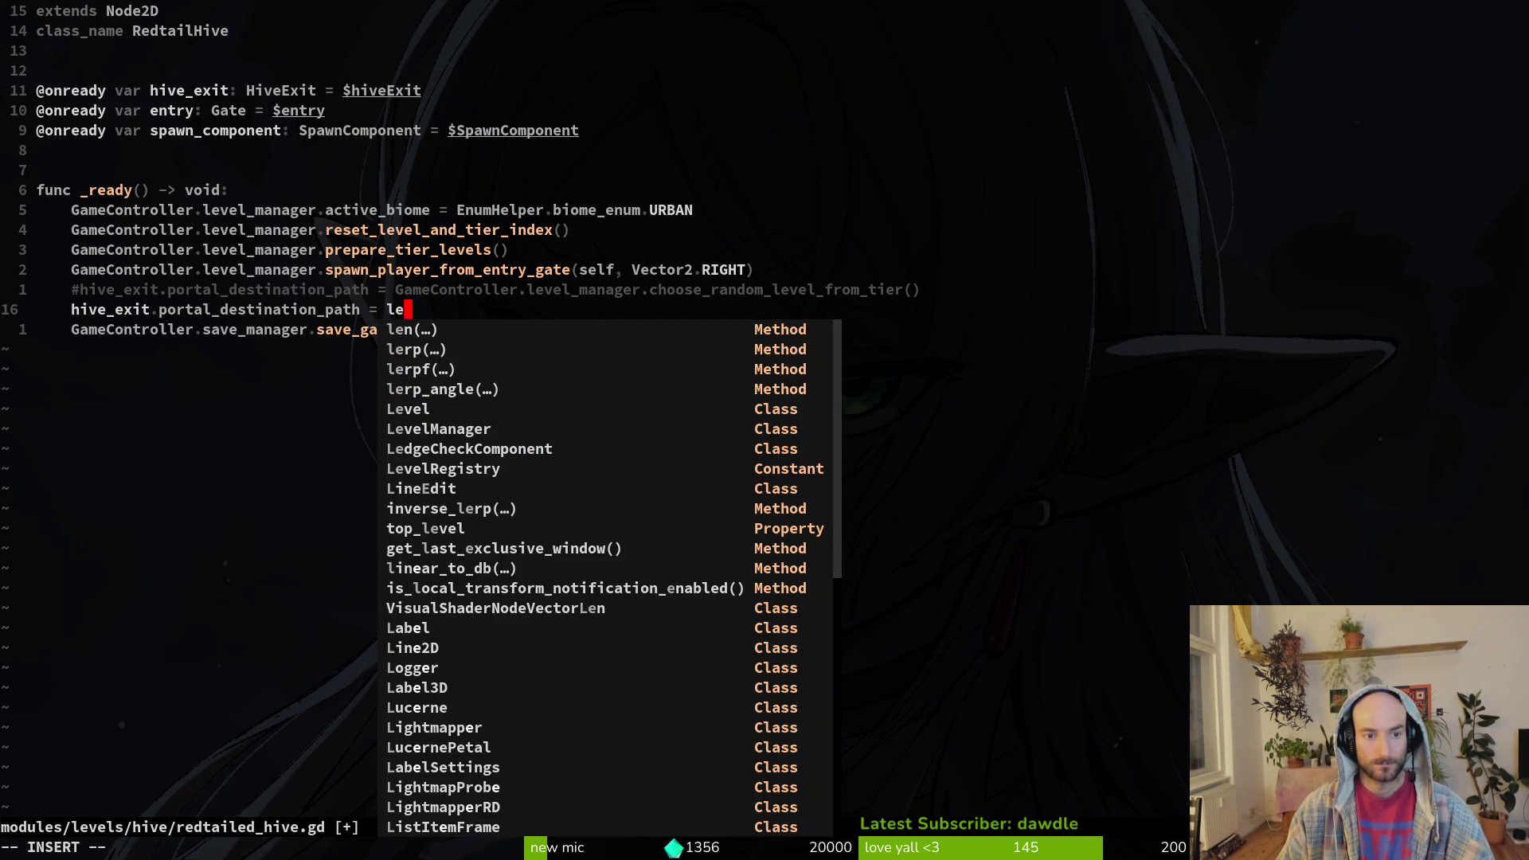
{"action": "key", "text": "BackSpace"}
{"action": "type", "text": "velre"}
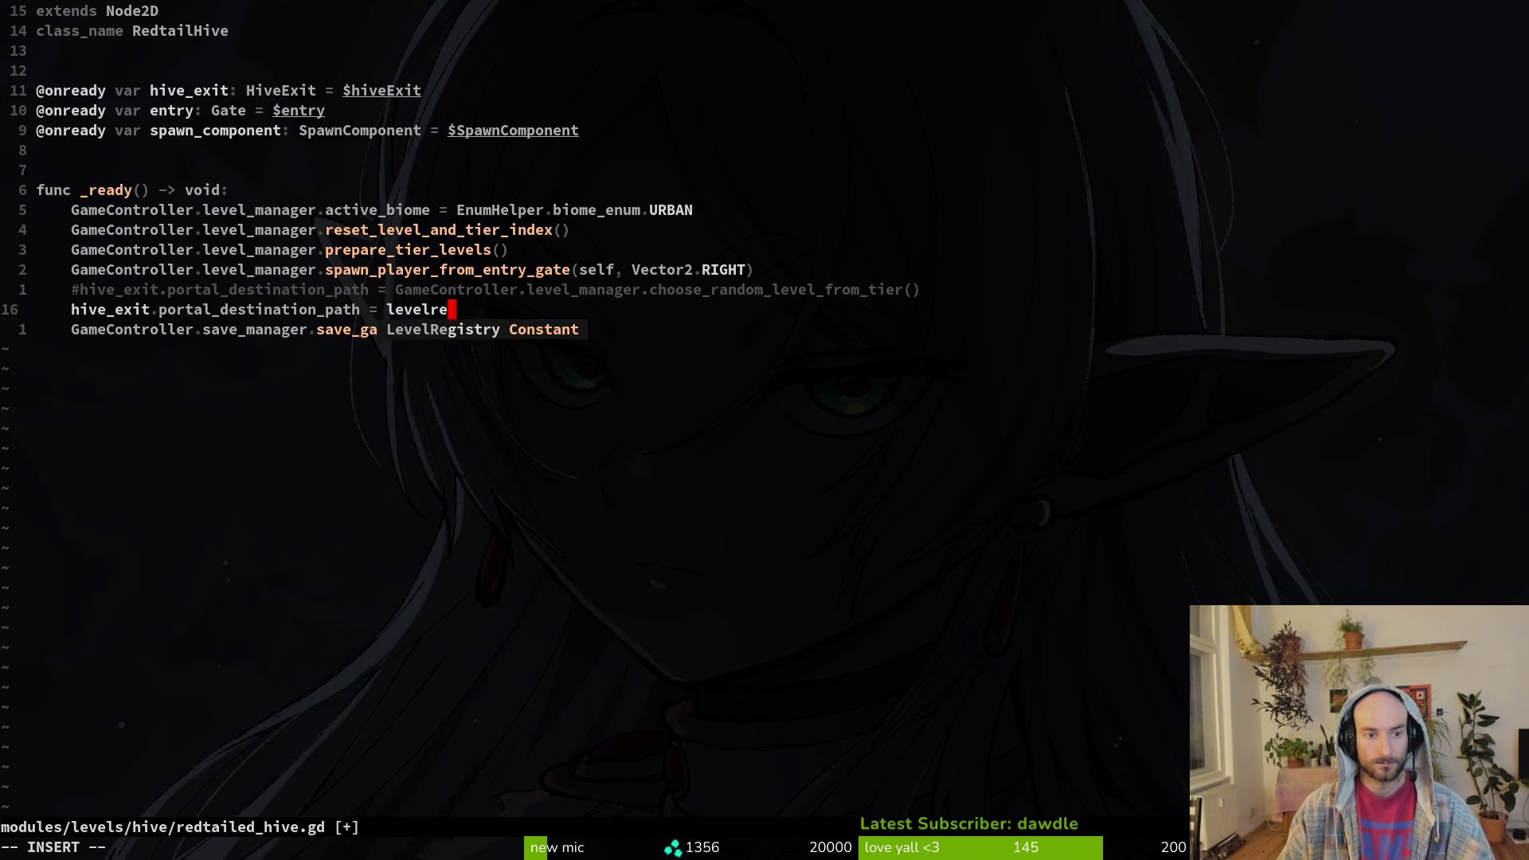
{"action": "key", "text": "Return"}
{"action": "type", "text": ".demo"}
{"action": "key", "text": "Return"}
{"action": "type", "text": "write"}
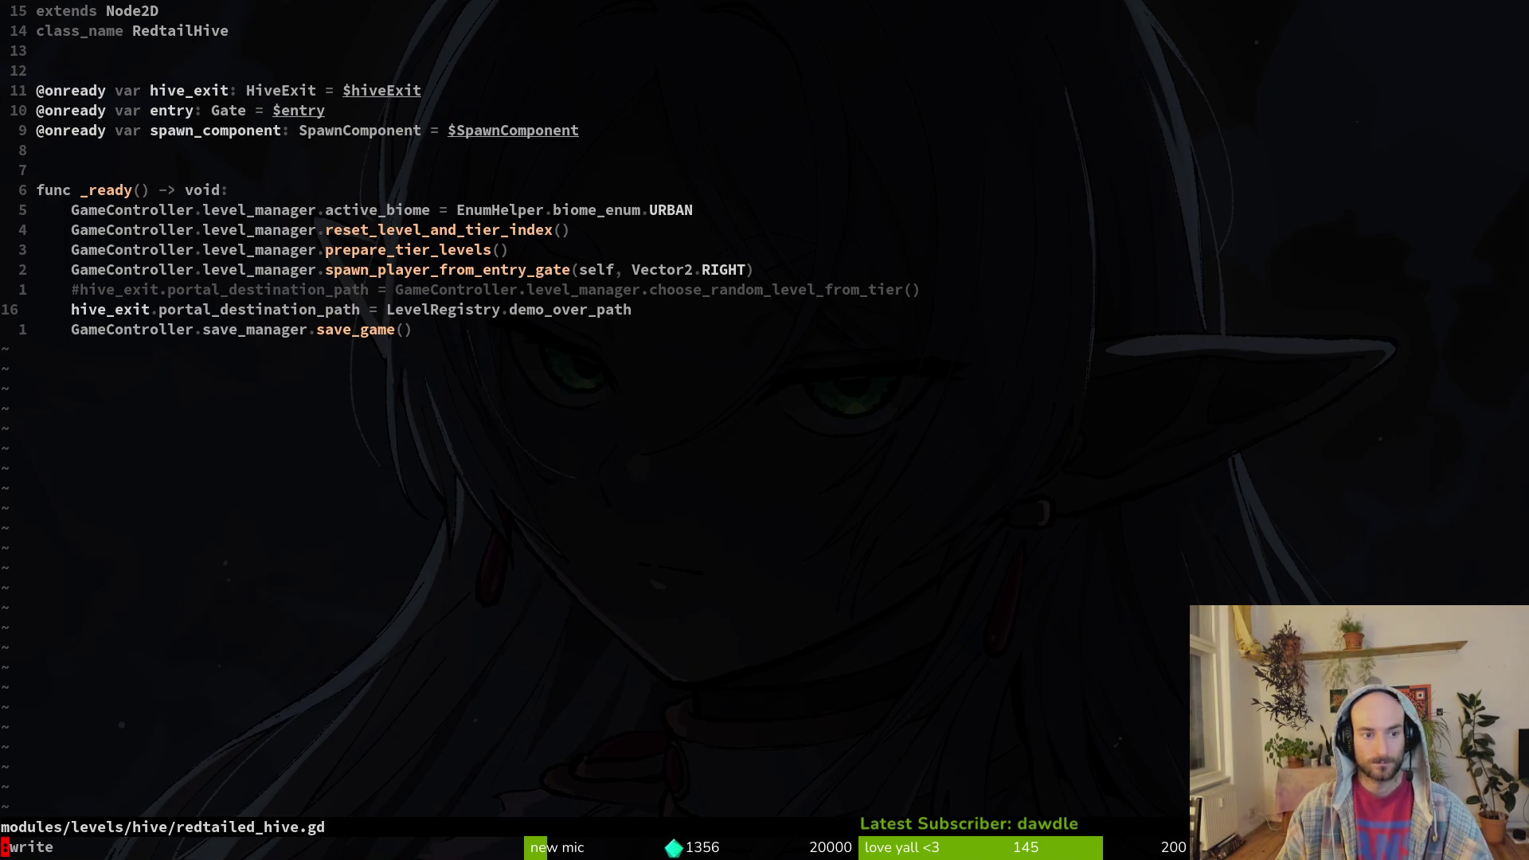
- Save redtailed_hive.gd and return to Godot
{"action": "key", "text": "Return"}
{"action": "key", "text": "j"}
{"action": "key", "text": "shift+v"}
{"action": "key", "text": "Escape"}
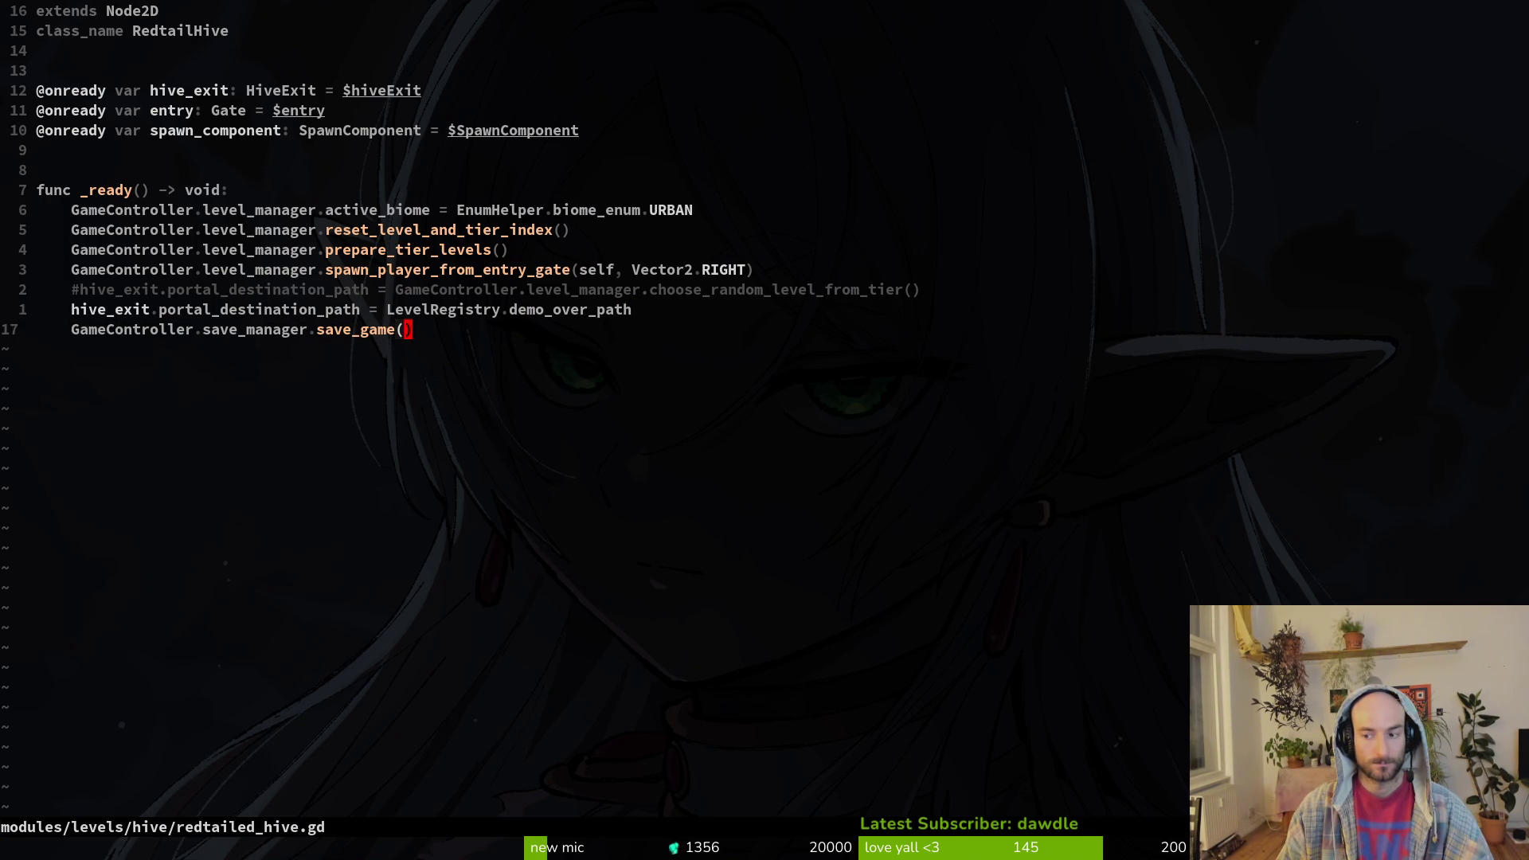
{"action": "key", "text": "Return"}
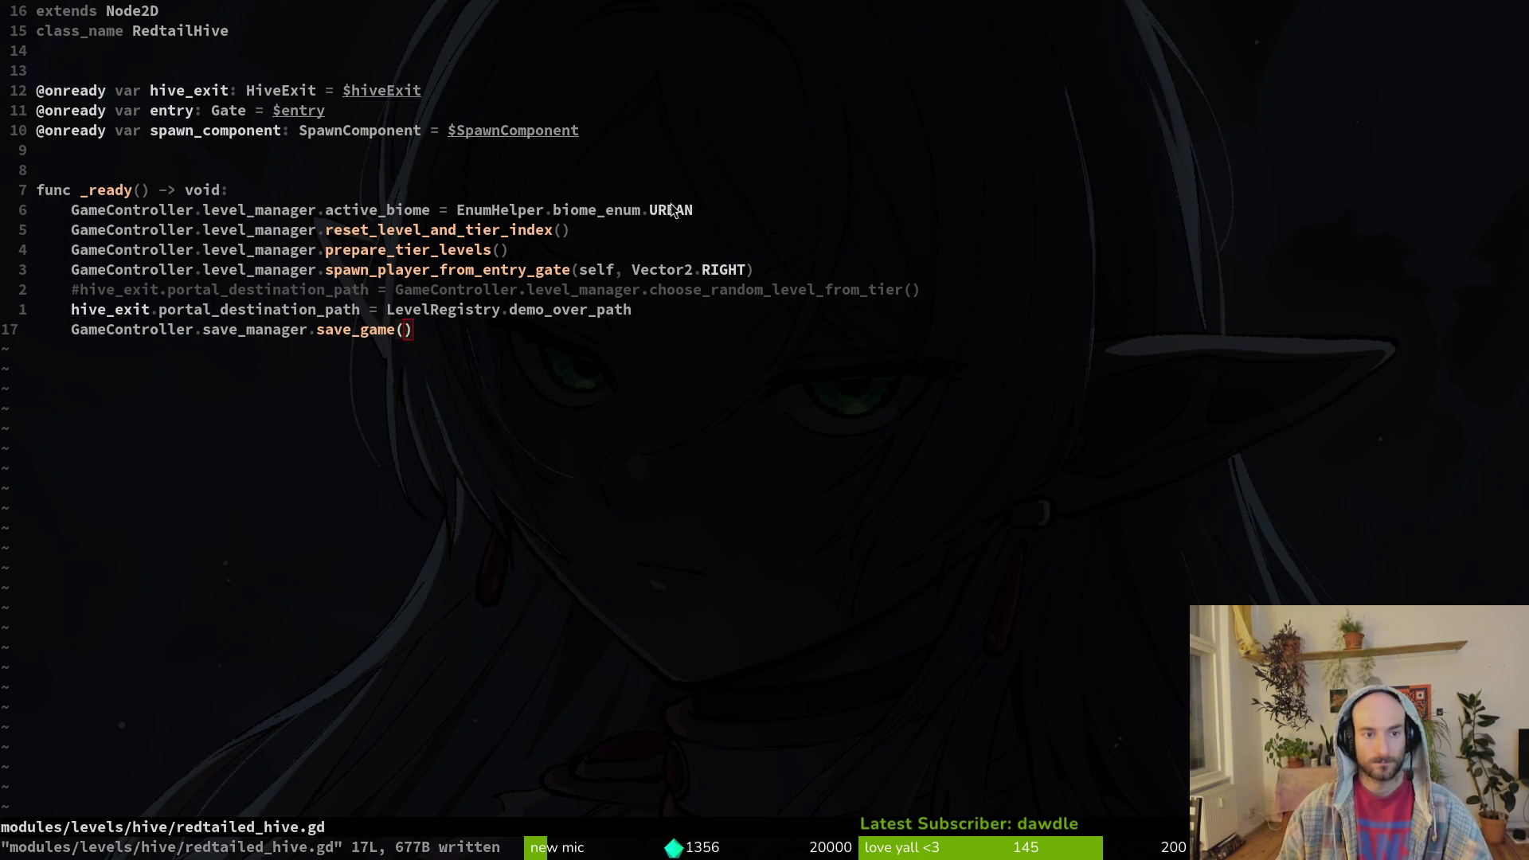
{"action": "key", "text": "alt+Tab"}
- Run the project, load H_redtail from the debug level select, and view the debugger errors
{"action": "left_click", "coordinate": [1265, 47]}
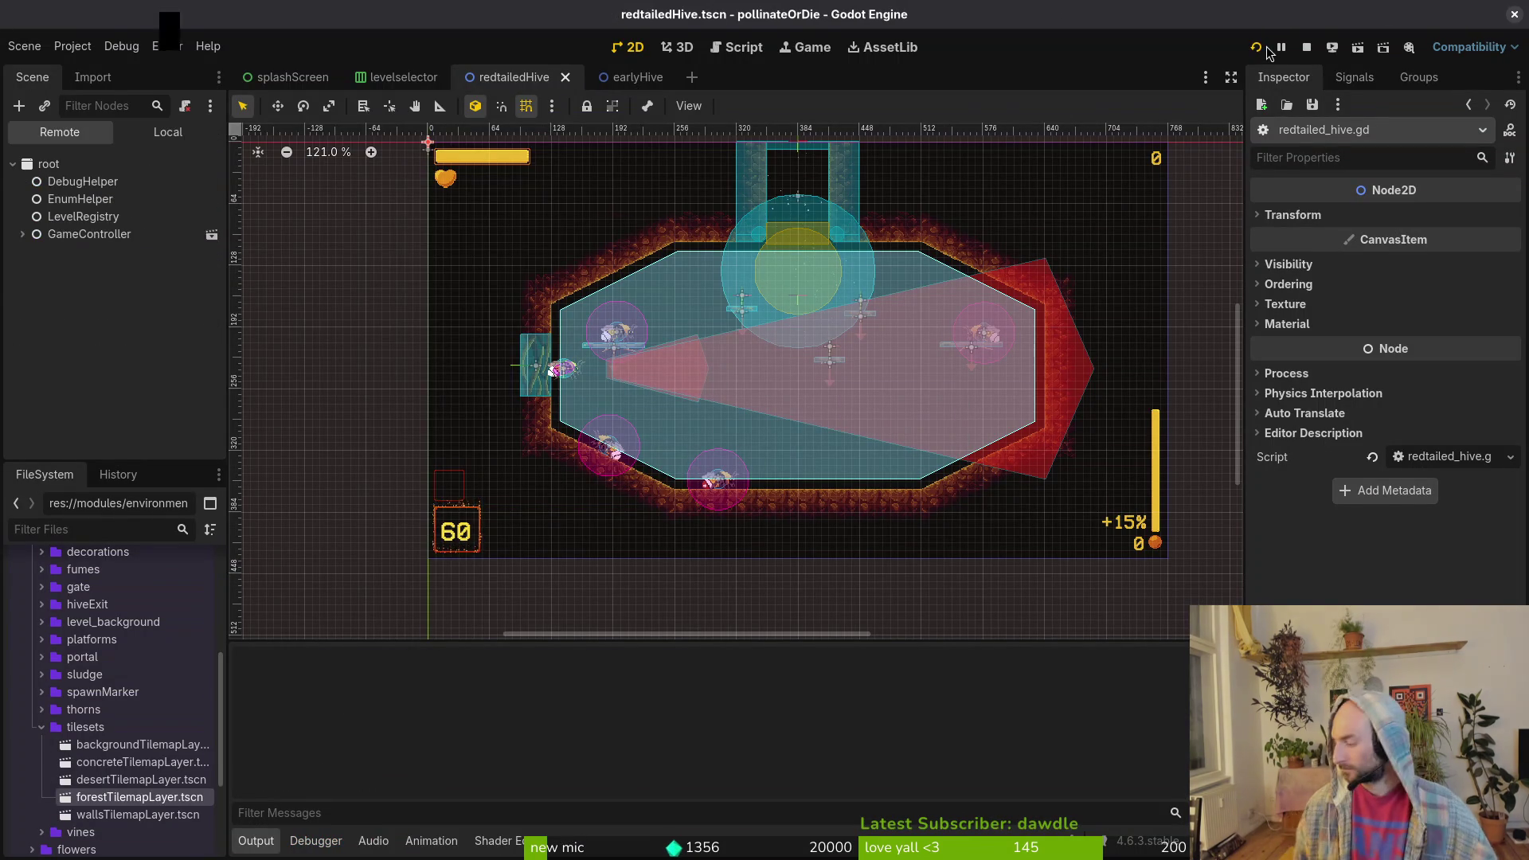
{"action": "key", "text": "Return"}
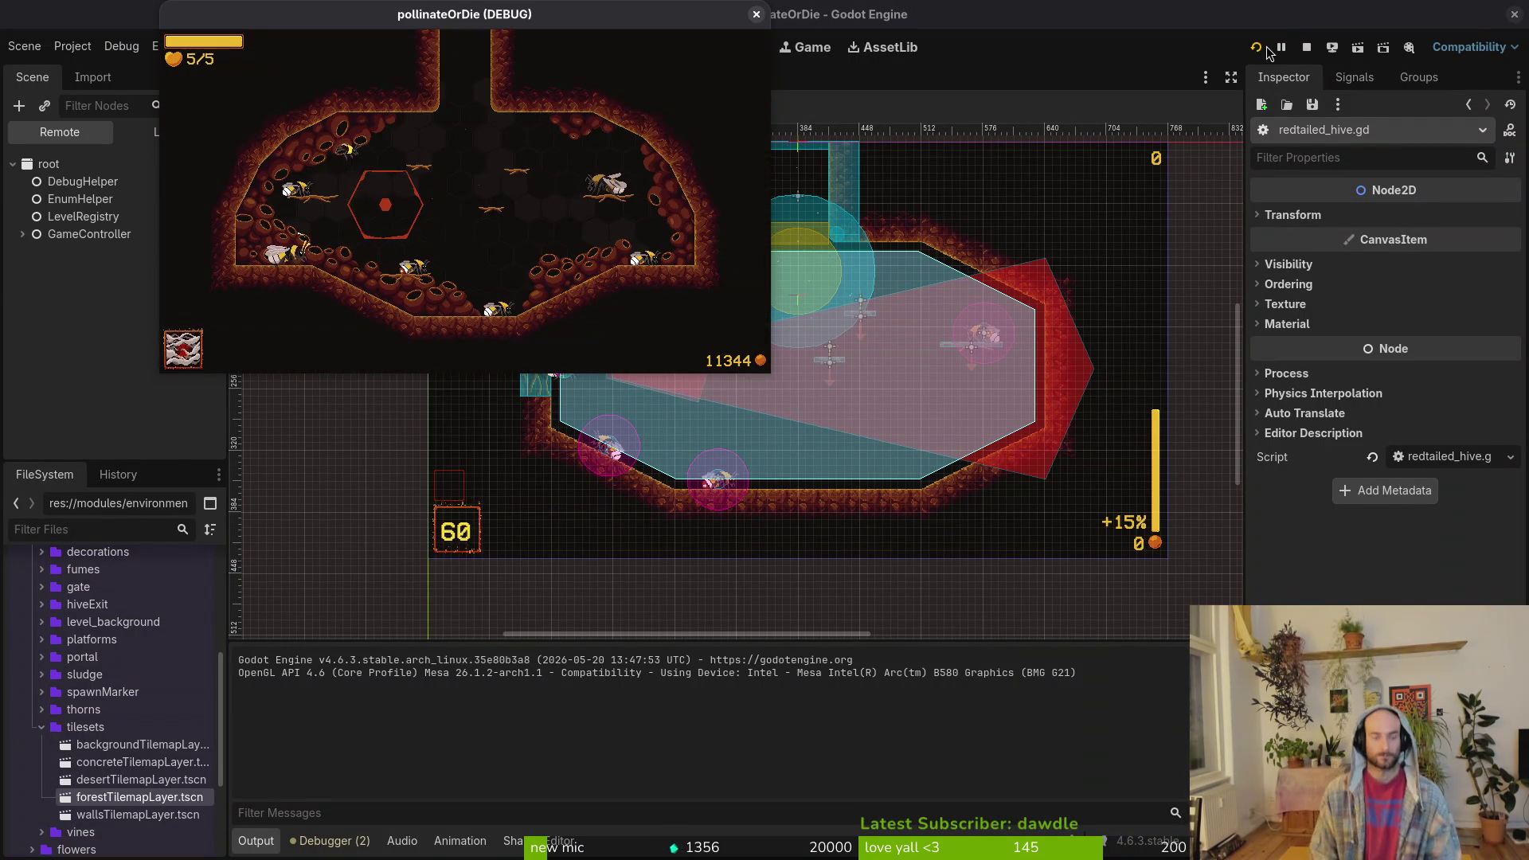
{"action": "key", "text": "Escape"}
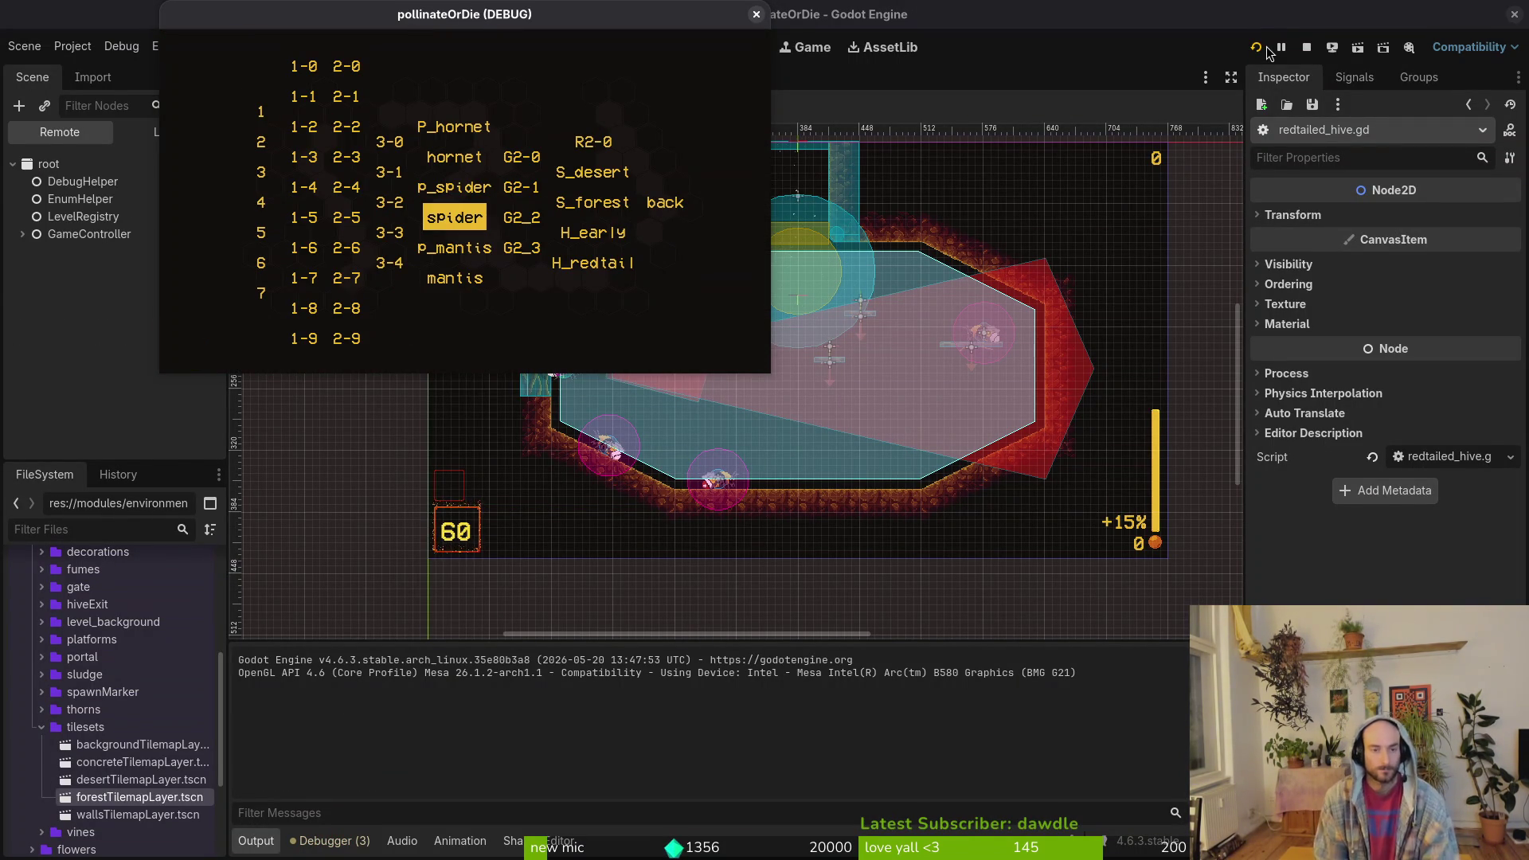
{"action": "key", "text": "Right"}
{"action": "key", "text": "Right"}
{"action": "key", "text": "Right"}
{"action": "key", "text": "Down"}
{"action": "key", "text": "Return"}
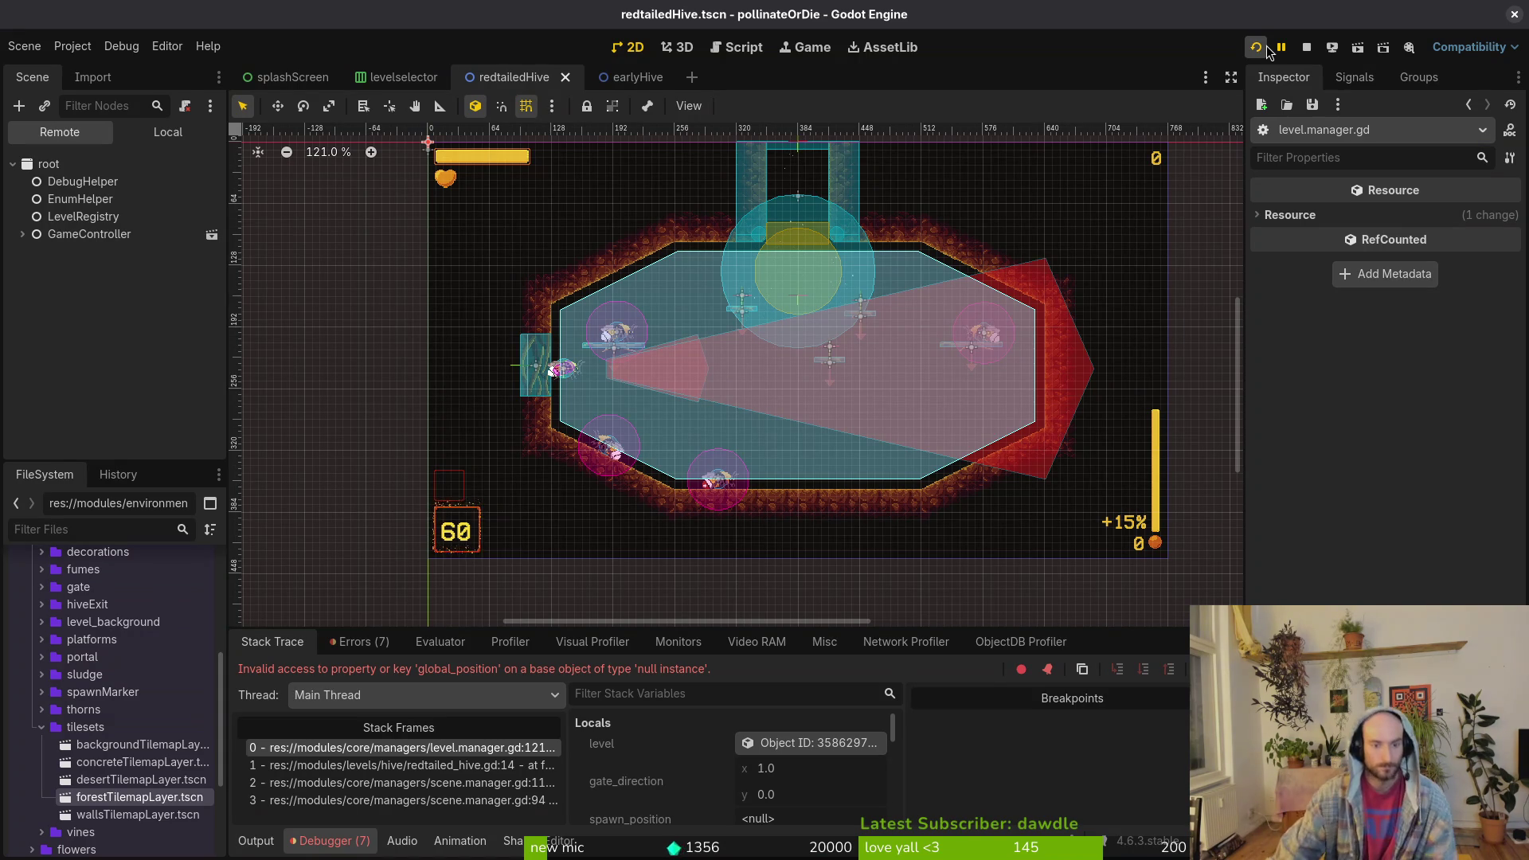
{"action": "left_click", "coordinate": [339, 648]}
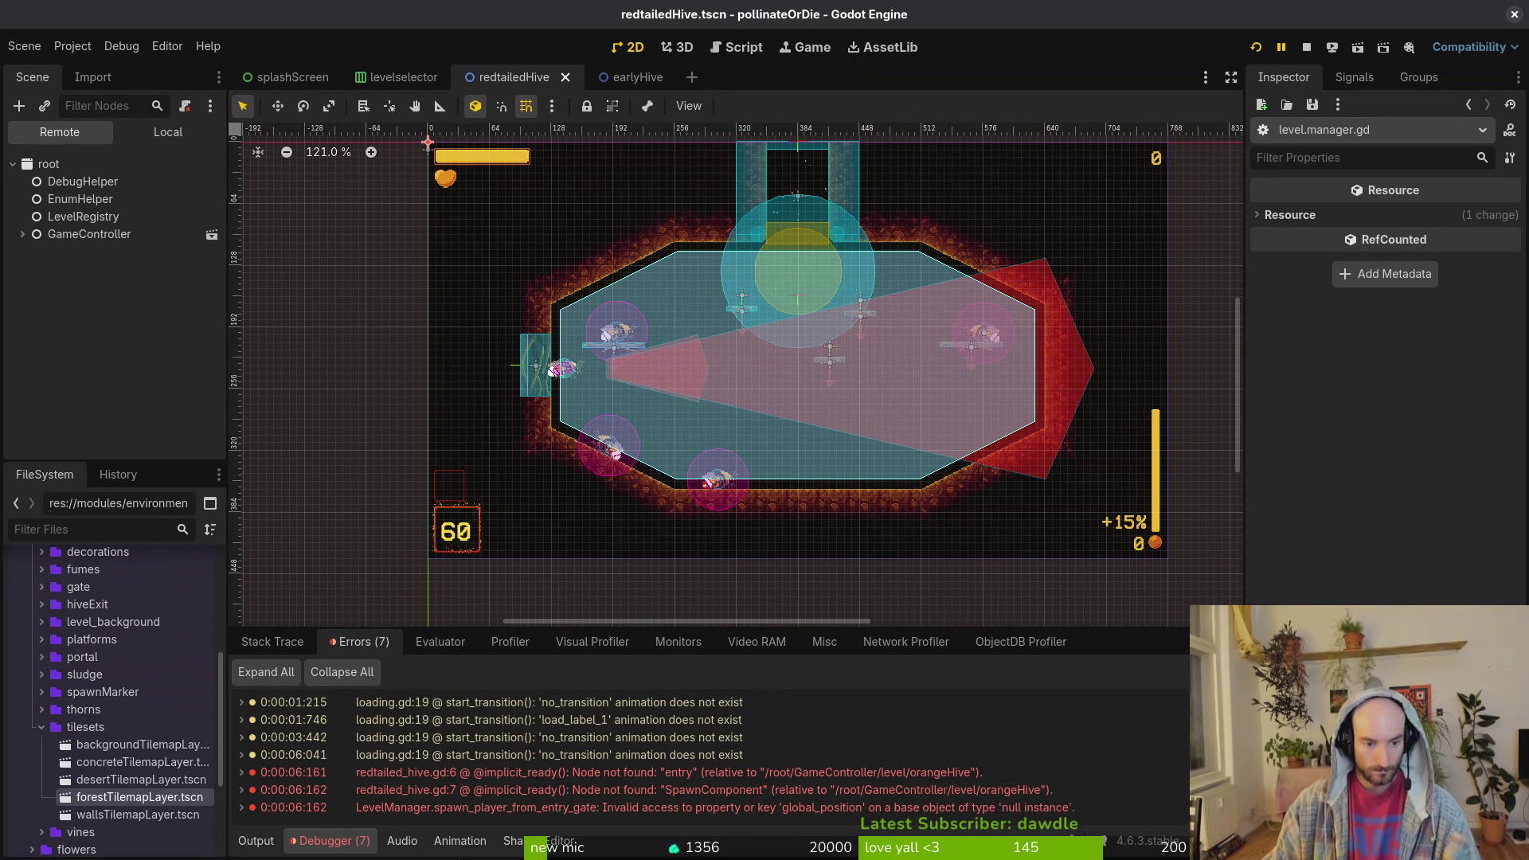
- Inspect earlyHive's root node and its entry gate for comparison
{"action": "left_click", "coordinate": [634, 78]}
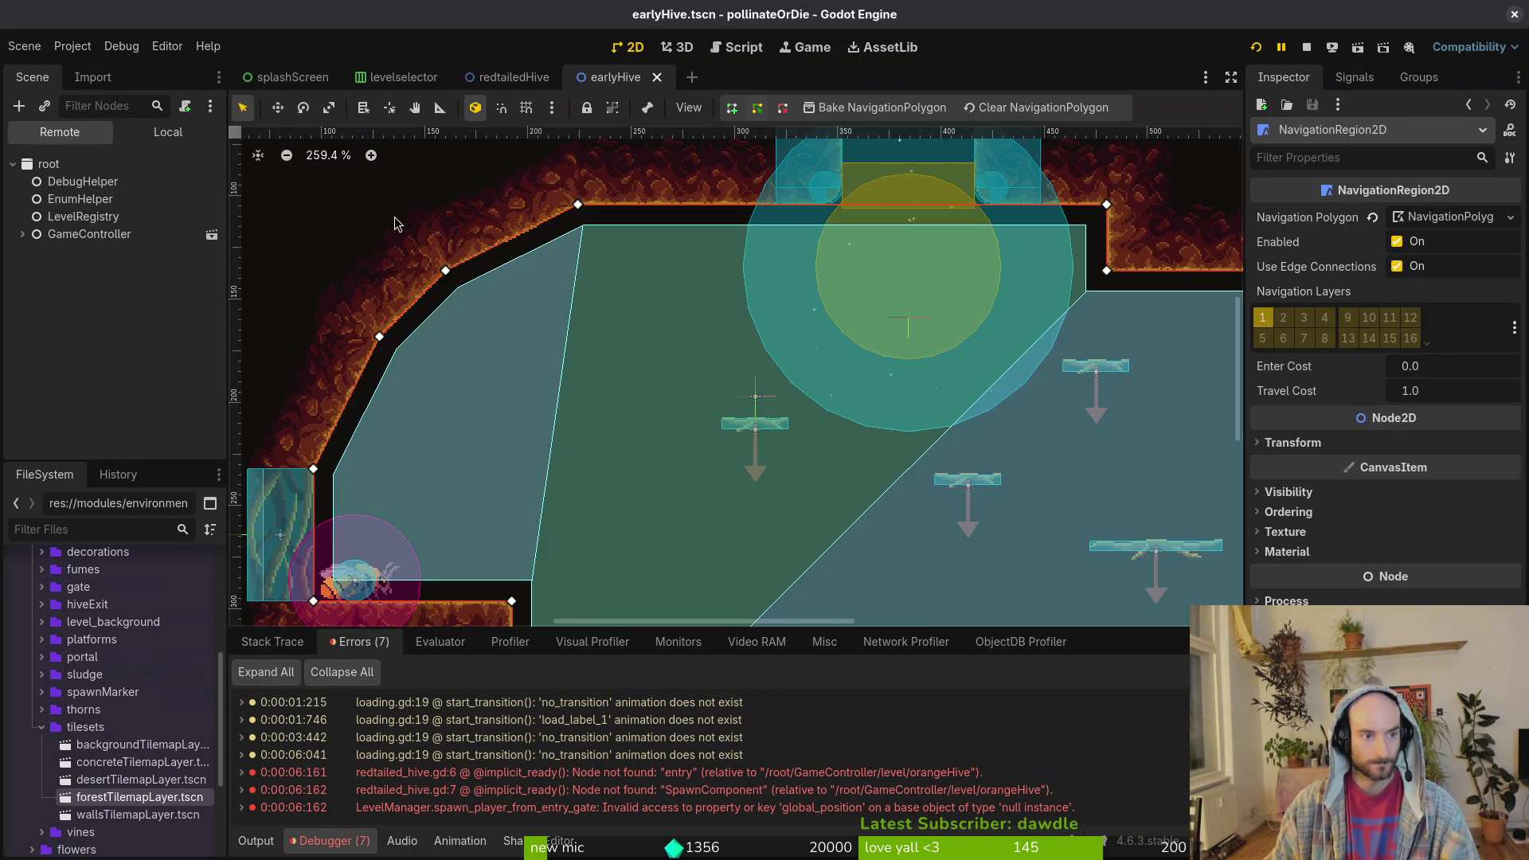
{"action": "left_click", "coordinate": [174, 132]}
{"action": "left_click", "coordinate": [77, 164]}
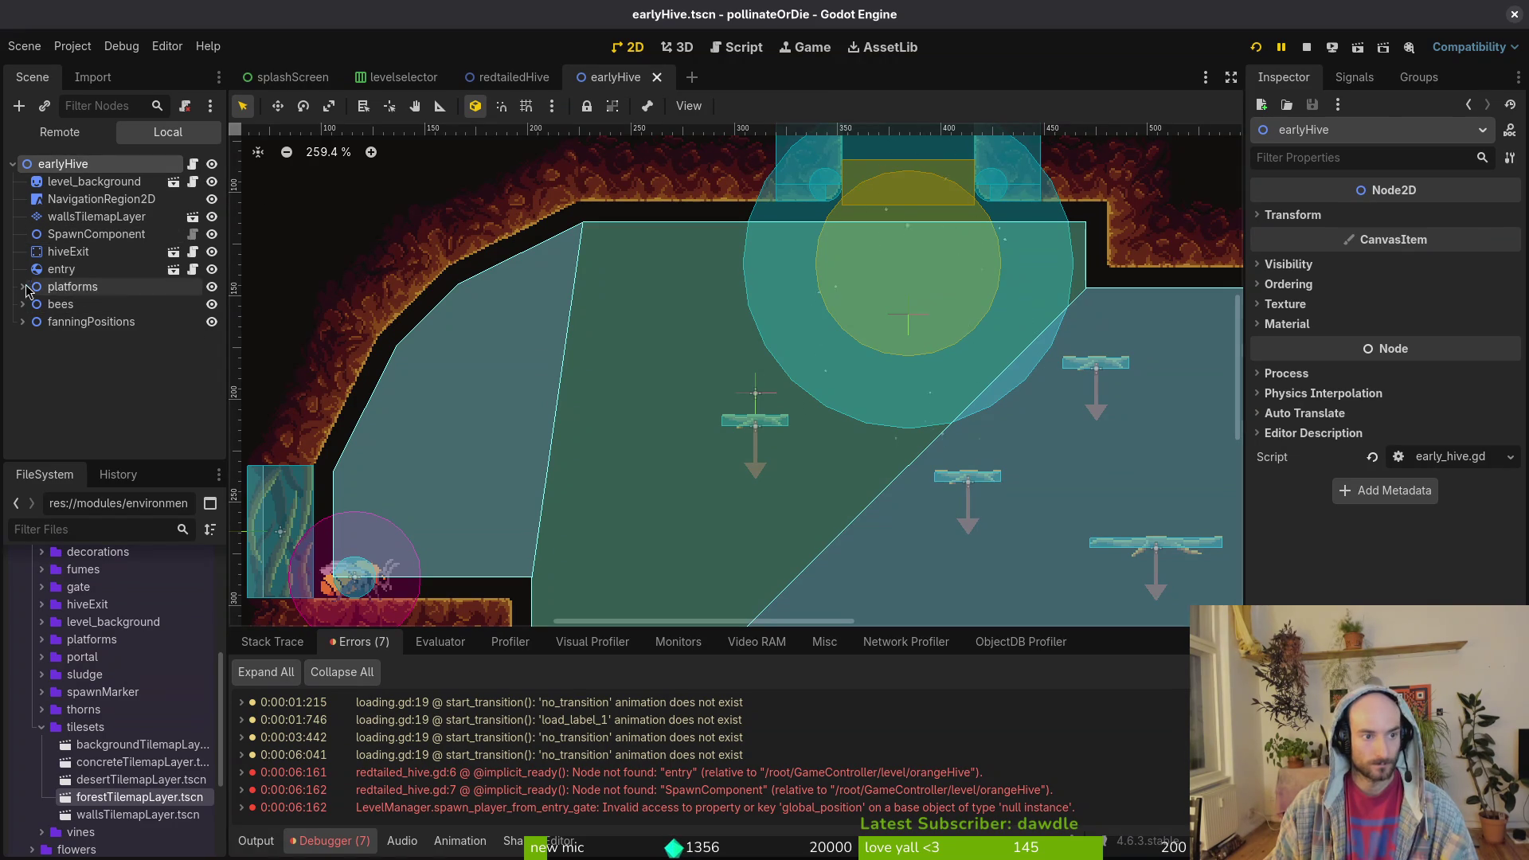
{"action": "scroll", "coordinate": [557, 342], "scroll_direction": "down", "scroll_amount": 3}
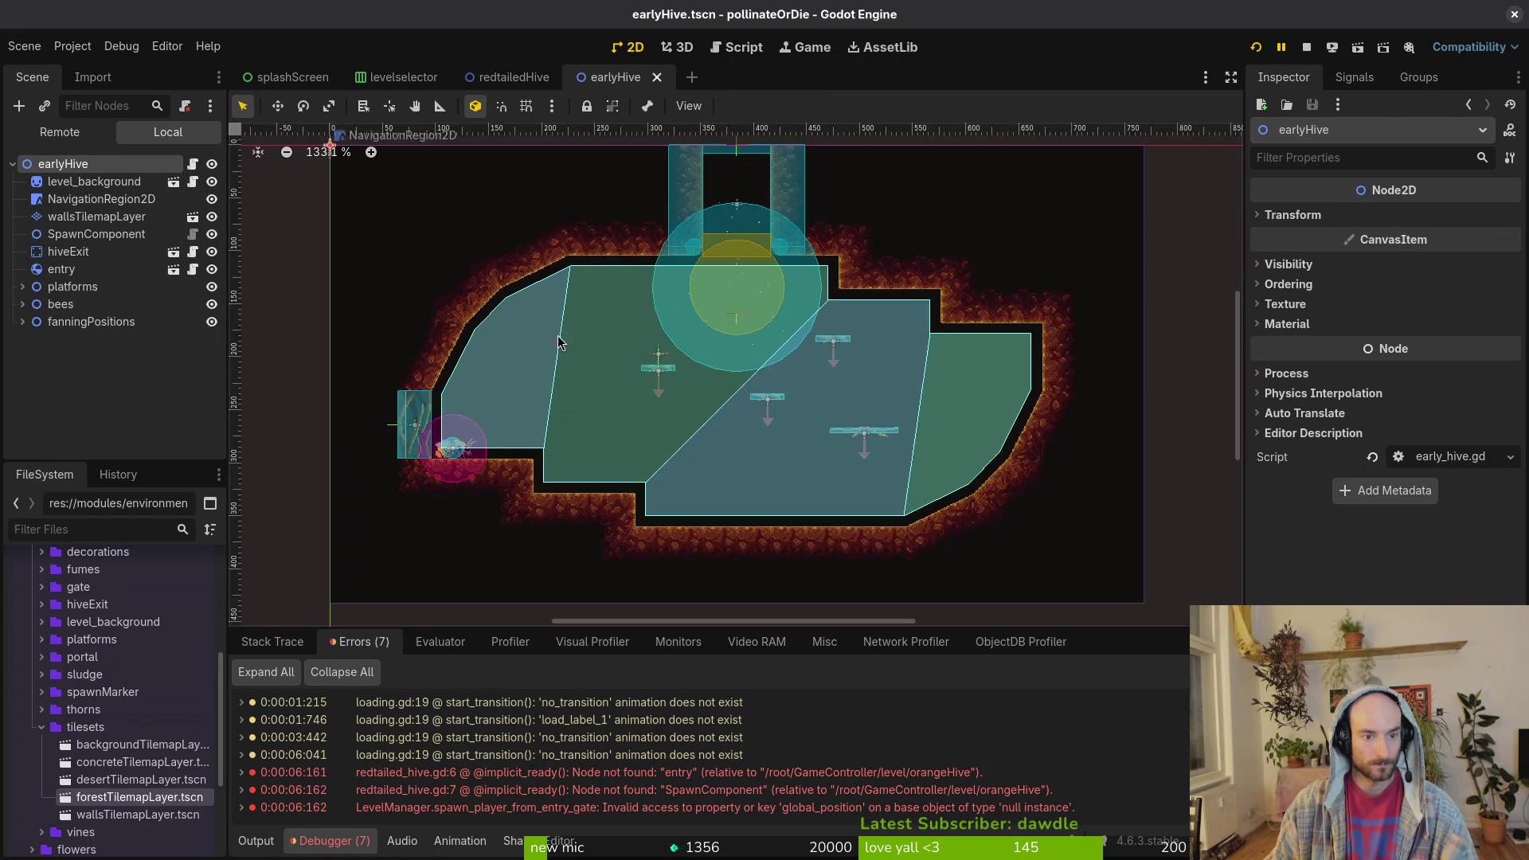
{"action": "left_click", "coordinate": [408, 419]}
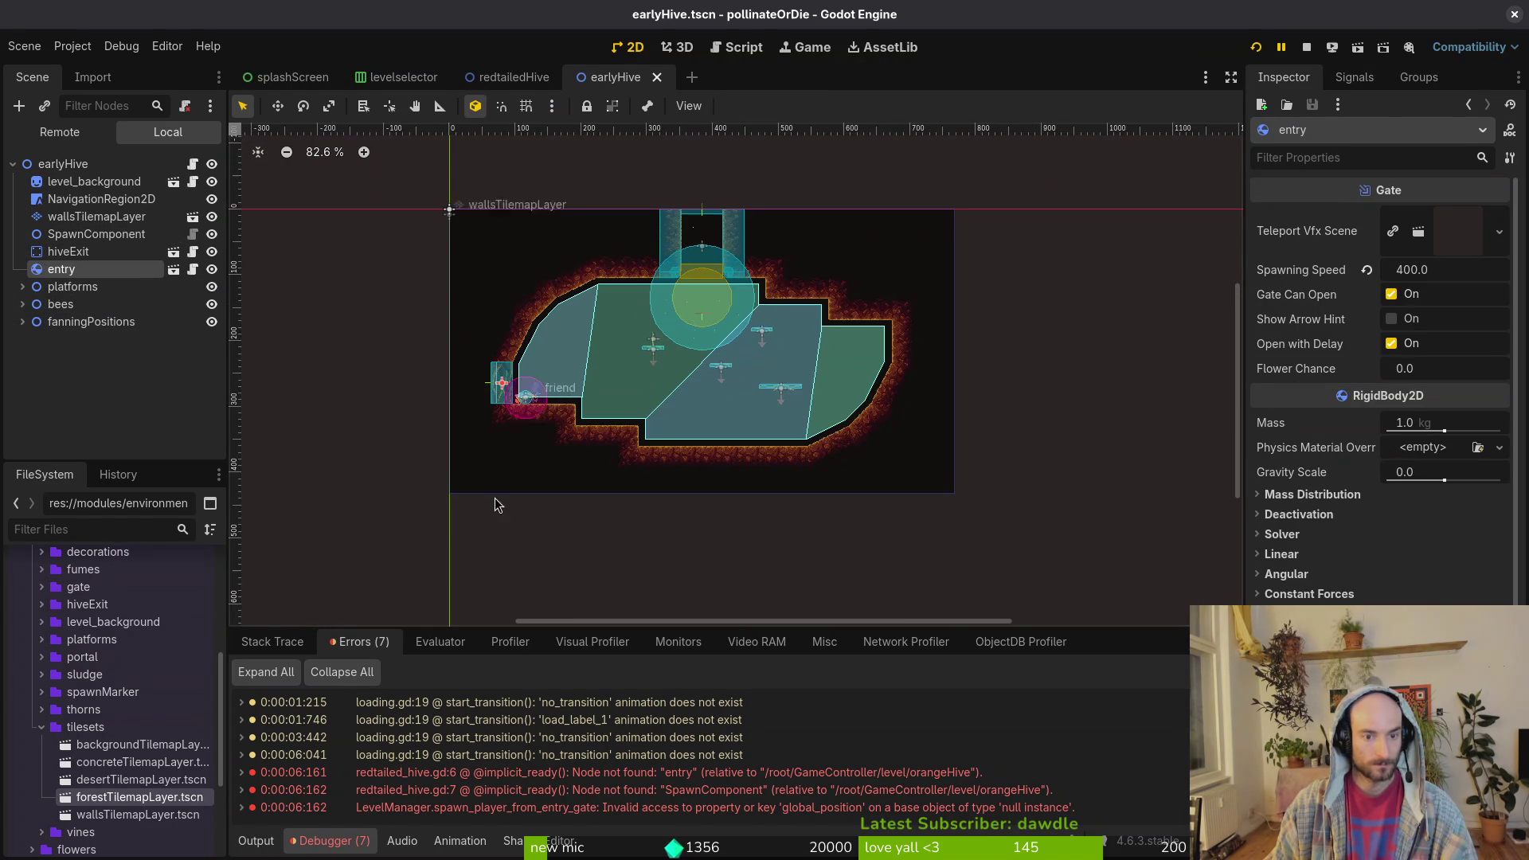
{"action": "scroll", "coordinate": [646, 319], "scroll_direction": "down", "scroll_amount": 2}
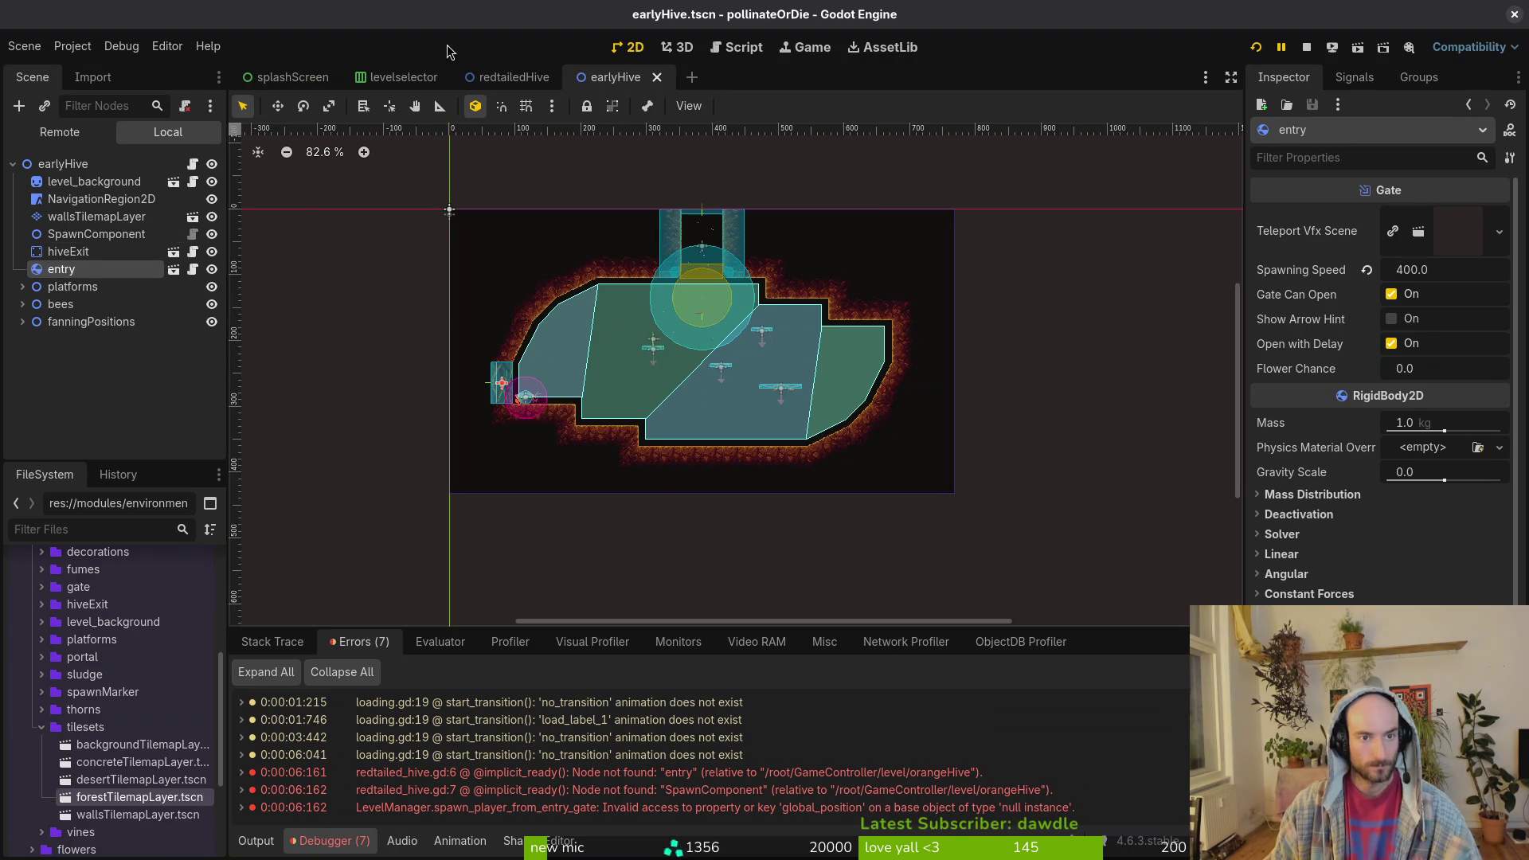
- Rename the redtailed hive's gate node to 'entry'
{"action": "left_click", "coordinate": [506, 76]}
{"action": "left_click", "coordinate": [59, 269]}
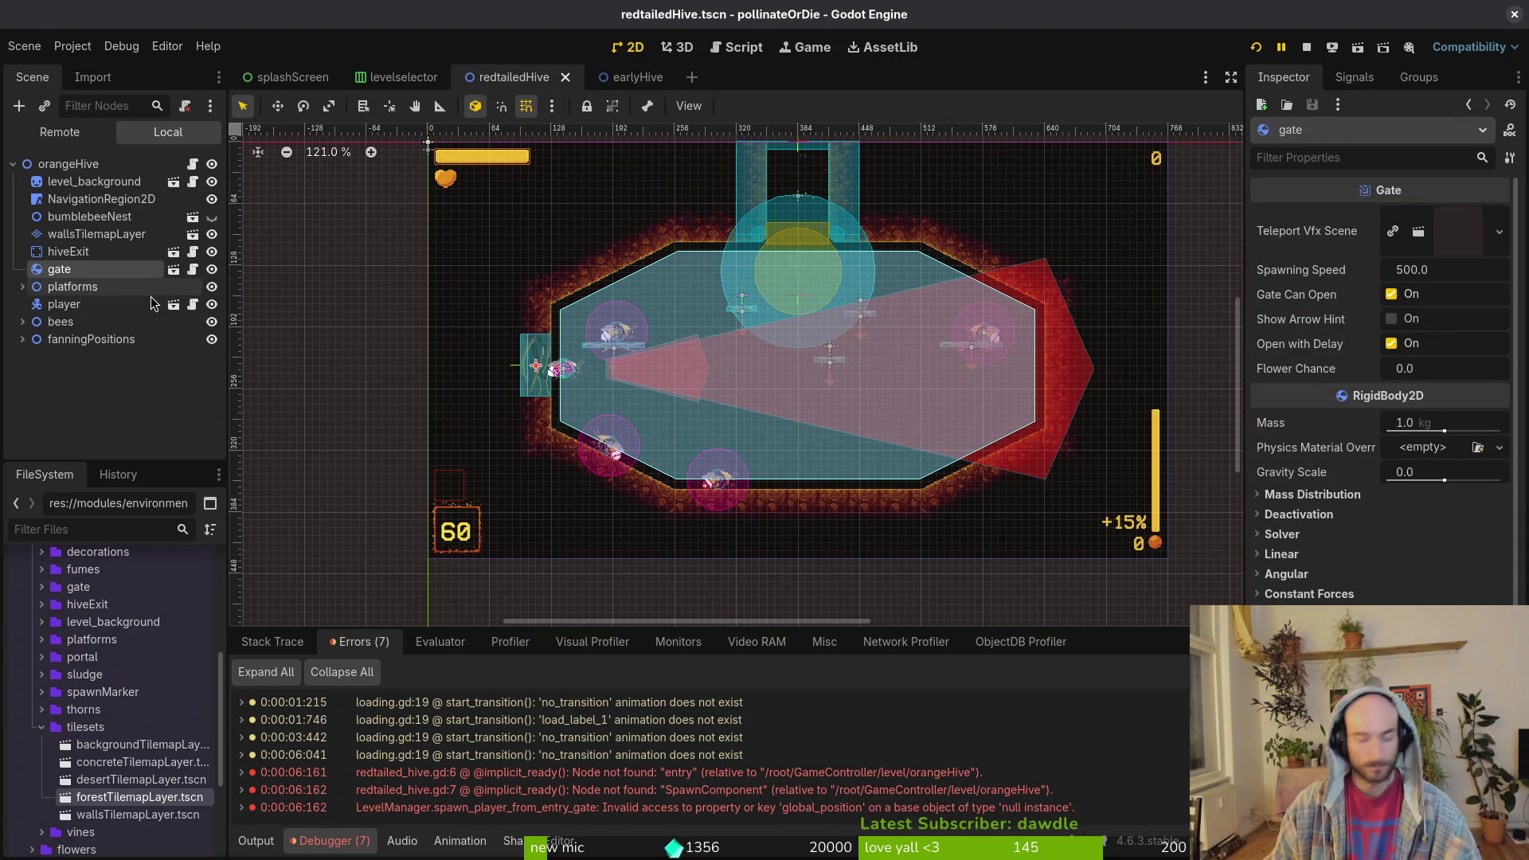
{"action": "key", "text": "F2"}
{"action": "type", "text": "entry"}
{"action": "key", "text": "Return"}
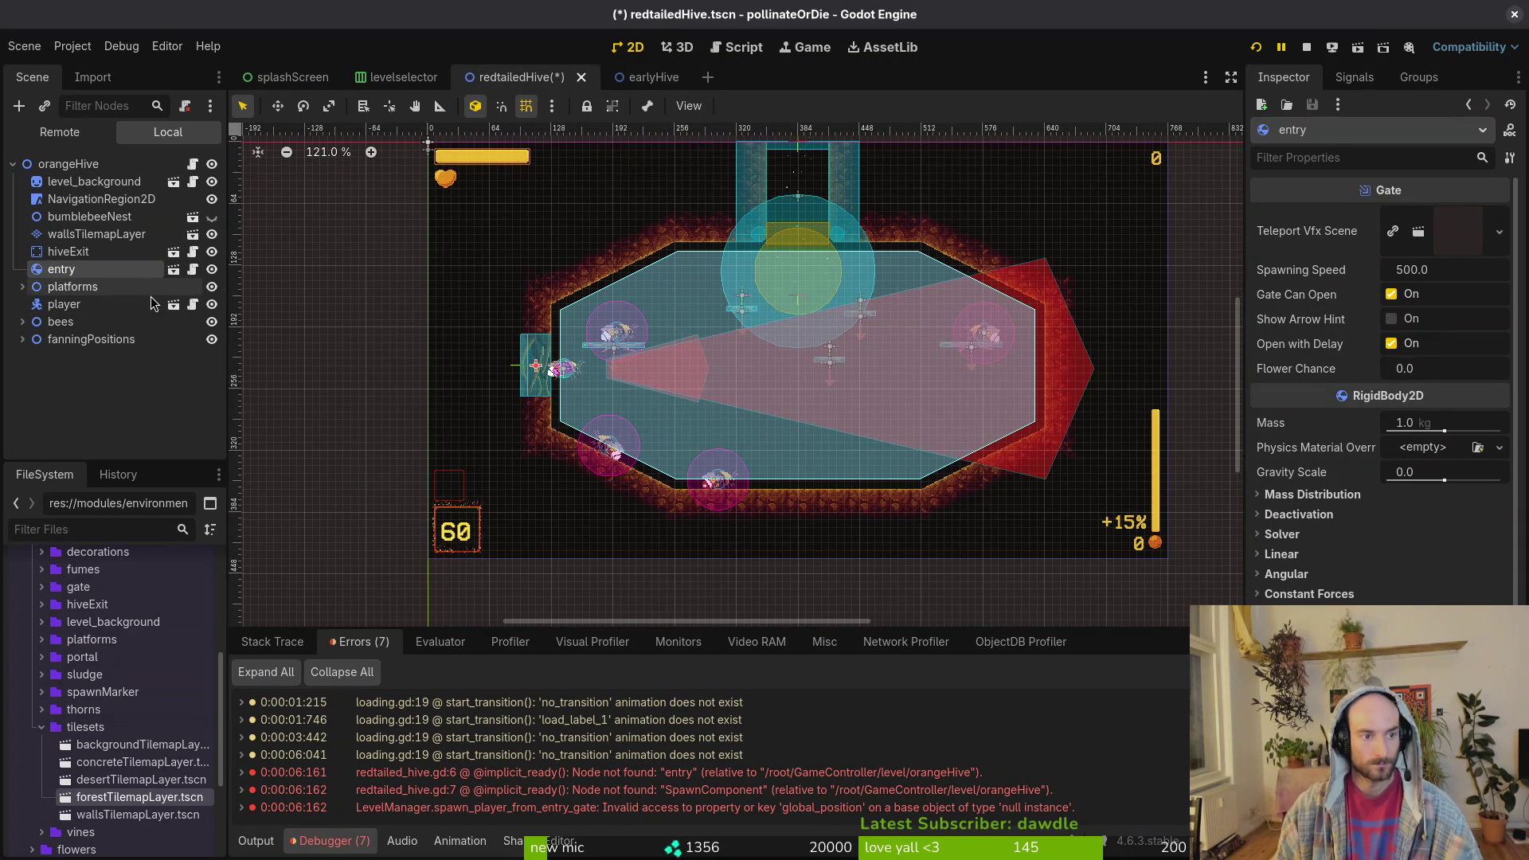
- Reorder wallsTilemapLayer around bumblebeeNest to match earlyHive, saving the redtailed hive scene
{"action": "left_click", "coordinate": [633, 77]}
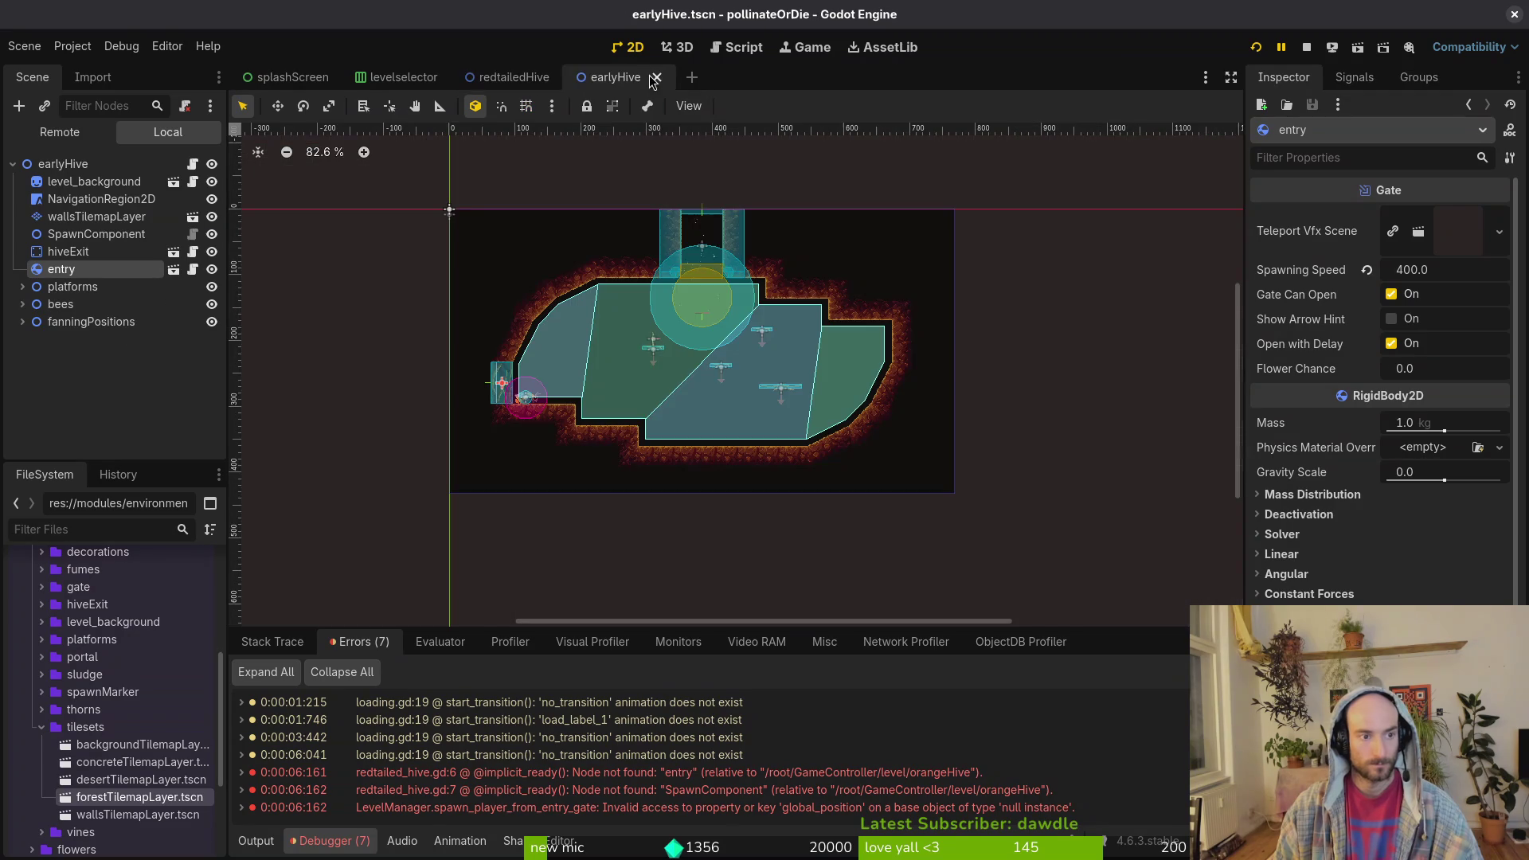
{"action": "left_click", "coordinate": [540, 77]}
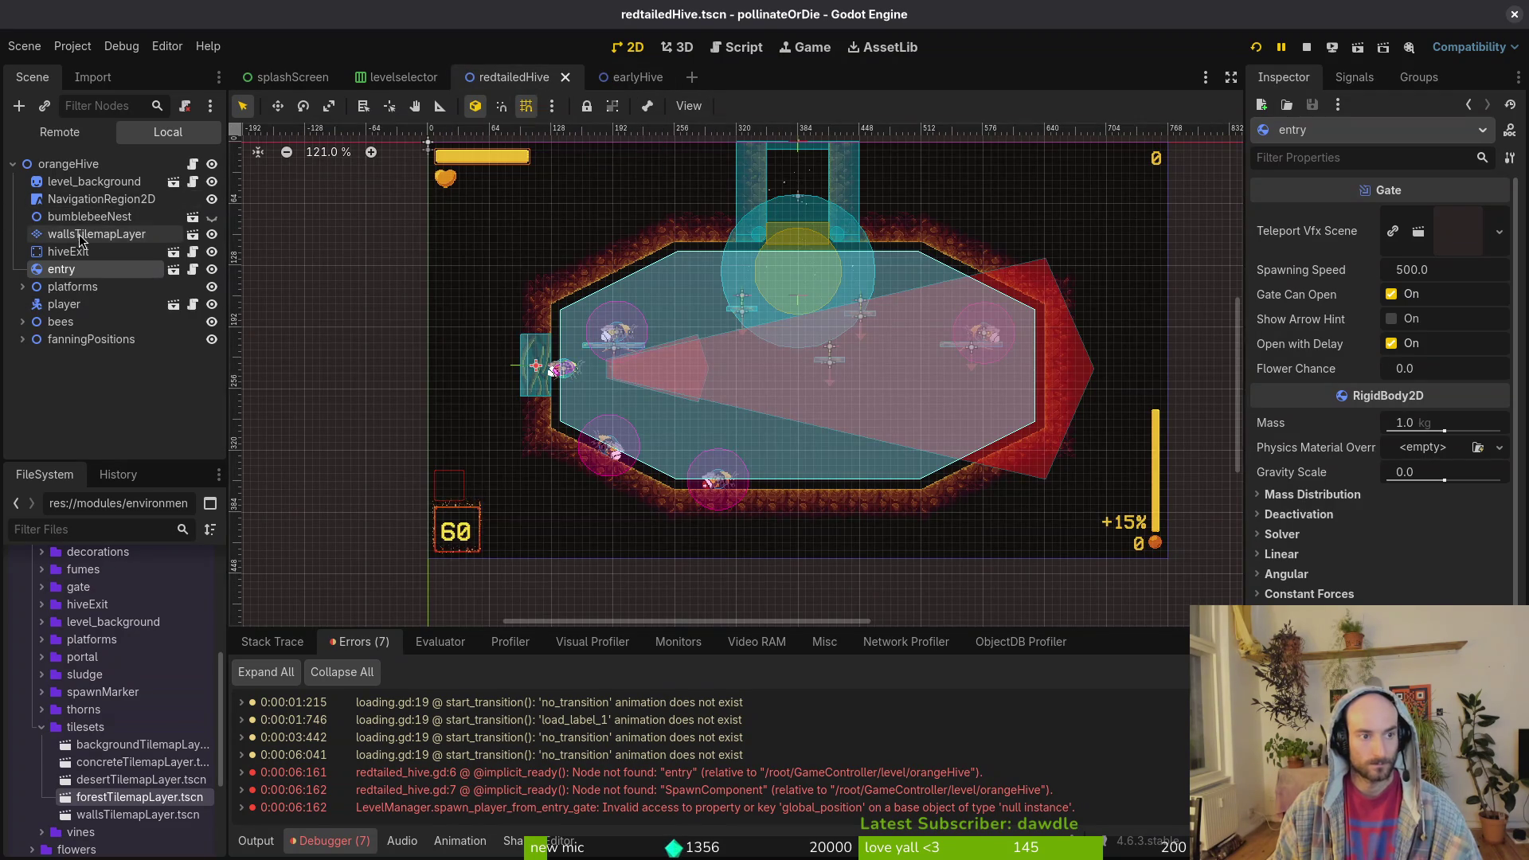
{"action": "left_click_drag", "start_coordinate": [95, 234], "coordinate": [98, 216]}
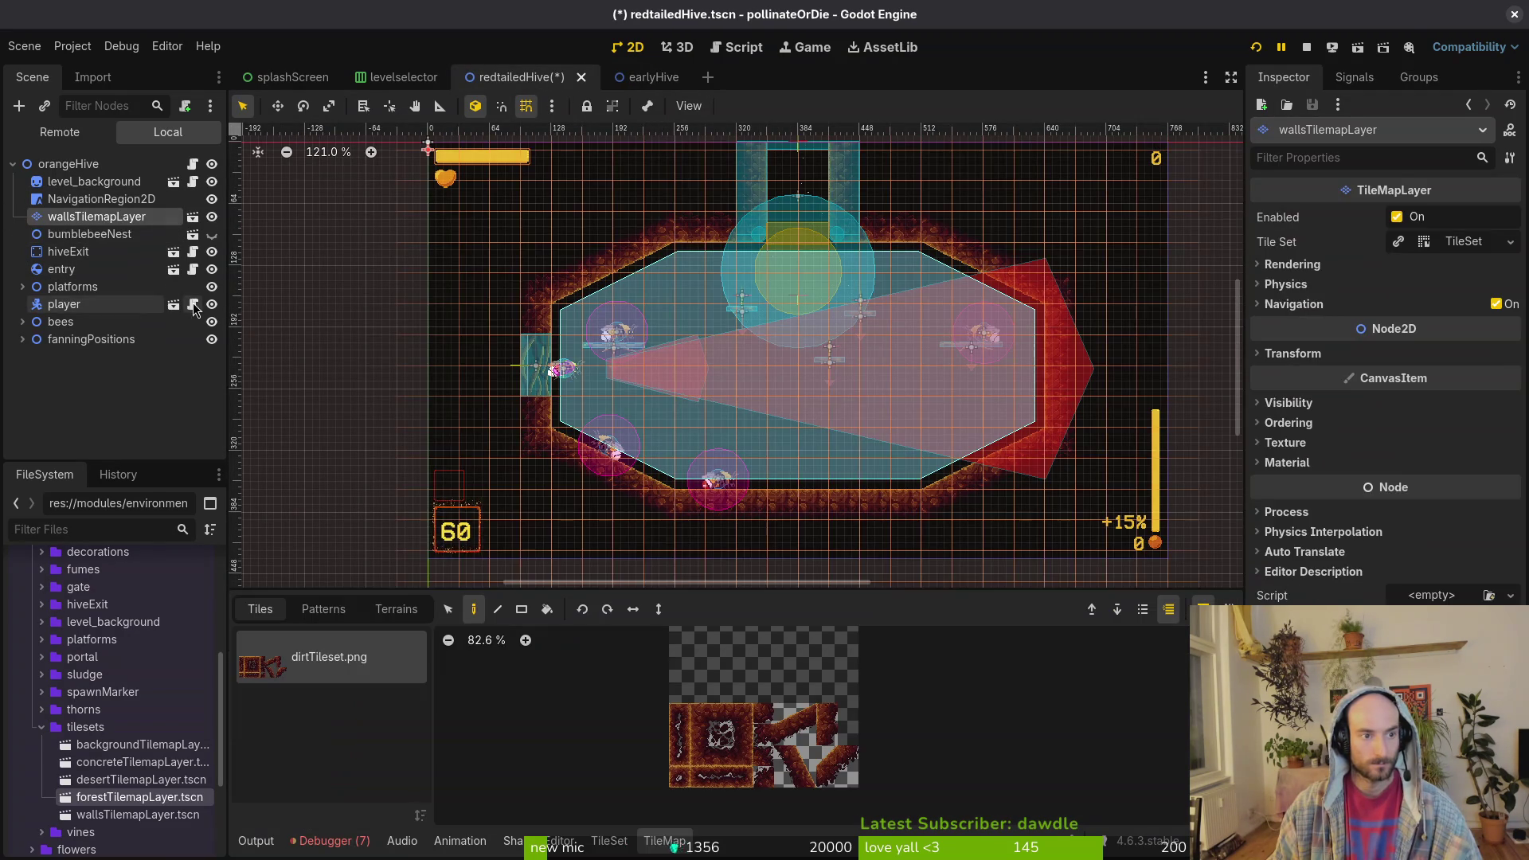
{"action": "key", "text": "ctrl+s"}
{"action": "left_click", "coordinate": [101, 238]}
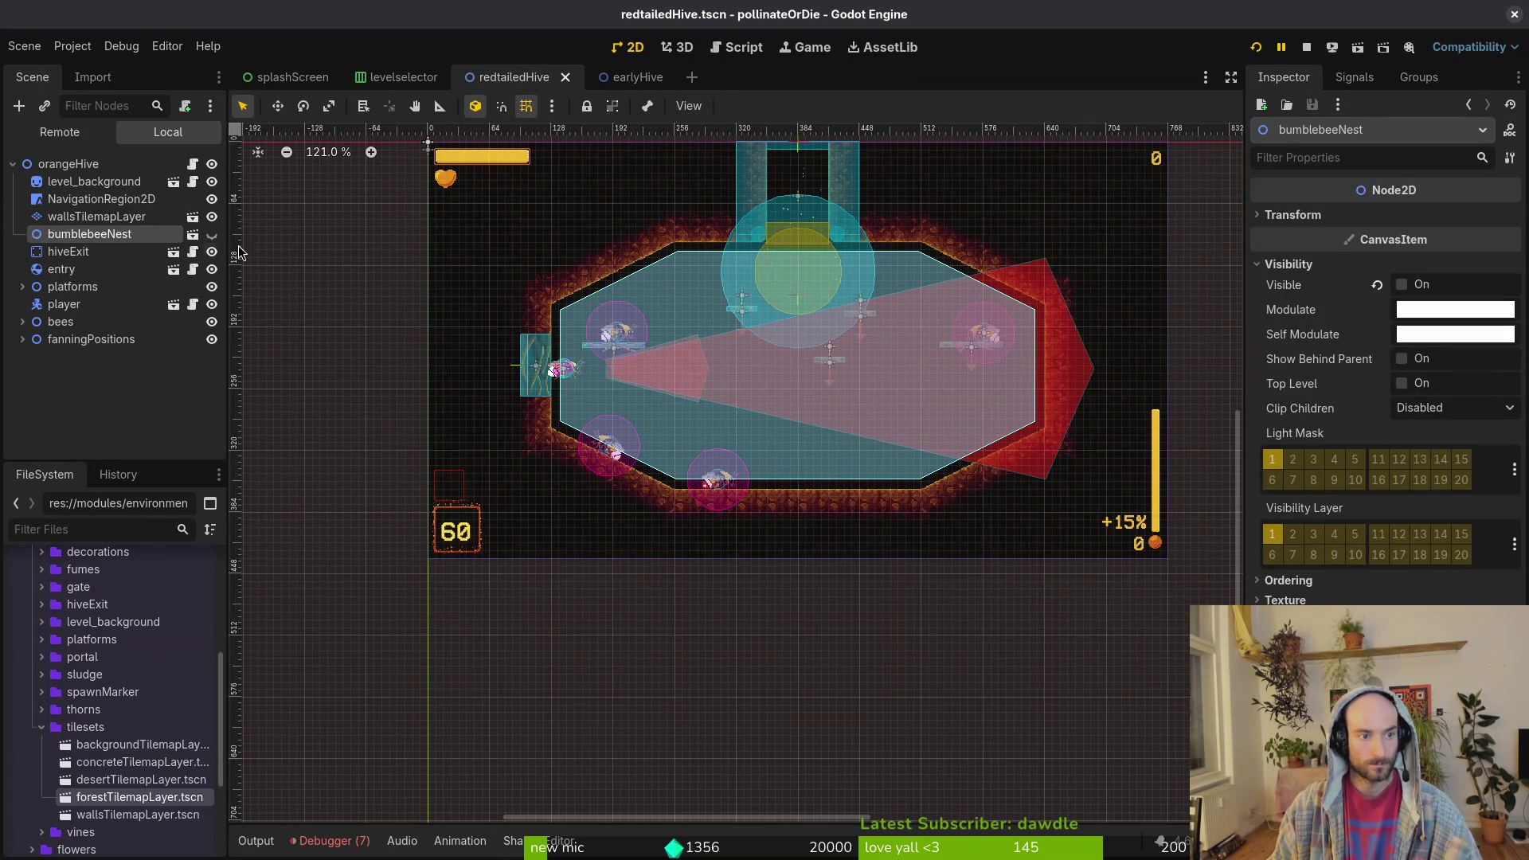
{"action": "left_click", "coordinate": [625, 76]}
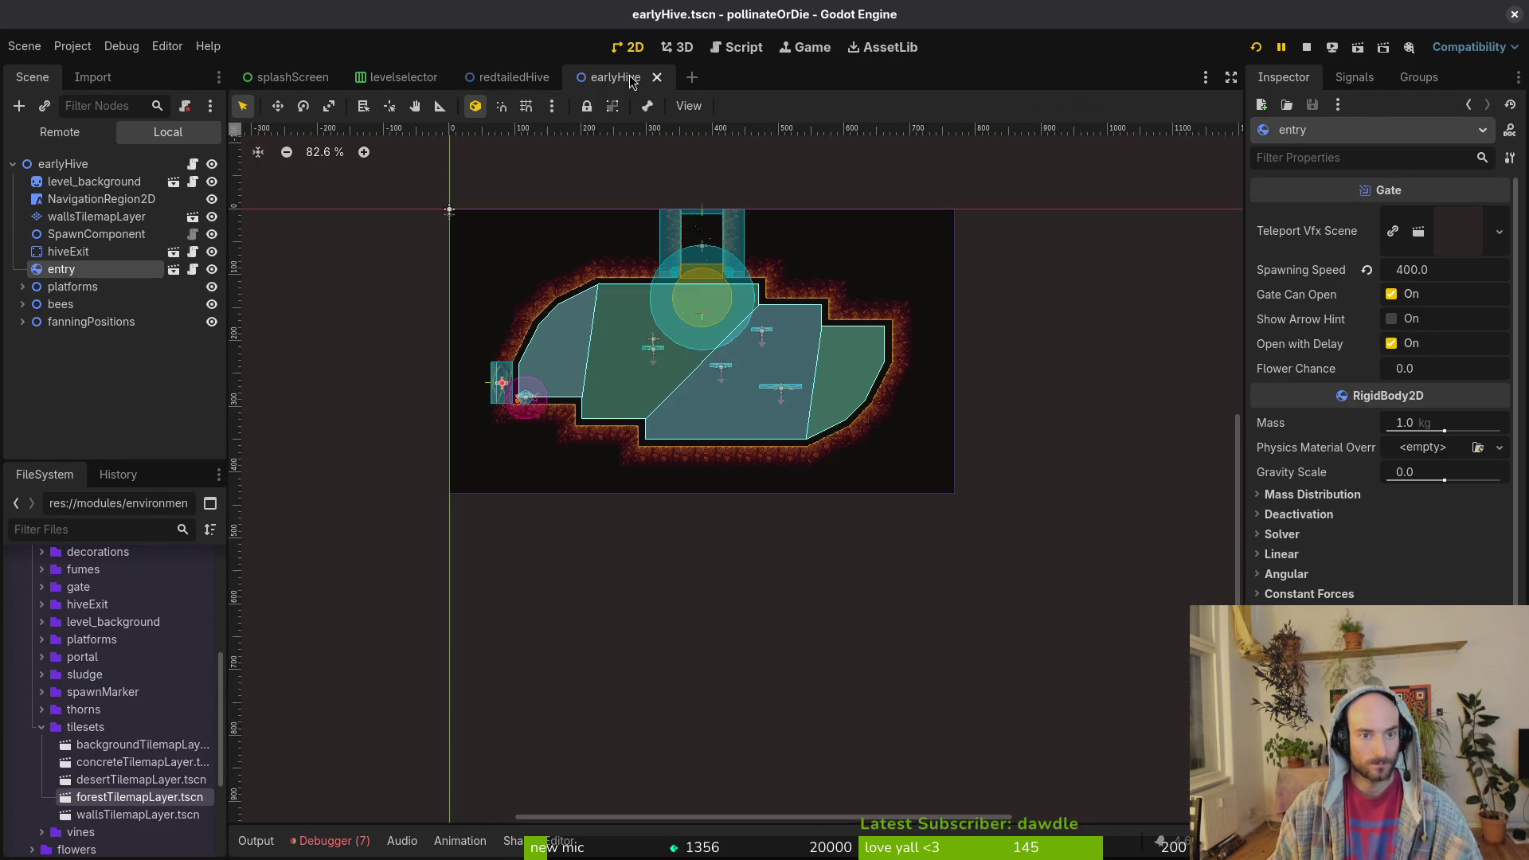
{"action": "left_click", "coordinate": [512, 78]}
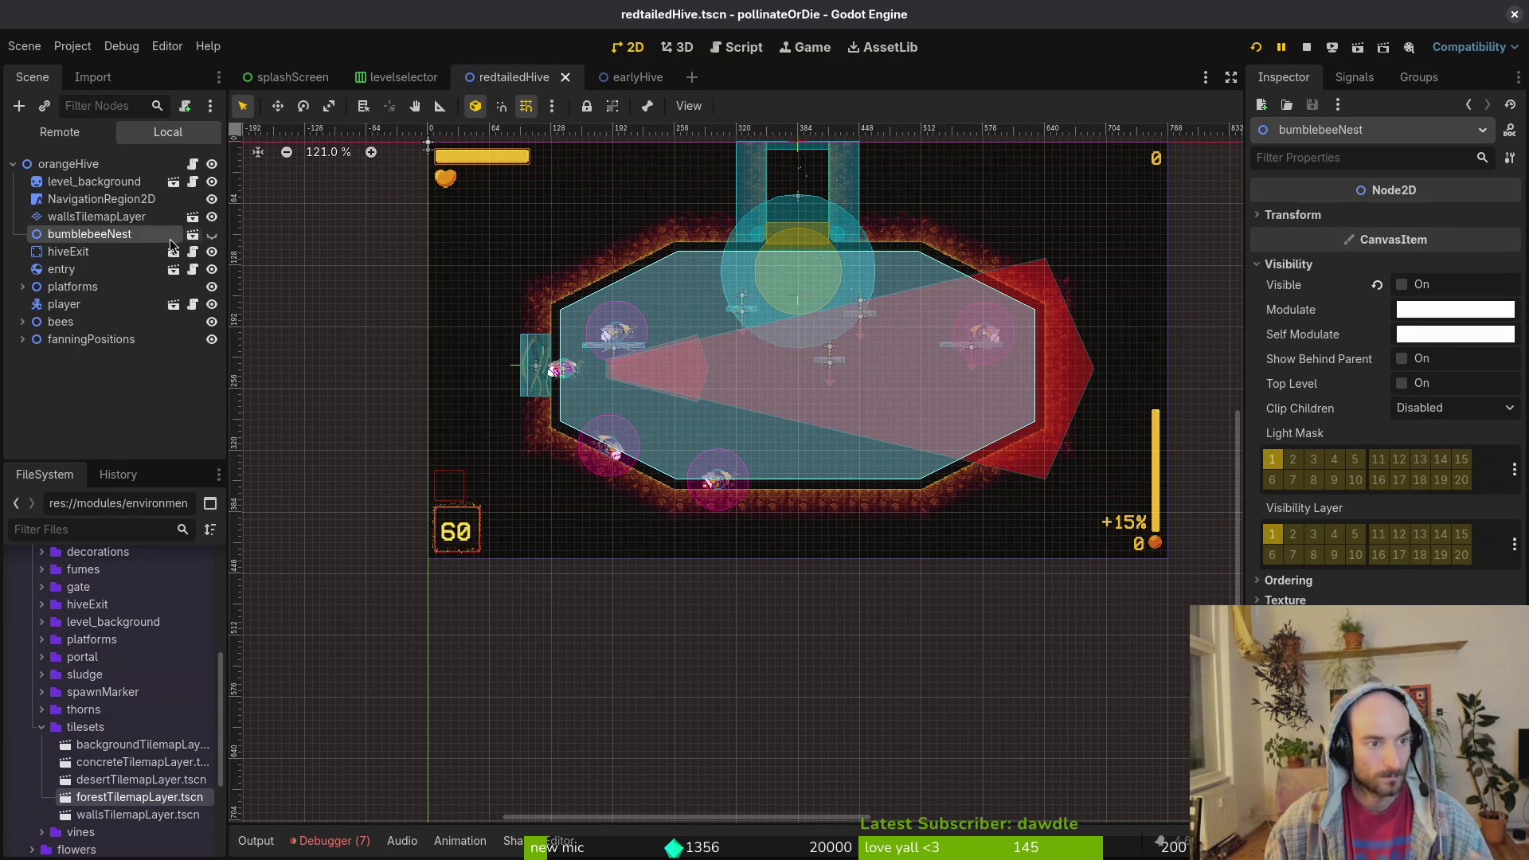
{"action": "left_click_drag", "start_coordinate": [103, 217], "coordinate": [103, 241]}
{"action": "key", "text": "ctrl+s"}
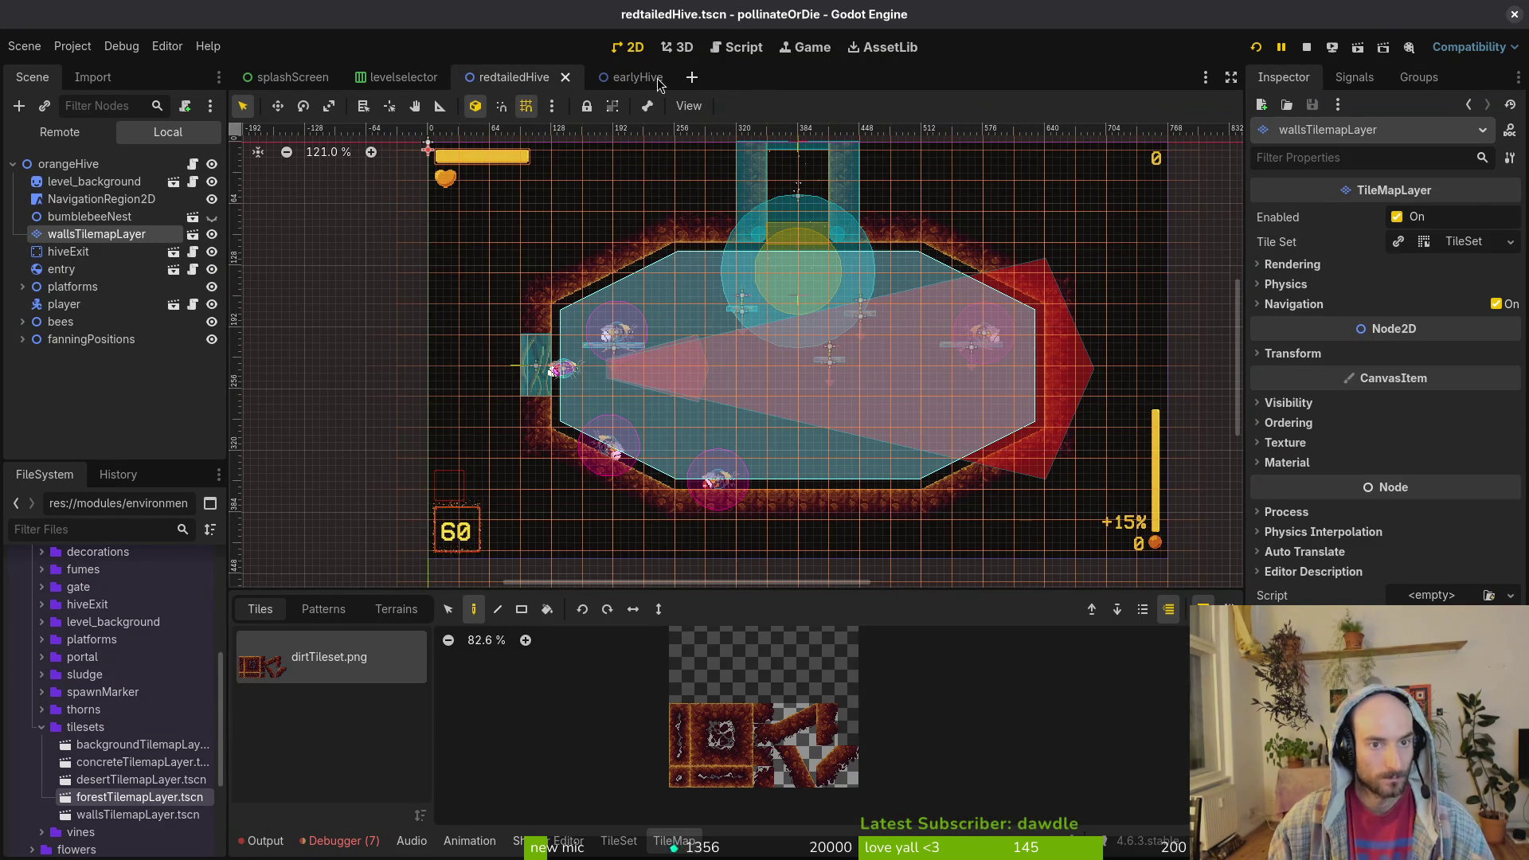
{"action": "left_click", "coordinate": [656, 80]}
{"action": "left_click", "coordinate": [511, 79]}
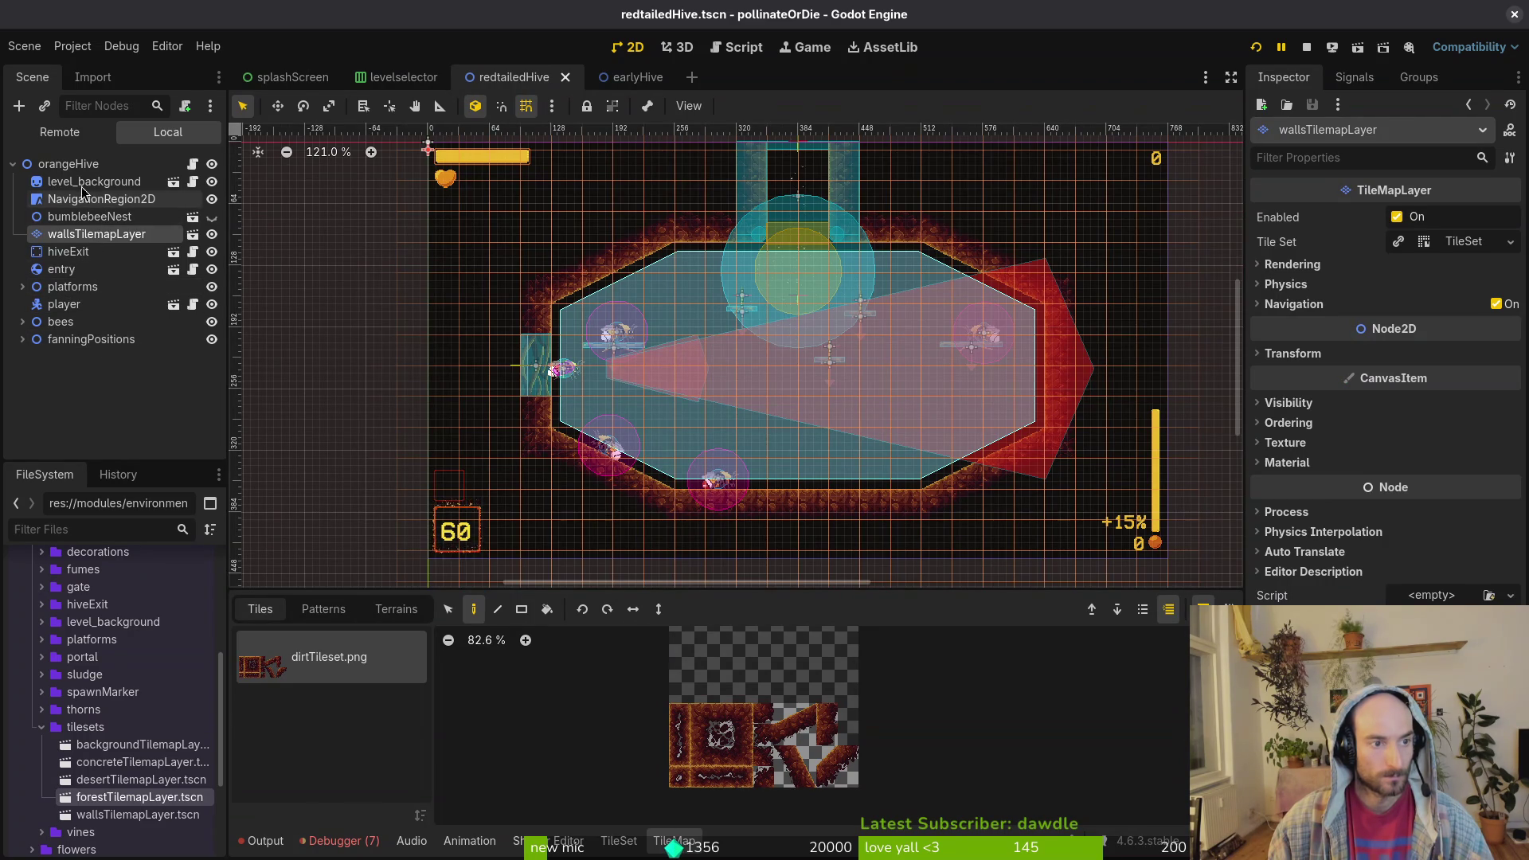
- Dismiss the Create New Node dialog and select earlyHive's SpawnComponent node
{"action": "left_click", "coordinate": [70, 164]}
{"action": "key", "text": "ctrl+a"}
{"action": "key", "text": "Escape"}
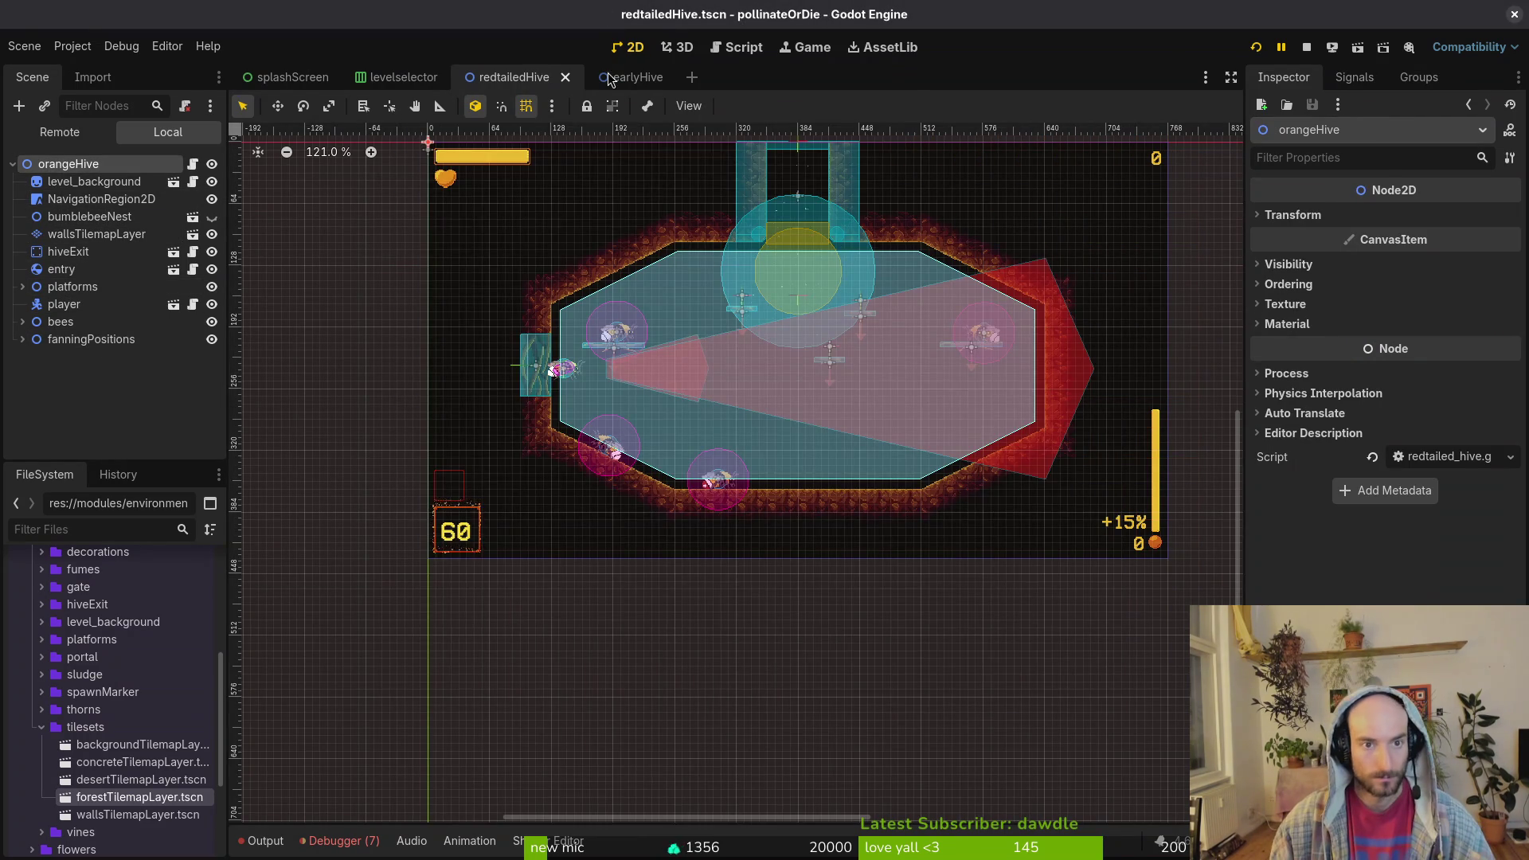
{"action": "left_click", "coordinate": [629, 78]}
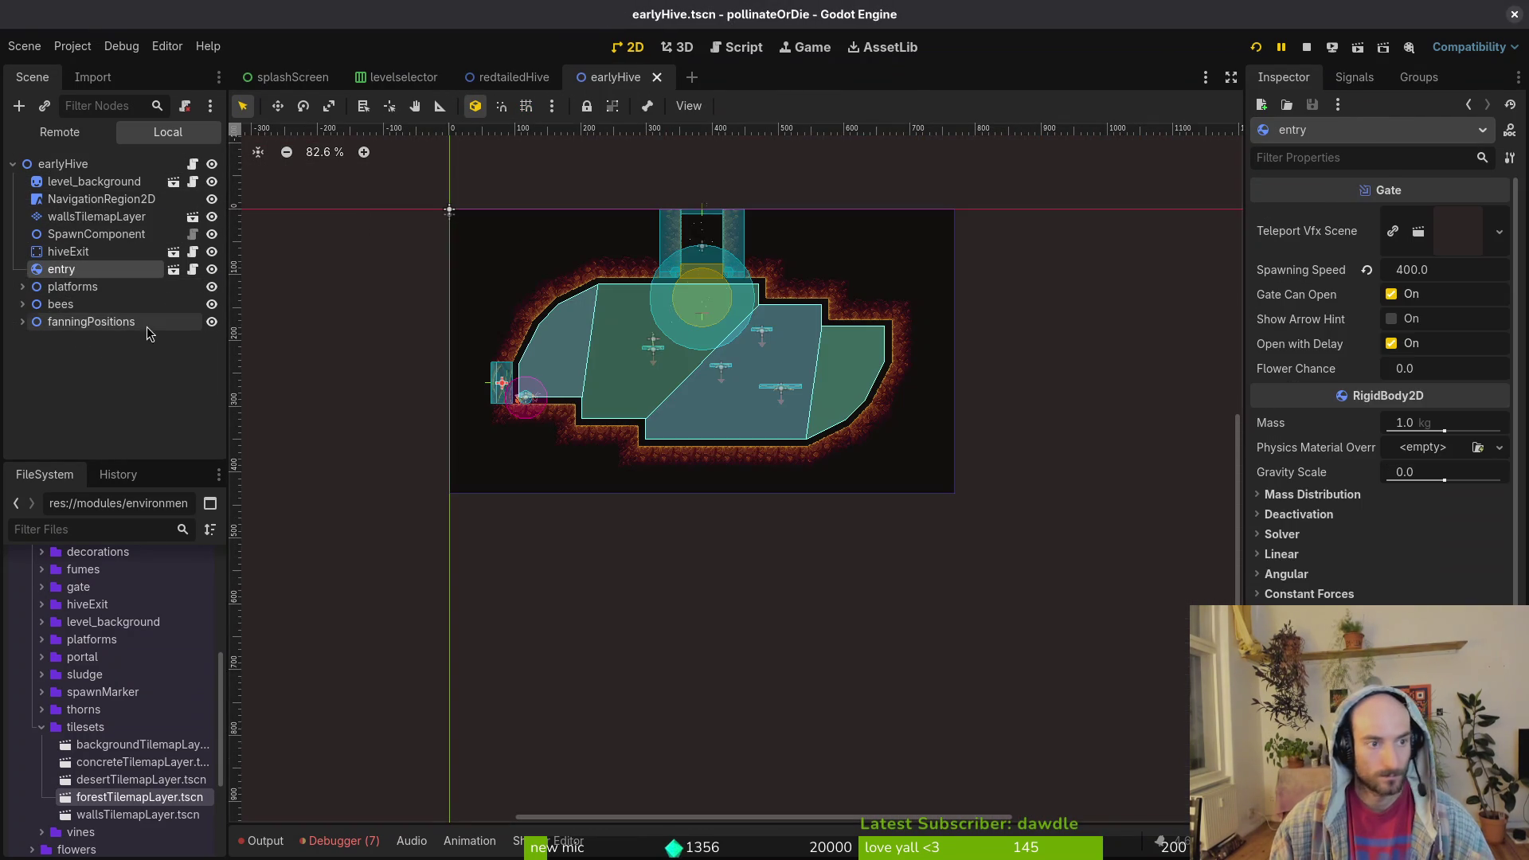
{"action": "left_click", "coordinate": [96, 233]}
- Paste SpawnComponent into the redtailed hive scene below hiveExit
{"action": "left_click", "coordinate": [510, 77]}
{"action": "key", "text": "ctrl+v"}
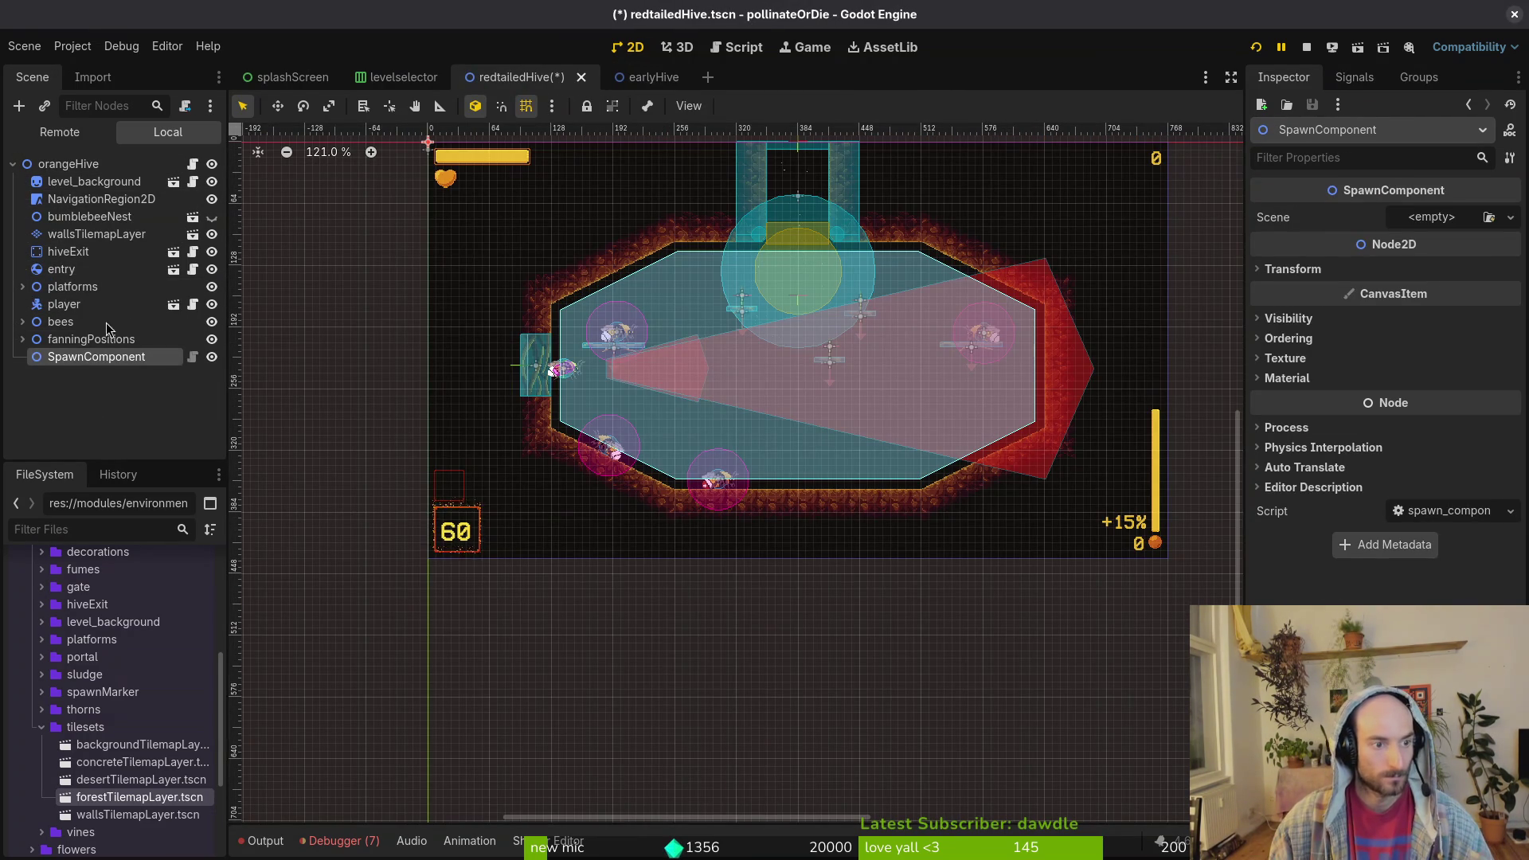
{"action": "left_click_drag", "start_coordinate": [103, 265], "coordinate": [104, 266]}
{"action": "left_click", "coordinate": [649, 78]}
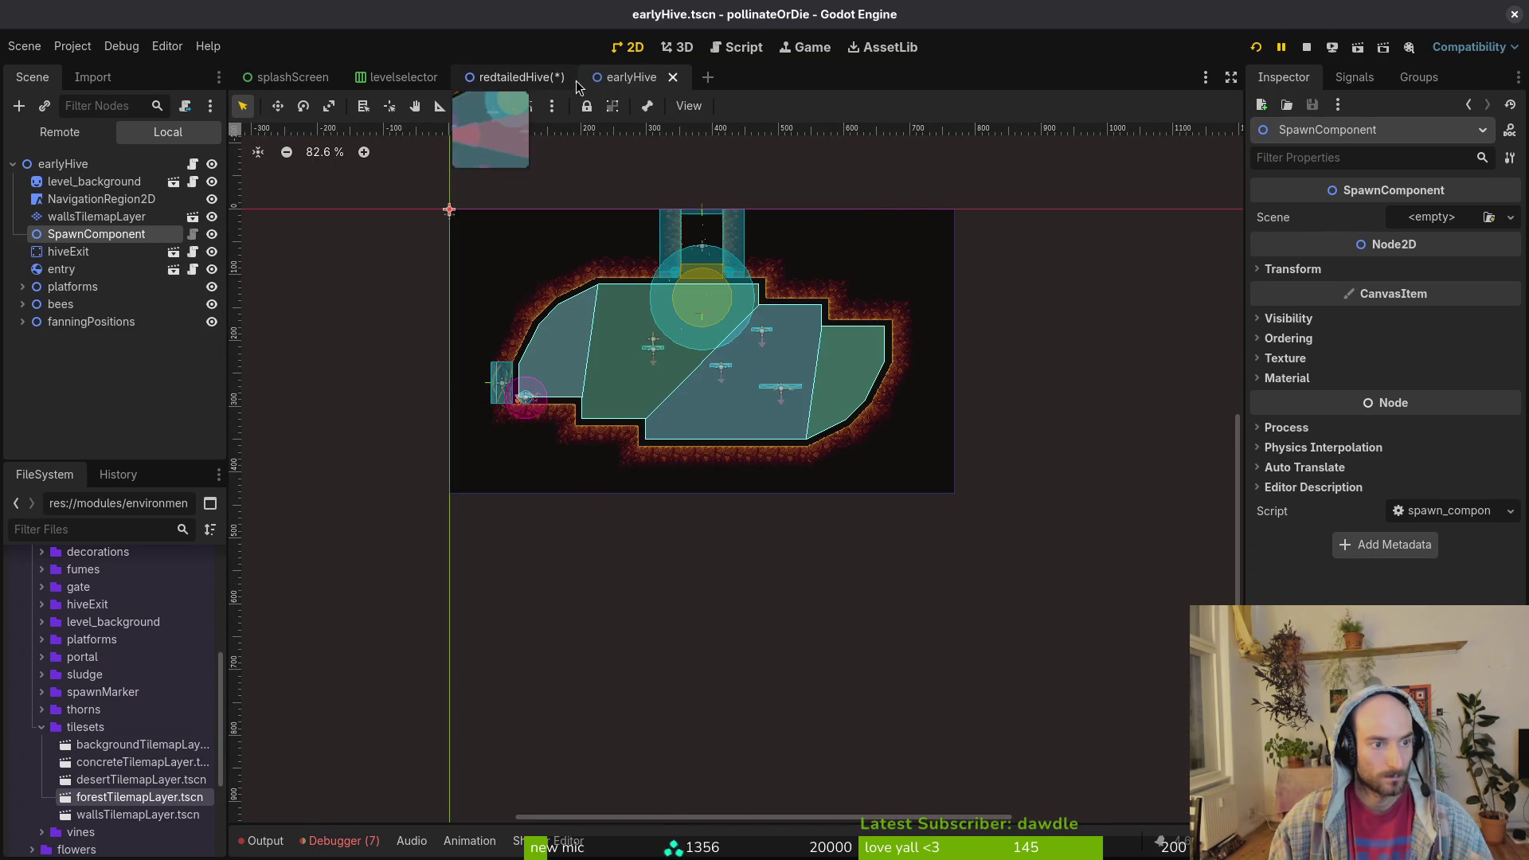
{"action": "left_click", "coordinate": [517, 77]}
{"action": "key", "text": "ctrl+z"}
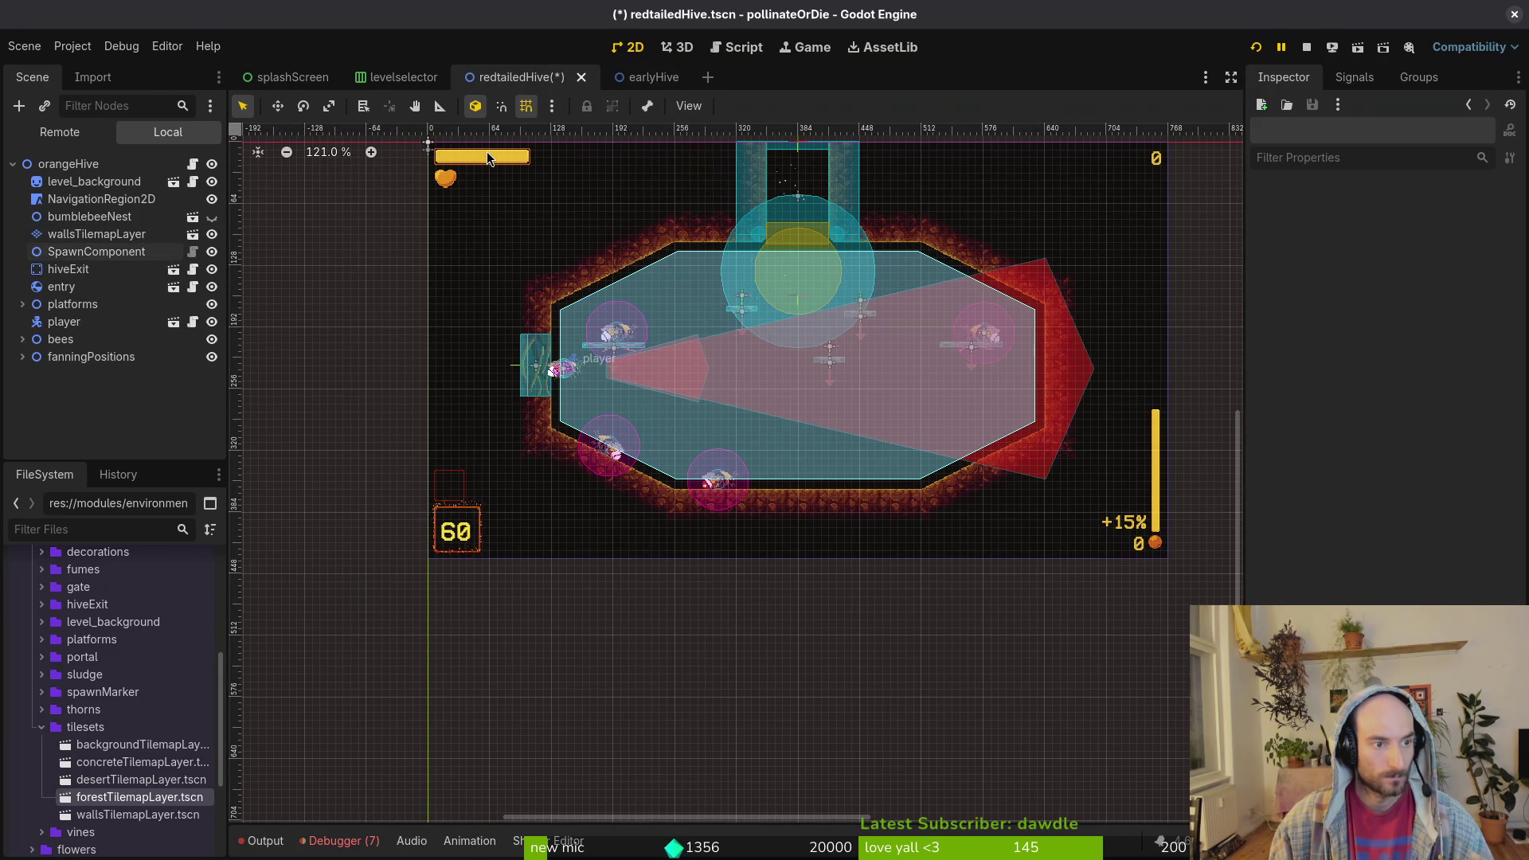
- Open hive.tscn via quick search and compare its node order with redtailedHive
{"action": "left_click", "coordinate": [647, 81]}
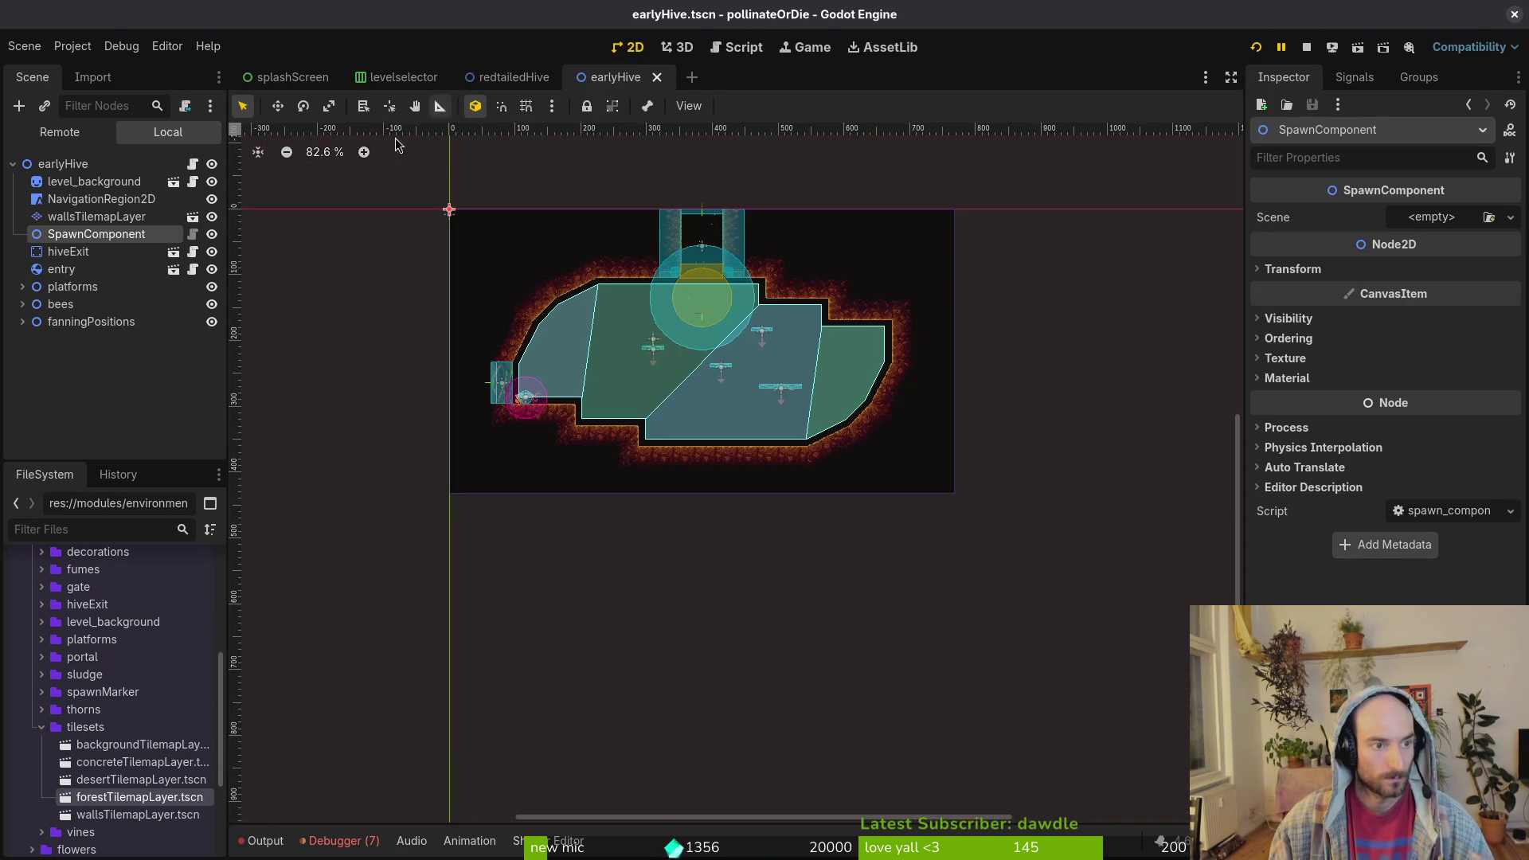
{"action": "key", "text": "ctrl+shift+o"}
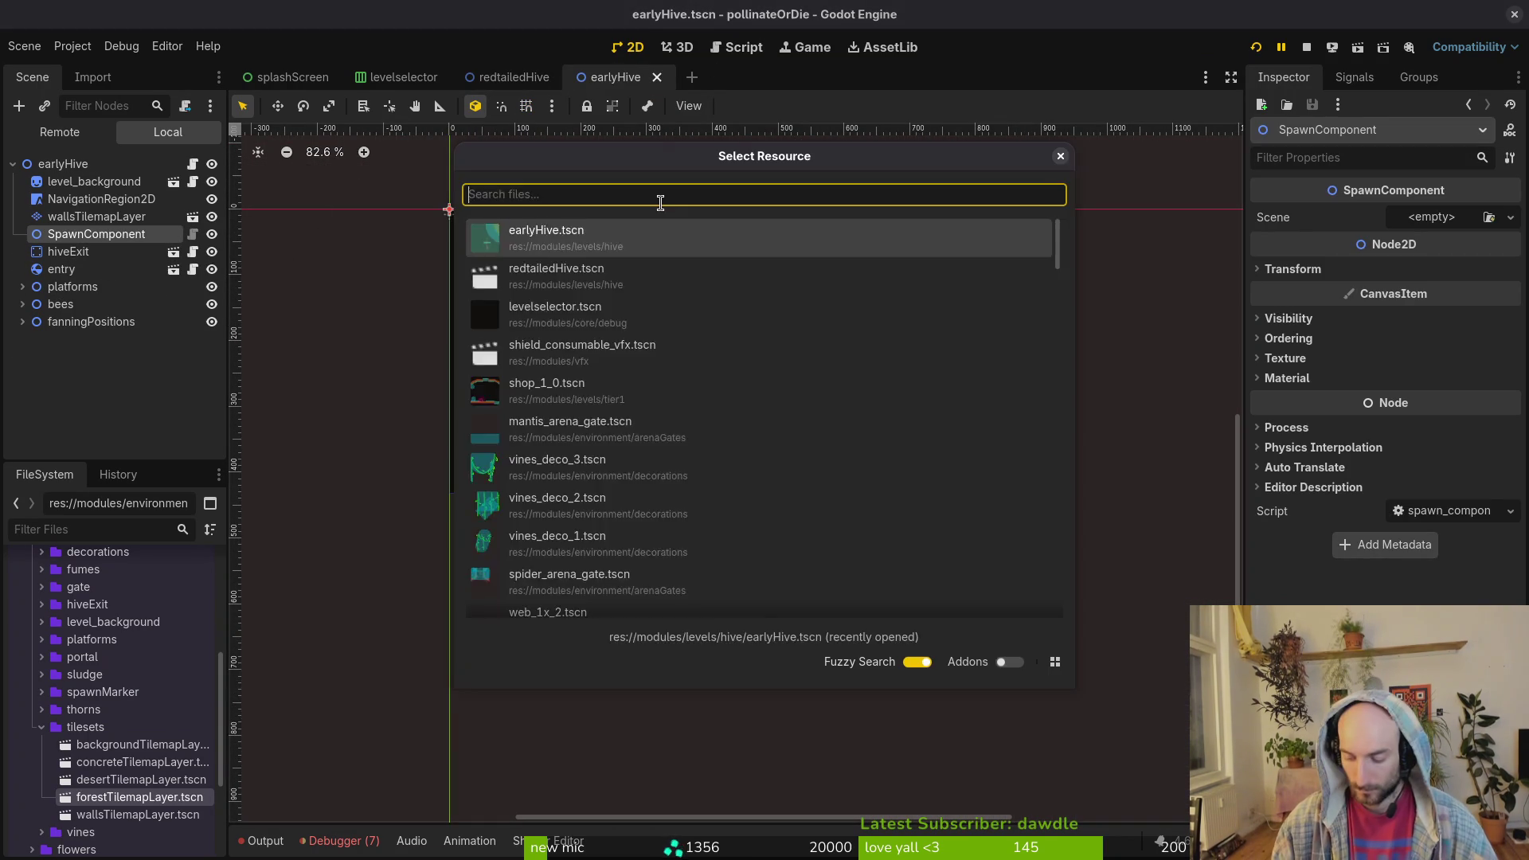
{"action": "type", "text": "hivets"}
{"action": "key", "text": "Return"}
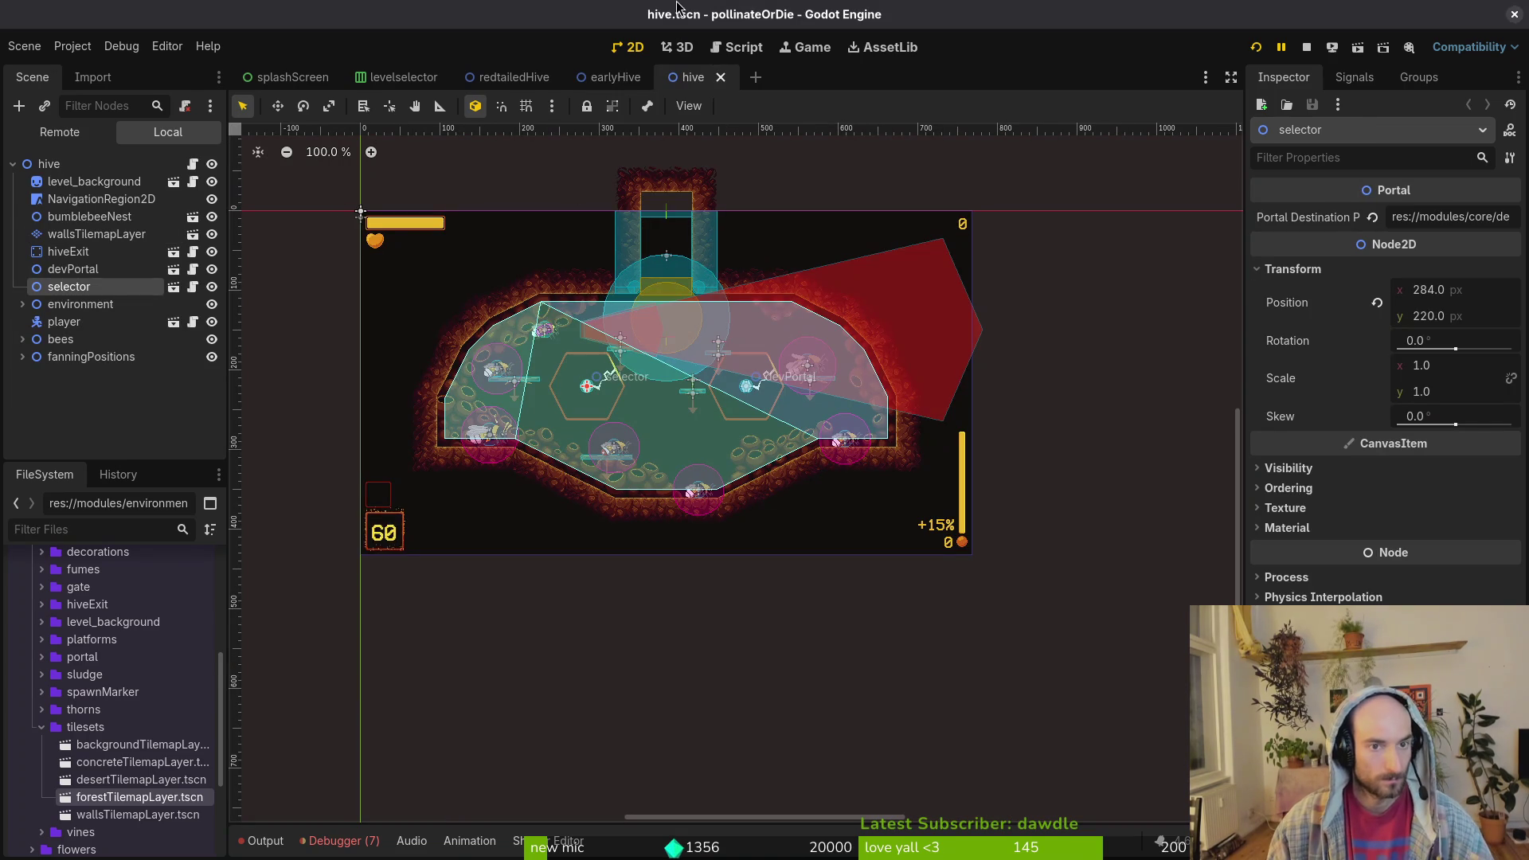
{"action": "left_click", "coordinate": [518, 81]}
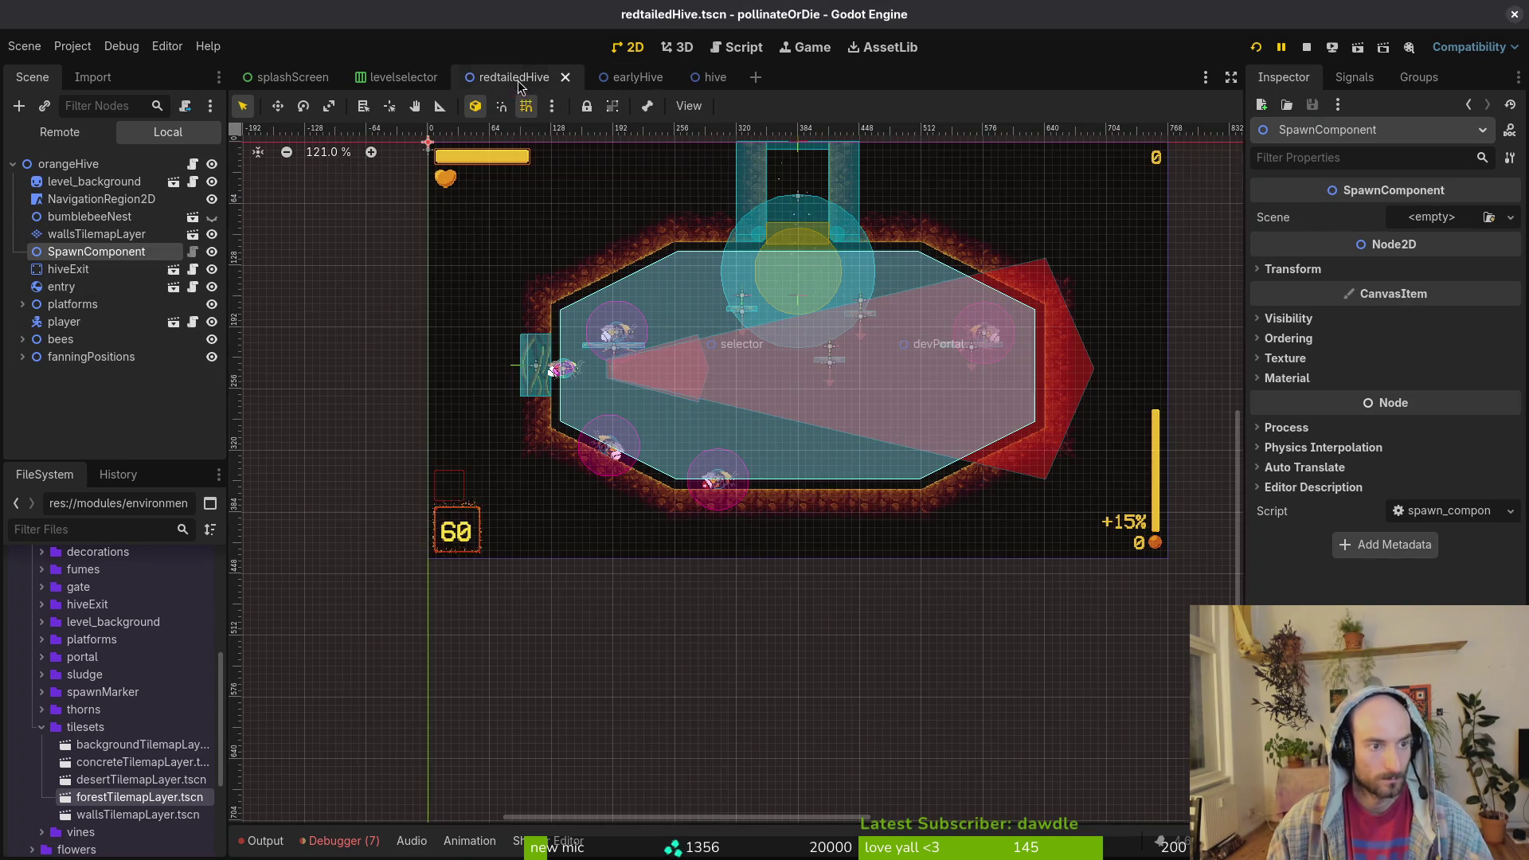
{"action": "left_click", "coordinate": [706, 78]}
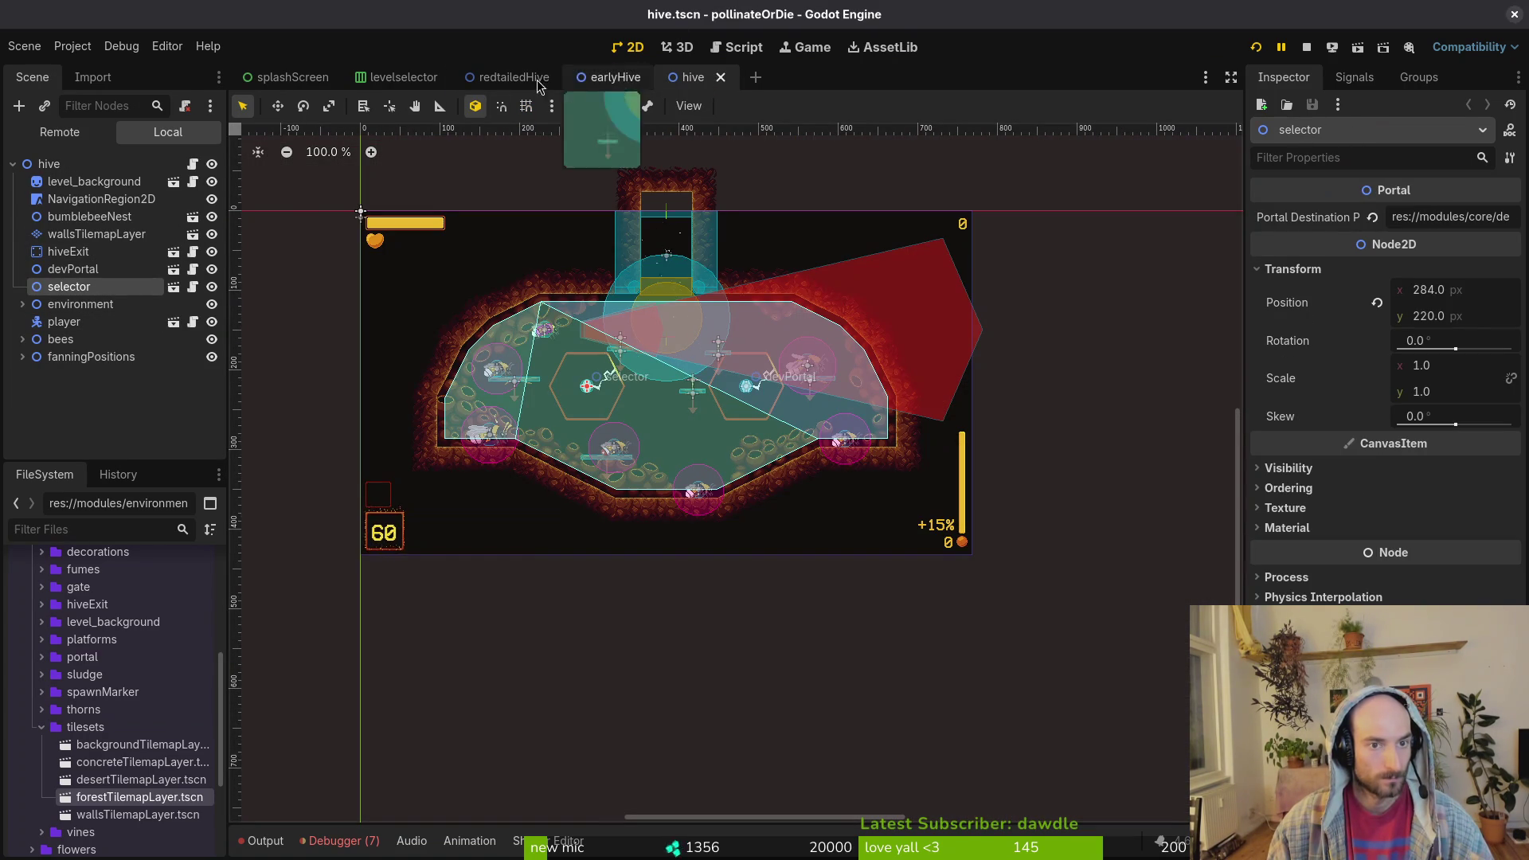
{"action": "left_click", "coordinate": [516, 79]}
{"action": "left_click", "coordinate": [699, 75]}
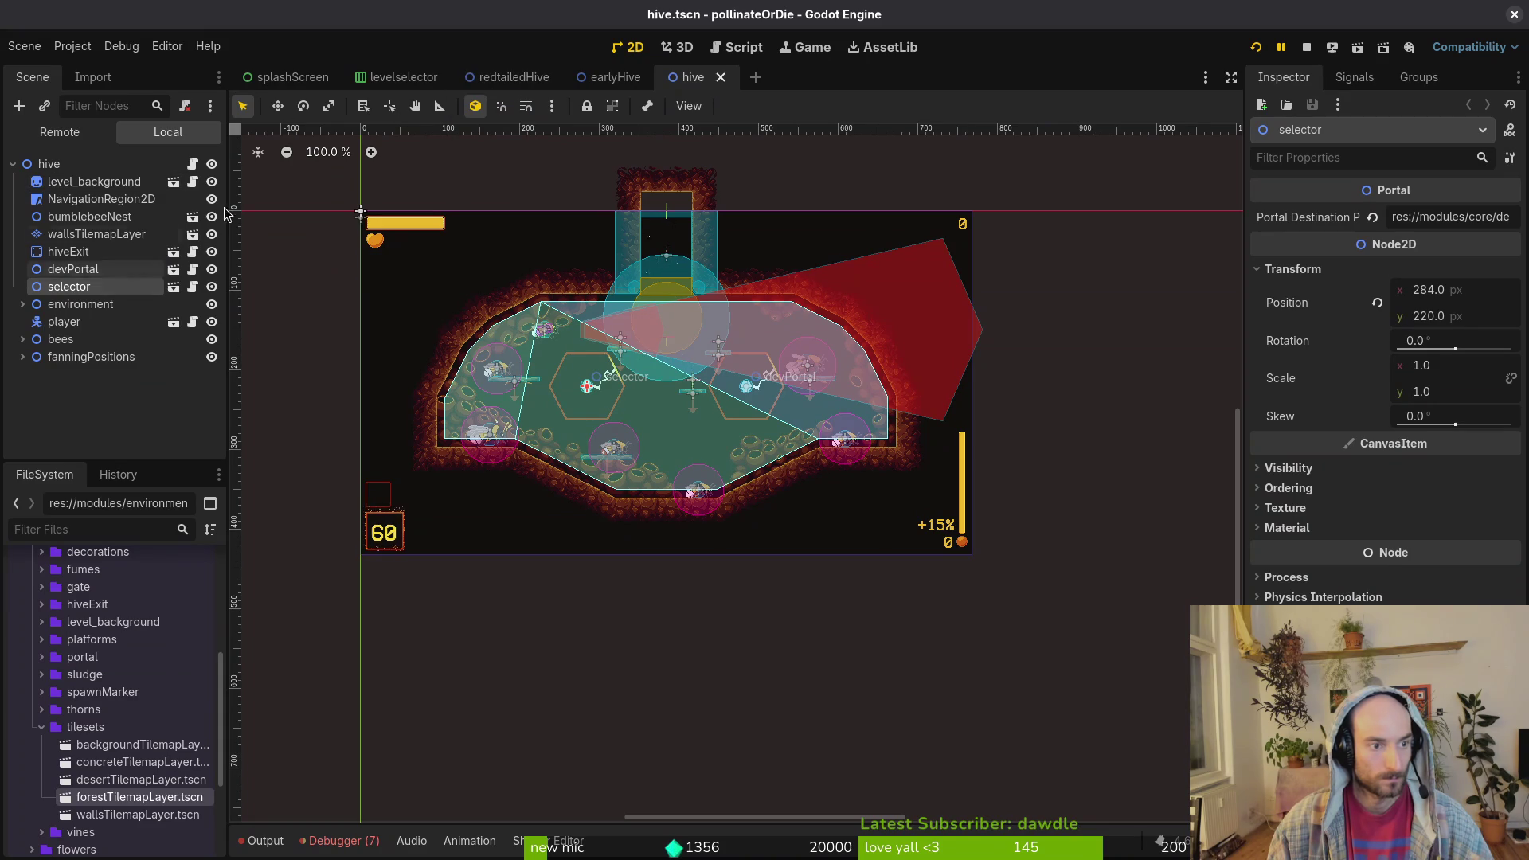
{"action": "left_click", "coordinate": [512, 79]}
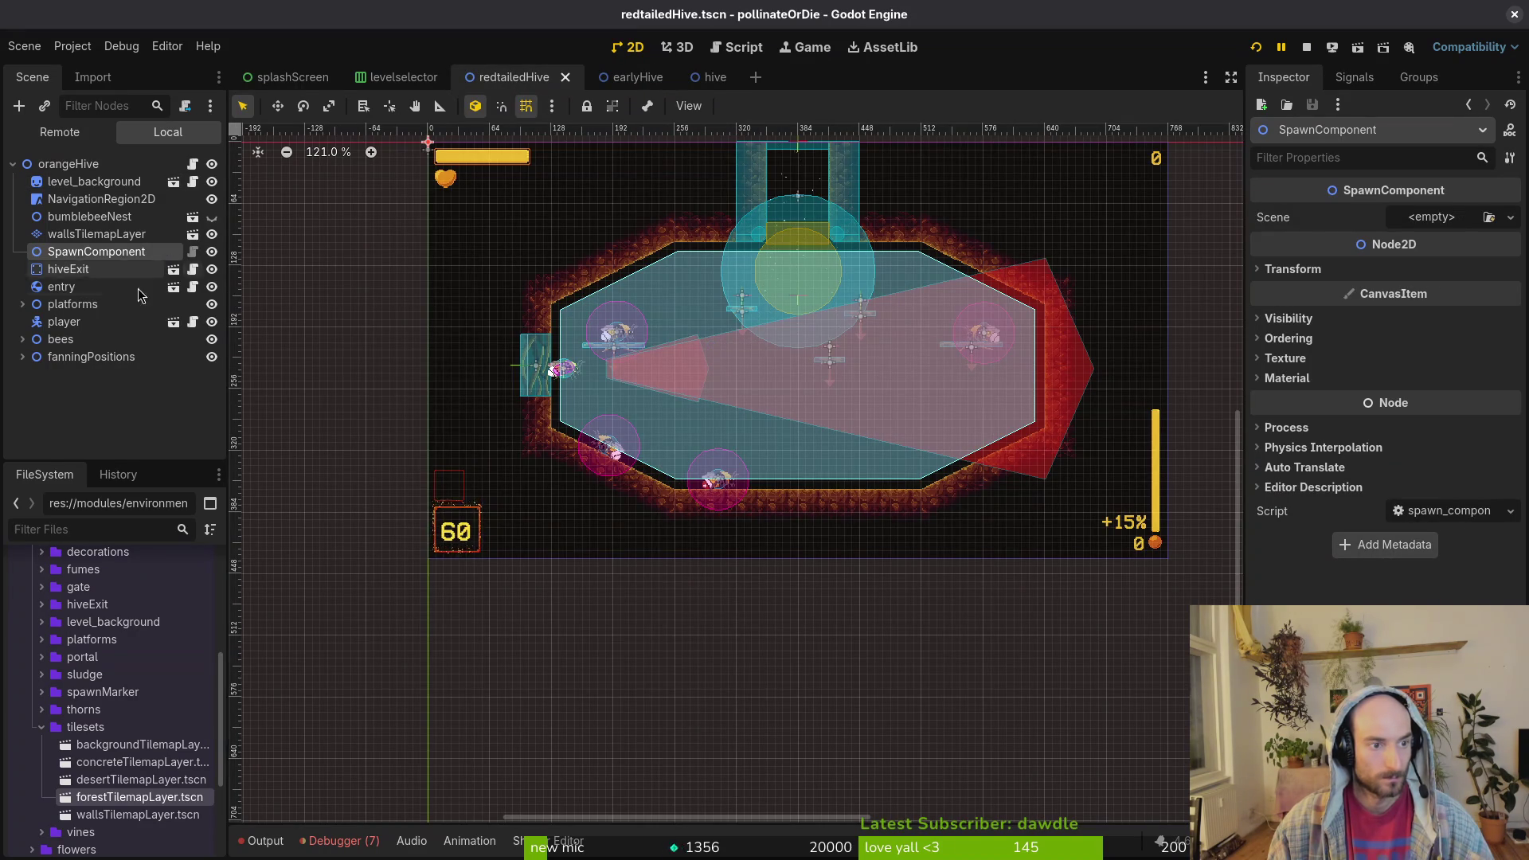
- Move SpawnComponent into place in redtailedHive, then save both redtailedHive and earlyHive
{"action": "left_click_drag", "start_coordinate": [87, 257], "coordinate": [115, 182]}
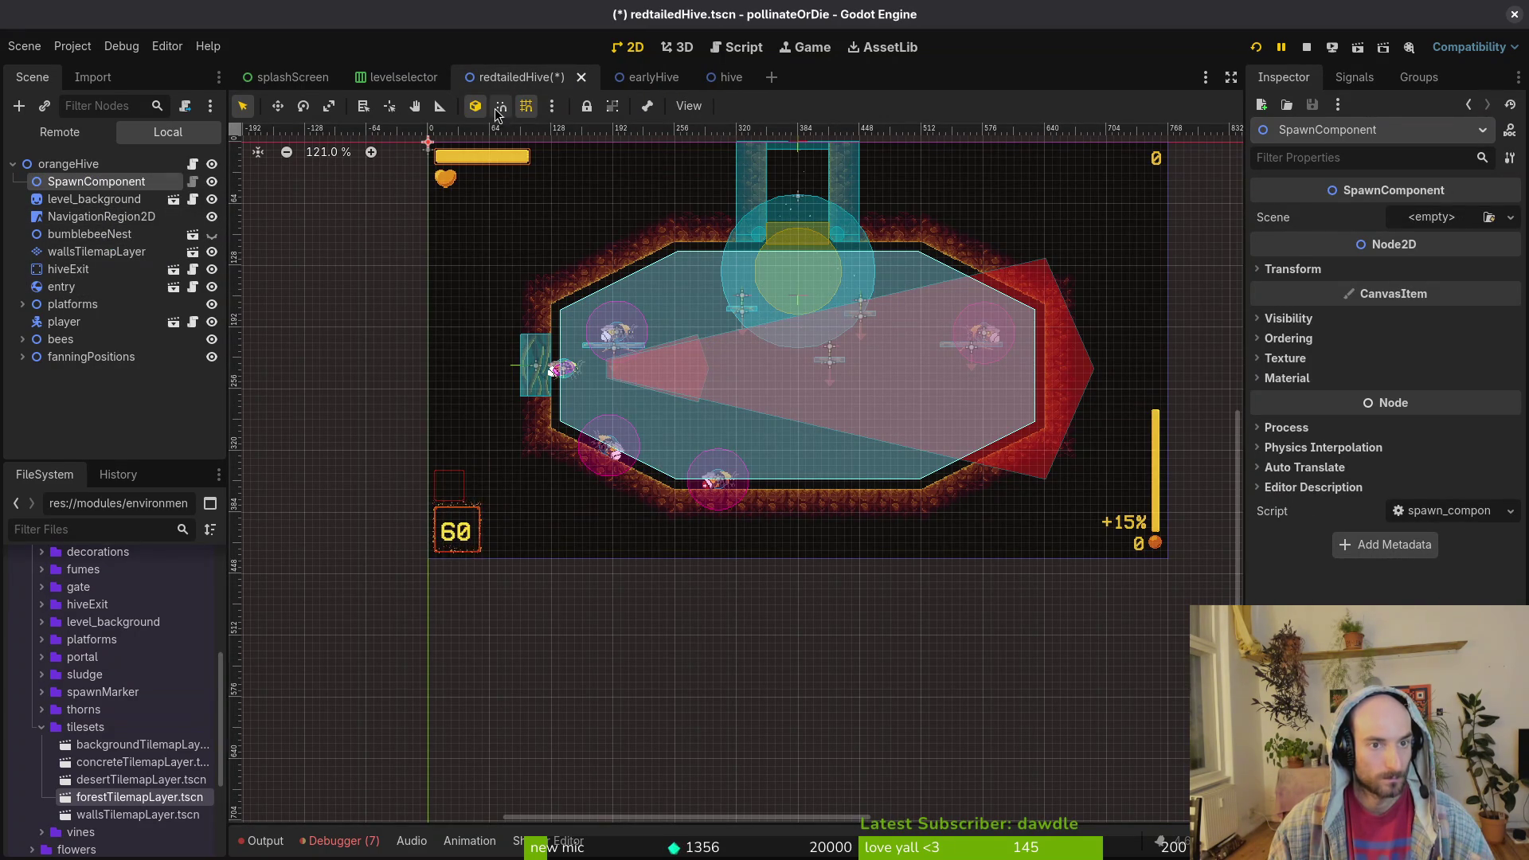
{"action": "left_click", "coordinate": [637, 77]}
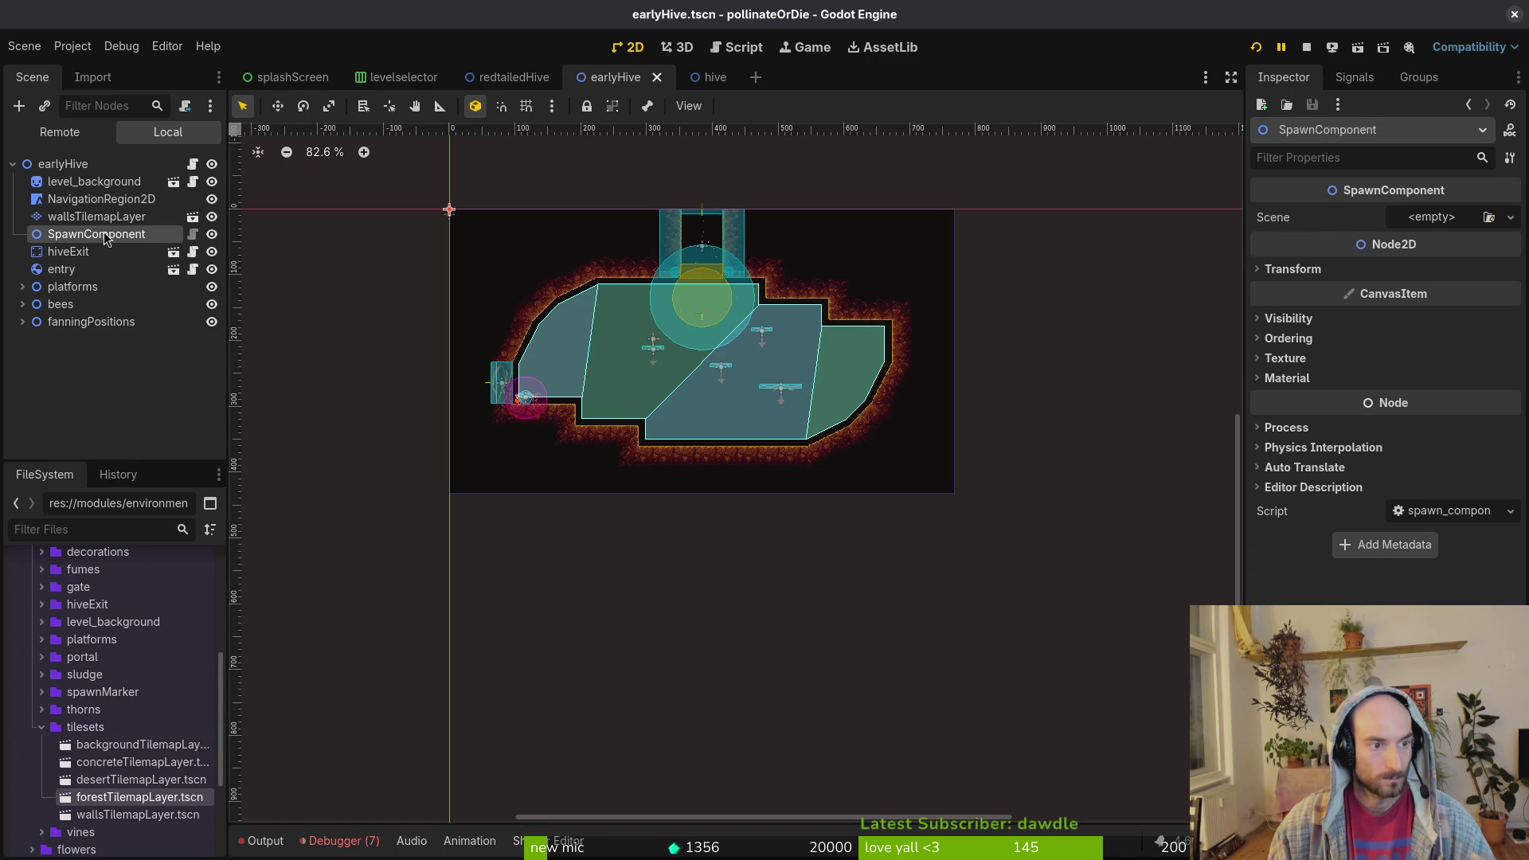
{"action": "left_click", "coordinate": [502, 77]}
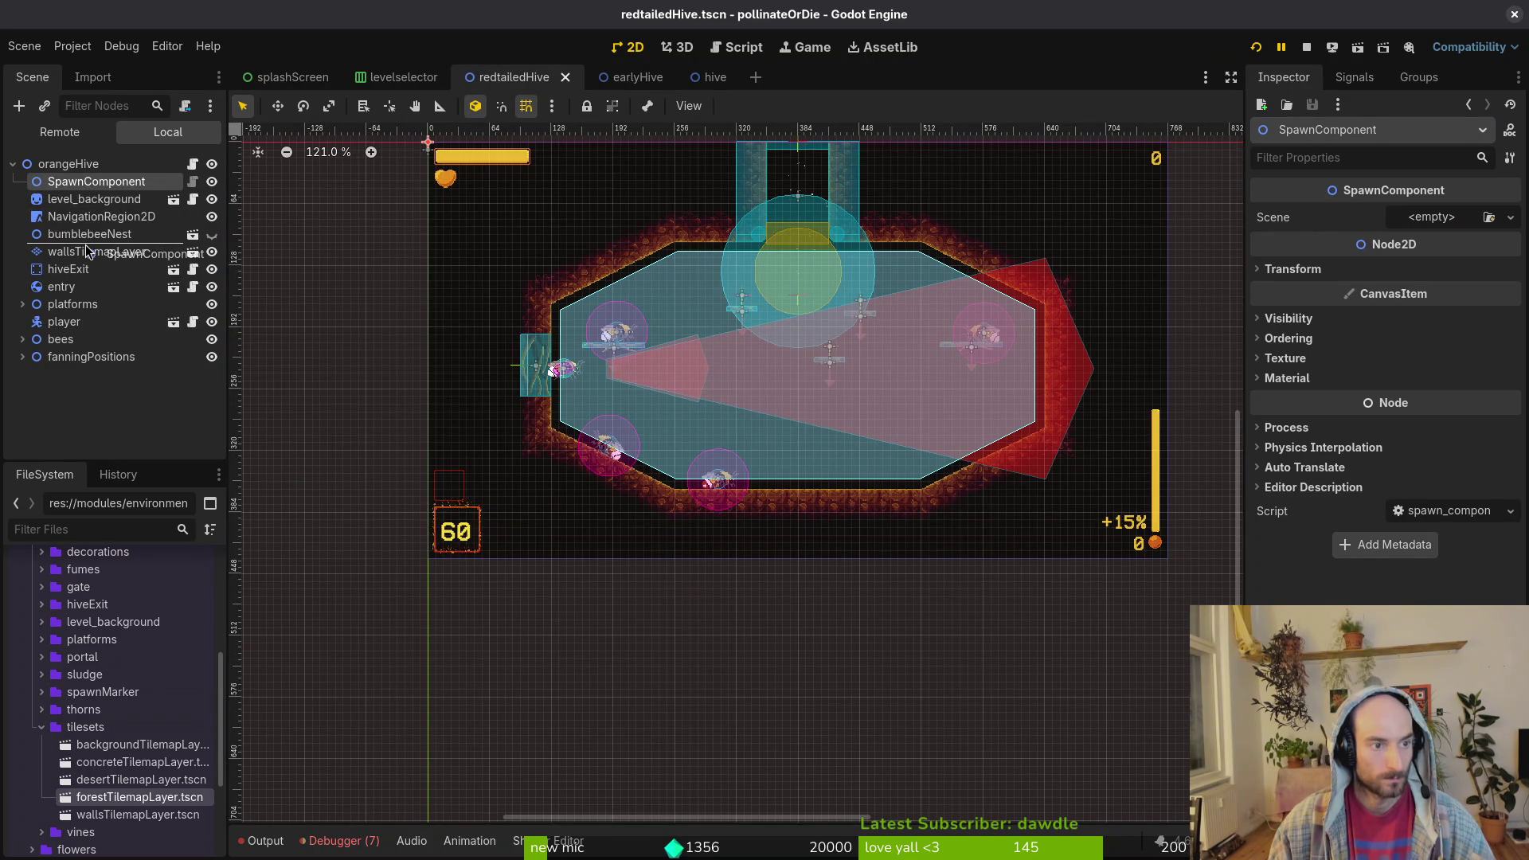
{"action": "mouse_move", "coordinate": [88, 252]}
{"action": "left_mouse_down"}
{"action": "mouse_move", "coordinate": [86, 238]}
{"action": "mouse_move", "coordinate": [86, 266]}
{"action": "mouse_move", "coordinate": [84, 211]}
{"action": "left_mouse_up"}
{"action": "key", "text": "ctrl+s"}
{"action": "key", "text": "ctrl+Tab"}
{"action": "key", "text": "ctrl+s"}
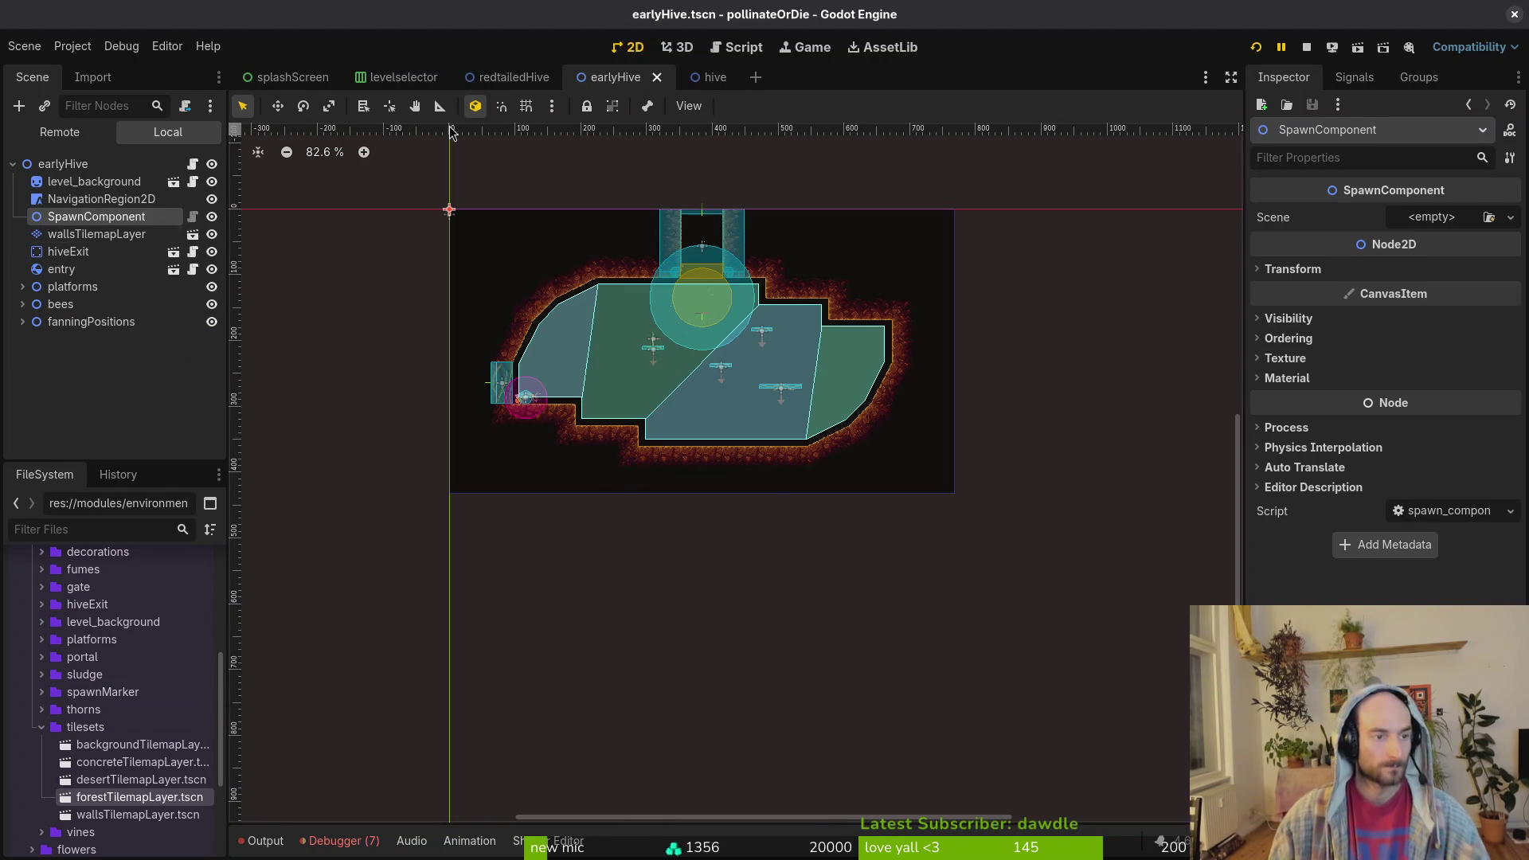
{"action": "left_click", "coordinate": [496, 78]}
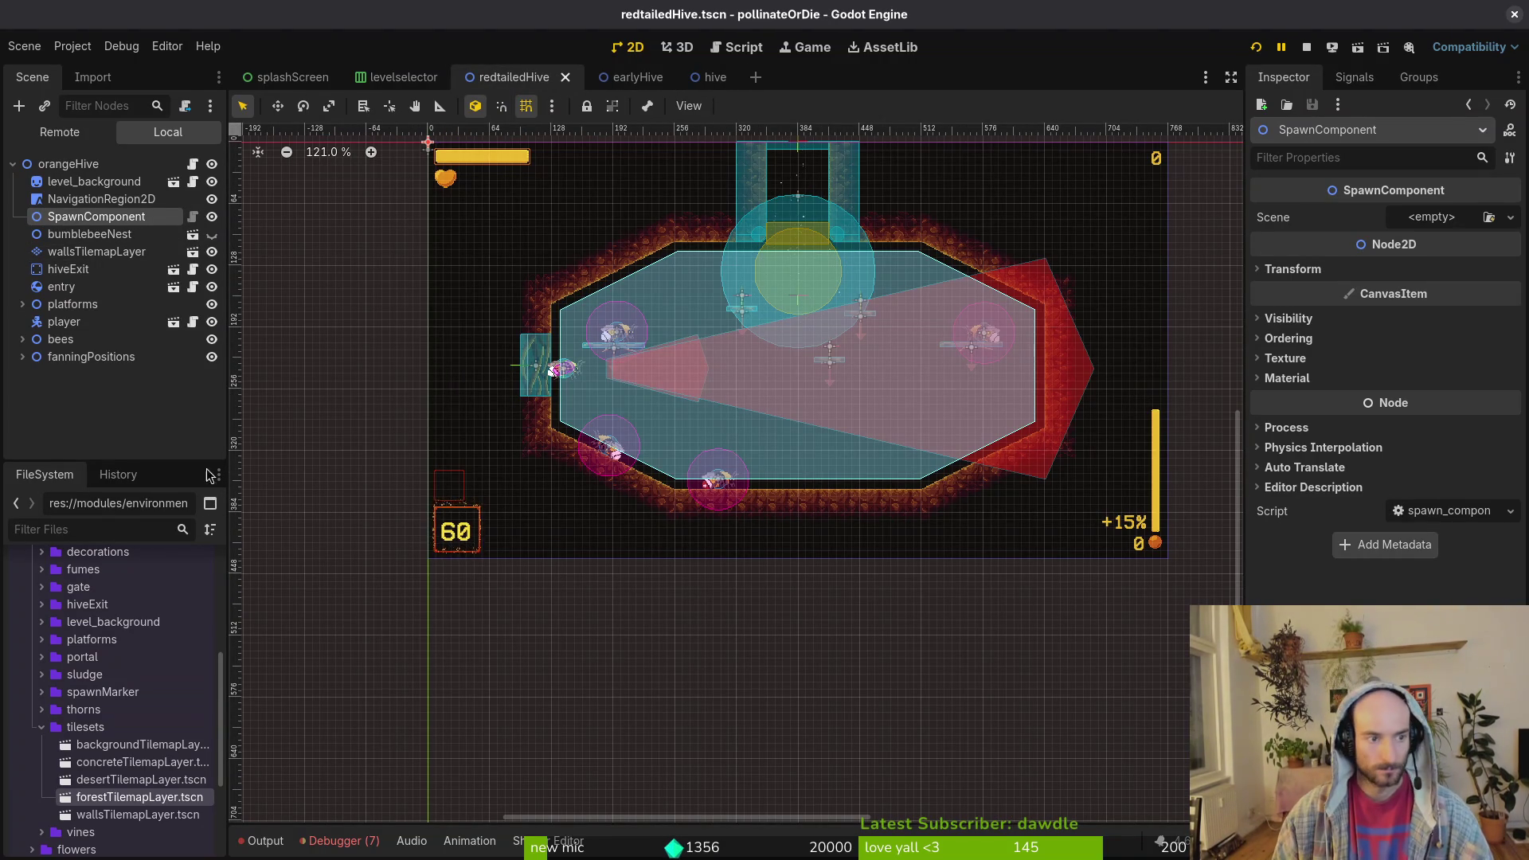
- Stop the running game and review the debugger's error list
{"action": "left_click", "coordinate": [20, 305]}
{"action": "left_click", "coordinate": [21, 305]}
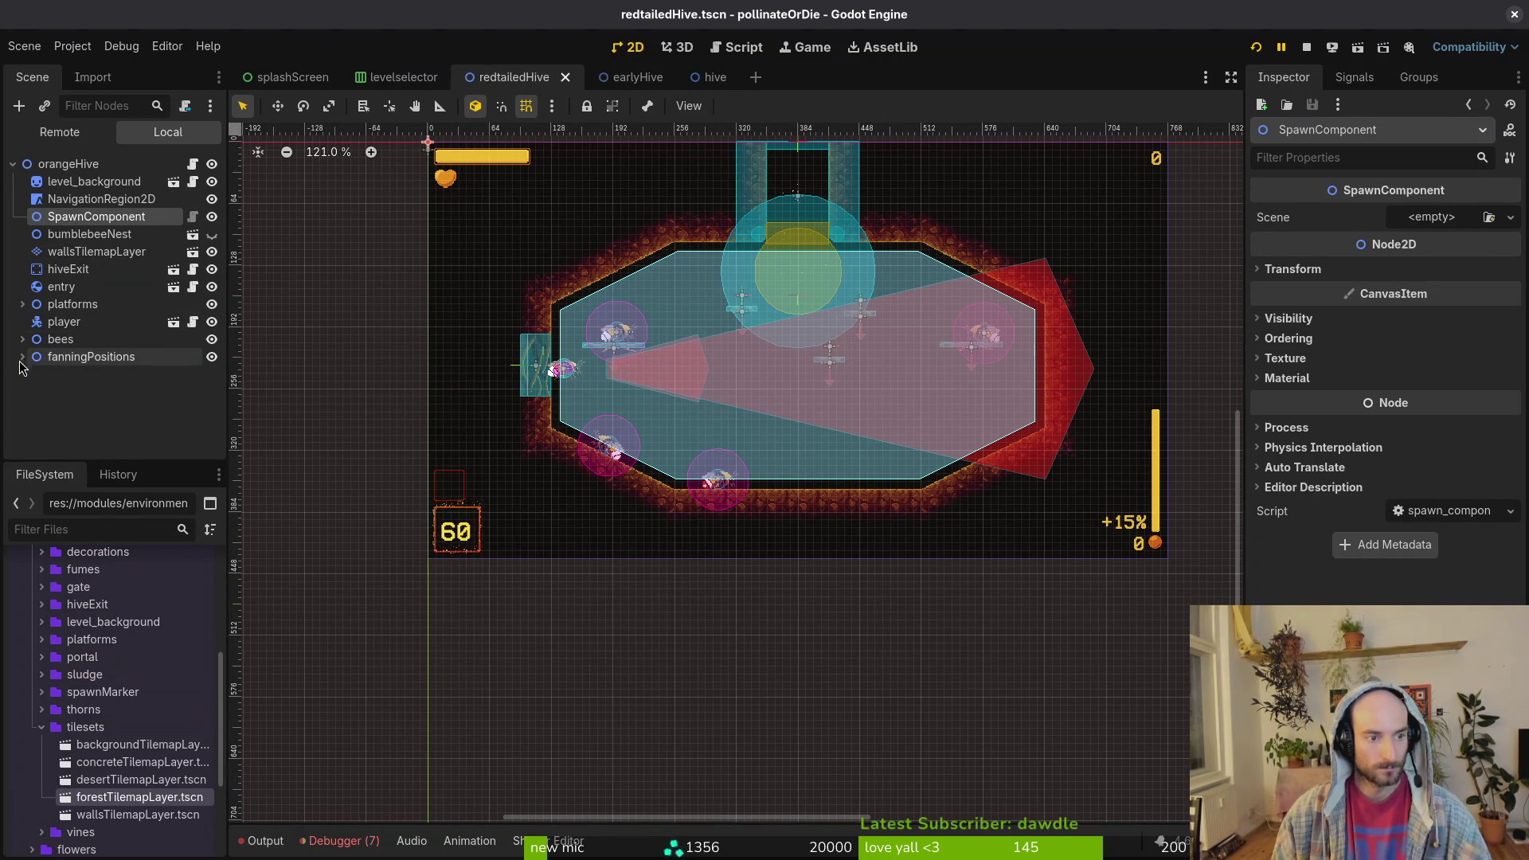
{"action": "left_click", "coordinate": [290, 402]}
{"action": "left_click", "coordinate": [1307, 51]}
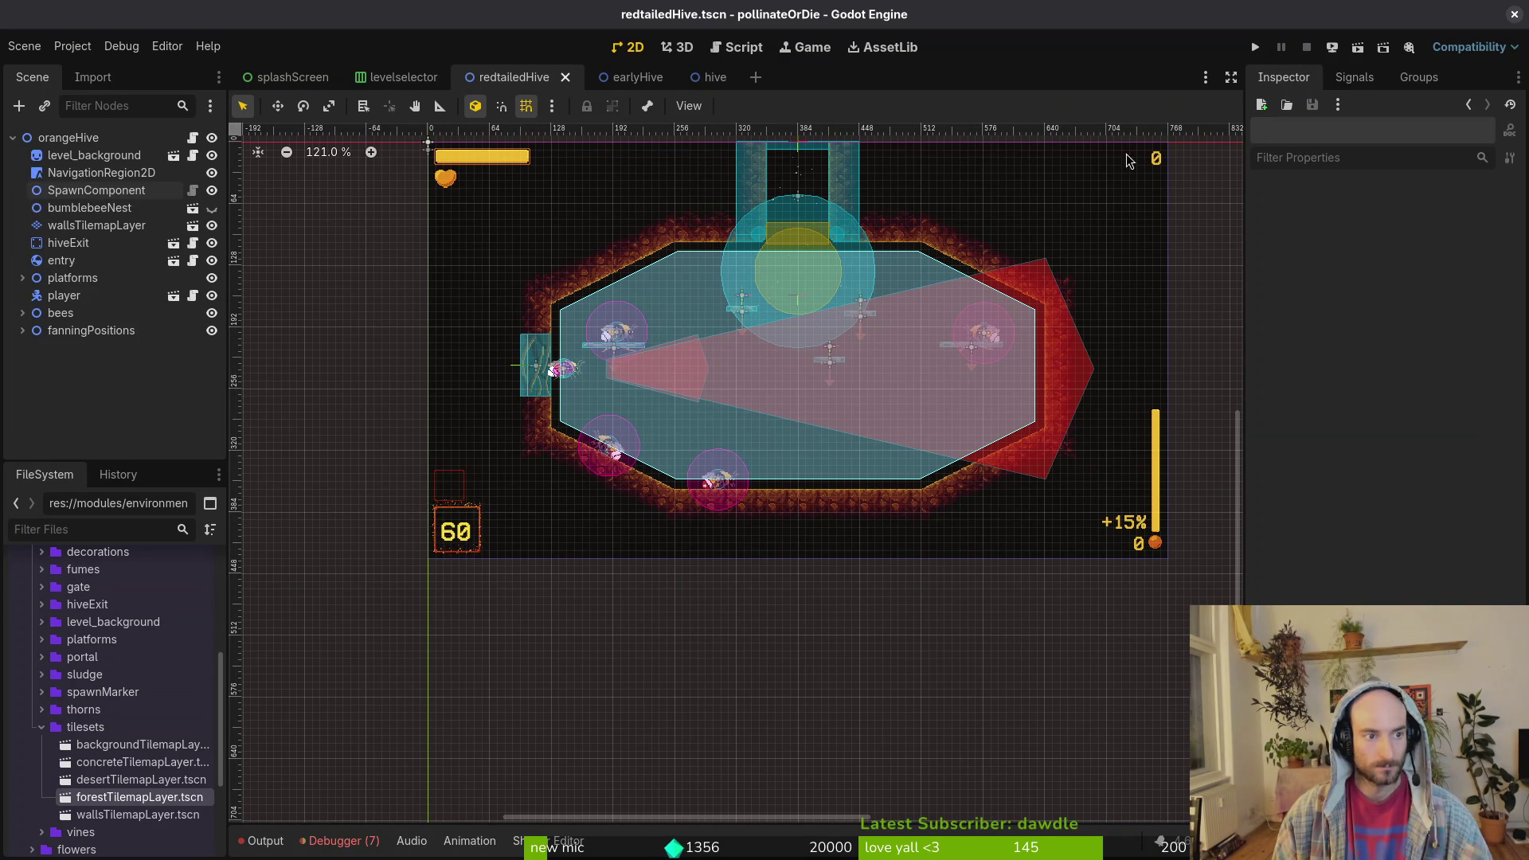
{"action": "left_click", "coordinate": [341, 841]}
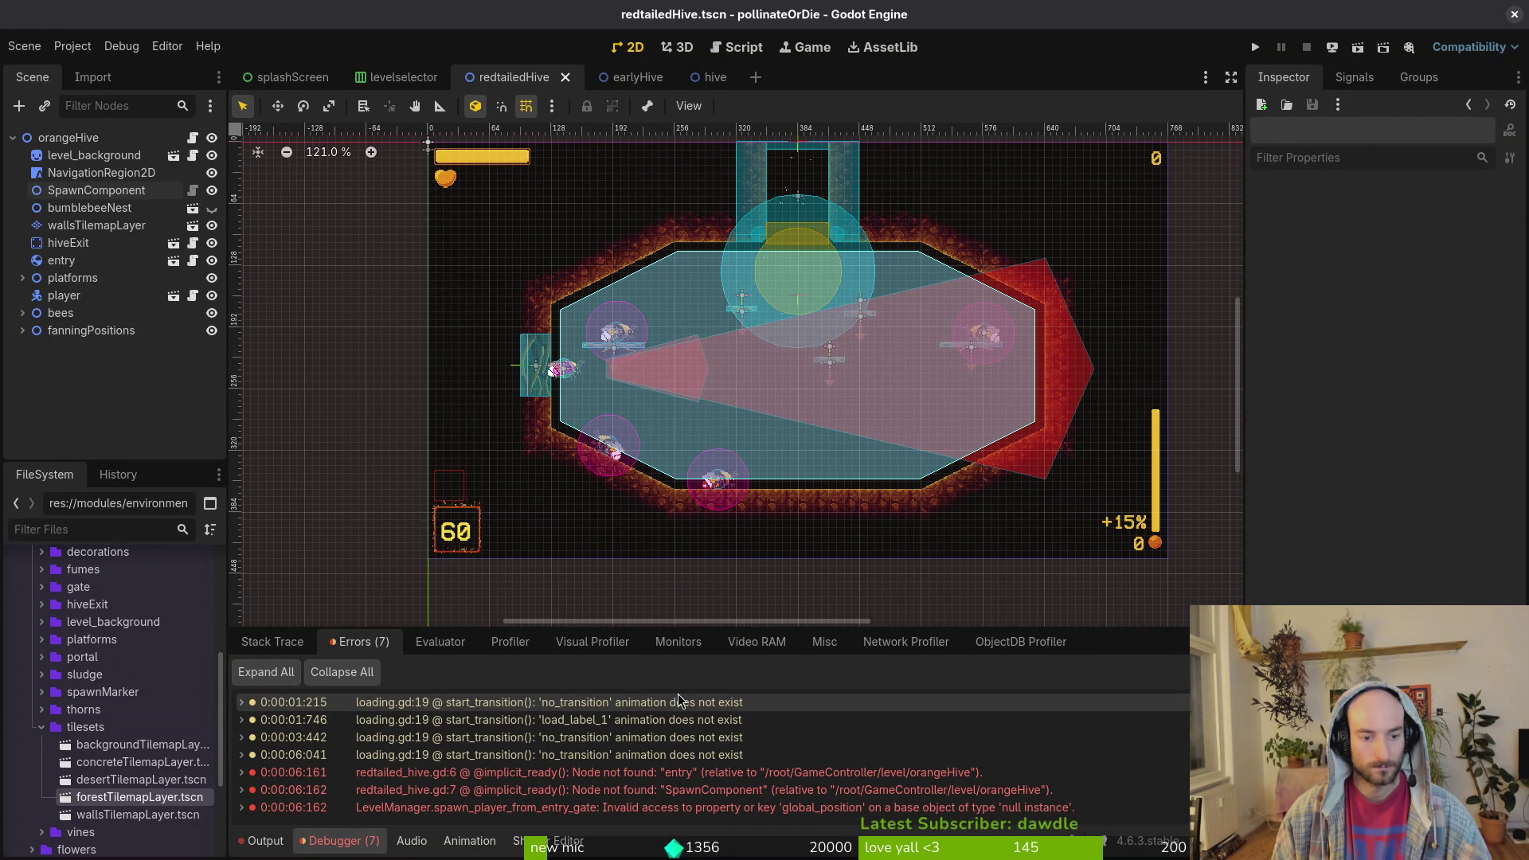
{"action": "mouse_move", "coordinate": [503, 810]}
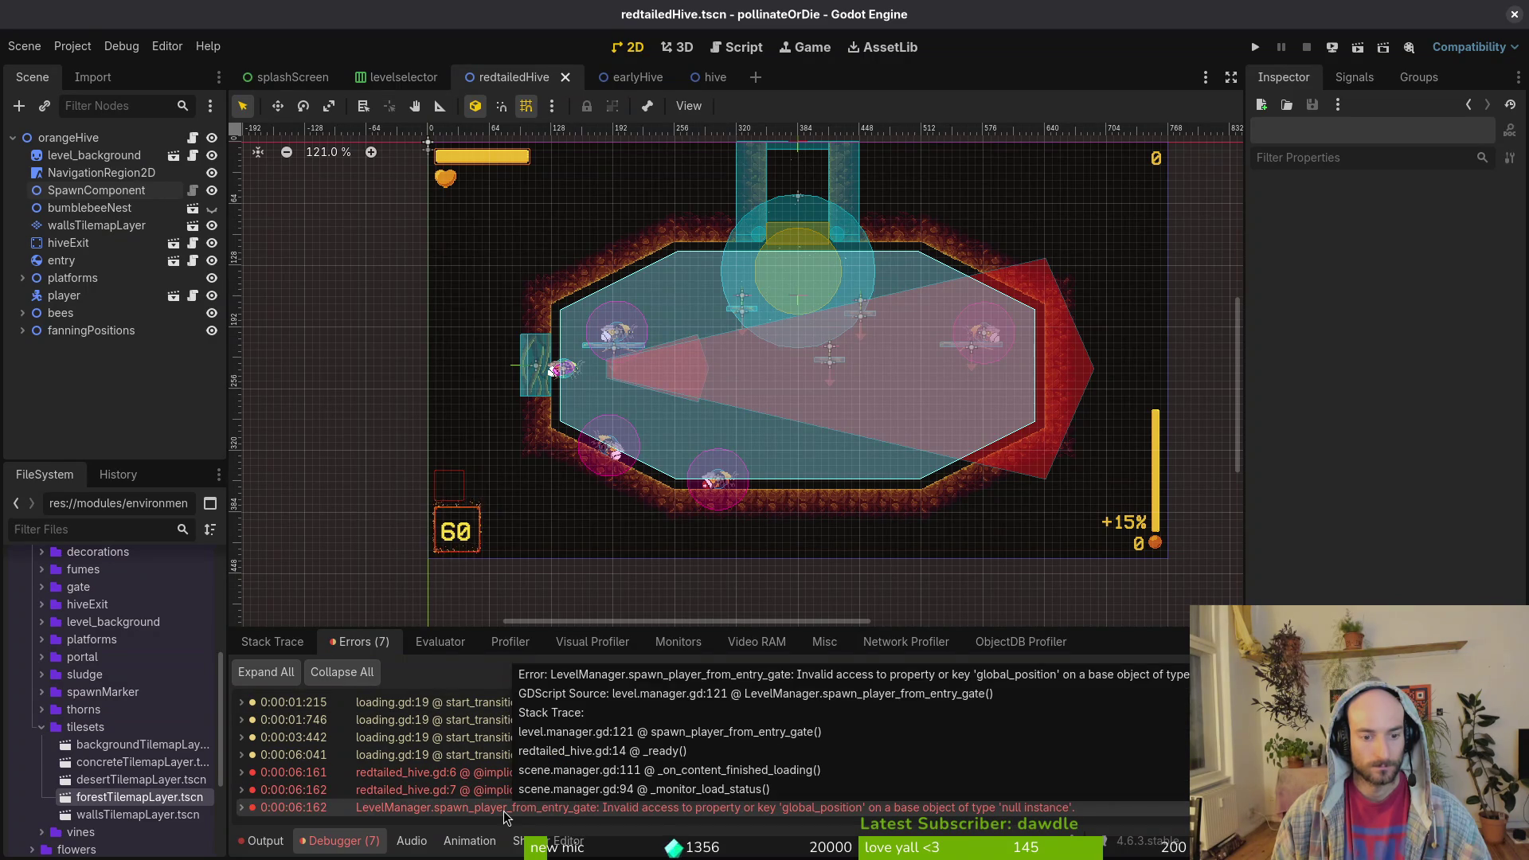
- Save redtailed_hive.gd in Vim with :write and return to Godot
{"action": "key", "text": "alt+Tab"}
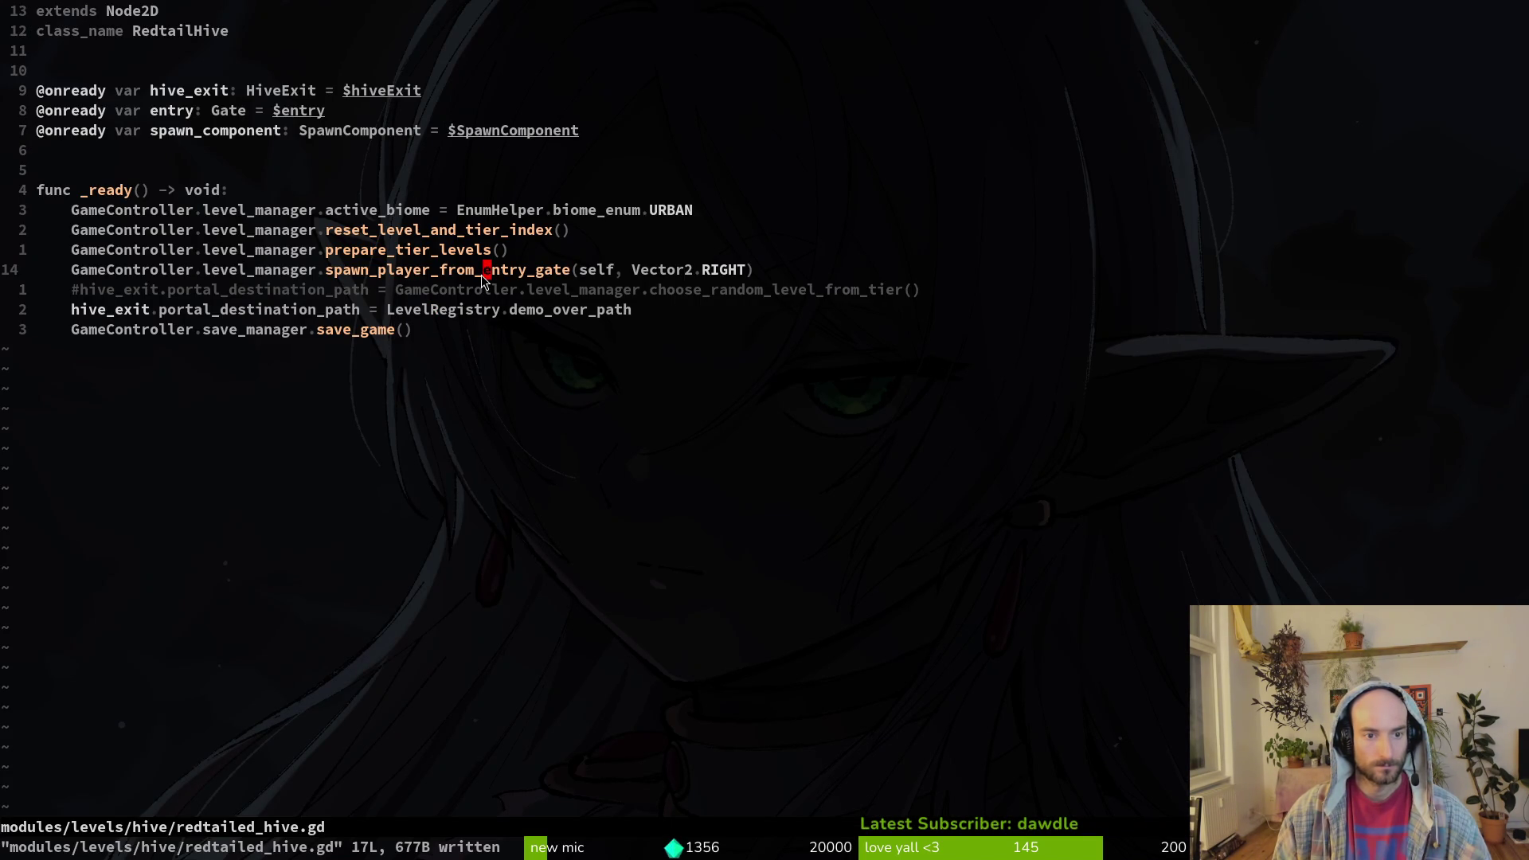
{"action": "type", "text": ":write"}
{"action": "key", "text": "Return"}
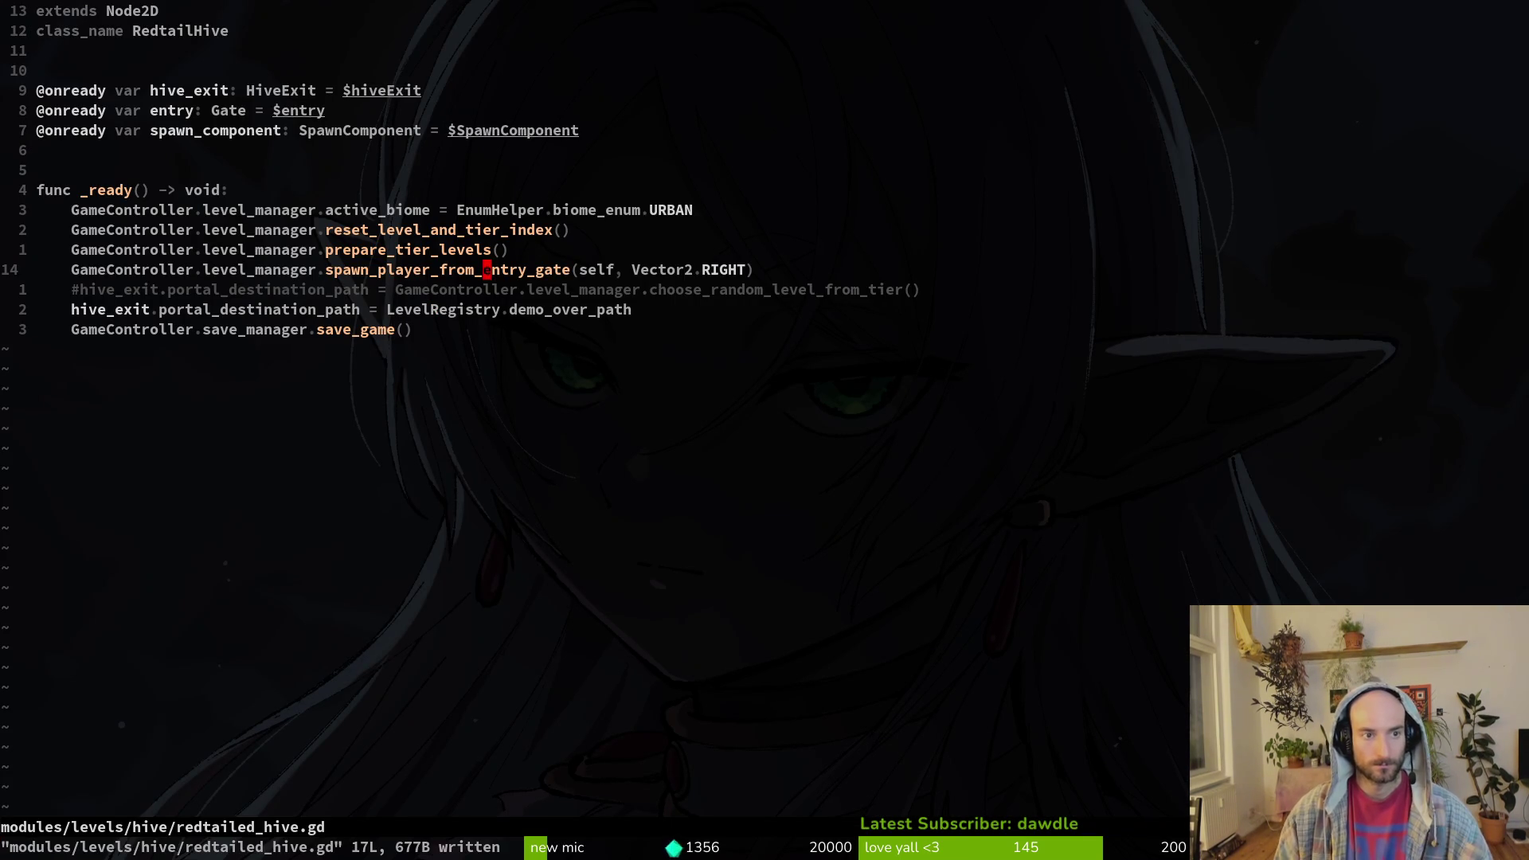
{"action": "key", "text": "alt+Tab"}
{"action": "key", "text": "alt+Tab"}
{"action": "key", "text": "alt+Tab"}
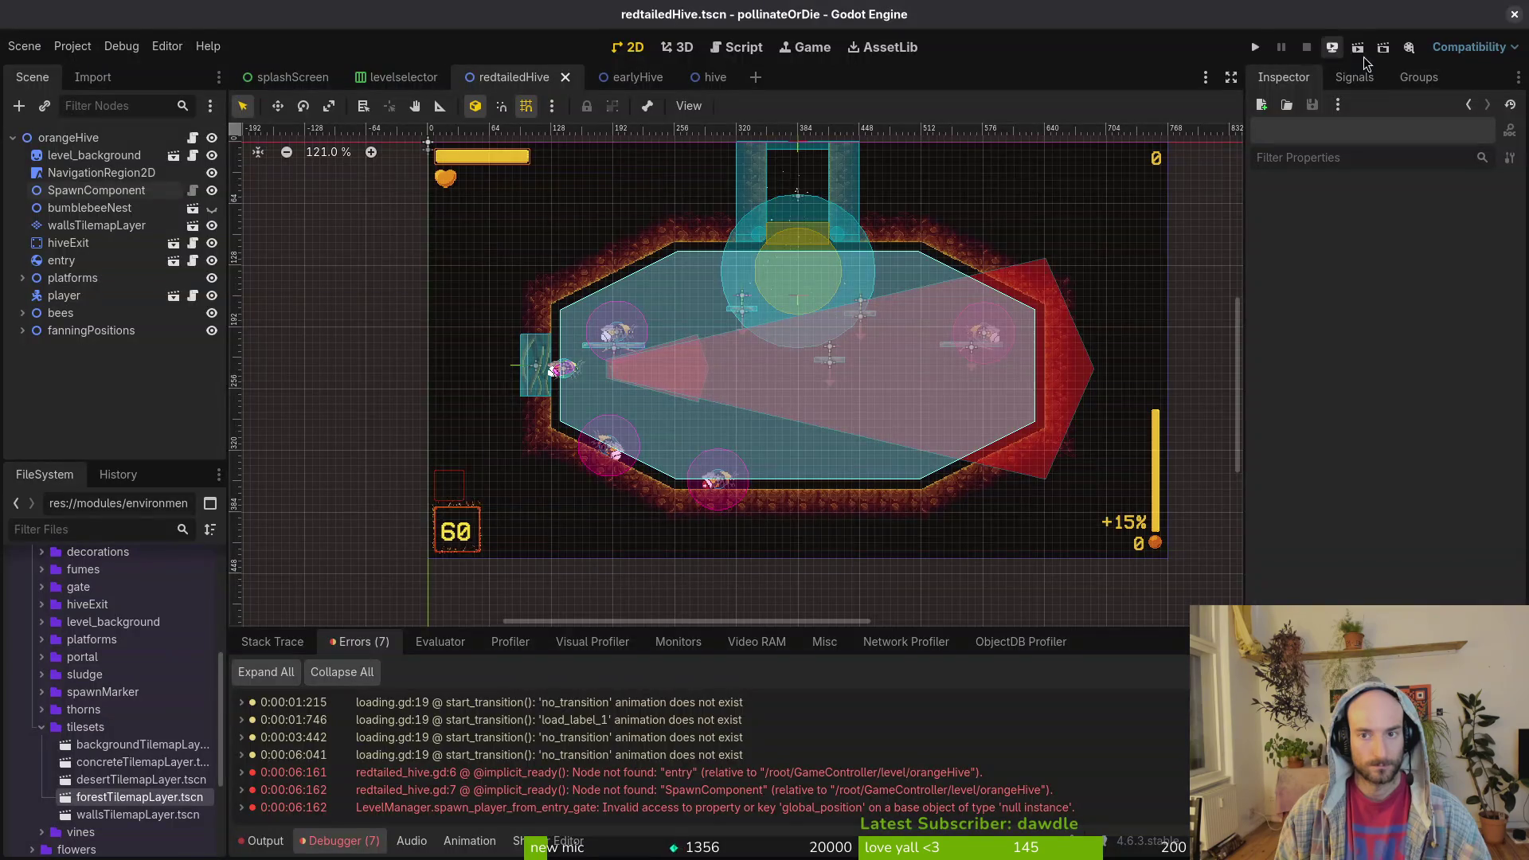
- Run the game and load the H_redtail level from the debug level selector
{"action": "left_click", "coordinate": [1255, 47]}
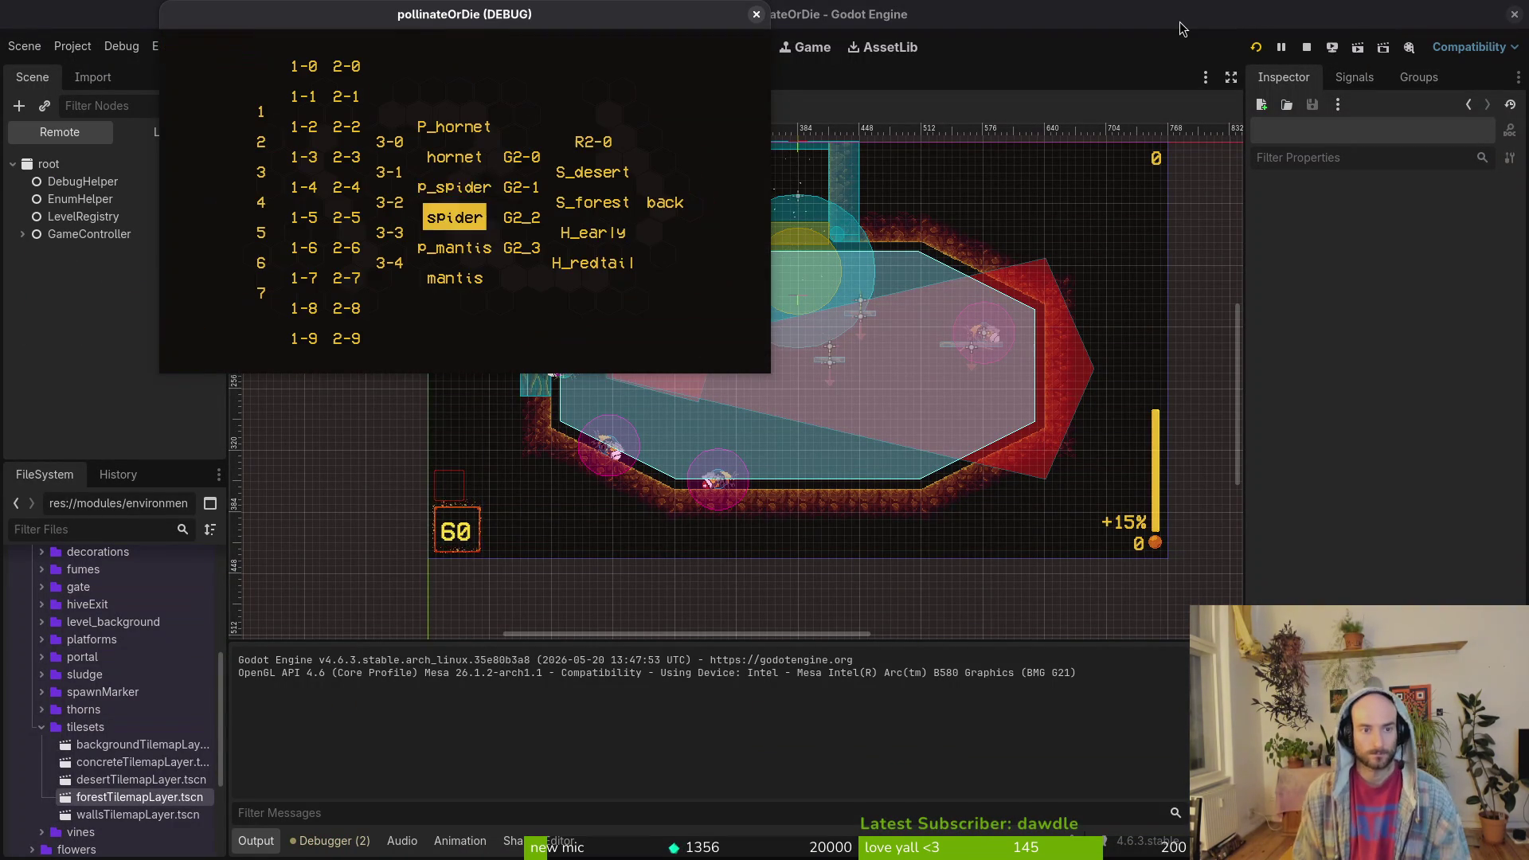
{"action": "key", "text": "Up"}
{"action": "key", "text": "Right"}
{"action": "key", "text": "Right"}
{"action": "key", "text": "Down"}
{"action": "key", "text": "Down"}
{"action": "key", "text": "Down"}
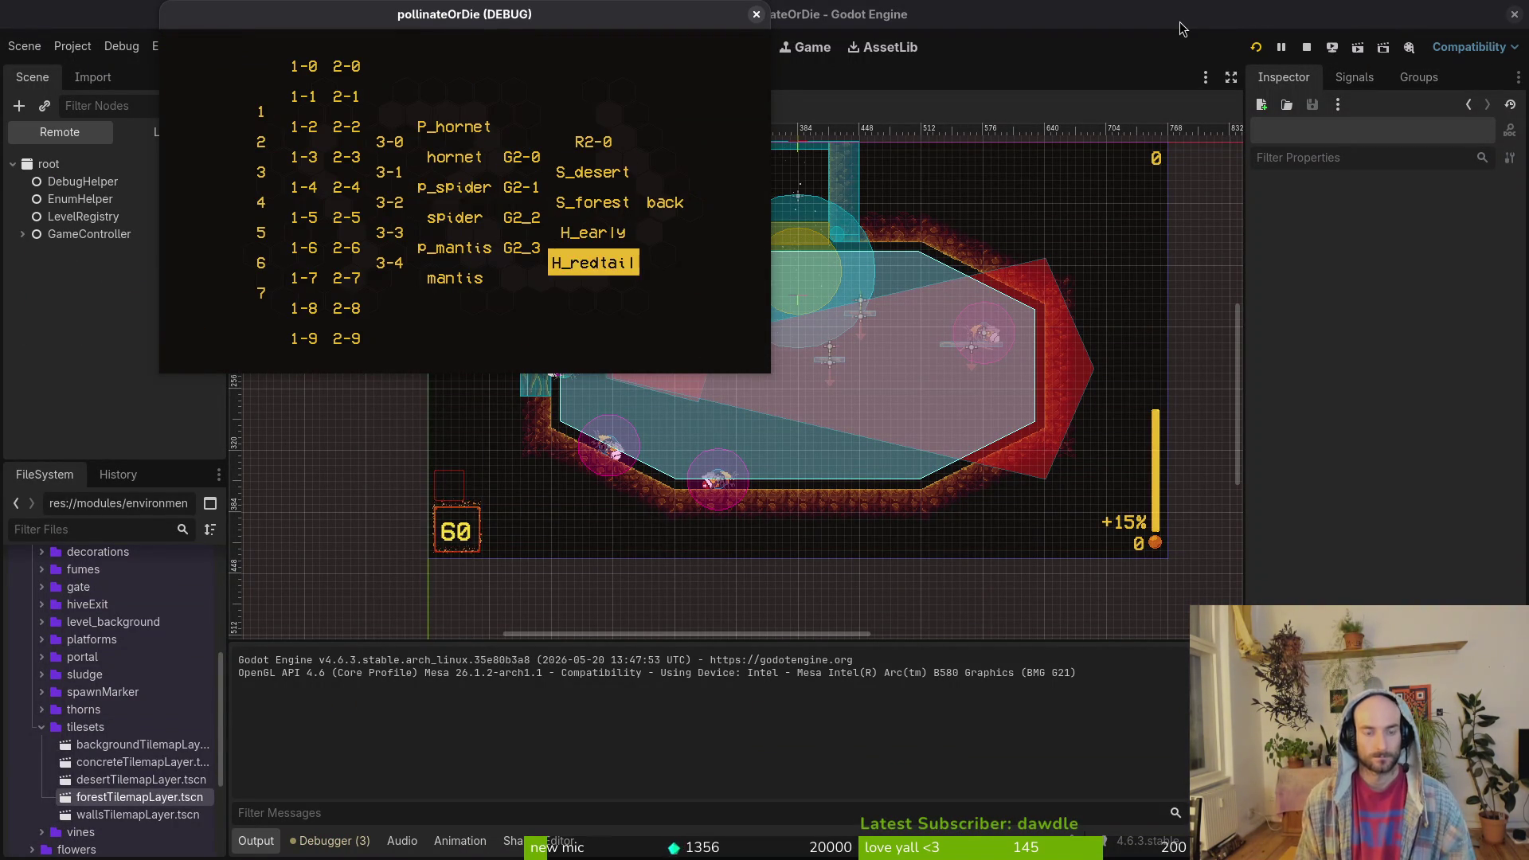
{"action": "key", "text": "Return"}
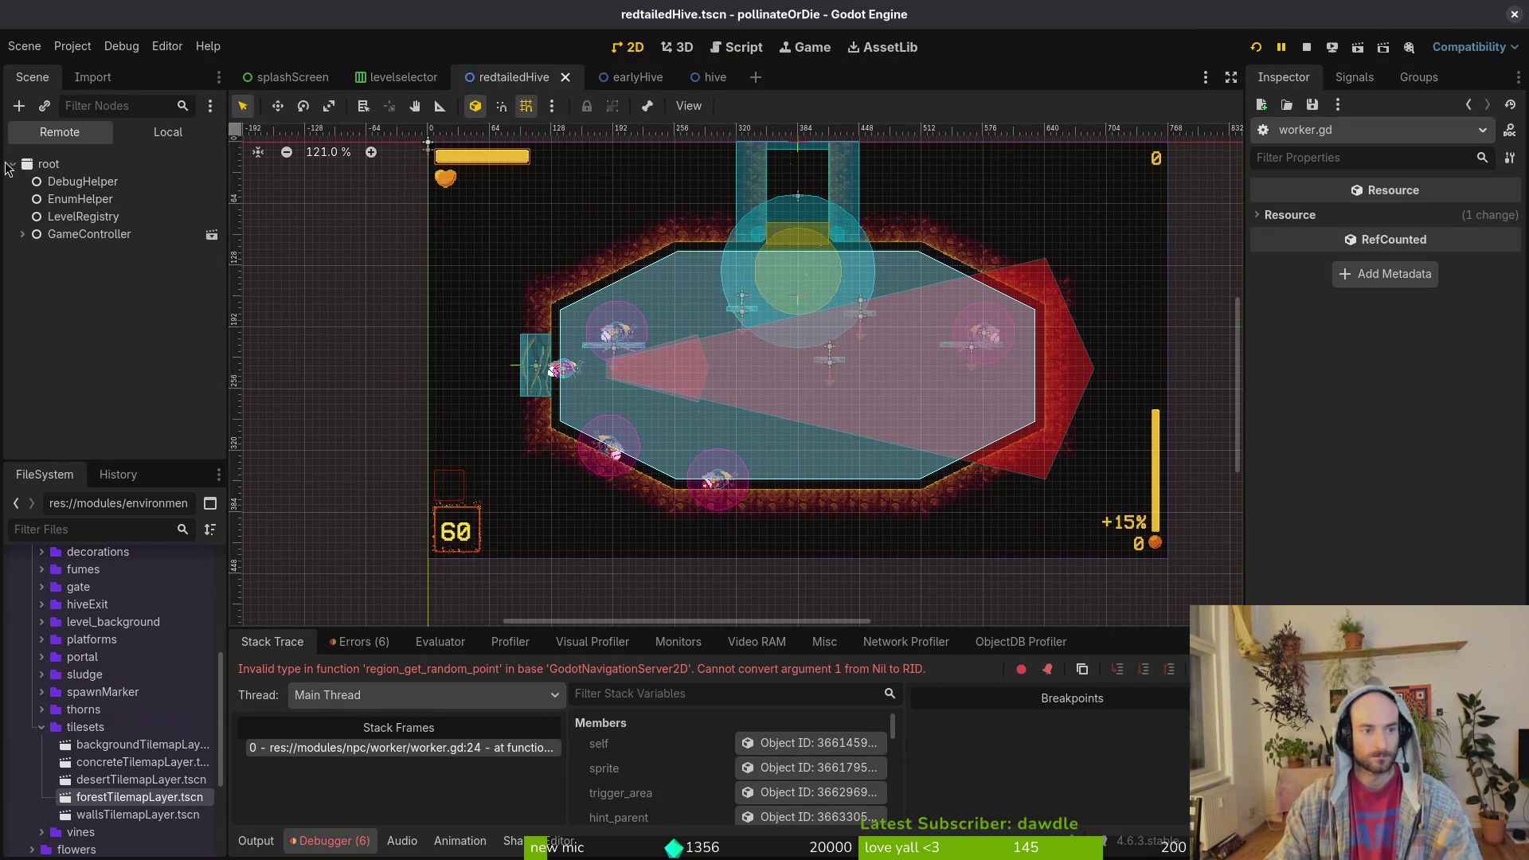
- Give the first selected worker bee a fanning position marker and NavigationRegion2D as navigation region
{"action": "left_click", "coordinate": [167, 132]}
{"action": "left_click", "coordinate": [22, 340]}
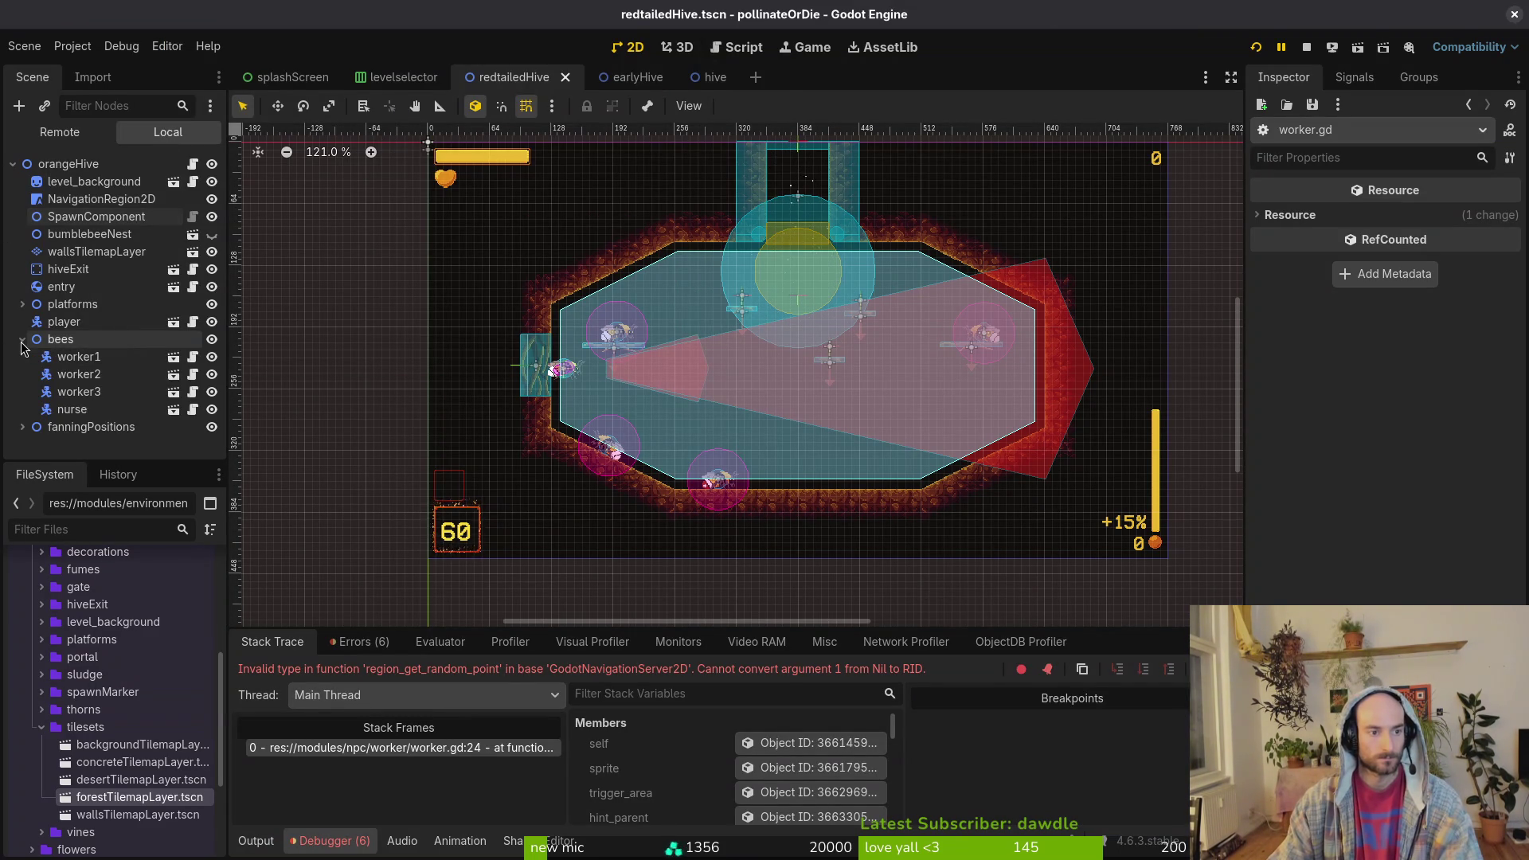
{"action": "left_click", "coordinate": [81, 374]}
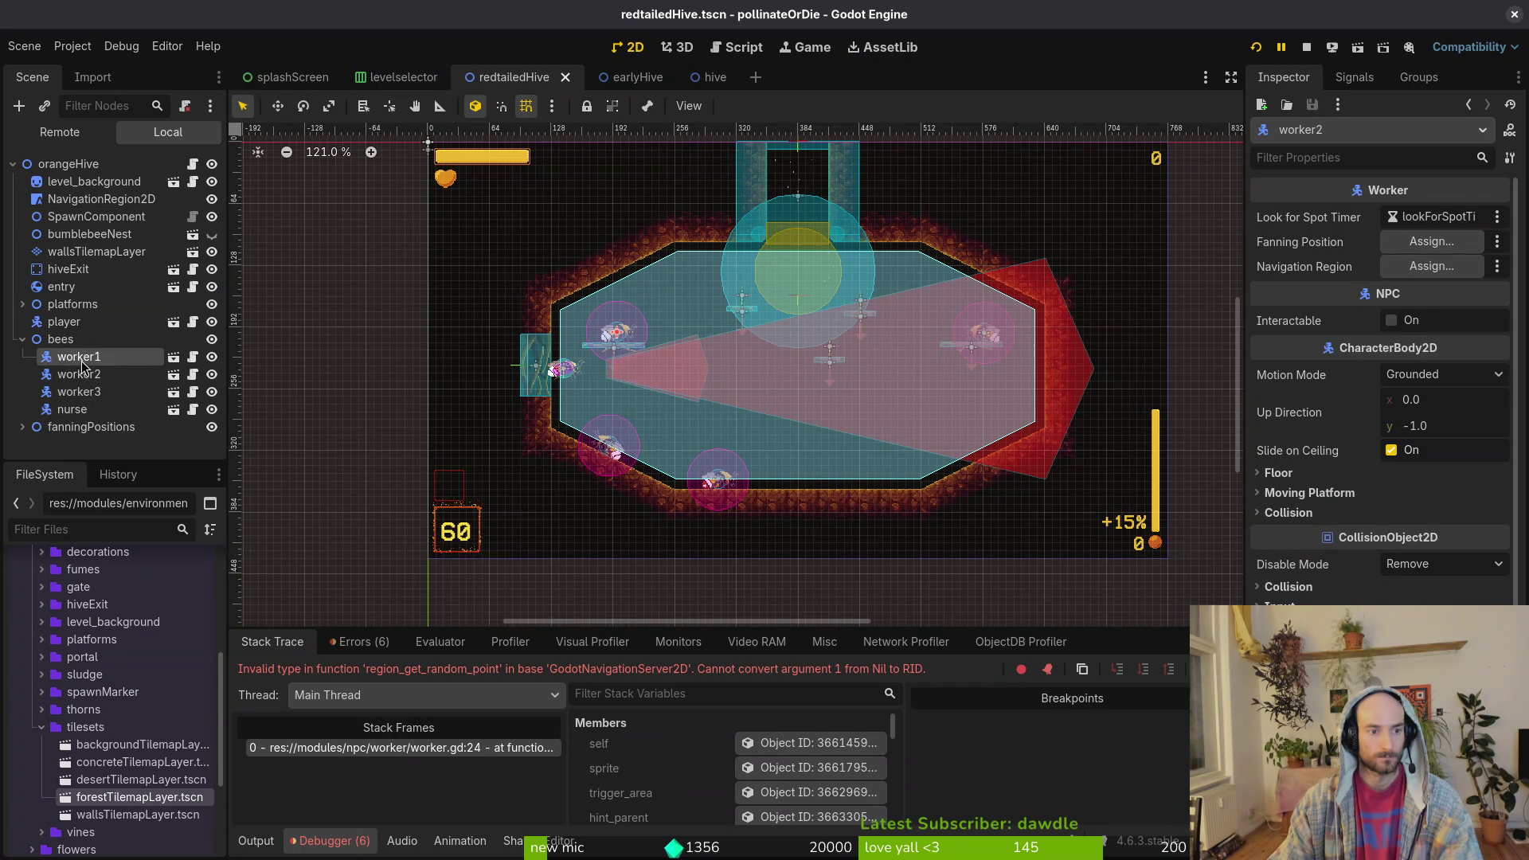
{"action": "left_click", "coordinate": [1441, 249]}
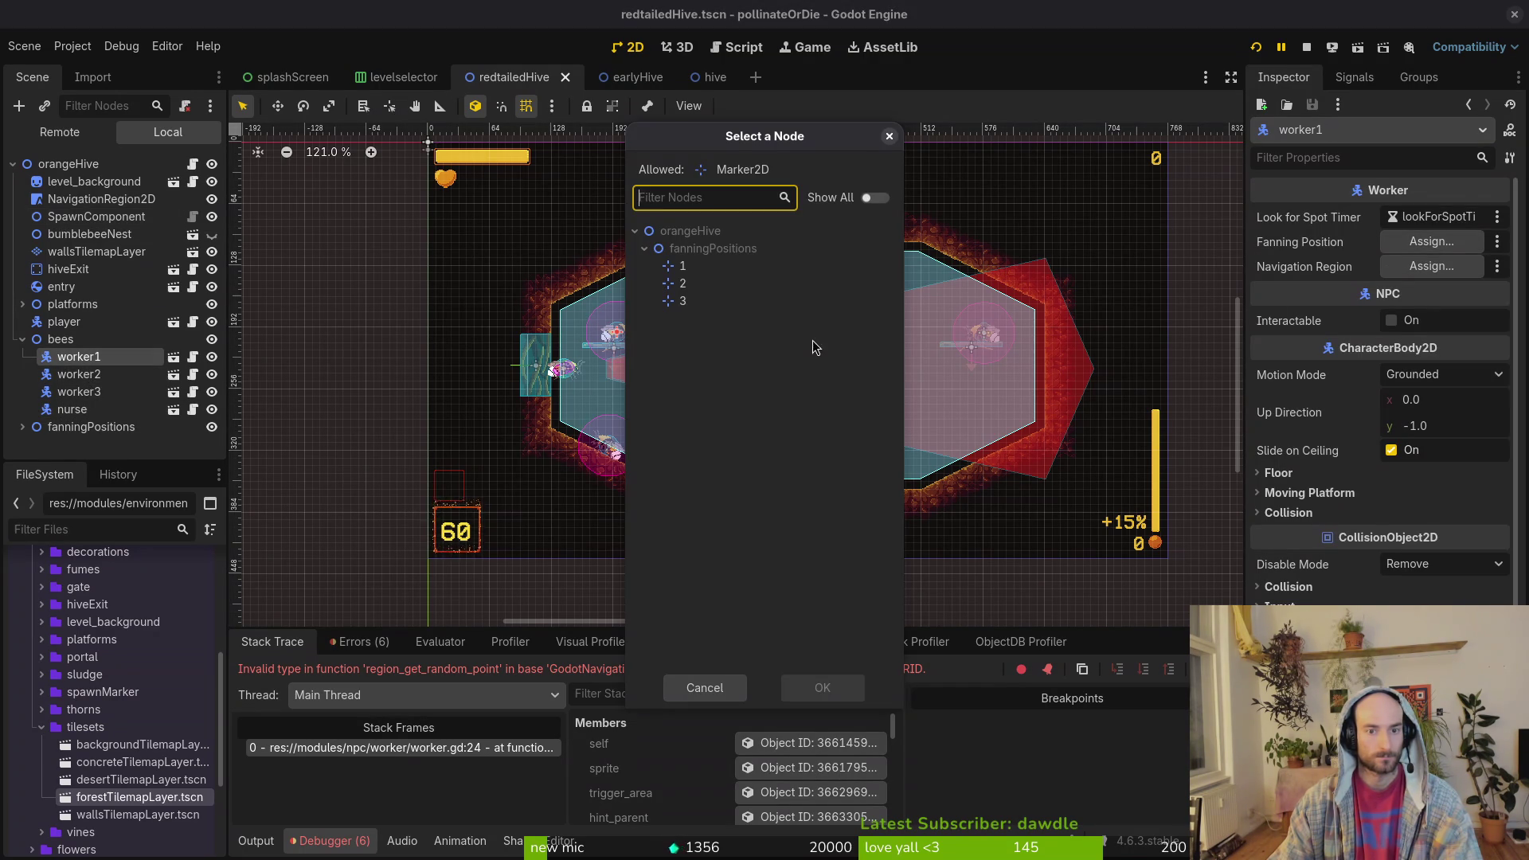
{"action": "left_click", "coordinate": [723, 271]}
{"action": "left_click", "coordinate": [822, 687]}
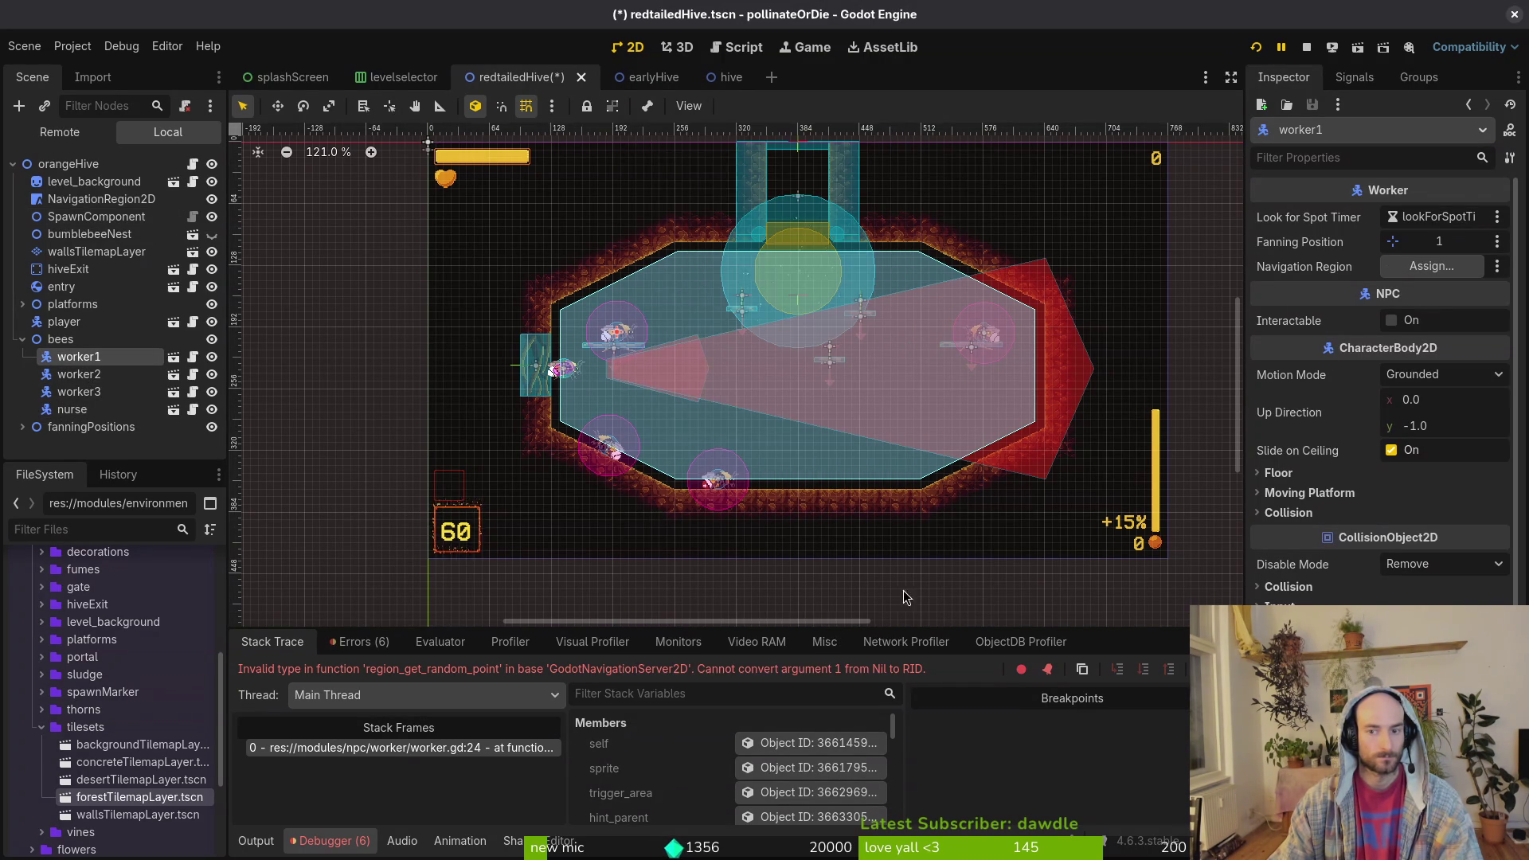
{"action": "left_click", "coordinate": [1413, 268]}
{"action": "left_click", "coordinate": [756, 250]}
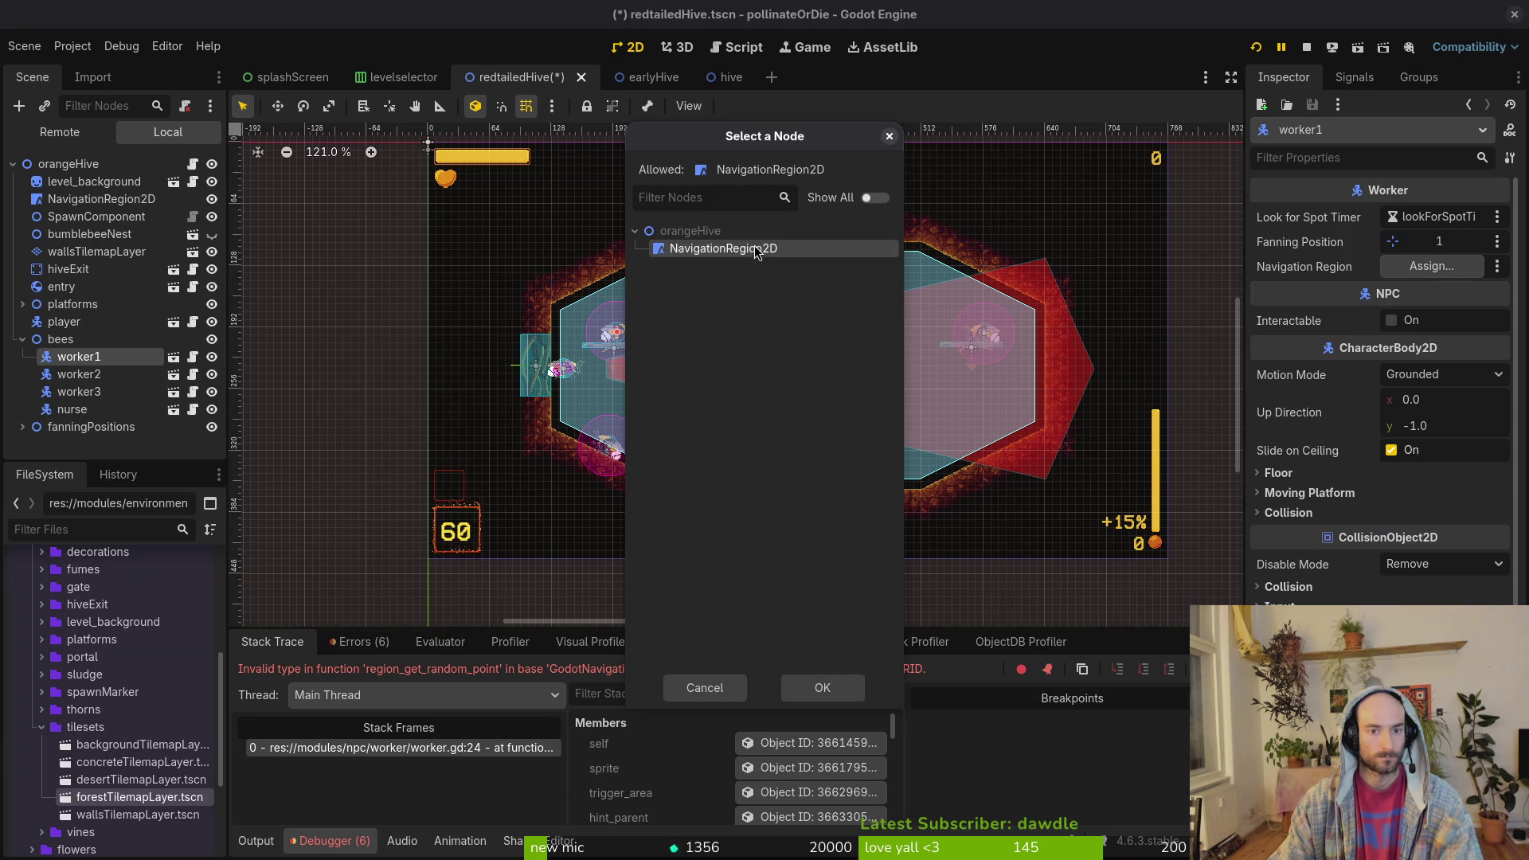
{"action": "left_click", "coordinate": [822, 688]}
{"action": "left_click", "coordinate": [79, 374]}
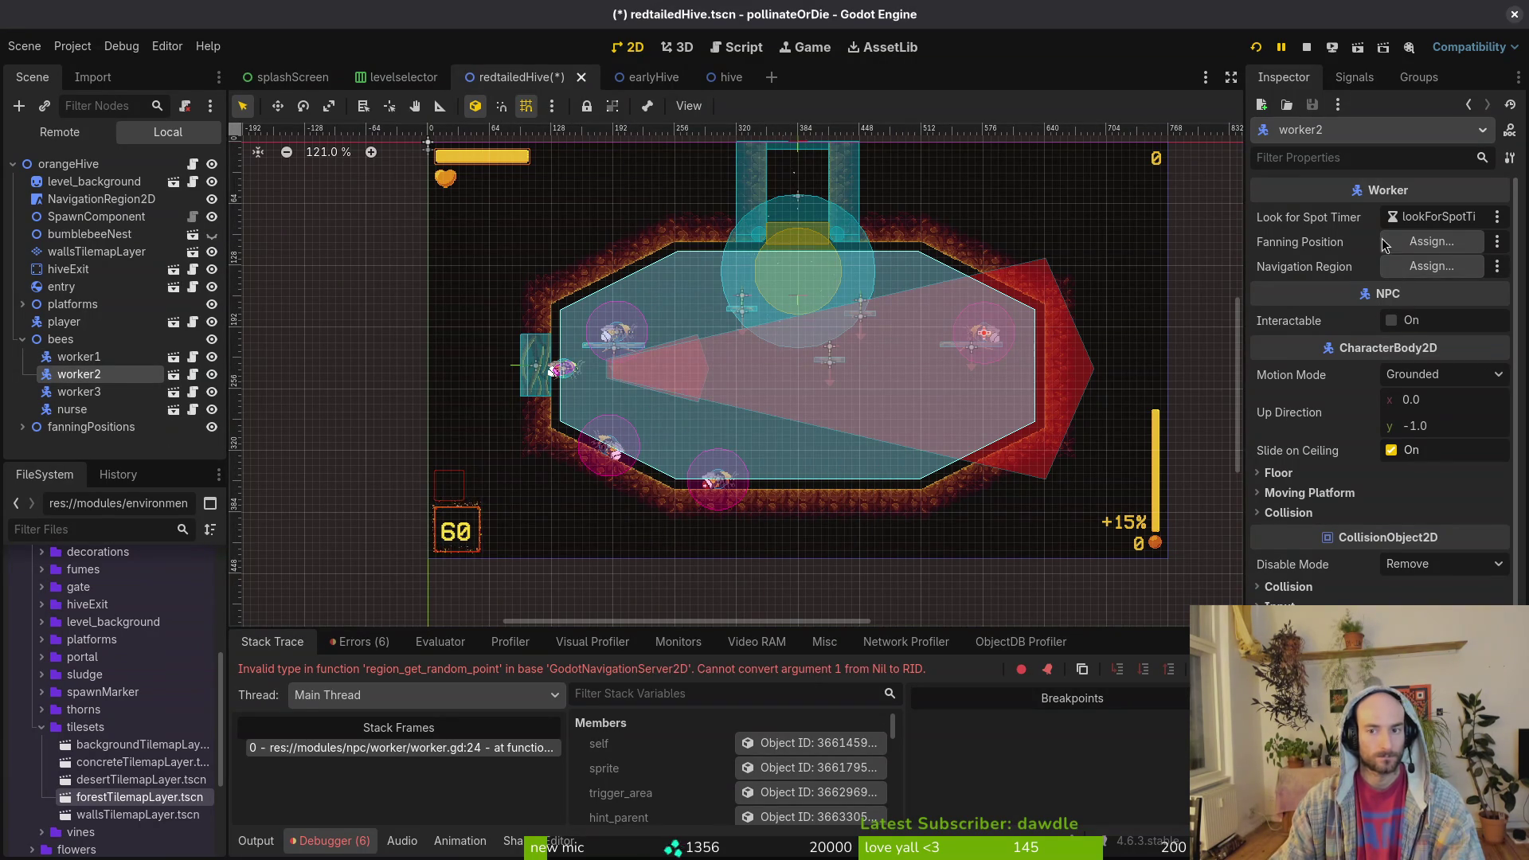
- Compare bee fanning and navigation settings in the earlyHive and hive scenes
{"action": "left_click", "coordinate": [637, 77]}
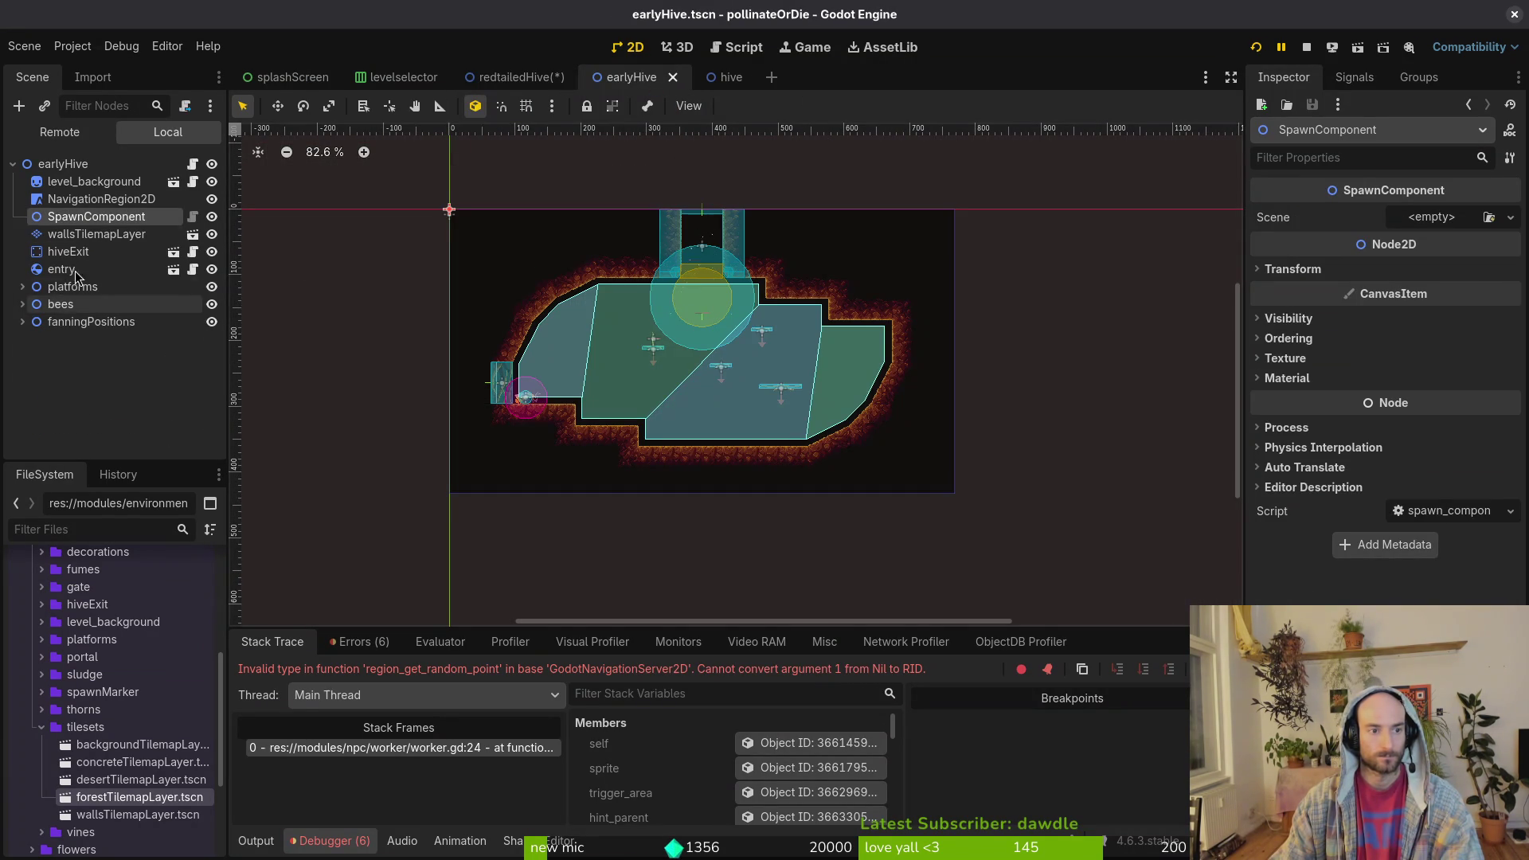
{"action": "left_click", "coordinate": [23, 305]}
{"action": "left_click", "coordinate": [68, 323]}
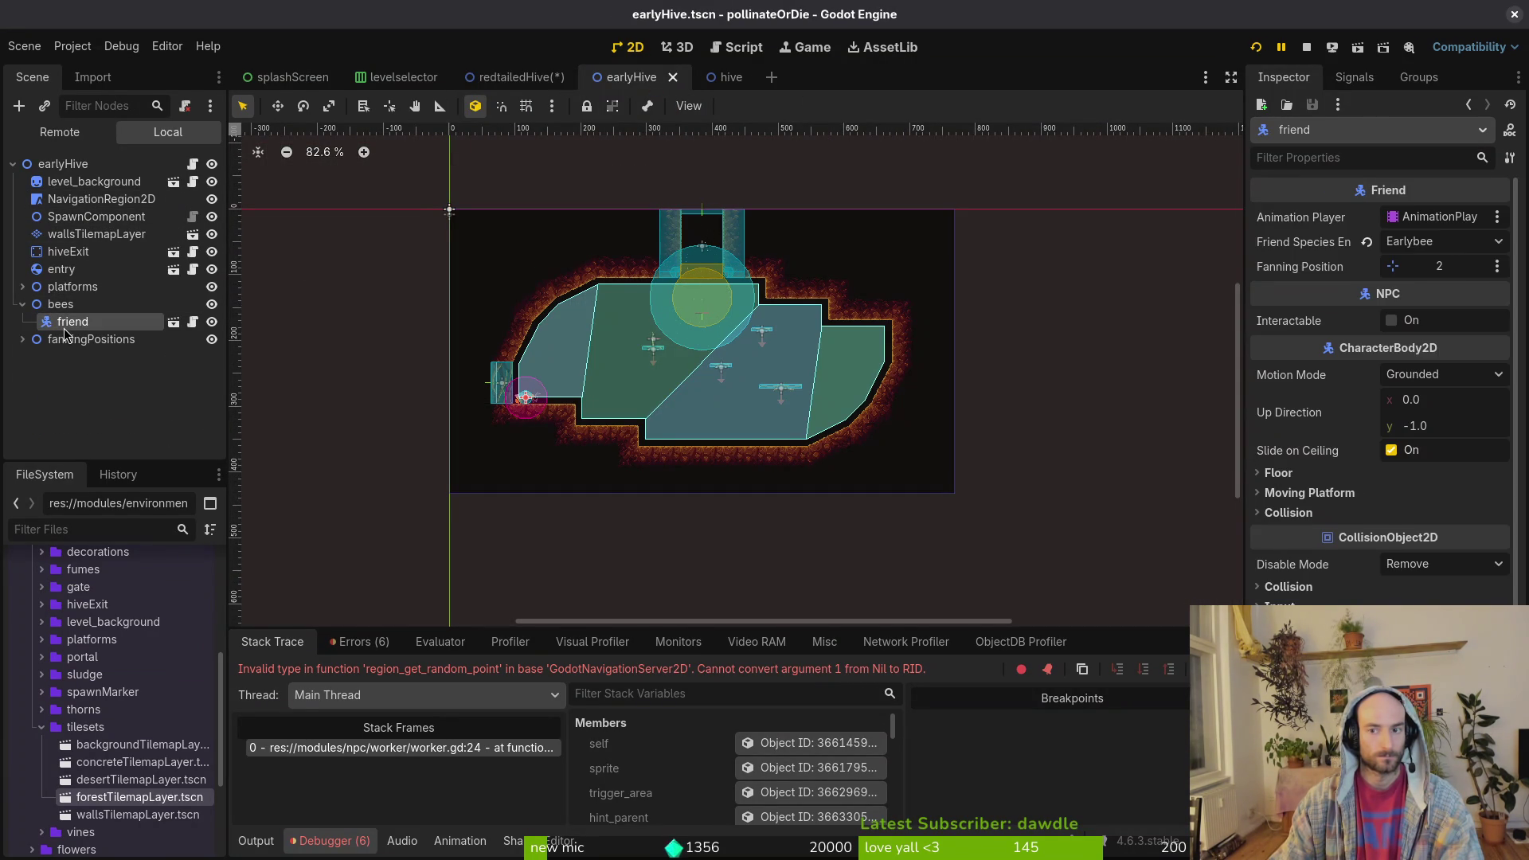
{"action": "left_click", "coordinate": [22, 305]}
{"action": "left_click", "coordinate": [530, 80]}
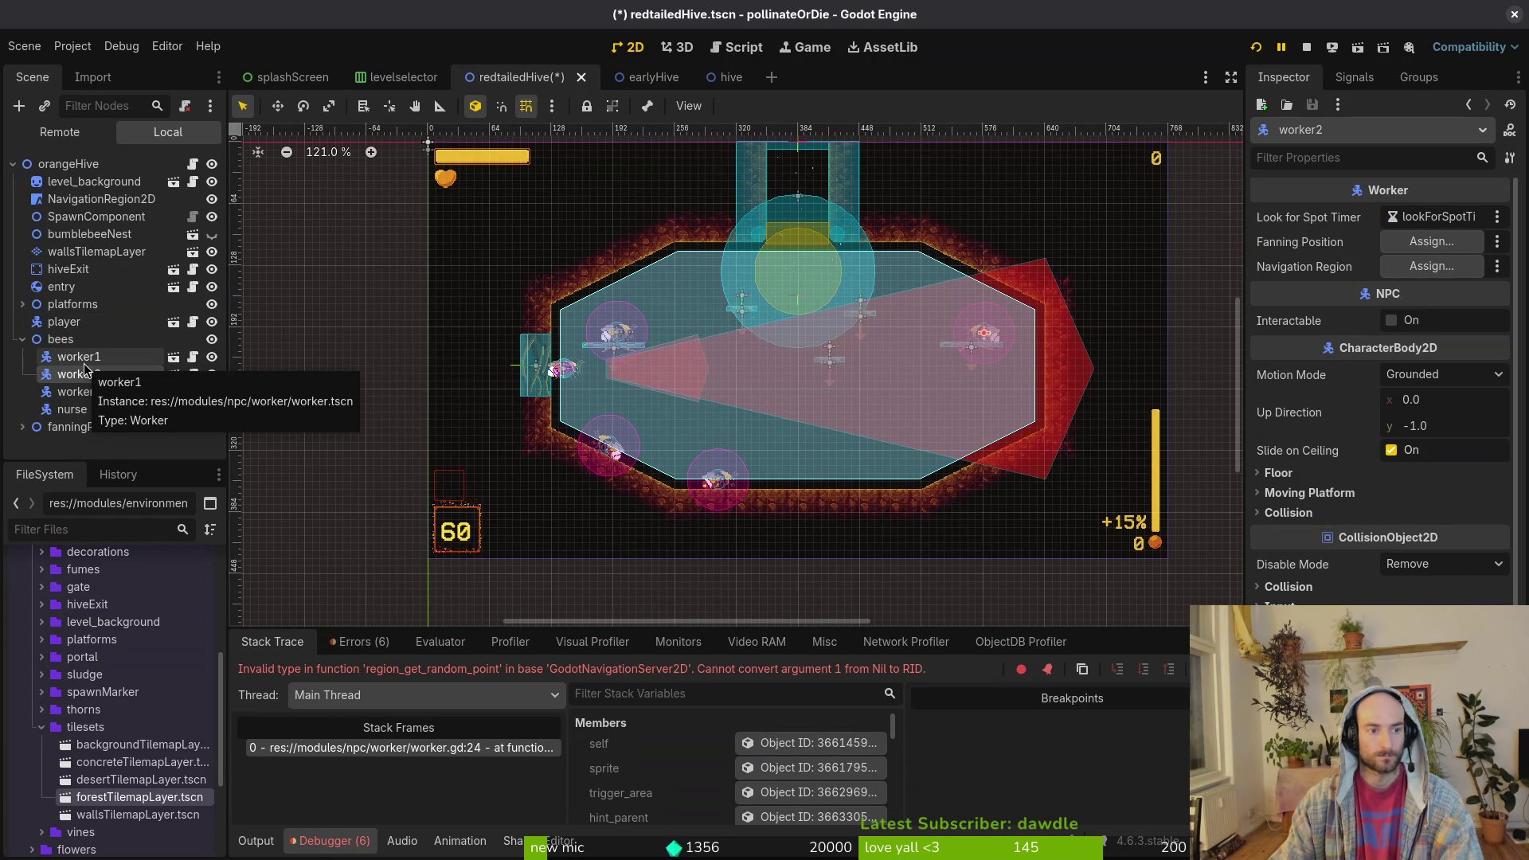
{"action": "left_click", "coordinate": [729, 80]}
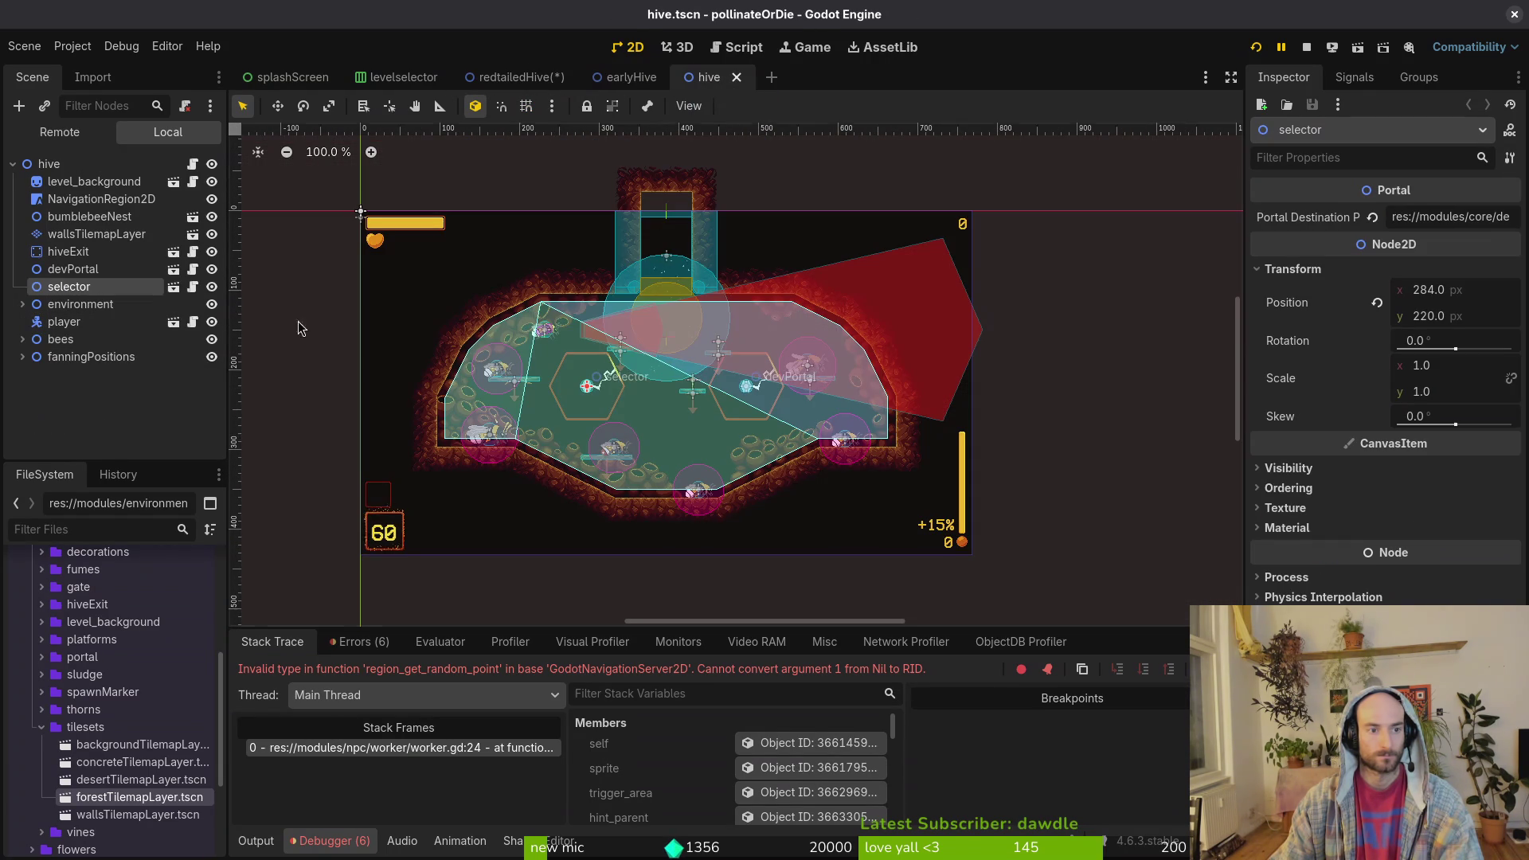
{"action": "left_click", "coordinate": [22, 339]}
{"action": "left_click", "coordinate": [79, 392]}
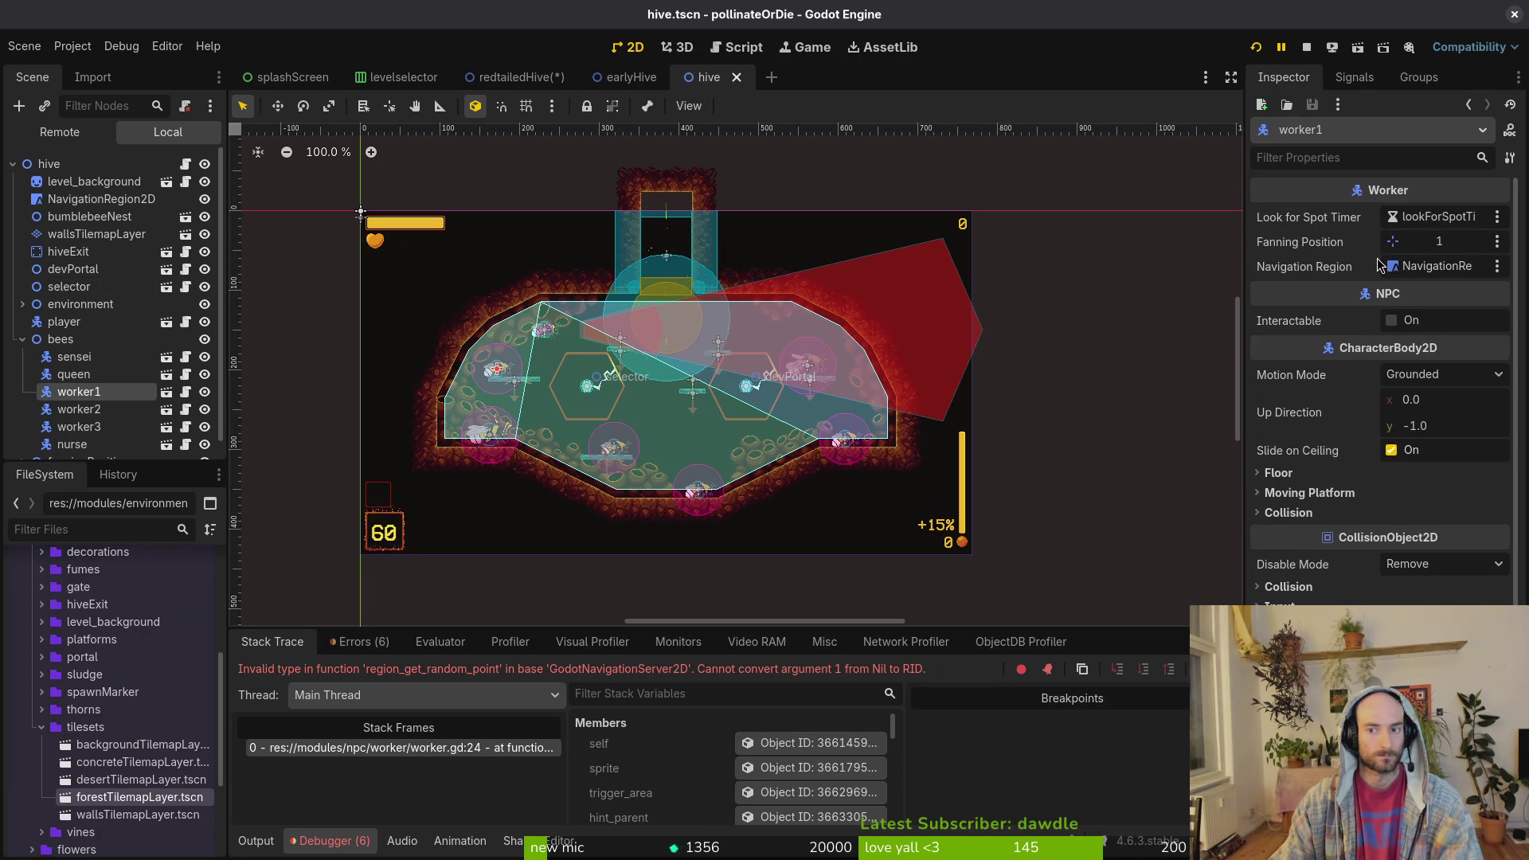
{"action": "left_click", "coordinate": [513, 77]}
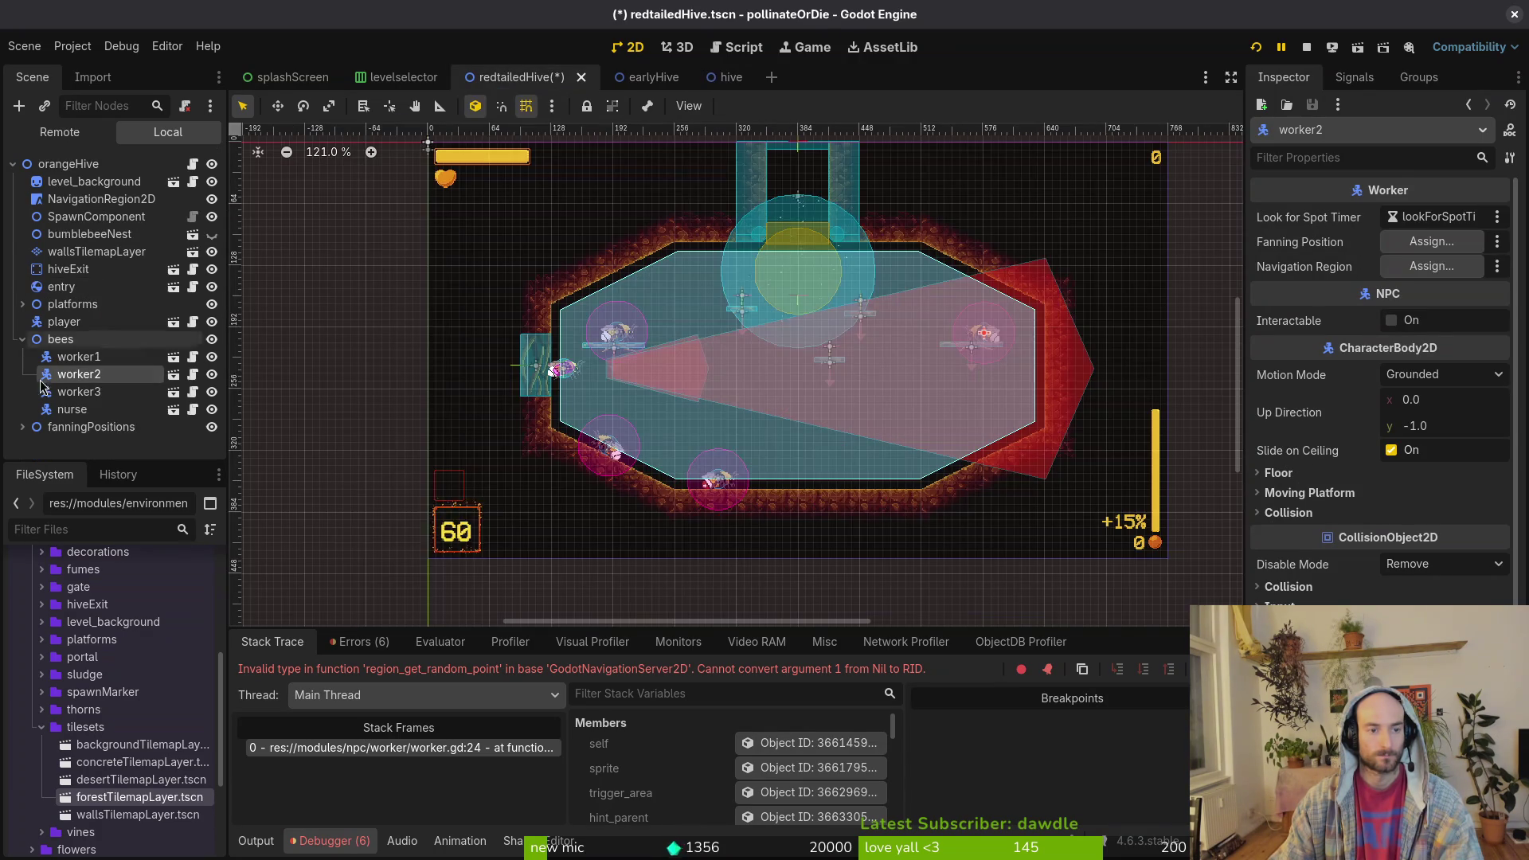
- Assign worker2 fanning marker 2 and NavigationRegion2D as its navigation region
{"action": "left_click", "coordinate": [1445, 243]}
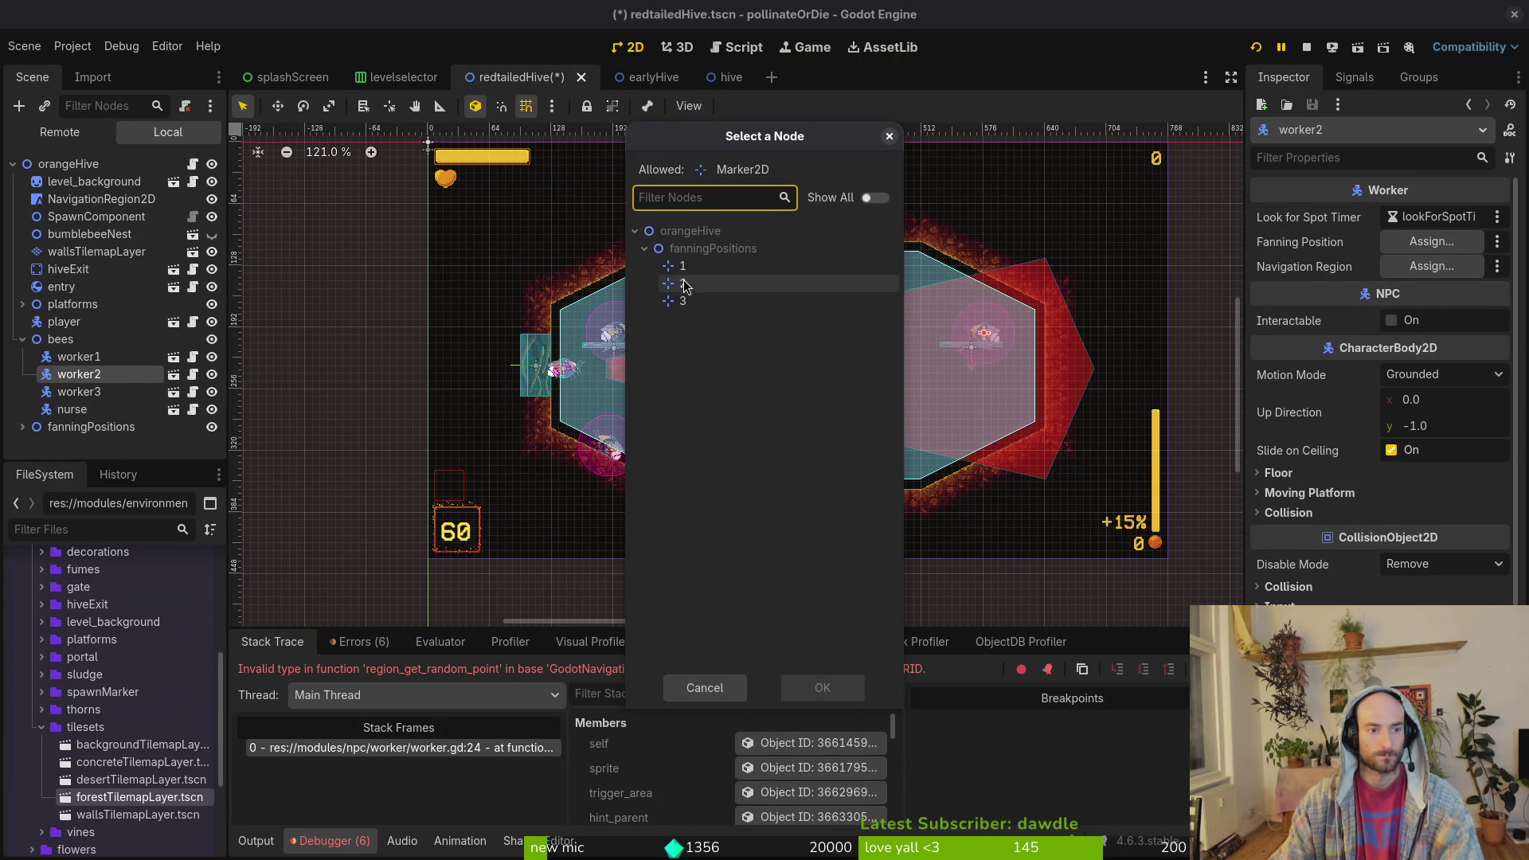
{"action": "left_click", "coordinate": [823, 687]}
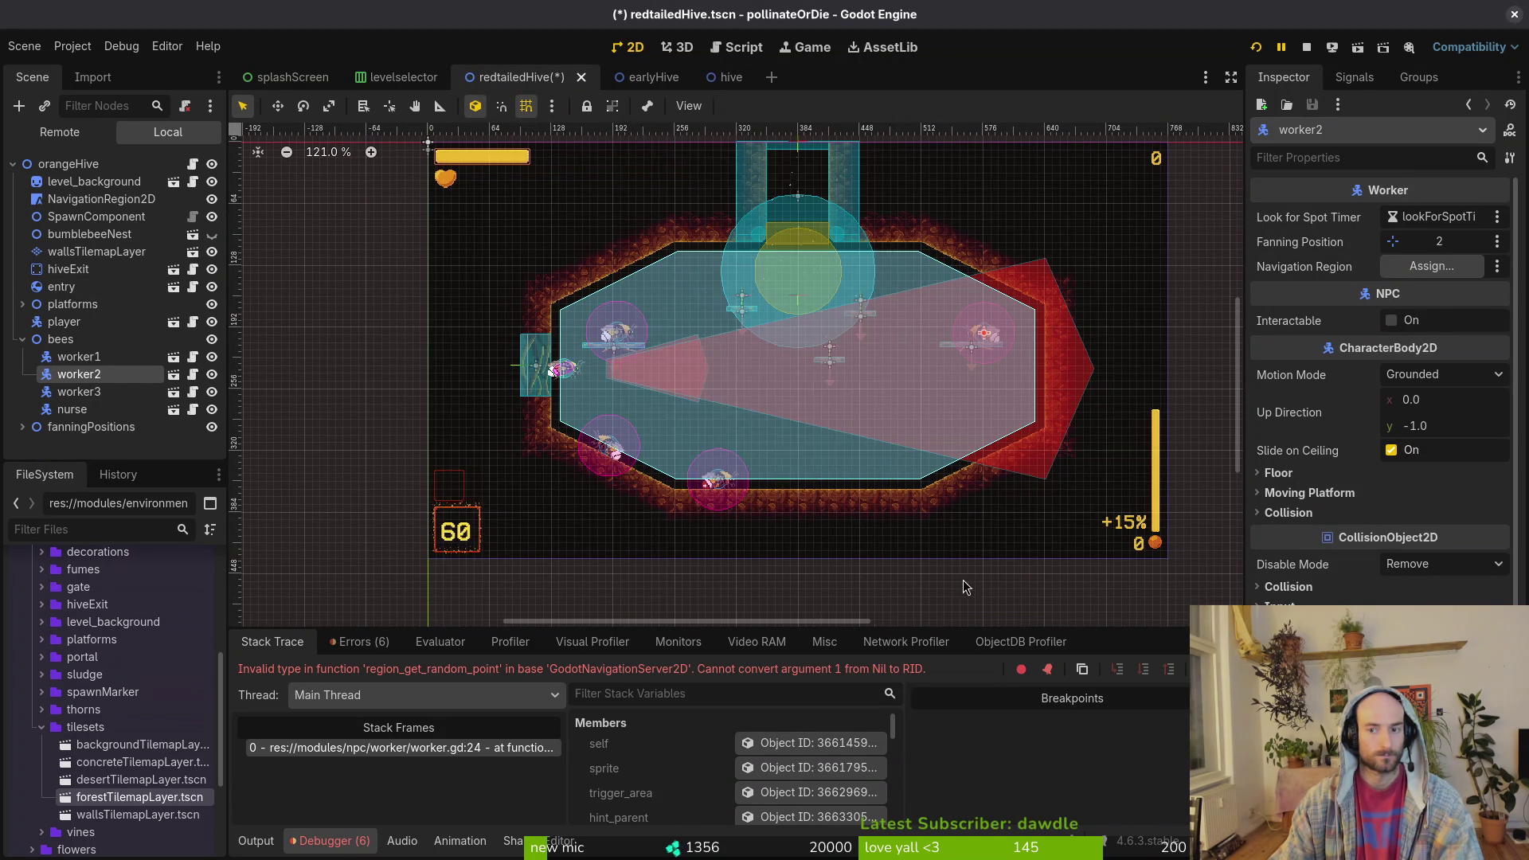
{"action": "left_click", "coordinate": [1431, 266]}
{"action": "left_click", "coordinate": [700, 248]}
{"action": "left_click", "coordinate": [822, 688]}
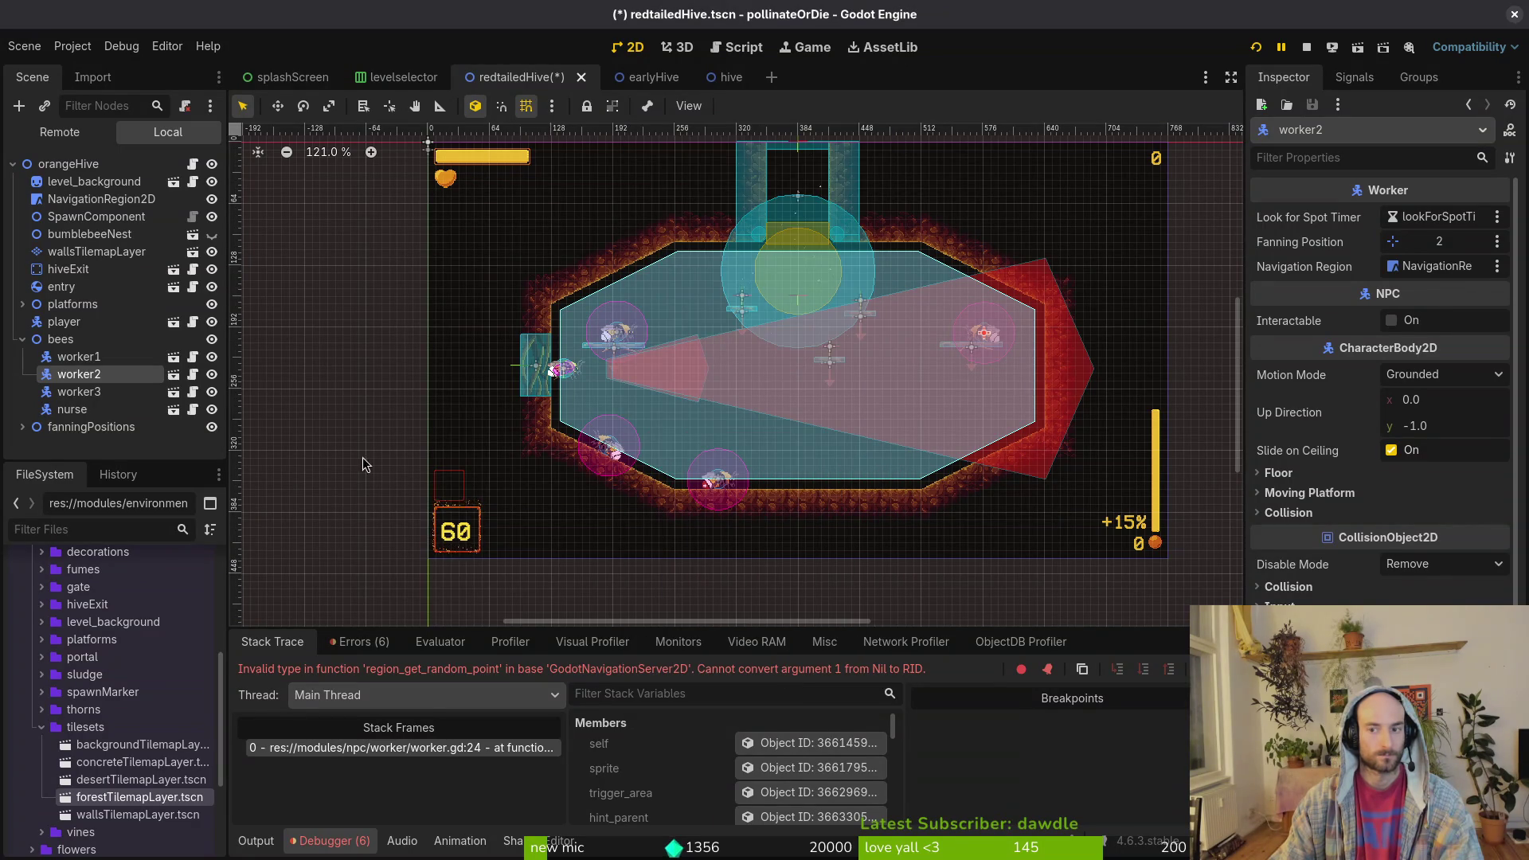
{"action": "left_click", "coordinate": [79, 357]}
- Assign worker3 fanning marker 2 and NavigationRegion2D, then save redtailedHive
{"action": "left_click", "coordinate": [89, 392]}
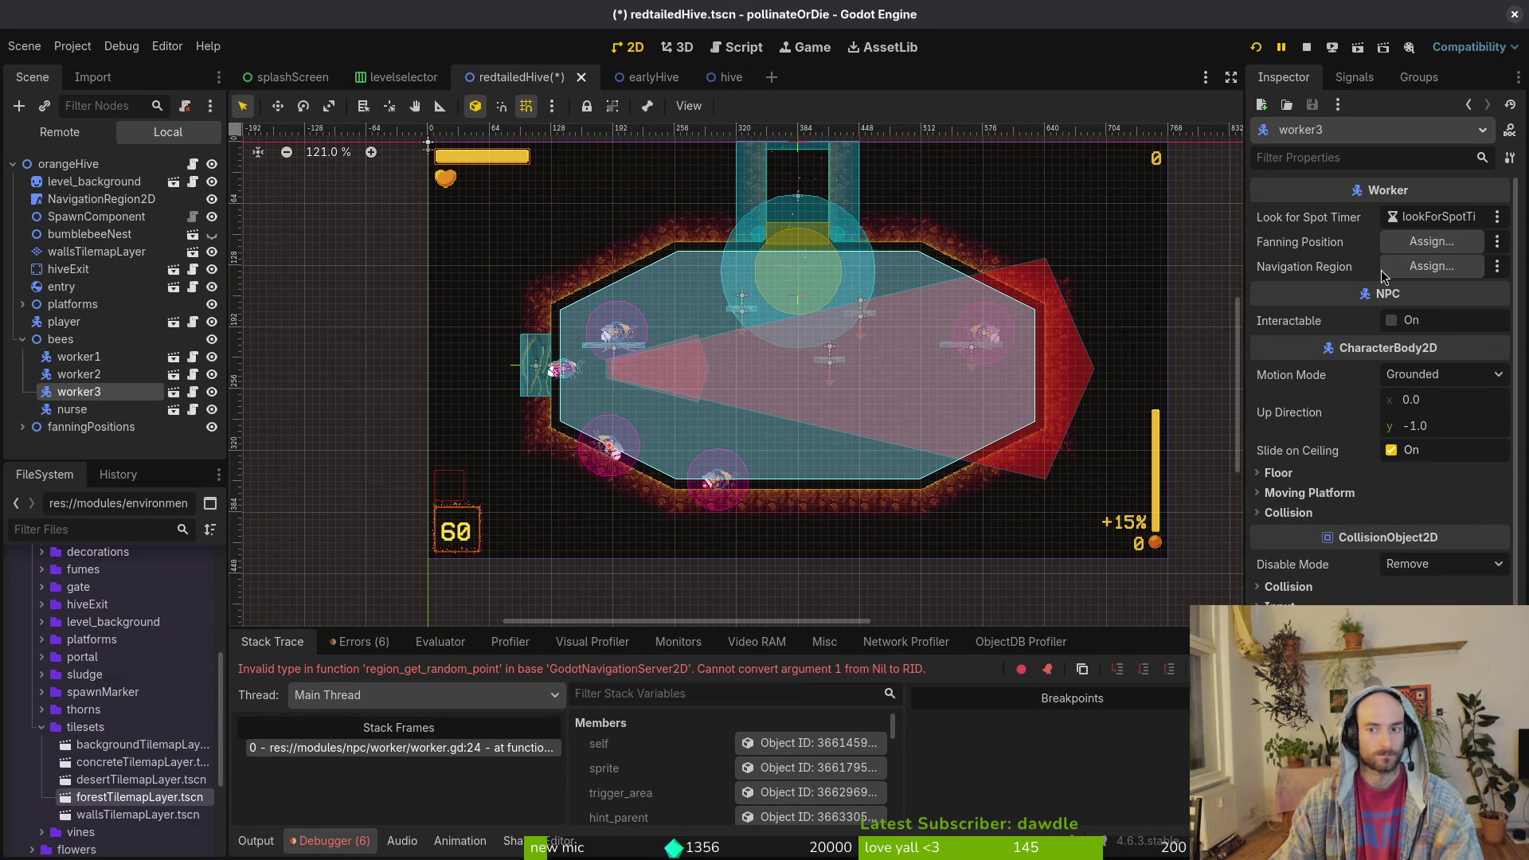
{"action": "left_click", "coordinate": [1432, 241]}
{"action": "left_click", "coordinate": [683, 283]}
{"action": "left_click", "coordinate": [822, 687]}
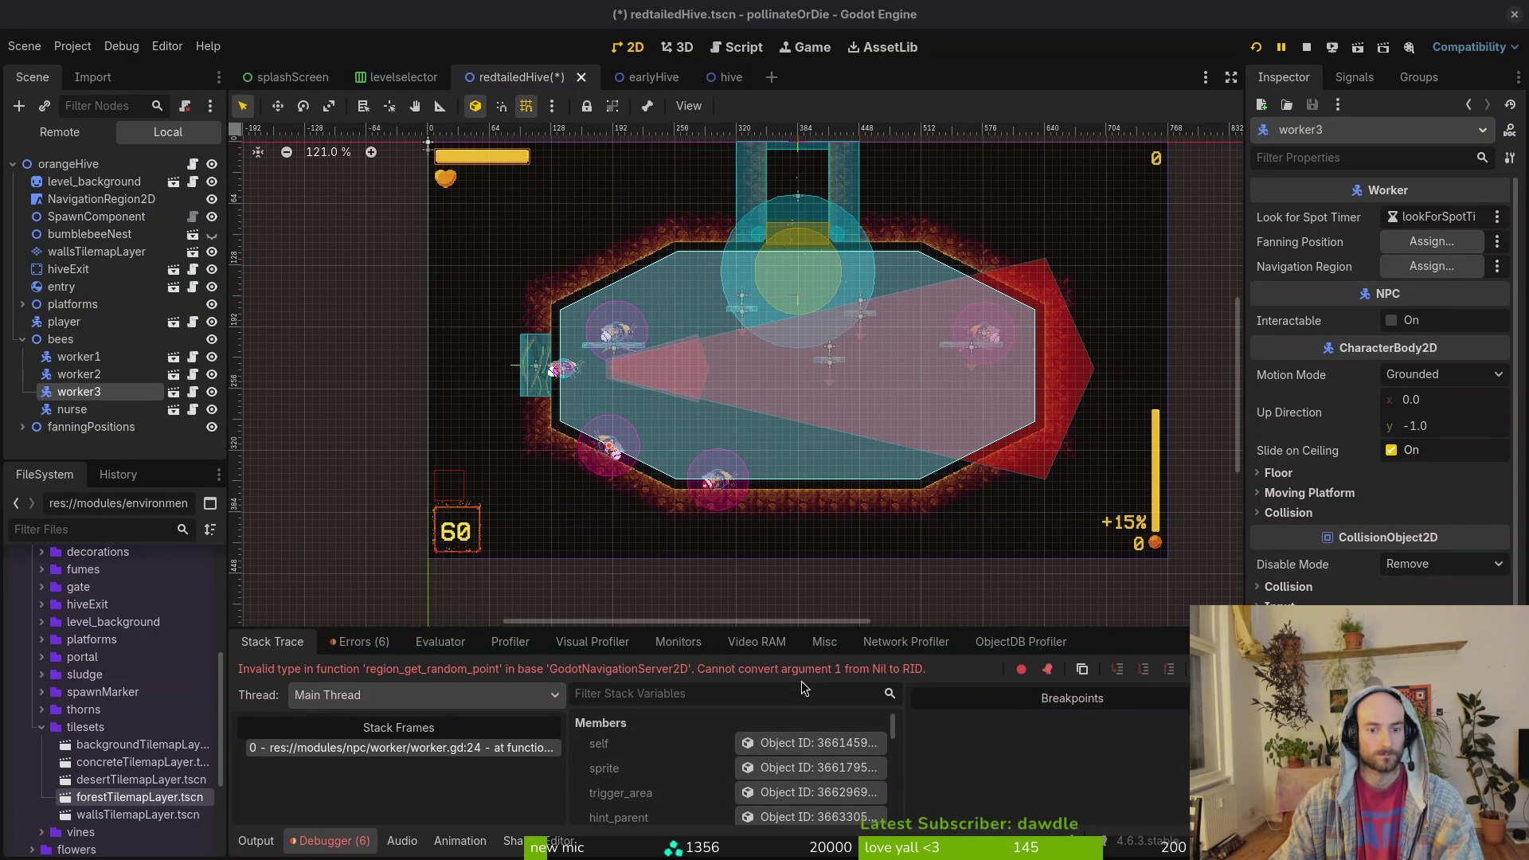
{"action": "left_click", "coordinate": [1437, 267]}
{"action": "left_click", "coordinate": [695, 250]}
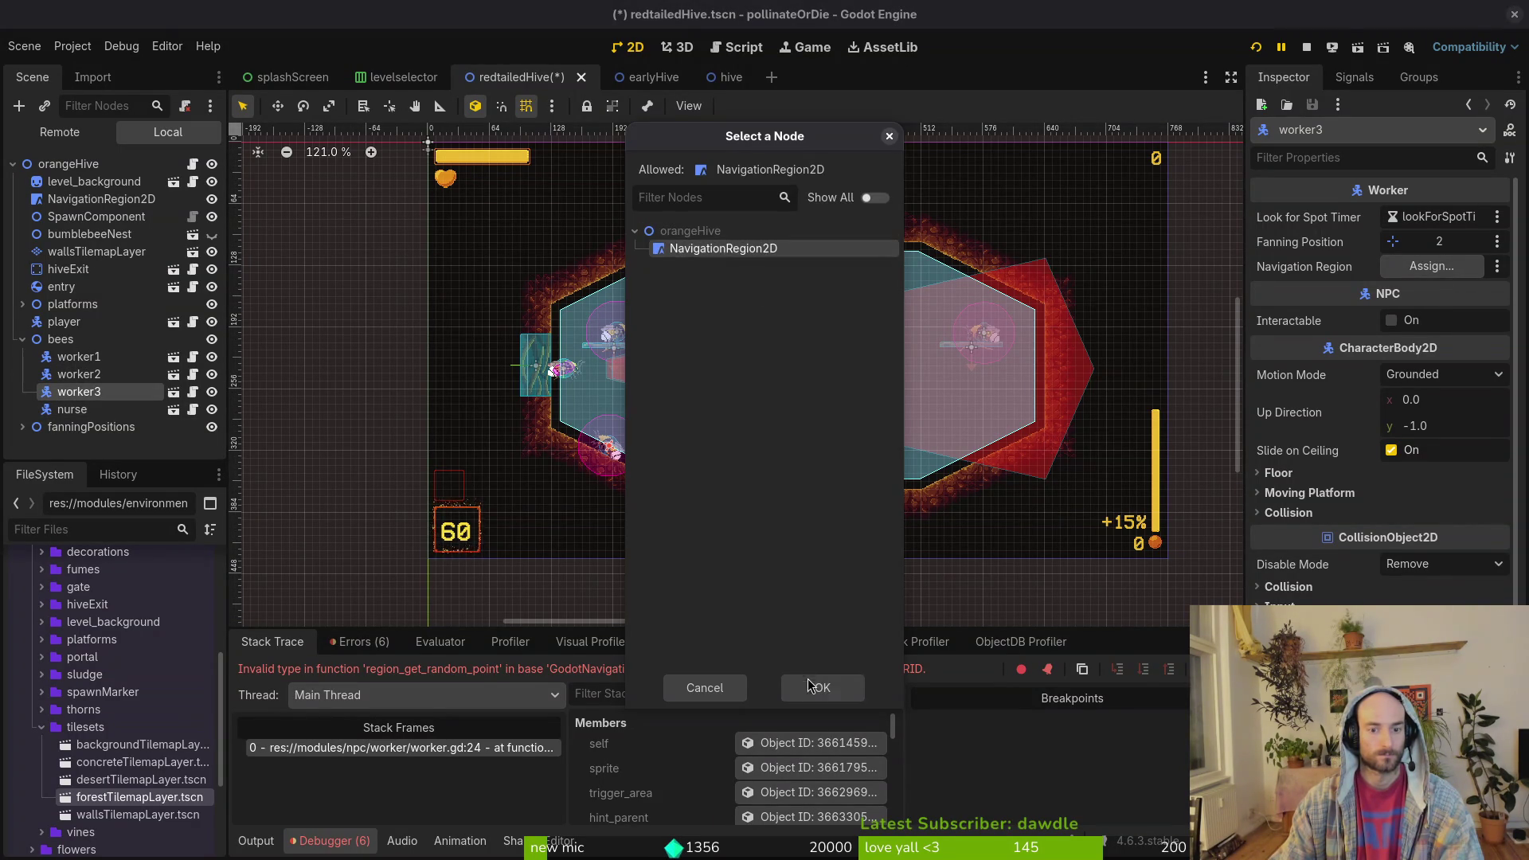
{"action": "left_click", "coordinate": [812, 687]}
{"action": "key", "text": "ctrl+s"}
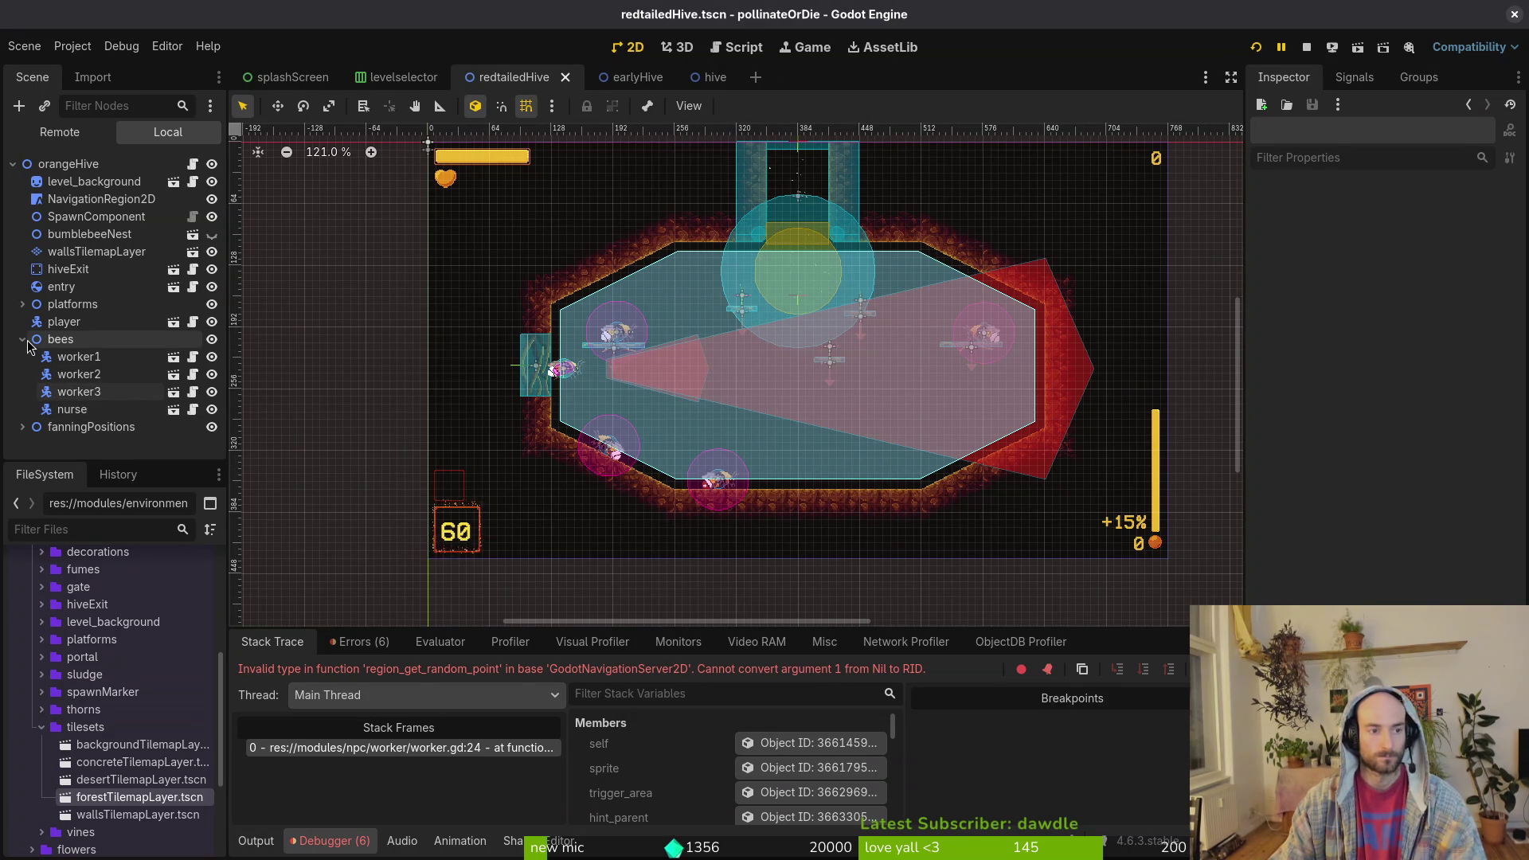
{"action": "left_click", "coordinate": [1306, 46]}
{"action": "left_click", "coordinate": [1256, 47]}
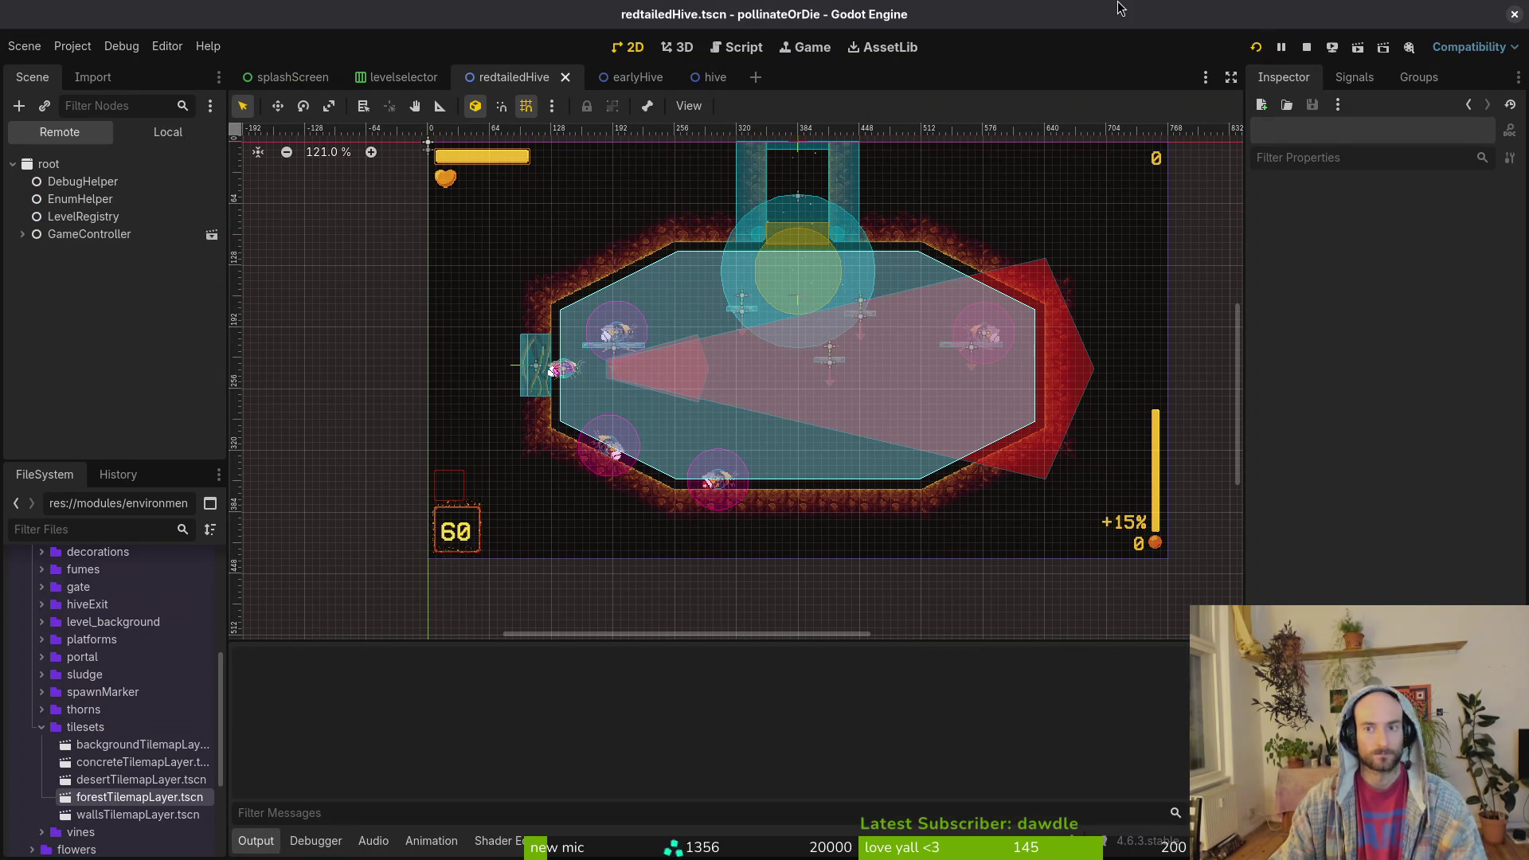
{"action": "key", "text": "Return"}
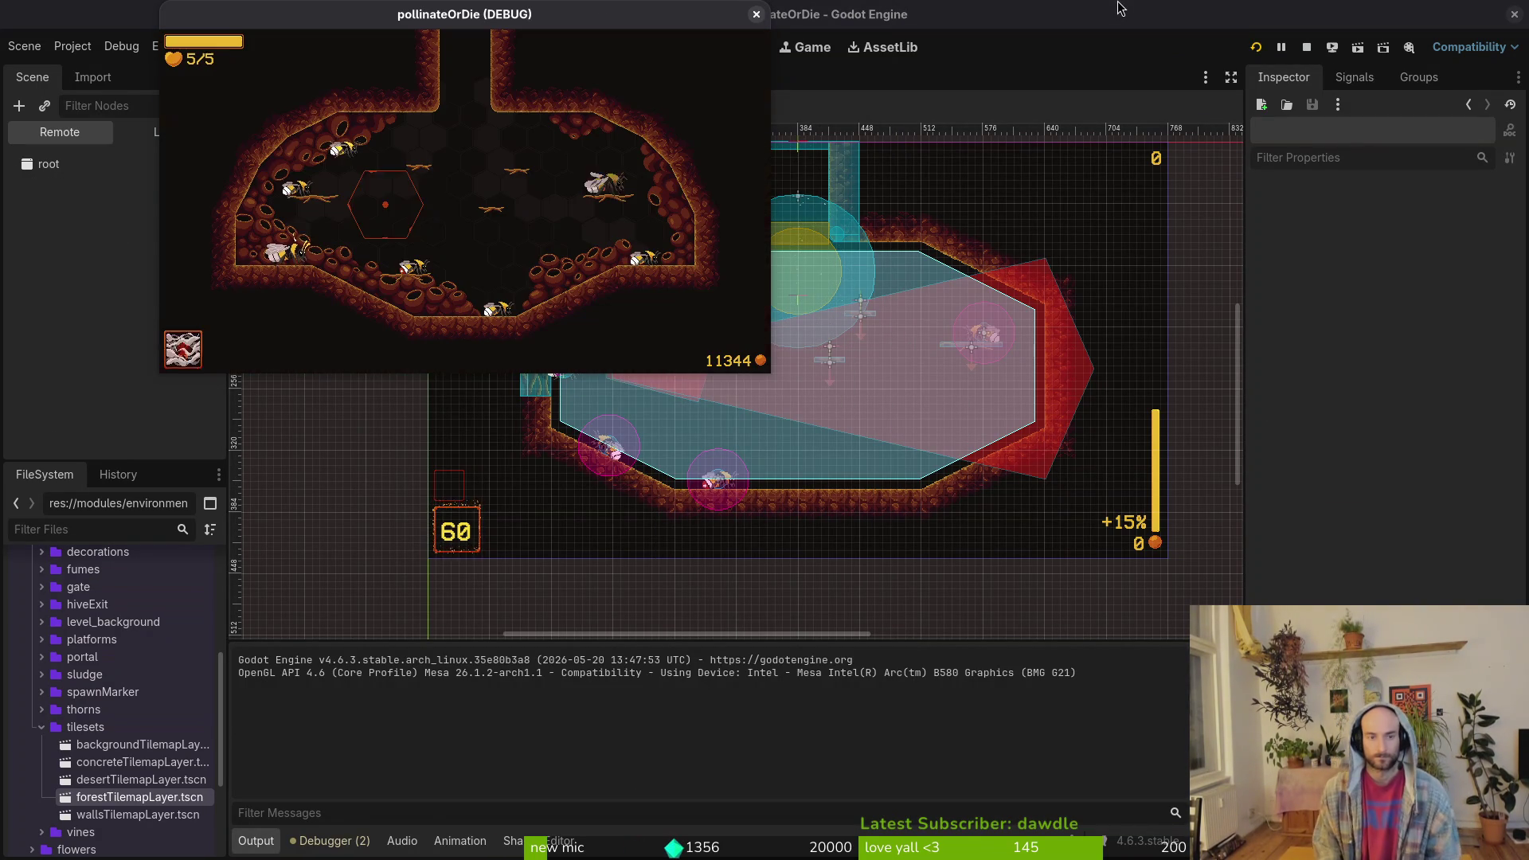
{"action": "key", "text": "Escape"}
{"action": "key", "text": "Up"}
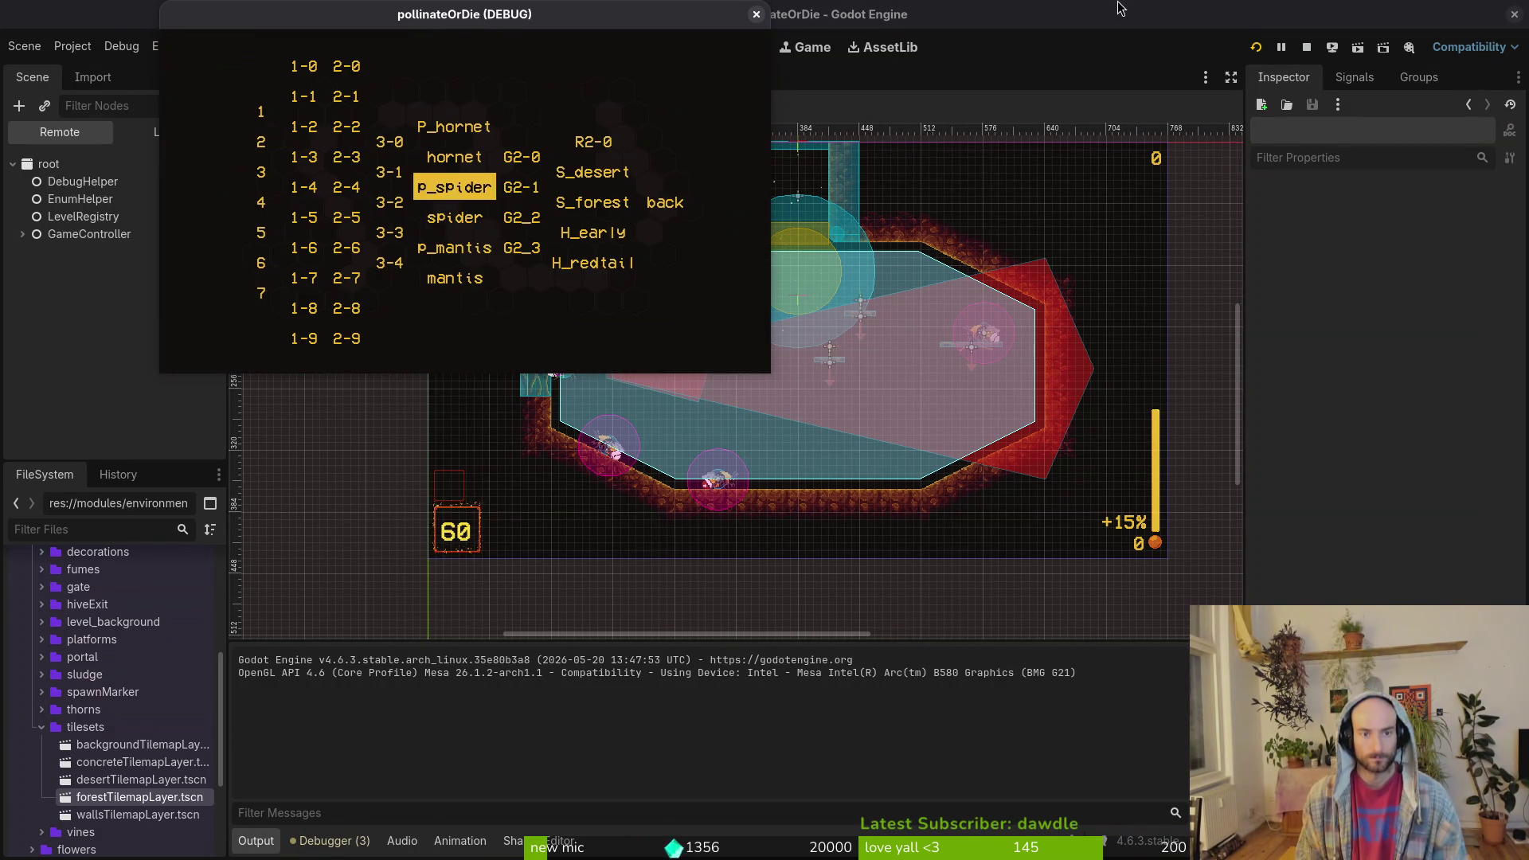
{"action": "key", "text": "Right"}
{"action": "key", "text": "Right"}
{"action": "key", "text": "Right"}
{"action": "key", "text": "Down"}
{"action": "key", "text": "Down"}
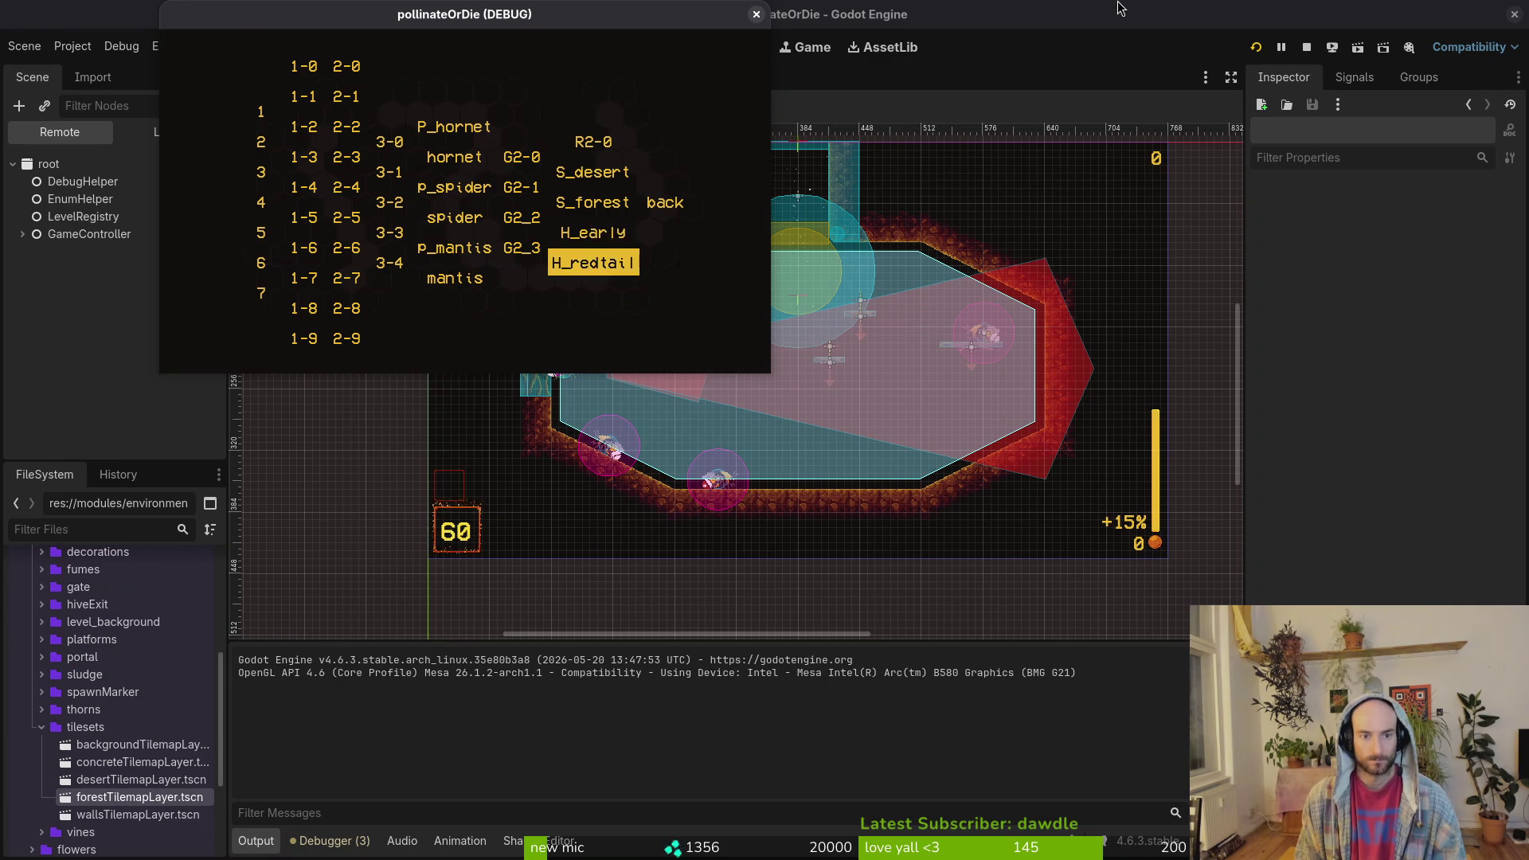
{"action": "key", "text": "Return"}
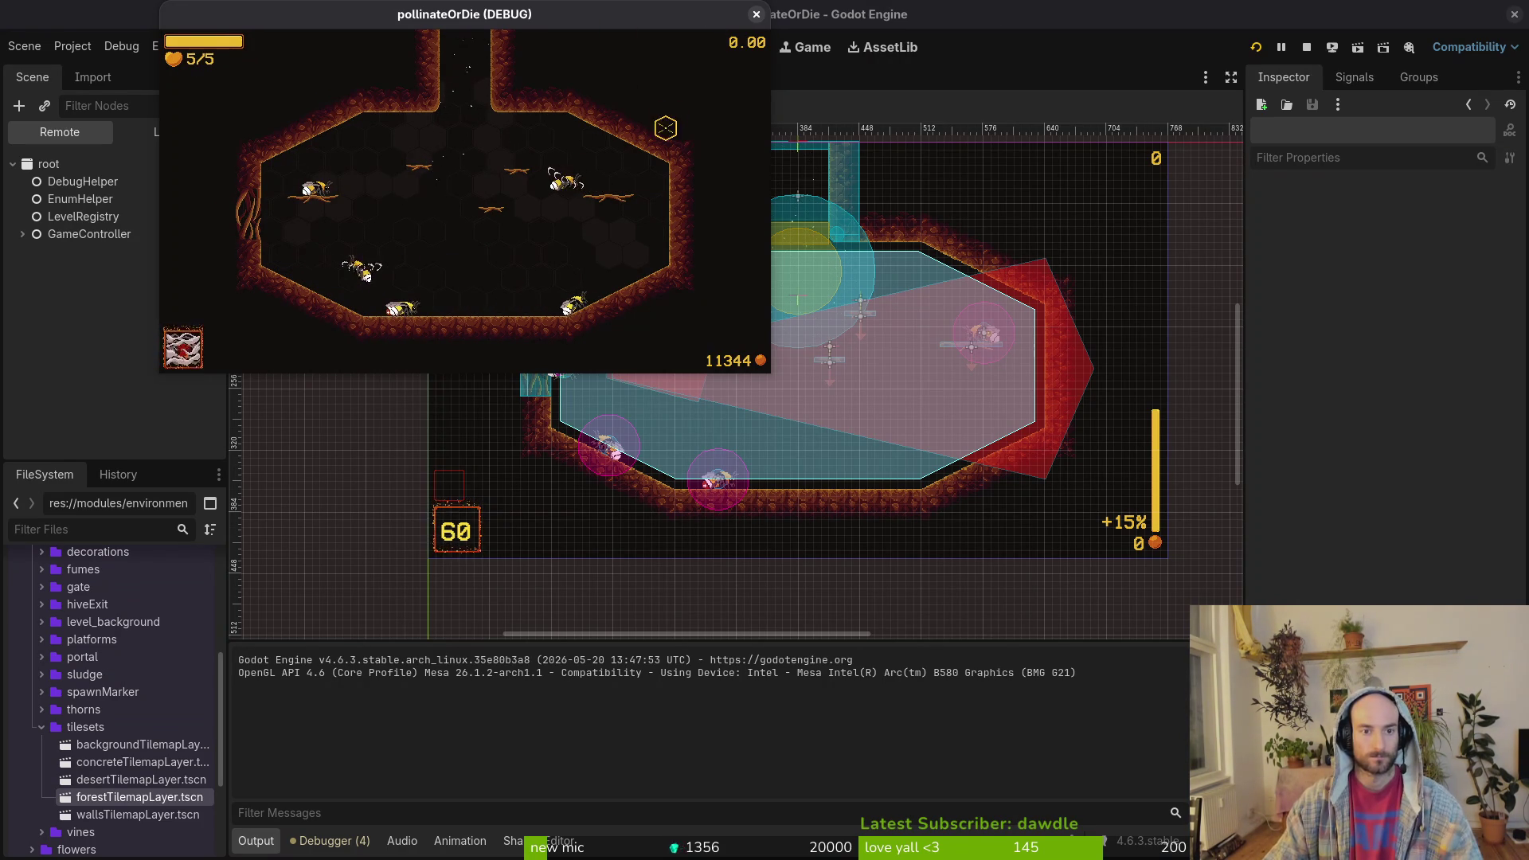
{"action": "key", "text": "F8"}
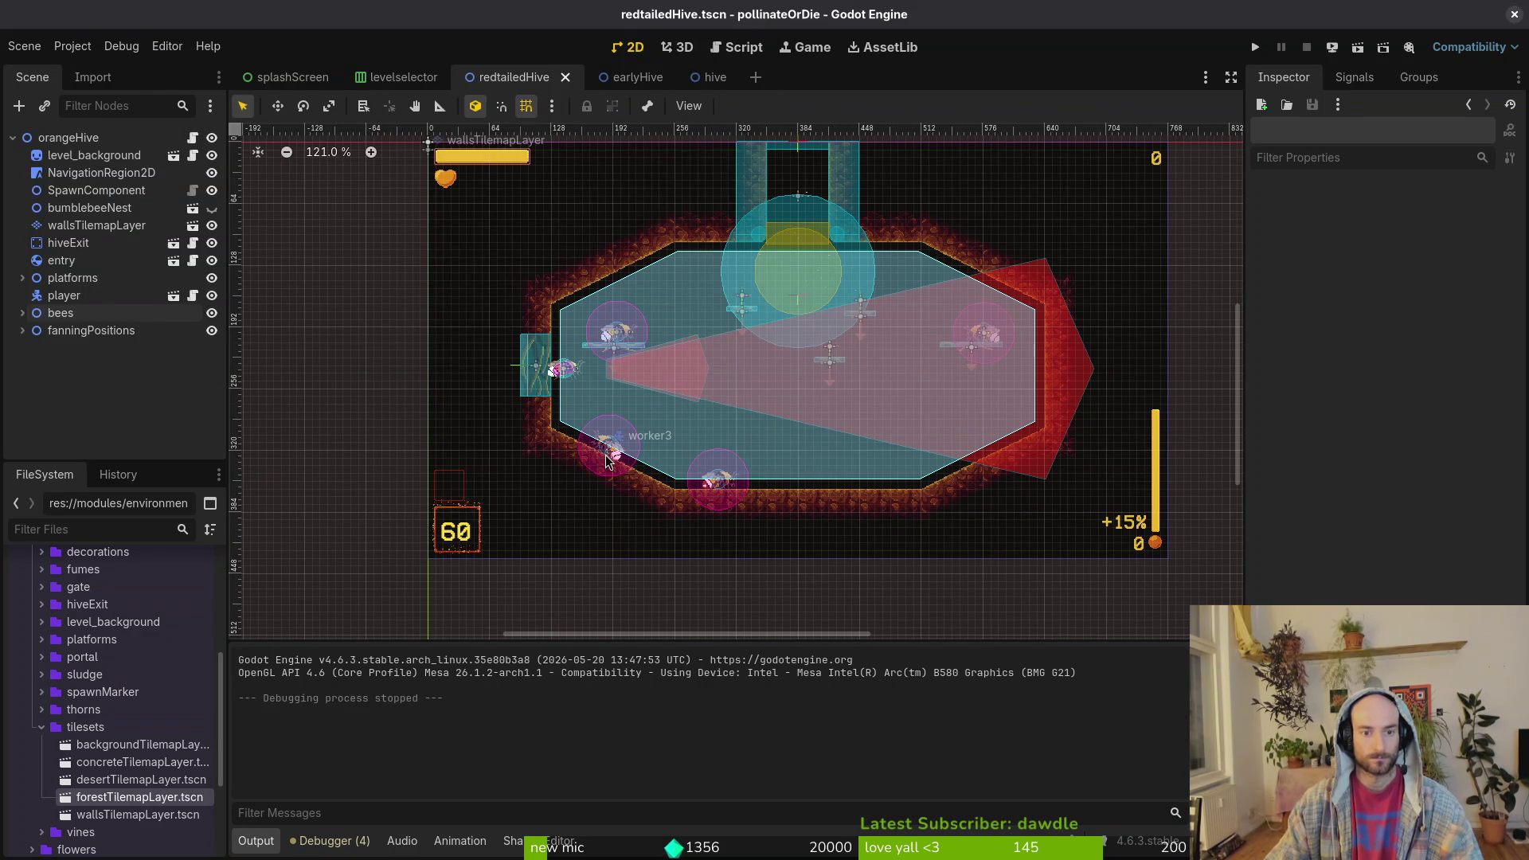
- Check worker3, the nurse and worker1, then rotate worker2 back to 0°
{"action": "left_click", "coordinate": [607, 456]}
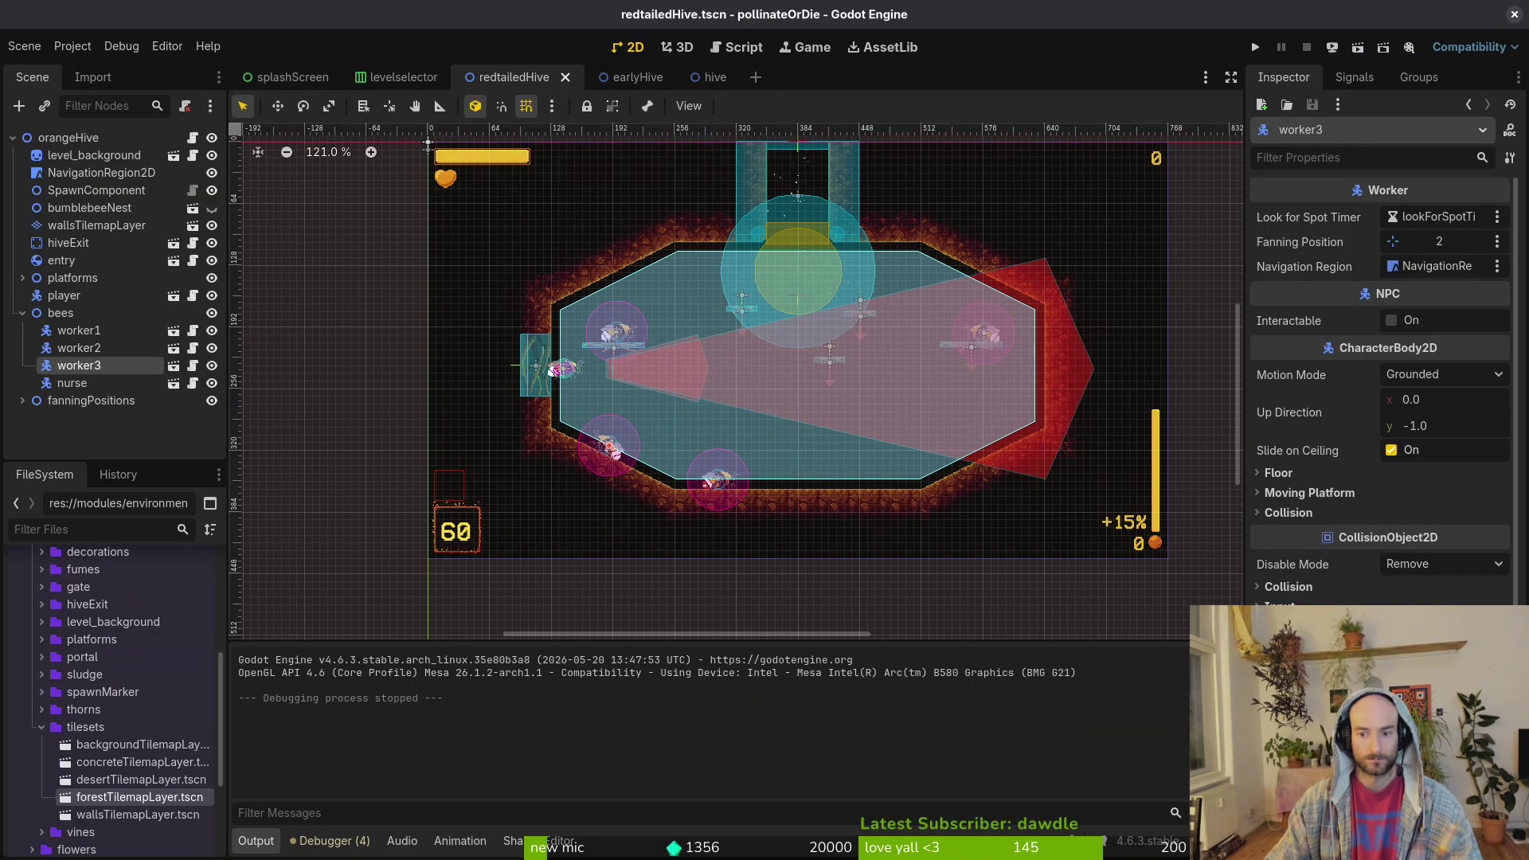
{"action": "scroll", "coordinate": [620, 479], "scroll_direction": "up", "scroll_amount": 8}
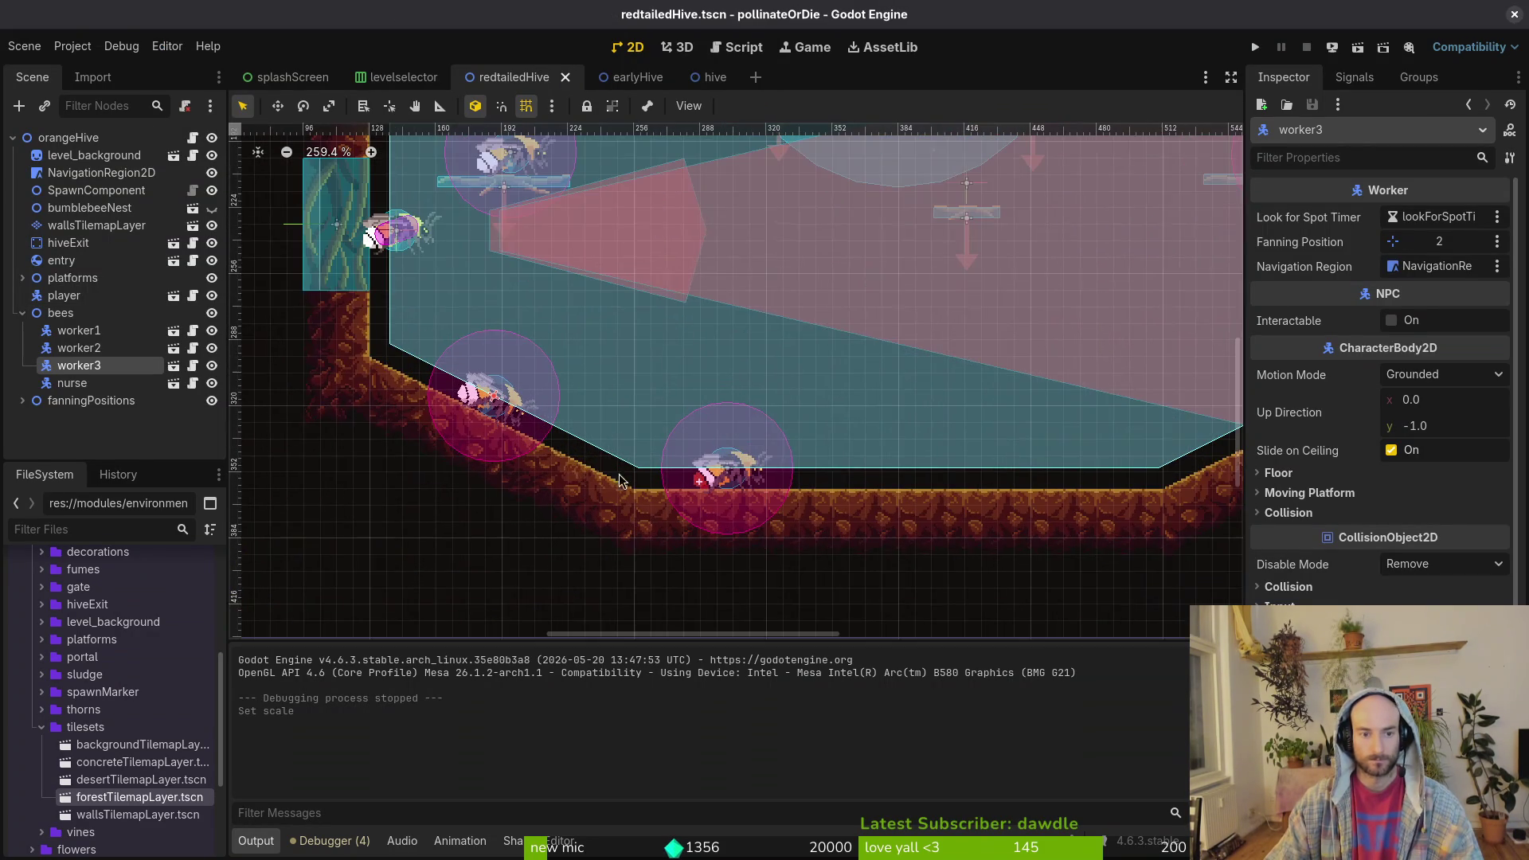
{"action": "left_click", "coordinate": [740, 483]}
{"action": "left_click", "coordinate": [507, 149]}
{"action": "scroll", "coordinate": [603, 249], "scroll_direction": "down", "scroll_amount": 2}
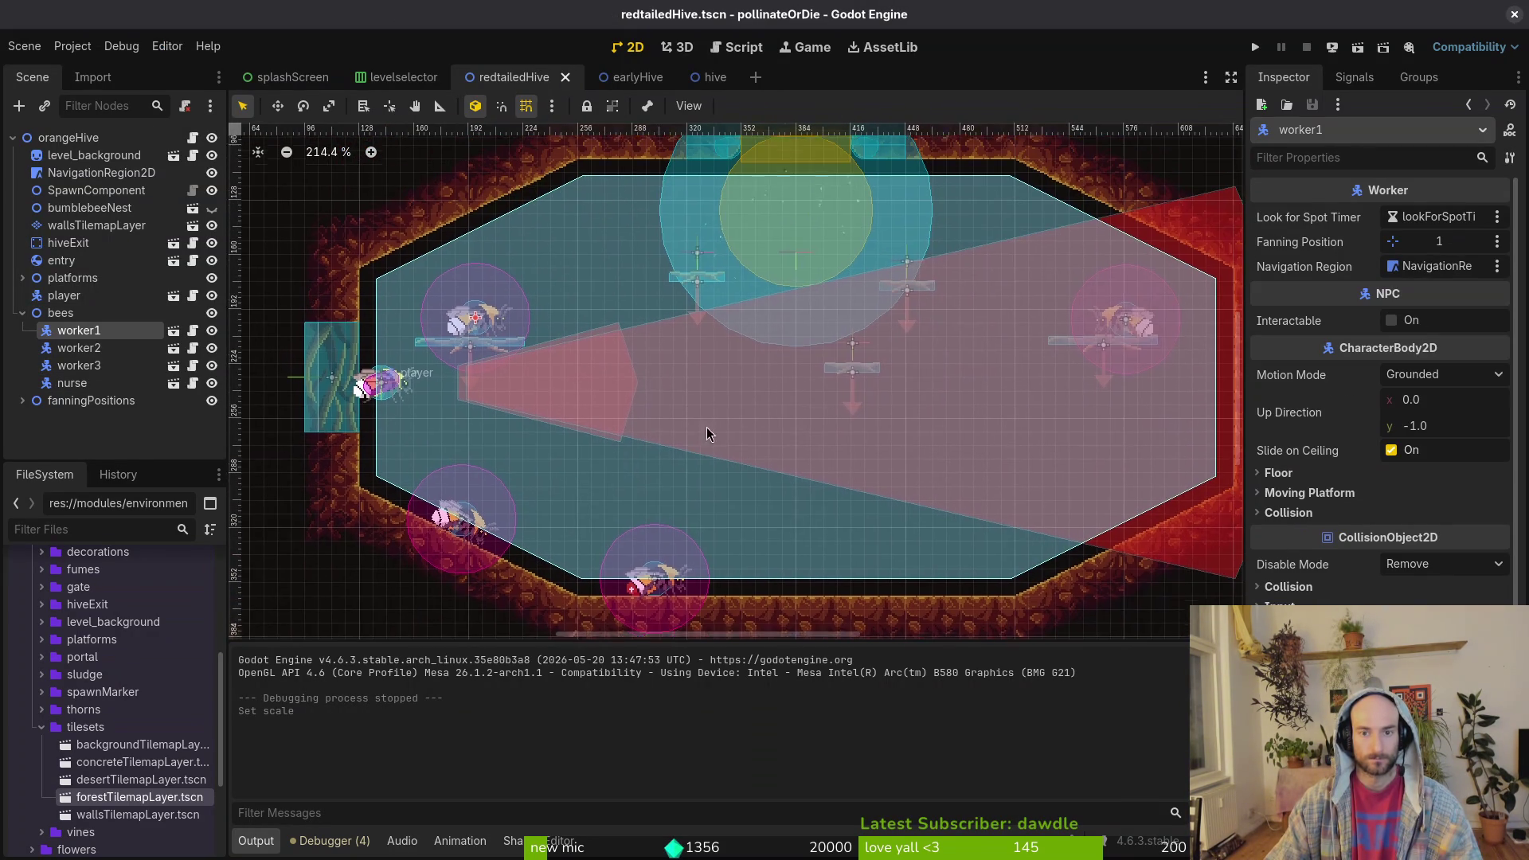
{"action": "left_click", "coordinate": [1125, 326]}
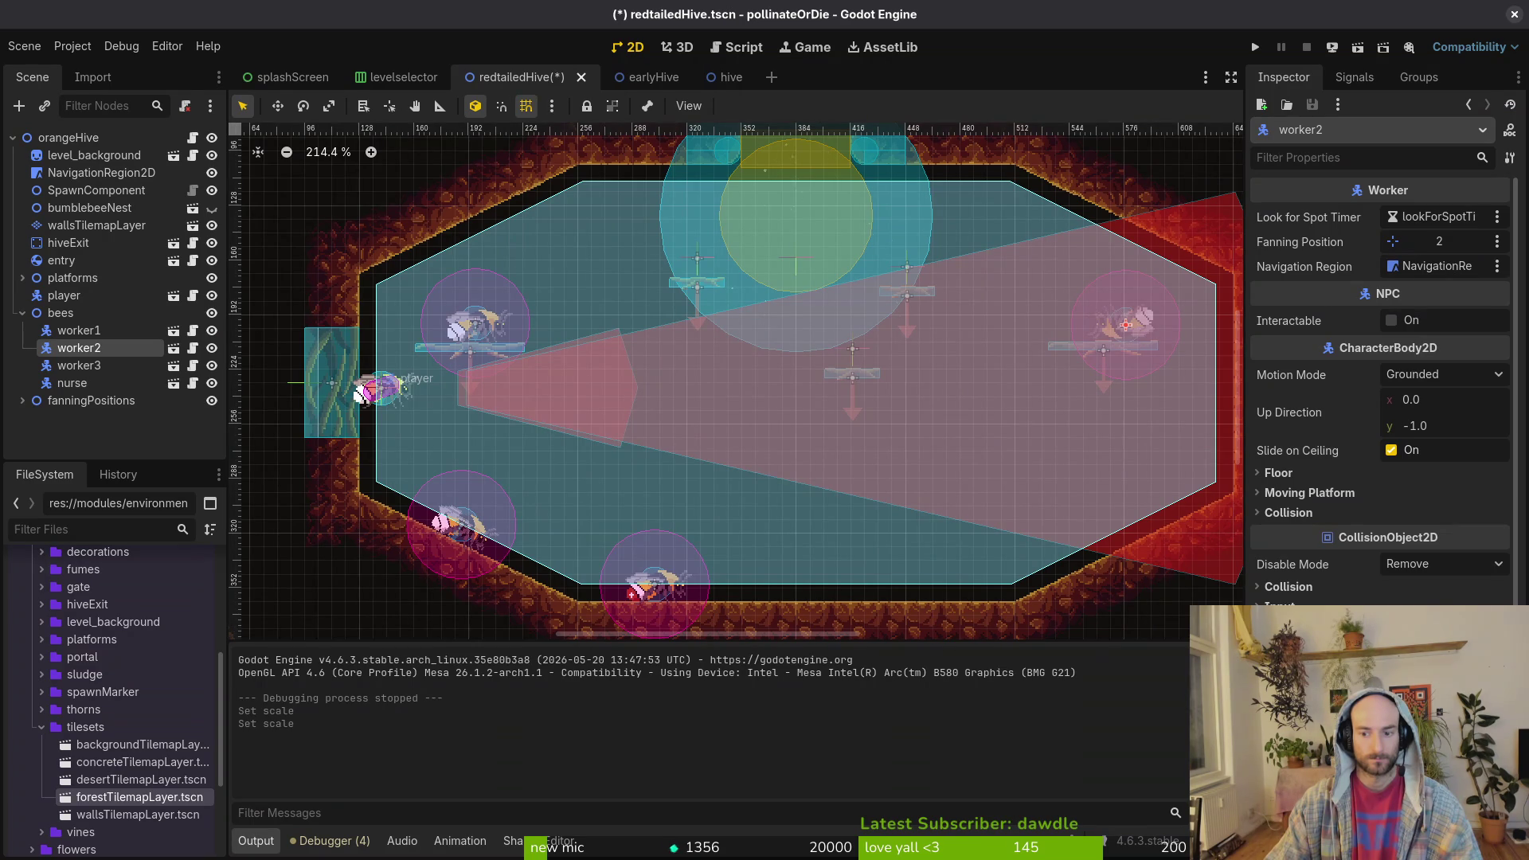
{"action": "key", "text": "ctrl+s"}
{"action": "mouse_move", "coordinate": [1127, 326]}
{"action": "left_mouse_down"}
{"action": "mouse_move", "coordinate": [1103, 382]}
{"action": "mouse_move", "coordinate": [997, 299]}
{"action": "mouse_move", "coordinate": [1149, 335]}
{"action": "left_mouse_up"}
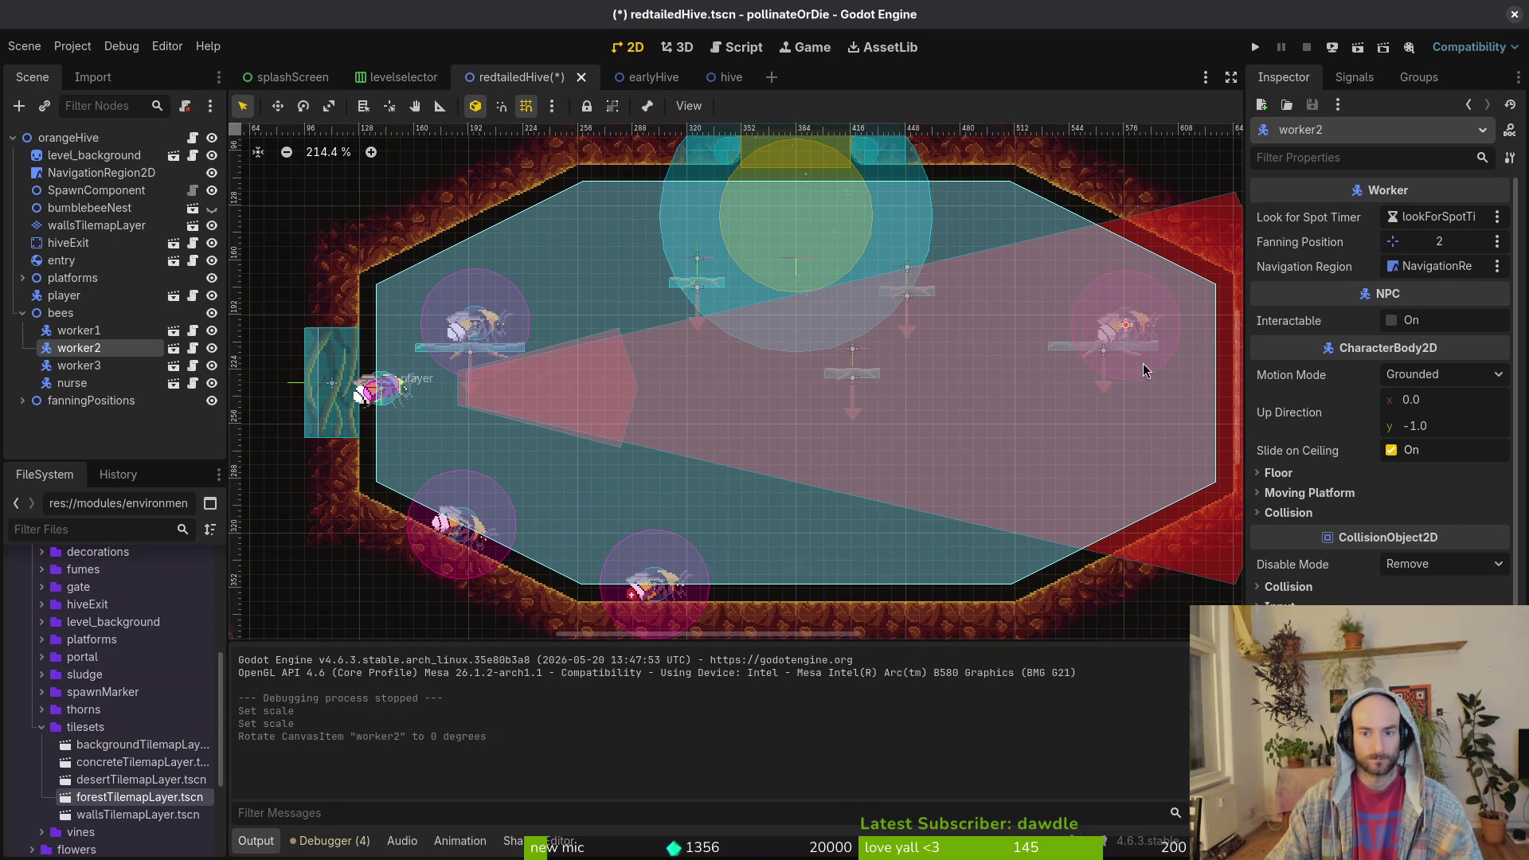
- Delete the player node from the redtailed hive and save the scene
{"action": "scroll", "coordinate": [1150, 341], "scroll_direction": "up", "scroll_amount": 5}
{"action": "scroll", "coordinate": [1029, 368], "scroll_direction": "down", "scroll_amount": 3}
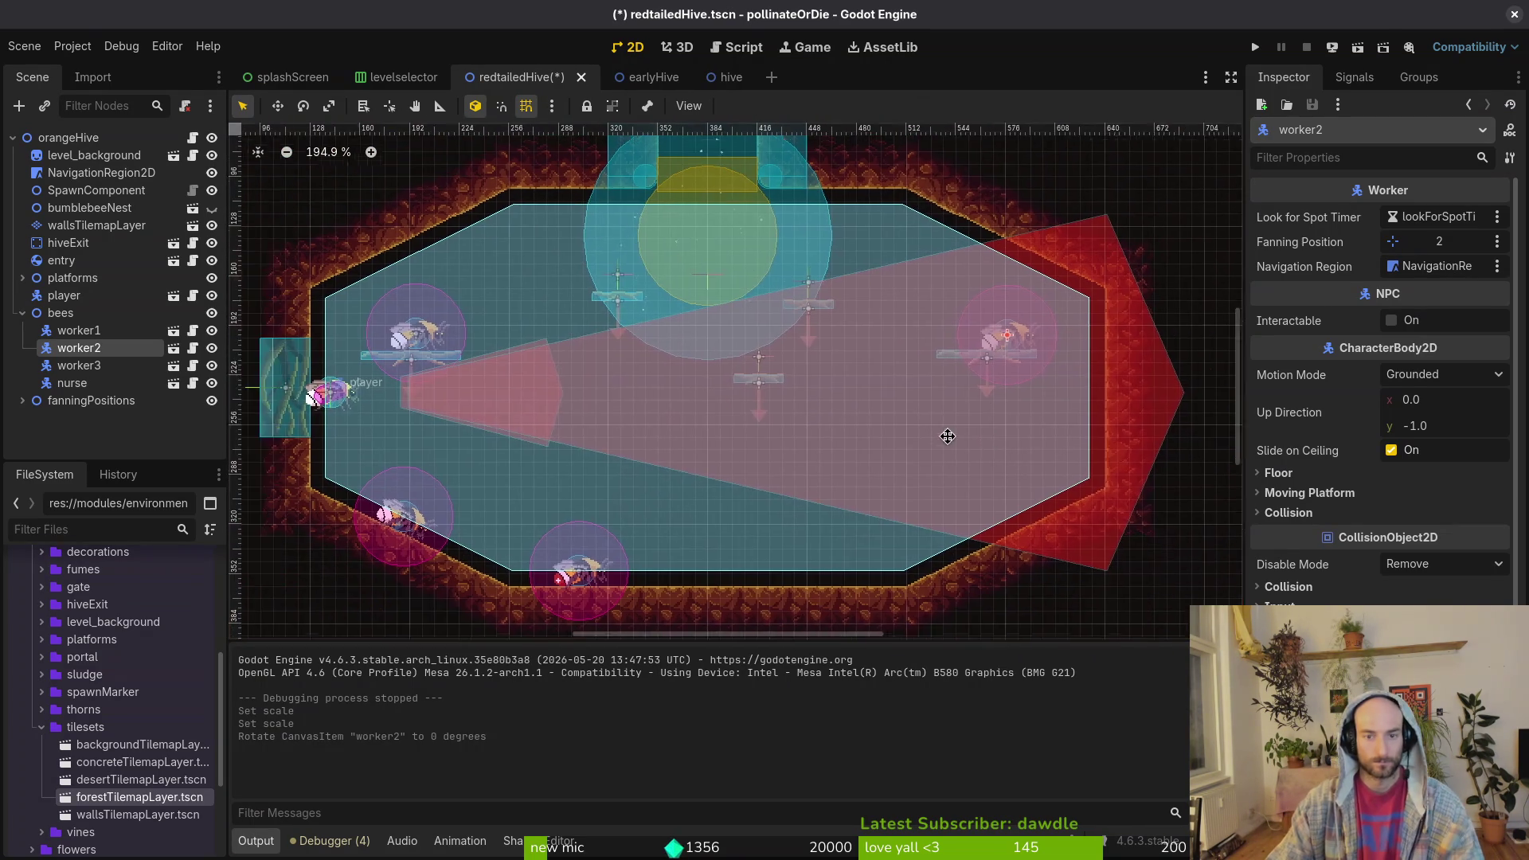
{"action": "scroll", "coordinate": [734, 381], "scroll_direction": "right", "scroll_amount": 2}
{"action": "left_click", "coordinate": [310, 410]}
{"action": "key", "text": "ctrl+s"}
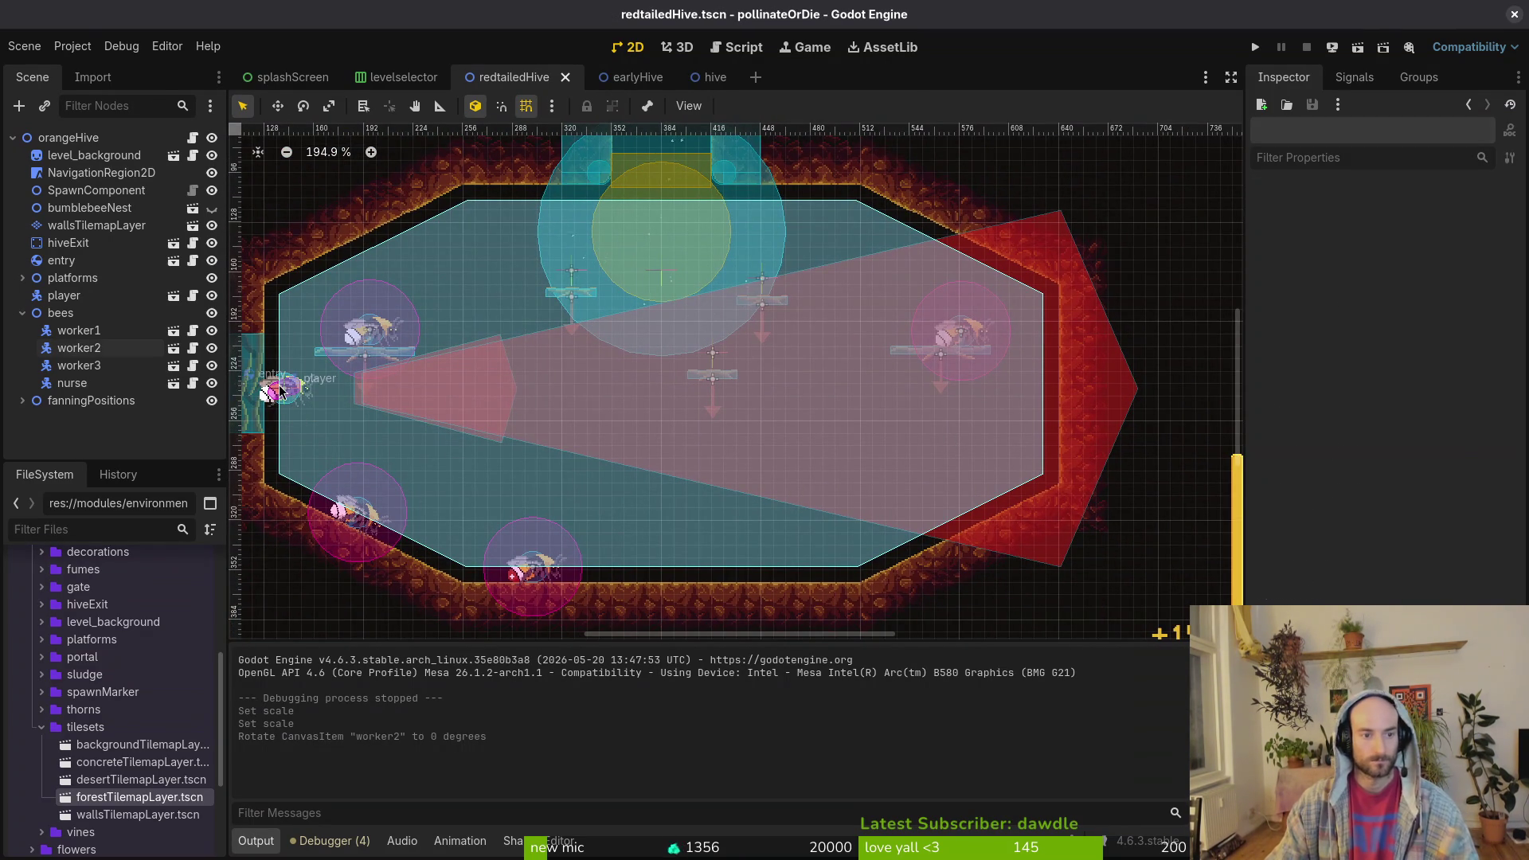
{"action": "left_click", "coordinate": [278, 391]}
{"action": "key", "text": "Delete"}
{"action": "key", "text": "Return"}
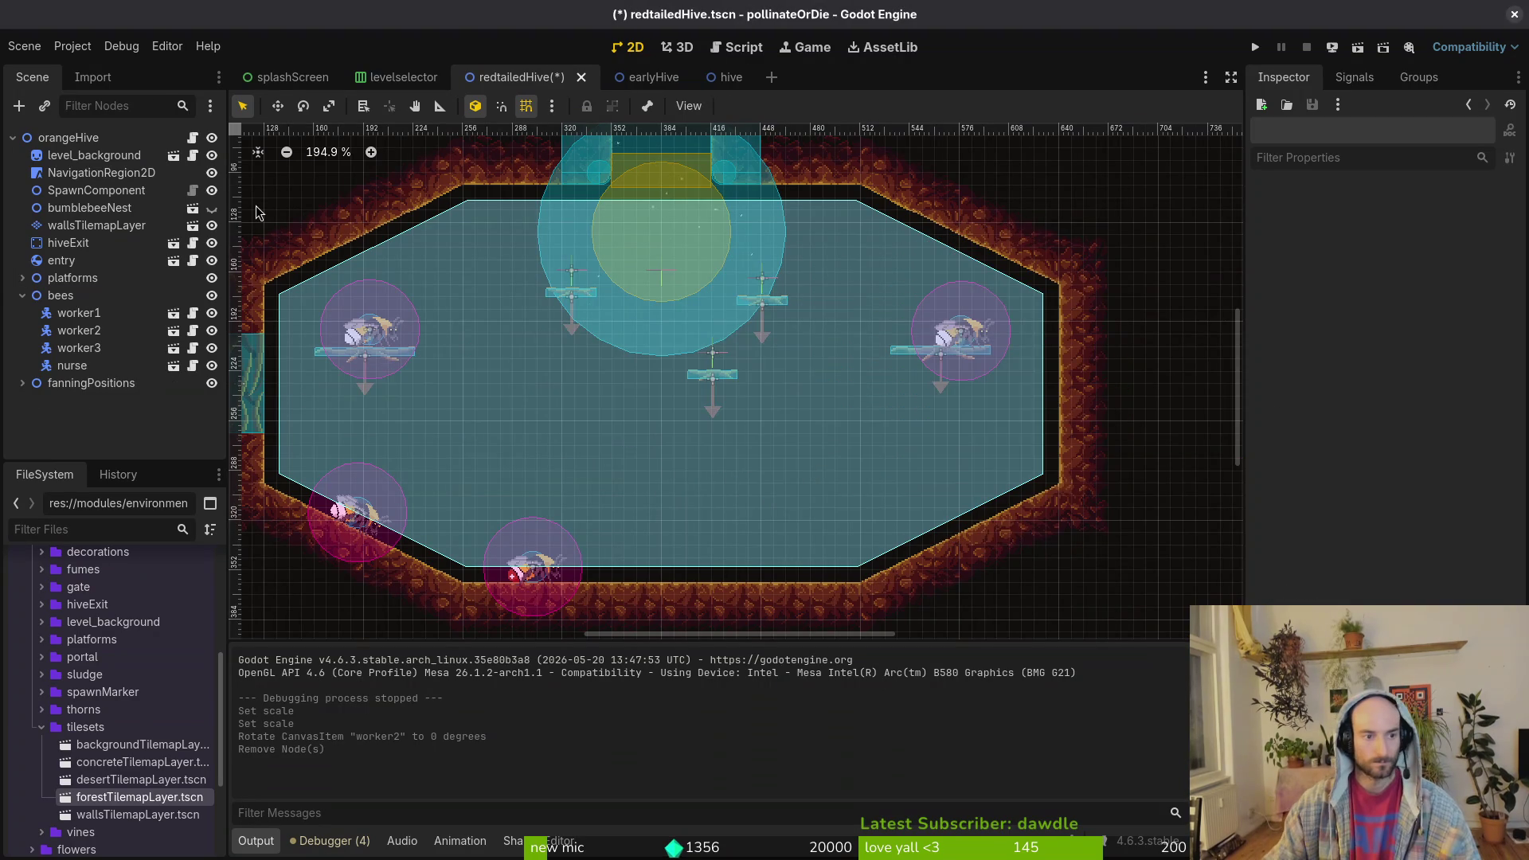
{"action": "left_click", "coordinate": [22, 296]}
{"action": "key", "text": "ctrl+s"}
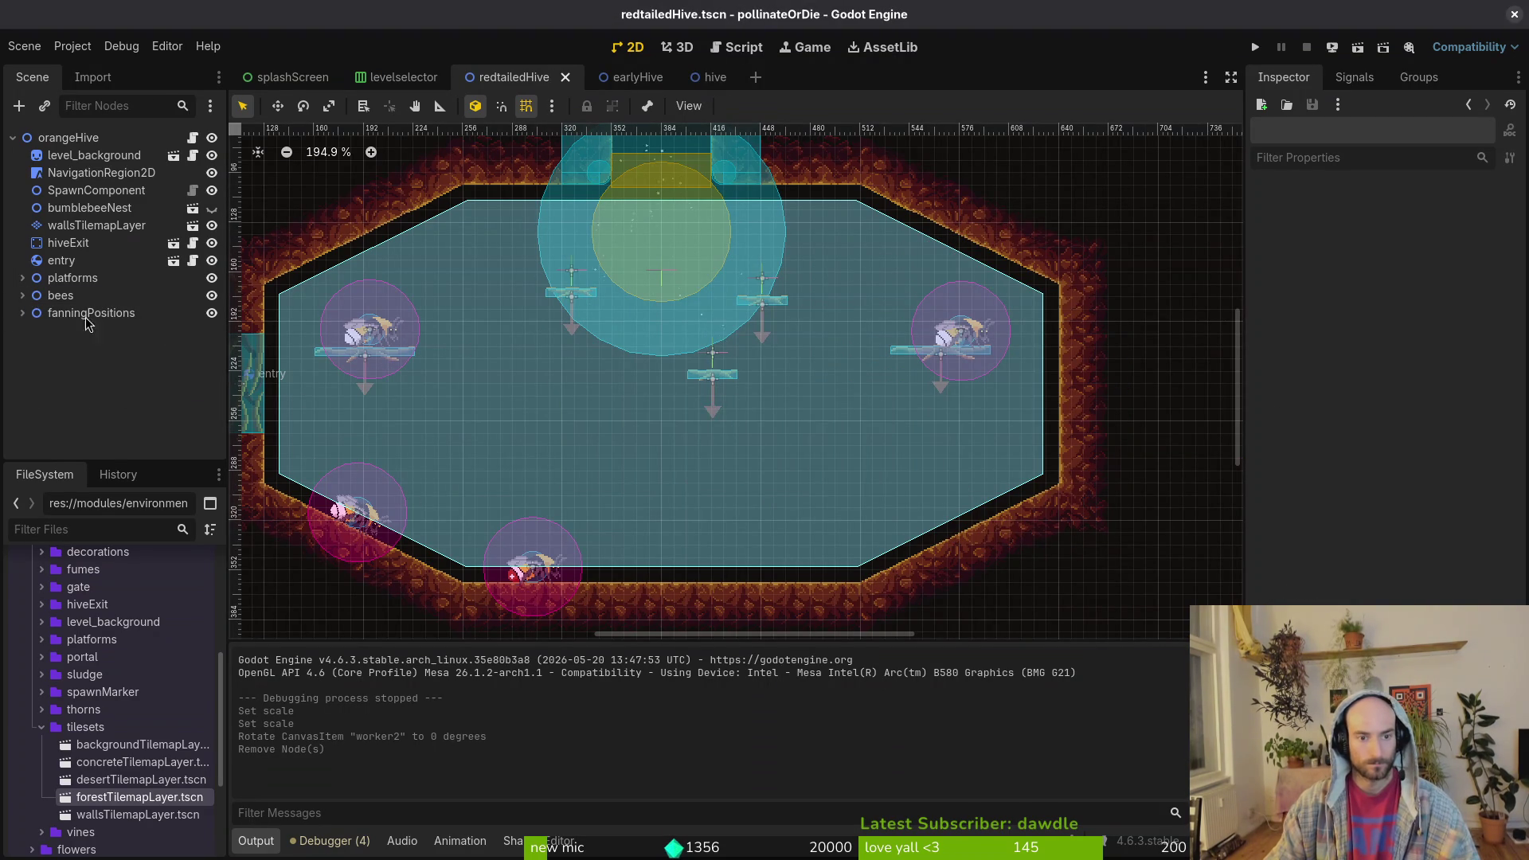
- Delete the nurse node, then run the project and continue past the main menu
{"action": "left_click", "coordinate": [22, 295]}
{"action": "left_click", "coordinate": [80, 348]}
{"action": "left_click", "coordinate": [111, 382]}
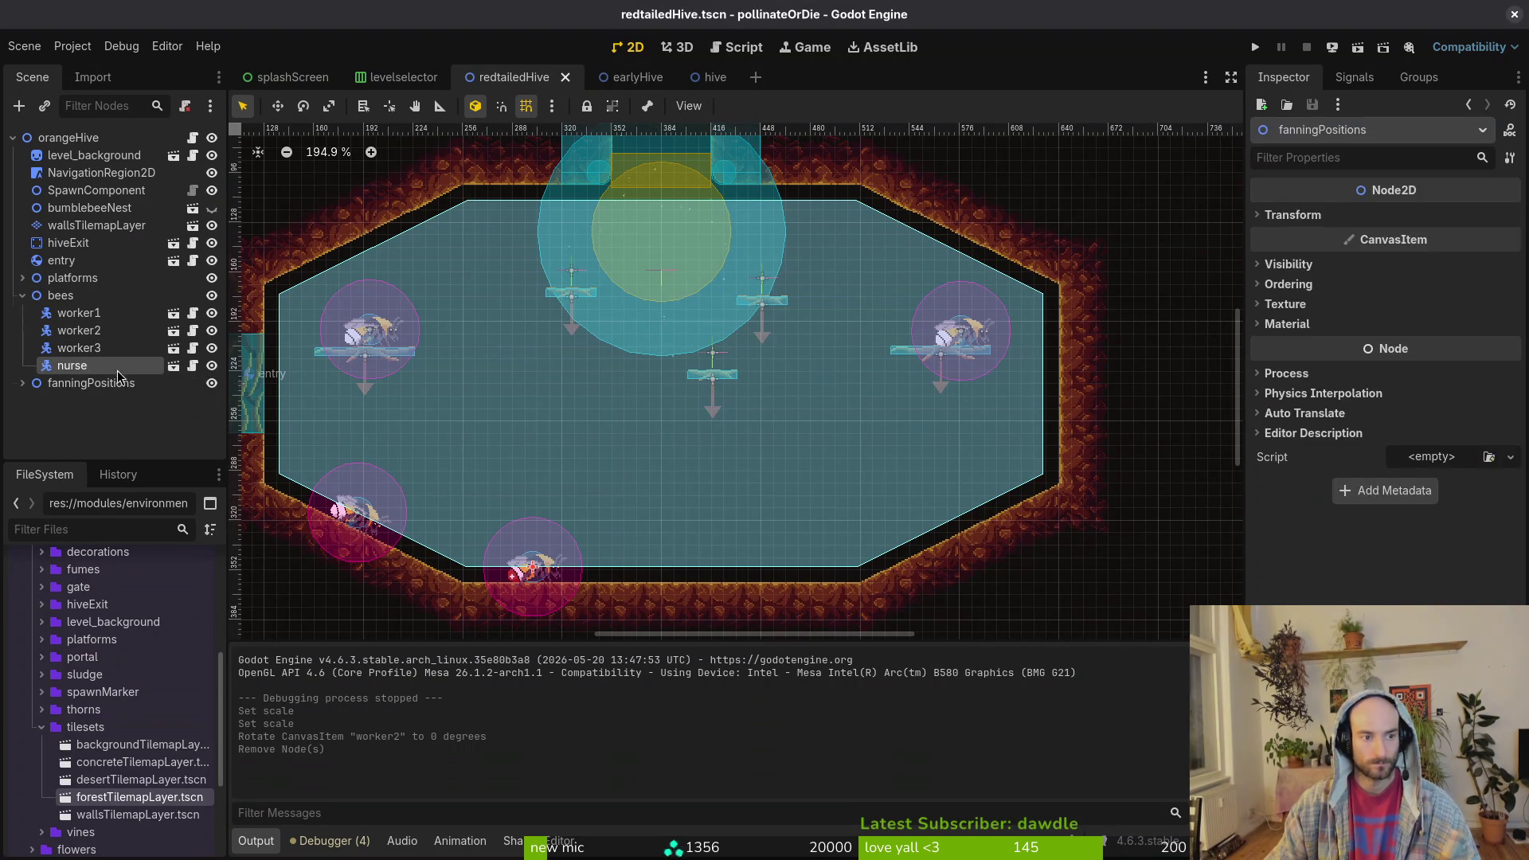
{"action": "left_click", "coordinate": [117, 369]}
{"action": "key", "text": "Delete"}
{"action": "key", "text": "Return"}
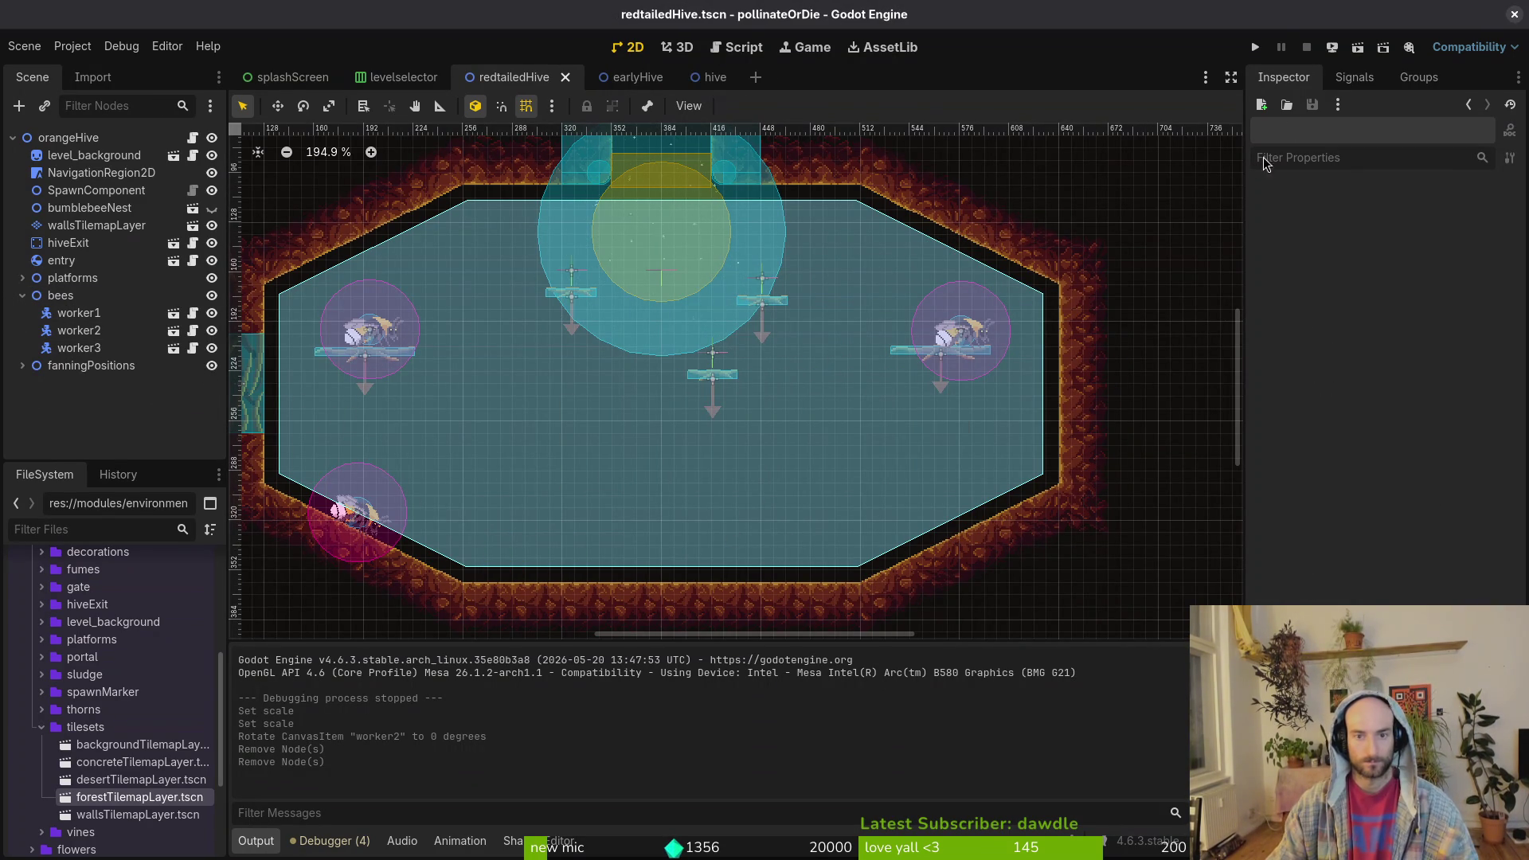
{"action": "left_click", "coordinate": [1257, 47]}
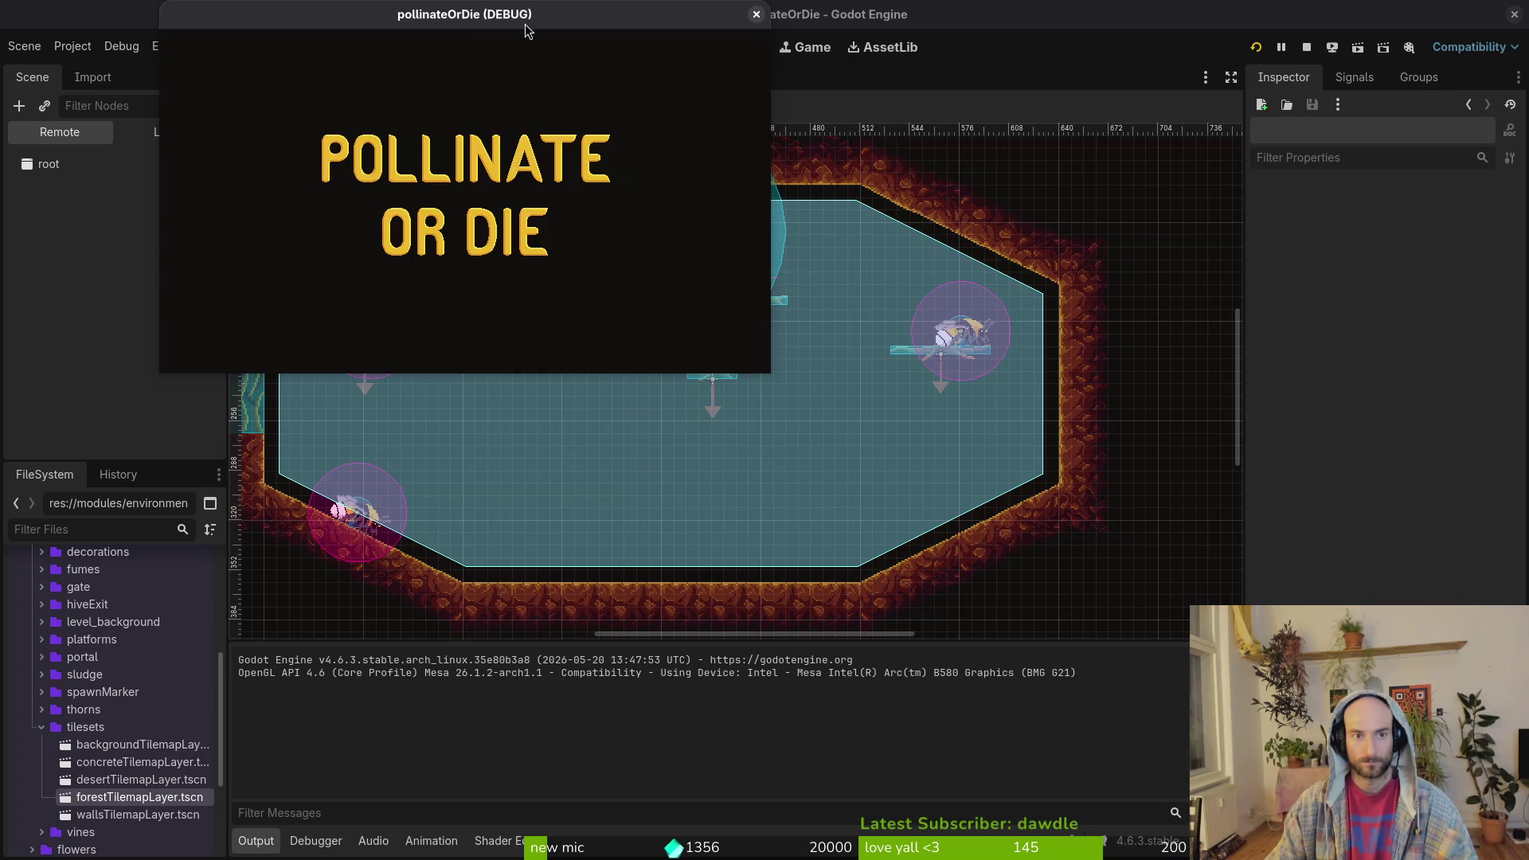
{"action": "key", "text": "Return"}
- Maximize the game window and load H_redtail from the debug level select
{"action": "double_click", "coordinate": [560, 13]}
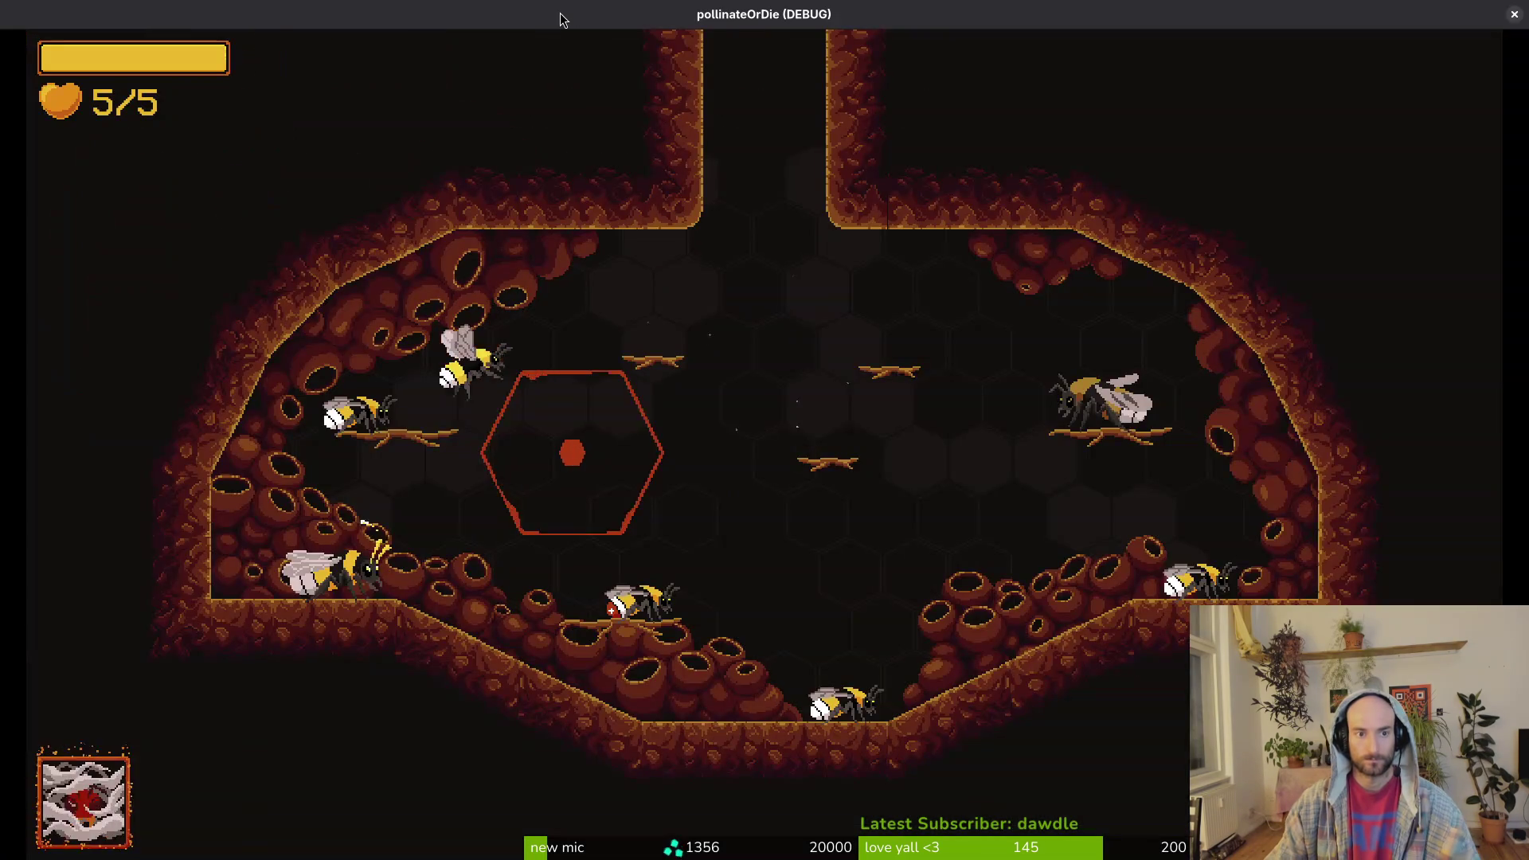
{"action": "key", "text": "Escape"}
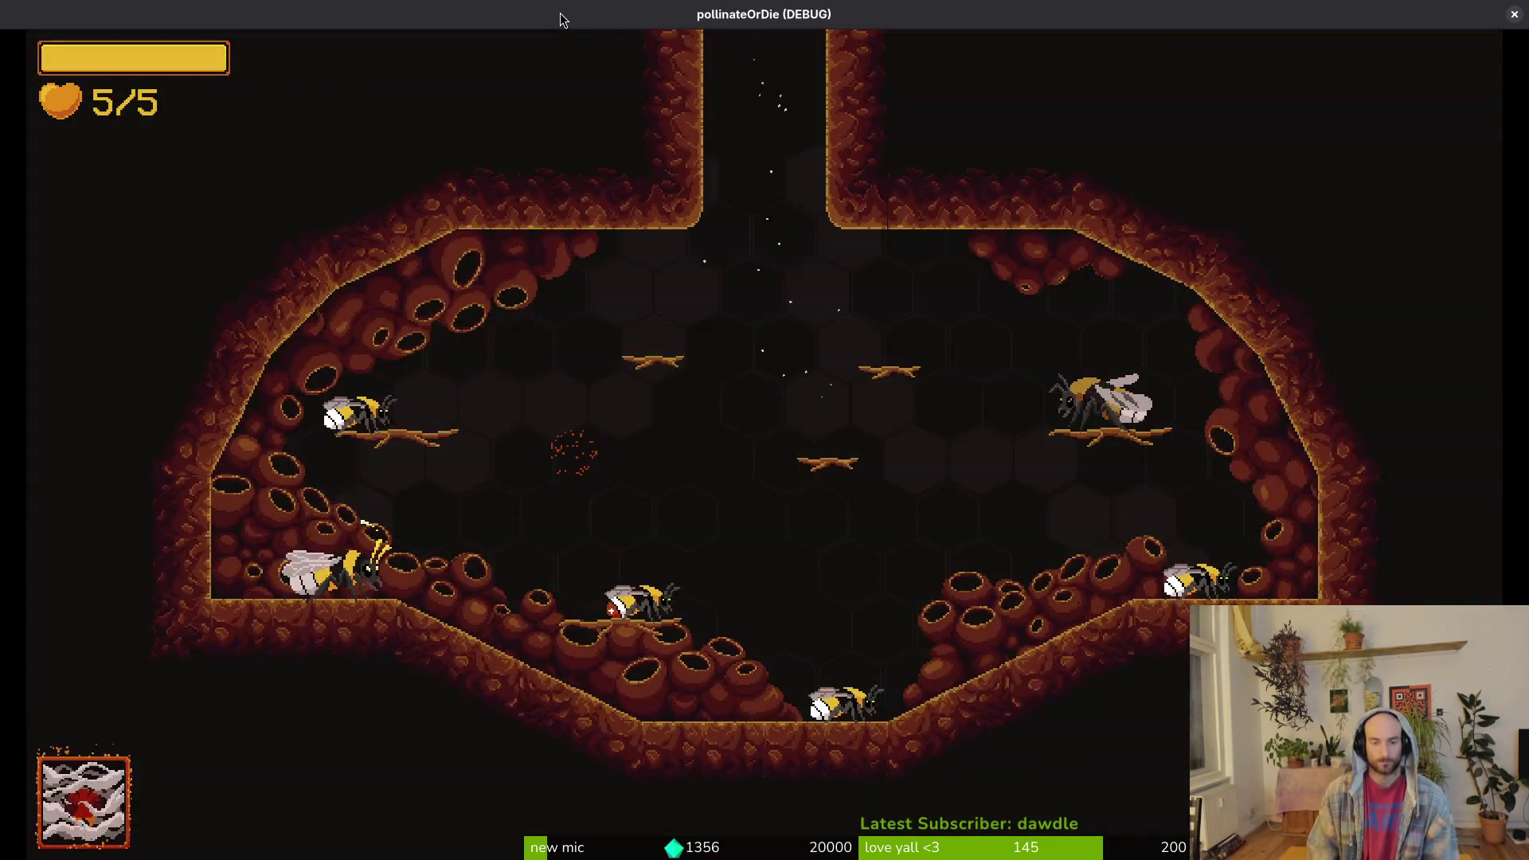
{"action": "key", "text": "Up"}
{"action": "key", "text": "Right"}
{"action": "key", "text": "Right"}
{"action": "key", "text": "Down"}
{"action": "key", "text": "Down"}
{"action": "key", "text": "Down"}
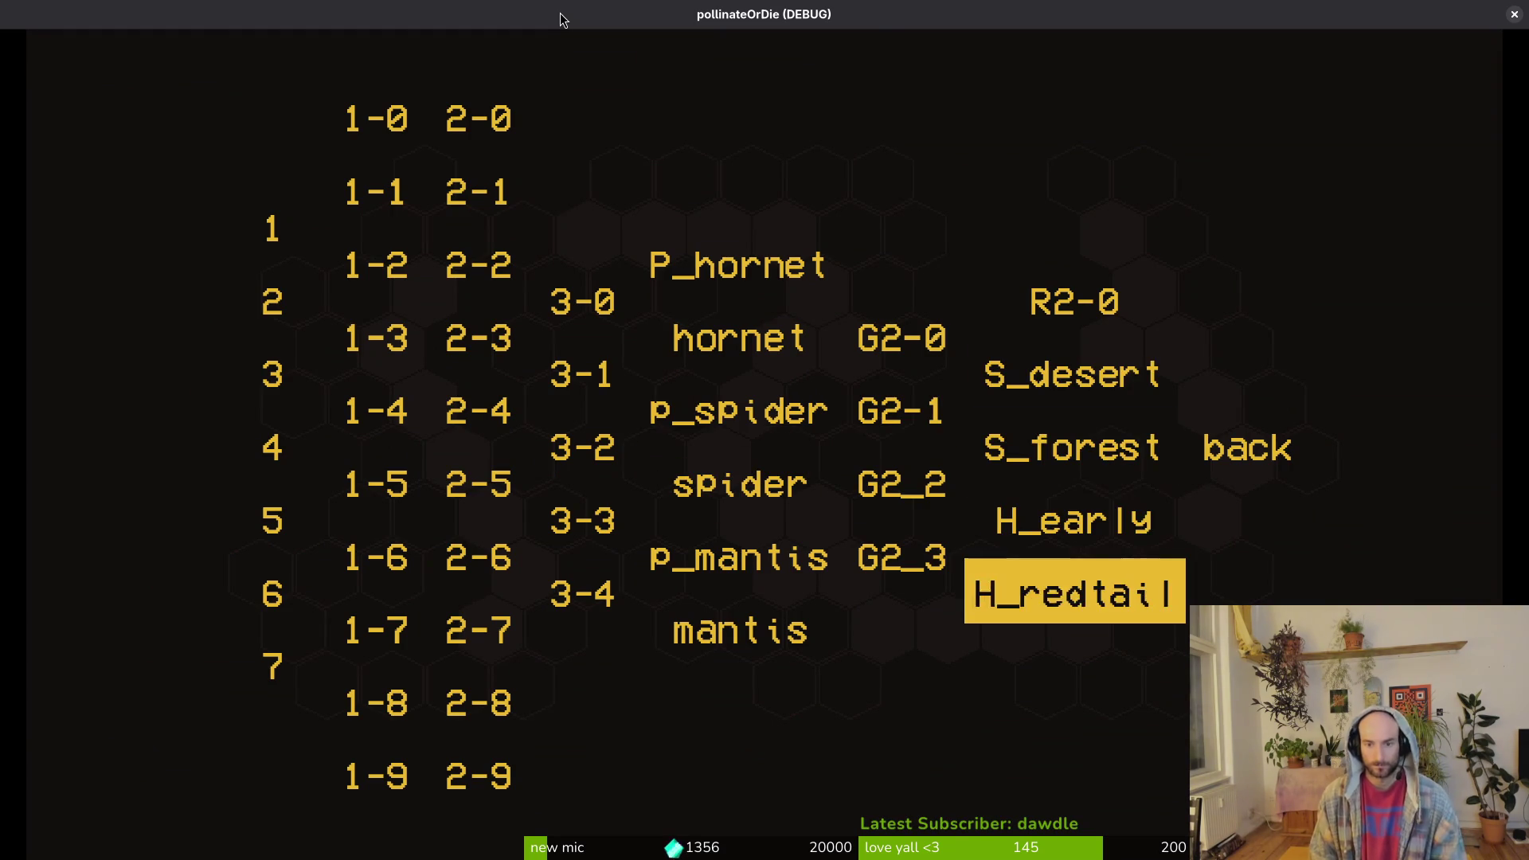
{"action": "key", "text": "Return"}
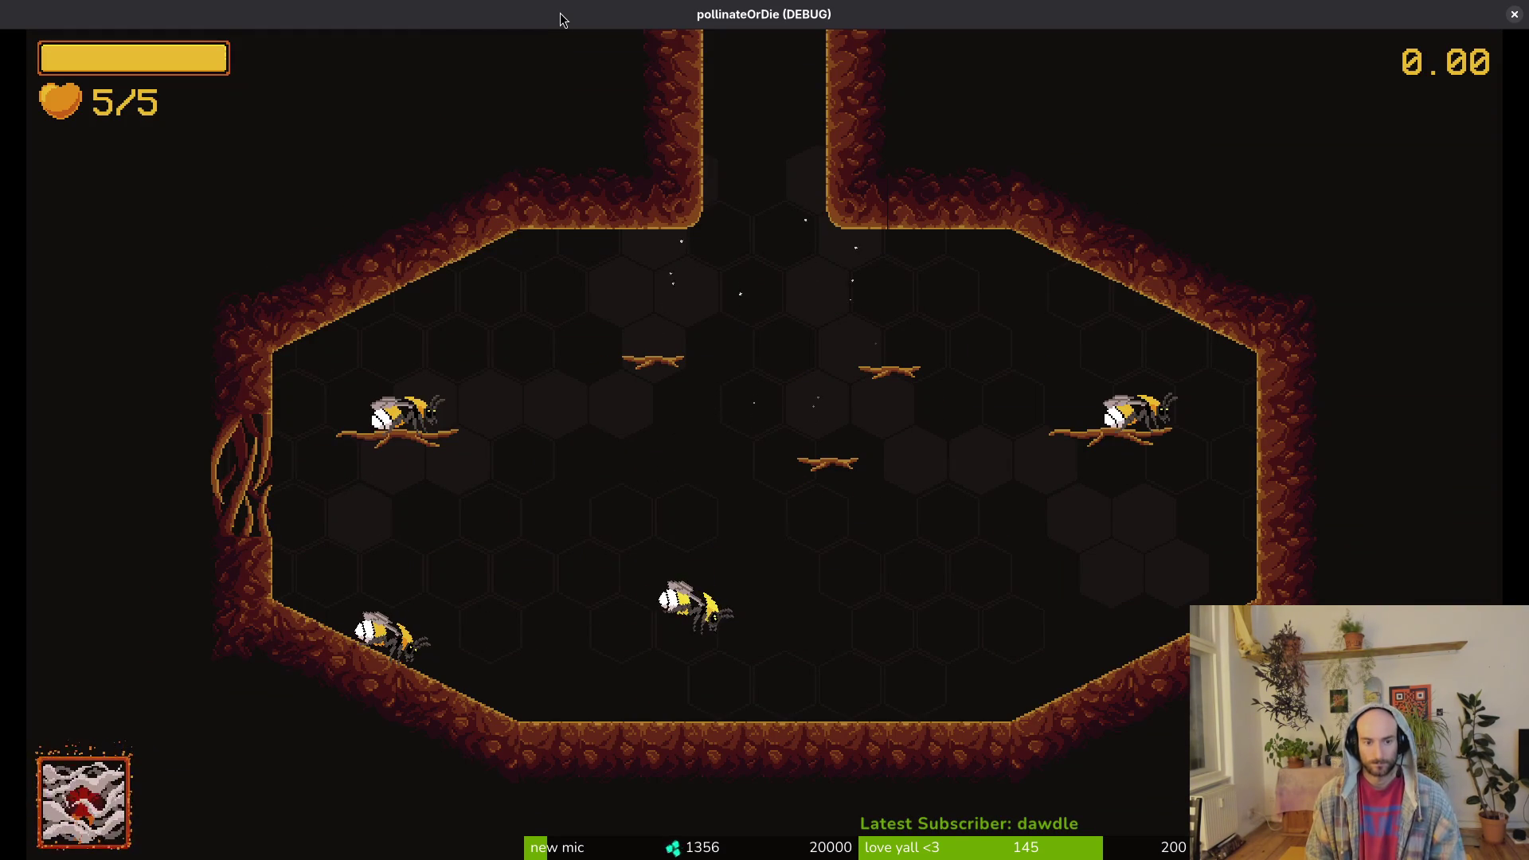
- Fly the bee into the red hexagon hive exit and attack to trigger it
{"action": "key", "text": "space"}
{"action": "key", "text": "Right"}
{"action": "key", "text": "space"}
{"action": "key", "text": "Up"}
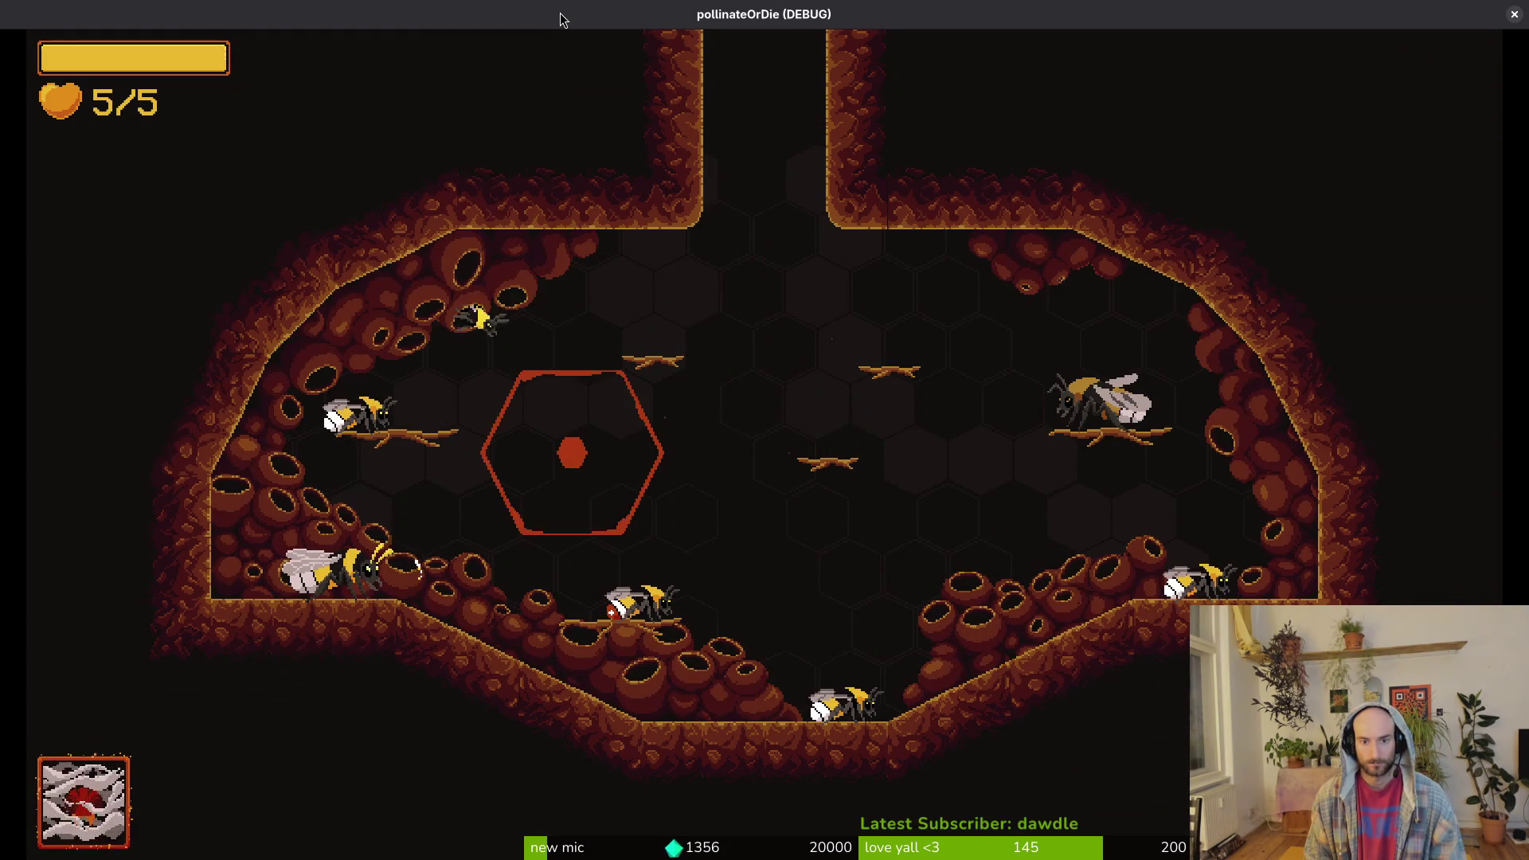
{"action": "key", "text": "Down"}
{"action": "key", "text": "space"}
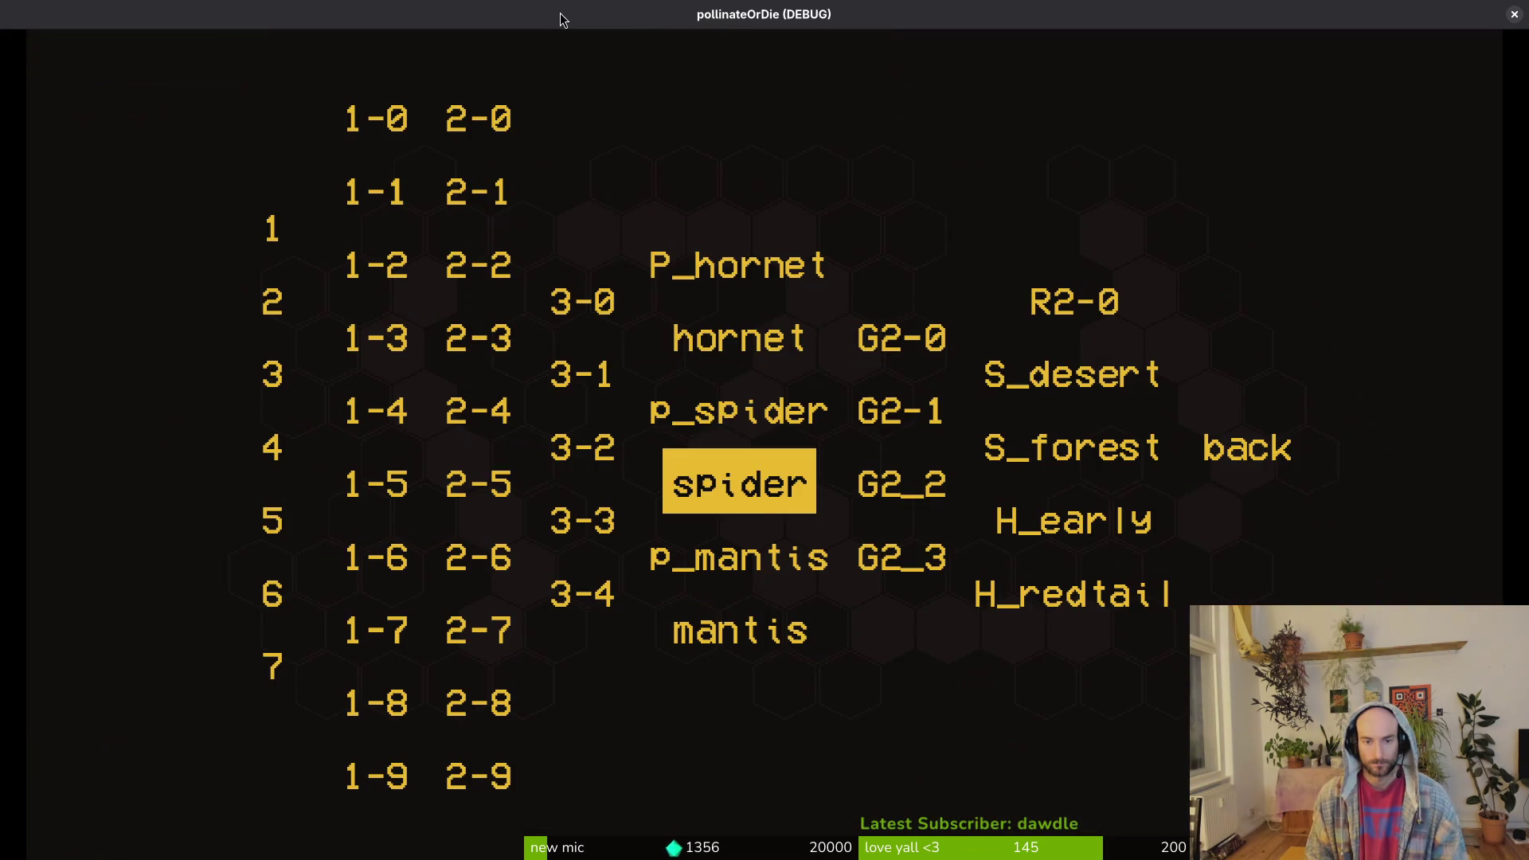
- Reload H_redtail and fly up into the exit tunnel until the debugger breaks
{"action": "key", "text": "Right"}
{"action": "key", "text": "Right"}
{"action": "key", "text": "Down"}
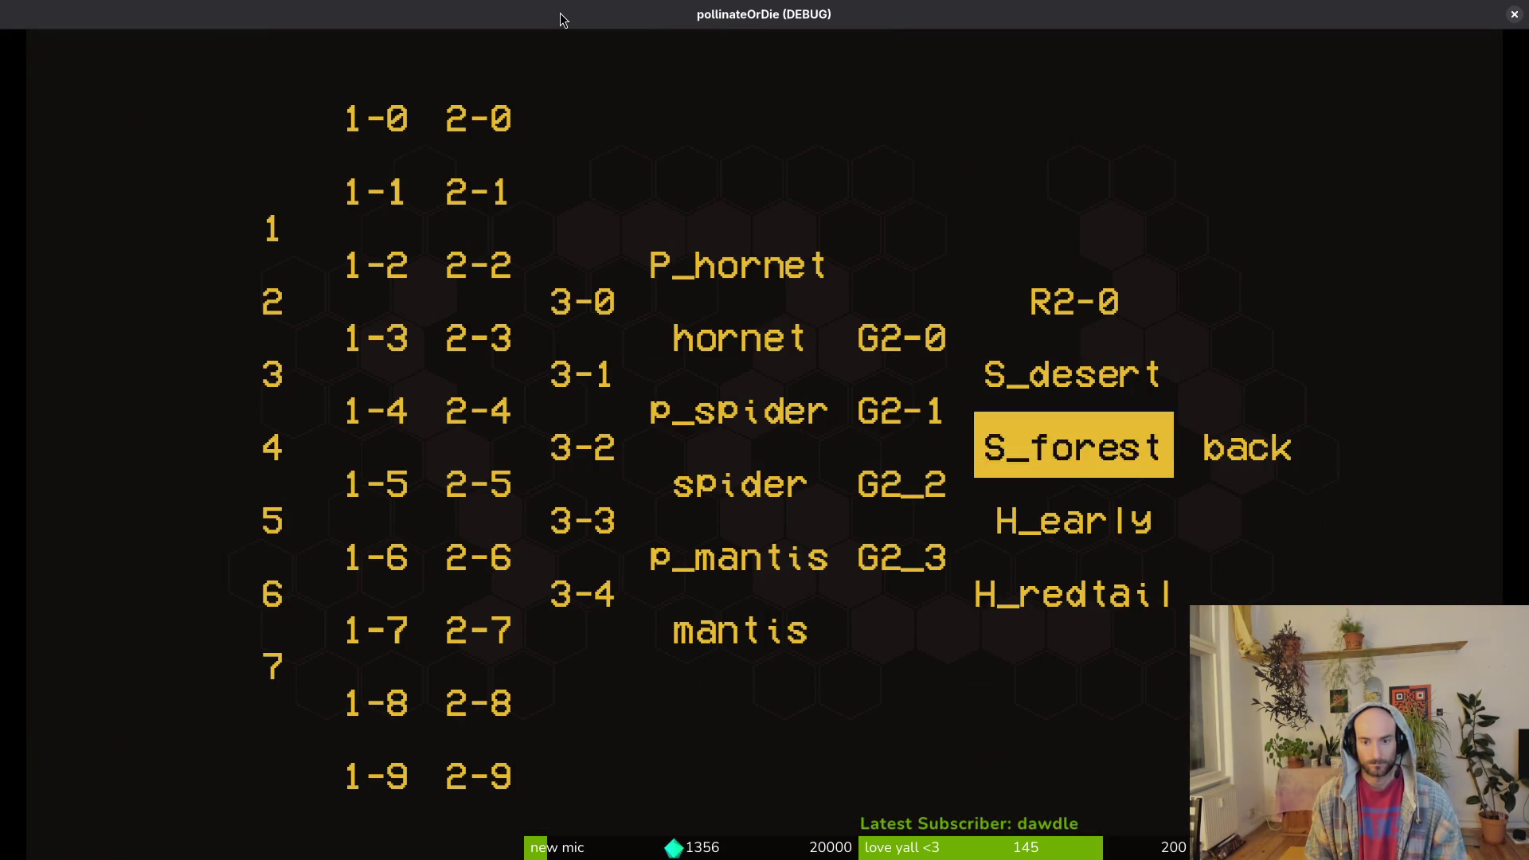
{"action": "key", "text": "Down"}
{"action": "key", "text": "Down"}
{"action": "key", "text": "Return"}
{"action": "key", "text": "space"}
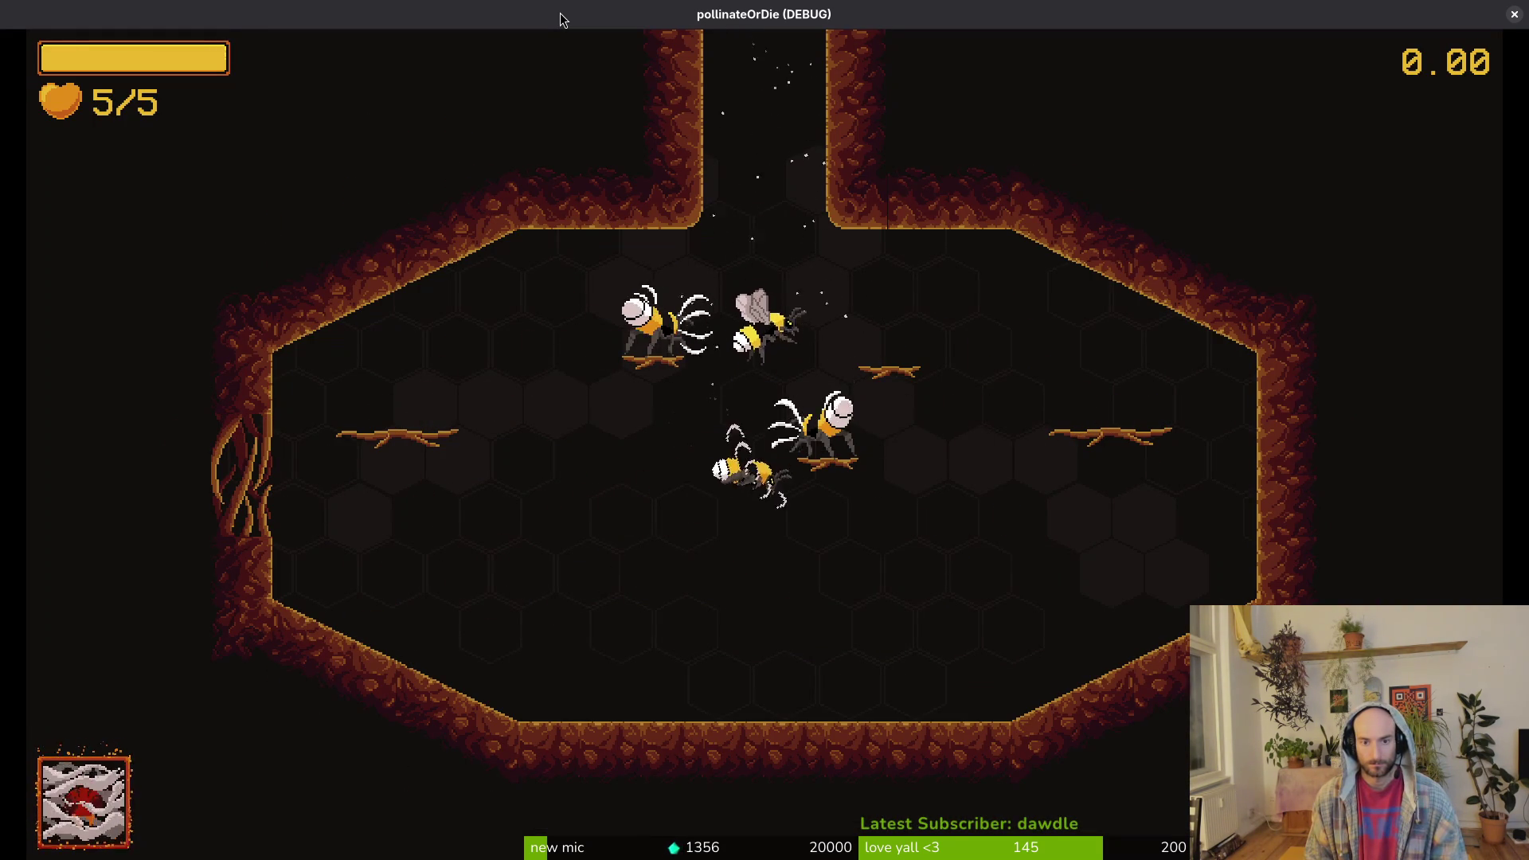
{"action": "key", "text": "Up"}
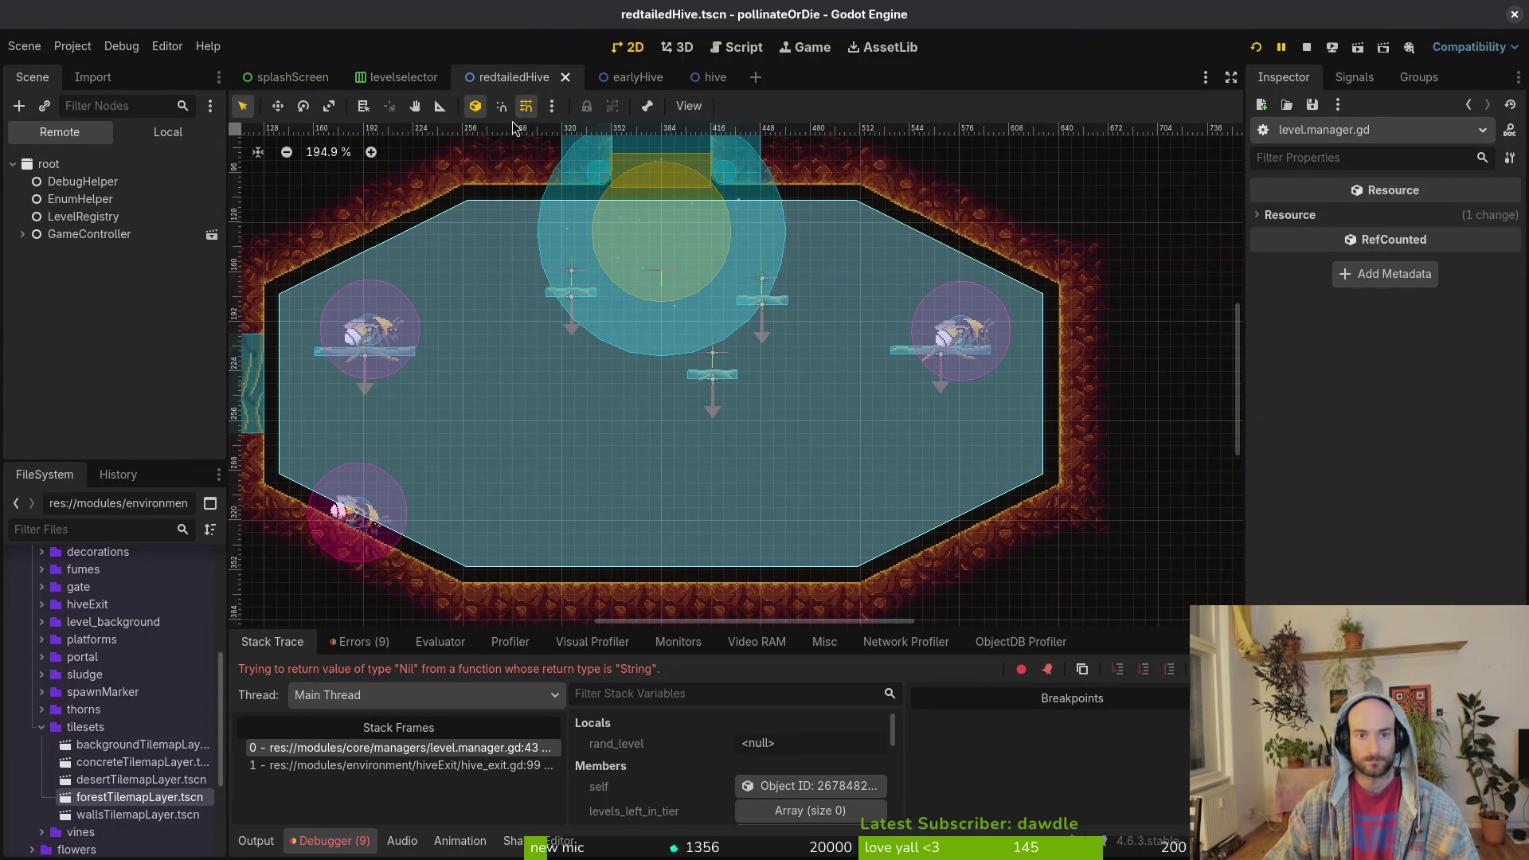
- In the Local tree, set worker3's Fanning Position to marker 3, then inspect the hive_exit.gd:99 frame
{"action": "left_click", "coordinate": [167, 132]}
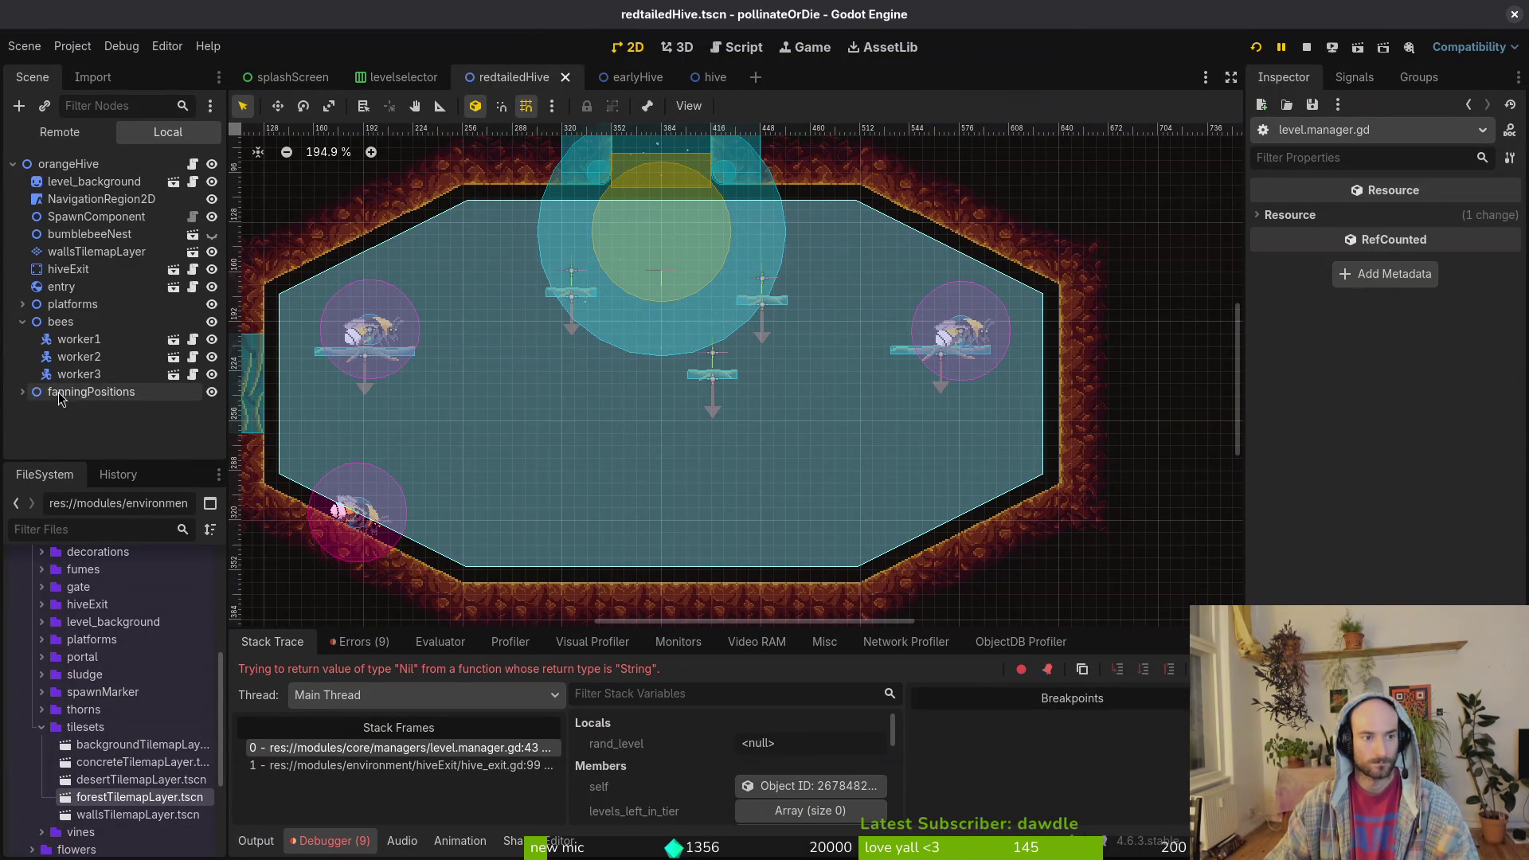
{"action": "left_click", "coordinate": [90, 338]}
{"action": "left_click", "coordinate": [110, 355]}
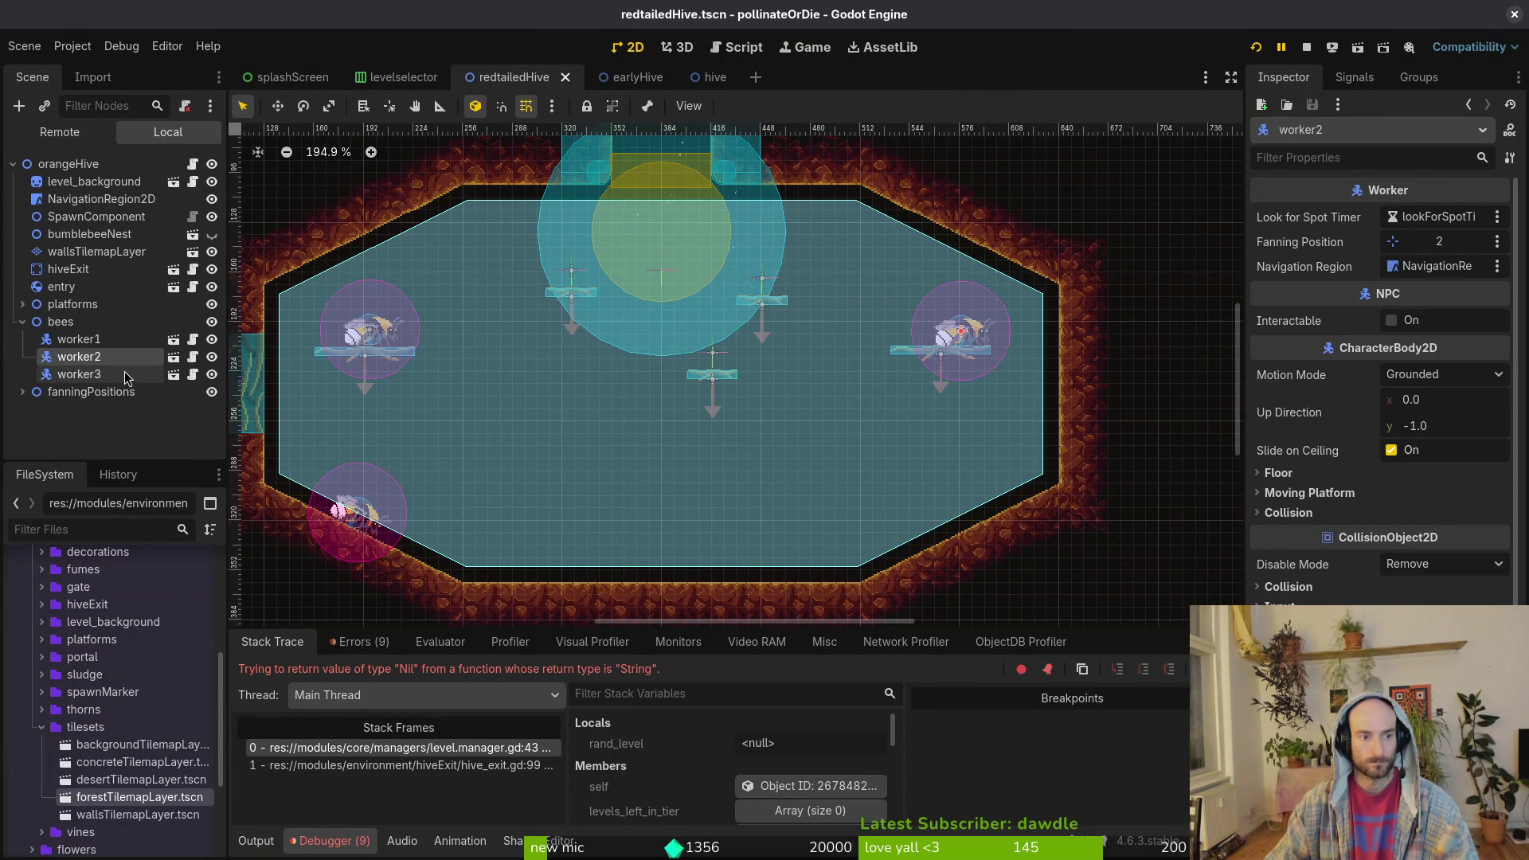
{"action": "left_click", "coordinate": [124, 371]}
{"action": "left_click", "coordinate": [1438, 241]}
{"action": "left_click", "coordinate": [710, 300]}
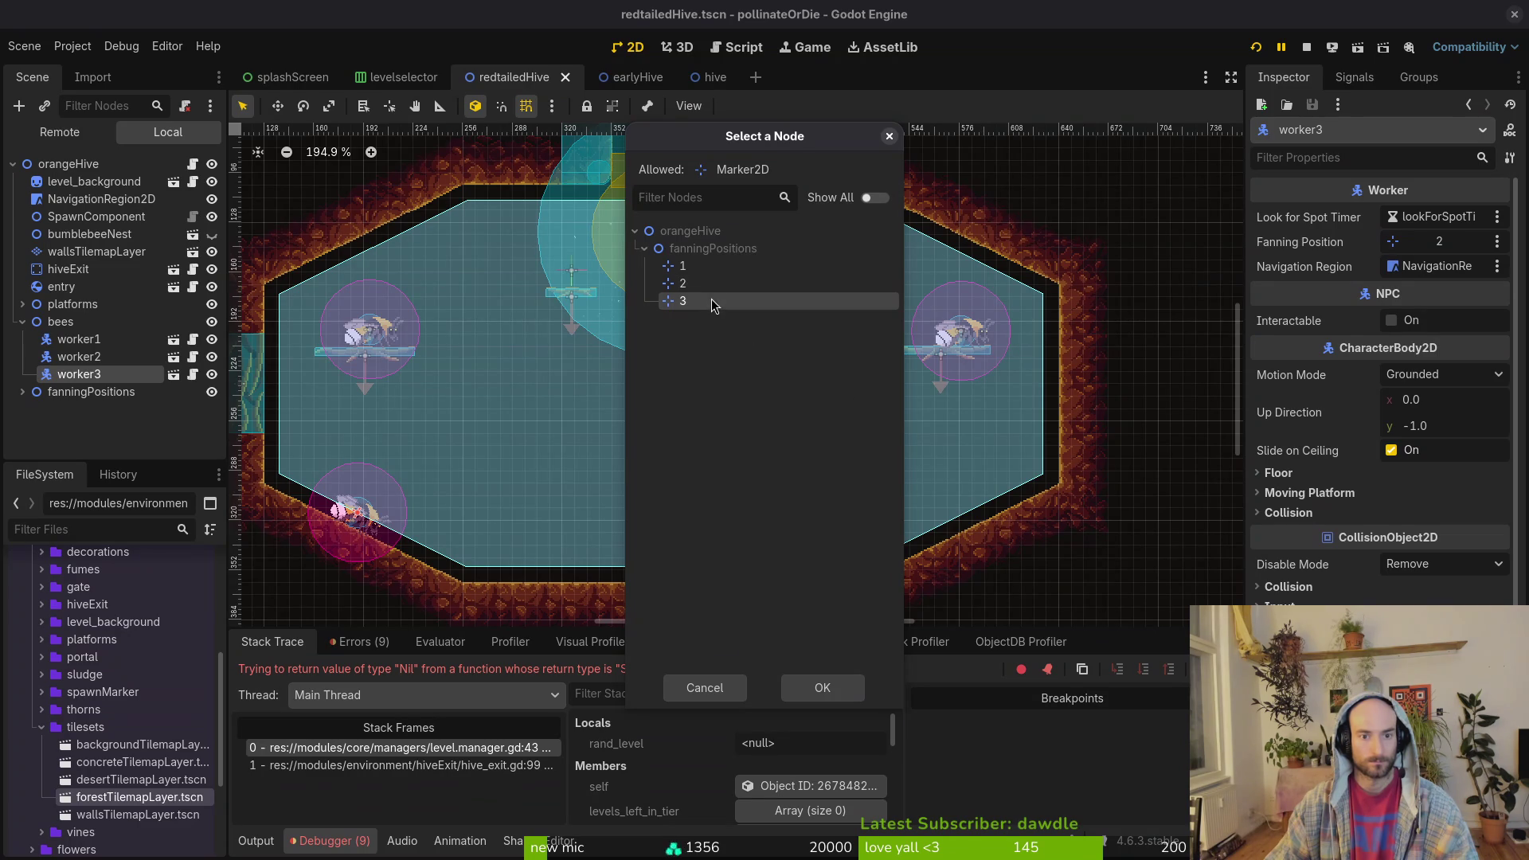
{"action": "left_click", "coordinate": [799, 688]}
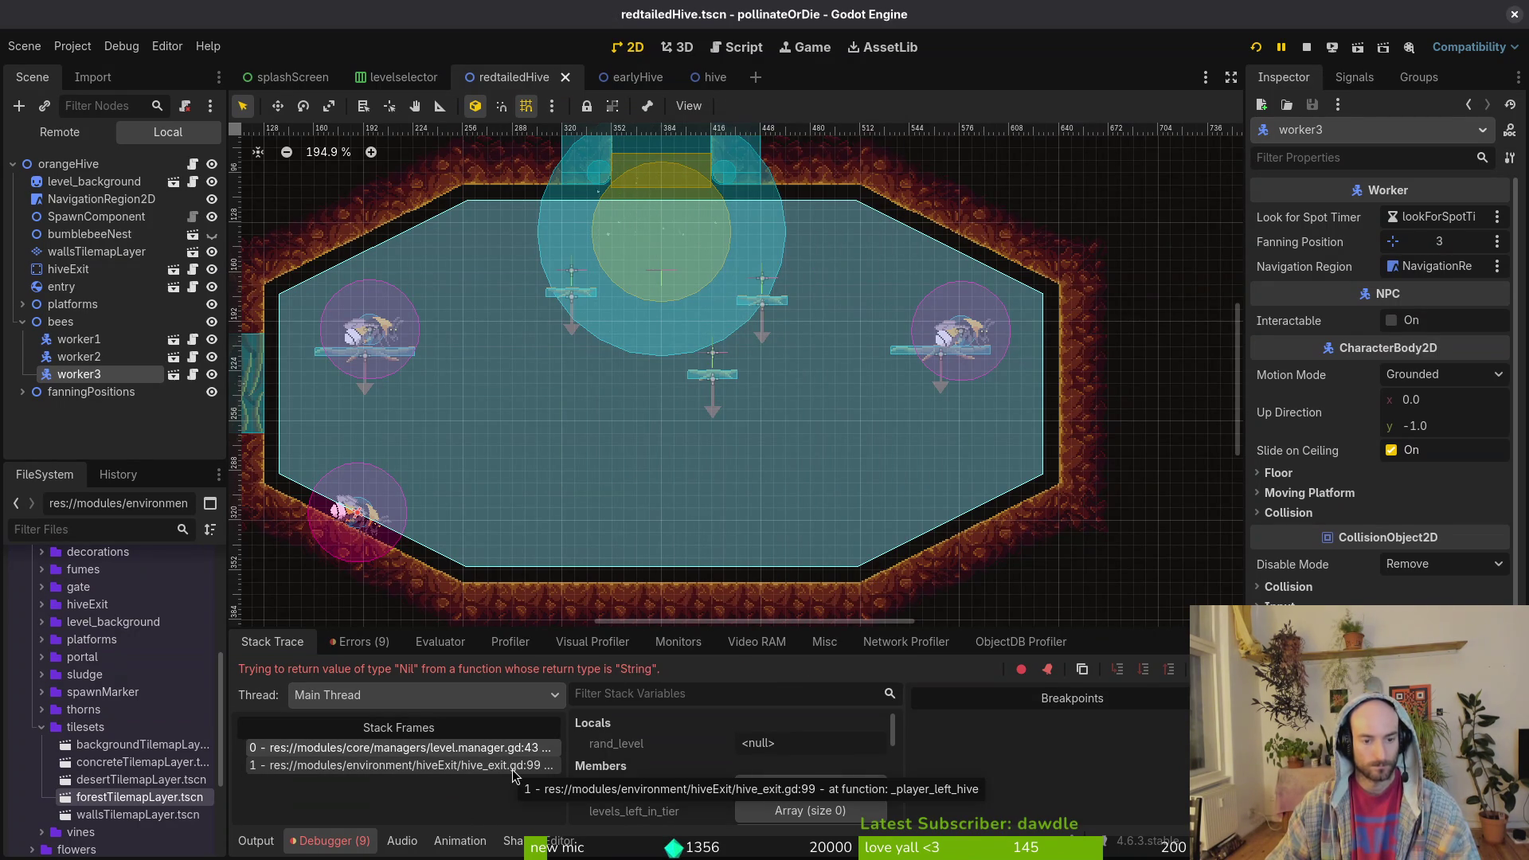
{"action": "left_click", "coordinate": [472, 766]}
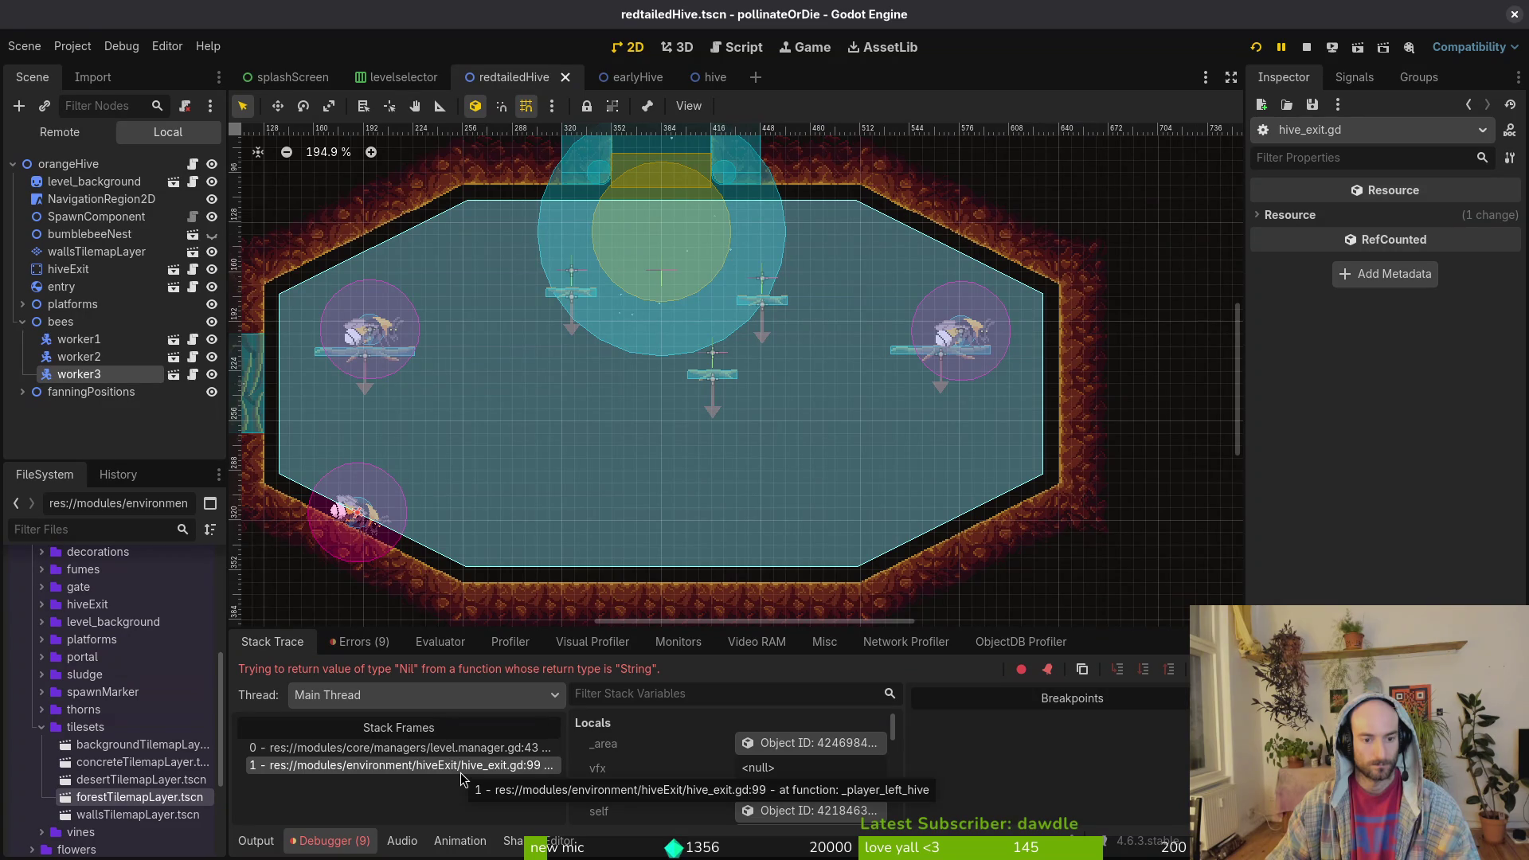
- Save redtailed_hive.gd in Neovim with :w
{"action": "key", "text": "alt+Tab"}
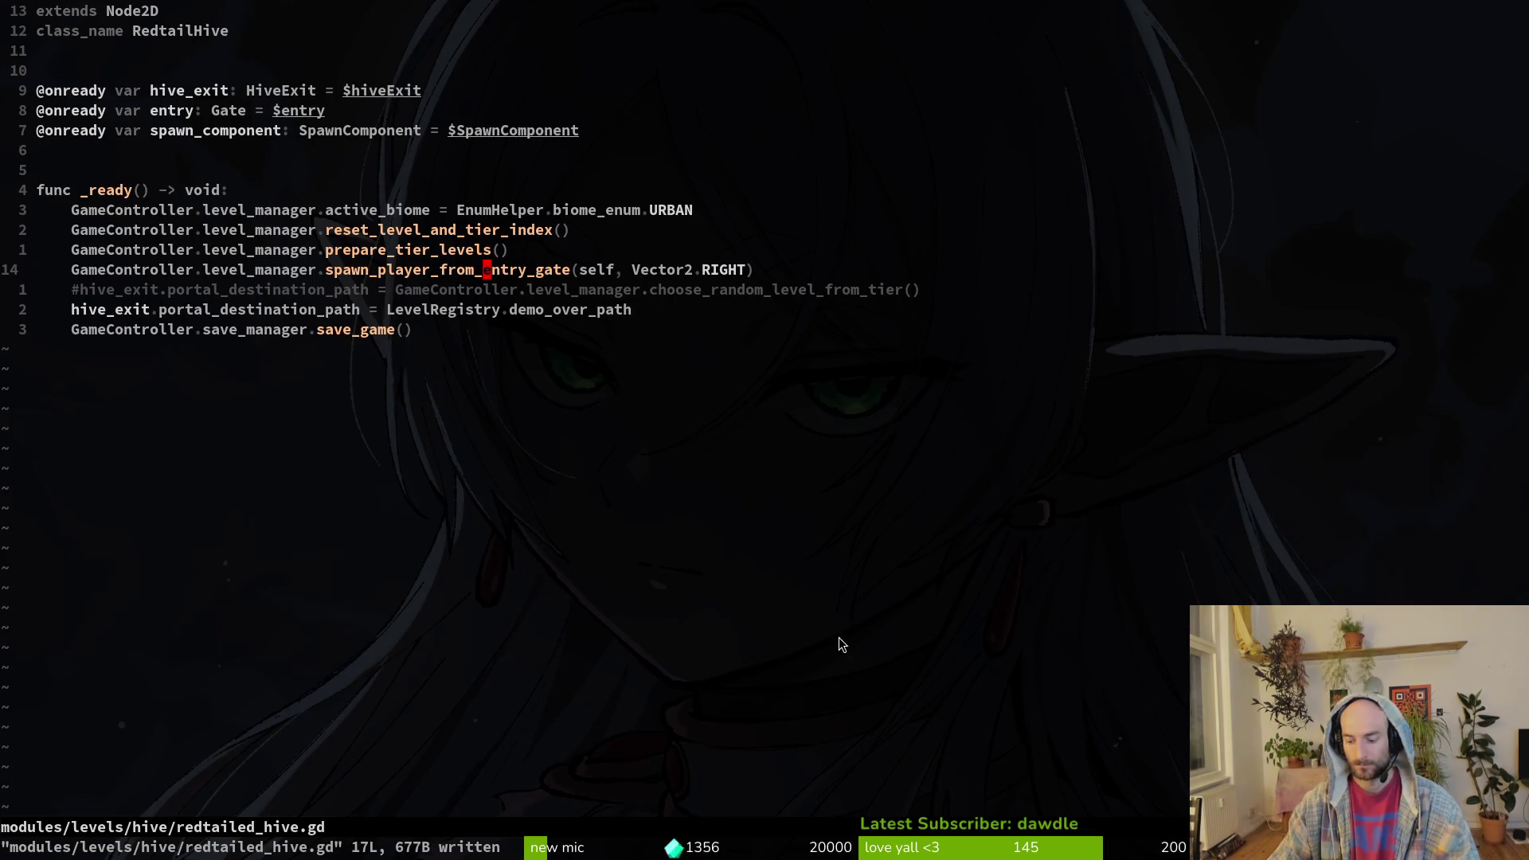
{"action": "type", "text": ":write"}
{"action": "key", "text": "Return"}
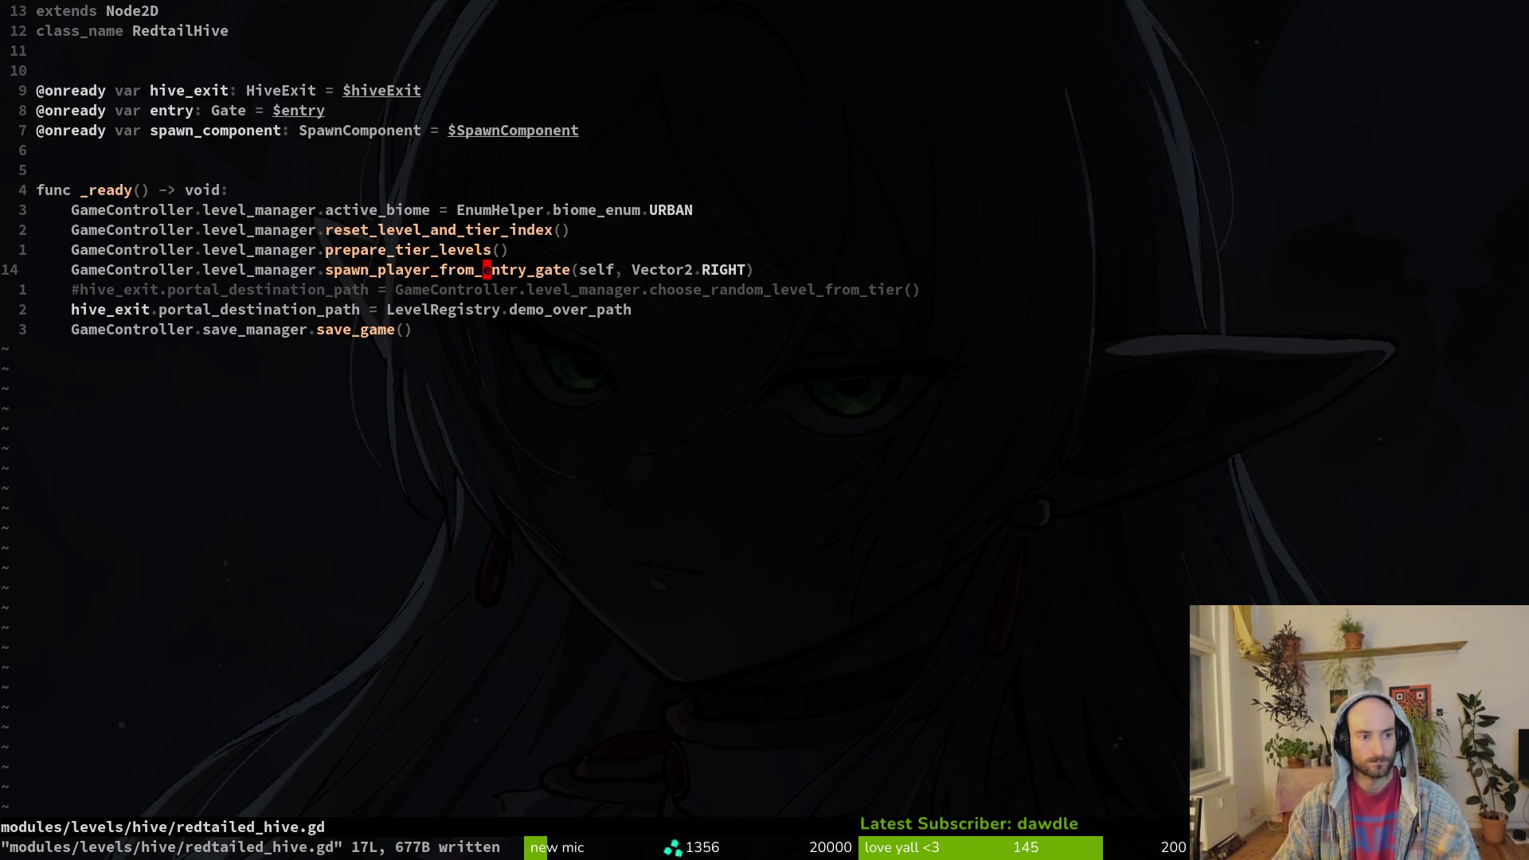
{"action": "key", "text": "space"}
{"action": "key", "text": "f"}
{"action": "key", "text": "f"}
{"action": "key", "text": "Escape"}
{"action": "key", "text": "alt+Tab"}
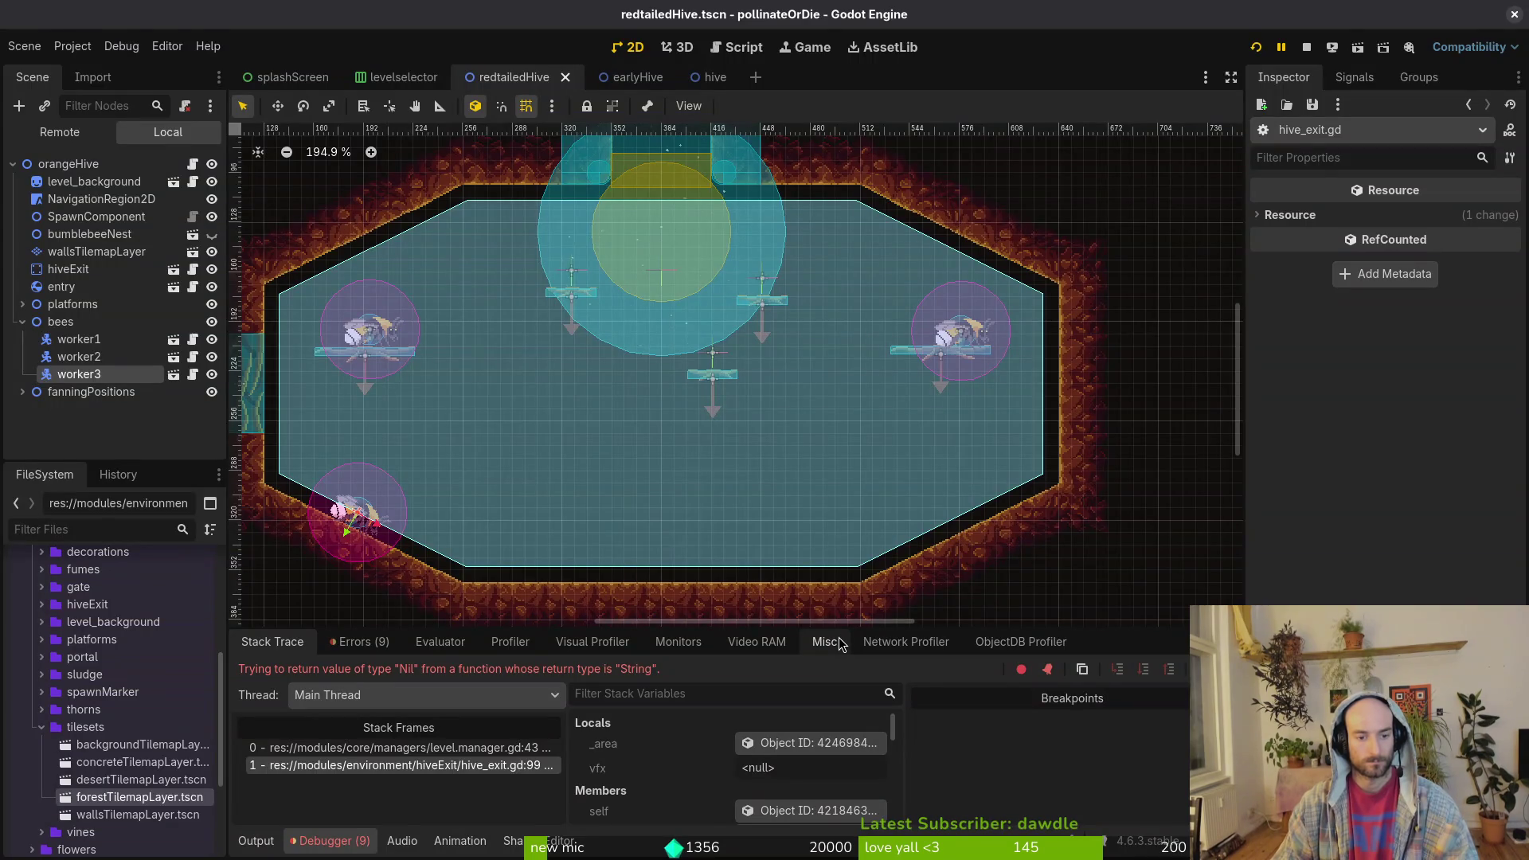
{"action": "key", "text": "alt+Tab"}
- Open hive_exit.gd and review the portal_destination_path lines at line 99
{"action": "key", "text": "space"}
{"action": "key", "text": "f"}
{"action": "key", "text": "f"}
{"action": "type", "text": "hive_e"}
{"action": "key", "text": "Return"}
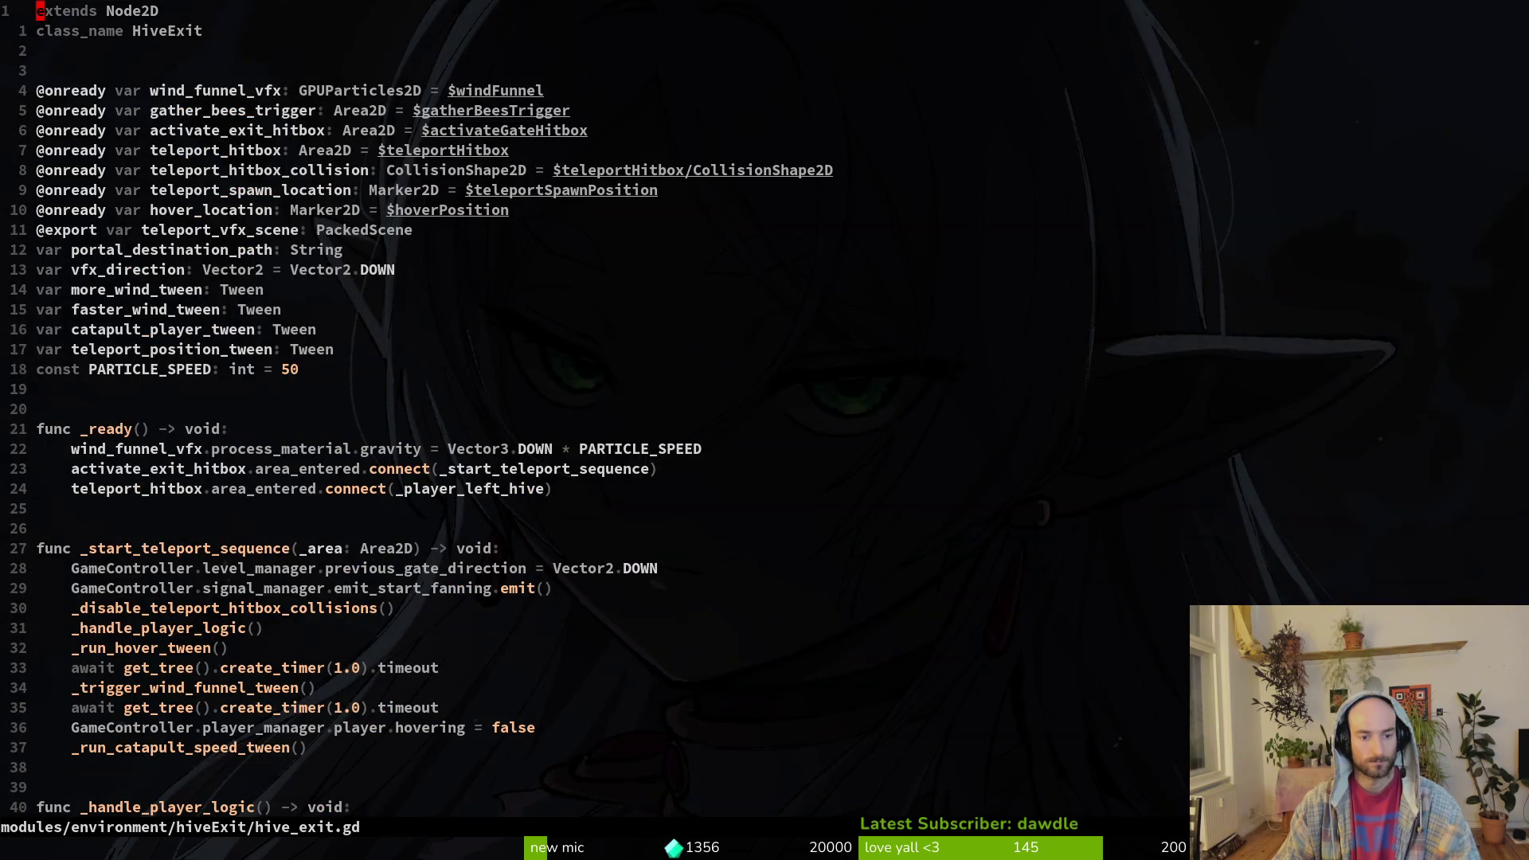
{"action": "type", "text": "99"}
{"action": "key", "text": "Return"}
{"action": "key", "text": "shift+v"}
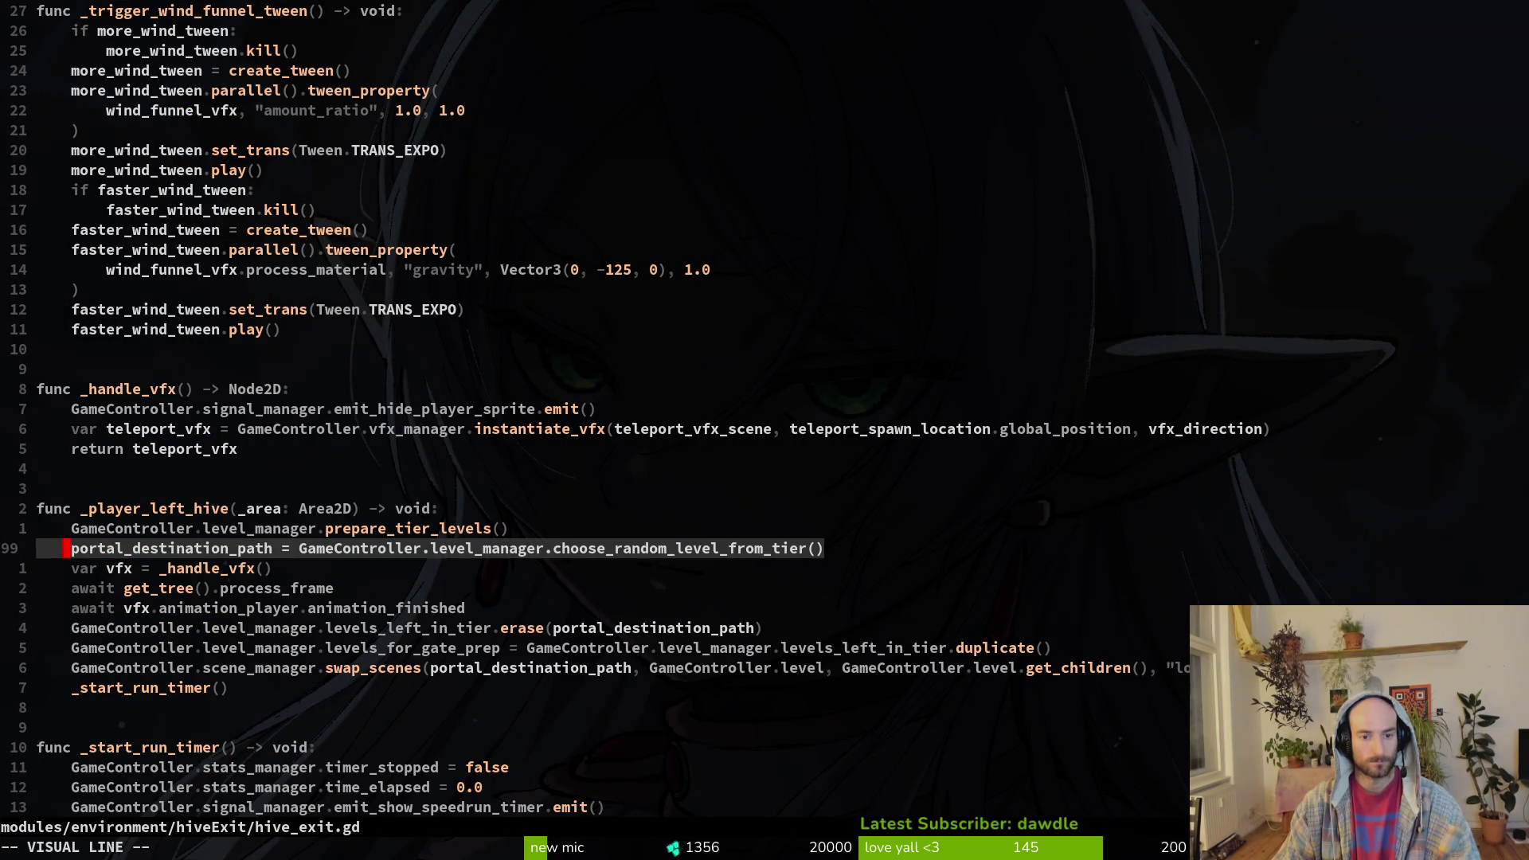
{"action": "key", "text": "y"}
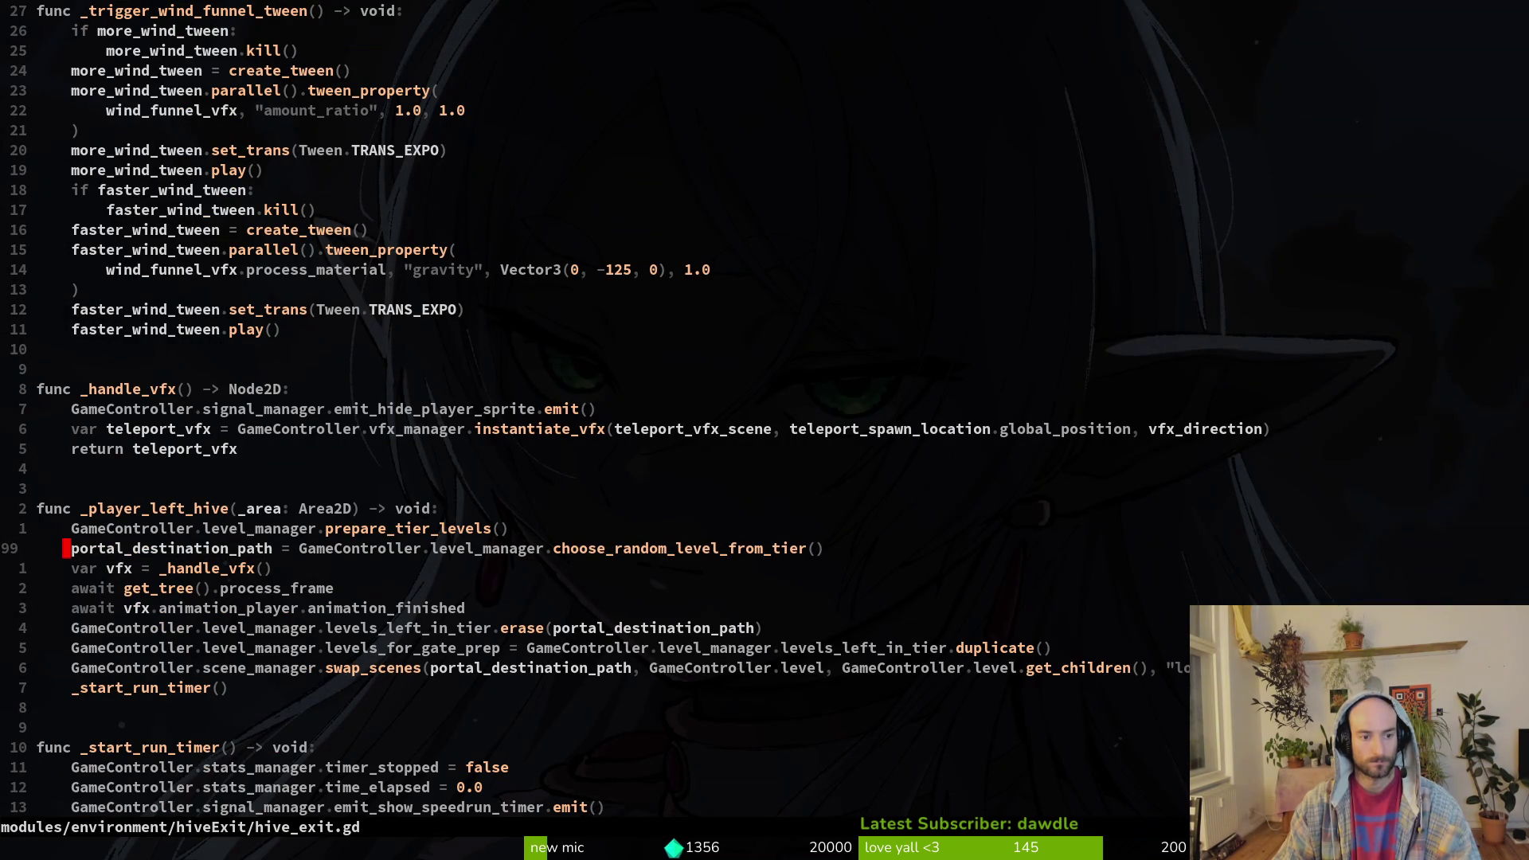
{"action": "key", "text": "shift+v"}
{"action": "key", "text": "y"}
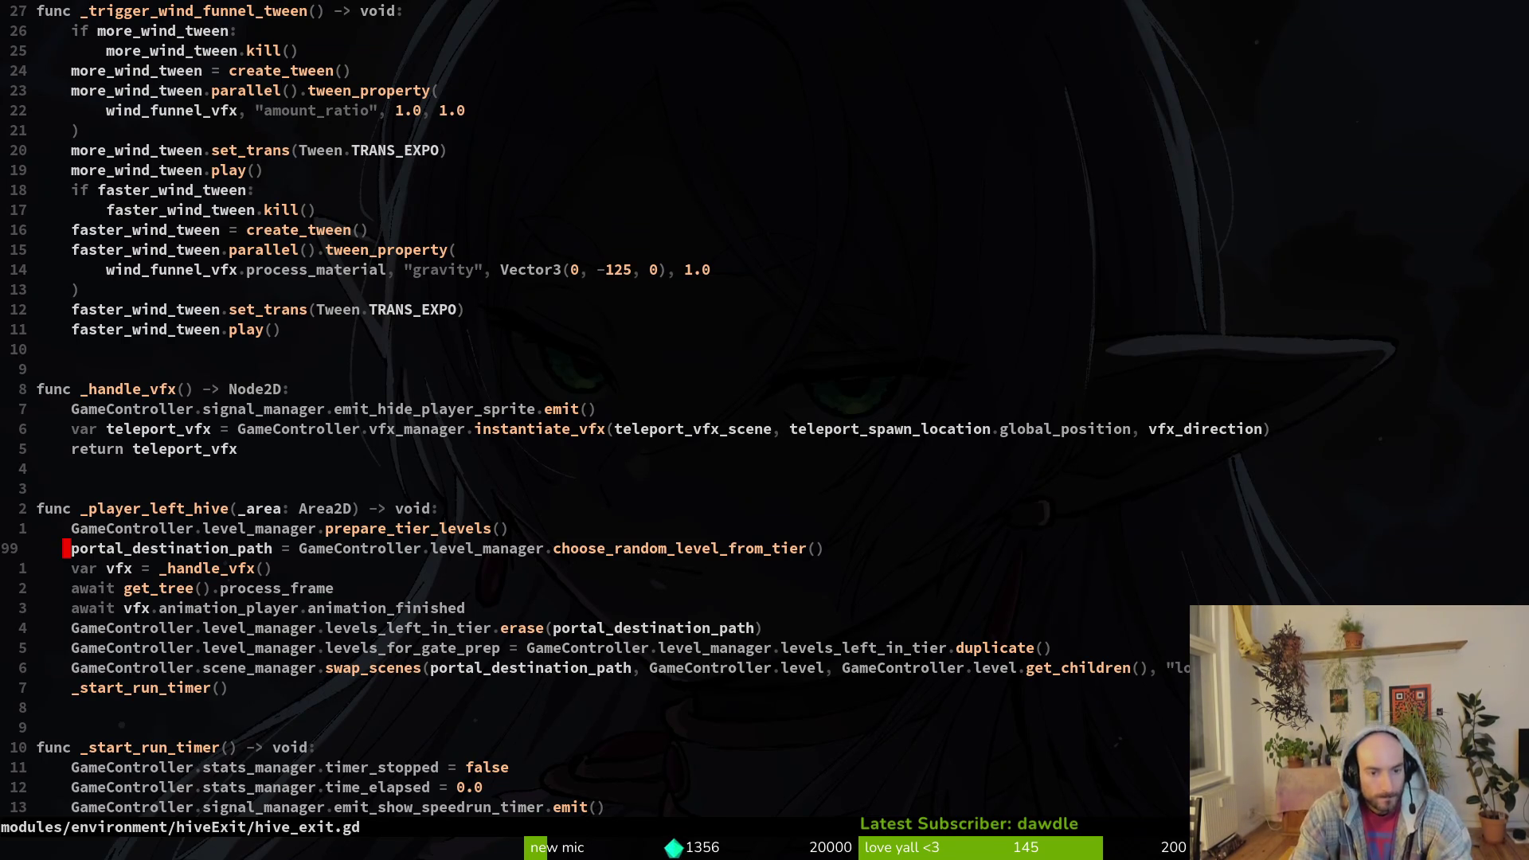
{"action": "triple_click", "coordinate": [839, 637]}
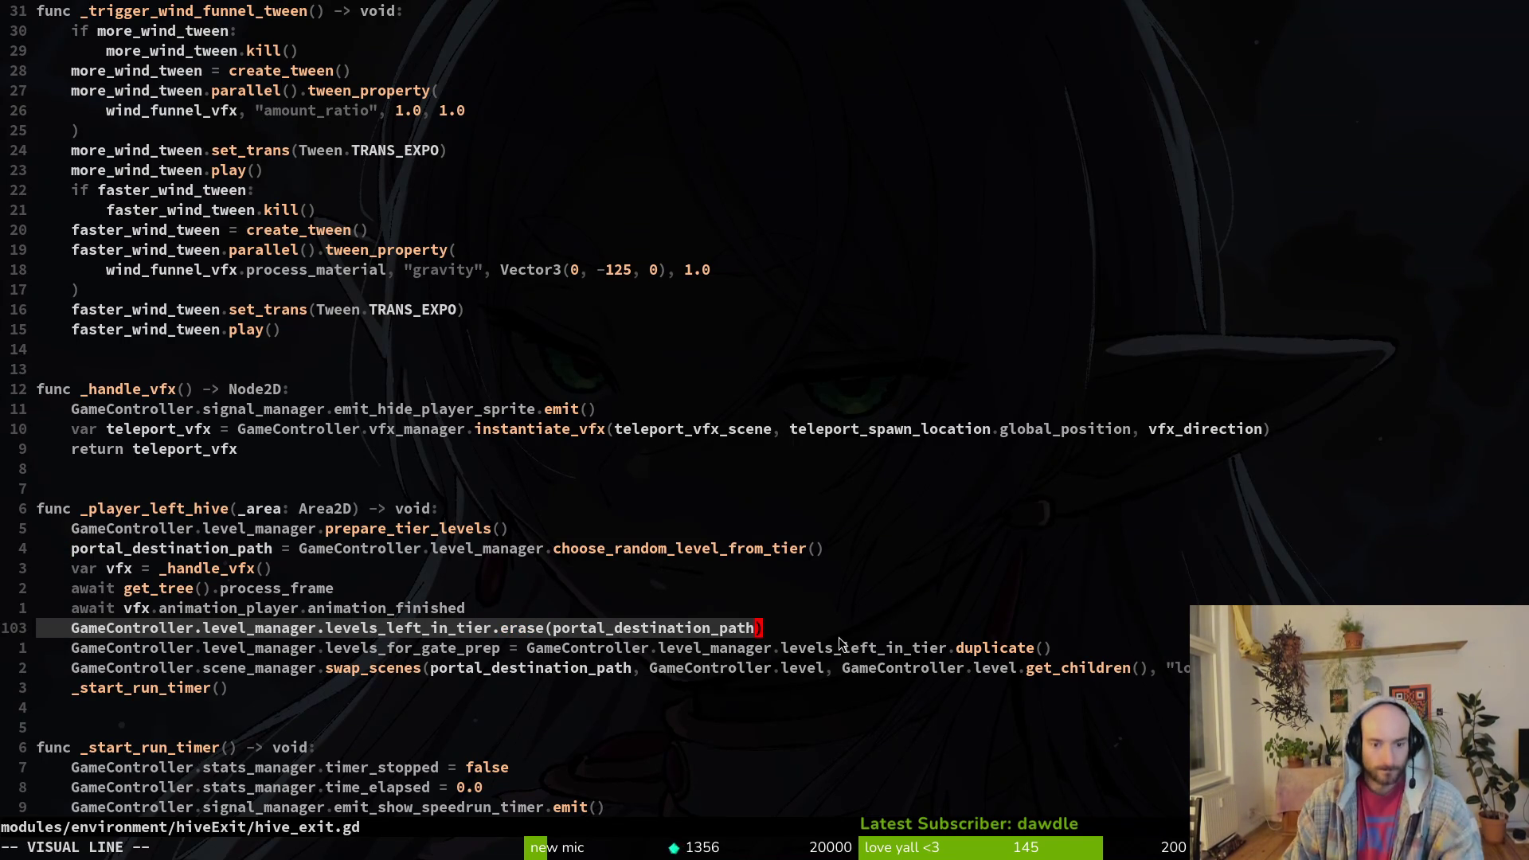
{"action": "key", "text": "y"}
- Return to redtailed_hive.gd and open early_hive.gd in a vertical split beside it
{"action": "key", "text": "ctrl+o"}
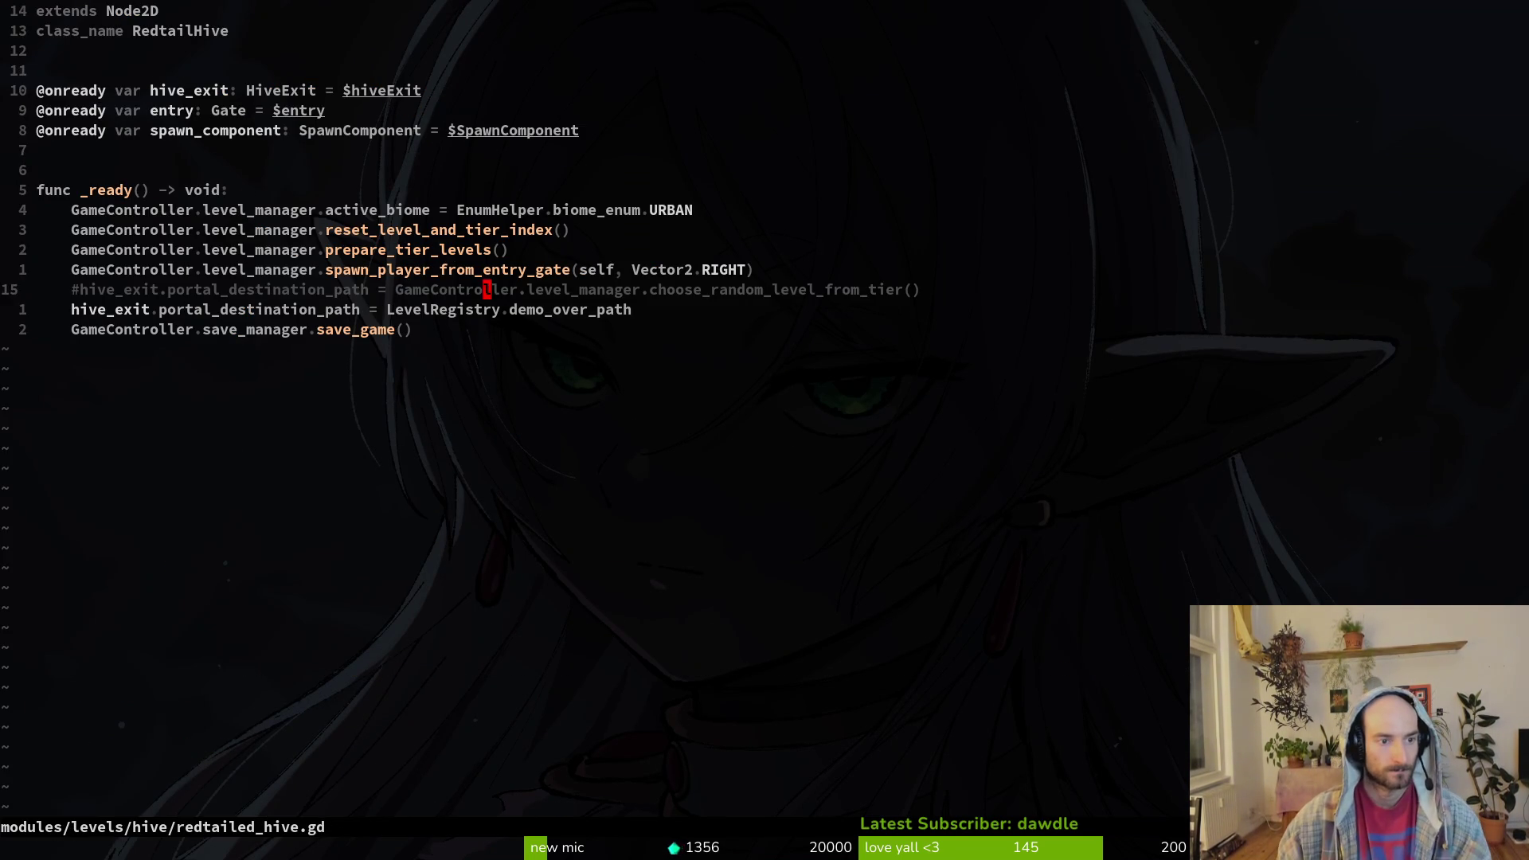
{"action": "triple_click", "coordinate": [486, 309]}
{"action": "key", "text": "y"}
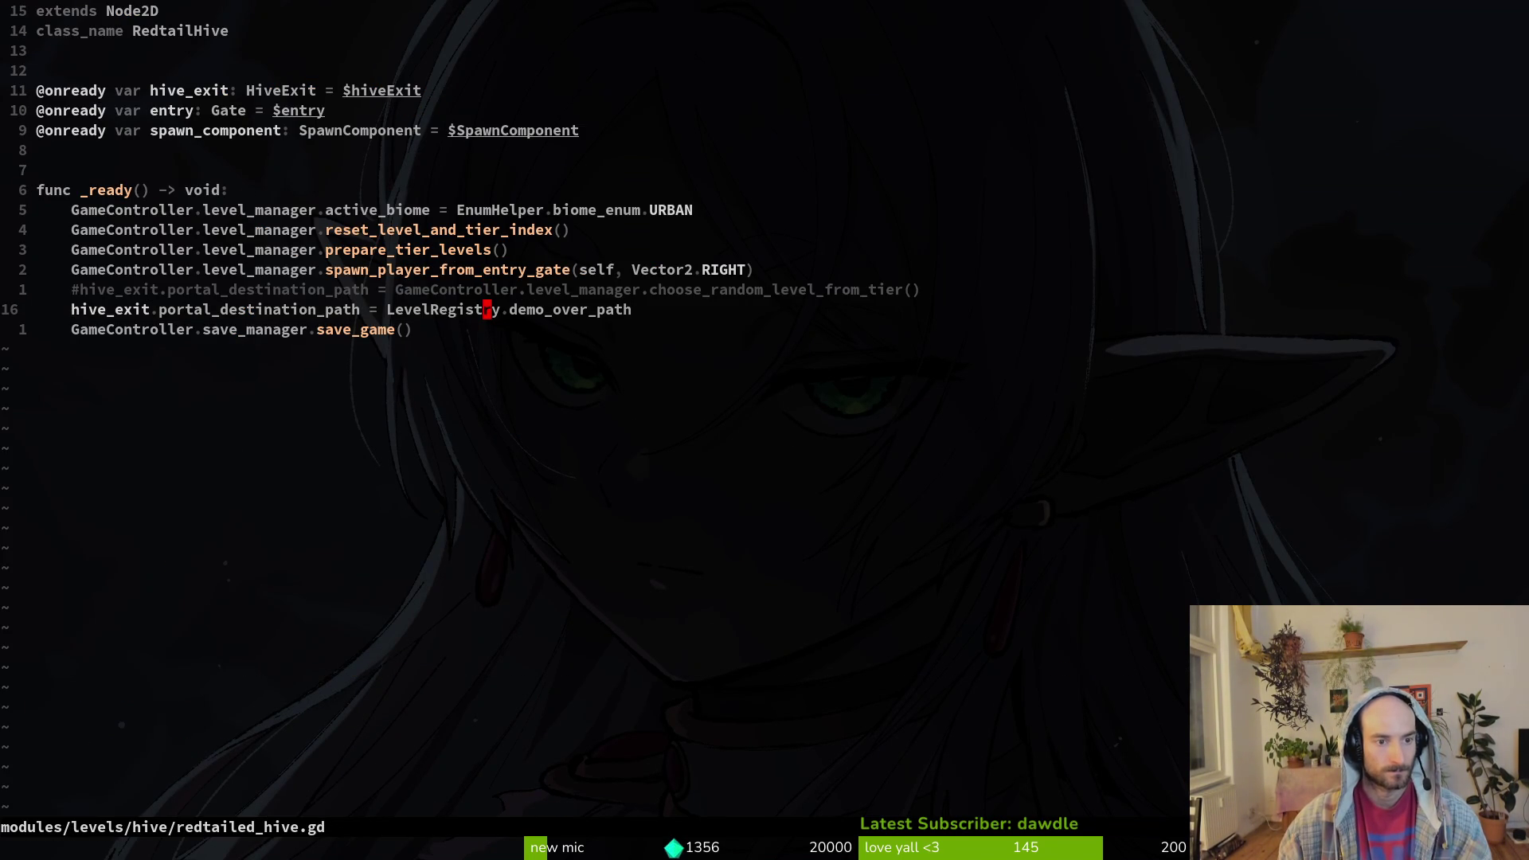
{"action": "key", "text": "space"}
{"action": "key", "text": "f"}
{"action": "key", "text": "f"}
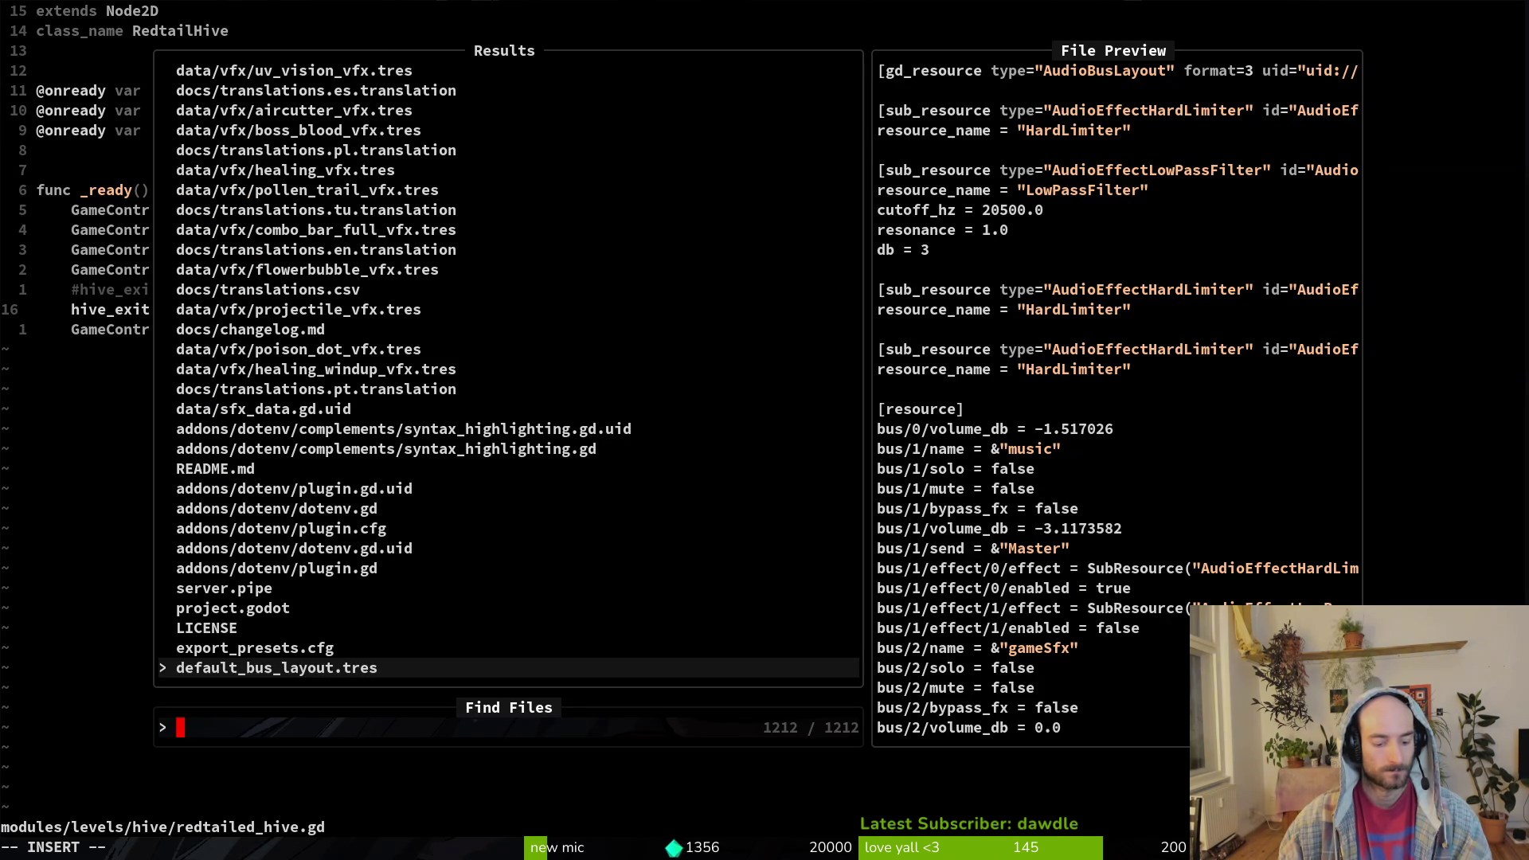
{"action": "type", "text": "earlyhive"}
{"action": "key", "text": "ctrl+v"}
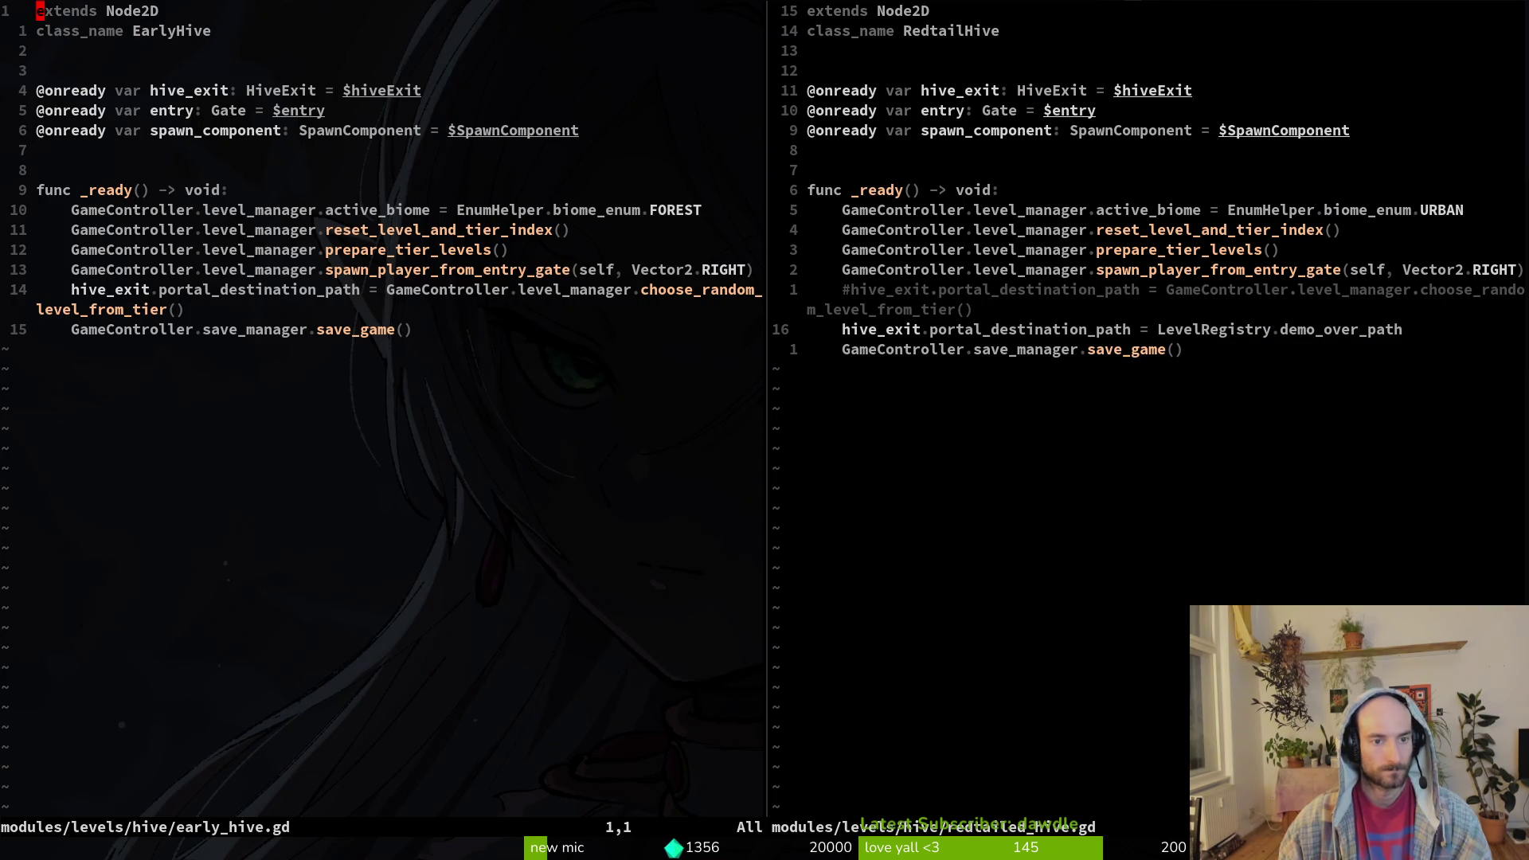
{"action": "key", "text": "alt+Tab"}
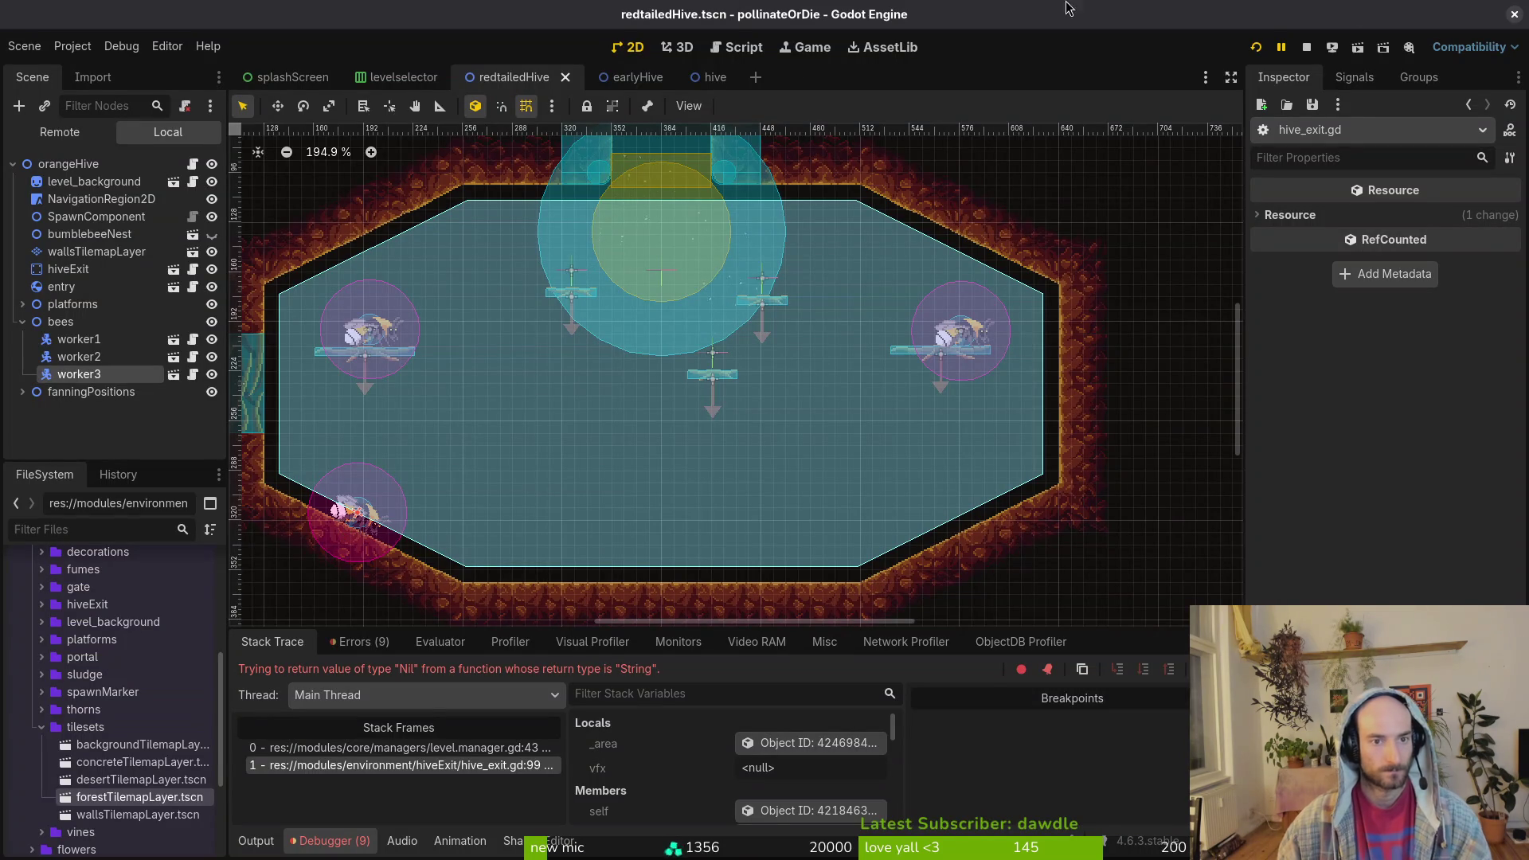
- Inspect earlyHive's hiveExit node, then stop and relaunch the halted game
{"action": "left_click", "coordinate": [635, 78]}
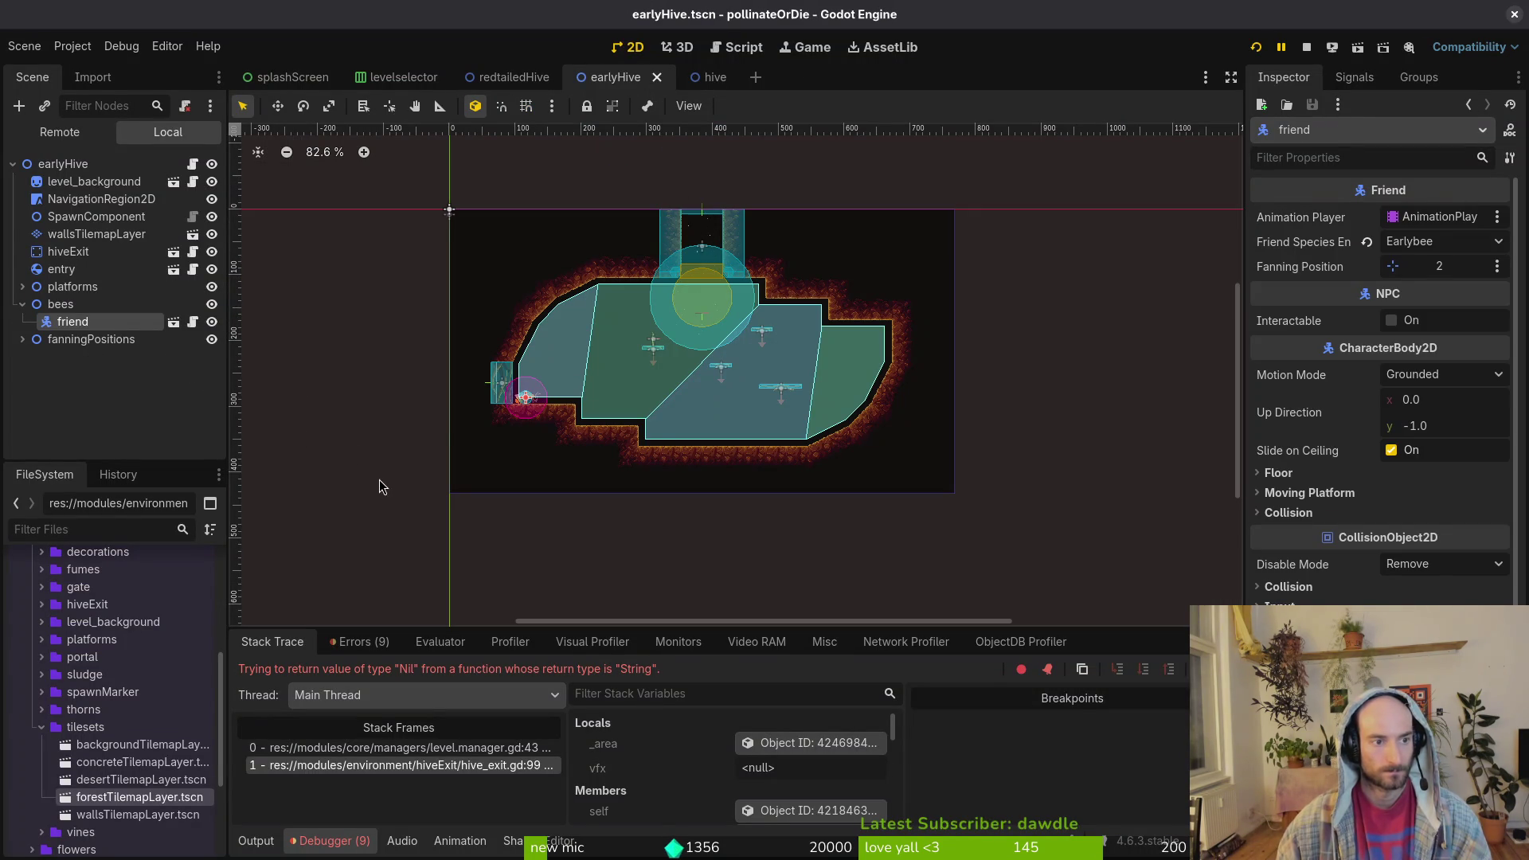
{"action": "left_click", "coordinate": [73, 251]}
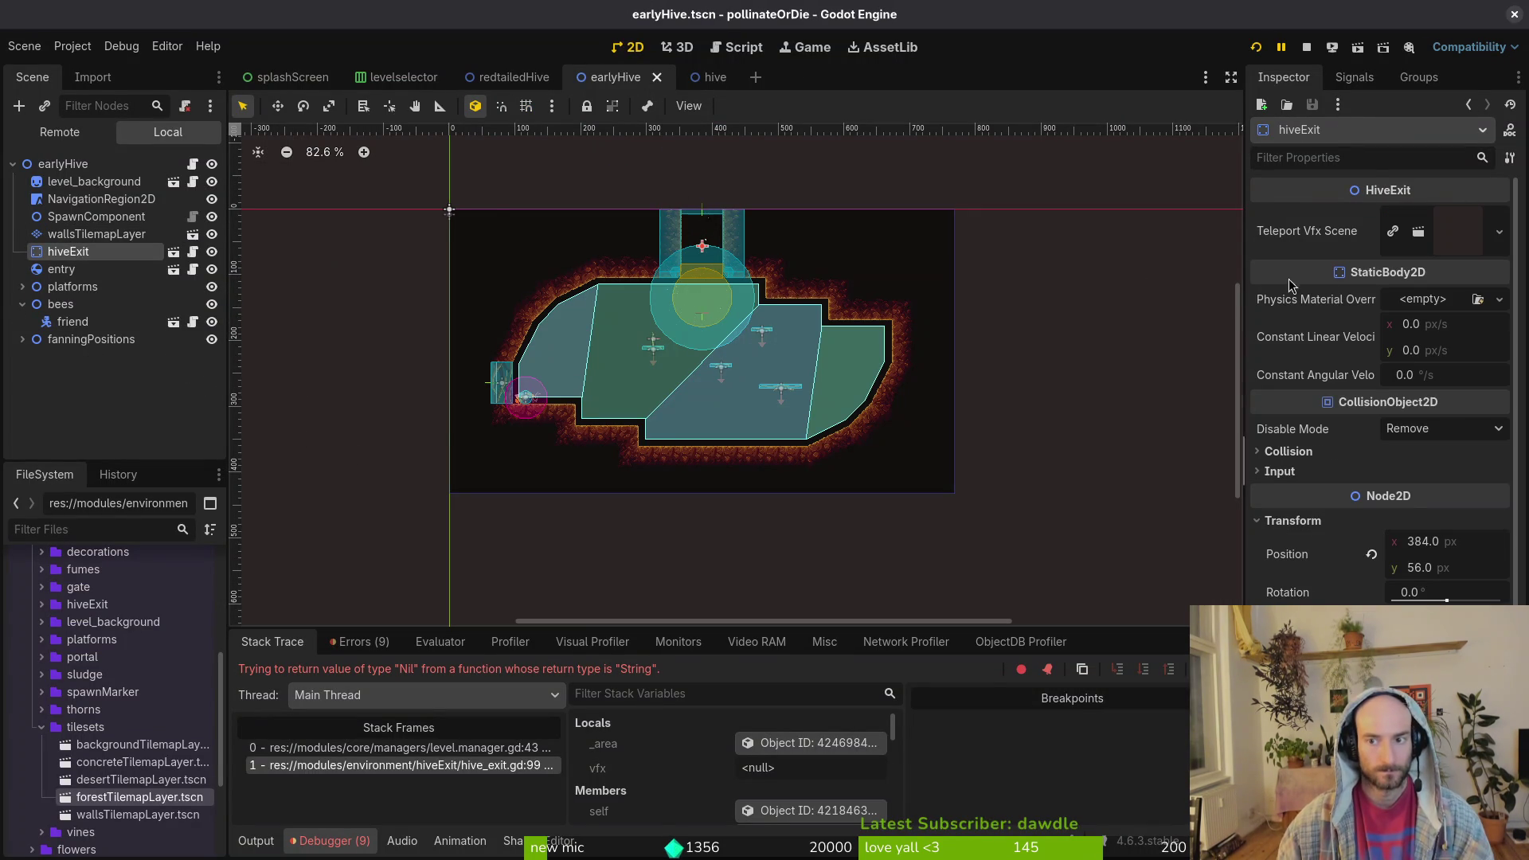
{"action": "left_click", "coordinate": [1306, 48]}
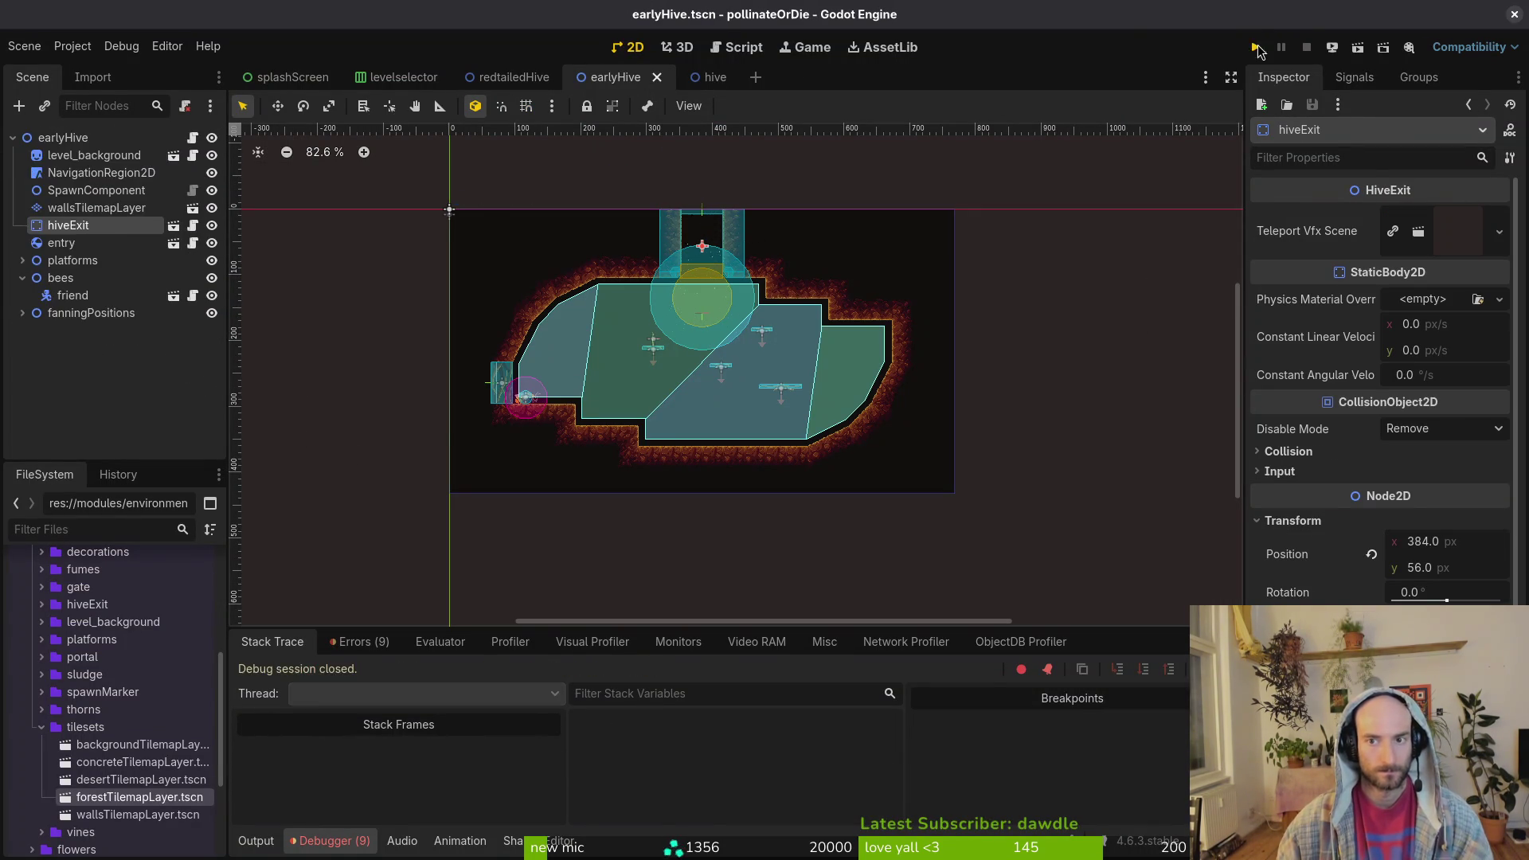
{"action": "key", "text": "F5"}
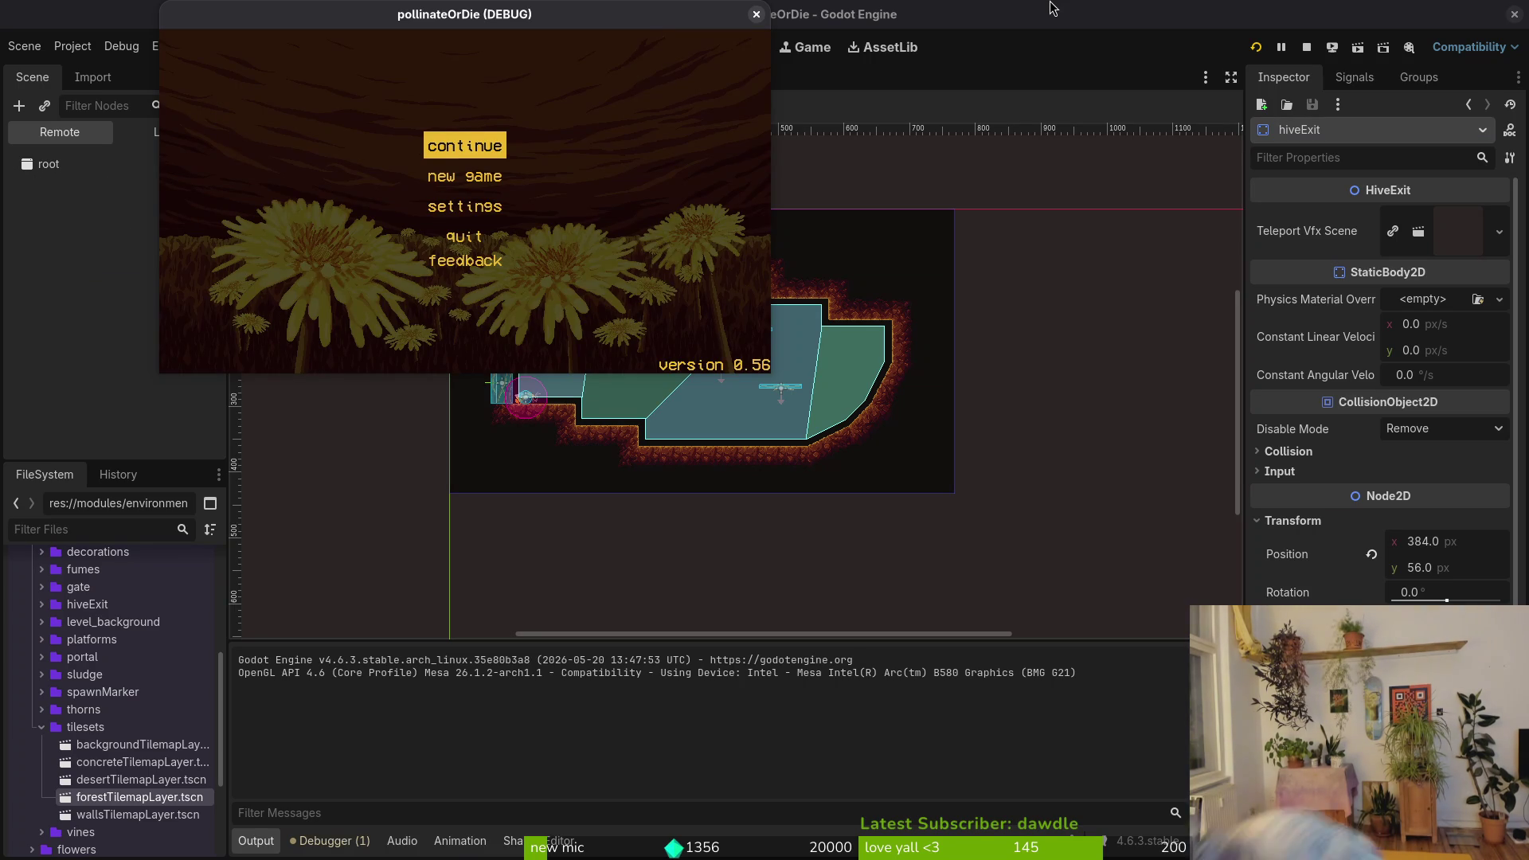
{"action": "key", "text": "Return"}
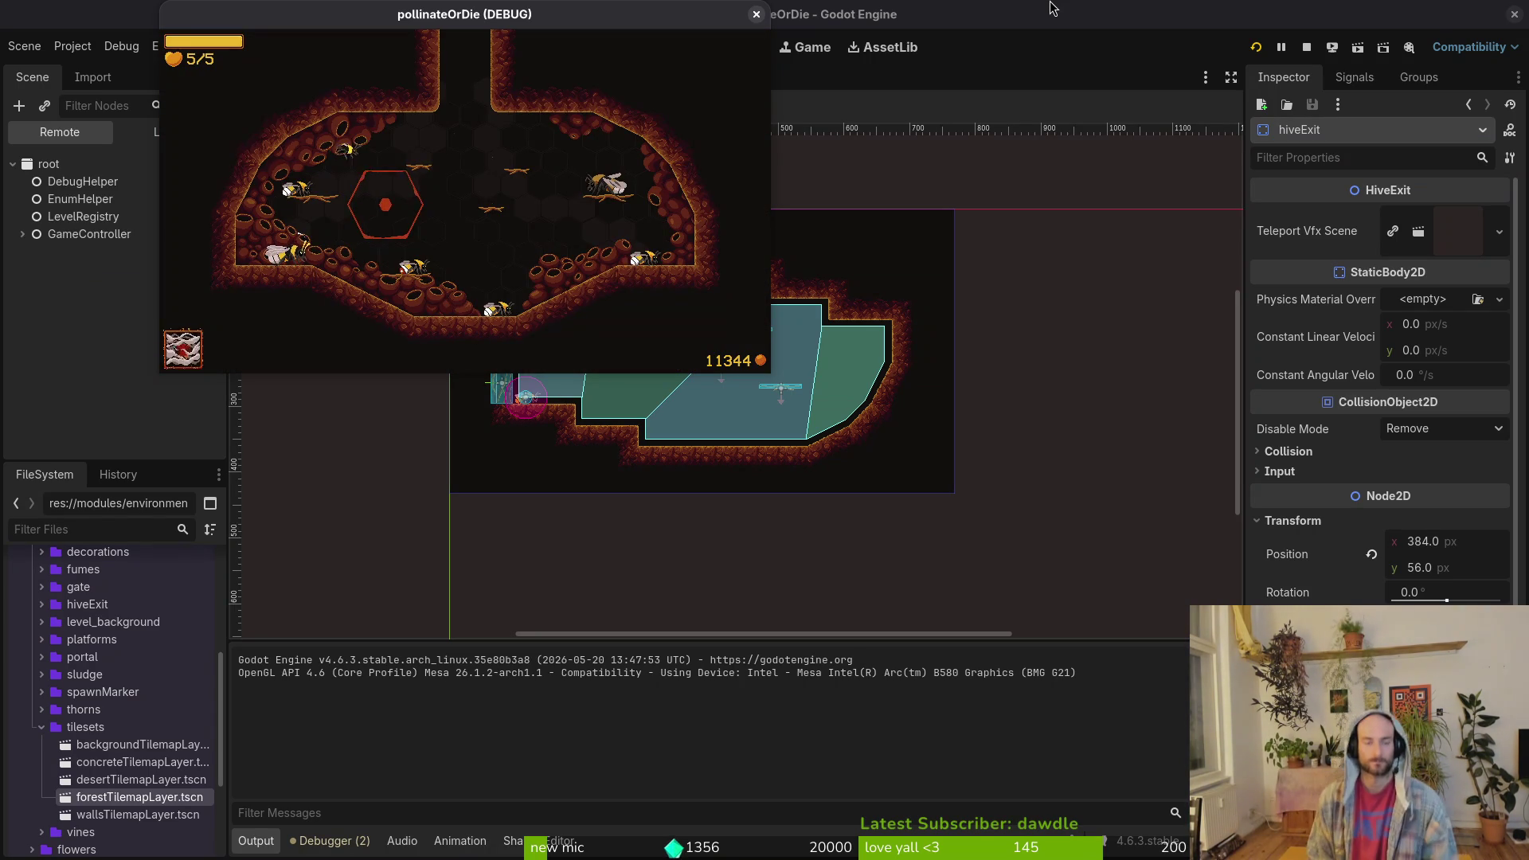
- Load H_early from the debug level select, play, pause, and close the game window
{"action": "key", "text": "Escape"}
{"action": "key", "text": "Up"}
{"action": "key", "text": "Right"}
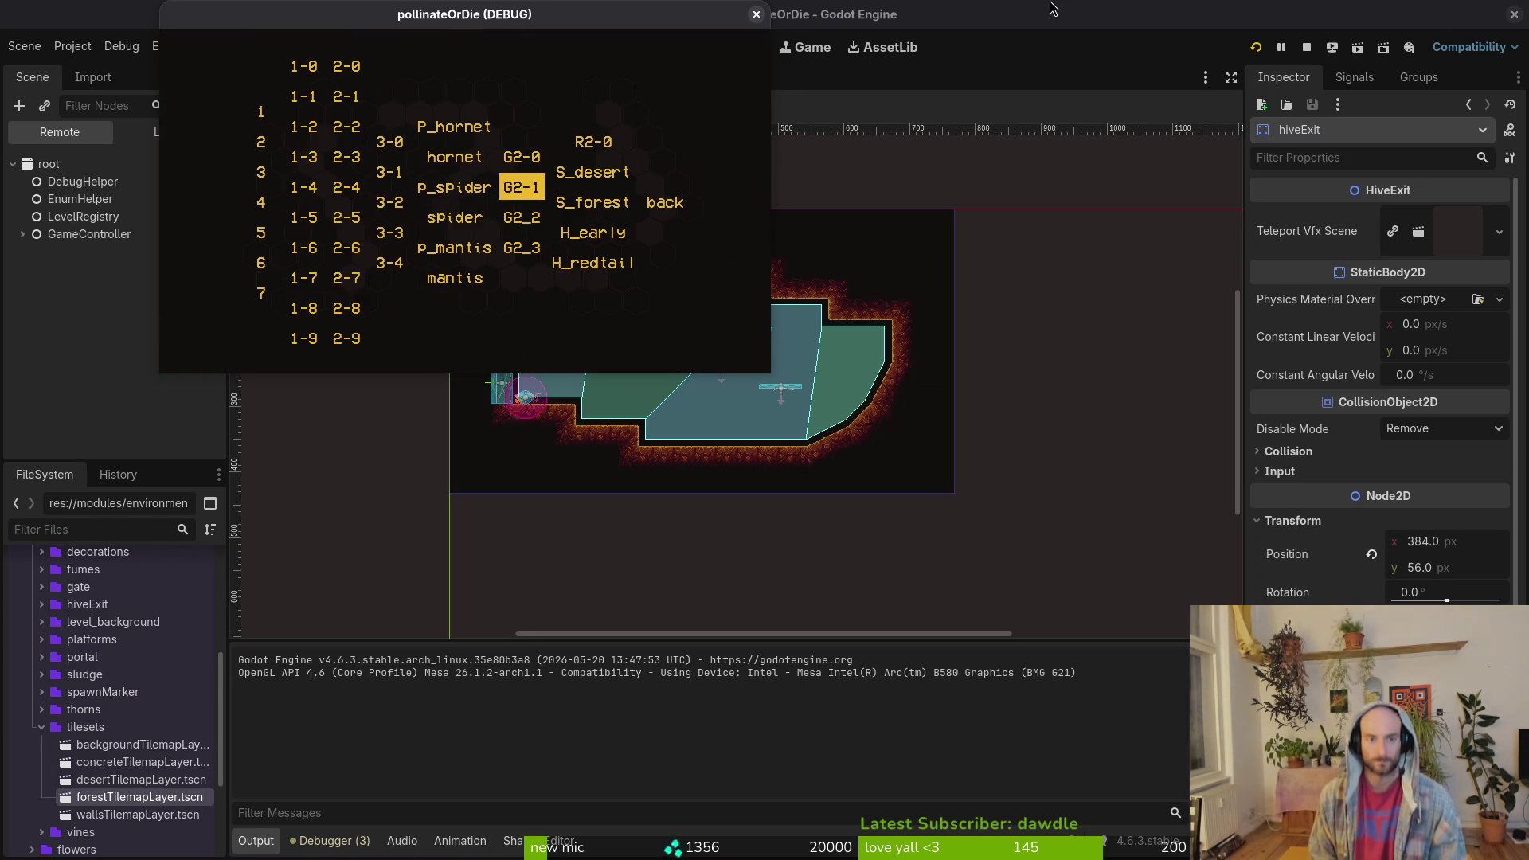
{"action": "key", "text": "Right"}
{"action": "key", "text": "Down"}
{"action": "key", "text": "Down"}
{"action": "key", "text": "Return"}
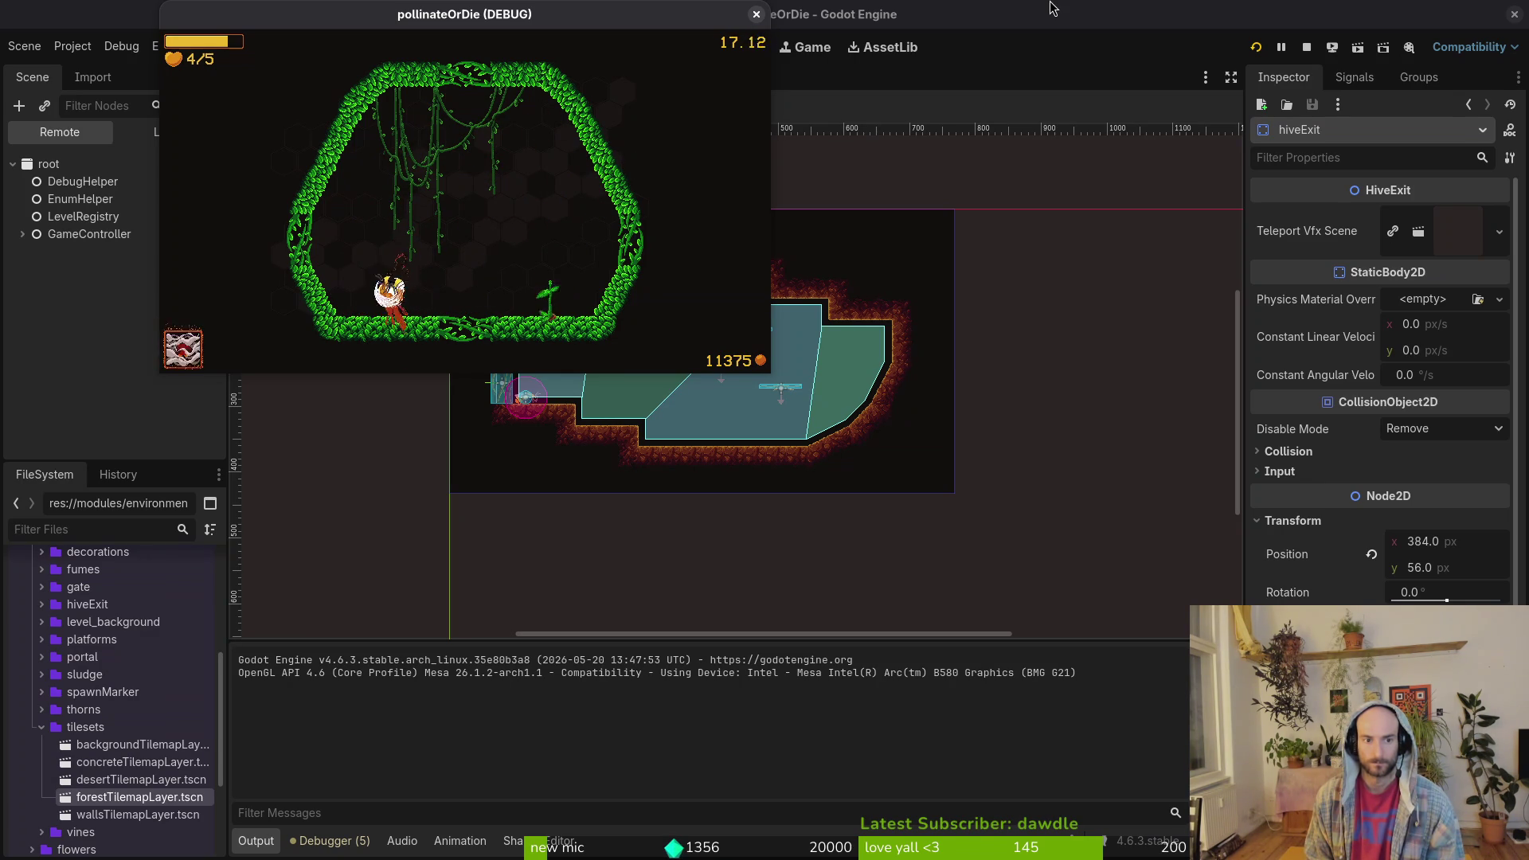
{"action": "key", "text": "Escape"}
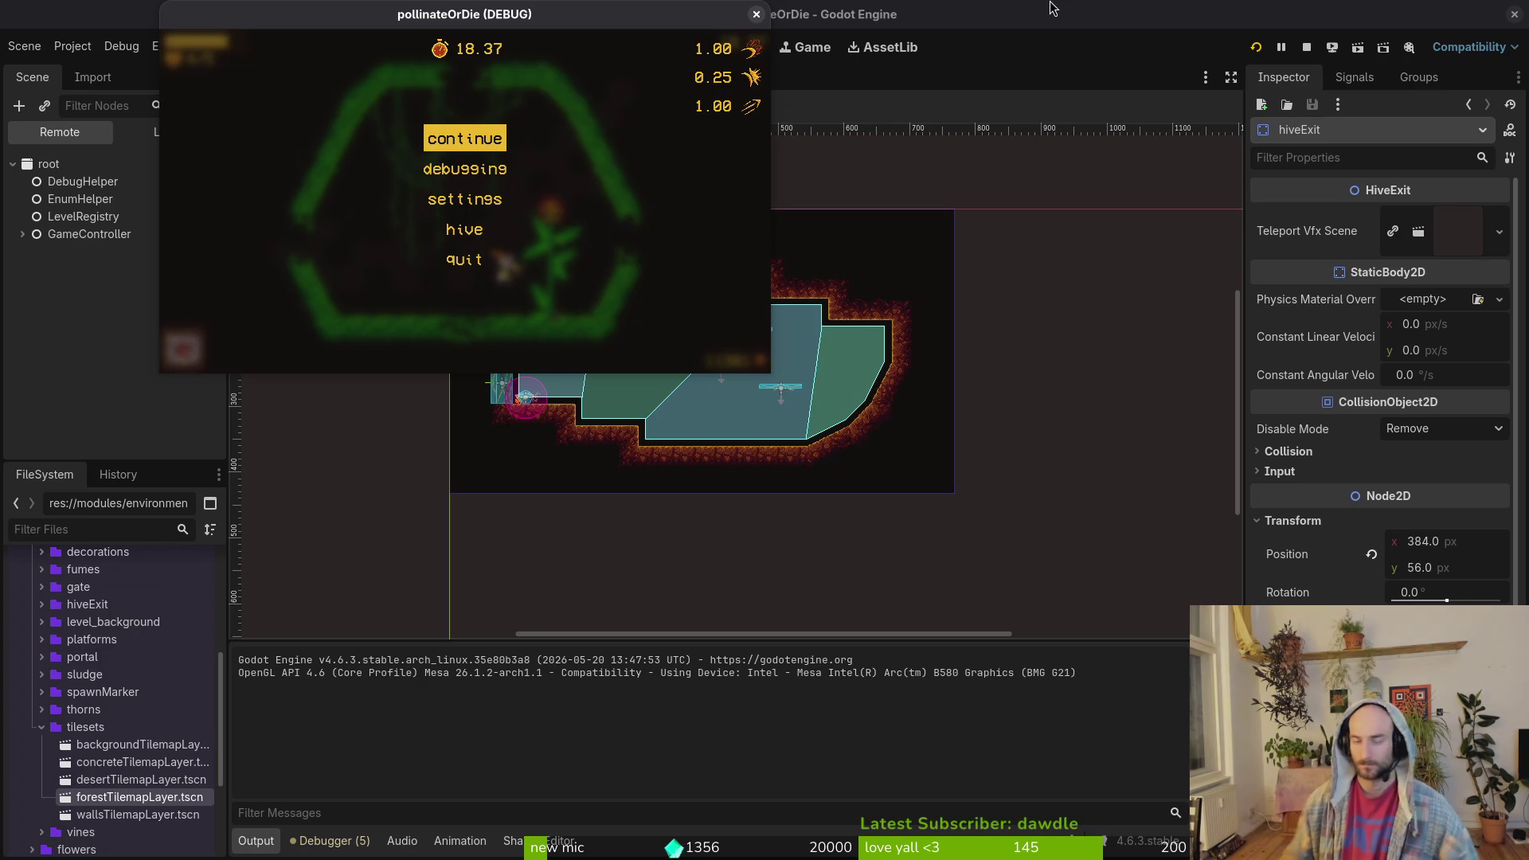
{"action": "left_click", "coordinate": [756, 13]}
- Save early_hive.gd and open hive_exit.gd in the right pane
{"action": "key", "text": "alt+Tab"}
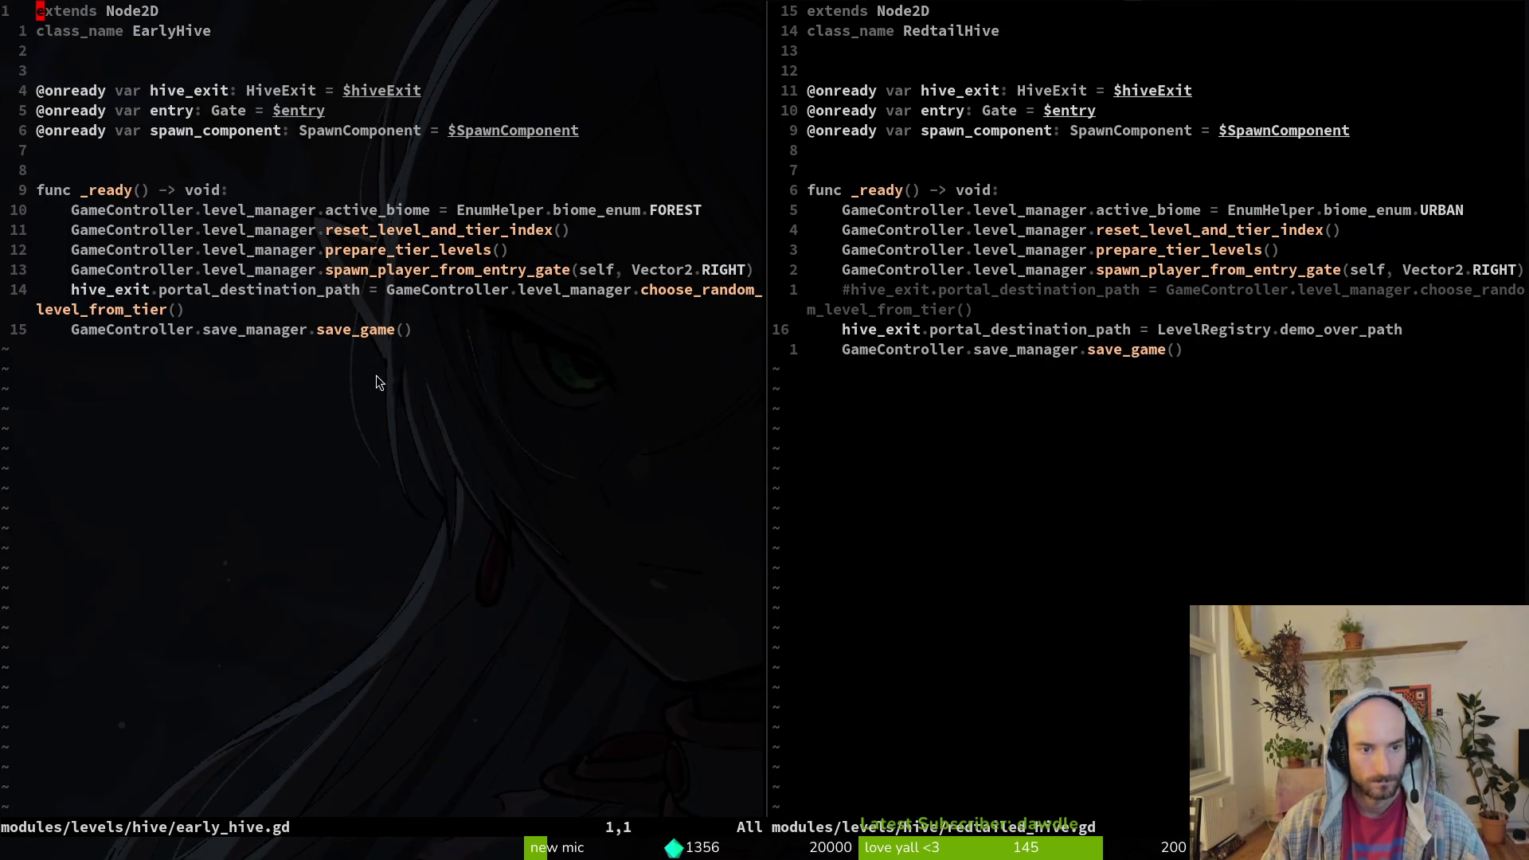
{"action": "left_click", "coordinate": [518, 289]}
{"action": "type", "text": ":w"}
{"action": "key", "text": "Return"}
{"action": "left_click", "coordinate": [935, 385]}
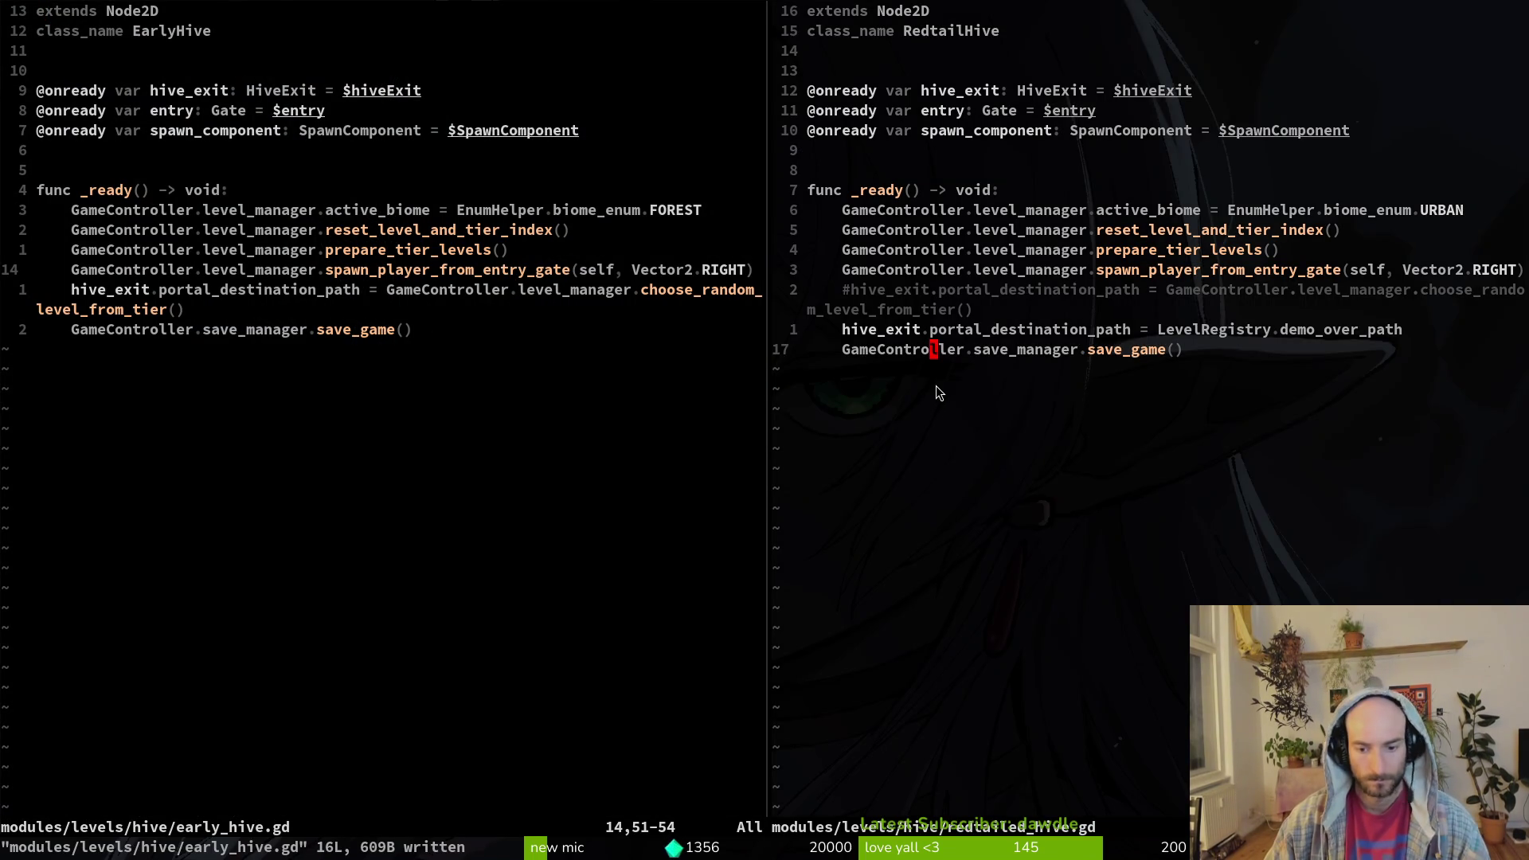
{"action": "key", "text": "ctrl+p"}
{"action": "type", "text": "hiveexit"}
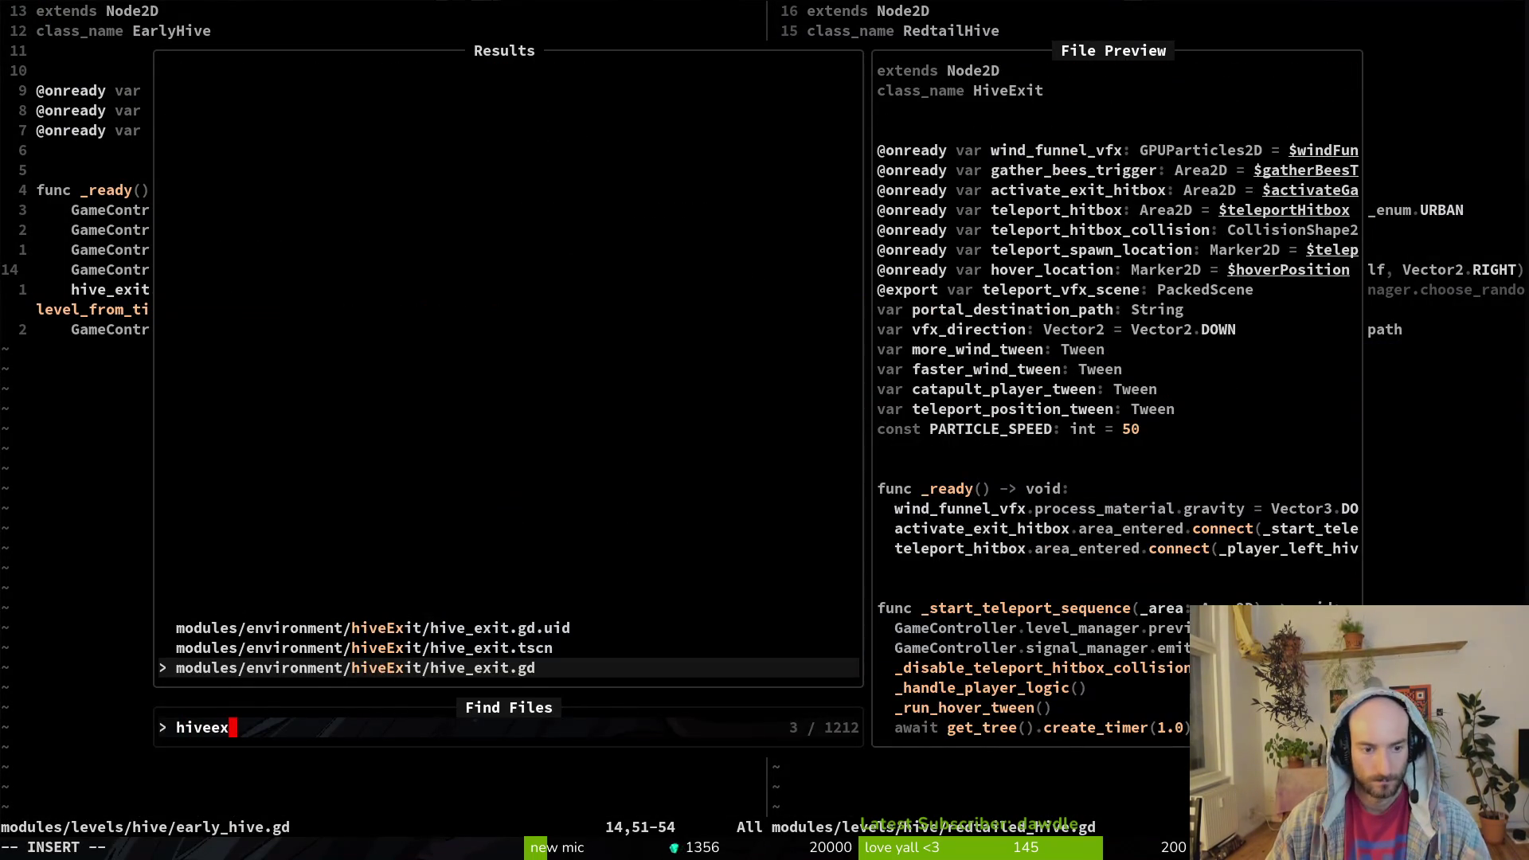
{"action": "key", "text": "Return"}
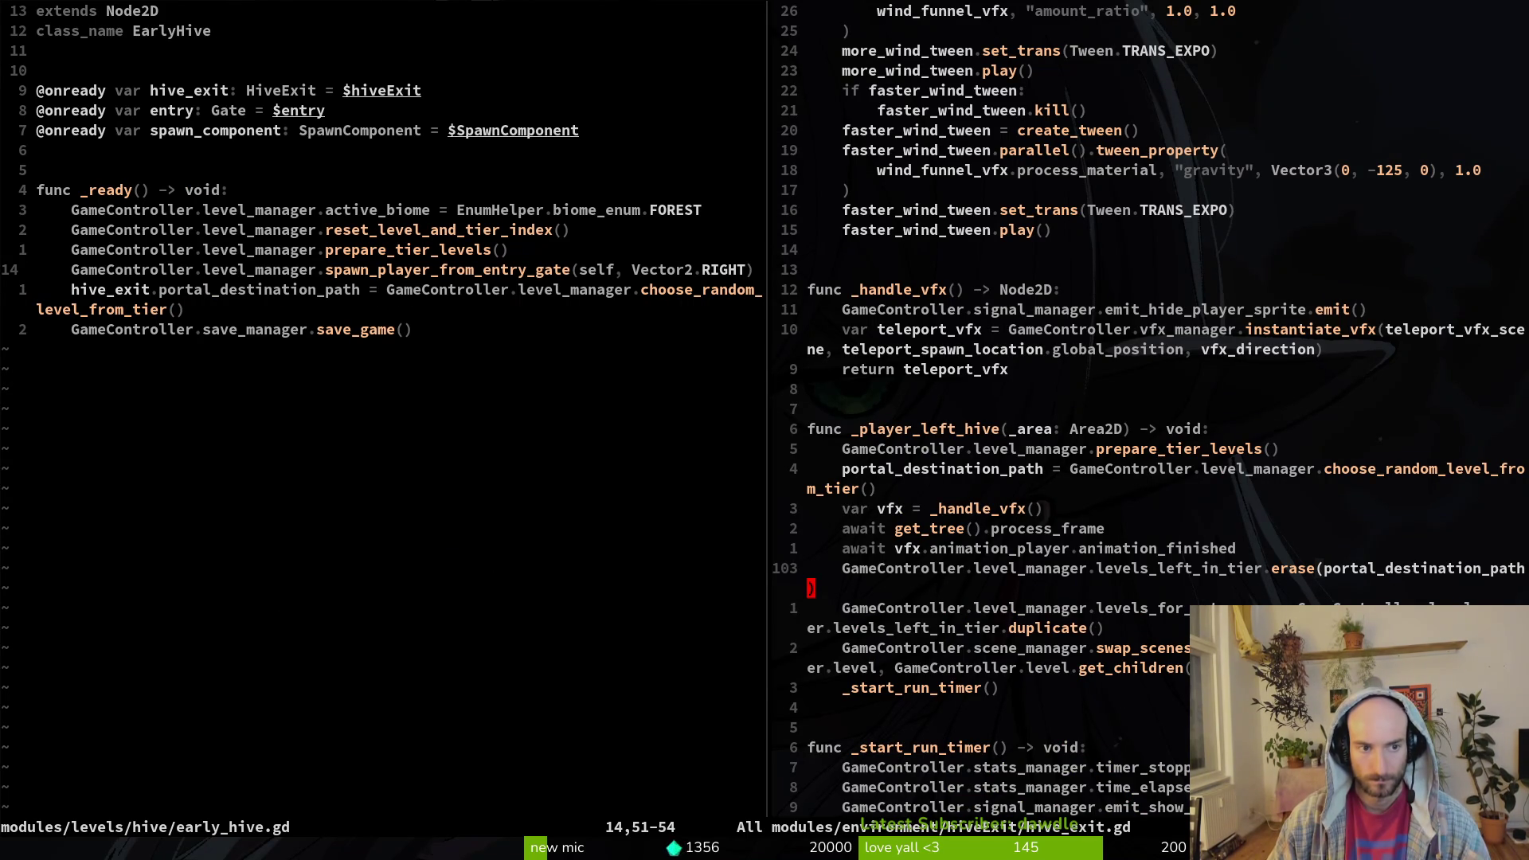
- Delete early_hive.gd's portal destination line, then undo it and save with the line restored
{"action": "key", "text": "ctrl+w"}
{"action": "key", "text": "h"}
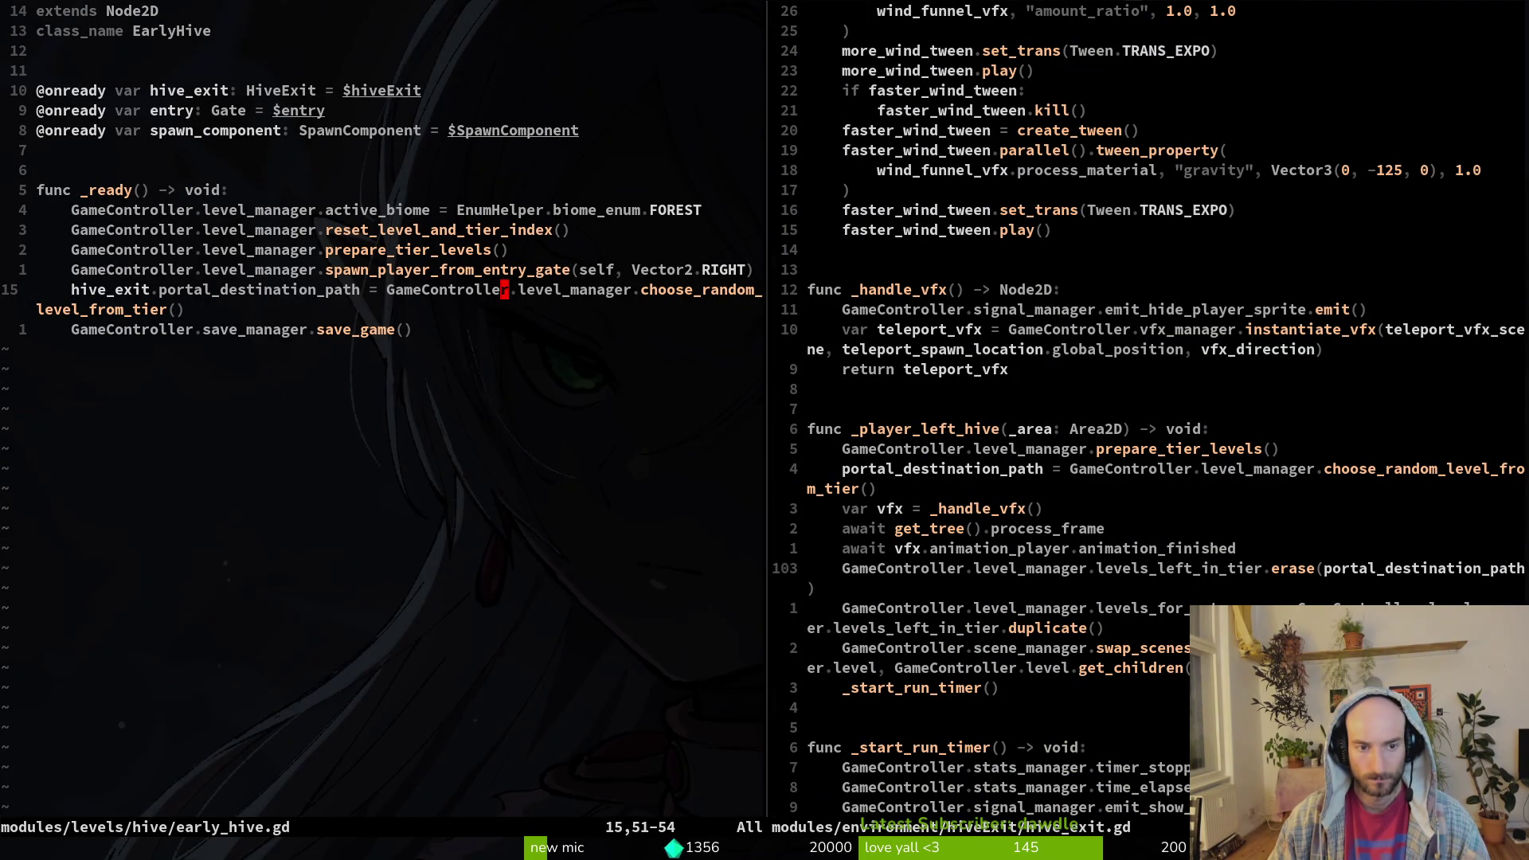
{"action": "key", "text": "d"}
{"action": "key", "text": "d"}
{"action": "type", "text": "write"}
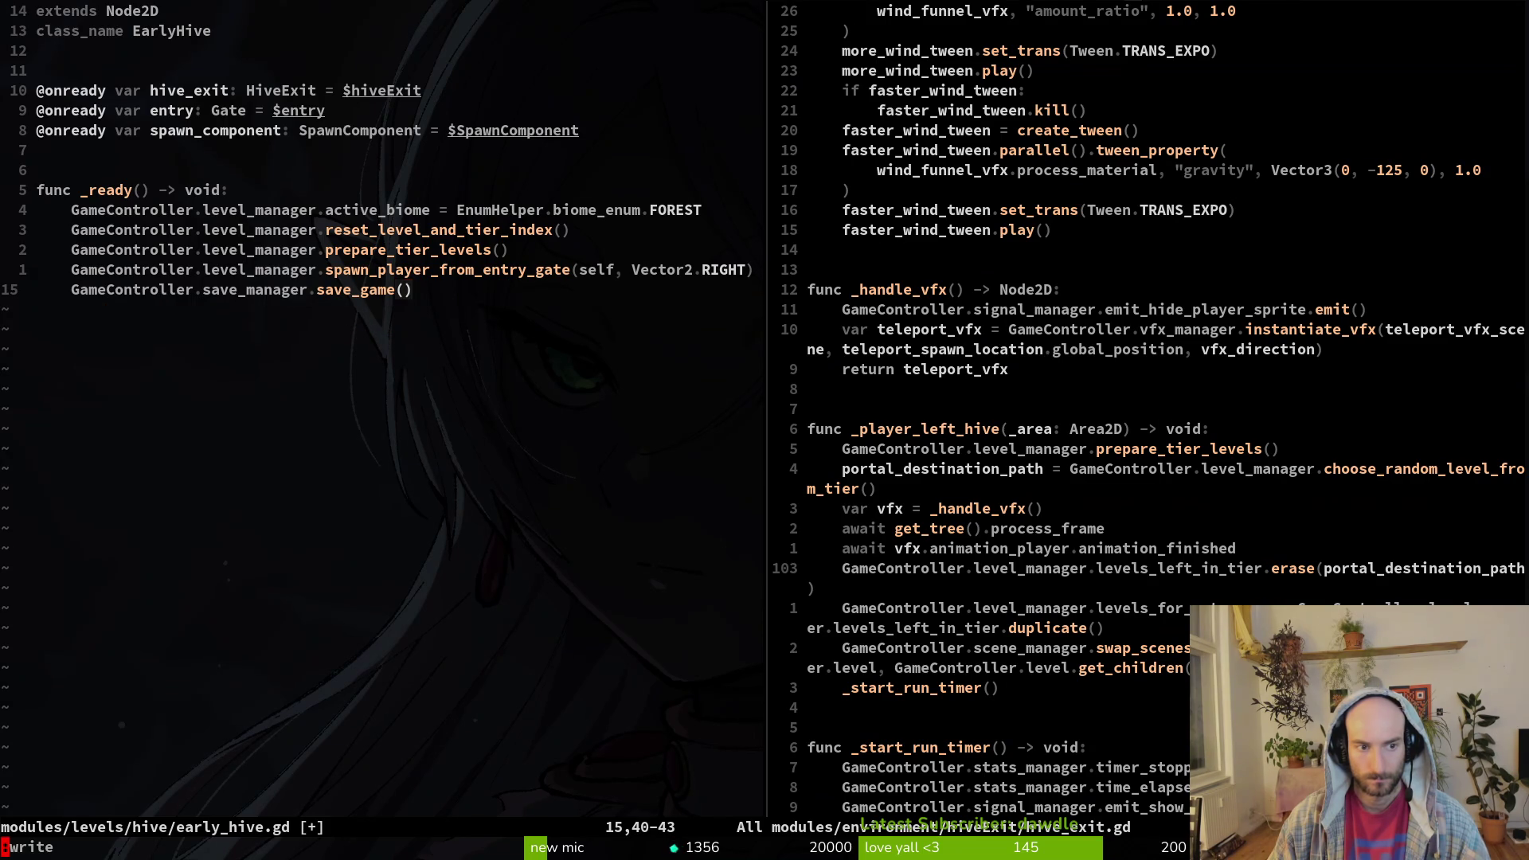
{"action": "key", "text": "Return"}
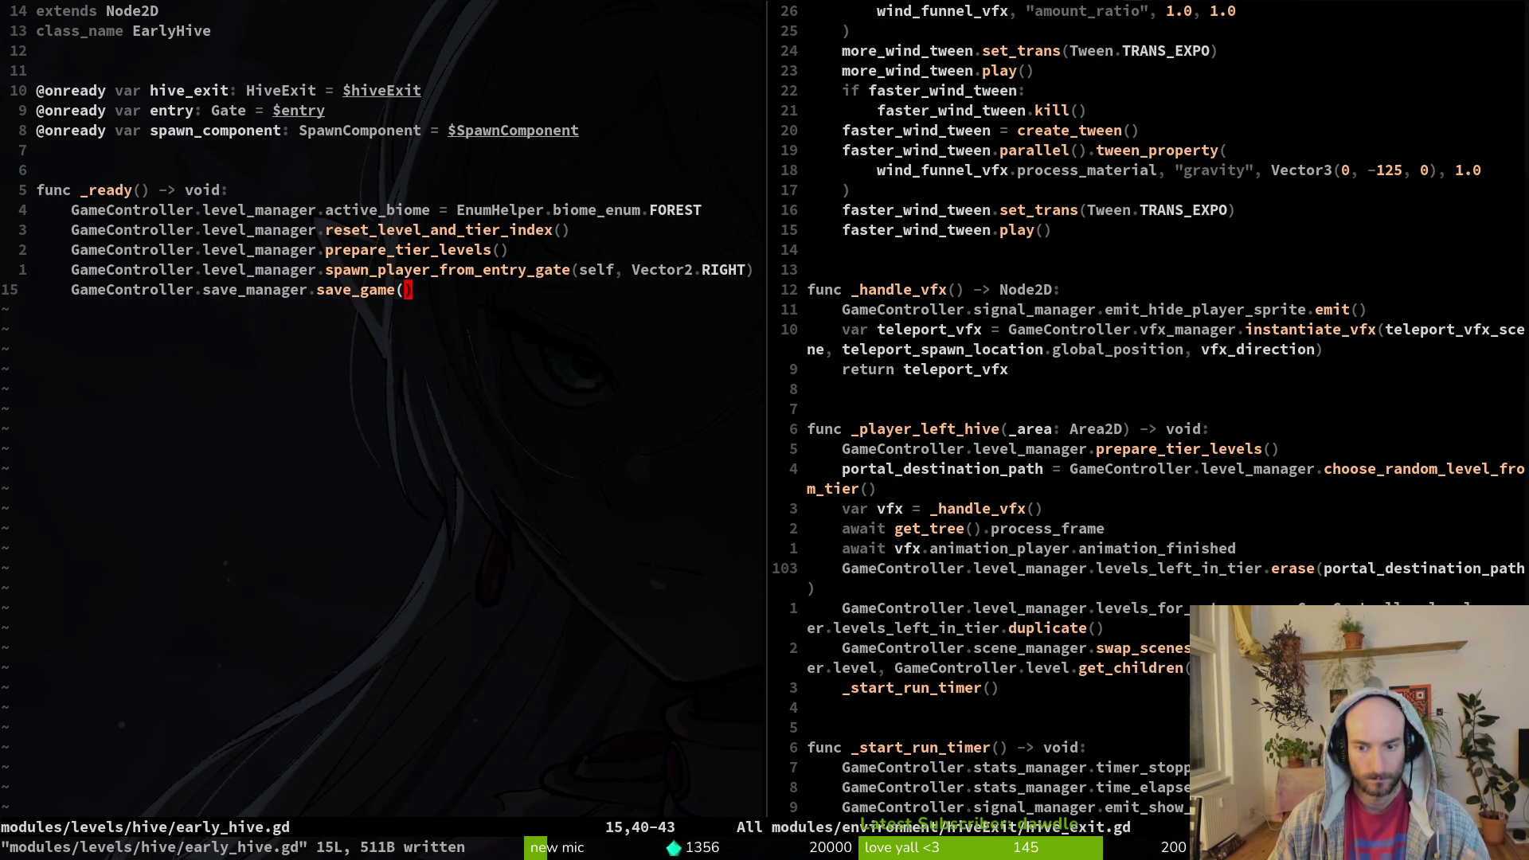
{"action": "key", "text": "ctrl+w"}
{"action": "key", "text": "l"}
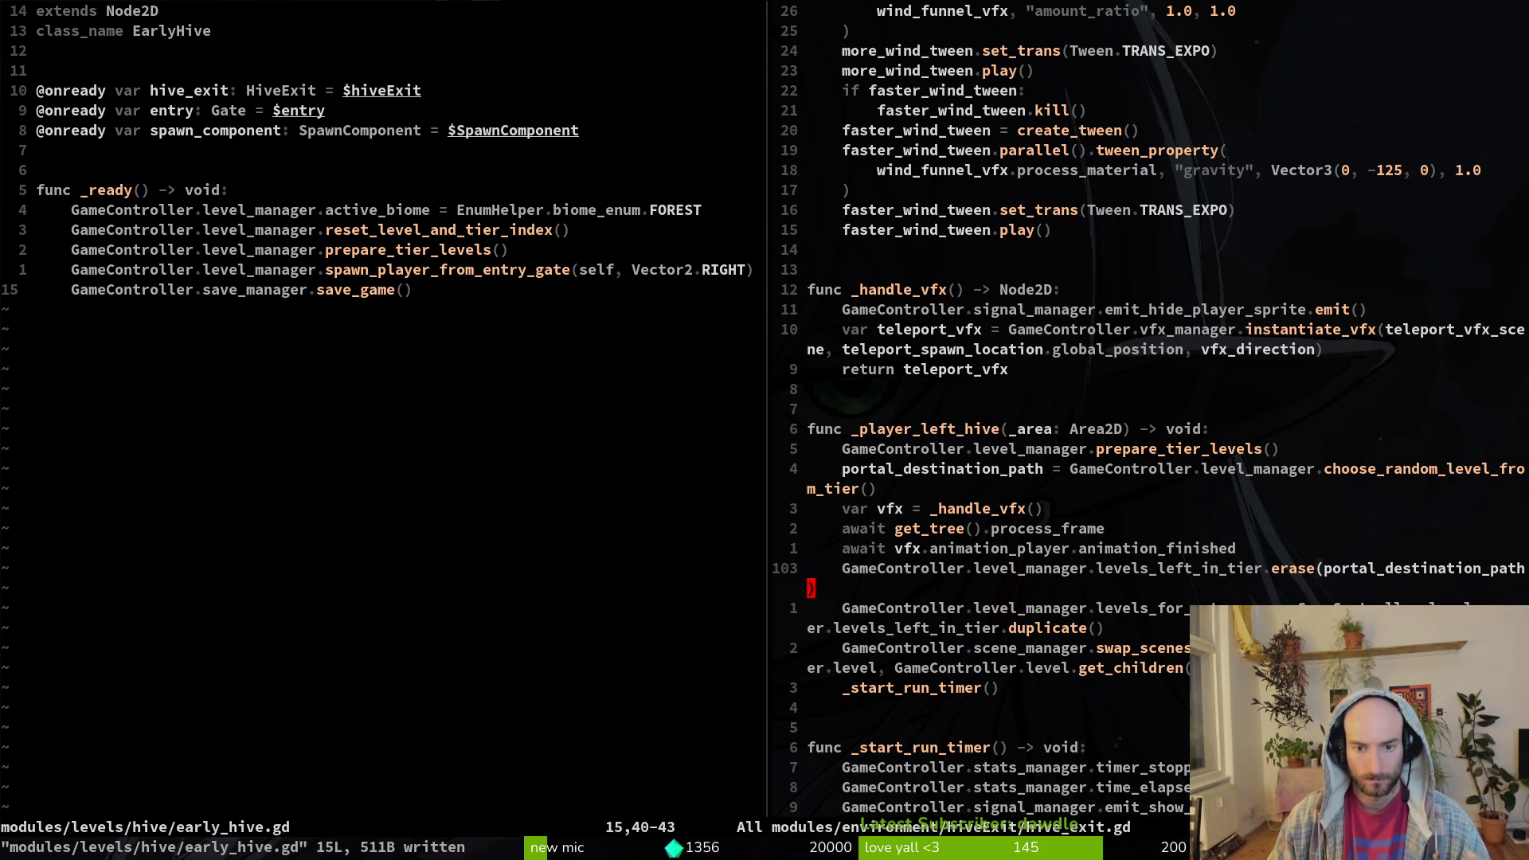
{"action": "key", "text": "k"}
{"action": "key", "text": "k"}
{"action": "key", "text": "k"}
{"action": "key", "text": "ctrl+w"}
{"action": "type", "text": "h:"}
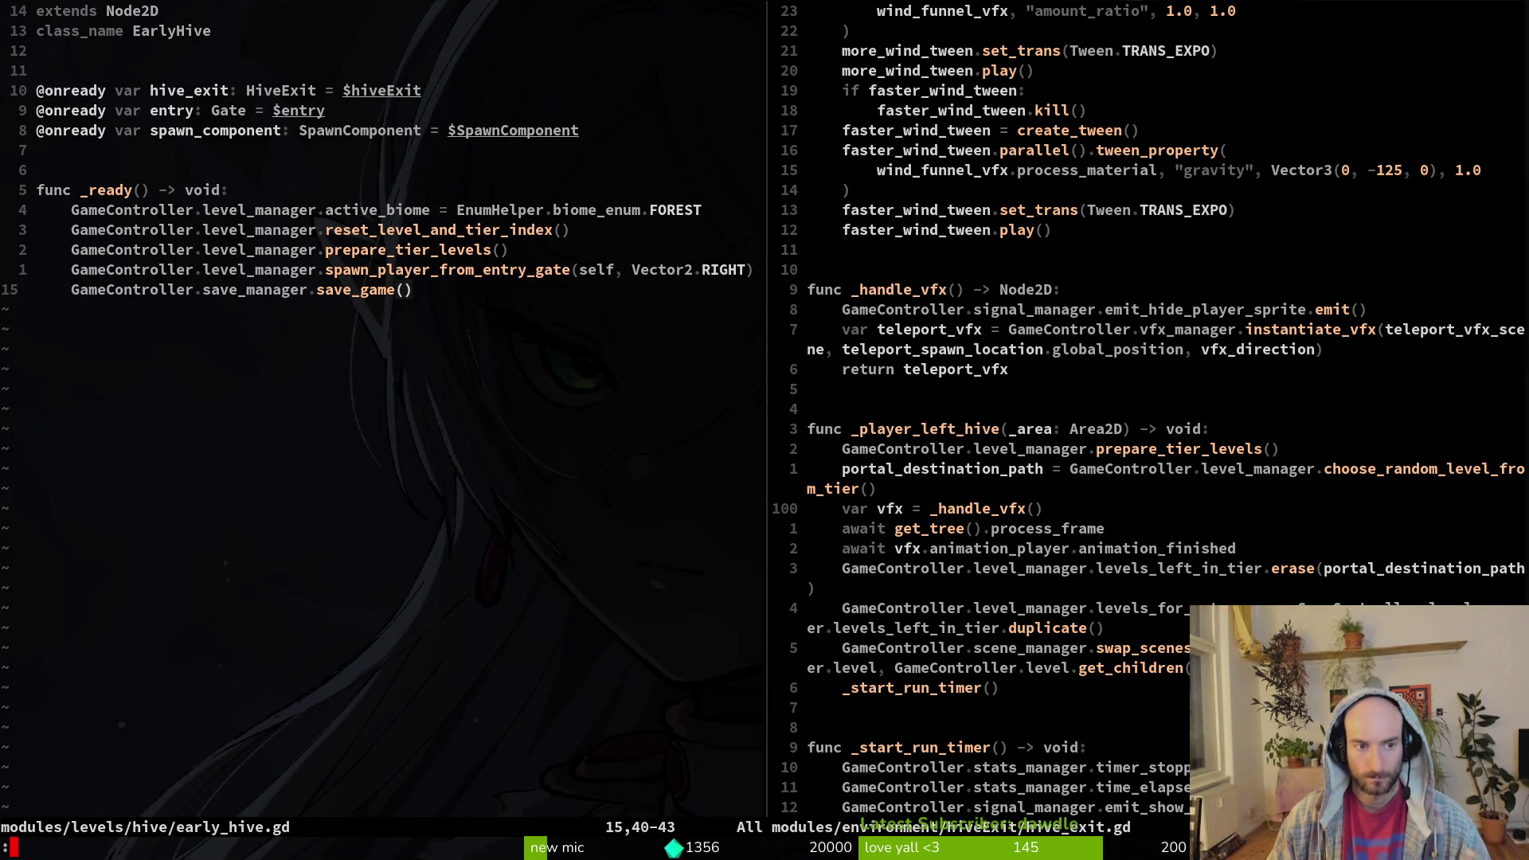
{"action": "type", "text": "u"}
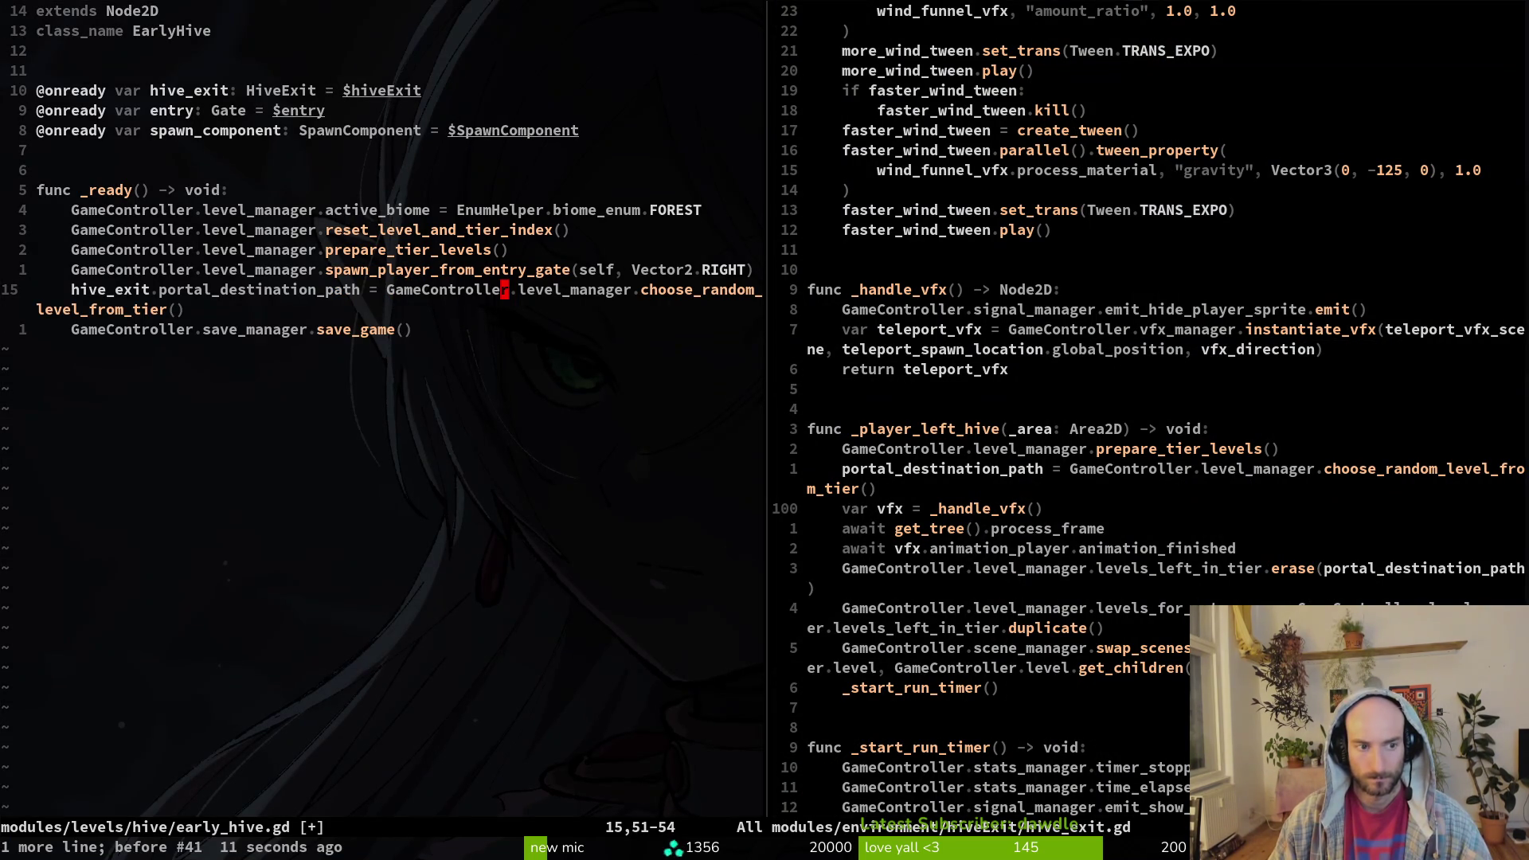
{"action": "type", "text": ":write"}
{"action": "key", "text": "Return"}
- Close the early_hive.gd split and delete hive_exit.gd's random-level portal destination line, saving
{"action": "key", "text": "ctrl+w"}
{"action": "key", "text": "l"}
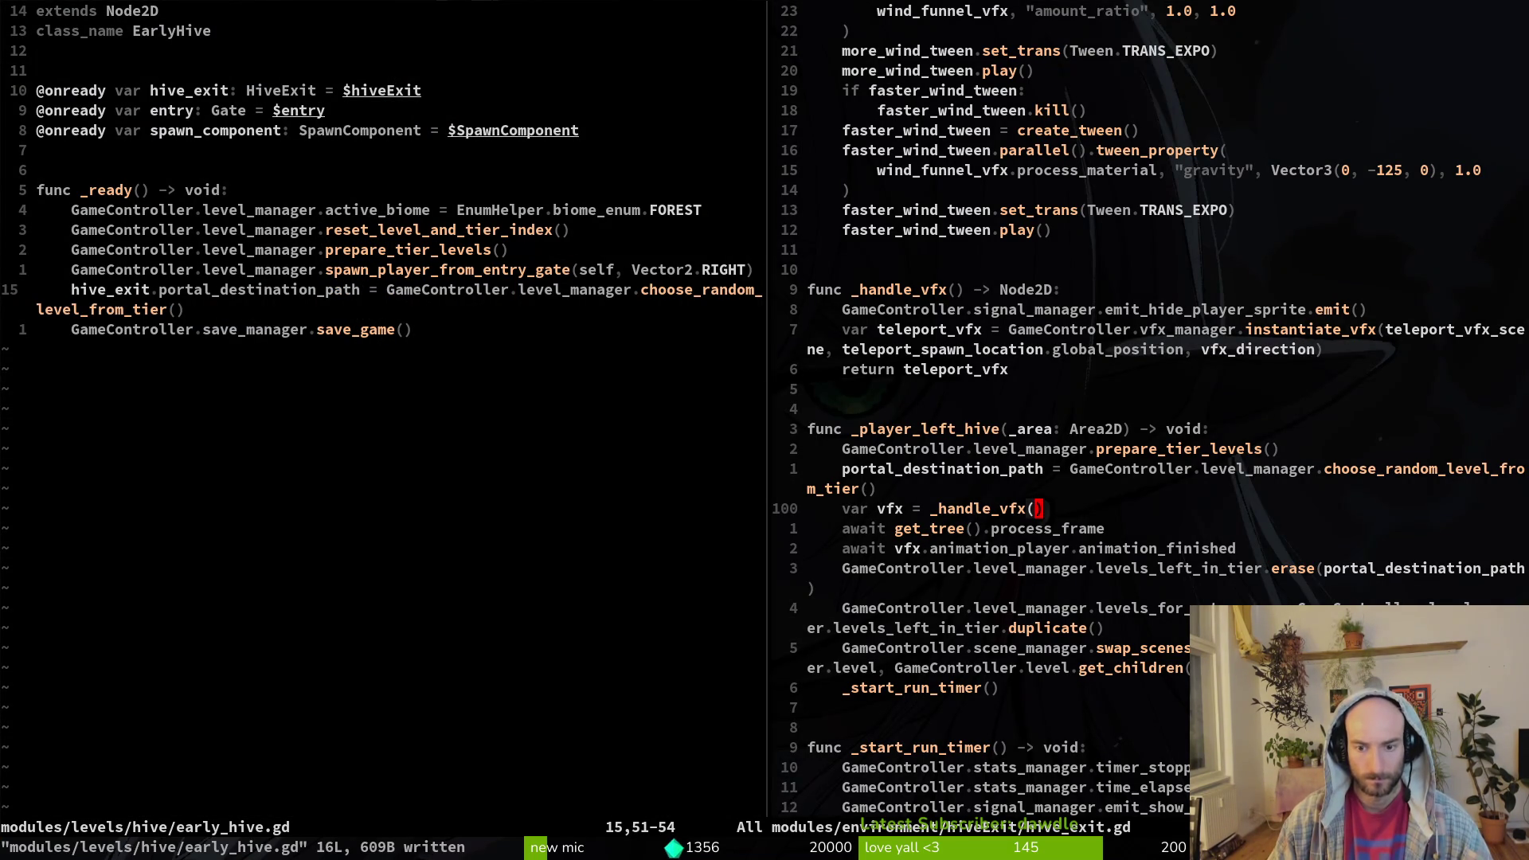
{"action": "key", "text": "ctrl+w"}
{"action": "key", "text": "h"}
{"action": "key", "text": "ctrl+w"}
{"action": "key", "text": "q"}
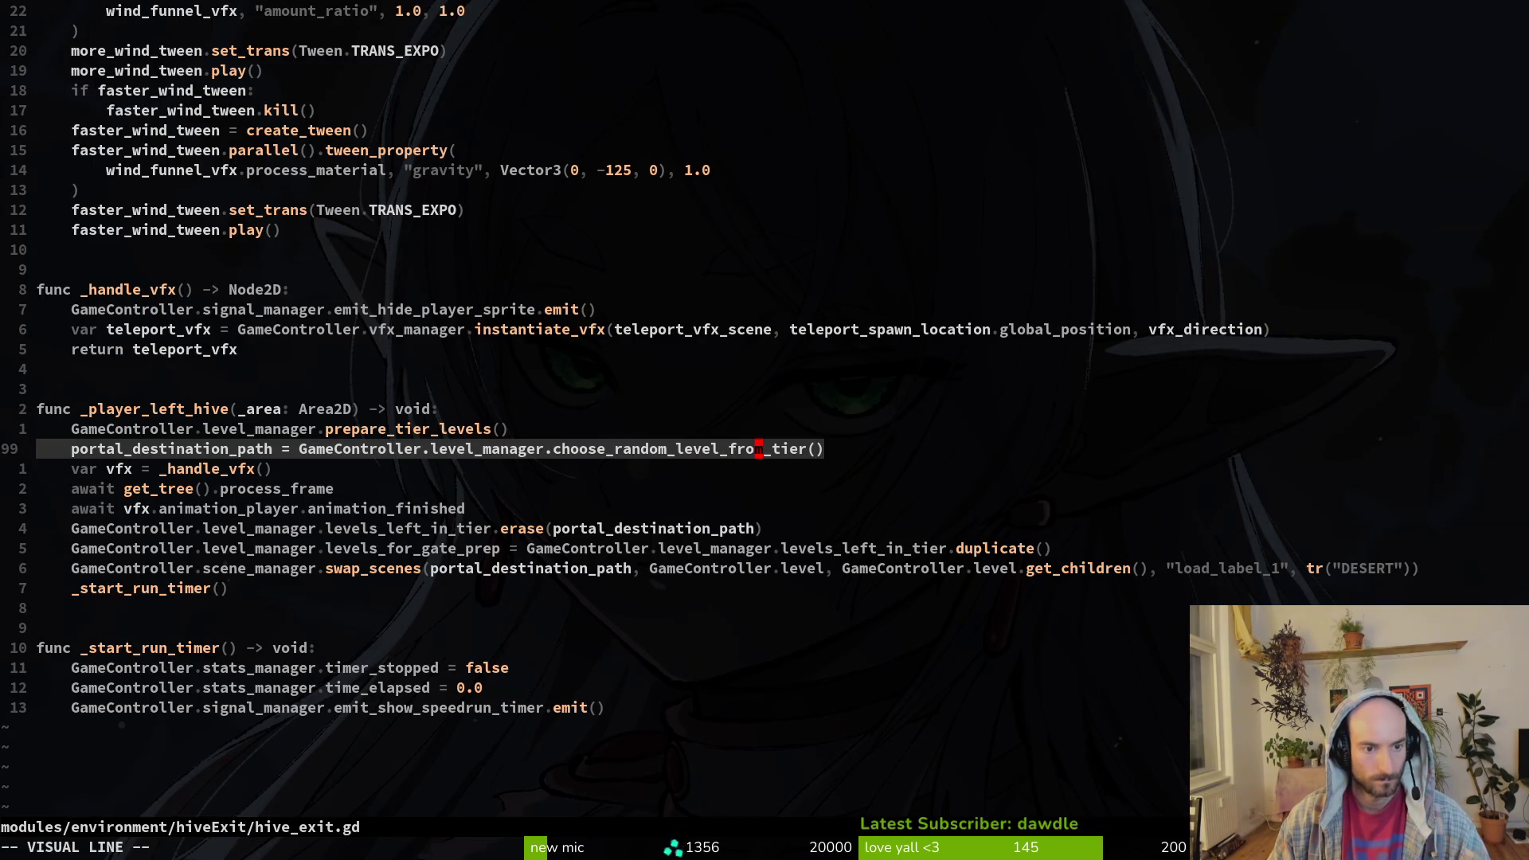
{"action": "key", "text": "k"}
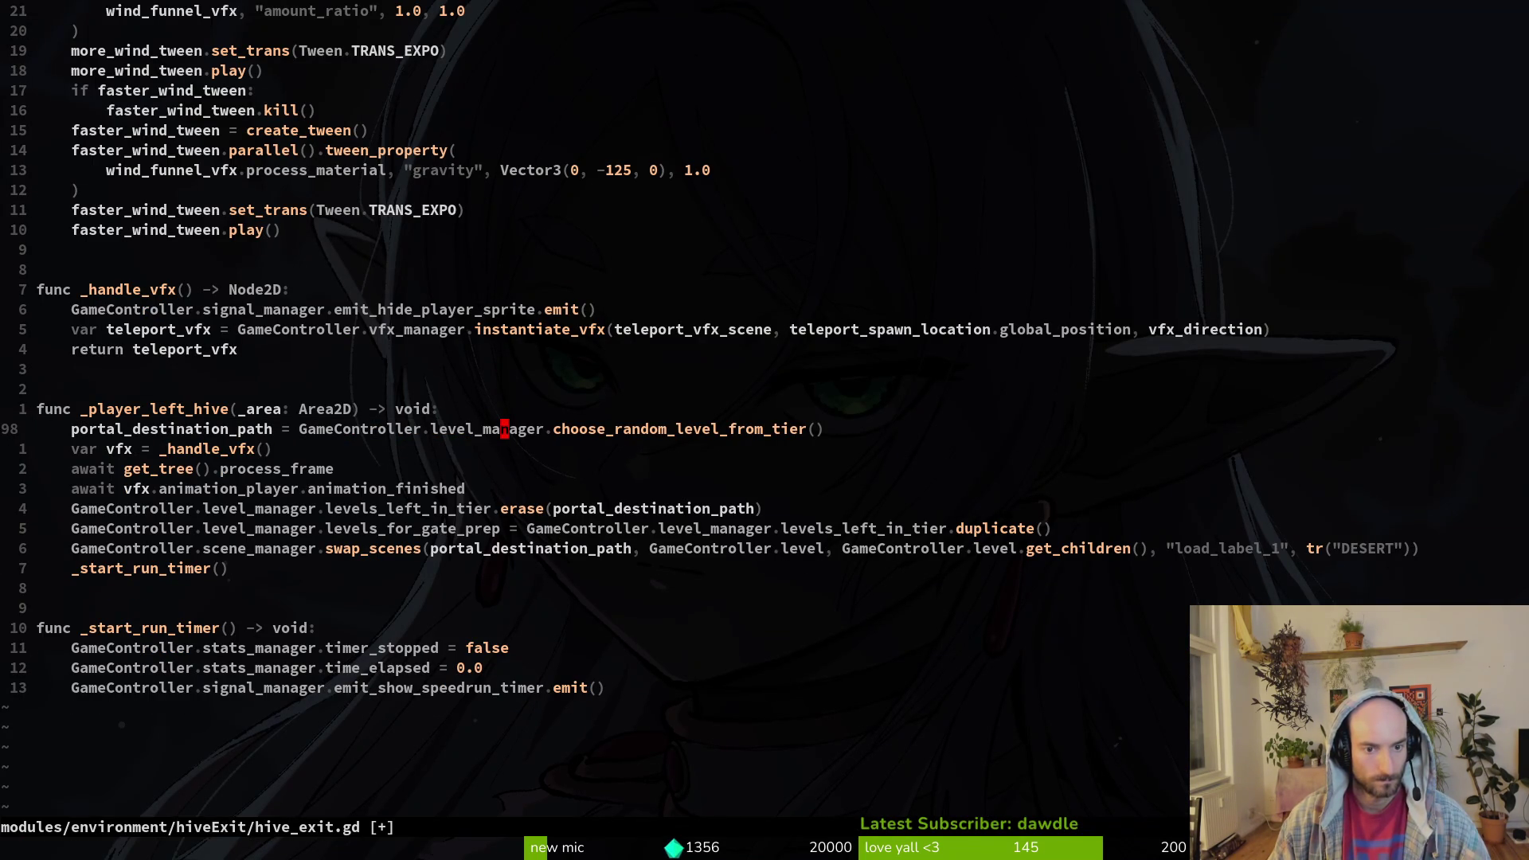
{"action": "key", "text": "d"}
{"action": "key", "text": "d"}
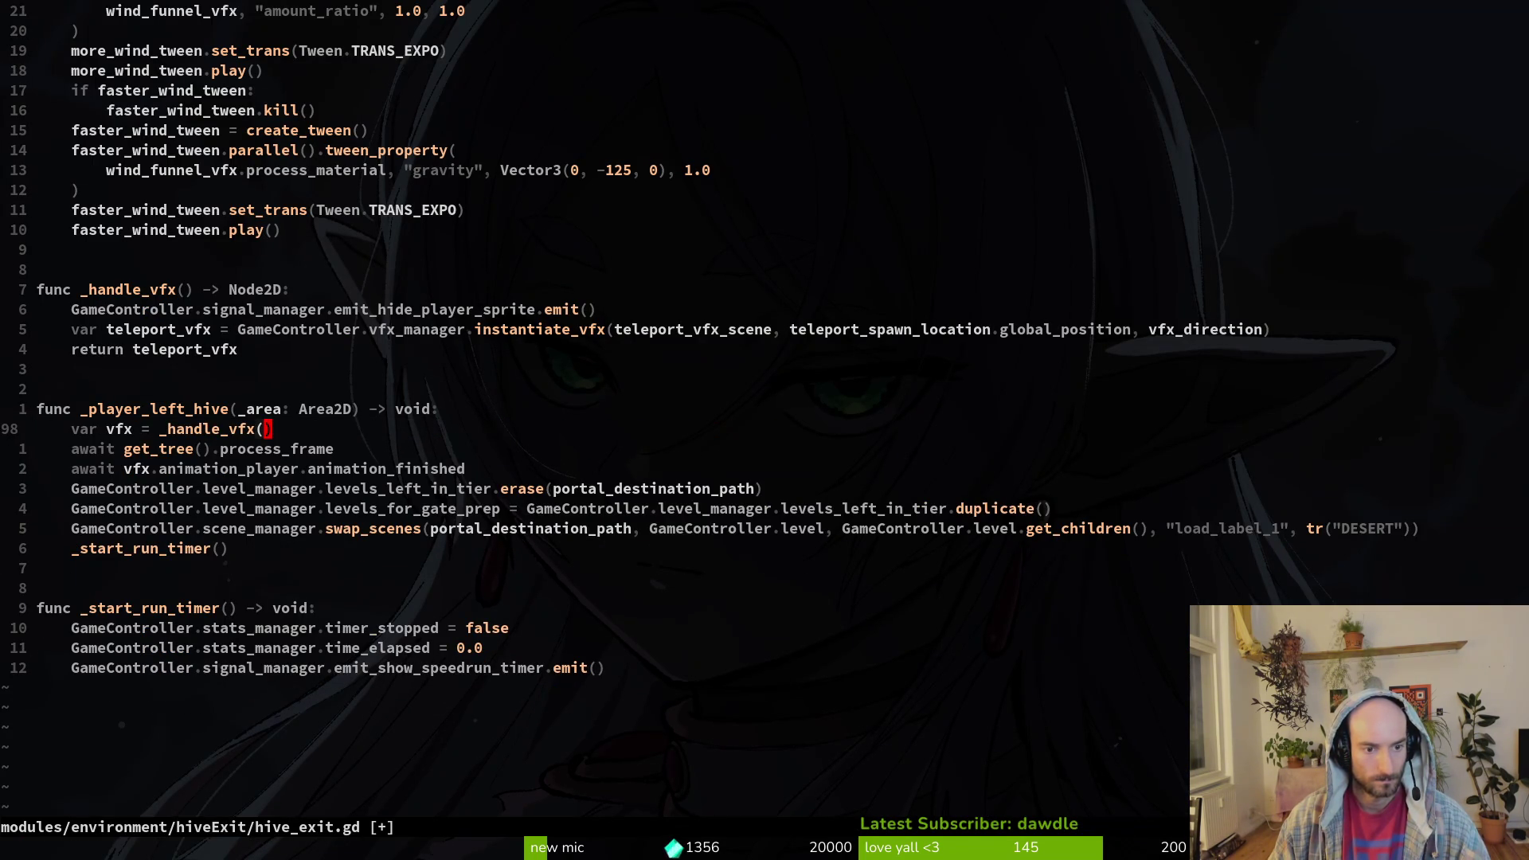
{"action": "key", "text": "Return"}
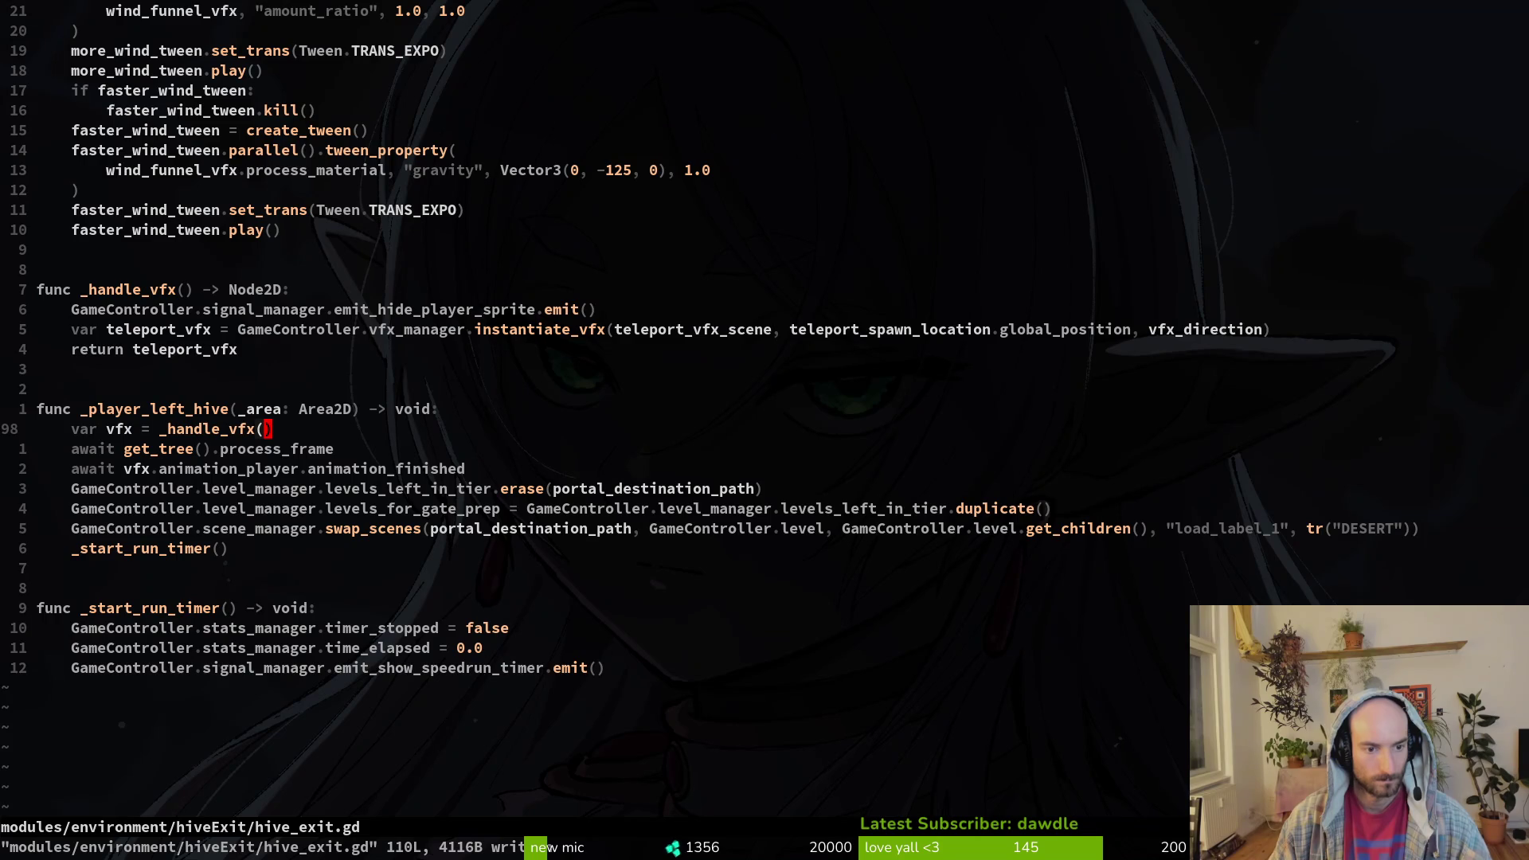
{"action": "key", "text": "j"}
{"action": "key", "text": "j"}
{"action": "key", "text": "j"}
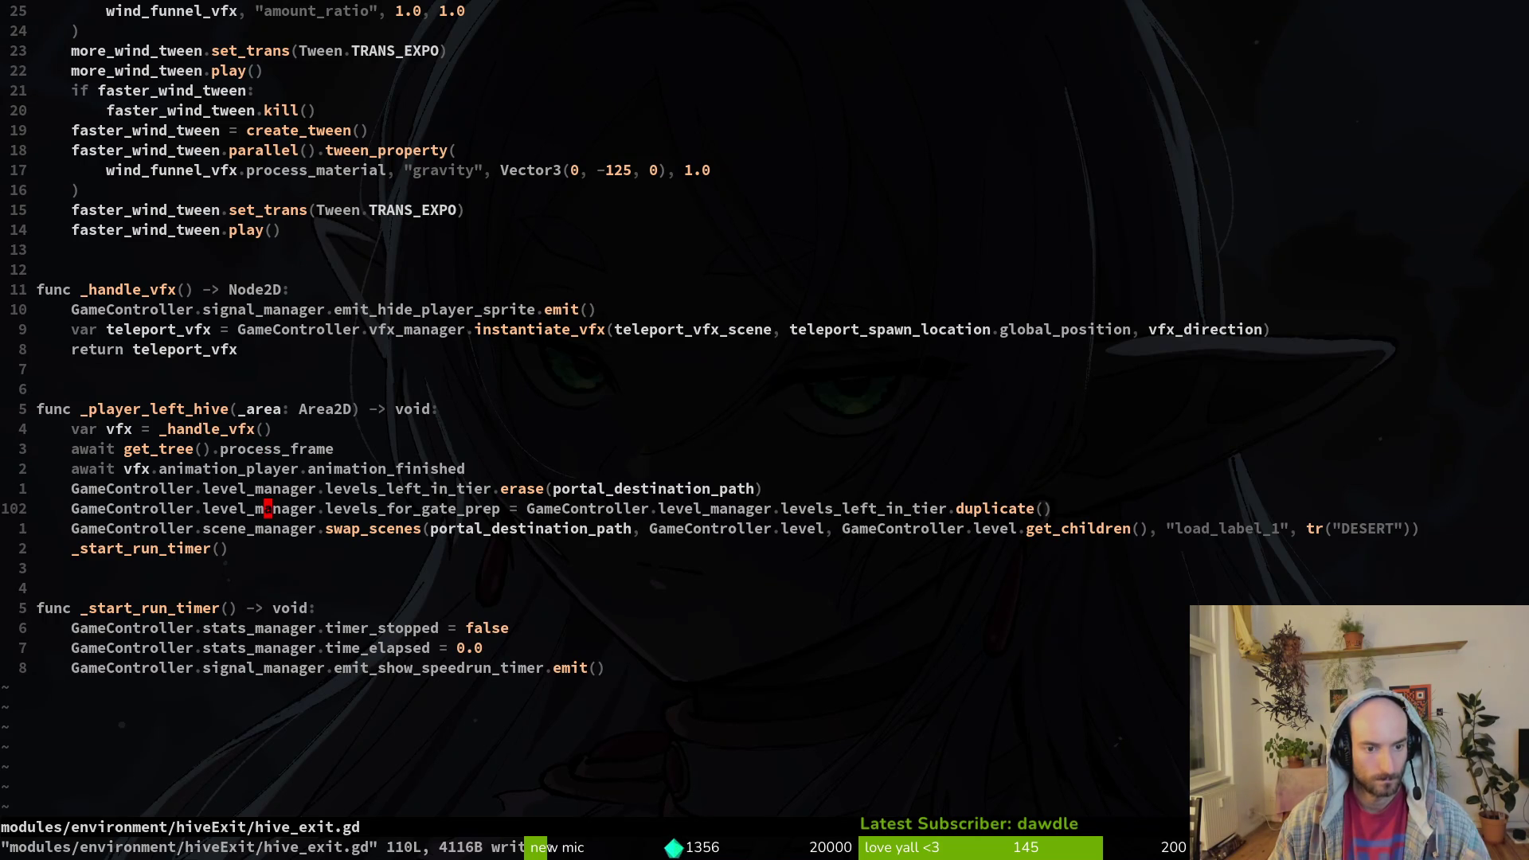
- Run the project with F5 and load H_early from the debug level select
{"action": "key", "text": "alt+Tab"}
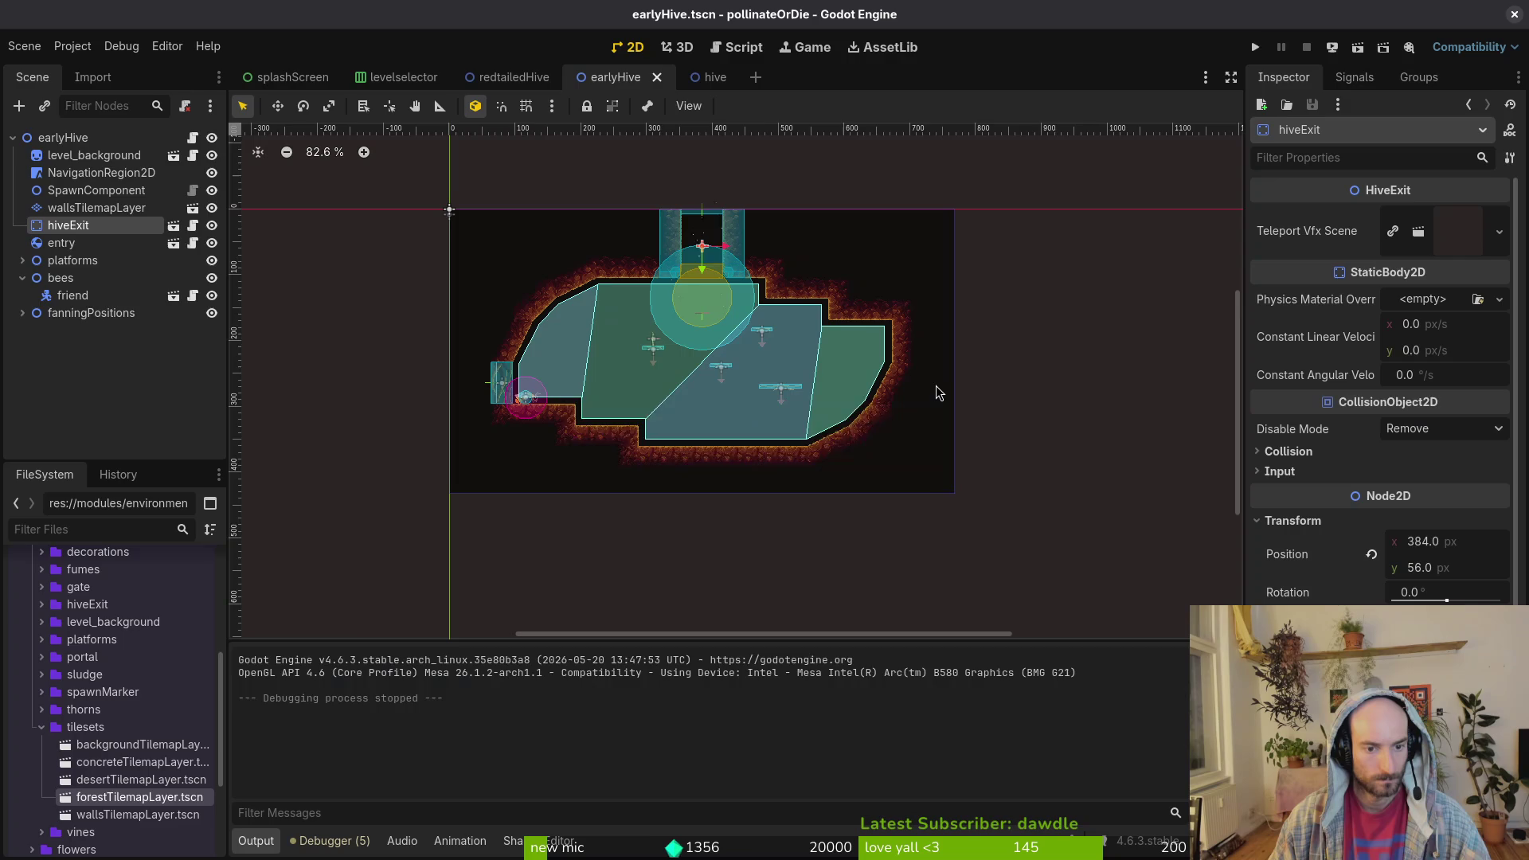
{"action": "key", "text": "F5"}
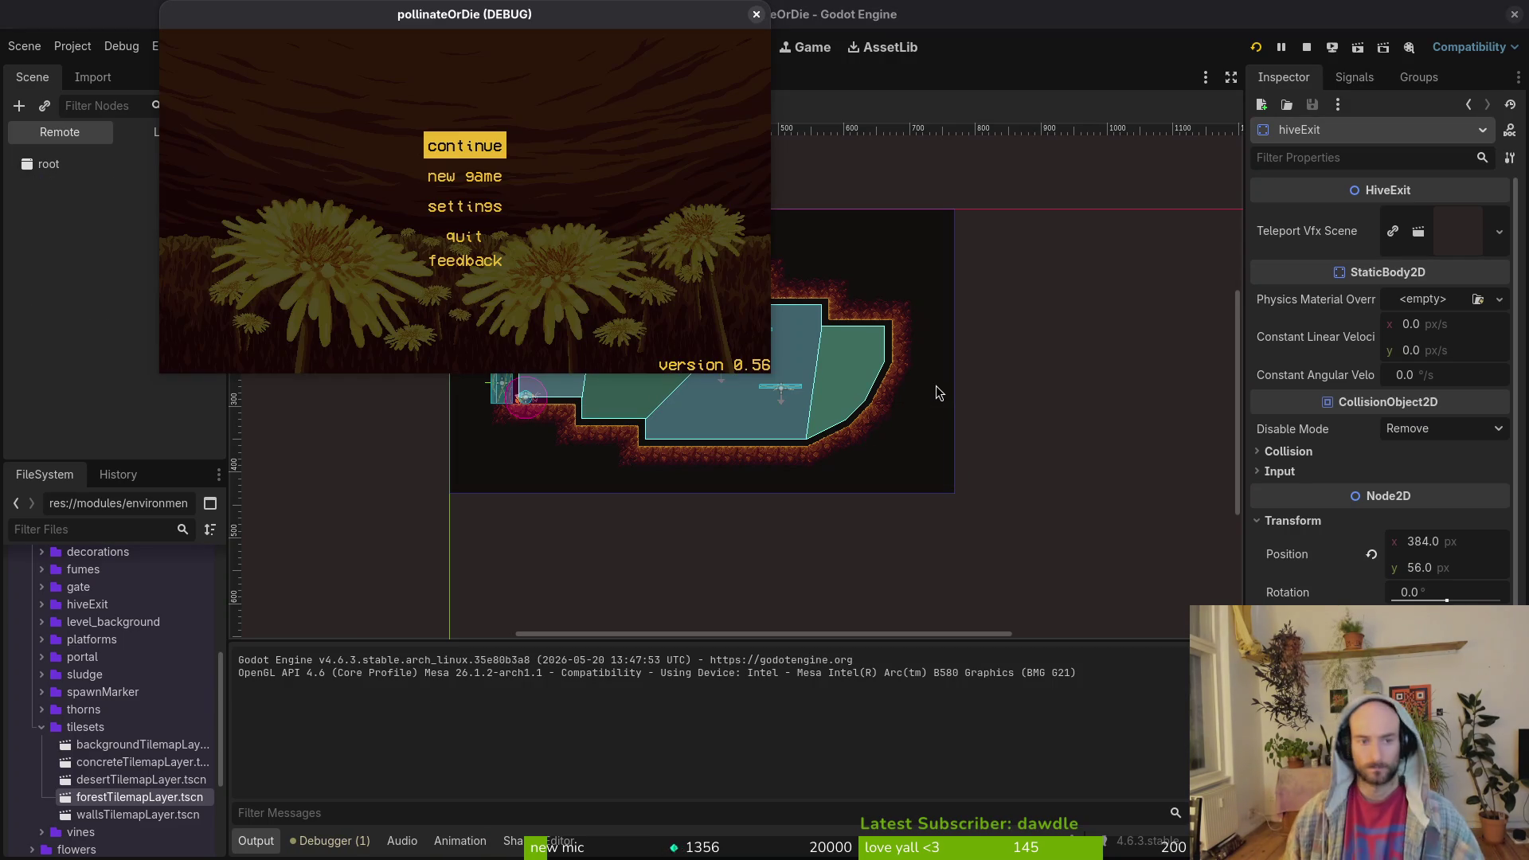
{"action": "key", "text": "Return"}
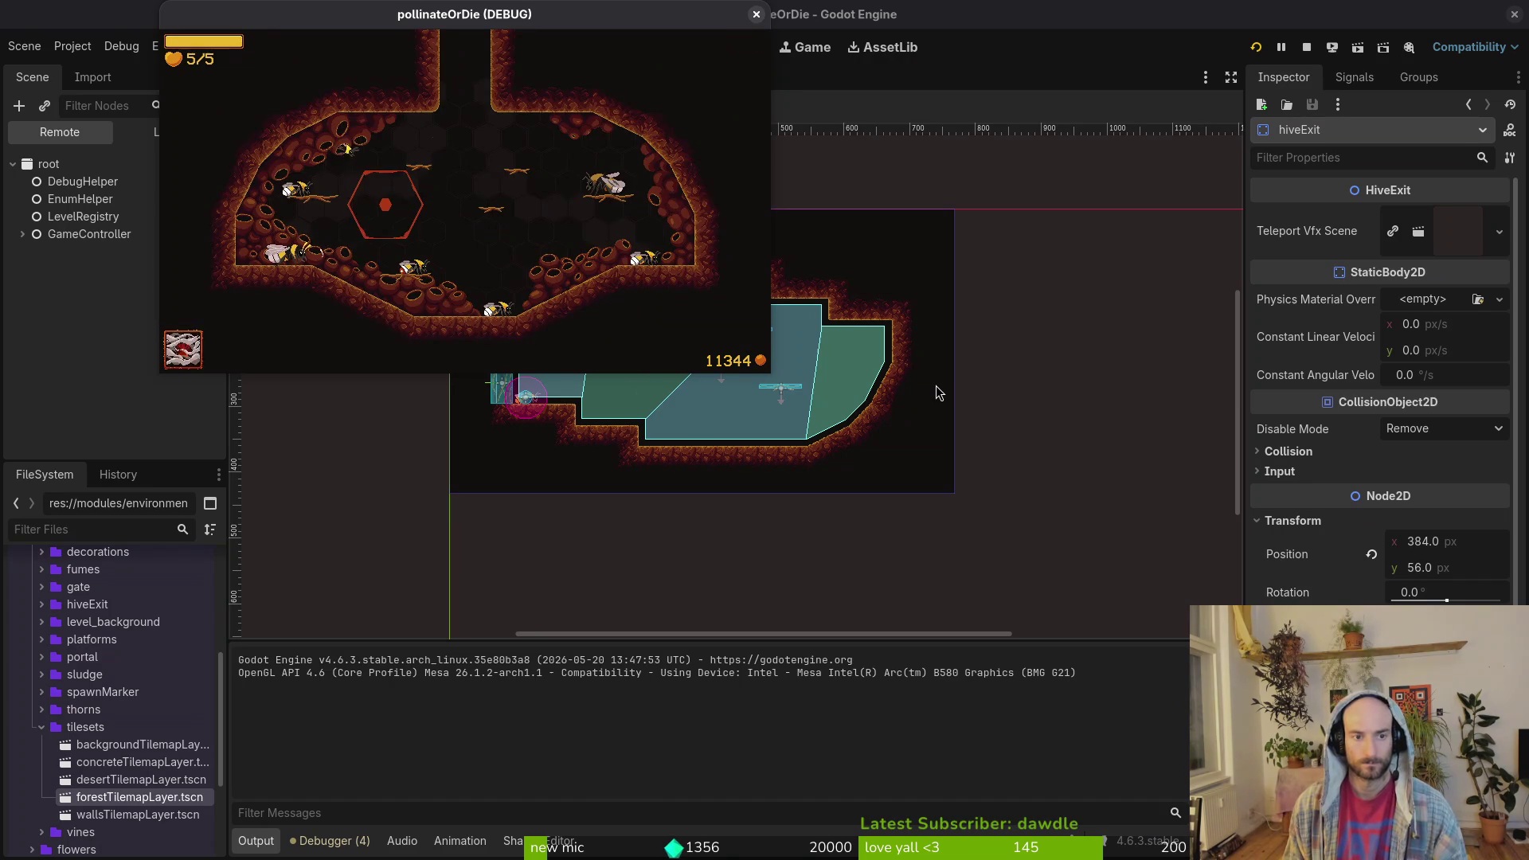
{"action": "key", "text": "Escape"}
{"action": "key", "text": "Up"}
{"action": "key", "text": "Right"}
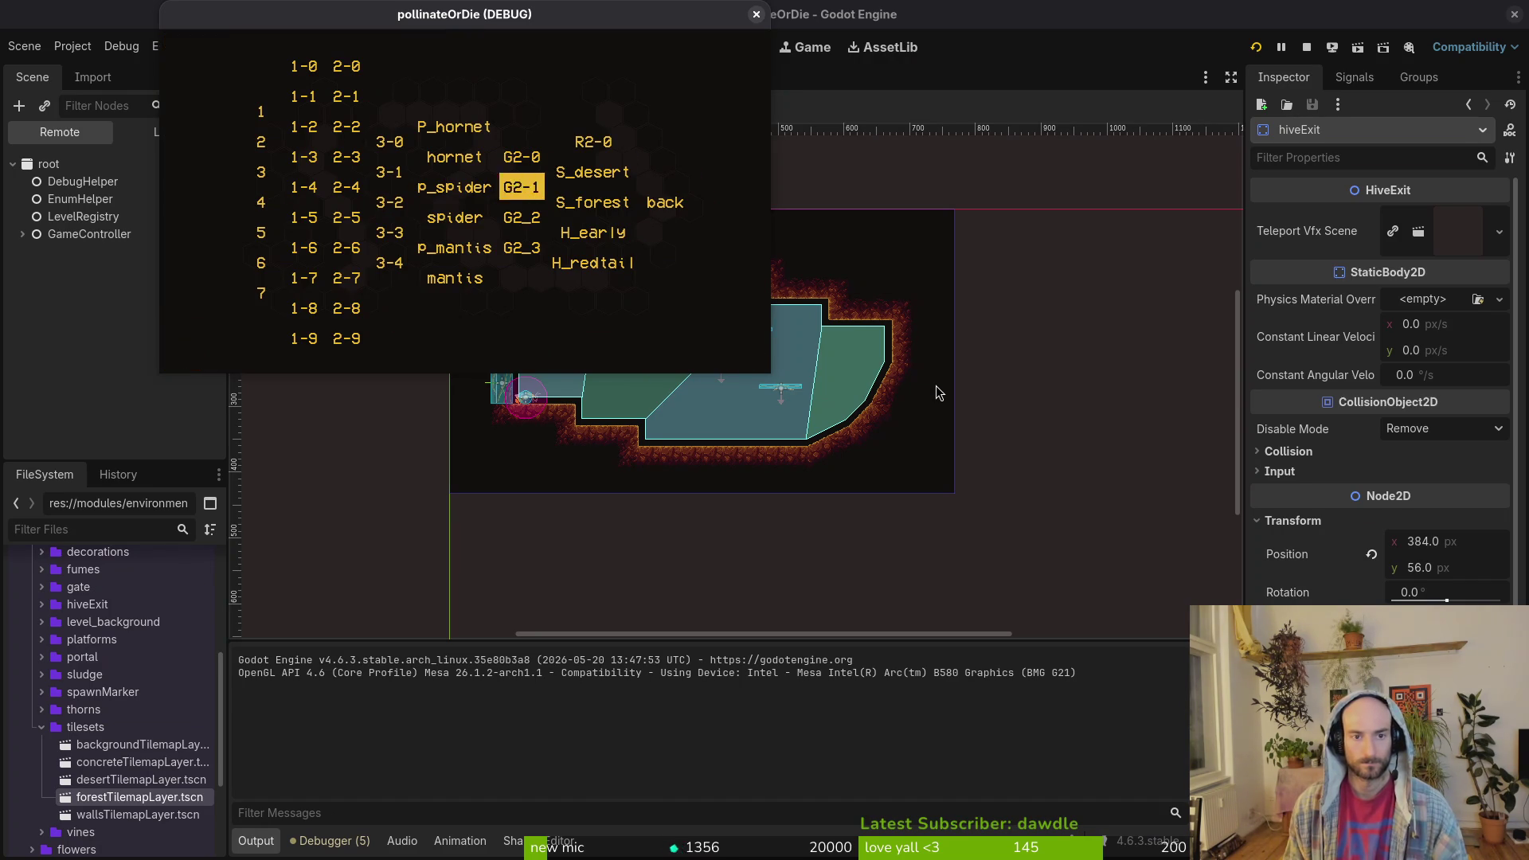
{"action": "key", "text": "Right"}
{"action": "key", "text": "Down"}
{"action": "key", "text": "Return"}
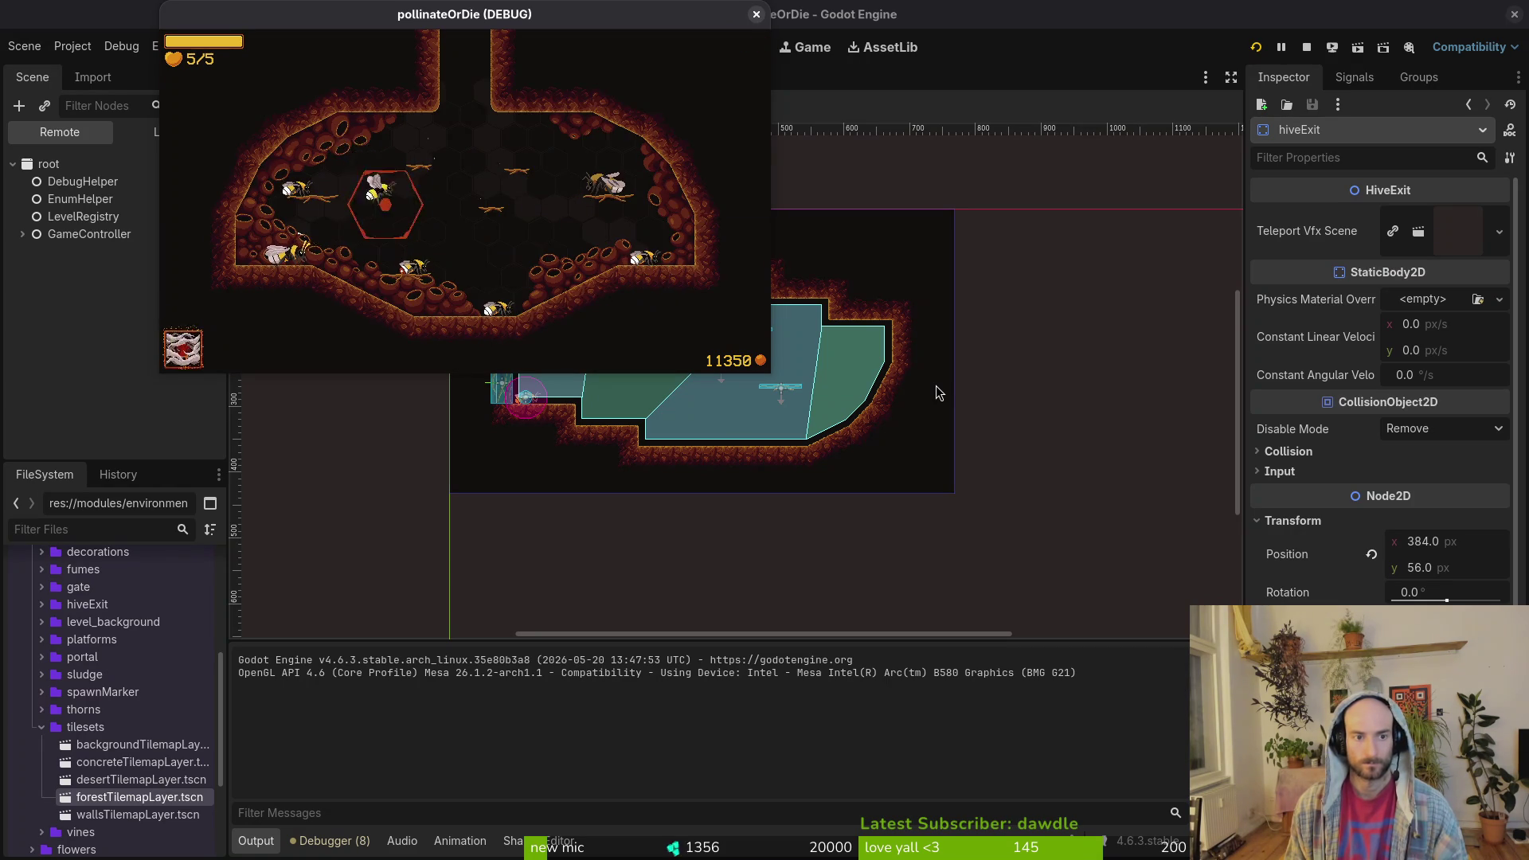
- Load H_redtail and leave the hive to reach the dandelion demo-over screen
{"action": "key", "text": "Escape"}
{"action": "key", "text": "Right"}
{"action": "key", "text": "Right"}
{"action": "key", "text": "Down"}
{"action": "key", "text": "Down"}
{"action": "key", "text": "Down"}
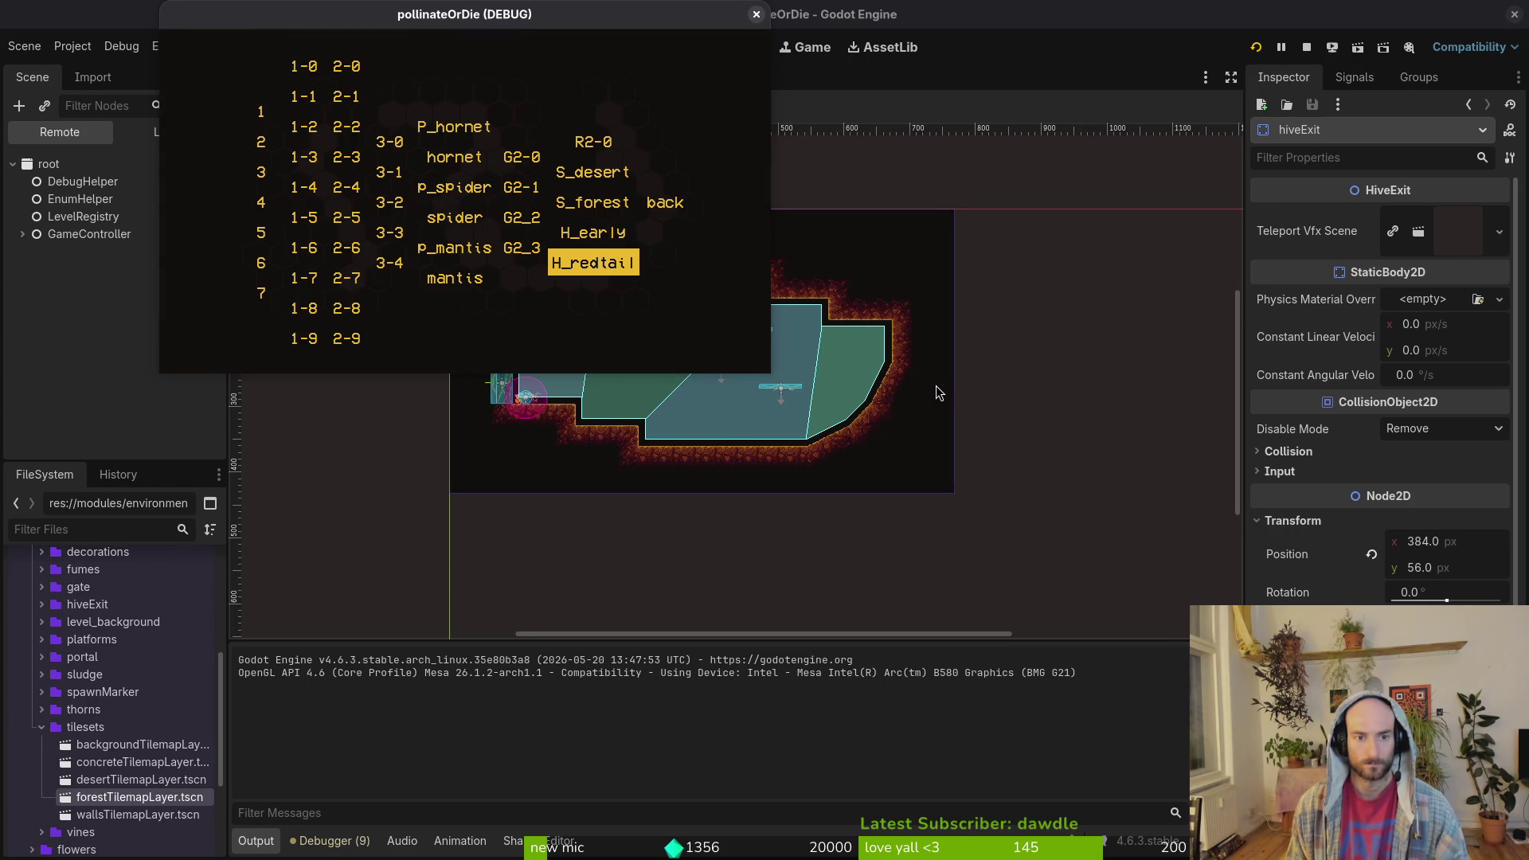
{"action": "key", "text": "Return"}
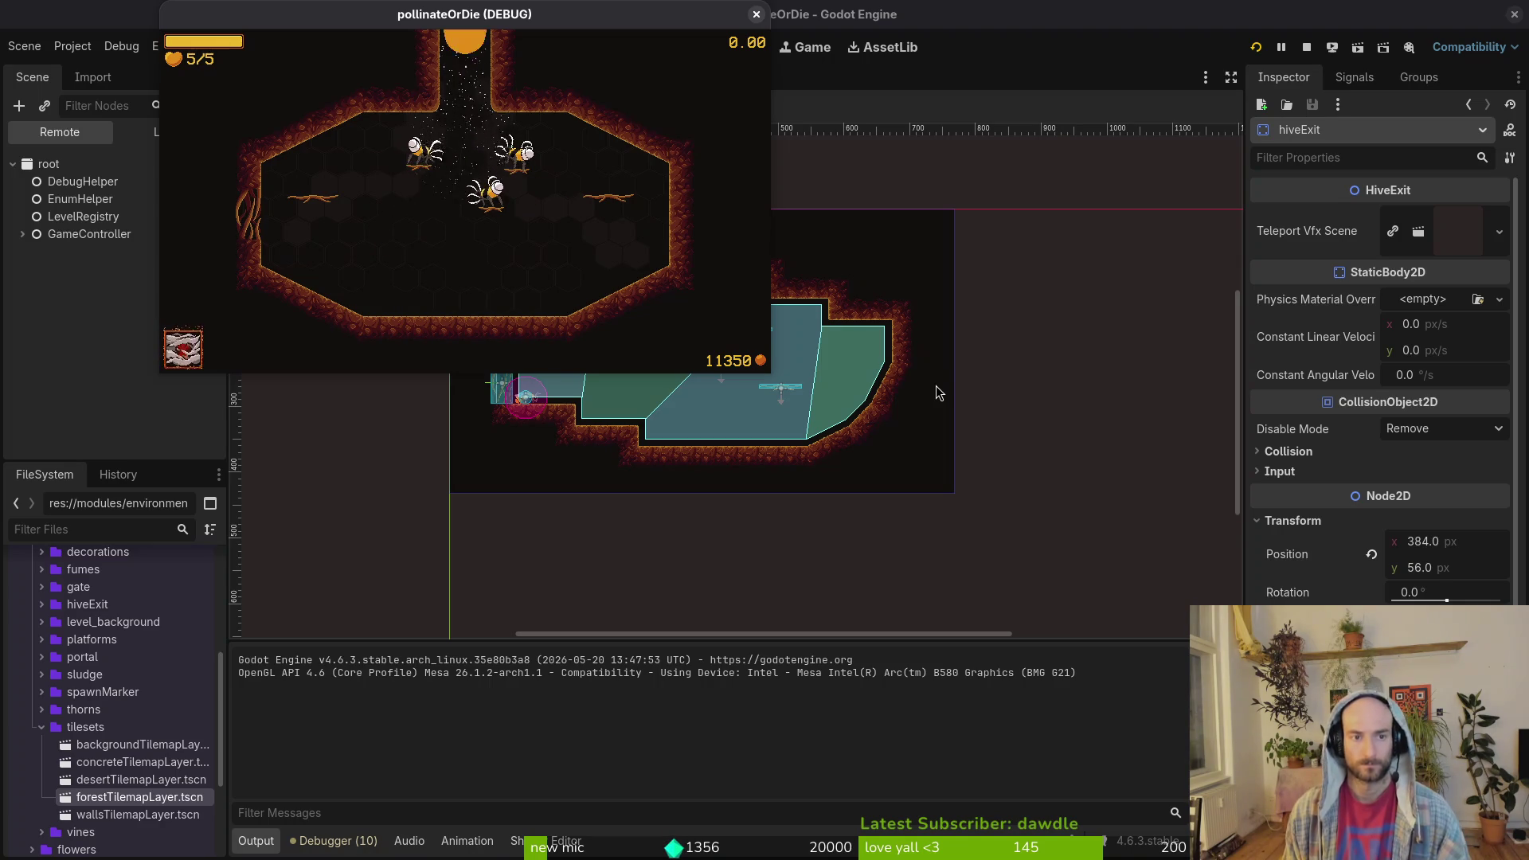
{"action": "key", "text": "Escape"}
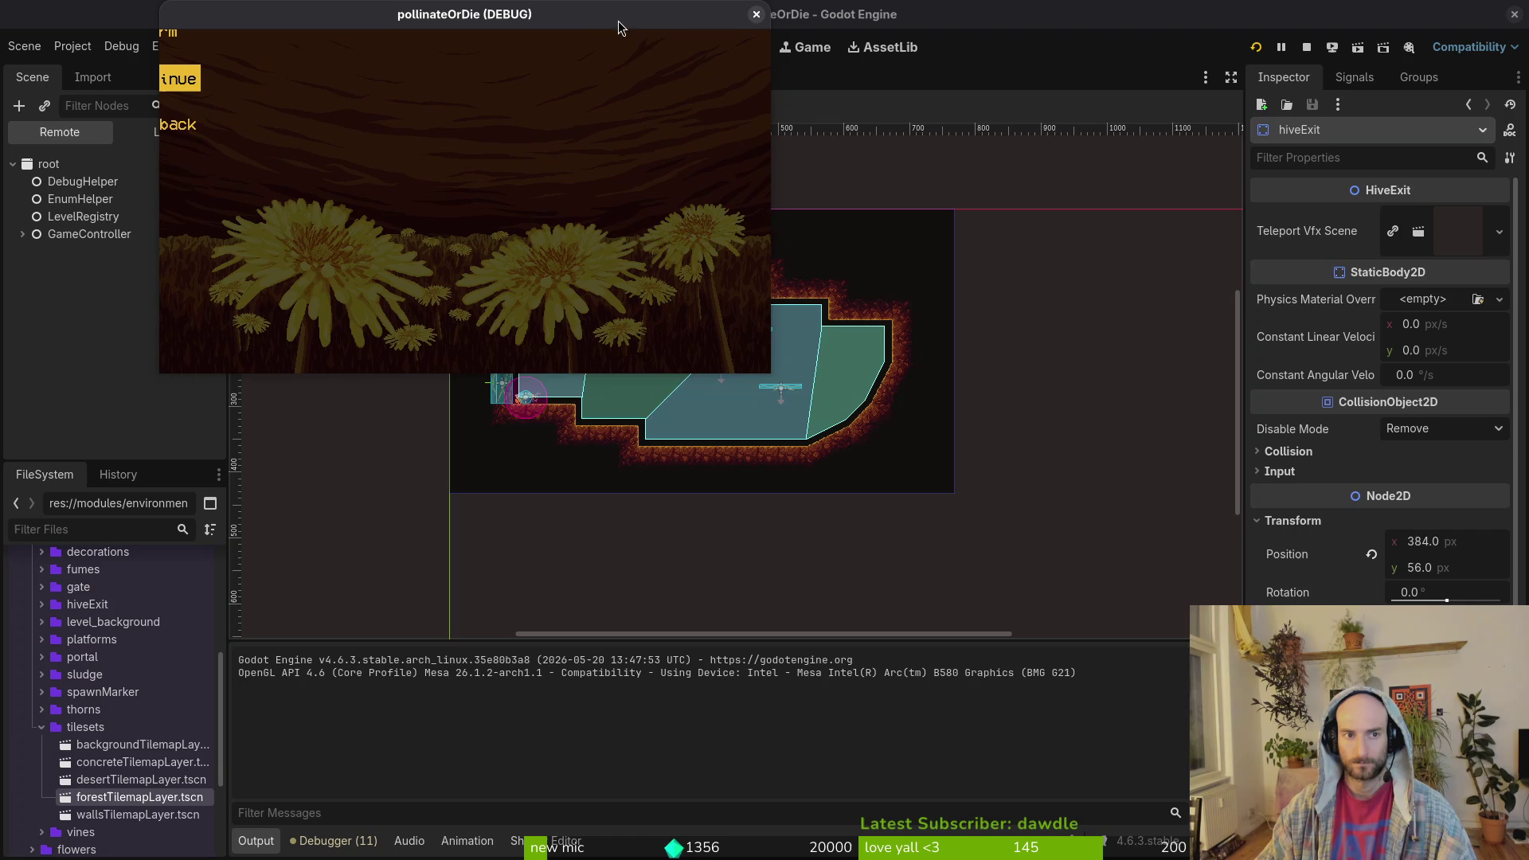
- Close the running game and open demo_over.tscn through the quick resource search
{"action": "left_click", "coordinate": [749, 18]}
{"action": "key", "text": "shift+alt+o"}
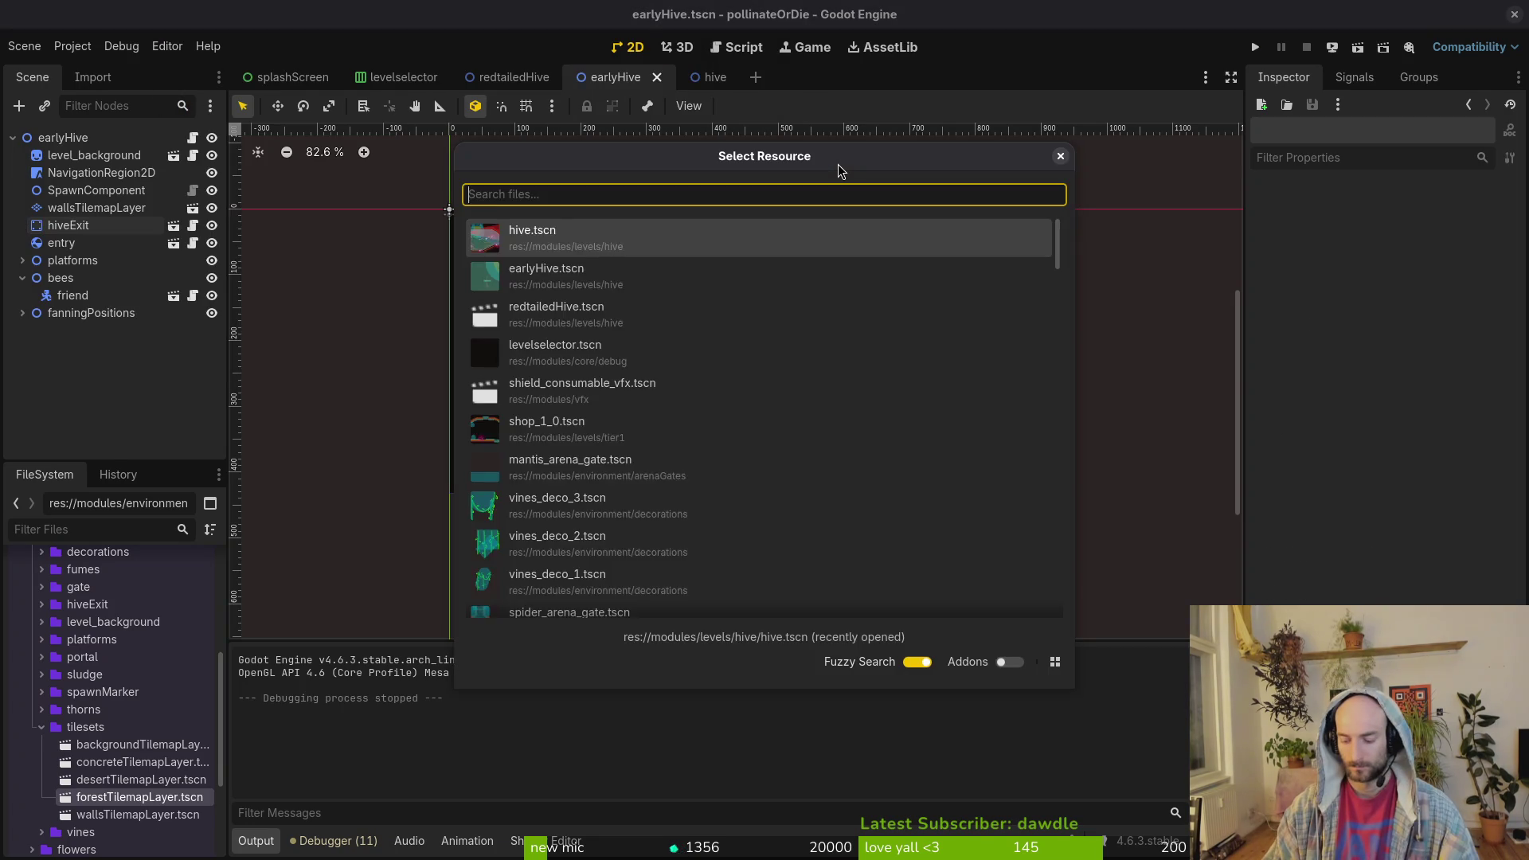
{"action": "type", "text": "demo.tscn"}
{"action": "key", "text": "Return"}
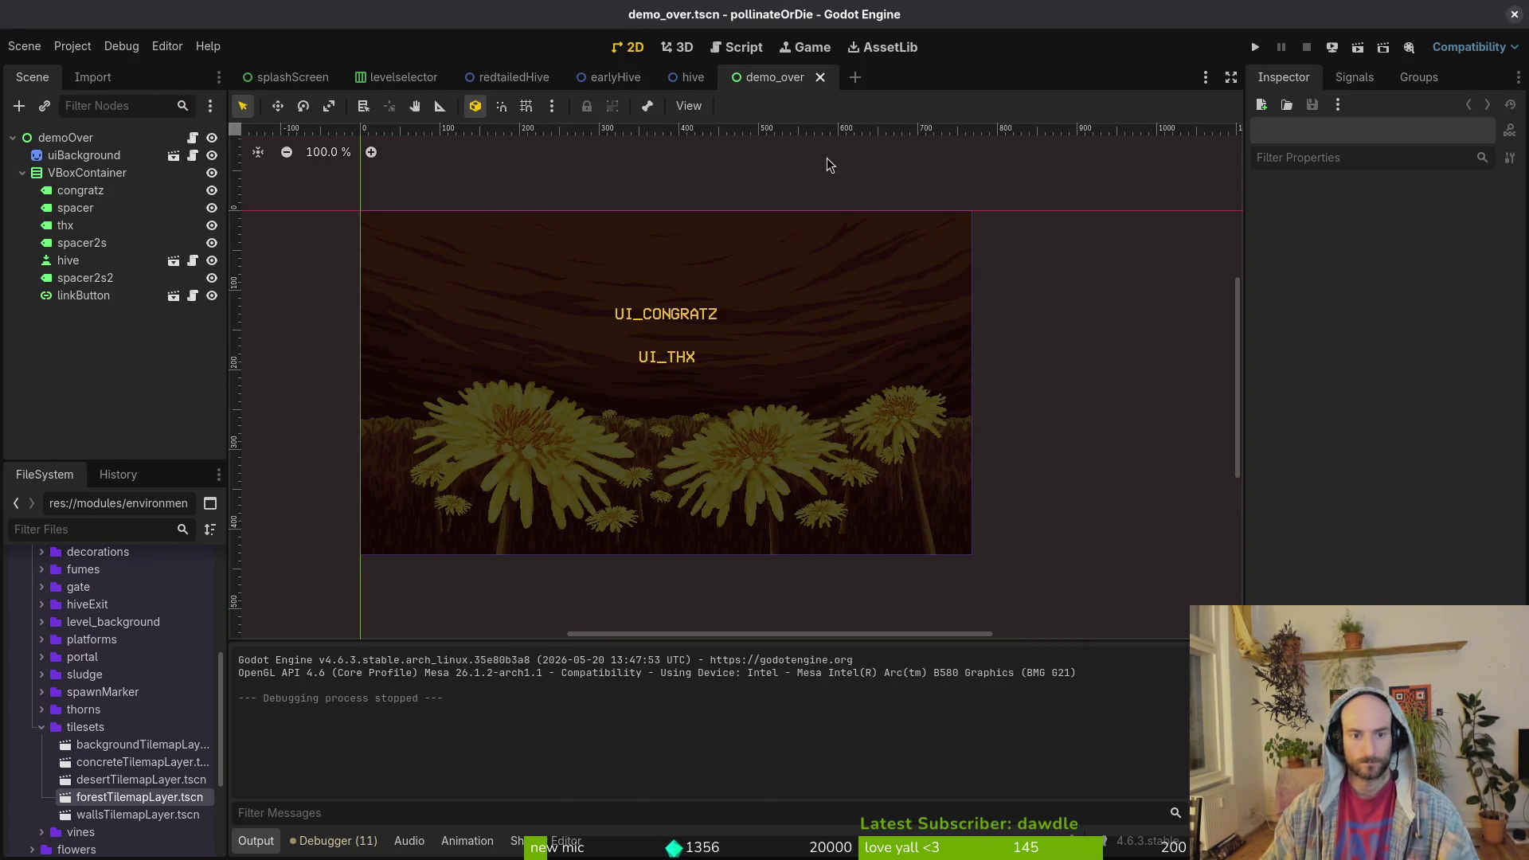
{"action": "scroll", "coordinate": [585, 371], "scroll_direction": "down", "scroll_amount": 4}
{"action": "left_click", "coordinate": [743, 303]}
{"action": "key", "text": "Escape"}
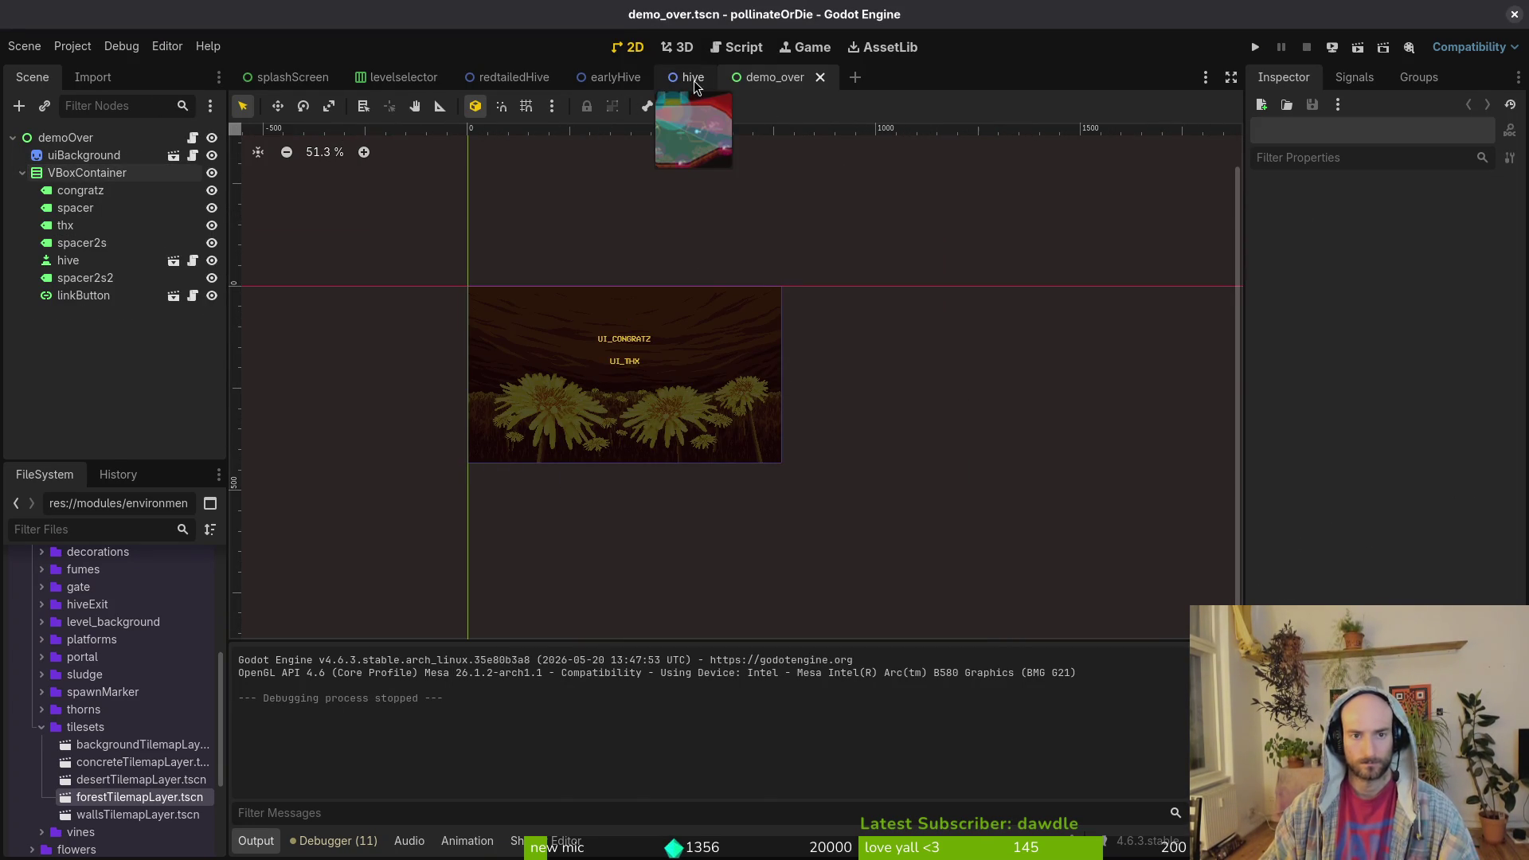
- Return to the earlyHive scene, run the game briefly, then close it again
{"action": "left_click", "coordinate": [616, 82]}
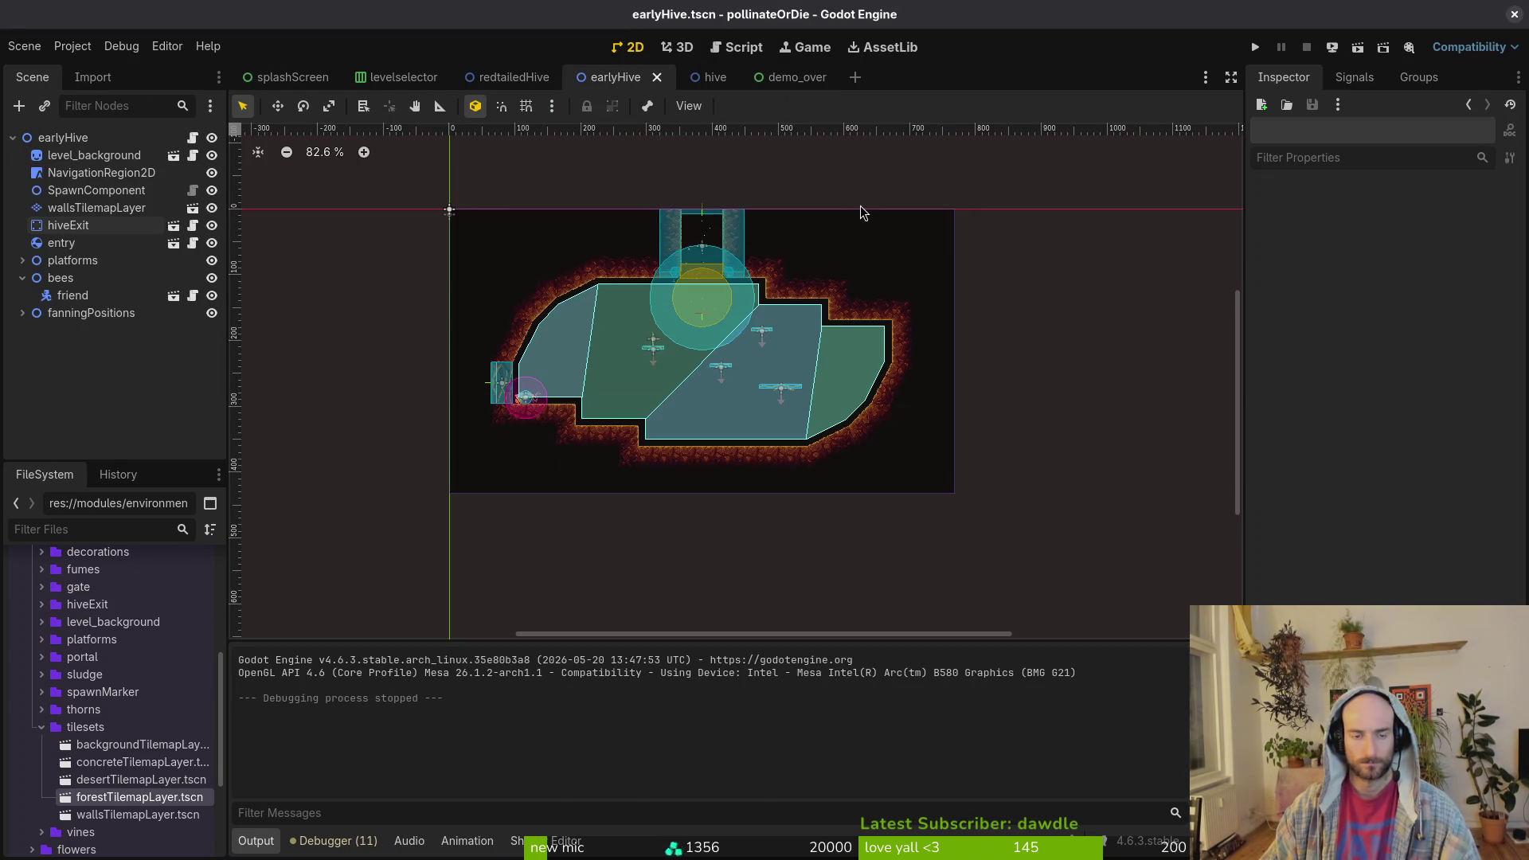
{"action": "scroll", "coordinate": [903, 251], "scroll_direction": "up", "scroll_amount": 2}
{"action": "left_click", "coordinate": [1256, 47]}
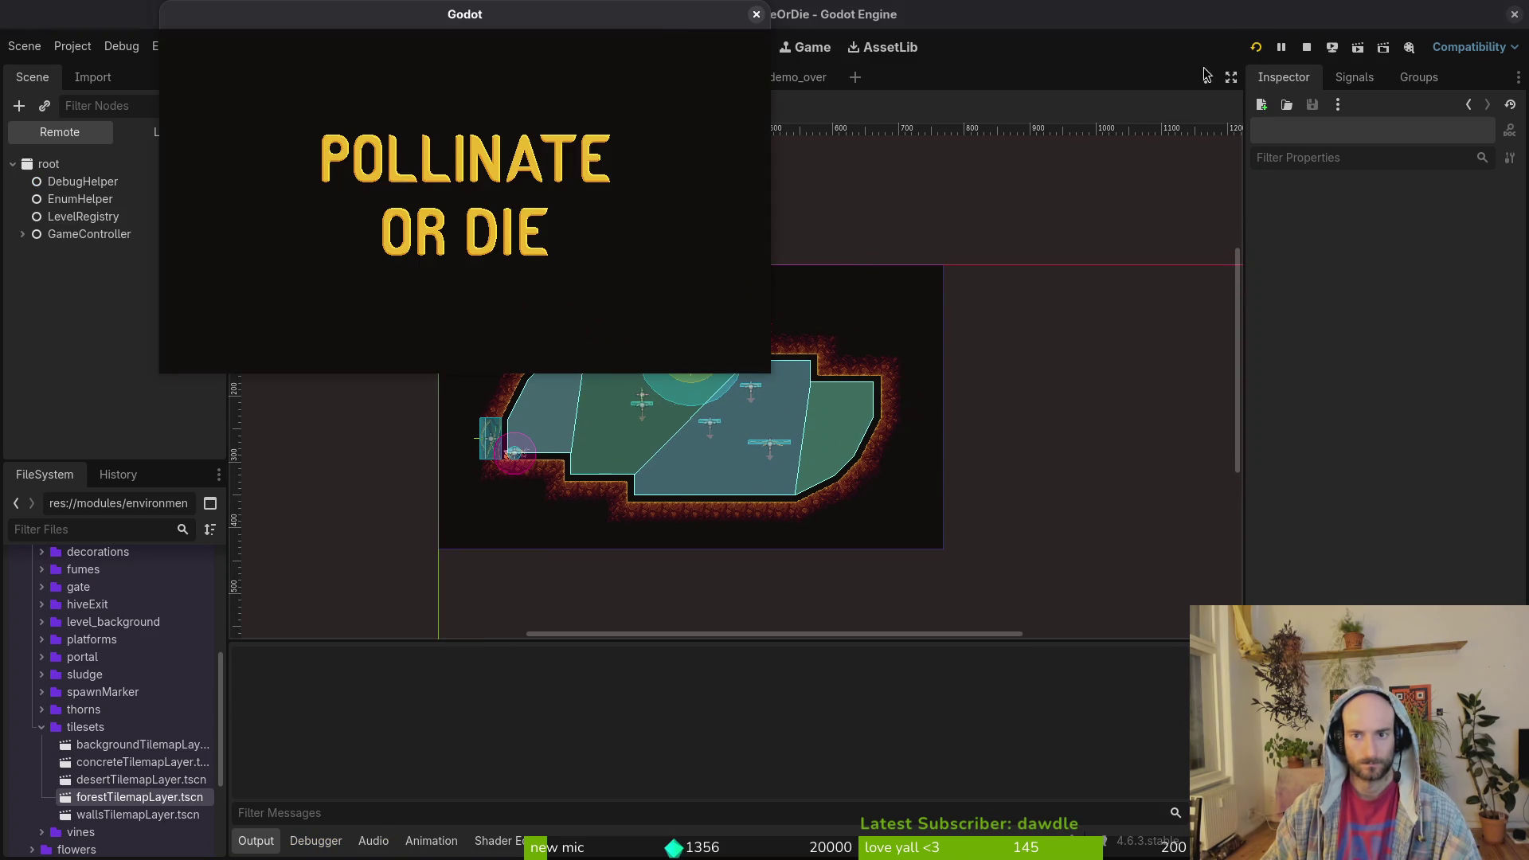
{"action": "left_click", "coordinate": [756, 14]}
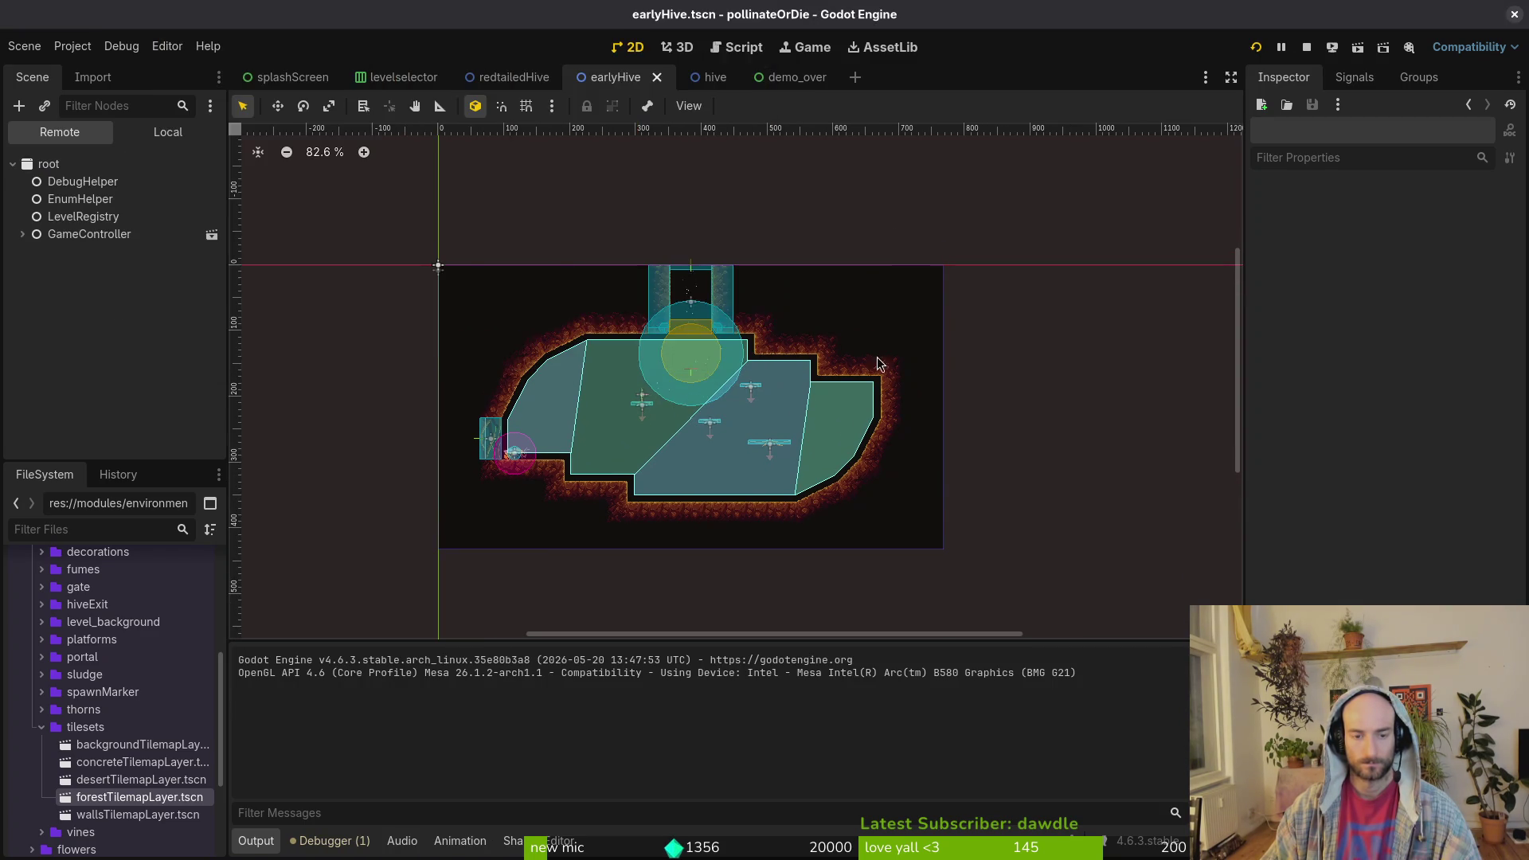
{"action": "key", "text": "alt+Tab"}
- Duplicate the swap_scenes line in _player_left_hive
{"action": "key", "text": "8"}
{"action": "key", "text": "k"}
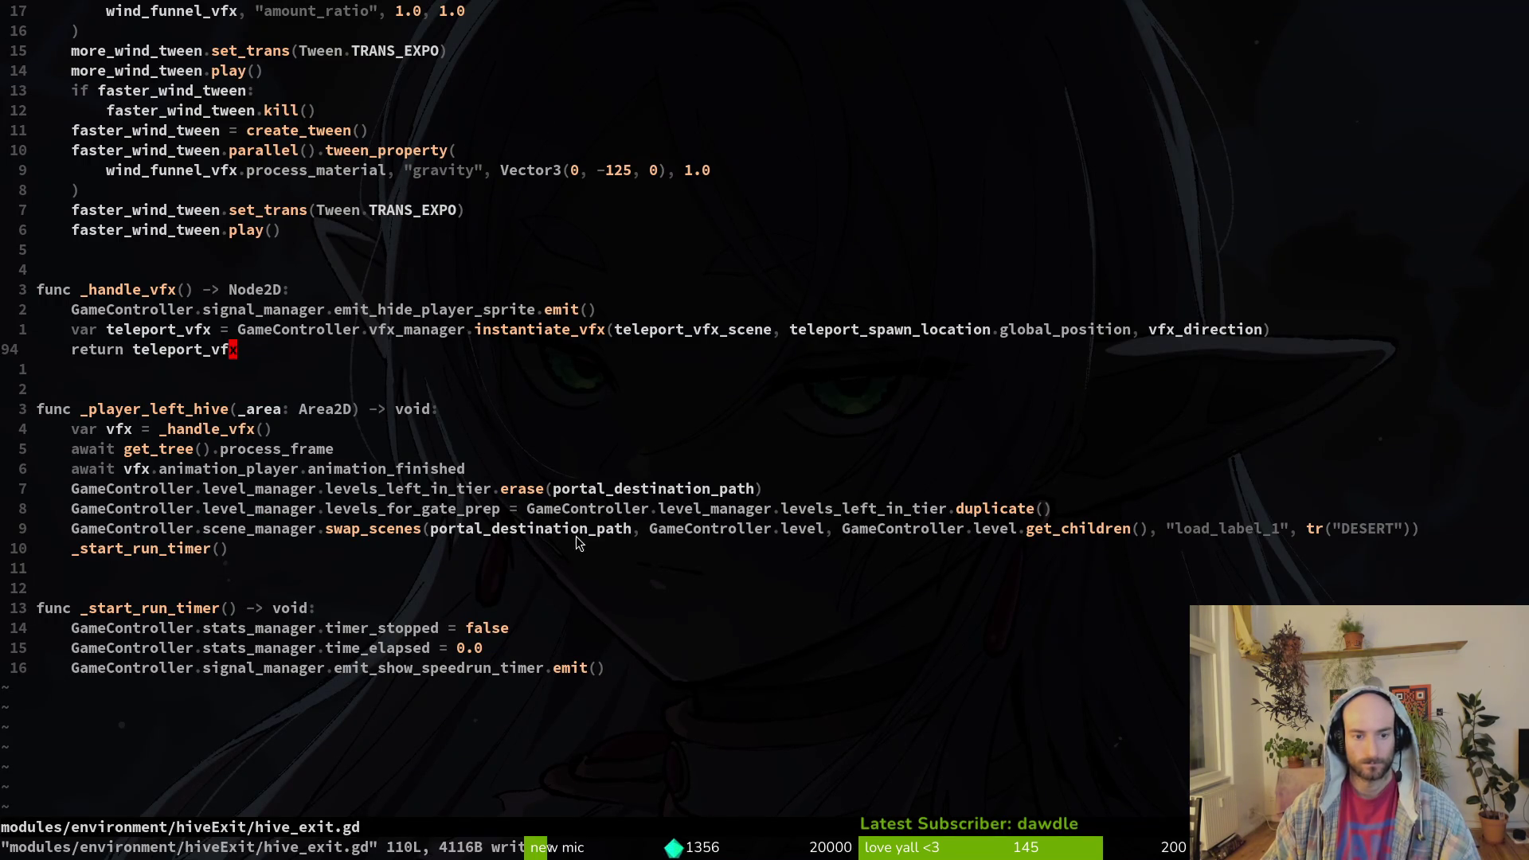
{"action": "left_click", "coordinate": [484, 532]}
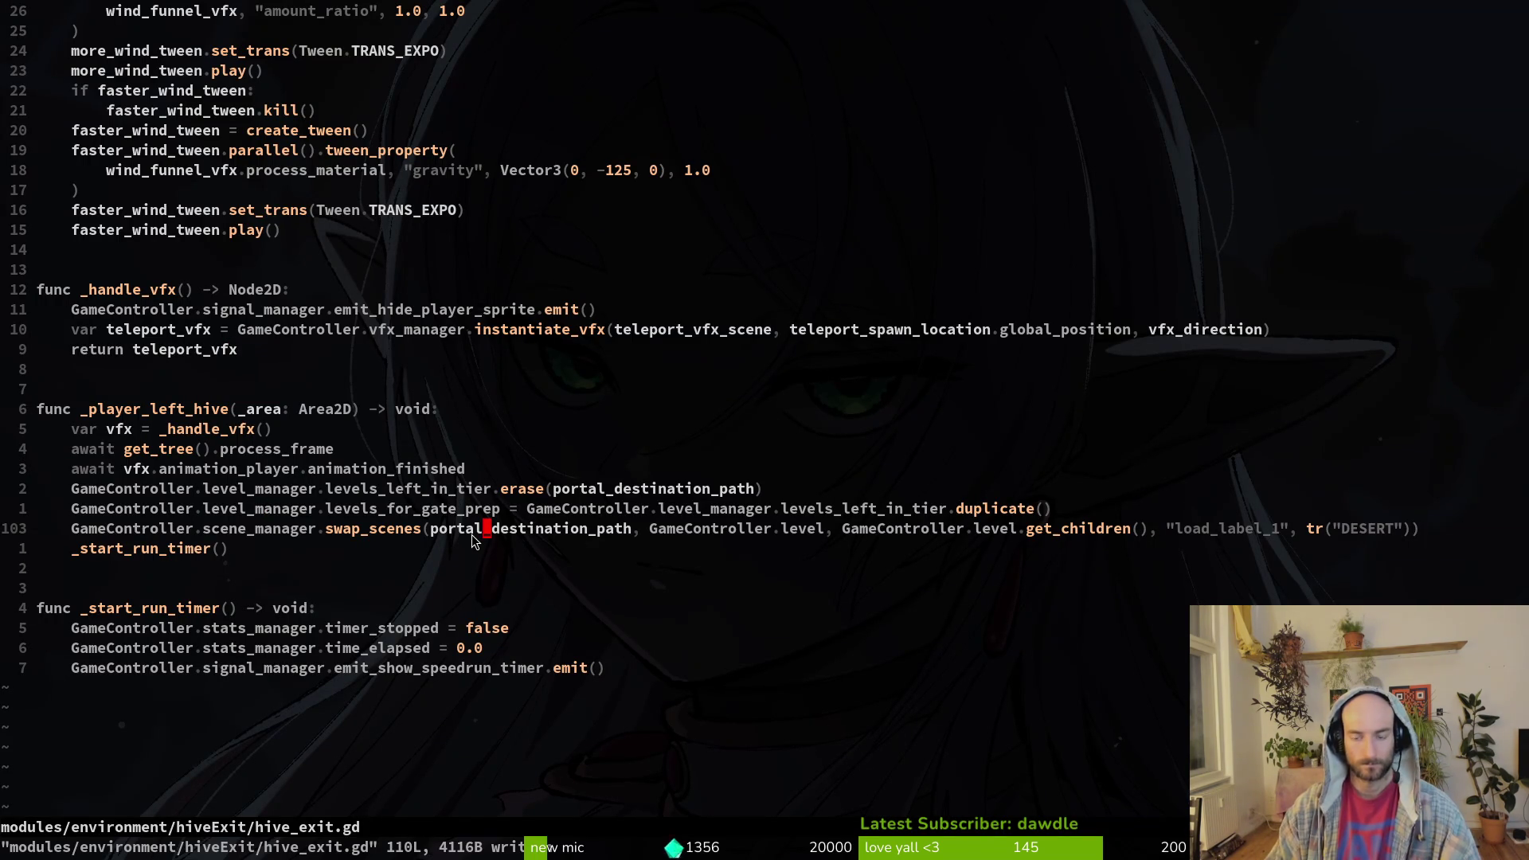
{"action": "key", "text": "space"}
{"action": "key", "text": "f"}
{"action": "key", "text": "f"}
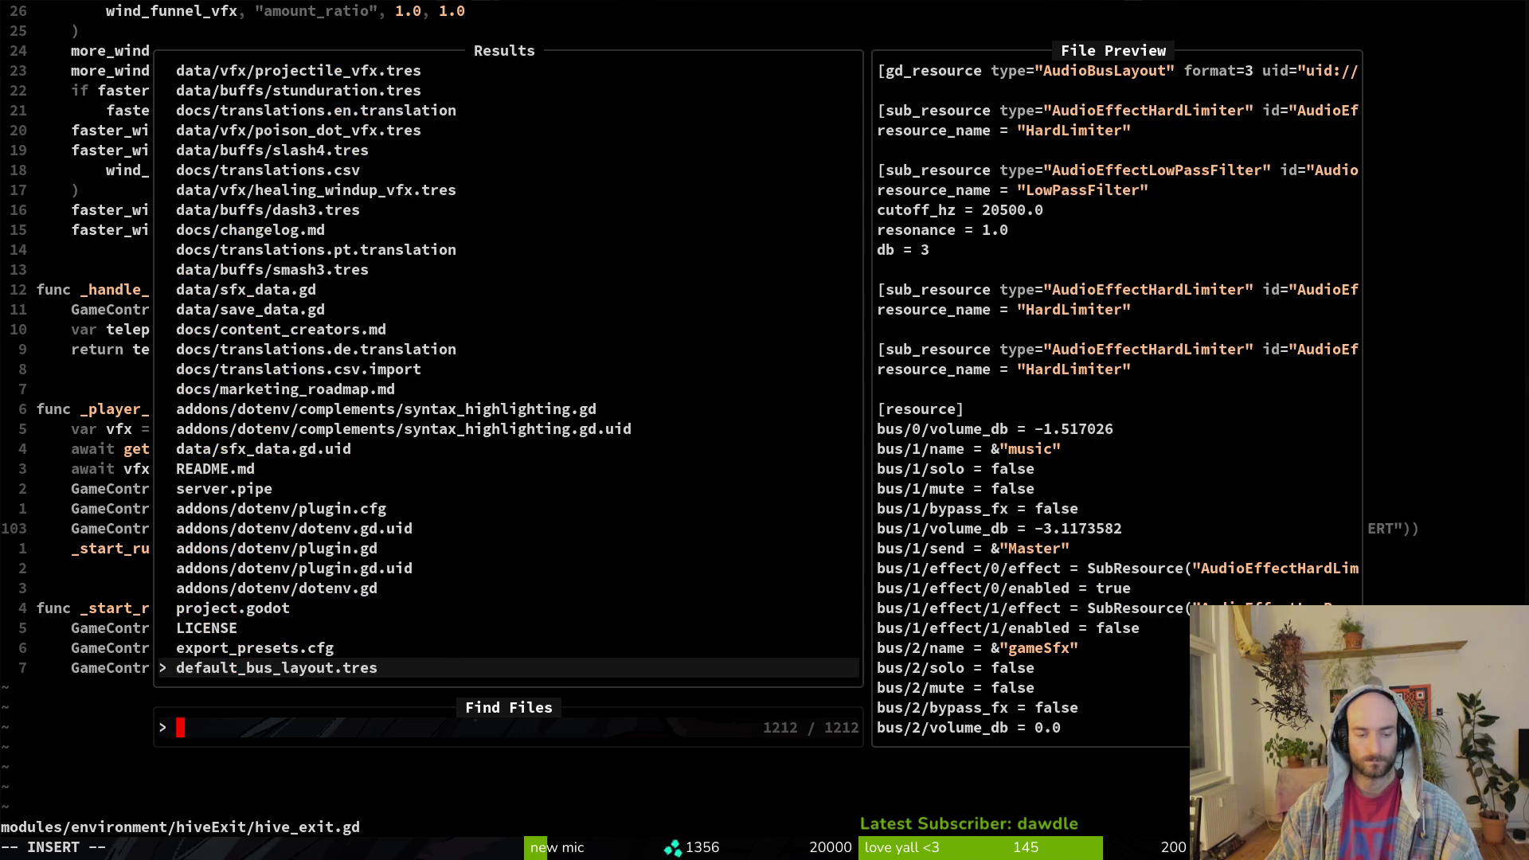
{"action": "key", "text": "Escape"}
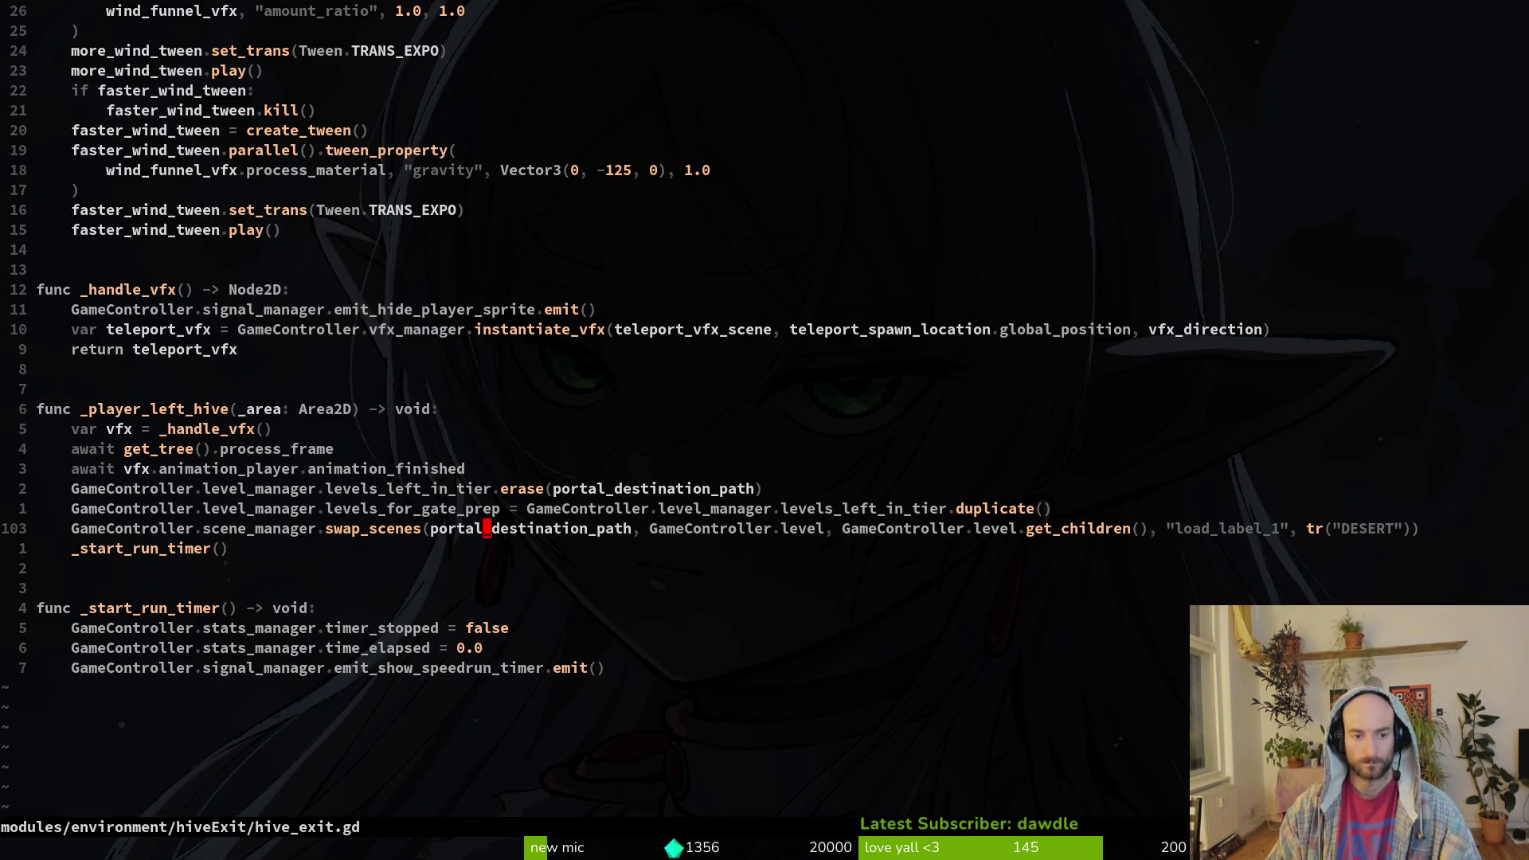
{"action": "key", "text": "shift+v"}
{"action": "key", "text": "Escape"}
{"action": "key", "text": "shift+v"}
{"action": "key", "text": "y"}
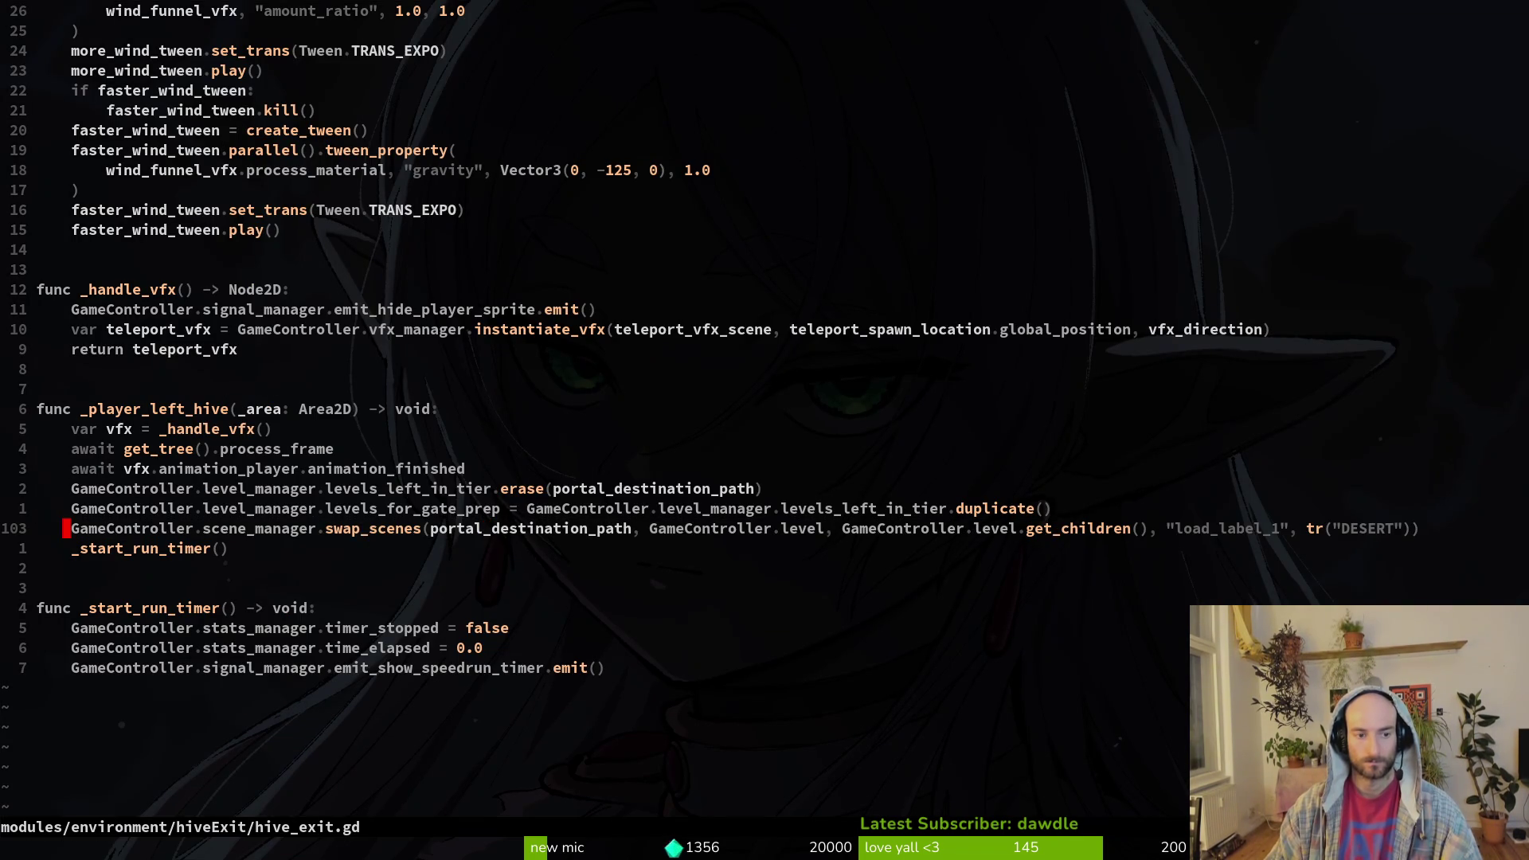
{"action": "key", "text": "shift+p"}
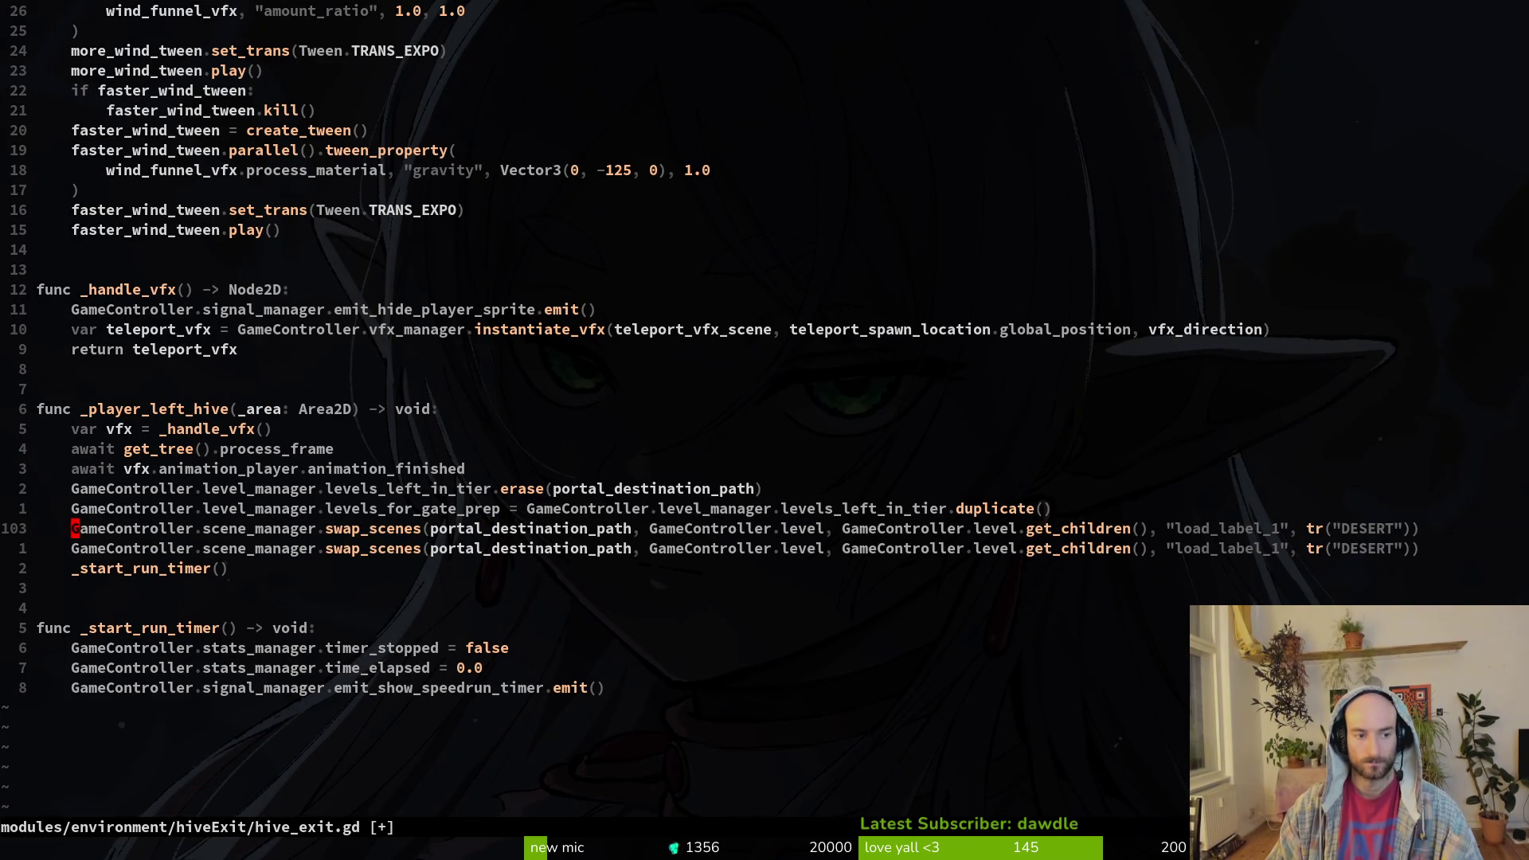
- Add 'if portal_destination_path == LevelRegistry.demo_over_path:' and indent the duplicated call under it
{"action": "key", "text": "o"}
{"action": "key", "text": "Escape"}
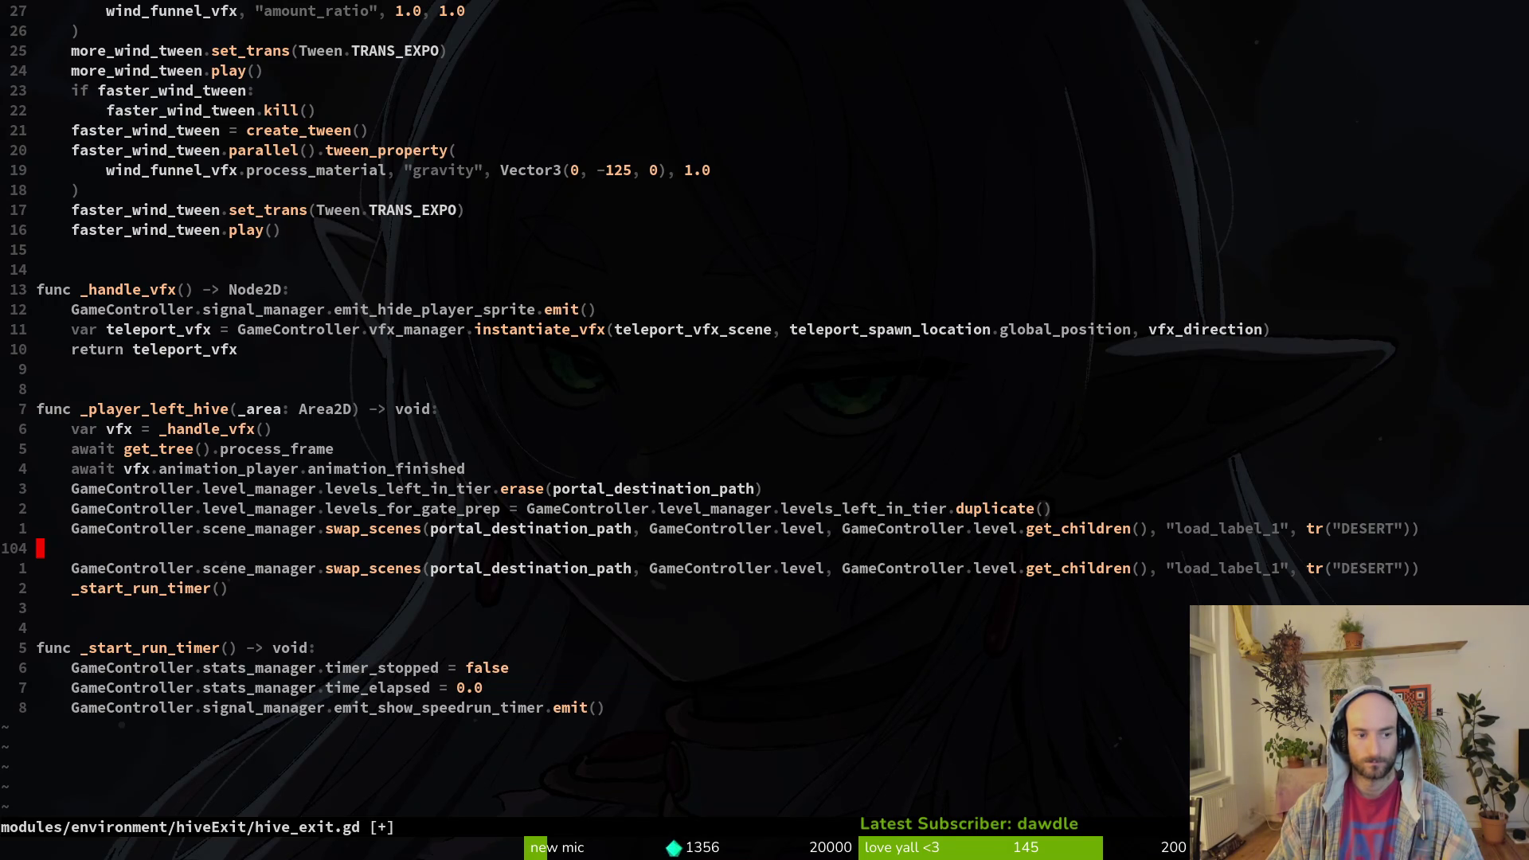
{"action": "type", "text": "oif"}
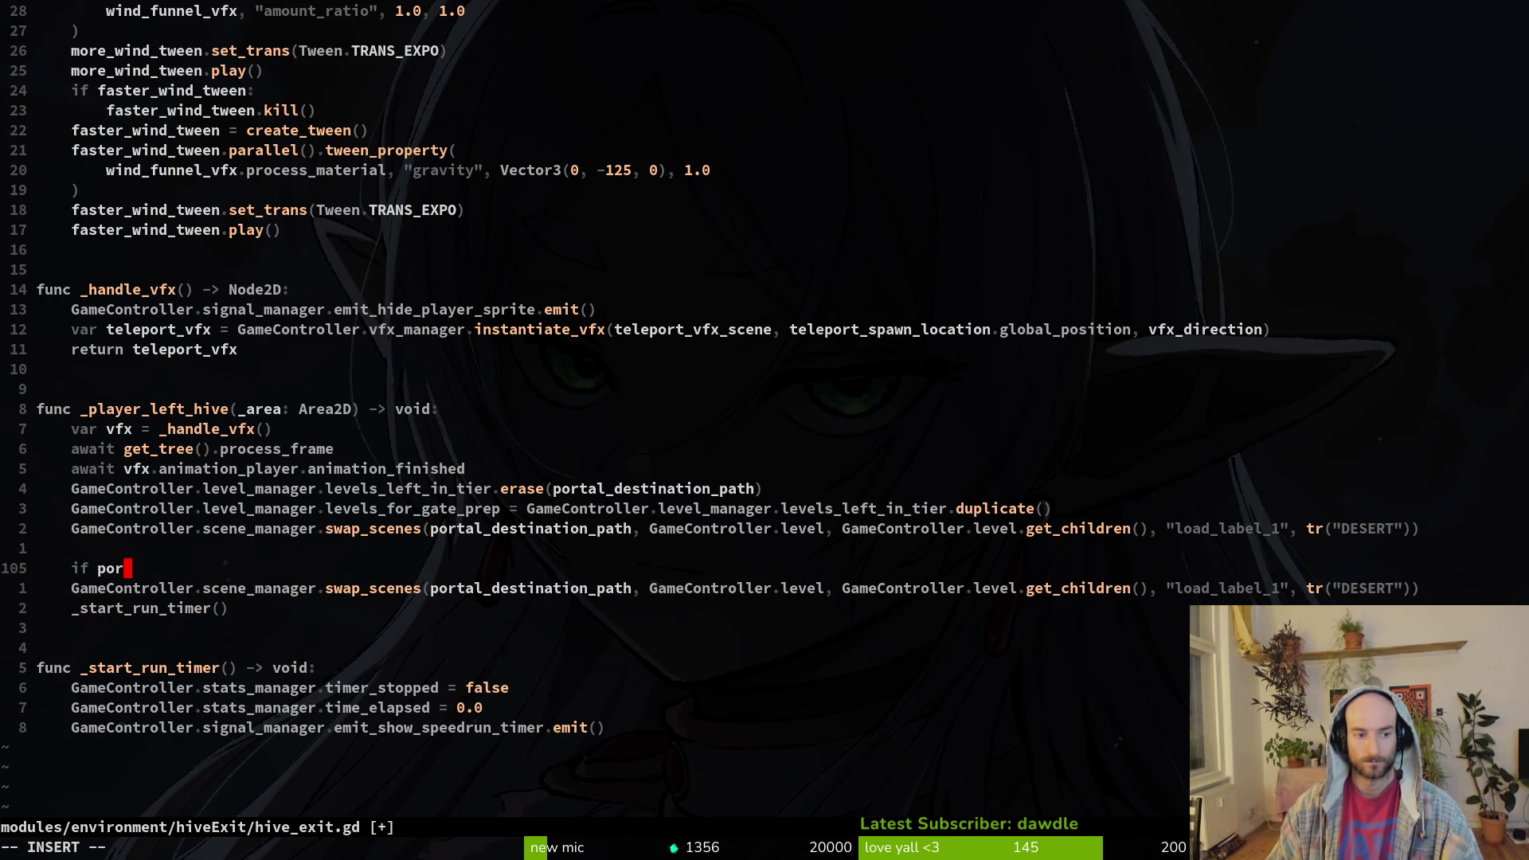
{"action": "type", "text": "tal_destination_path ="}
{"action": "key", "text": "BackSpace"}
{"action": "type", "text": "== leve"}
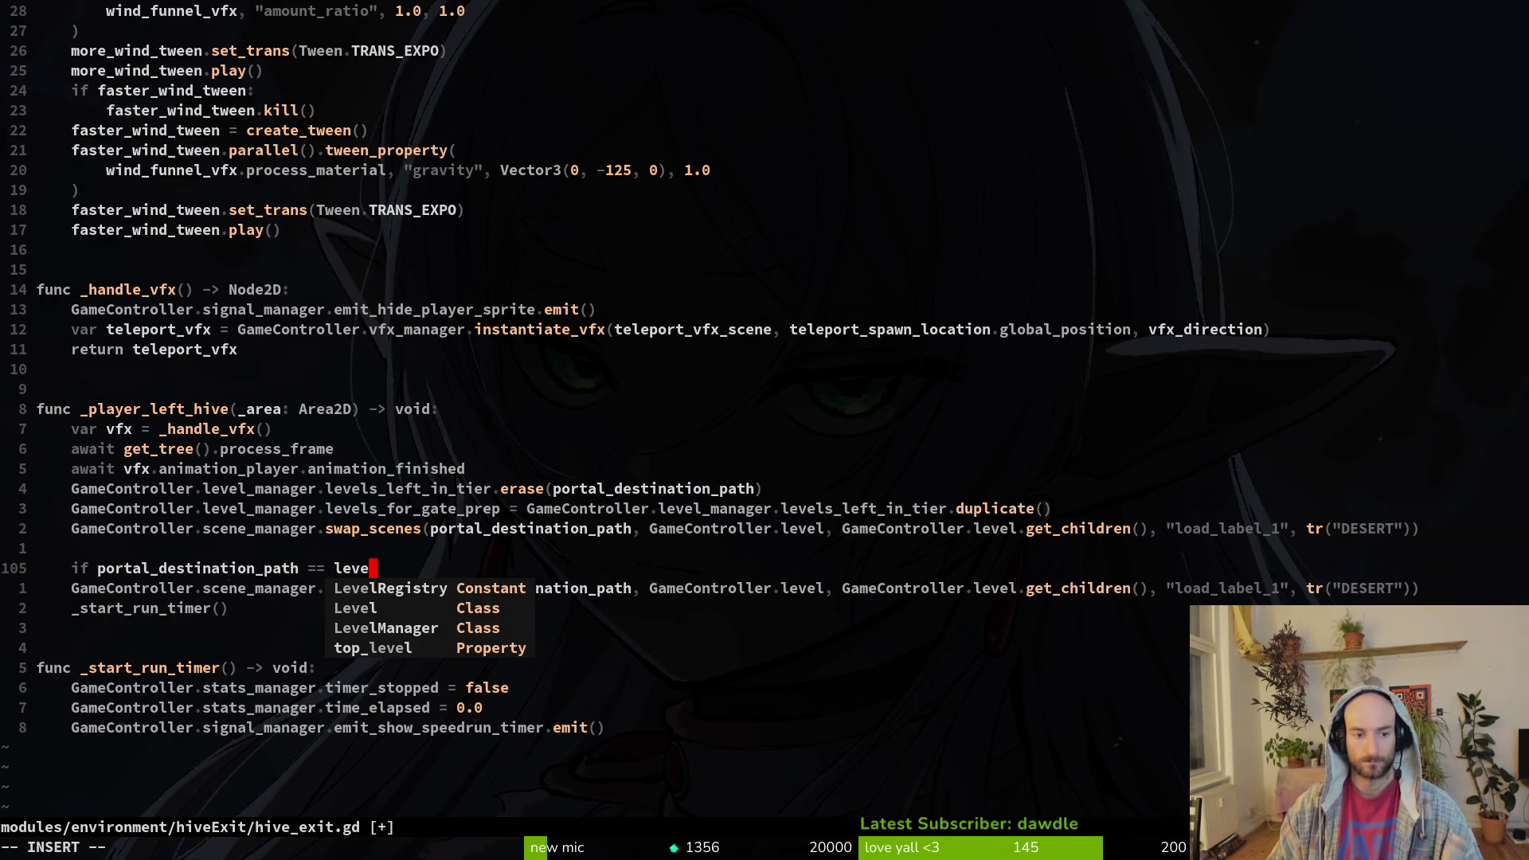
{"action": "key", "text": "Return"}
{"action": "type", "text": "_over_path"}
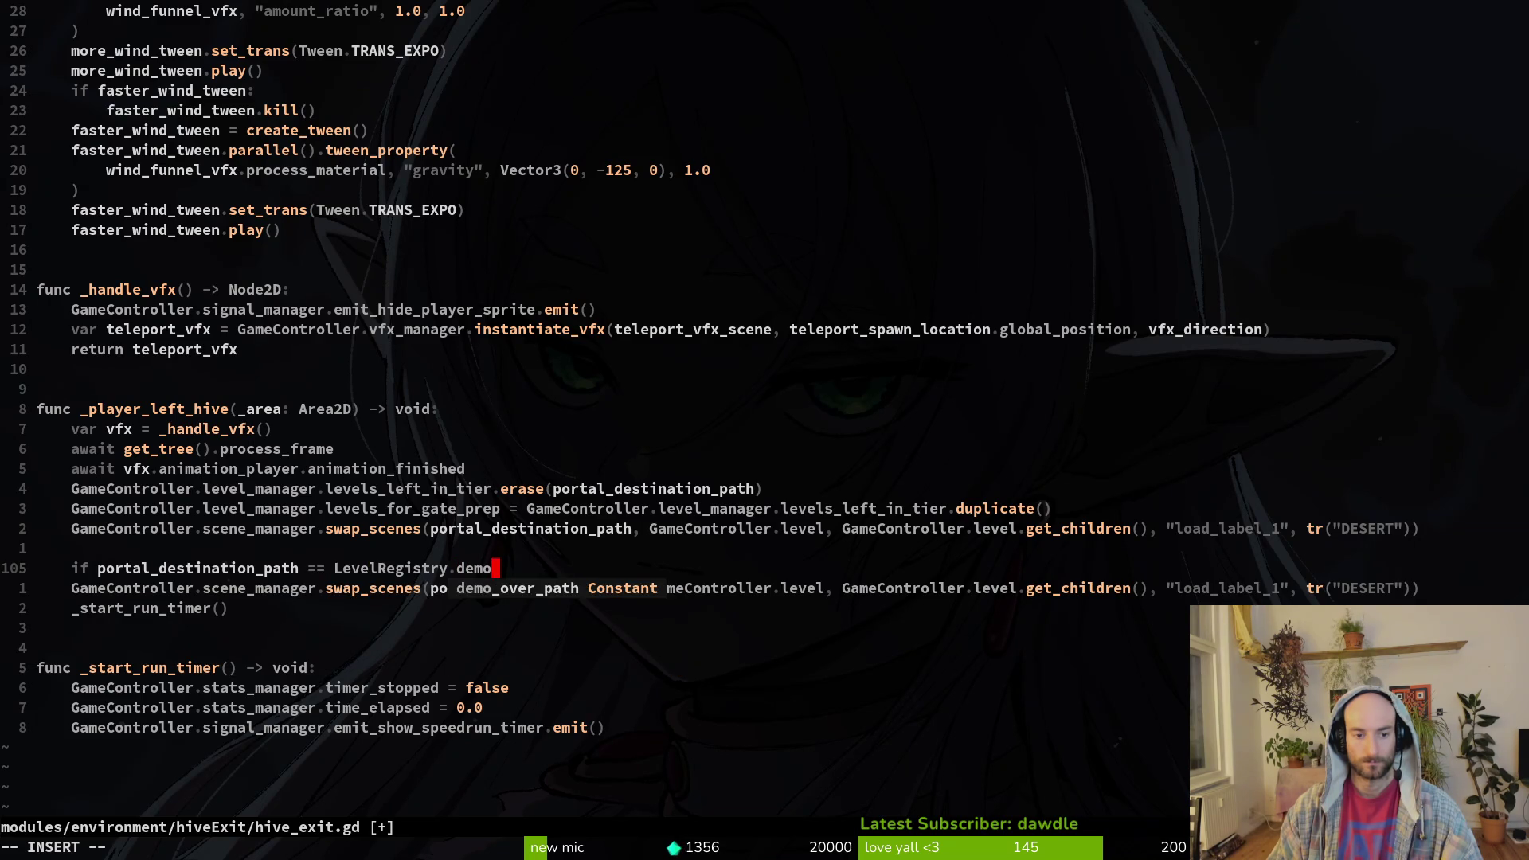
{"action": "key", "text": "Escape"}
{"action": "type", "text": ":"}
{"action": "key", "text": "Escape"}
{"action": "key", "text": "j"}
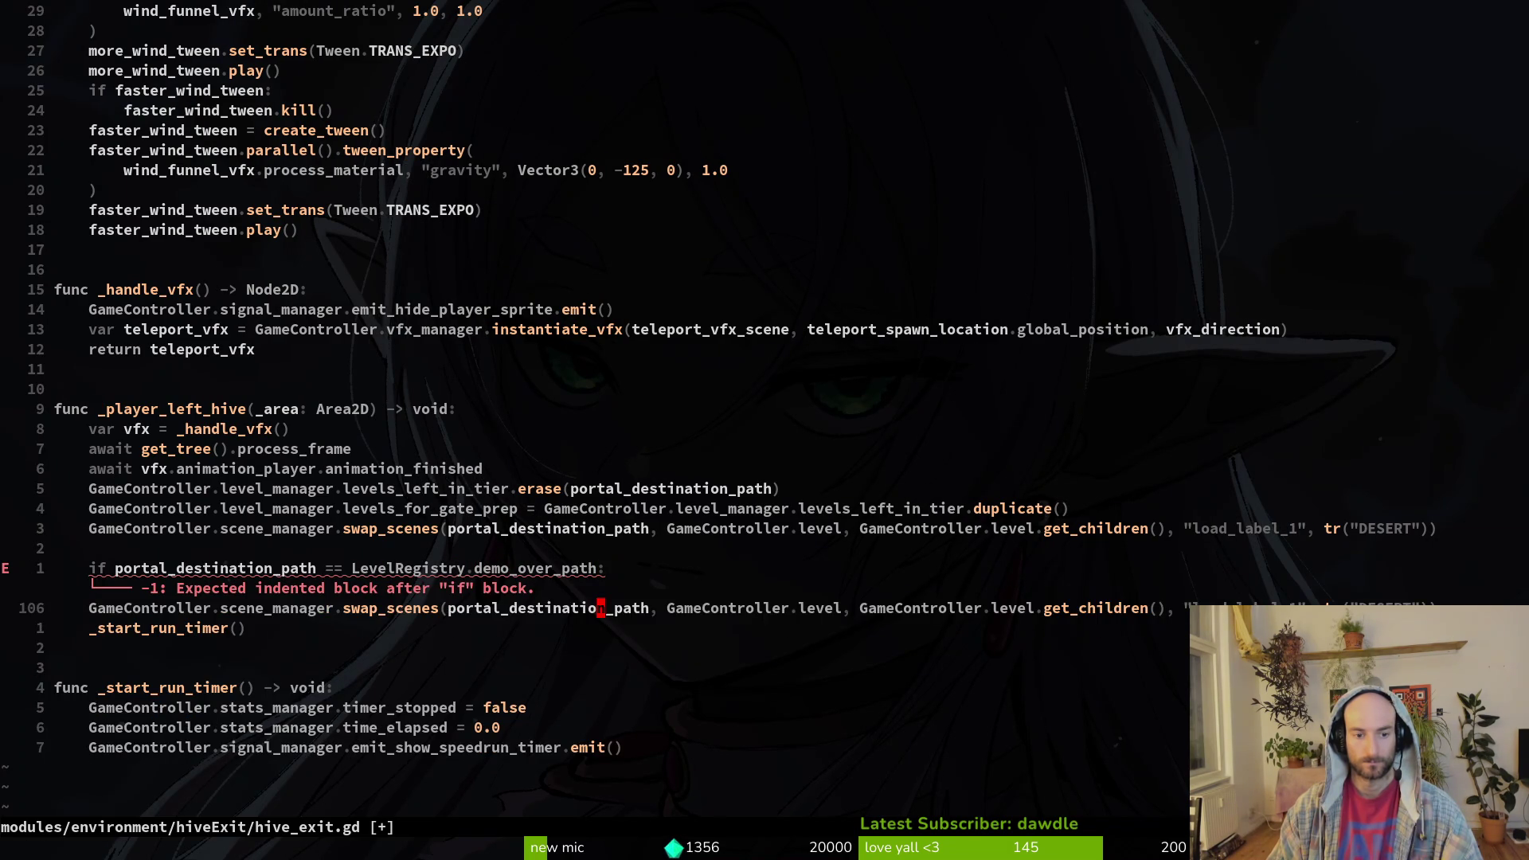
{"action": "key", "text": "V"}
{"action": "key", "text": "greater"}
- Add an else branch holding a copy of the swap_scenes call
{"action": "key", "text": "Escape"}
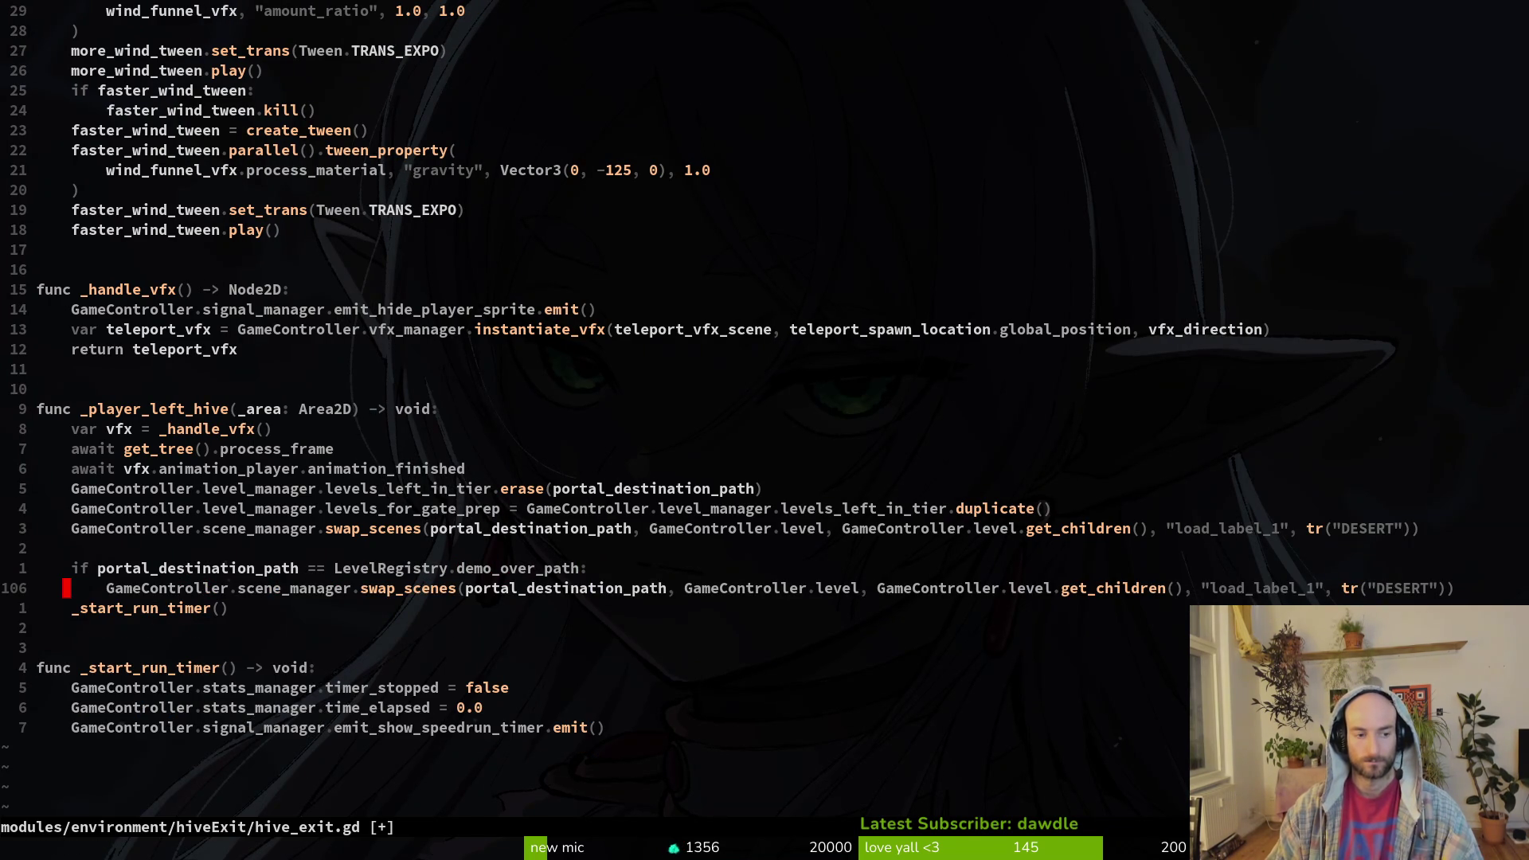
{"action": "key", "text": "o"}
{"action": "type", "text": "else:"}
{"action": "key", "text": "Escape"}
{"action": "key", "text": "k"}
{"action": "key", "text": "V"}
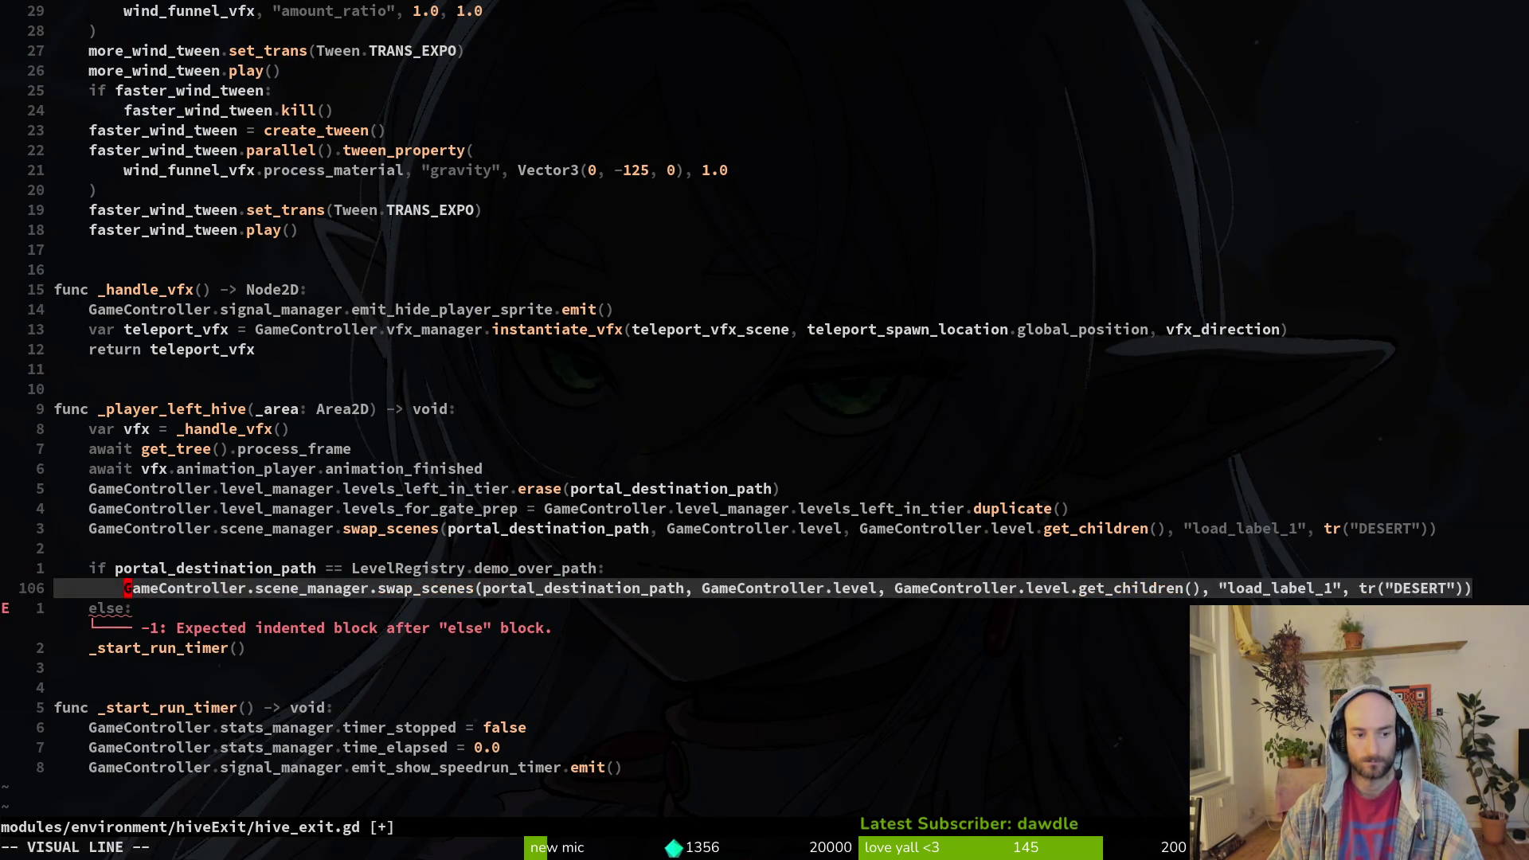
{"action": "key", "text": "y"}
{"action": "key", "text": "j"}
{"action": "key", "text": "p"}
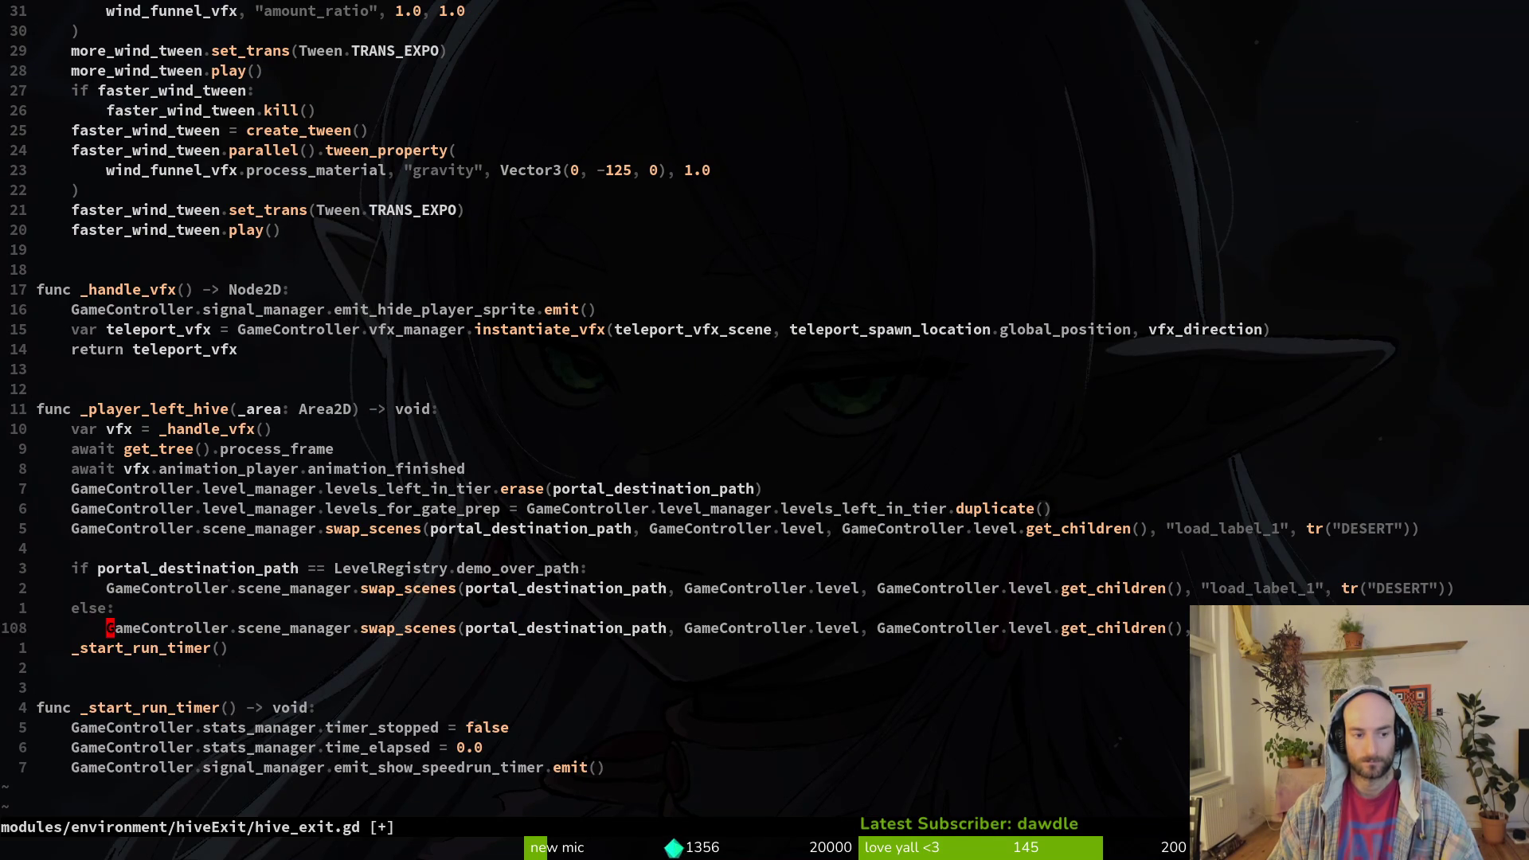
- Change the if branch's target from GameController.level to GameController.gui and save hive_exit.gd
{"action": "key", "text": "k"}
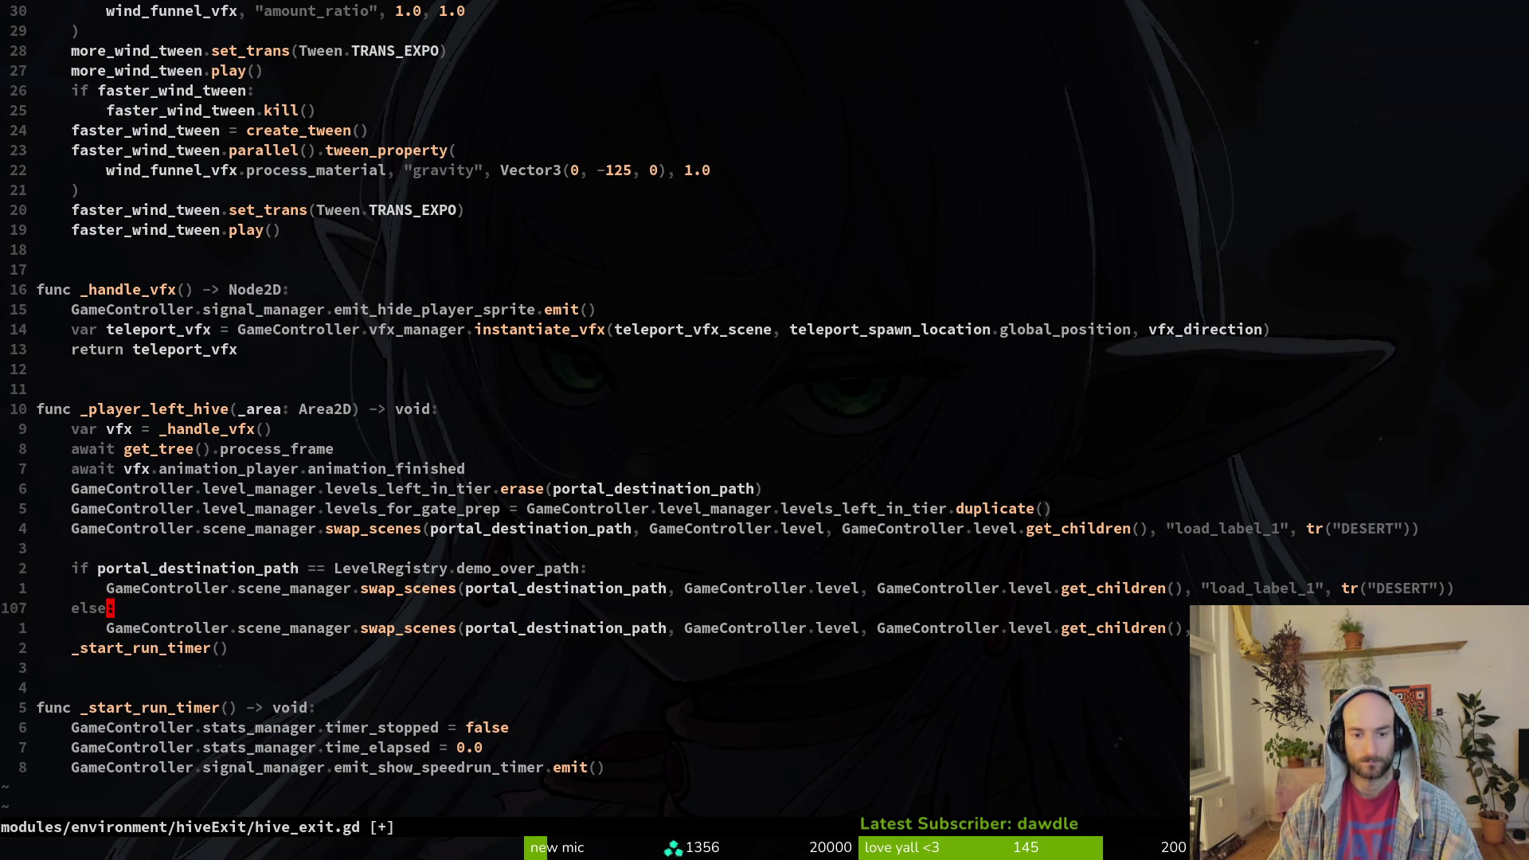
{"action": "type", "text": "kW"}
{"action": "type", "text": "cwui"}
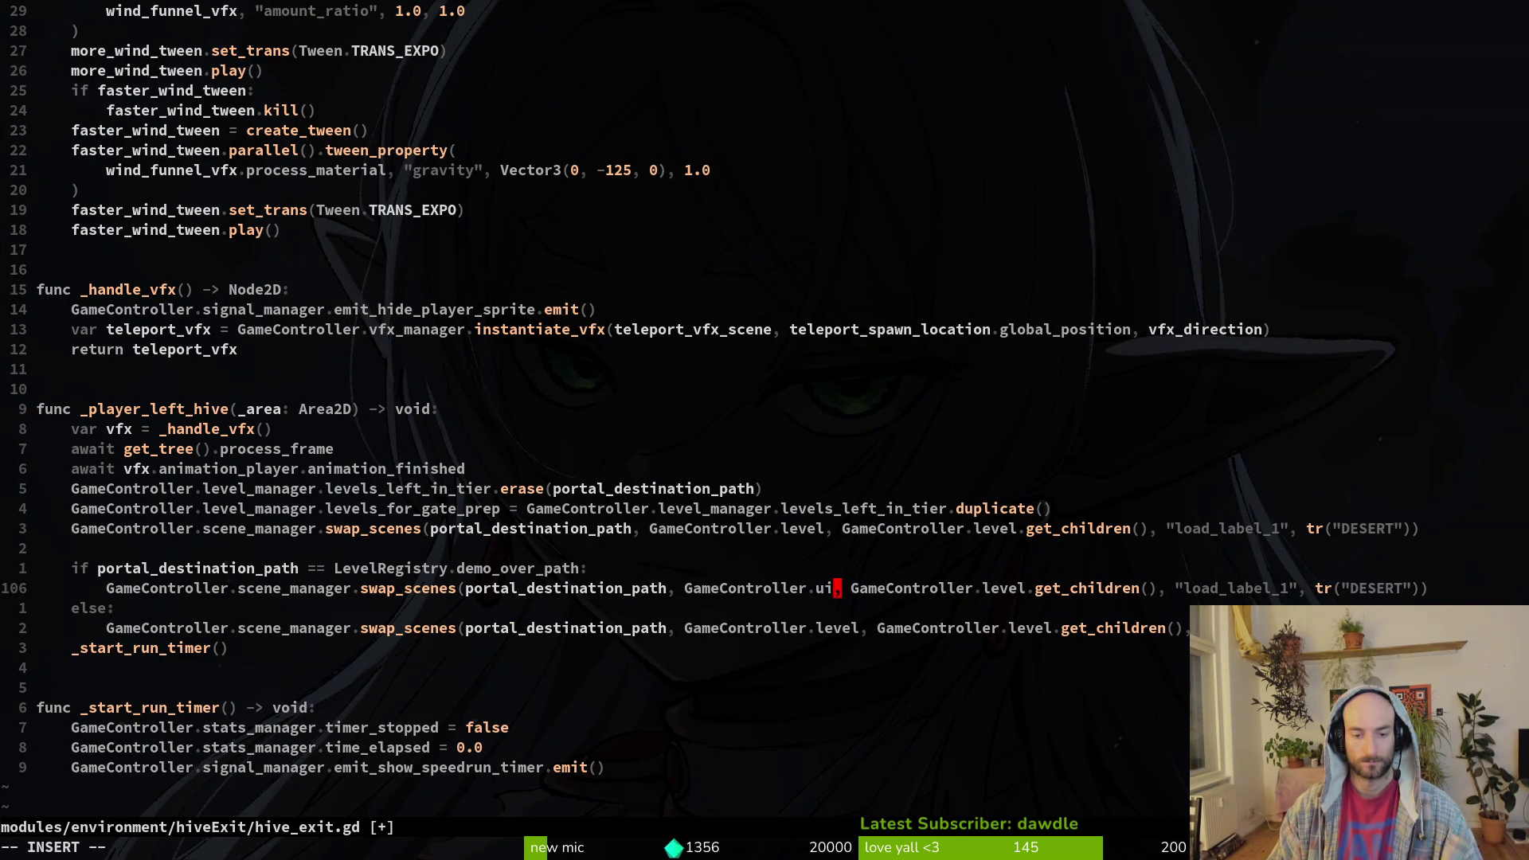
{"action": "key", "text": "Escape"}
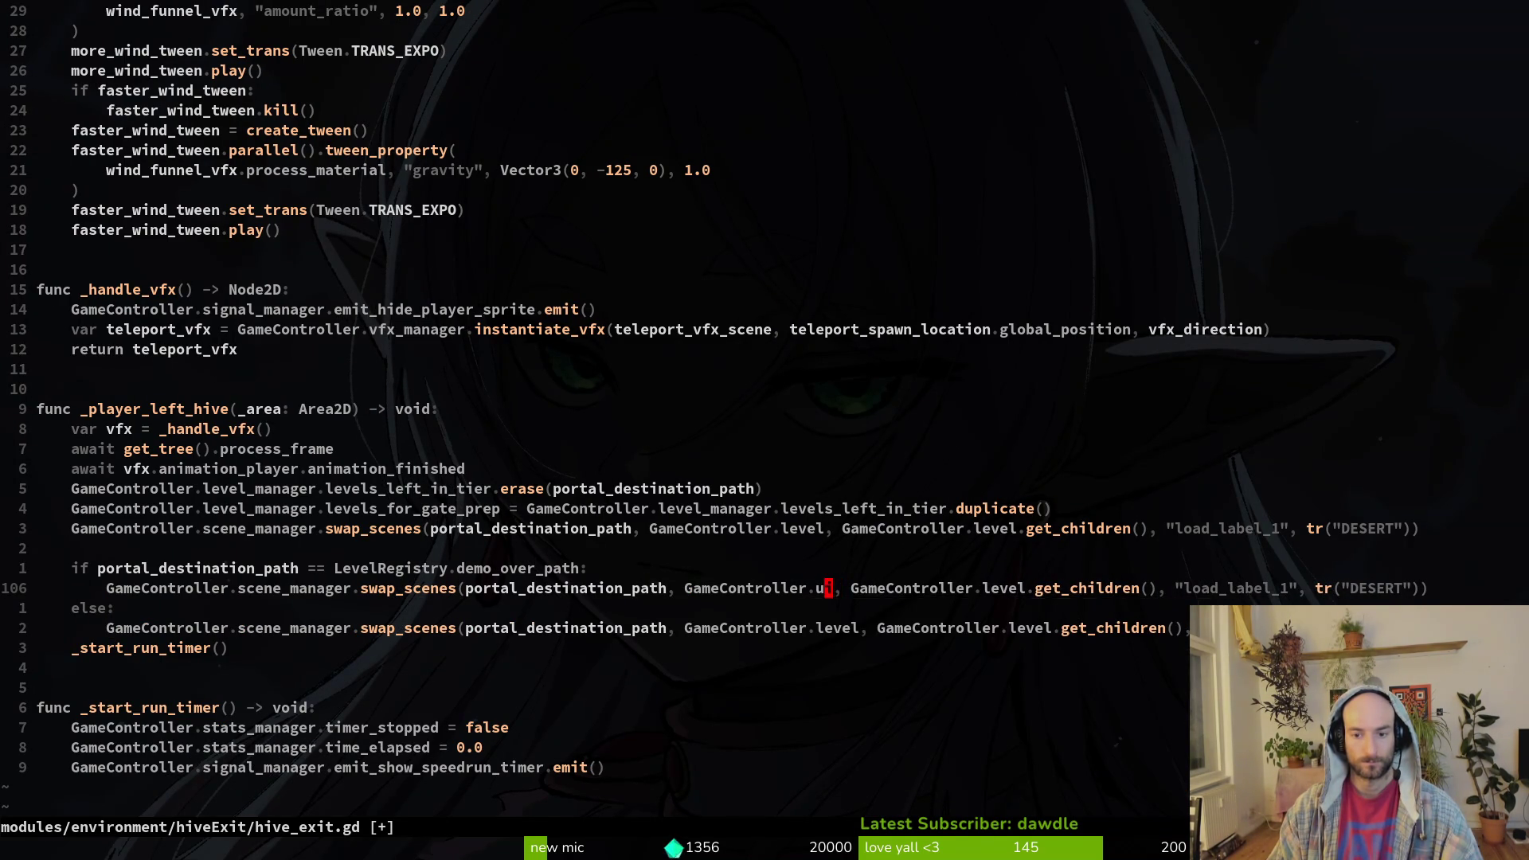
{"action": "key", "text": "u"}
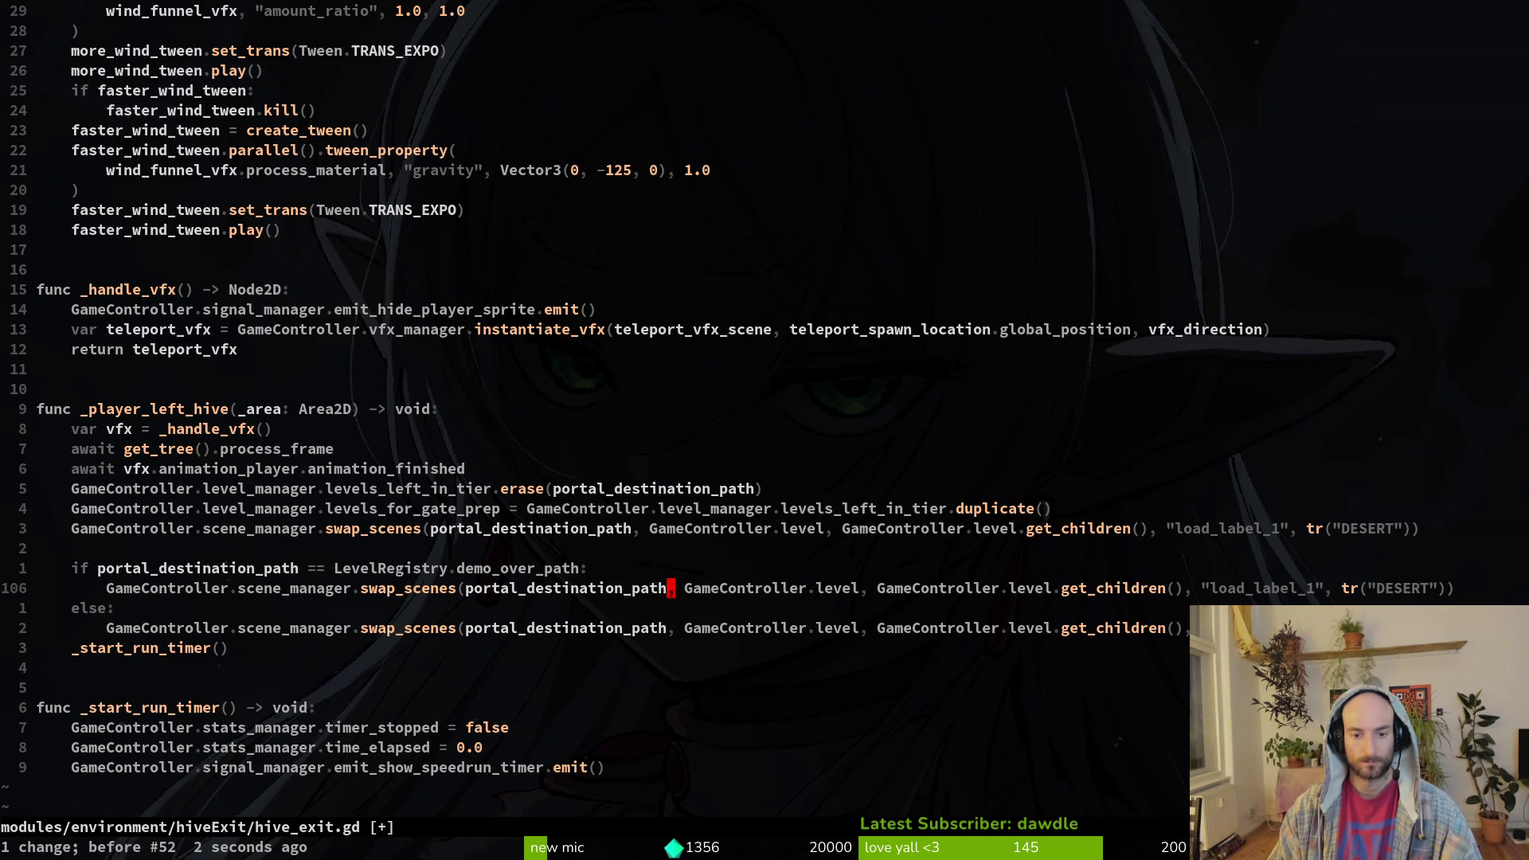
{"action": "key", "text": "i"}
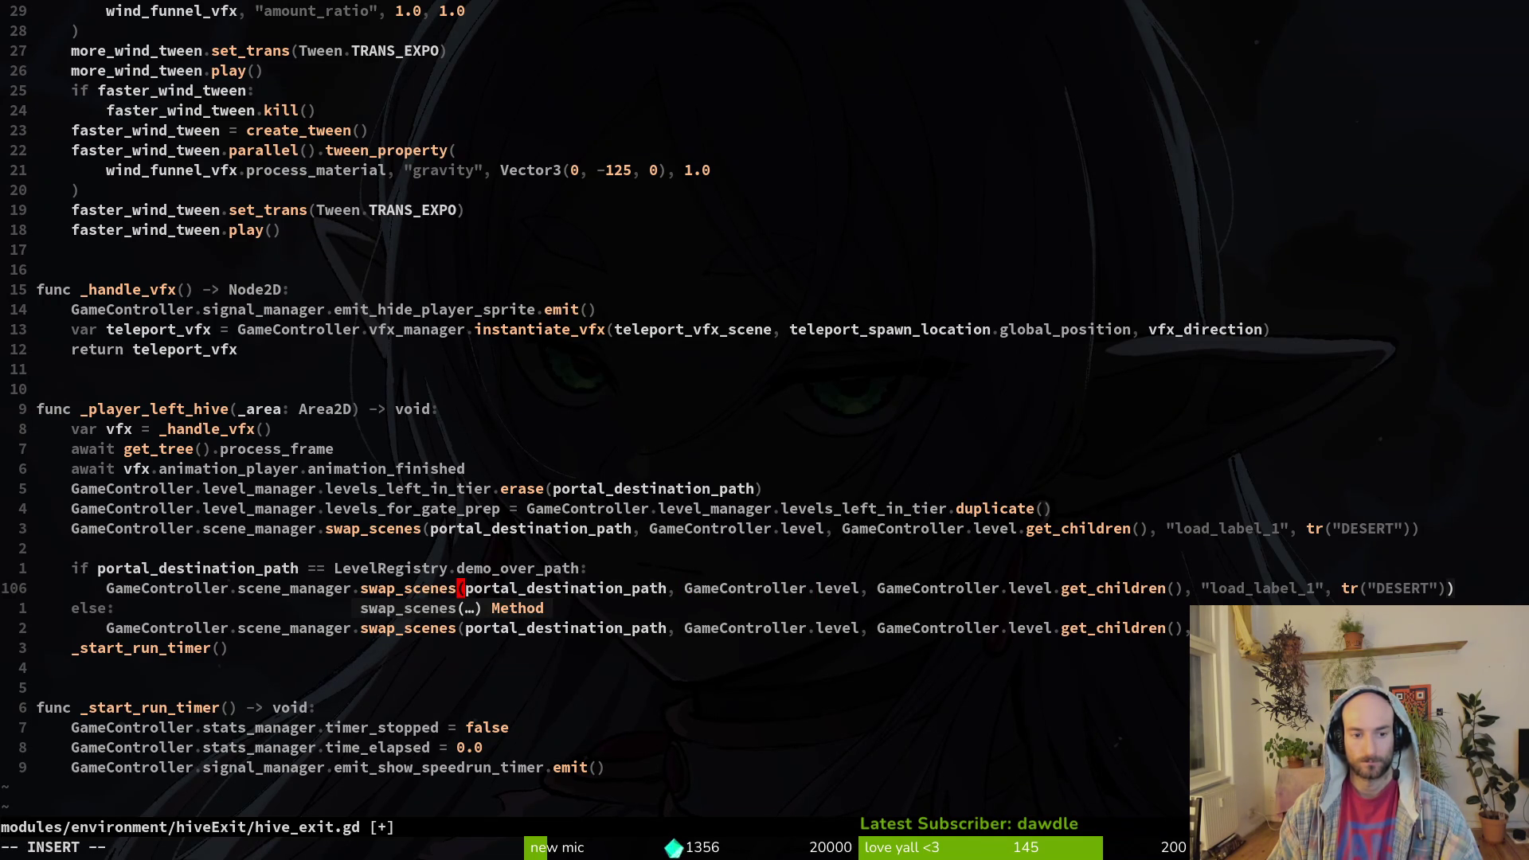
{"action": "key", "text": "Escape"}
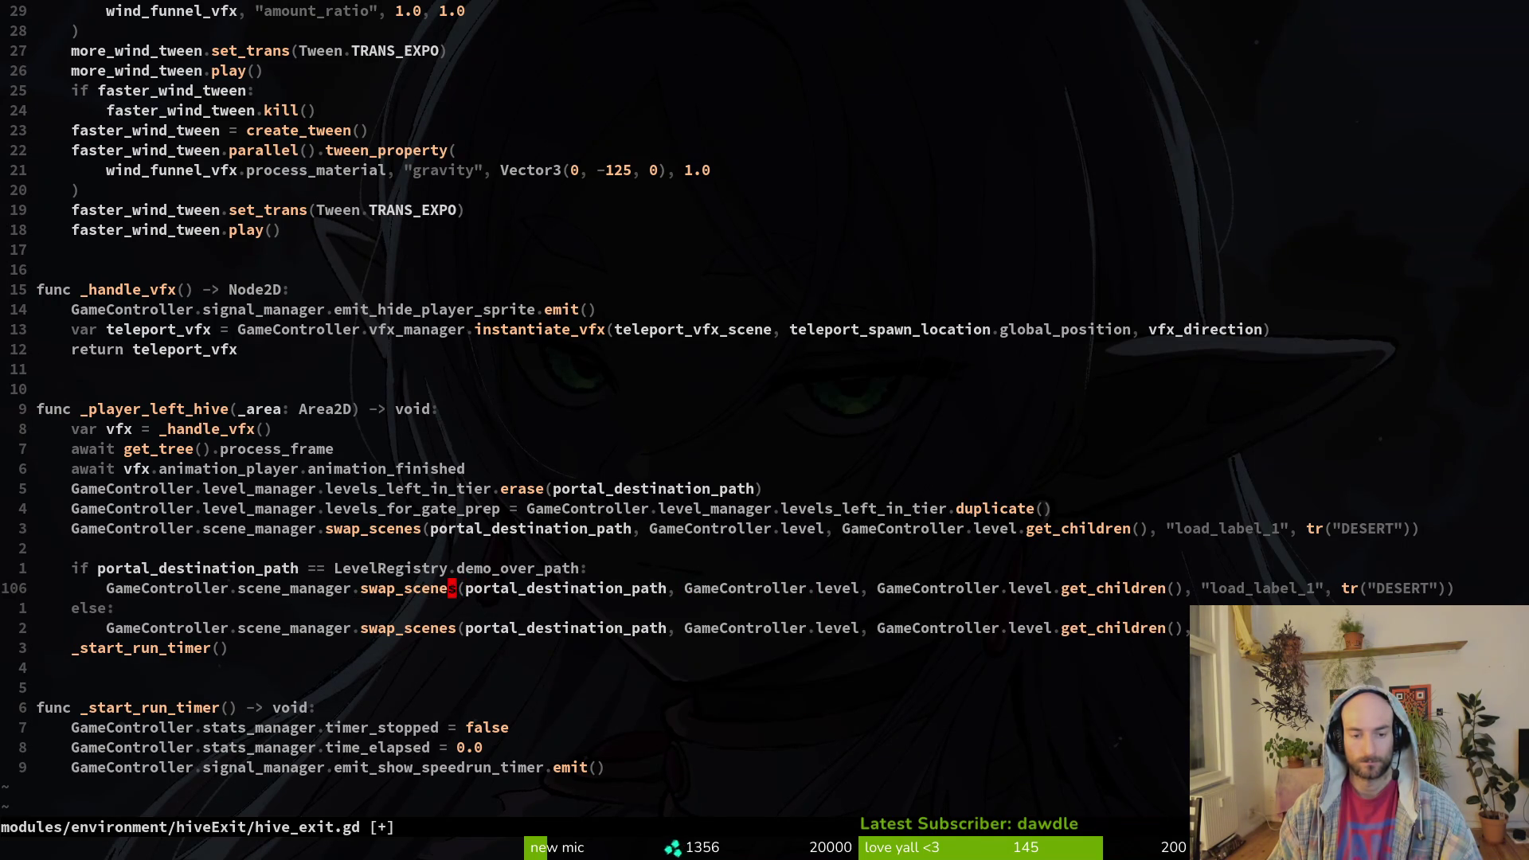
{"action": "type", "text": "lcw"}
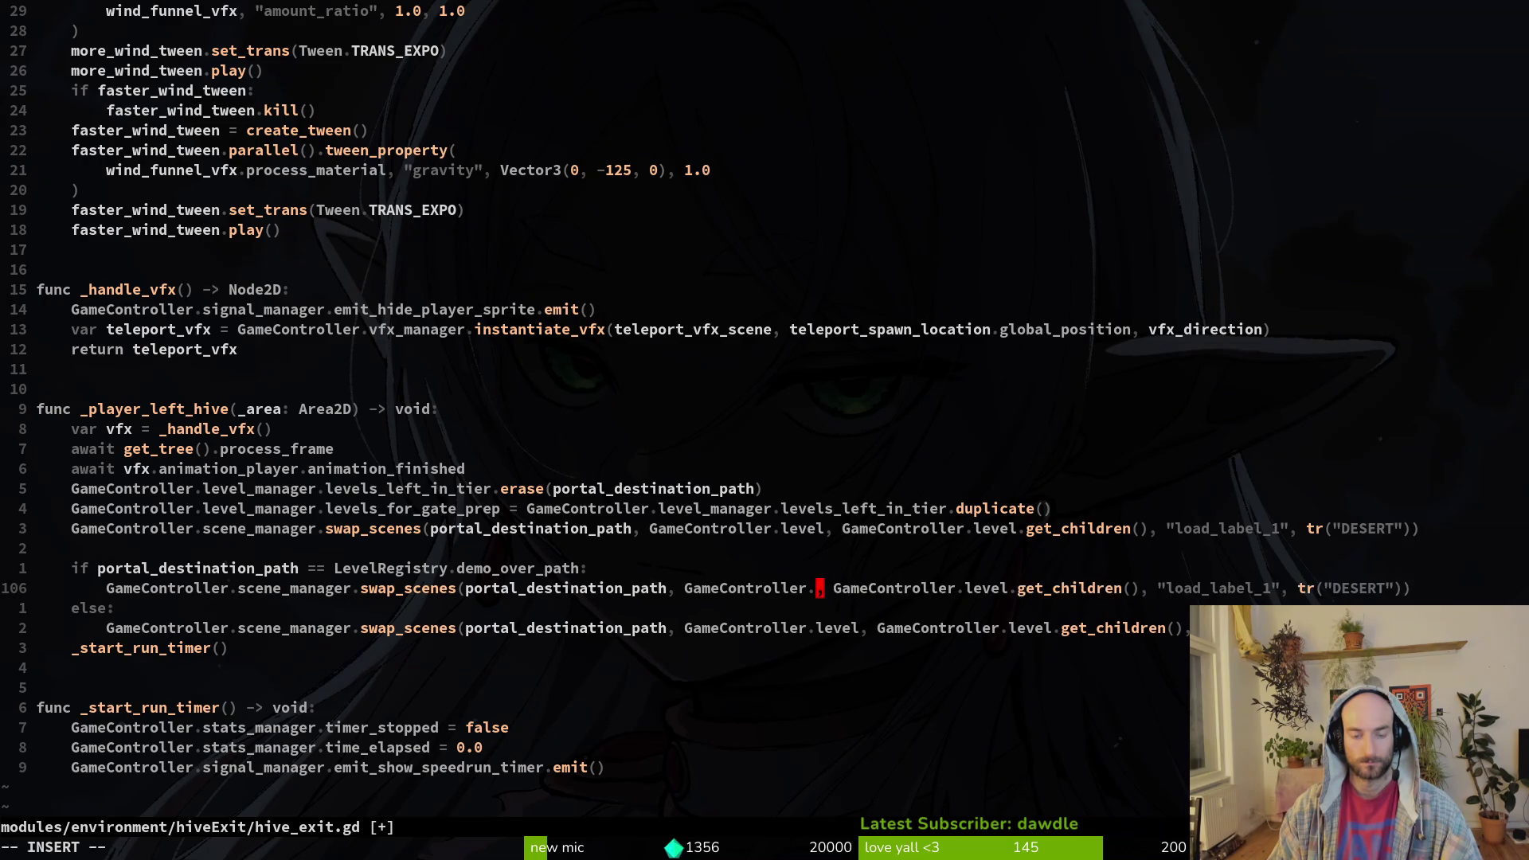
{"action": "type", "text": "ui"}
{"action": "key", "text": "Return"}
{"action": "type", "text": ":wq"}
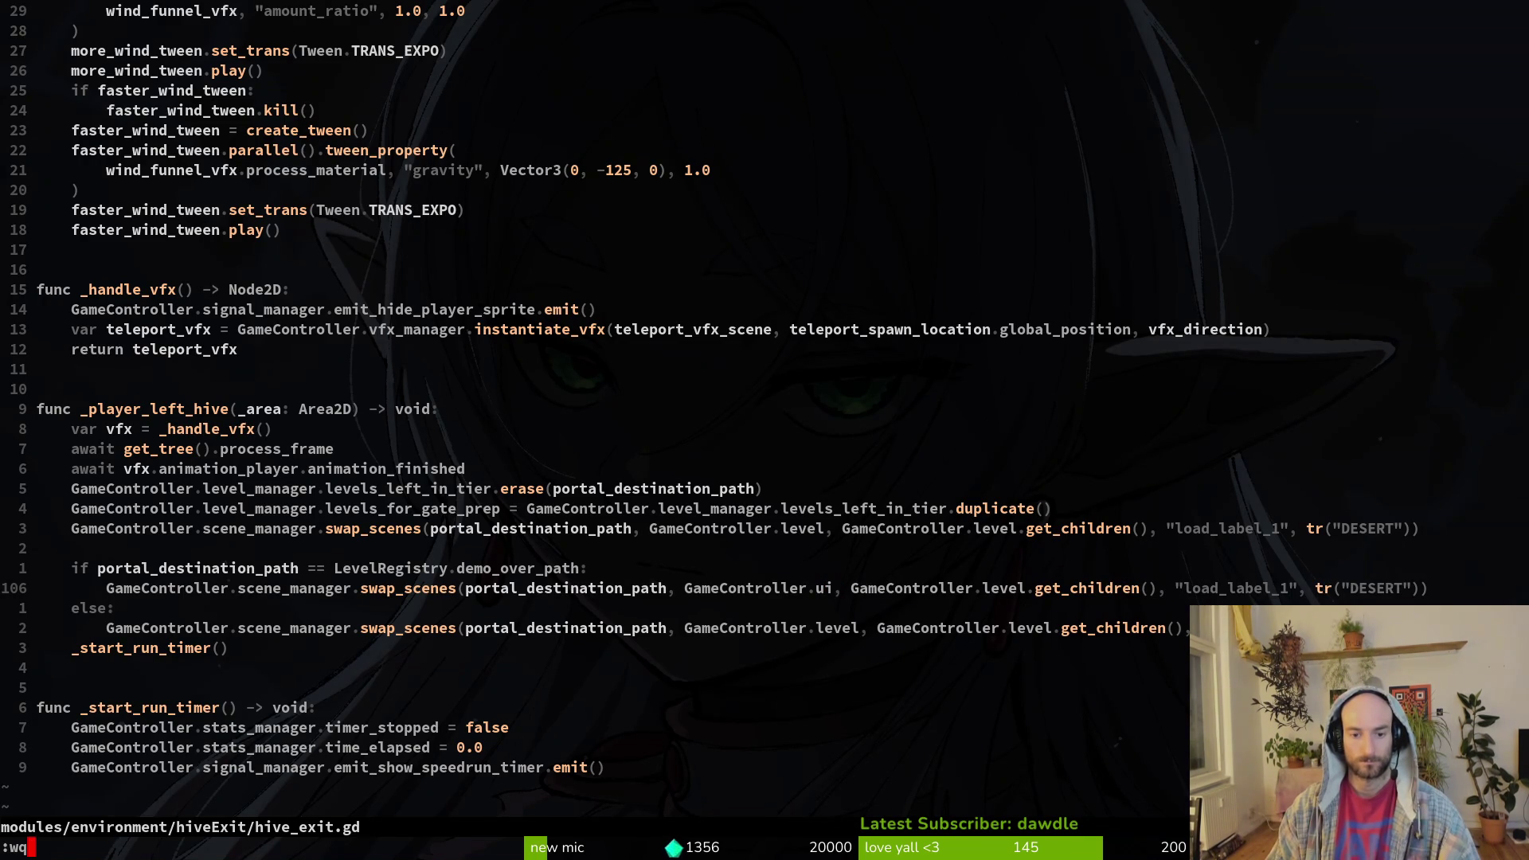
{"action": "type", "text": "ciwgui"}
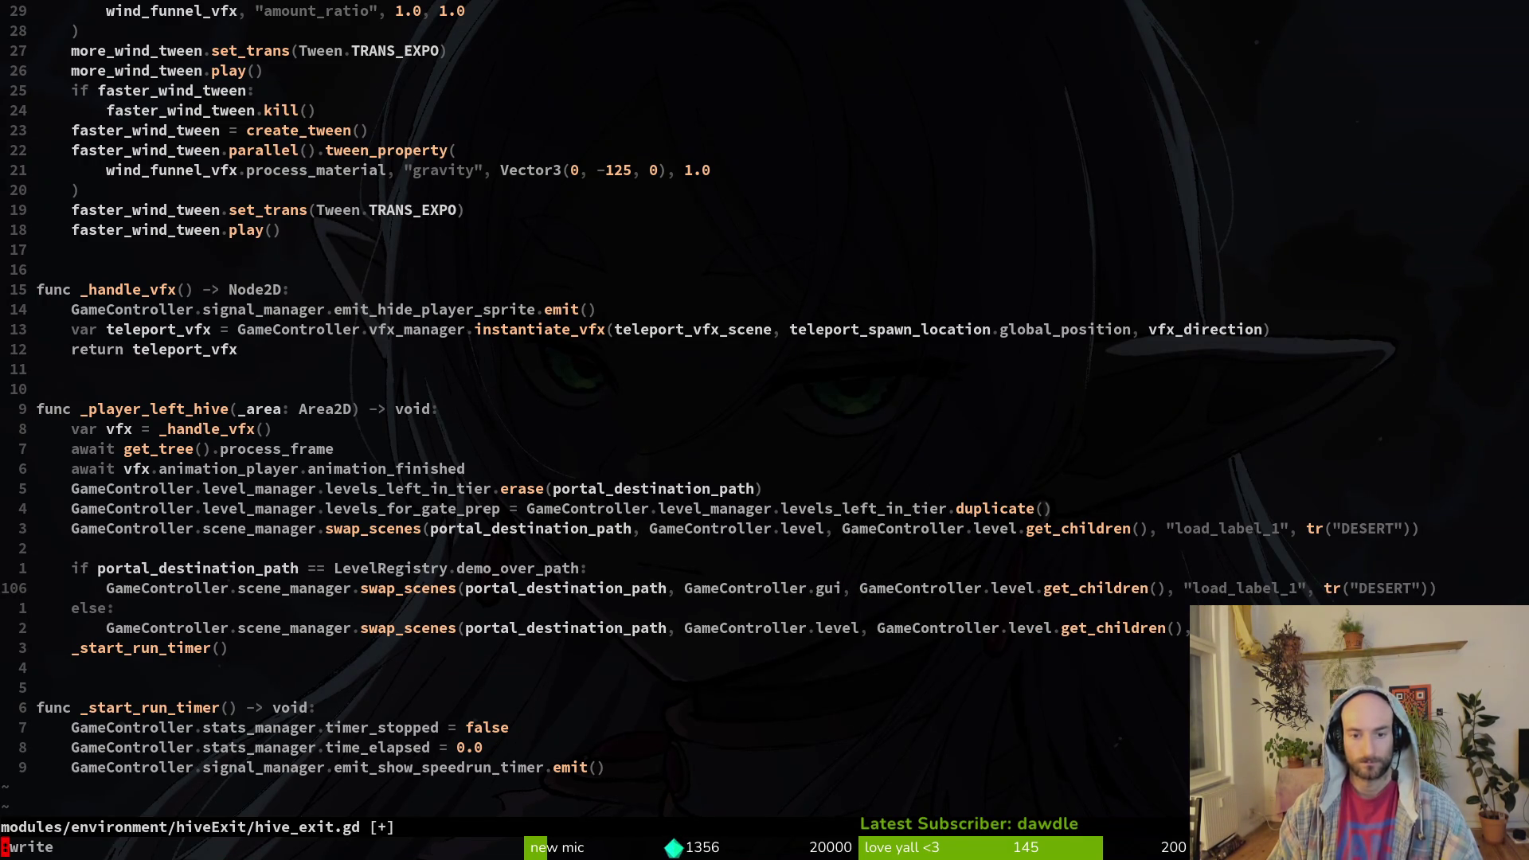
{"action": "key", "text": "alt+Tab"}
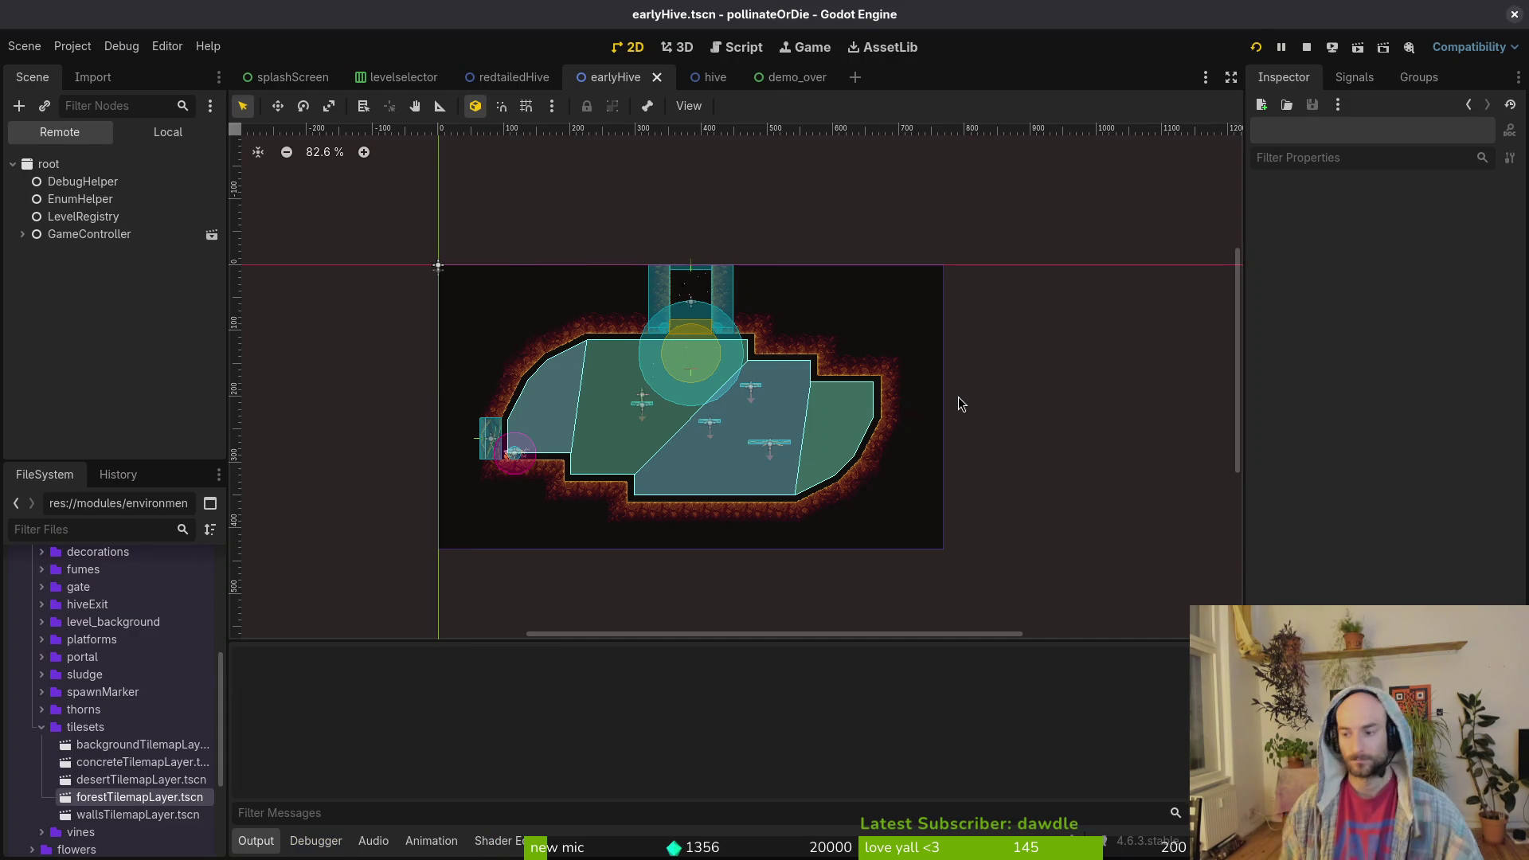
- Run the game, load H_redtail from the debug level select, and exit the hive
{"action": "key", "text": "F5"}
{"action": "key", "text": "Return"}
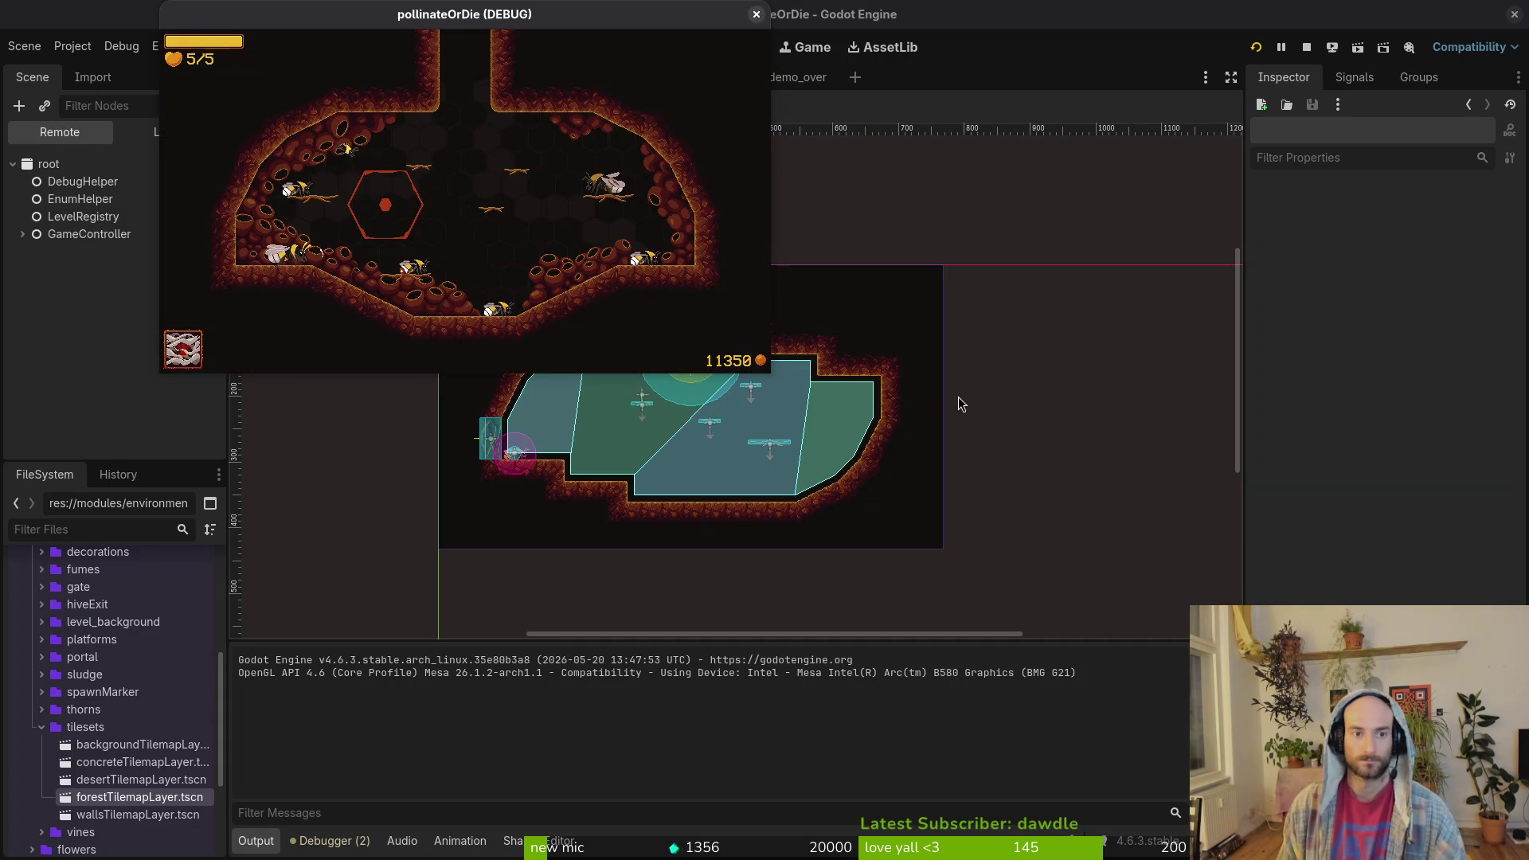
{"action": "key", "text": "F1"}
{"action": "key", "text": "Up"}
{"action": "key", "text": "Right"}
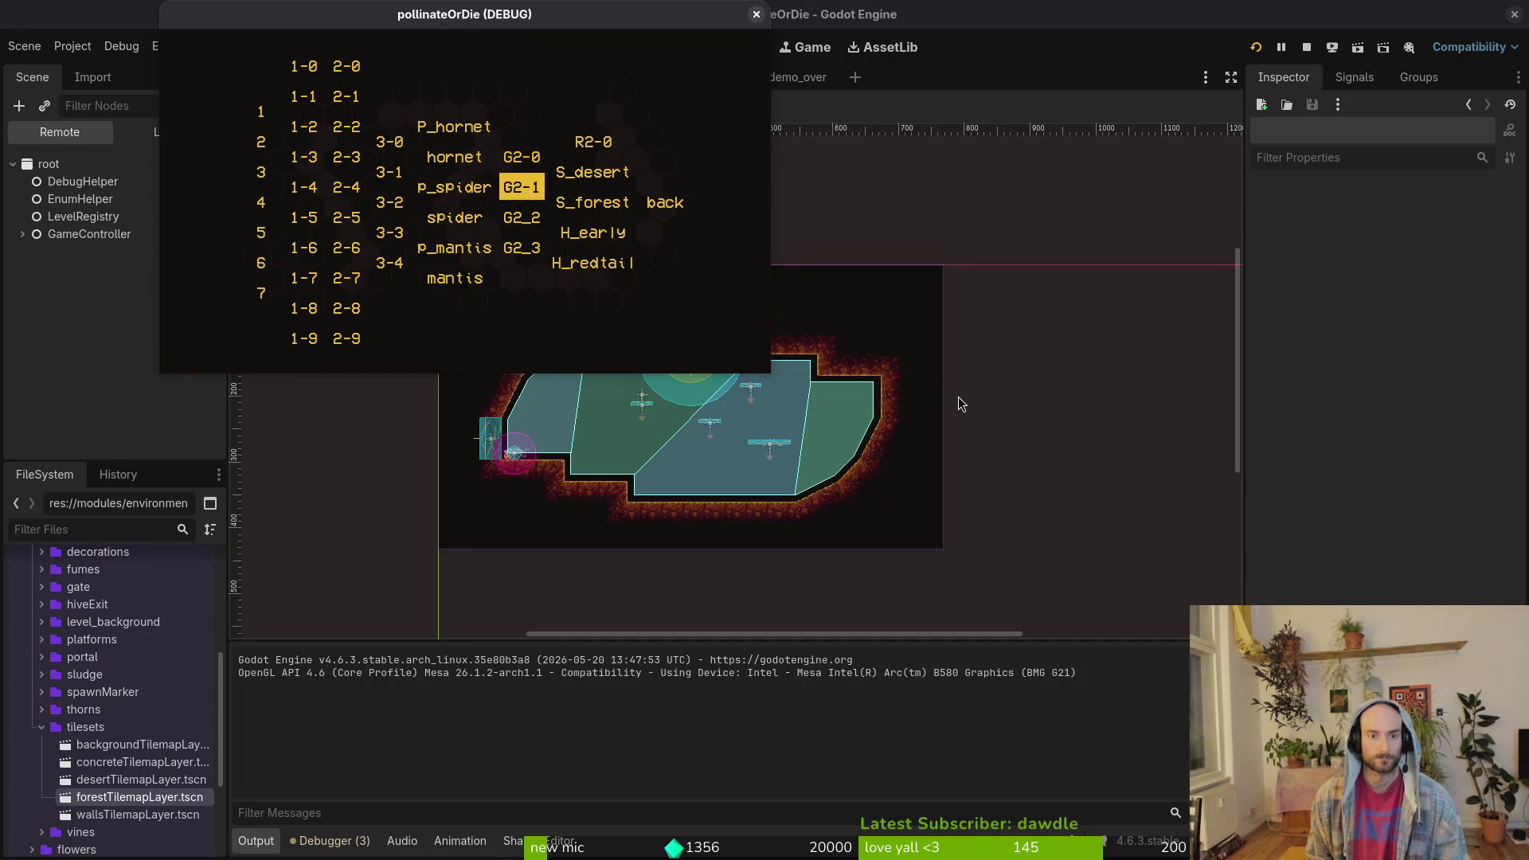
{"action": "key", "text": "Right"}
{"action": "key", "text": "Down"}
{"action": "key", "text": "Down"}
{"action": "key", "text": "Down"}
{"action": "key", "text": "Return"}
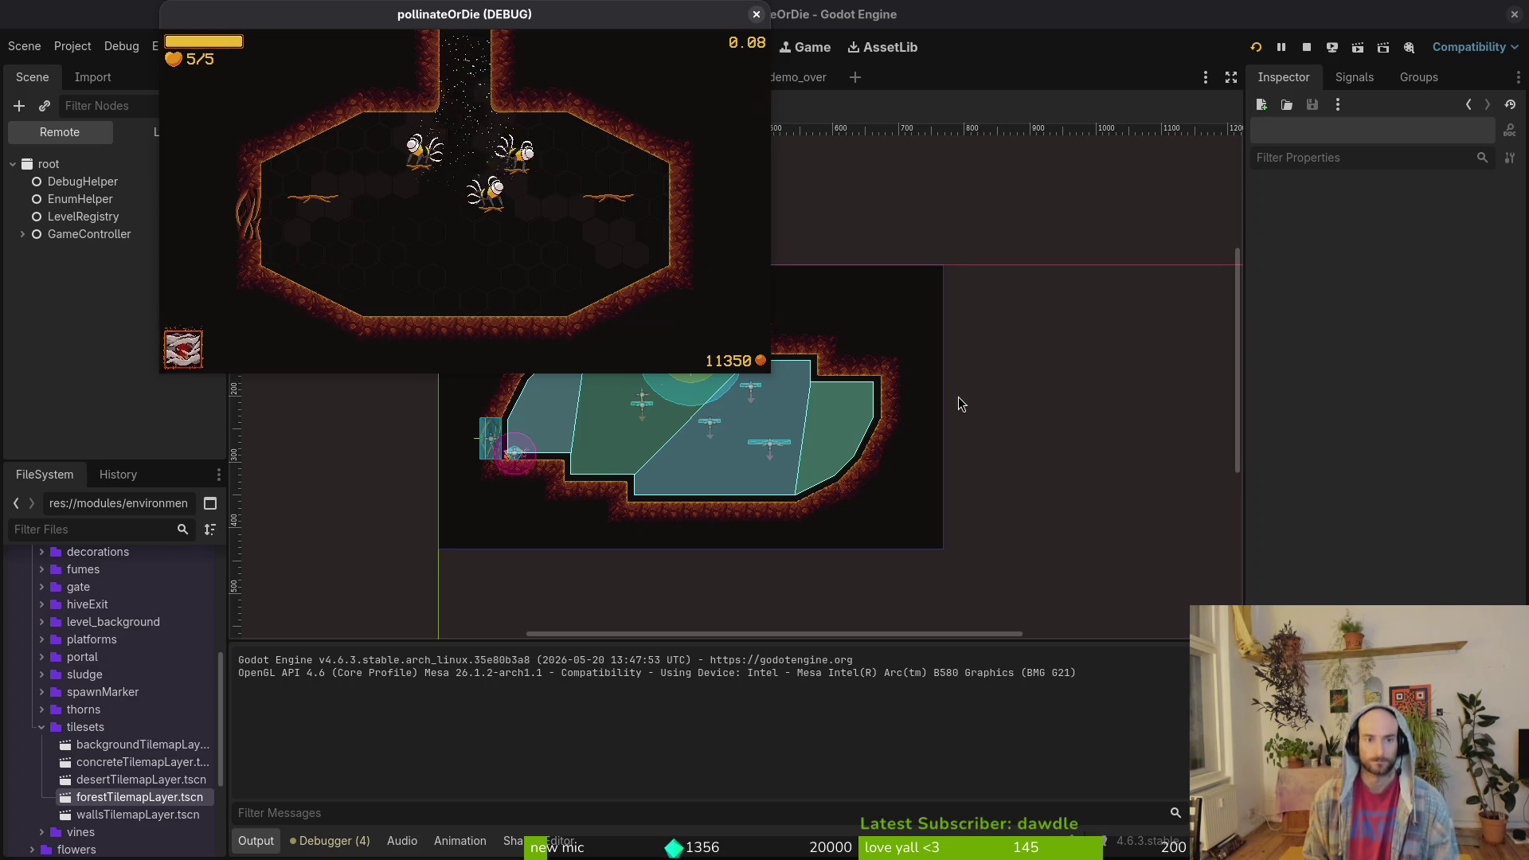
{"action": "key", "text": "Escape"}
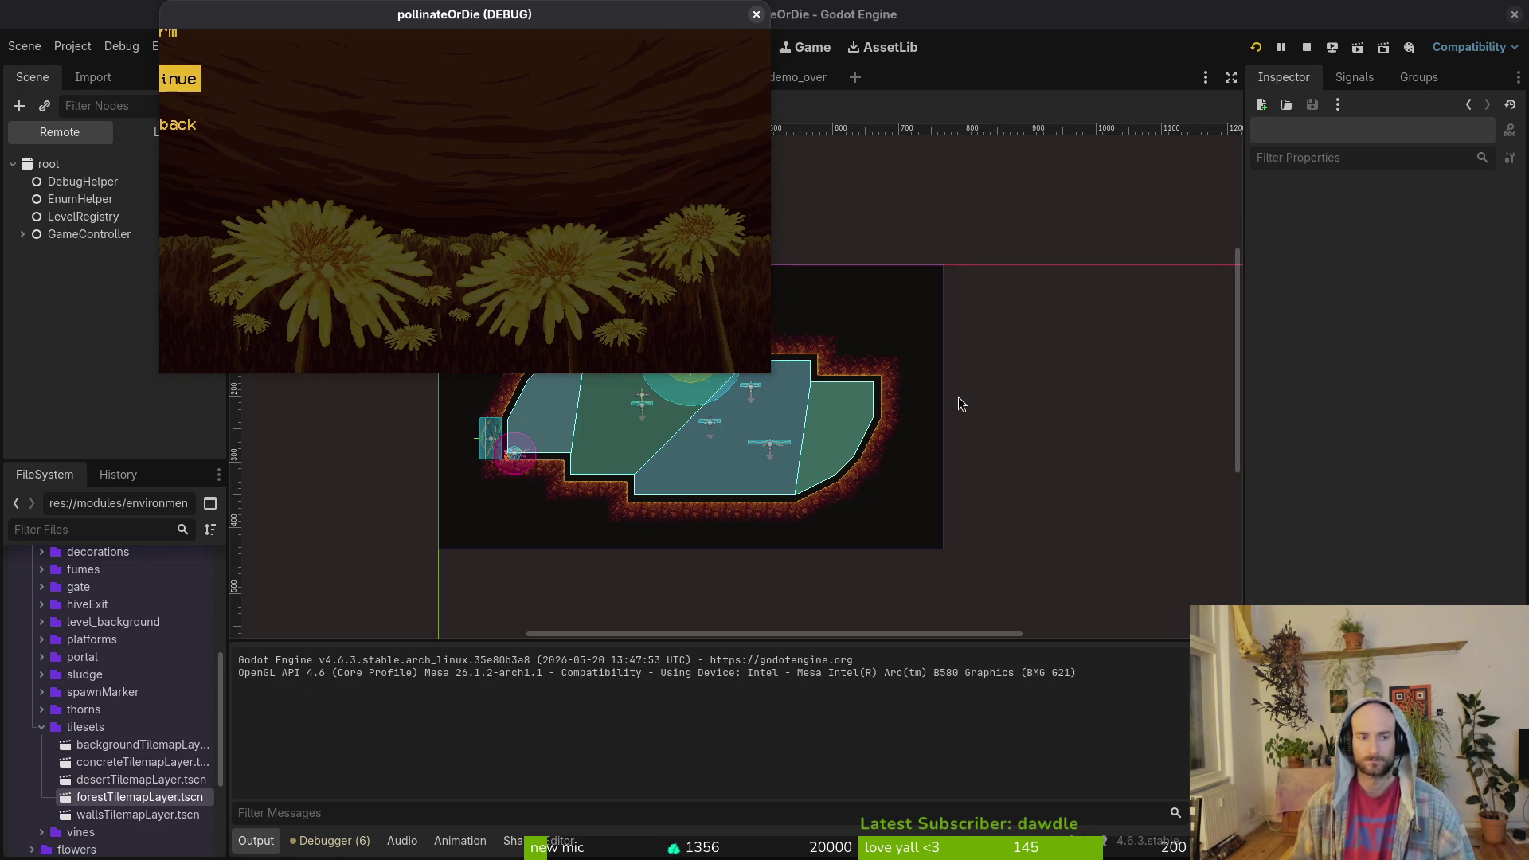
- In the Remote scene tree, expand GameController and level to find demoOver, then stop the game
{"action": "key", "text": "F8"}
{"action": "left_click", "coordinate": [131, 137]}
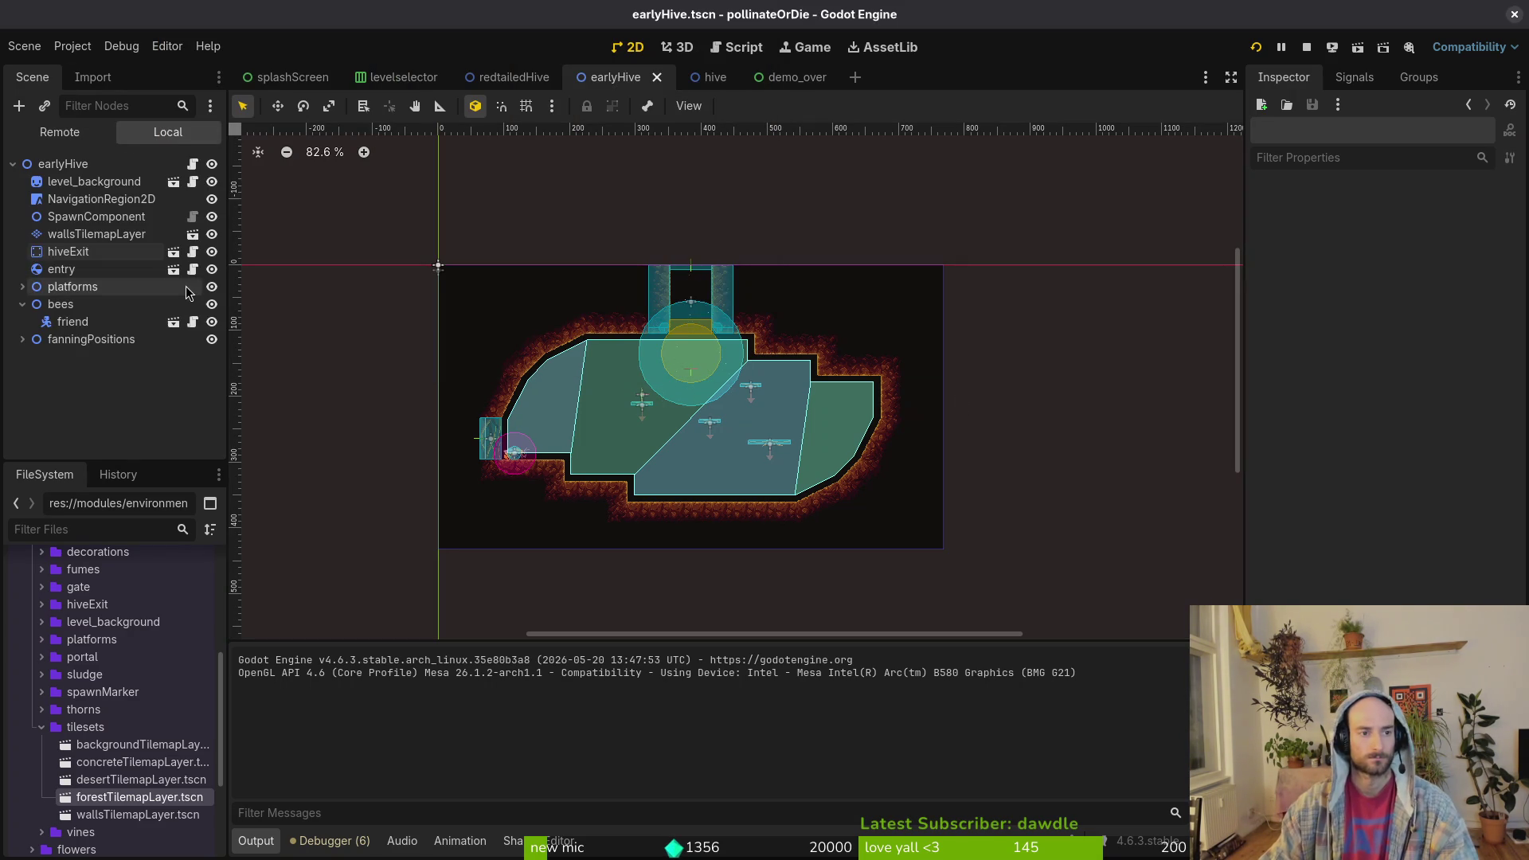
{"action": "left_click", "coordinate": [64, 135]}
{"action": "left_click", "coordinate": [25, 235]}
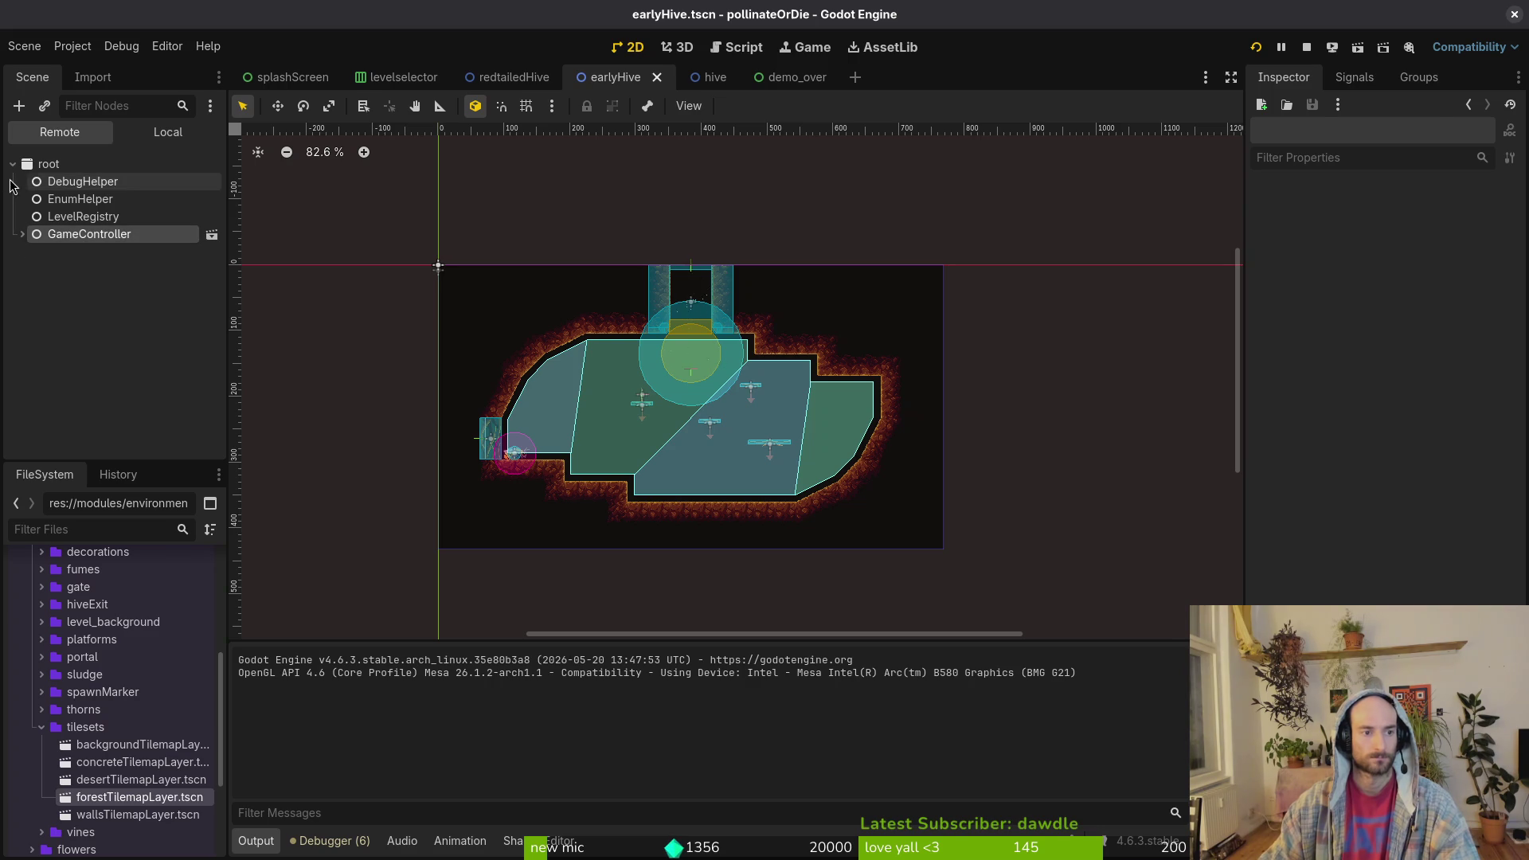
{"action": "left_click", "coordinate": [23, 234]}
{"action": "left_click", "coordinate": [32, 304]}
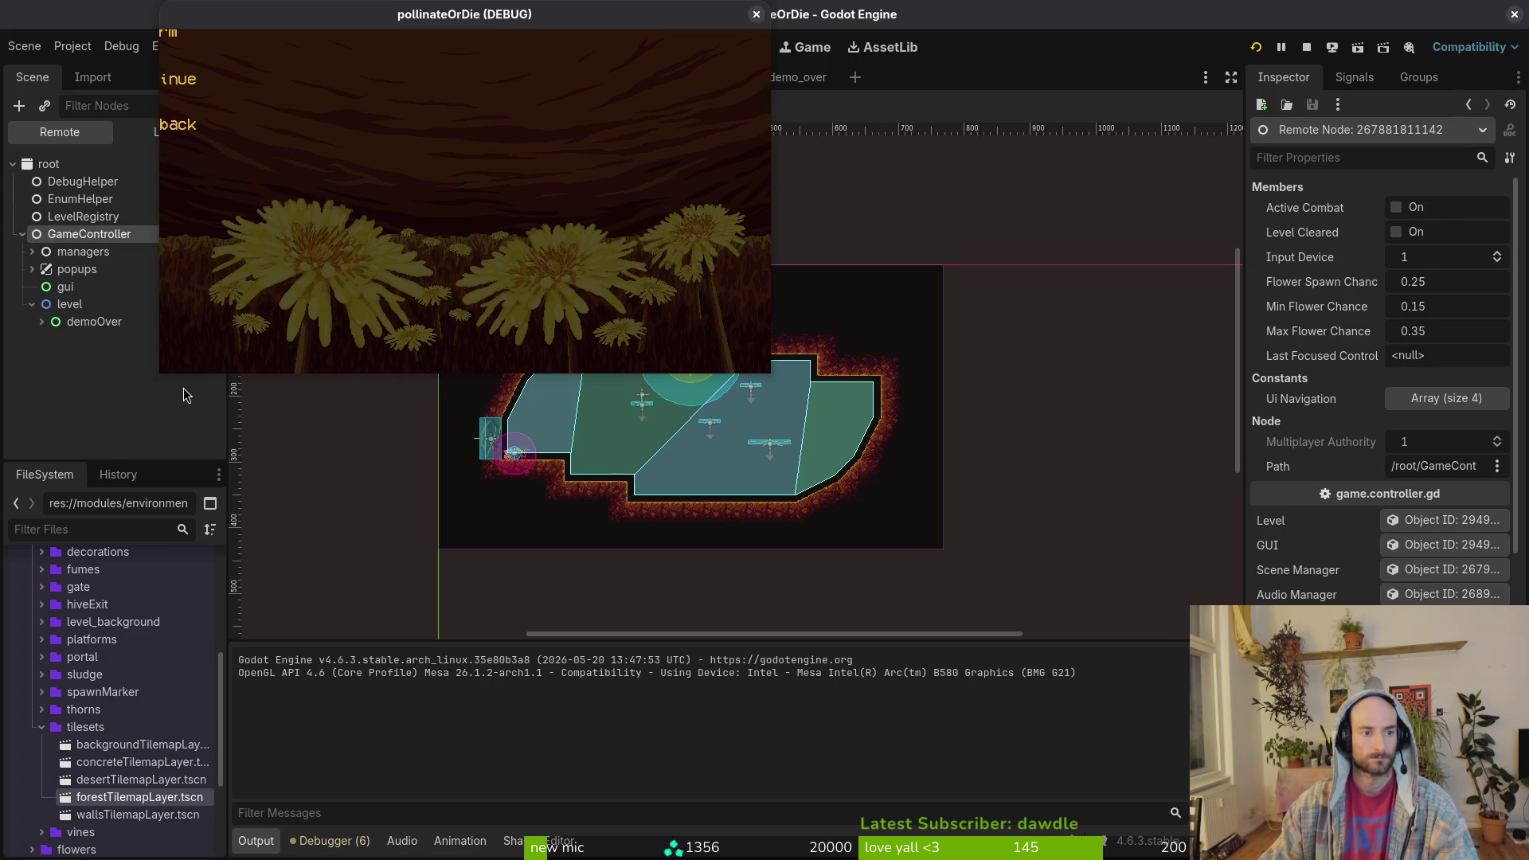
{"action": "key", "text": "F8"}
{"action": "key", "text": "alt+Tab"}
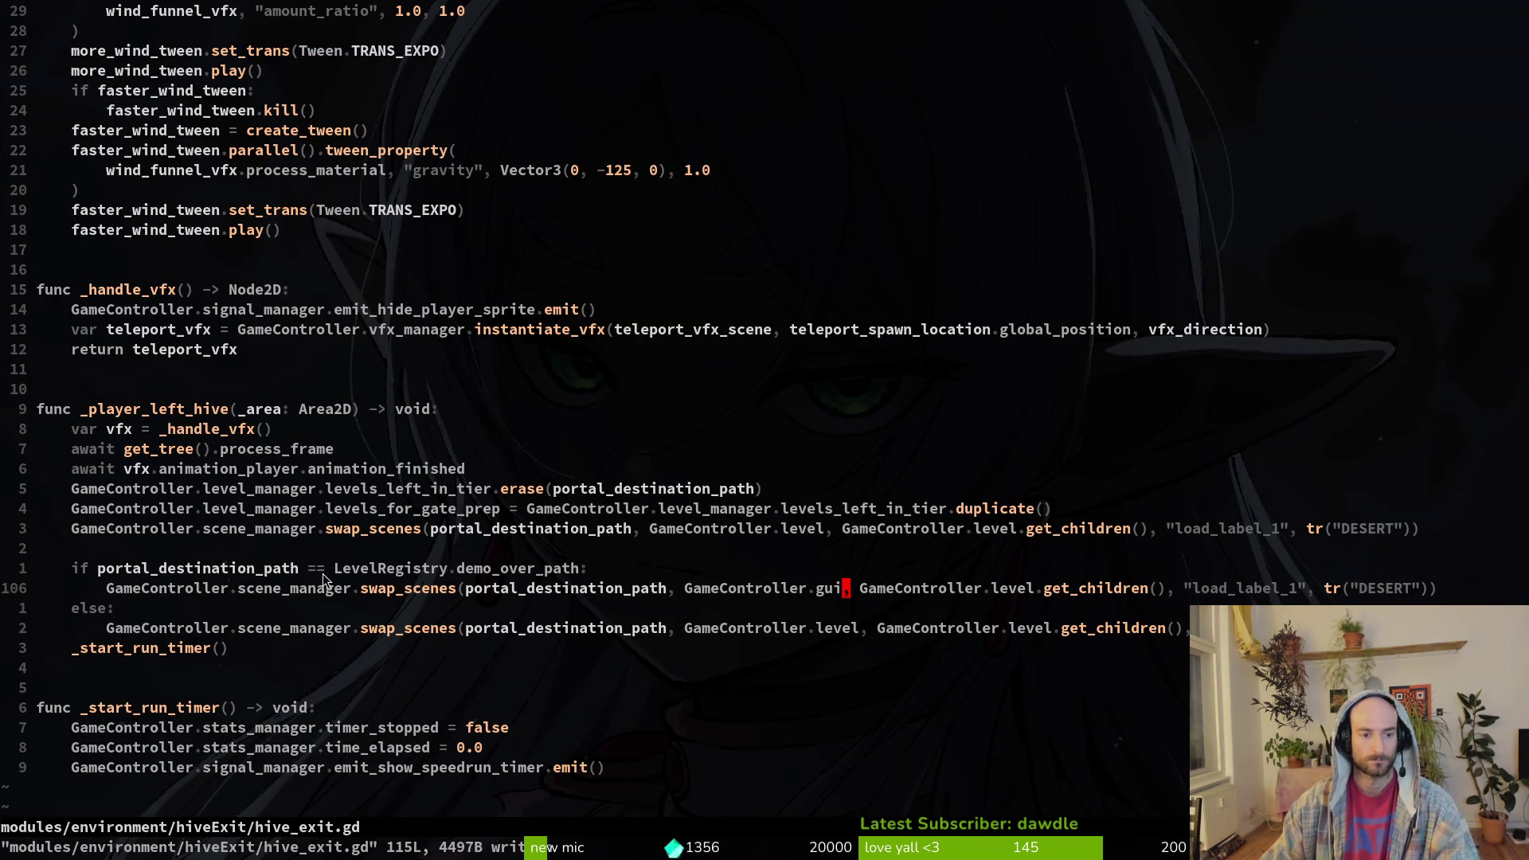
- Run the game from a hive level via the debug menu, then close it
{"action": "left_click", "coordinate": [285, 568]}
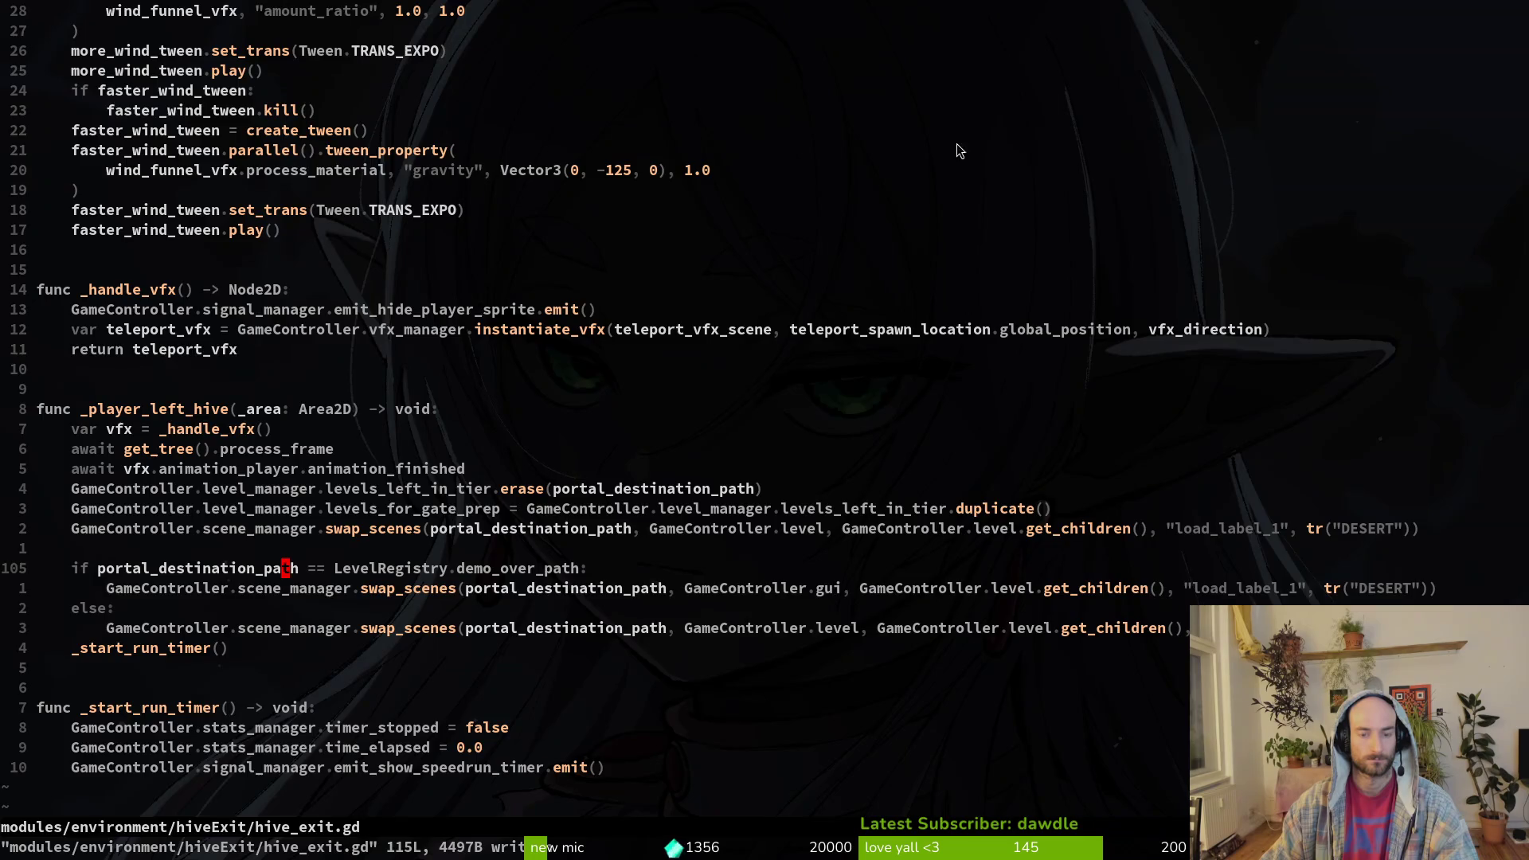
{"action": "key", "text": "alt+Tab"}
{"action": "left_click", "coordinate": [1254, 48]}
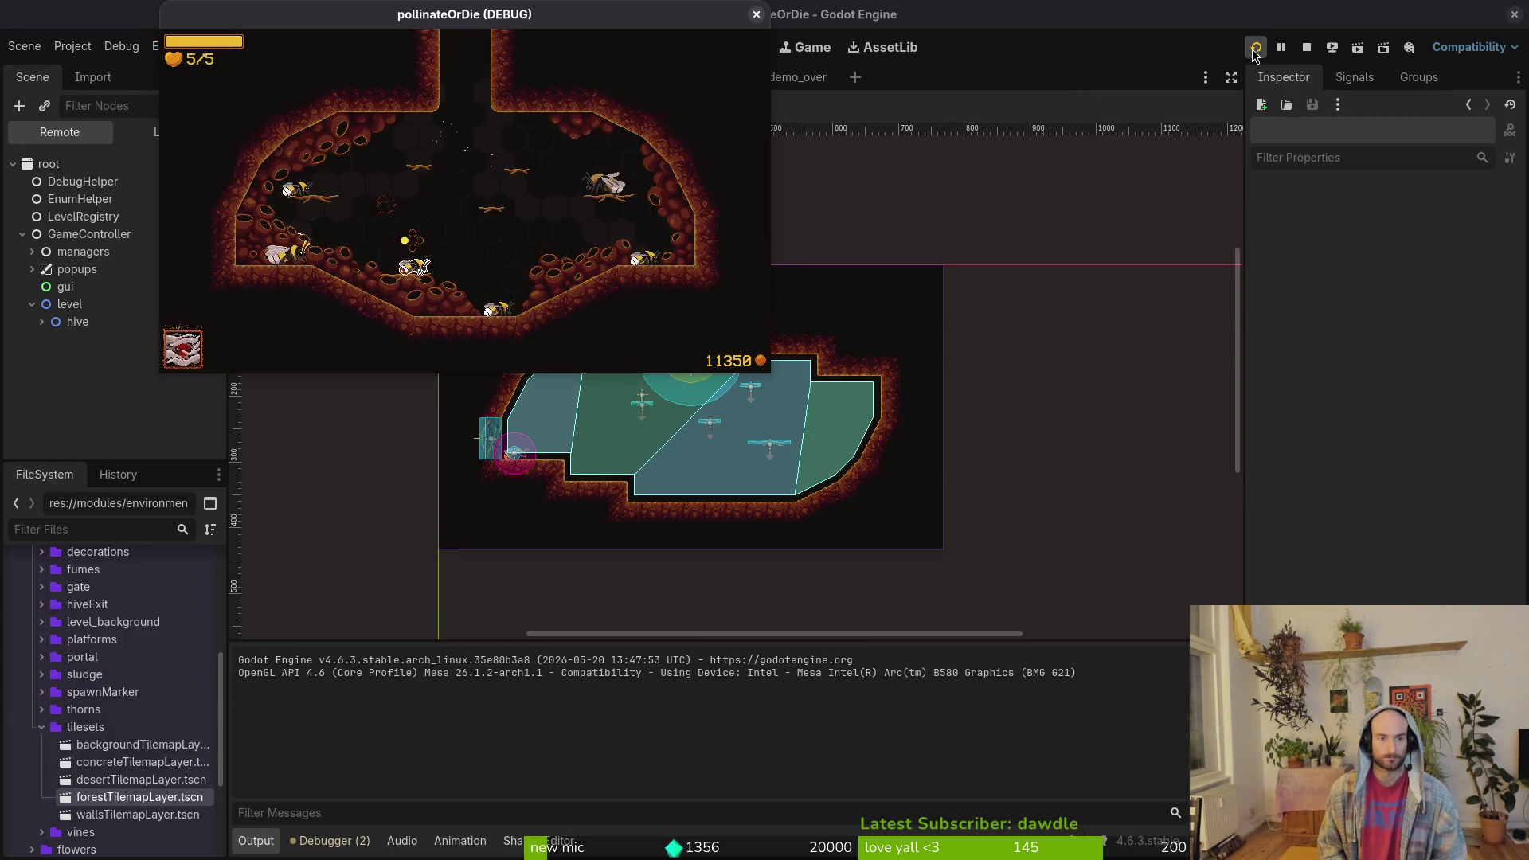
{"action": "key", "text": "F1"}
{"action": "key", "text": "Right"}
{"action": "key", "text": "Down"}
{"action": "key", "text": "Down"}
{"action": "key", "text": "Return"}
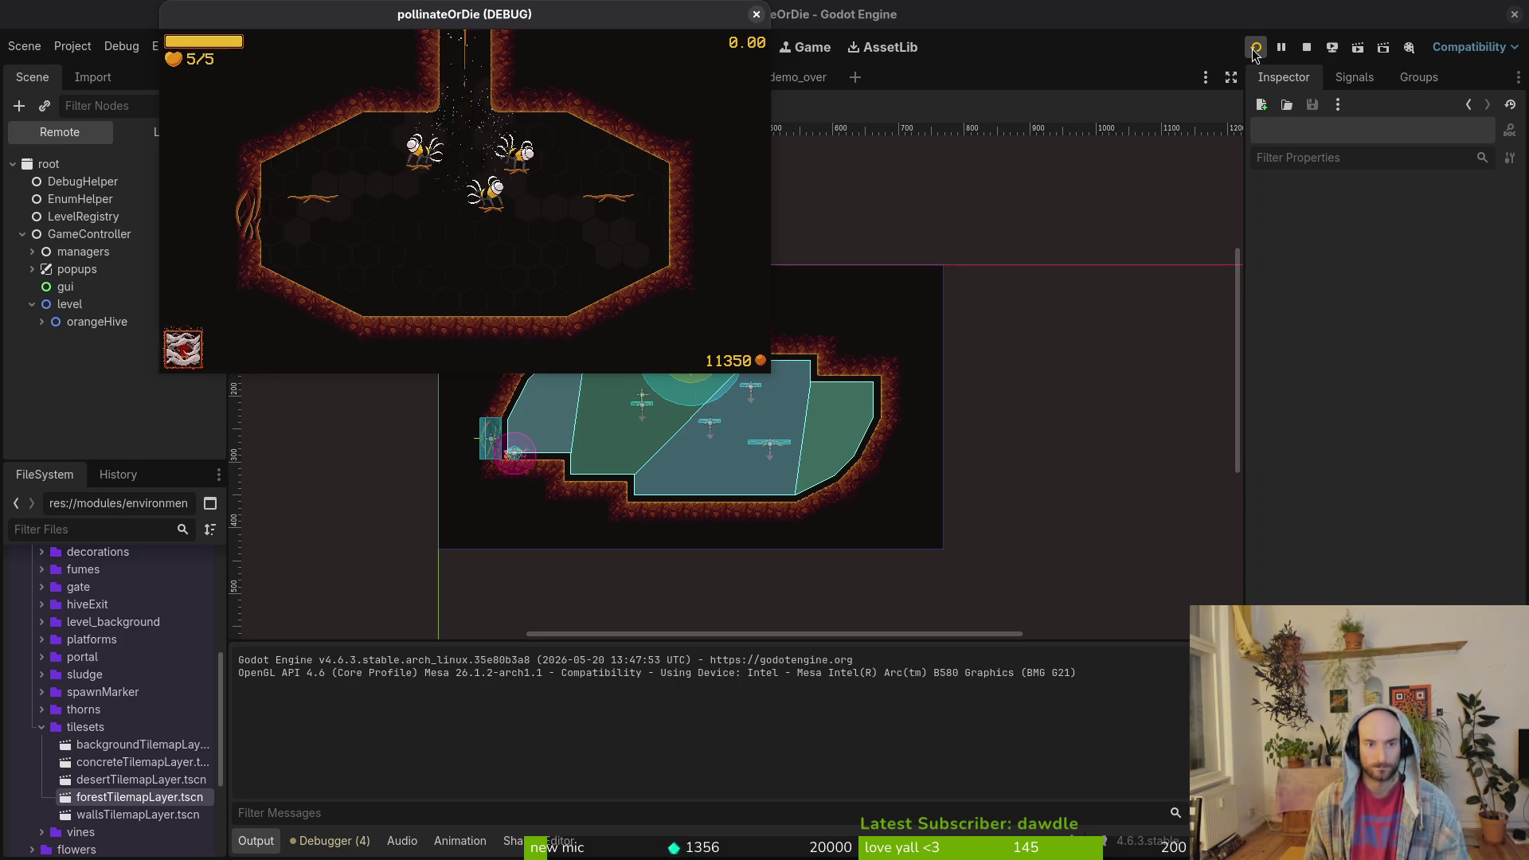
{"action": "left_click", "coordinate": [755, 14]}
- Add a print_debug(portal_destination_path) line under the if on line 105 of hive_exit.gd
{"action": "key", "text": "alt+Tab"}
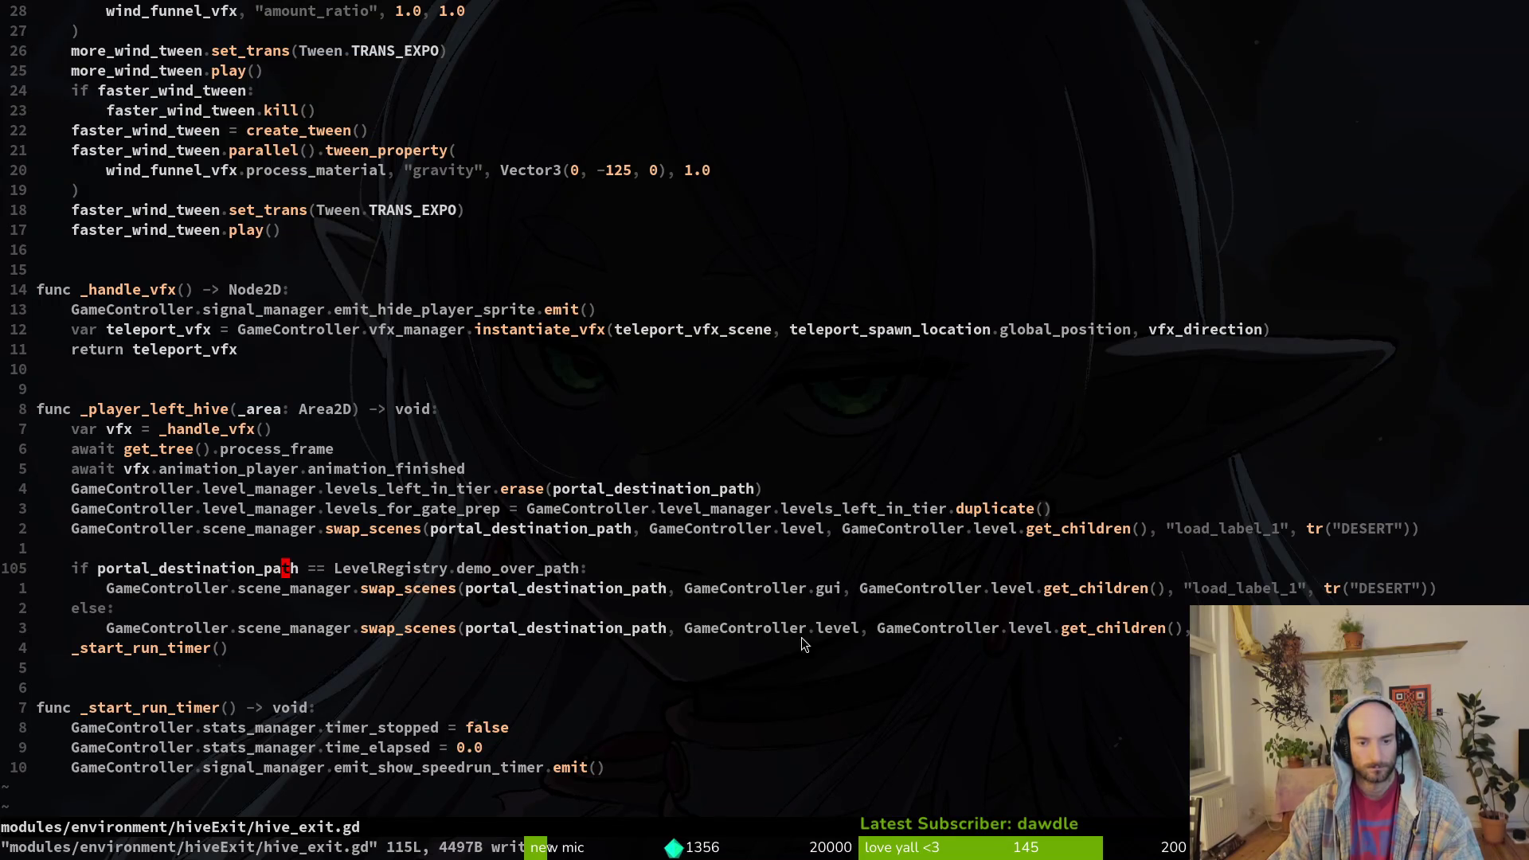
{"action": "left_click", "coordinate": [458, 589]}
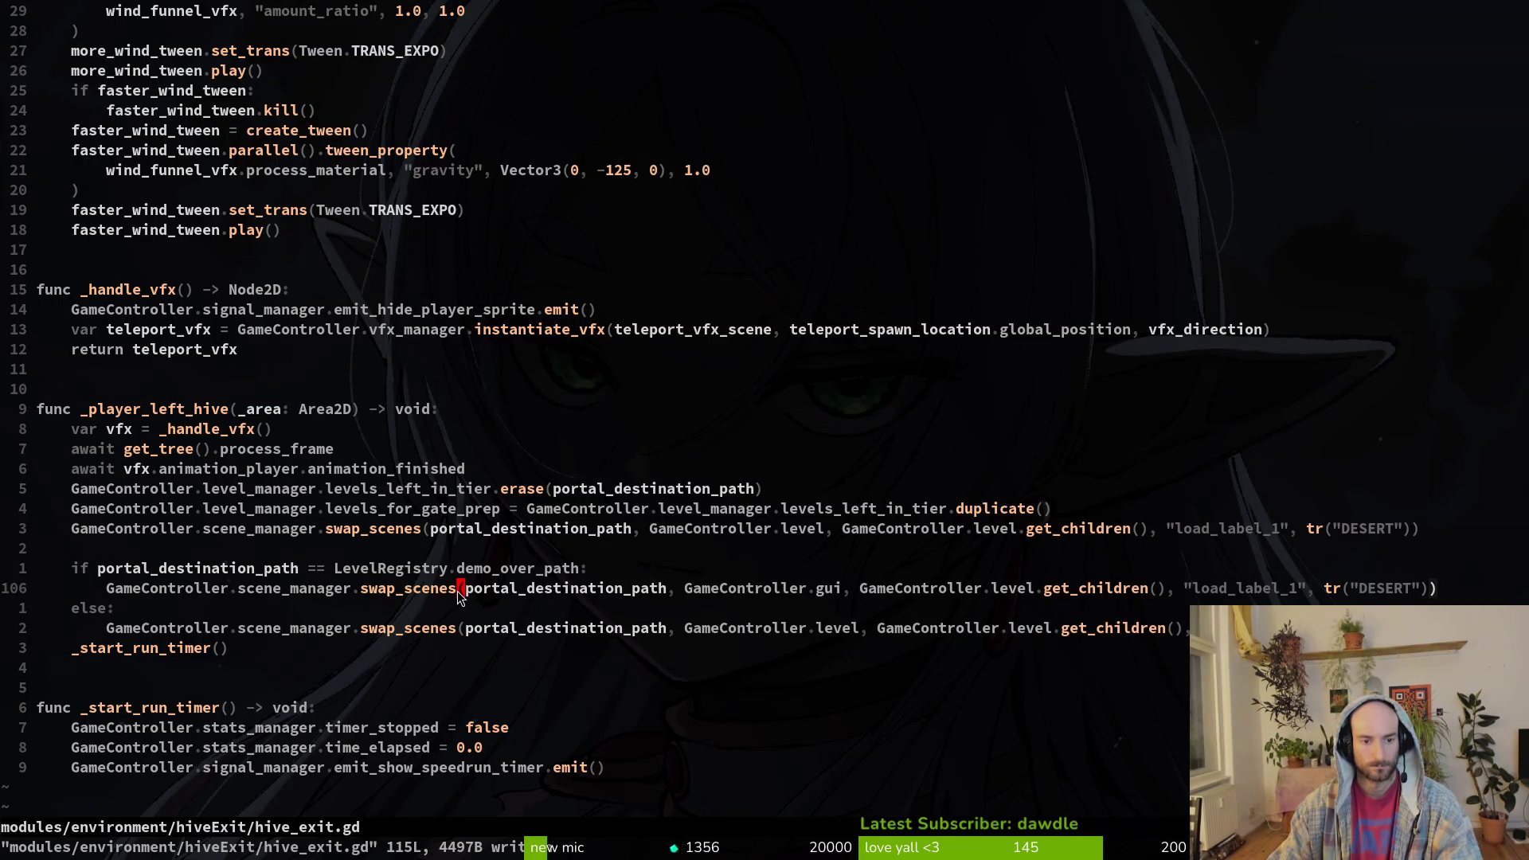
{"action": "left_click", "coordinate": [454, 576]}
{"action": "left_click", "coordinate": [285, 576]}
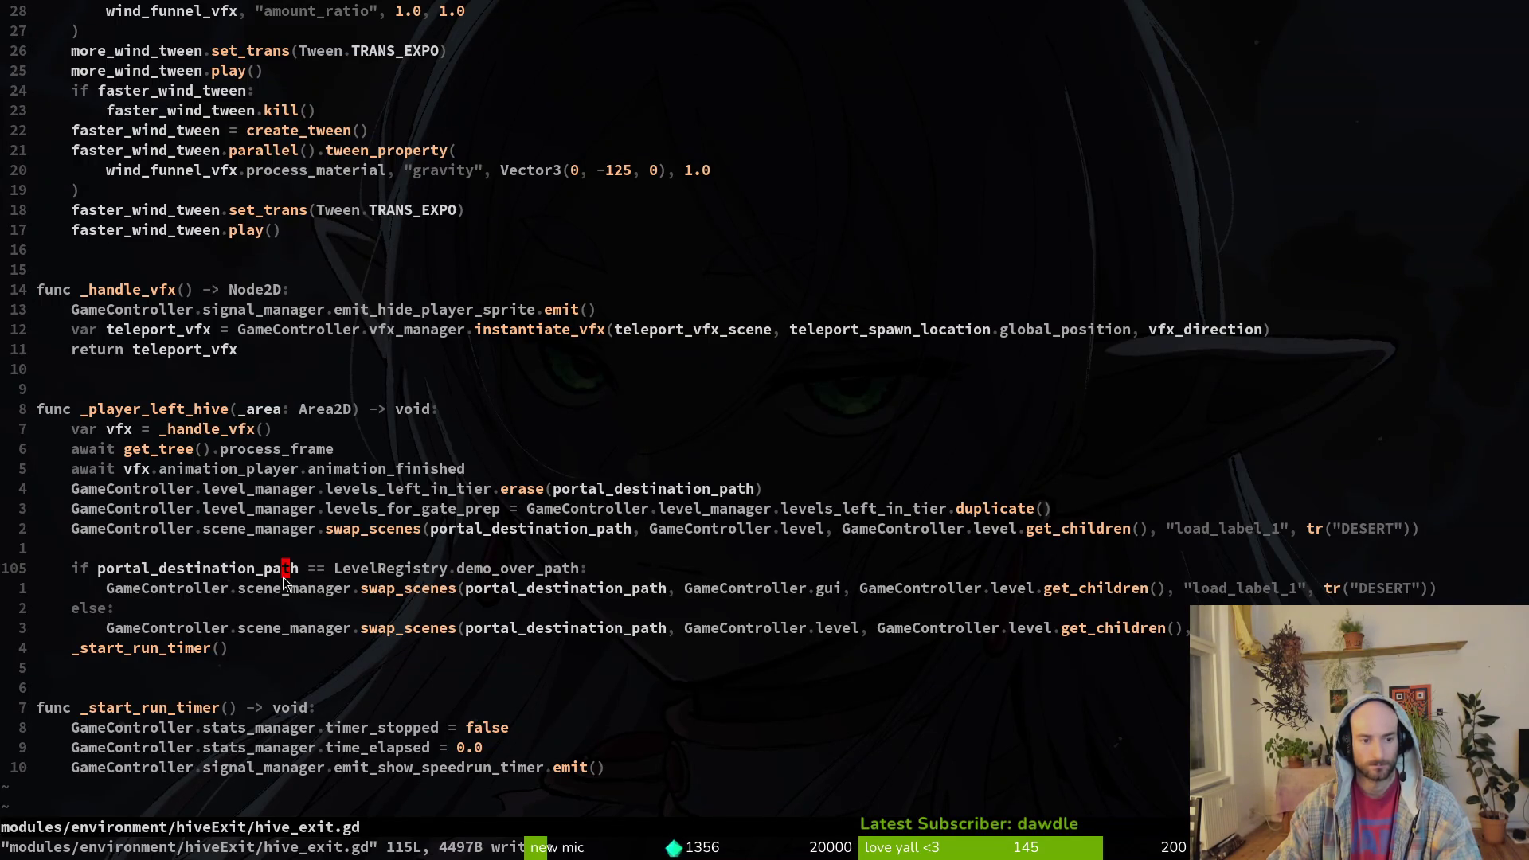
{"action": "key", "text": "o"}
{"action": "type", "text": "prd"}
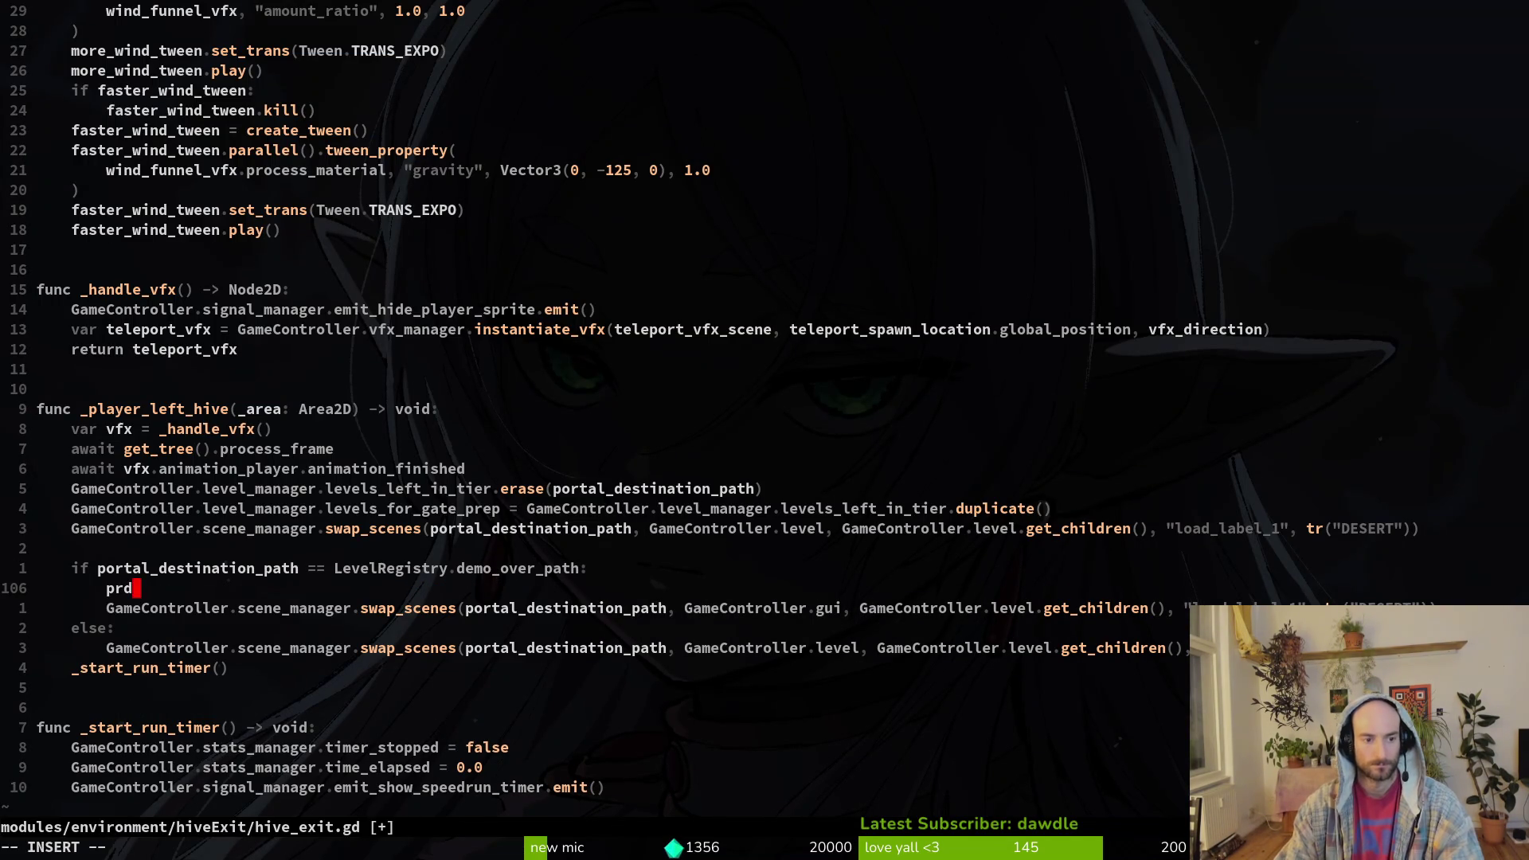
{"action": "key", "text": "BackSpace"}
{"action": "type", "text": "e"}
{"action": "key", "text": "Tab"}
{"action": "key", "text": "BackSpace"}
{"action": "key", "text": "BackSpace"}
{"action": "key", "text": "BackSpace"}
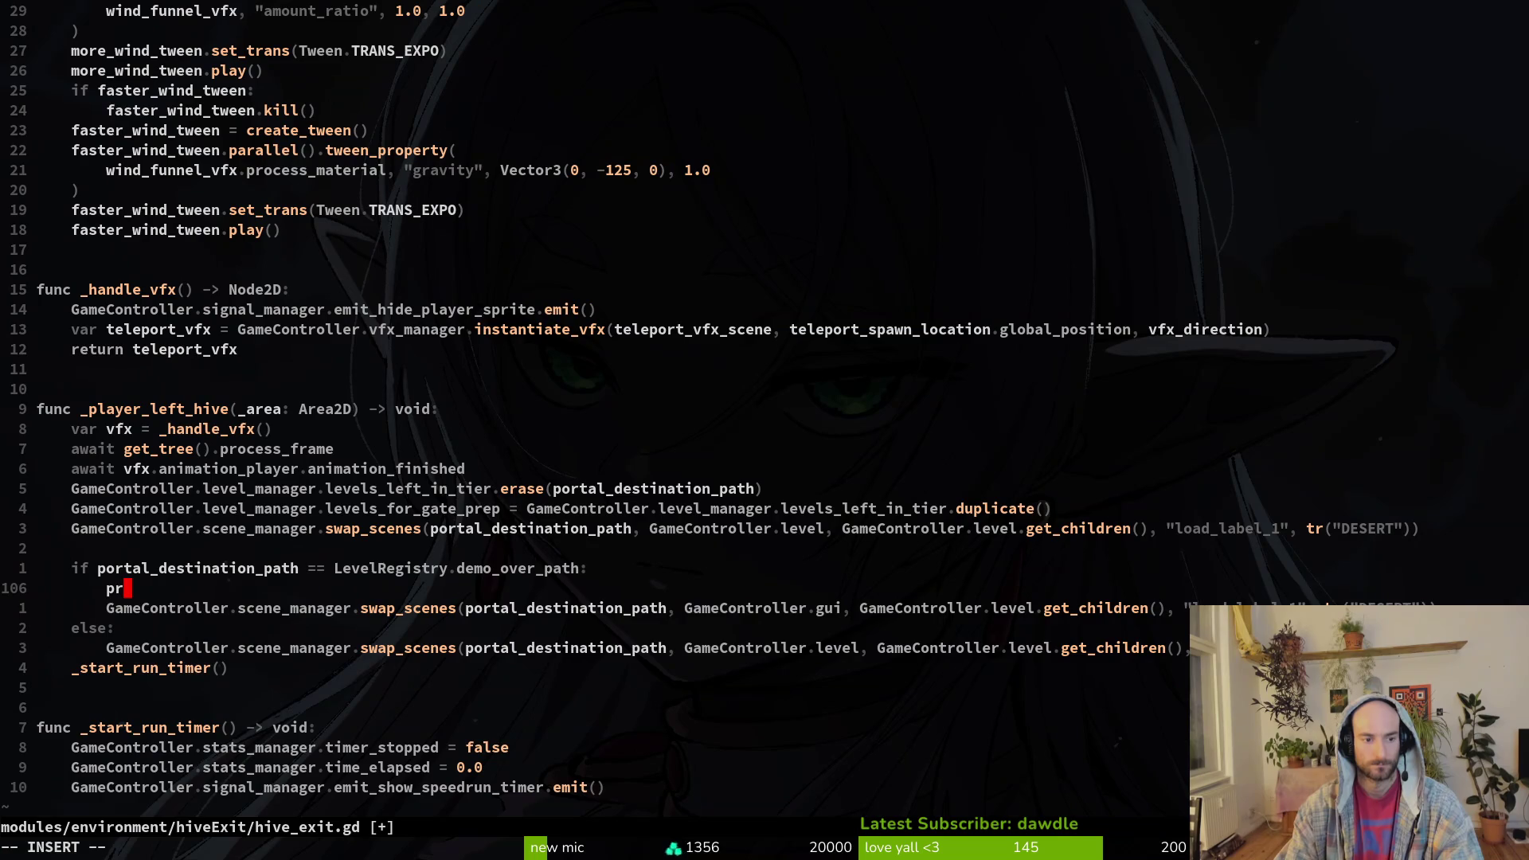
{"action": "type", "text": "e"}
{"action": "key", "text": "BackSpace"}
- In the running game, load the H_redtail hive from the debug level menu
{"action": "key", "text": "alt+Tab"}
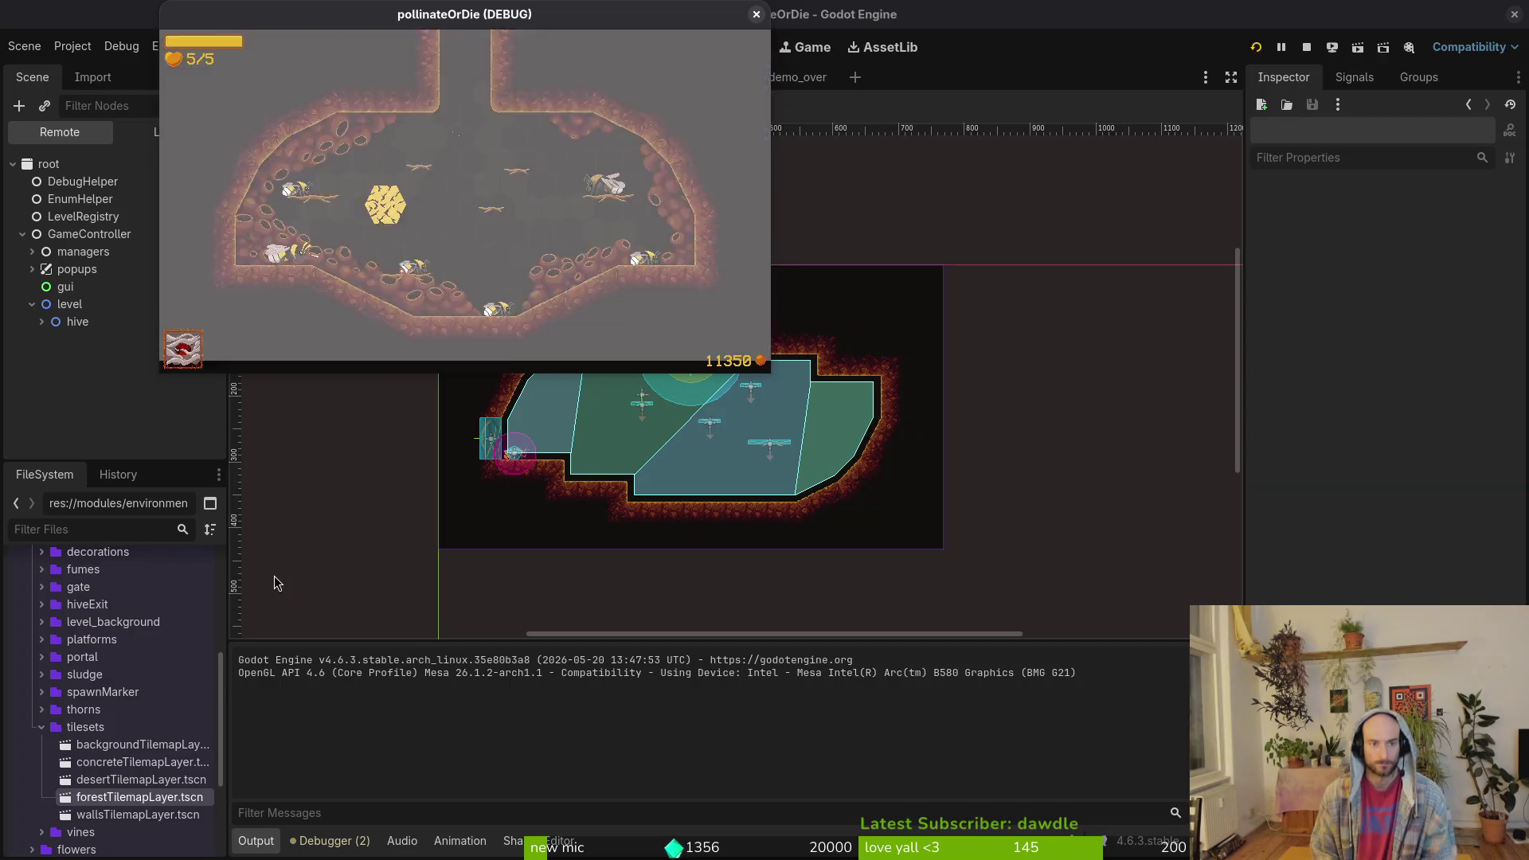
{"action": "key", "text": "F1"}
{"action": "key", "text": "Up"}
{"action": "key", "text": "Right"}
{"action": "key", "text": "Right"}
{"action": "key", "text": "Down"}
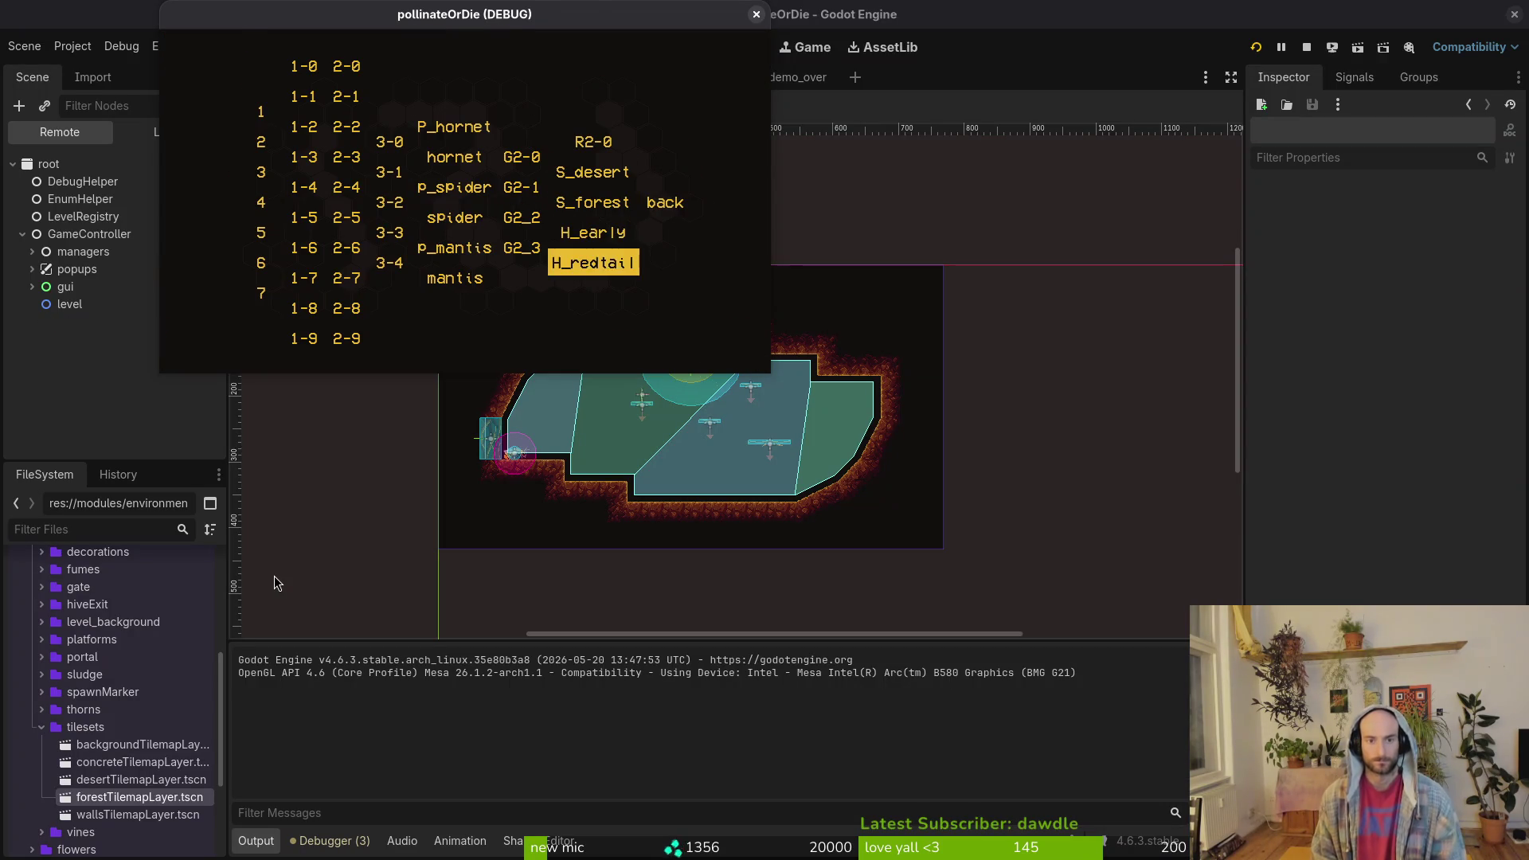
{"action": "key", "text": "Return"}
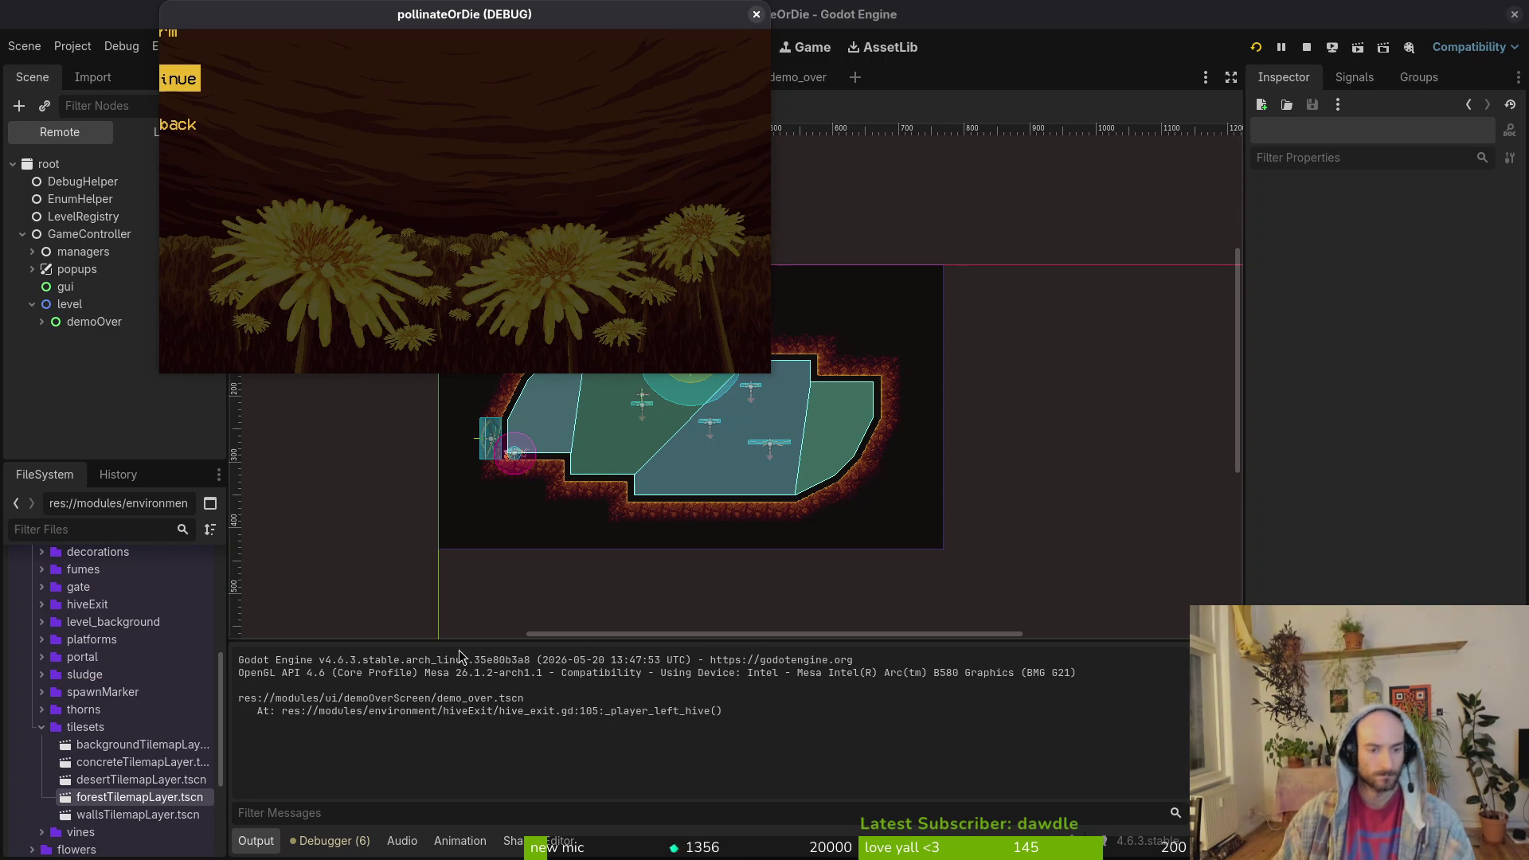
- Close the game, add a second line print_debug(LevelRegistry.demo_over_path), and save hive_exit.gd
{"action": "left_click", "coordinate": [757, 15]}
{"action": "key", "text": "alt+Tab"}
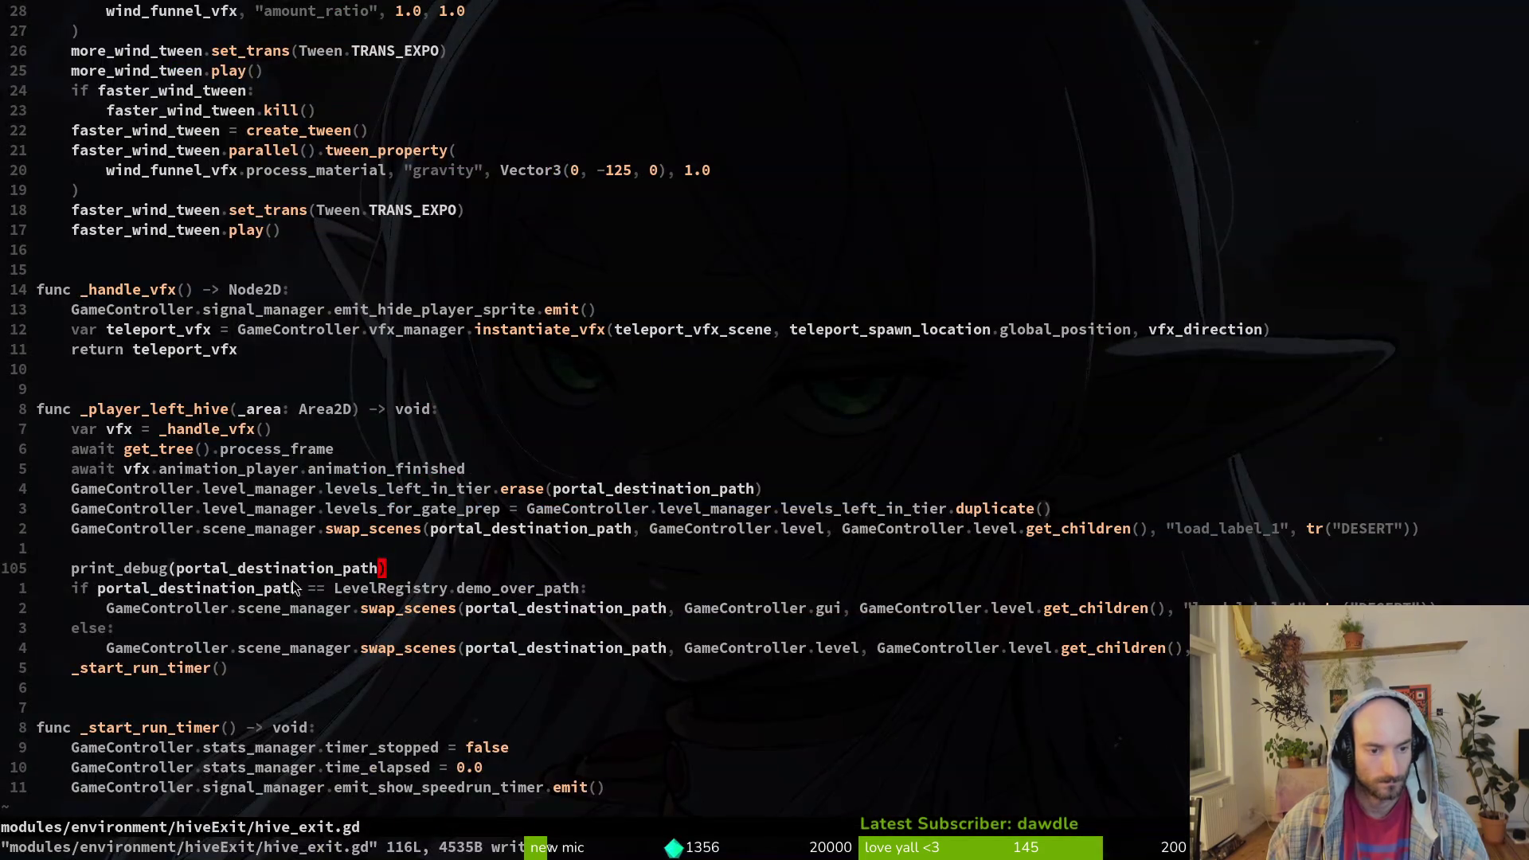
{"action": "key", "text": "y"}
{"action": "key", "text": "y"}
{"action": "key", "text": "p"}
{"action": "key", "text": "f"}
{"action": "key", "text": "parenleft"}
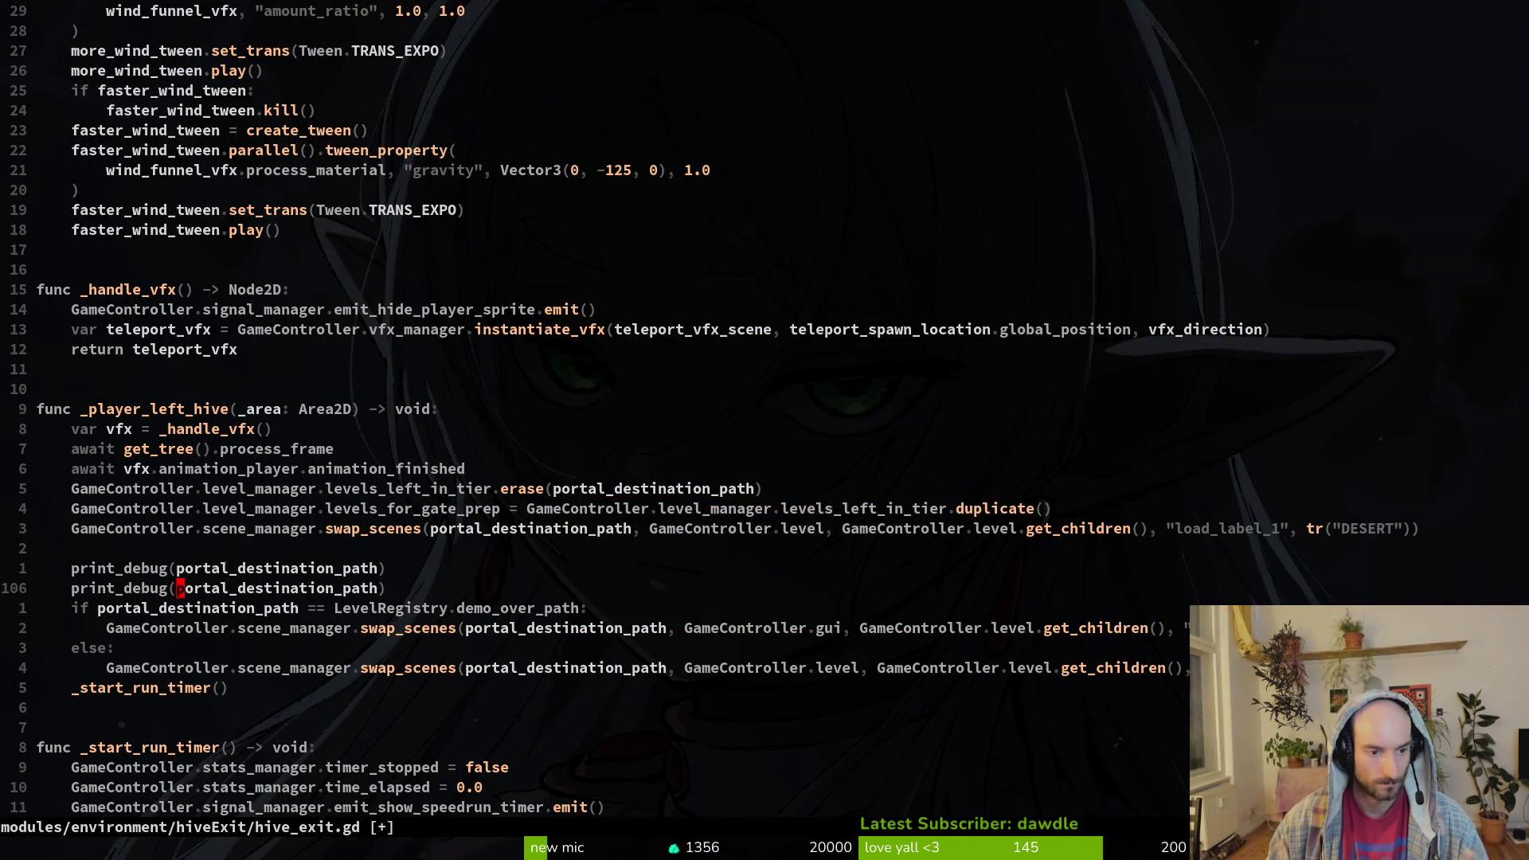
{"action": "key", "text": "c"}
{"action": "key", "text": "i"}
{"action": "key", "text": "parenleft"}
{"action": "type", "text": "LevelRegistry."}
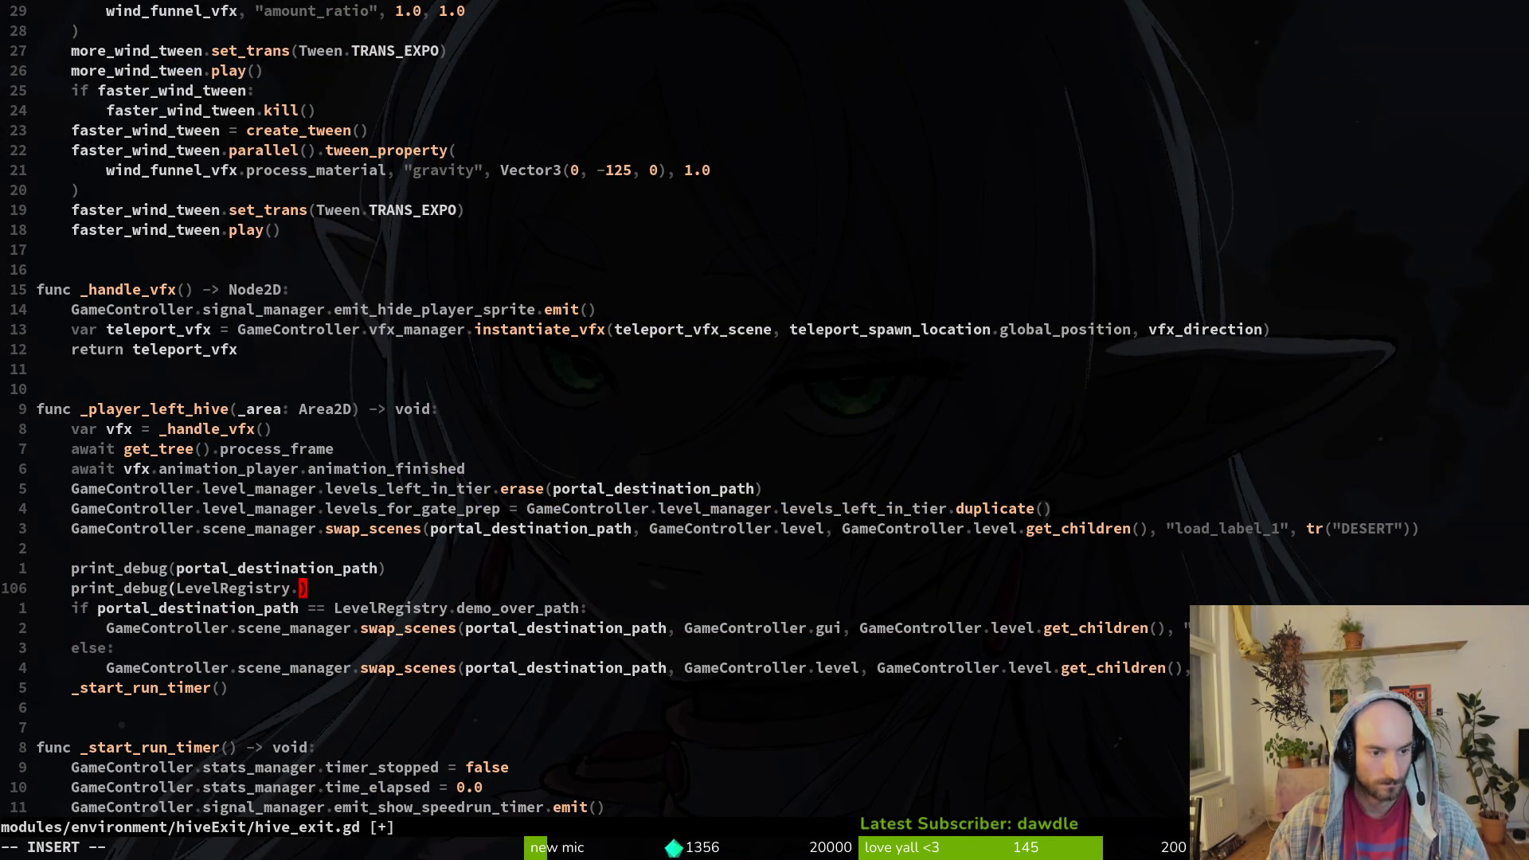
{"action": "type", "text": "demo"}
{"action": "key", "text": "Tab"}
{"action": "key", "text": "Return"}
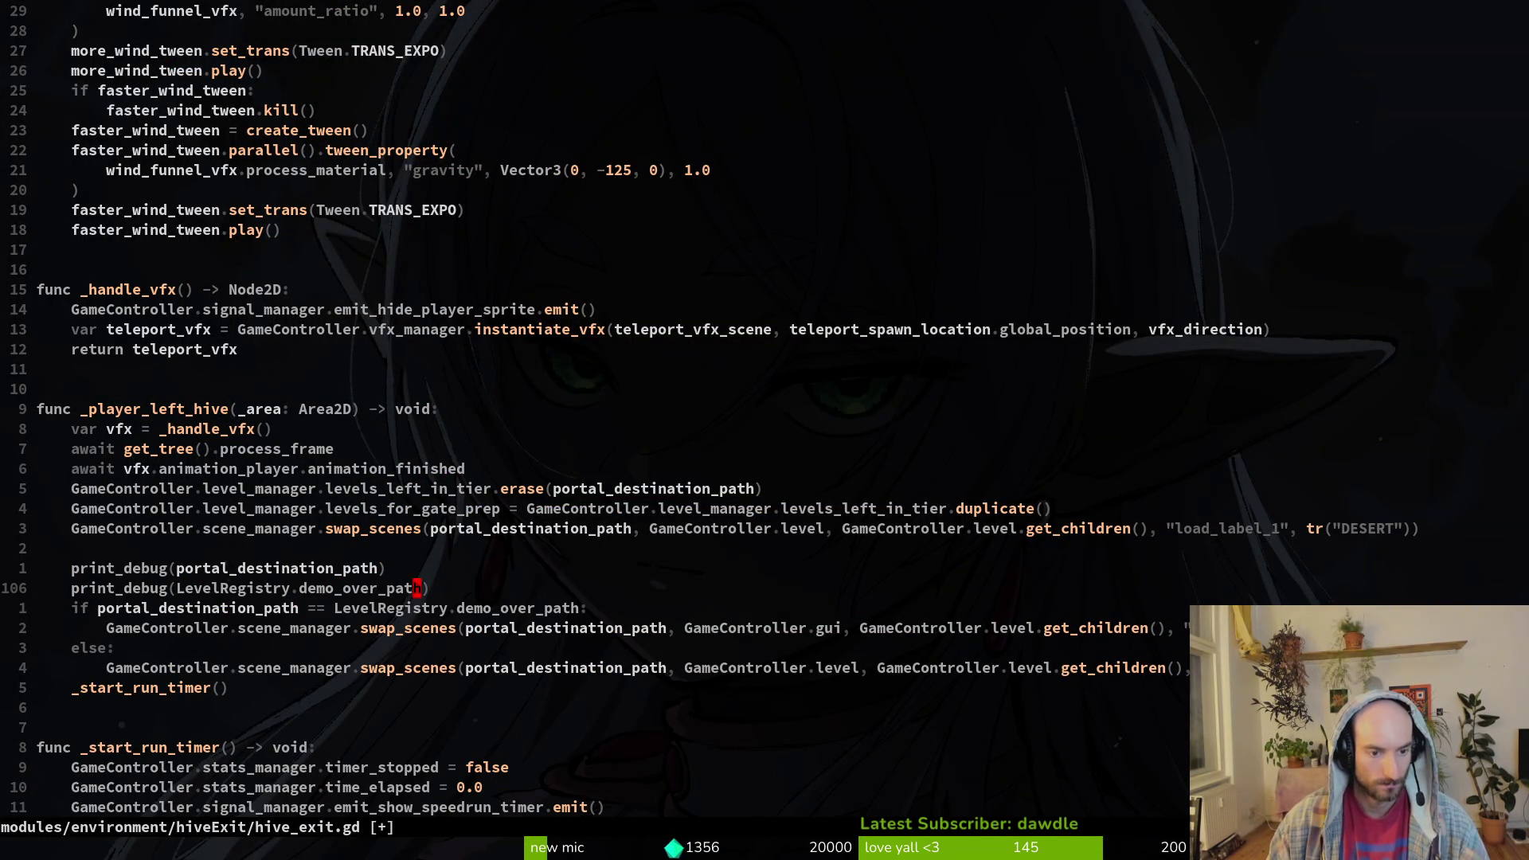
{"action": "key", "text": "Escape"}
{"action": "type", "text": ":write"}
{"action": "key", "text": "Return"}
- In the redtailedHive scene, rotate and move worker3 to (192, 312), then save the scene
{"action": "key", "text": "j"}
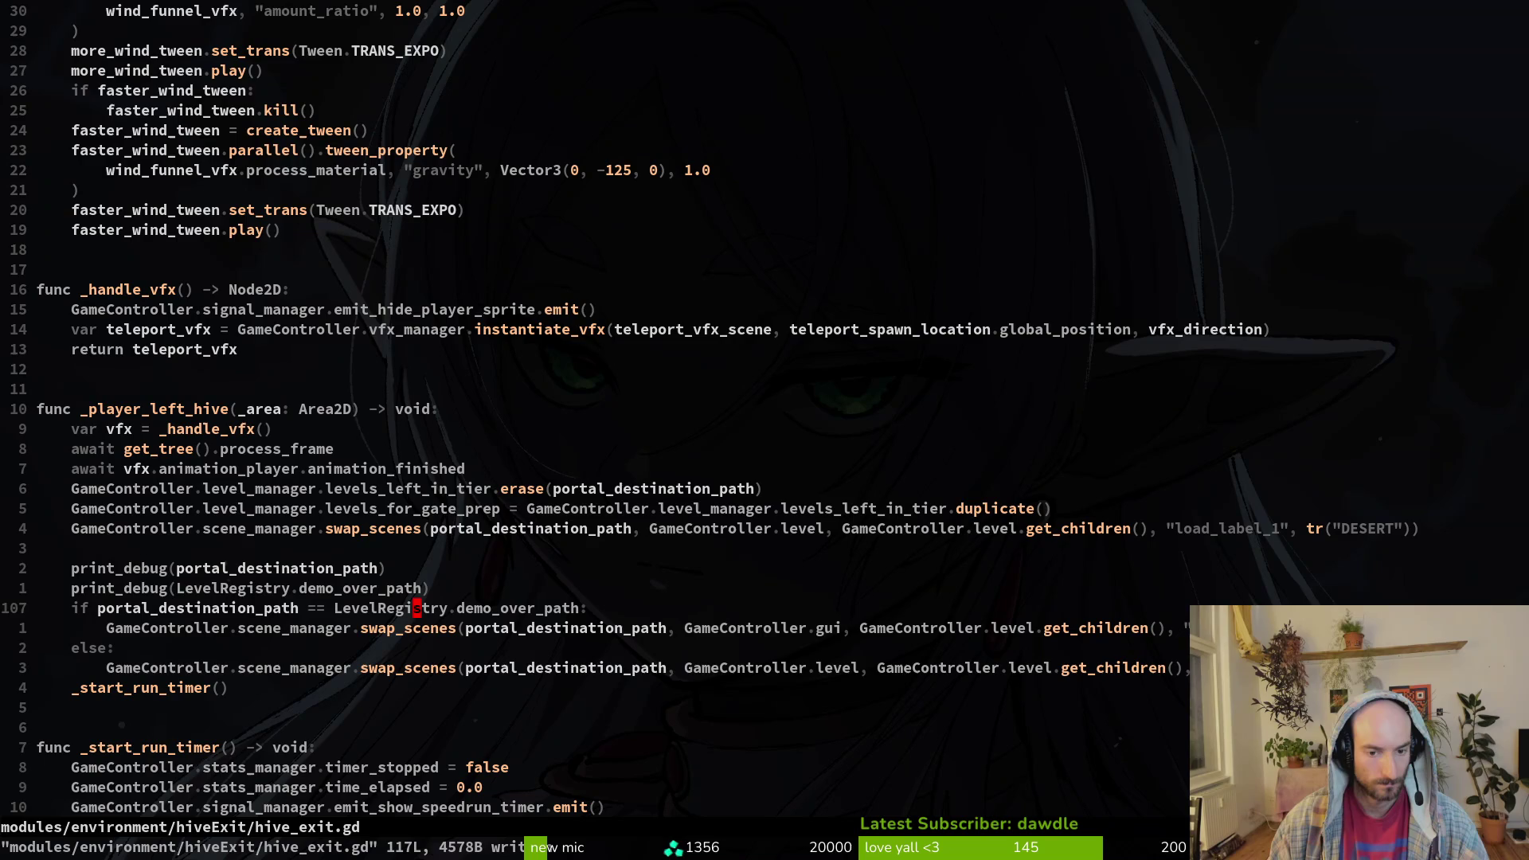
{"action": "key", "text": "j"}
{"action": "key", "text": "alt+Tab"}
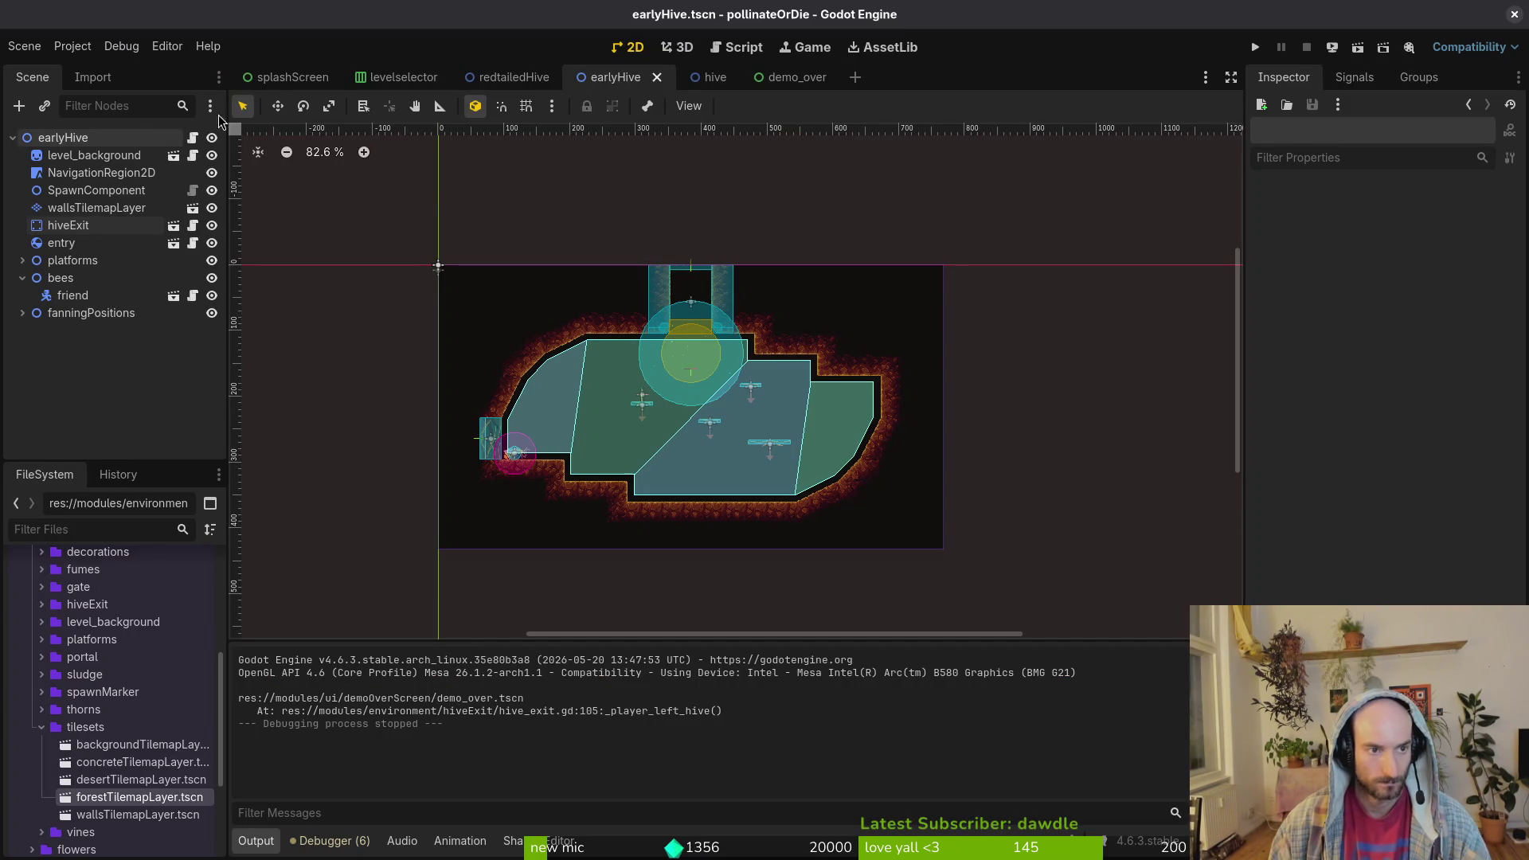
{"action": "left_click", "coordinate": [510, 76]}
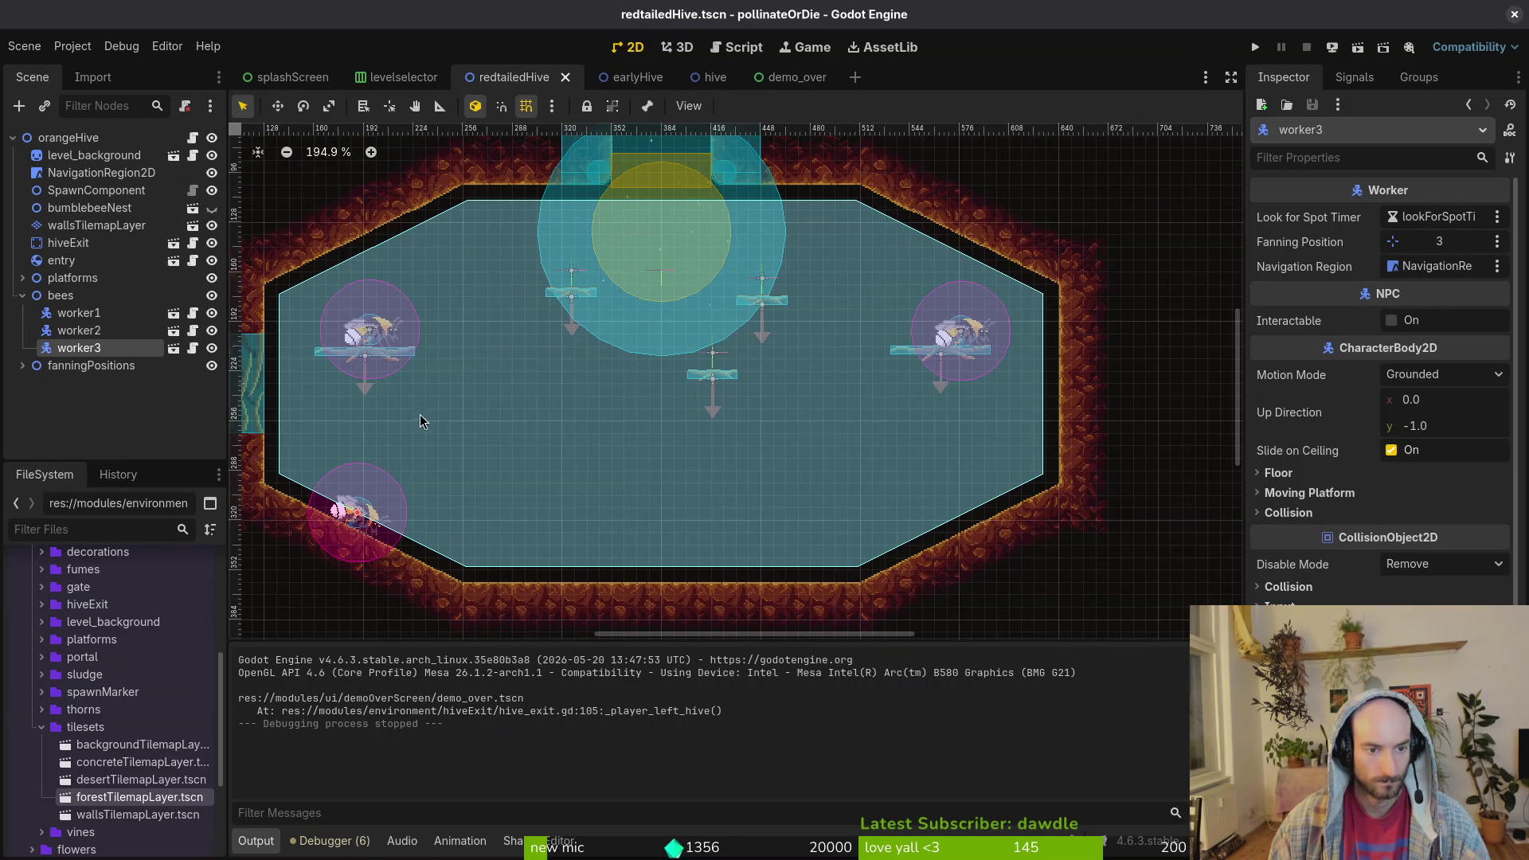
{"action": "mouse_move", "coordinate": [380, 531]}
{"action": "left_mouse_down"}
{"action": "mouse_move", "coordinate": [389, 516]}
{"action": "mouse_move", "coordinate": [374, 518]}
{"action": "mouse_move", "coordinate": [402, 527]}
{"action": "left_mouse_up"}
{"action": "scroll", "coordinate": [366, 518], "scroll_direction": "up", "scroll_amount": 4}
{"action": "scroll", "coordinate": [365, 518], "scroll_direction": "up", "scroll_amount": 3}
{"action": "key", "text": "ctrl+s"}
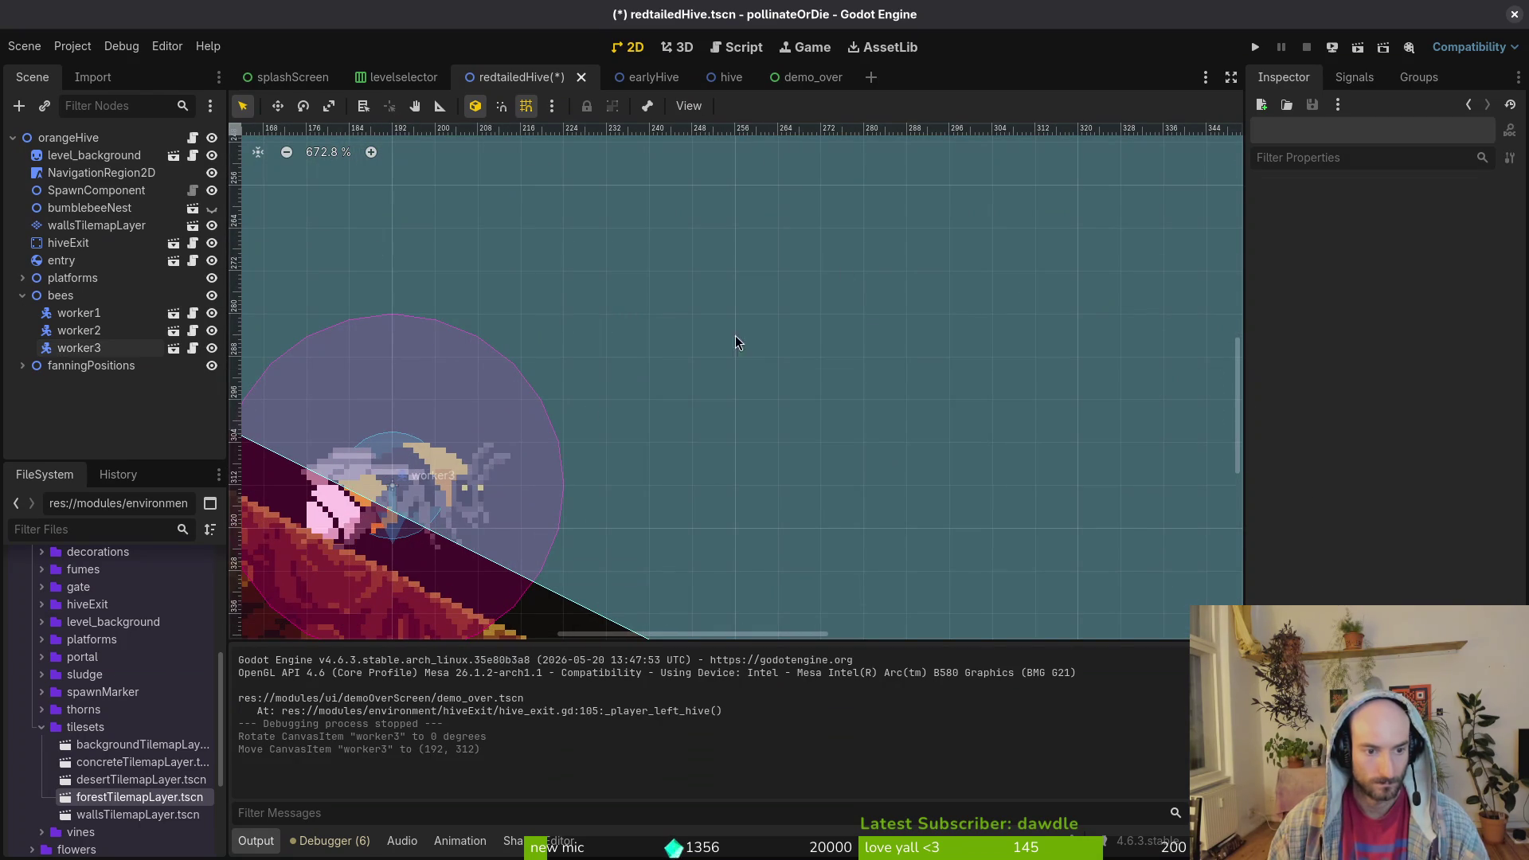
- Run the game, load H_redtail from the debug menu, and fly out through the hive exit
{"action": "left_click", "coordinate": [1255, 47]}
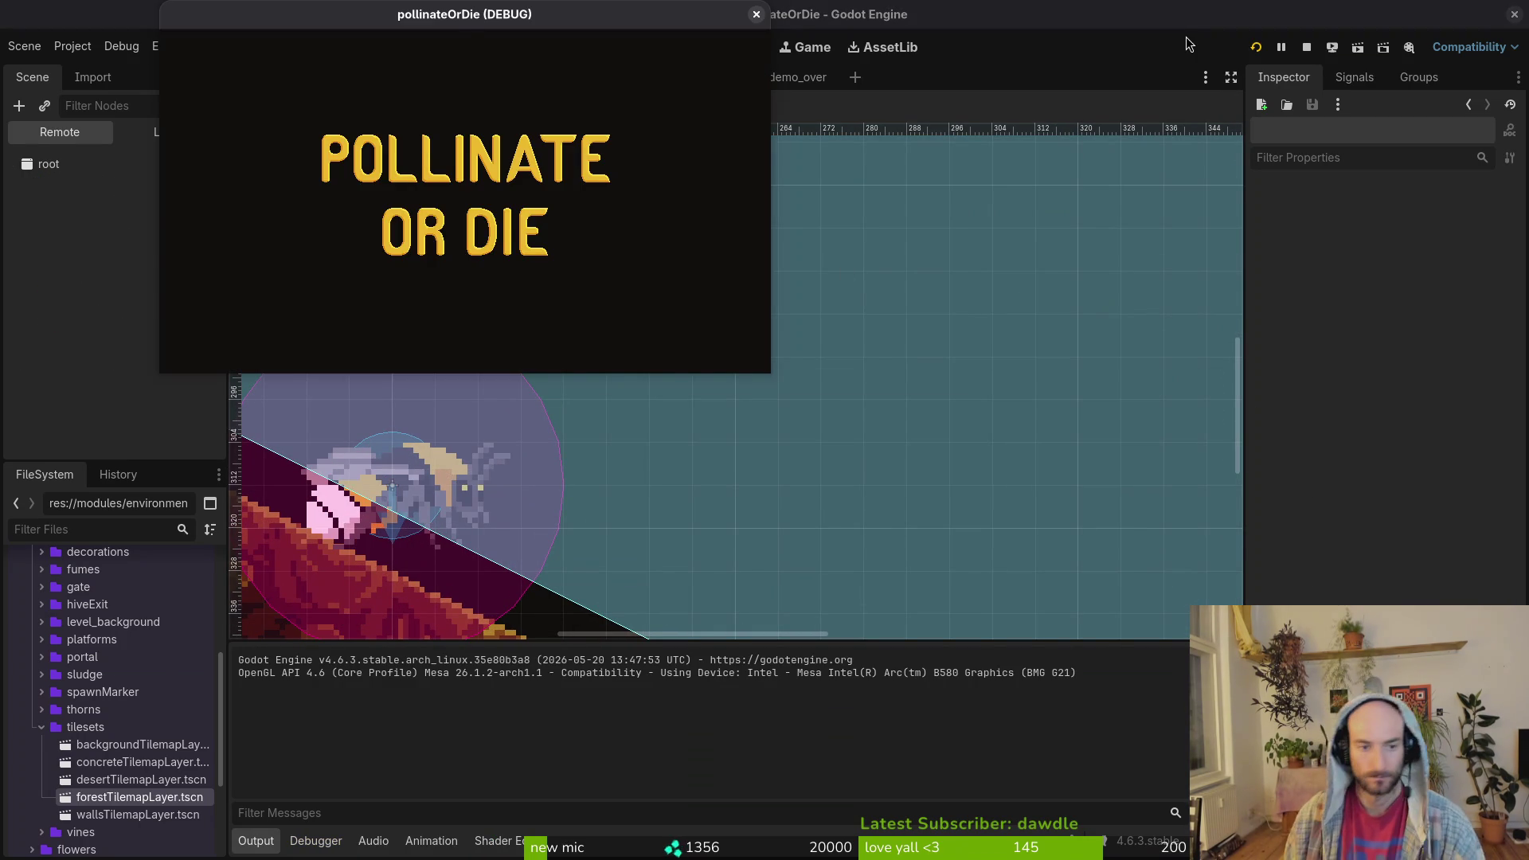
{"action": "key", "text": "Return"}
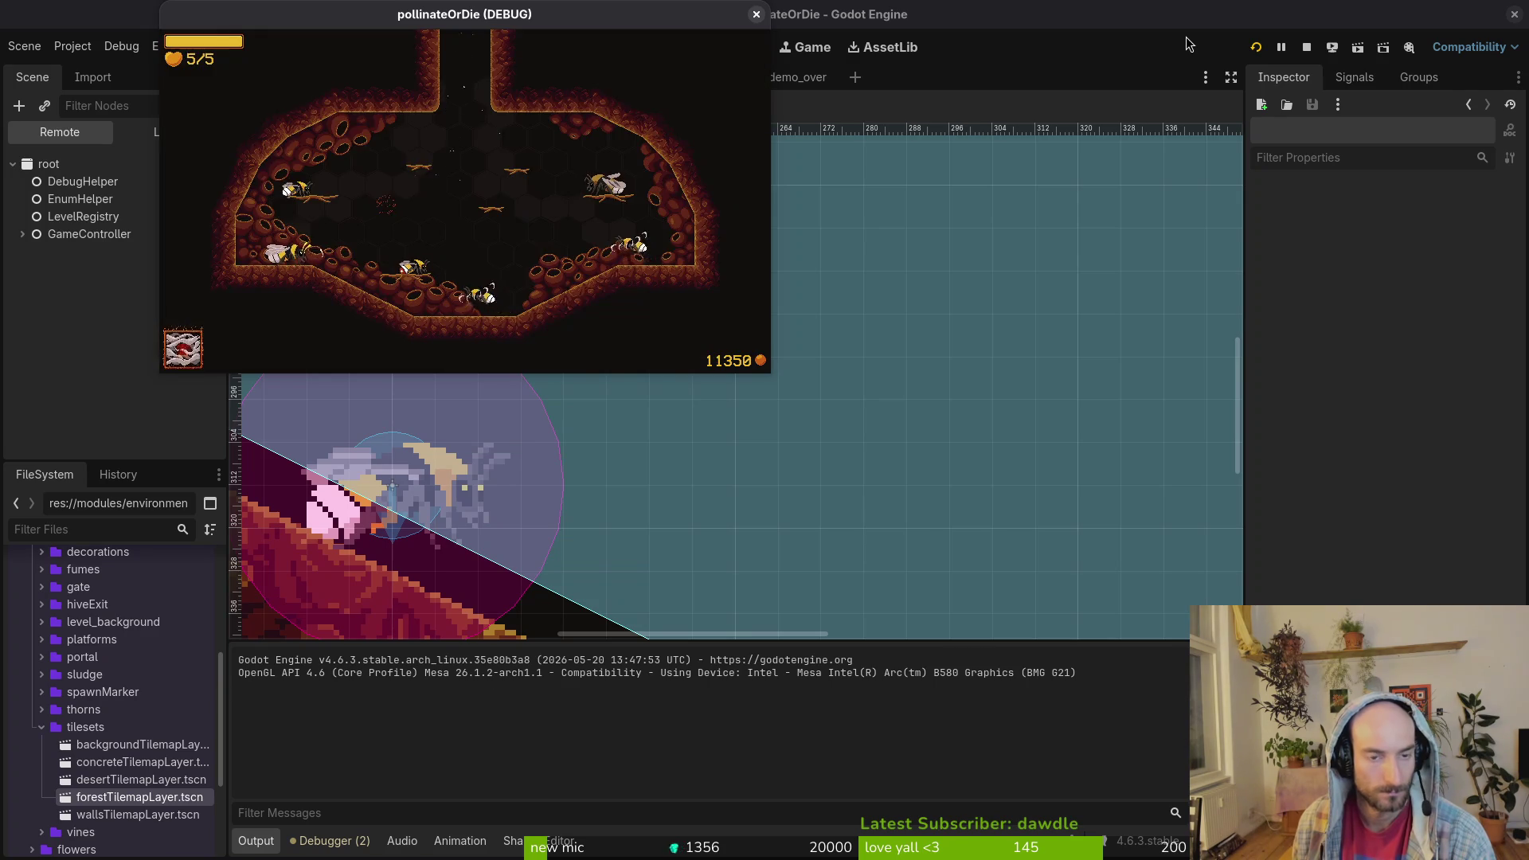
{"action": "key", "text": "Escape"}
{"action": "key", "text": "Right"}
{"action": "key", "text": "Right"}
{"action": "key", "text": "Down"}
{"action": "key", "text": "Down"}
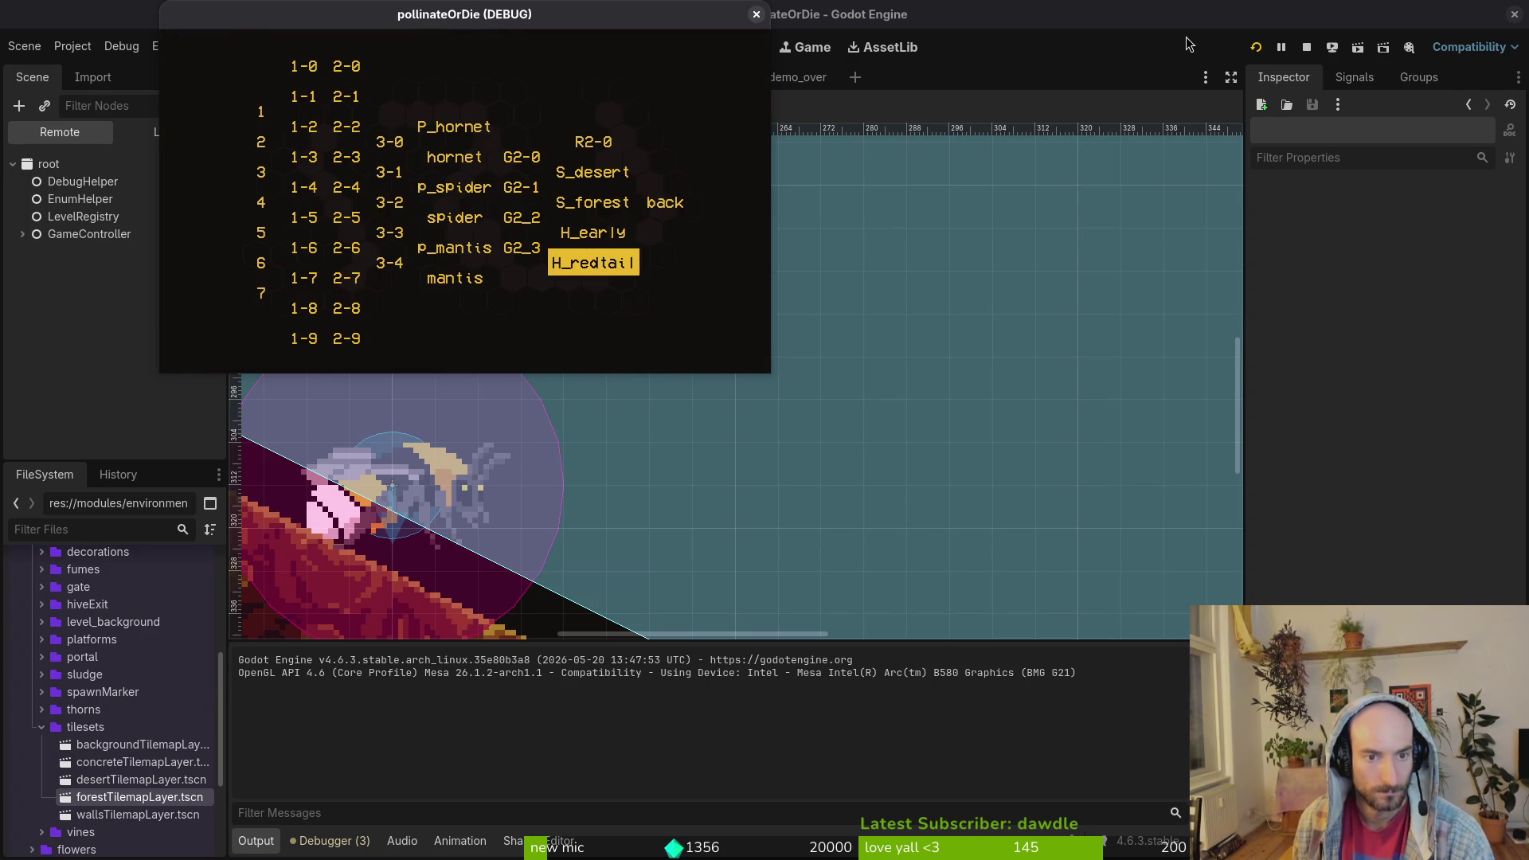
{"action": "key", "text": "Return"}
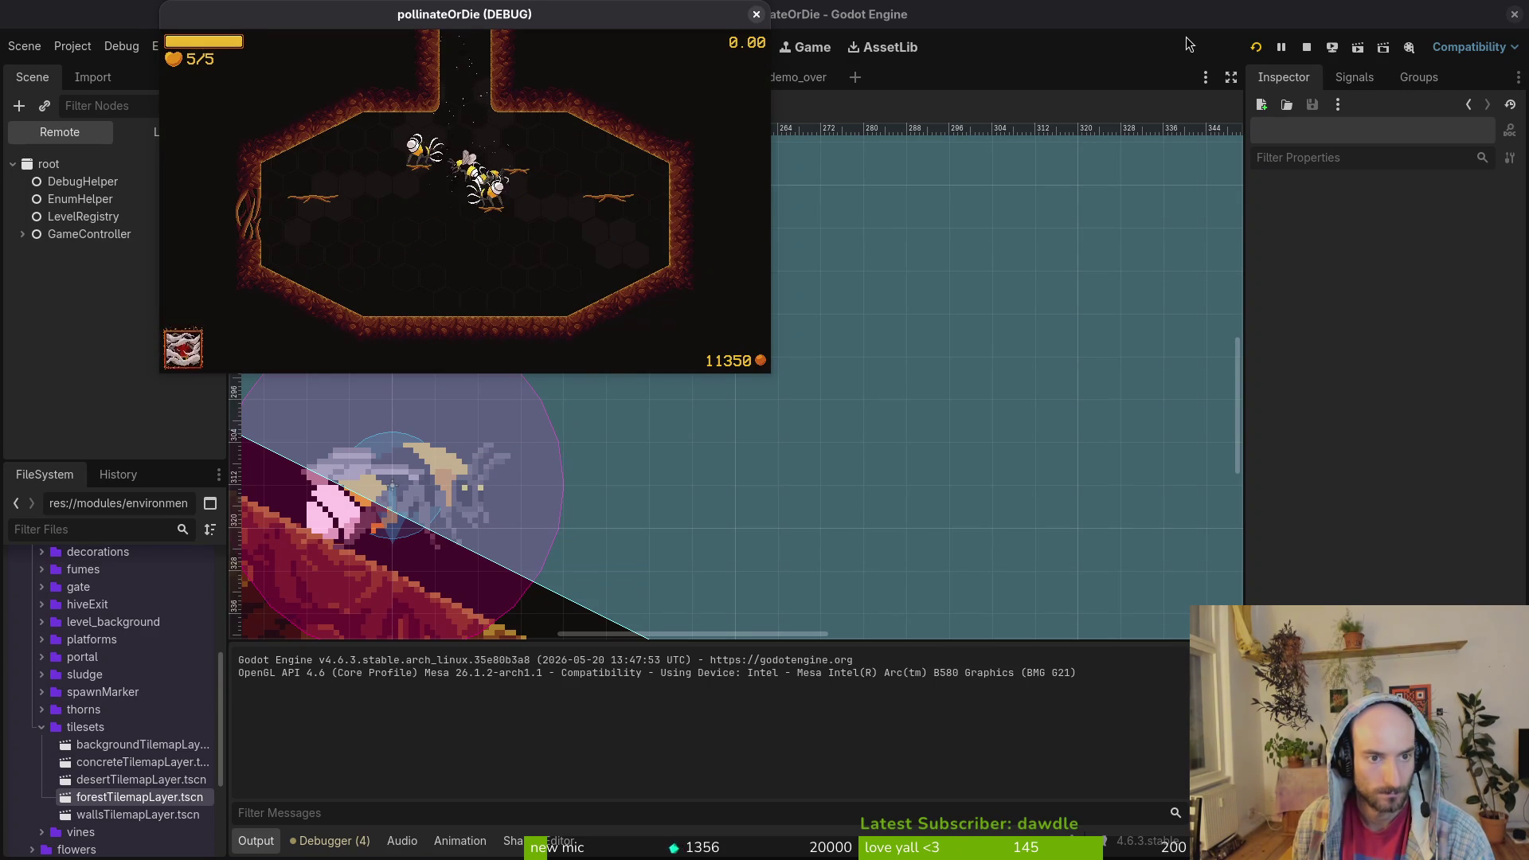
{"action": "key", "text": "Up"}
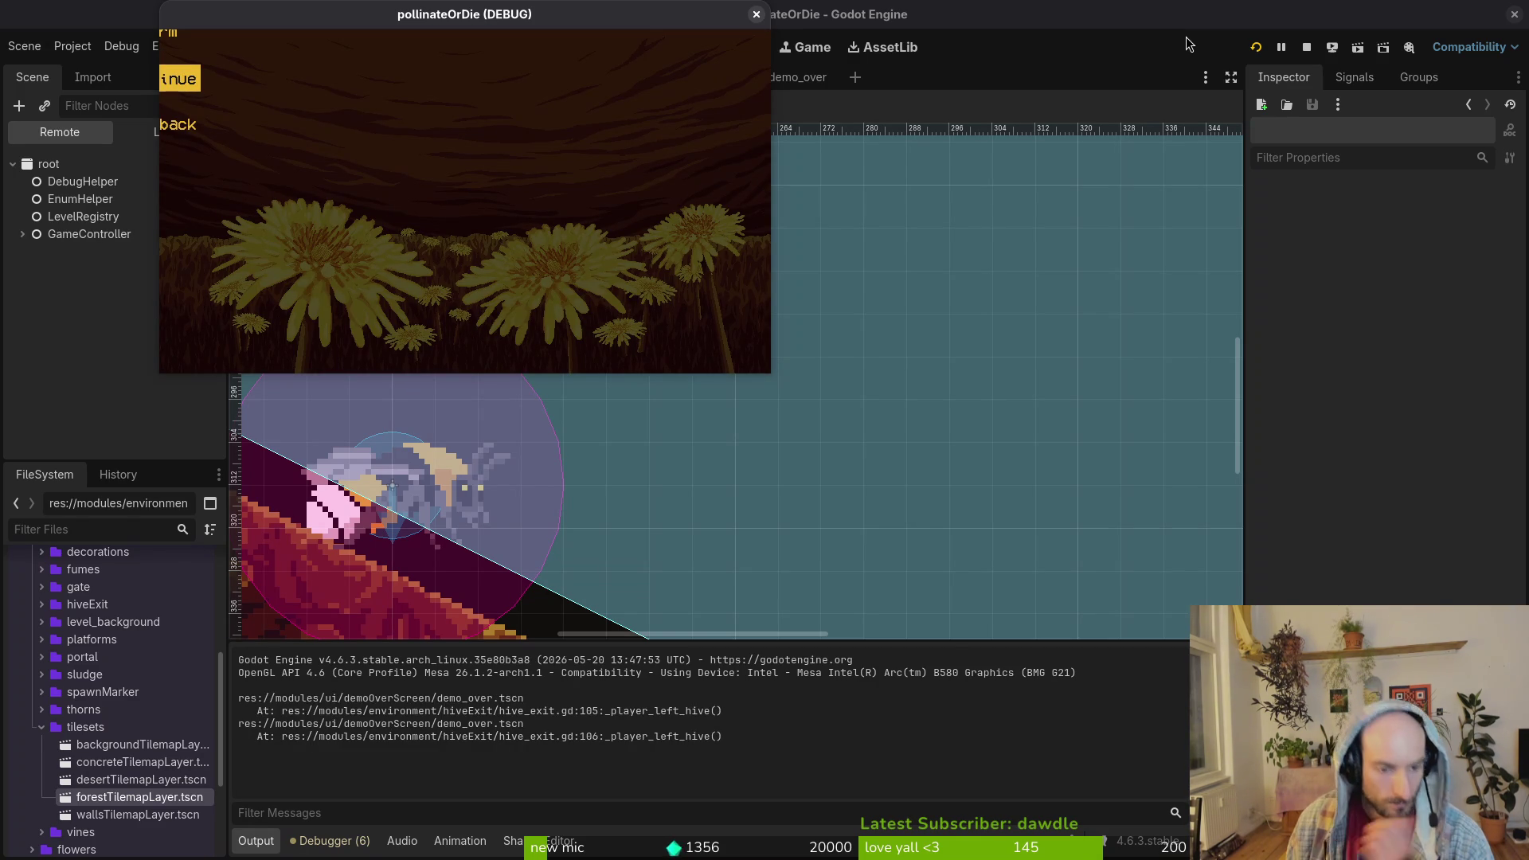
{"action": "key", "text": "alt+Tab"}
{"action": "key", "text": "alt+Tab"}
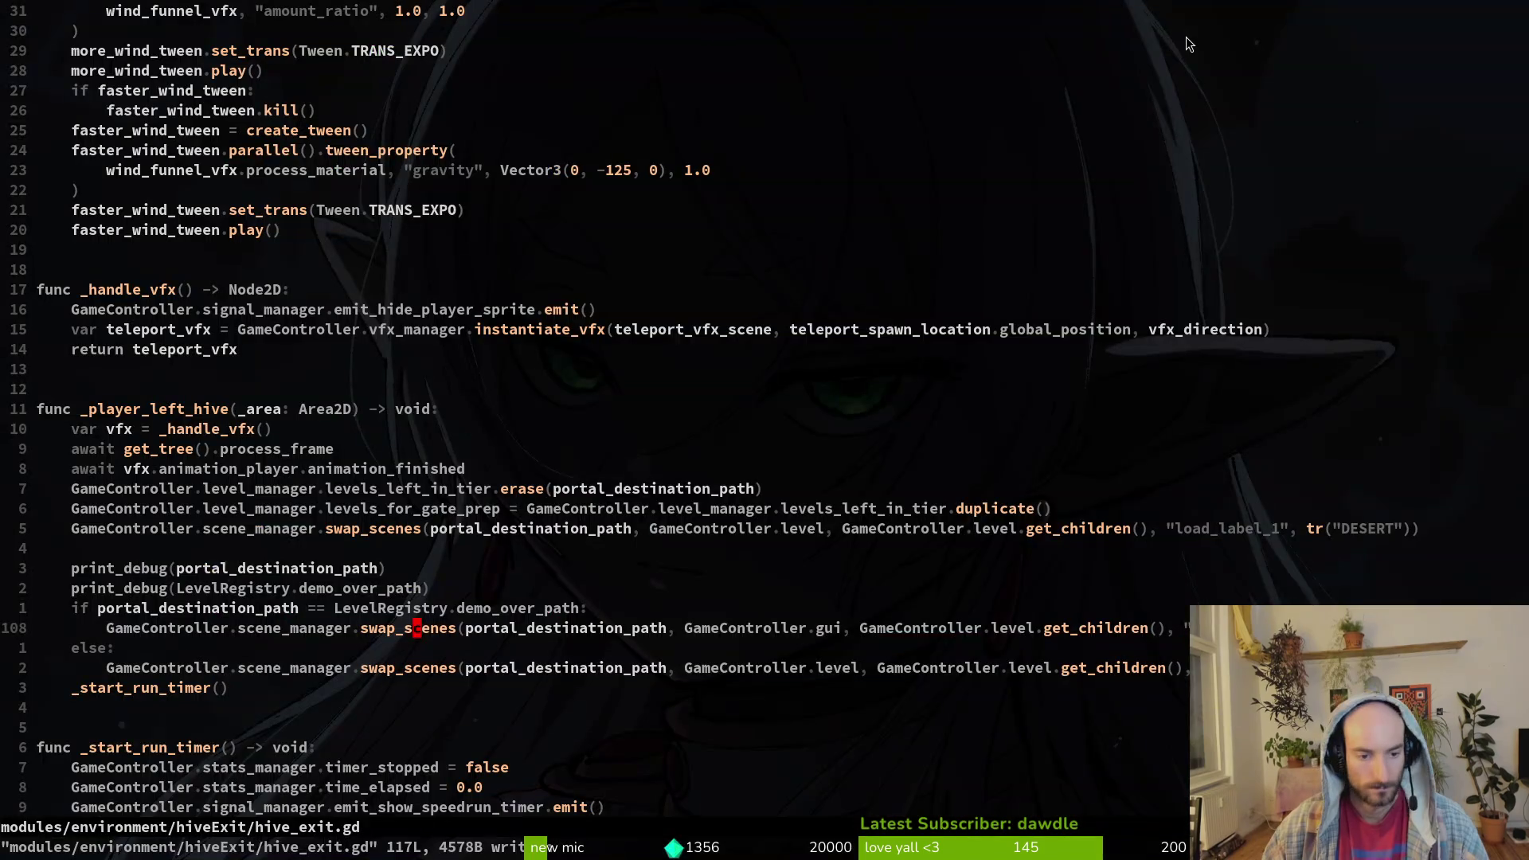
- Copy the two print_debug lines in hive_exit.gd into the demo-over if block, indented
{"action": "key", "text": "k"}
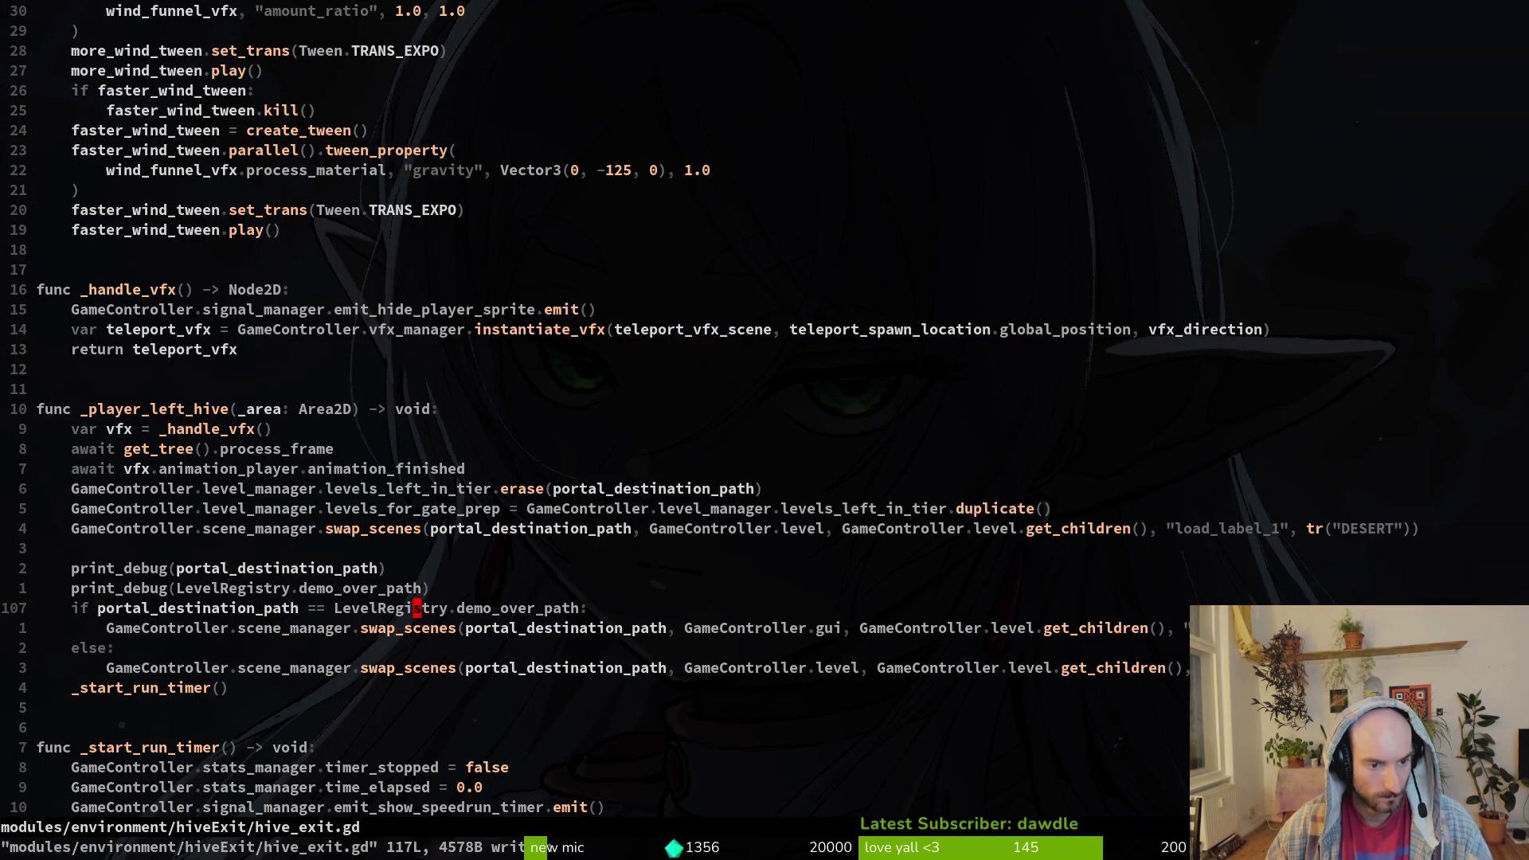
{"action": "key", "text": "alt+Tab"}
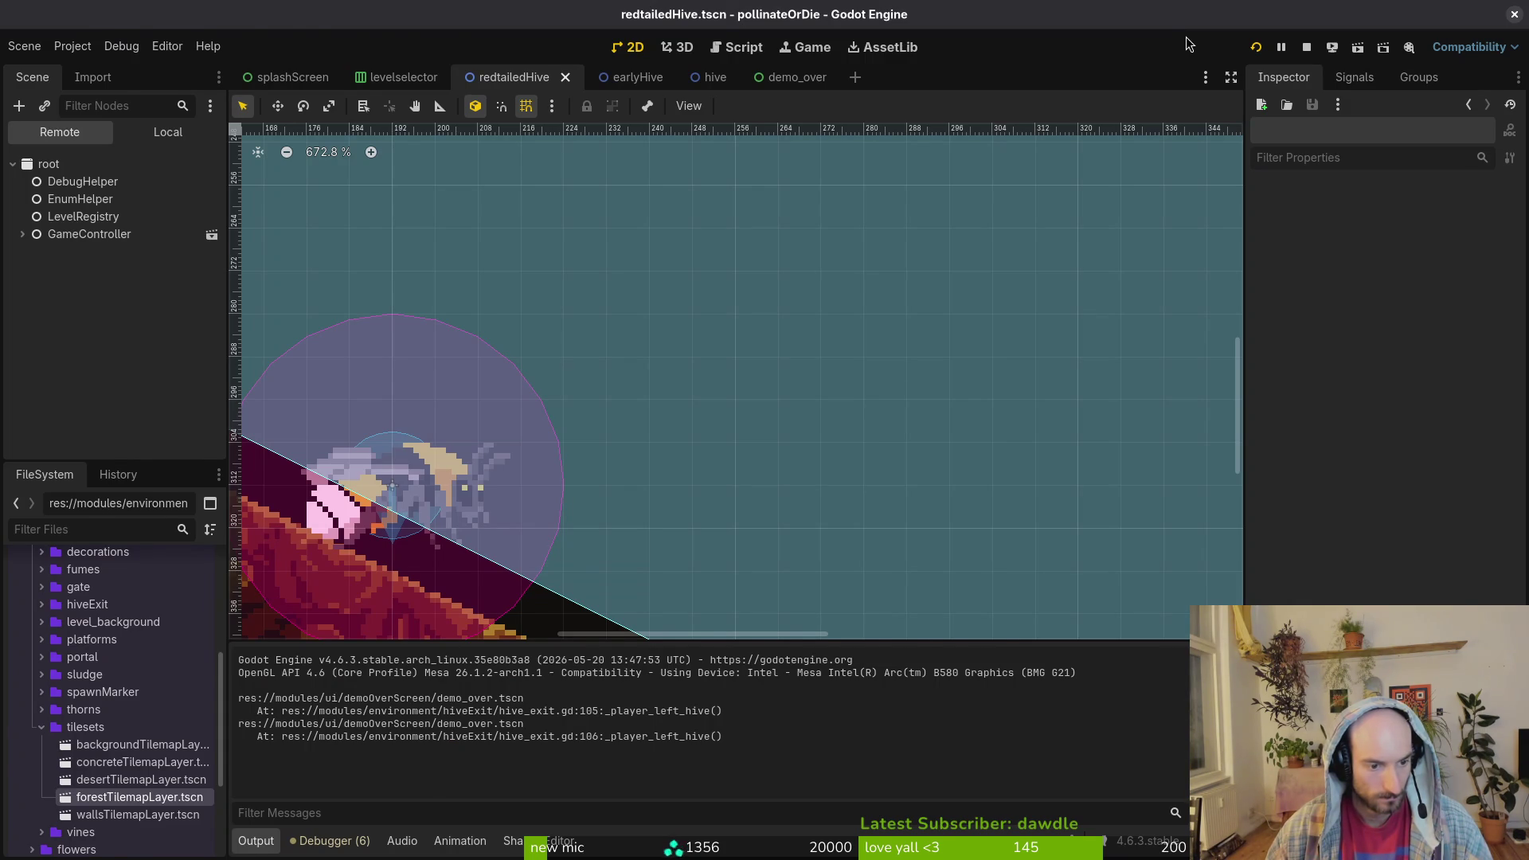
{"action": "key", "text": "alt+Tab"}
{"action": "key", "text": "k"}
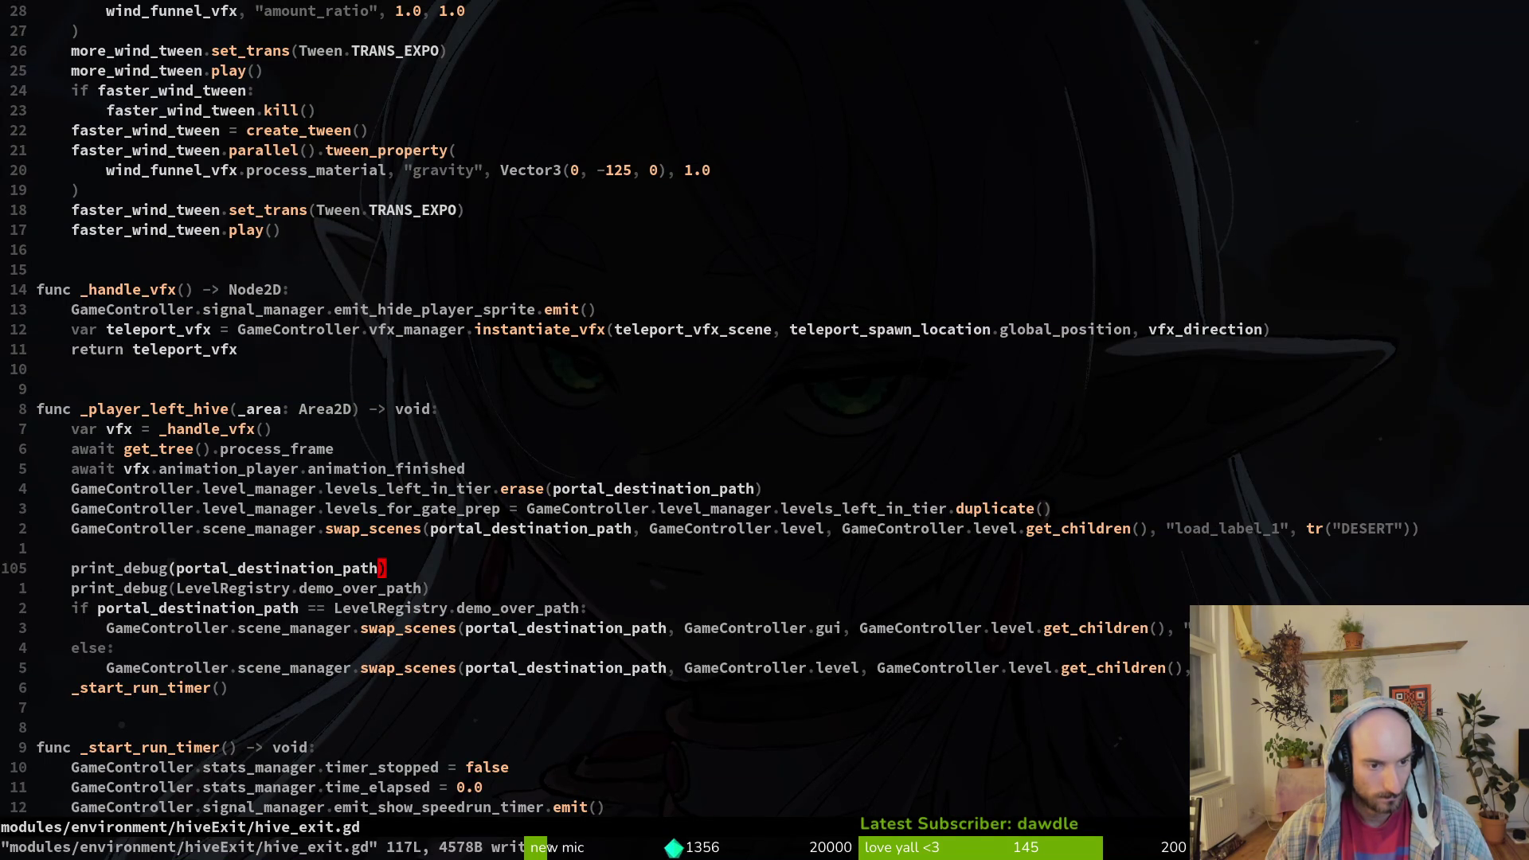
{"action": "key", "text": "V"}
{"action": "key", "text": "k"}
{"action": "key", "text": "y"}
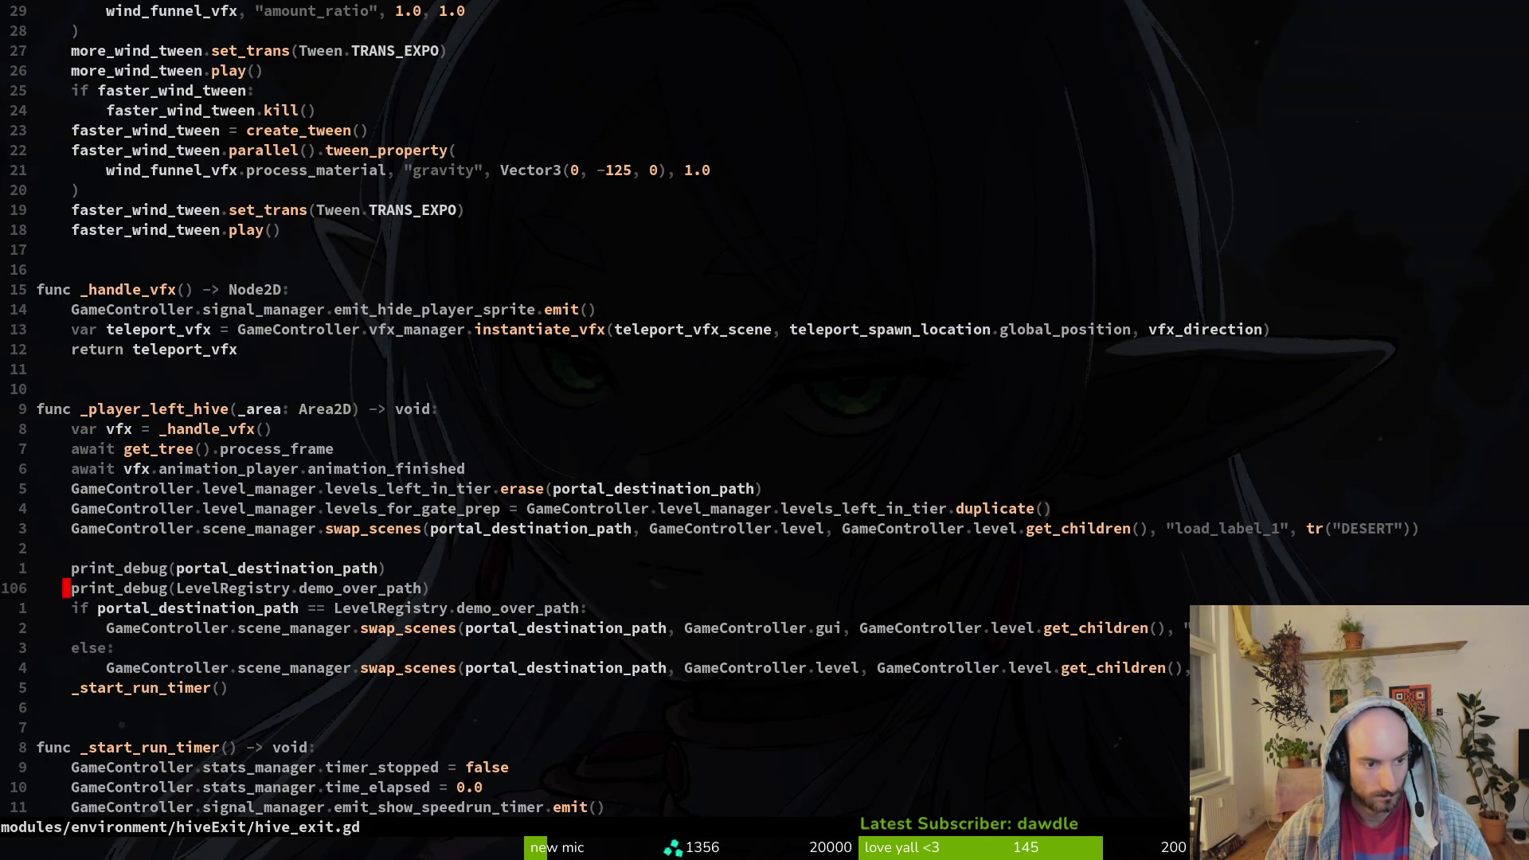
{"action": "key", "text": "j"}
{"action": "key", "text": "p"}
{"action": "key", "text": "V"}
{"action": "key", "text": "j"}
{"action": "key", "text": "greater"}
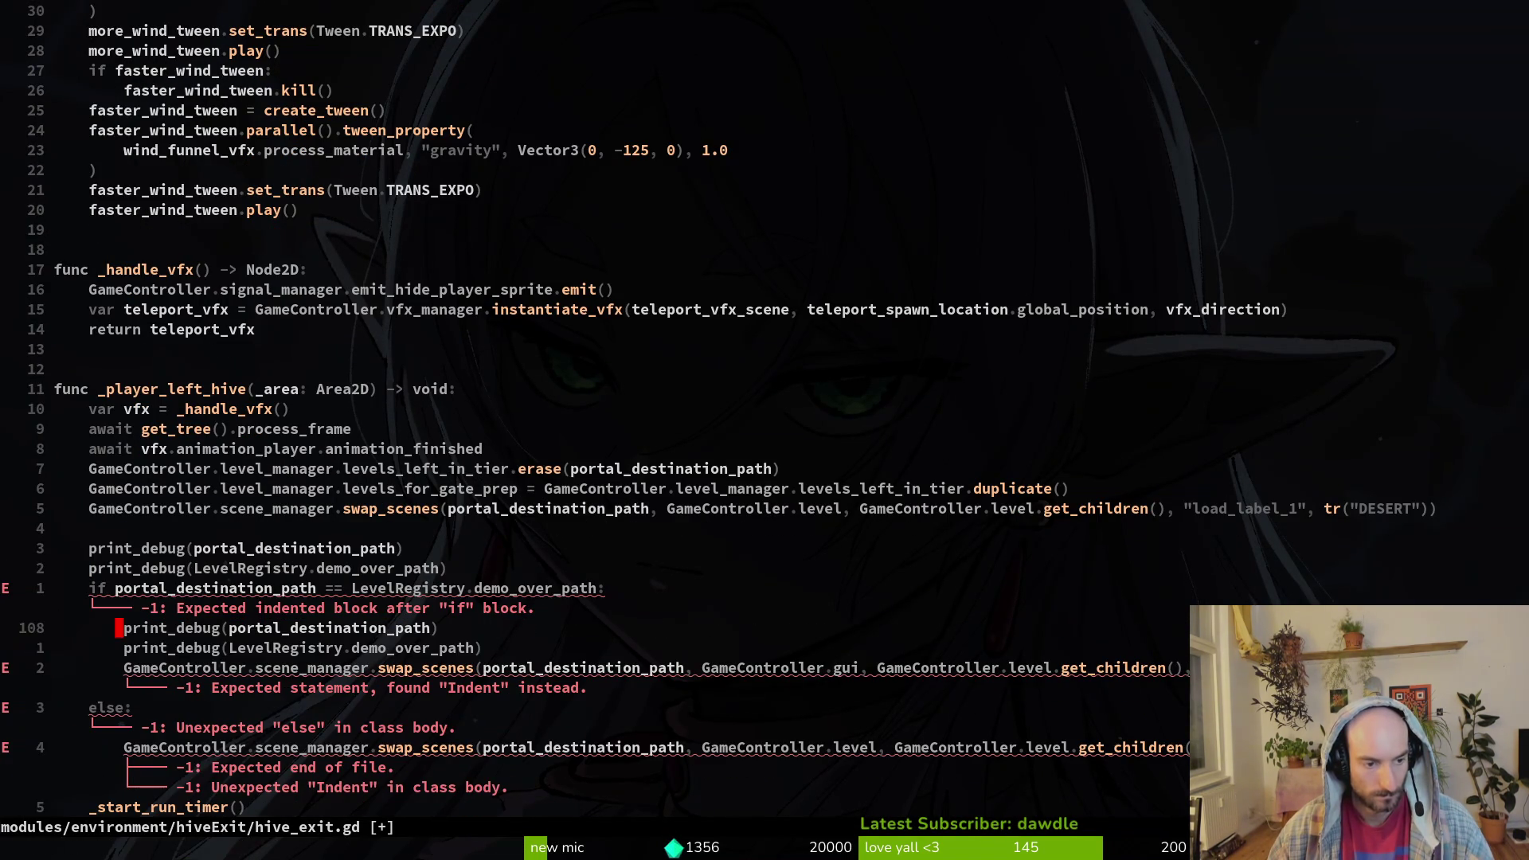
- Save the script, rerun the game and load the hive level from the F1 debug menu
{"action": "key", "text": "alt+Tab"}
{"action": "key", "text": "F5"}
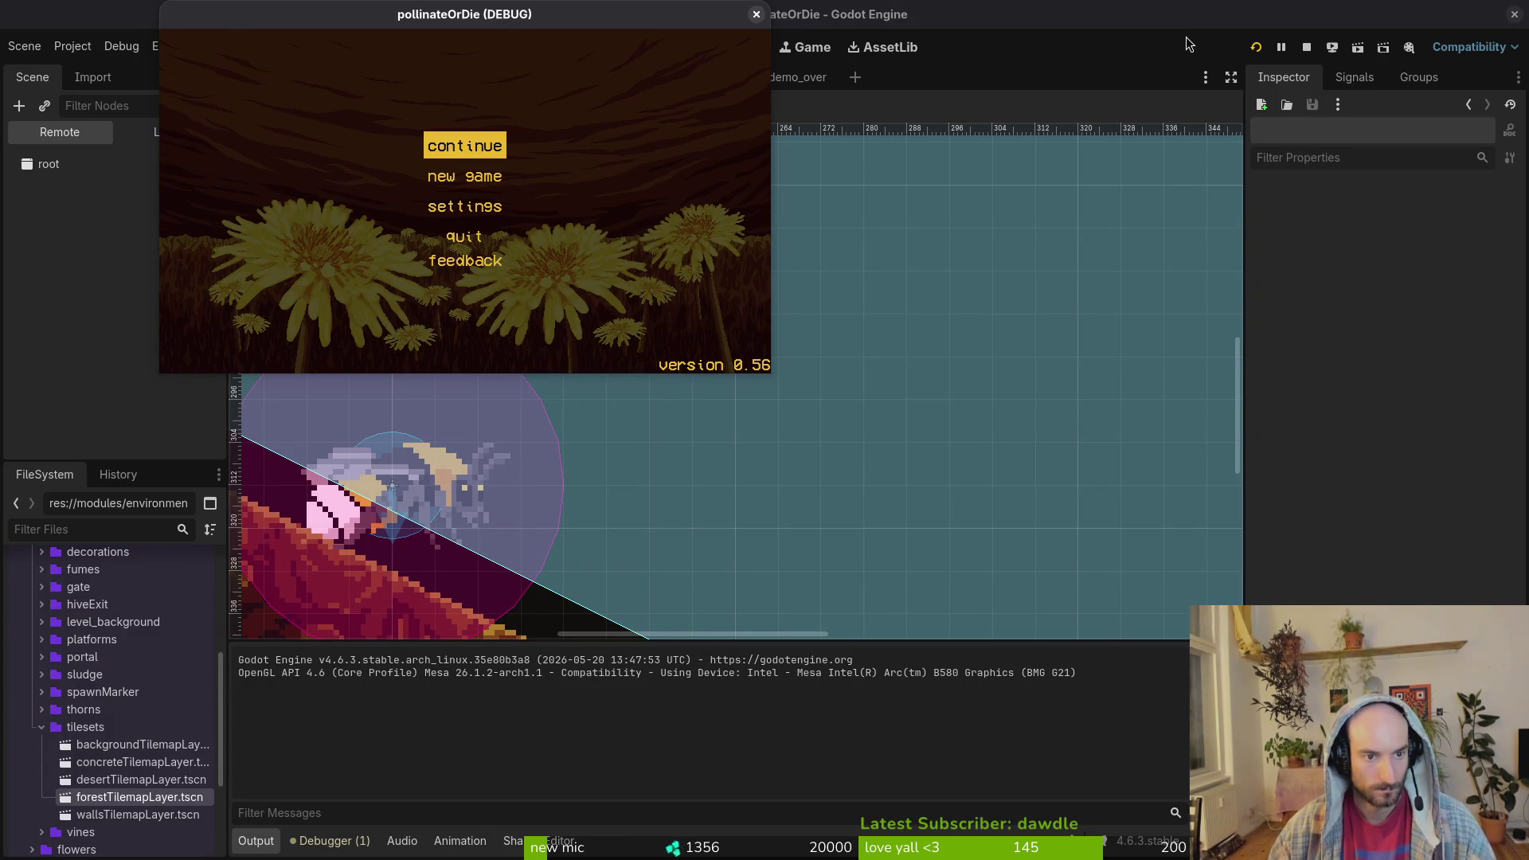
{"action": "key", "text": "Return"}
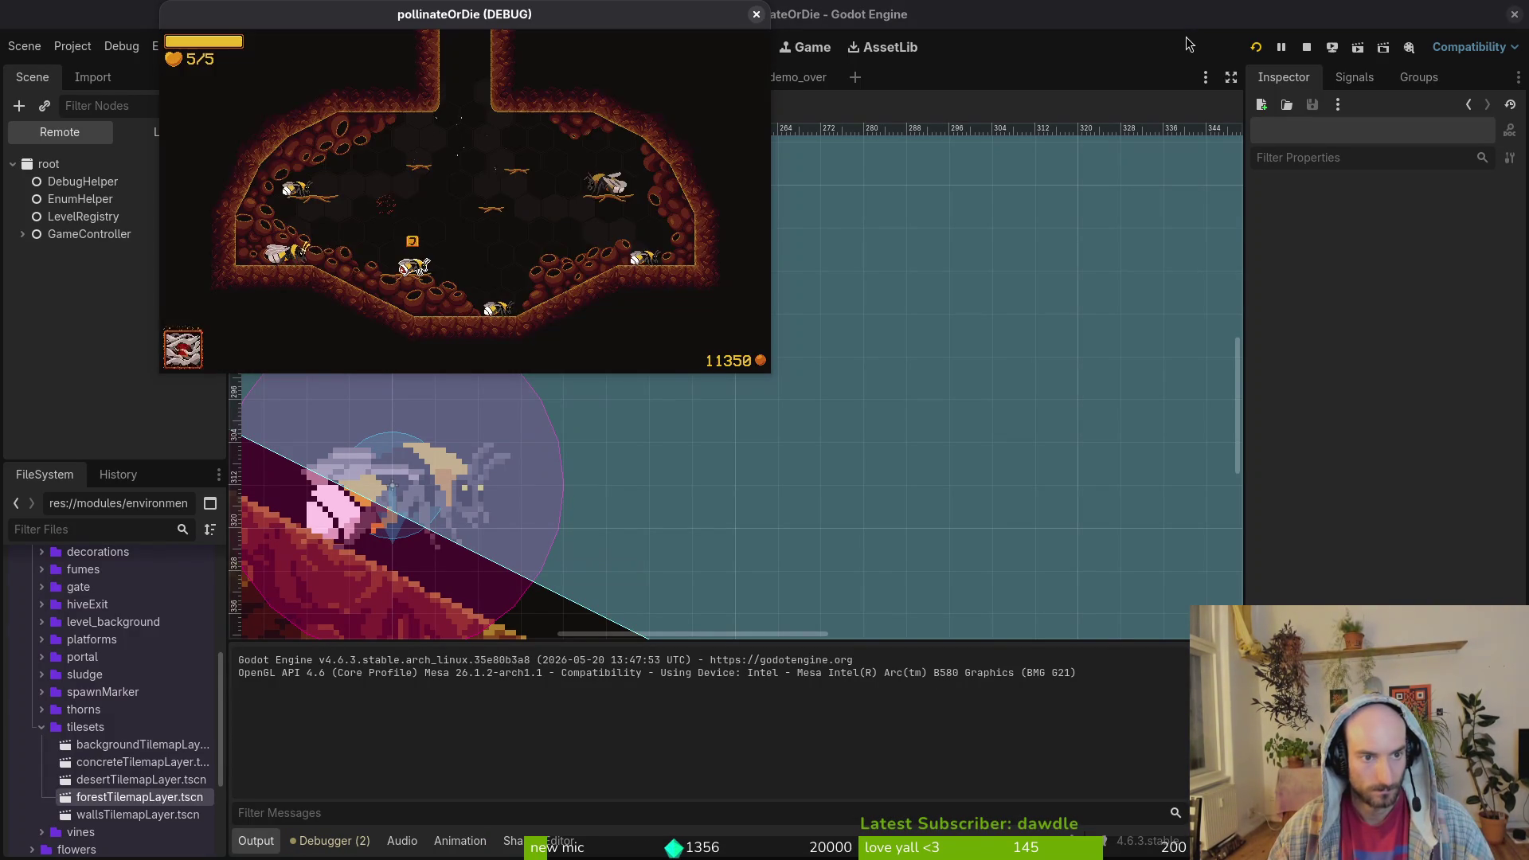
{"action": "key", "text": "F1"}
{"action": "key", "text": "Right"}
{"action": "key", "text": "Down"}
{"action": "key", "text": "Down"}
{"action": "key", "text": "Down"}
{"action": "key", "text": "Return"}
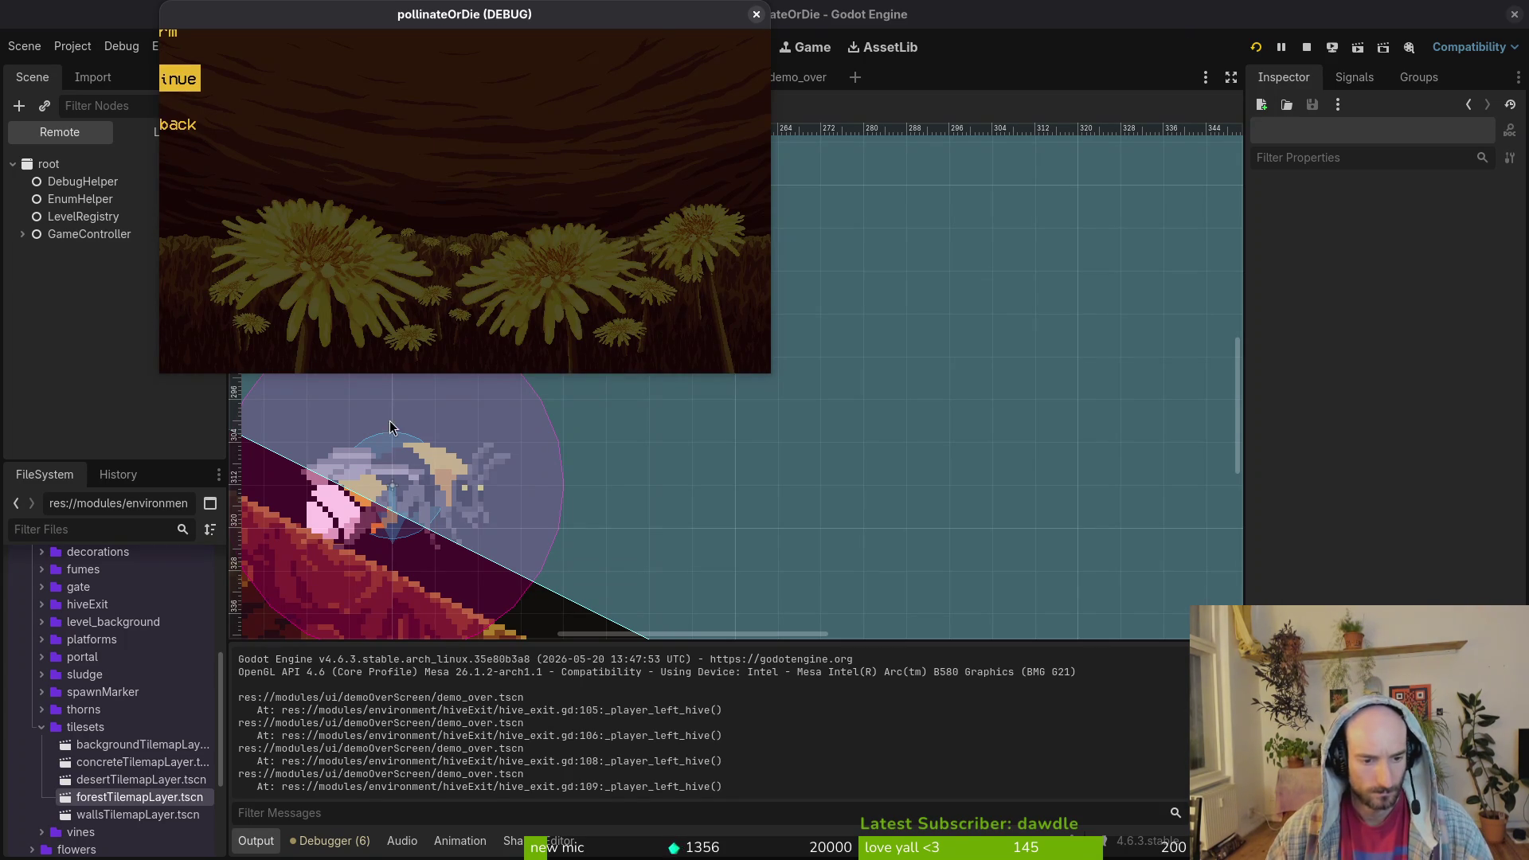
- Expand GameController > level in the Remote tree to confirm demoOver is loaded
{"action": "left_click", "coordinate": [20, 267]}
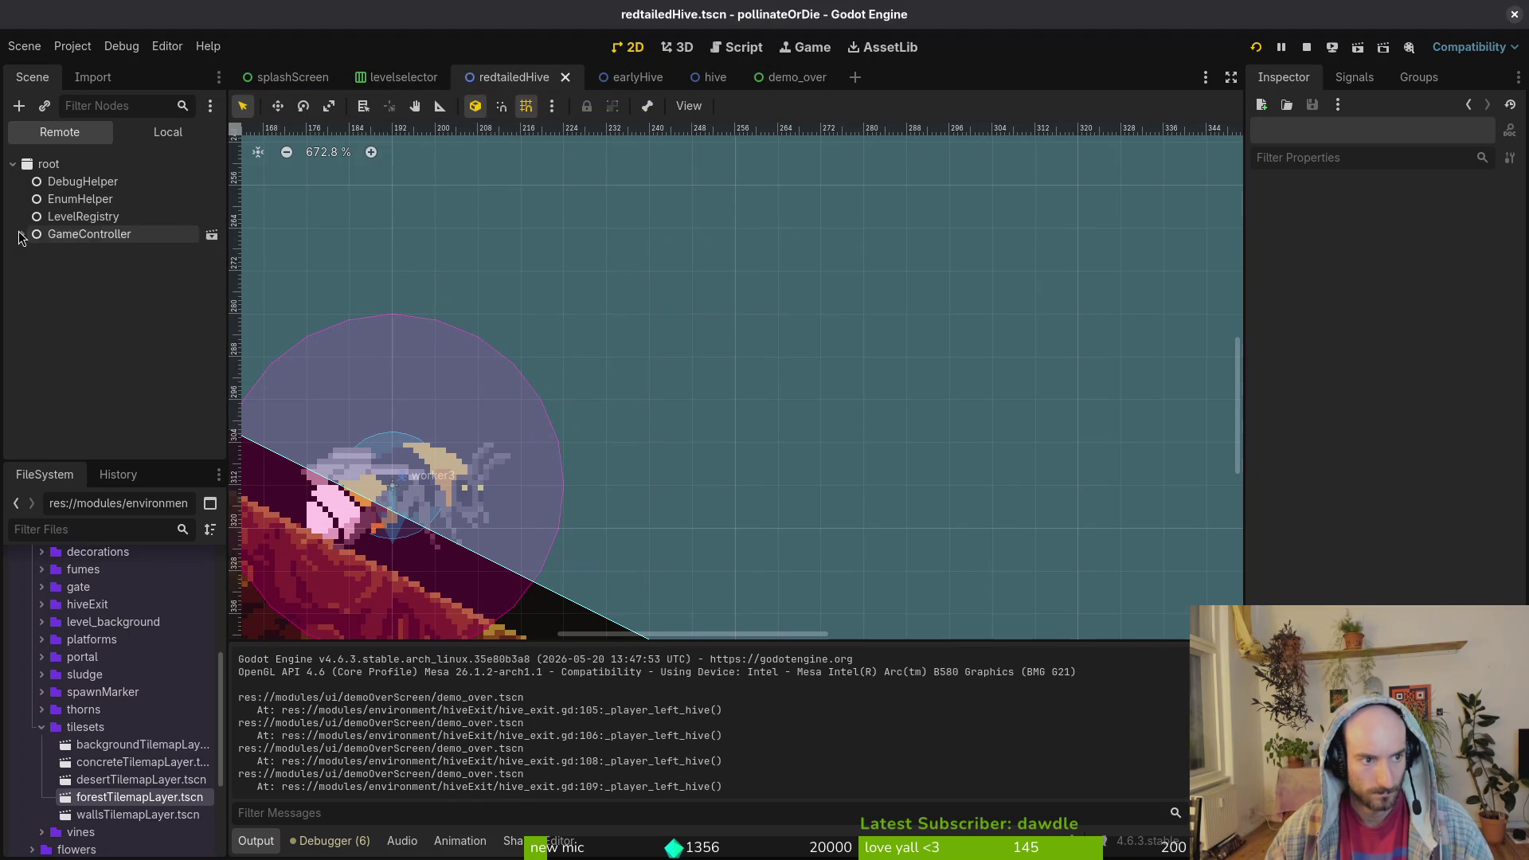
{"action": "left_click", "coordinate": [22, 235]}
{"action": "left_click", "coordinate": [31, 305]}
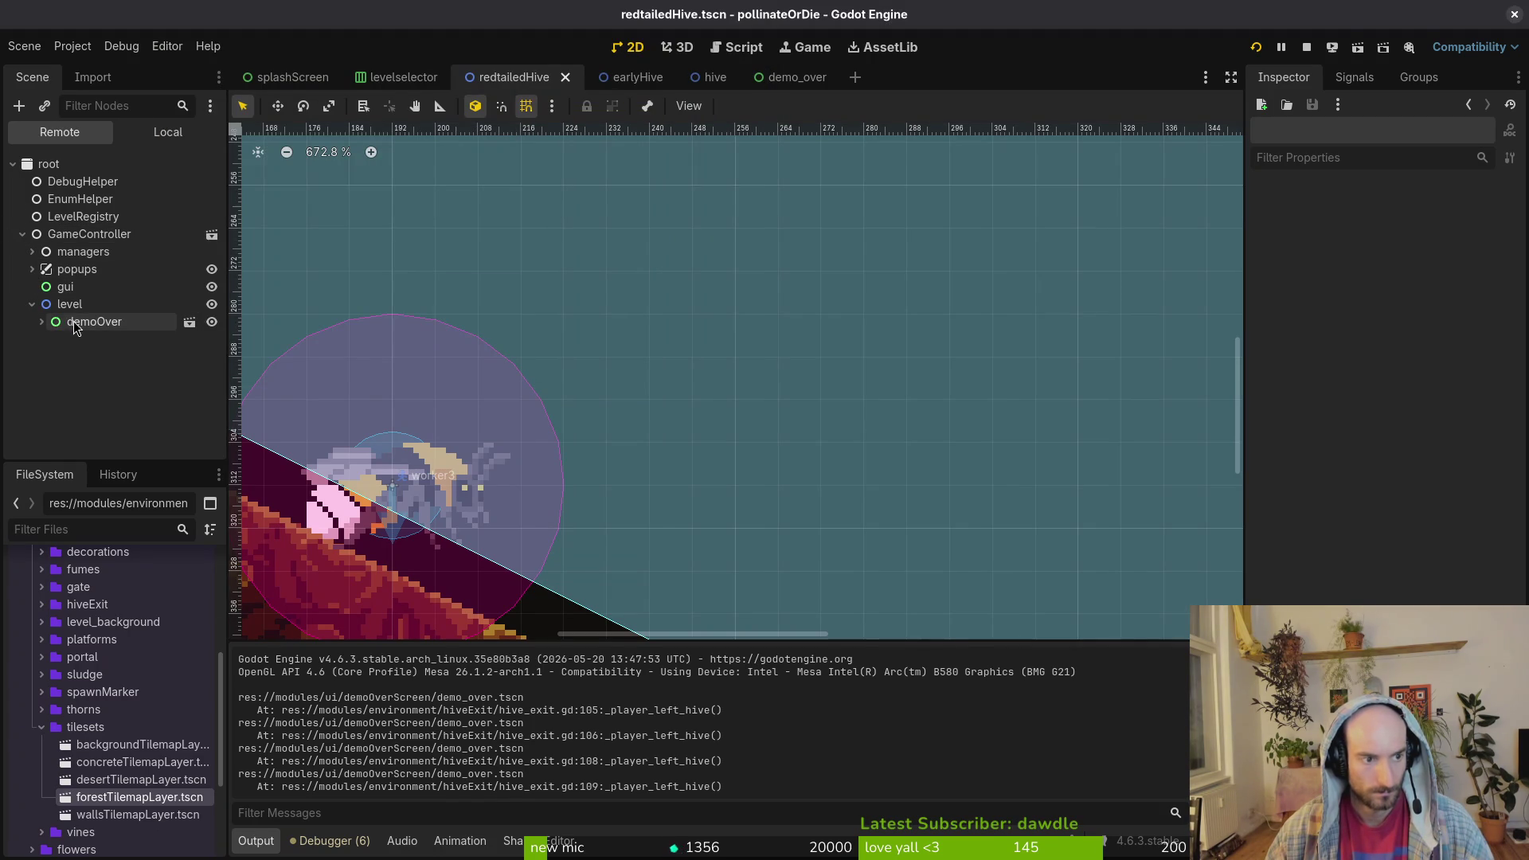
{"action": "key", "text": "alt+Tab"}
{"action": "scroll", "coordinate": [812, 667], "scroll_direction": "down", "scroll_amount": 1}
{"action": "left_click", "coordinate": [821, 635]}
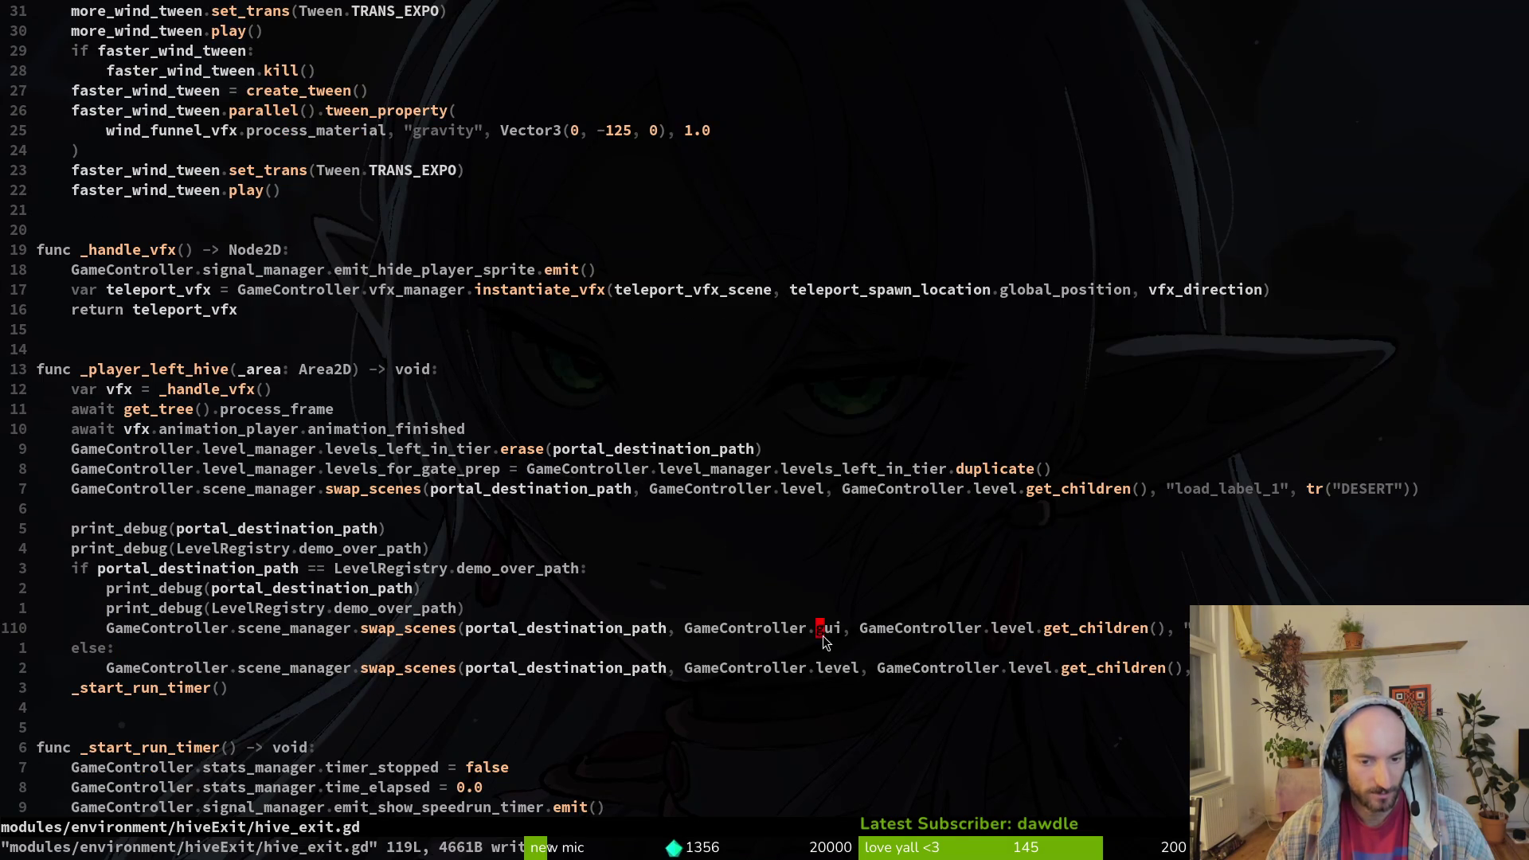
{"action": "left_click", "coordinate": [645, 629]}
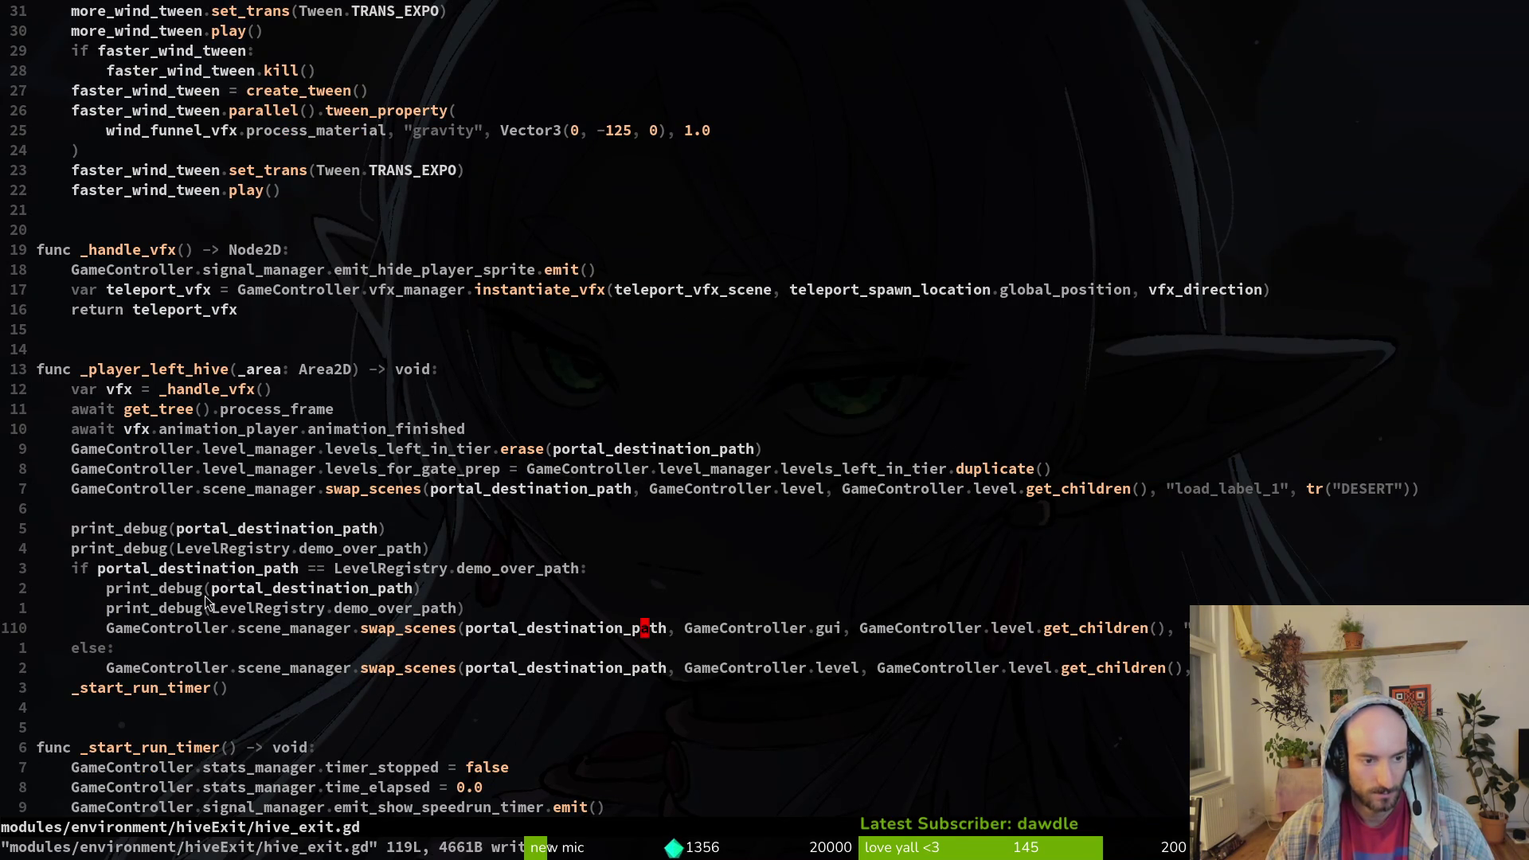
{"action": "left_click", "coordinate": [459, 629]}
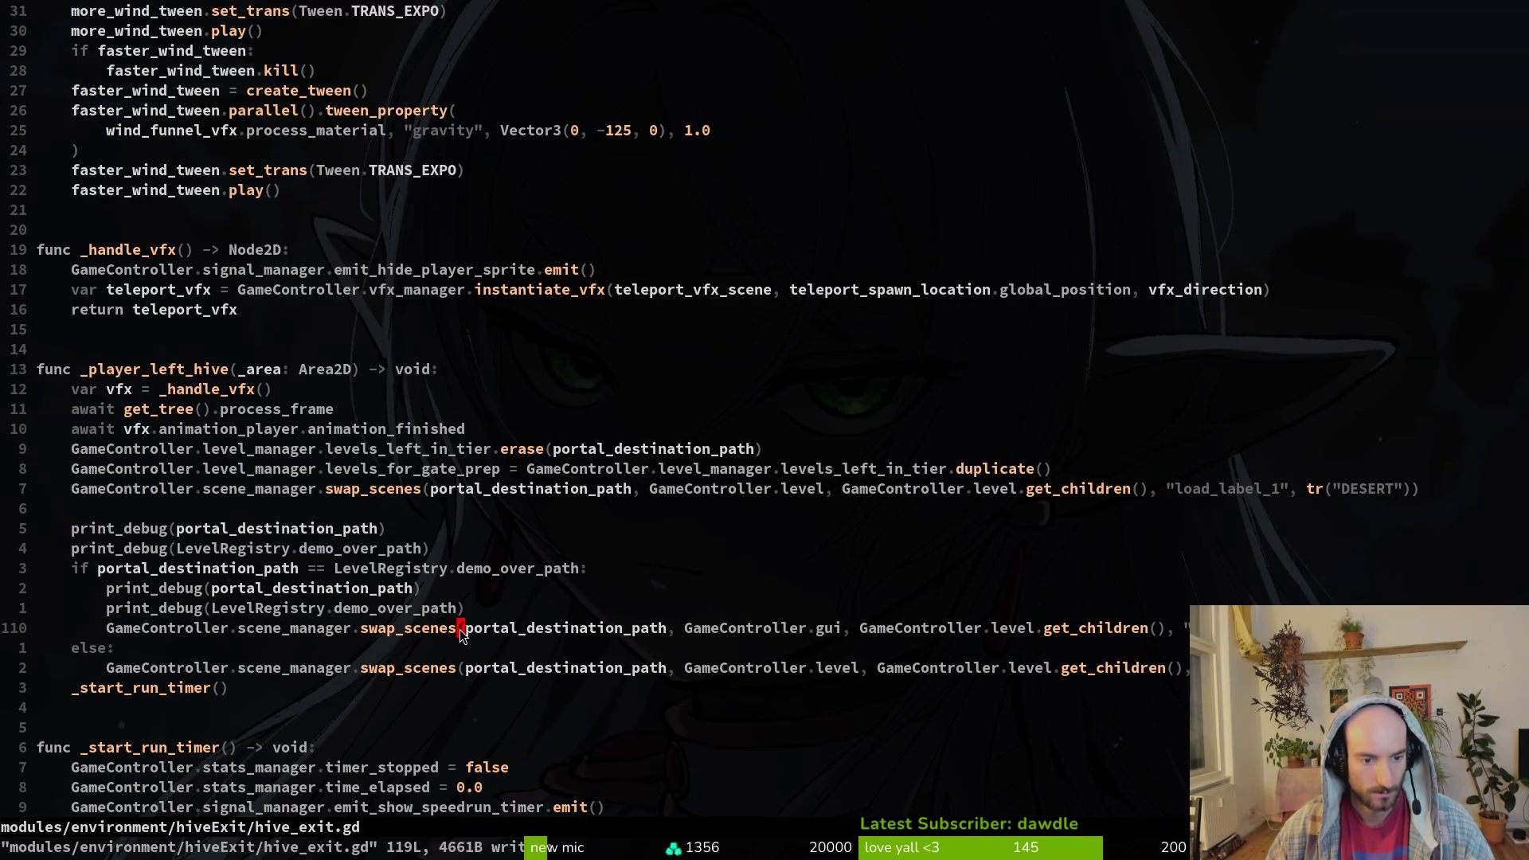
{"action": "key", "text": "i"}
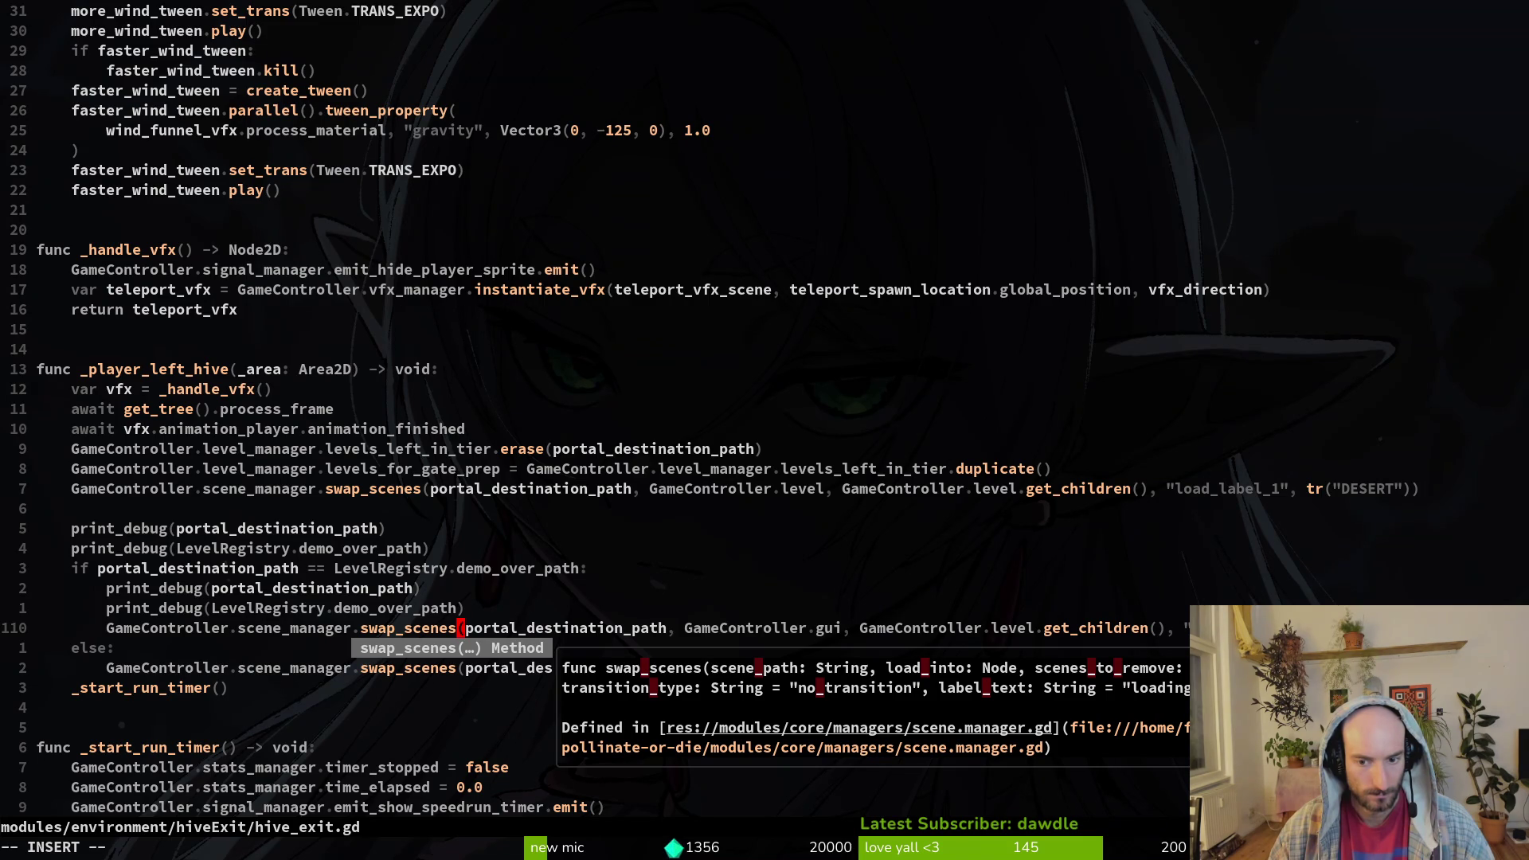
{"action": "key", "text": "Escape"}
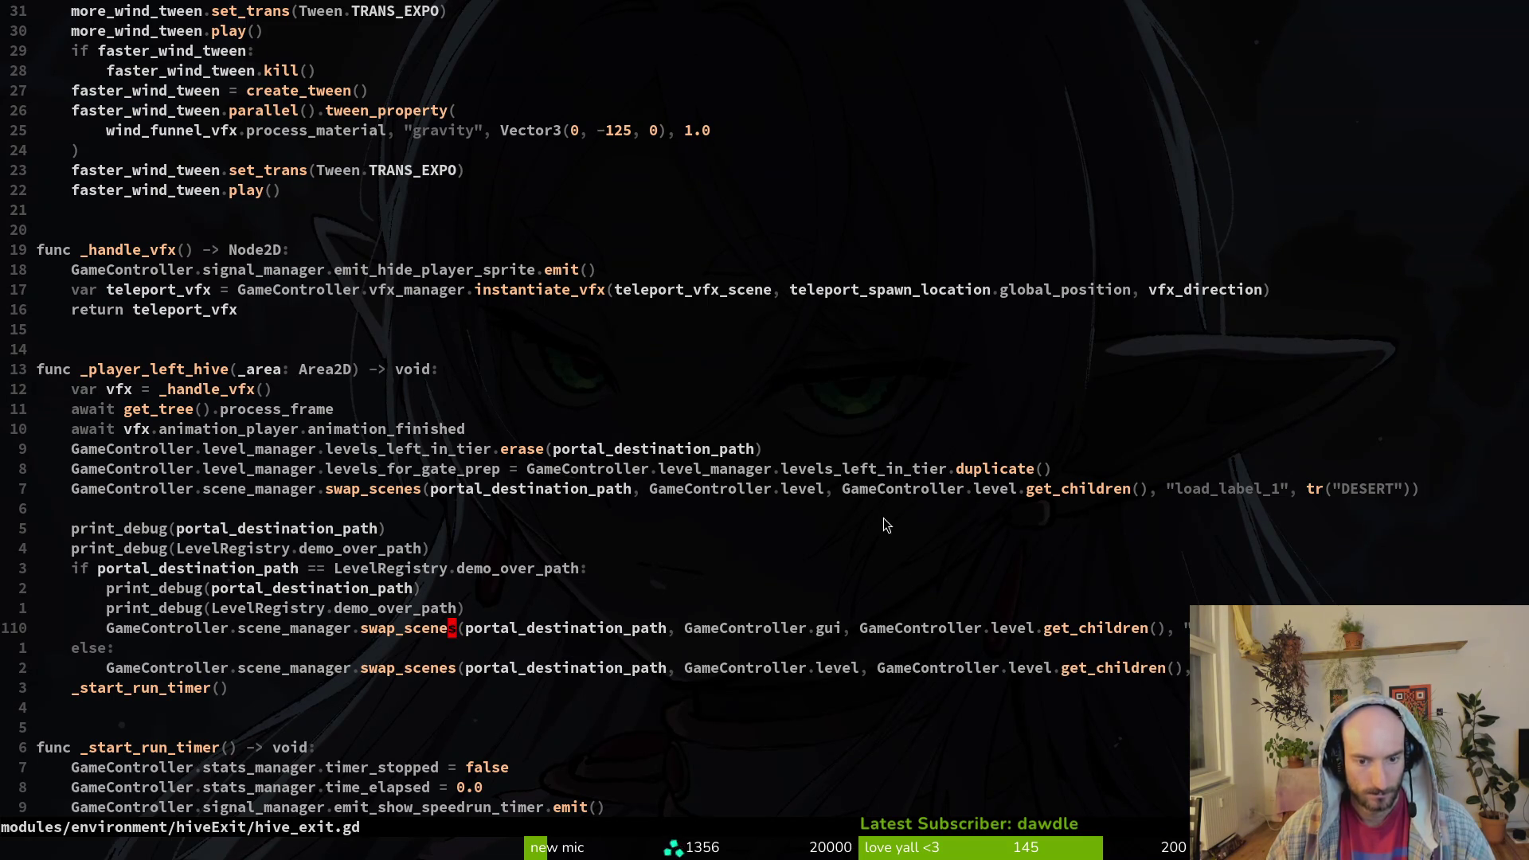
{"action": "left_click", "coordinate": [832, 629]}
{"action": "key", "text": "space"}
{"action": "key", "text": "f"}
{"action": "key", "text": "f"}
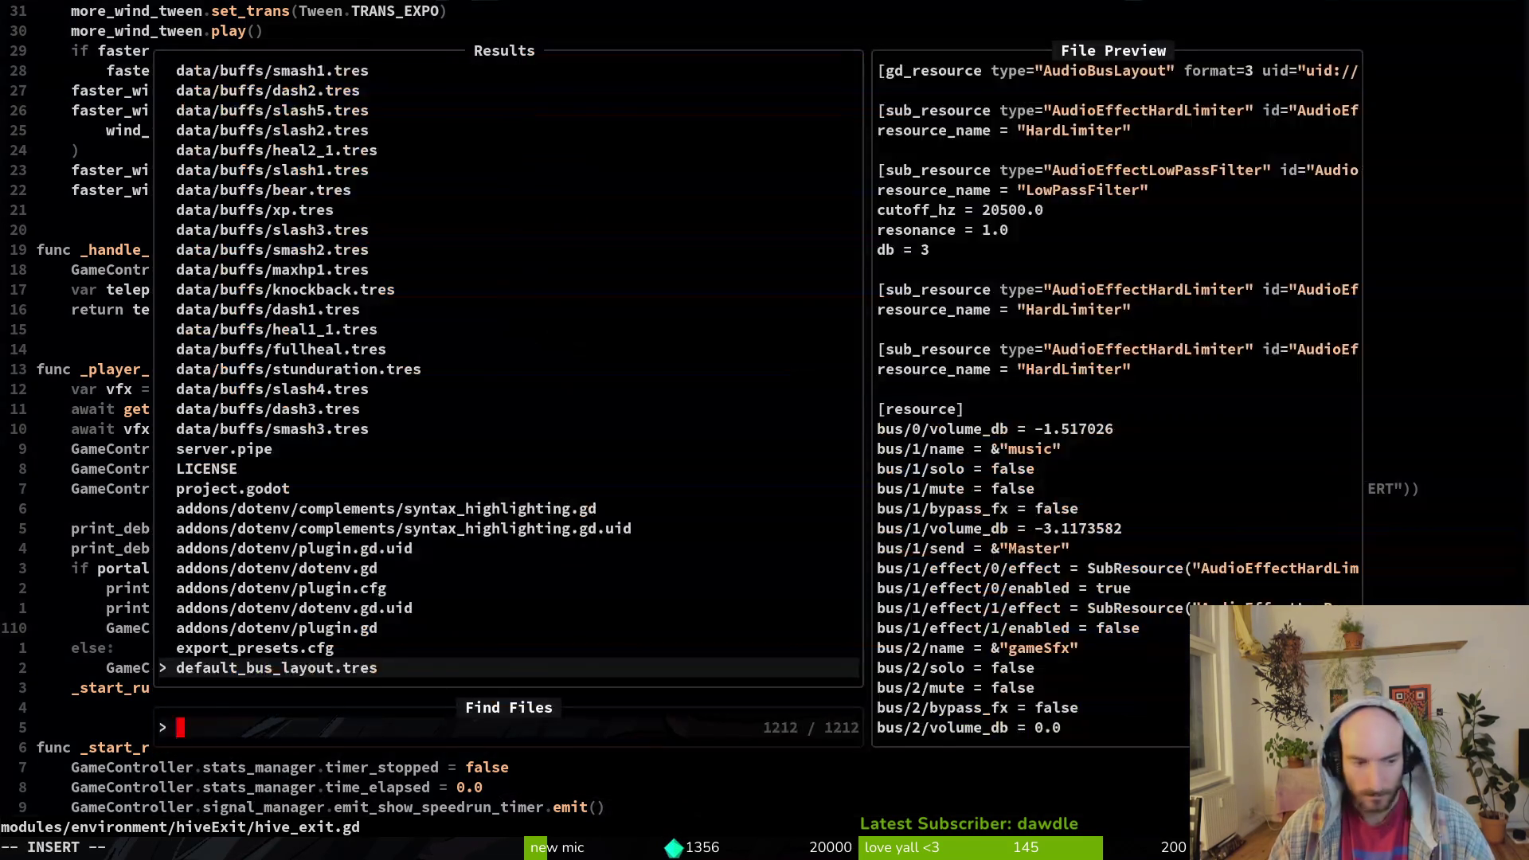
{"action": "type", "text": "gamecont"}
{"action": "key", "text": "Return"}
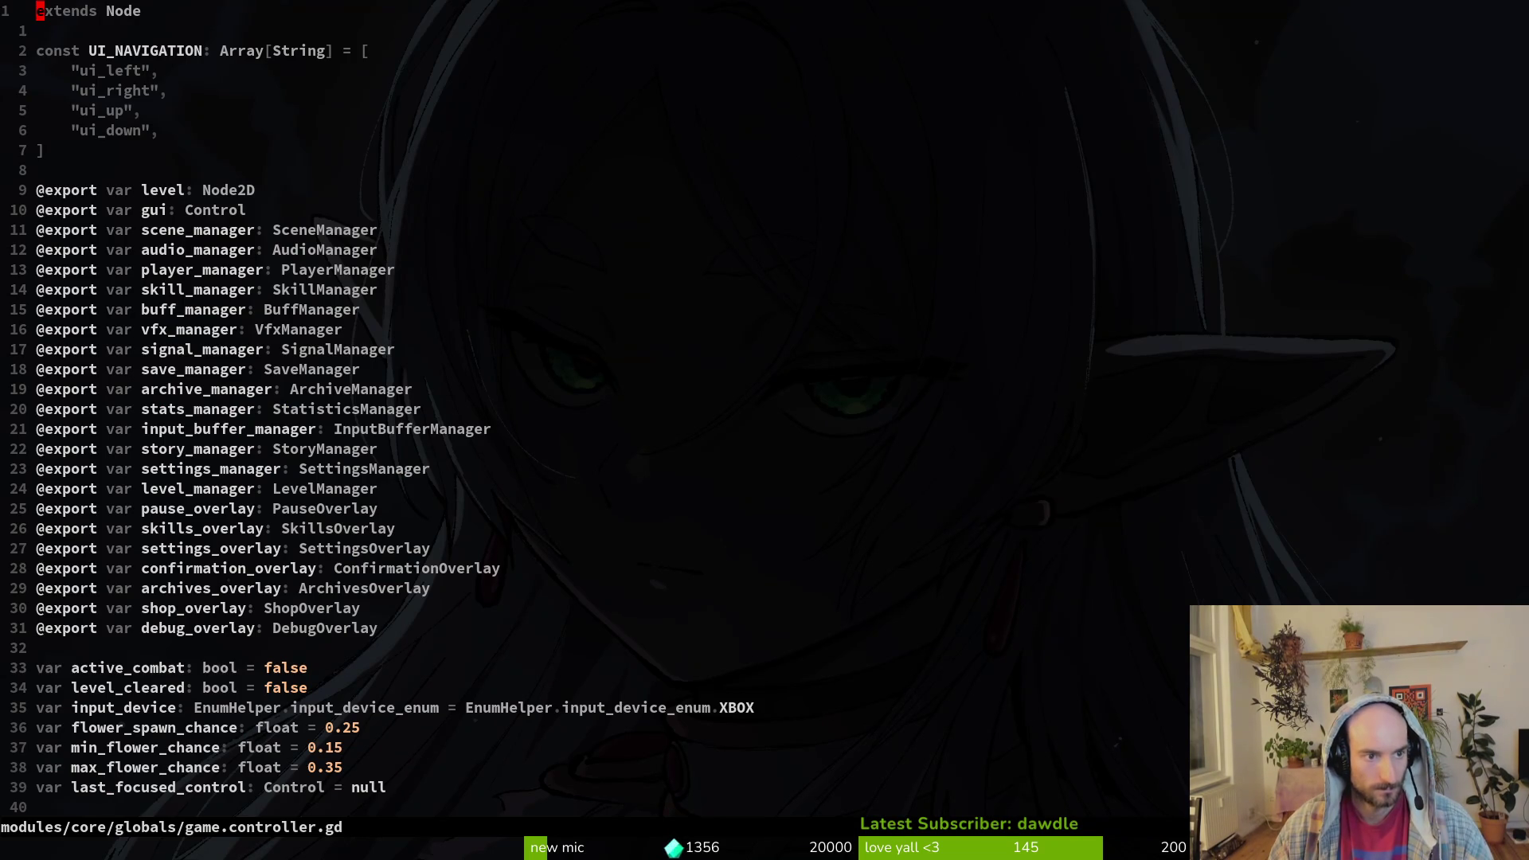
{"action": "key", "text": "ctrl+o"}
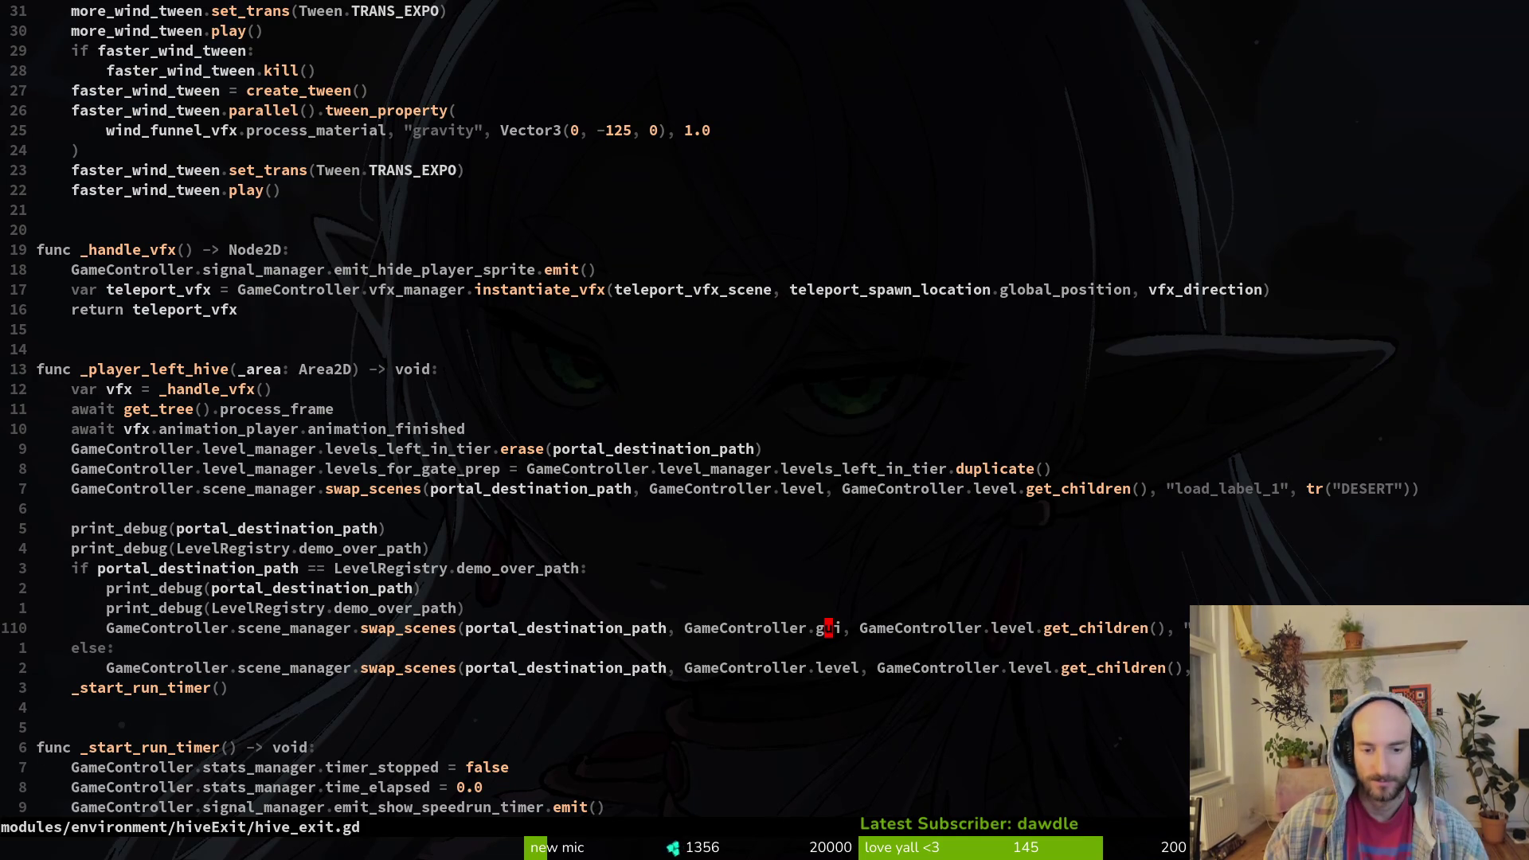
{"action": "key", "text": "ctrl+s"}
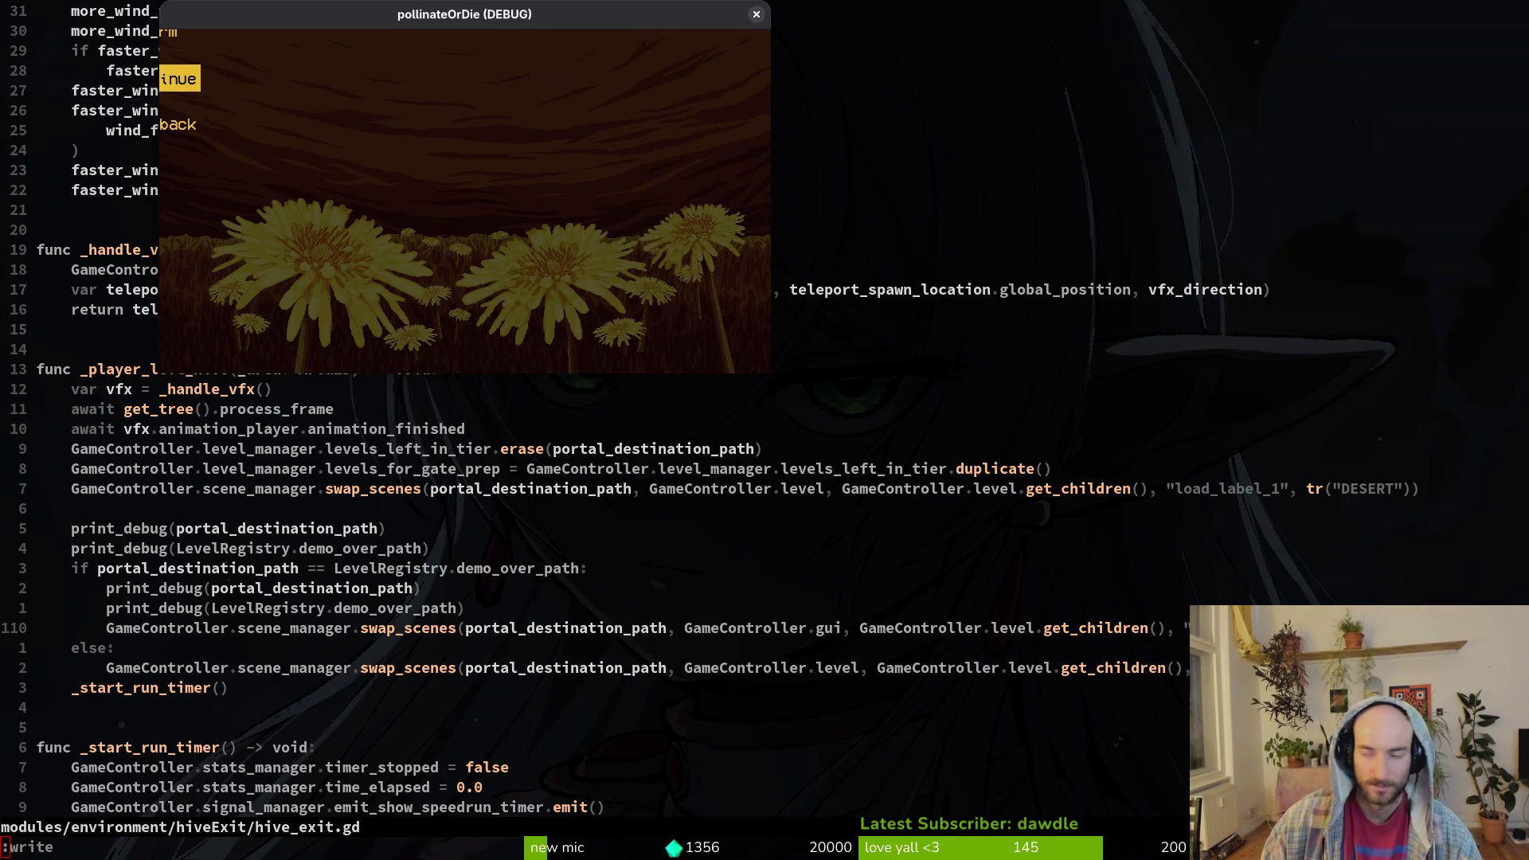
{"action": "key", "text": "alt+Tab"}
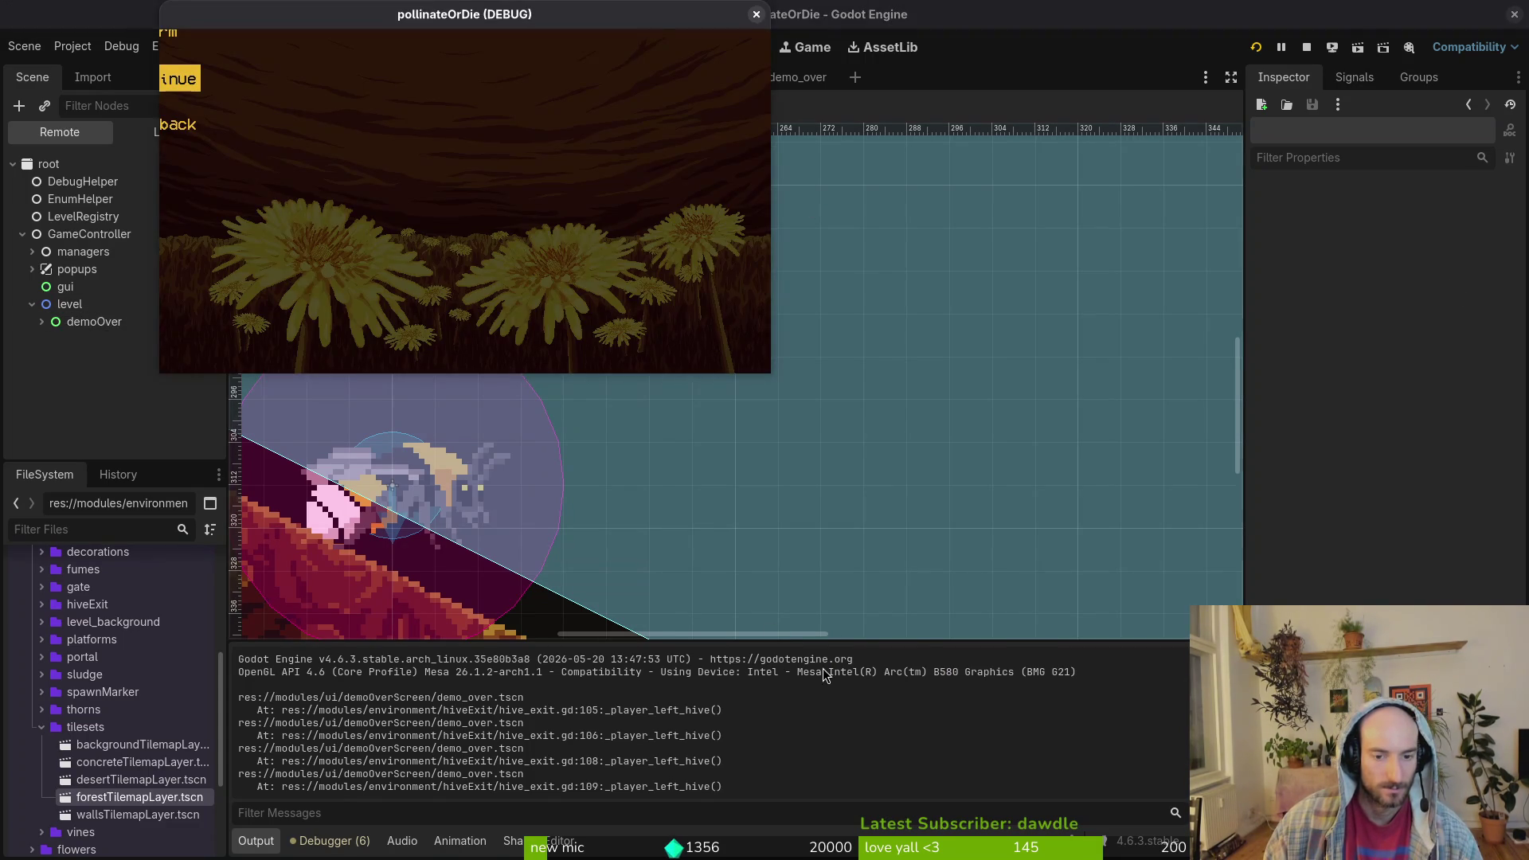
{"action": "key", "text": "alt+Tab"}
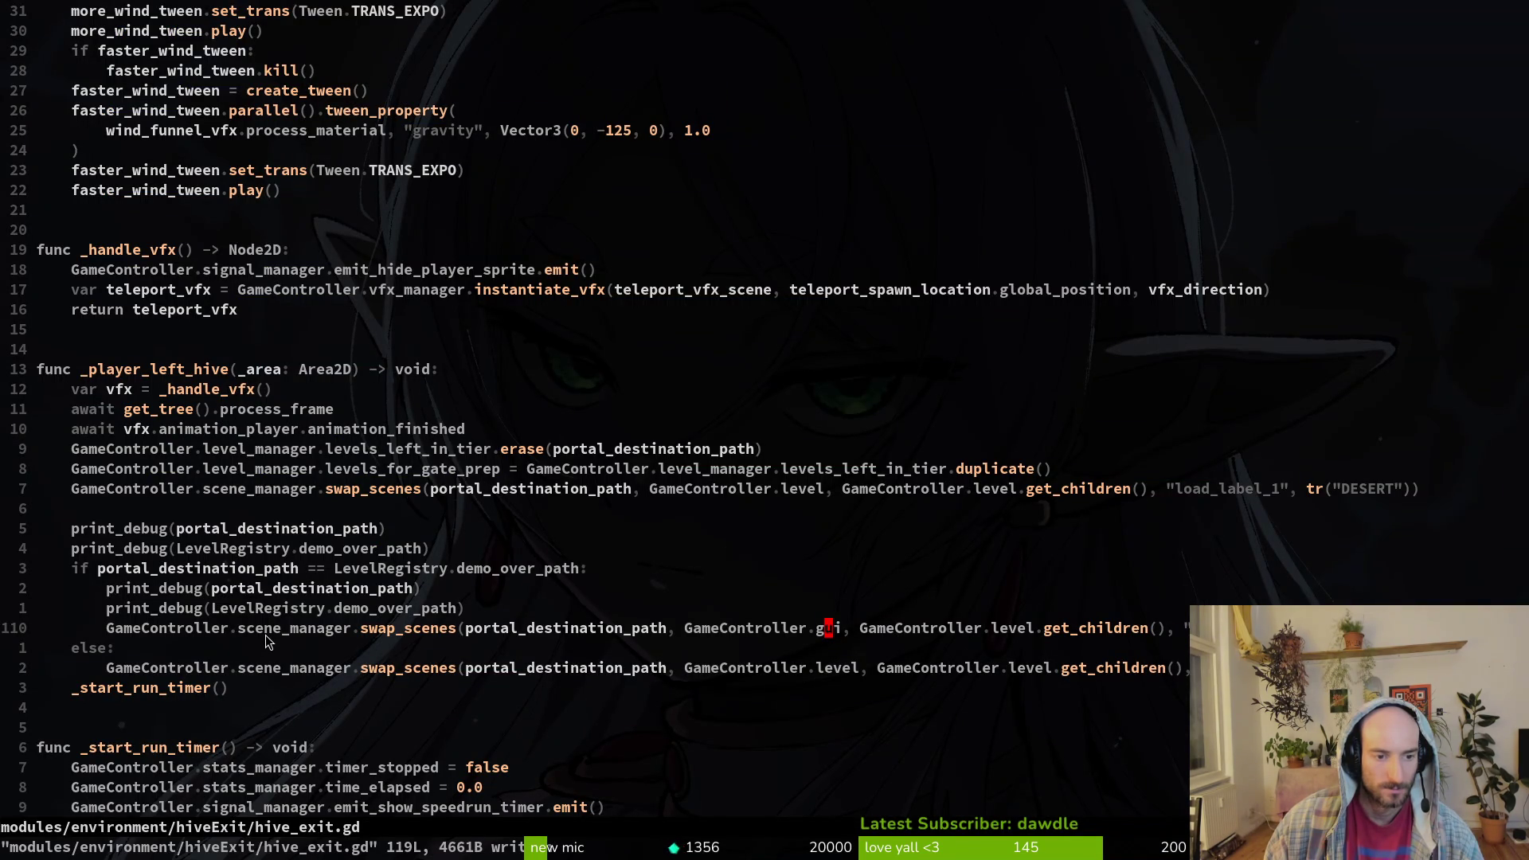
{"action": "left_click", "coordinate": [786, 668]}
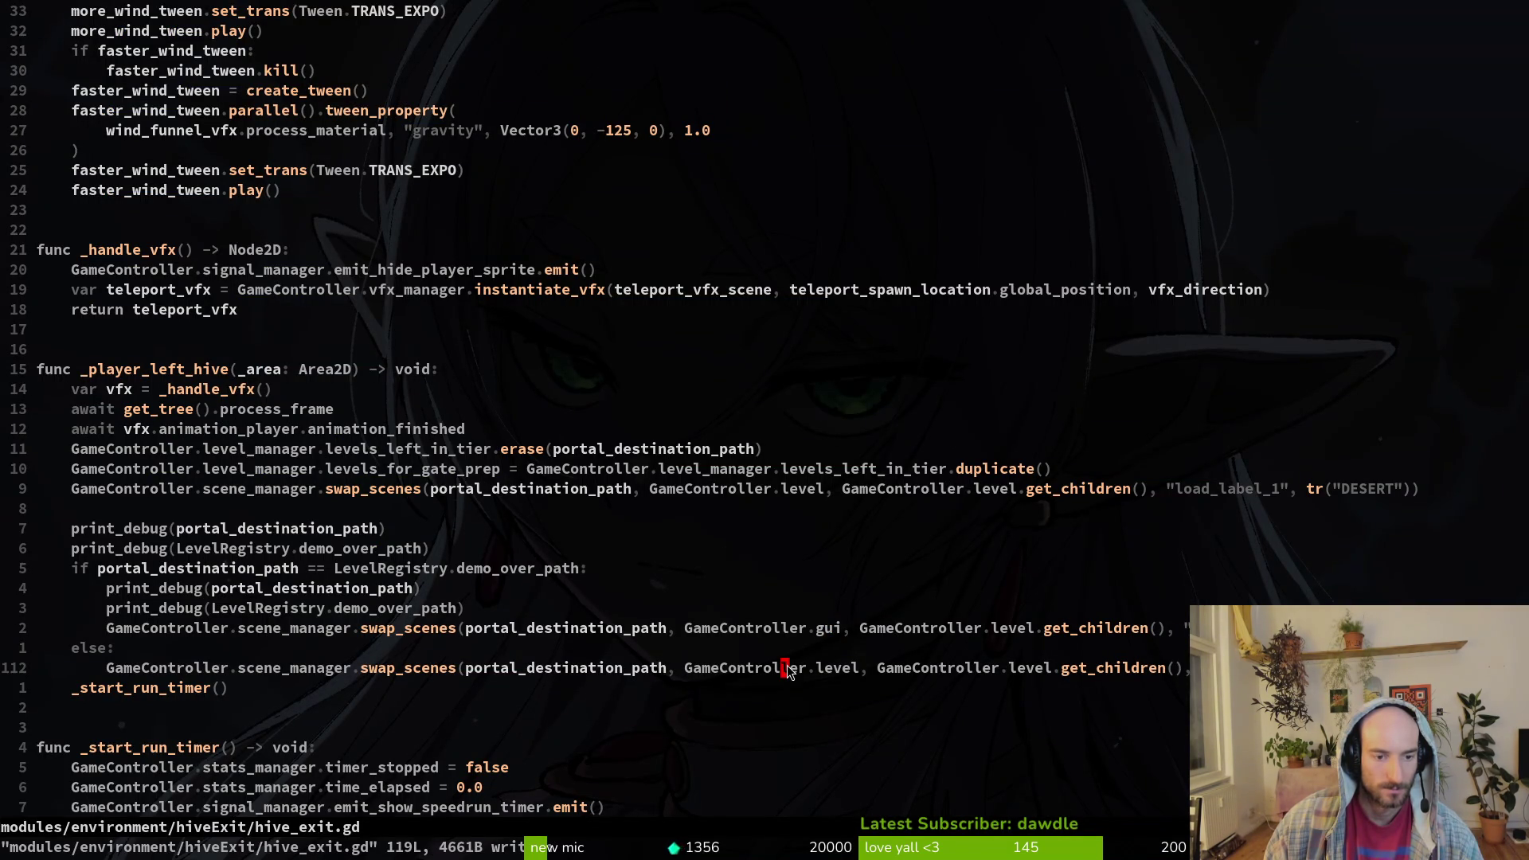
{"action": "left_click", "coordinate": [313, 570]}
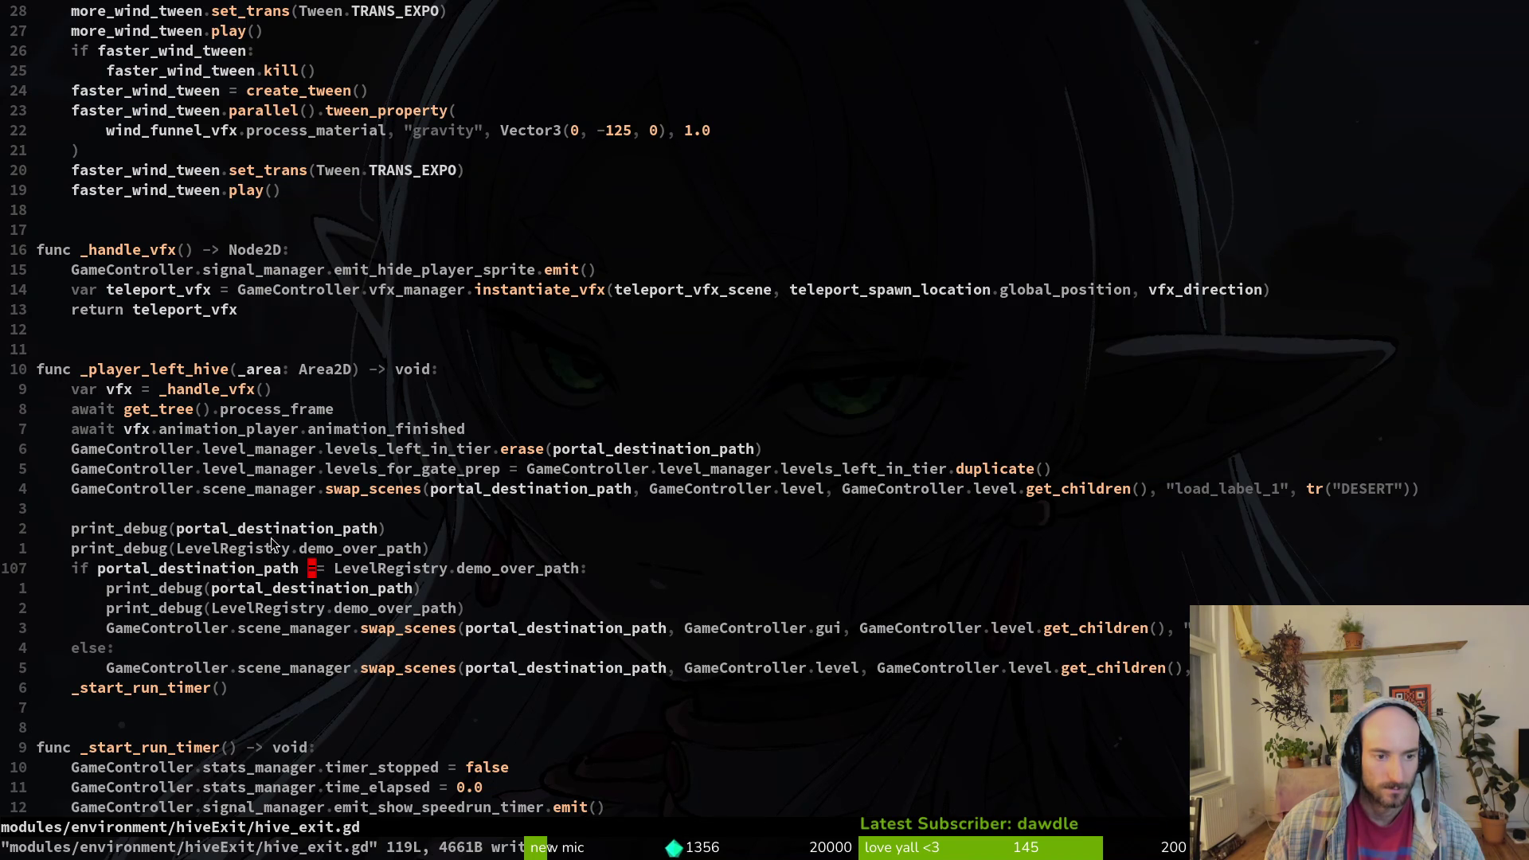
- Relaunch the game from Godot with the saved hive_exit.gd
{"action": "key", "text": "alt+Tab"}
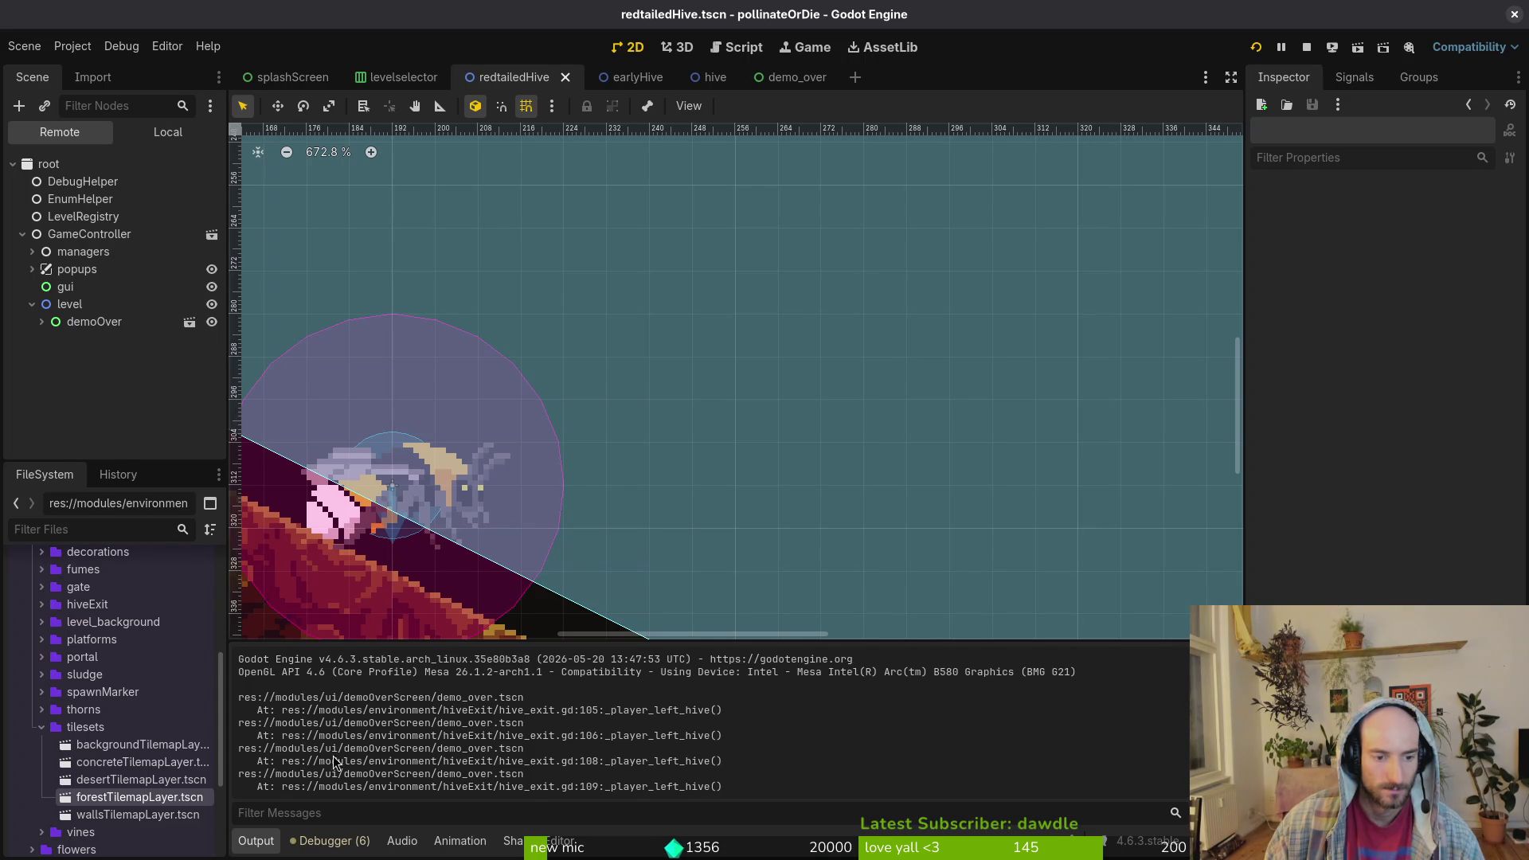
{"action": "key", "text": "alt+Tab"}
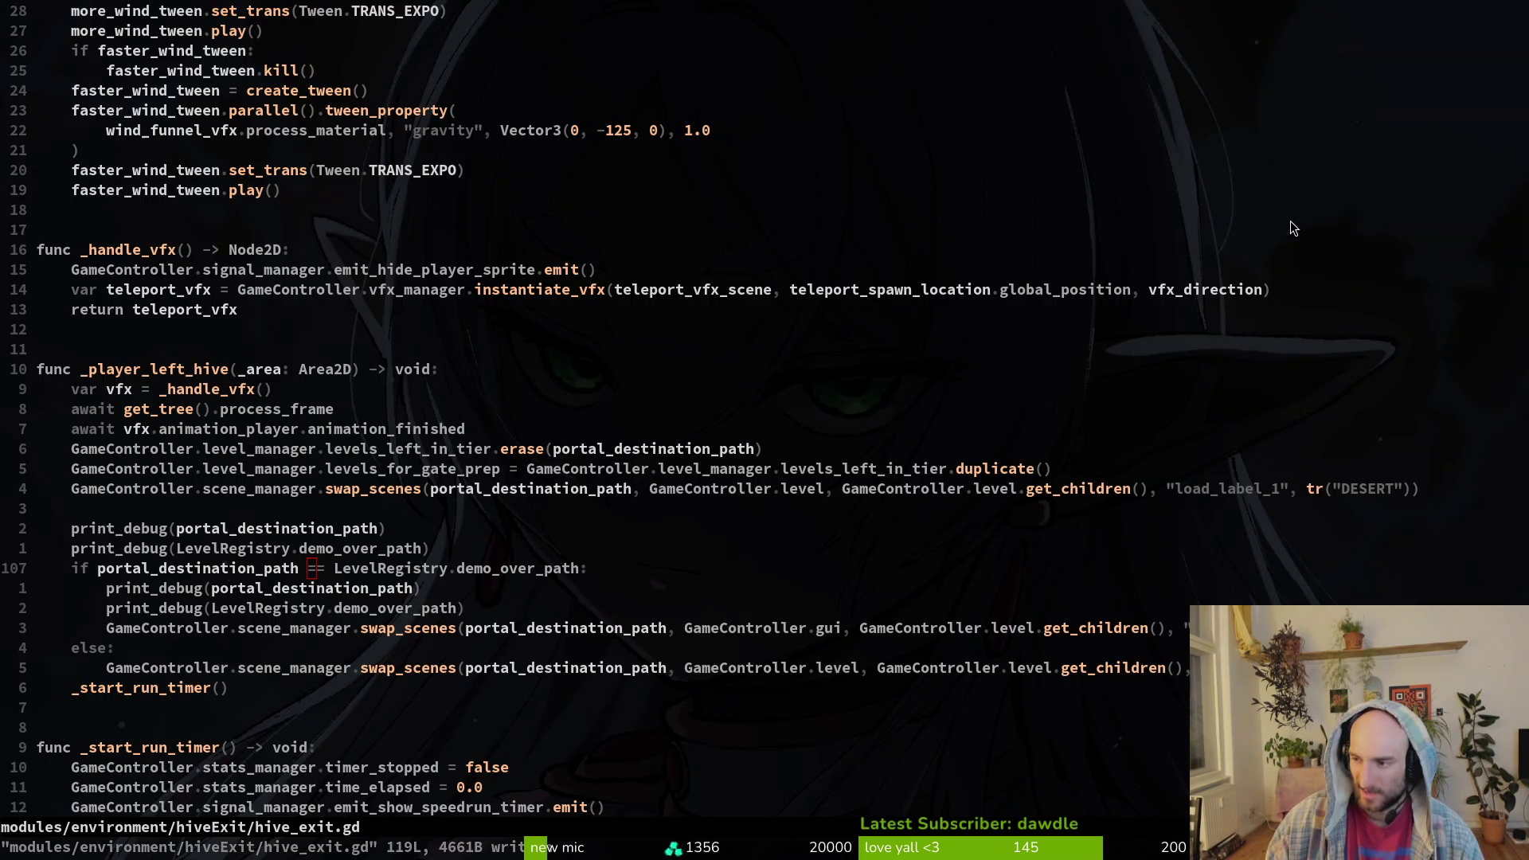
{"action": "key", "text": "alt+Tab"}
{"action": "left_click", "coordinate": [1258, 48]}
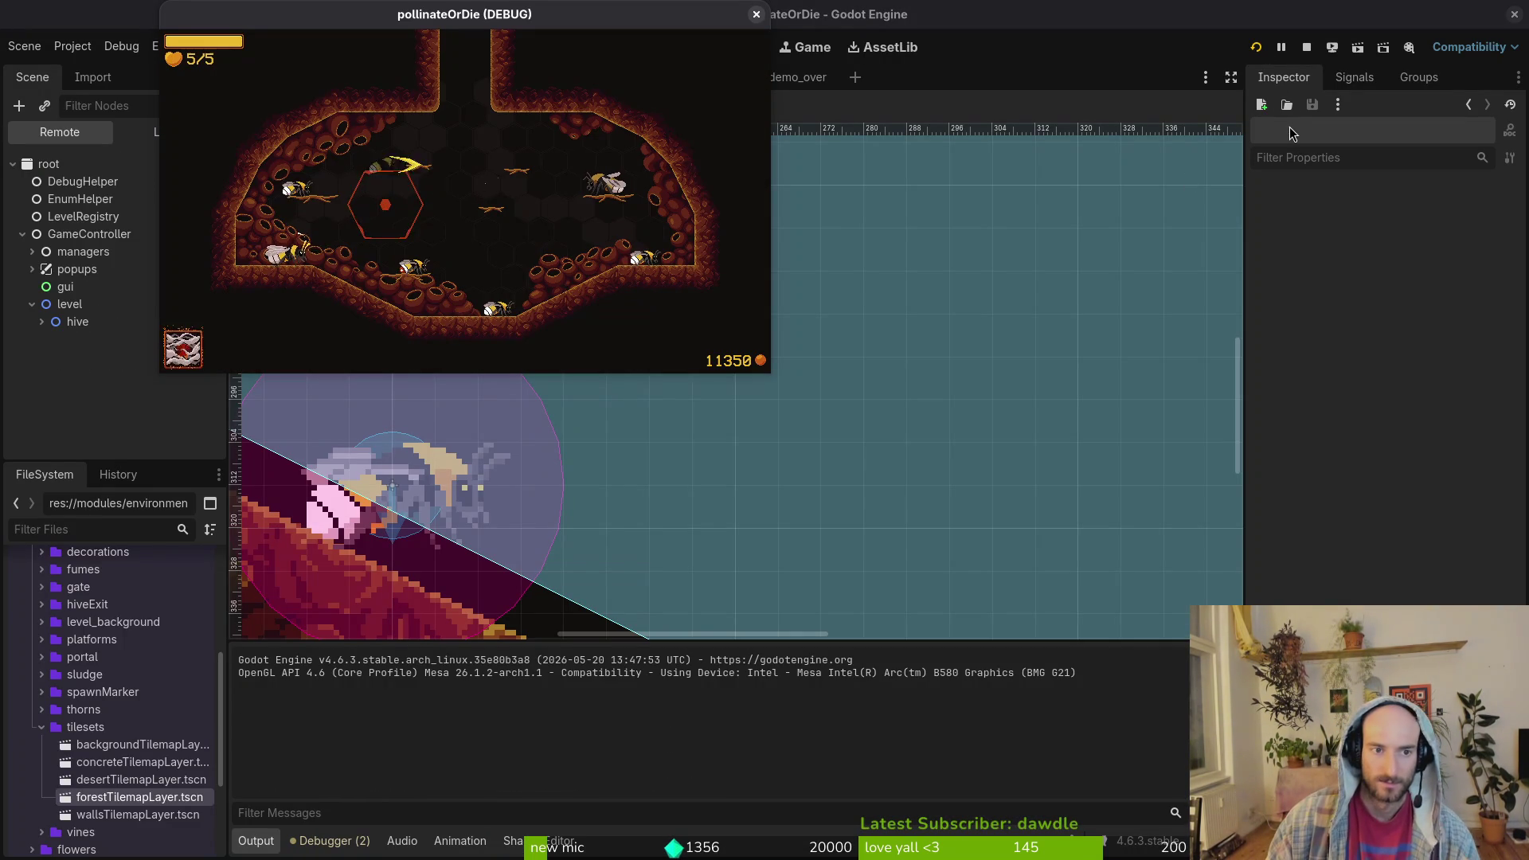
- Load H_redtail from the debug level menu, reach demo-over, then close the game window
{"action": "key", "text": "Escape"}
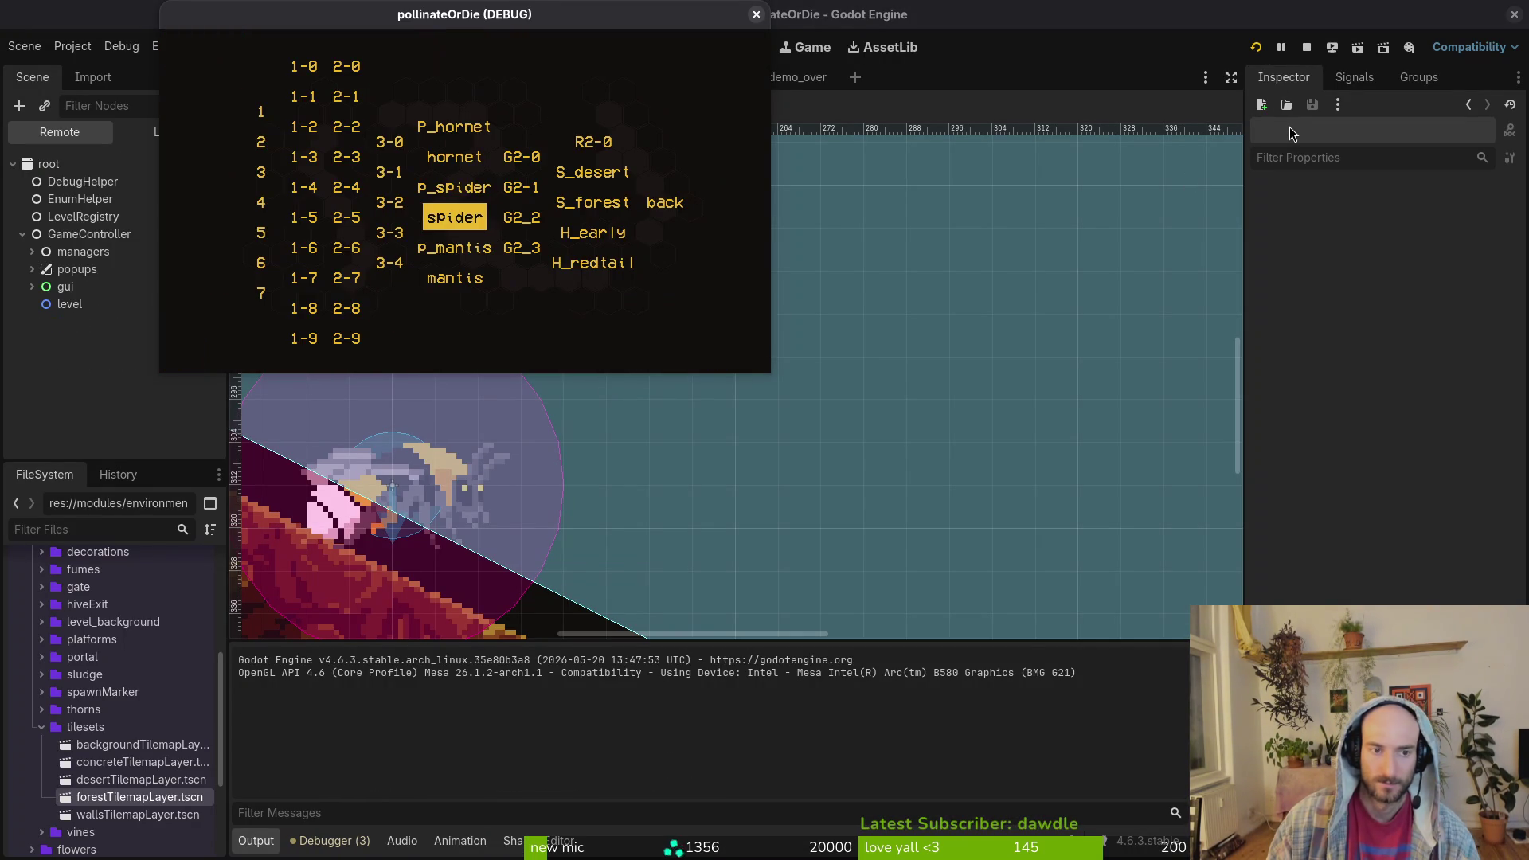
{"action": "key", "text": "Up"}
{"action": "key", "text": "Right"}
{"action": "key", "text": "Right"}
{"action": "key", "text": "Down"}
{"action": "key", "text": "Down"}
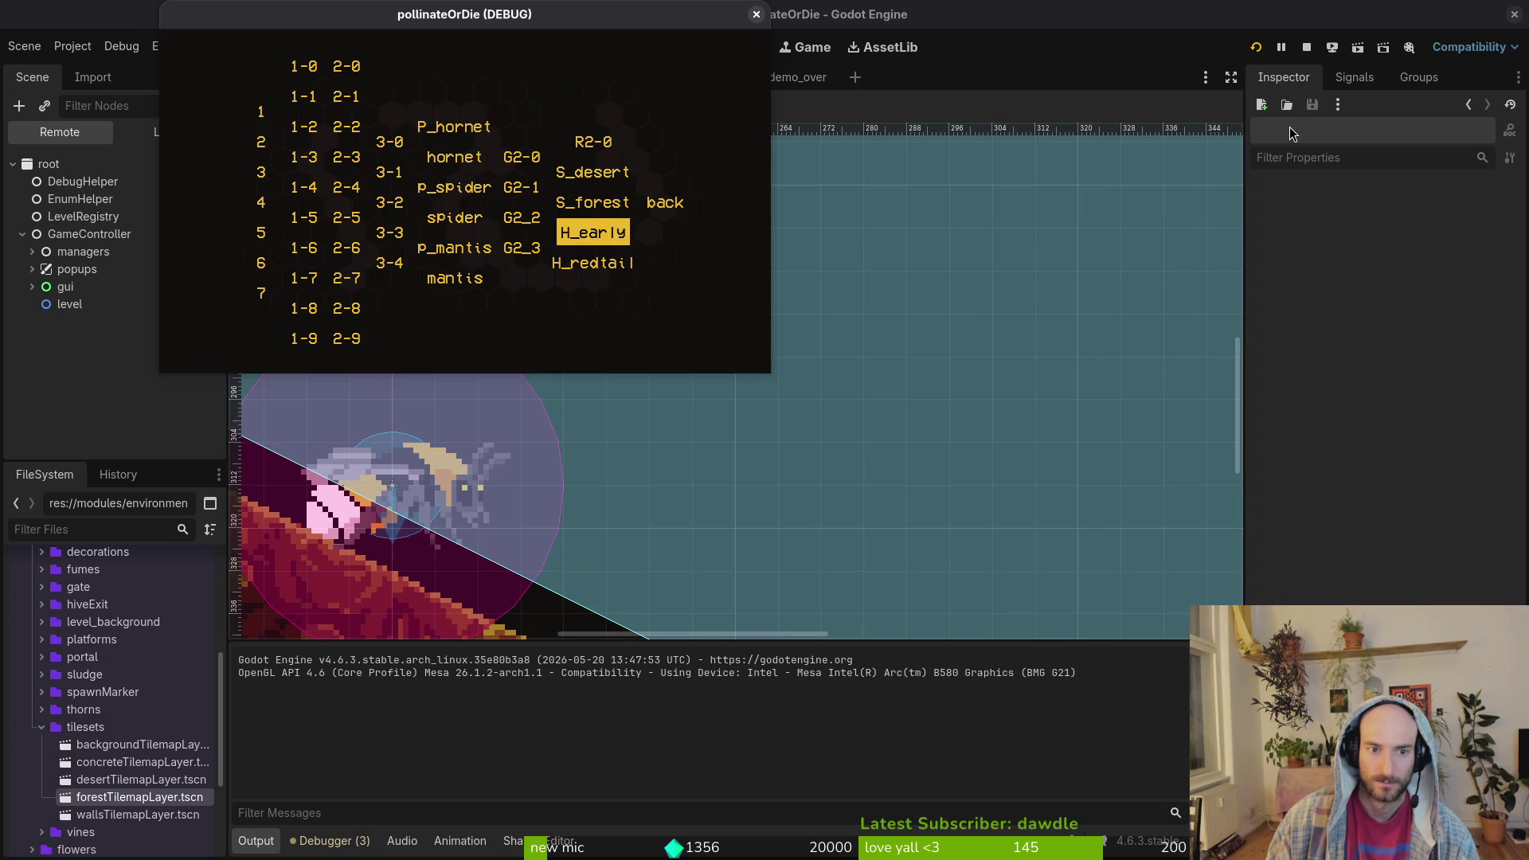
{"action": "key", "text": "Down"}
{"action": "key", "text": "Return"}
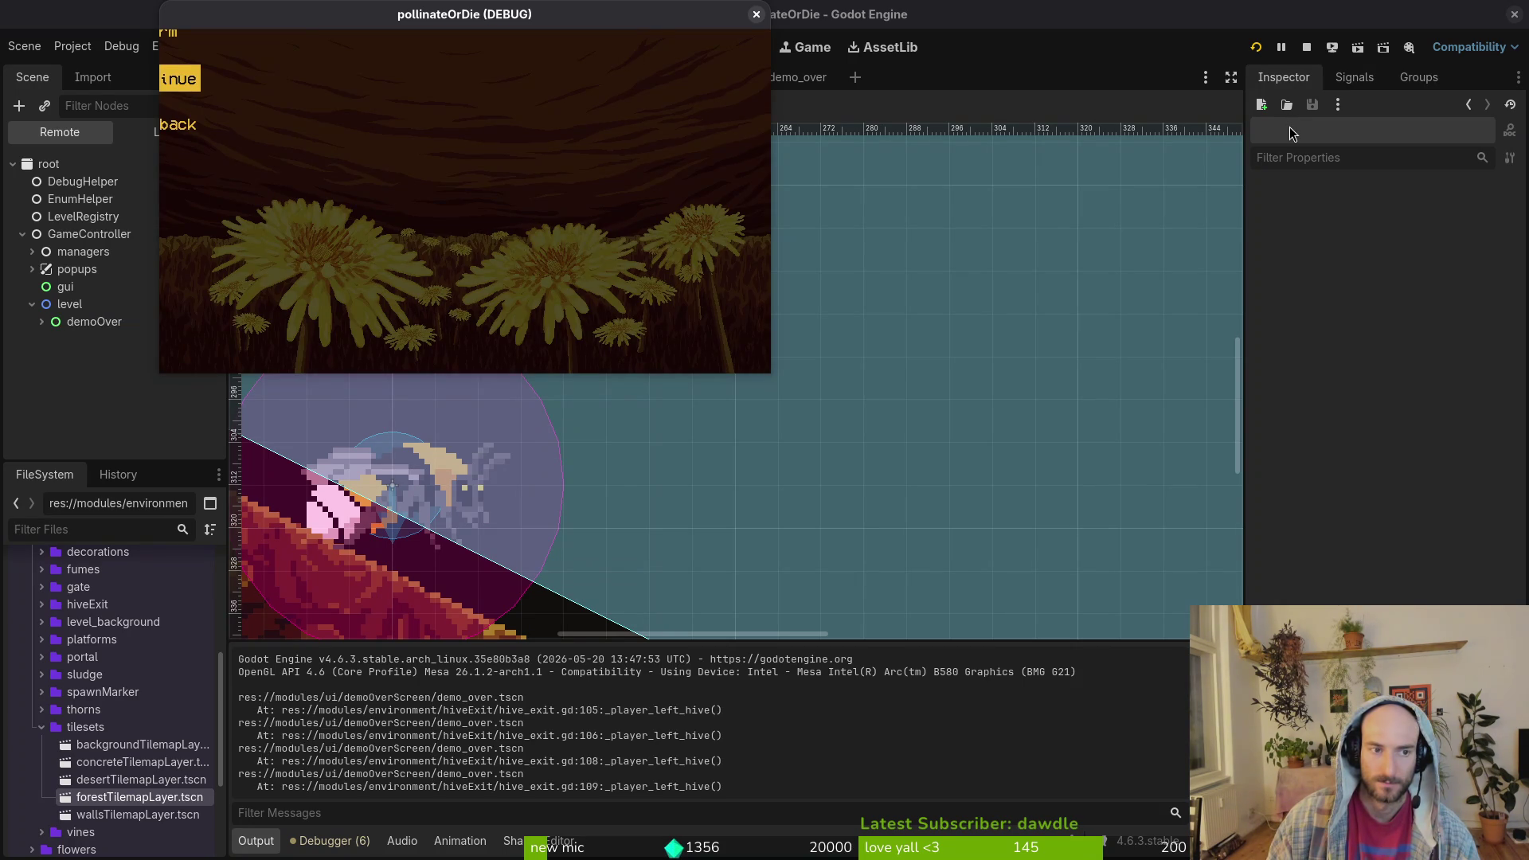
{"action": "left_click", "coordinate": [756, 14]}
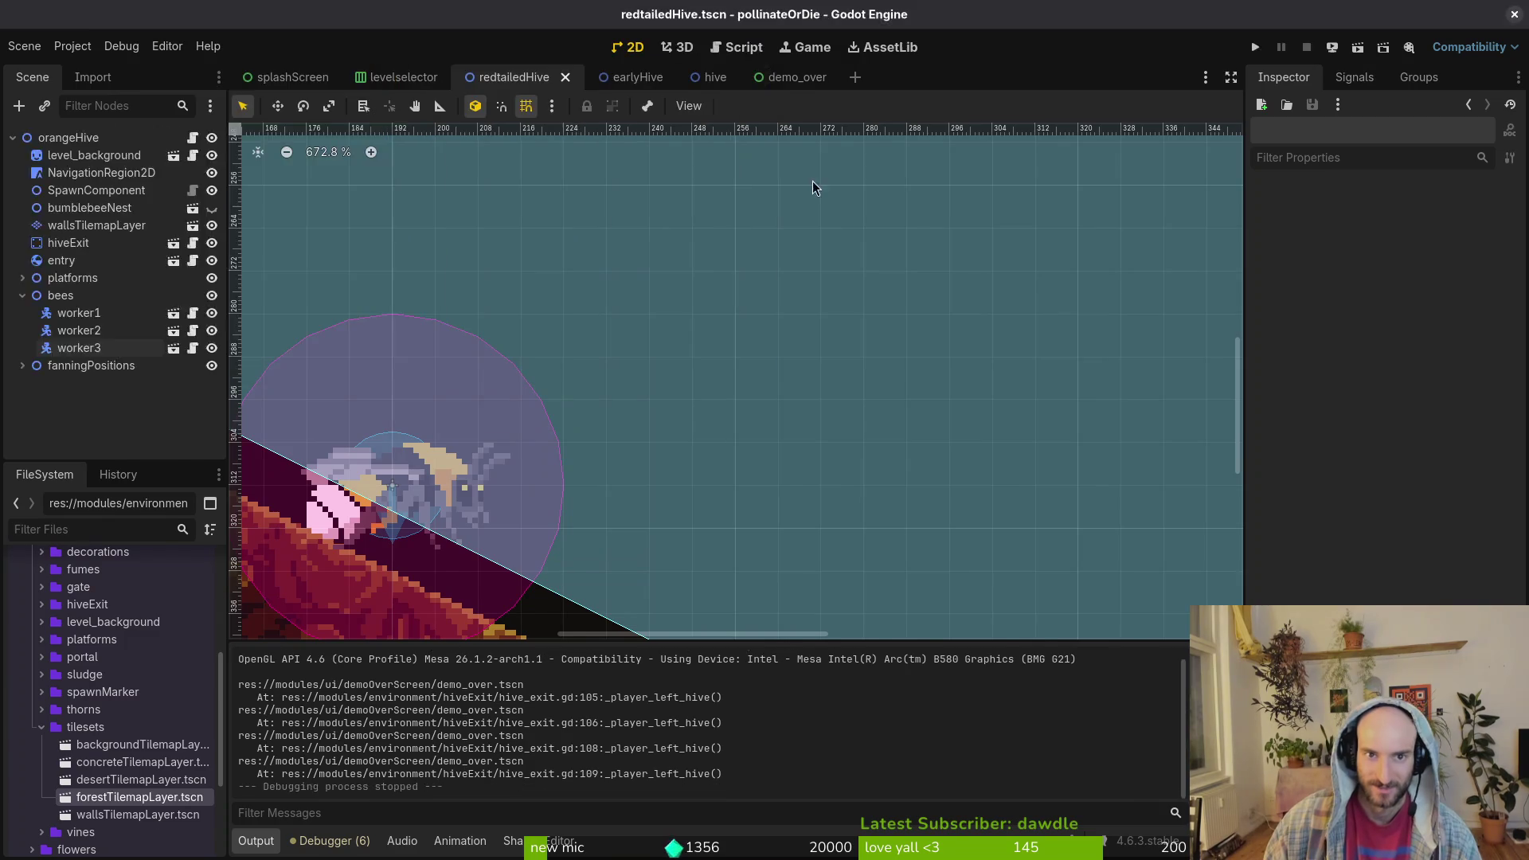
{"action": "key", "text": "alt+Tab"}
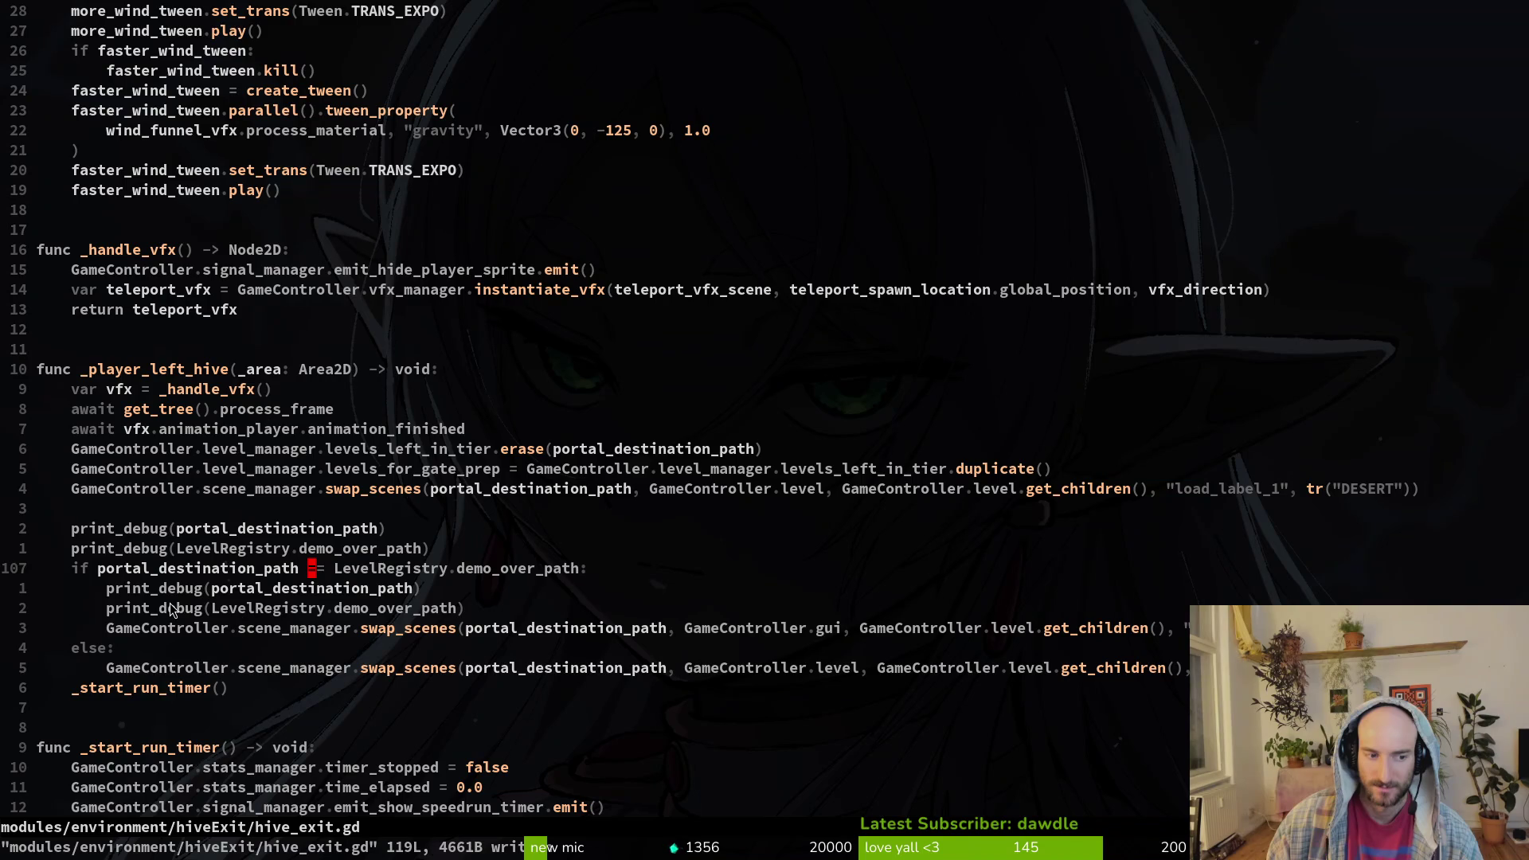
- Save, then open redtailed_hive.gd in a side split to check its hive_exit destination line
{"action": "type", "text": ":write"}
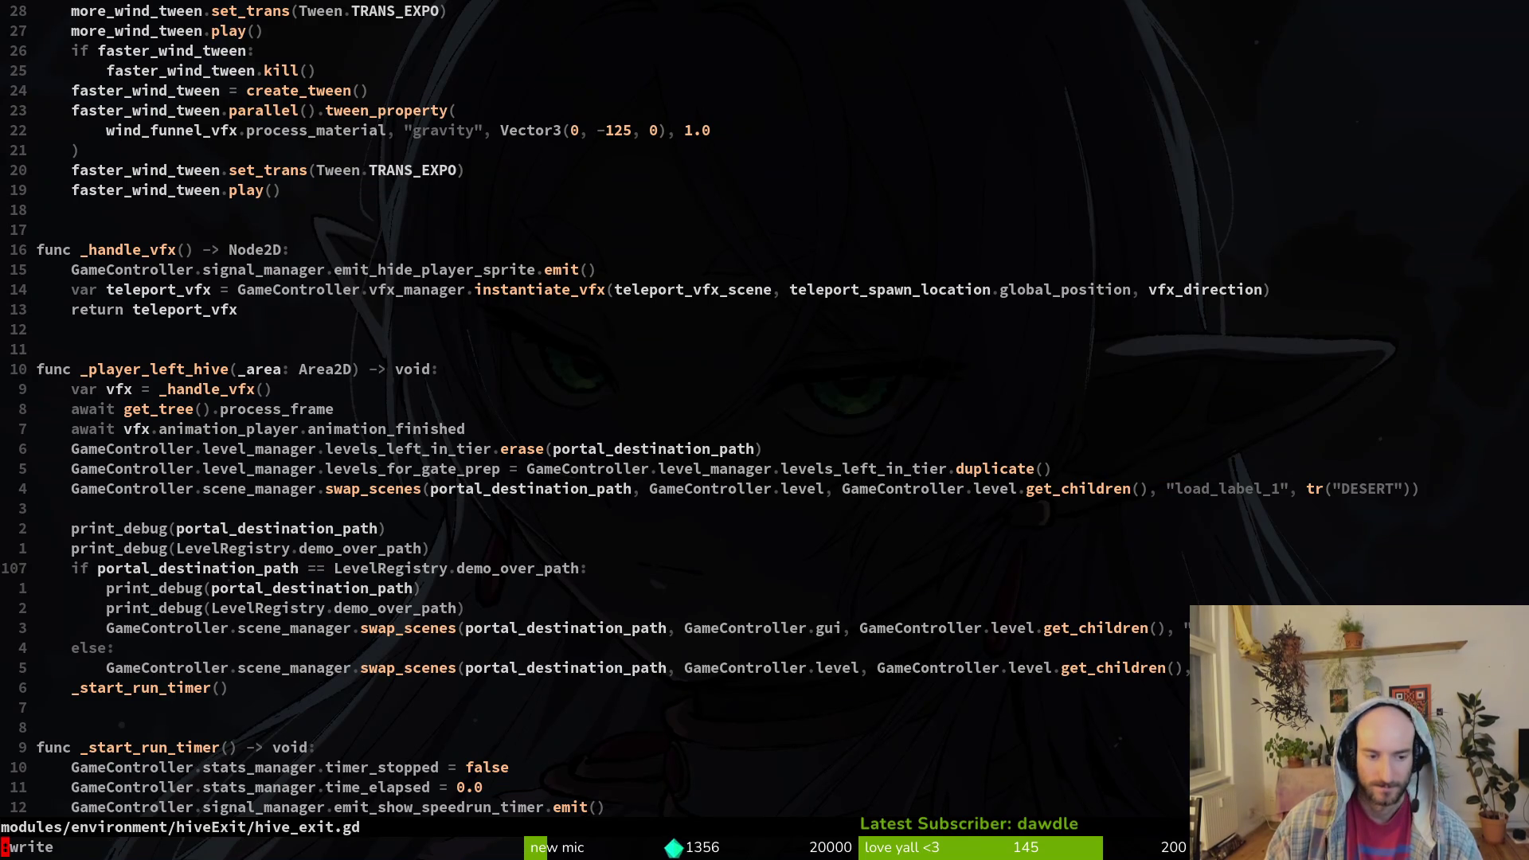
{"action": "key", "text": "space"}
{"action": "key", "text": "f"}
{"action": "key", "text": "f"}
{"action": "type", "text": "redtail"}
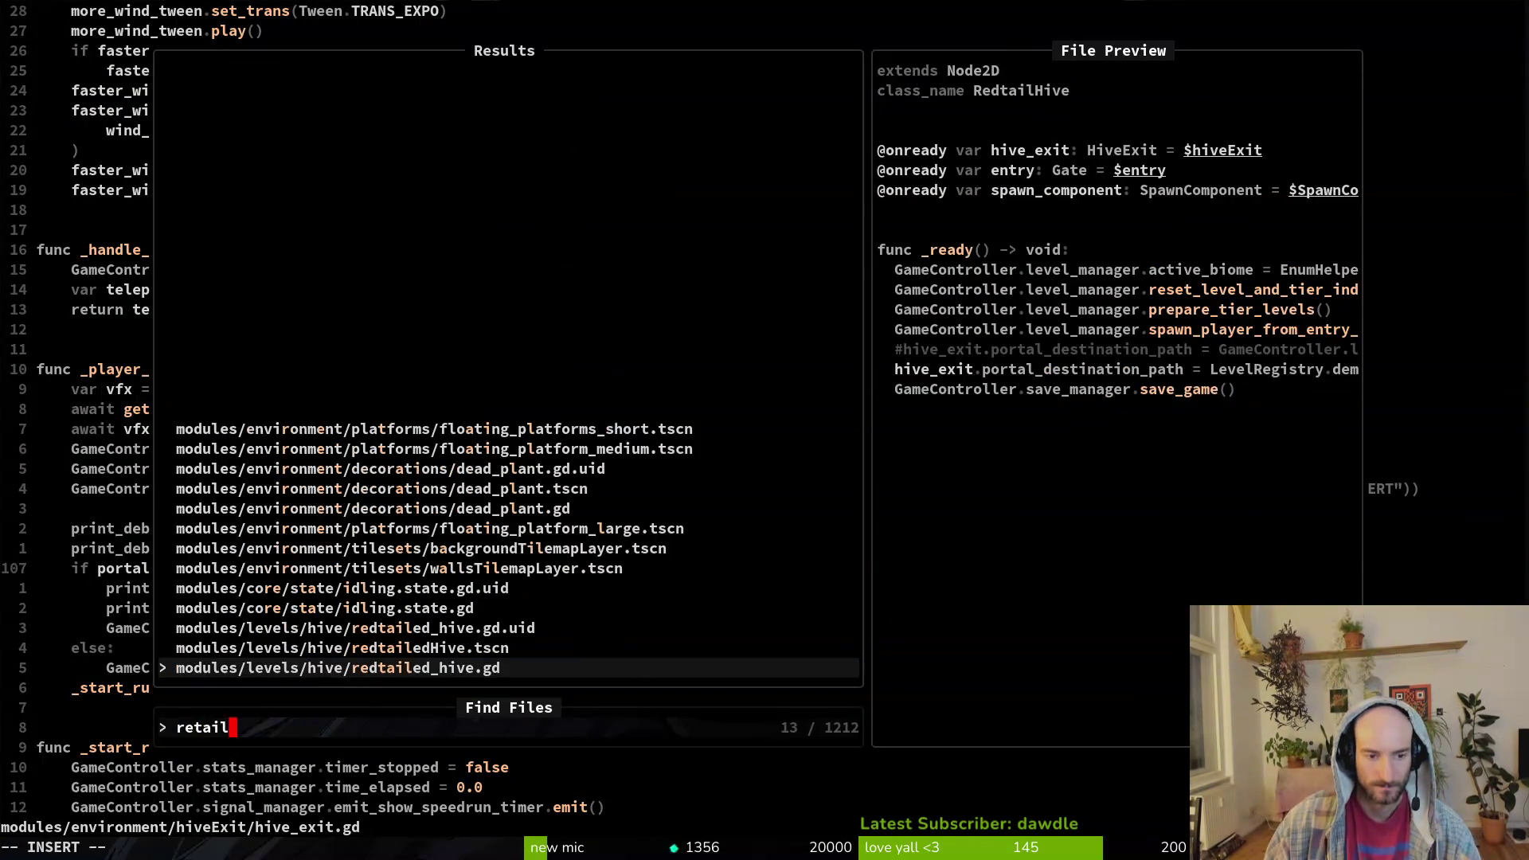
{"action": "key", "text": "ctrl+v"}
{"action": "key", "text": "k"}
{"action": "key", "text": "shift+v"}
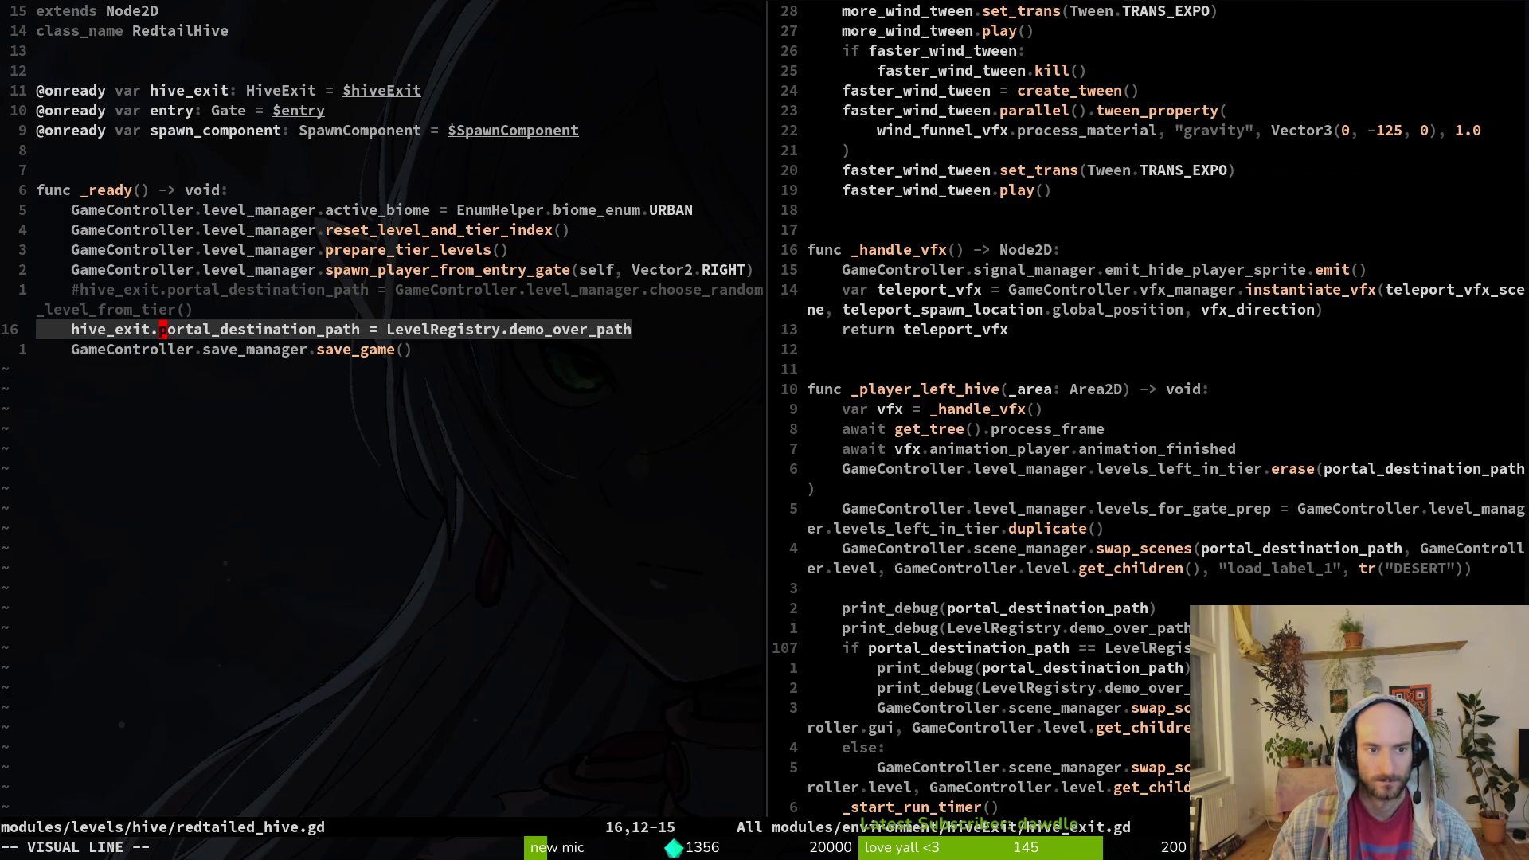
{"action": "key", "text": "Escape"}
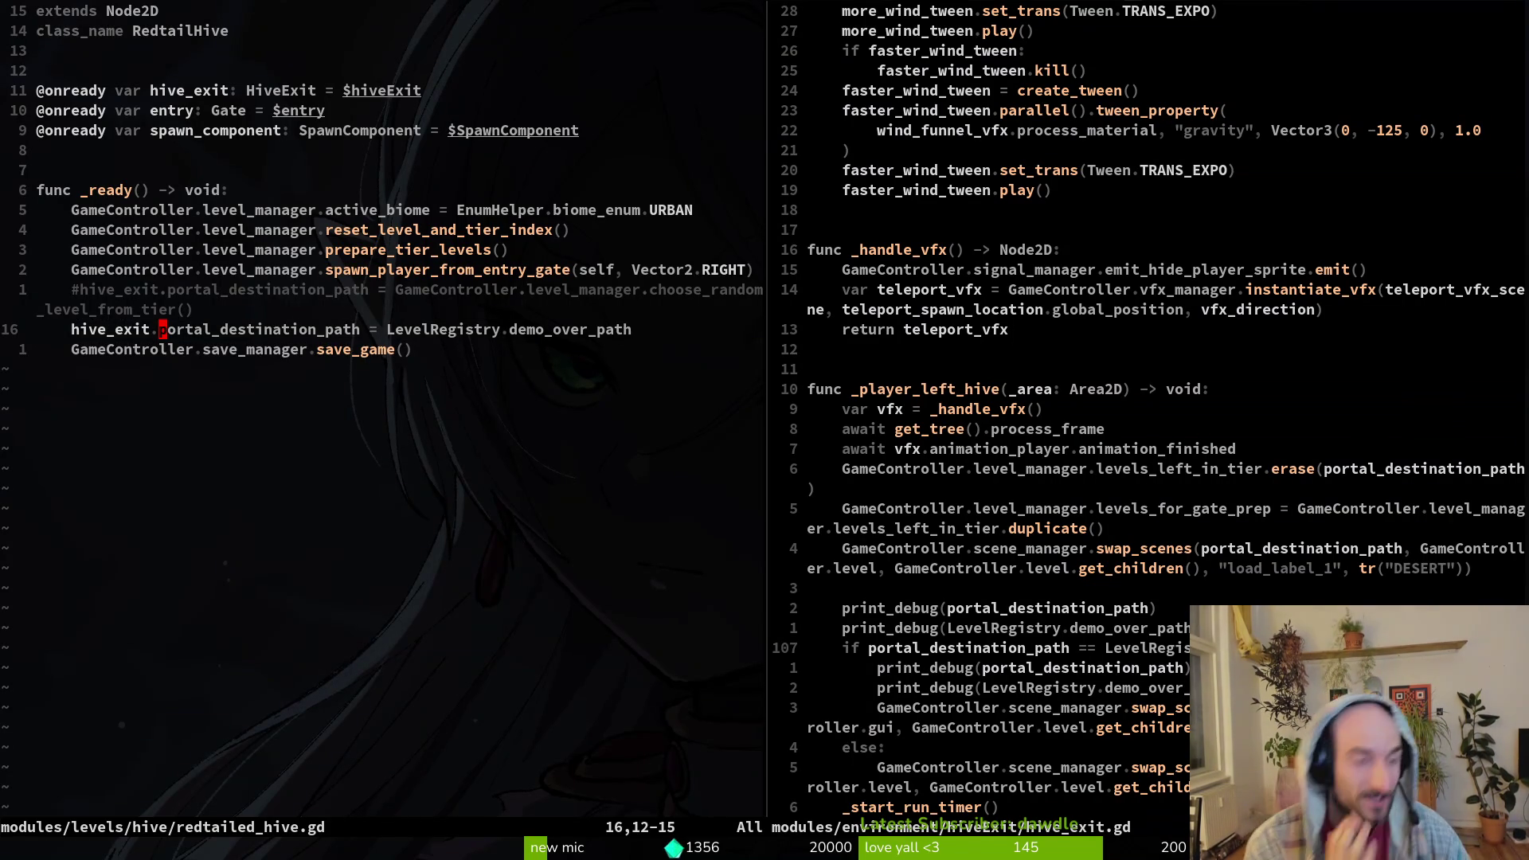
- Back in hive_exit.gd, swap the two print_debug lines, reindent with =, and save
{"action": "key", "text": "ctrl+o"}
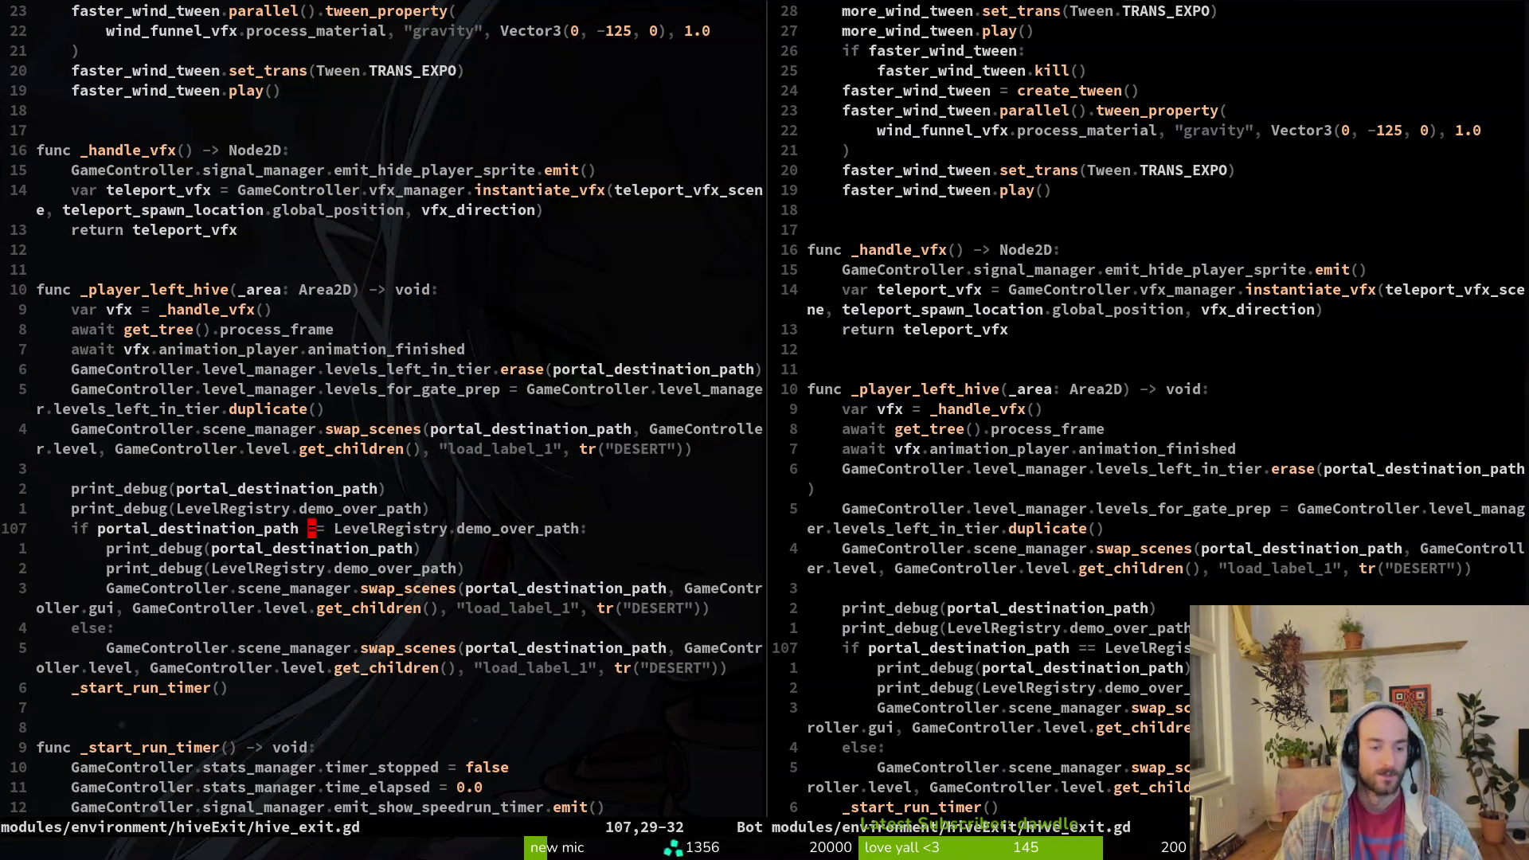
{"action": "key", "text": "k"}
{"action": "key", "text": "k"}
{"action": "key", "text": "d"}
{"action": "key", "text": "d"}
{"action": "key", "text": "p"}
{"action": "key", "text": "V"}
{"action": "key", "text": "j"}
{"action": "key", "text": "j"}
{"action": "key", "text": "j"}
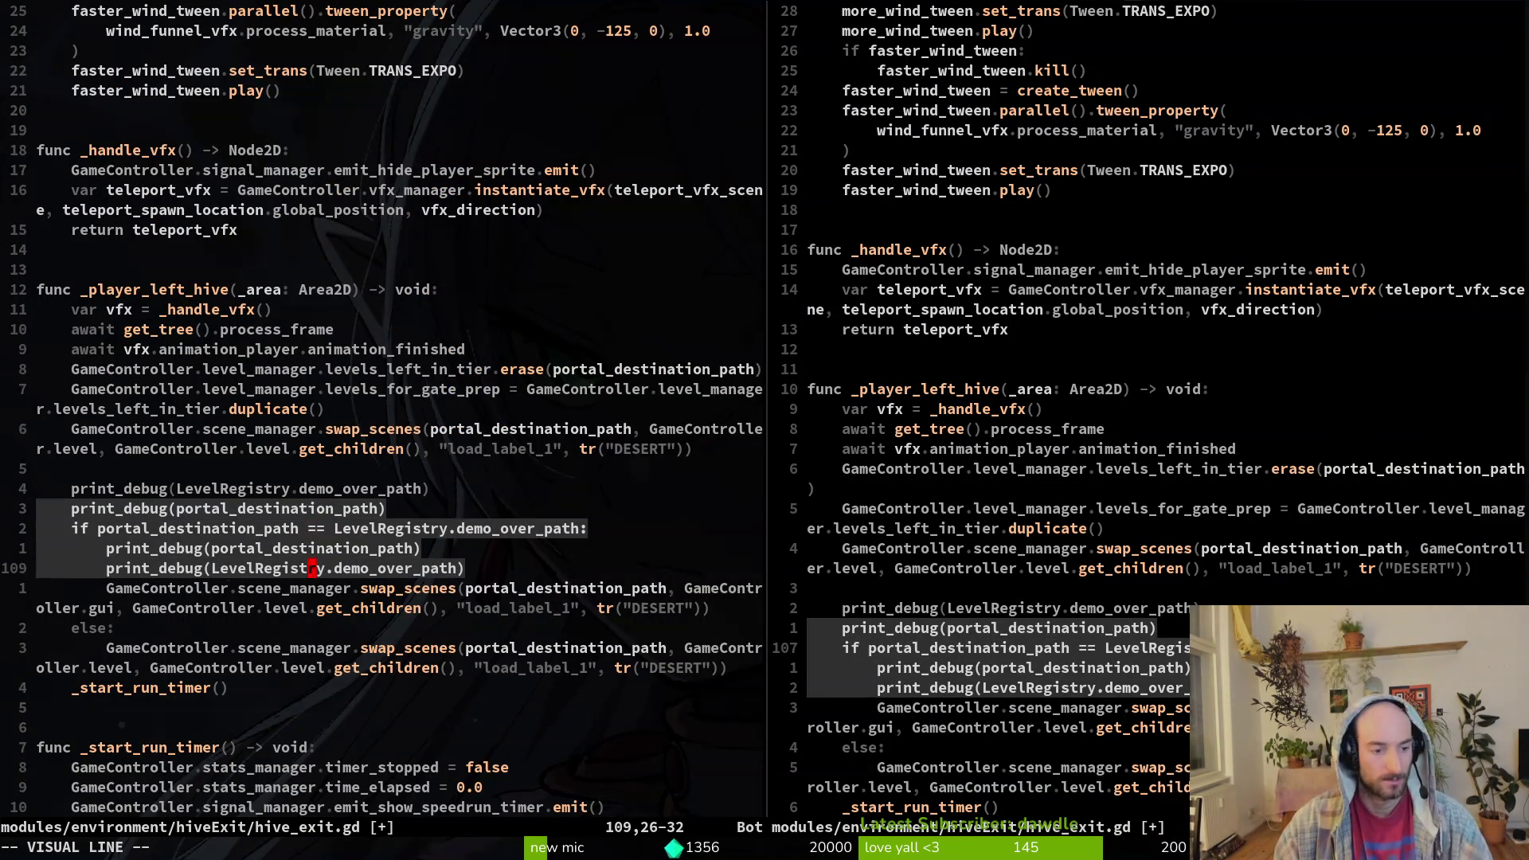
{"action": "type", "text": "=:w"}
{"action": "key", "text": "Return"}
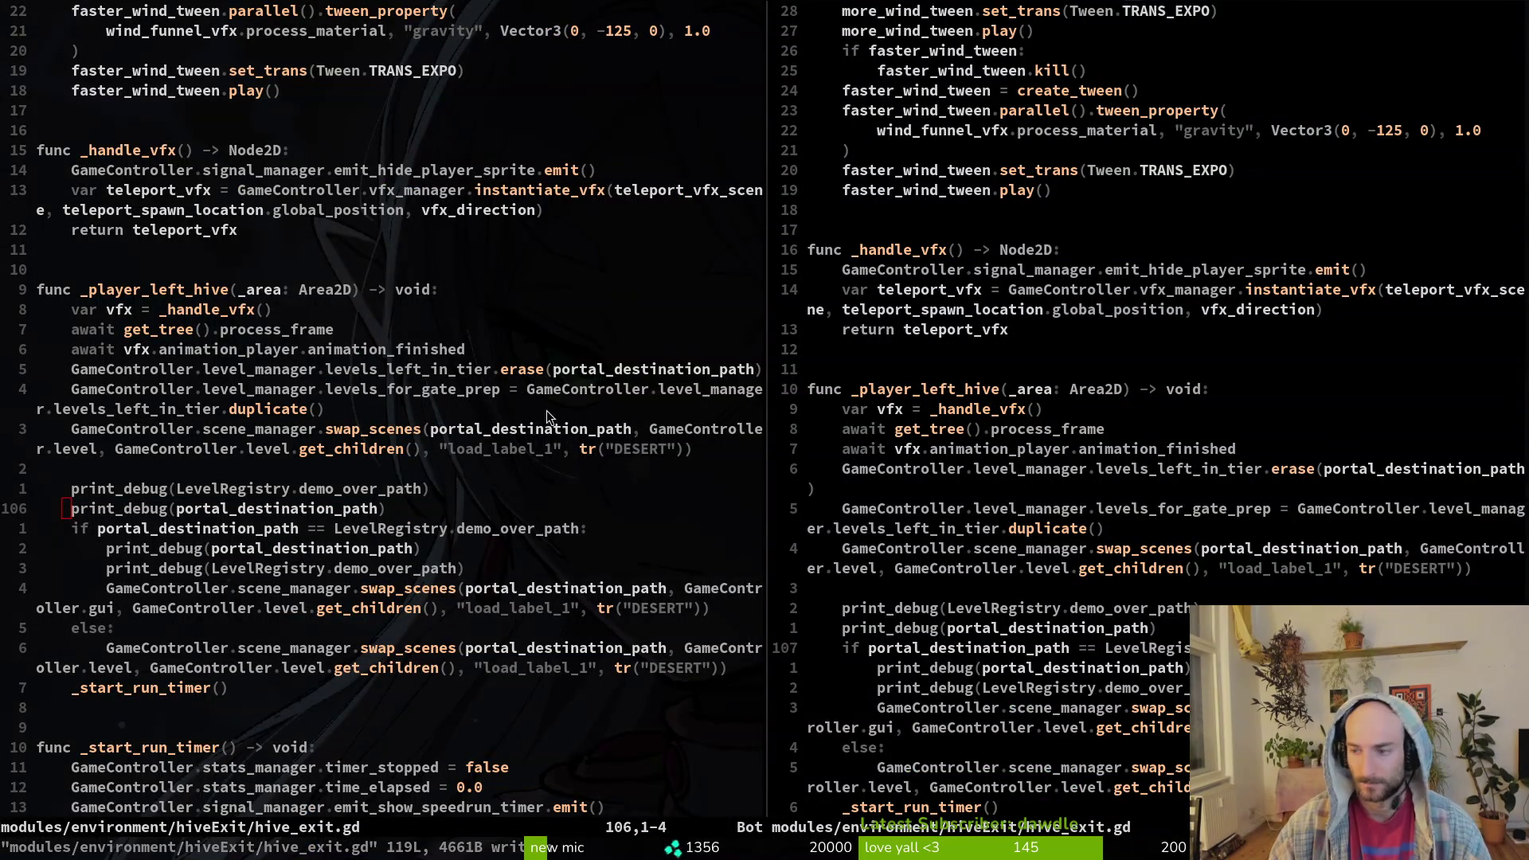
{"action": "key", "text": "alt+Tab"}
{"action": "left_click", "coordinate": [70, 46]}
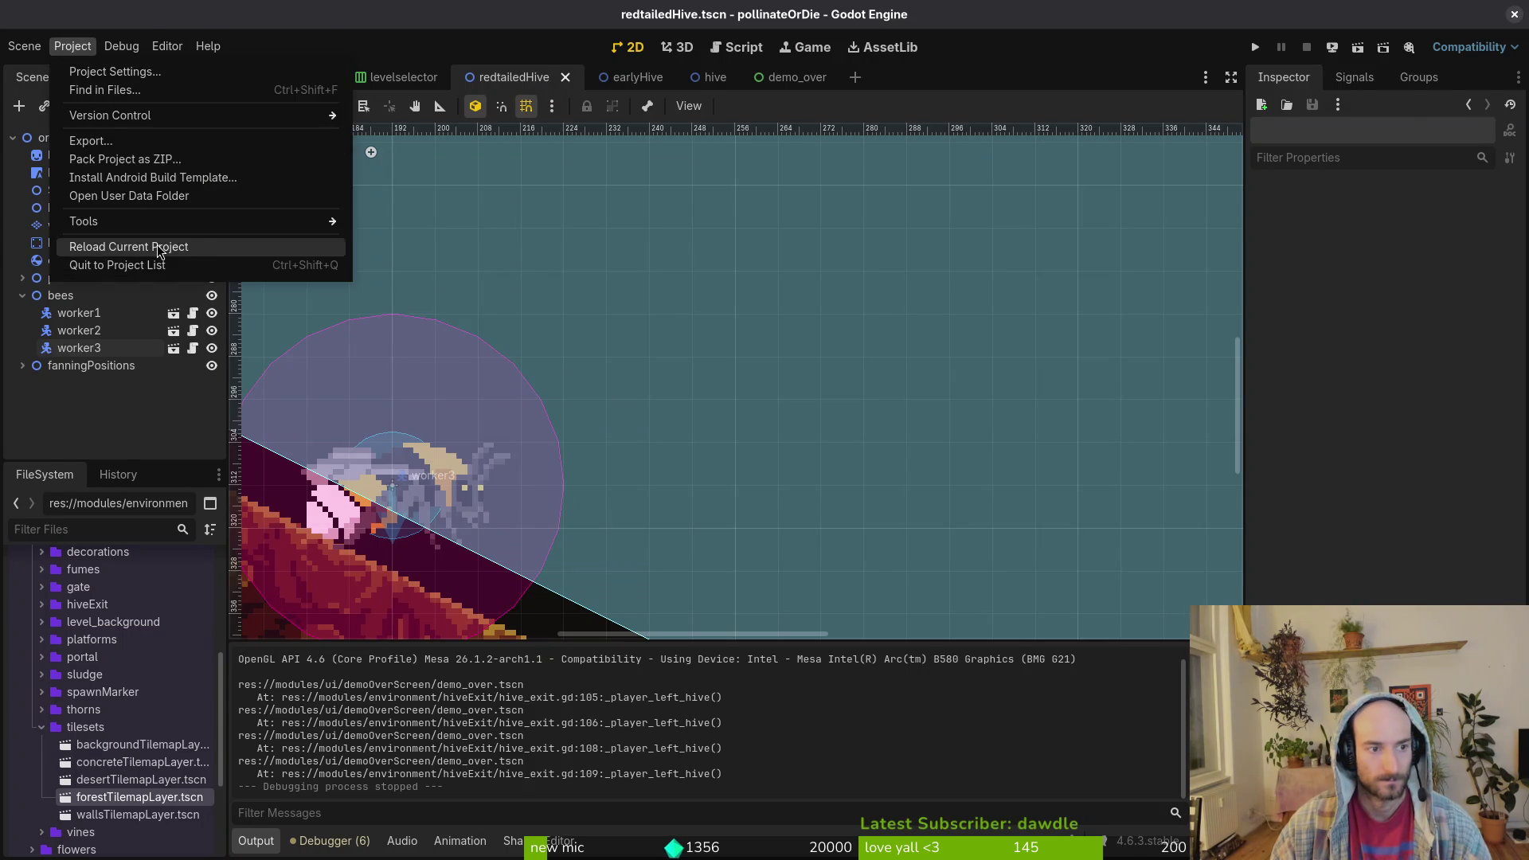
- Reload the Godot project and close mantisArenaGate in Aseprite without saving
{"action": "left_click", "coordinate": [120, 256]}
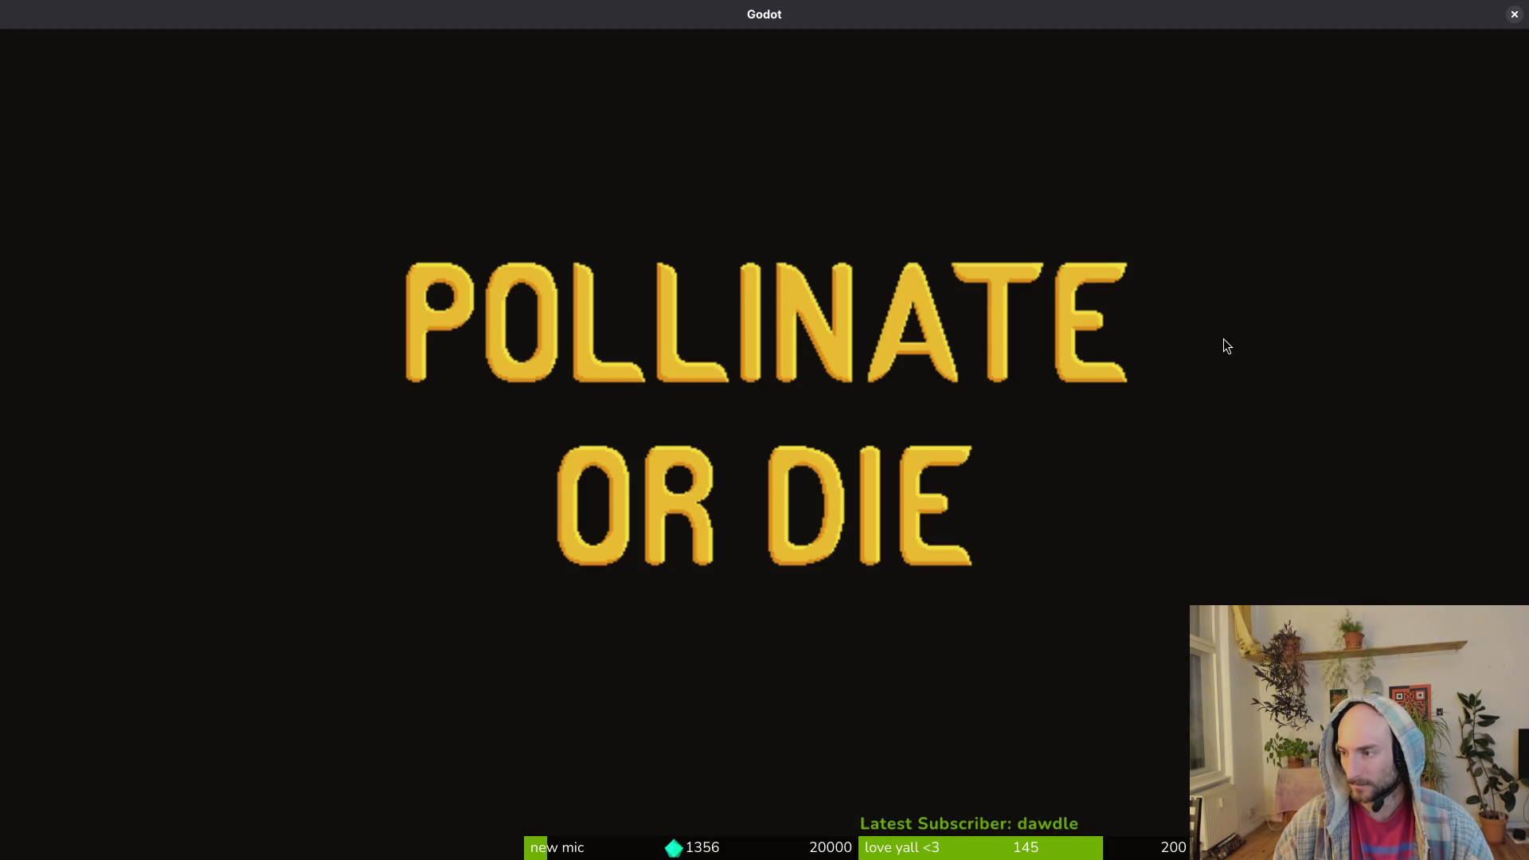
{"action": "key", "text": "alt+Tab"}
{"action": "left_click", "coordinate": [1514, 14]}
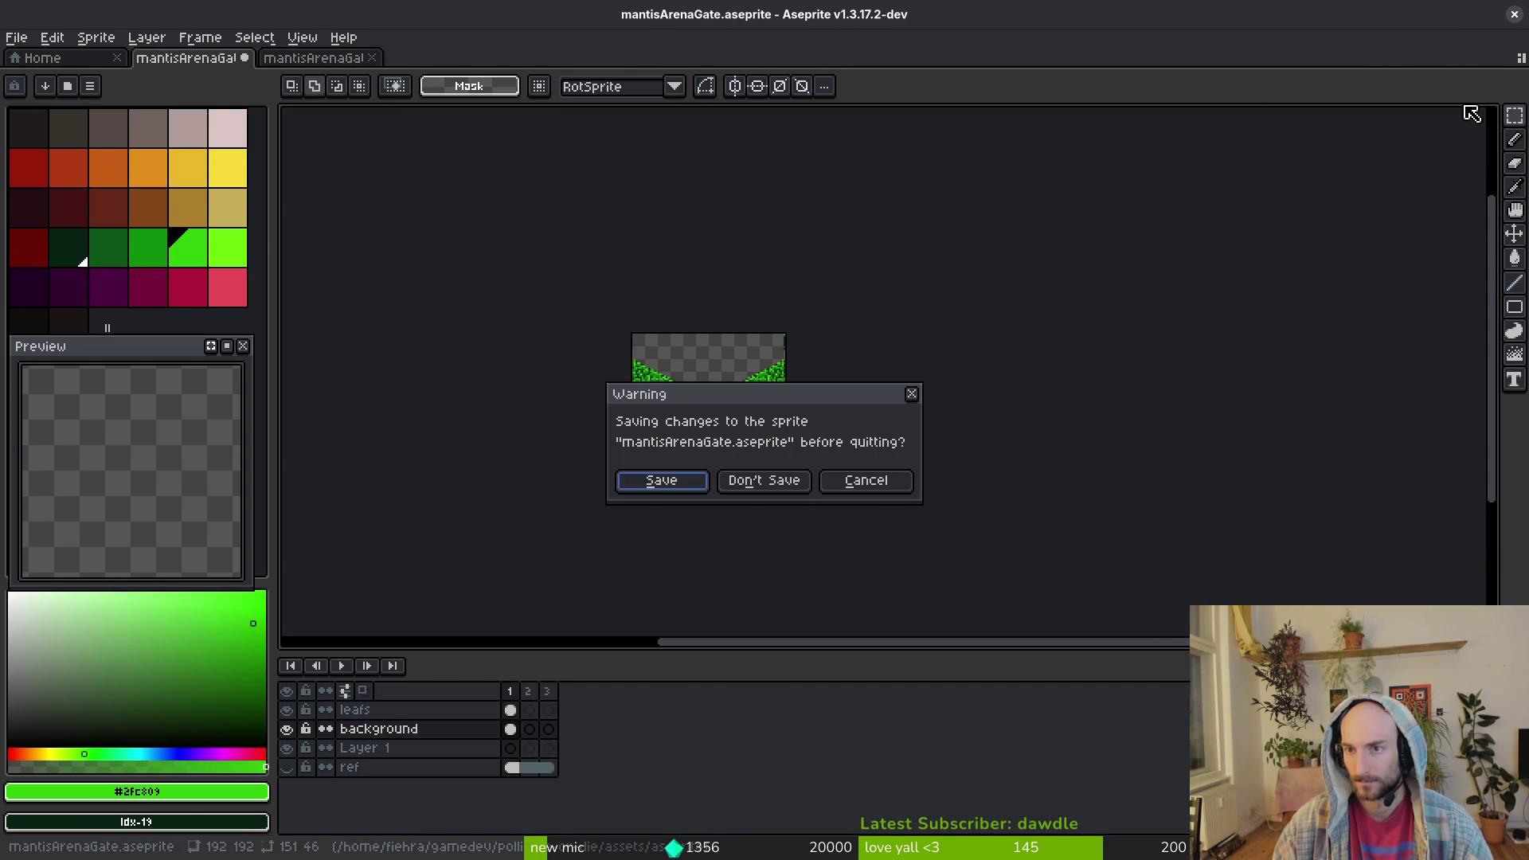
{"action": "left_click", "coordinate": [752, 483]}
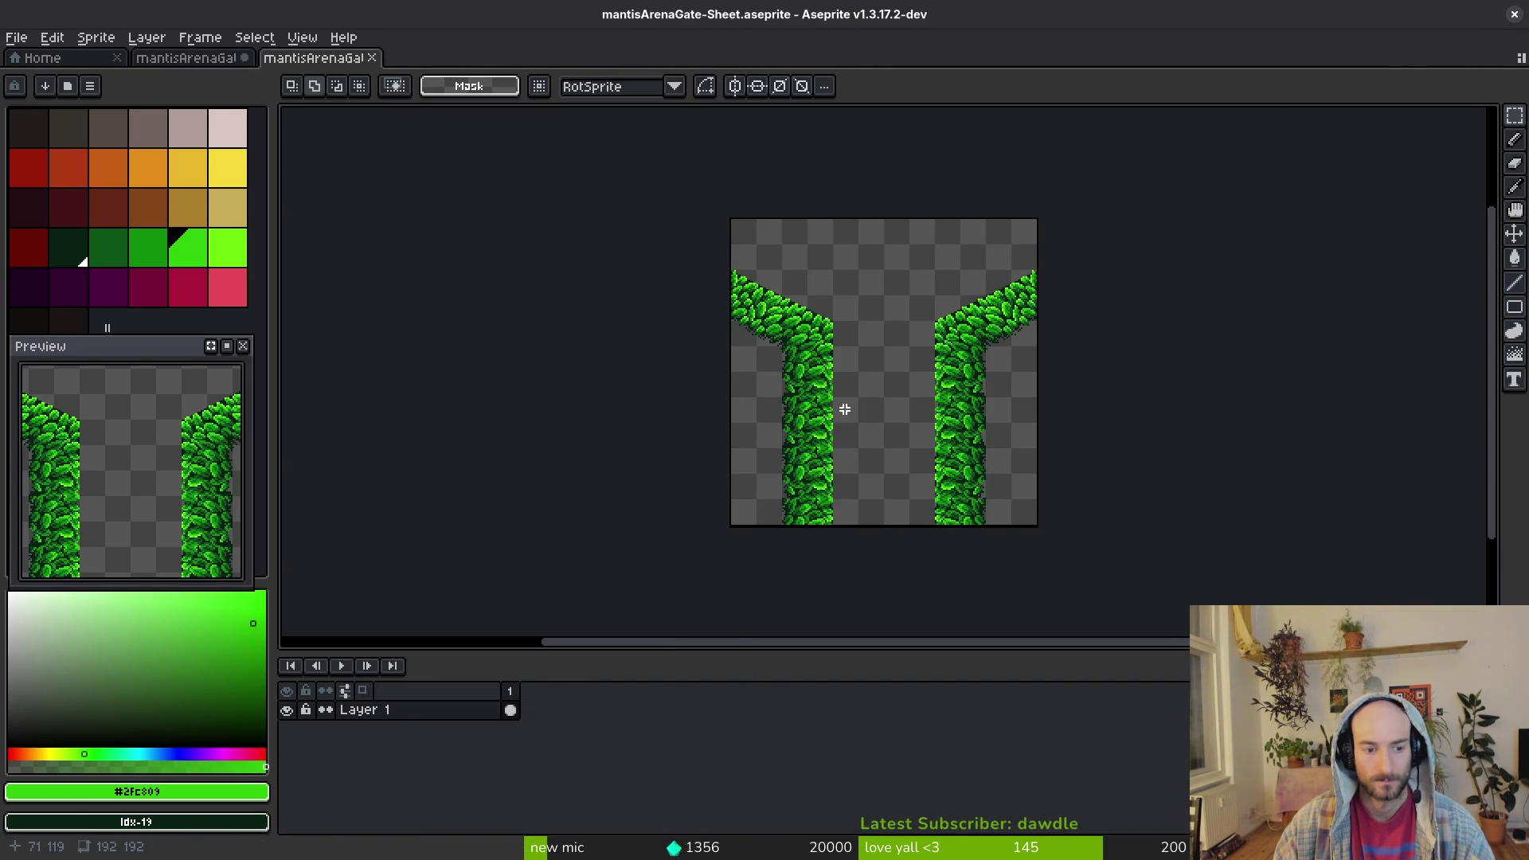
- Close the mantisArenaGate-Sheet file and remaining sprite, then quit Aseprite
{"action": "key", "text": "ctrl+w"}
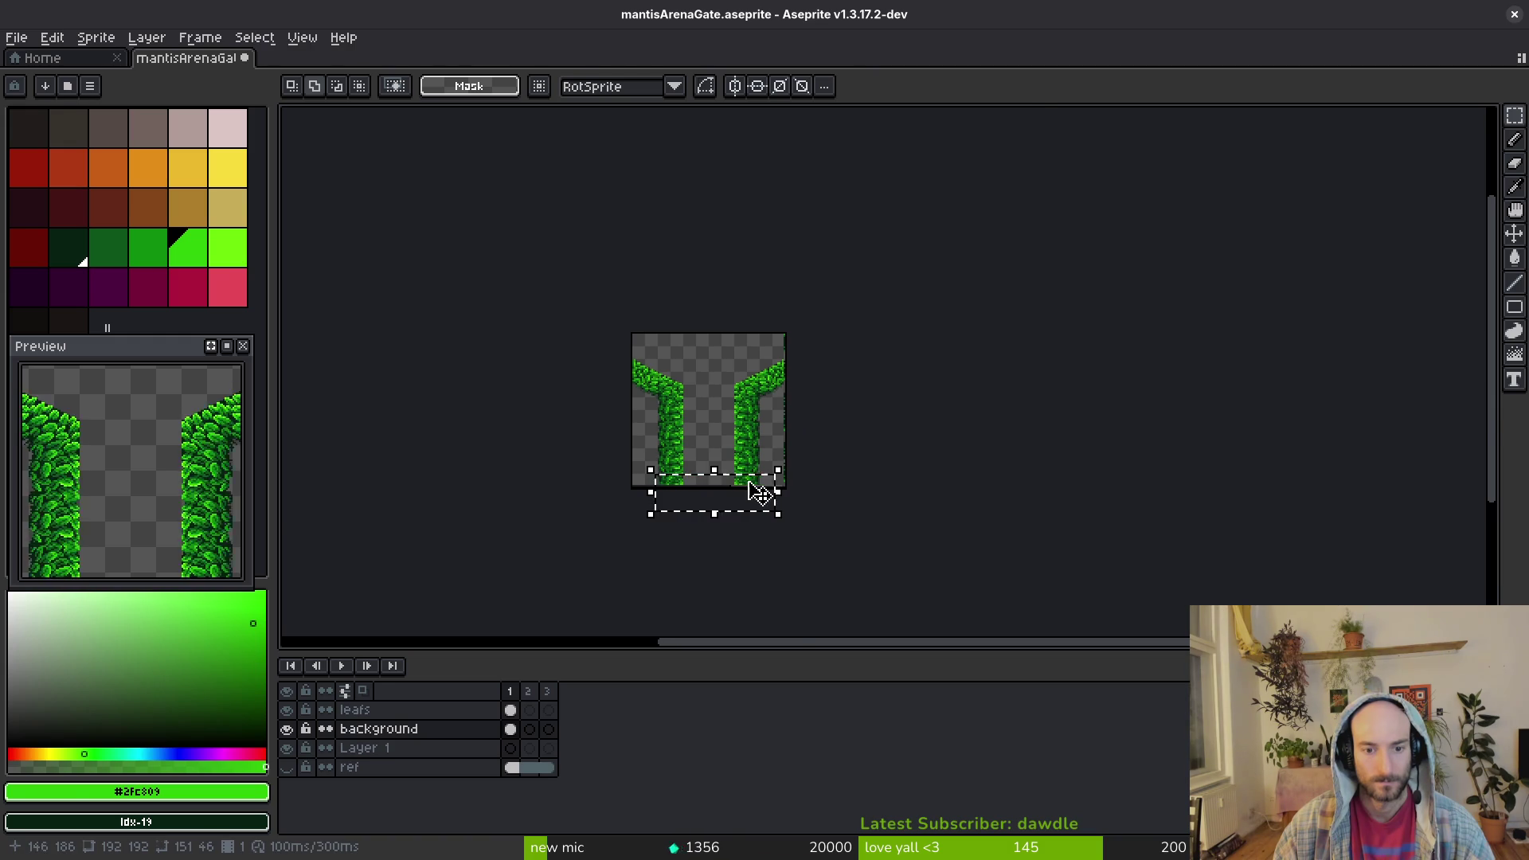
{"action": "scroll", "coordinate": [764, 491], "scroll_direction": "up", "scroll_amount": 6}
{"action": "key", "text": "ctrl+y"}
{"action": "key", "text": "ctrl+s"}
{"action": "key", "text": "ctrl+w"}
{"action": "key", "text": "ctrl+w"}
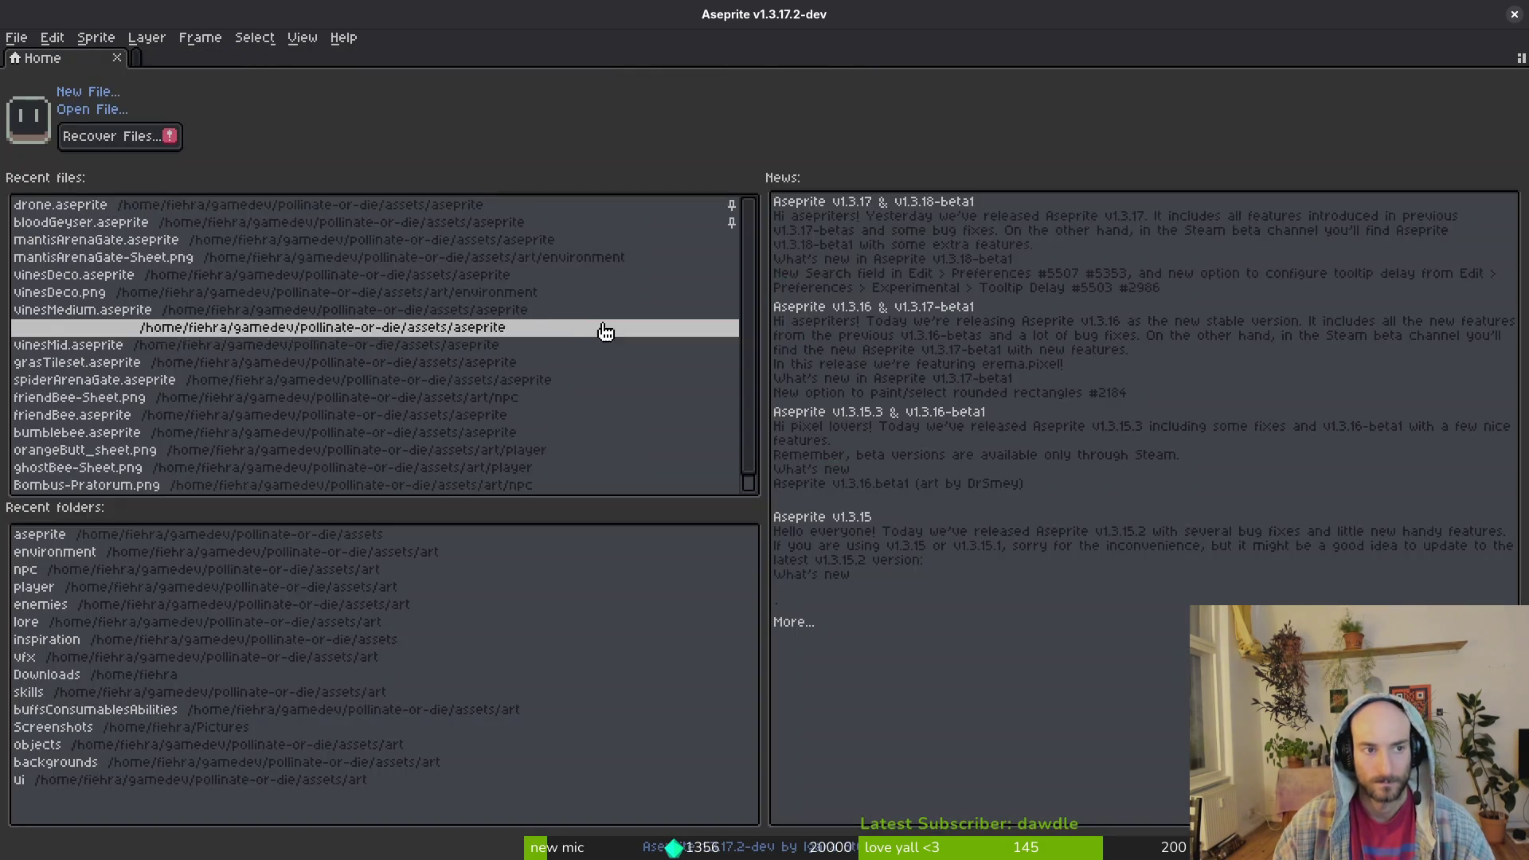
{"action": "left_click", "coordinate": [1514, 14]}
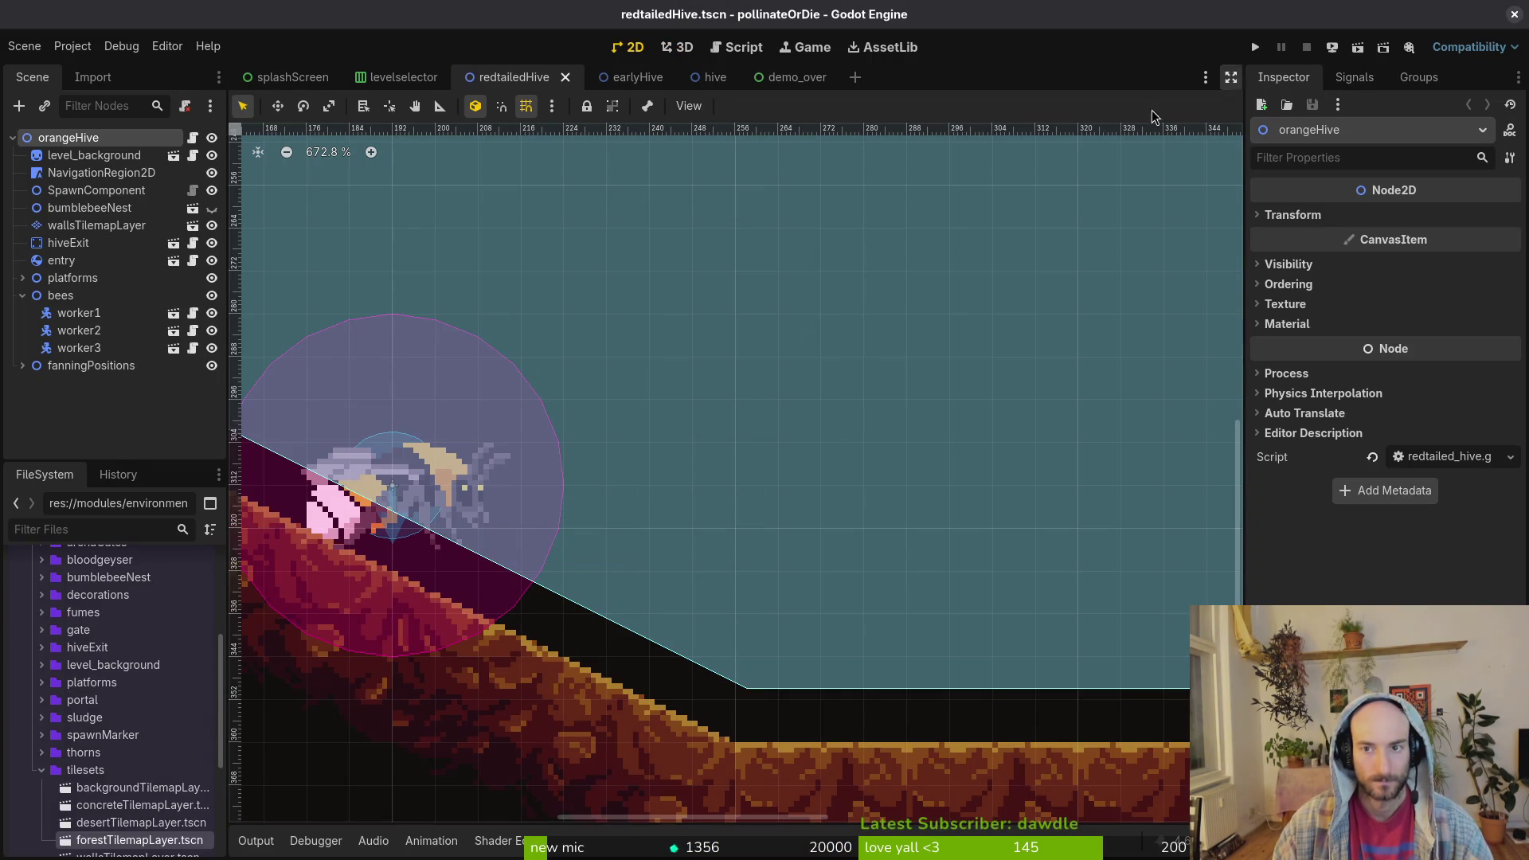
- Collapse the bees node, move worker3 to the hive's bottom centre, and save
{"action": "left_click", "coordinate": [22, 296]}
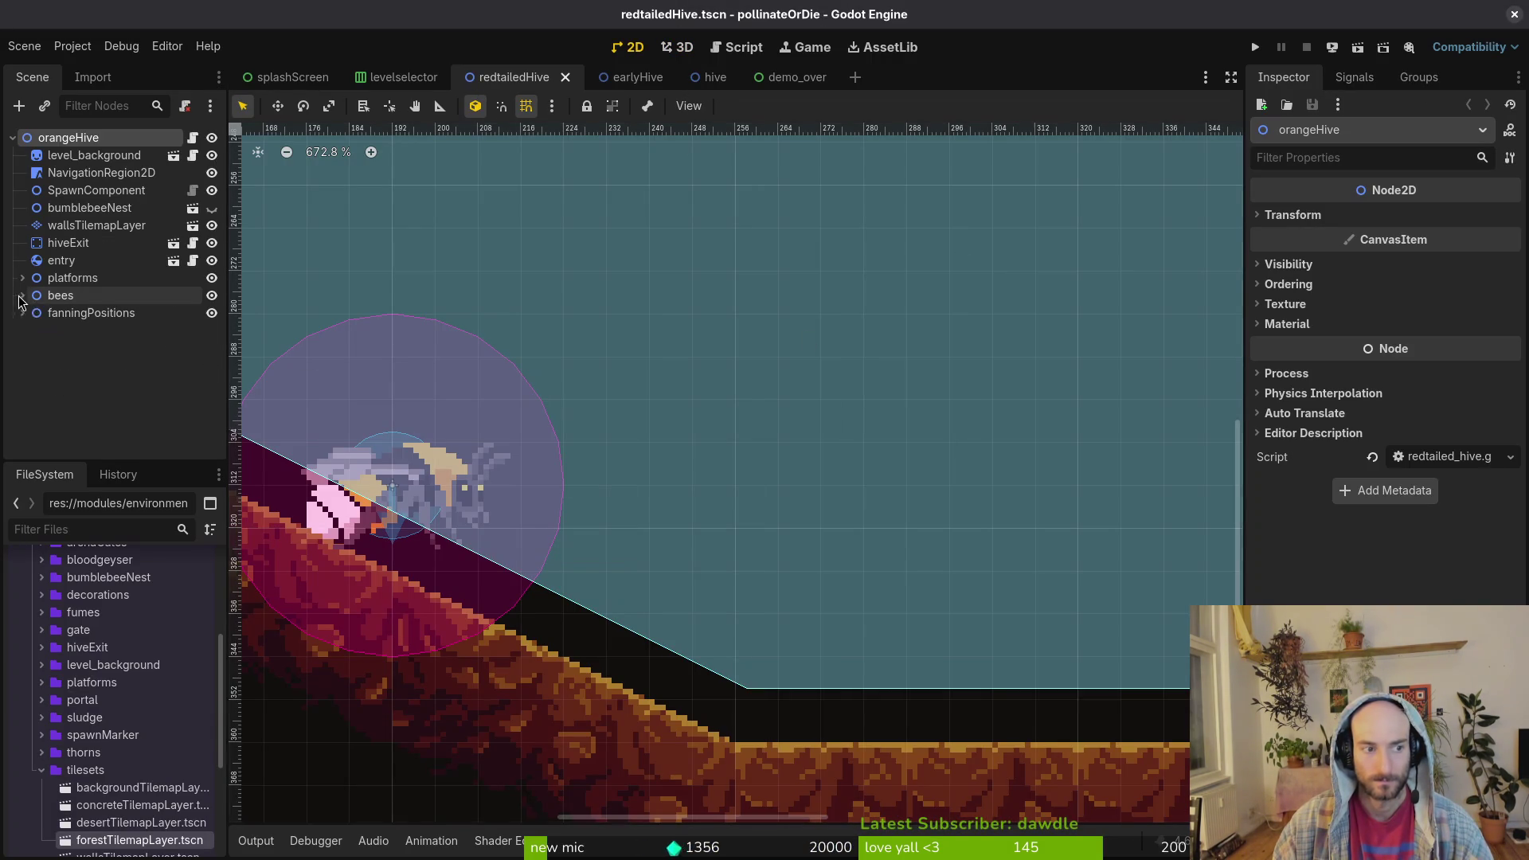
{"action": "scroll", "coordinate": [493, 471], "scroll_direction": "down", "scroll_amount": 8}
{"action": "scroll", "coordinate": [541, 466], "scroll_direction": "up", "scroll_amount": 2}
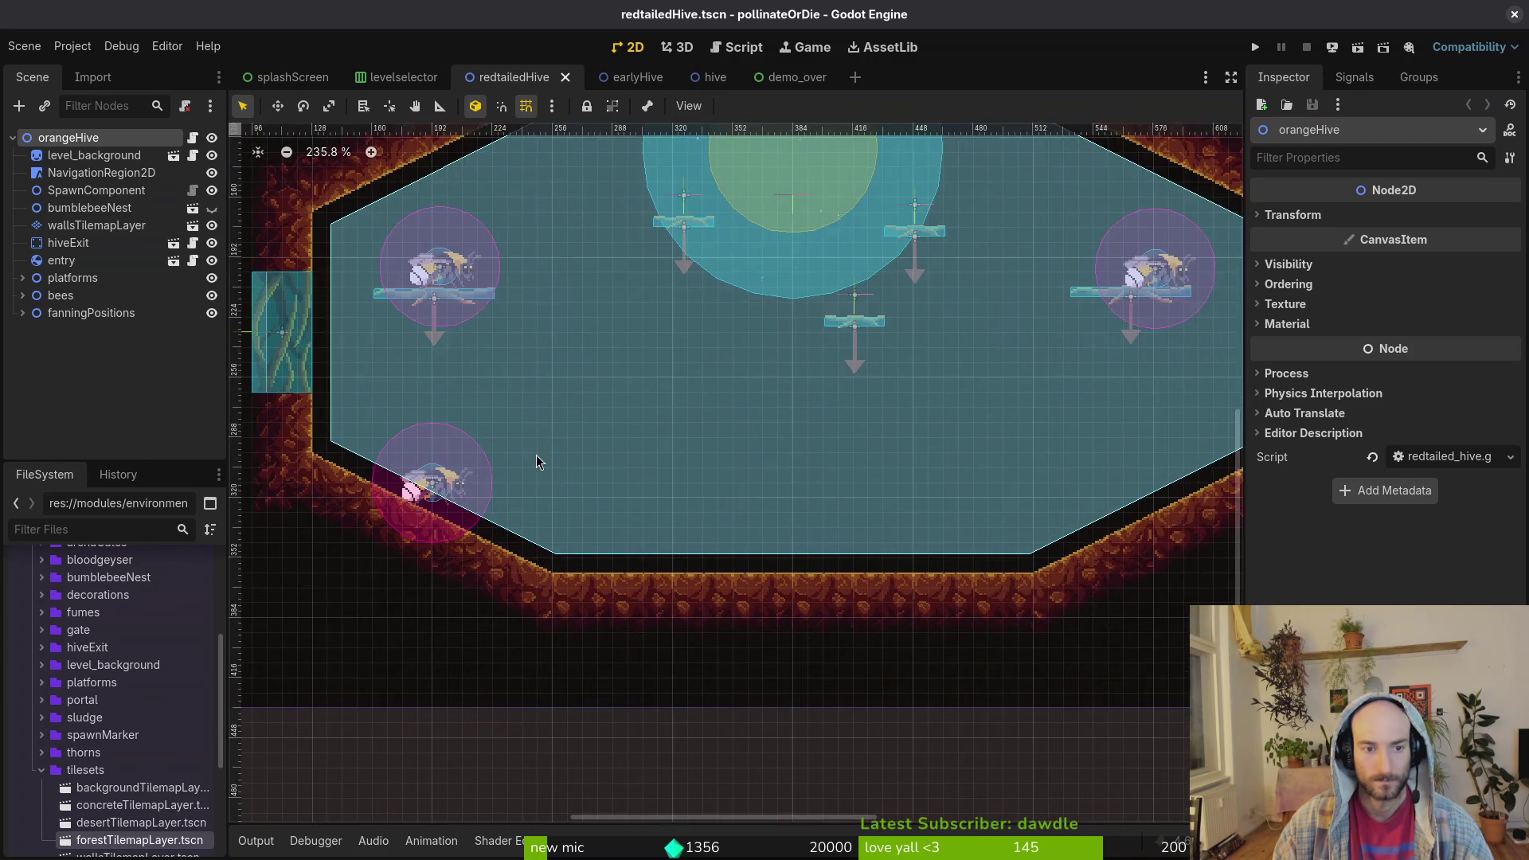
{"action": "mouse_move", "coordinate": [447, 582]}
{"action": "left_mouse_down"}
{"action": "mouse_move", "coordinate": [721, 617]}
{"action": "mouse_move", "coordinate": [767, 663]}
{"action": "mouse_move", "coordinate": [796, 637]}
{"action": "left_mouse_up"}
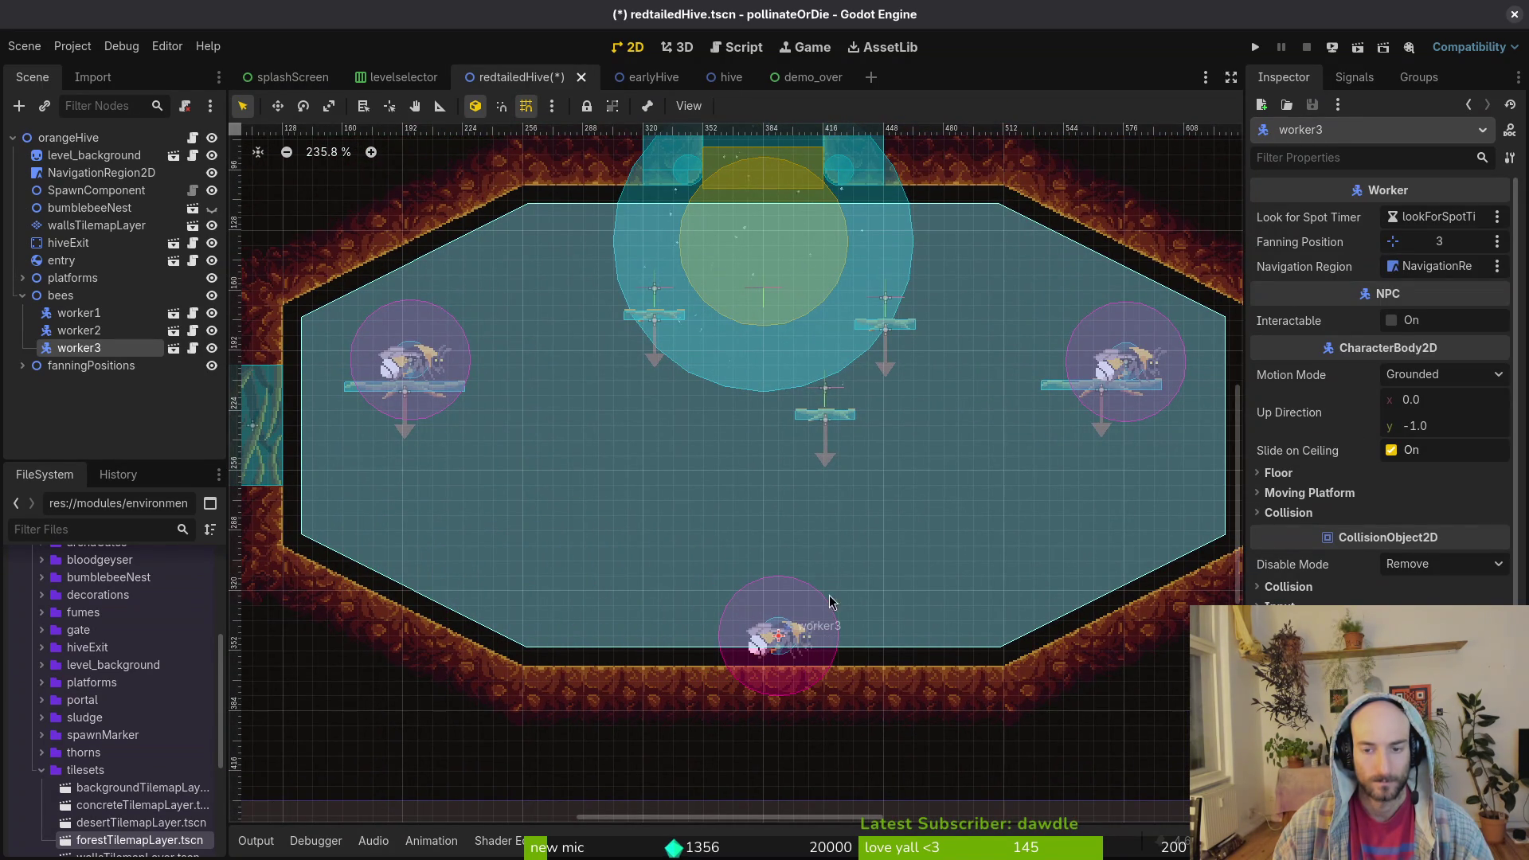
{"action": "left_click", "coordinate": [830, 615]}
{"action": "key", "text": "ctrl+s"}
- Nudge worker2 slightly left and worker3 slightly right and down, save, and run the project
{"action": "mouse_move", "coordinate": [1131, 361]}
{"action": "left_mouse_down"}
{"action": "mouse_move", "coordinate": [1101, 351]}
{"action": "mouse_move", "coordinate": [1105, 364]}
{"action": "left_mouse_up"}
{"action": "scroll", "coordinate": [1105, 366], "scroll_direction": "up", "scroll_amount": 5}
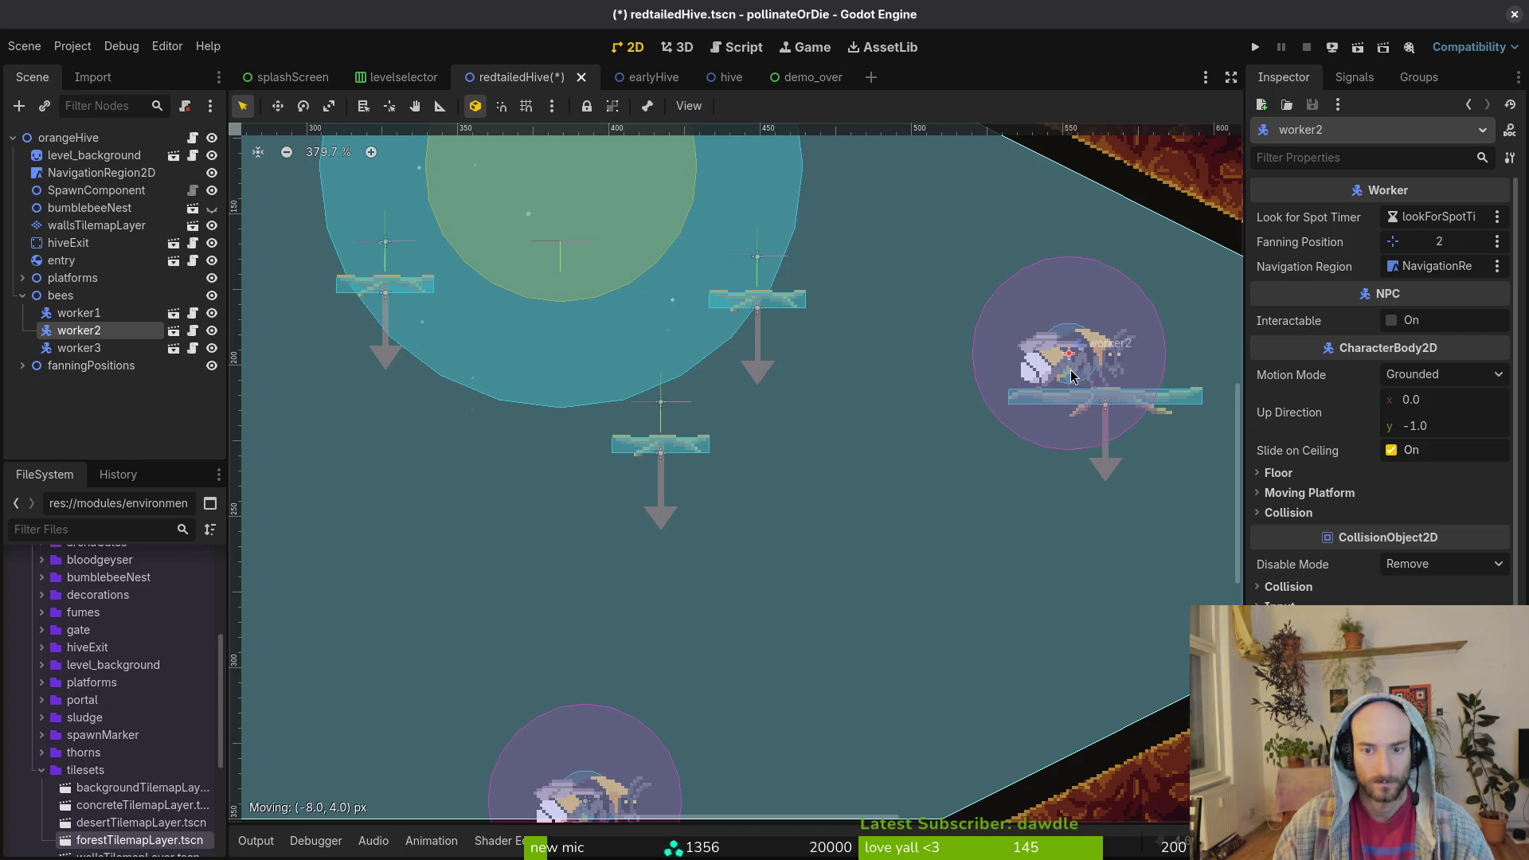
{"action": "scroll", "coordinate": [898, 360], "scroll_direction": "down", "scroll_amount": 3}
{"action": "scroll", "coordinate": [897, 360], "scroll_direction": "down", "scroll_amount": 3}
{"action": "left_click_drag", "start_coordinate": [638, 630], "coordinate": [691, 645]}
{"action": "left_click", "coordinate": [710, 562]}
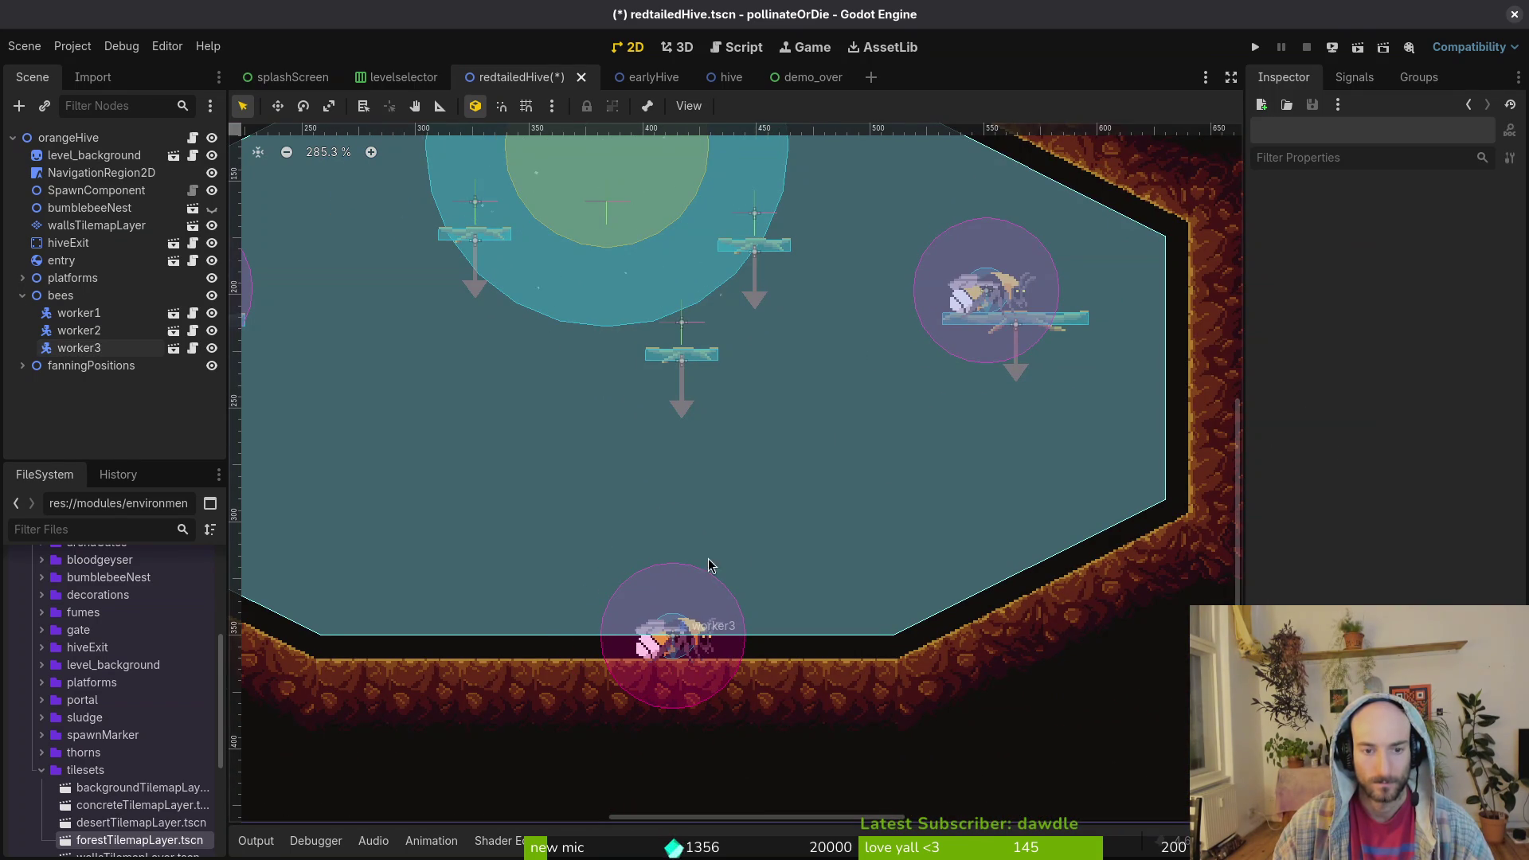
{"action": "key", "text": "ctrl+s"}
{"action": "left_click", "coordinate": [1256, 47]}
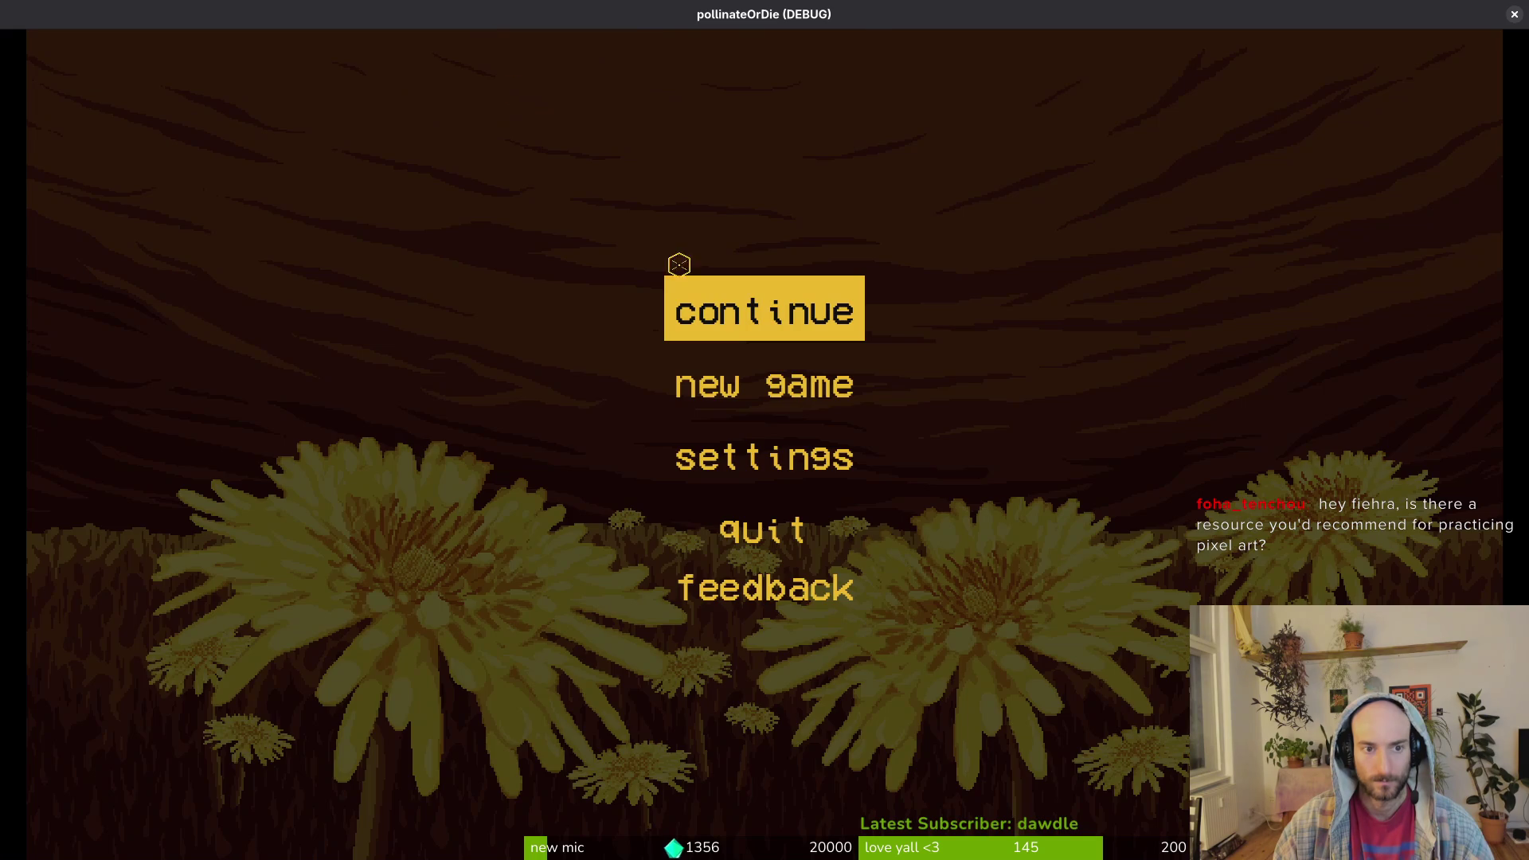
- Start the game windowed and load H_redtail from the F1 debug level select
{"action": "left_click", "coordinate": [679, 264]}
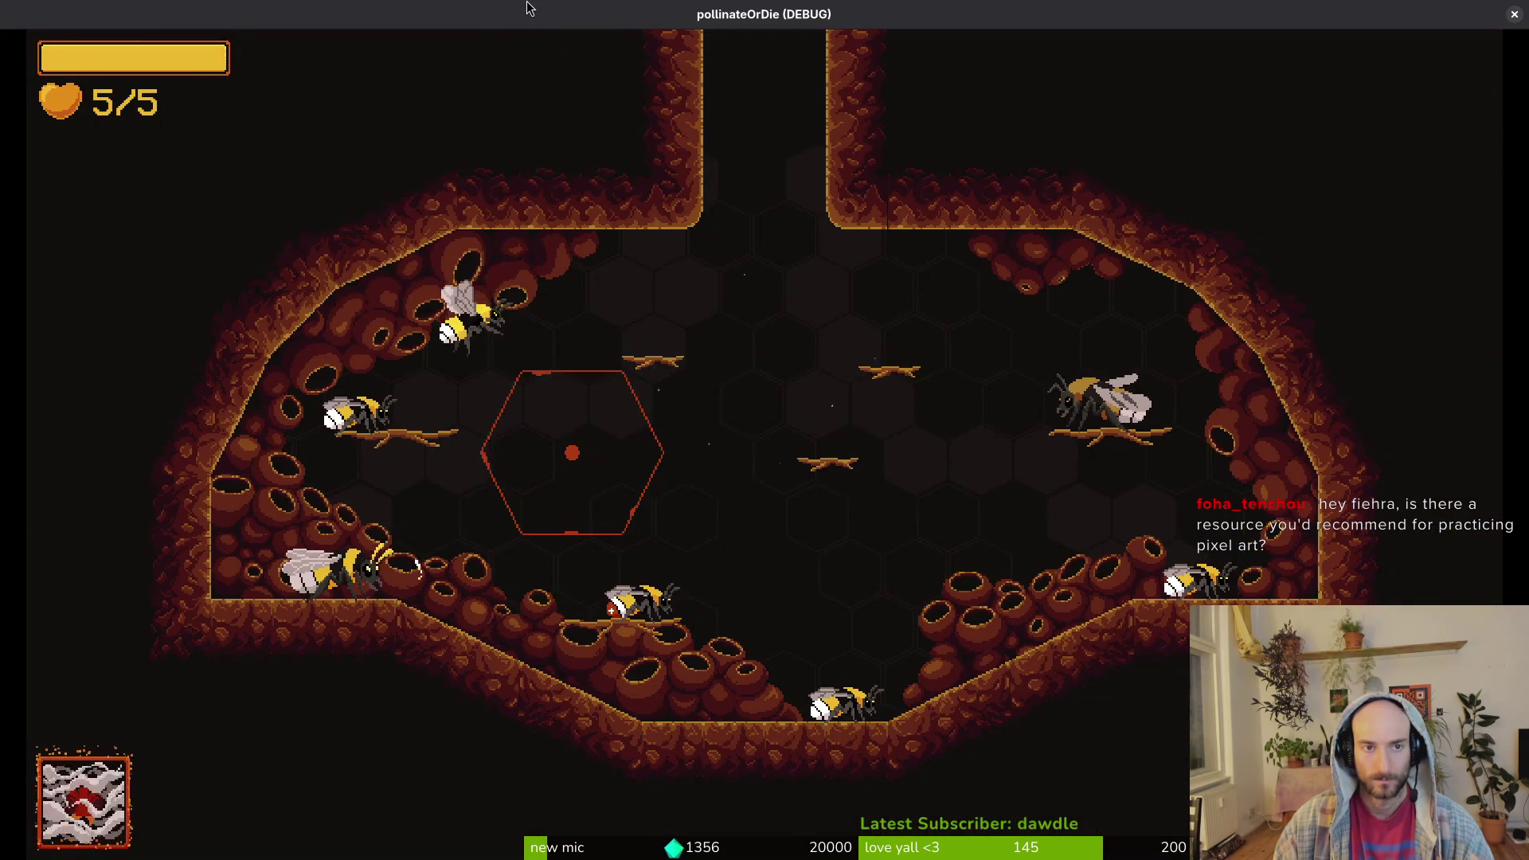
{"action": "key", "text": "F11"}
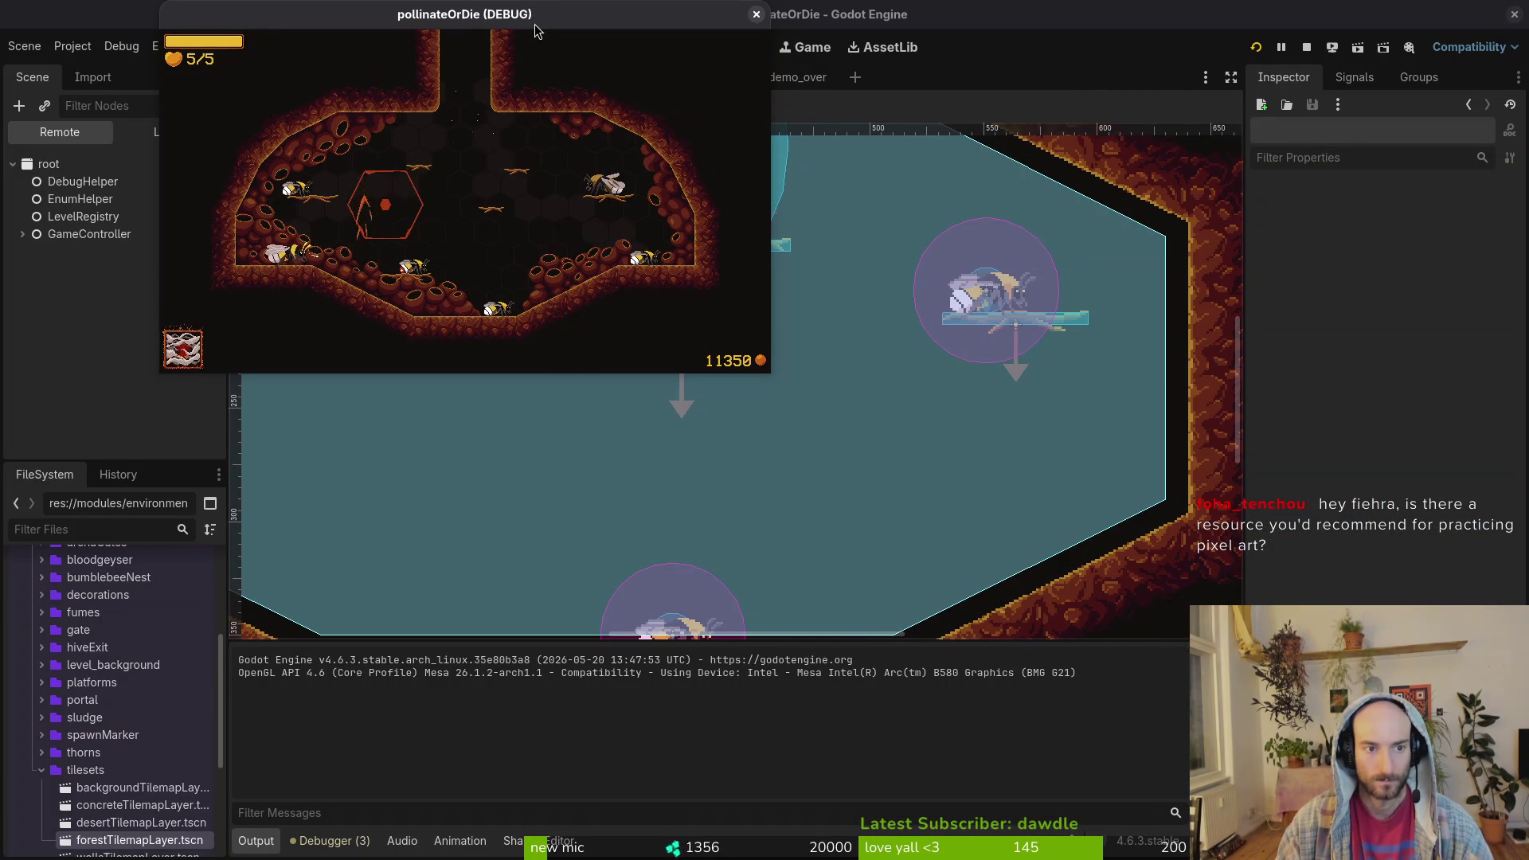
{"action": "key", "text": "F1"}
{"action": "key", "text": "Up"}
{"action": "key", "text": "Right"}
{"action": "key", "text": "Right"}
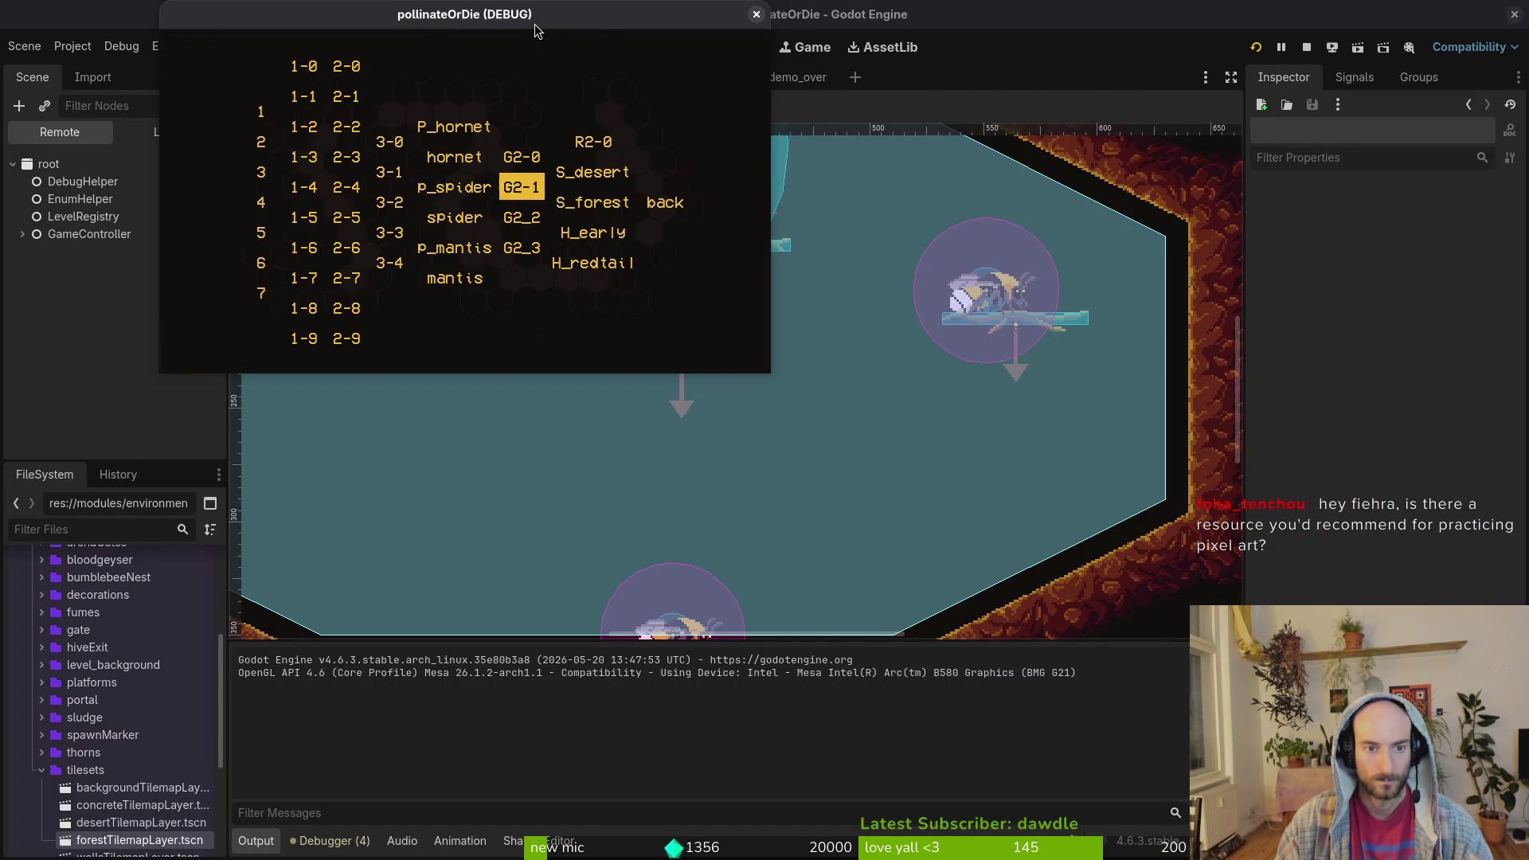
{"action": "key", "text": "Down"}
{"action": "key", "text": "Down"}
{"action": "key", "text": "Down"}
{"action": "key", "text": "Return"}
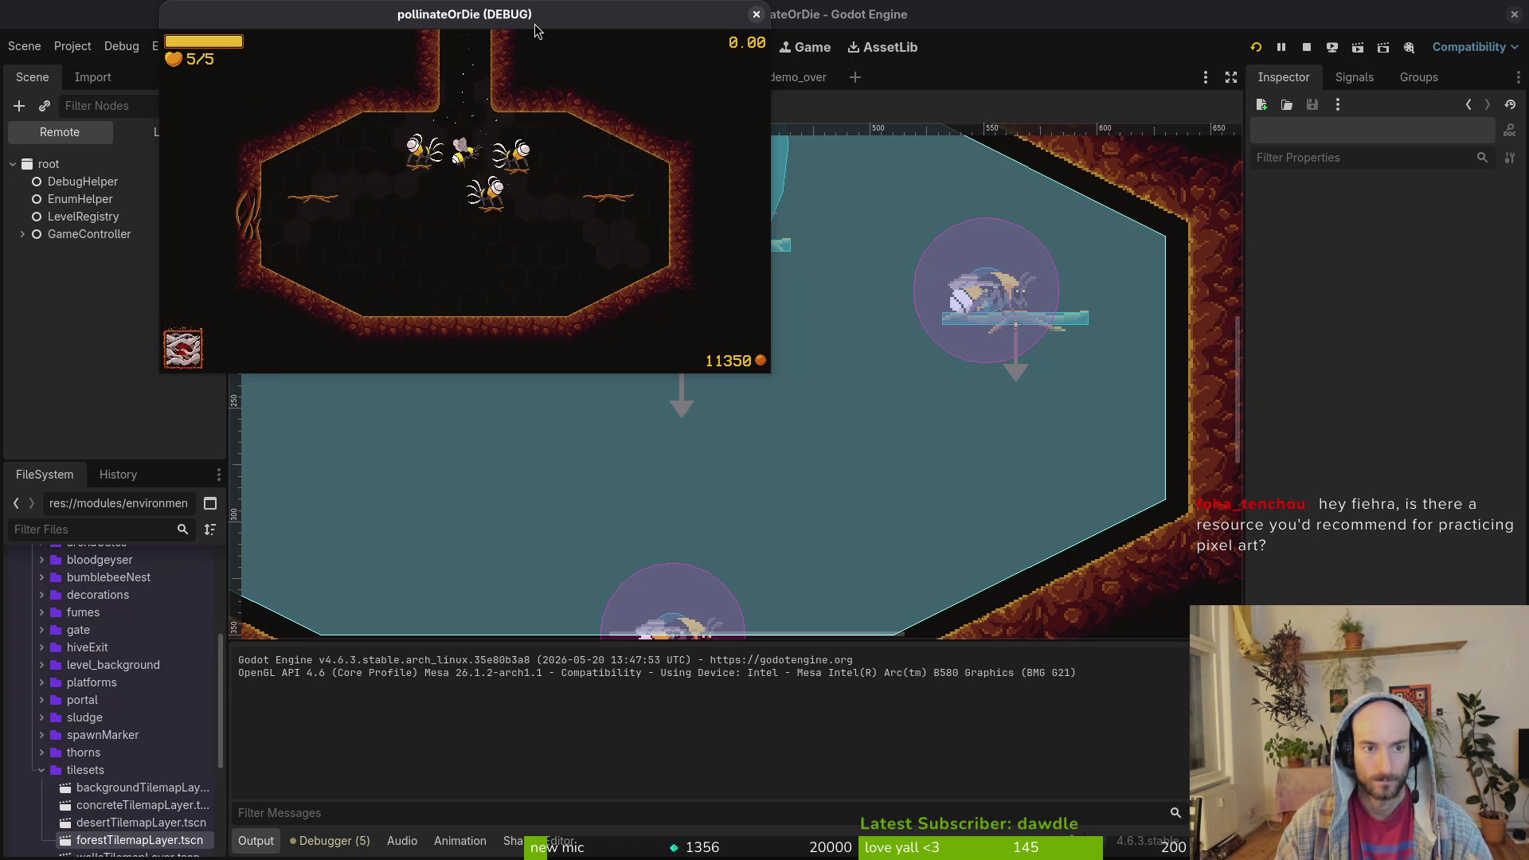
- Fly the bee out of the hive to reach the dandelion demo-over screen, then stop the game
{"action": "key", "text": "Up"}
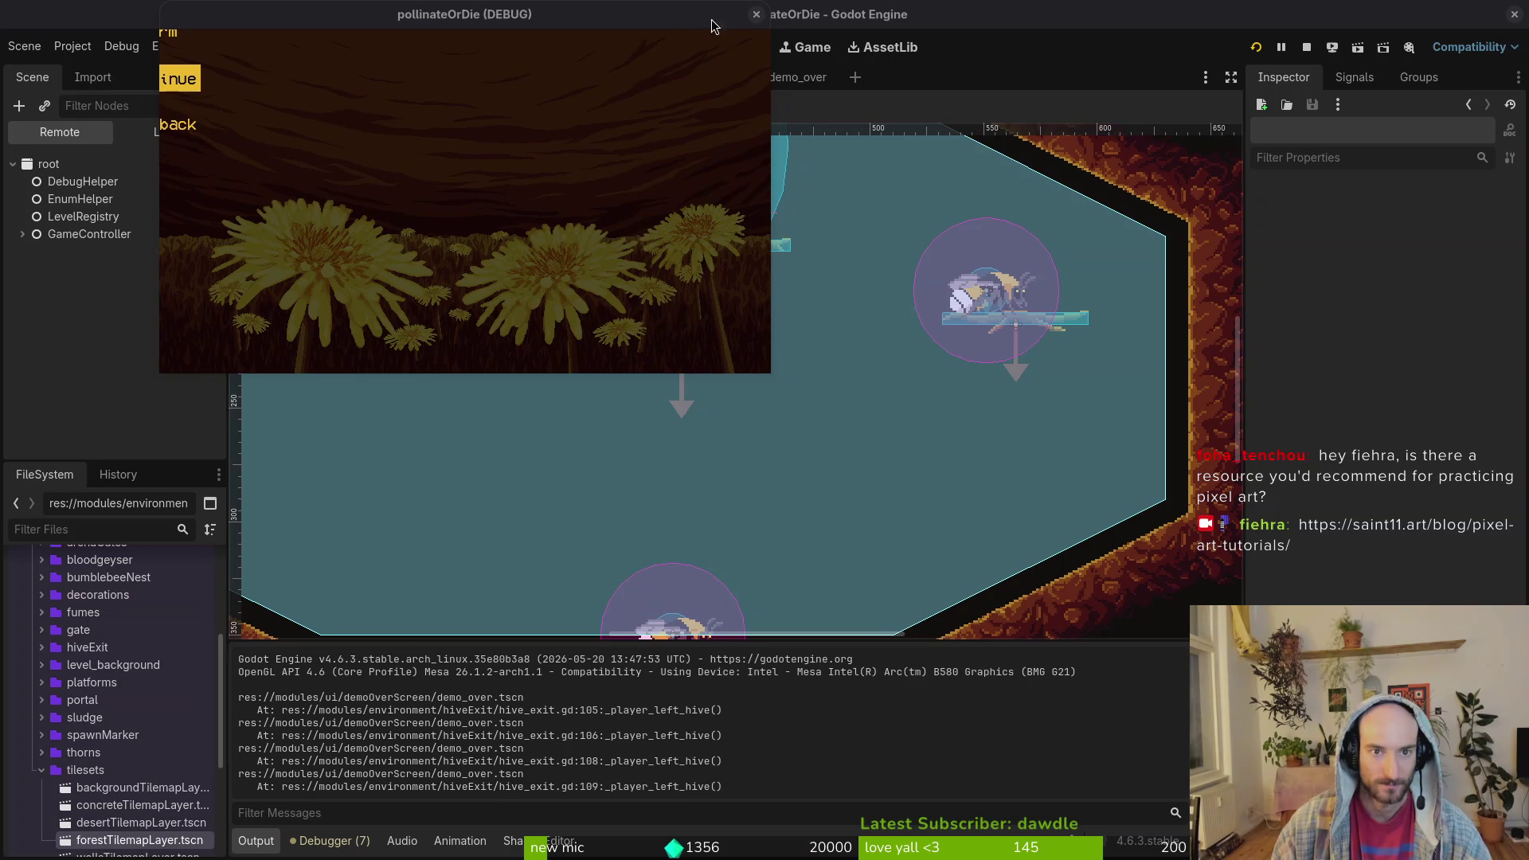
{"action": "left_click", "coordinate": [756, 14]}
{"action": "scroll", "coordinate": [797, 518], "scroll_direction": "down", "scroll_amount": 4}
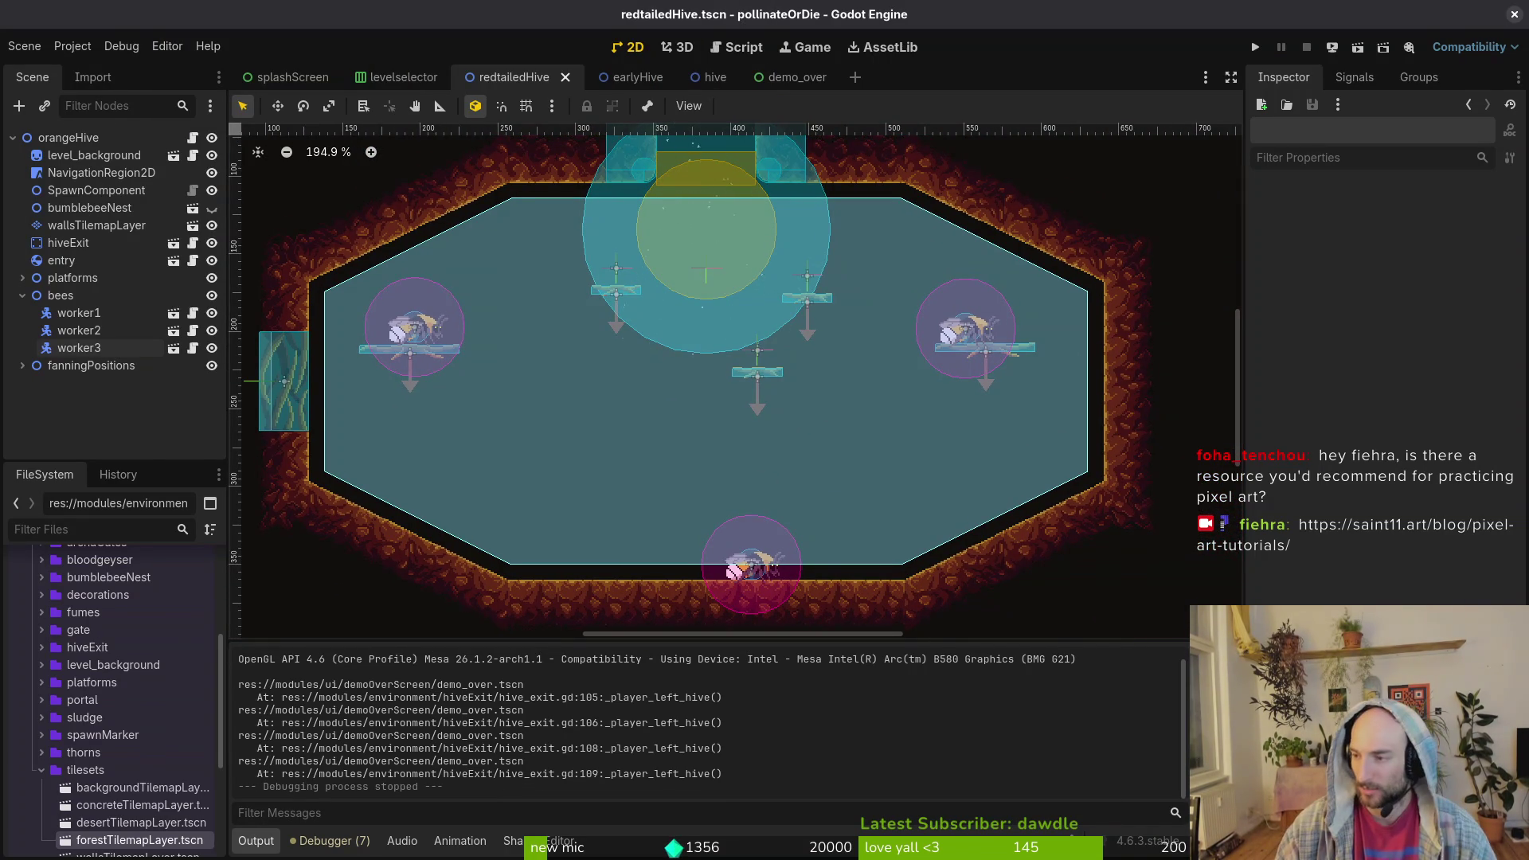
{"action": "key", "text": "alt+Tab"}
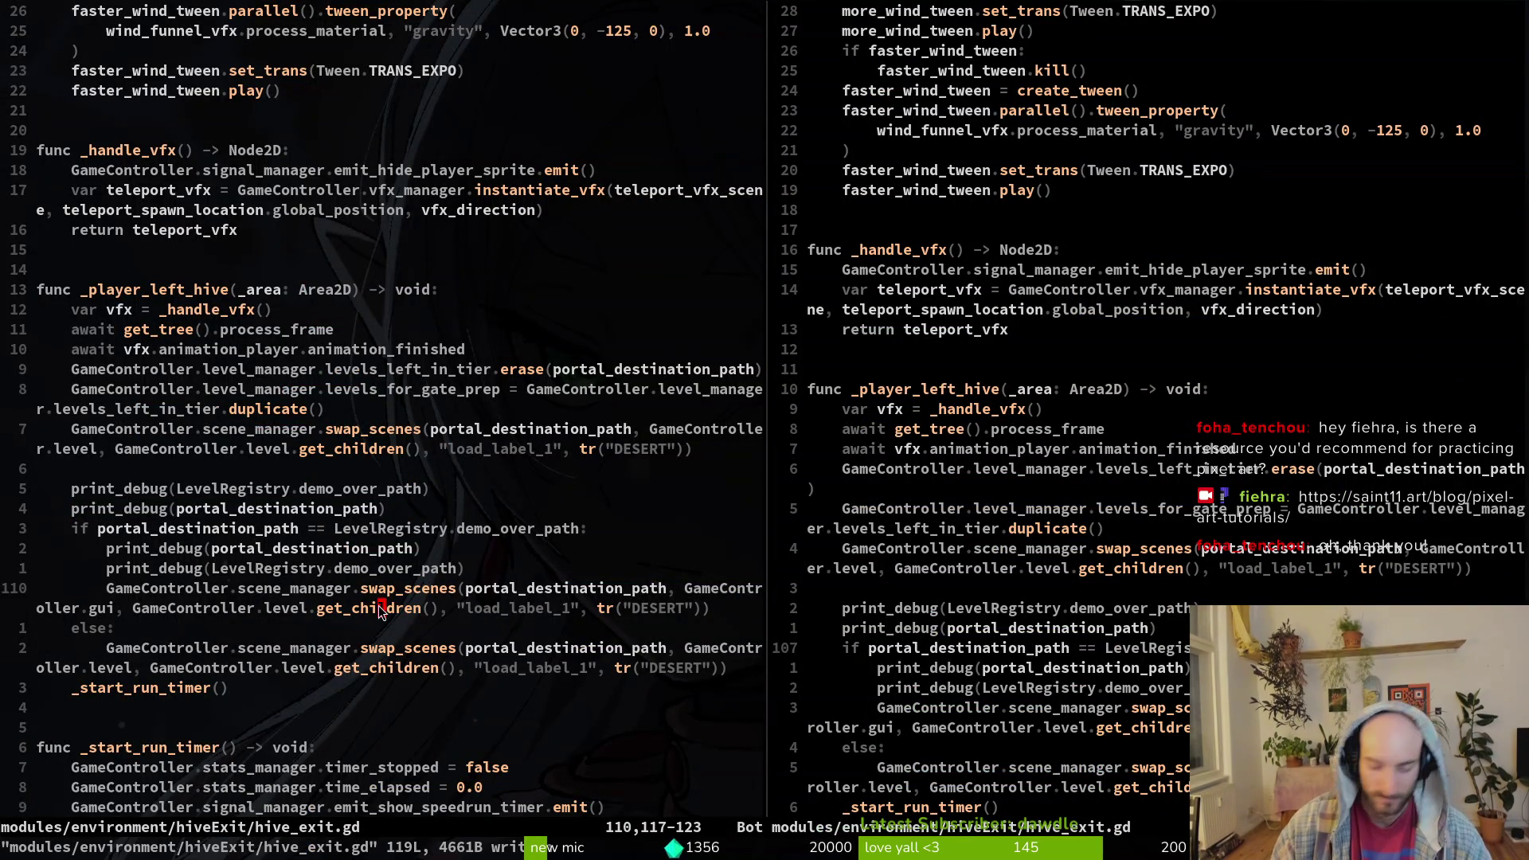
- Save hive_exit.gd with :w and close the extra split, leaving a single pane
{"action": "key", "text": "j"}
{"action": "key", "text": "j"}
{"action": "key", "text": "V"}
{"action": "key", "text": "k"}
{"action": "key", "text": "k"}
{"action": "key", "text": "k"}
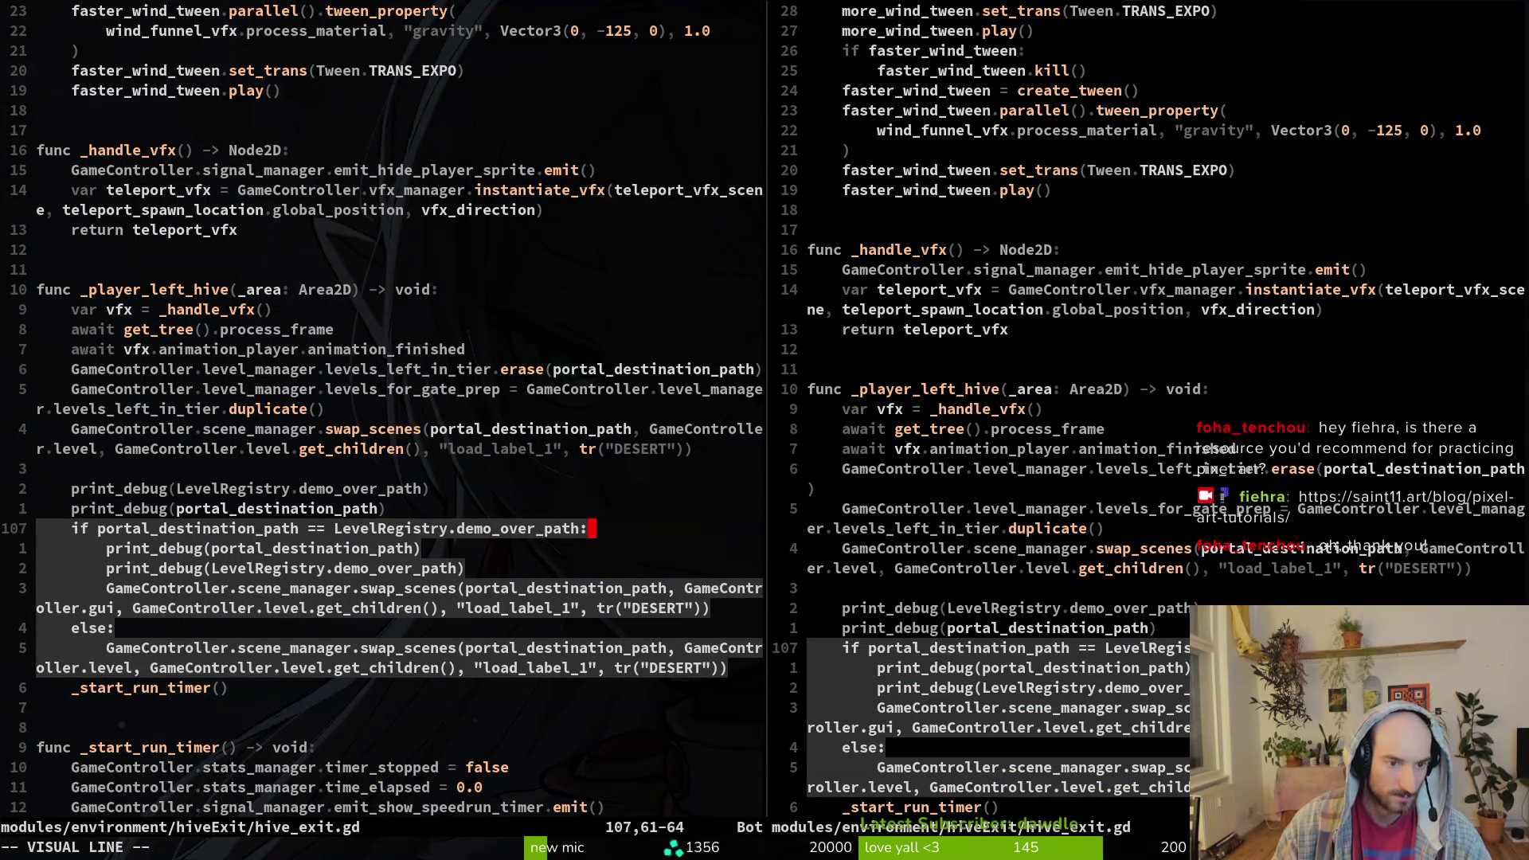
{"action": "key", "text": "Escape"}
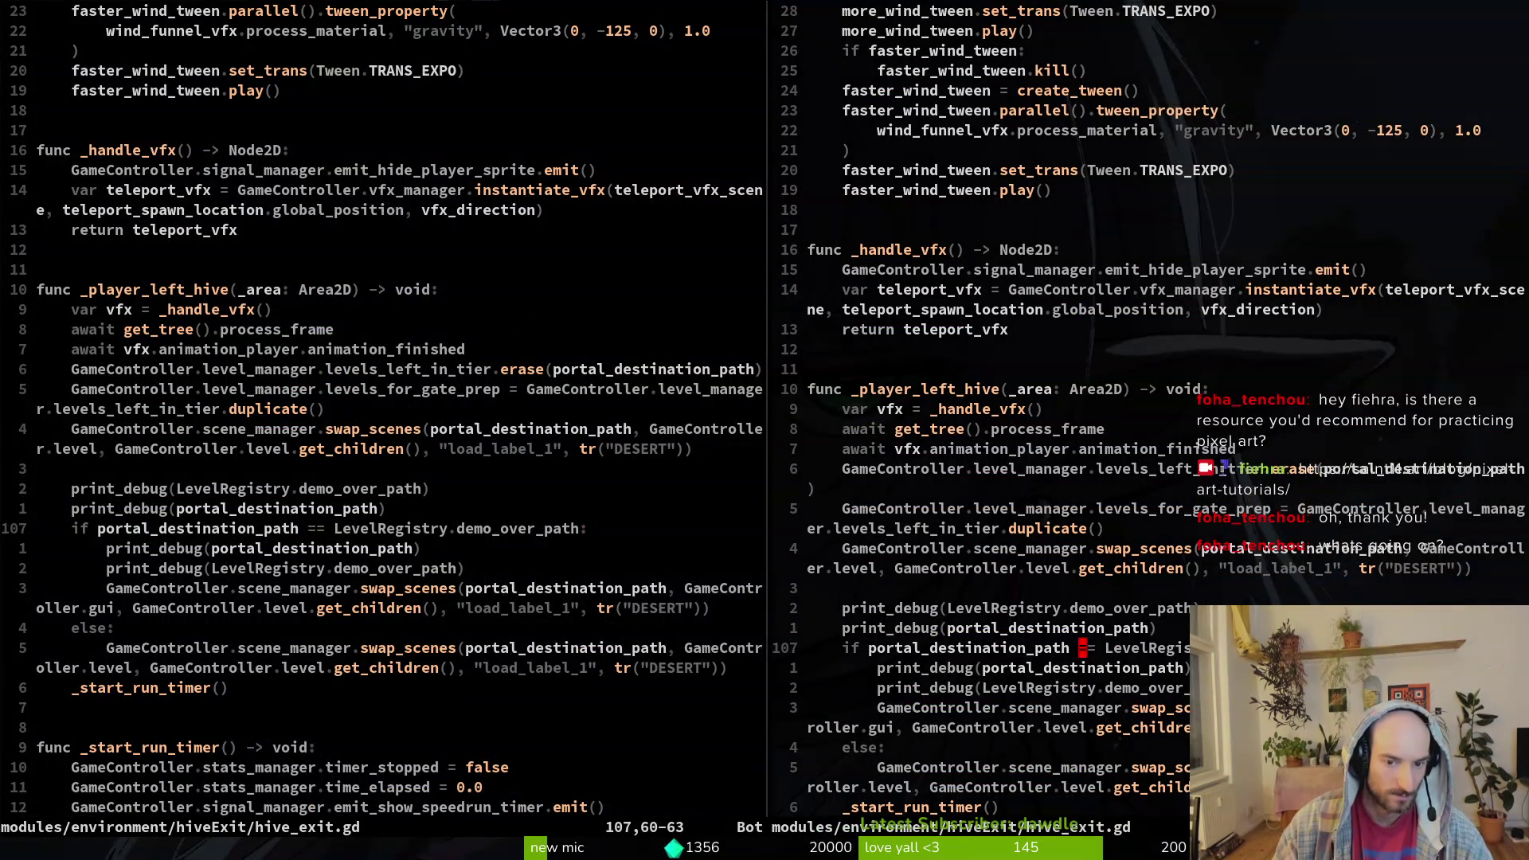
{"action": "type", "text": ":wq"}
{"action": "key", "text": "Return"}
{"action": "key", "text": "ctrl+w"}
{"action": "key", "text": "o"}
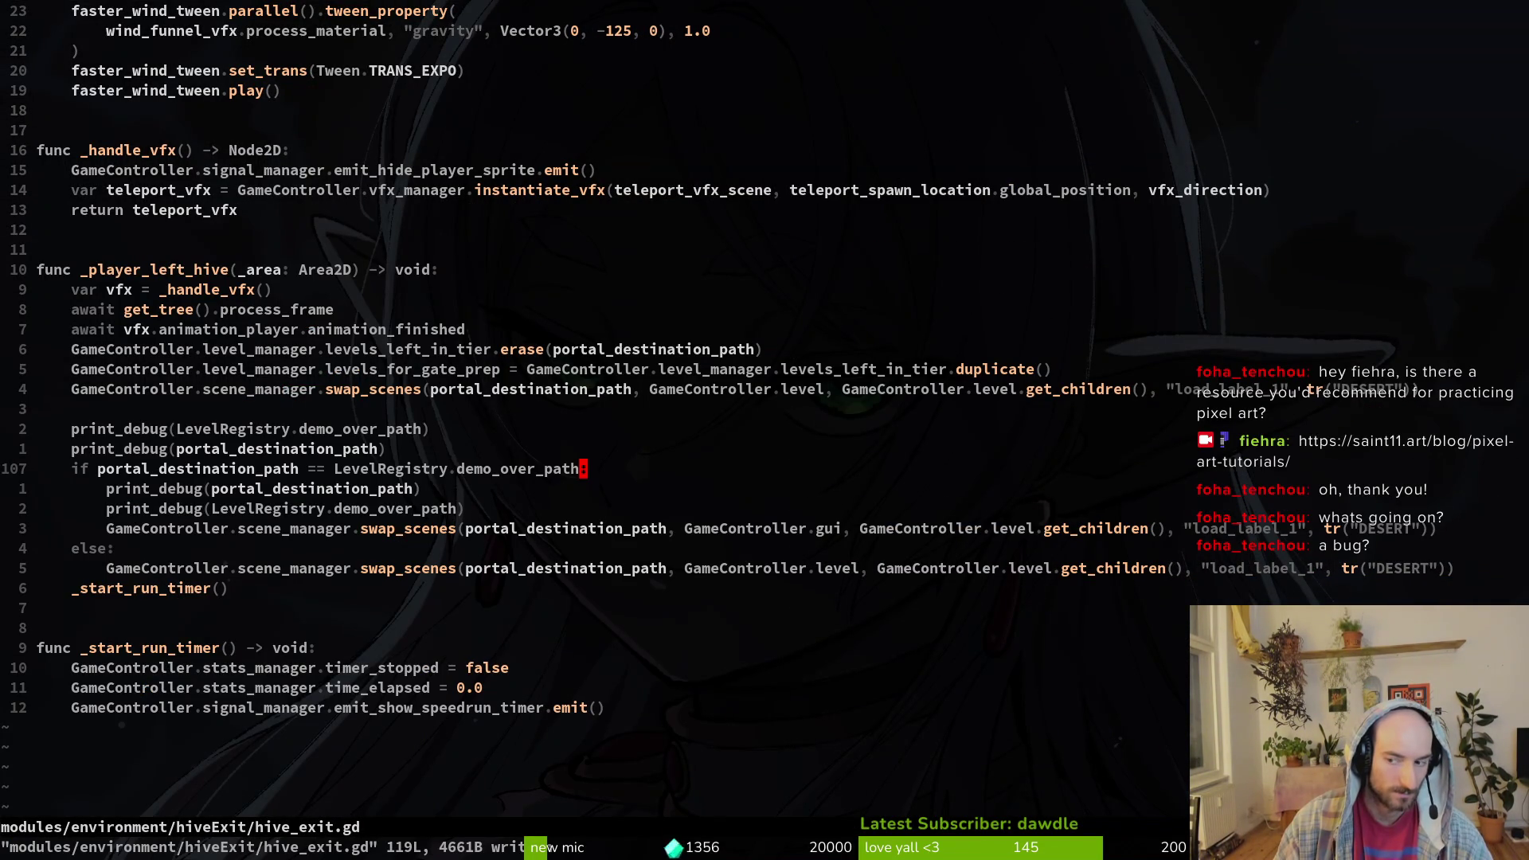
- Yank the demo-over branch lines 106–112 of _player_left_hive and save again
{"action": "key", "text": "j"}
{"action": "key", "text": "j"}
{"action": "key", "text": "j"}
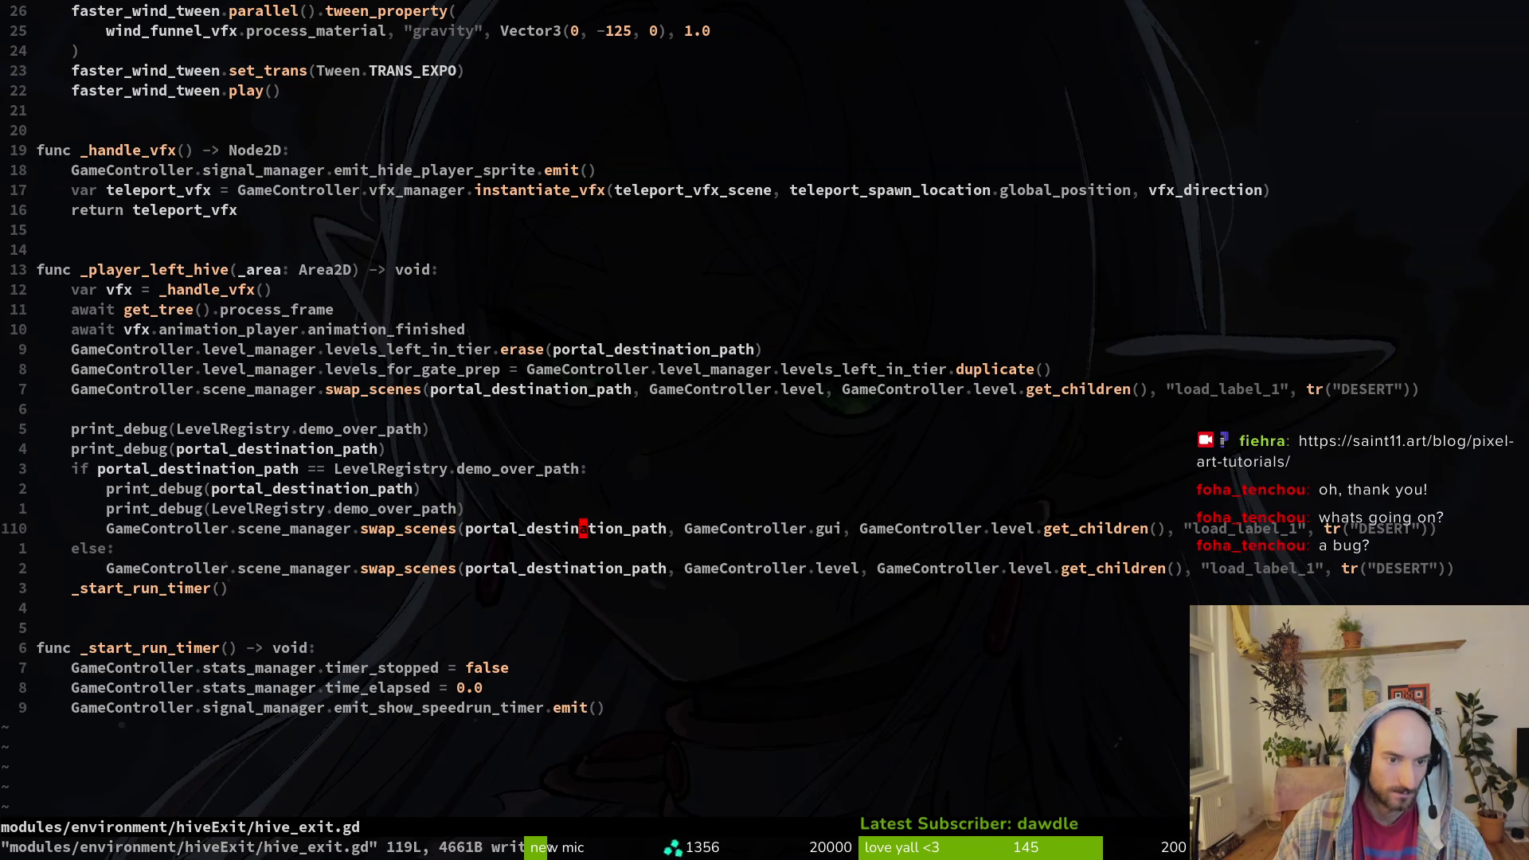
{"action": "key", "text": "w"}
{"action": "key", "text": "w"}
{"action": "key", "text": "w"}
{"action": "key", "text": "shift+v"}
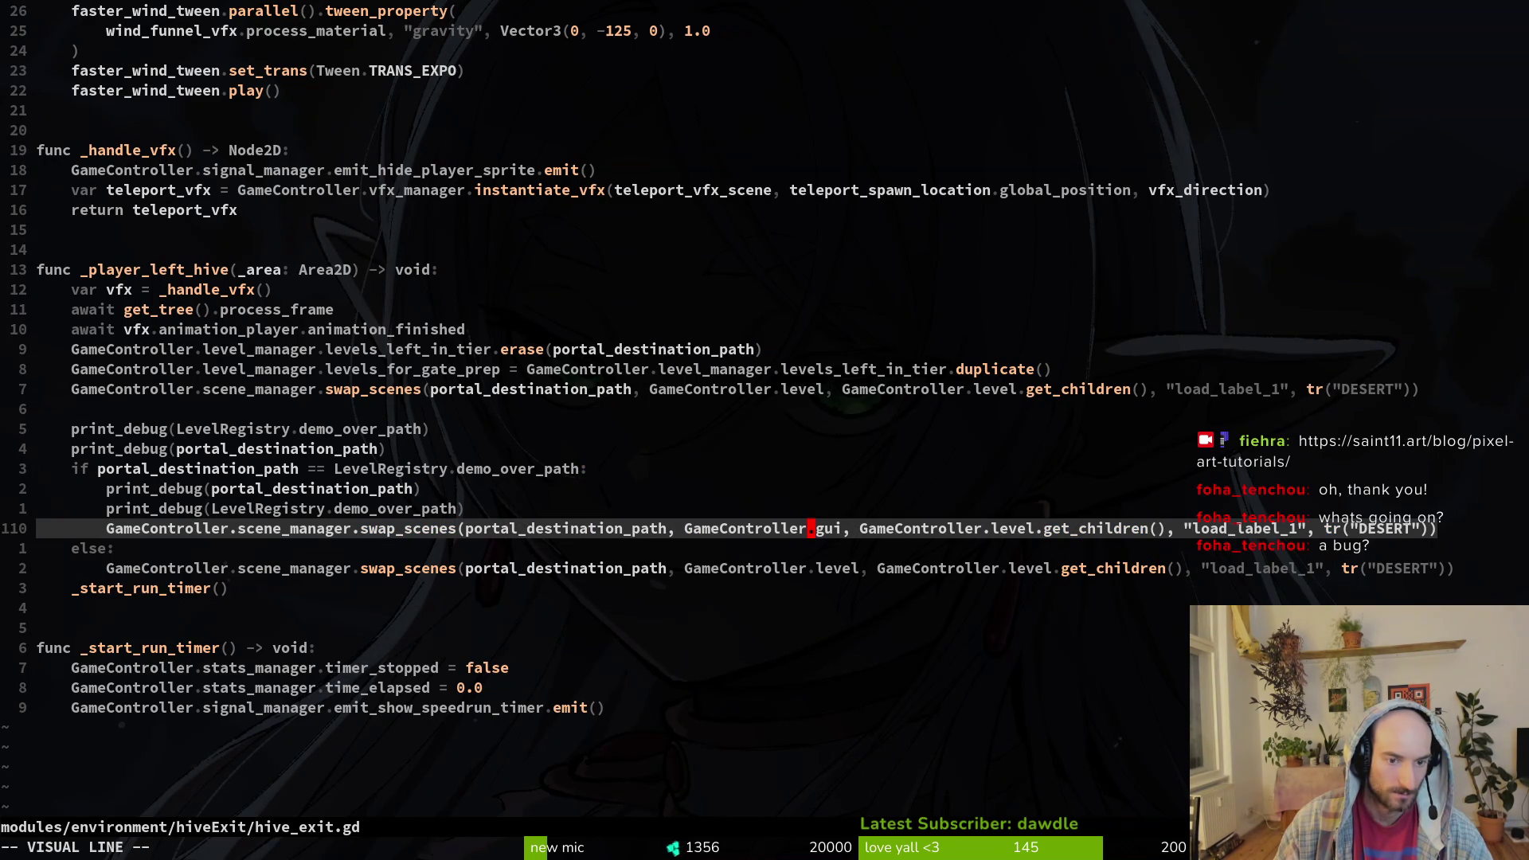
{"action": "key", "text": "Escape"}
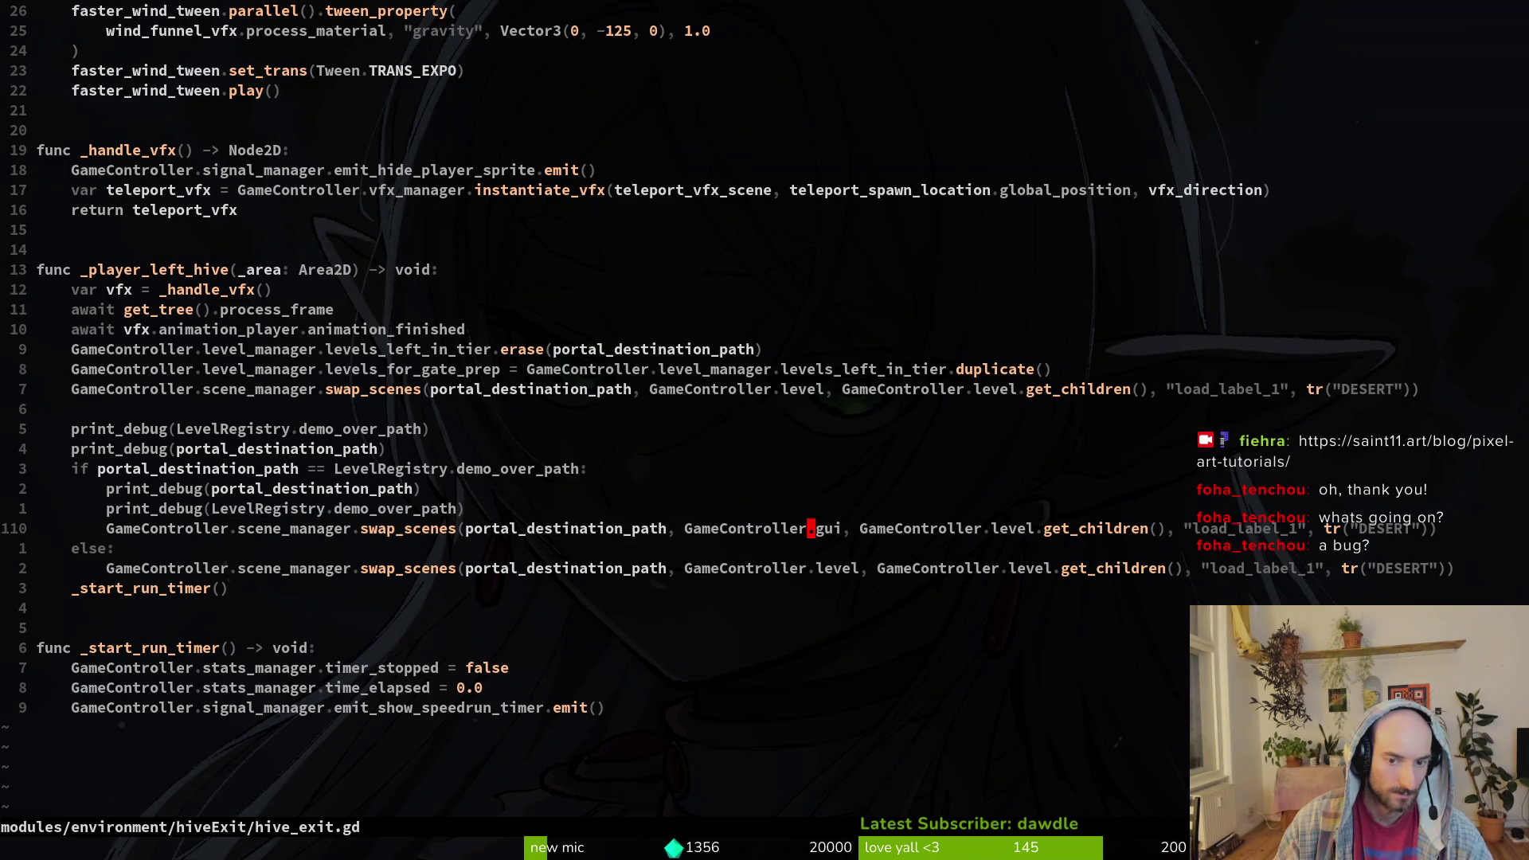
{"action": "key", "text": "shift+v"}
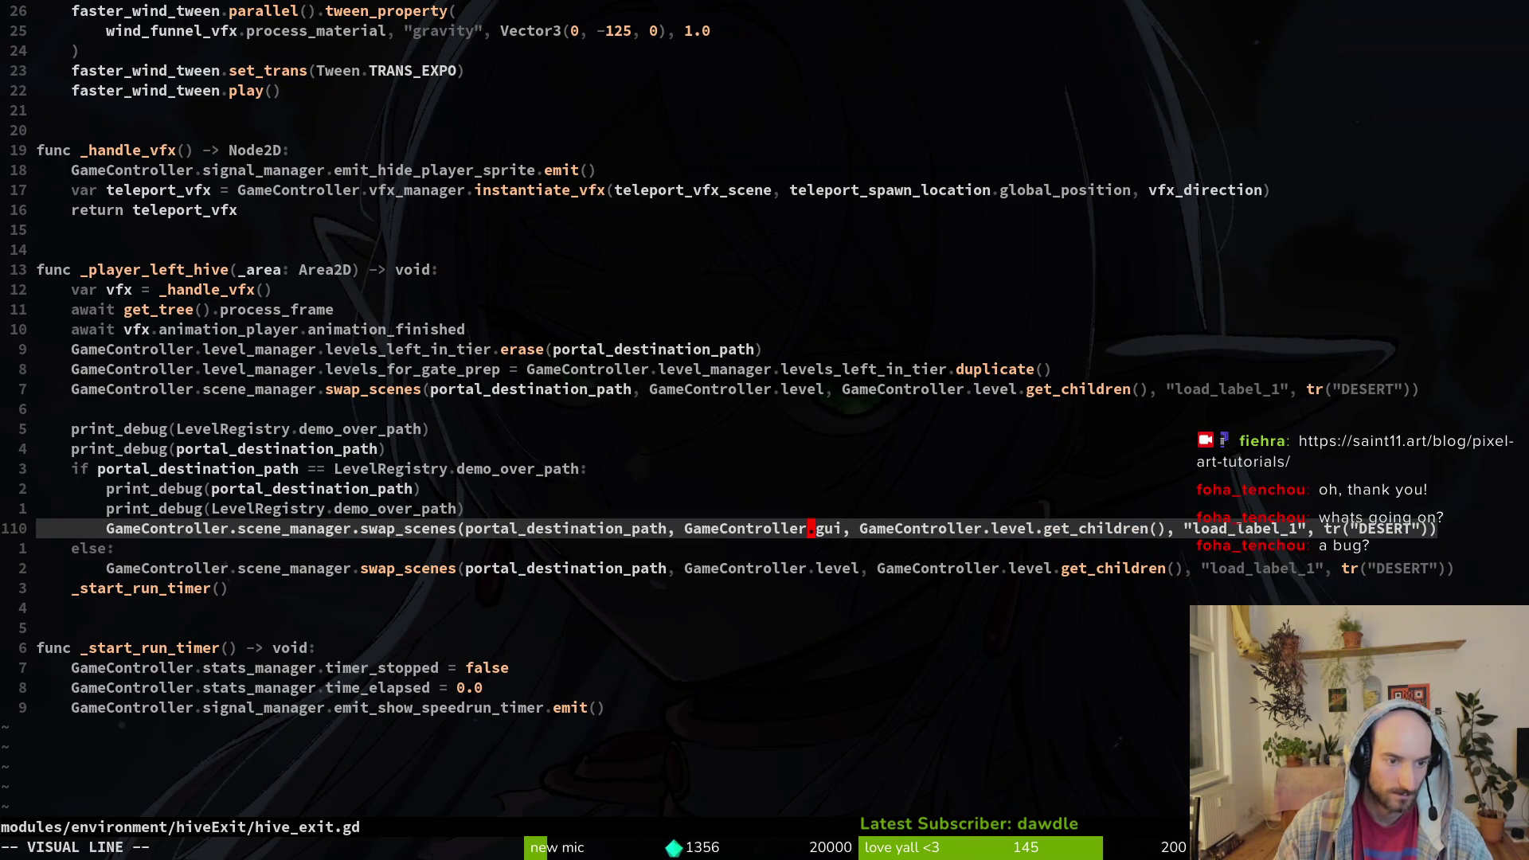
{"action": "key", "text": "Escape"}
{"action": "key", "text": "l"}
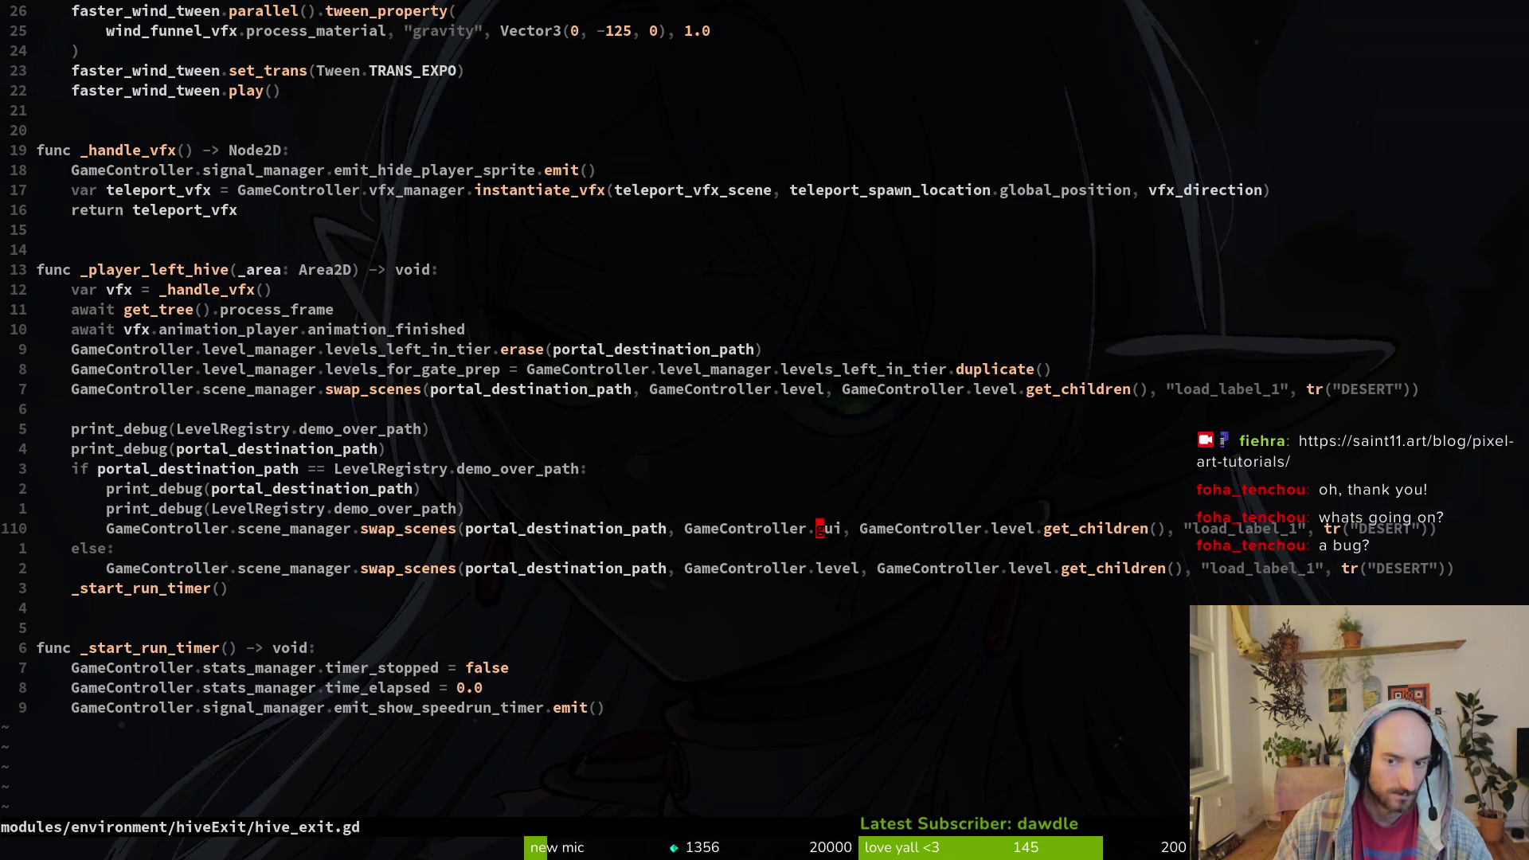
{"action": "key", "text": "shift+v"}
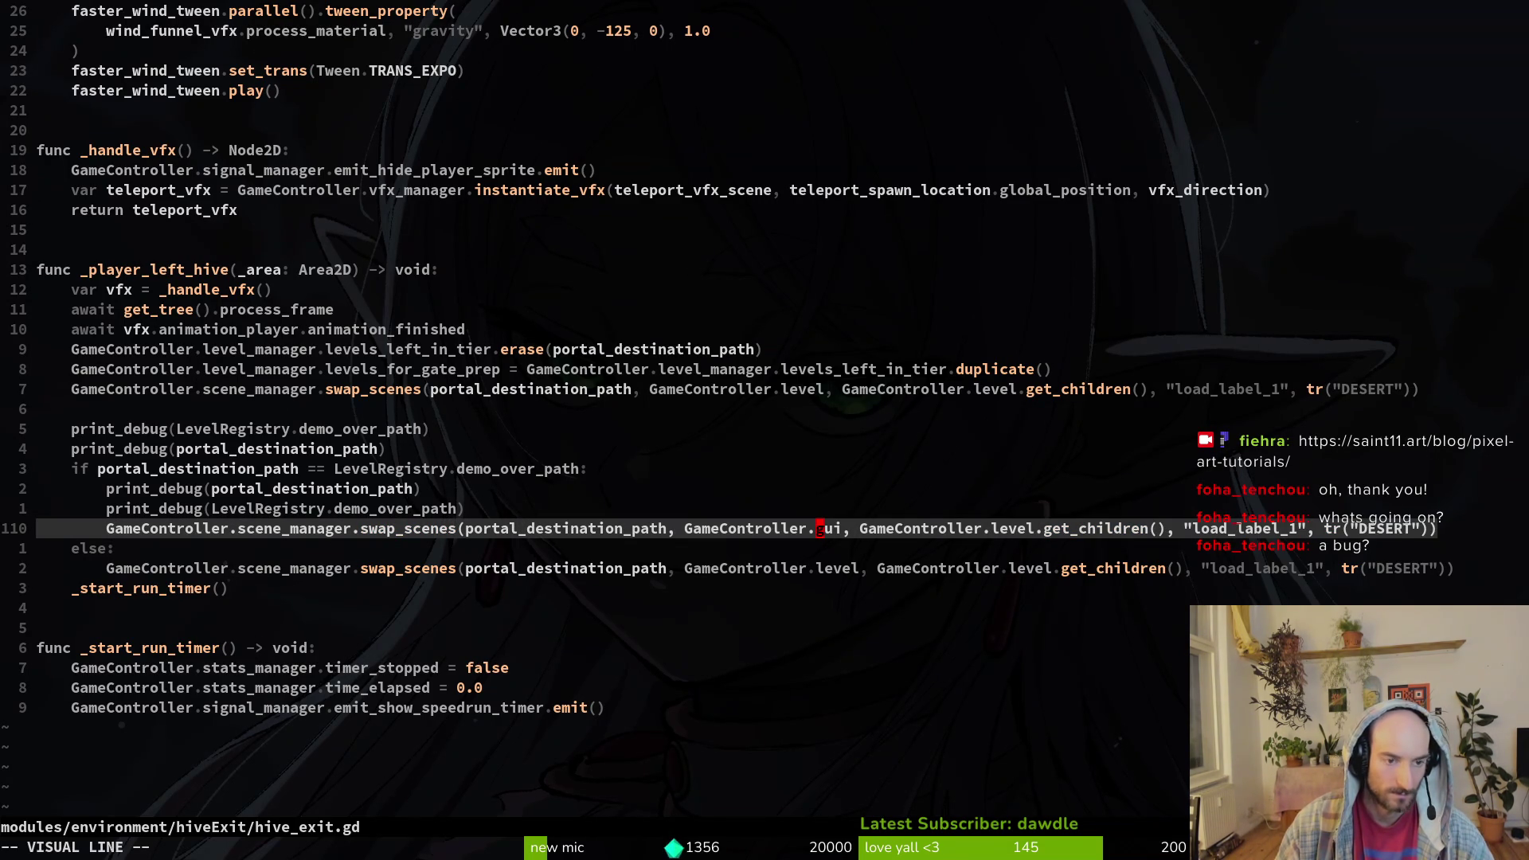
{"action": "key", "text": "Escape"}
{"action": "key", "text": "shift+v"}
{"action": "key", "text": "Escape"}
{"action": "key", "text": "j"}
{"action": "key", "text": "j"}
{"action": "key", "text": "shift+v"}
{"action": "key", "text": "k"}
{"action": "key", "text": "k"}
{"action": "key", "text": "k"}
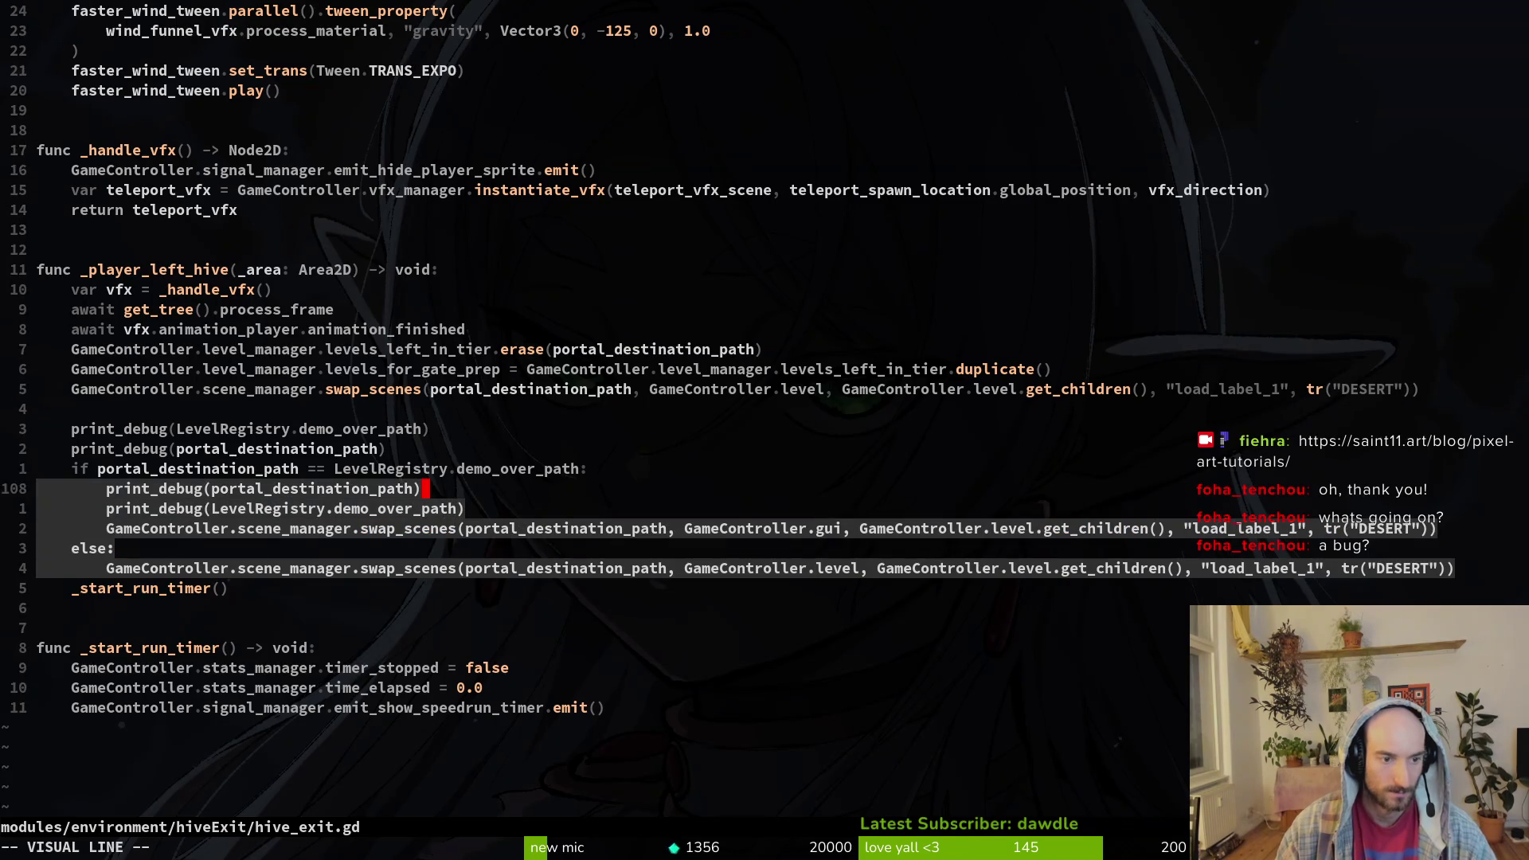
{"action": "type", "text": "y:w"}
{"action": "key", "text": "Return"}
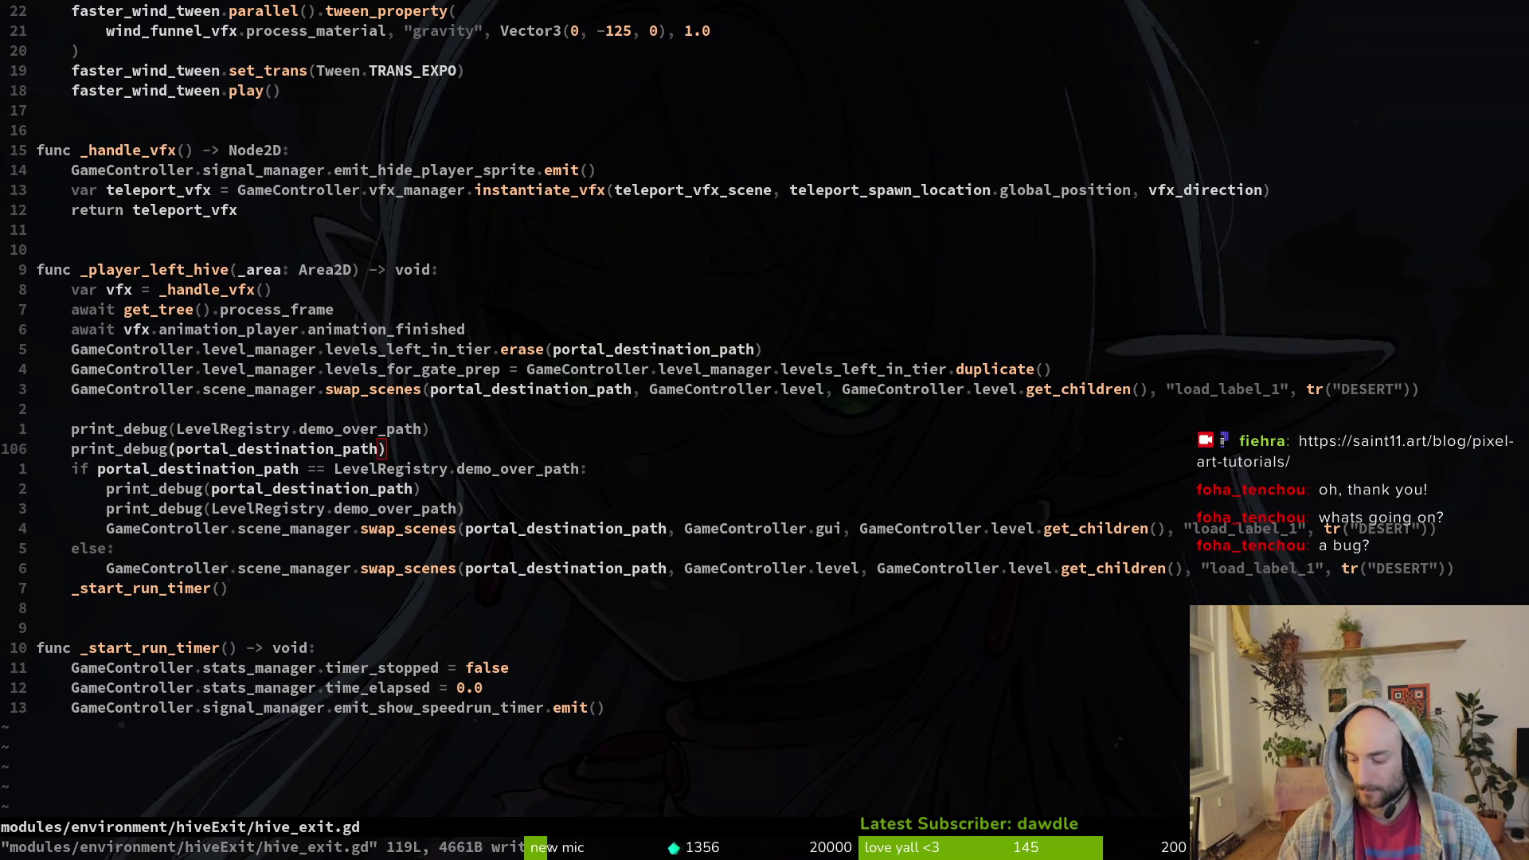
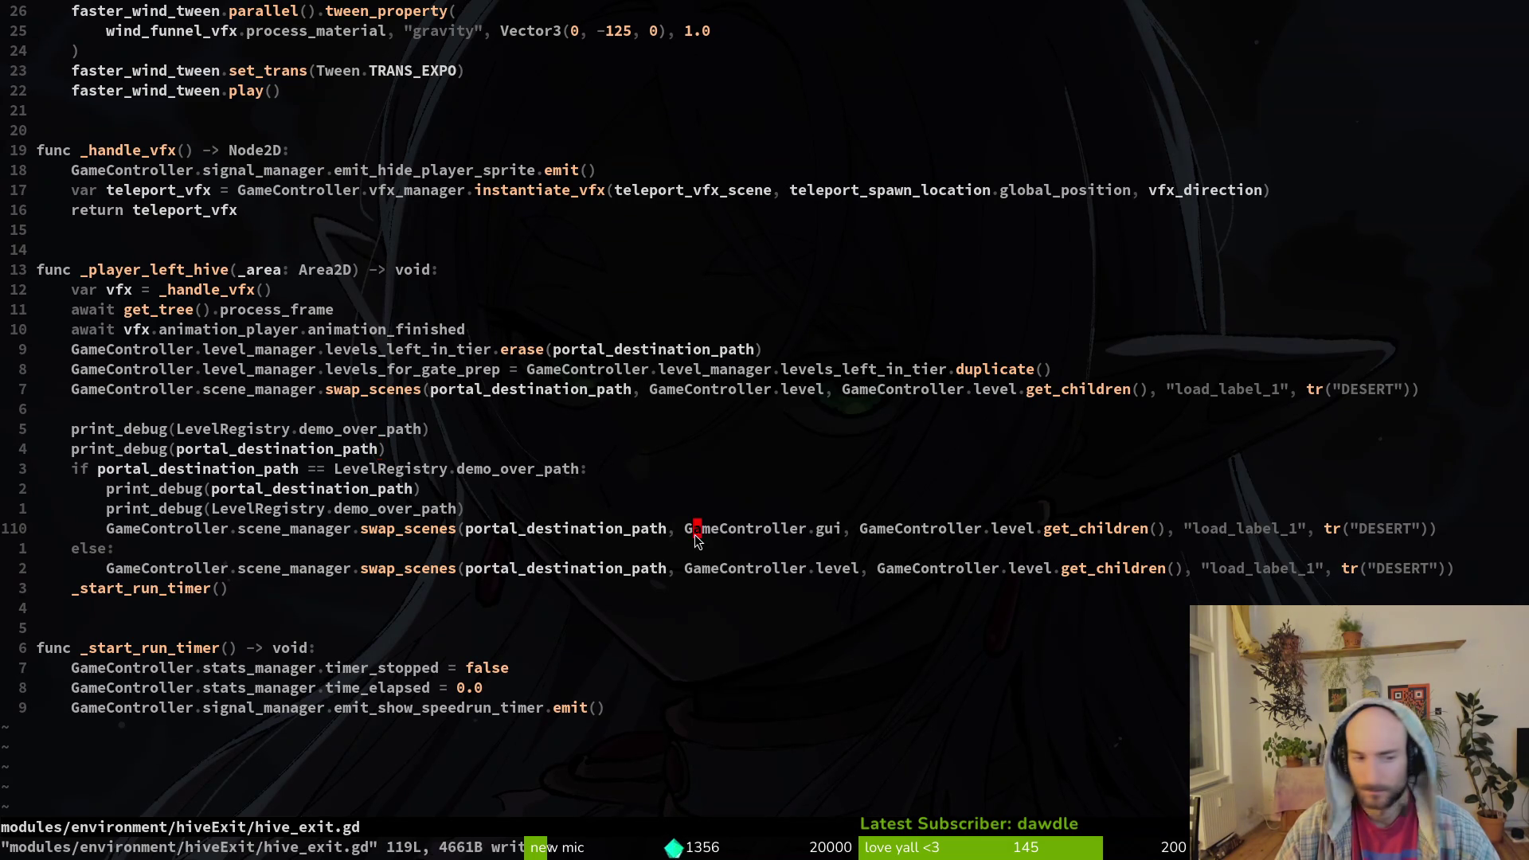
- Place the cursor at the end of line 105 in hive_exit.gd and bring Godot forward
{"action": "left_click", "coordinate": [508, 424]}
{"action": "key", "text": "alt+Tab"}
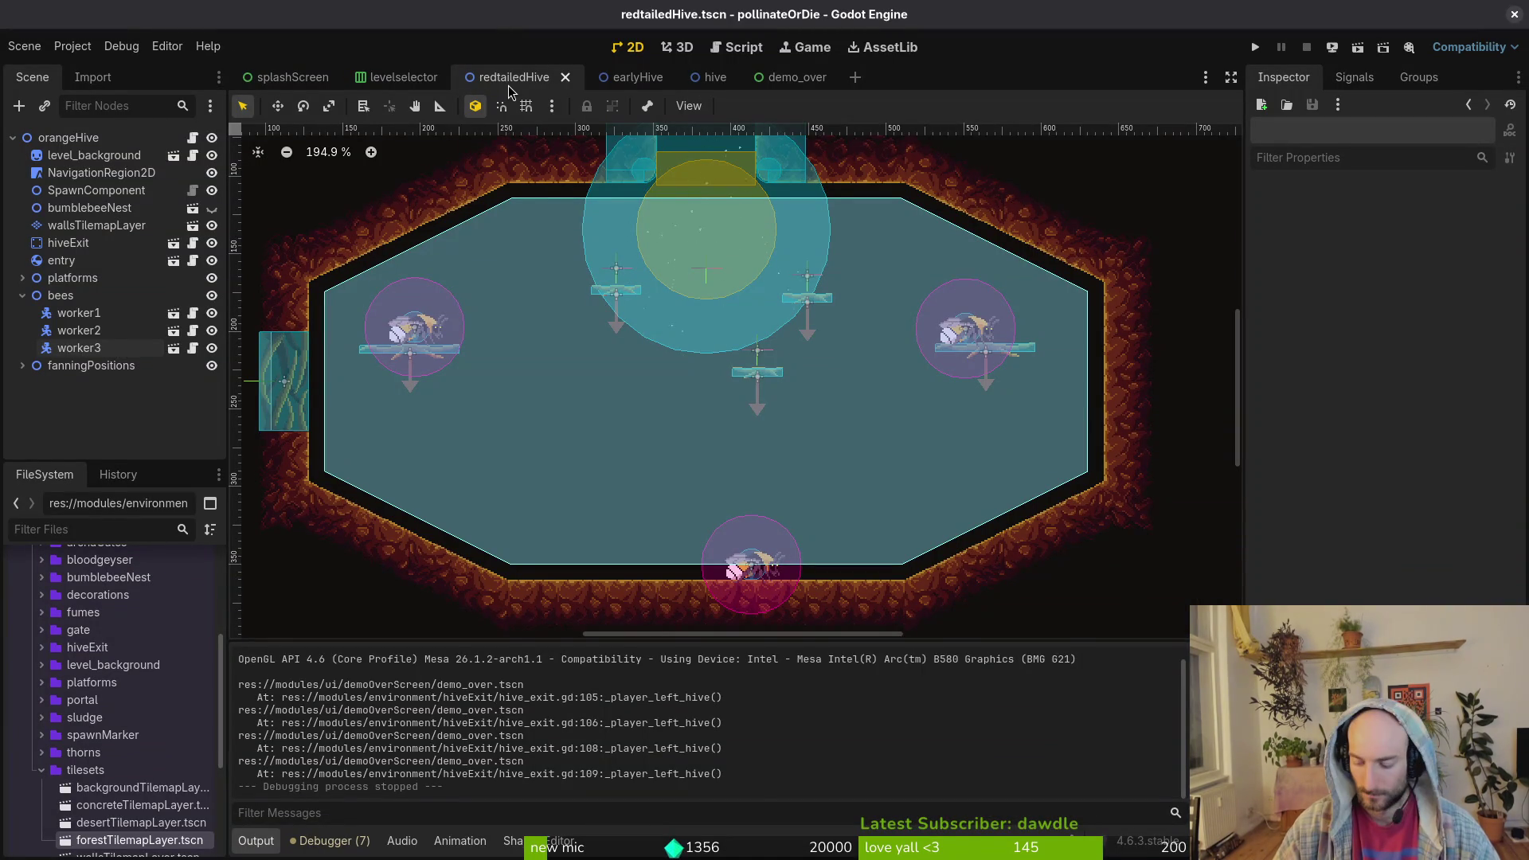
- Quick-open game.controller.tscn in a new tab and clear the node selection
{"action": "key", "text": "ctrl+shift+o"}
{"action": "type", "text": "game.cont"}
{"action": "key", "text": "Return"}
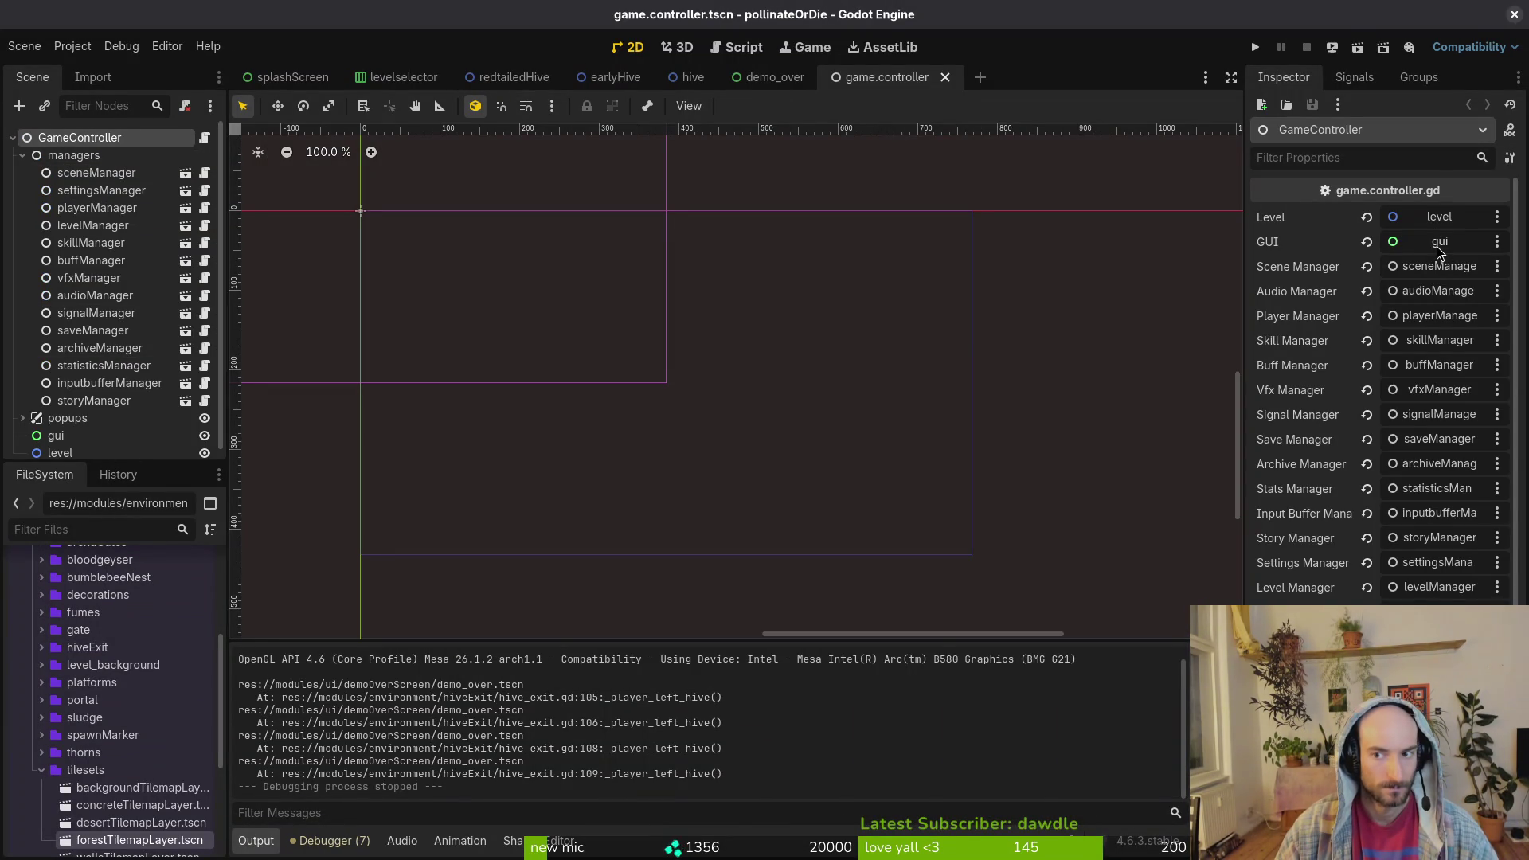
{"action": "scroll", "coordinate": [48, 450], "scroll_direction": "down", "scroll_amount": 1}
{"action": "left_click", "coordinate": [1051, 179]}
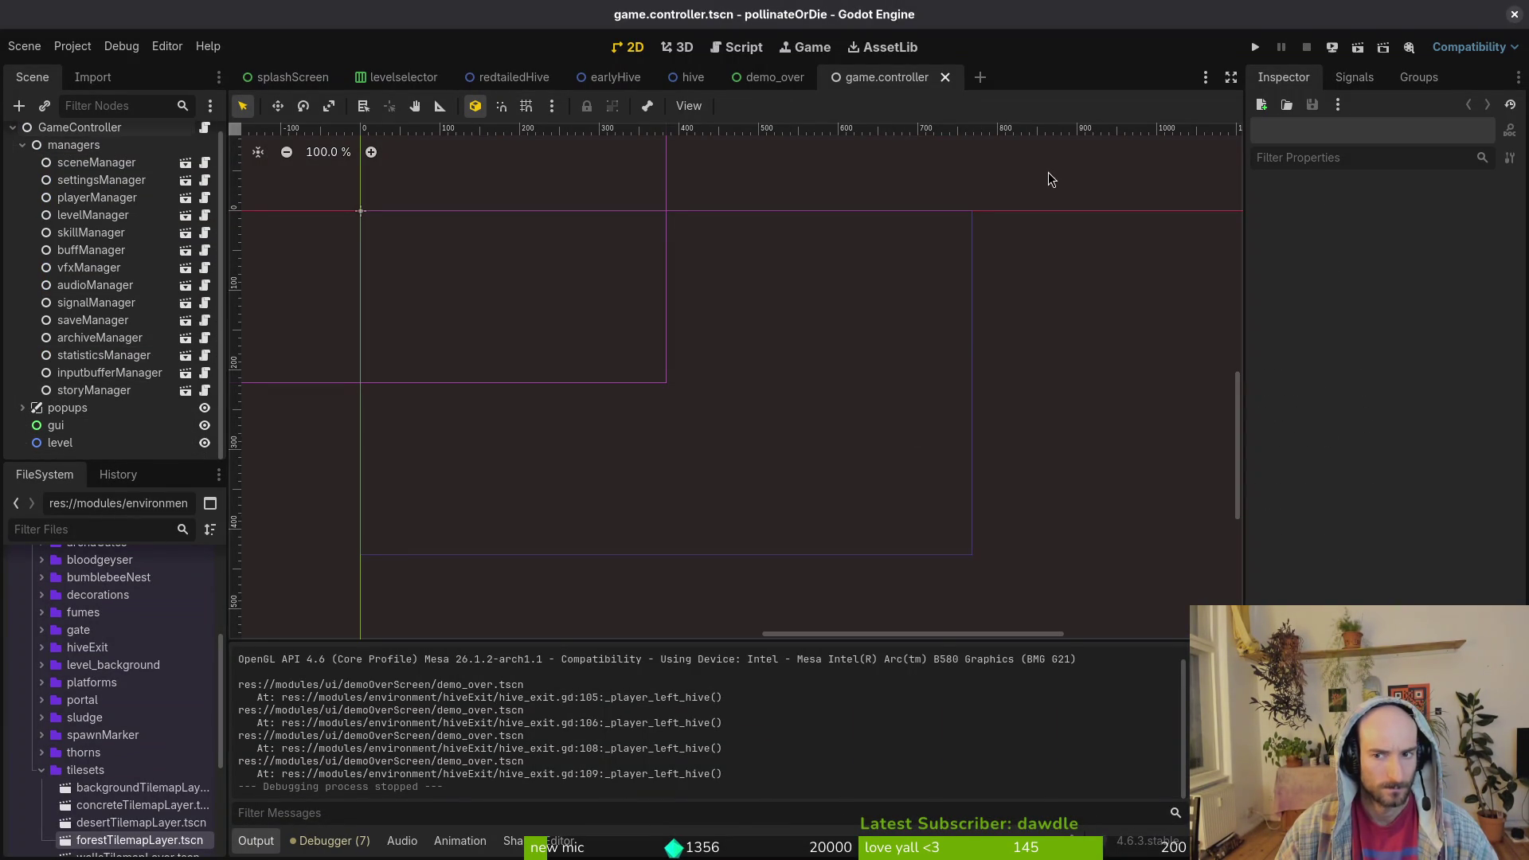
- Launch the game, continue the saved game into the hive, then quit back to the main menu
{"action": "left_click", "coordinate": [1255, 47]}
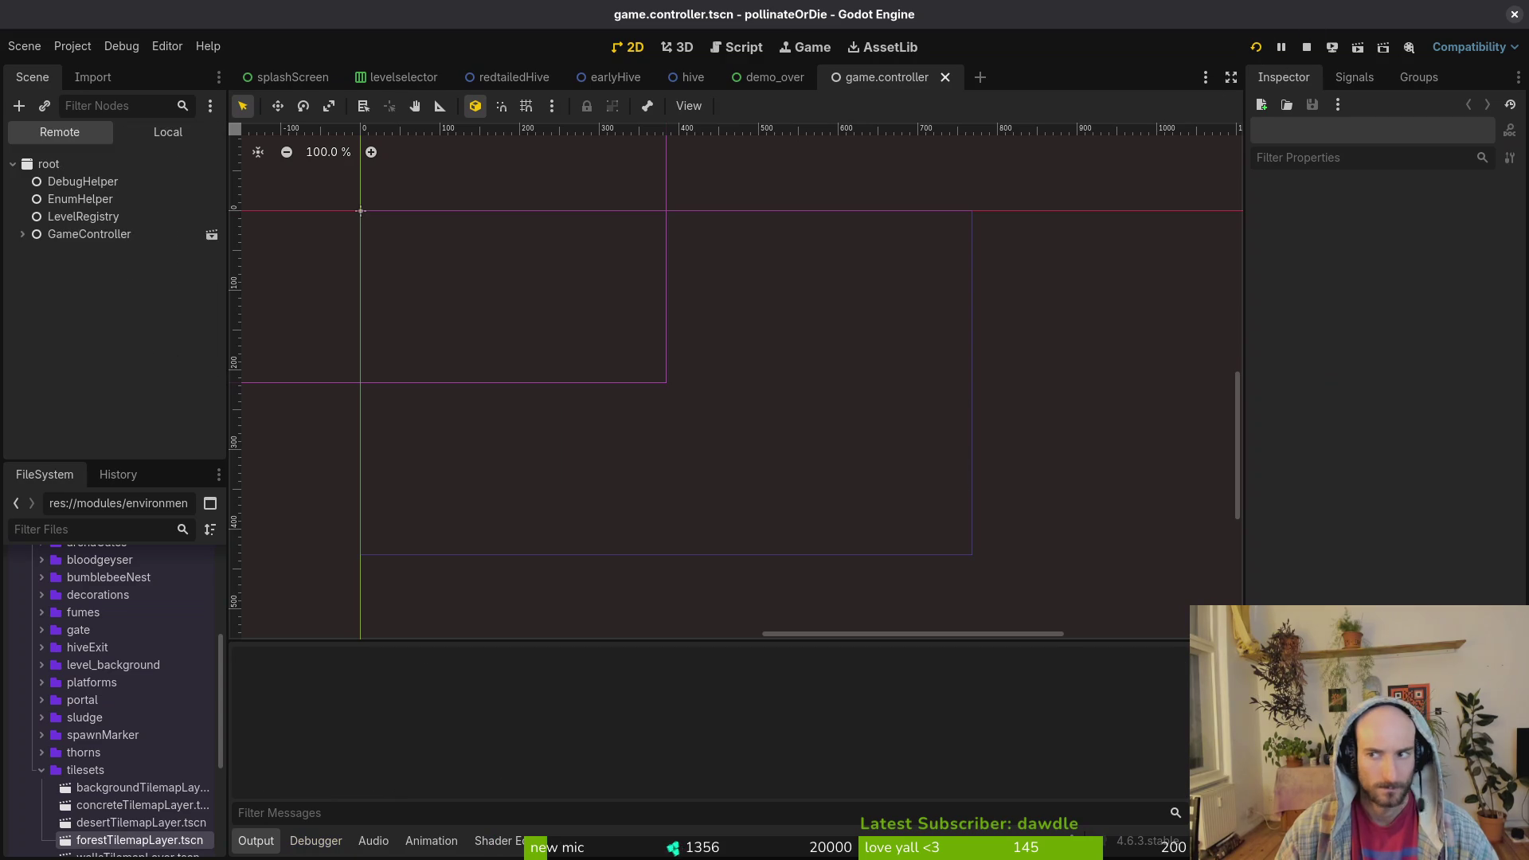
{"action": "left_click", "coordinate": [456, 483]}
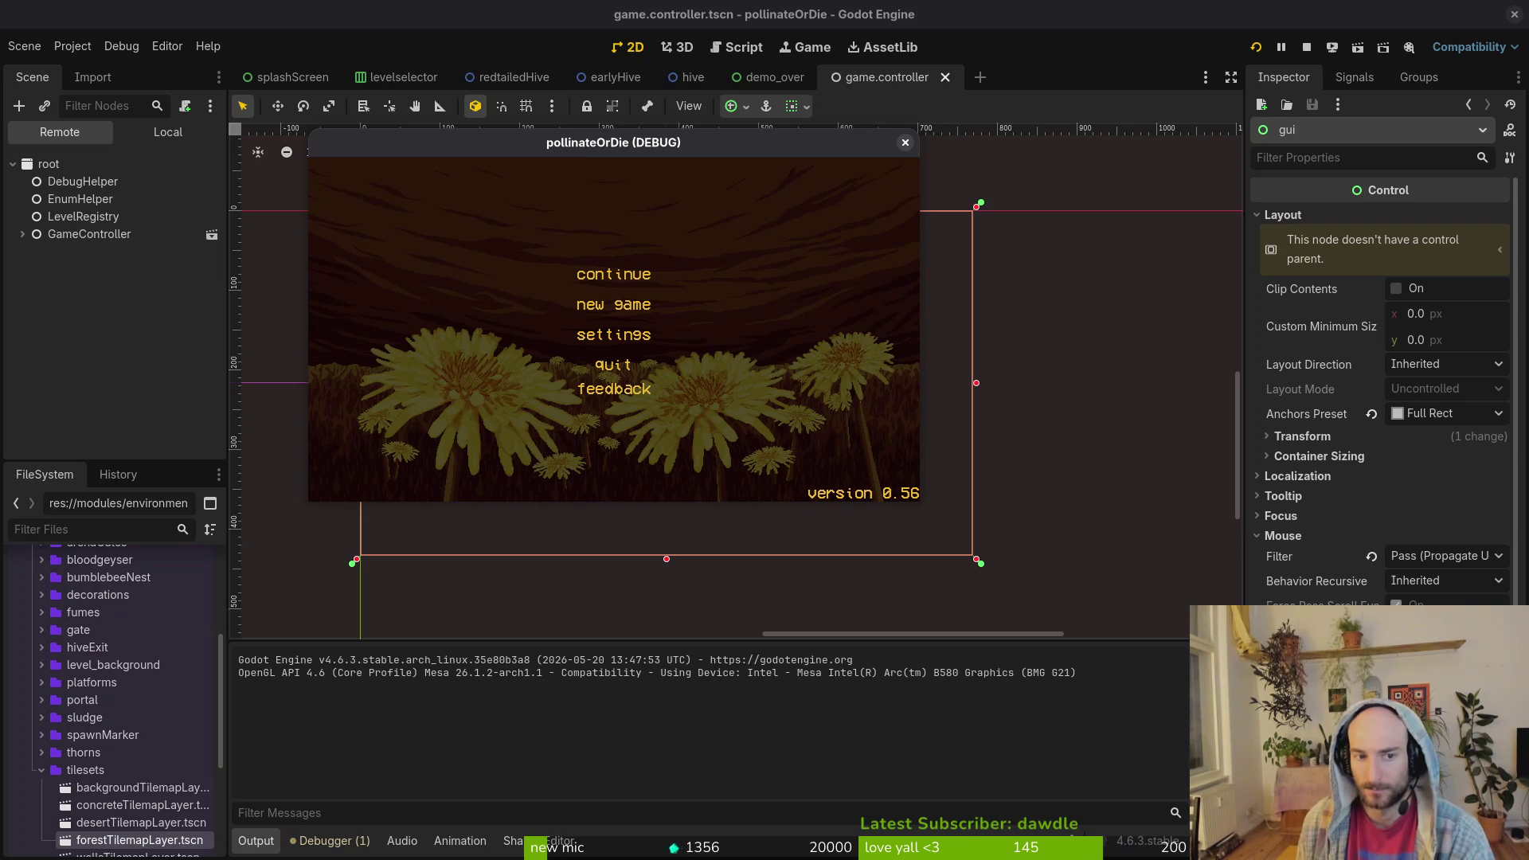
{"action": "key", "text": "Down"}
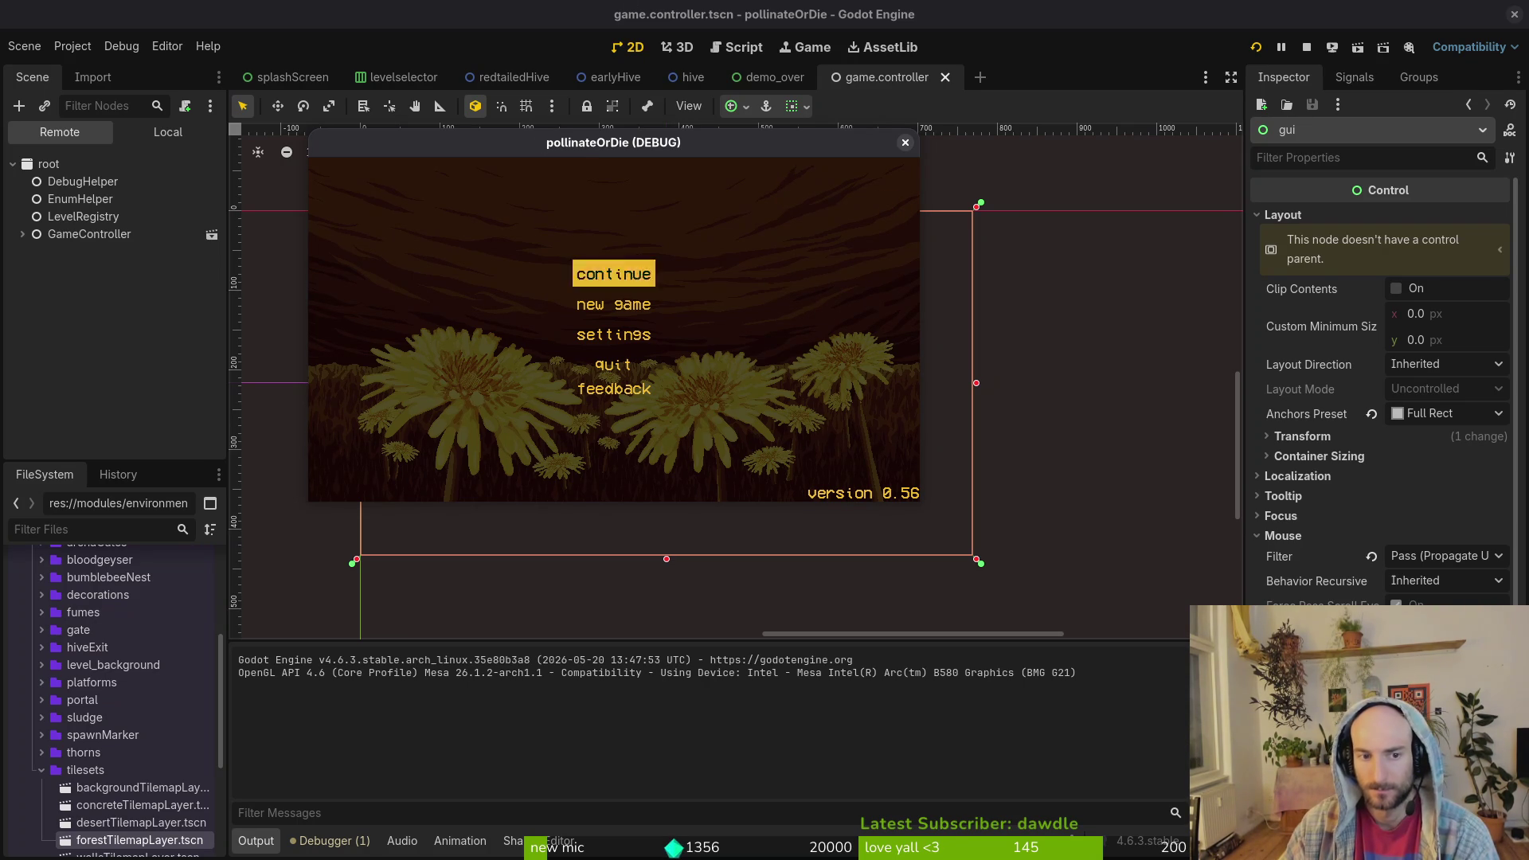
{"action": "key", "text": "Return"}
{"action": "key", "text": "Escape"}
{"action": "key", "text": "Down"}
{"action": "key", "text": "Down"}
{"action": "key", "text": "Down"}
{"action": "key", "text": "Return"}
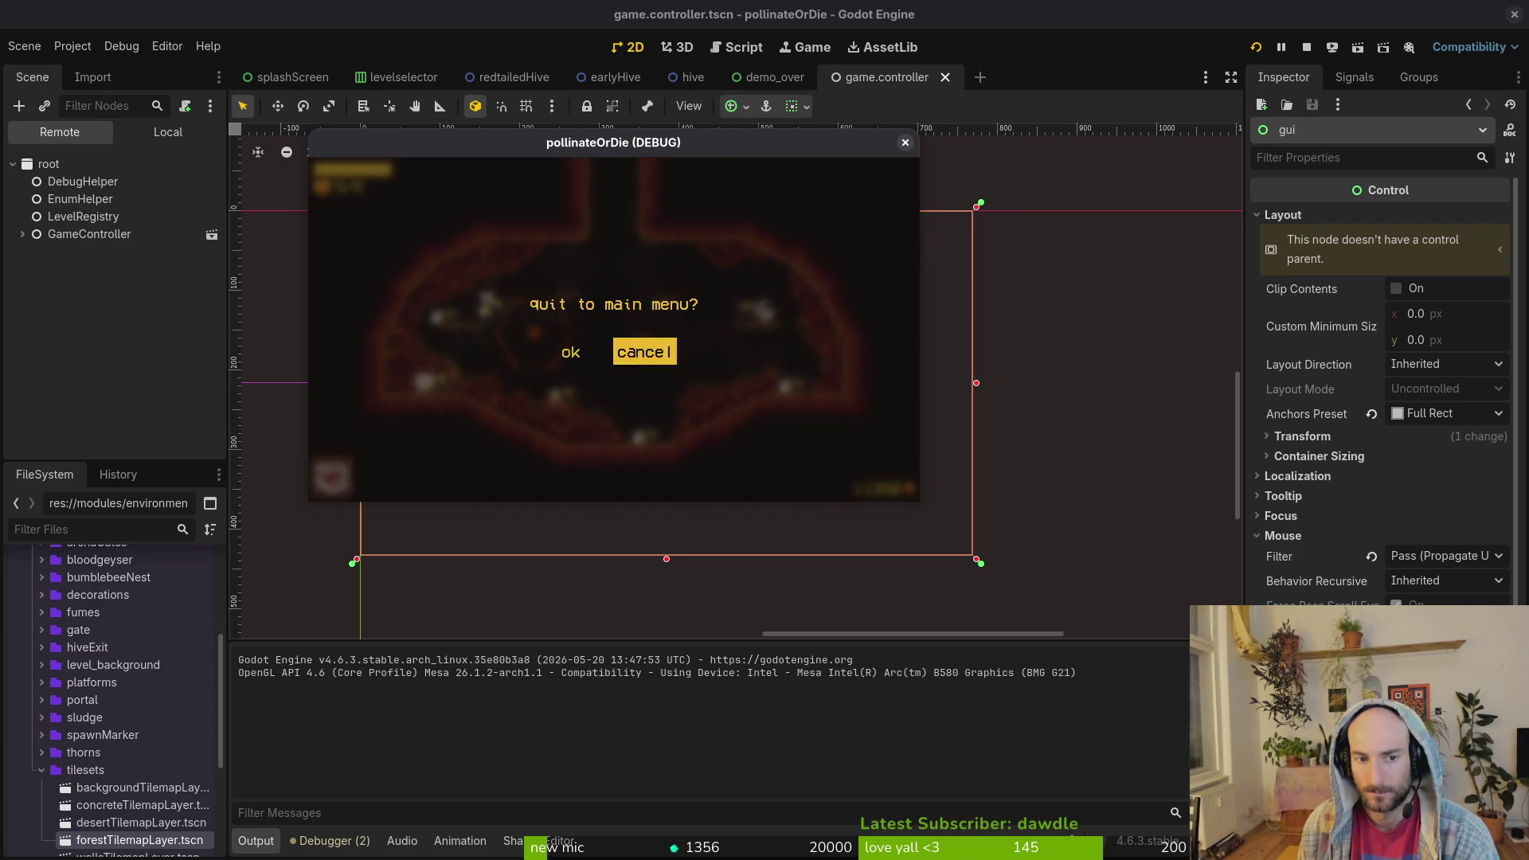
{"action": "key", "text": "Left"}
{"action": "key", "text": "Return"}
- Glance at settings, start a new game, and load H_early from the debug level select
{"action": "key", "text": "Down"}
{"action": "key", "text": "Down"}
{"action": "key", "text": "Return"}
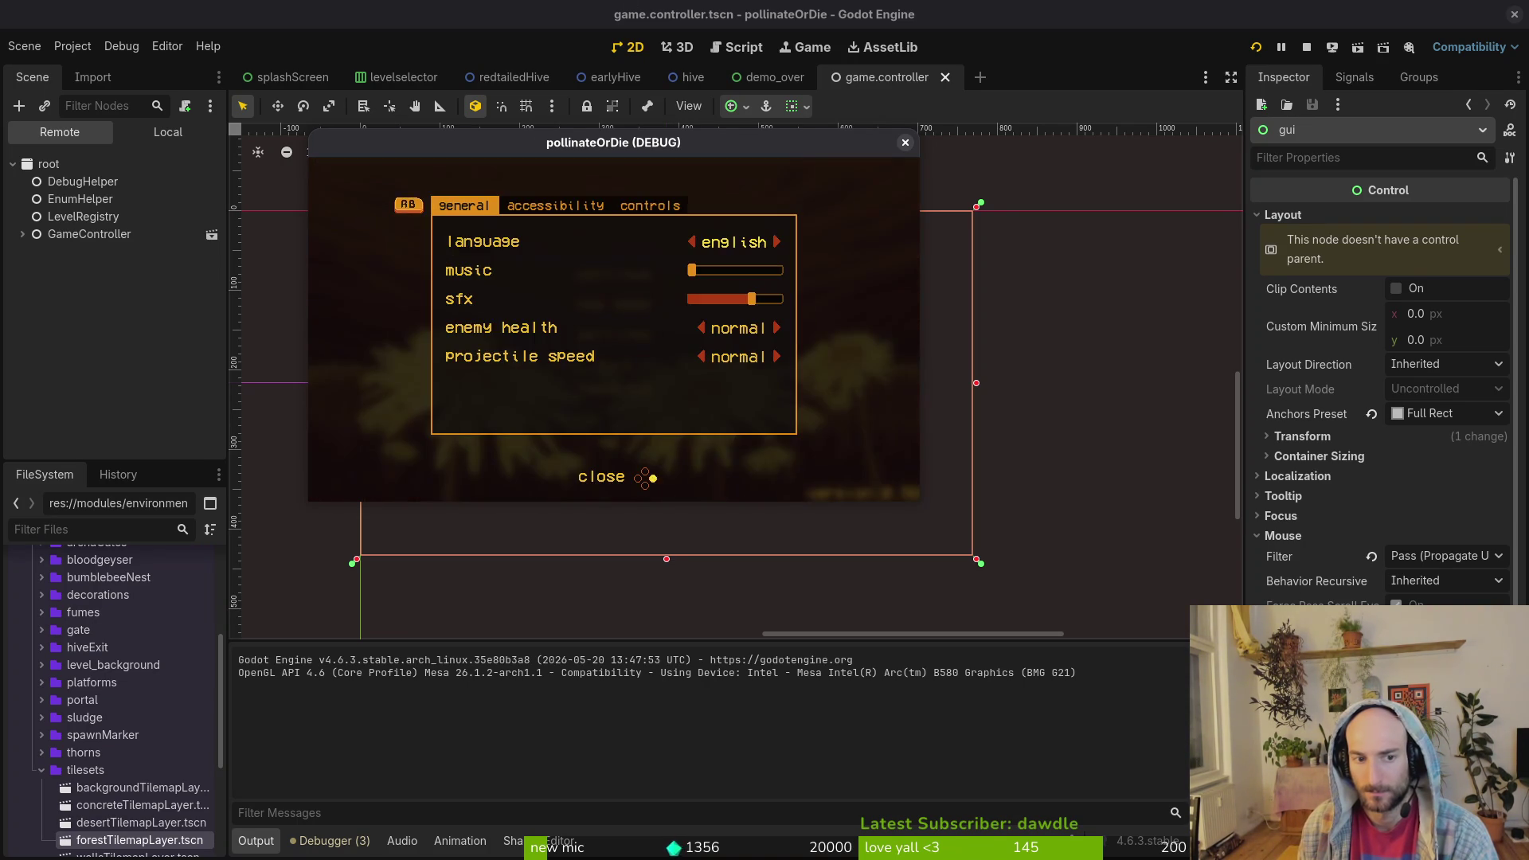
{"action": "key", "text": "Escape"}
{"action": "key", "text": "Up"}
{"action": "key", "text": "Return"}
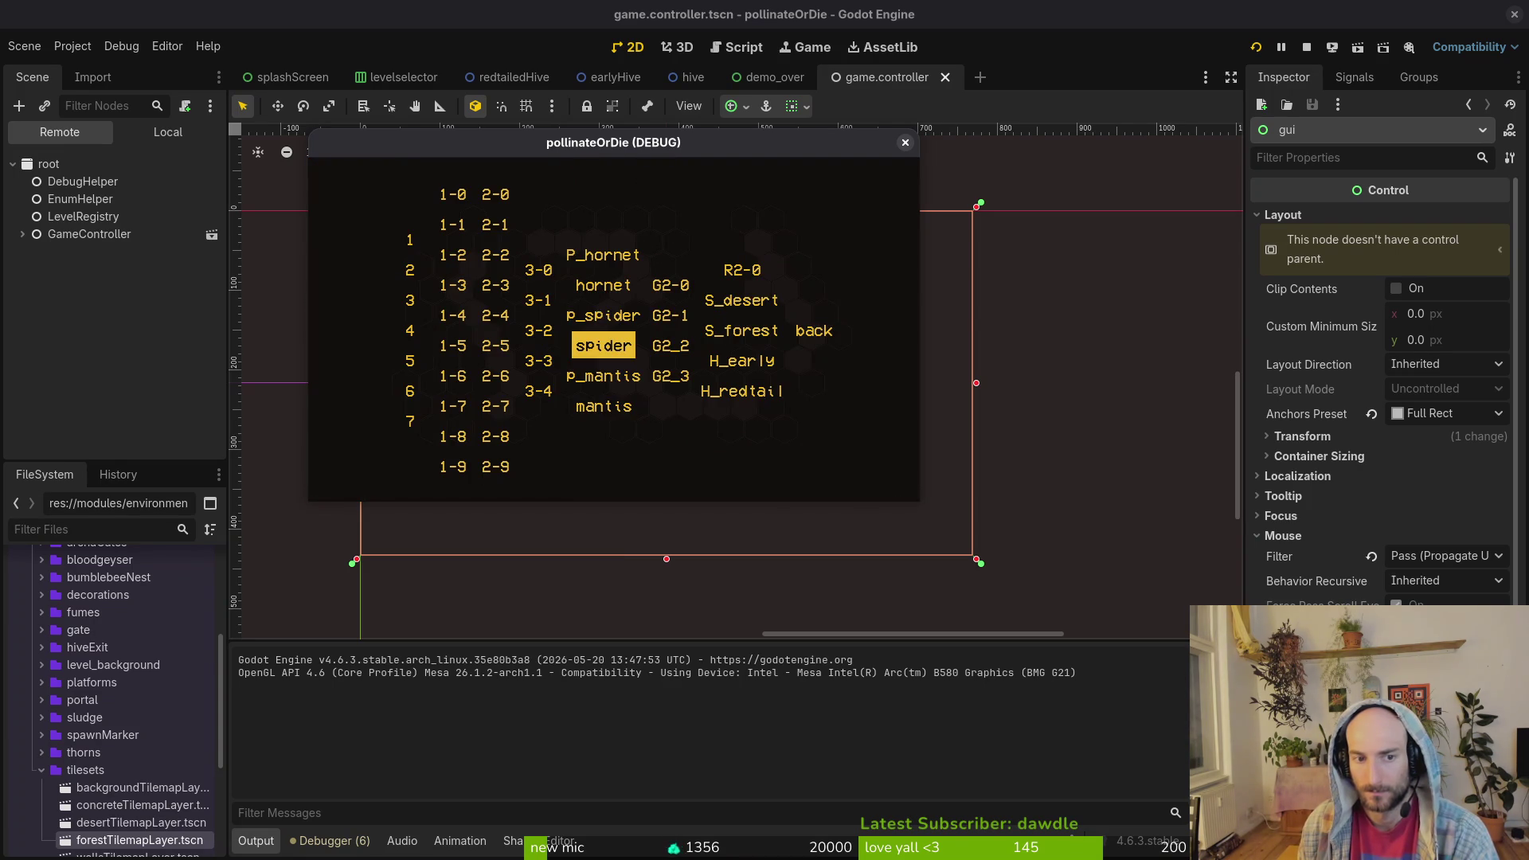
{"action": "key", "text": "Up"}
{"action": "key", "text": "Right"}
{"action": "key", "text": "Down"}
{"action": "key", "text": "Right"}
{"action": "key", "text": "Down"}
{"action": "key", "text": "Return"}
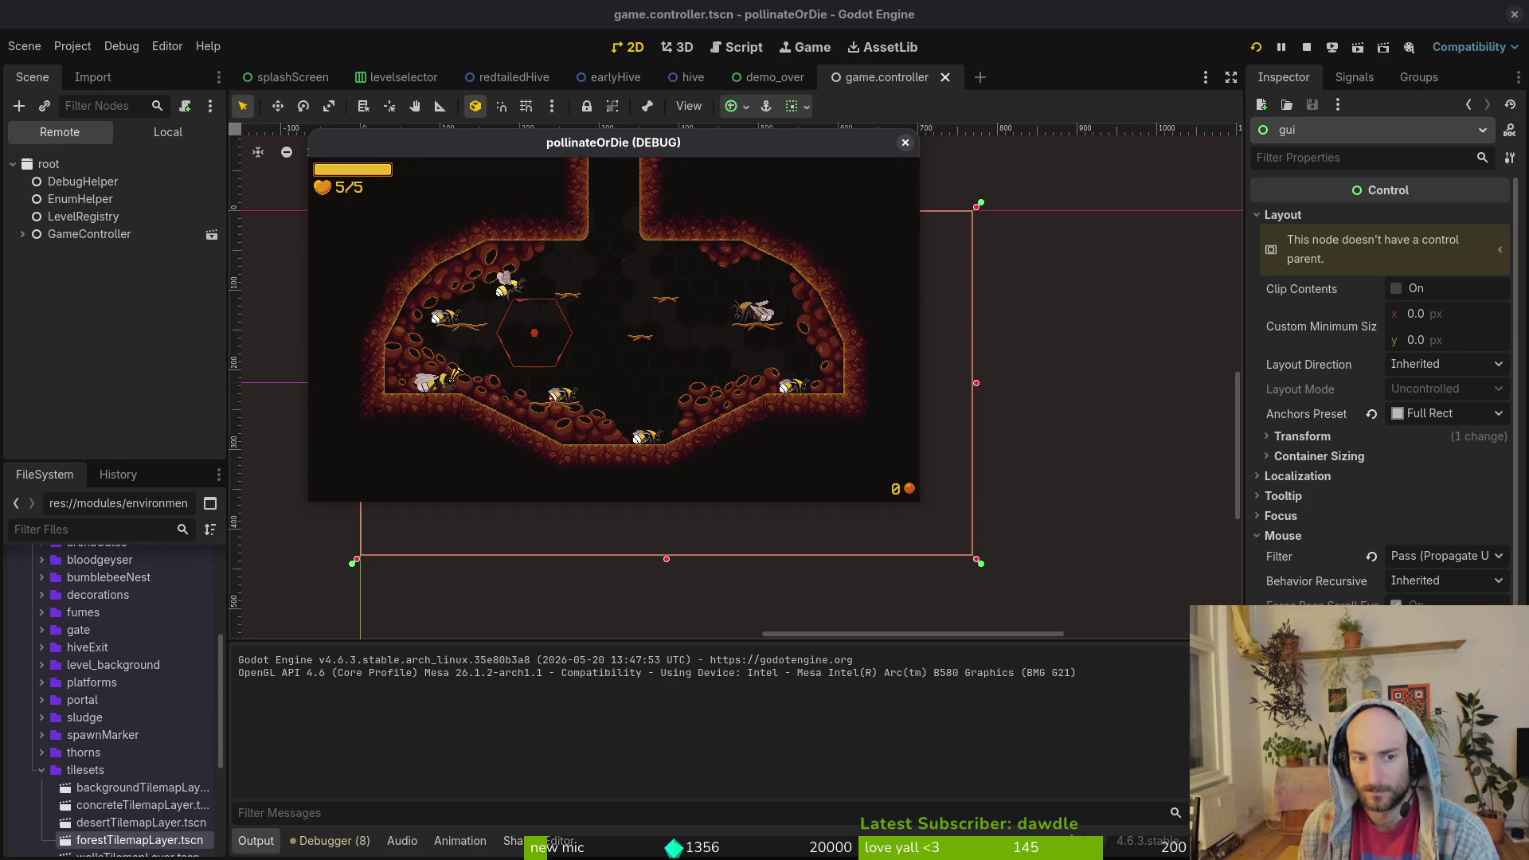
- Return to the debug level select and load H_early again
{"action": "key", "text": "Escape"}
{"action": "key", "text": "Up"}
{"action": "key", "text": "Right"}
{"action": "key", "text": "Right"}
{"action": "key", "text": "Down"}
{"action": "key", "text": "Down"}
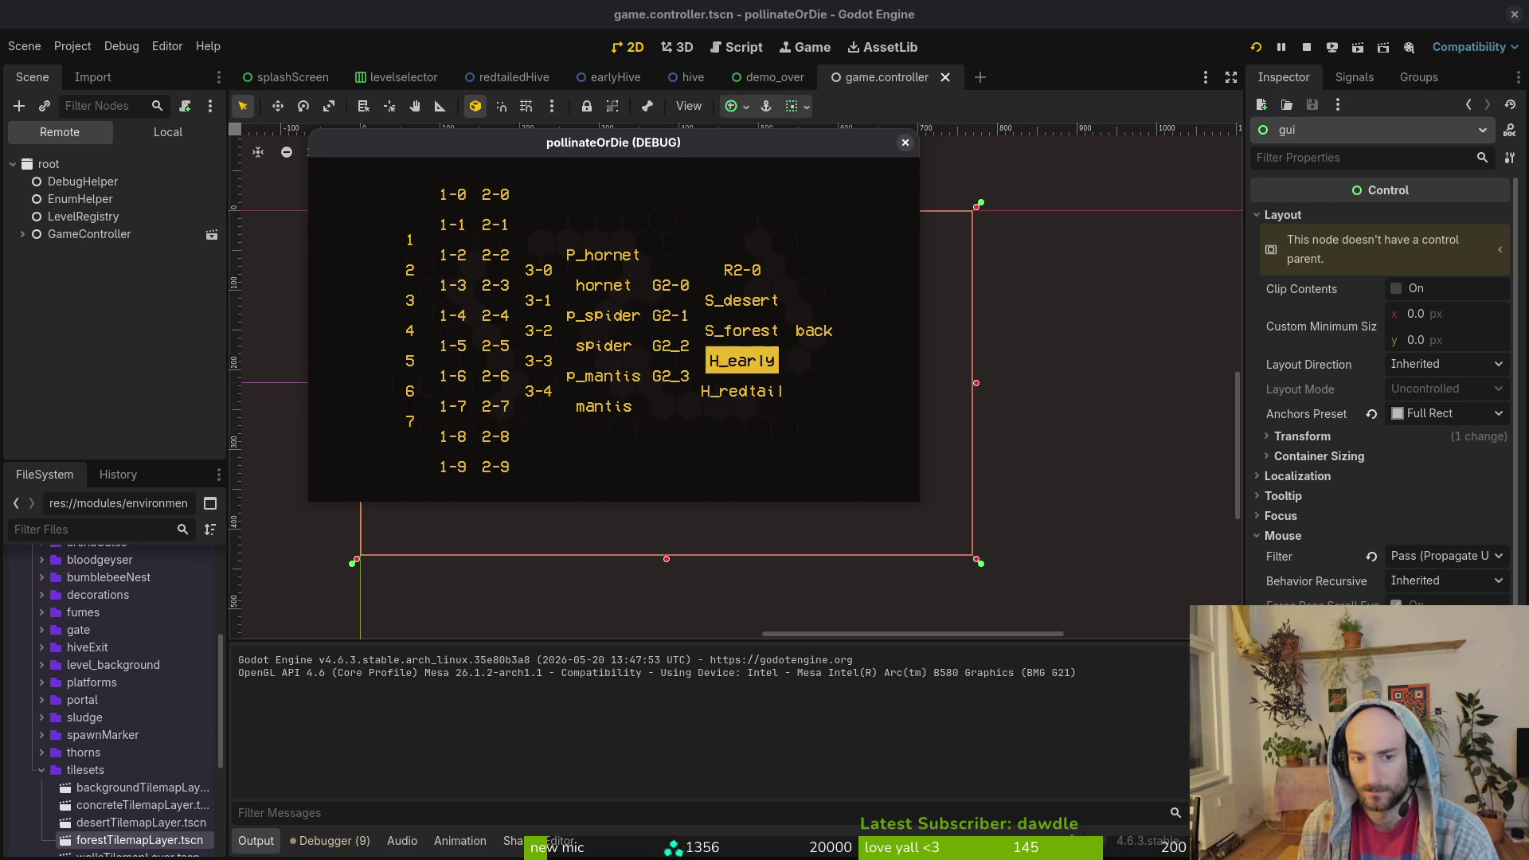
{"action": "key", "text": "Return"}
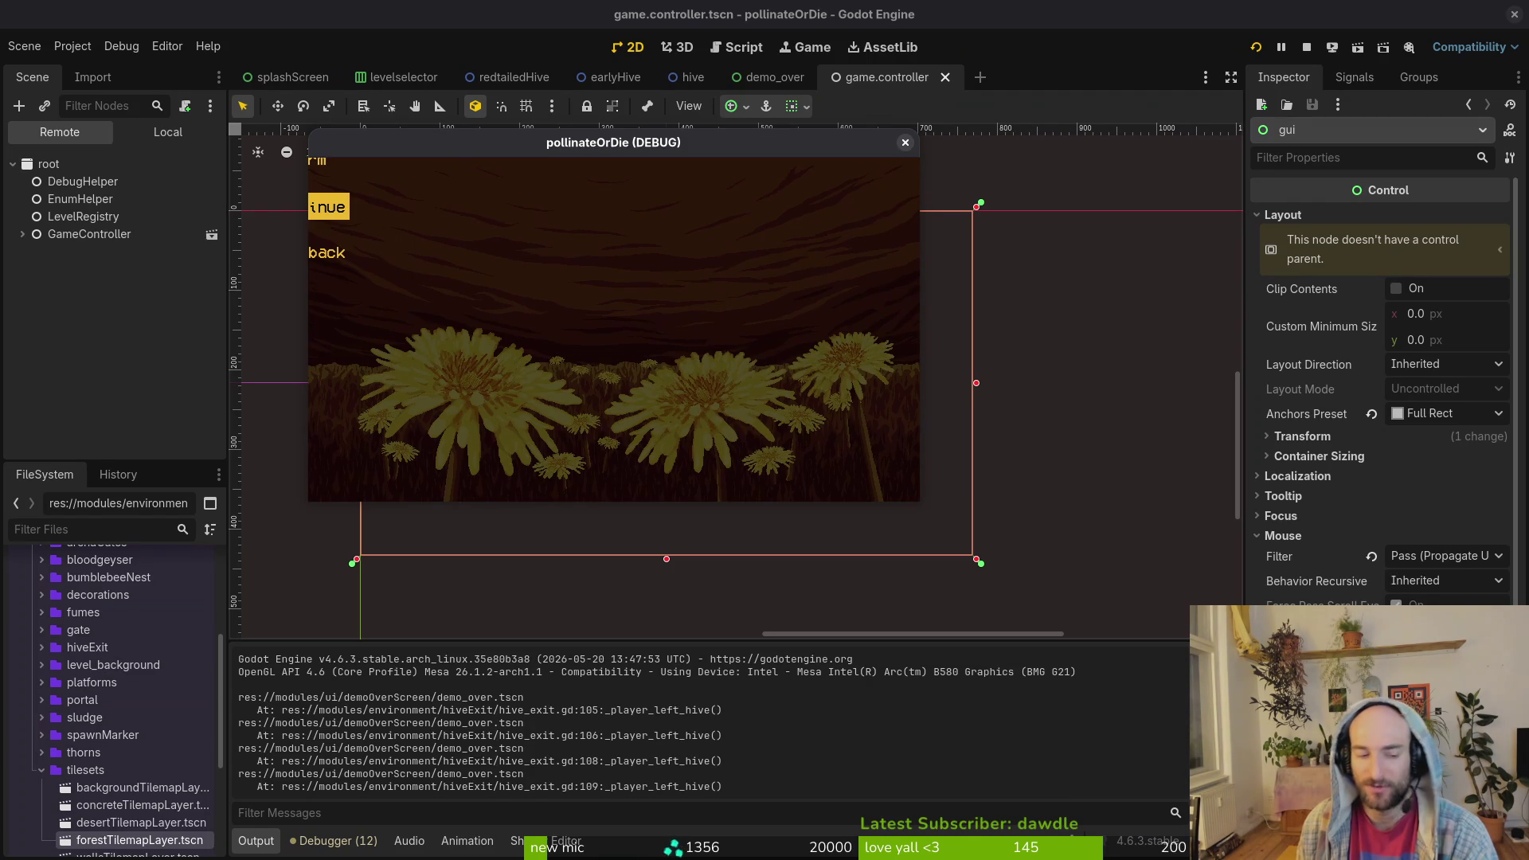
- Expand GameController > level in the Remote tree and inspect demoOver and GameController
{"action": "left_click", "coordinate": [23, 234]}
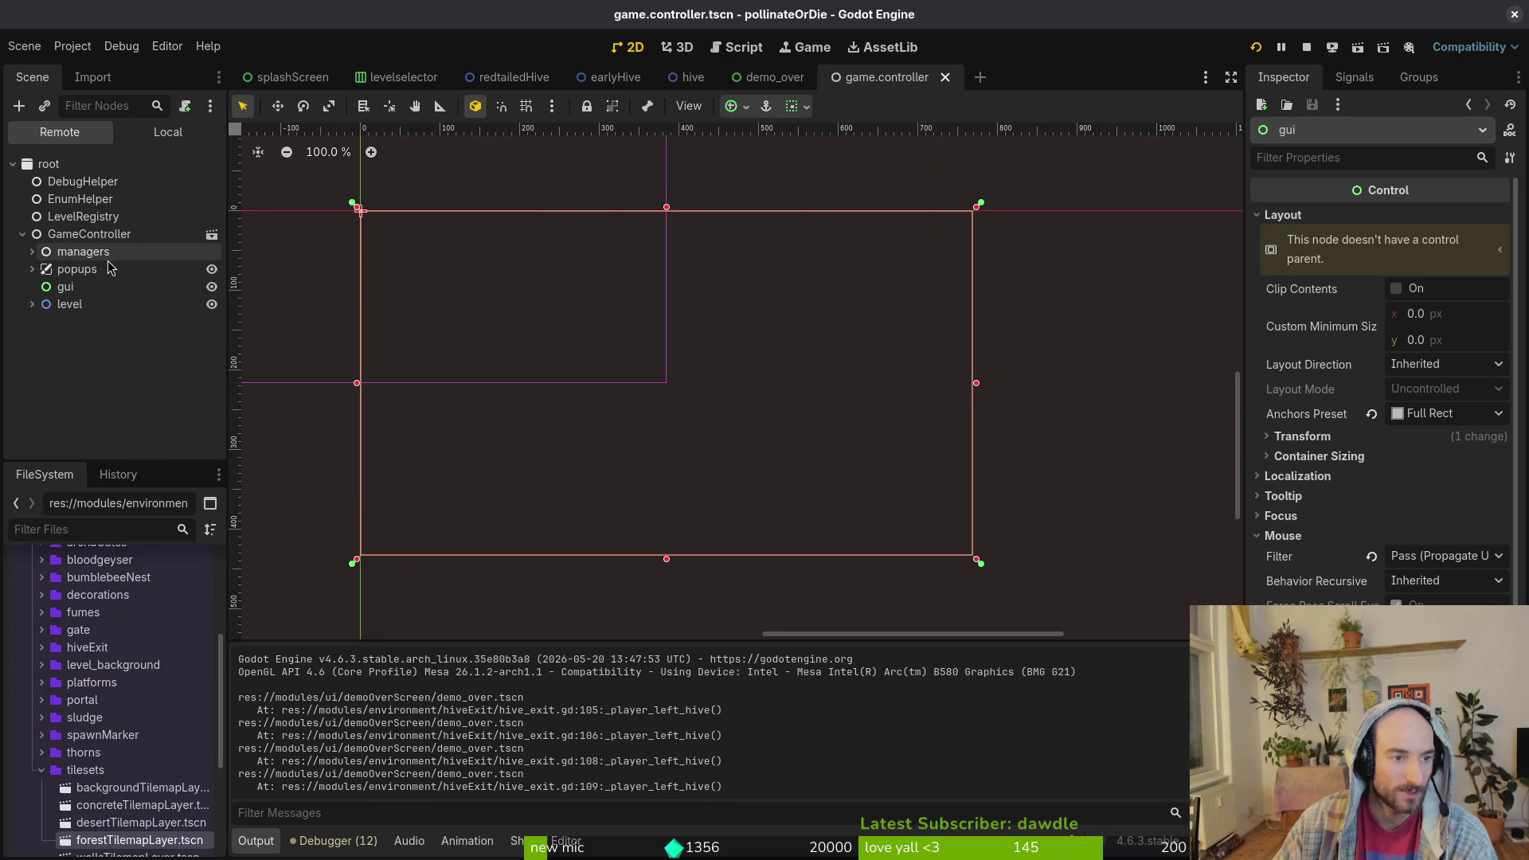
{"action": "left_click", "coordinate": [32, 304]}
{"action": "left_click", "coordinate": [85, 322]}
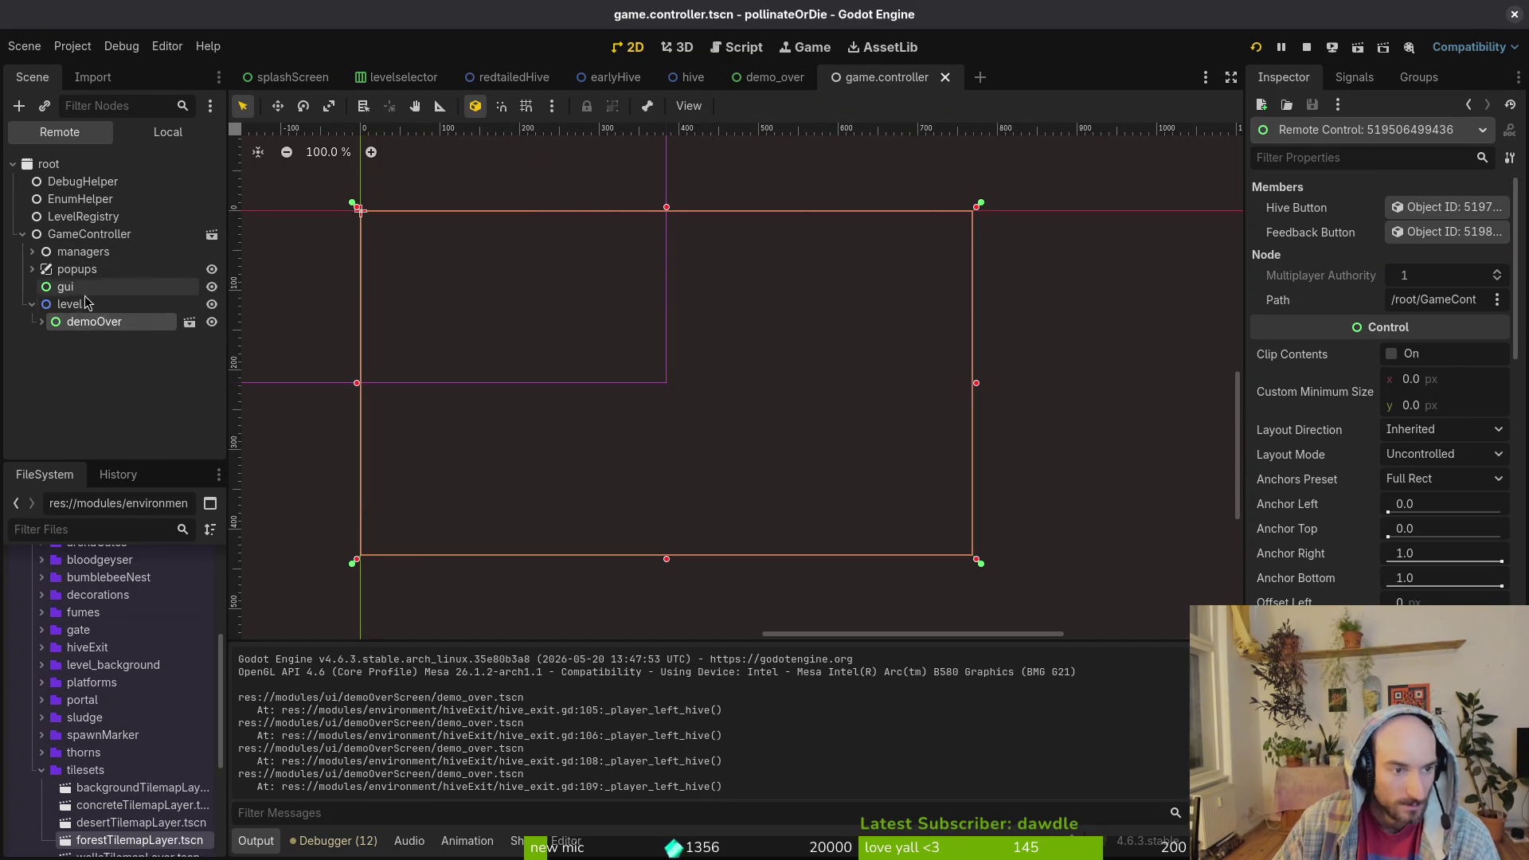
{"action": "left_click", "coordinate": [89, 234]}
{"action": "scroll", "coordinate": [1362, 377], "scroll_direction": "down", "scroll_amount": 3}
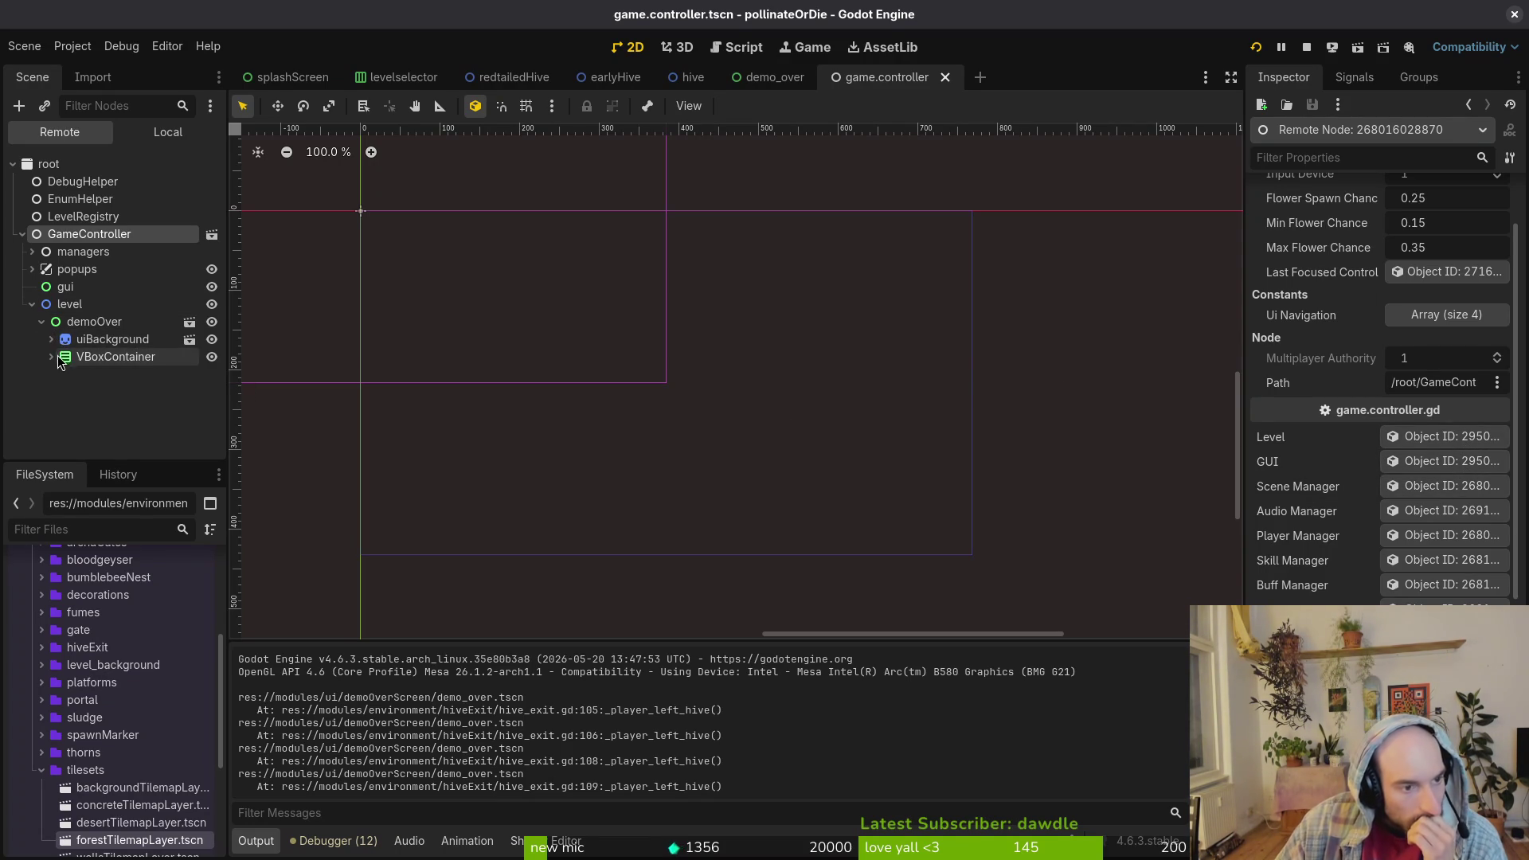
- Collapse demoOver and level, then stop the running game
{"action": "left_click", "coordinate": [41, 321]}
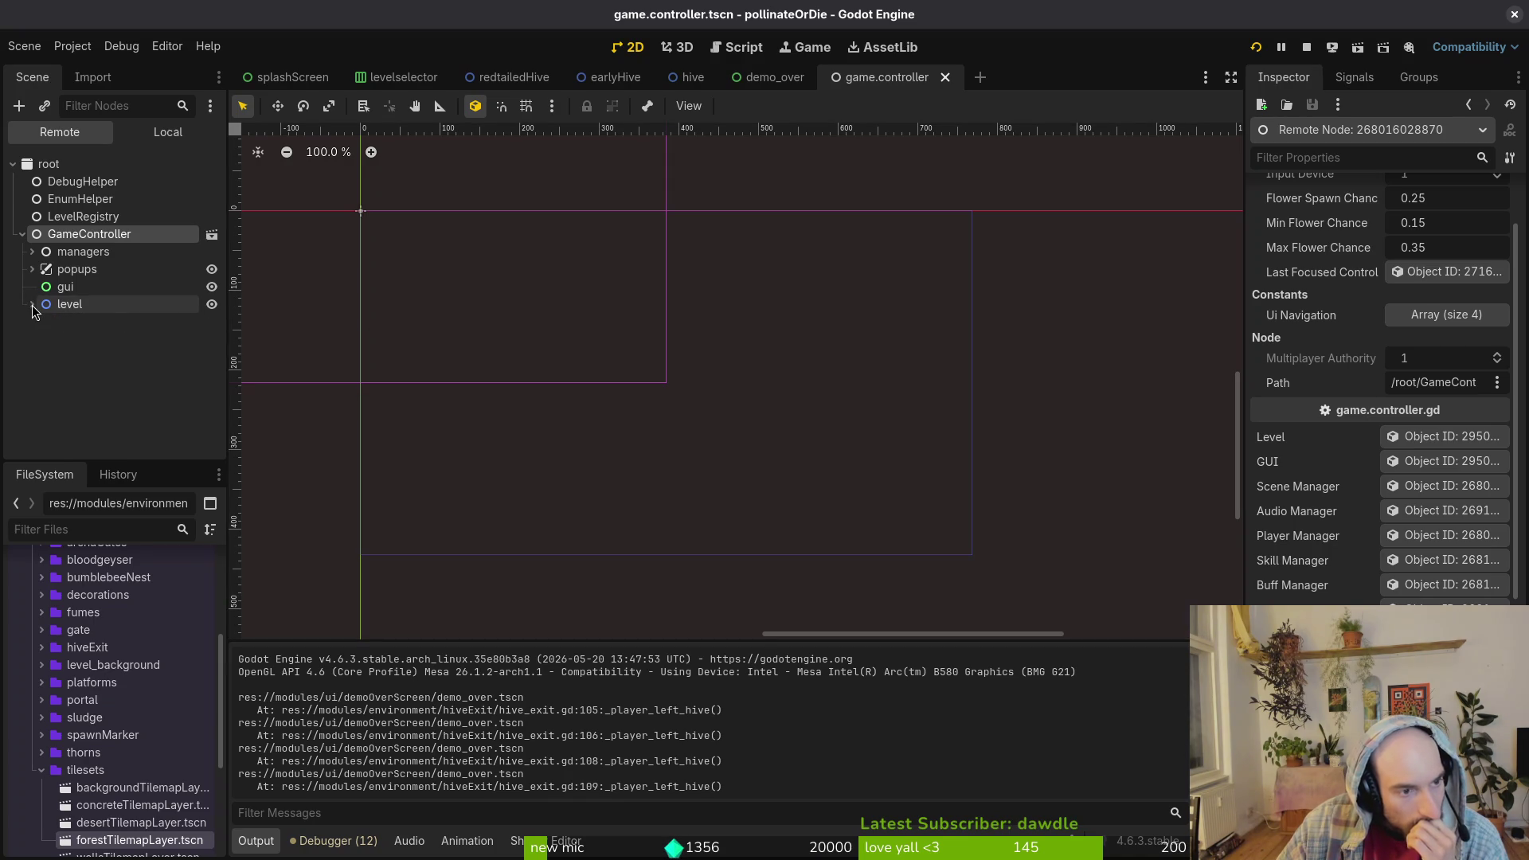
{"action": "left_click", "coordinate": [32, 304]}
{"action": "left_click", "coordinate": [1314, 46]}
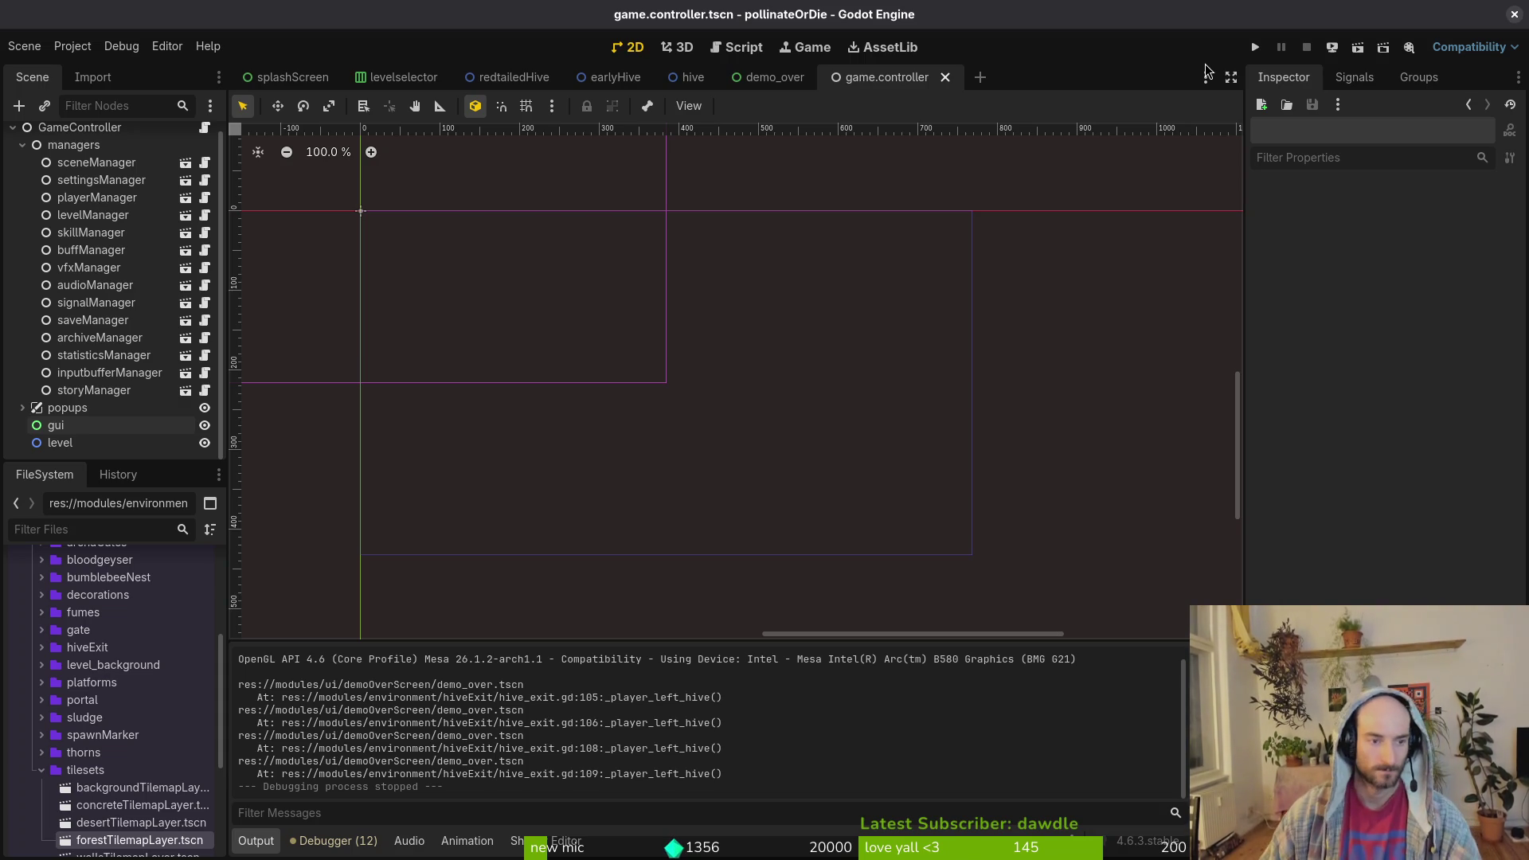
- Back in Neovim, yank GameController.gui from line 110 of hive_exit.gd
{"action": "key", "text": "alt+Tab"}
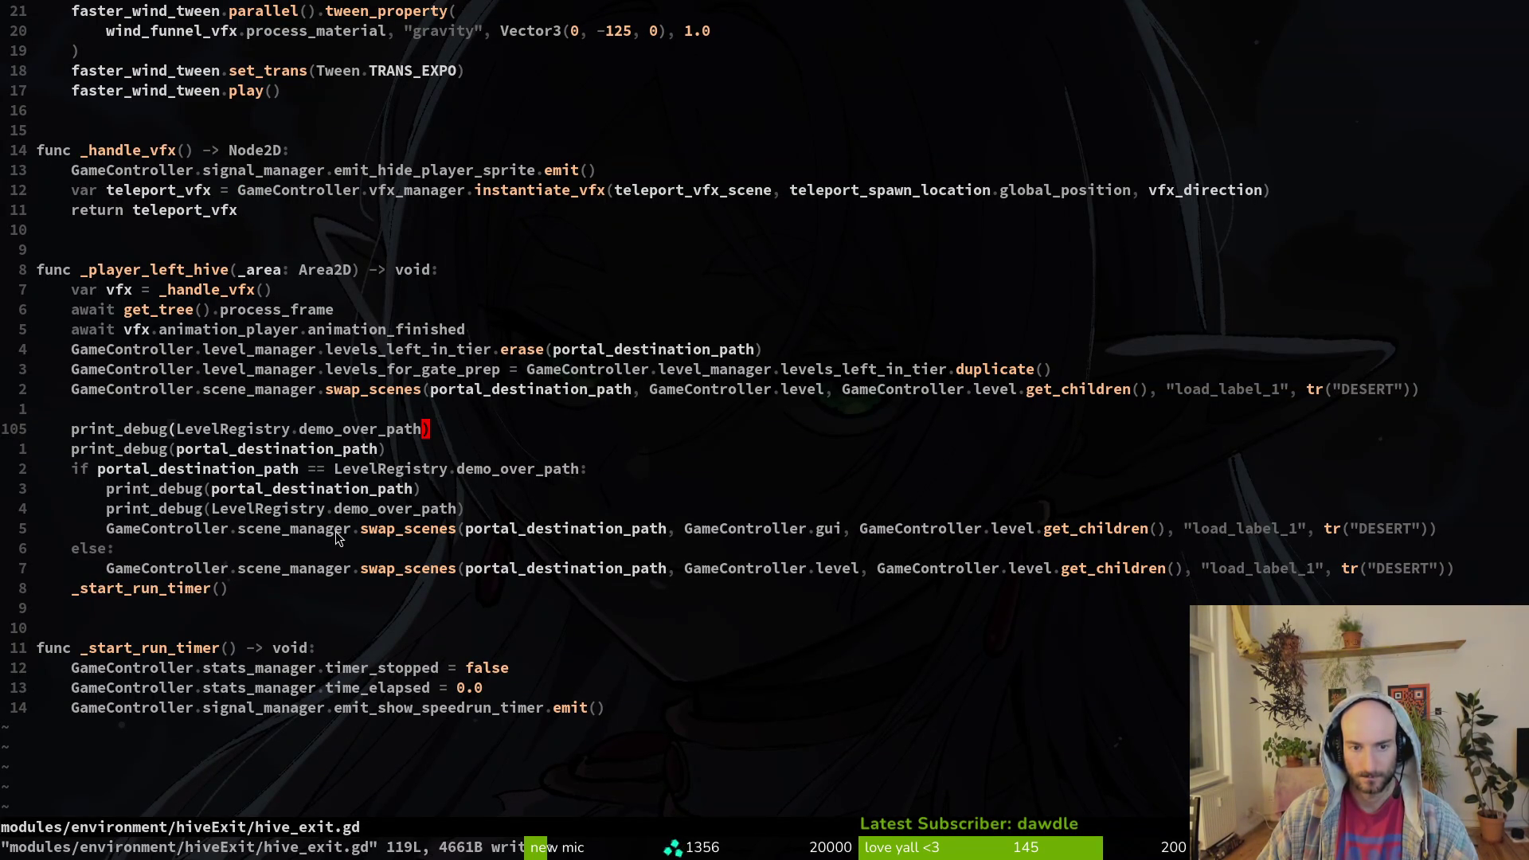
{"action": "left_click", "coordinate": [783, 530]}
{"action": "key", "text": "b"}
{"action": "key", "text": "v"}
{"action": "key", "text": "e"}
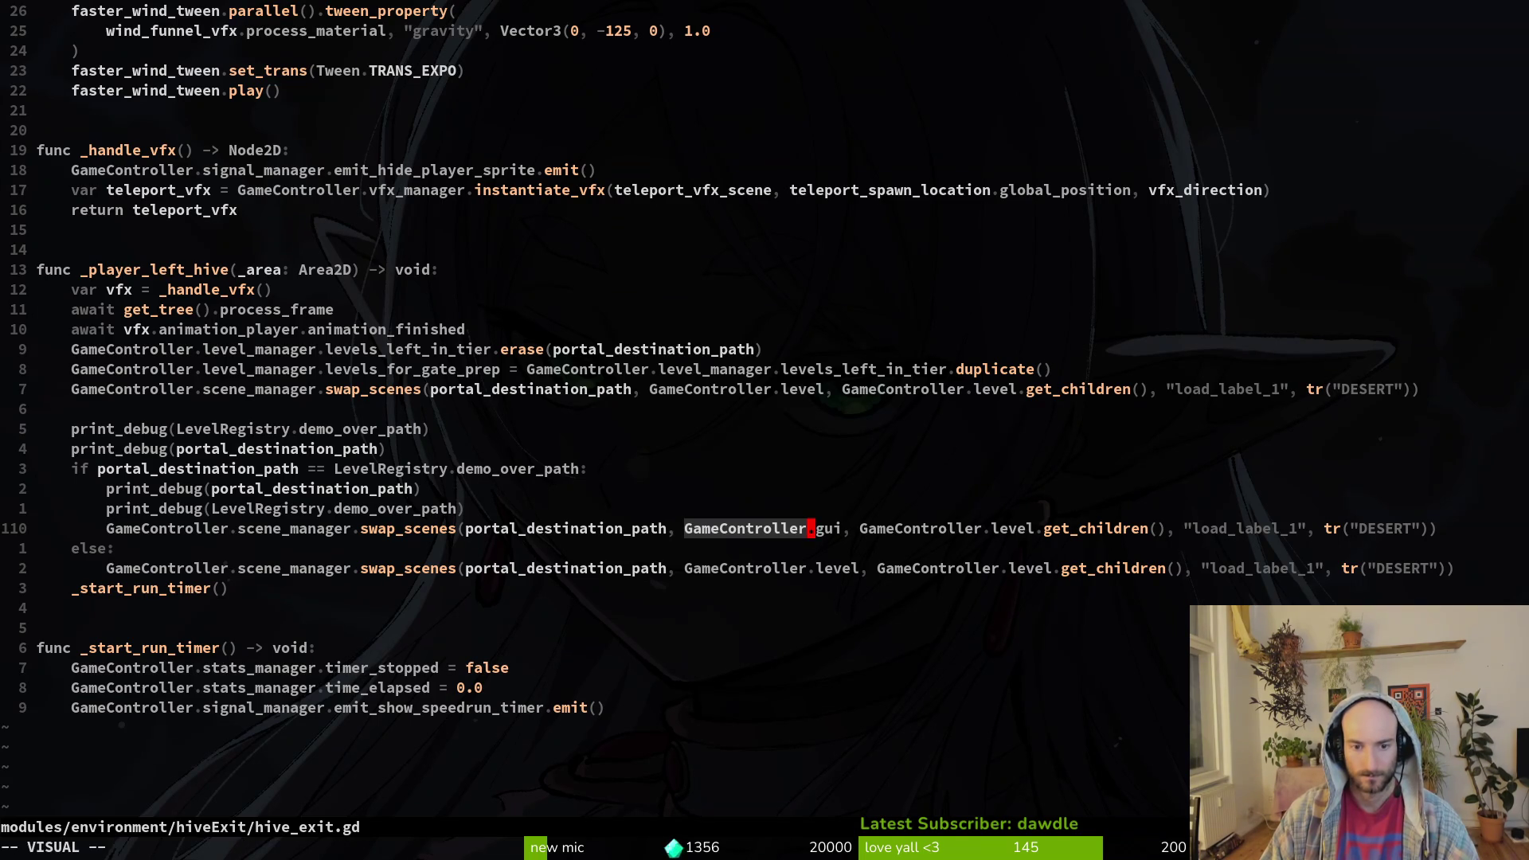
{"action": "key", "text": "l"}
{"action": "key", "text": "l"}
{"action": "key", "text": "l"}
{"action": "key", "text": "y"}
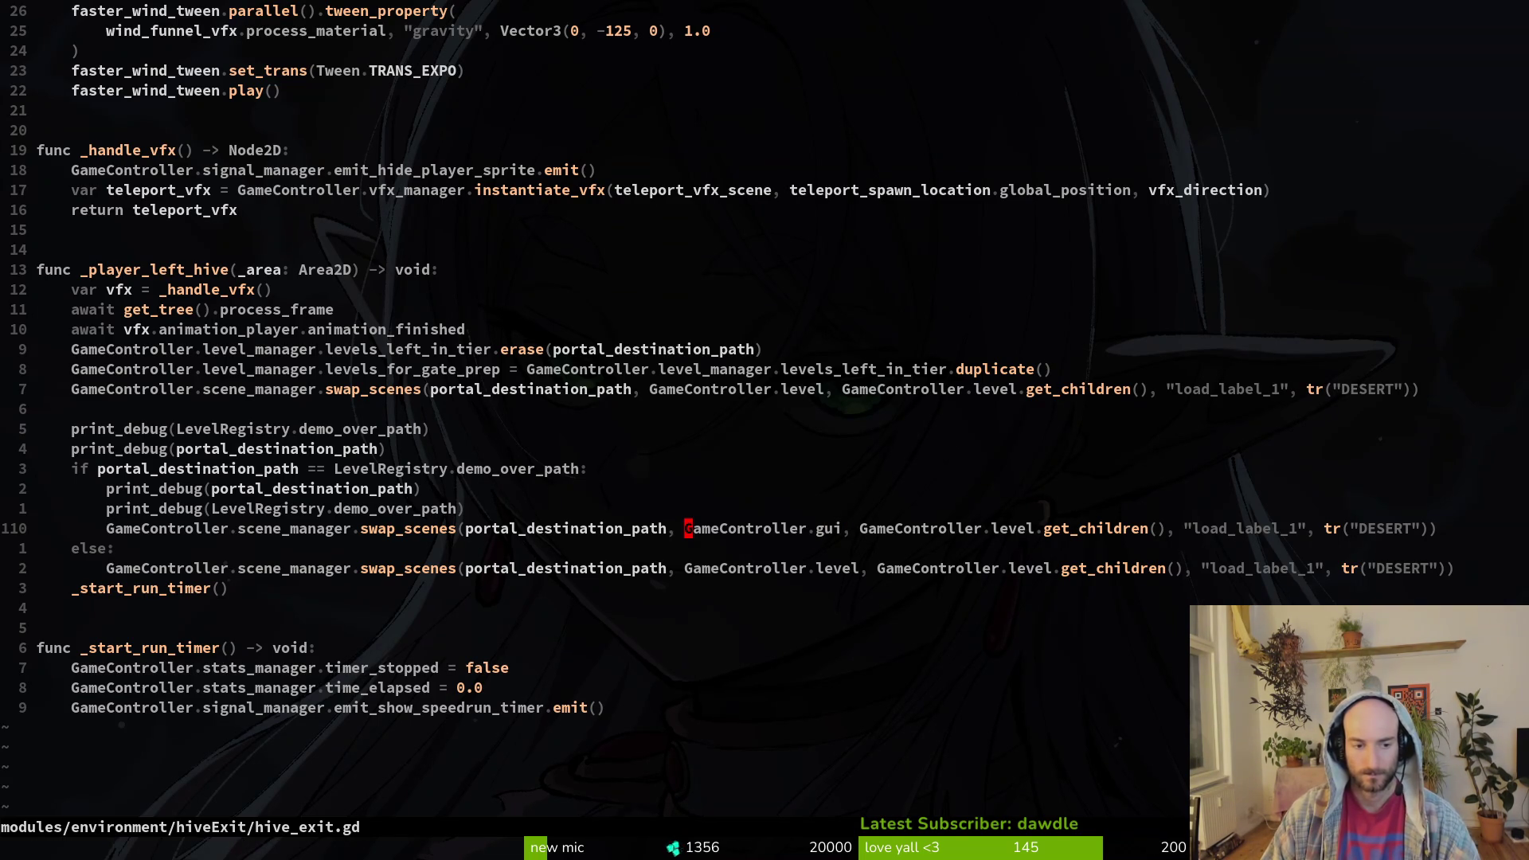
- Try a project search for GameController.gui, cancel it, and move up to line 109
{"action": "key", "text": "space"}
{"action": "key", "text": "f"}
{"action": "key", "text": "w"}
{"action": "key", "text": "Escape"}
{"action": "key", "text": "b"}
{"action": "key", "text": "k"}
- Copy demo_over_path and grep the whole project for it
{"action": "key", "text": "b"}
{"action": "key", "text": "v"}
{"action": "key", "text": "e"}
{"action": "key", "text": "y"}
{"action": "key", "text": "space"}
{"action": "type", "text": "fg"}
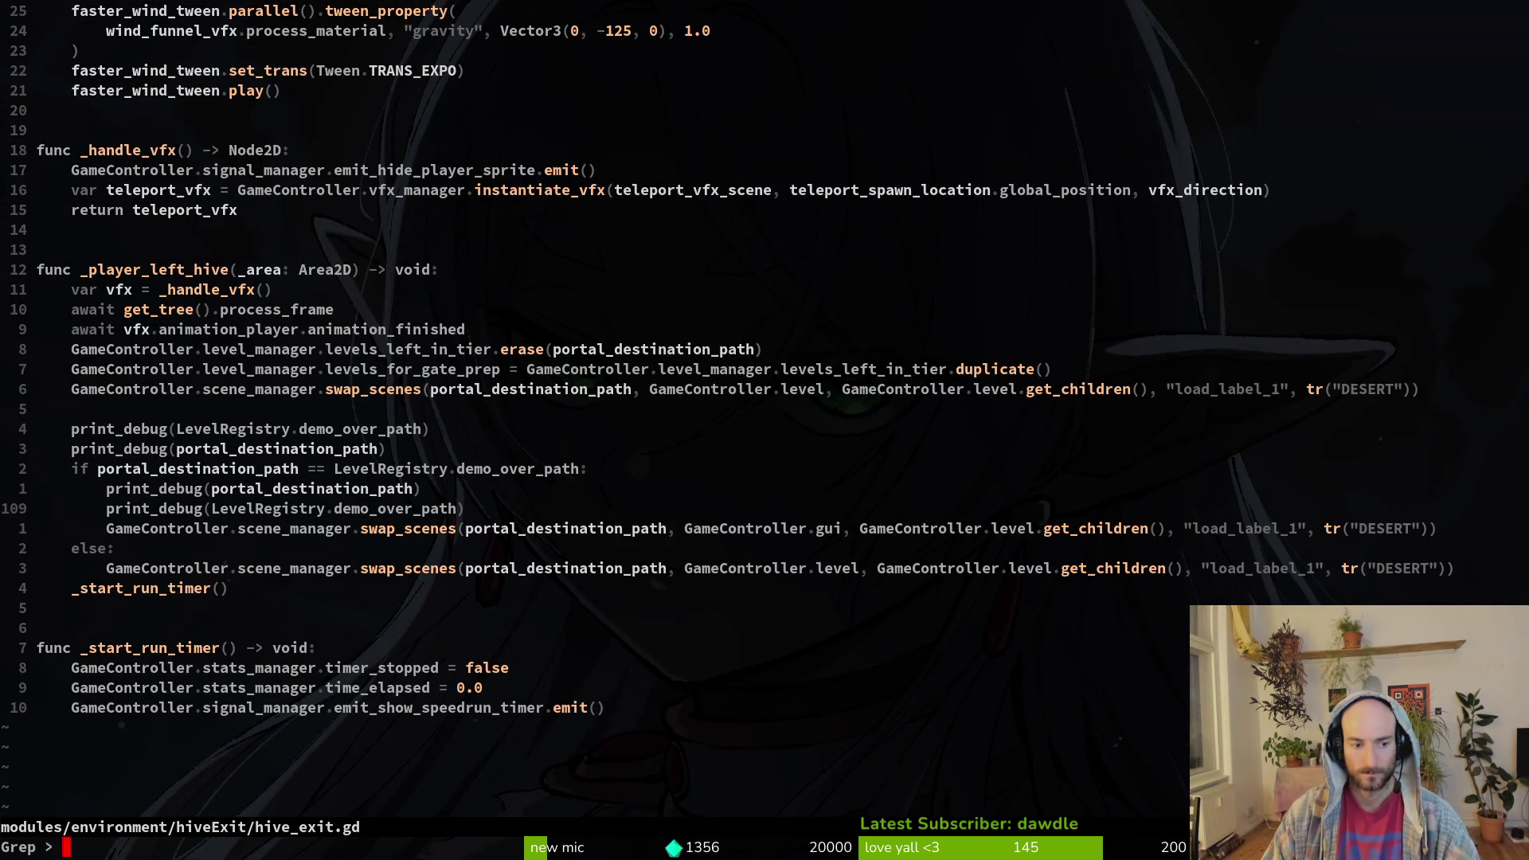
{"action": "type", "text": "demo_over_path"}
{"action": "key", "text": "Return"}
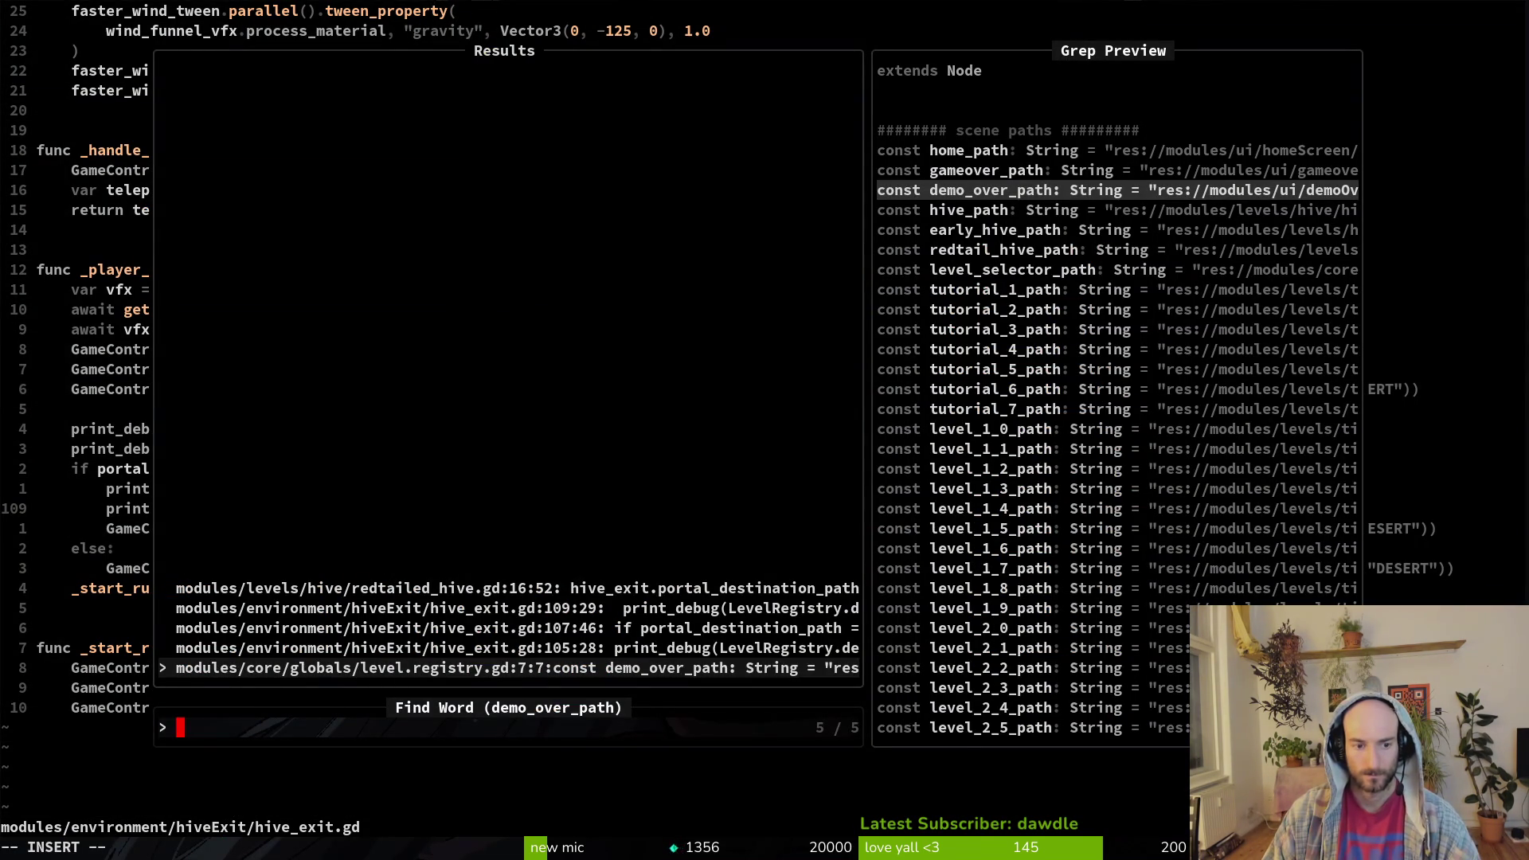
- Preview the matches and open redtailed_hive.gd at line 16, selecting that line
{"action": "left_click", "coordinate": [517, 647]}
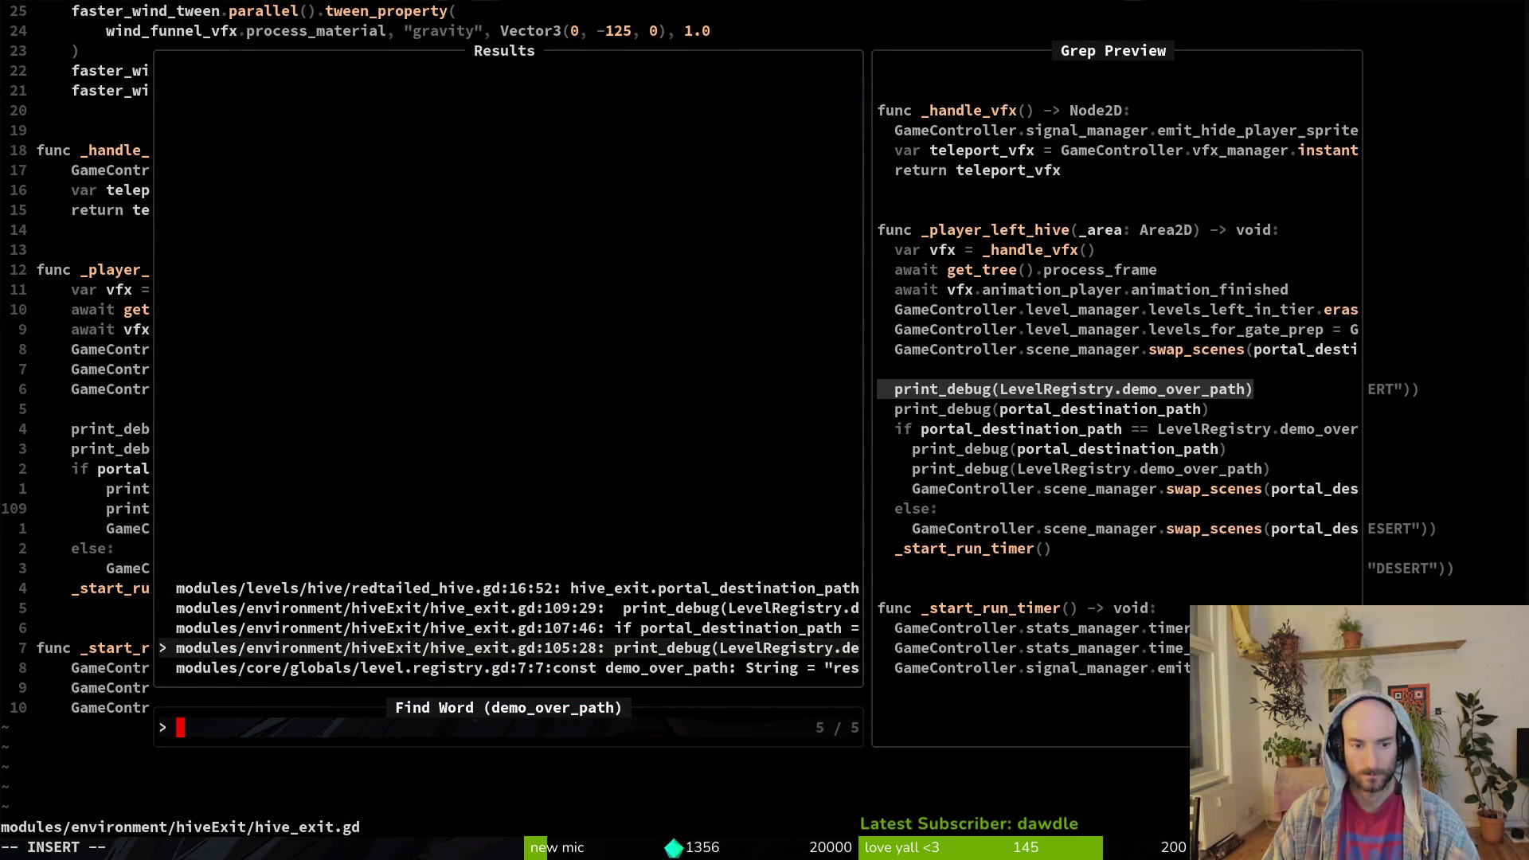
{"action": "key", "text": "Up"}
{"action": "key", "text": "Up"}
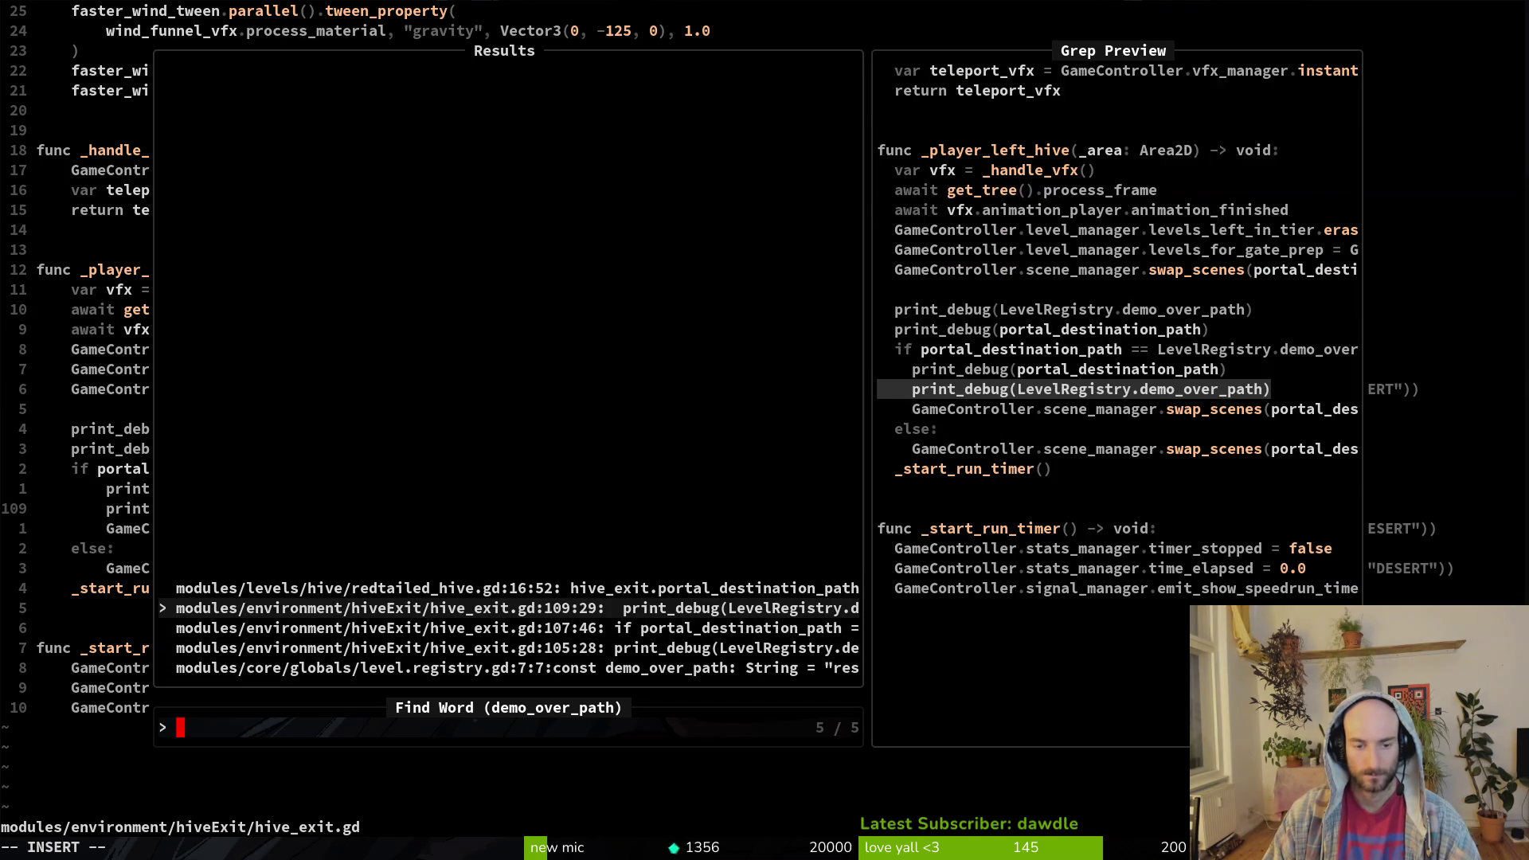
{"action": "left_click", "coordinate": [517, 588]}
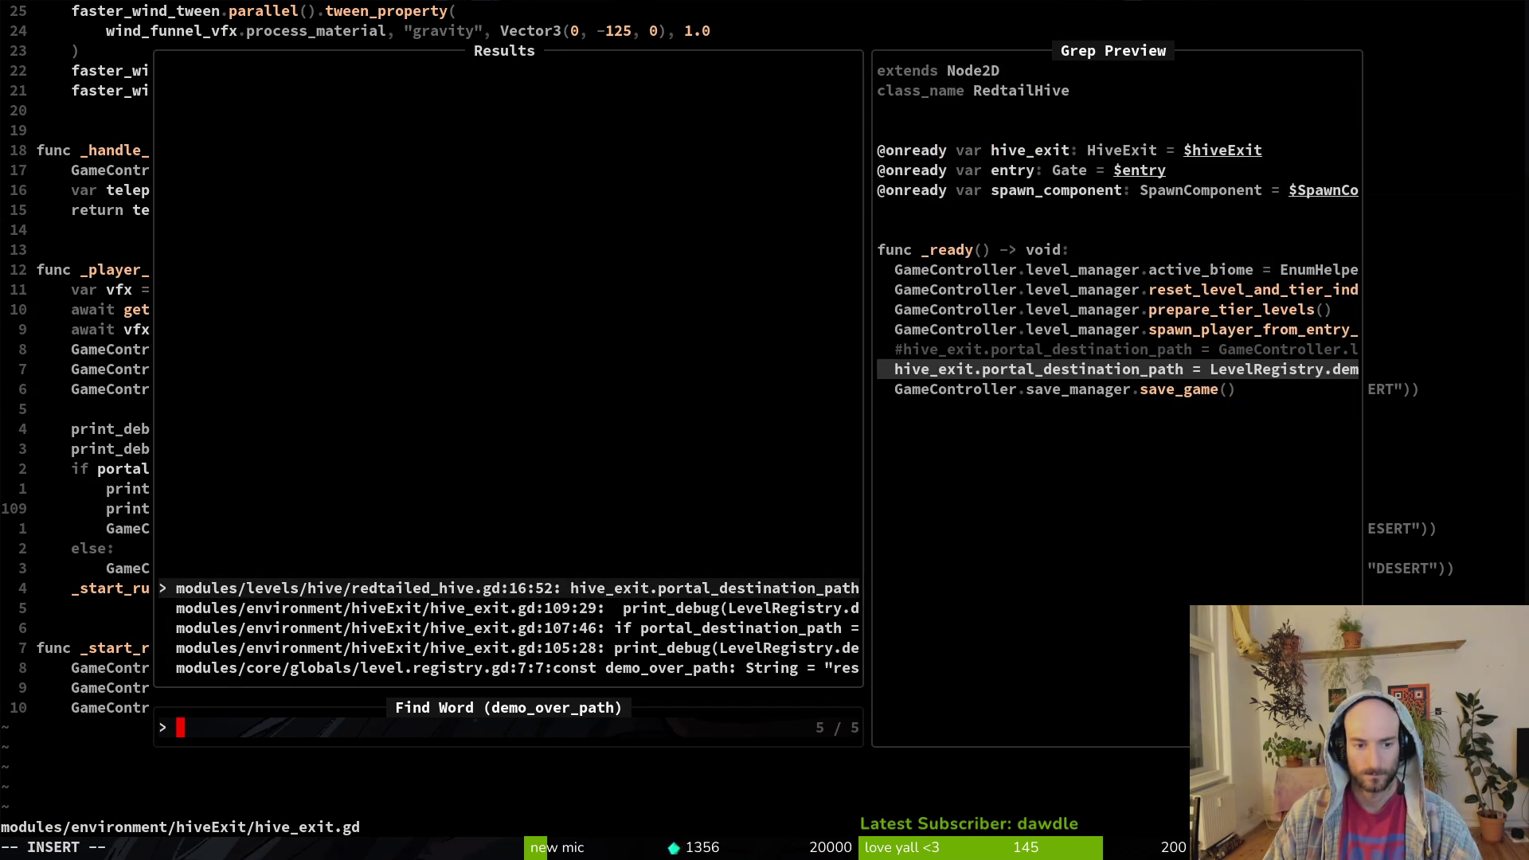
{"action": "key", "text": "Return"}
{"action": "key", "text": "shift+v"}
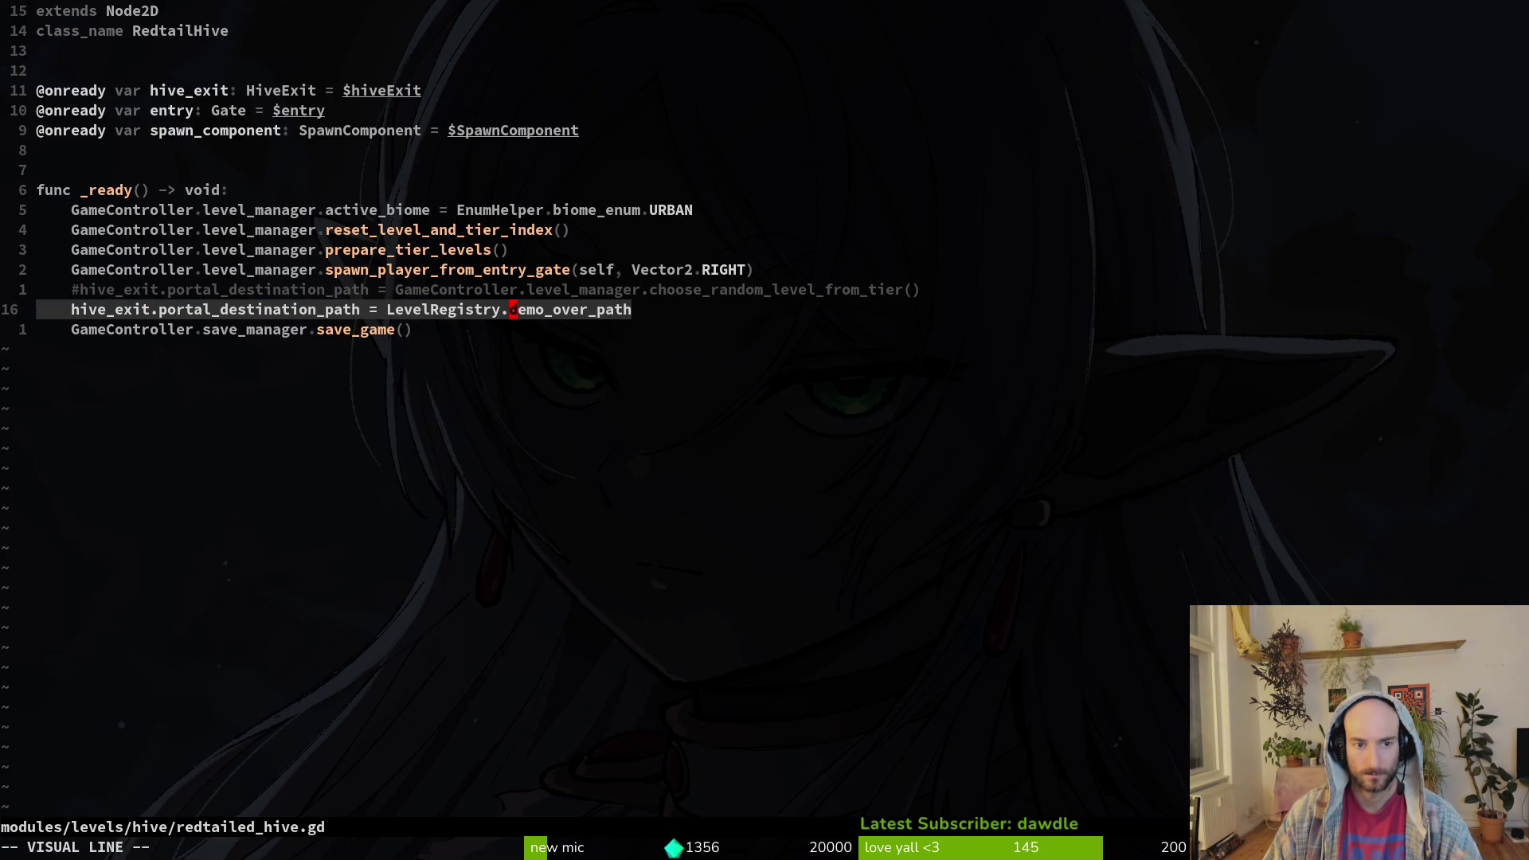
- Return to hive_exit.gd and delete the unconditional swap_scenes line and the blank line after it
{"action": "key", "text": "shift+v"}
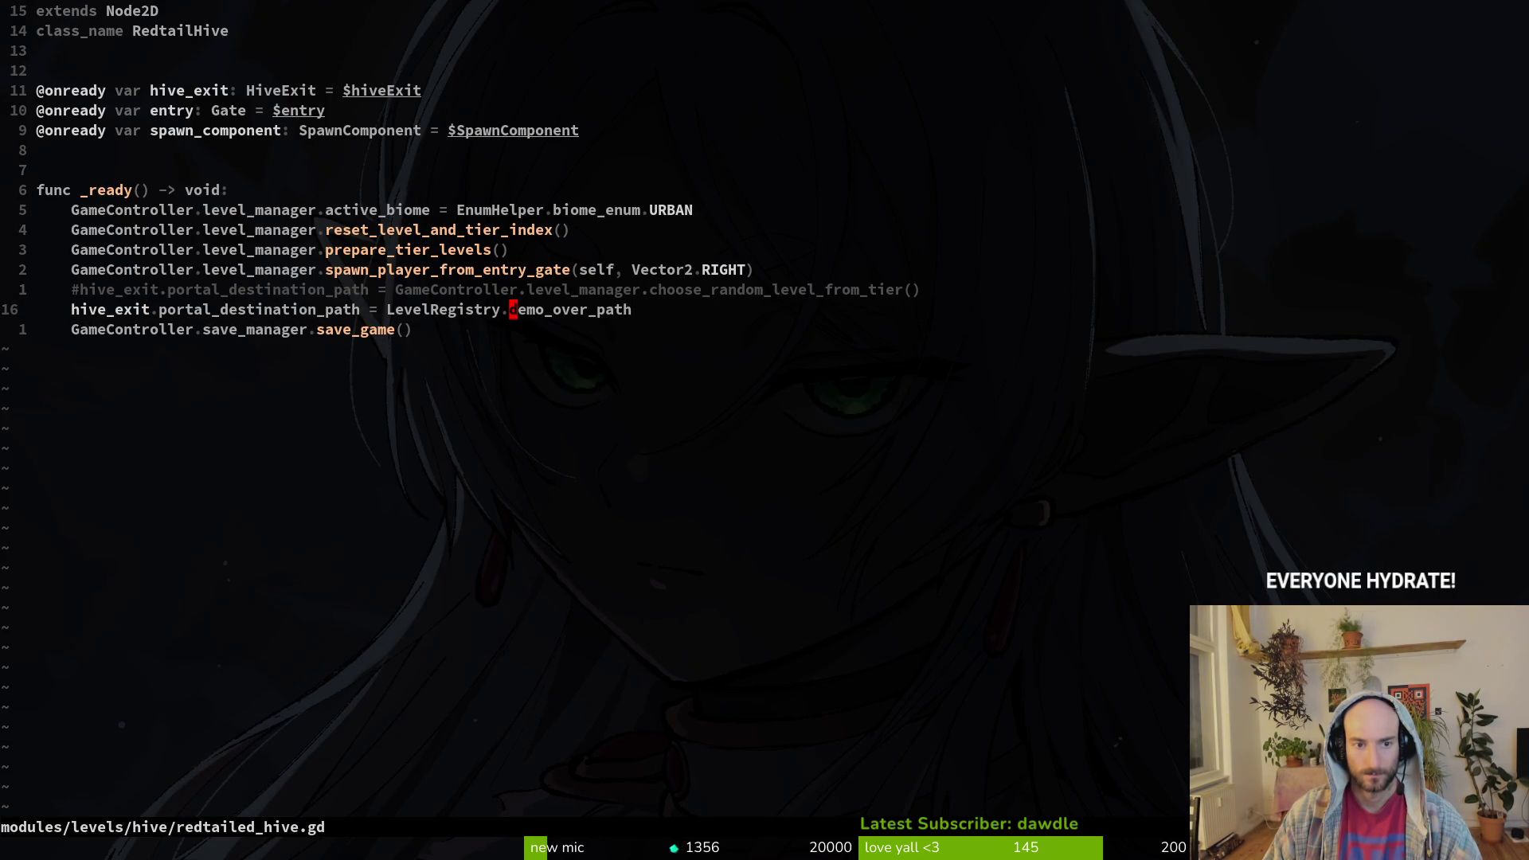
{"action": "key", "text": "shift+v"}
{"action": "key", "text": "shift+v"}
{"action": "key", "text": "shift+v"}
{"action": "key", "text": "shift+v"}
{"action": "key", "text": "shift+v"}
{"action": "key", "text": "shift+v"}
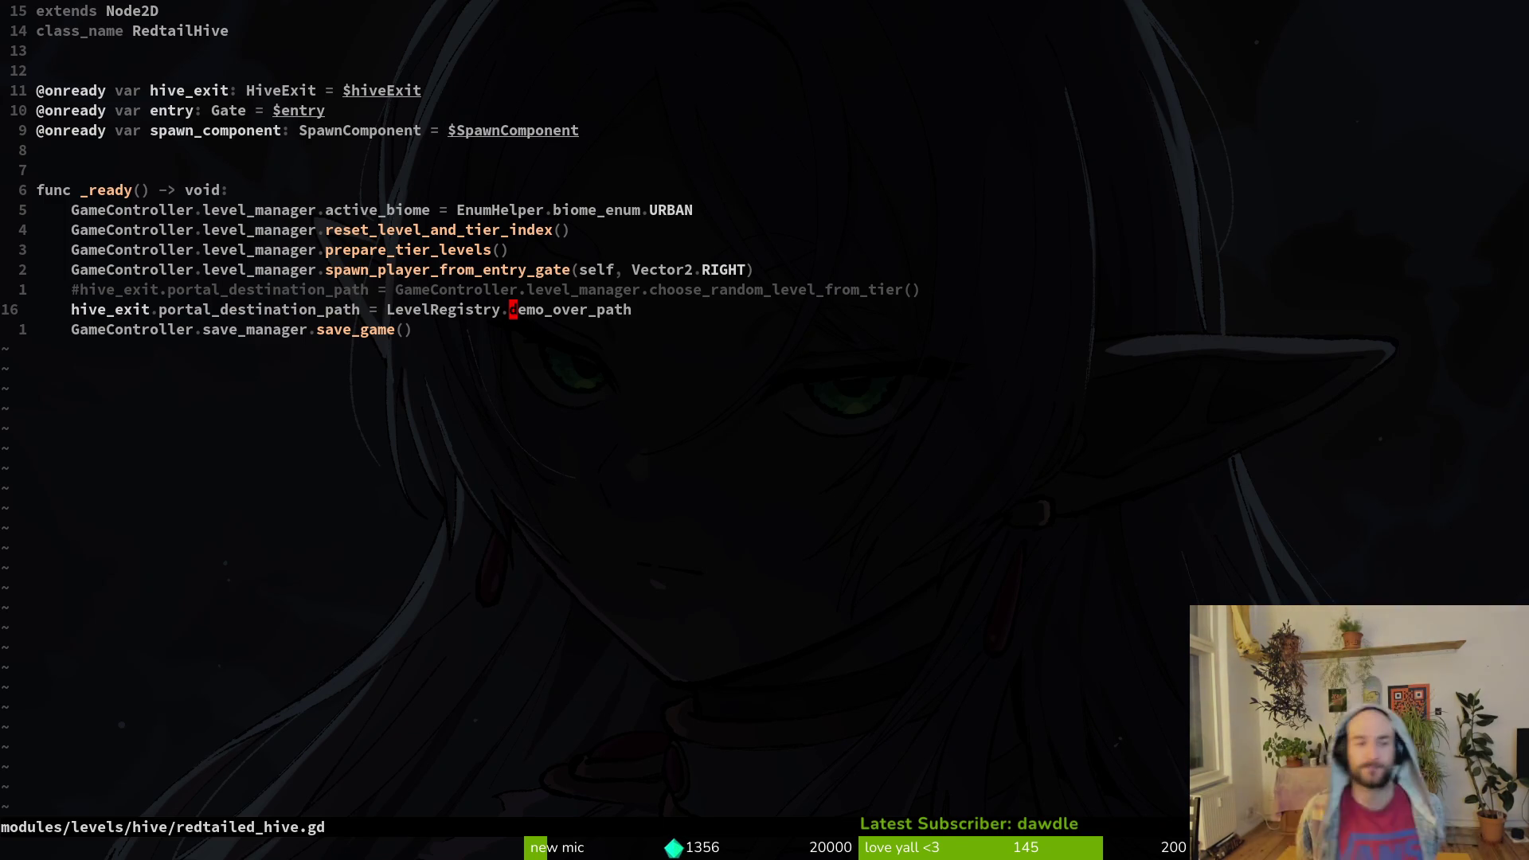
{"action": "key", "text": "ctrl+o"}
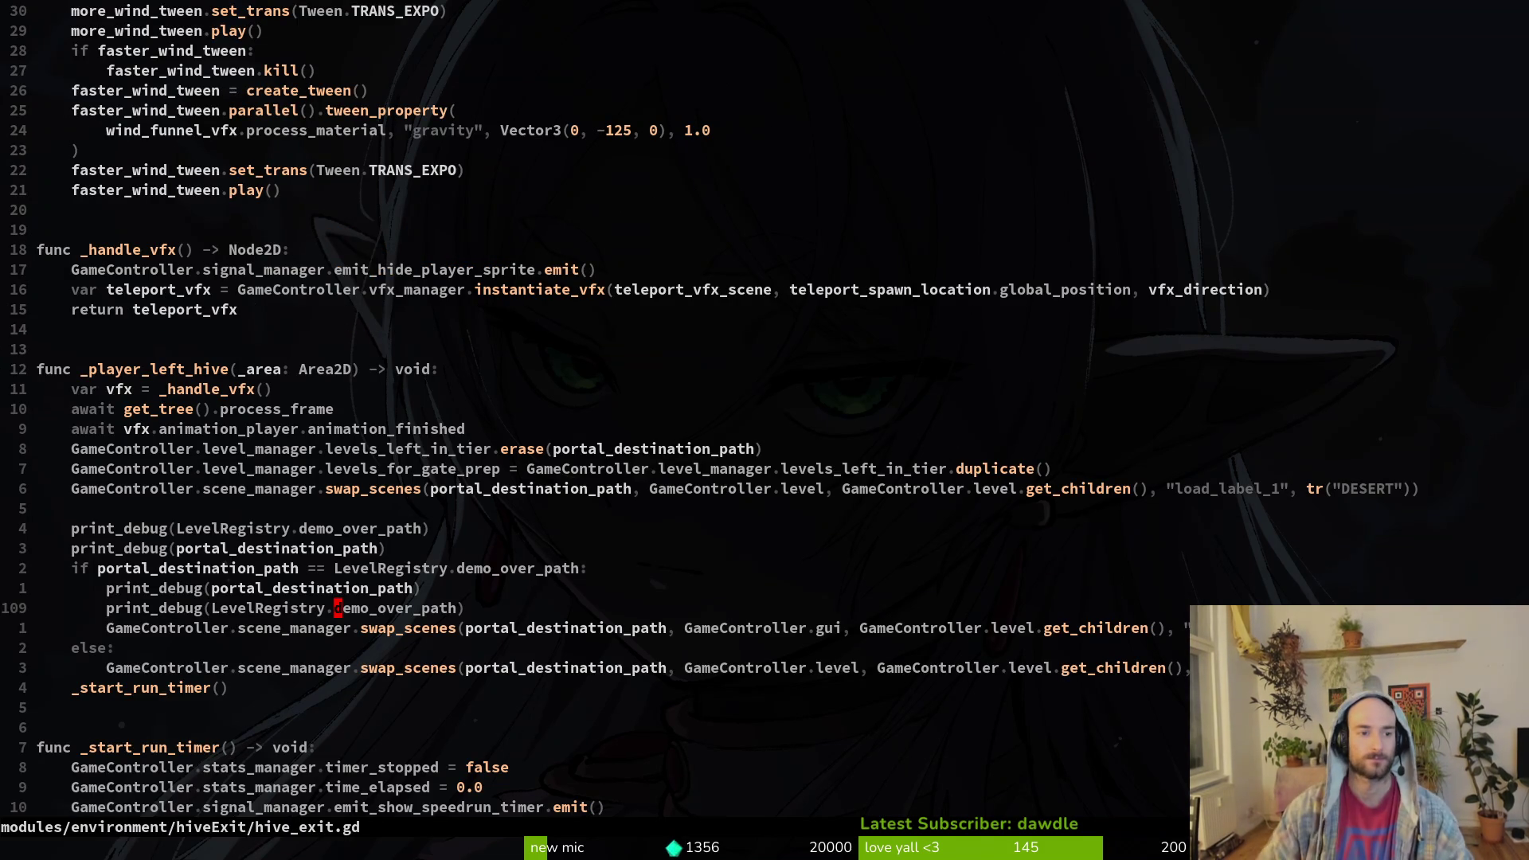
{"action": "key", "text": "k"}
{"action": "key", "text": "k"}
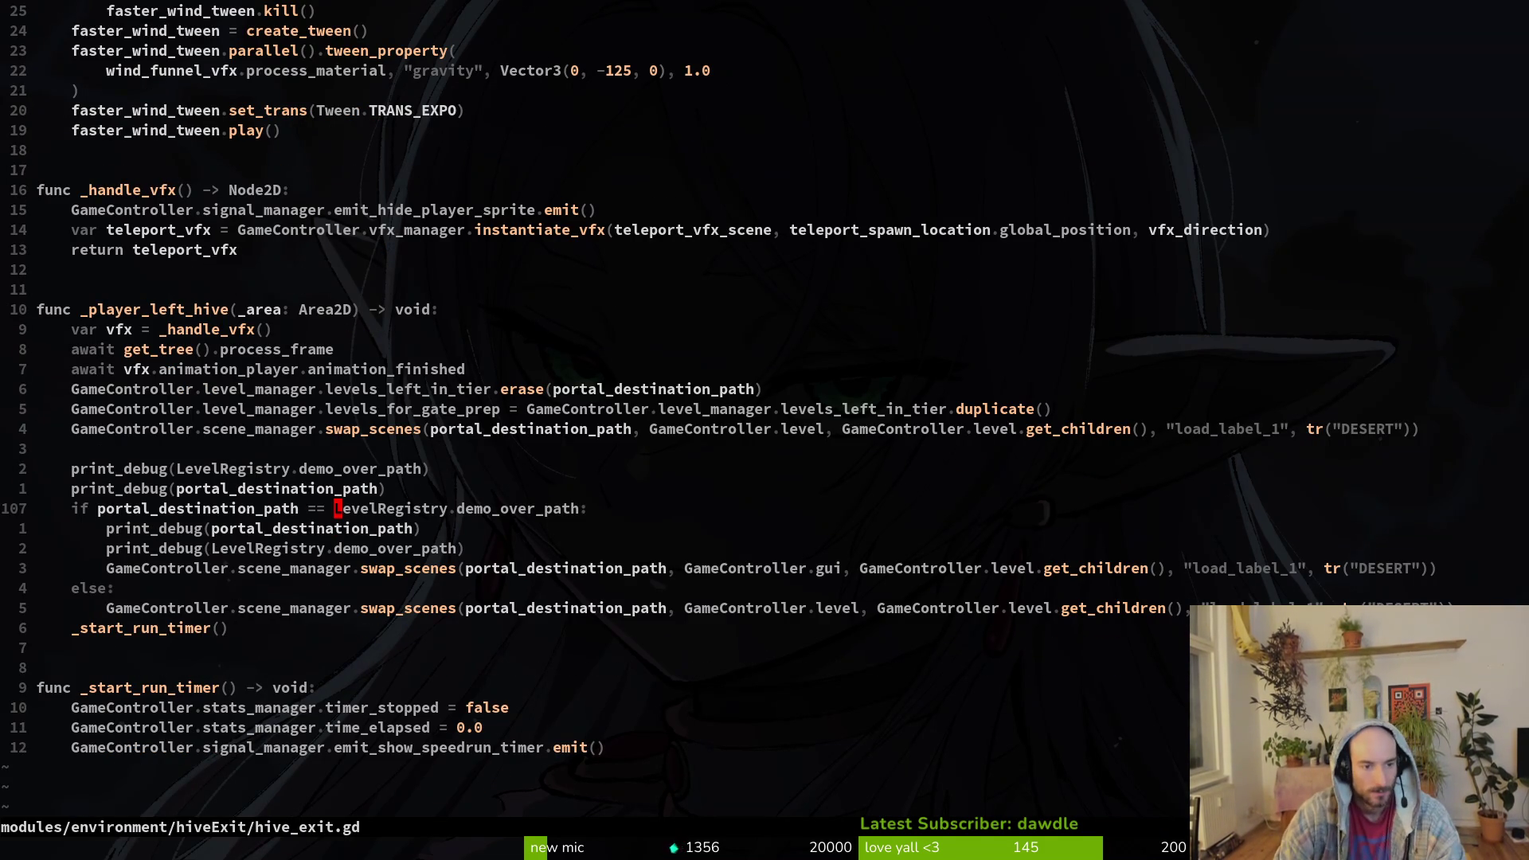
{"action": "key", "text": "k"}
{"action": "key", "text": "k"}
{"action": "key", "text": "k"}
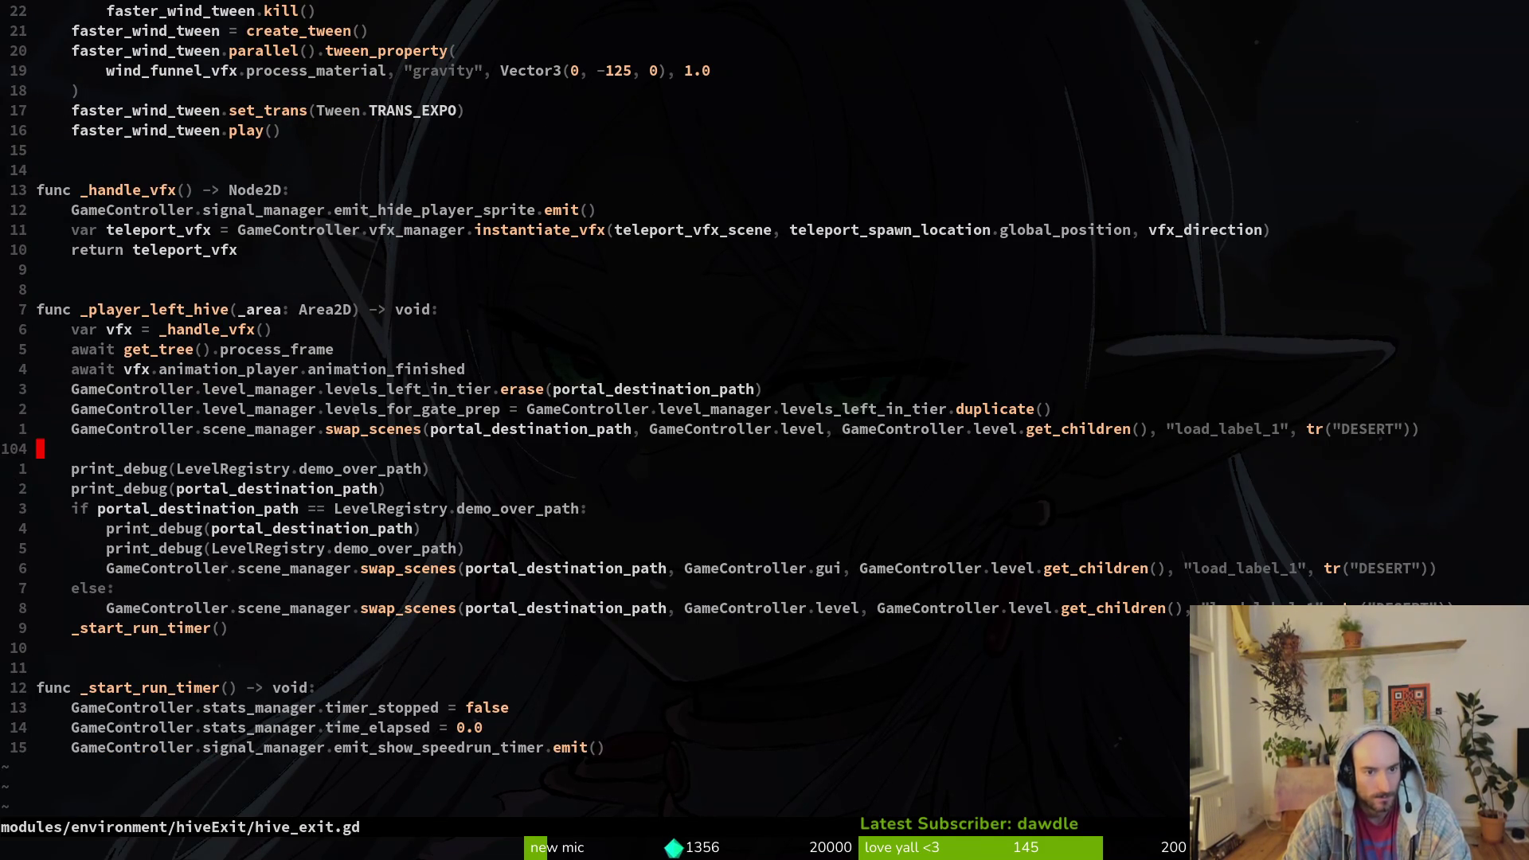
{"action": "key", "text": "shift+v"}
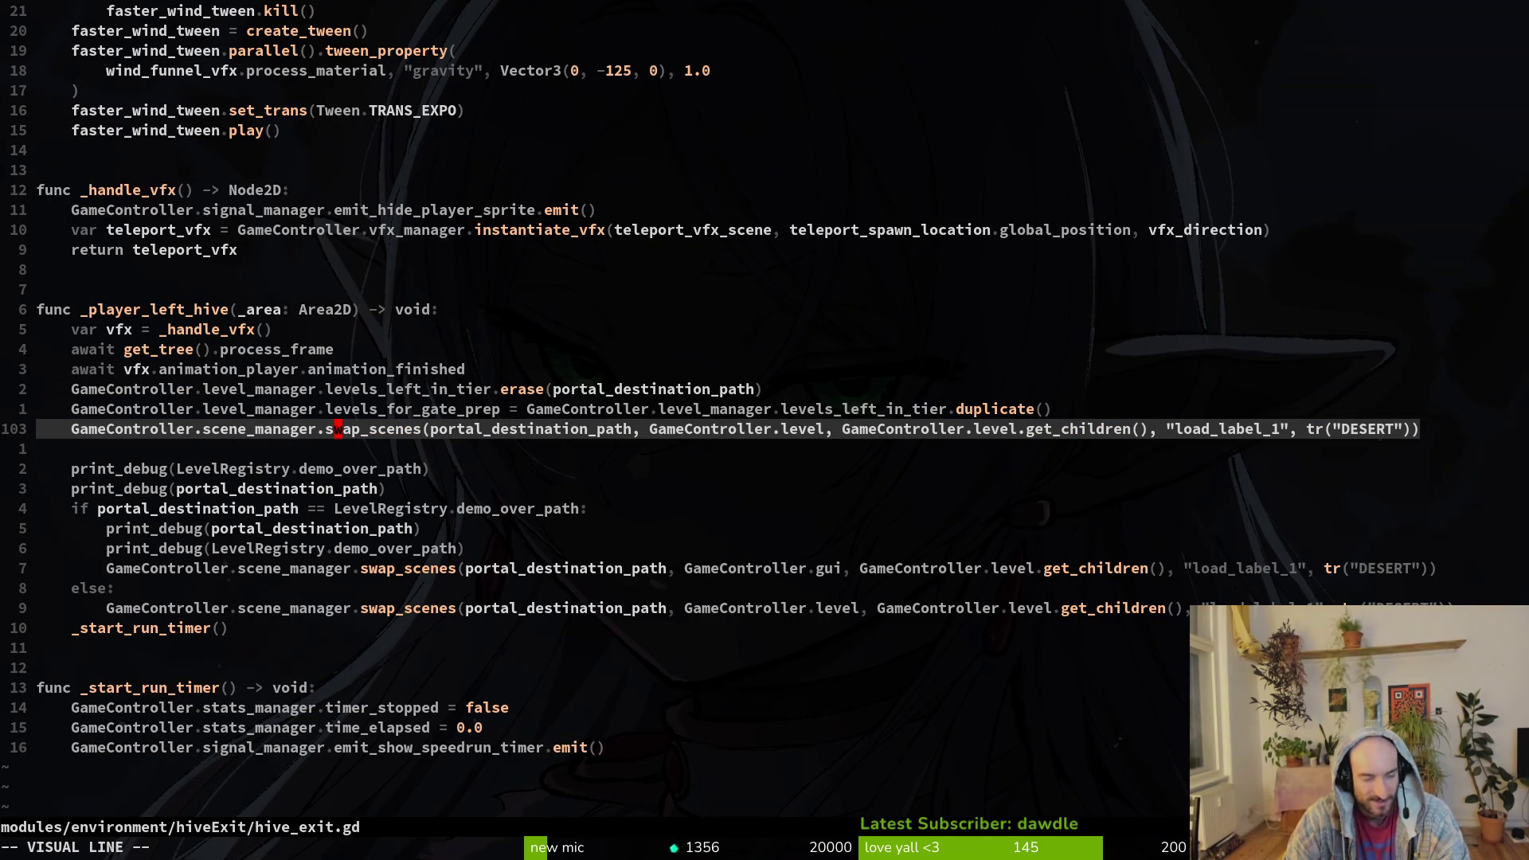
{"action": "key", "text": "d"}
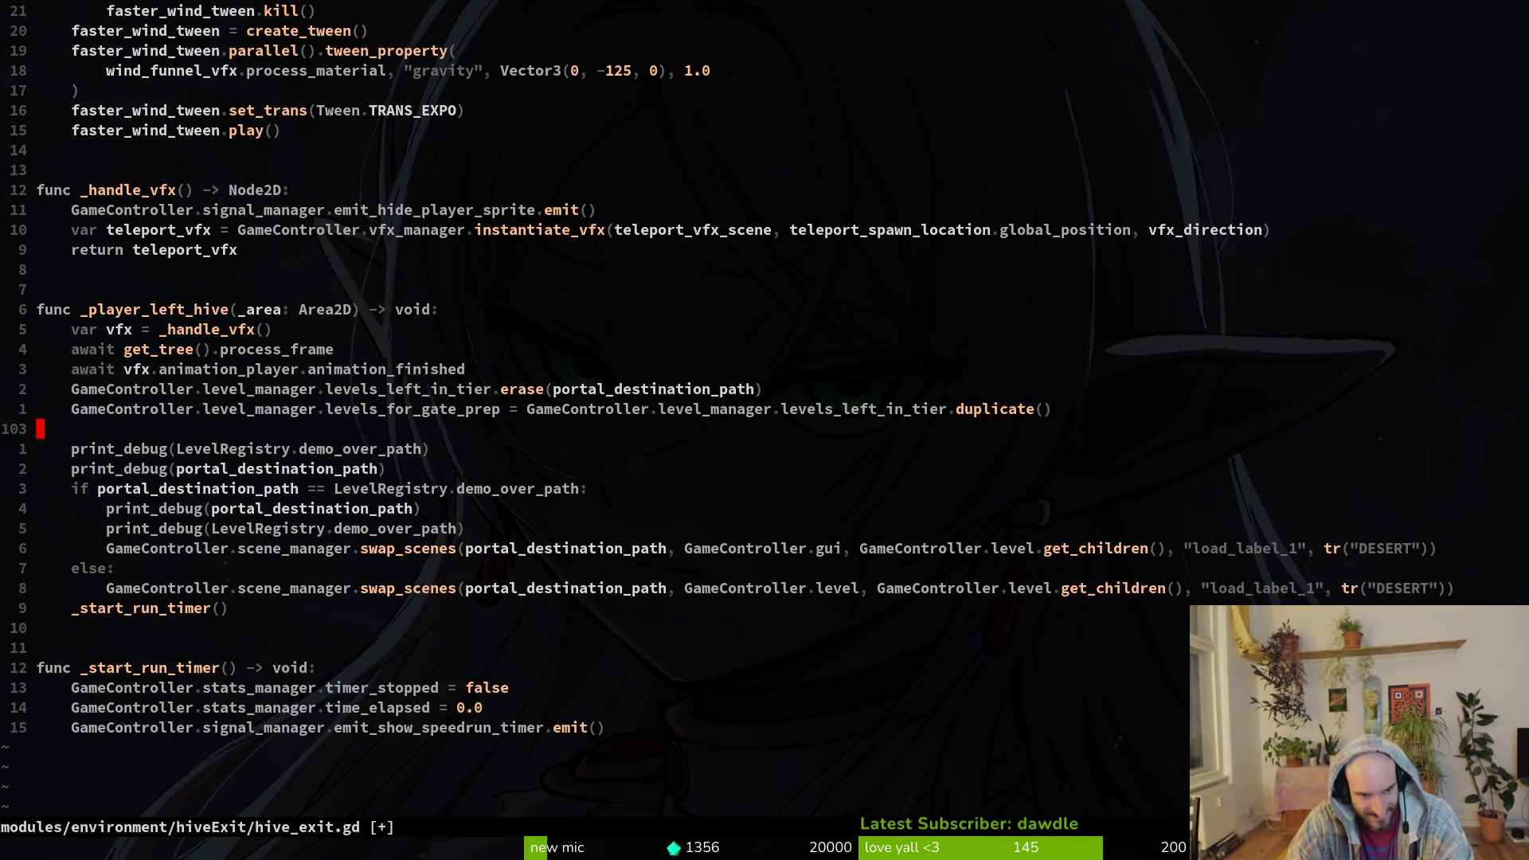
{"action": "key", "text": "d"}
{"action": "key", "text": "d"}
- Save hive_exit.gd and run the project in Godot with F5
{"action": "key", "text": "ctrl+s"}
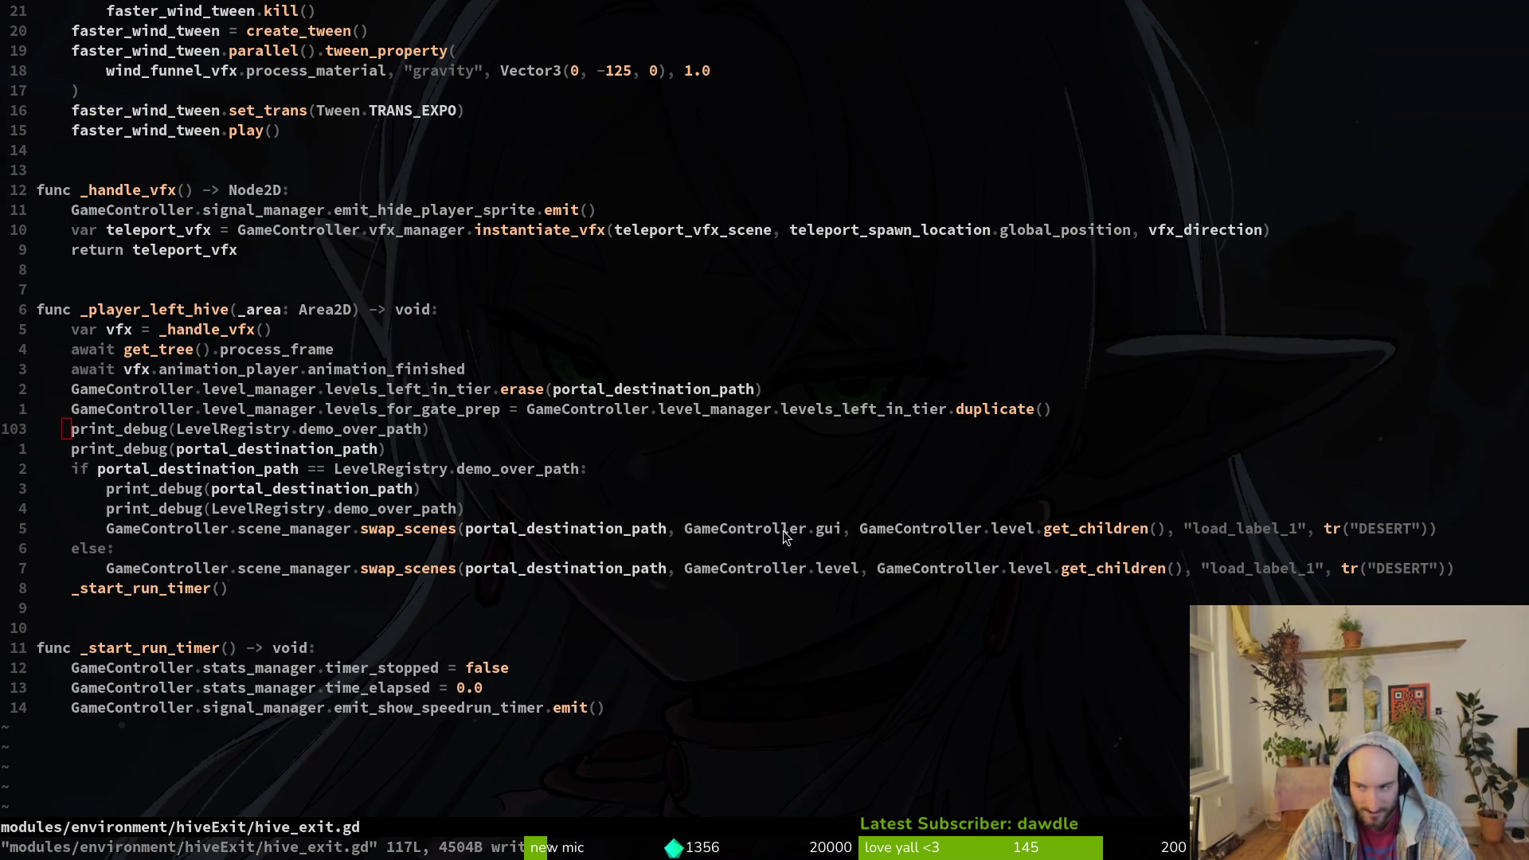
{"action": "key", "text": "alt+Tab"}
{"action": "key", "text": "F5"}
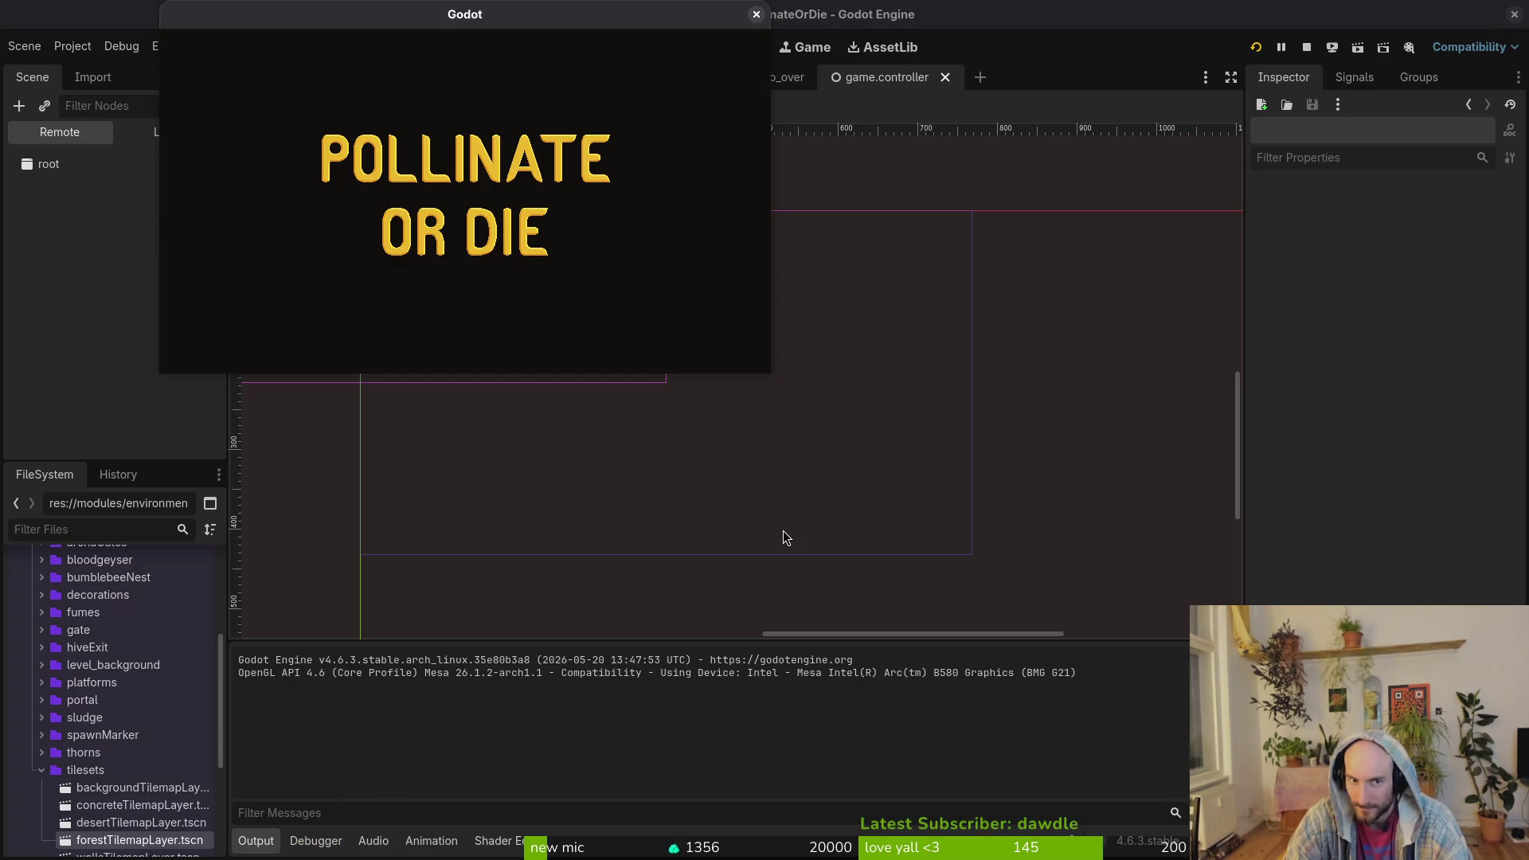
- Leave the title screen and load H_redtail from the debug level-select menu
{"action": "key", "text": "Return"}
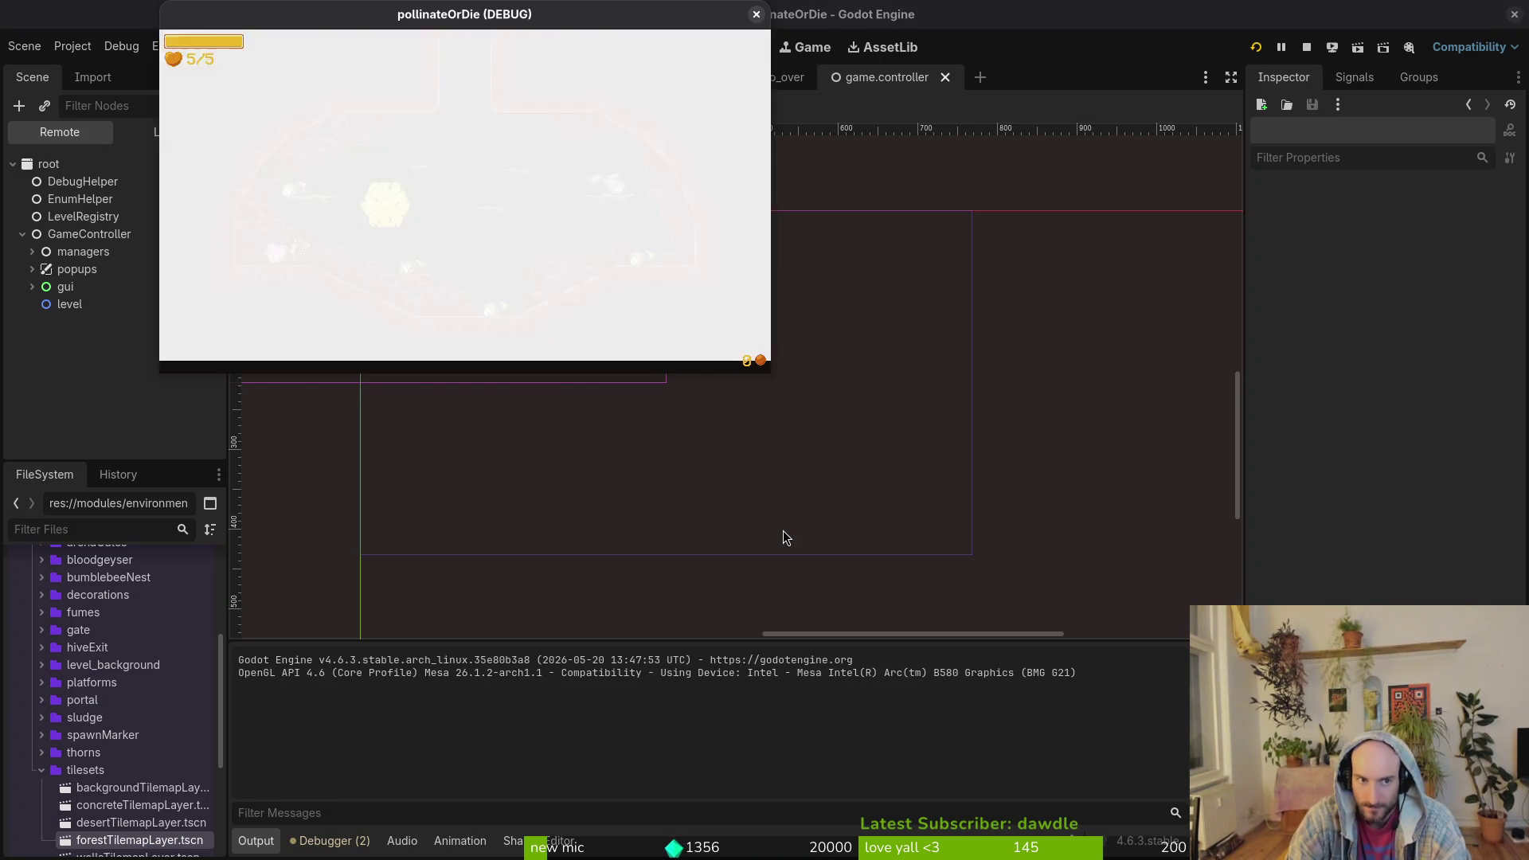
{"action": "key", "text": "Escape"}
{"action": "key", "text": "Right"}
{"action": "key", "text": "Right"}
{"action": "key", "text": "Down"}
{"action": "key", "text": "Down"}
{"action": "key", "text": "Down"}
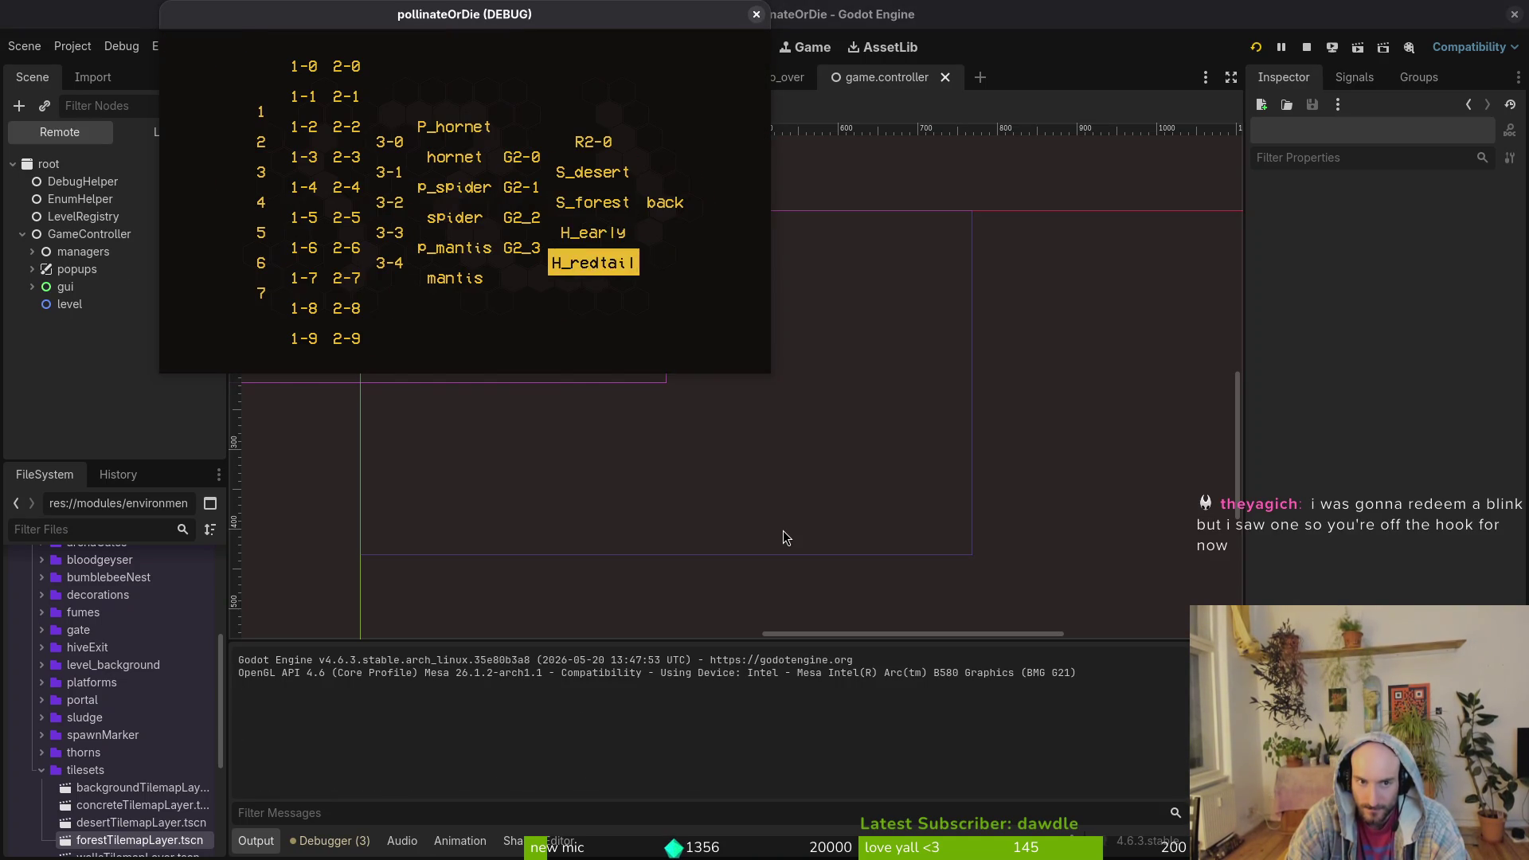
{"action": "key", "text": "Return"}
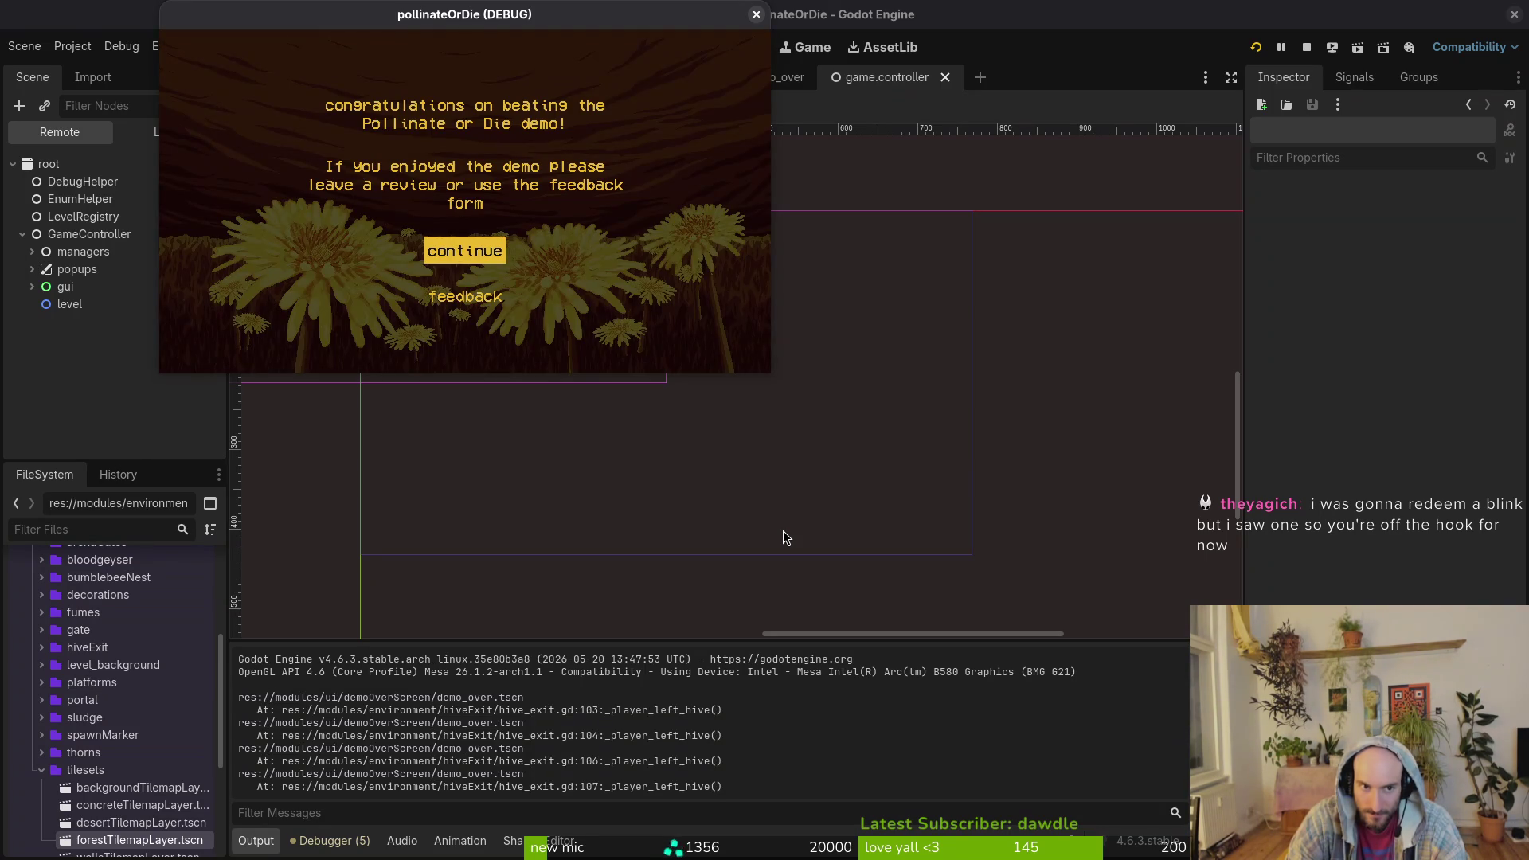
- Continue past the demo-over congratulations screen, close the game window, and return to the code editor
{"action": "key", "text": "Return"}
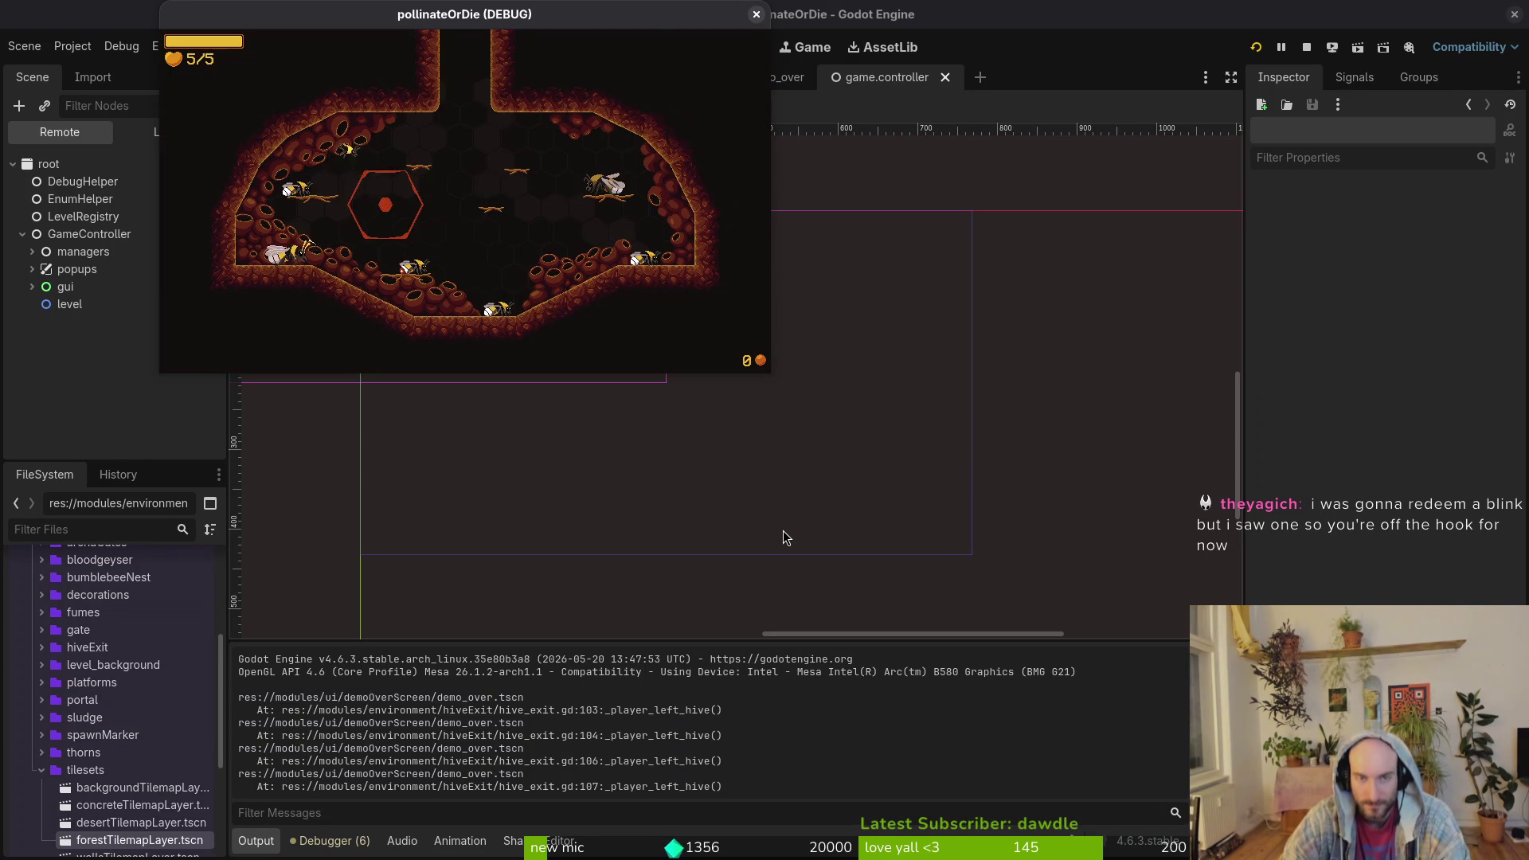
{"action": "left_click", "coordinate": [757, 14]}
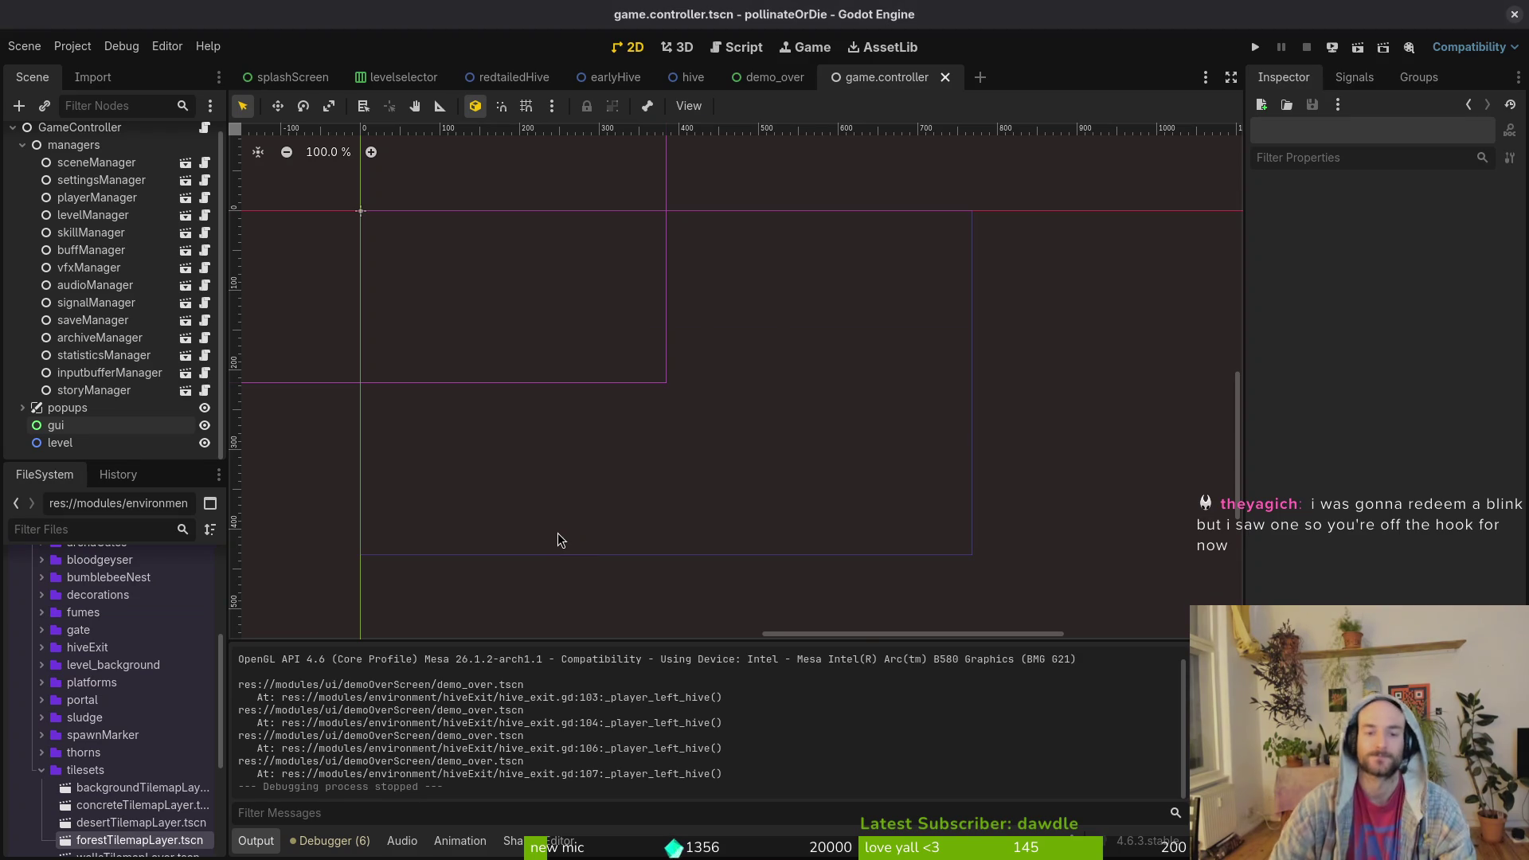
{"action": "key", "text": "super+2"}
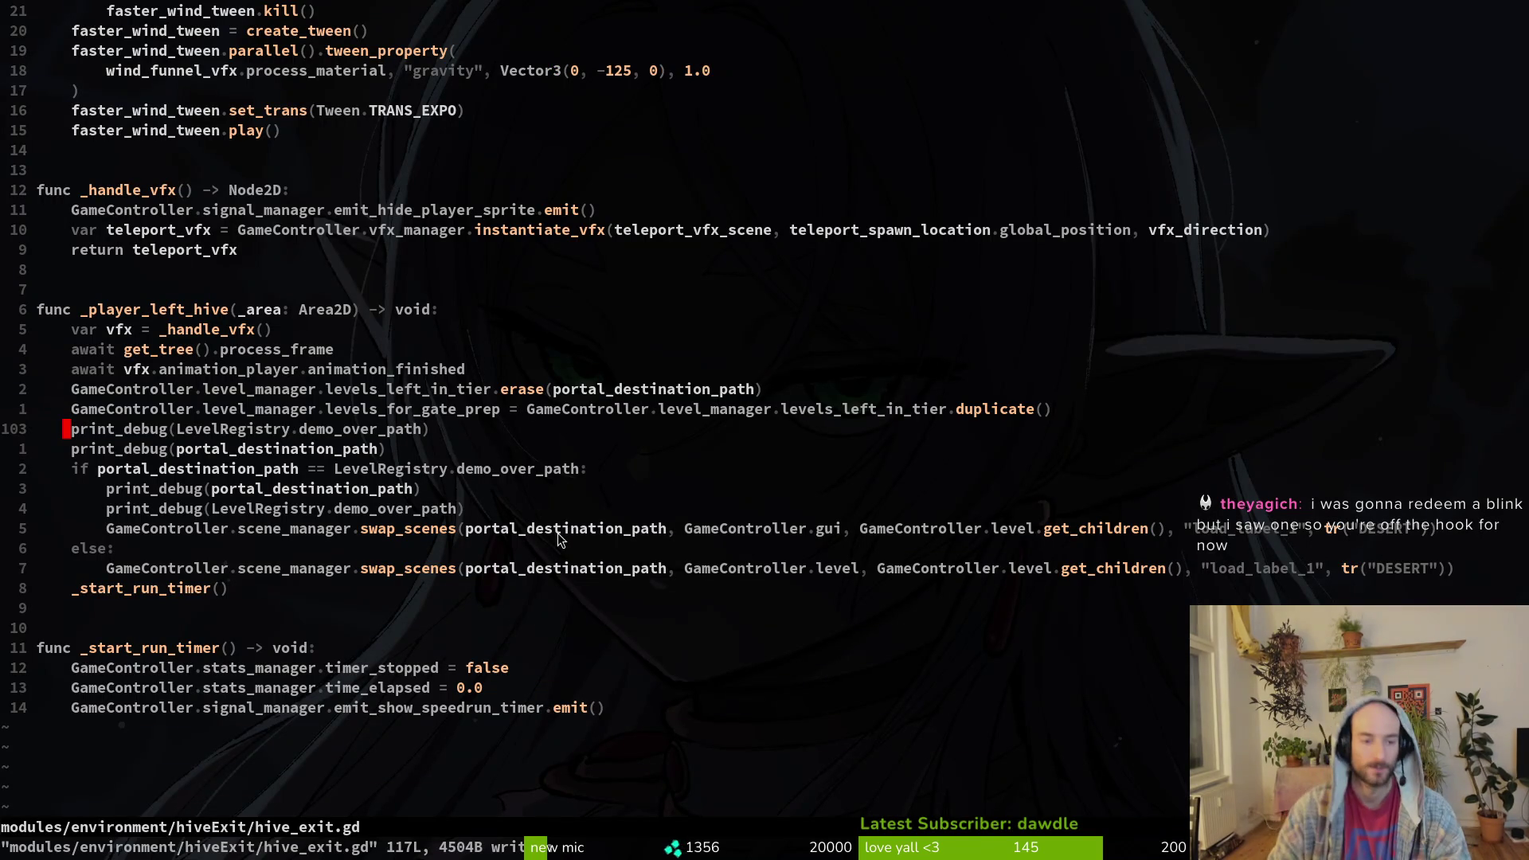
- Delete the print_debug lines at line 105 of hive_exit.gd, then save and quit Vim
{"action": "type", "text": ":105"}
{"action": "key", "text": "Return"}
{"action": "key", "text": "j"}
{"action": "key", "text": "d"}
{"action": "key", "text": "d"}
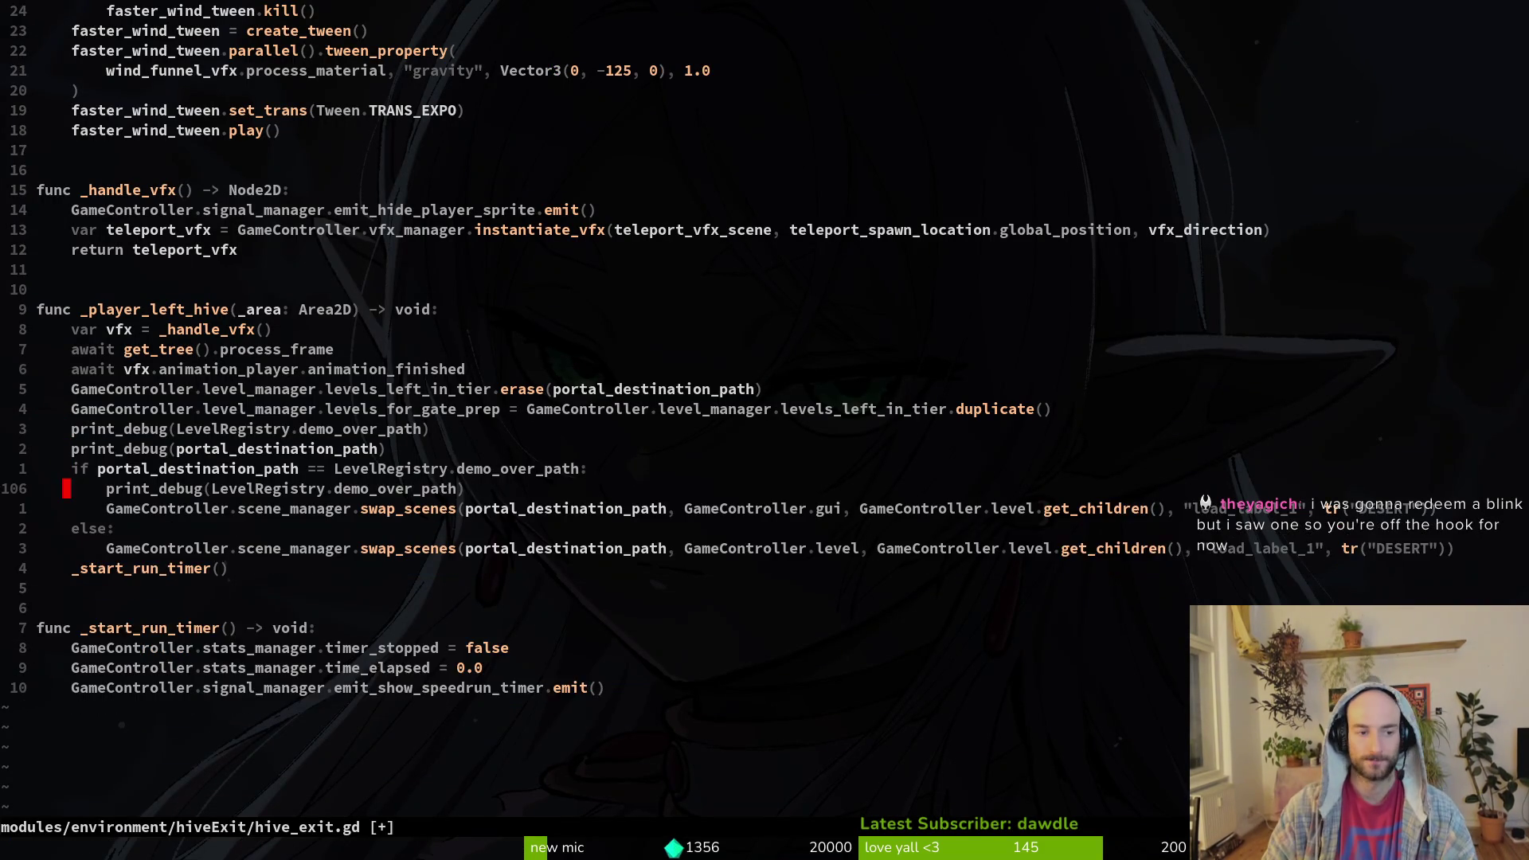
{"action": "key", "text": "d"}
{"action": "key", "text": "d"}
{"action": "type", "text": ":w"}
{"action": "key", "text": "Return"}
{"action": "type", "text": ":q"}
{"action": "key", "text": "Return"}
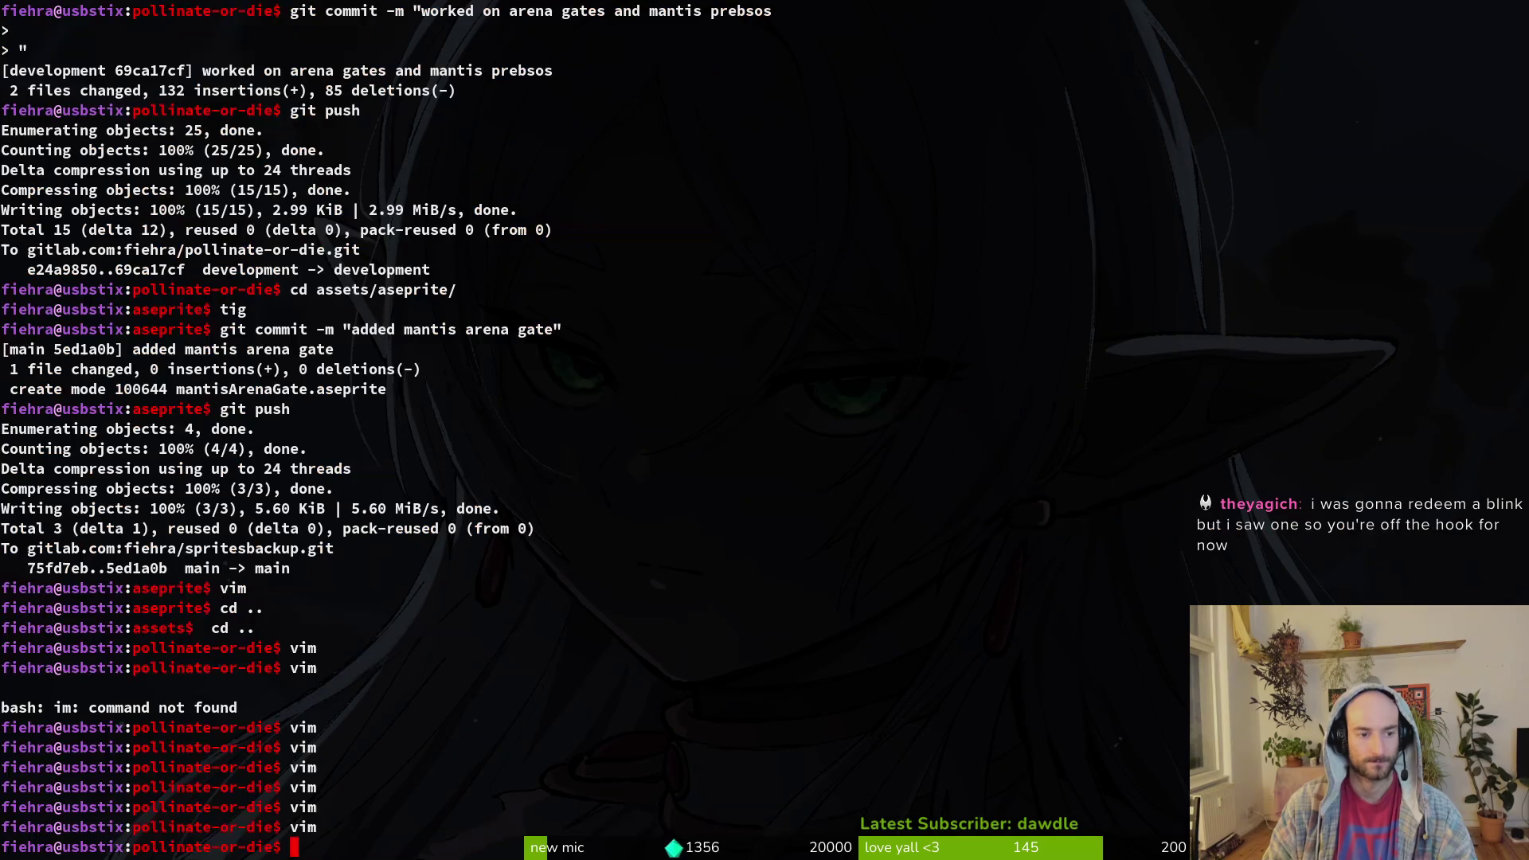
- Relaunch vim and reopen hive_exit.gd through the file finder
{"action": "type", "text": "vim"}
{"action": "key", "text": "Return"}
{"action": "key", "text": "space"}
{"action": "key", "text": "f"}
{"action": "key", "text": "f"}
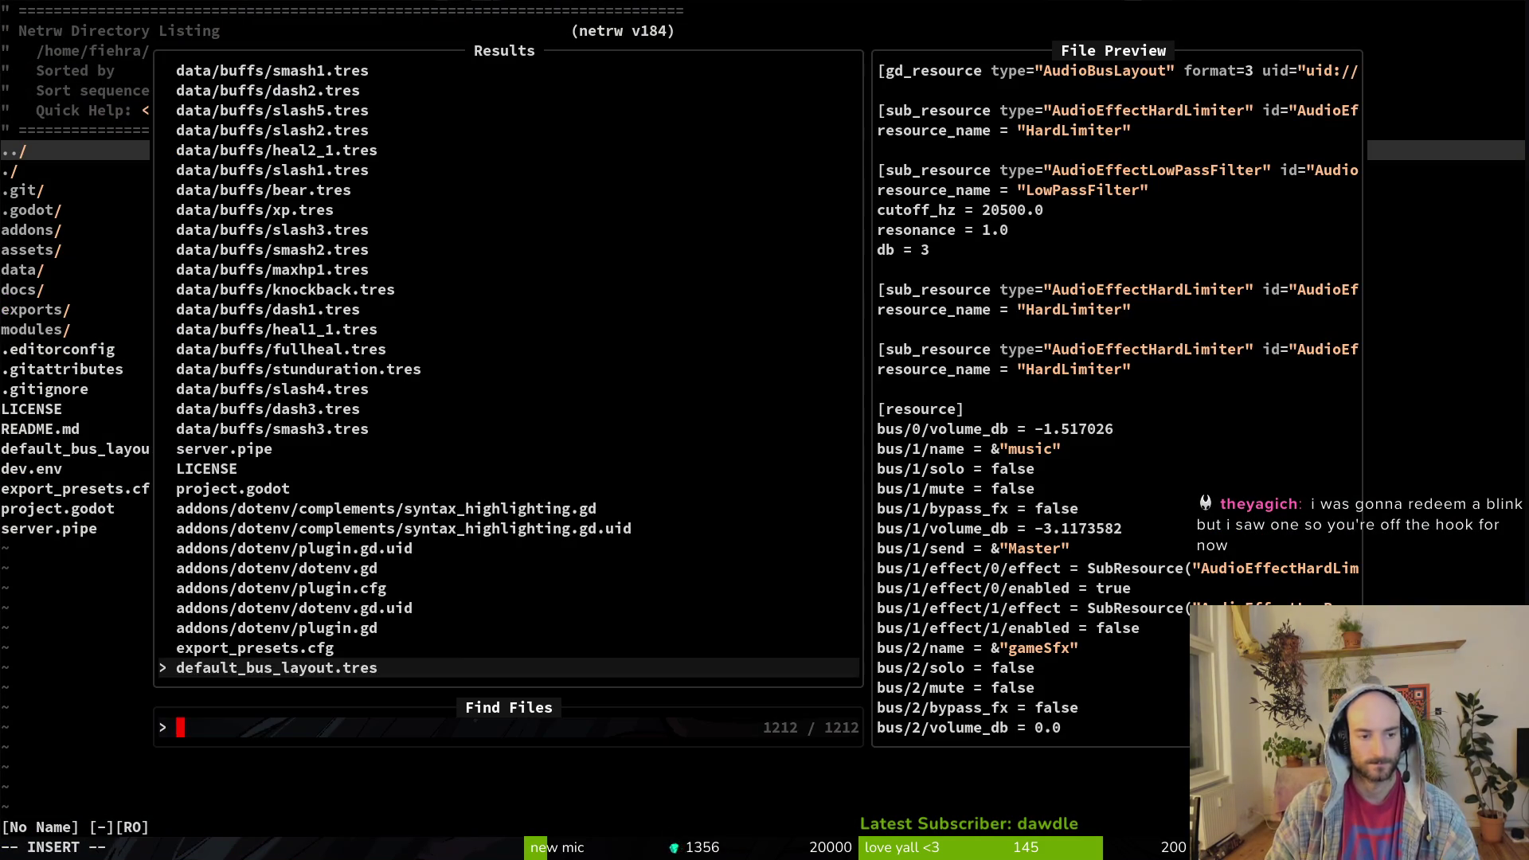
{"action": "type", "text": "hiex"}
{"action": "key", "text": "Return"}
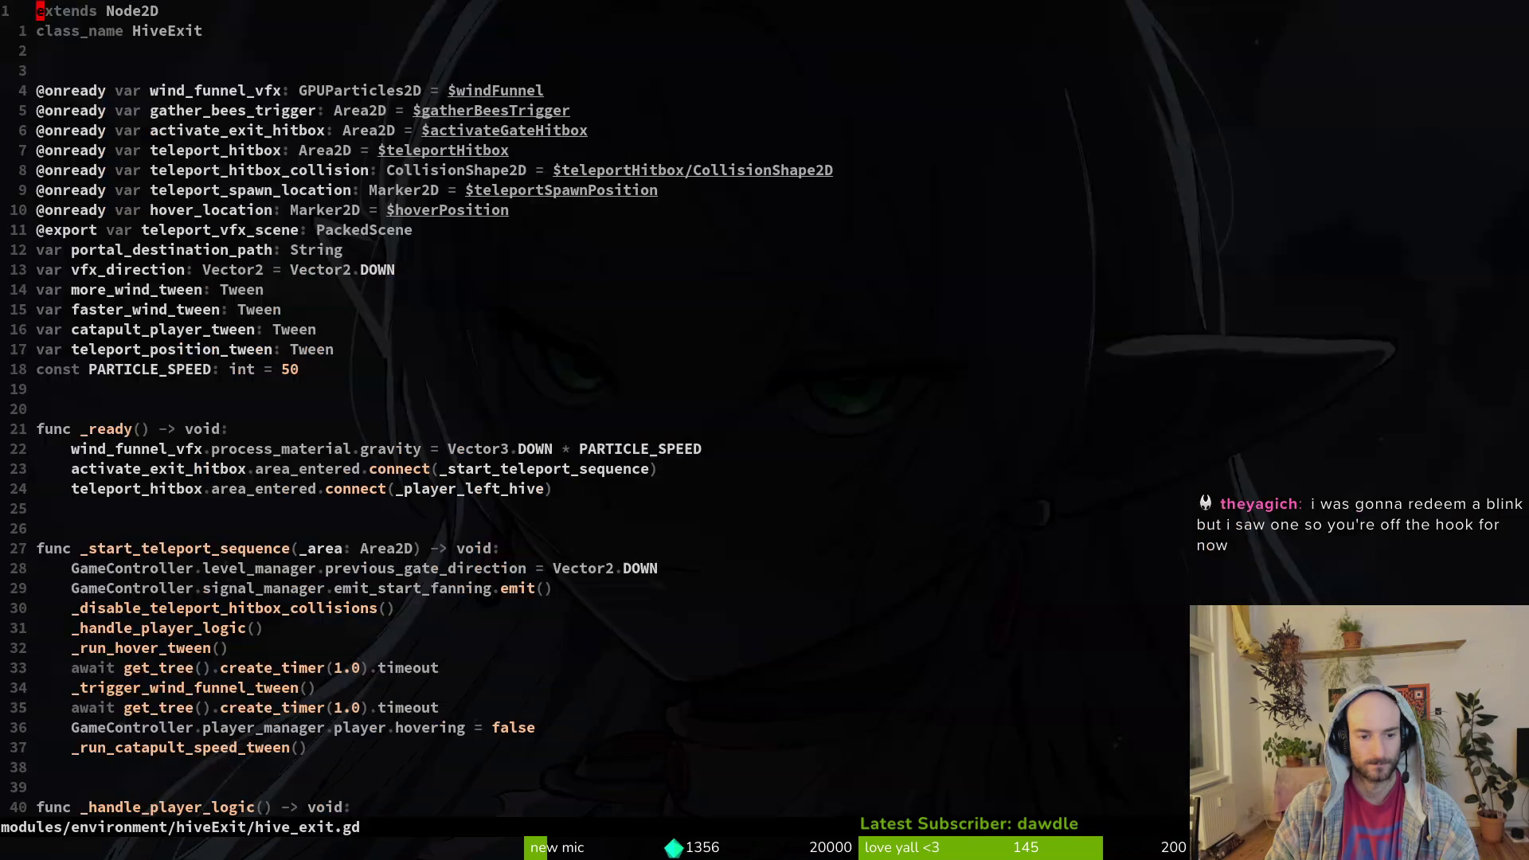
- Delete the two remaining debug print lines at the end of _player_left_hive
{"action": "key", "text": "ctrl+d"}
{"action": "key", "text": "ctrl+d"}
{"action": "key", "text": "ctrl+d"}
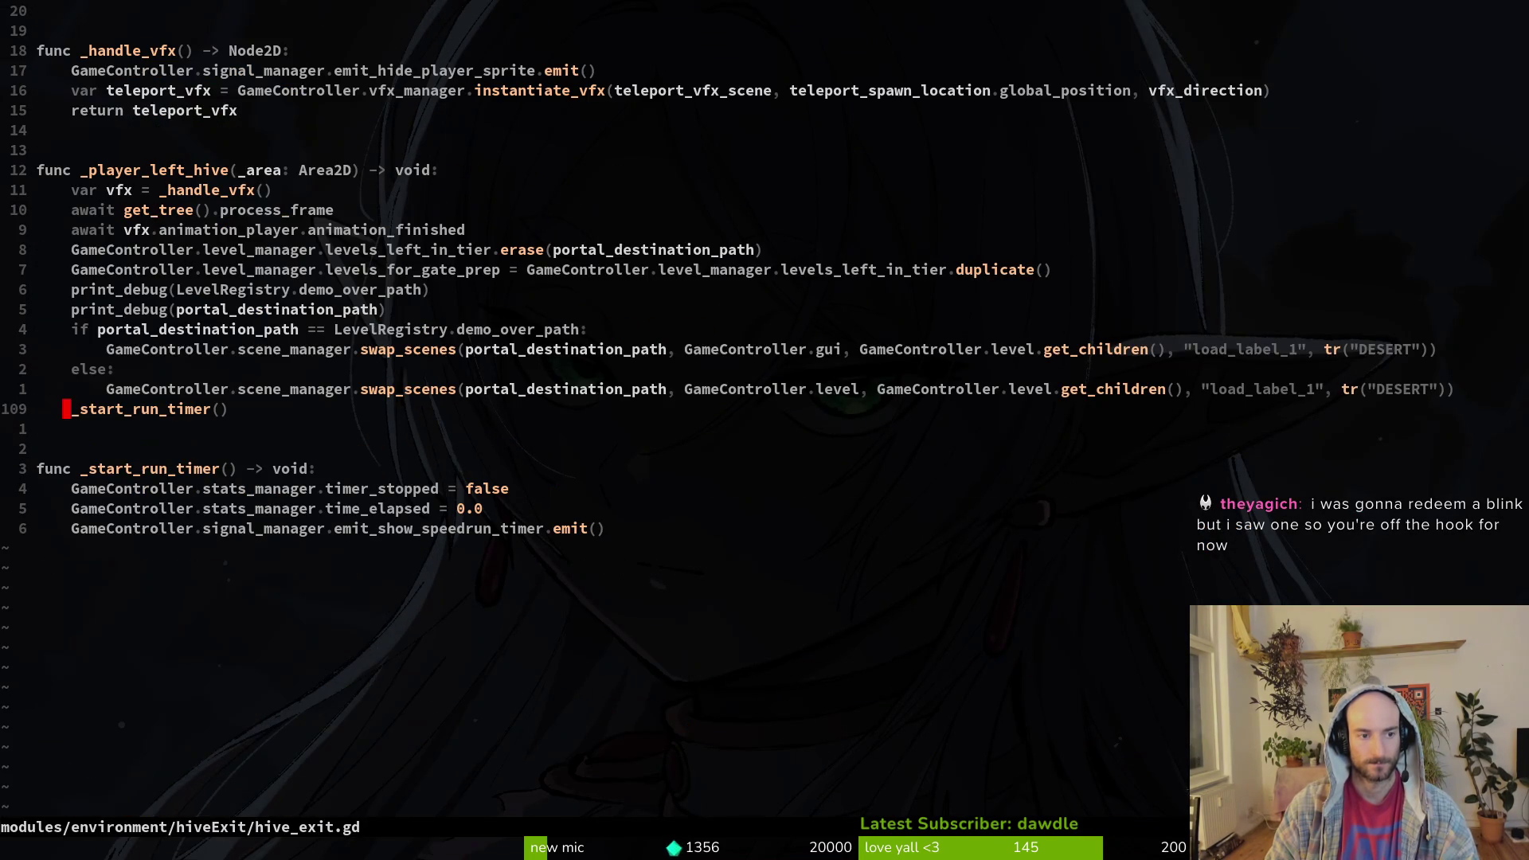
{"action": "key", "text": "k"}
{"action": "key", "text": "k"}
{"action": "key", "text": "k"}
{"action": "key", "text": "O"}
{"action": "key", "text": "Escape"}
{"action": "key", "text": "k"}
{"action": "key", "text": "k"}
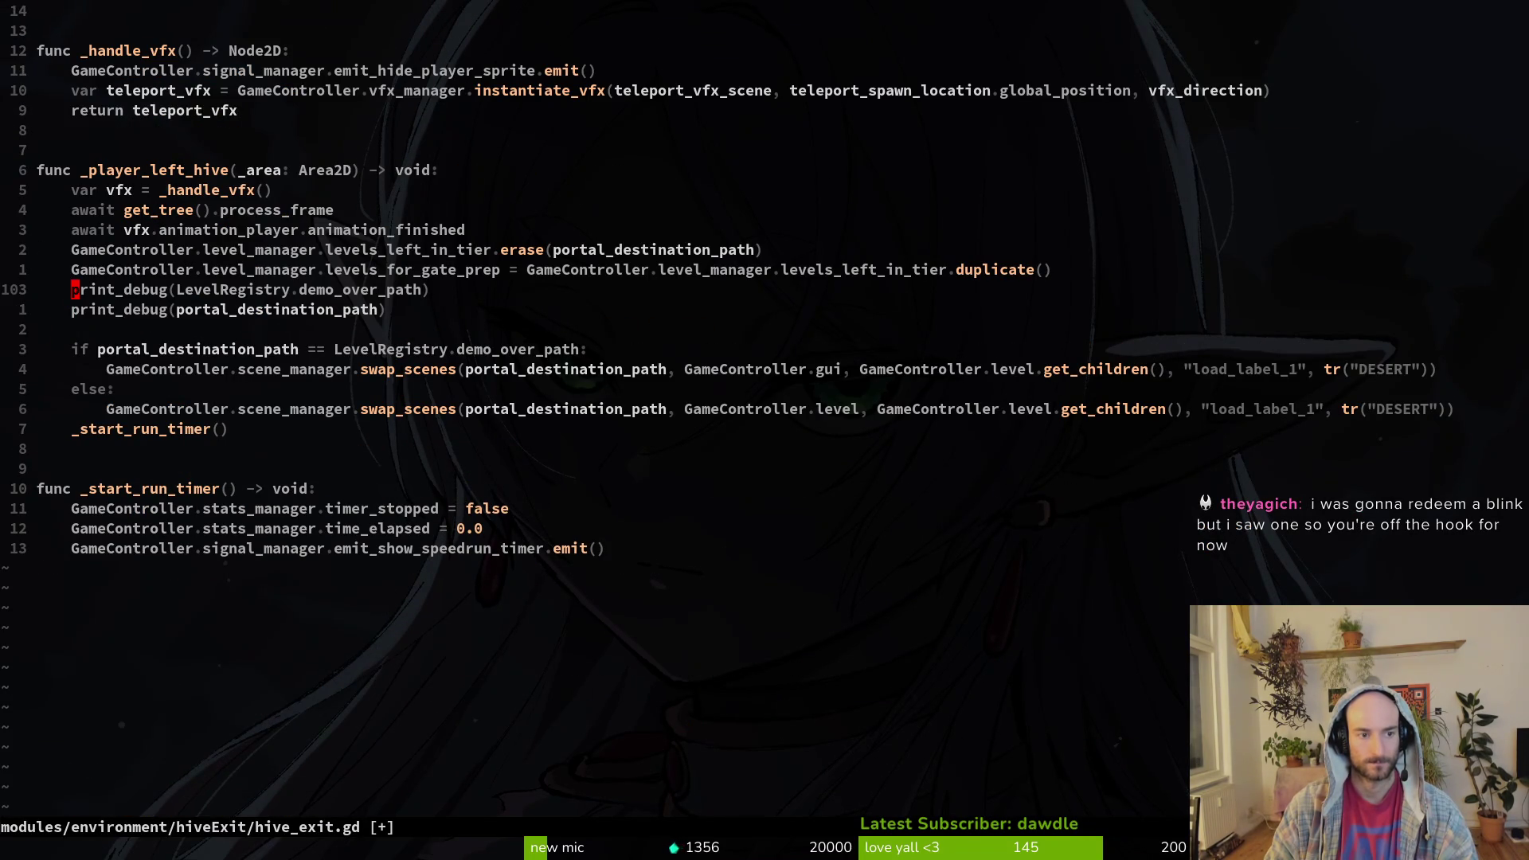
{"action": "key", "text": "d"}
{"action": "key", "text": "j"}
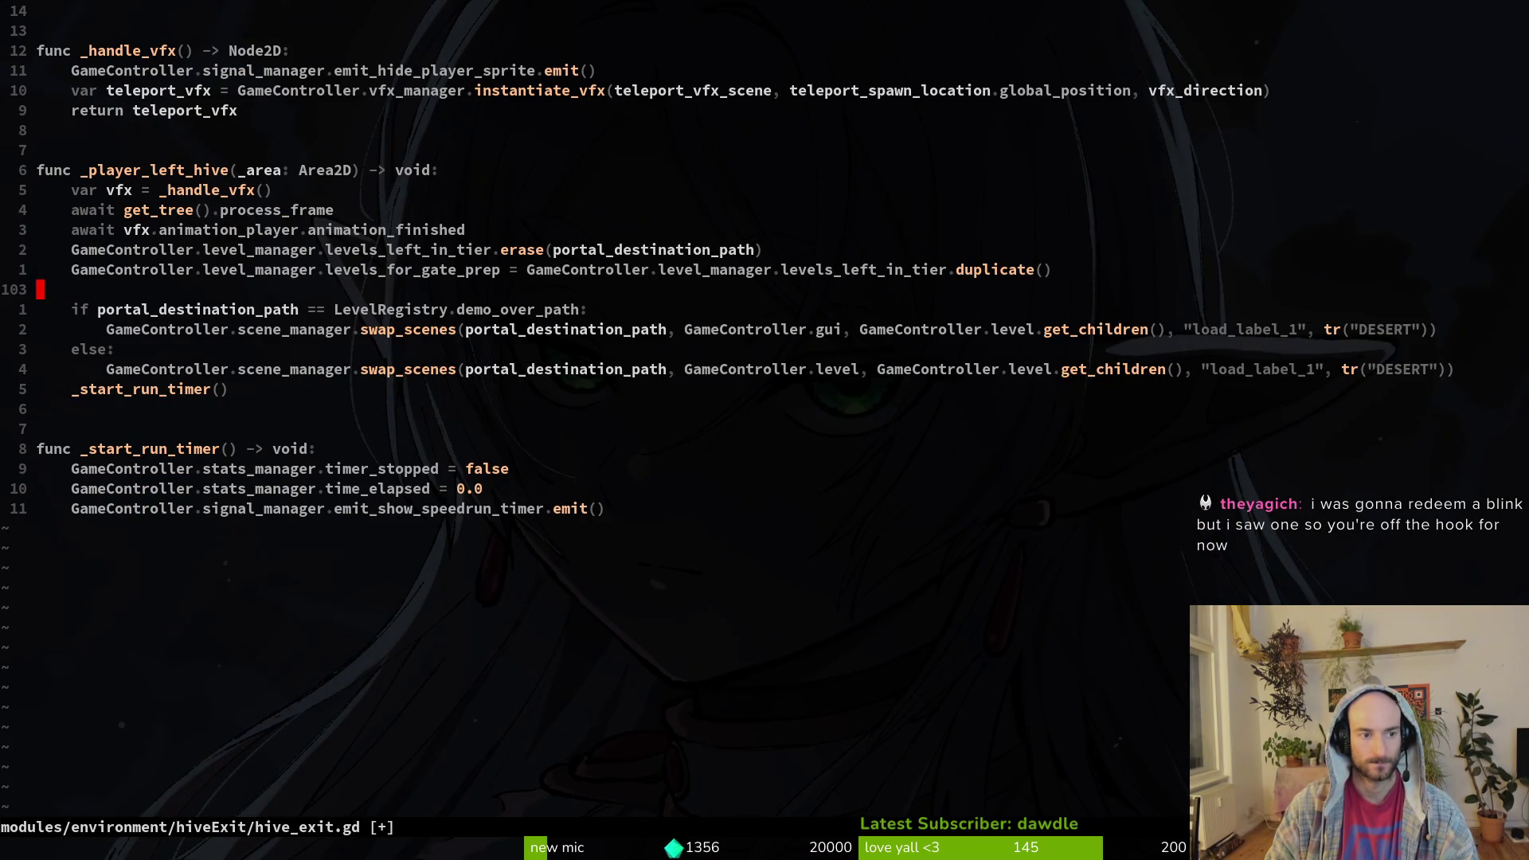
{"action": "key", "text": "o"}
{"action": "key", "text": "Escape"}
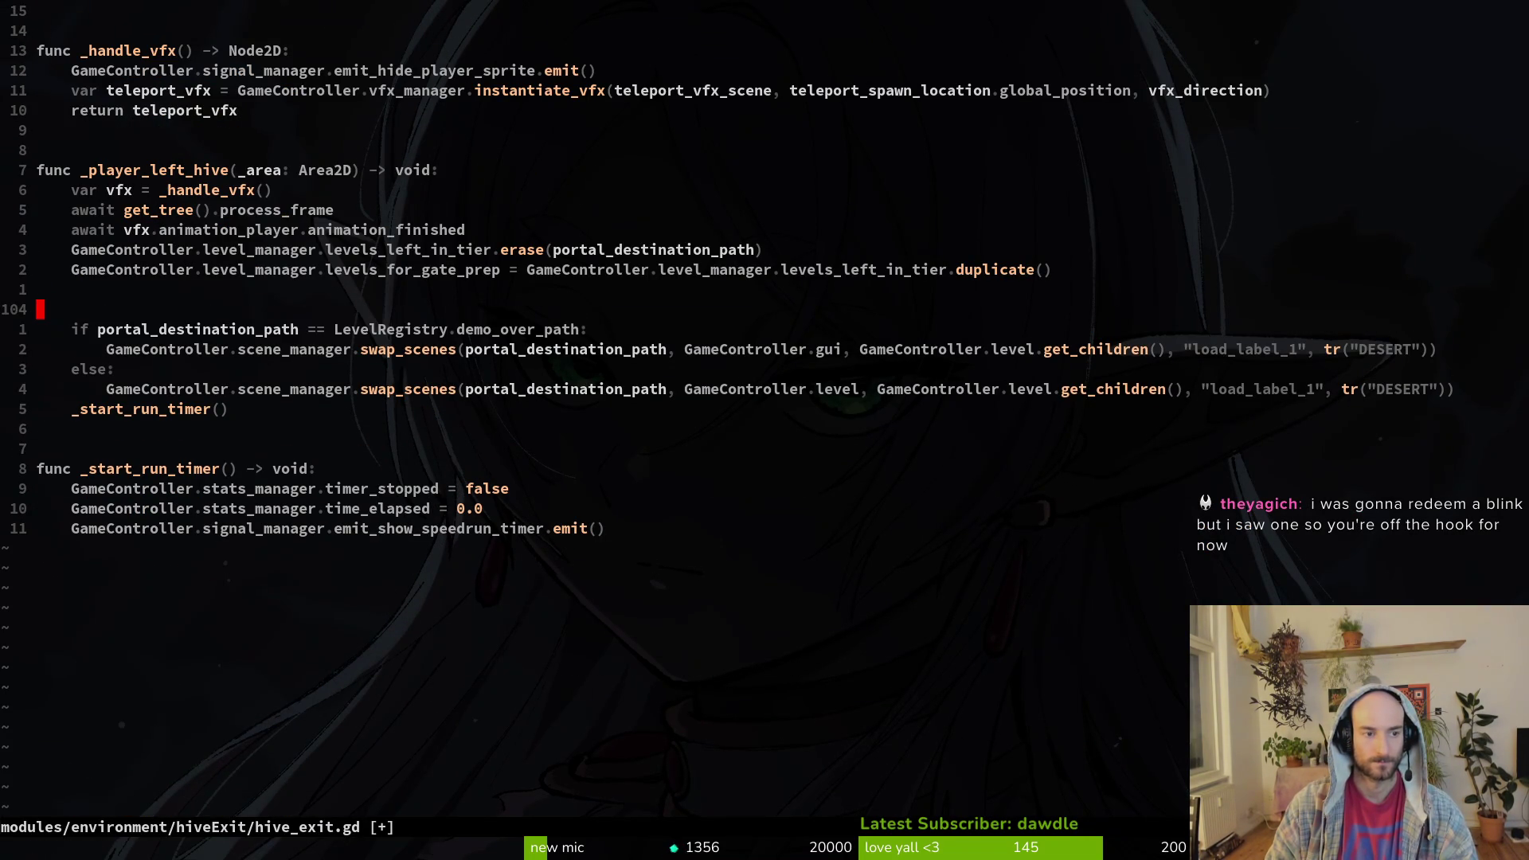
{"action": "key", "text": "j"}
- Add the comment '# for now go to demo over after red tail hive' above the if, then save and quit
{"action": "type", "text": "O"}
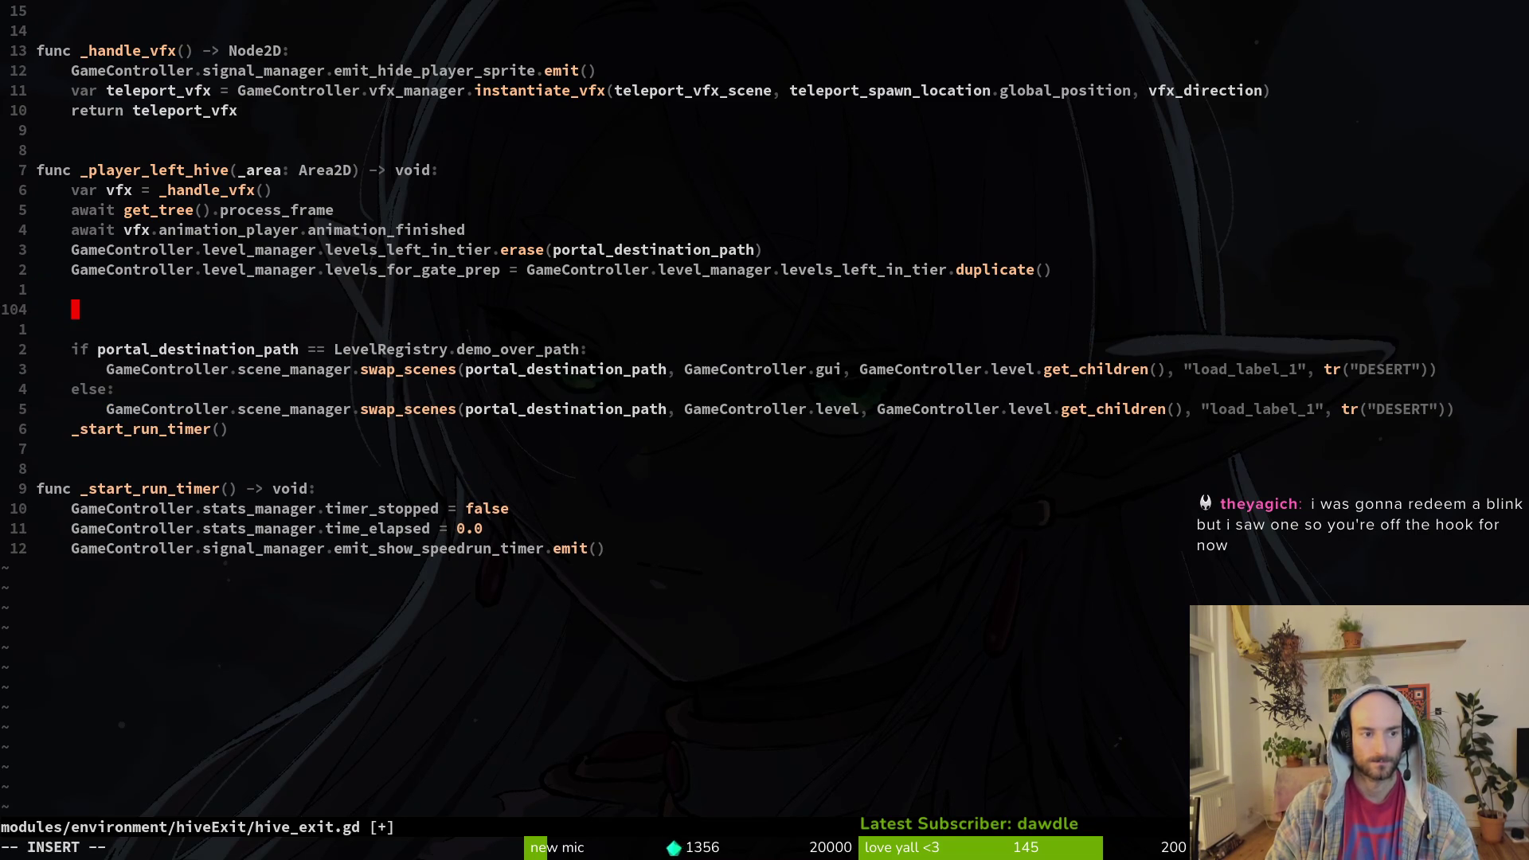
{"action": "type", "text": "# "}
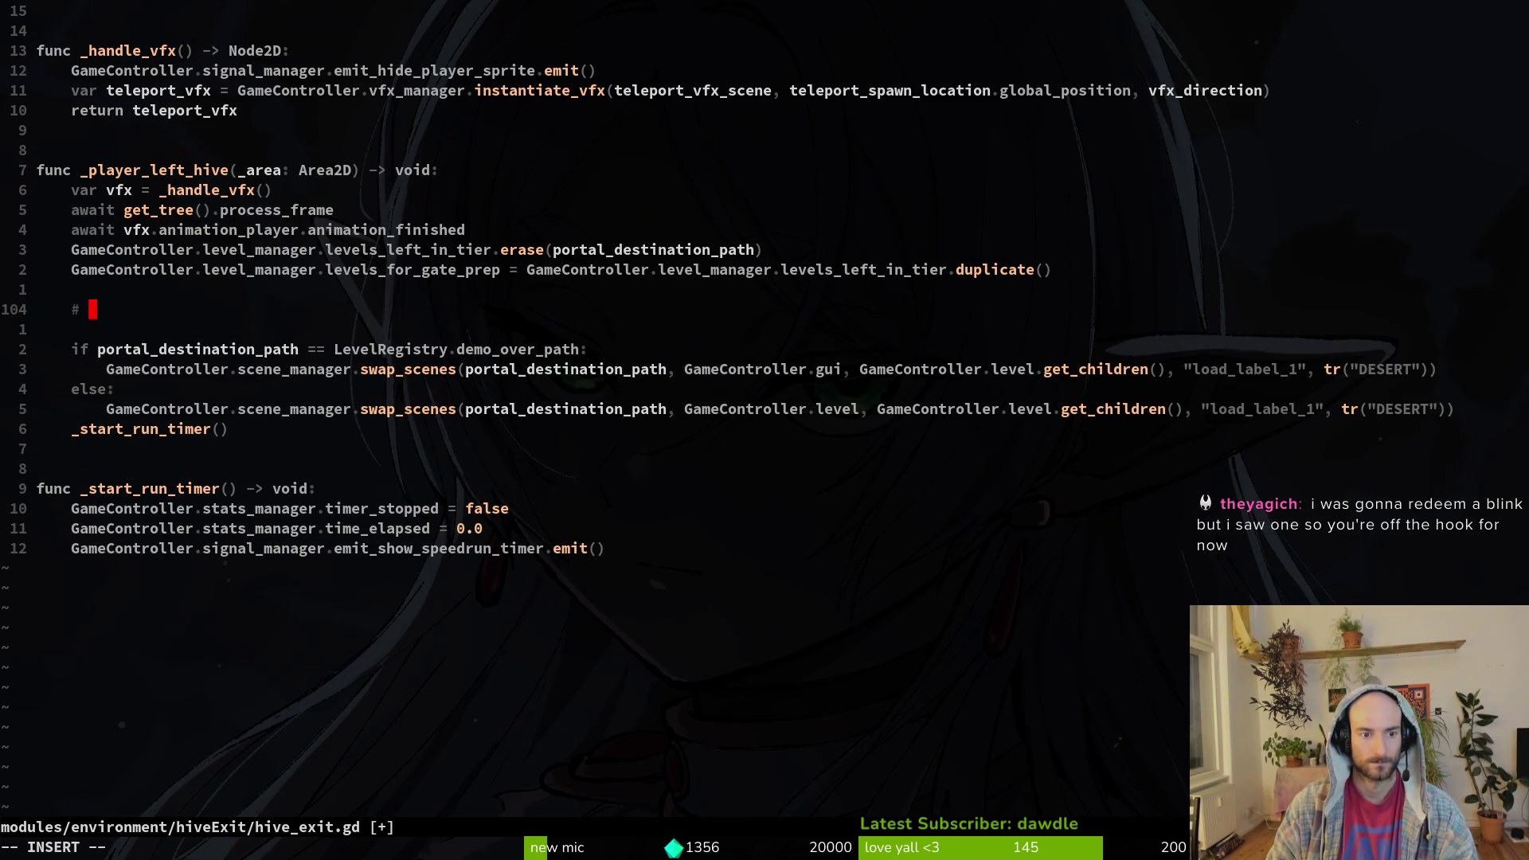
{"action": "type", "text": "for no"}
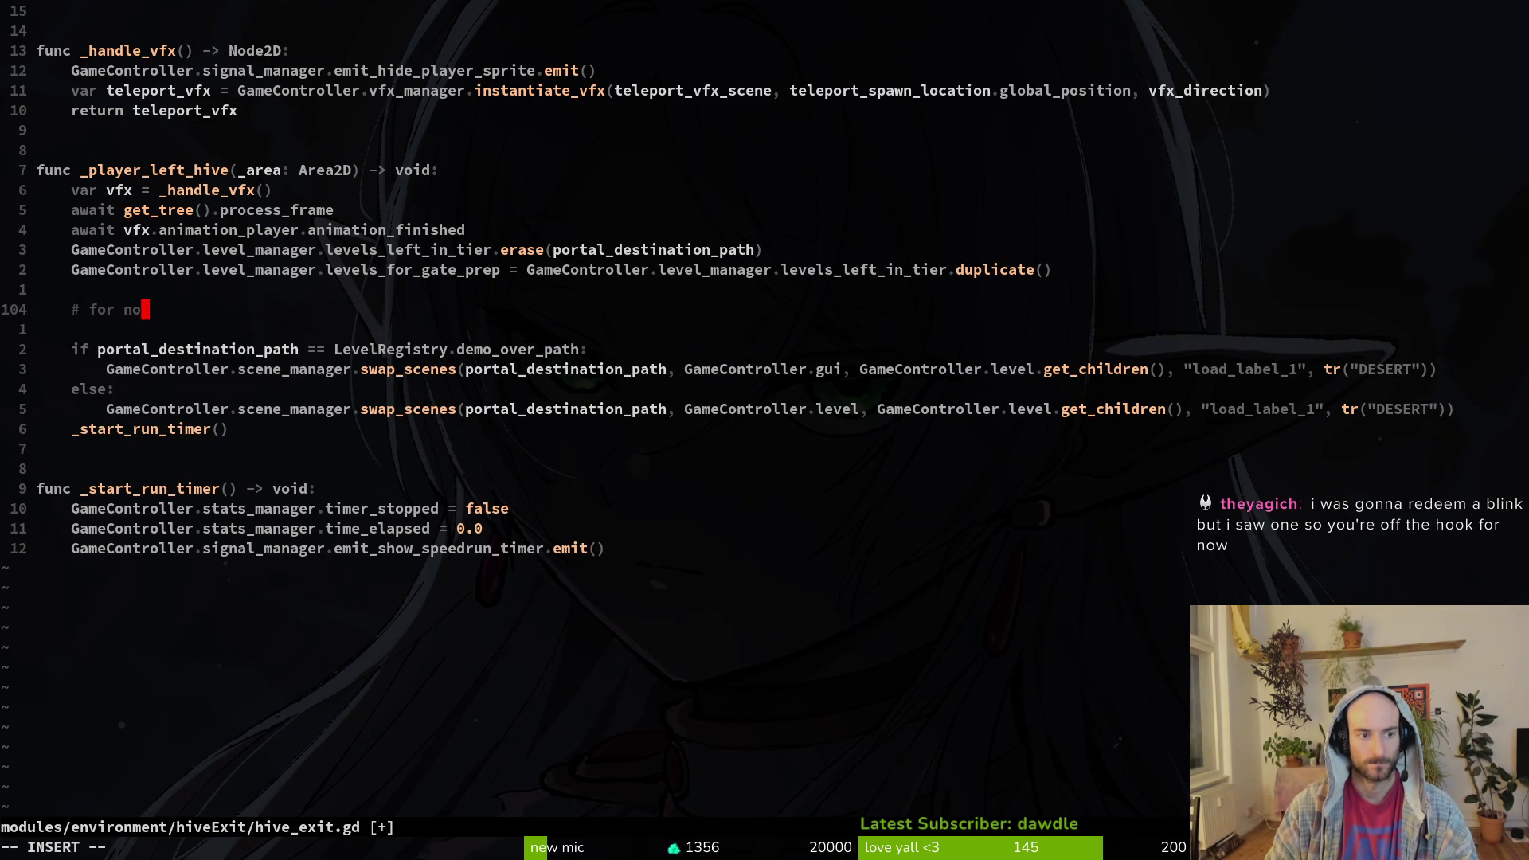
{"action": "type", "text": "w go to dm"}
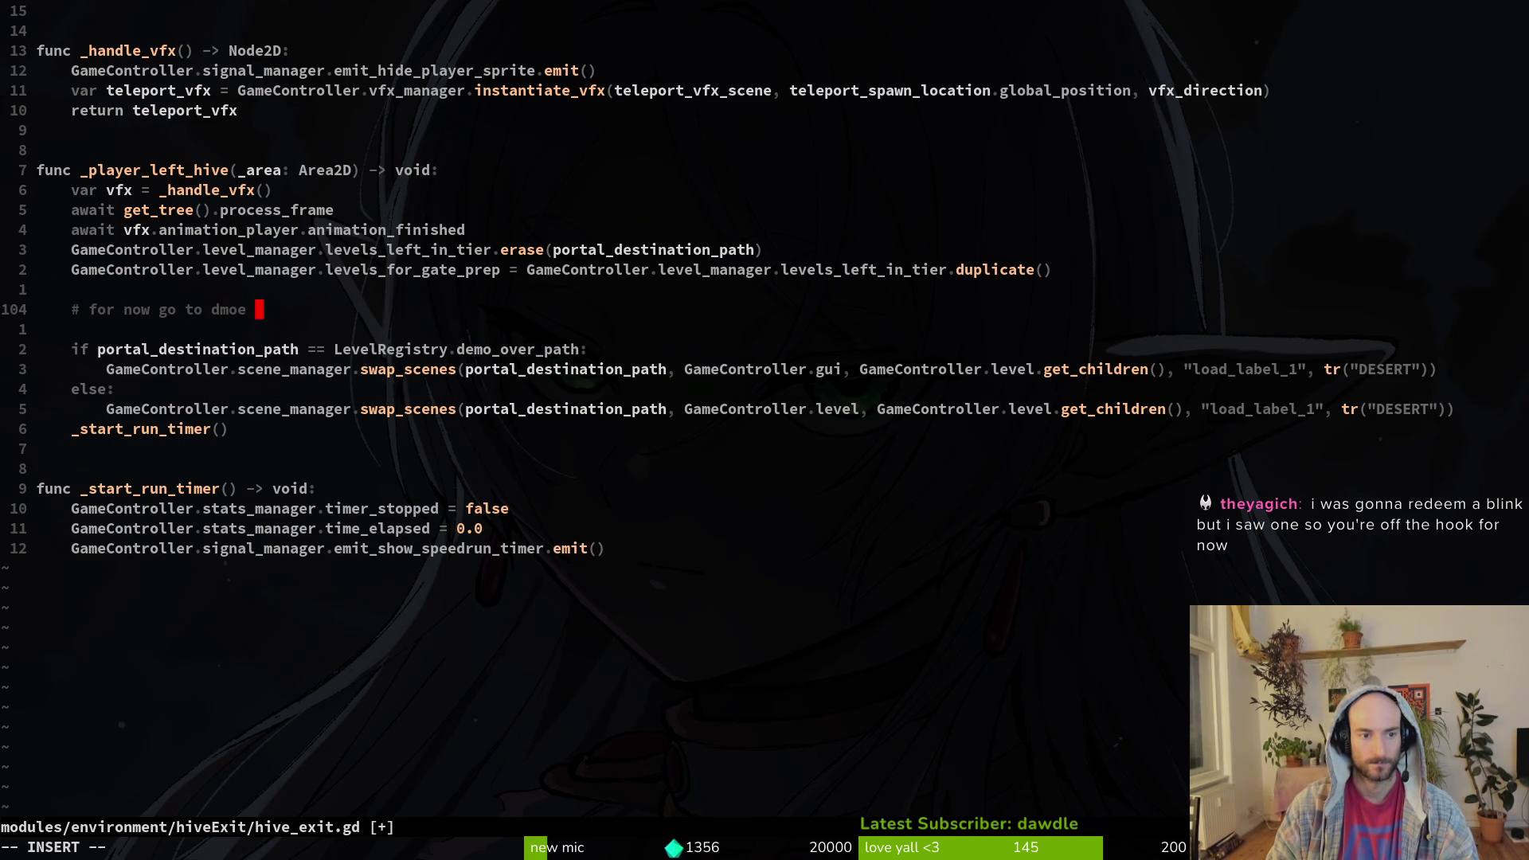
{"action": "key", "text": "BackSpace"}
{"action": "type", "text": "emo over after "}
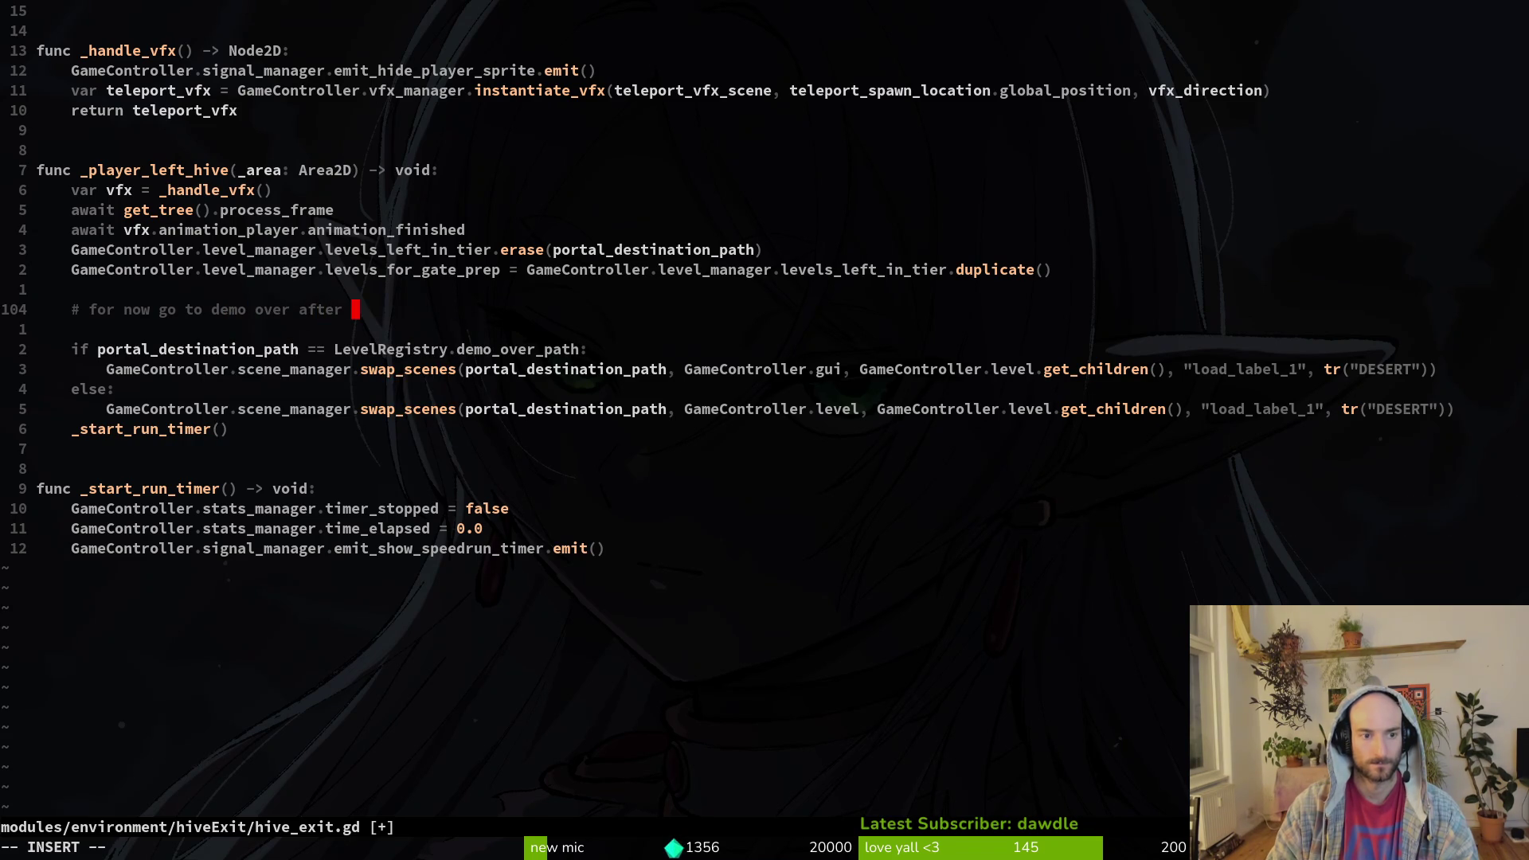
{"action": "type", "text": "red tail hive"}
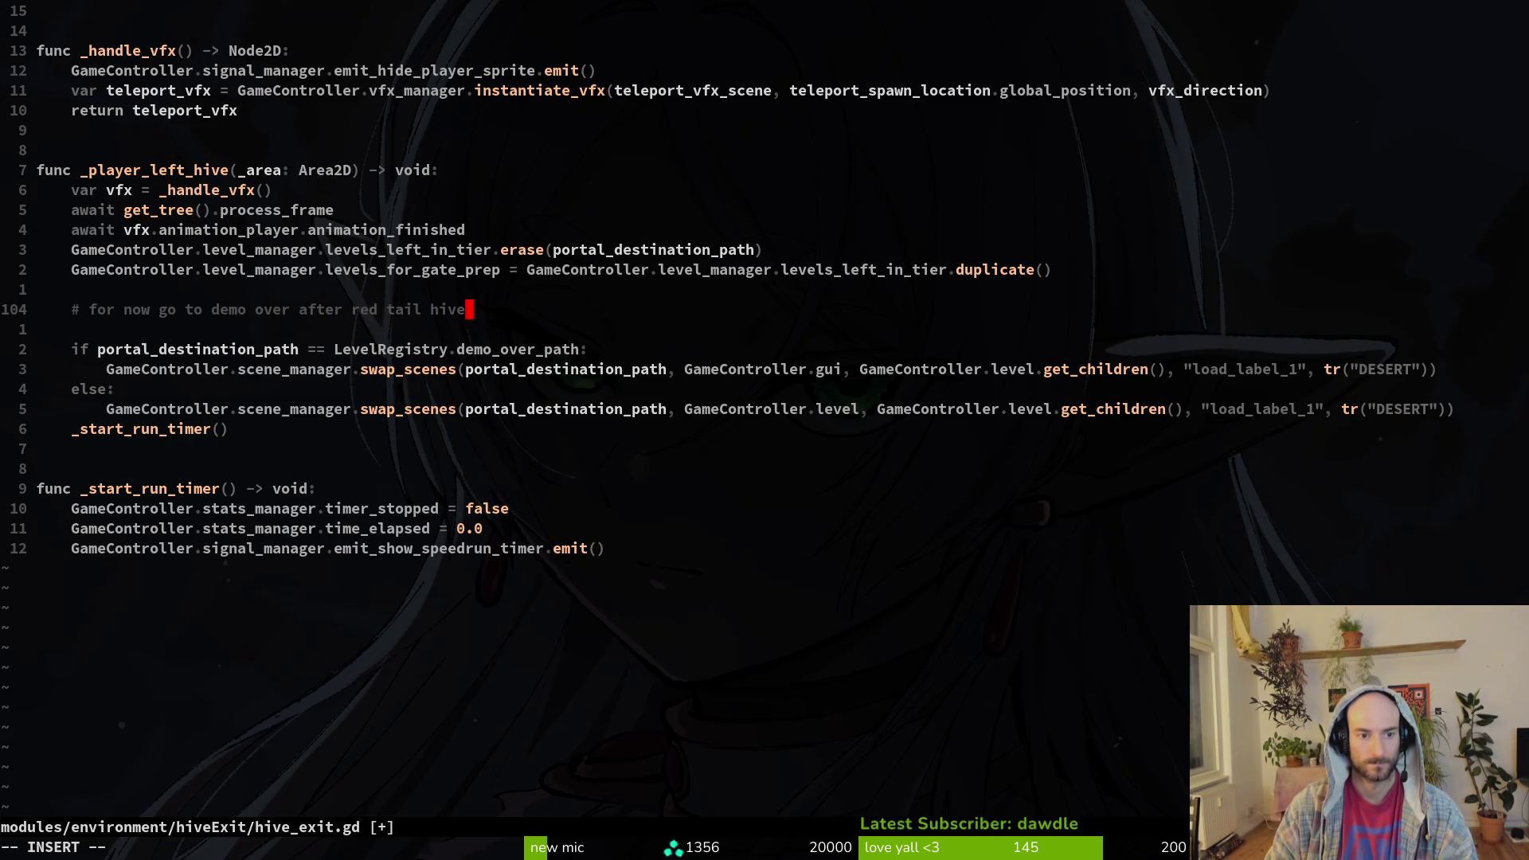
{"action": "key", "text": "Escape"}
{"action": "key", "text": "j"}
{"action": "key", "text": "d"}
{"action": "key", "text": "d"}
{"action": "type", "text": ":w"}
{"action": "key", "text": "Return"}
{"action": "type", "text": "k"}
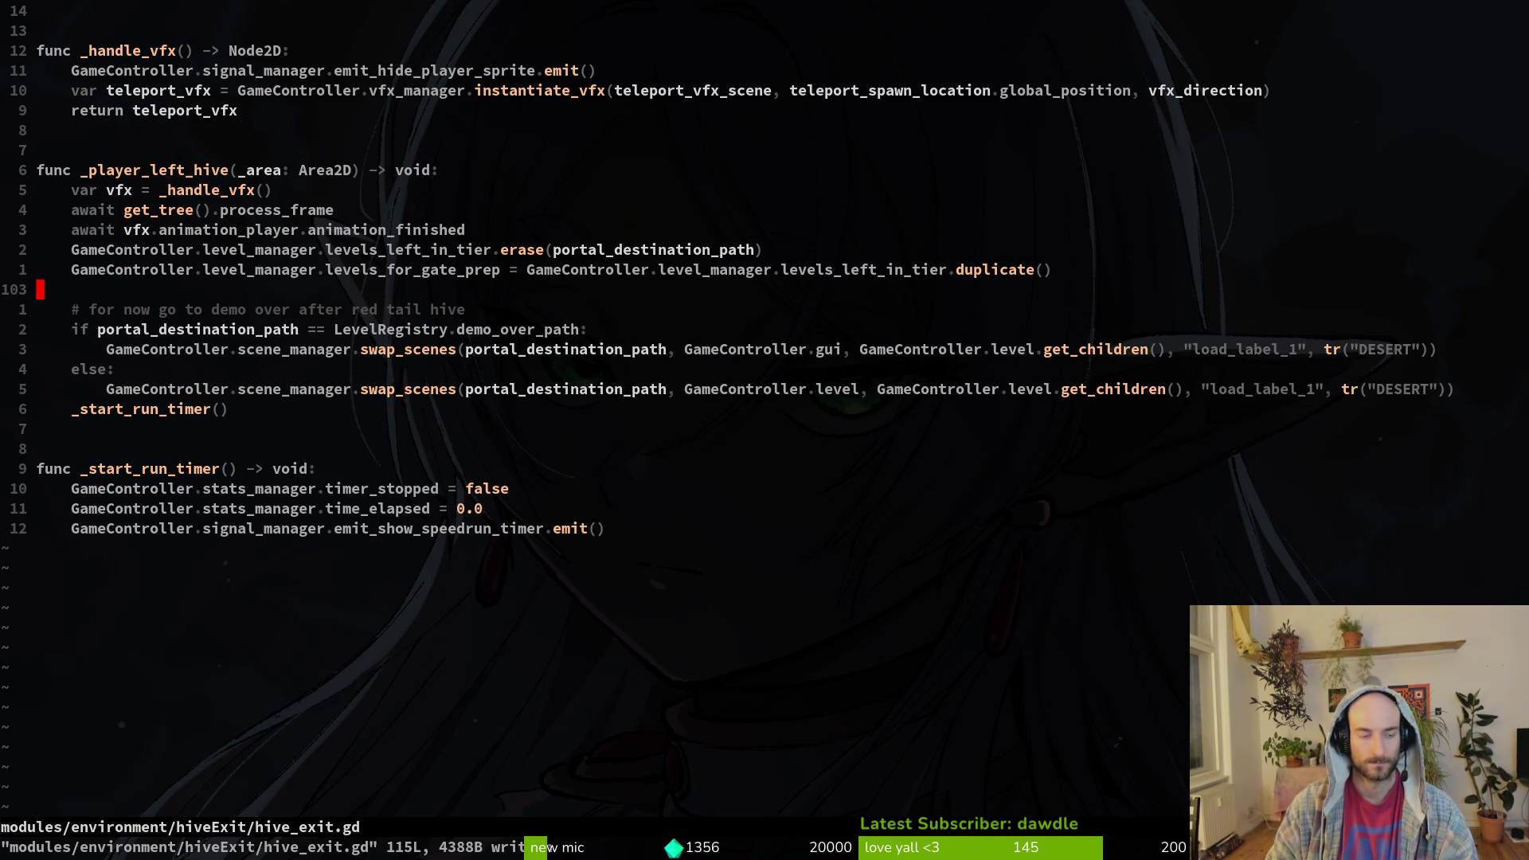
{"action": "type", "text": ":q"}
{"action": "key", "text": "Return"}
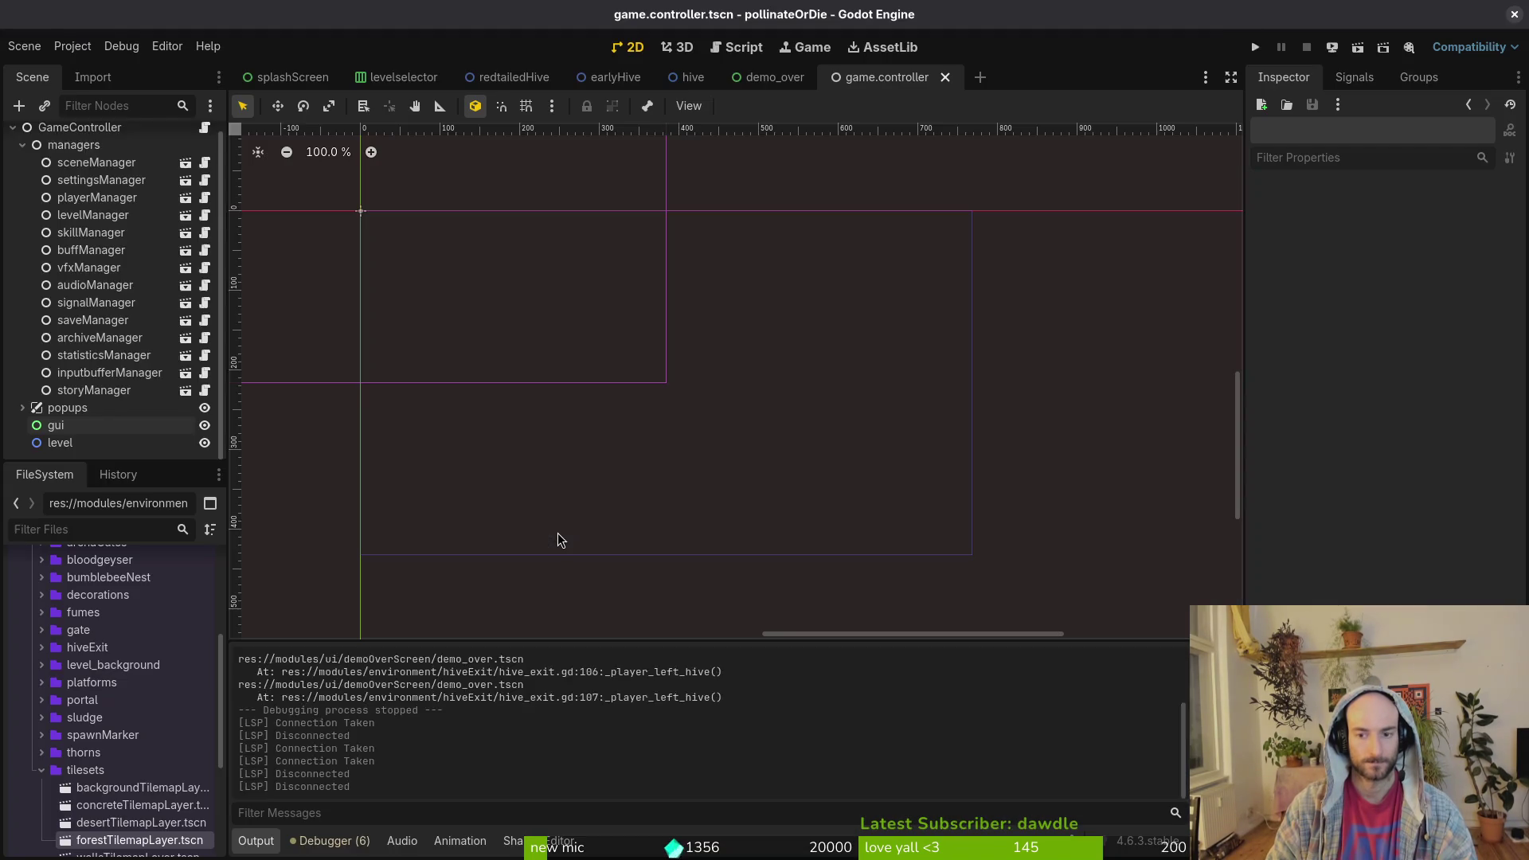
{"action": "key", "text": "alt+Tab"}
{"action": "key", "text": "F5"}
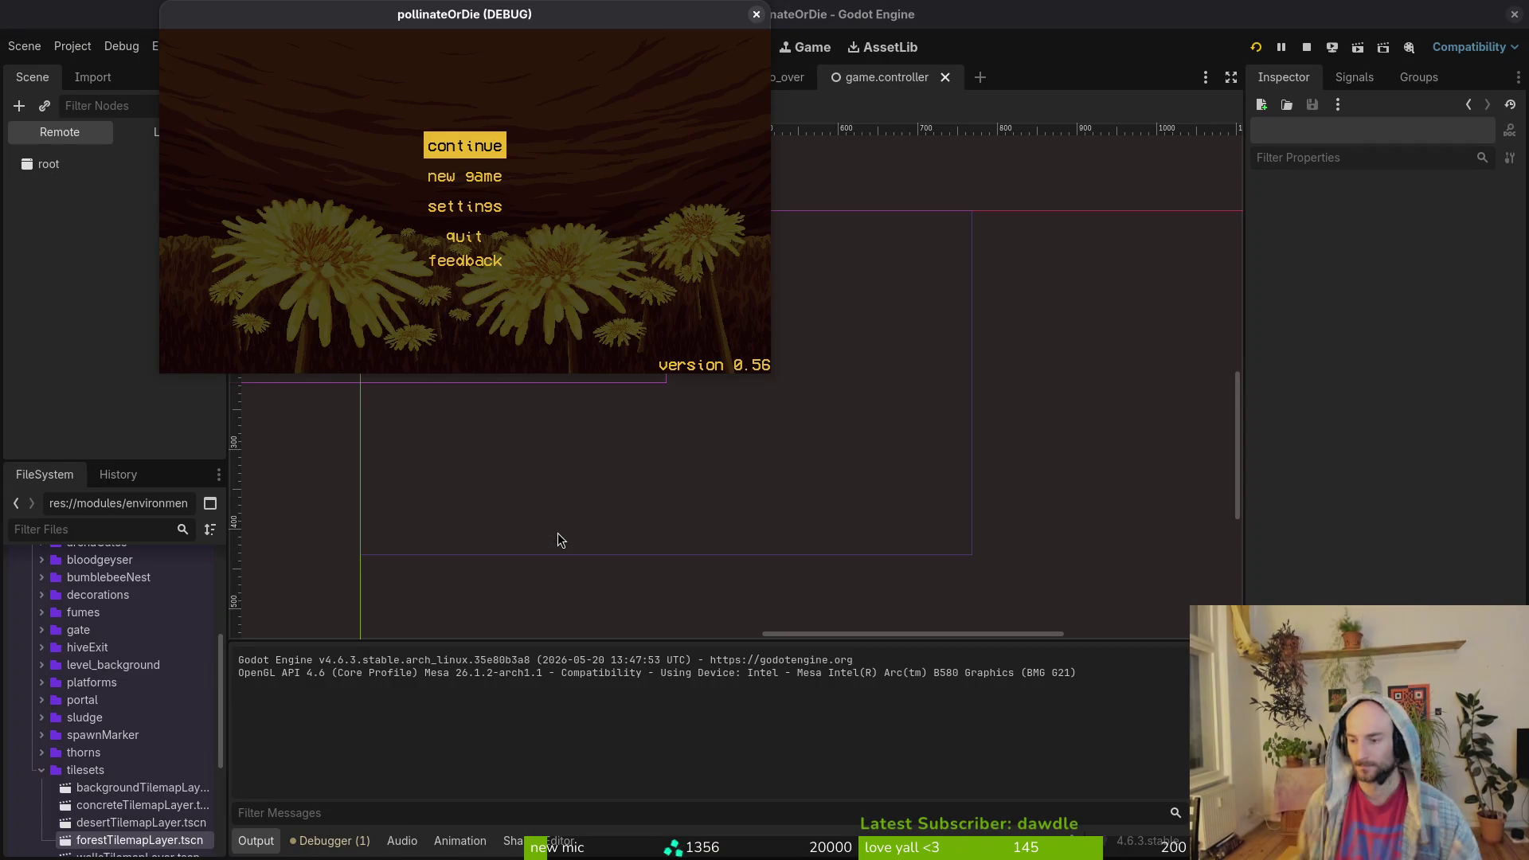
{"action": "key", "text": "Return"}
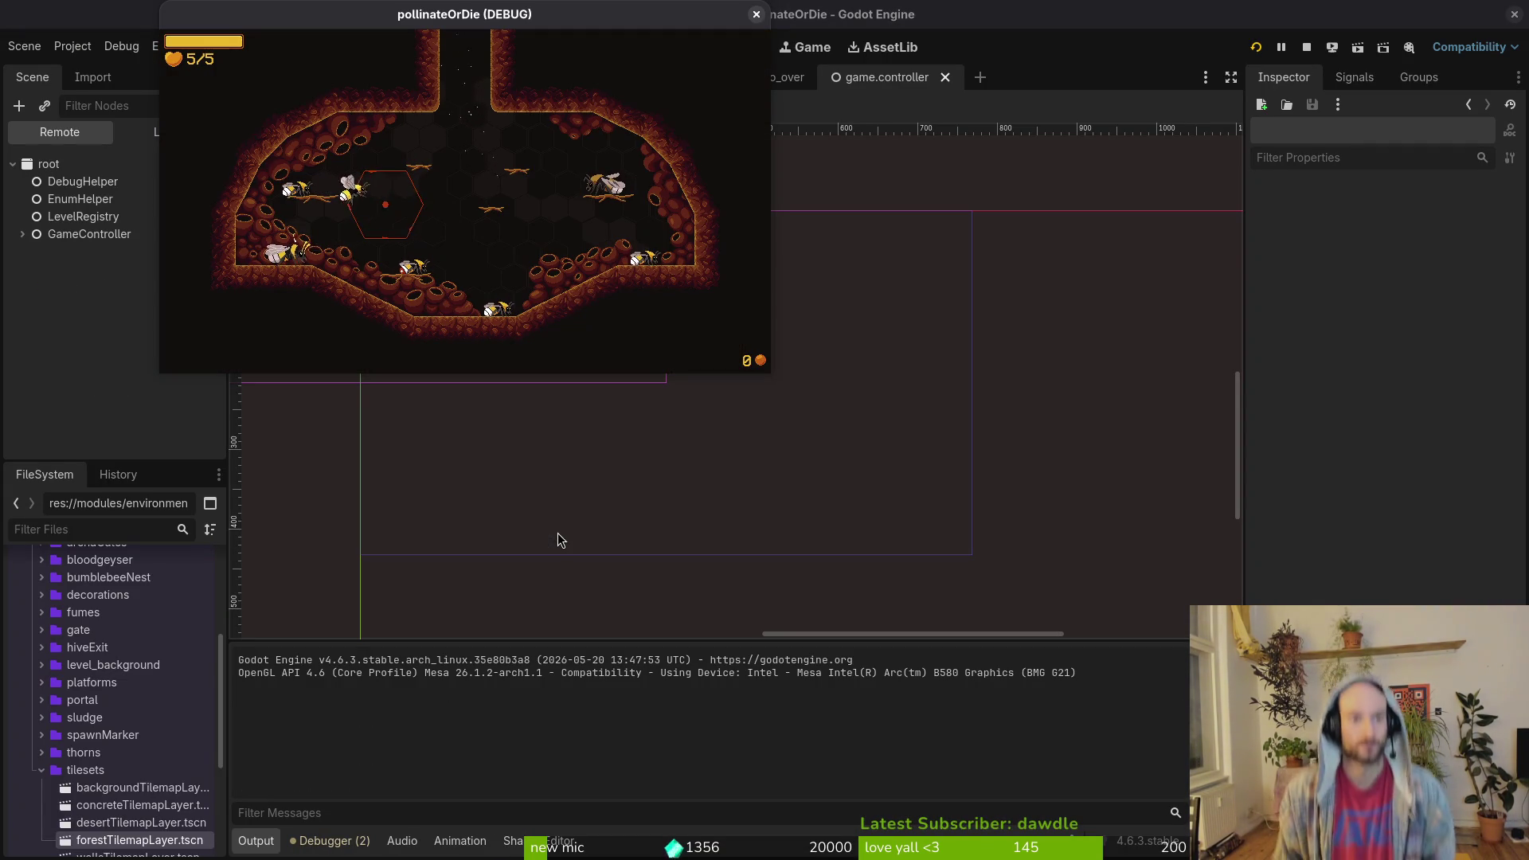
{"action": "key", "text": "Escape"}
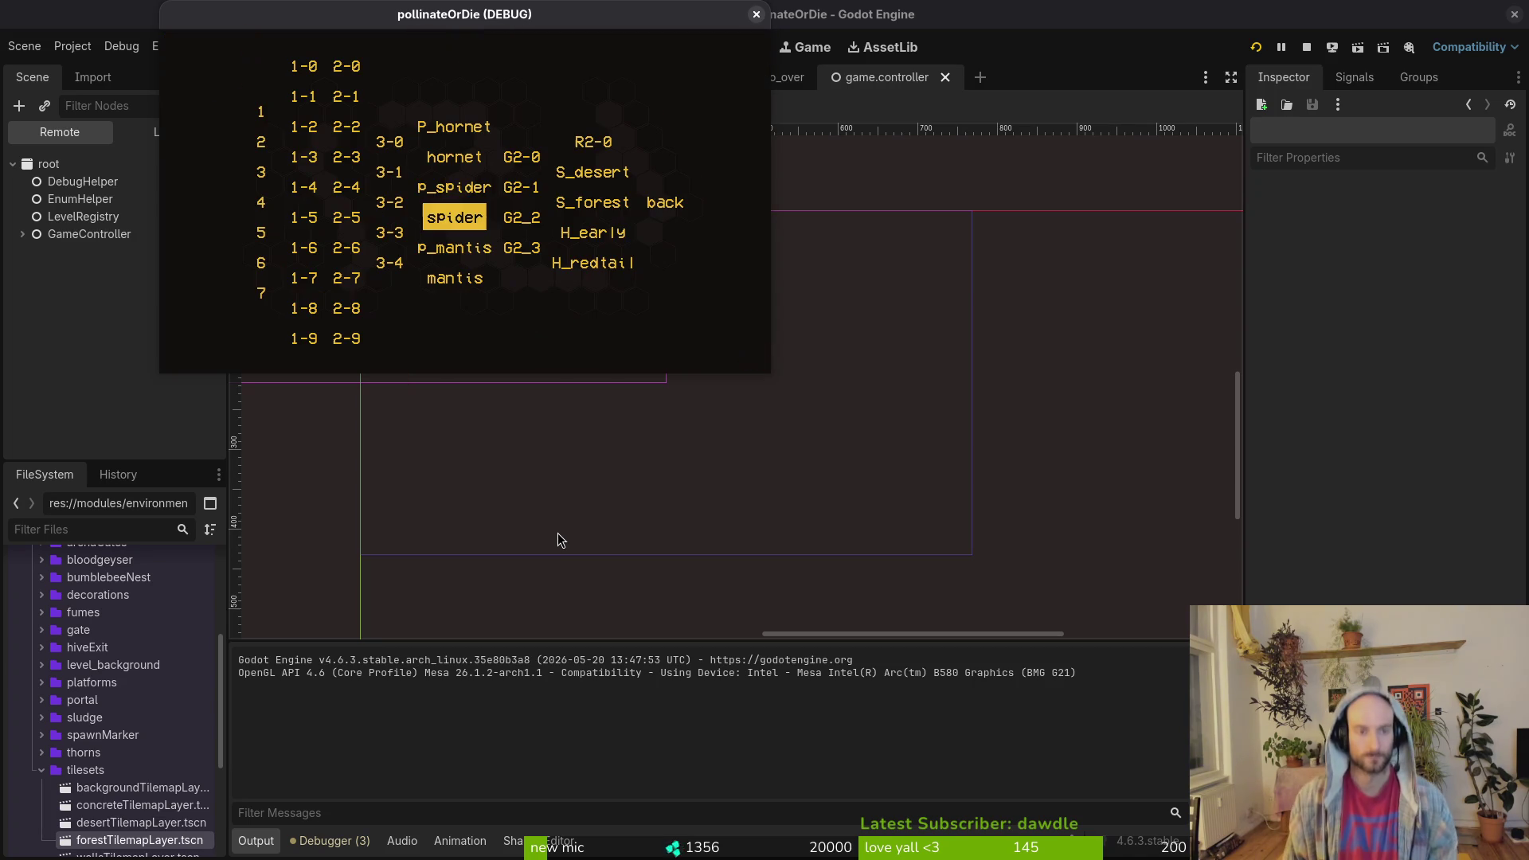
{"action": "key", "text": "Right"}
{"action": "key", "text": "Right"}
{"action": "key", "text": "Down"}
{"action": "key", "text": "Down"}
{"action": "key", "text": "Down"}
{"action": "key", "text": "Return"}
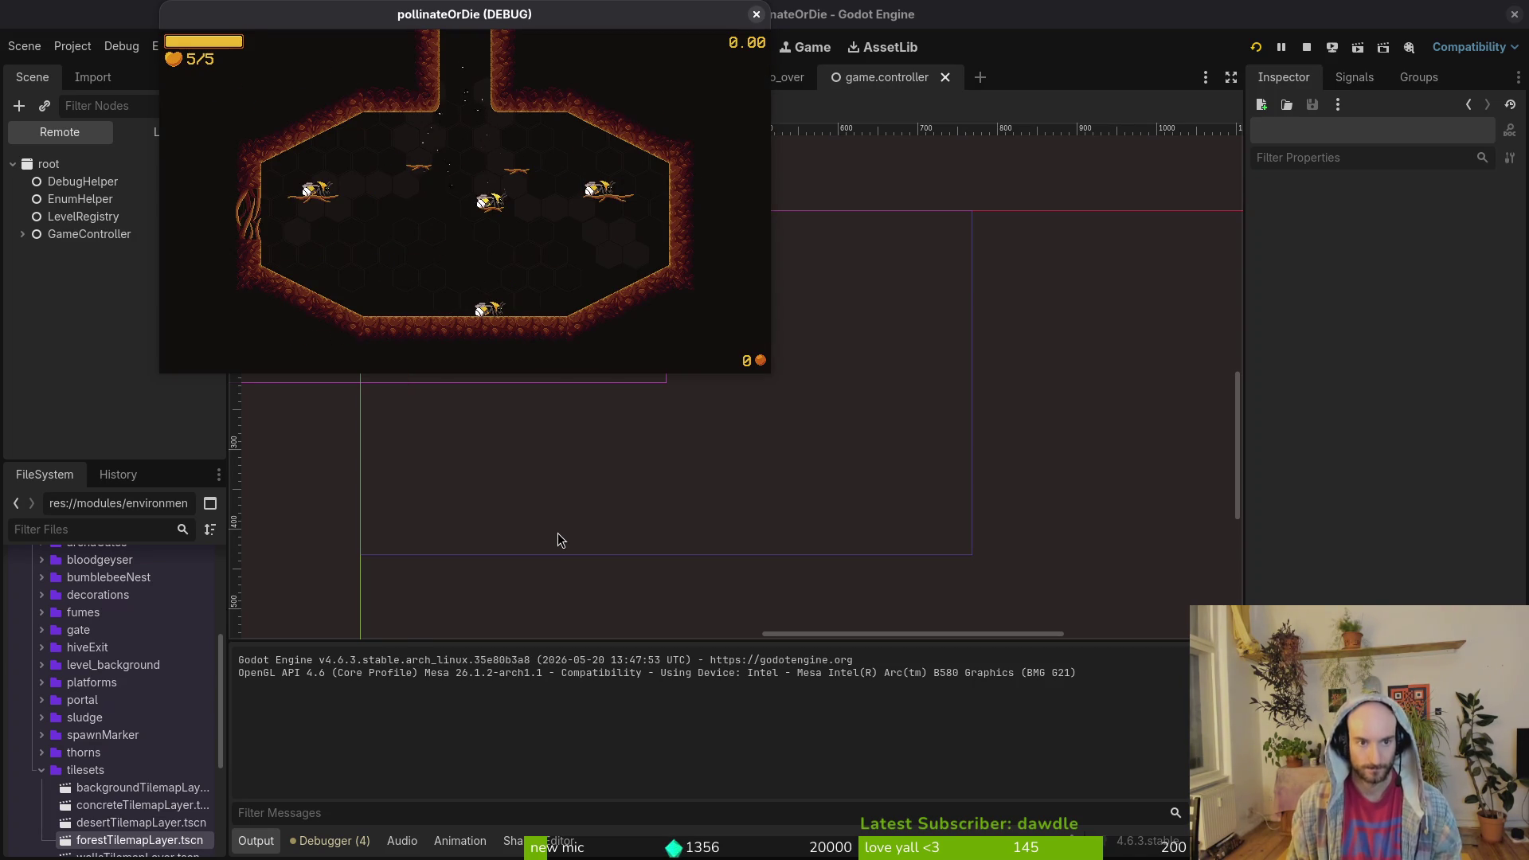
{"action": "key", "text": "Escape"}
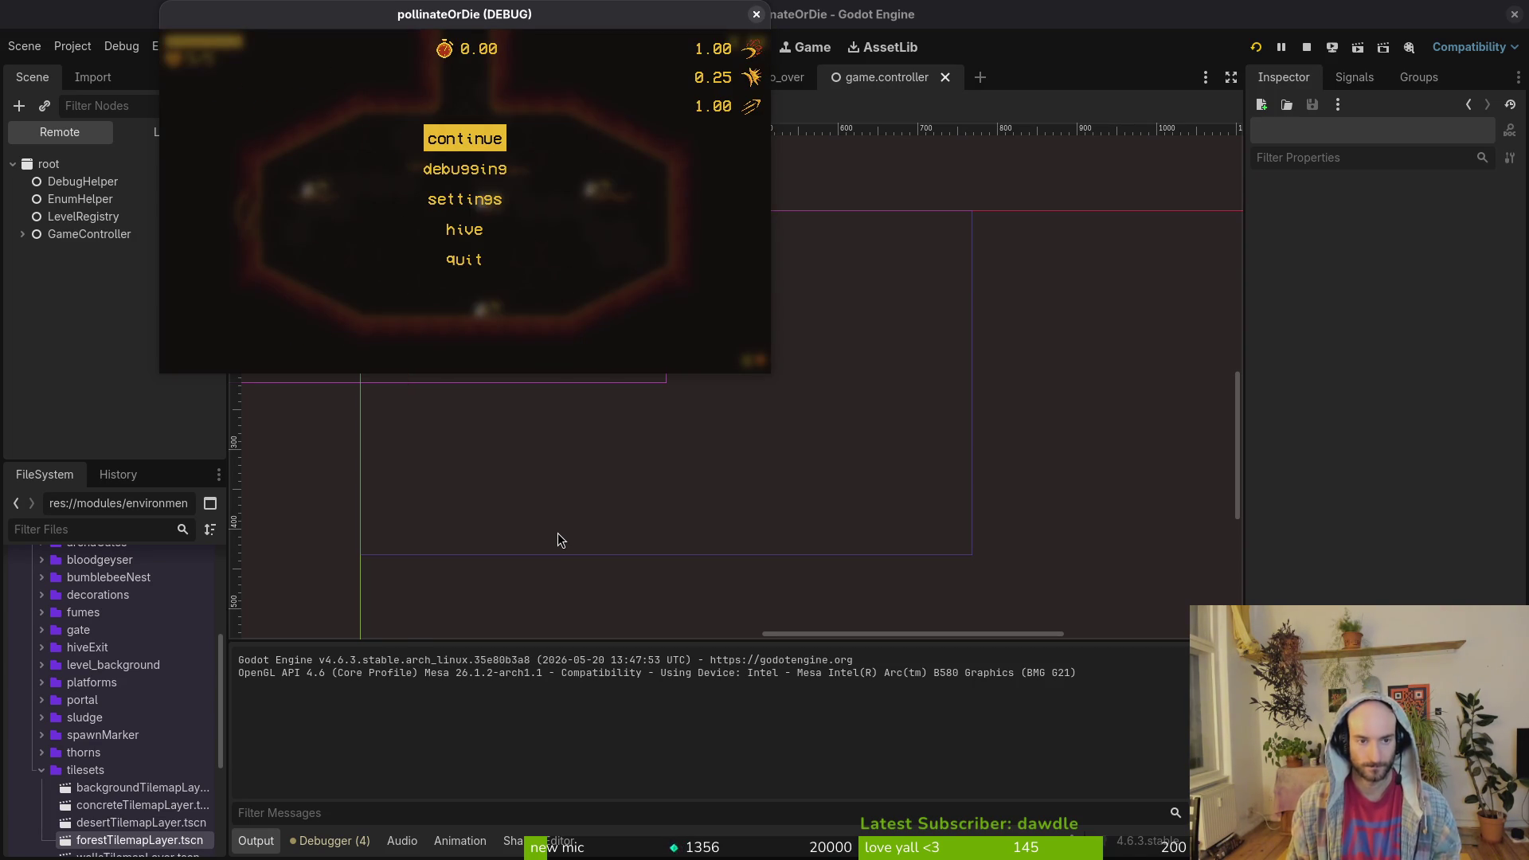
{"action": "key", "text": "Escape"}
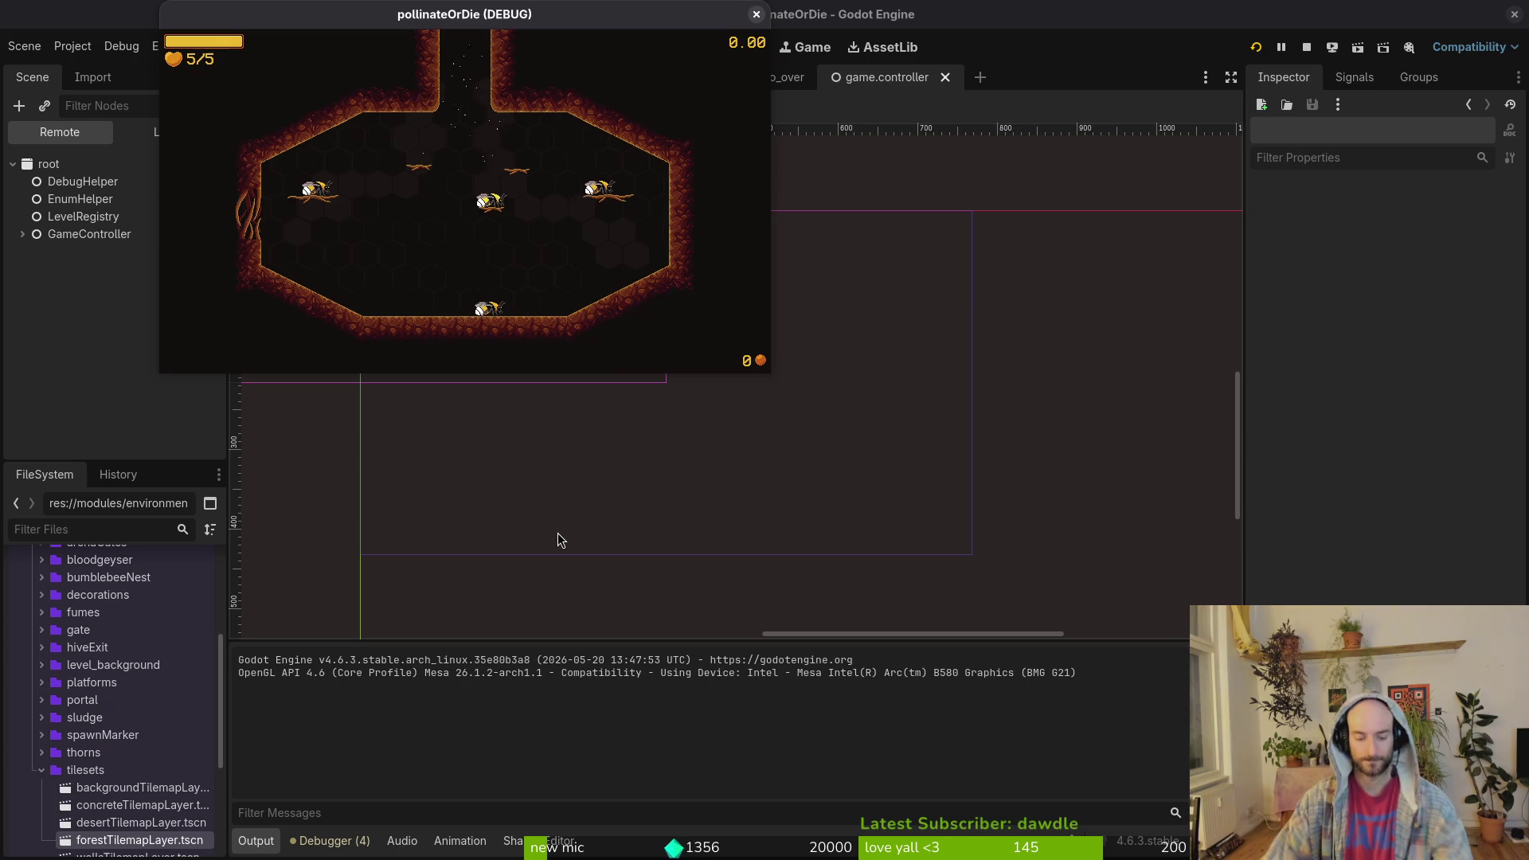
{"action": "key", "text": "F8"}
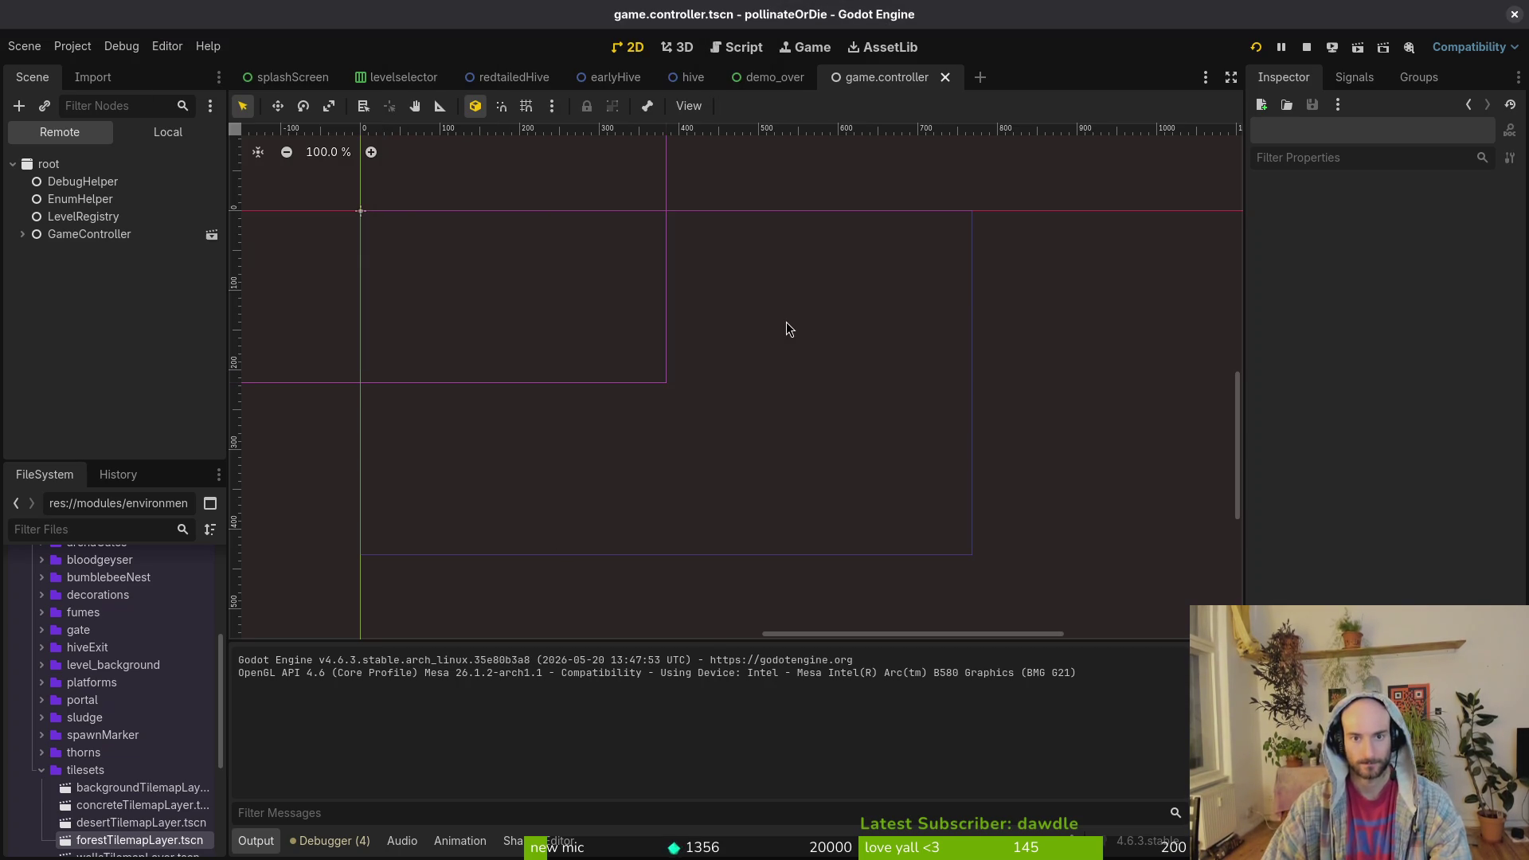
- Launch vim in the project folder and open arena_mantis.gd through the file finder
{"action": "key", "text": "alt+Tab"}
{"action": "type", "text": "vu"}
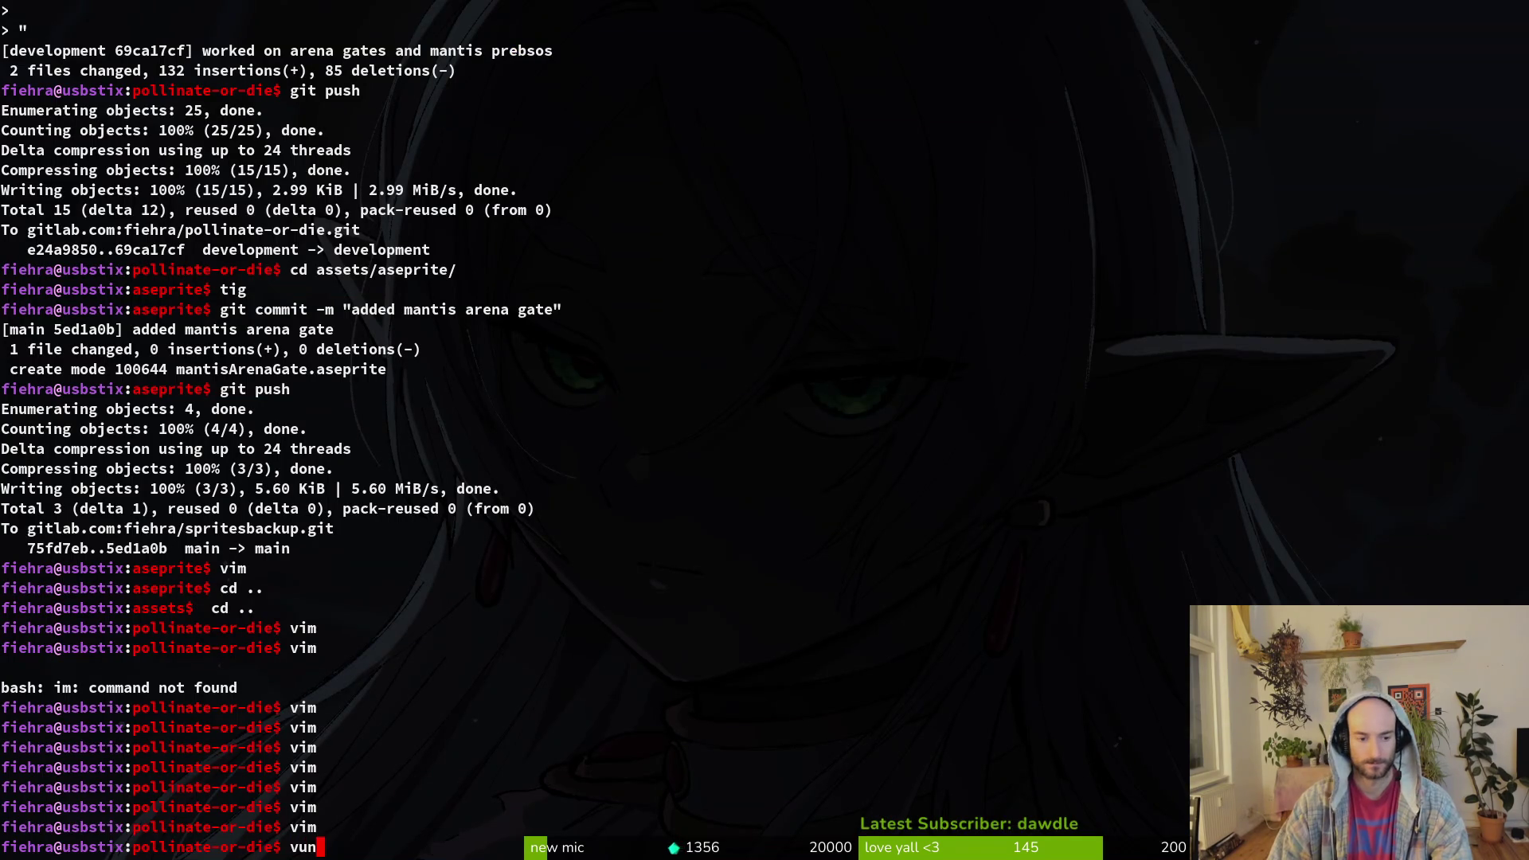
{"action": "key", "text": "BackSpace"}
{"action": "key", "text": "BackSpace"}
{"action": "type", "text": "vim"}
{"action": "key", "text": "Return"}
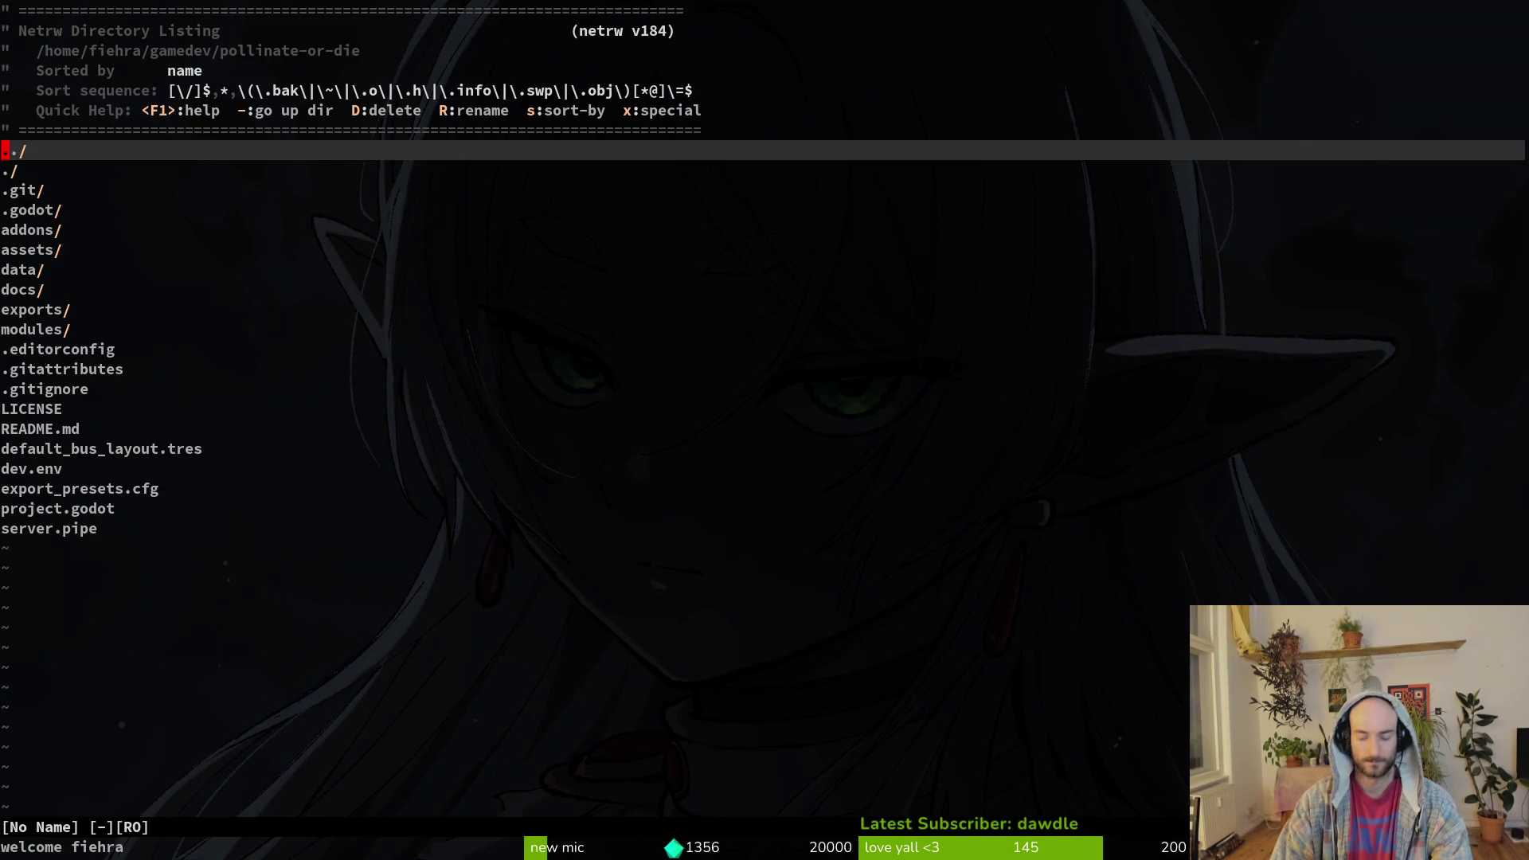
{"action": "key", "text": "space"}
{"action": "key", "text": "f"}
{"action": "key", "text": "f"}
{"action": "type", "text": "are"}
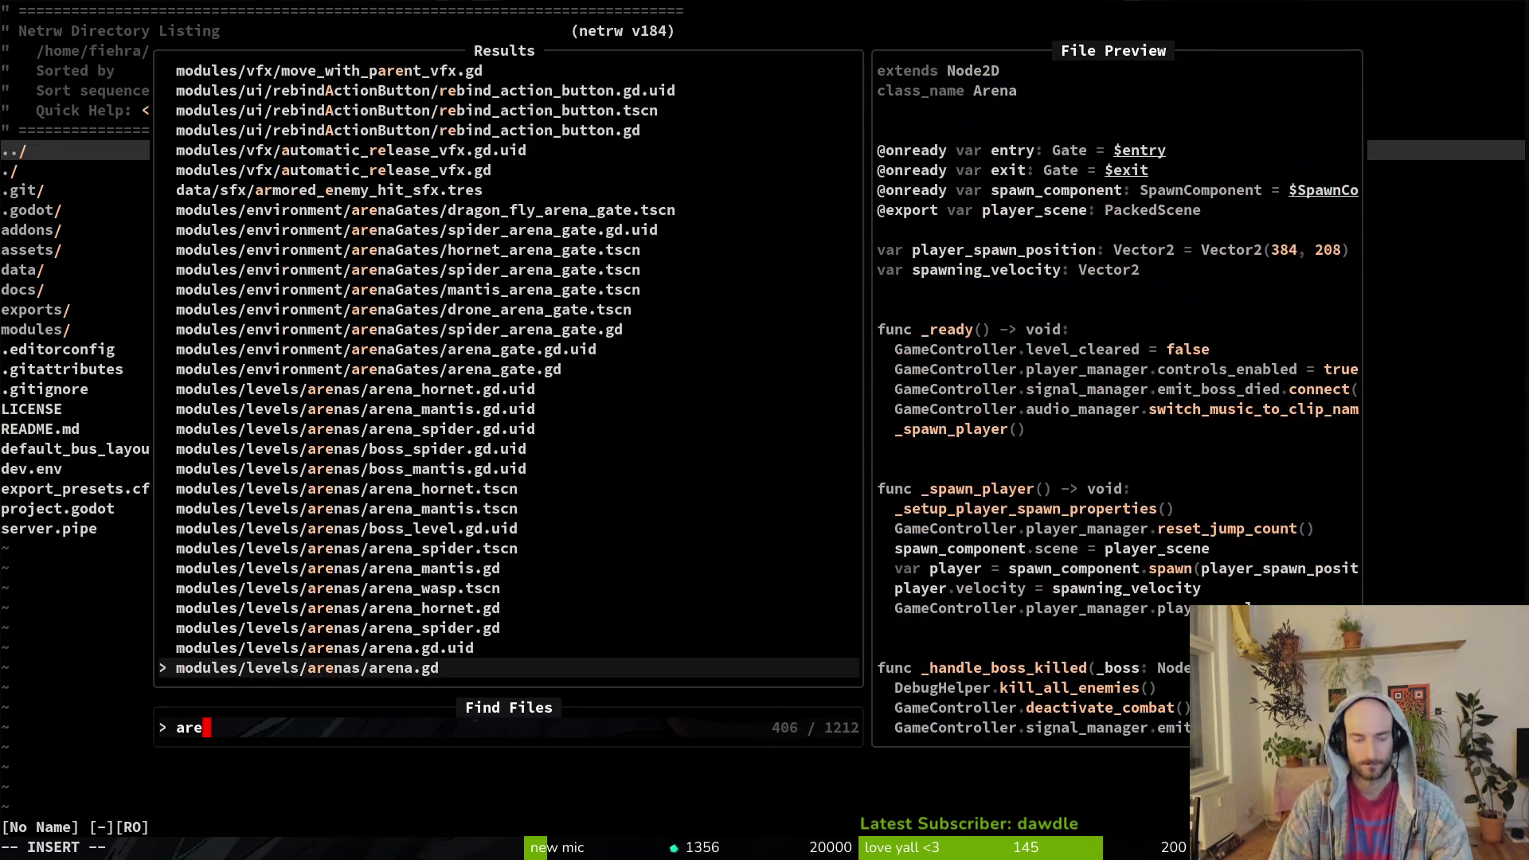
{"action": "type", "text": "na_m"}
{"action": "key", "text": "Return"}
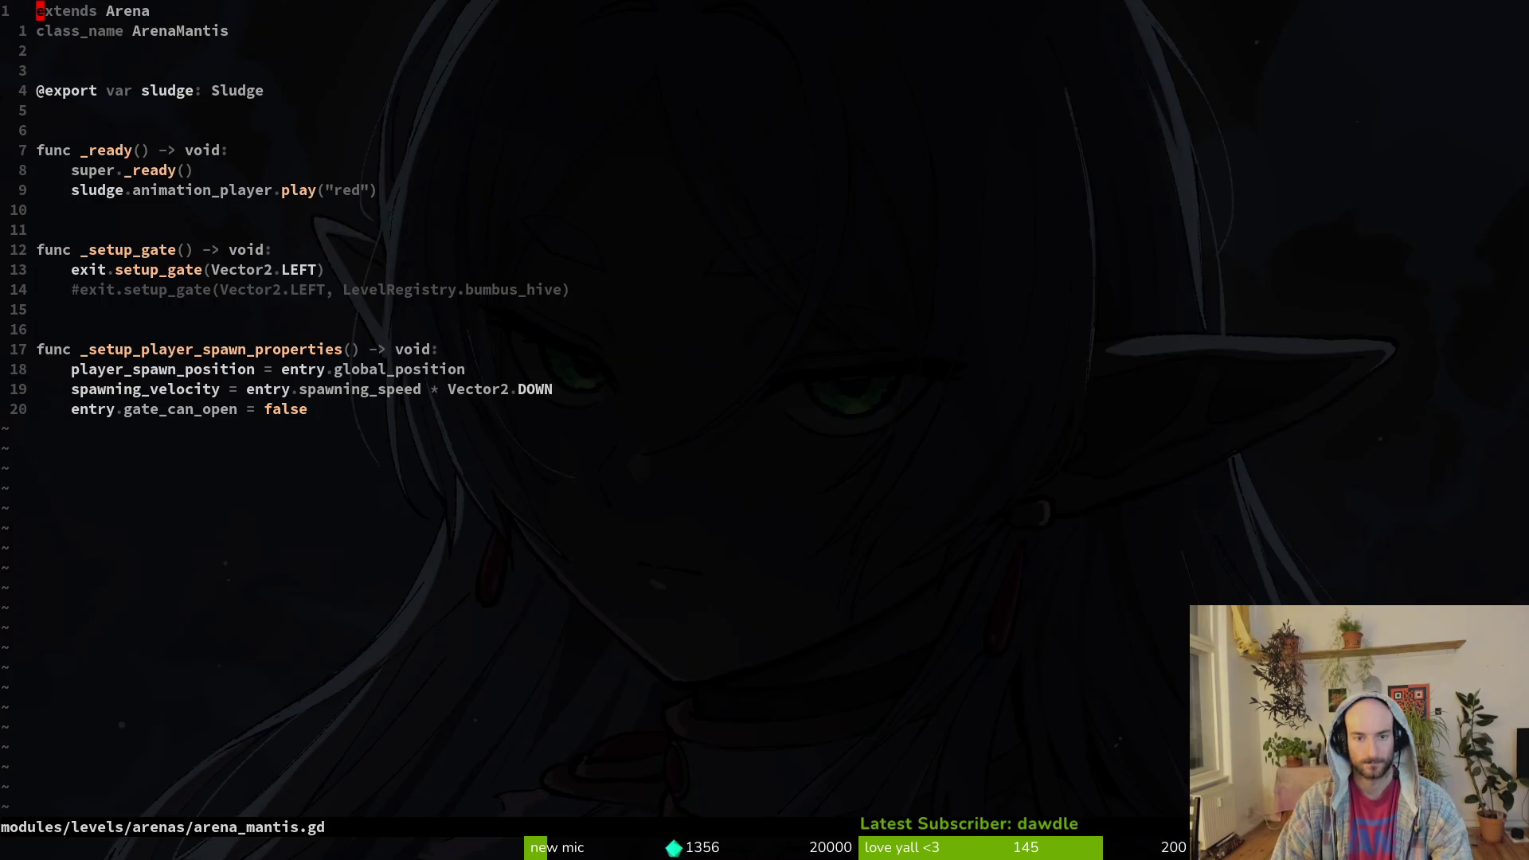
- Open arena_spider.gd in a vertical split beside arena_mantis.gd
{"action": "key", "text": "space"}
{"action": "key", "text": "f"}
{"action": "key", "text": "f"}
{"action": "type", "text": "arespid"}
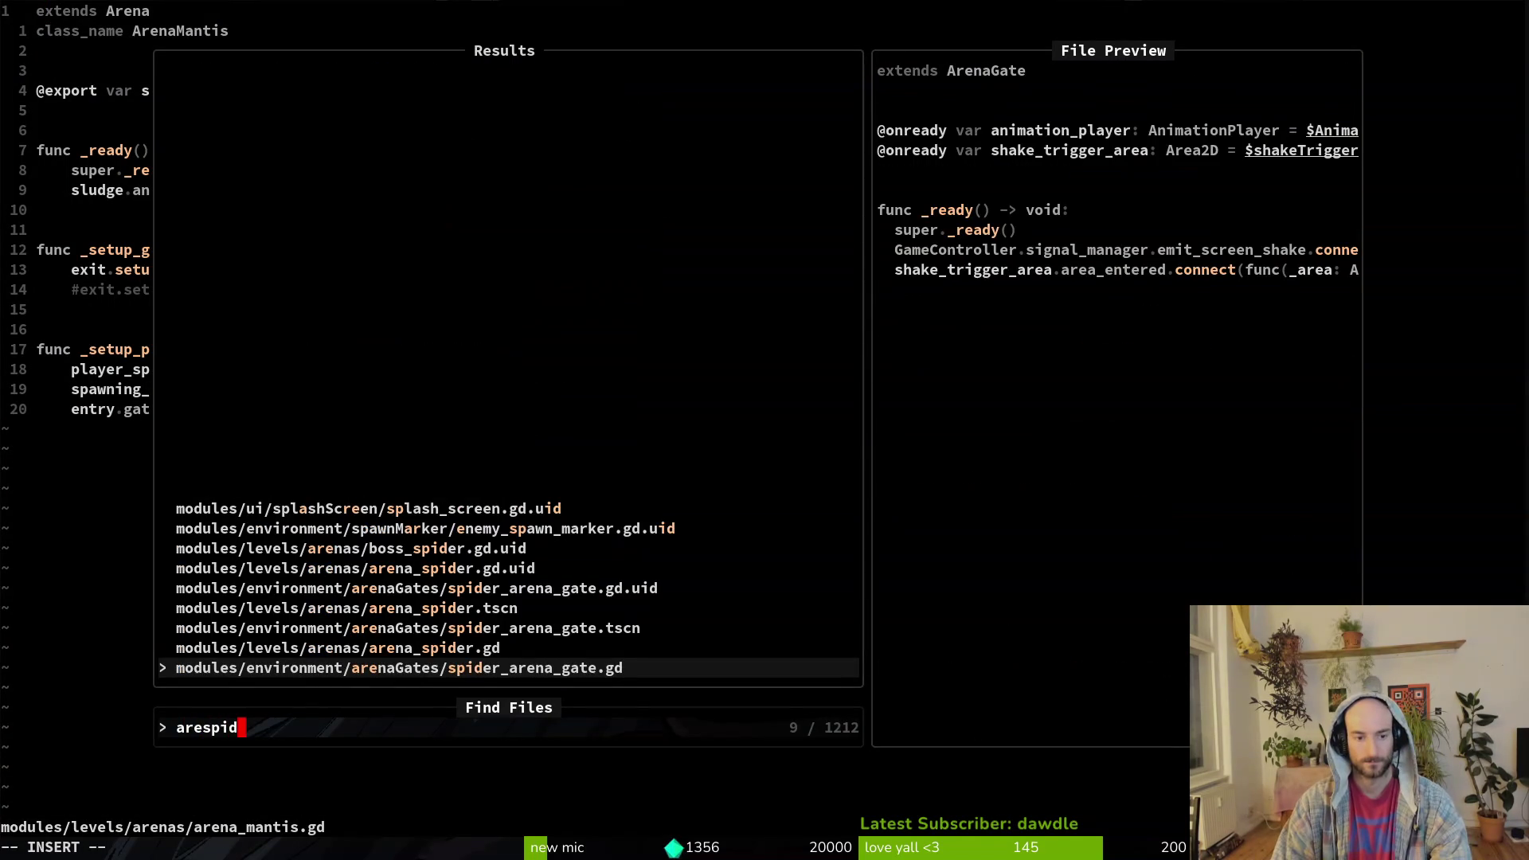
{"action": "key", "text": "Up"}
{"action": "key", "text": "ctrl+v"}
- Read through arena_spider.gd's handle_boss_death and friend position lines
{"action": "key", "text": "j"}
{"action": "key", "text": "j"}
{"action": "key", "text": "j"}
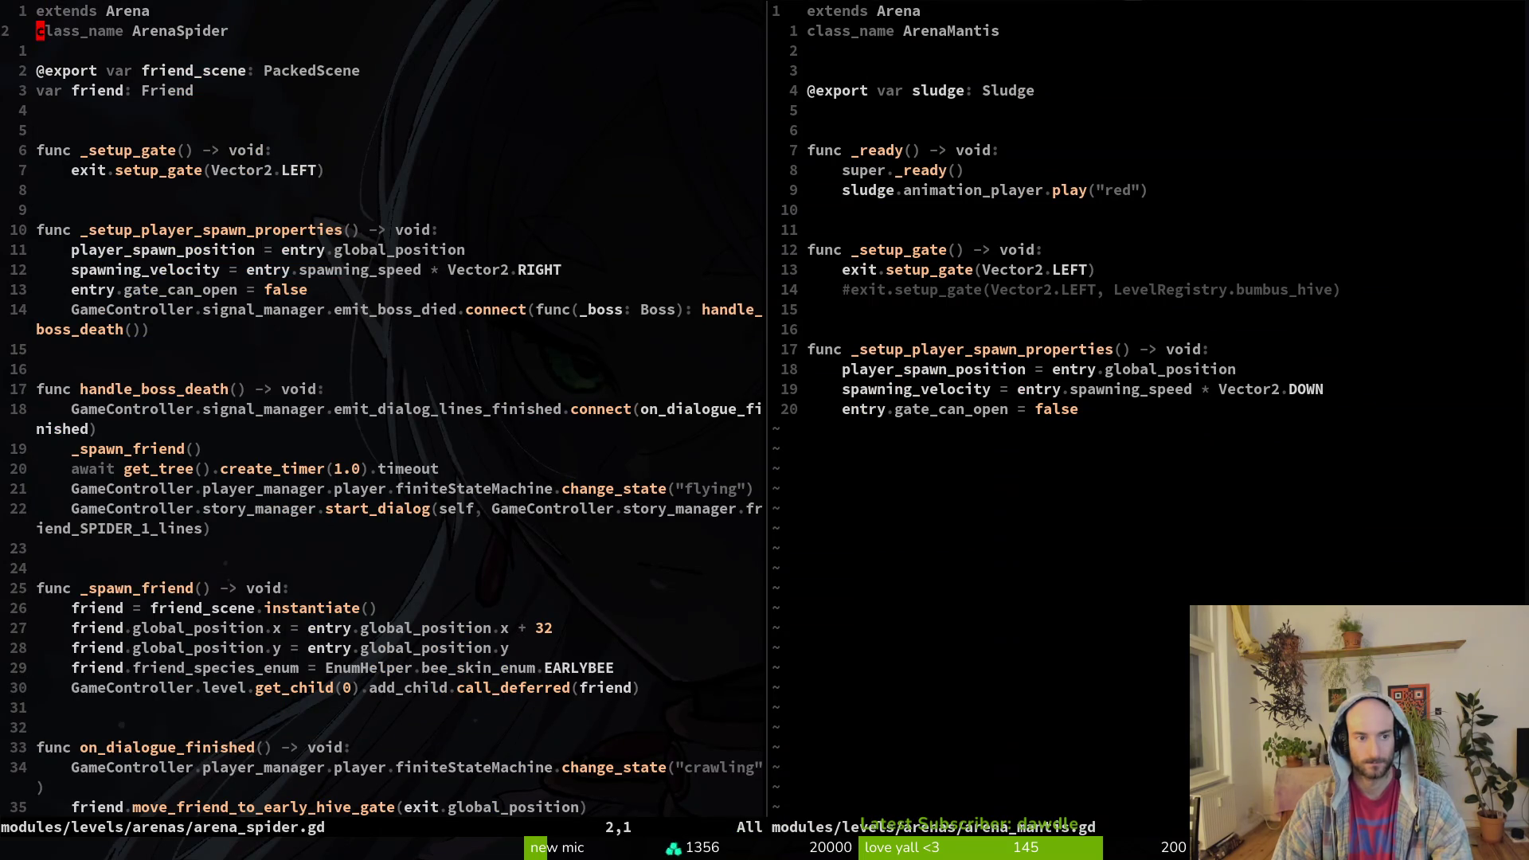
{"action": "key", "text": "j"}
{"action": "key", "text": "j"}
{"action": "key", "text": "j"}
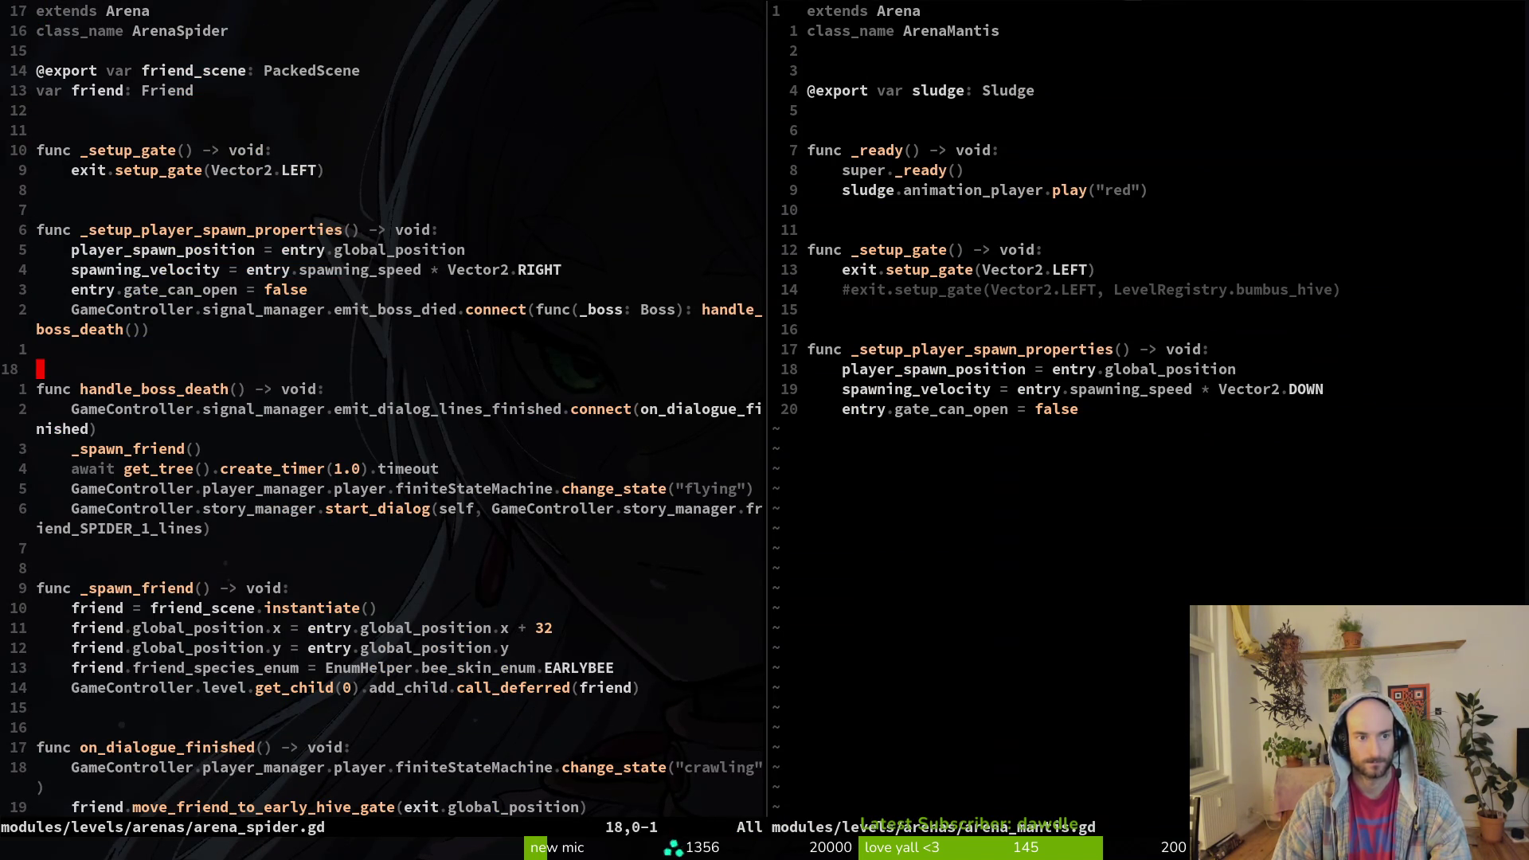
{"action": "key", "text": "ctrl+d"}
{"action": "key", "text": "ctrl+u"}
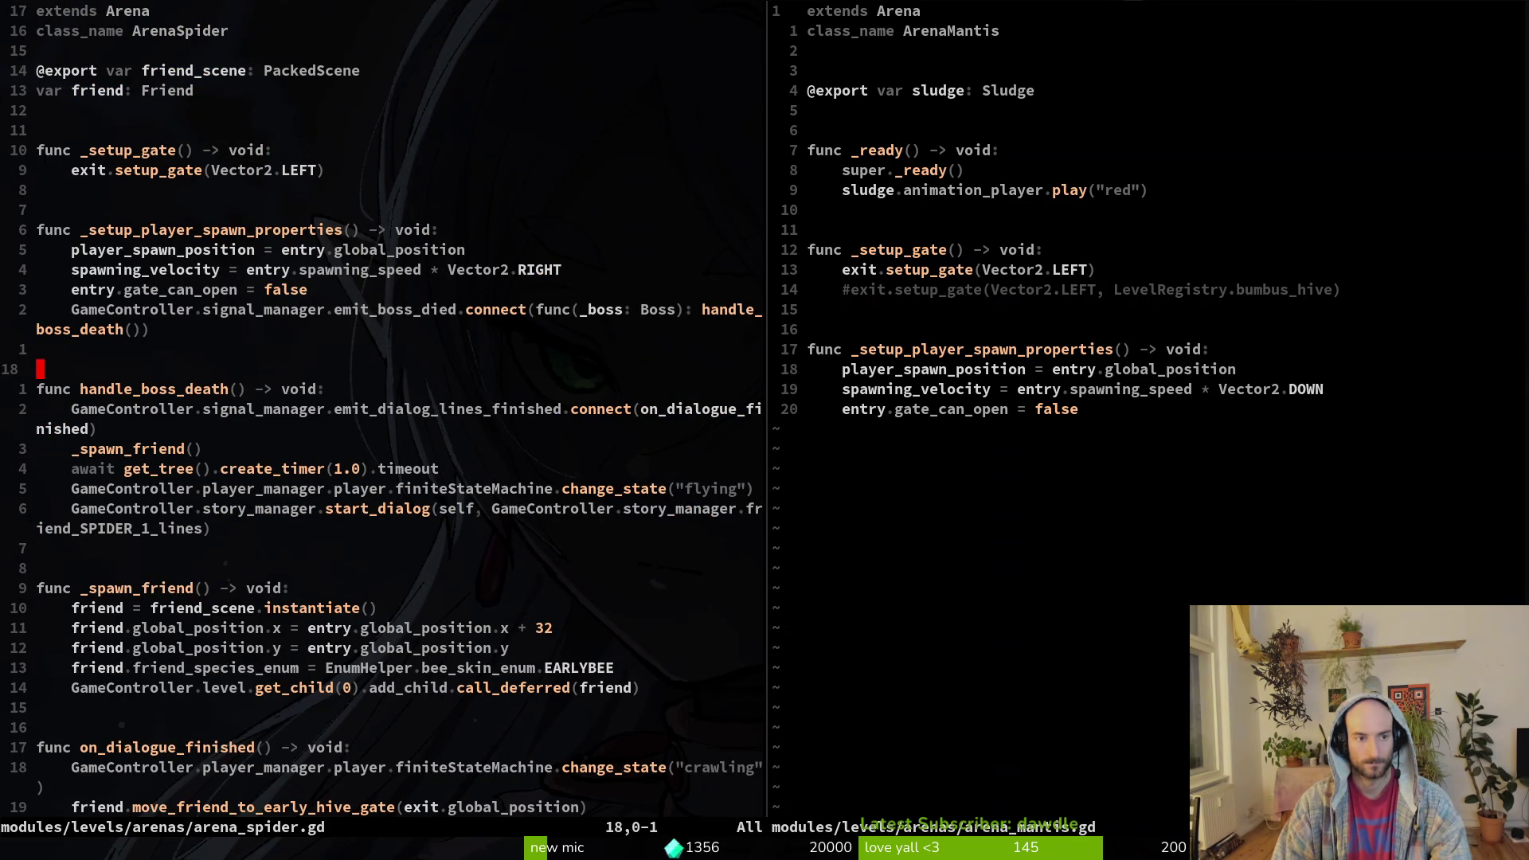
{"action": "key", "text": "ctrl+d"}
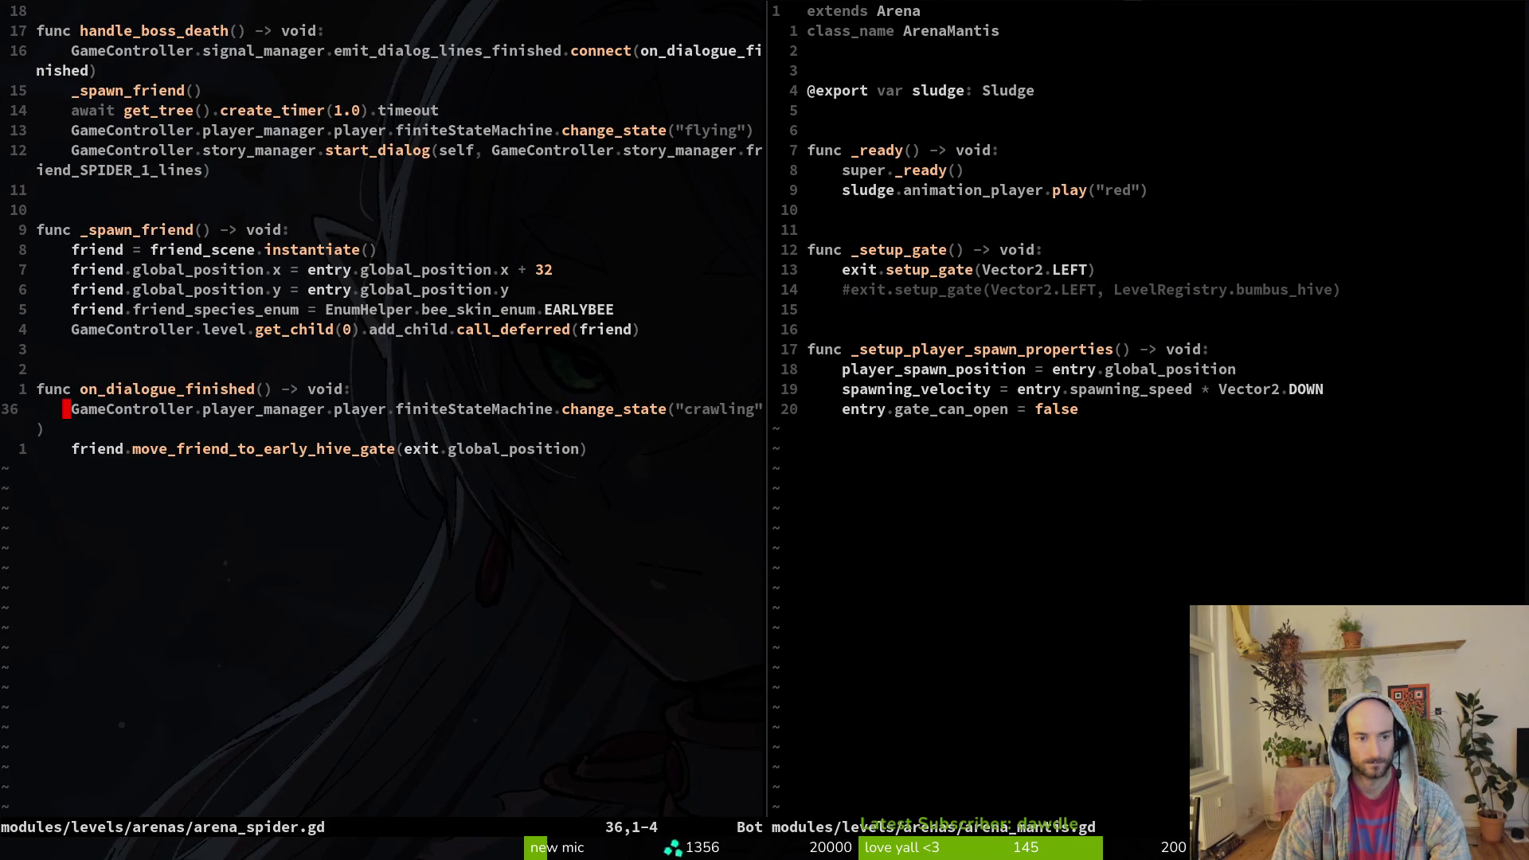
{"action": "key", "text": "j"}
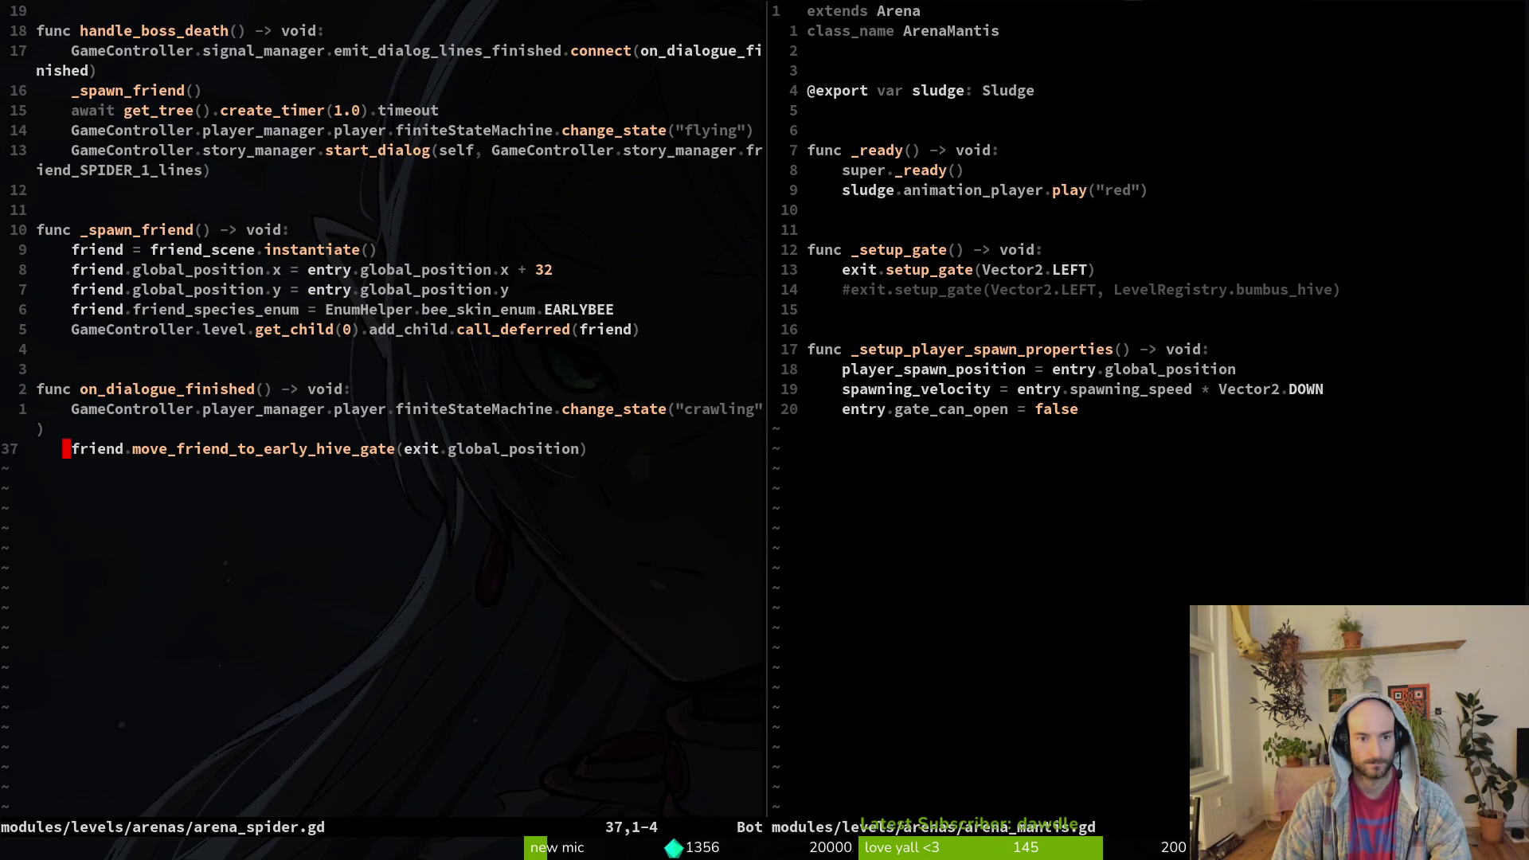
{"action": "key", "text": "k"}
{"action": "key", "text": "k"}
{"action": "key", "text": "k"}
{"action": "key", "text": "j"}
{"action": "key", "text": "j"}
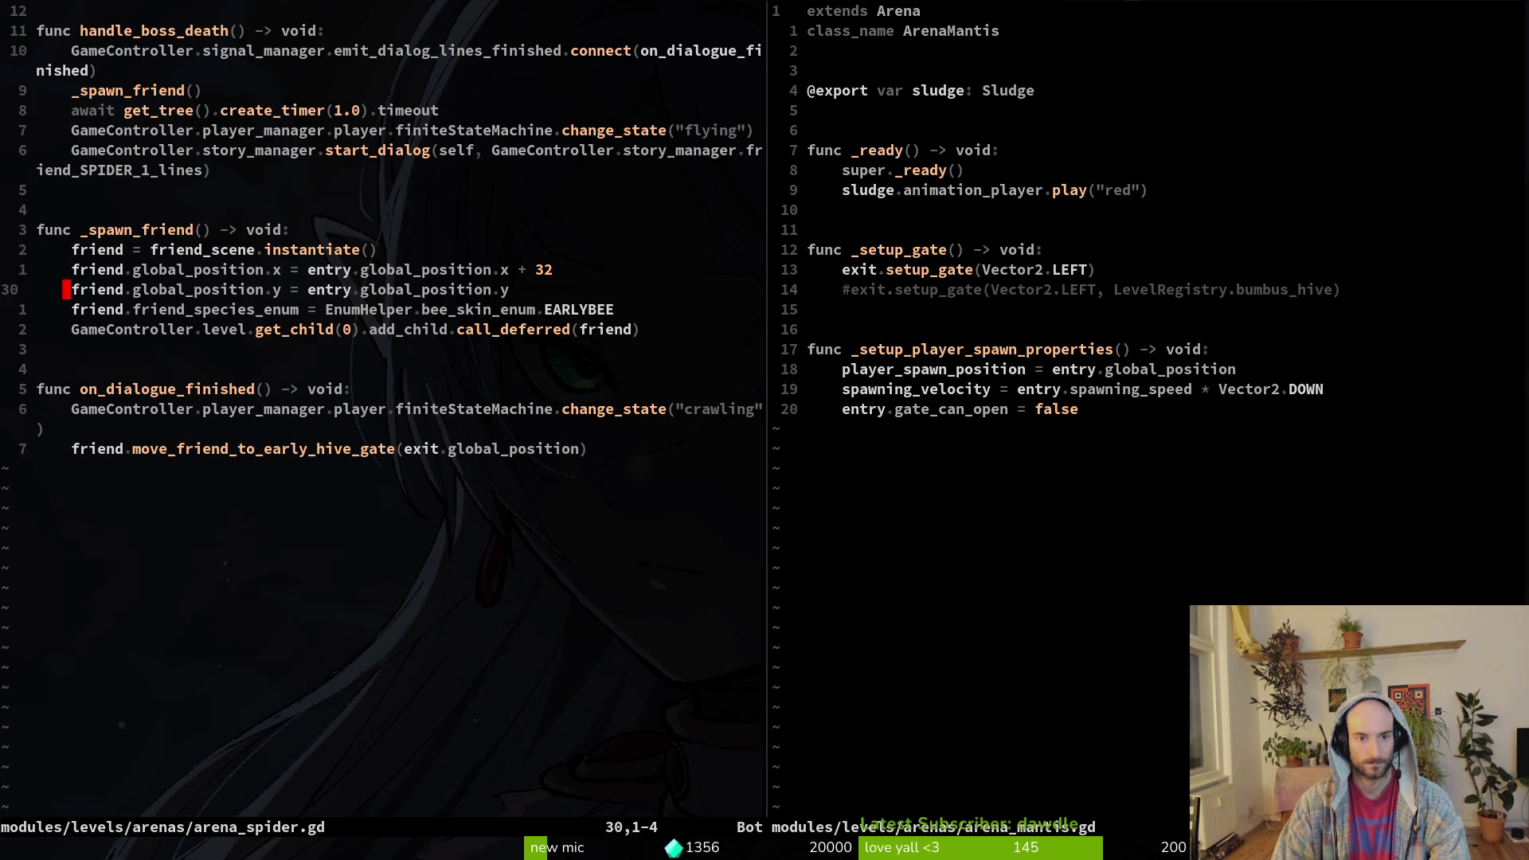
{"action": "key", "text": "k"}
{"action": "key", "text": "k"}
{"action": "key", "text": "k"}
- Open level_registry.gd in the right pane at the early_hive_path constant
{"action": "key", "text": "ctrl+w"}
{"action": "key", "text": "l"}
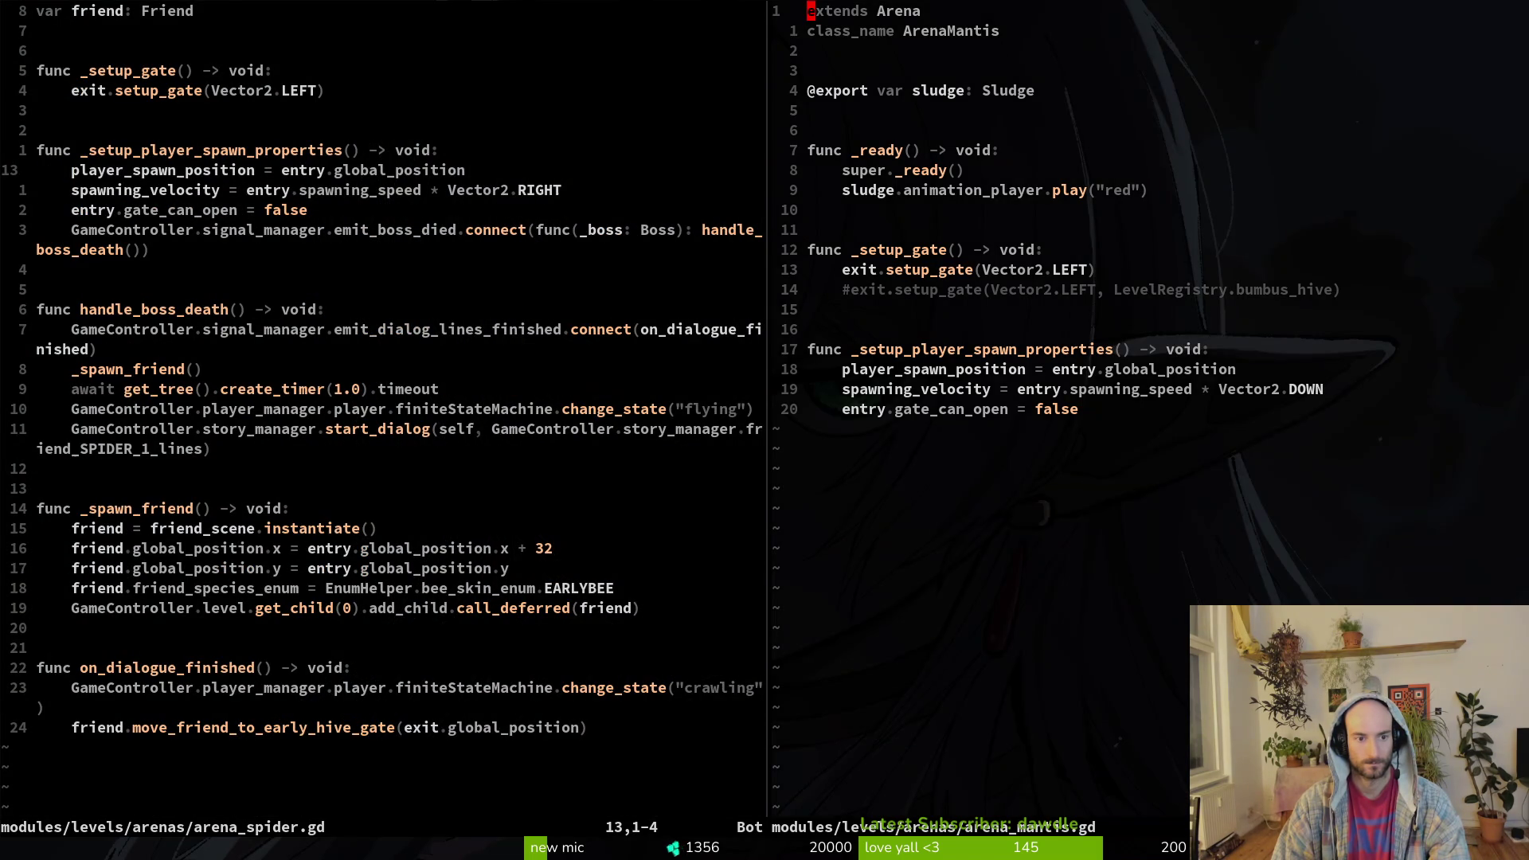
{"action": "key", "text": "space"}
{"action": "key", "text": "f"}
{"action": "key", "text": "f"}
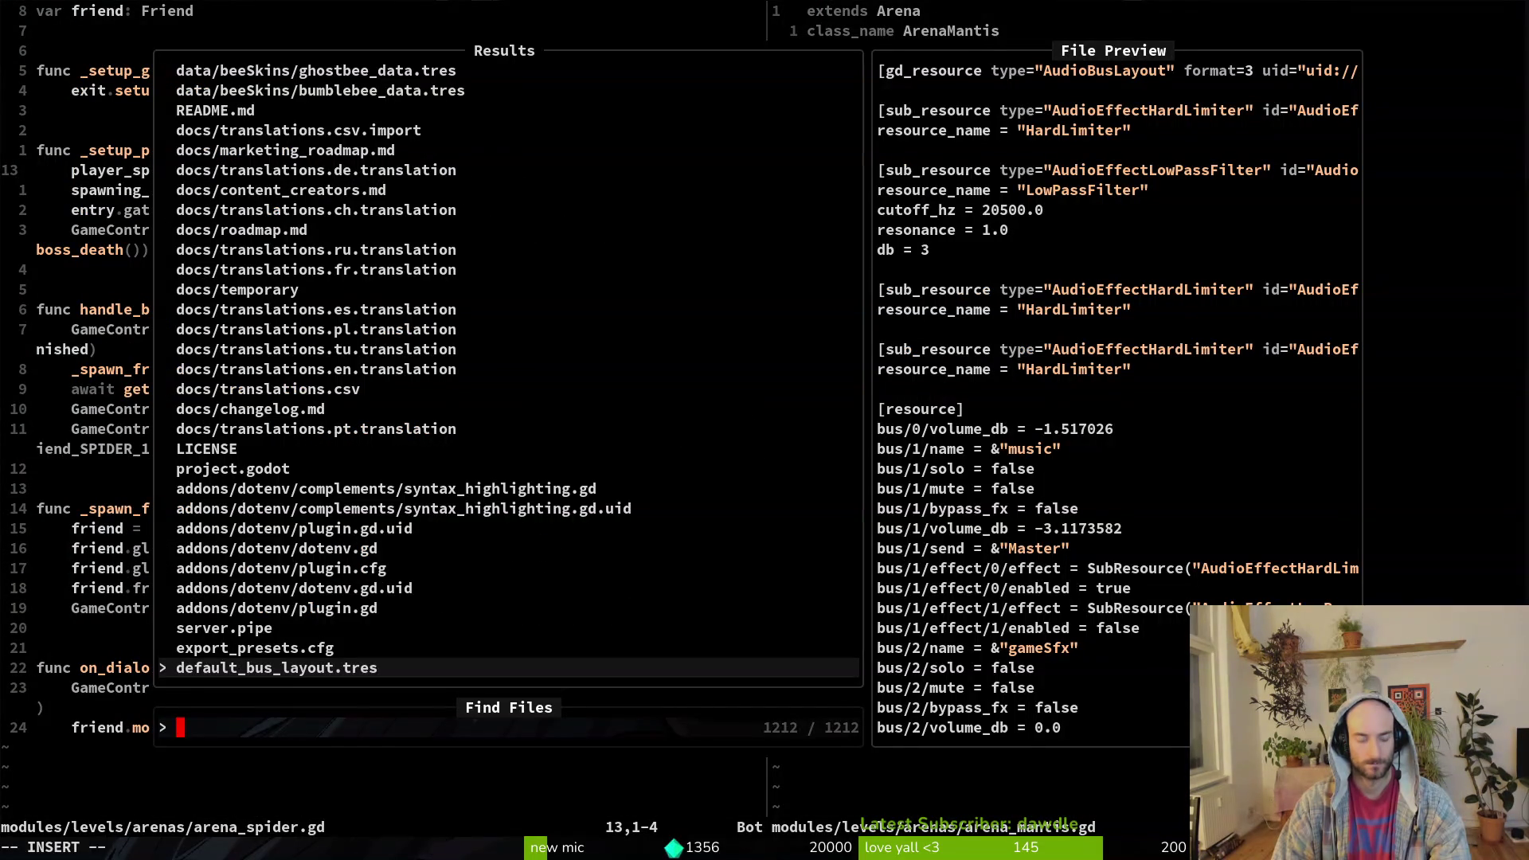
{"action": "type", "text": "levreg"}
{"action": "key", "text": "Return"}
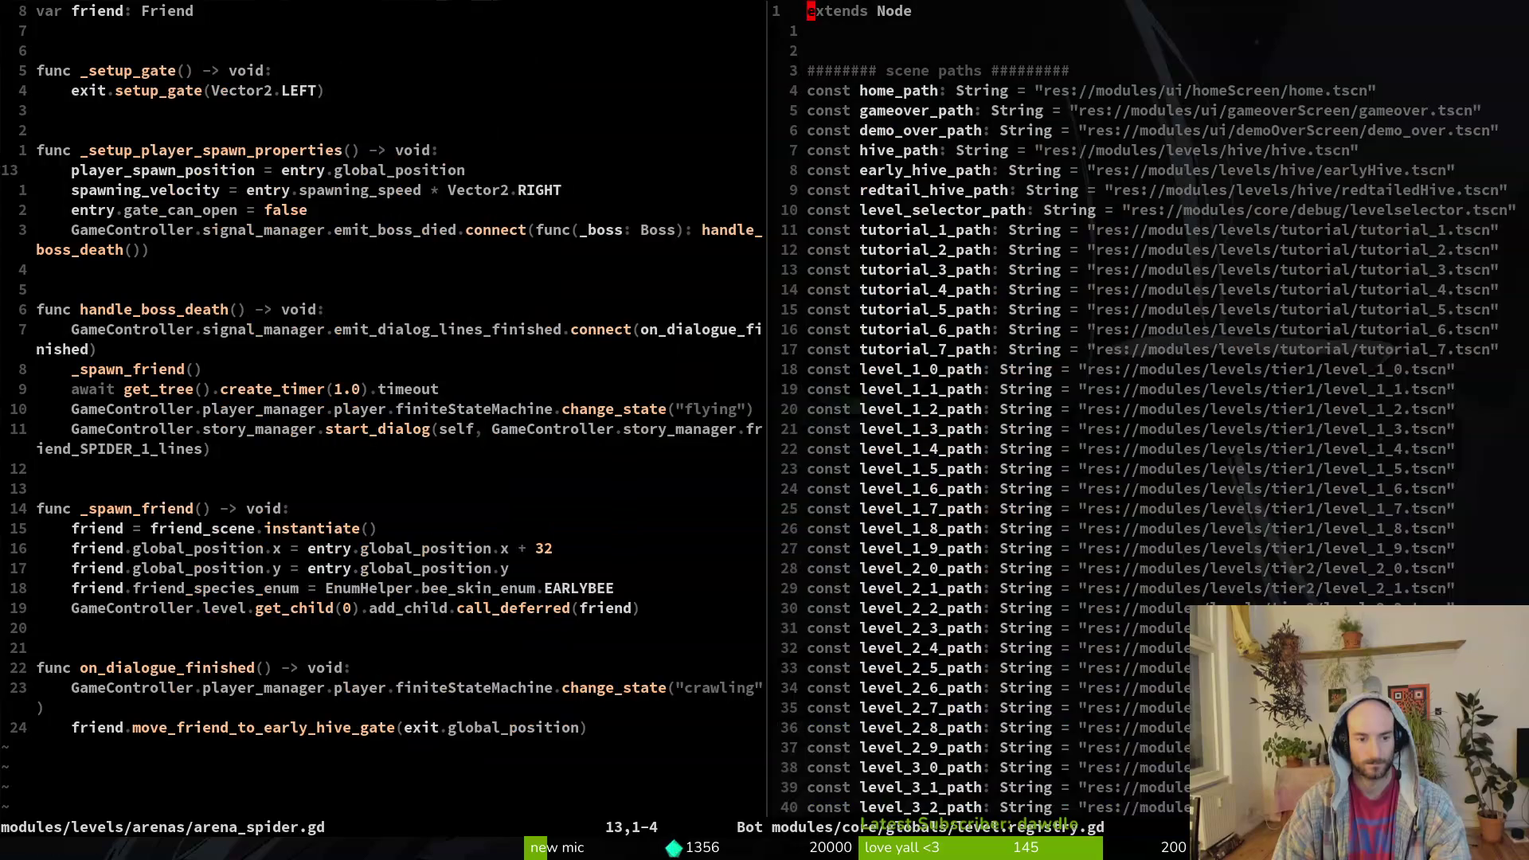
{"action": "key", "text": "j"}
{"action": "key", "text": "j"}
{"action": "key", "text": "j"}
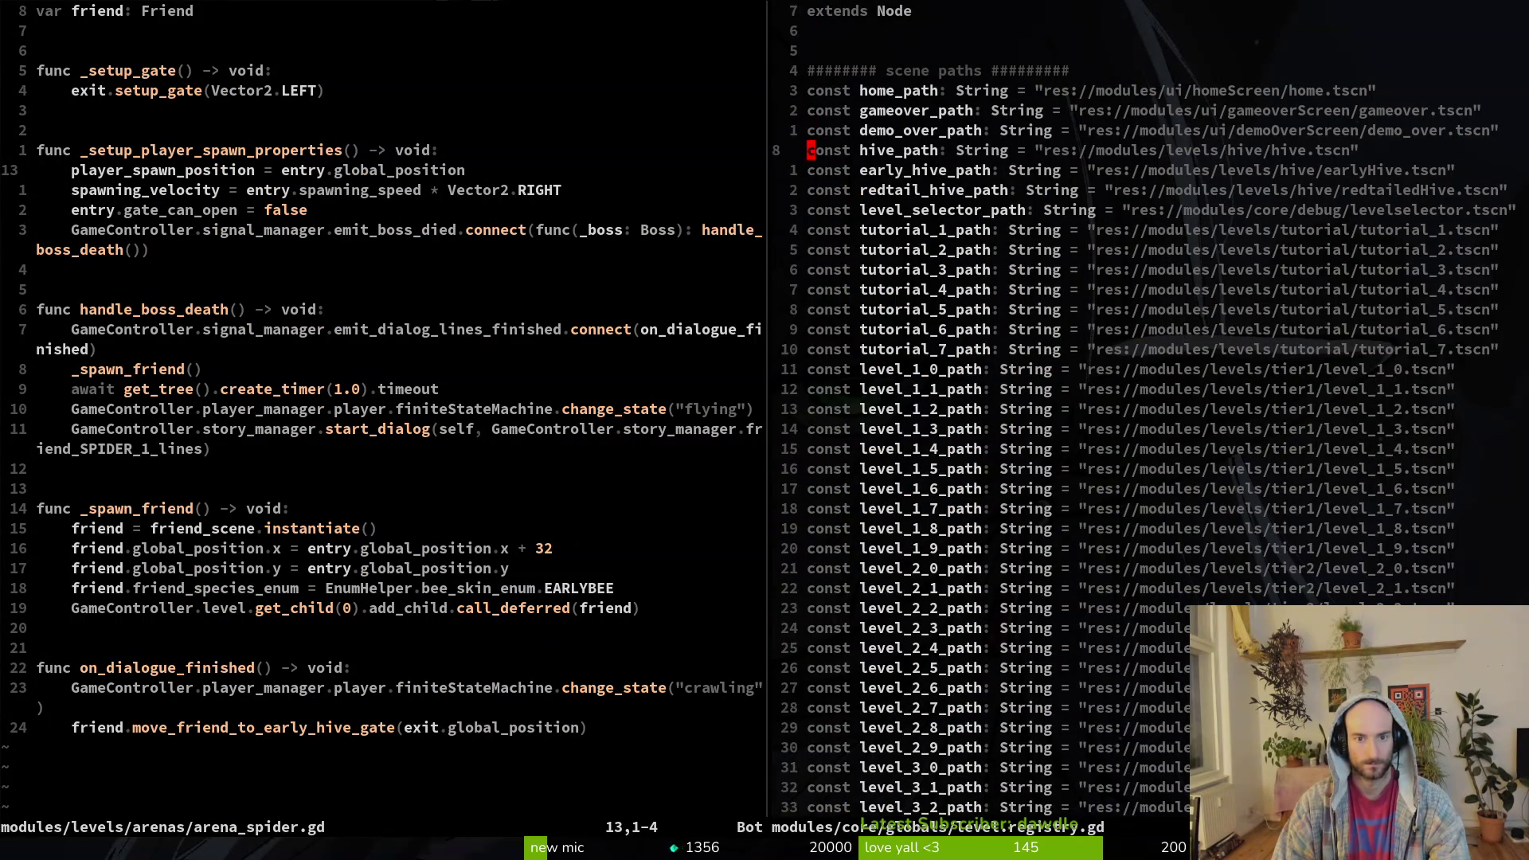
- Search the project for early_hive_path and jump to its use in gate.gd
{"action": "key", "text": "w"}
{"action": "key", "text": "space"}
{"action": "key", "text": "f"}
{"action": "key", "text": "w"}
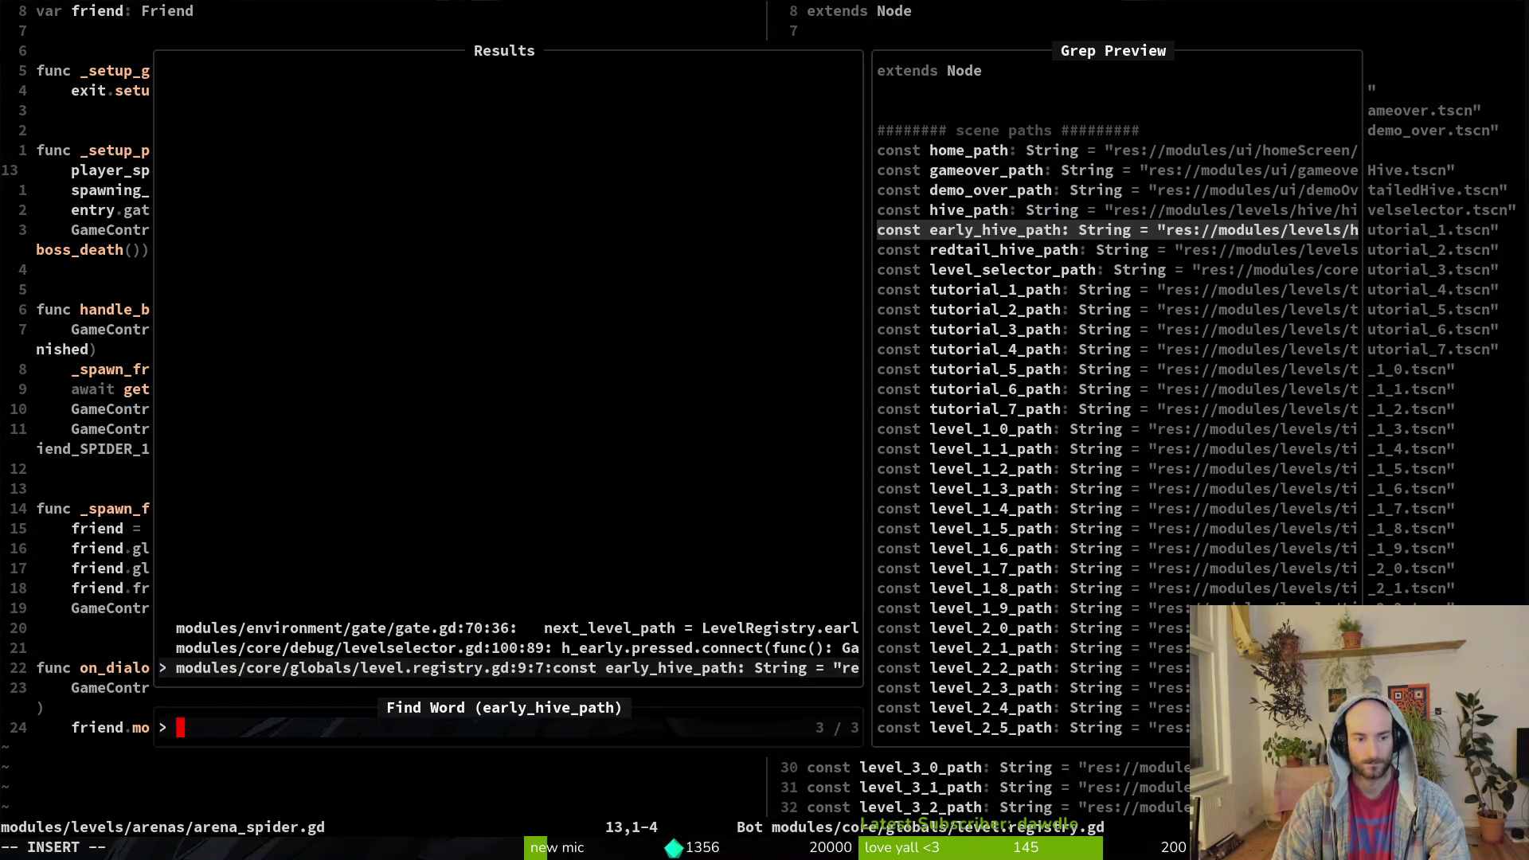
{"action": "key", "text": "Up"}
{"action": "key", "text": "Up"}
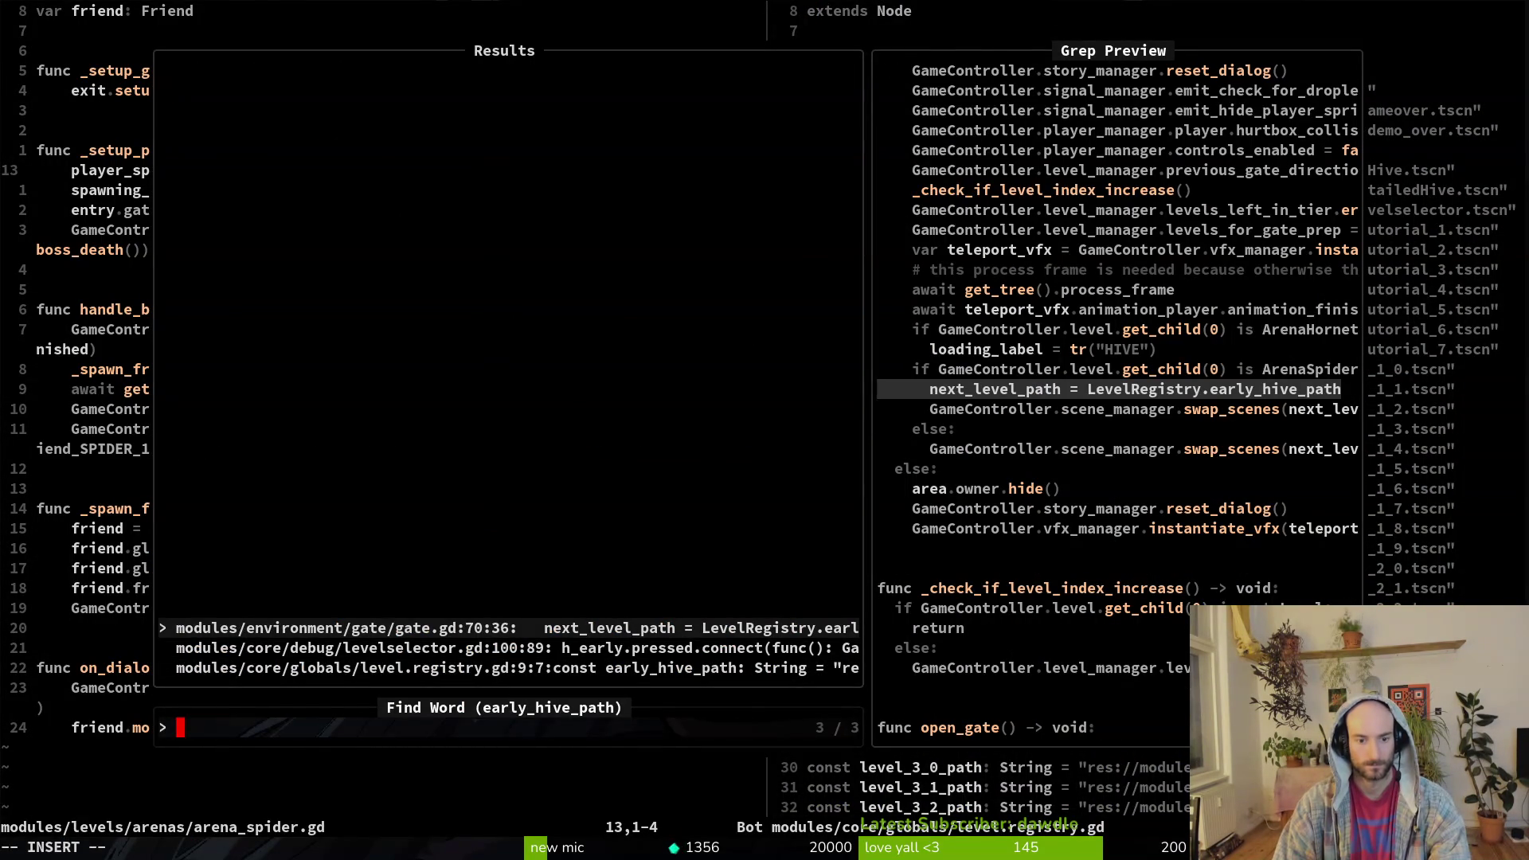
{"action": "key", "text": "Return"}
- Close the arena_spider.gd pane and yank gate.gd's two-line ArenaSpider check
{"action": "key", "text": "ctrl+w"}
{"action": "type", "text": "h"}
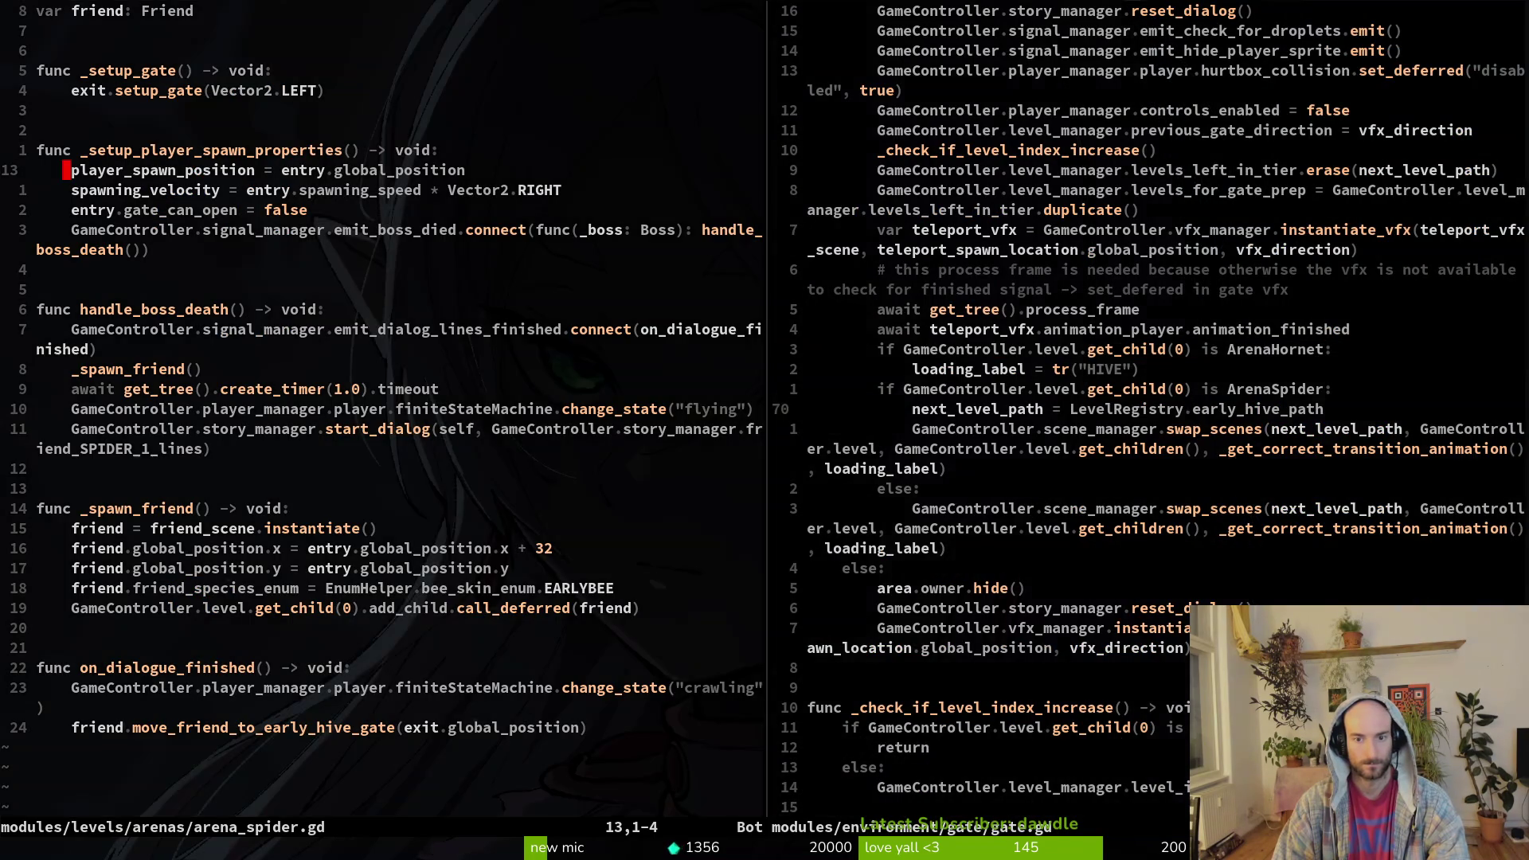
{"action": "type", "text": ":wq"}
{"action": "key", "text": "Return"}
{"action": "key", "text": "V"}
{"action": "key", "text": "k"}
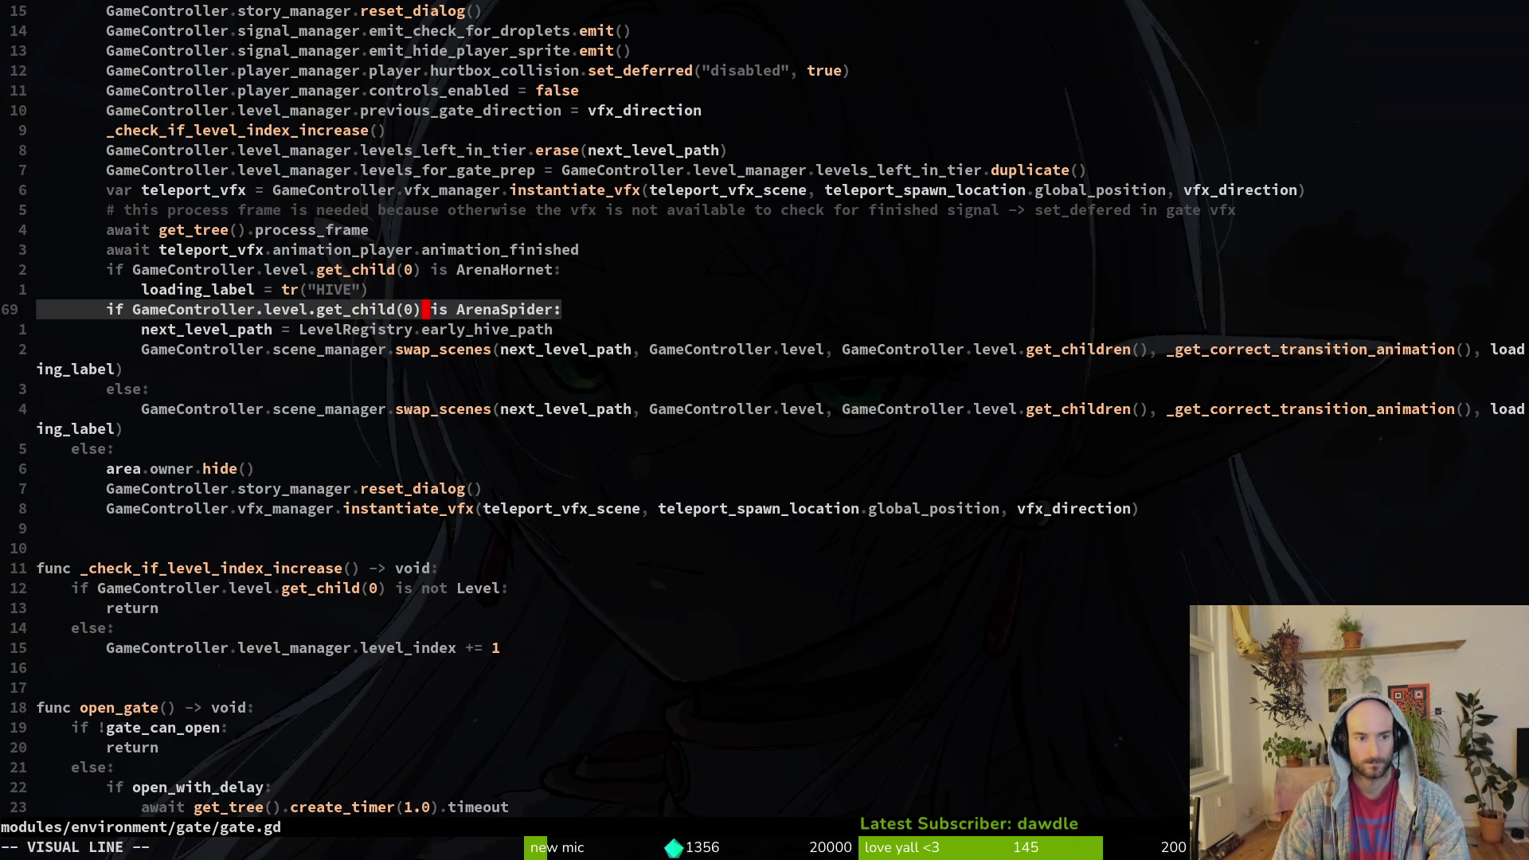
{"action": "key", "text": "y"}
- Paste a copy of the ArenaSpider check below the swap_scenes call
{"action": "key", "text": "j"}
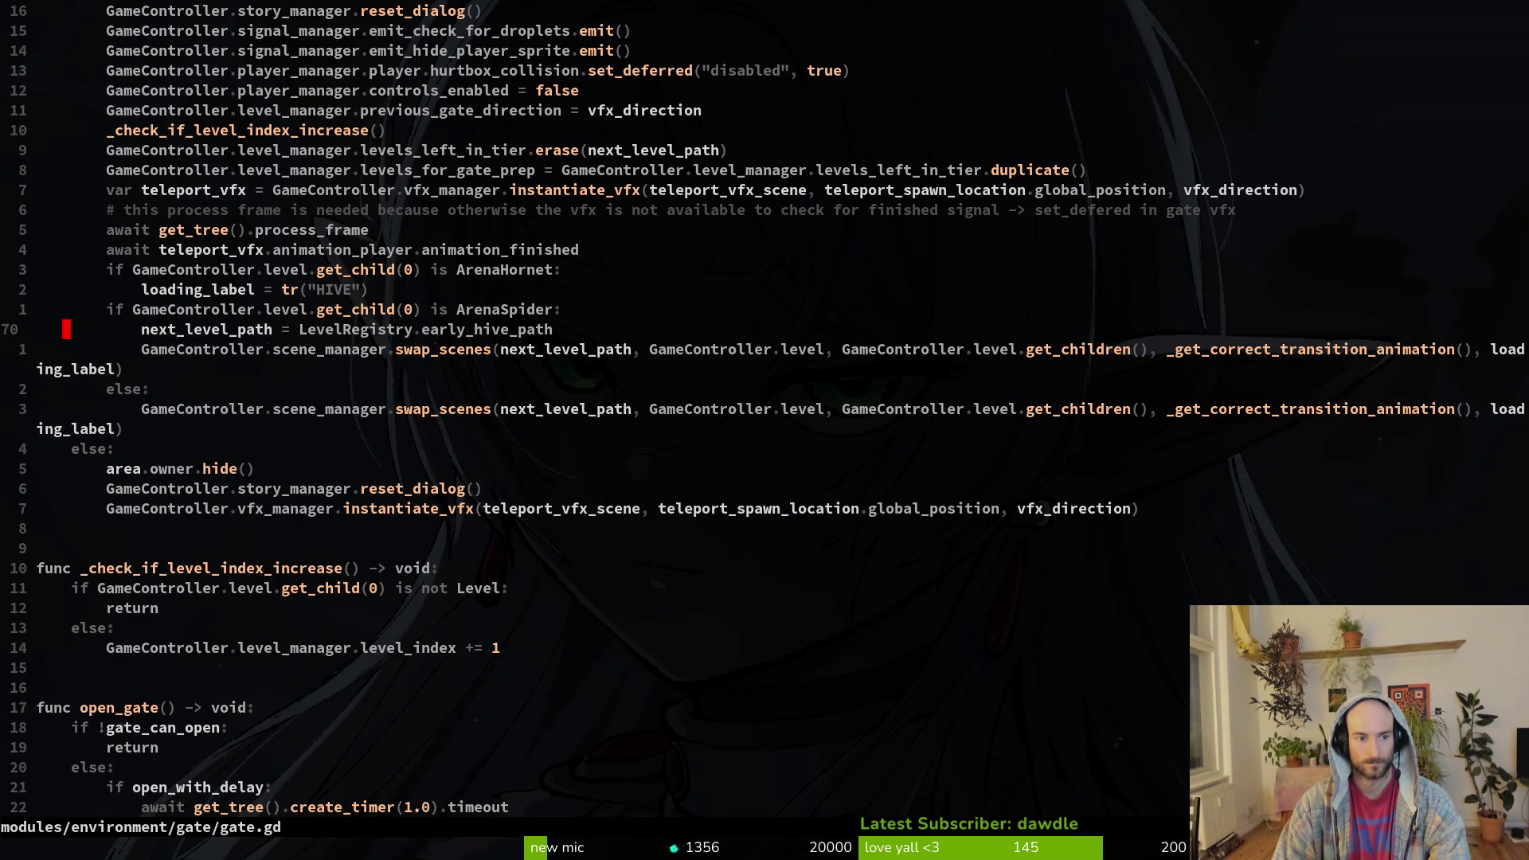
{"action": "key", "text": "p"}
{"action": "key", "text": "u"}
{"action": "key", "text": "j"}
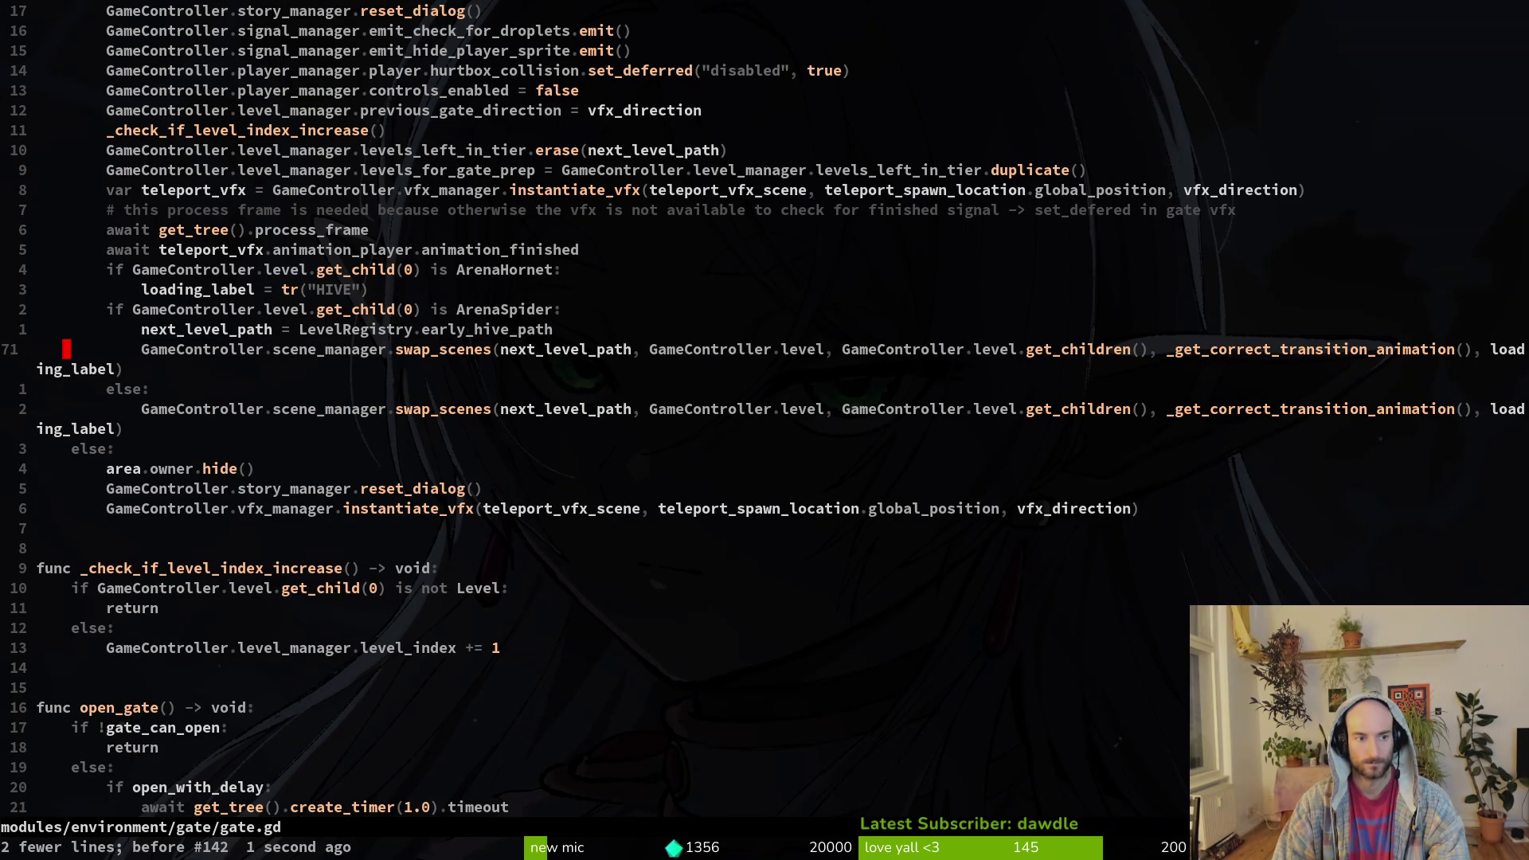
{"action": "key", "text": "k"}
{"action": "key", "text": "k"}
{"action": "key", "text": "k"}
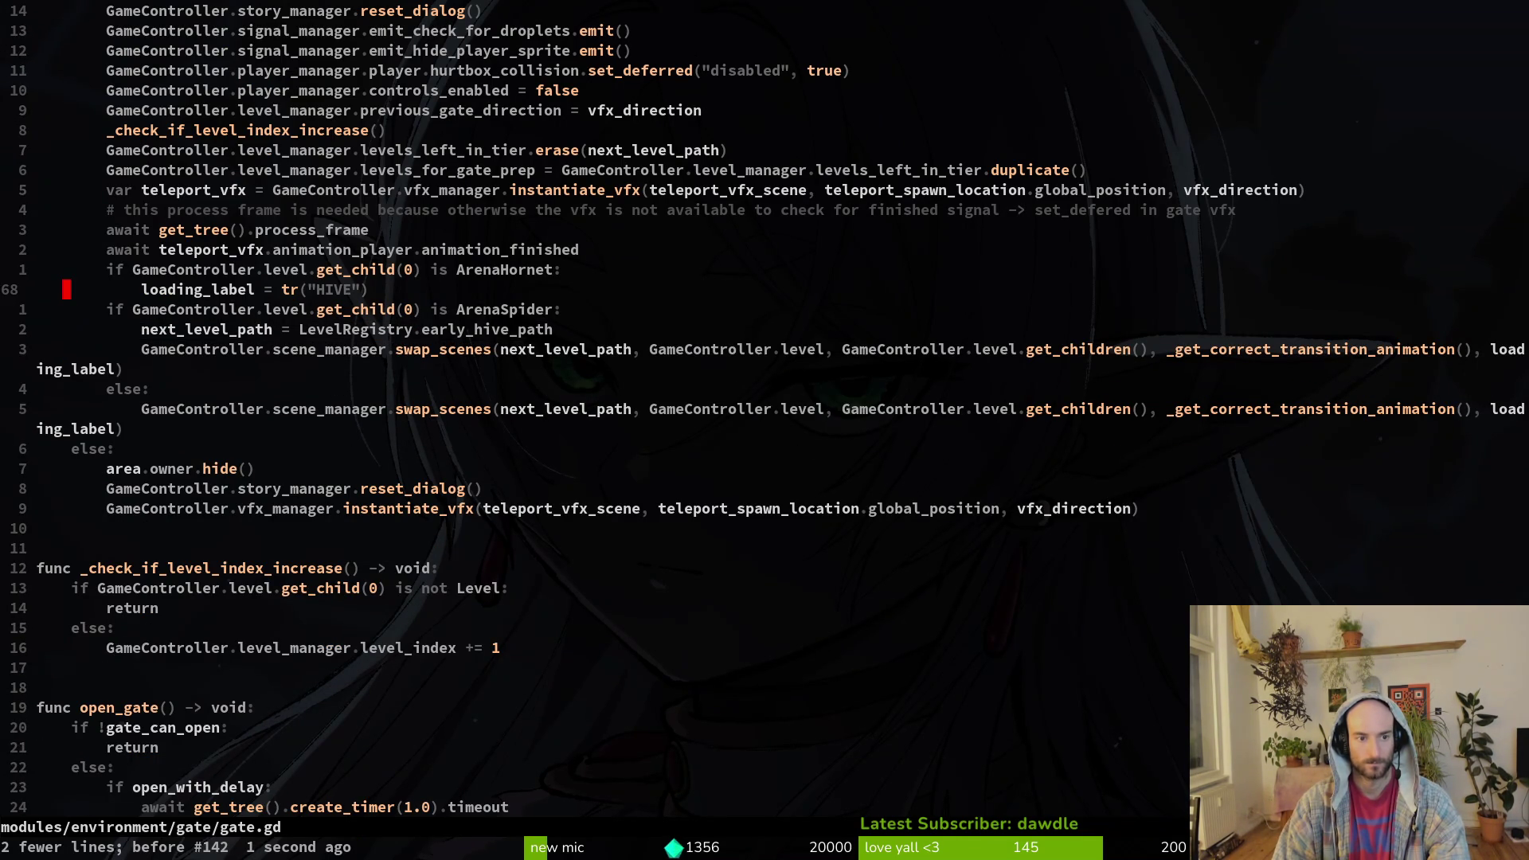
{"action": "key", "text": "j"}
{"action": "key", "text": "j"}
{"action": "key", "text": "j"}
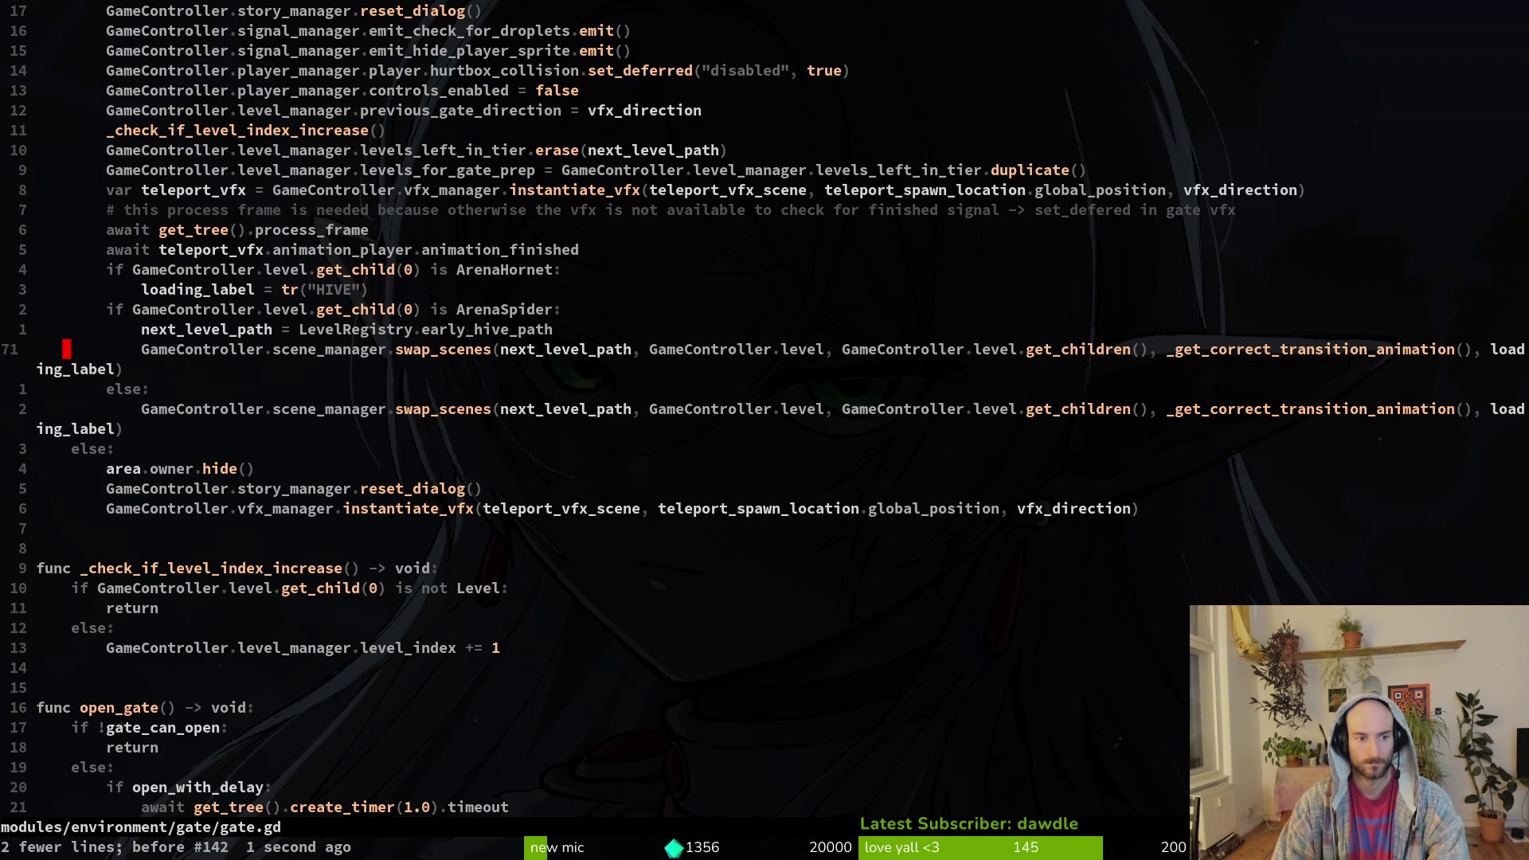
{"action": "key", "text": "p"}
- Turn the copy into an elif ArenaMantis branch using LevelRegistry.redtail_hive_path
{"action": "key", "text": "w"}
{"action": "key", "text": "w"}
{"action": "key", "text": "w"}
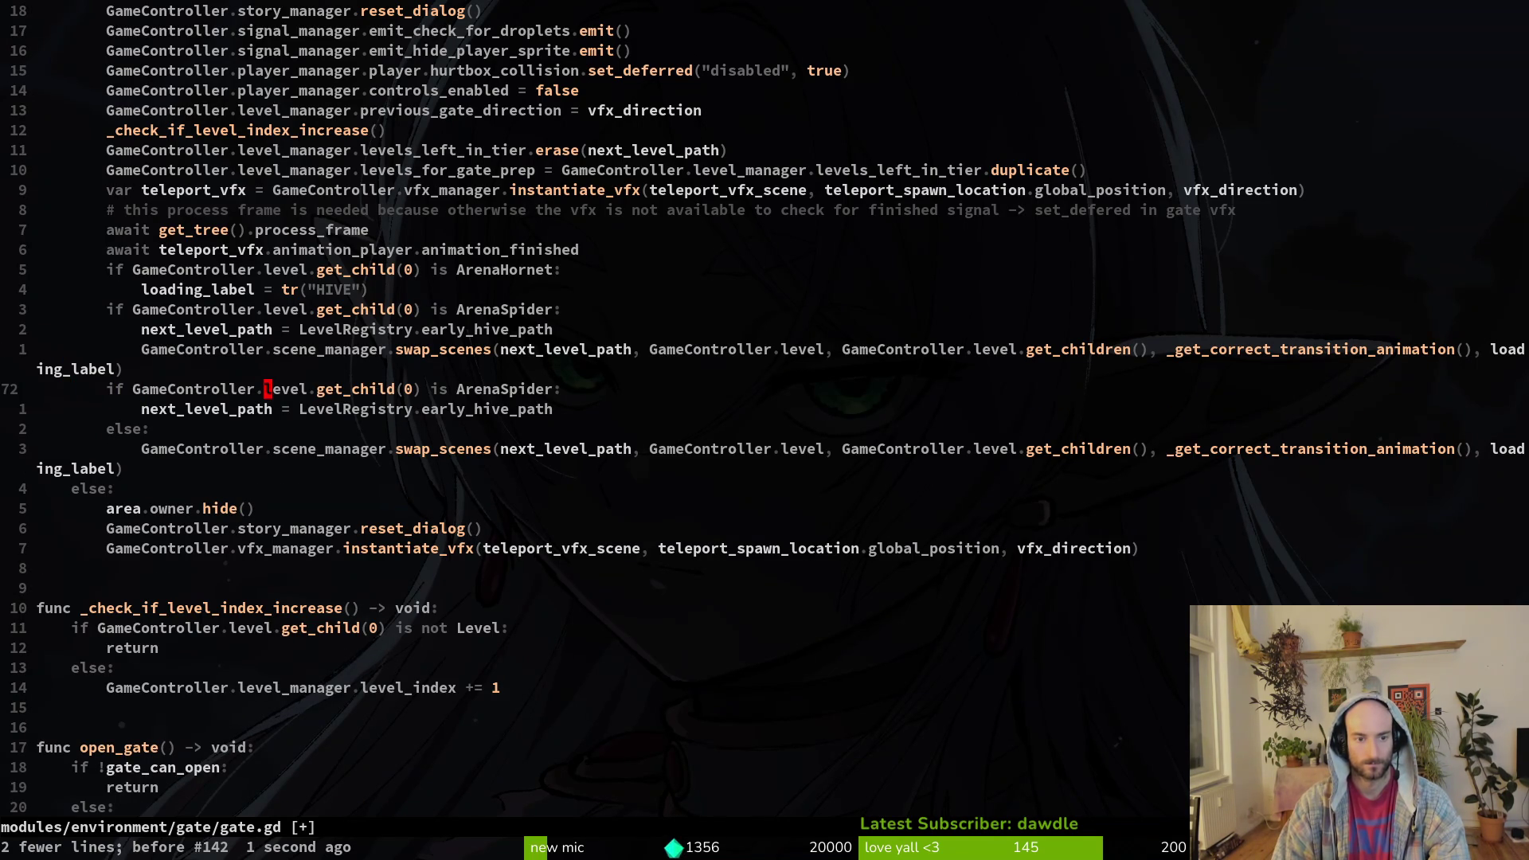
{"action": "key", "text": "w"}
{"action": "key", "text": "w"}
{"action": "key", "text": "w"}
{"action": "type", "text": "cw"}
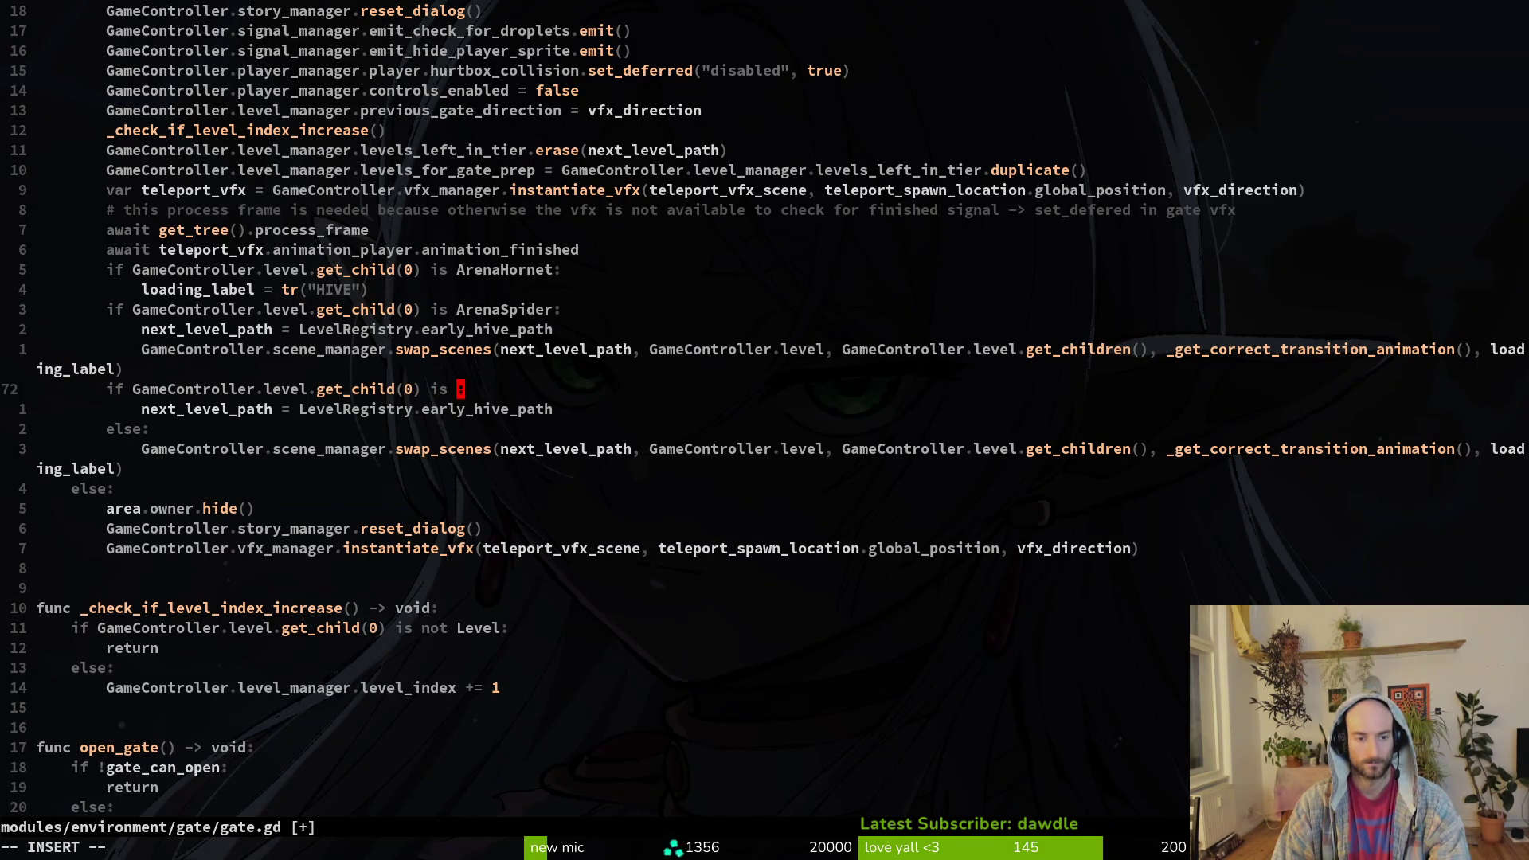
{"action": "type", "text": "ArenaMantis"}
{"action": "key", "text": "Escape"}
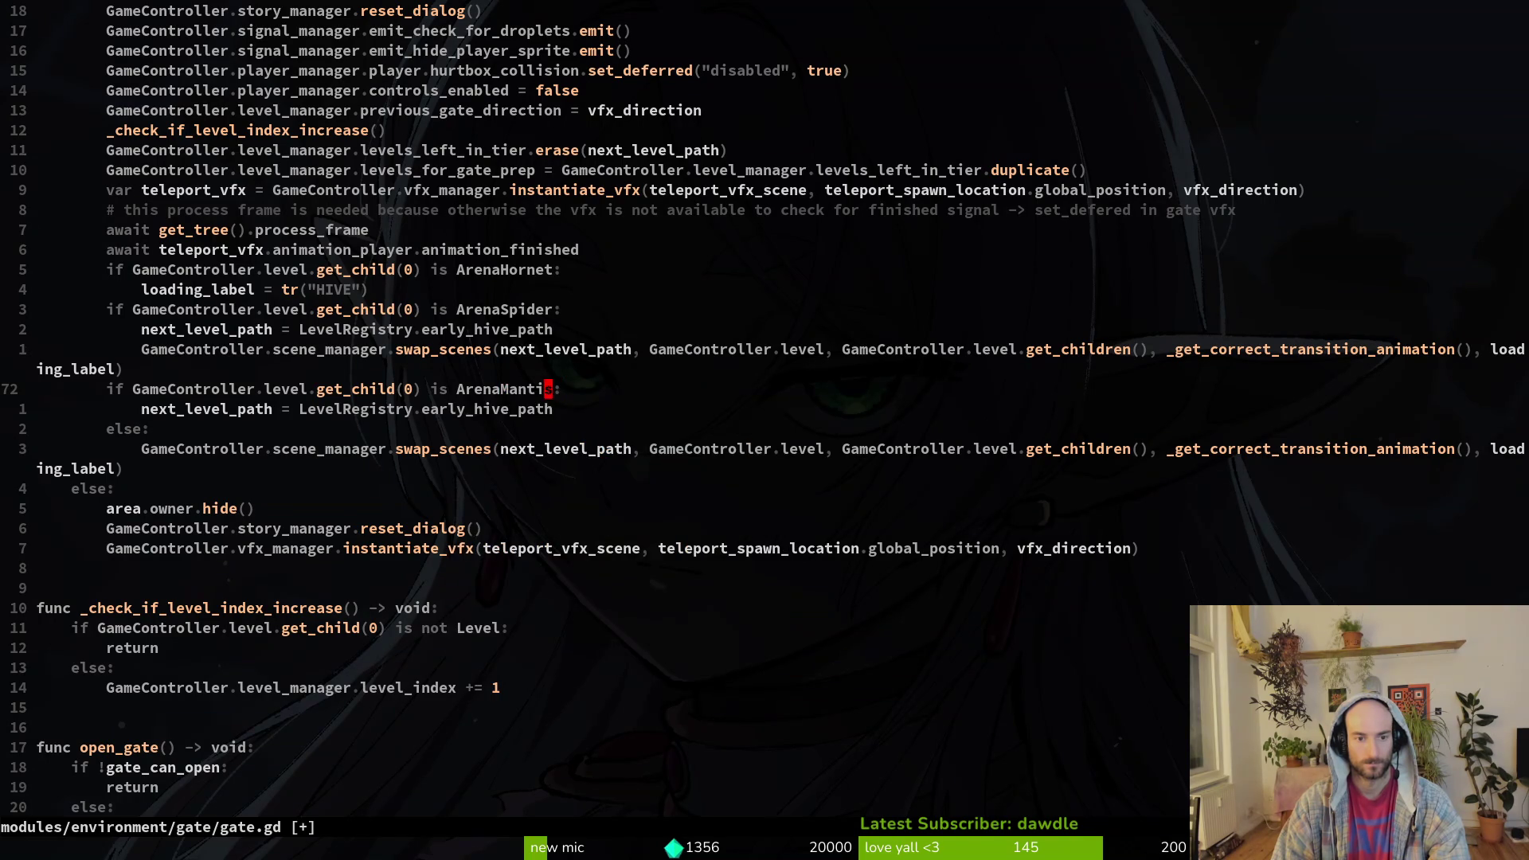
{"action": "type", "text": "jciwred"}
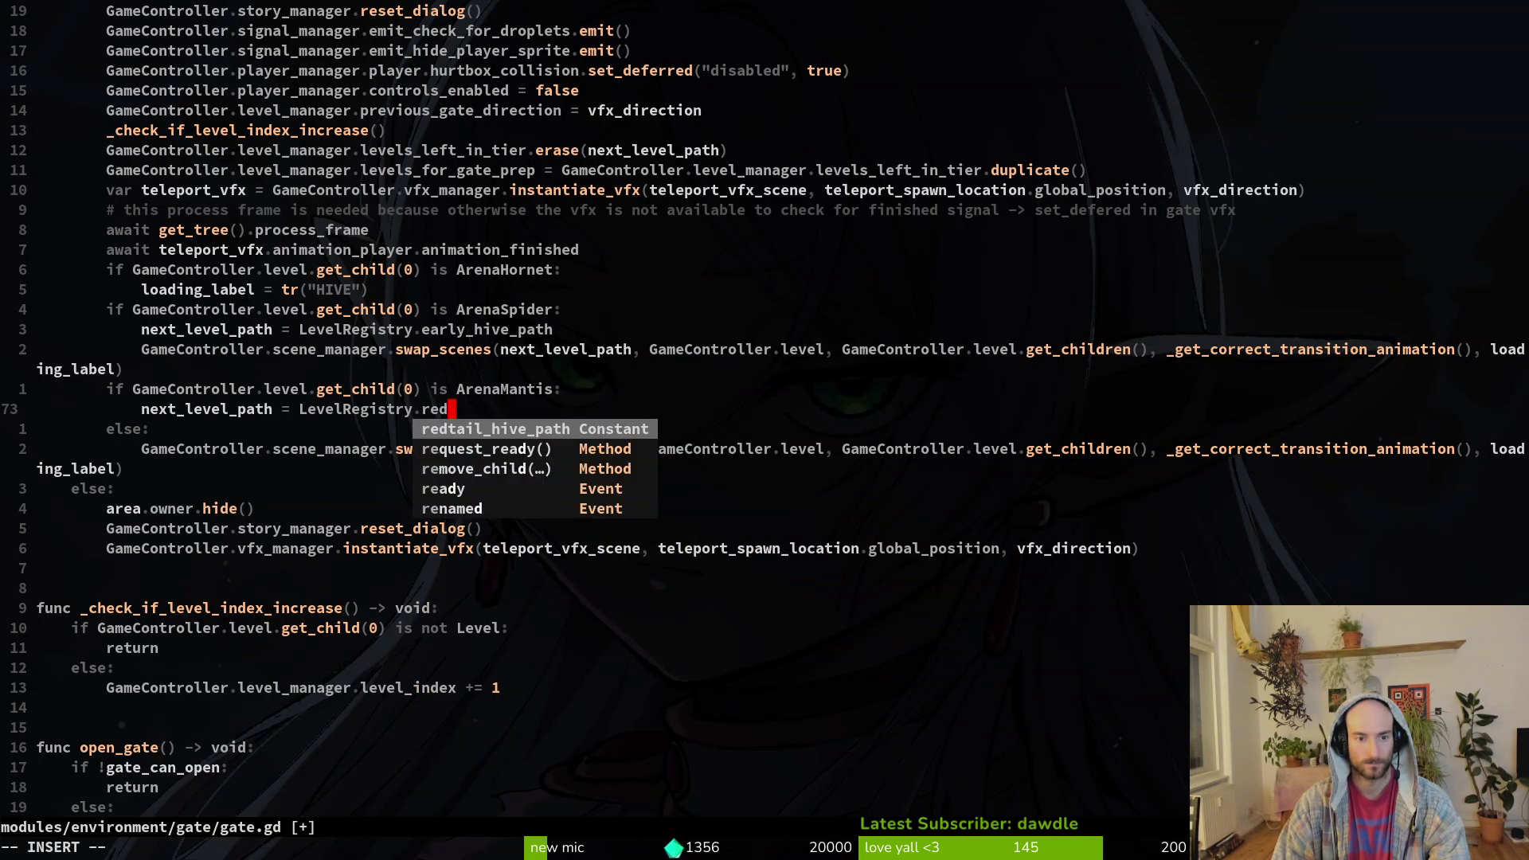
{"action": "key", "text": "Return"}
{"action": "key", "text": "Escape"}
- Save gate.gd and quit Vim with :wq
{"action": "type", "text": ":w"}
{"action": "key", "text": "Return"}
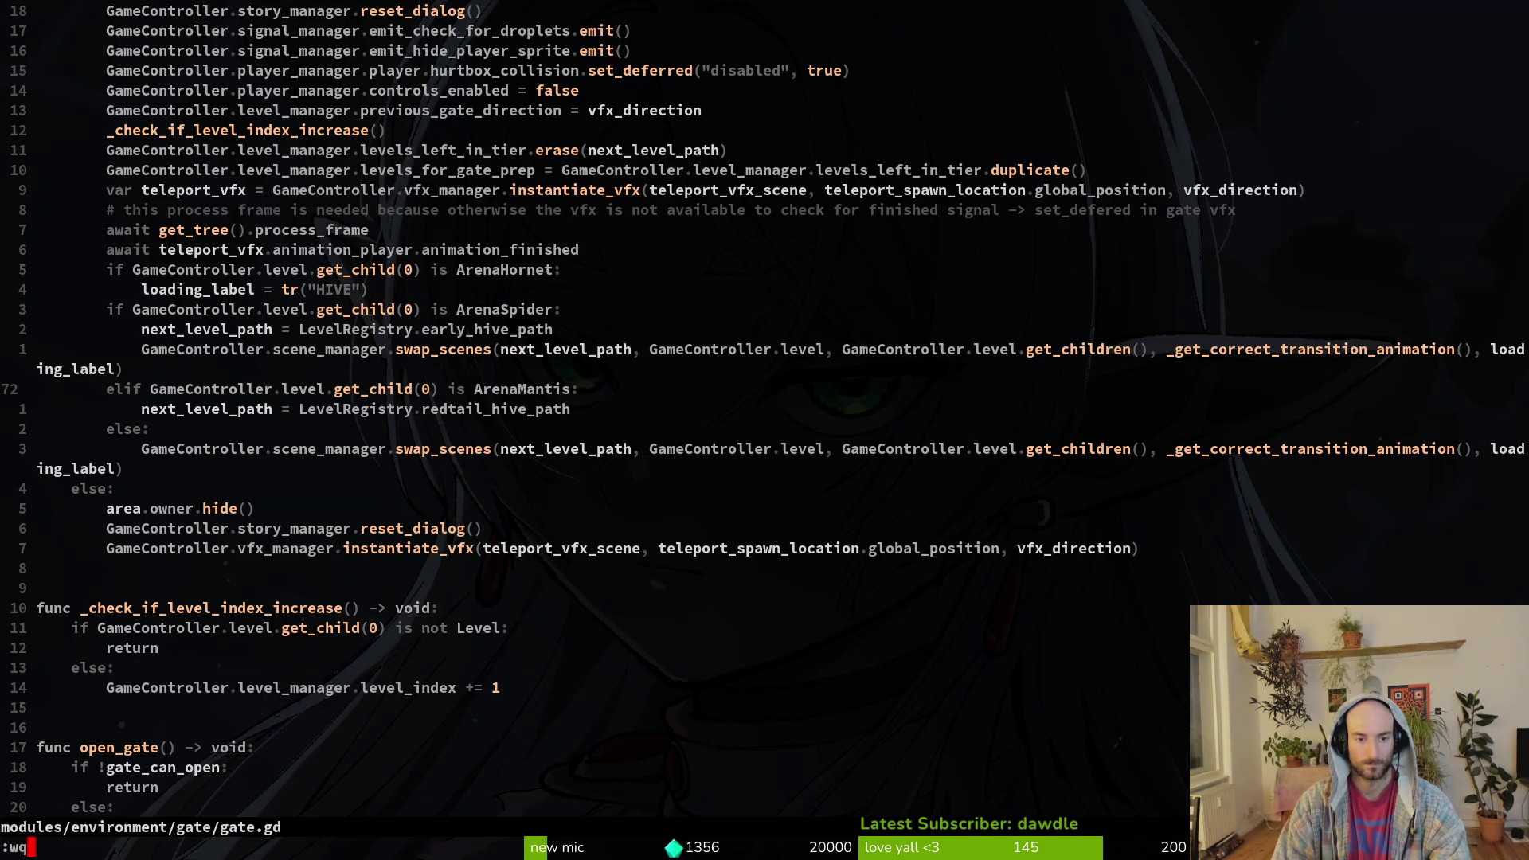
{"action": "key", "text": "Return"}
{"action": "key", "text": "alt+Tab"}
{"action": "key", "text": "alt+Tab"}
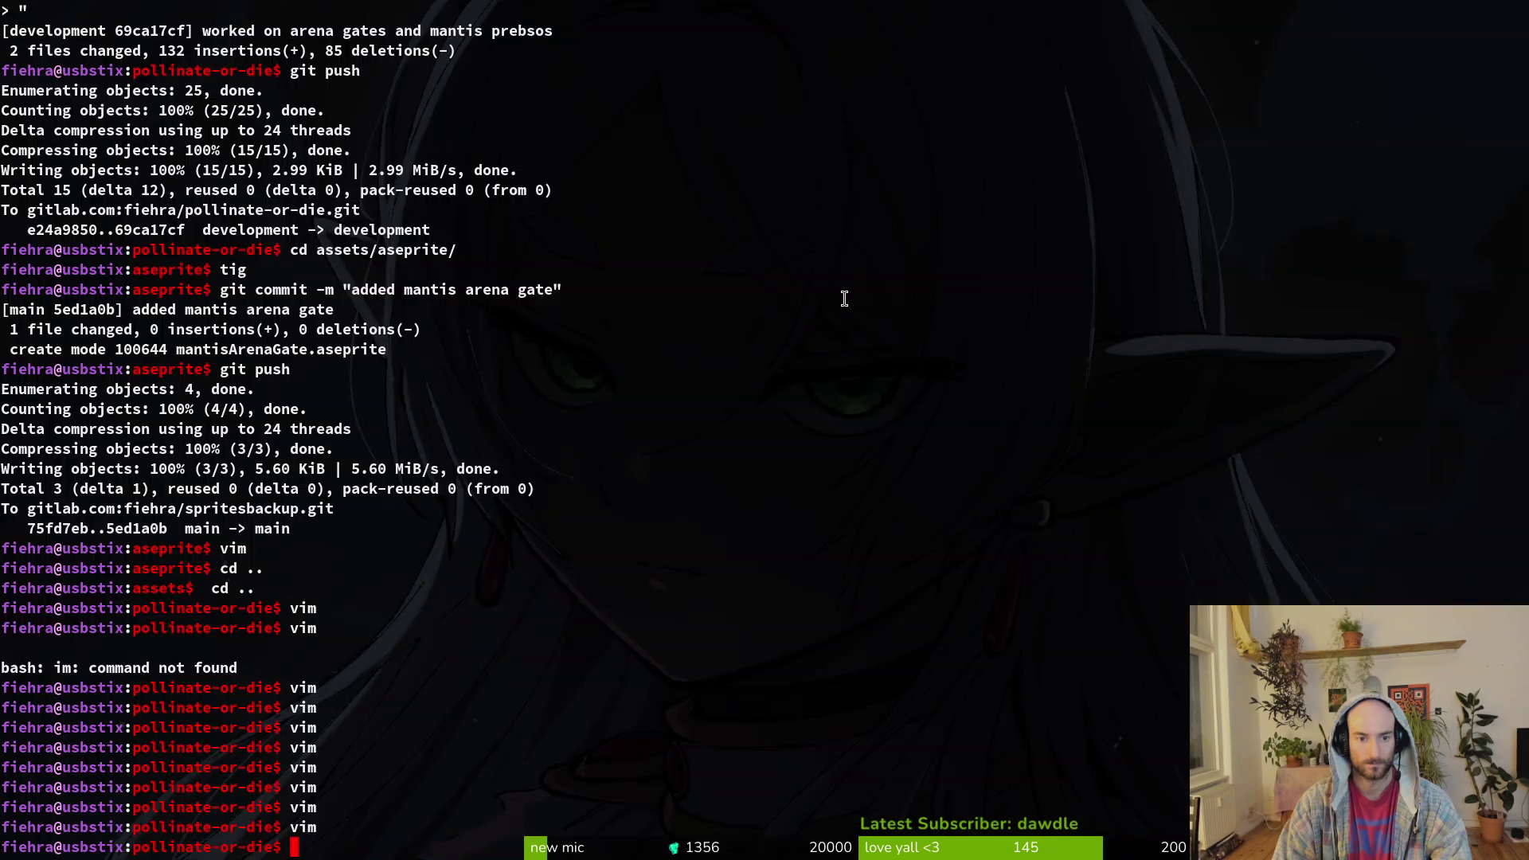
- Relaunch vim and reopen gate.gd at the switch_level branches
{"action": "type", "text": "vi"}
{"action": "key", "text": "Return"}
{"action": "key", "text": "Return"}
{"action": "type", "text": "vim"}
{"action": "key", "text": "Return"}
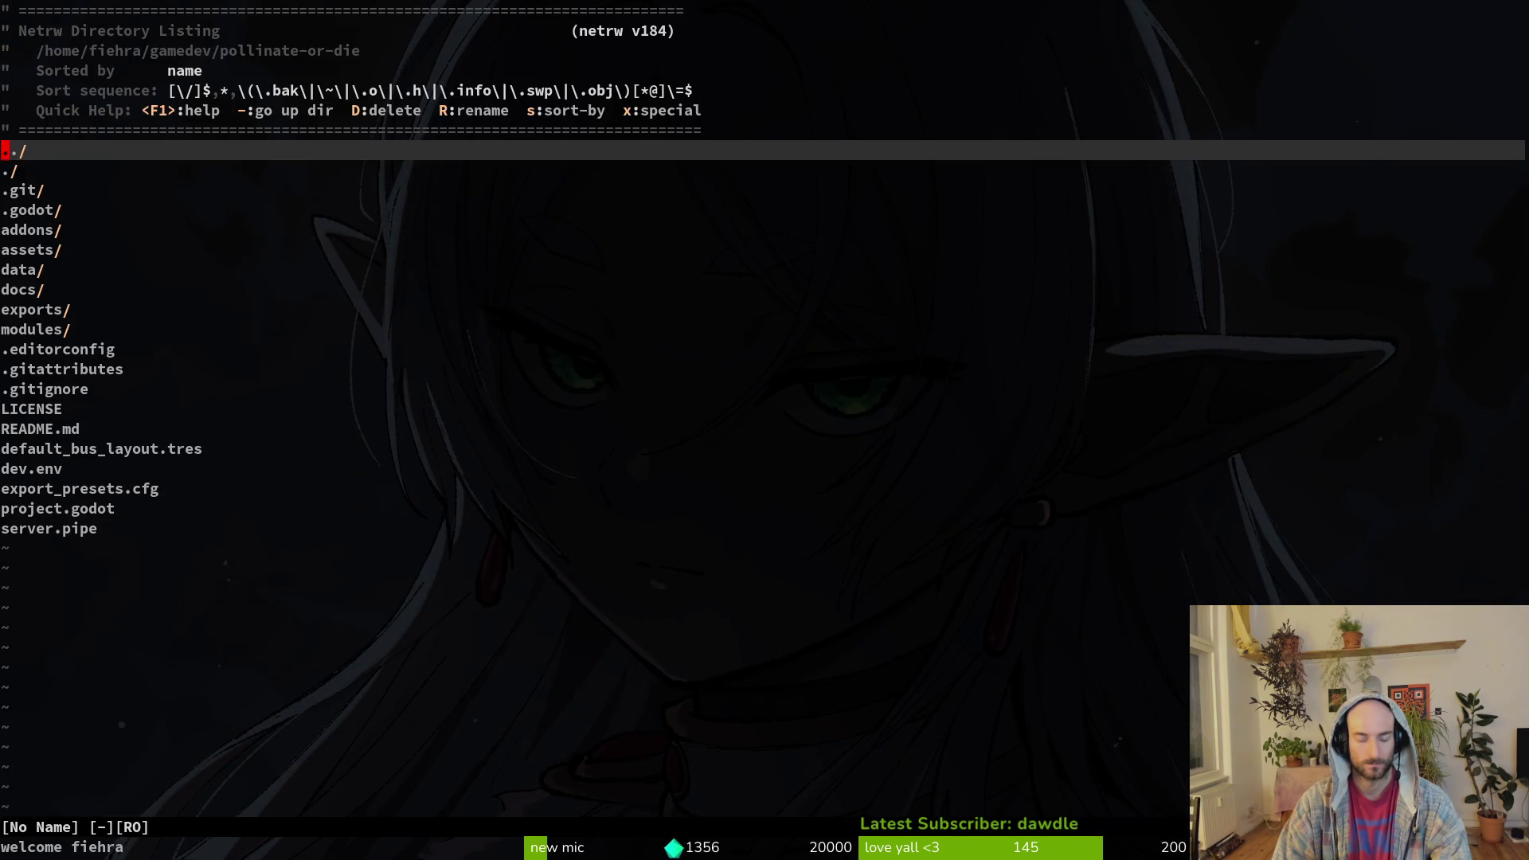
{"action": "key", "text": "ctrl+p"}
{"action": "type", "text": "gate"}
{"action": "key", "text": "Up"}
{"action": "key", "text": "Return"}
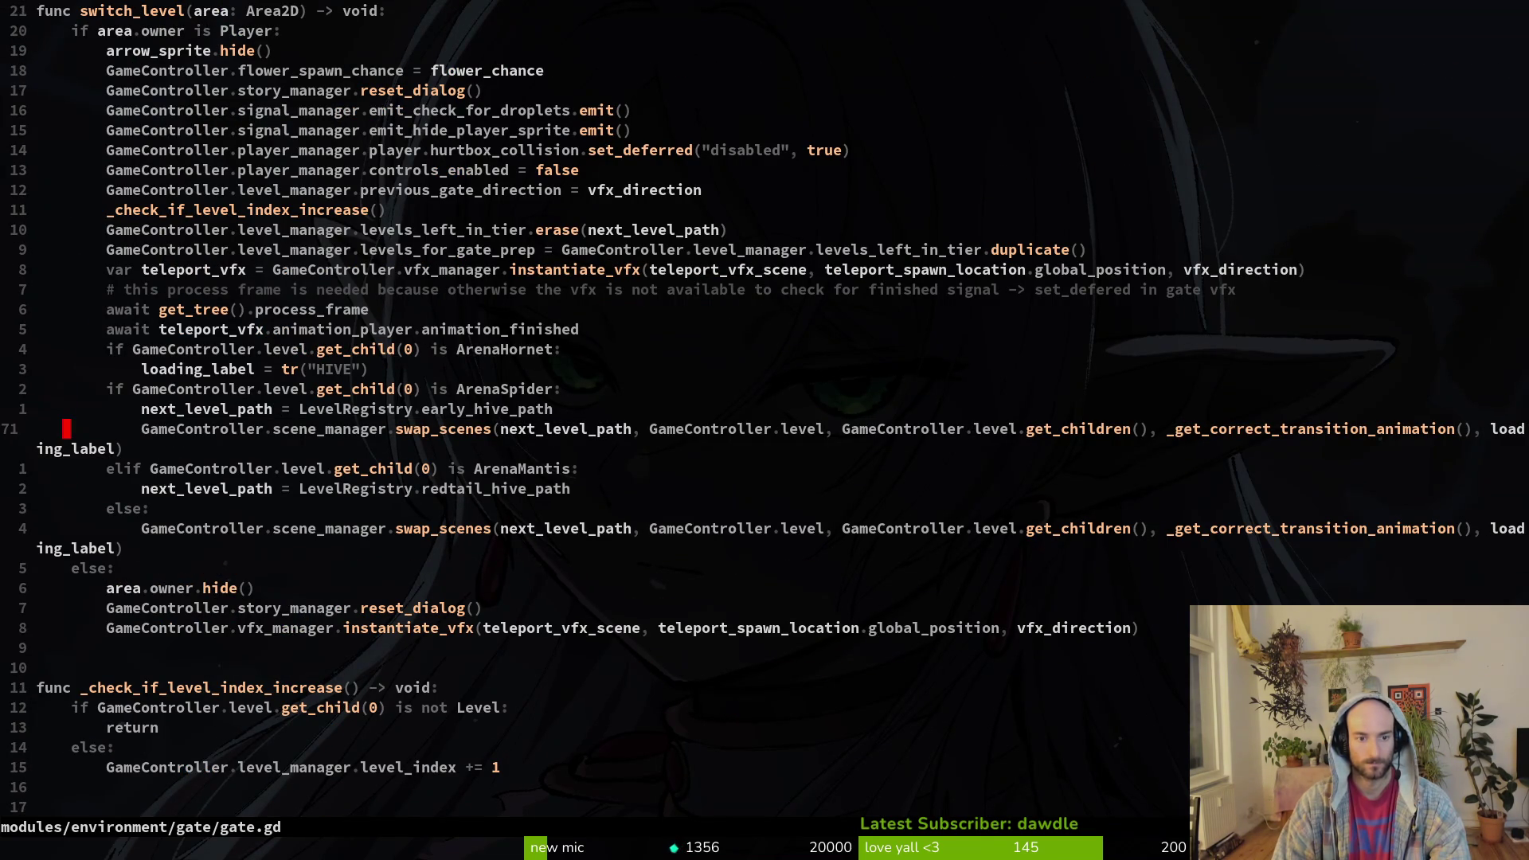
- Give the mantis branch its own swap_scenes call with LevelRegistry.redtail_hive_path and delete both next_level_path lines
{"action": "key", "text": "P"}
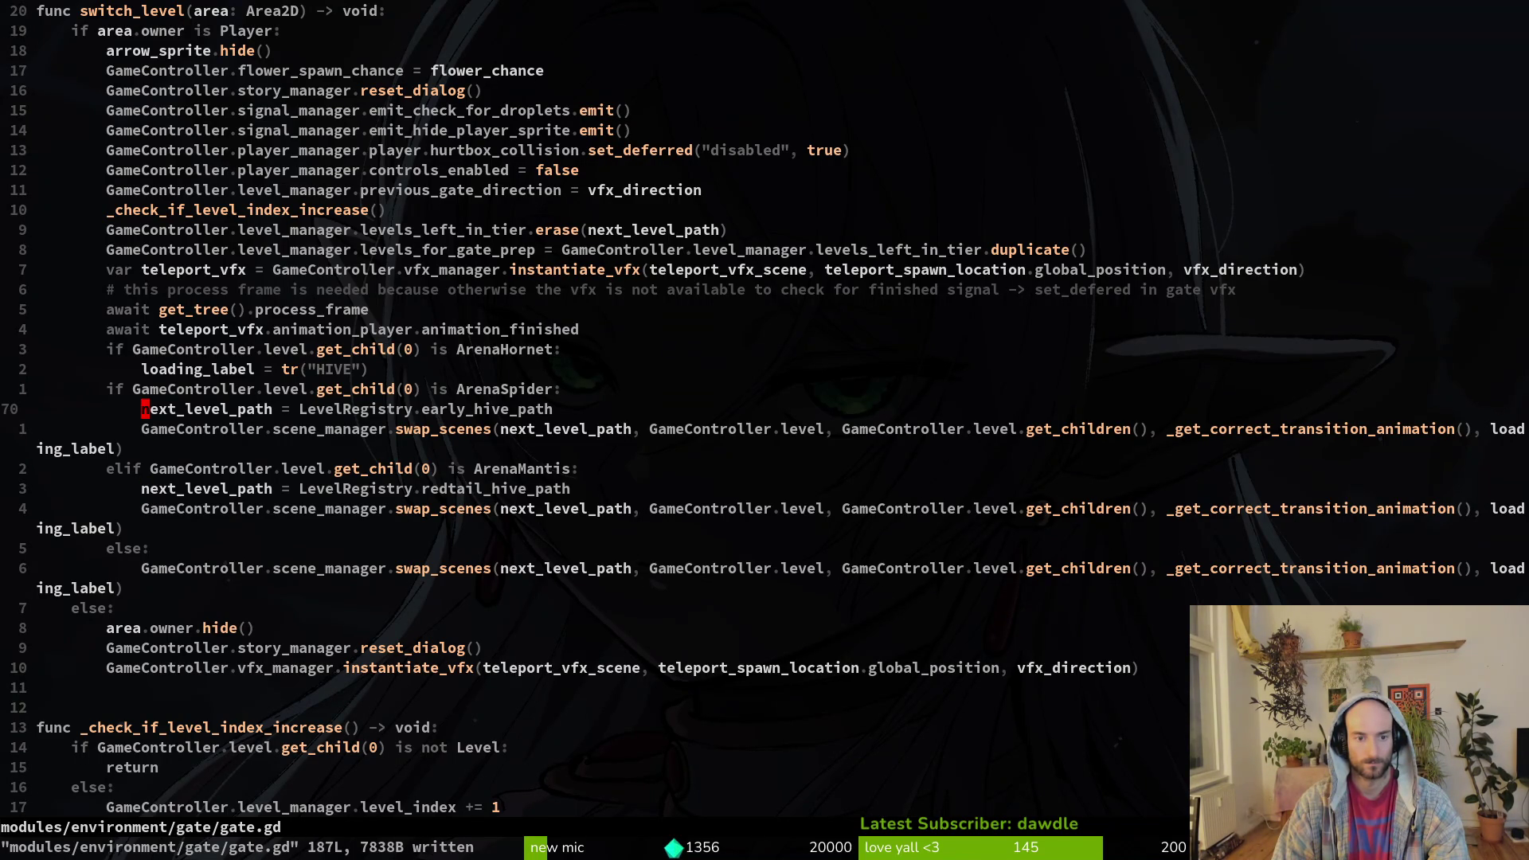
{"action": "key", "text": "d"}
{"action": "key", "text": "d"}
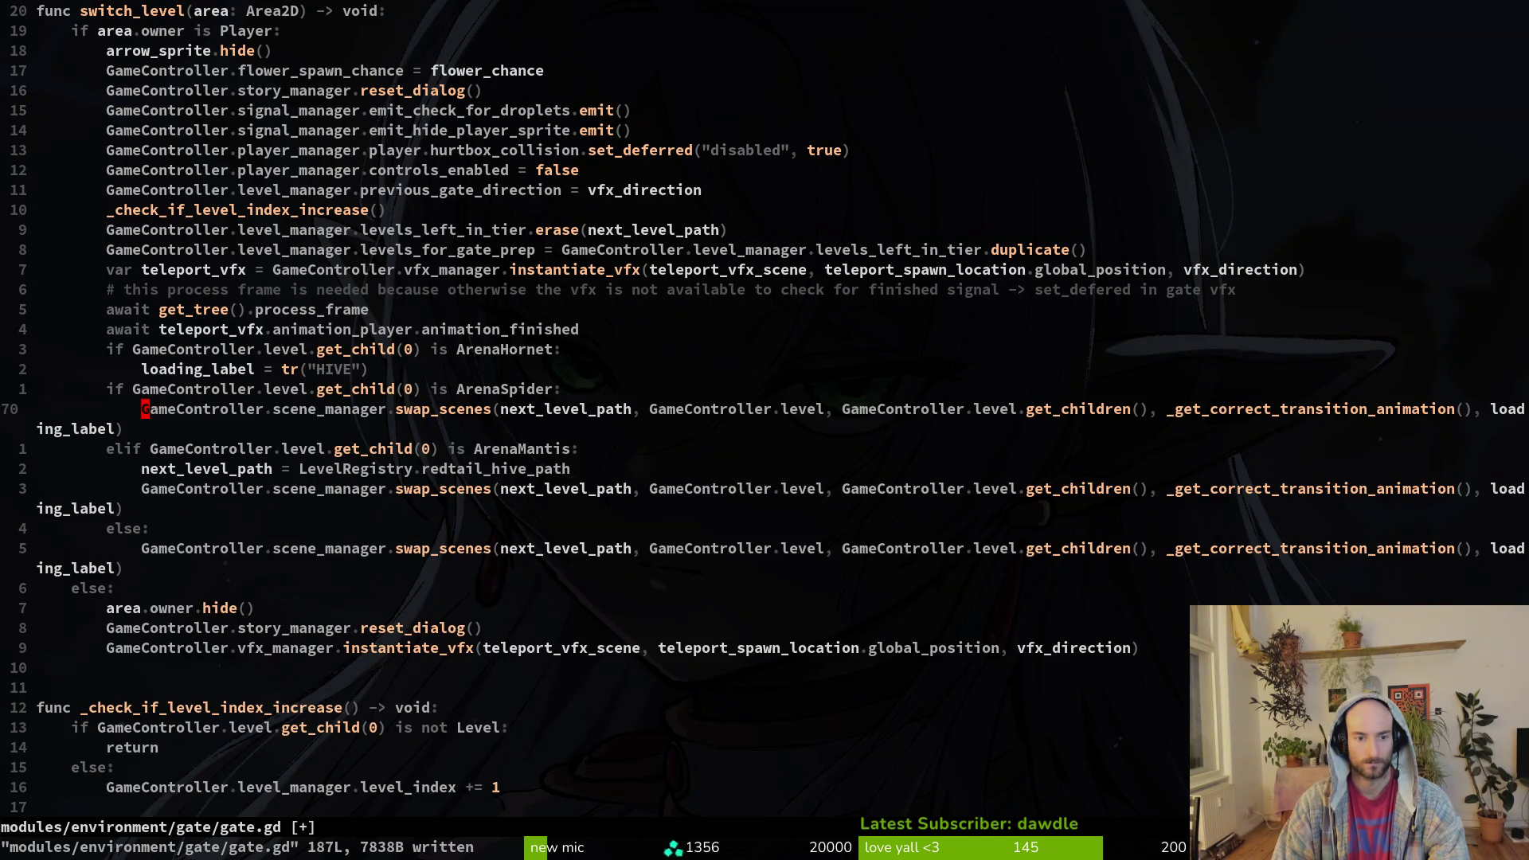
{"action": "key", "text": "d"}
{"action": "key", "text": "d"}
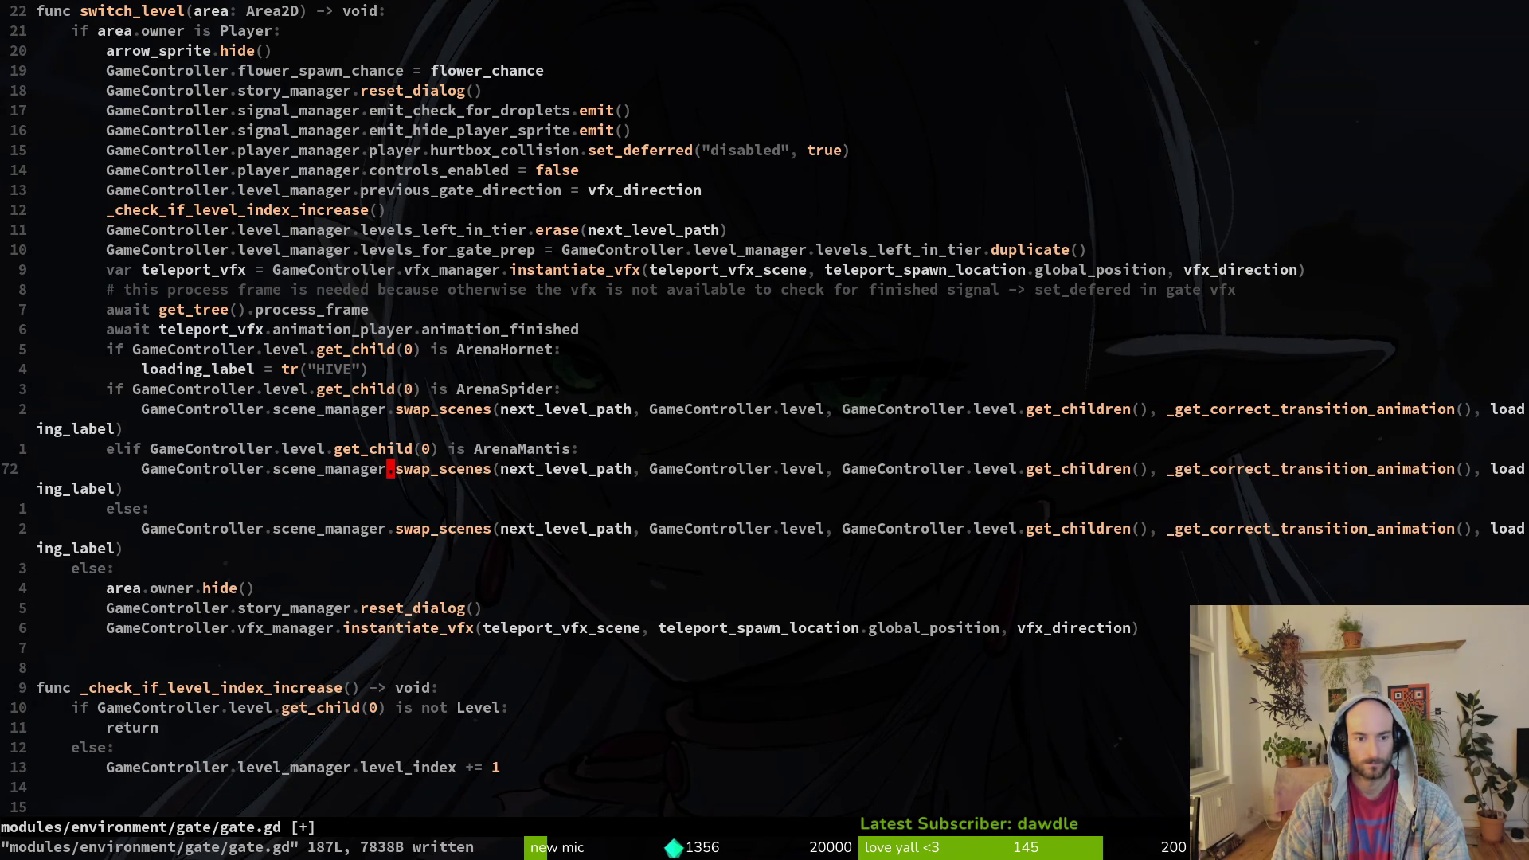
{"action": "type", "text": "cw"}
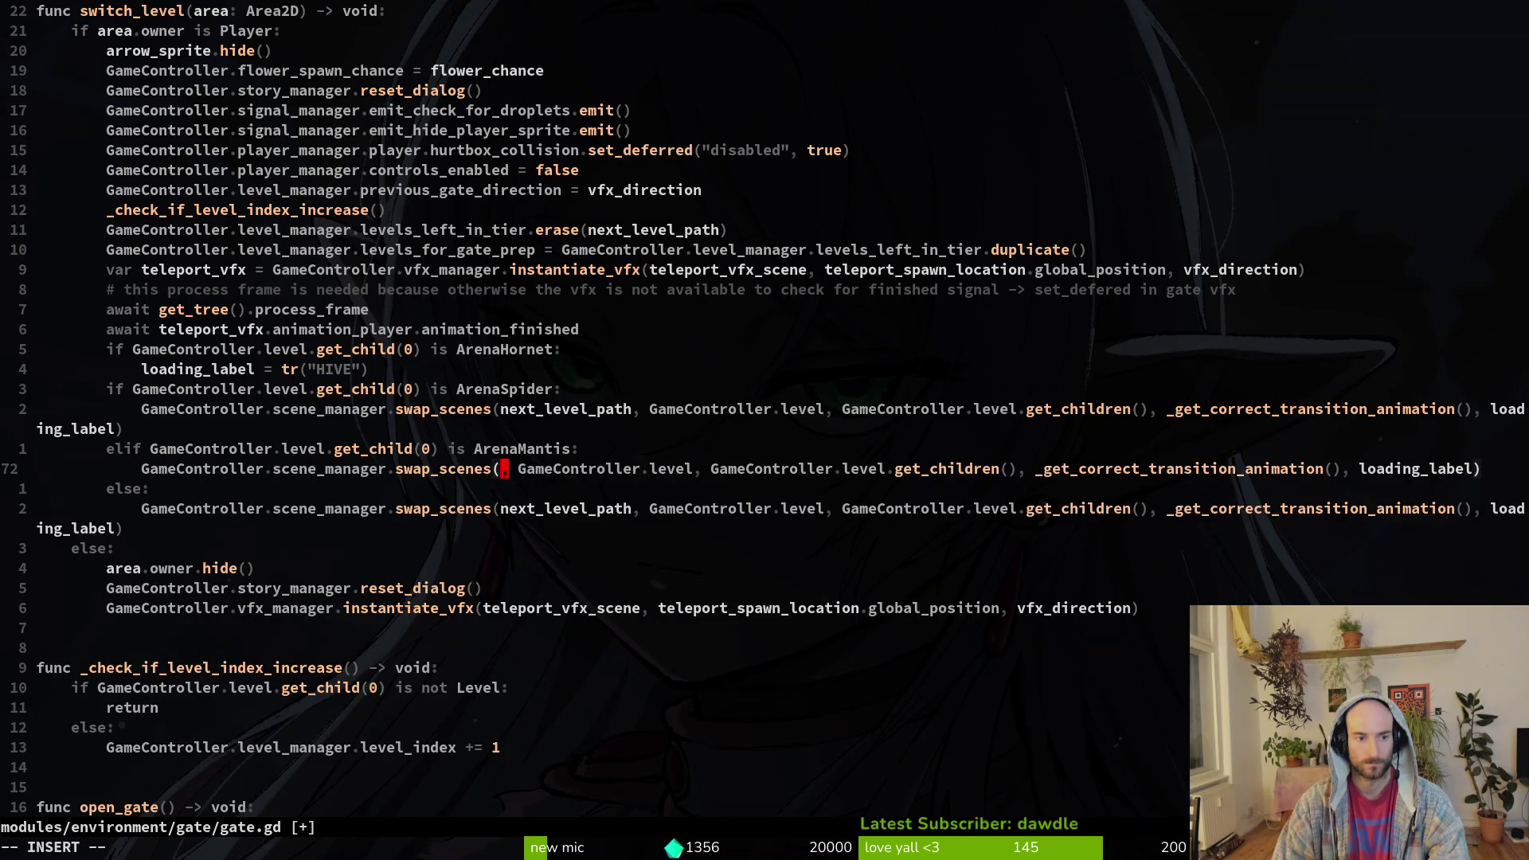
{"action": "type", "text": "LevelRegistry.r"}
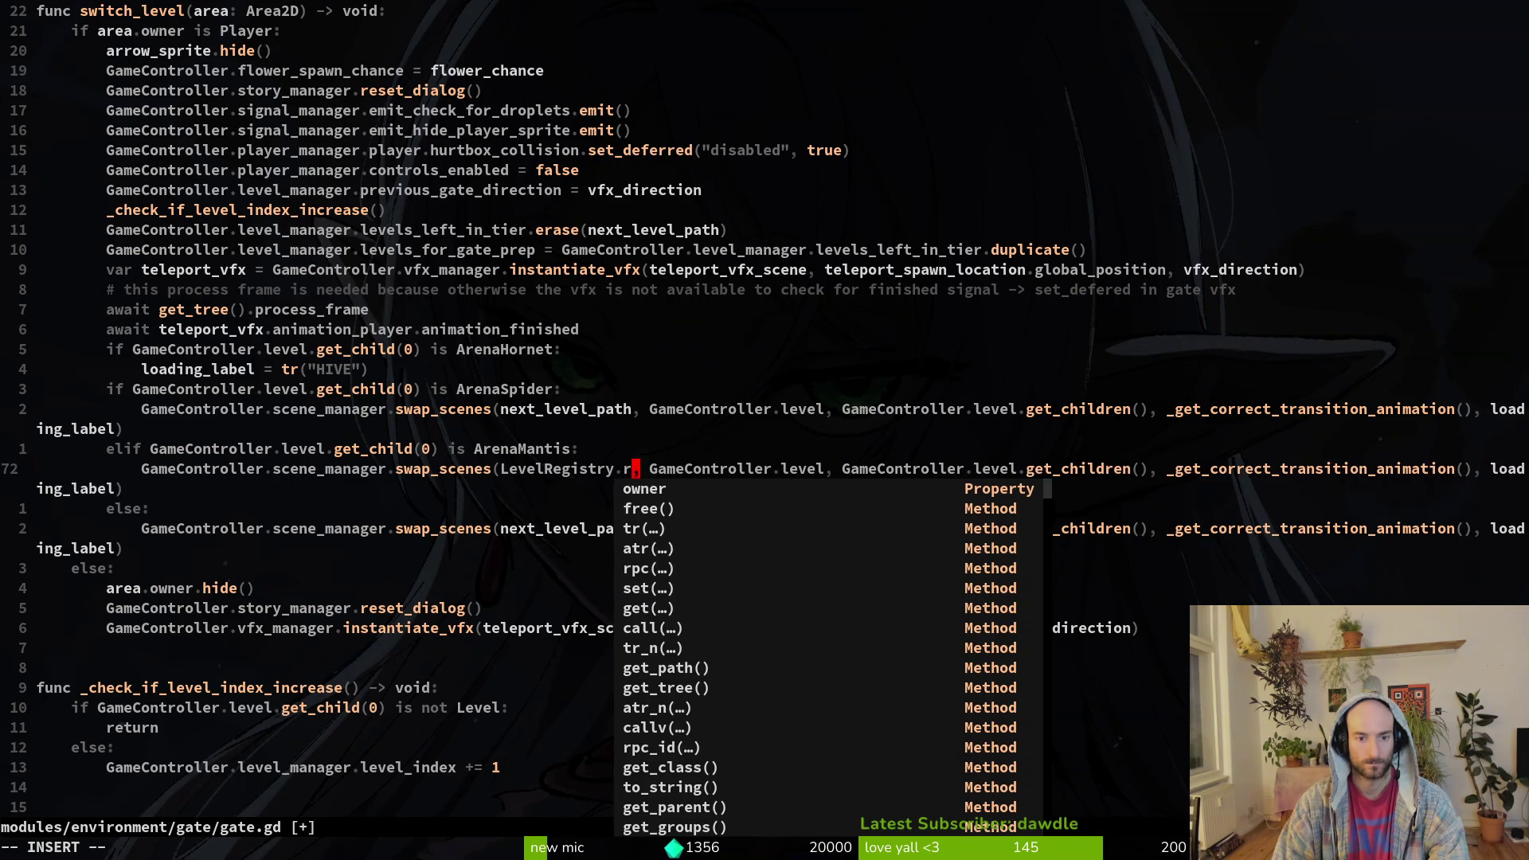
{"action": "type", "text": "ed"}
{"action": "key", "text": "Return"}
{"action": "key", "text": "Escape"}
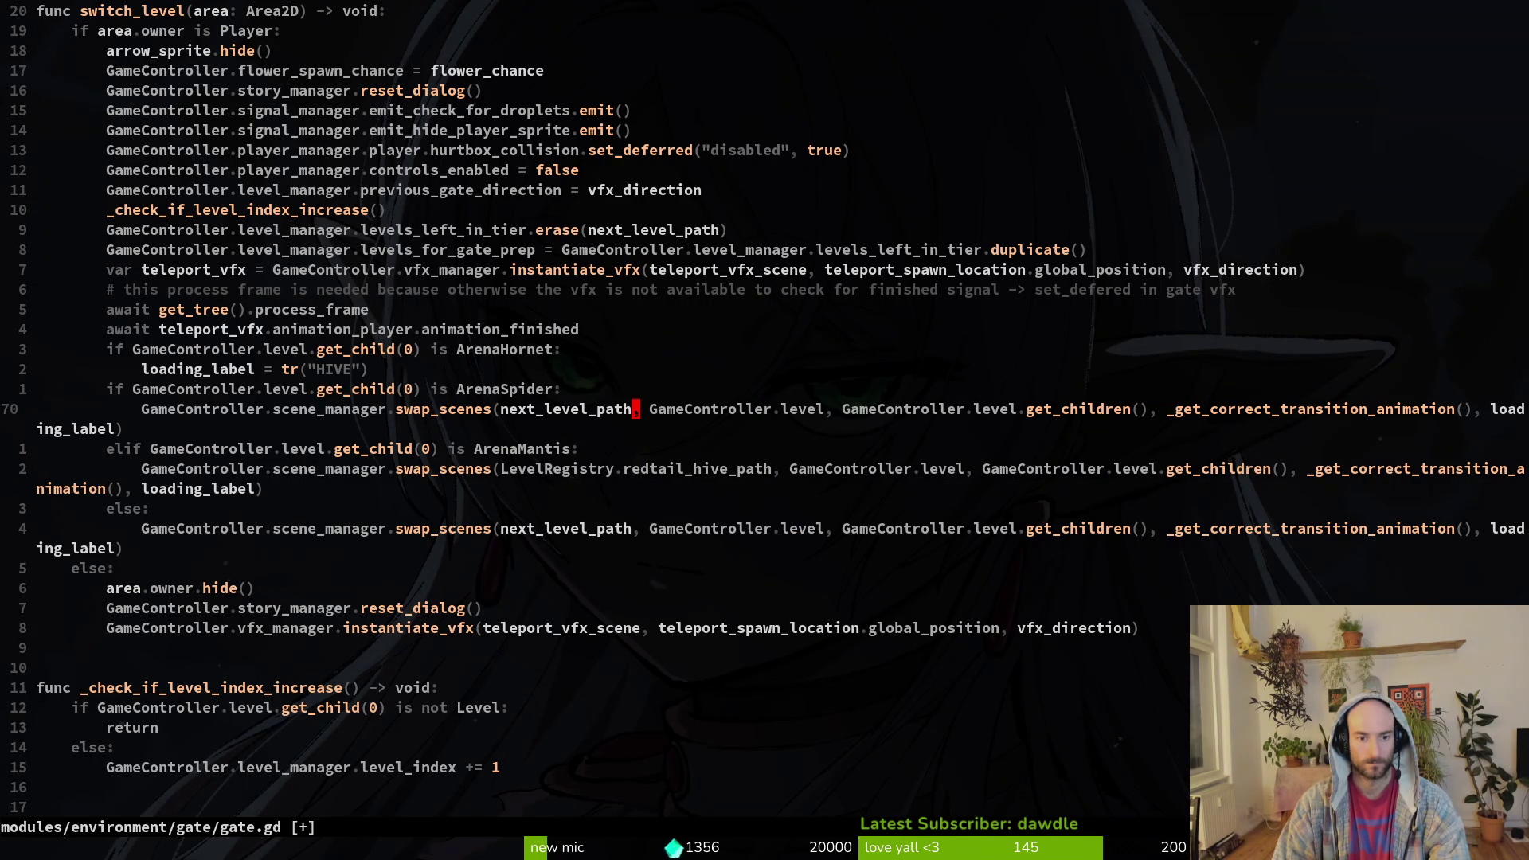
- Pass LevelRegistry.early_hive_path to the spider swap_scenes call, then save and quit
{"action": "type", "text": "cwlere"}
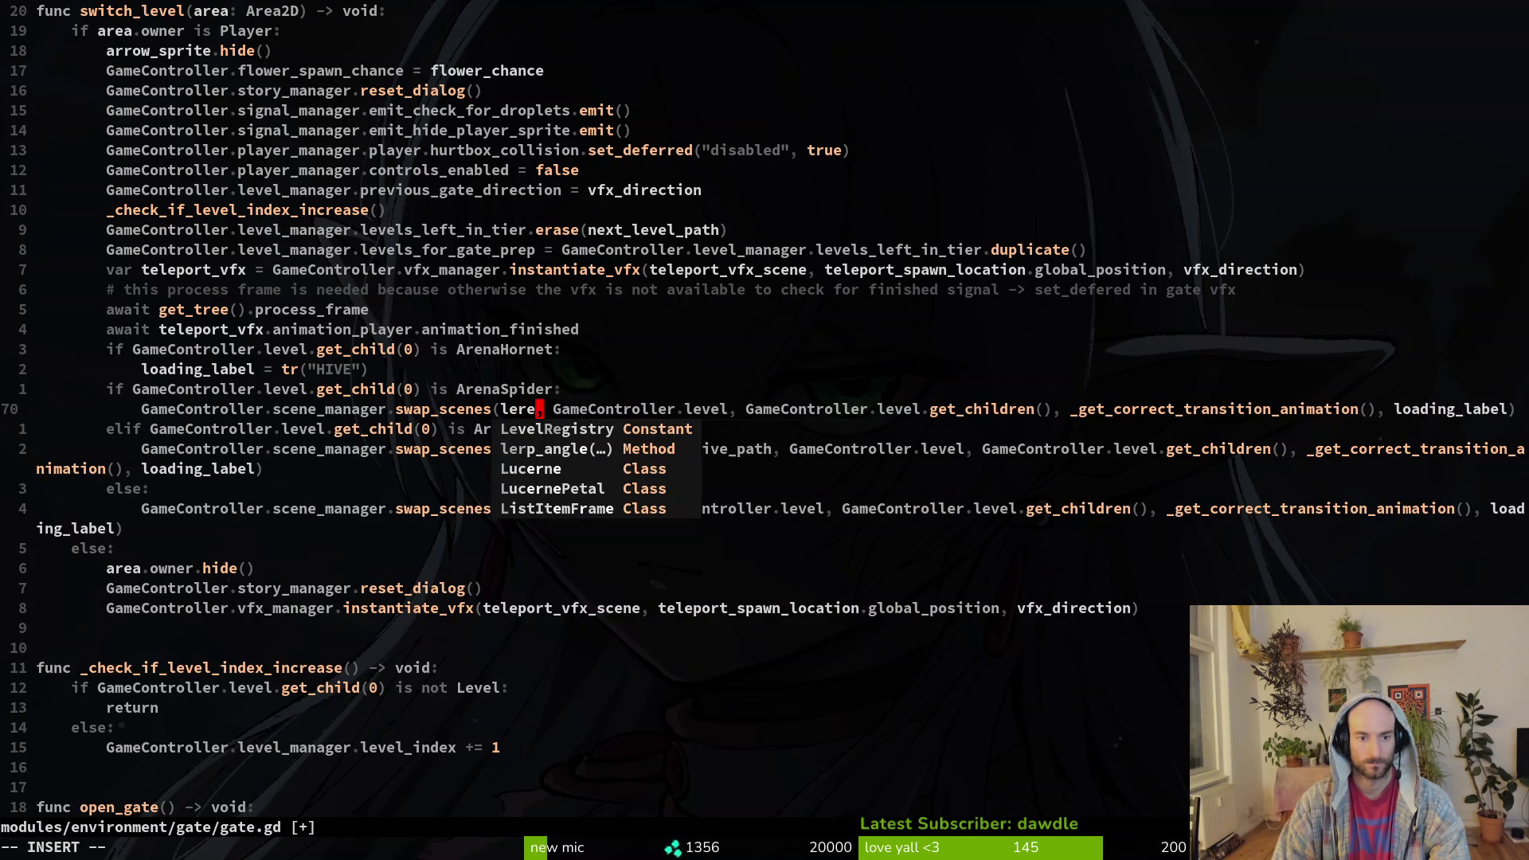
{"action": "key", "text": "Return"}
{"action": "type", "text": ".ear"}
{"action": "key", "text": "Return"}
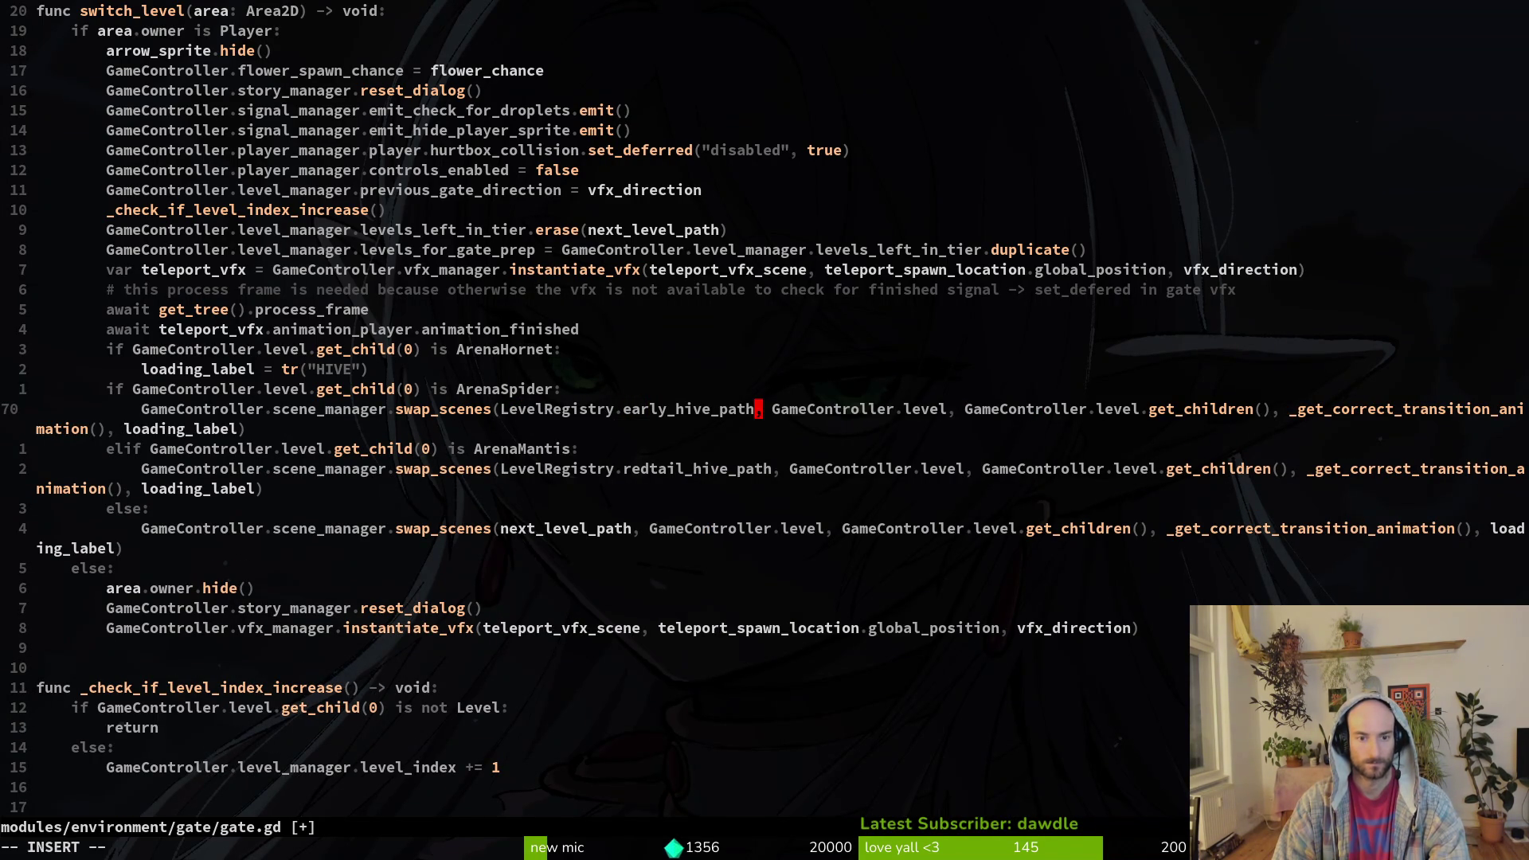
{"action": "type", "text": ":wq"}
{"action": "key", "text": "Return"}
- Run the game with F5, continue the saved game, and maximize its window
{"action": "key", "text": "alt+Tab"}
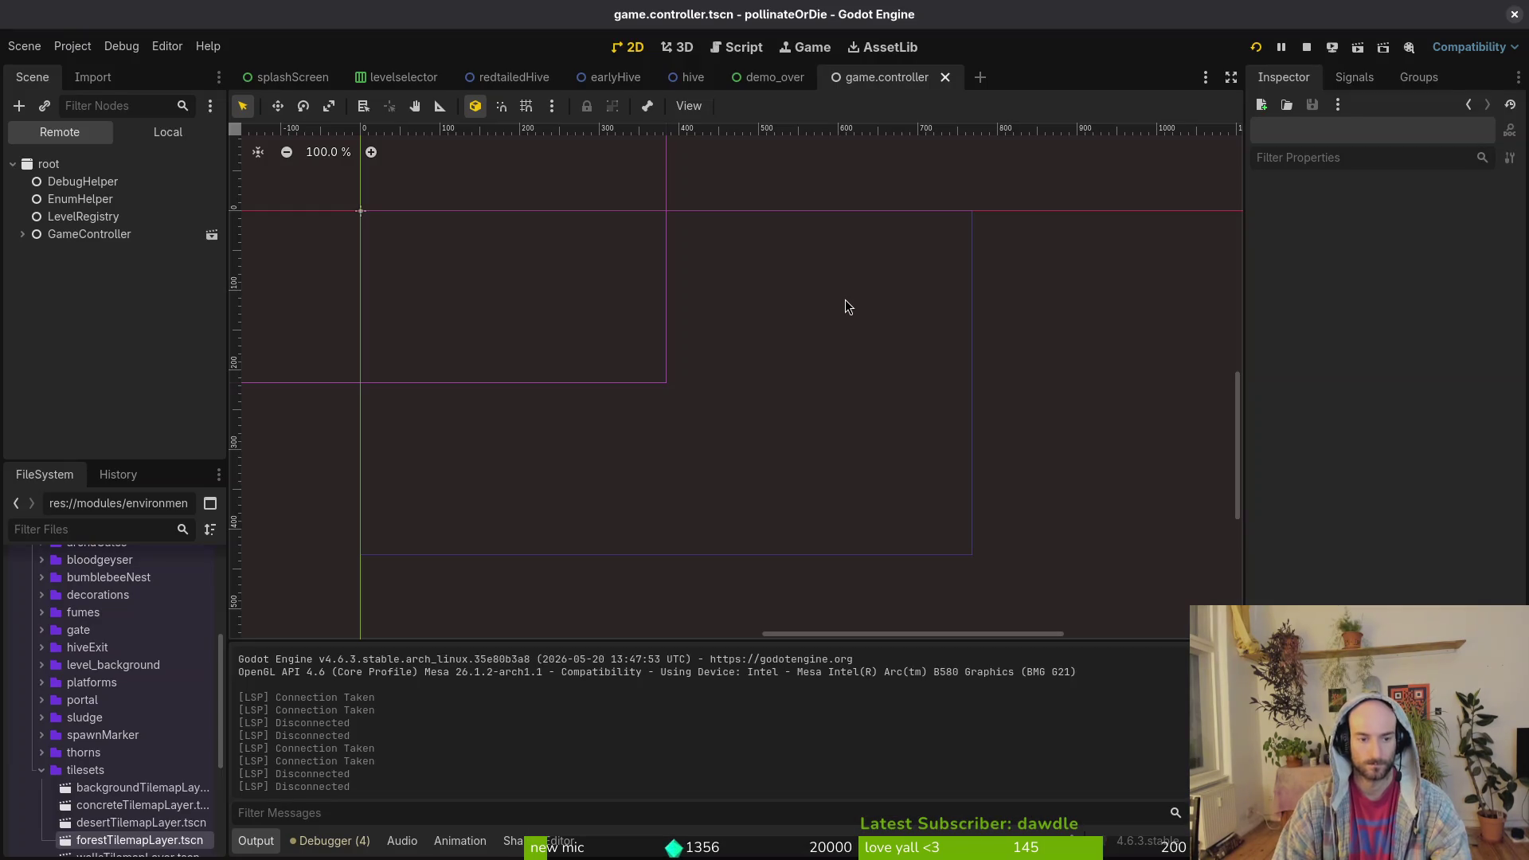
{"action": "key", "text": "F5"}
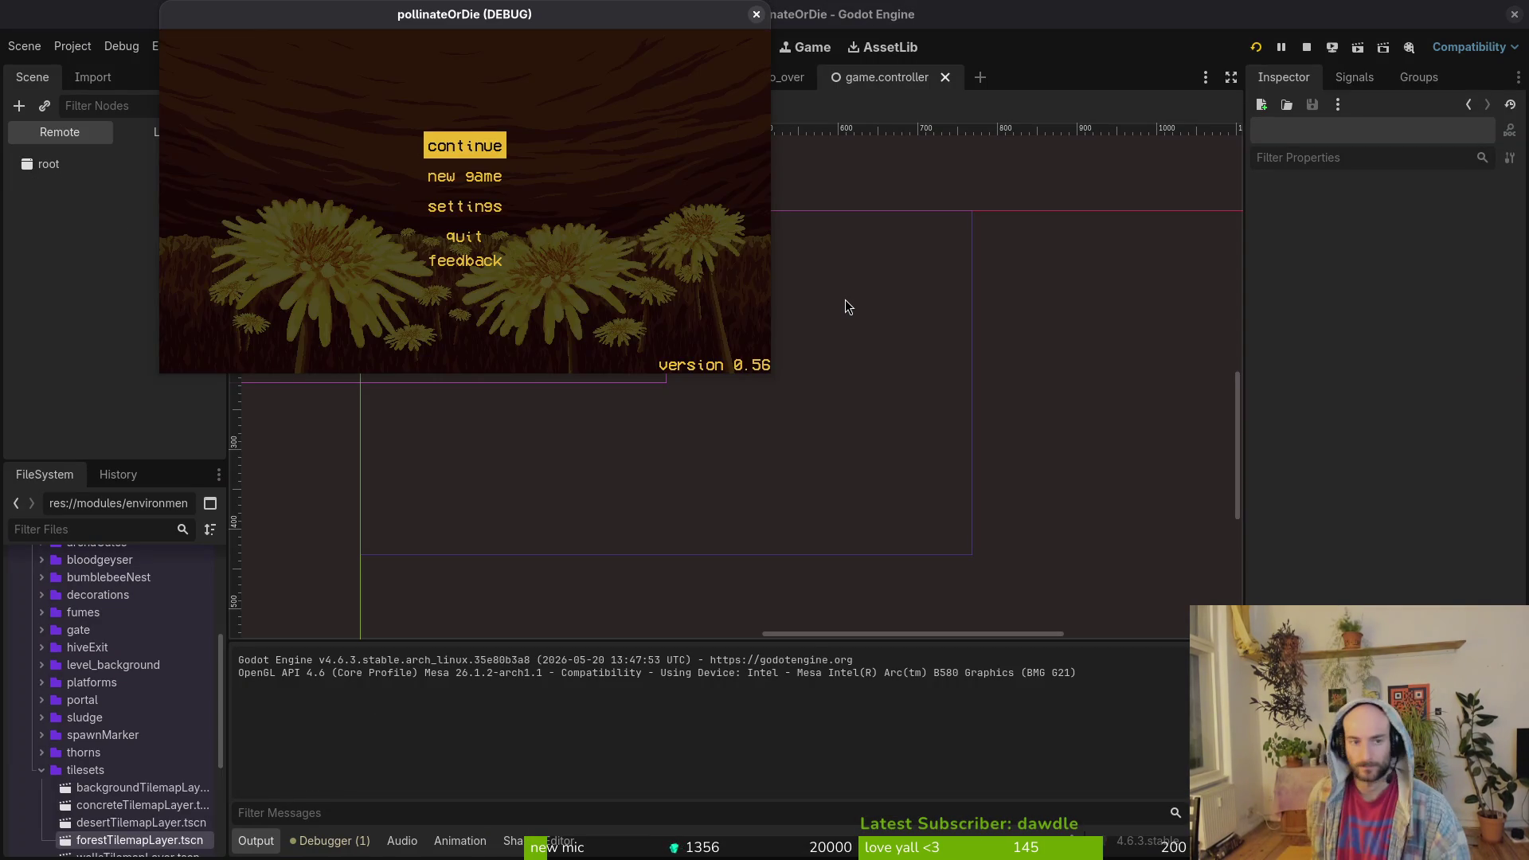
{"action": "key", "text": "Return"}
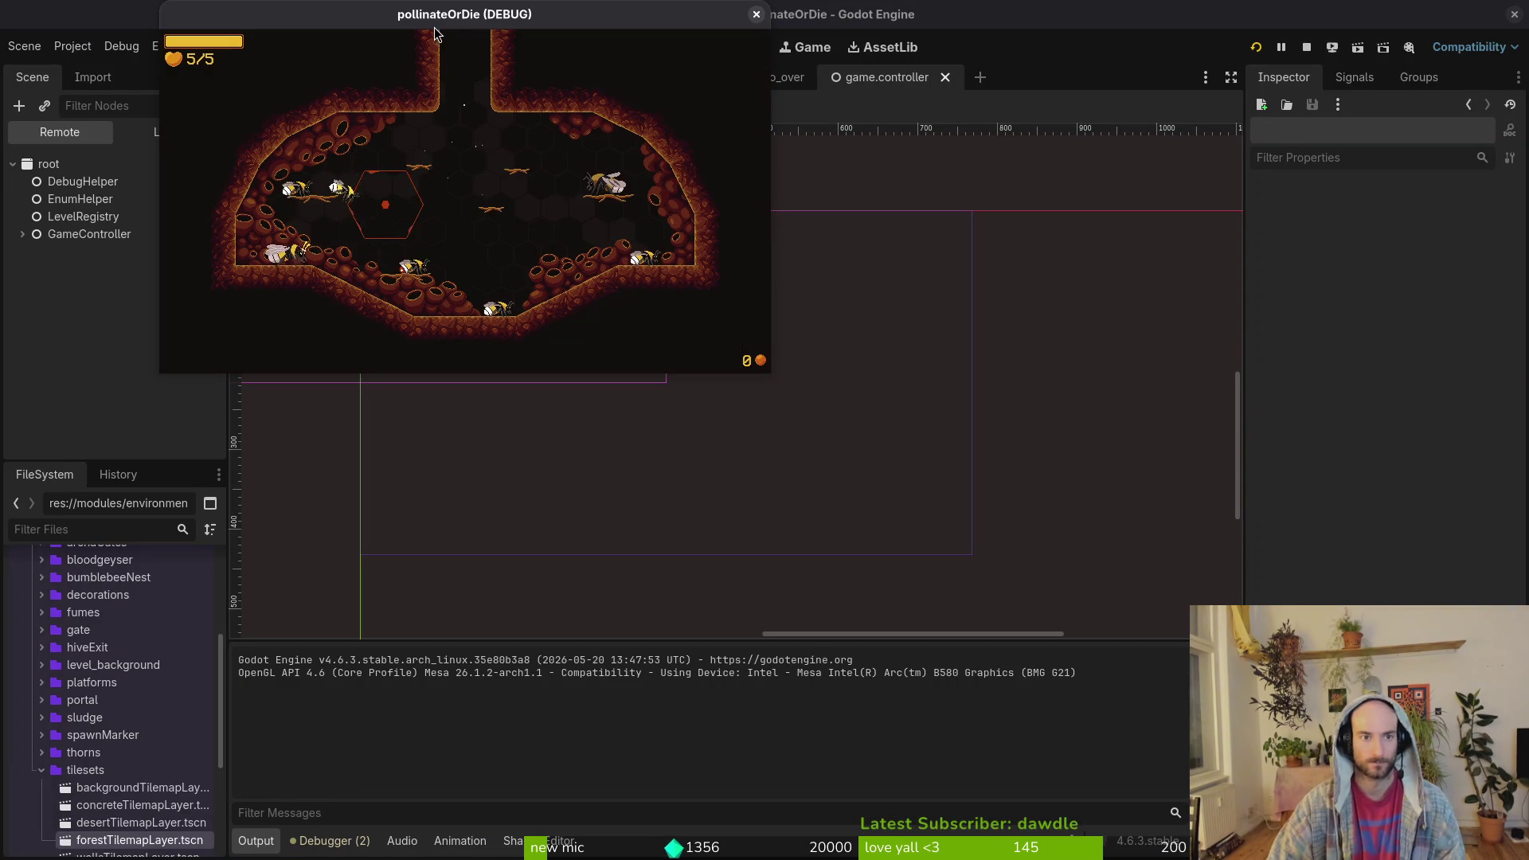
{"action": "double_click", "coordinate": [433, 26]}
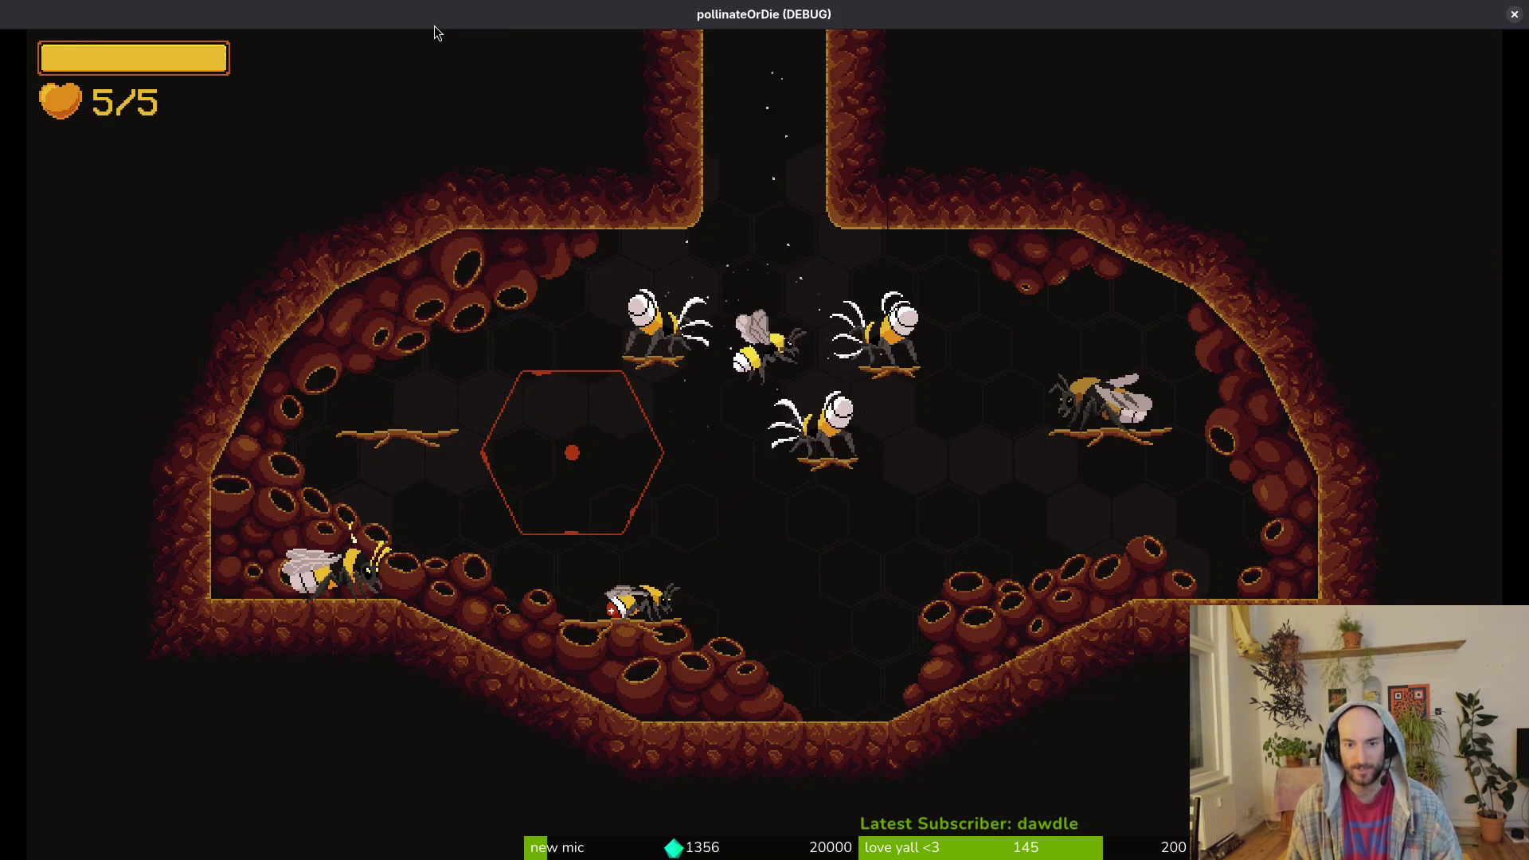
- Fly the bee up into the next level and across the arena to the flower
{"action": "key", "text": "w"}
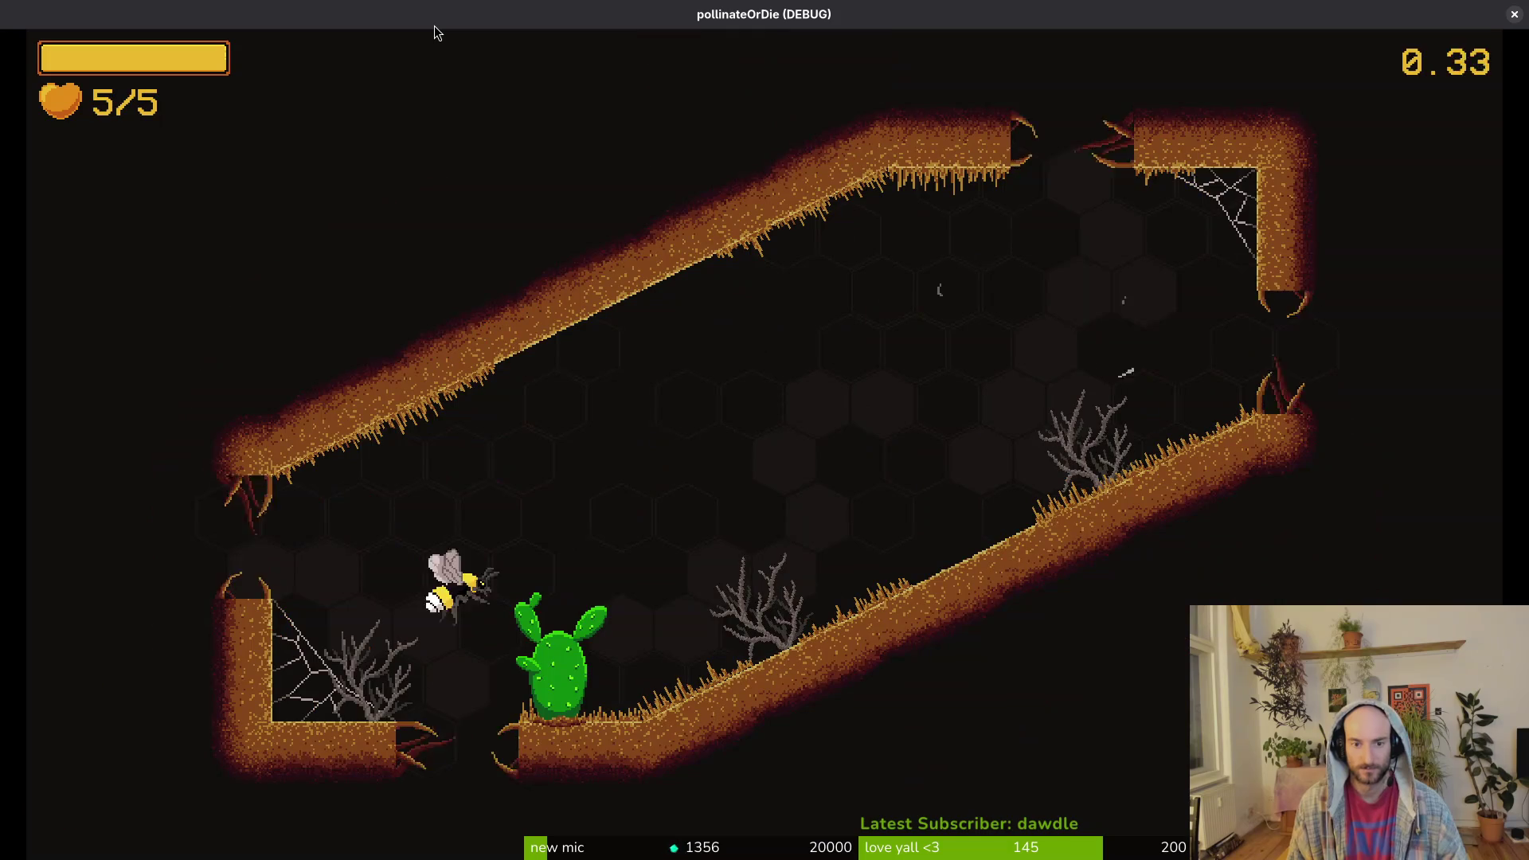
{"action": "key", "text": "d"}
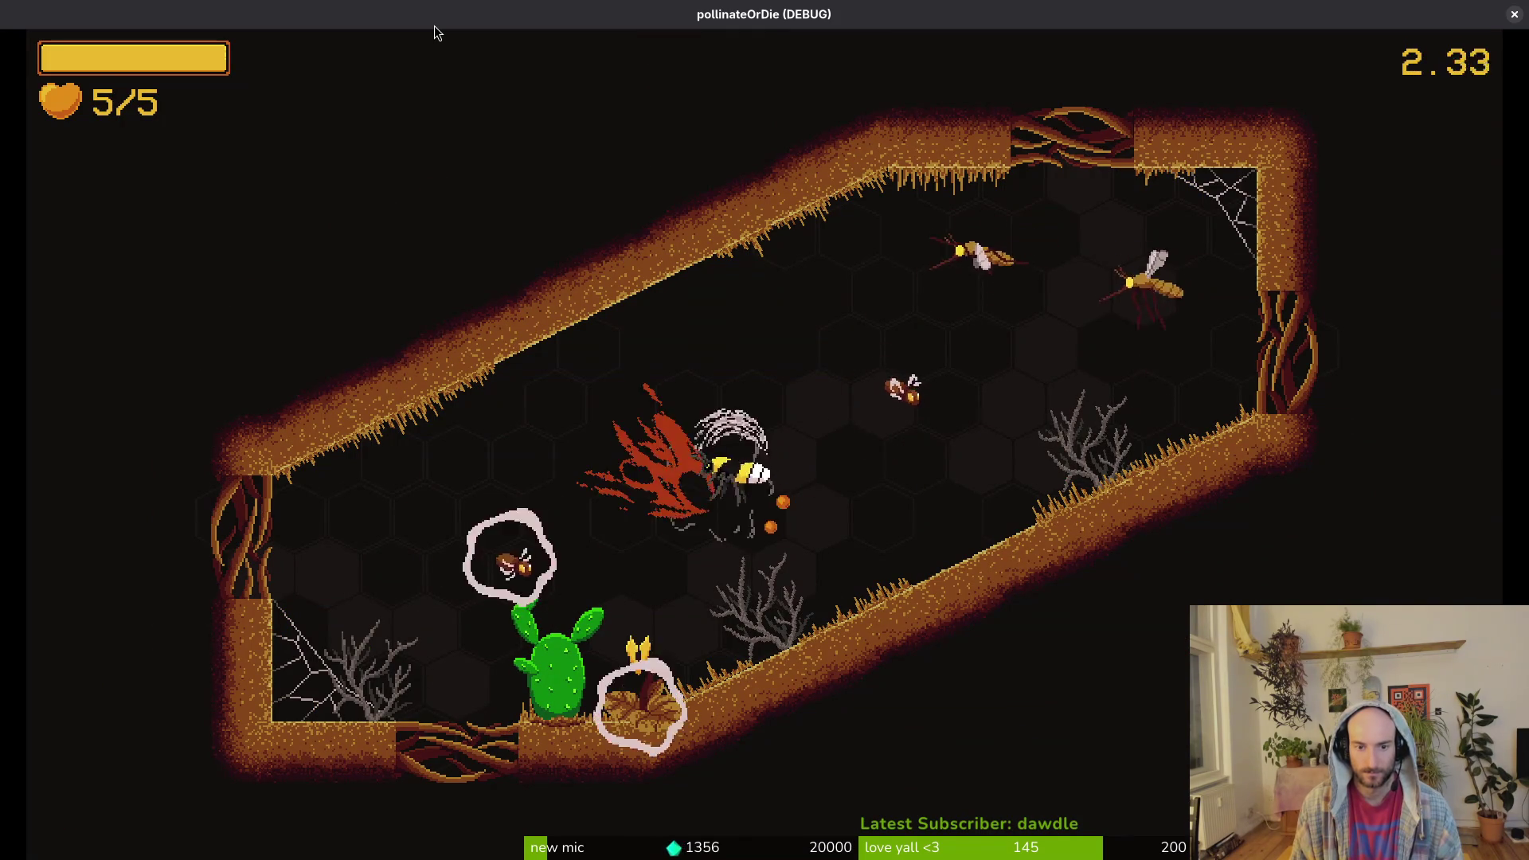
{"action": "key", "text": "d"}
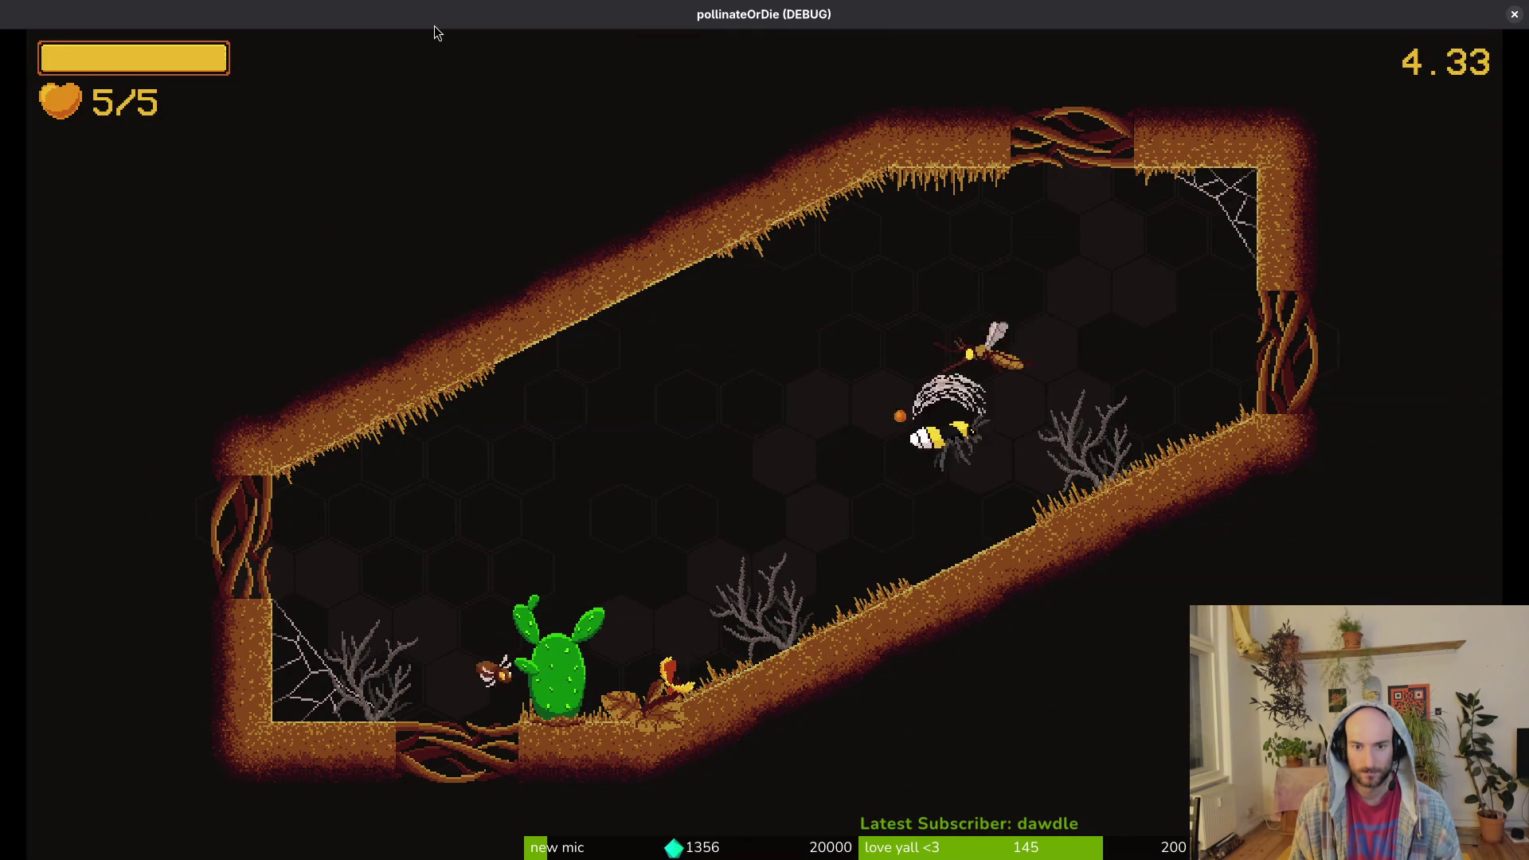
{"action": "key", "text": "w"}
{"action": "key", "text": "d"}
{"action": "key", "text": "a"}
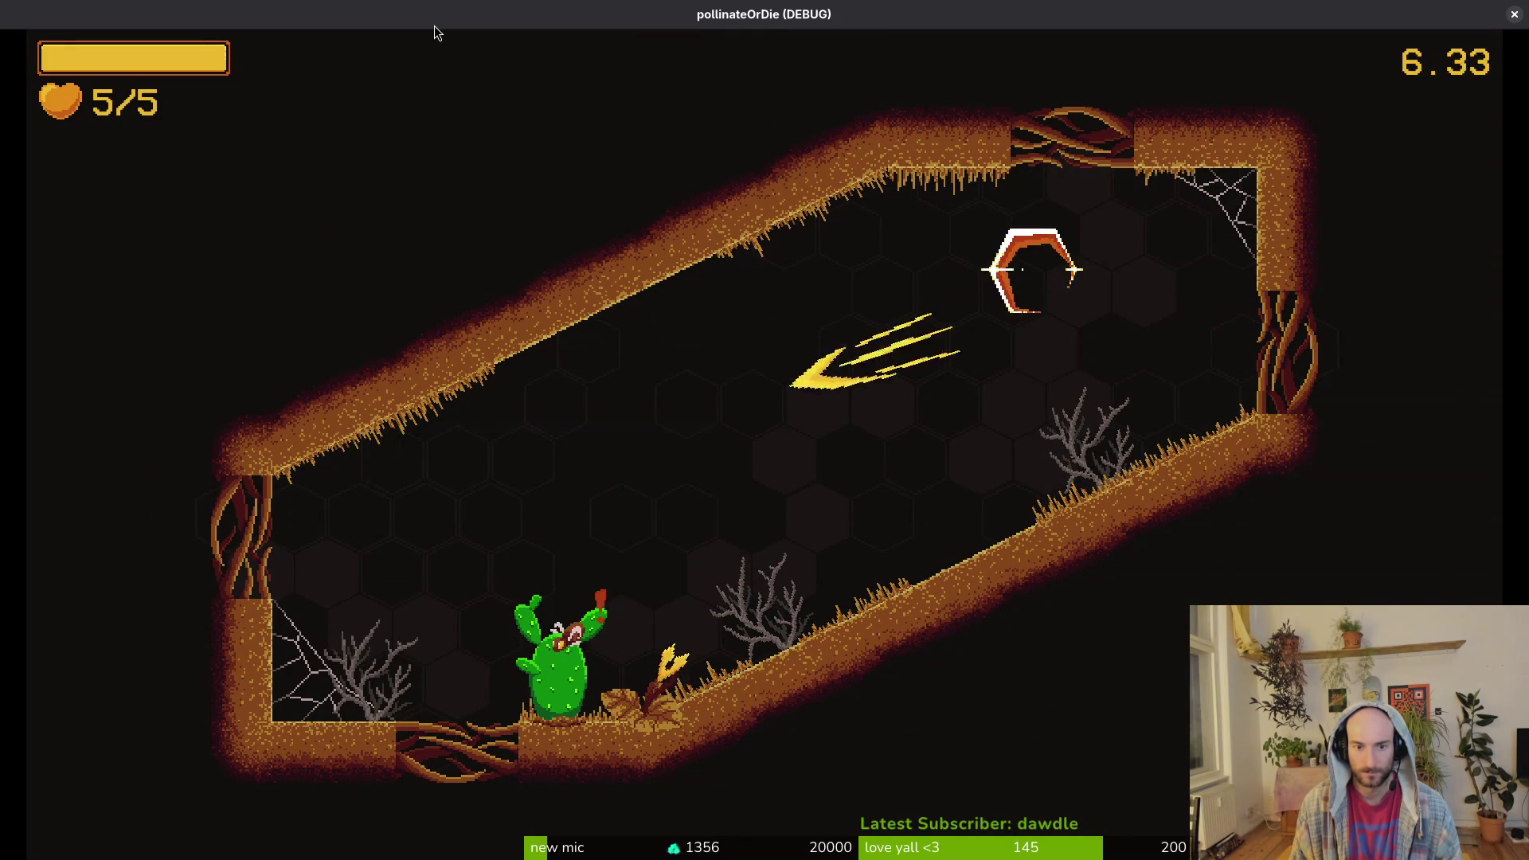
{"action": "key", "text": "a"}
{"action": "key", "text": "s"}
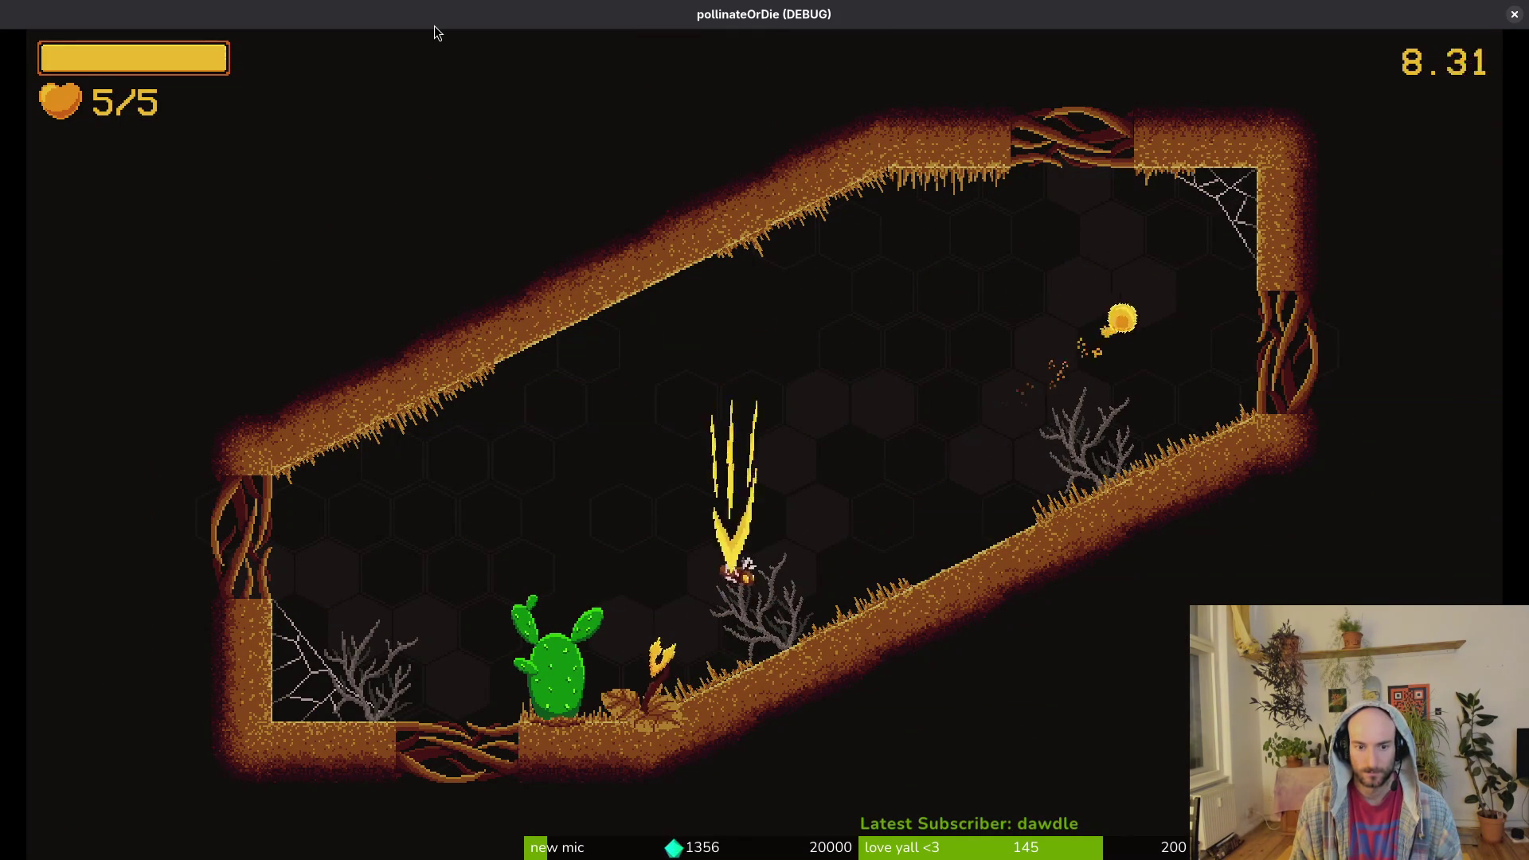
{"action": "key", "text": "w"}
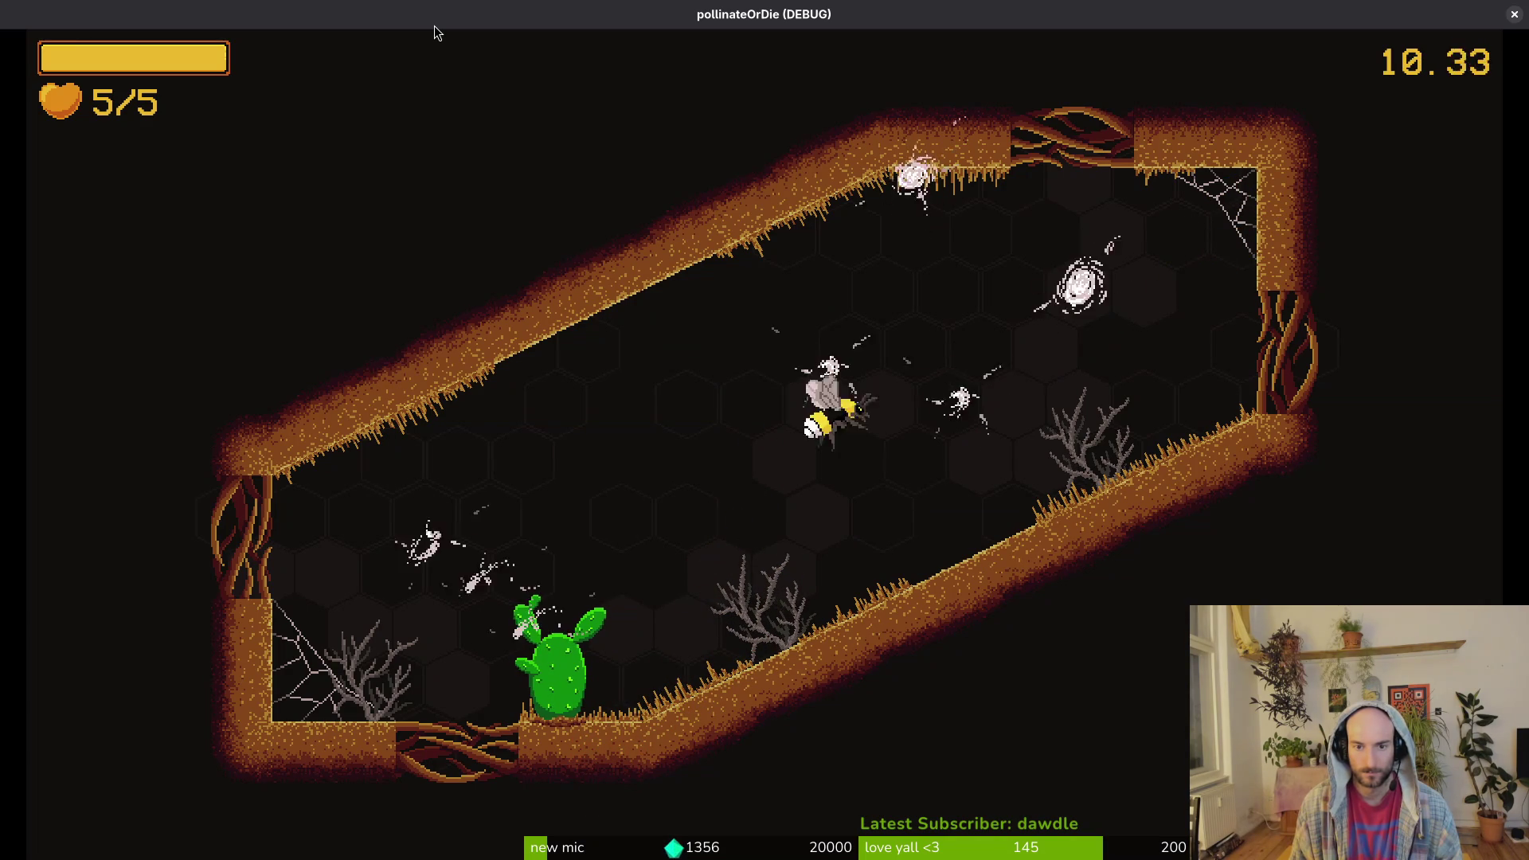
{"action": "key", "text": "d"}
- Pollinate the cactus, smash the enemy hexes for an upgrade, and exit through the top opening
{"action": "key", "text": "a"}
{"action": "key", "text": "a"}
{"action": "key", "text": "w"}
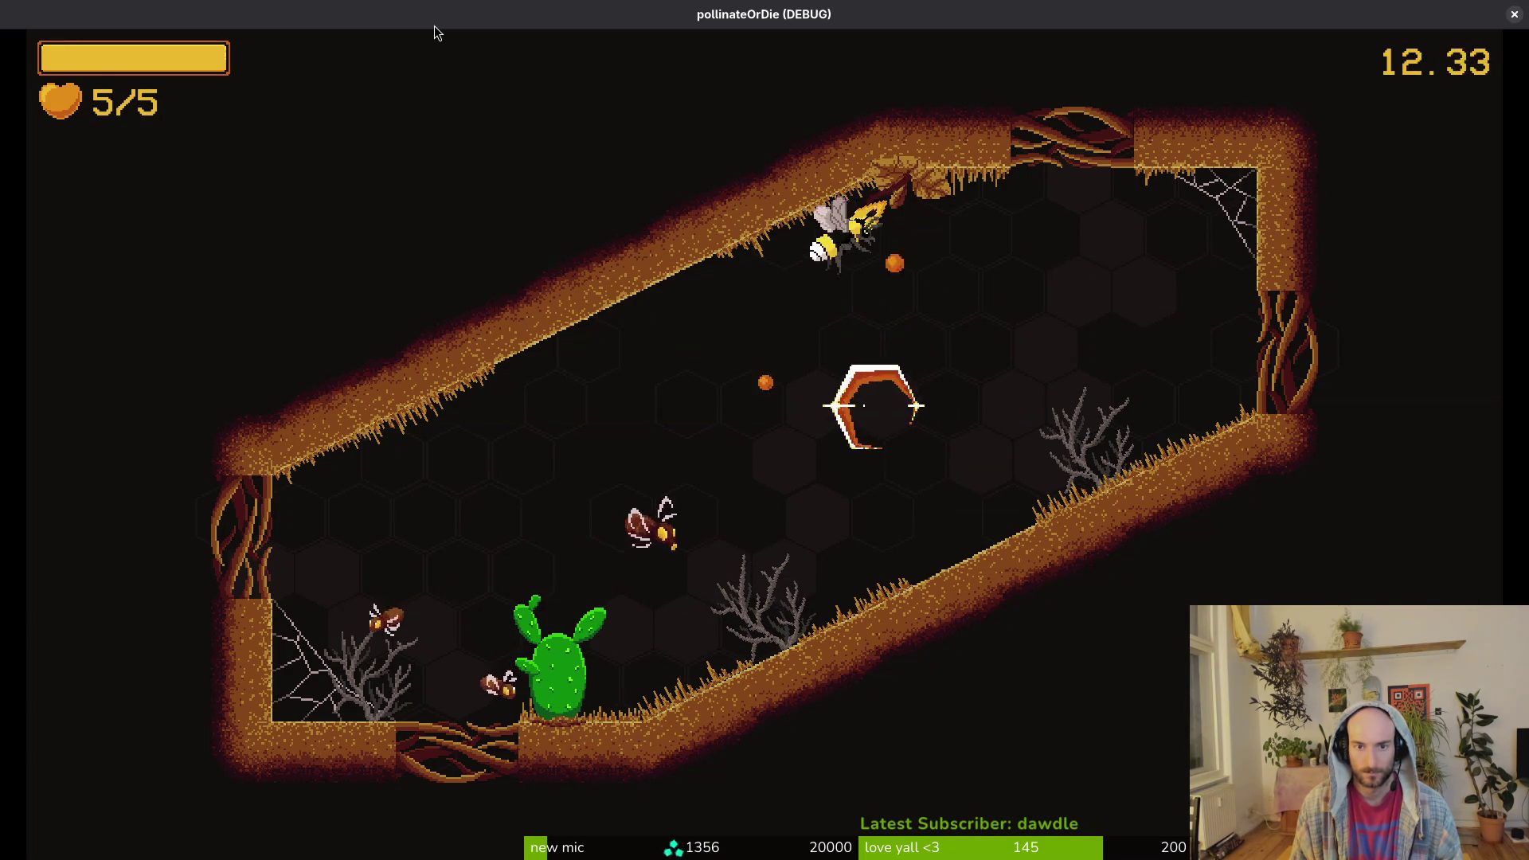
{"action": "key", "text": "a"}
{"action": "key", "text": "s"}
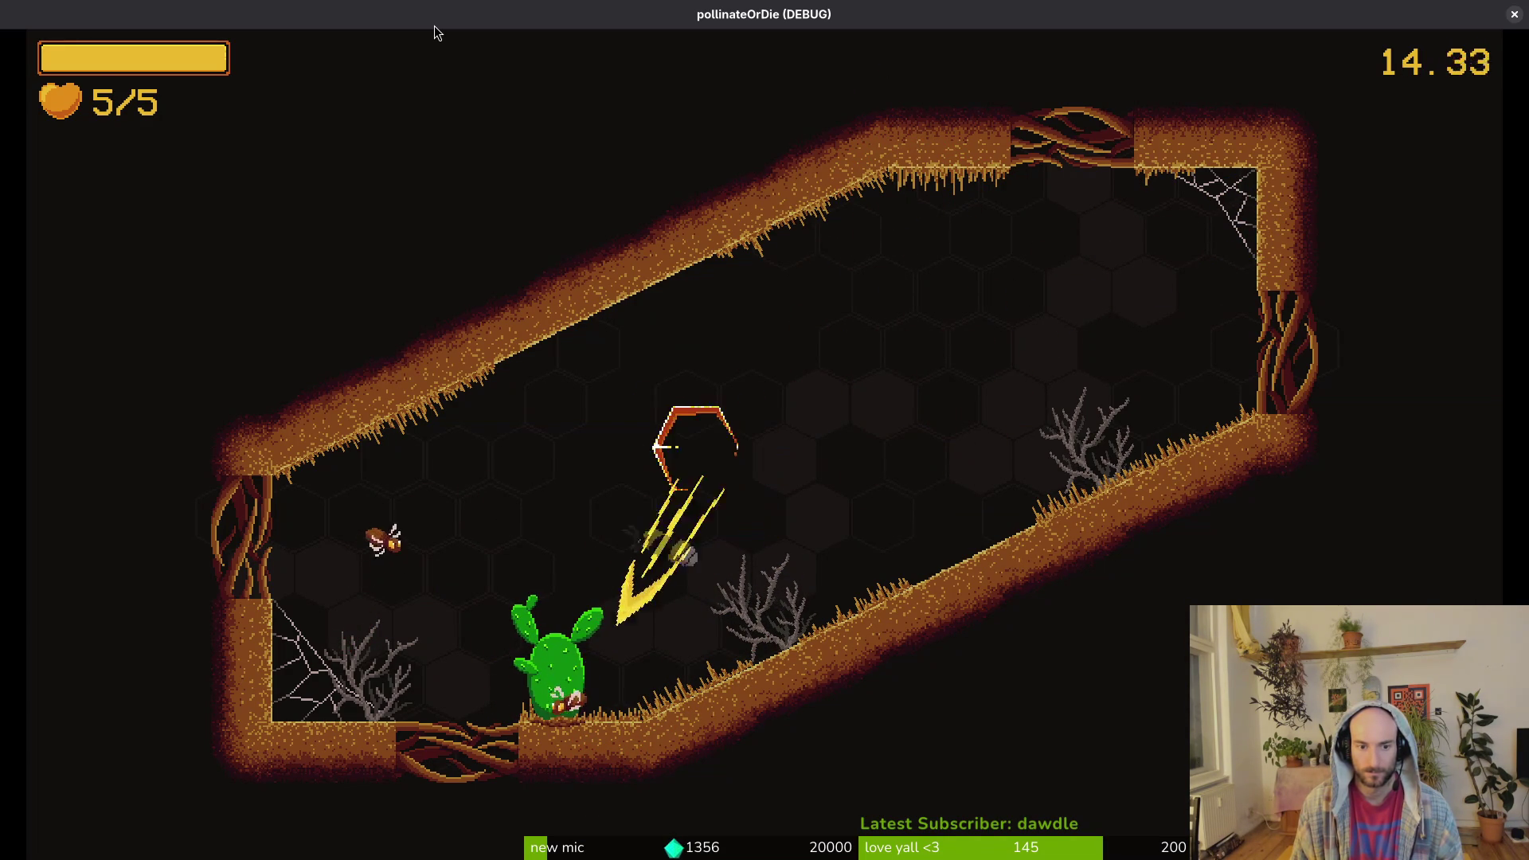
{"action": "key", "text": "d"}
{"action": "key", "text": "a"}
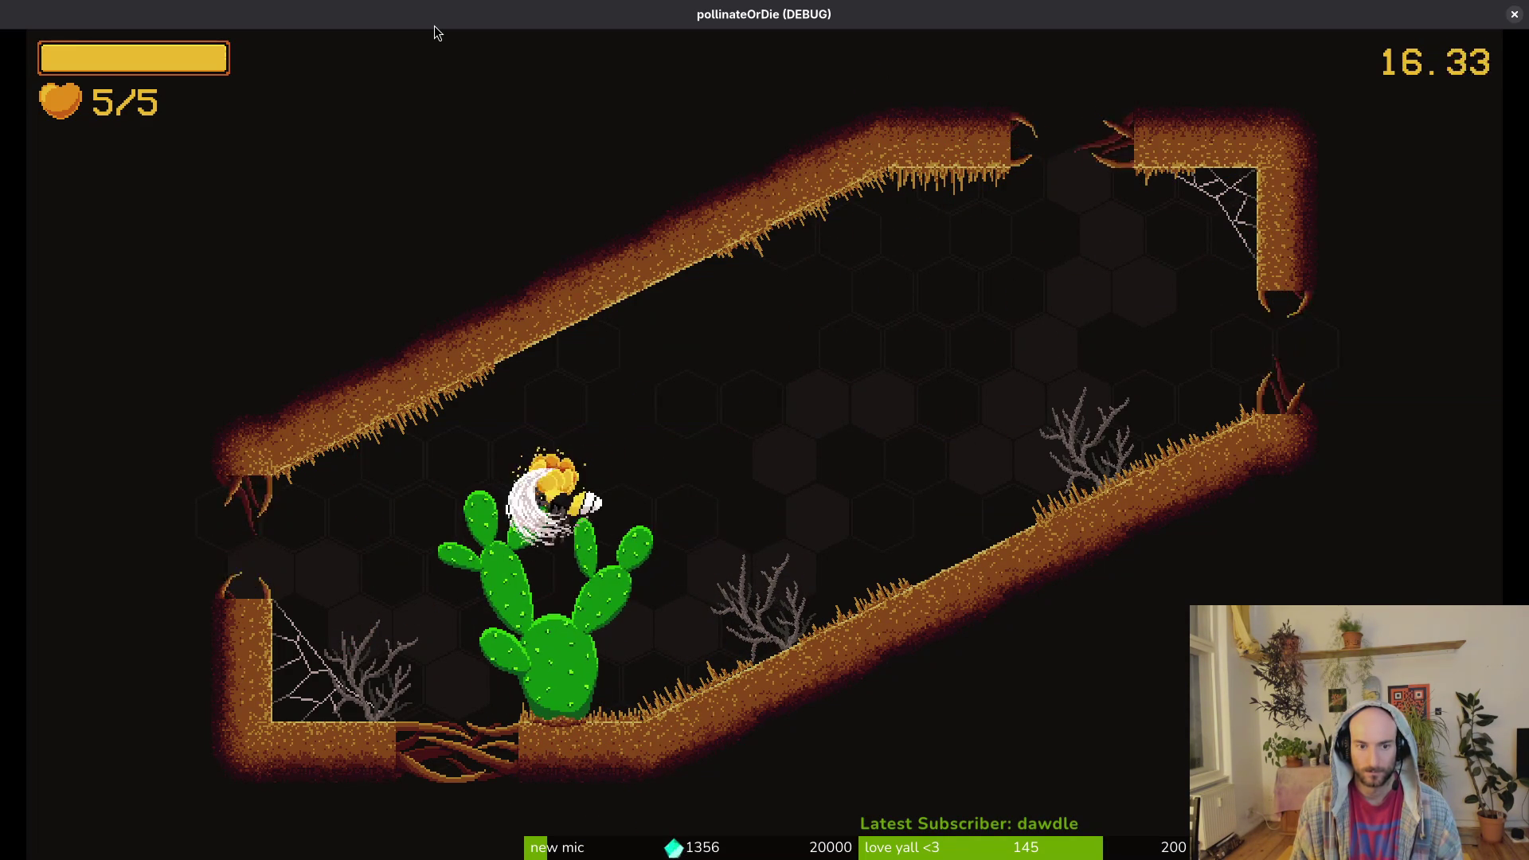
{"action": "key", "text": "d"}
{"action": "key", "text": "d"}
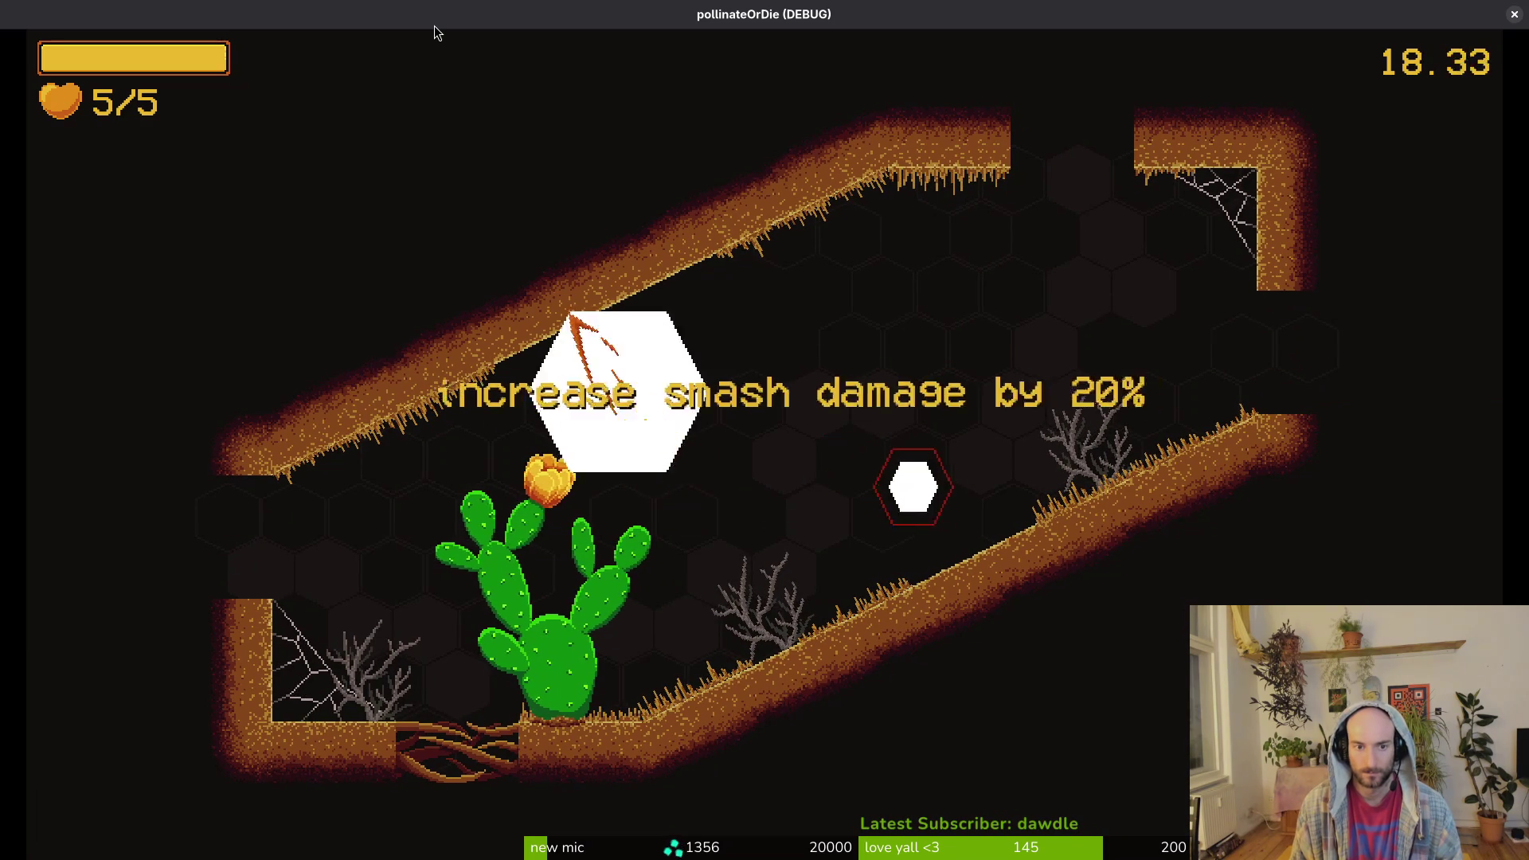
{"action": "key", "text": "w"}
{"action": "key", "text": "Escape"}
{"action": "key", "text": "Escape"}
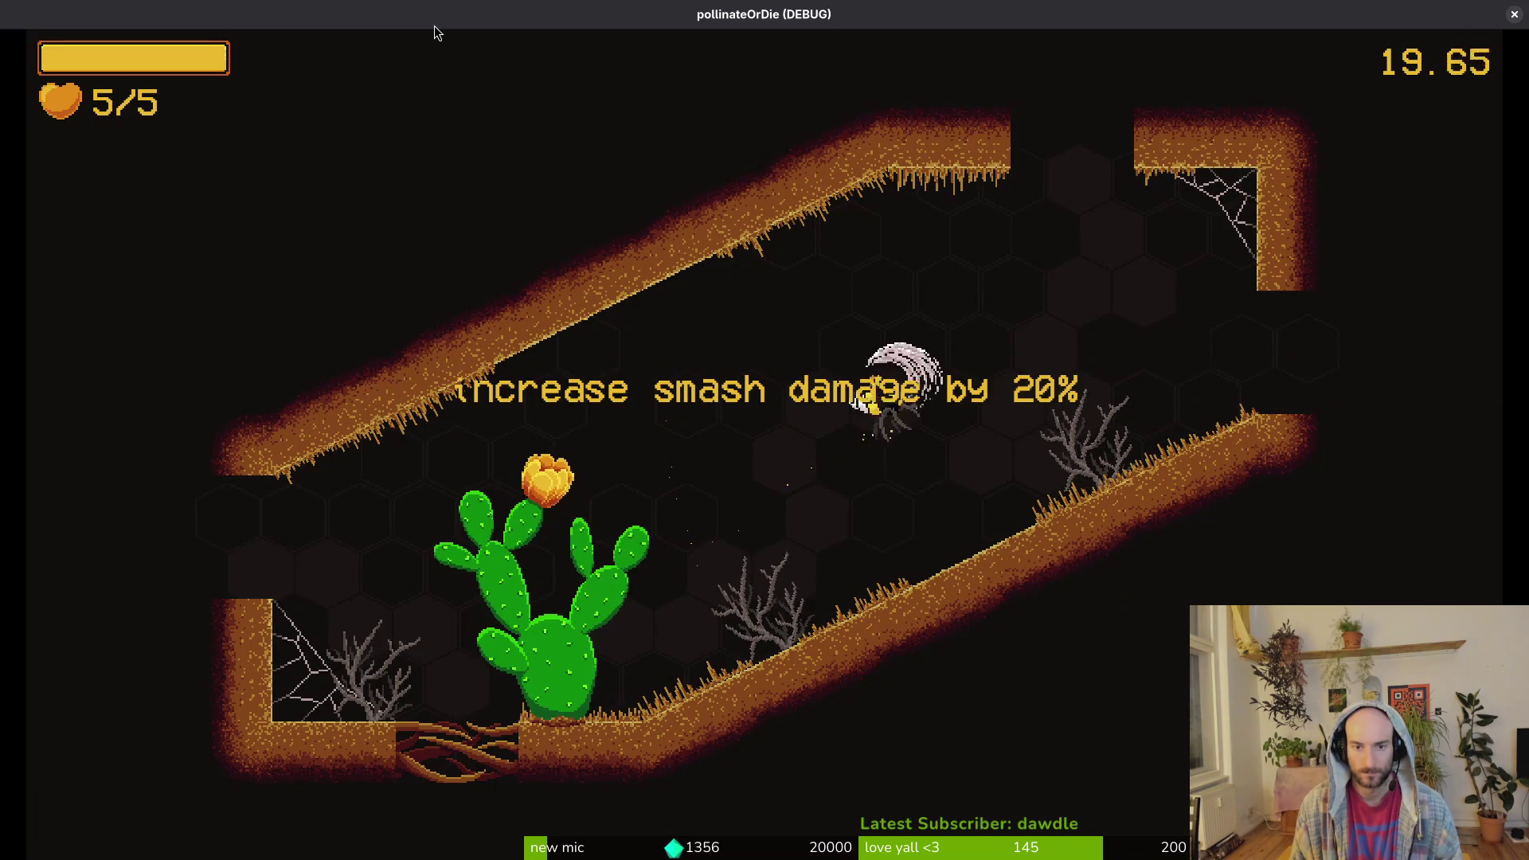
{"action": "key", "text": "d"}
{"action": "key", "text": "w"}
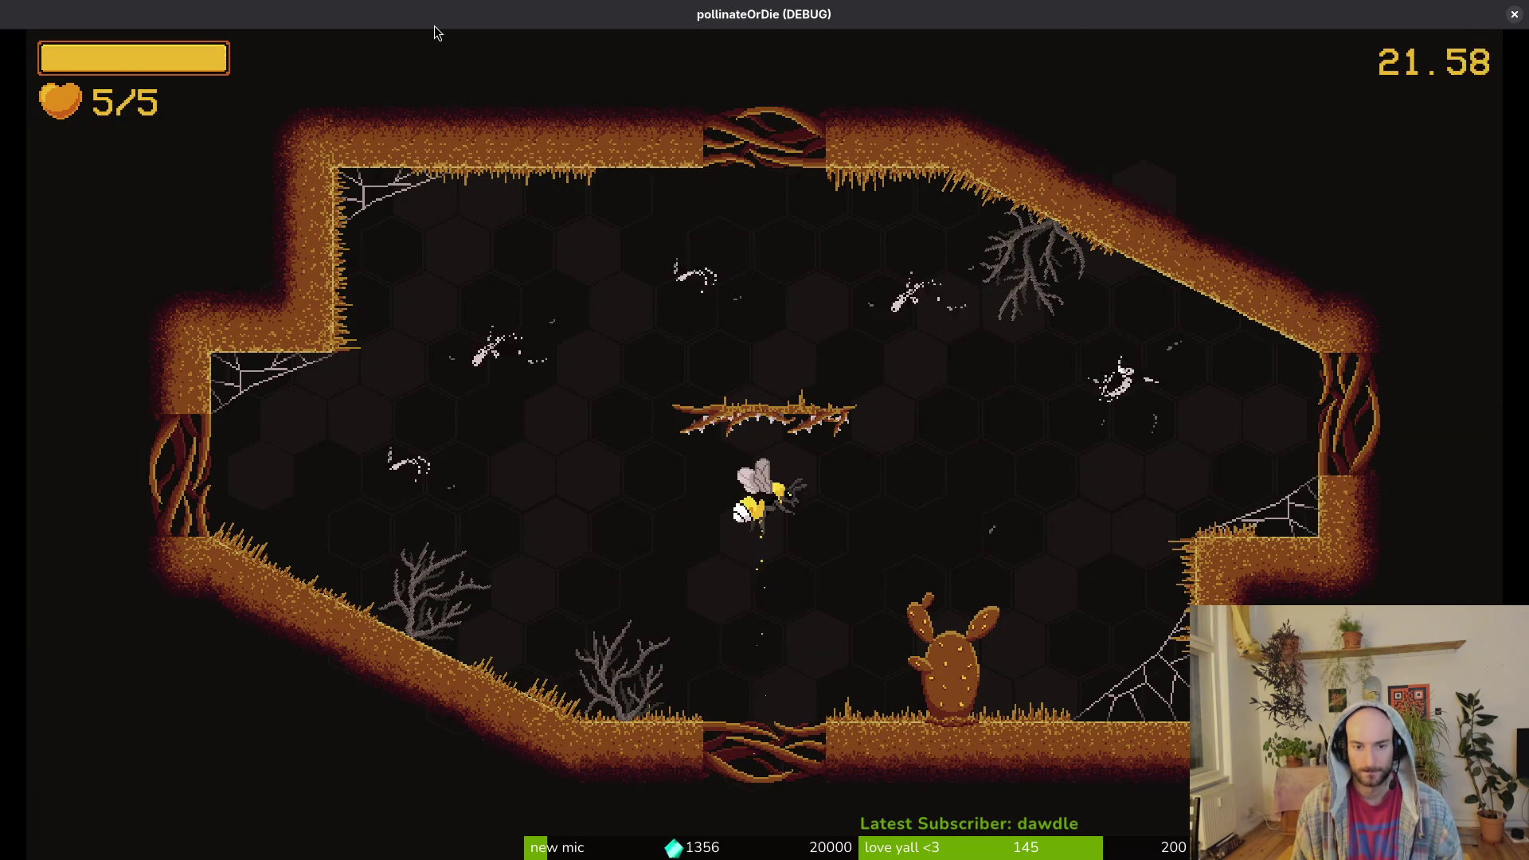
- Attack the newly spawned enemies in the next room and destroy the first wasp
{"action": "key", "text": "s"}
{"action": "key", "text": "a"}
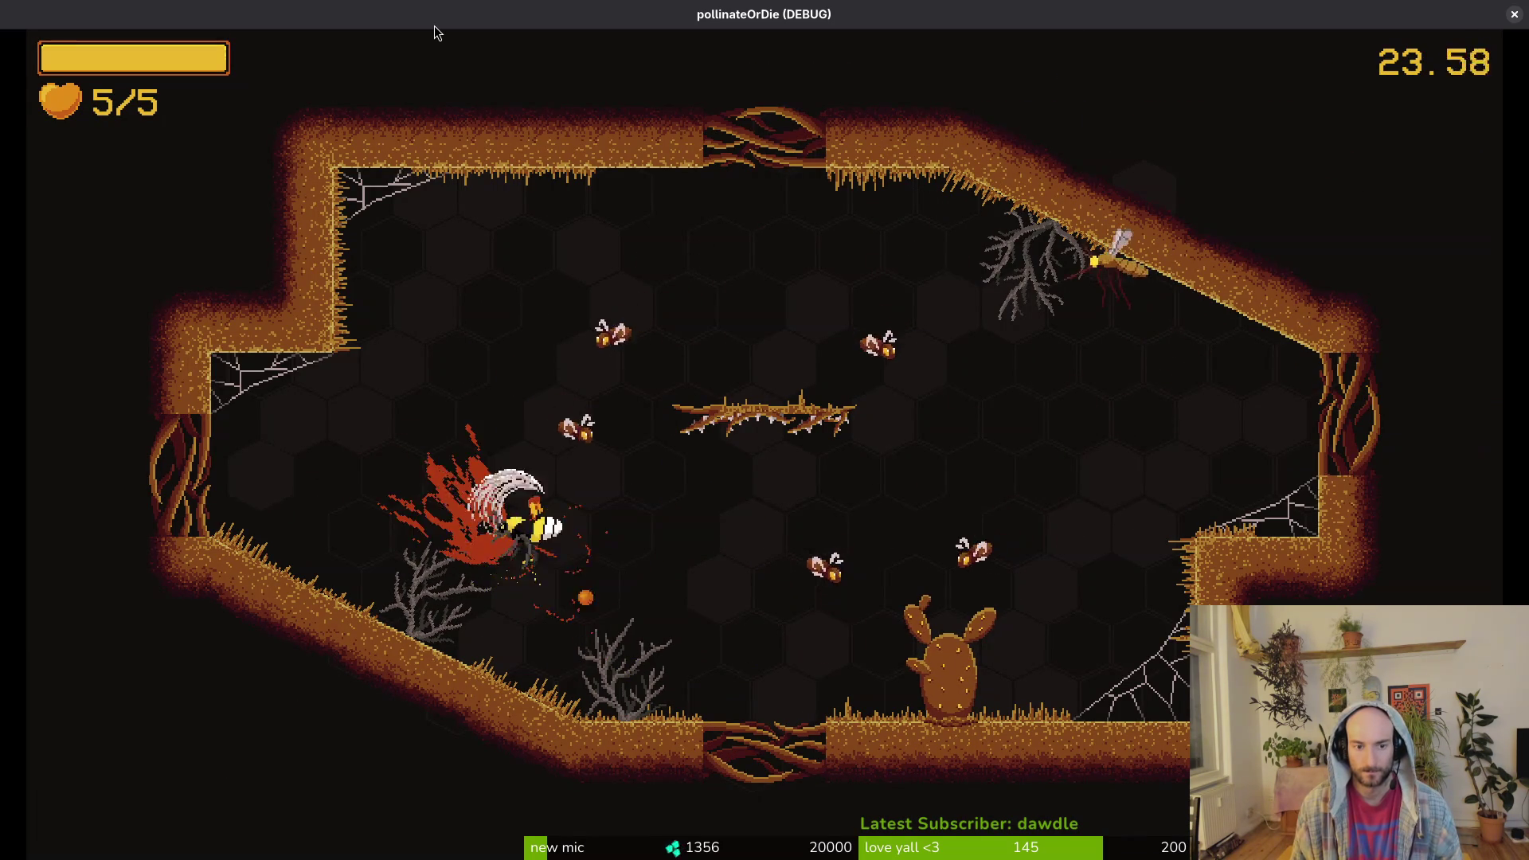
{"action": "key", "text": "w"}
{"action": "key", "text": "a"}
{"action": "key", "text": "d"}
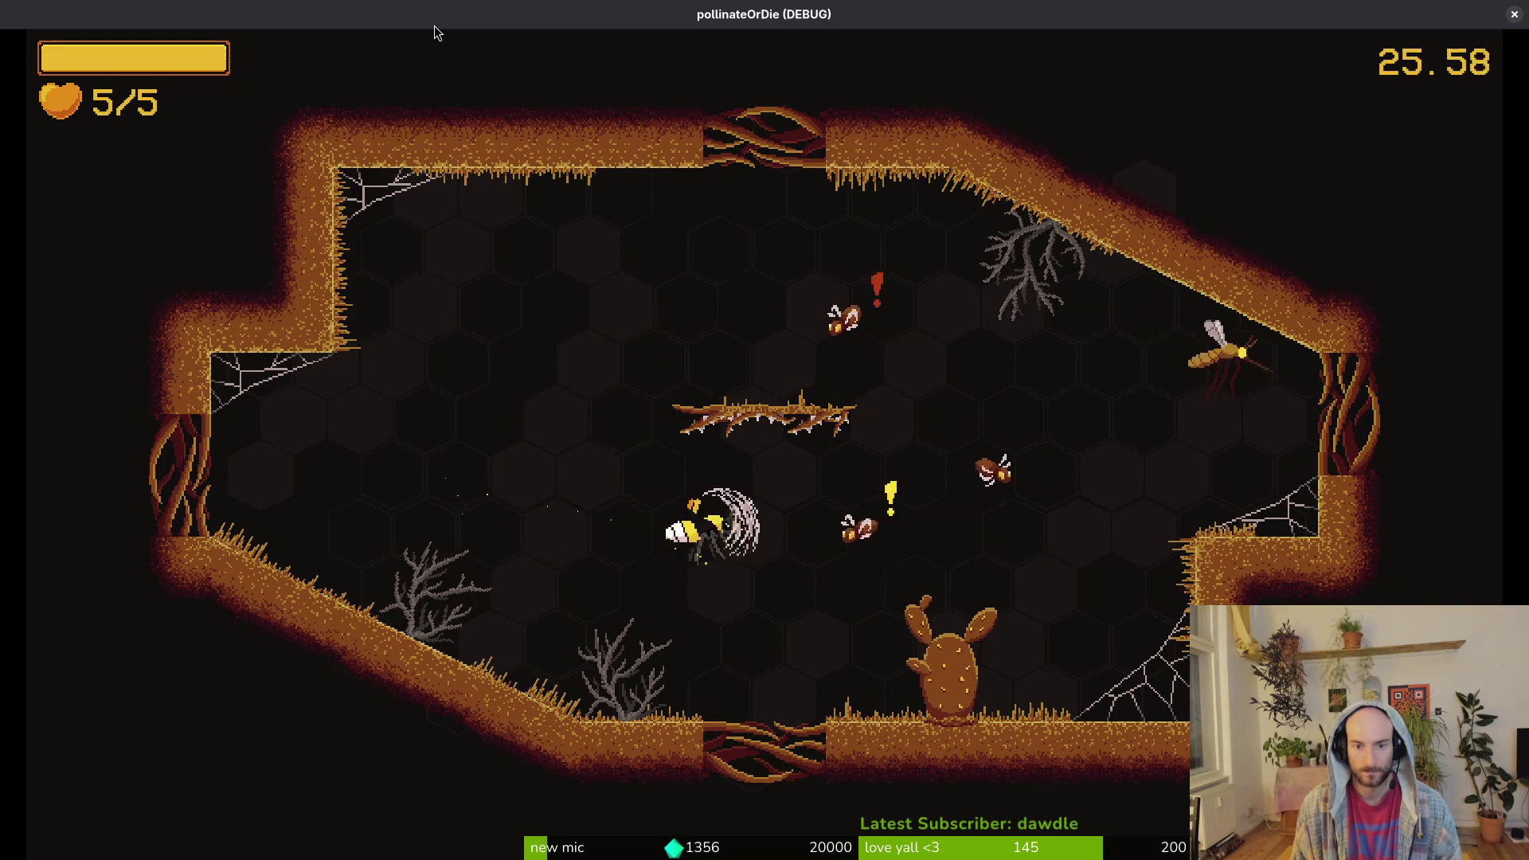
{"action": "key", "text": "d"}
{"action": "key", "text": "s"}
{"action": "key", "text": "d"}
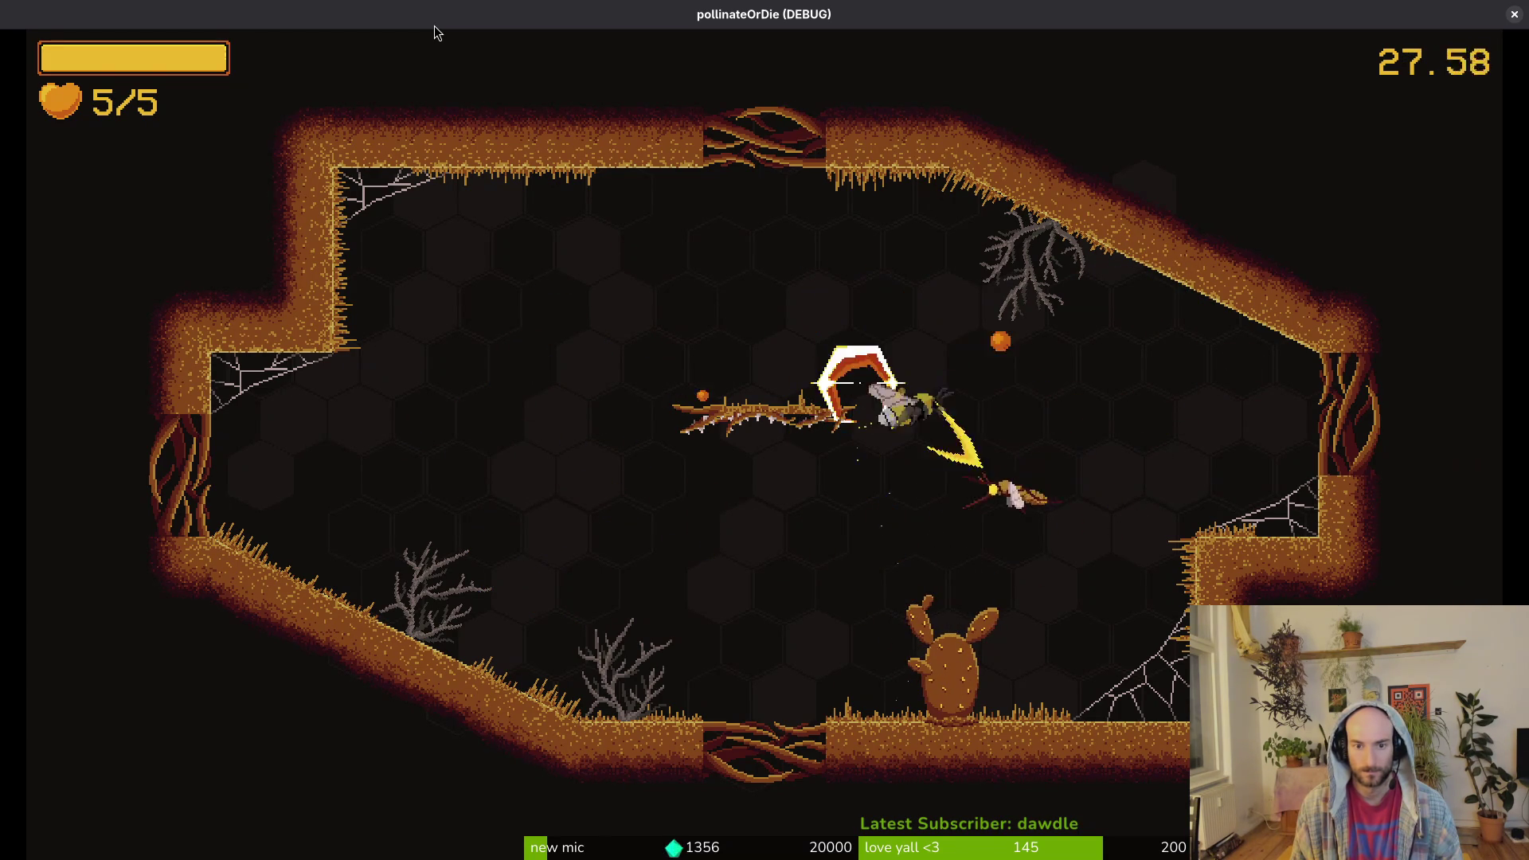
{"action": "key", "text": "a"}
{"action": "key", "text": "a"}
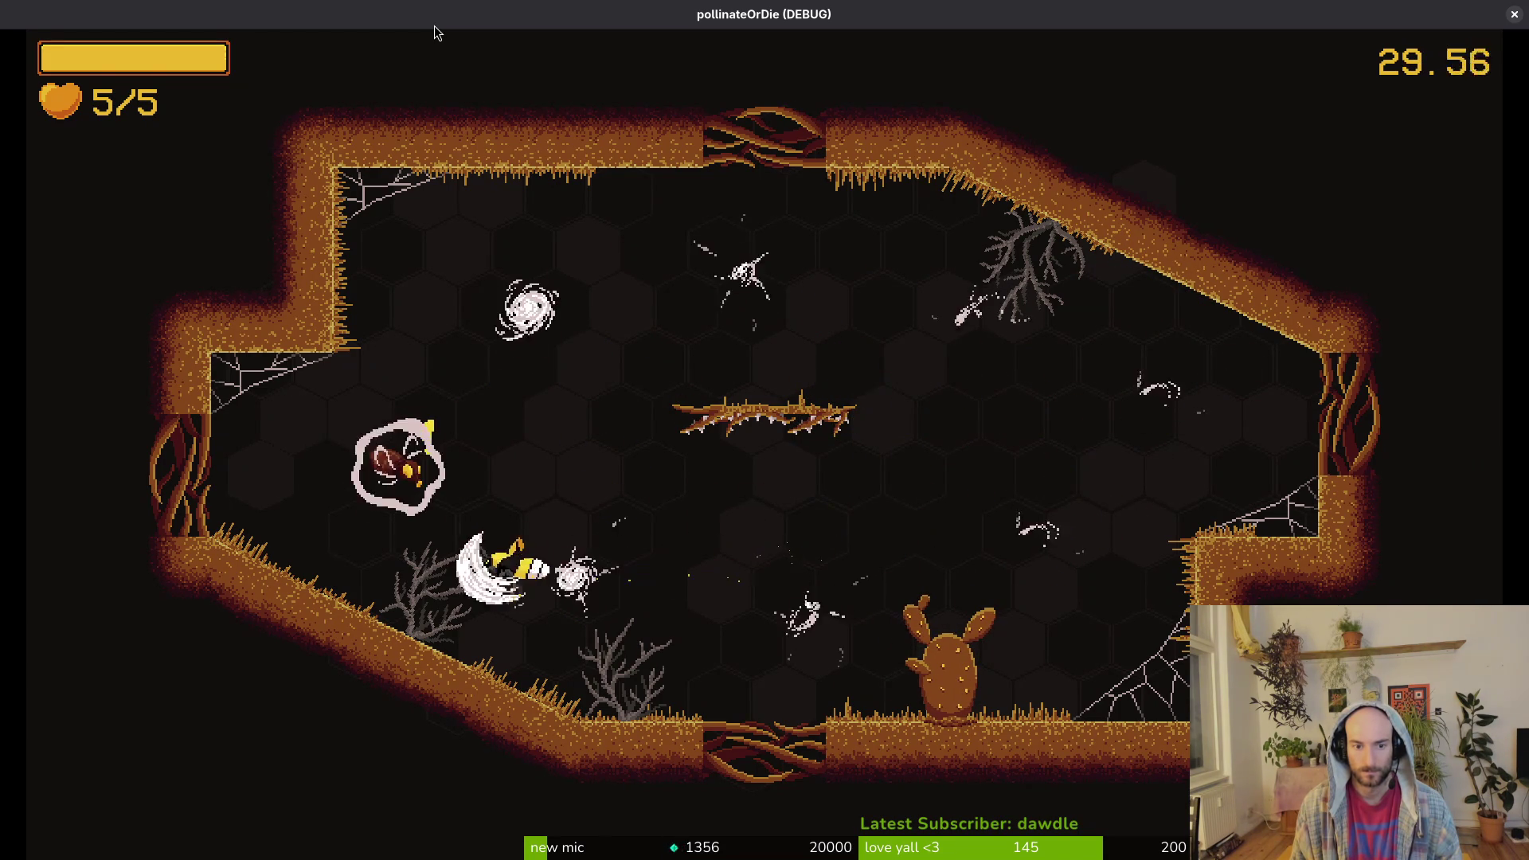
- Destroy the remaining wasp and exit right into the ladybug's cave
{"action": "key", "text": "w"}
{"action": "key", "text": "s"}
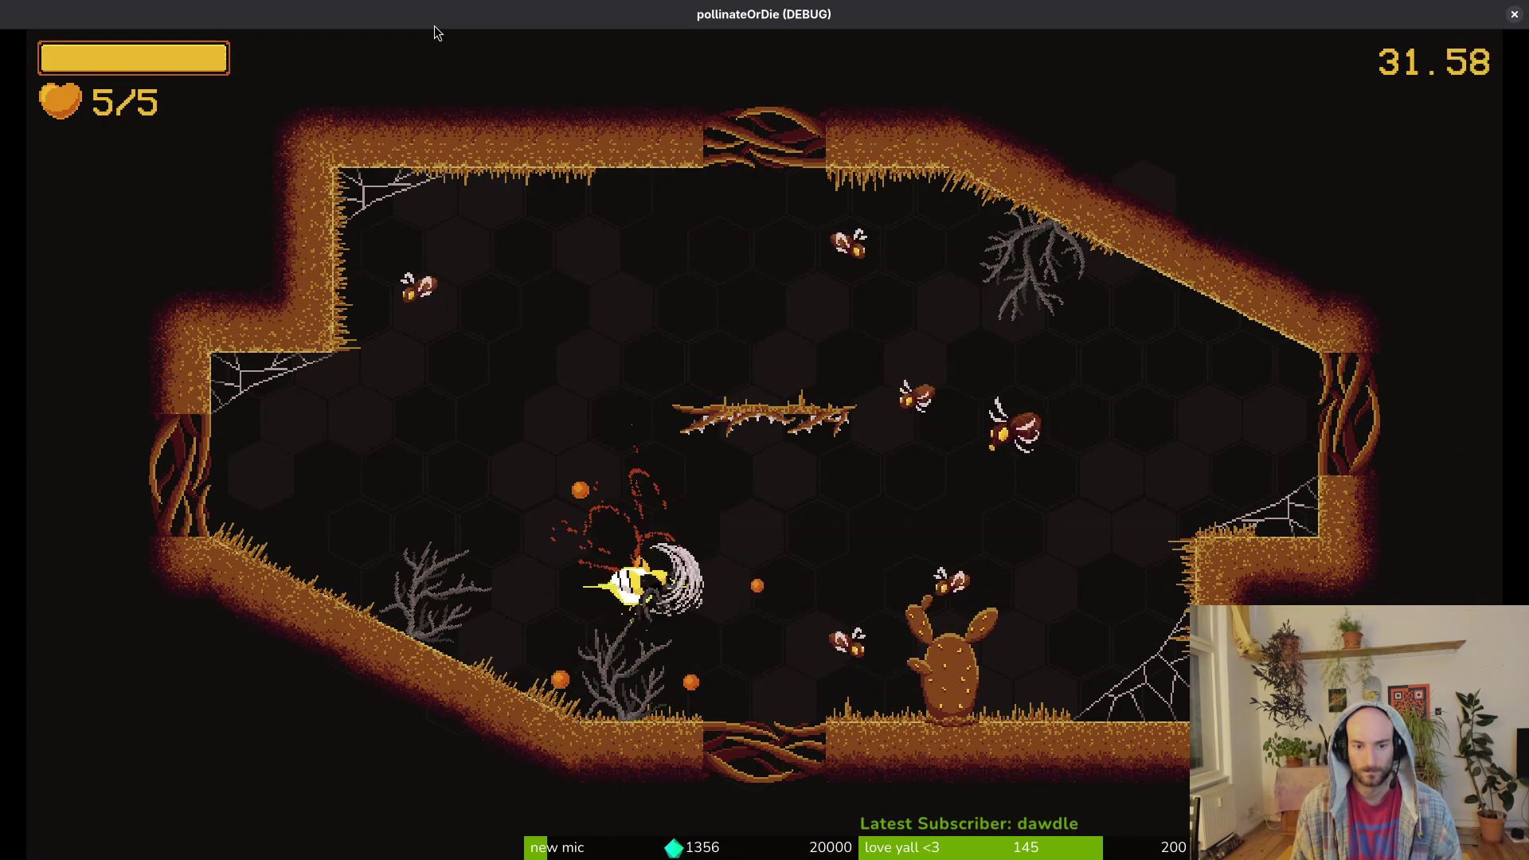
{"action": "key", "text": "d"}
{"action": "key", "text": "a"}
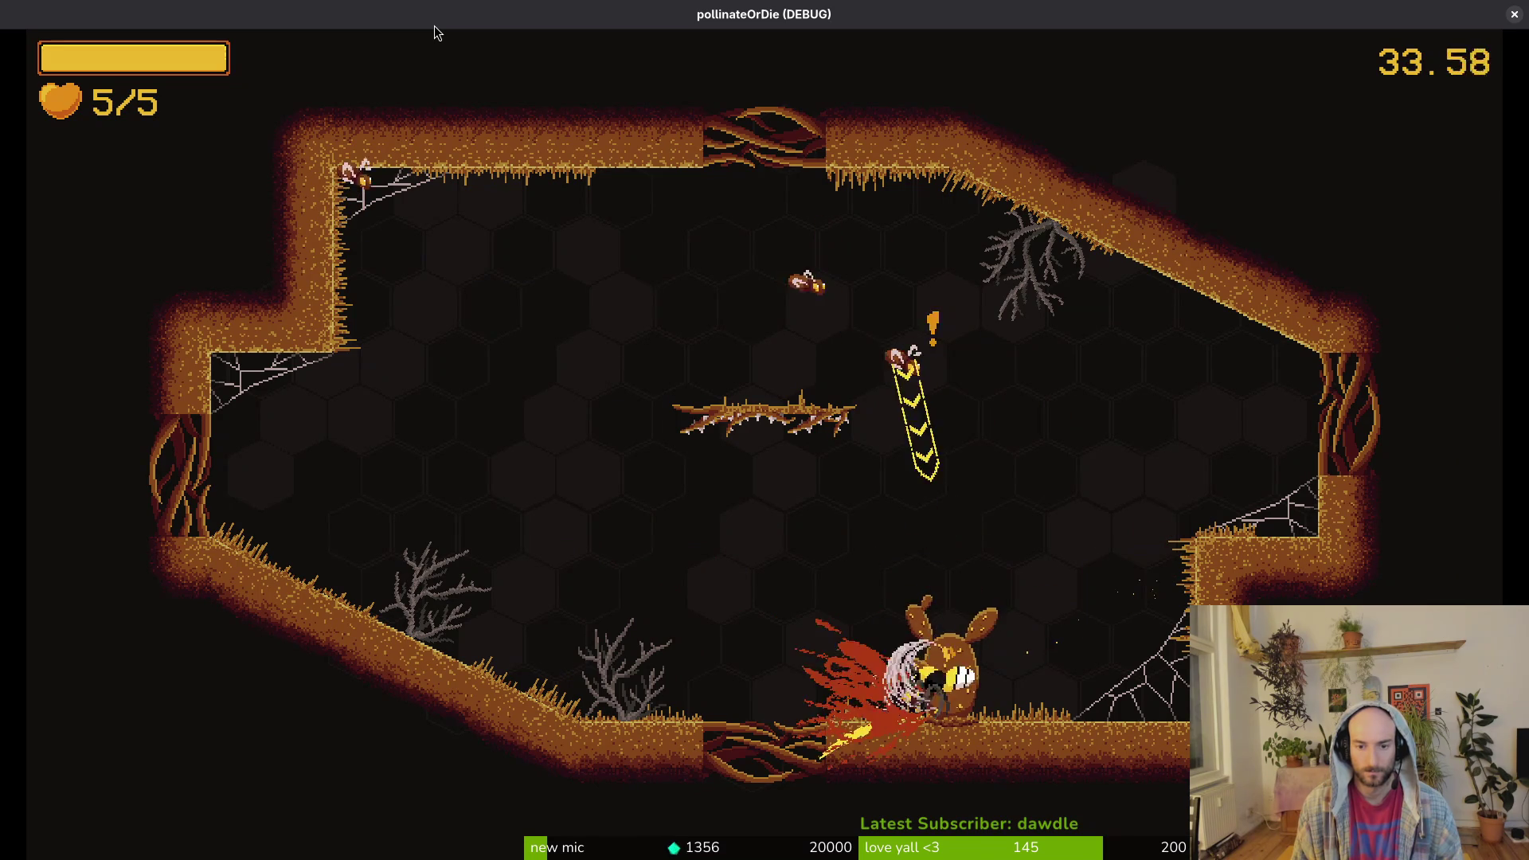
{"action": "key", "text": "w"}
{"action": "key", "text": "a"}
{"action": "key", "text": "a"}
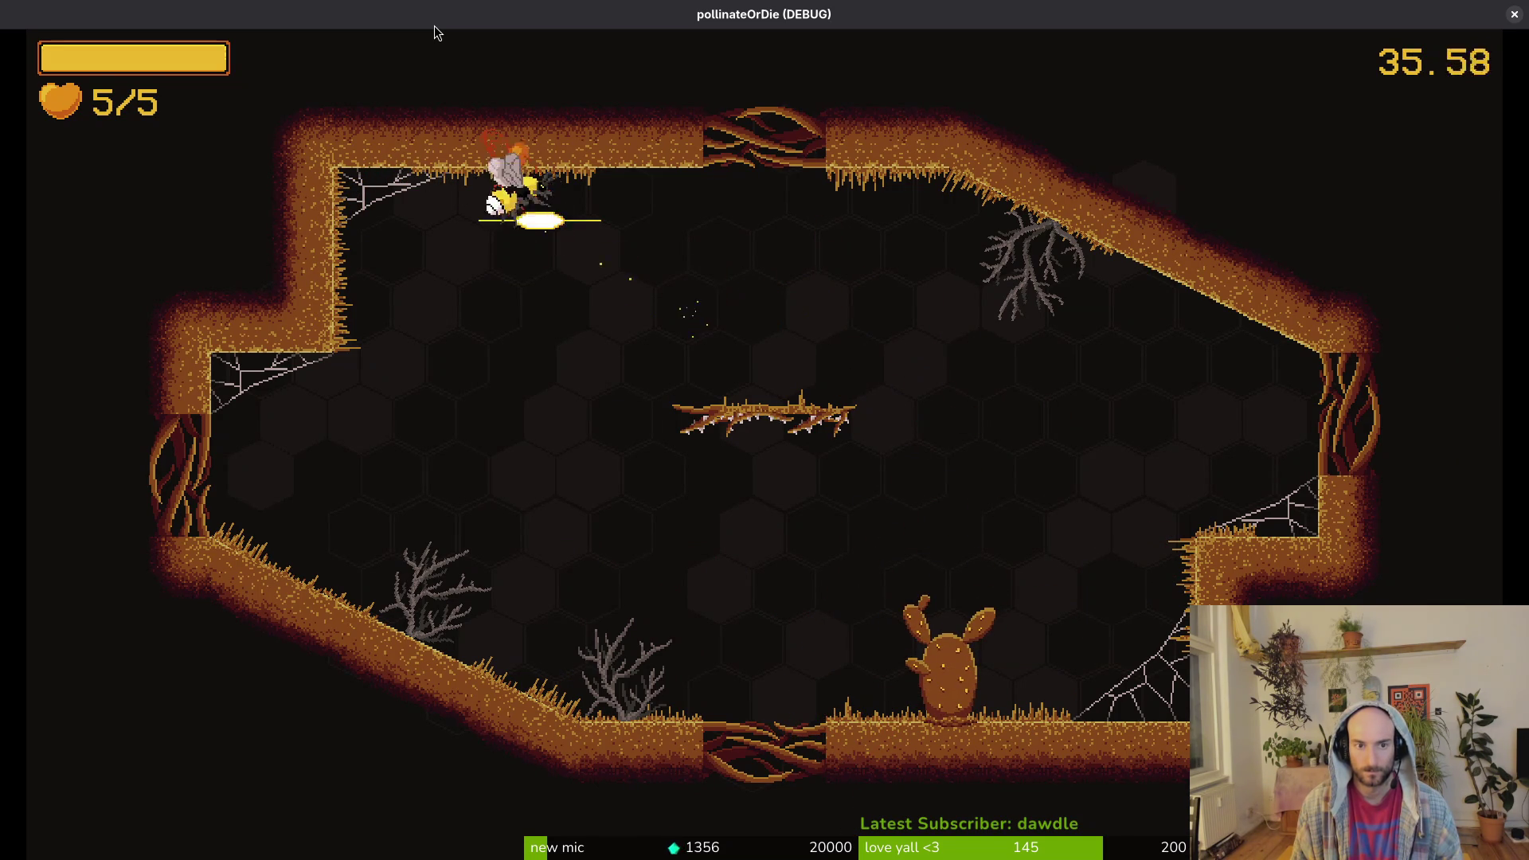
{"action": "key", "text": "s"}
{"action": "key", "text": "d"}
{"action": "key", "text": "w"}
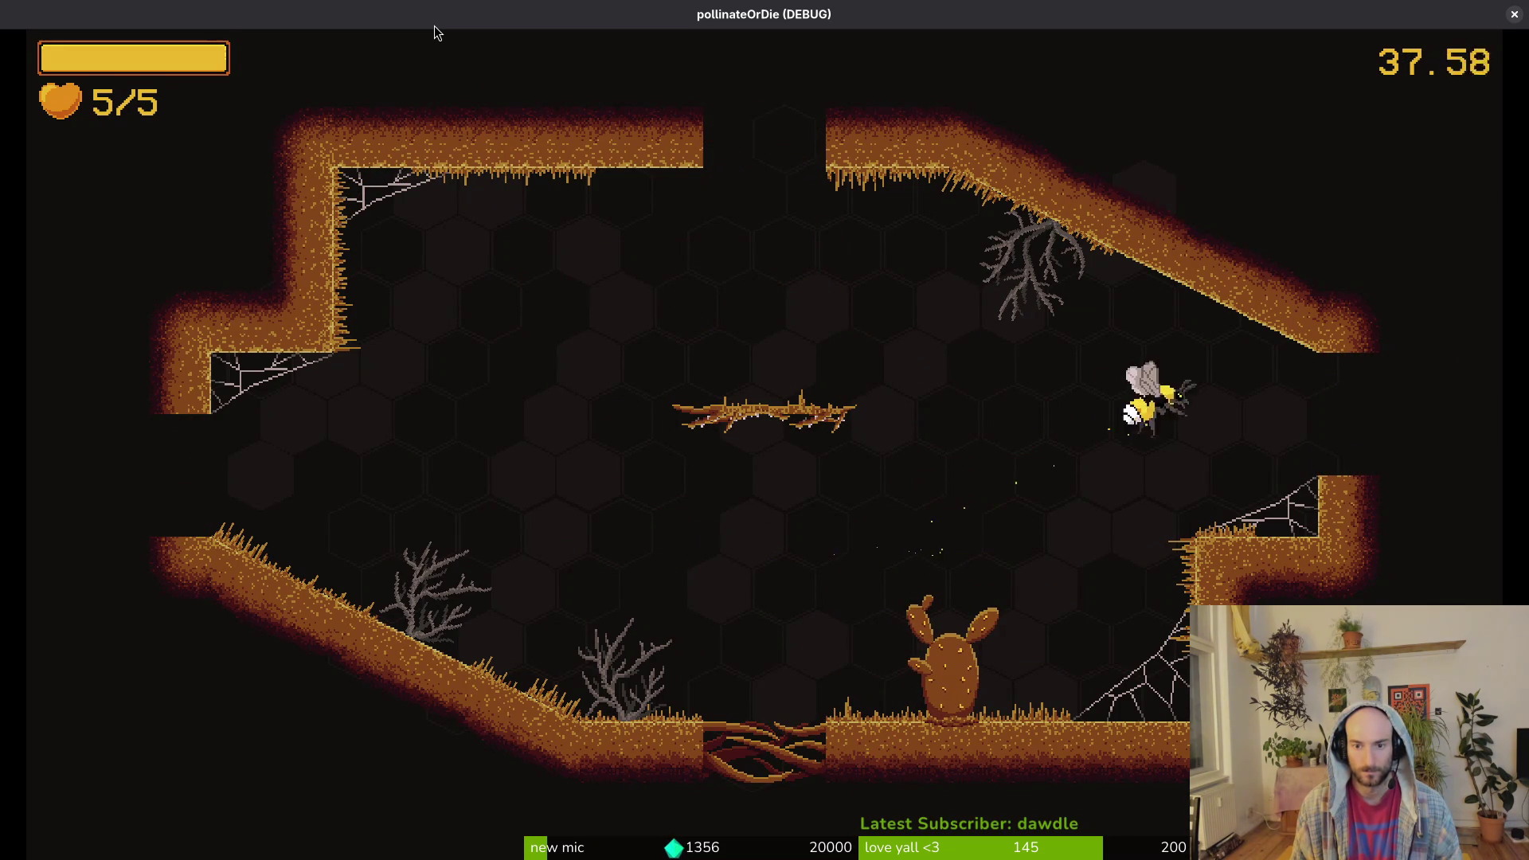
{"action": "key", "text": "d"}
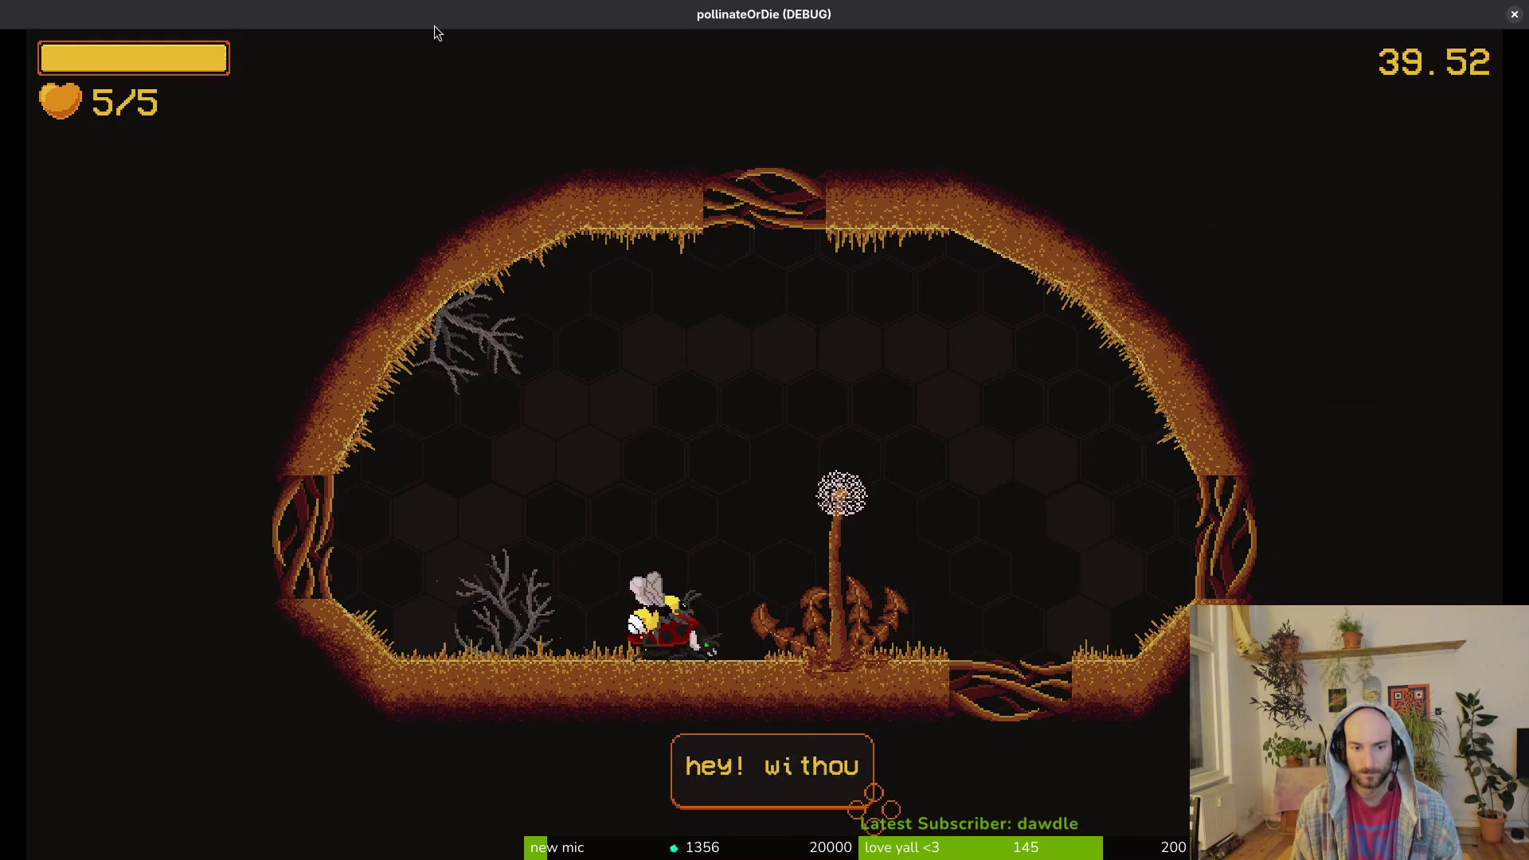
- Fly past the ladybug into the next cave room and engage the spawned enemies
{"action": "key", "text": "w"}
{"action": "key", "text": "d"}
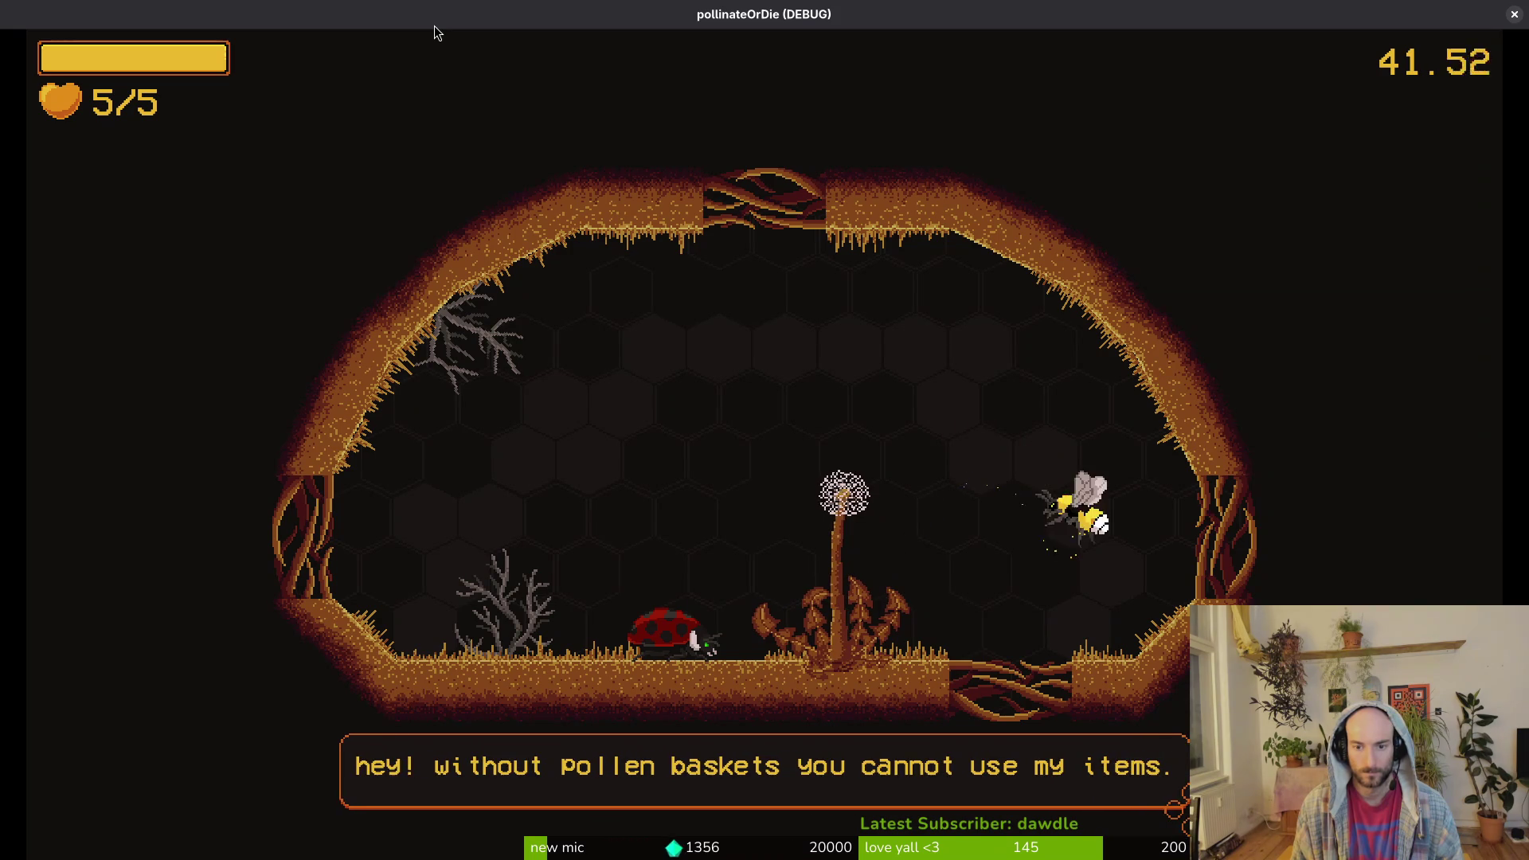
{"action": "key", "text": "d"}
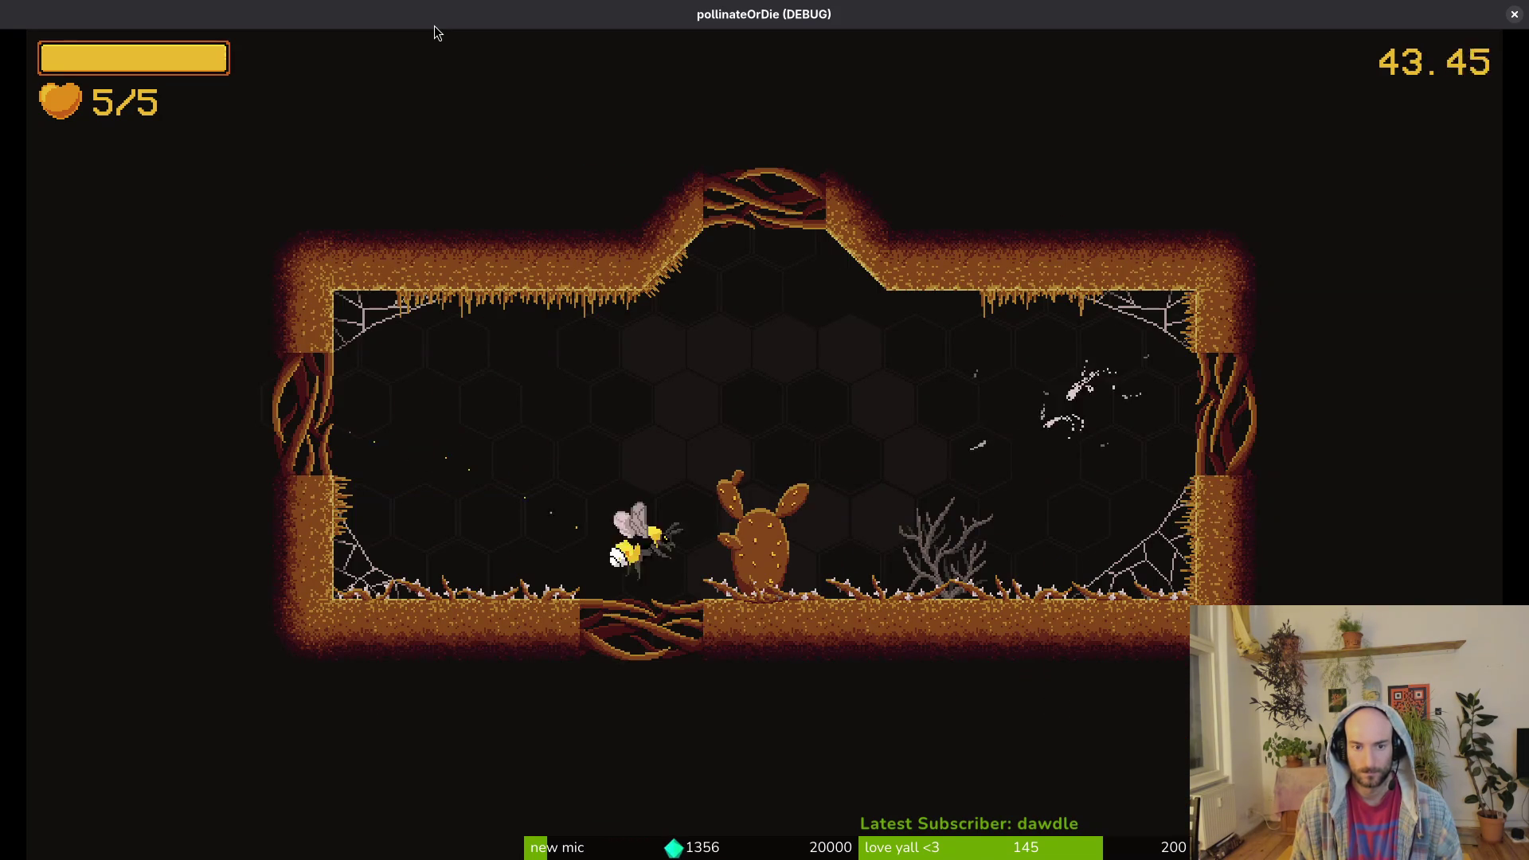
{"action": "key", "text": "d"}
{"action": "key", "text": "s"}
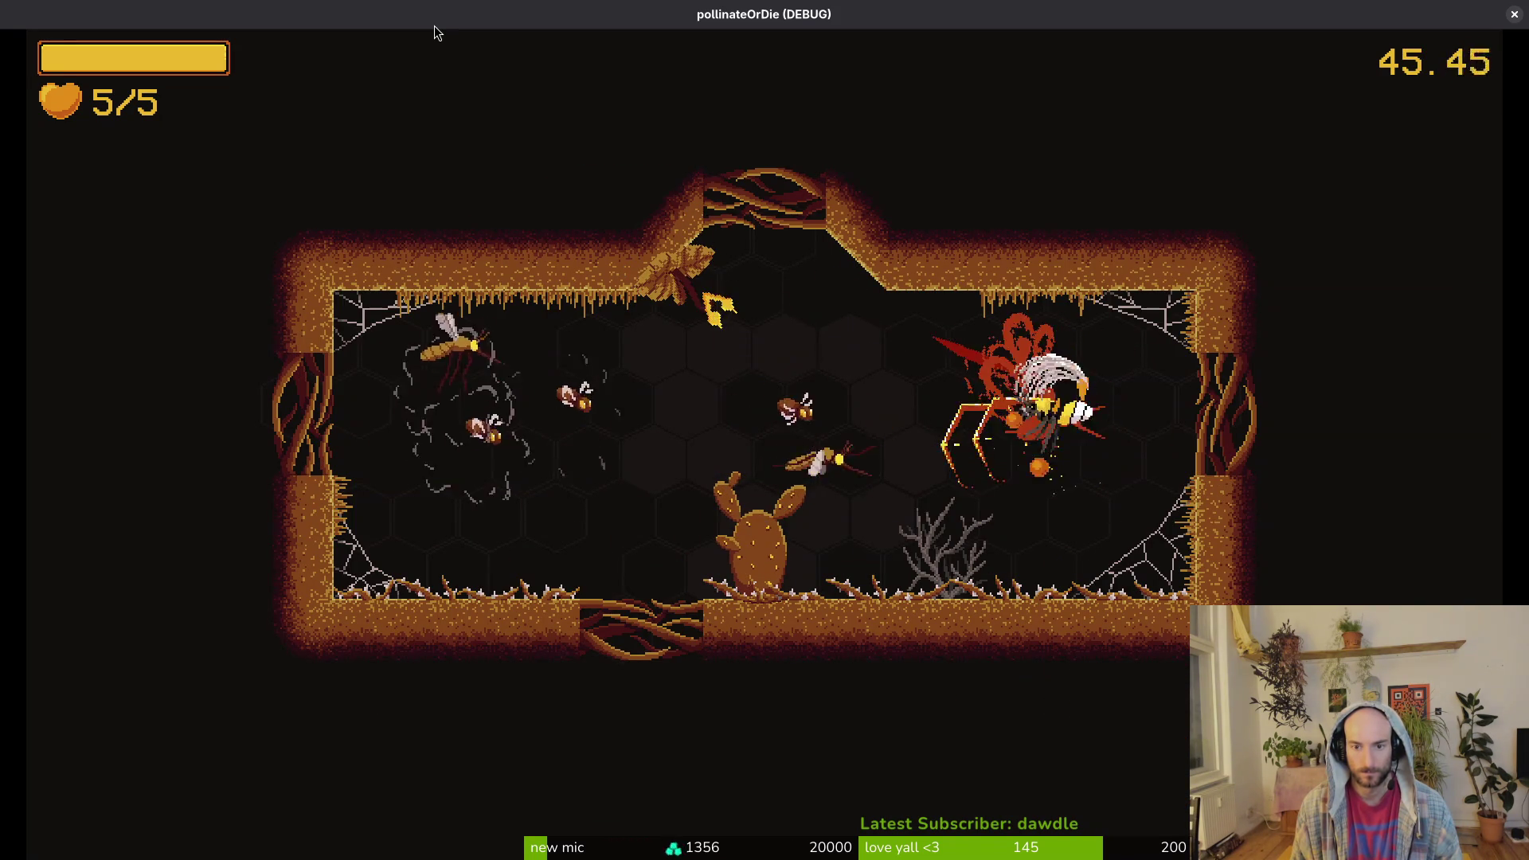
{"action": "key", "text": "a"}
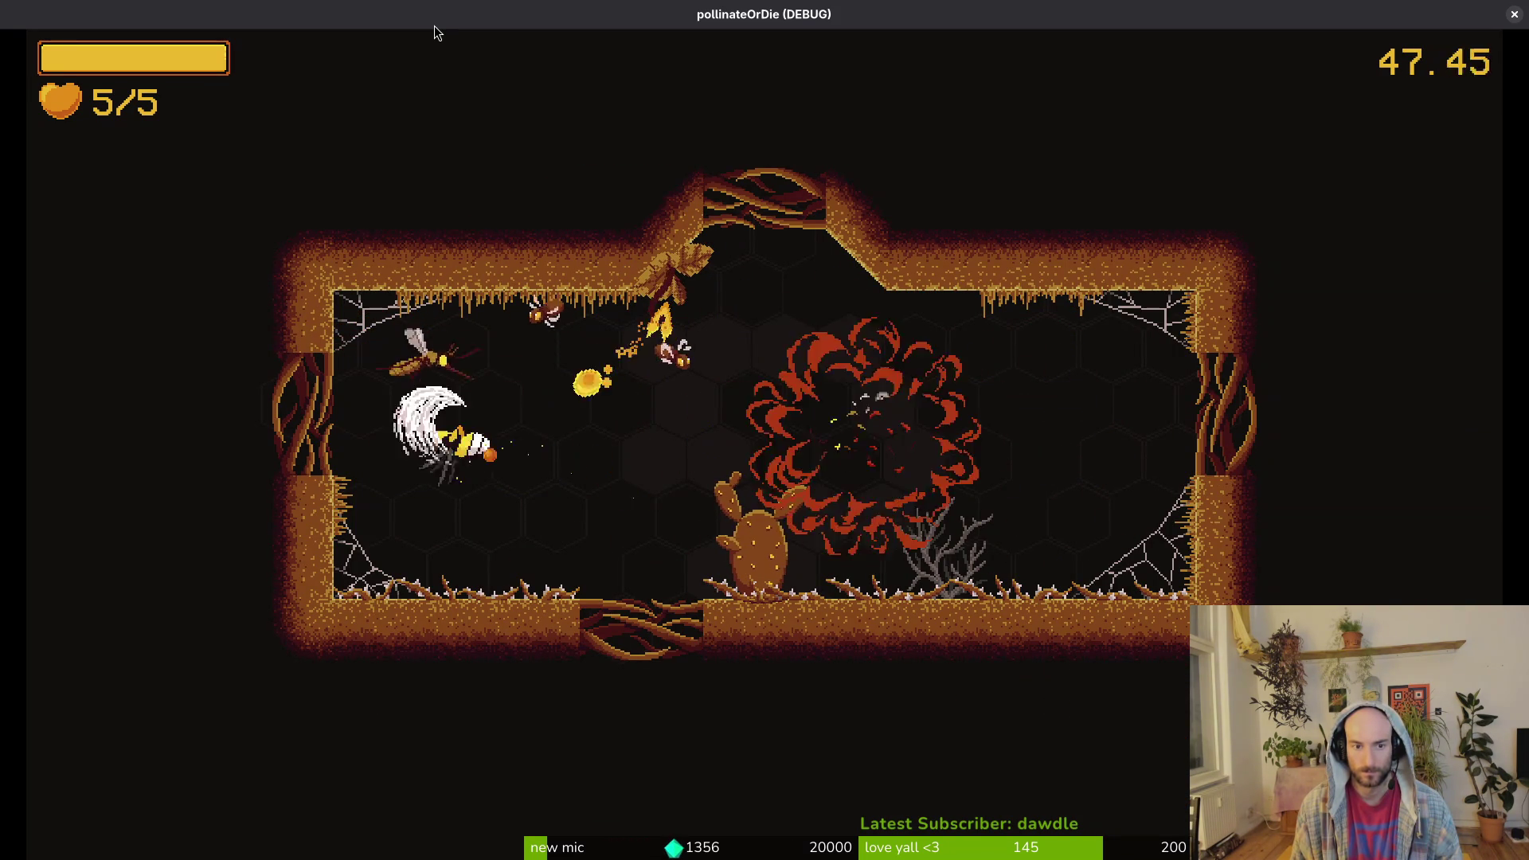
{"action": "key", "text": "w"}
{"action": "key", "text": "d"}
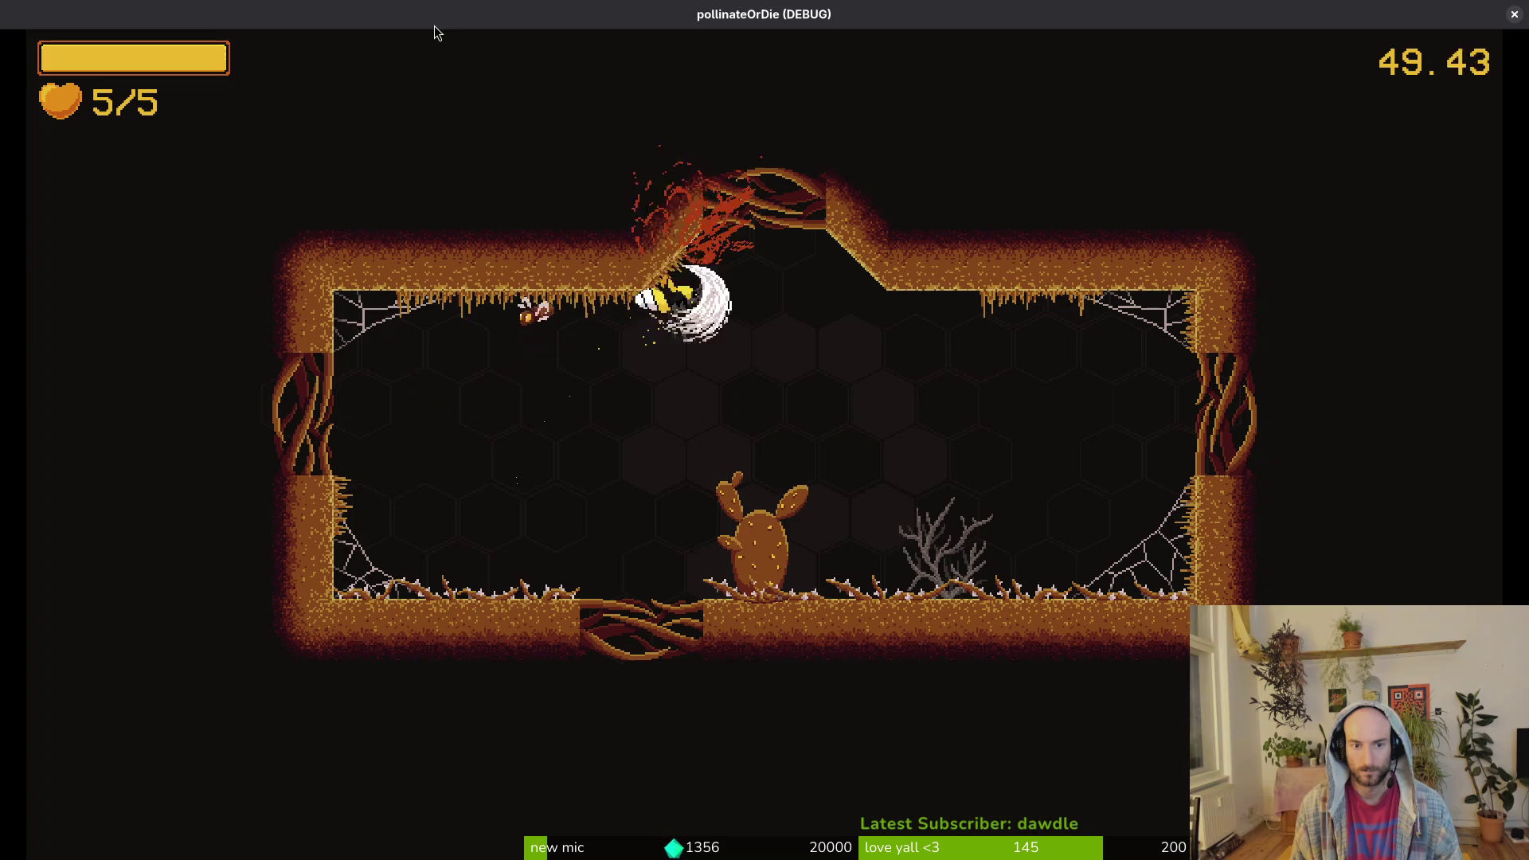
- Fight the enemy wave around the cactus, ending in the cave centre
{"action": "key", "text": "s"}
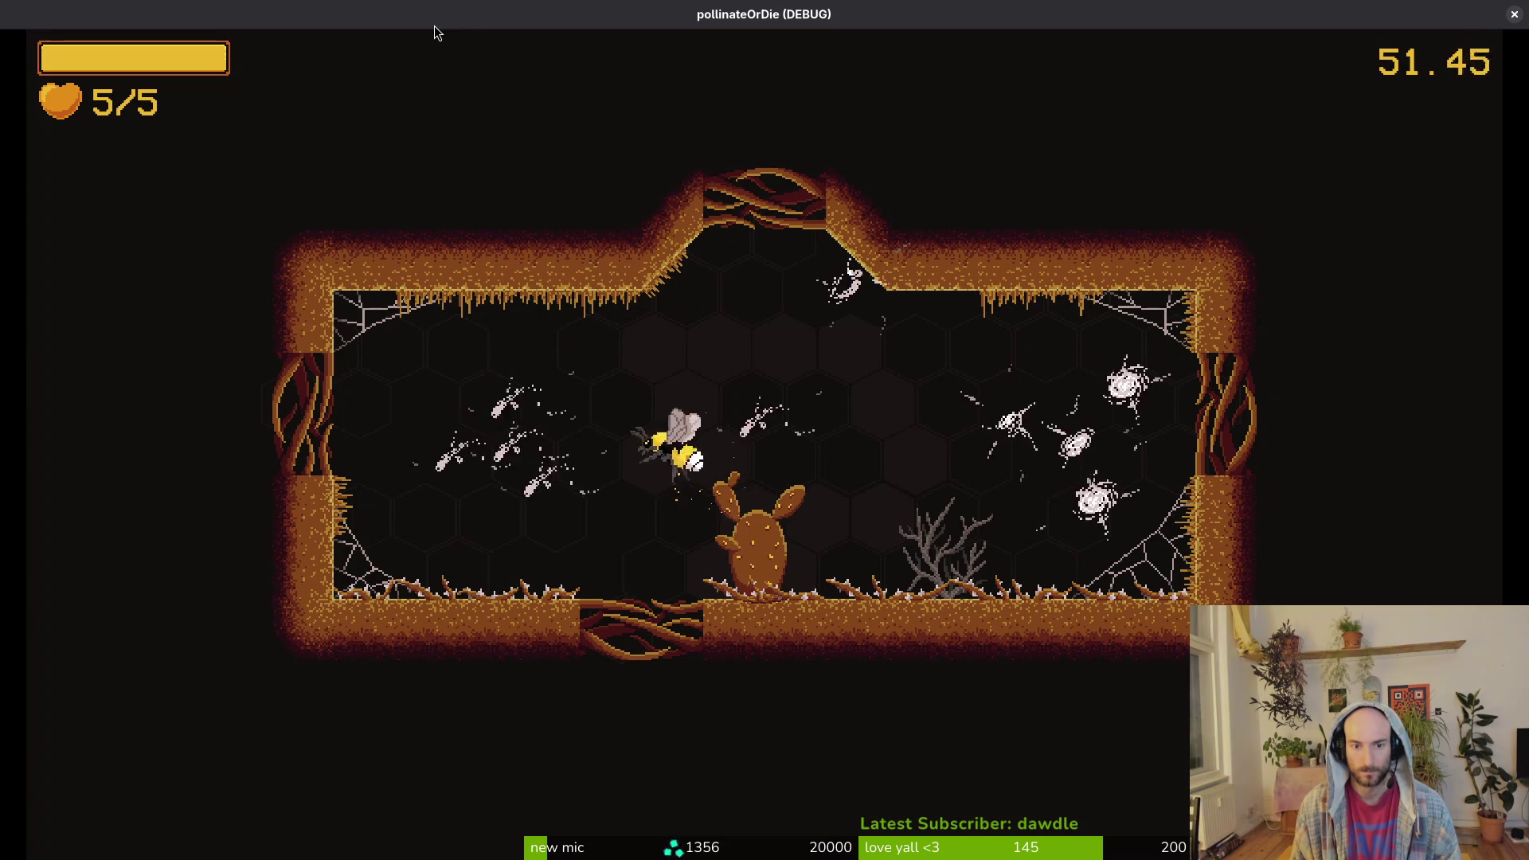
{"action": "key", "text": "d"}
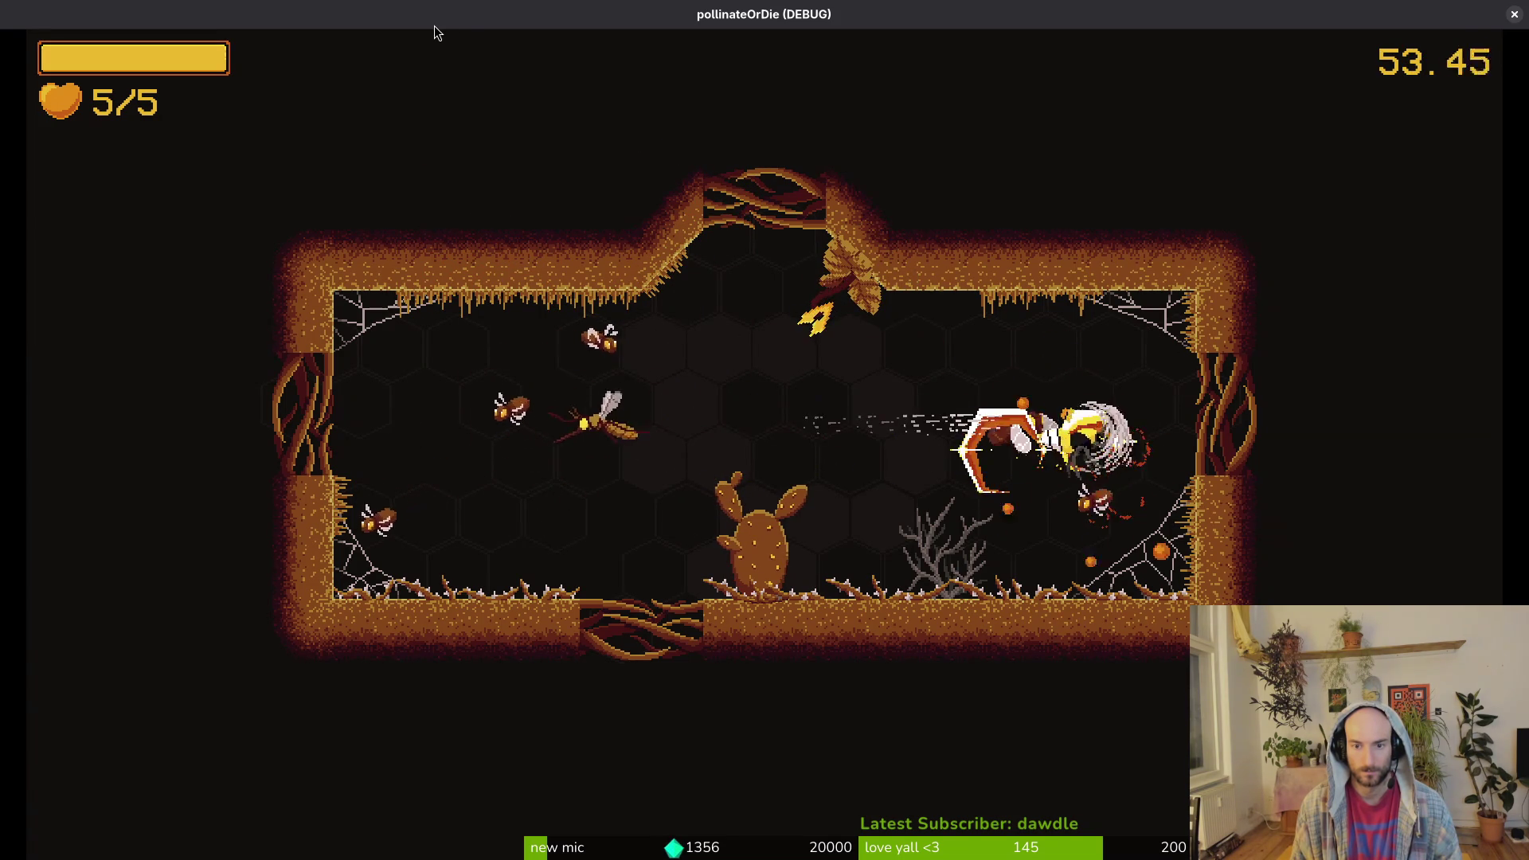
{"action": "key", "text": "a"}
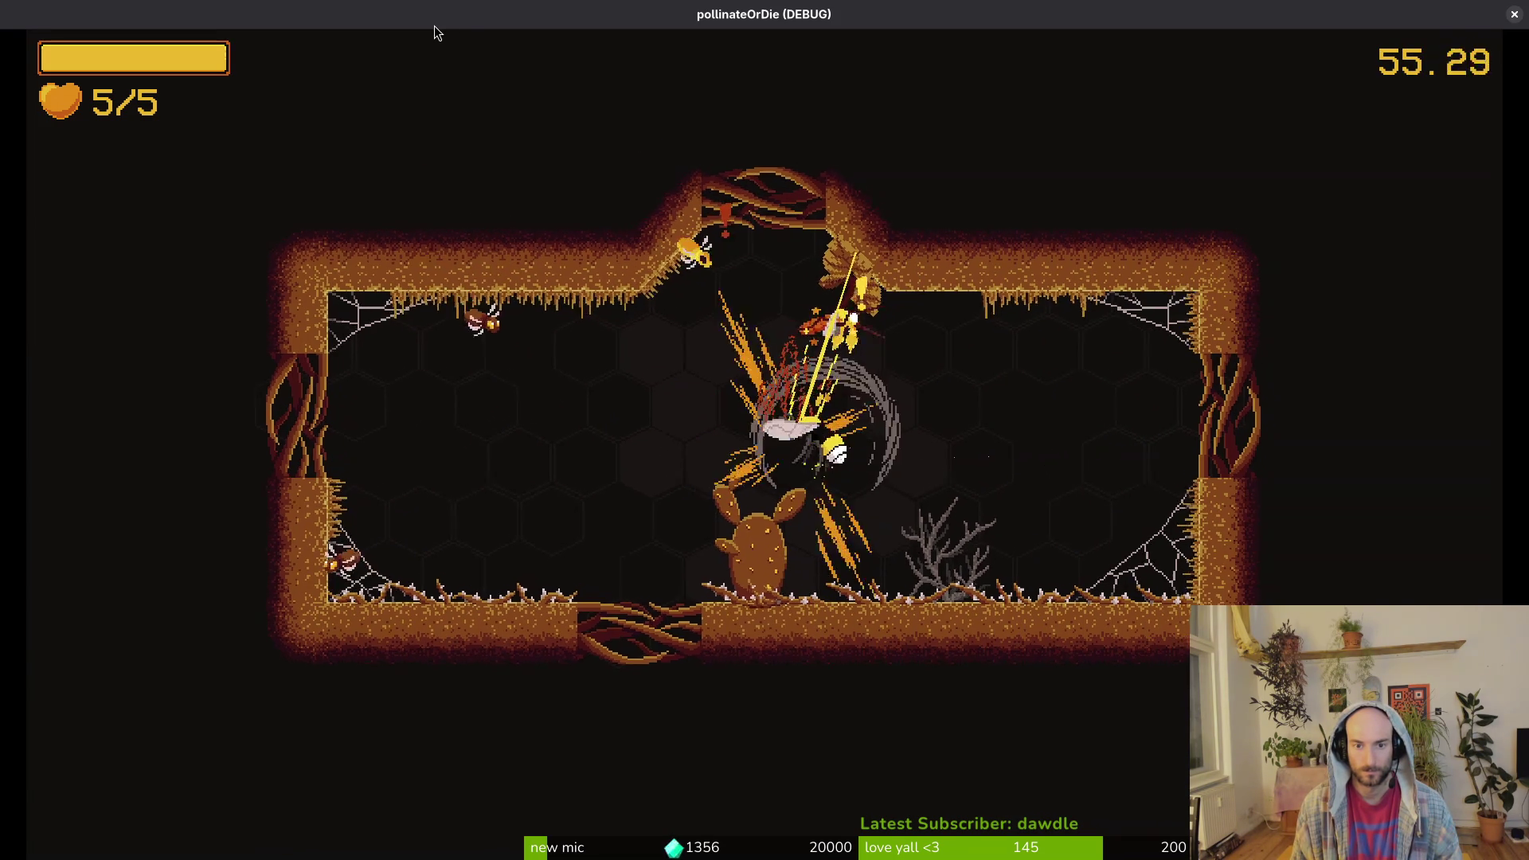
{"action": "key", "text": "a"}
{"action": "key", "text": "d"}
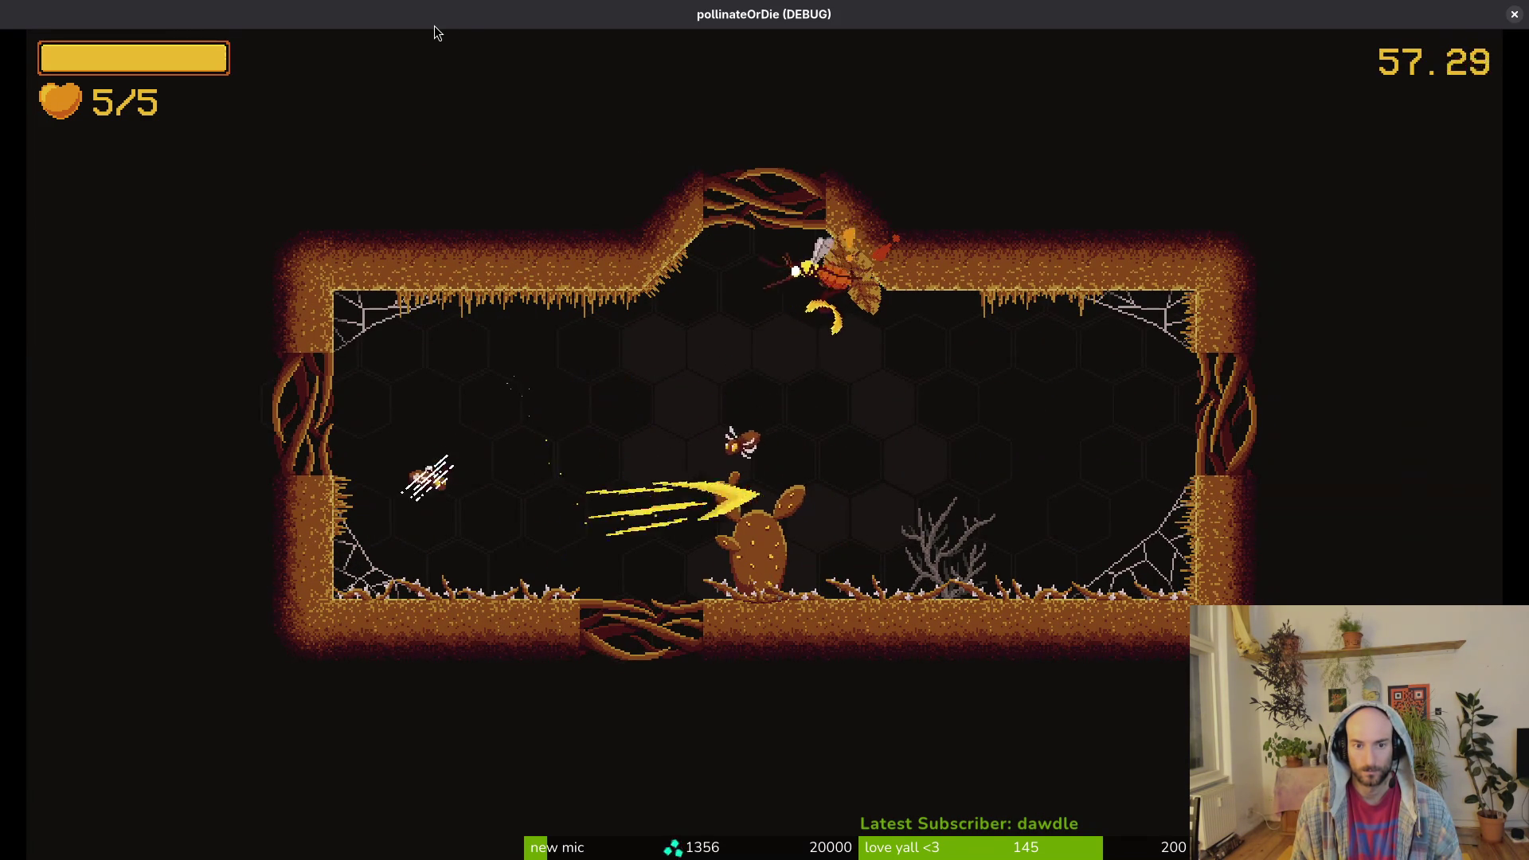
{"action": "key", "text": "w"}
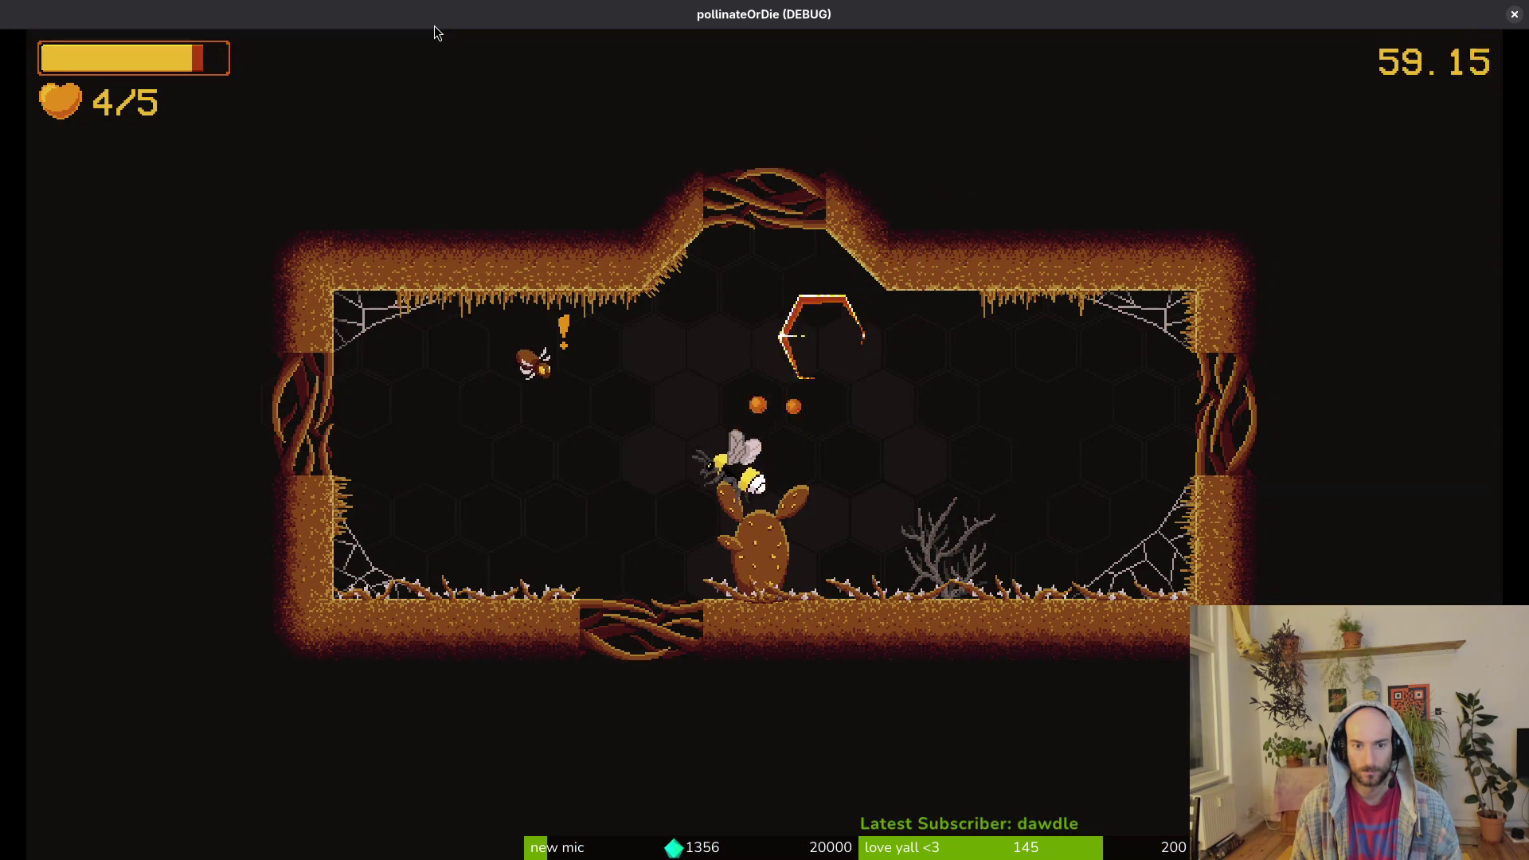
{"action": "key", "text": "a"}
{"action": "key", "text": "d"}
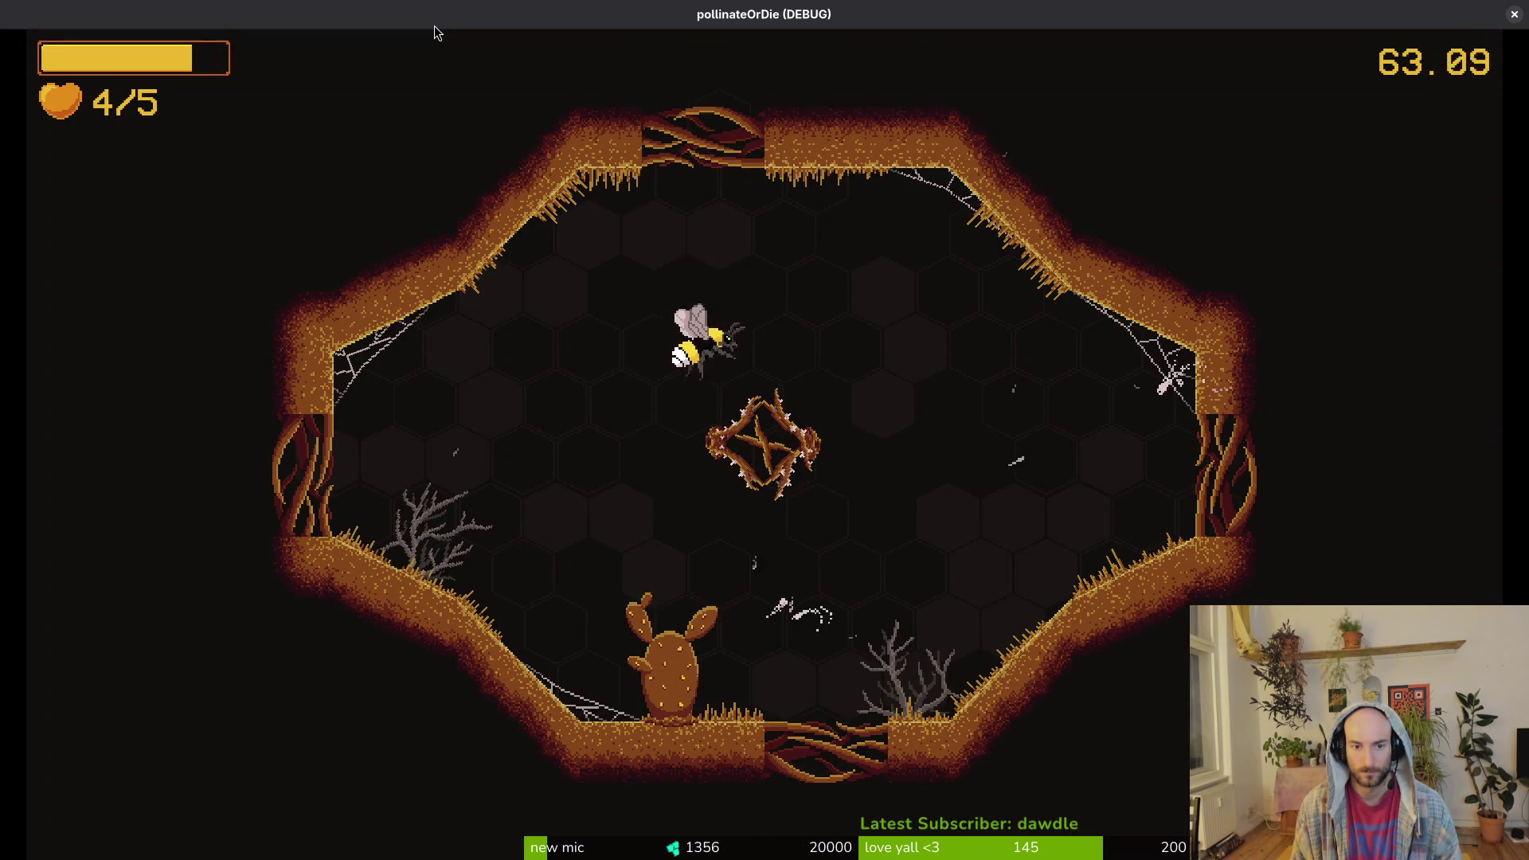
- Fight the first arena waves, slashing the wasps and other enemies around the cave
{"action": "key", "text": "d"}
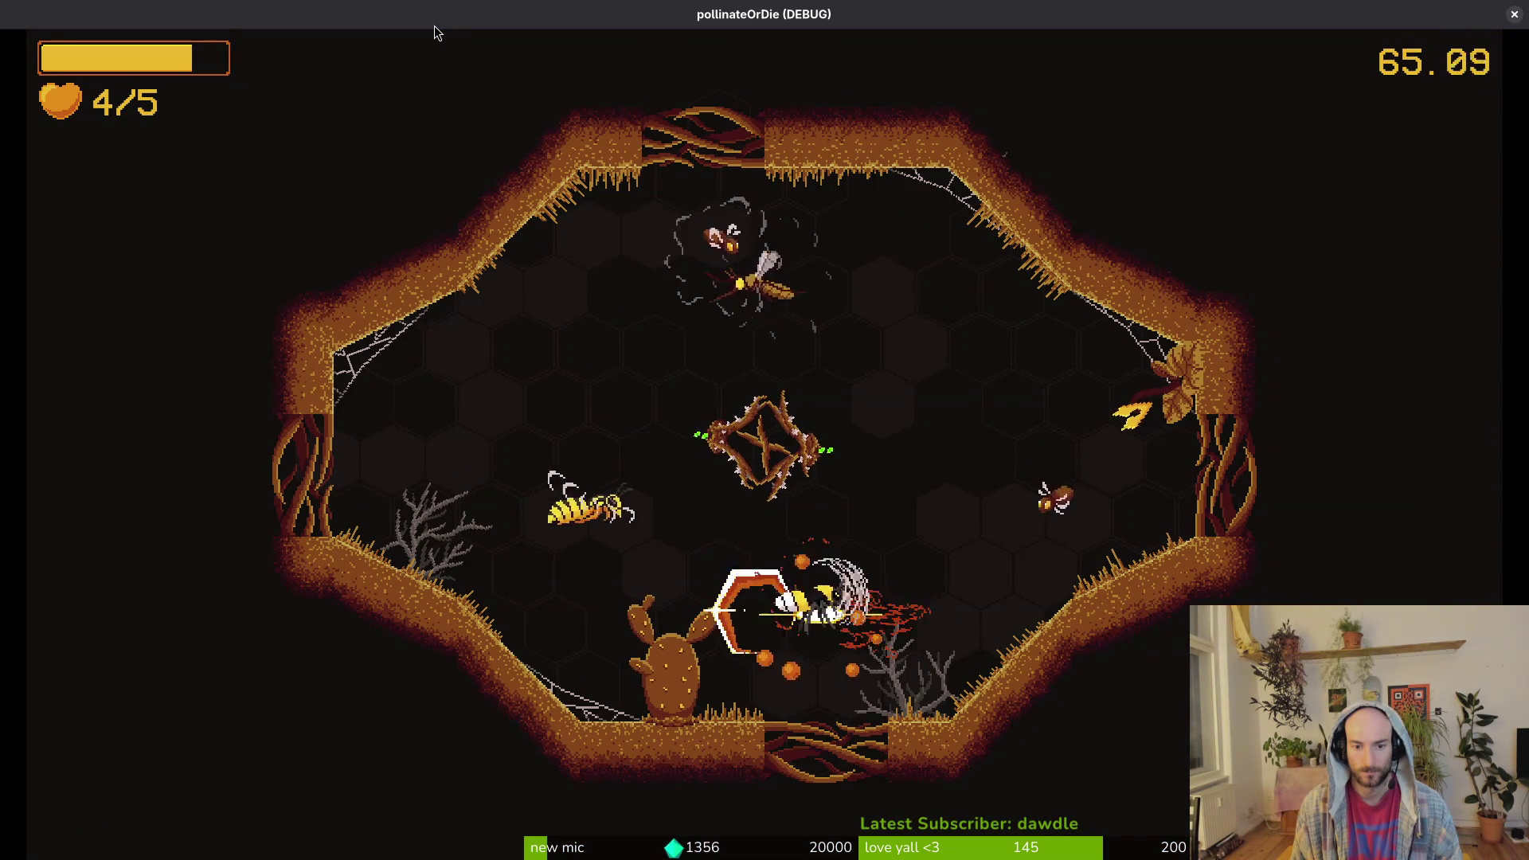
{"action": "key", "text": "d"}
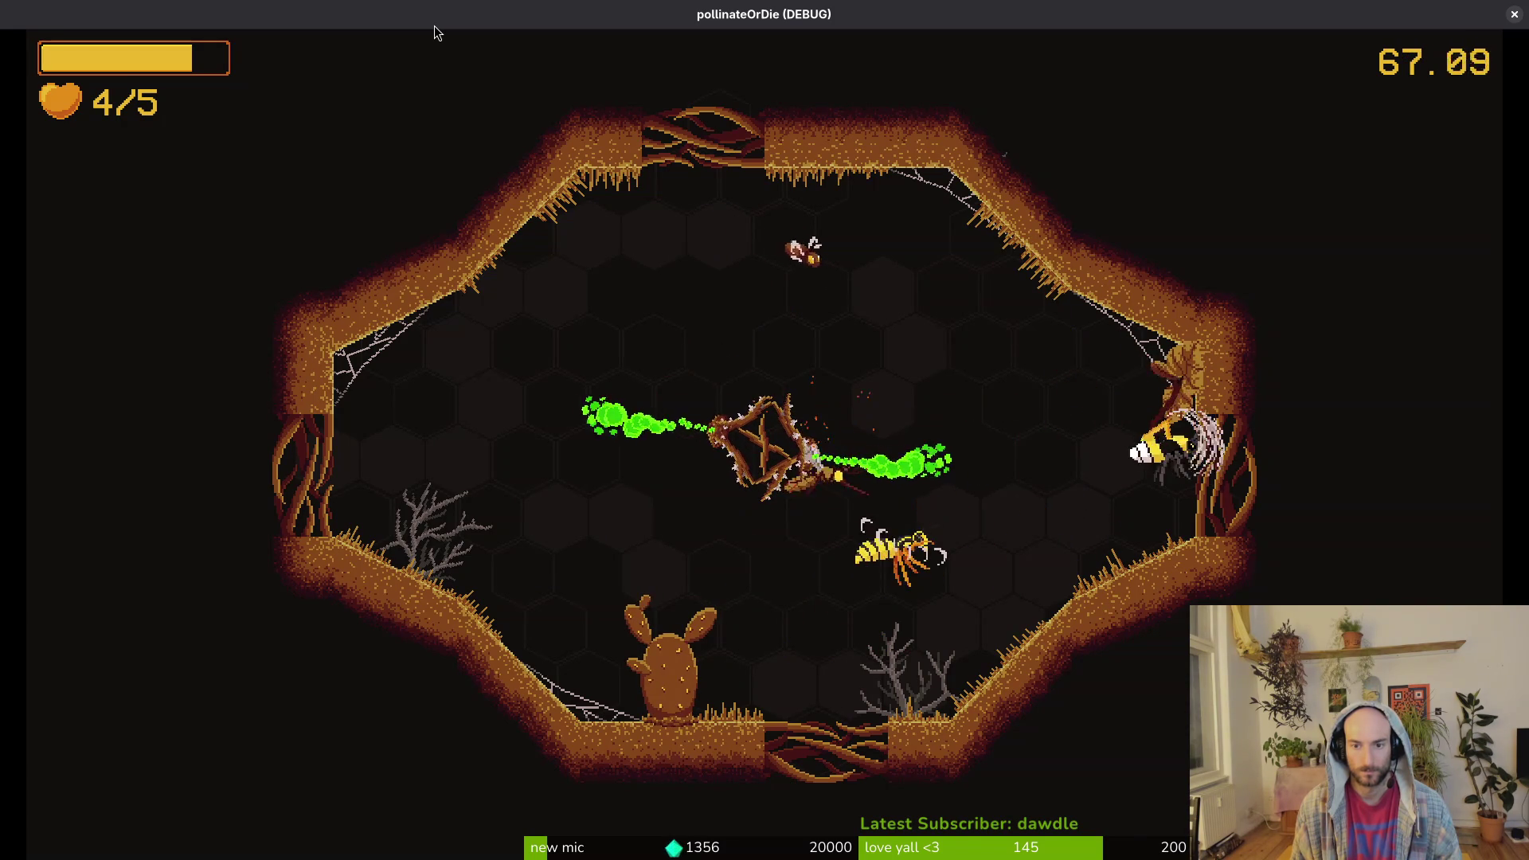
{"action": "key", "text": "d"}
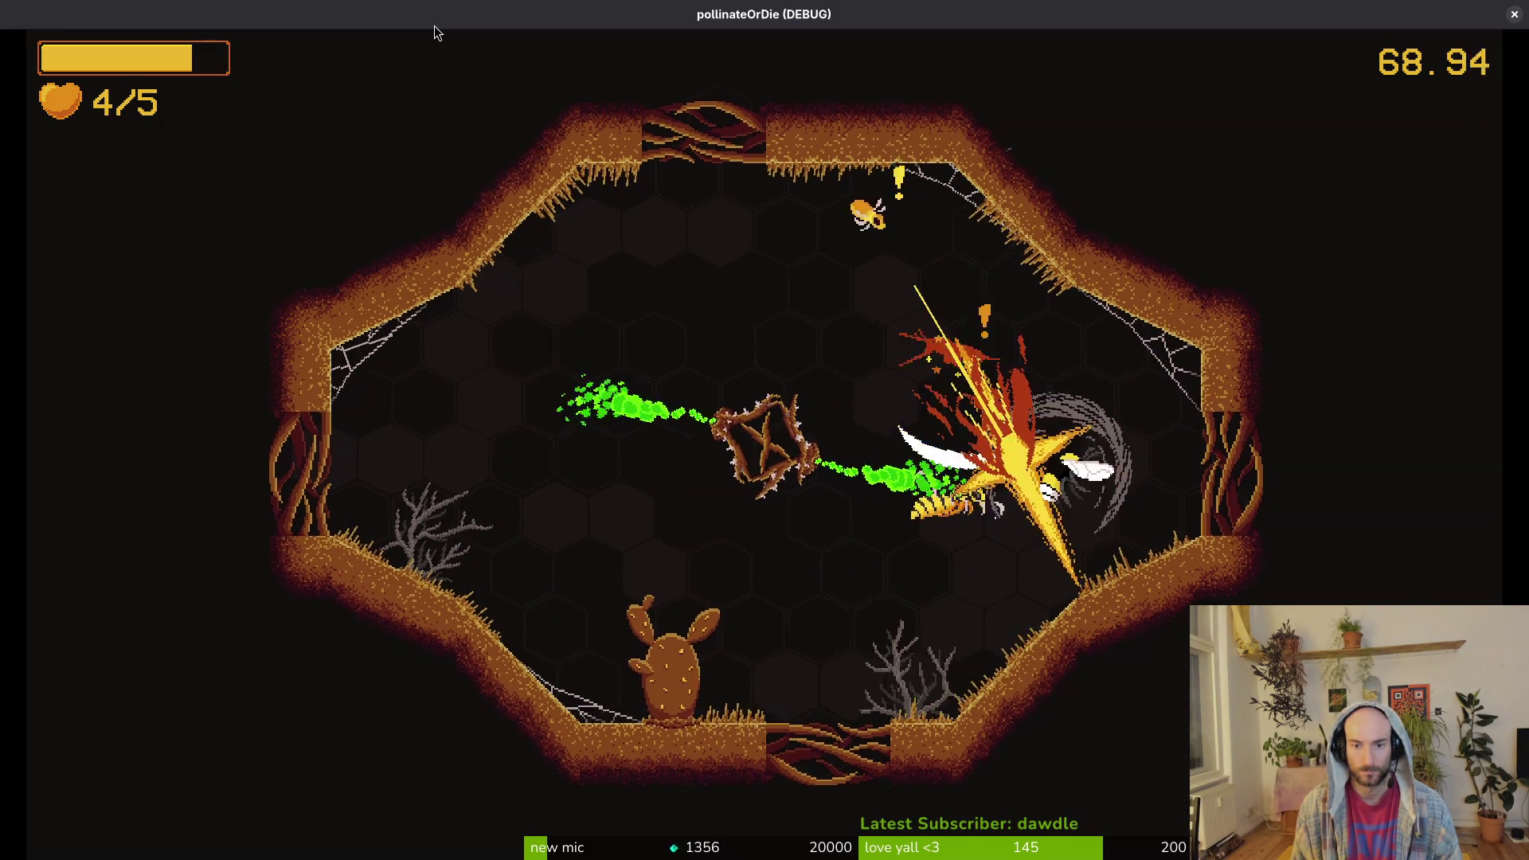
{"action": "key", "text": "a"}
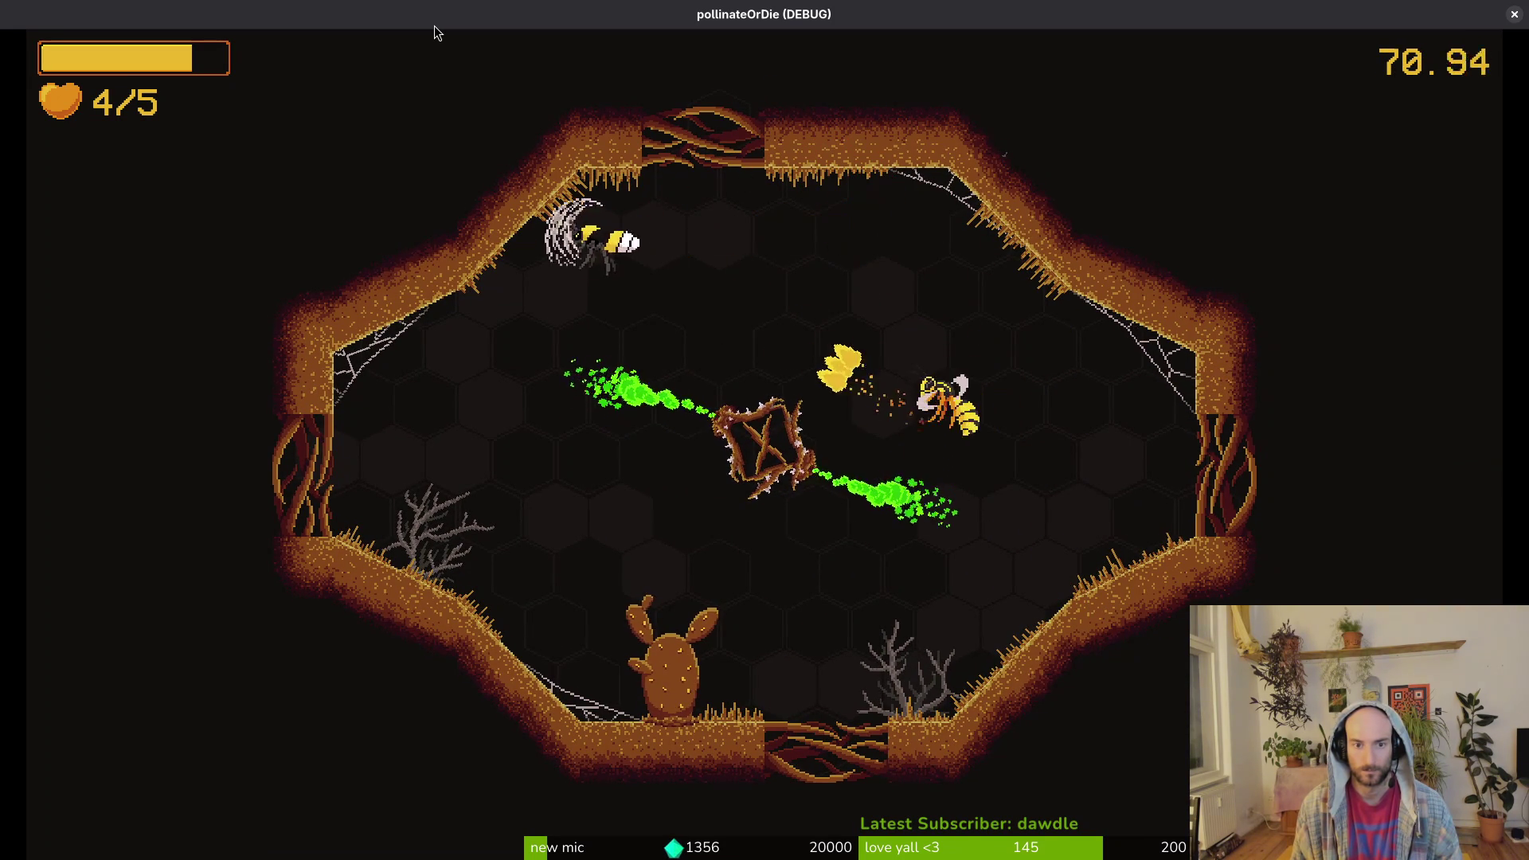
{"action": "key", "text": "s"}
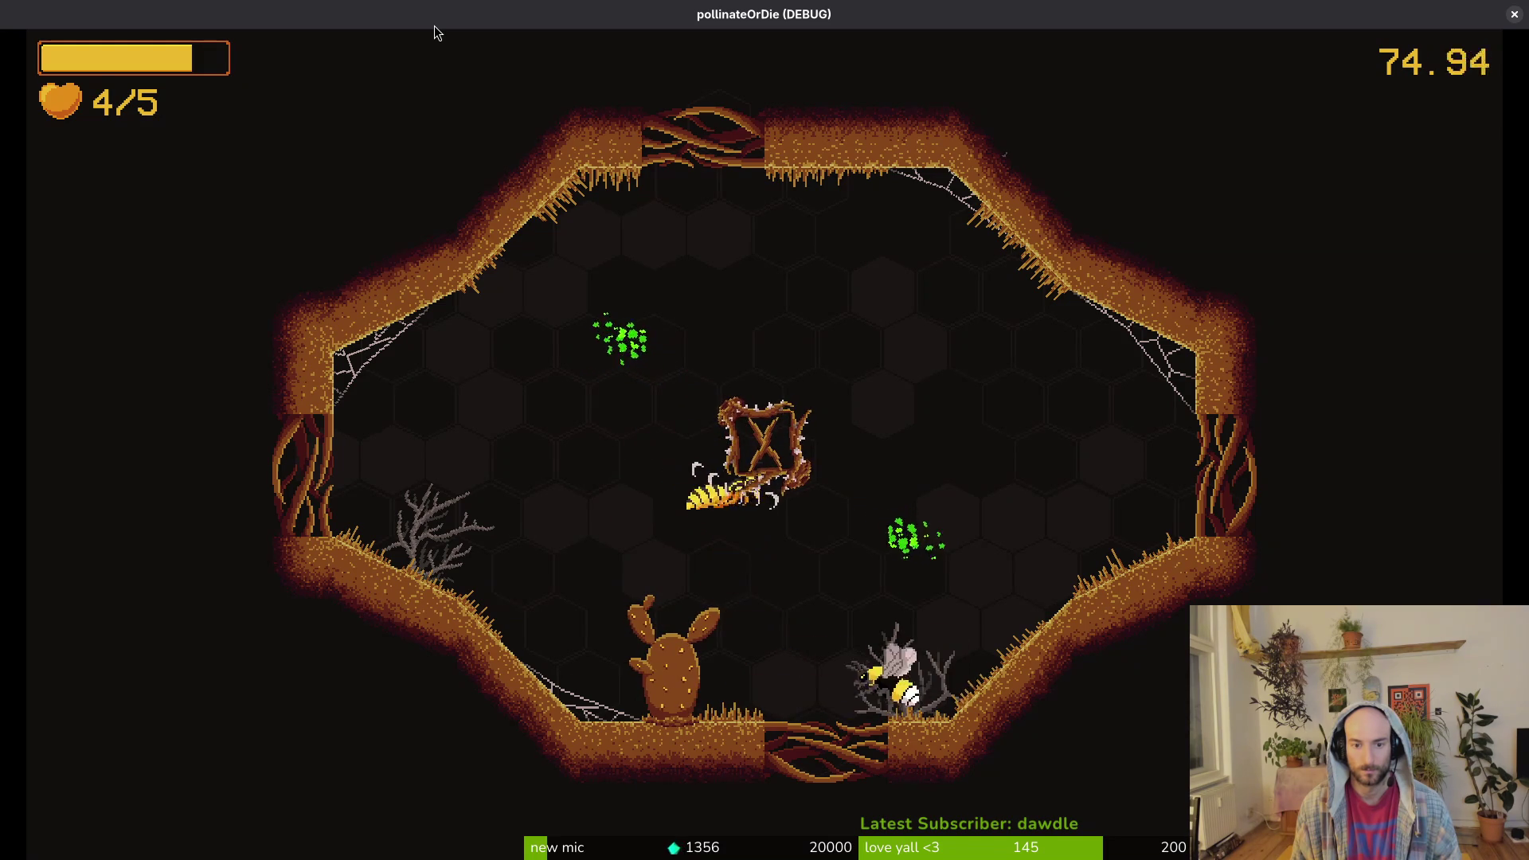
{"action": "key", "text": "w"}
{"action": "key", "text": "a"}
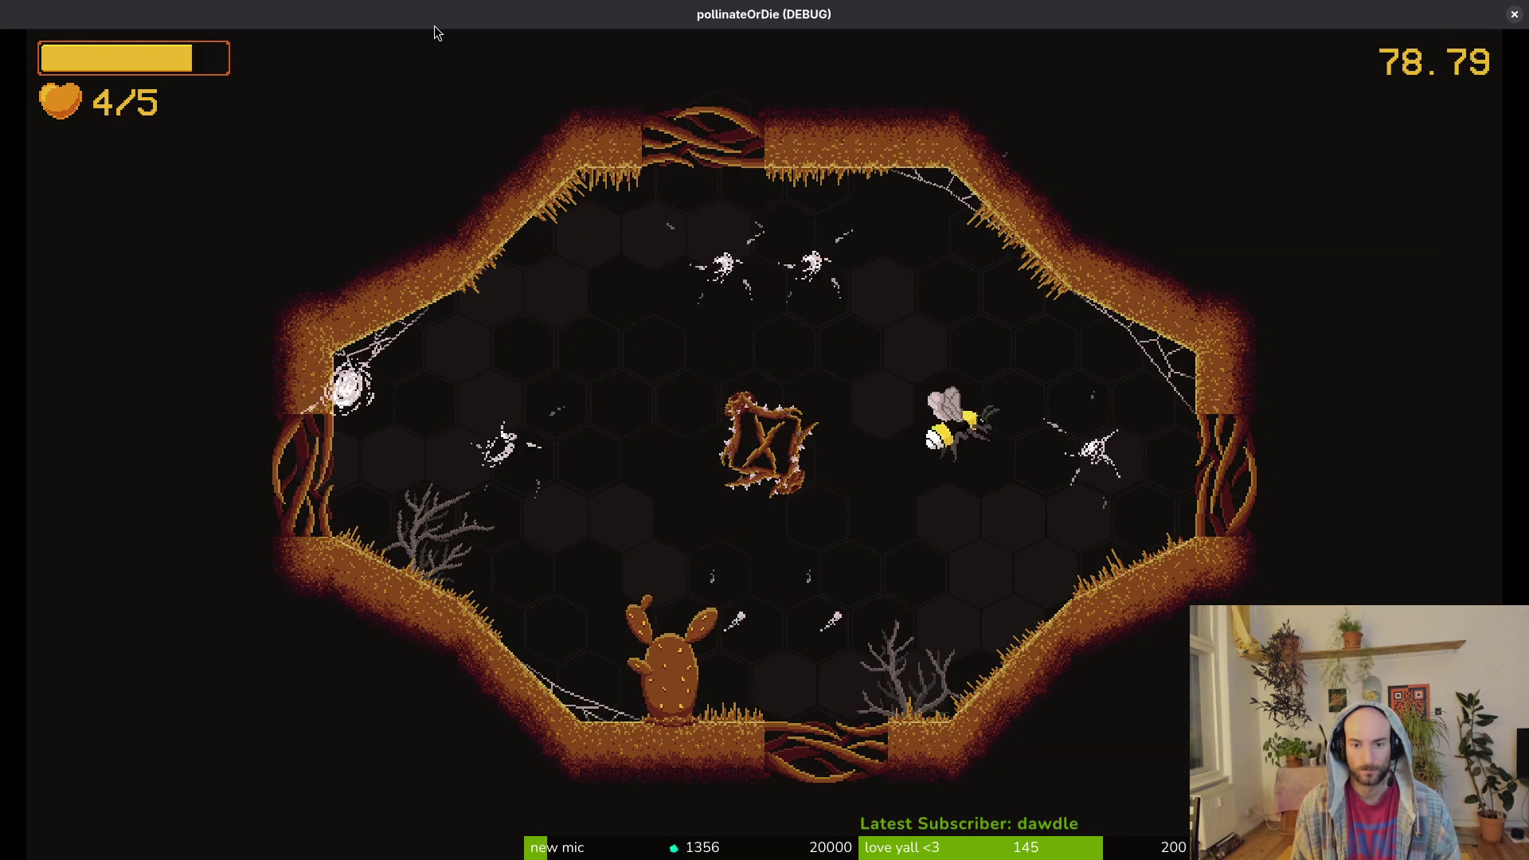
{"action": "key", "text": "d"}
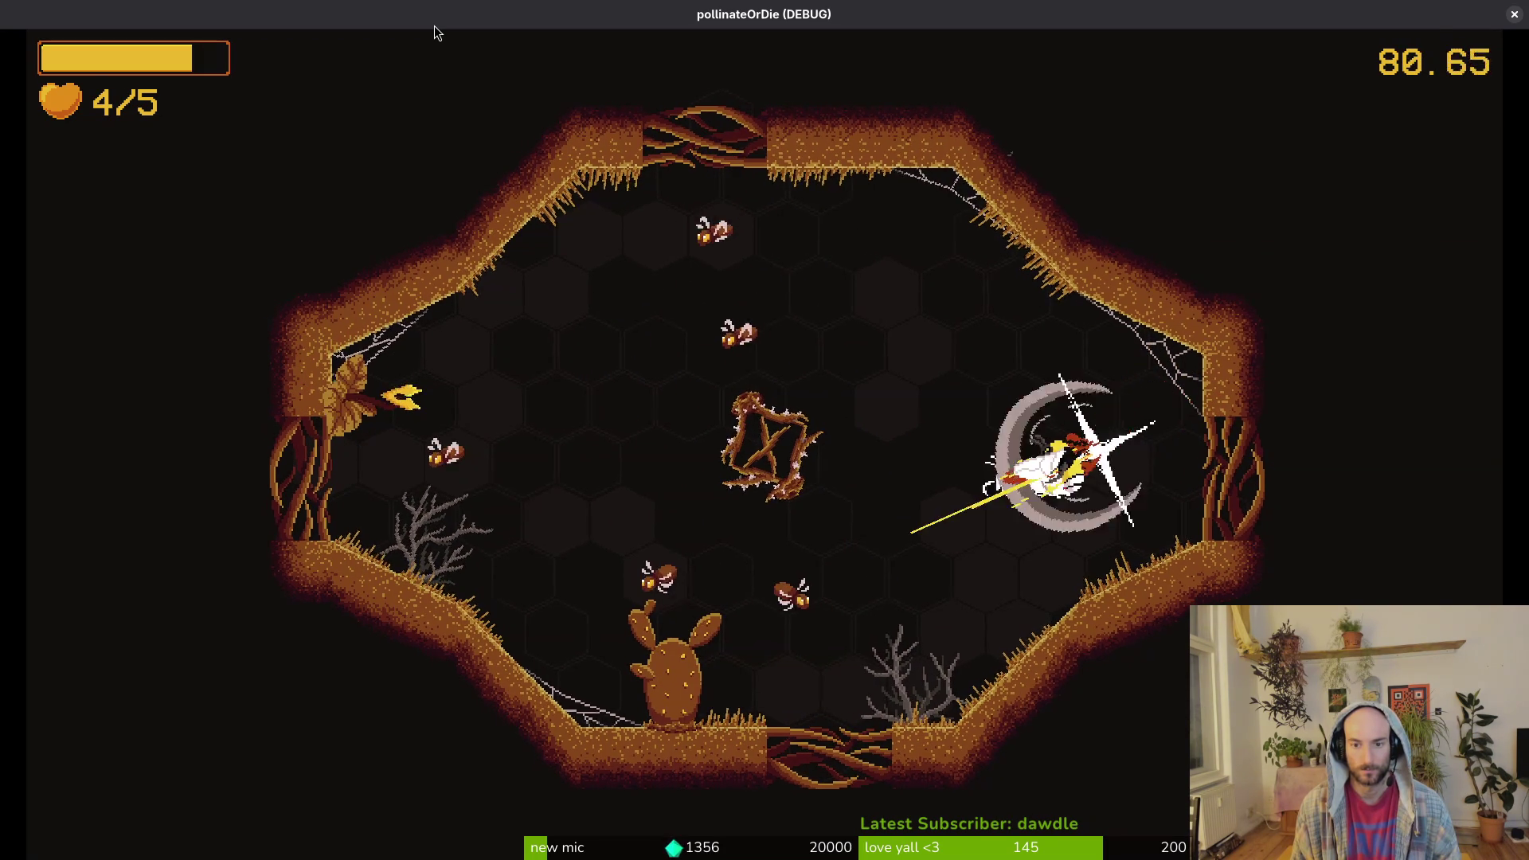
{"action": "key", "text": "s"}
{"action": "key", "text": "a"}
- Clear the remaining enemies near the bottom and the cactus area until the gates open
{"action": "key", "text": "w"}
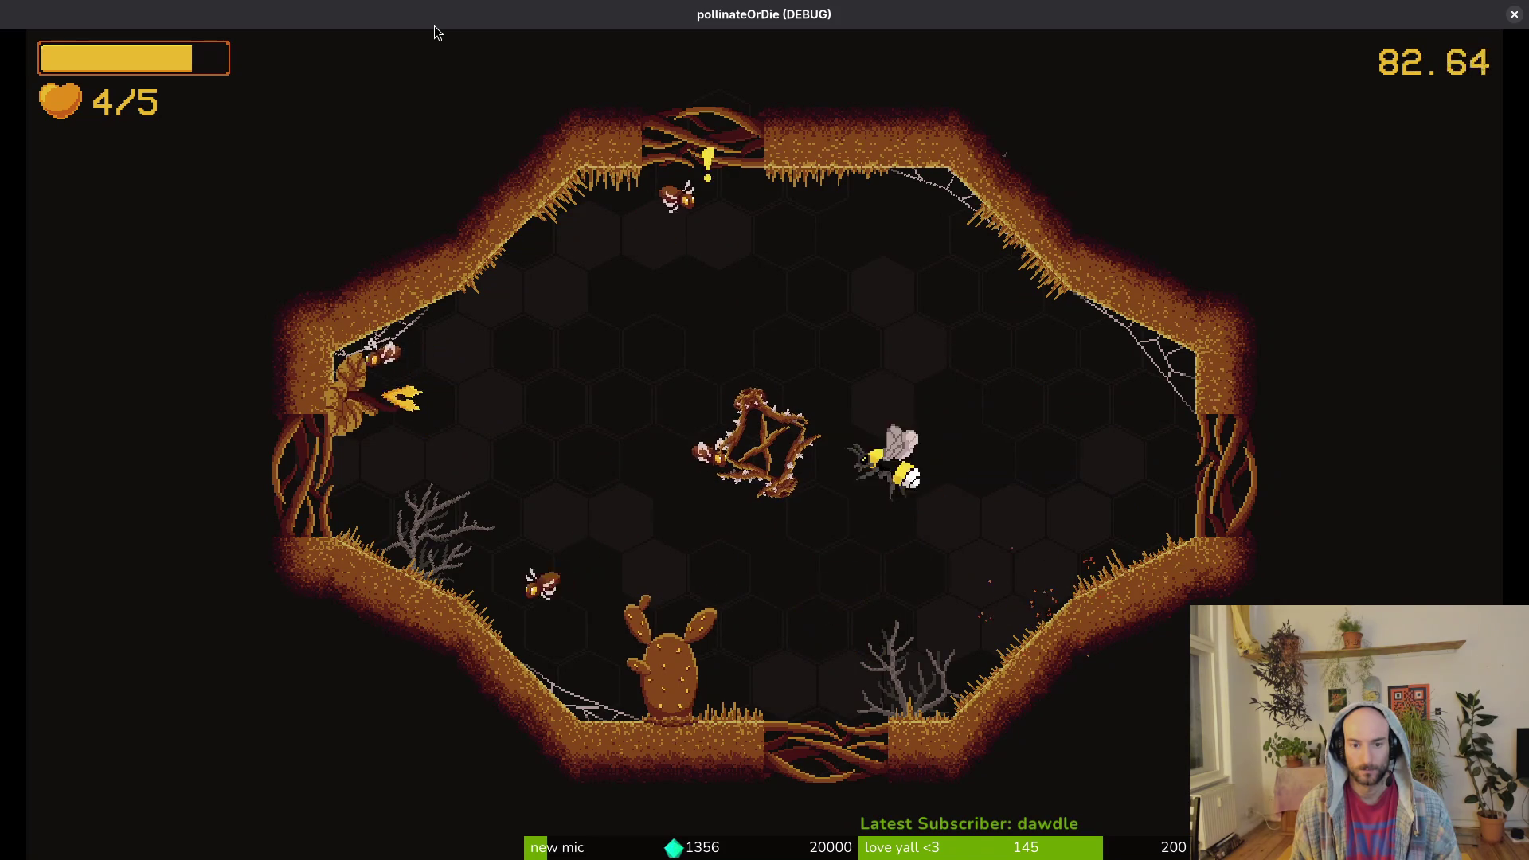
{"action": "key", "text": "s"}
{"action": "key", "text": "a"}
{"action": "key", "text": "d"}
{"action": "key", "text": "w"}
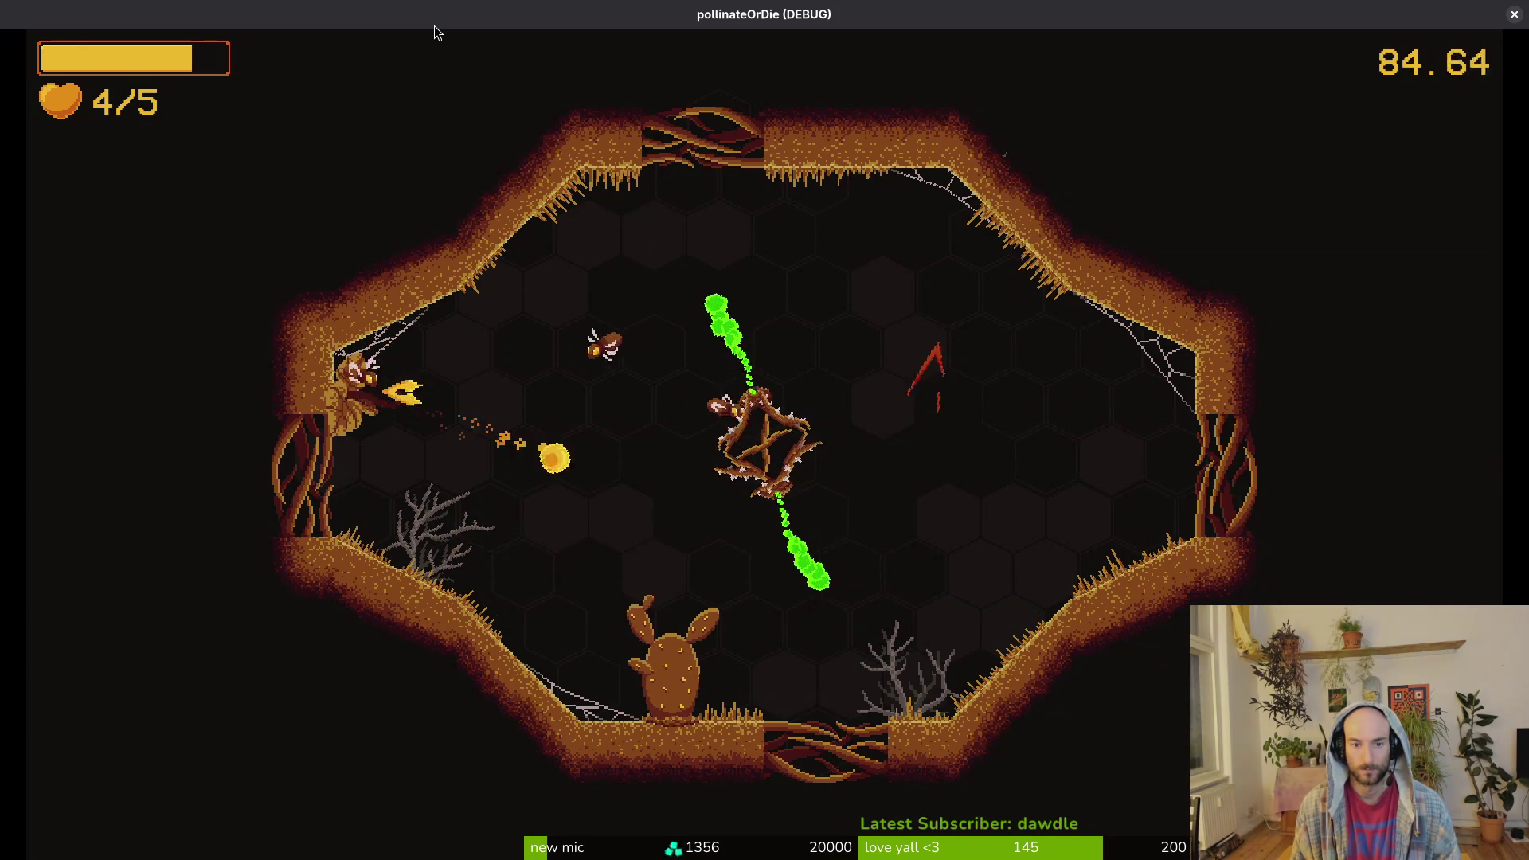
{"action": "key", "text": "a"}
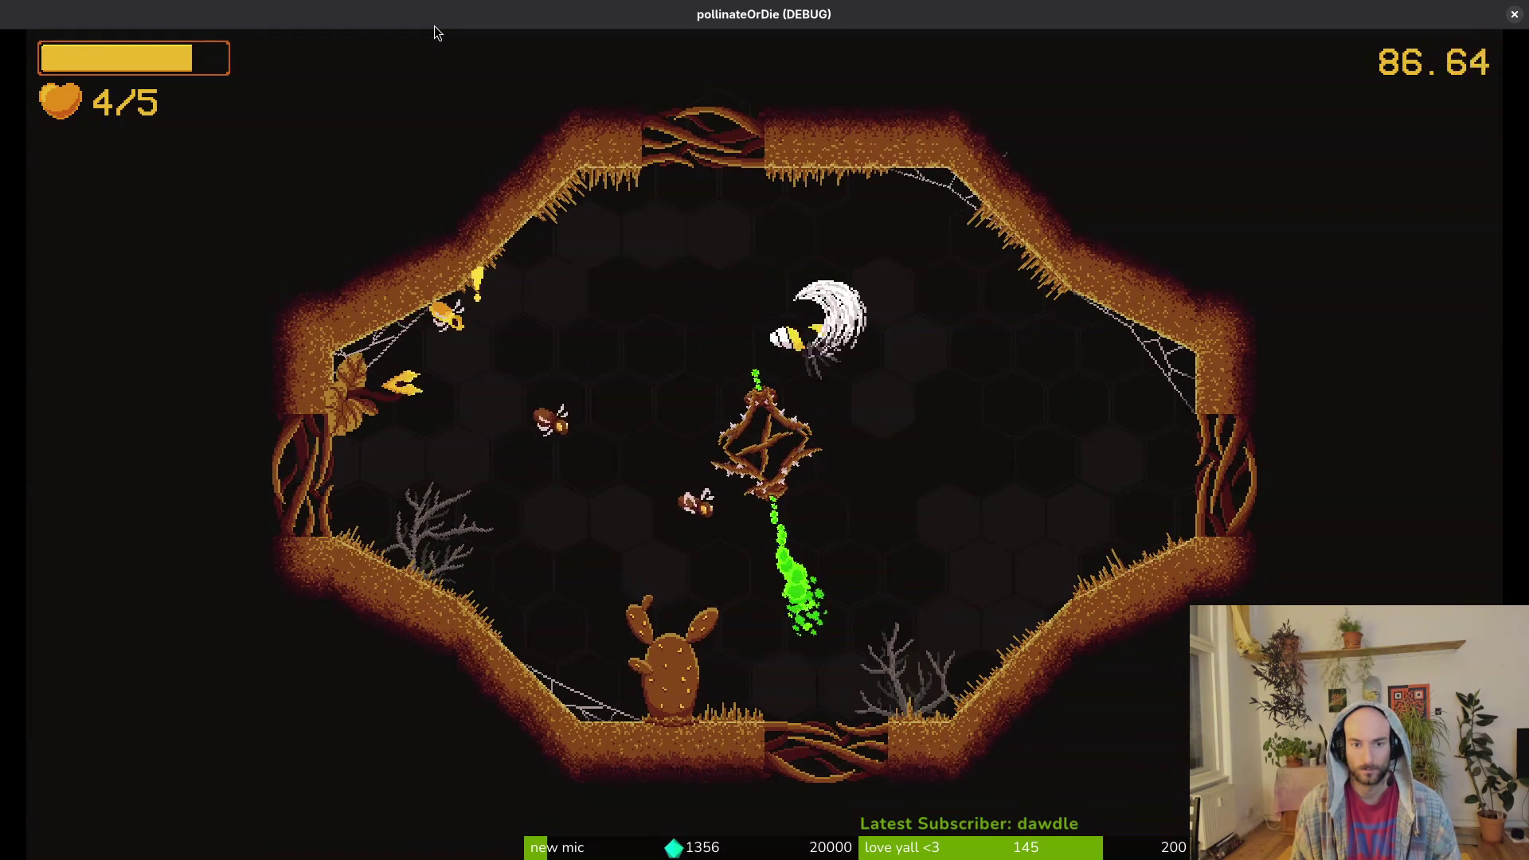
{"action": "key", "text": "a"}
{"action": "key", "text": "s"}
{"action": "key", "text": "d"}
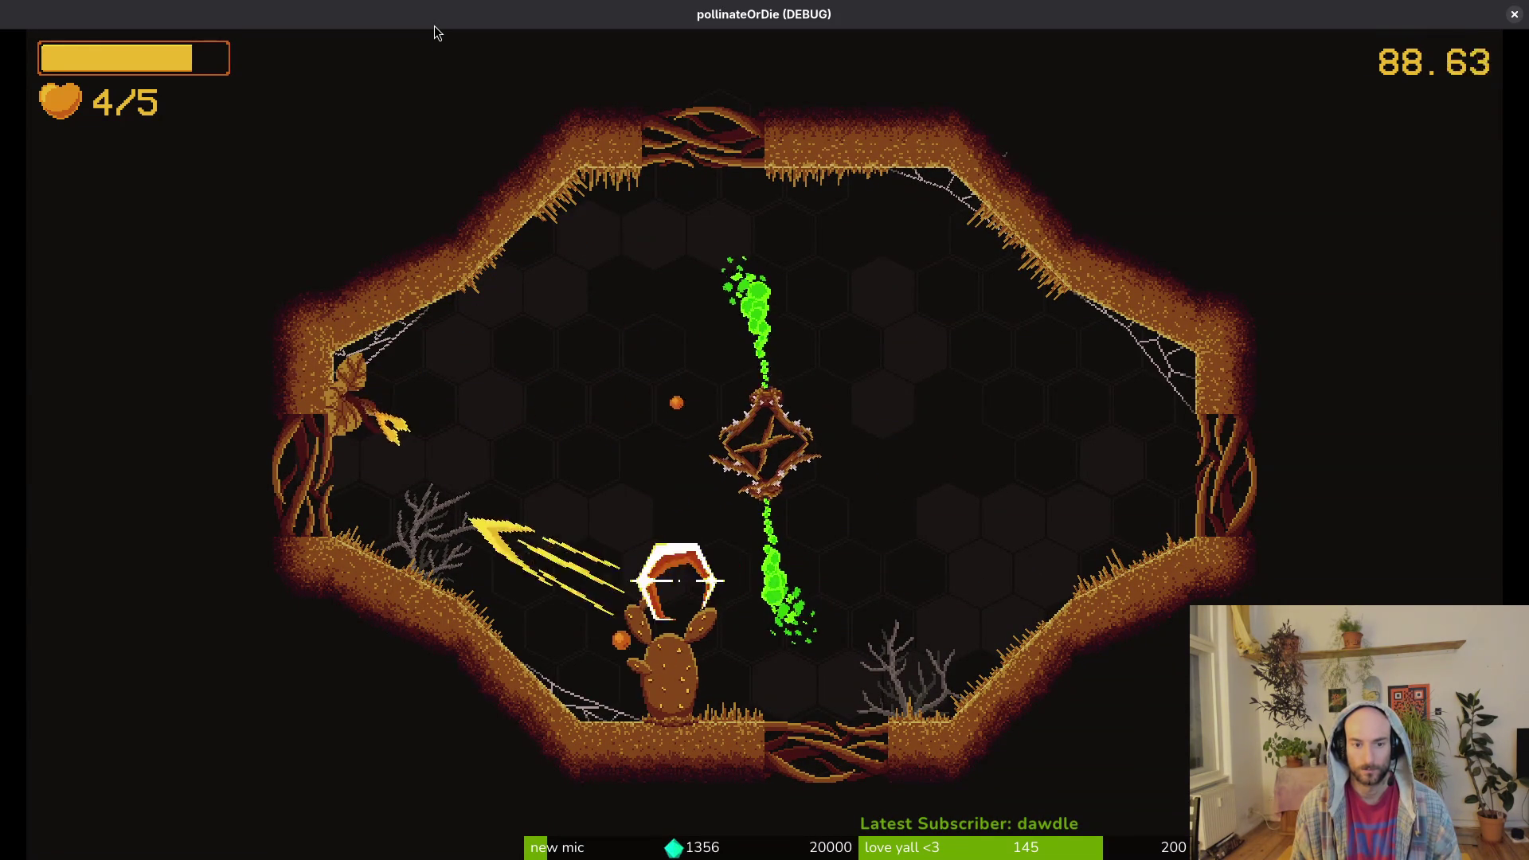
{"action": "key", "text": "a"}
{"action": "key", "text": "w"}
{"action": "key", "text": "d"}
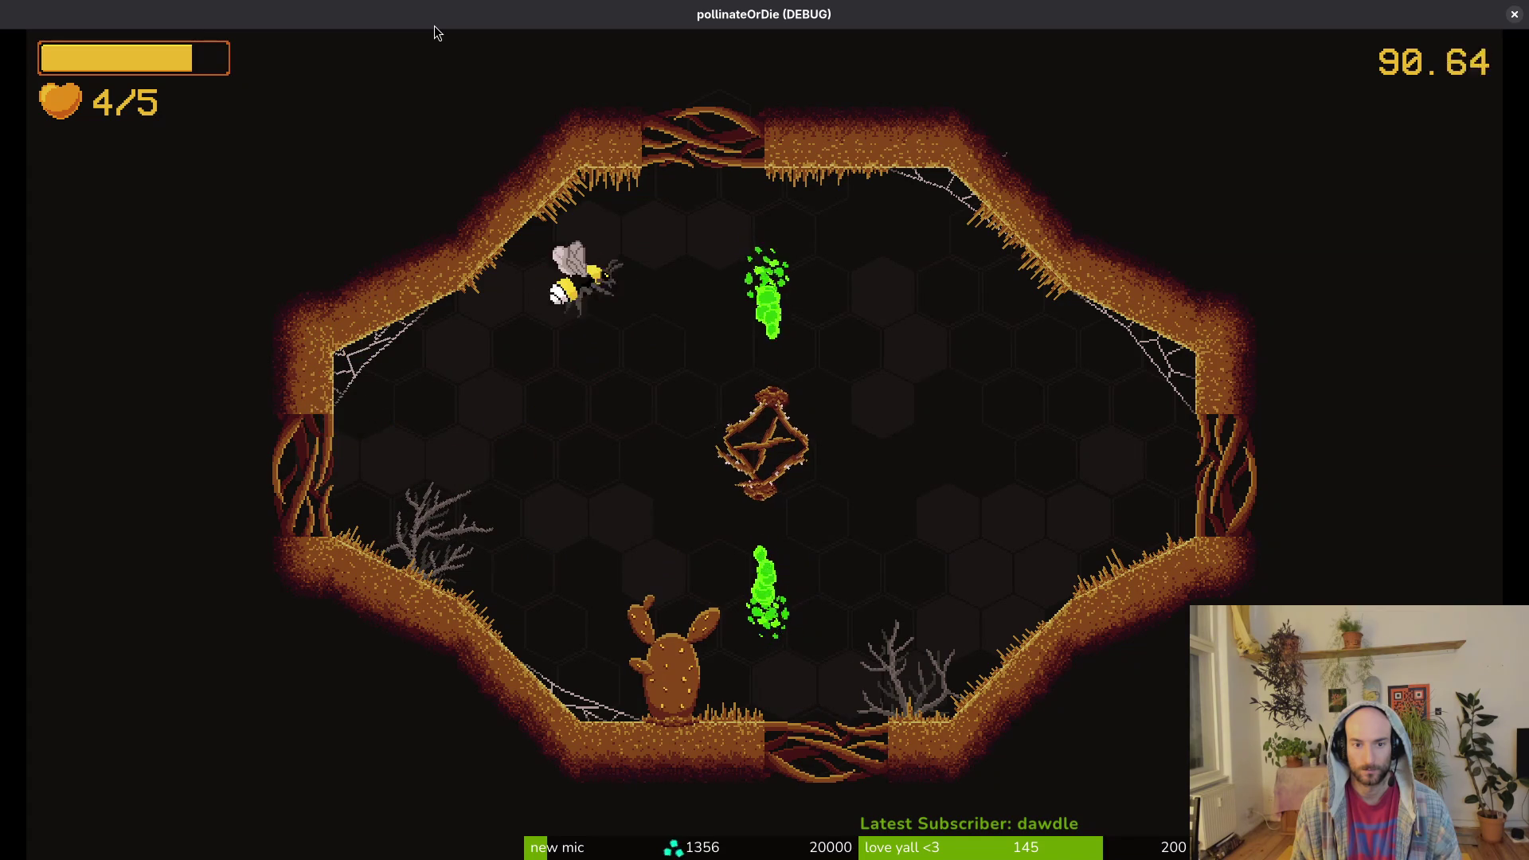
{"action": "key", "text": "d"}
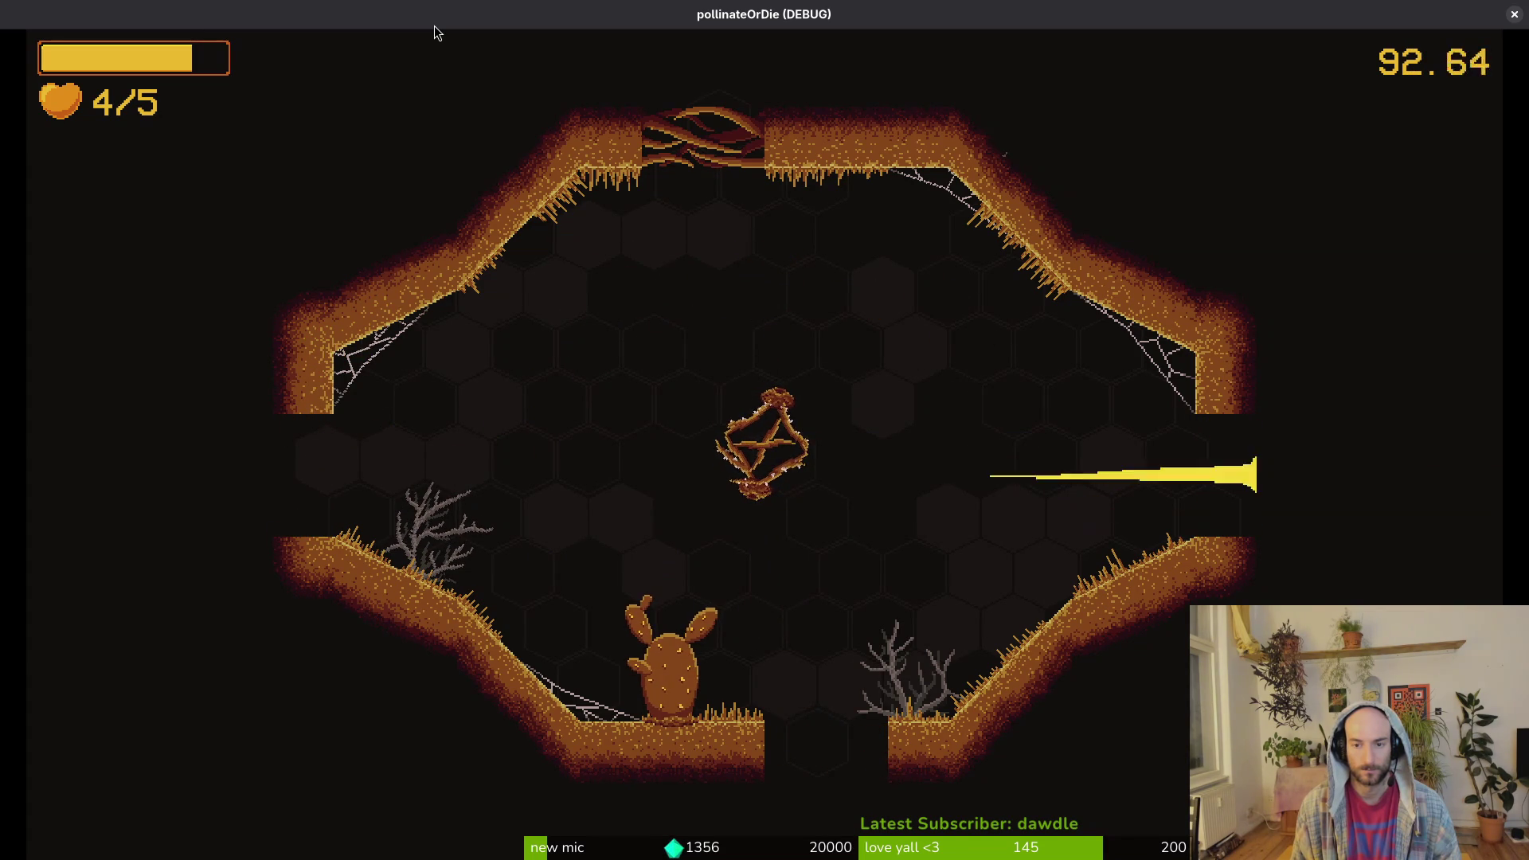
- Dash right out of the arena toward the friend bee, triggering the move_friend_pre_spider crash
{"action": "key", "text": "d"}
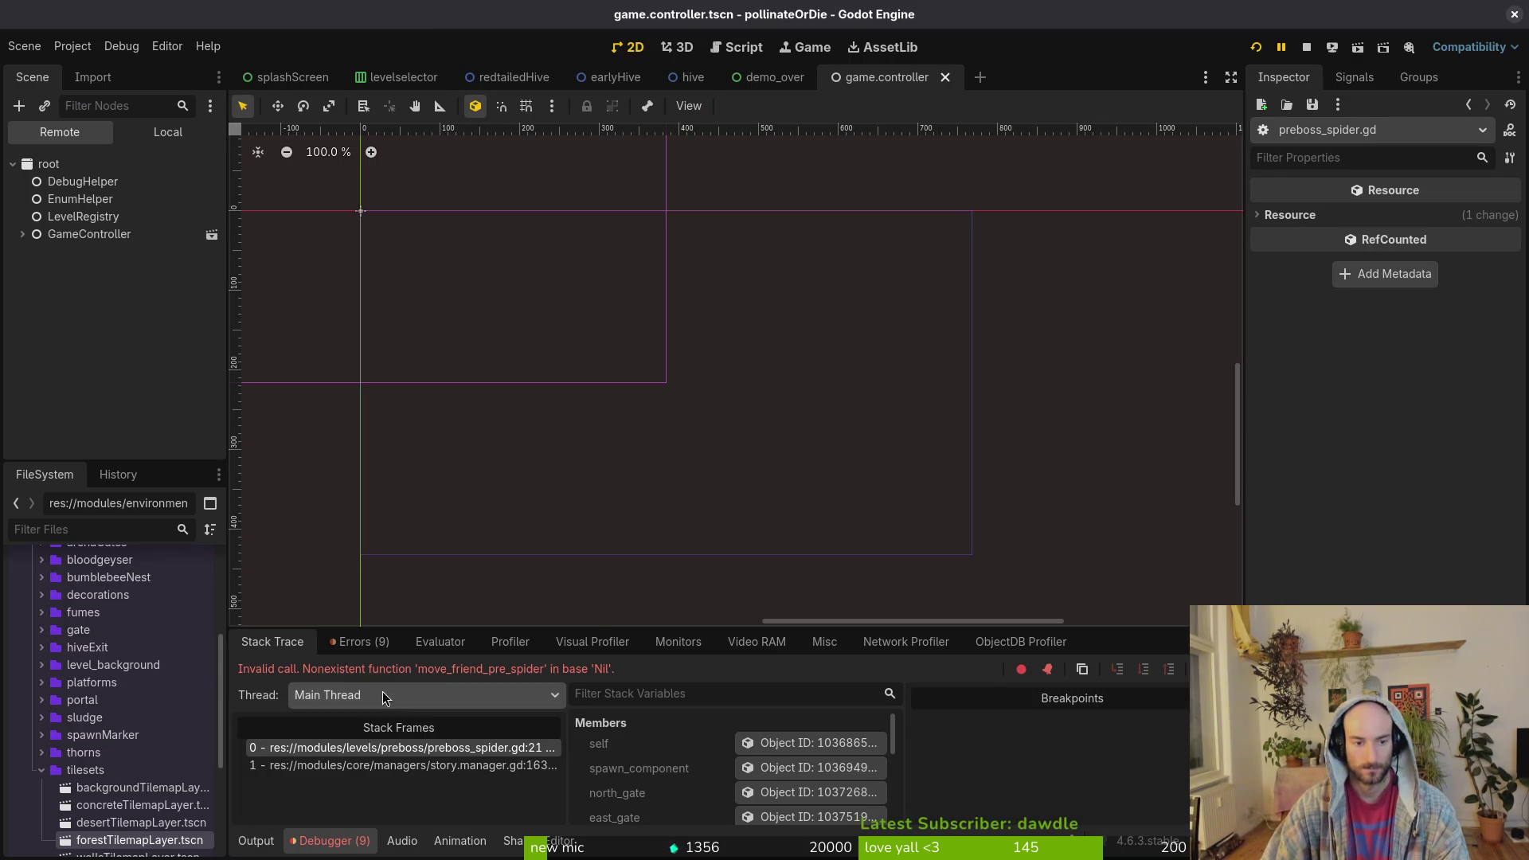
- Launch vim in the project folder from the terminal and open preboss_spider.gd
{"action": "key", "text": "alt+Tab"}
{"action": "type", "text": "vu"}
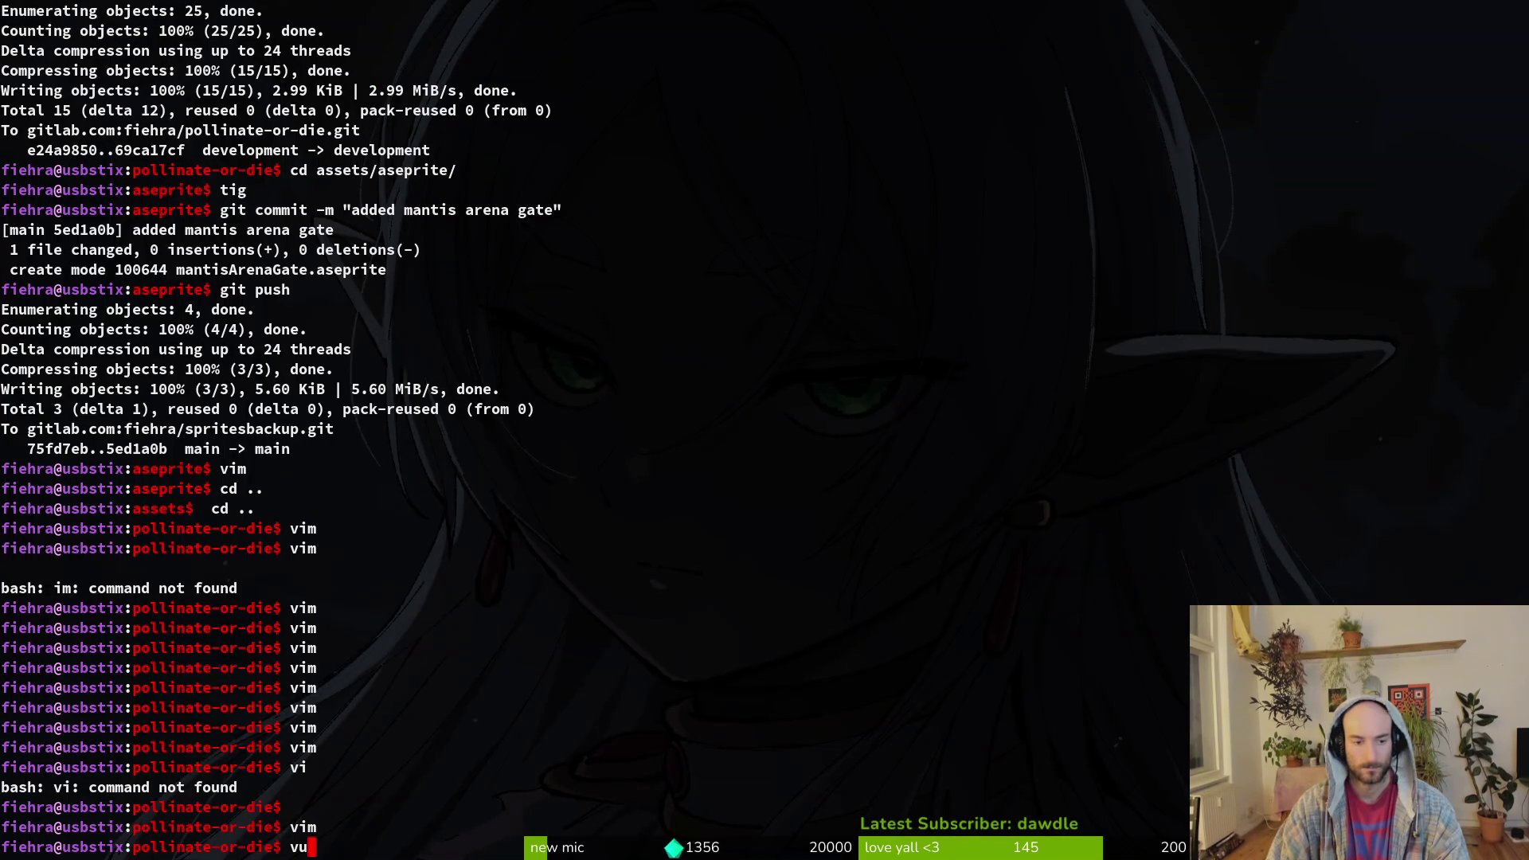
{"action": "type", "text": "im"}
{"action": "key", "text": "Return"}
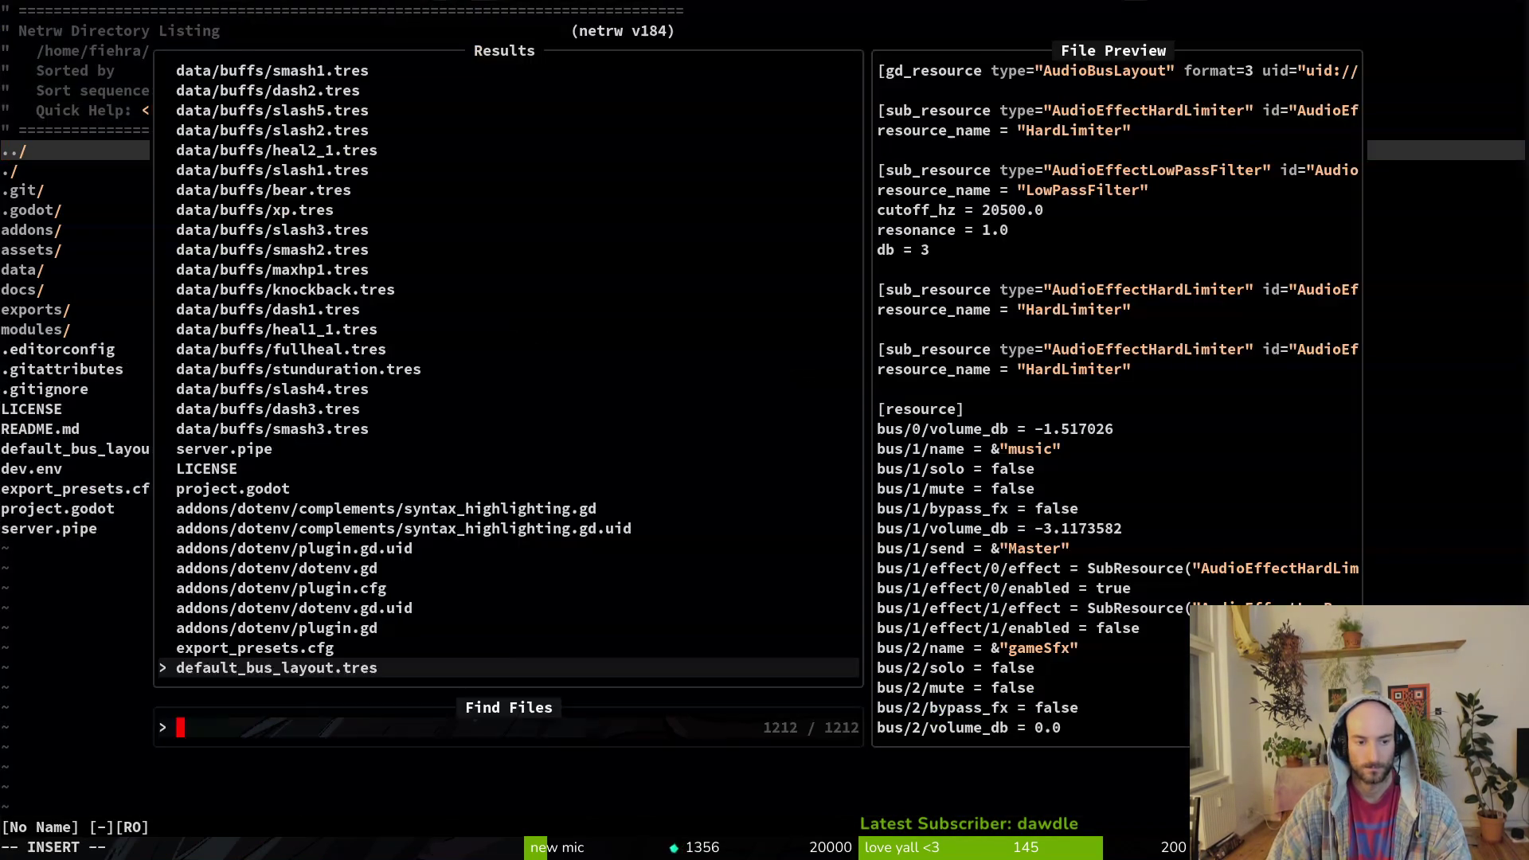
{"action": "type", "text": "prebos"}
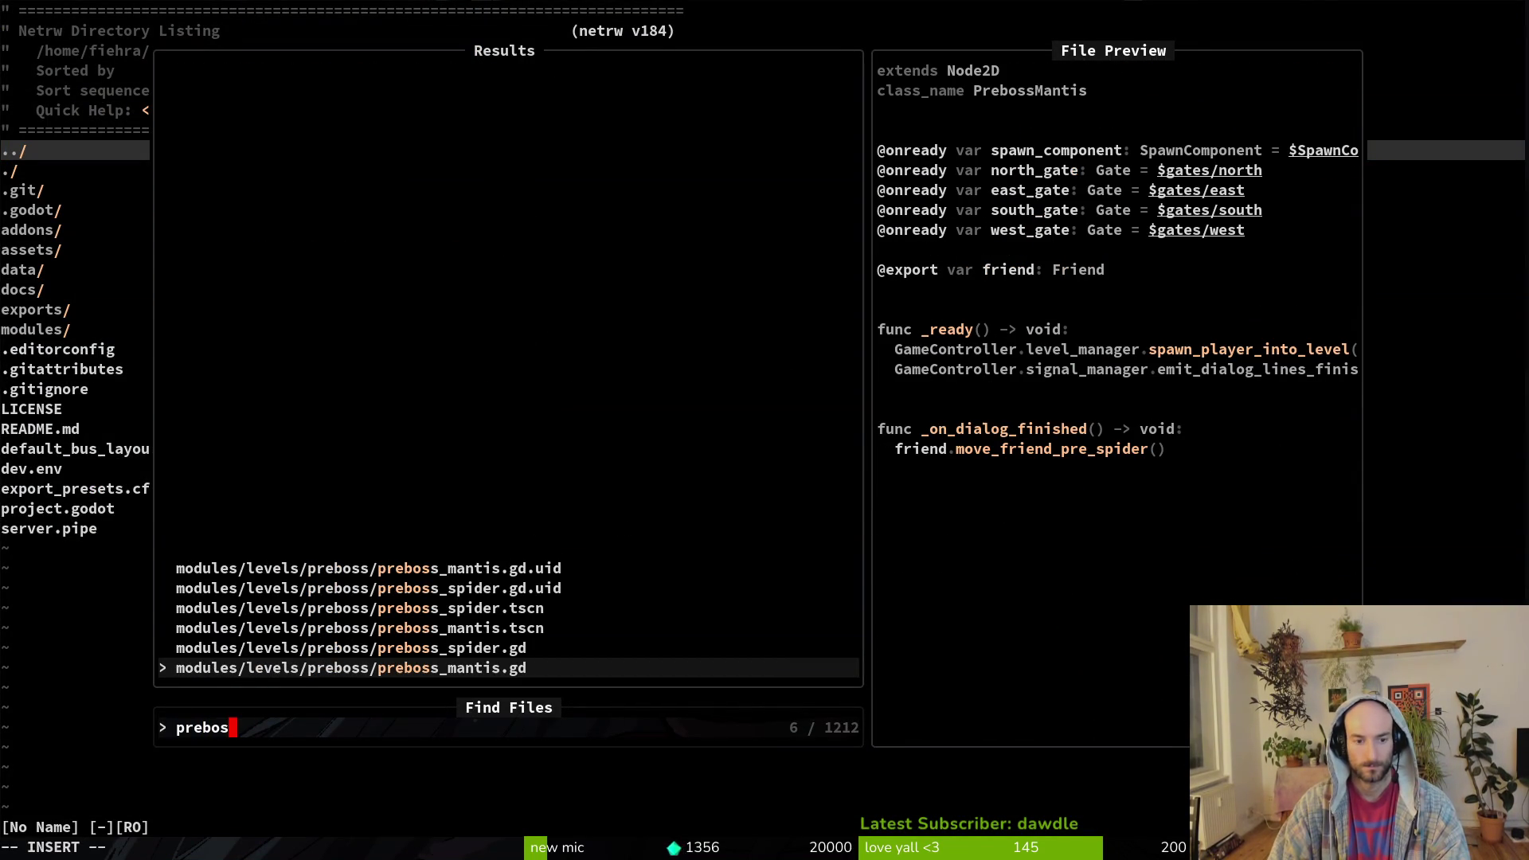
{"action": "key", "text": "Up"}
{"action": "key", "text": "Return"}
- Open friend.gd in a vertical split, scrolled to move_friend_pre_spider, then return to Godot
{"action": "key", "text": "ctrl+p"}
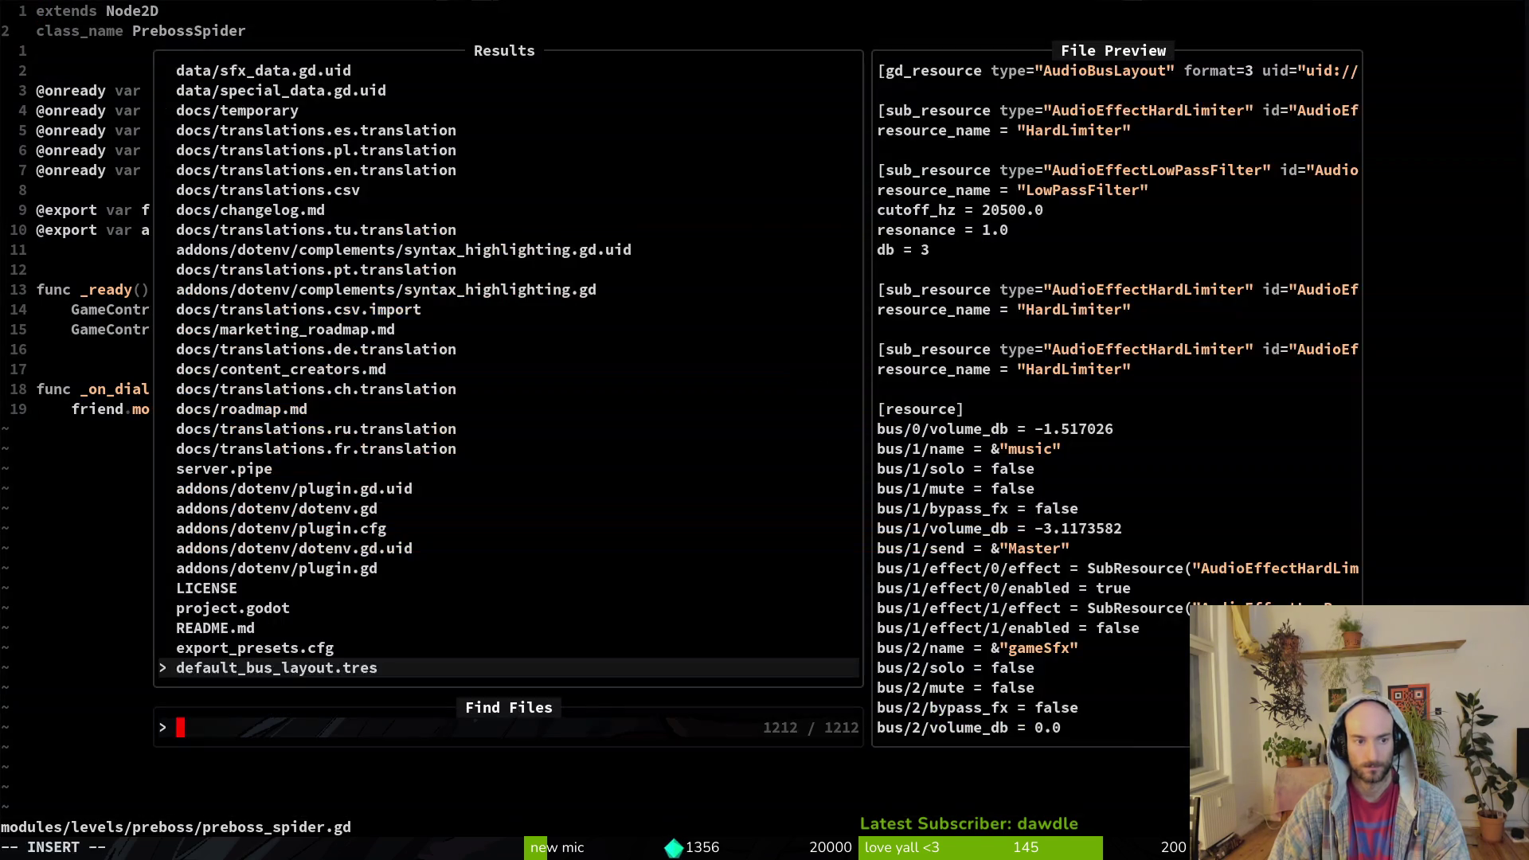
{"action": "type", "text": "frien"}
{"action": "key", "text": "ctrl+v"}
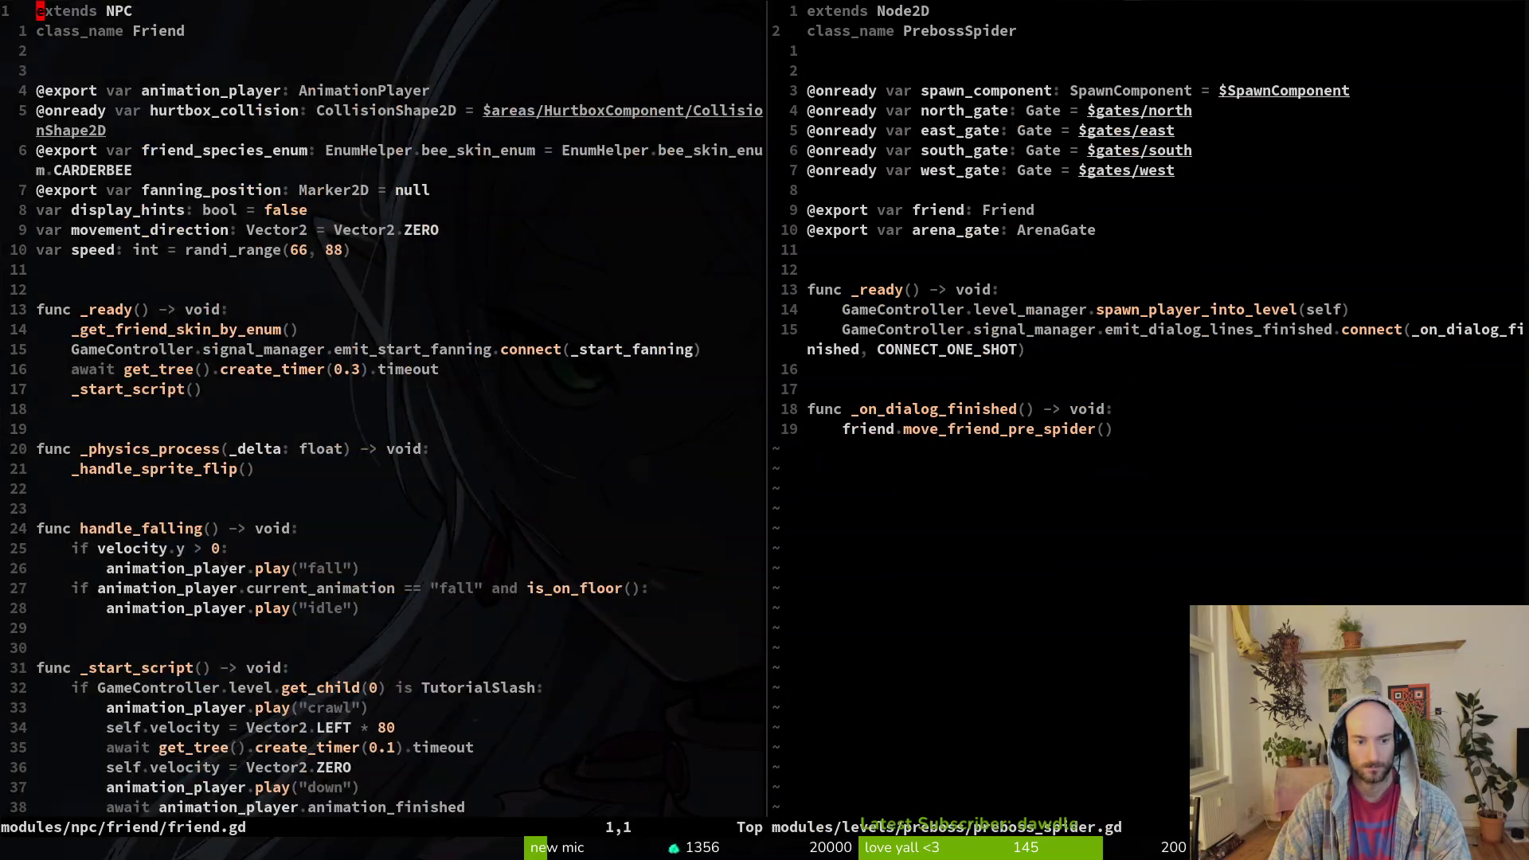
{"action": "key", "text": "ctrl+d"}
{"action": "key", "text": "ctrl+d"}
{"action": "key", "text": "ctrl+d"}
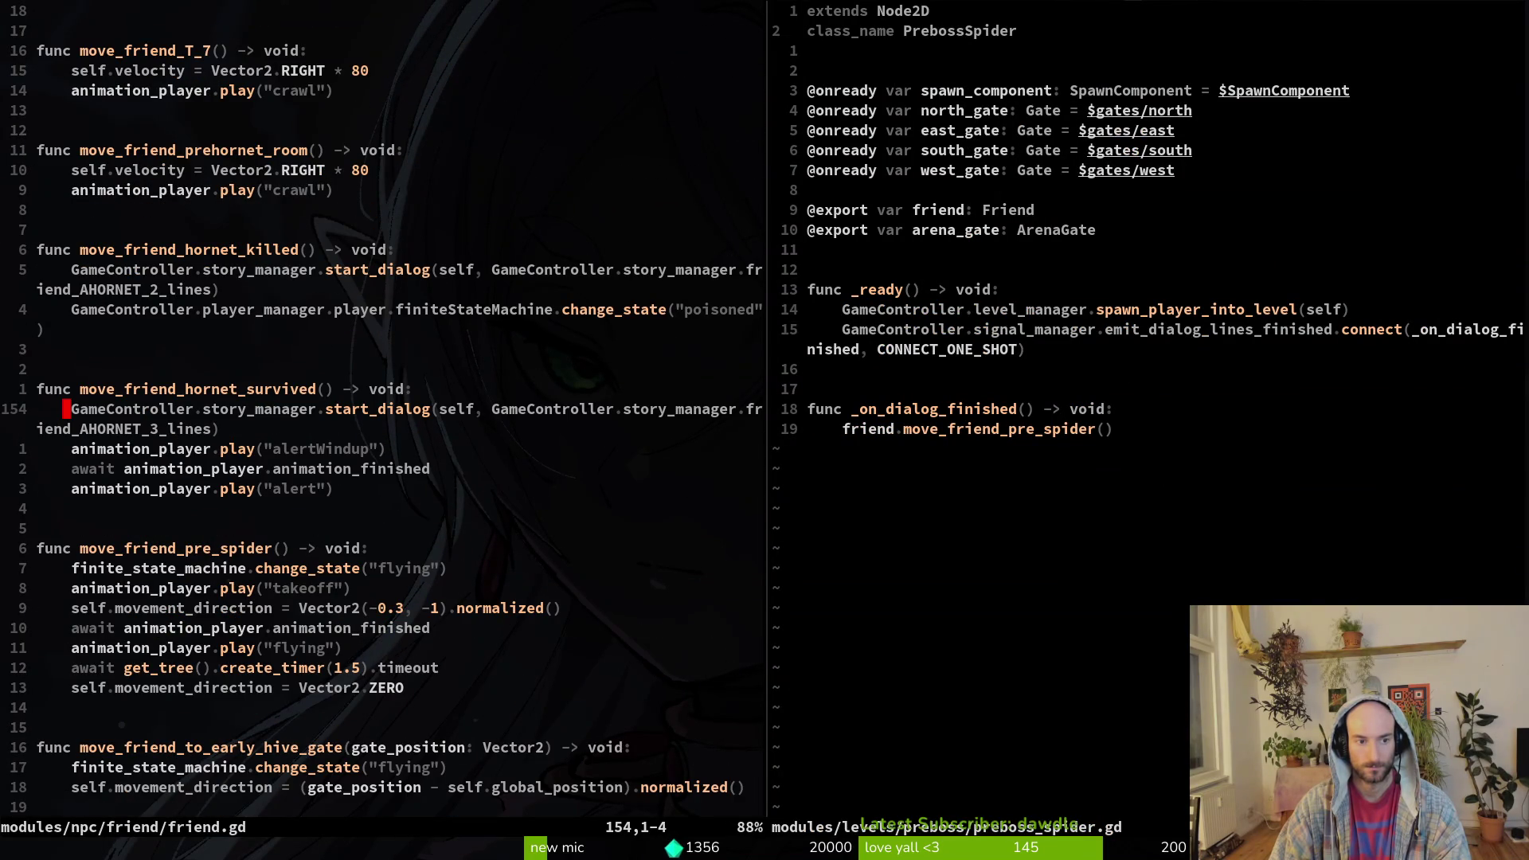
{"action": "key", "text": "alt+Tab"}
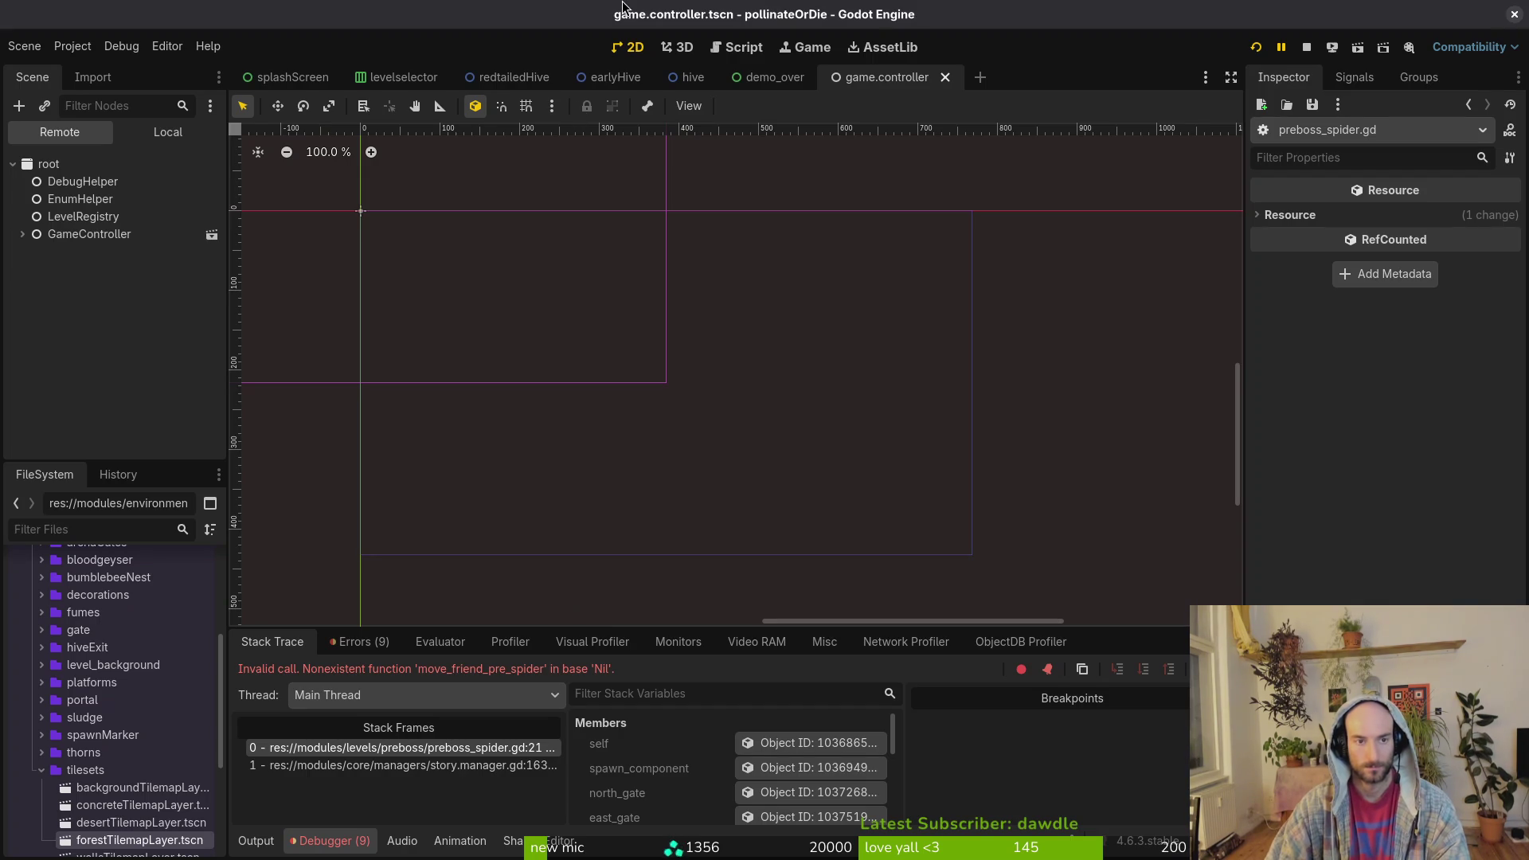
- Open preboss_spider.tscn, show its Local node tree and inspect the friend node
{"action": "key", "text": "shift+alt+o"}
{"action": "type", "text": "prebos"}
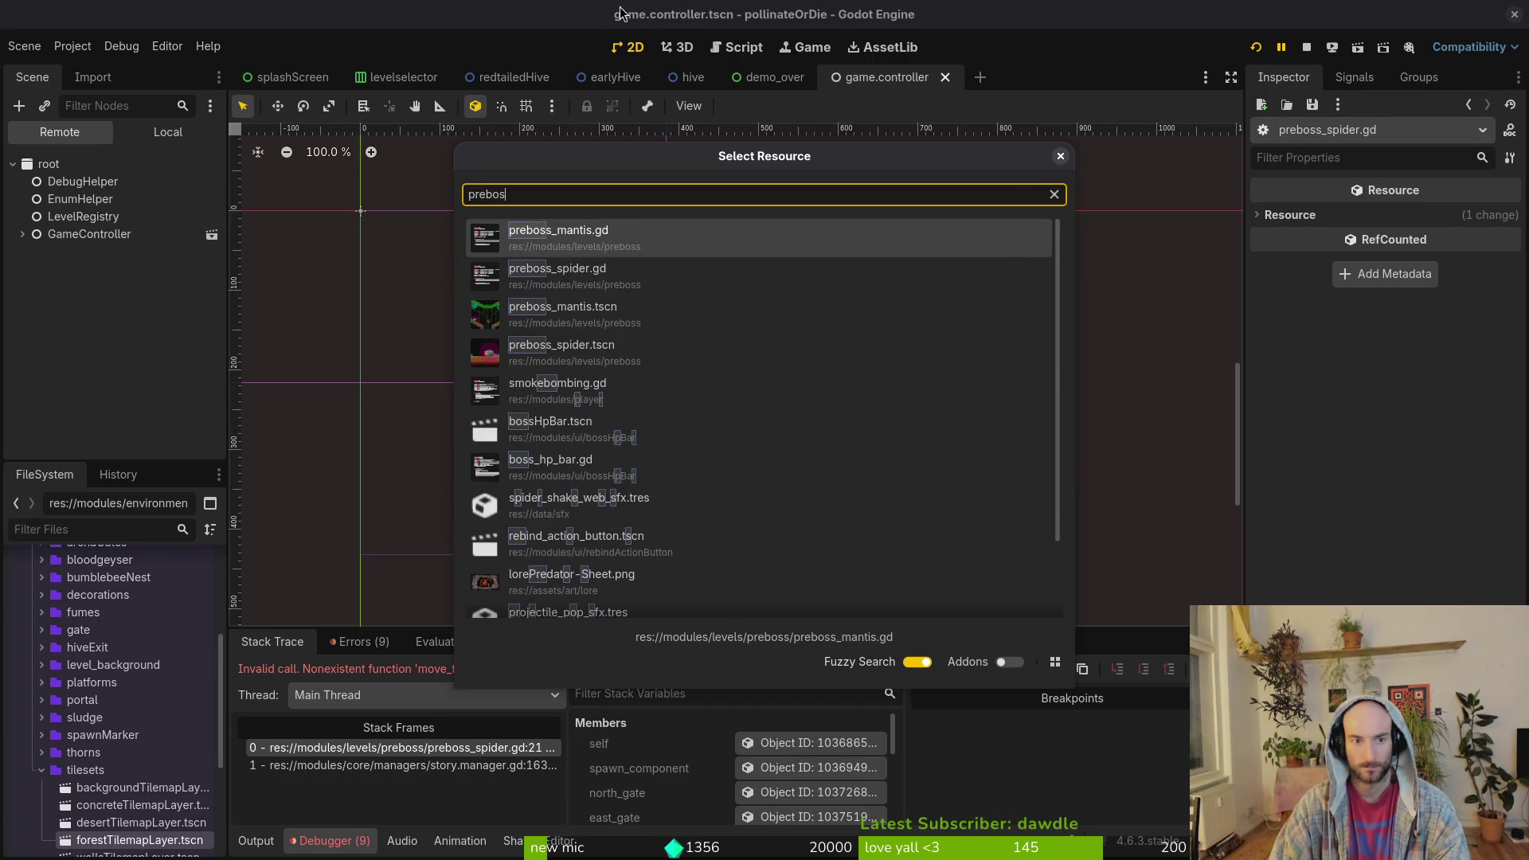
{"action": "key", "text": "Down"}
{"action": "key", "text": "Down"}
{"action": "key", "text": "Return"}
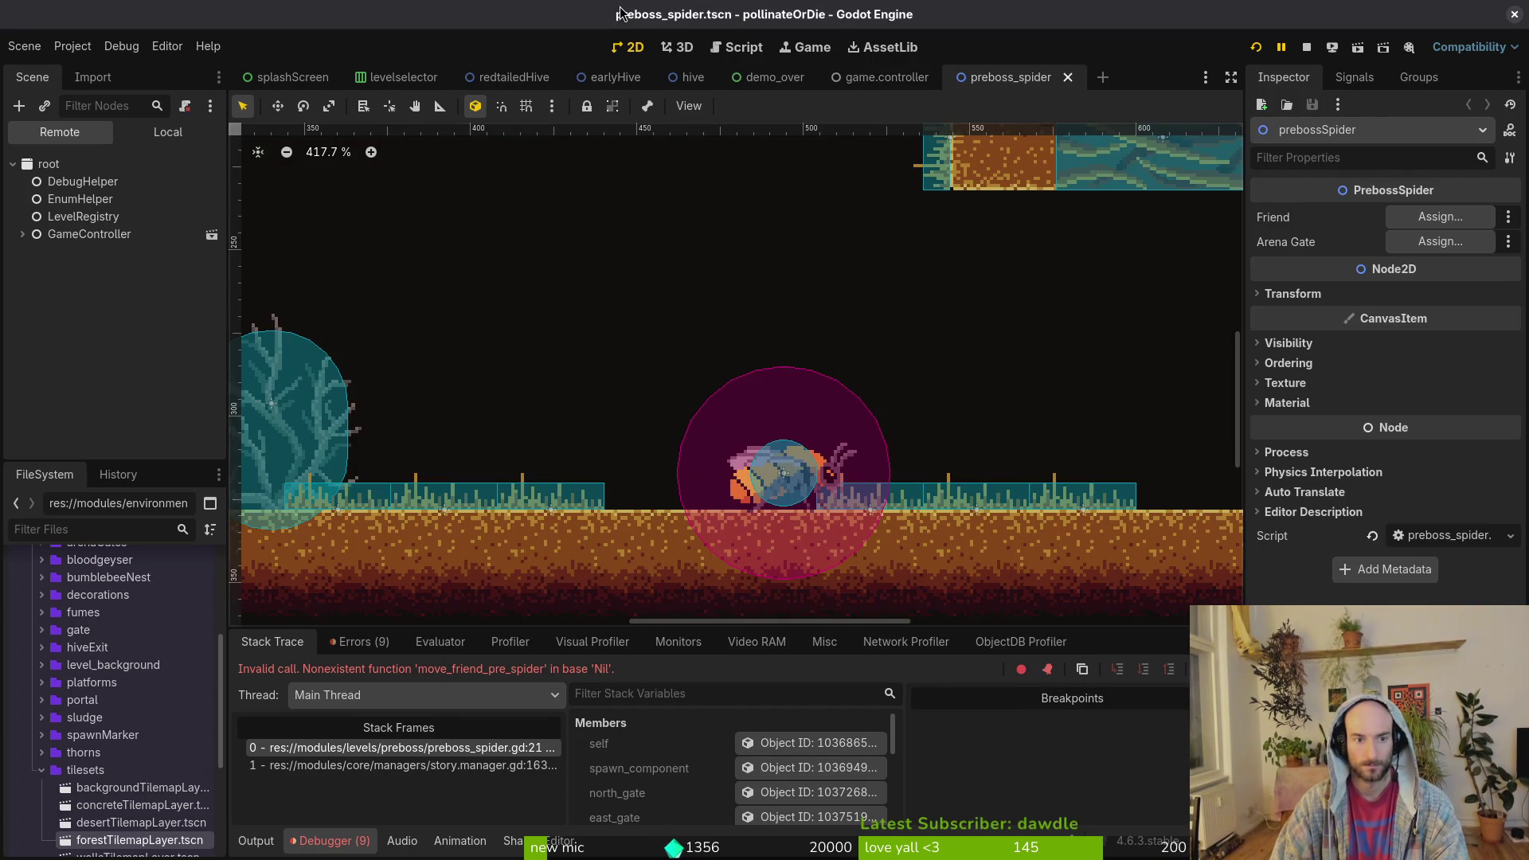
{"action": "left_click", "coordinate": [131, 134]}
{"action": "left_click", "coordinate": [64, 306]}
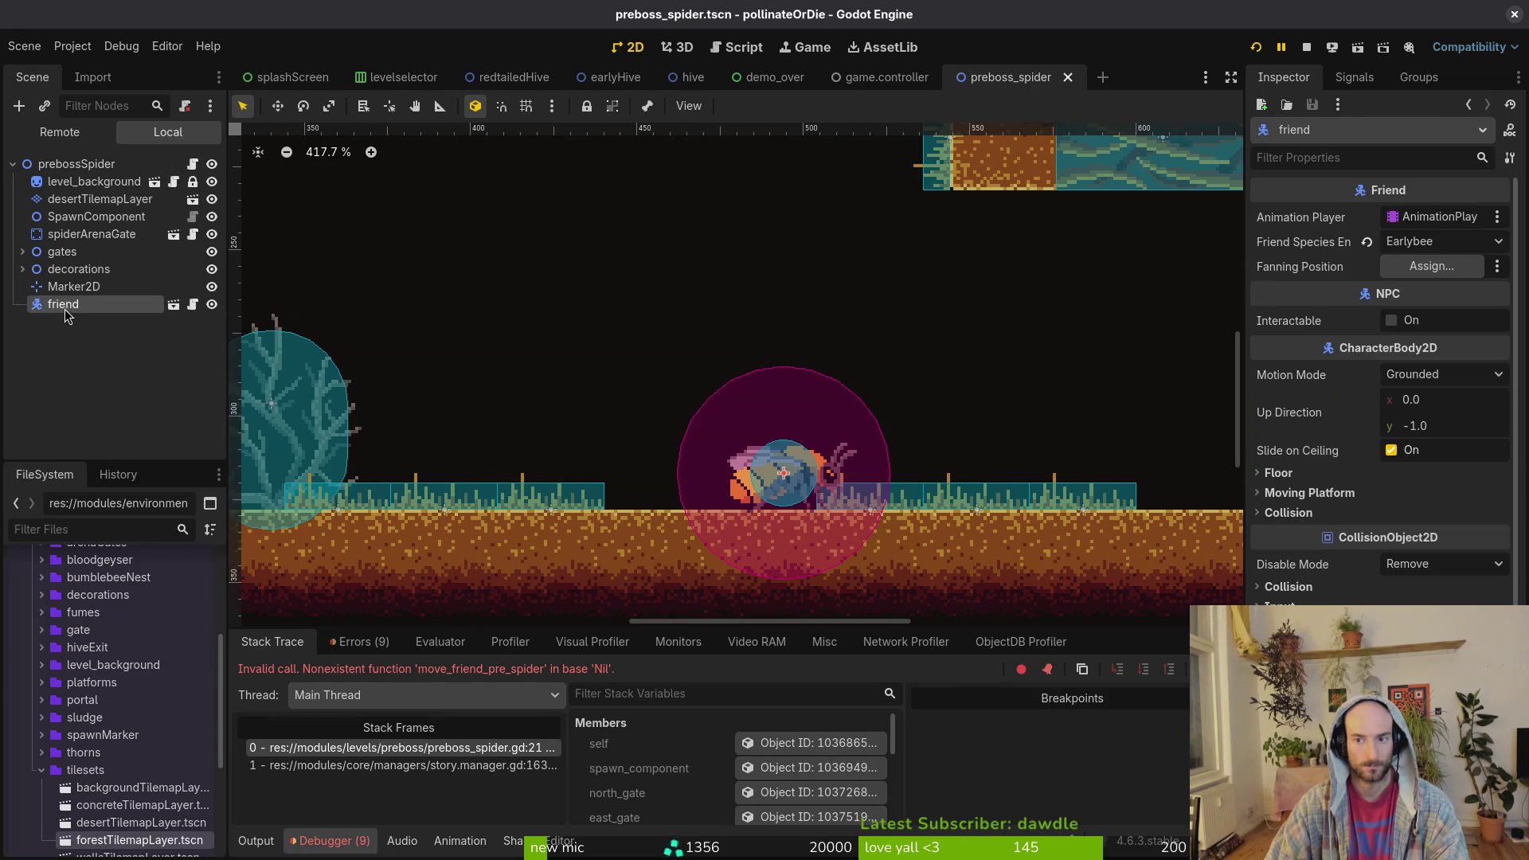
{"action": "left_click", "coordinate": [1437, 271]}
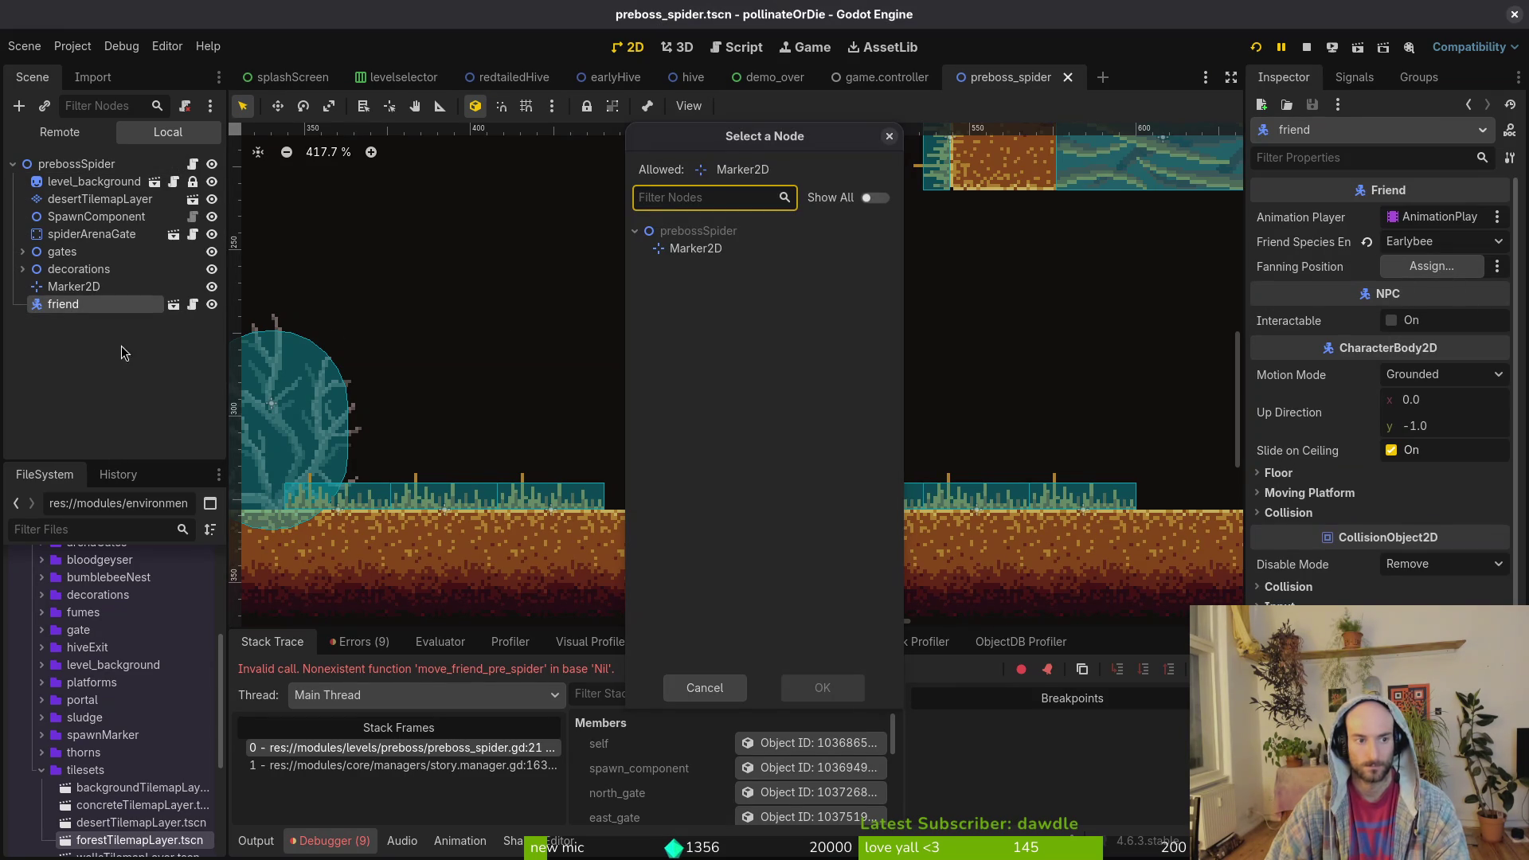
{"action": "left_click", "coordinate": [684, 688]}
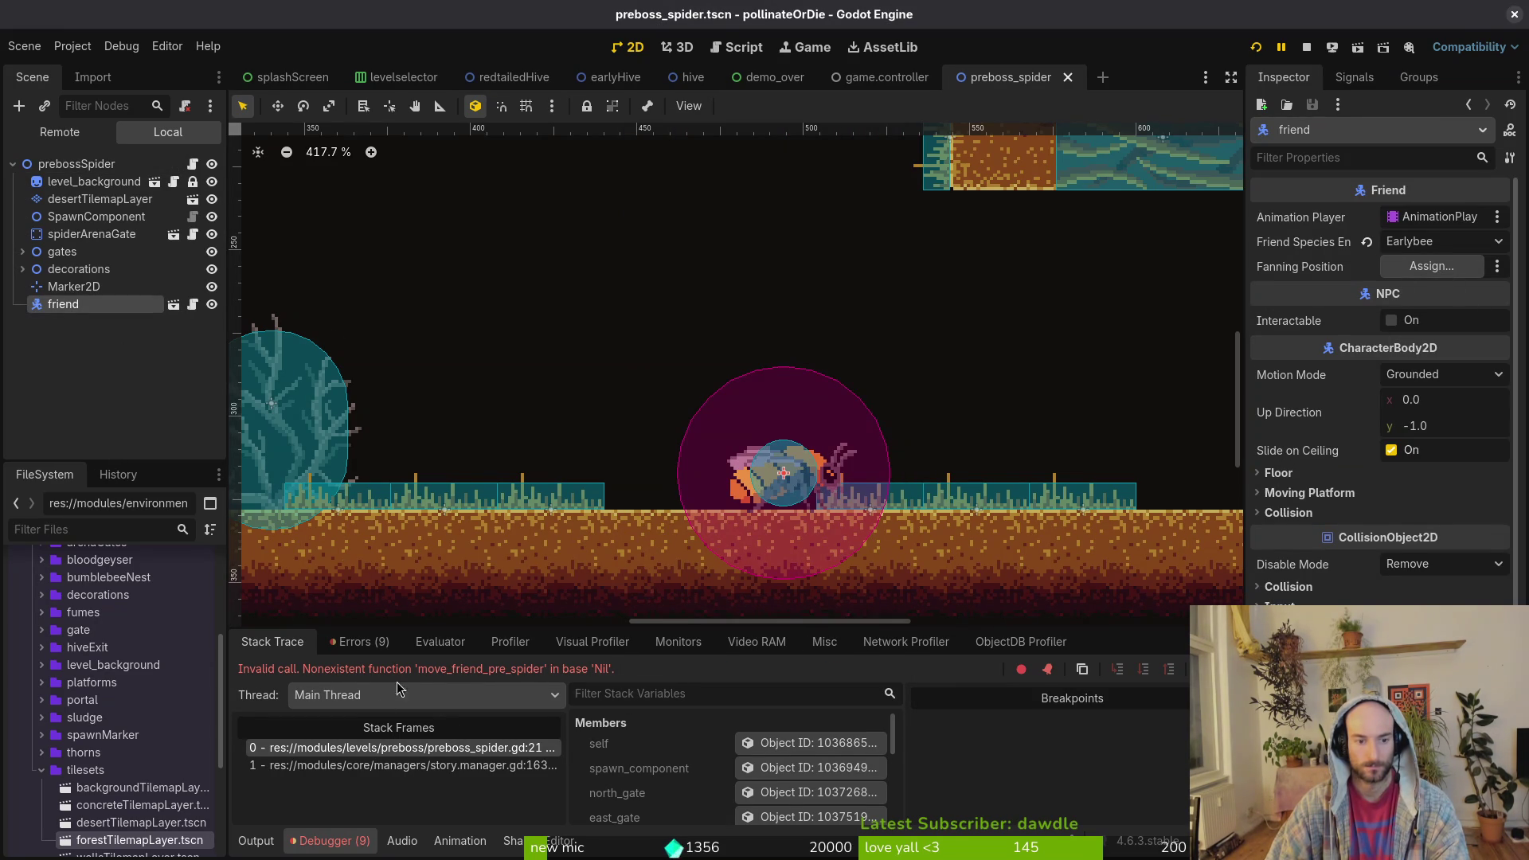
- Assign the prebossSpider Friend export to the friend node, leaving Arena Gate unassigned
{"action": "left_click", "coordinate": [57, 163]}
{"action": "left_click", "coordinate": [1428, 220]}
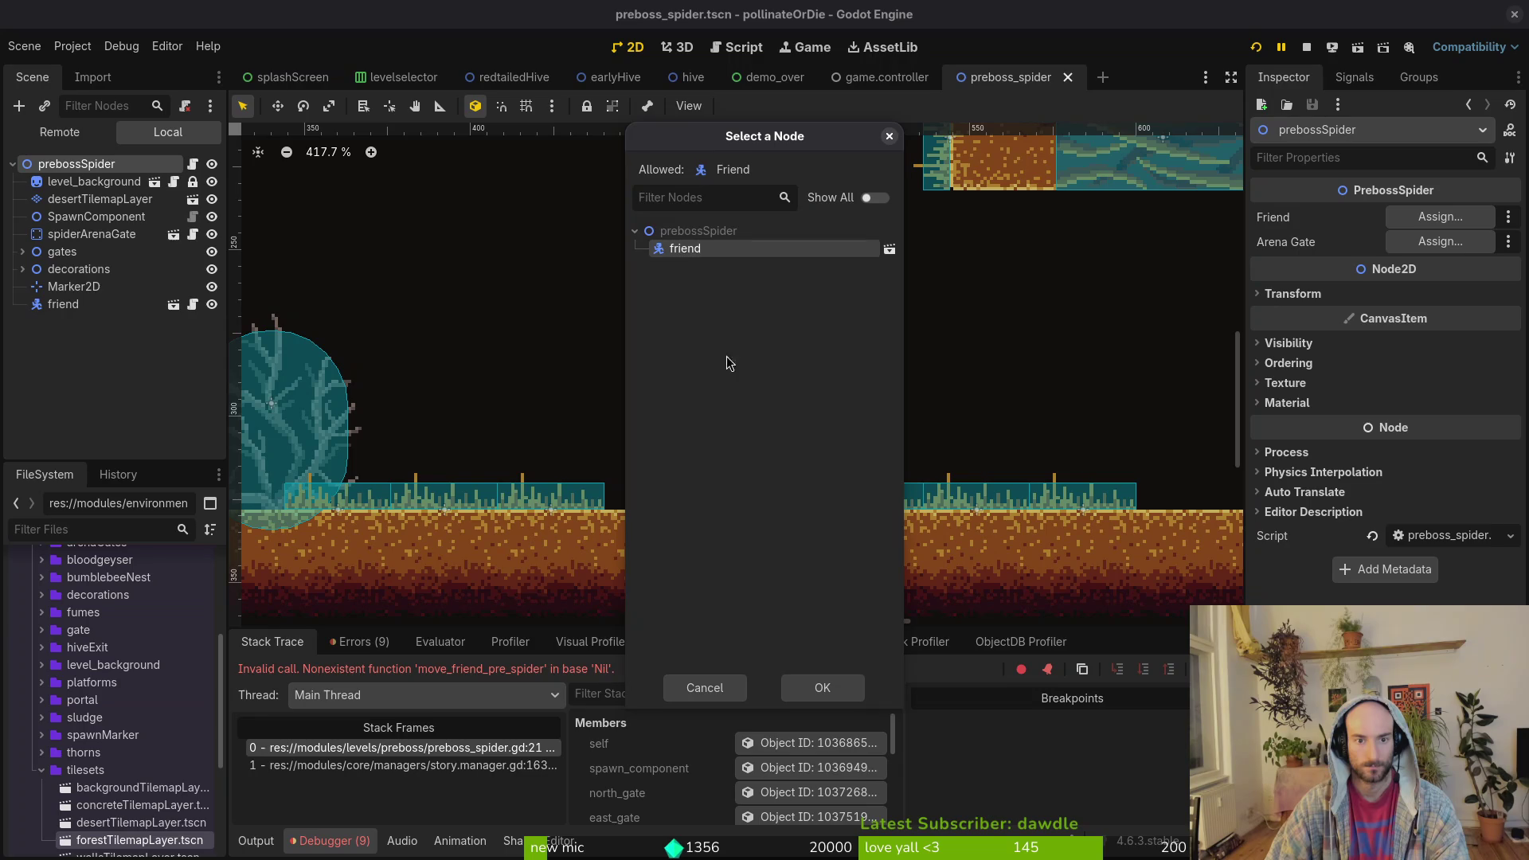
{"action": "left_click", "coordinate": [816, 687]}
{"action": "left_click", "coordinate": [1443, 241]}
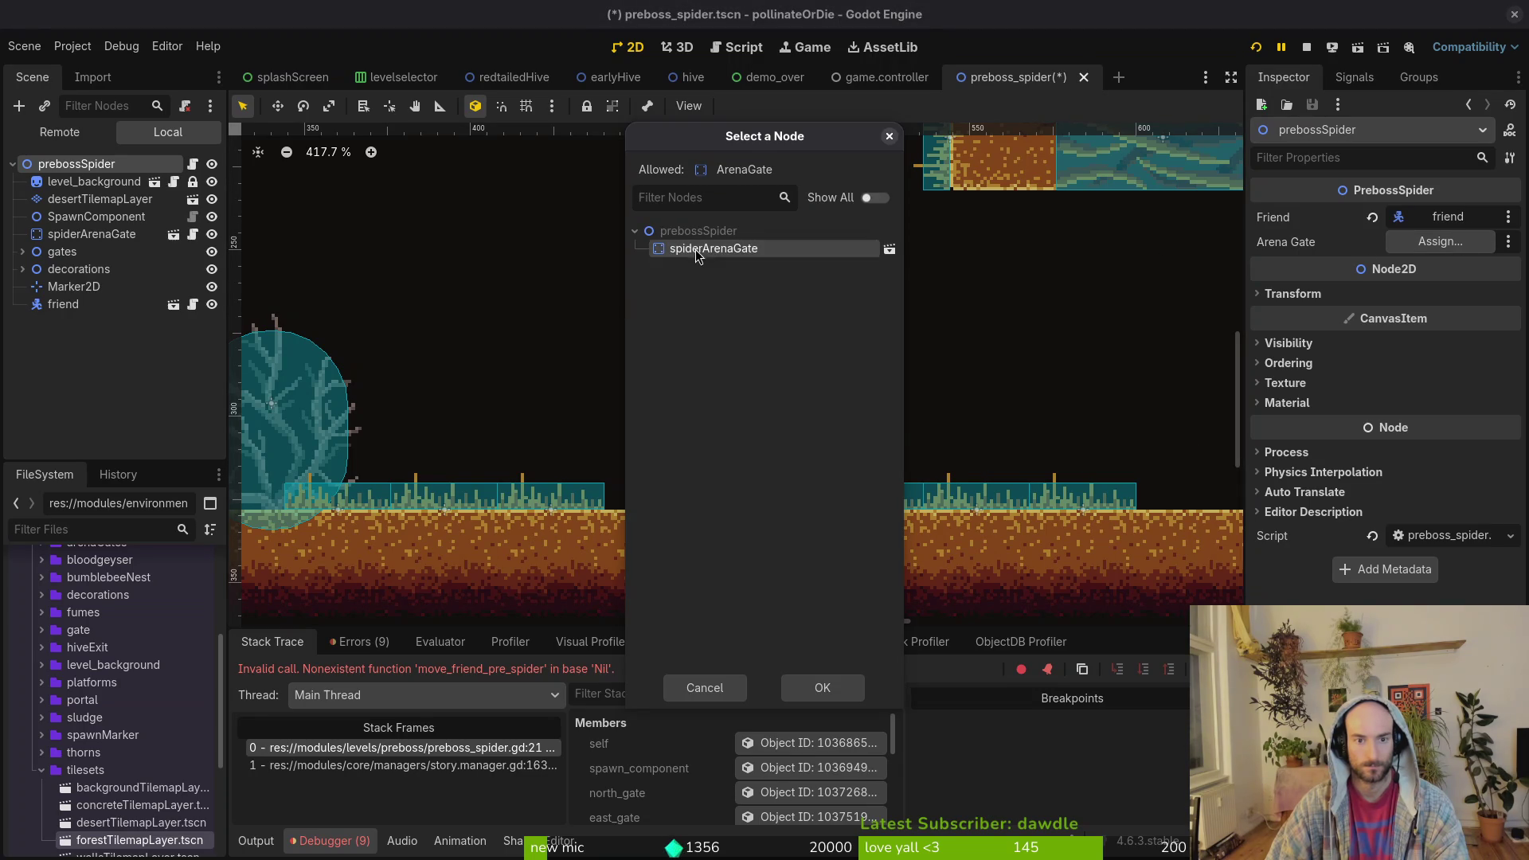
{"action": "left_click", "coordinate": [792, 687]}
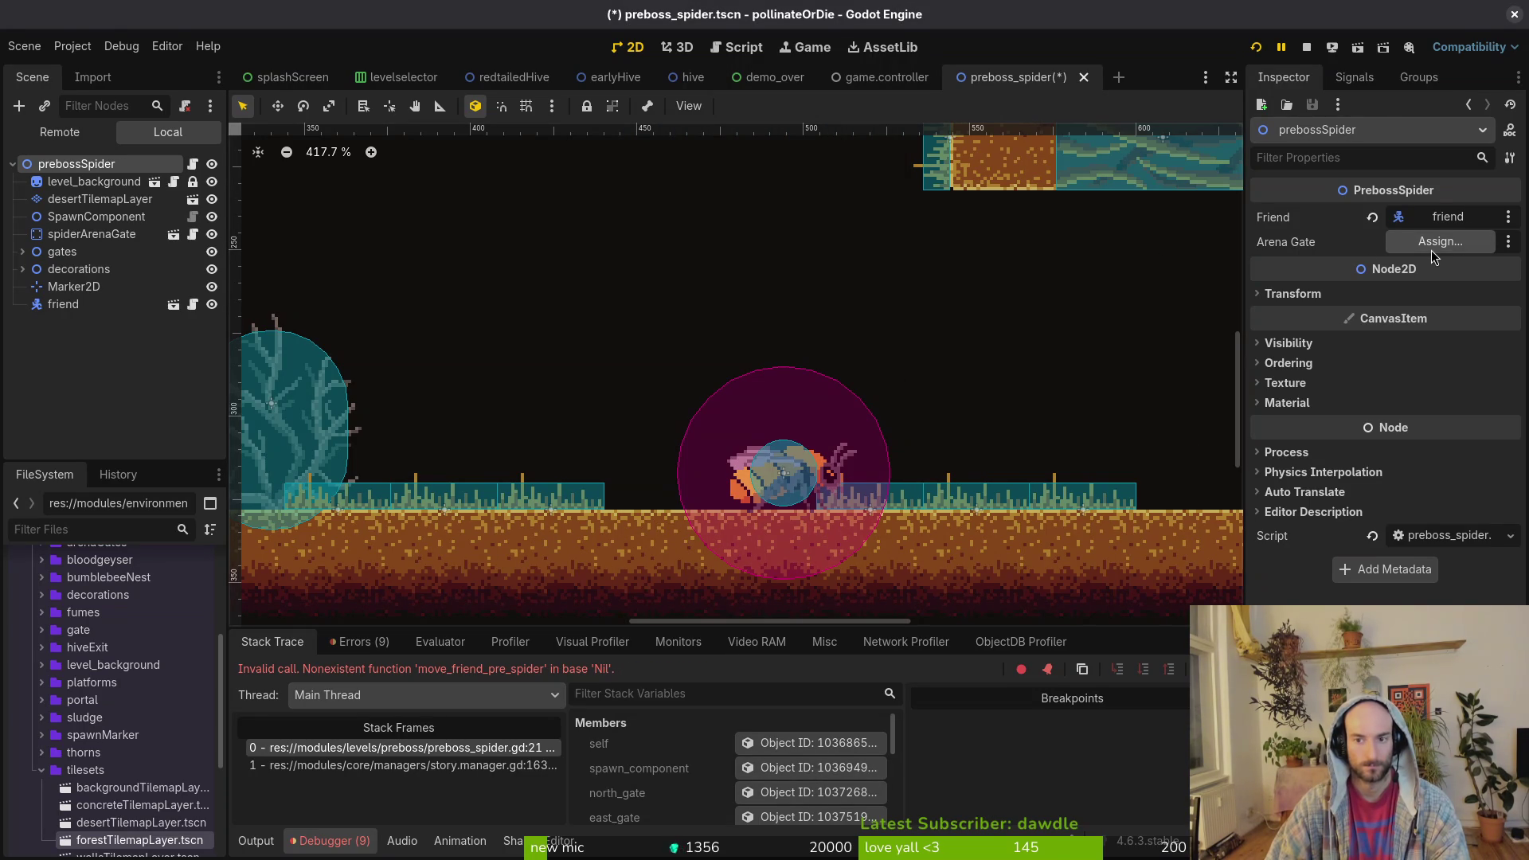
{"action": "left_click", "coordinate": [1432, 250]}
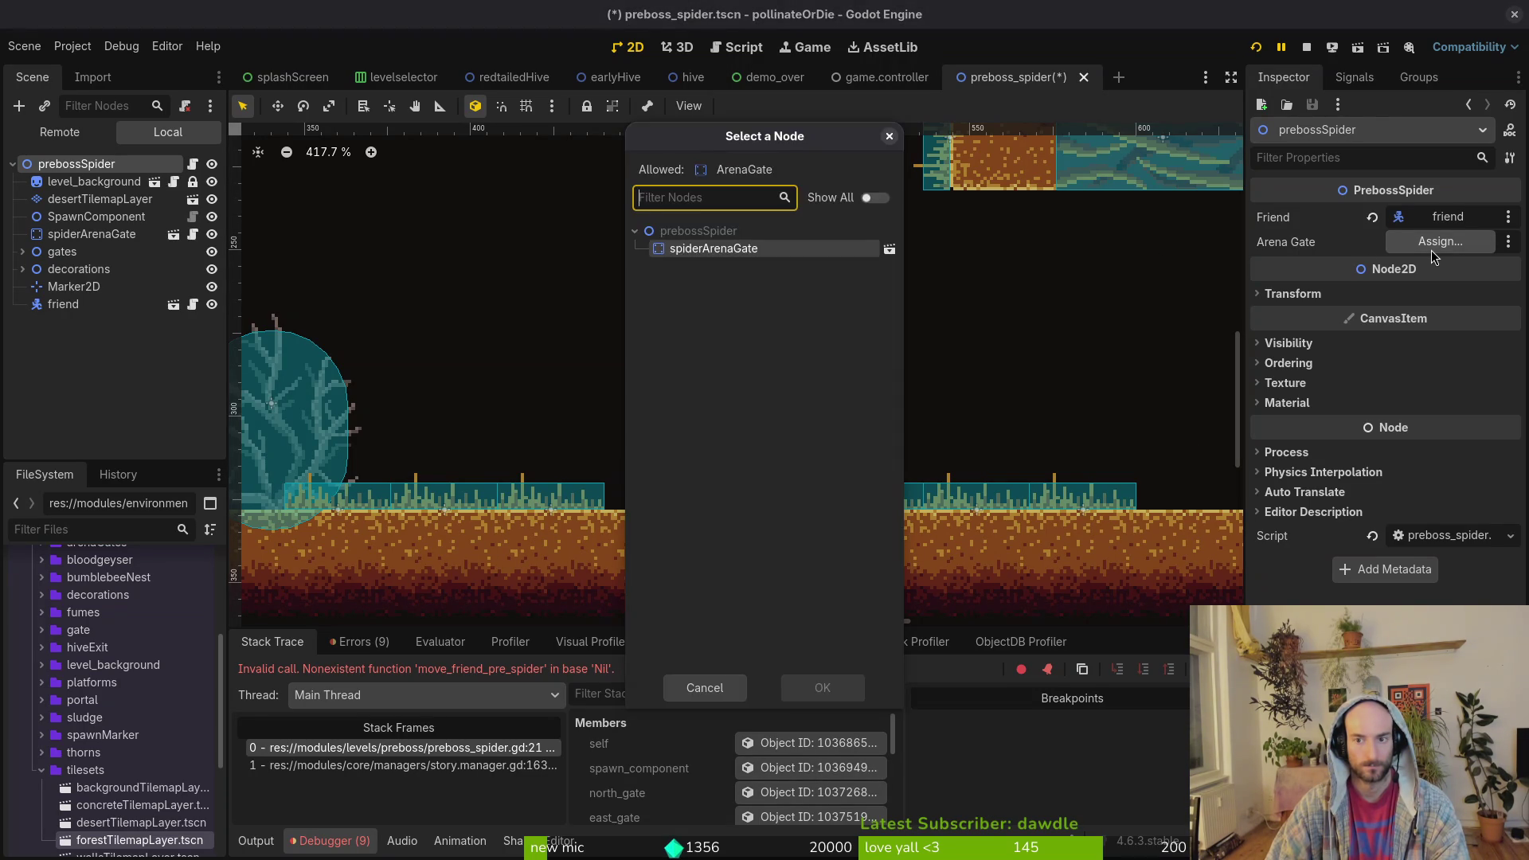
{"action": "key", "text": "Escape"}
- In vim, open spider_arena_gate.gd, then arena_spider.gd, and save arena_spider.gd
{"action": "key", "text": "alt+Tab"}
{"action": "key", "text": "space"}
{"action": "key", "text": "f"}
{"action": "key", "text": "f"}
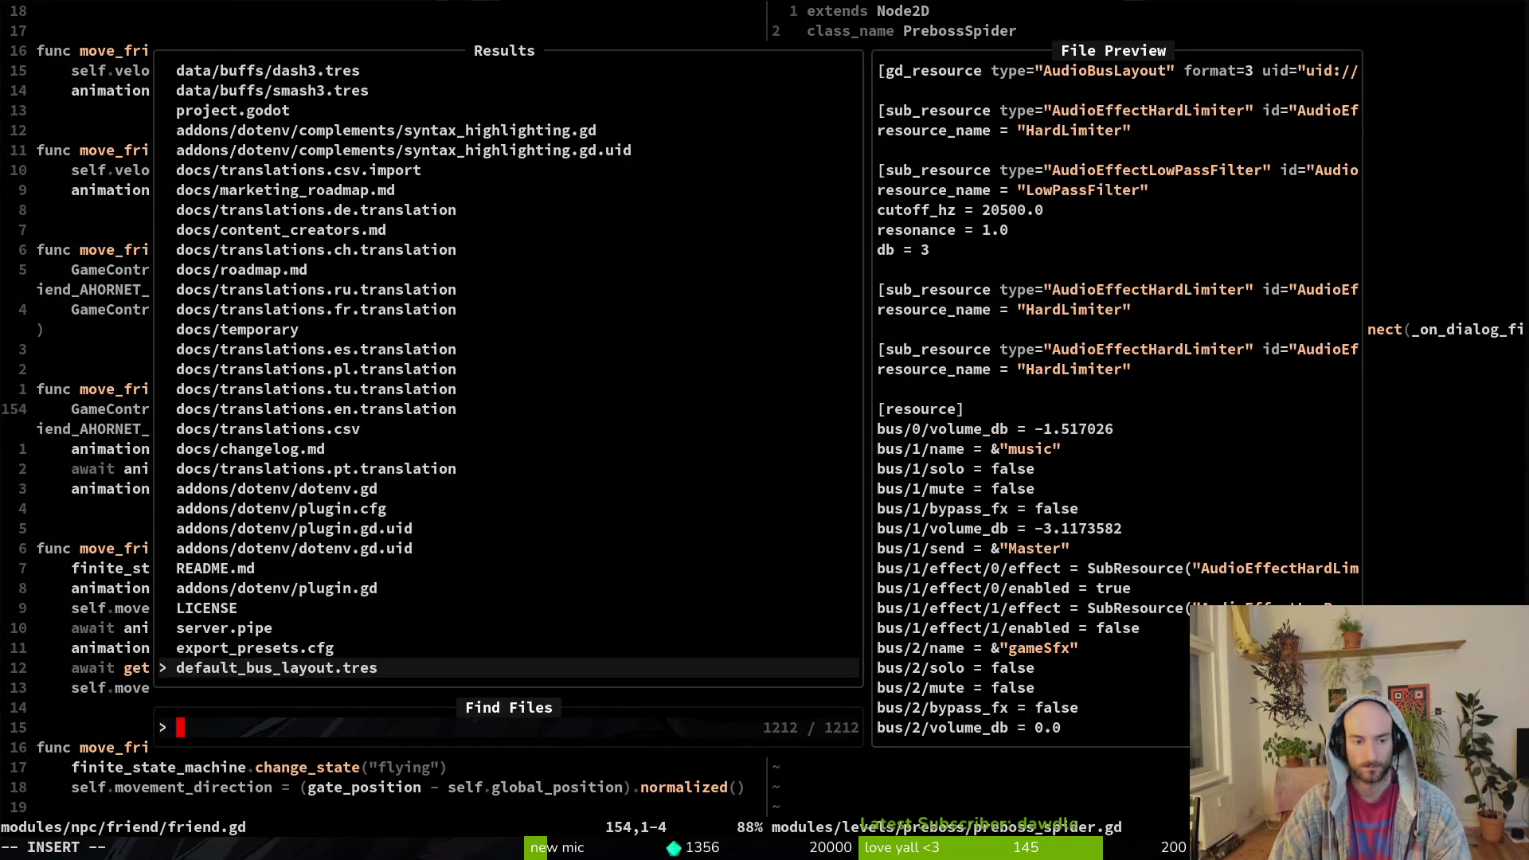
{"action": "type", "text": "spiare"}
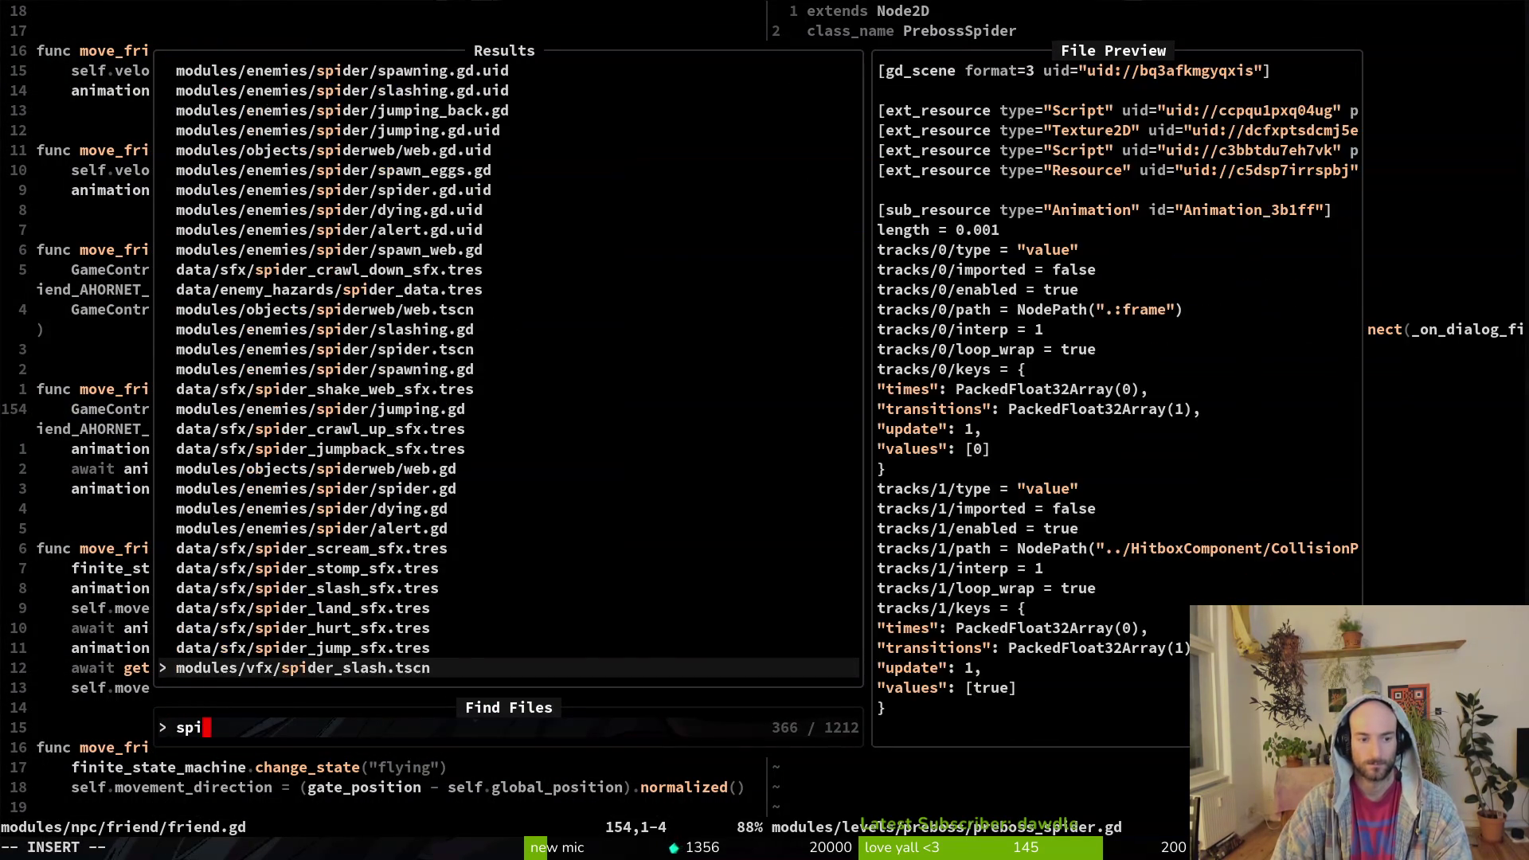
{"action": "key", "text": "Return"}
{"action": "key", "text": "space"}
{"action": "key", "text": "f"}
{"action": "key", "text": "f"}
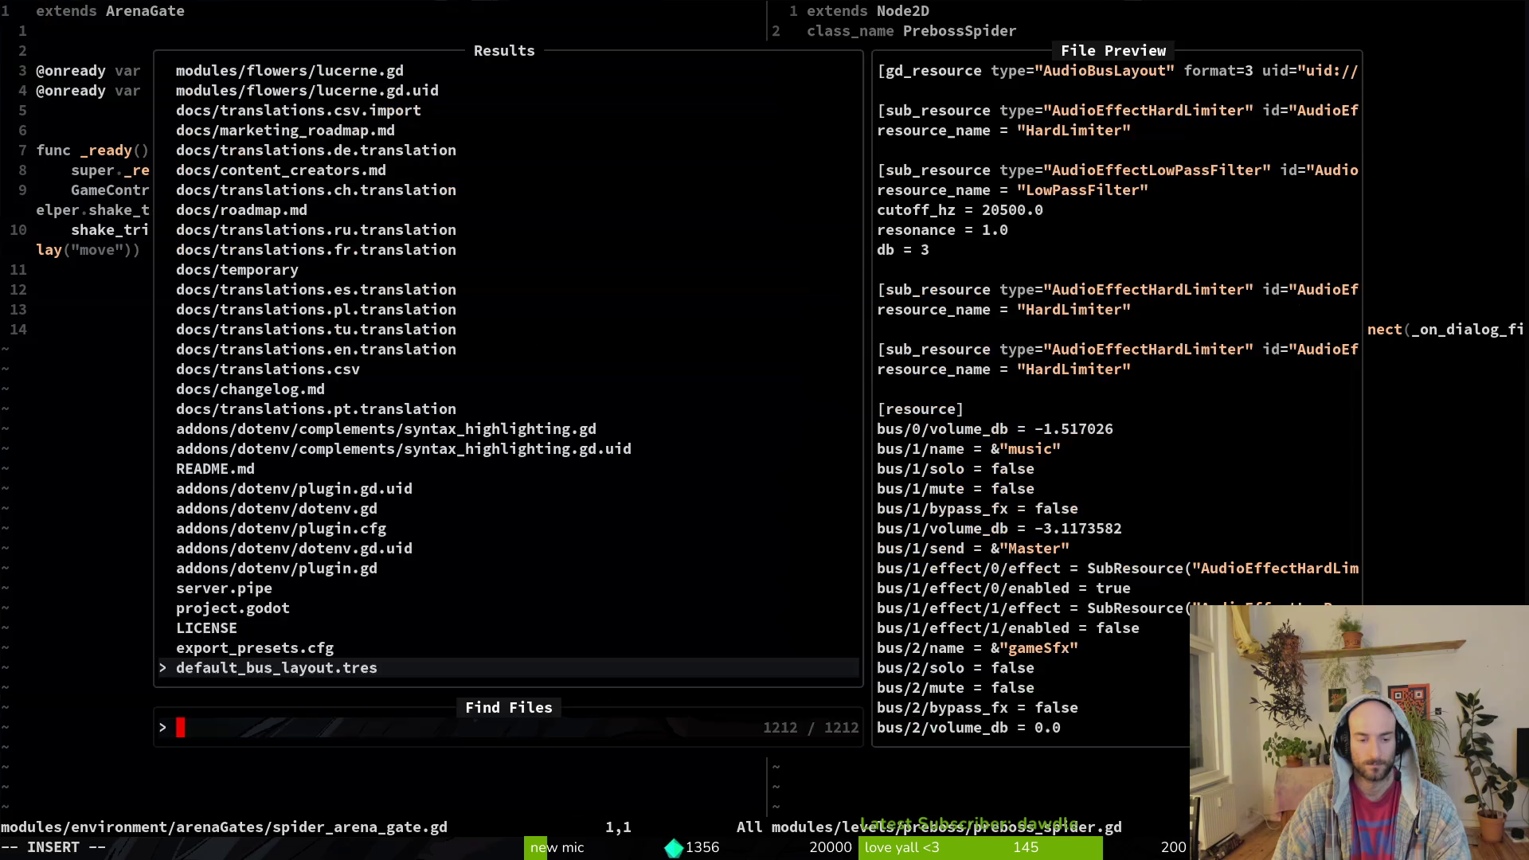
{"action": "type", "text": "arespi"}
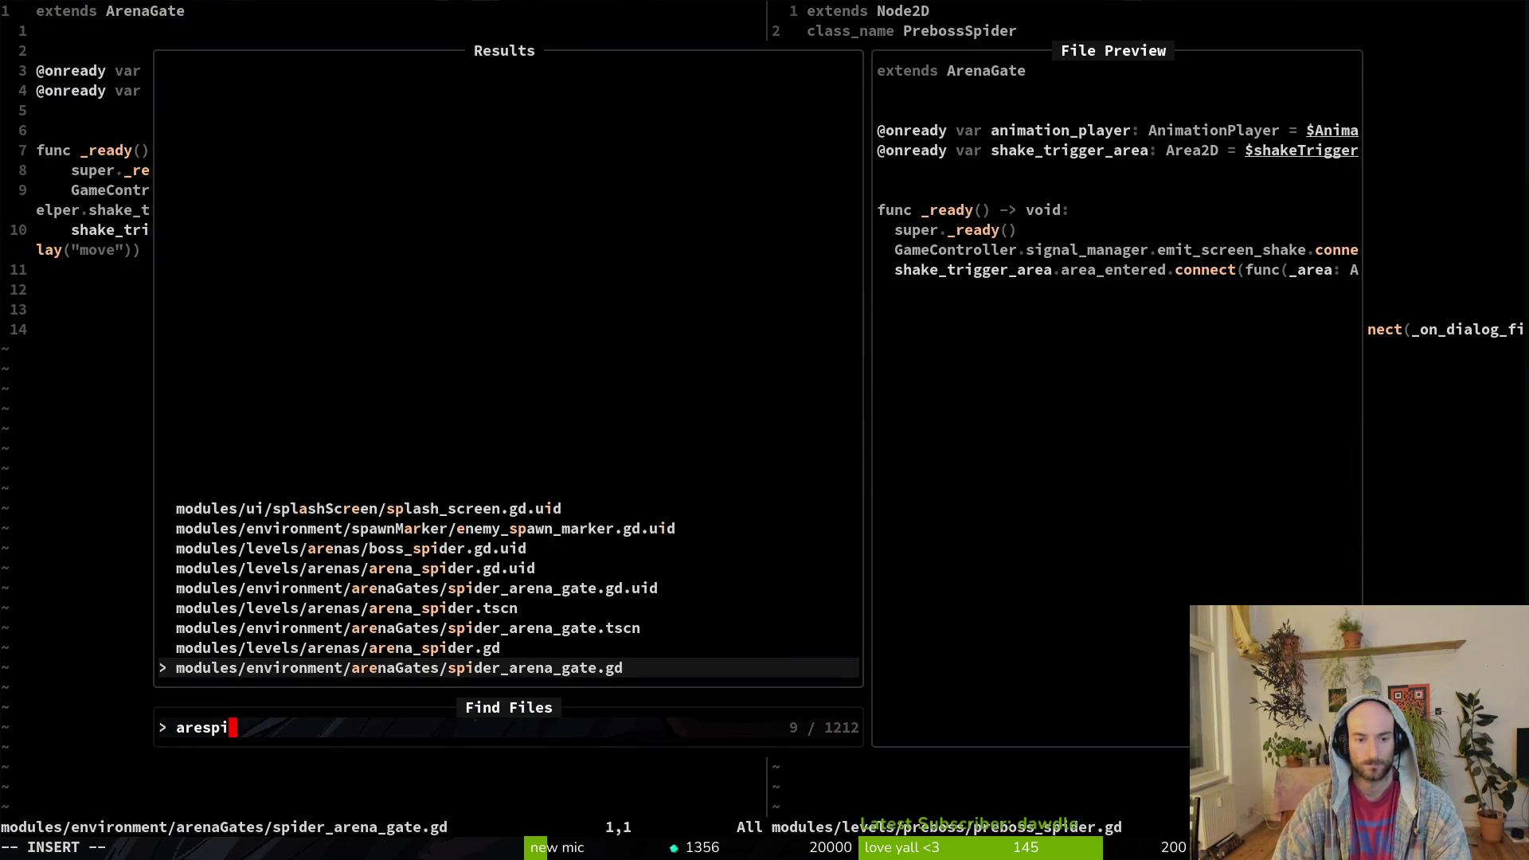
{"action": "key", "text": "Up"}
{"action": "key", "text": "Return"}
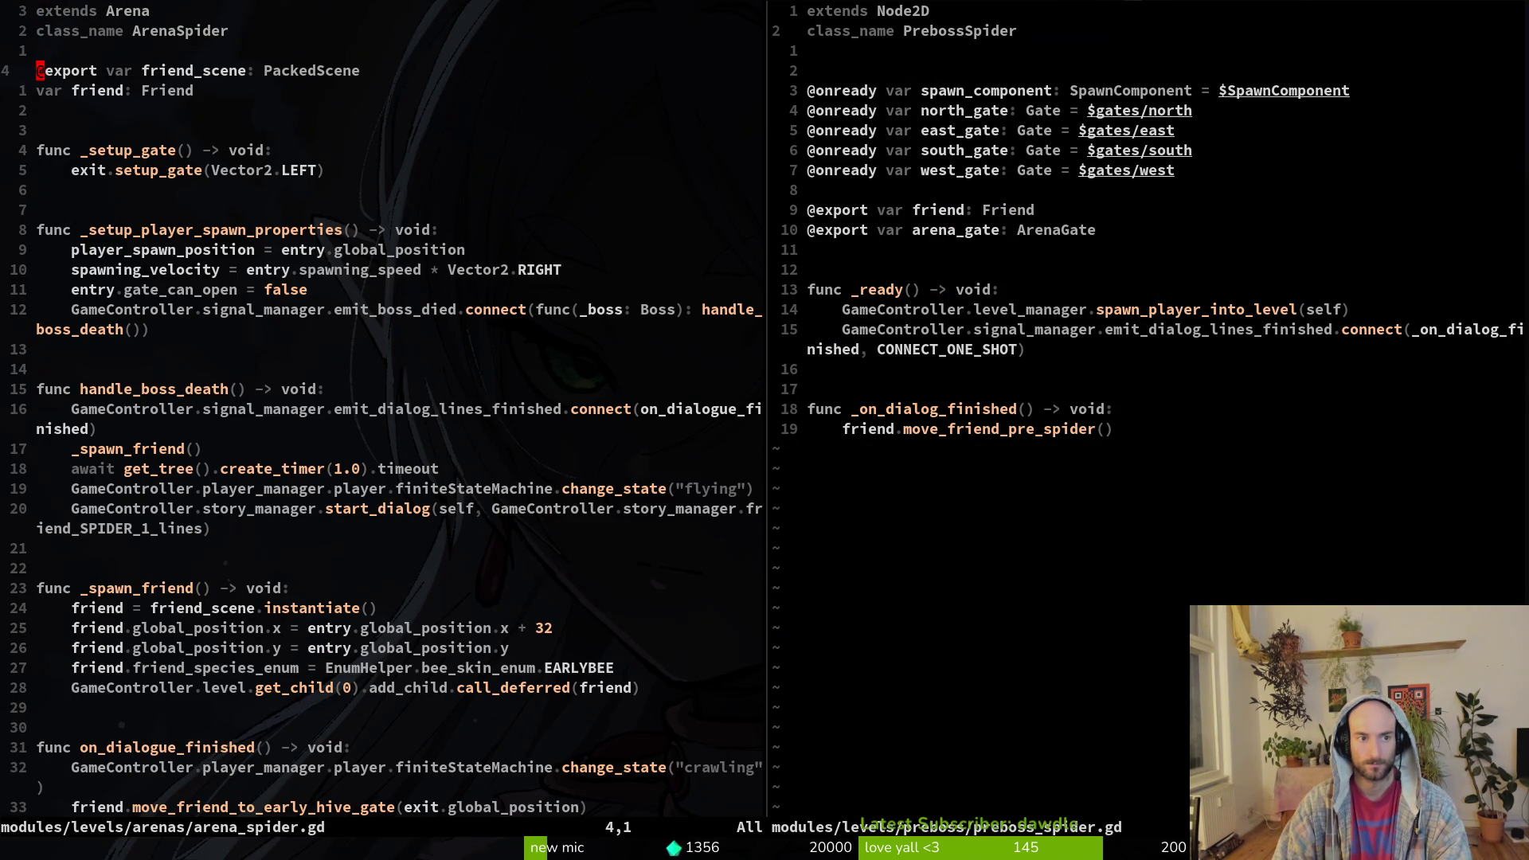
{"action": "key", "text": "Return"}
- Open arena.gd, review its exports, then save and close it
{"action": "key", "text": "ctrl+p"}
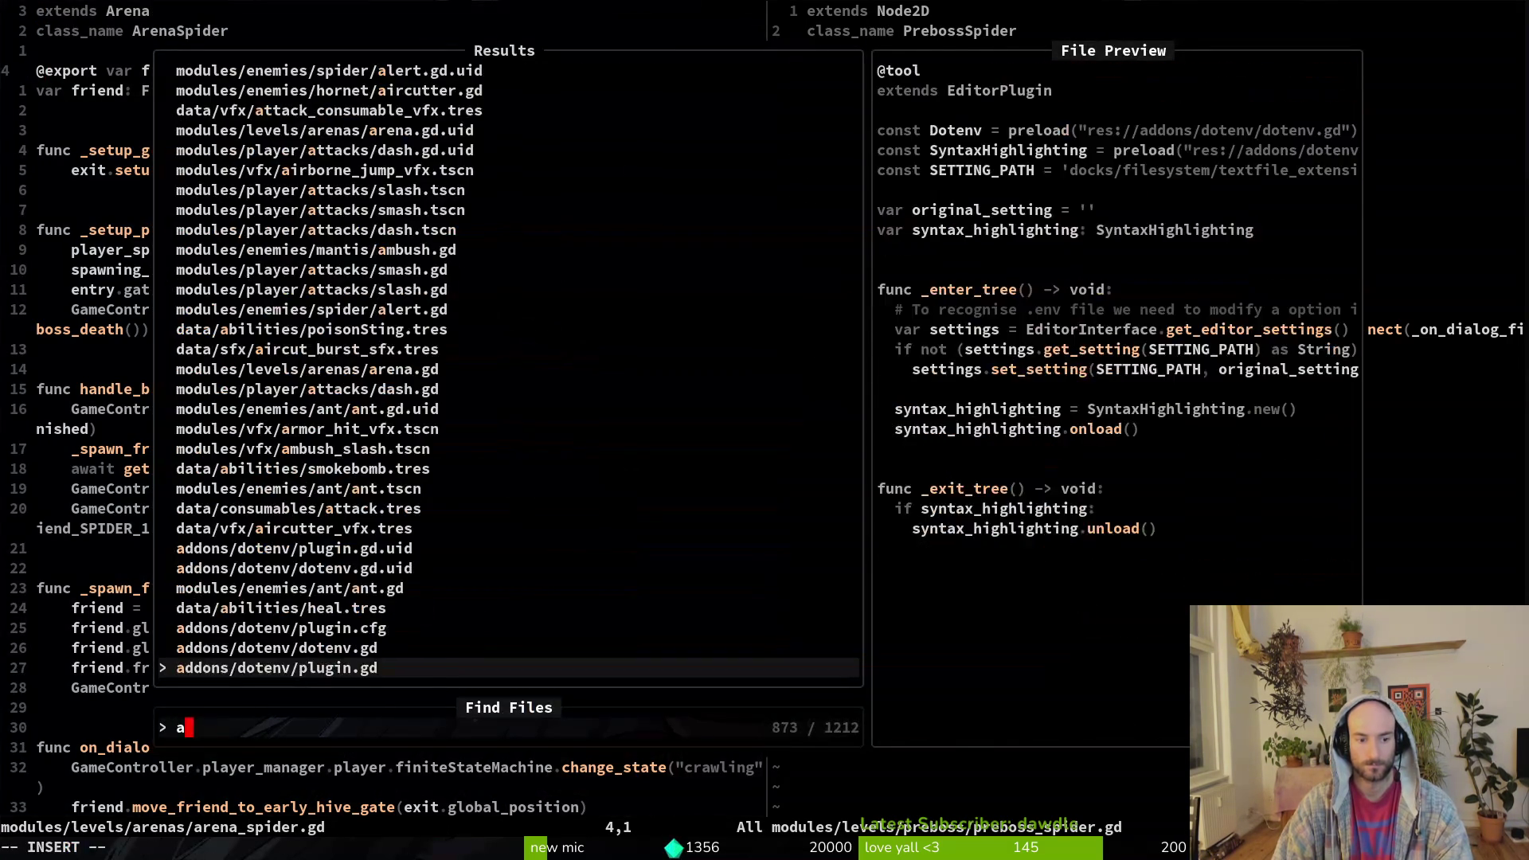
{"action": "type", "text": "are"}
{"action": "key", "text": "Return"}
{"action": "key", "text": "braceright"}
{"action": "key", "text": "braceright"}
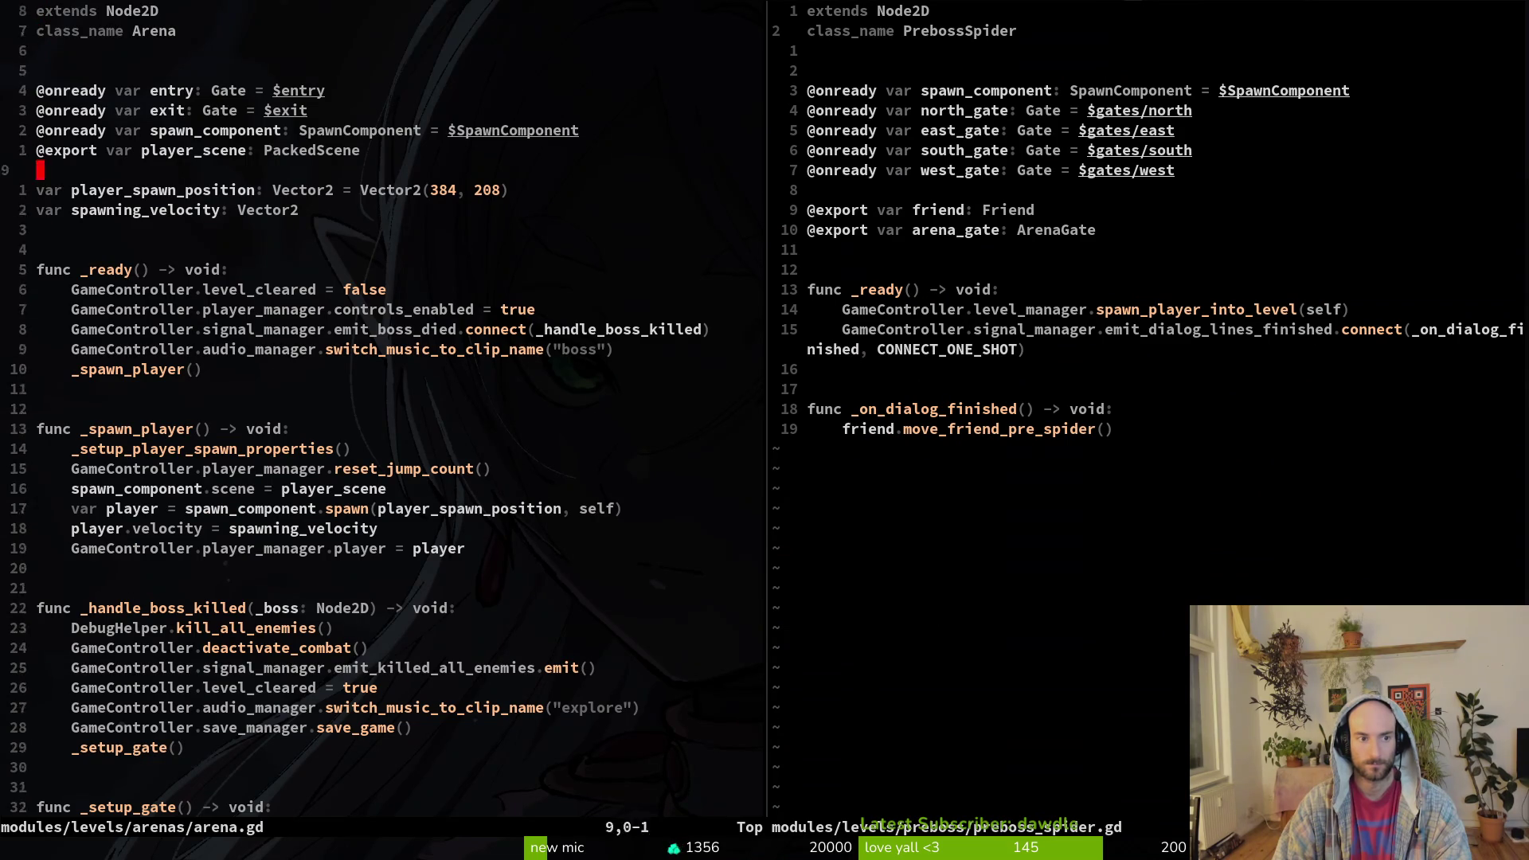
{"action": "key", "text": "k"}
{"action": "key", "text": "k"}
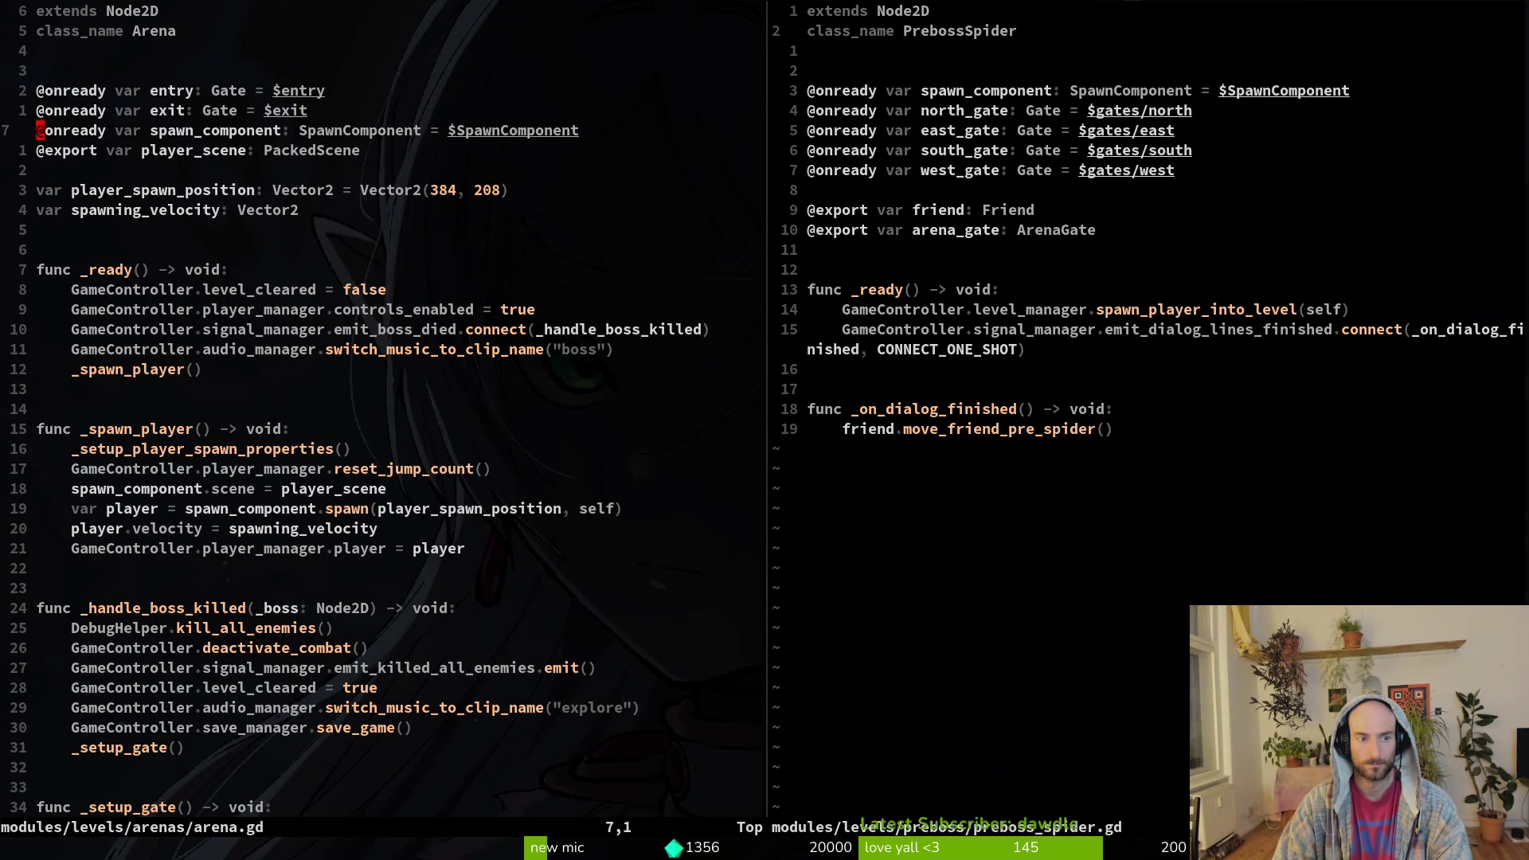
{"action": "key", "text": "Return"}
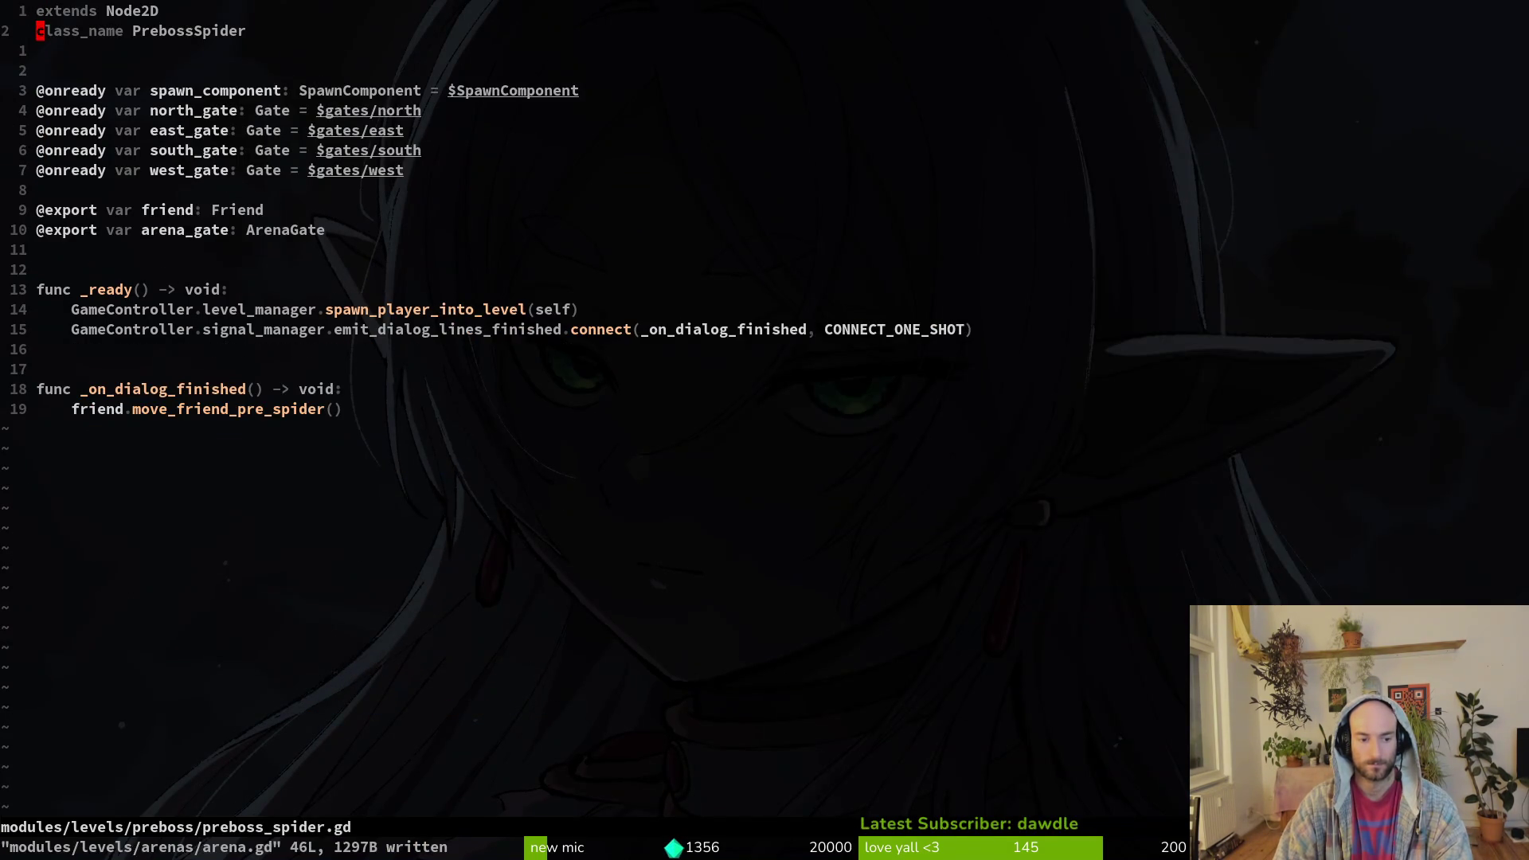
- Delete the arena_gate export line from preboss_spider.gd and save it
{"action": "key", "text": "ctrl+p"}
{"action": "type", "text": "pre"}
{"action": "key", "text": "Return"}
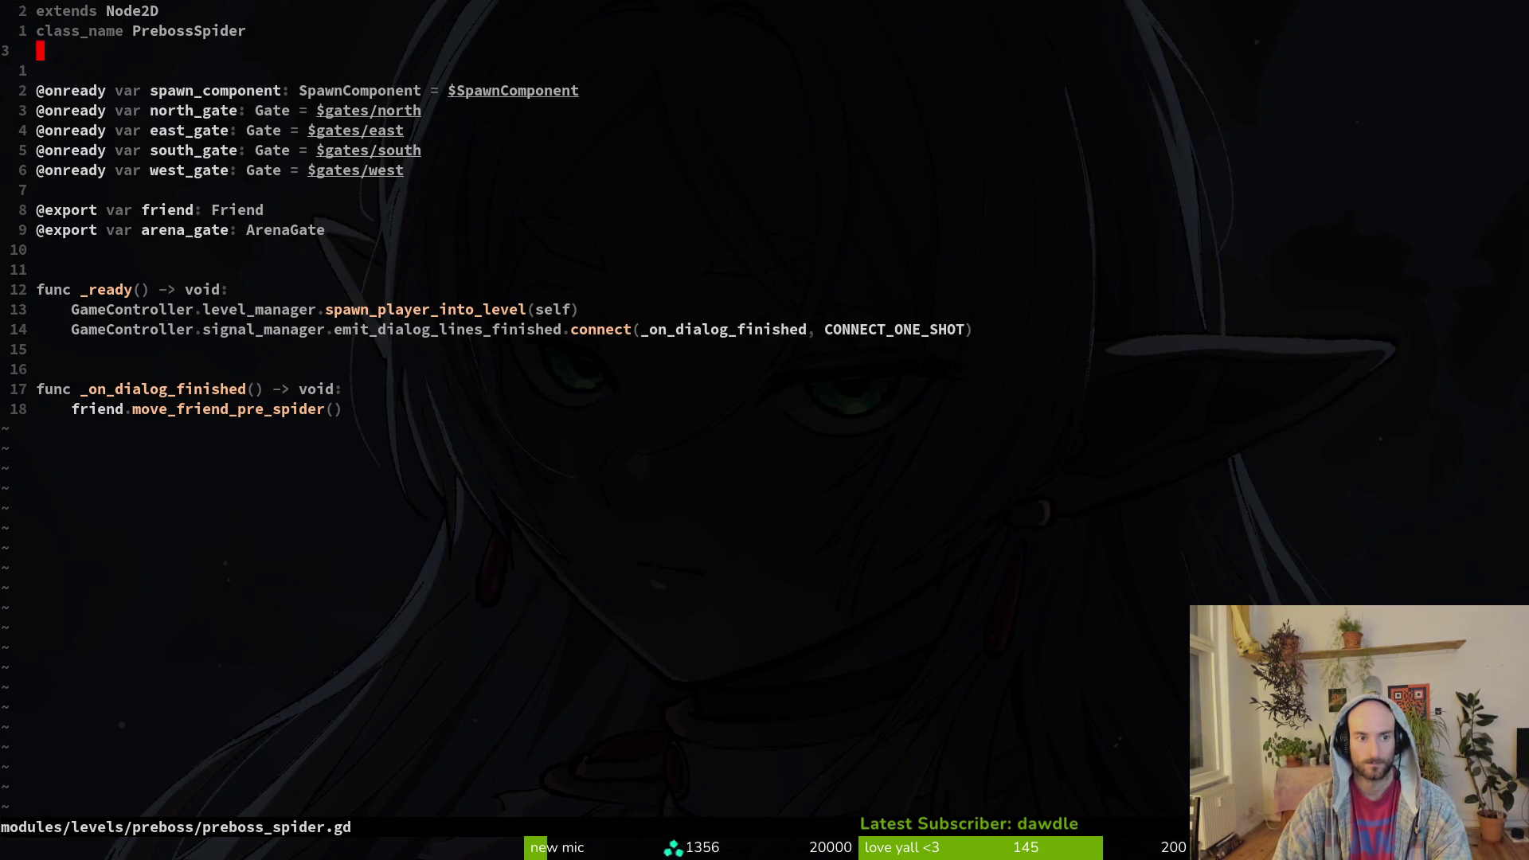
{"action": "key", "text": "braceright"}
{"action": "key", "text": "braceright"}
{"action": "key", "text": "k"}
{"action": "key", "text": "d"}
{"action": "key", "text": "d"}
{"action": "type", "text": "write"}
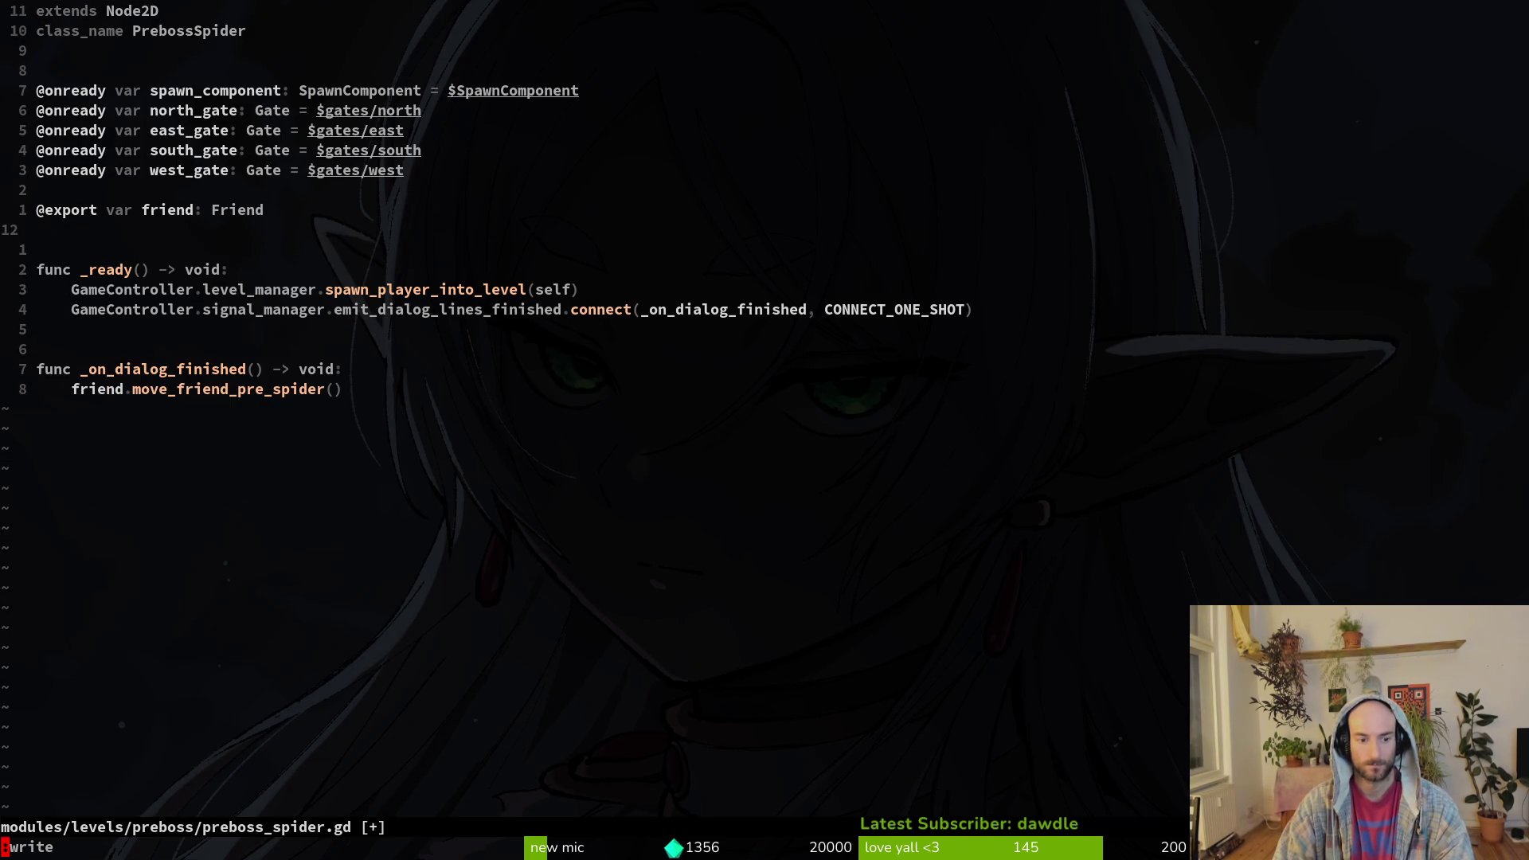
{"action": "key", "text": "Return"}
- Check preboss_mantis.gd, then save and quit vim back to Godot
{"action": "key", "text": "ctrl+p"}
{"action": "type", "text": "preman"}
{"action": "key", "text": "Return"}
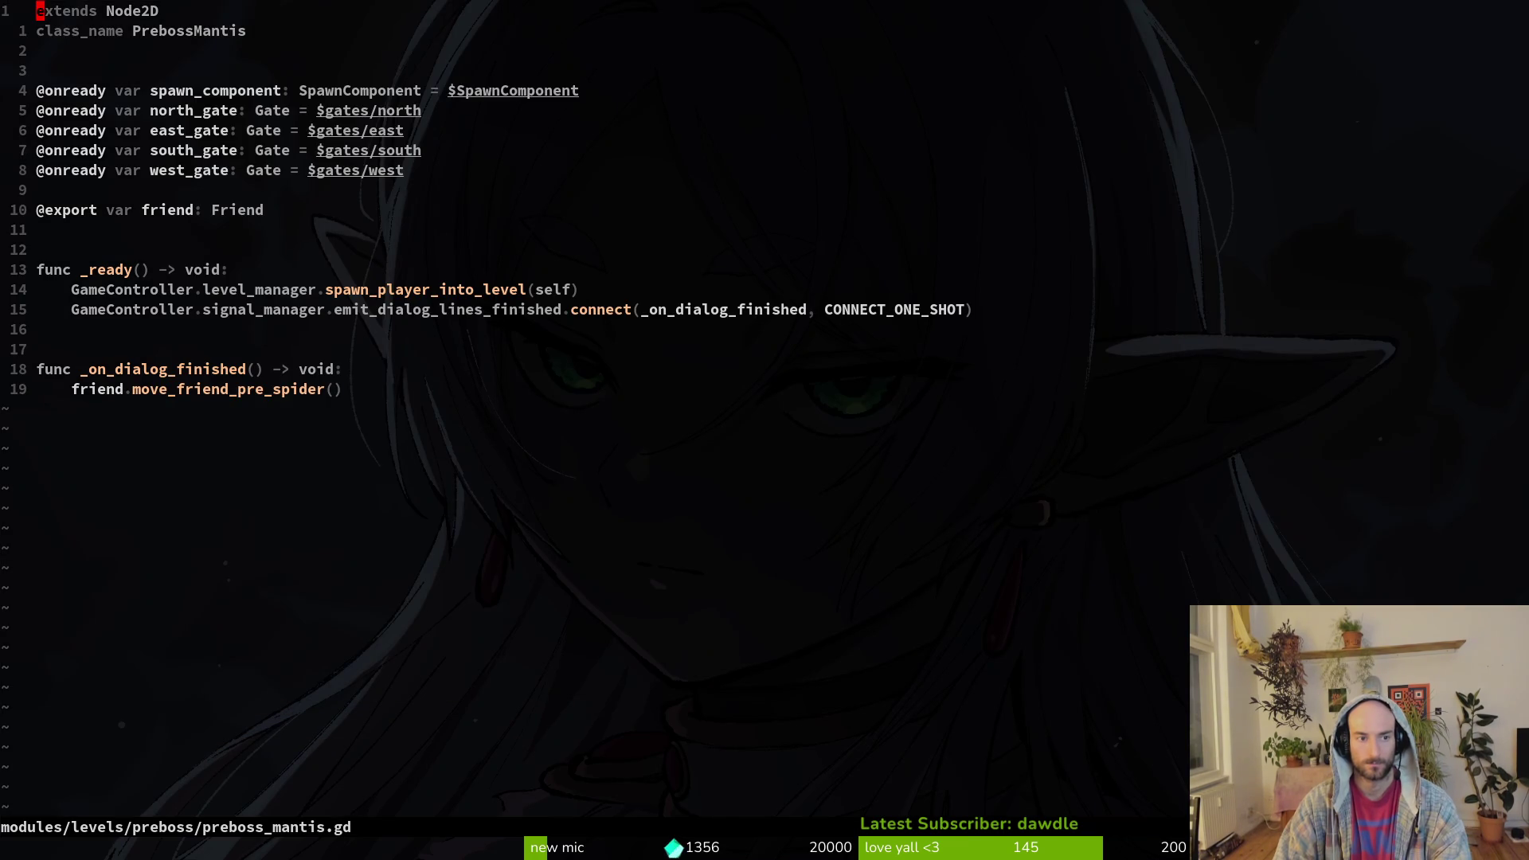
{"action": "type", "text": "wq"}
{"action": "key", "text": "Return"}
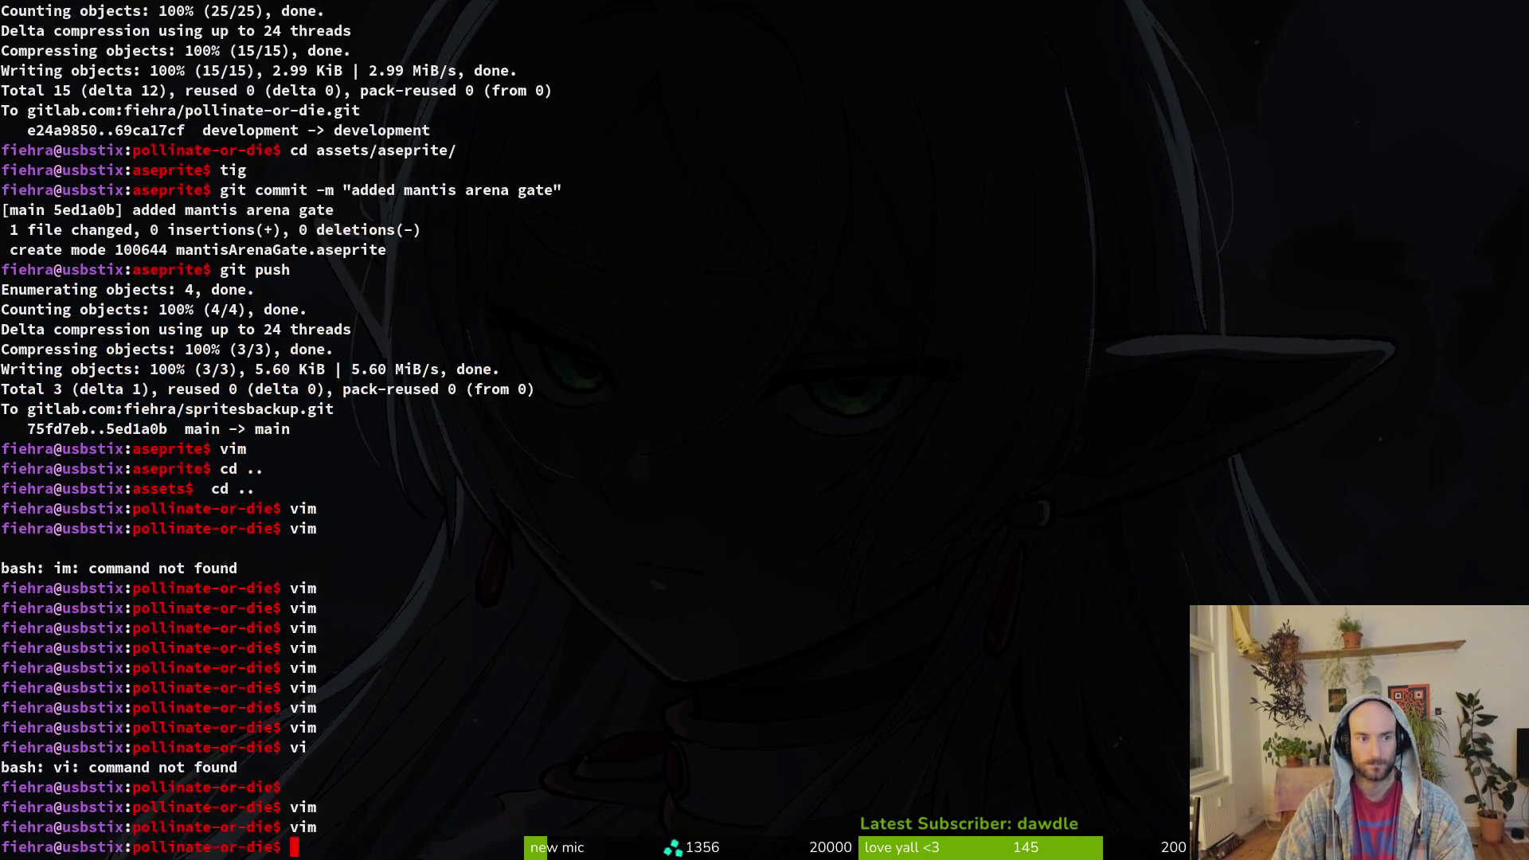
{"action": "key", "text": "alt+Tab"}
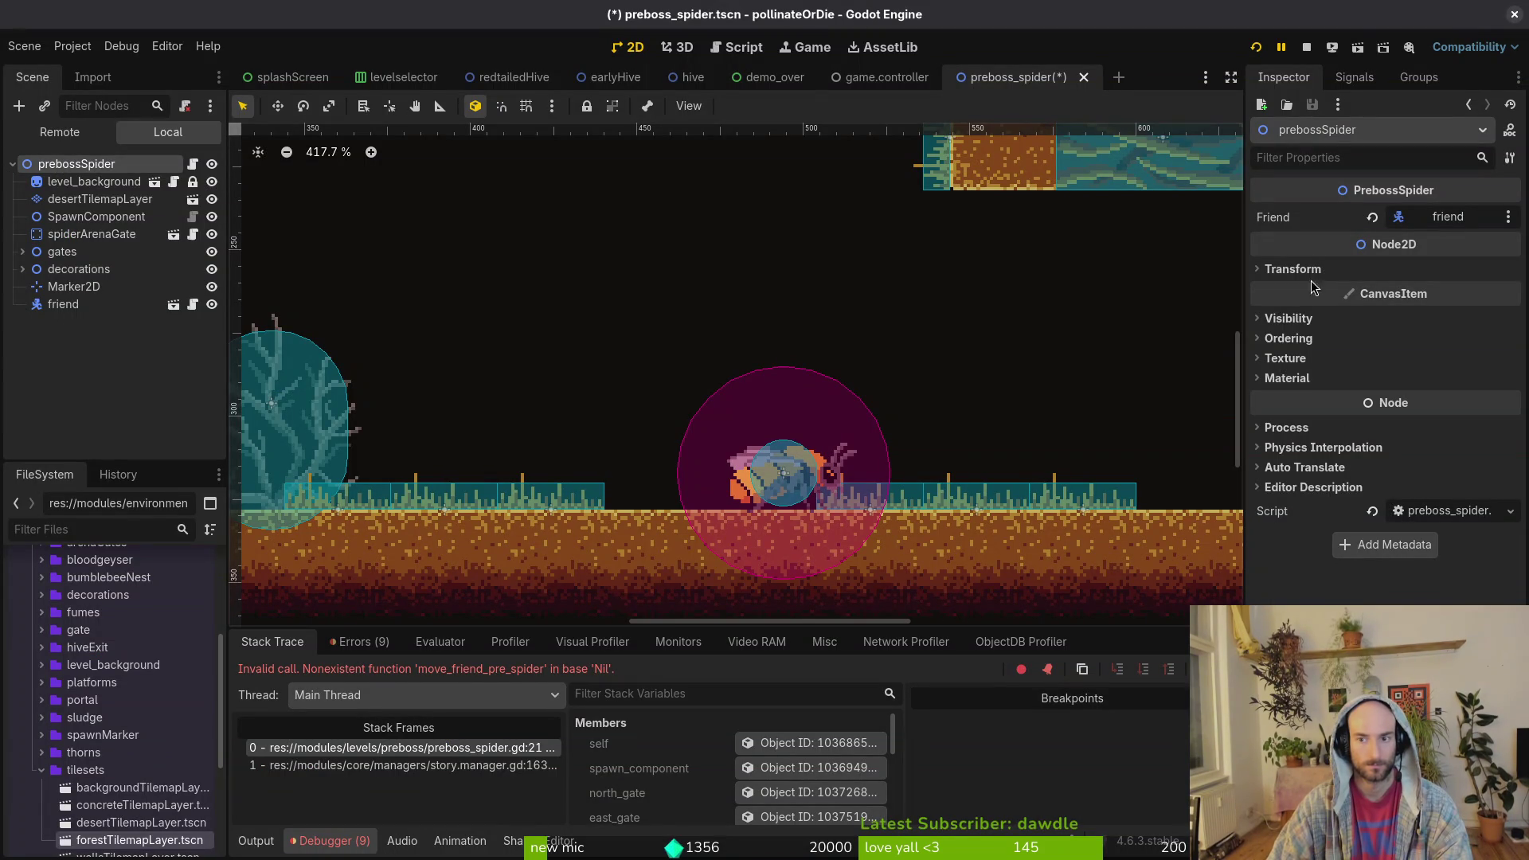
- Save preboss_spider.tscn, open preboss_mantis.tscn, and restart the game with F5
{"action": "key", "text": "ctrl+s"}
{"action": "key", "text": "shift+alt+o"}
{"action": "type", "text": "preboman"}
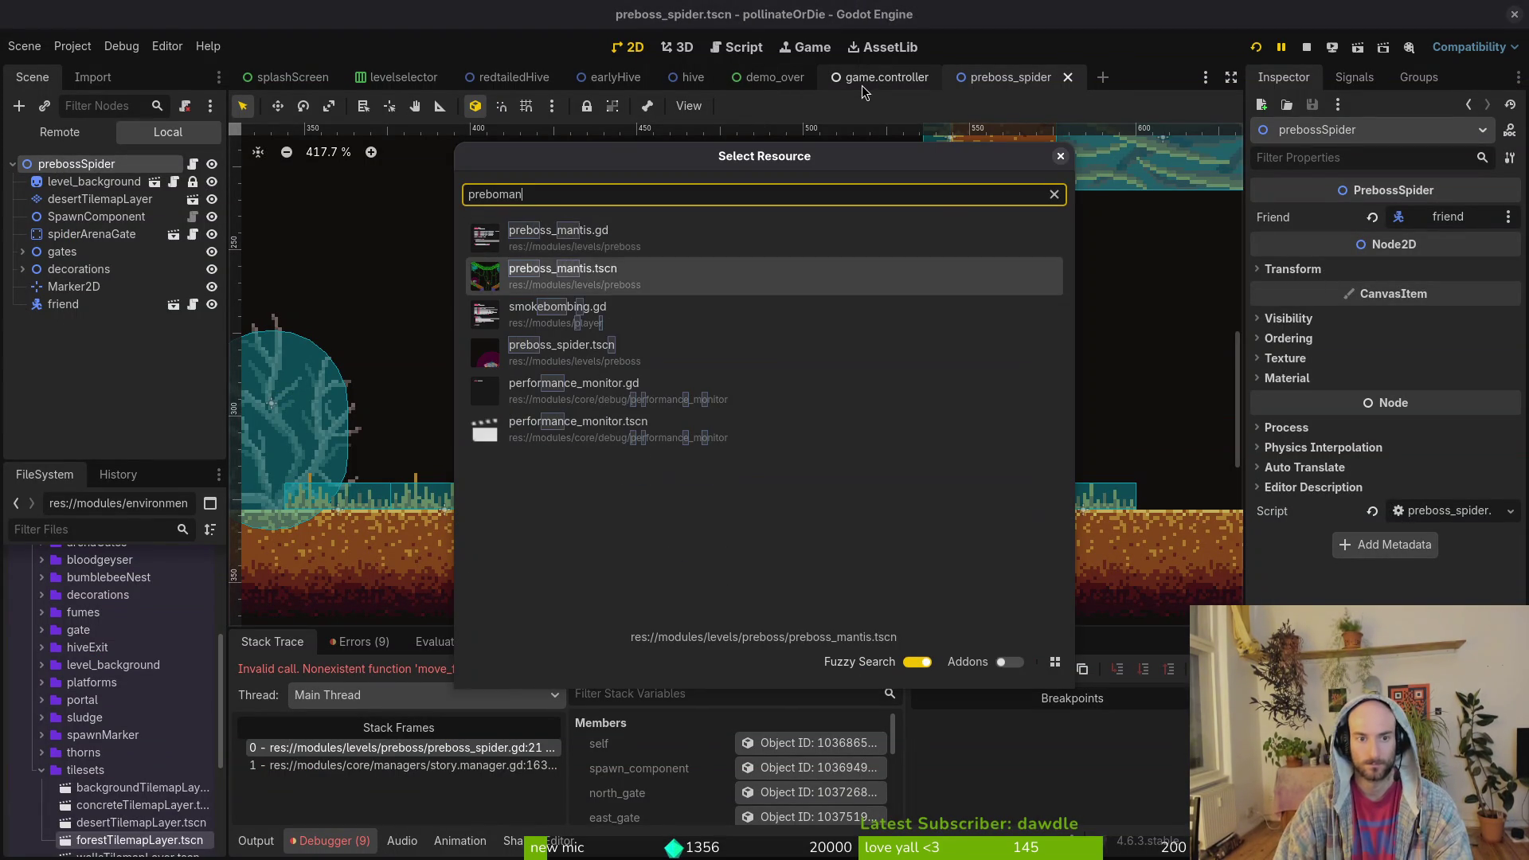
{"action": "key", "text": "Down"}
{"action": "key", "text": "Return"}
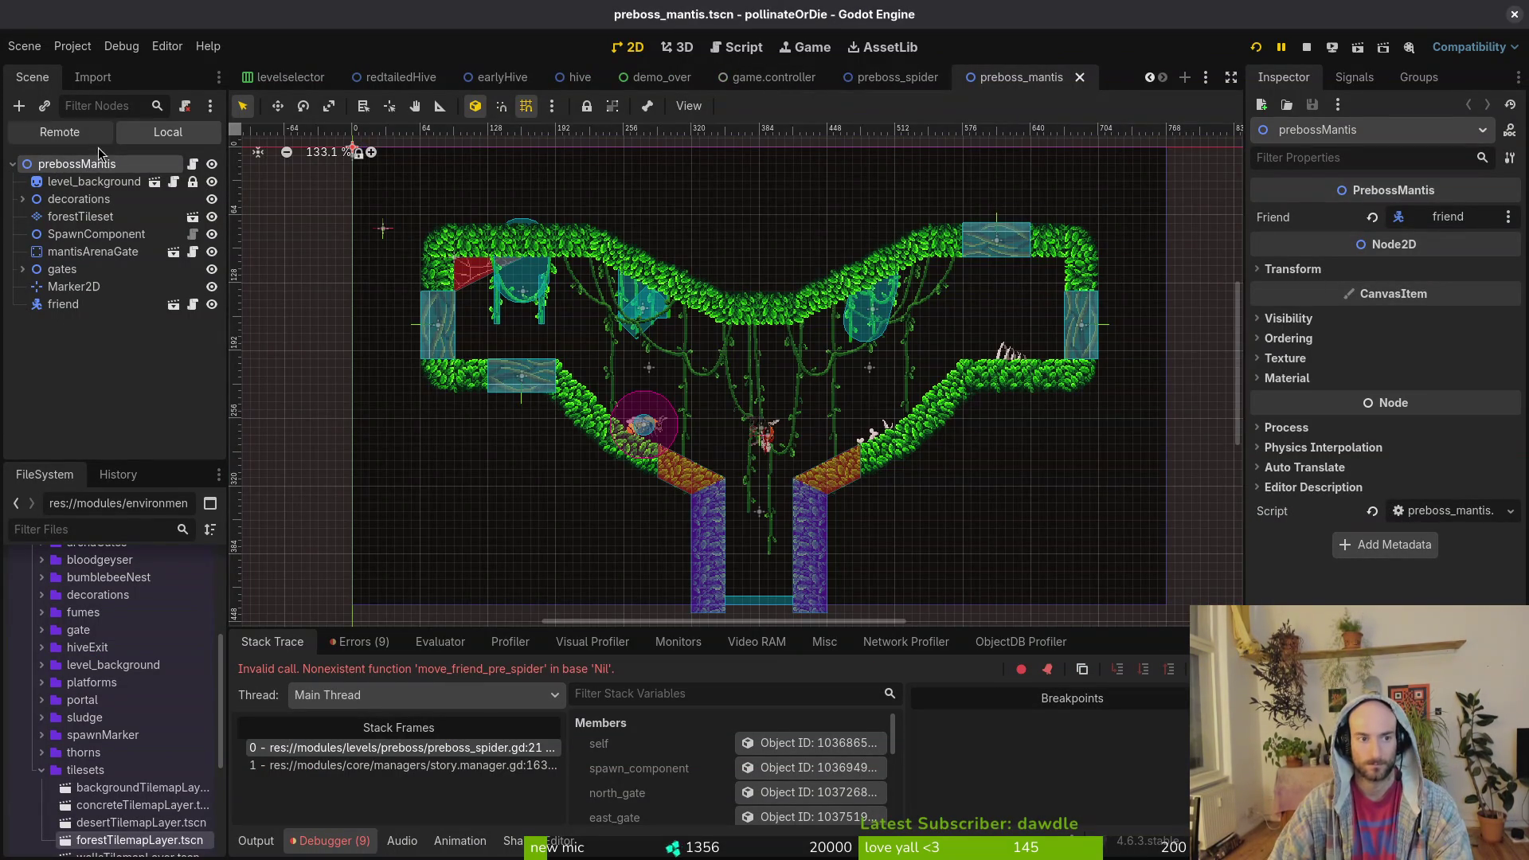
{"action": "left_click", "coordinate": [1306, 51]}
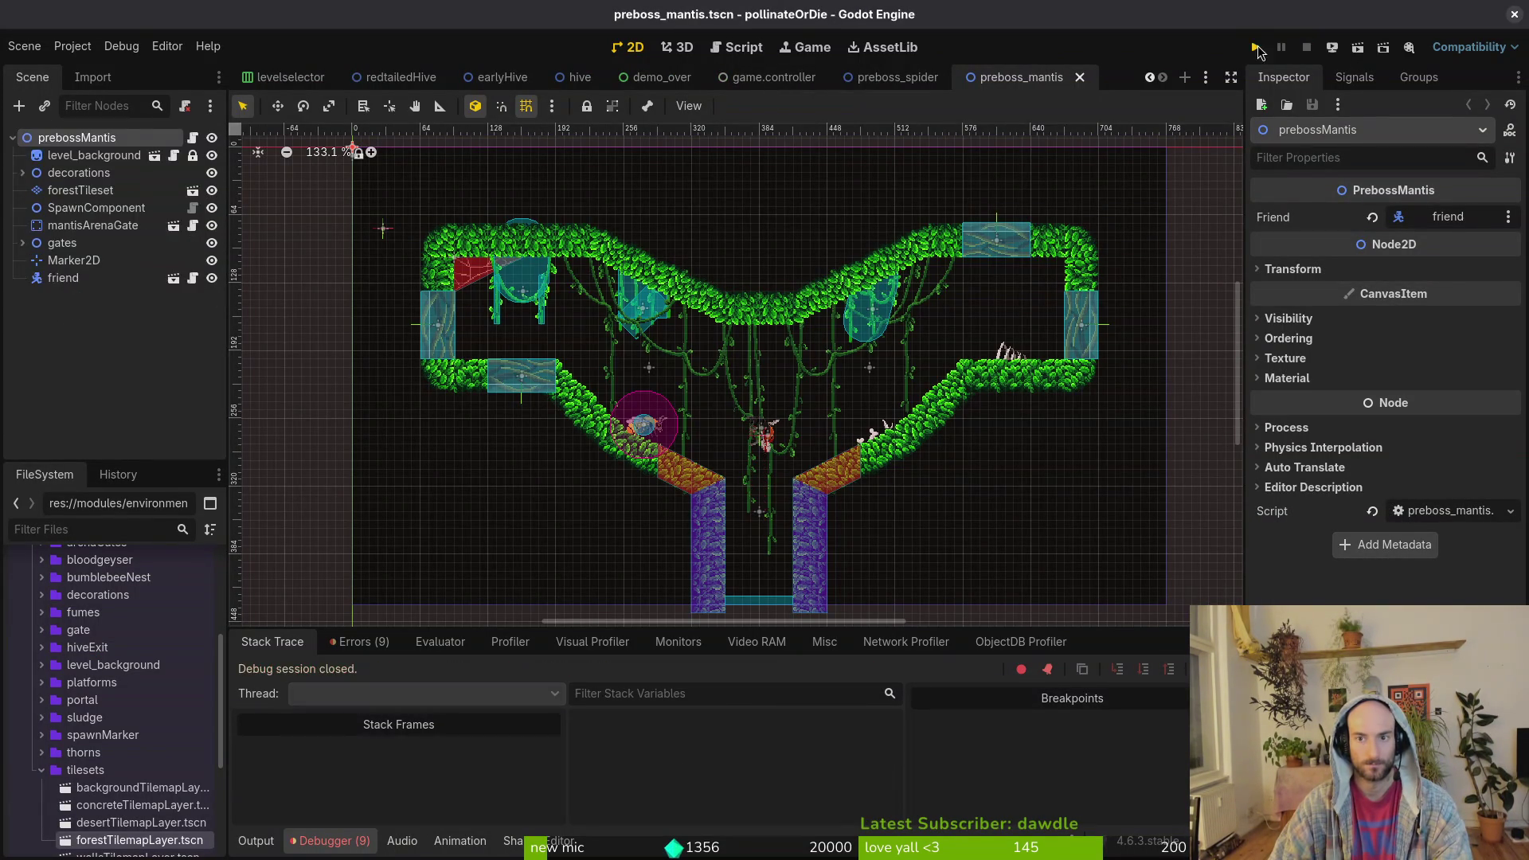
{"action": "key", "text": "F5"}
- Continue the saved game and browse the level-select debug menu before returning to the hive
{"action": "key", "text": "Return"}
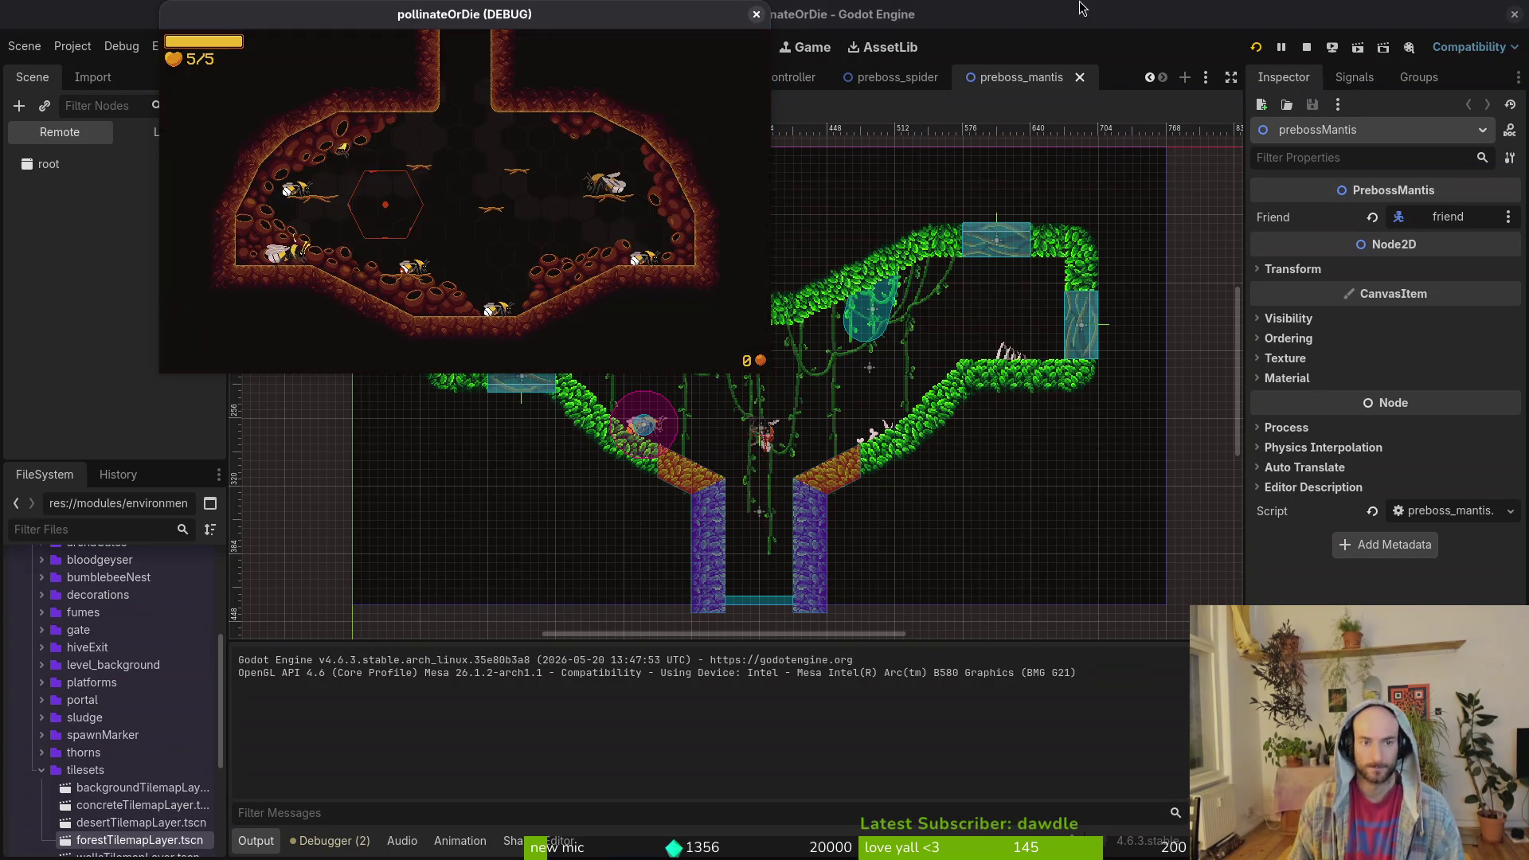
{"action": "key", "text": "Escape"}
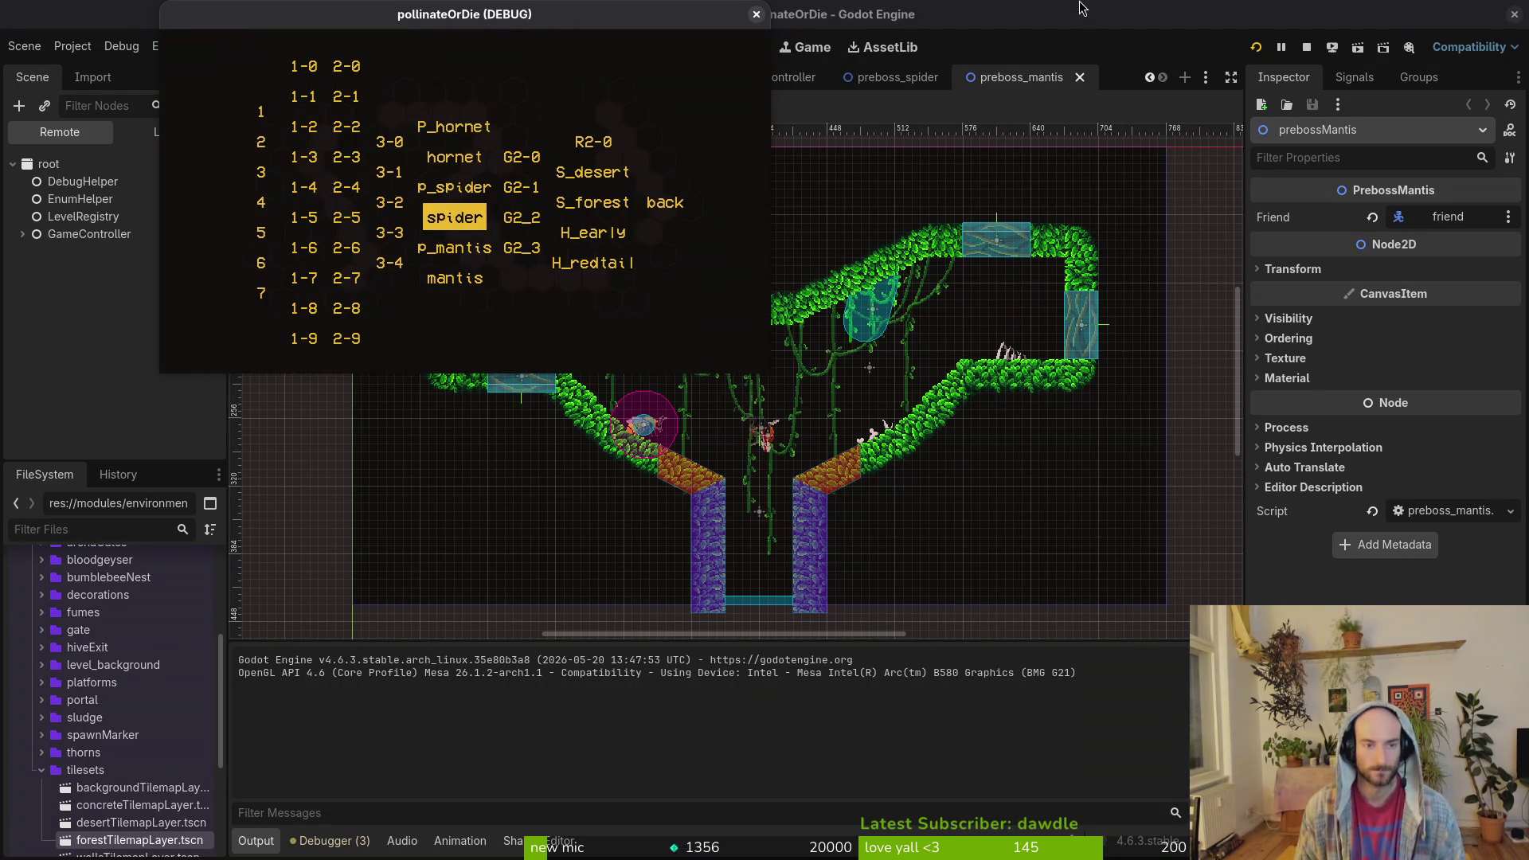
{"action": "key", "text": "Right"}
{"action": "key", "text": "Right"}
{"action": "key", "text": "Right"}
{"action": "key", "text": "Return"}
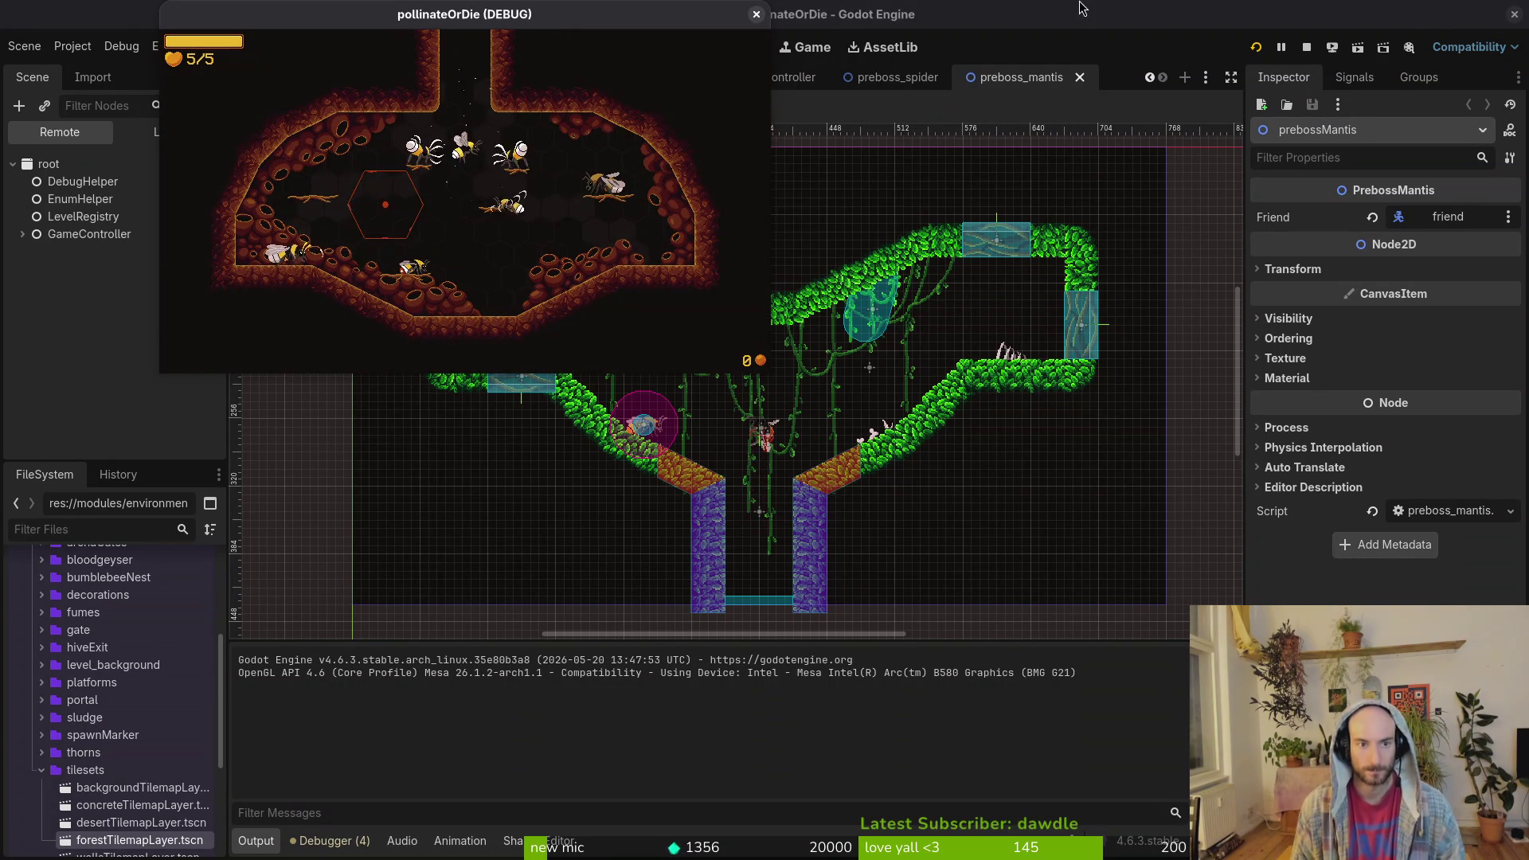
- Fly the bee up the hive shaft and through the caves to the web below the spider room
{"action": "key", "text": "Up"}
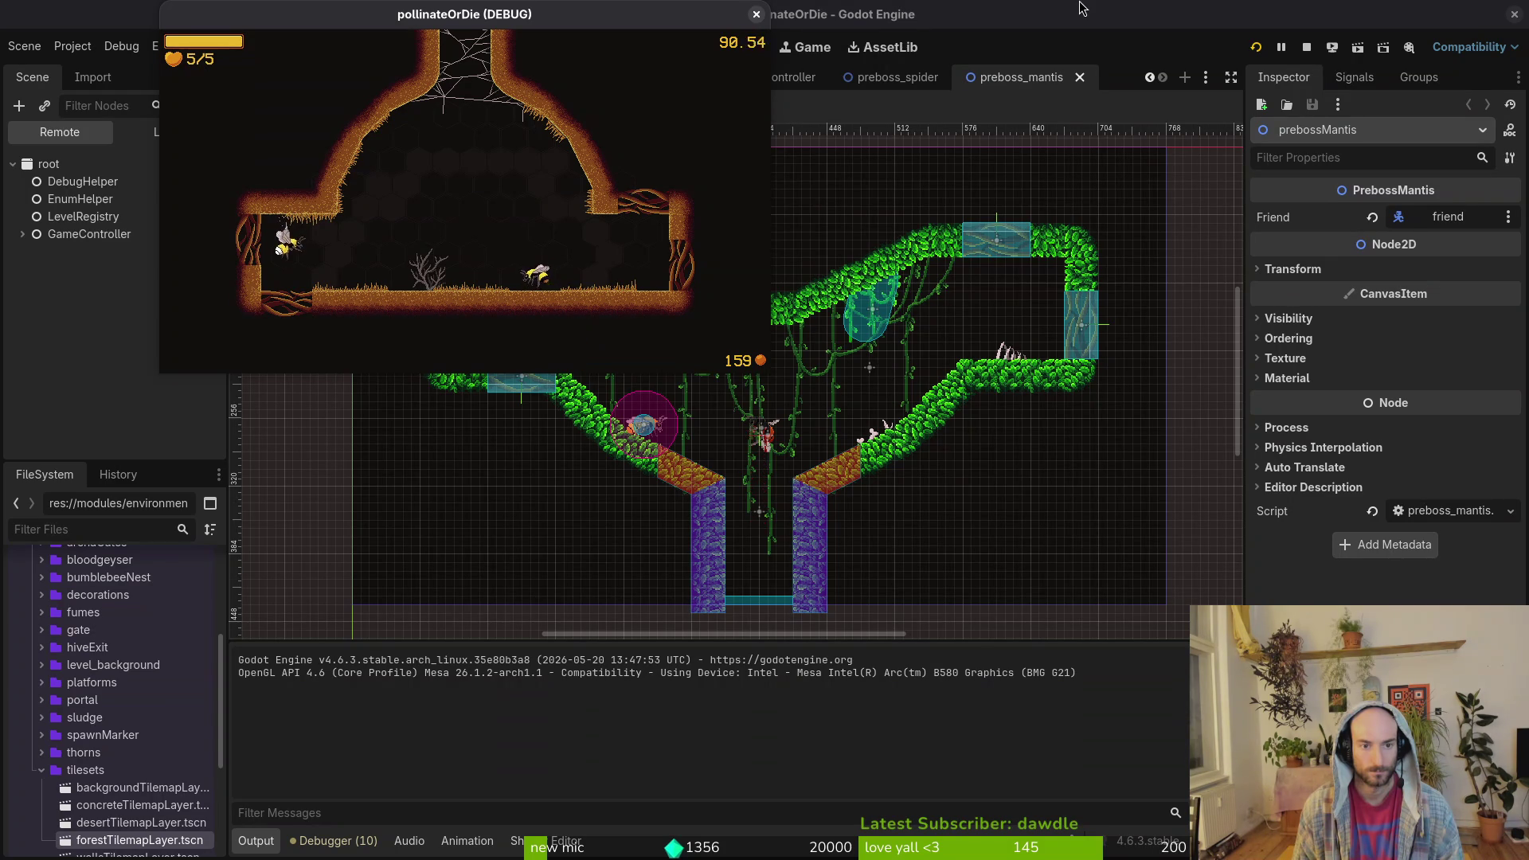
{"action": "key", "text": "Up"}
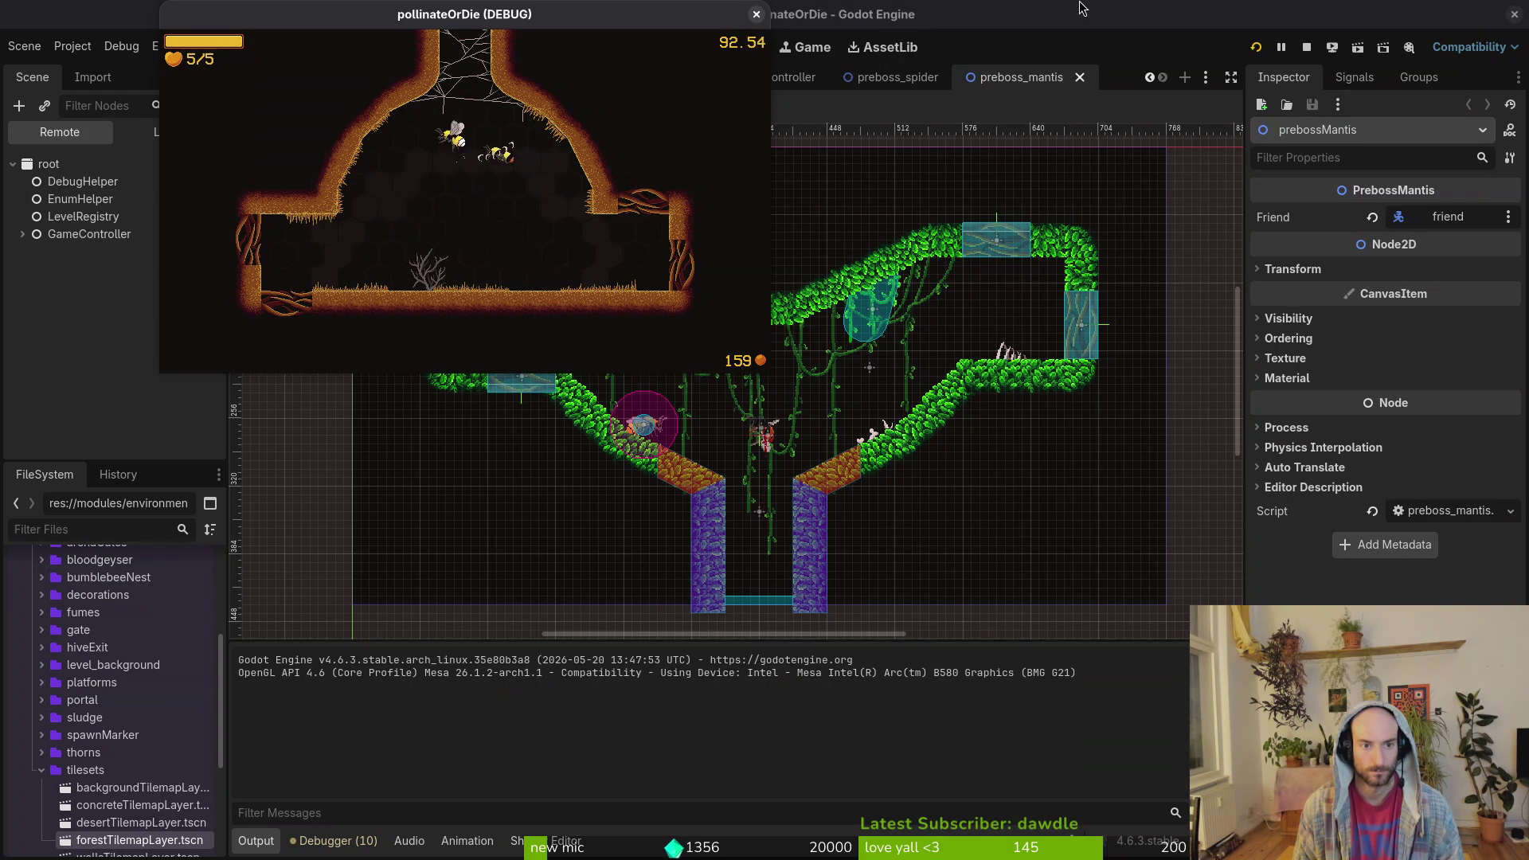
{"action": "key", "text": "Up"}
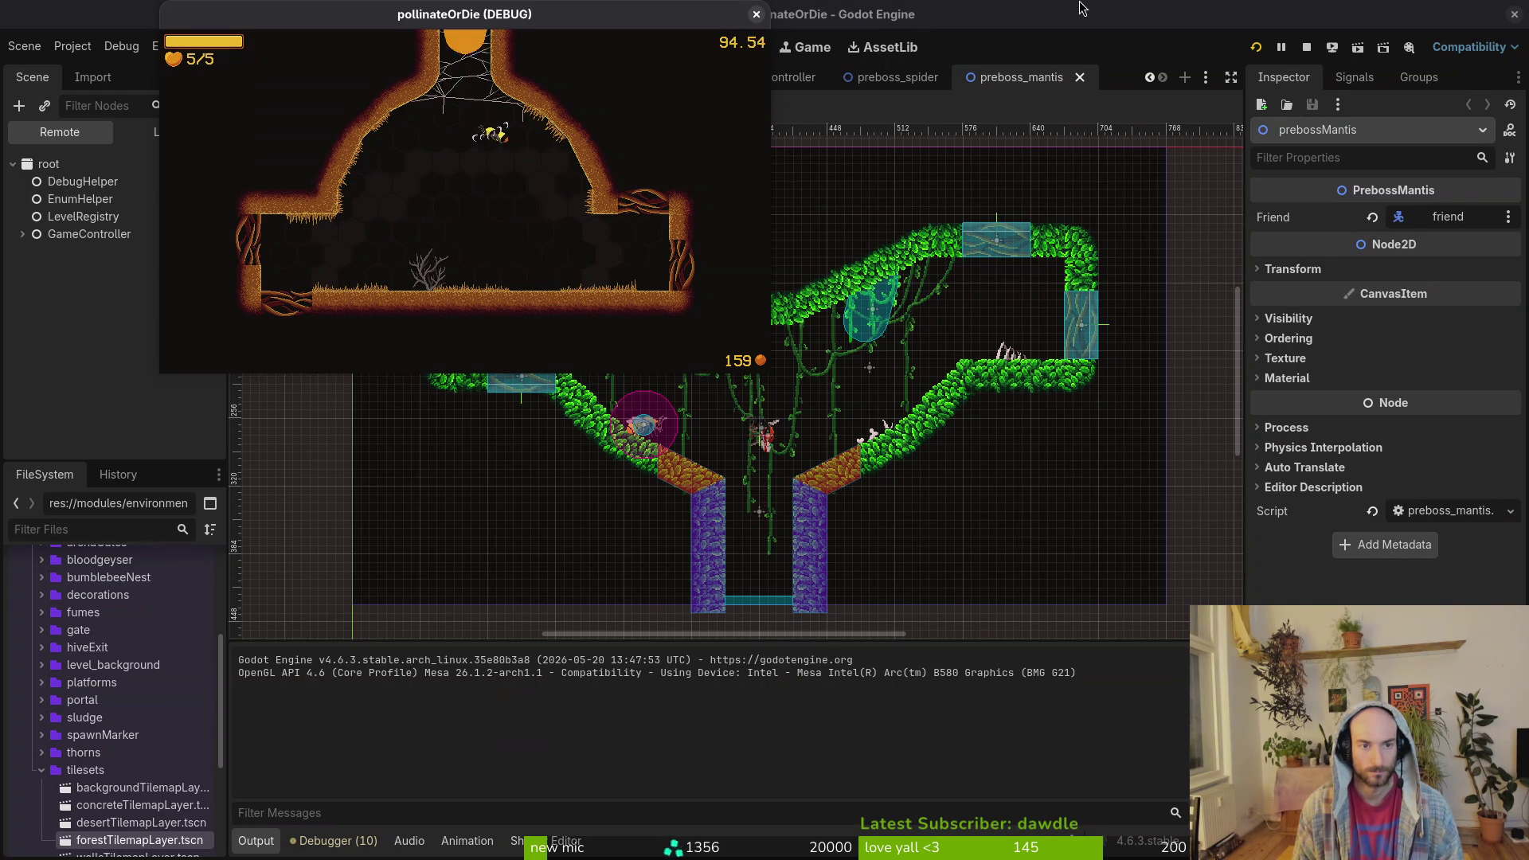
- Fight the spider boss on the web, dodging falling rocks and grabbing the pollen ball
{"action": "key", "text": "Right"}
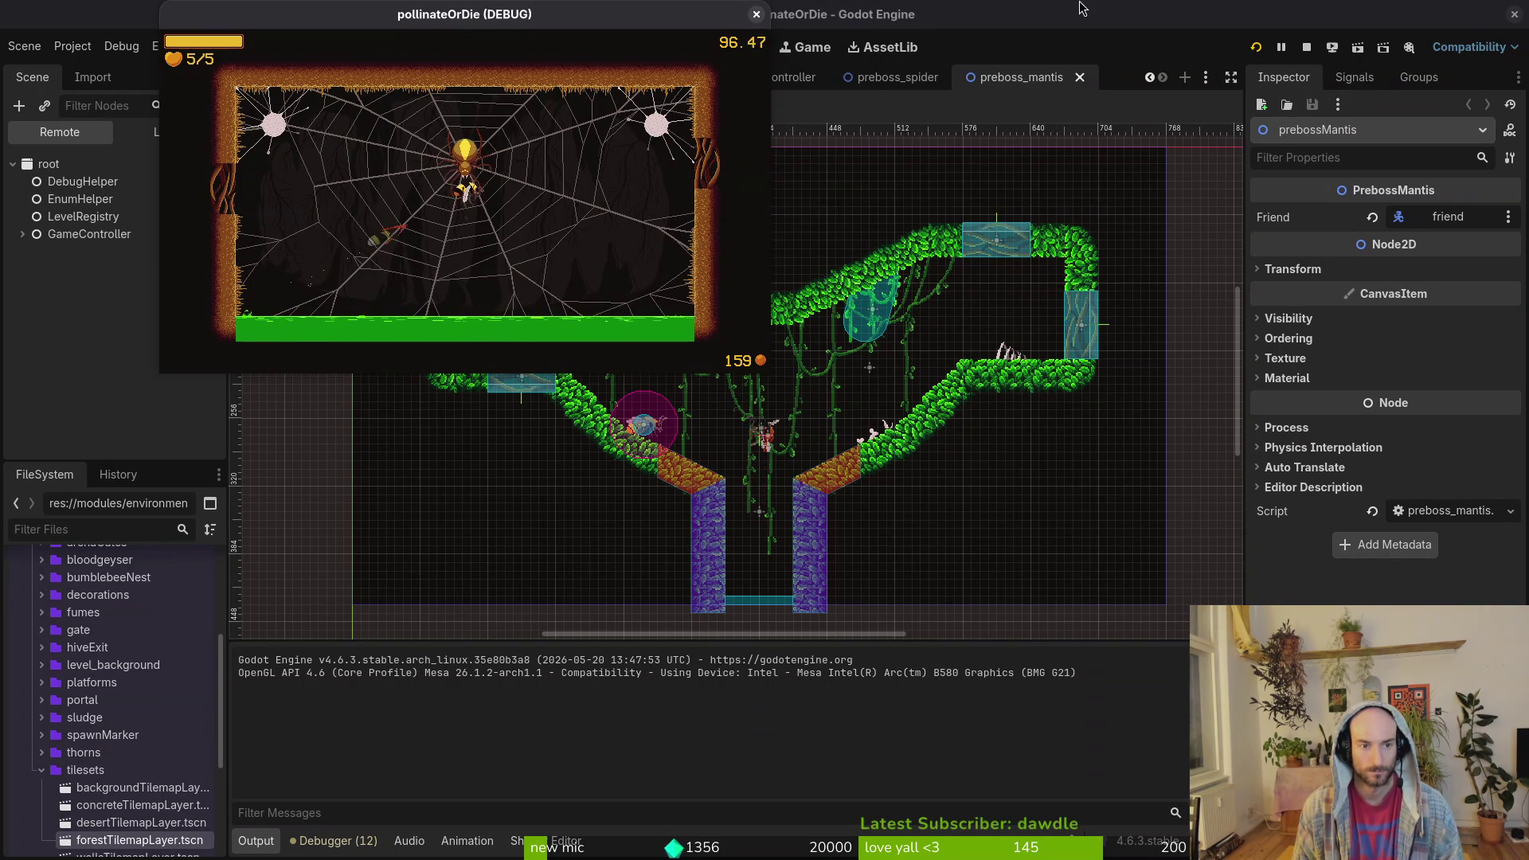
{"action": "key", "text": "Up"}
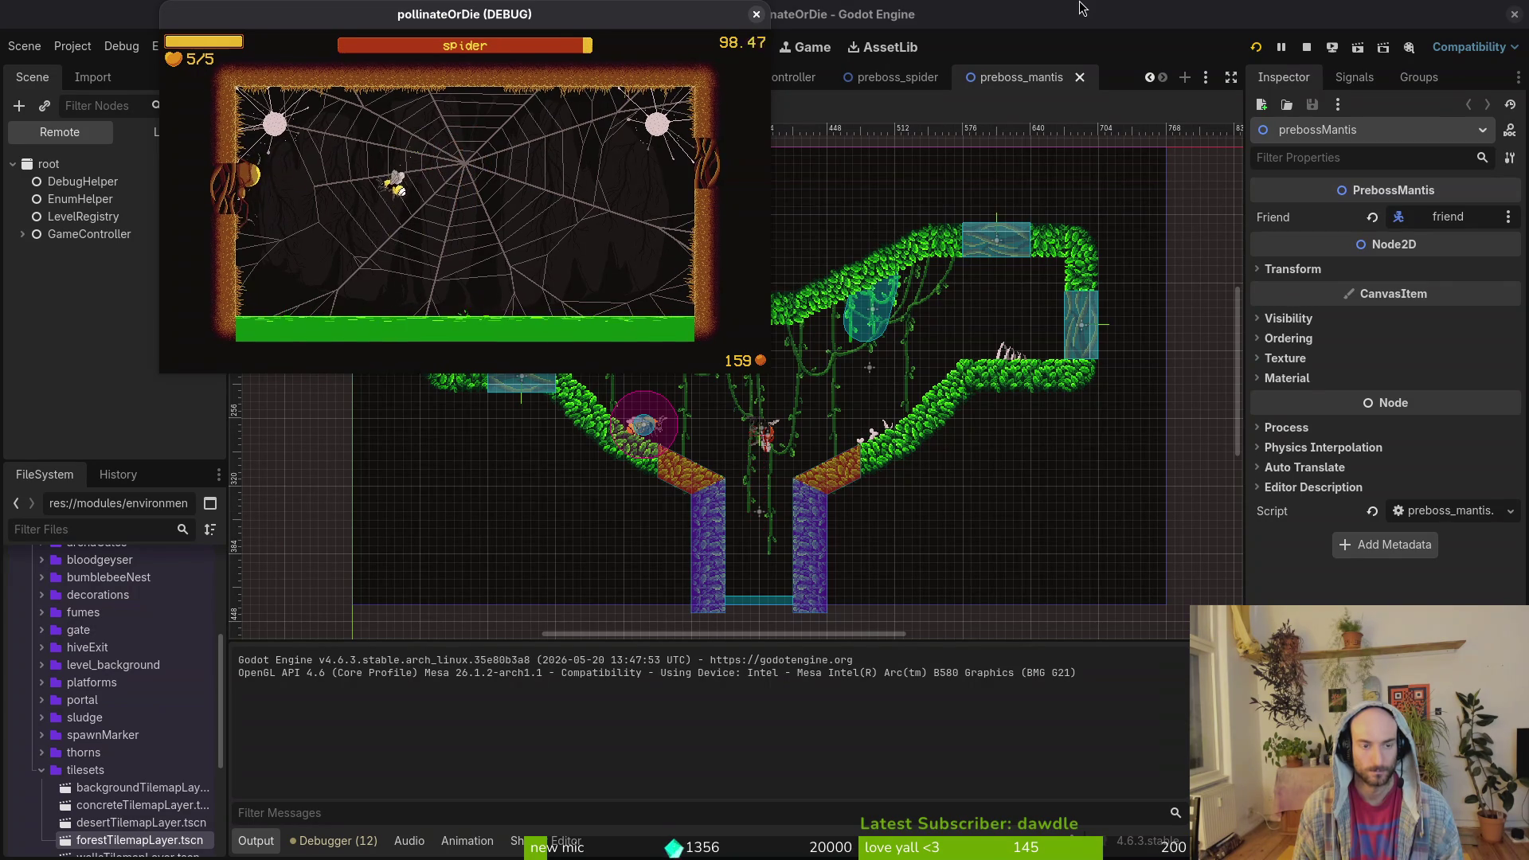
{"action": "key", "text": "Right"}
{"action": "key", "text": "Up"}
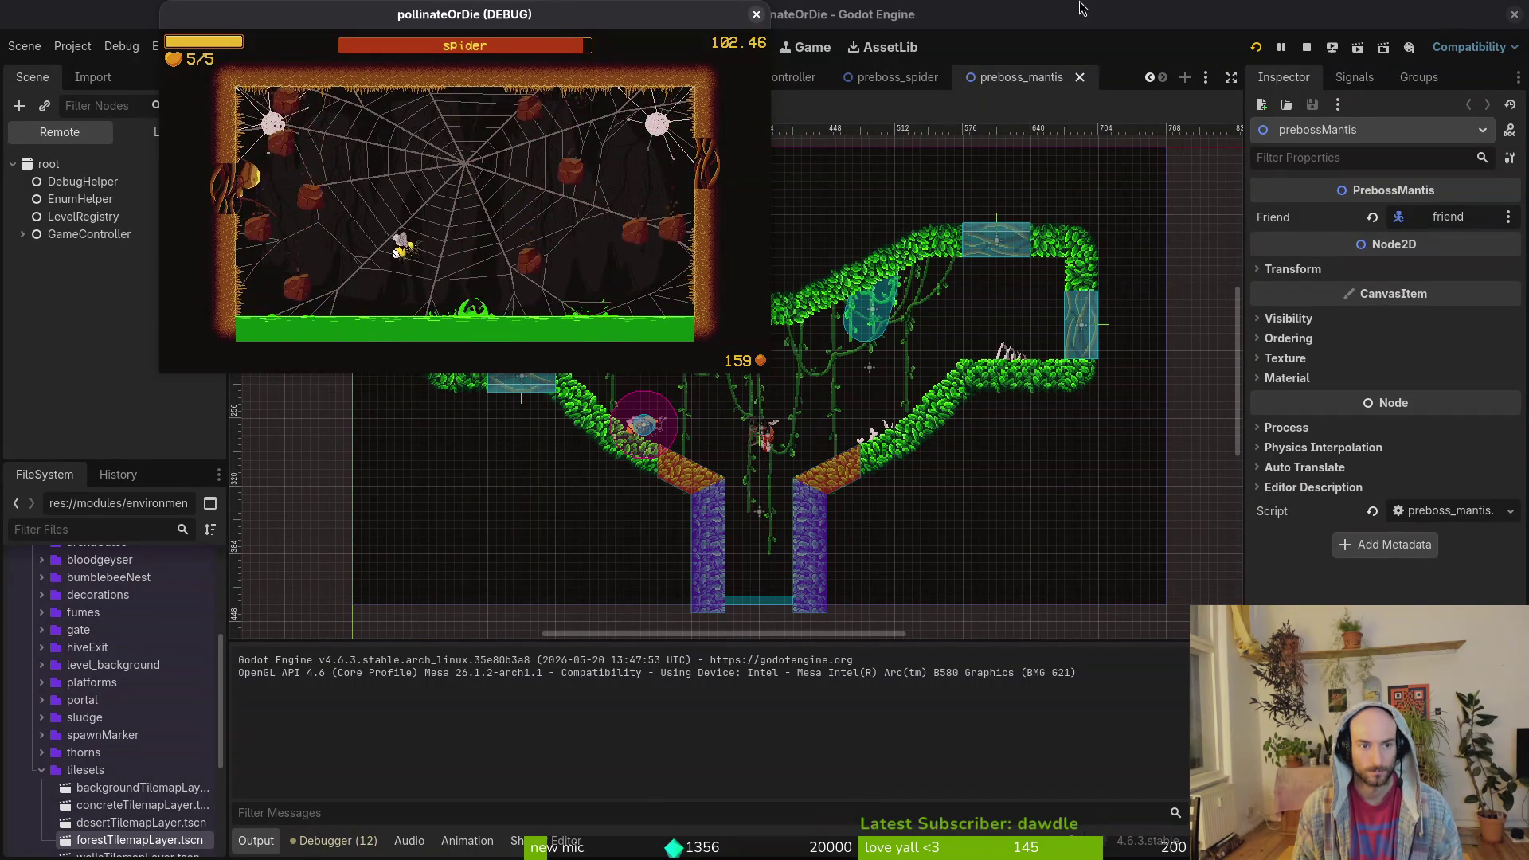
{"action": "key", "text": "Up"}
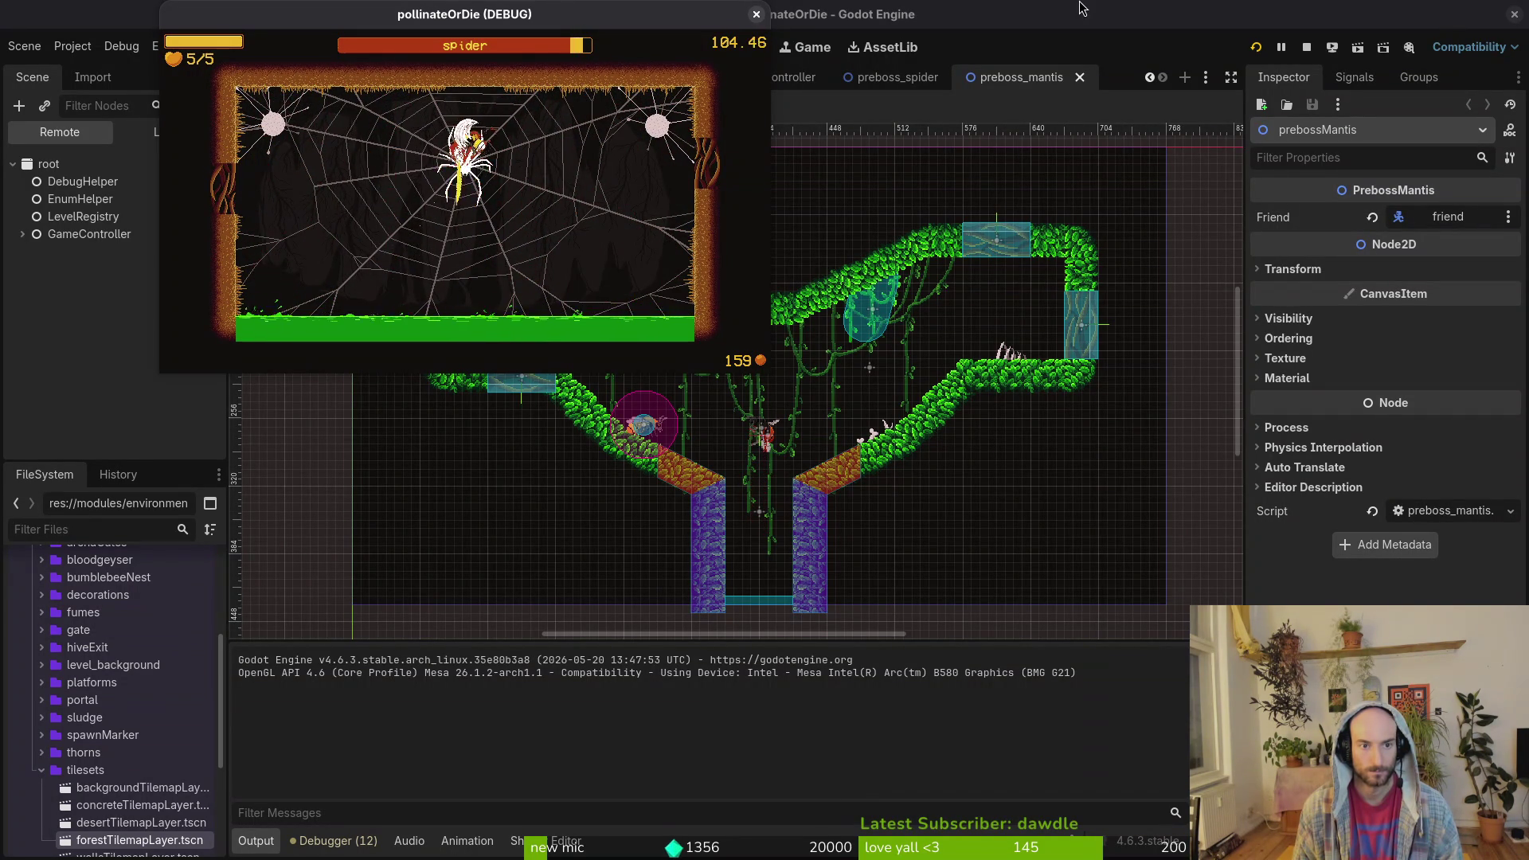
{"action": "key", "text": "Left"}
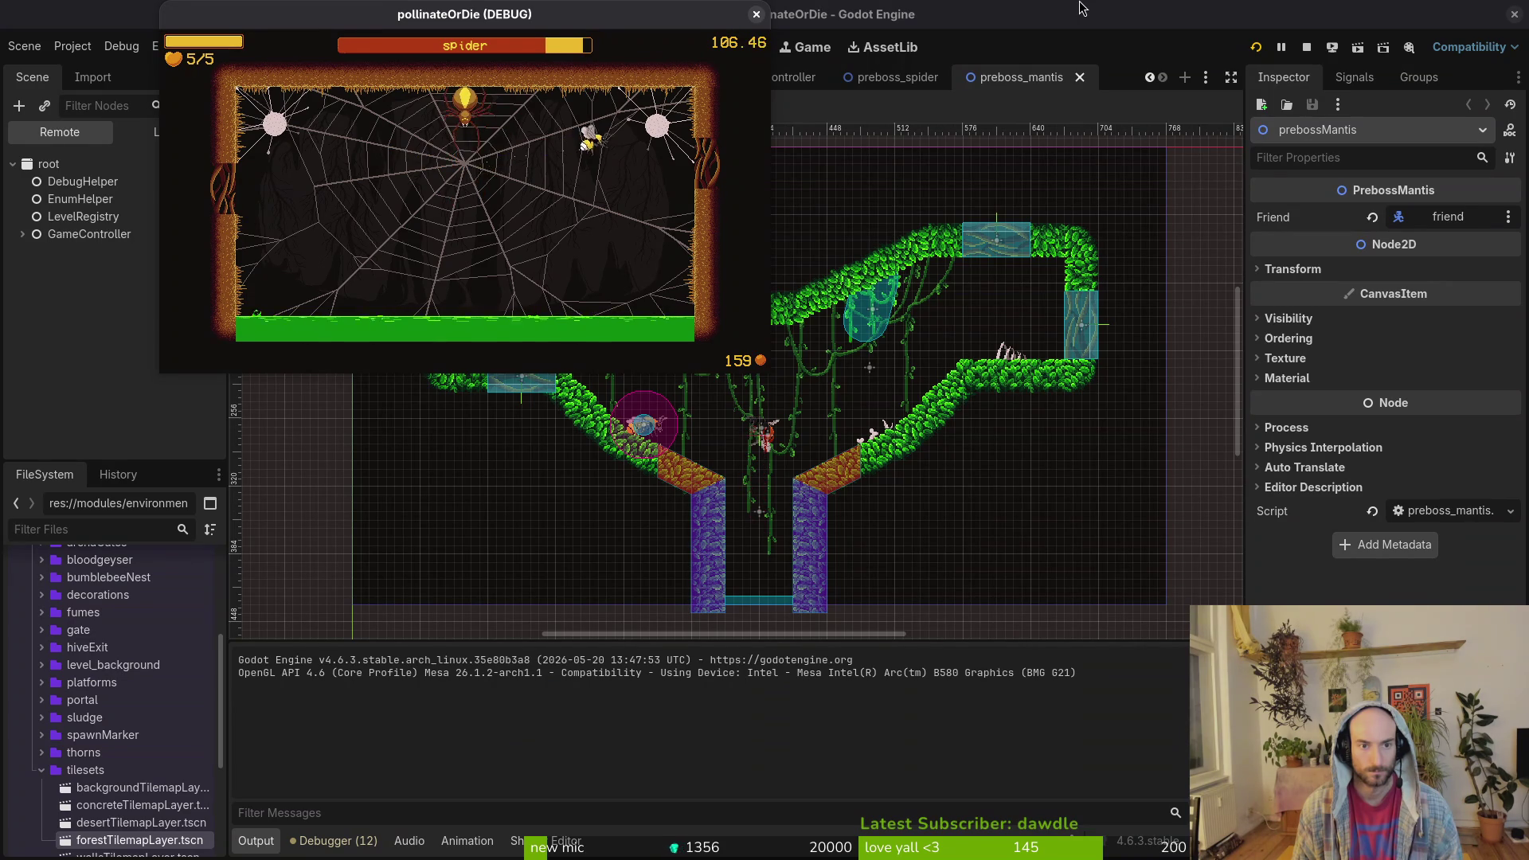
{"action": "key", "text": "Right"}
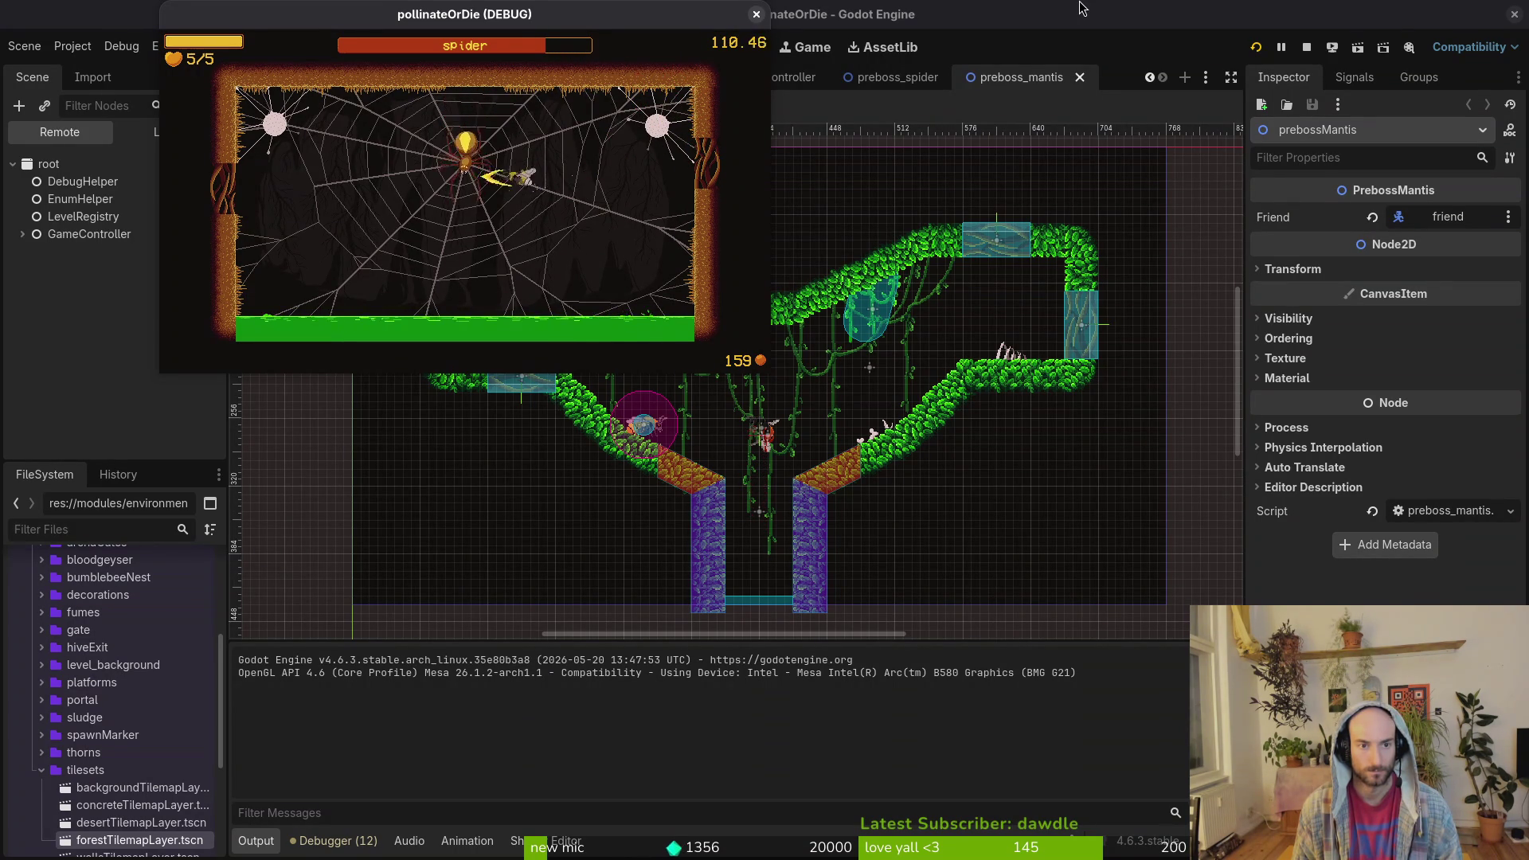
{"action": "key", "text": "Down"}
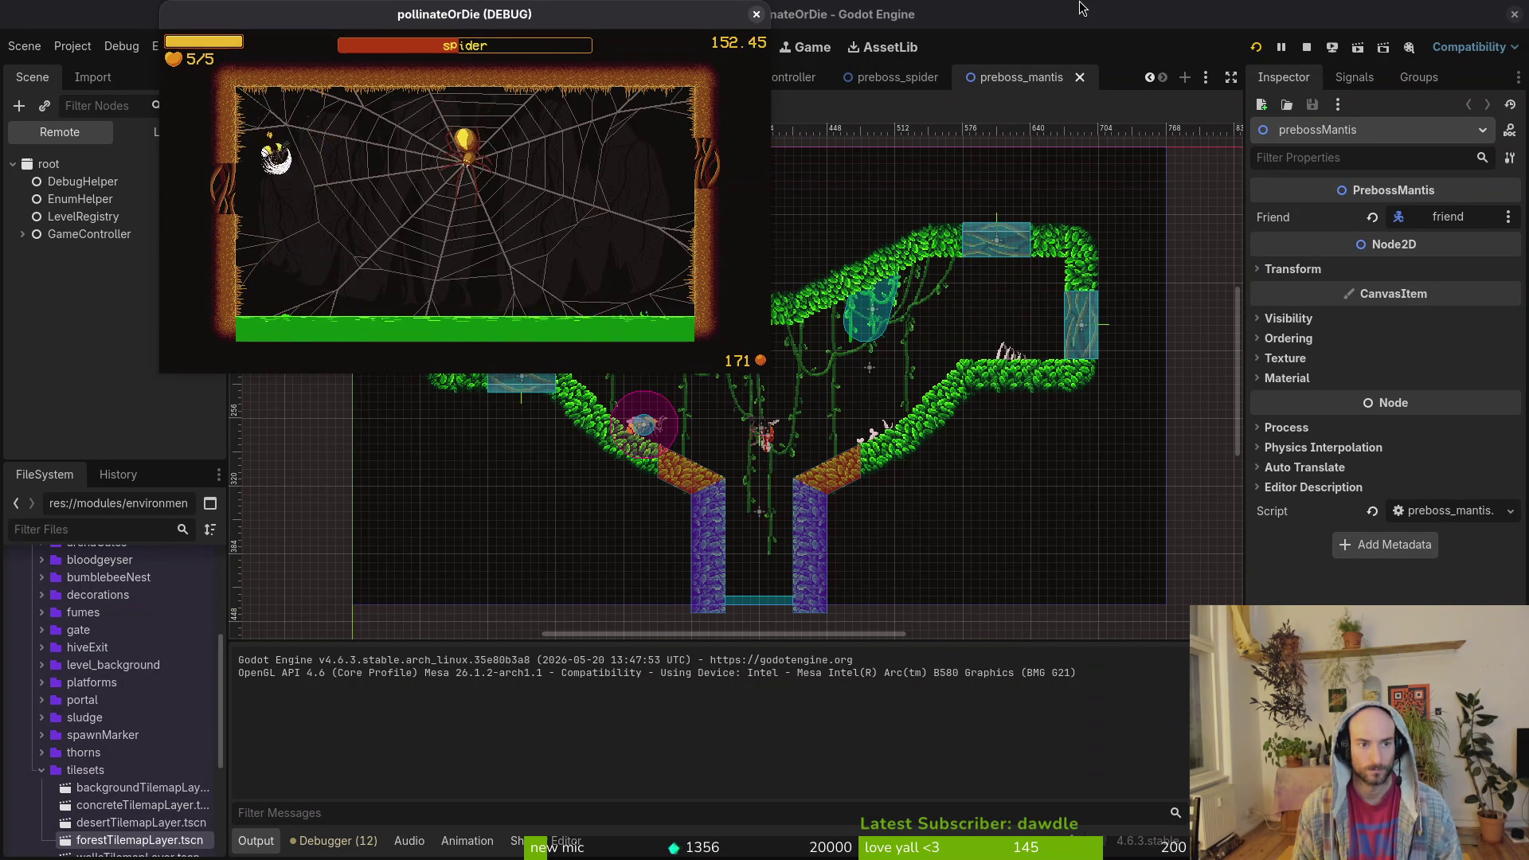
{"action": "key", "text": "d"}
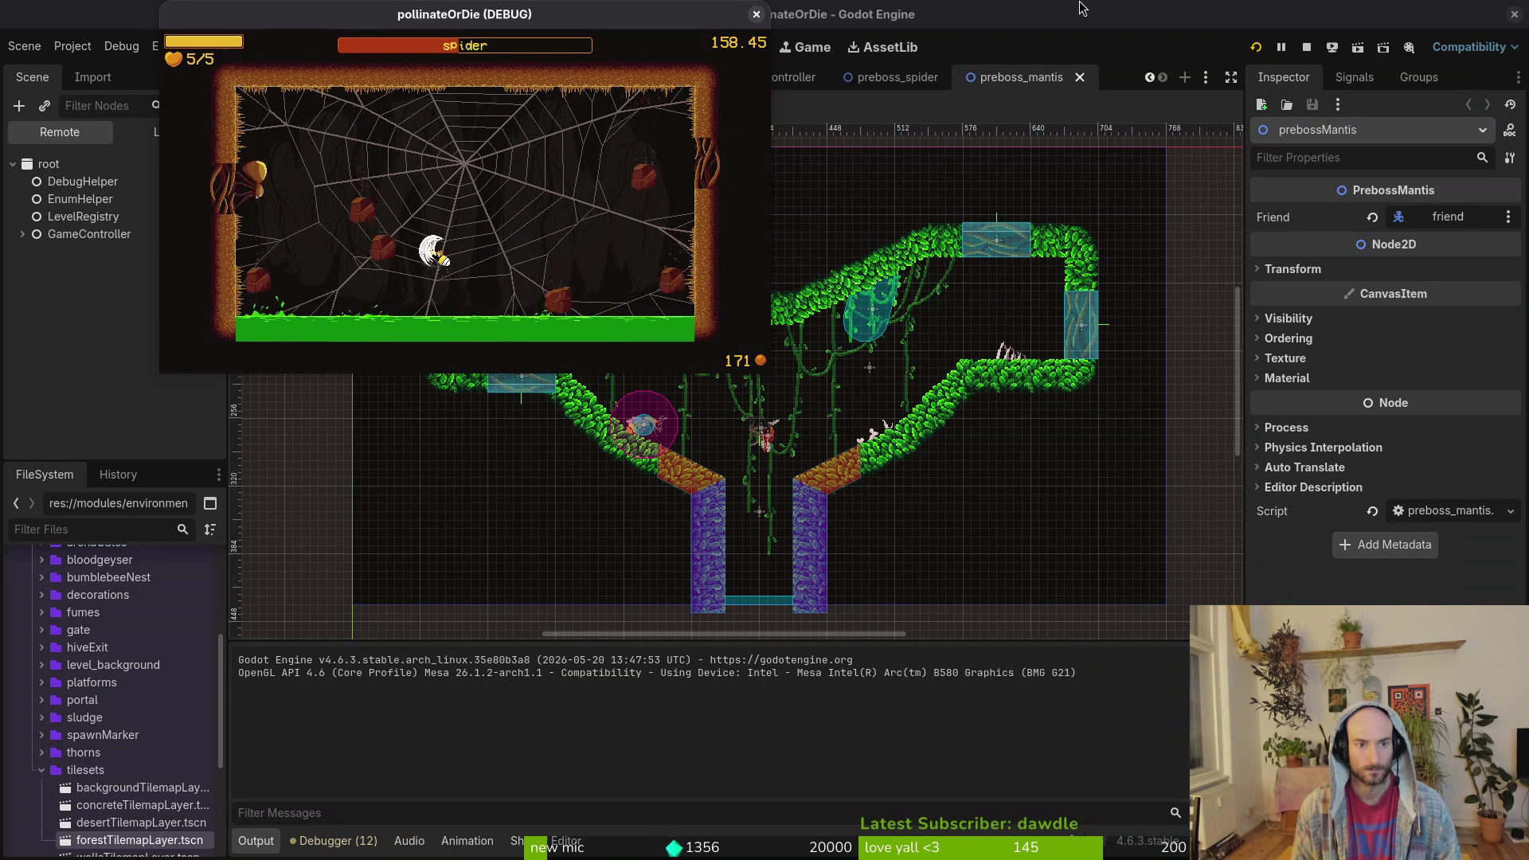
{"action": "key", "text": "a"}
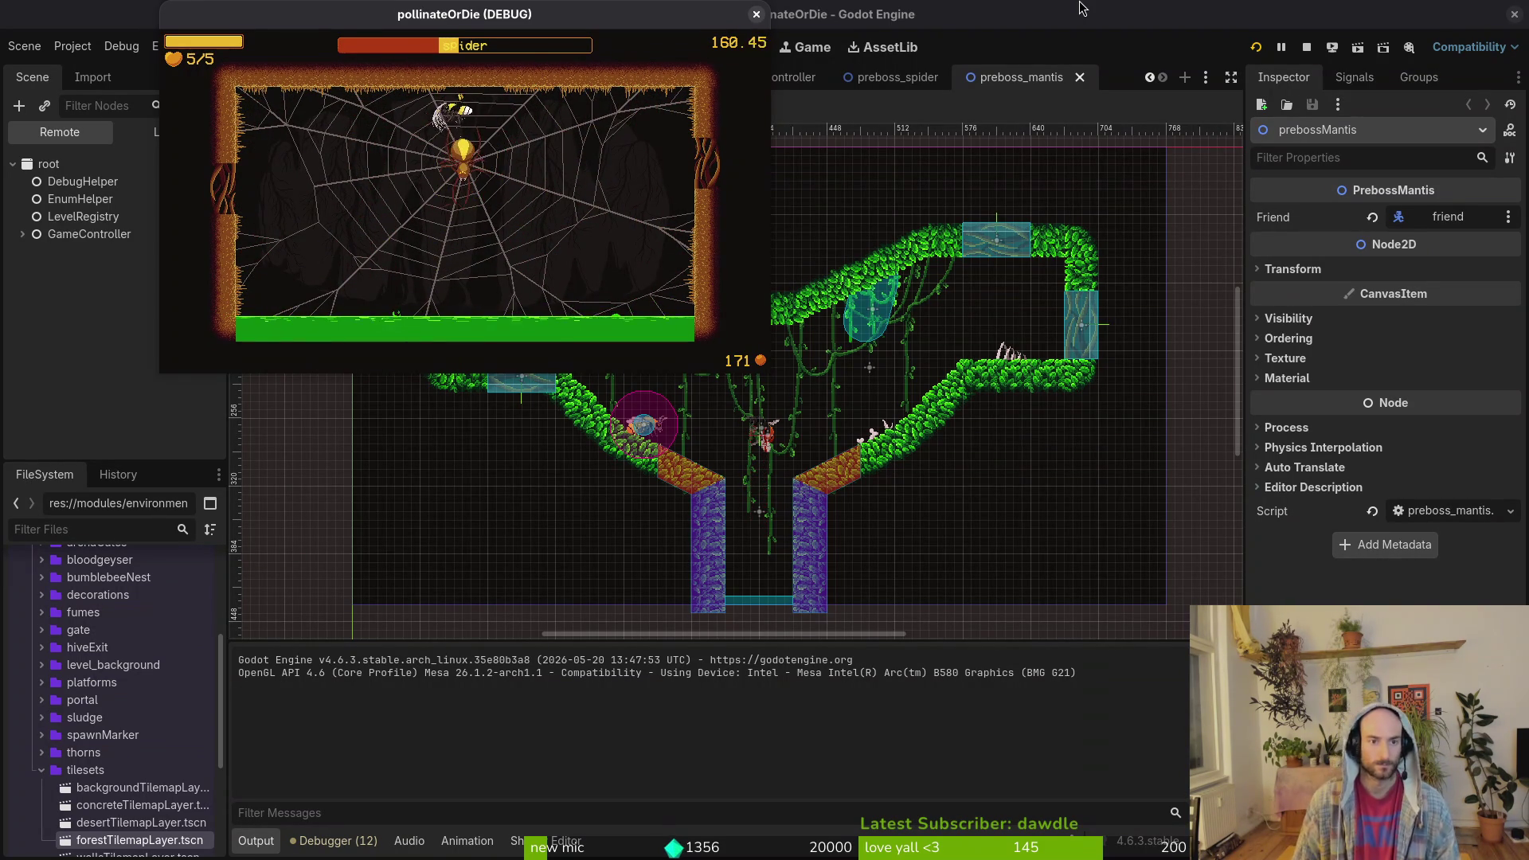